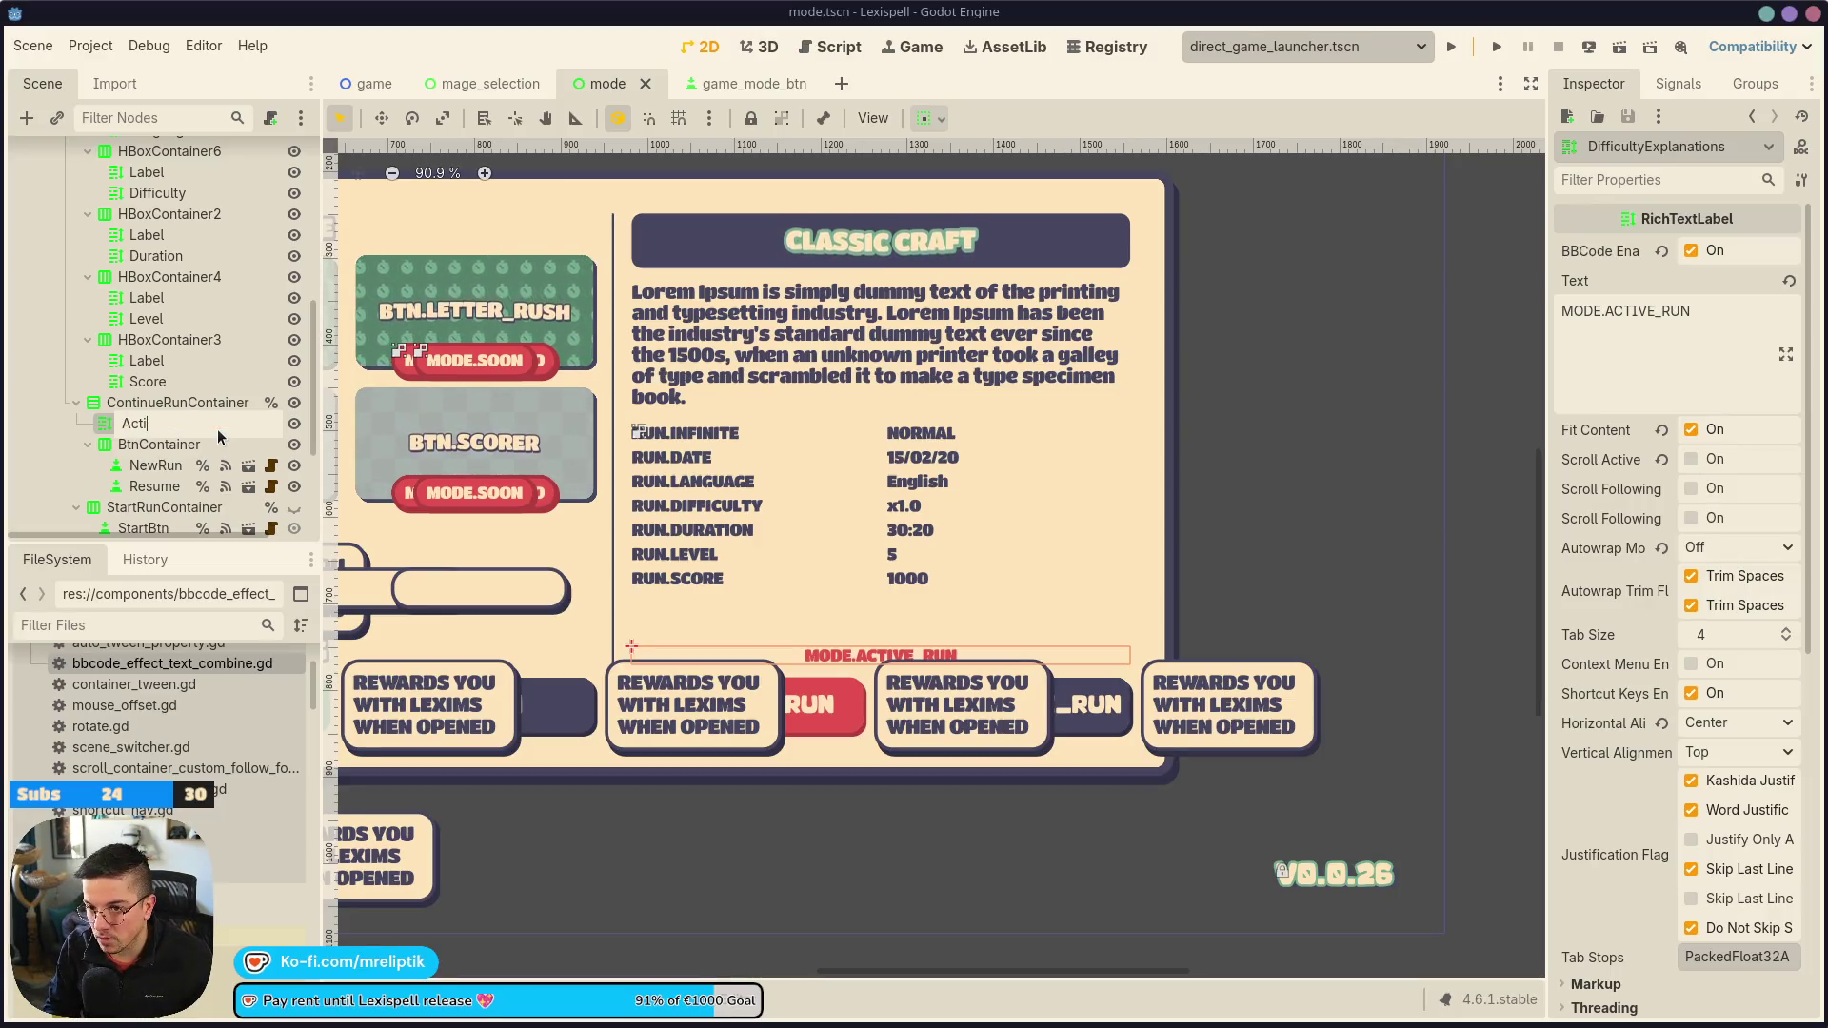
# Rename the label to ActiveRun and move it into ActiveRunInfo as its first child, saving the scene
pyautogui.press('Return')
pyautogui.hotkey('ctrl', 's')
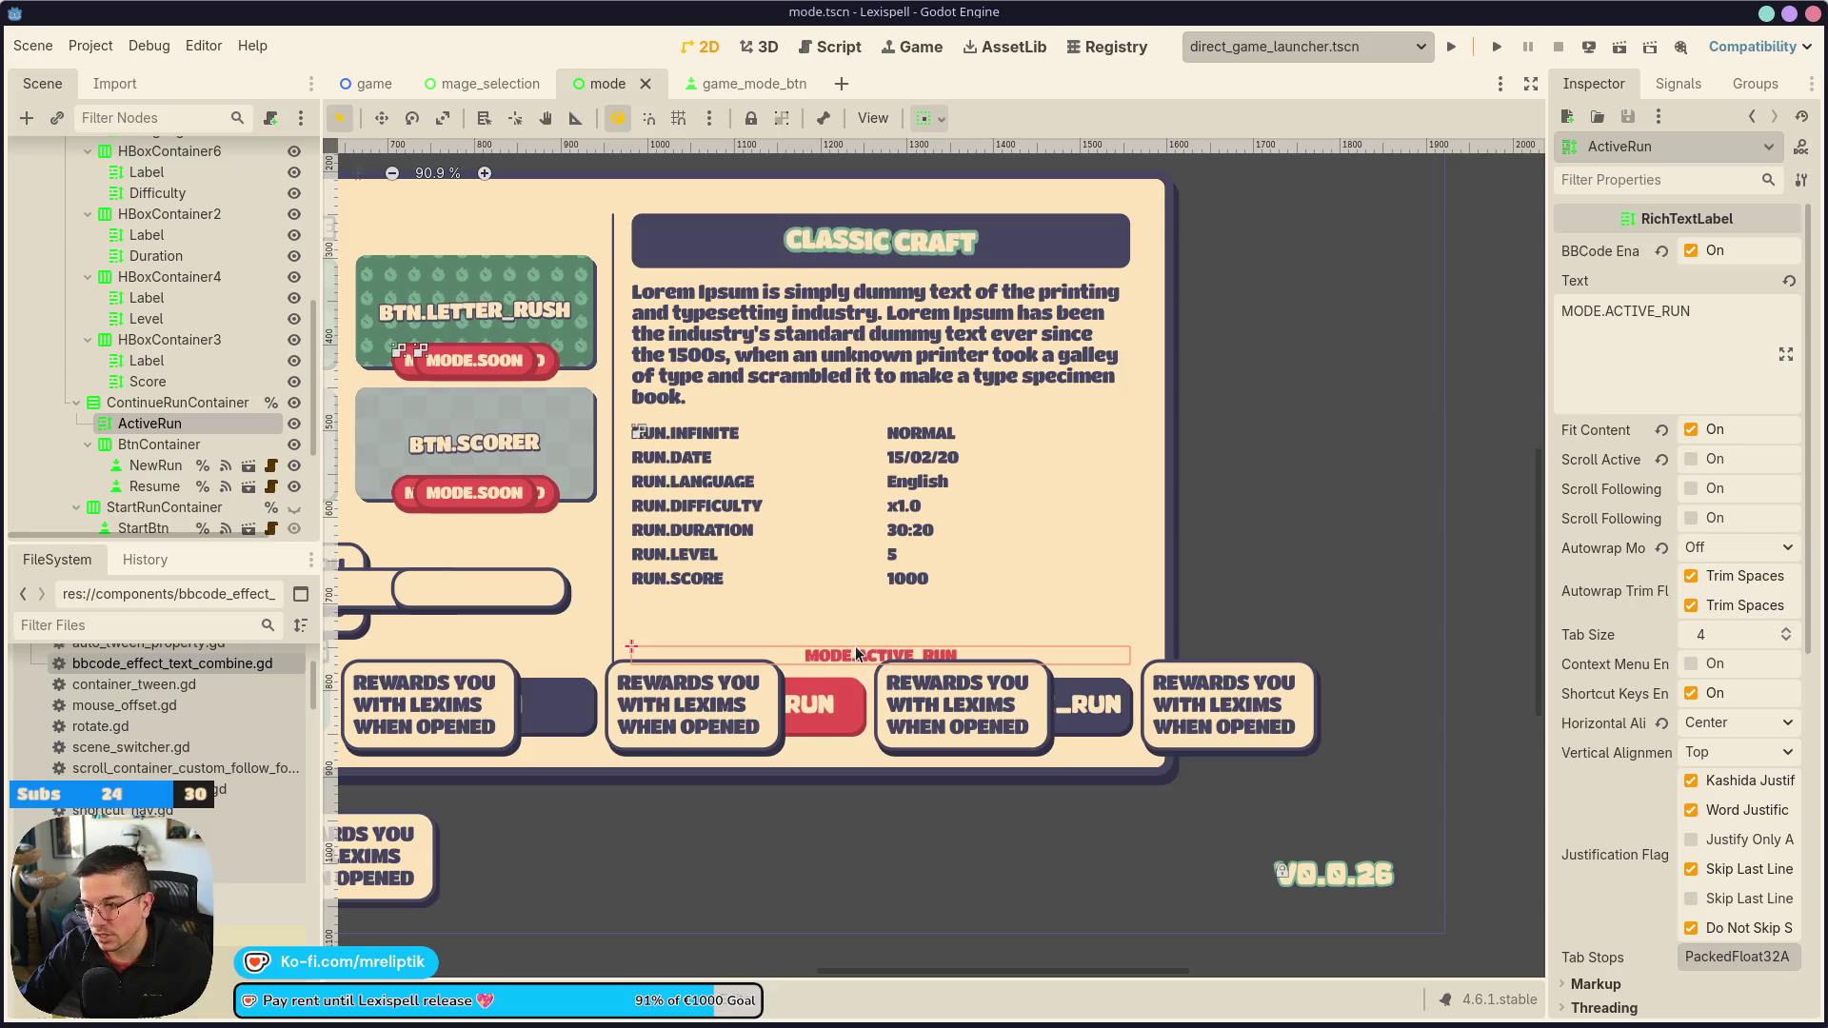
pyautogui.click(712, 456)
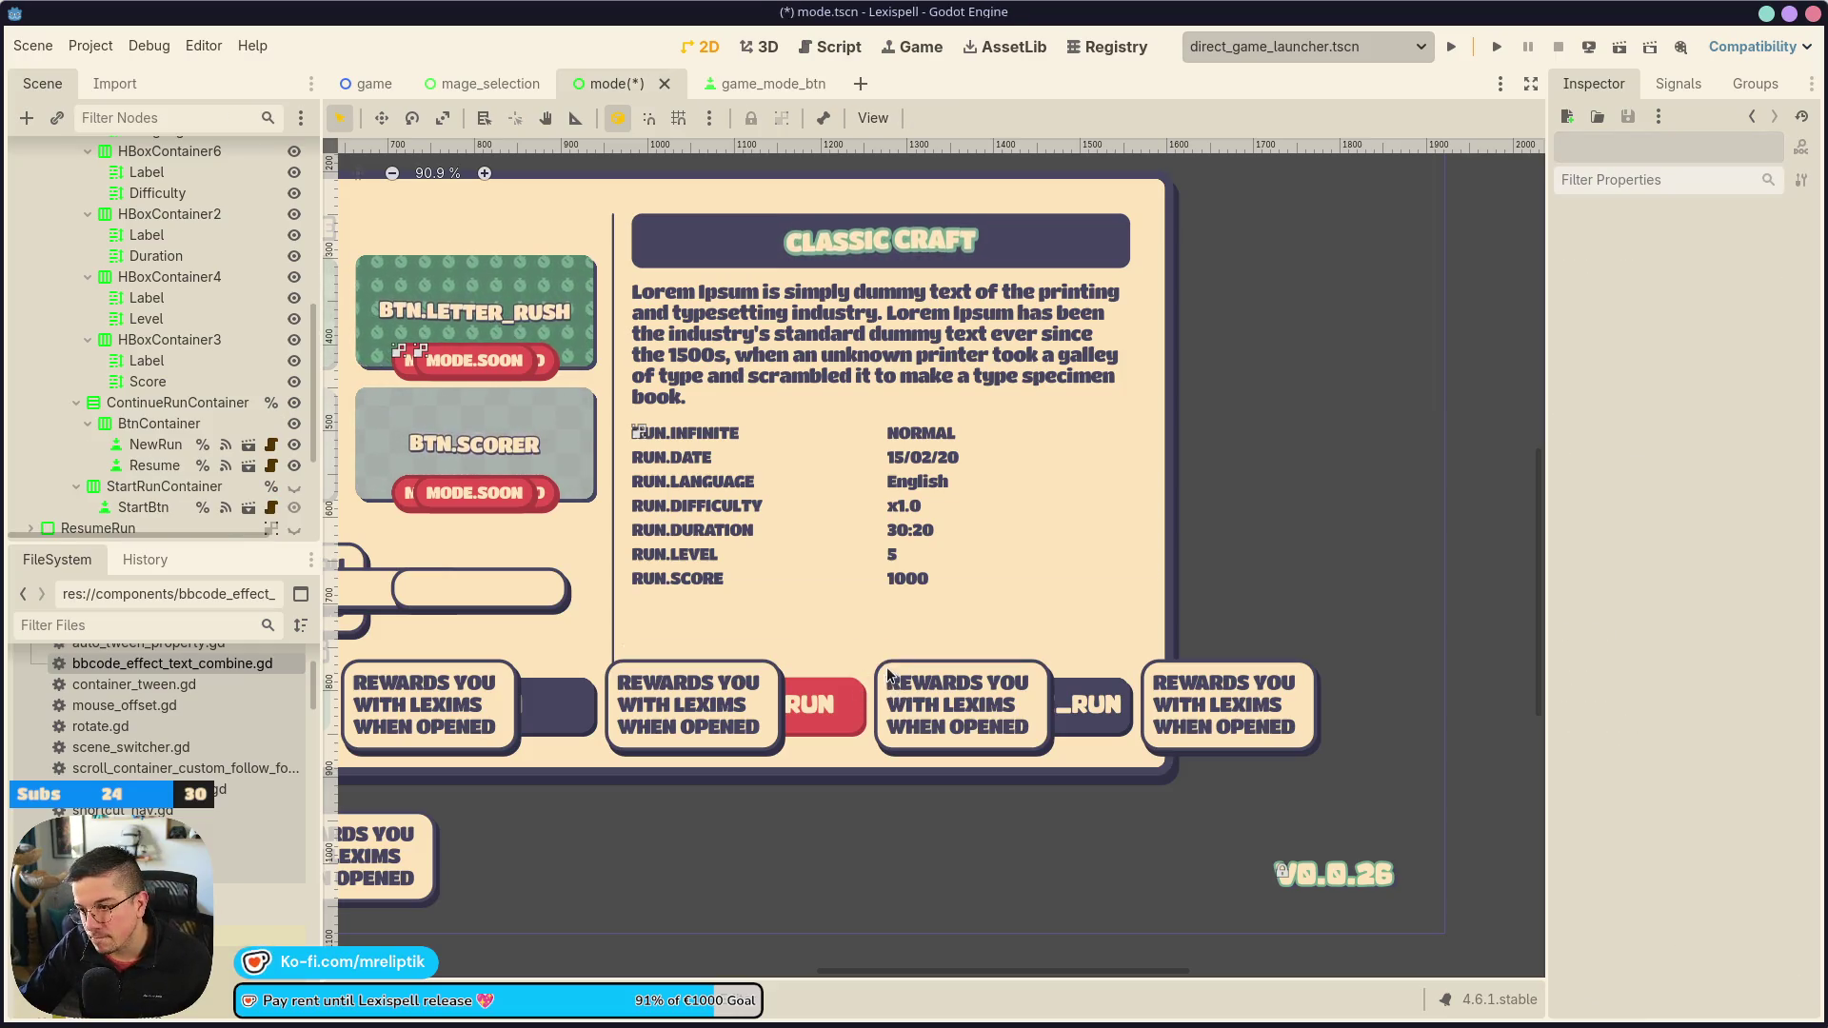
pyautogui.scroll(2, 77, 360)
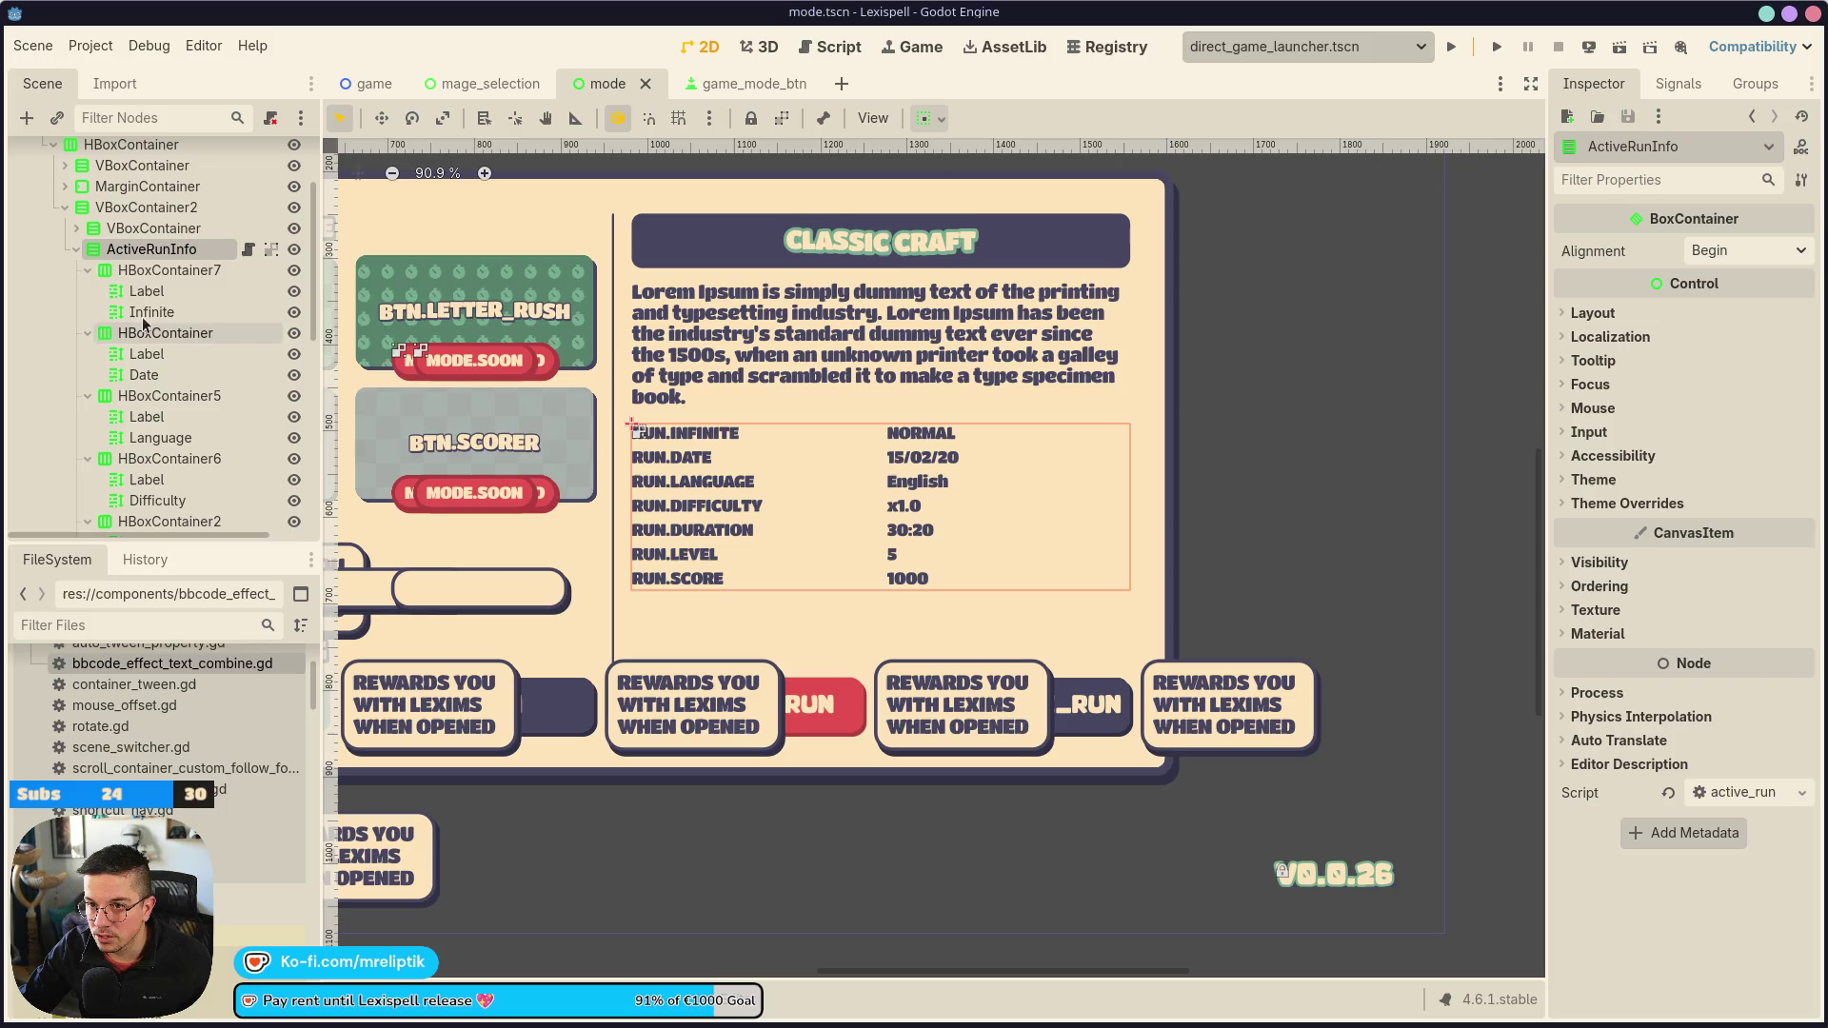
pyautogui.moveTo(143, 232); pyautogui.dragTo(209, 282)
pyautogui.moveTo(153, 516)
pyautogui.mouseDown()
pyautogui.moveTo(195, 395)
pyautogui.moveTo(181, 247)
pyautogui.moveTo(172, 260)
pyautogui.mouseUp()
pyautogui.hotkey('ctrl', 's')
# Open the ActiveRun label's Theme Overrides > Styles > Normal choices
pyautogui.click(883, 449)
pyautogui.scroll(-1, 1115, 500)
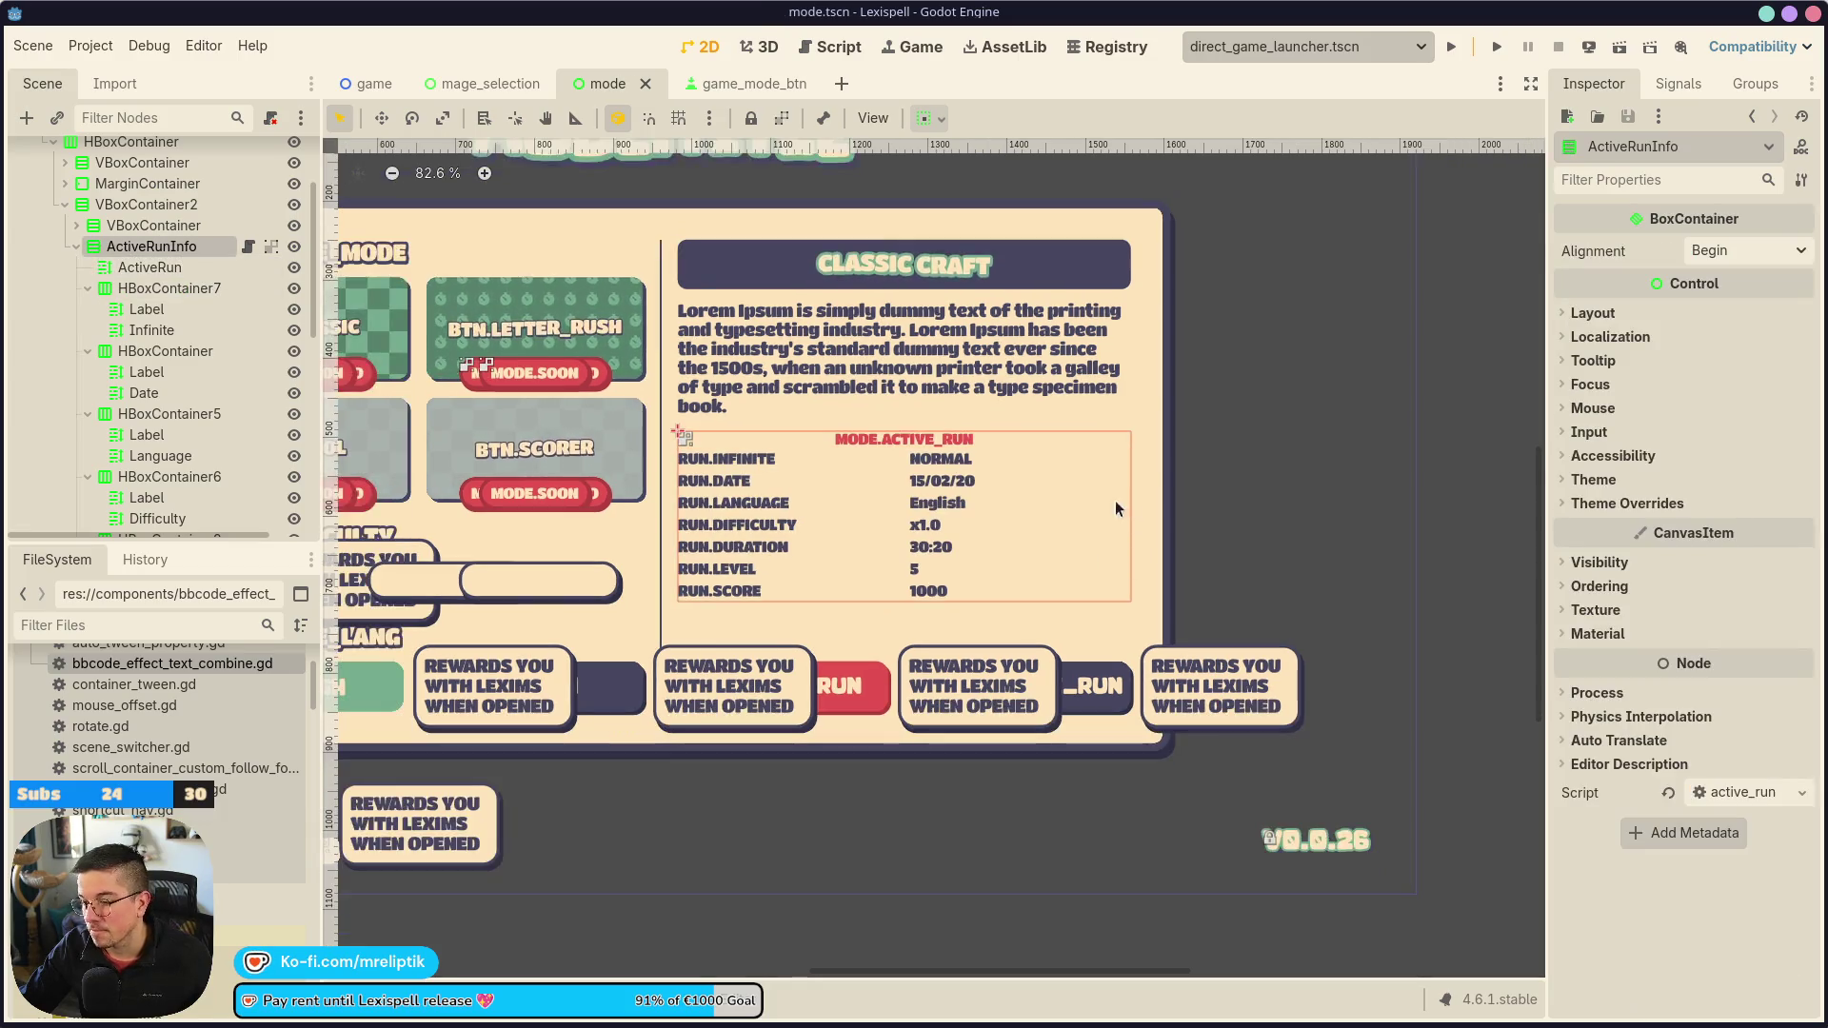
pyautogui.scroll(9, 888, 438)
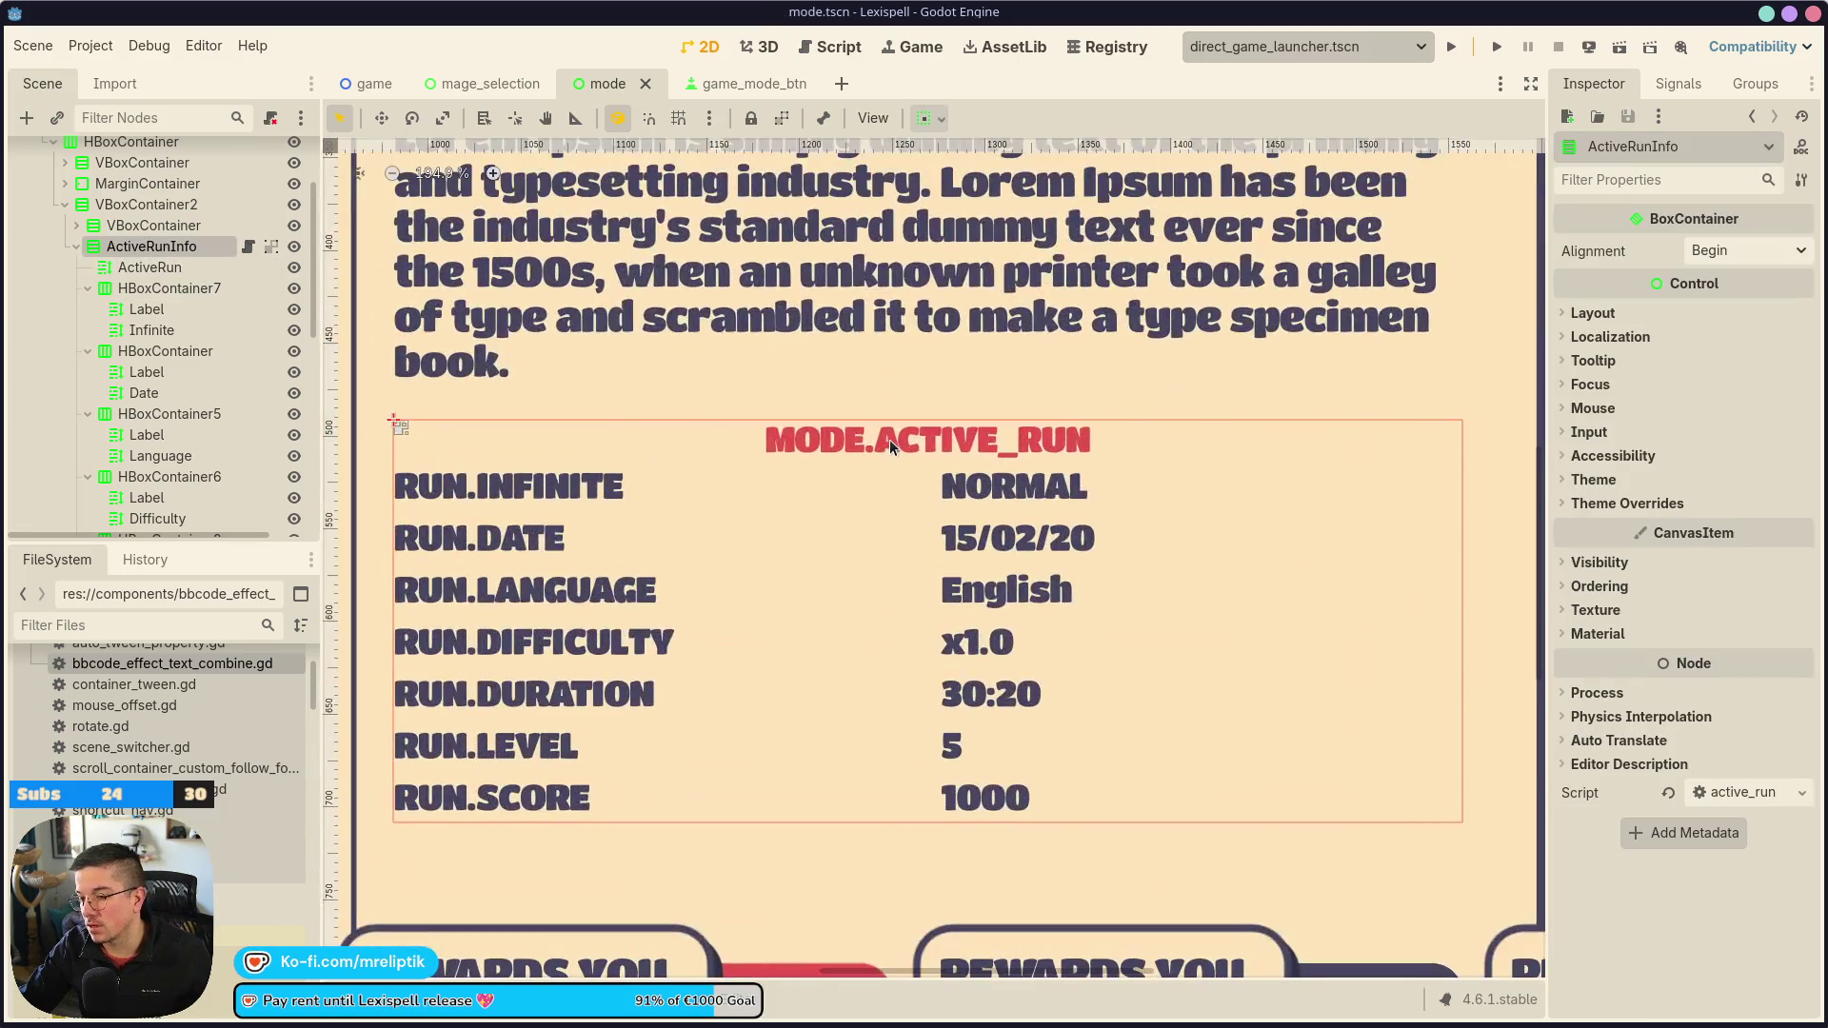
pyautogui.click(149, 267)
pyautogui.scroll(4, 991, 365)
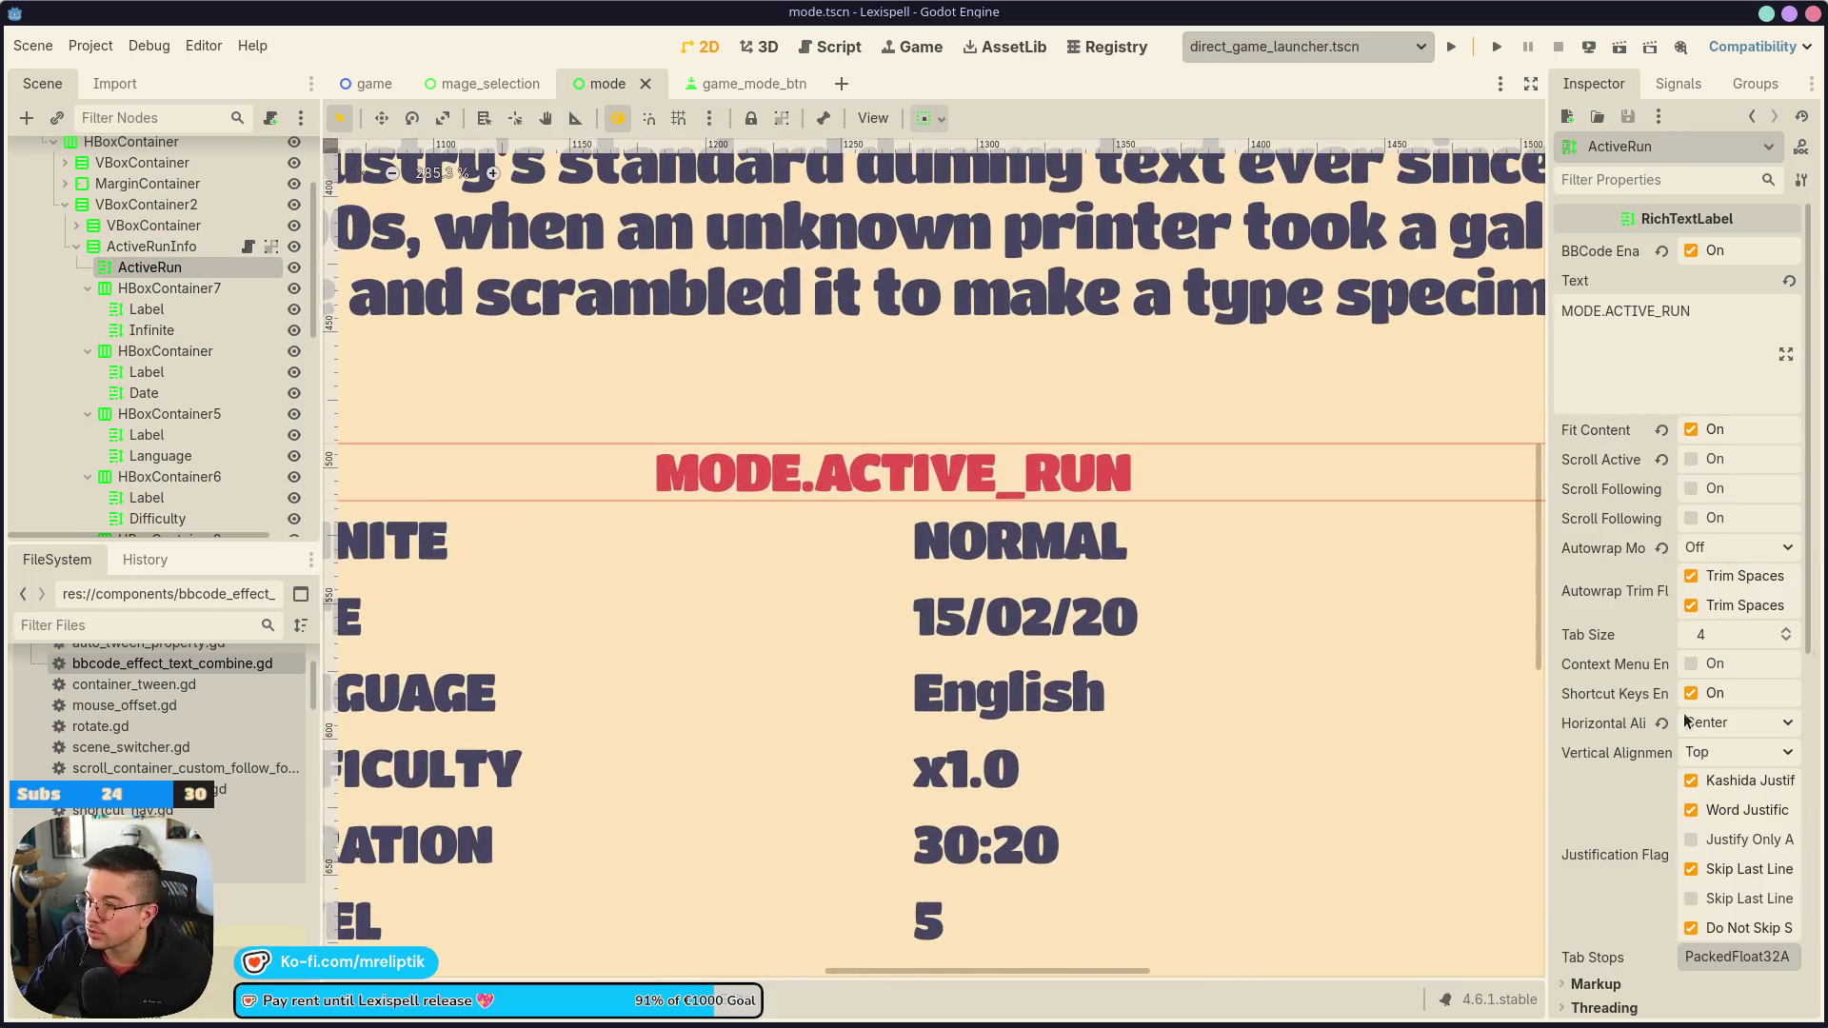
pyautogui.scroll(-8, 1594, 731)
pyautogui.click(1585, 668)
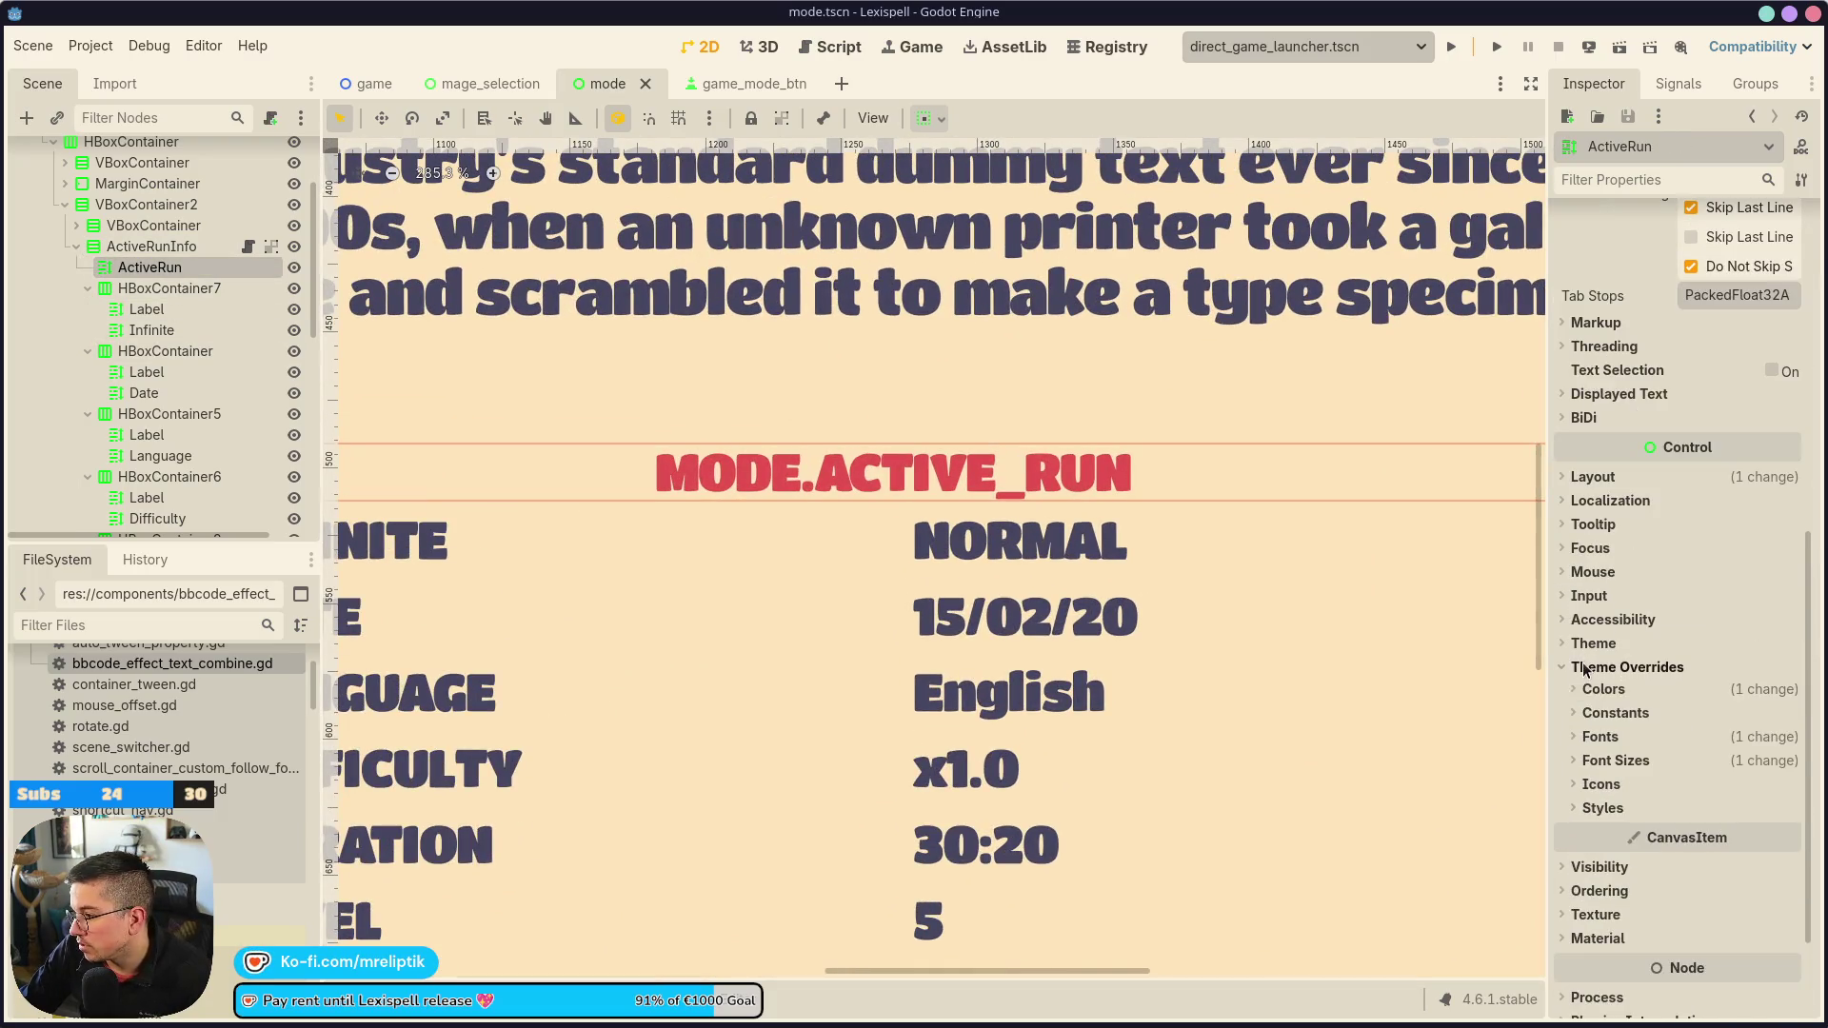
pyautogui.click(1578, 808)
pyautogui.scroll(-3, 1618, 724)
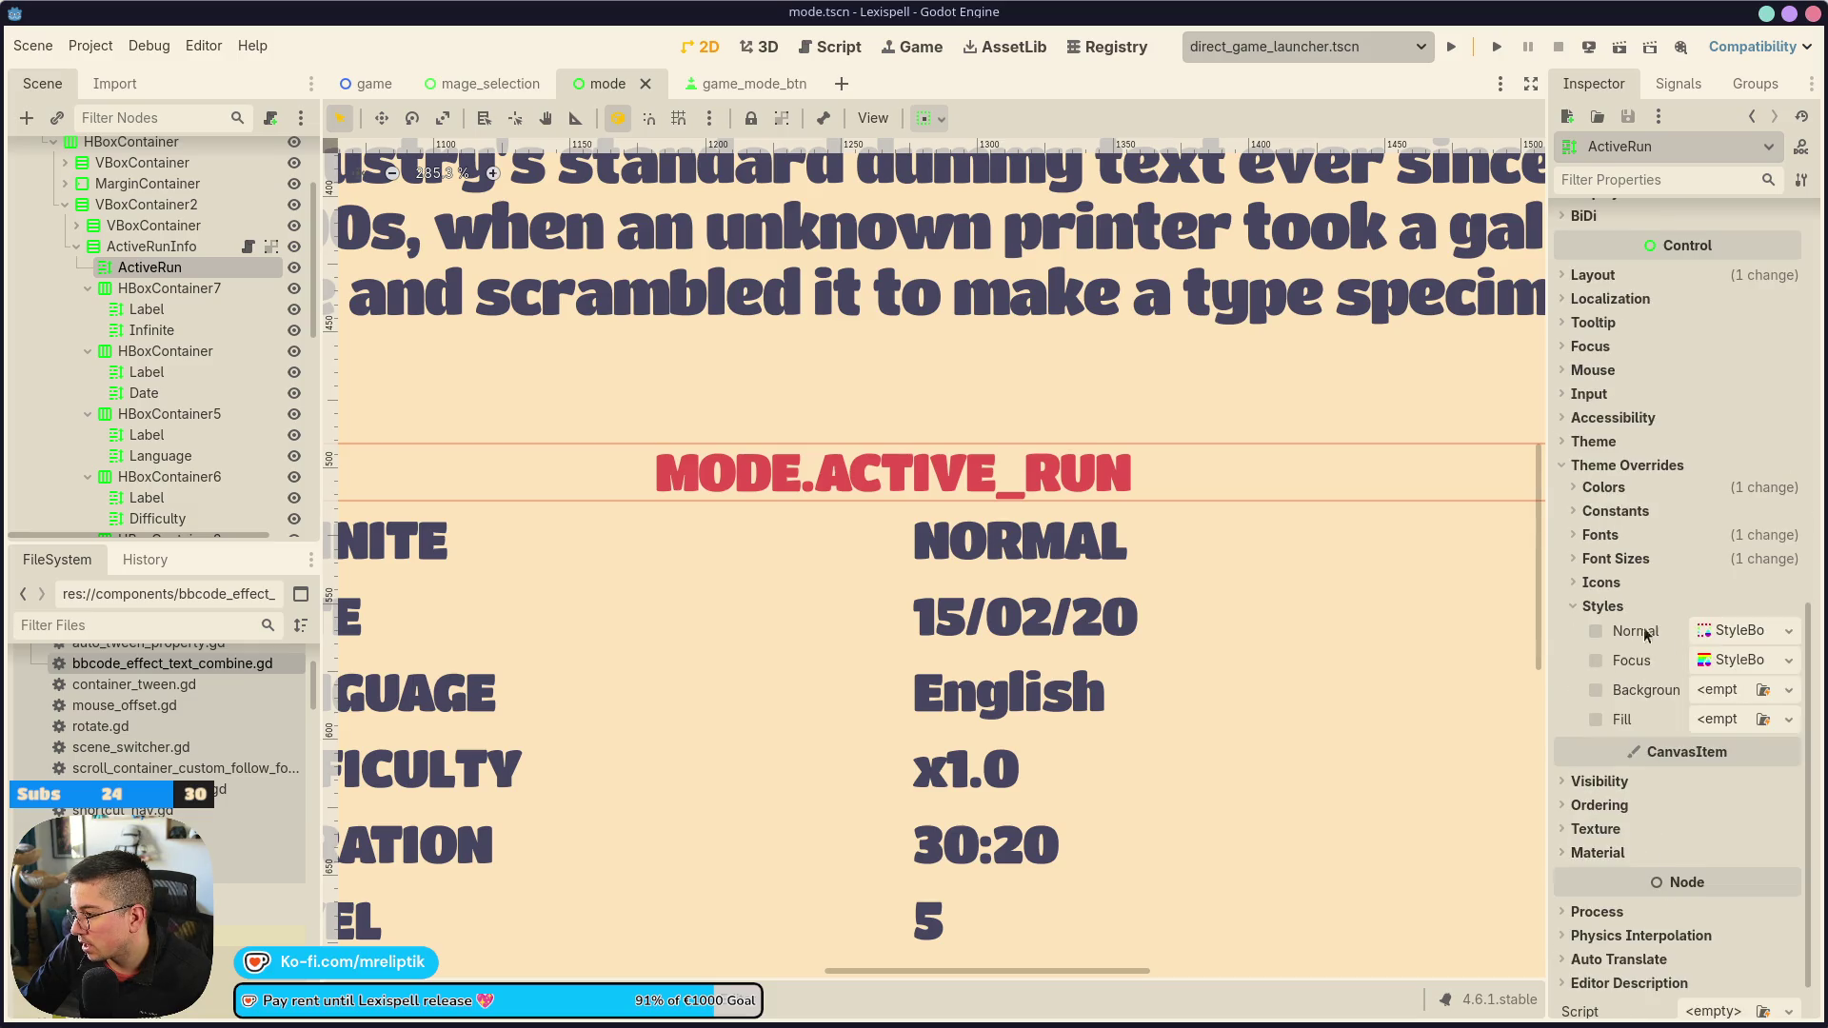
pyautogui.click(1787, 633)
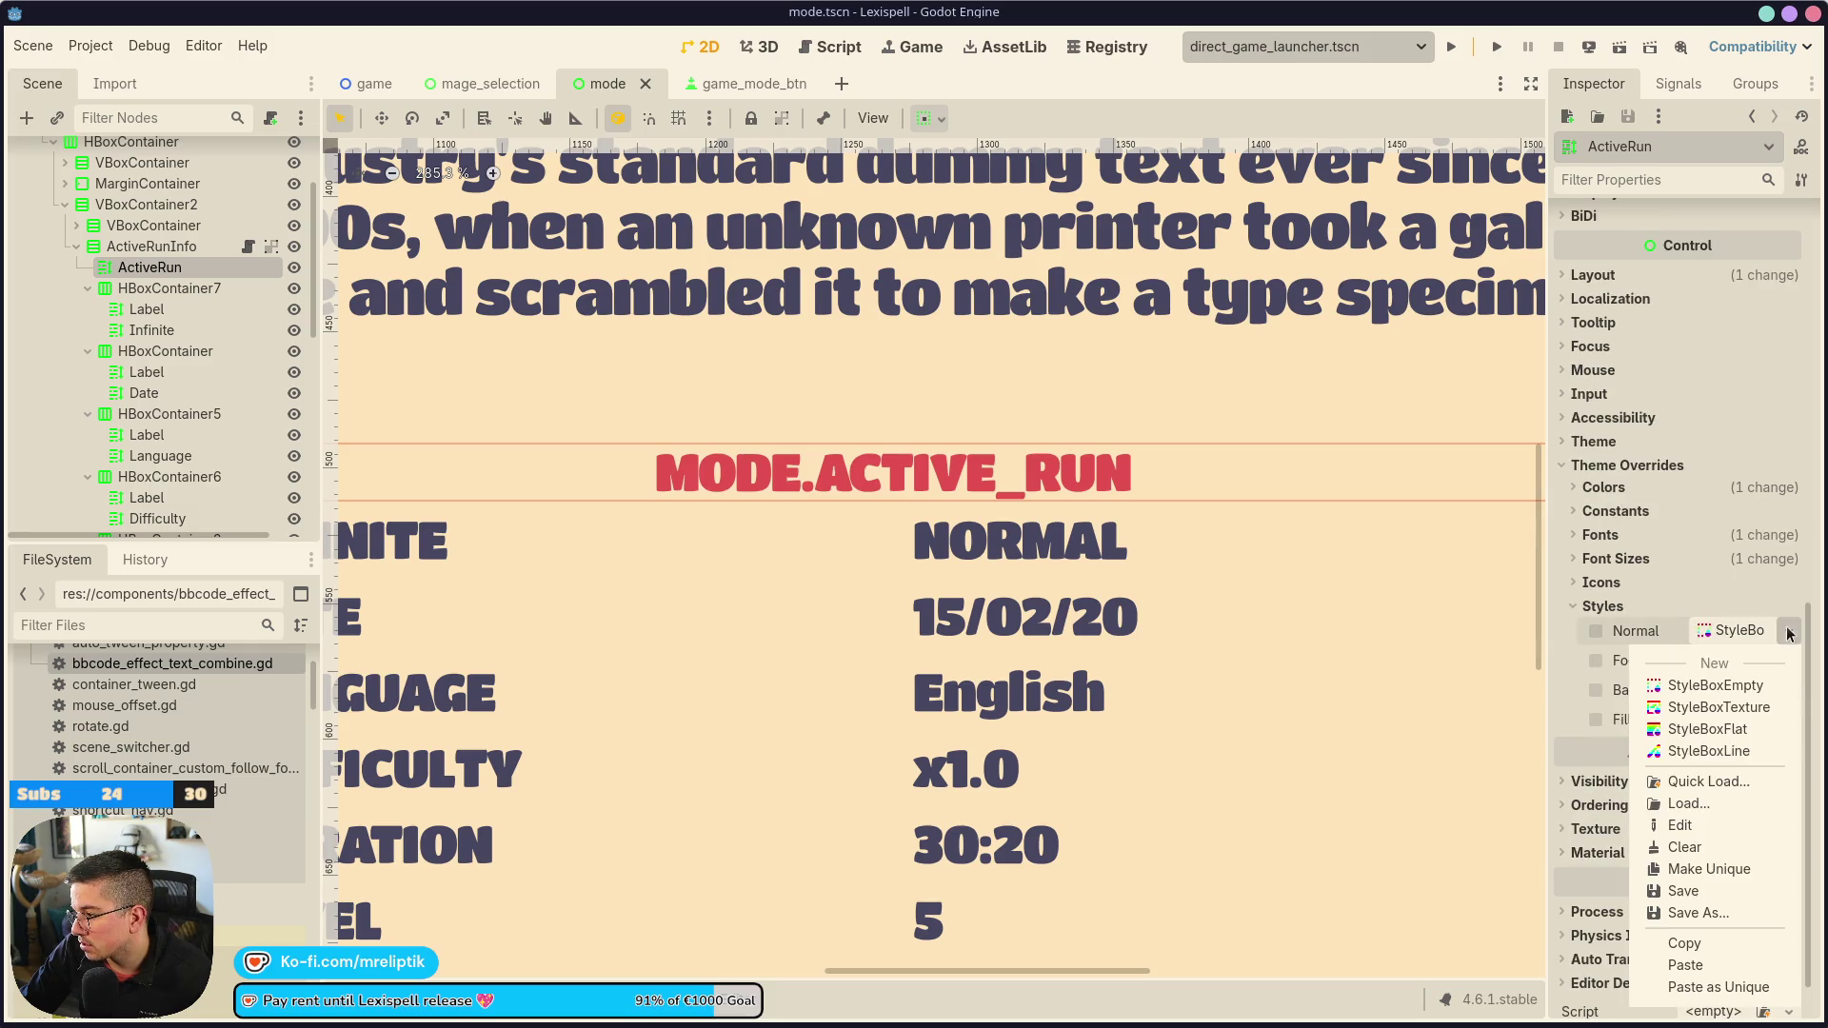
# Give the heading's Normal style a new StyleBoxFlat and save
pyautogui.click(1704, 728)
pyautogui.scroll(-5, 681, 535)
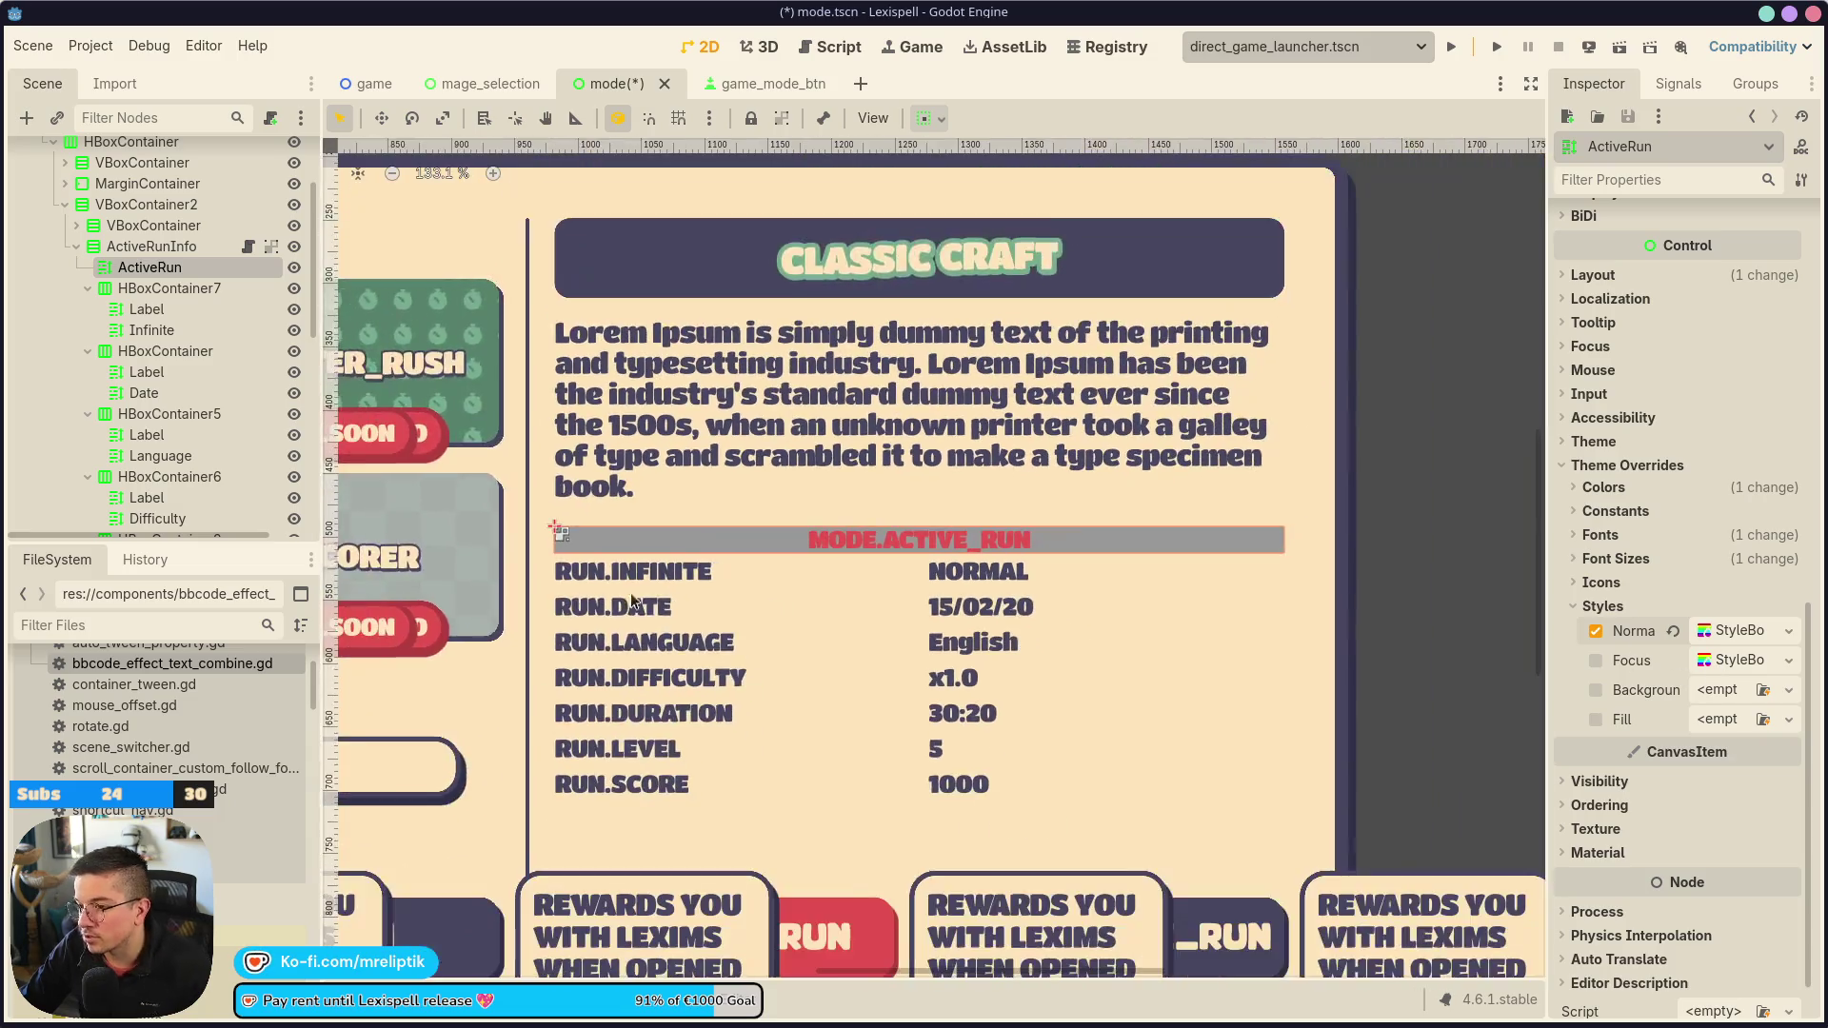
pyautogui.hotkey('ctrl', 's')
pyautogui.scroll(4, 758, 550)
pyautogui.press('f')
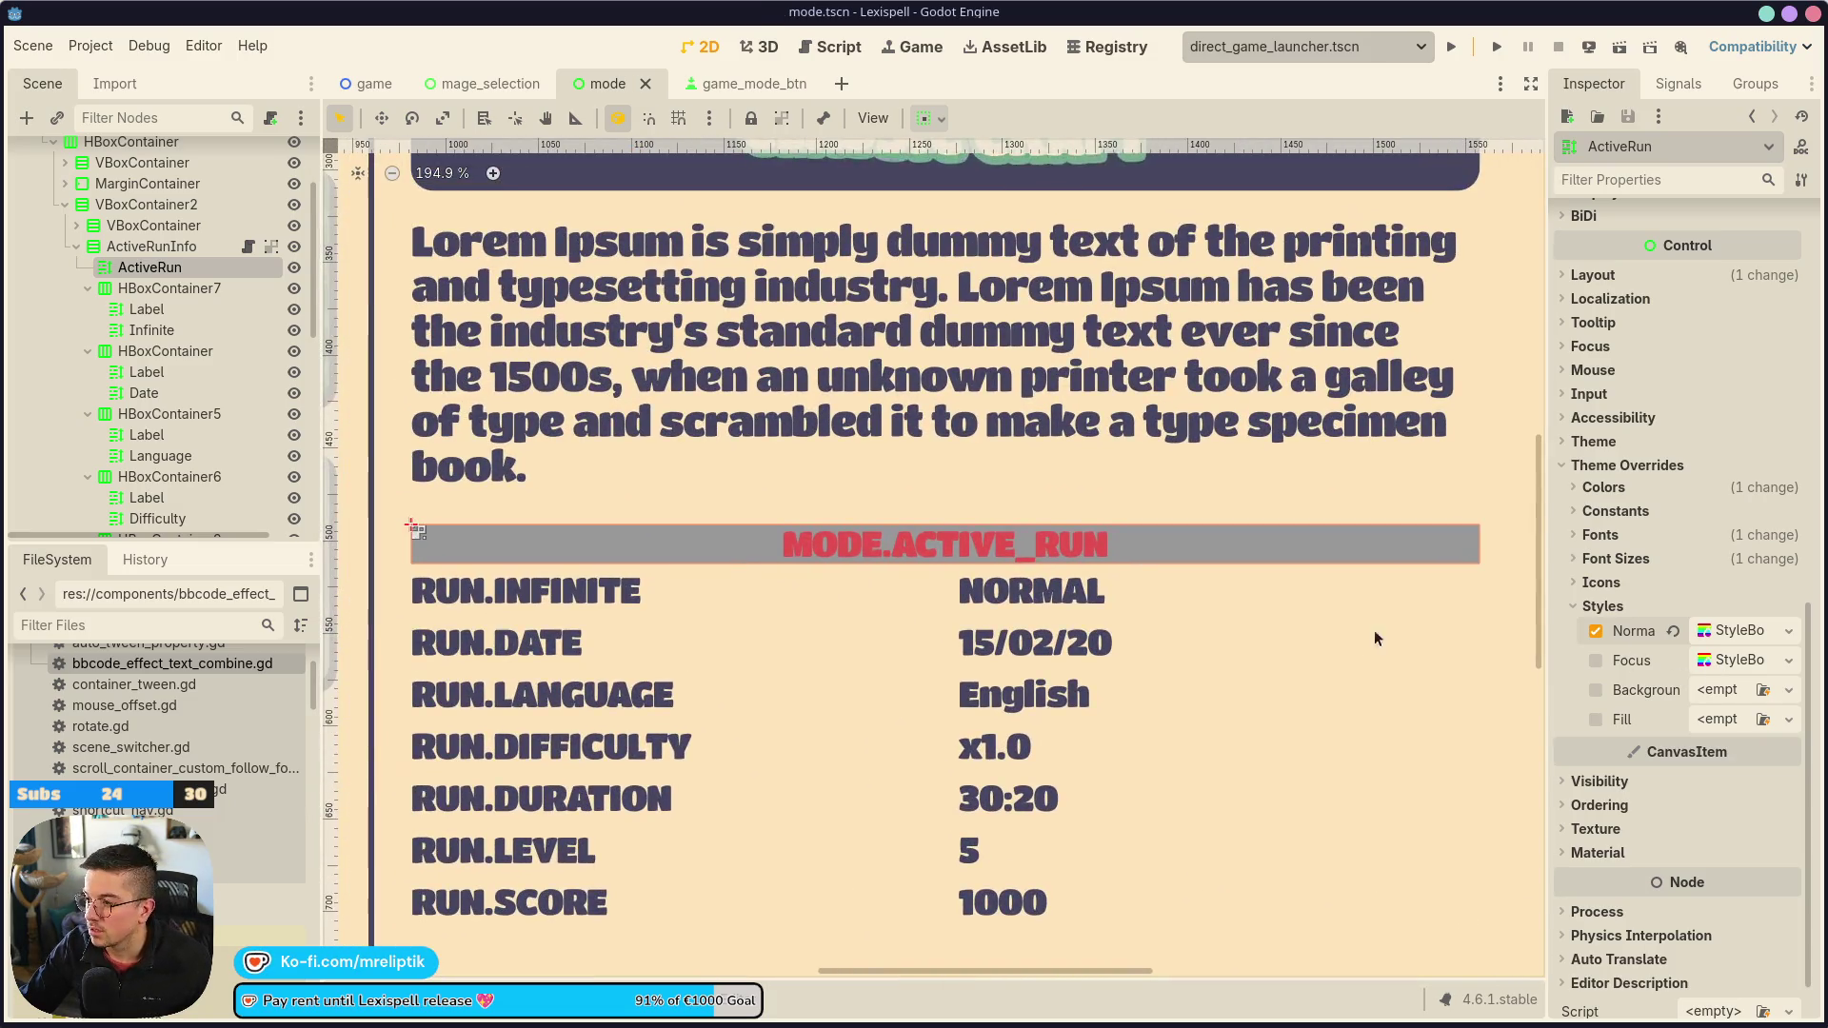
# Set the StyleBoxFlat corner radius to 12 on the corners
pyautogui.click(1746, 628)
pyautogui.scroll(-3, 1580, 820)
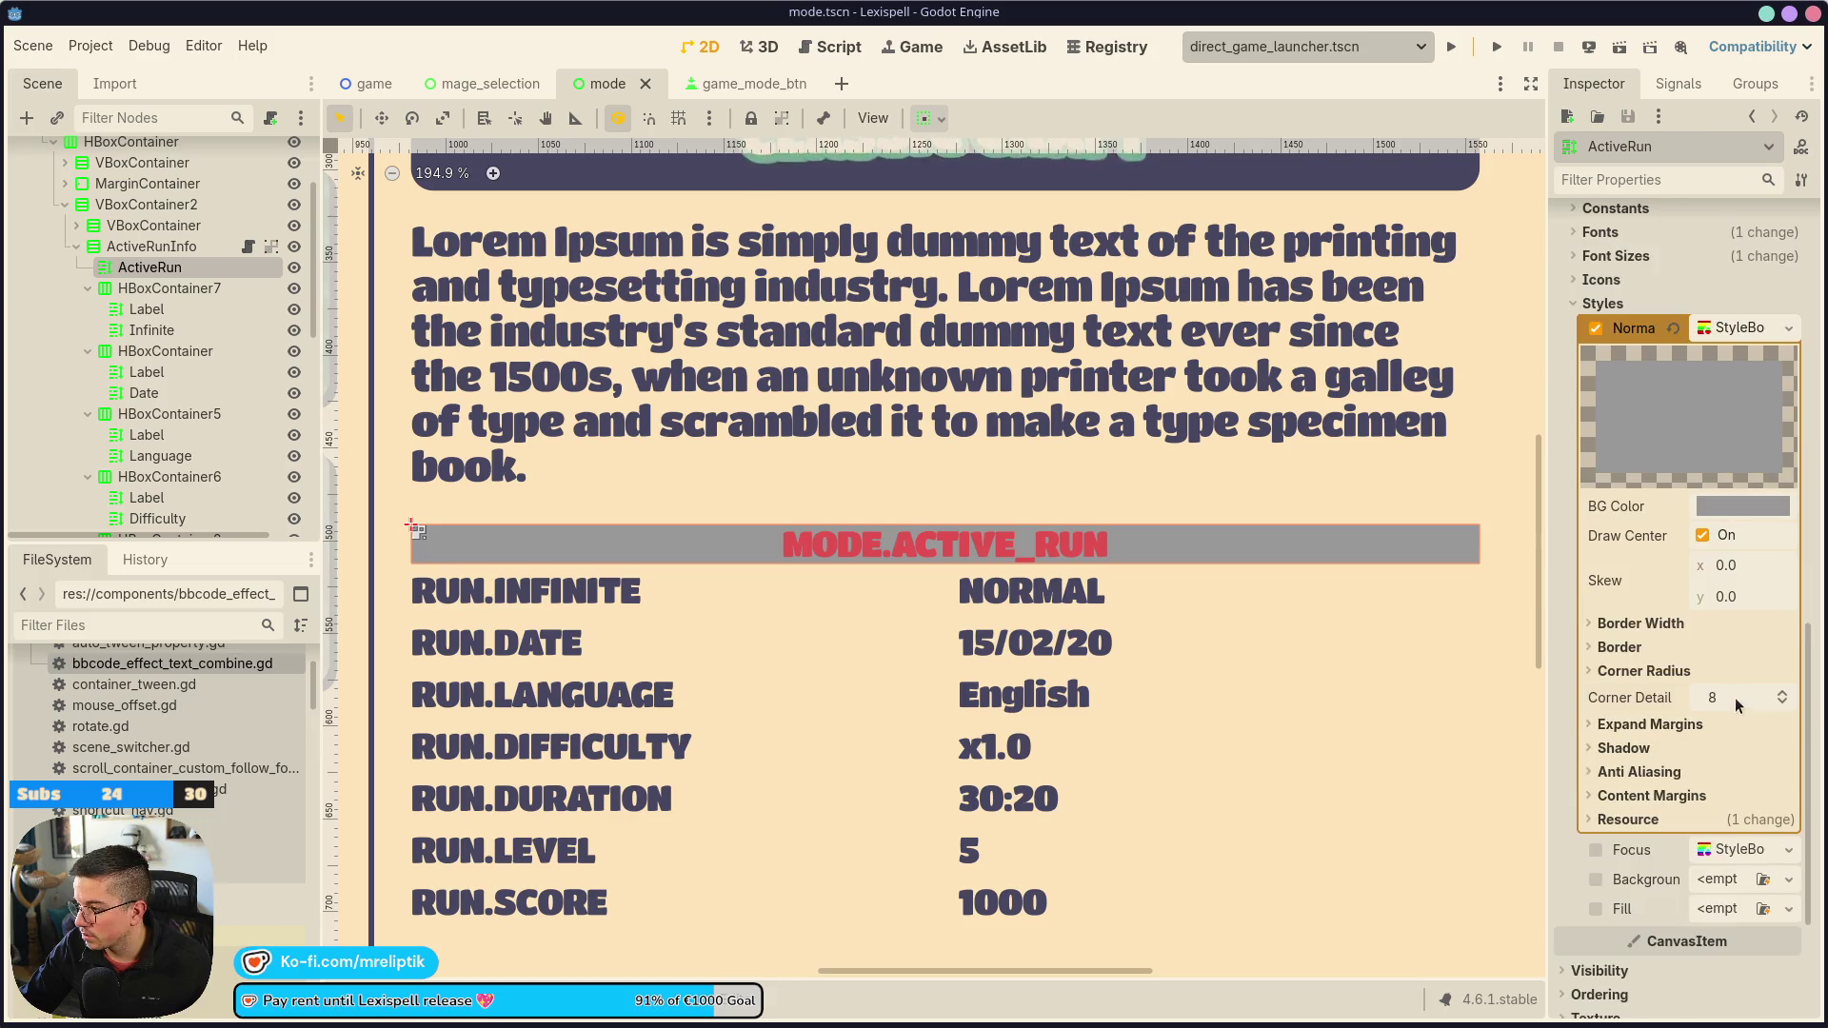
pyautogui.click(1620, 725)
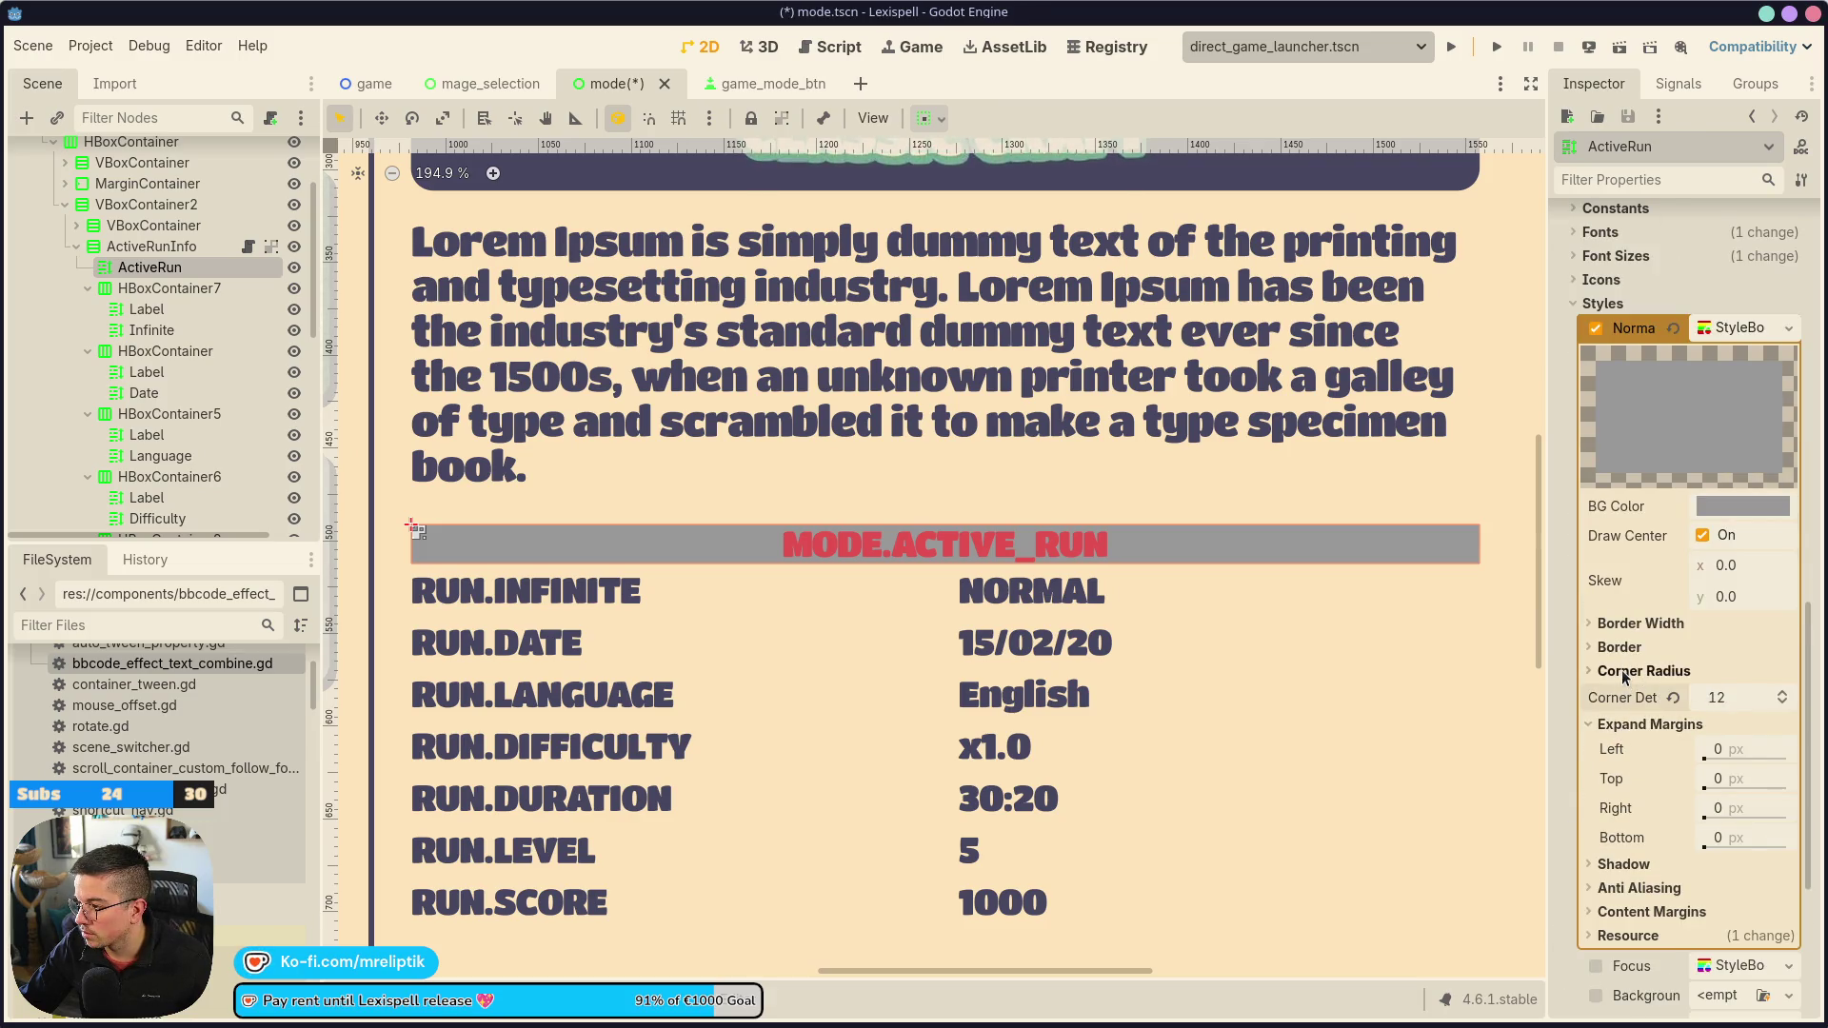
pyautogui.click(1620, 670)
pyautogui.click(1717, 695)
pyautogui.write('12')
pyautogui.press('Tab')
pyautogui.write('12')
pyautogui.press('Tab')
pyautogui.write('12')
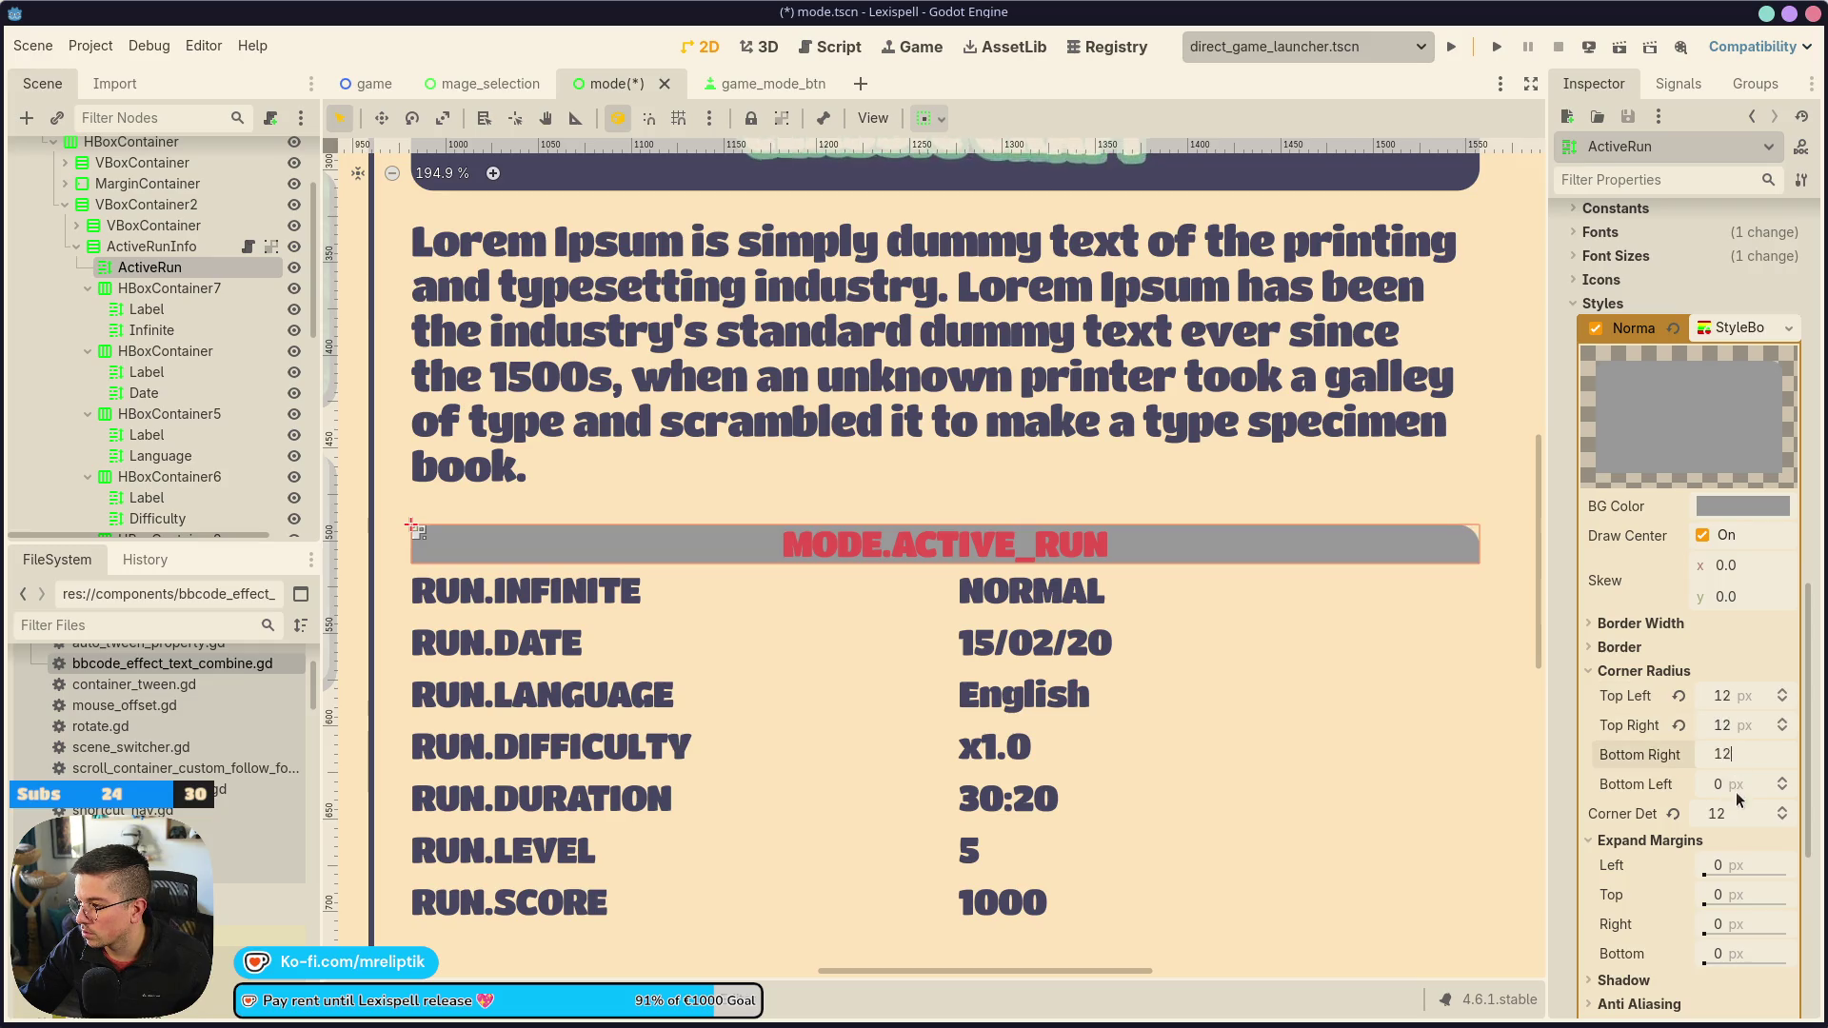
pyautogui.press('Tab')
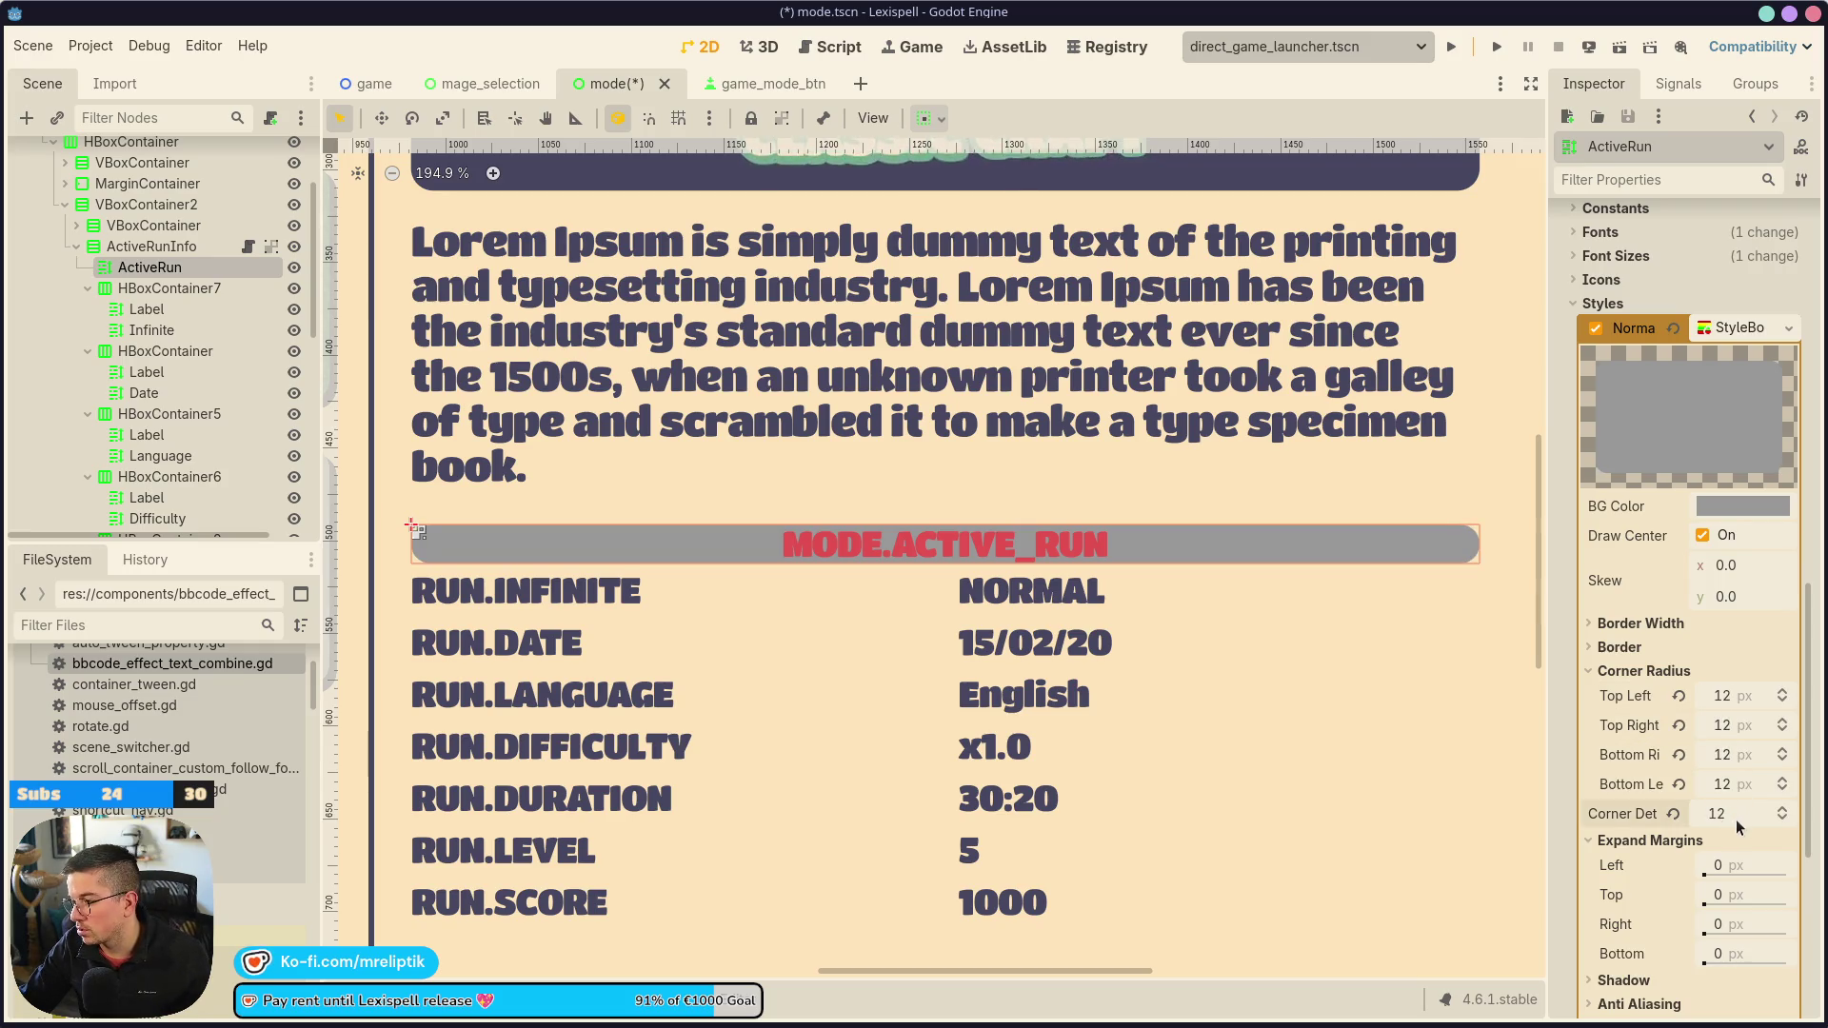
# Set top and bottom content margins to 5 px and save
pyautogui.scroll(-3, 1575, 838)
pyautogui.click(1592, 880)
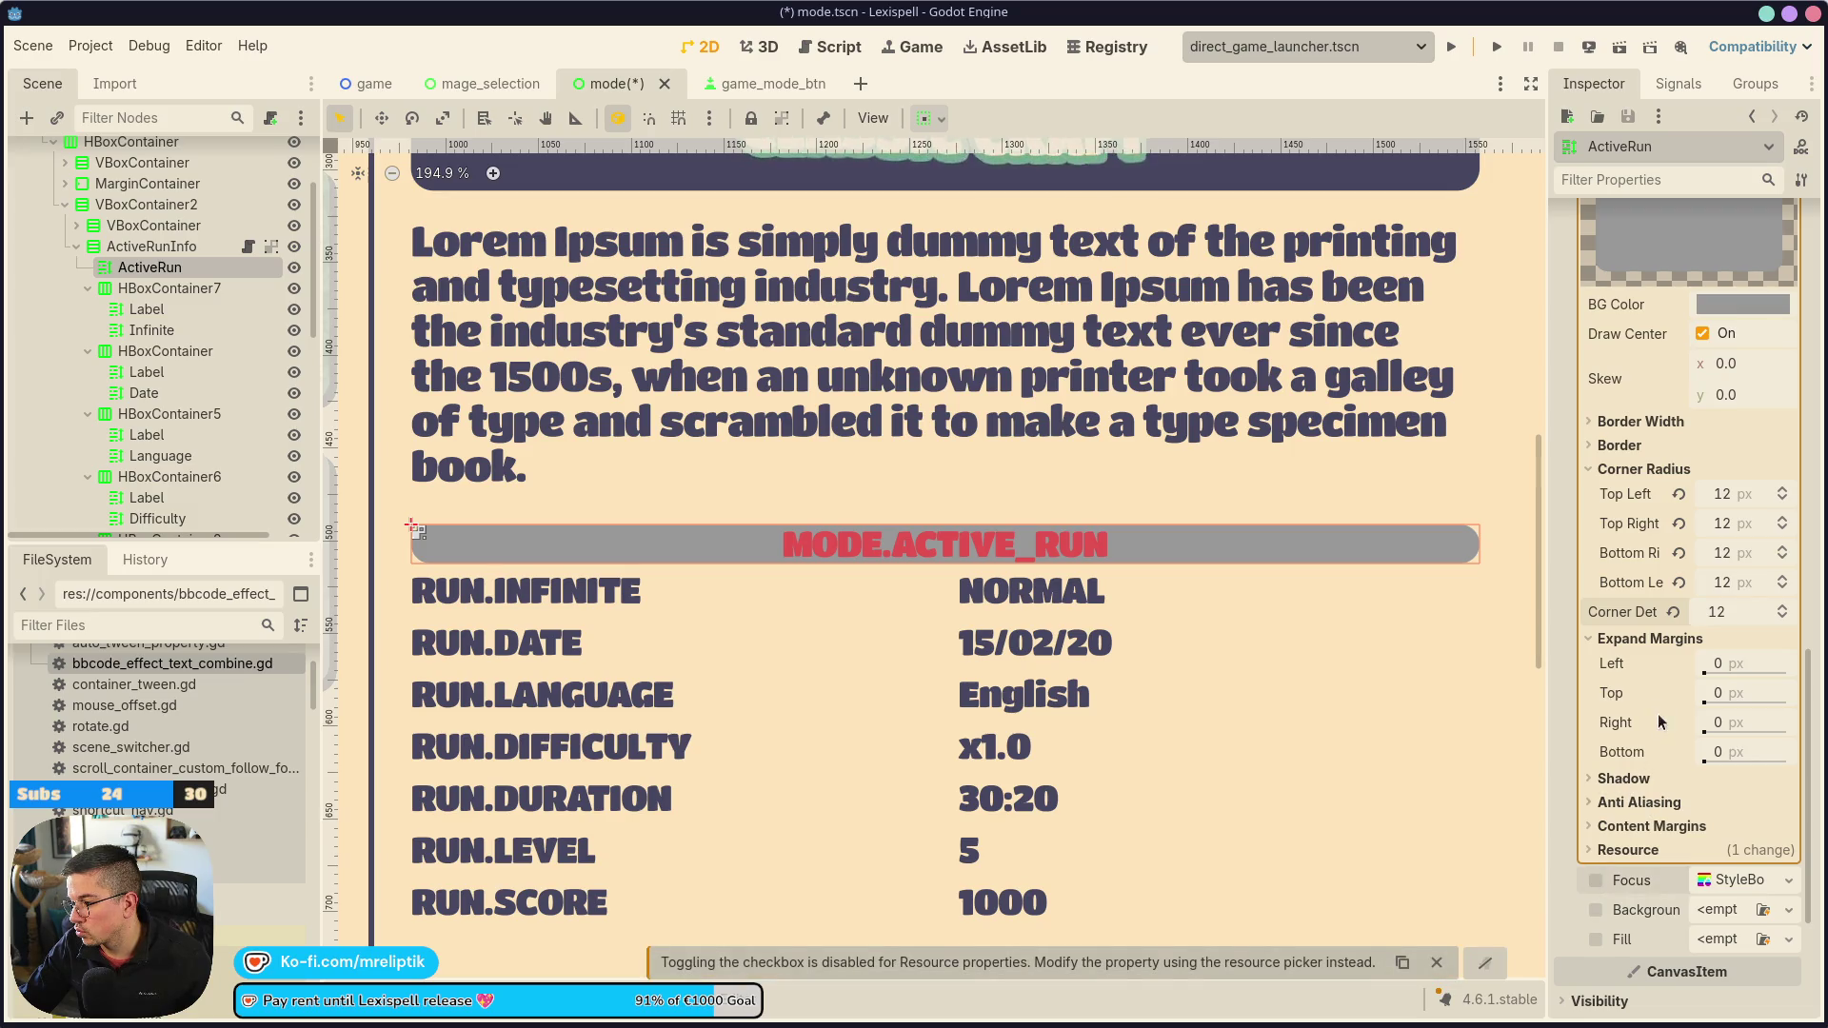
pyautogui.click(1642, 827)
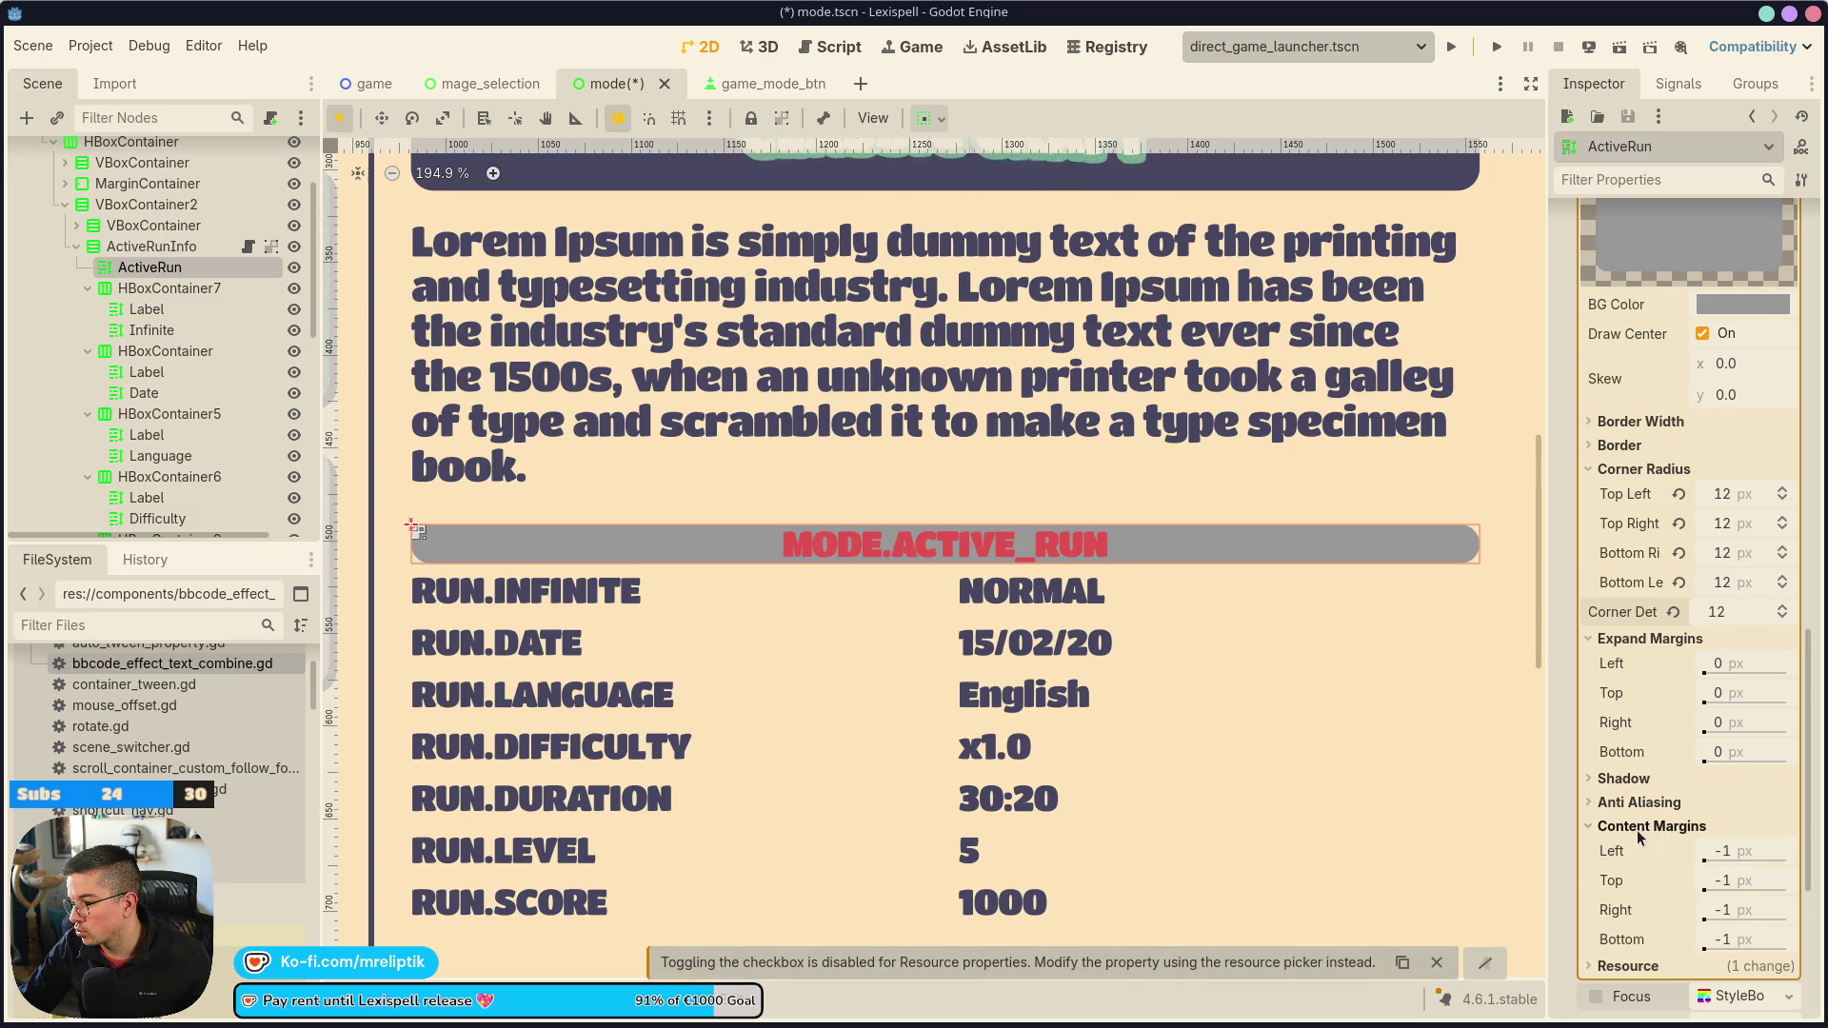
pyautogui.click(1751, 882)
pyautogui.write('5')
pyautogui.press('Return')
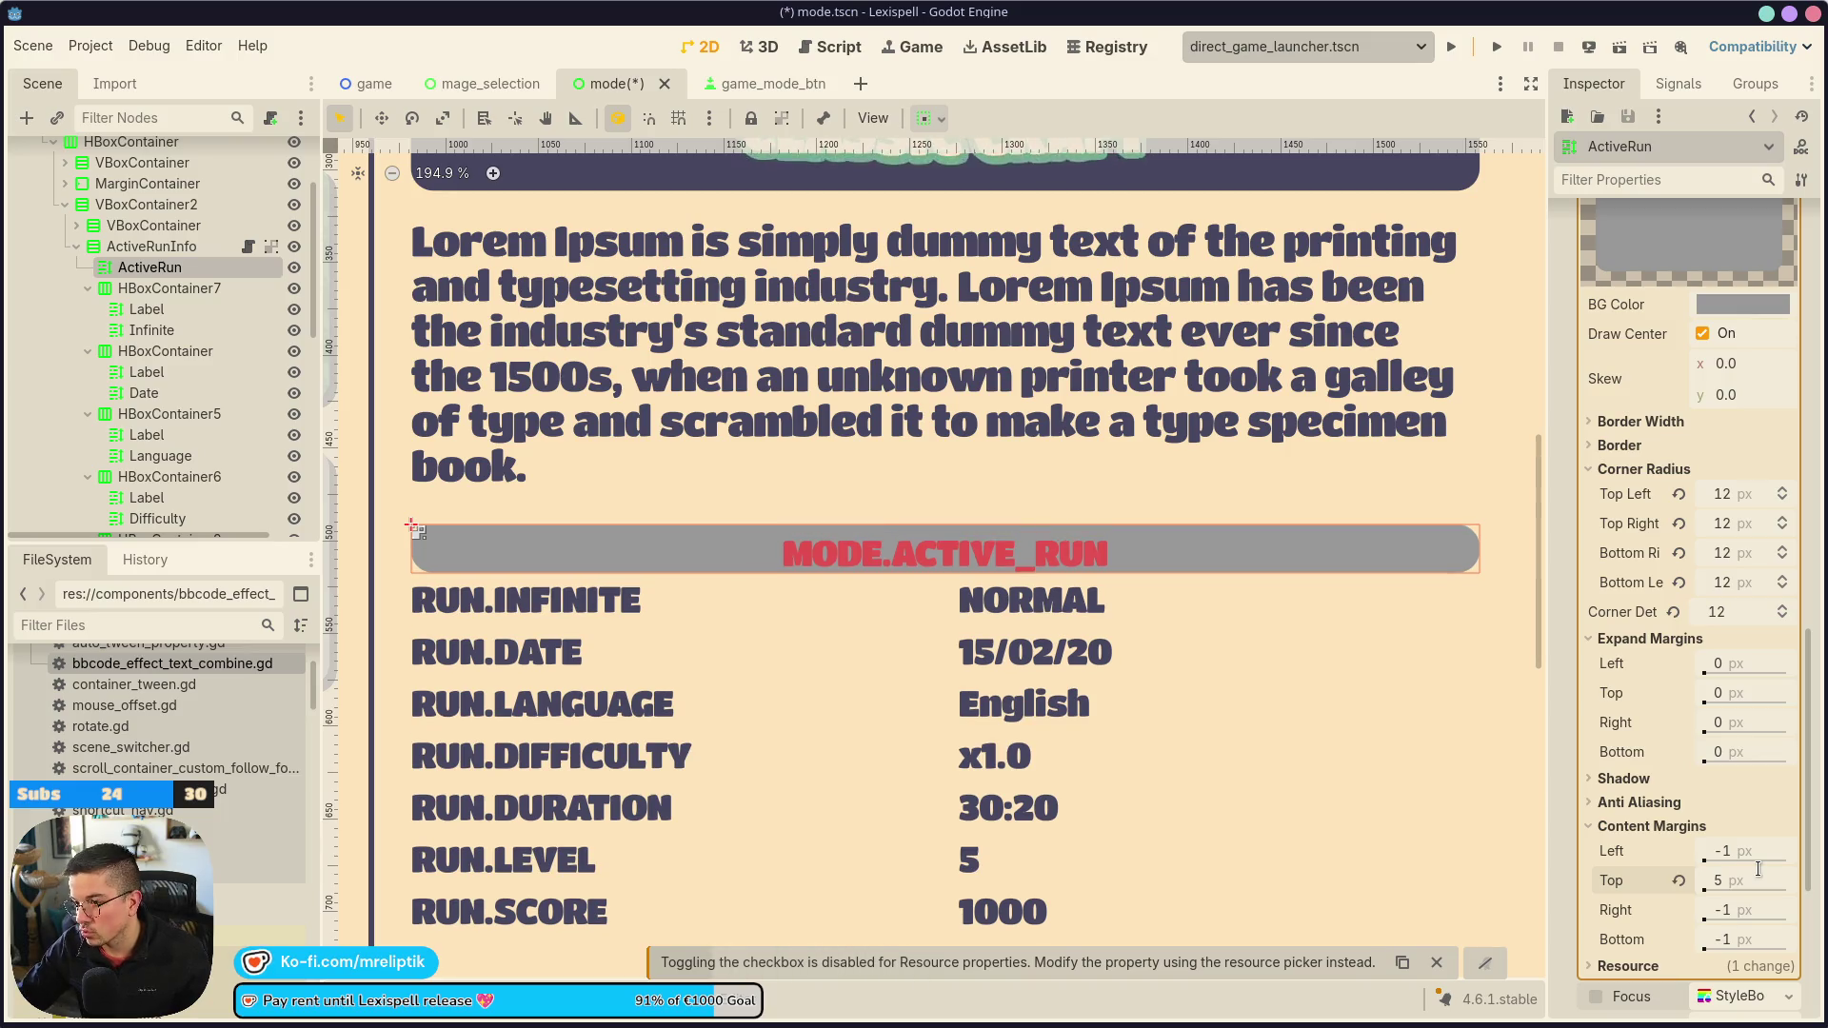
pyautogui.click(1746, 939)
pyautogui.write('5')
pyautogui.press('Return')
pyautogui.hotkey('ctrl', 's')
# Set the anti-aliasing size to 0.3 and save
pyautogui.scroll(-3, 1701, 748)
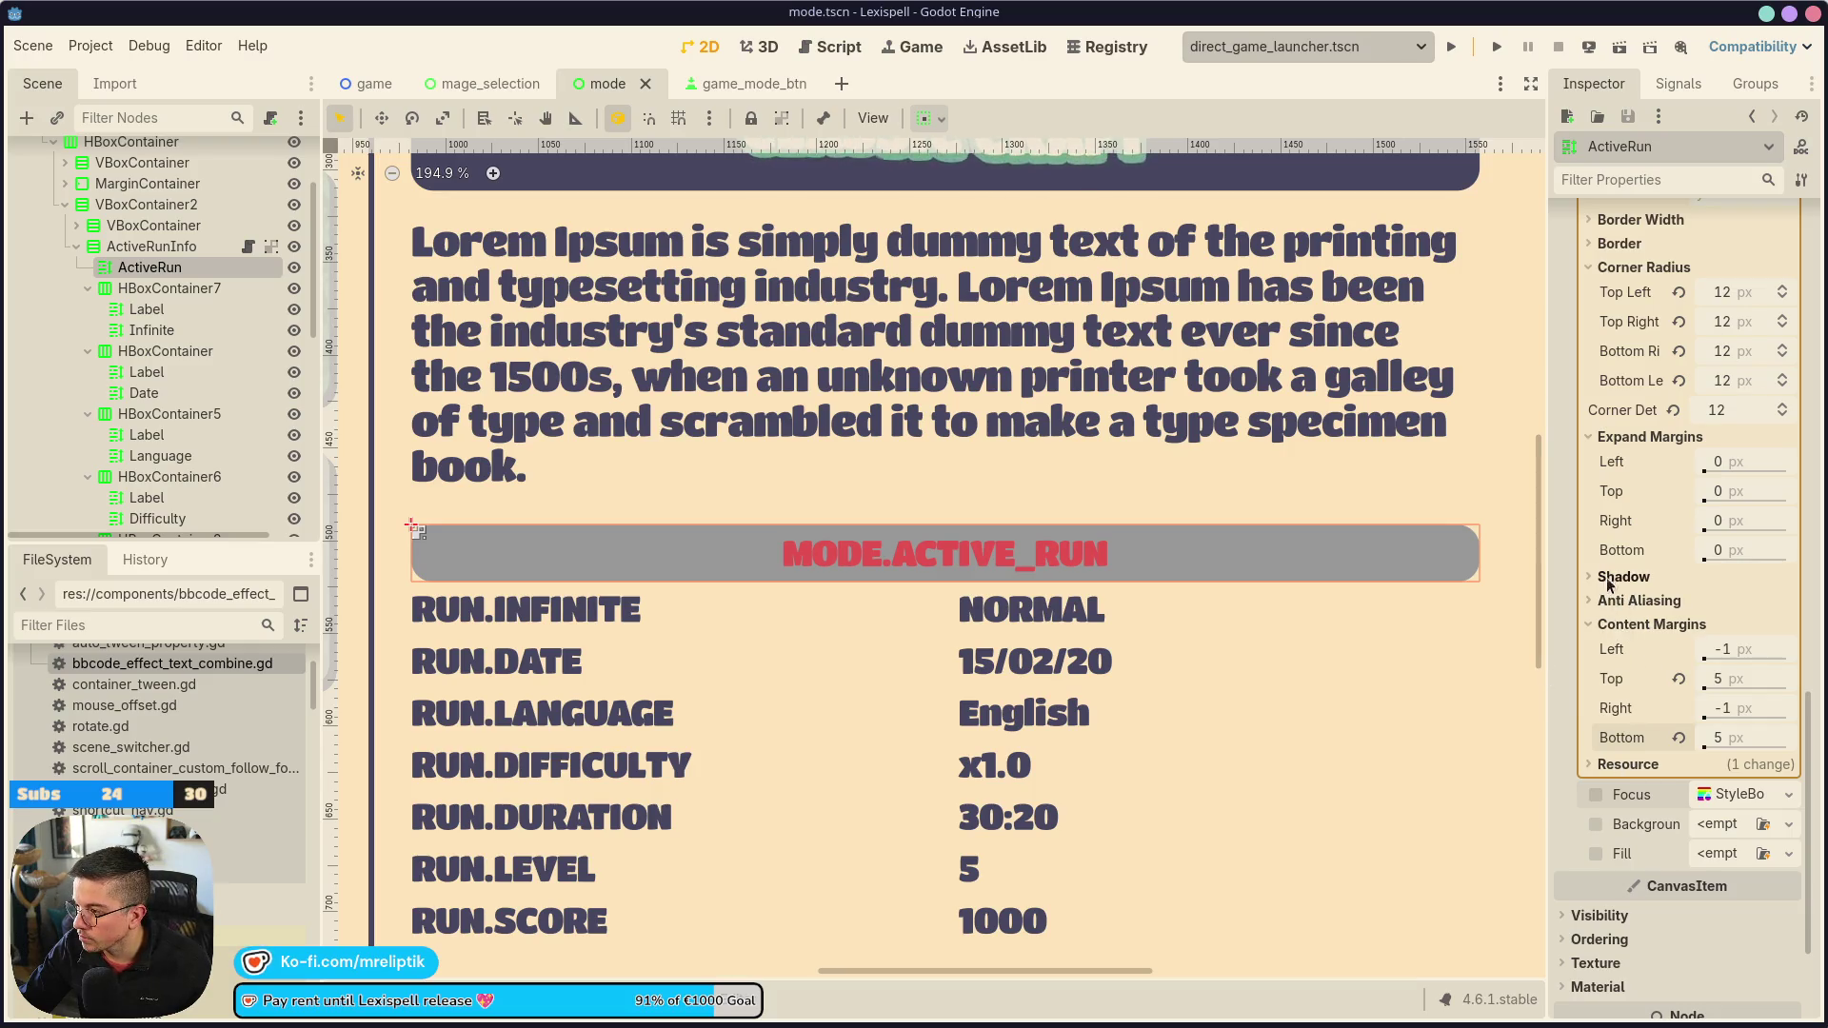
pyautogui.scroll(6, 1609, 588)
pyautogui.scroll(-4, 1658, 735)
pyautogui.click(1658, 709)
pyautogui.click(1755, 755)
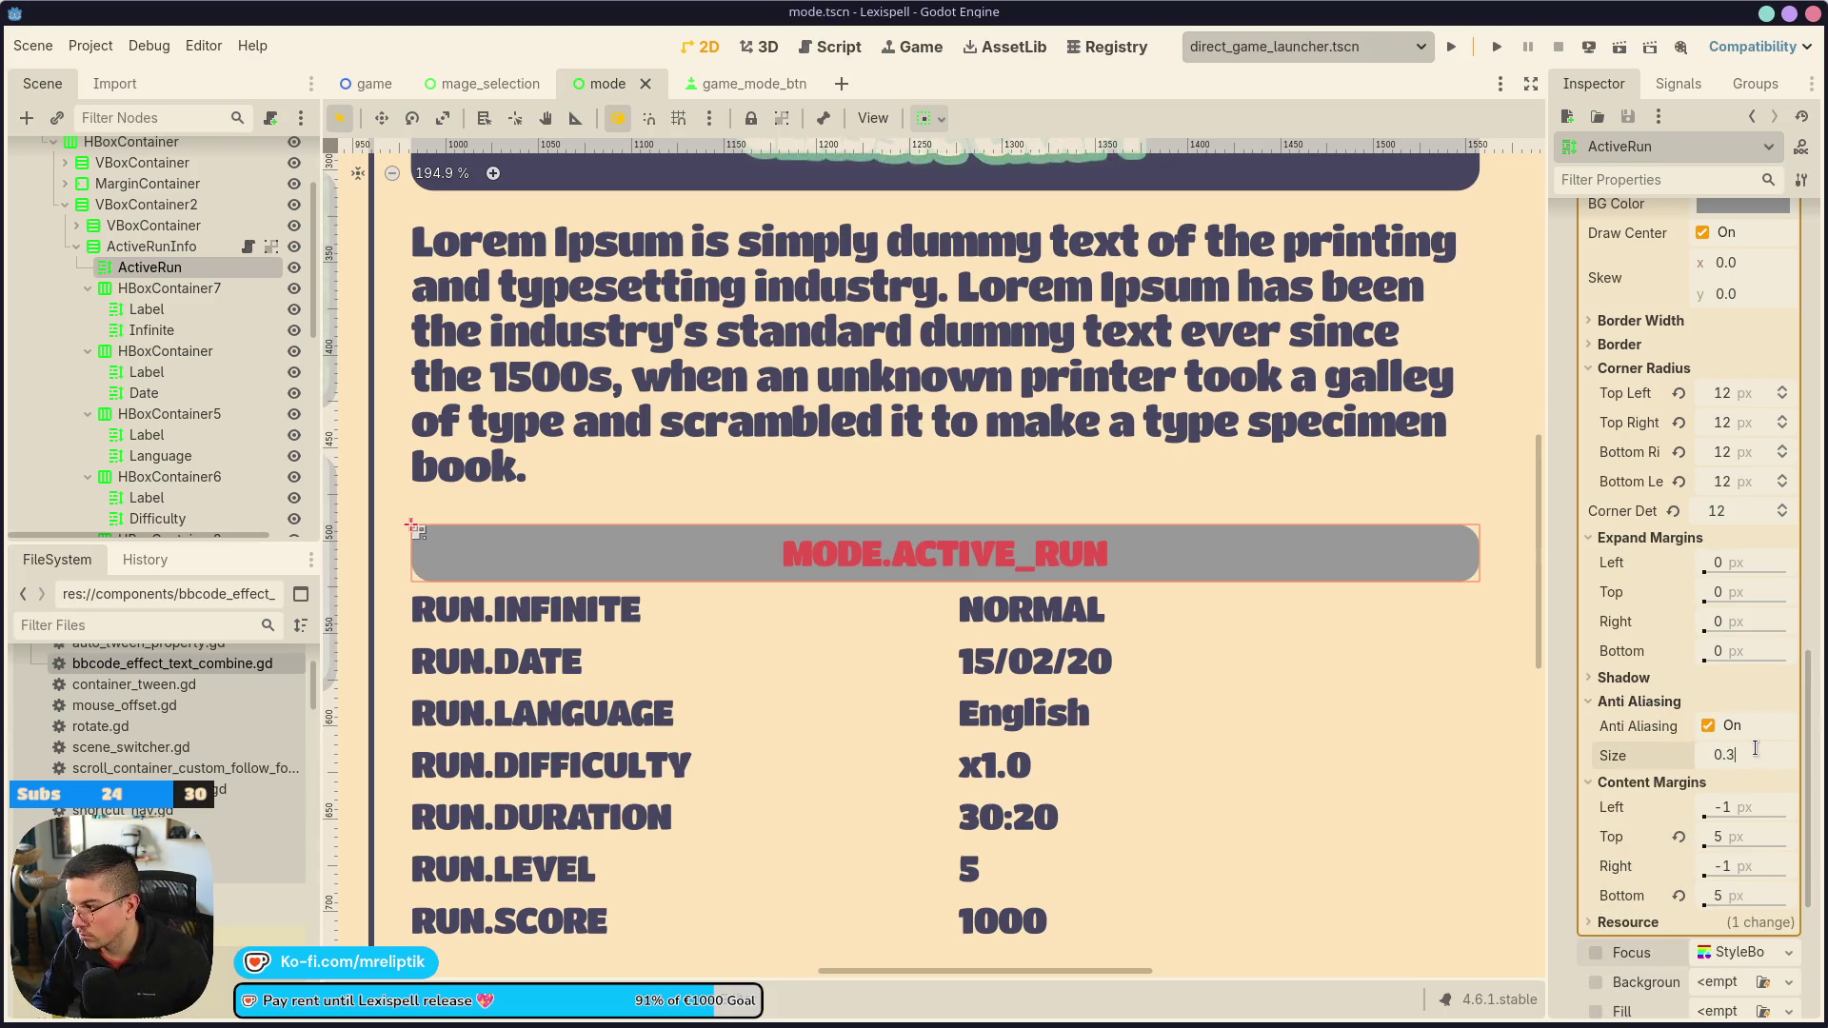
pyautogui.hotkey('ctrl', 's')
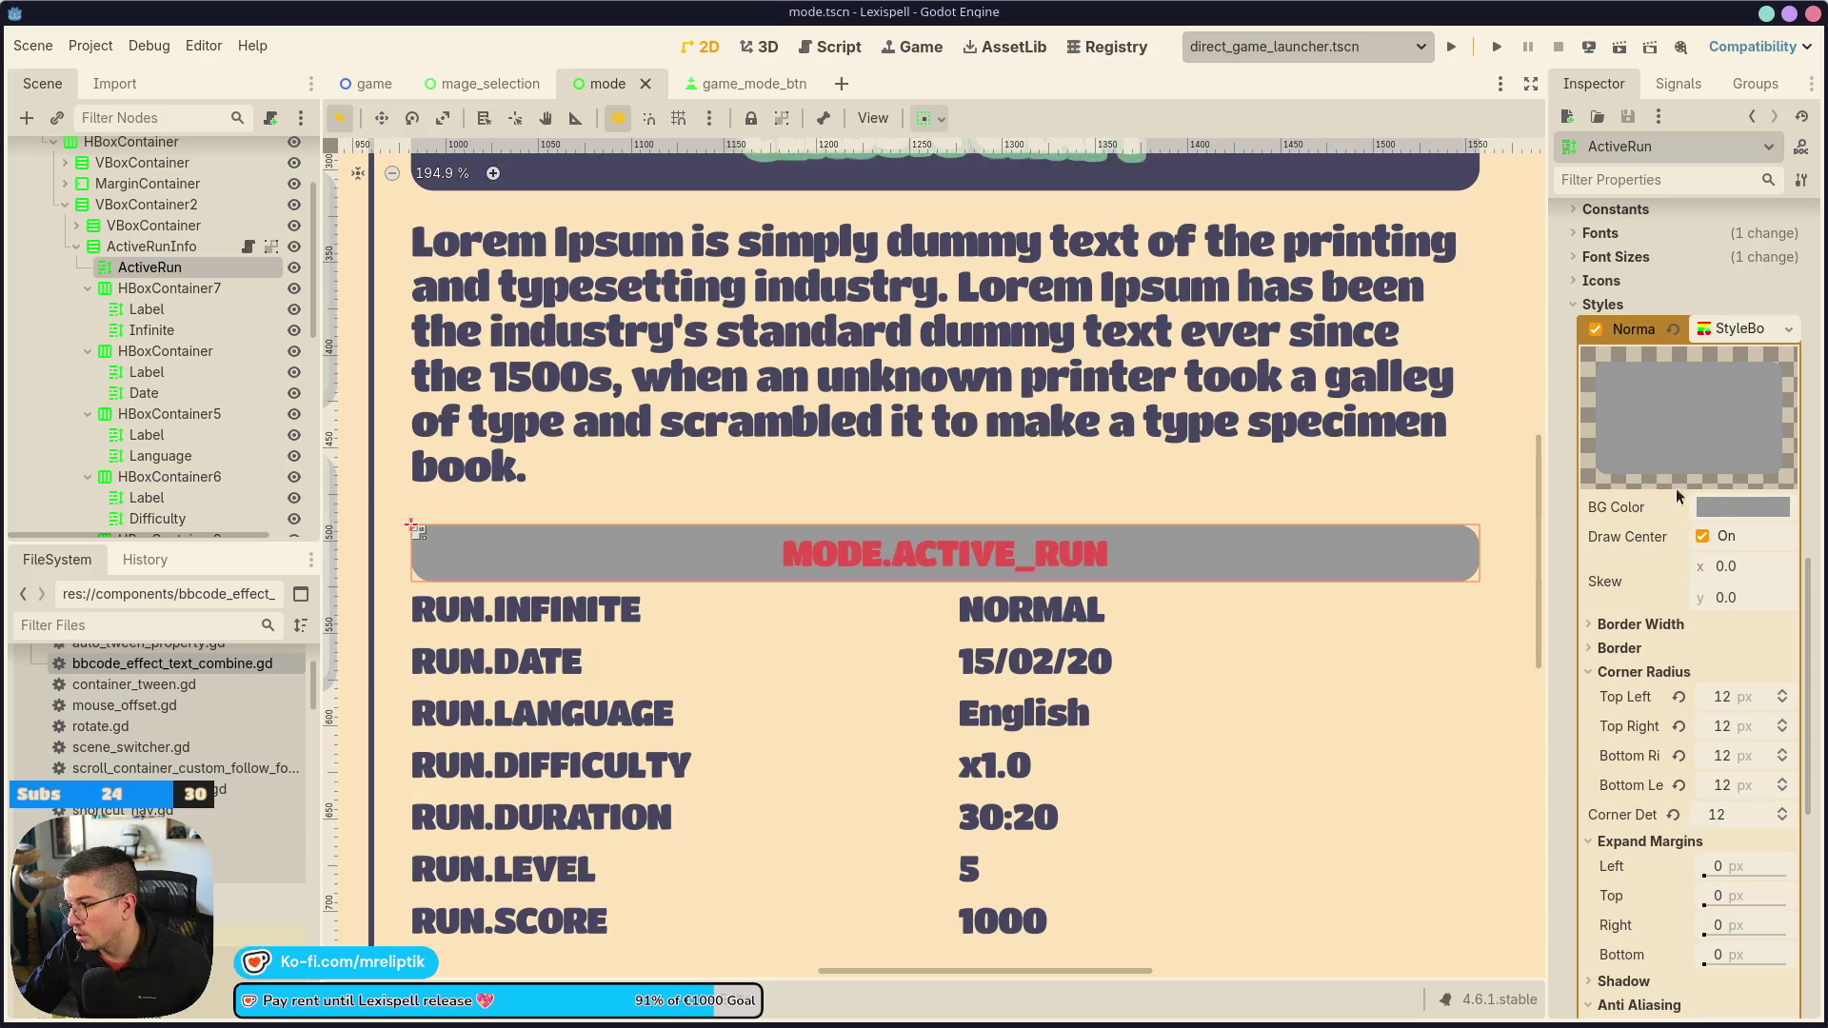
# Set the background colour to the dark swatch, deselect, and save the scene
pyautogui.click(1701, 505)
pyautogui.click(1569, 962)
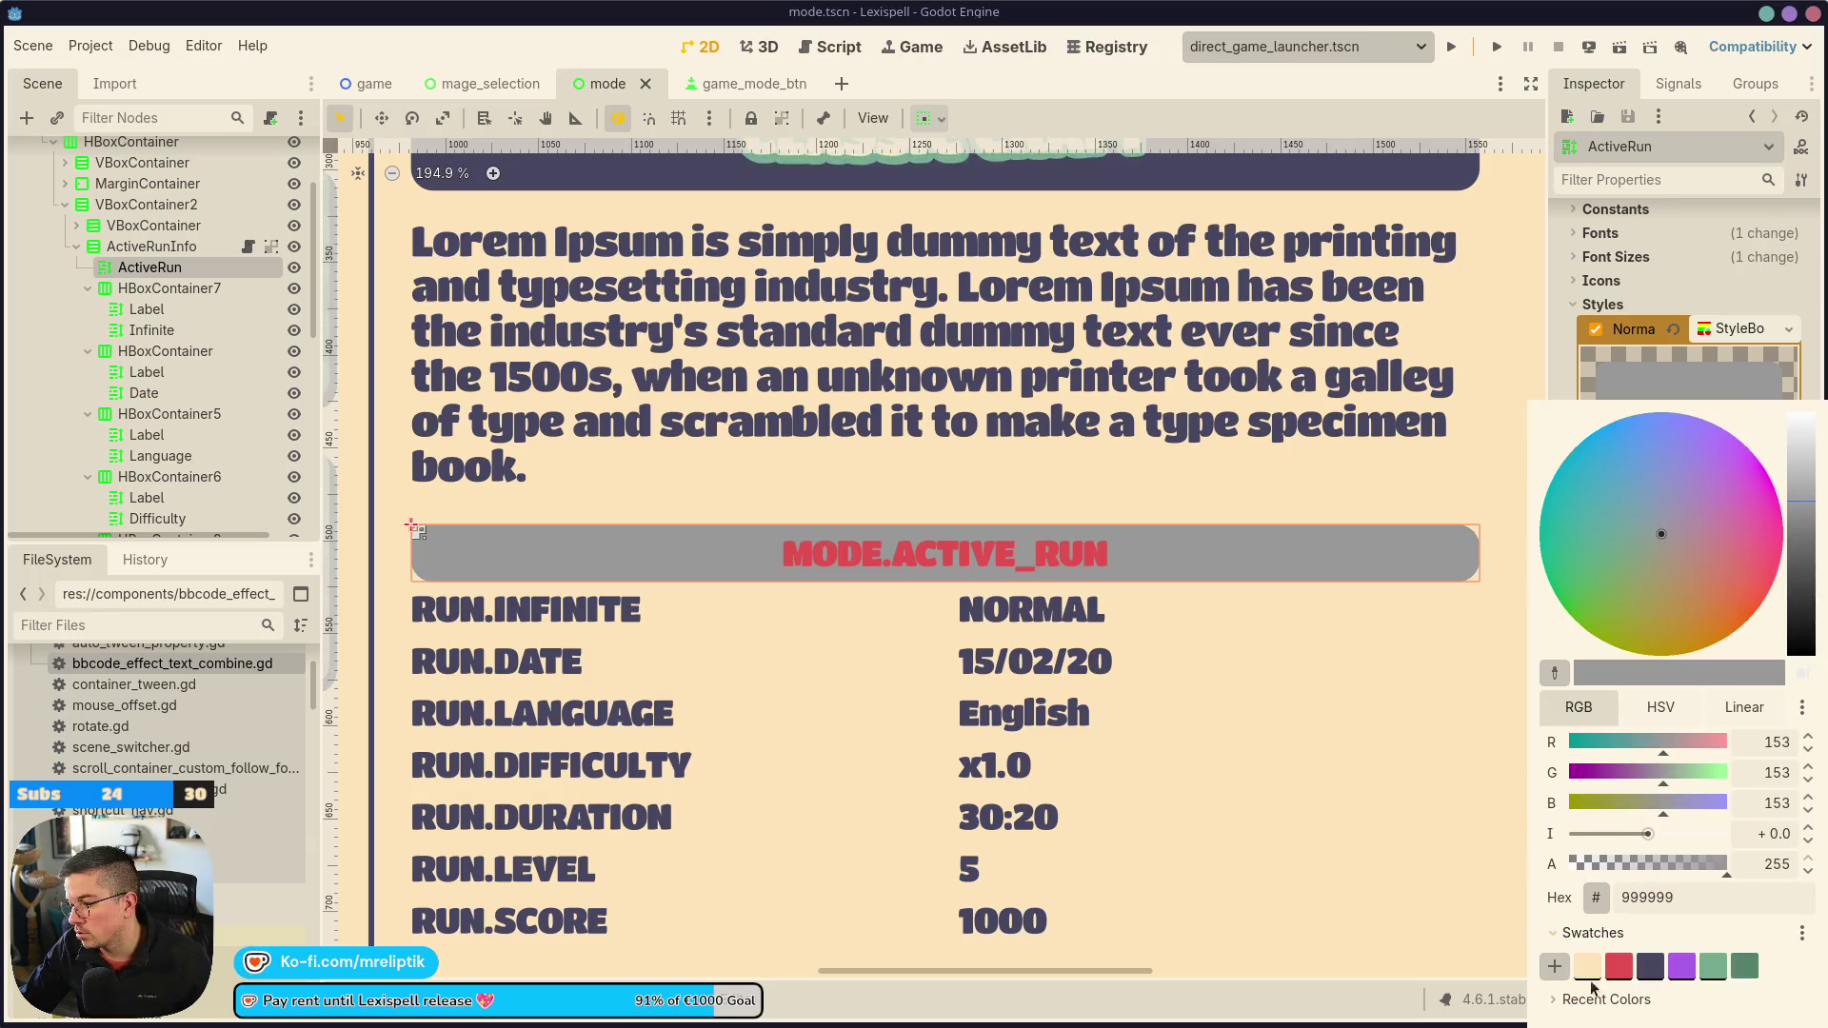
pyautogui.click(1656, 971)
pyautogui.click(648, 609)
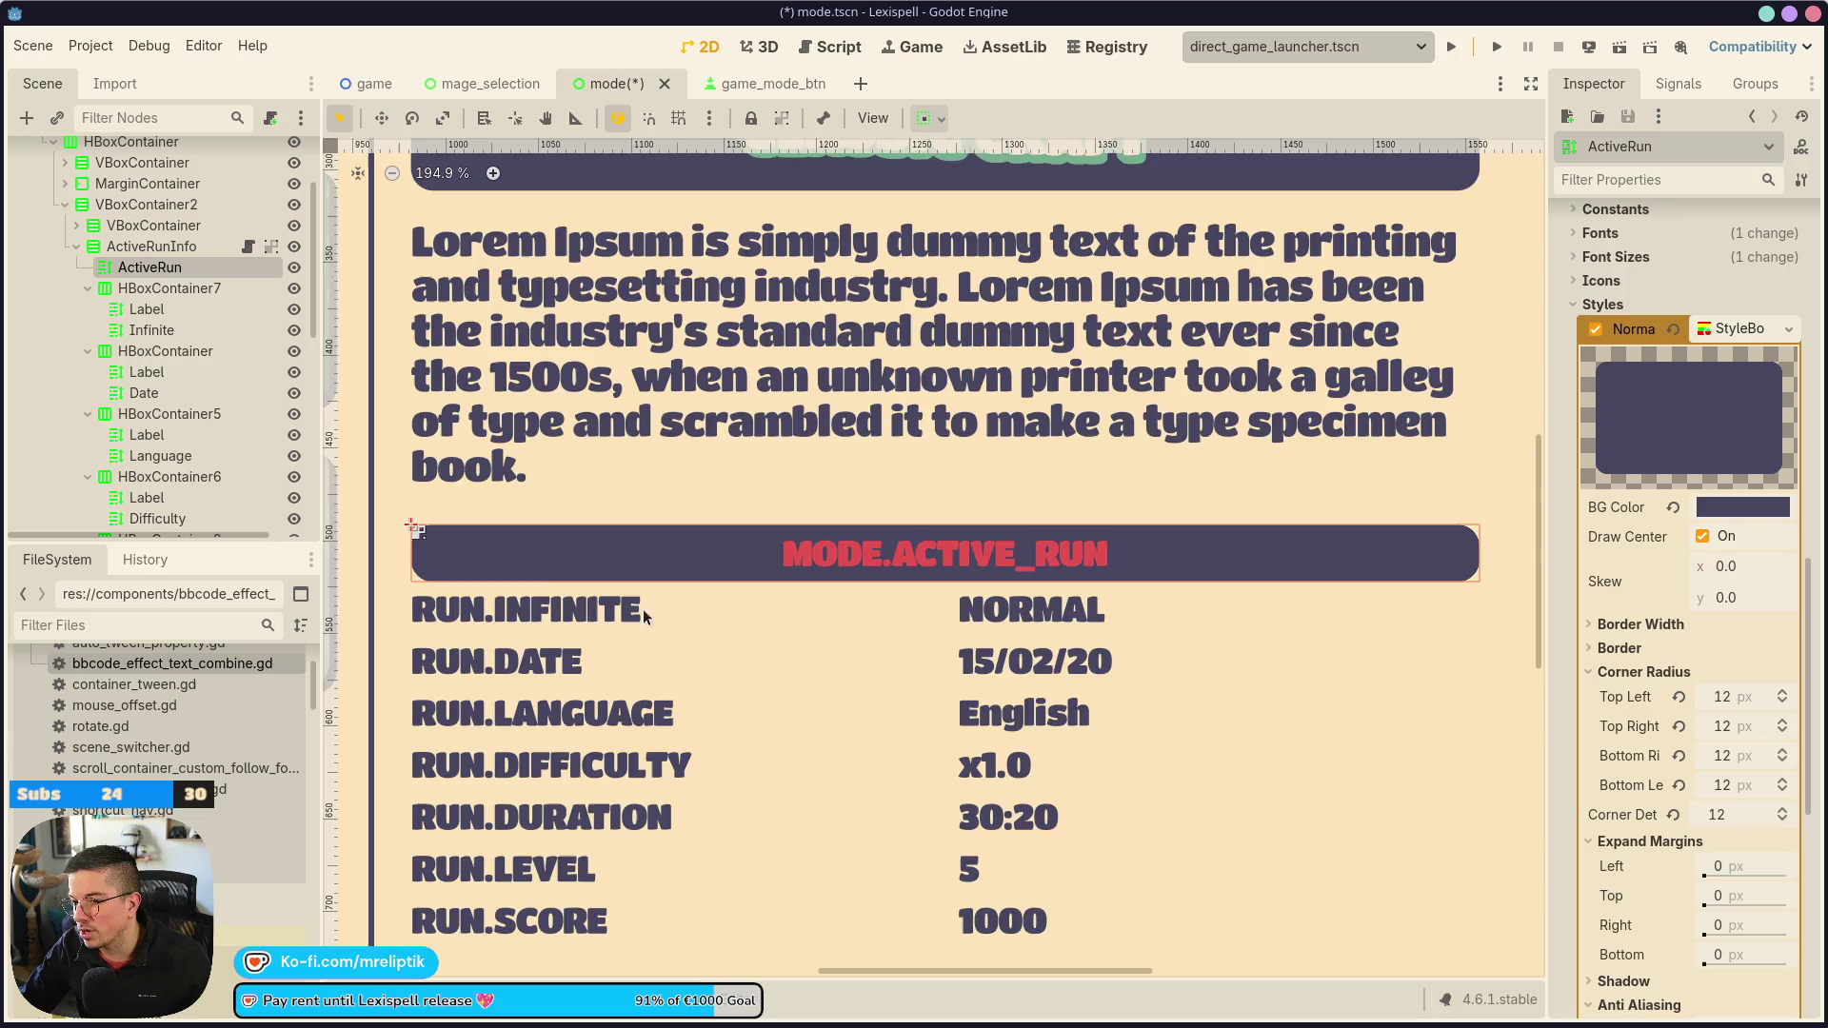
pyautogui.scroll(-3, 693, 584)
pyautogui.click(1123, 563)
pyautogui.hotkey('ctrl', 's')
pyautogui.scroll(6, 642, 550)
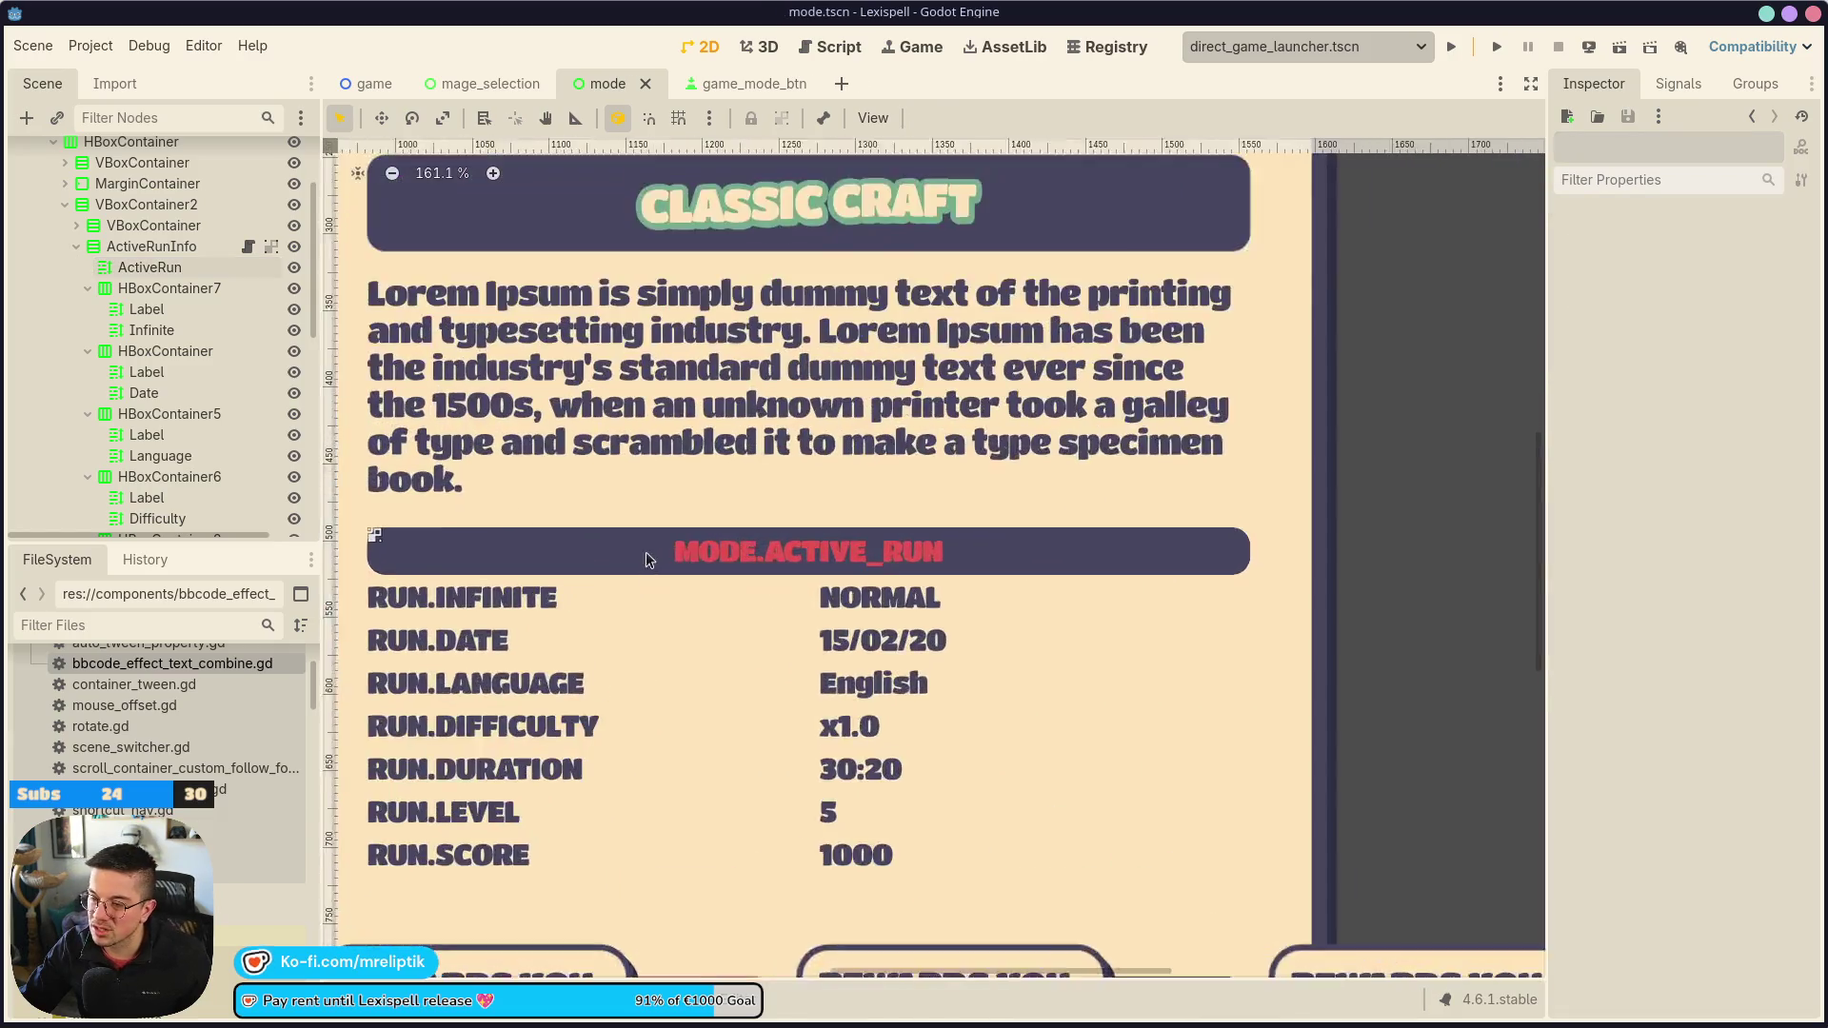
# Collapse the seven HBoxContainer row groups under ActiveRunInfo in the Scene dock
pyautogui.moveTo(706, 562); pyautogui.dragTo(757, 559)
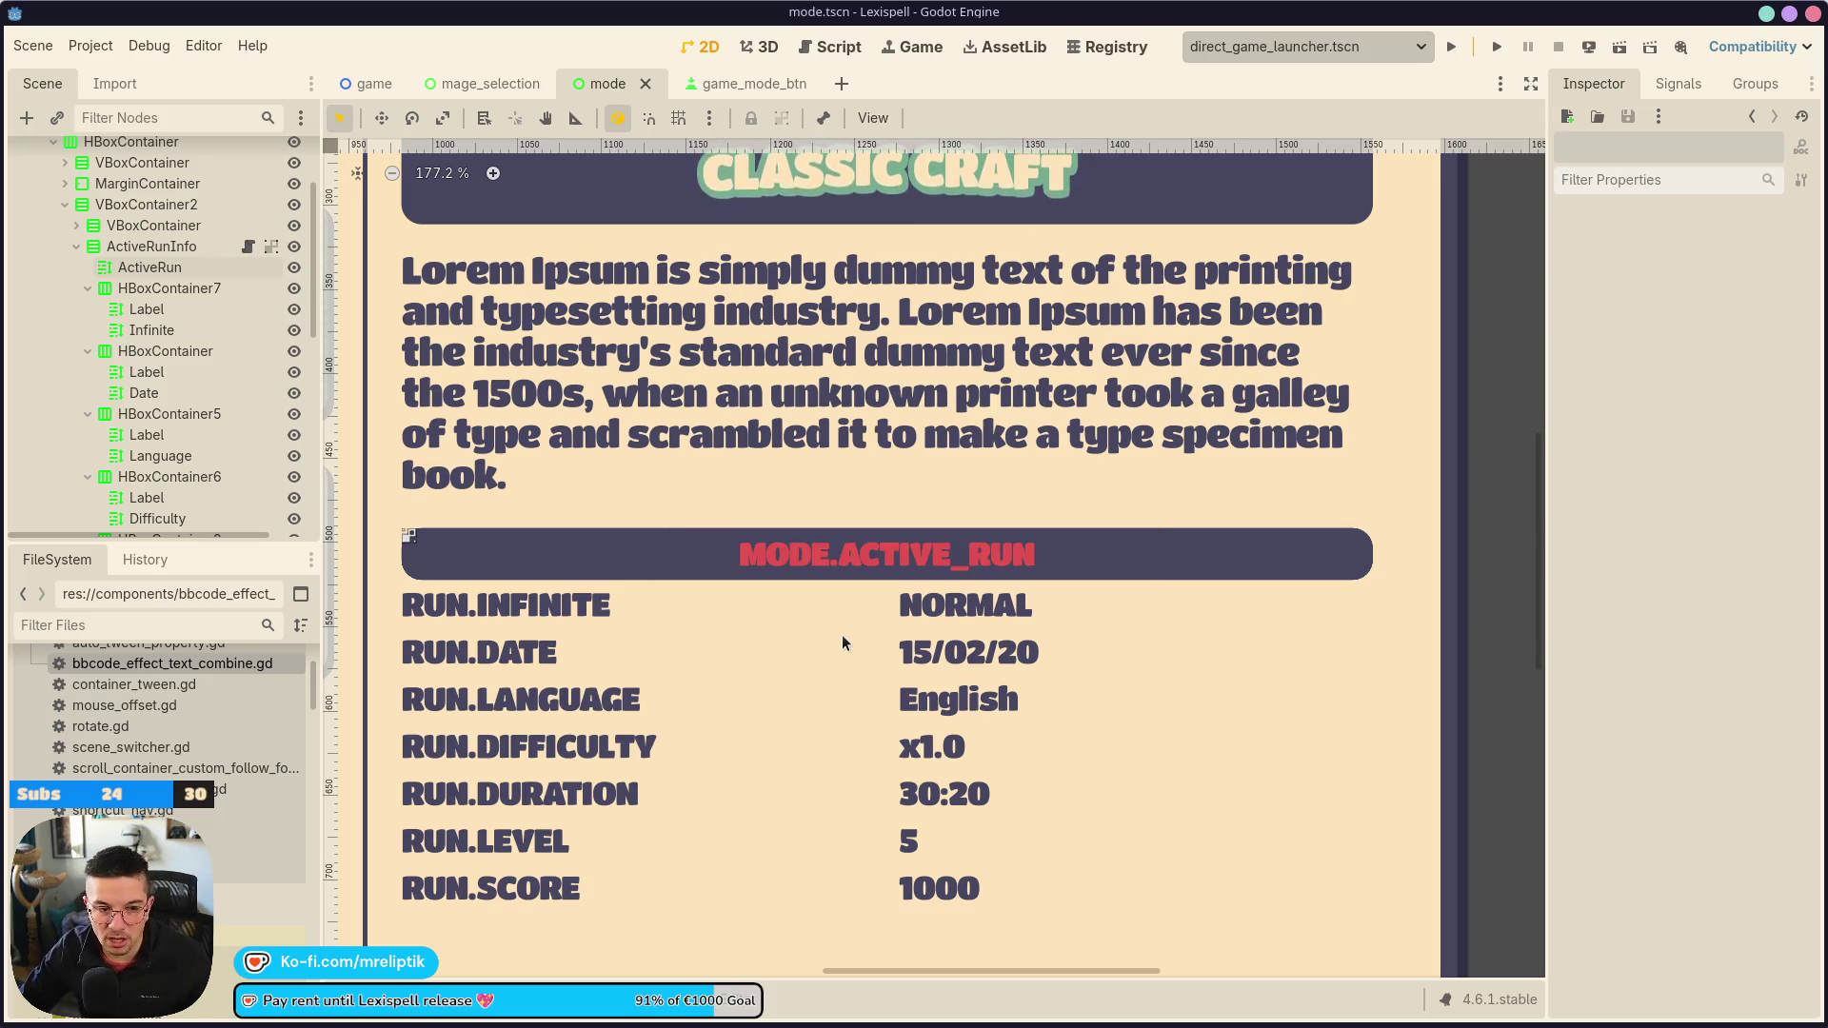
pyautogui.scroll(-7, 767, 751)
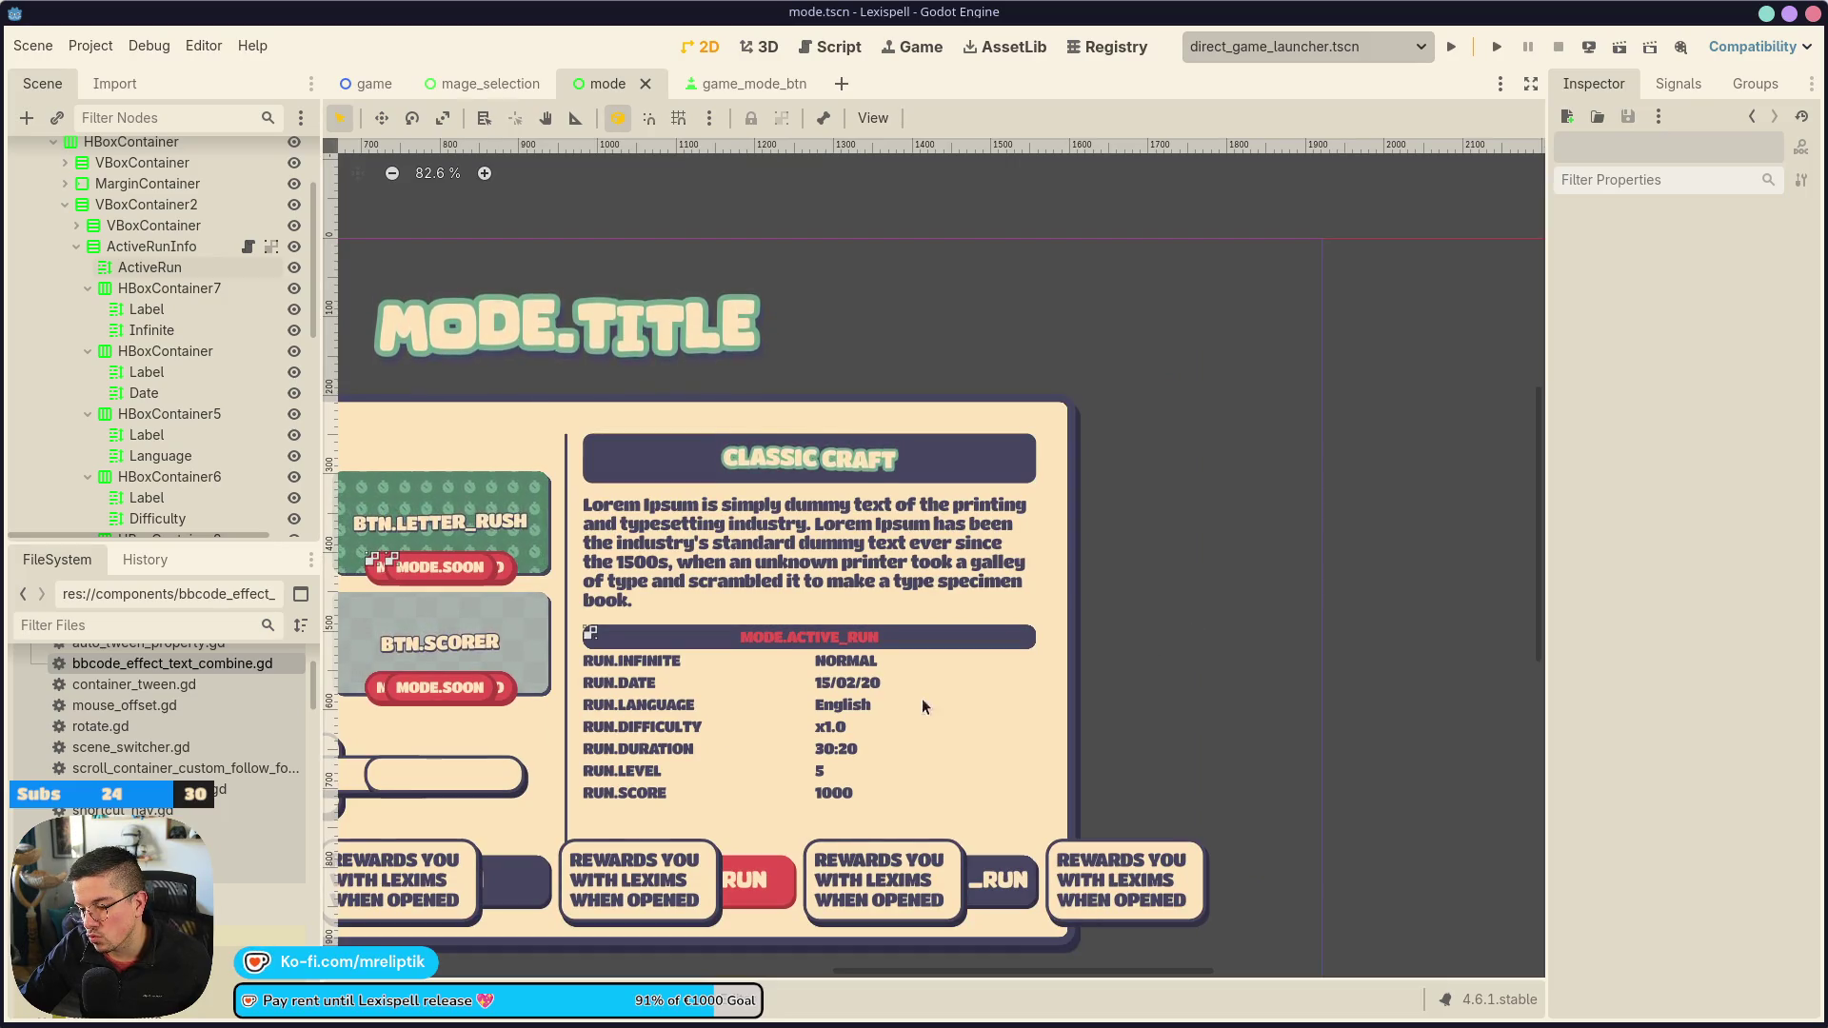
pyautogui.click(678, 679)
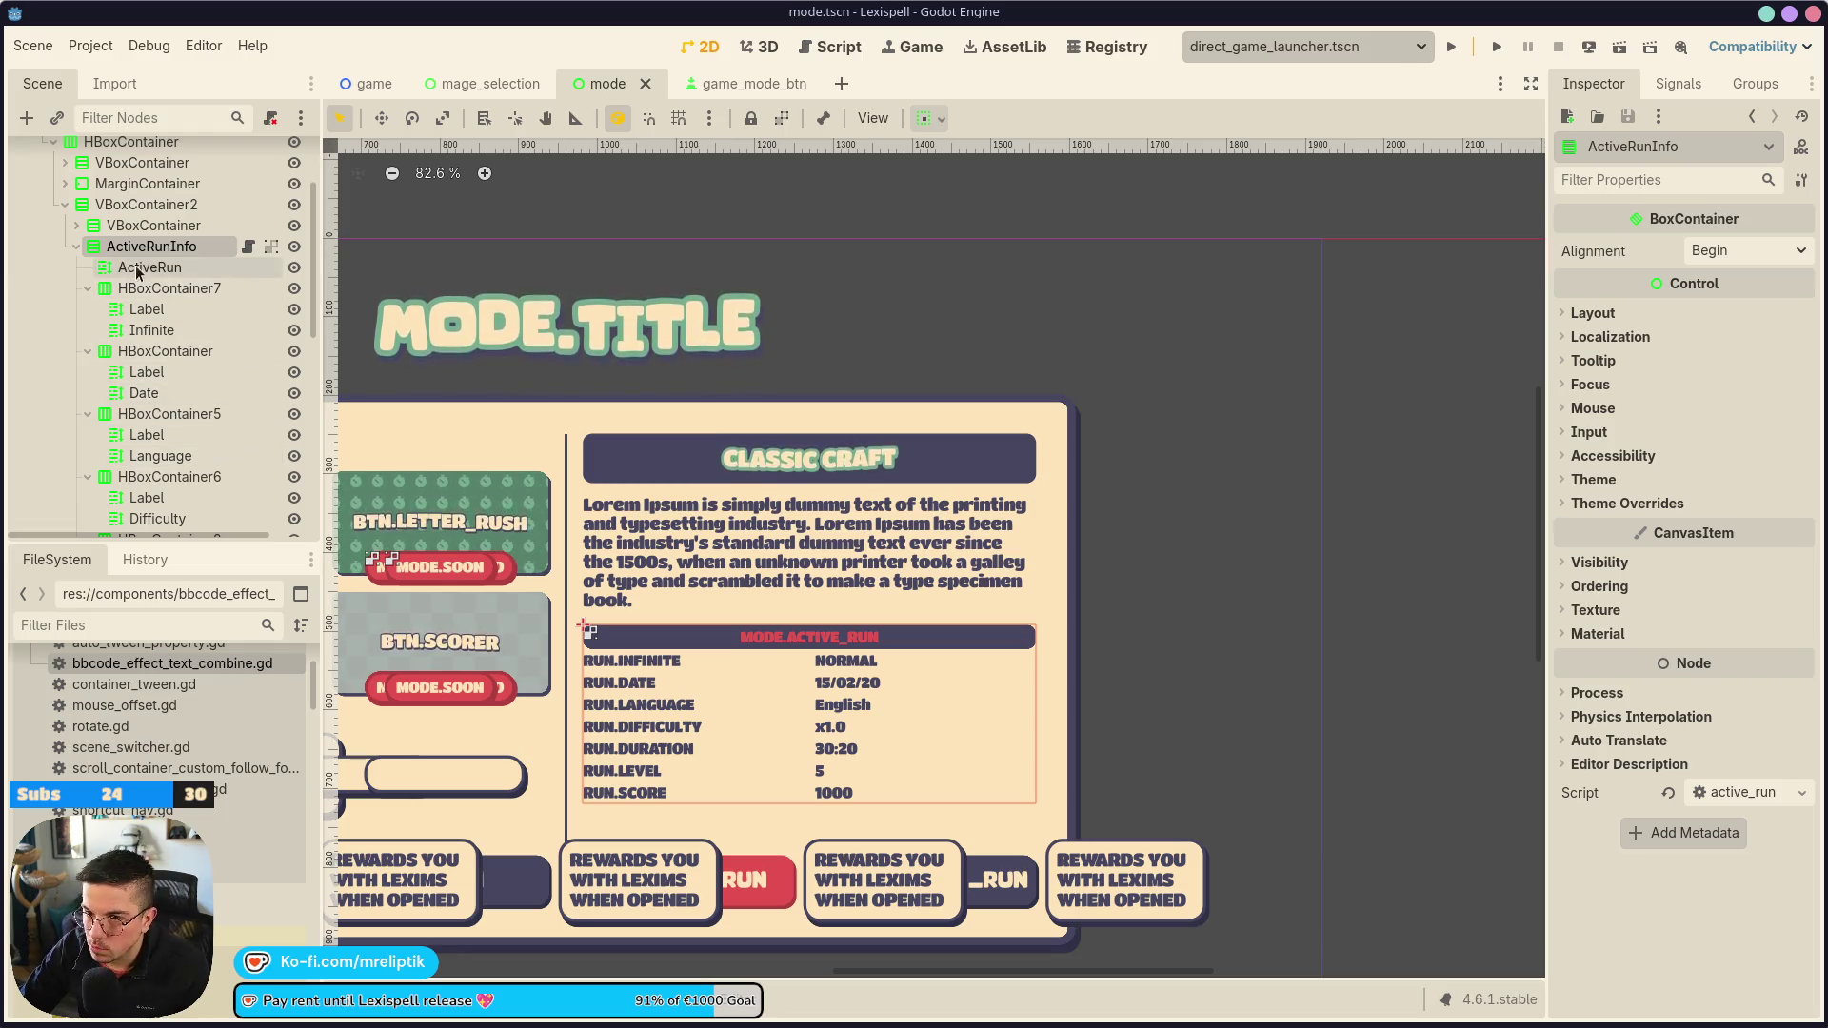
pyautogui.click(88, 288)
pyautogui.click(87, 308)
pyautogui.click(88, 330)
pyautogui.click(87, 350)
pyautogui.click(87, 371)
pyautogui.click(87, 392)
pyautogui.click(88, 413)
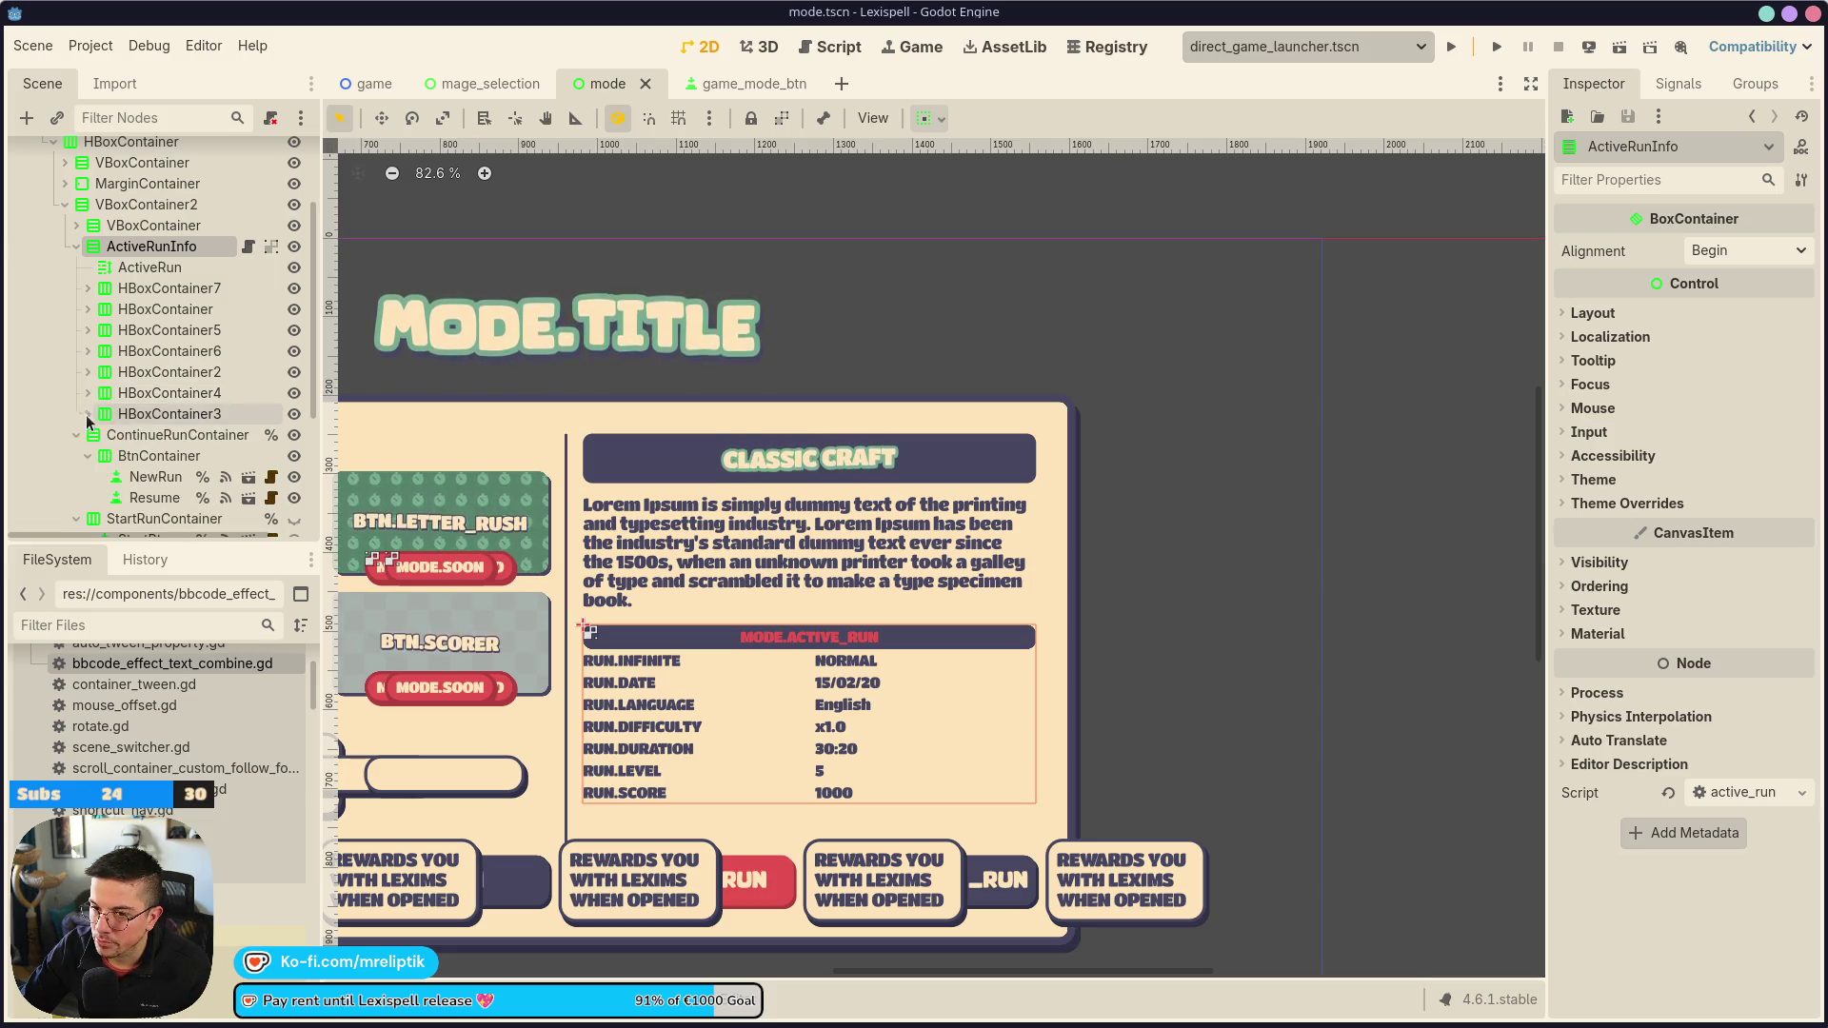
# Run the project with F5 to test the modes screen
pyautogui.scroll(-2, 1152, 556)
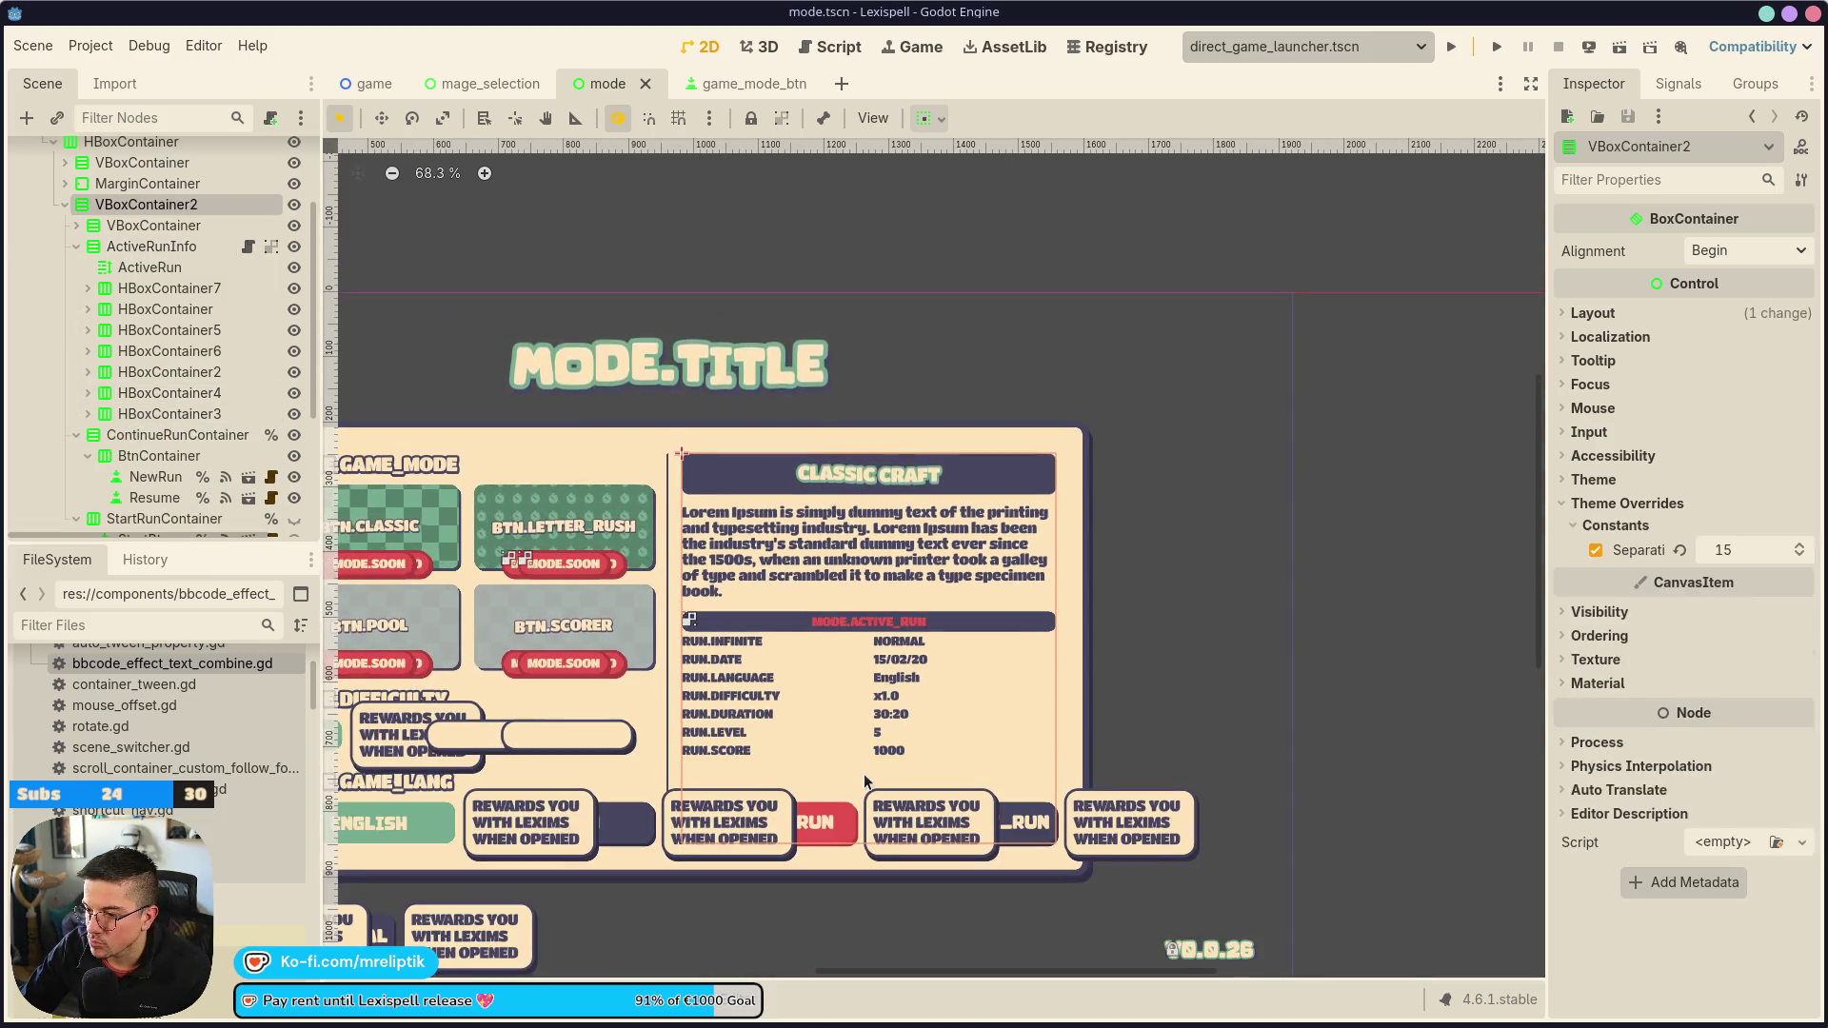
pyautogui.click(835, 512)
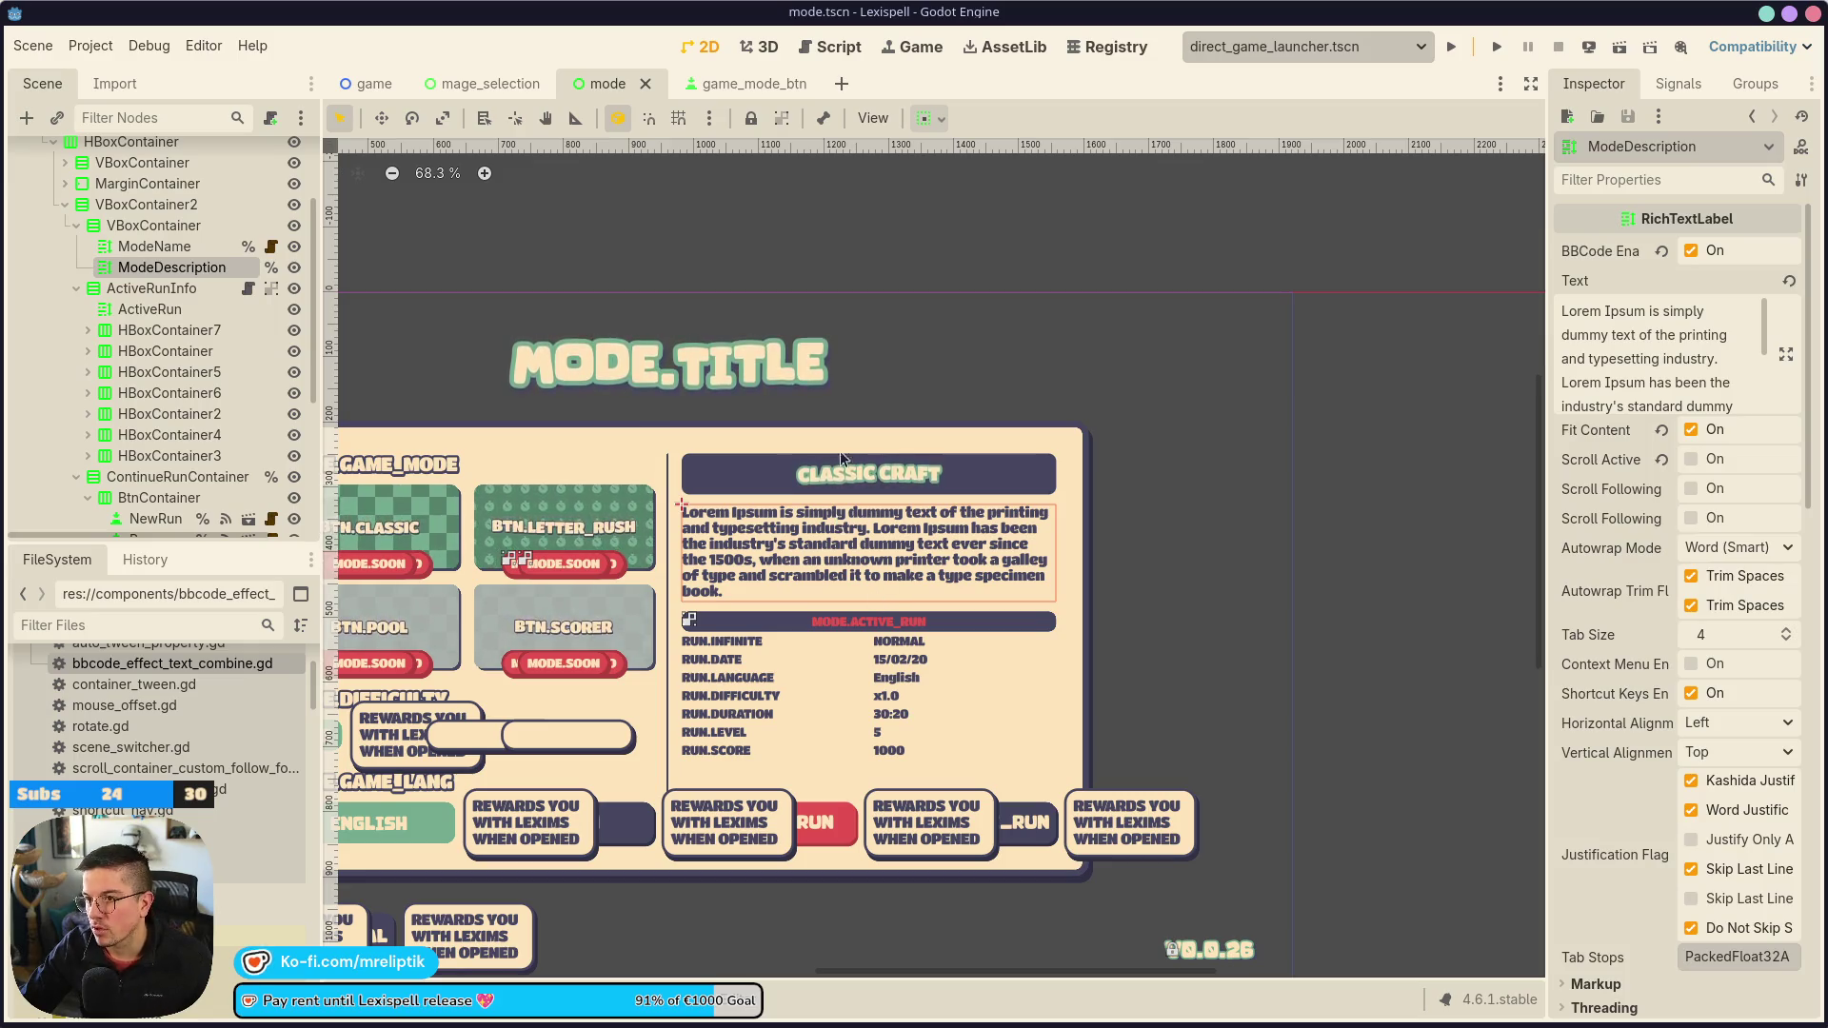
pyautogui.press('F5')
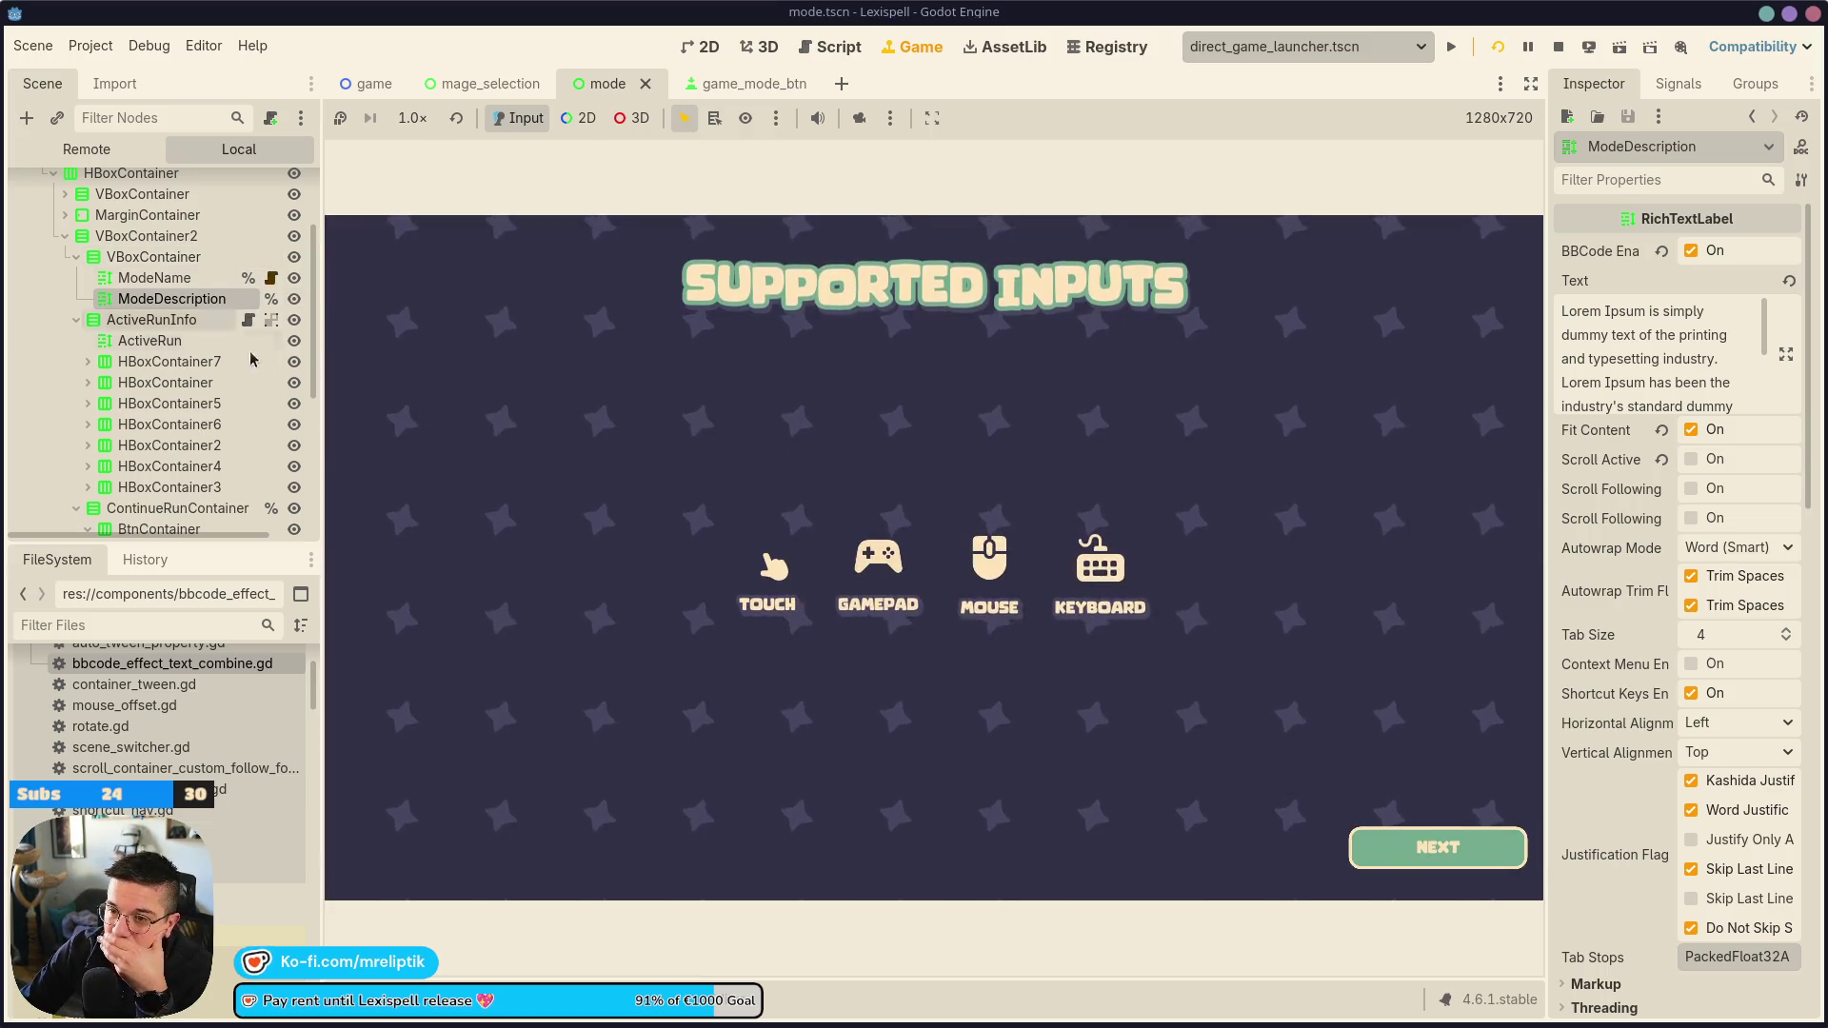
# In the game, go to the Modes screen, select Letter Rush, then return to the editor
pyautogui.click(1459, 866)
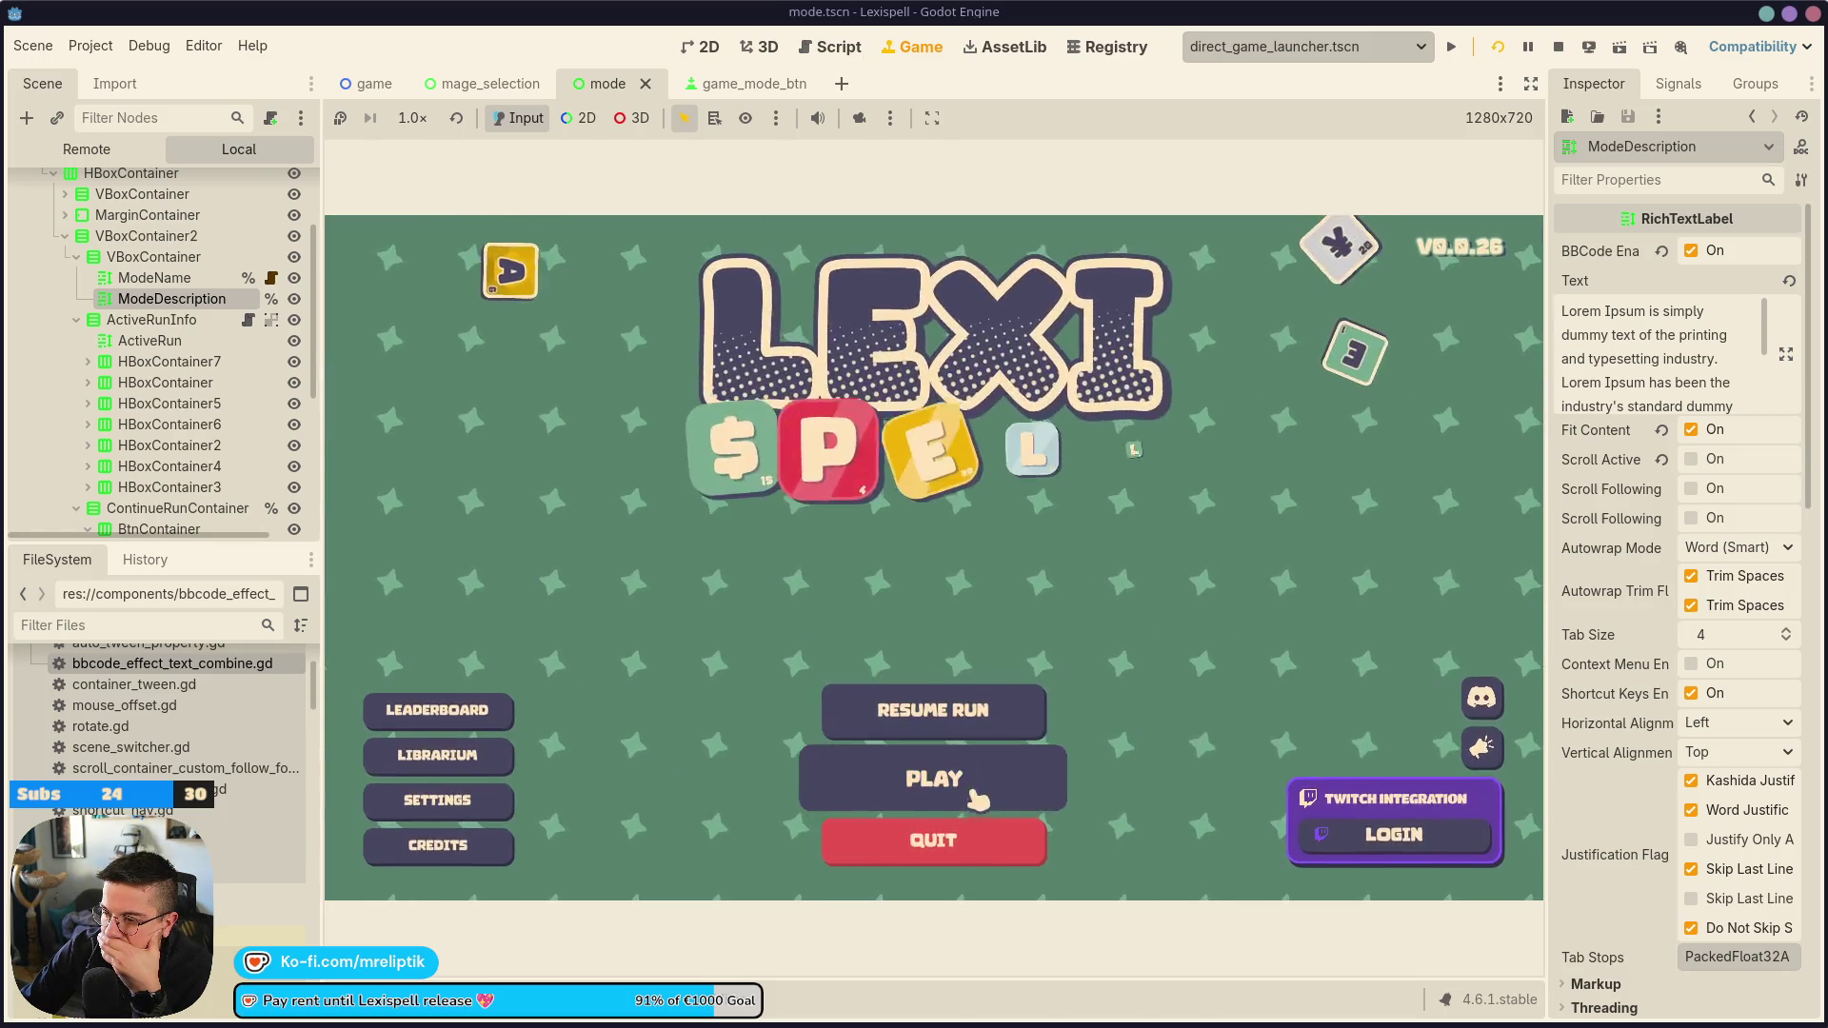
pyautogui.click(1038, 795)
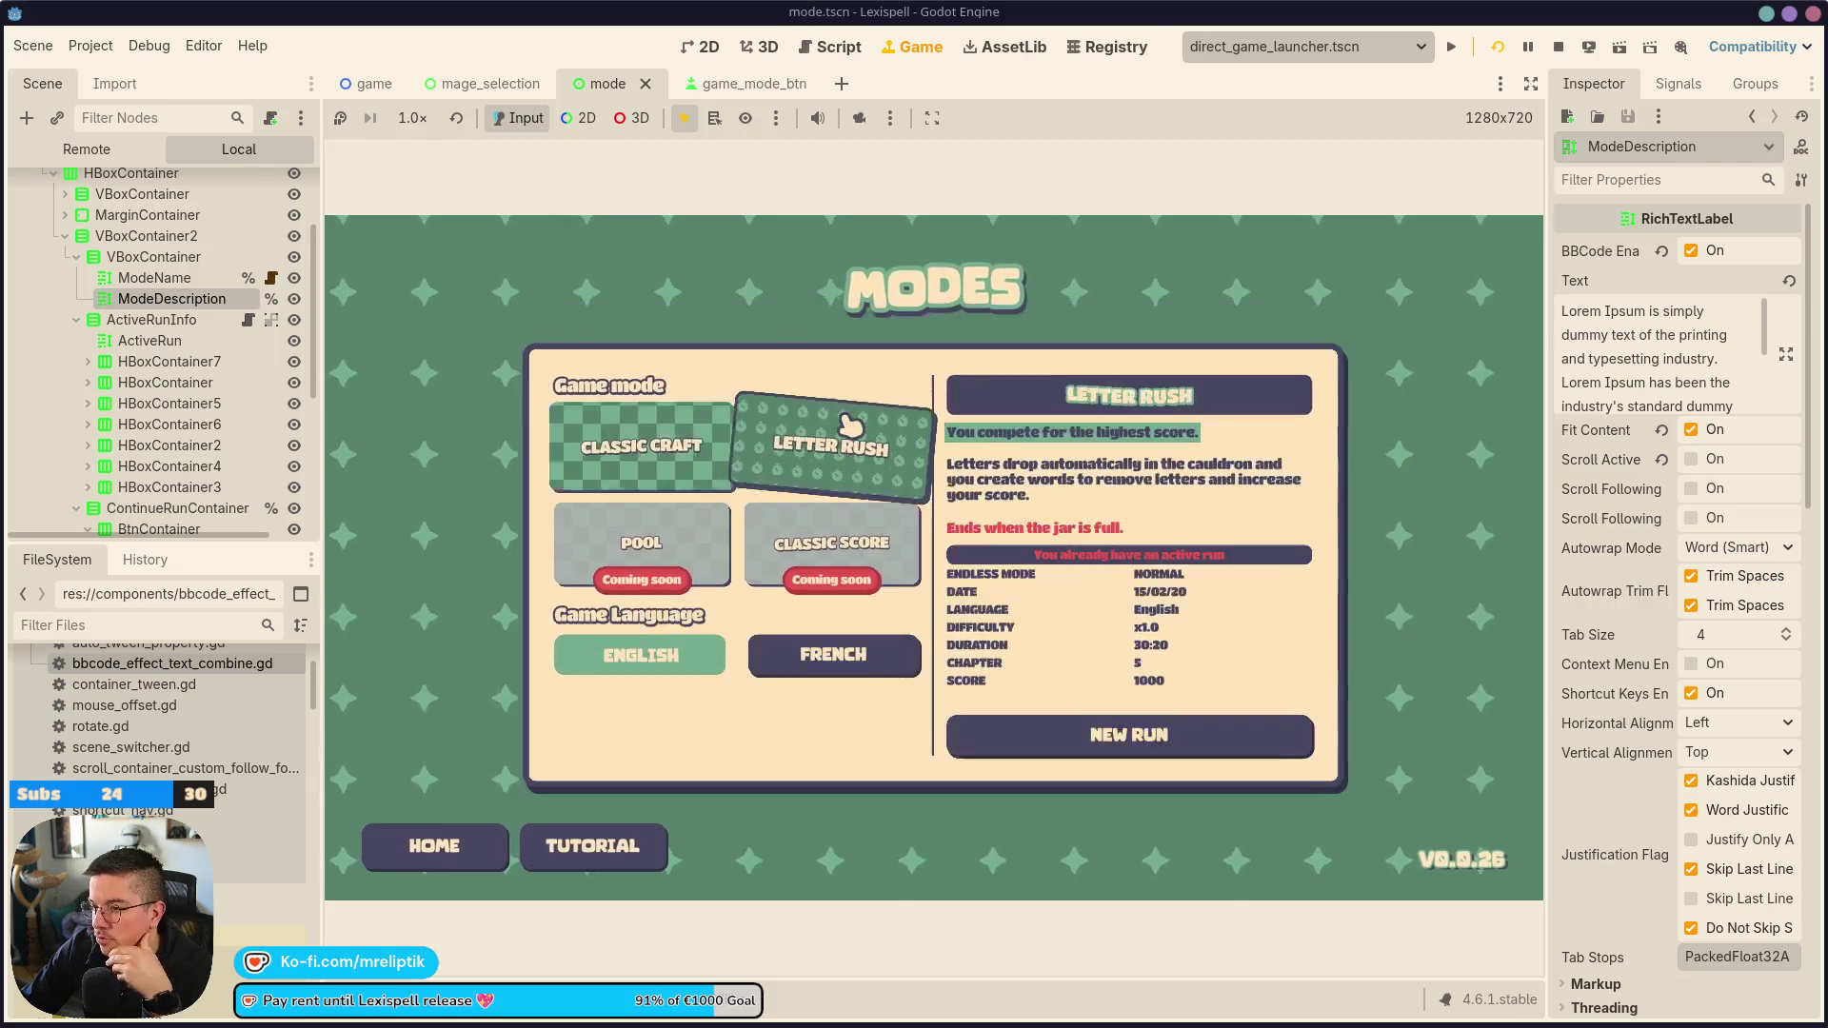
pyautogui.click(862, 447)
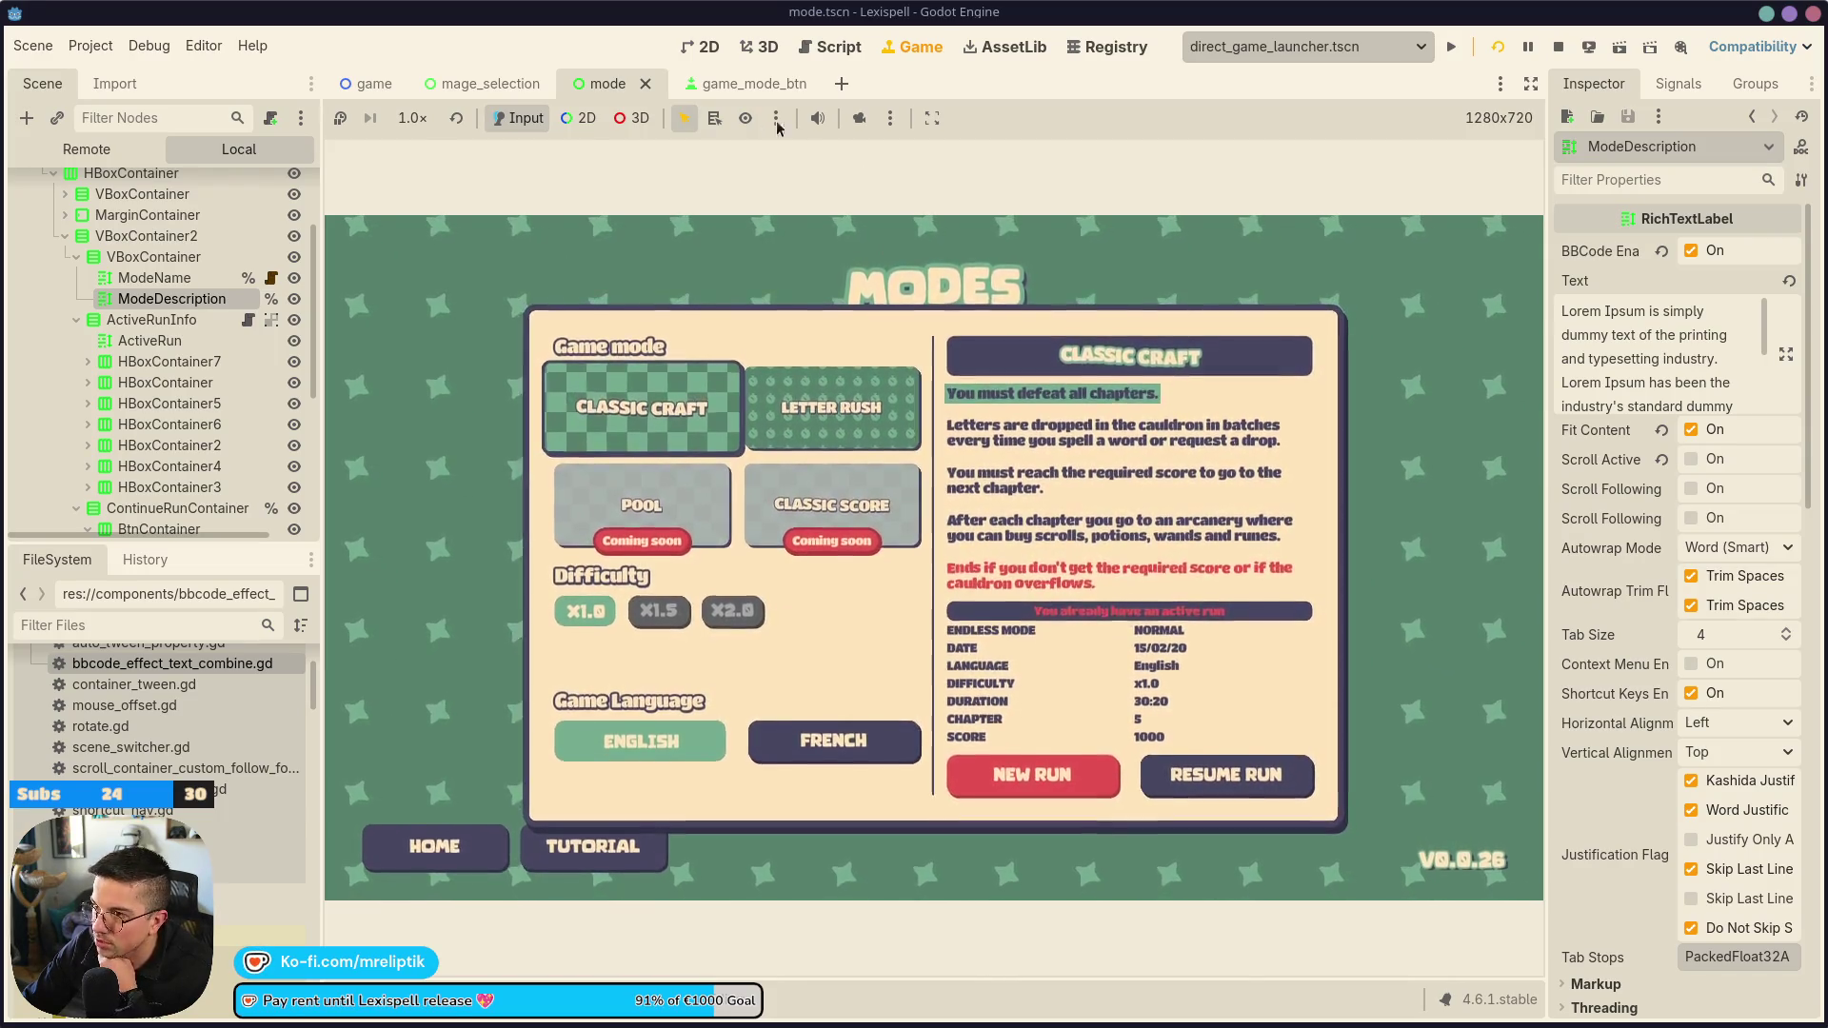
pyautogui.hotkey('ctrl', 'F1')
# Set the ActiveRun heading's StyleBox background to the red swatch (e35252)
pyautogui.scroll(6, 904, 581)
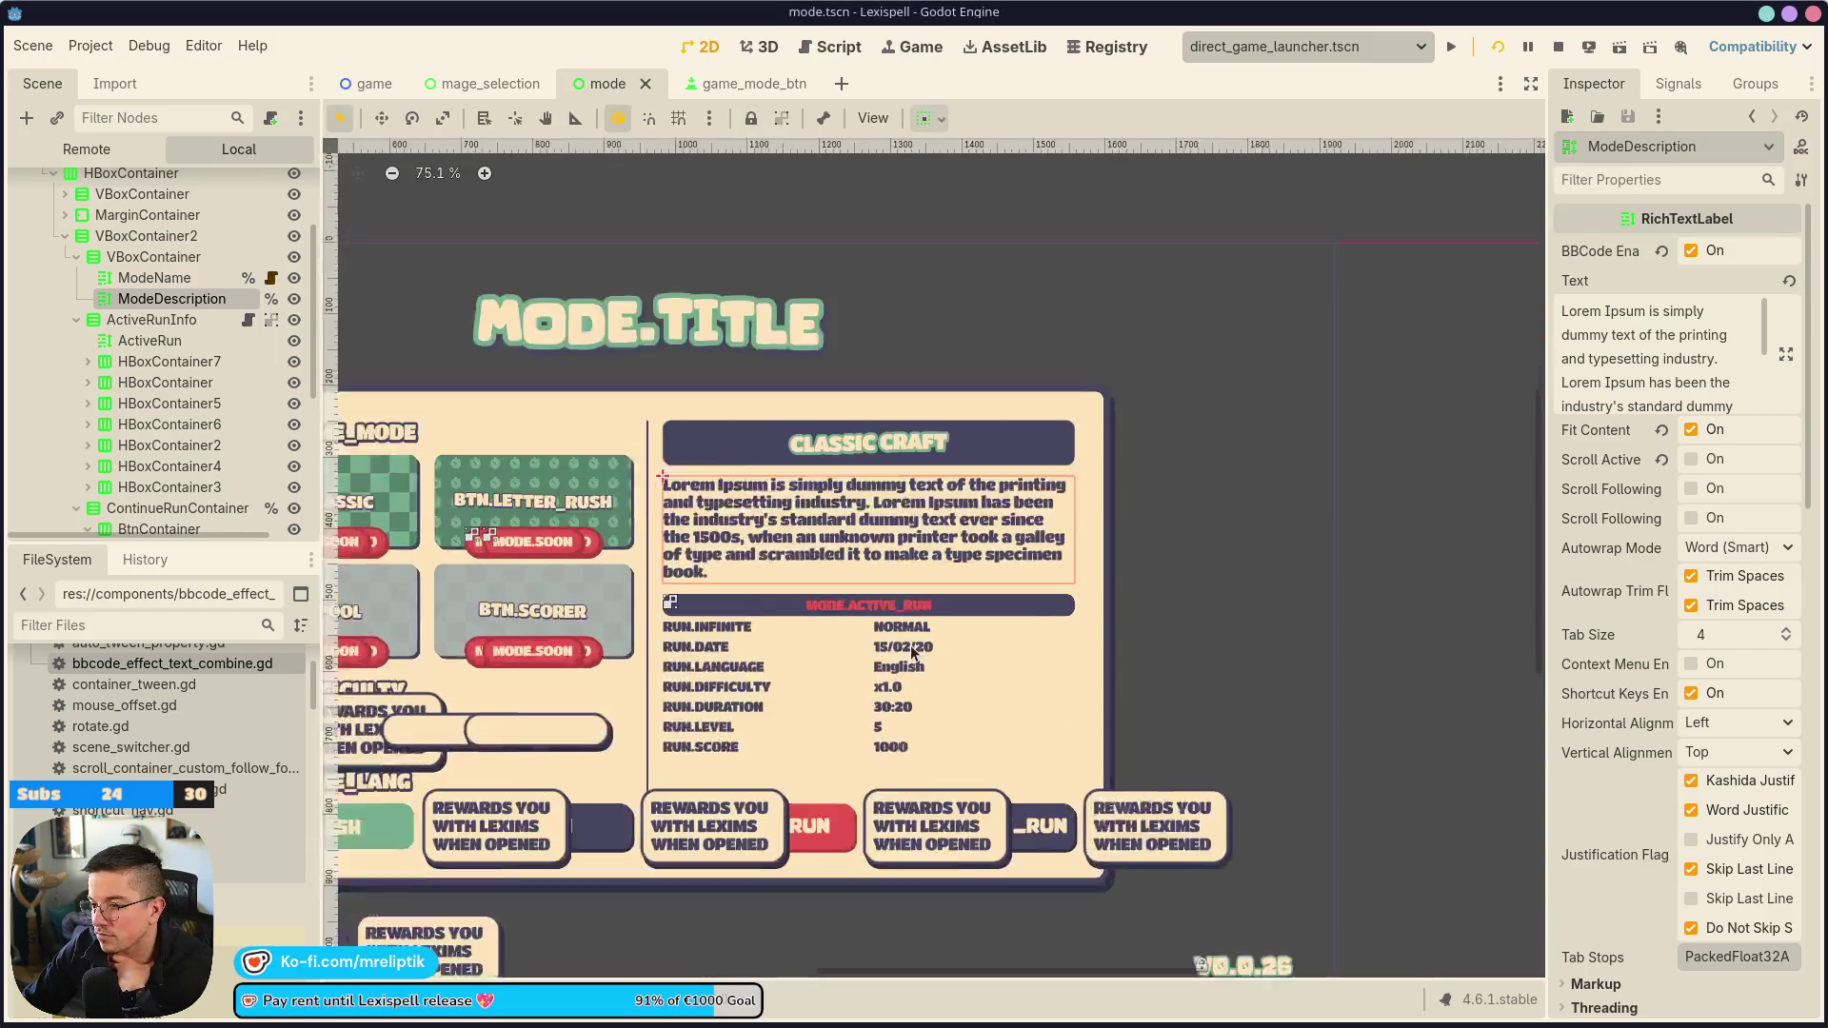
pyautogui.click(779, 574)
pyautogui.scroll(3, 743, 596)
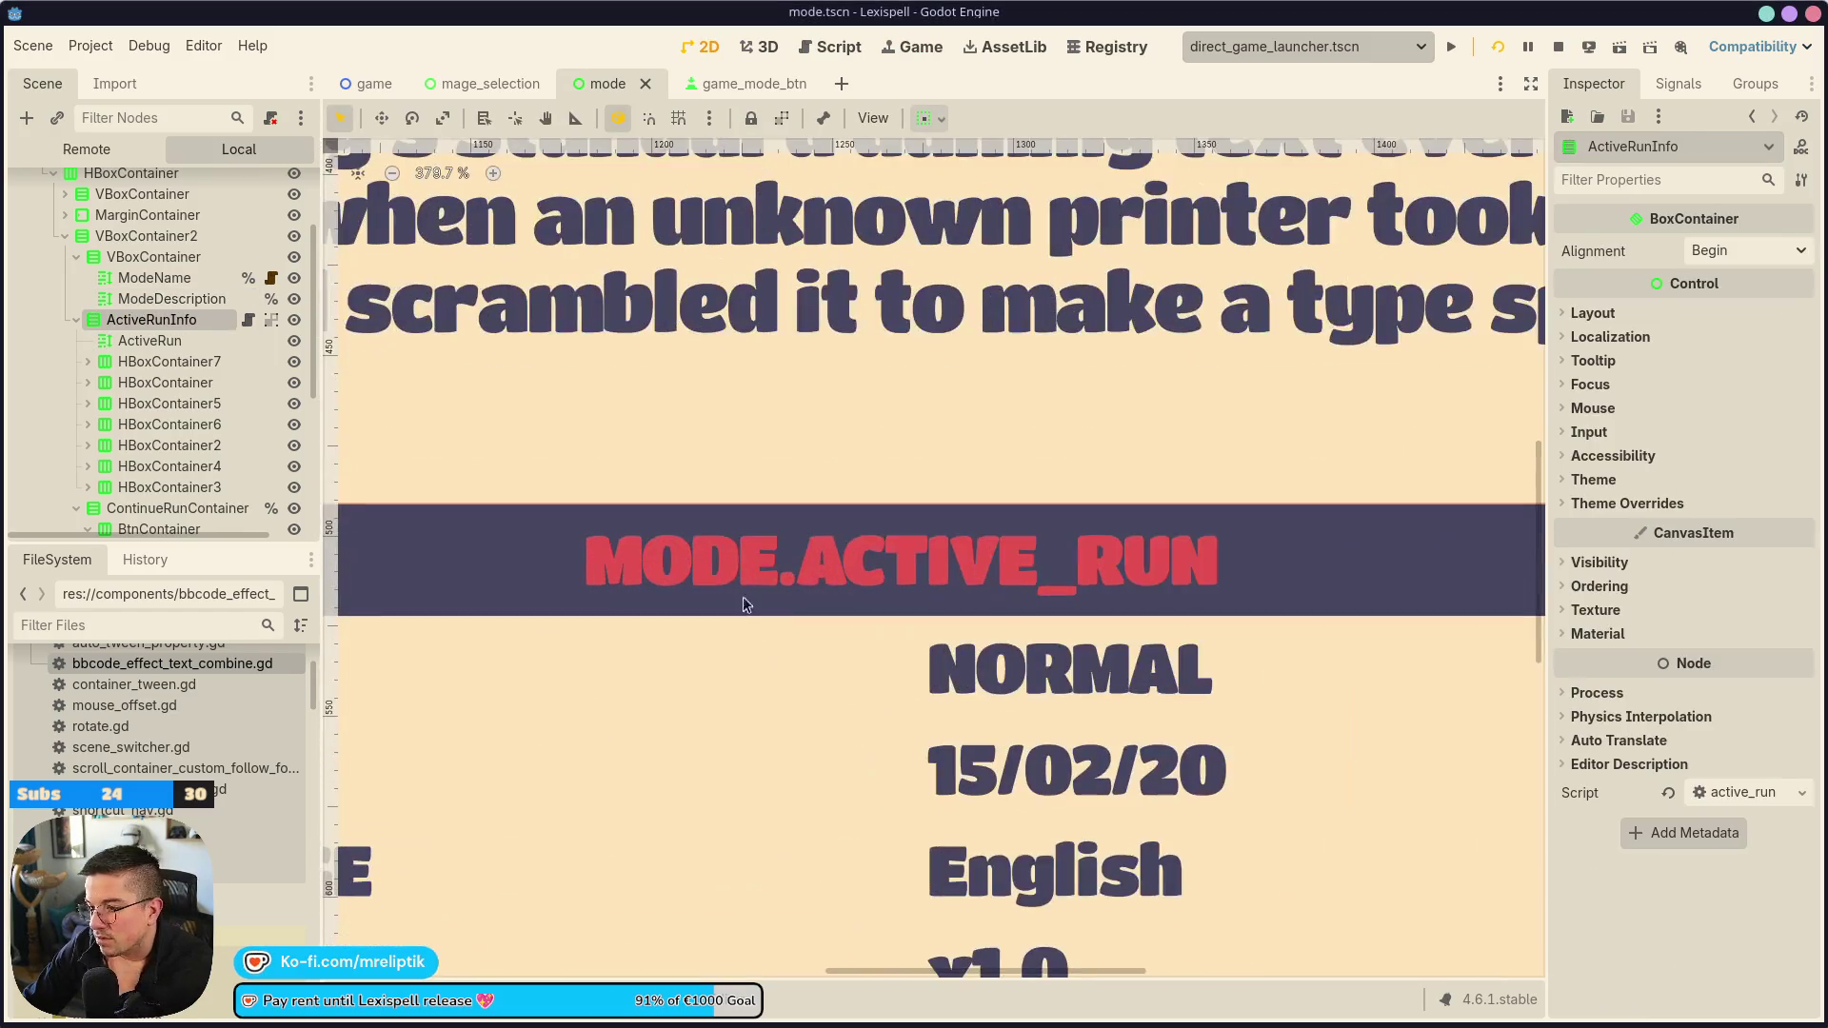
pyautogui.click(134, 341)
pyautogui.scroll(-5, 1694, 599)
pyautogui.click(1740, 362)
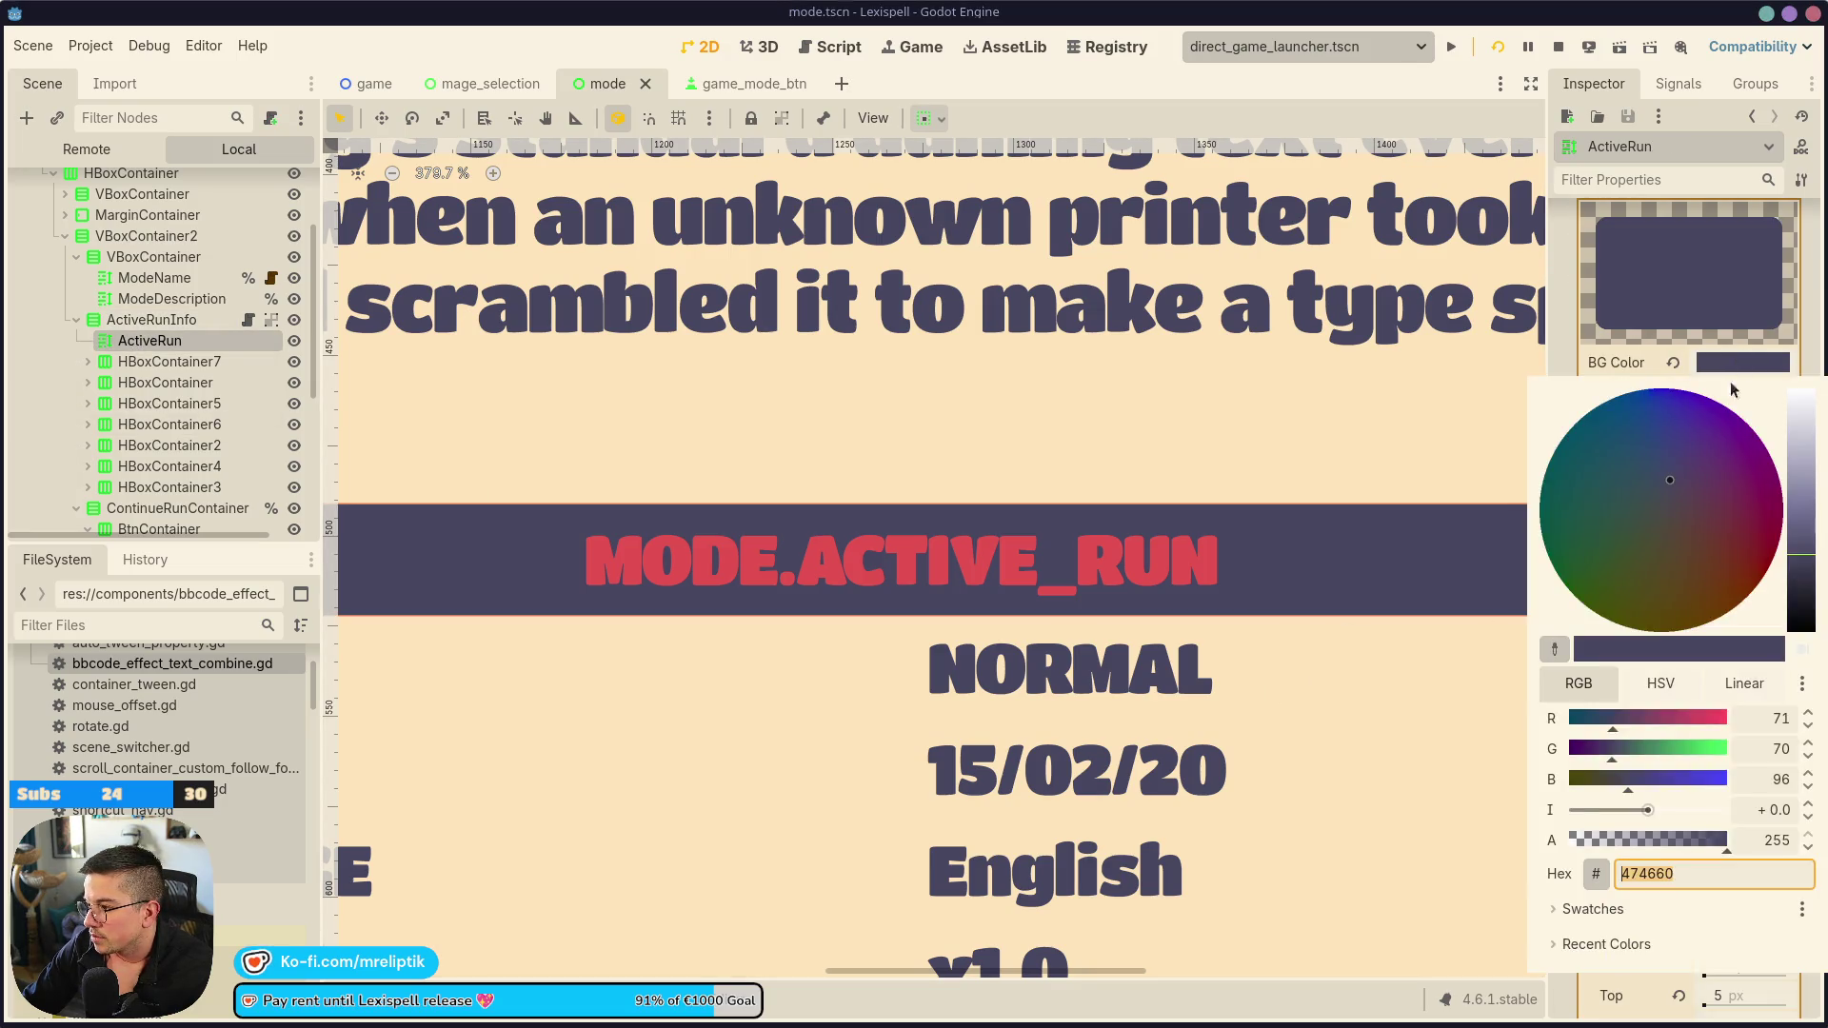
pyautogui.click(1577, 909)
pyautogui.click(1618, 942)
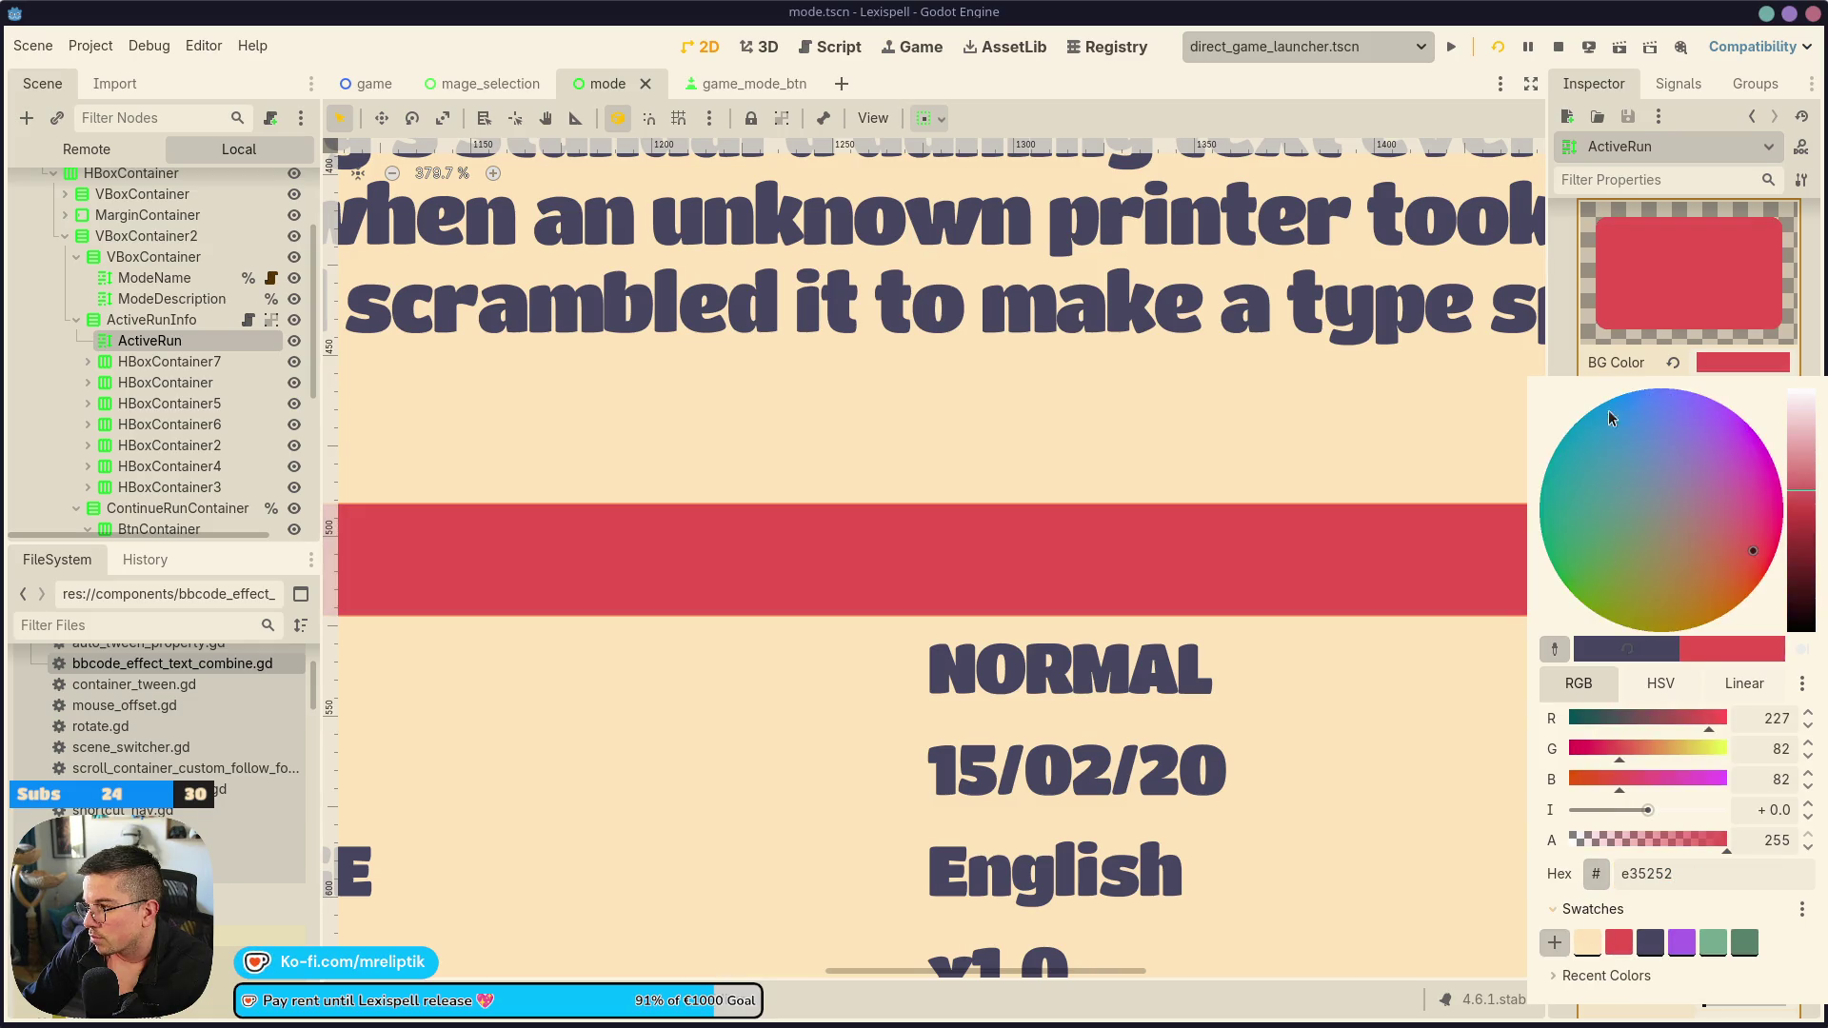
# Set the heading's Default Color override to cream and save the scene
pyautogui.scroll(5, 1590, 571)
pyautogui.click(1600, 595)
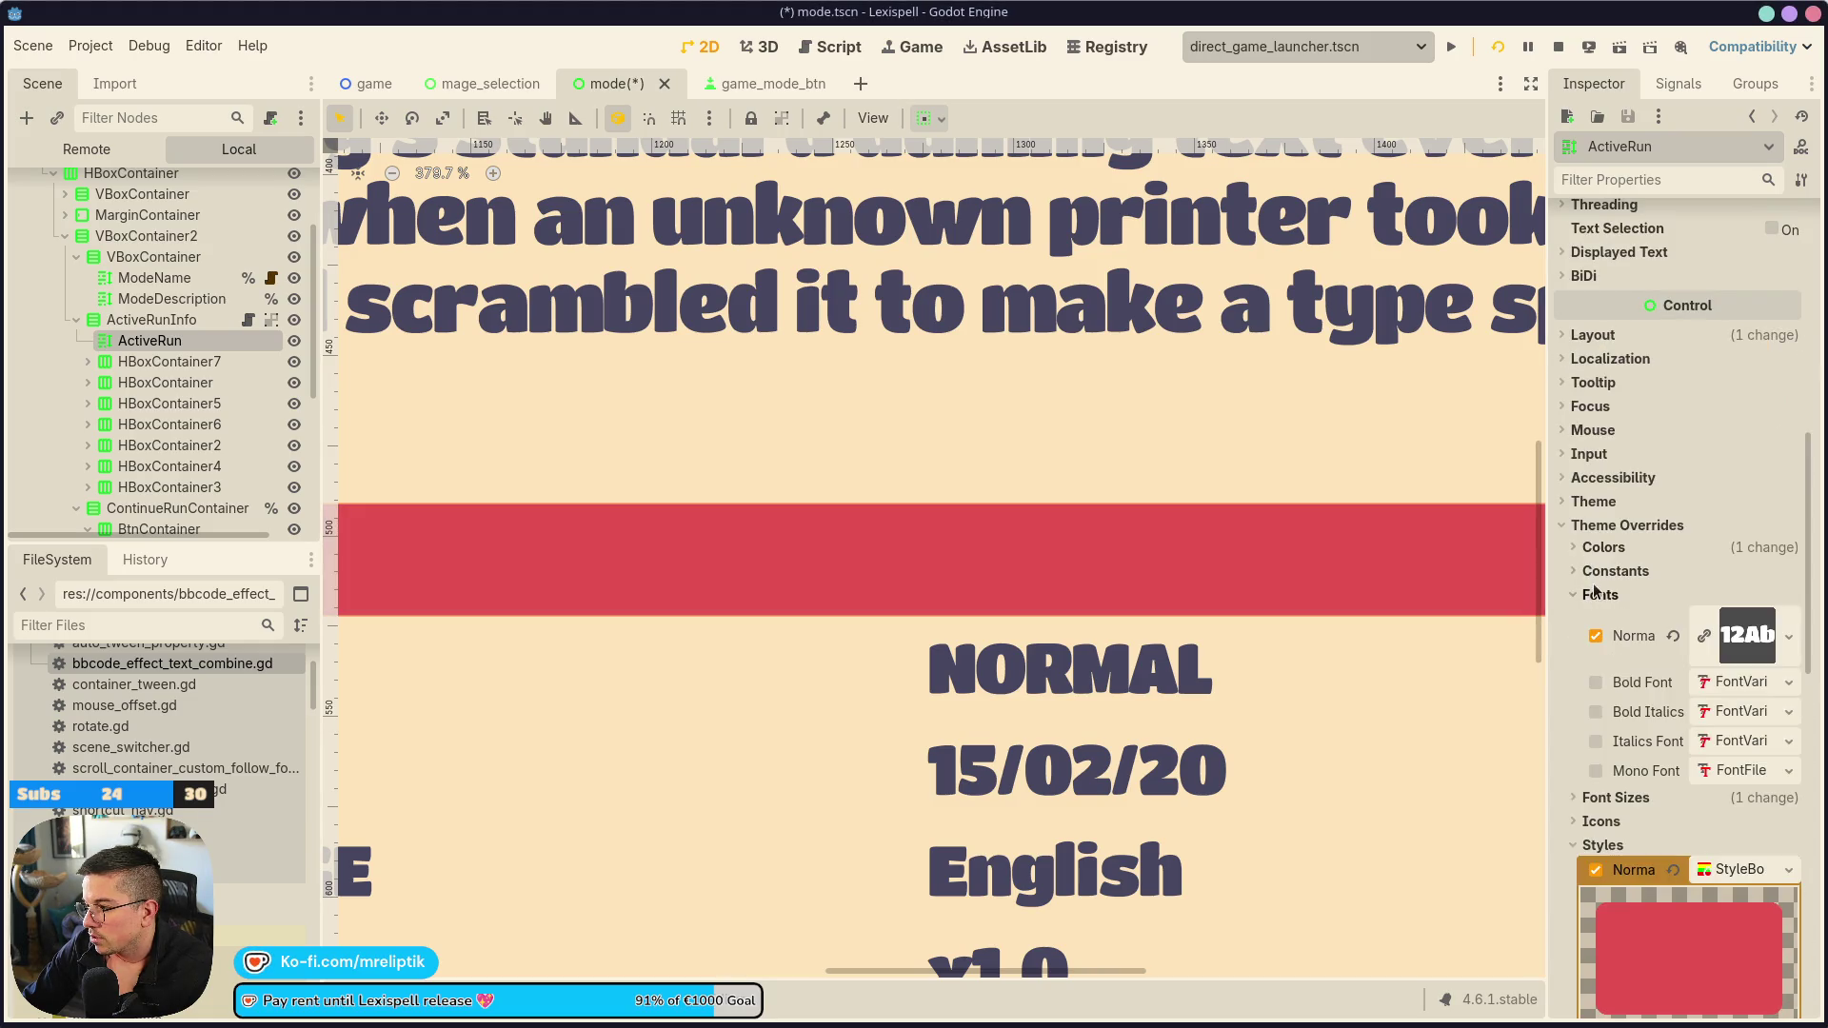
pyautogui.click(1603, 548)
pyautogui.click(1713, 576)
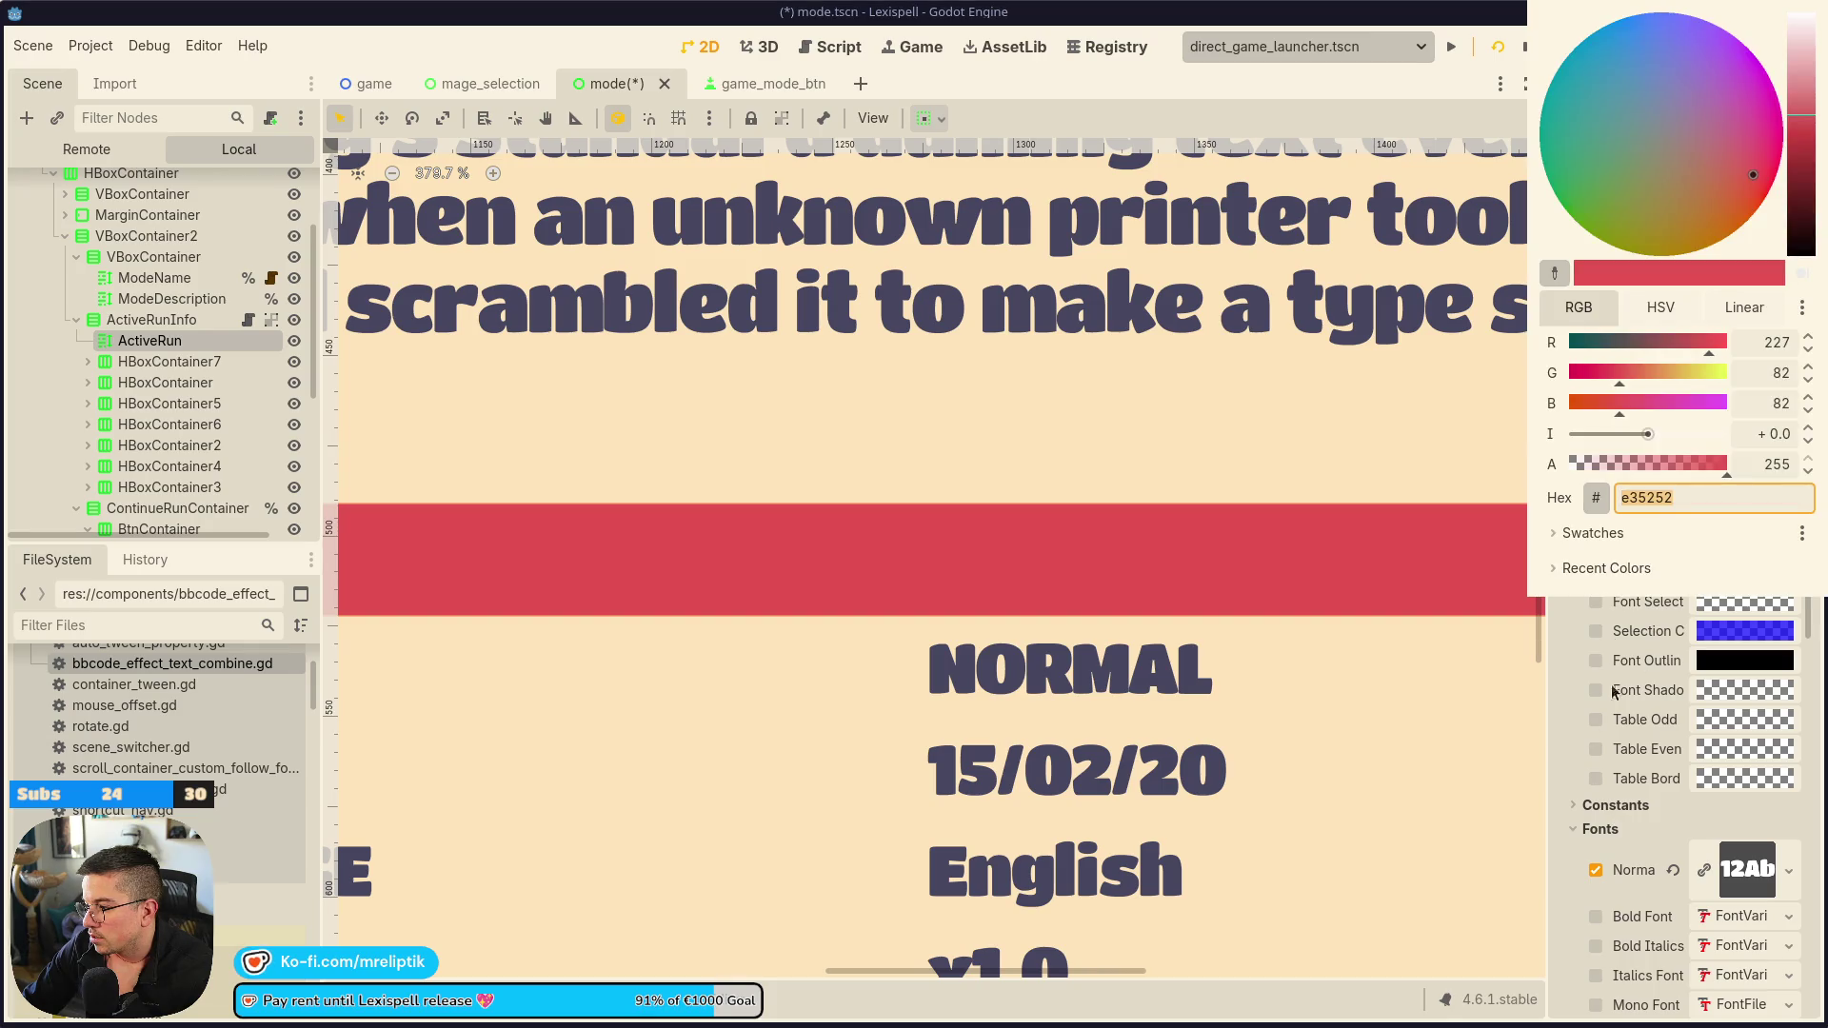
pyautogui.click(1594, 539)
pyautogui.click(1609, 567)
pyautogui.click(695, 421)
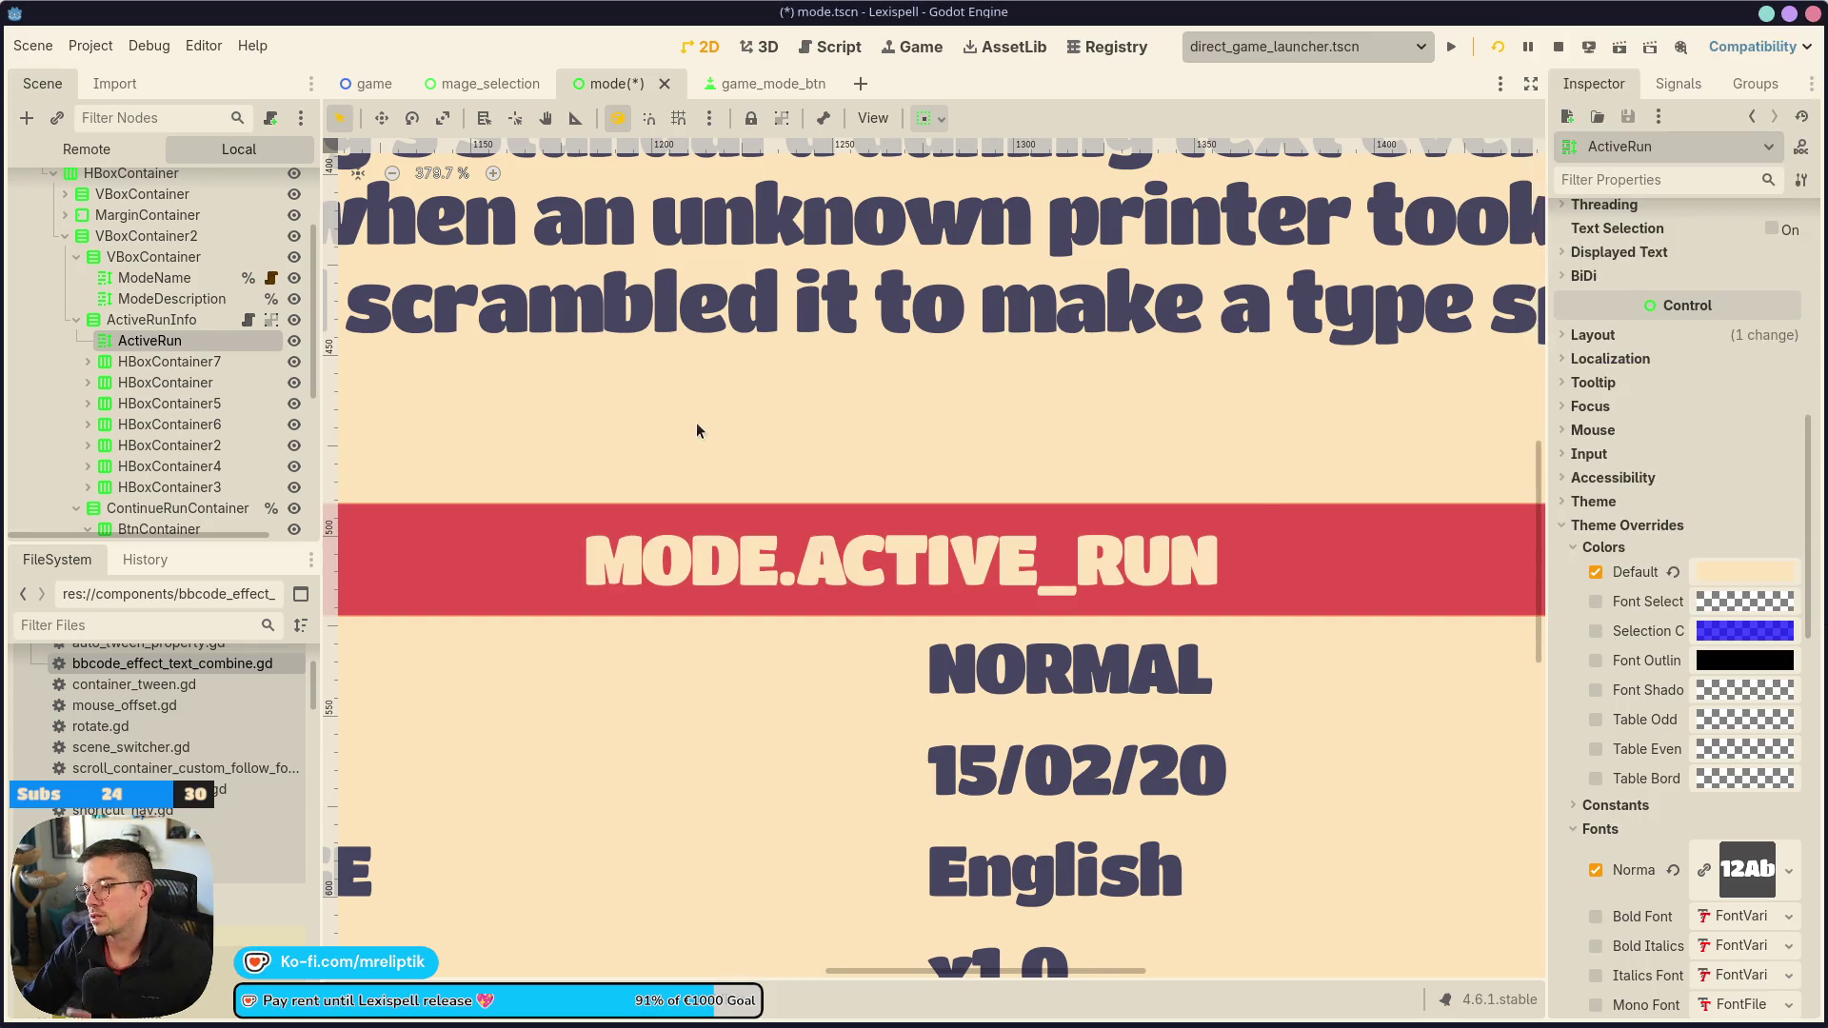
pyautogui.scroll(-6, 681, 474)
pyautogui.hotkey('ctrl', 's')
pyautogui.scroll(10, 428, 504)
pyautogui.scroll(-5, 405, 467)
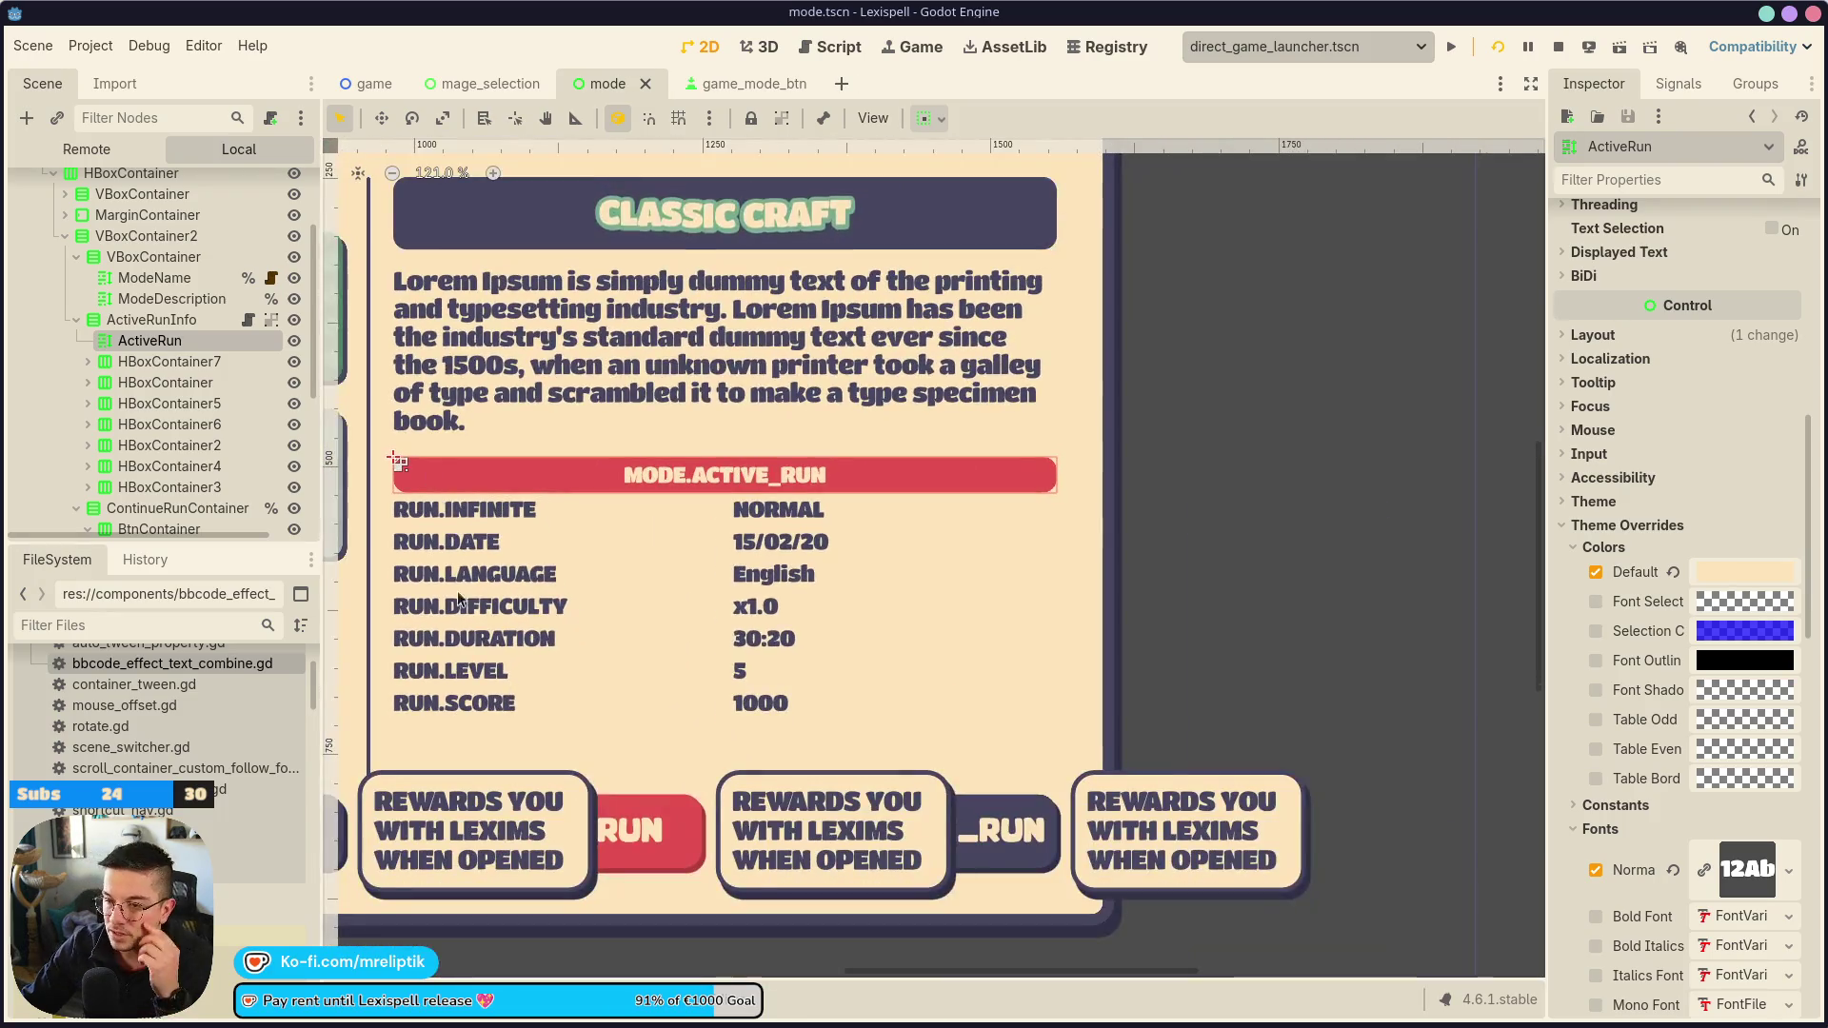
pyautogui.click(145, 318)
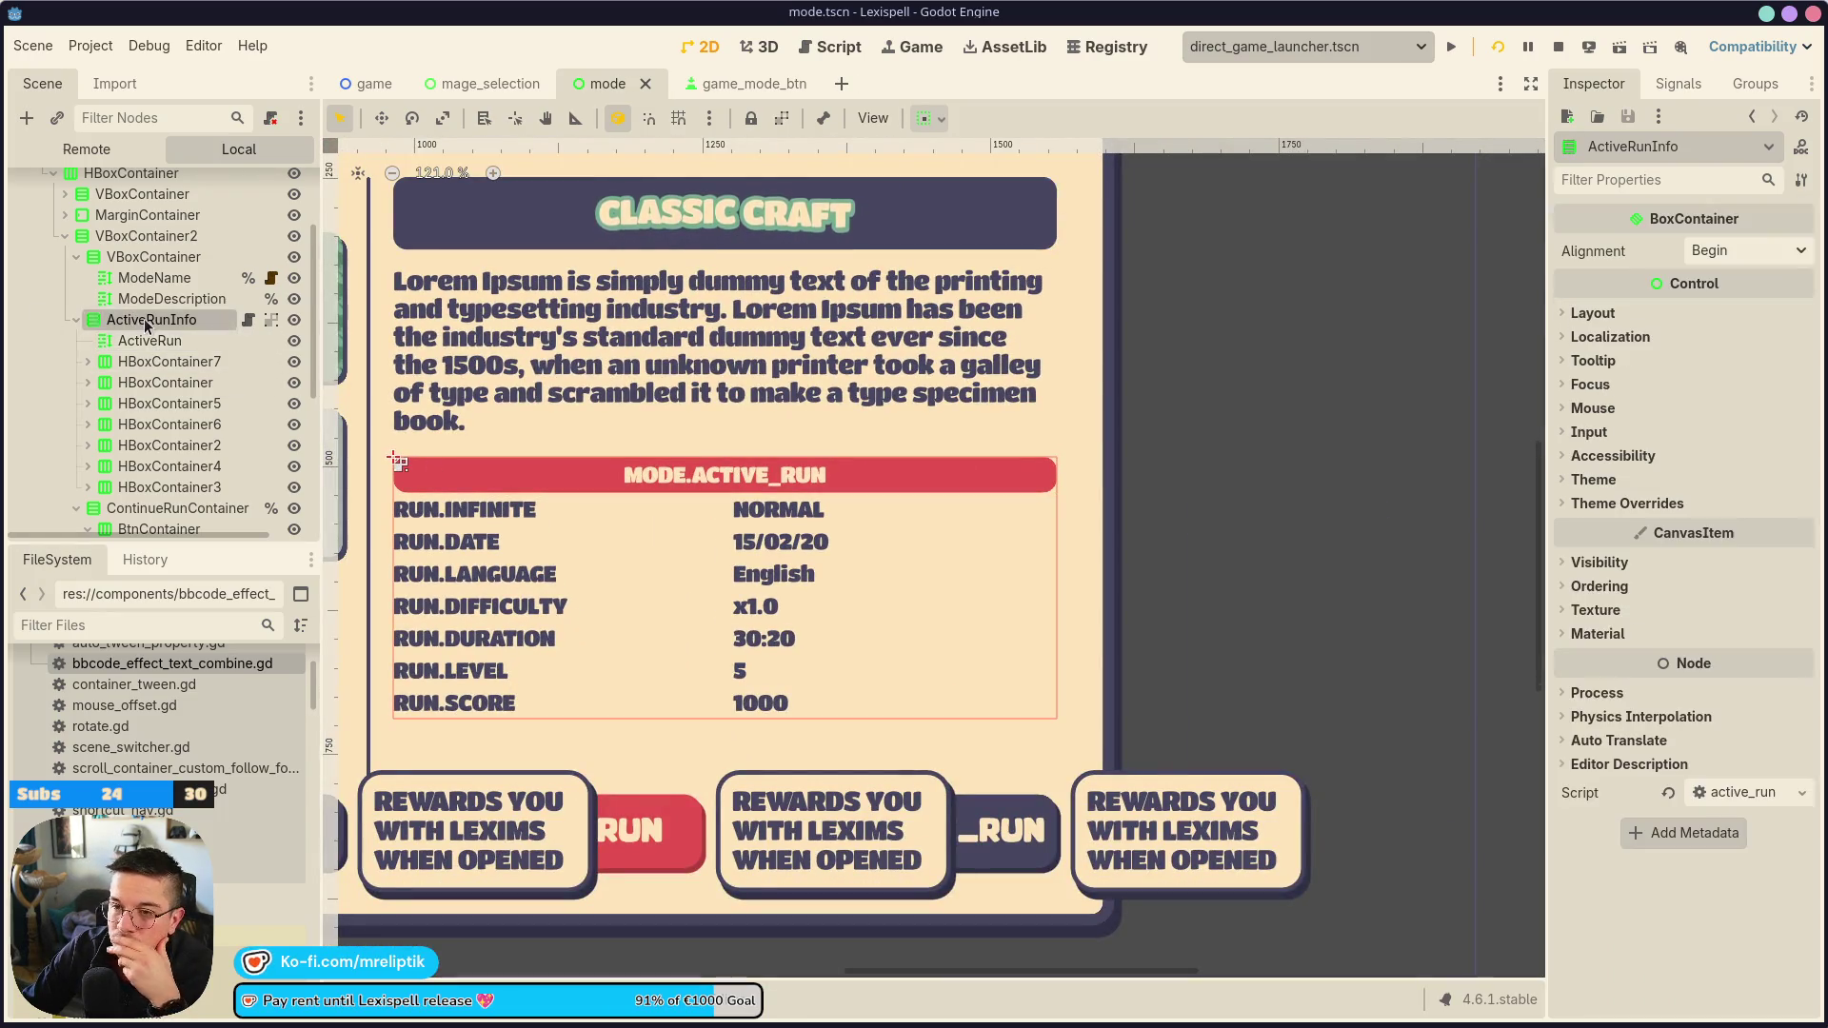
# Copy the ModeSelection panel's cream Panel stylebox
pyautogui.scroll(2, 148, 332)
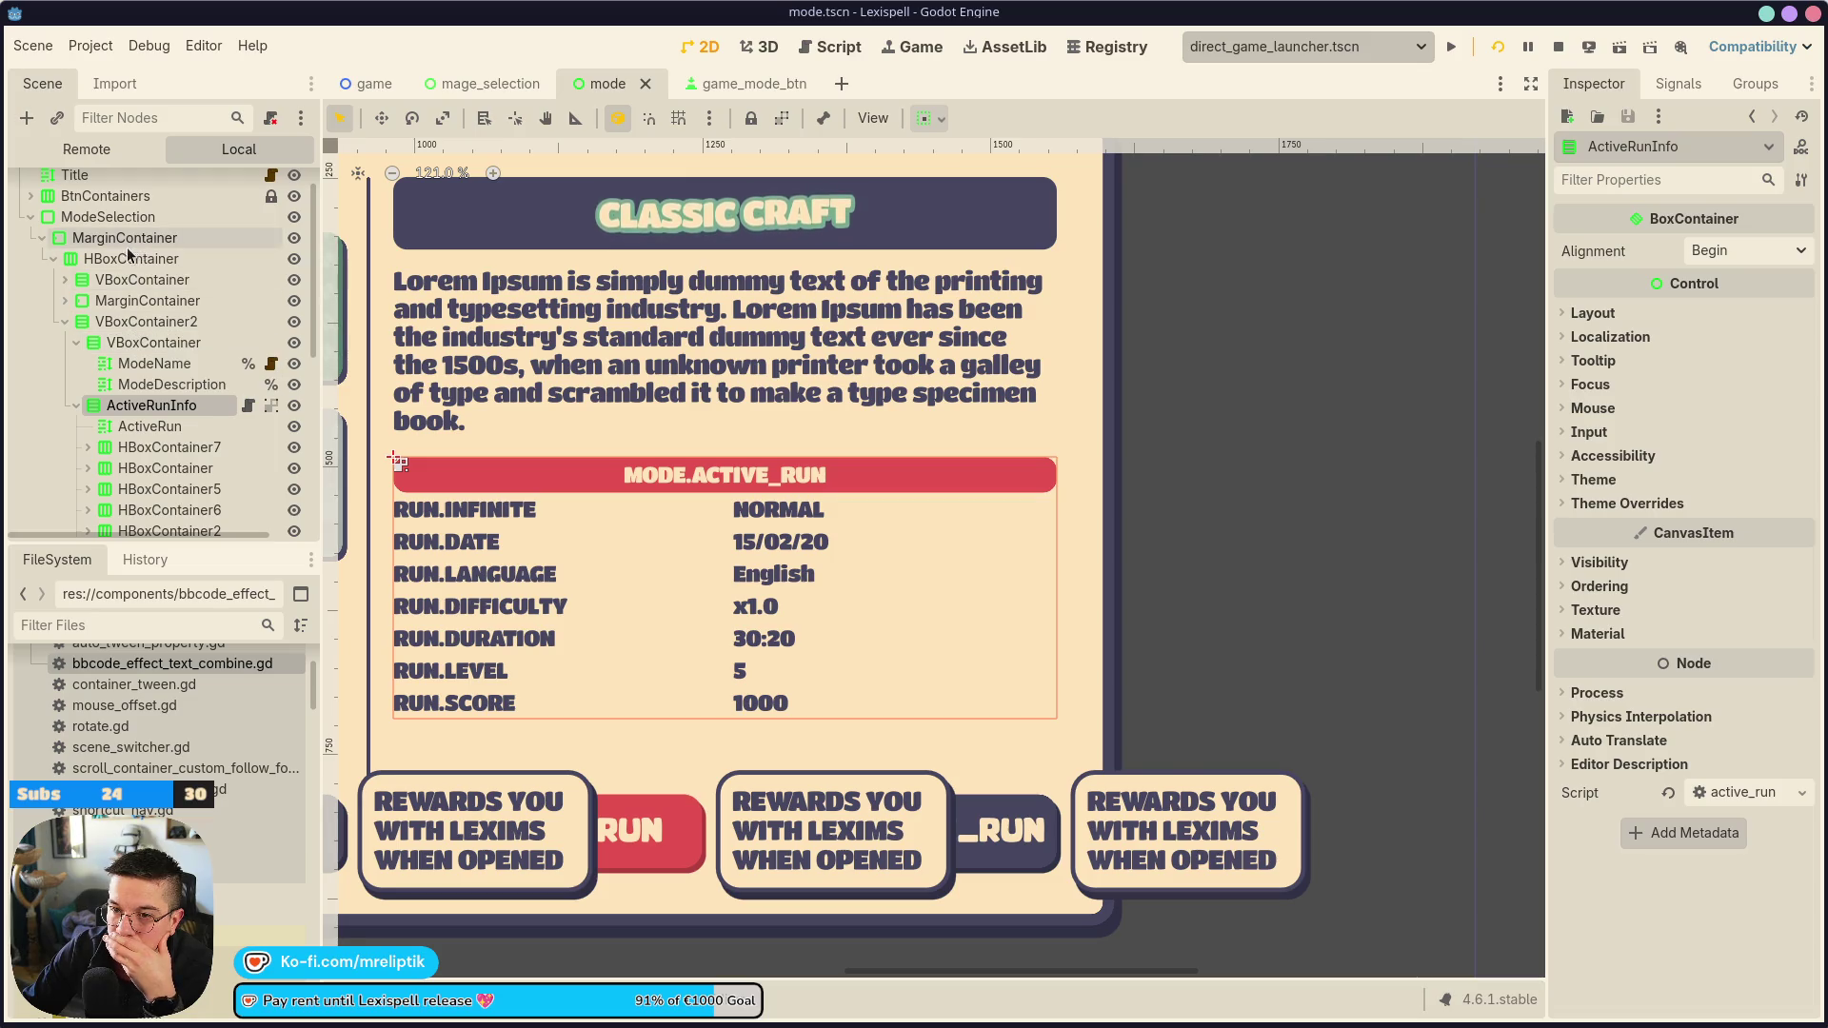
pyautogui.scroll(-6, 688, 447)
pyautogui.scroll(-1, 688, 448)
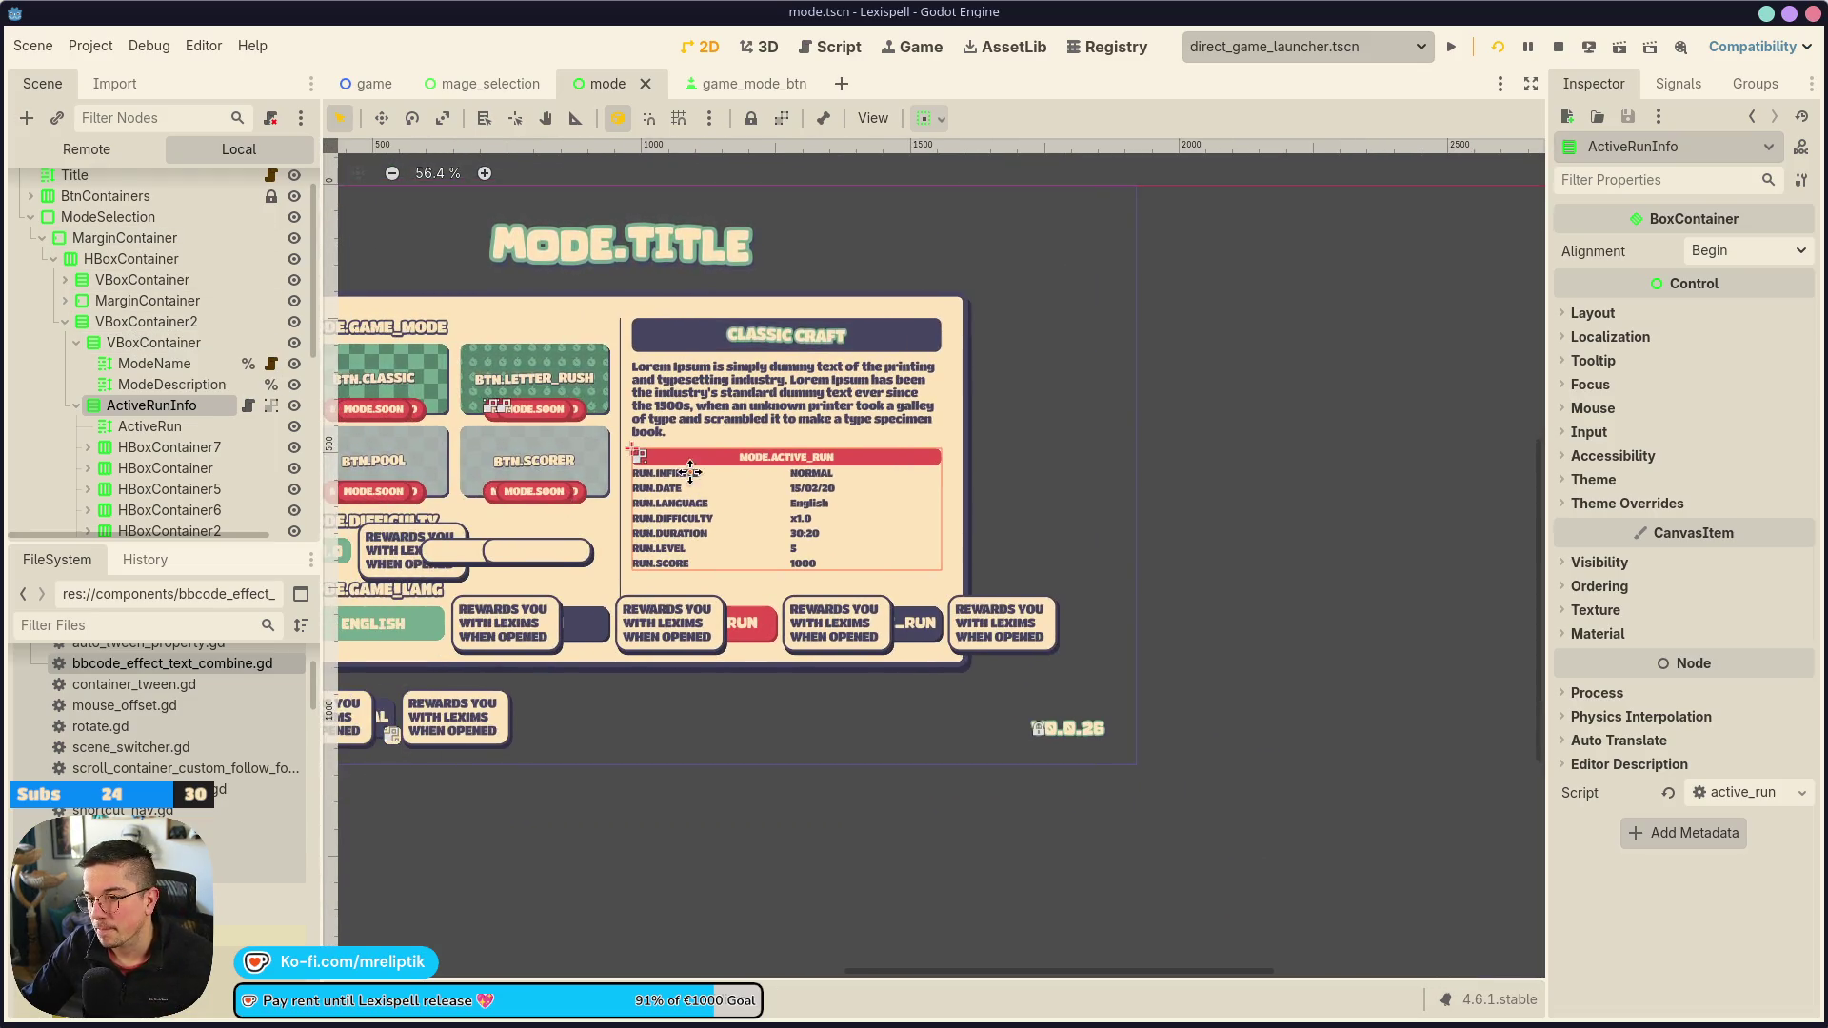
pyautogui.click(684, 295)
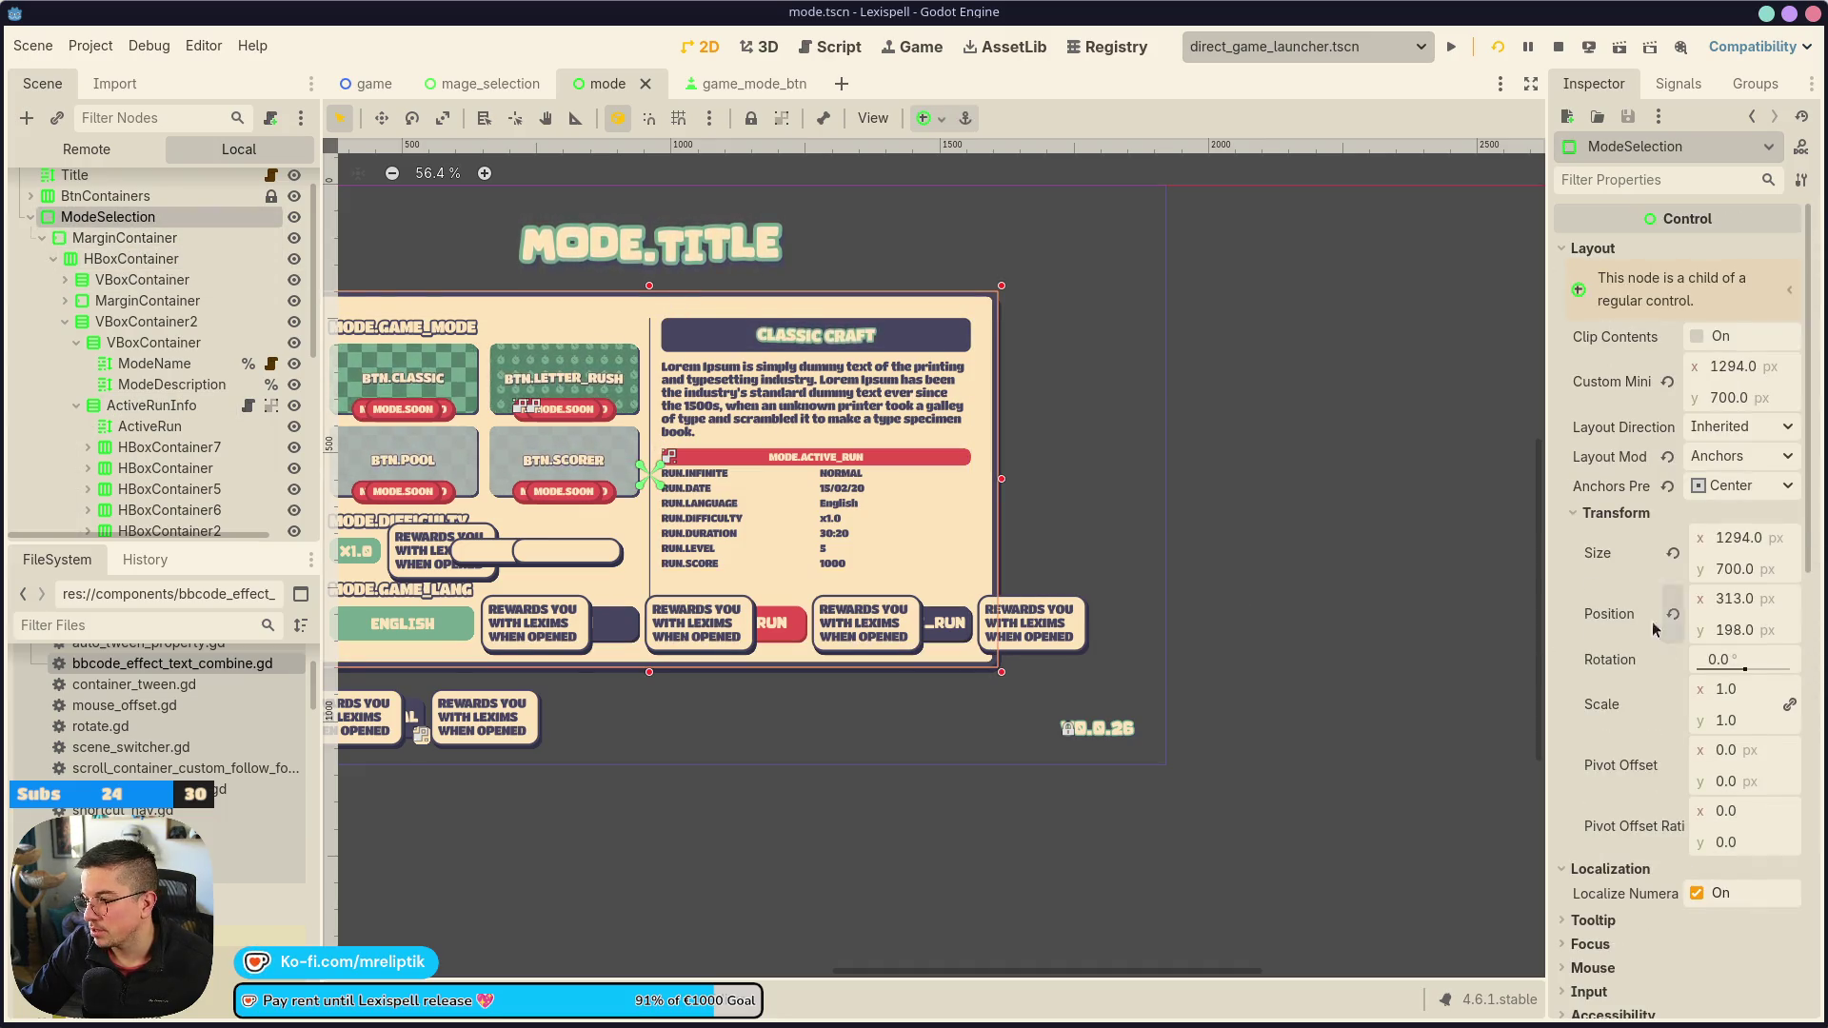
pyautogui.scroll(-5, 1626, 703)
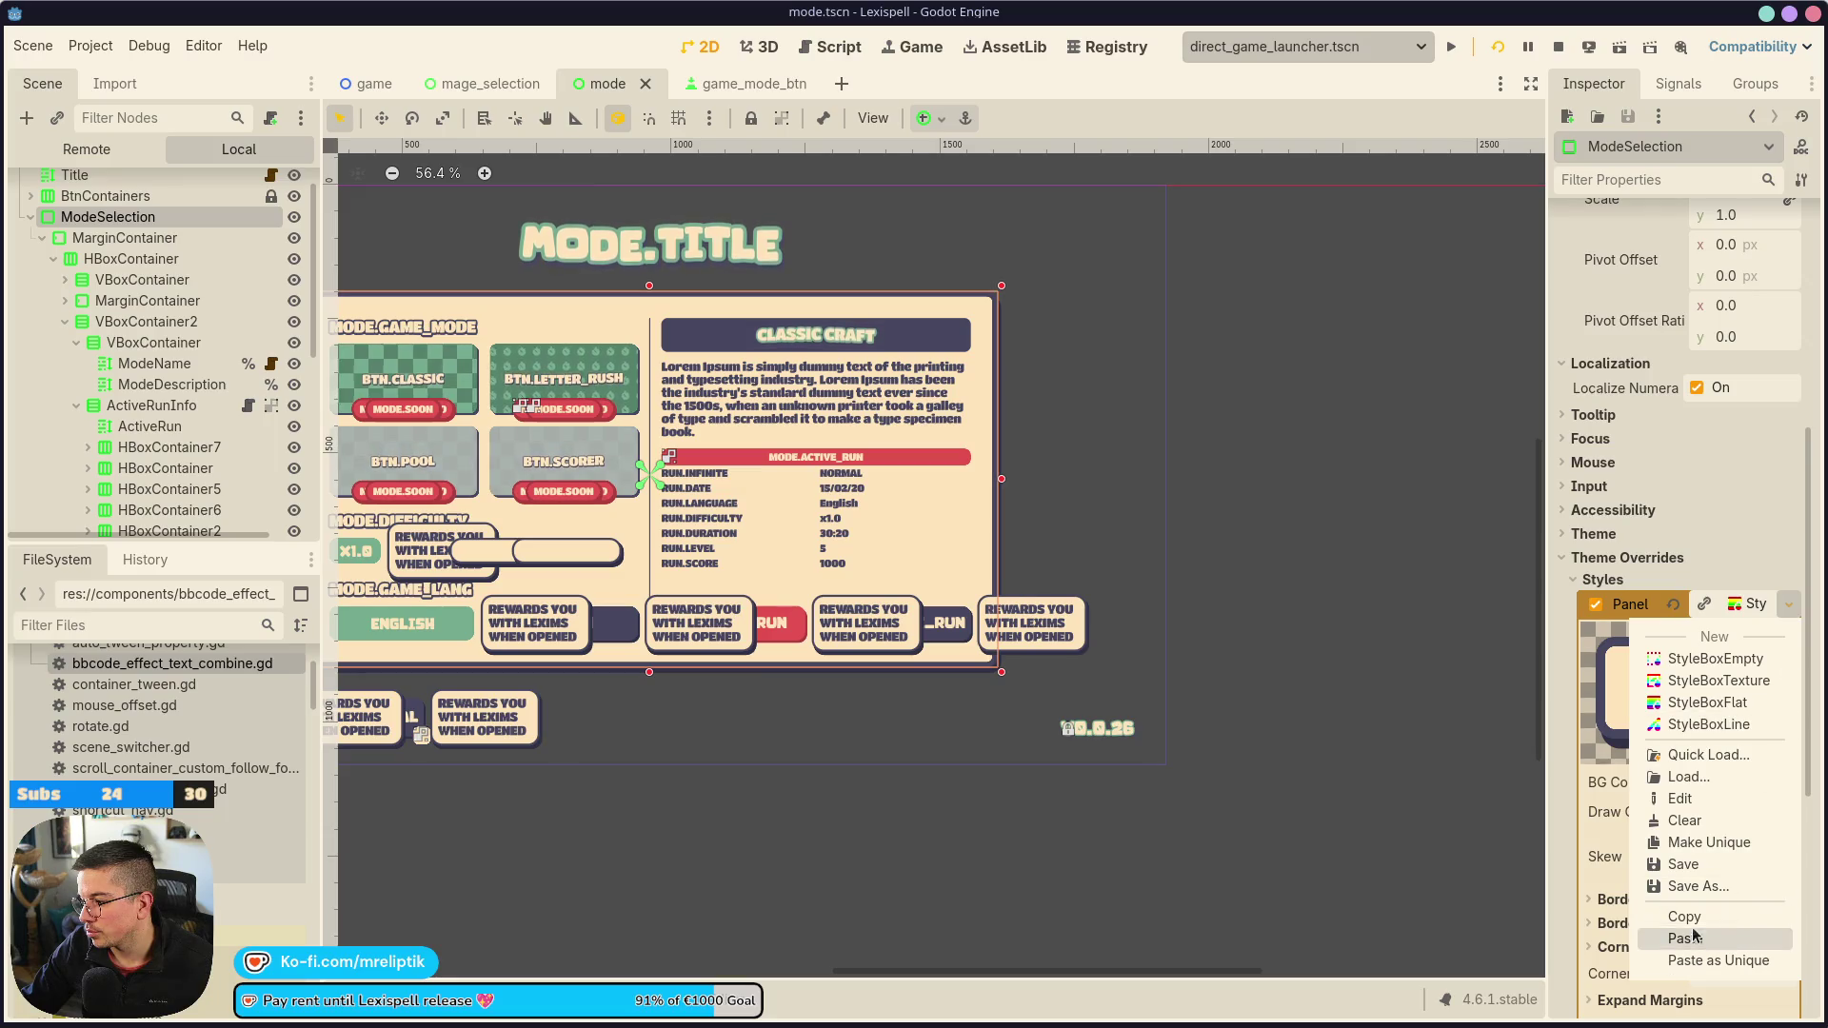
pyautogui.press('Escape')
pyautogui.scroll(1, 104, 314)
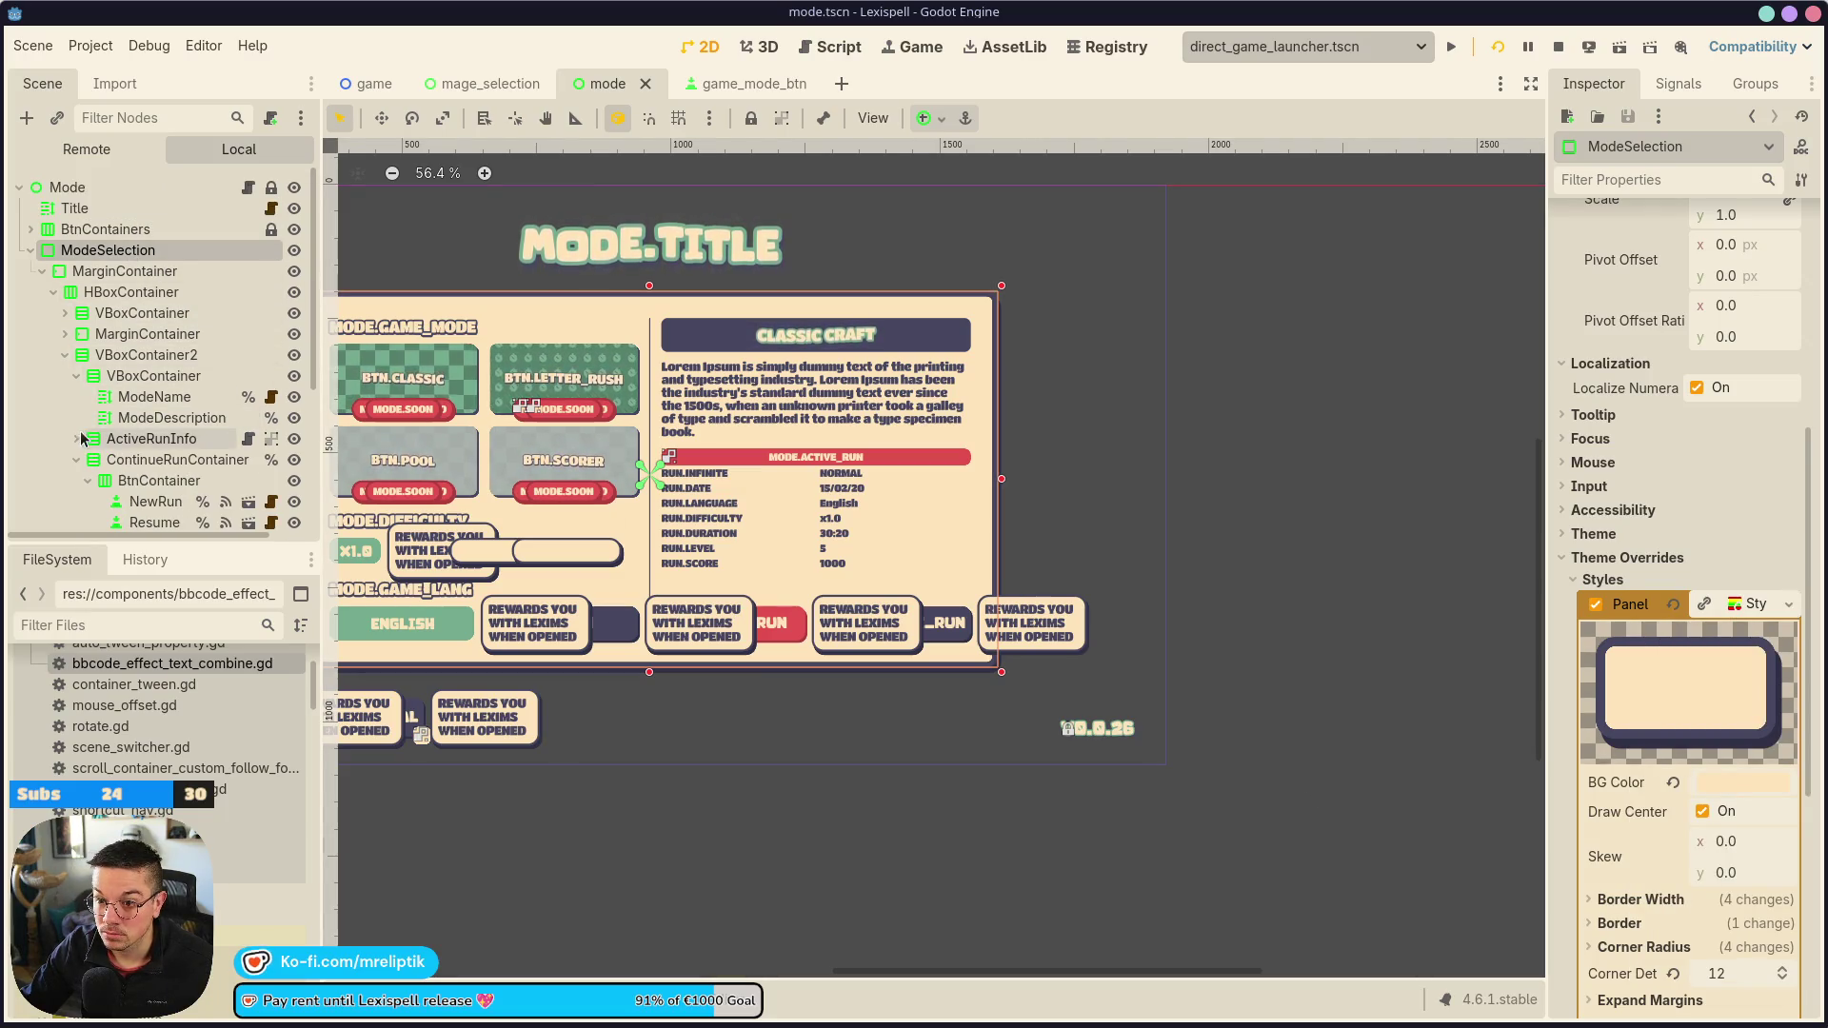
# Add a PanelContainer under VBoxContainer2 with a MarginContainer inside it
pyautogui.click(145, 354)
pyautogui.rightClick(138, 358)
pyautogui.click(219, 375)
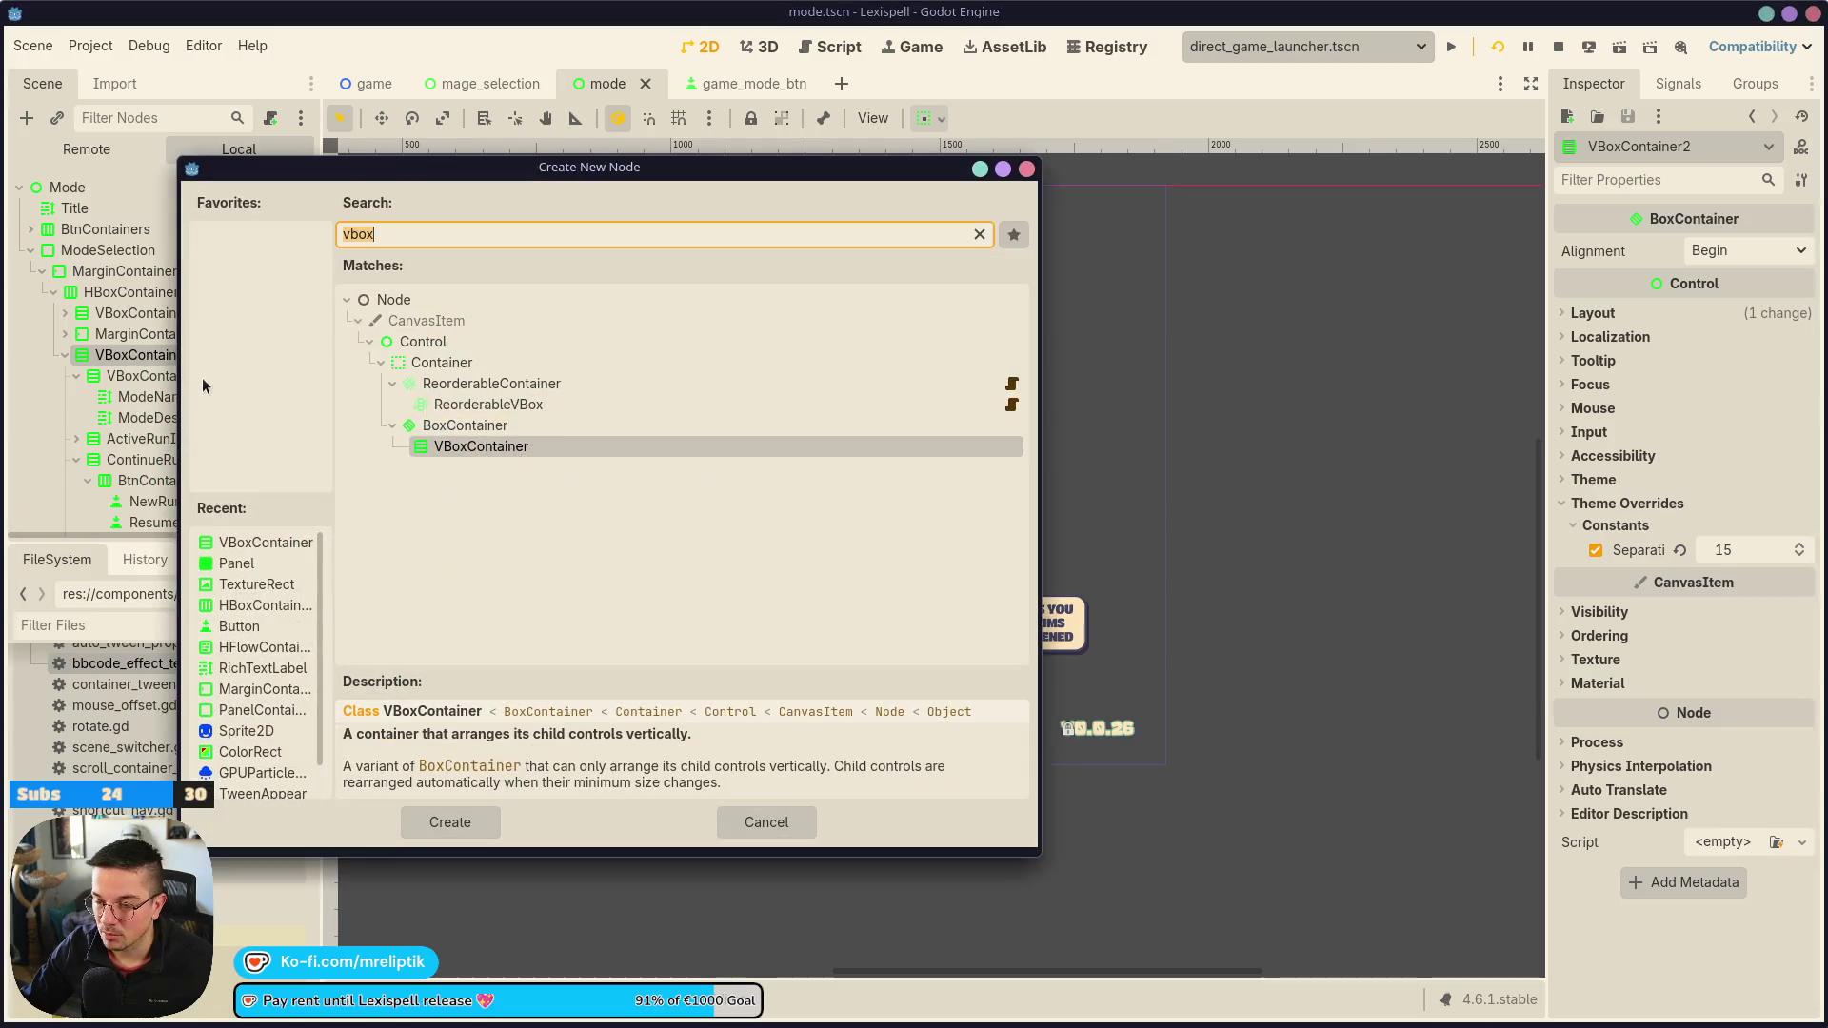
pyautogui.write('panel')
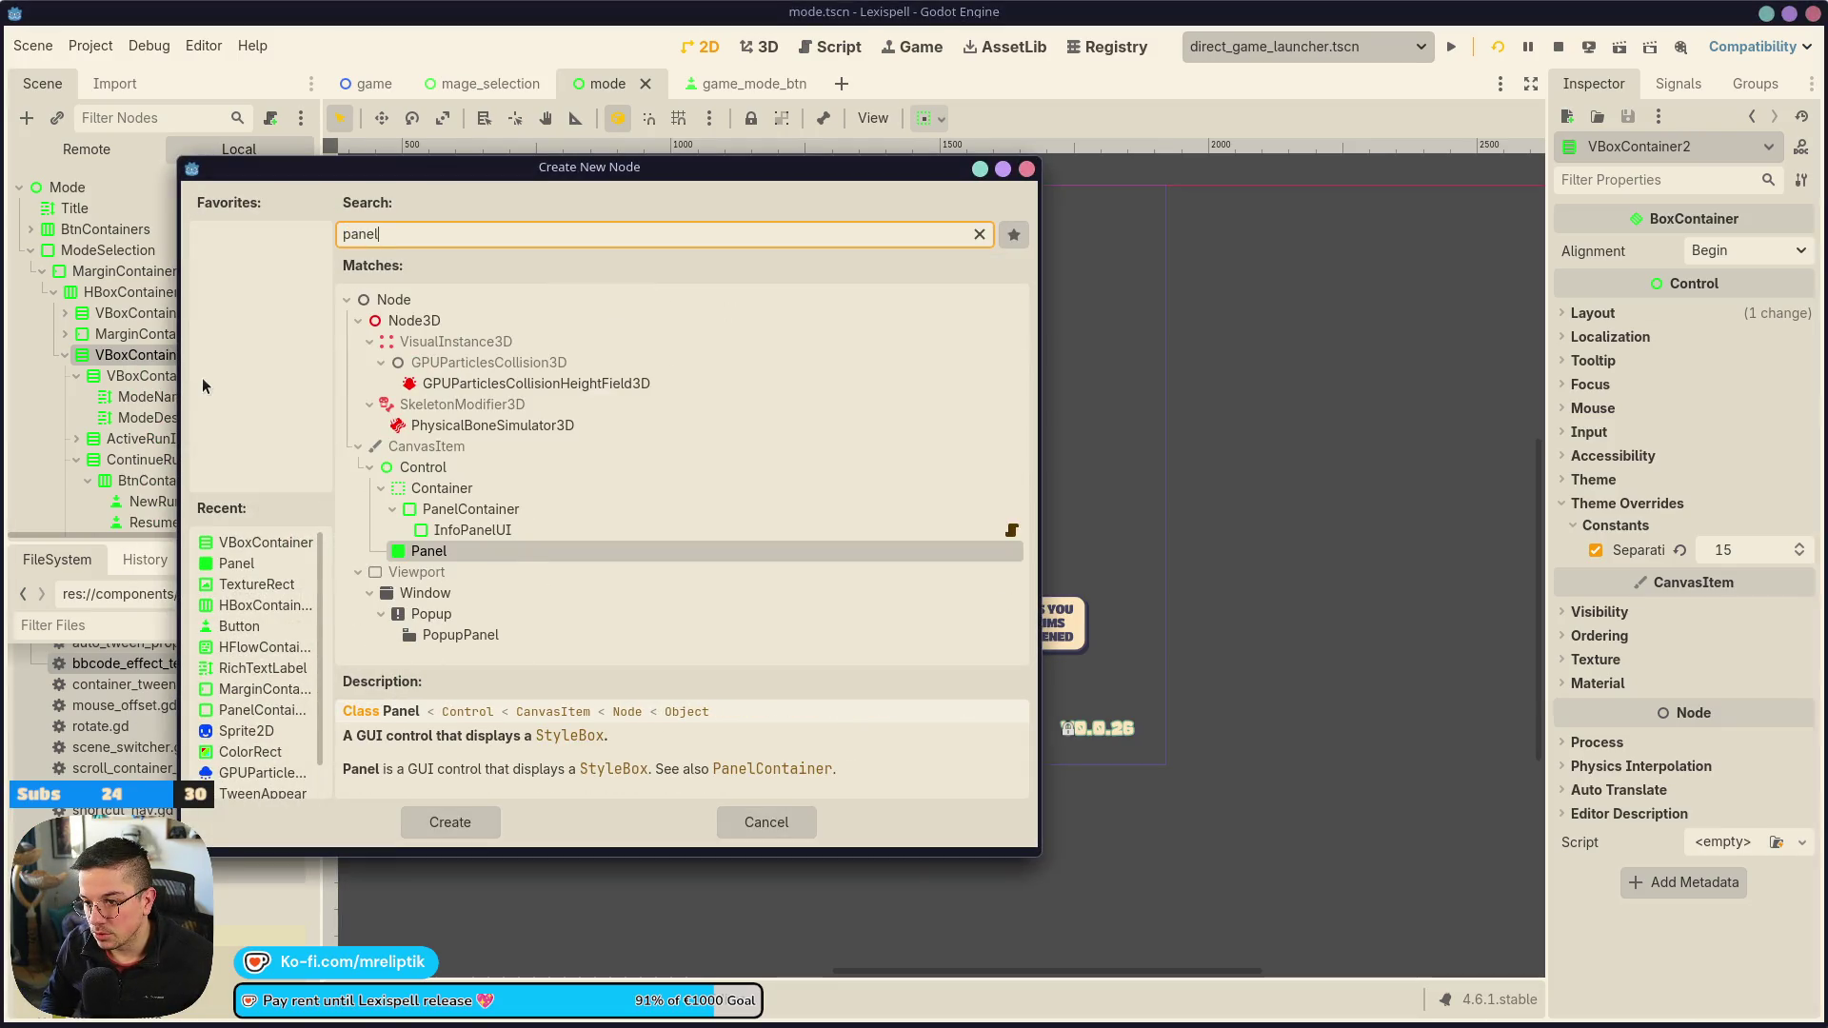
pyautogui.press('Up')
pyautogui.press('Return')
pyautogui.rightClick(235, 515)
pyautogui.click(265, 499)
pyautogui.write('margin')
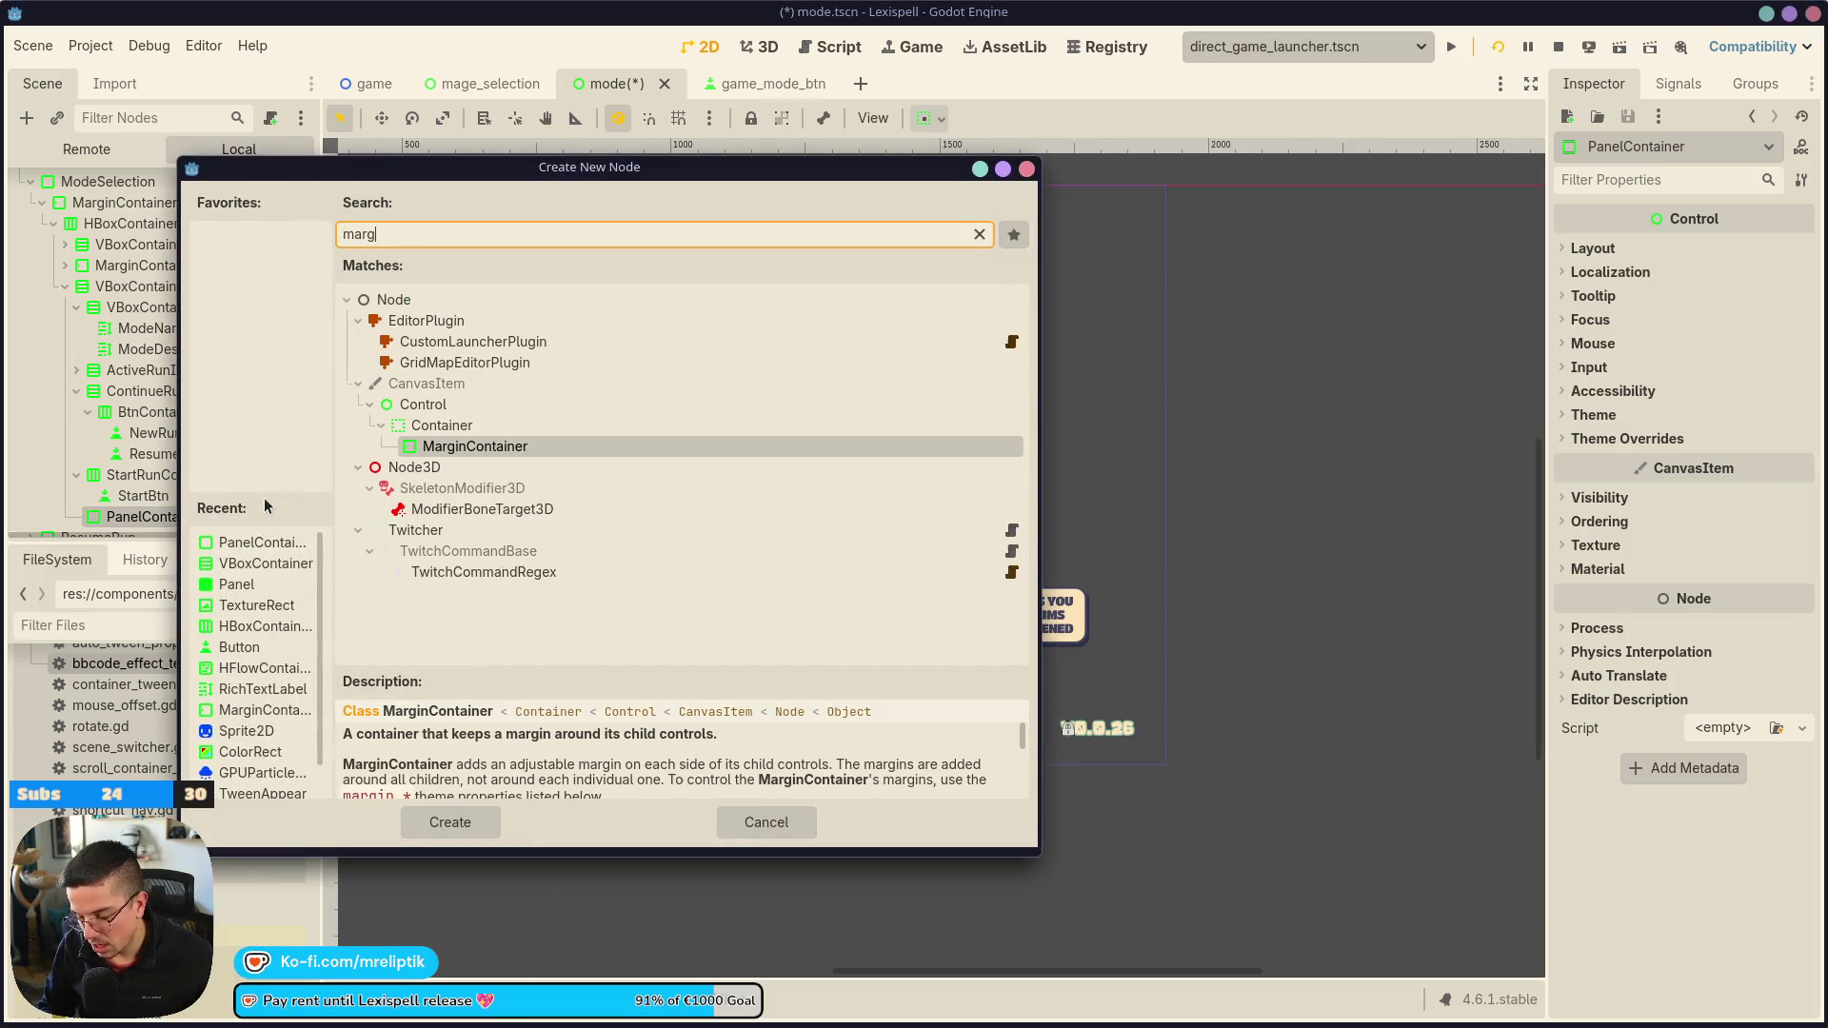
pyautogui.press('Return')
# Paste the copied cream stylebox into the PanelContainer's Panel style override
pyautogui.click(259, 496)
pyautogui.click(1623, 438)
pyautogui.click(1602, 460)
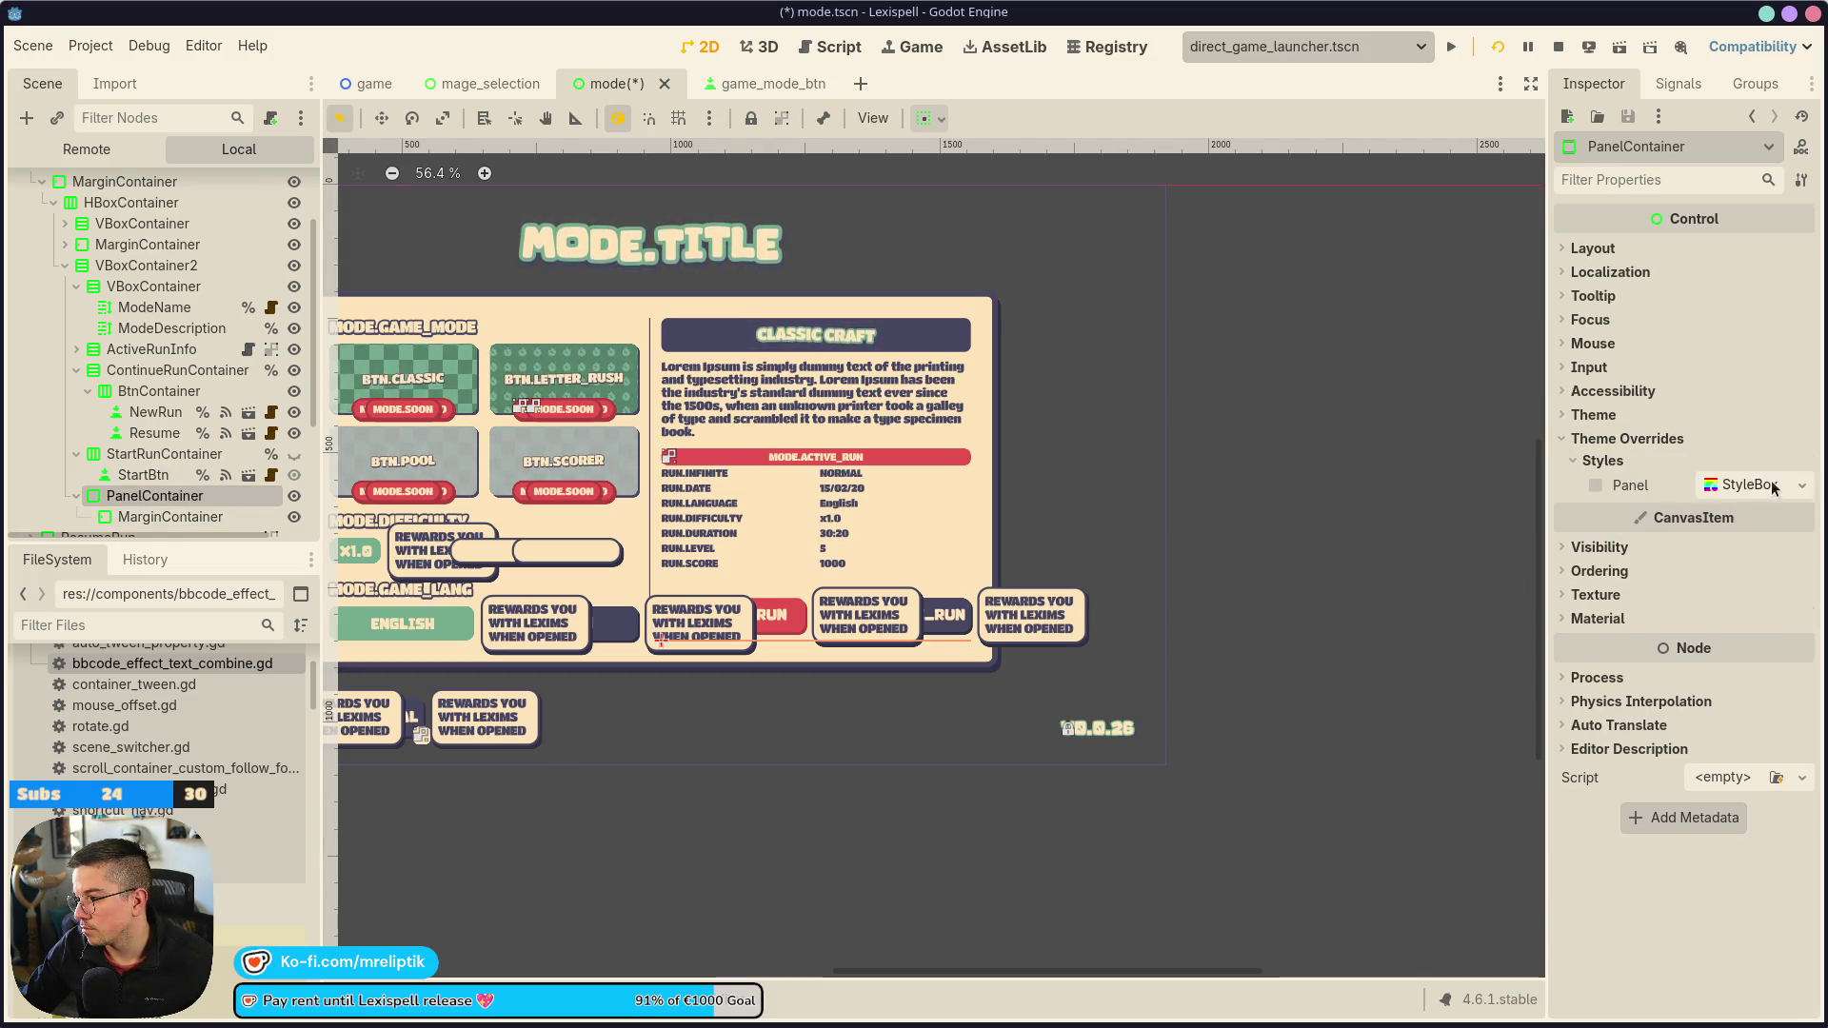
pyautogui.click(1723, 485)
pyautogui.click(1707, 583)
pyautogui.click(1788, 485)
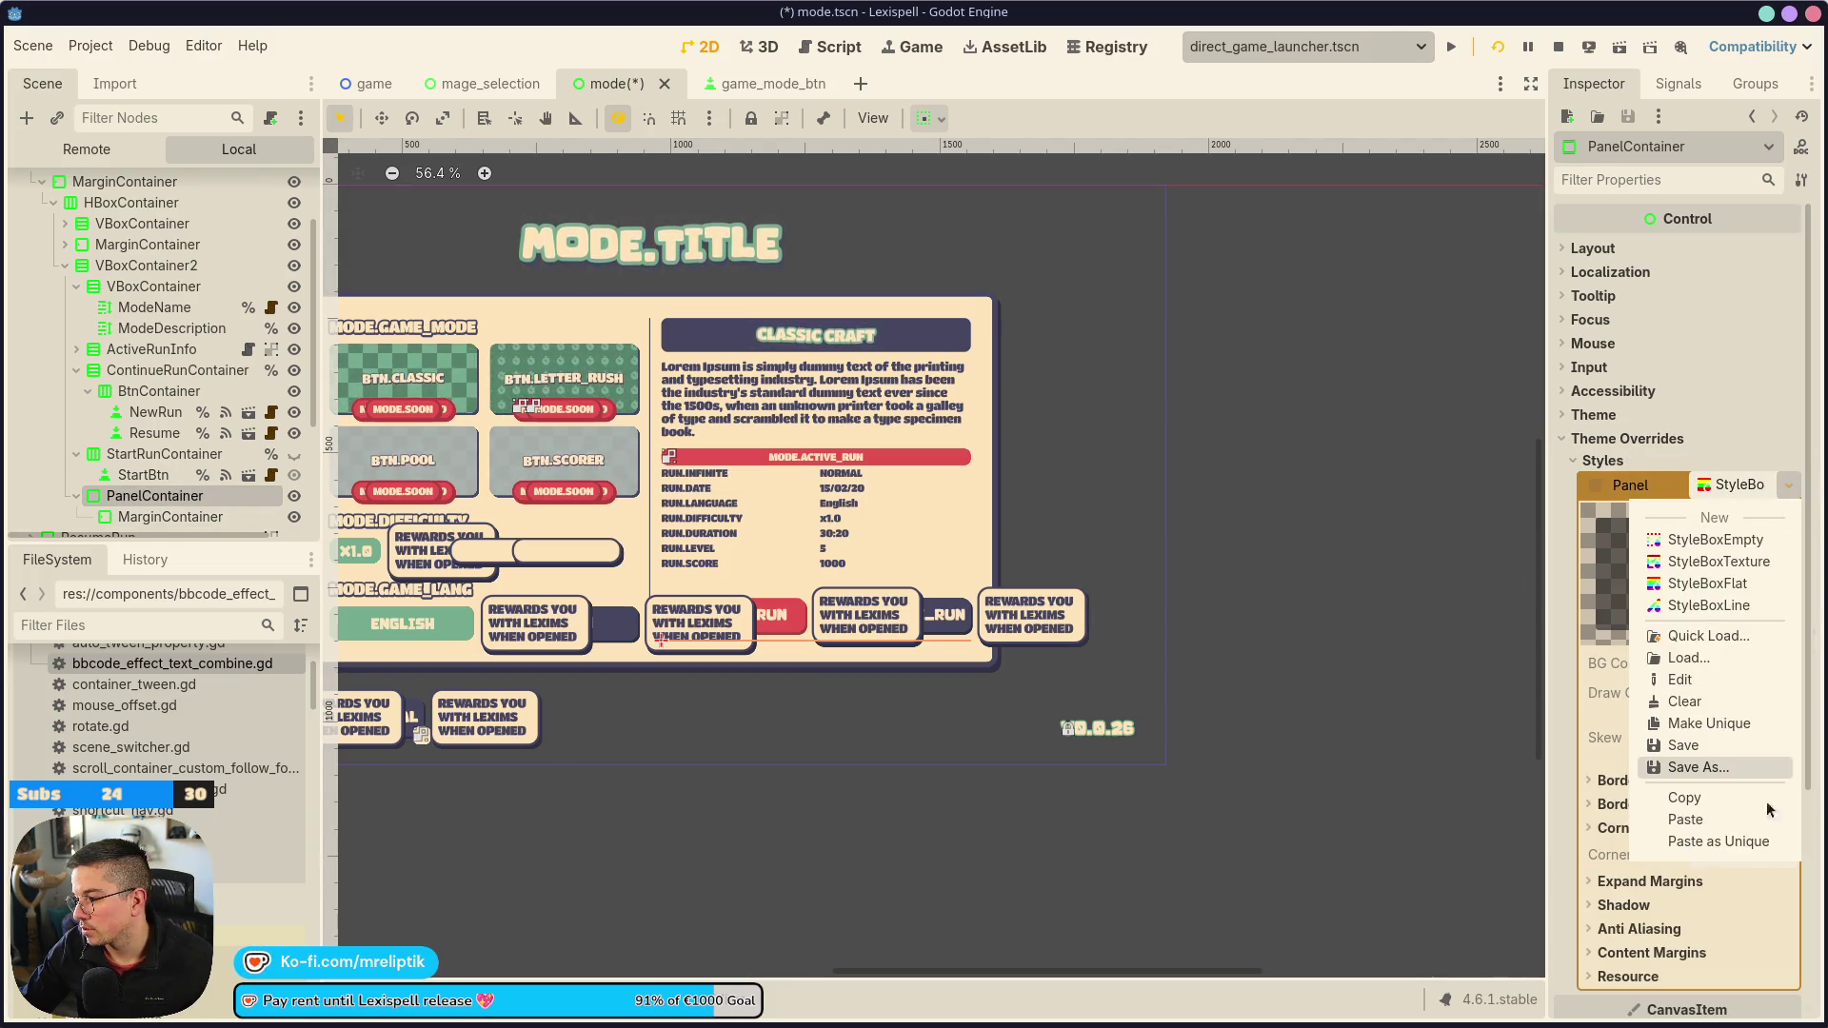
pyautogui.click(1718, 841)
pyautogui.click(1787, 487)
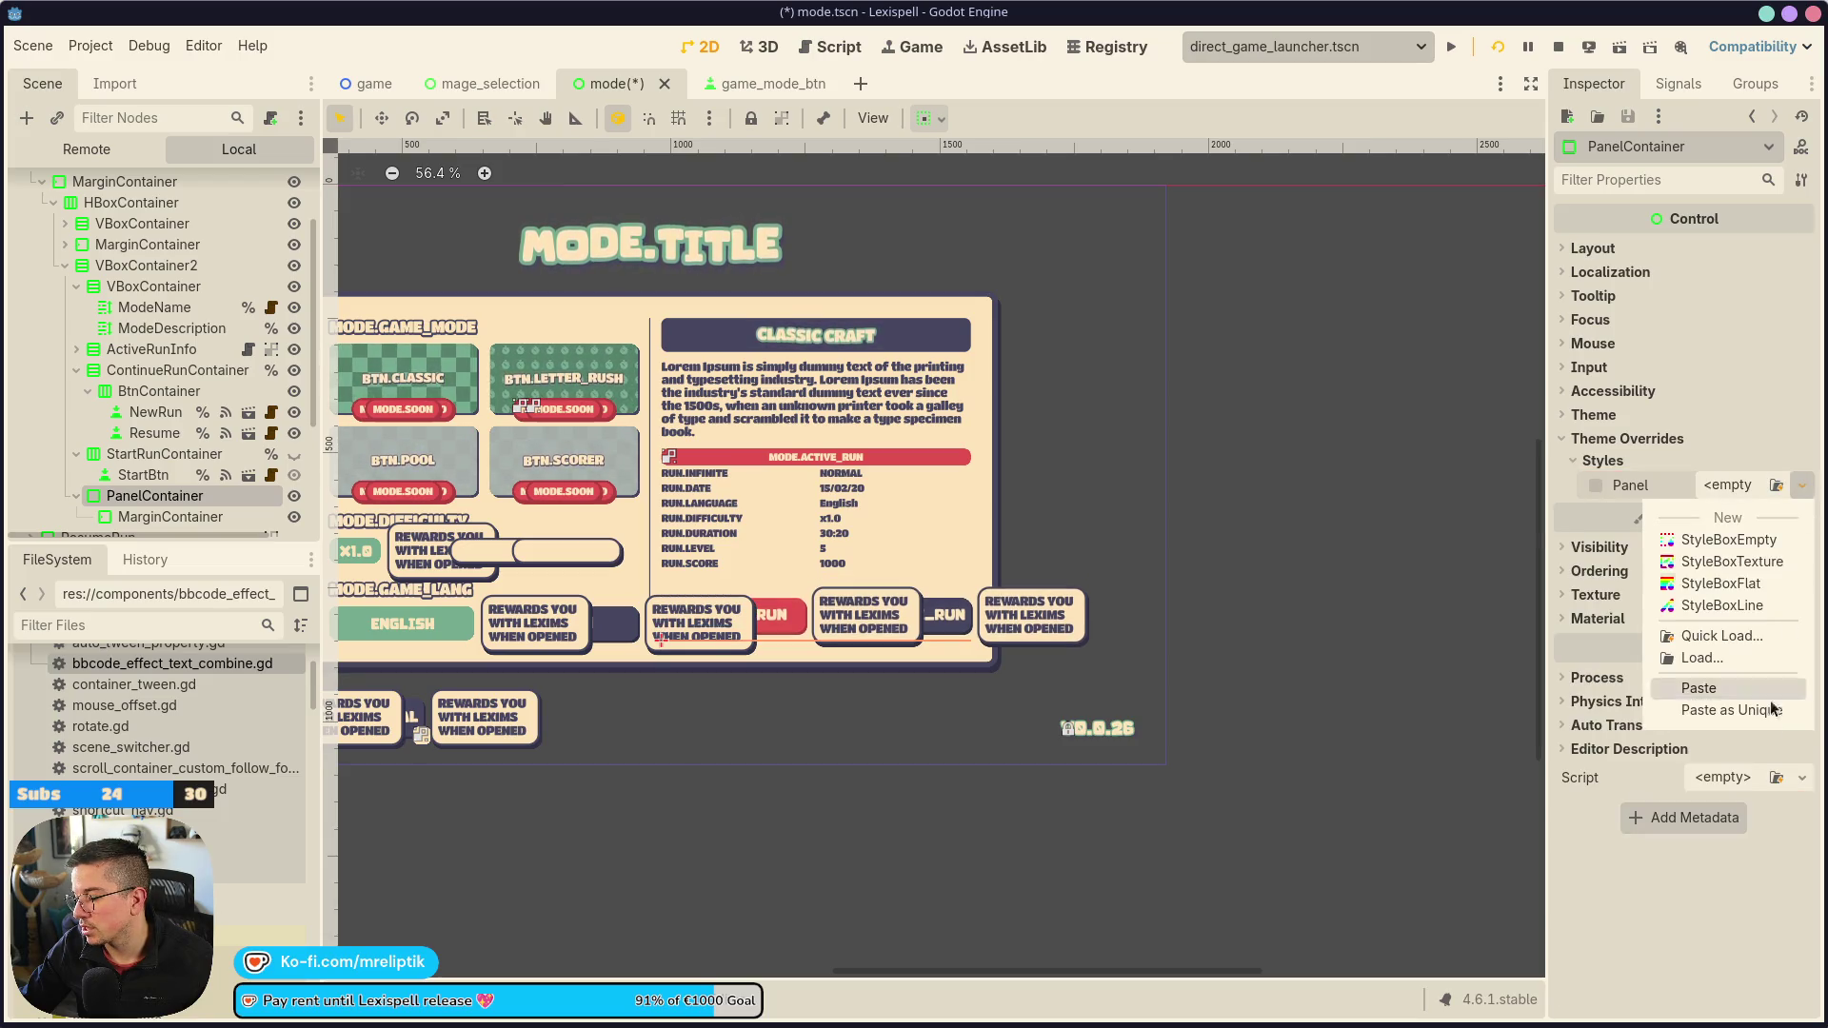
pyautogui.click(1713, 710)
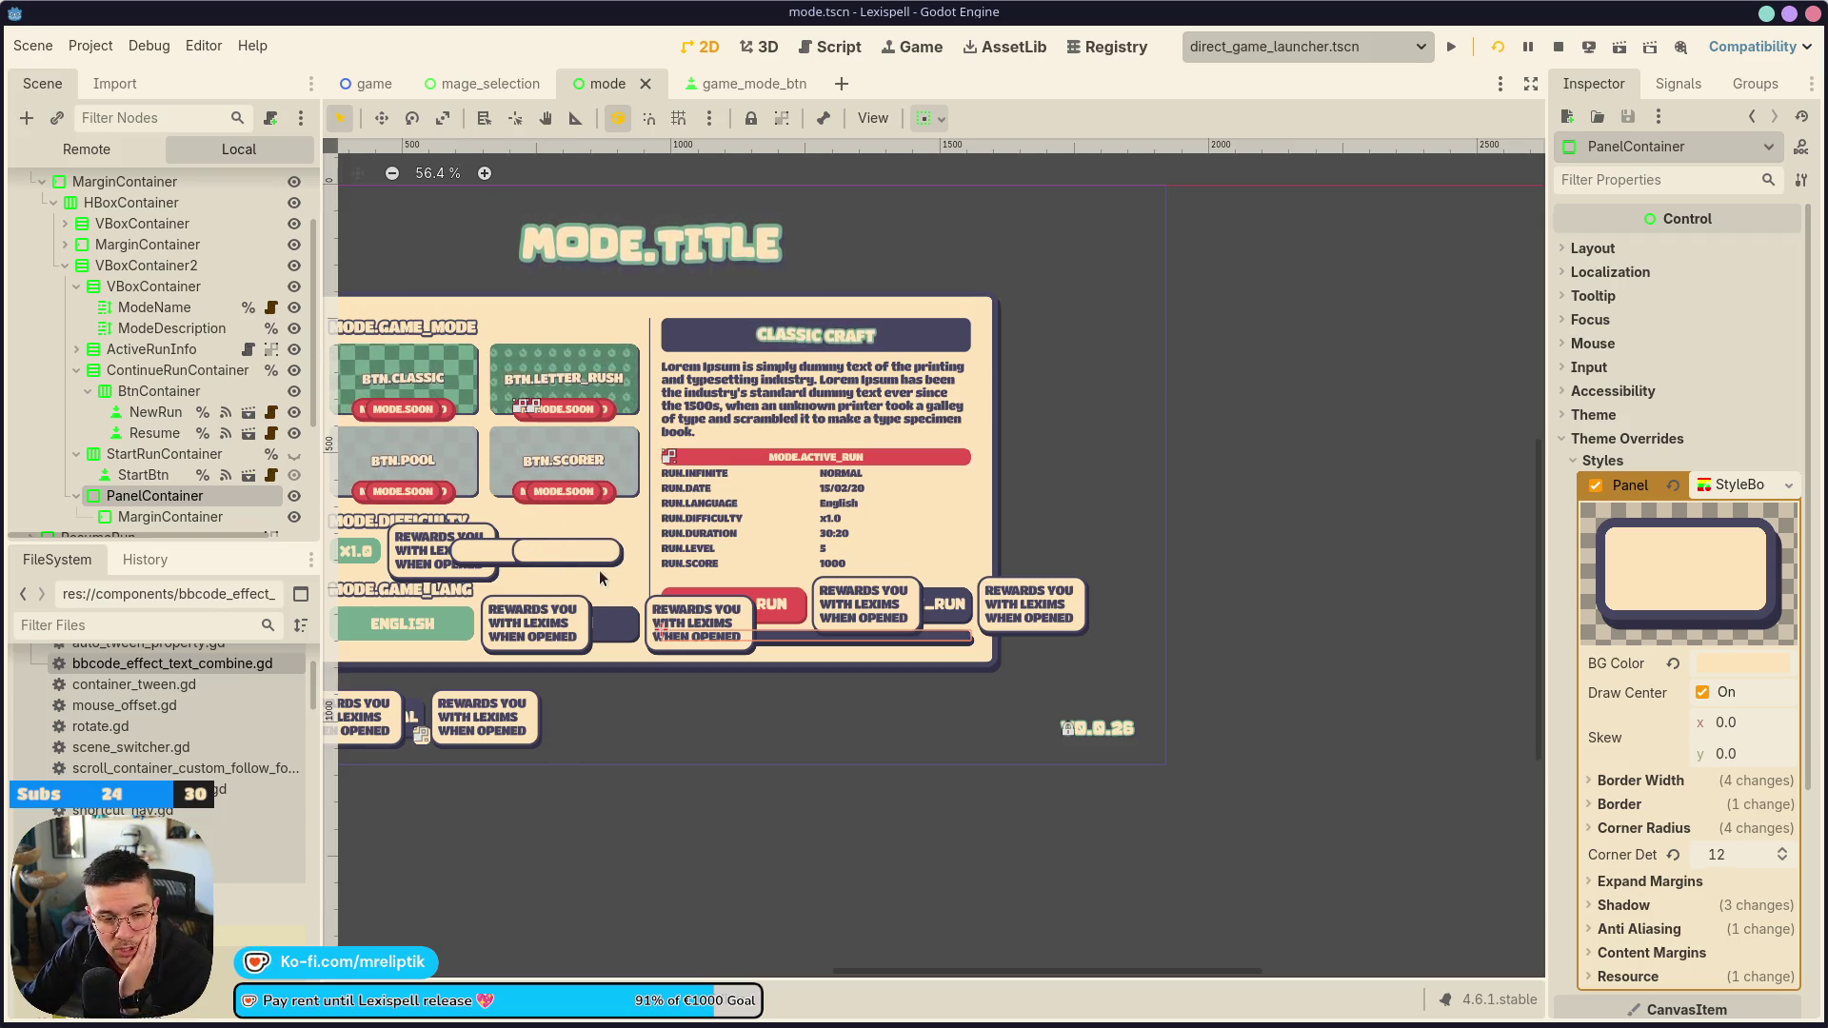
# Save and move the PanelContainer just above ActiveRunInfo
pyautogui.scroll(3, 864, 595)
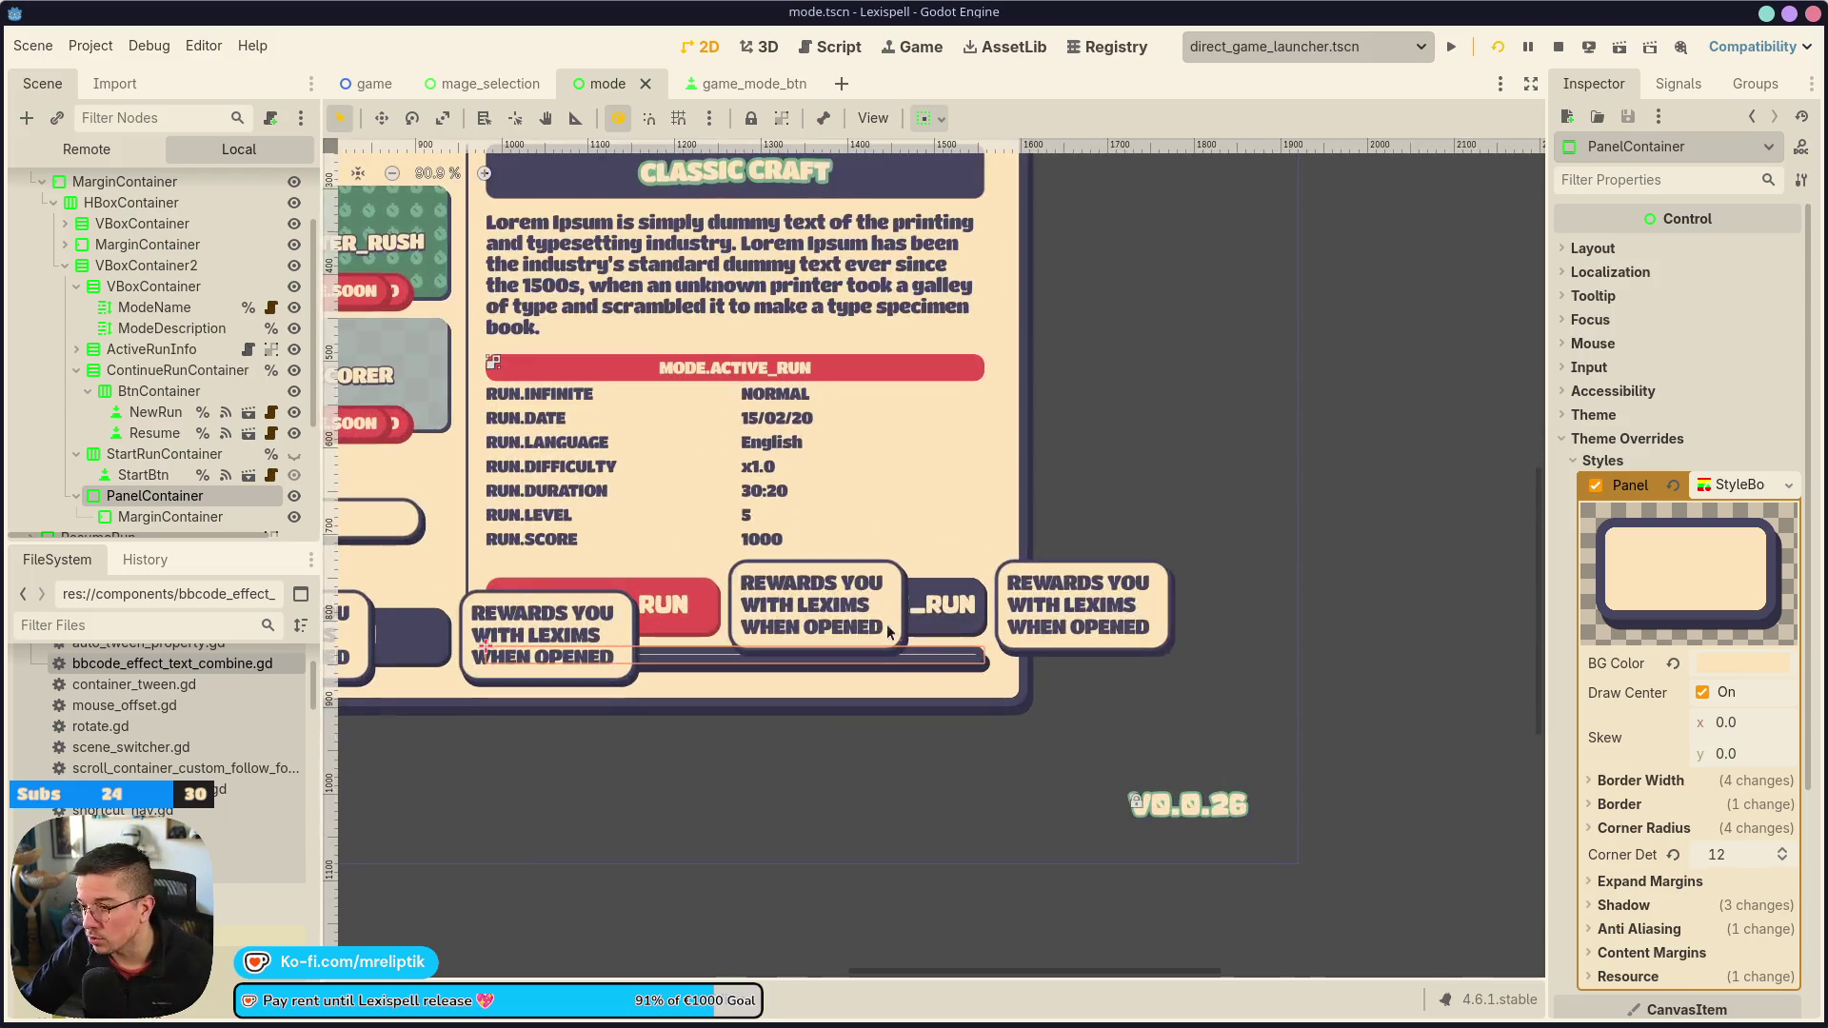
pyautogui.hotkey('ctrl', 's')
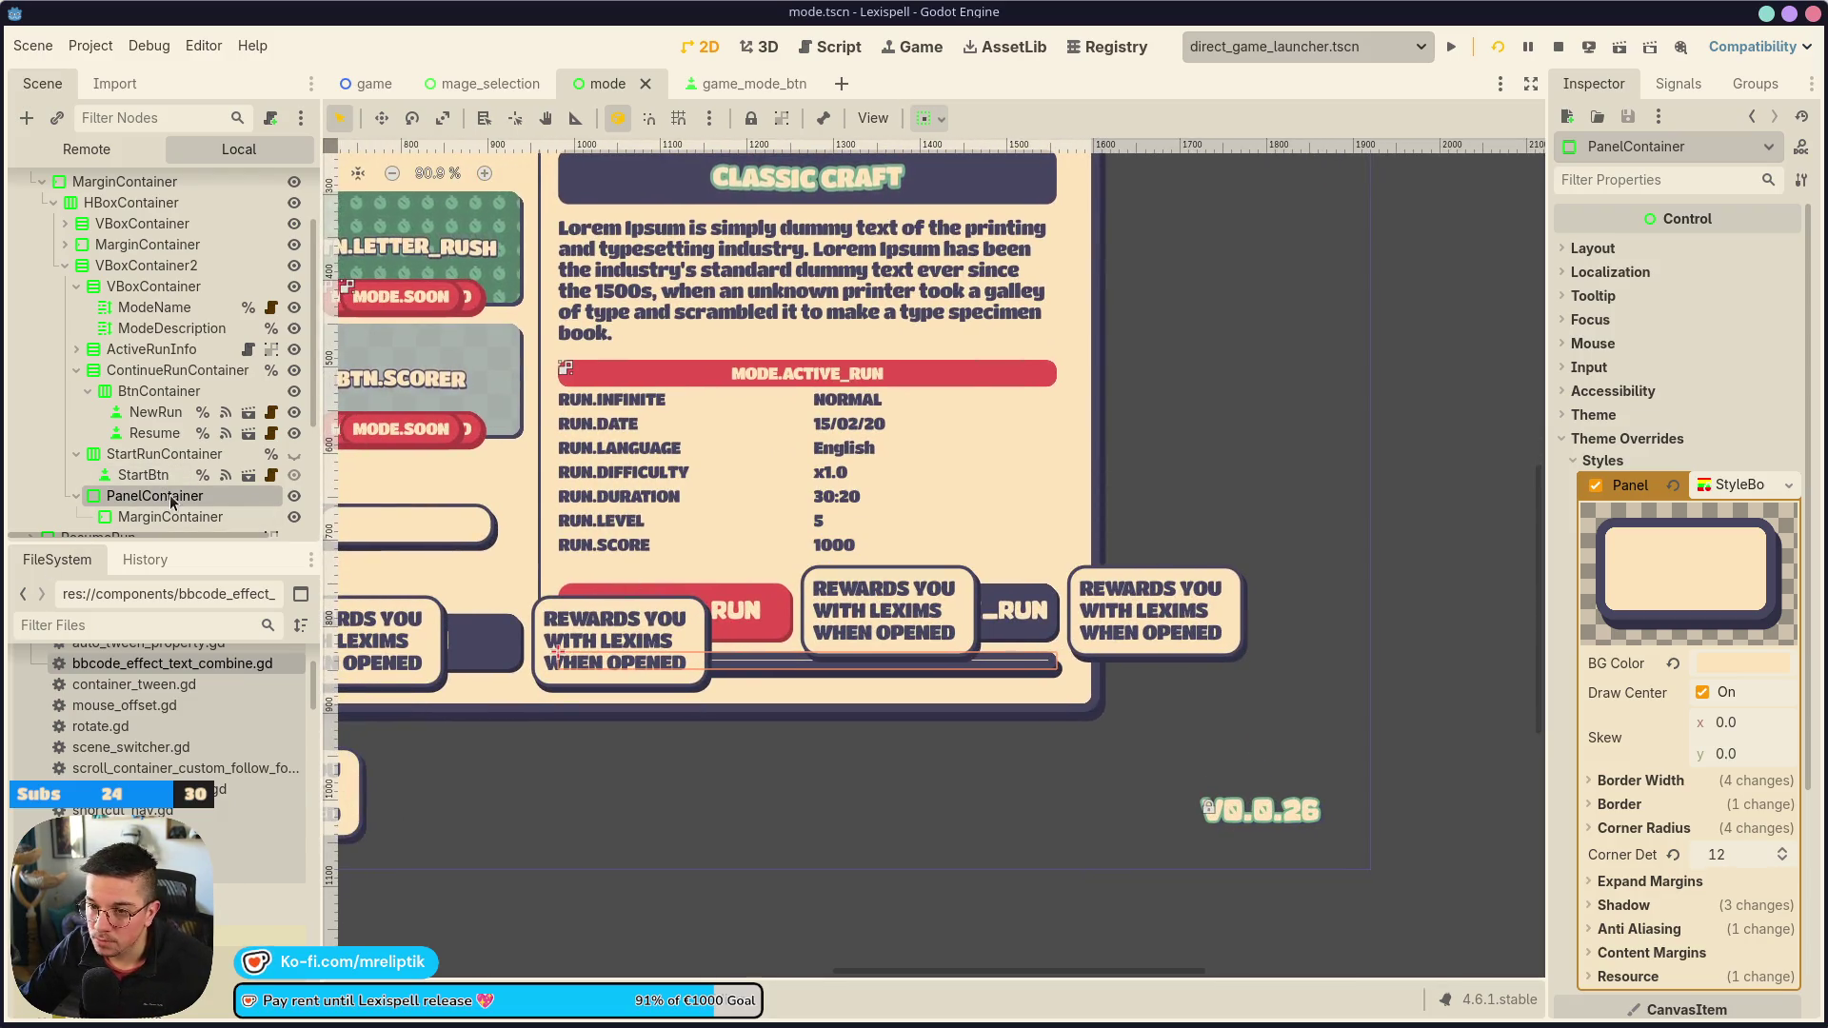
pyautogui.moveTo(171, 501); pyautogui.dragTo(160, 340)
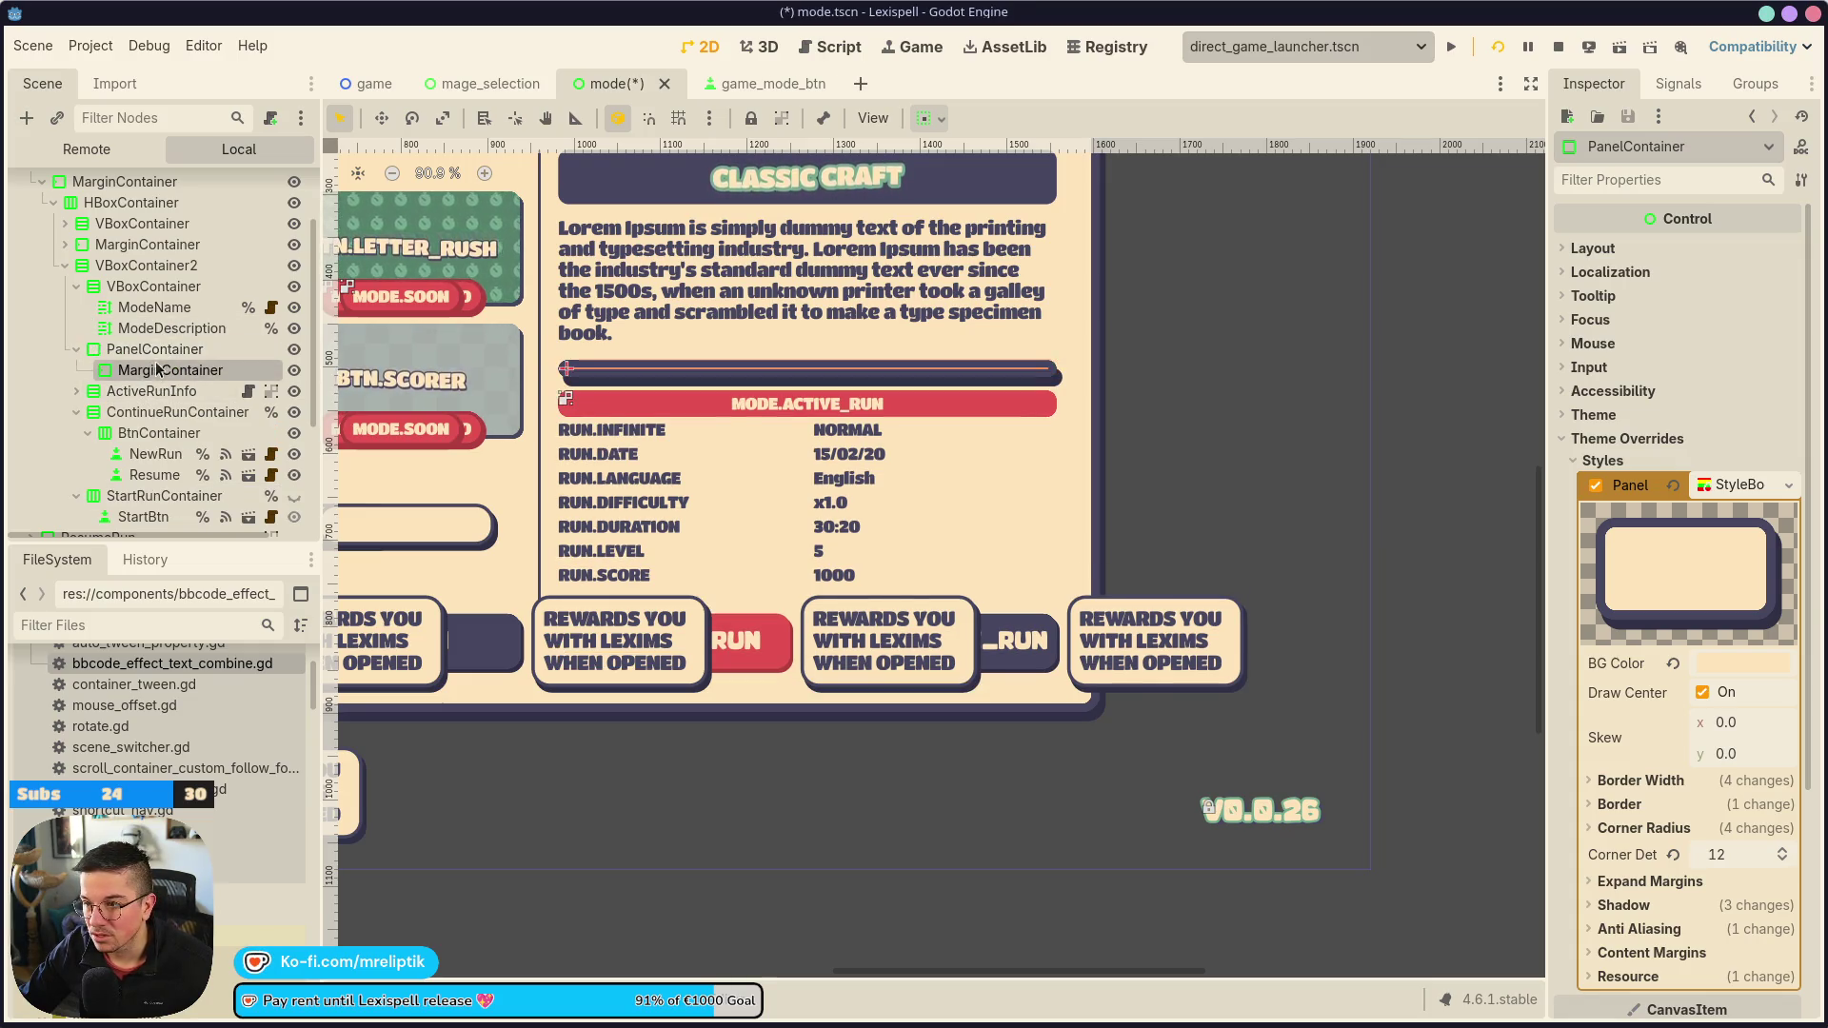
# Remove the new panel's drop shadow and save the scene
pyautogui.scroll(3, 672, 219)
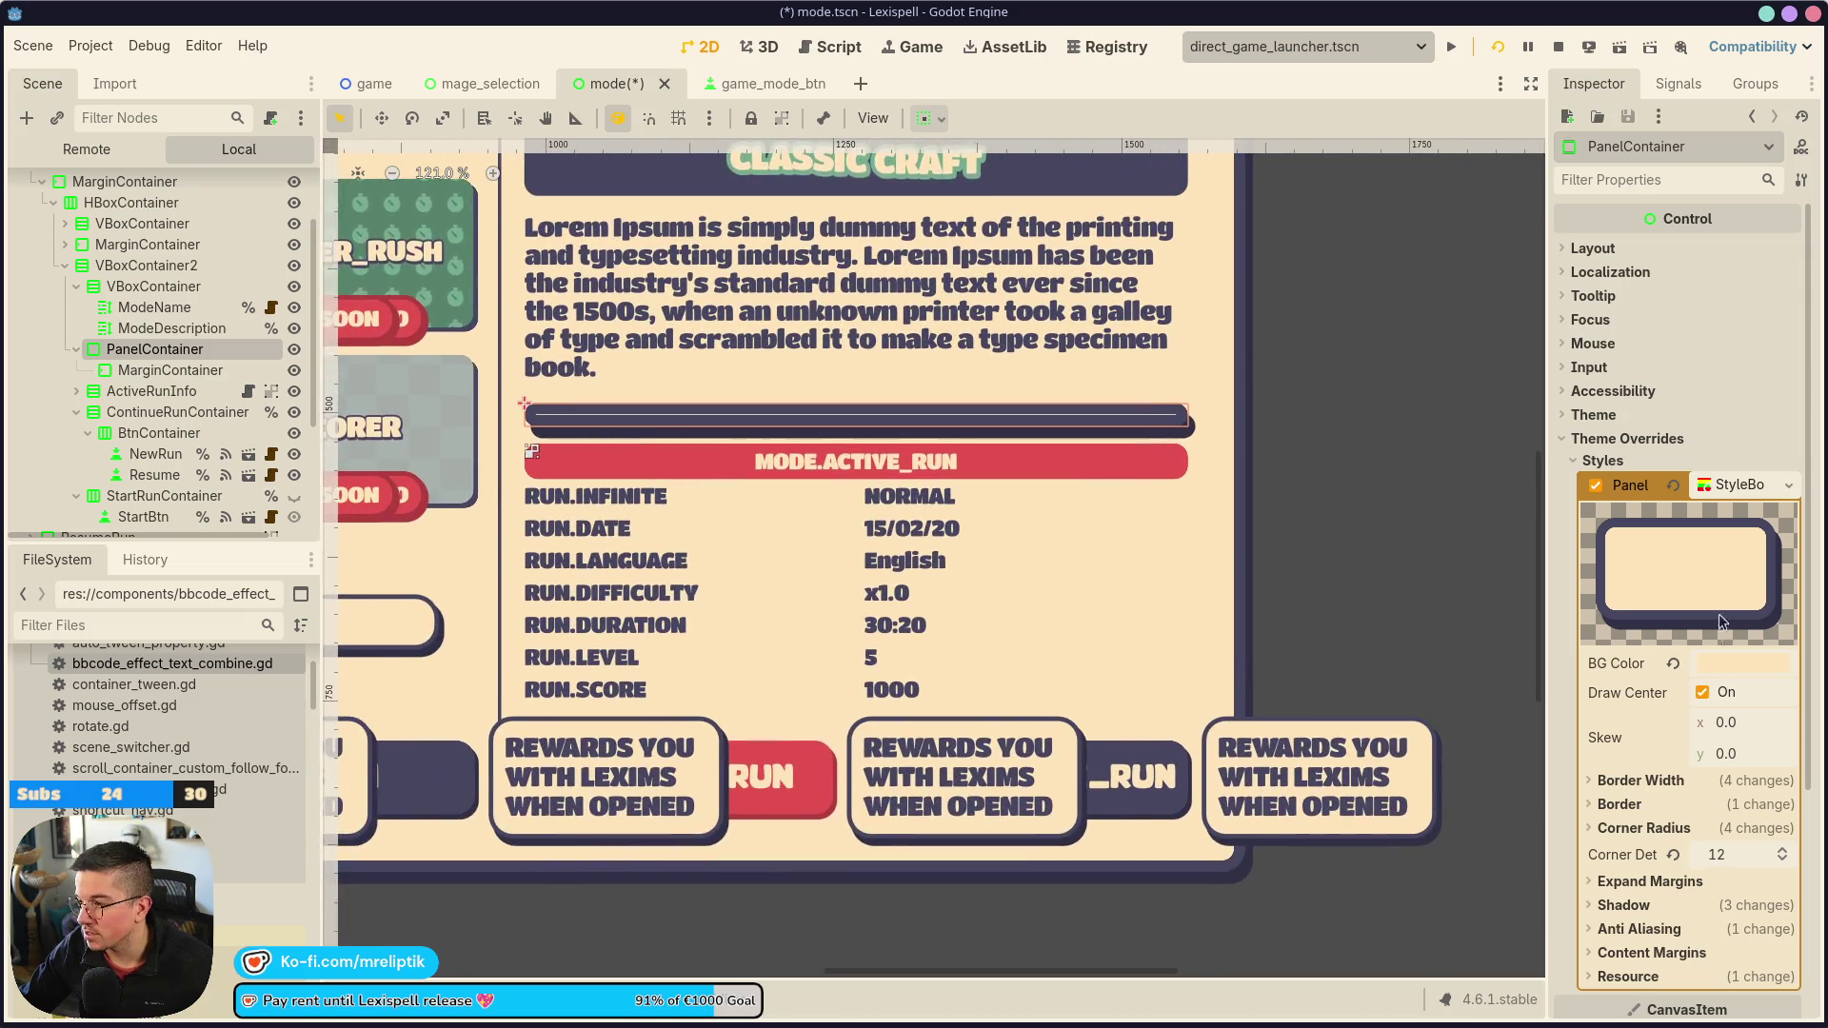
pyautogui.scroll(-3, 1725, 612)
pyautogui.click(1618, 650)
pyautogui.click(1618, 650)
pyautogui.click(1606, 608)
pyautogui.click(1673, 657)
pyautogui.click(1672, 702)
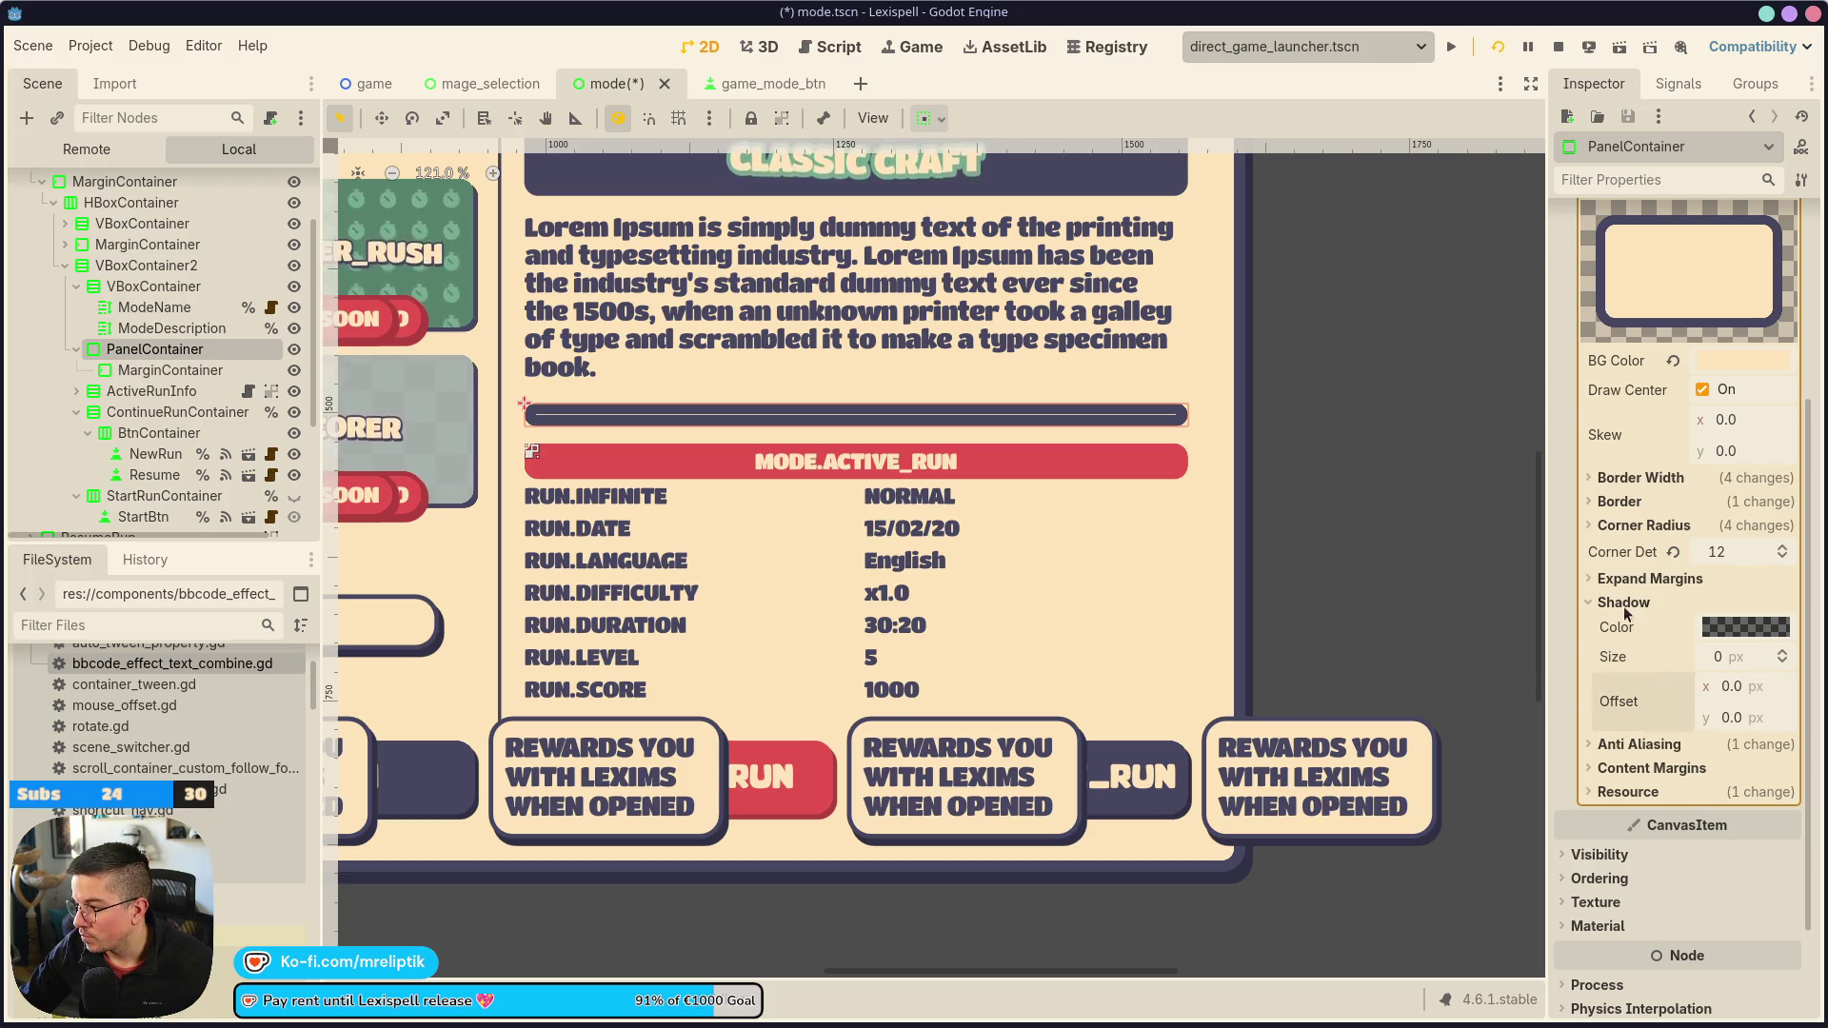
pyautogui.scroll(-2, 736, 449)
pyautogui.hotkey('ctrl', 's')
# Move ActiveRunInfo inside the panel's MarginContainer
pyautogui.click(152, 370)
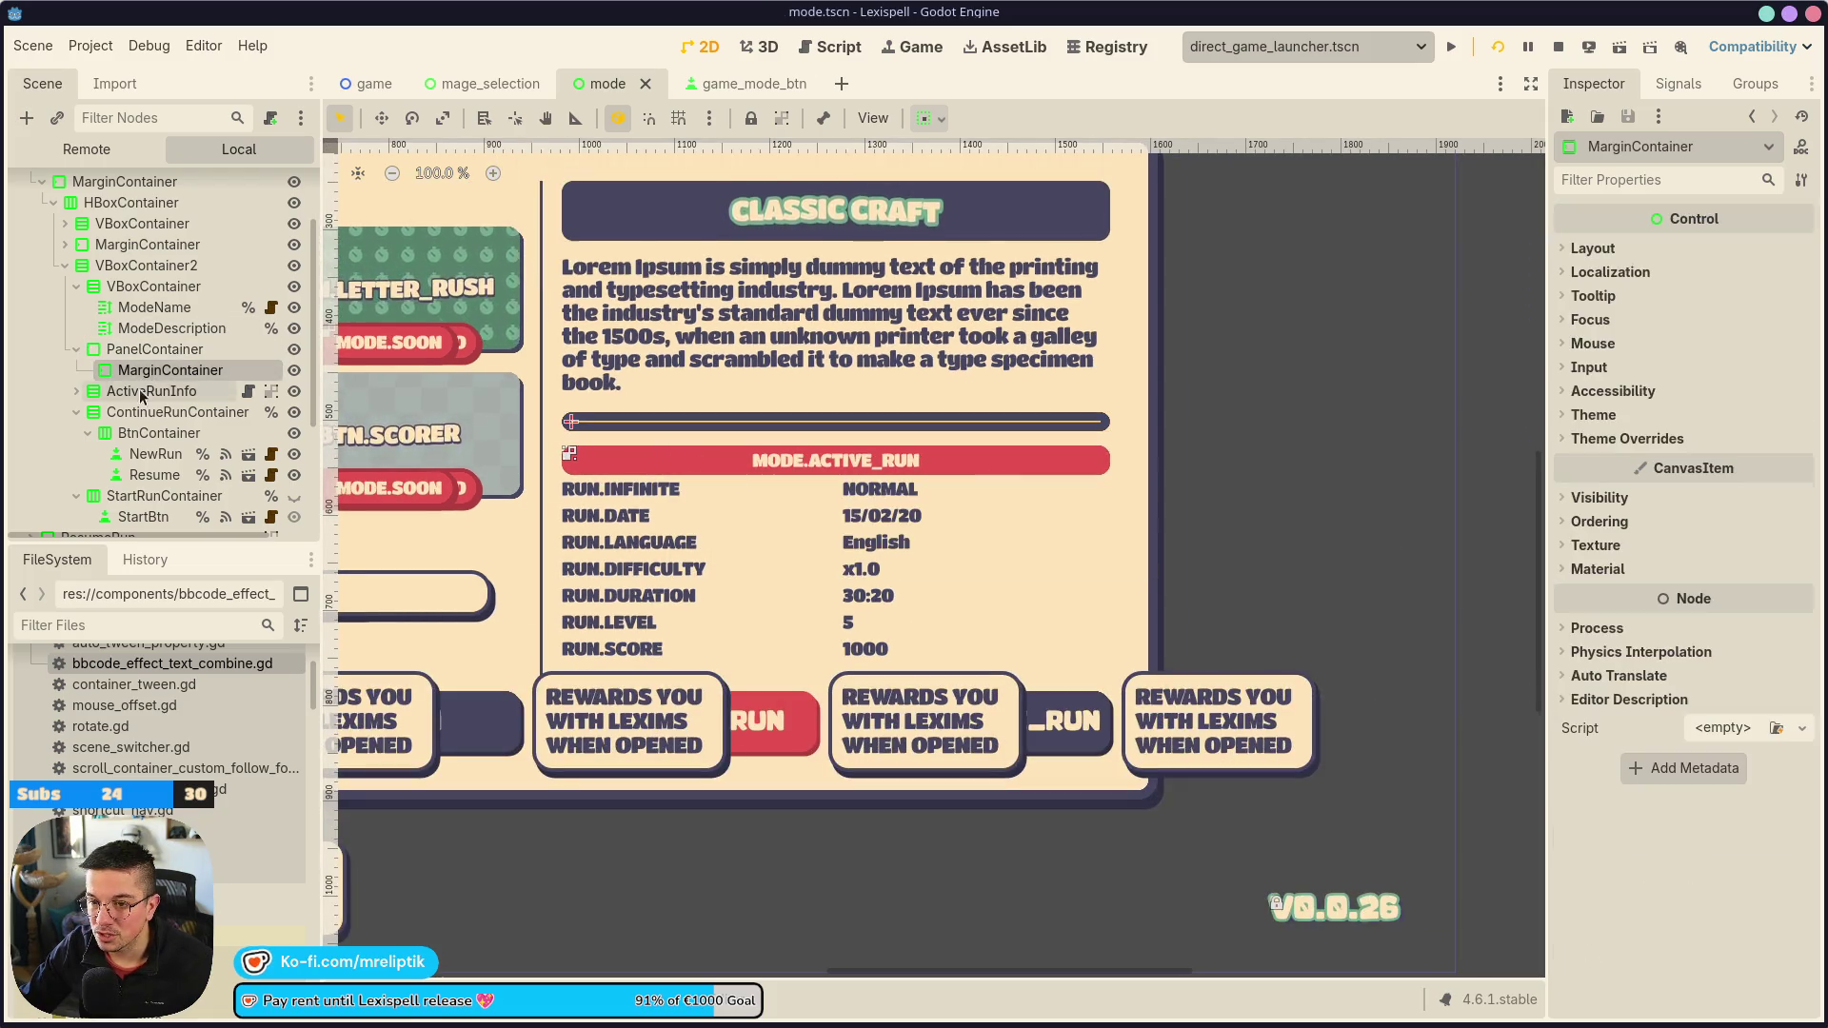
pyautogui.click(141, 396)
pyautogui.moveTo(141, 396); pyautogui.dragTo(167, 371)
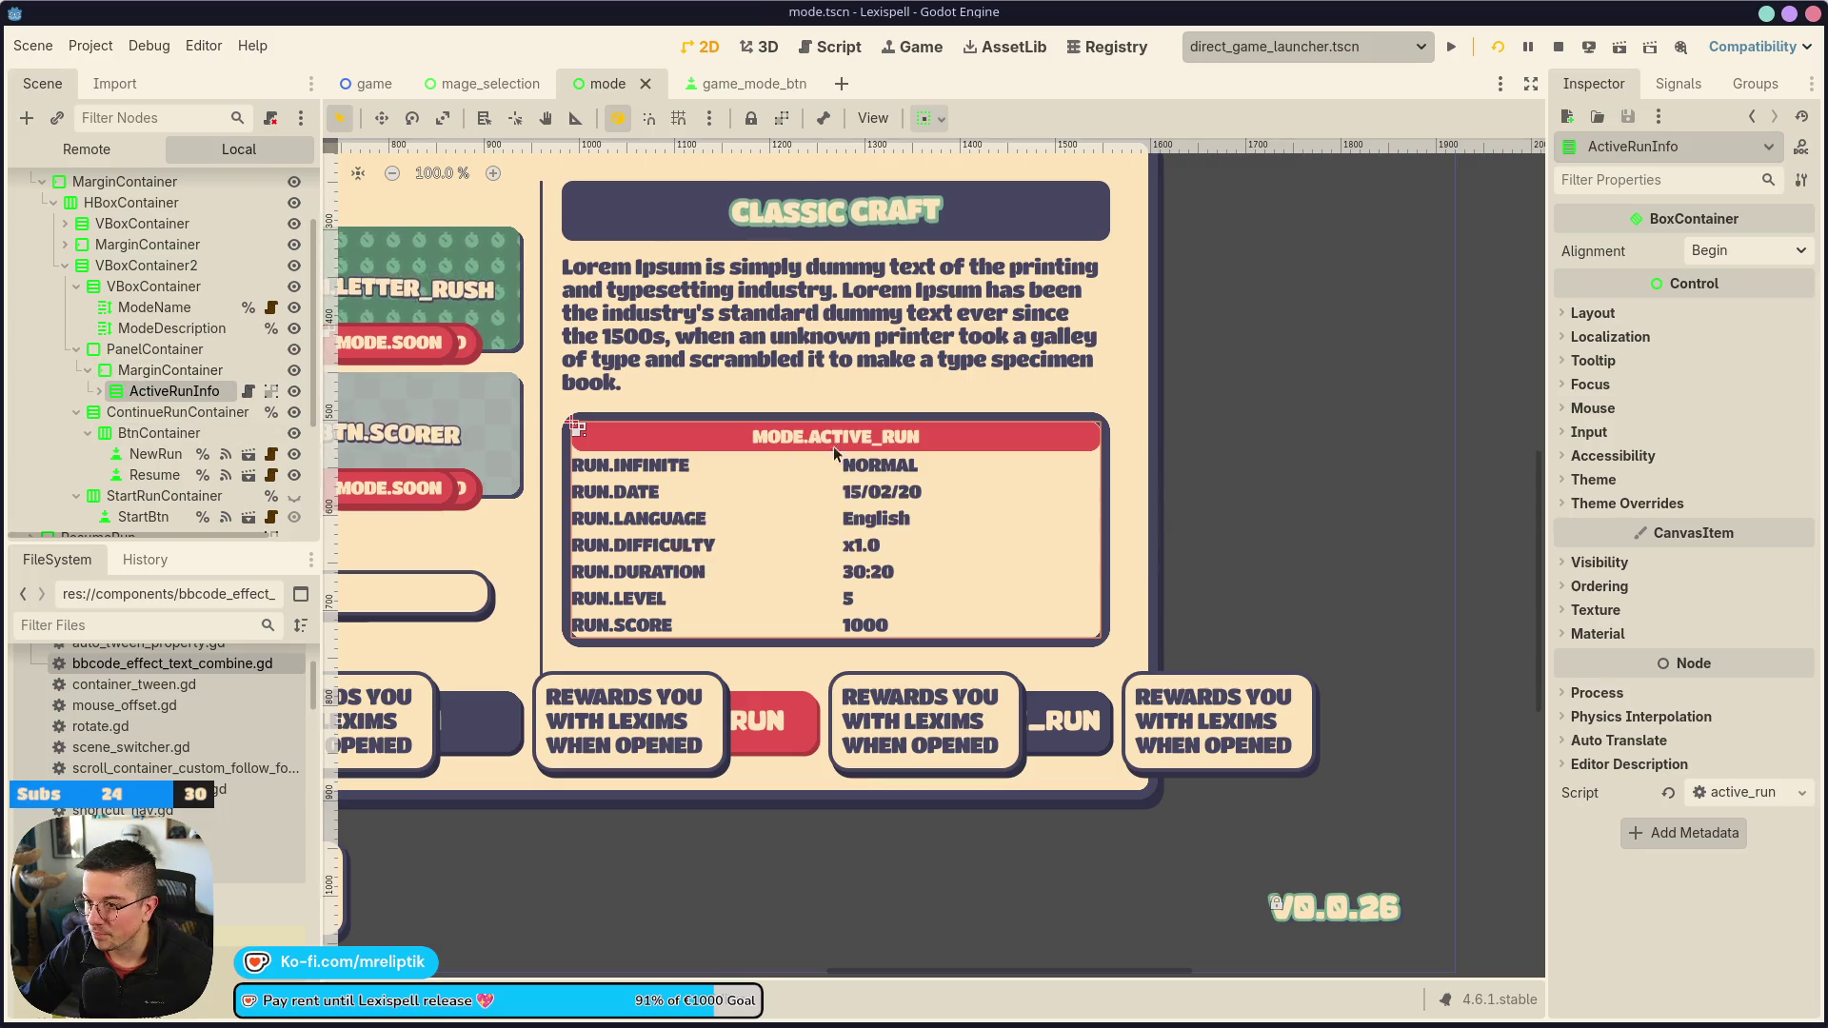
pyautogui.scroll(-2, 769, 442)
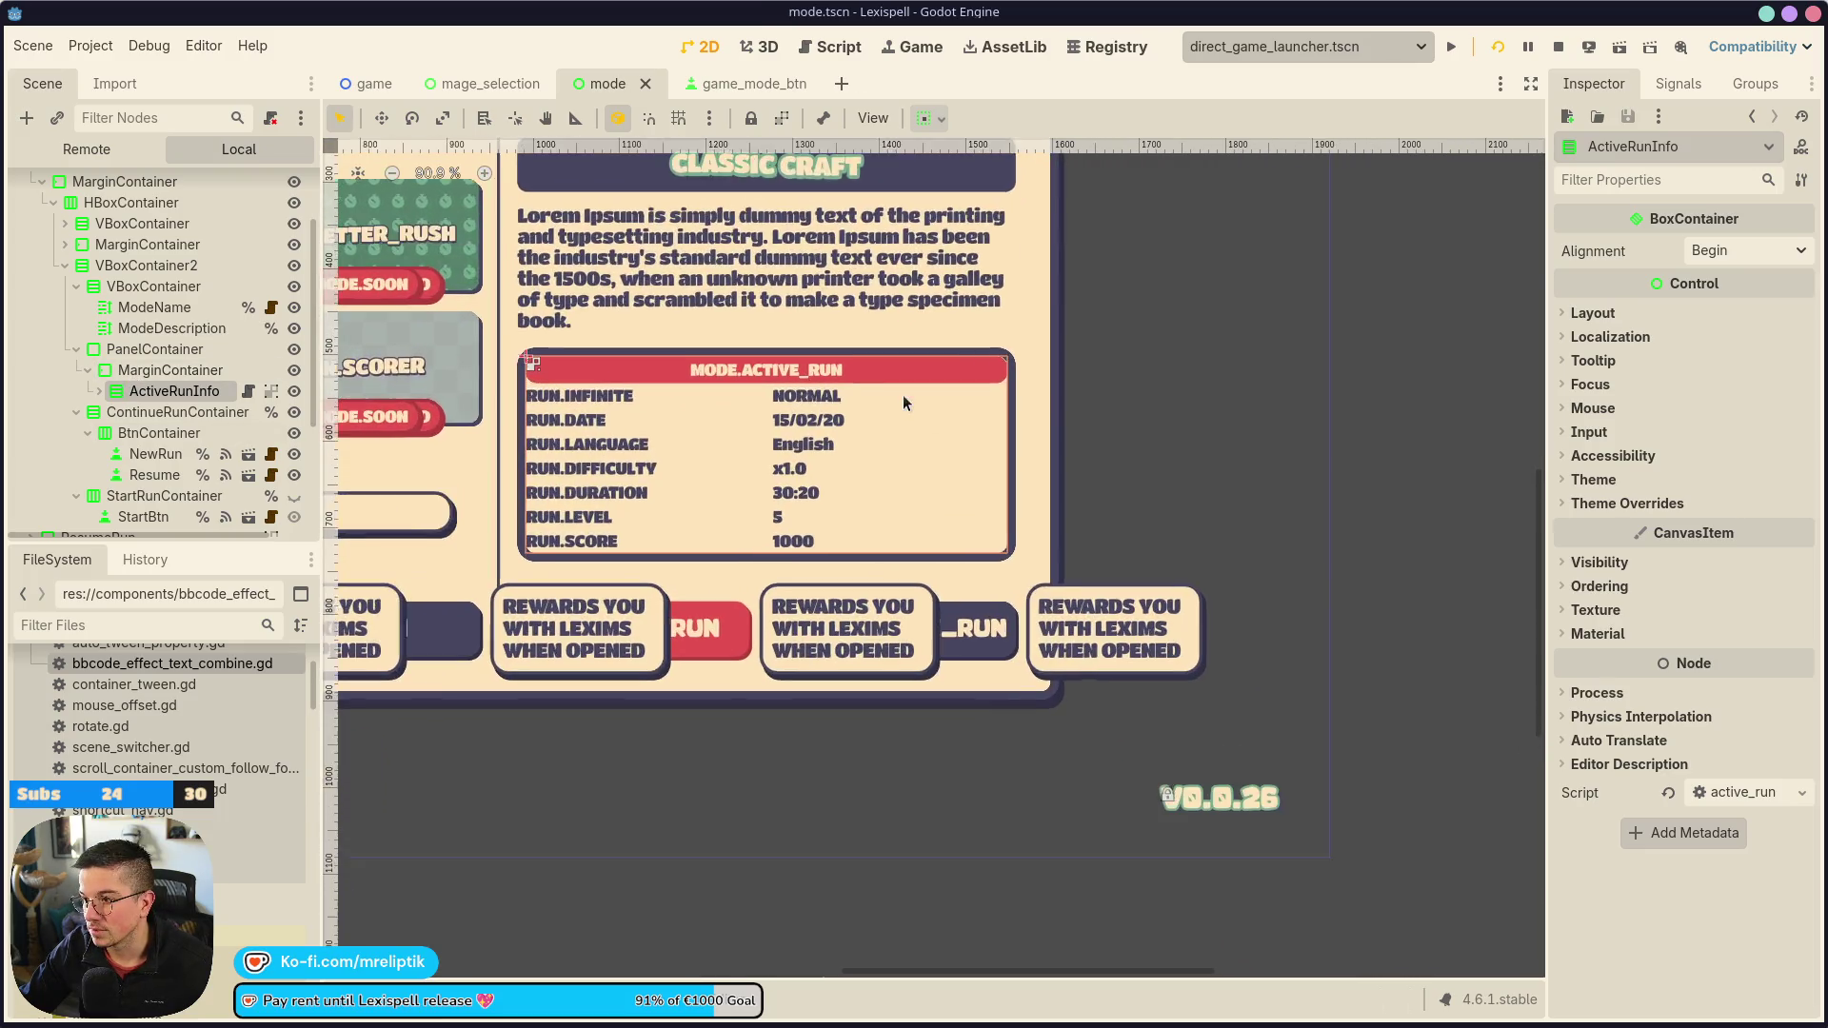
pyautogui.scroll(3, 676, 388)
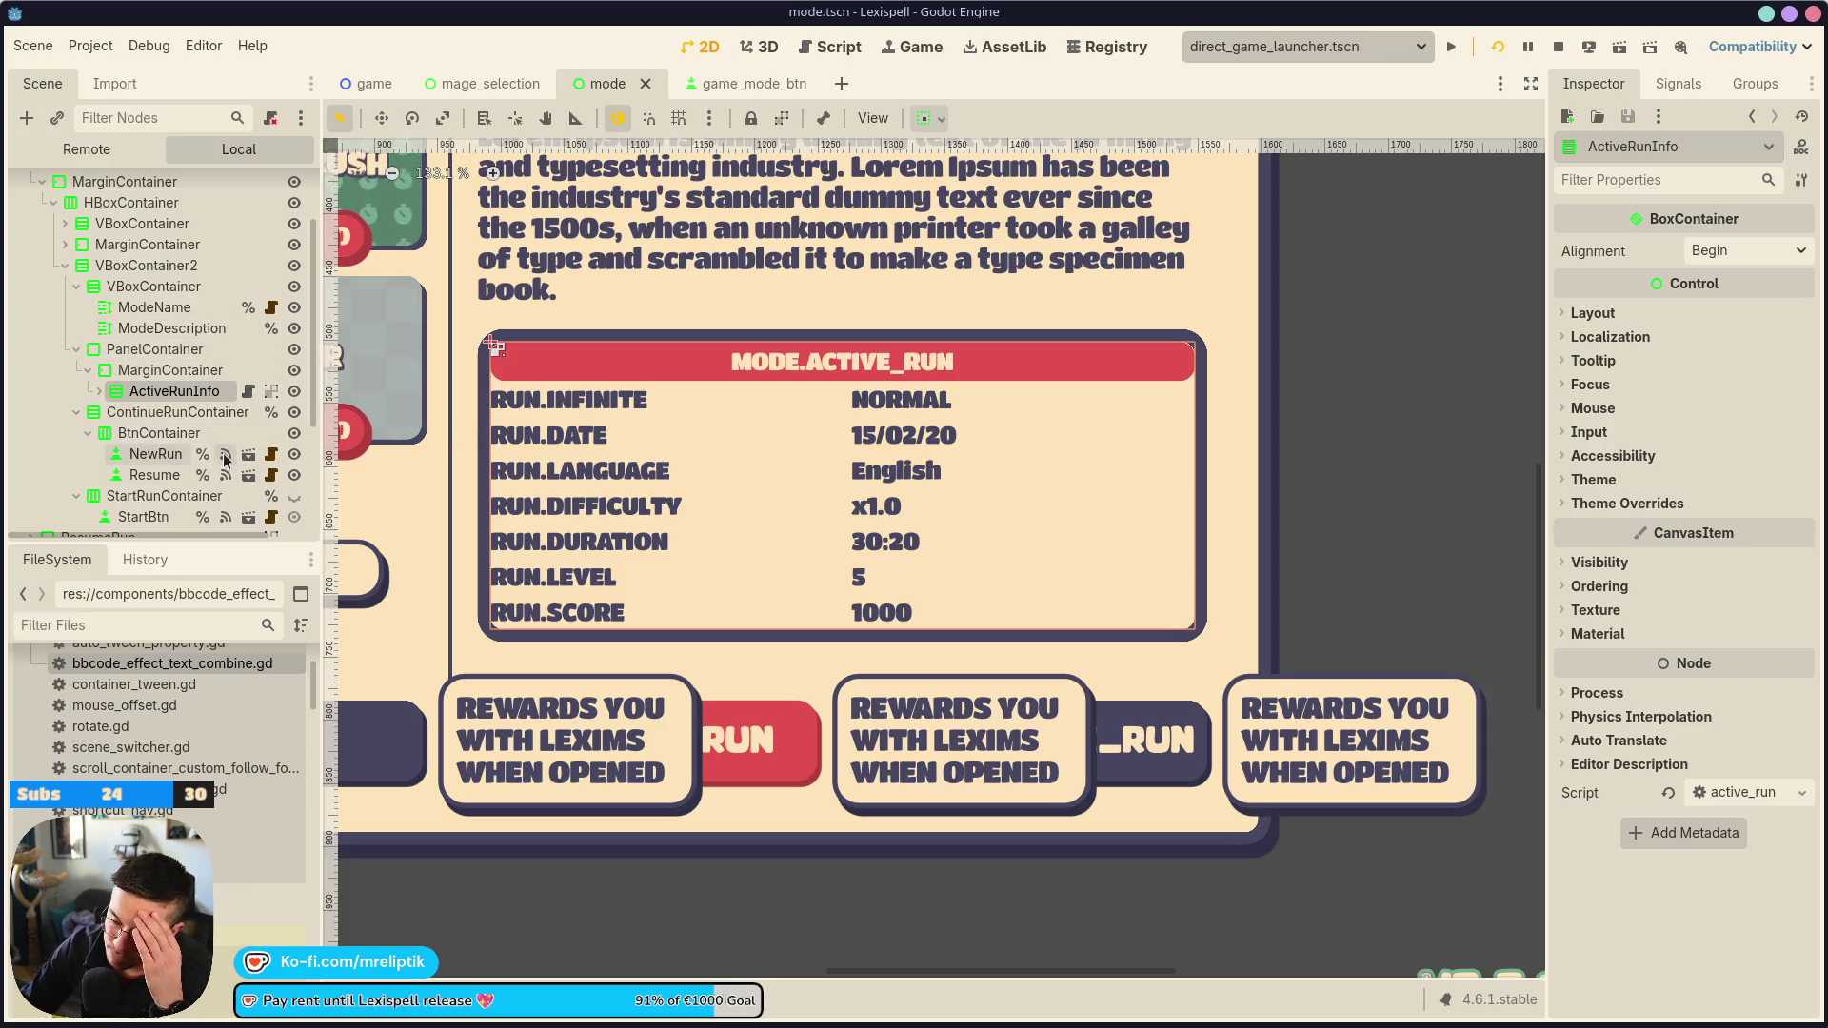
pyautogui.scroll(-3, 847, 424)
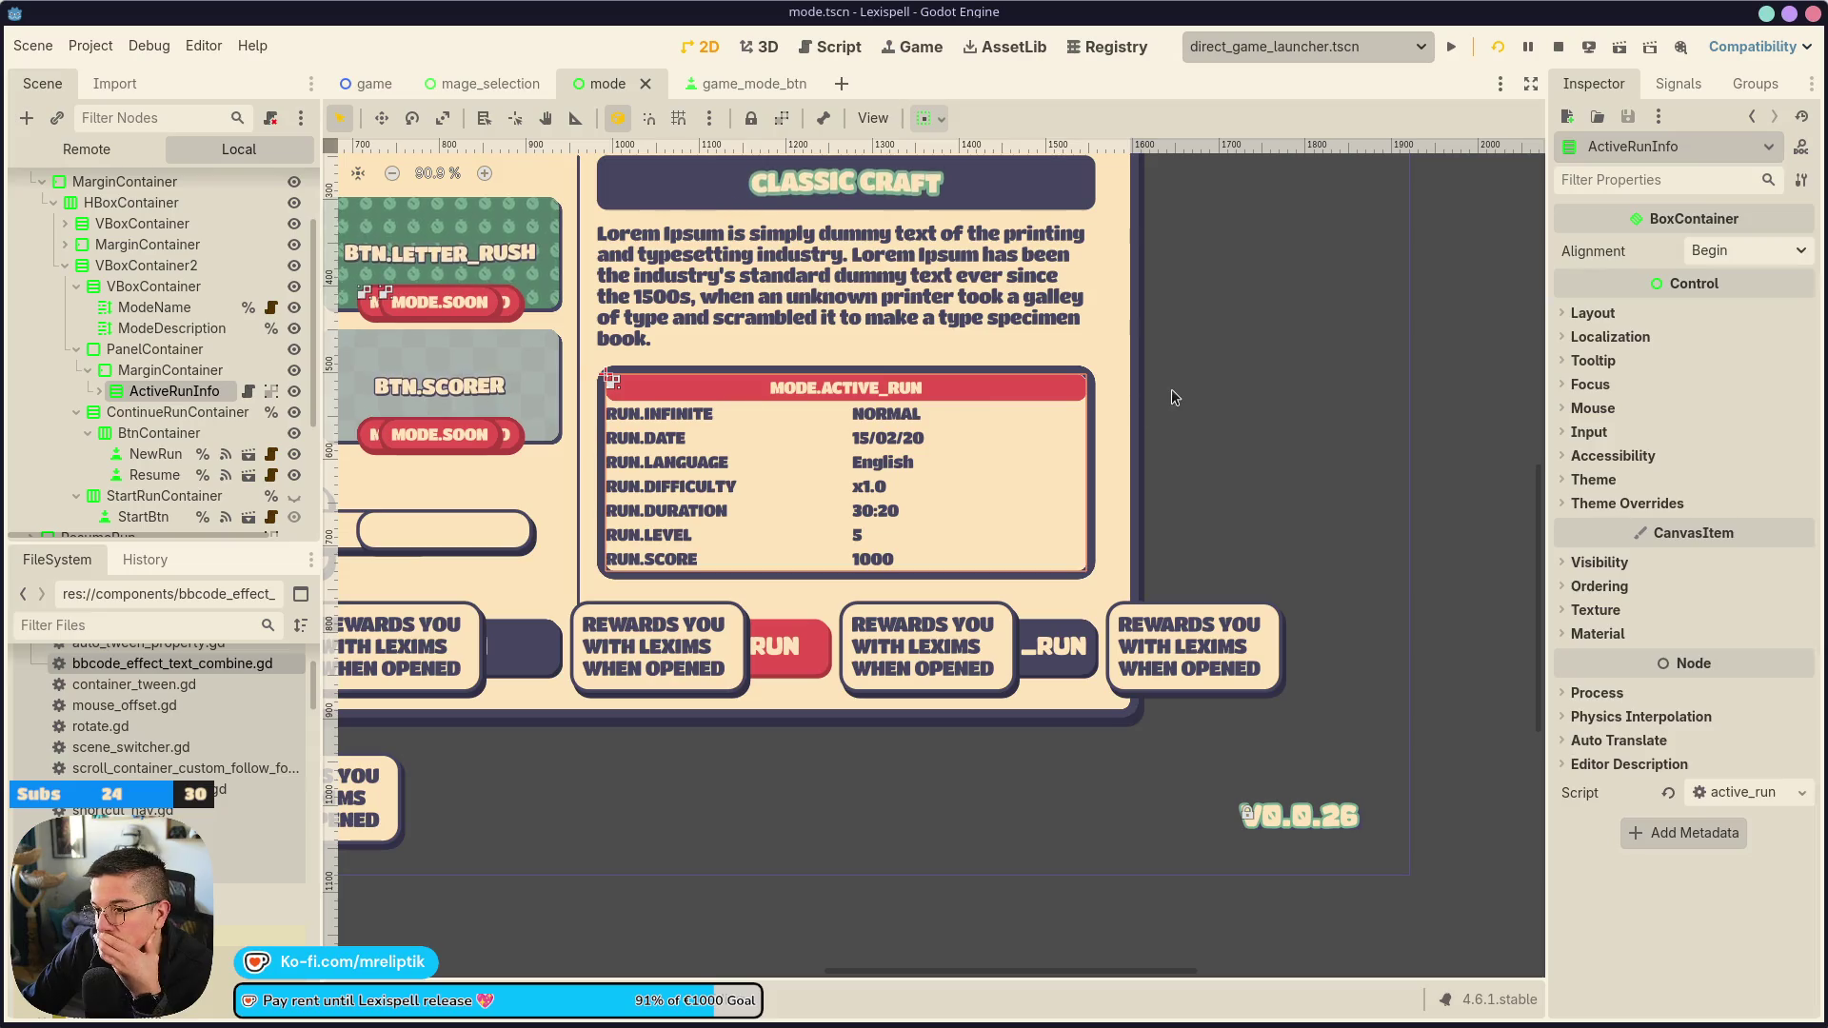
pyautogui.click(1171, 388)
pyautogui.scroll(2, 1171, 389)
# Give the MarginContainer 10 px left, right and bottom margins with no top override, and save
pyautogui.click(202, 371)
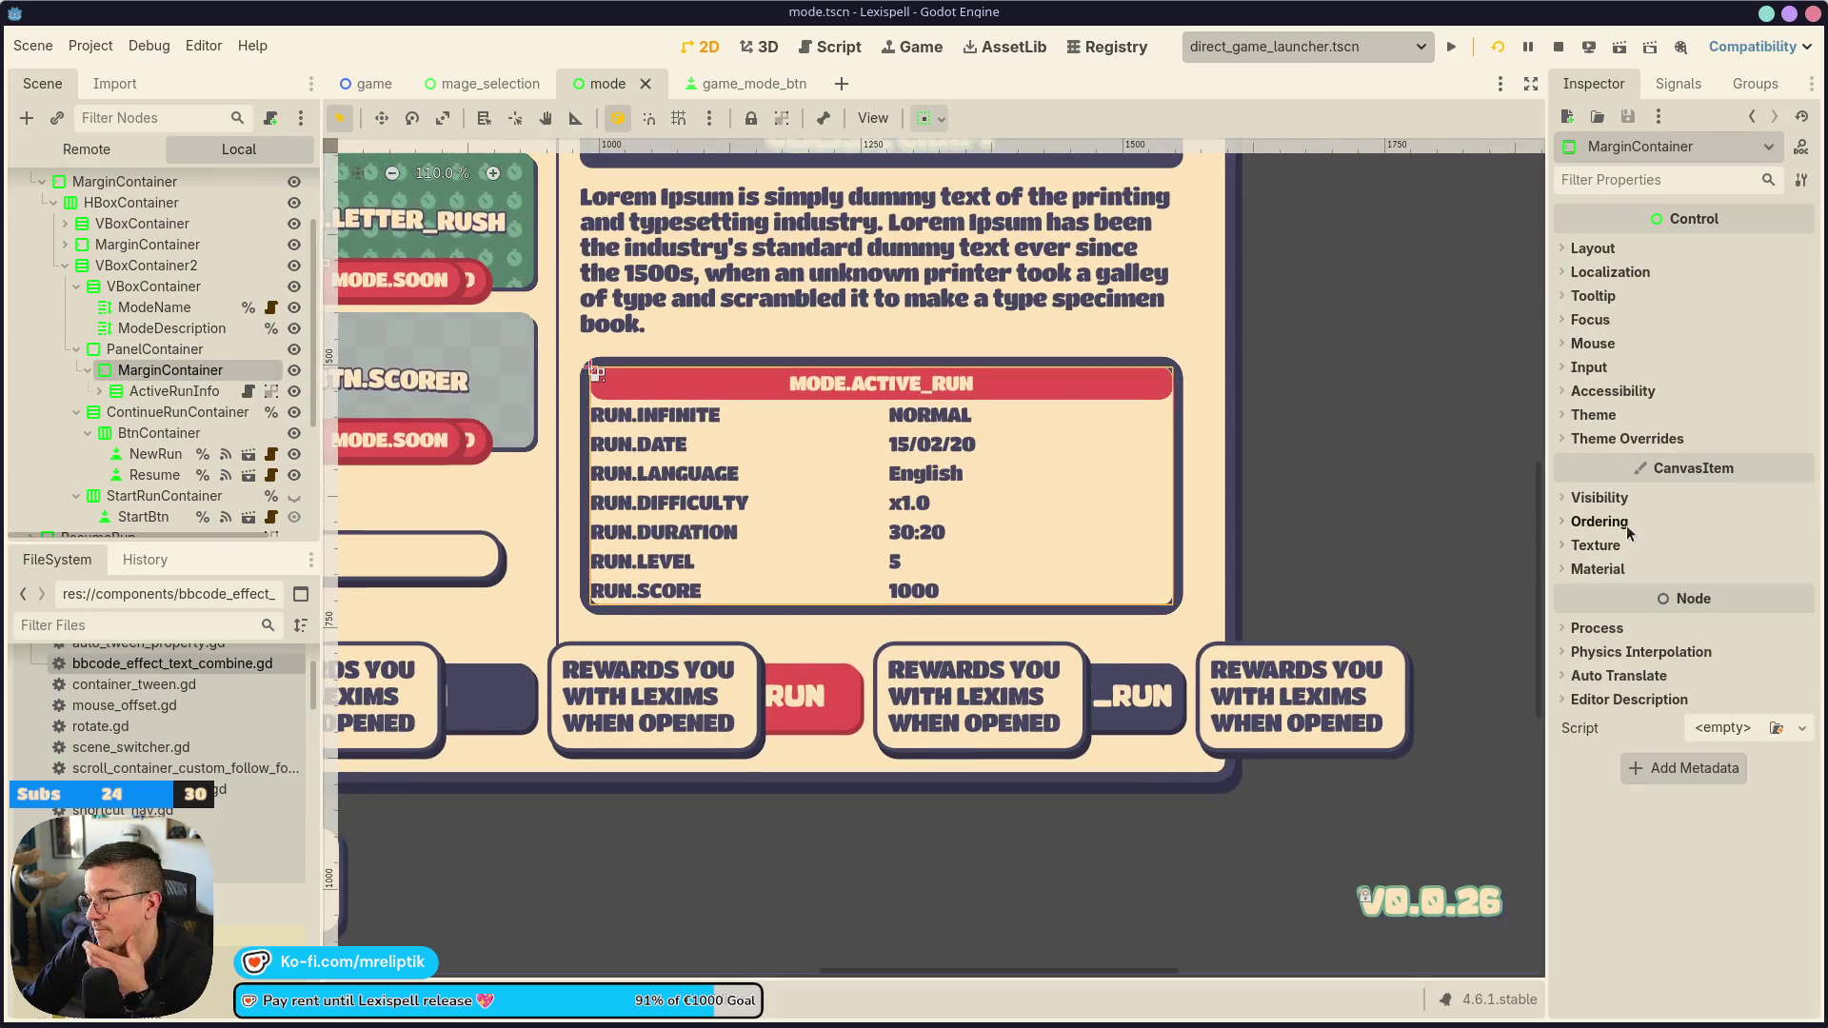
pyautogui.click(1592, 440)
pyautogui.click(1616, 460)
pyautogui.click(1751, 483)
pyautogui.write('10')
pyautogui.press('Tab')
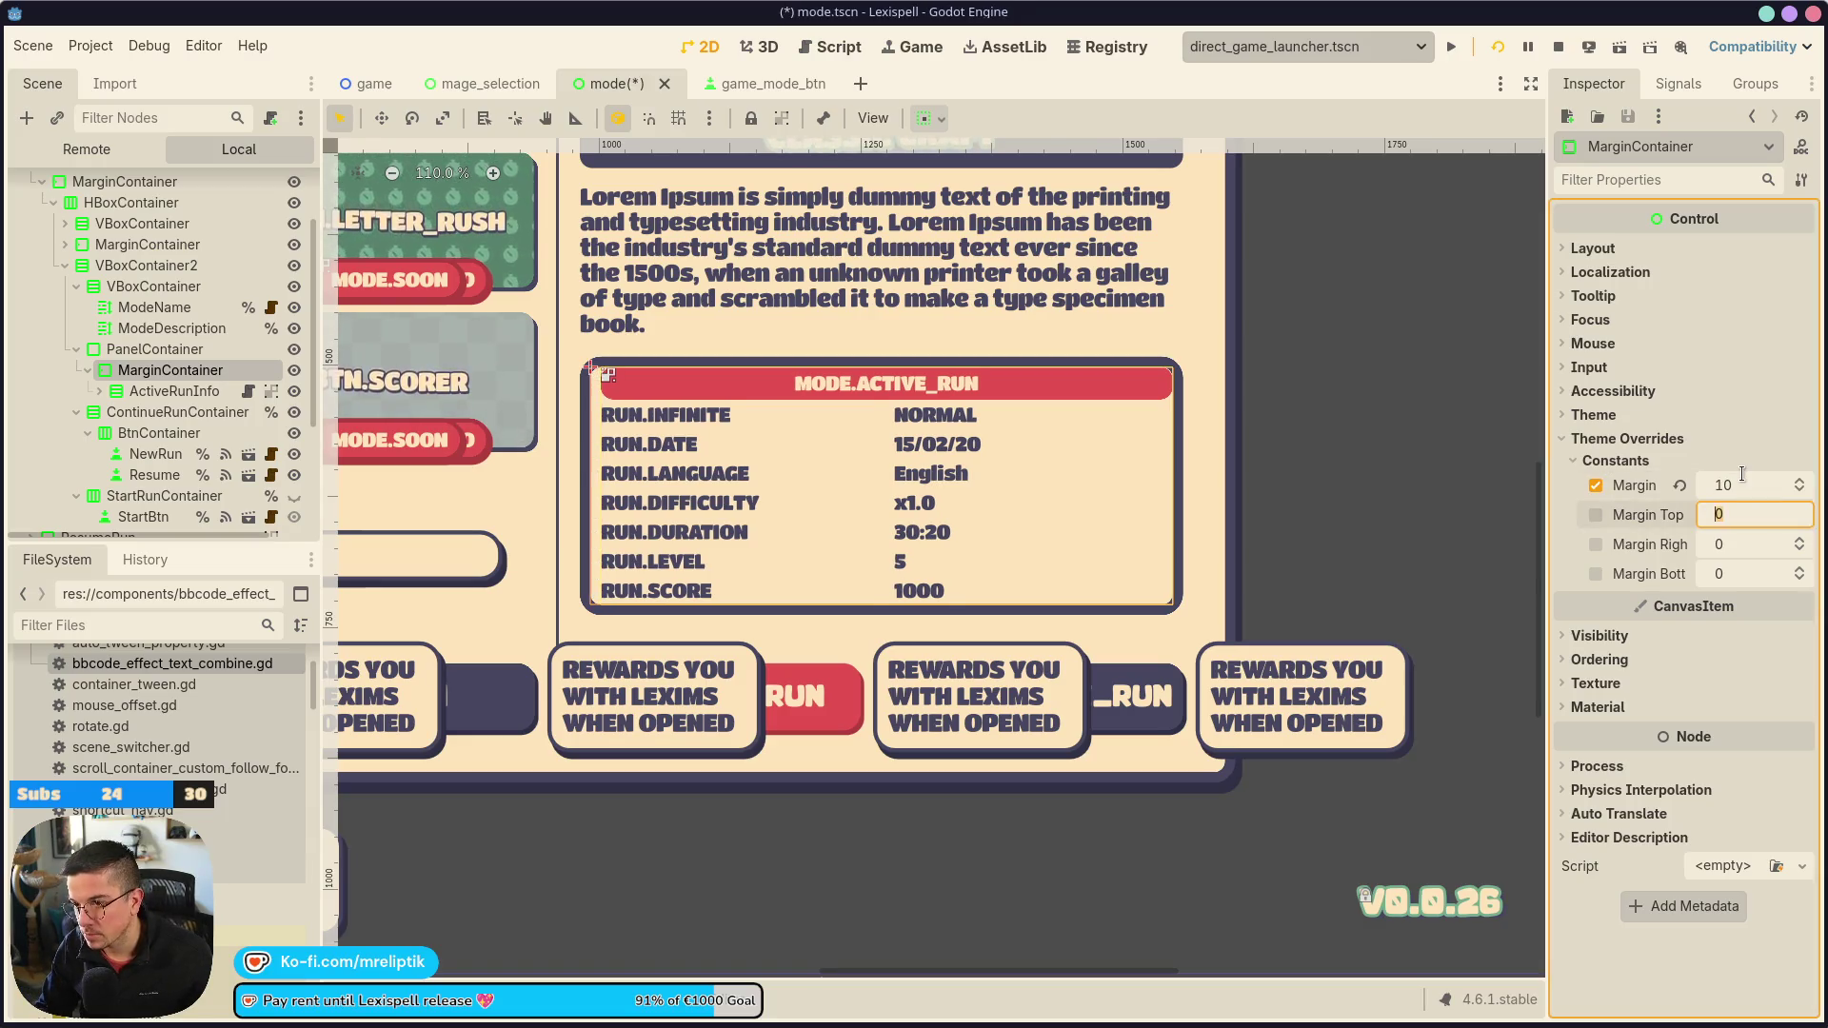
pyautogui.press('Tab')
pyautogui.write('10')
pyautogui.press('Tab')
pyautogui.press('Return')
pyautogui.click(1593, 517)
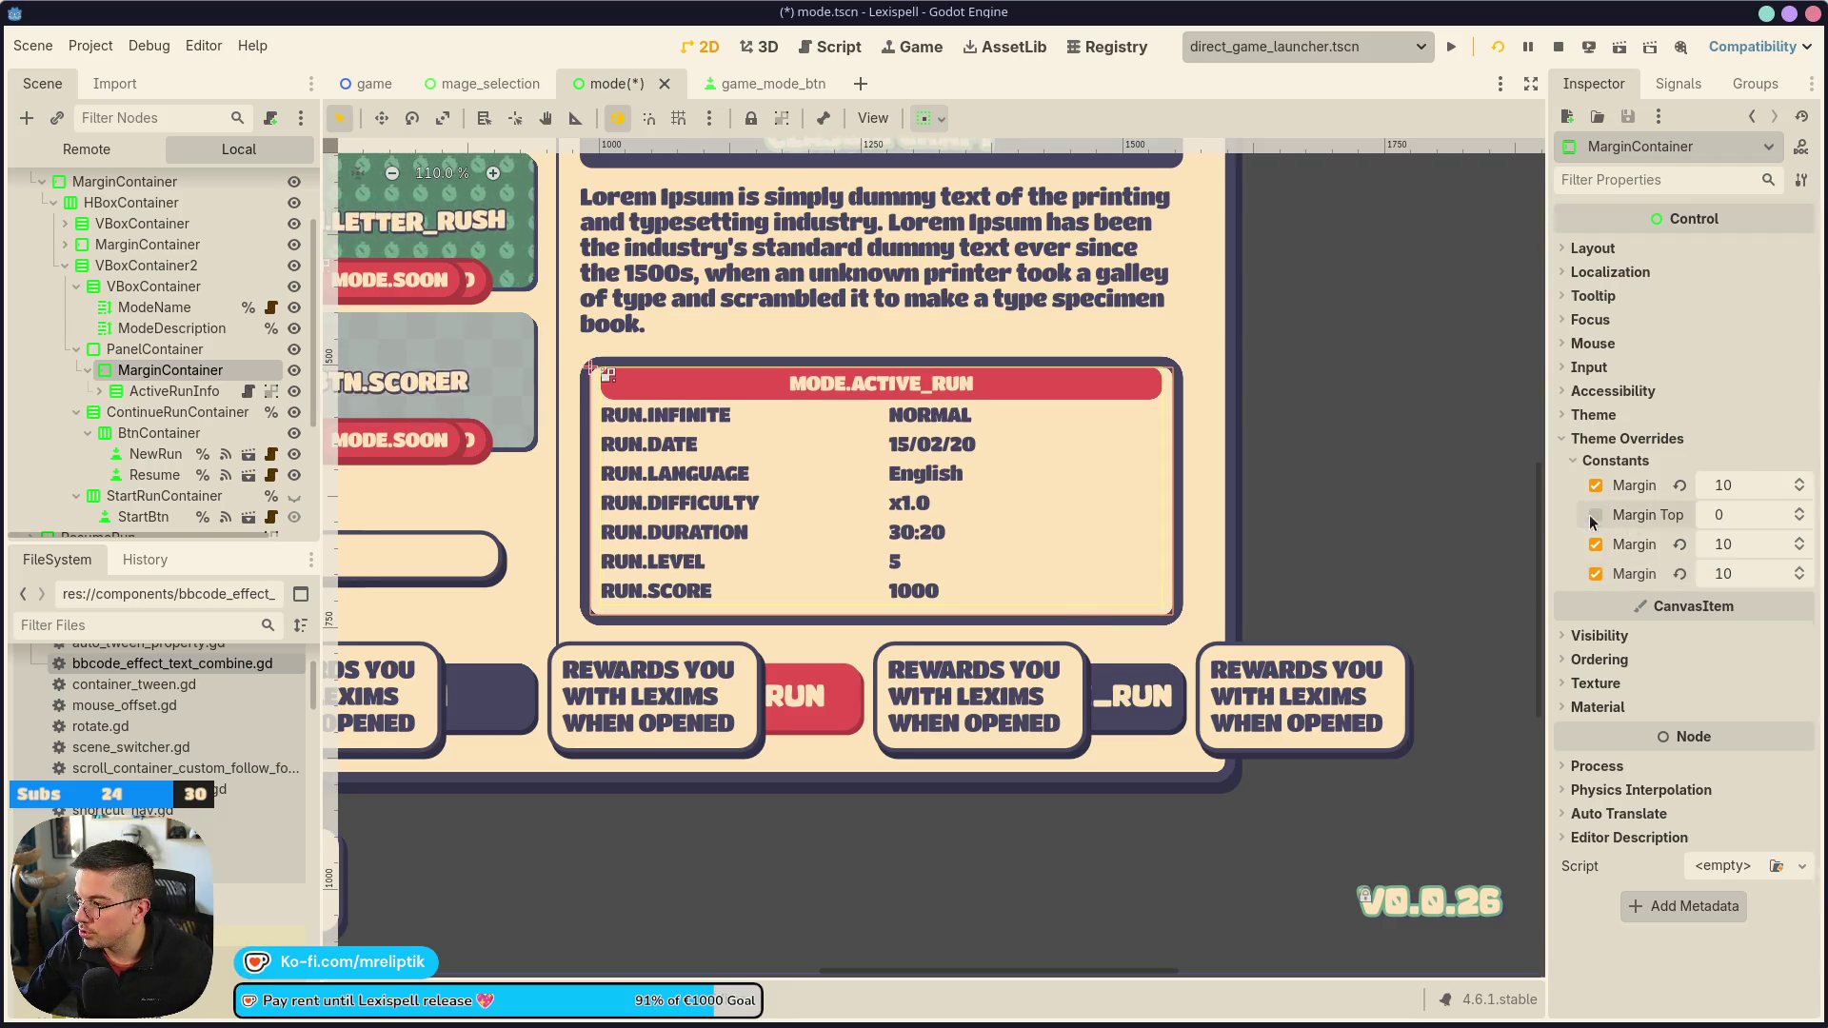
pyautogui.hotkey('ctrl', 's')
# Select the PanelContainer under ActiveRunInfo and expand its StyleBox border widths
pyautogui.click(1333, 363)
pyautogui.scroll(-4, 800, 366)
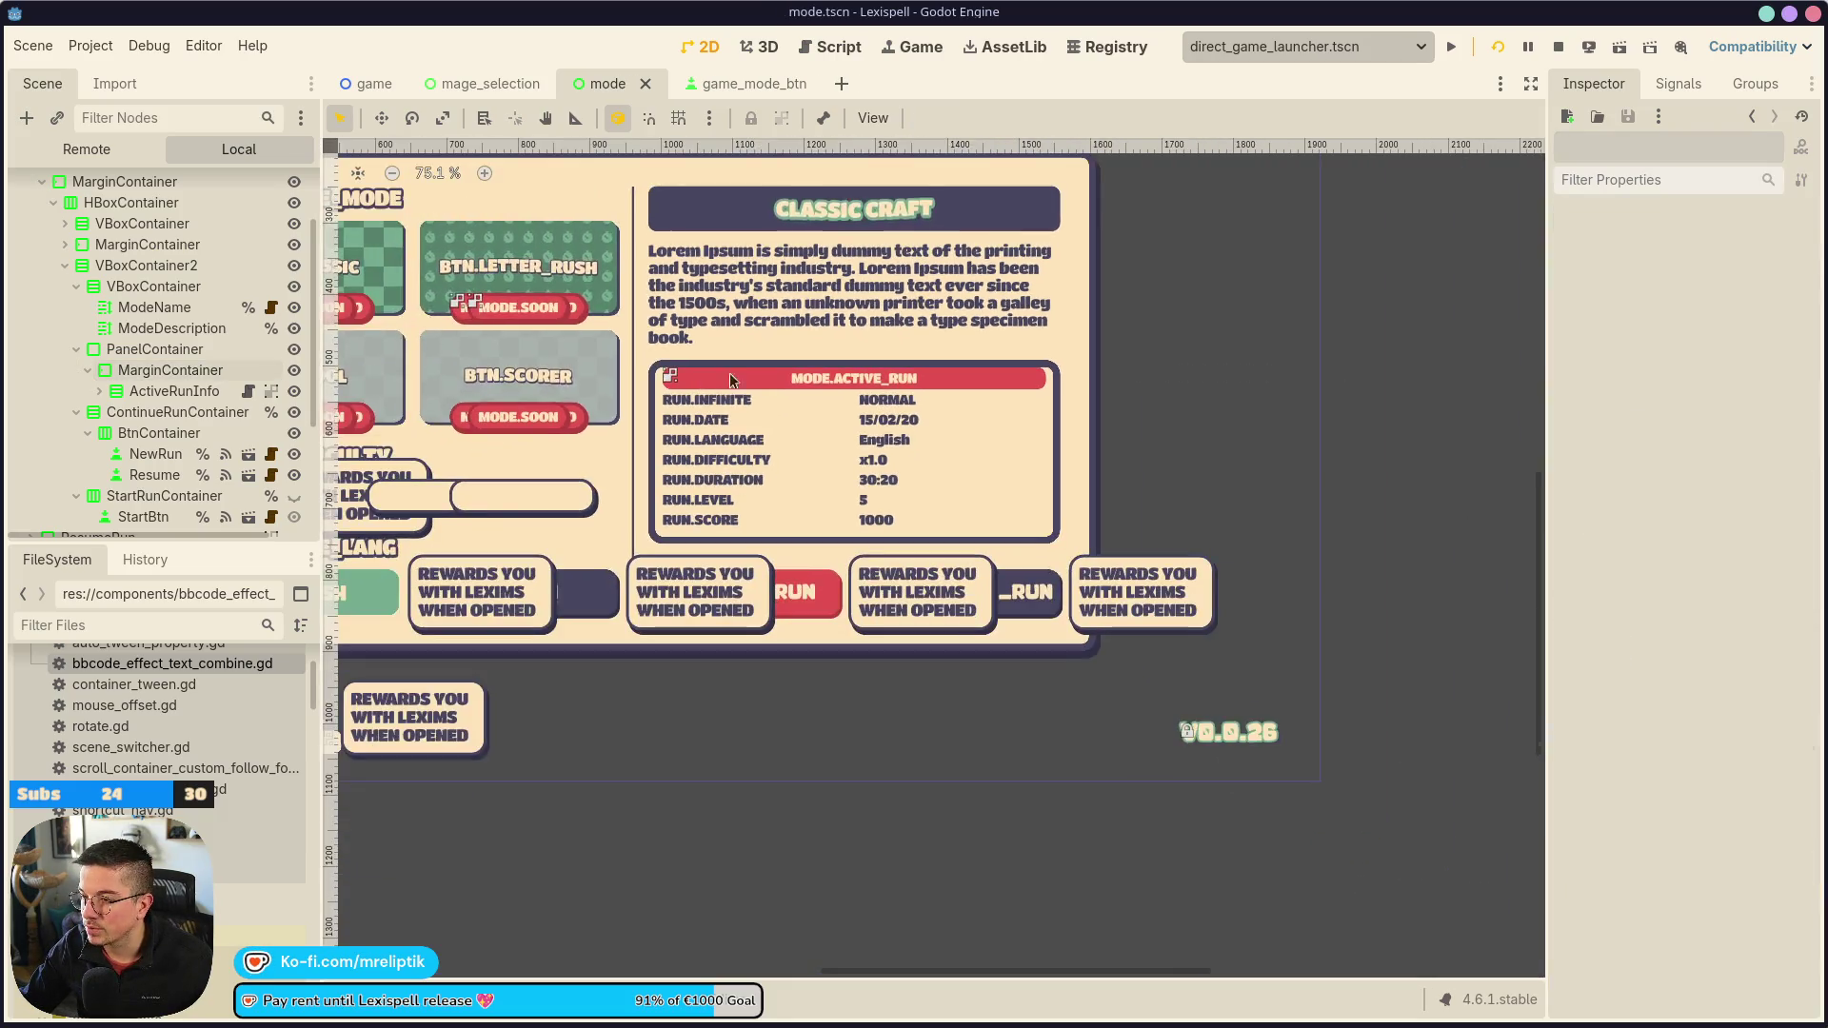
pyautogui.click(773, 393)
pyautogui.scroll(5, 773, 386)
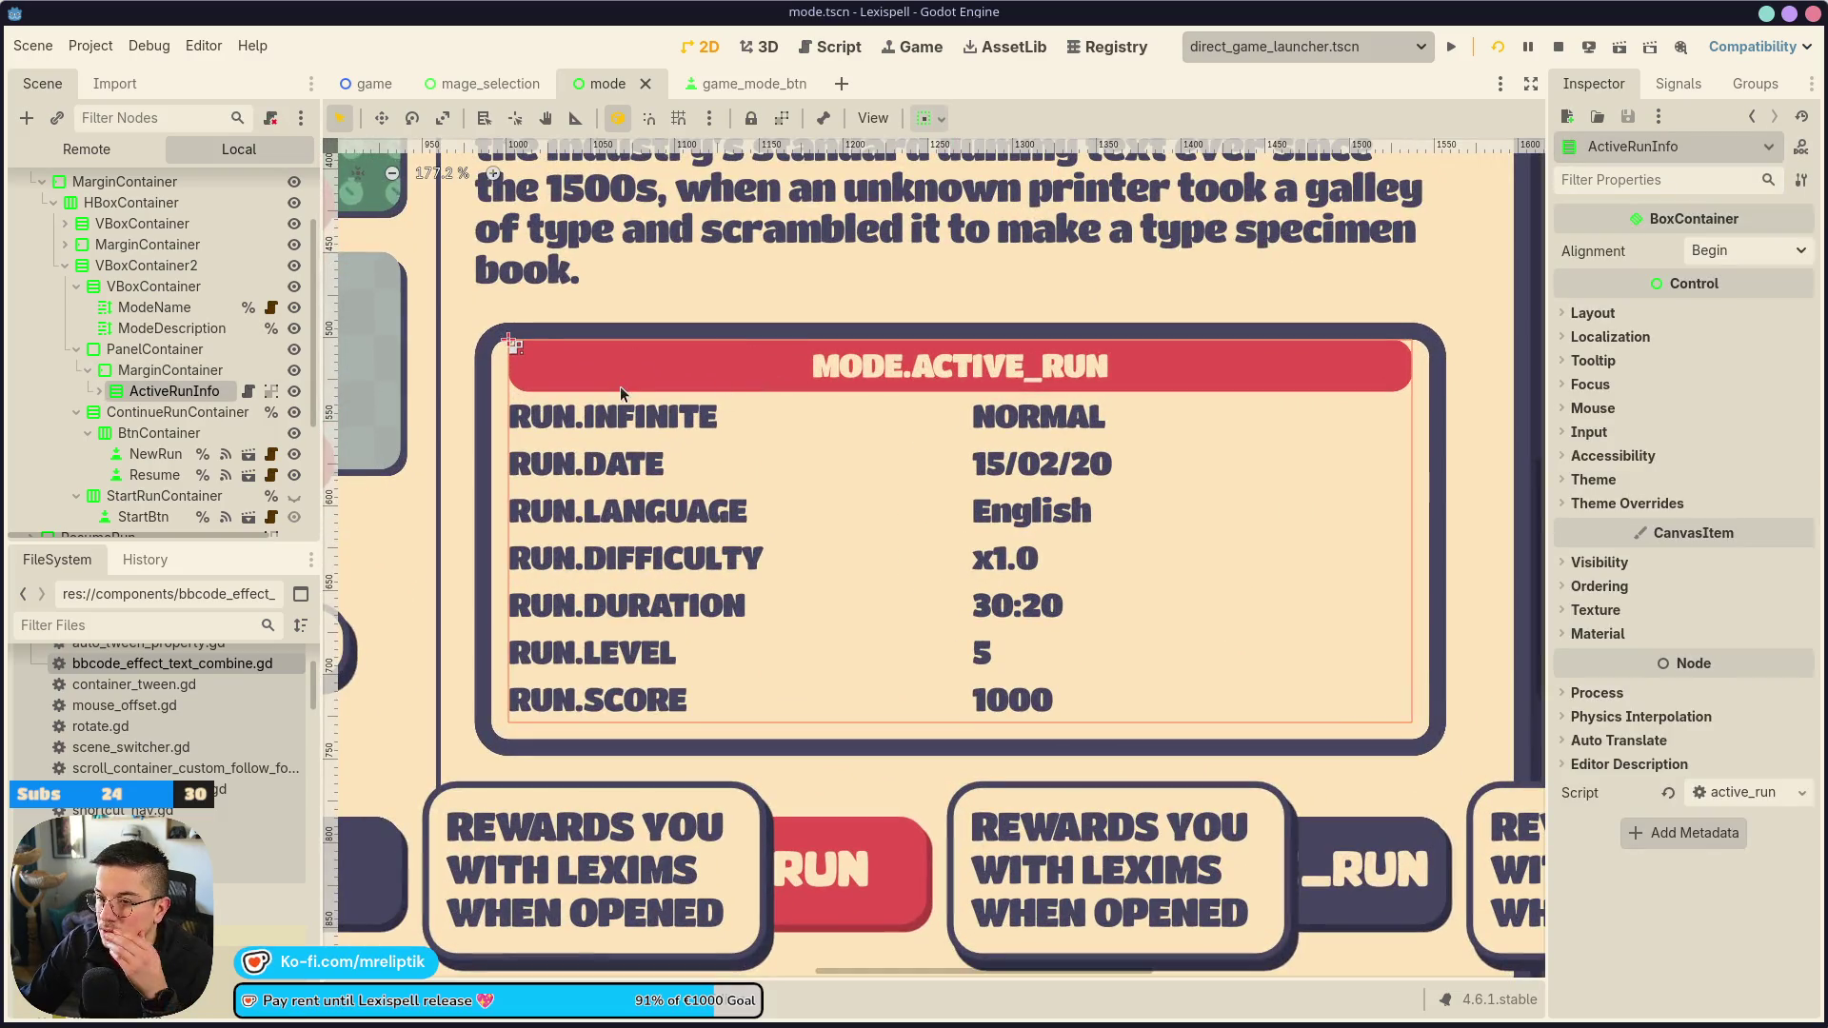
pyautogui.click(99, 391)
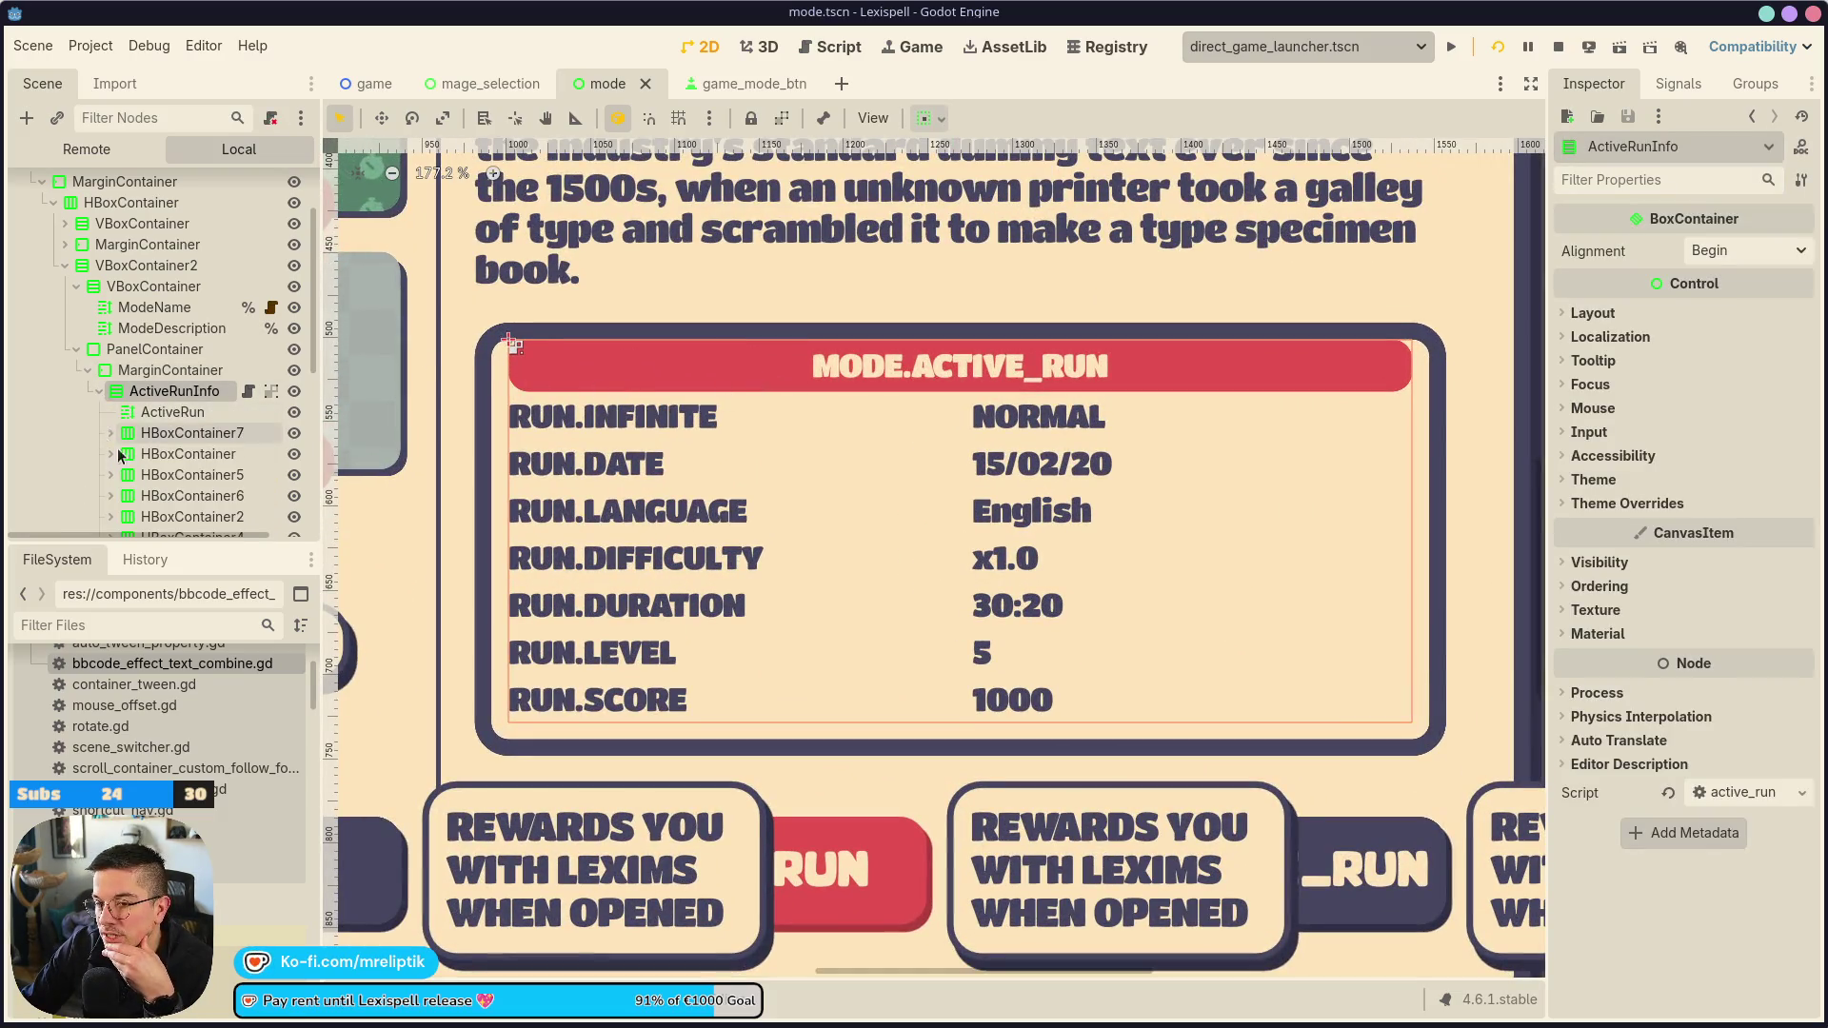
pyautogui.click(154, 348)
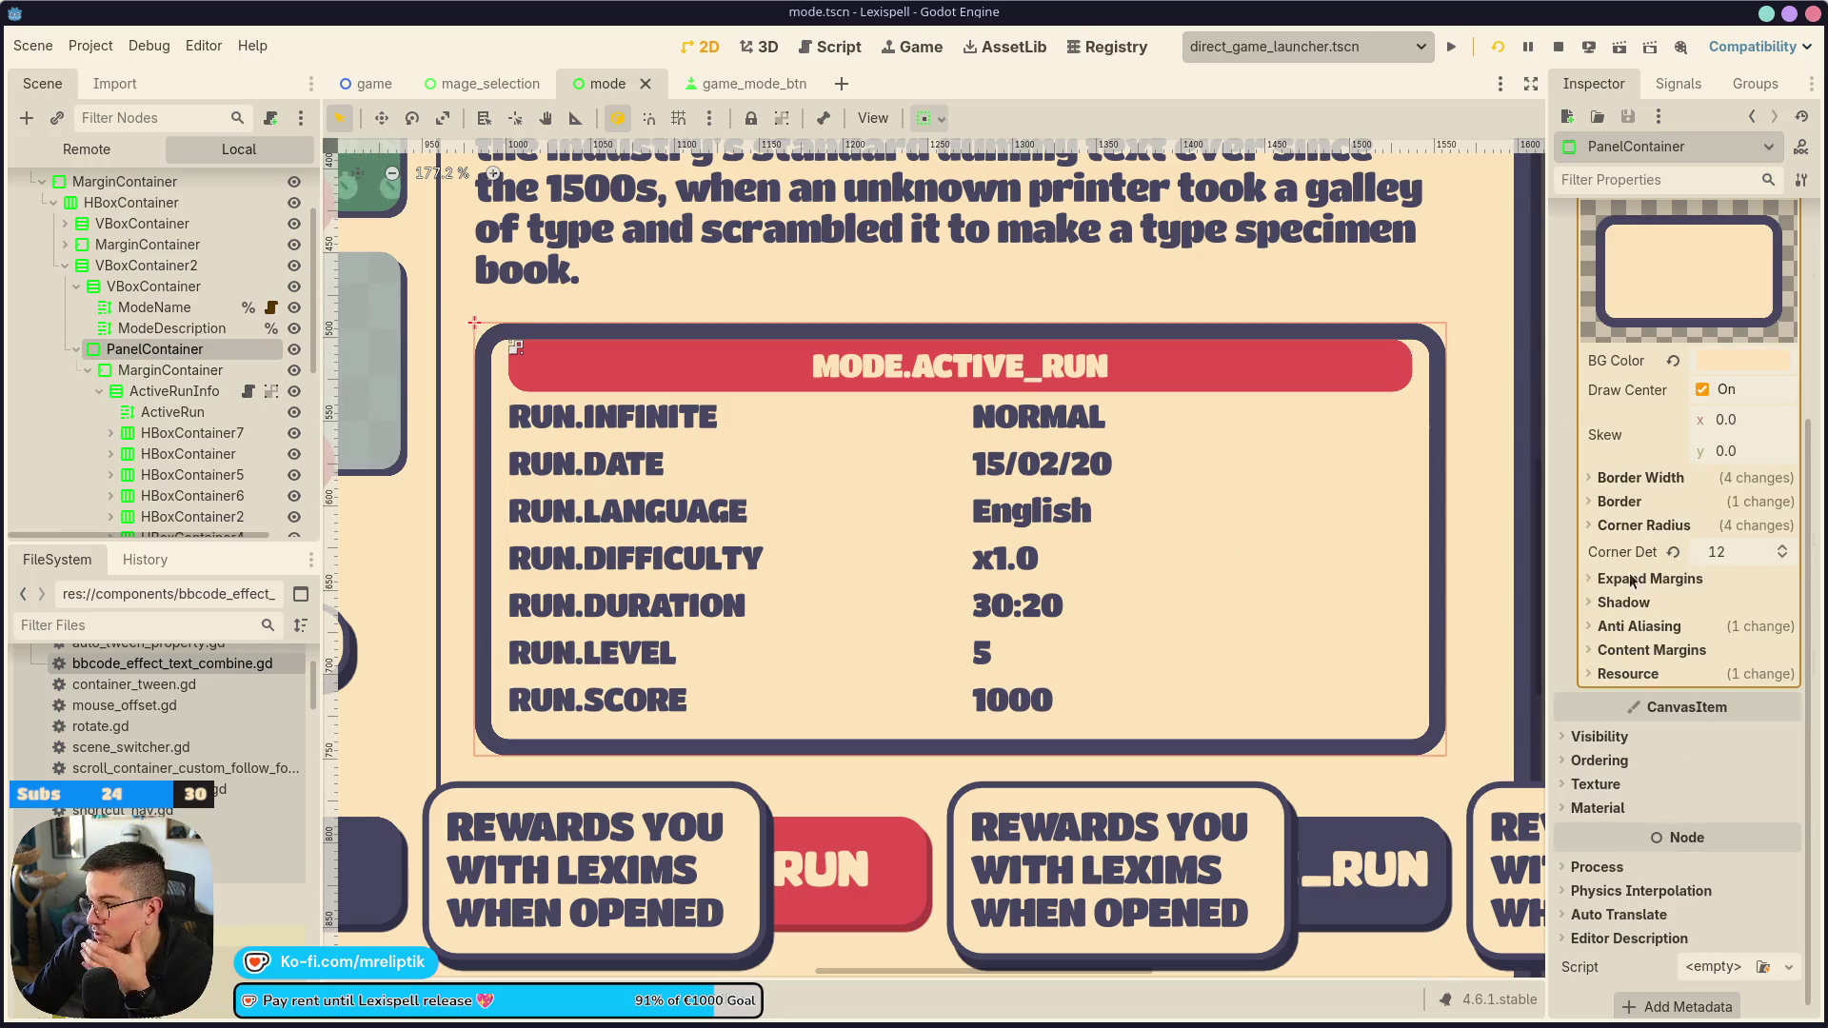
pyautogui.click(1599, 500)
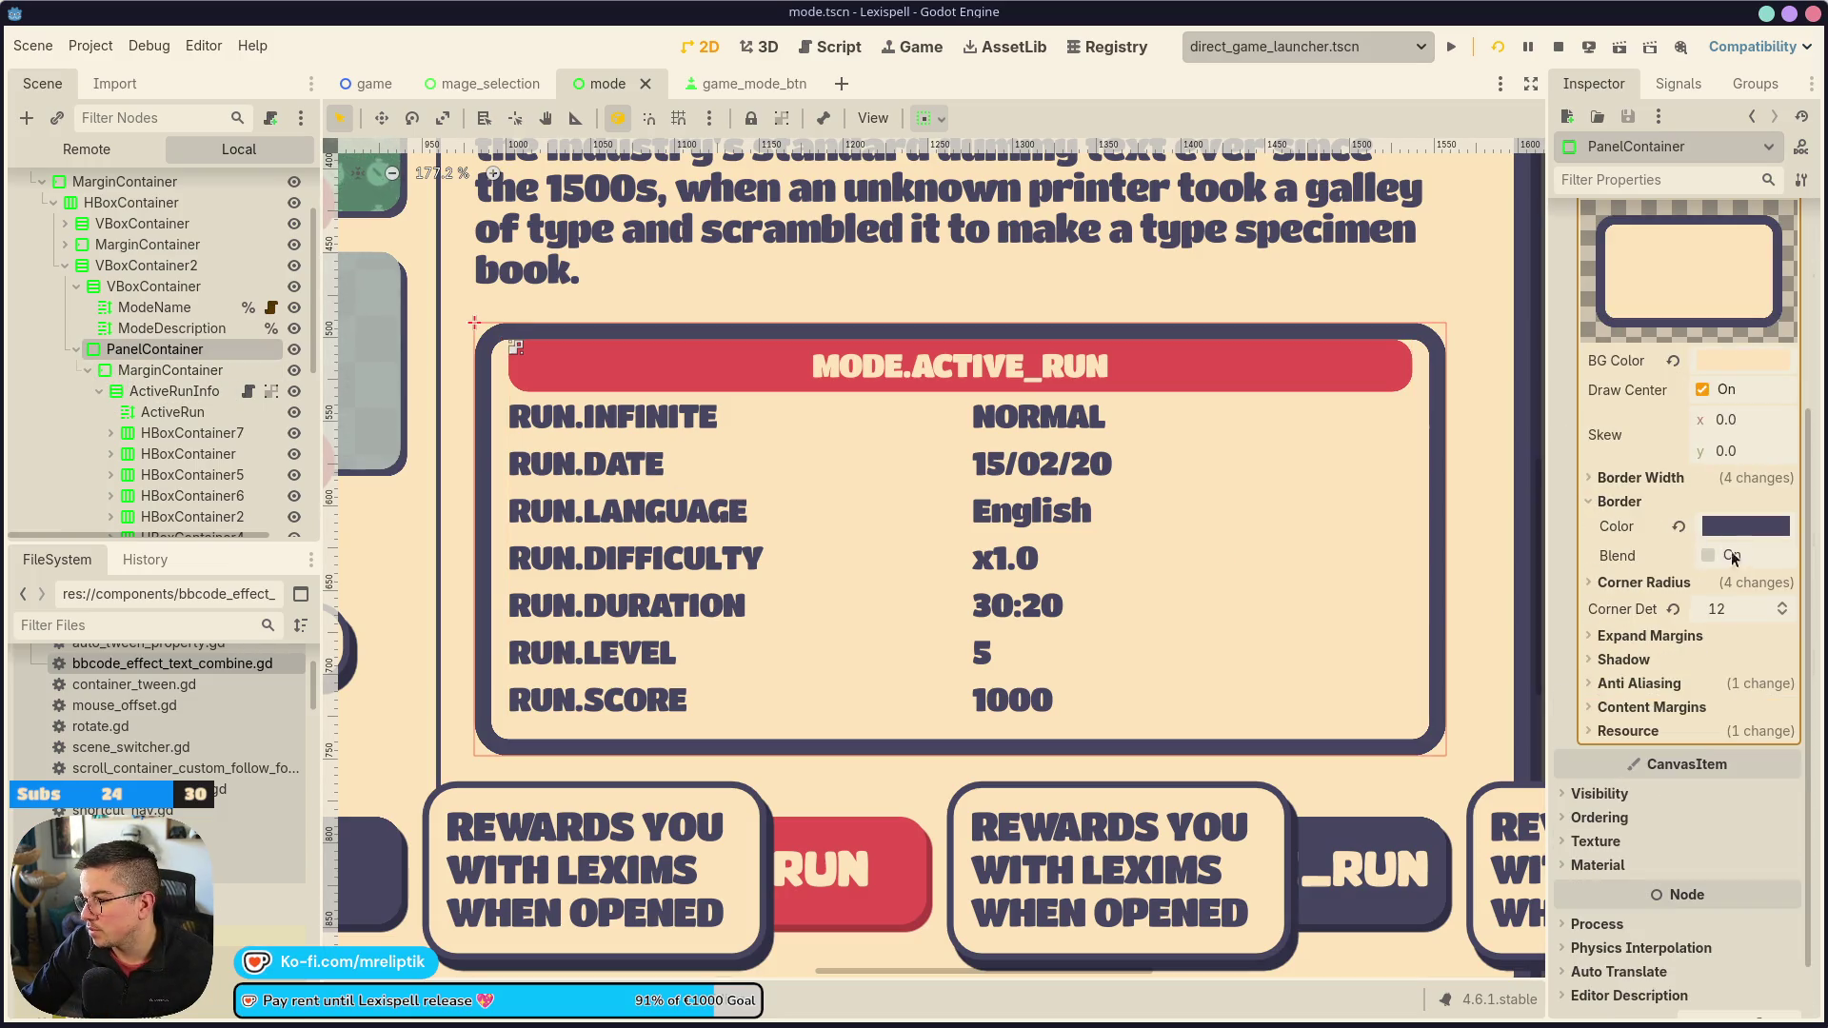
pyautogui.click(1619, 479)
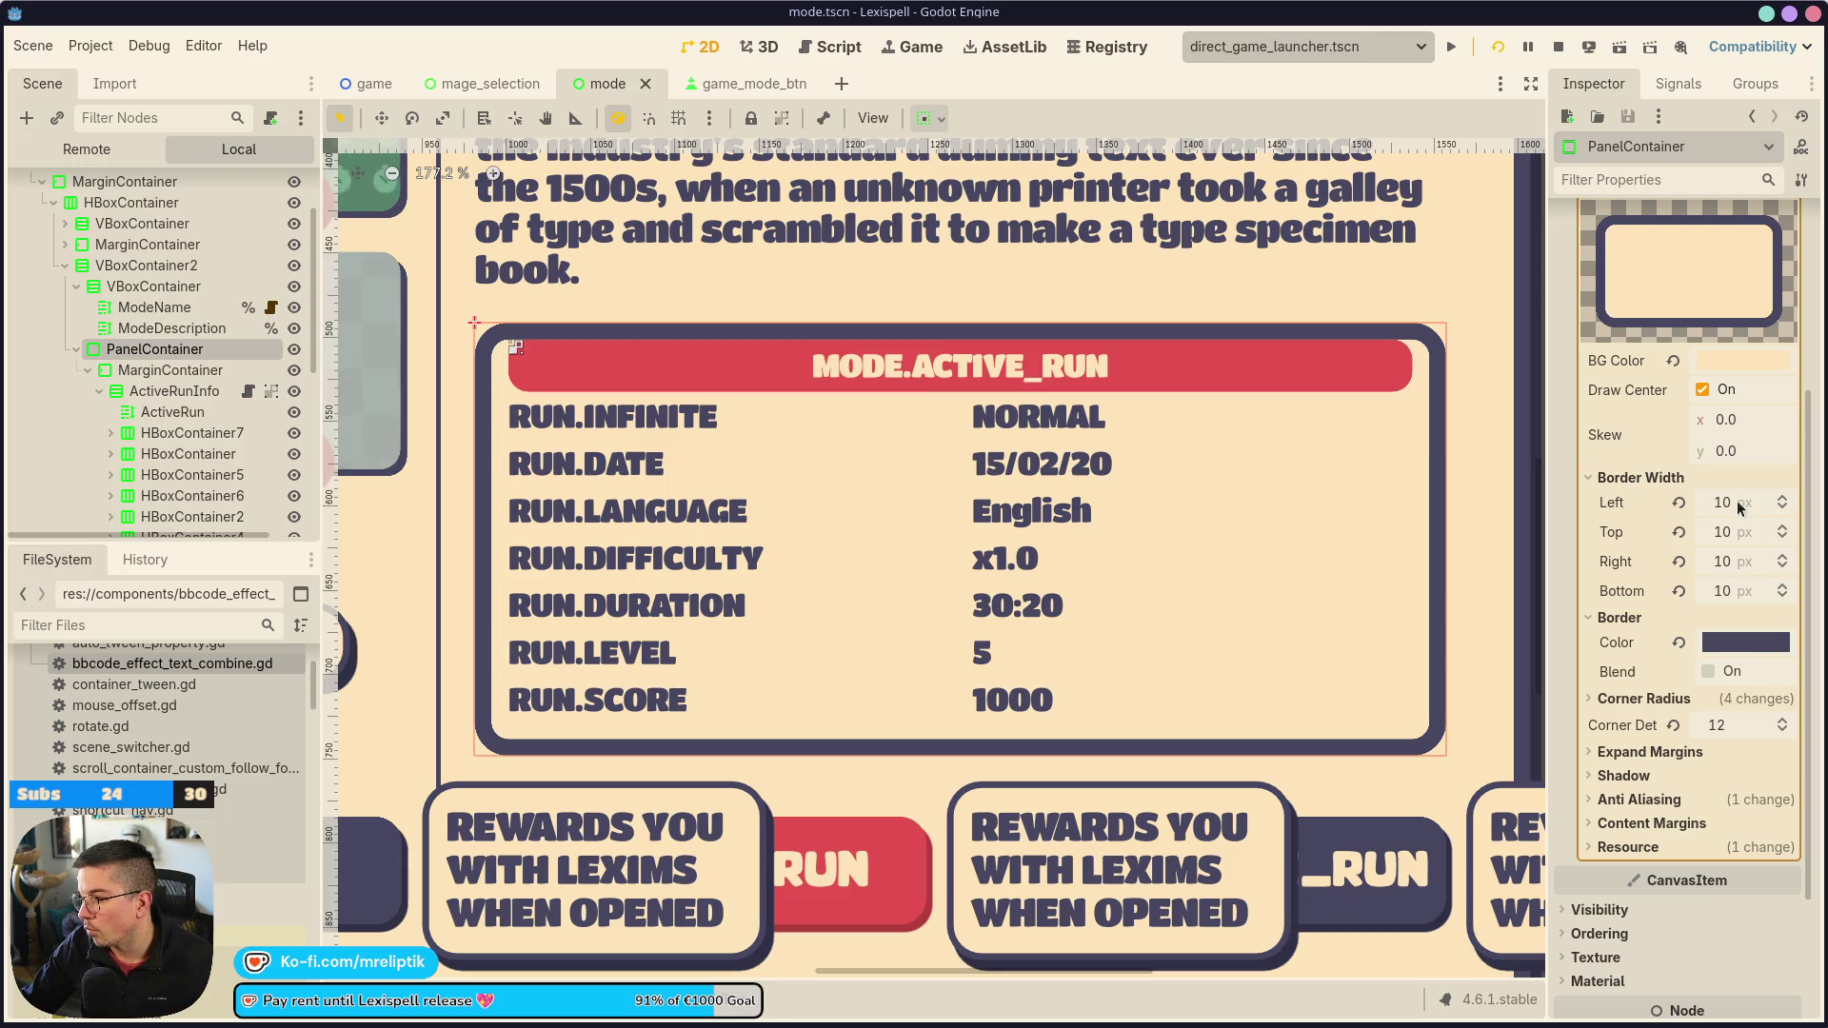
# Set all four PanelContainer border widths to 4 px and save the scene
pyautogui.write('4')
pyautogui.press('Tab')
pyautogui.write('4')
pyautogui.press('Tab')
pyautogui.write('4')
pyautogui.press('Tab')
pyautogui.write('4')
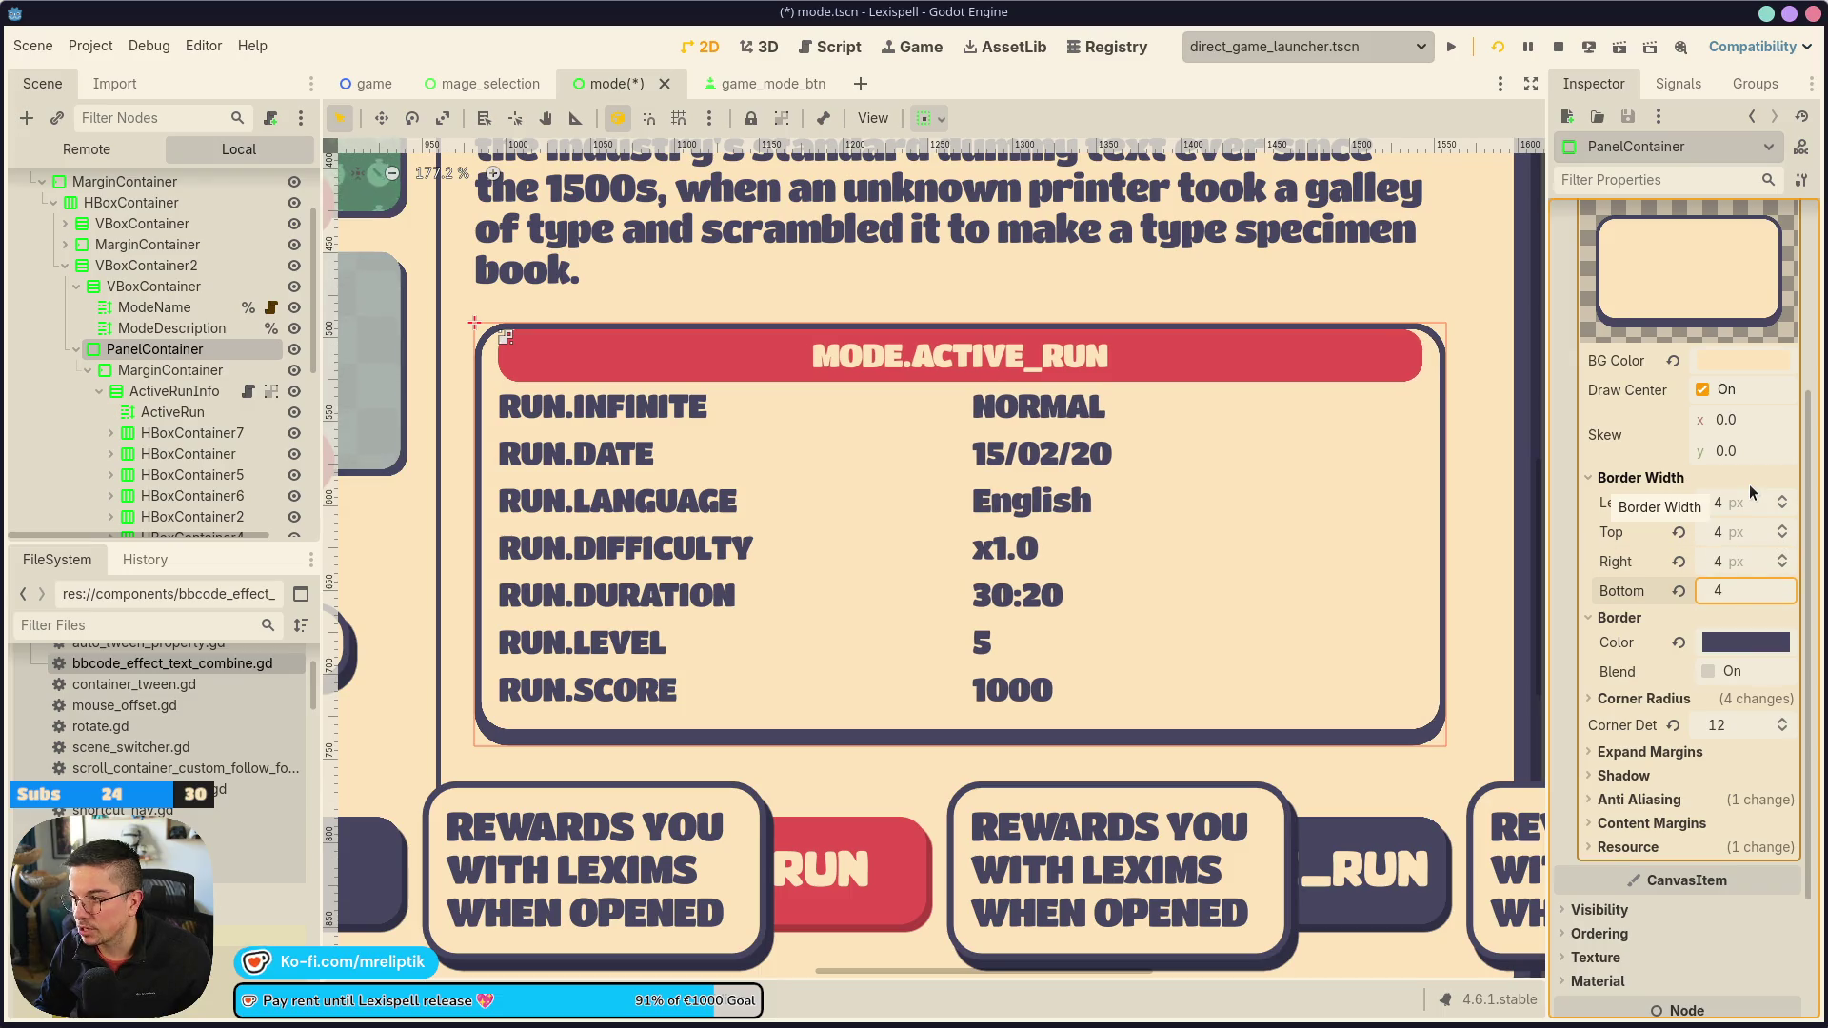
pyautogui.press('Return')
pyautogui.hotkey('ctrl', 's')
pyautogui.scroll(-1, 800, 412)
pyautogui.scroll(-10, 799, 420)
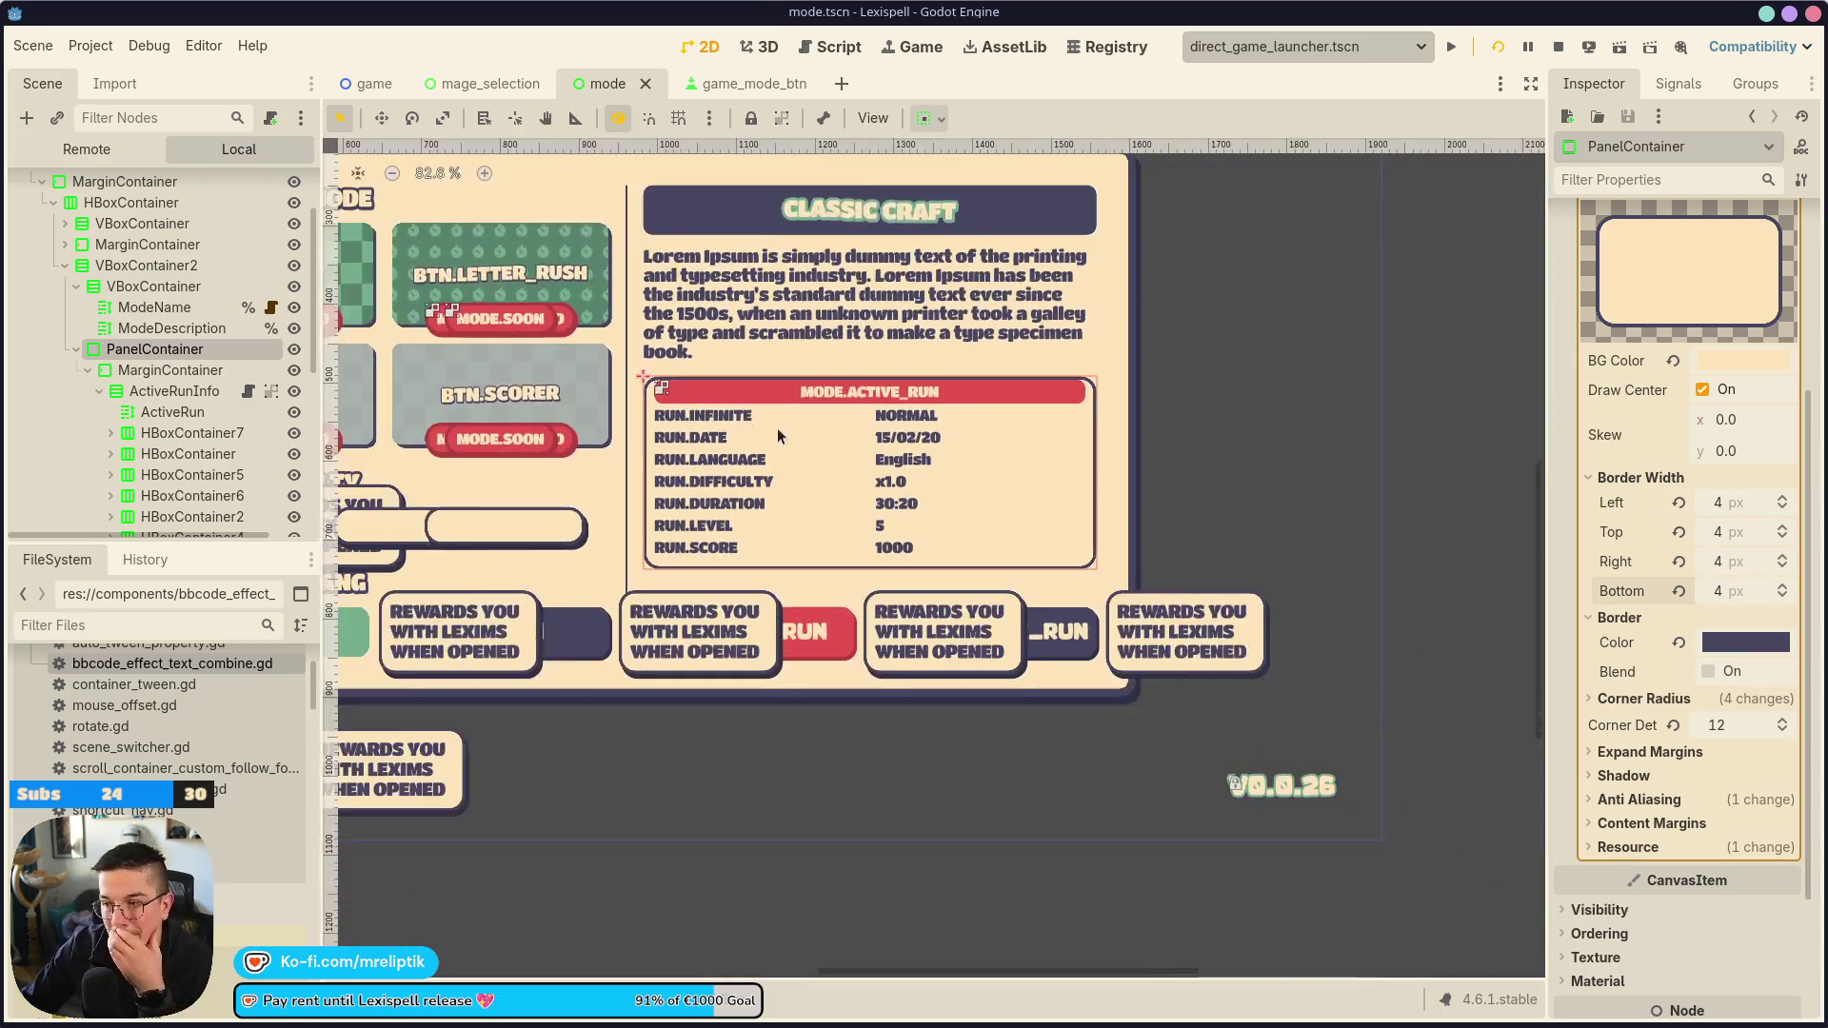
pyautogui.click(1125, 411)
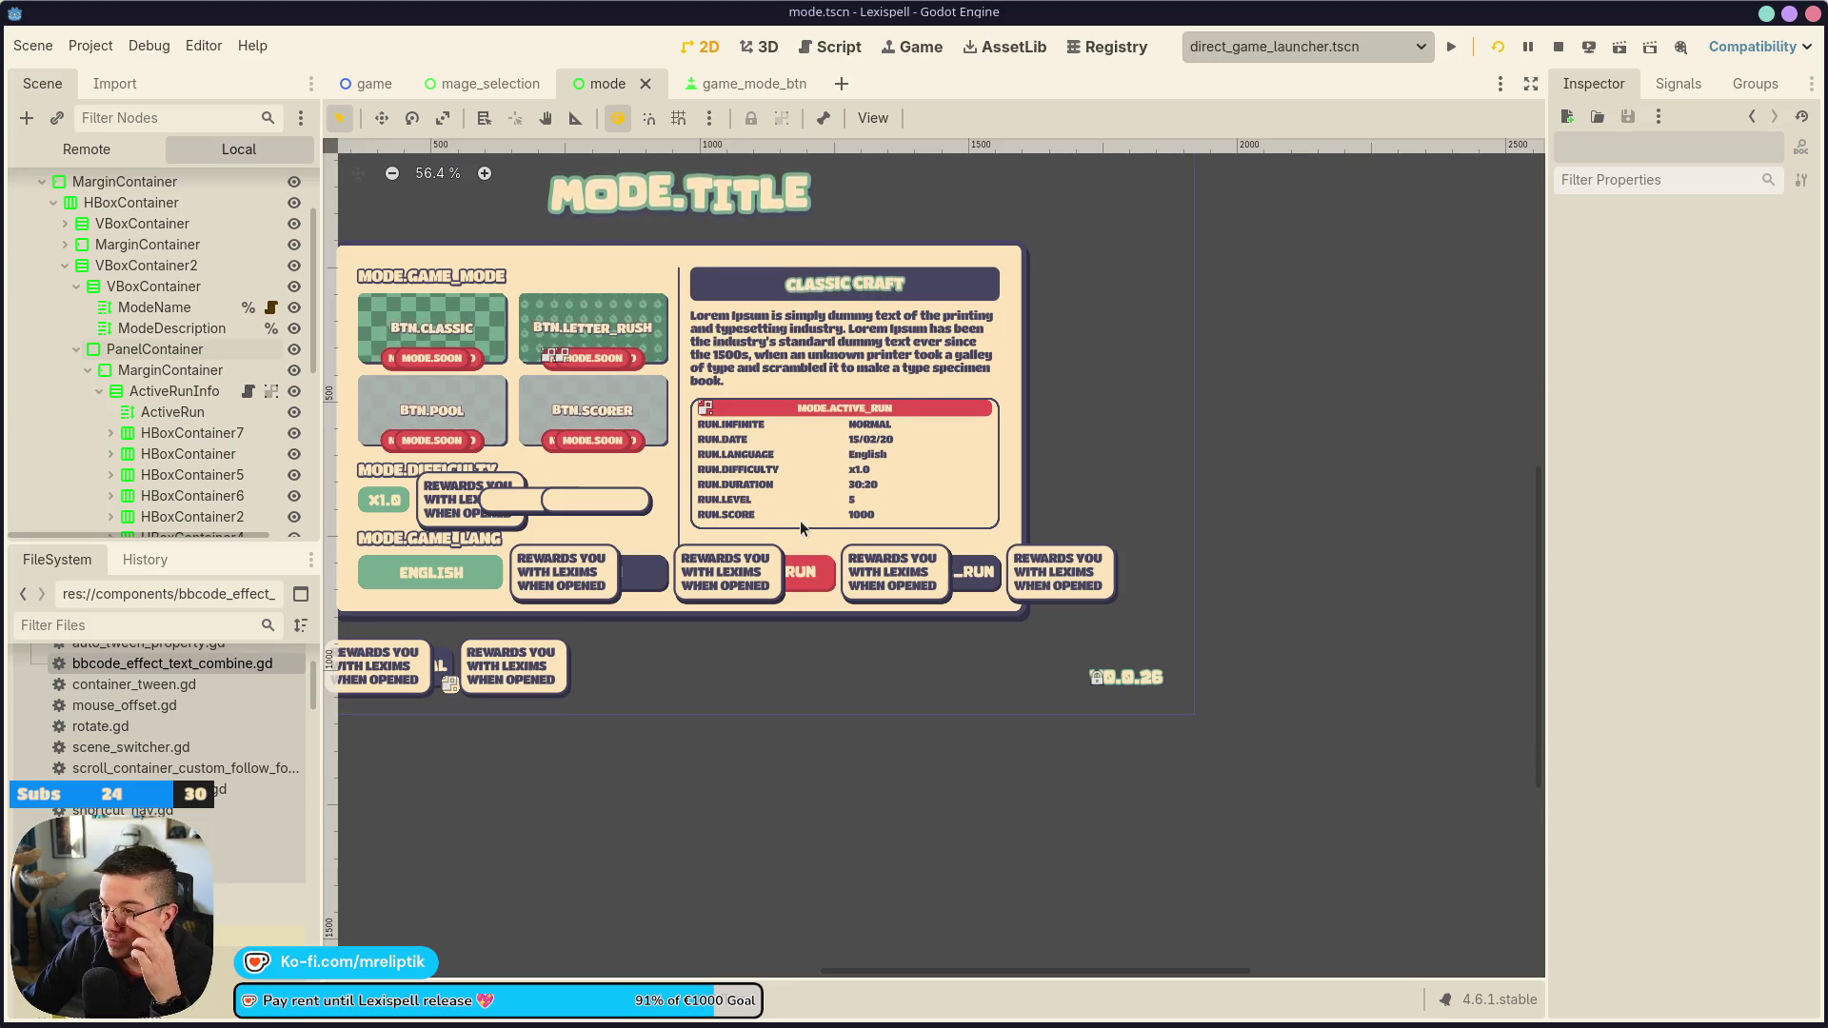
# Select the PanelContainer and set its StyleBox background colour to dark navy
pyautogui.scroll(3, 799, 520)
pyautogui.scroll(2, 739, 478)
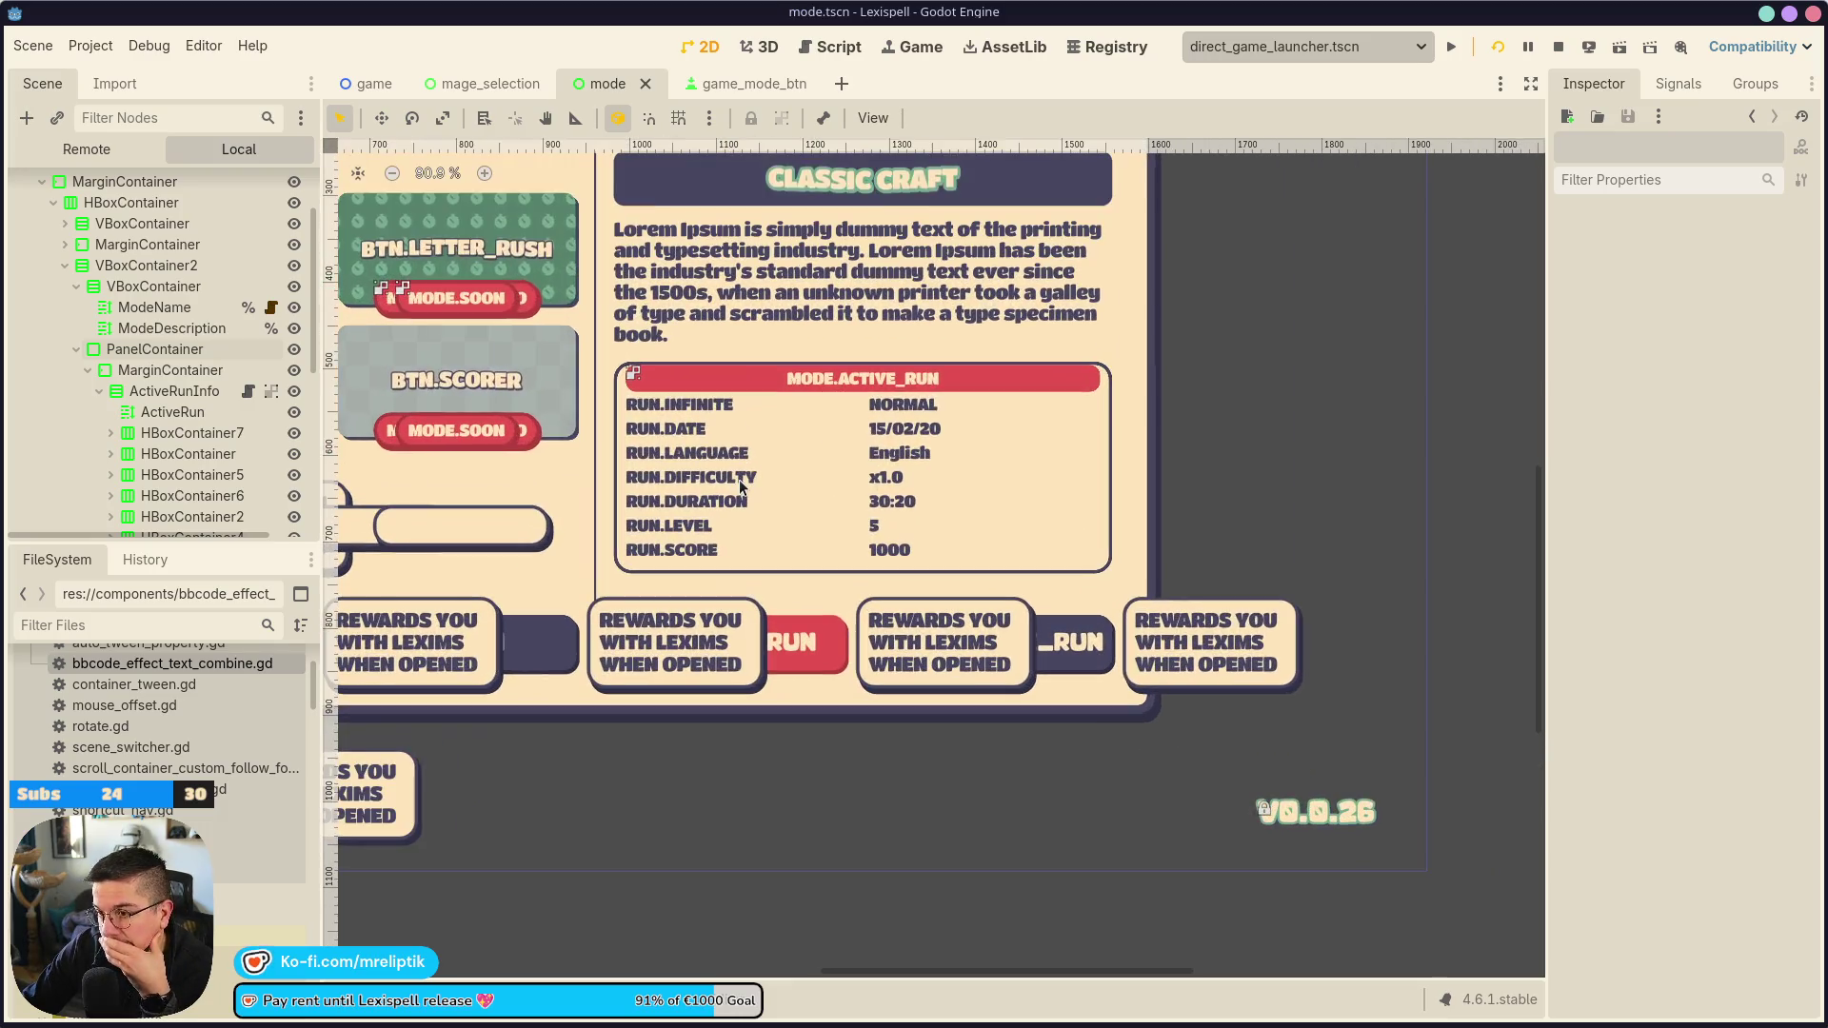
pyautogui.click(1024, 459)
pyautogui.scroll(2, 1121, 454)
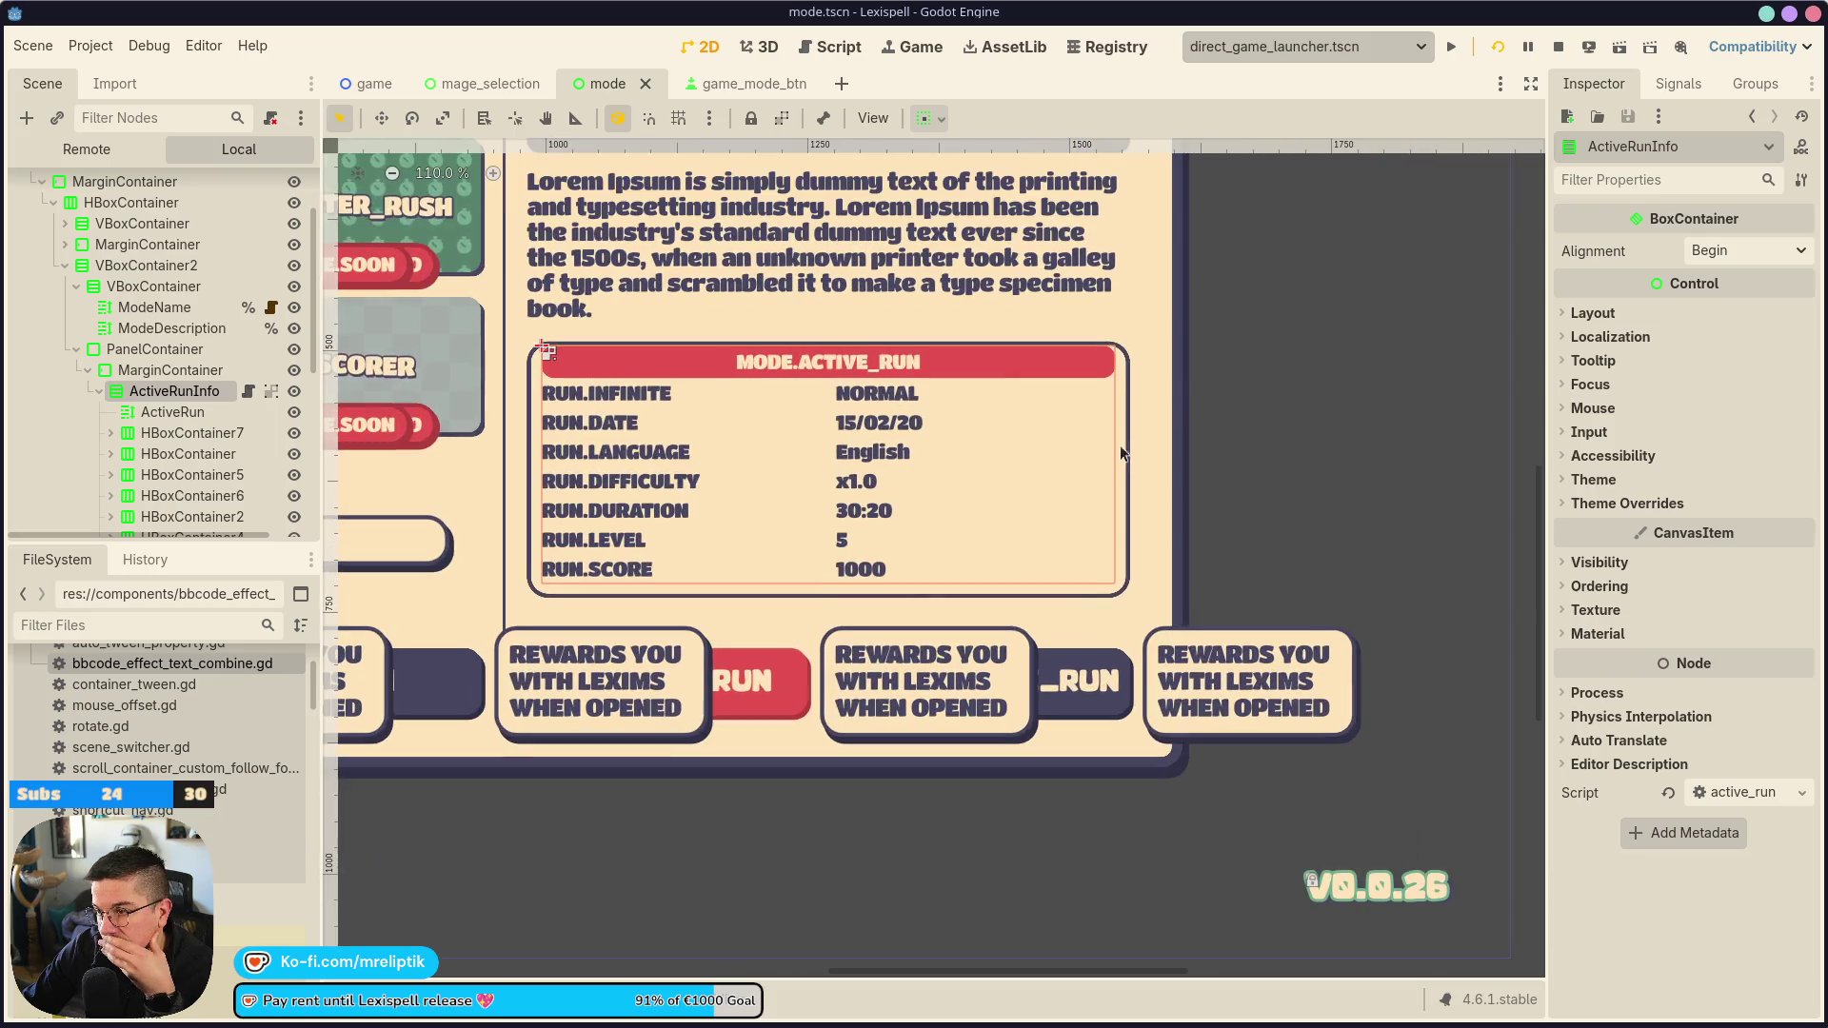
pyautogui.click(1133, 363)
pyautogui.scroll(2, 1114, 400)
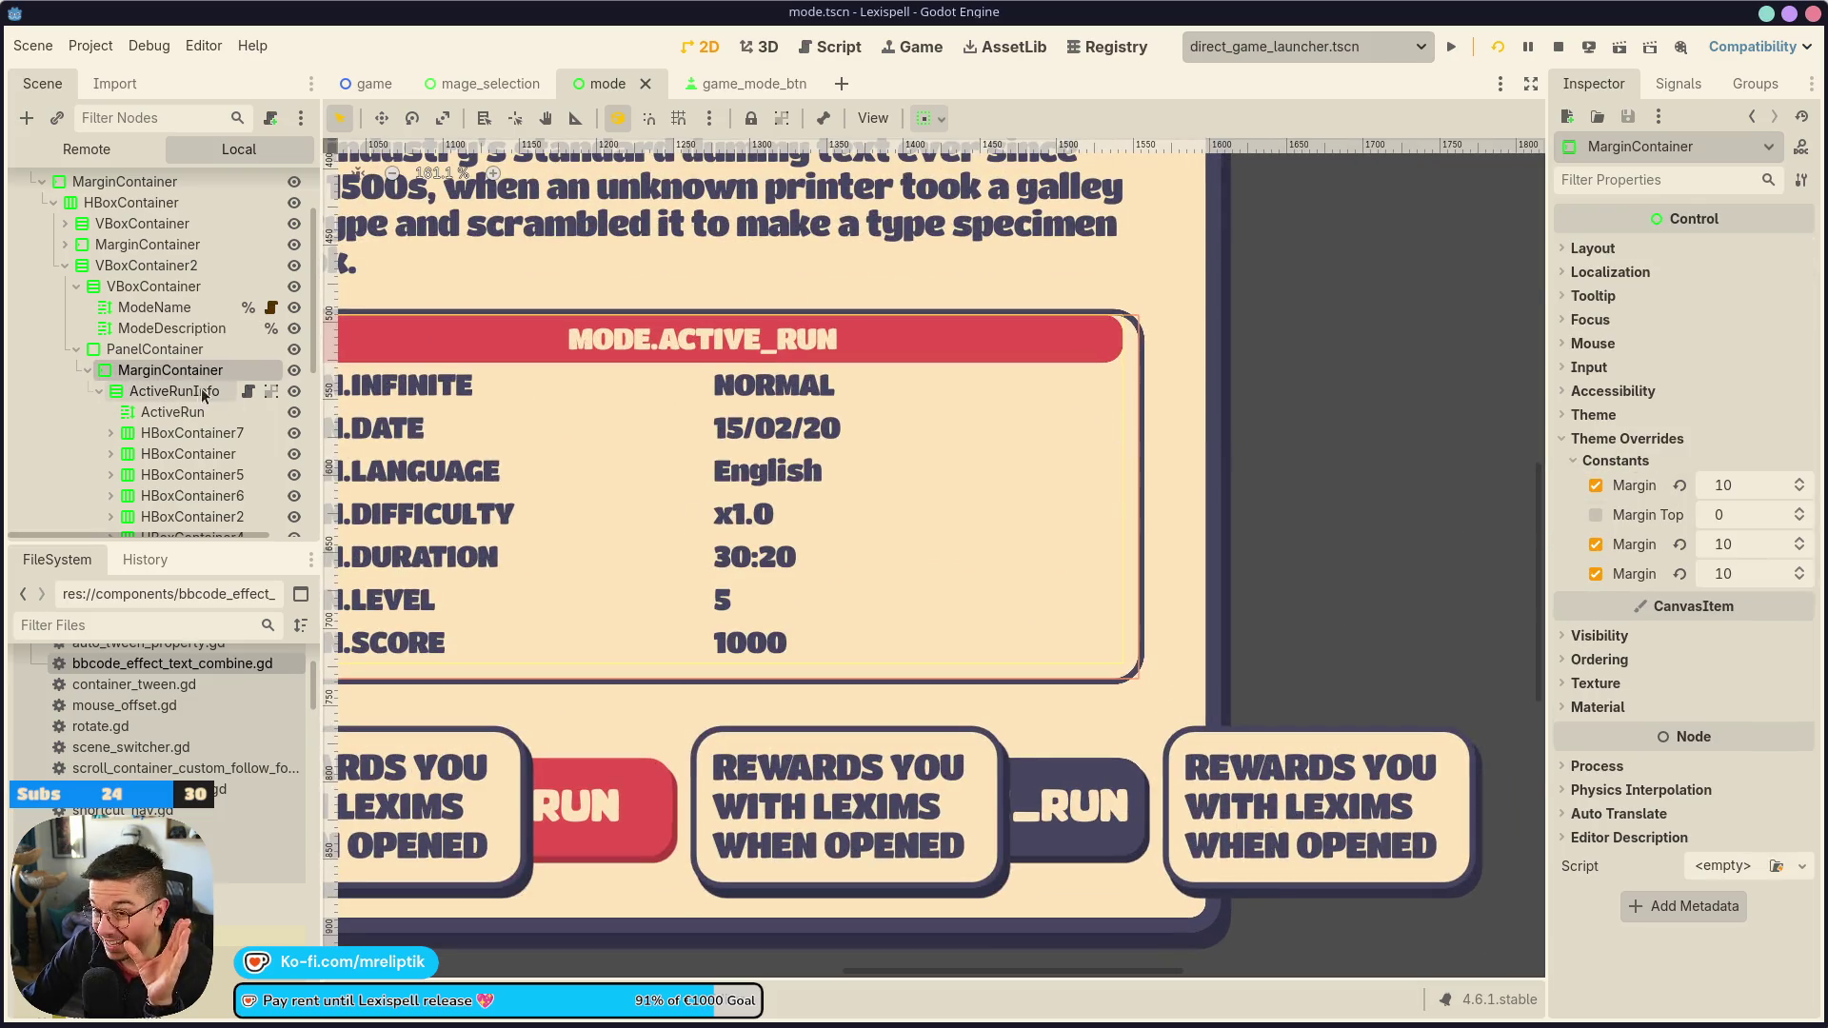
pyautogui.click(154, 348)
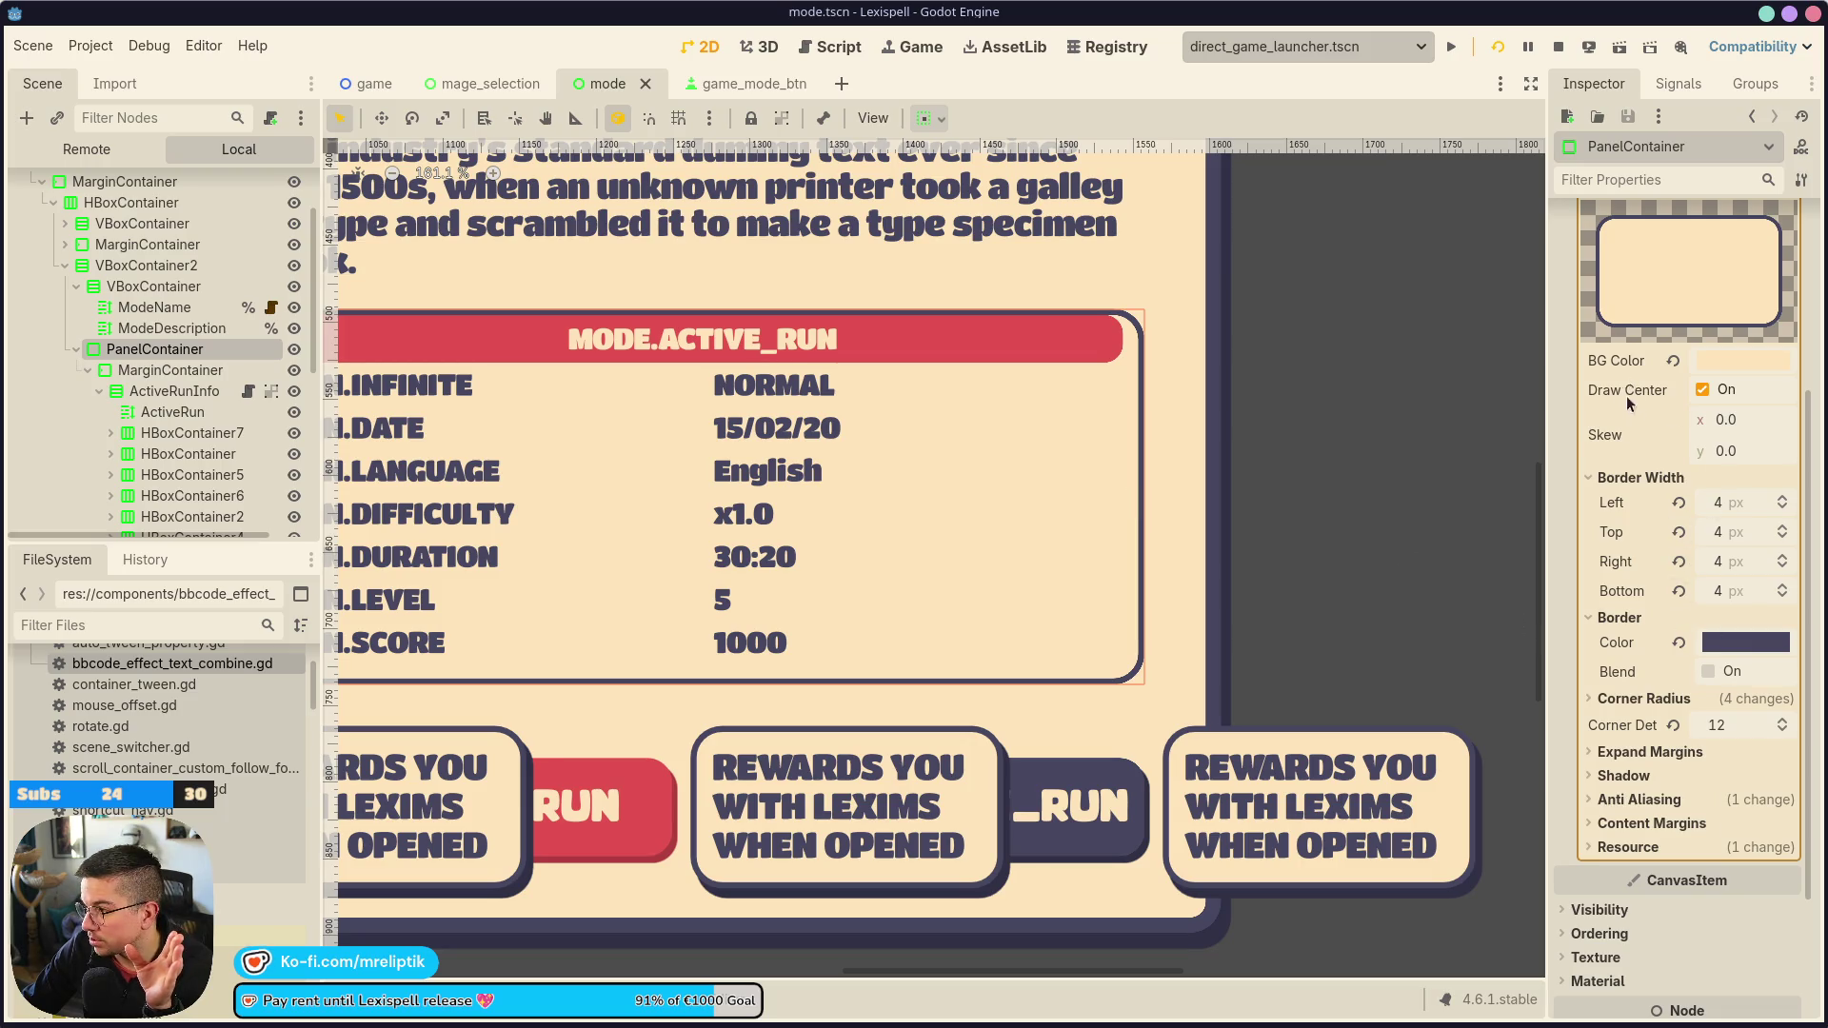
pyautogui.scroll(3, 1733, 539)
pyautogui.click(1739, 557)
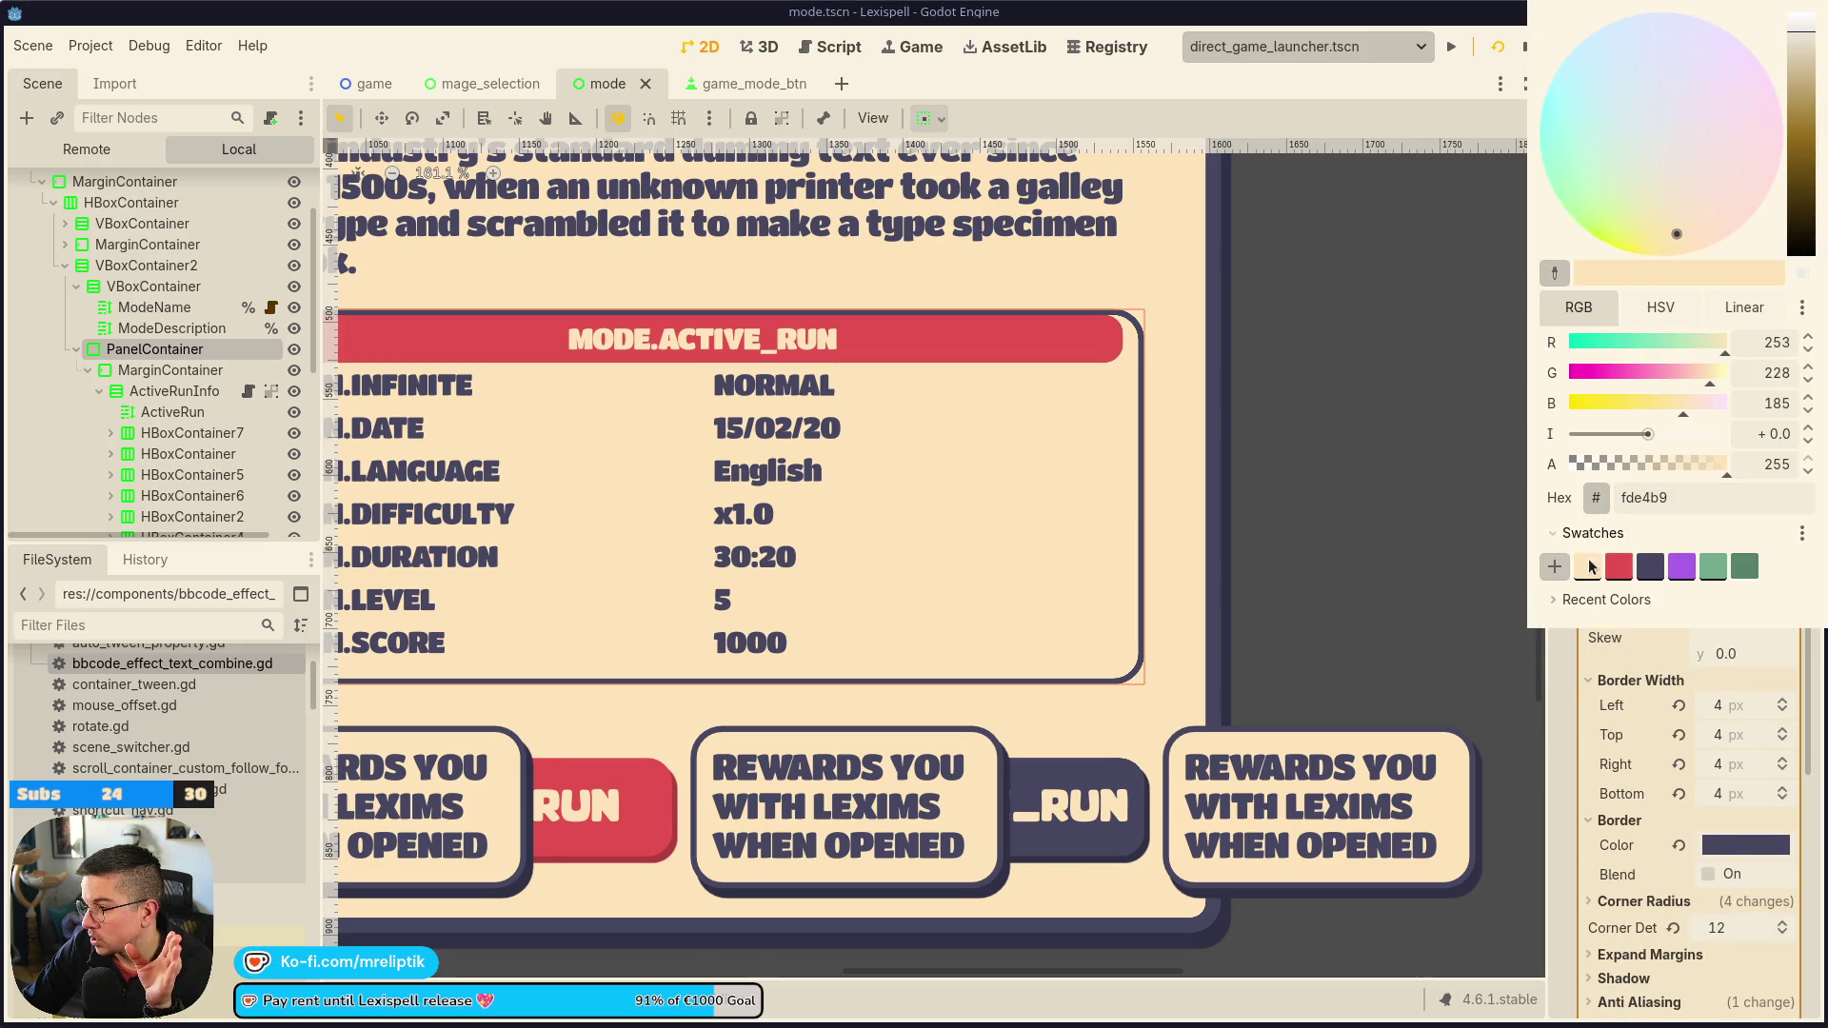
pyautogui.click(1650, 568)
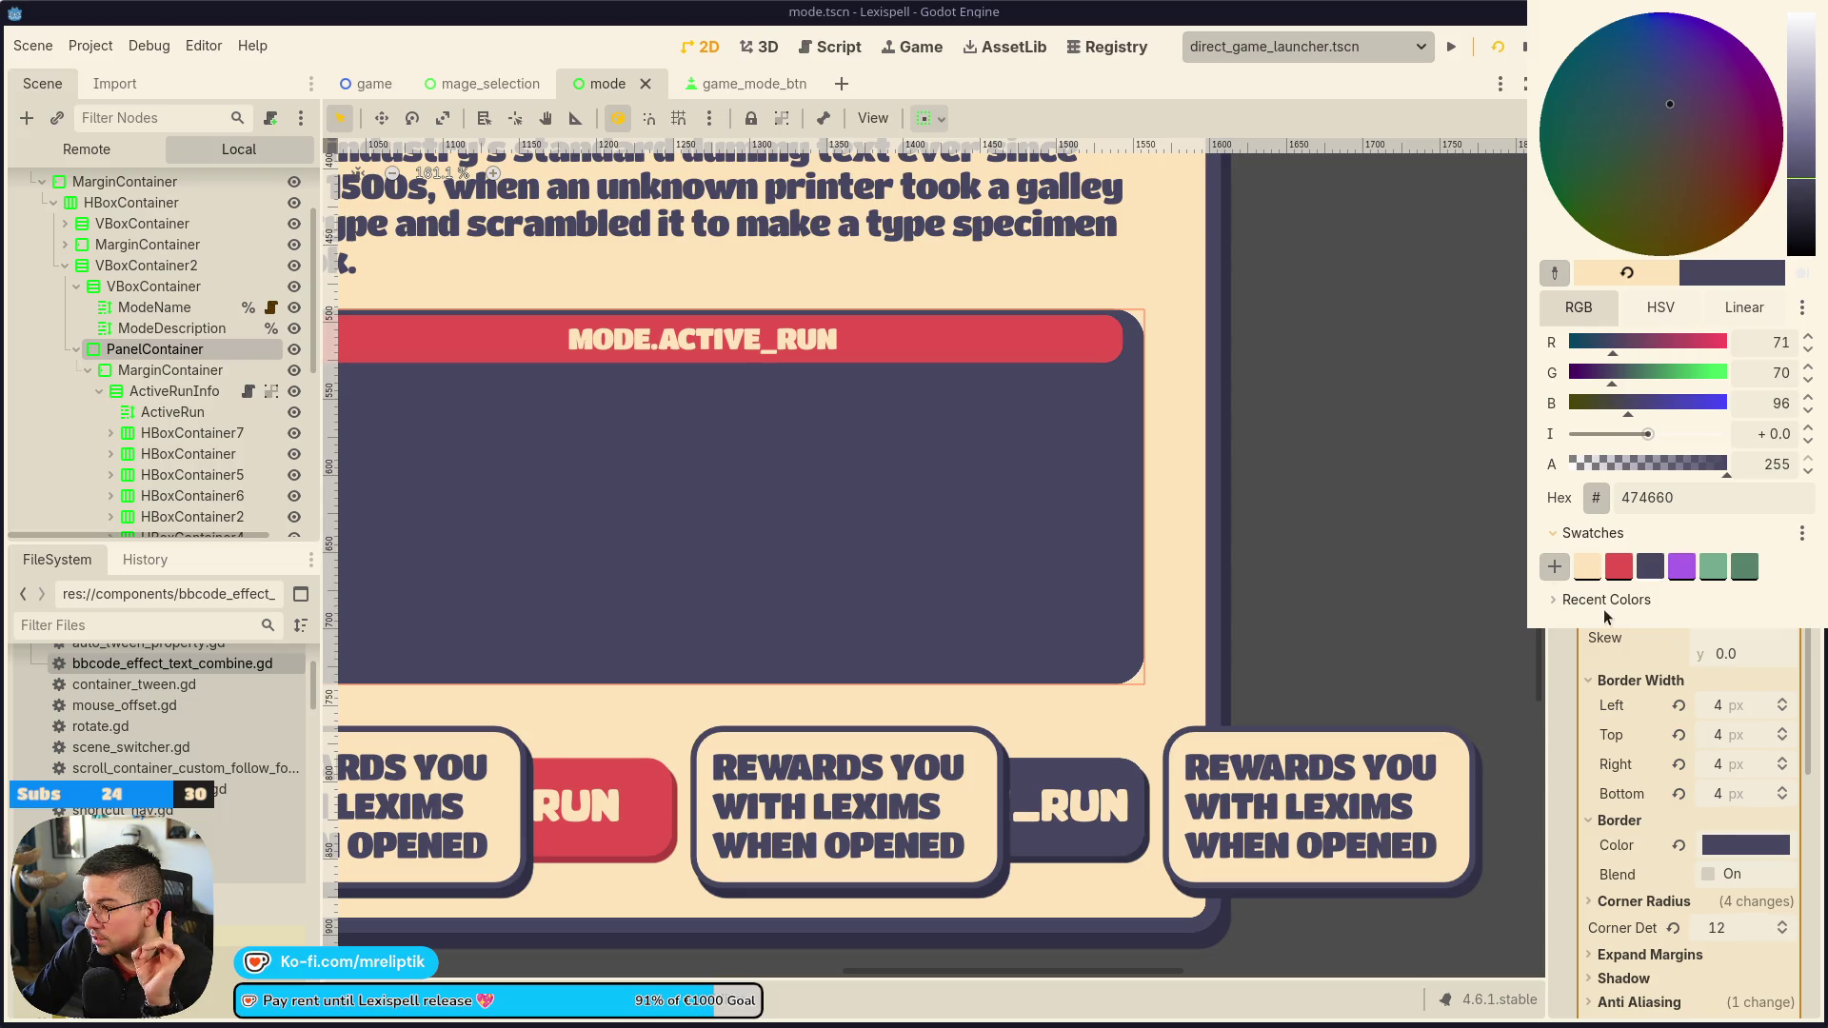
pyautogui.click(1562, 687)
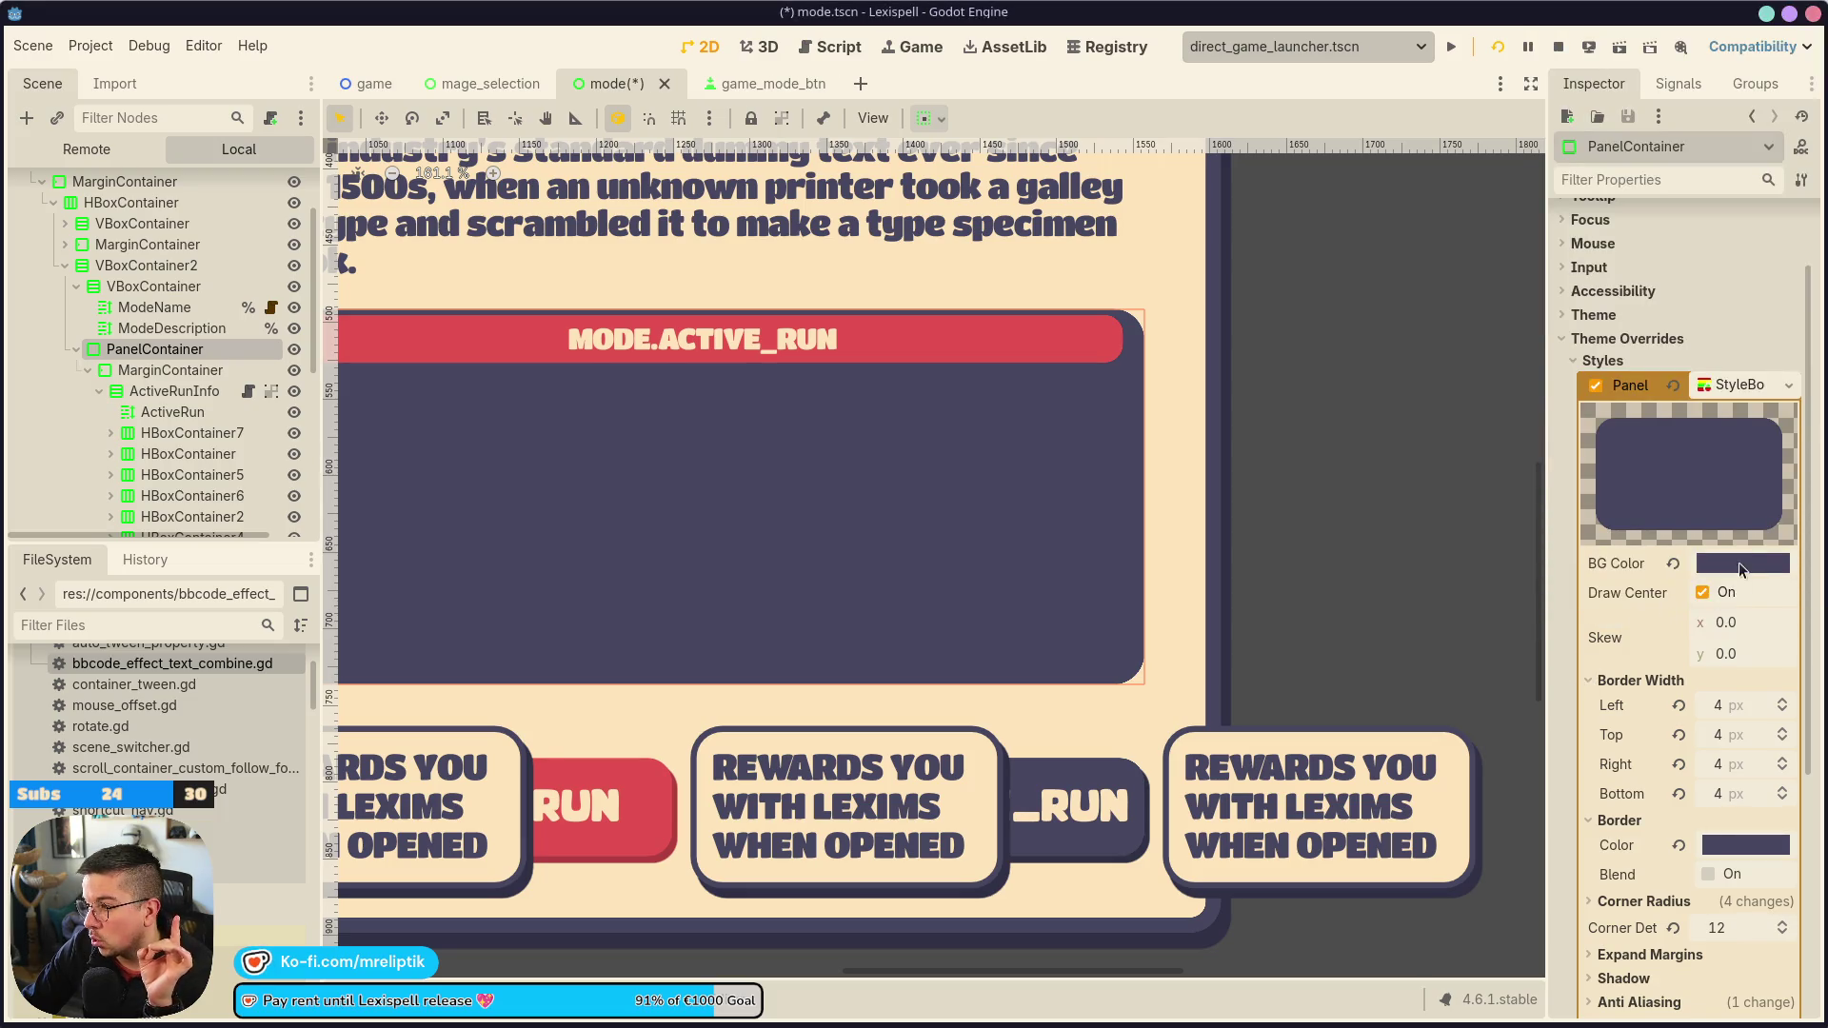
# Try a light green background, then switch back to the dark navy 474660 swatch
pyautogui.click(1738, 563)
pyautogui.click(1706, 566)
pyautogui.click(1738, 567)
pyautogui.click(1709, 566)
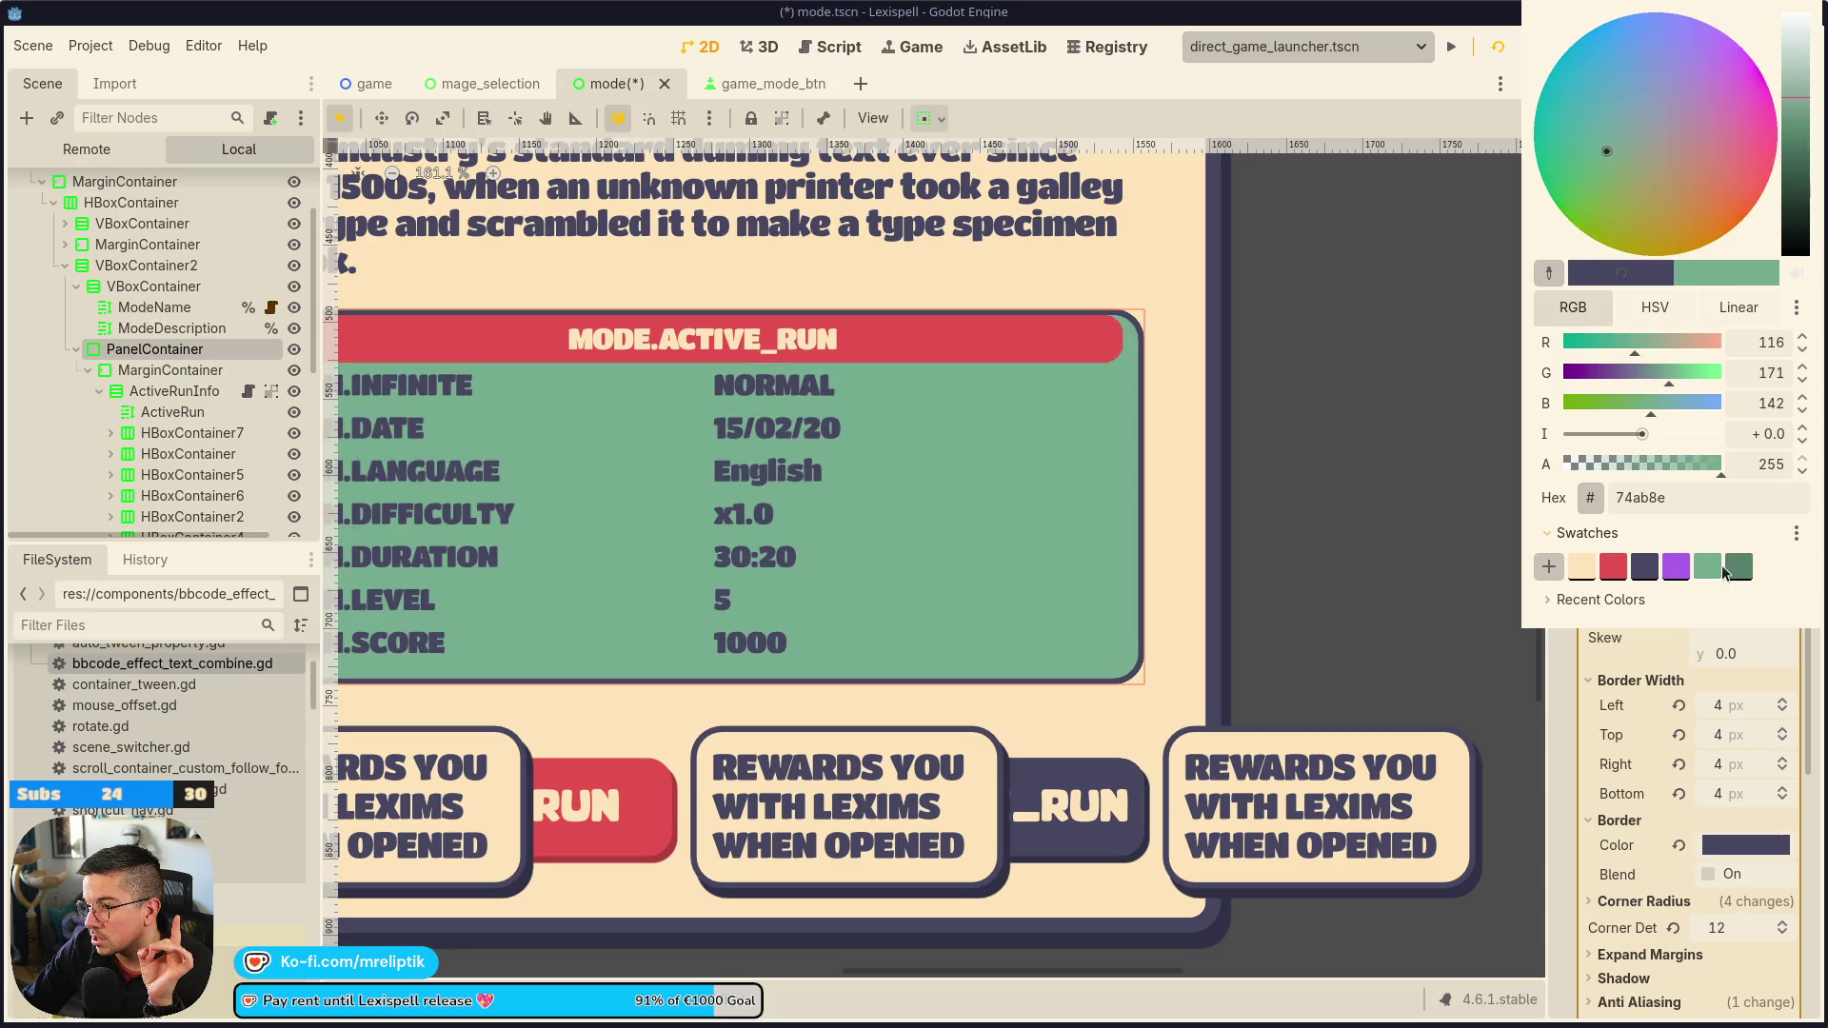
pyautogui.click(1287, 499)
pyautogui.scroll(-4, 1287, 499)
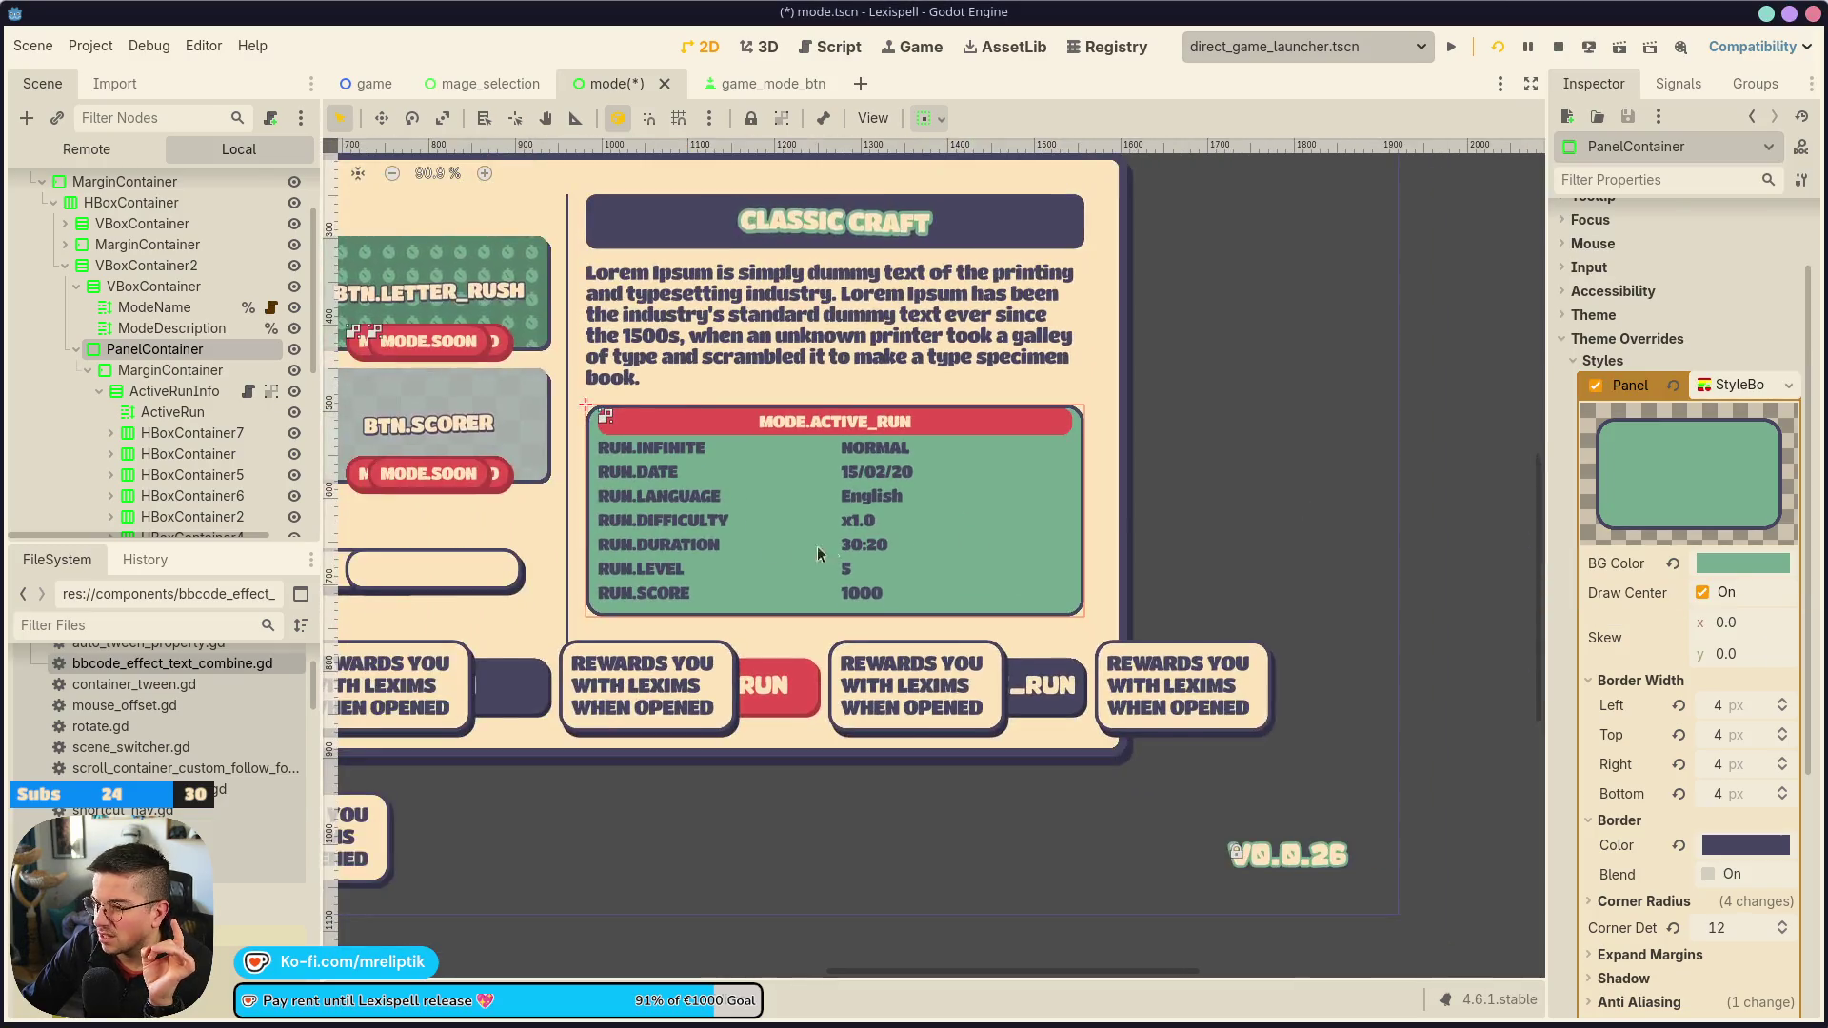
pyautogui.click(1699, 566)
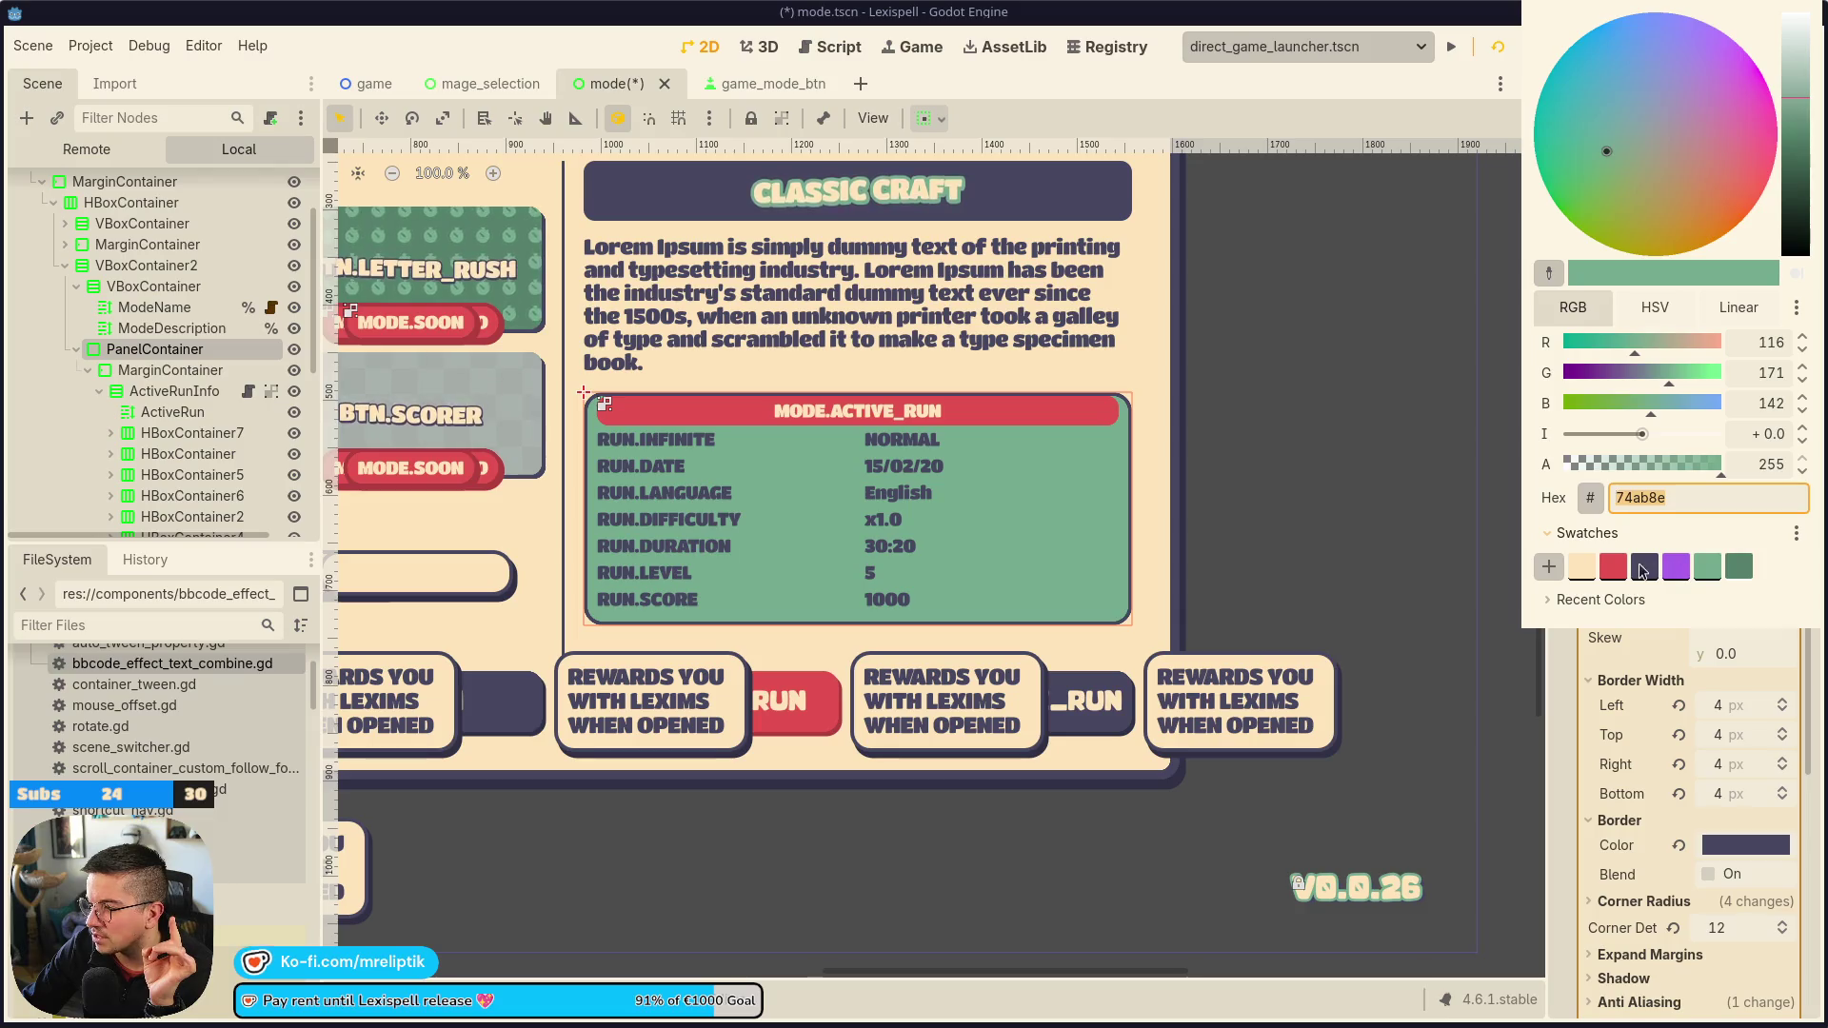
pyautogui.click(1642, 569)
pyautogui.click(1502, 631)
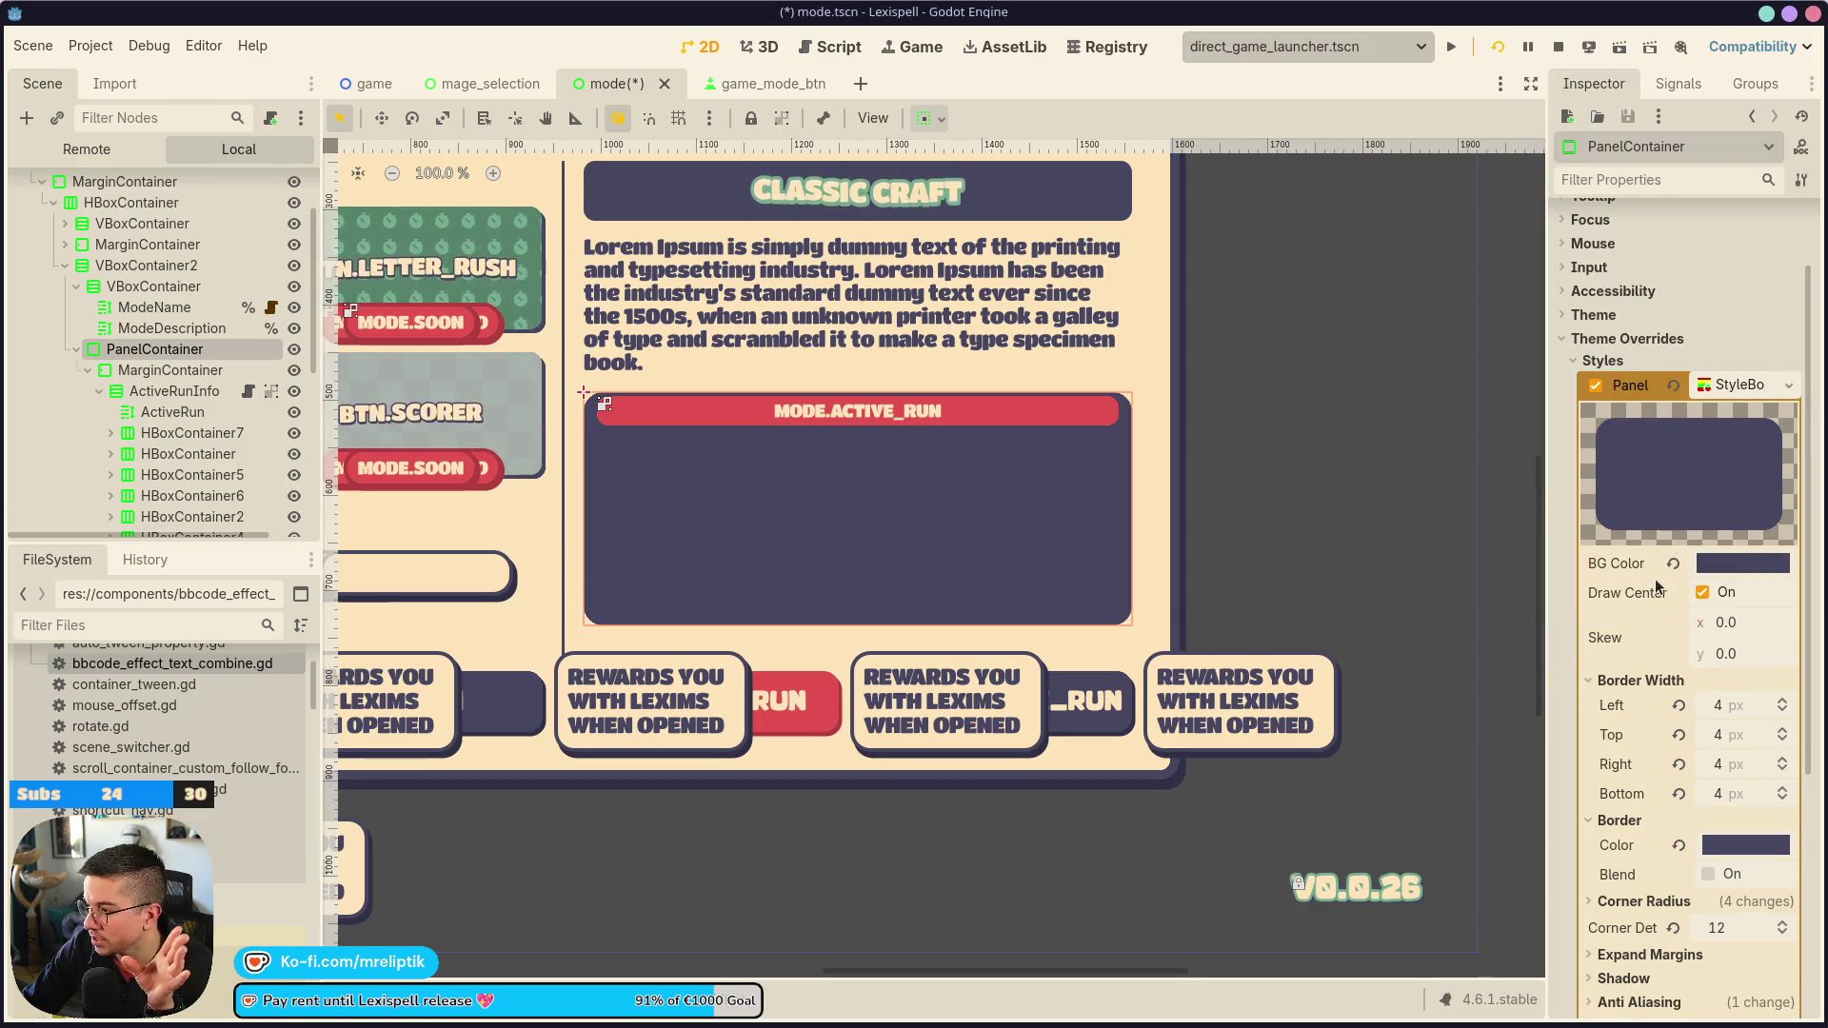
# Reset the left, top, right and bottom border widths to 0
pyautogui.click(1678, 704)
pyautogui.click(1678, 734)
pyautogui.click(1678, 763)
pyautogui.click(1679, 793)
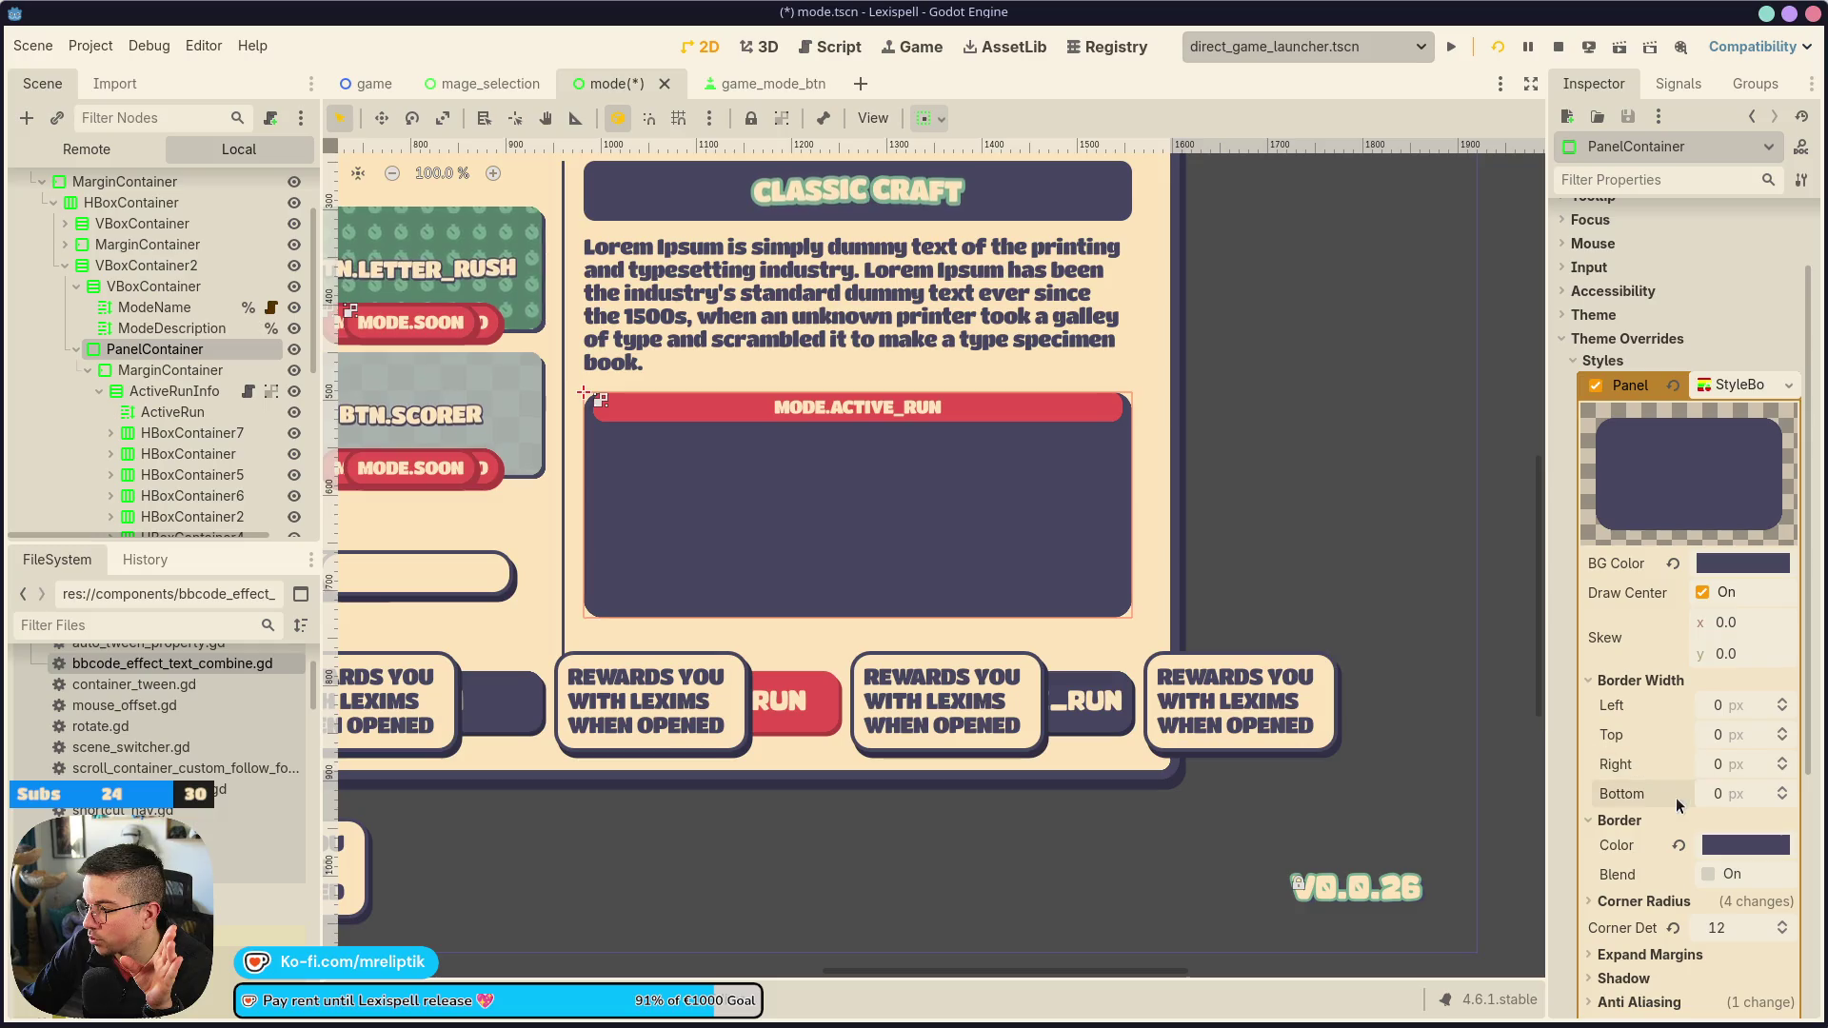
pyautogui.click(688, 438)
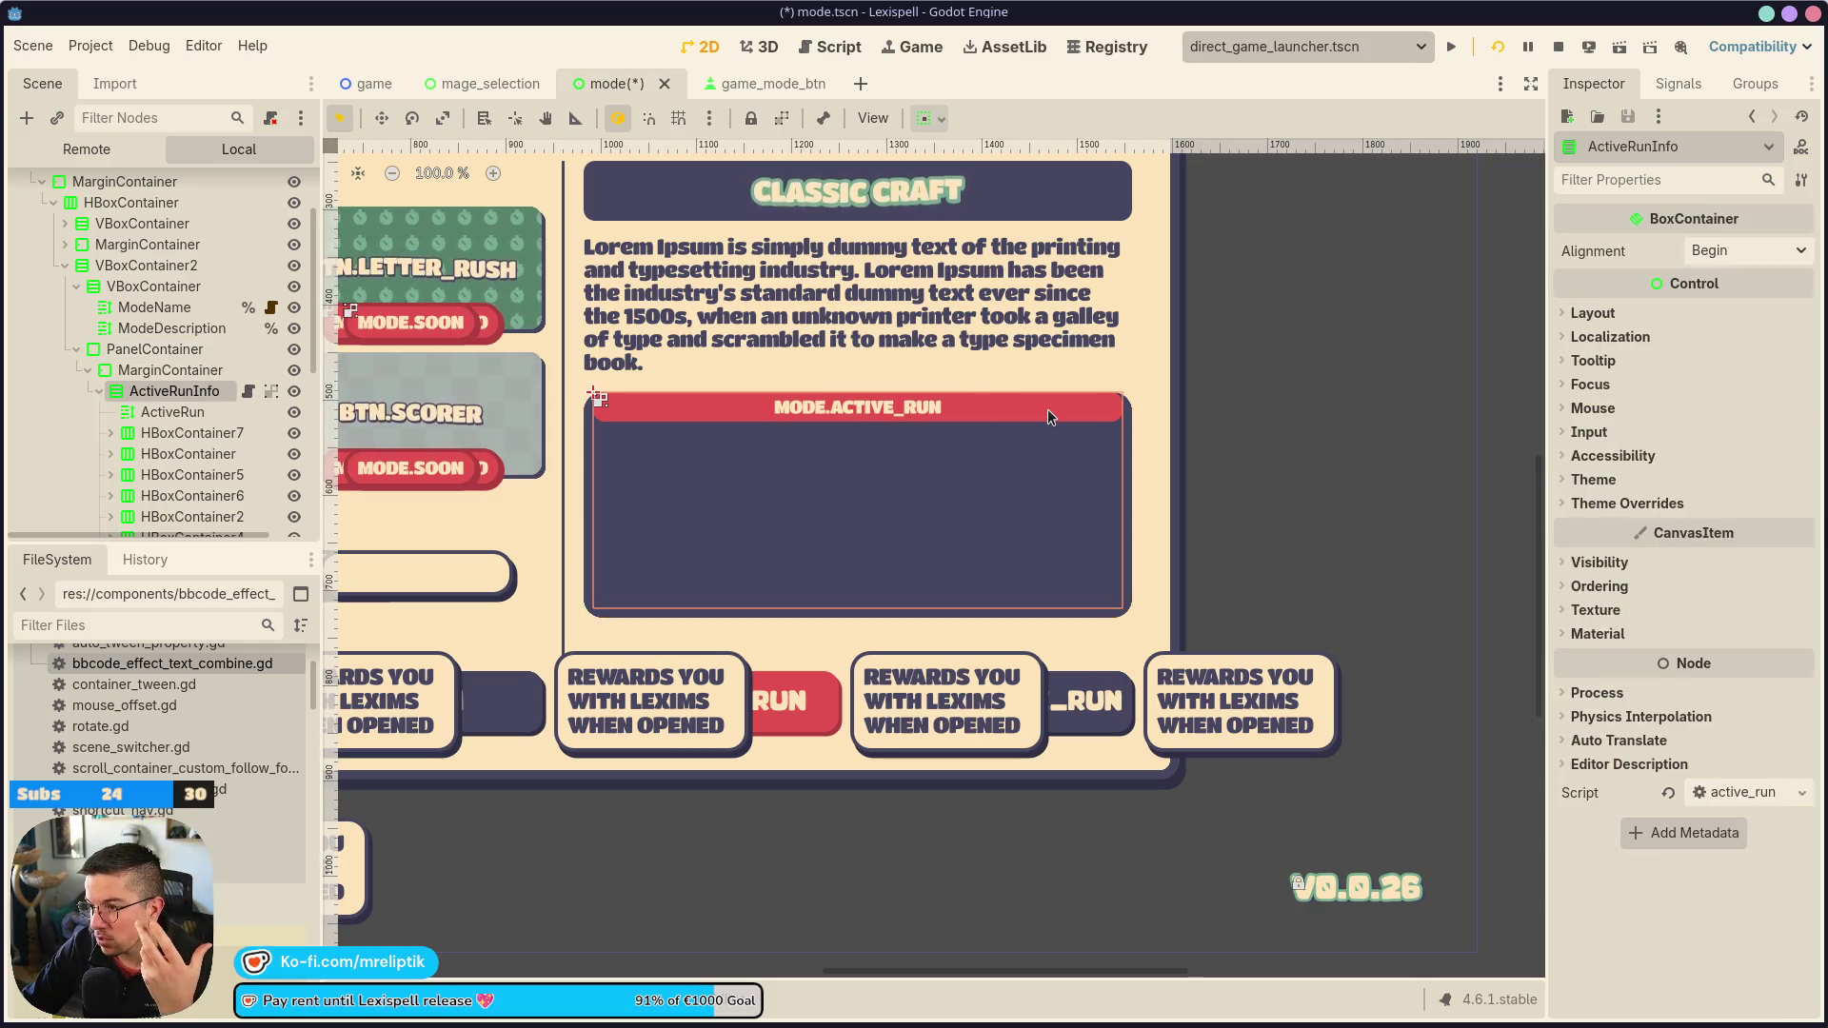
# Select the ActiveRun header and bring up its Normal StyleBox expand margins
pyautogui.click(165, 417)
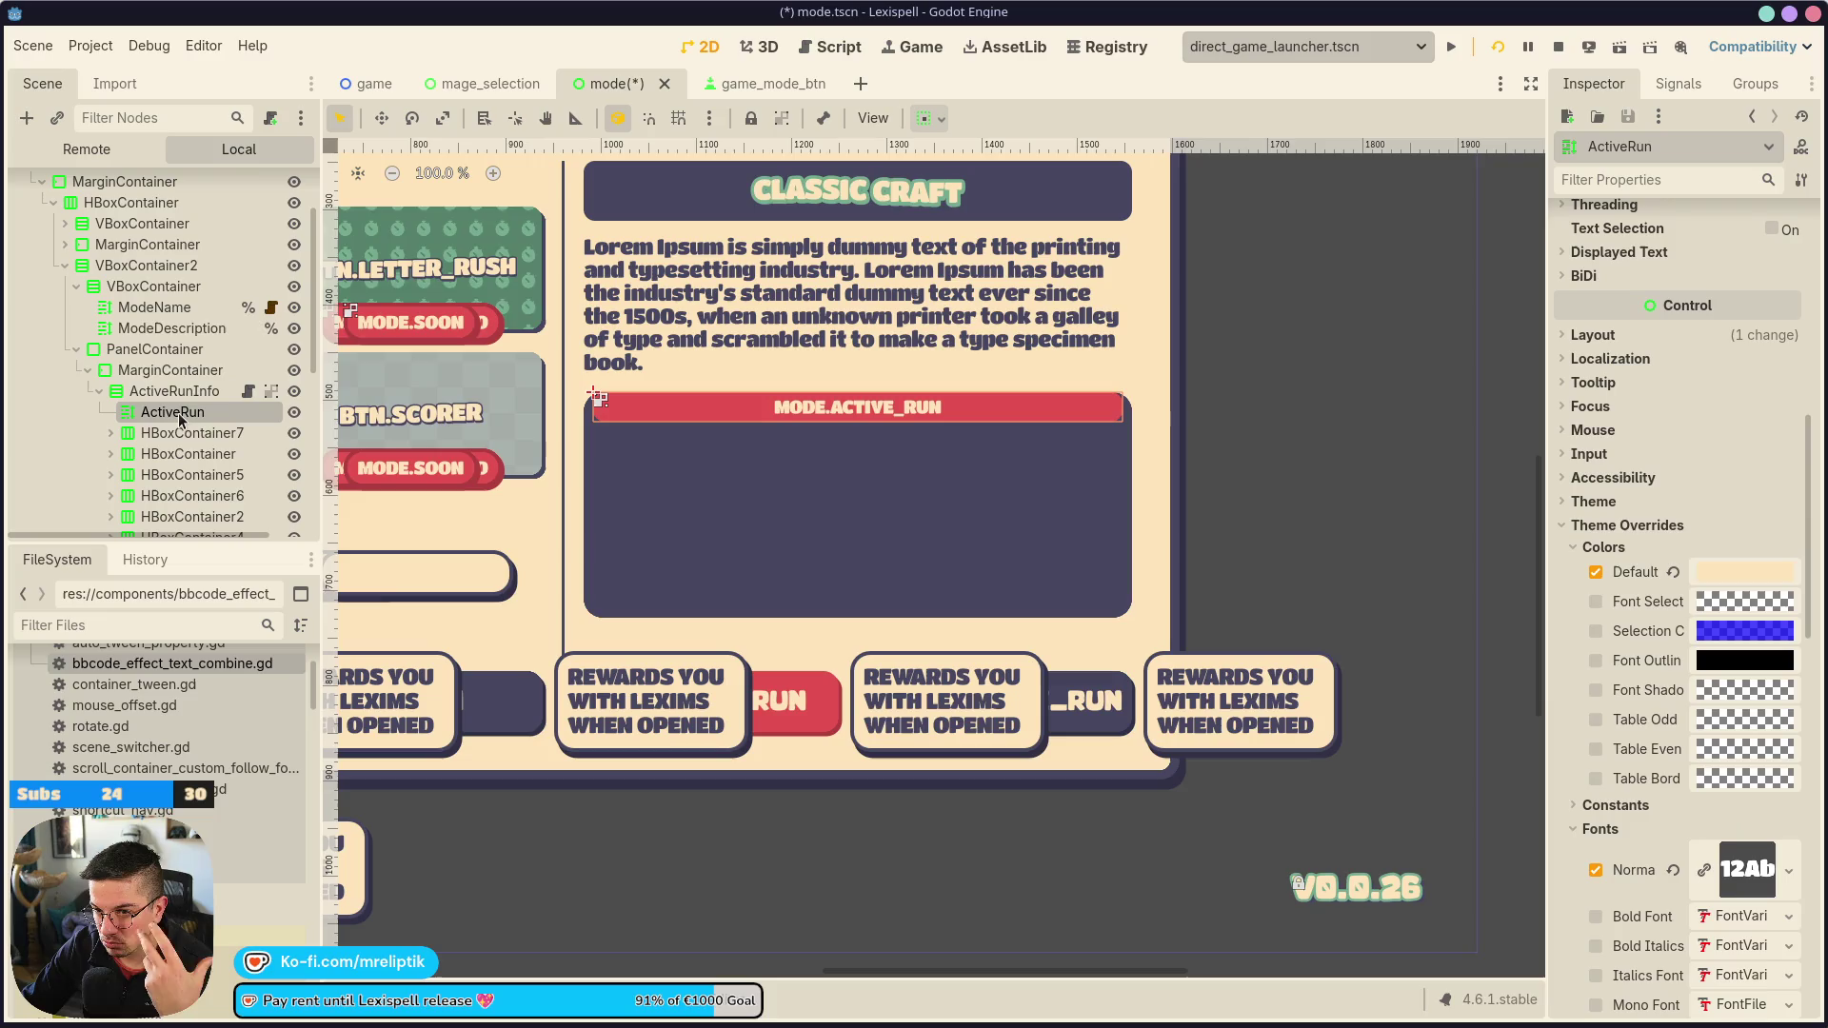
pyautogui.moveTo(164, 420)
pyautogui.mouseDown()
pyautogui.moveTo(166, 378)
pyautogui.moveTo(167, 421)
pyautogui.mouseUp()
pyautogui.scroll(4, 604, 430)
pyautogui.hscroll(3, 603, 431)
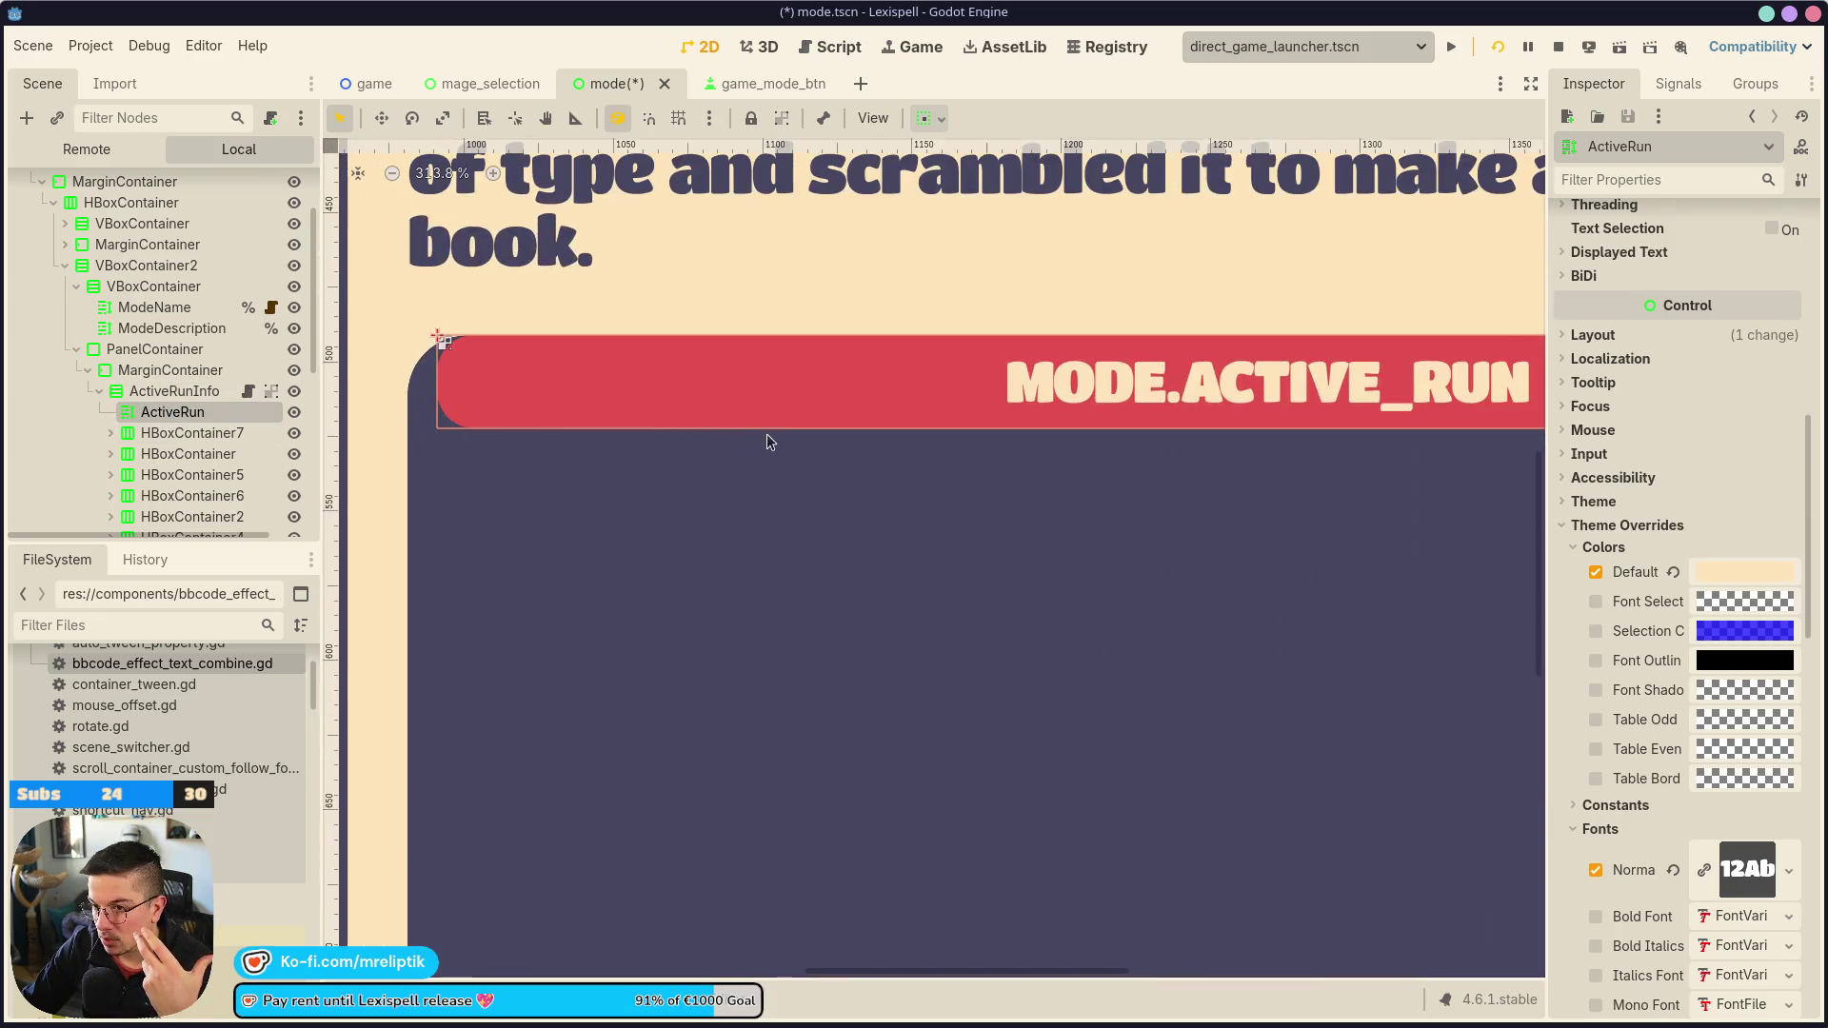
pyautogui.scroll(2, 685, 462)
pyautogui.scroll(-2, 1272, 571)
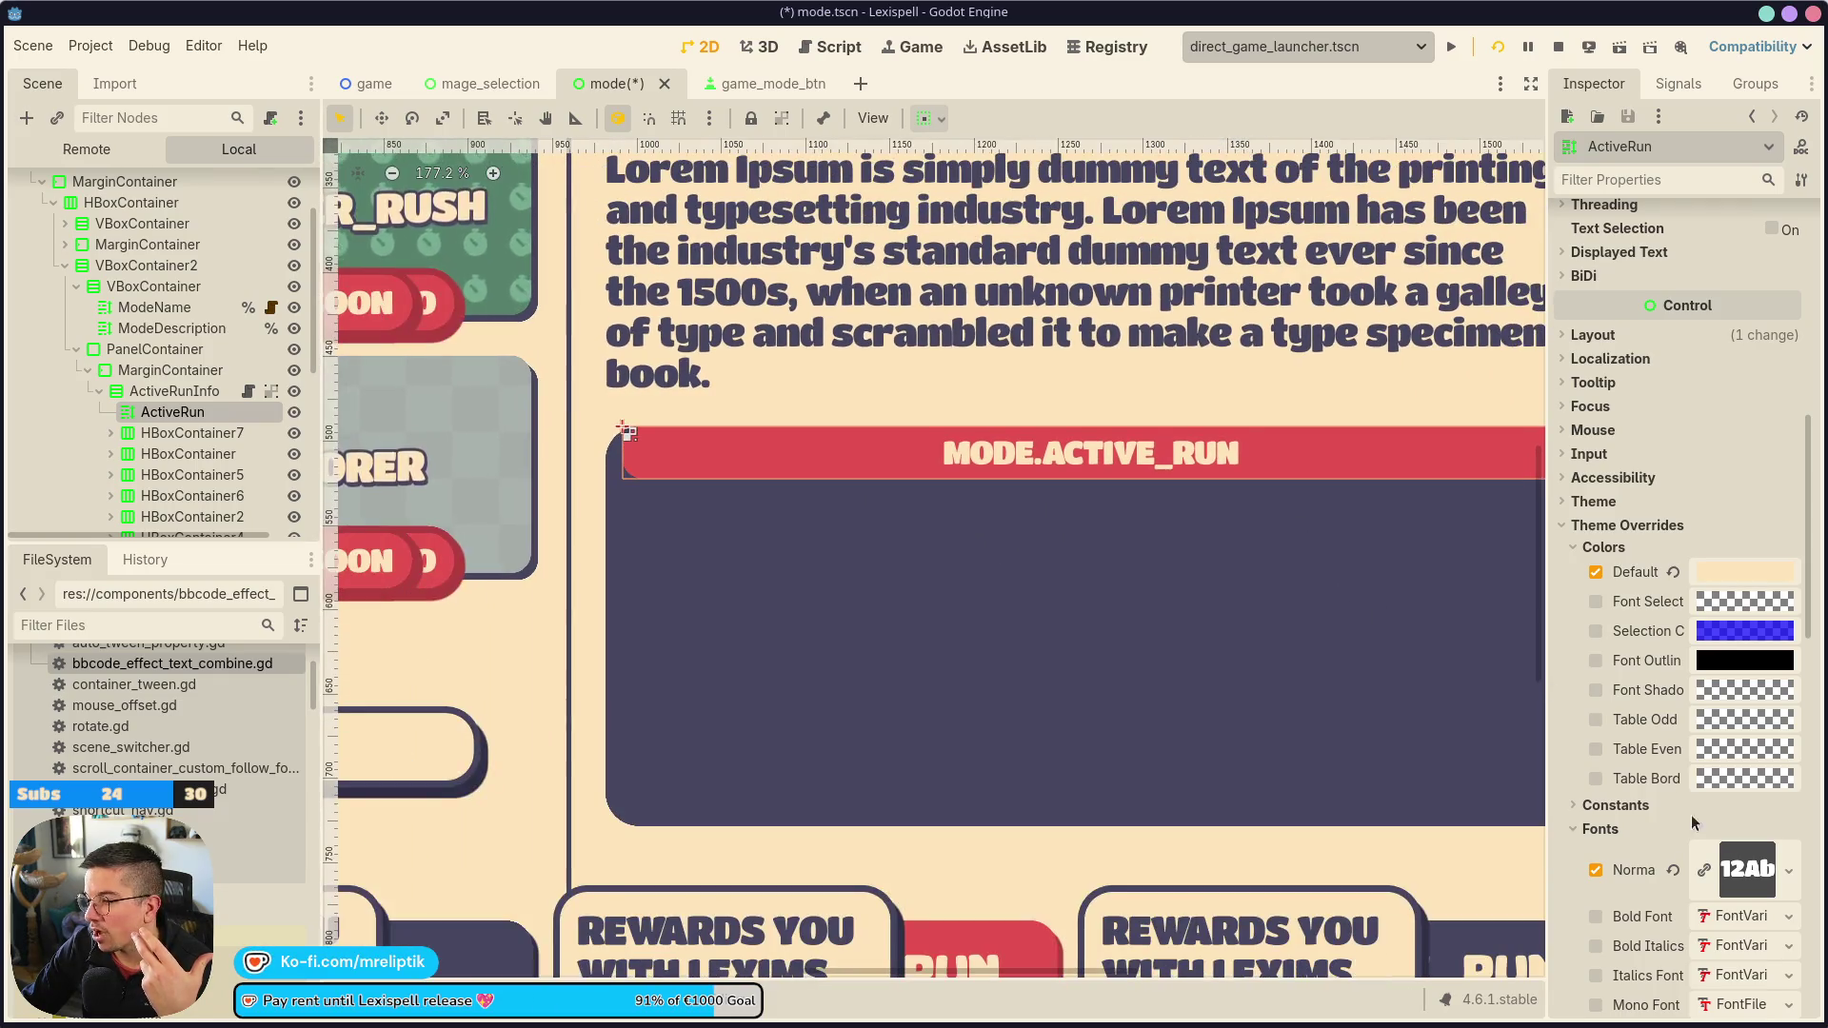
pyautogui.scroll(-10, 1605, 763)
pyautogui.scroll(-4, 1690, 799)
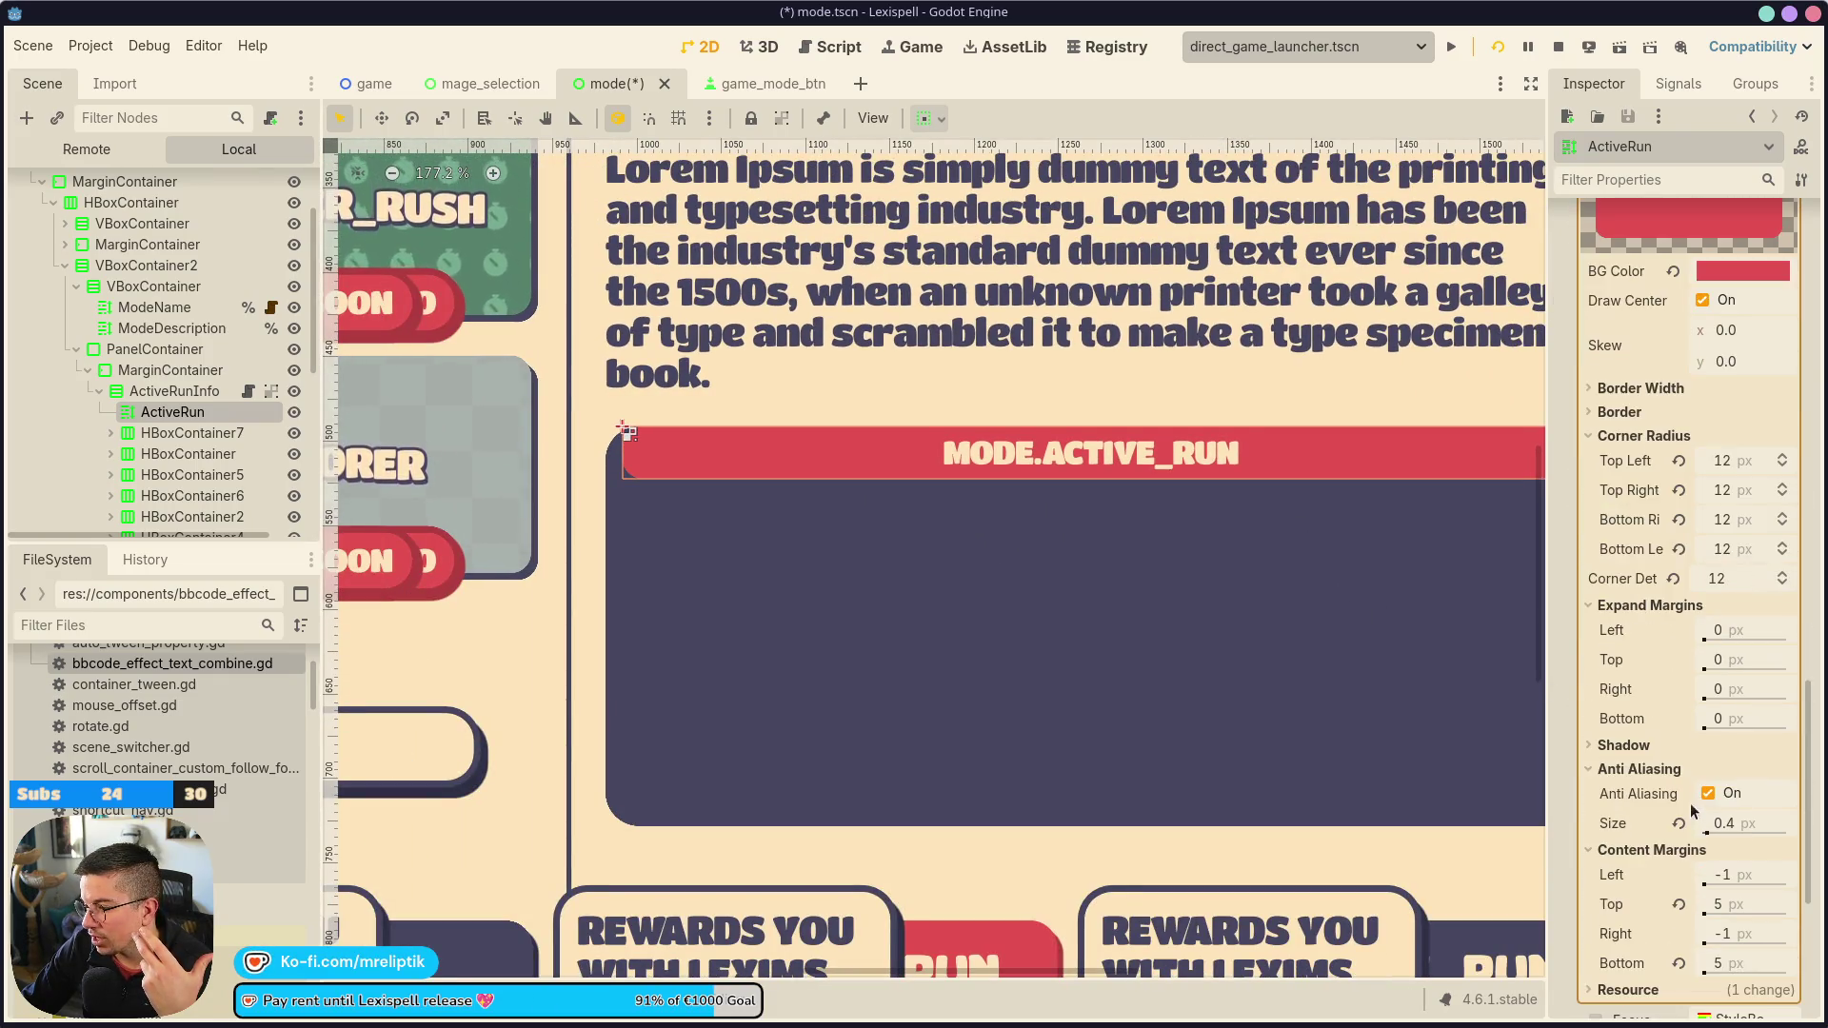
pyautogui.moveTo(1716, 644)
pyautogui.mouseDown()
pyautogui.moveTo(1780, 630)
pyautogui.moveTo(1742, 631)
pyautogui.moveTo(1731, 662)
pyautogui.mouseUp()
pyautogui.scroll(10, 628, 505)
pyautogui.scroll(2, 522, 430)
pyautogui.hscroll(-2, 522, 431)
# Set the Left and Right expand margins to 10 px and save the scene
pyautogui.write('10')
pyautogui.press('Return')
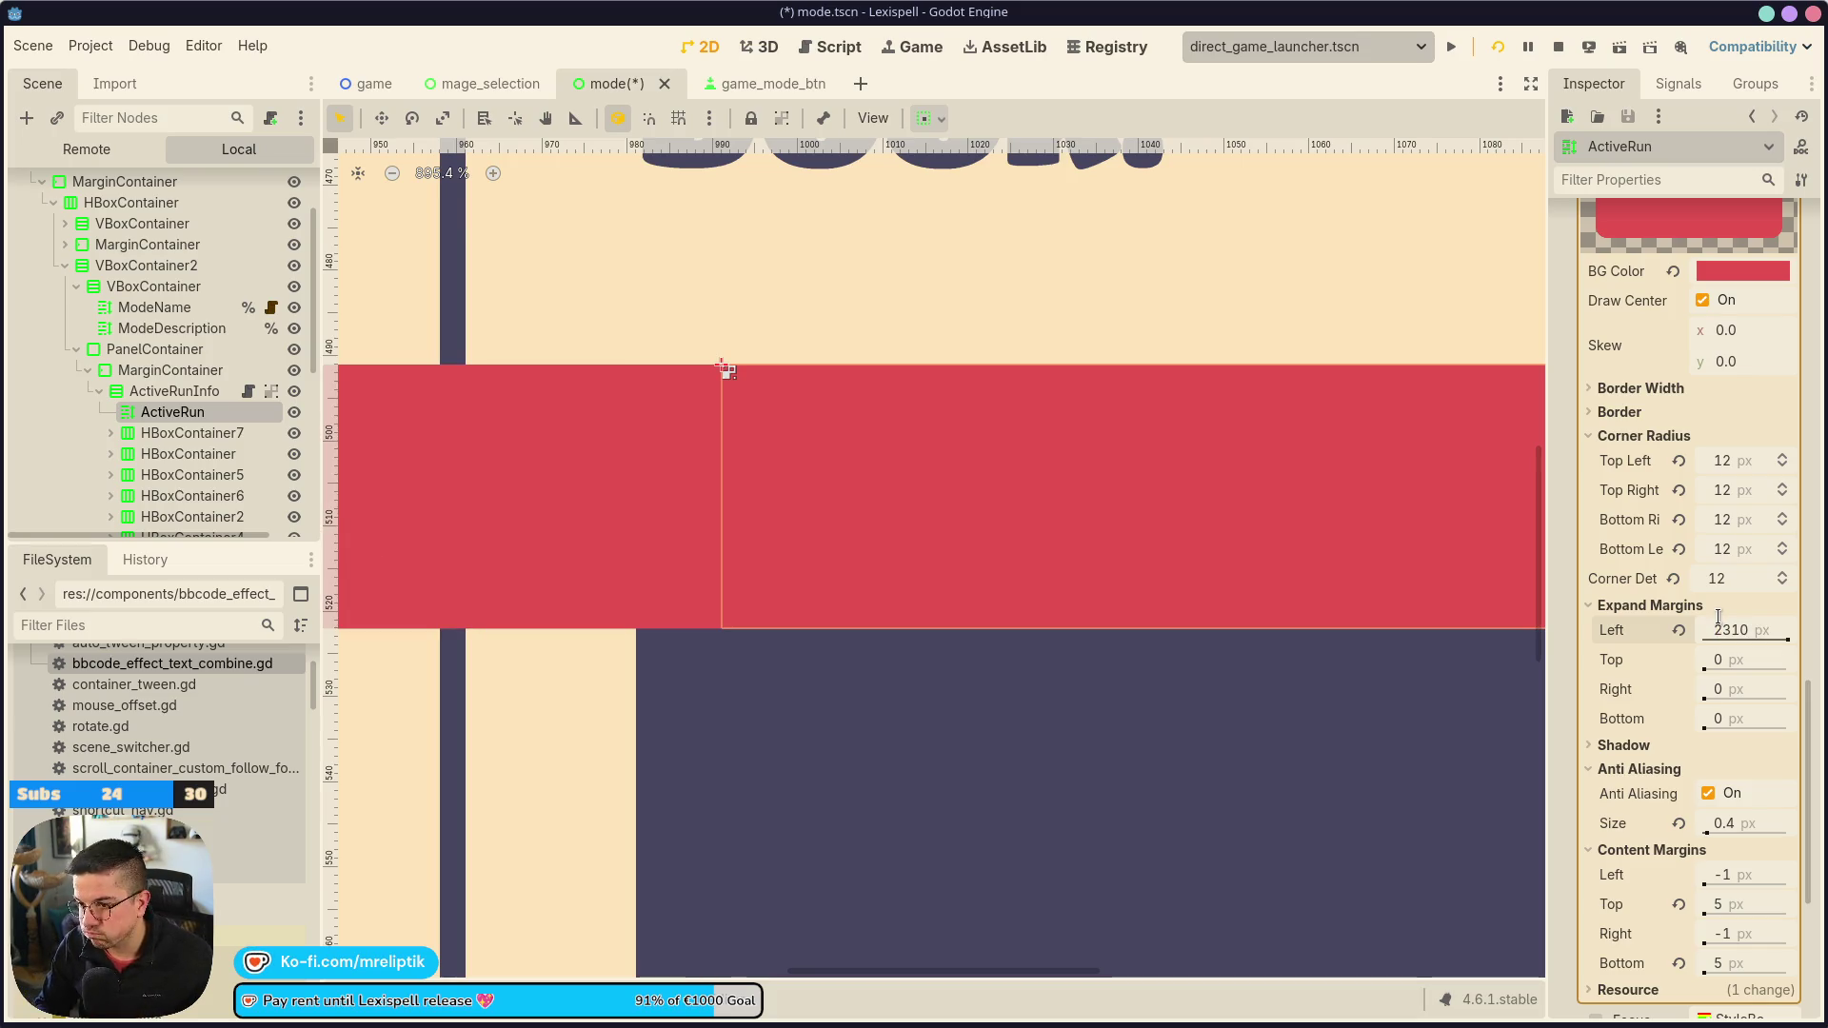
pyautogui.click(1718, 609)
pyautogui.click(1723, 606)
pyautogui.click(1740, 631)
pyautogui.write('10')
pyautogui.press('Return')
pyautogui.scroll(-7, 592, 613)
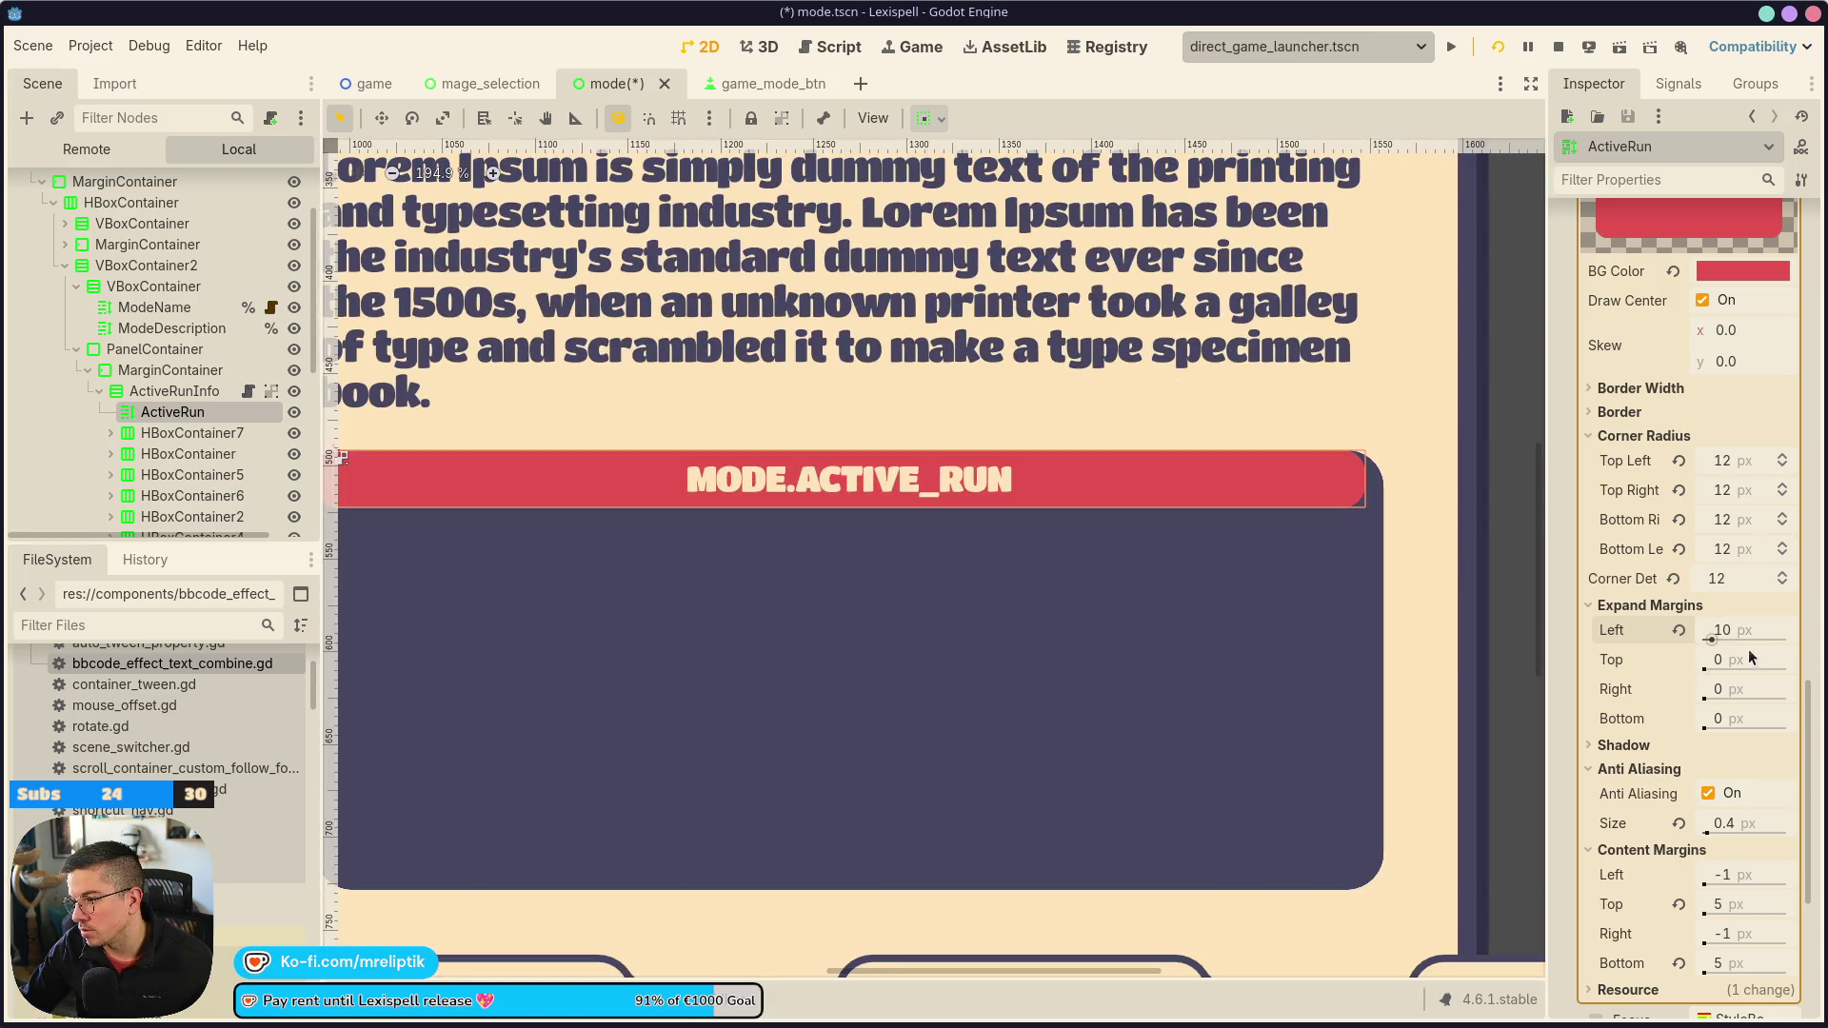
pyautogui.click(1733, 691)
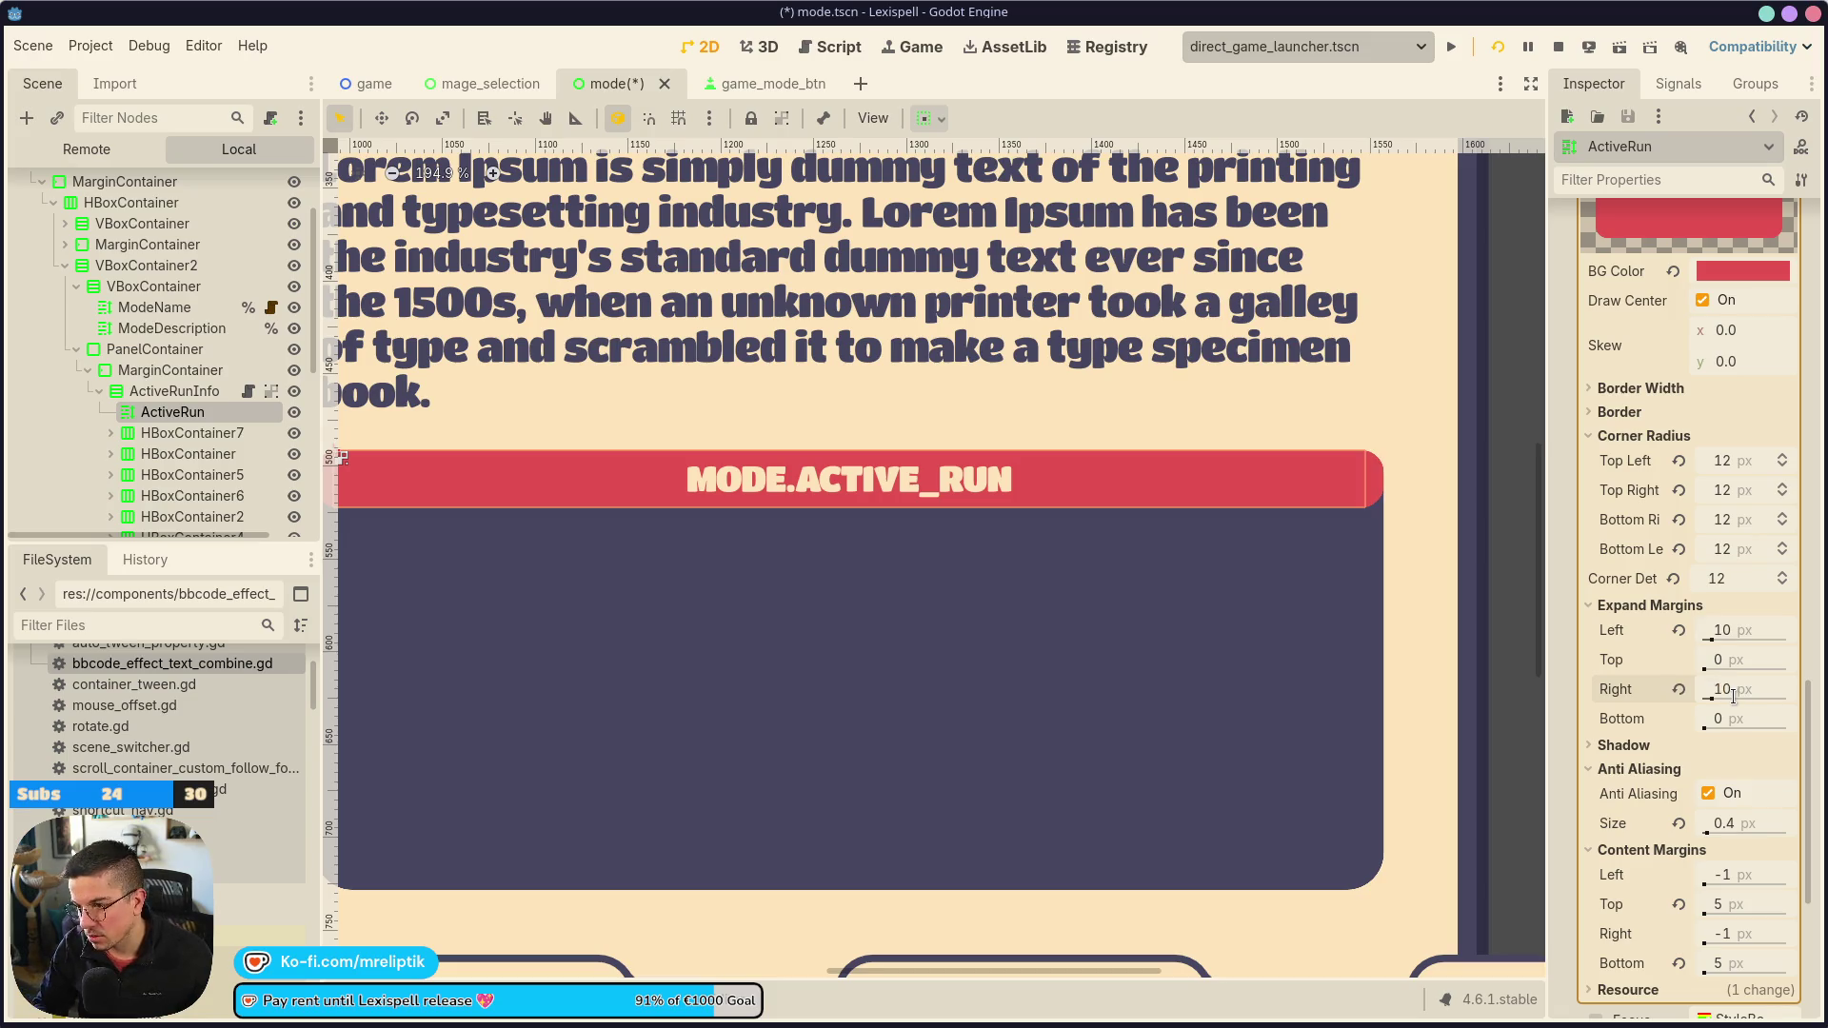
pyautogui.hotkey('ctrl', 's')
pyautogui.scroll(-5, 1409, 526)
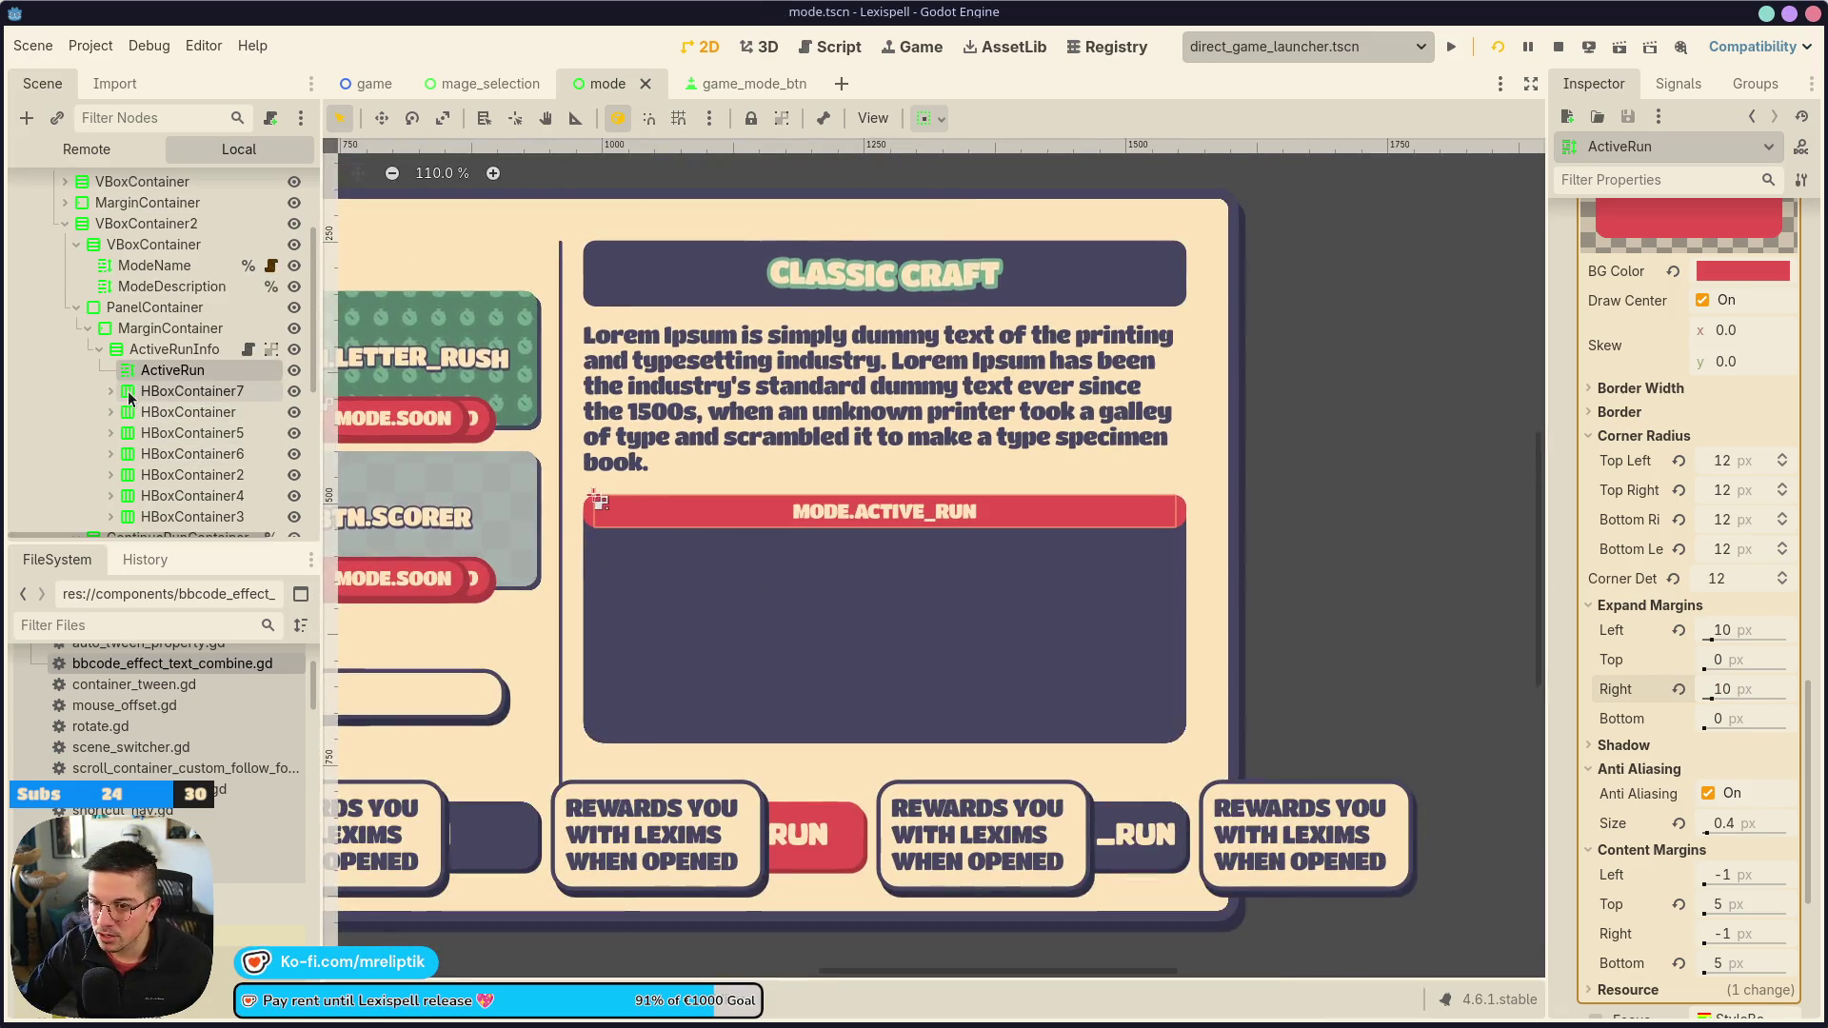
# Expand the Infinite, Date, Language, Difficulty, Duration, Level and Score rows
pyautogui.click(110, 392)
pyautogui.click(111, 454)
pyautogui.scroll(-3, 112, 447)
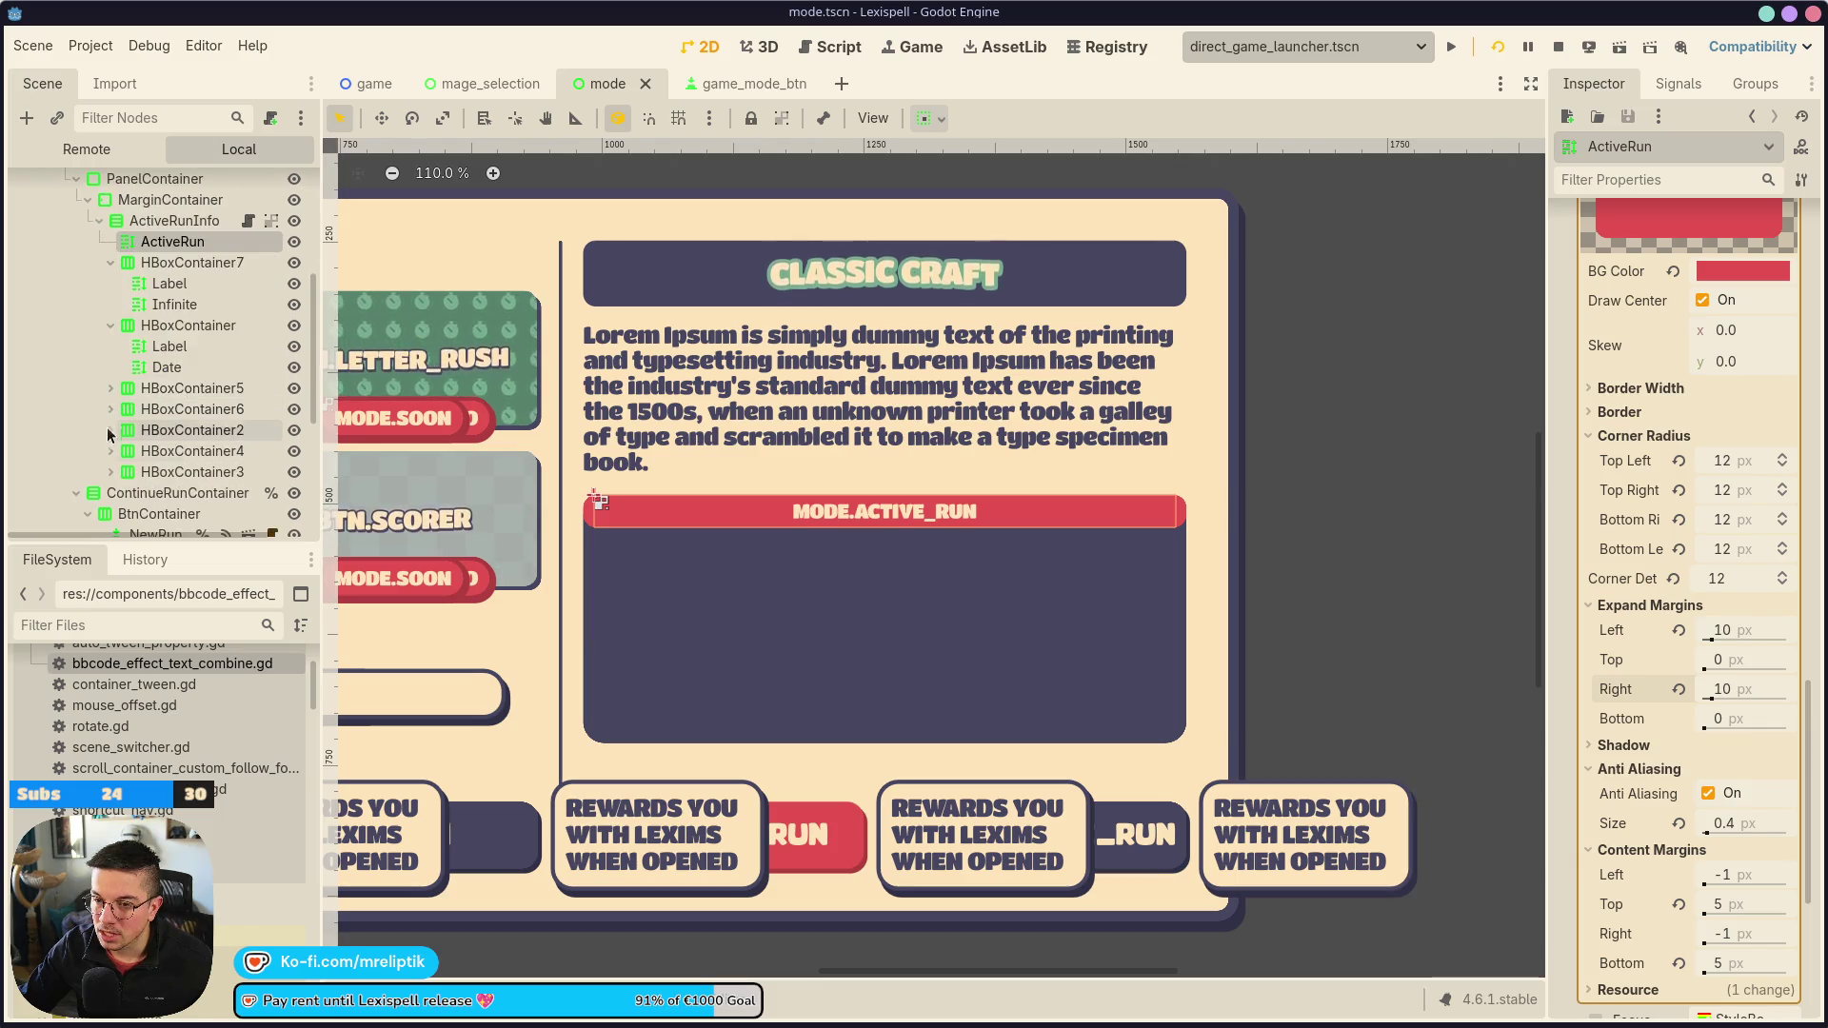
pyautogui.click(110, 387)
pyautogui.scroll(-2, 110, 384)
pyautogui.click(110, 366)
pyautogui.click(111, 427)
pyautogui.click(110, 490)
pyautogui.scroll(-2, 110, 448)
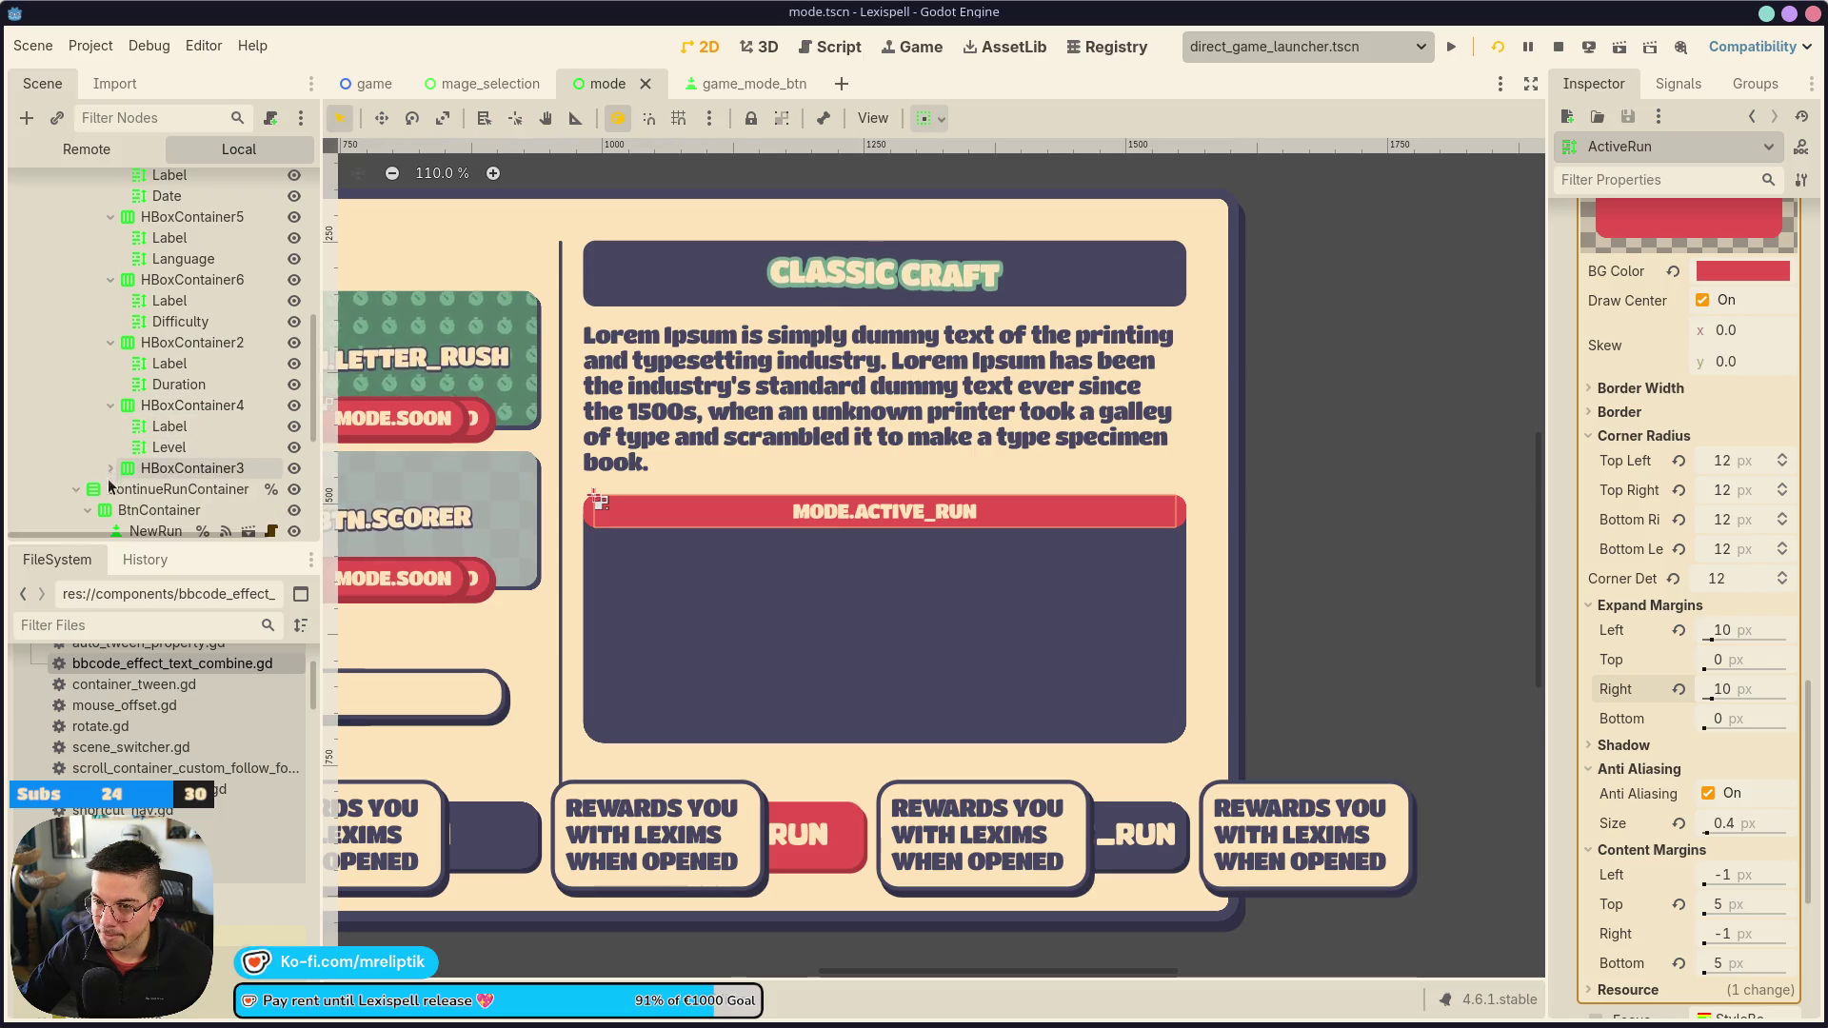
pyautogui.click(111, 488)
pyautogui.click(110, 468)
# Multi-select the Score, Level, Duration, Difficulty and Language label and value texts
pyautogui.click(169, 488)
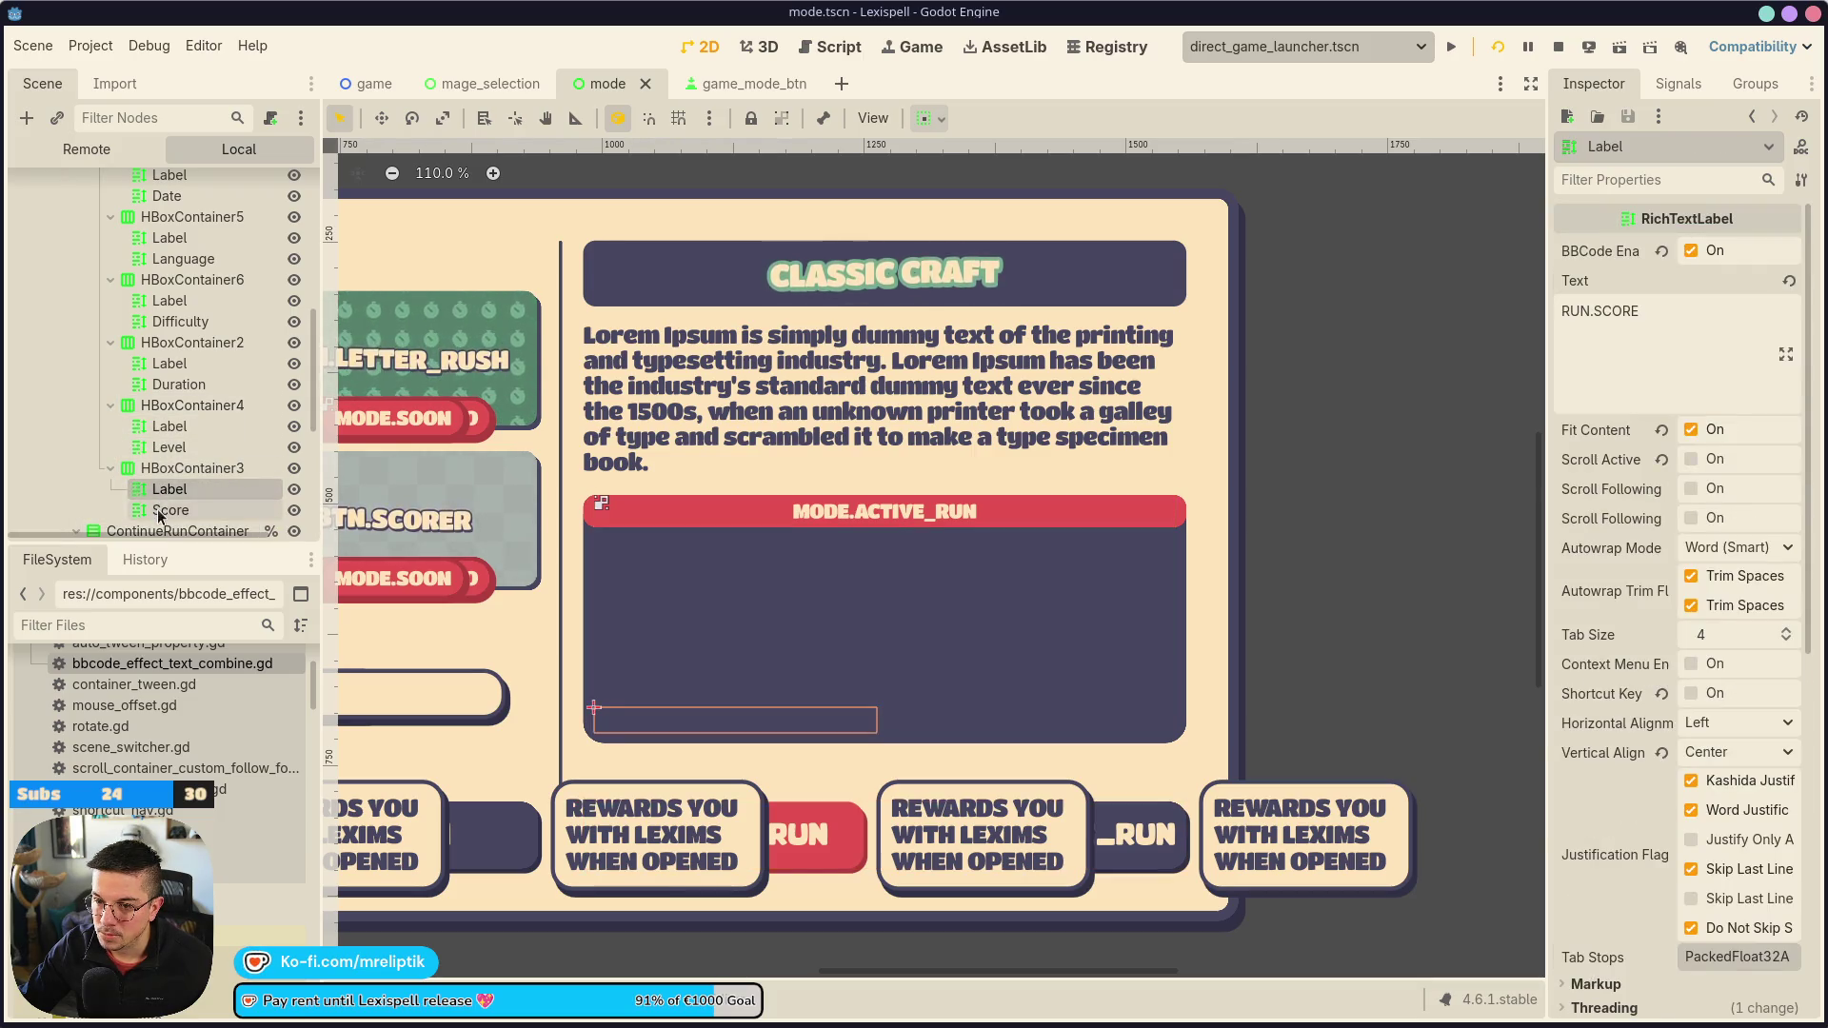
pyautogui.keyDown('ctrl'); pyautogui.click(164, 510); pyautogui.keyUp('ctrl')
pyautogui.keyDown('ctrl'); pyautogui.click(168, 447); pyautogui.keyUp('ctrl')
pyautogui.keyDown('ctrl'); pyautogui.click(168, 425); pyautogui.keyUp('ctrl')
pyautogui.keyDown('ctrl'); pyautogui.click(175, 383); pyautogui.keyUp('ctrl')
pyautogui.keyDown('ctrl'); pyautogui.click(169, 362); pyautogui.keyUp('ctrl')
pyautogui.keyDown('ctrl'); pyautogui.click(171, 321); pyautogui.keyUp('ctrl')
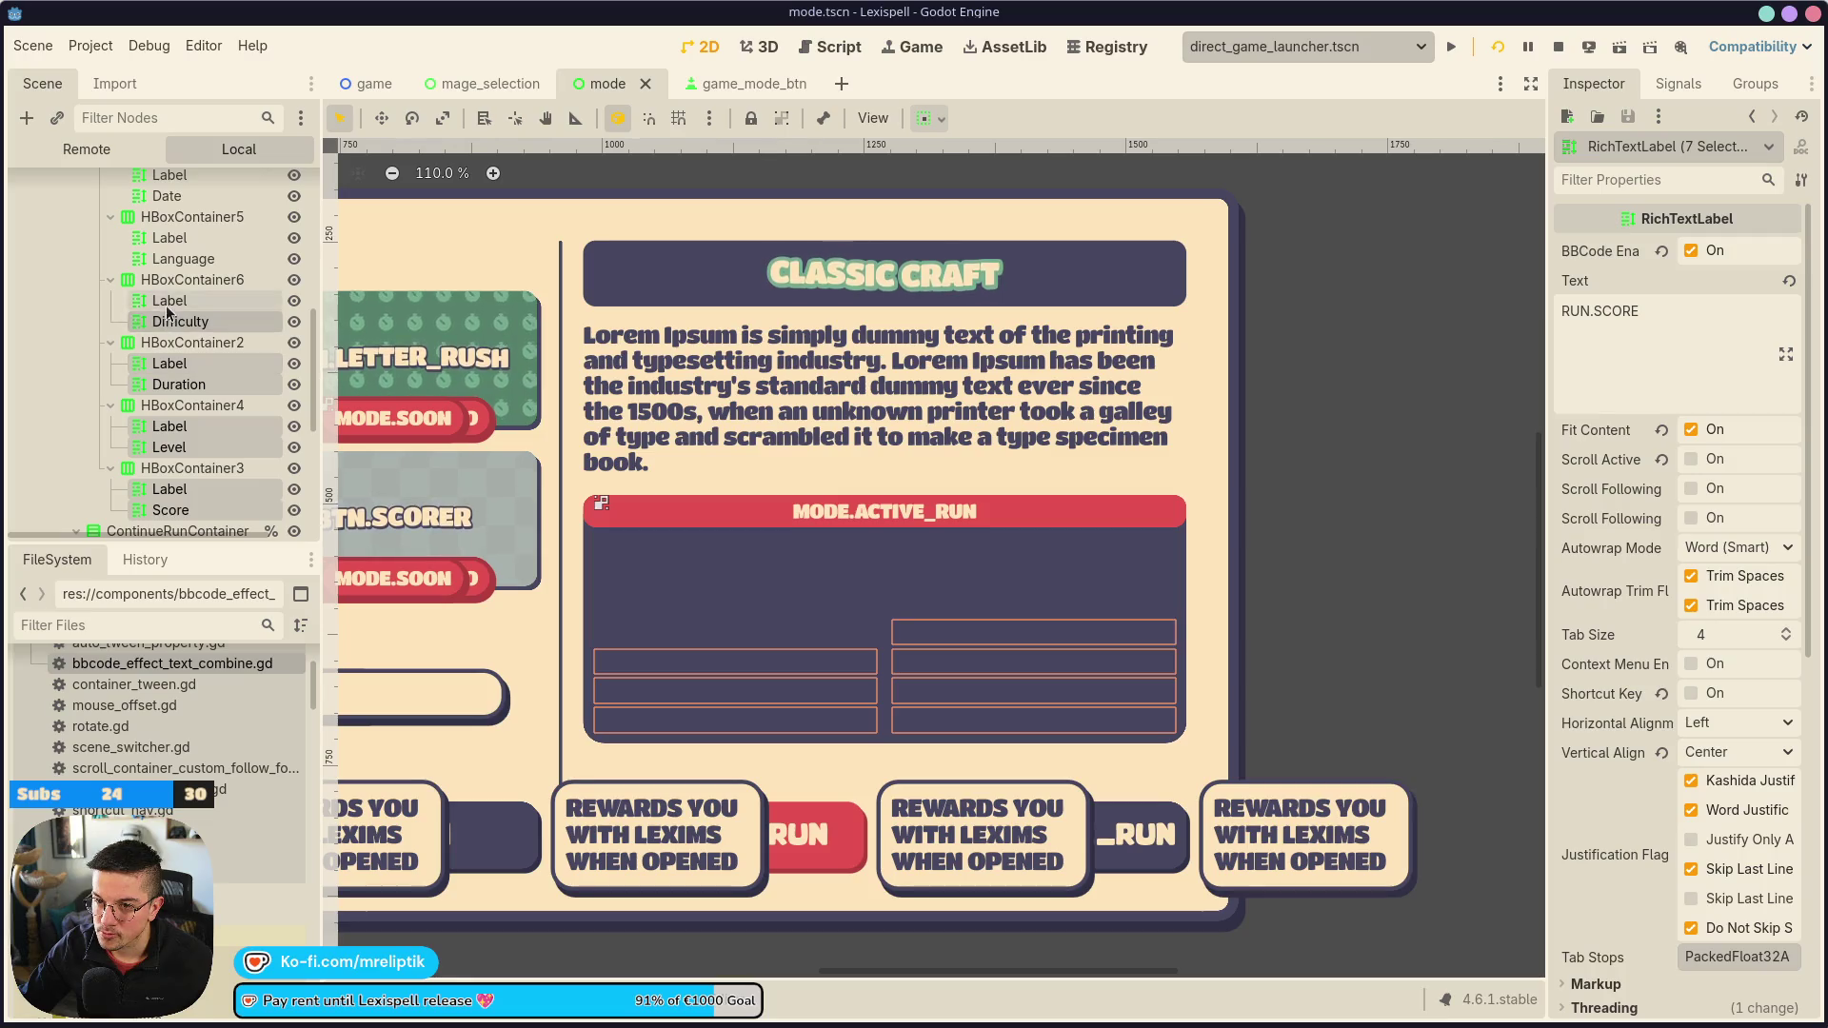
pyautogui.keyDown('ctrl'); pyautogui.click(170, 301); pyautogui.keyUp('ctrl')
pyautogui.keyDown('ctrl'); pyautogui.click(171, 279); pyautogui.keyUp('ctrl')
pyautogui.keyDown('ctrl'); pyautogui.click(171, 279); pyautogui.keyUp('ctrl')
pyautogui.keyDown('ctrl'); pyautogui.click(169, 237); pyautogui.keyUp('ctrl')
pyautogui.keyDown('ctrl'); pyautogui.click(186, 256); pyautogui.keyUp('ctrl')
pyautogui.scroll(2, 191, 253)
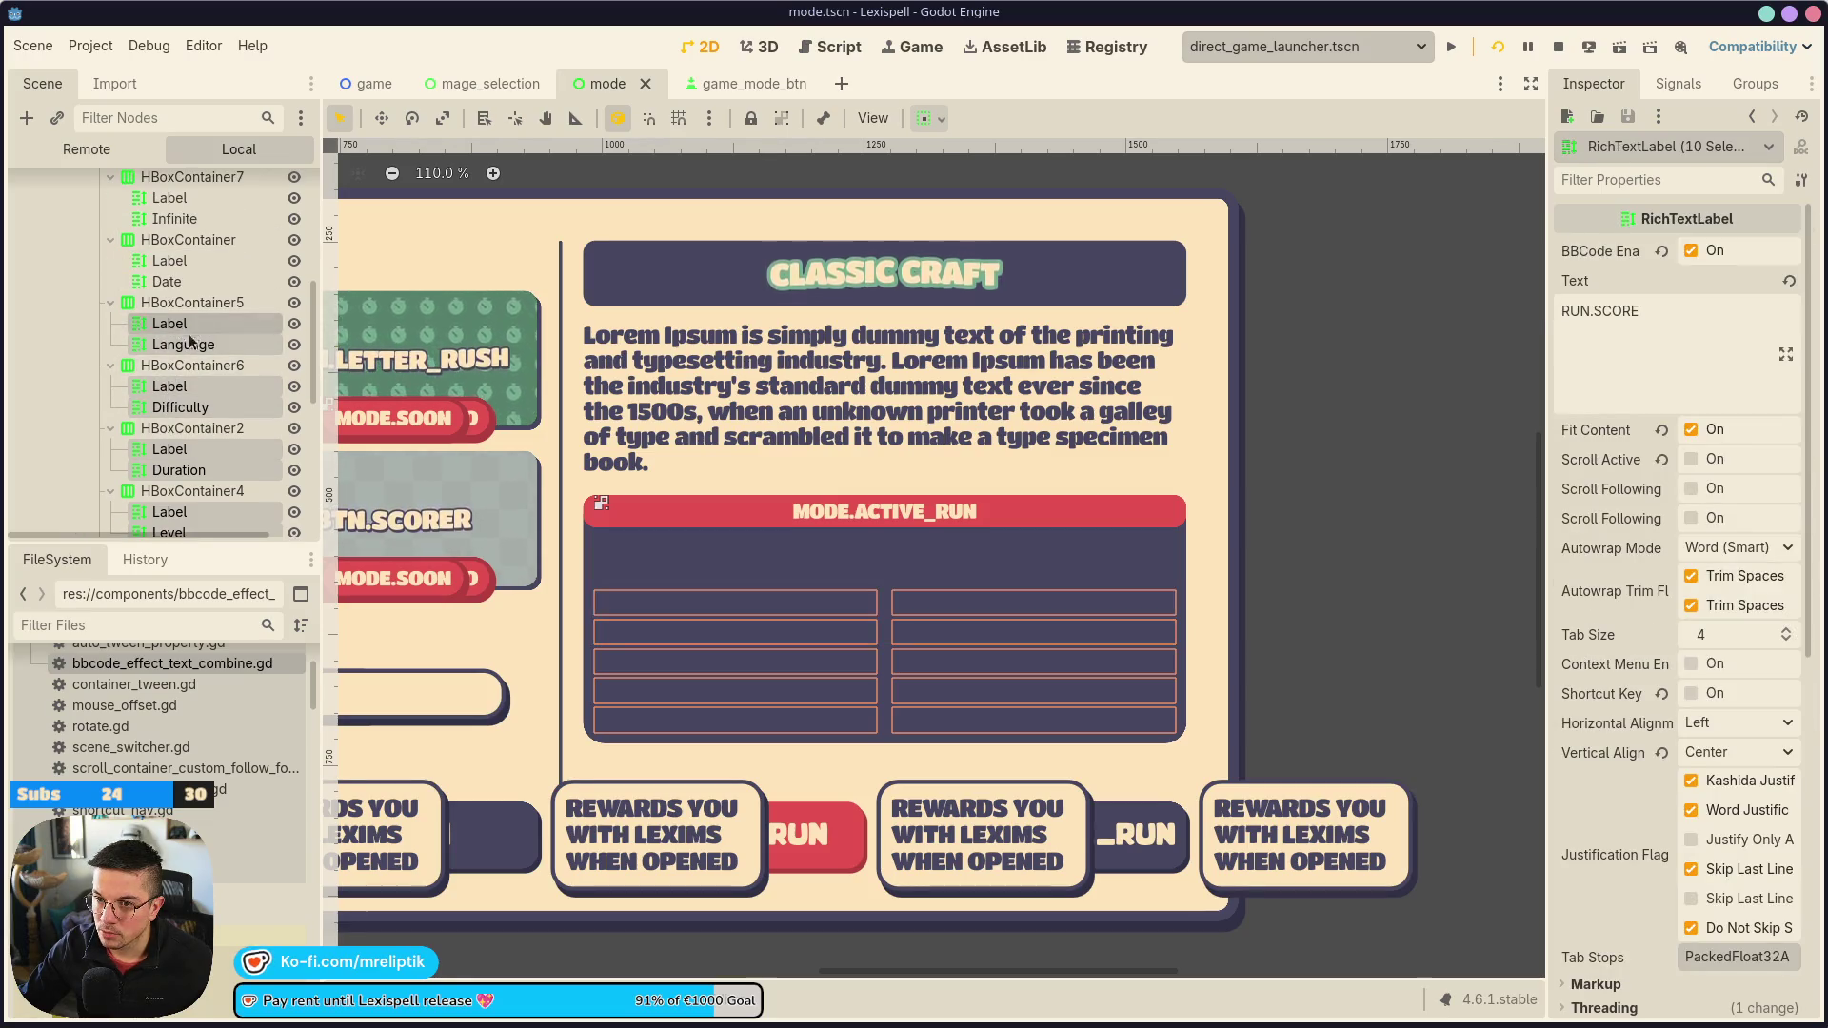
# Reselect all fourteen label and value texts, from the Infinite row through Score
pyautogui.click(189, 218)
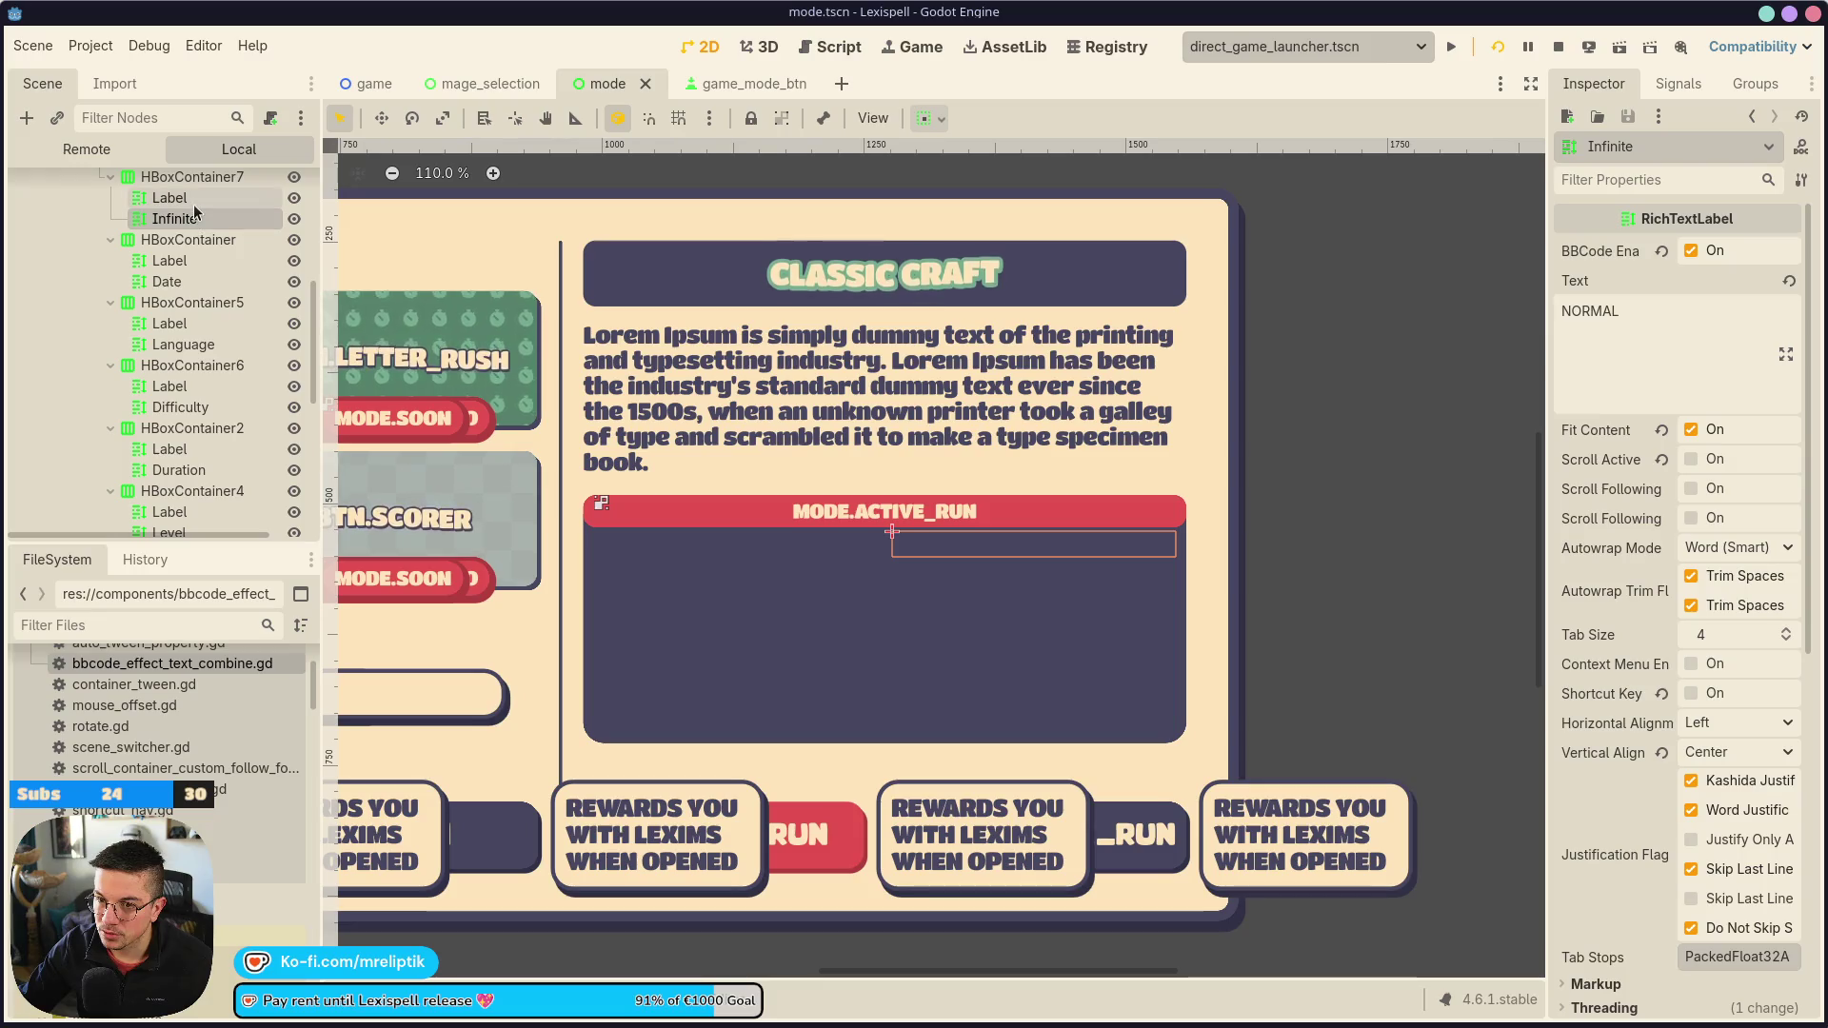
pyautogui.scroll(2, 194, 211)
pyautogui.keyDown('ctrl'); pyautogui.click(170, 282); pyautogui.keyUp('ctrl')
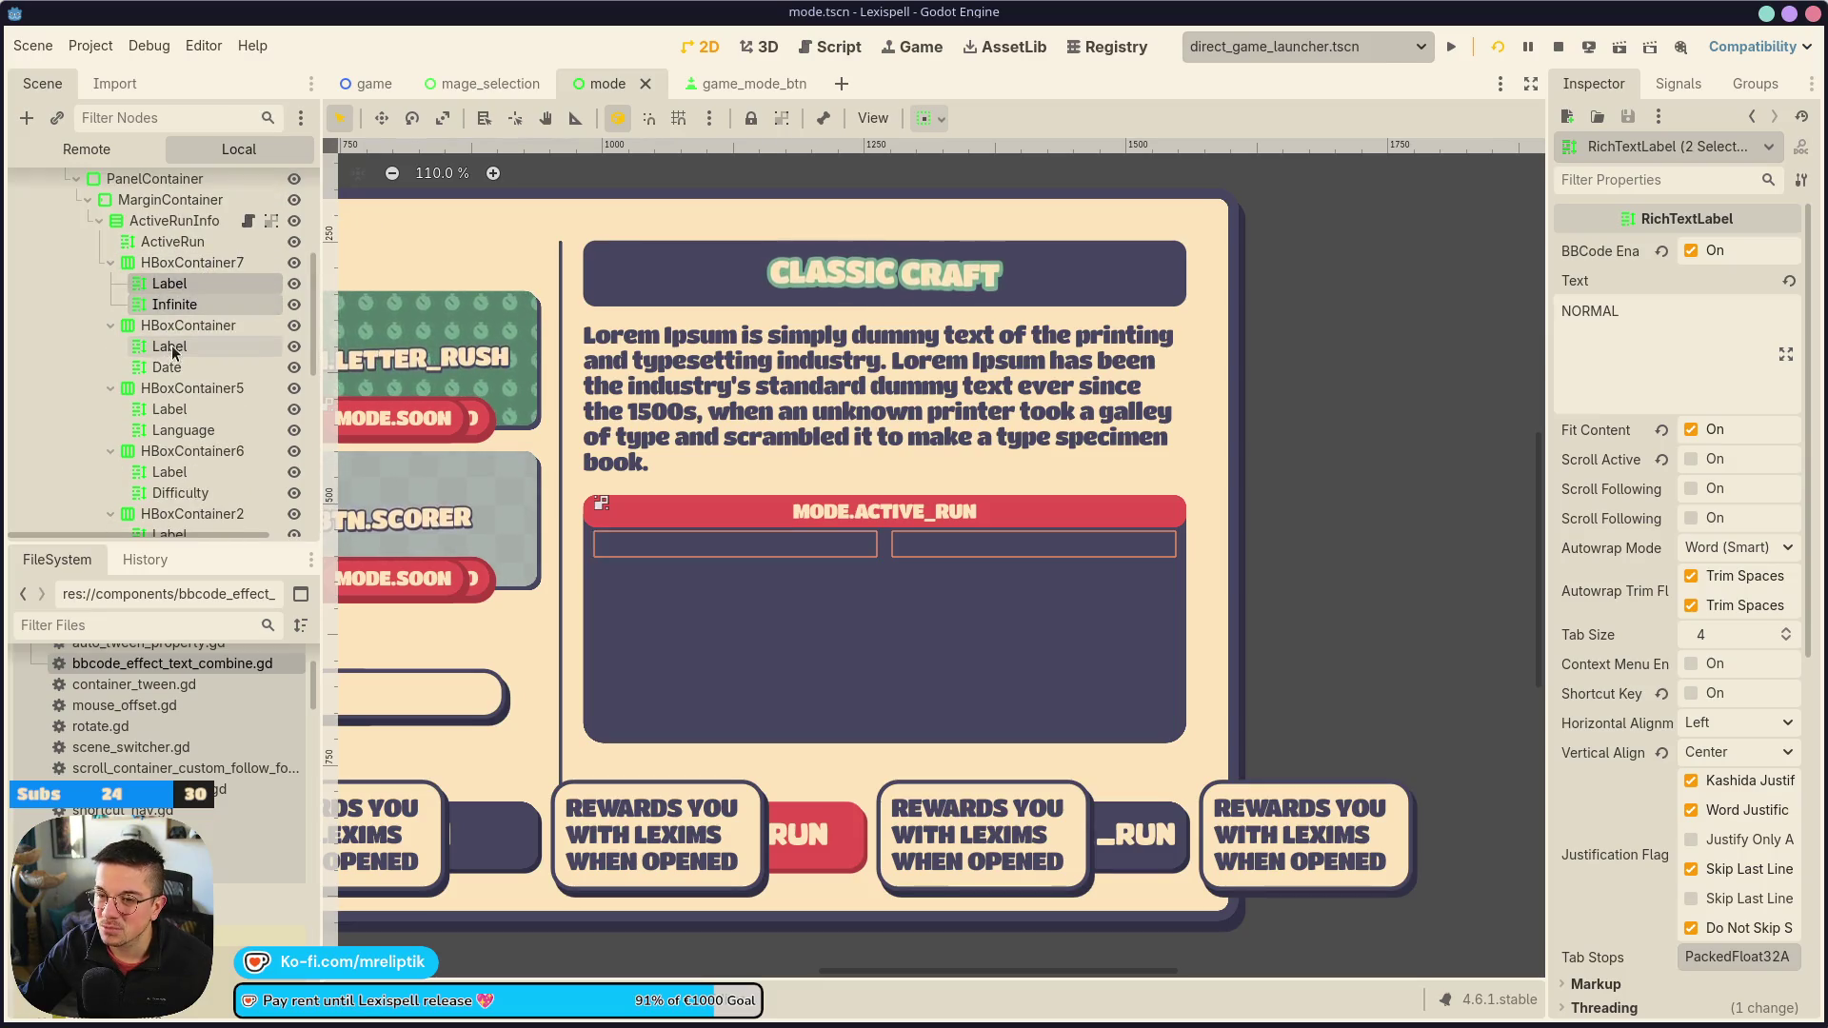
pyautogui.keyDown('ctrl'); pyautogui.click(167, 346); pyautogui.keyUp('ctrl')
pyautogui.keyDown('ctrl'); pyautogui.click(168, 366); pyautogui.keyUp('ctrl')
pyautogui.keyDown('ctrl'); pyautogui.click(183, 429); pyautogui.keyUp('ctrl')
pyautogui.keyDown('ctrl'); pyautogui.click(169, 408); pyautogui.keyUp('ctrl')
pyautogui.scroll(-2, 179, 431)
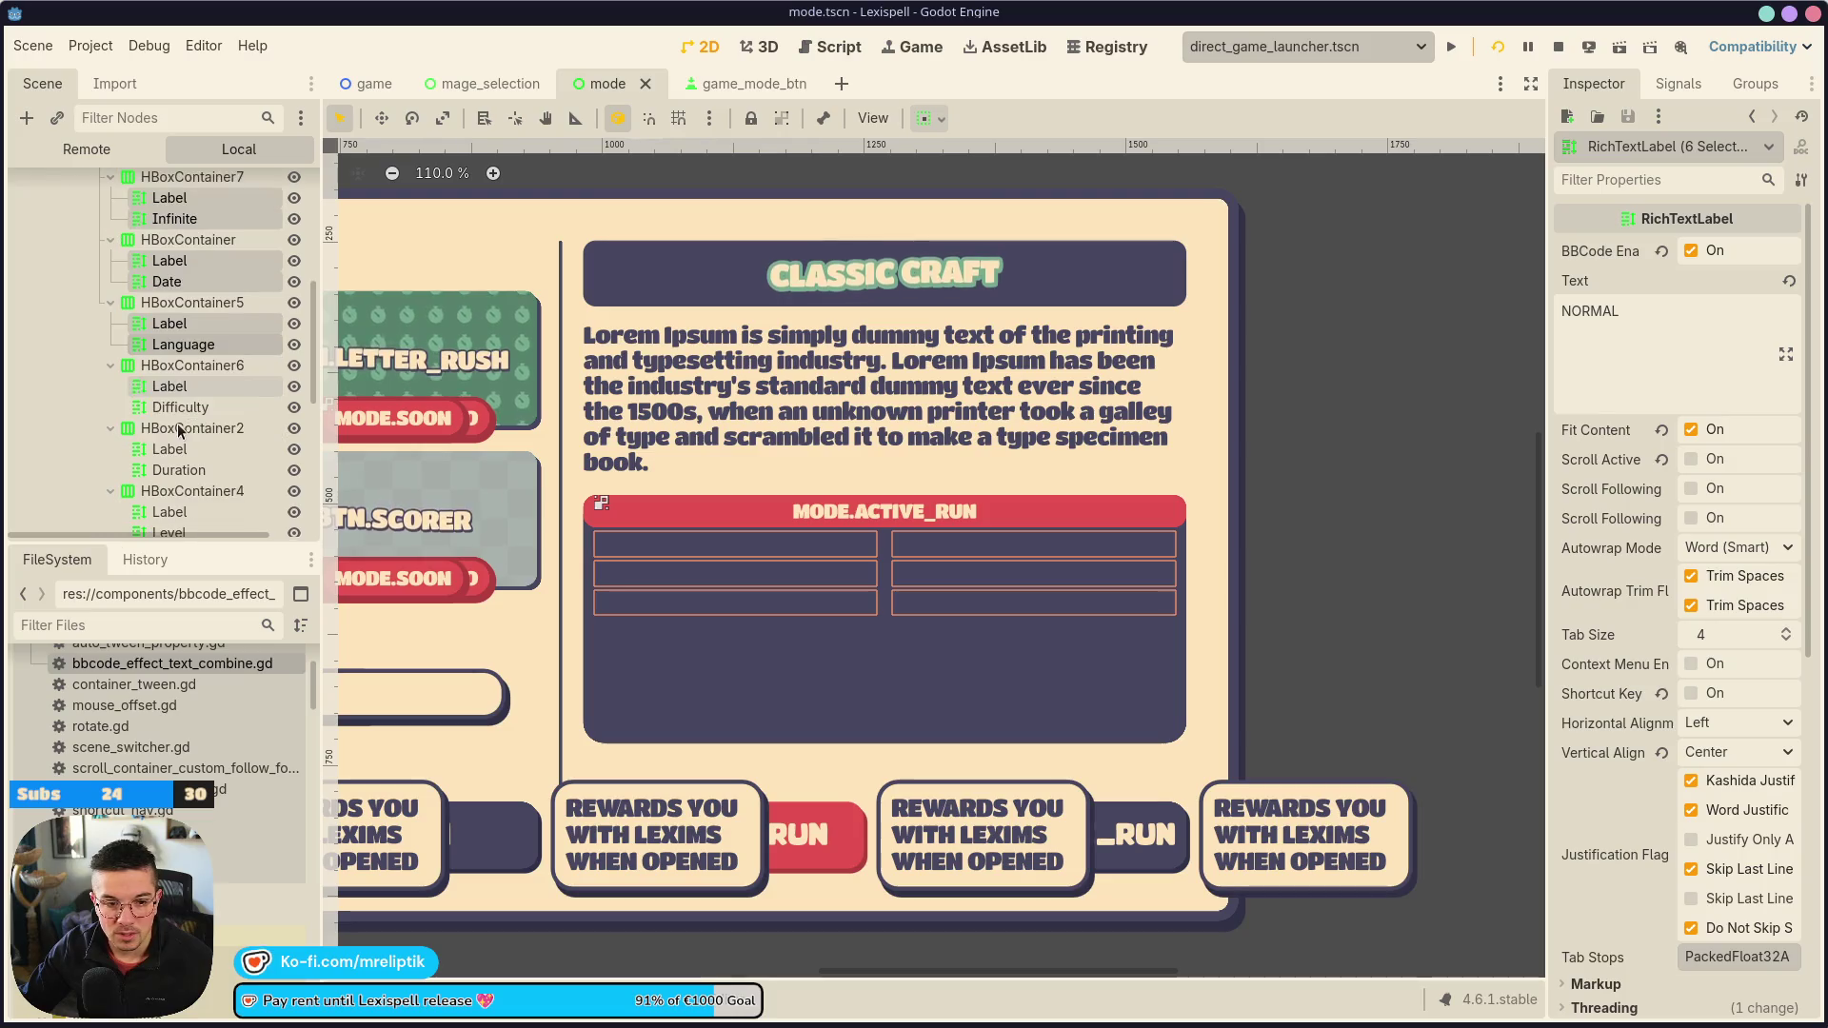
pyautogui.keyDown('ctrl'); pyautogui.click(181, 388); pyautogui.keyUp('ctrl')
pyautogui.keyDown('ctrl'); pyautogui.click(180, 407); pyautogui.keyUp('ctrl')
pyautogui.keyDown('ctrl'); pyautogui.click(170, 450); pyautogui.keyUp('ctrl')
pyautogui.keyDown('ctrl'); pyautogui.click(179, 471); pyautogui.keyUp('ctrl')
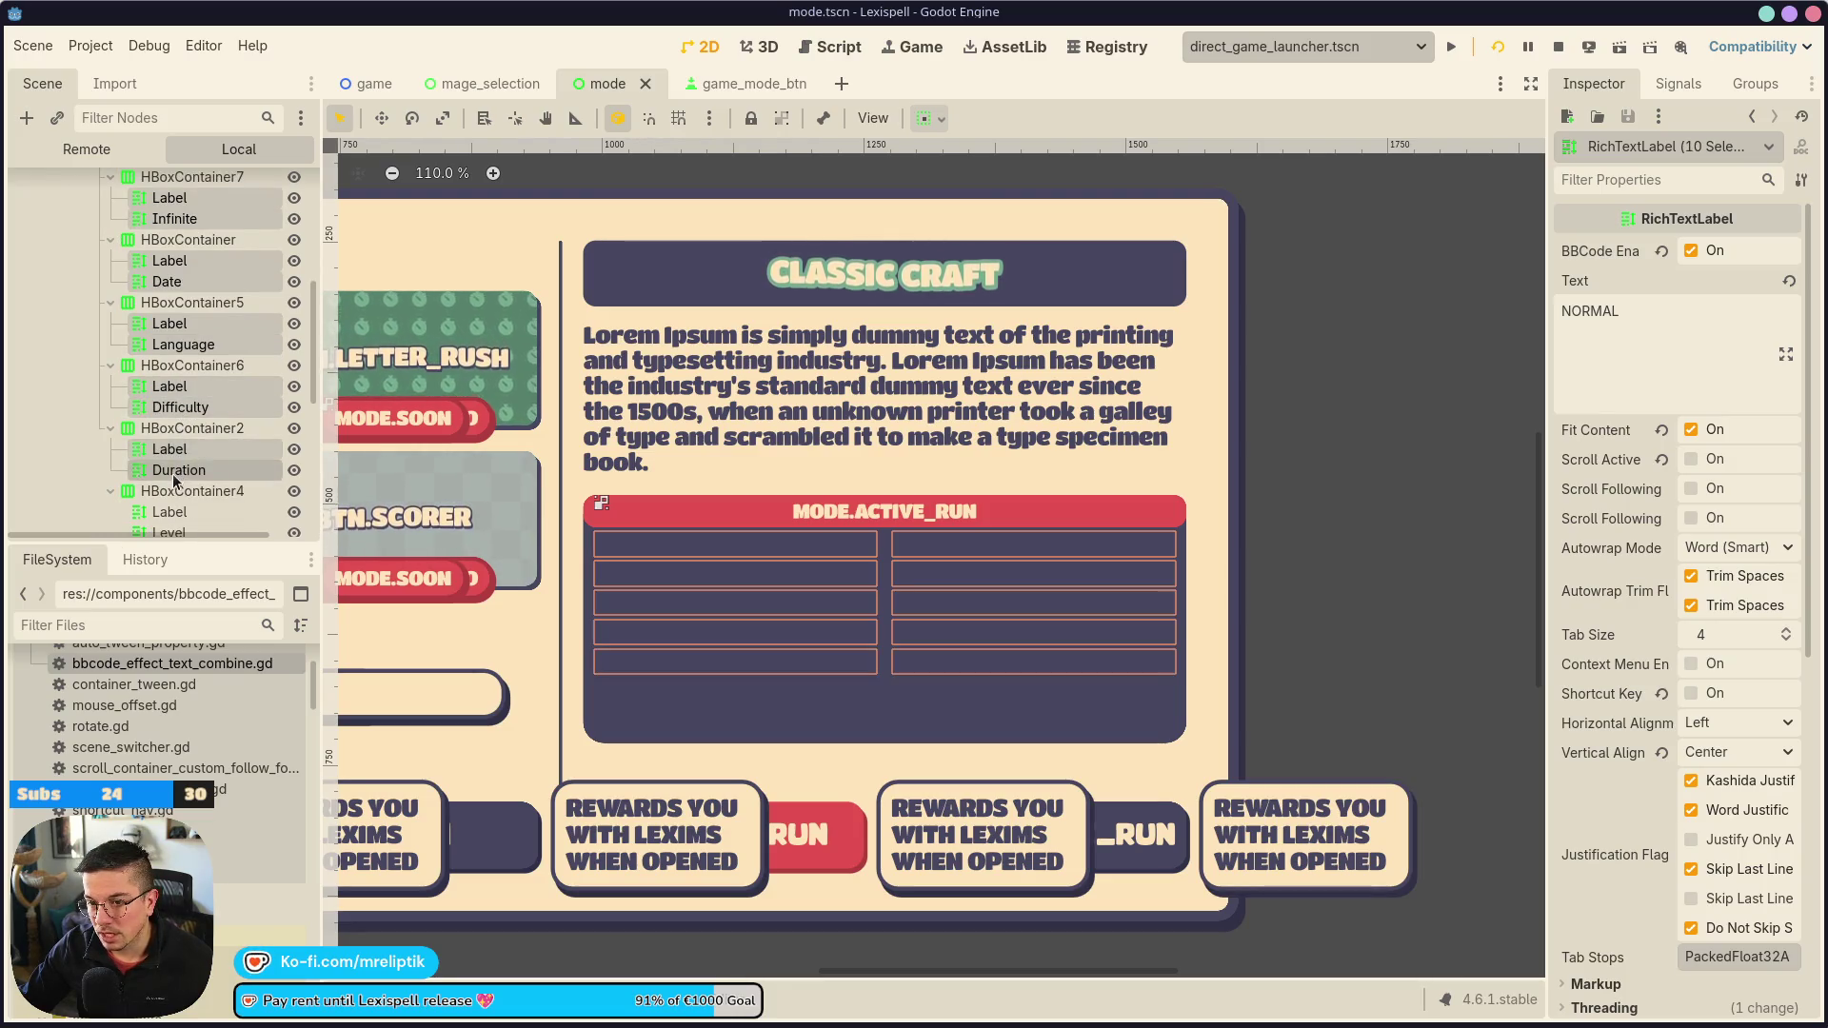
pyautogui.scroll(-1, 178, 457)
pyautogui.keyDown('ctrl'); pyautogui.click(169, 468); pyautogui.keyUp('ctrl')
pyautogui.keyDown('ctrl'); pyautogui.click(169, 490); pyautogui.keyUp('ctrl')
pyautogui.scroll(-2, 176, 467)
pyautogui.keyDown('ctrl'); pyautogui.click(171, 446); pyautogui.keyUp('ctrl')
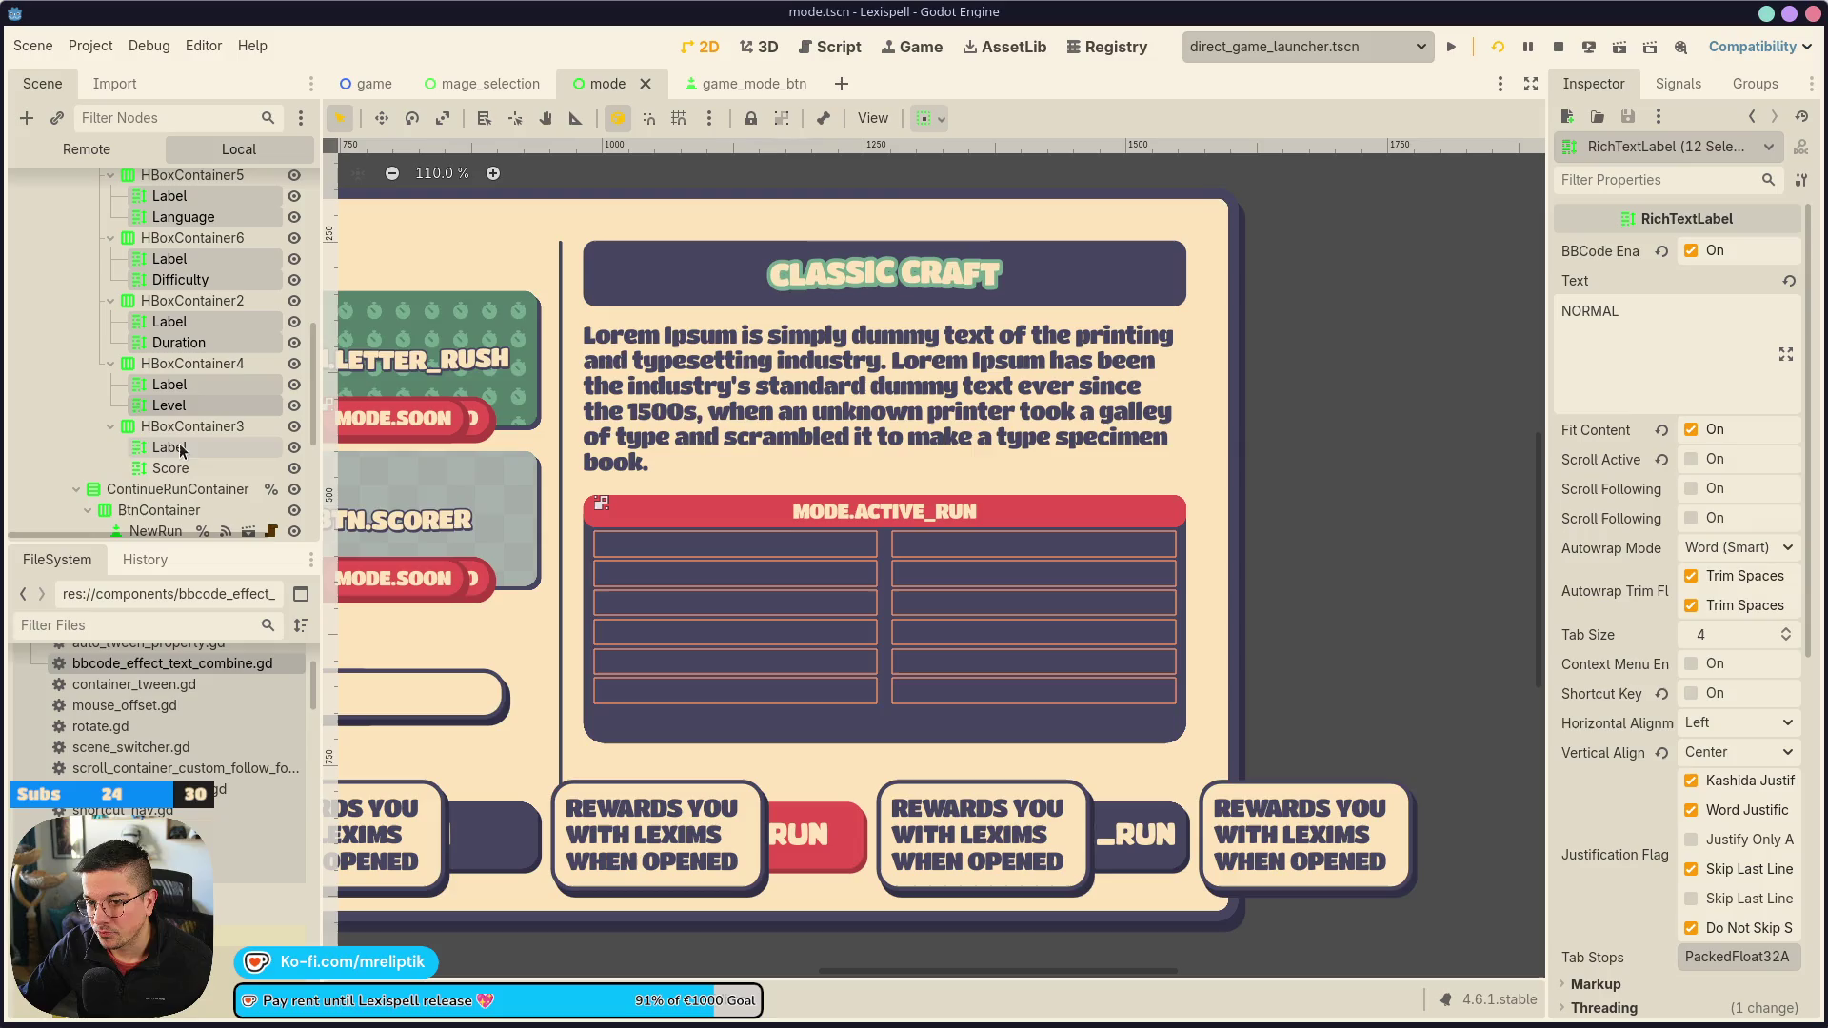
pyautogui.keyDown('ctrl'); pyautogui.click(171, 467); pyautogui.keyUp('ctrl')
pyautogui.scroll(-5, 1596, 724)
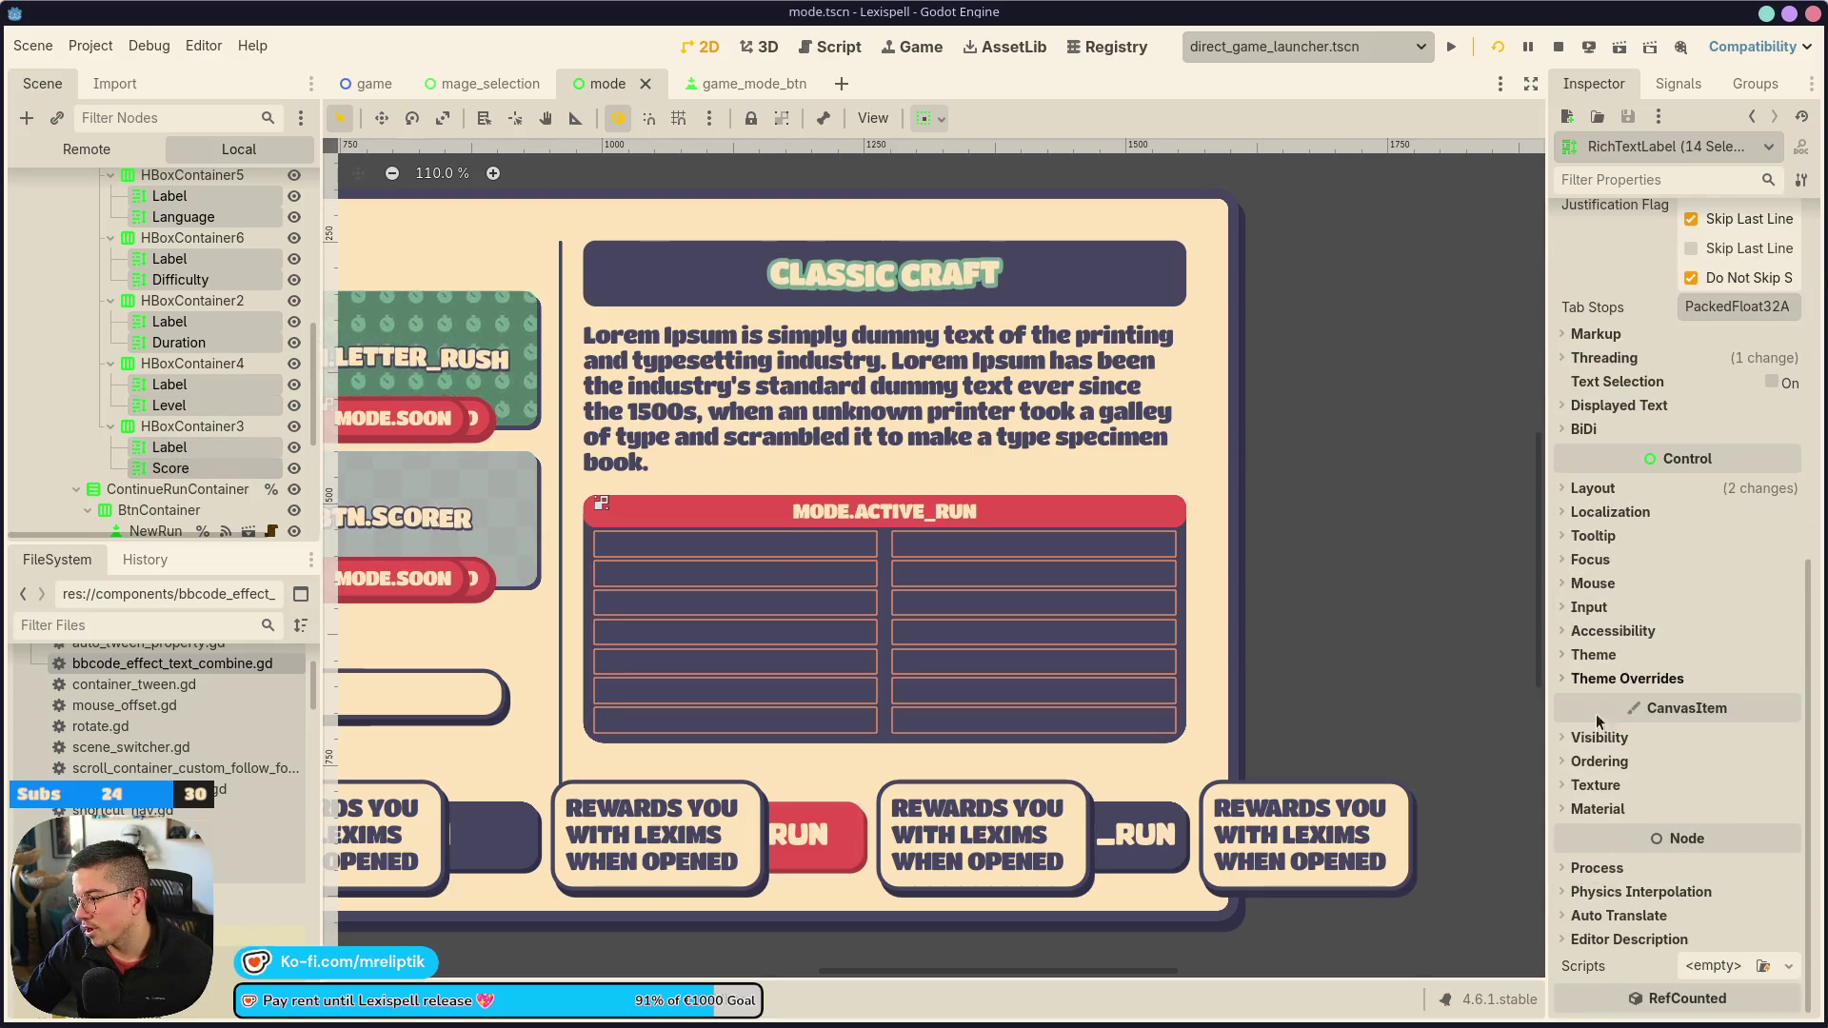
# Set the selected texts' Default Color theme override to the cream swatch
pyautogui.click(1591, 489)
pyautogui.click(1592, 490)
pyautogui.click(1593, 680)
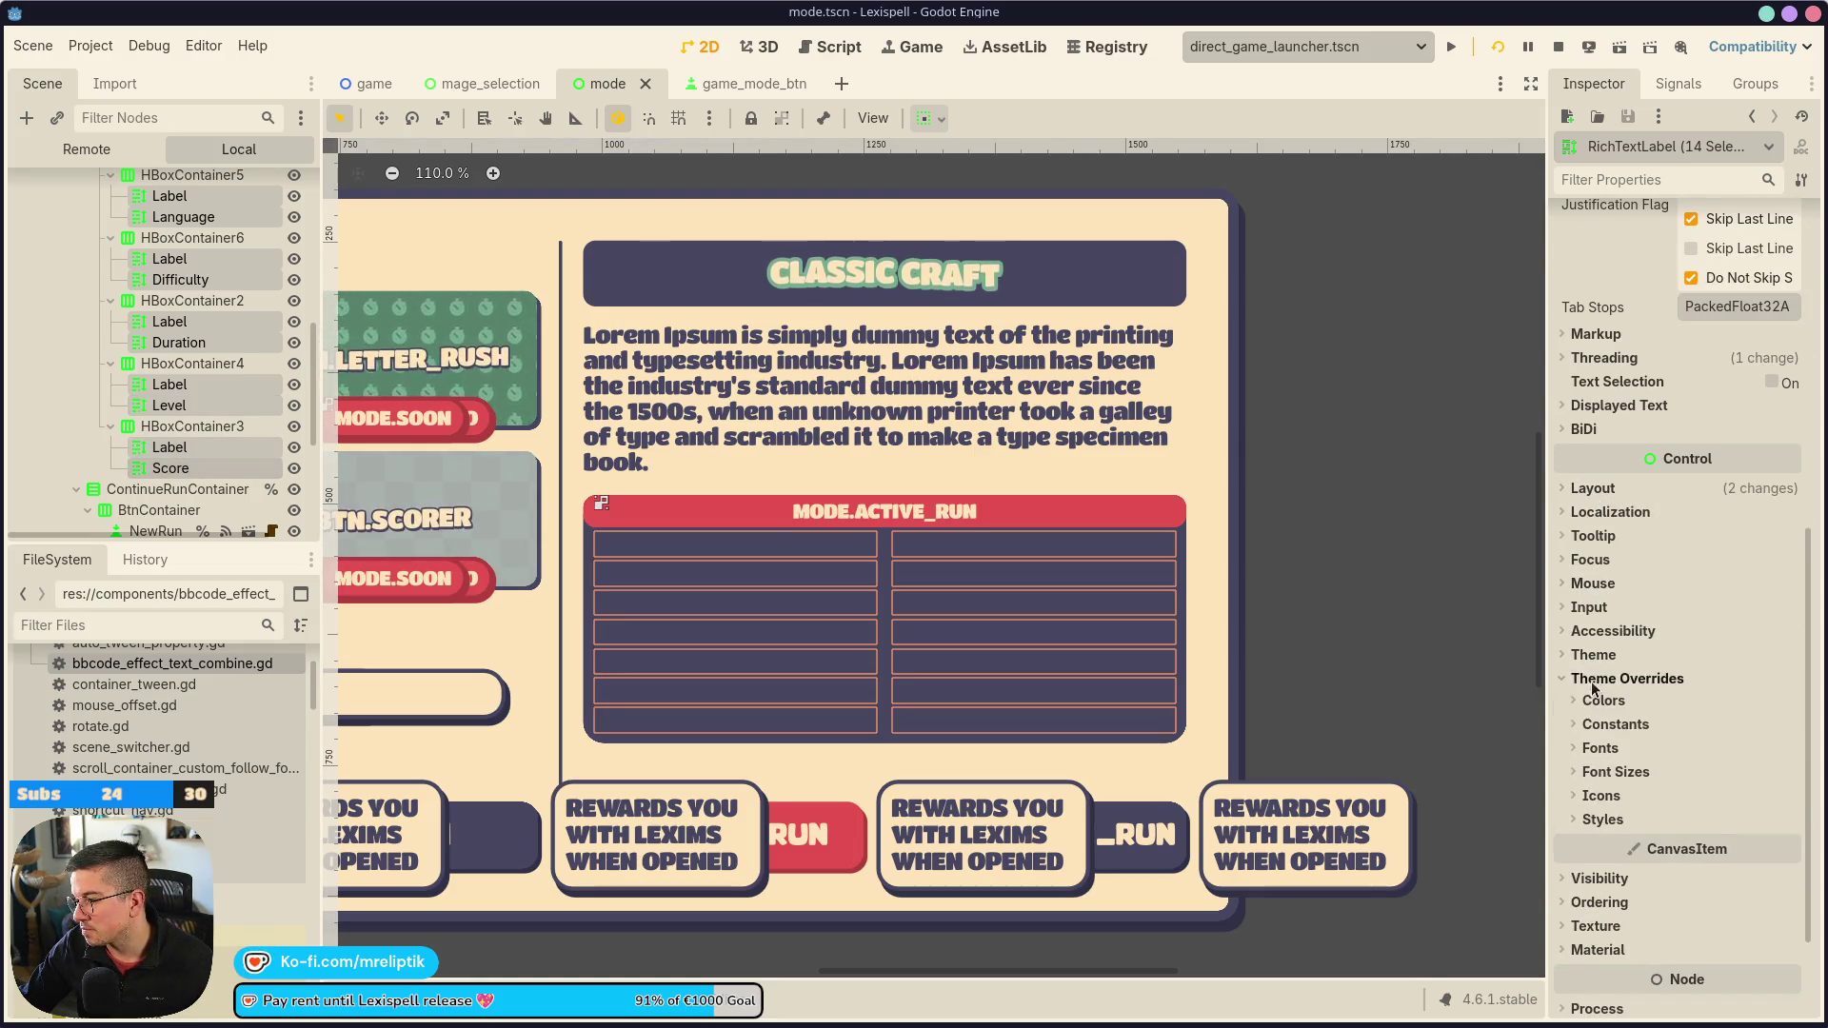
pyautogui.click(1603, 701)
pyautogui.click(1744, 724)
pyautogui.click(1593, 647)
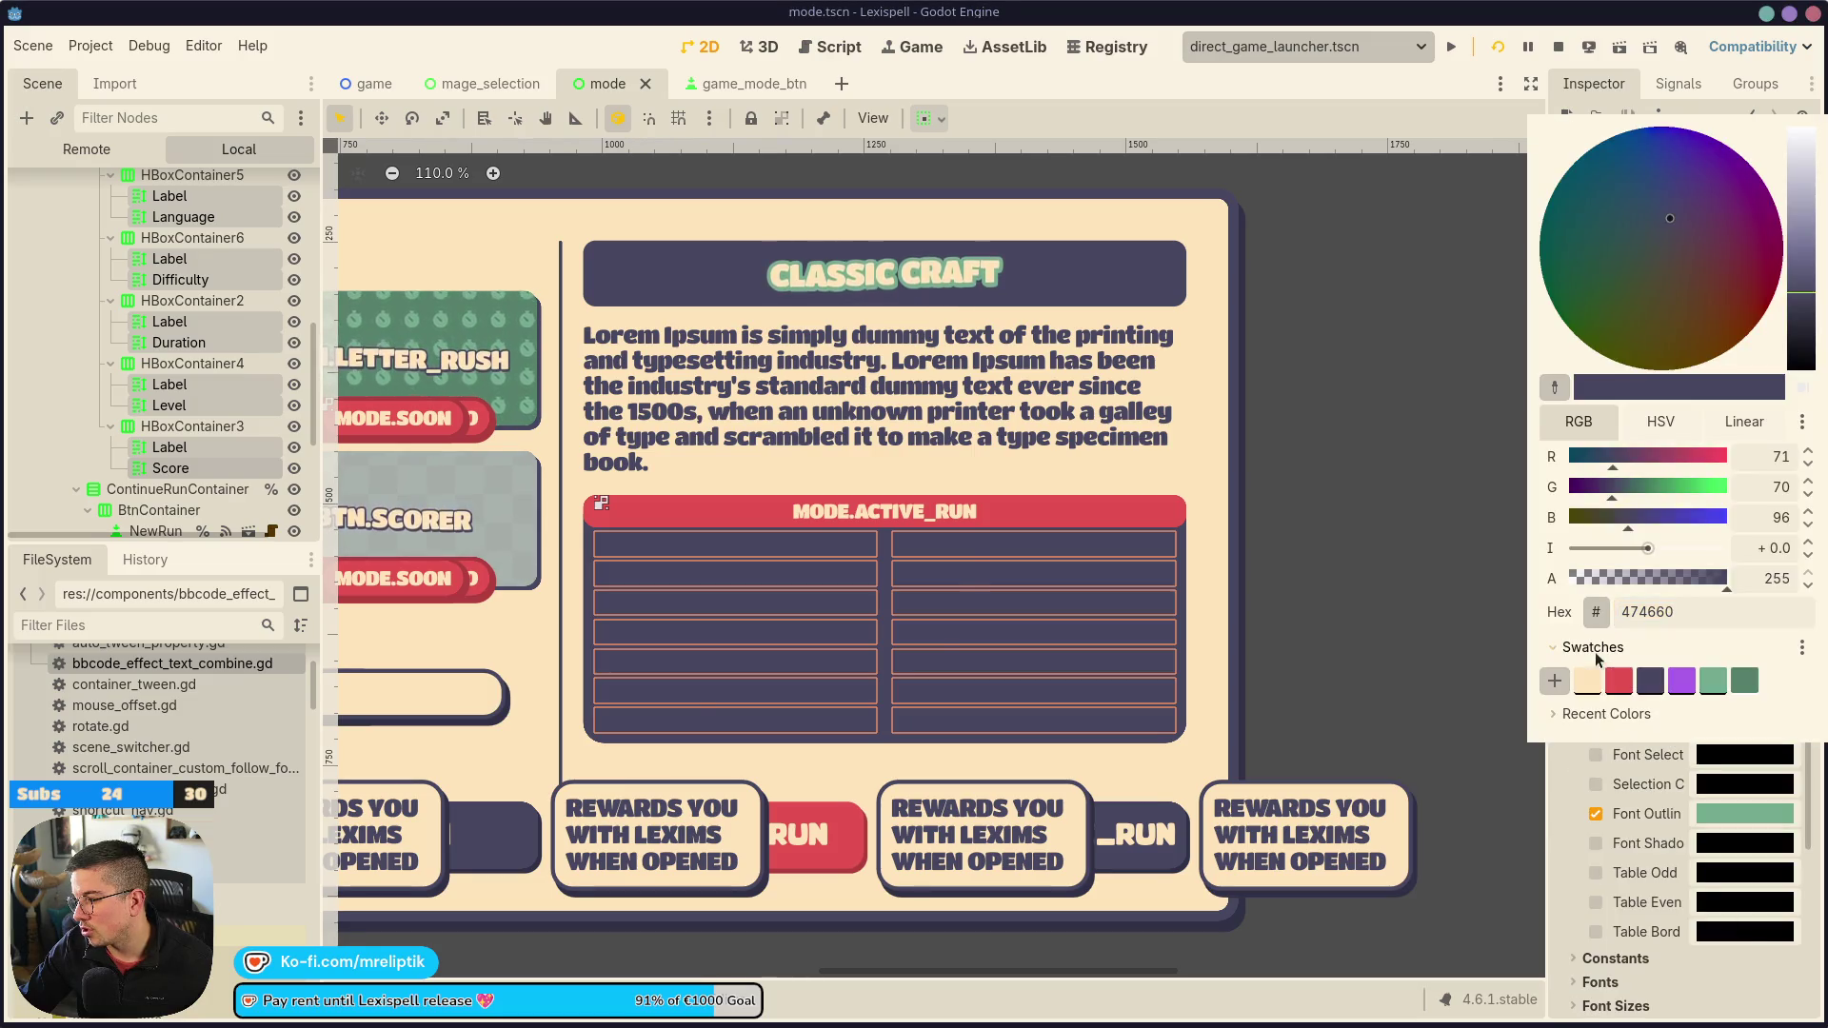
pyautogui.click(1587, 679)
pyautogui.click(1235, 466)
pyautogui.scroll(-5, 1236, 466)
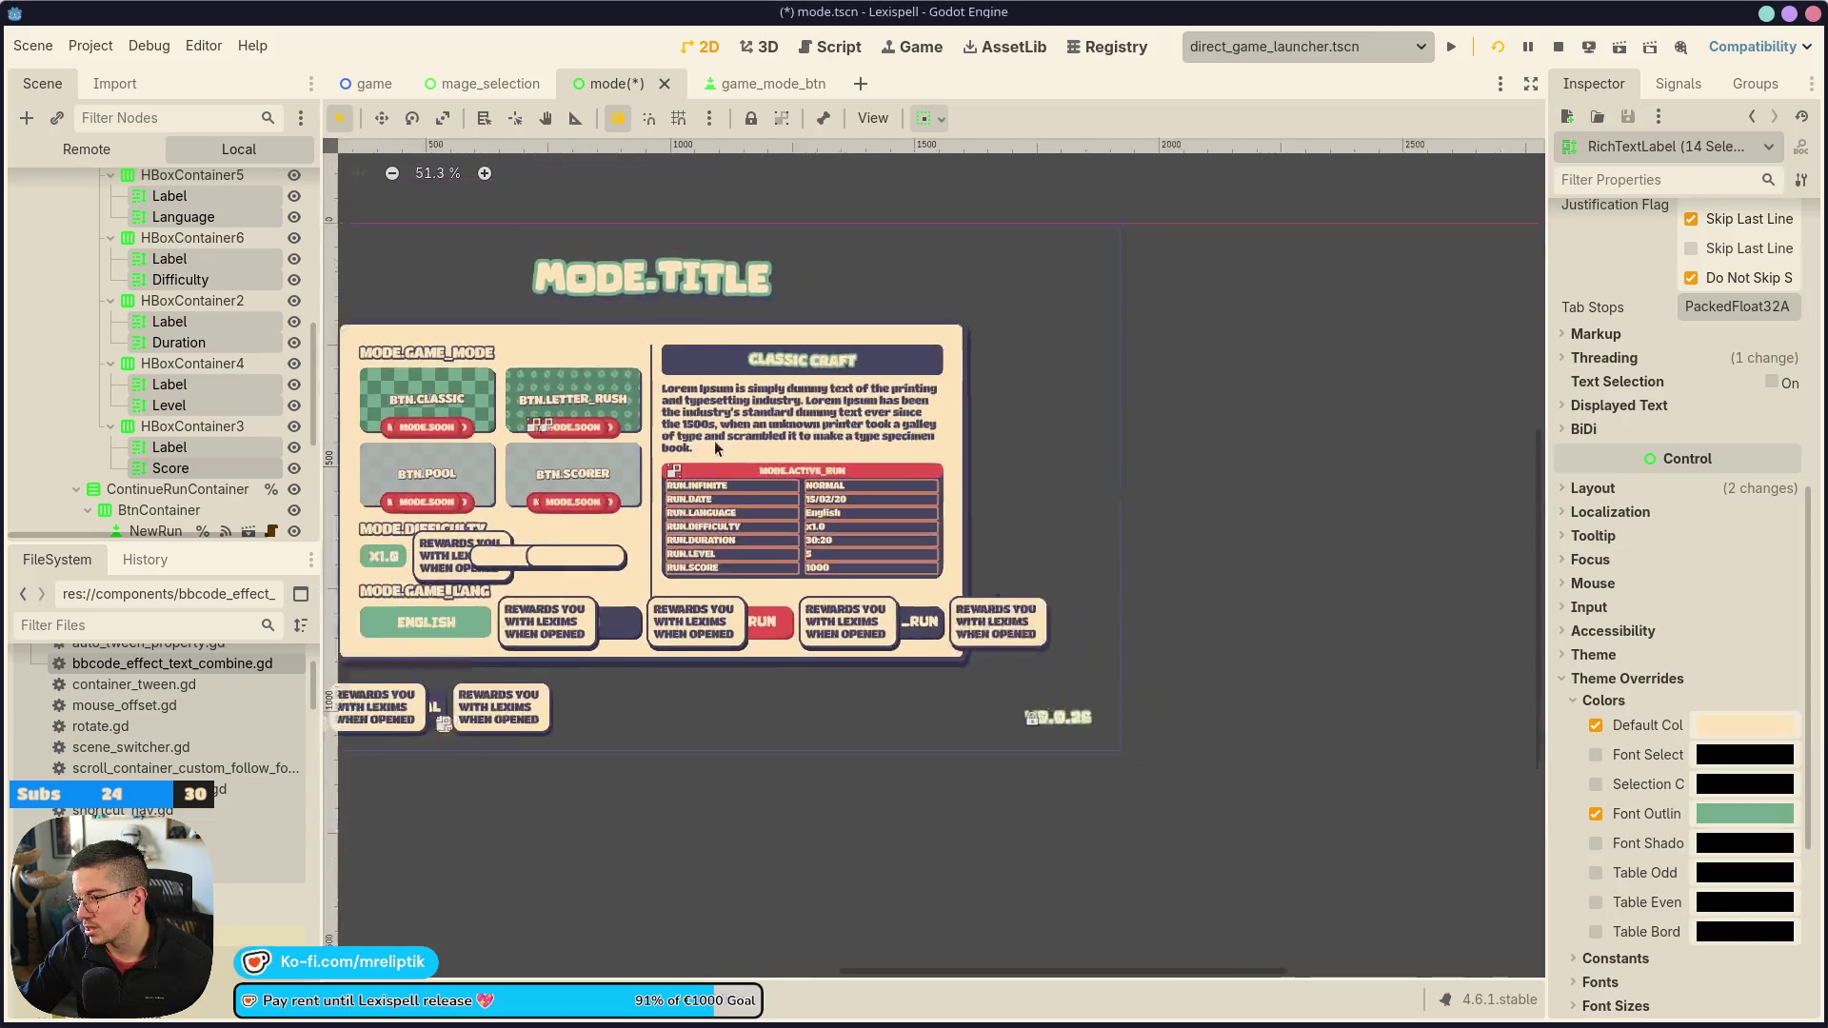
# Select the ActiveRun header node to reach its StyleBox settings
pyautogui.click(1263, 424)
pyautogui.scroll(3, 816, 494)
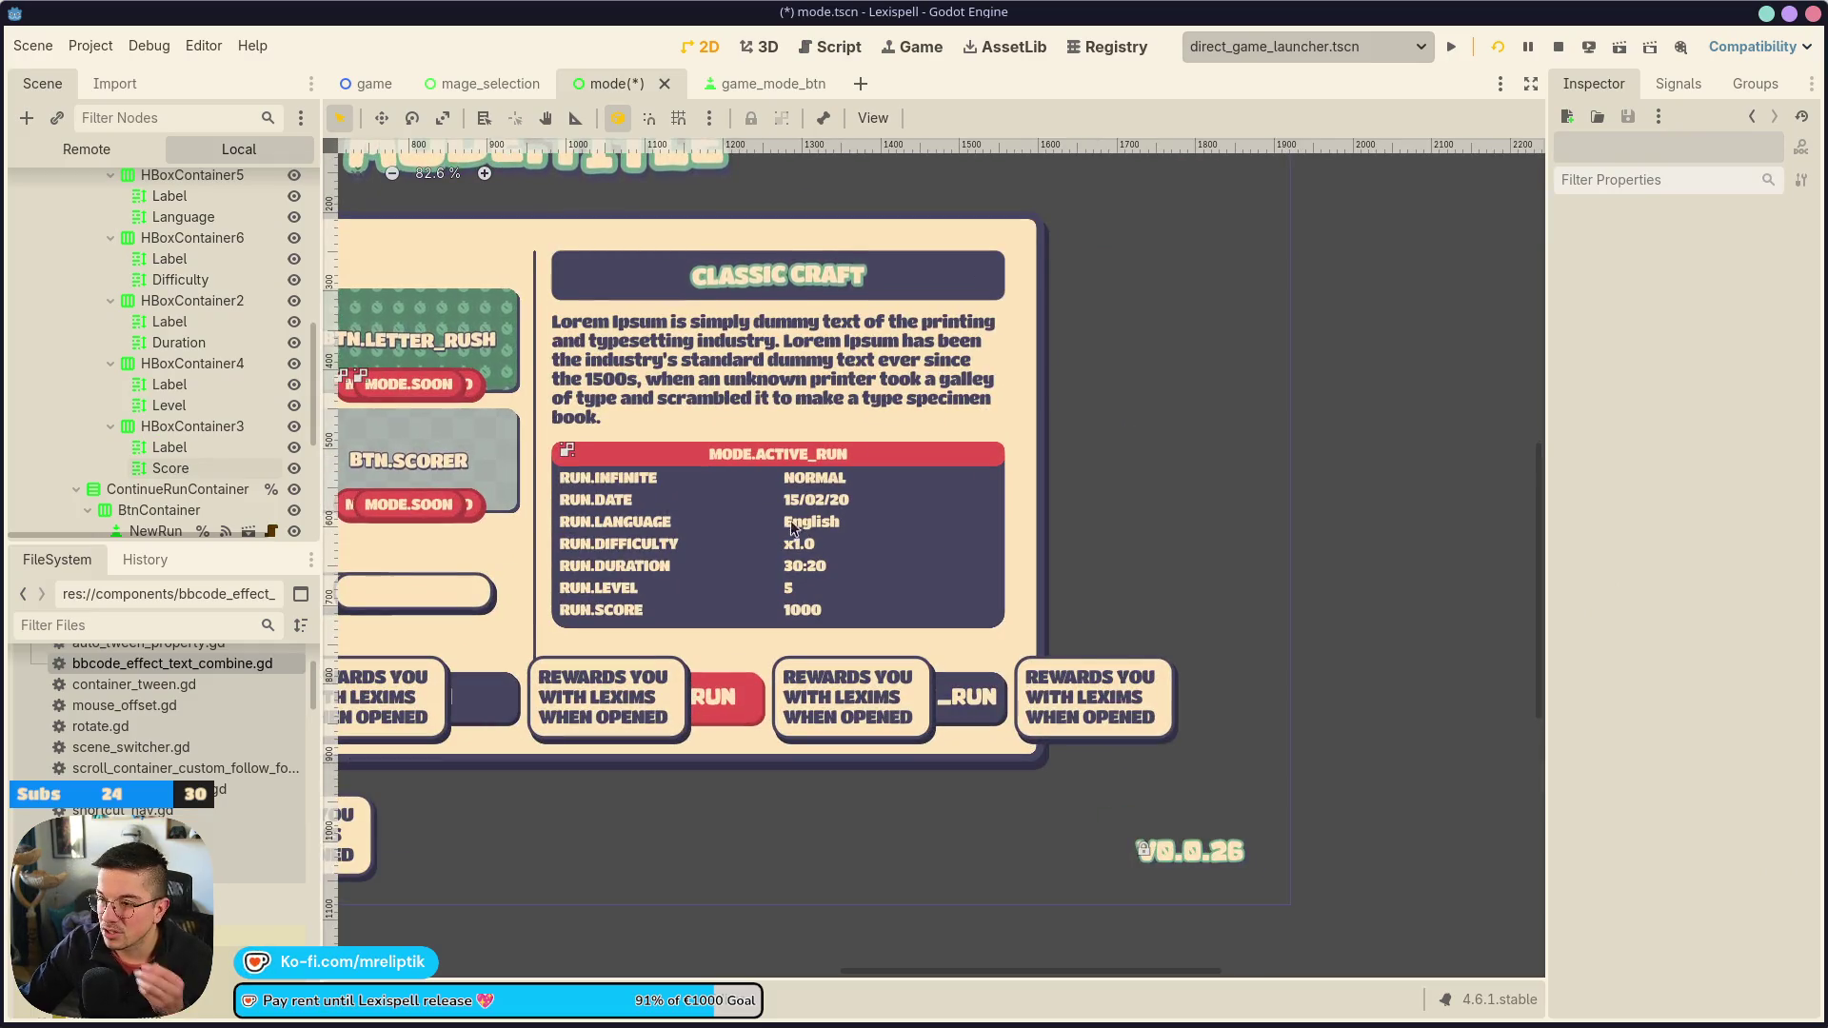
pyautogui.click(714, 455)
pyautogui.scroll(2, 735, 458)
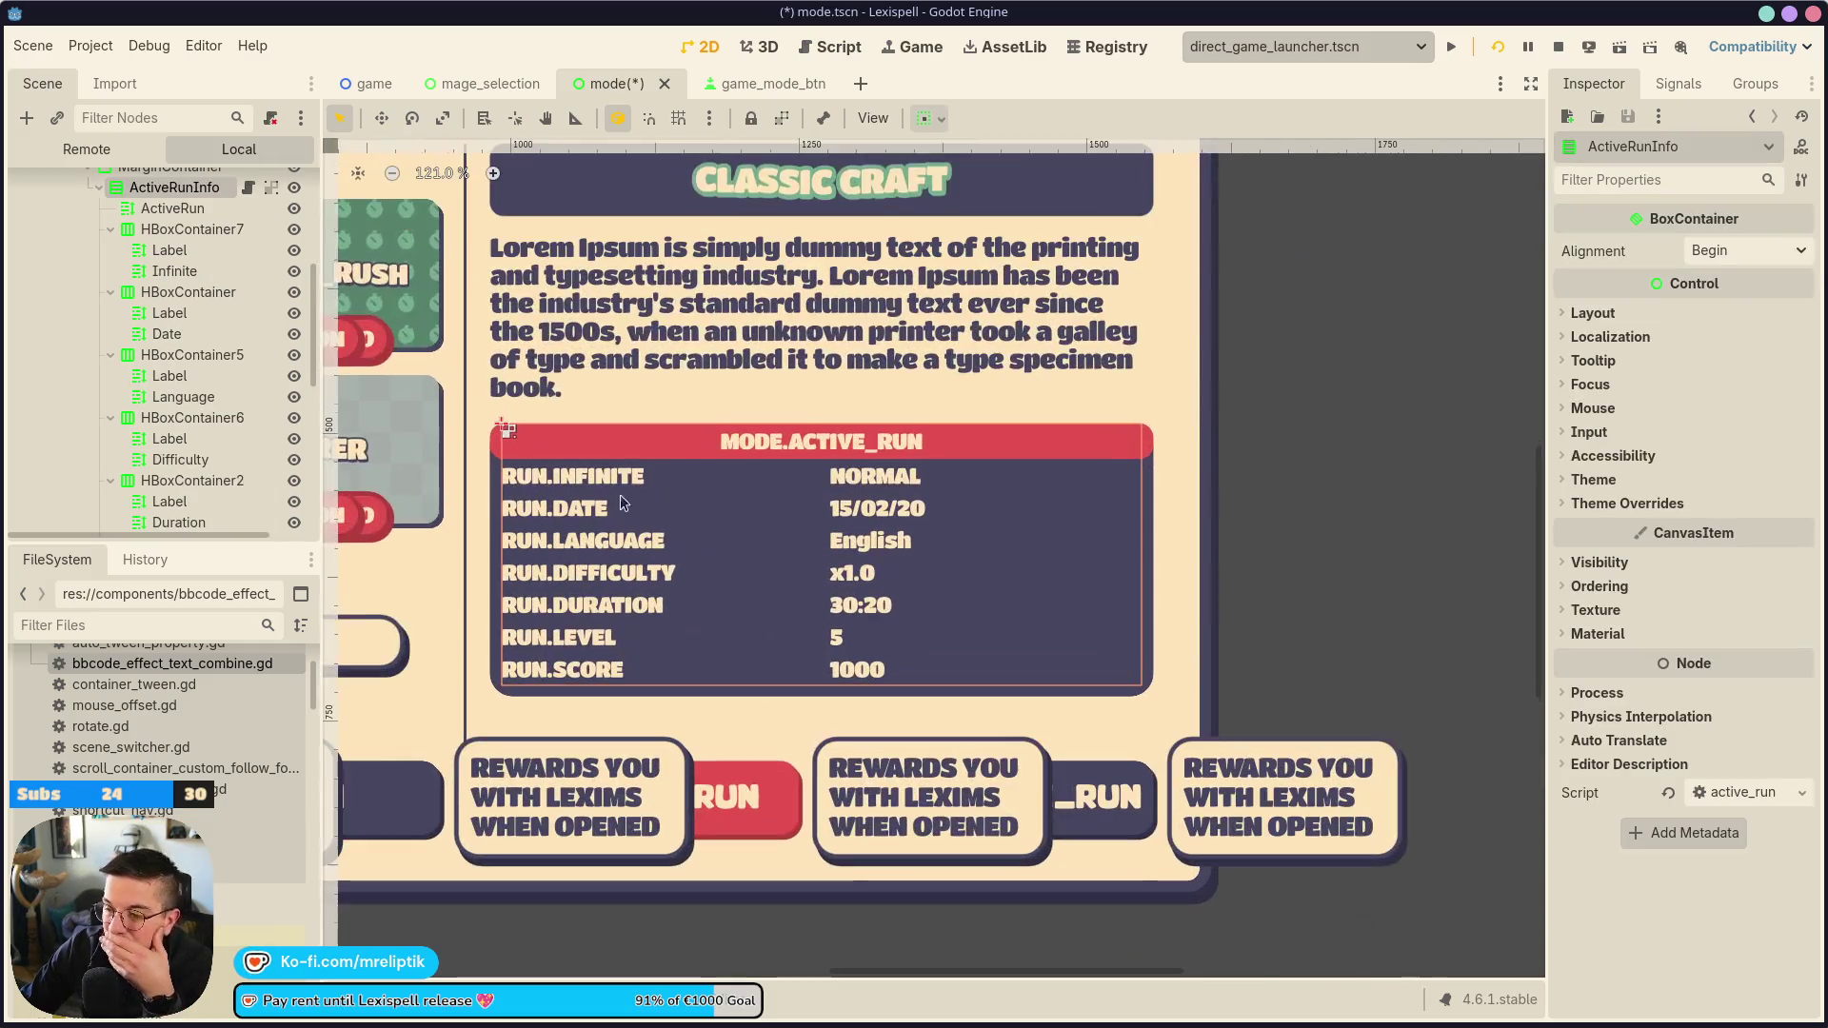
pyautogui.scroll(5, 166, 406)
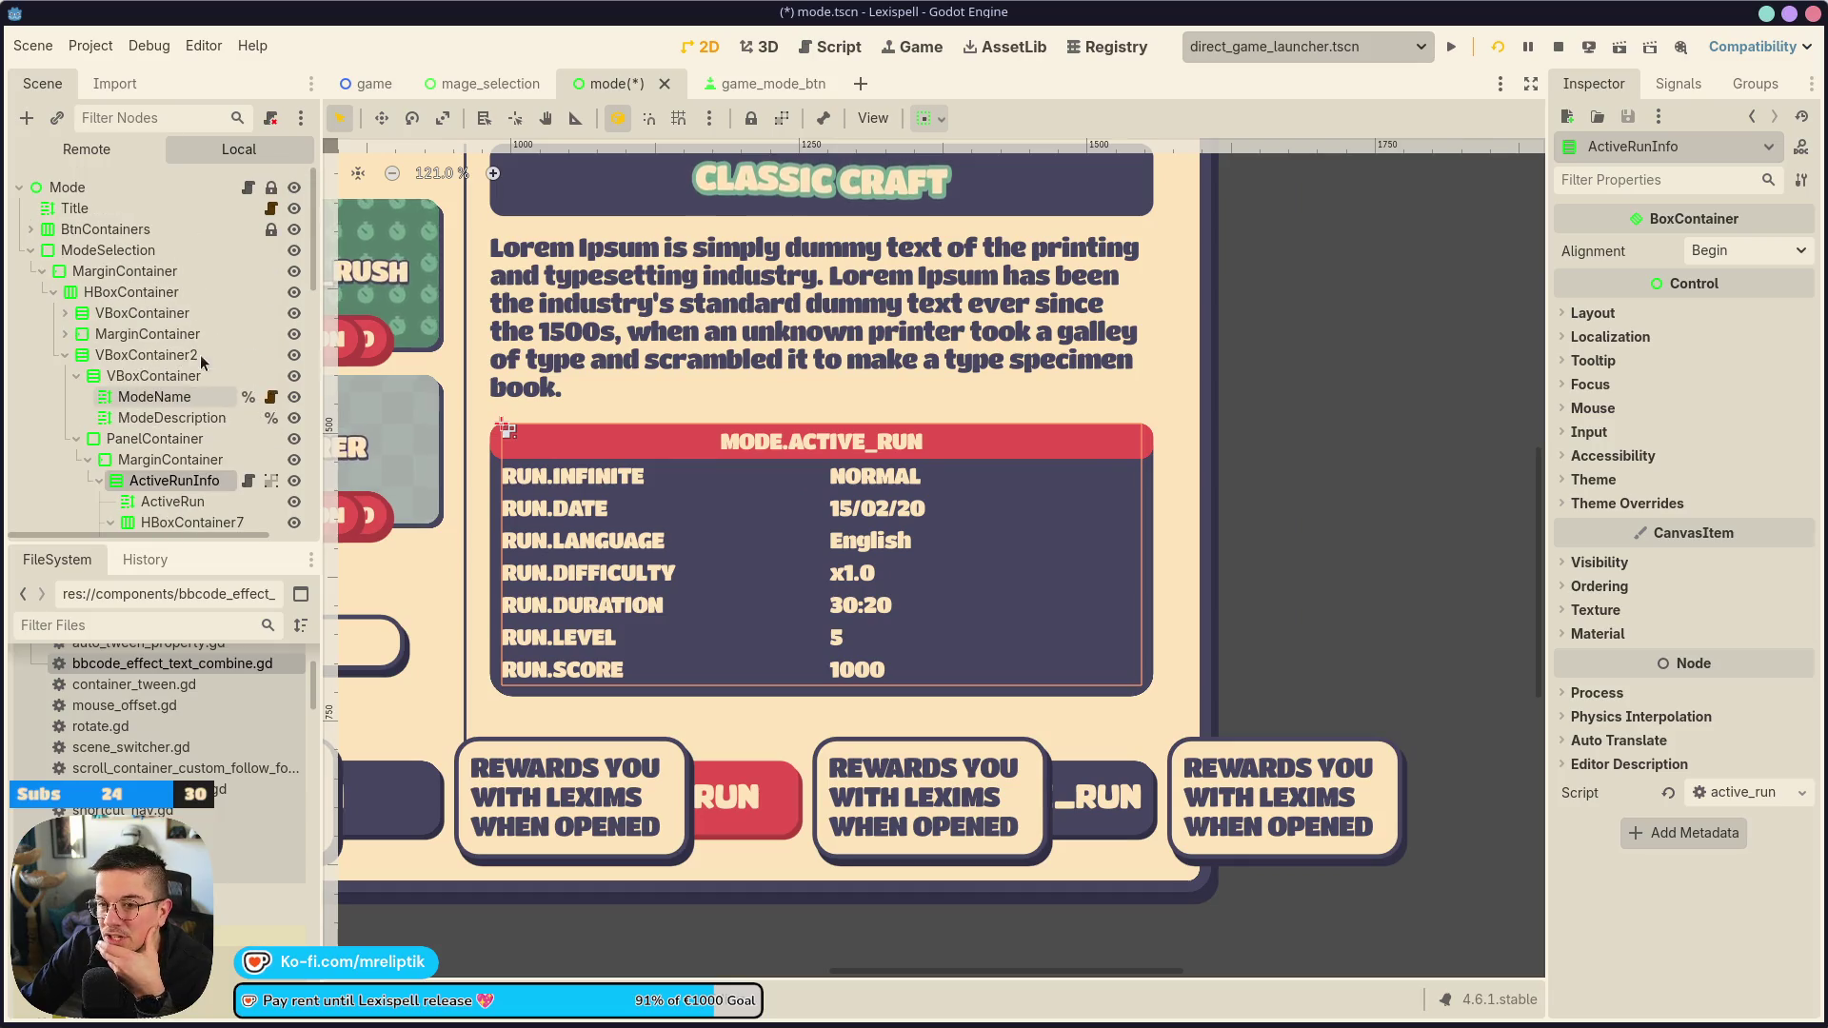
pyautogui.click(174, 486)
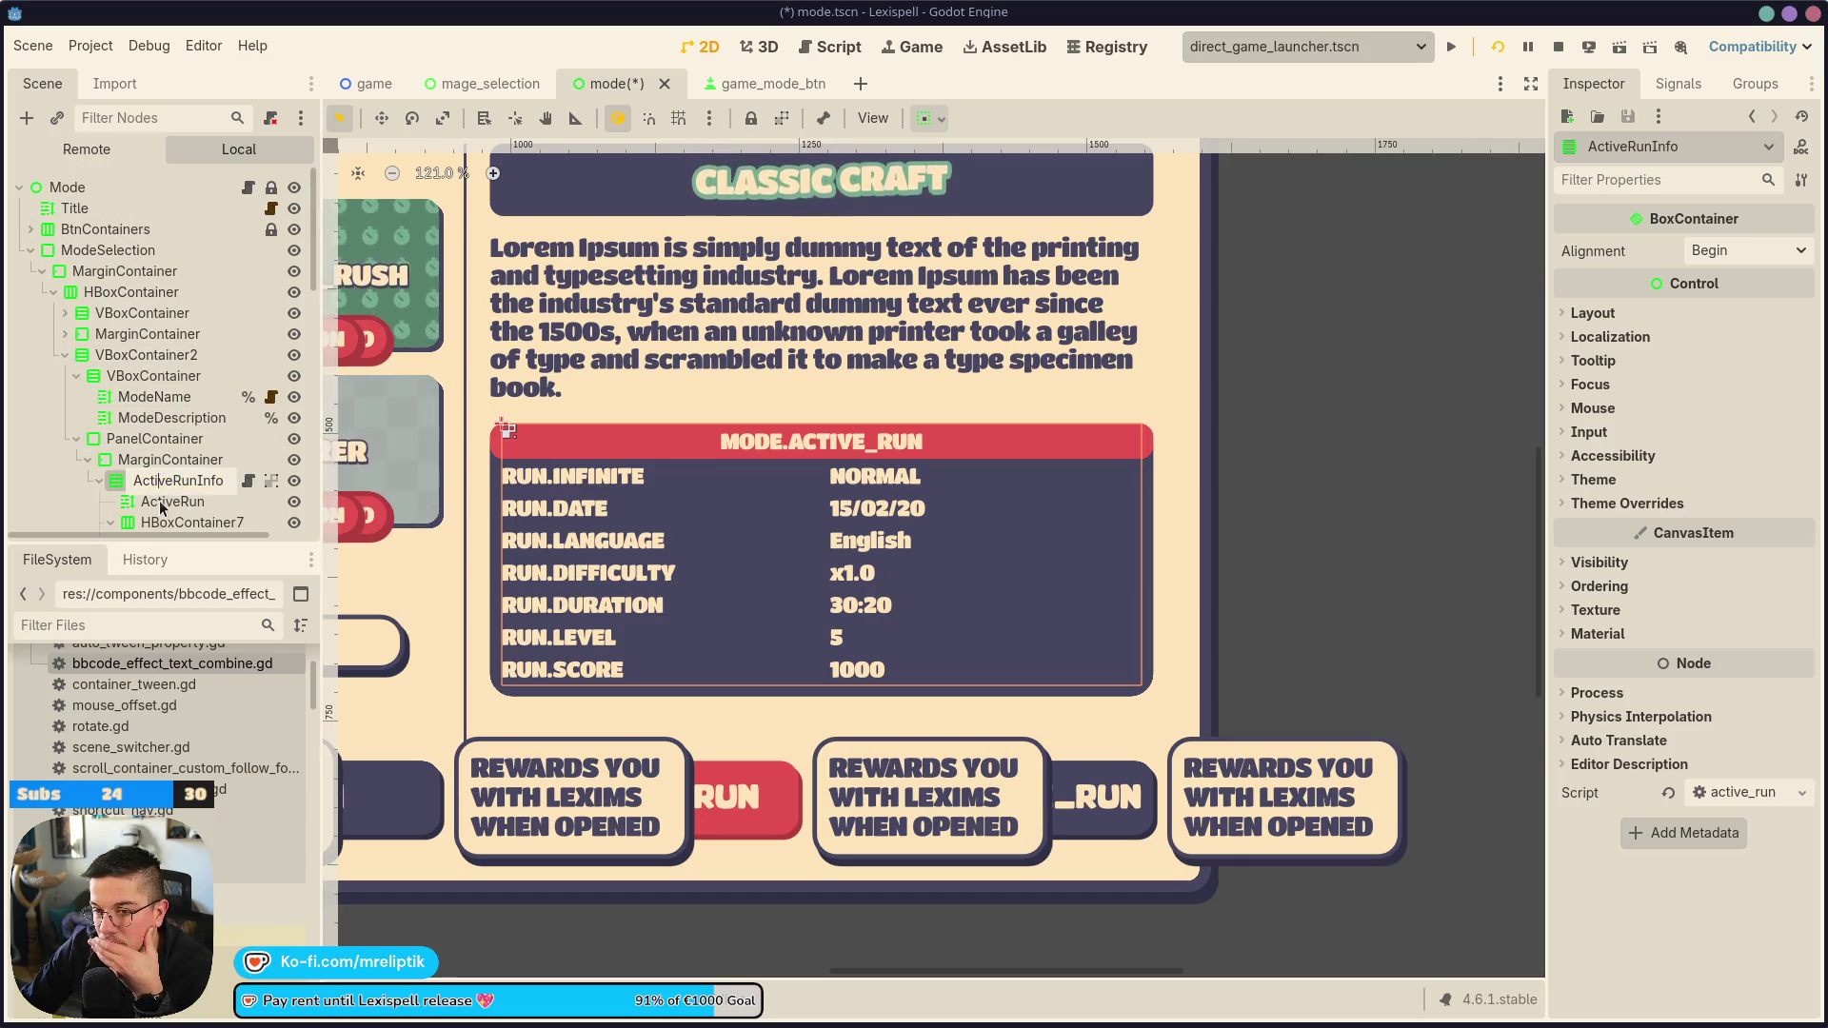
pyautogui.click(167, 460)
pyautogui.scroll(-1, 170, 466)
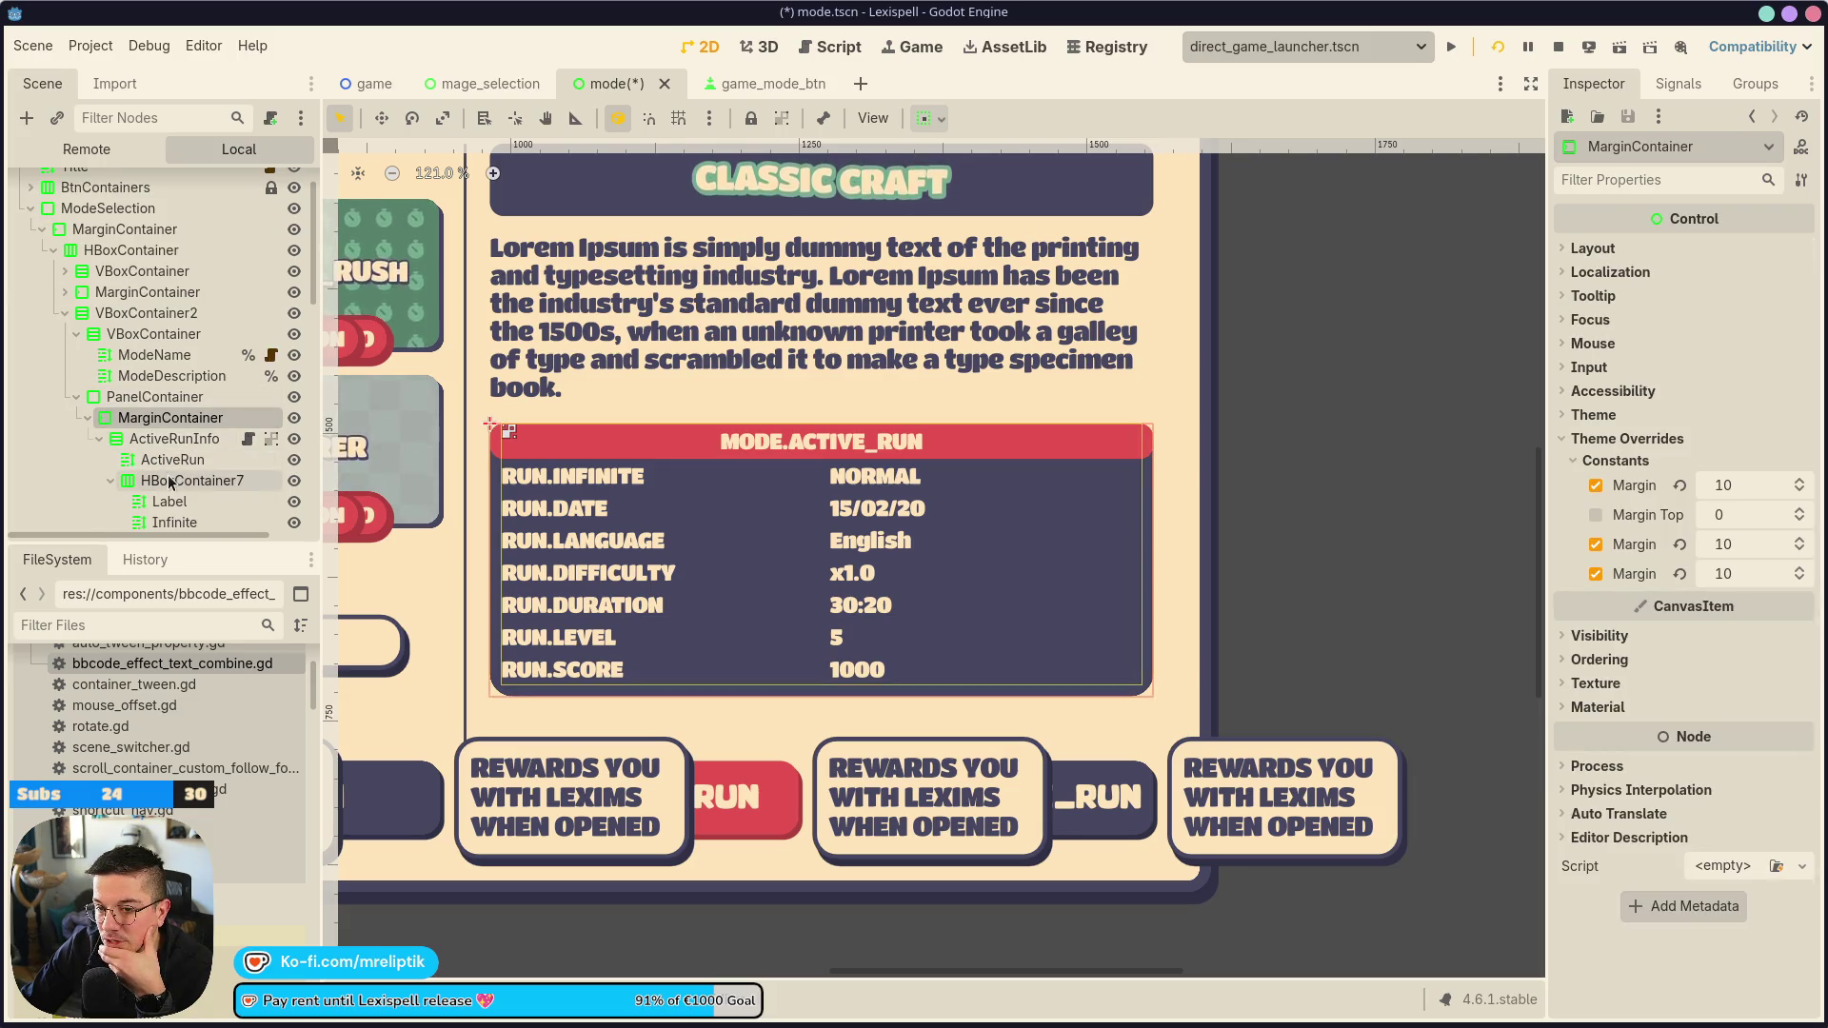
pyautogui.click(168, 460)
pyautogui.scroll(-5, 1630, 582)
pyautogui.scroll(3, 1630, 583)
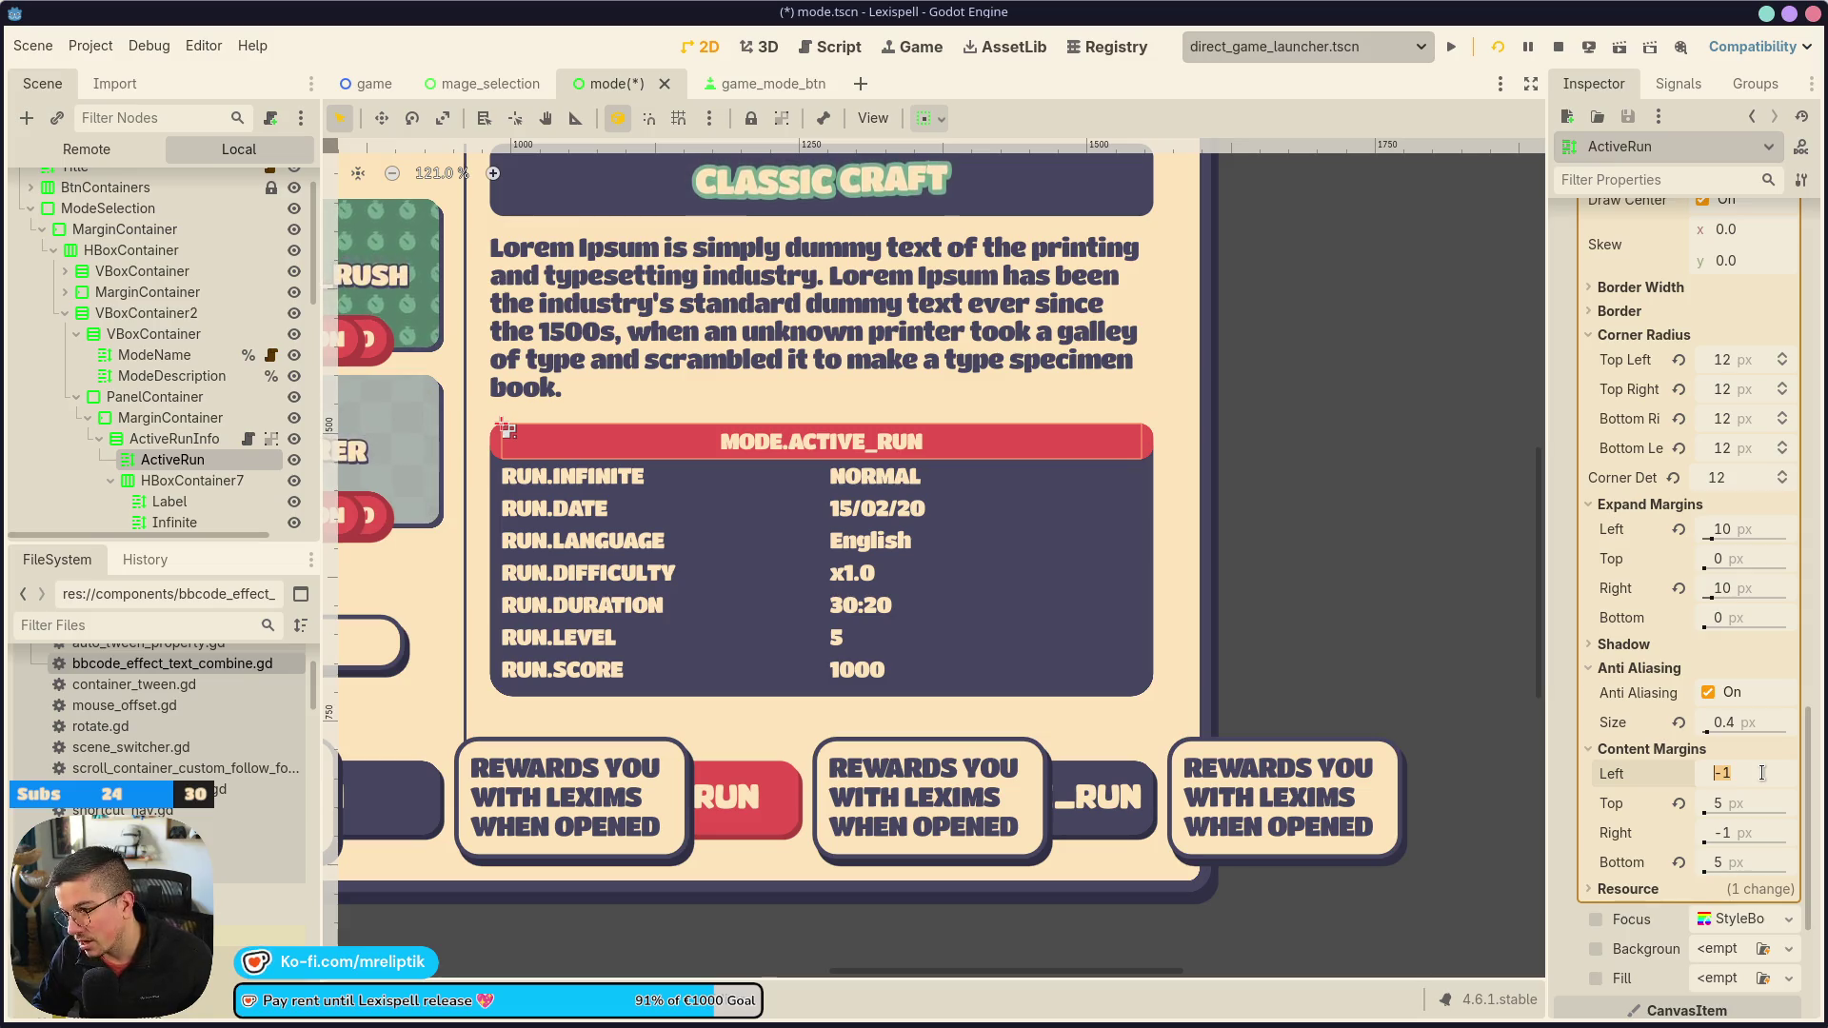
# Set the ActiveRun style's top and bottom content margins to 10 and save the scene
pyautogui.click(1761, 802)
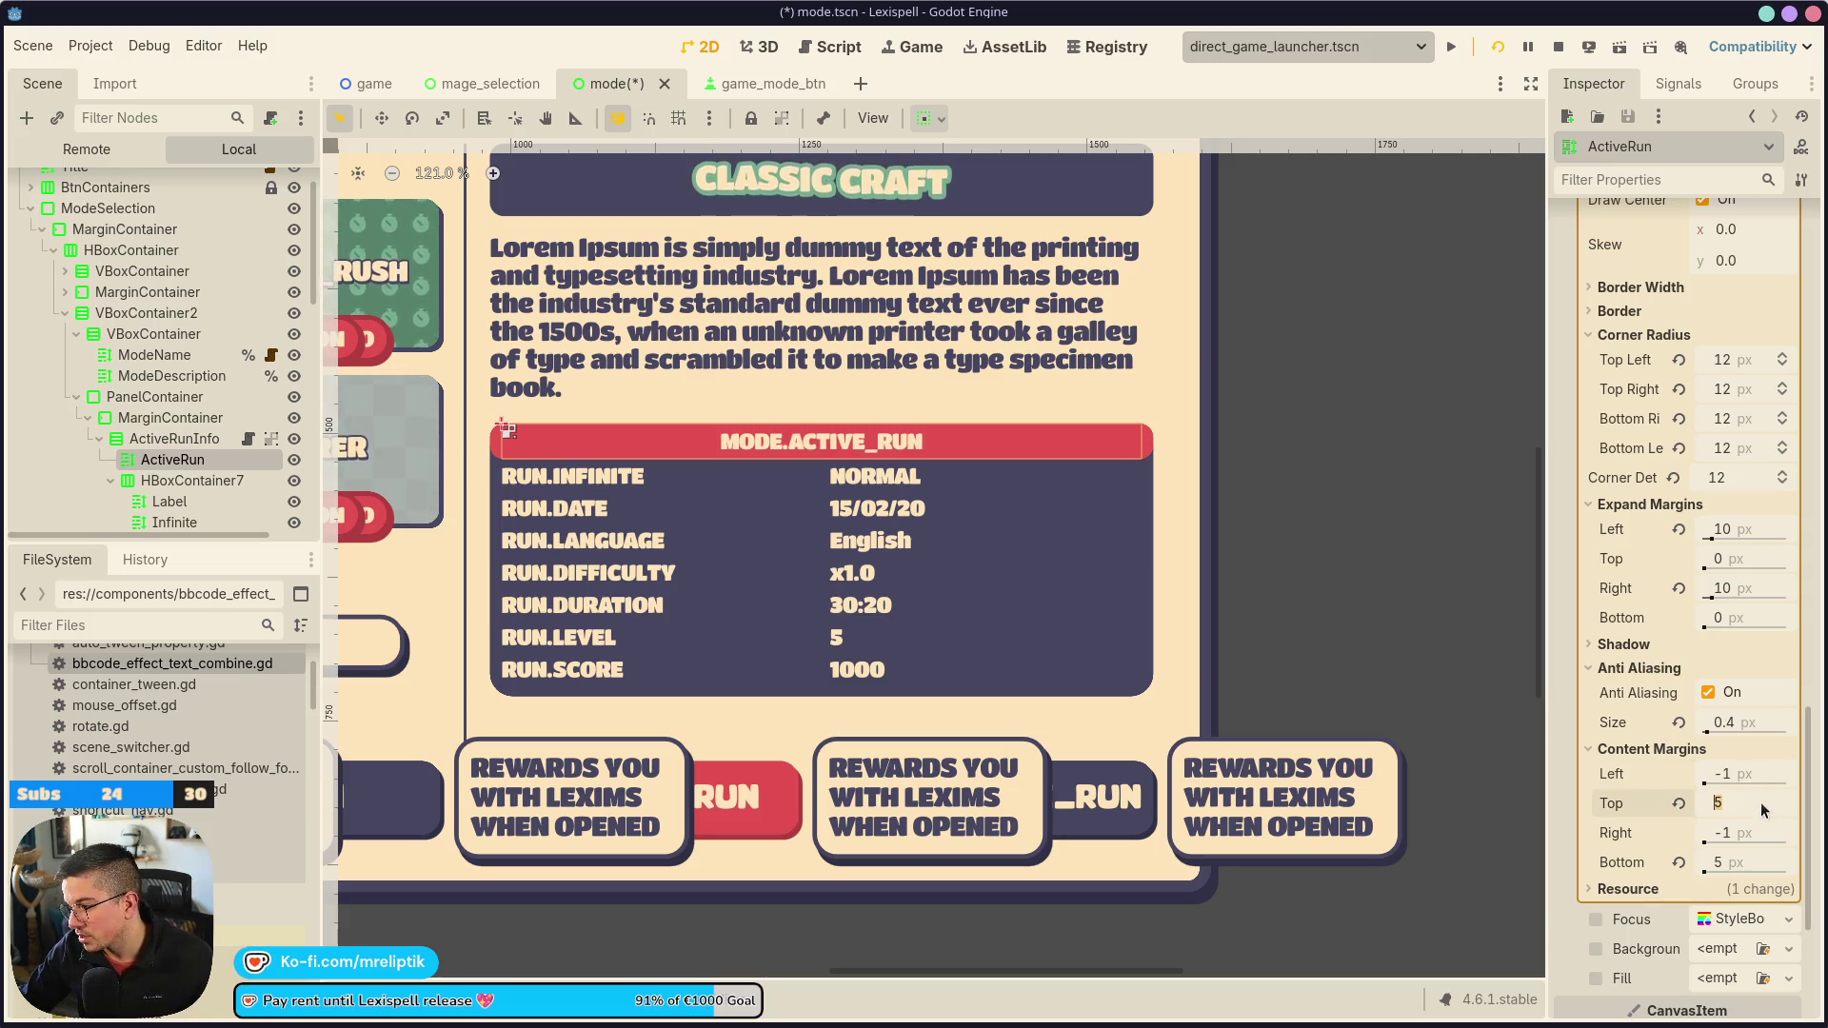
pyautogui.write('109')
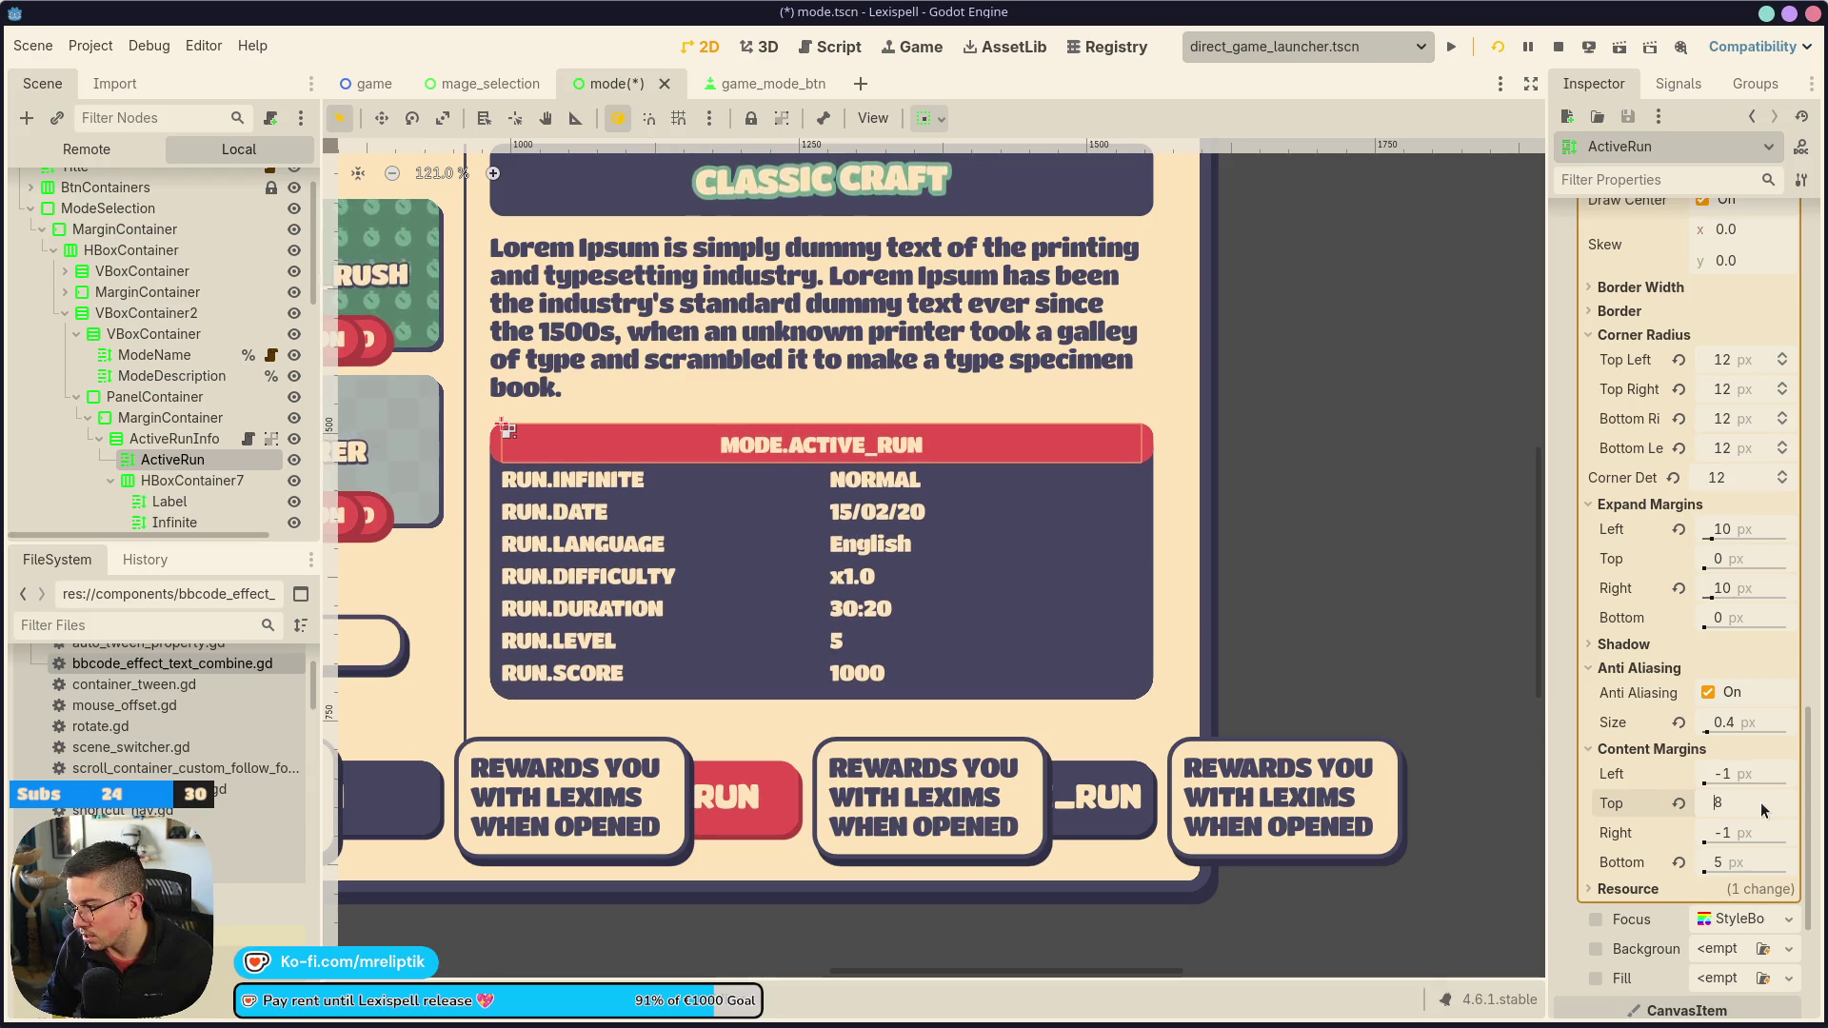
pyautogui.press('BackSpace')
pyautogui.write('10')
pyautogui.press('Tab')
pyautogui.press('Tab')
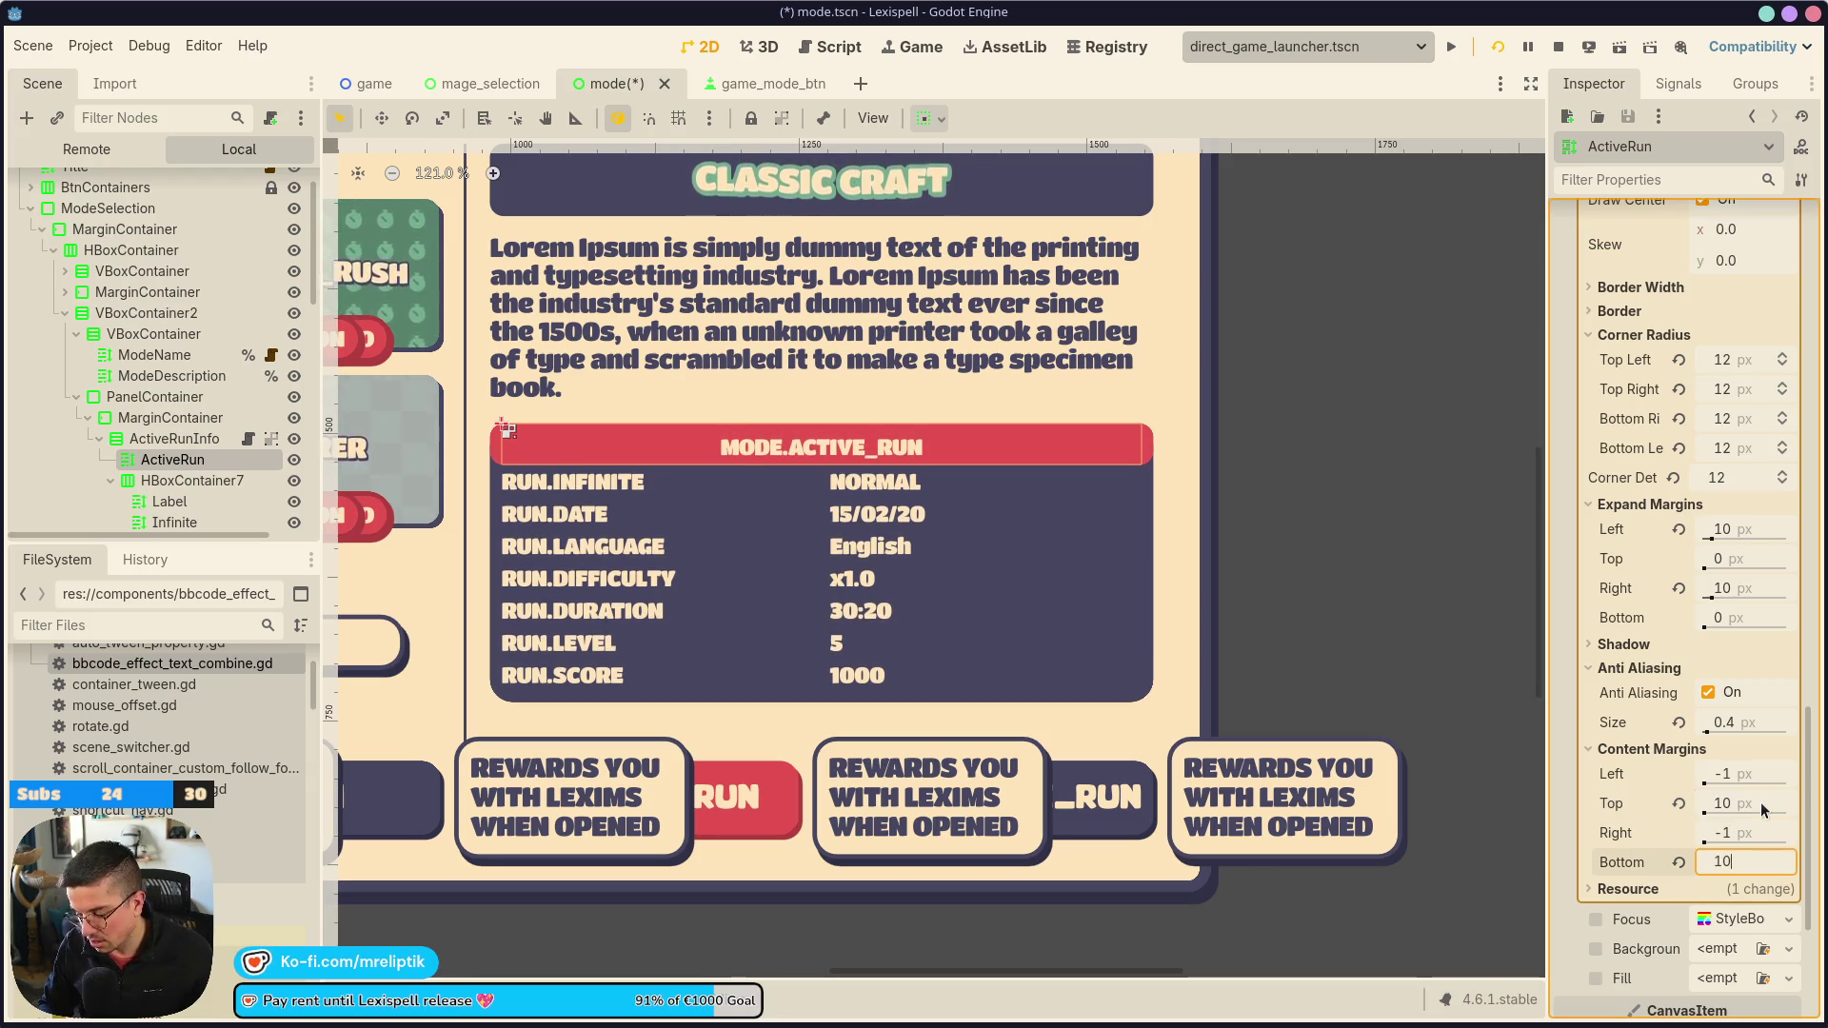
pyautogui.write('10')
pyautogui.press('Return')
pyautogui.scroll(-6, 724, 470)
pyautogui.hotkey('ctrl', 's')
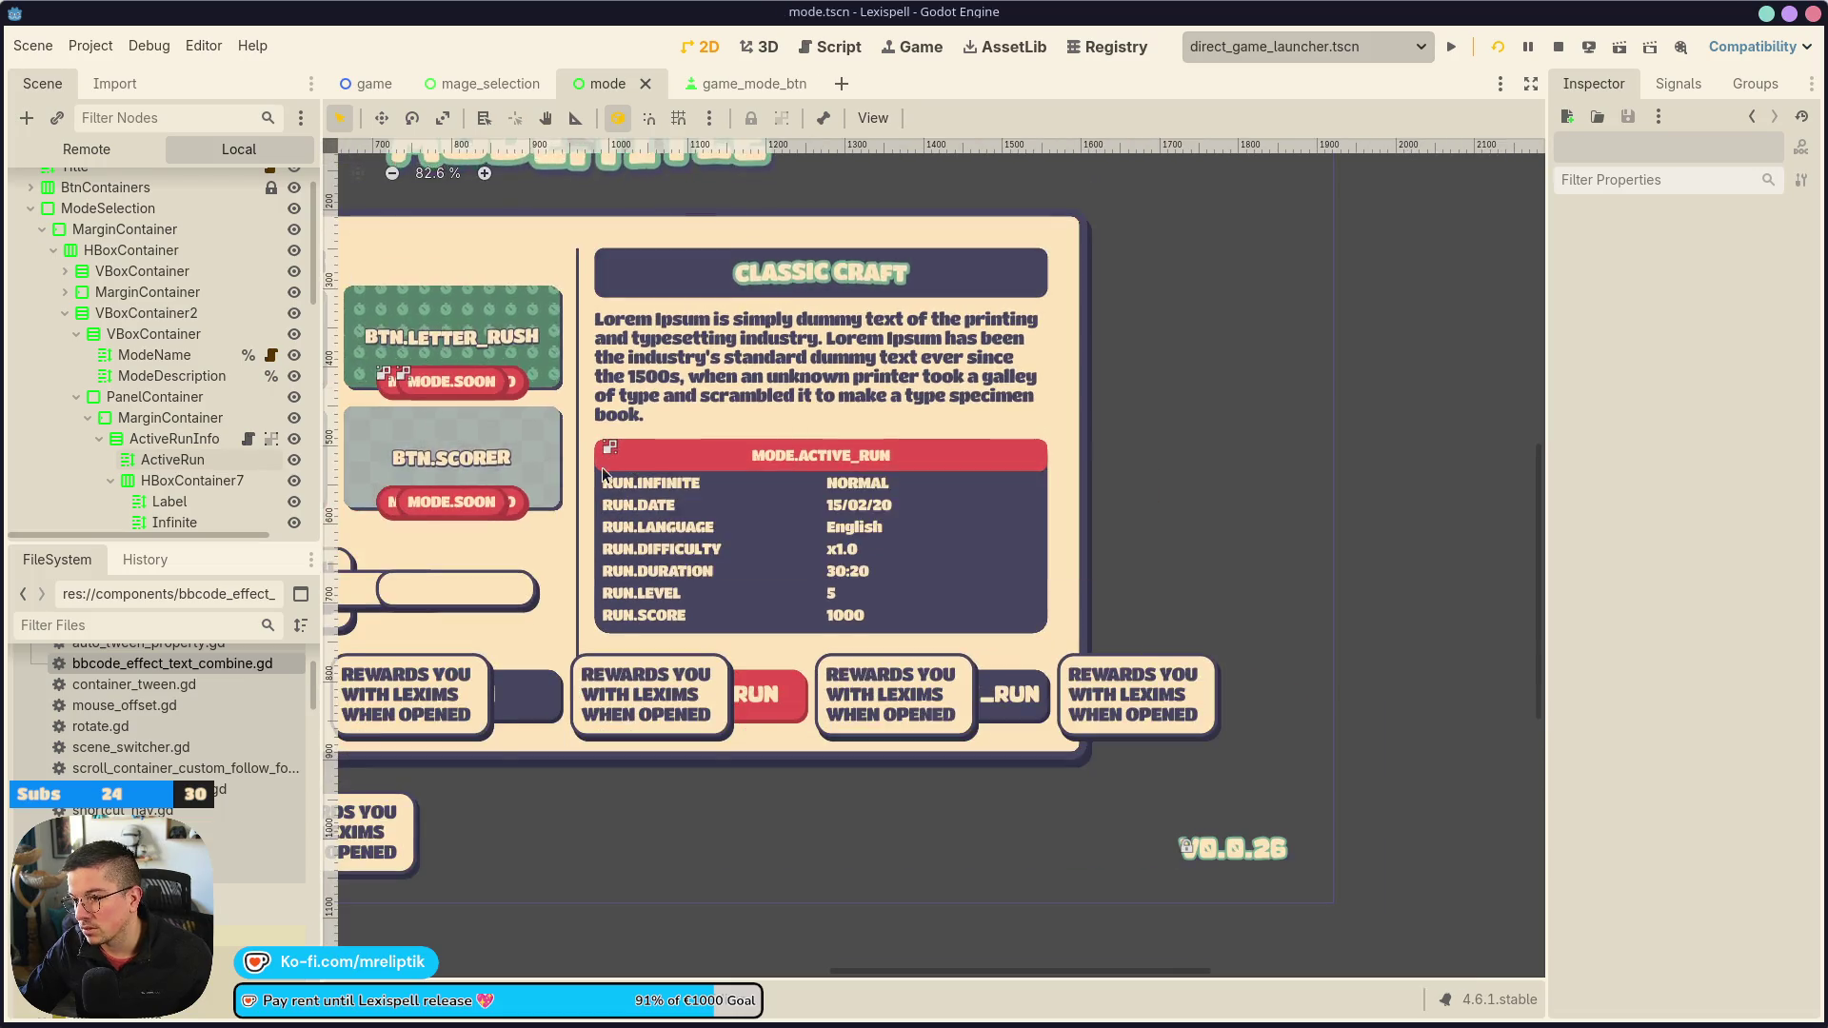
pyautogui.scroll(-1, 674, 511)
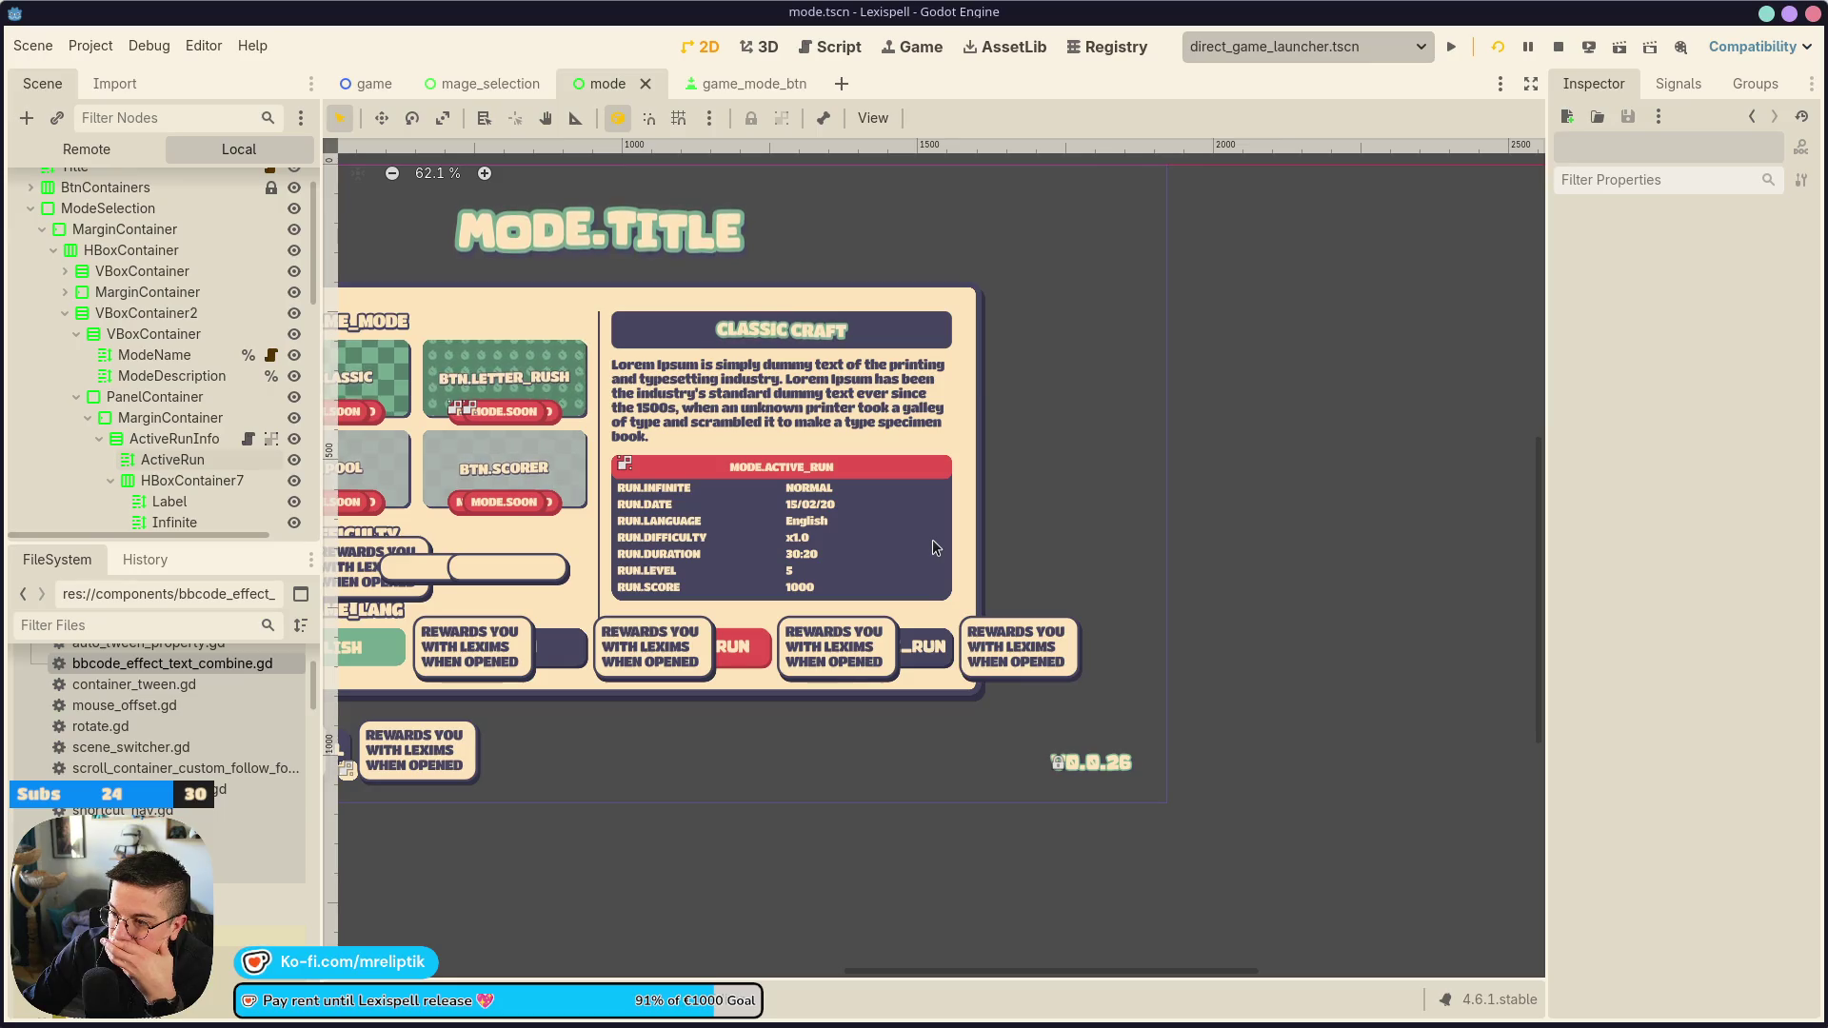
pyautogui.click(660, 472)
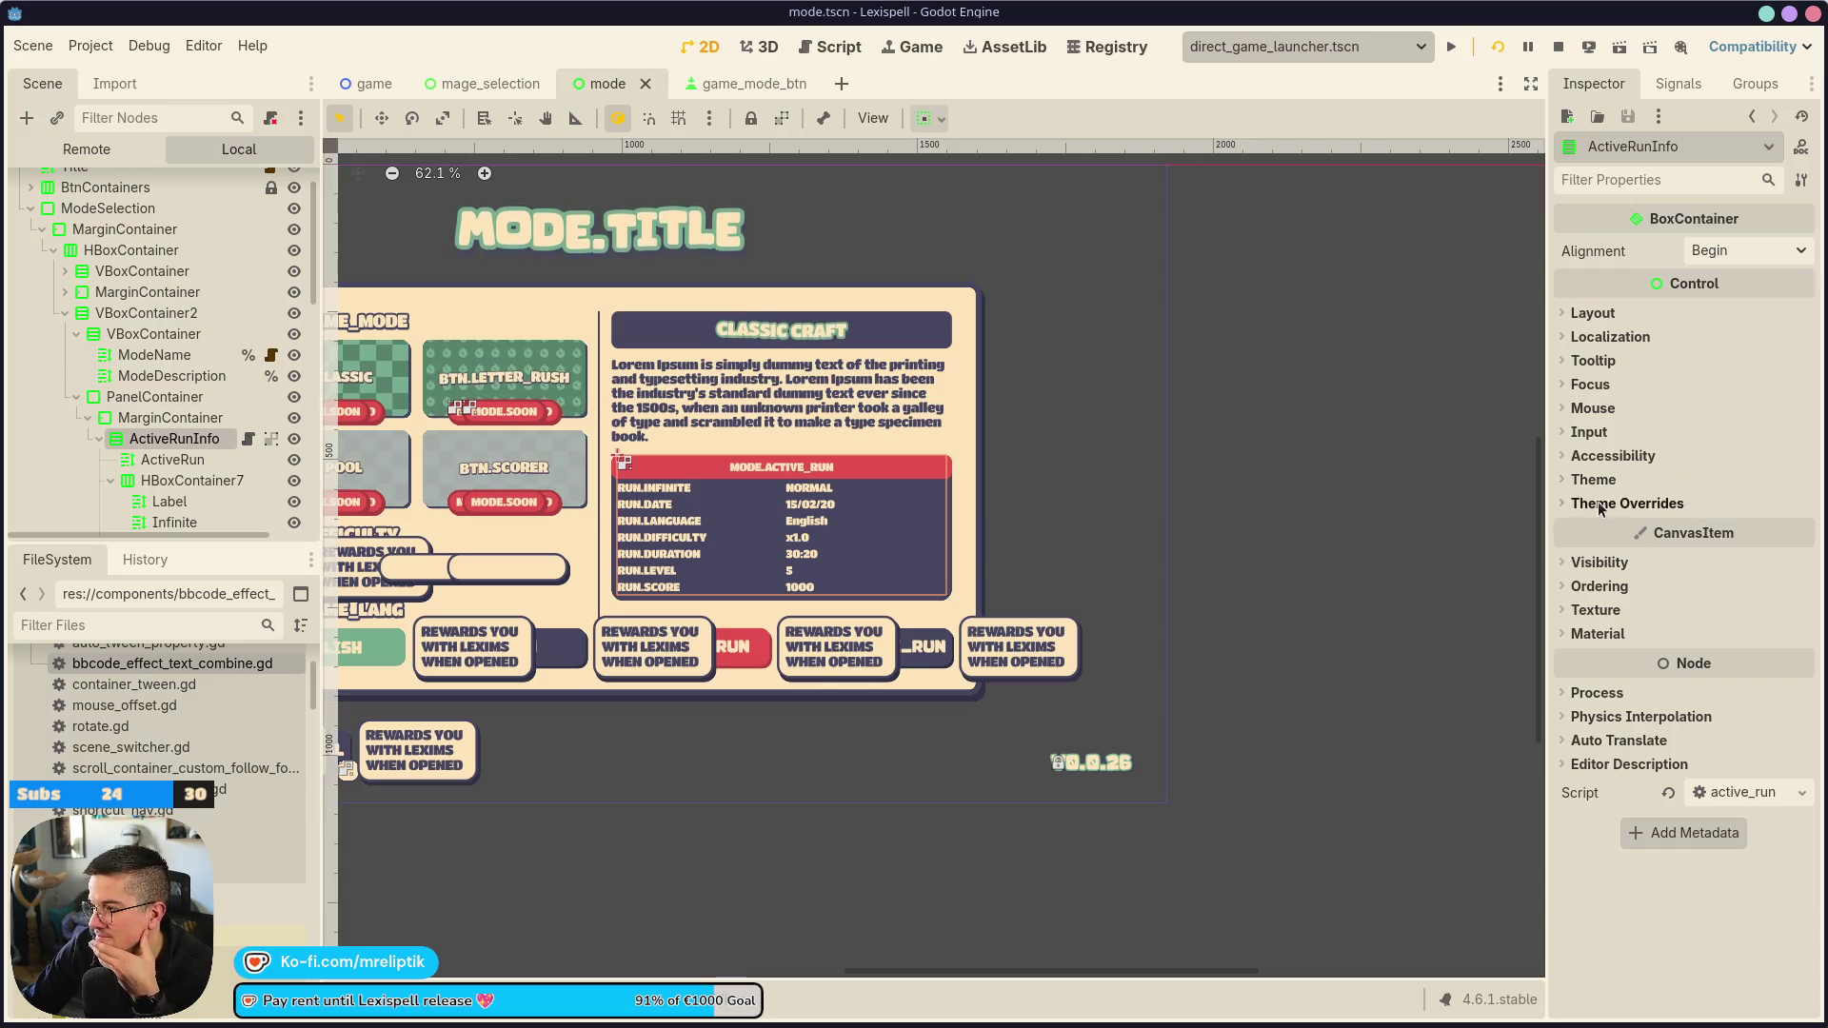
pyautogui.click(145, 400)
pyautogui.click(171, 418)
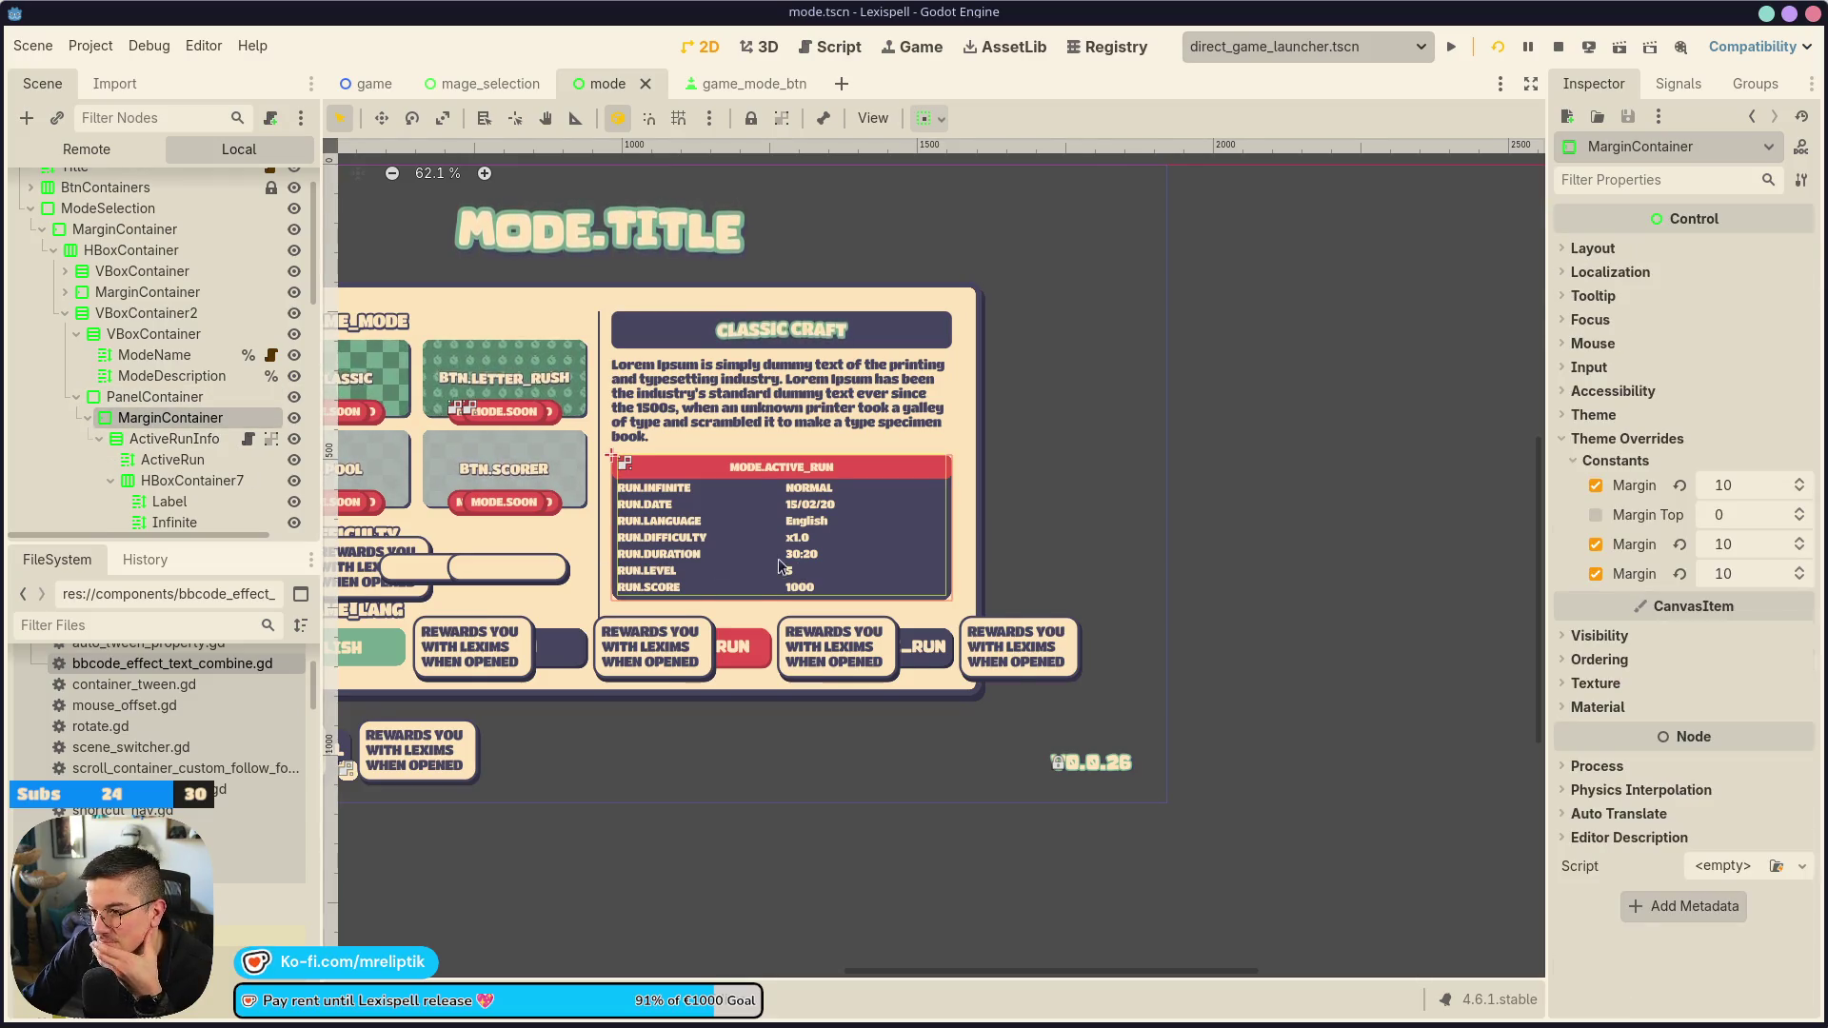
pyautogui.scroll(2, 612, 485)
pyautogui.click(1250, 408)
pyautogui.scroll(-2, 733, 390)
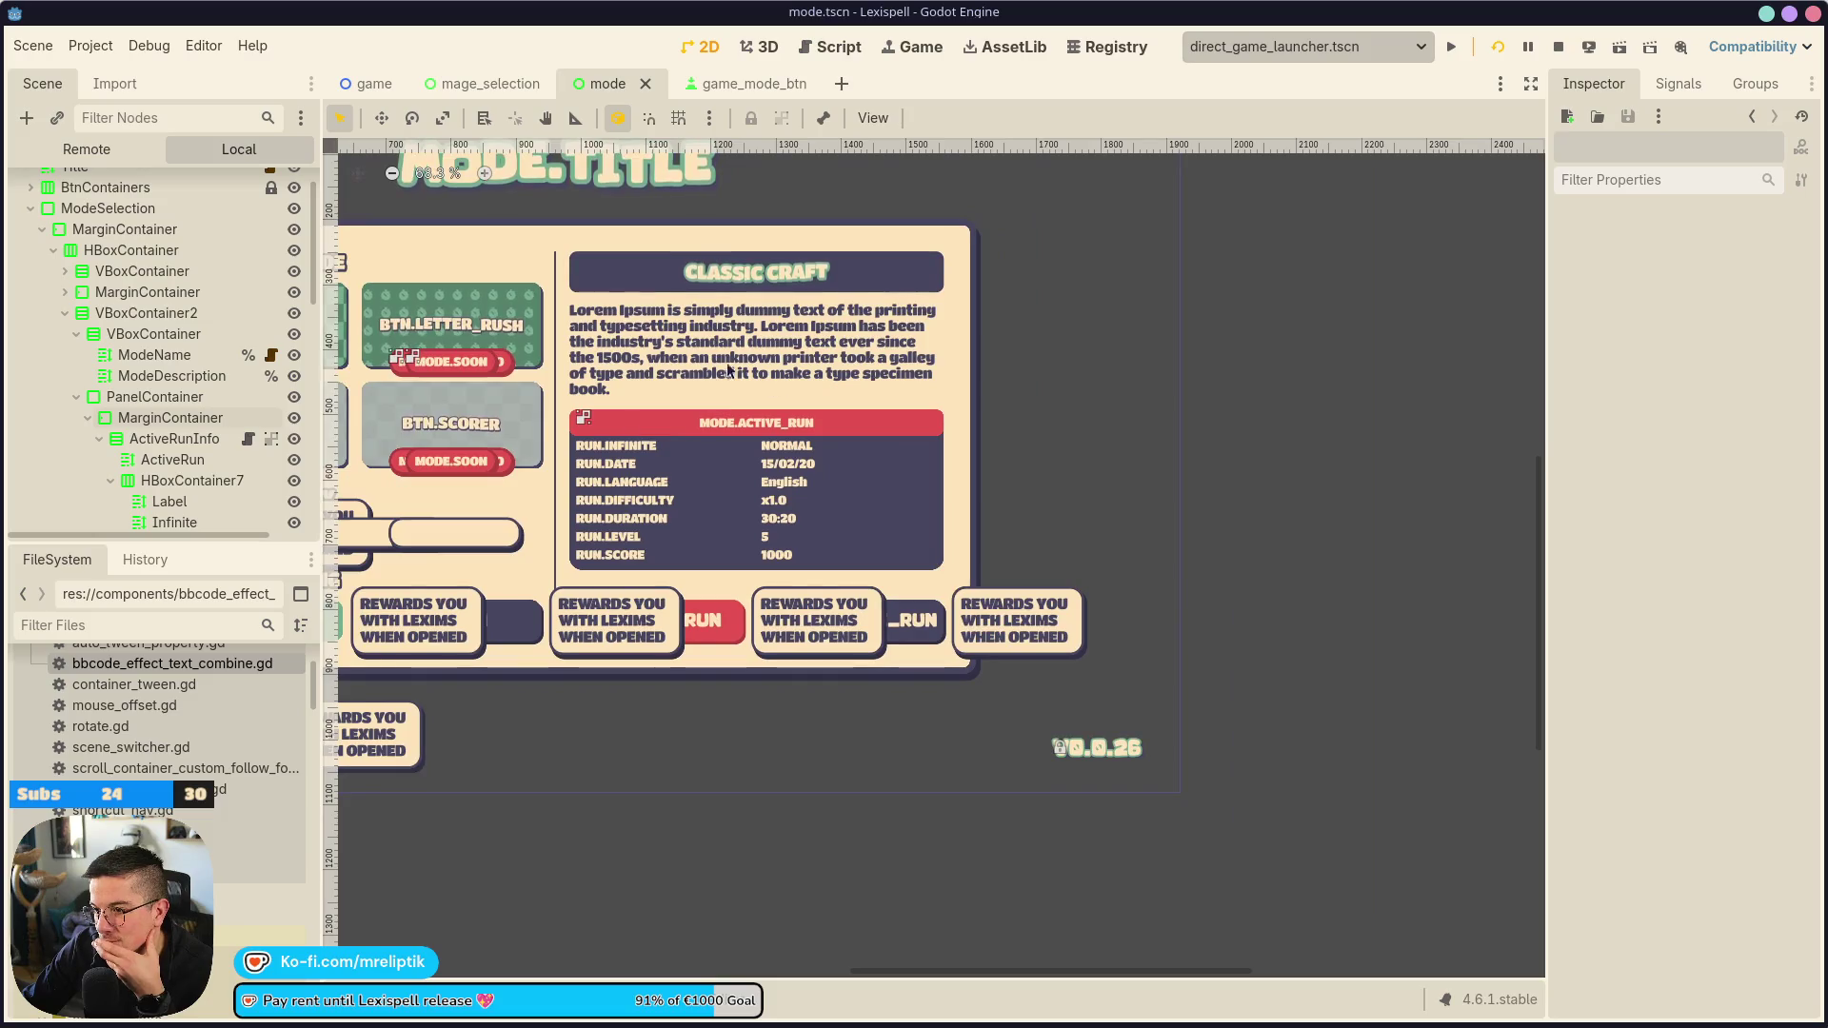
pyautogui.click(691, 421)
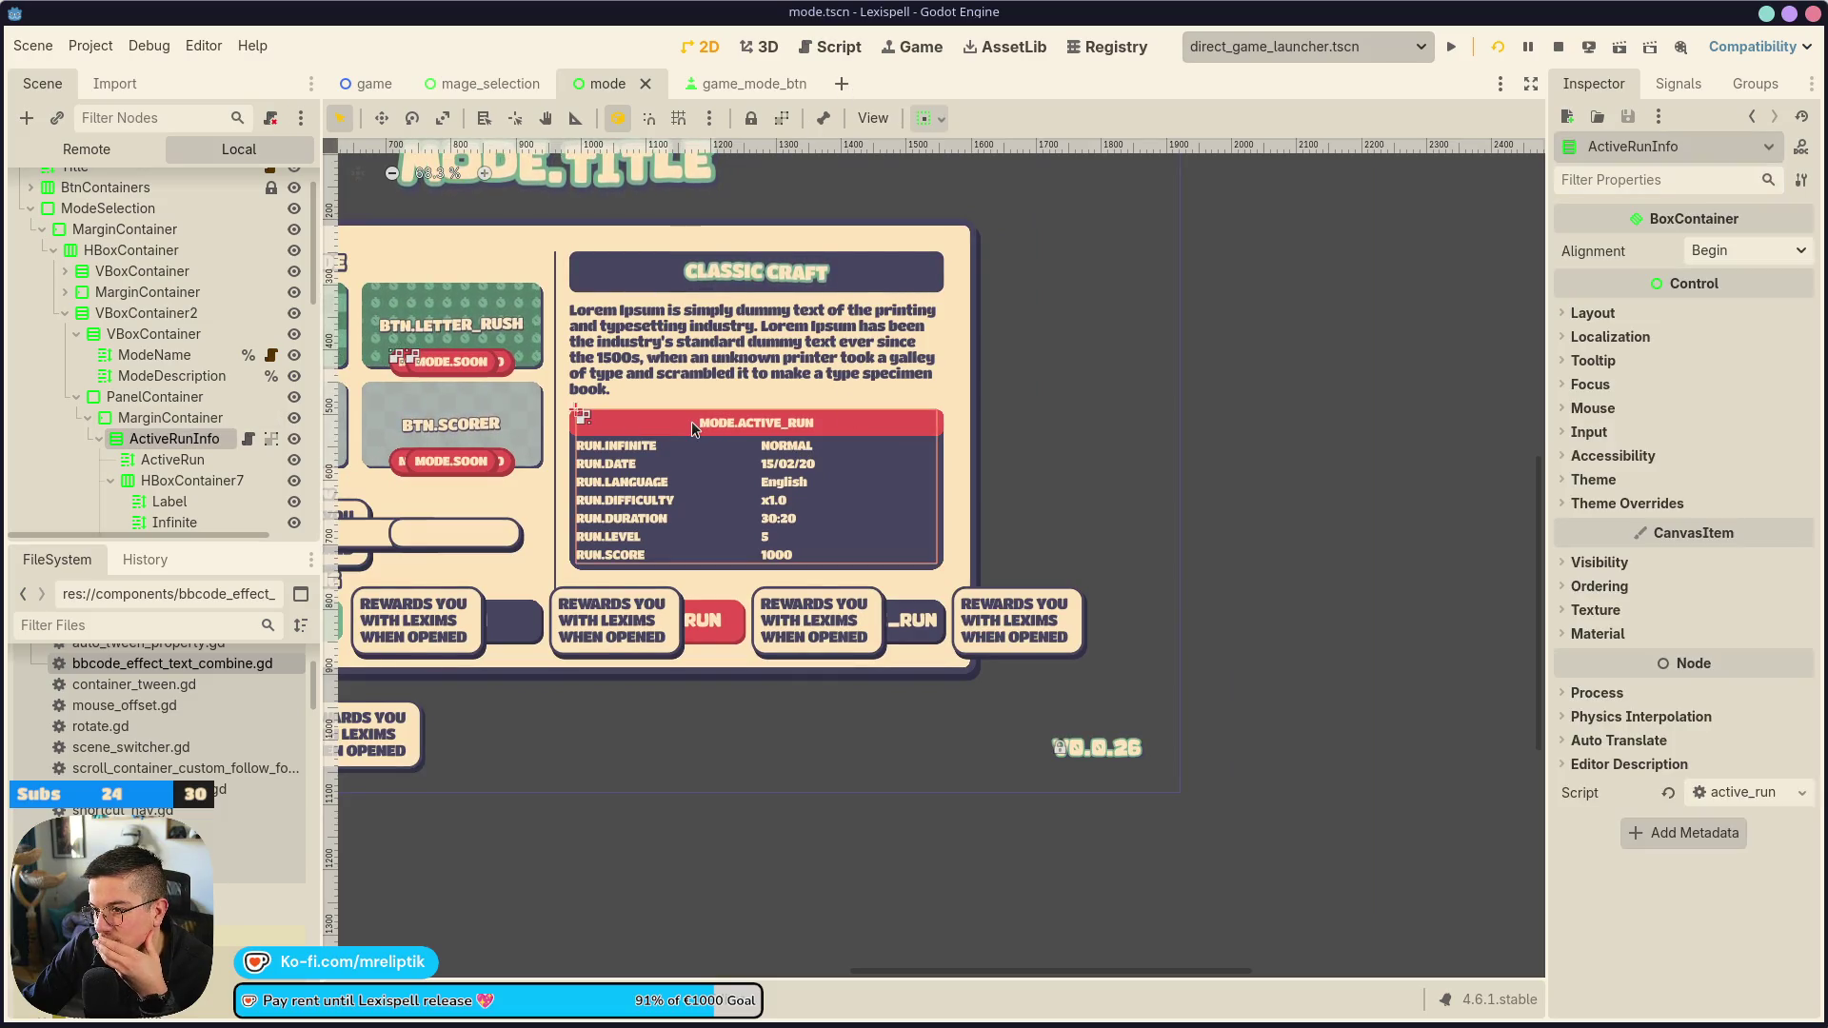
pyautogui.click(171, 459)
pyautogui.click(160, 480)
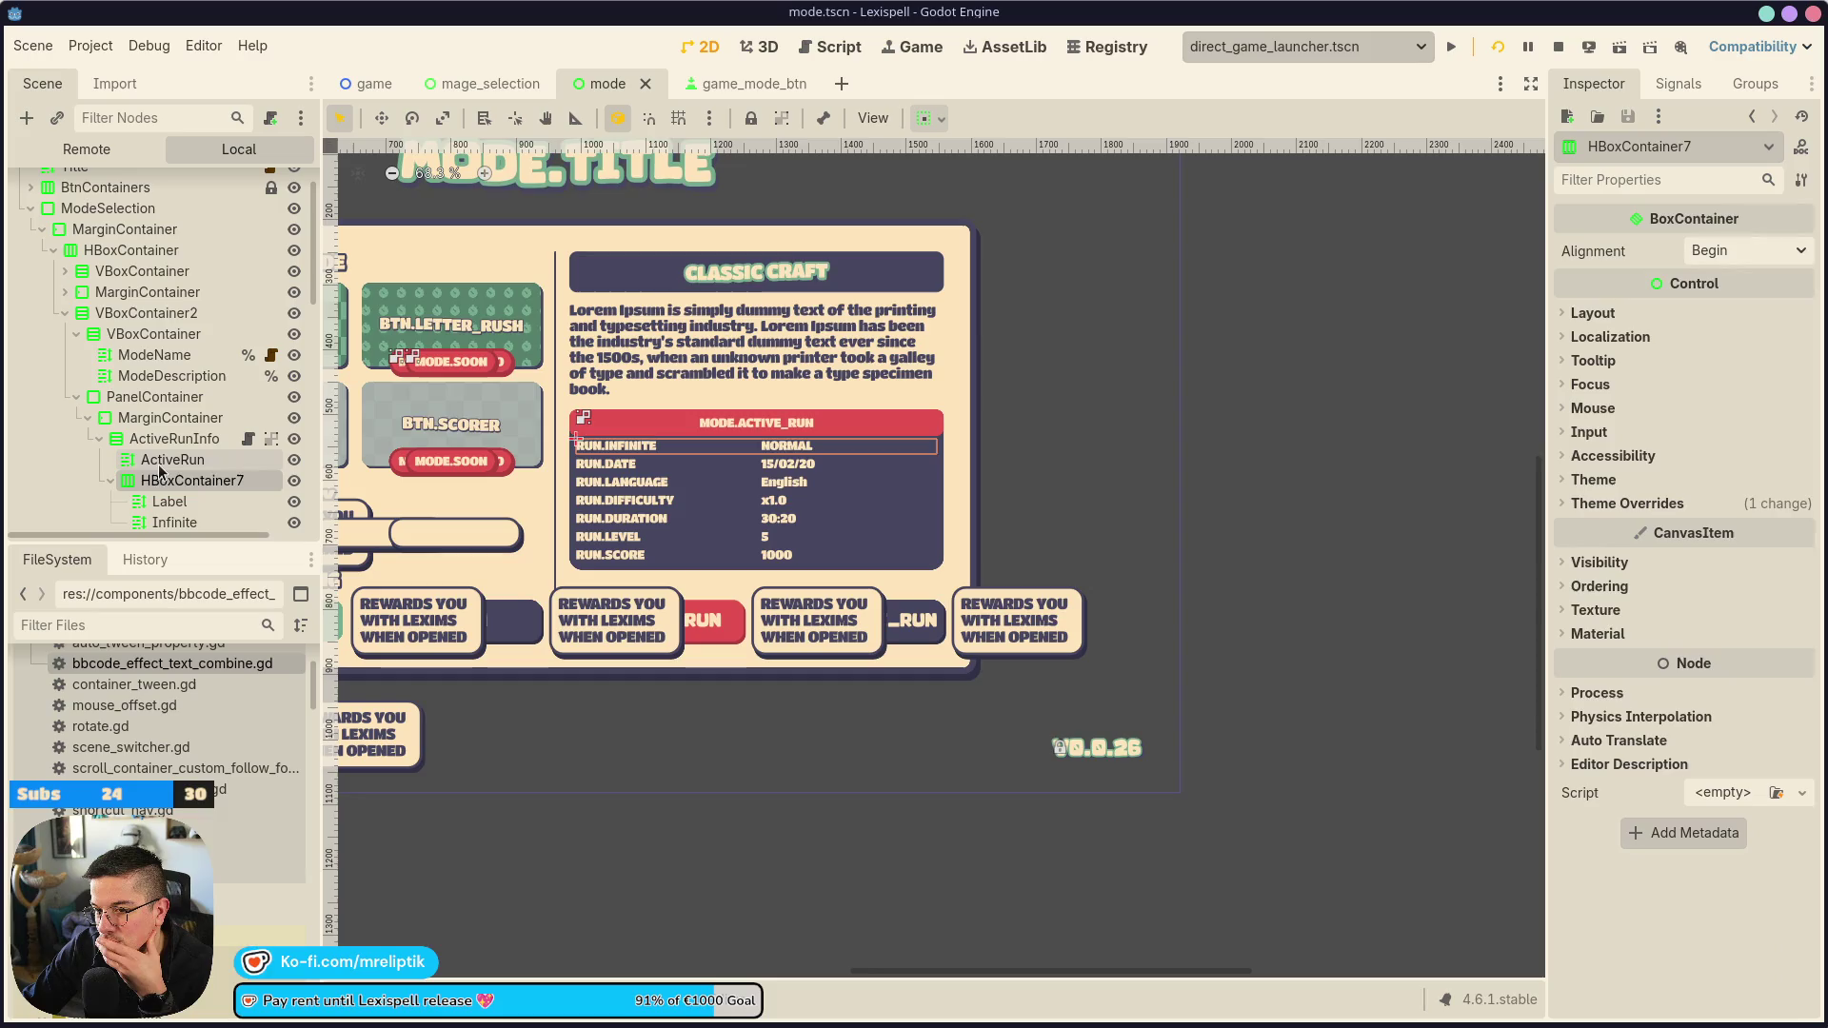
pyautogui.click(171, 460)
pyautogui.scroll(2, 767, 424)
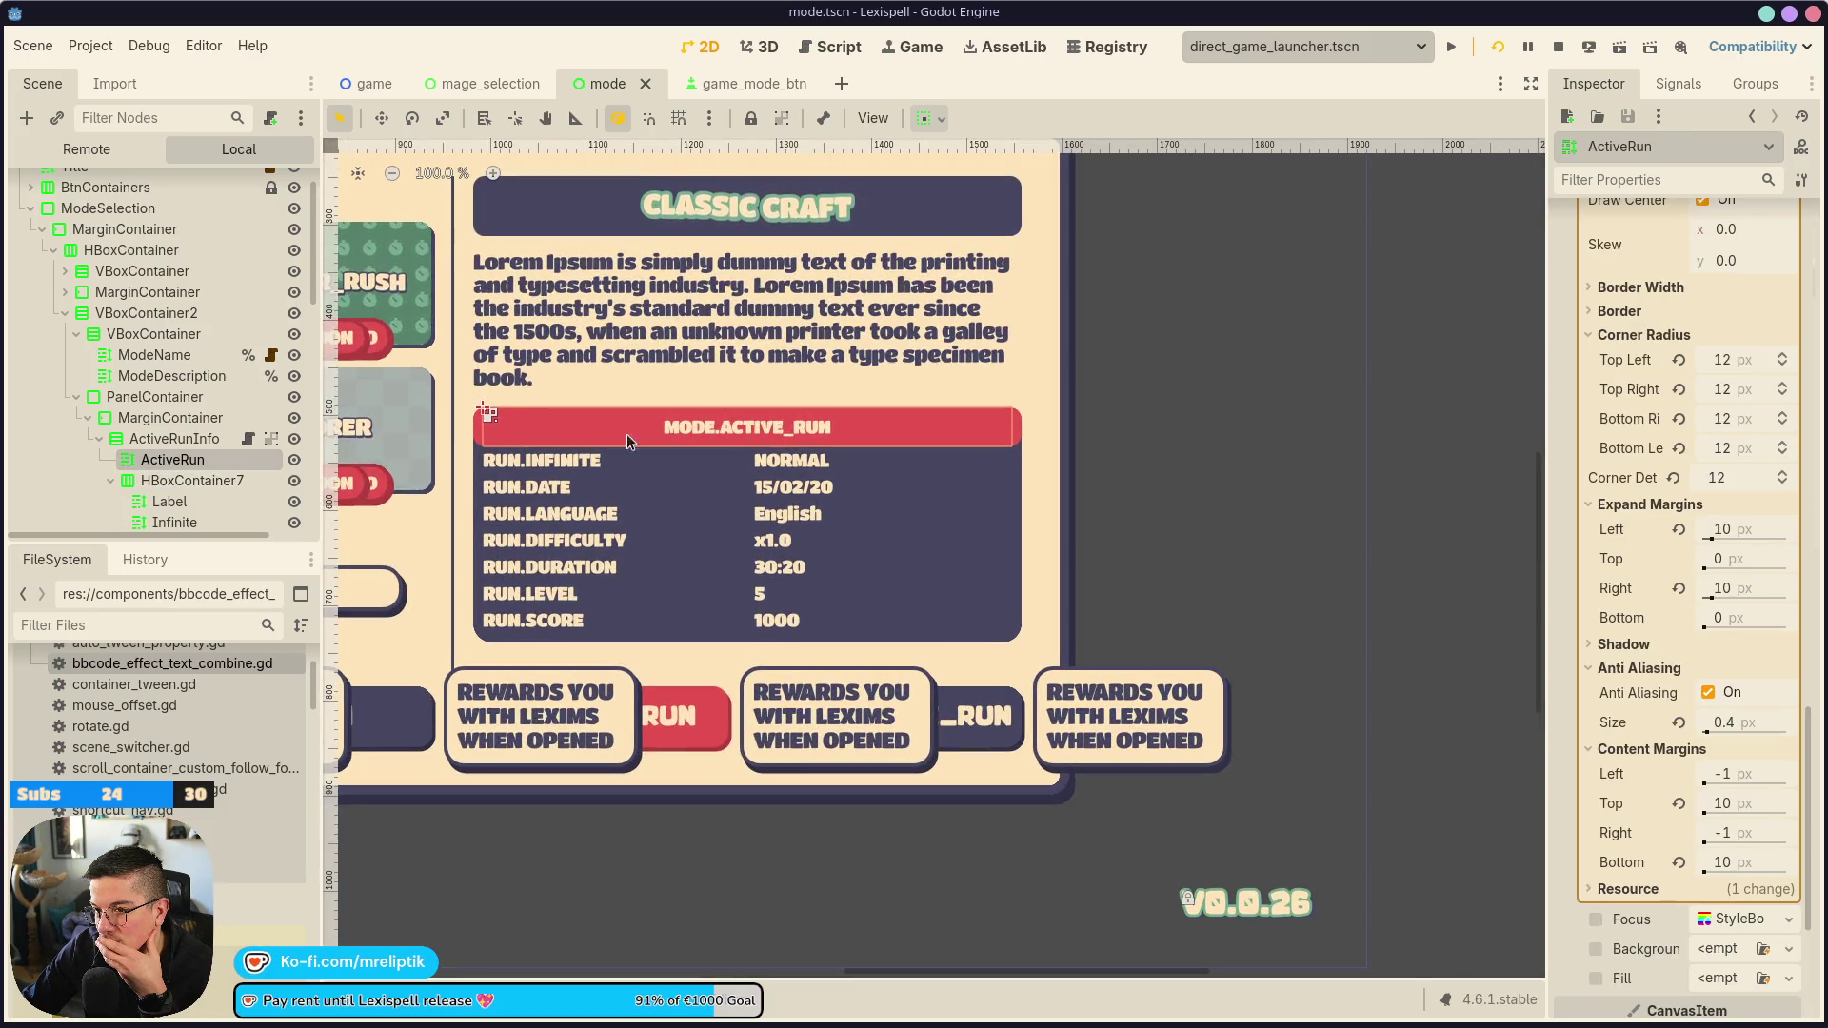
# Set ActiveRunInfo's Separation theme constant to 2 and save the scene
pyautogui.click(154, 481)
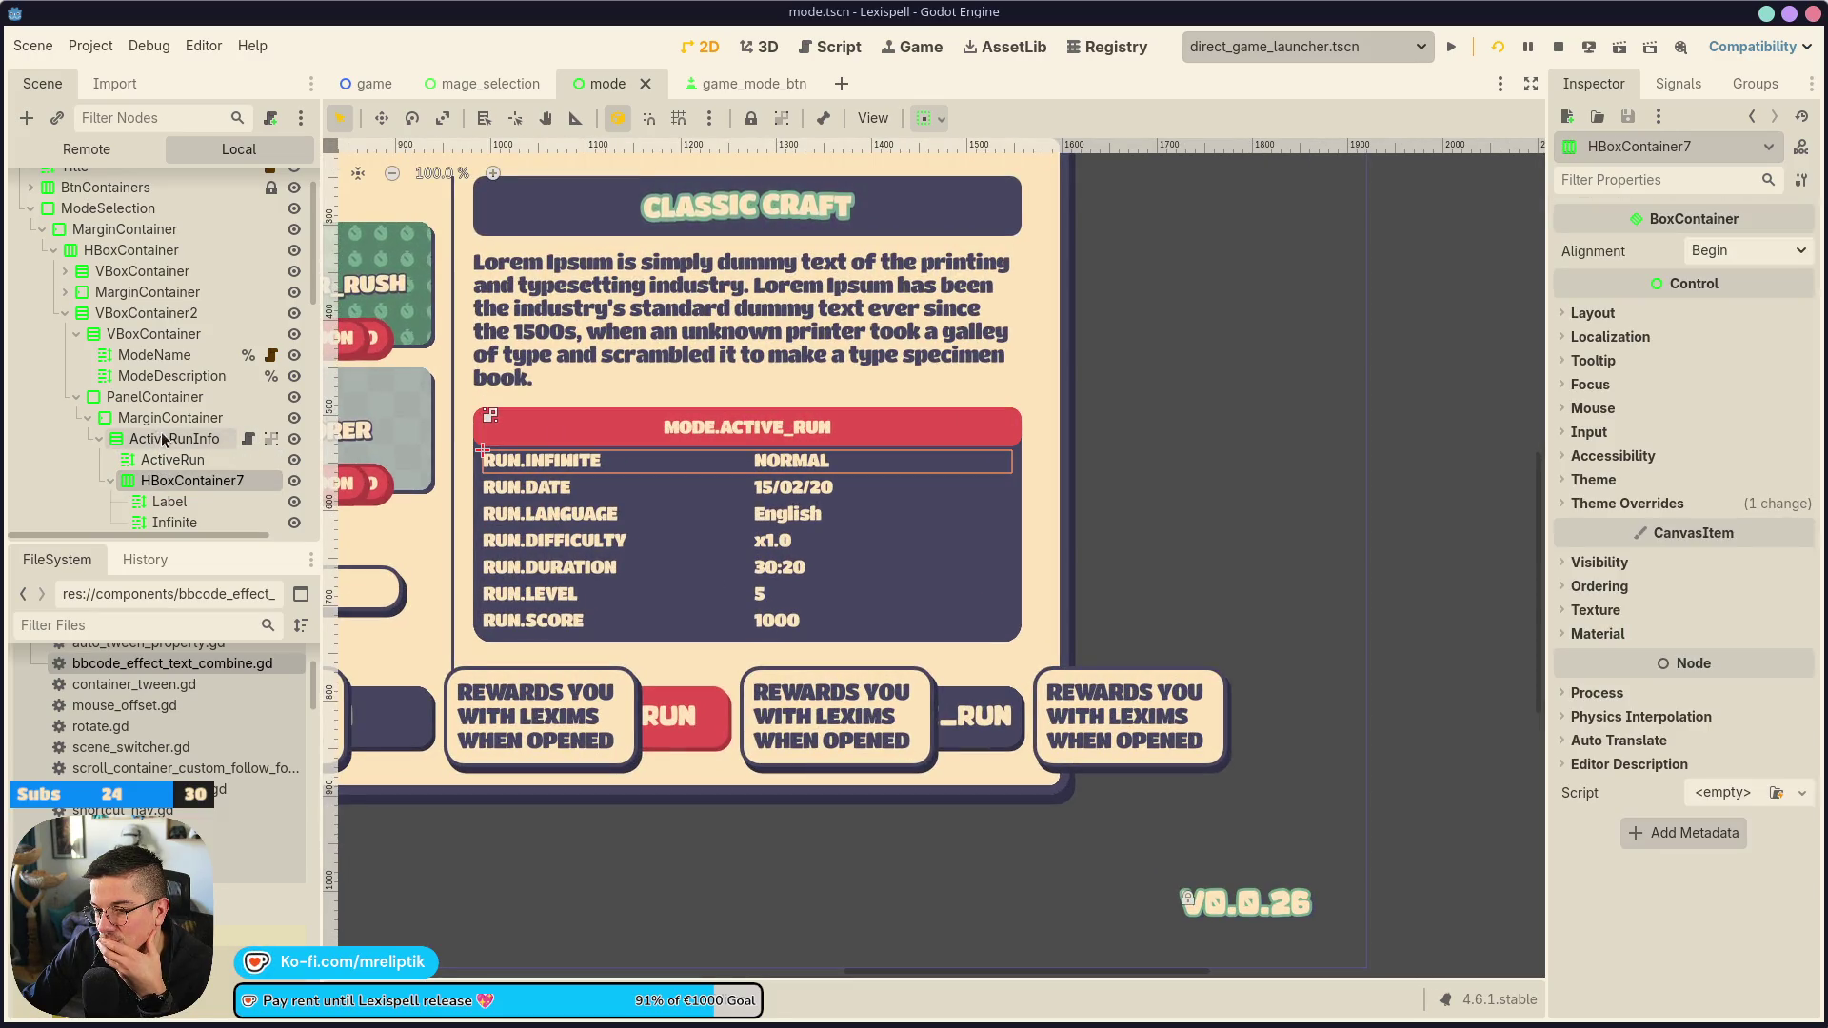
pyautogui.click(164, 421)
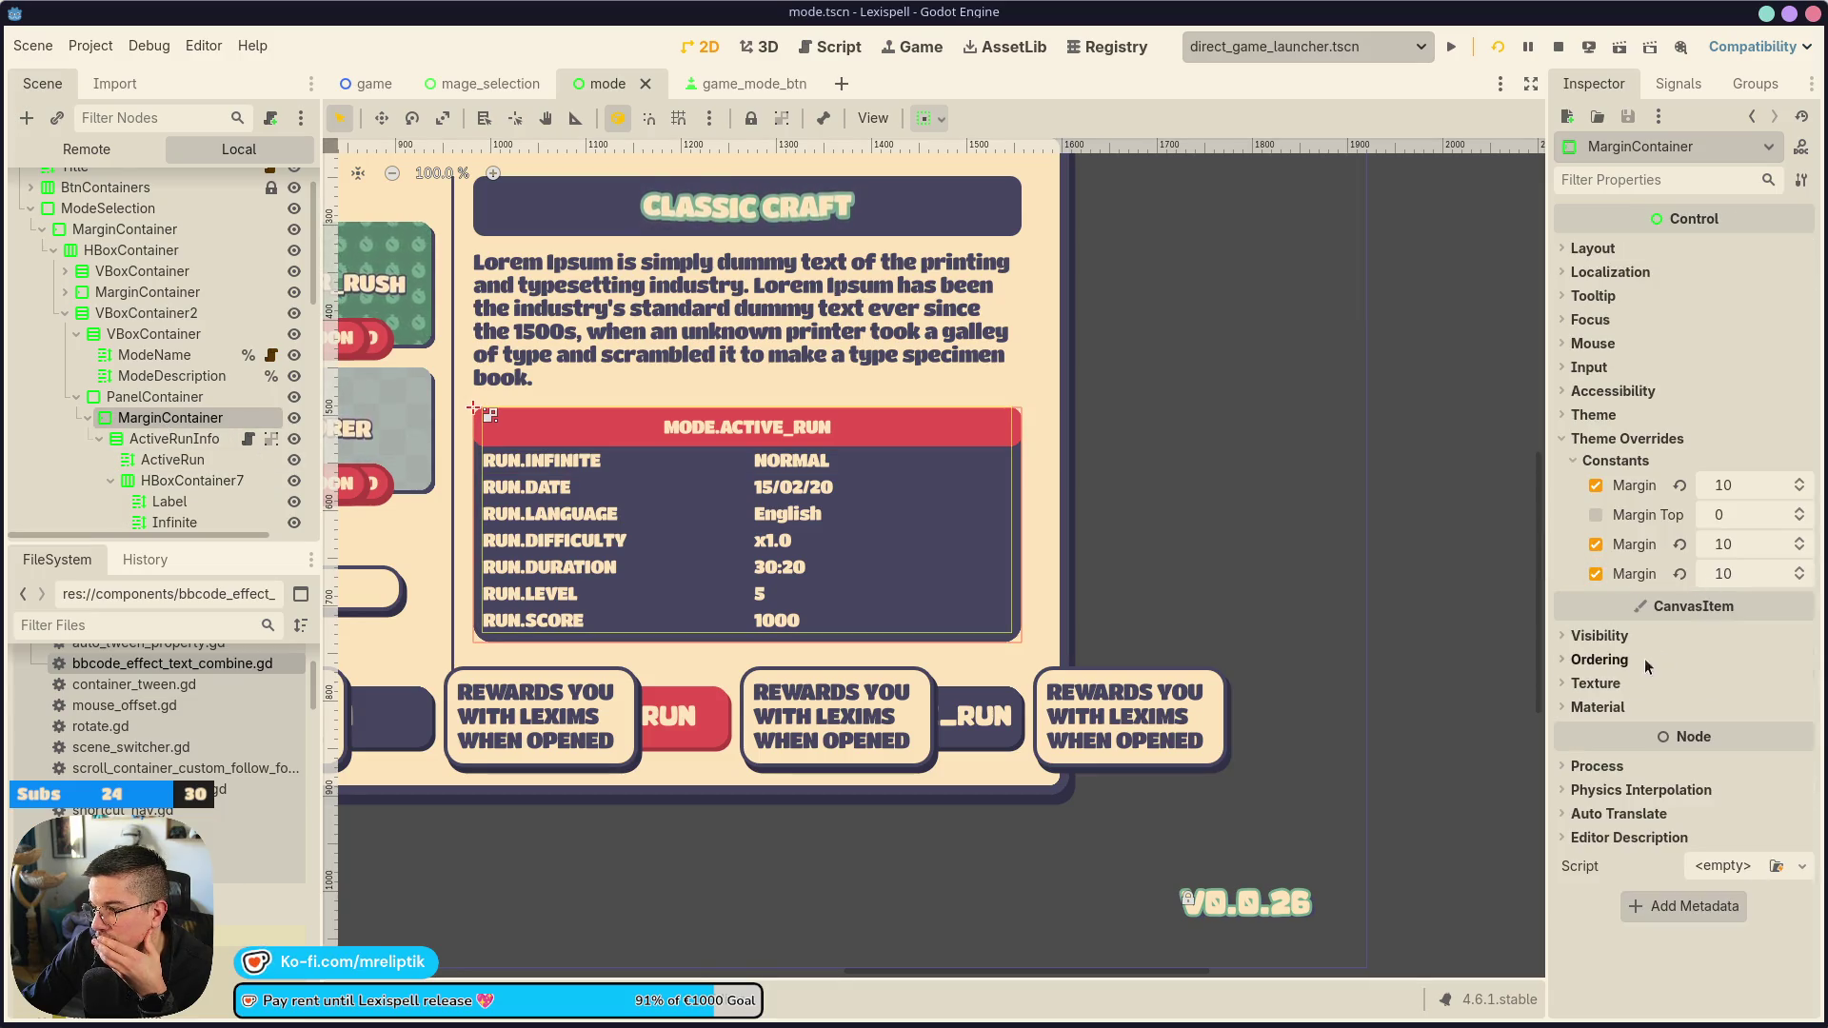
pyautogui.click(175, 439)
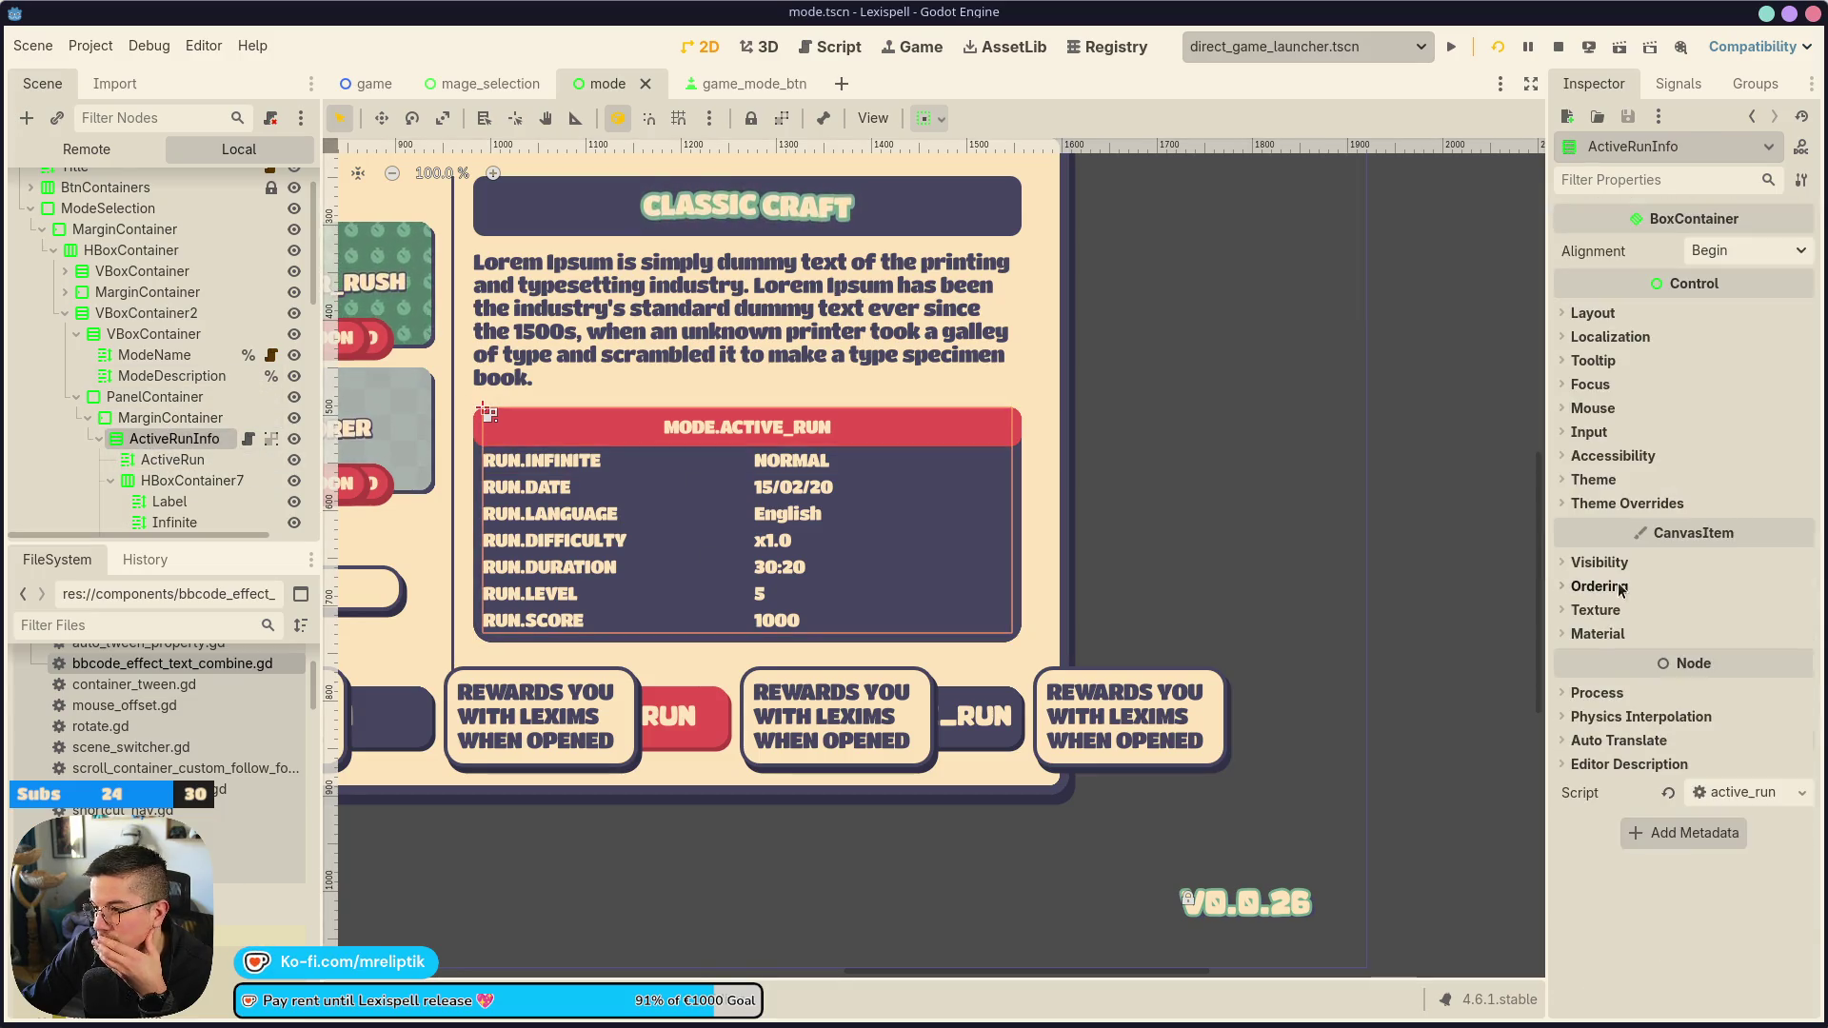
pyautogui.click(1623, 503)
pyautogui.click(1615, 526)
pyautogui.click(1718, 552)
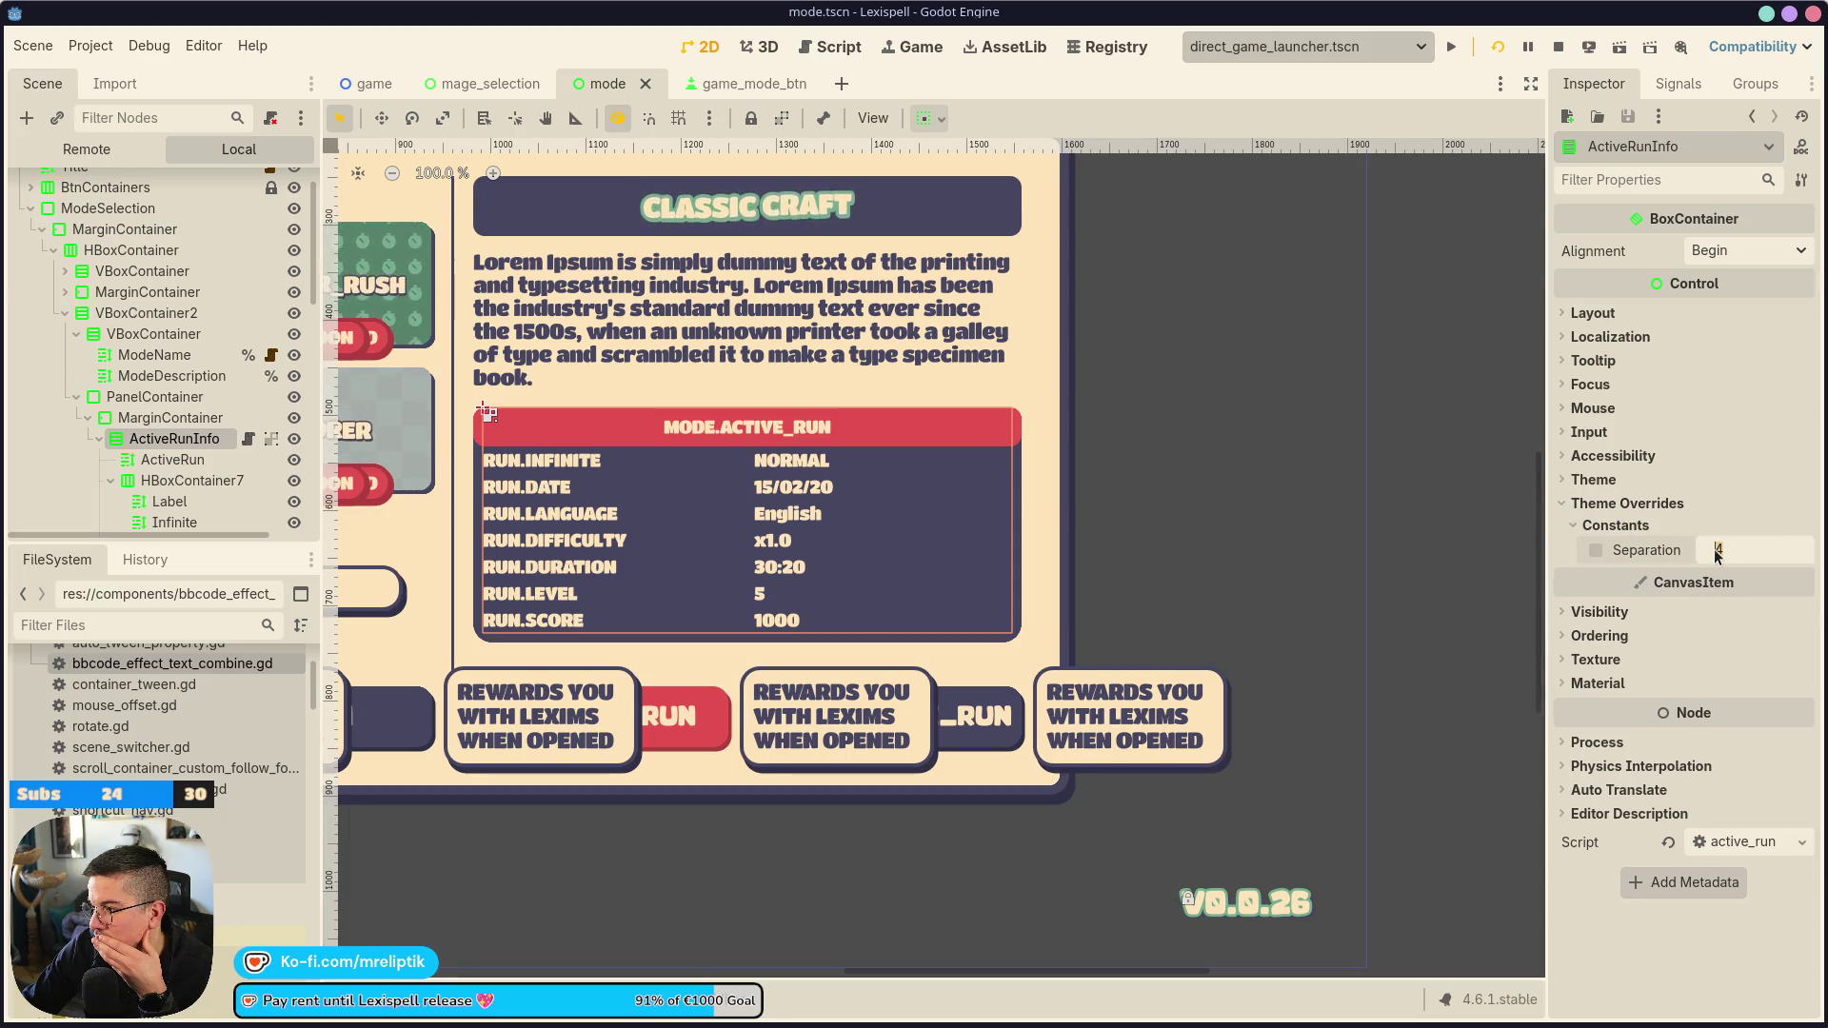
pyautogui.write('5')
pyautogui.press('Return')
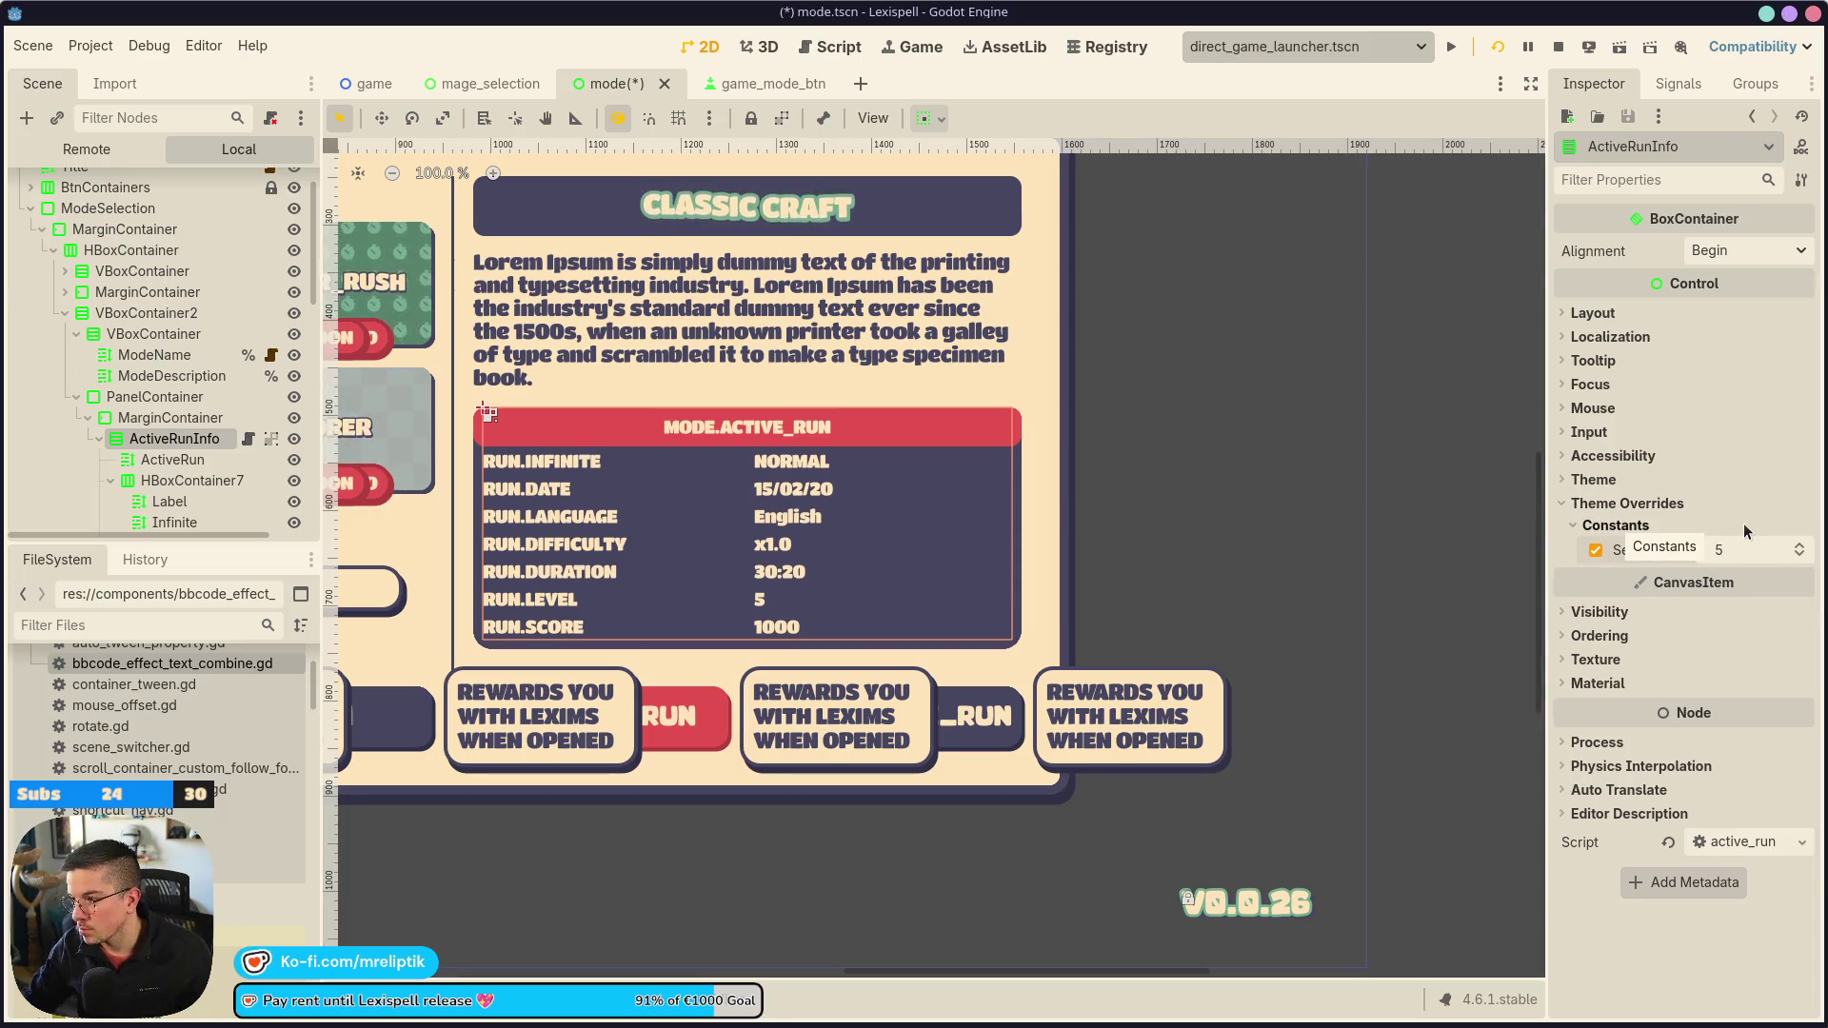
pyautogui.write('2')
pyautogui.press('Return')
pyautogui.hotkey('ctrl', 's')
# Change ActiveRun's top and bottom content margins to 6 px and save
pyautogui.scroll(2, 792, 488)
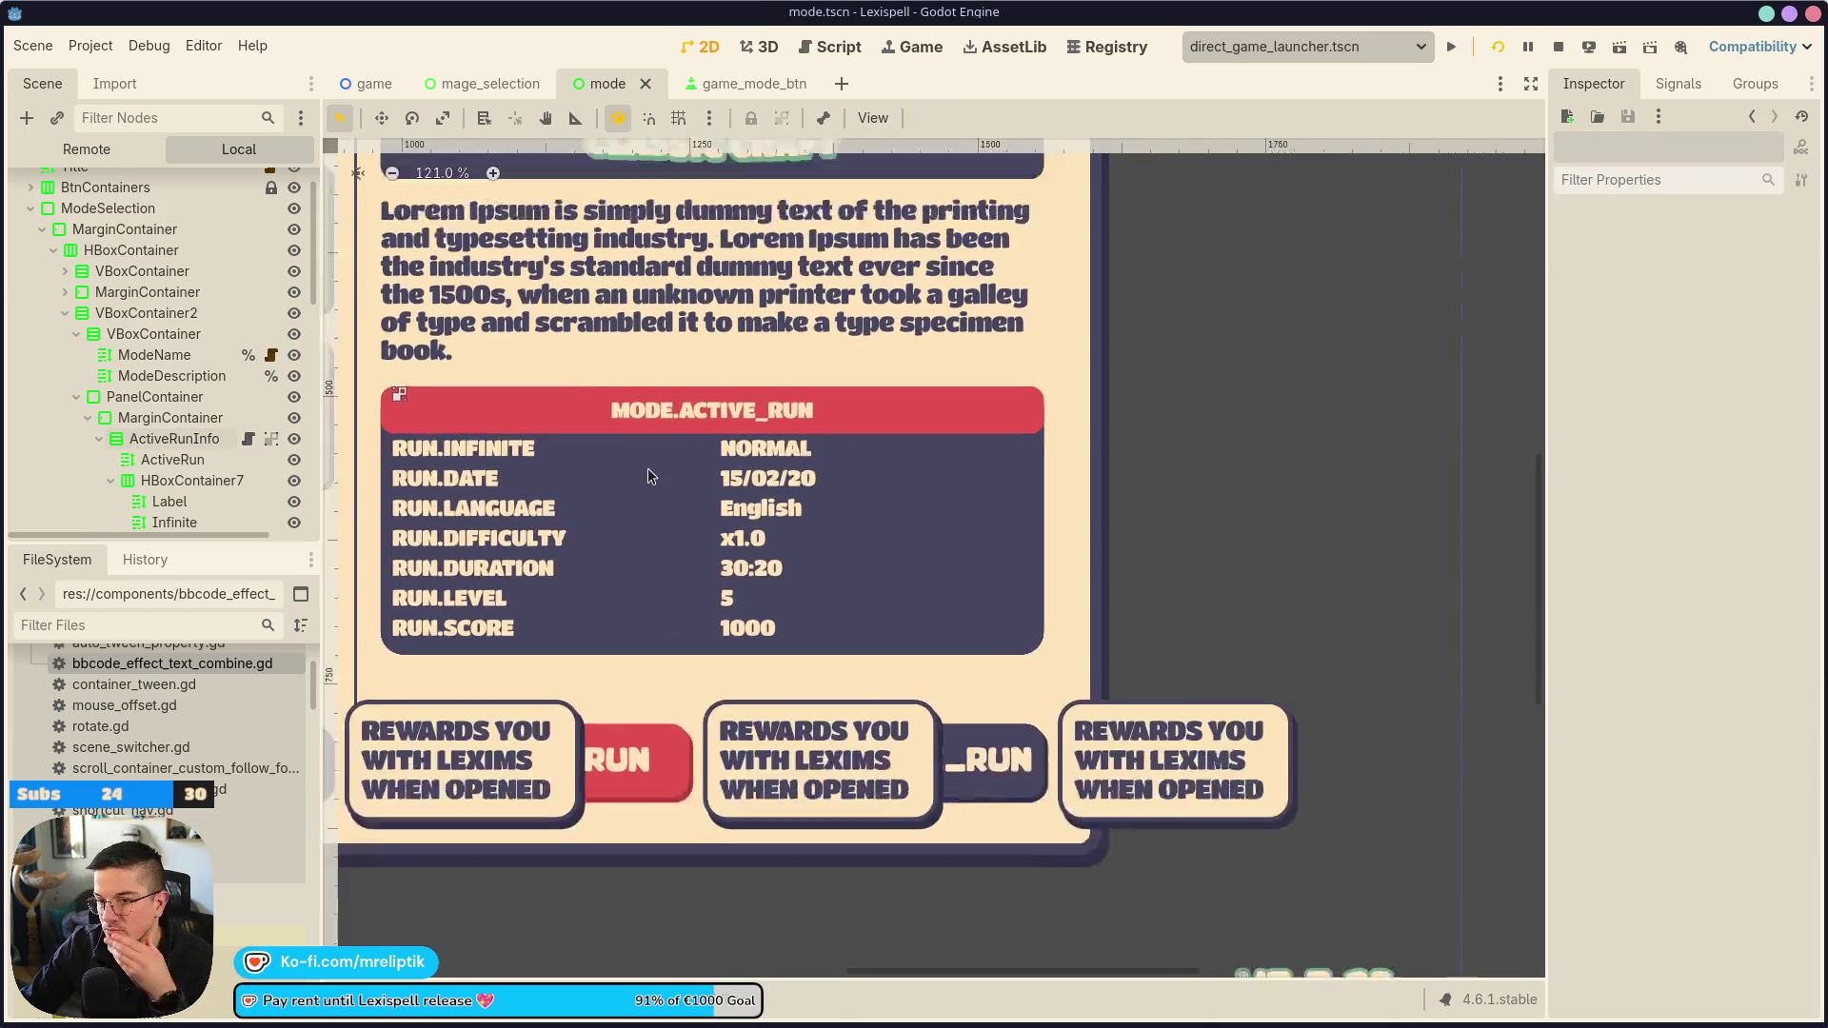
pyautogui.scroll(-1, 647, 476)
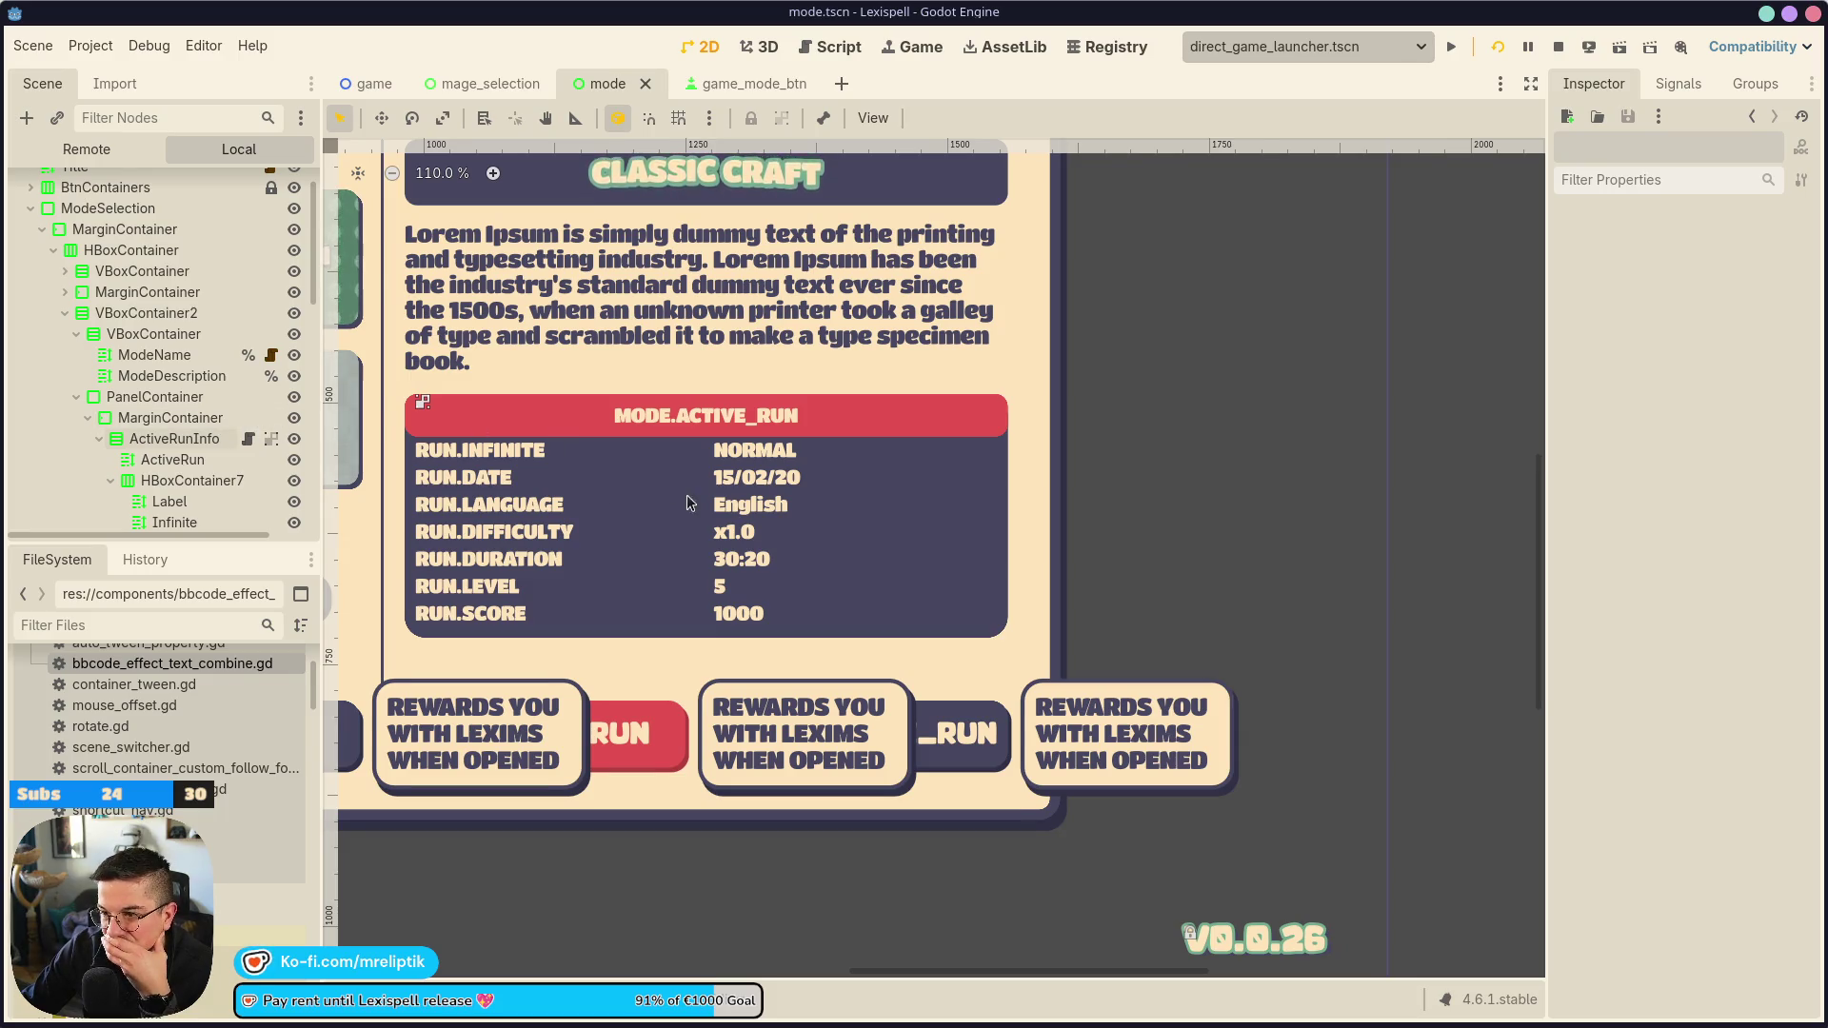
pyautogui.click(664, 425)
pyautogui.scroll(2, 665, 424)
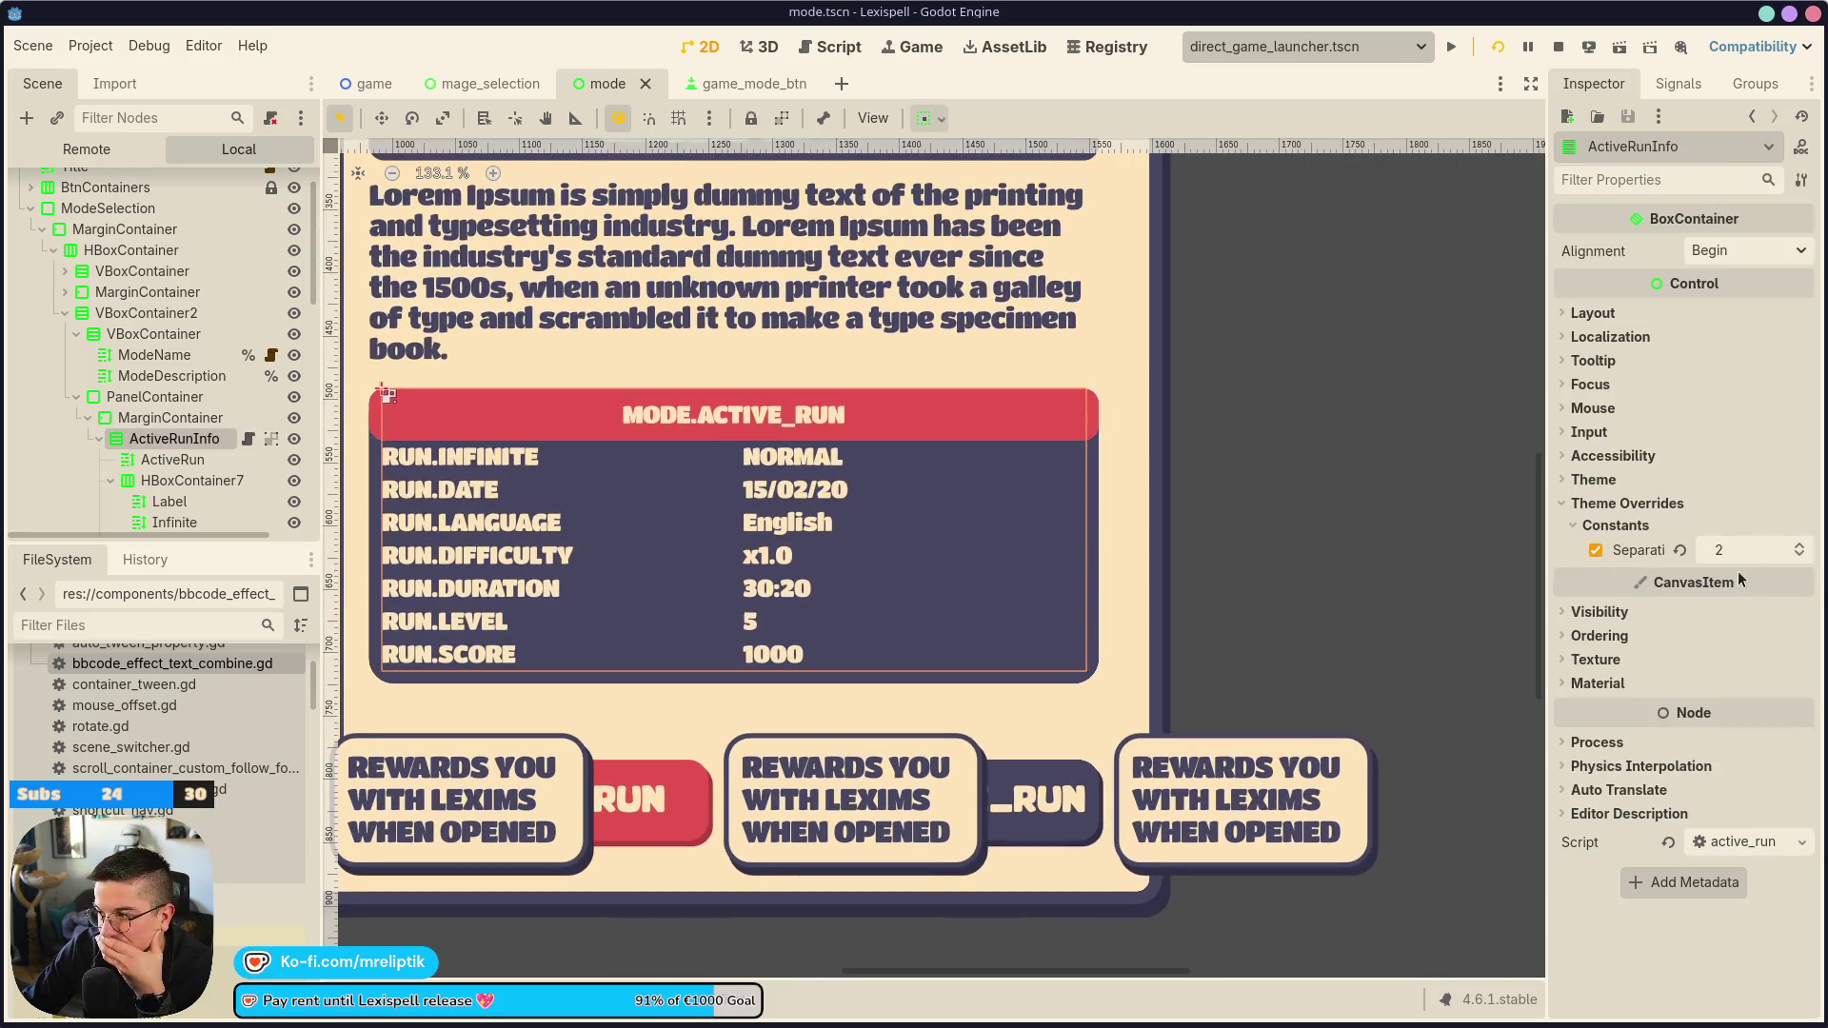
pyautogui.click(164, 461)
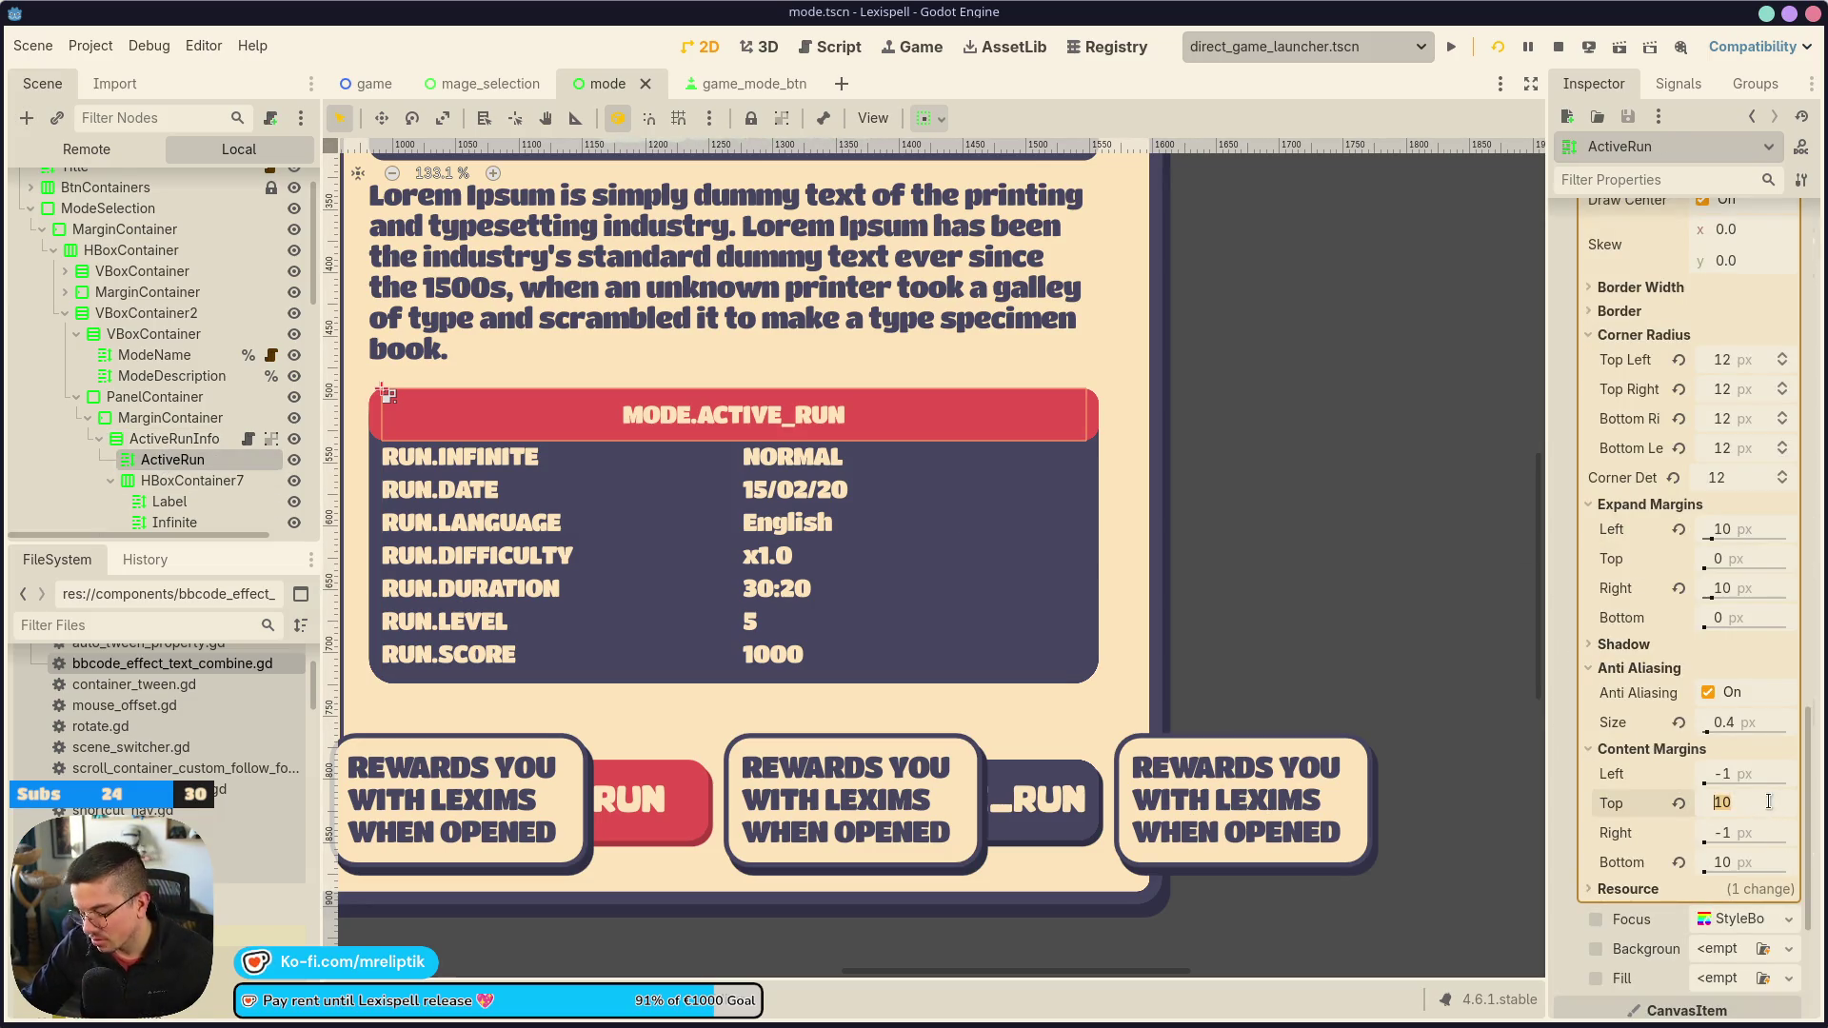
pyautogui.press('Tab')
pyautogui.press('Tab')
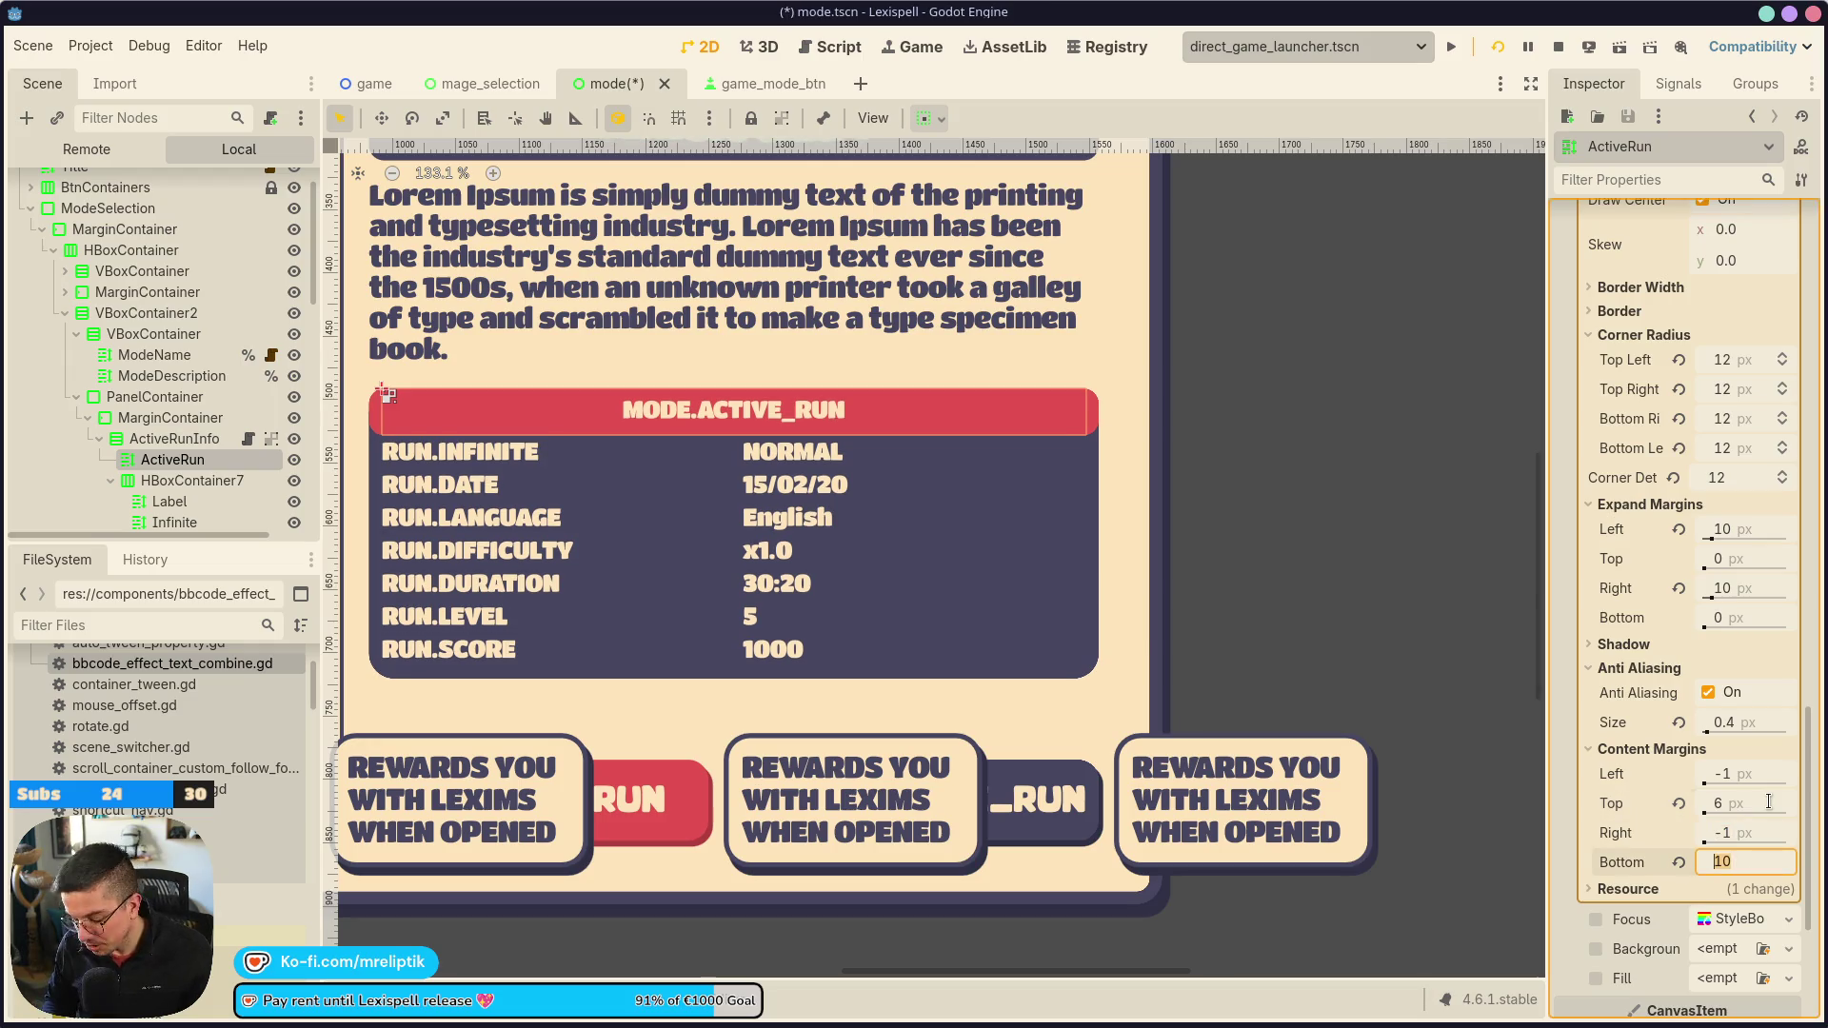
pyautogui.write('6')
pyautogui.press('Return')
pyautogui.hotkey('ctrl', 's')
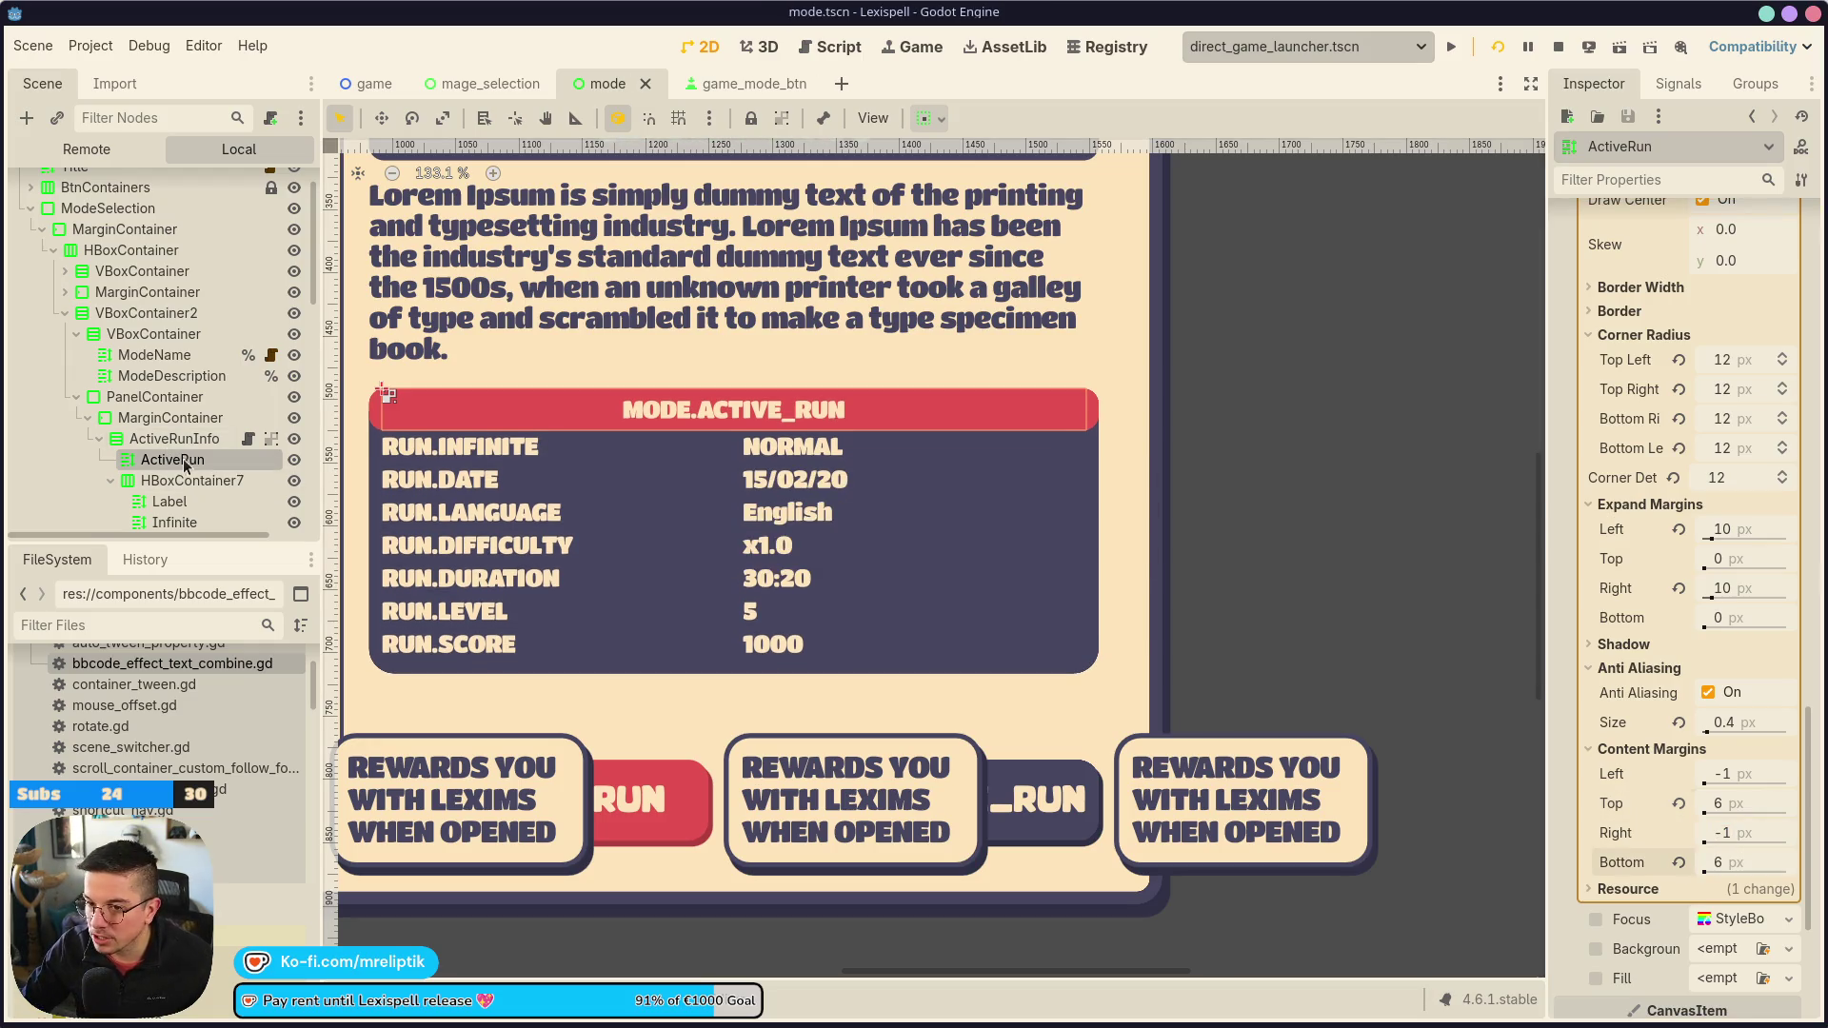
# Add a VSeparator to ActiveRunInfo, placed just below ActiveRun, and save
pyautogui.rightClick(169, 443)
pyautogui.click(249, 454)
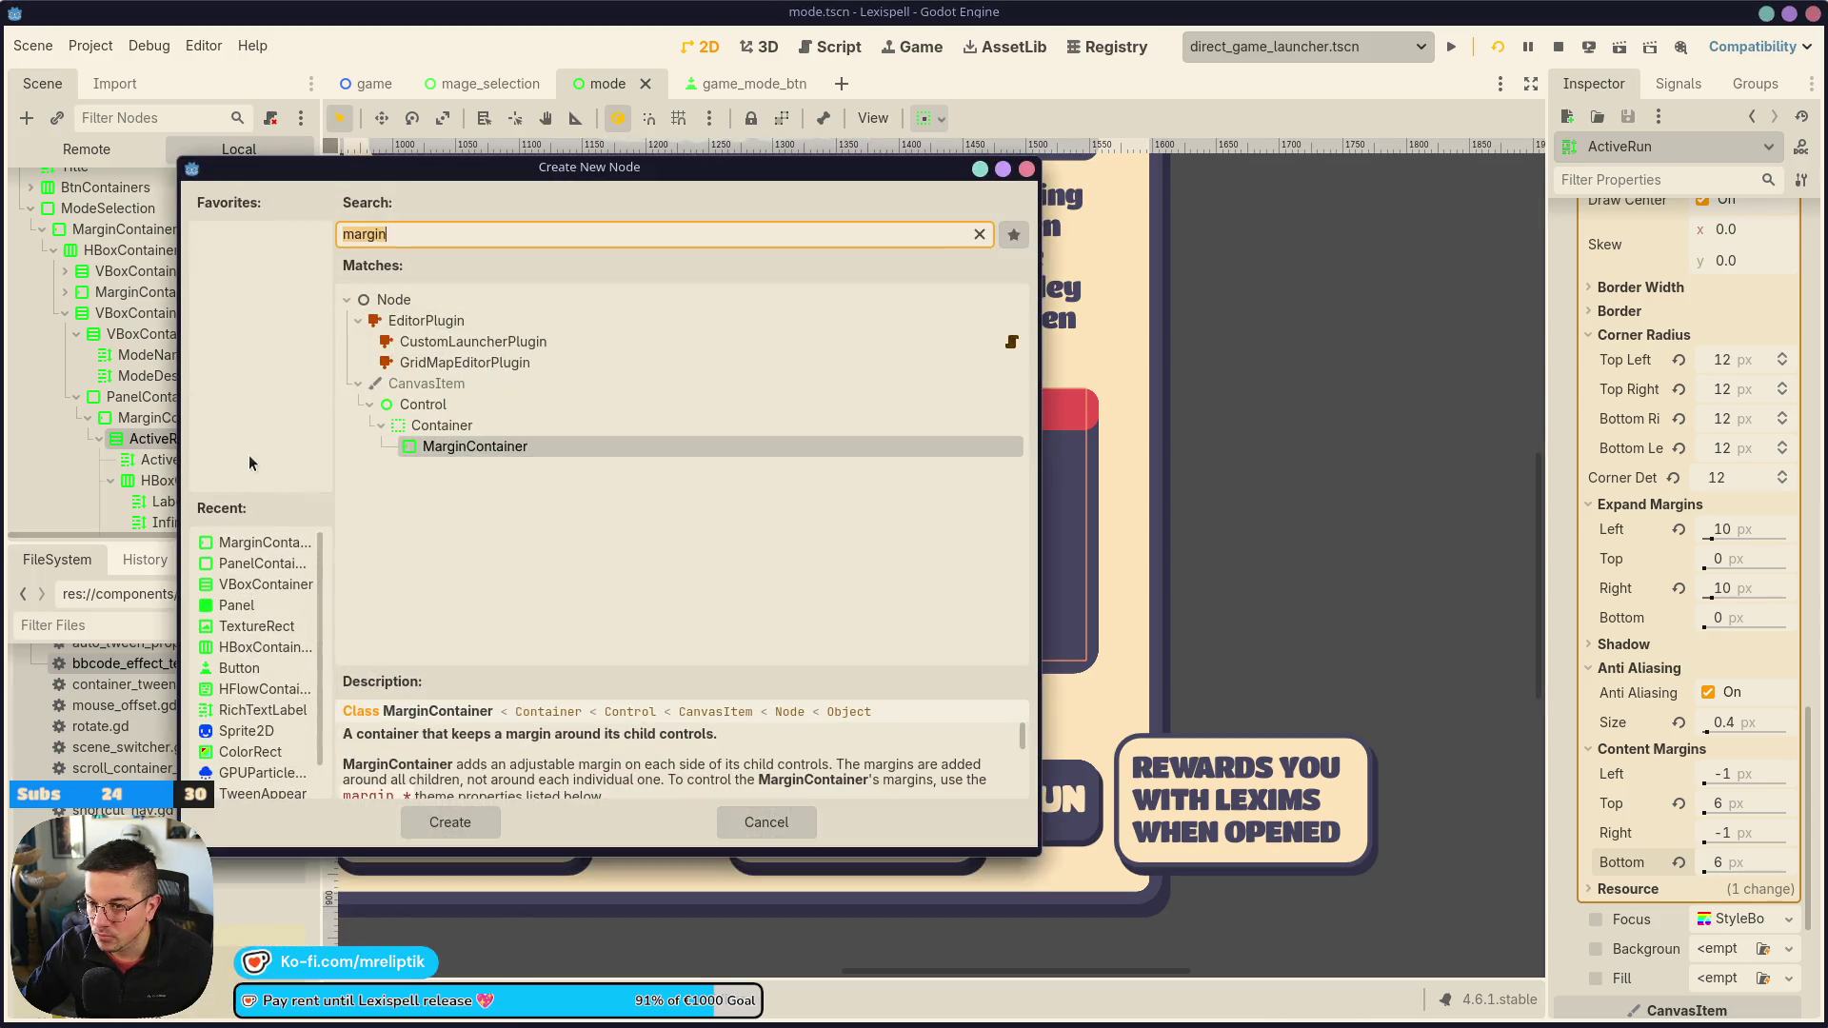
pyautogui.write('vspe')
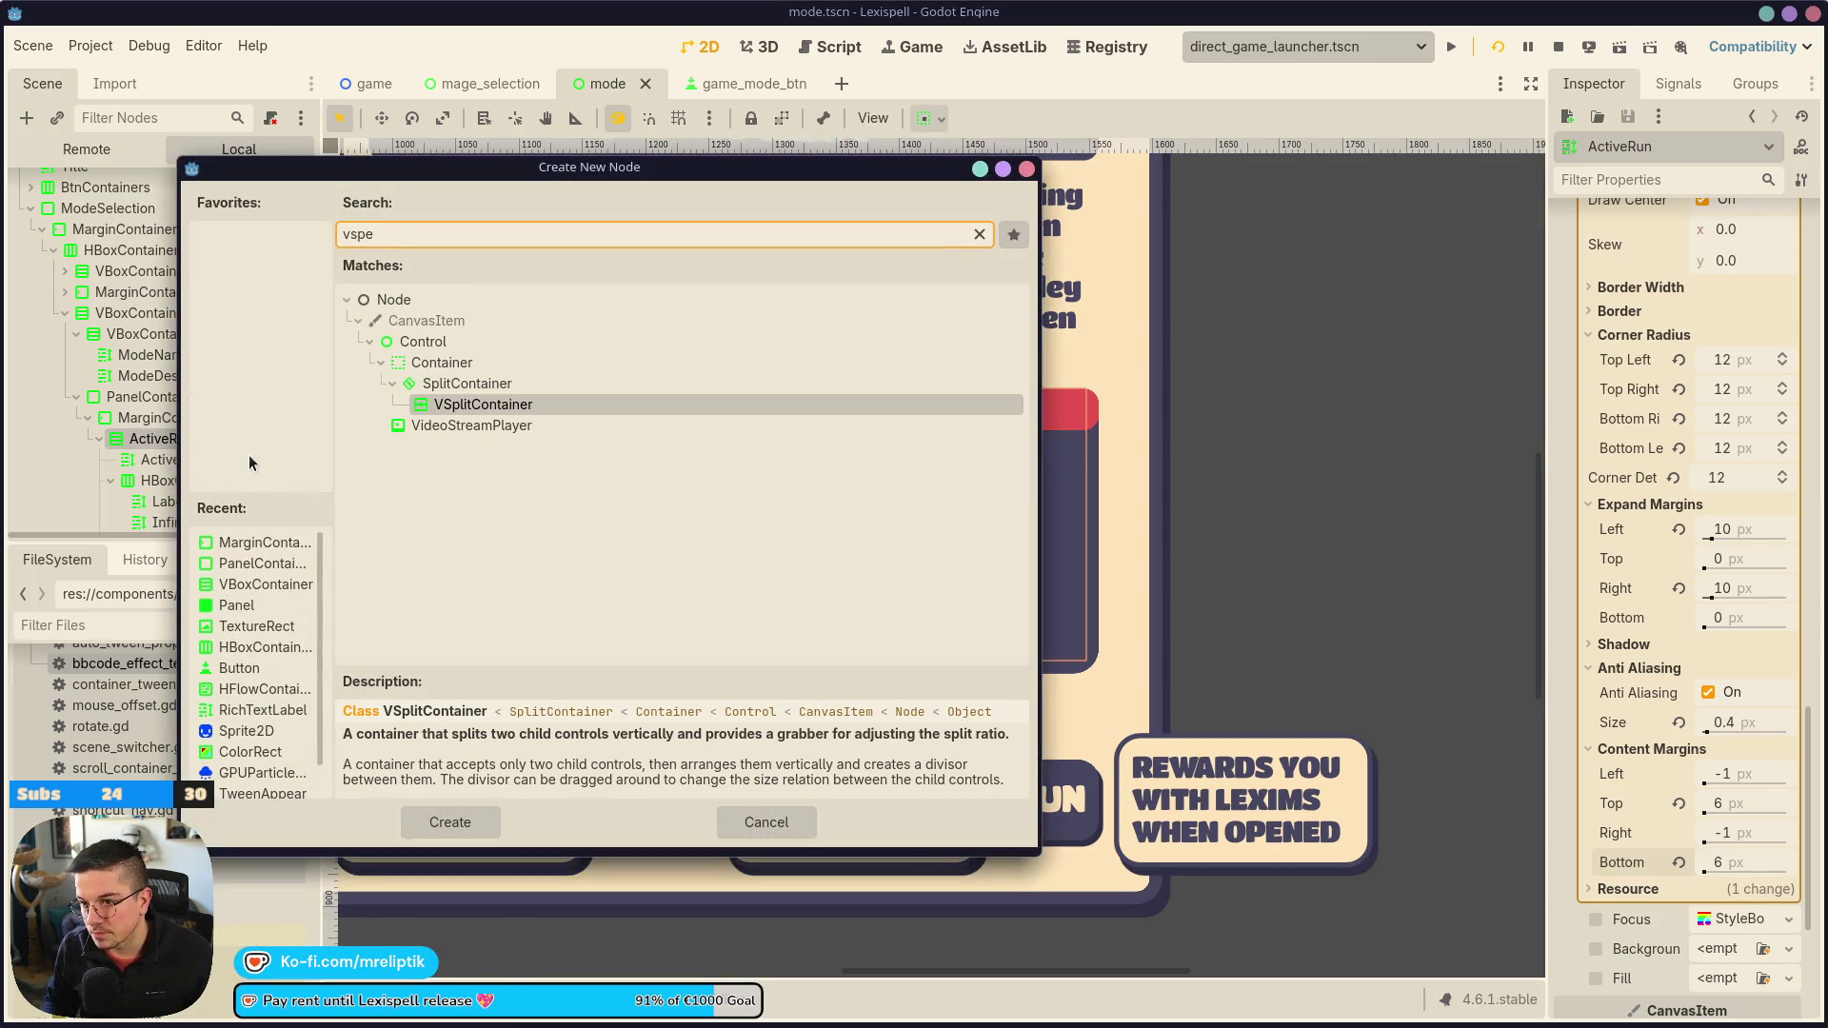
pyautogui.hotkey('ctrl', 'a')
pyautogui.write('s')
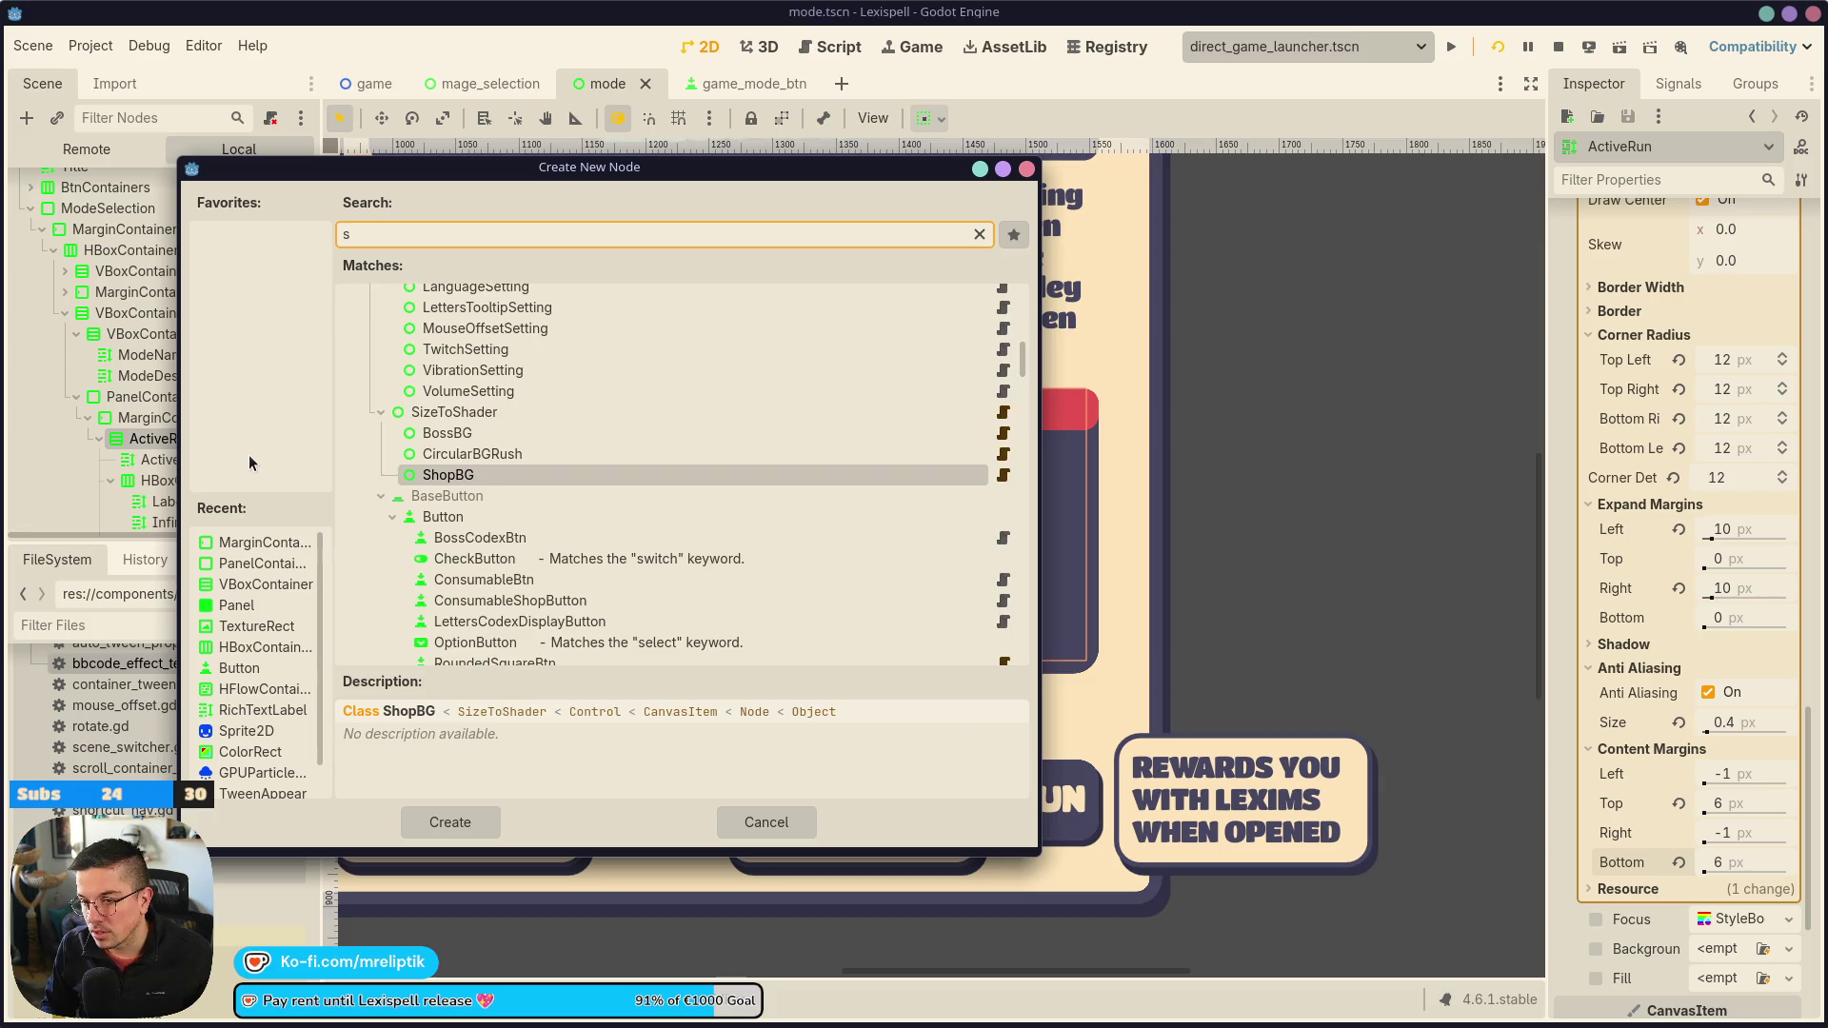
pyautogui.write('ep')
pyautogui.press('Return')
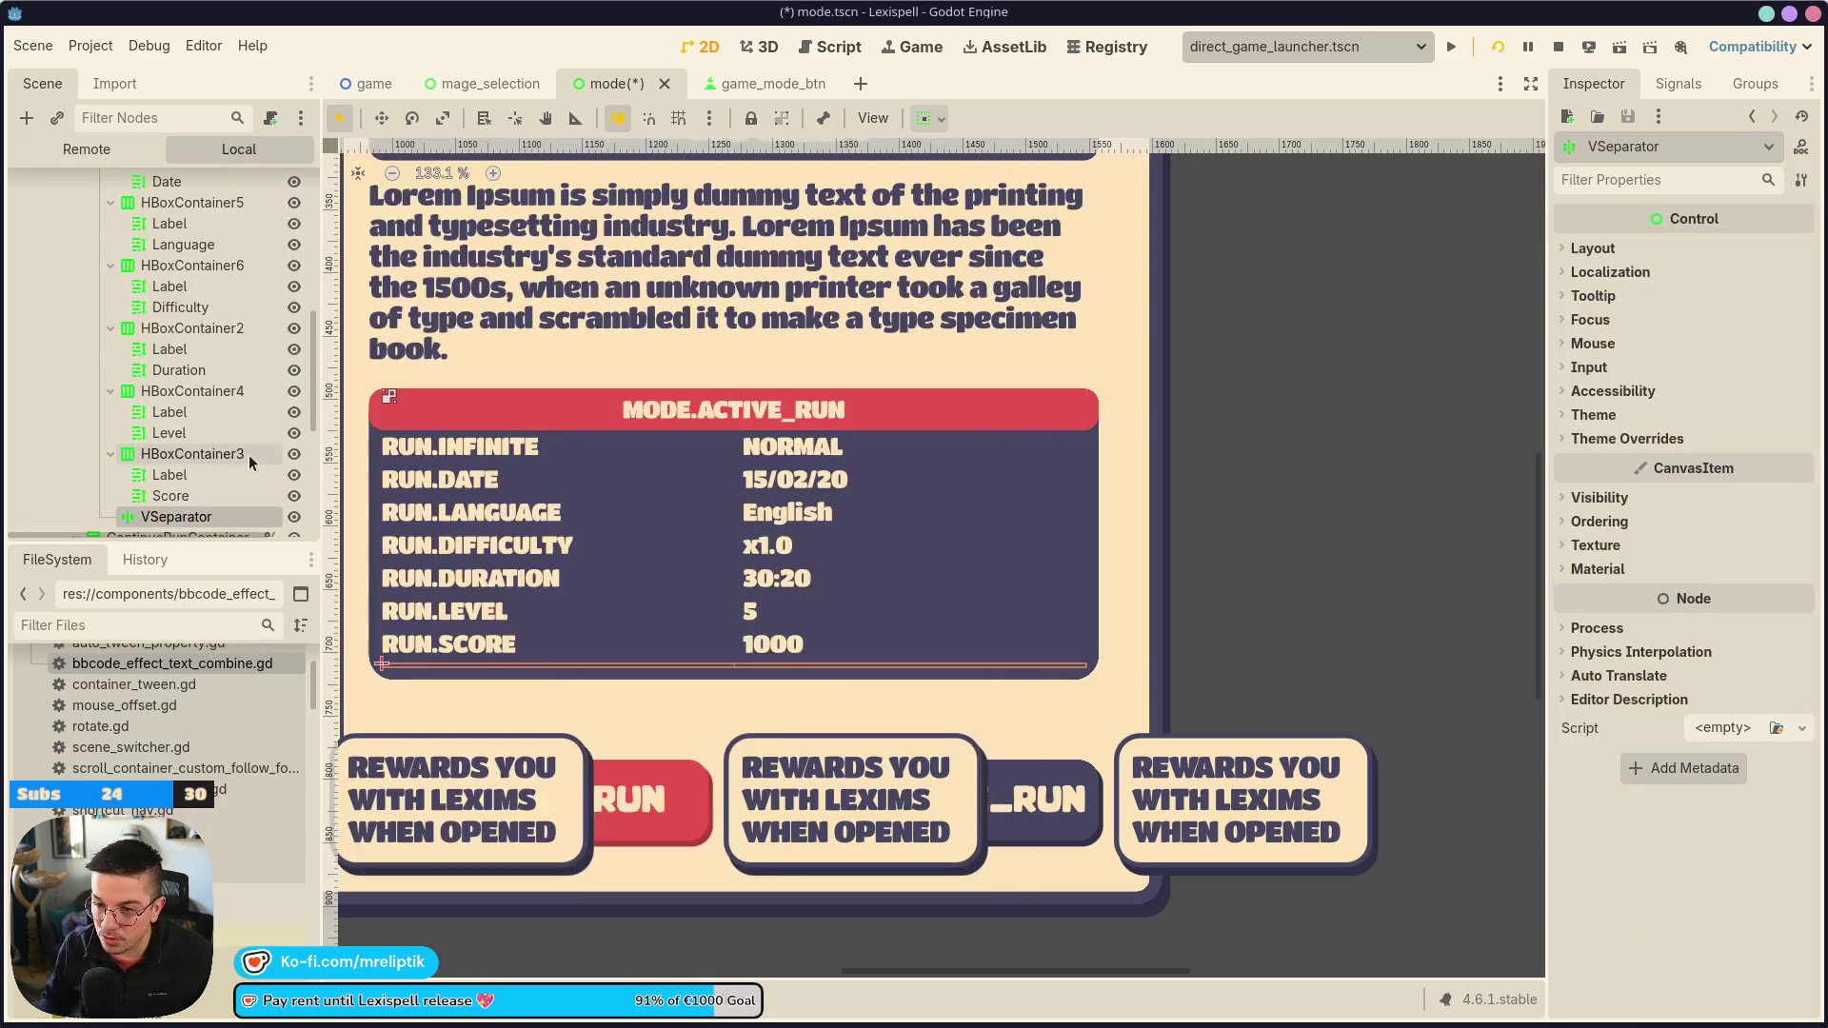
pyautogui.moveTo(186, 519)
pyautogui.mouseDown()
pyautogui.moveTo(204, 170)
pyautogui.moveTo(212, 337)
pyautogui.moveTo(177, 311)
pyautogui.mouseUp()
pyautogui.hotkey('ctrl', 's')
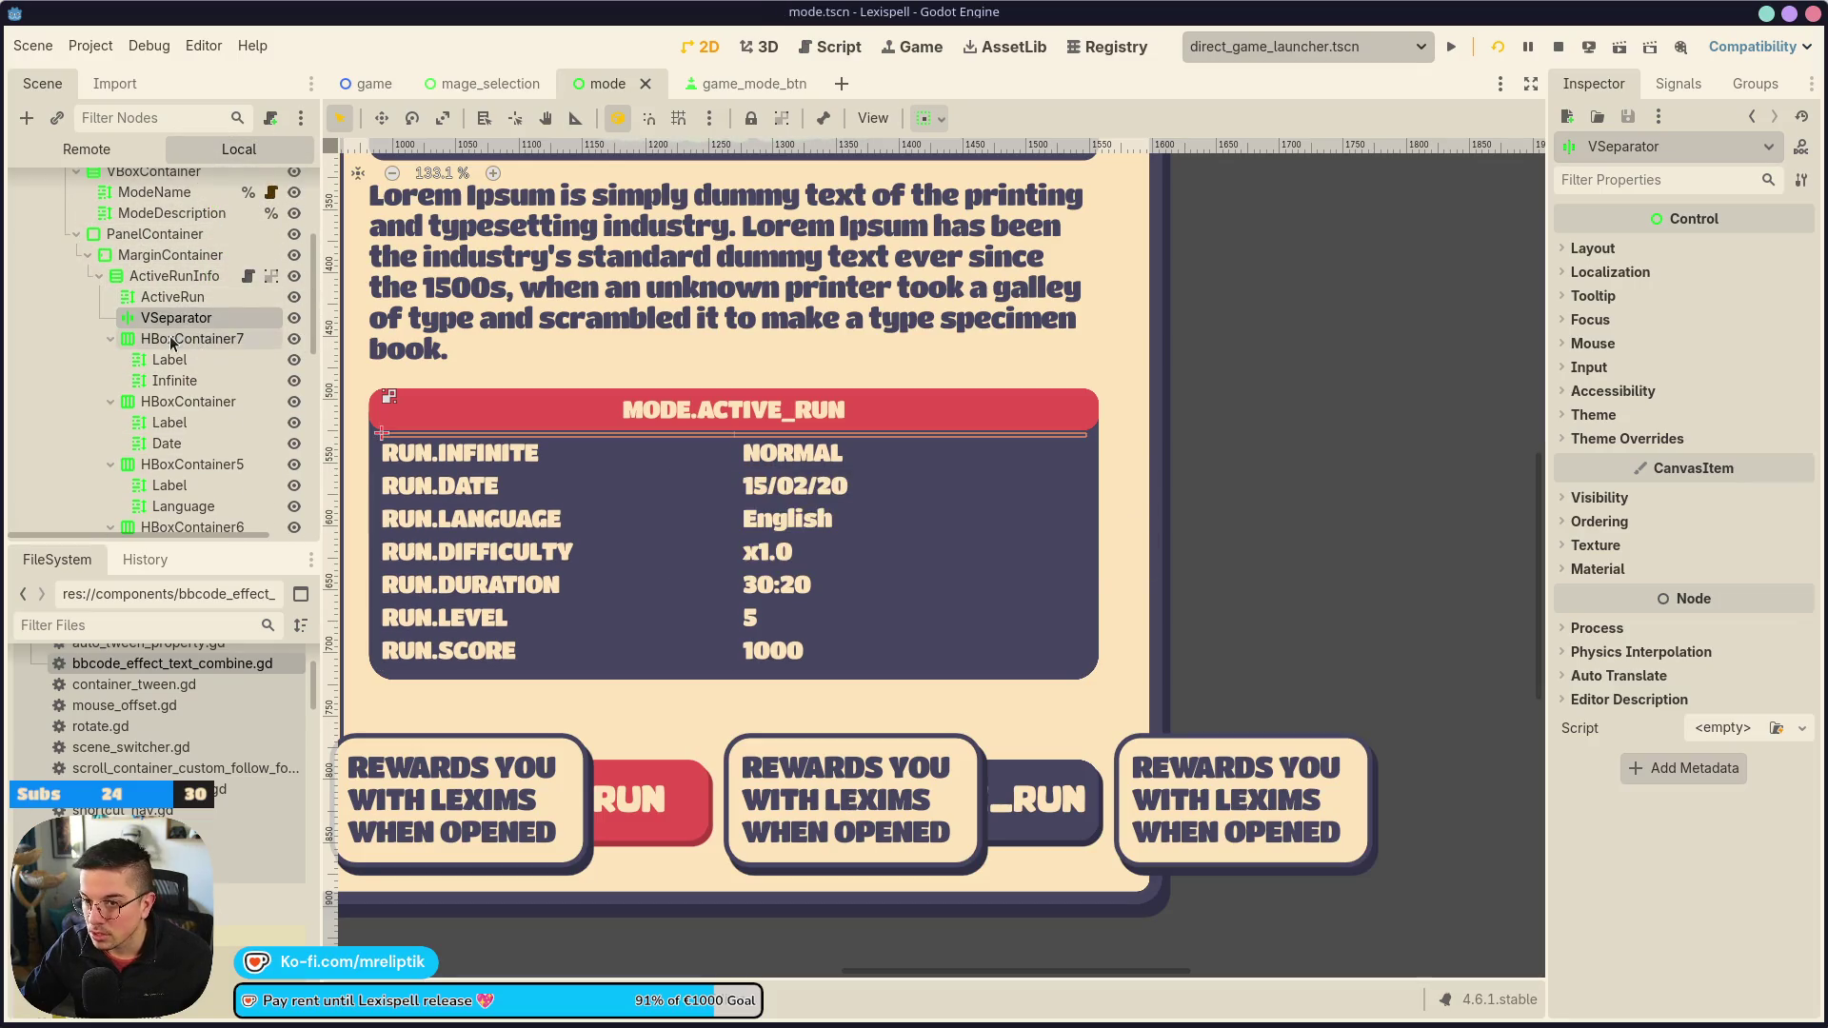
# Give the separator a 5 px minimum height and a fully transparent self modulate, then save
pyautogui.click(1623, 248)
pyautogui.click(1758, 397)
pyautogui.write('5')
pyautogui.press('Return')
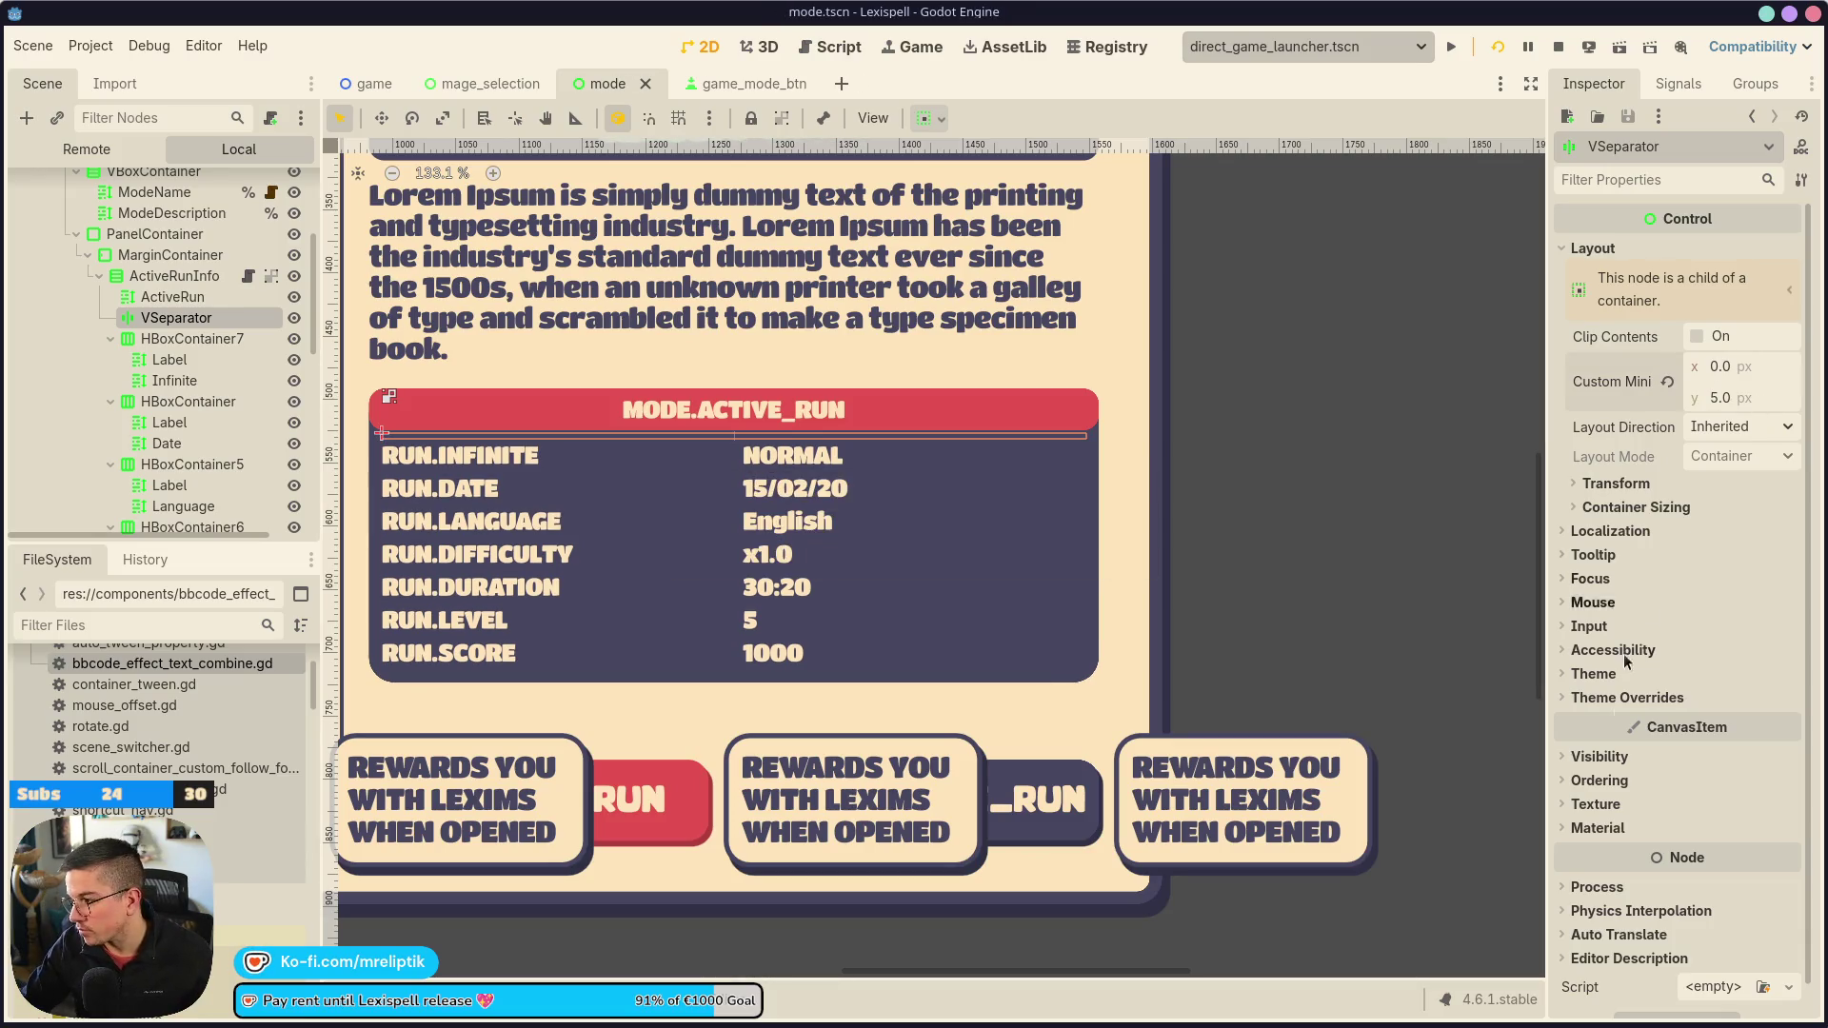
pyautogui.click(1597, 704)
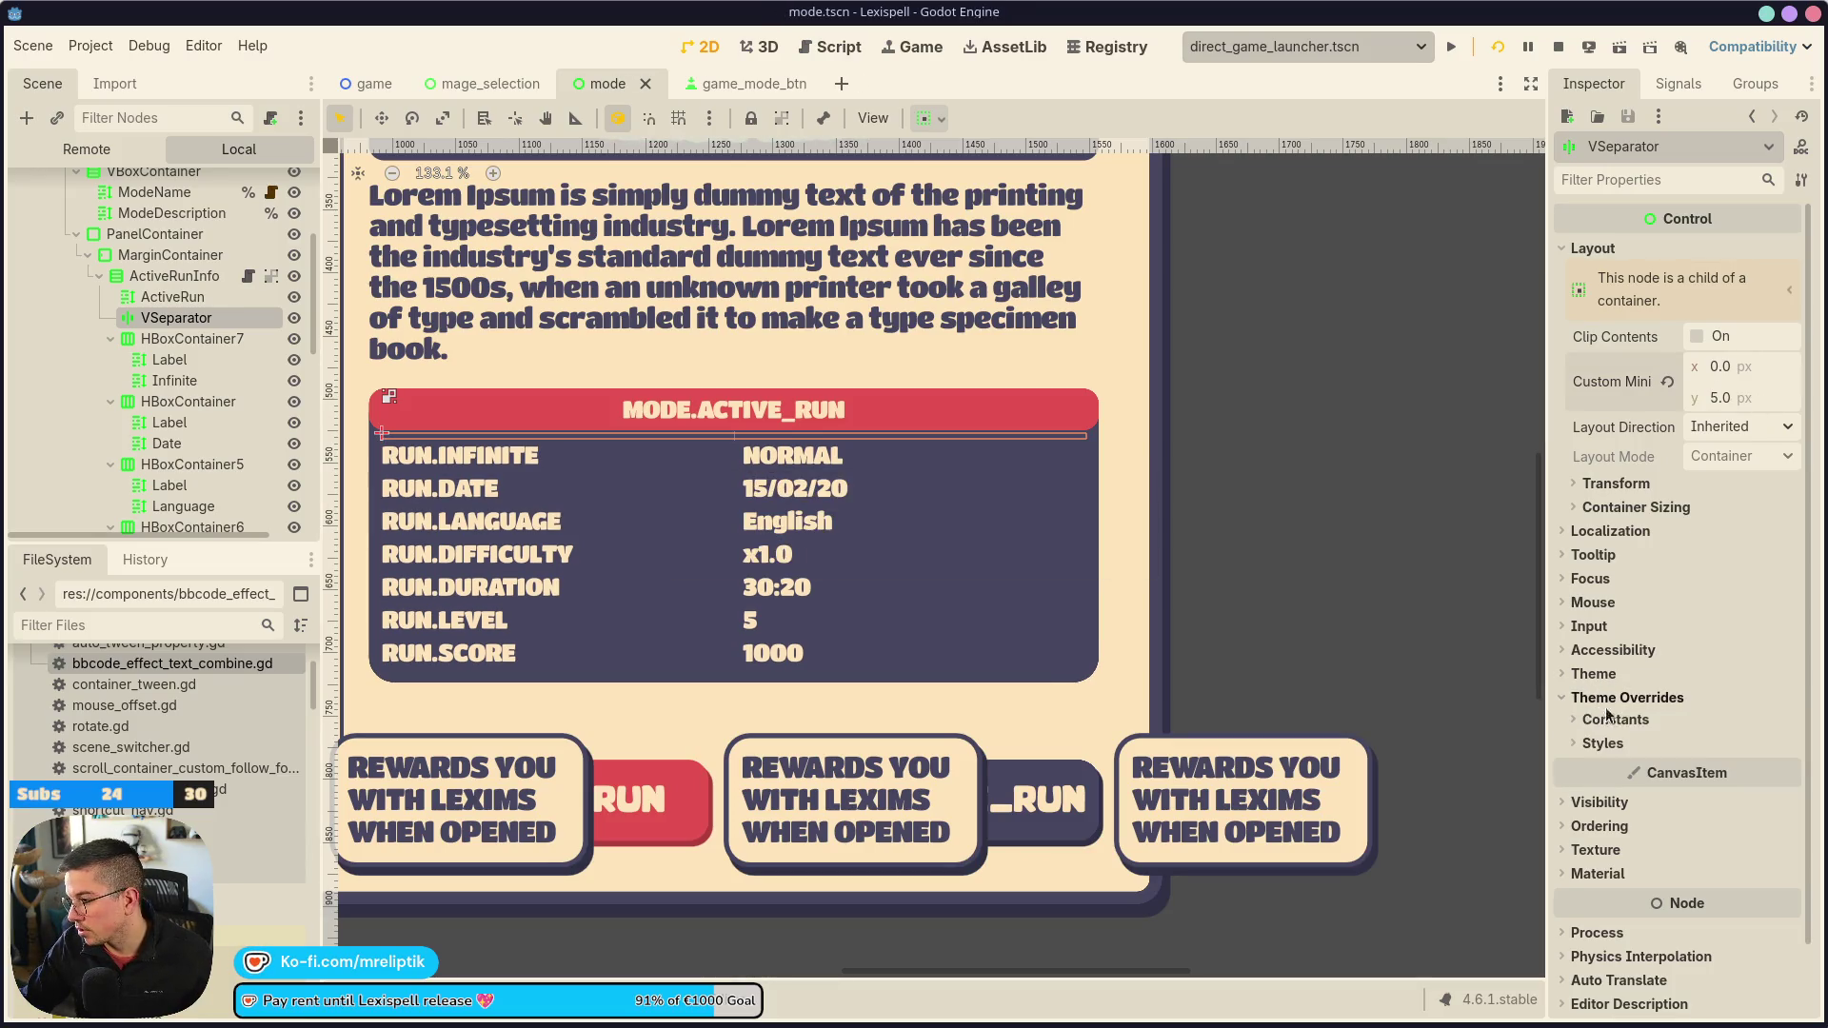
pyautogui.click(1611, 803)
pyautogui.click(1717, 881)
pyautogui.moveTo(1780, 548); pyautogui.dragTo(1681, 548)
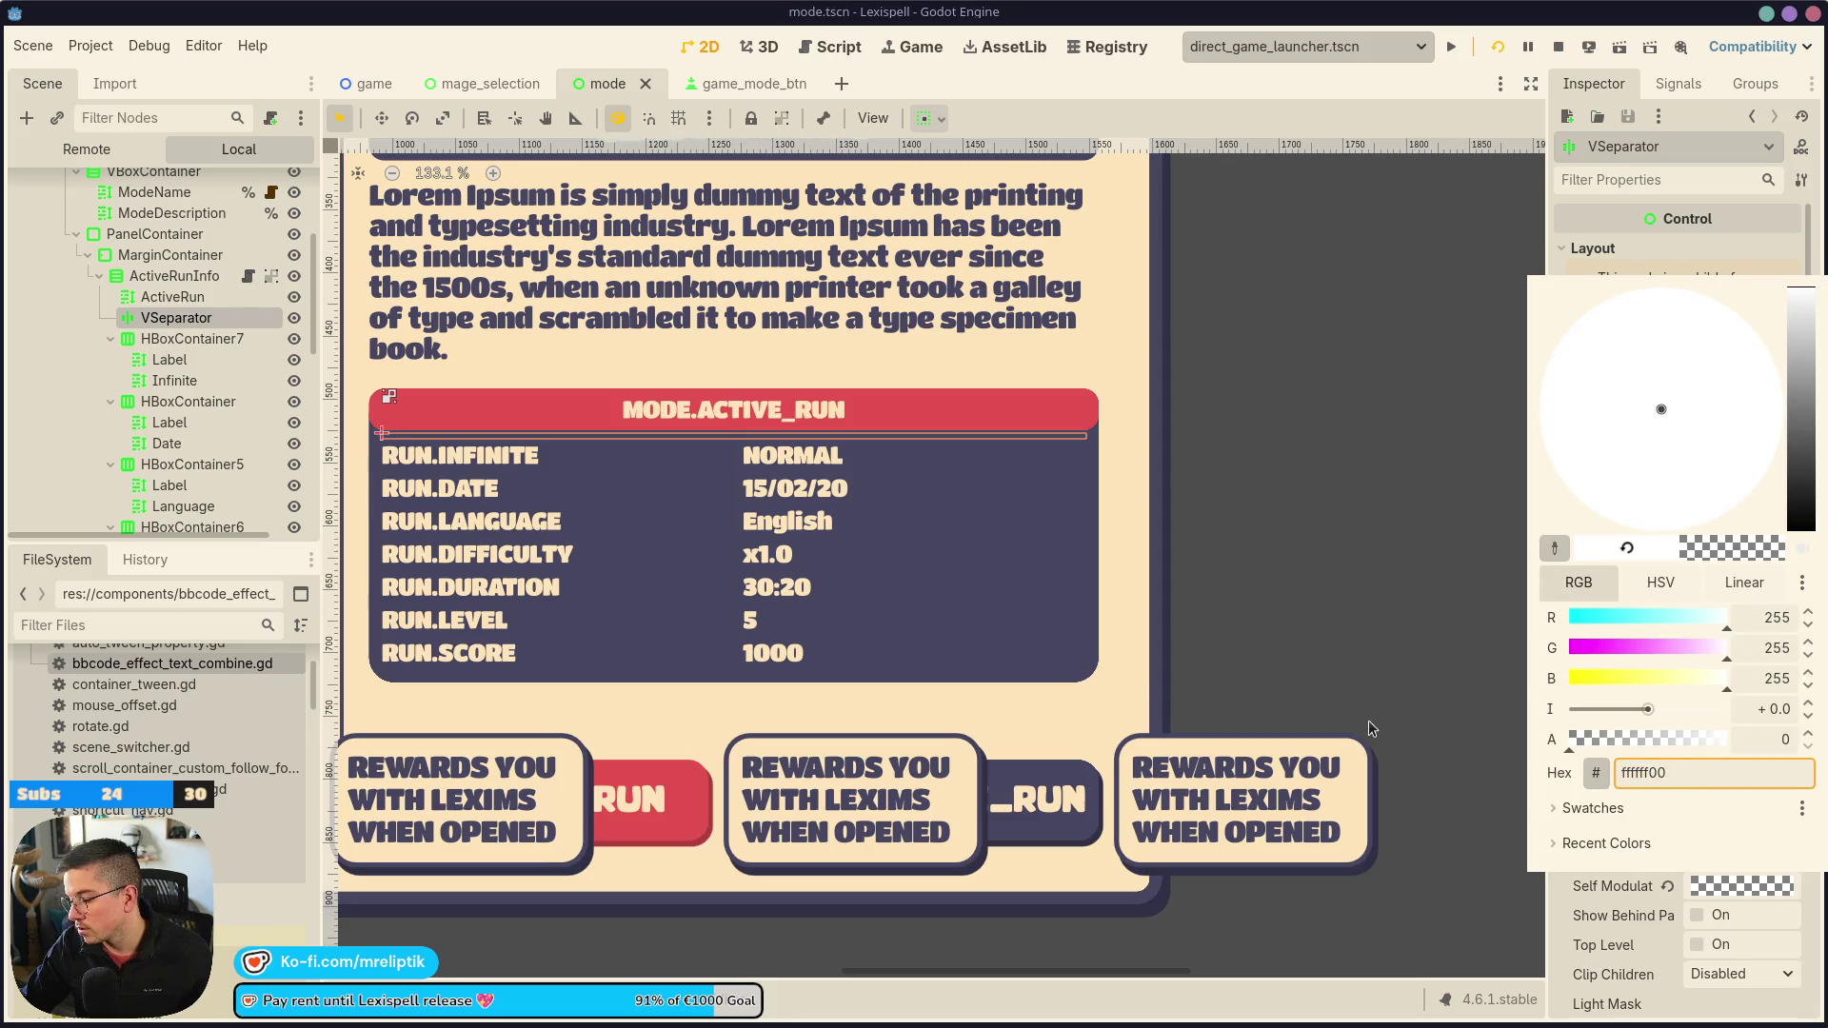
pyautogui.click(904, 364)
pyautogui.scroll(-5, 904, 364)
pyautogui.scroll(1, 783, 396)
pyautogui.hotkey('ctrl', 's')
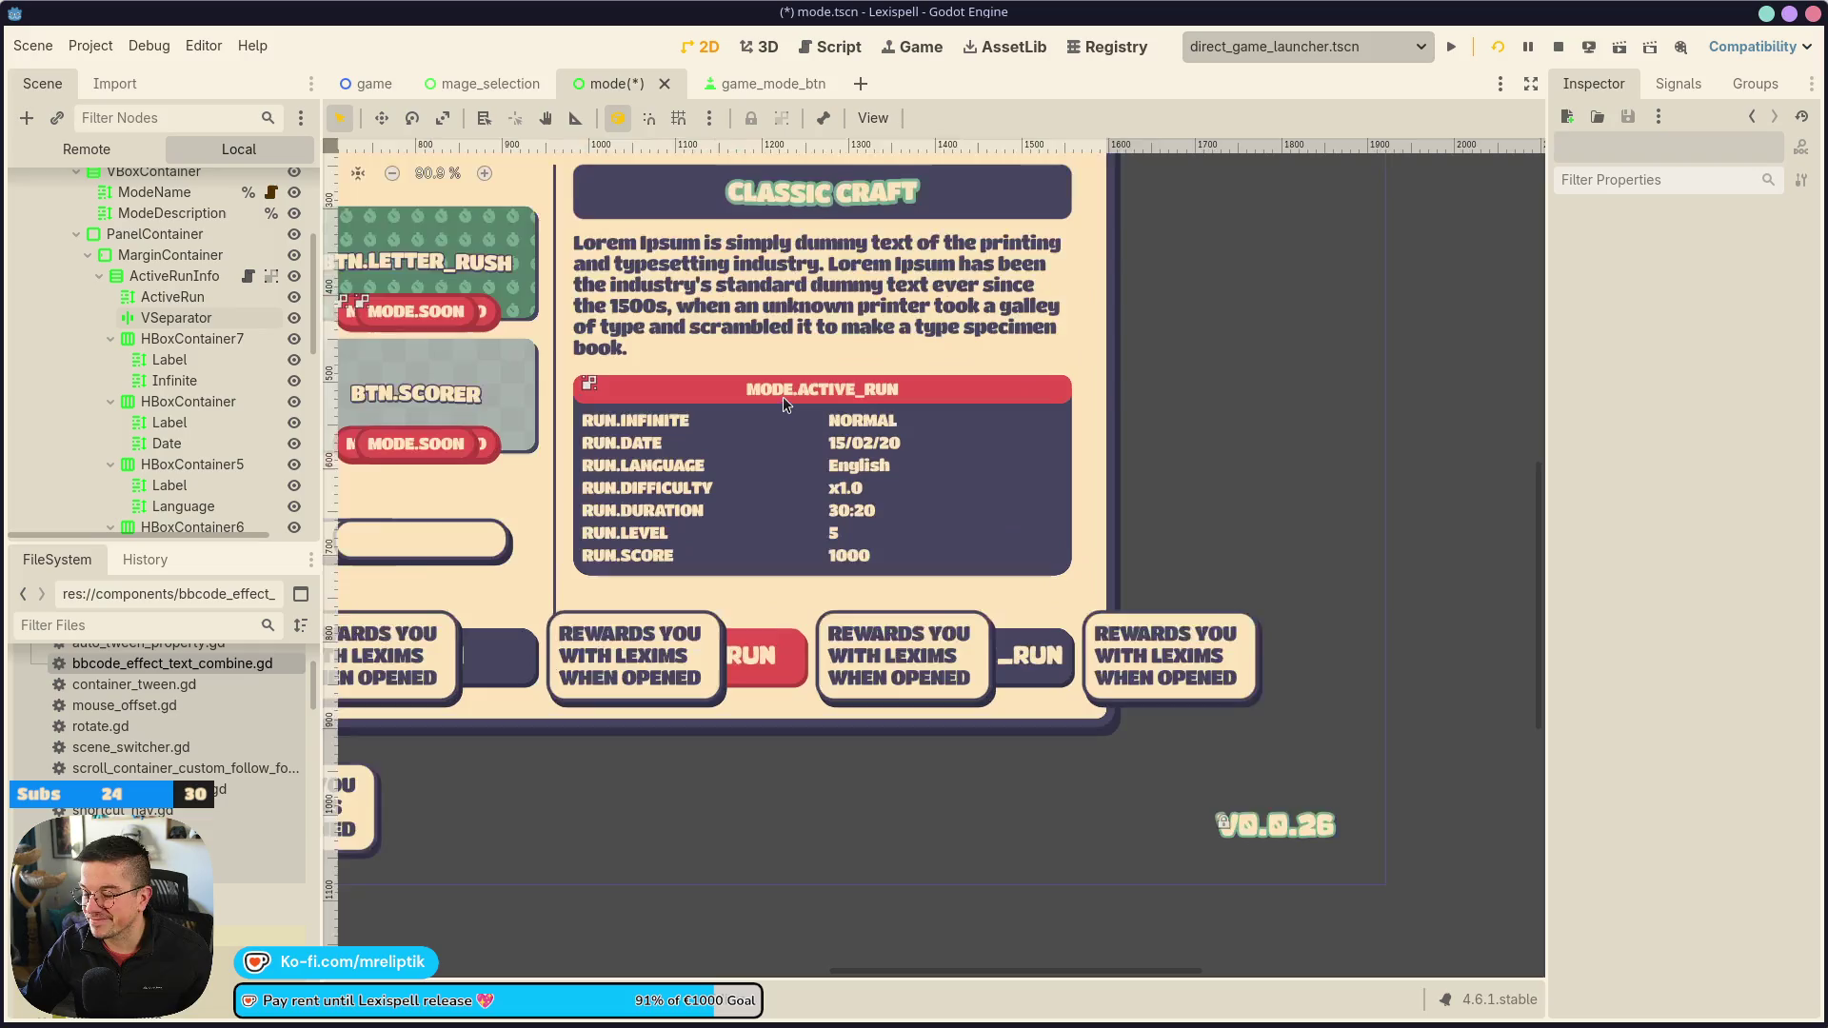
# Select the PanelContainer holding the run stats to view its panel style
pyautogui.click(750, 583)
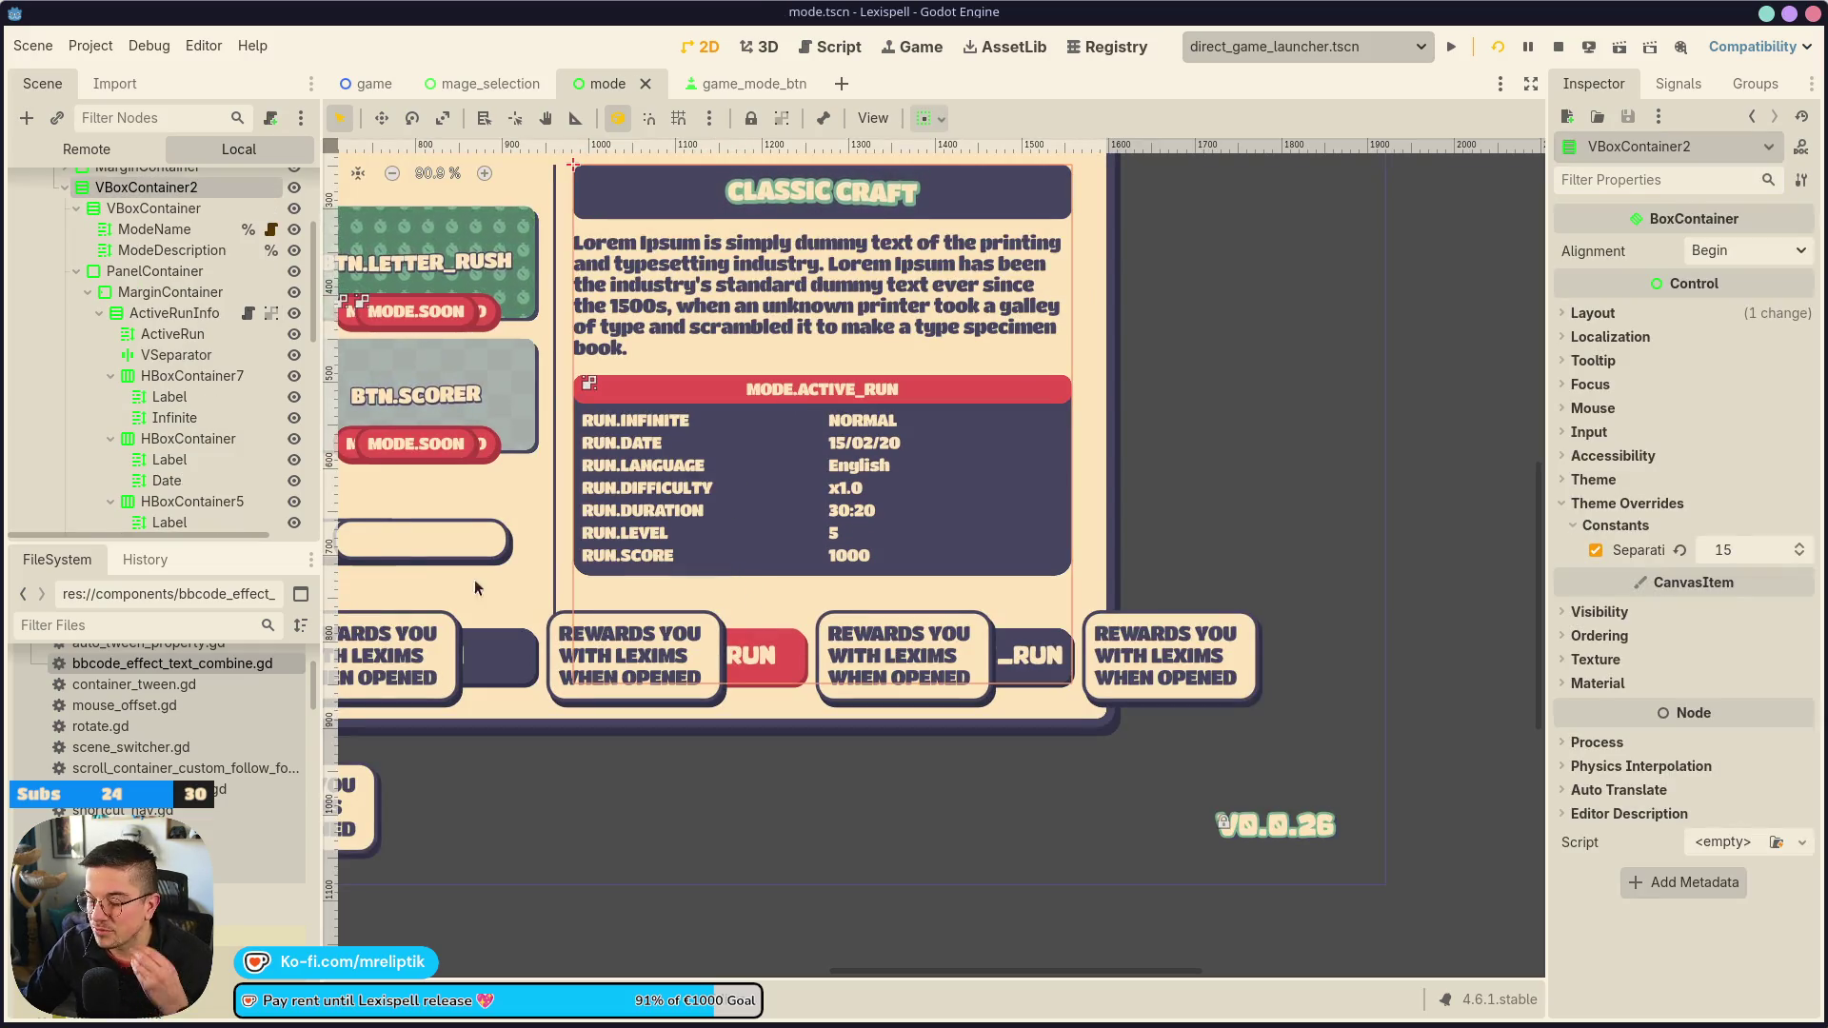
pyautogui.click(127, 274)
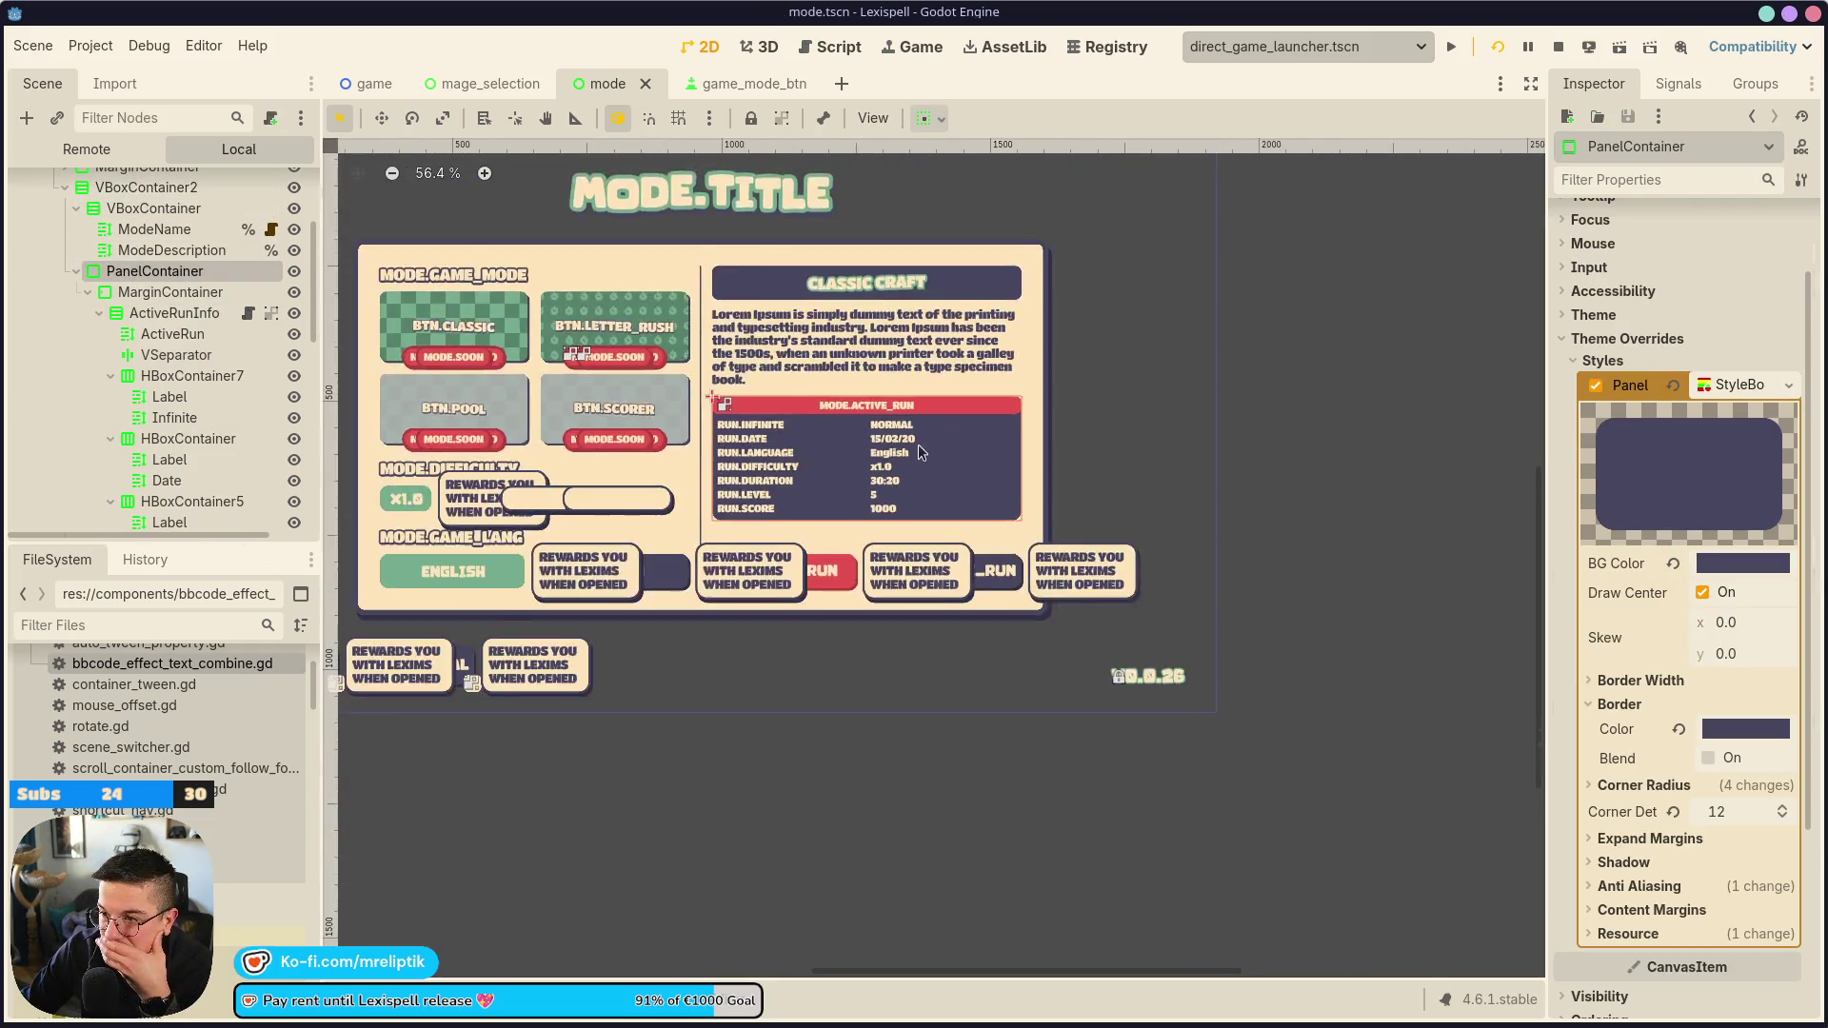
pyautogui.scroll(-8, 932, 443)
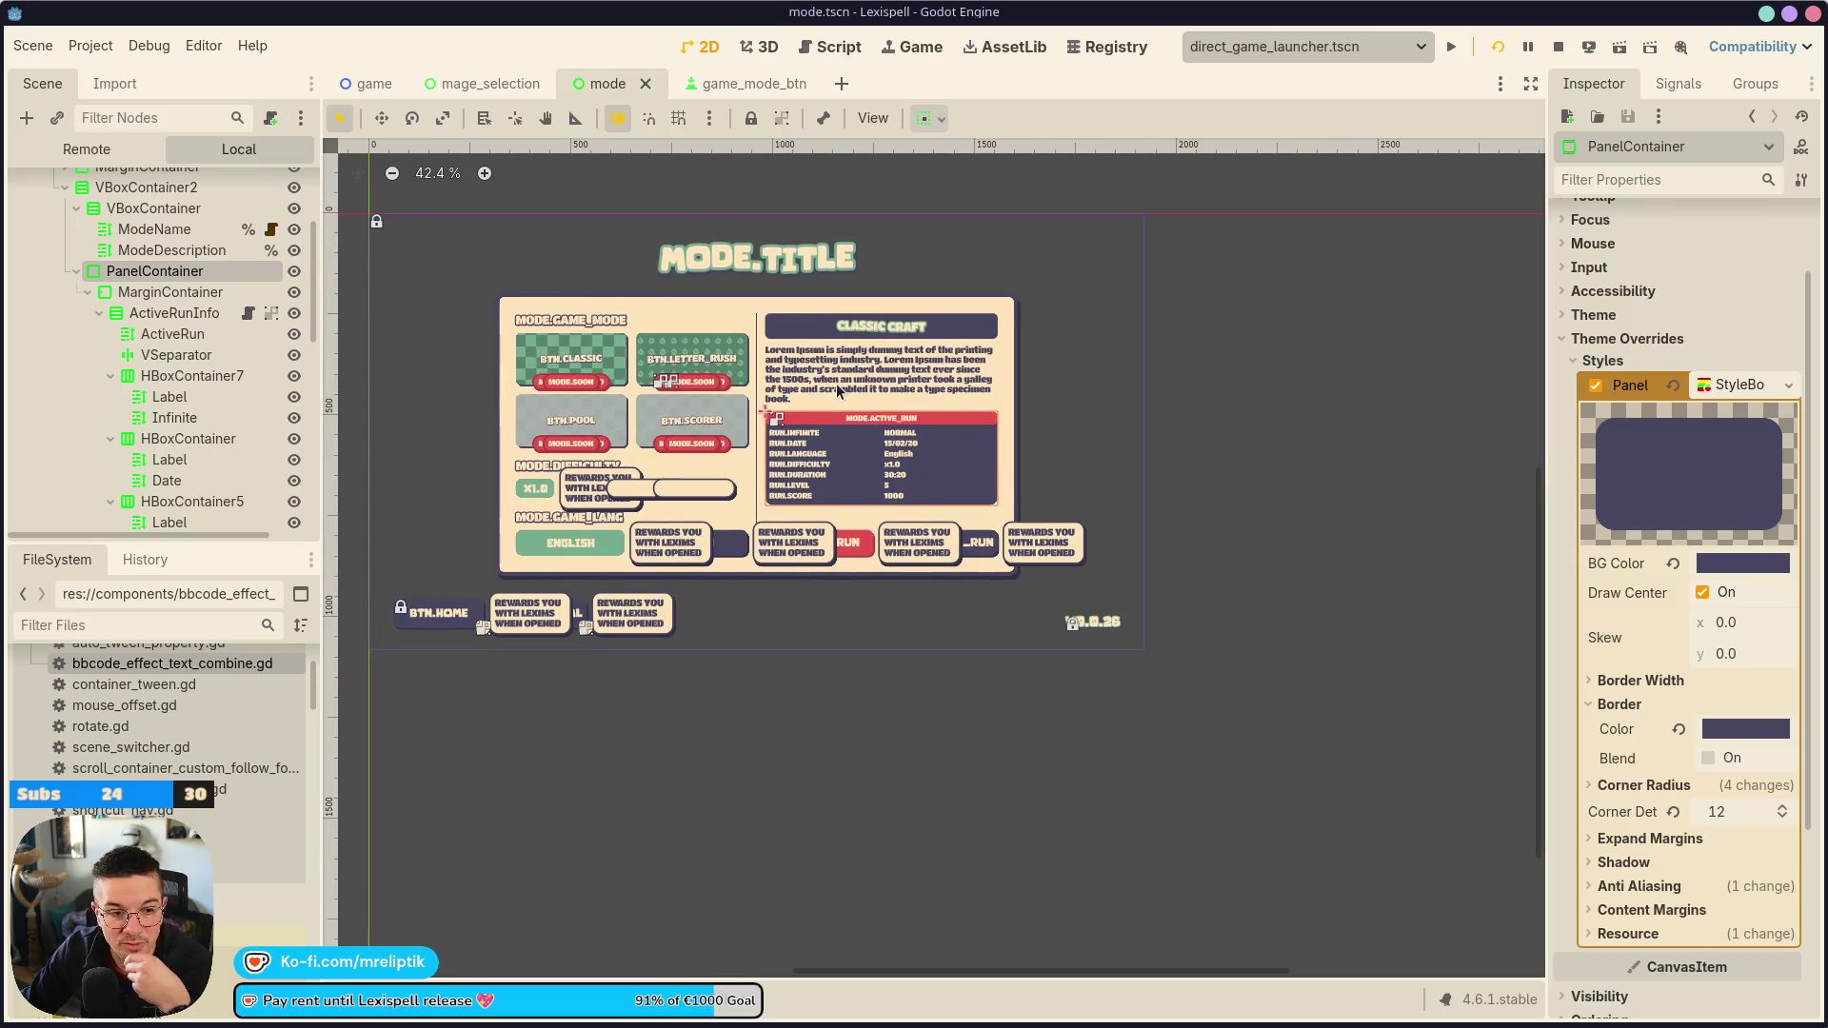
pyautogui.moveTo(757, 69)
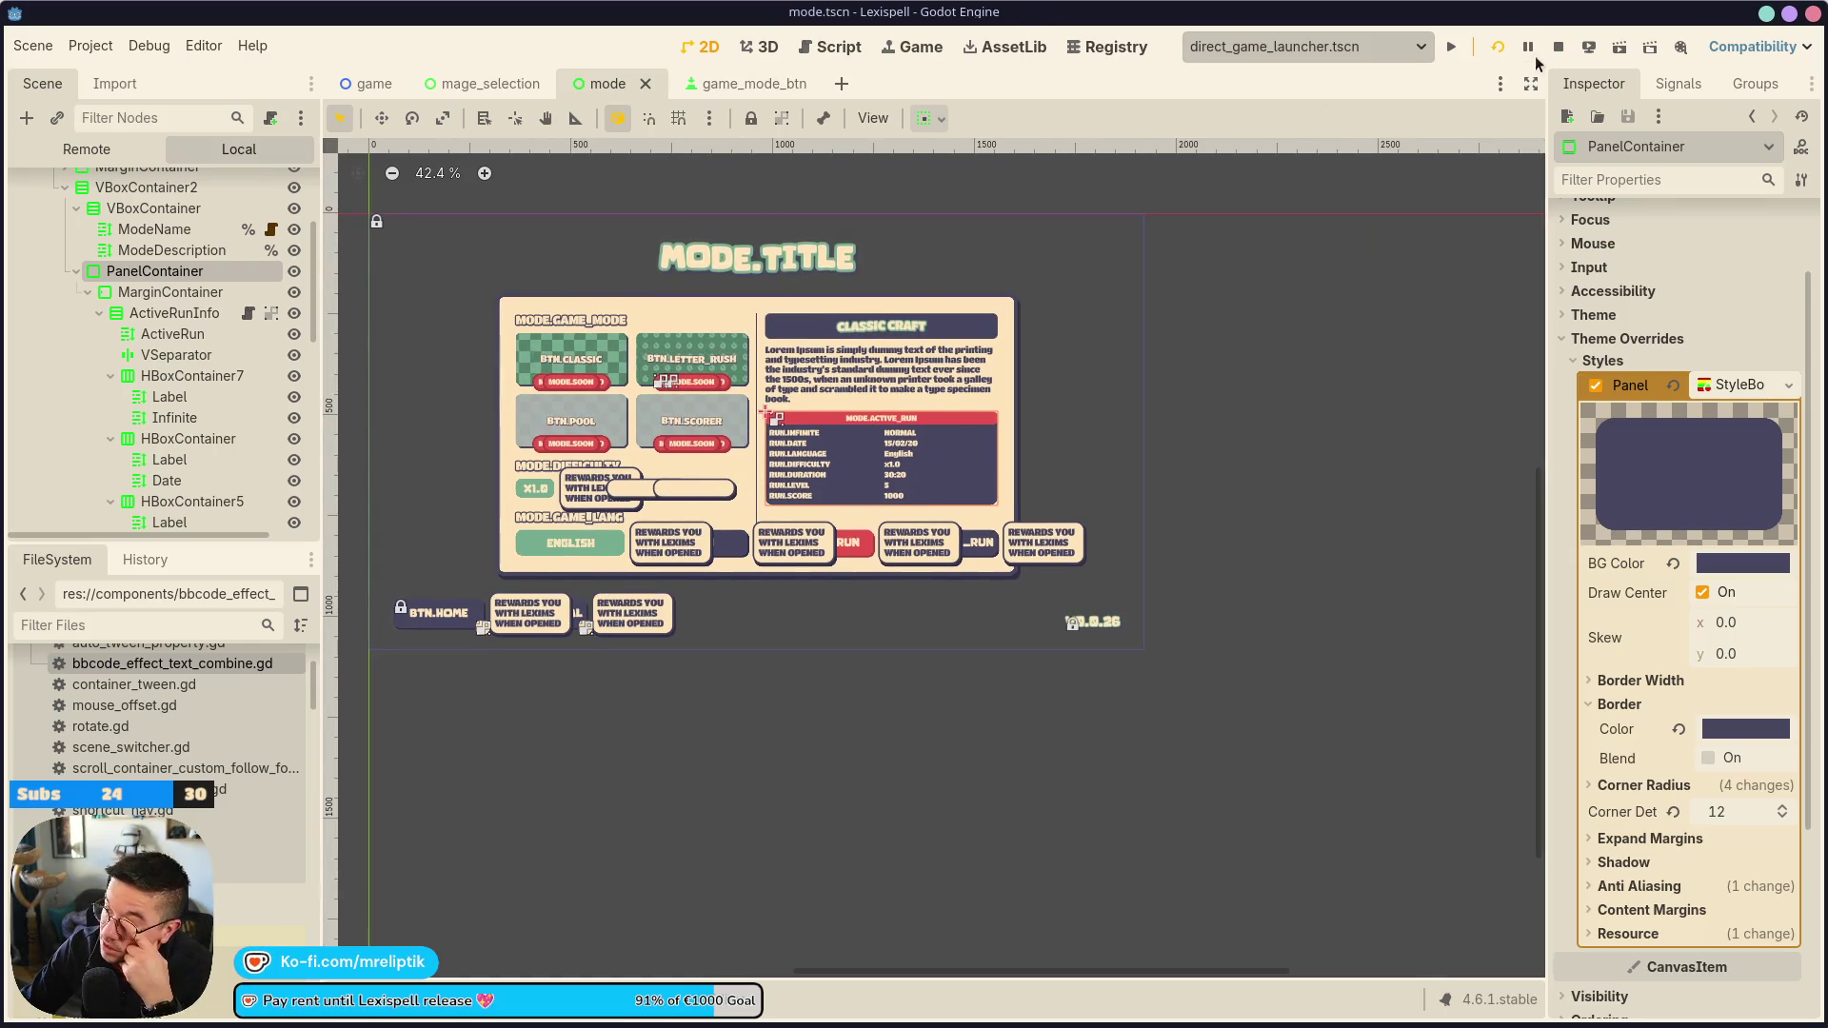
pyautogui.click(1498, 47)
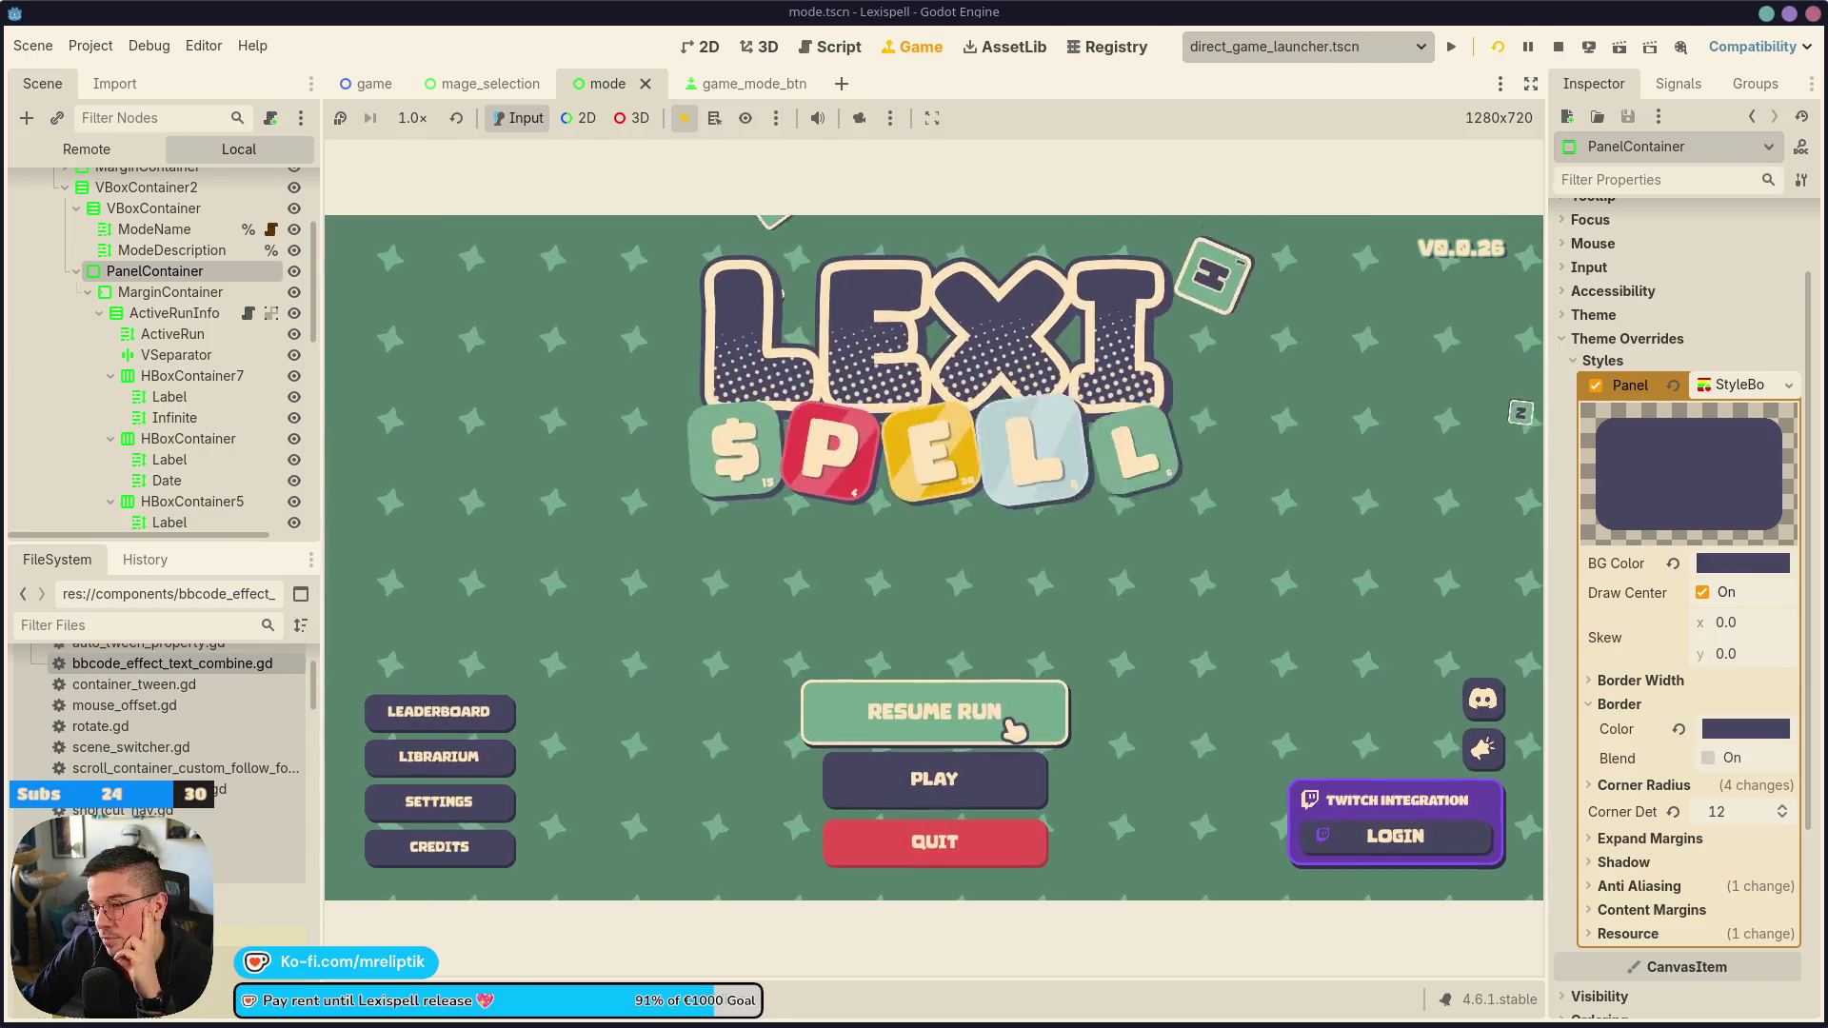
pyautogui.click(936, 792)
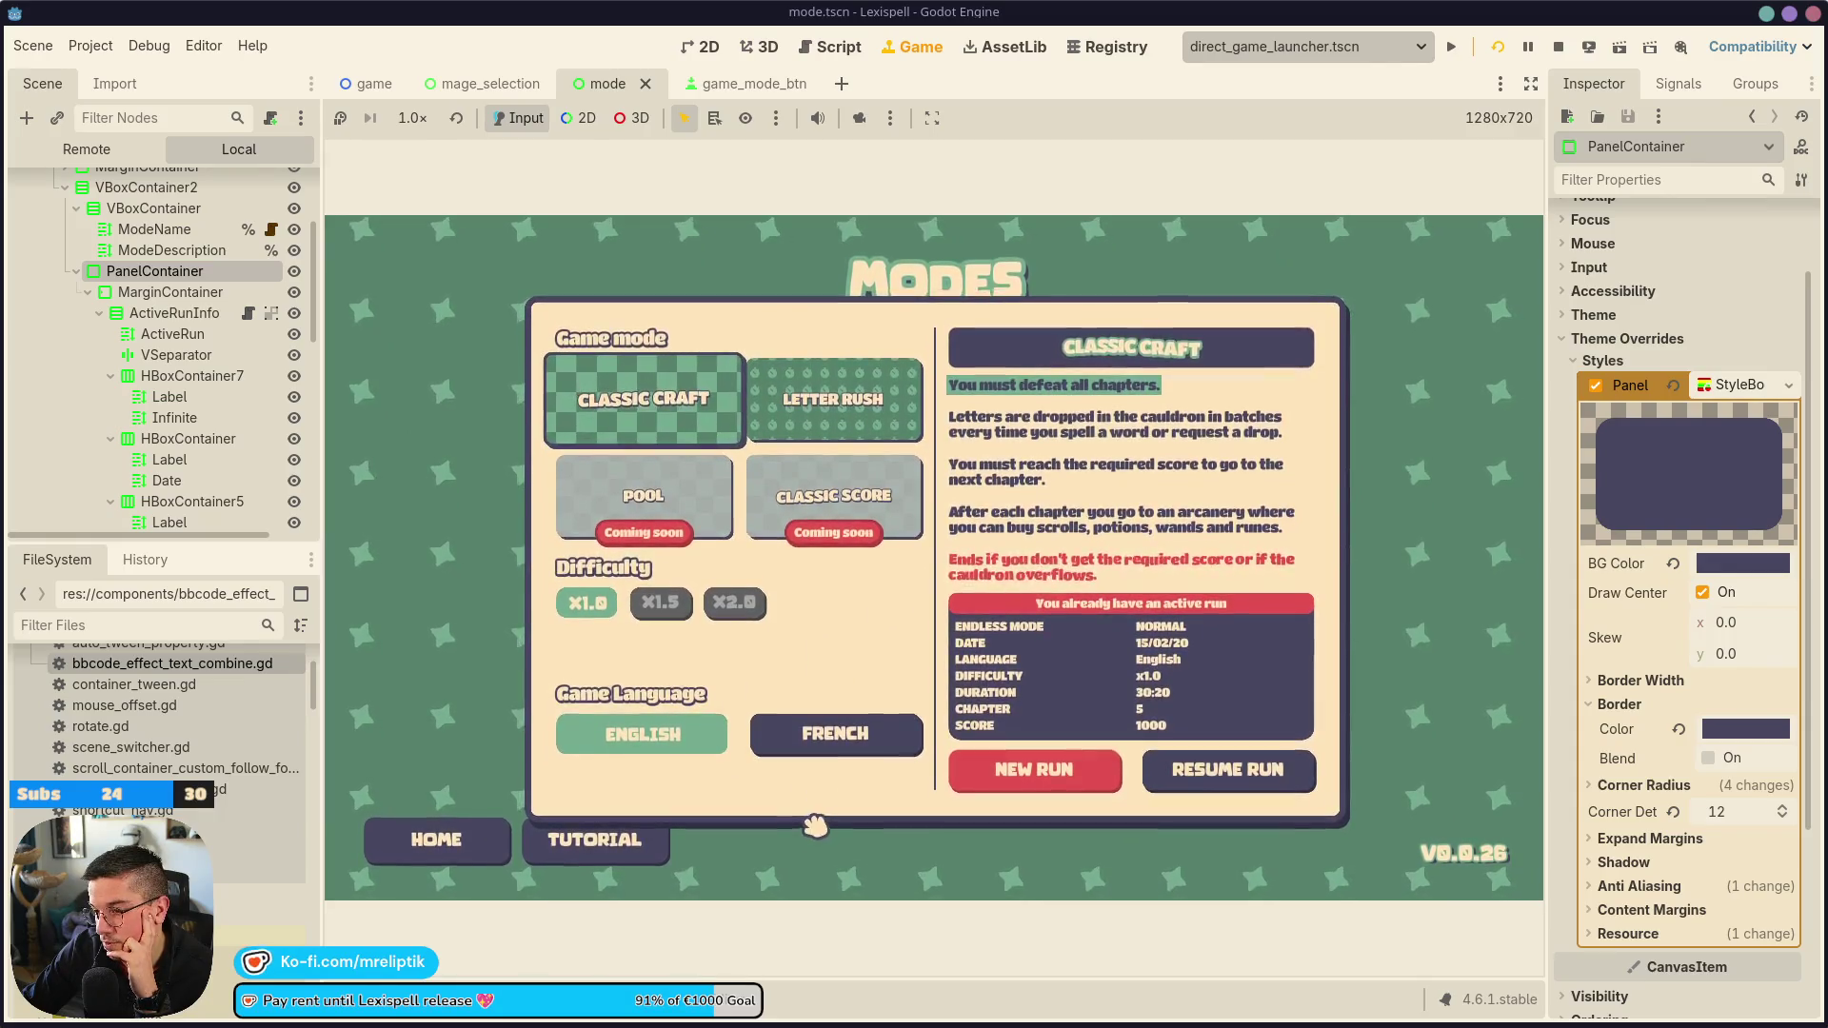
pyautogui.click(841, 422)
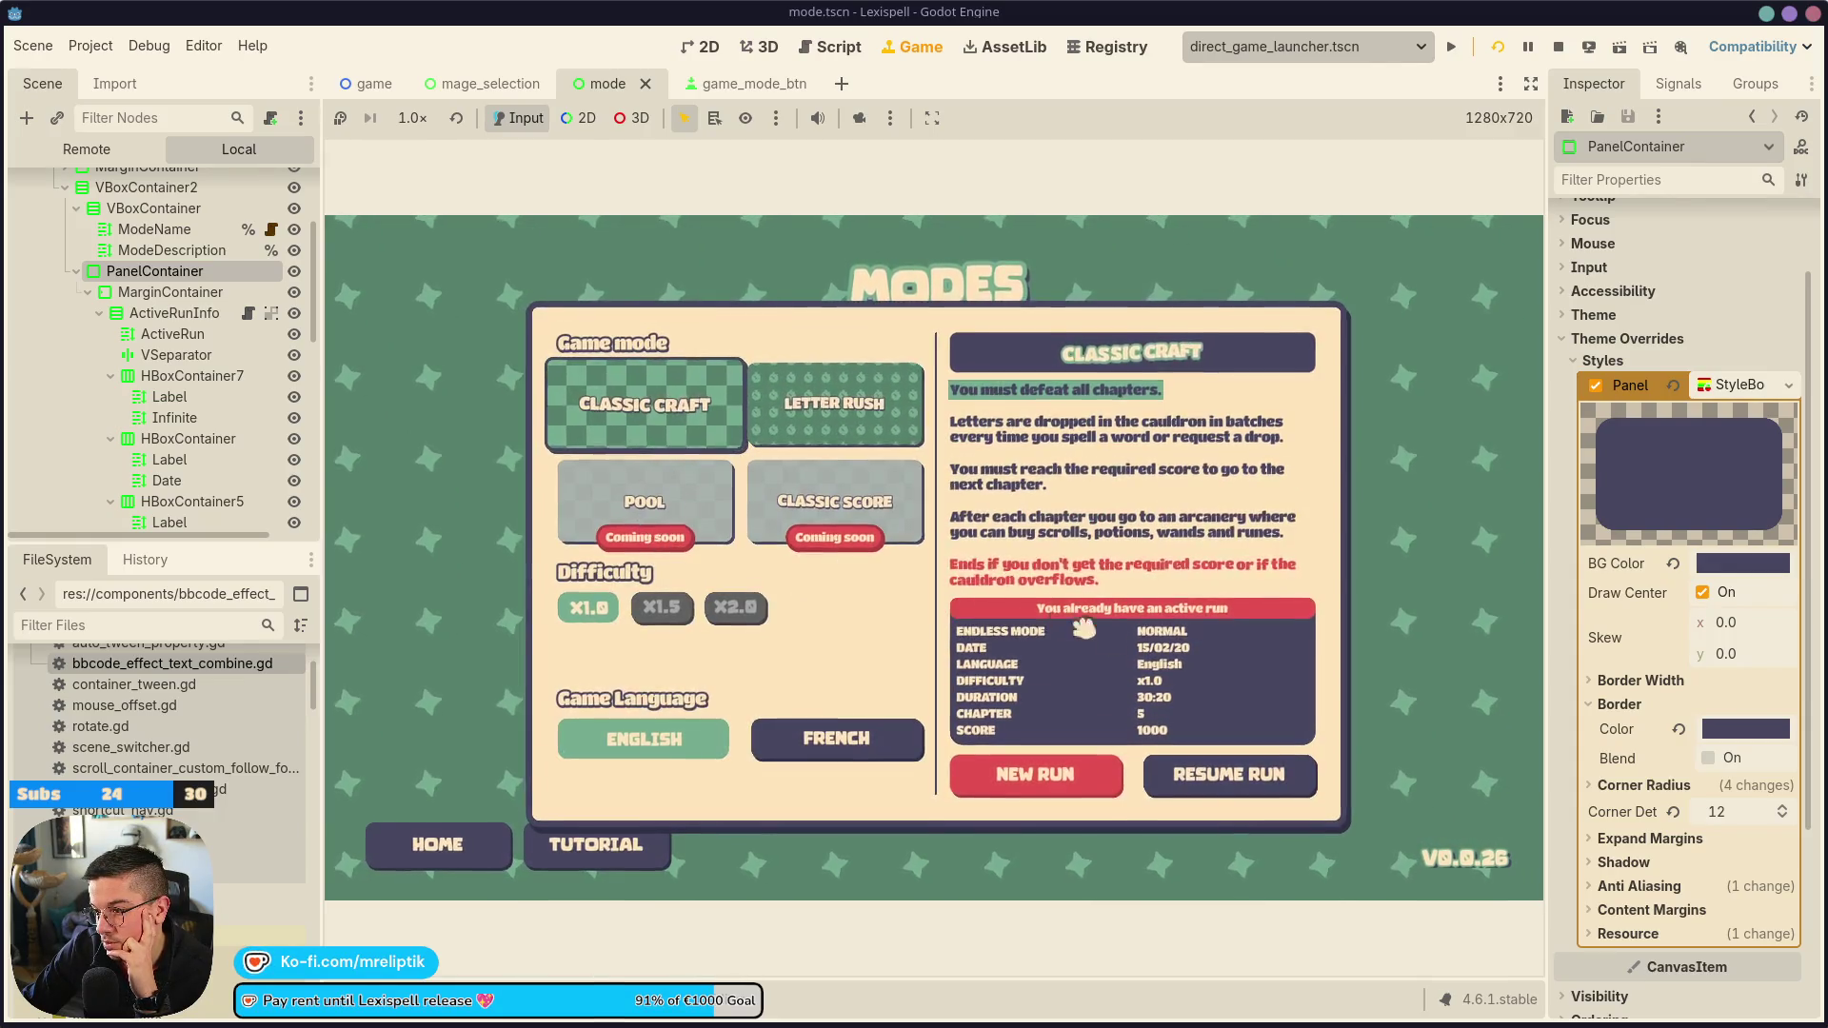
pyautogui.click(647, 442)
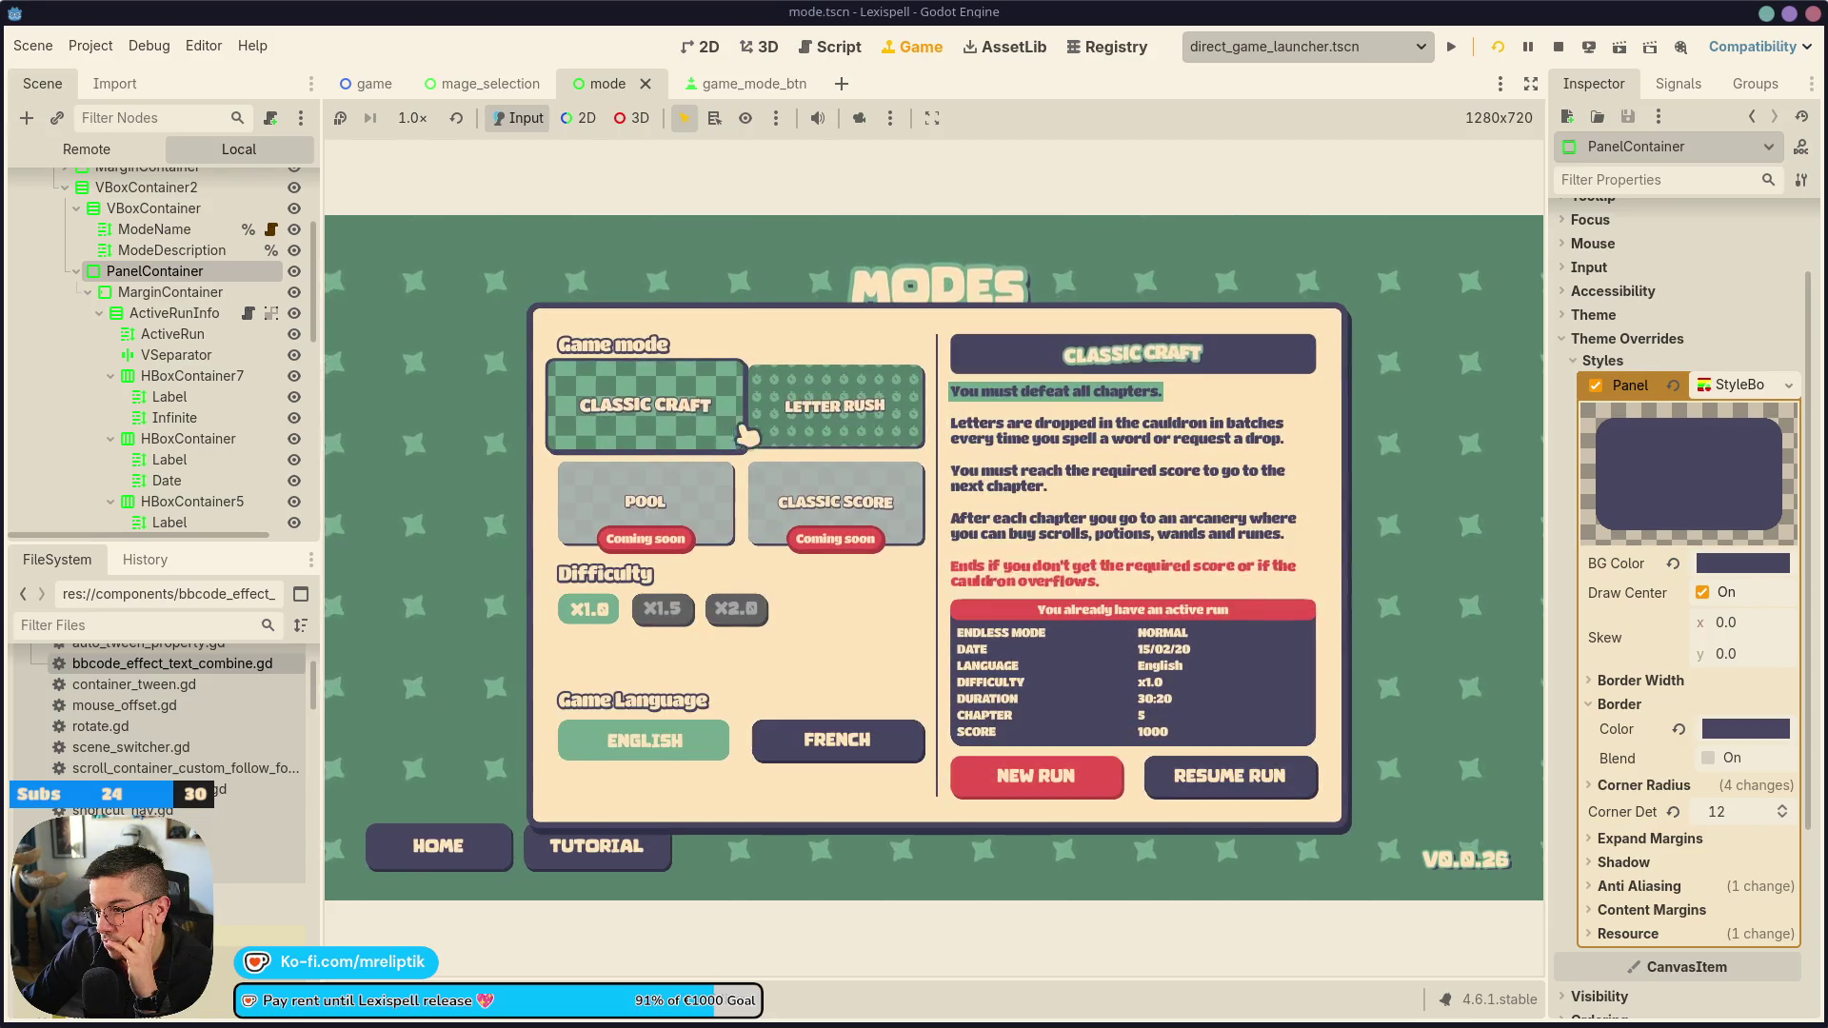
pyautogui.scroll(3, 190, 361)
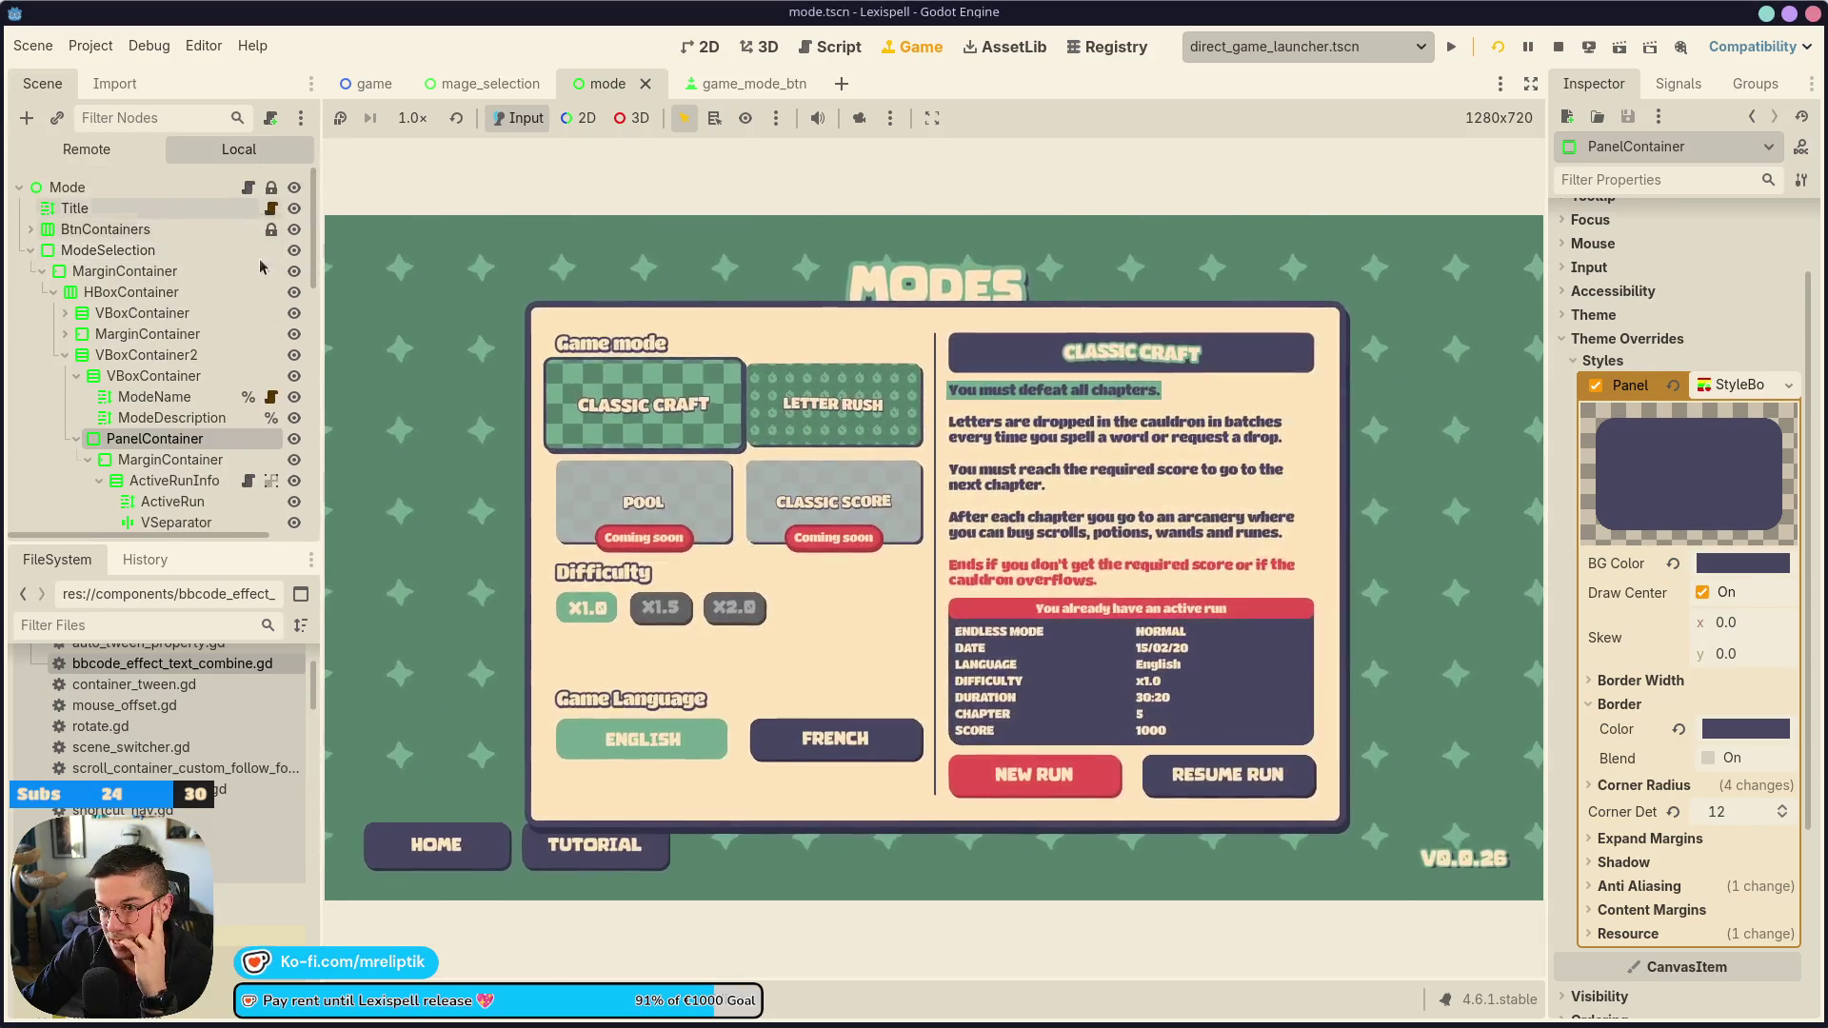
pyautogui.hotkey('ctrl', 'F1')
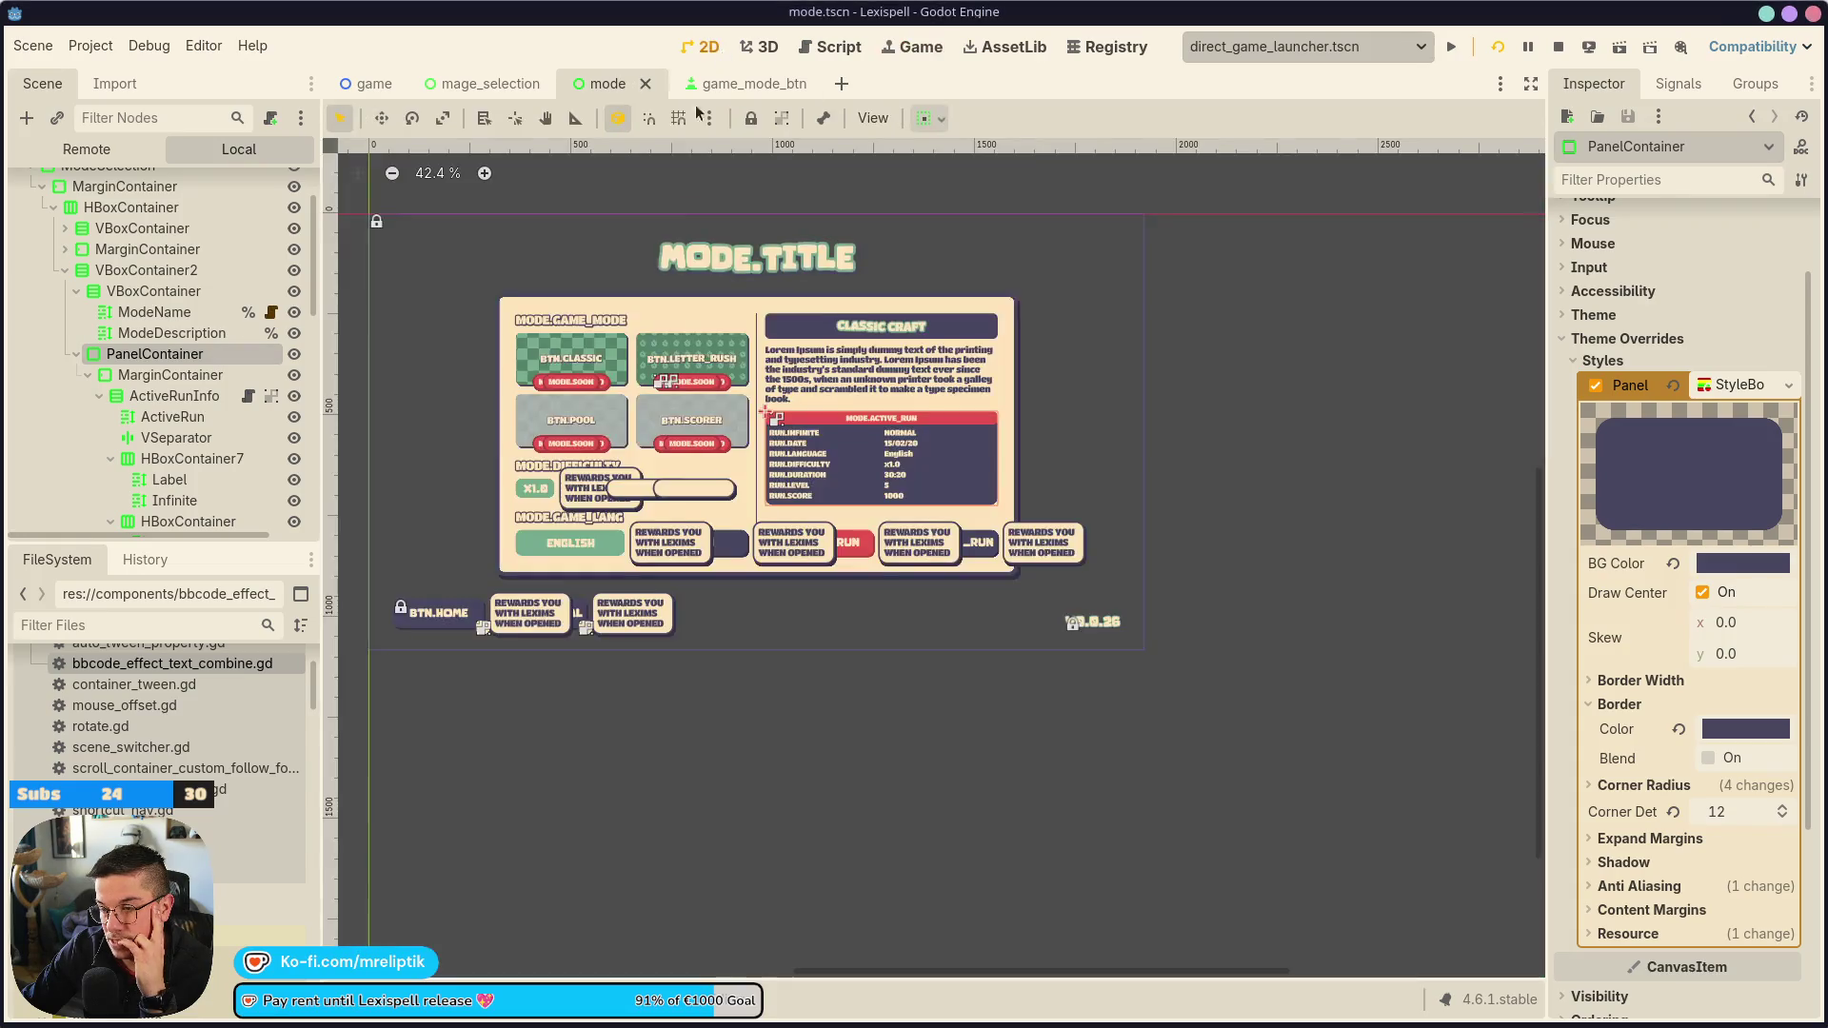
# Rename PanelContainer to ActiveRunContainer, give it unique-name access, and save the scene
pyautogui.doubleClick(243, 358)
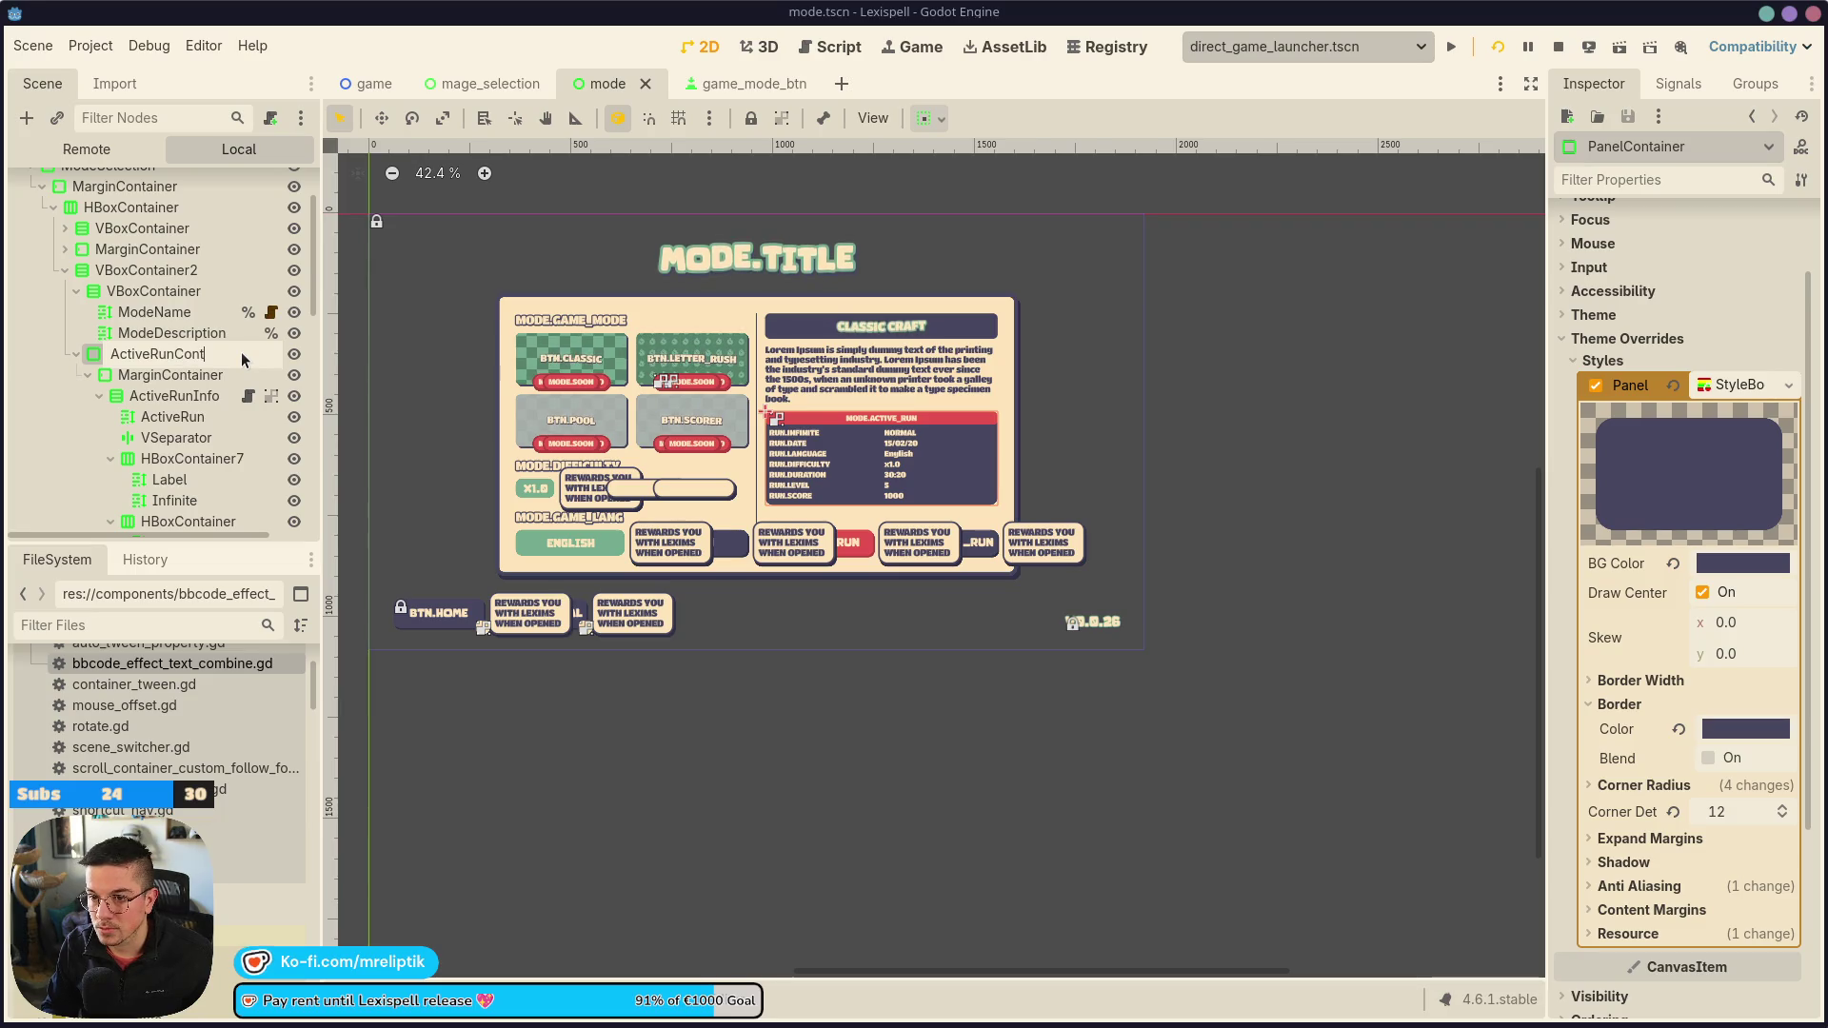
pyautogui.write('tainer')
pyautogui.press('Return')
pyautogui.rightClick(242, 353)
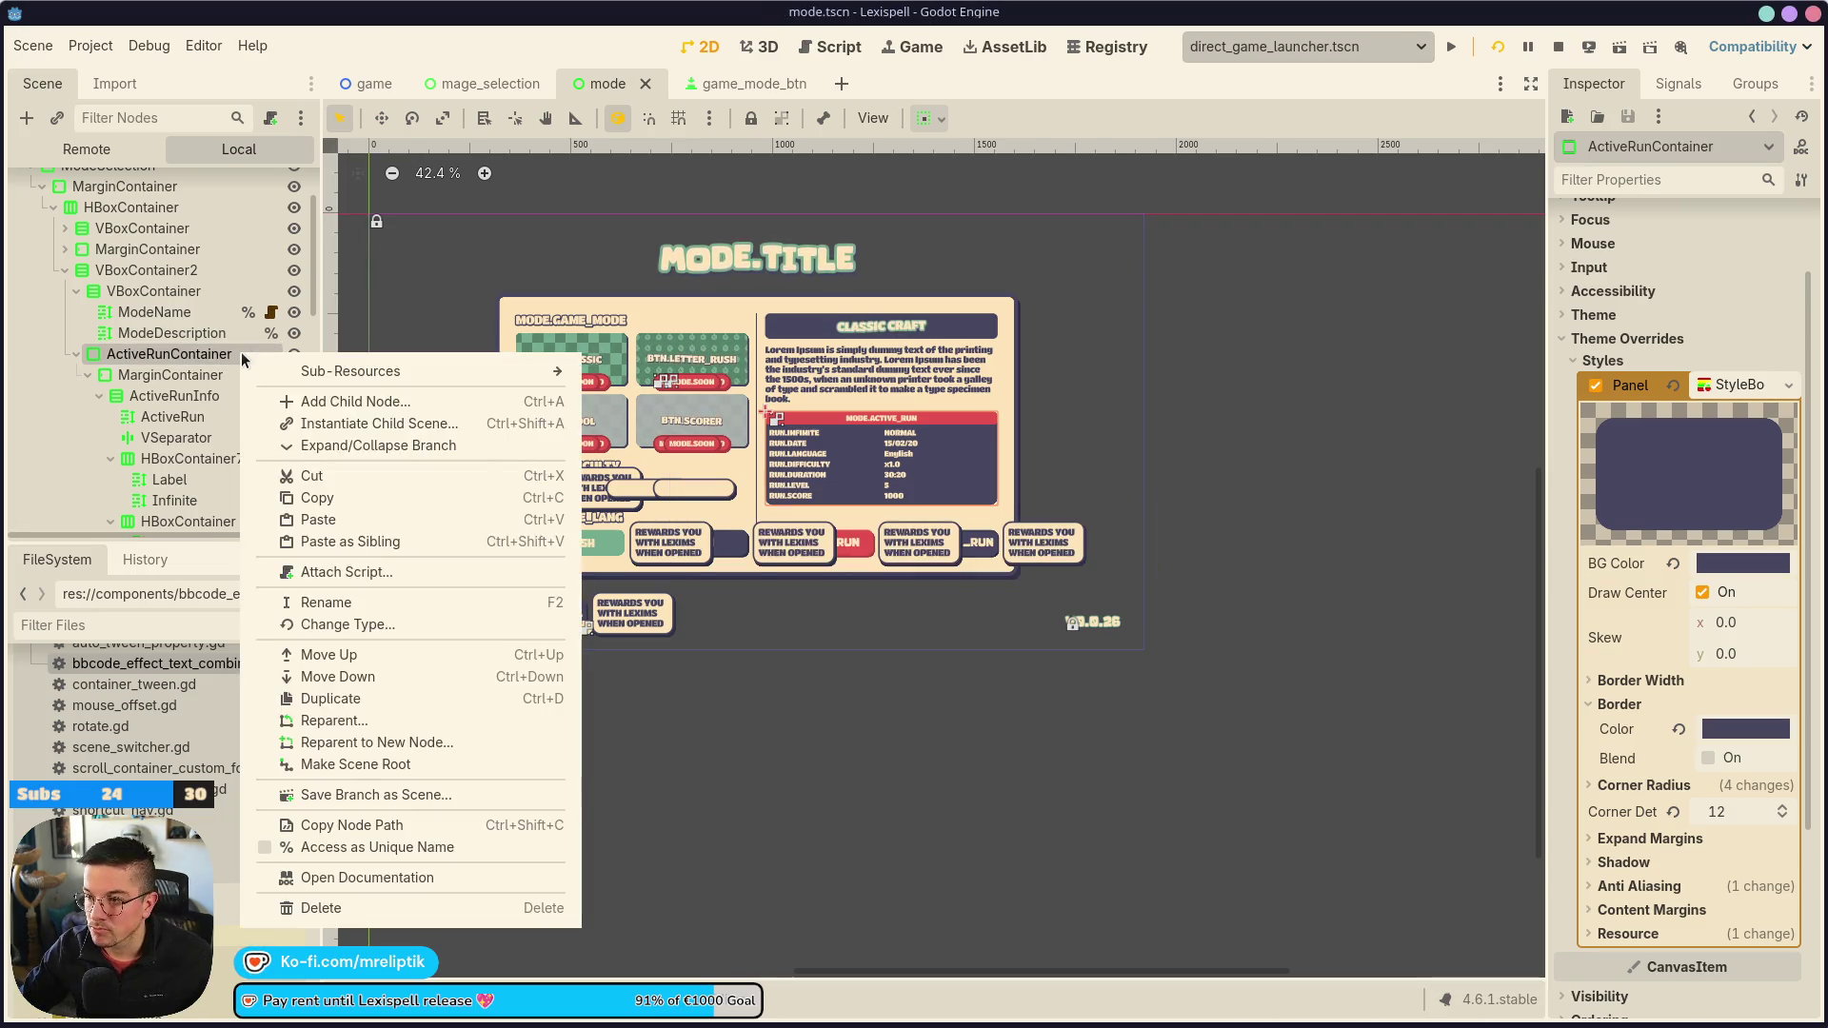
pyautogui.click(455, 848)
pyautogui.click(77, 353)
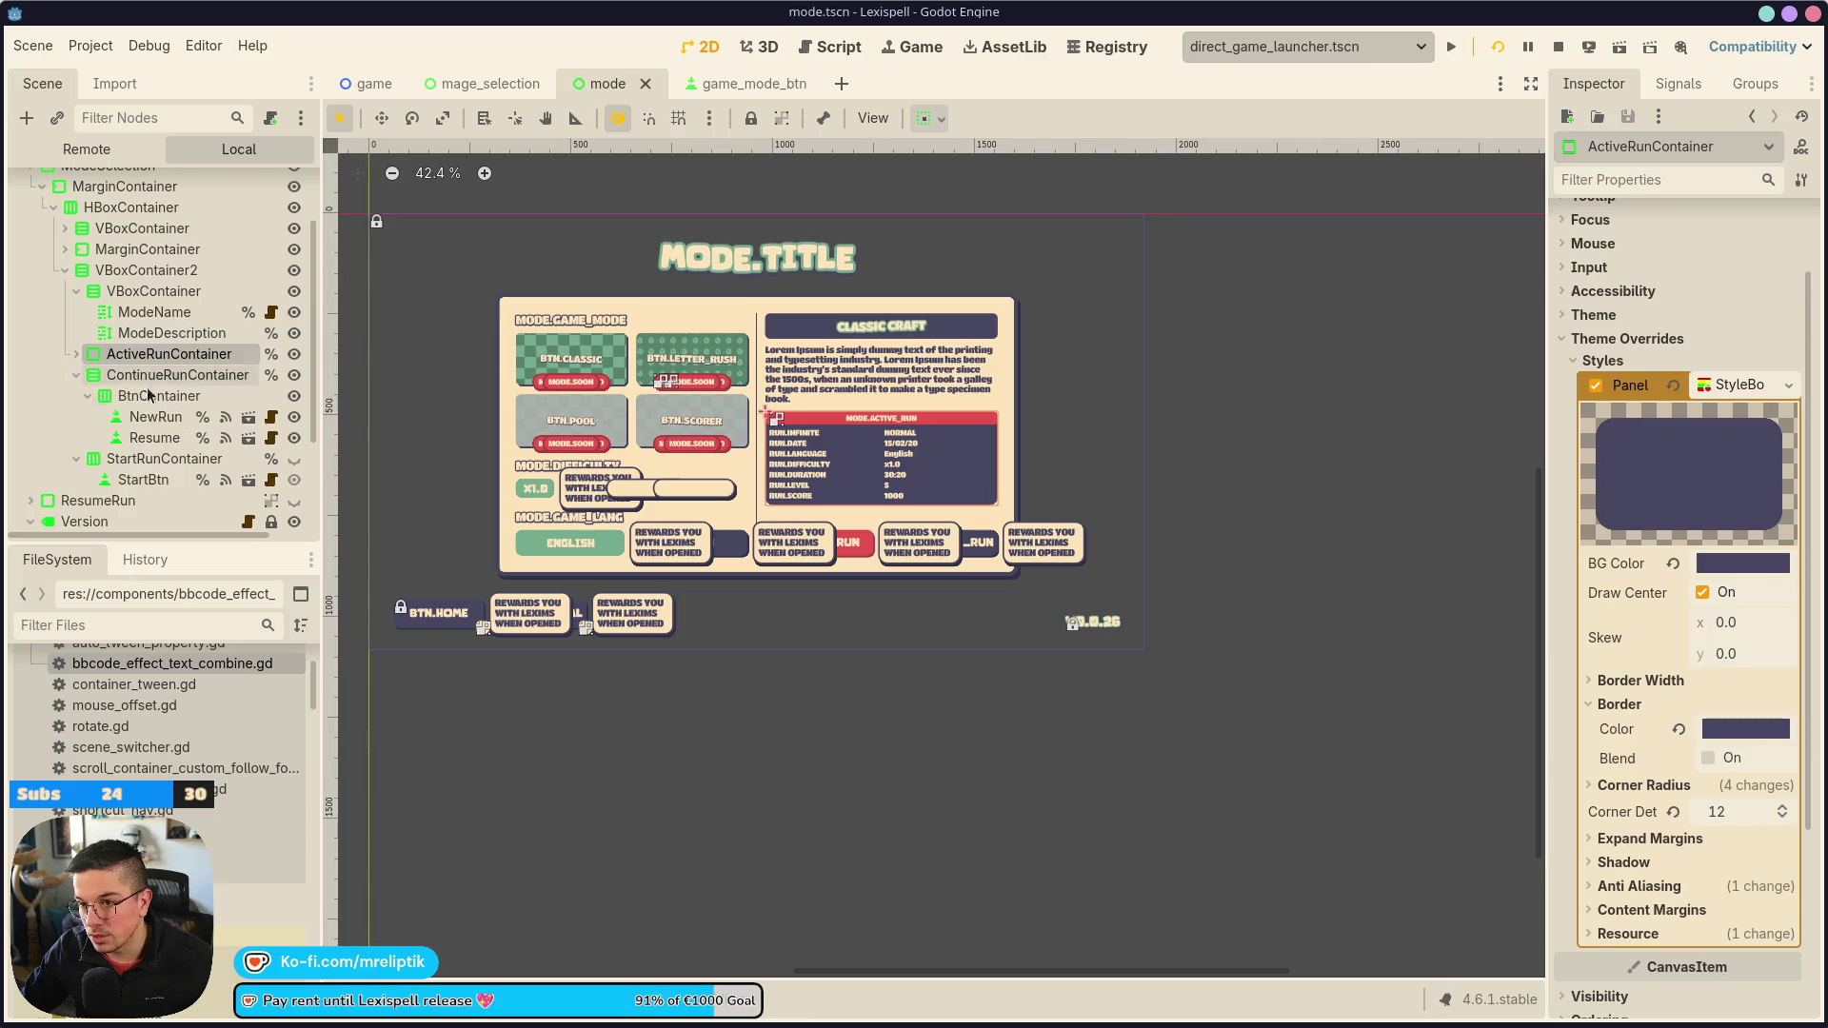
pyautogui.click(294, 354)
pyautogui.click(294, 353)
pyautogui.hotkey('ctrl', 's')
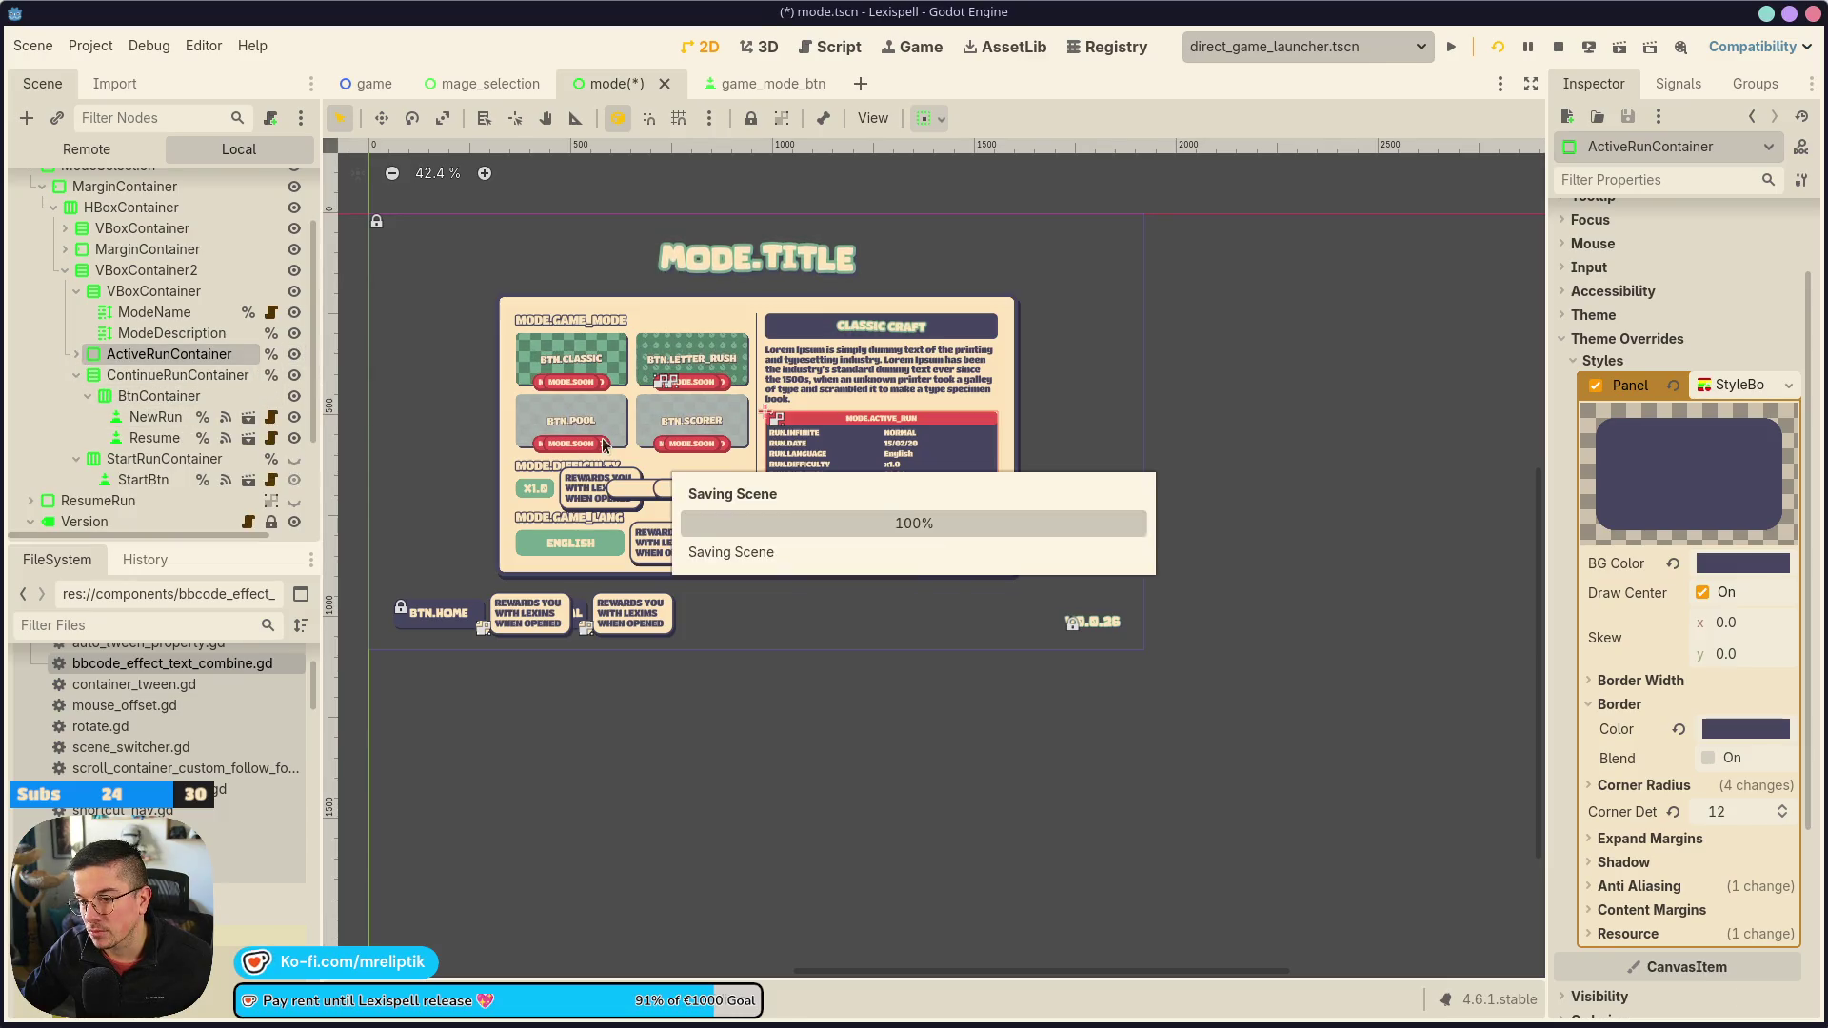
# Open the Mode root's script mode.gd
pyautogui.moveTo(605, 444); pyautogui.dragTo(710, 502)
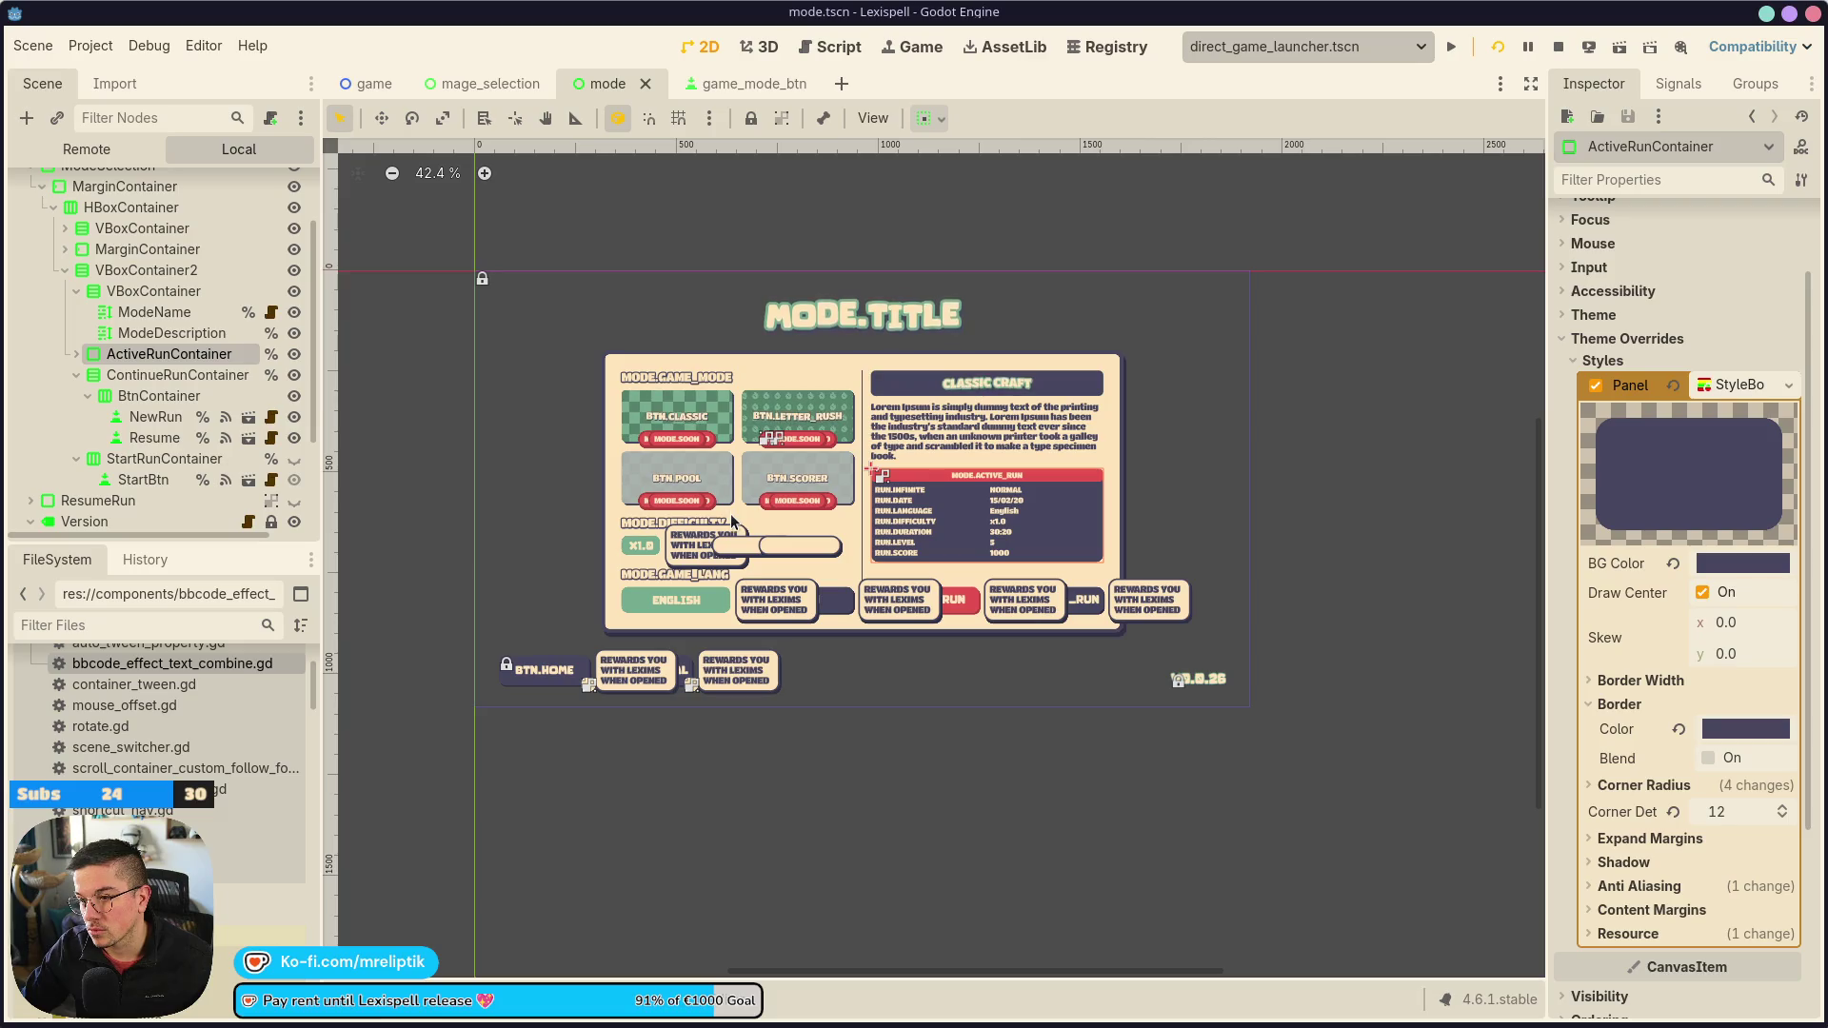
pyautogui.scroll(2, 171, 285)
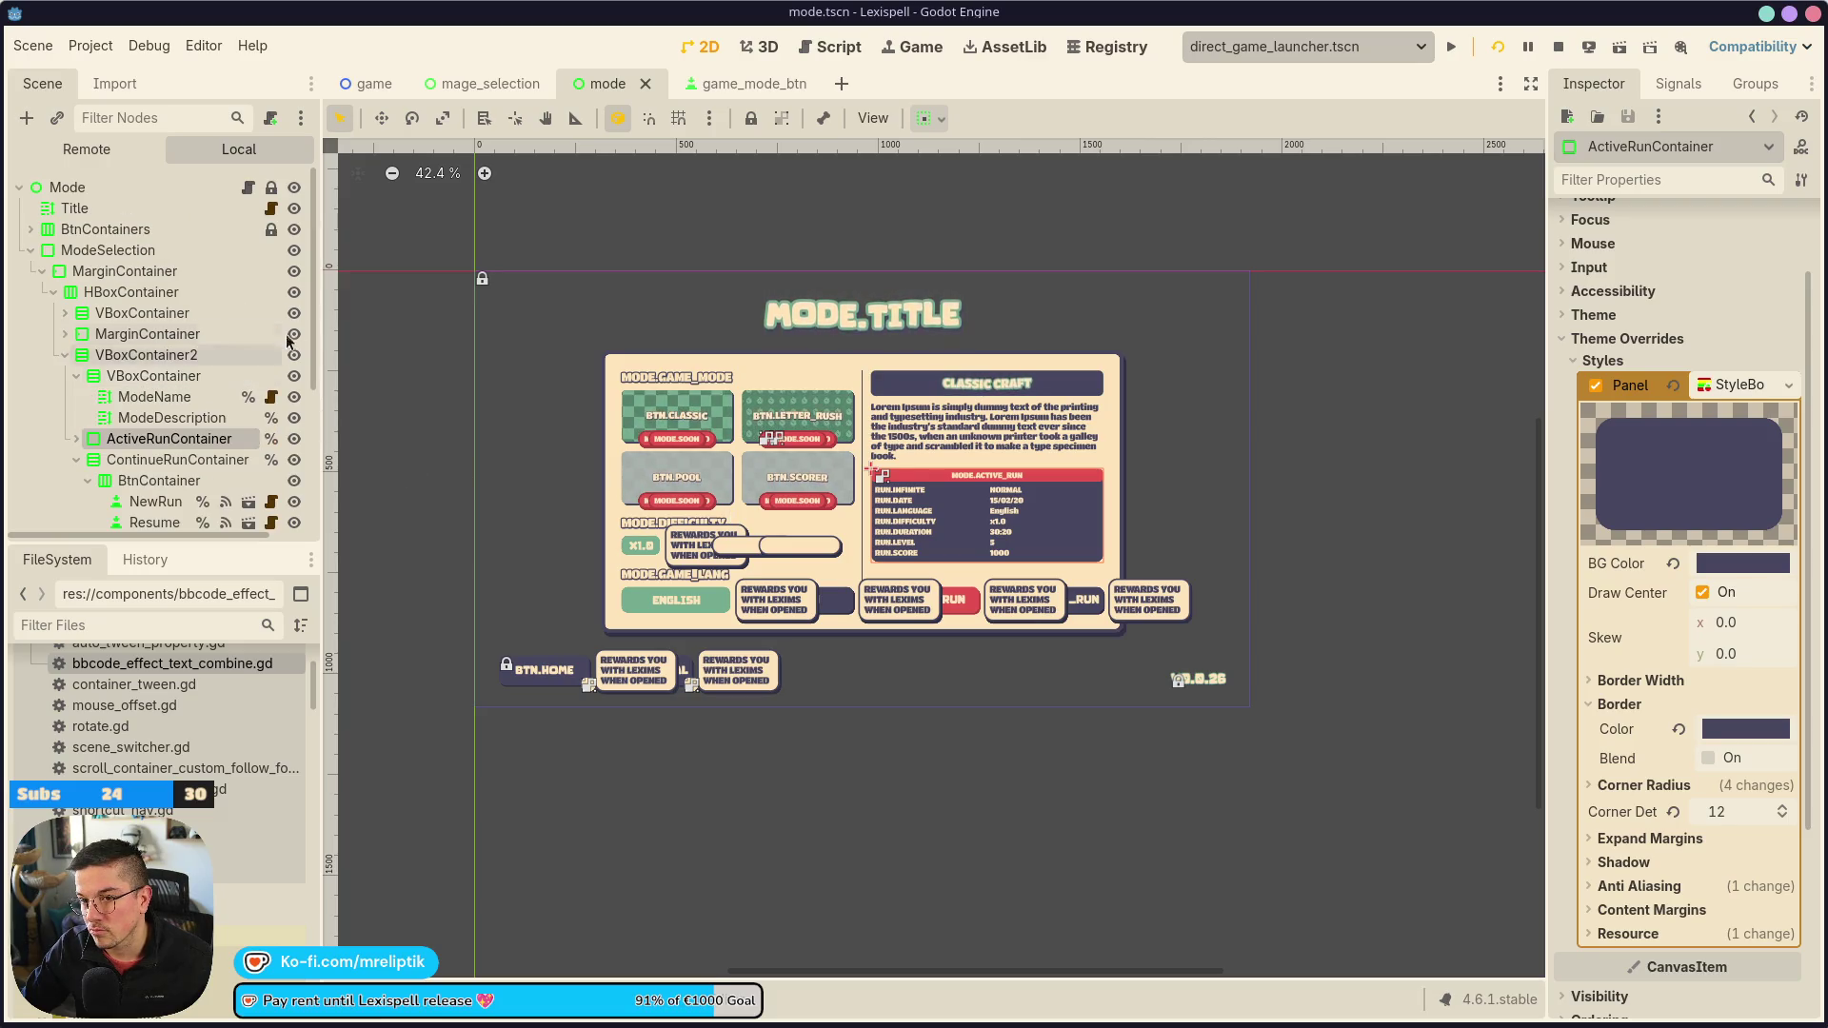
pyautogui.click(250, 189)
pyautogui.scroll(20, 881, 517)
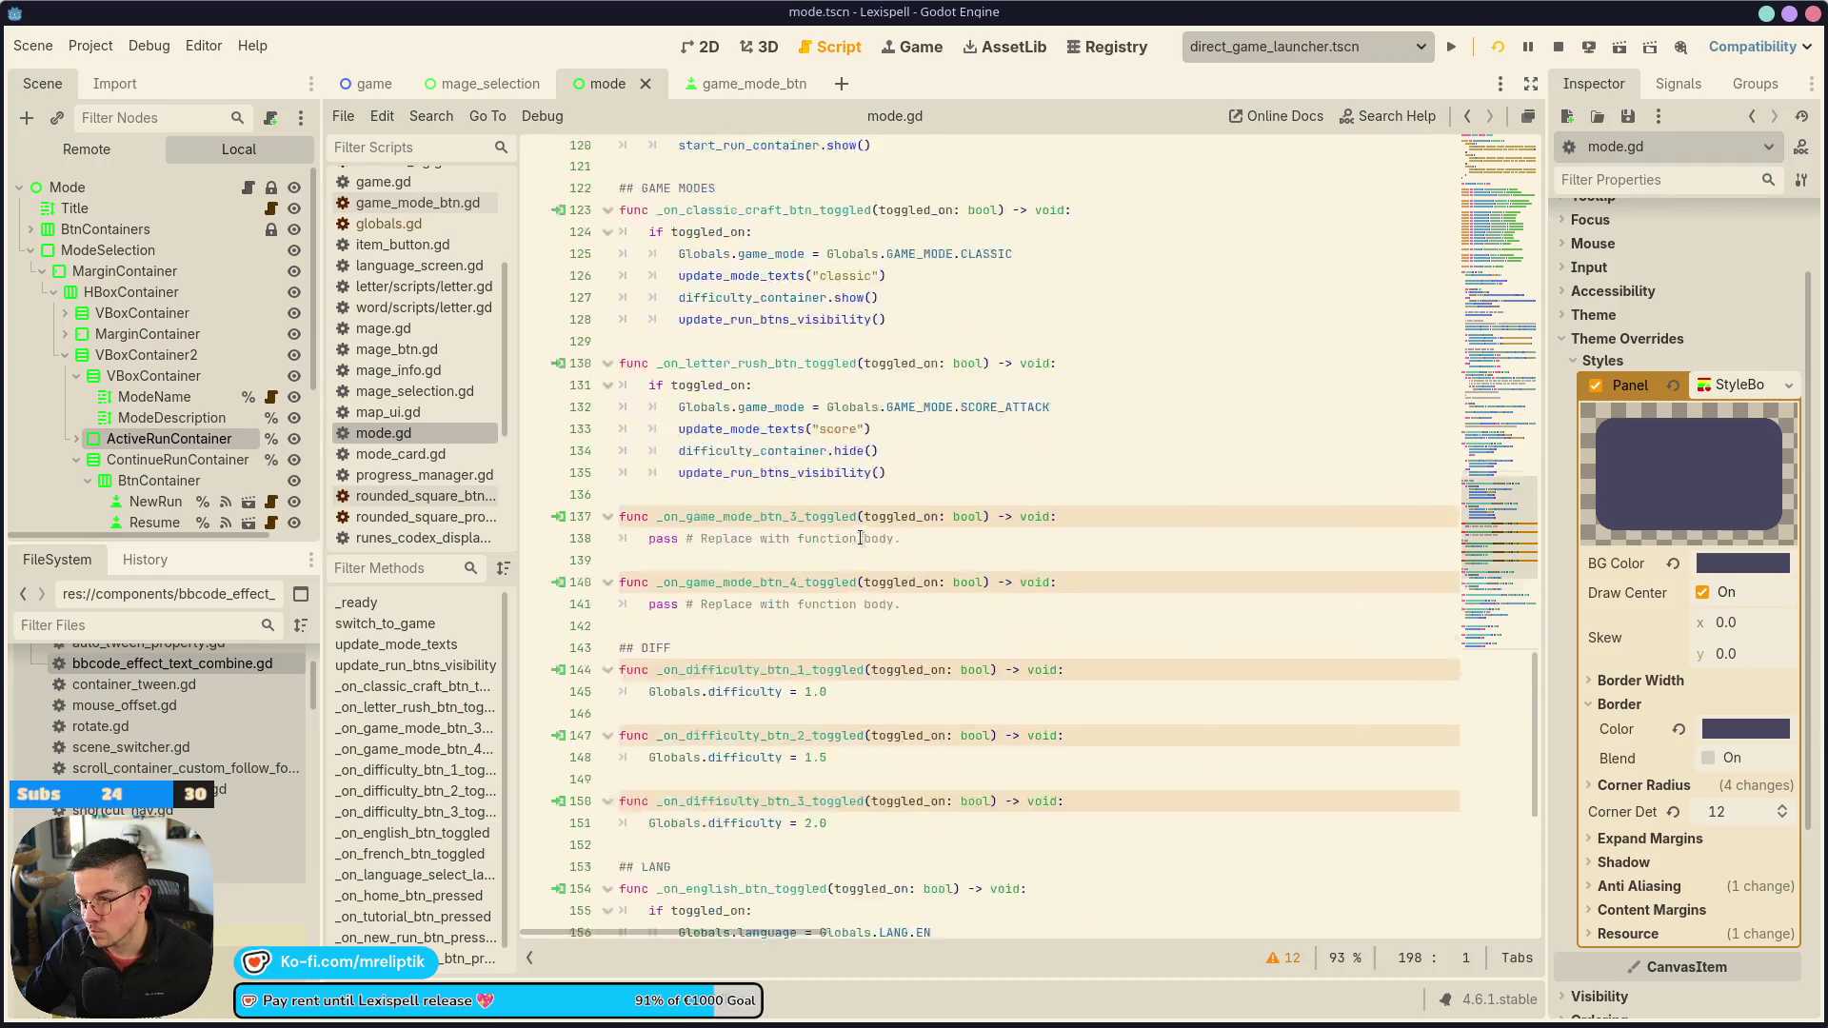
pyautogui.scroll(2, 789, 583)
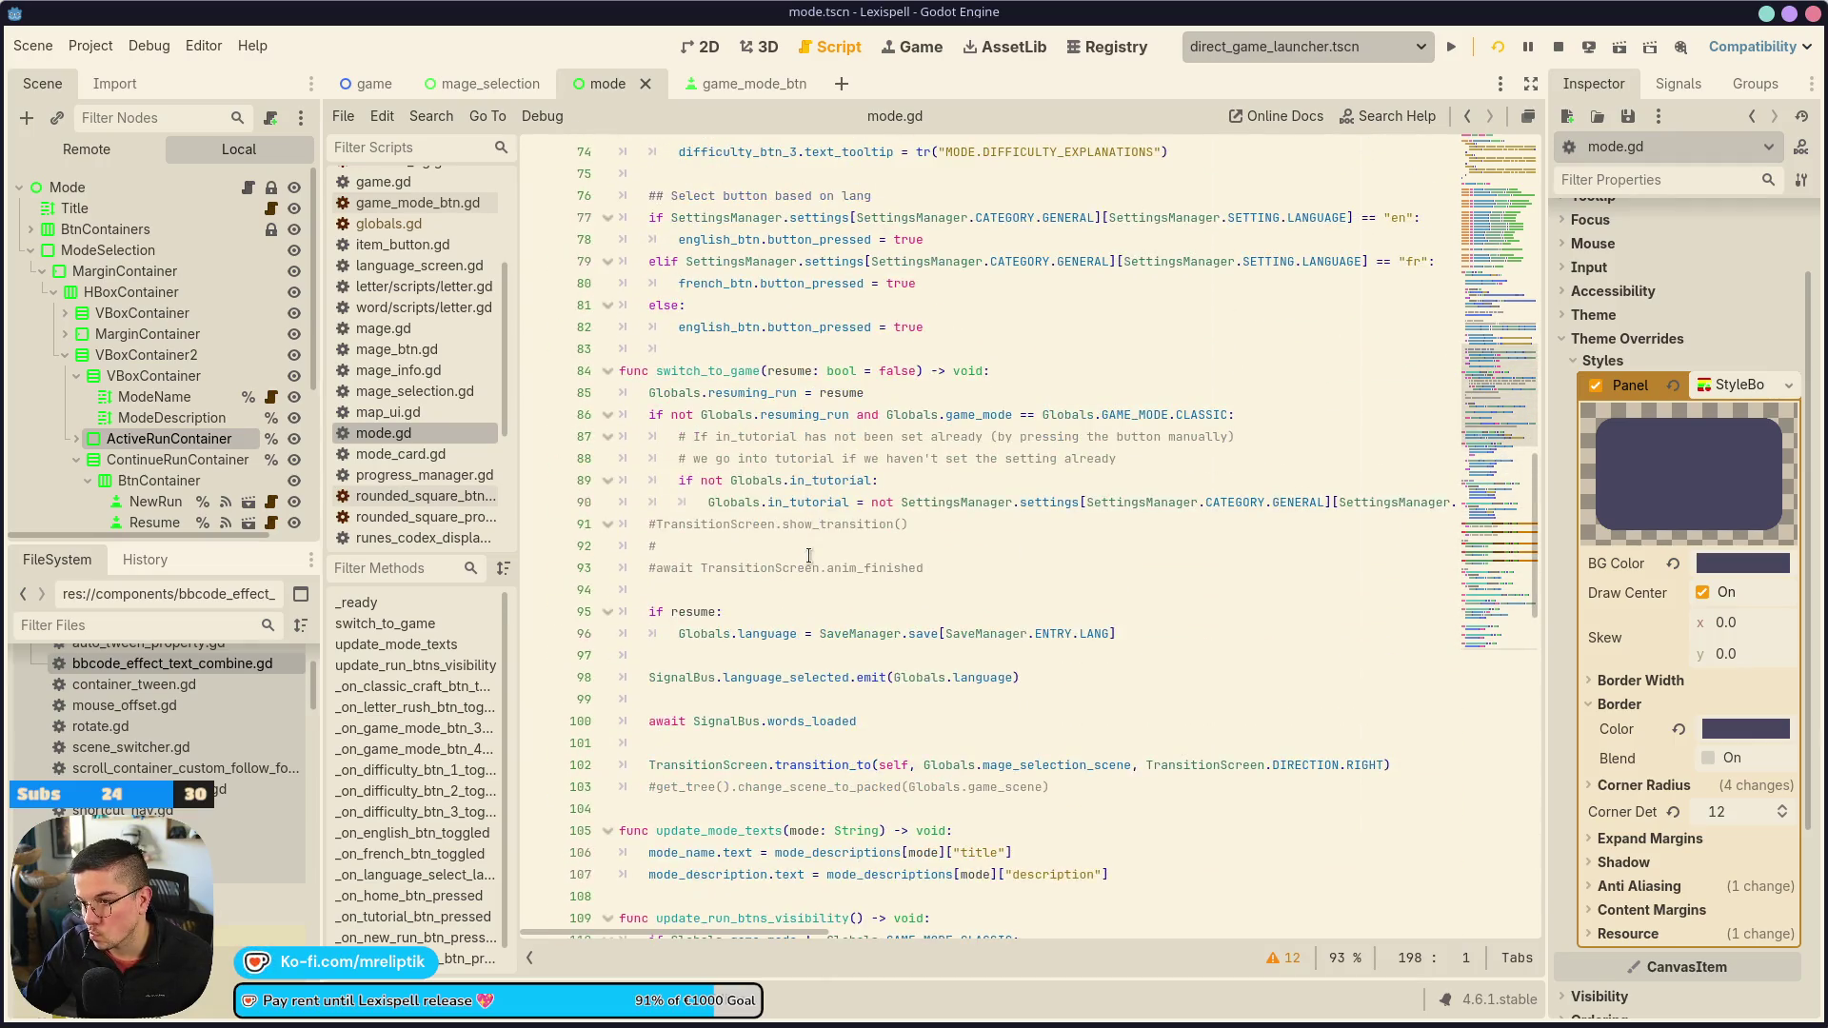
pyautogui.scroll(20, 835, 505)
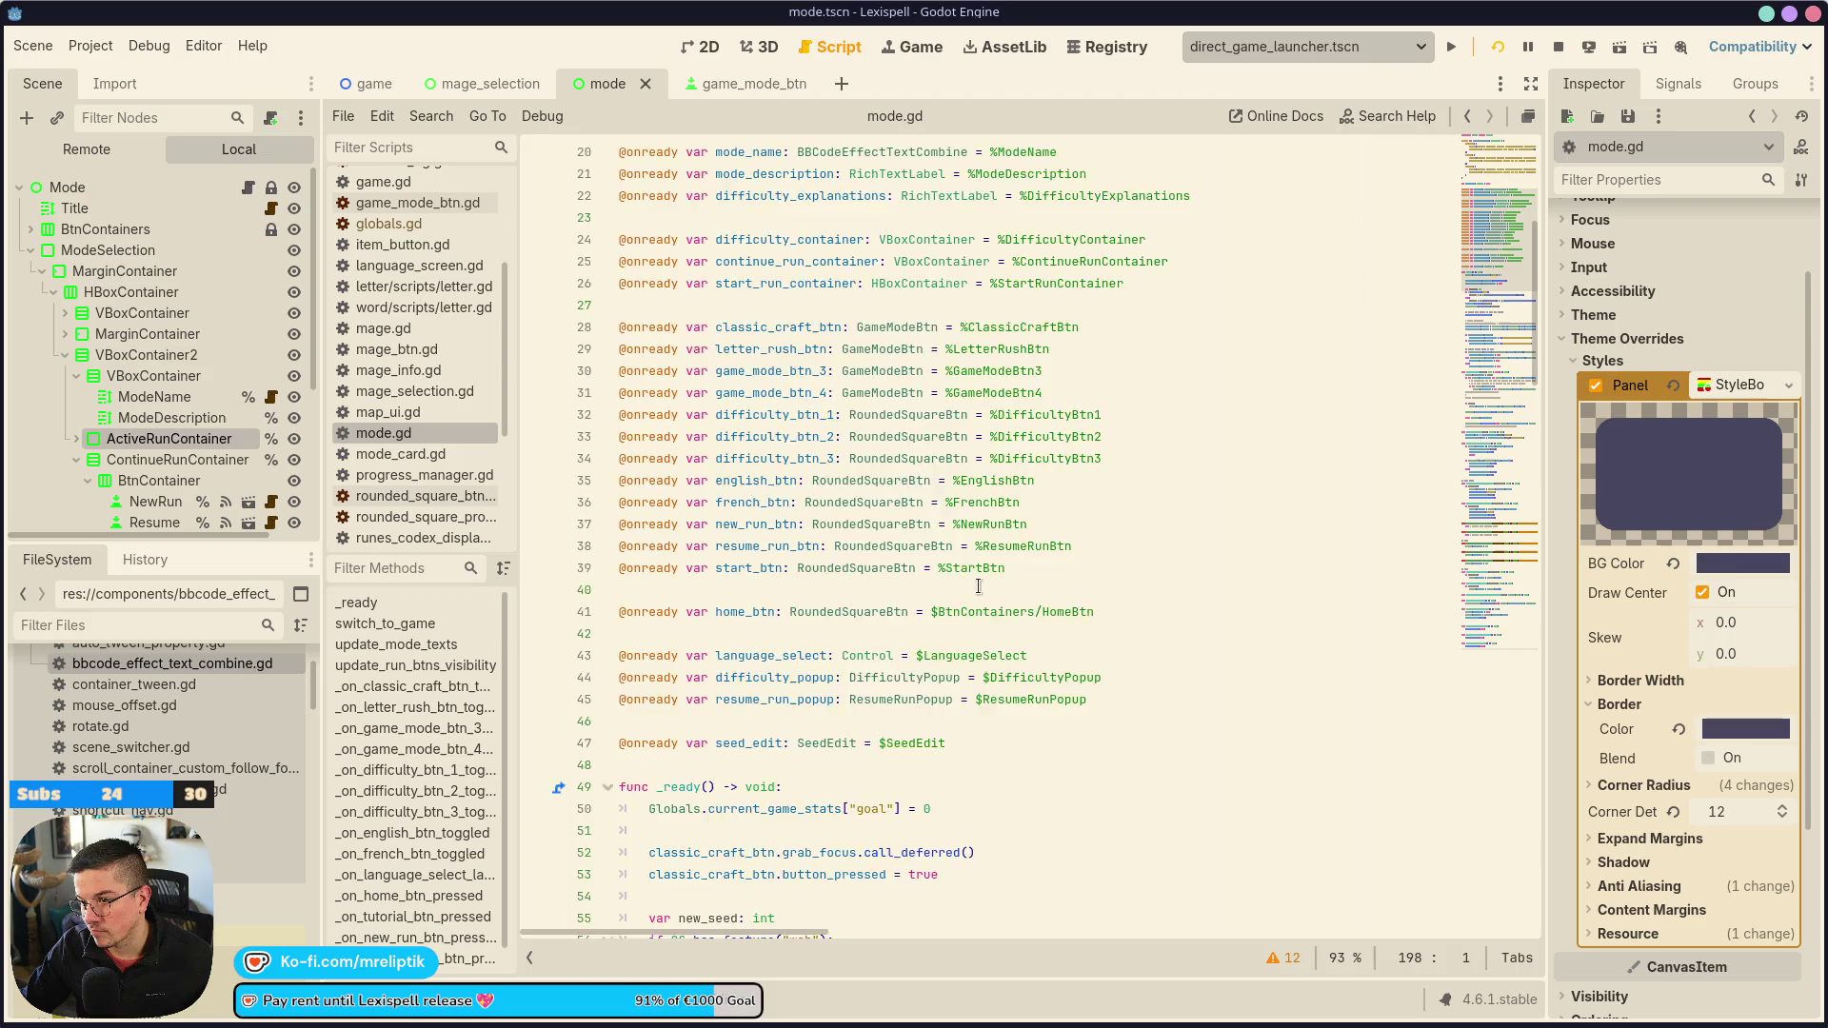
pyautogui.scroll(-6, 907, 621)
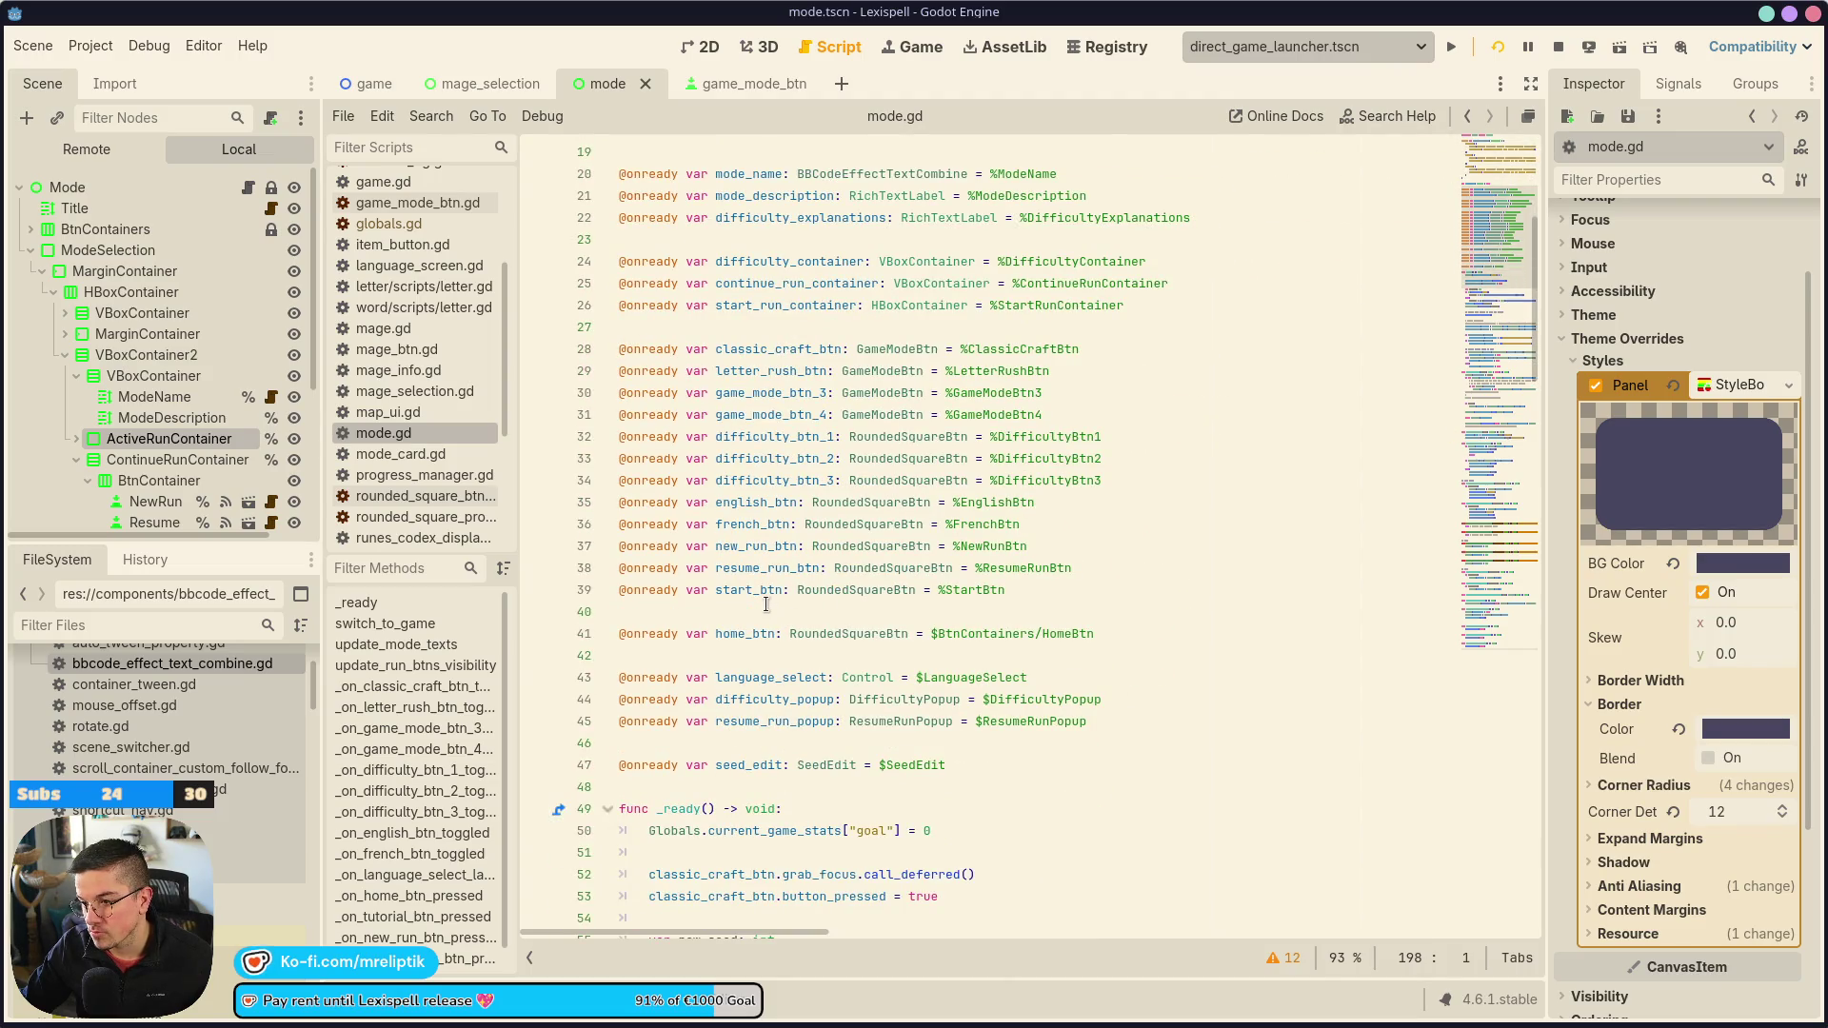
pyautogui.click(763, 320)
pyautogui.hotkey('ctrl', 'shift', 'Return')
pyautogui.moveTo(171, 438); pyautogui.dragTo(584, 329)
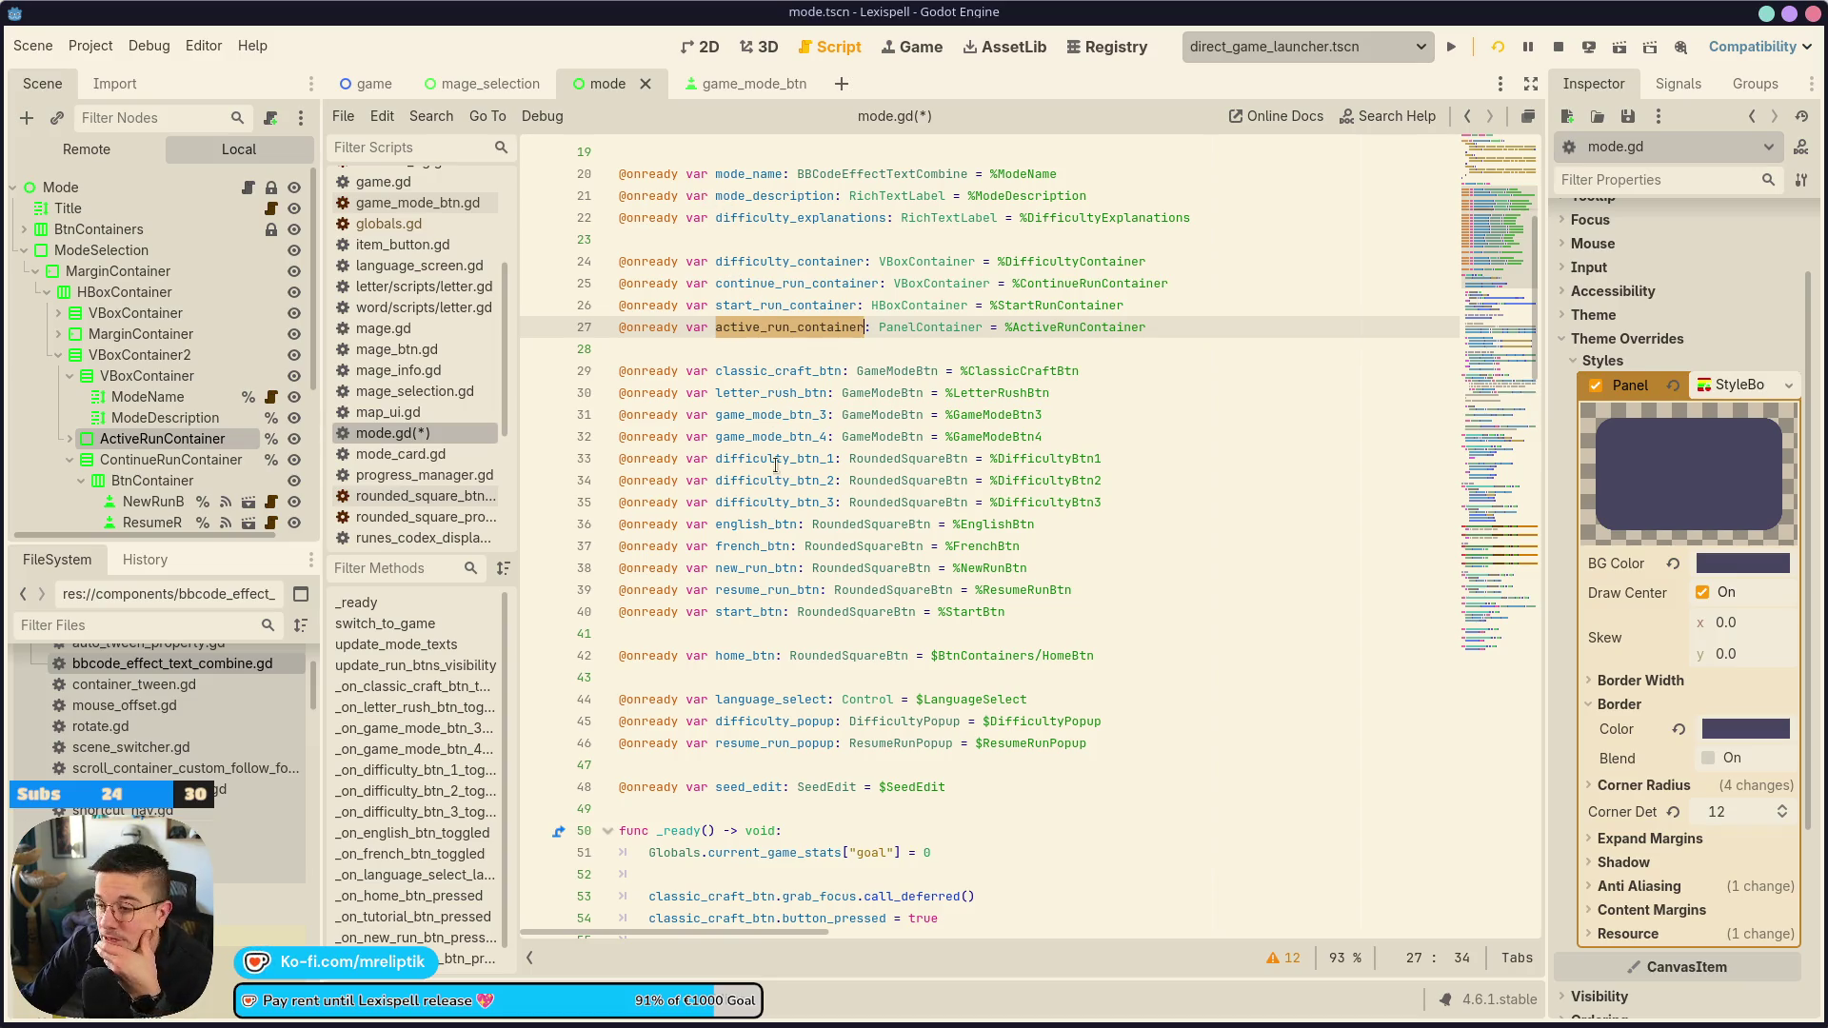
pyautogui.scroll(-4, 745, 489)
pyautogui.scroll(-5, 720, 556)
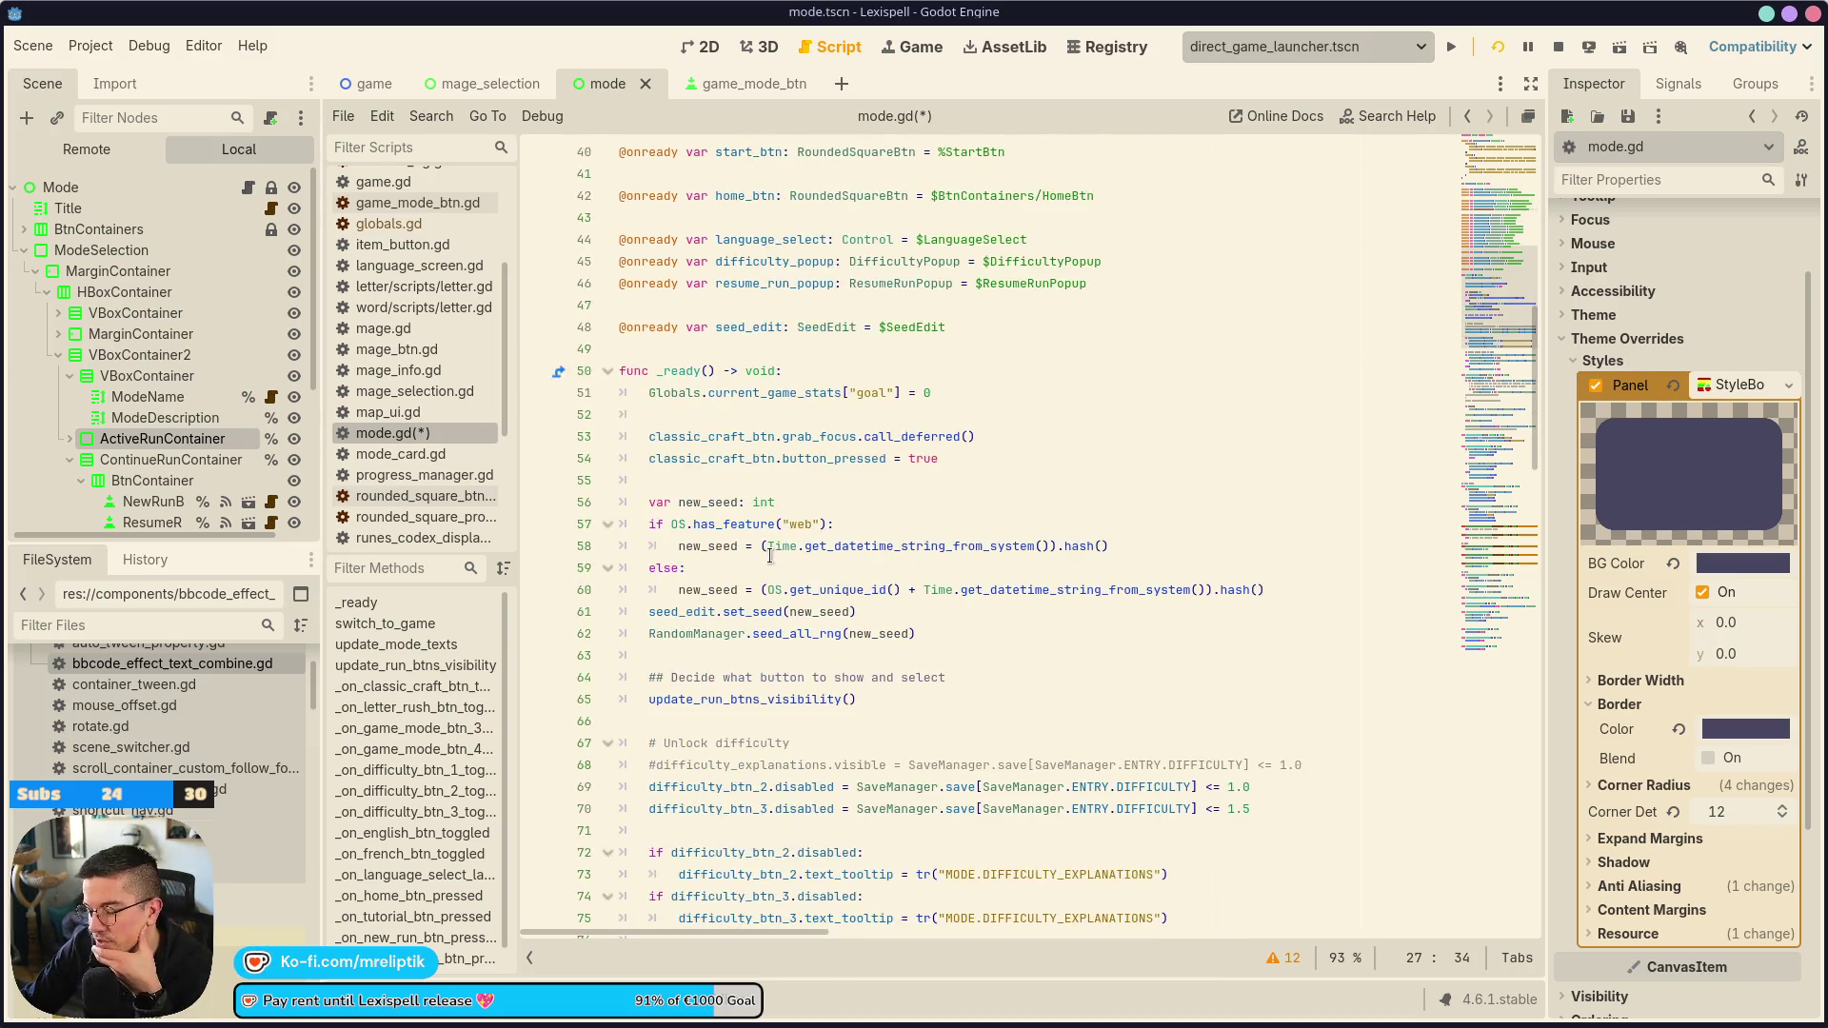
pyautogui.scroll(-2, 769, 568)
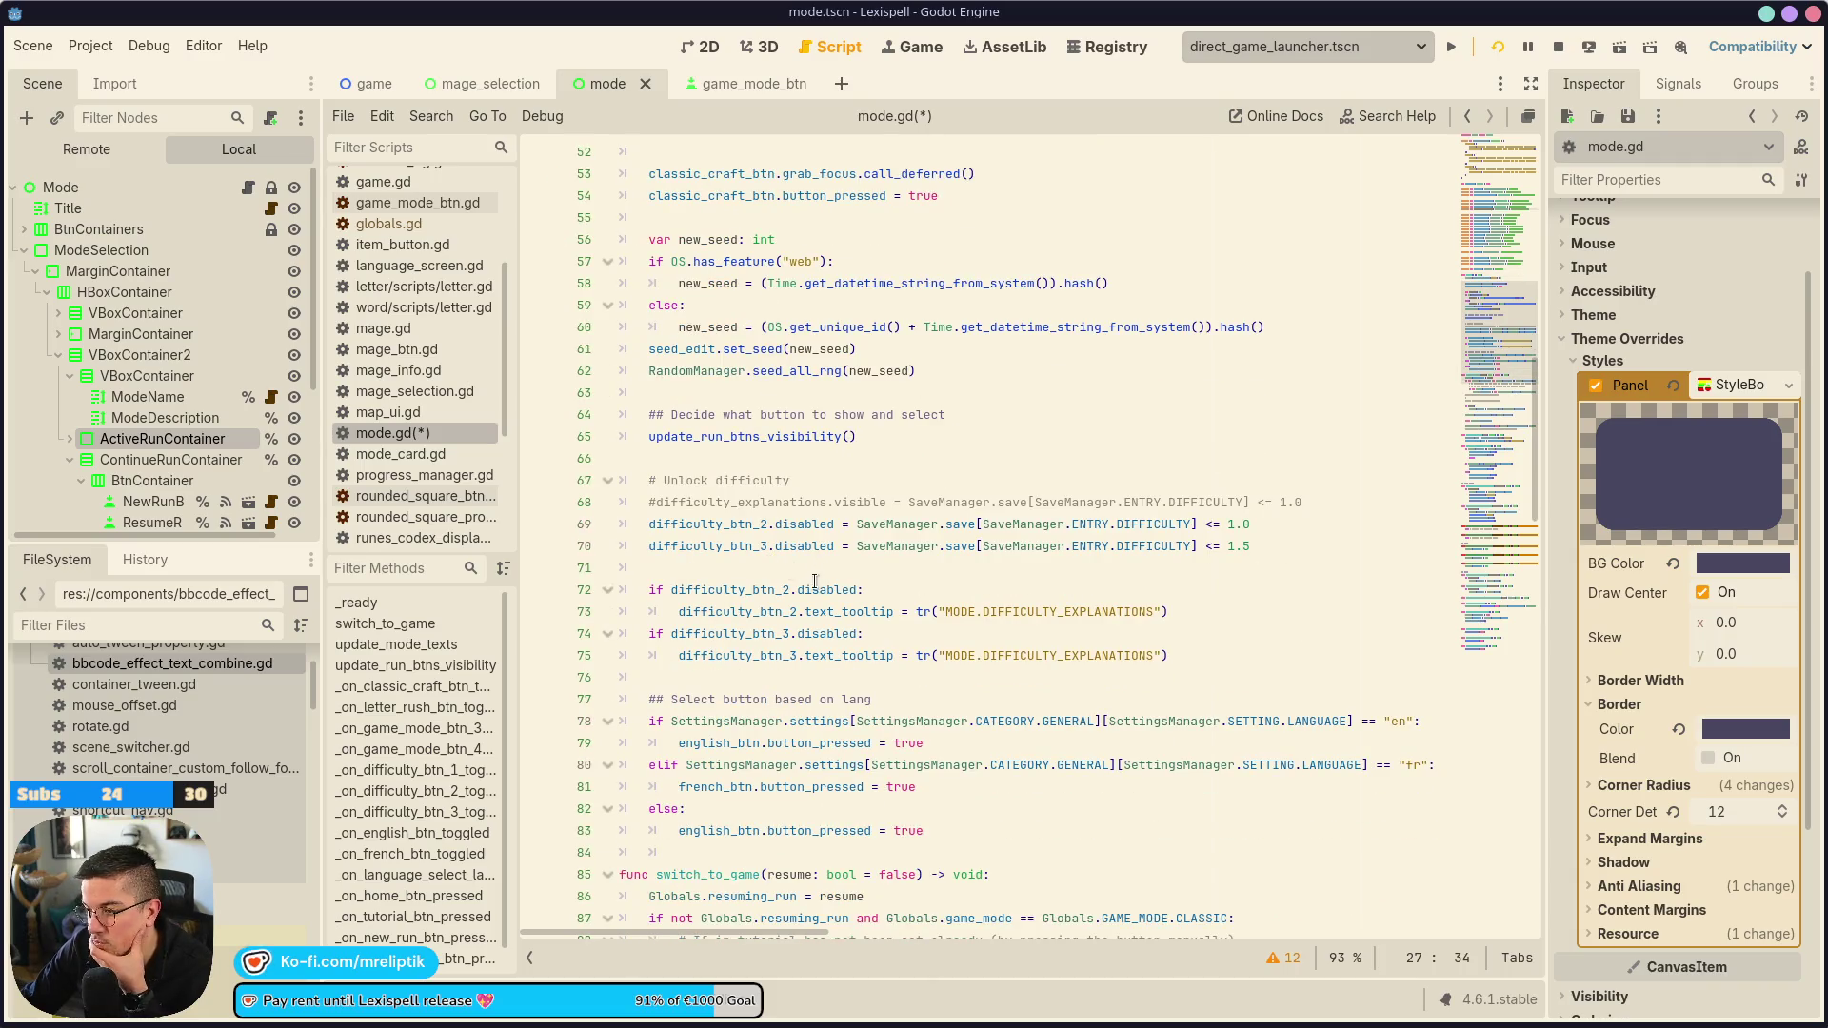
# Find the update_run_btns_visibility function definition in mode.gd
pyautogui.scroll(-2, 815, 581)
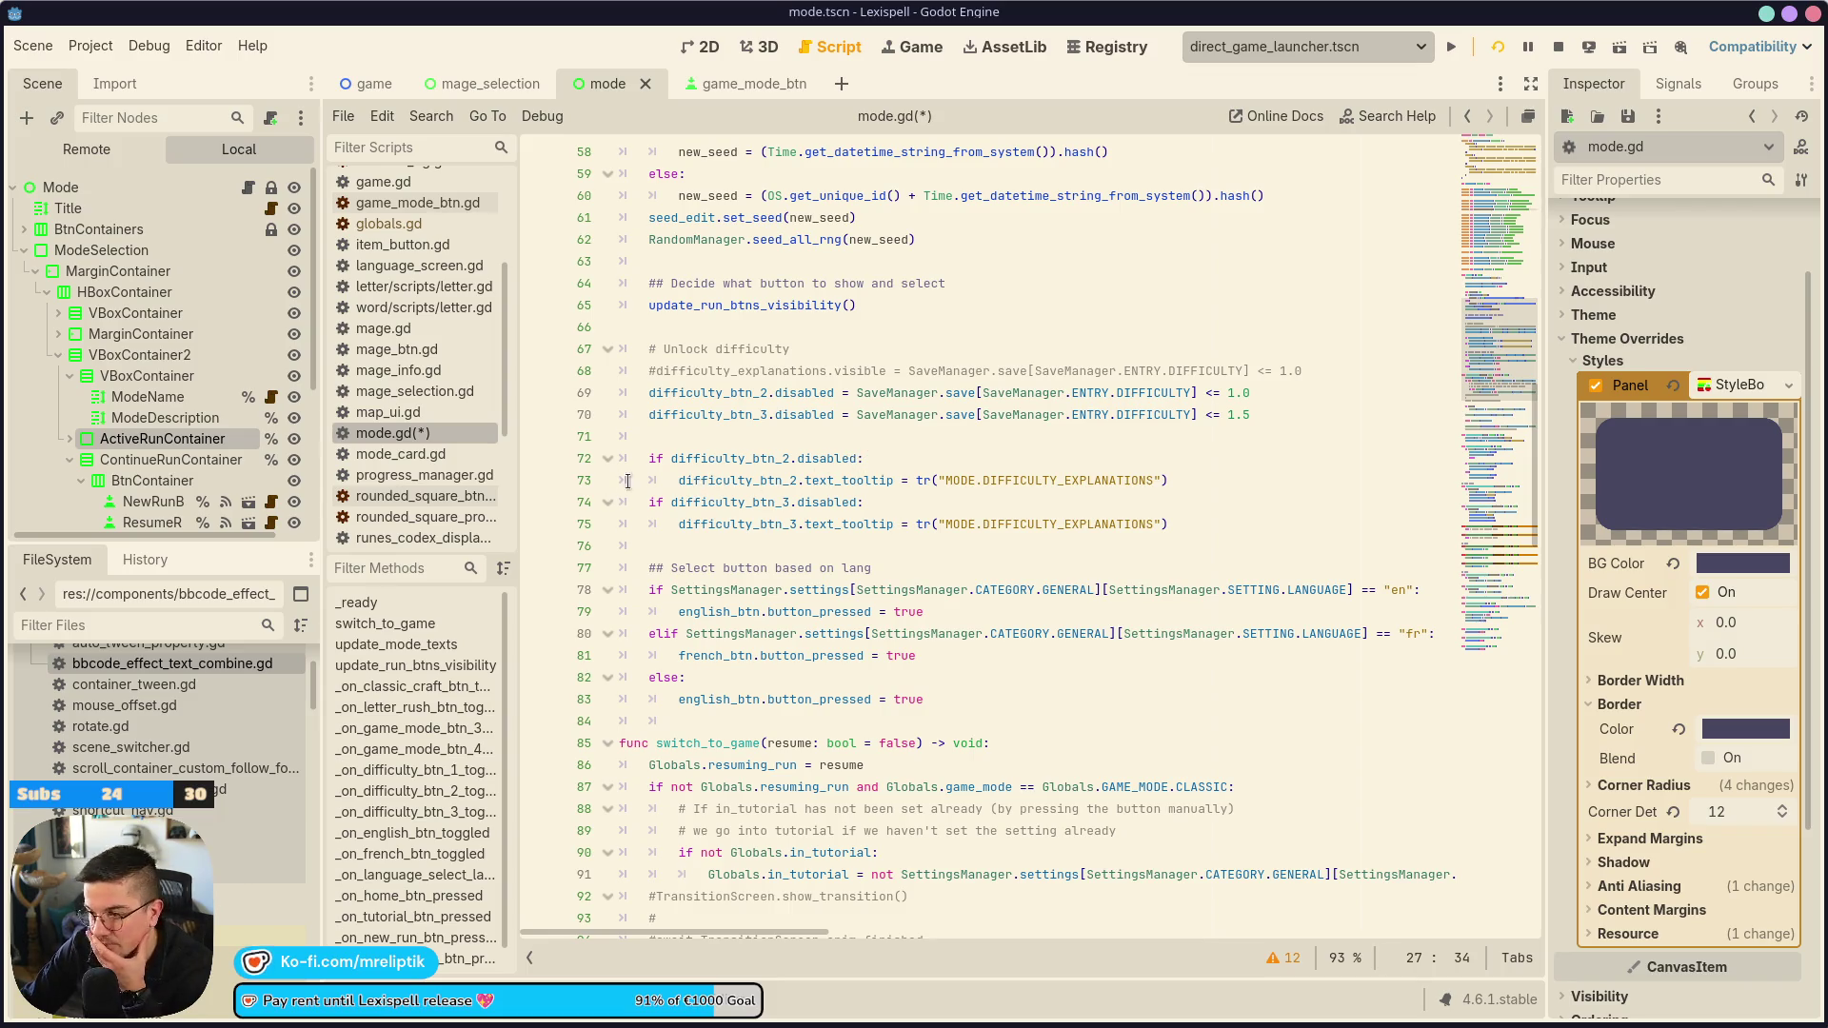
pyautogui.scroll(-2, 790, 514)
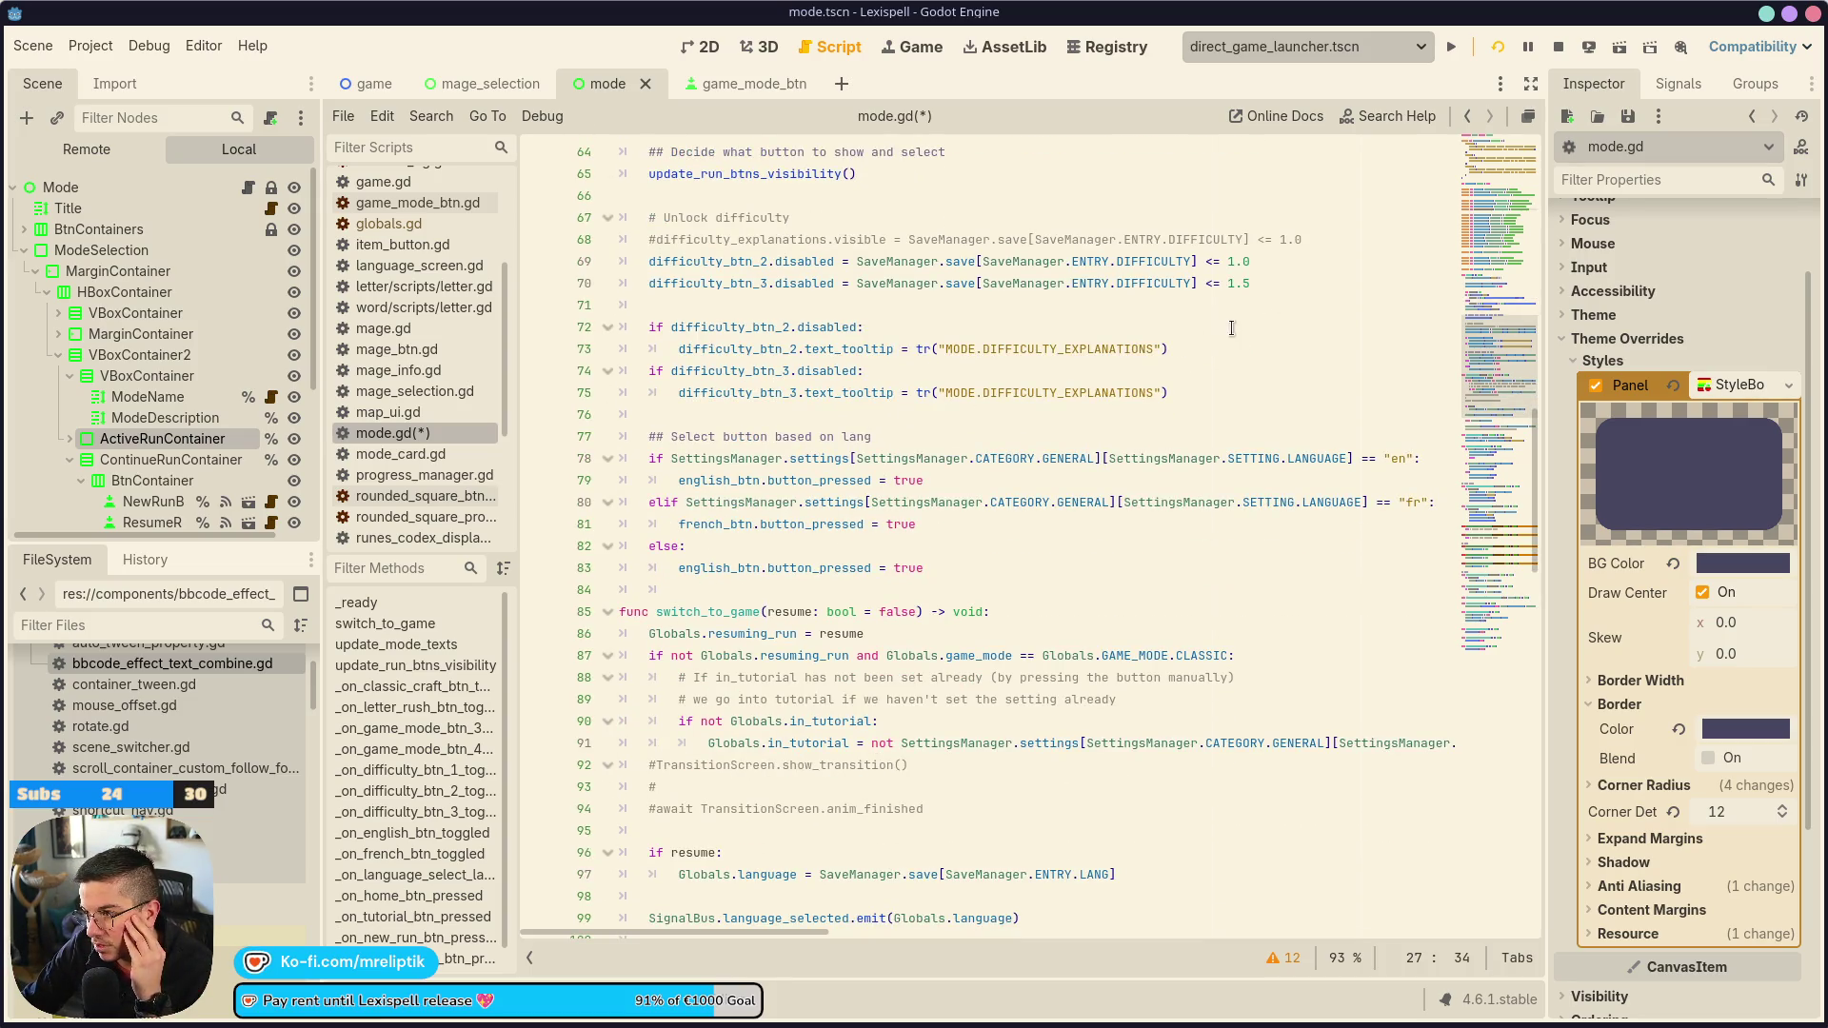
pyautogui.scroll(2, 940, 404)
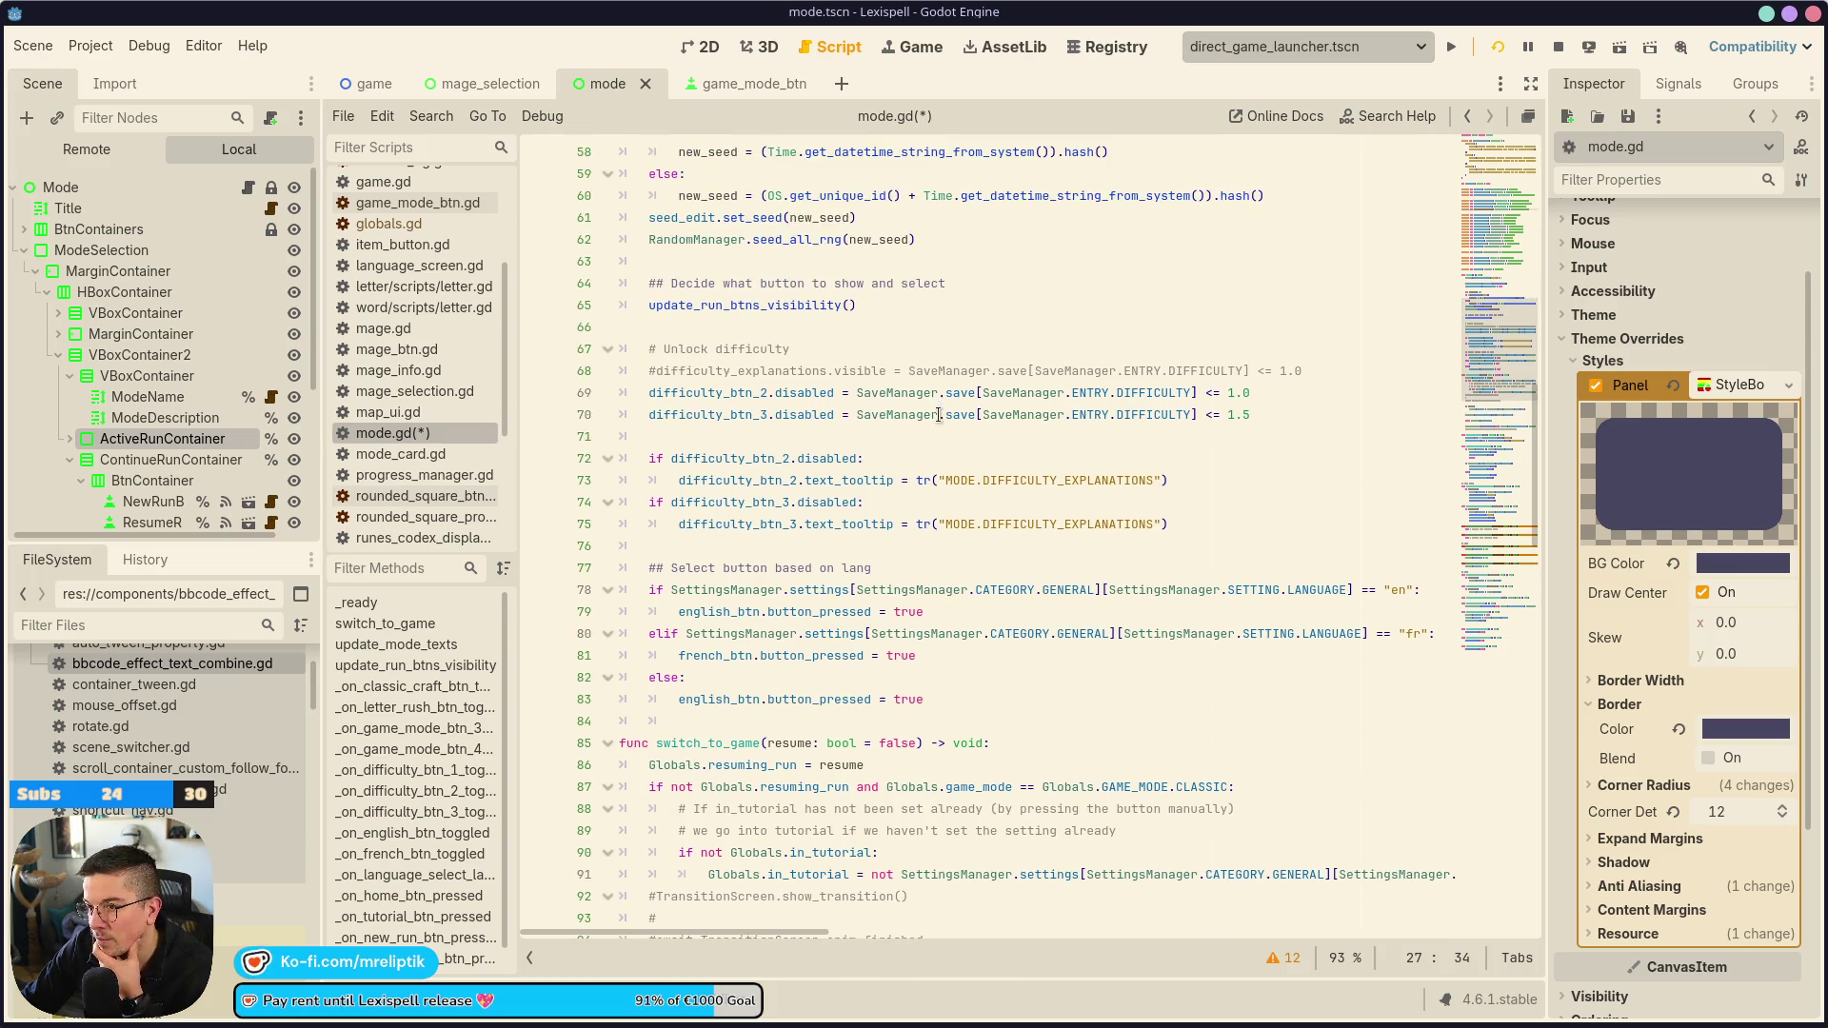
pyautogui.scroll(2, 939, 419)
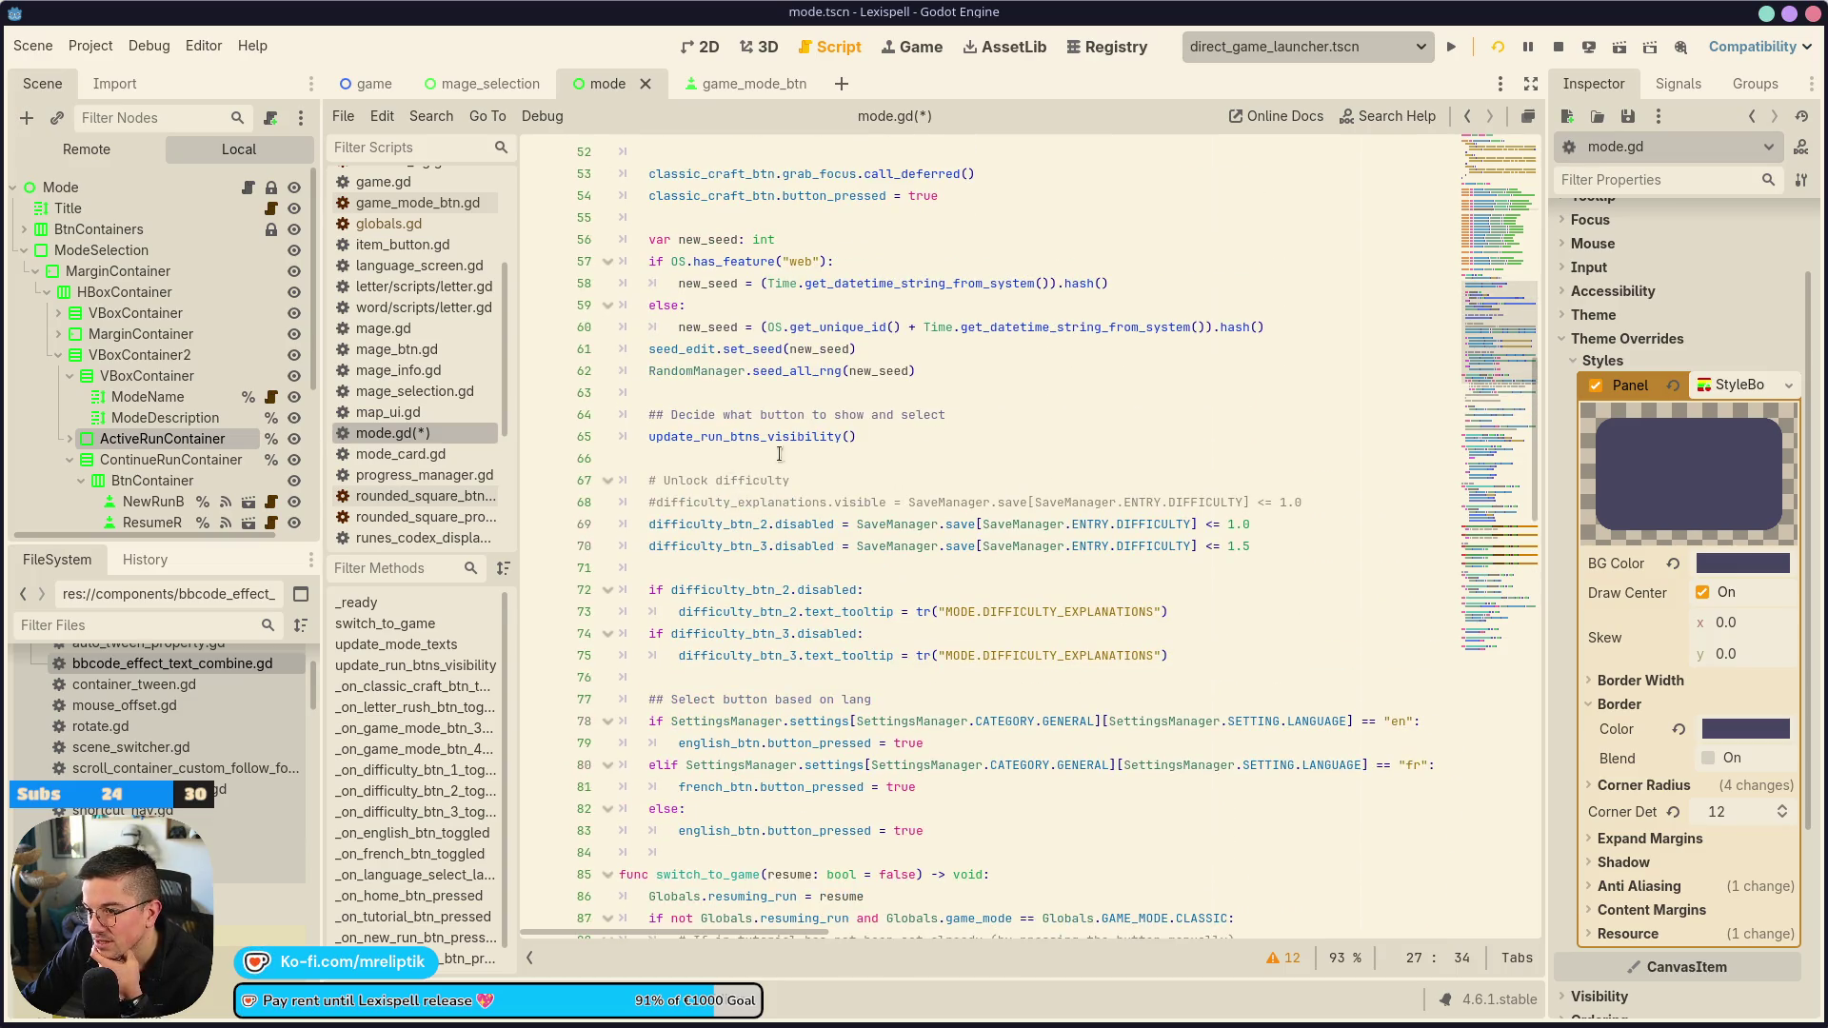
pyautogui.scroll(2, 847, 458)
pyautogui.doubleClick(722, 571)
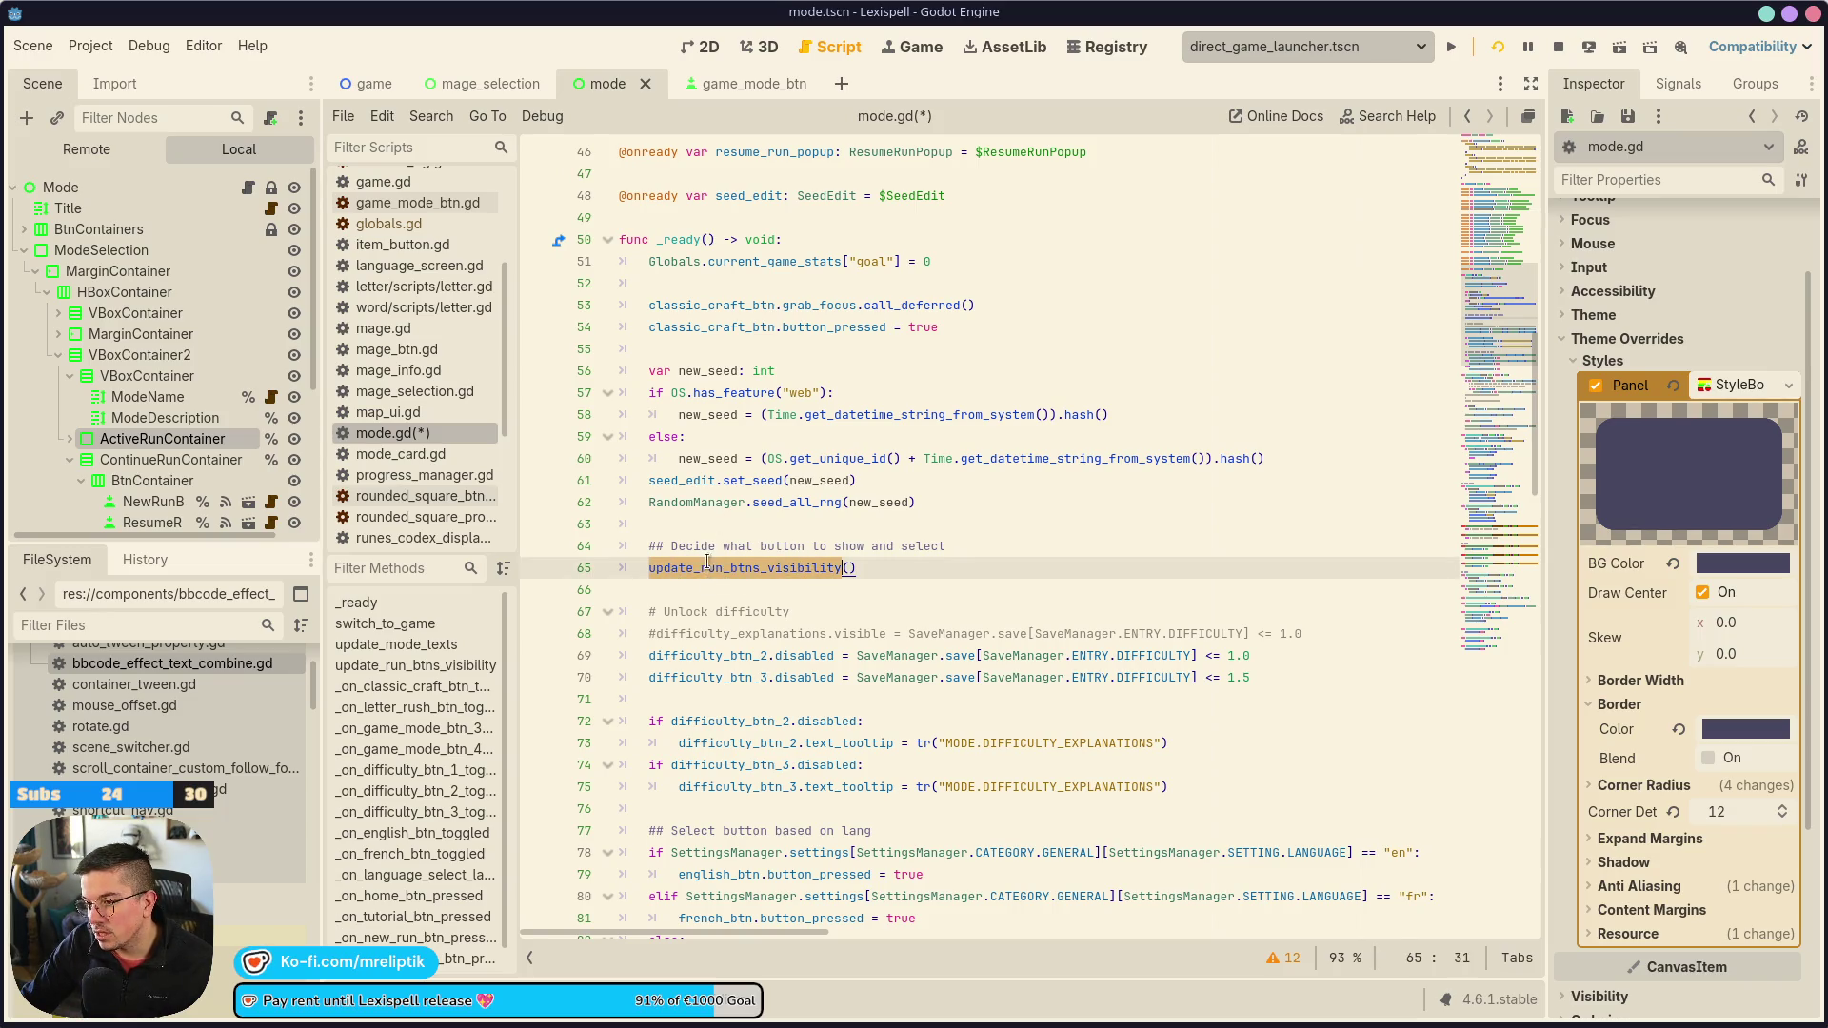
pyautogui.keyDown('ctrl'); pyautogui.click(755, 568); pyautogui.keyUp('ctrl')
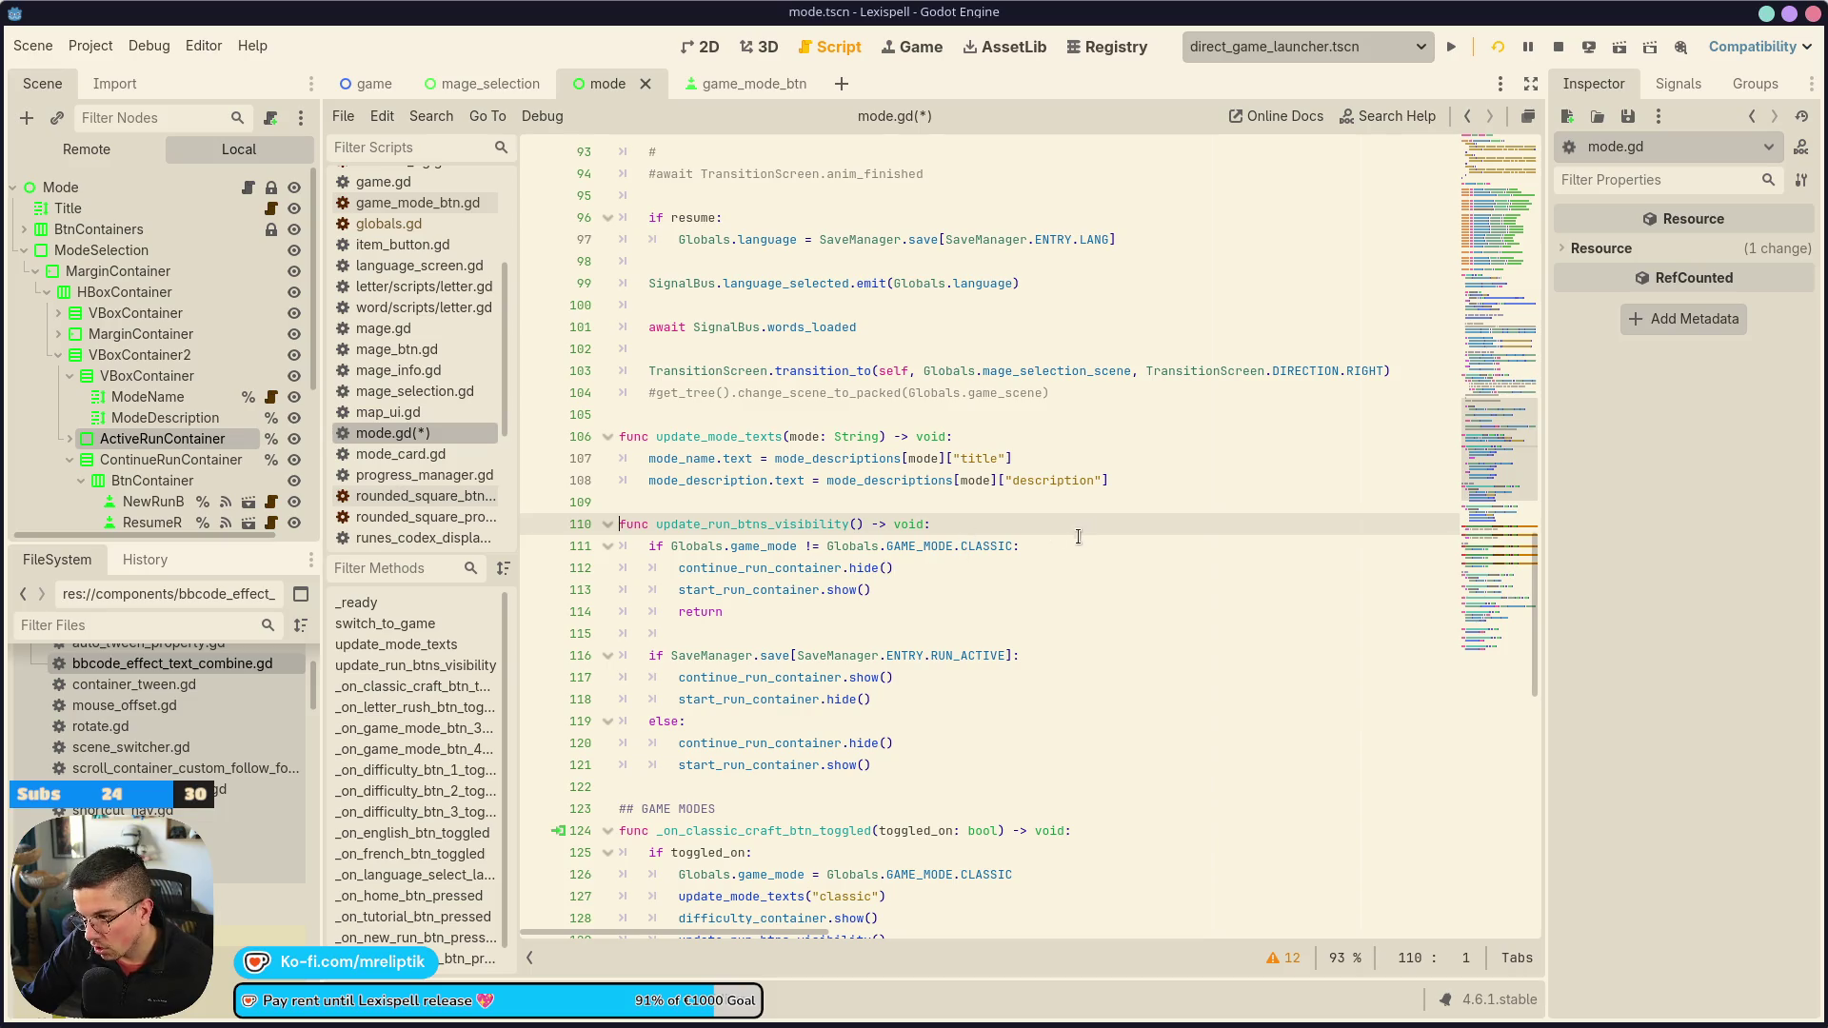
pyautogui.click(763, 569)
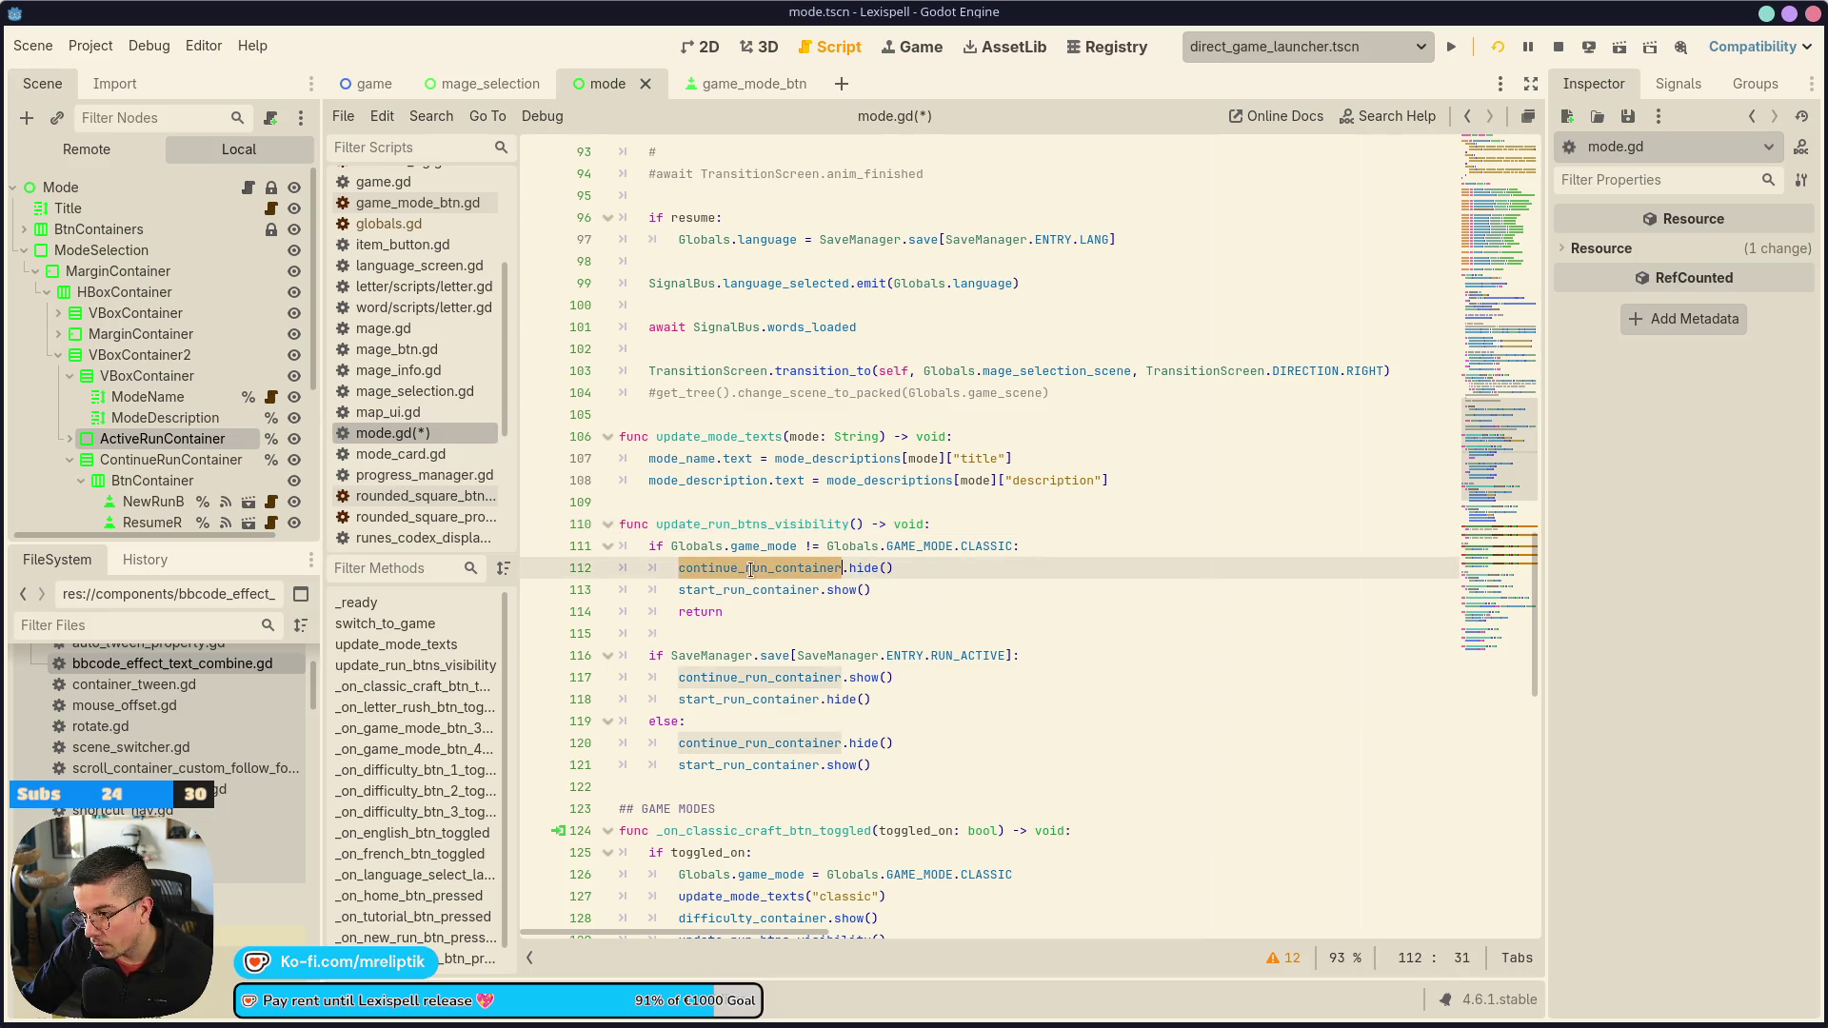
pyautogui.doubleClick(752, 590)
# Add an active_run_container.show() call in the run-active branch above return
pyautogui.click(714, 697)
pyautogui.press('End')
pyautogui.press('Return')
pyautogui.write('.sh')
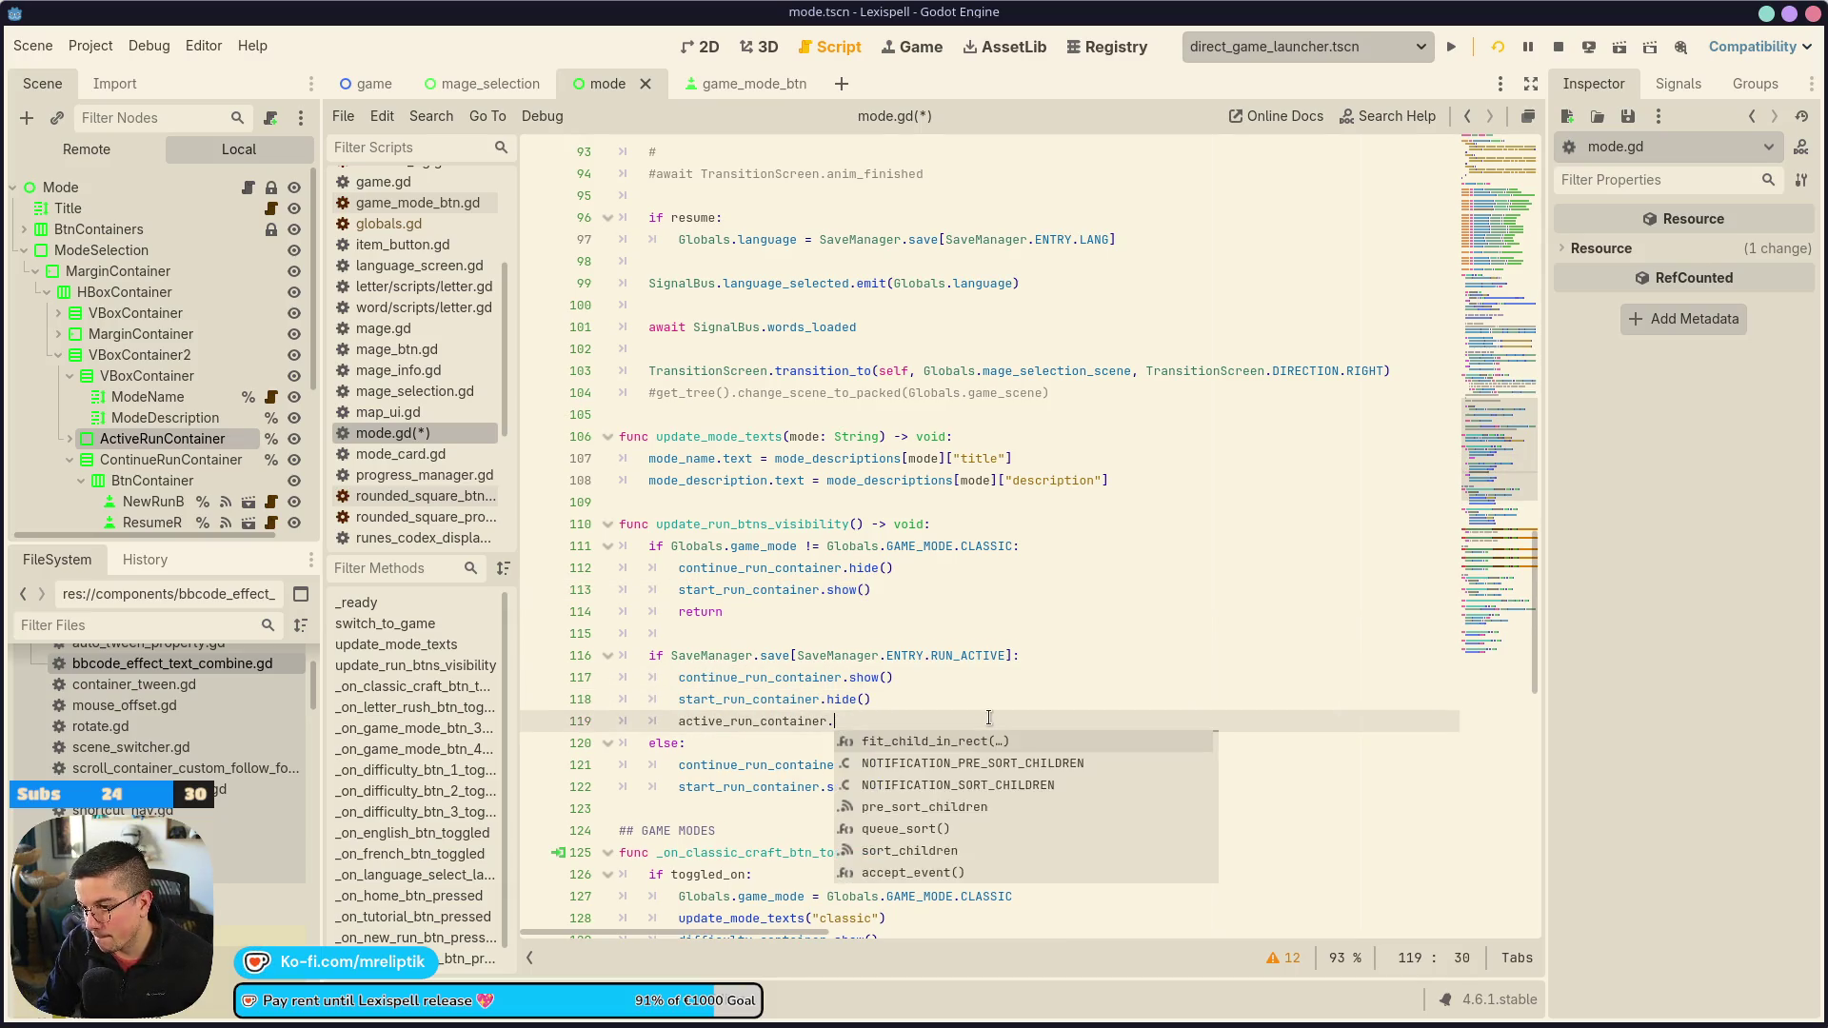
pyautogui.press('Return')
pyautogui.hotkey('ctrl', 'shift', 'd')
pyautogui.hotkey('alt', 'Up')
pyautogui.hotkey('alt', 'Up')
pyautogui.hotkey('alt', 'Up')
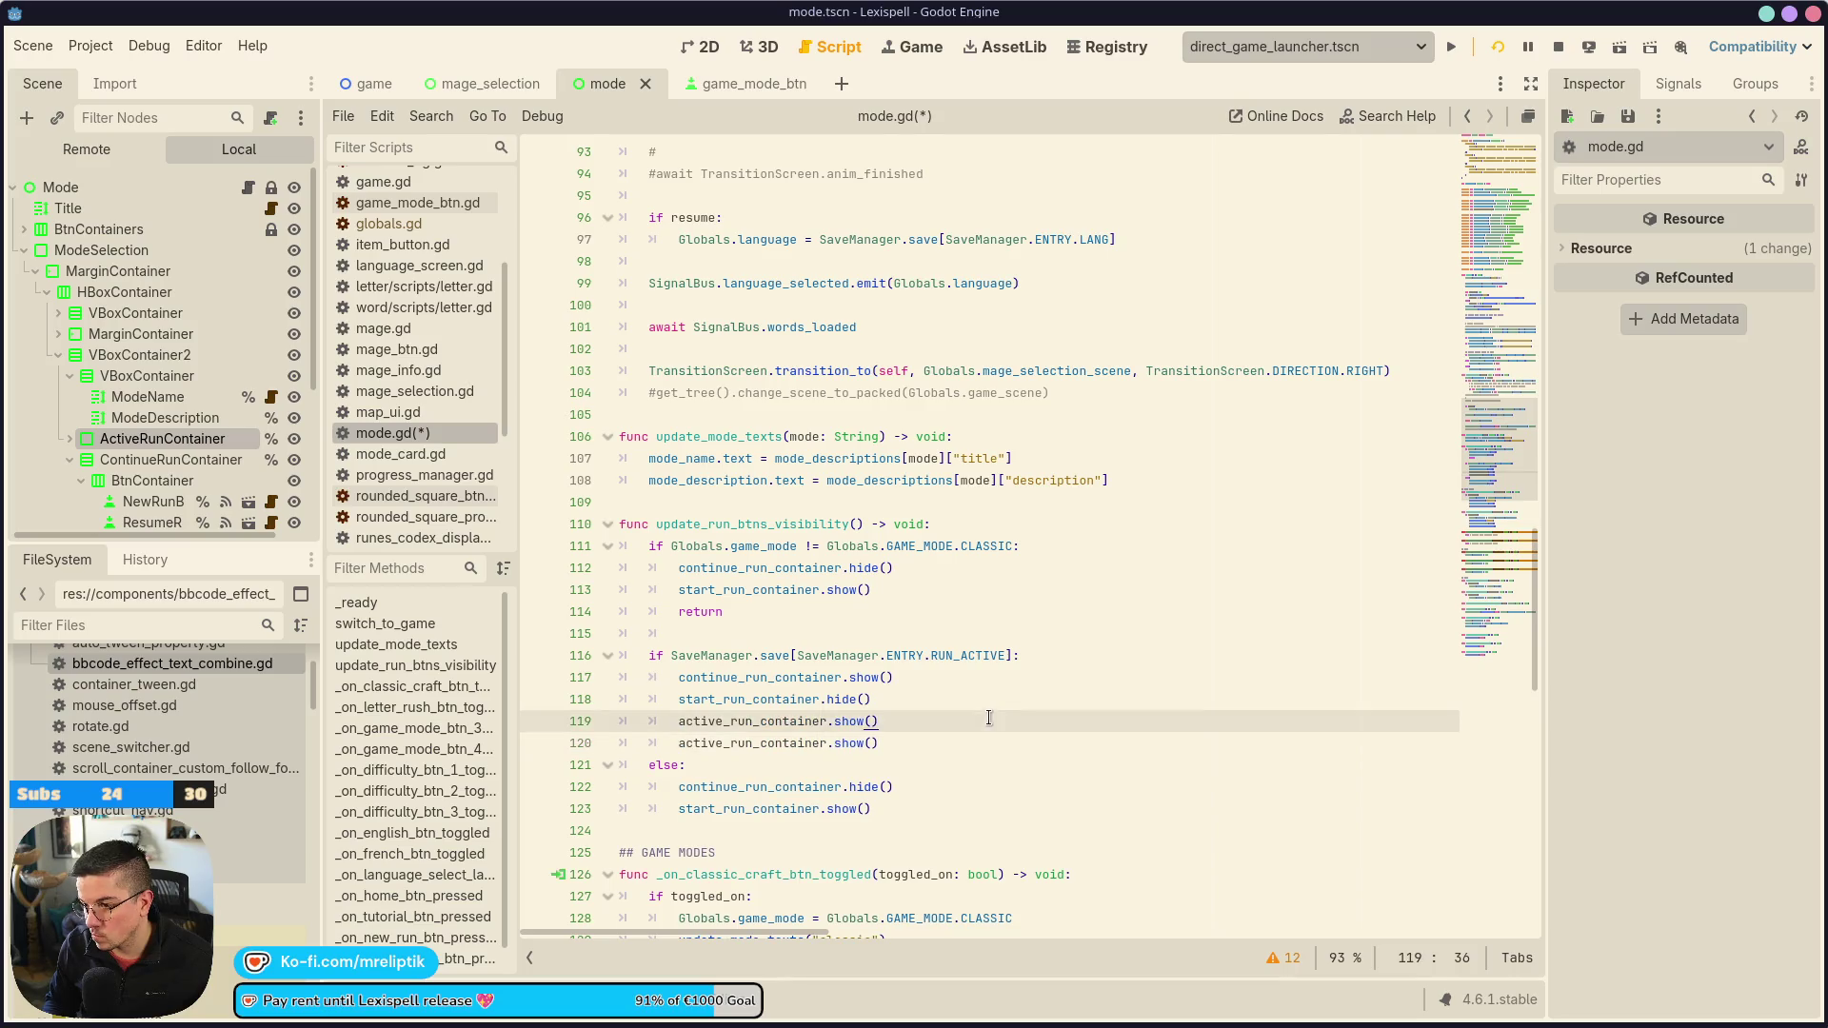
# Add a matching active_run_container.hide() in the else branch, save the script, and relaunch the game
pyautogui.hotkey('ctrl', 'shift', 'Left')
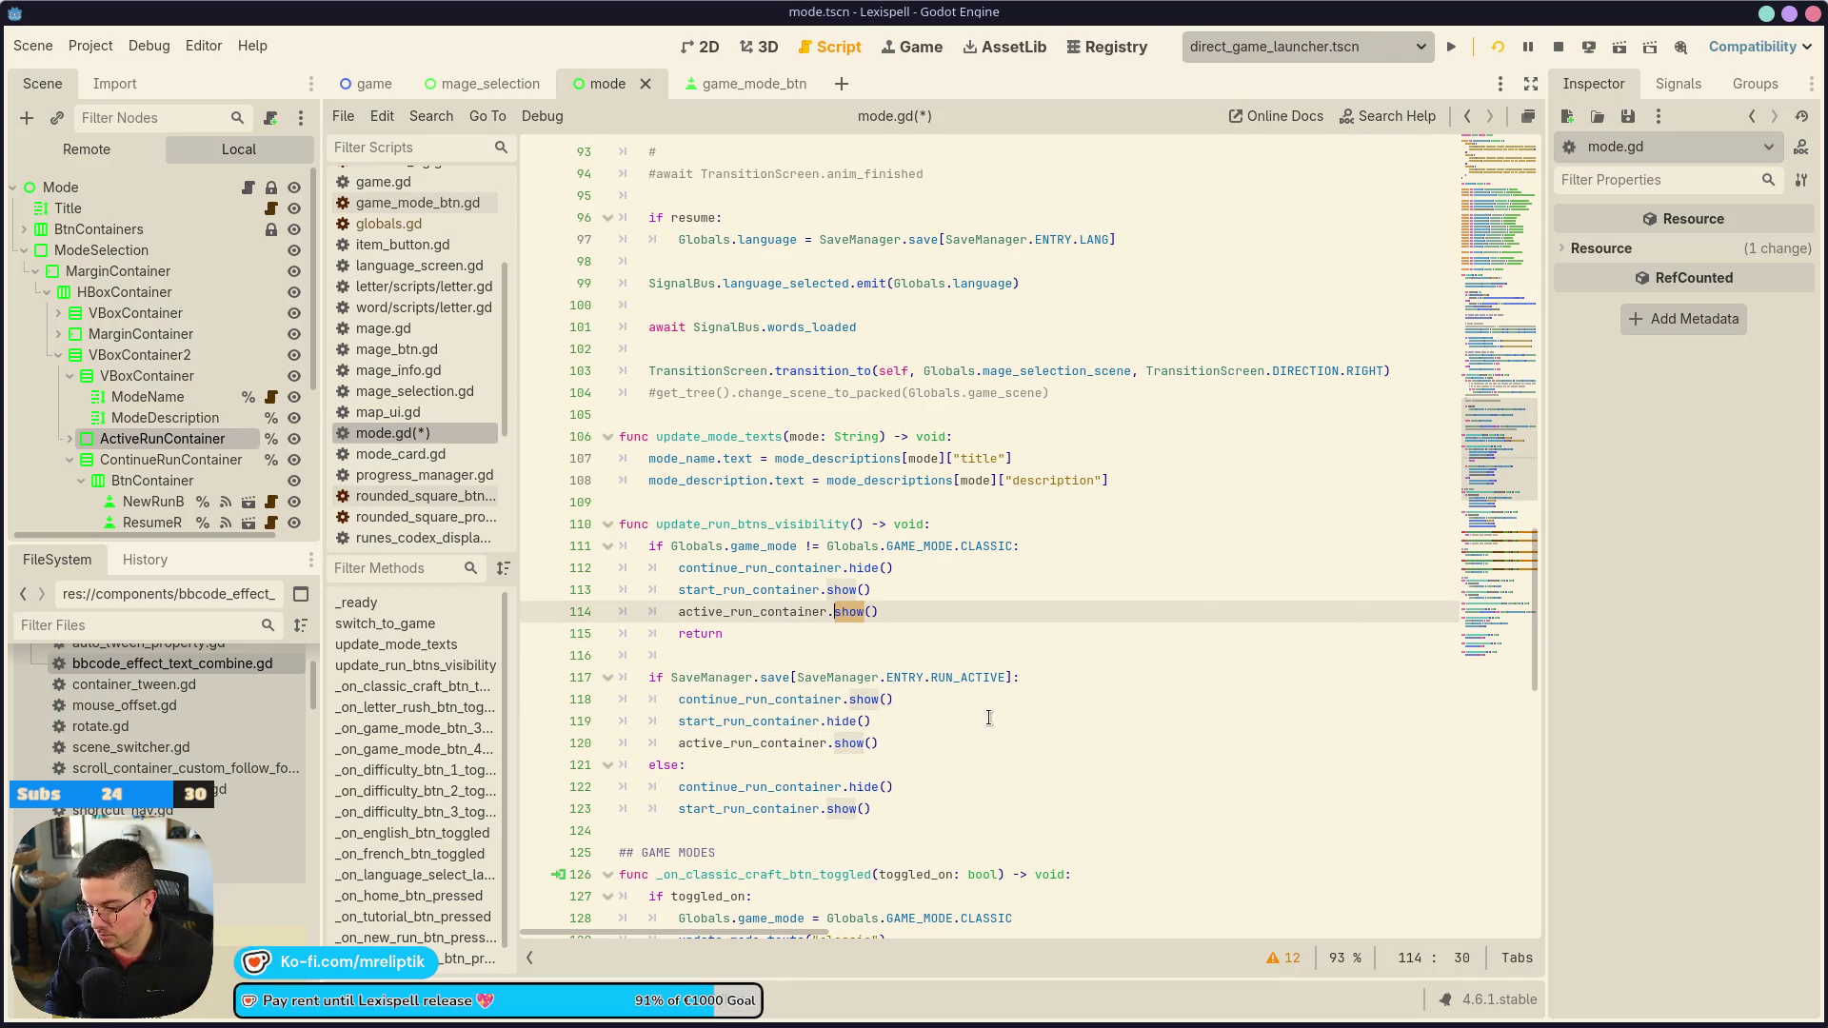
pyautogui.write('hide')
pyautogui.hotkey('ctrl', 'shift', 'd')
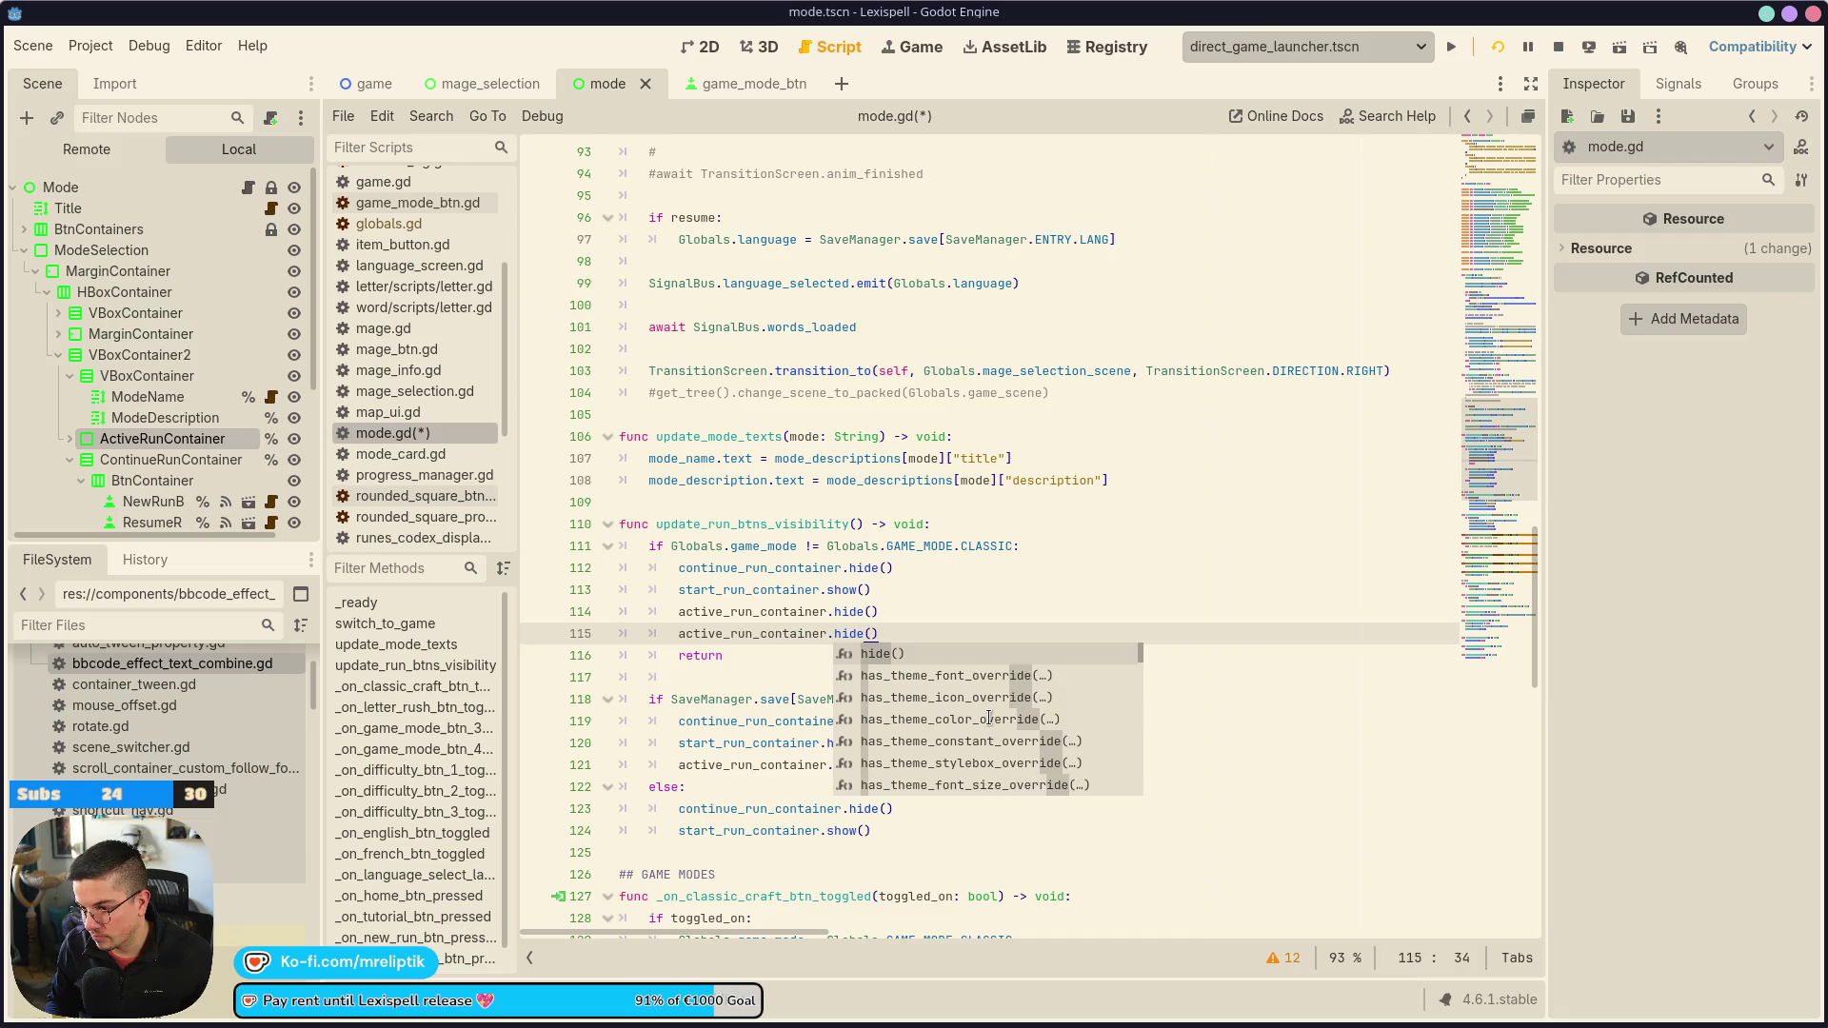
pyautogui.hotkey('alt', 'Down')
pyautogui.hotkey('alt', 'Down')
pyautogui.hotkey('alt', 'Down')
pyautogui.hotkey('ctrl', 's')
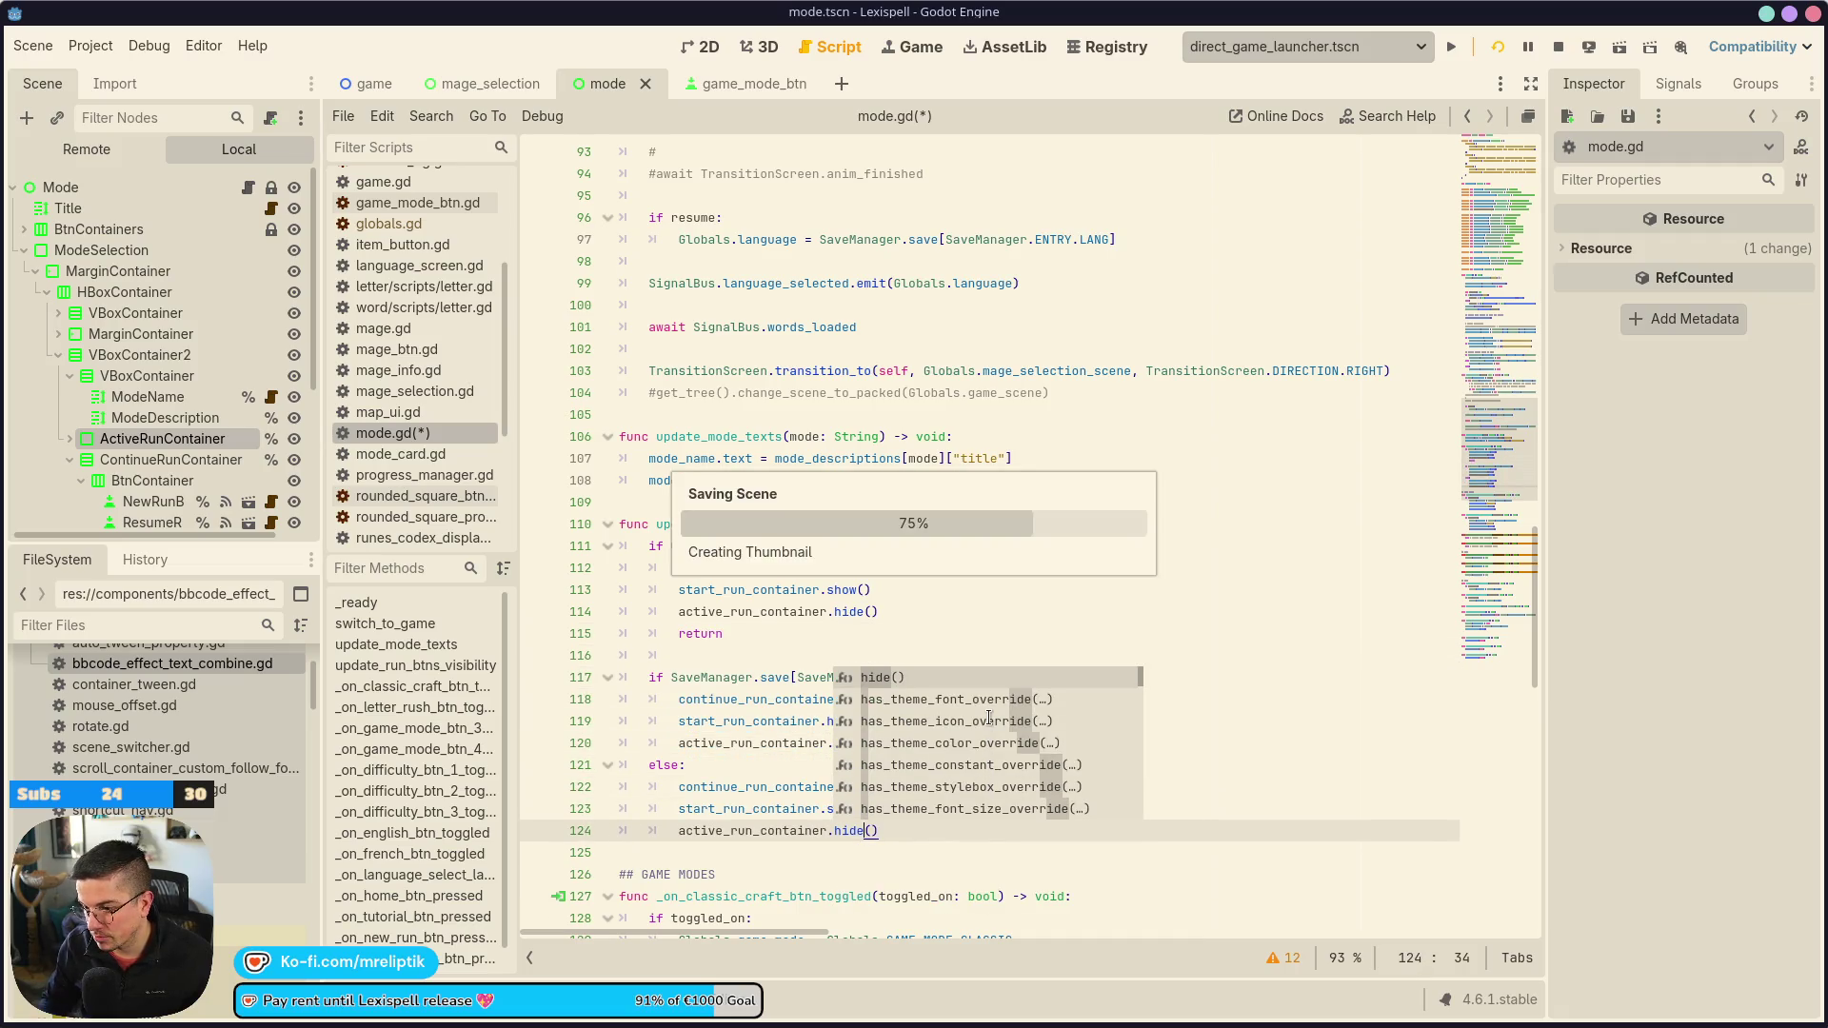
pyautogui.click(1558, 49)
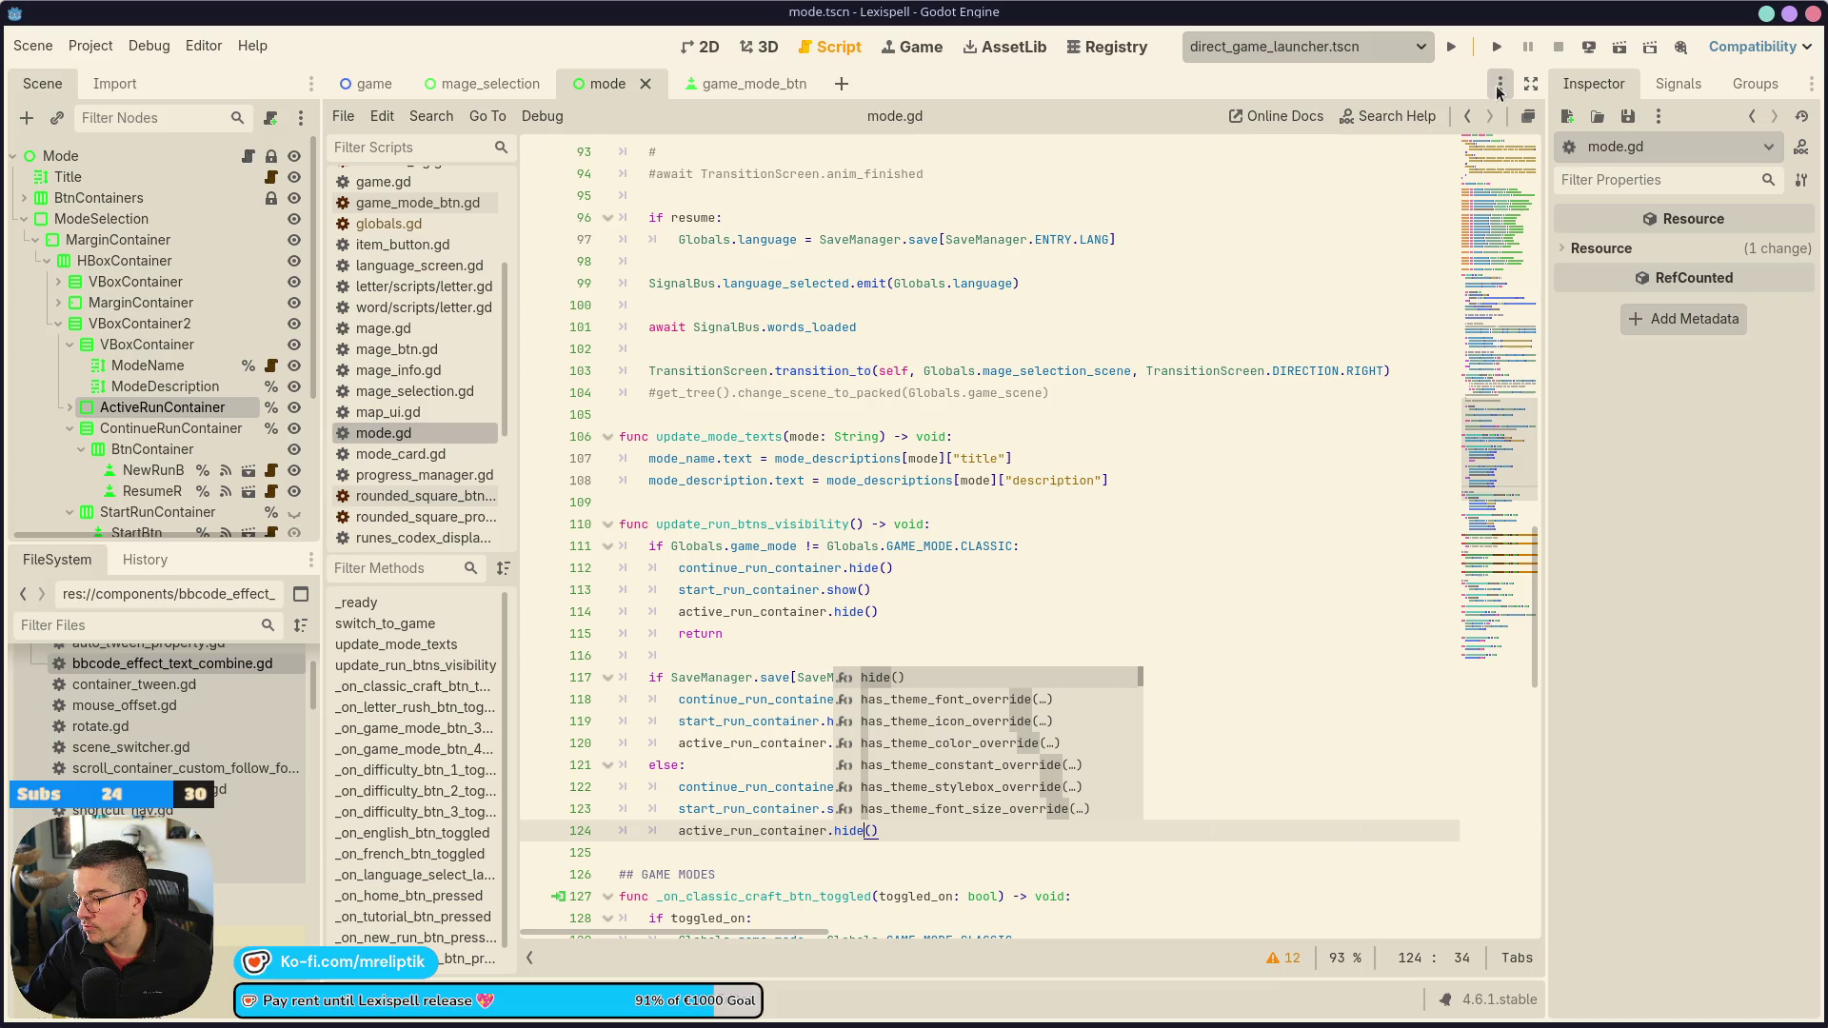
pyautogui.click(1495, 47)
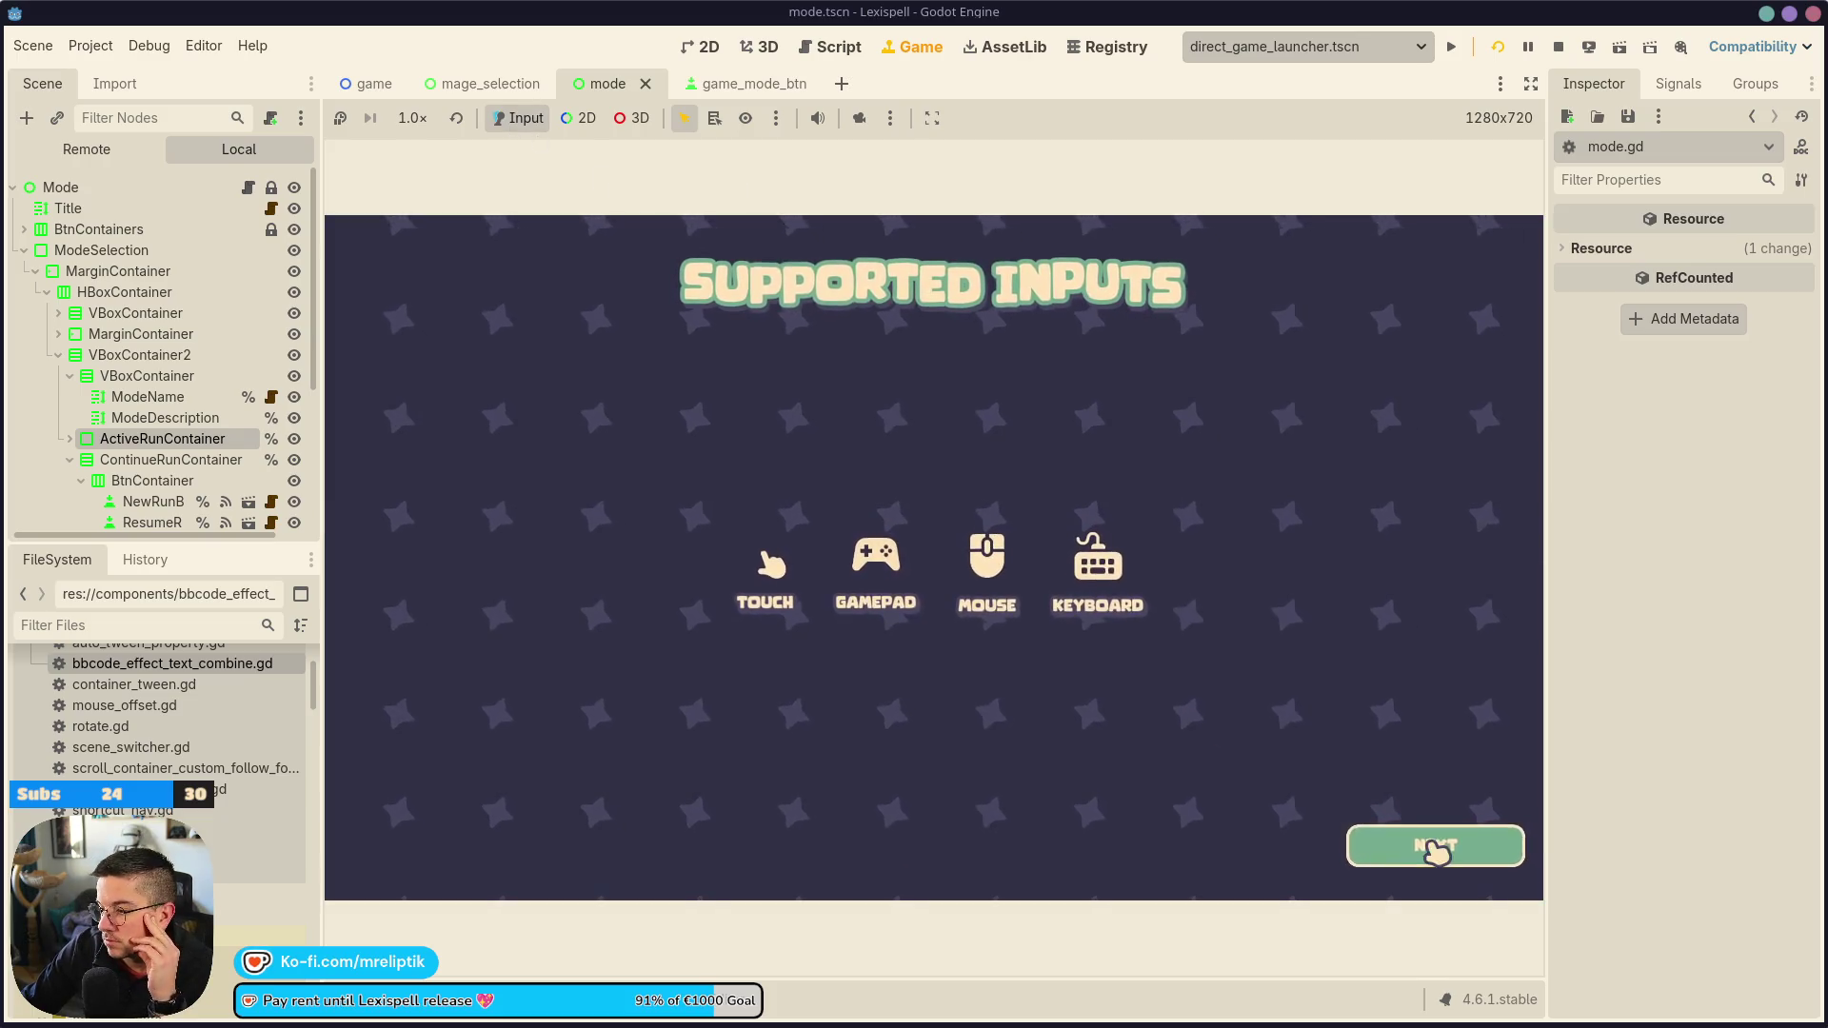
# In the running game, alternate Classic Craft and Letter Rush to check the run-stats panel hides
pyautogui.click(1428, 844)
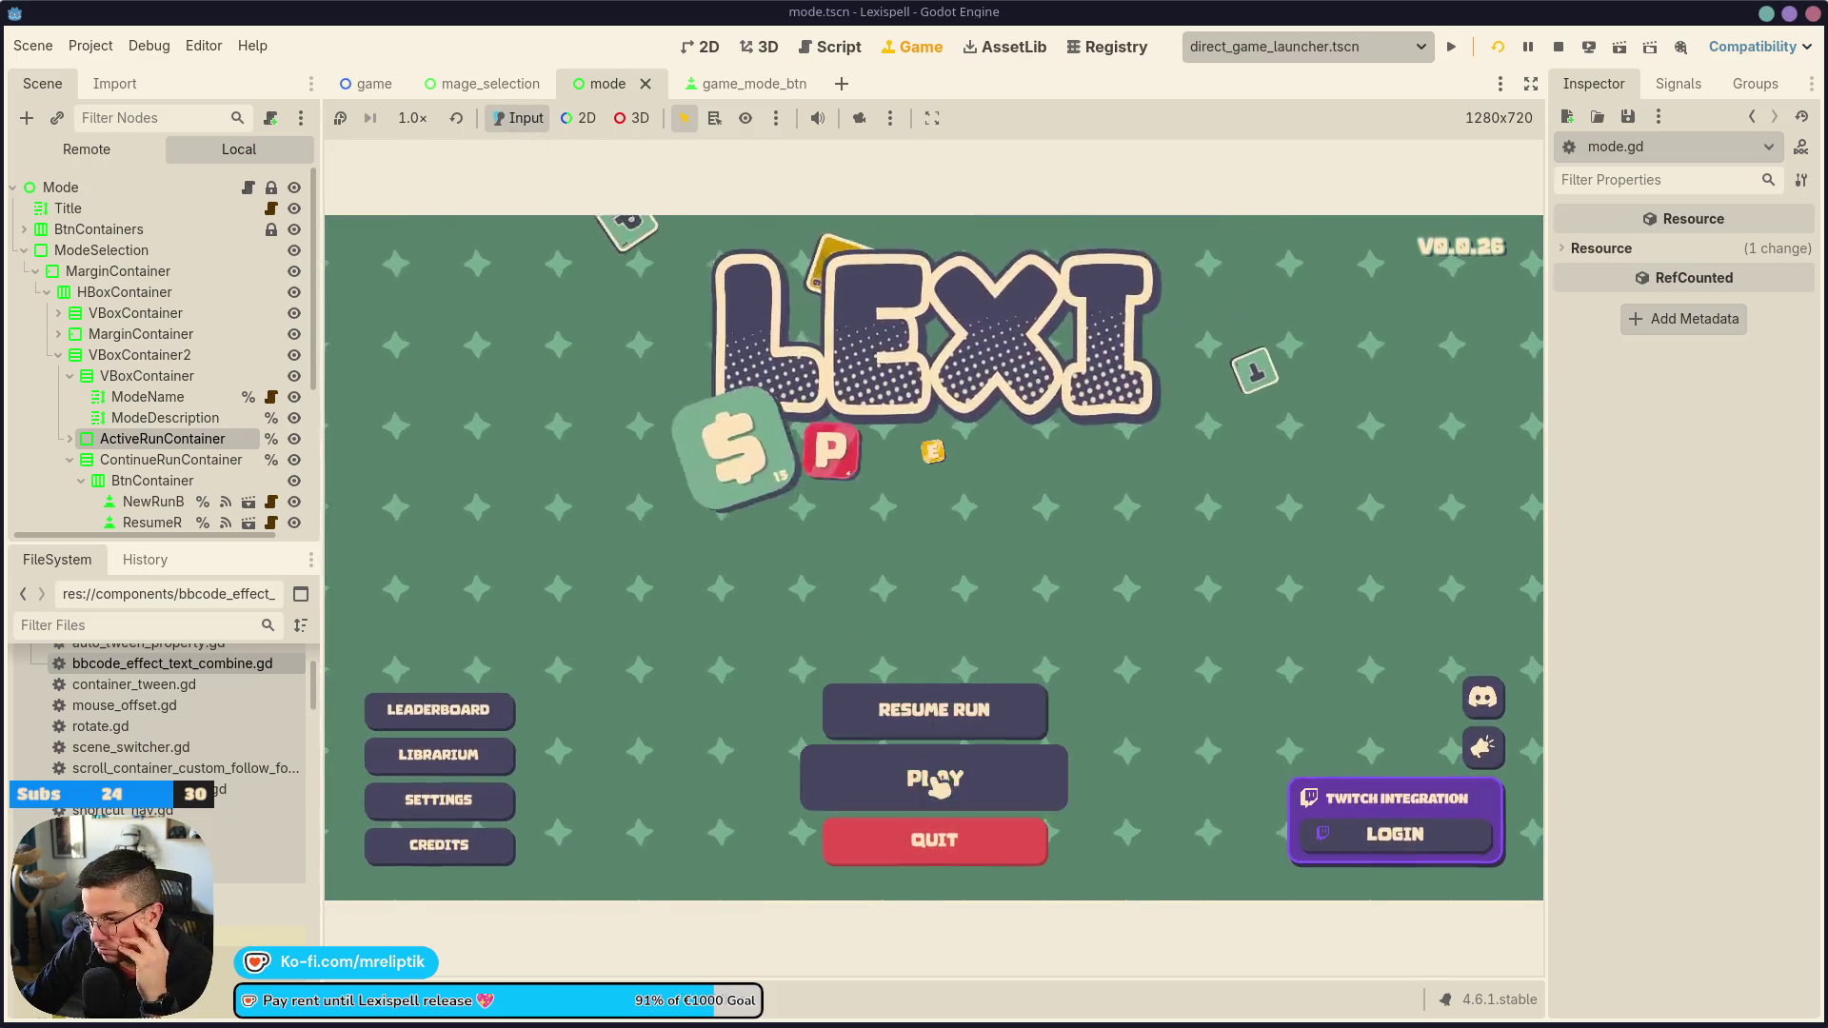
pyautogui.click(930, 776)
pyautogui.click(838, 429)
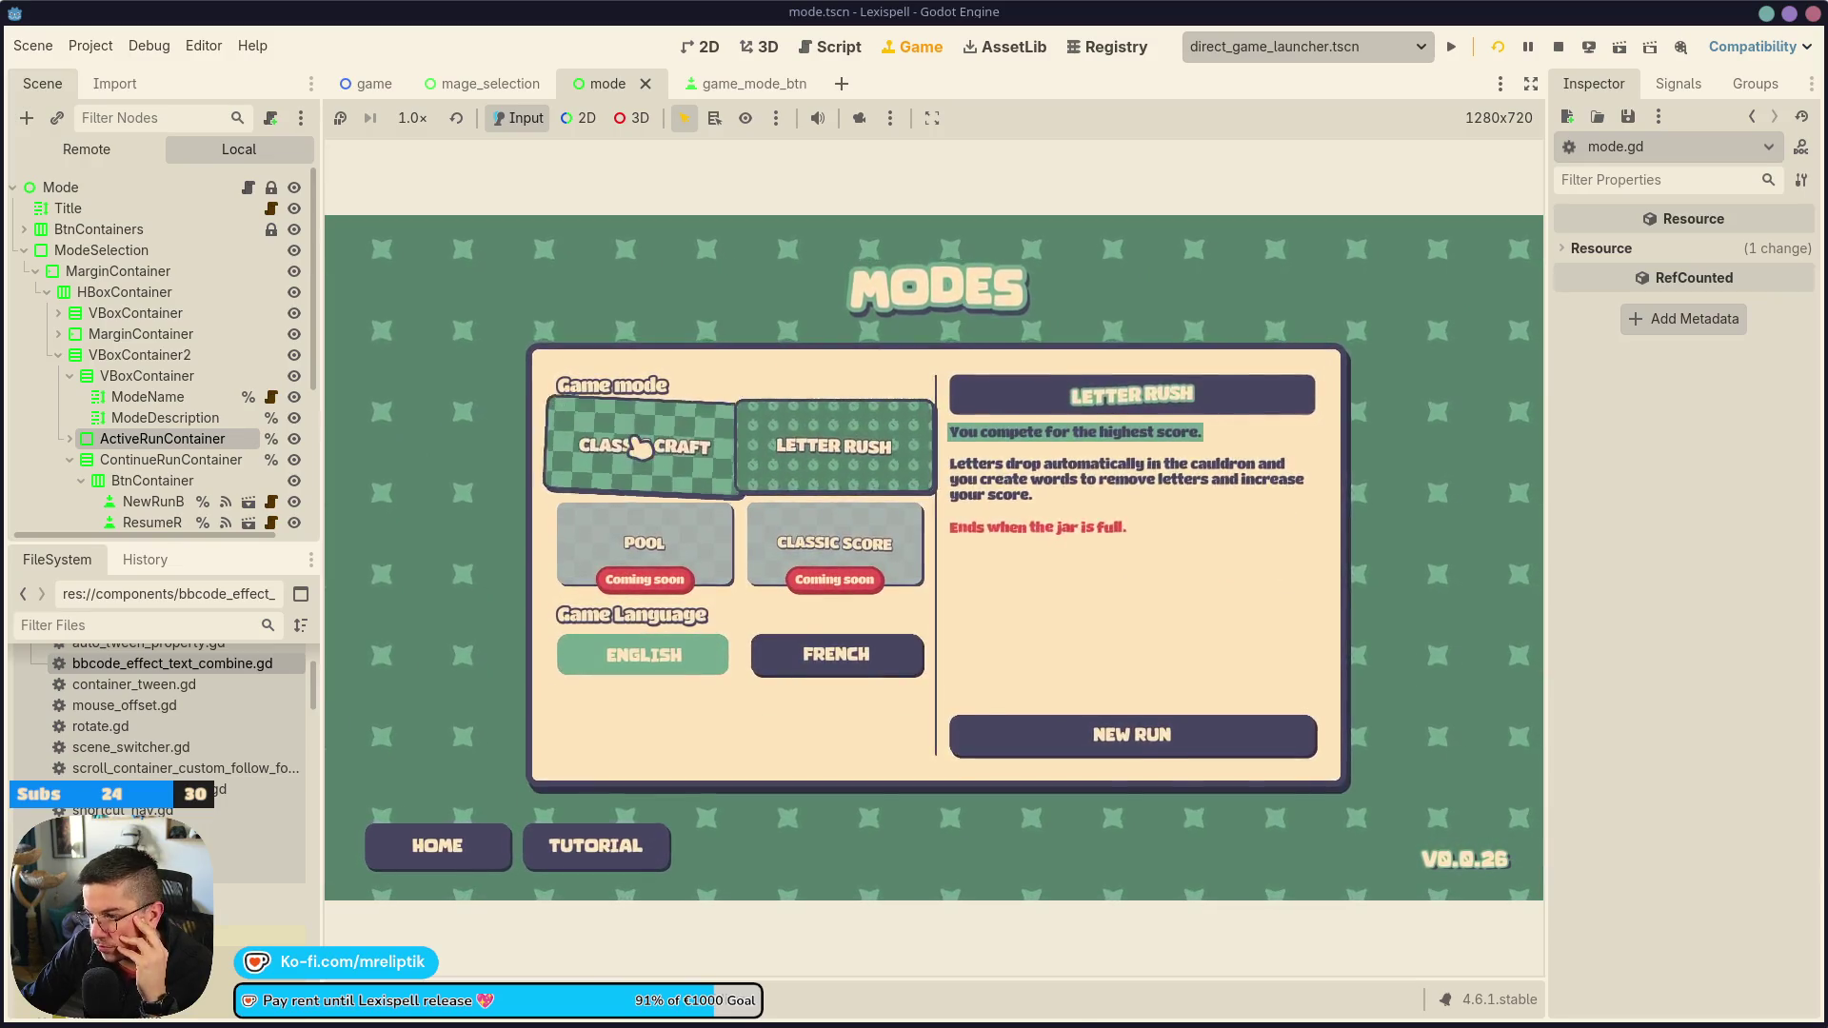
pyautogui.click(636, 440)
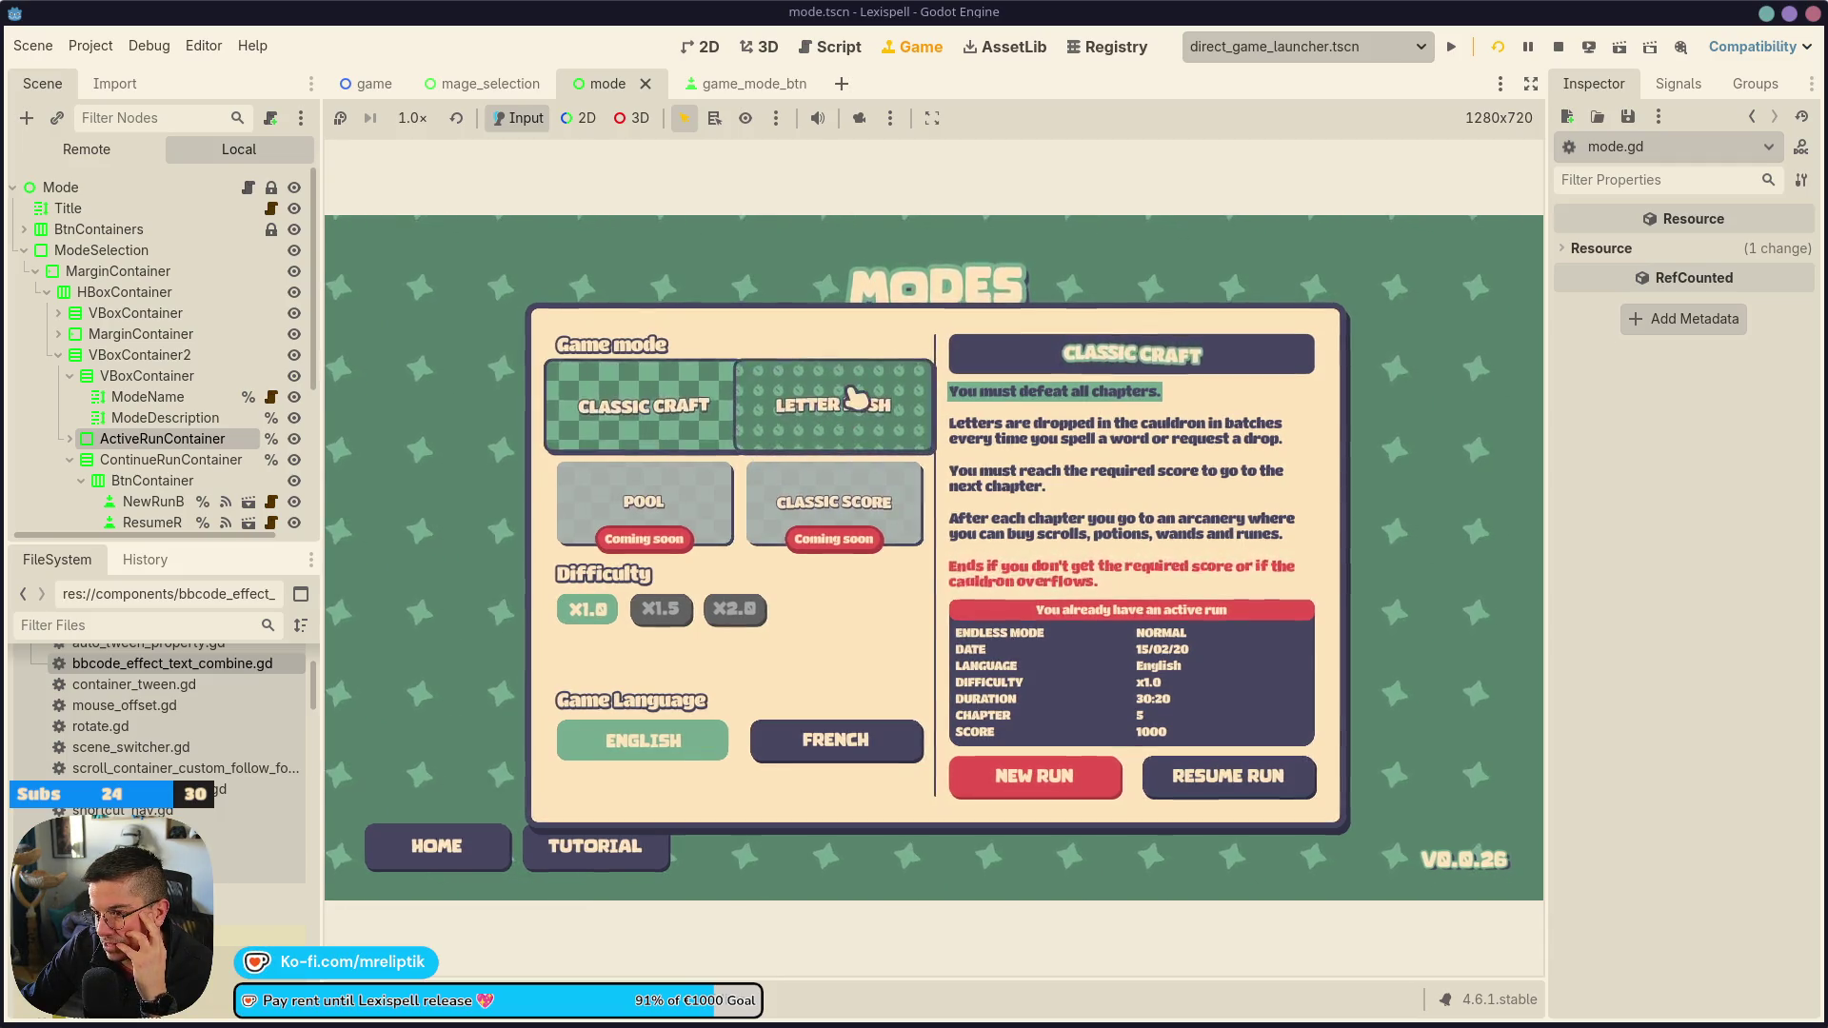
pyautogui.click(867, 426)
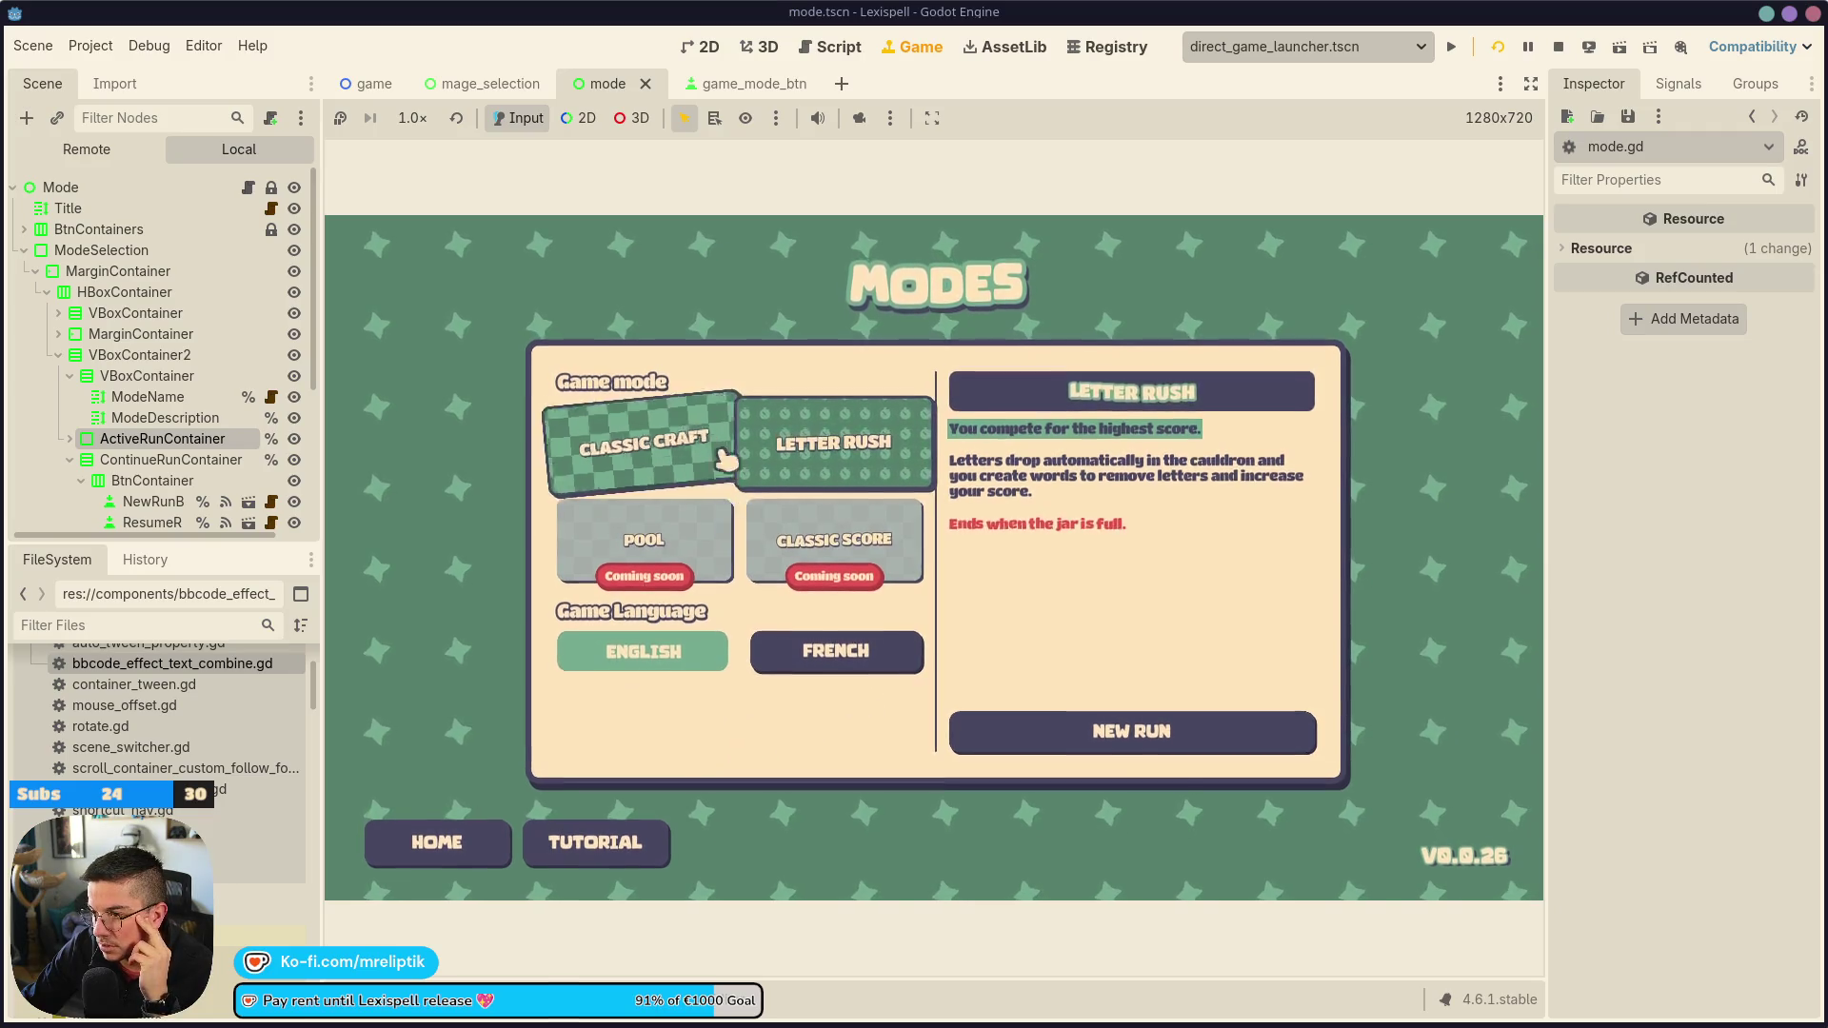
pyautogui.click(647, 441)
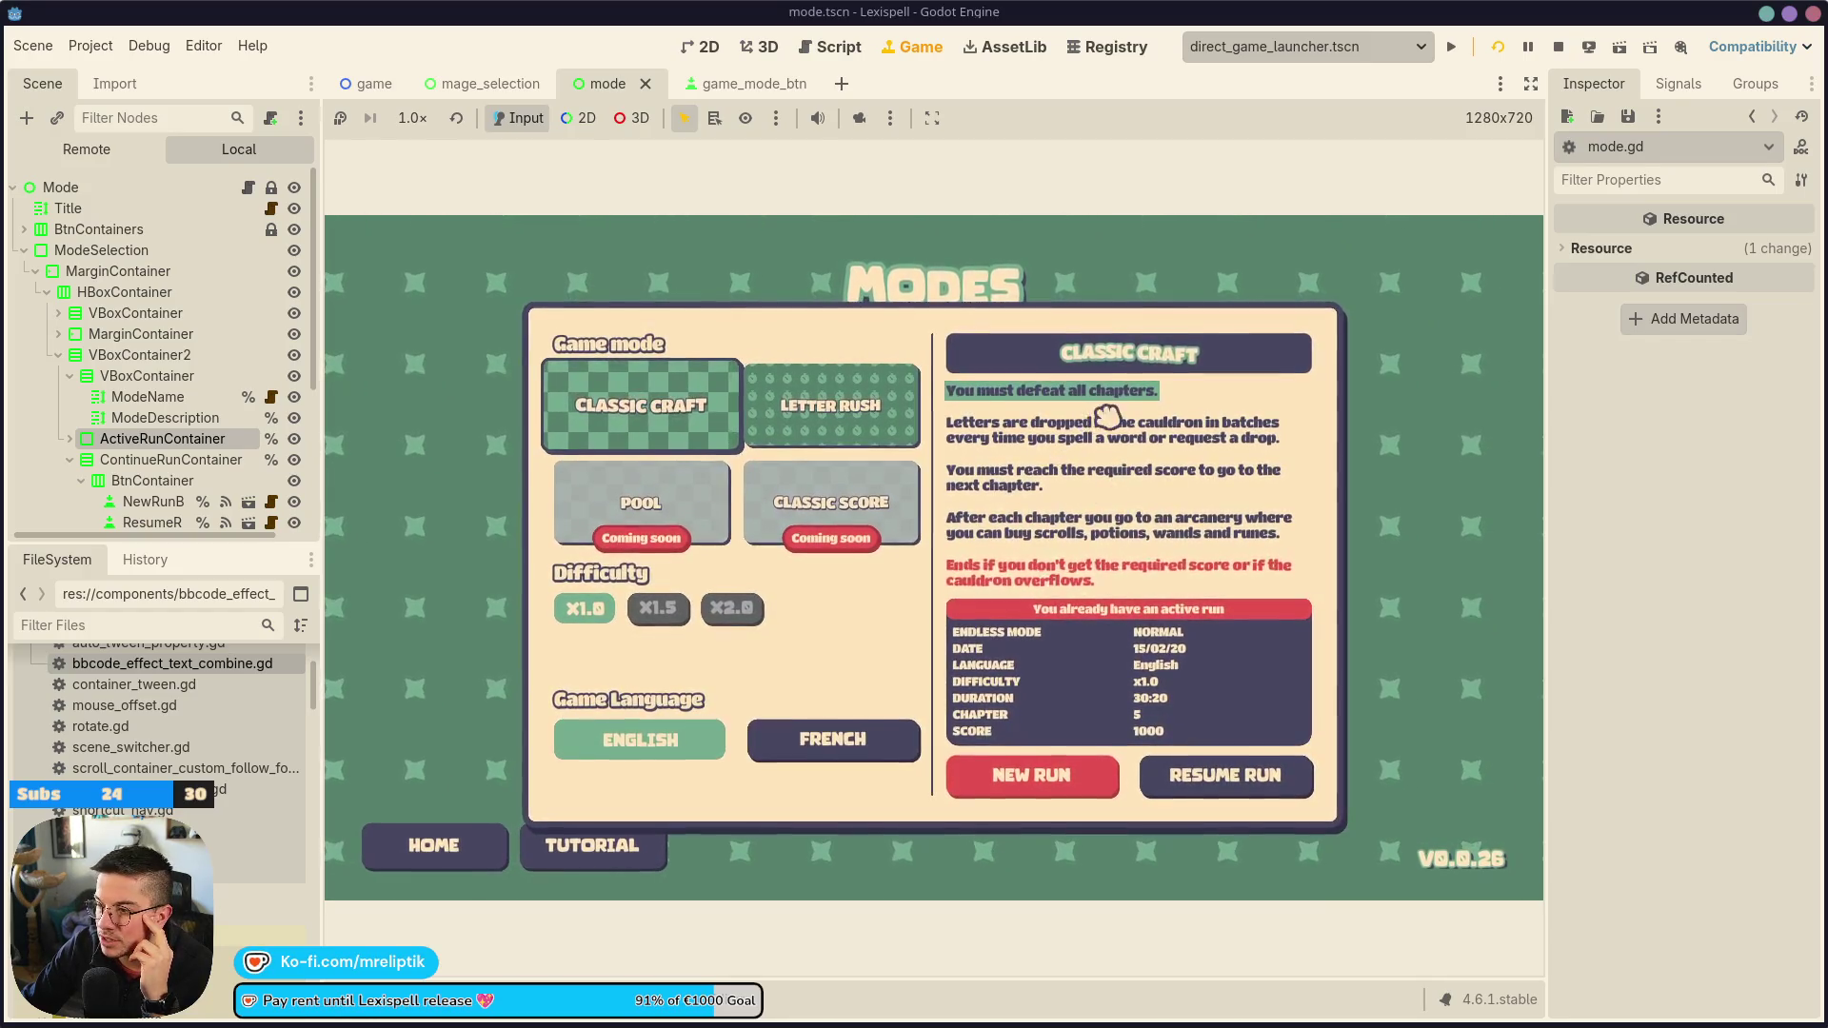
pyautogui.click(823, 414)
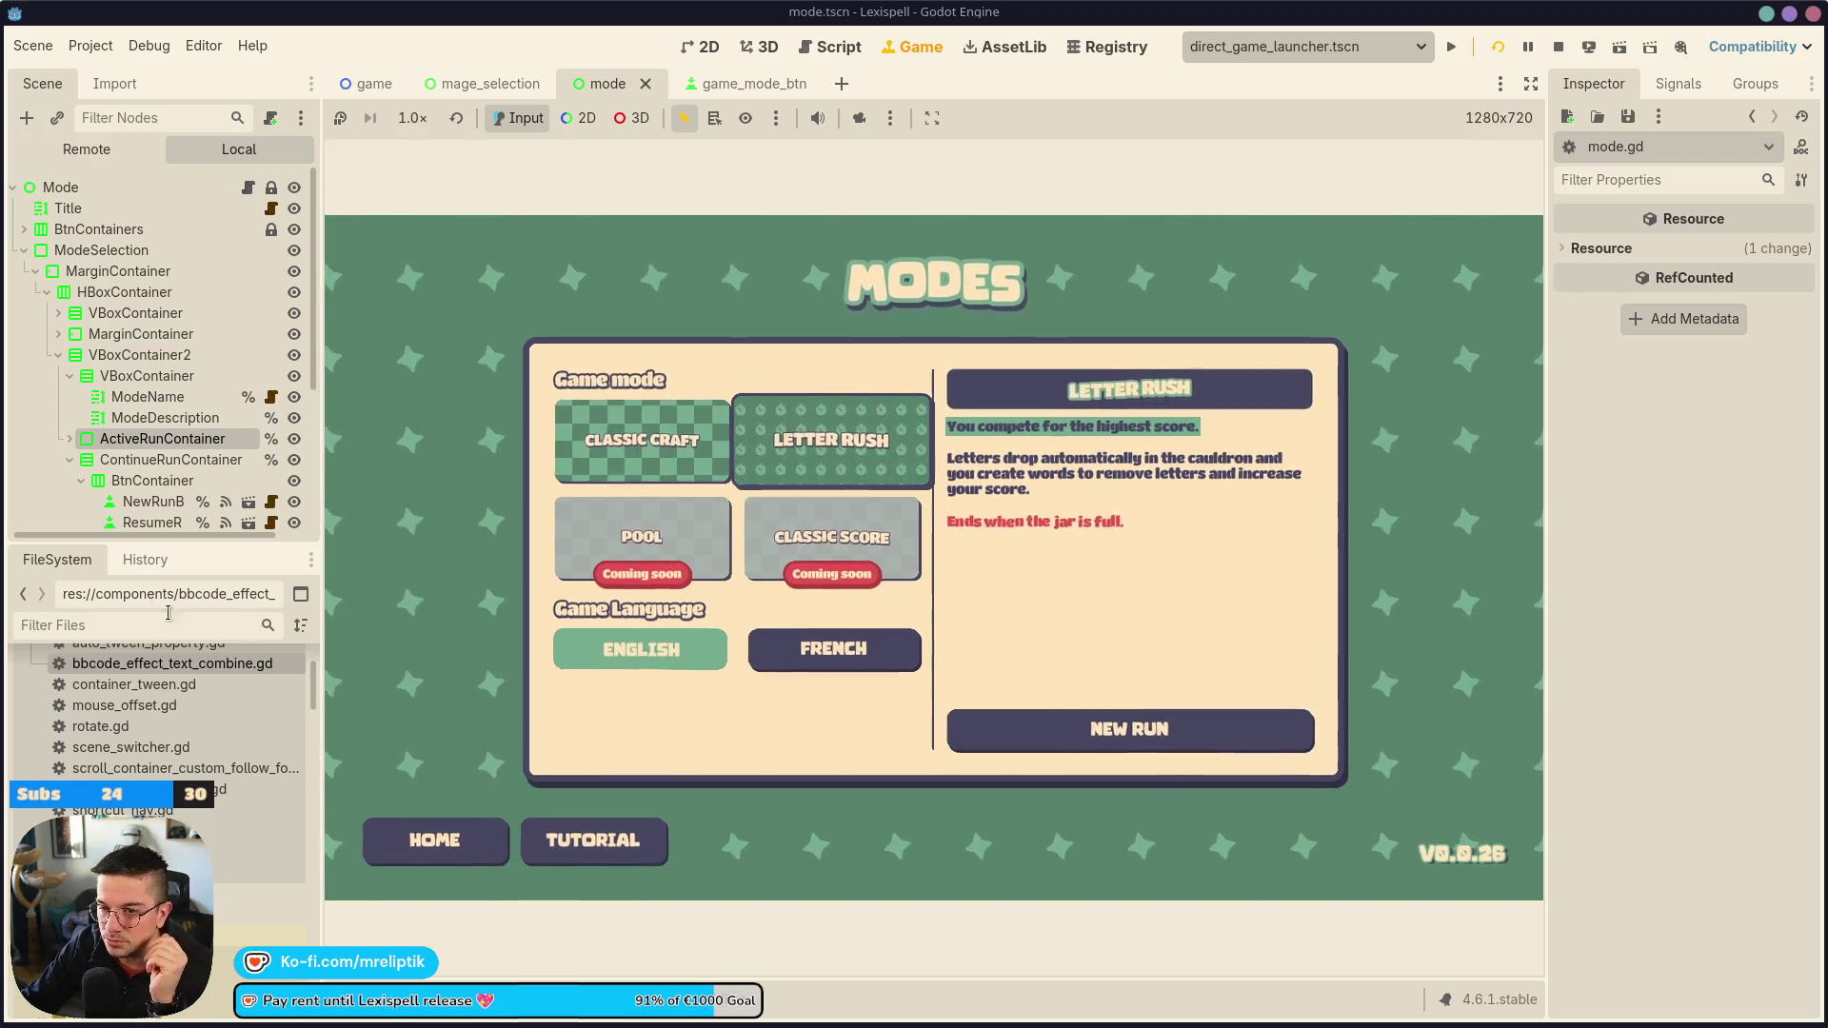
pyautogui.hotkey('ctrl', 'F1')
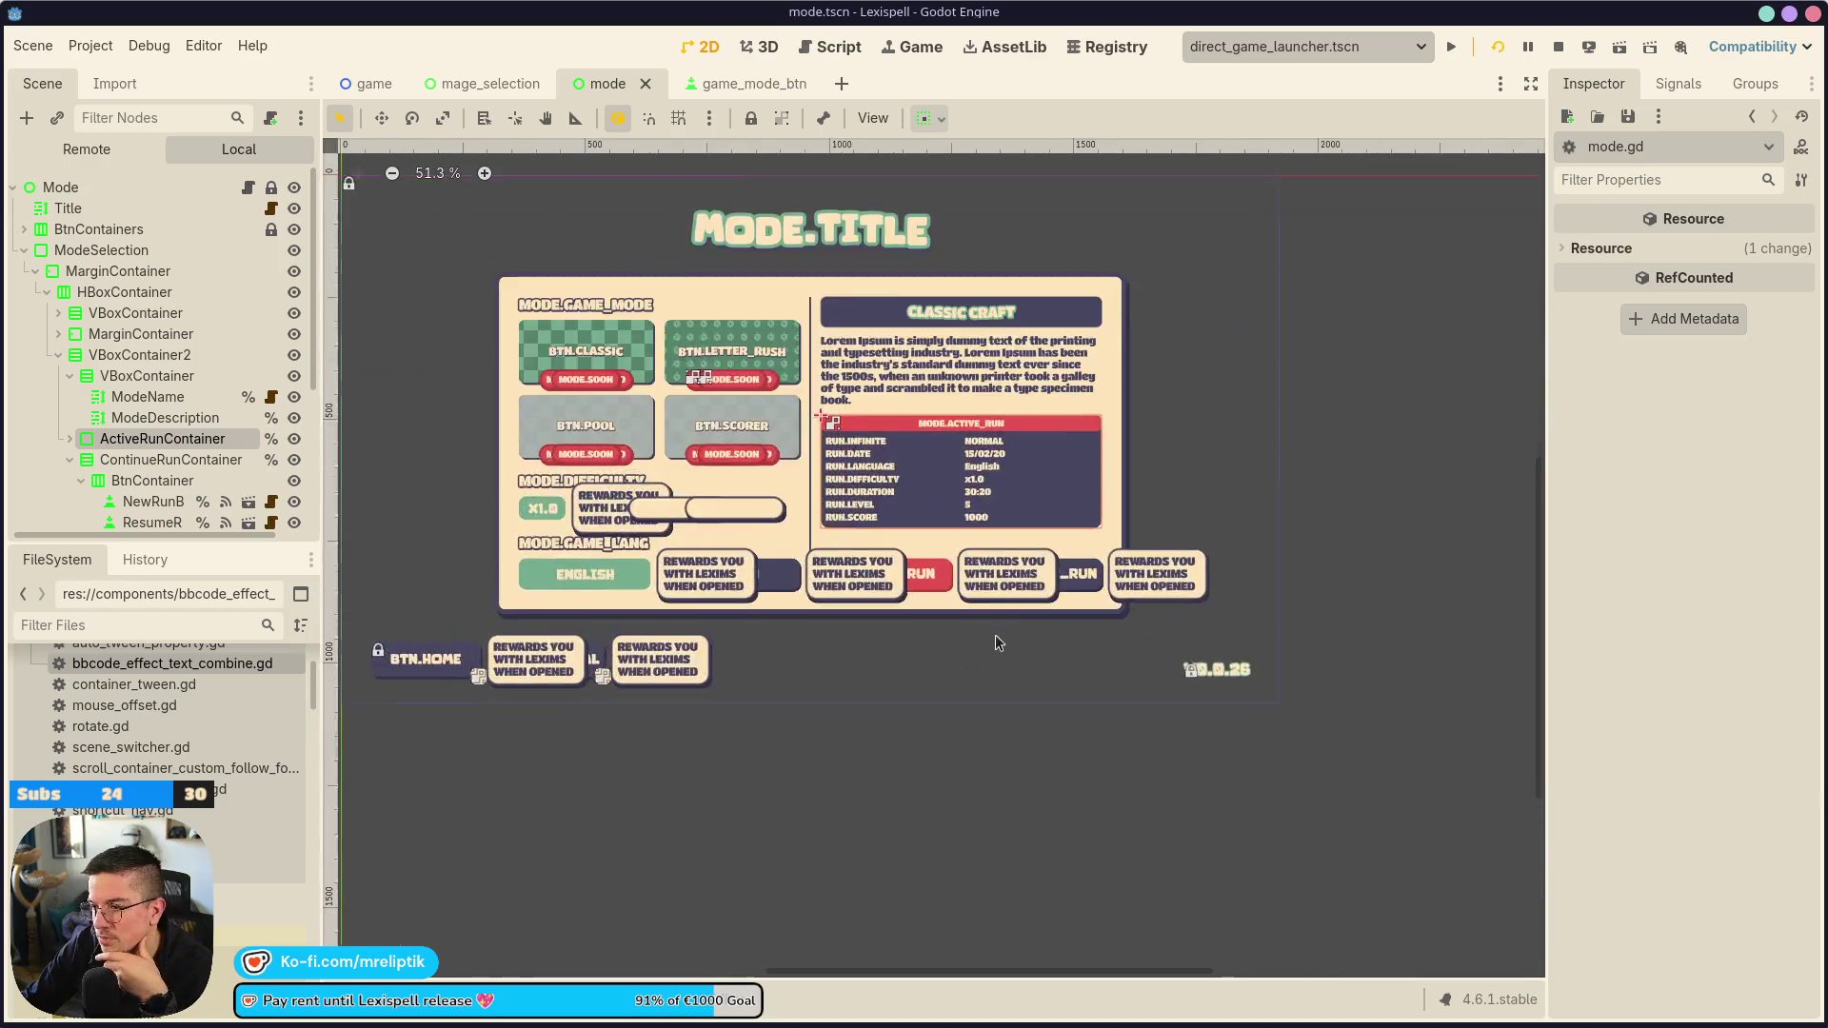
# Show the start-run container in the editor and select the New Run button
pyautogui.scroll(5, 1019, 643)
pyautogui.scroll(-4, 191, 462)
pyautogui.scroll(2, 191, 465)
pyautogui.click(294, 500)
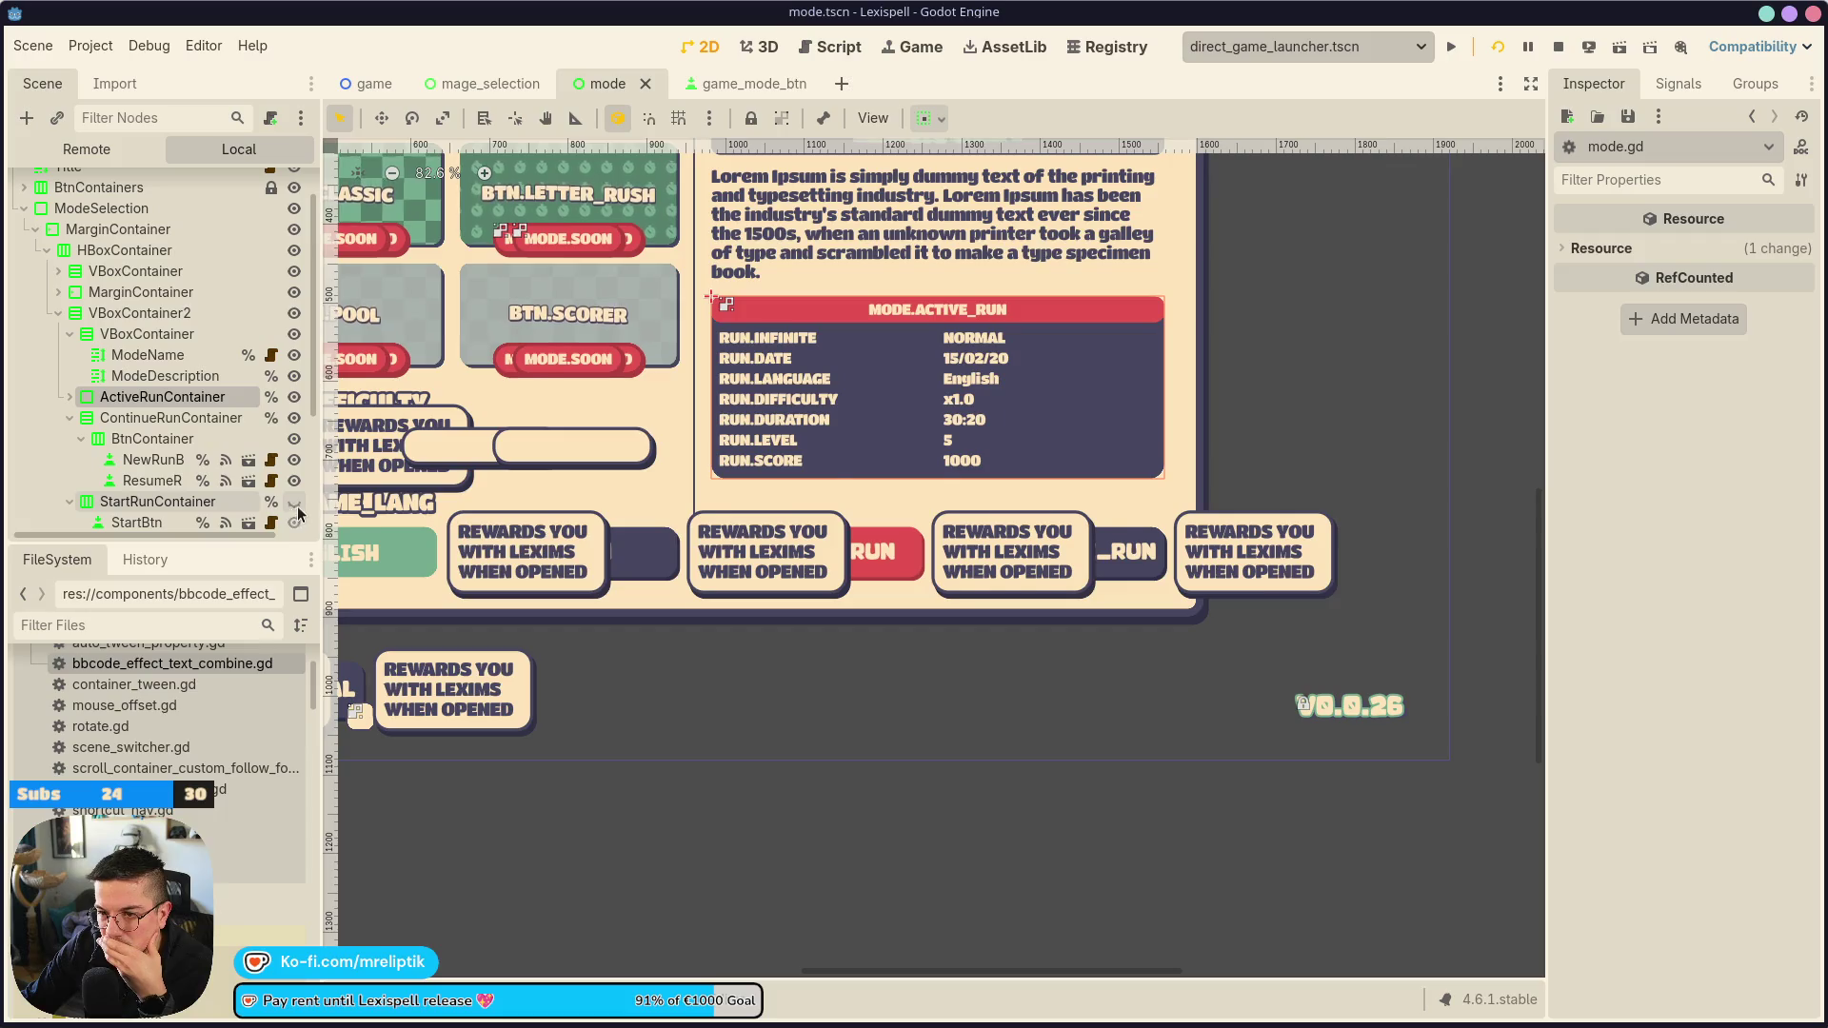
pyautogui.click(294, 417)
pyautogui.click(1030, 536)
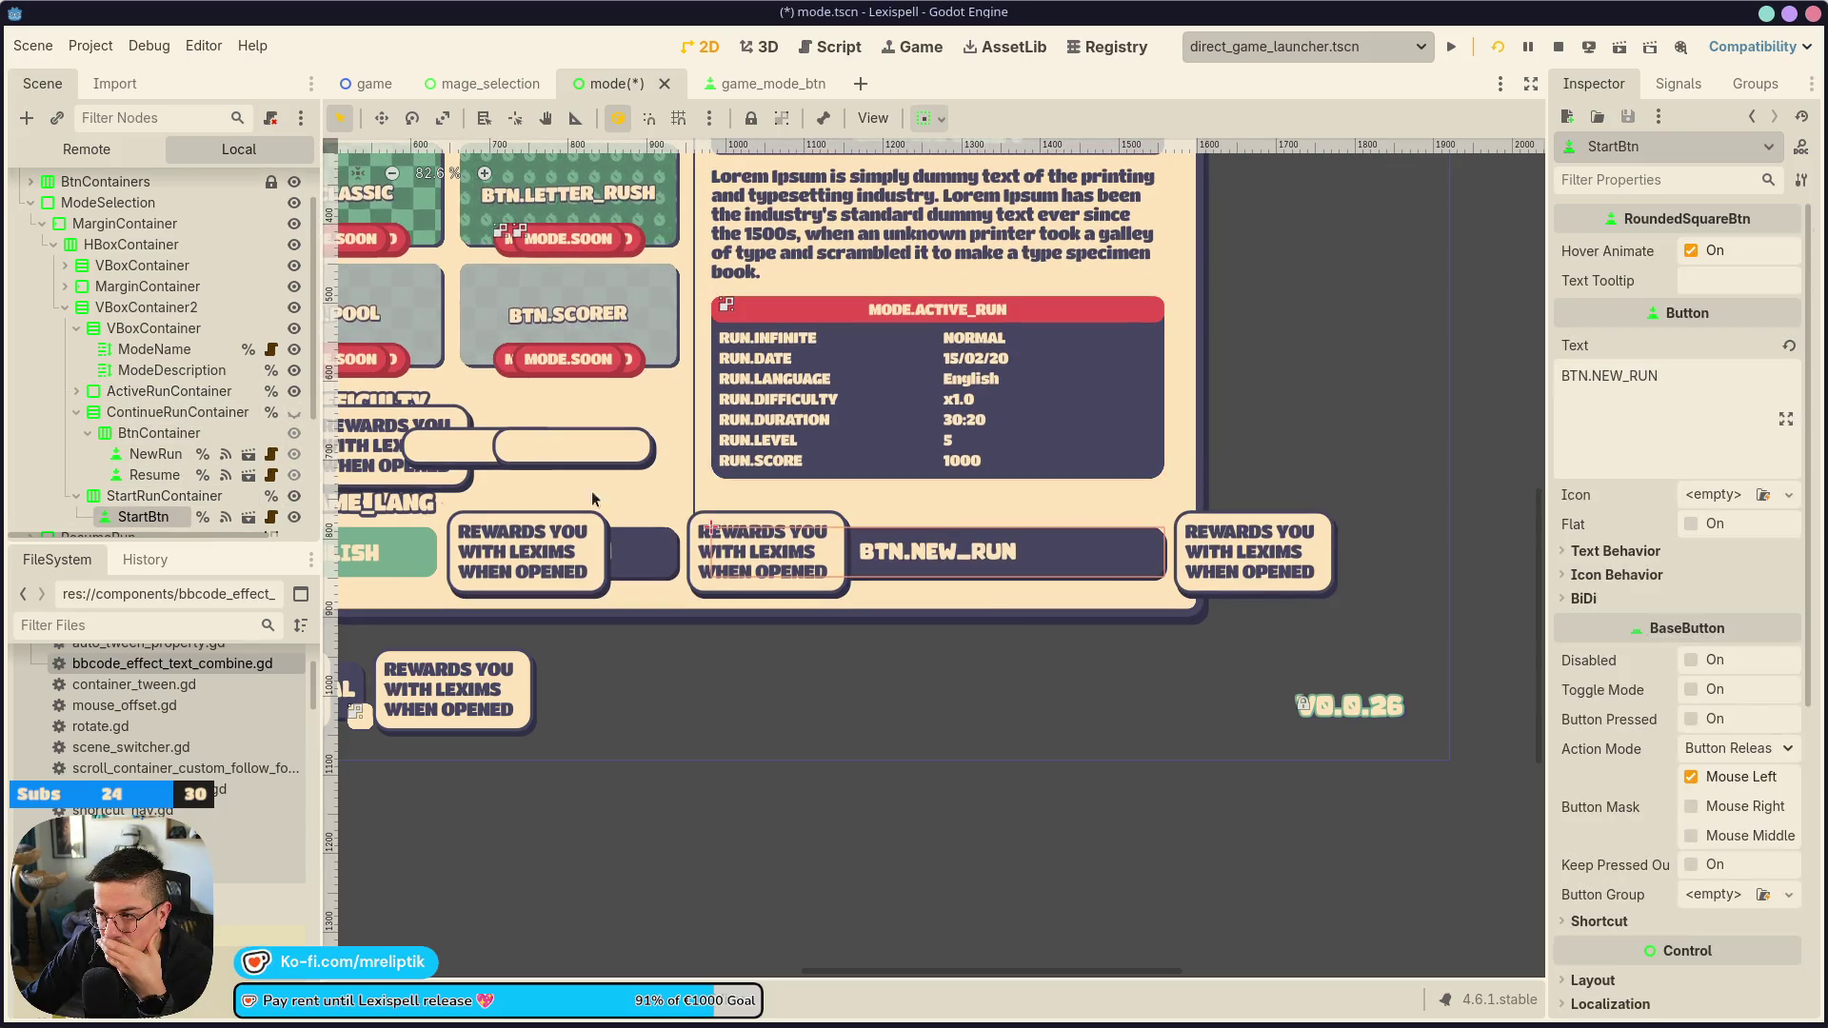
# Set New Run's horizontal container sizing to Shrink End with Expand, and save
pyautogui.scroll(-2, 1237, 571)
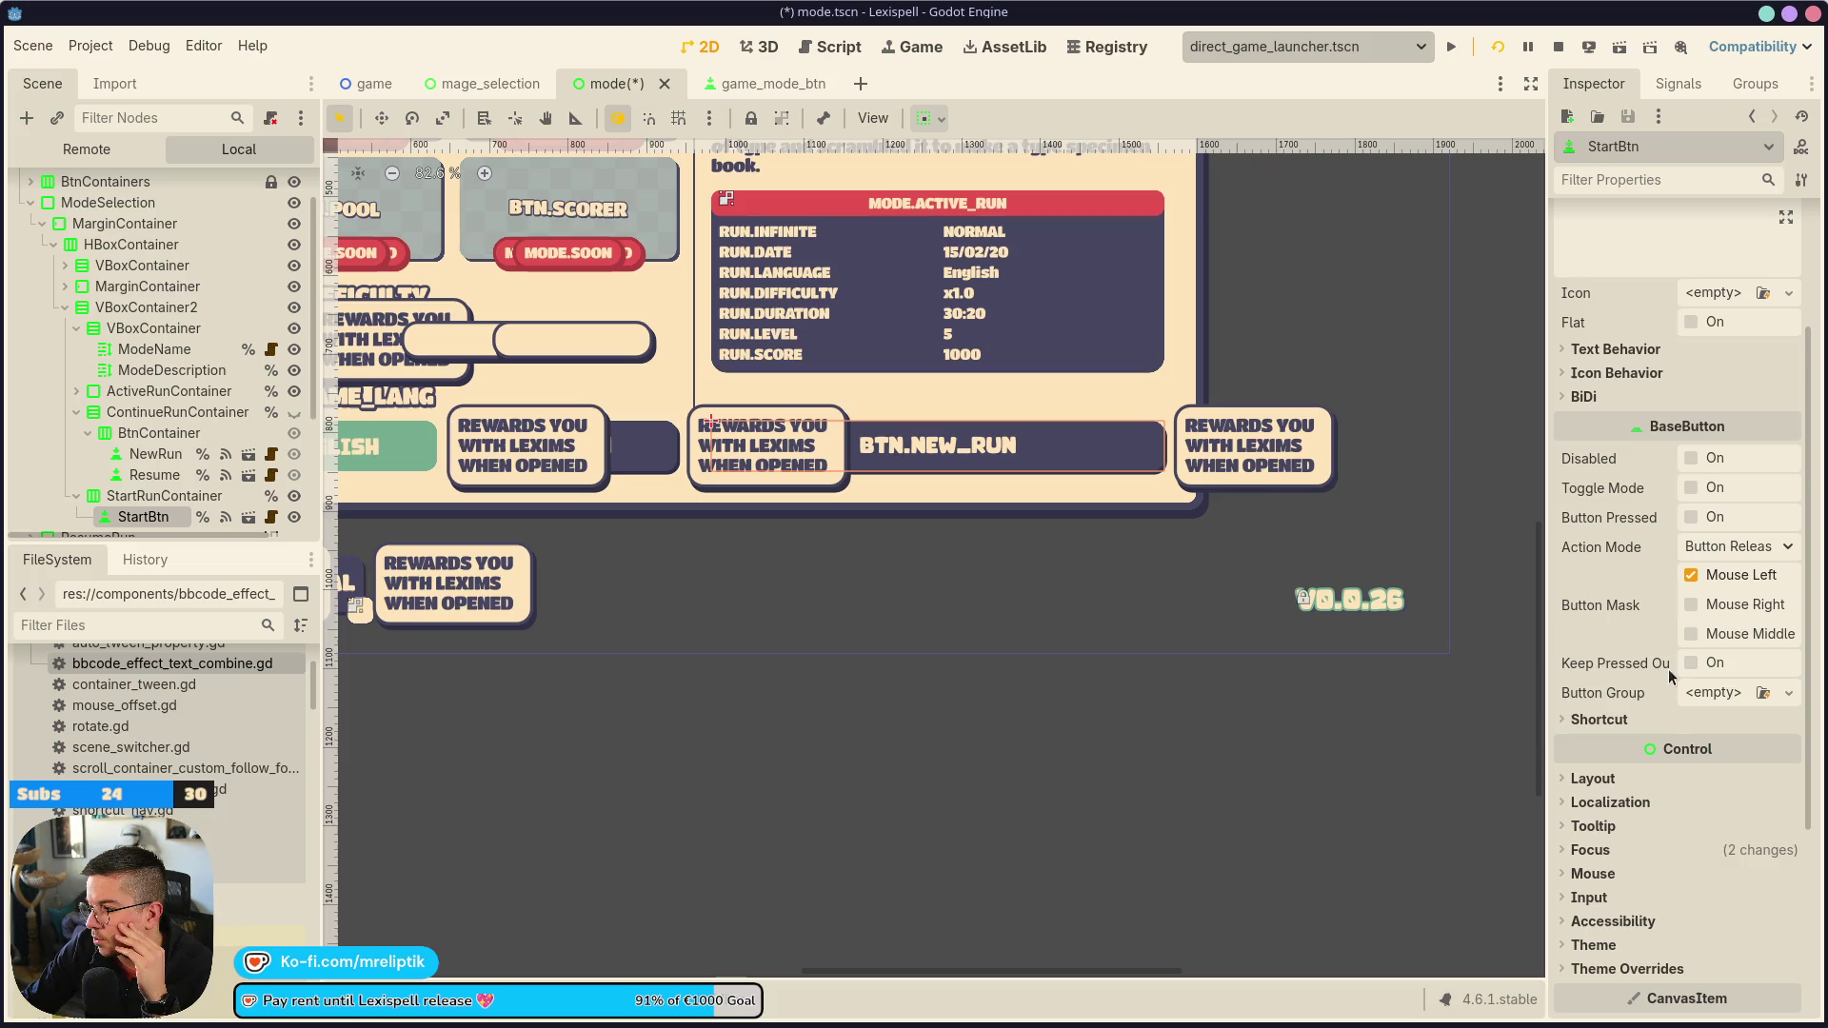
pyautogui.click(1595, 777)
pyautogui.scroll(-3, 1656, 790)
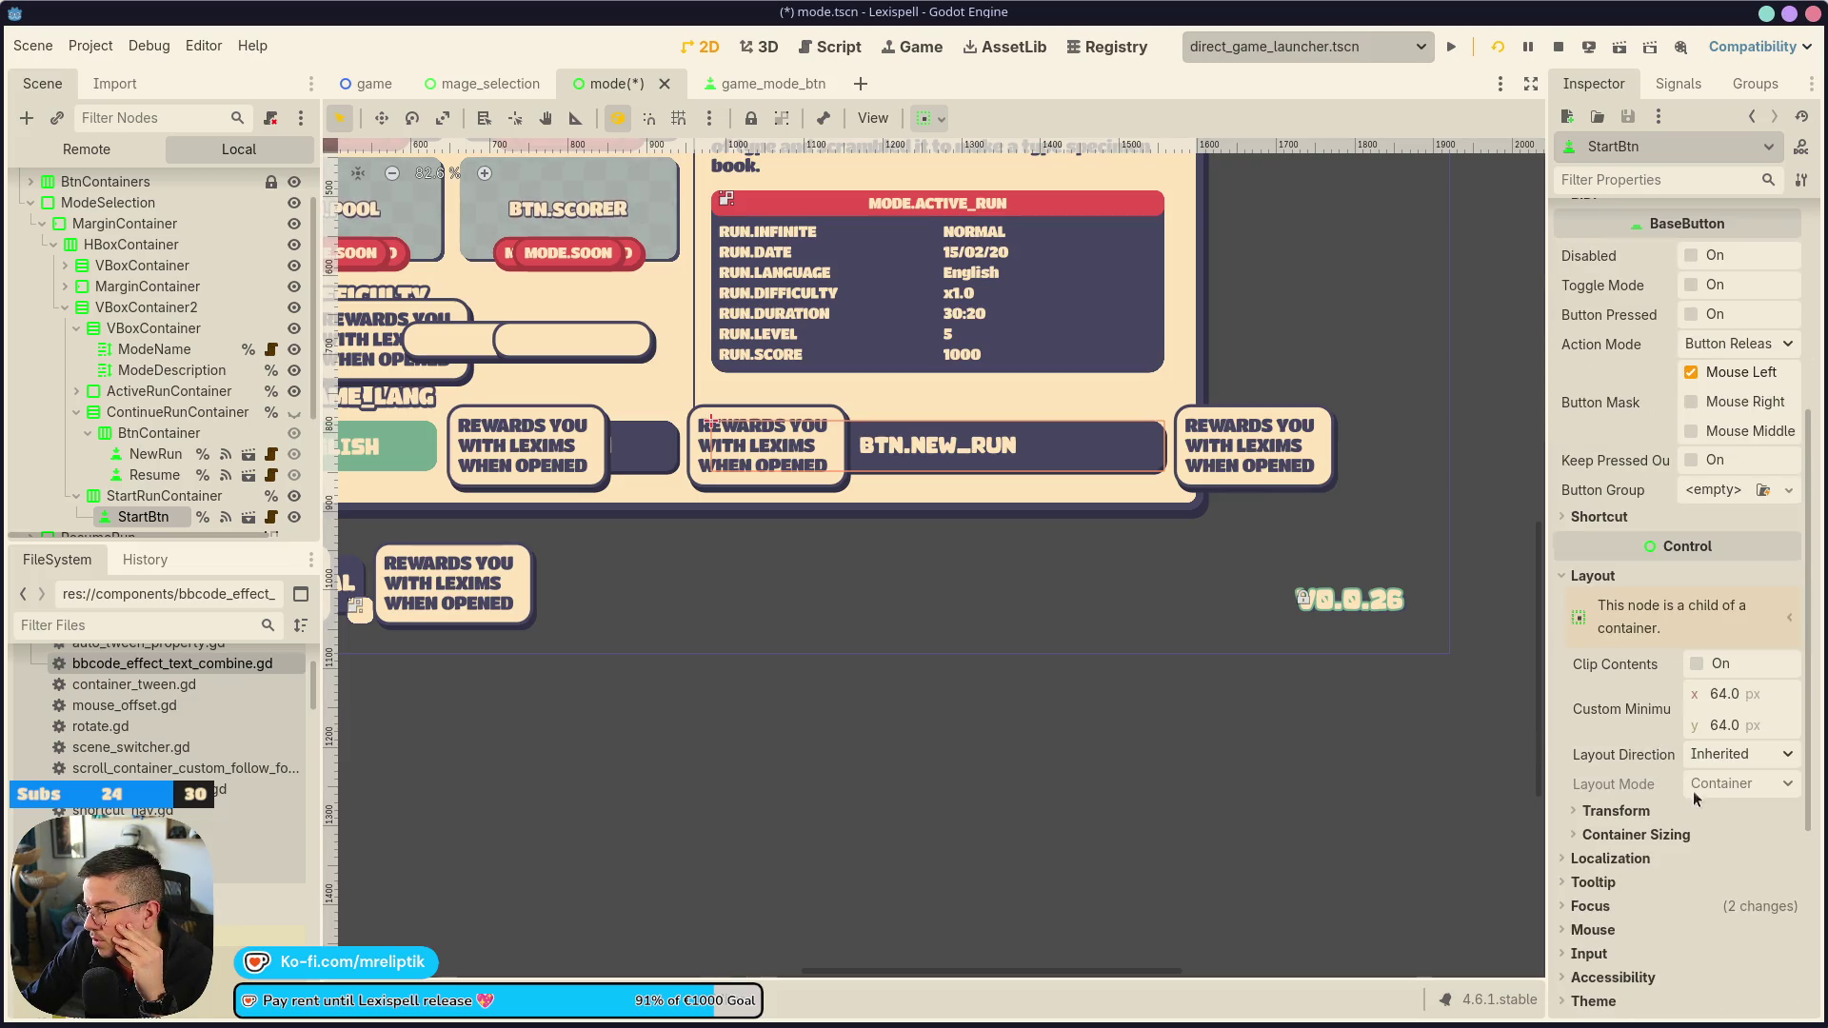
pyautogui.click(1631, 835)
pyautogui.click(1719, 888)
pyautogui.click(1747, 859)
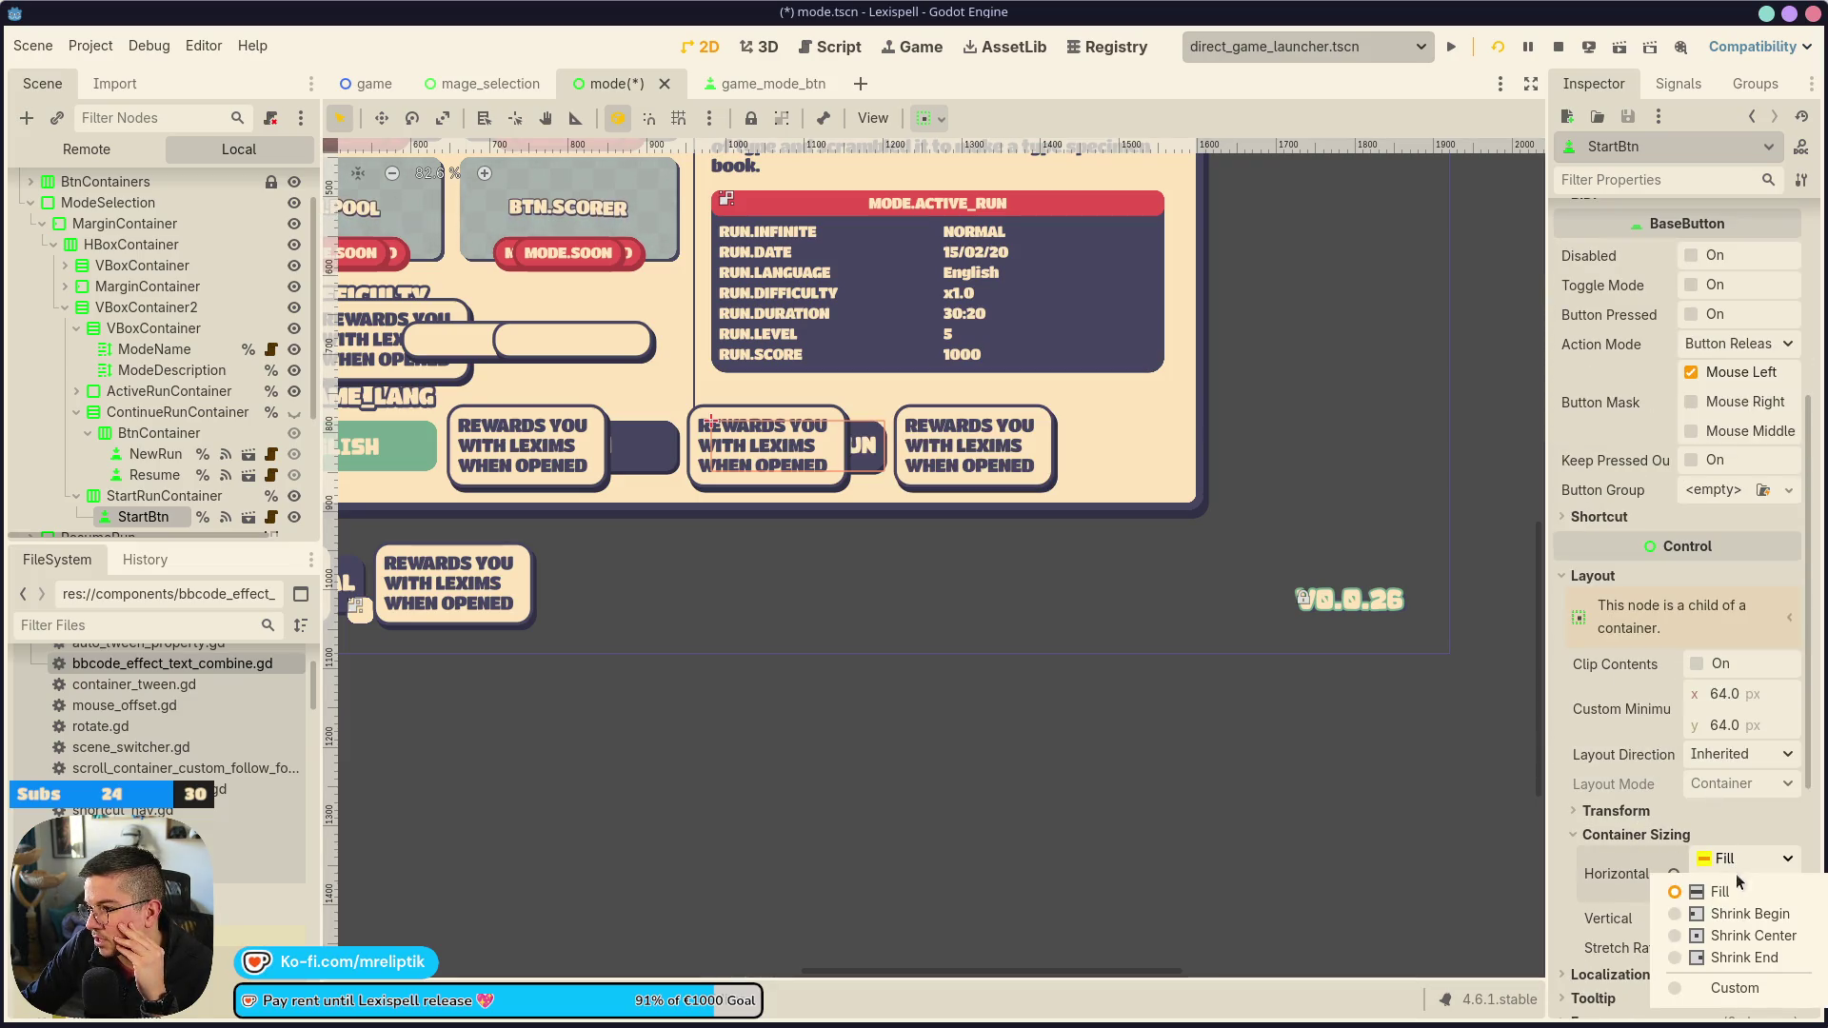
pyautogui.click(1737, 958)
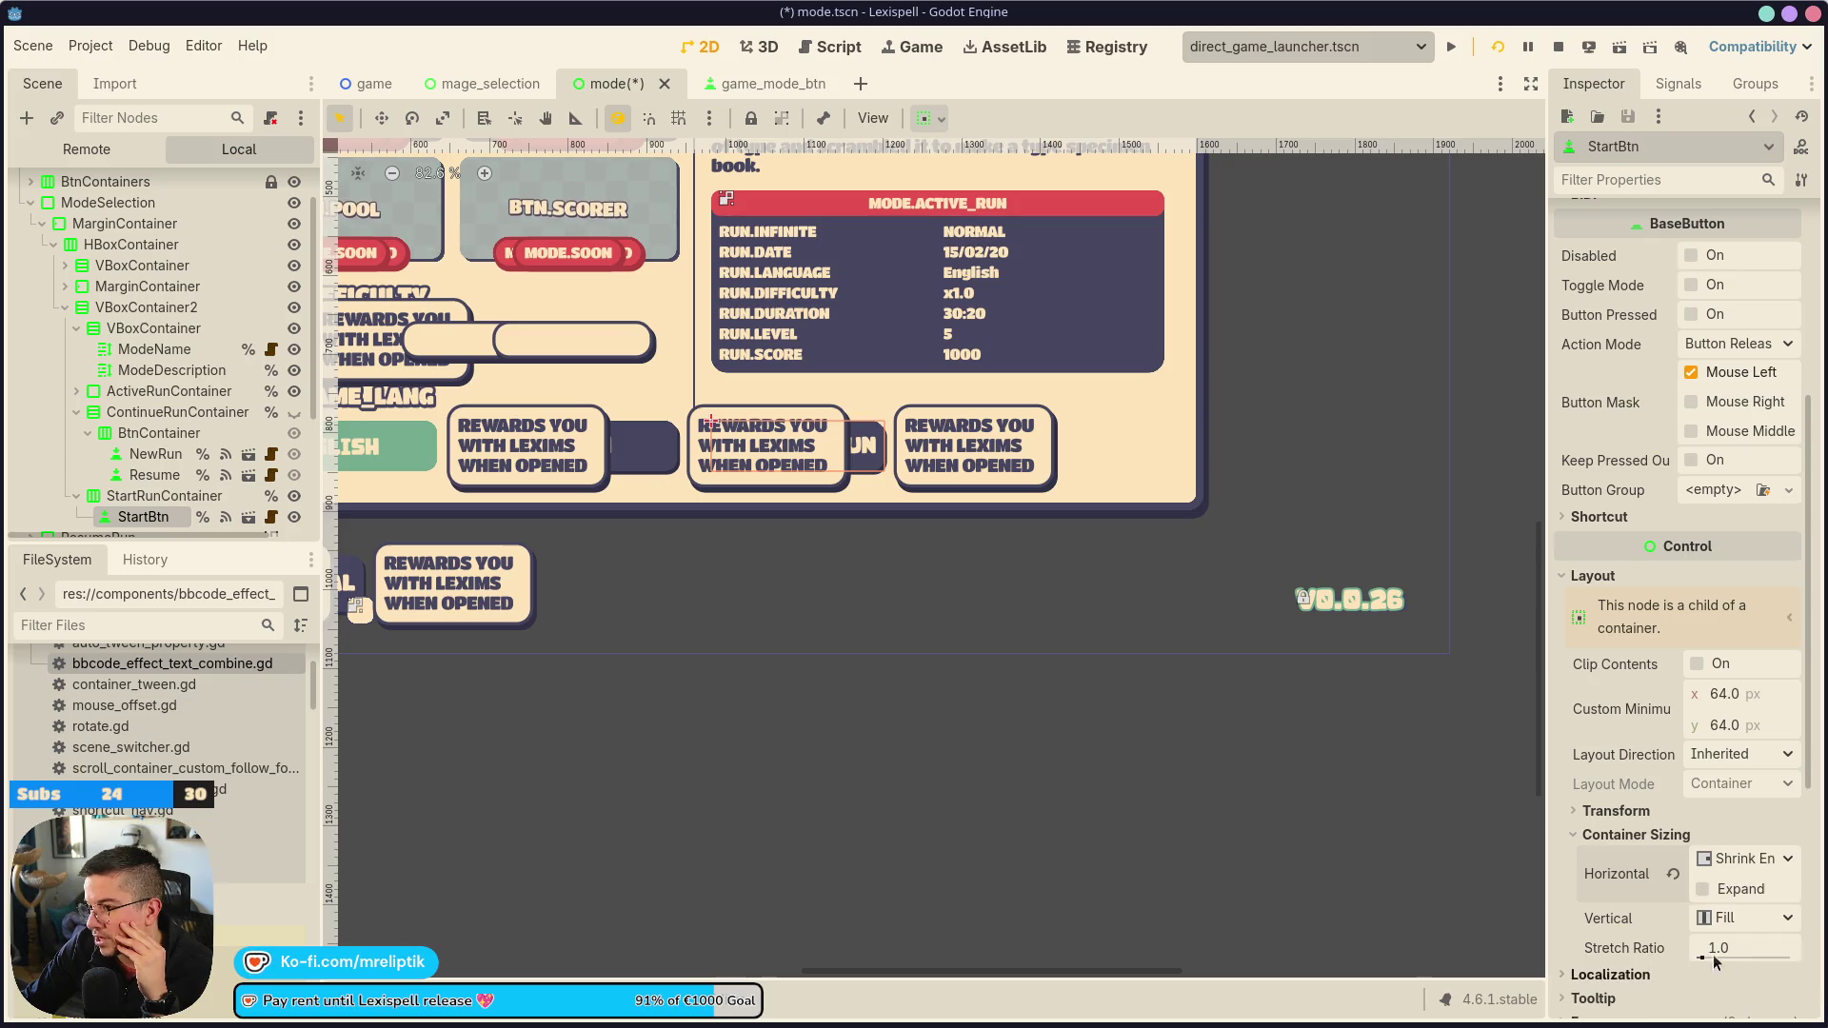
pyautogui.click(1704, 891)
pyautogui.hotkey('ctrl', 's')
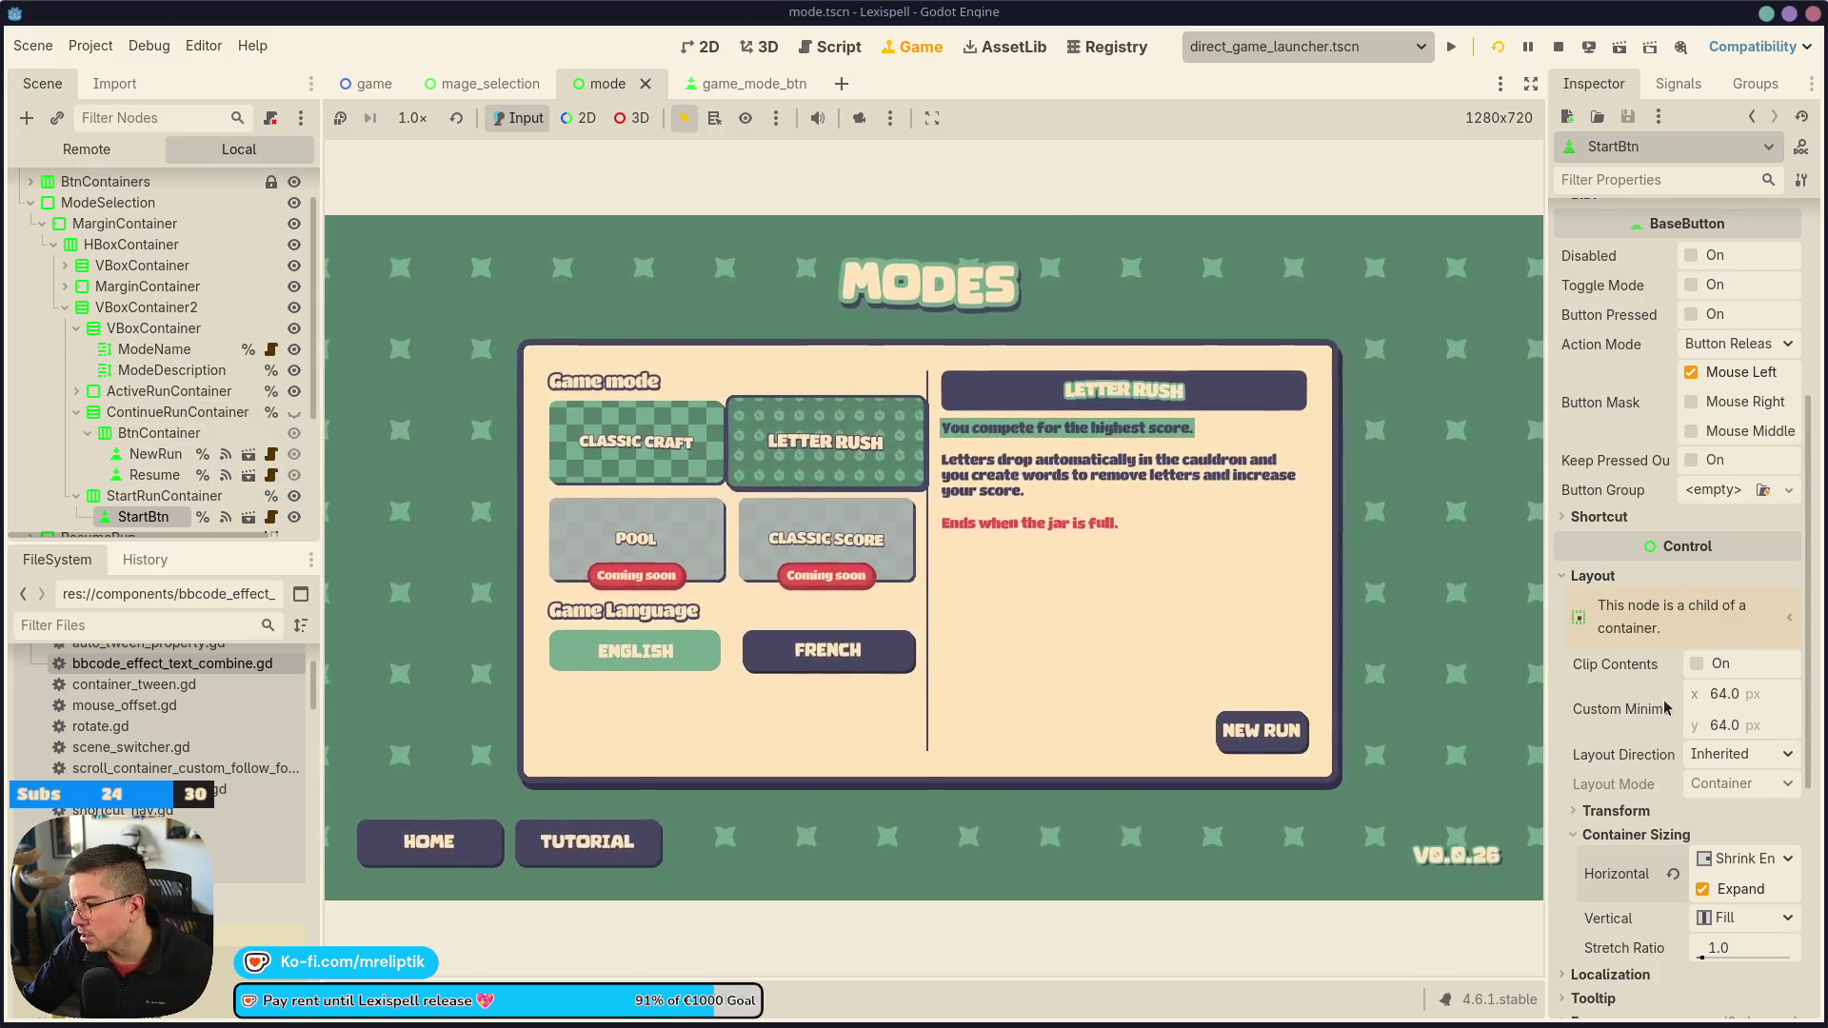
# Set the New Run button's Custom Minimum Size X to 96 and save the scene
pyautogui.scroll(-3, 1740, 598)
pyautogui.click(1723, 593)
pyautogui.write('96')
pyautogui.press('Return')
pyautogui.hotkey('ctrl', 's')
# Reselect the New Run button node and reopen the game's Modes screen from the main menu
pyautogui.click(142, 496)
pyautogui.click(143, 517)
pyautogui.scroll(-2, 124, 516)
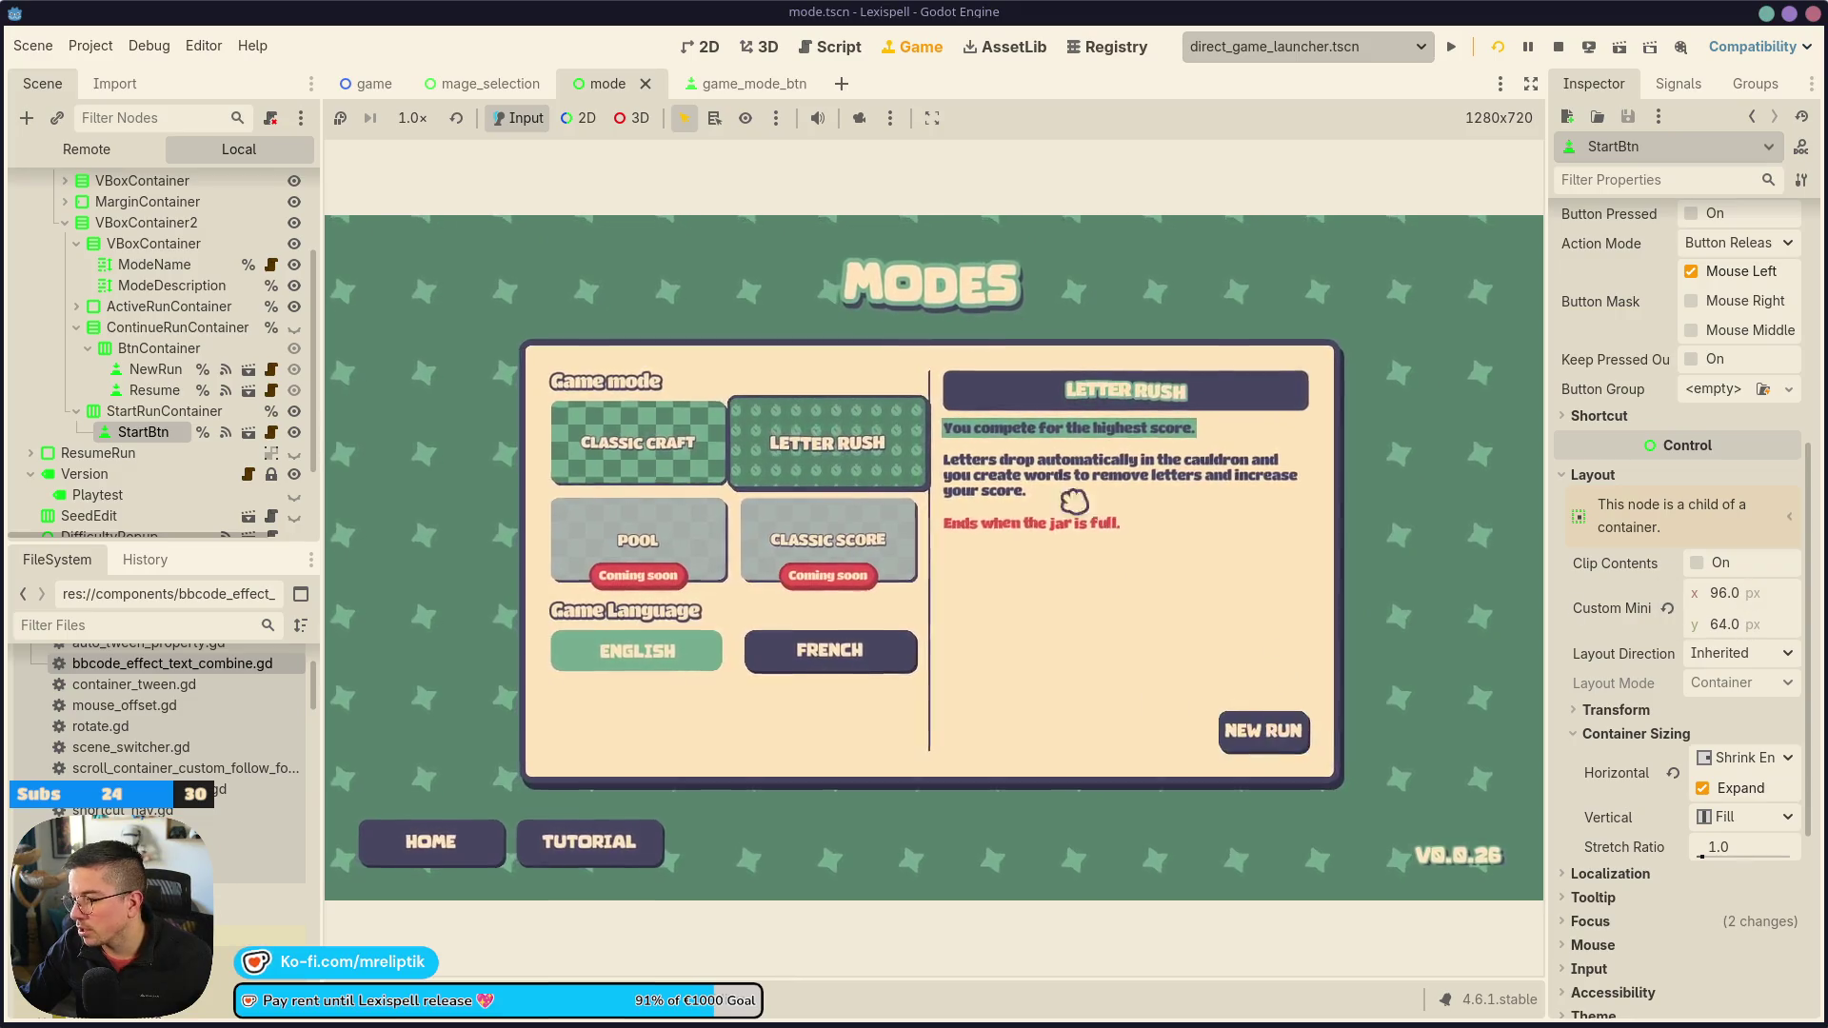
pyautogui.click(425, 855)
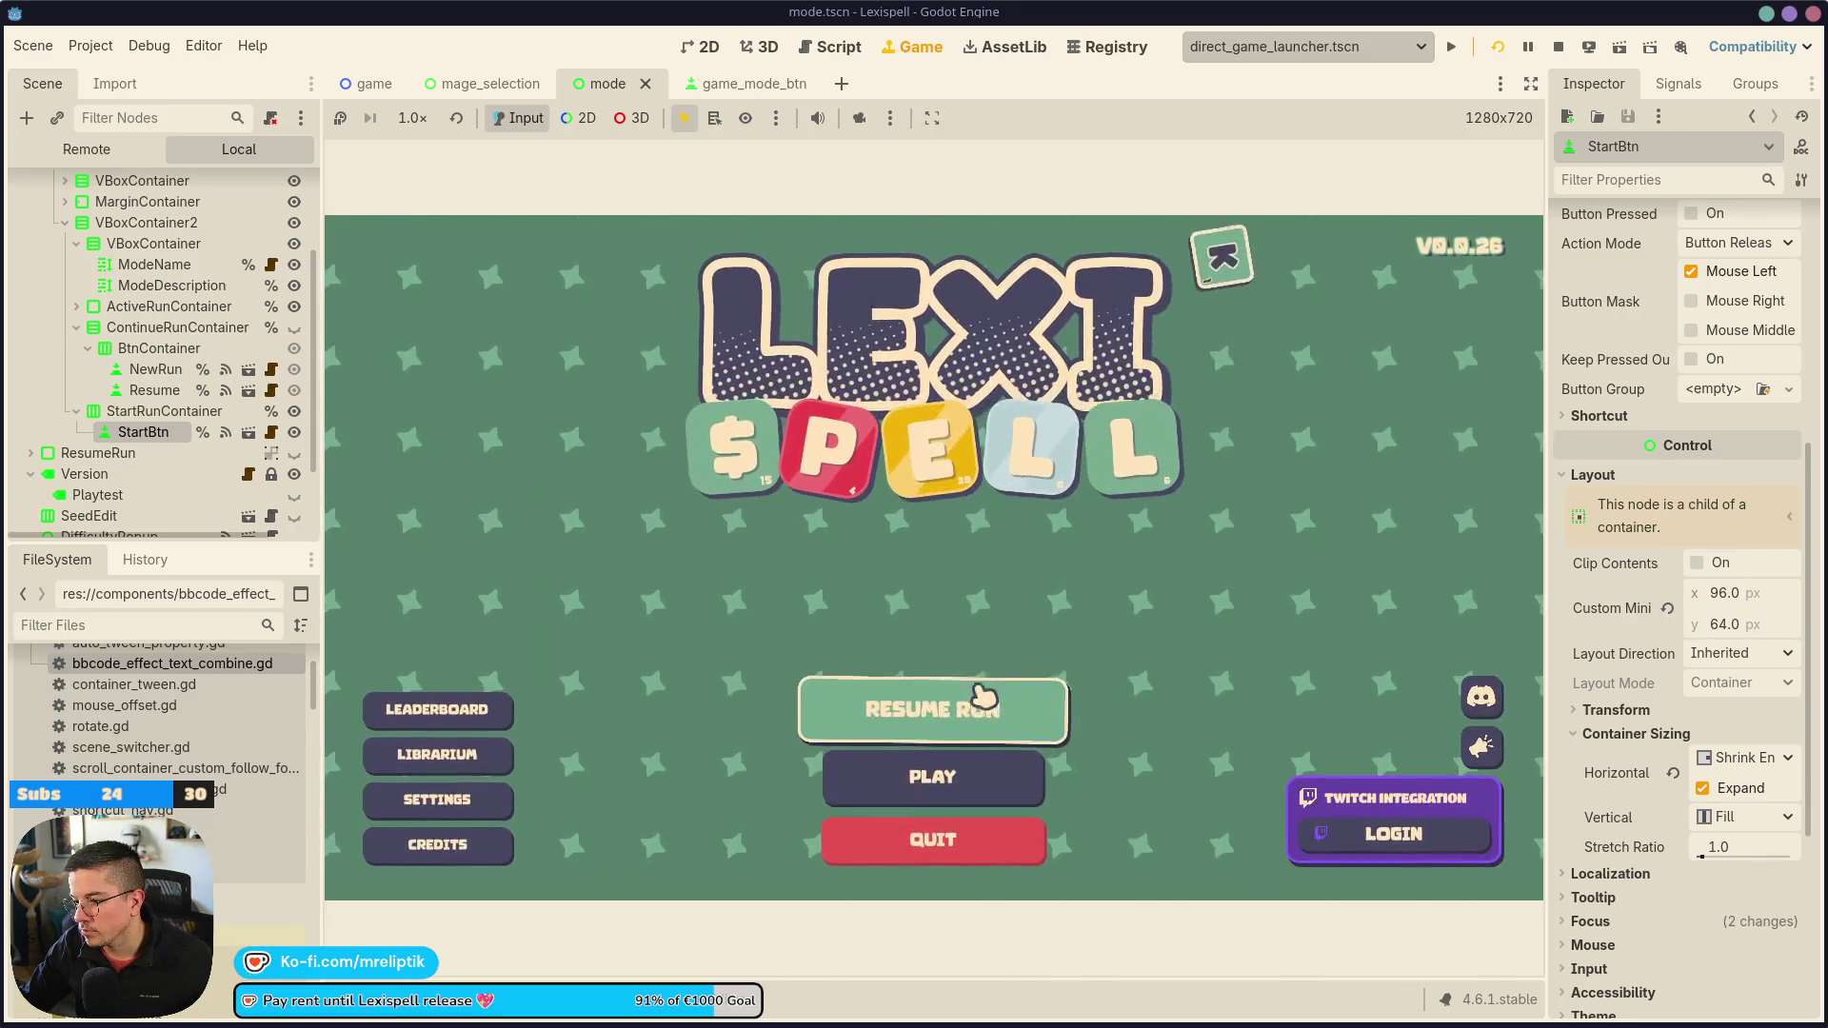
pyautogui.click(988, 776)
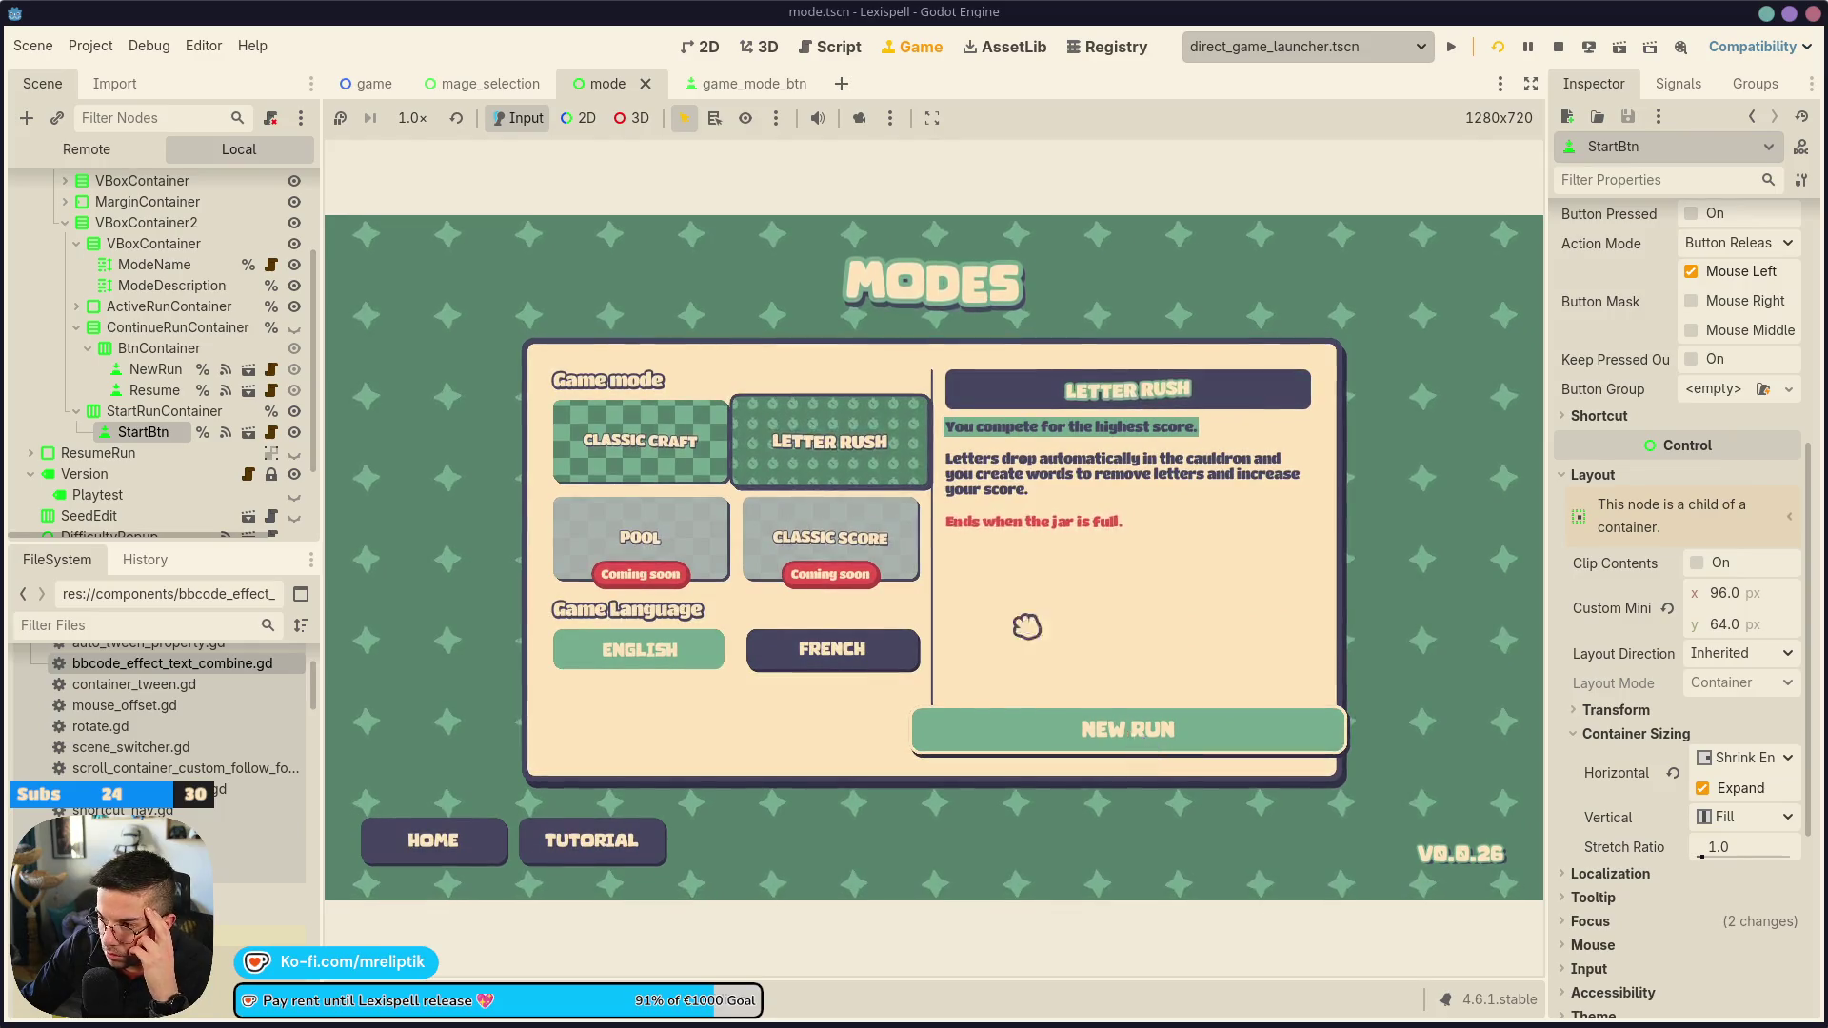
# Restart the game and compare Letter Rush and Classic Craft on the Modes screen
pyautogui.click(1553, 46)
pyautogui.click(1451, 46)
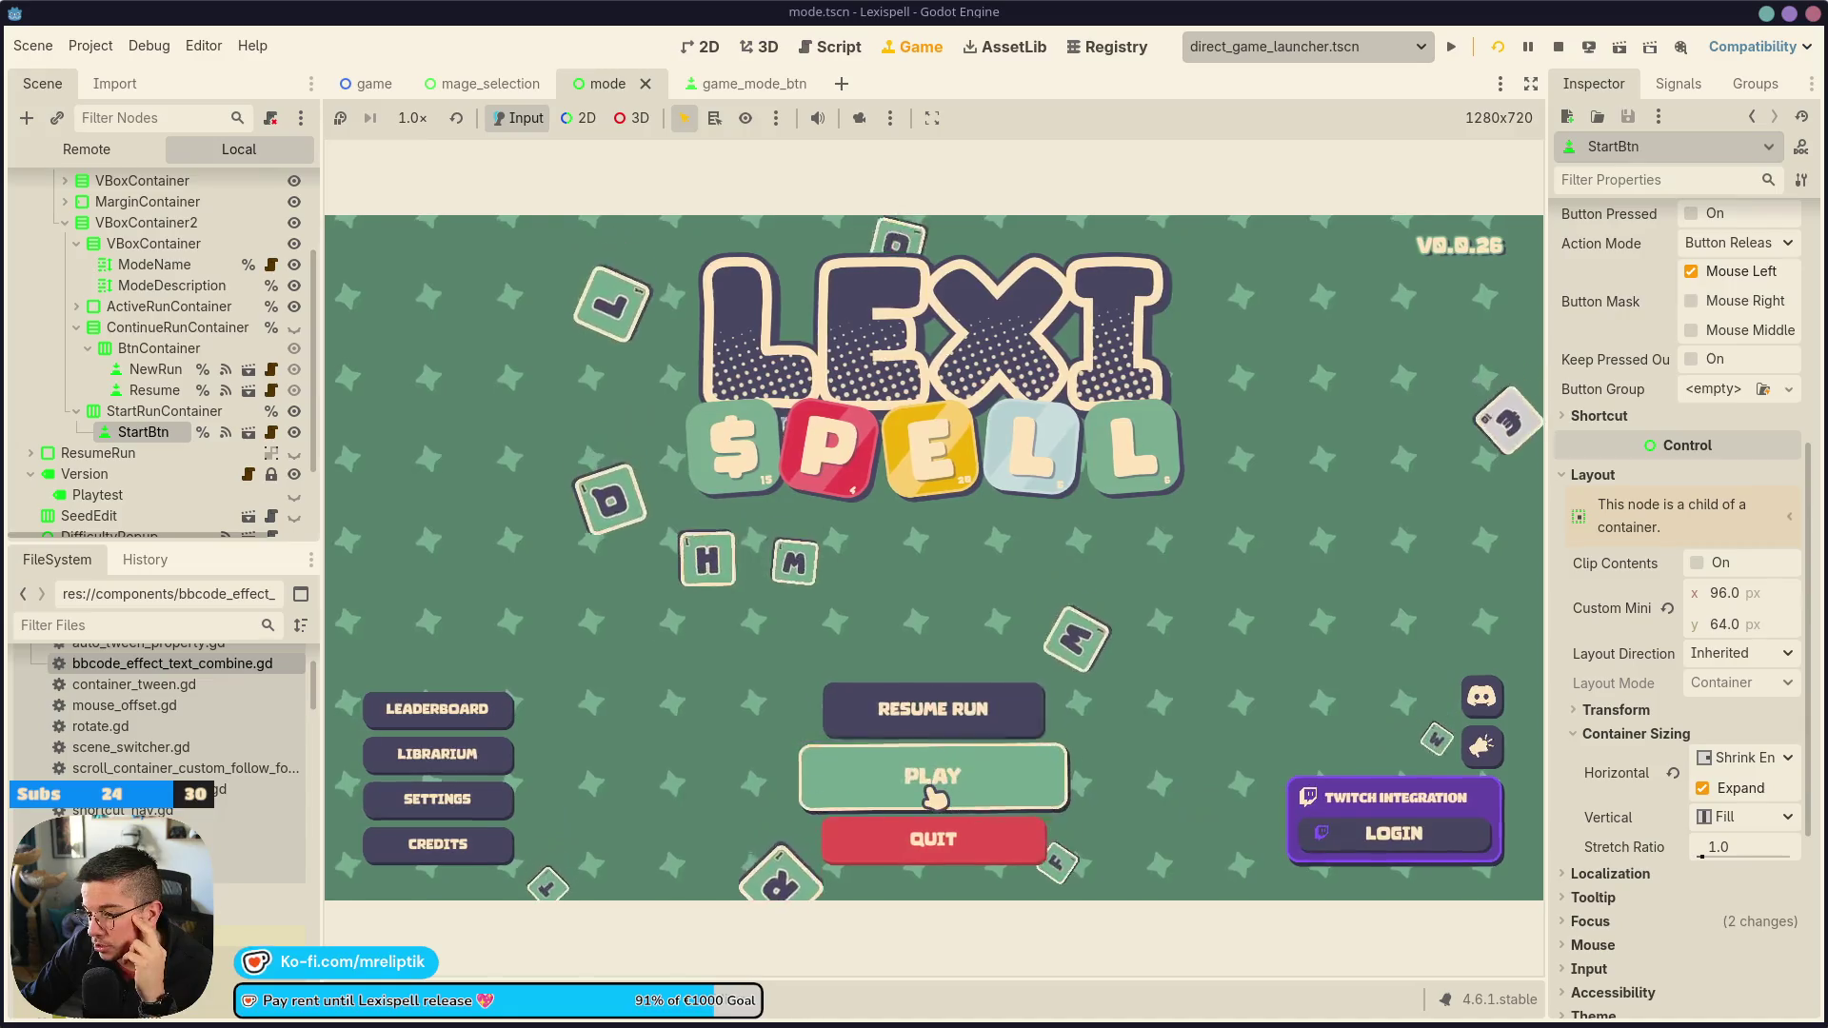
pyautogui.click(931, 779)
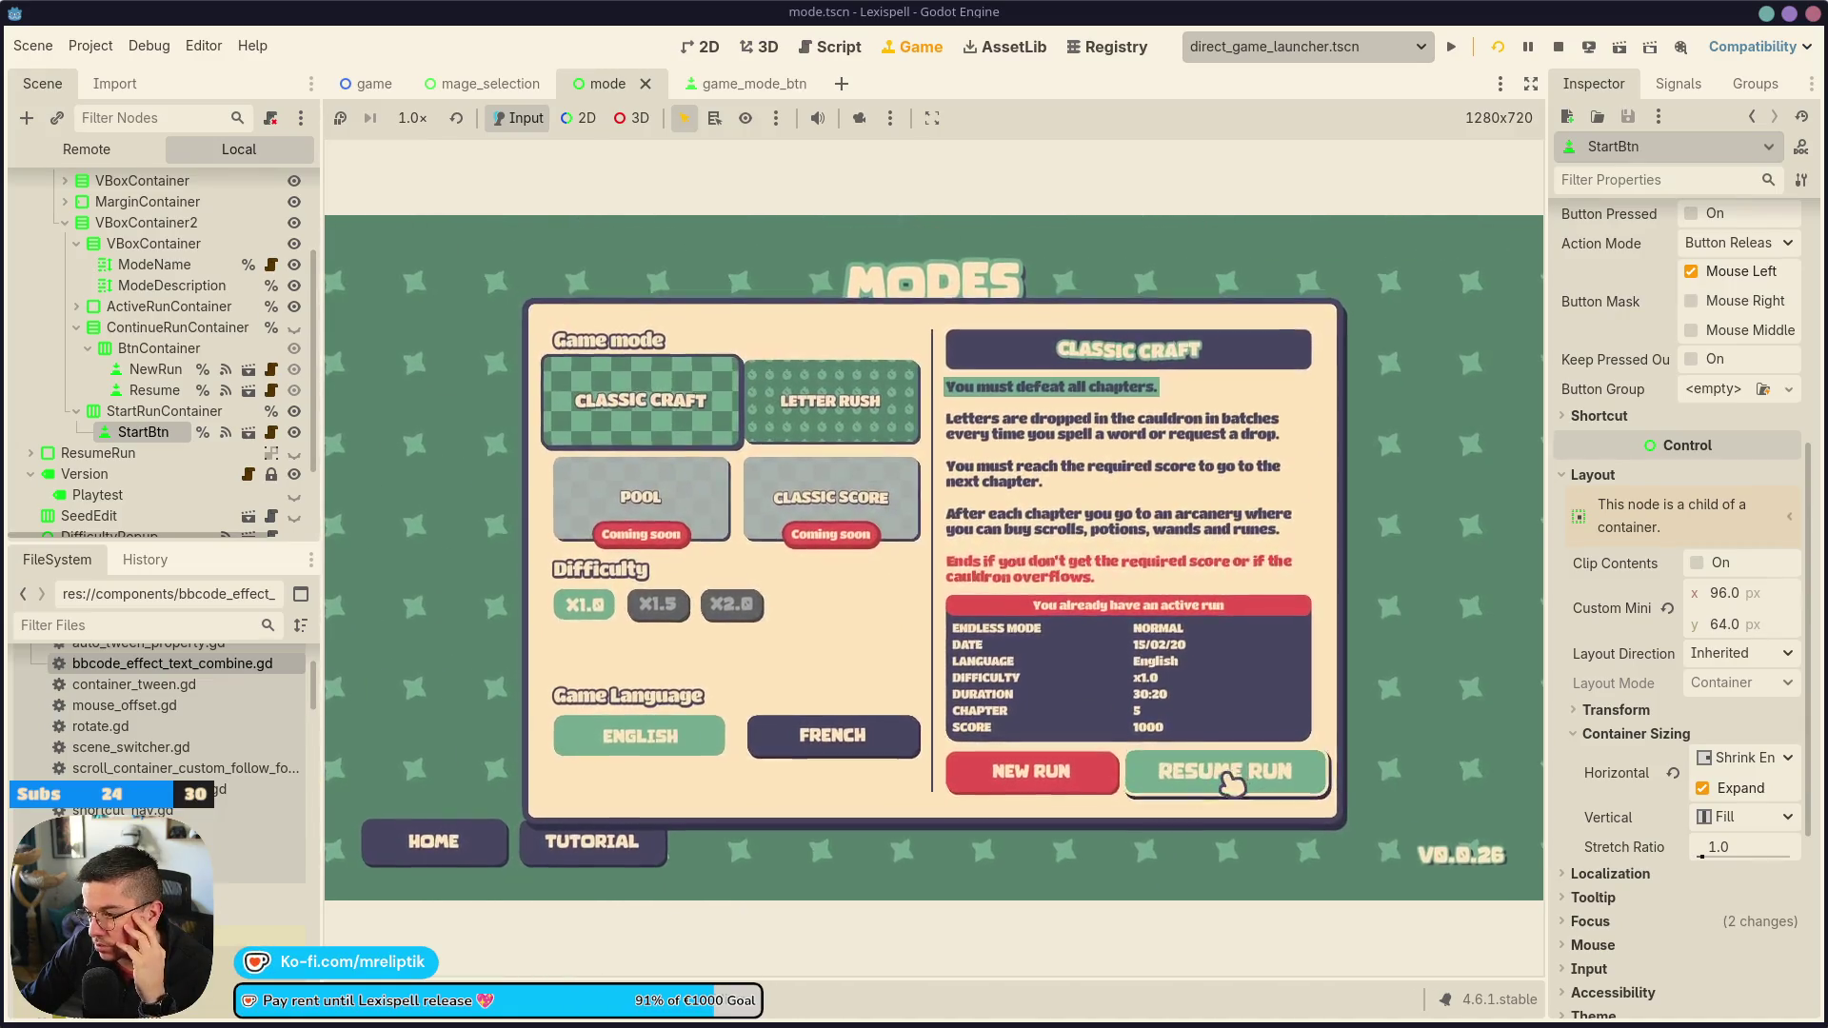
pyautogui.click(825, 407)
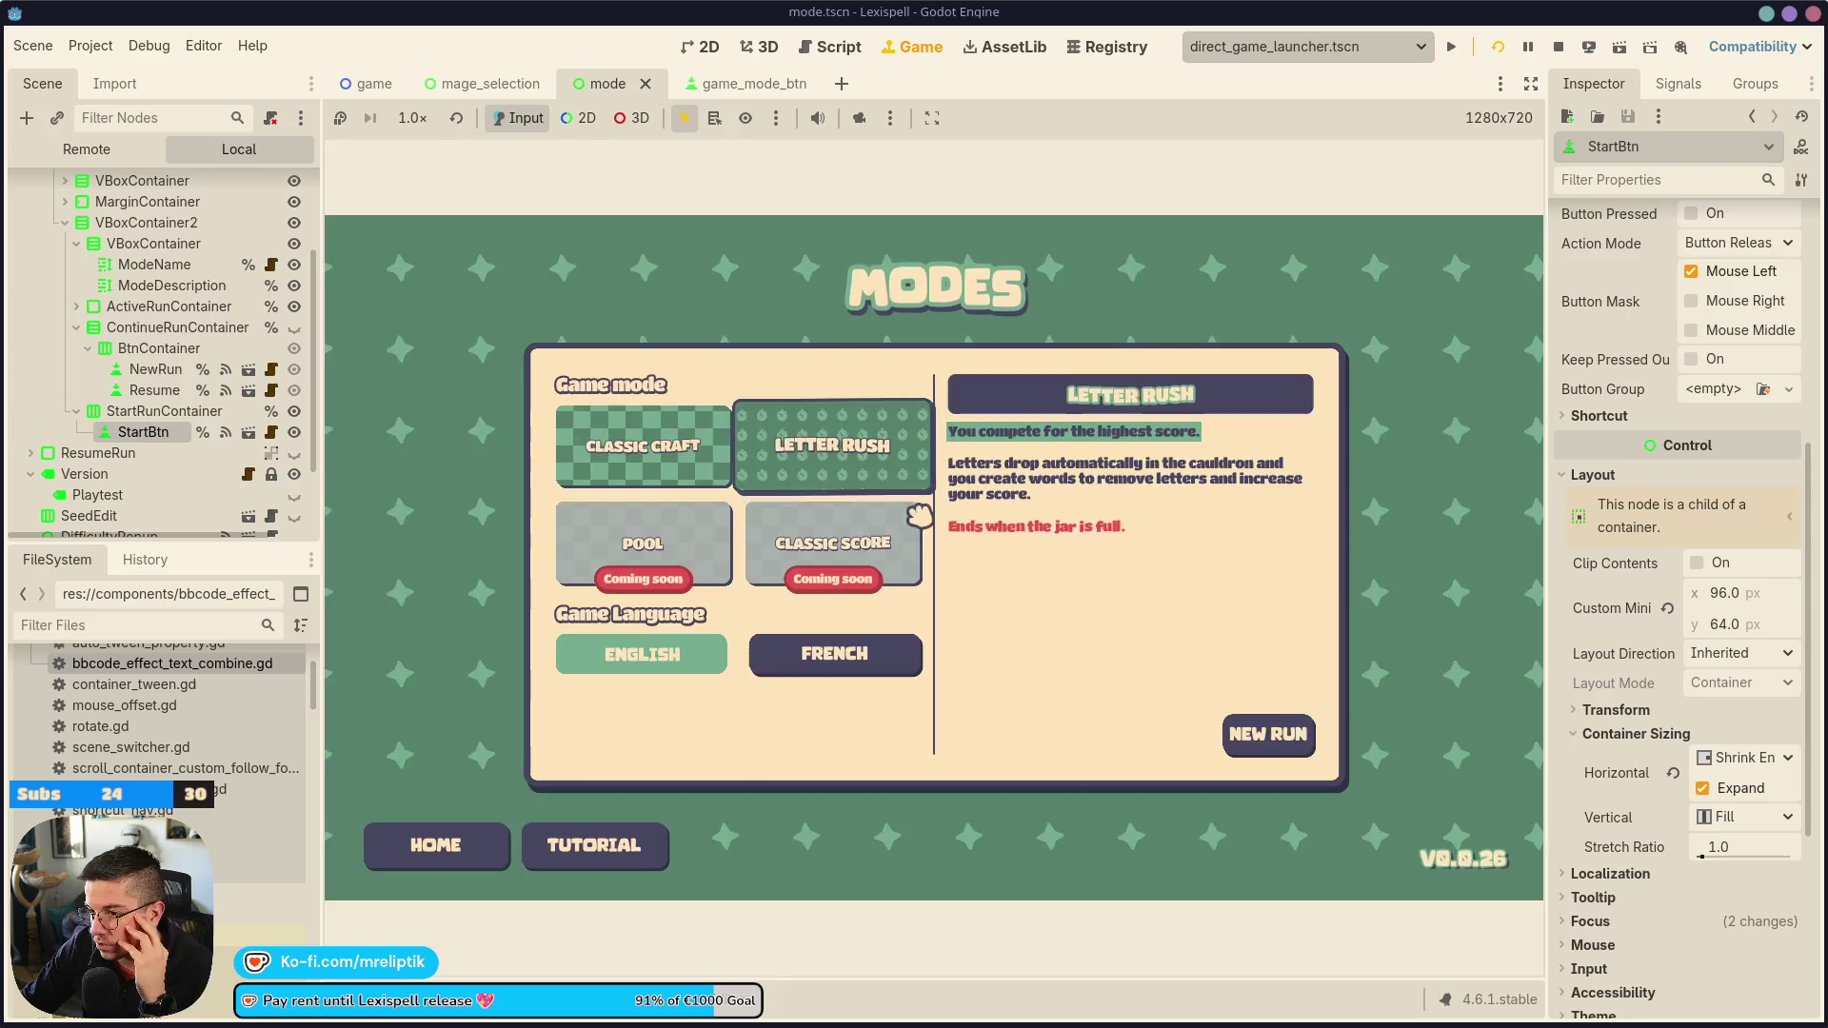
pyautogui.click(715, 421)
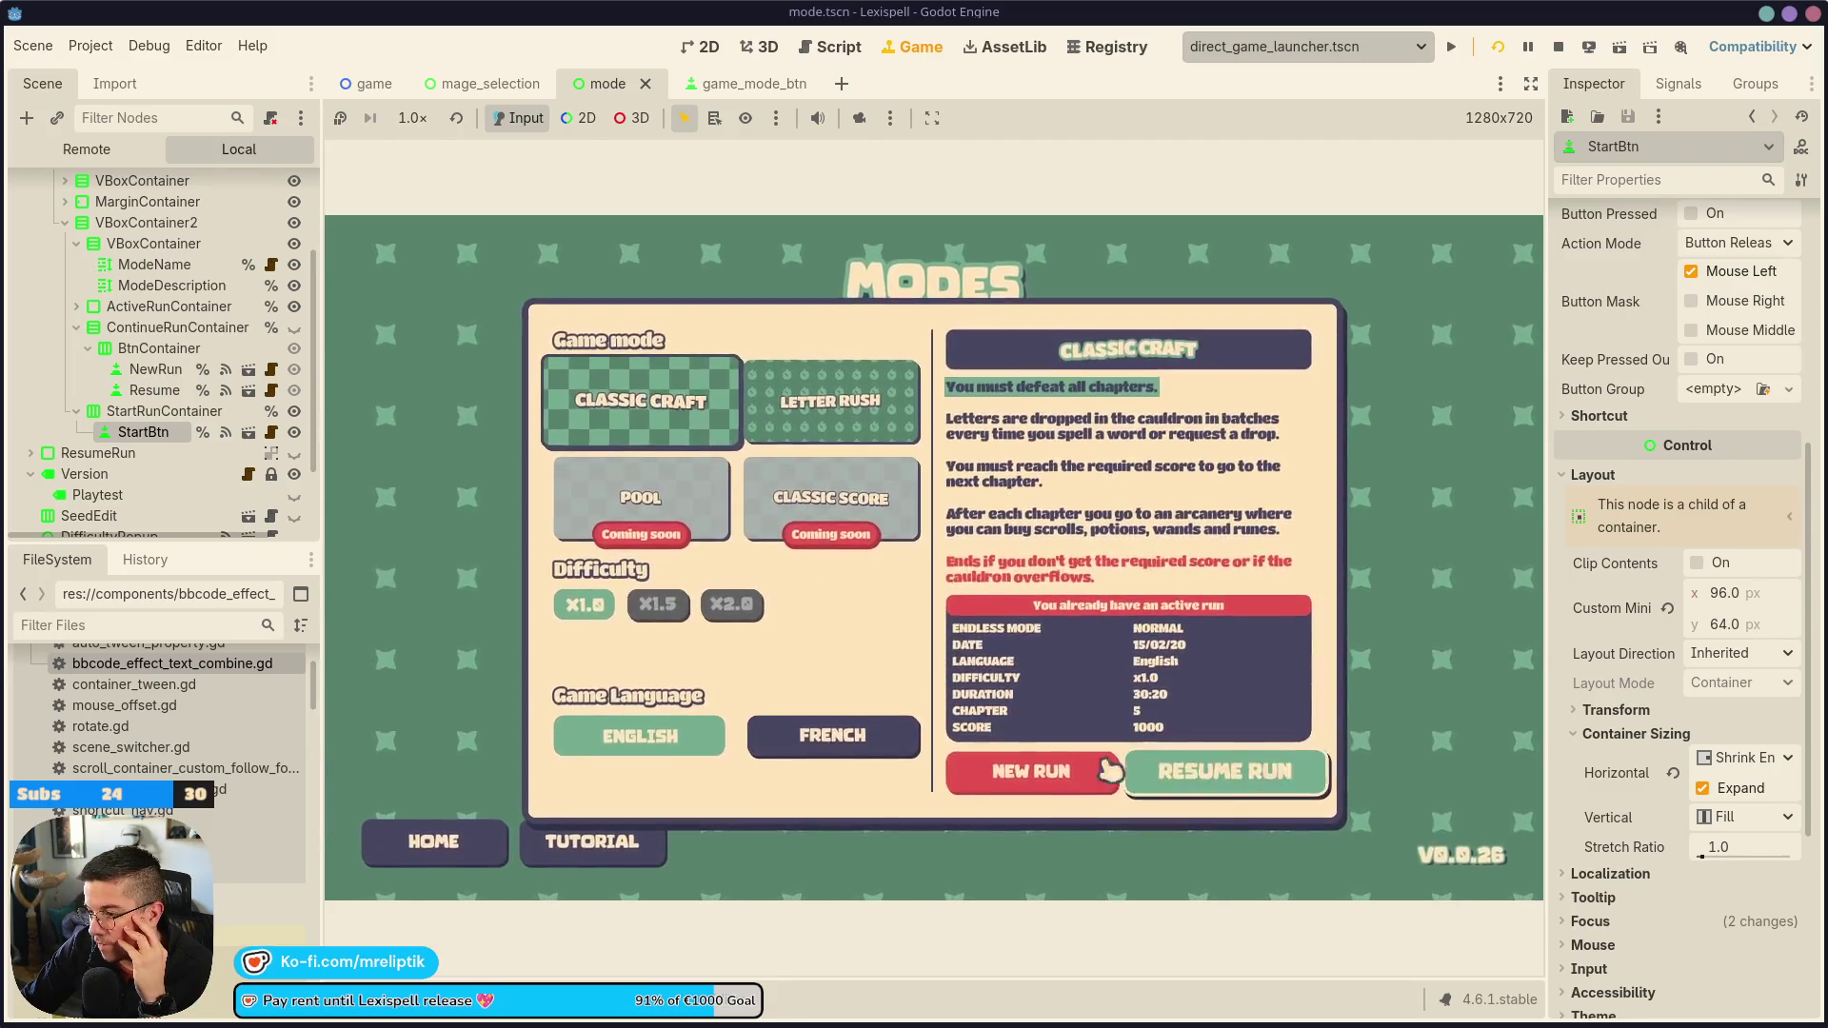
# Reselect the New Run button node and return to the 2D layout view
pyautogui.click(164, 412)
pyautogui.click(143, 432)
pyautogui.hotkey('ctrl', 'F1')
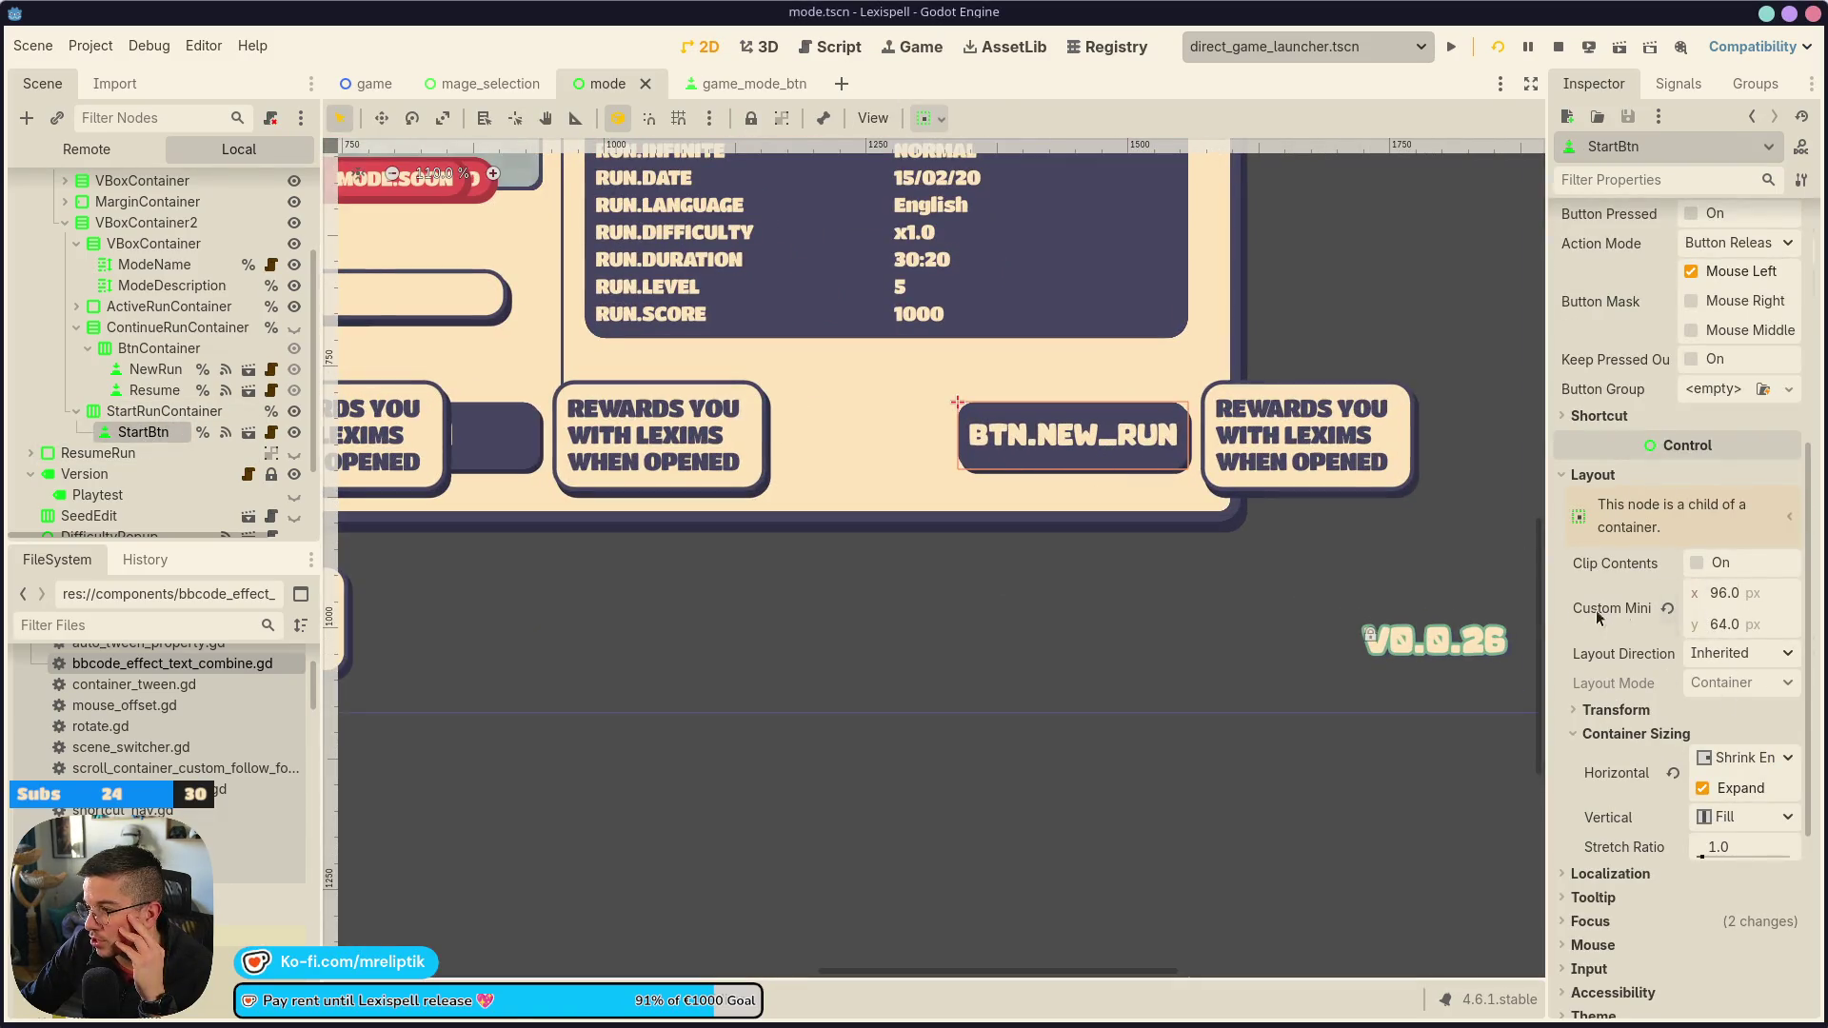
# Change StartBtn's minimum width from 96 to 228 px and save the scene
pyautogui.scroll(-2, 1631, 797)
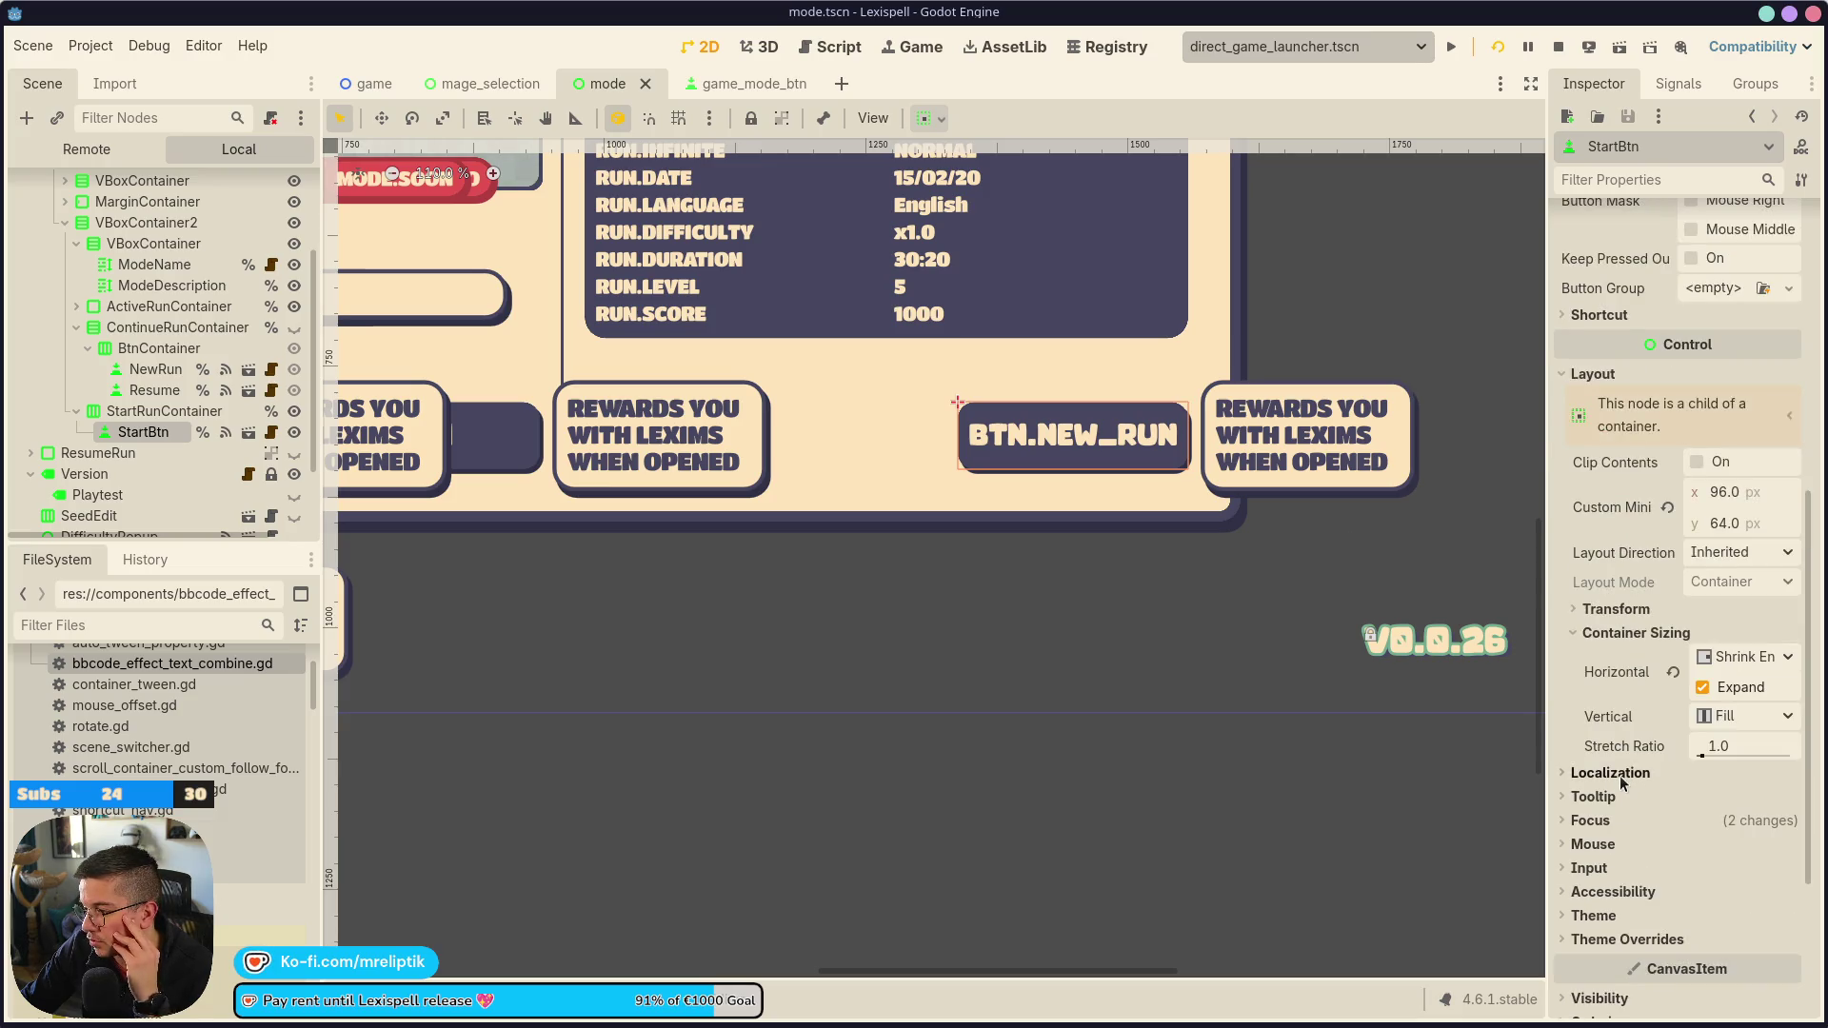
pyautogui.click(1596, 610)
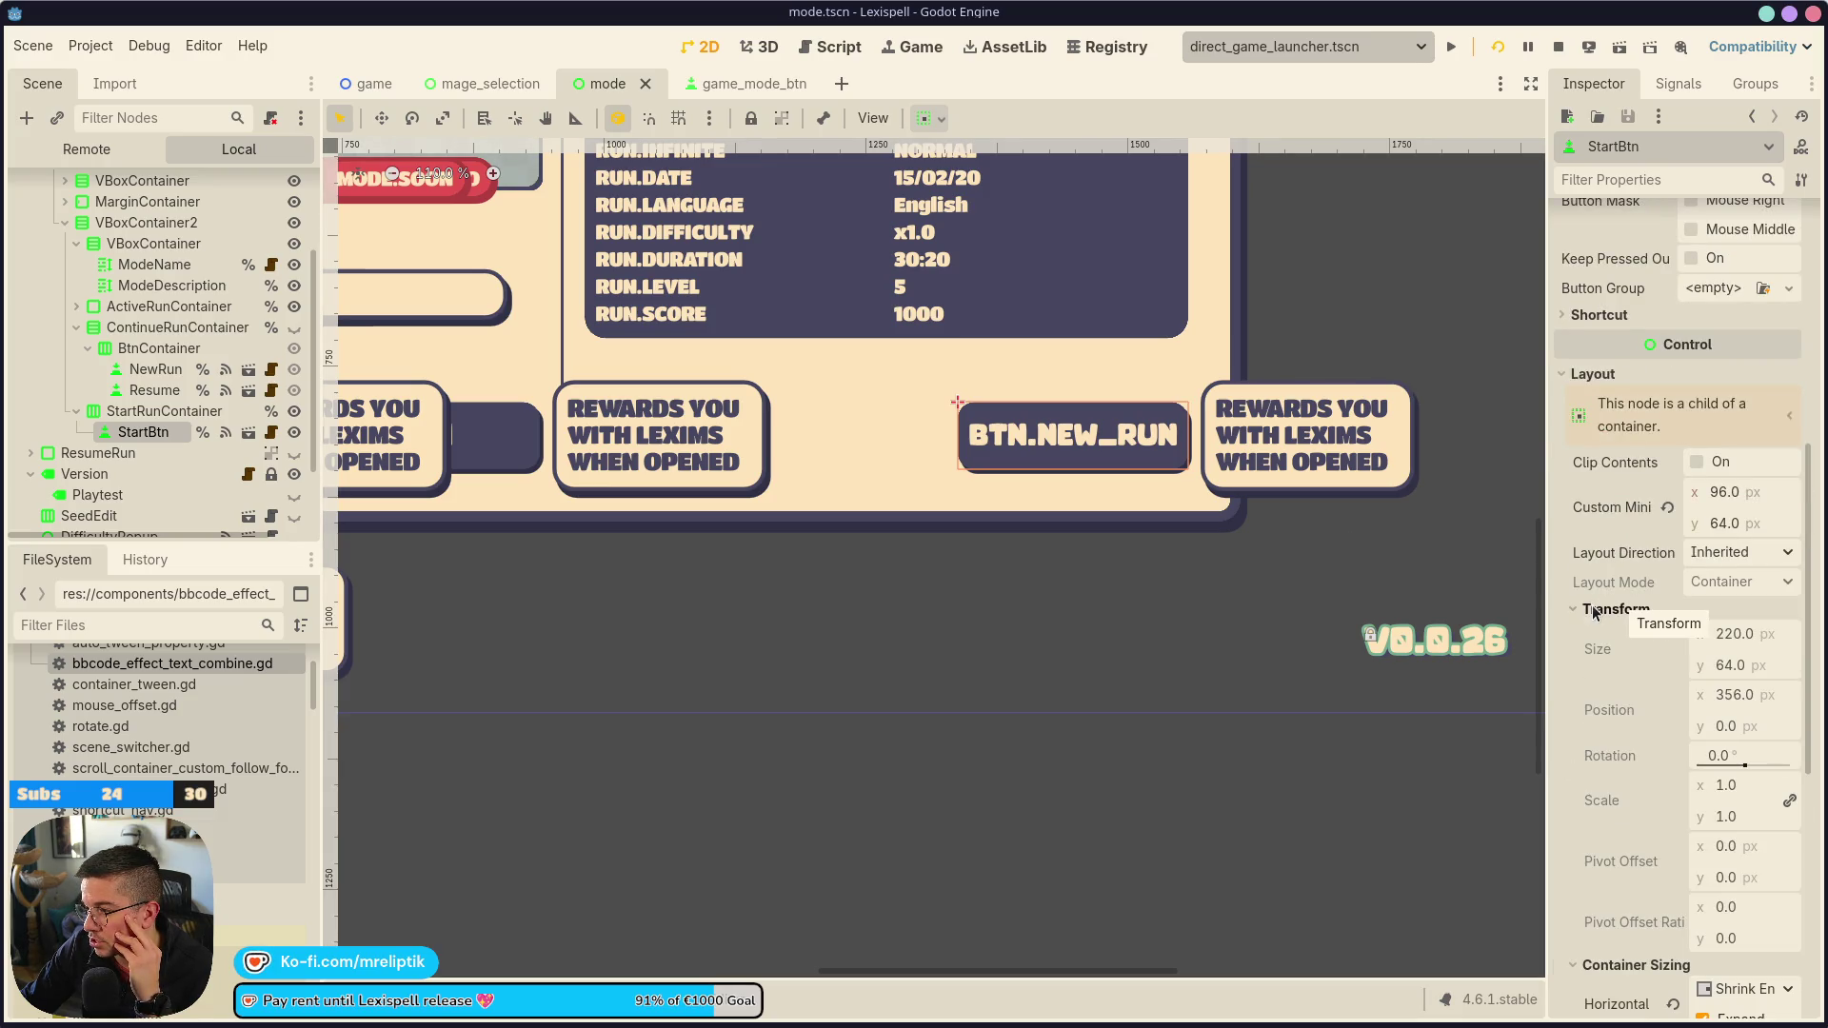
pyautogui.click(1595, 609)
pyautogui.click(1772, 497)
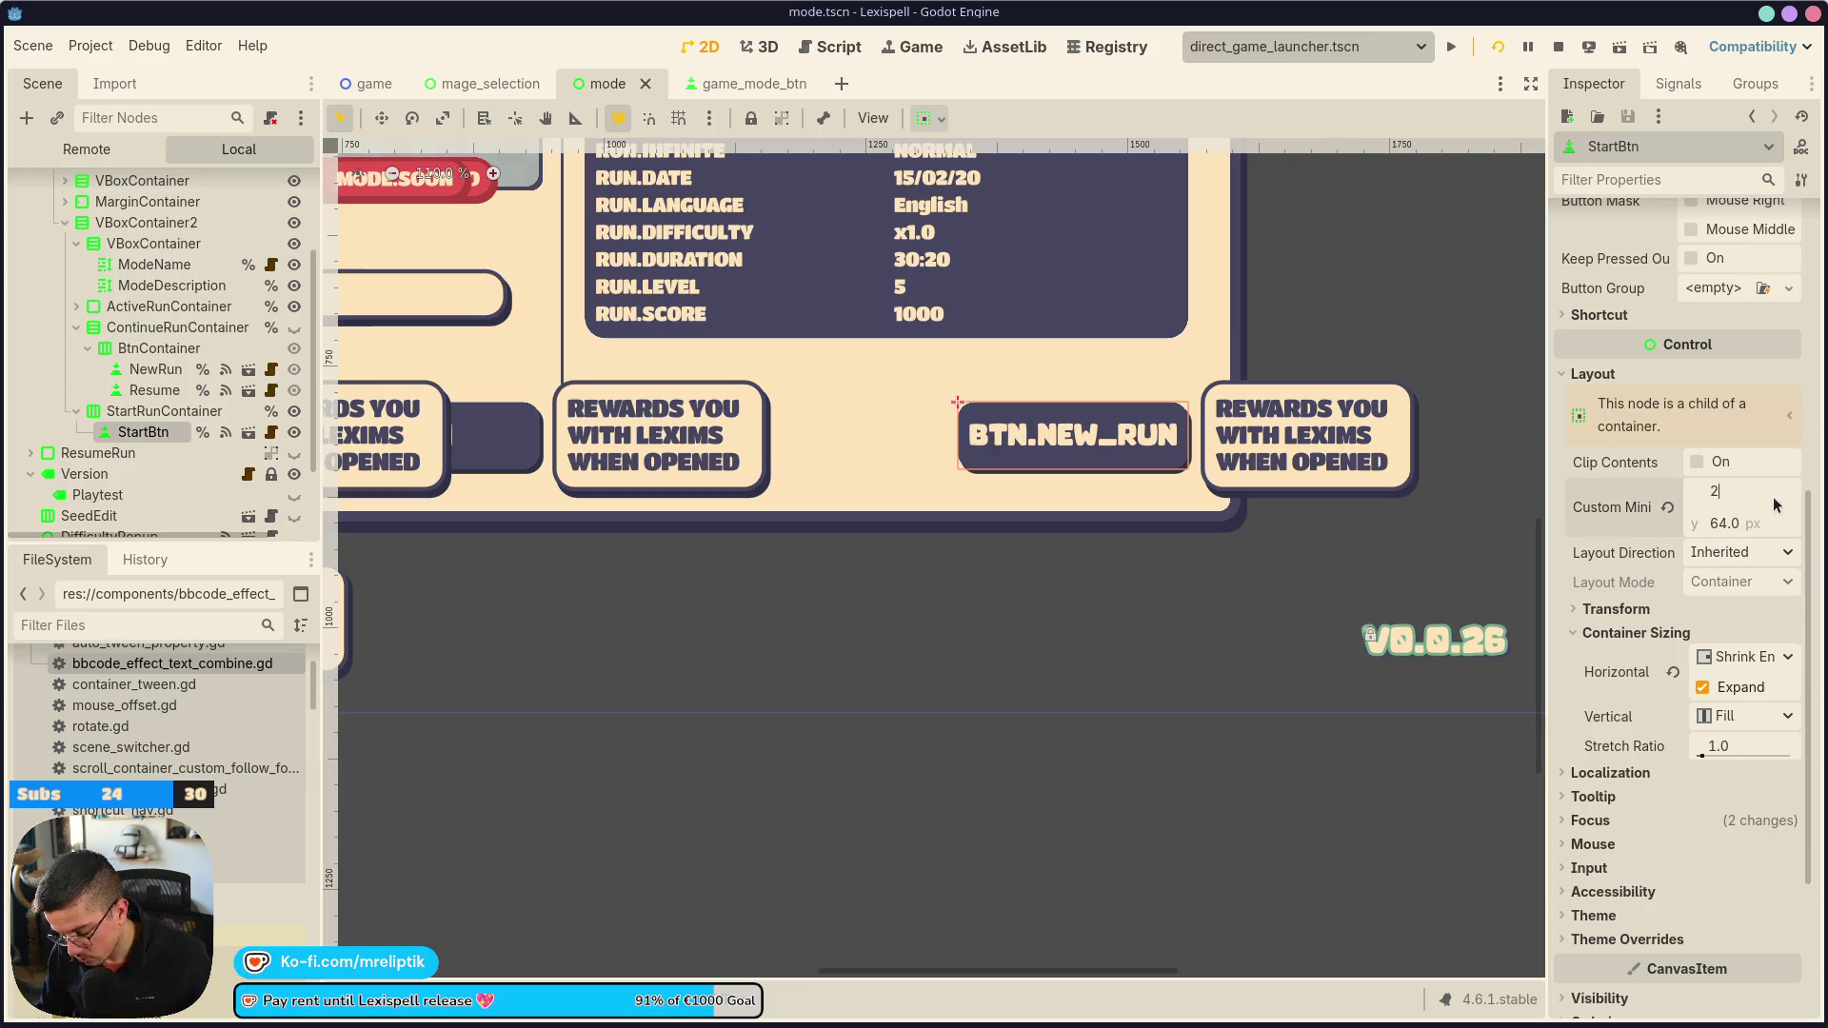
pyautogui.write('28')
pyautogui.press('Return')
pyautogui.hotkey('ctrl', 's')
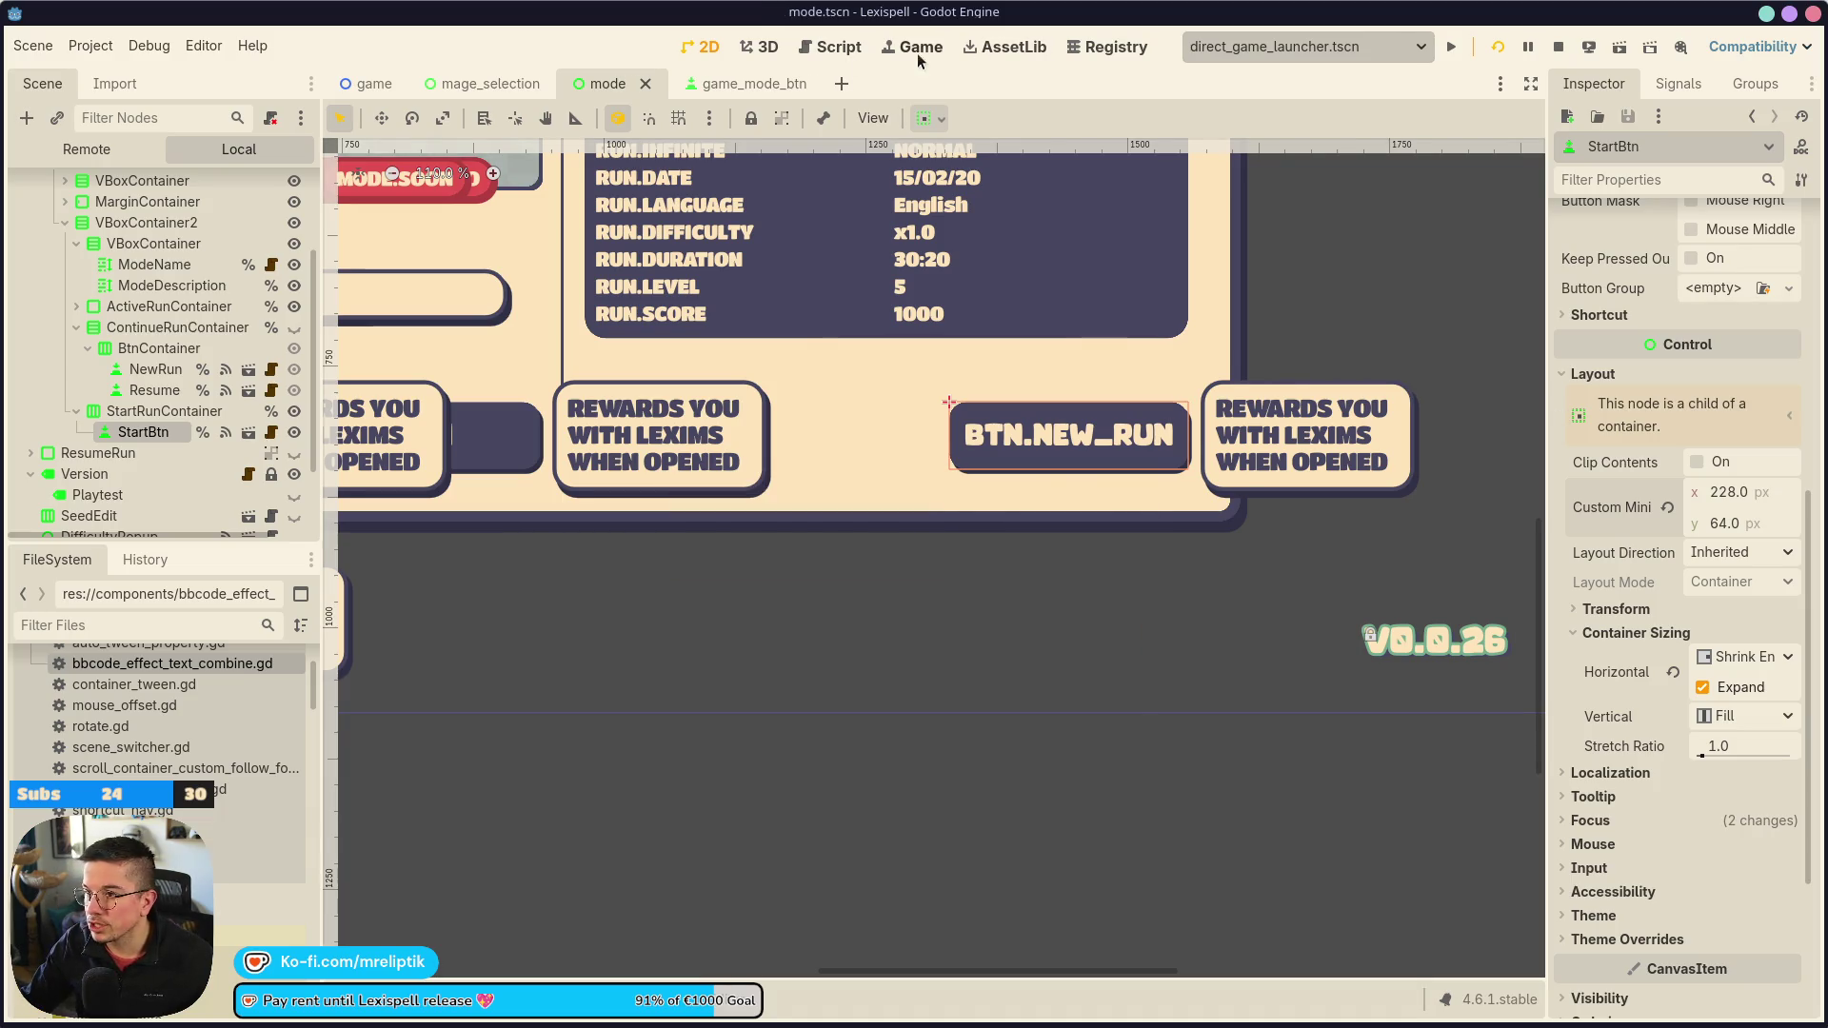
# Check New Run placement for Letter Rush and Classic Craft in the running game, then return to 2D
pyautogui.click(917, 53)
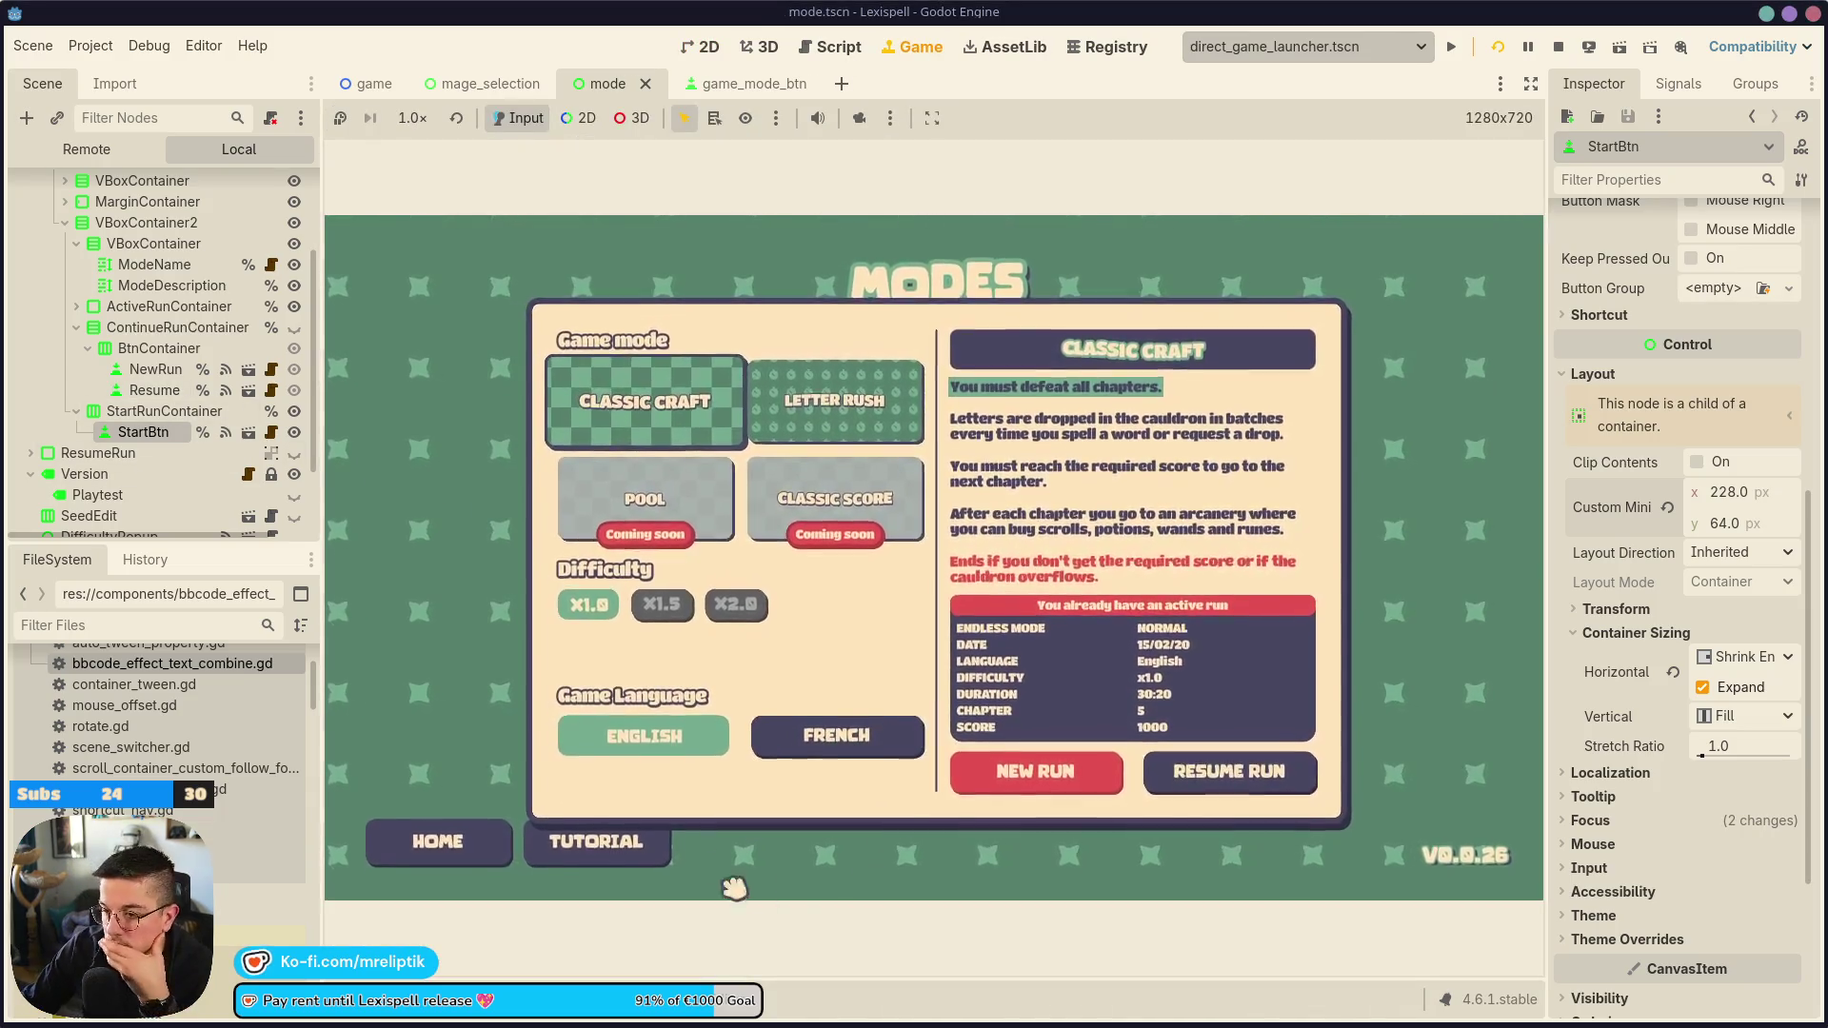
pyautogui.click(834, 405)
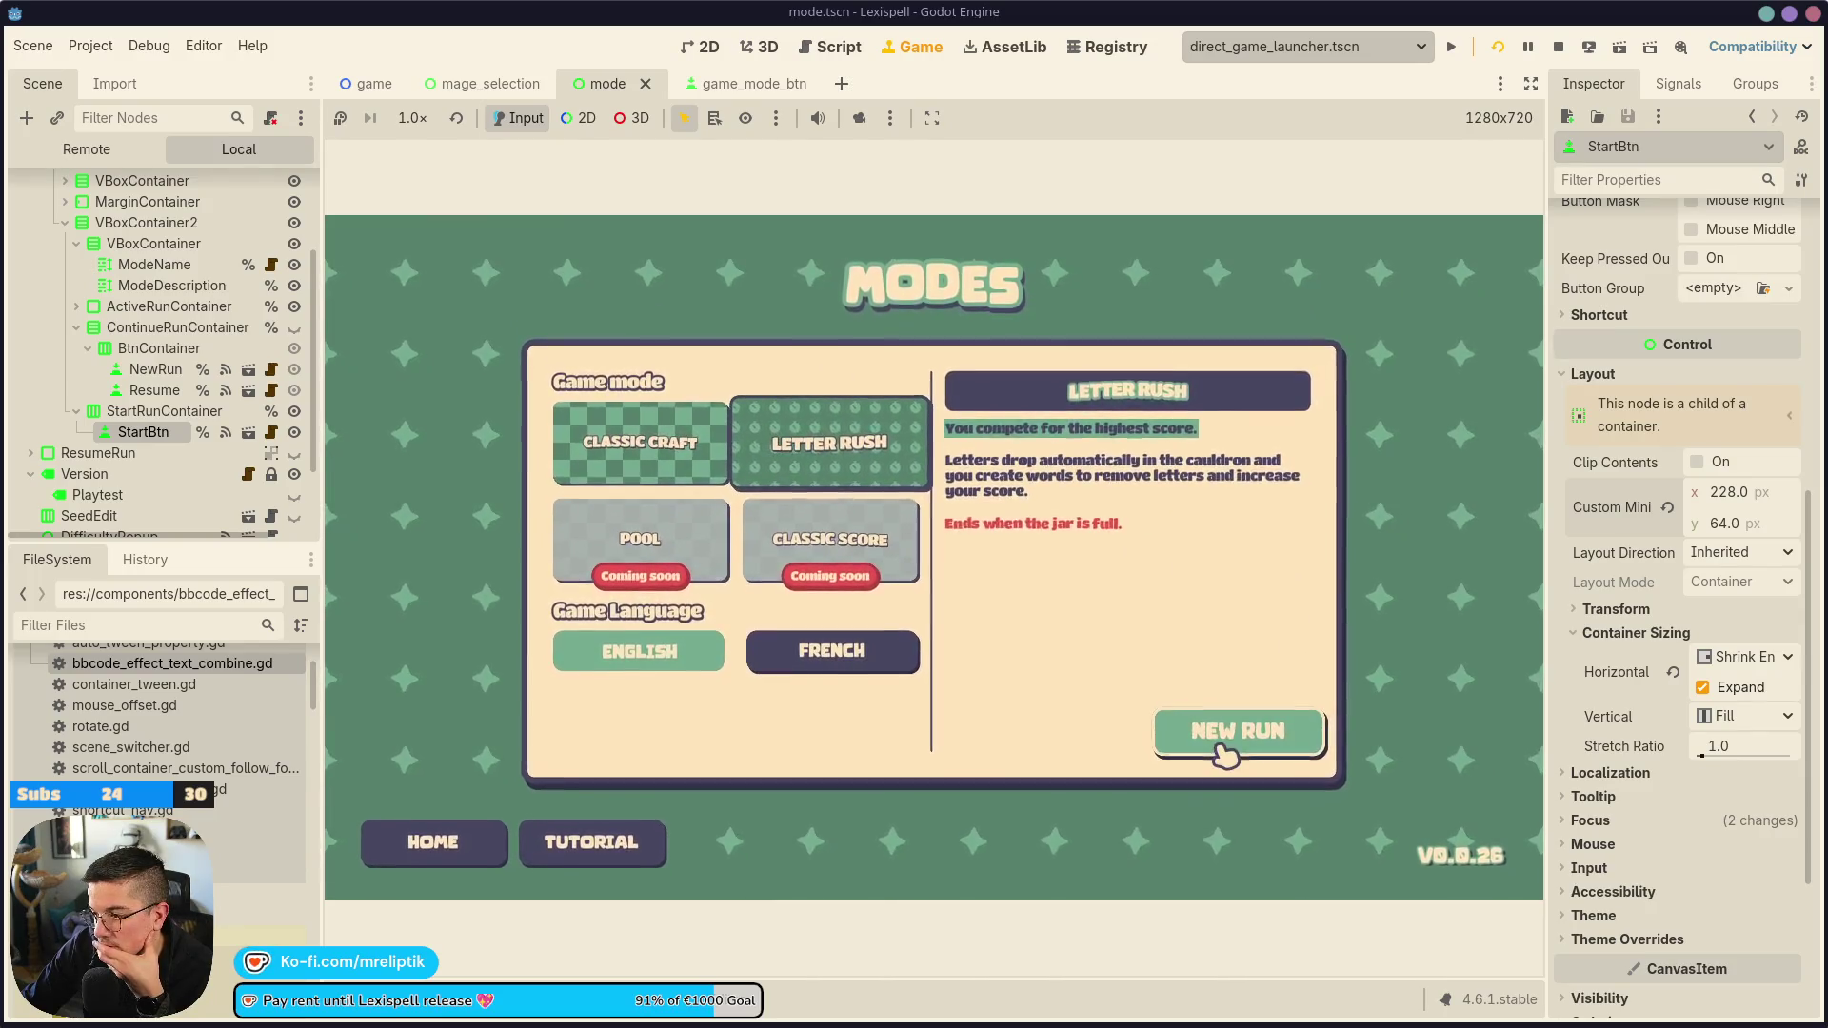
pyautogui.click(640, 443)
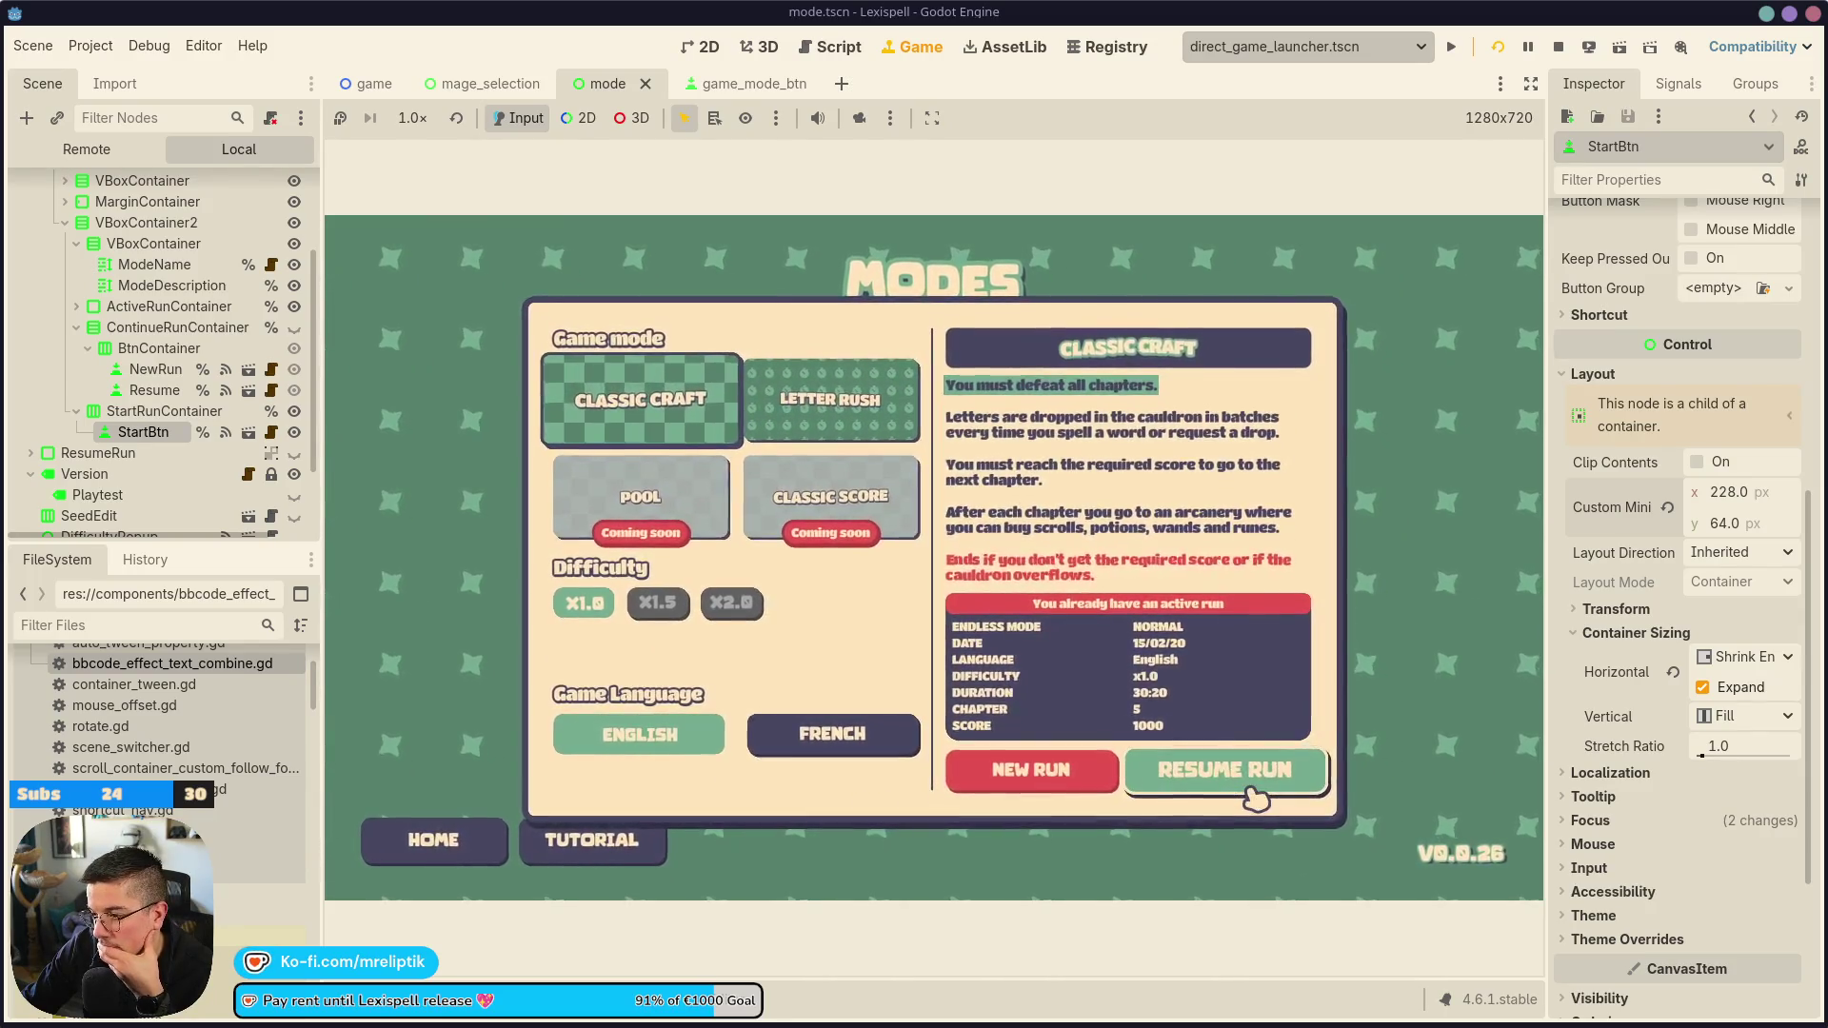
pyautogui.click(809, 433)
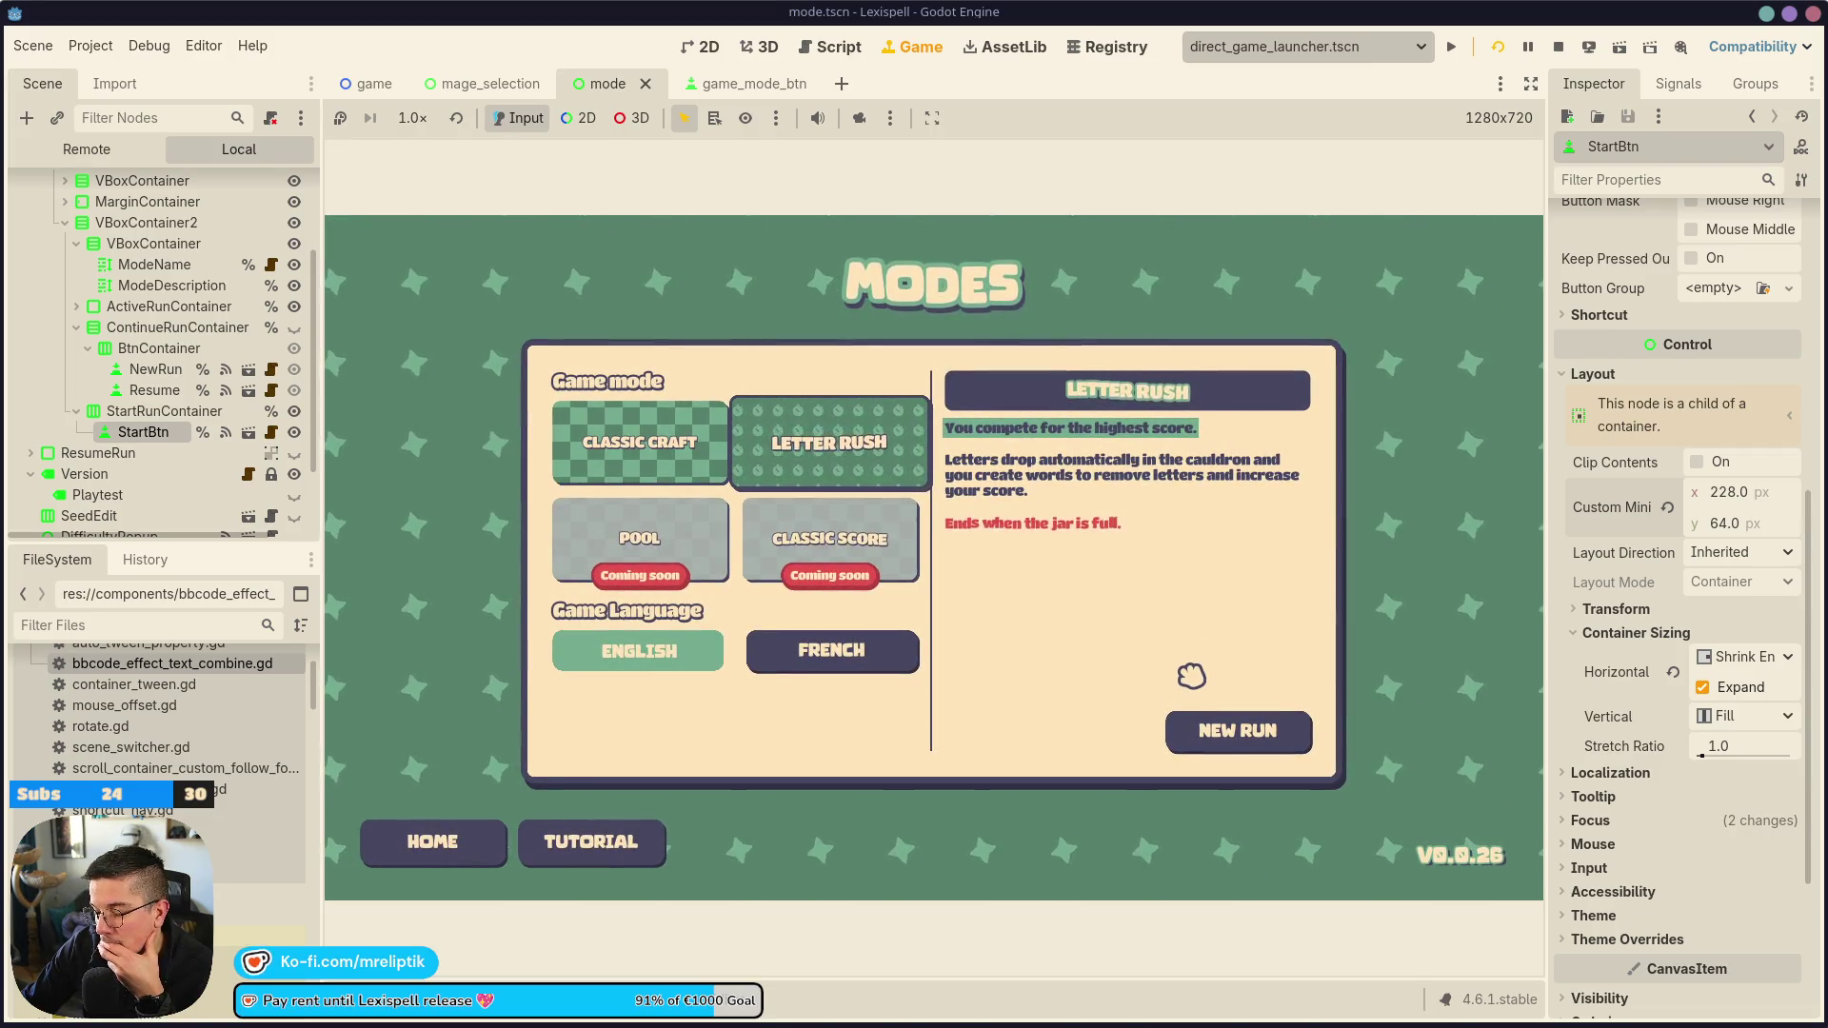
pyautogui.click(705, 45)
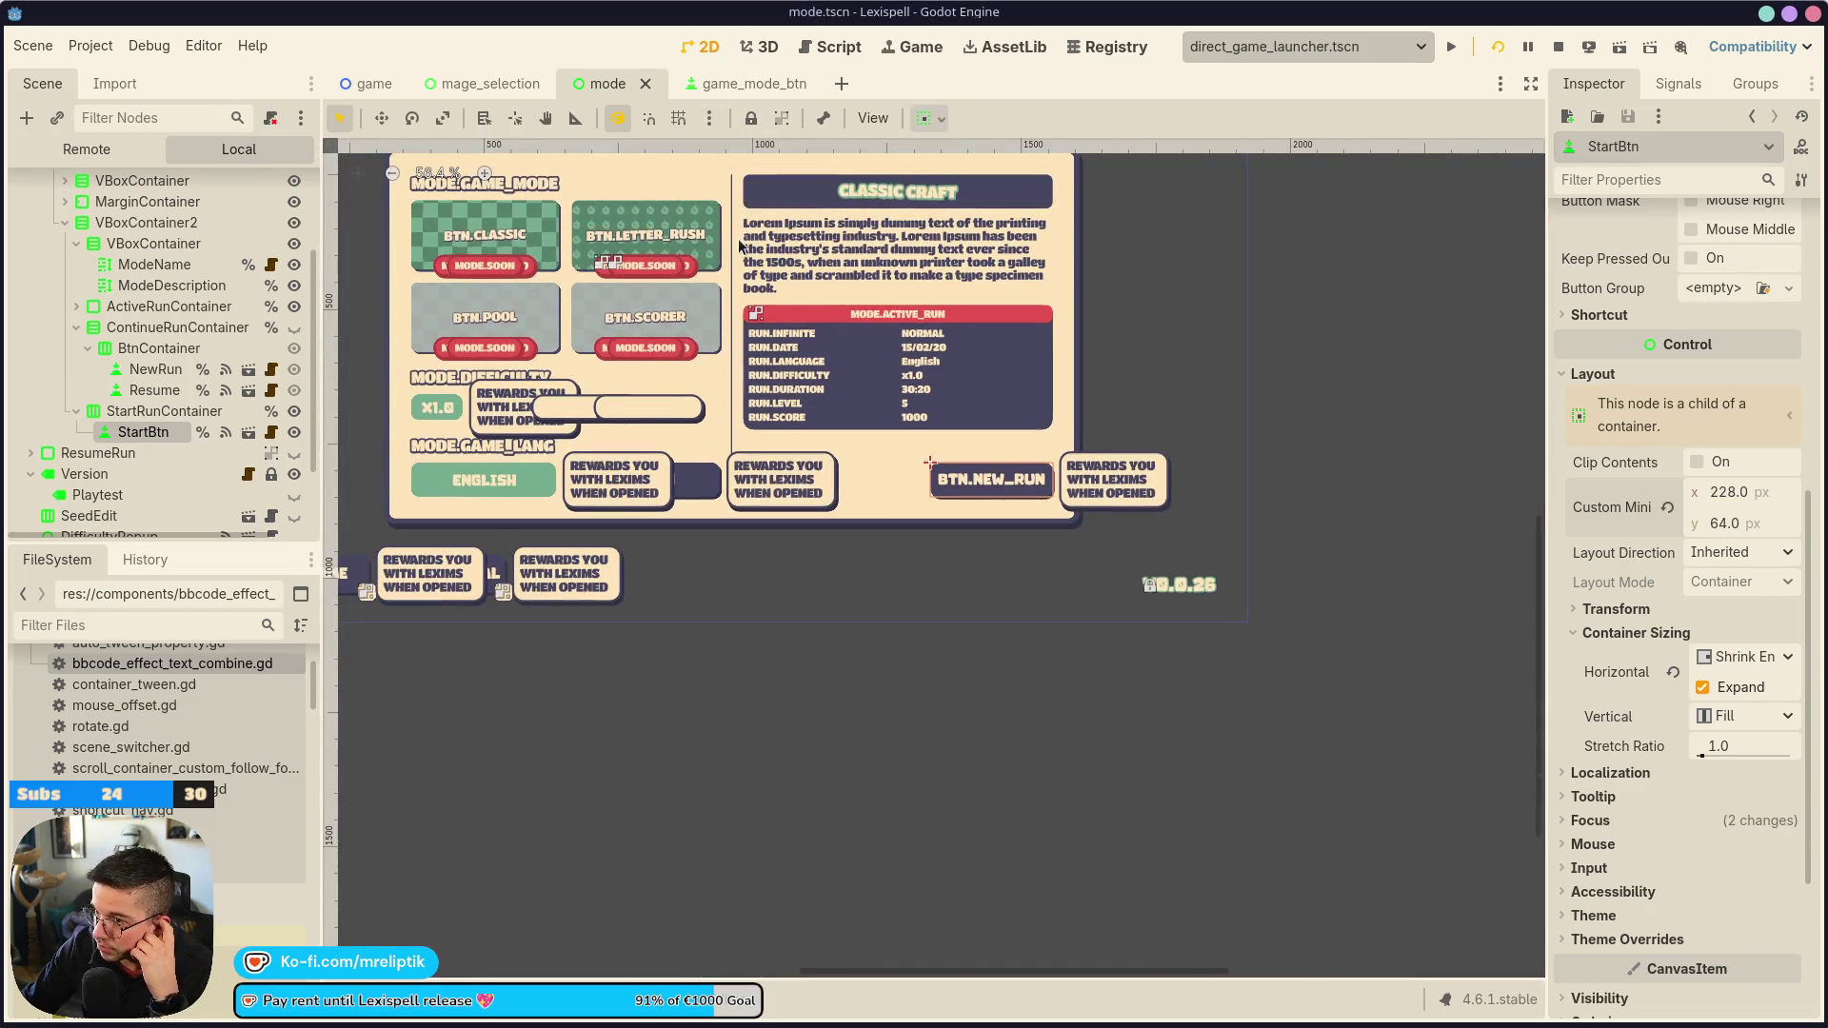
# Set both MarginContainer side margins to 30, save, and check Classic Craft in the running game
pyautogui.click(735, 253)
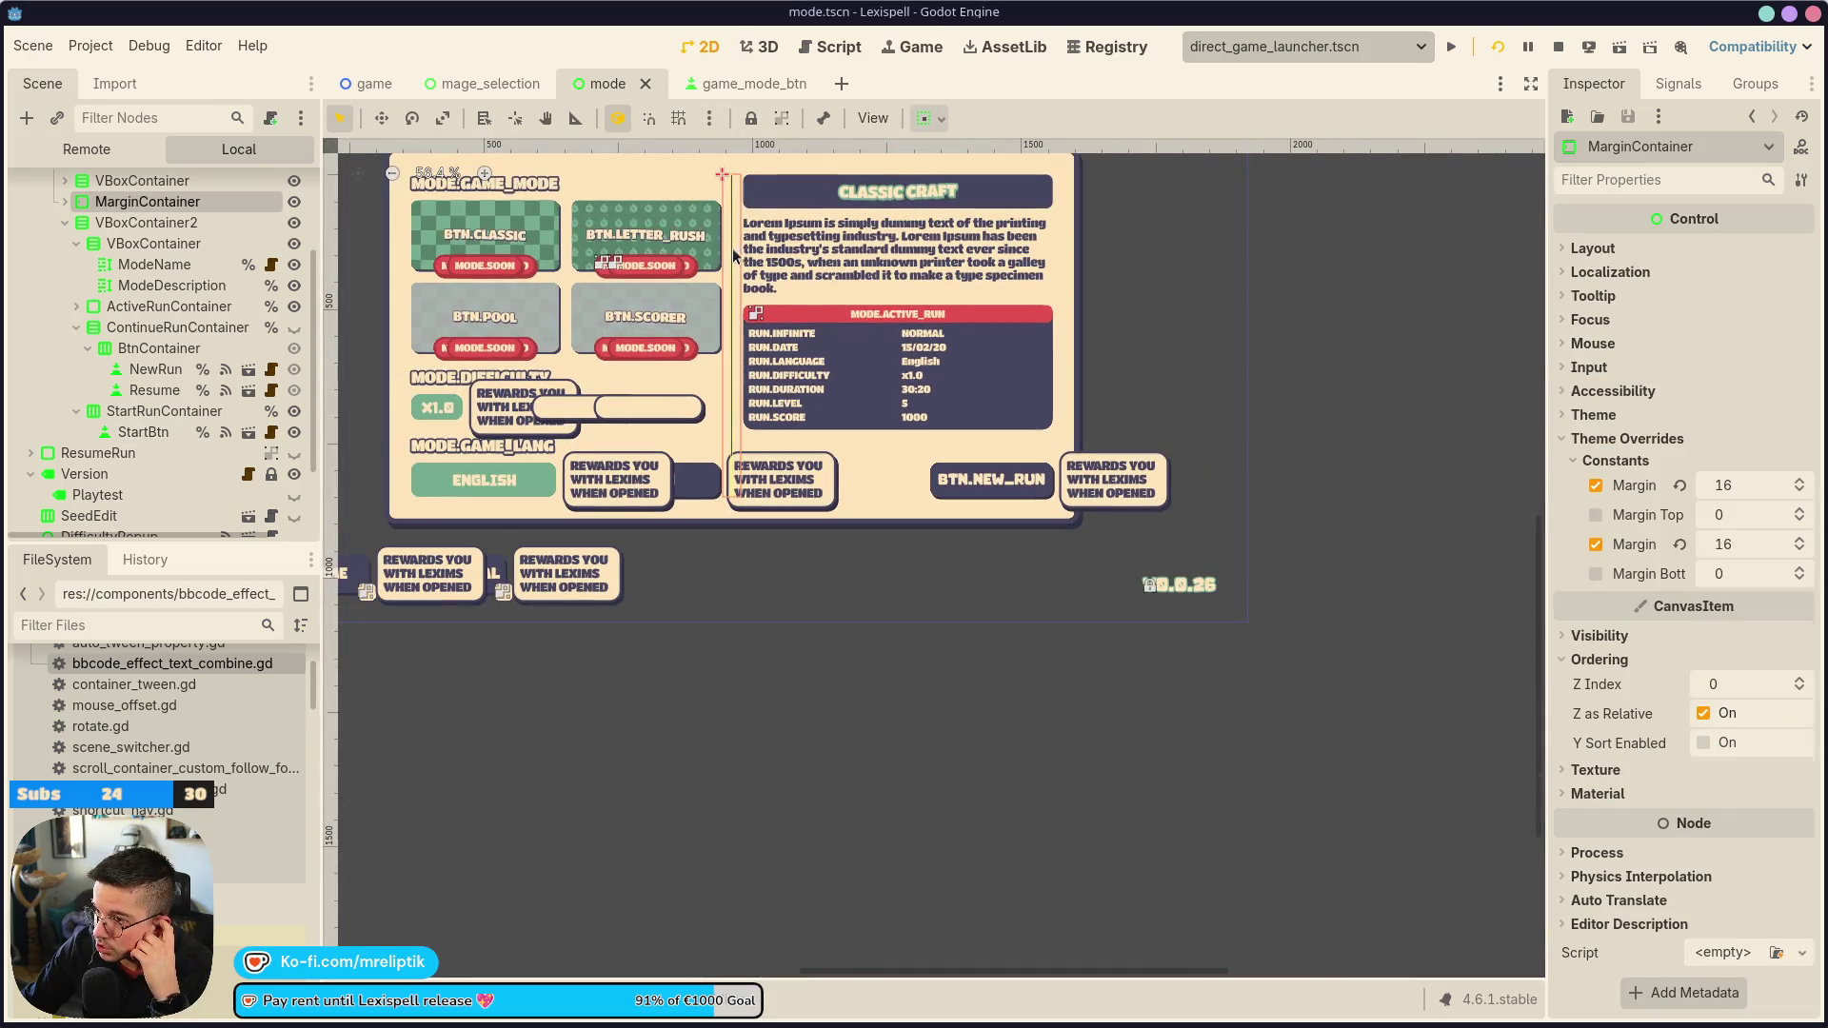
pyautogui.click(1748, 481)
pyautogui.write('30')
pyautogui.press('Tab')
pyautogui.write('30')
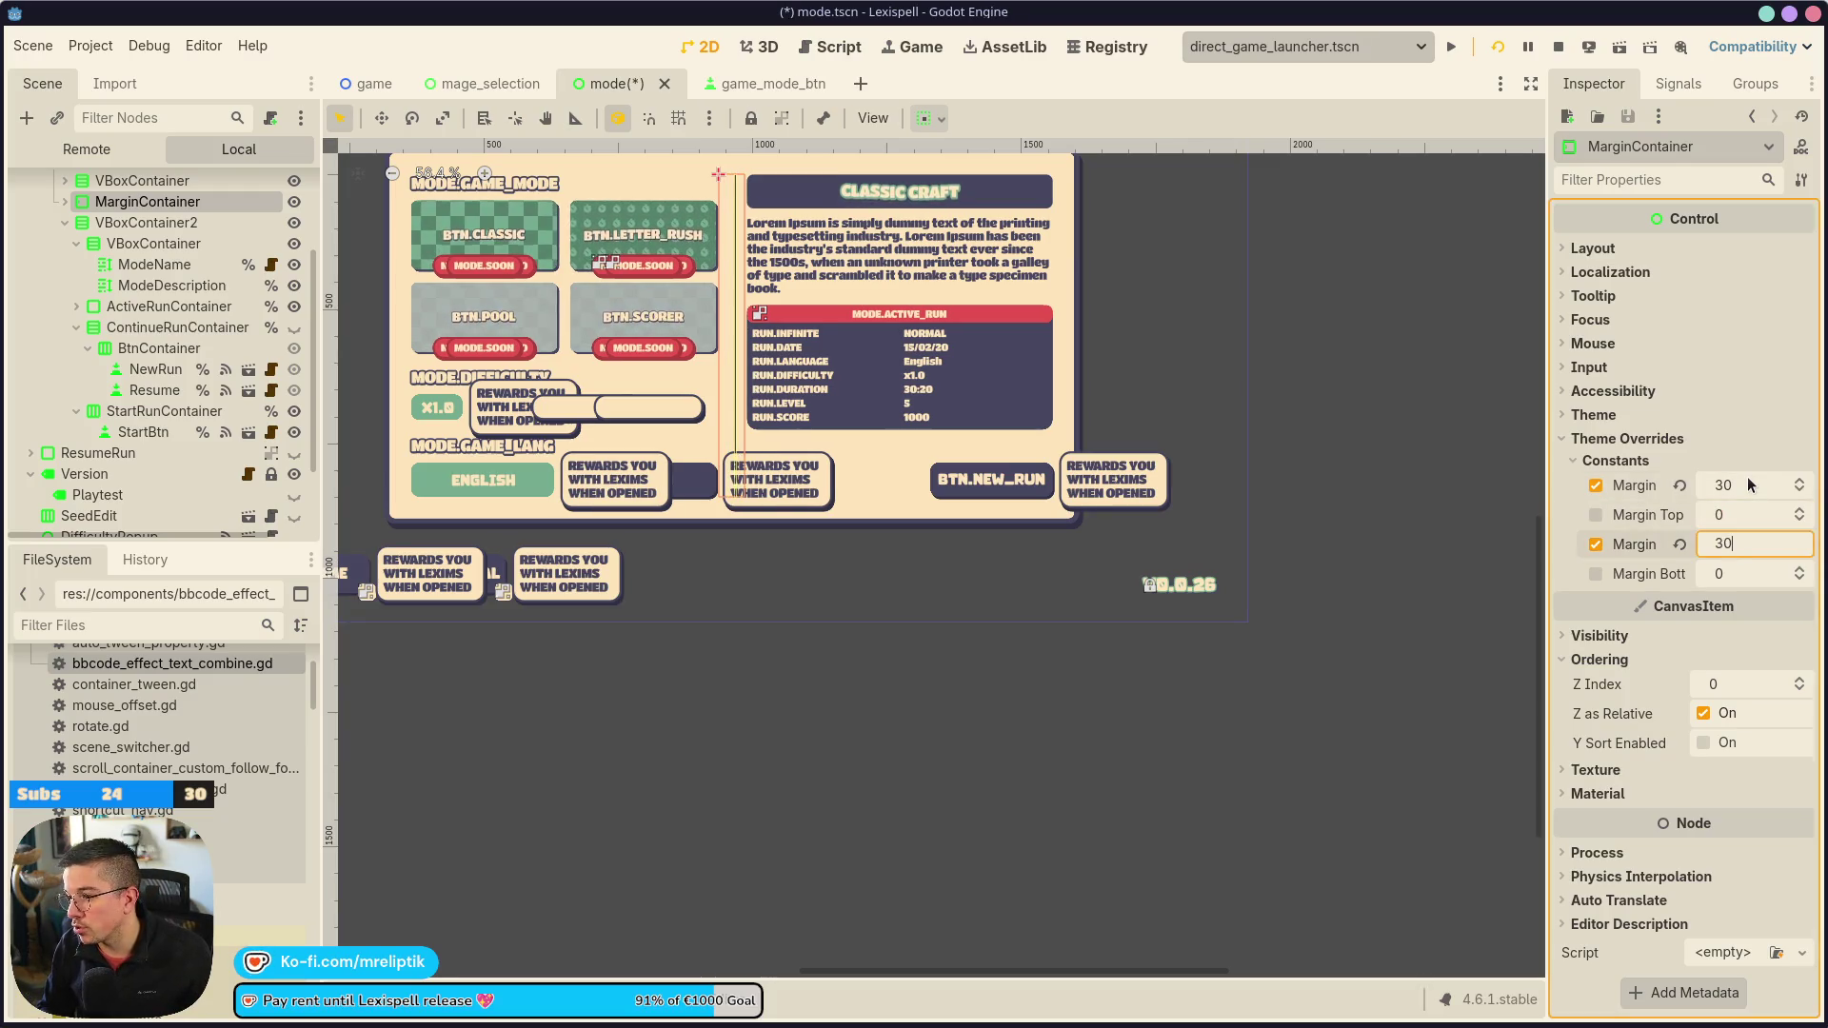
pyautogui.press('Return')
pyautogui.hotkey('ctrl', 's')
pyautogui.click(911, 46)
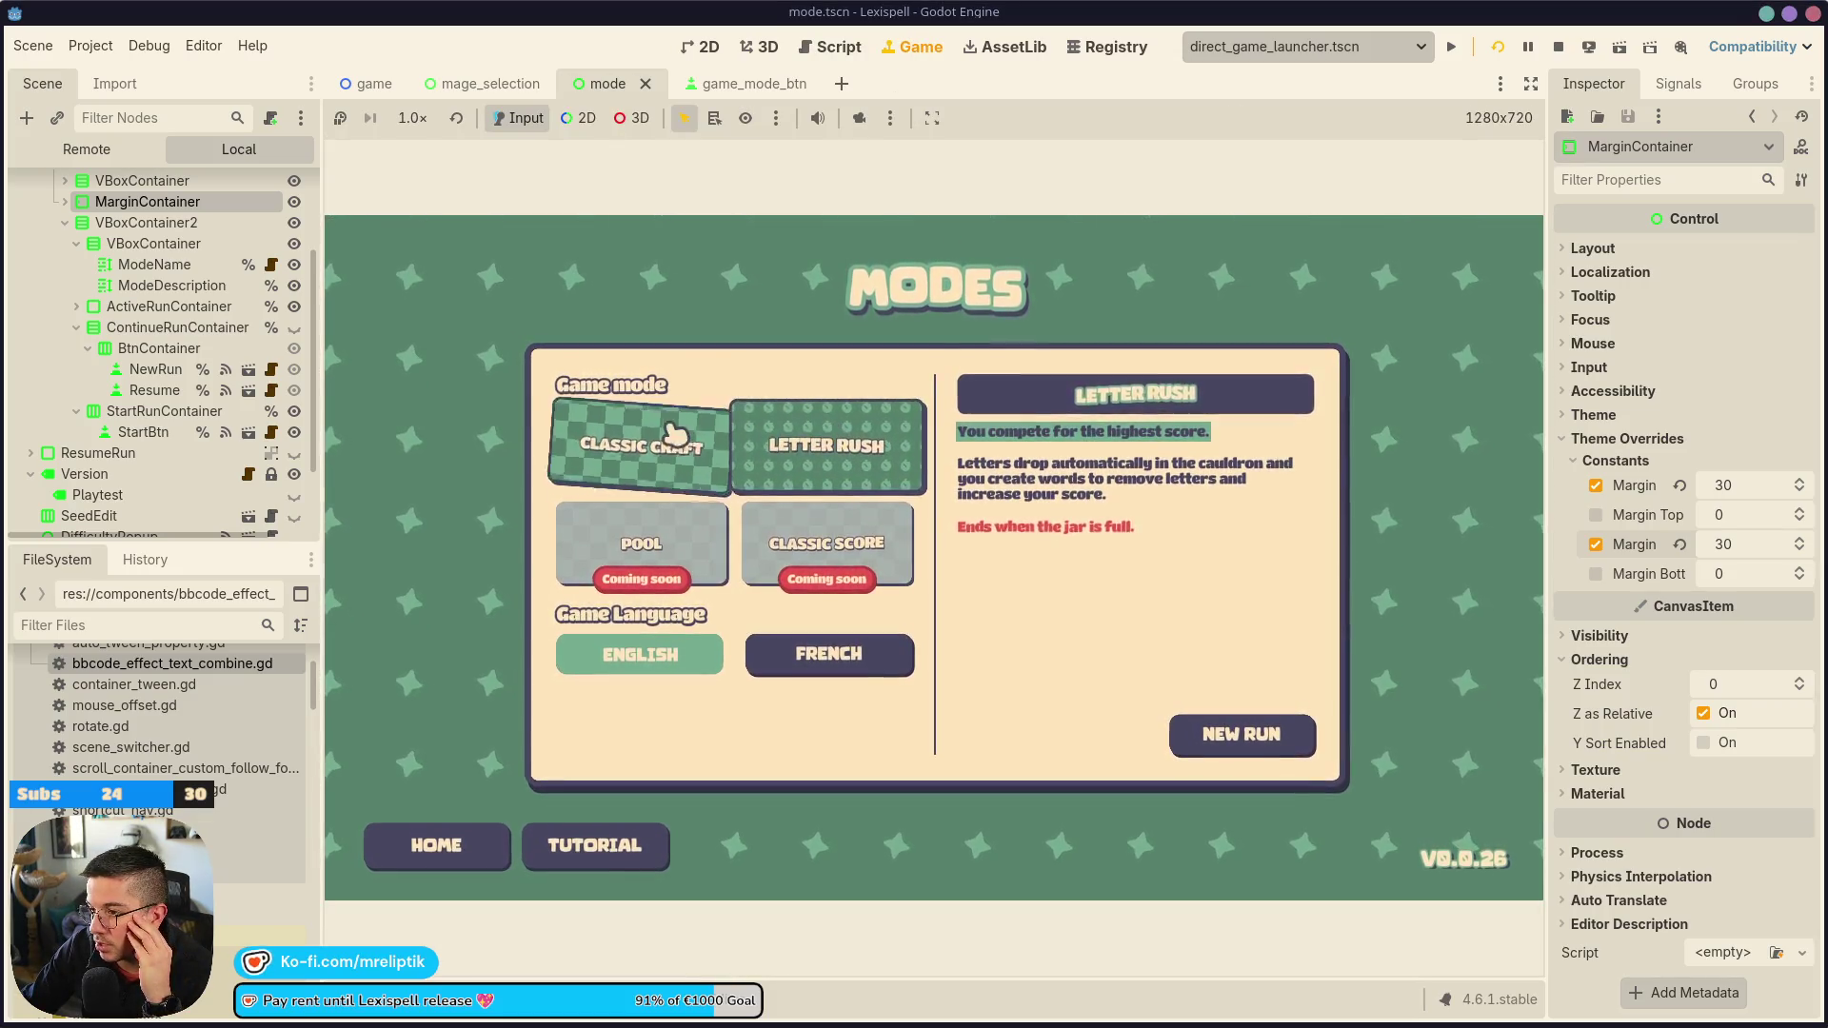
pyautogui.click(695, 436)
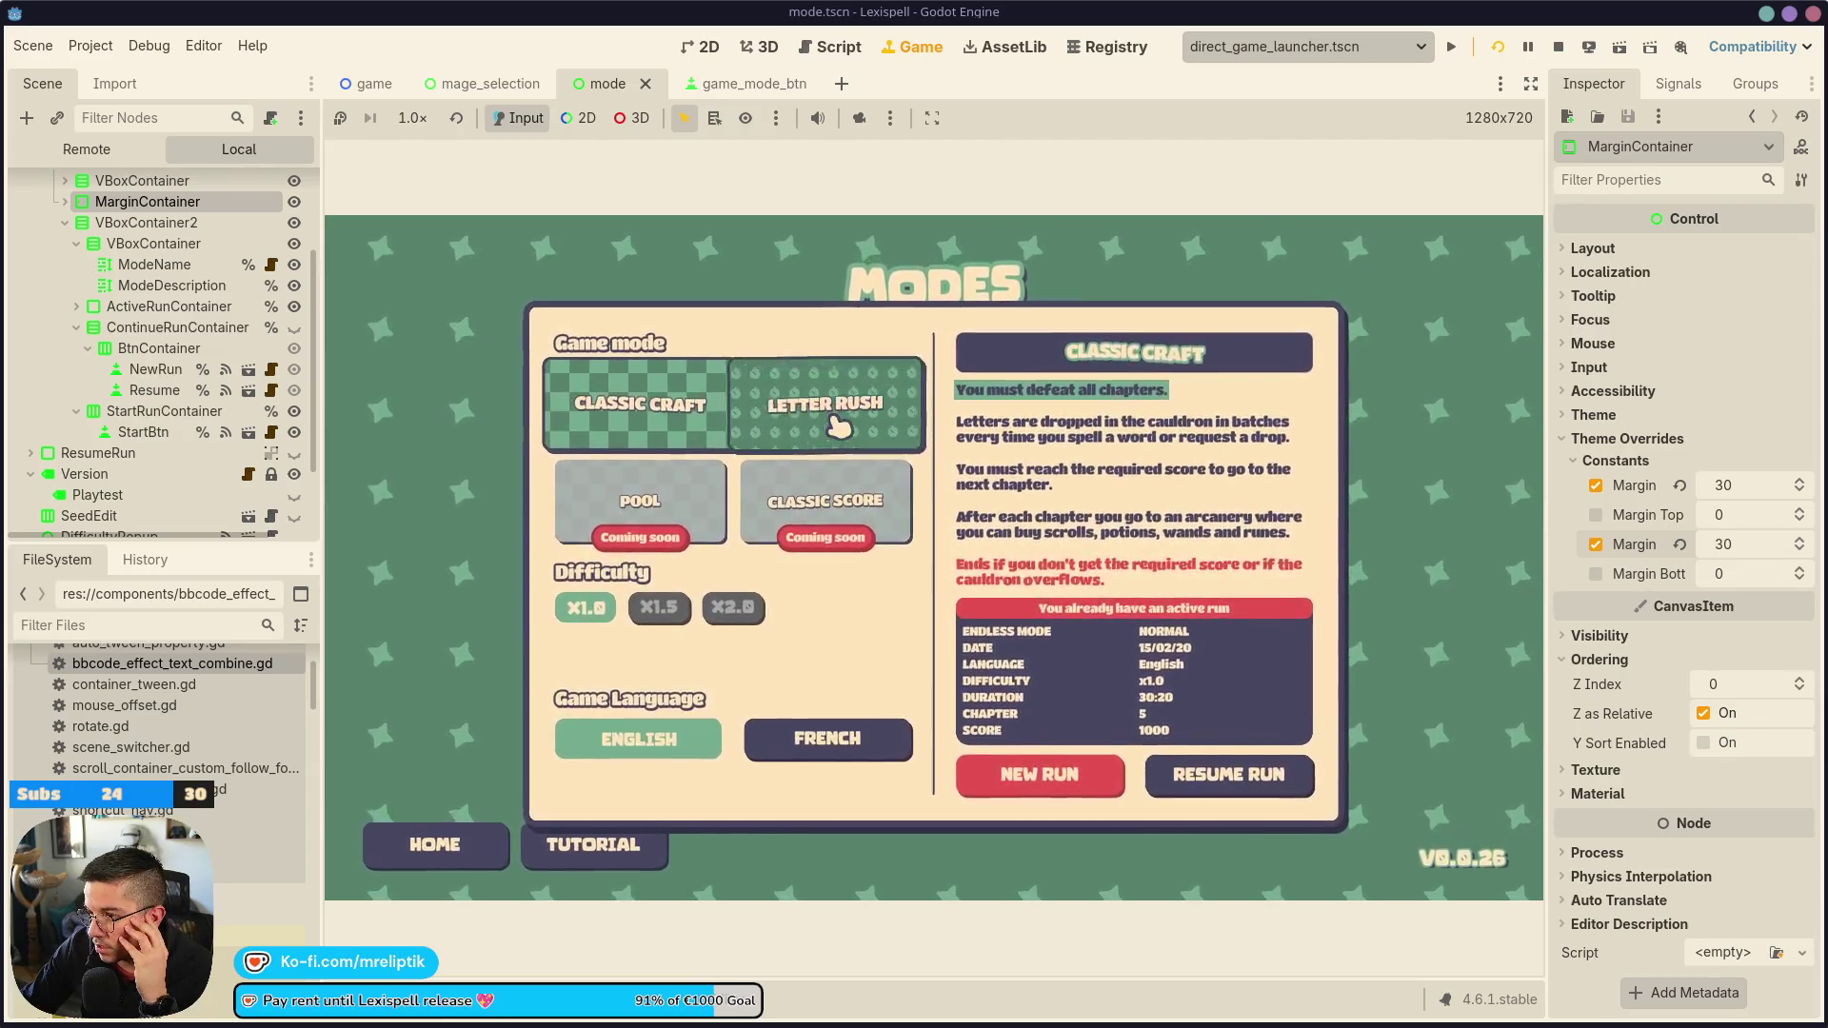
# Stop the game, review update_run_btns_visibility in mode.gd, and bring up the Game UI Database browser
pyautogui.click(1568, 45)
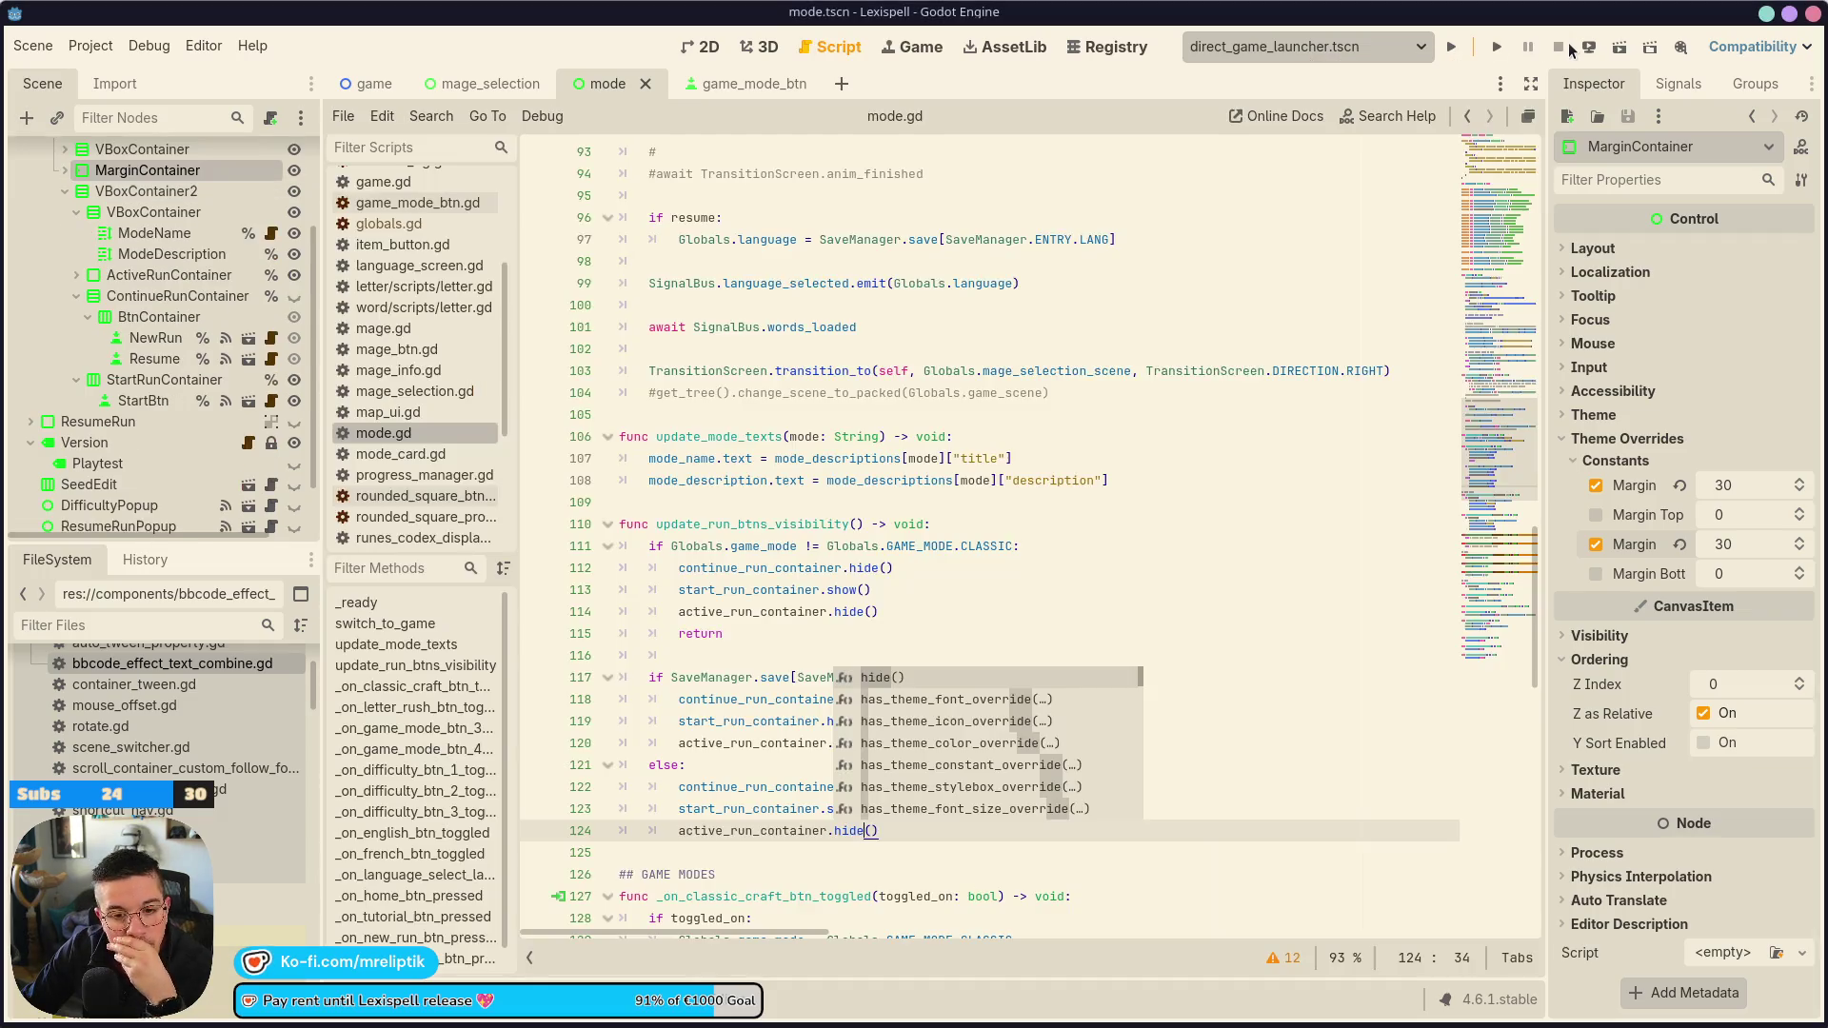
pyautogui.click(904, 567)
pyautogui.scroll(-2, 911, 472)
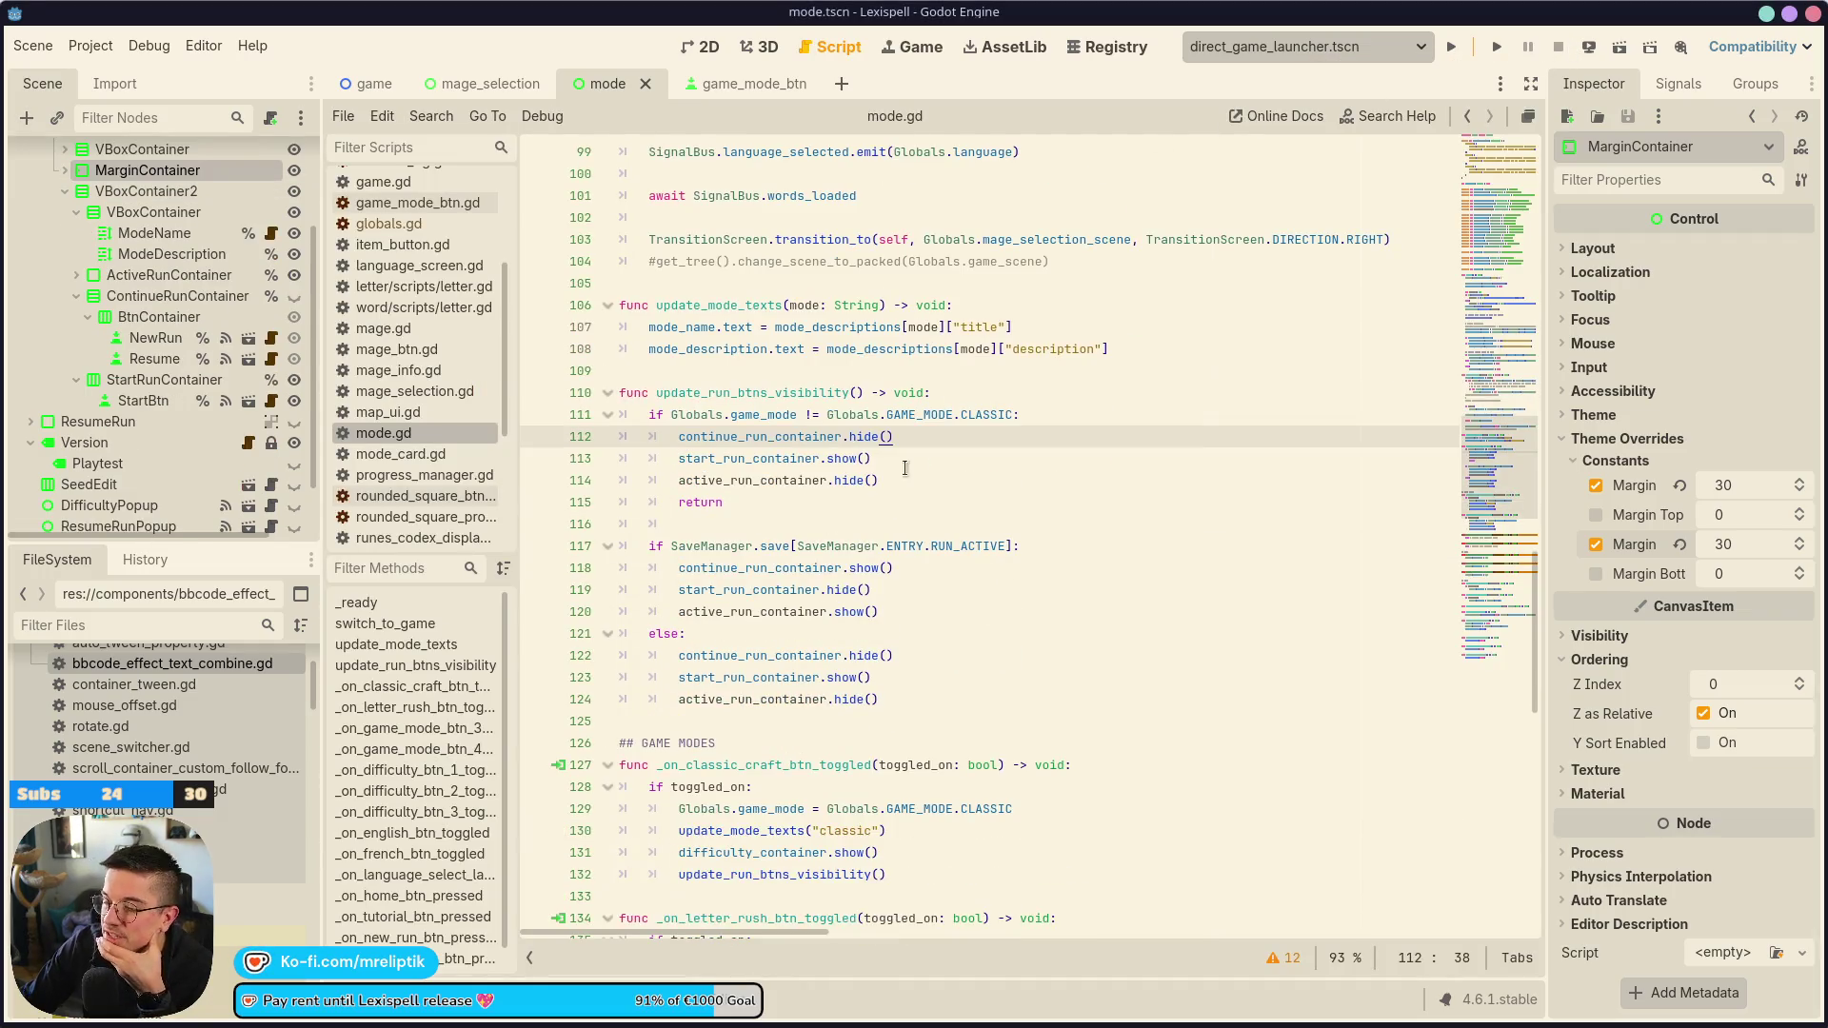
pyautogui.moveTo(754, 824)
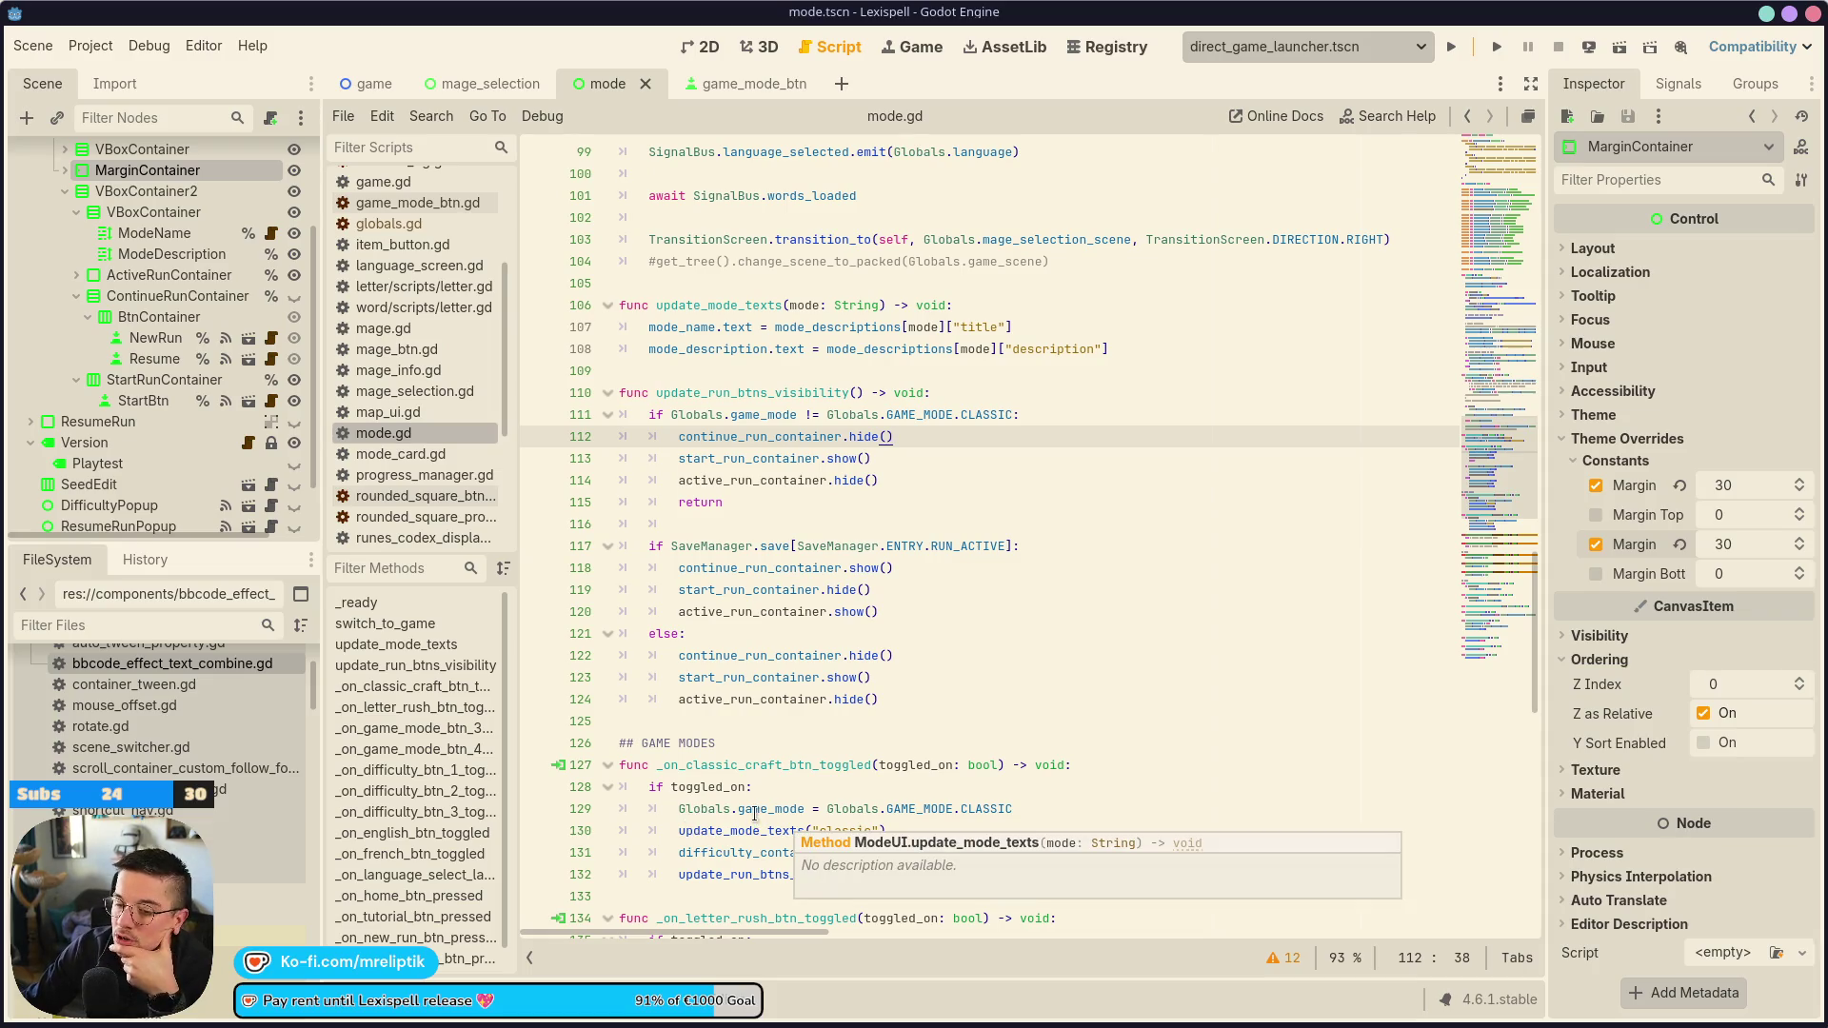
pyautogui.moveTo(773, 682)
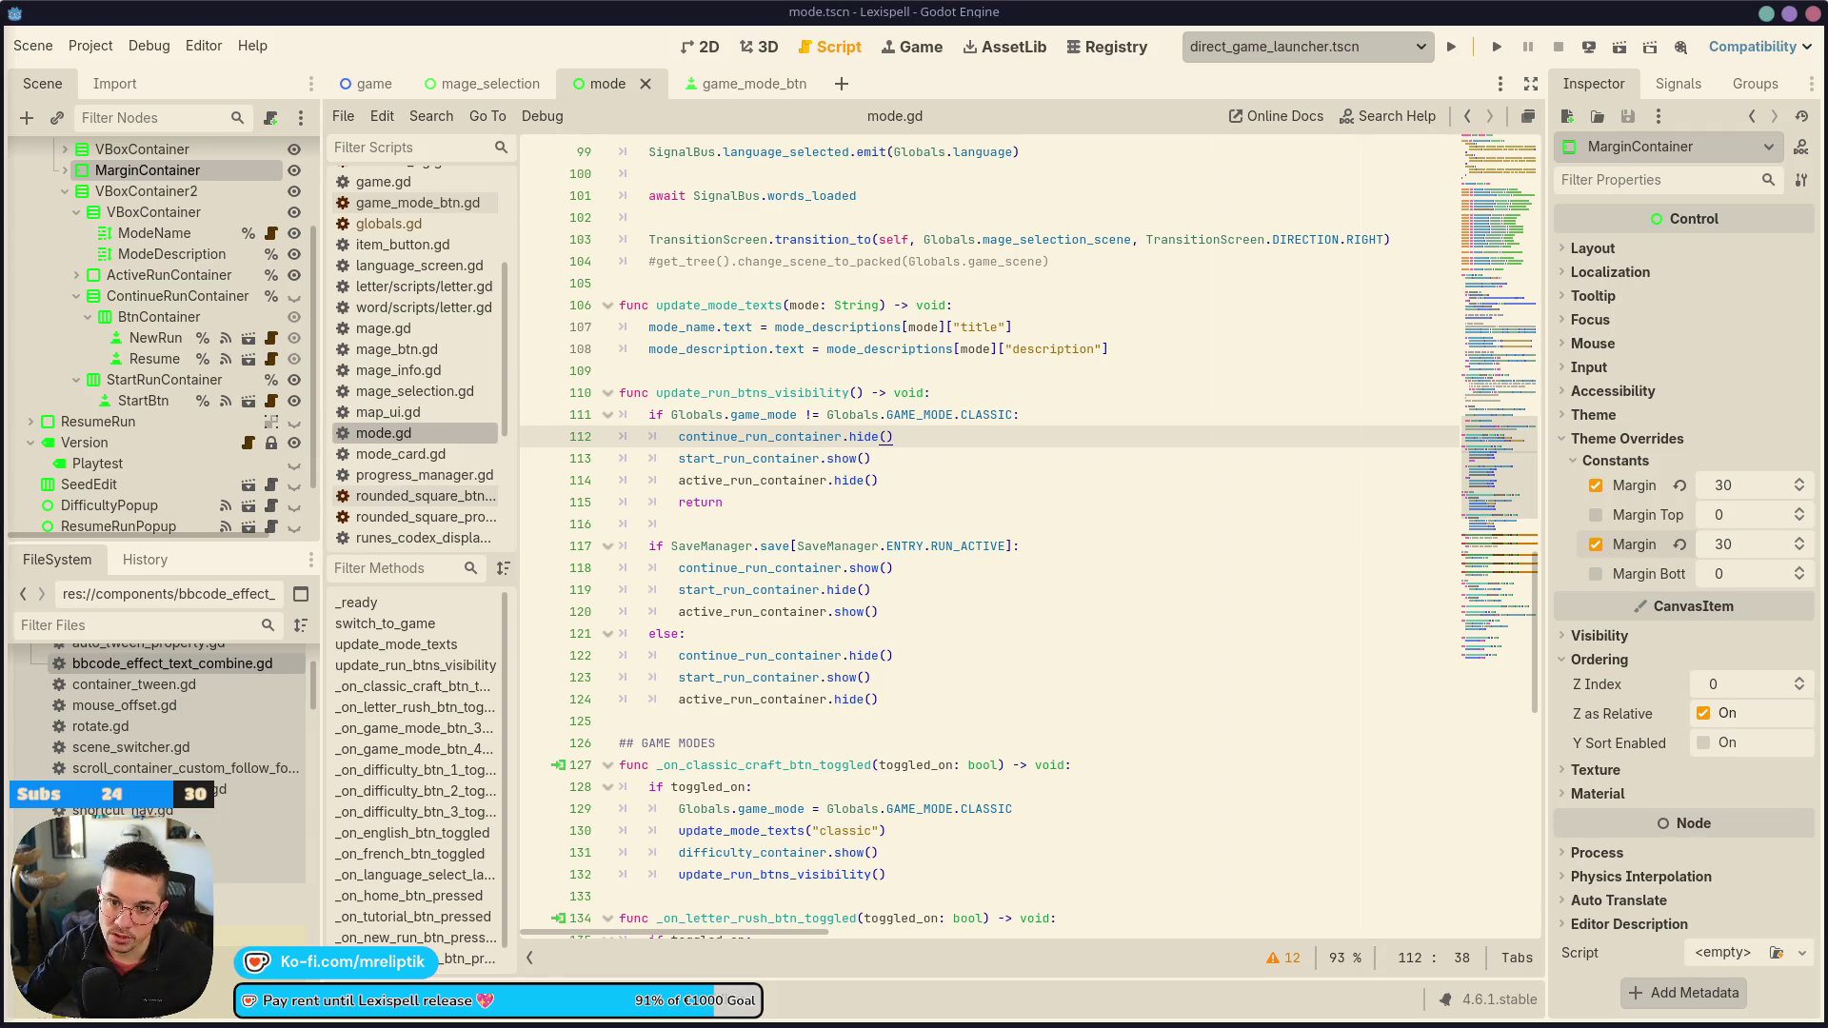
pyautogui.click(38, 381)
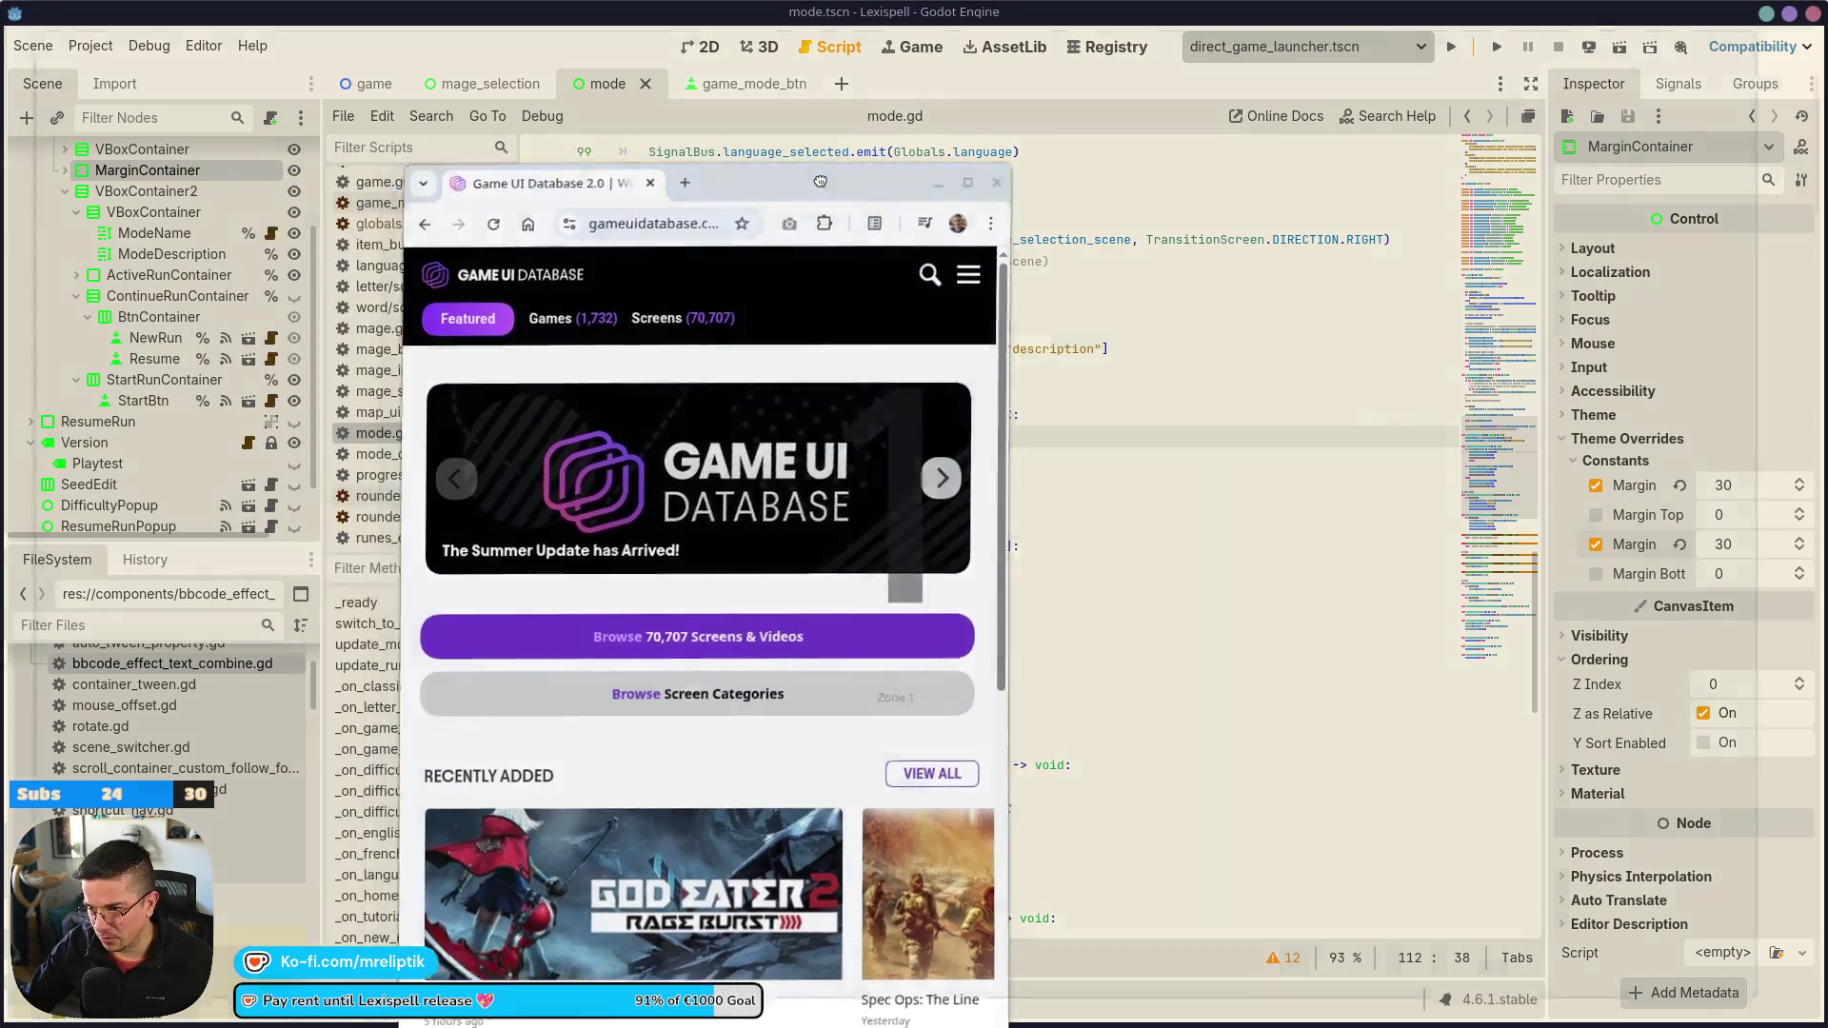
# Maximize the browser and scroll over the Game UI Database homepage
pyautogui.doubleClick(670, 164)
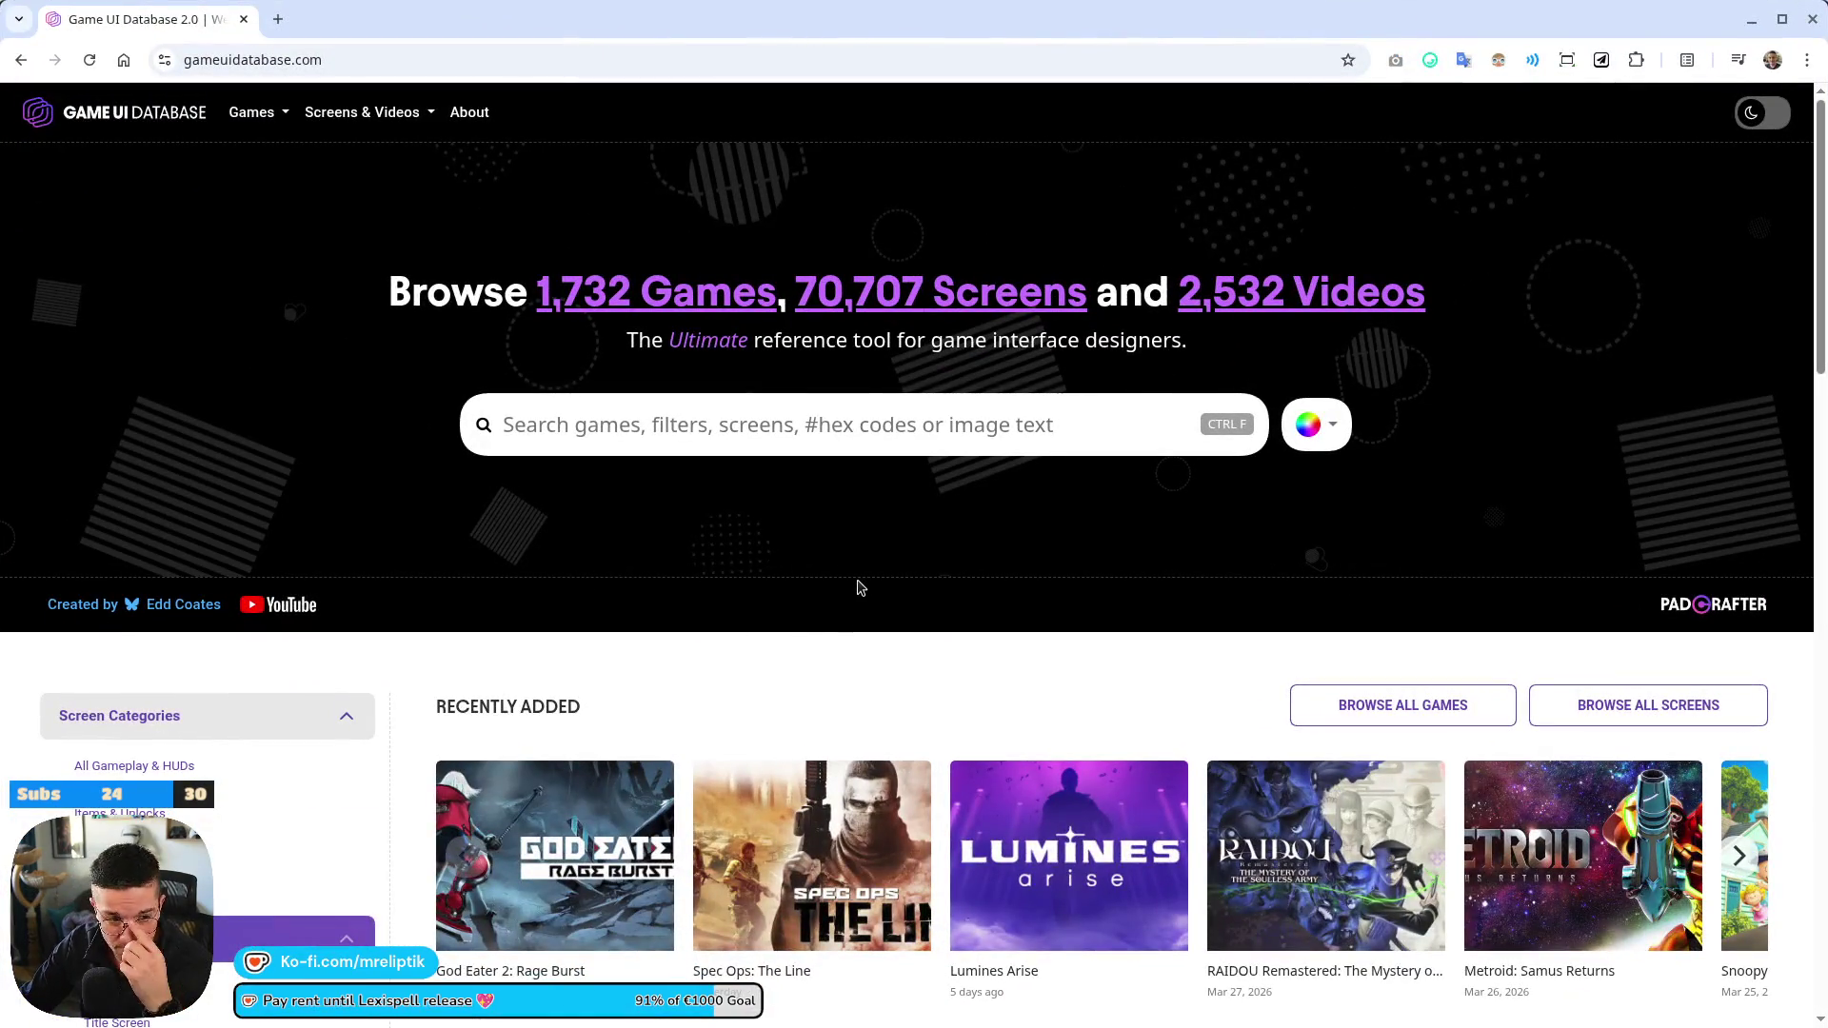
pyautogui.scroll(-3, 861, 588)
pyautogui.scroll(2, 819, 710)
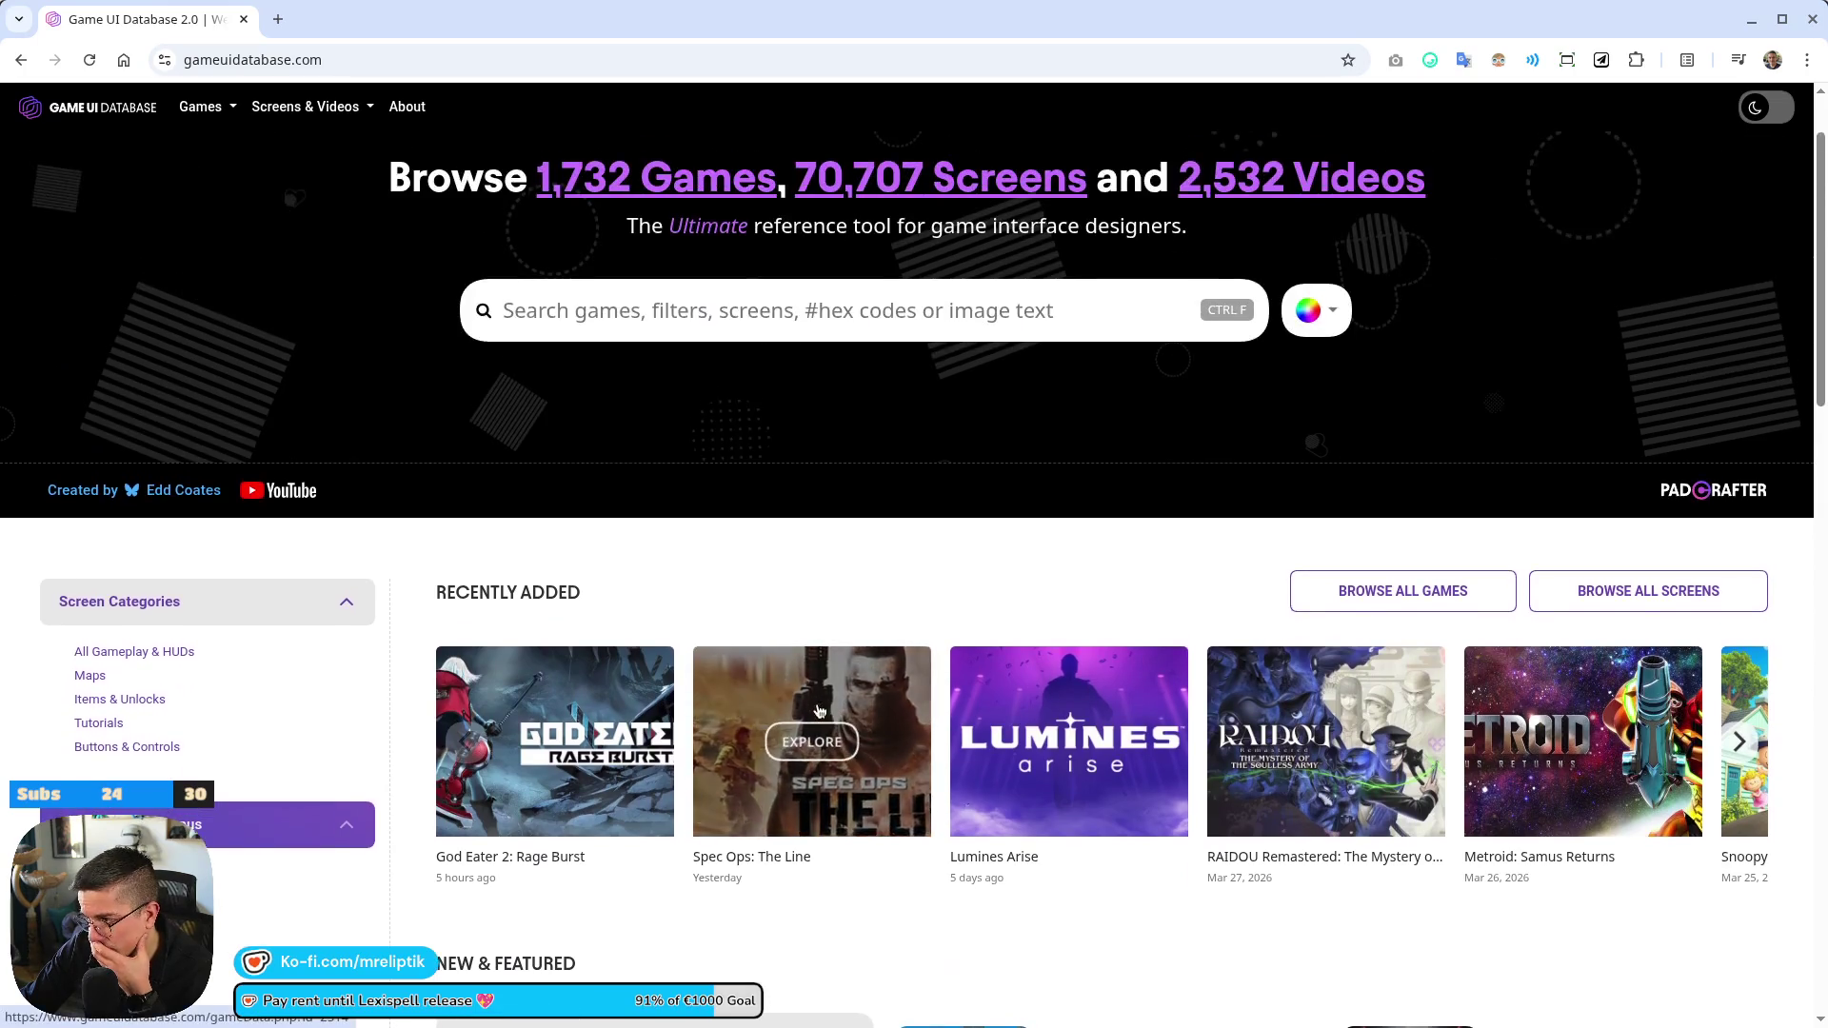
pyautogui.scroll(-4, 818, 710)
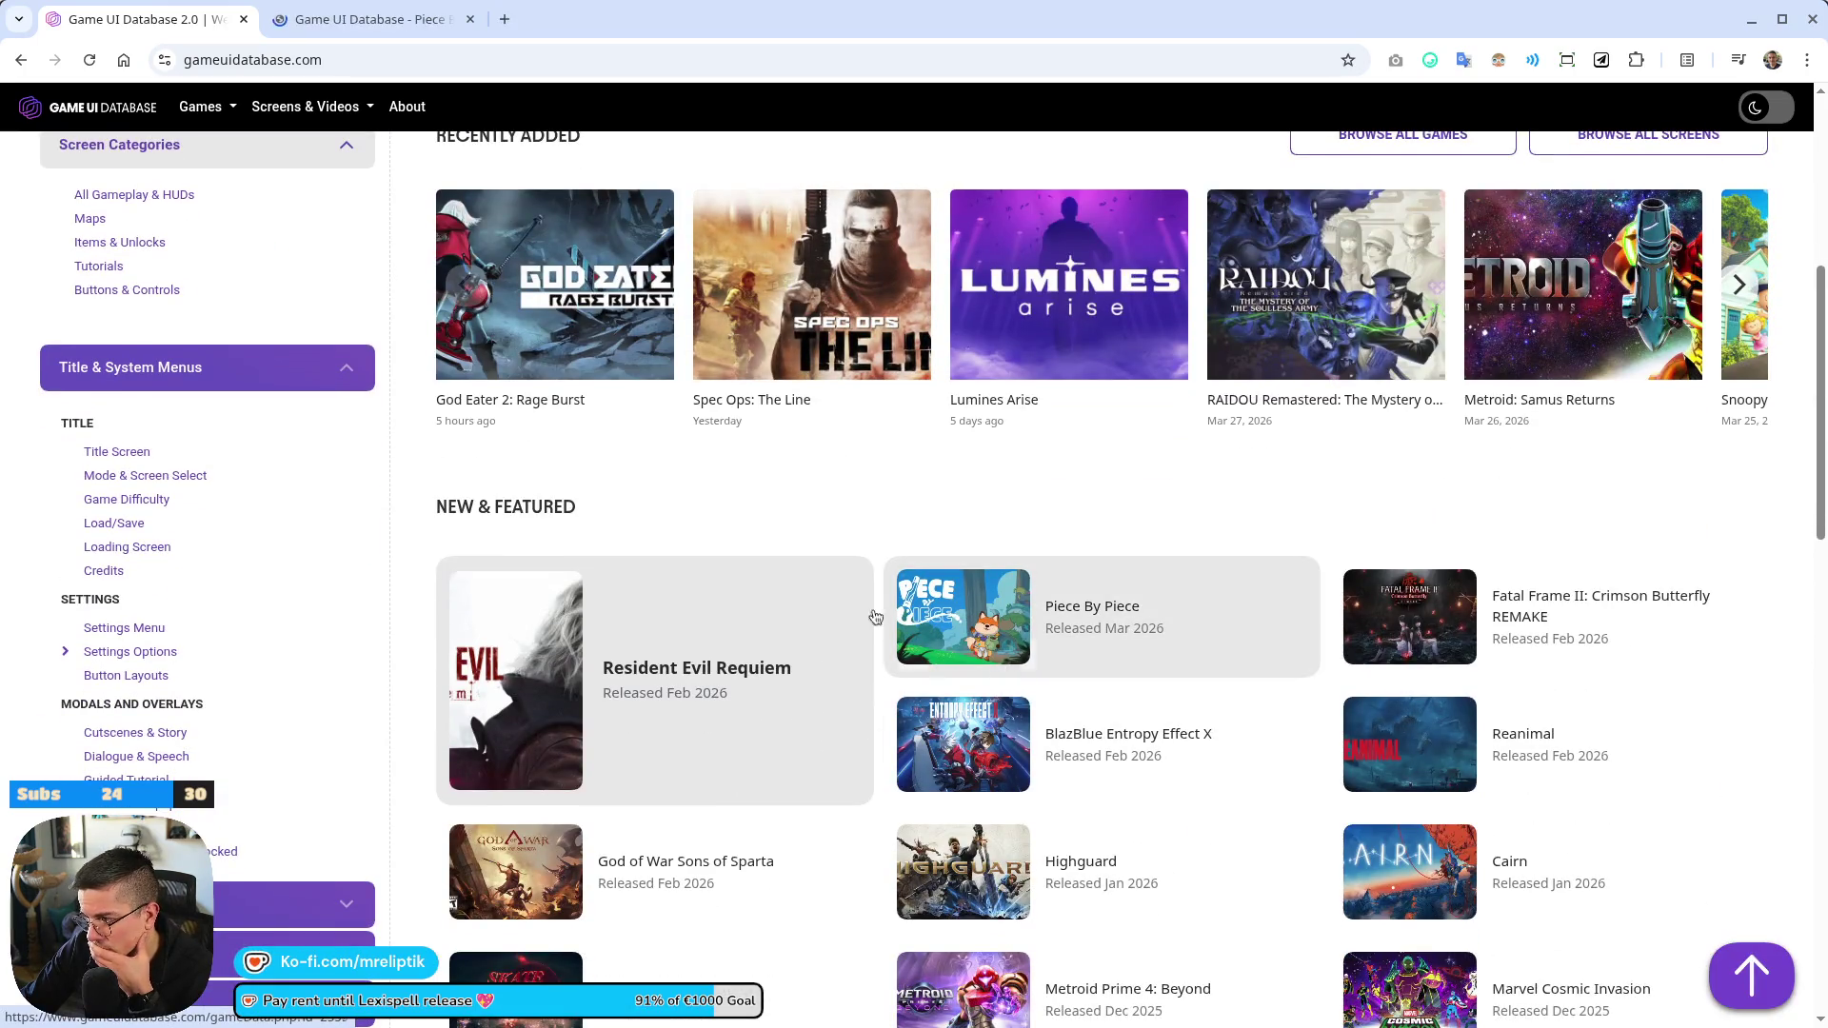
pyautogui.scroll(5, 412, 596)
pyautogui.scroll(-3, 306, 712)
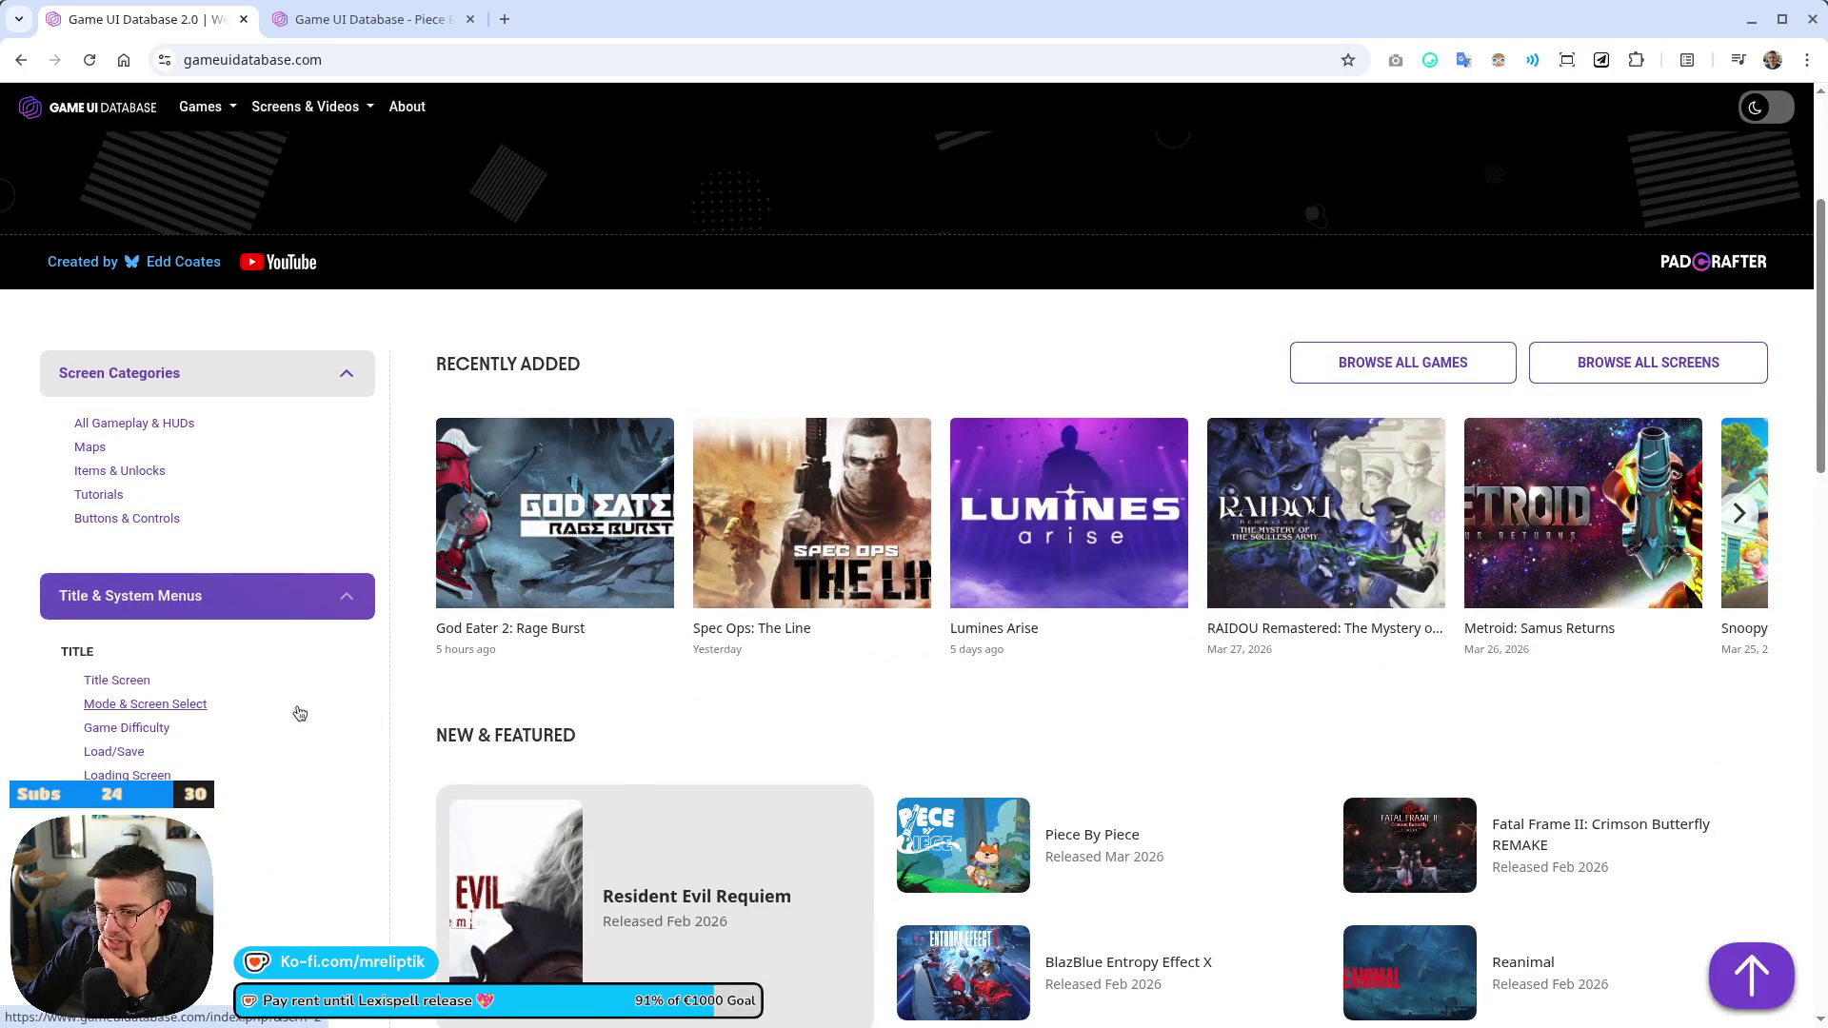
pyautogui.scroll(3, 305, 712)
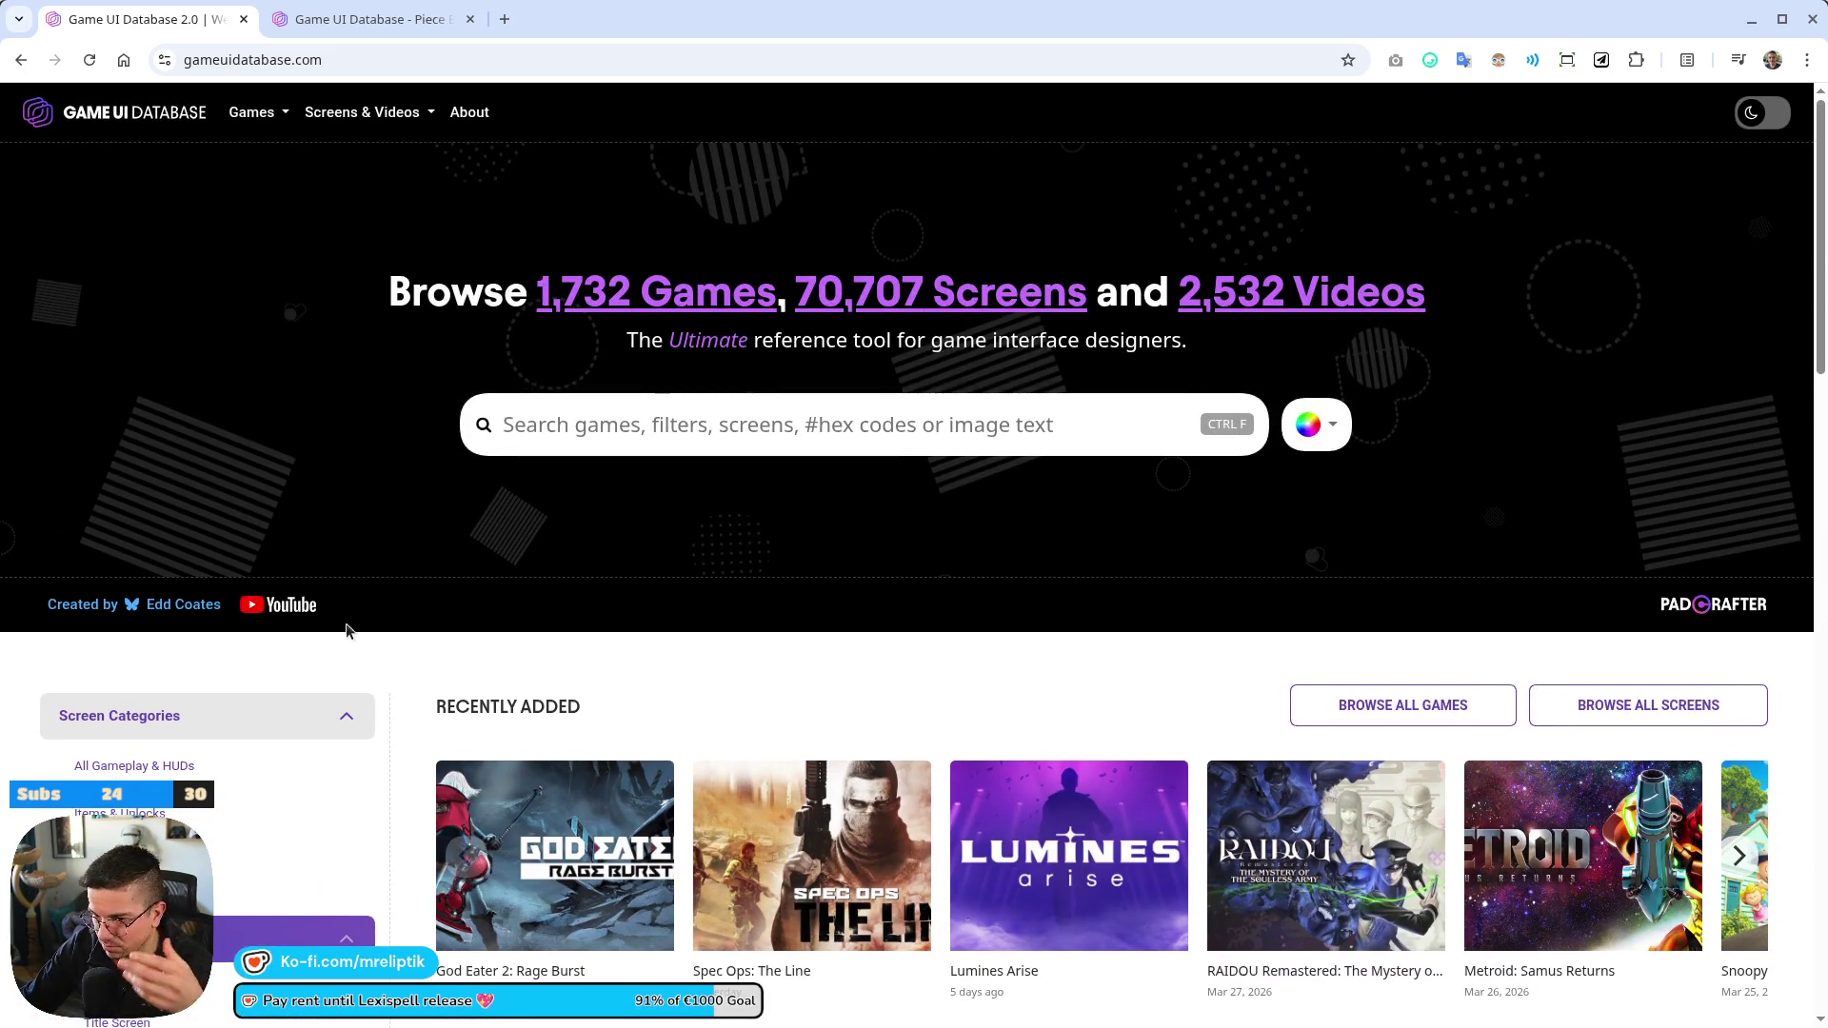
# Search the database screenshots for game mode, then view the Piece By Piece page
pyautogui.click(580, 433)
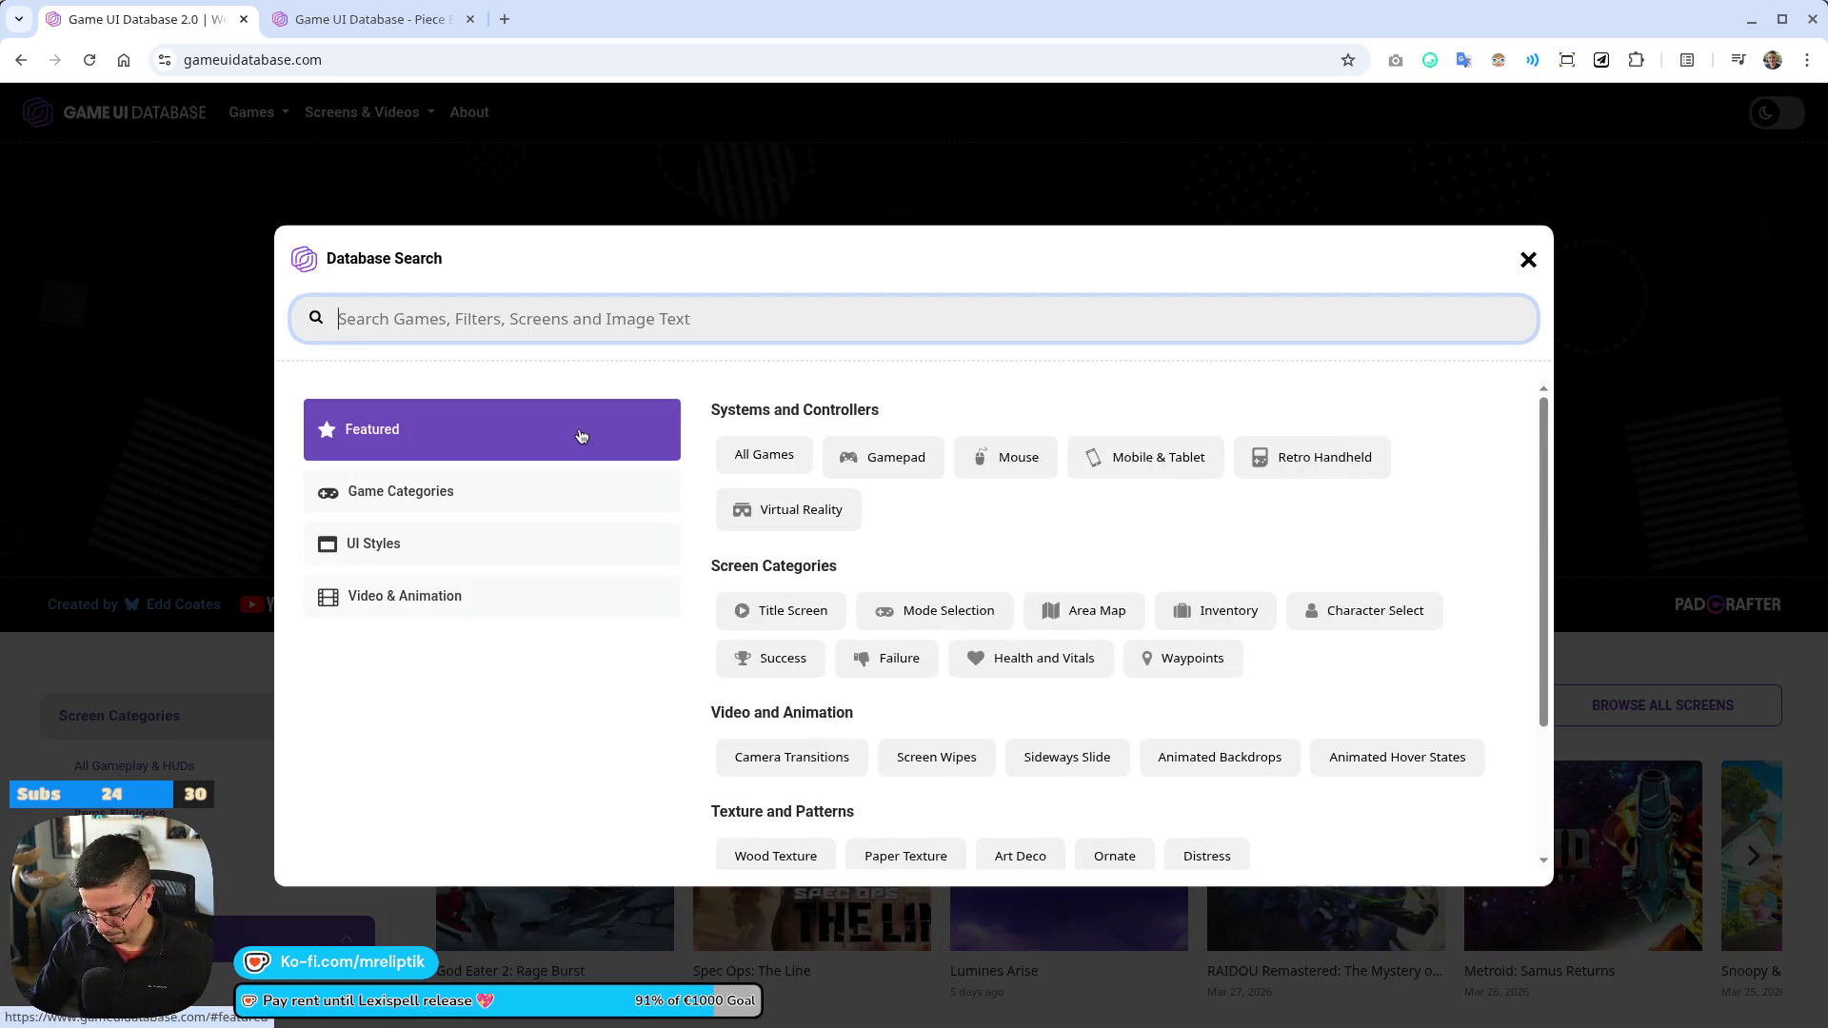
pyautogui.write('game mode')
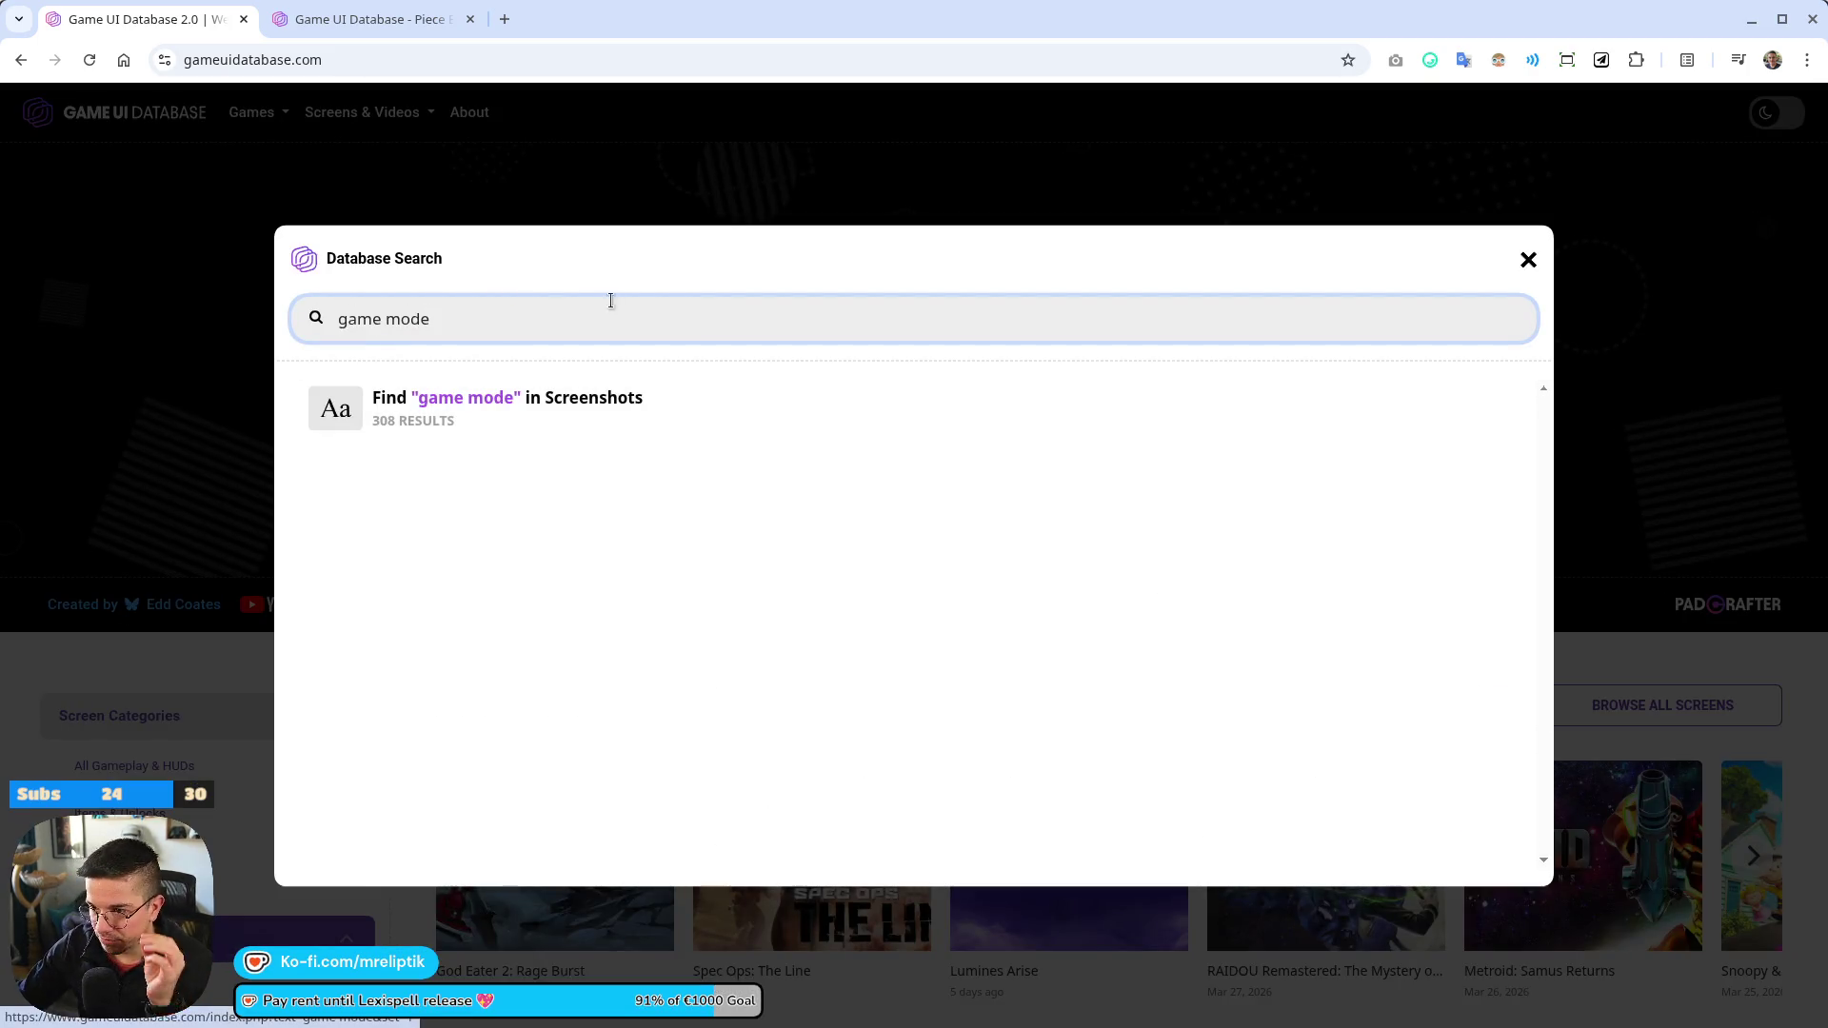
pyautogui.click(514, 416)
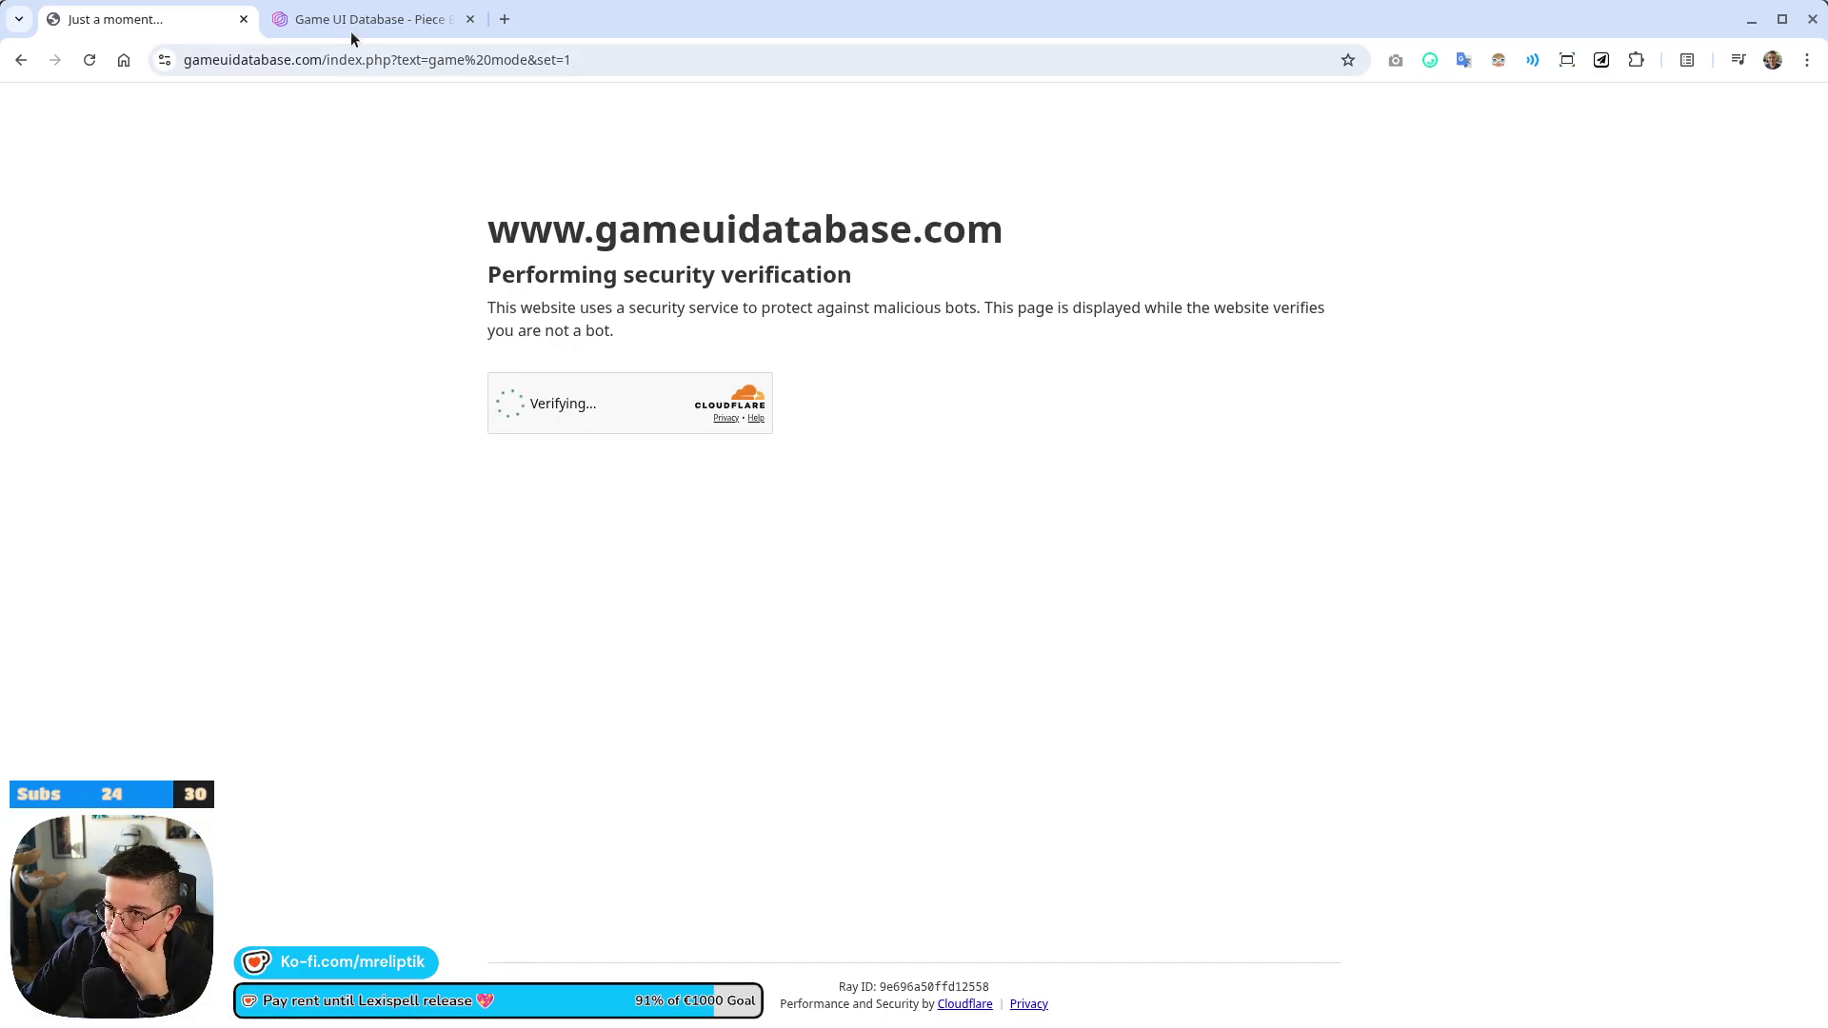
pyautogui.click(376, 21)
pyautogui.scroll(-6, 665, 640)
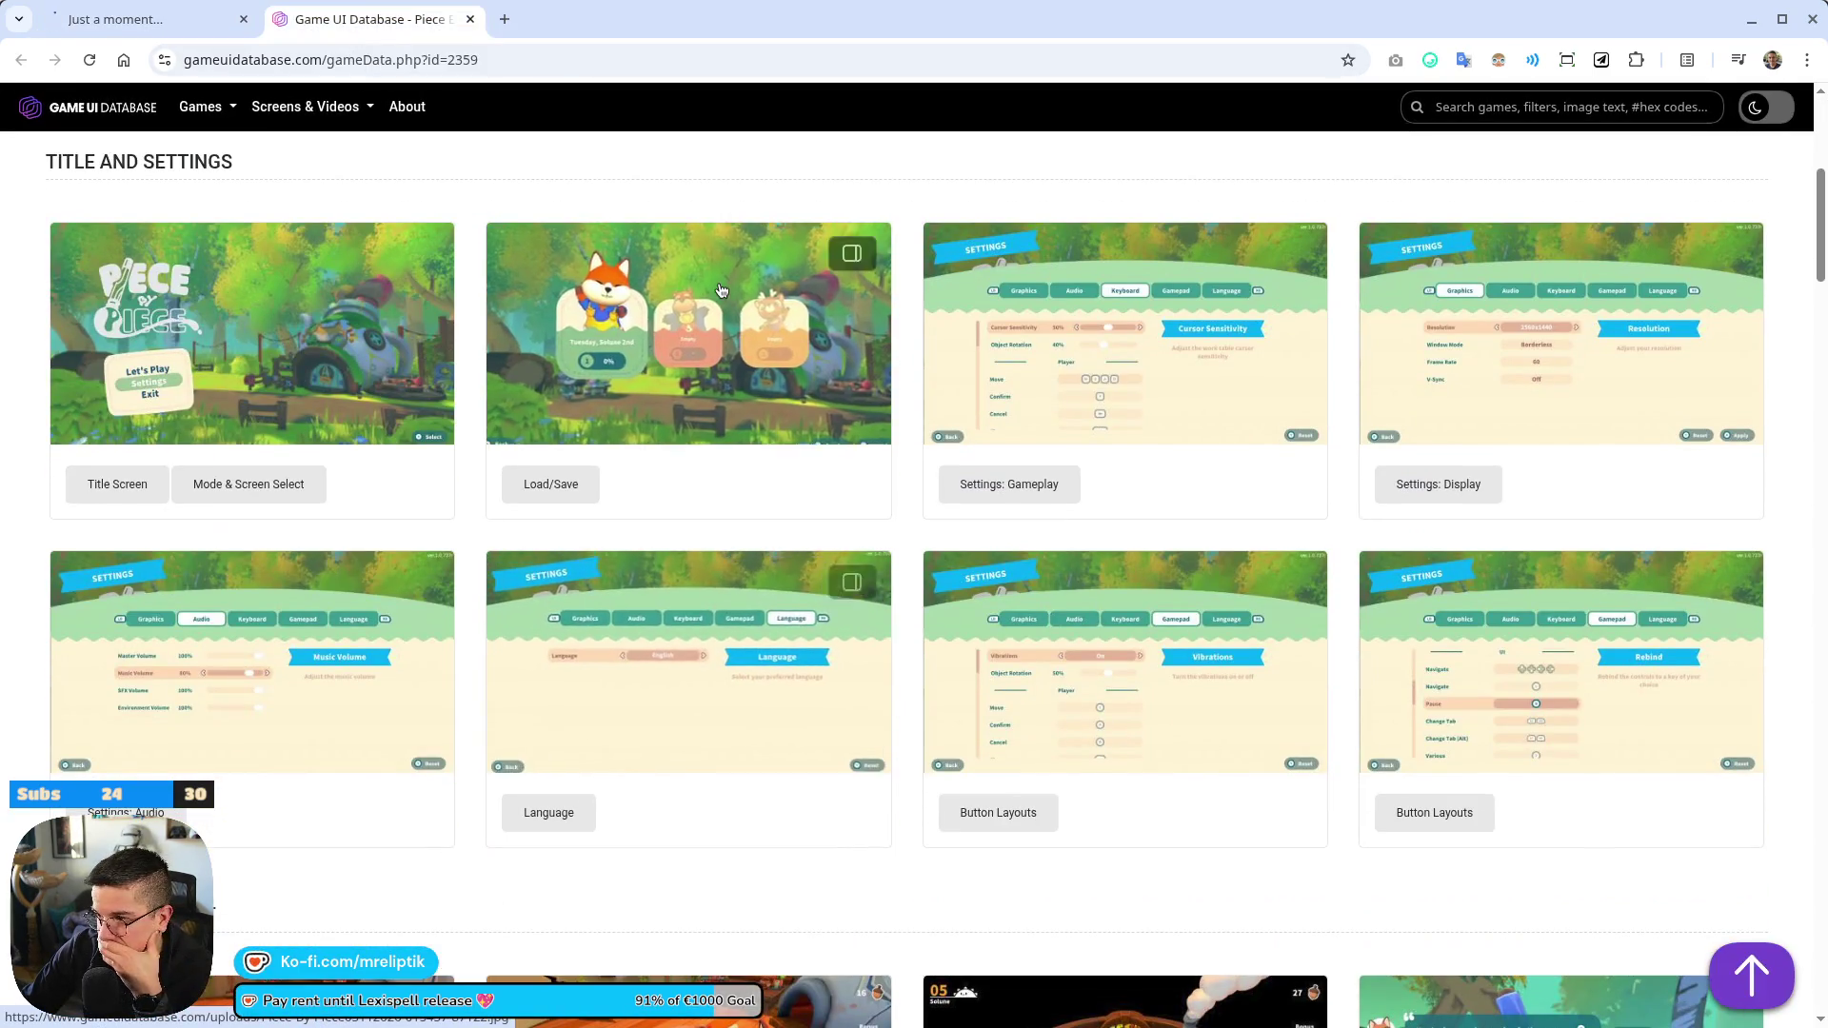
# Page through Piece by Piece's full-size screenshots from Load/Save, then close the viewer and page
pyautogui.click(721, 290)
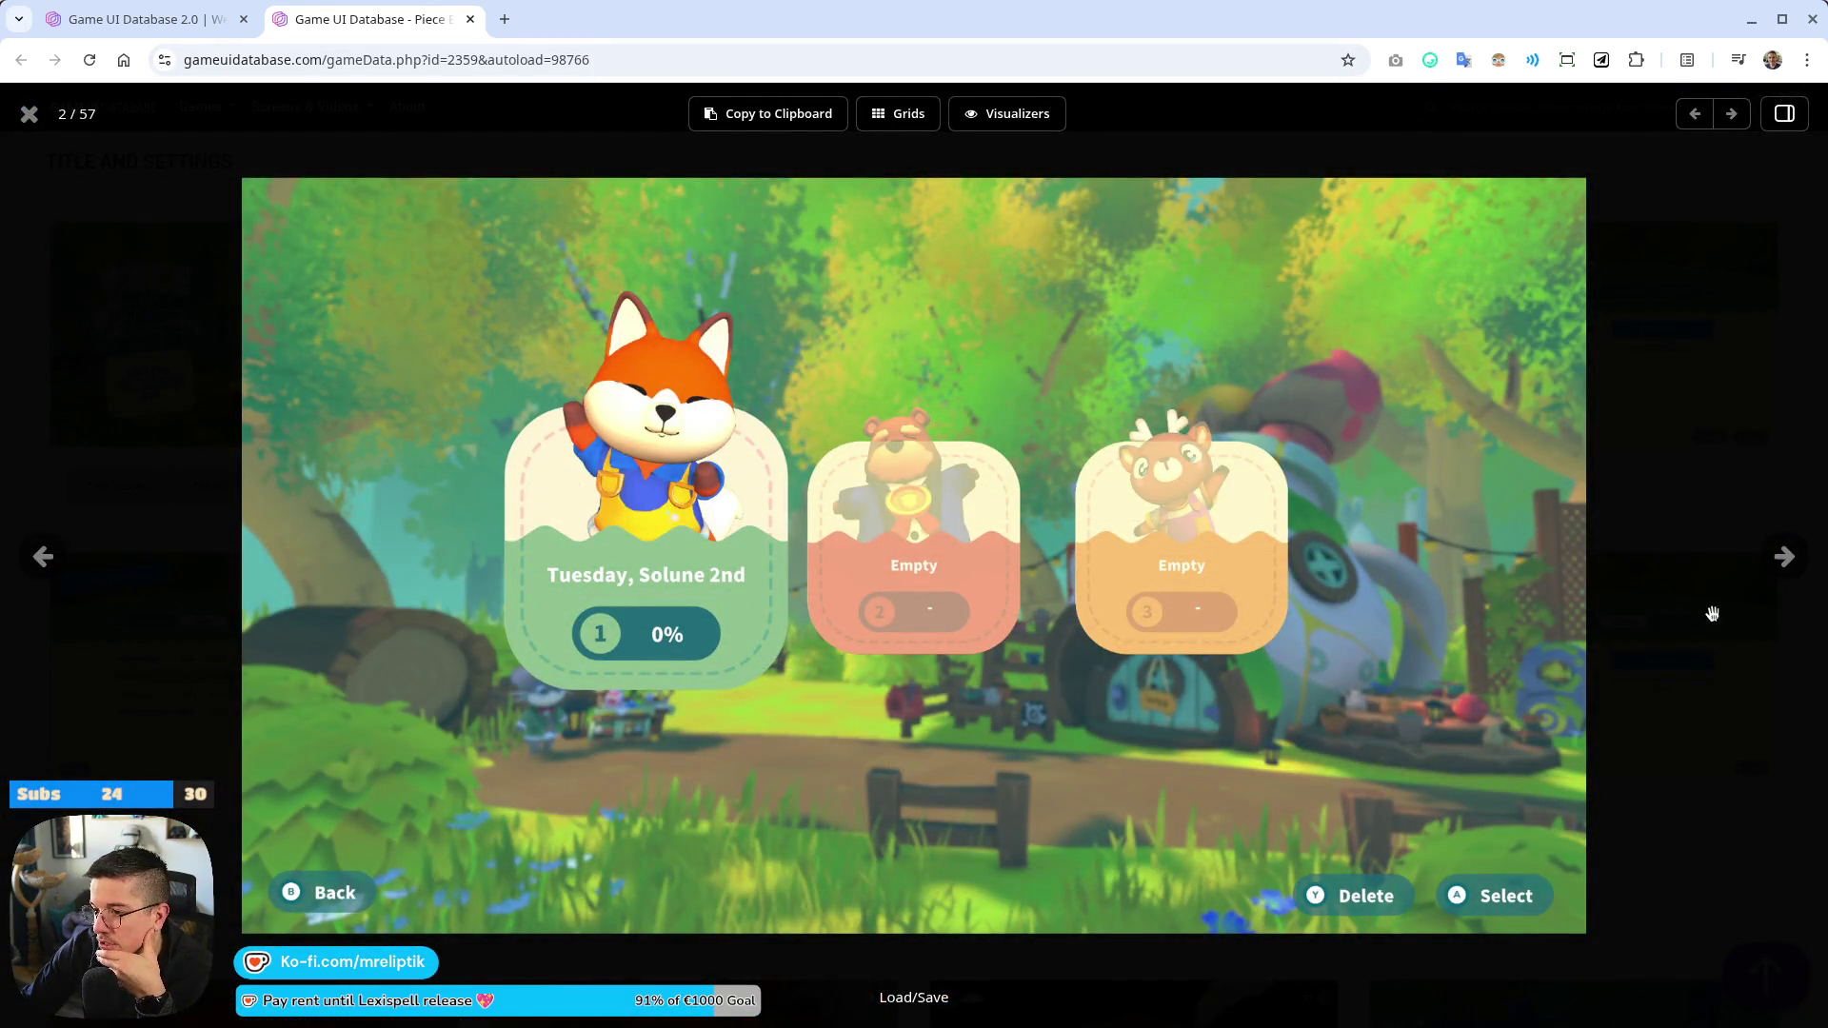
pyautogui.click(1785, 557)
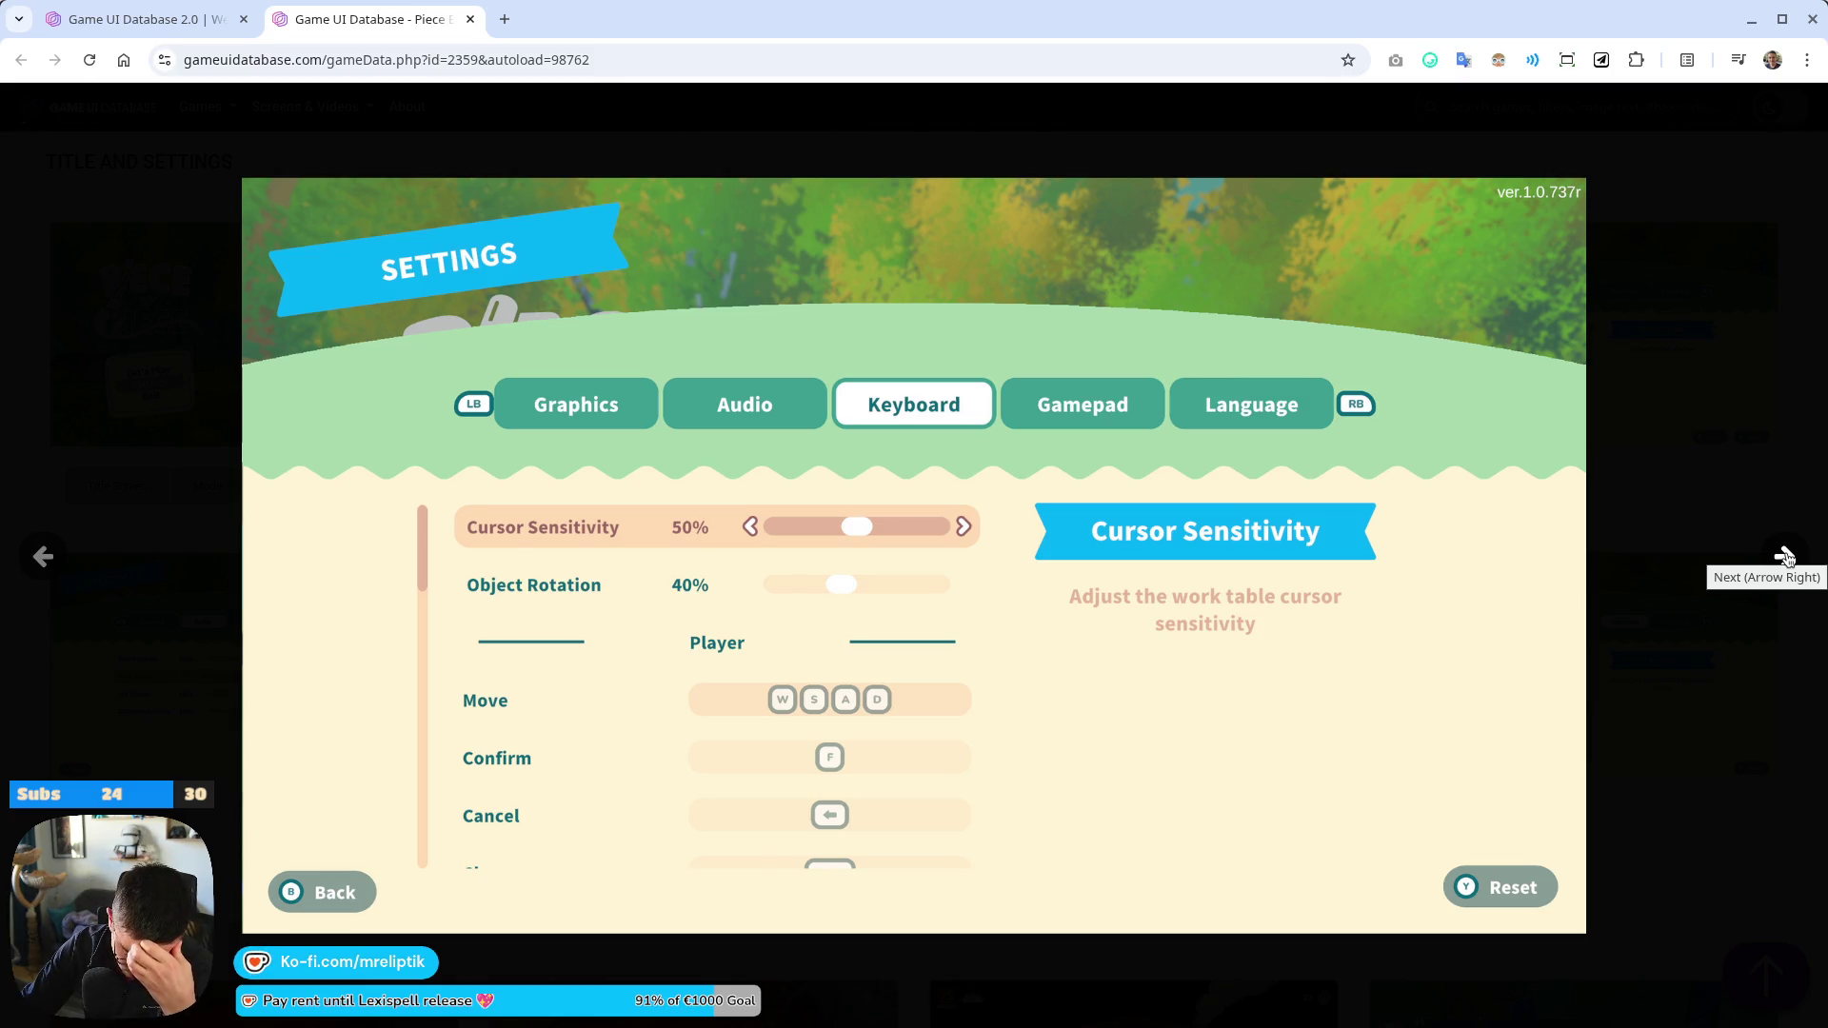
pyautogui.click(1784, 557)
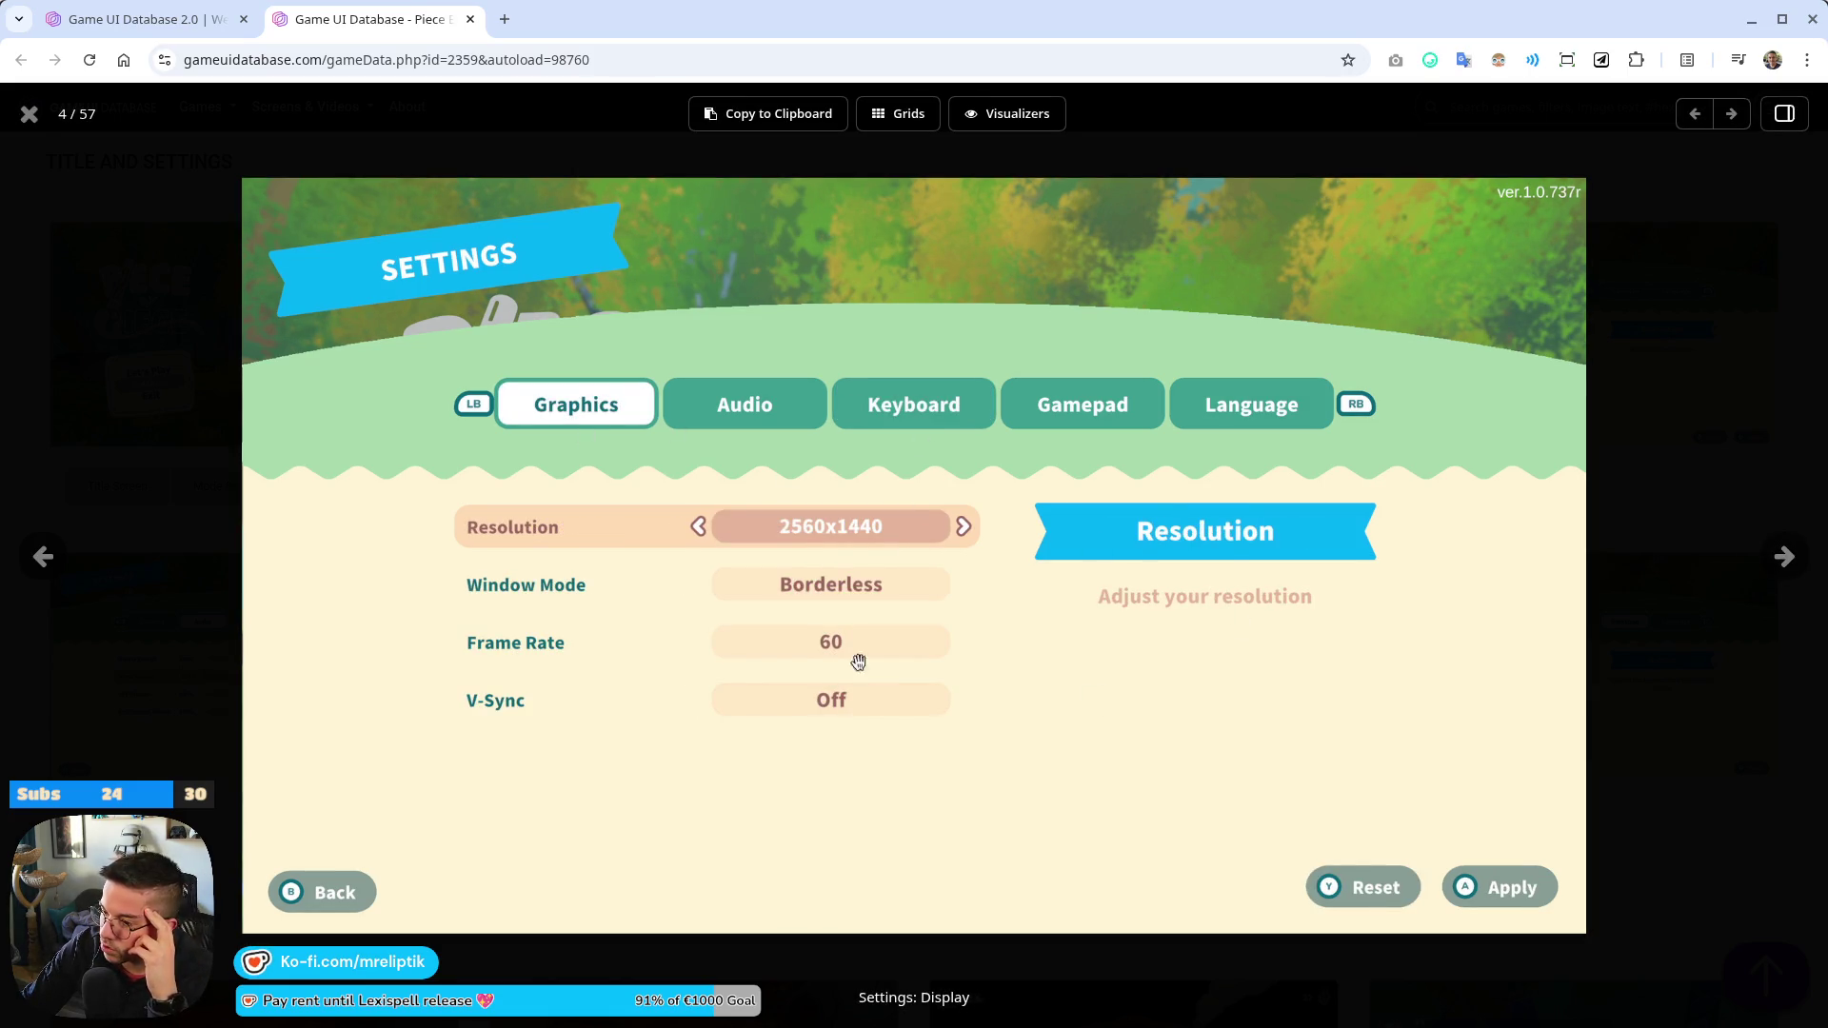
pyautogui.click(1786, 558)
pyautogui.click(1784, 562)
pyautogui.click(1784, 561)
pyautogui.click(1784, 562)
pyautogui.click(1784, 562)
pyautogui.click(1784, 562)
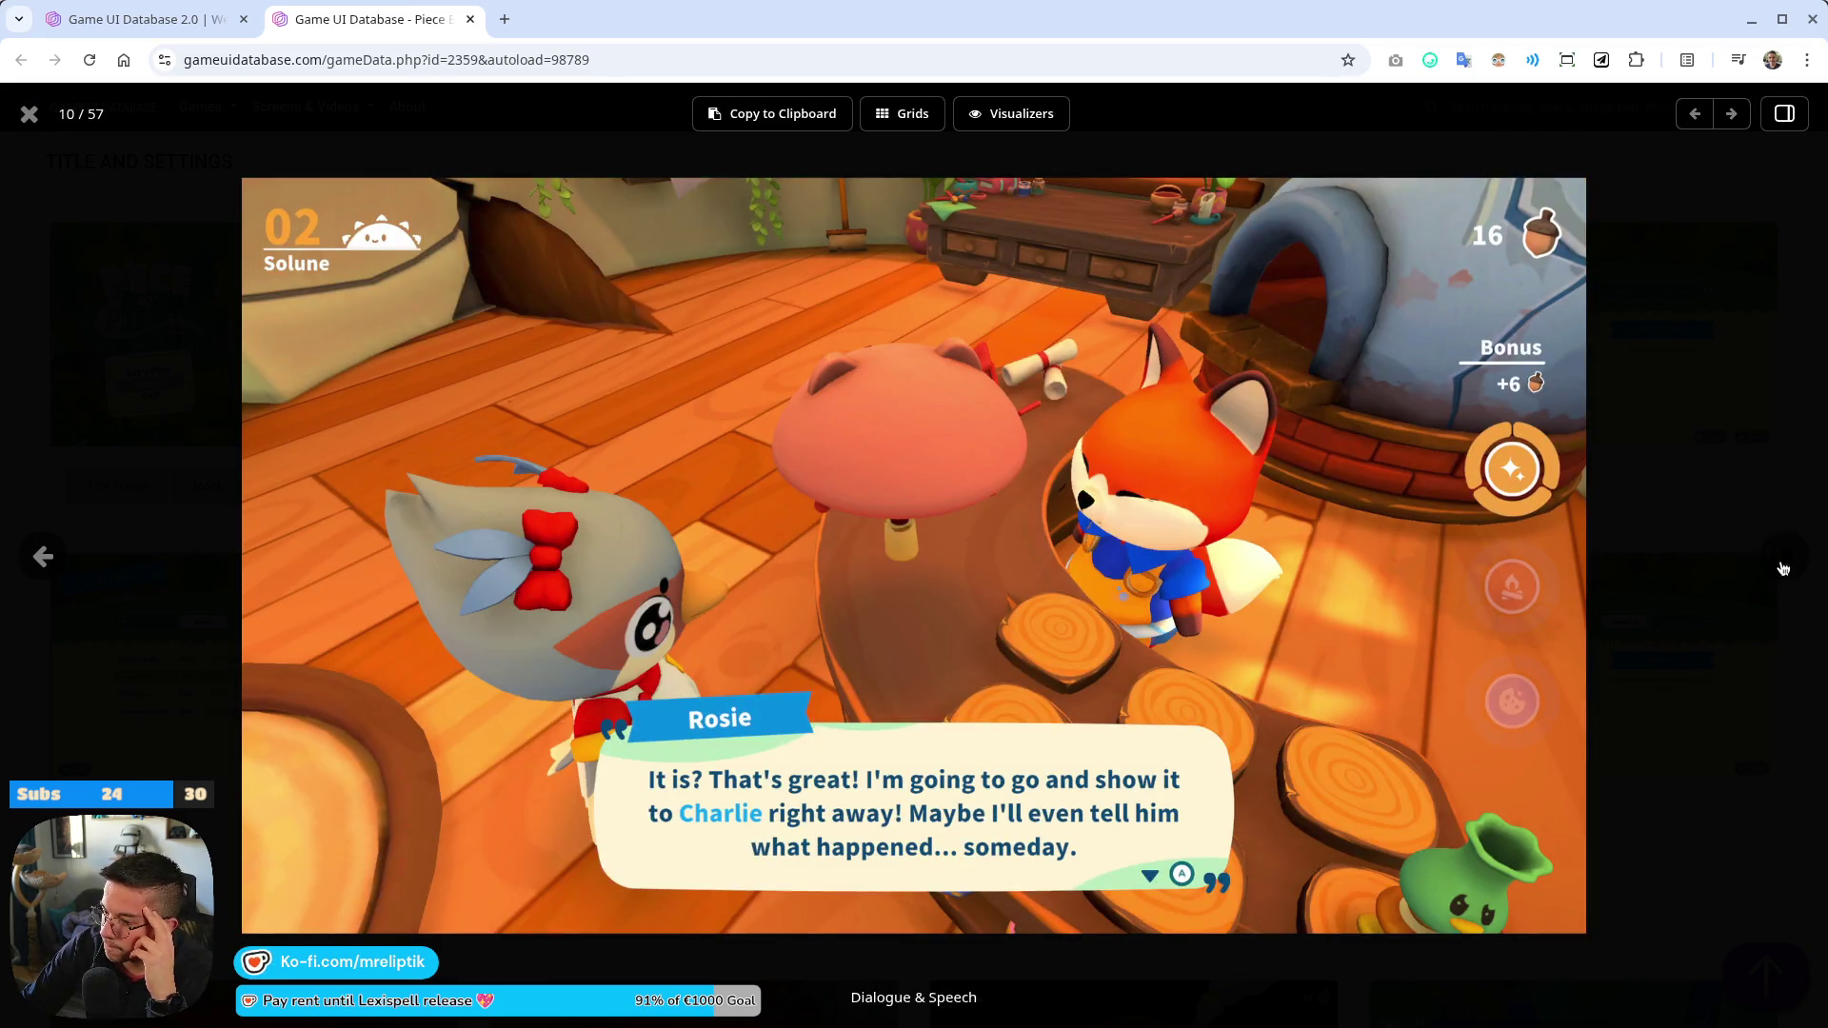
pyautogui.click(1783, 562)
pyautogui.click(1783, 562)
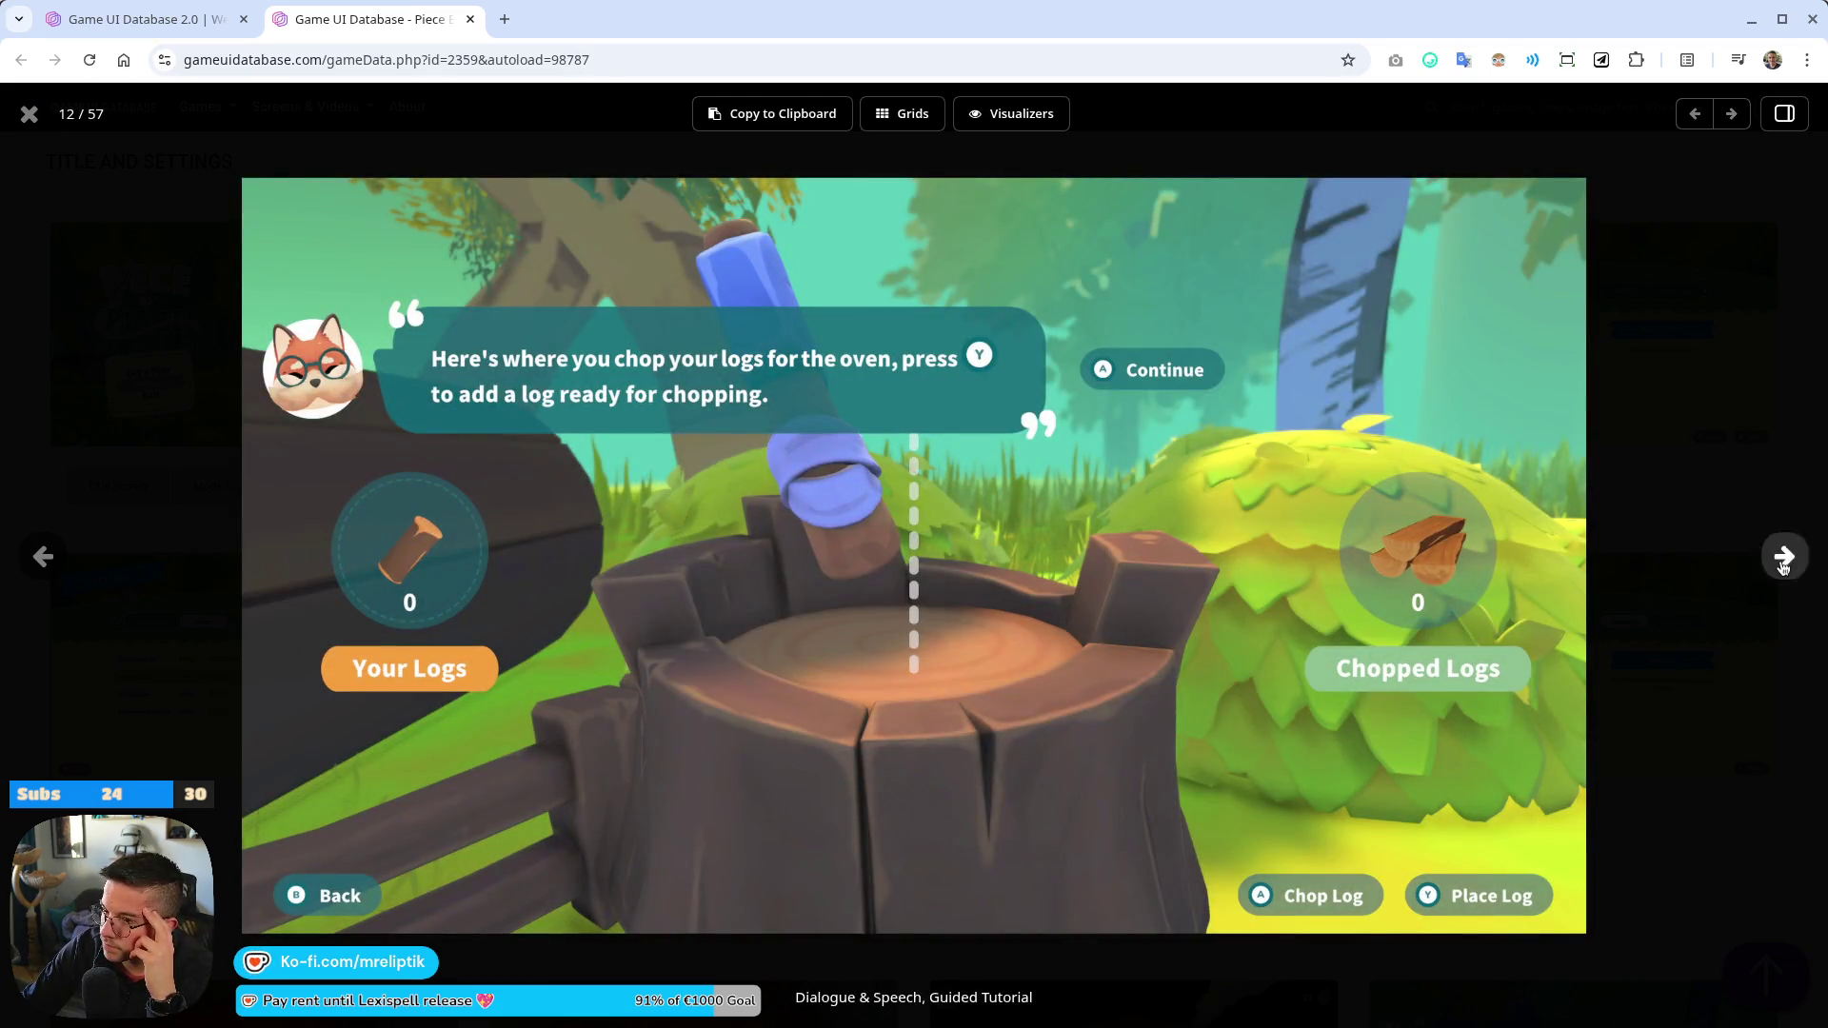
pyautogui.click(1784, 561)
pyautogui.click(1784, 561)
pyautogui.click(28, 113)
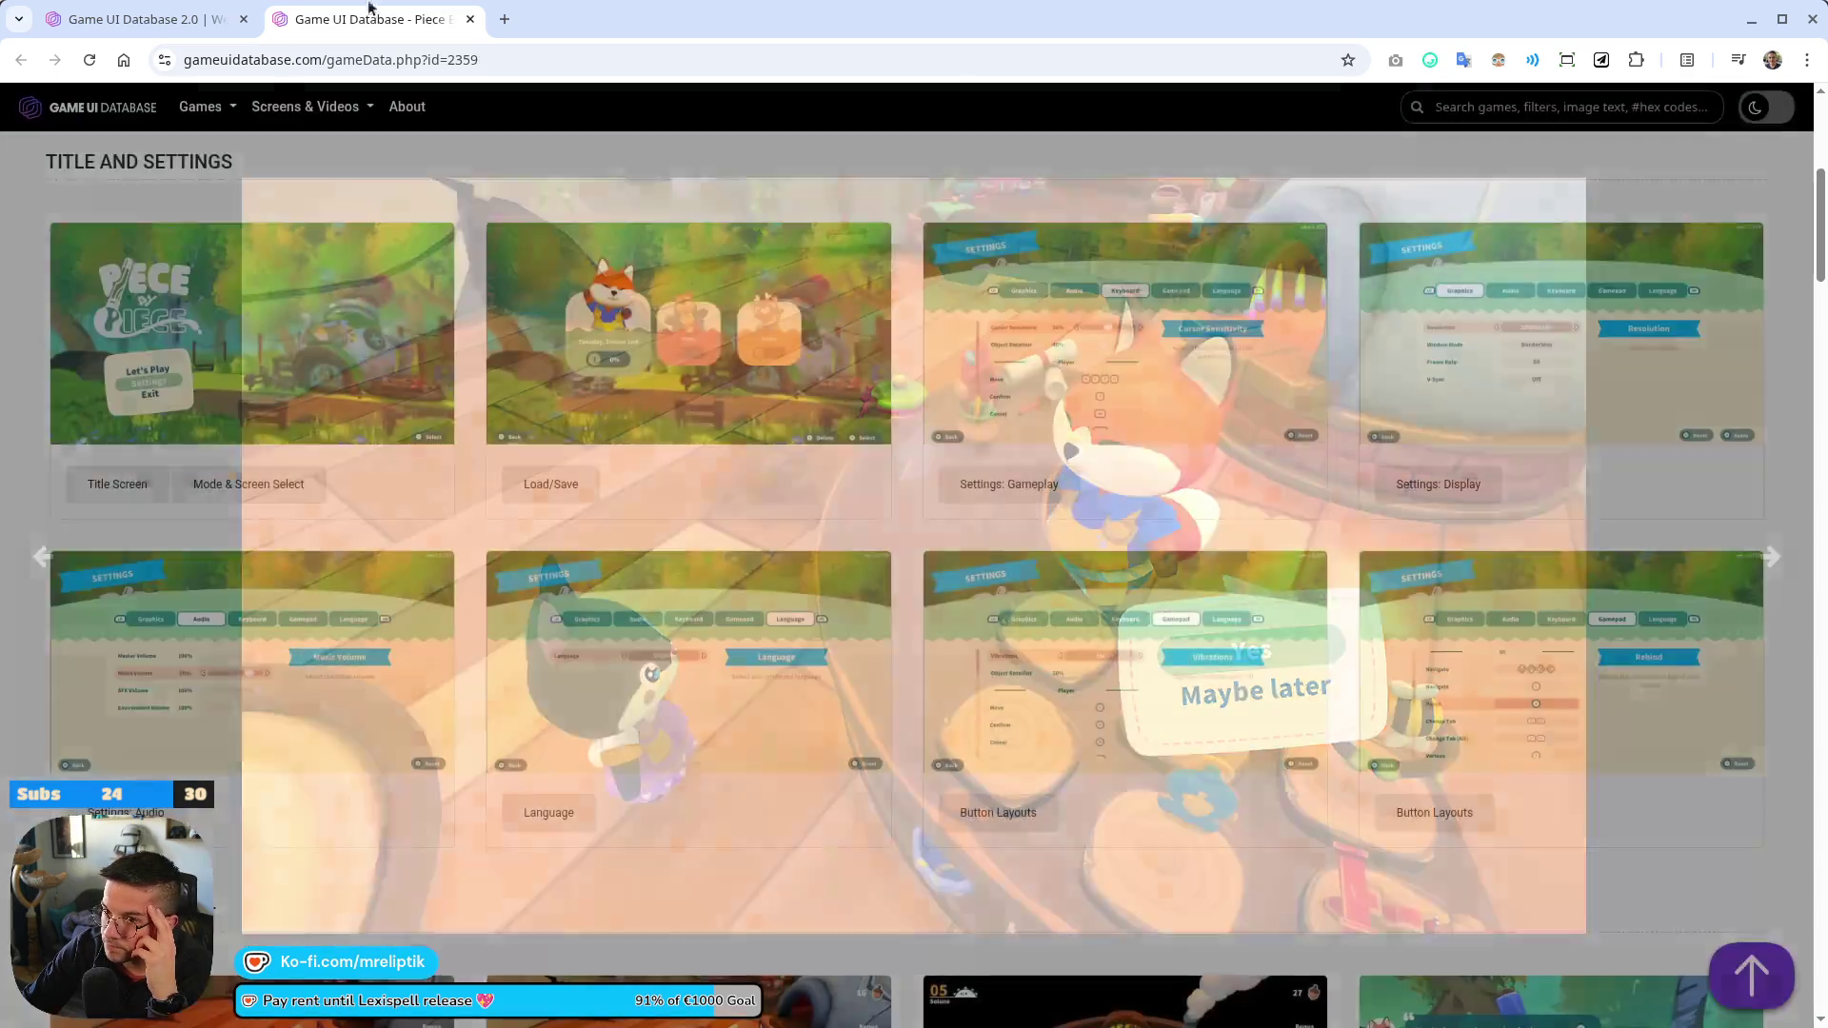
pyautogui.middleClick(387, 36)
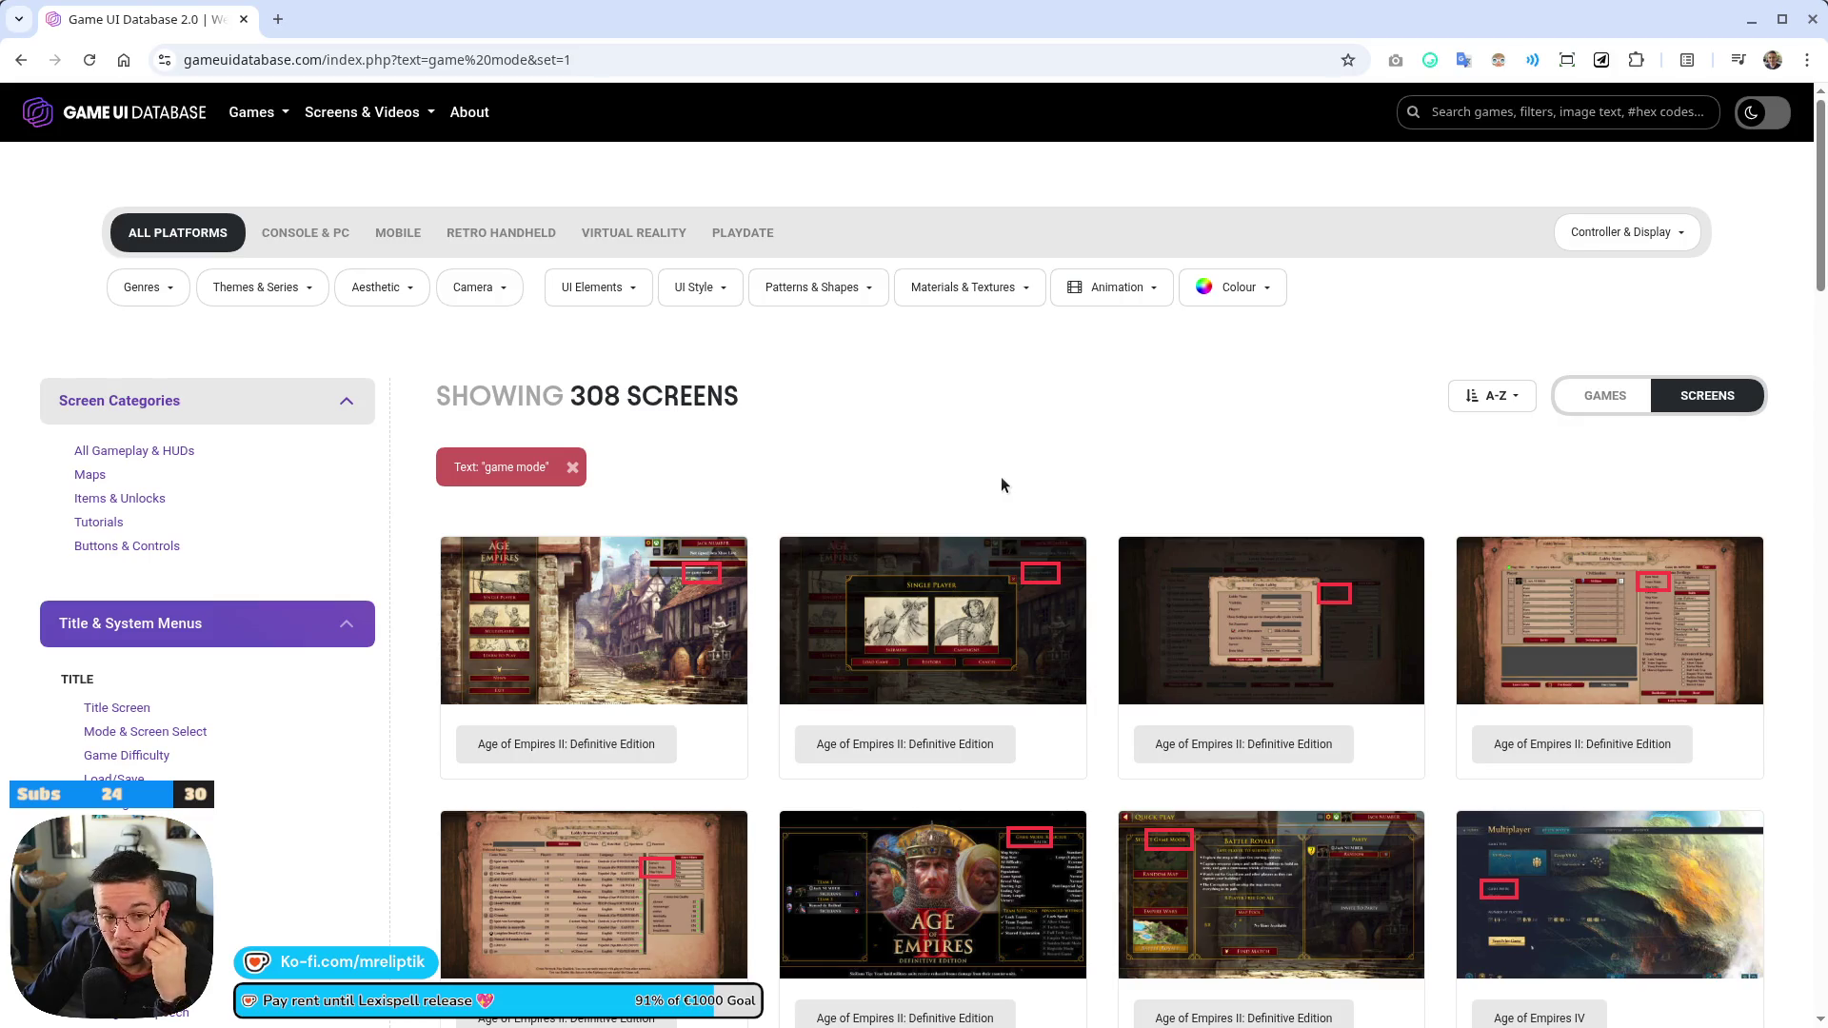
# Scroll the game mode results and view the Clap Hanz Golf screenshot full size
pyautogui.scroll(-10, 1002, 476)
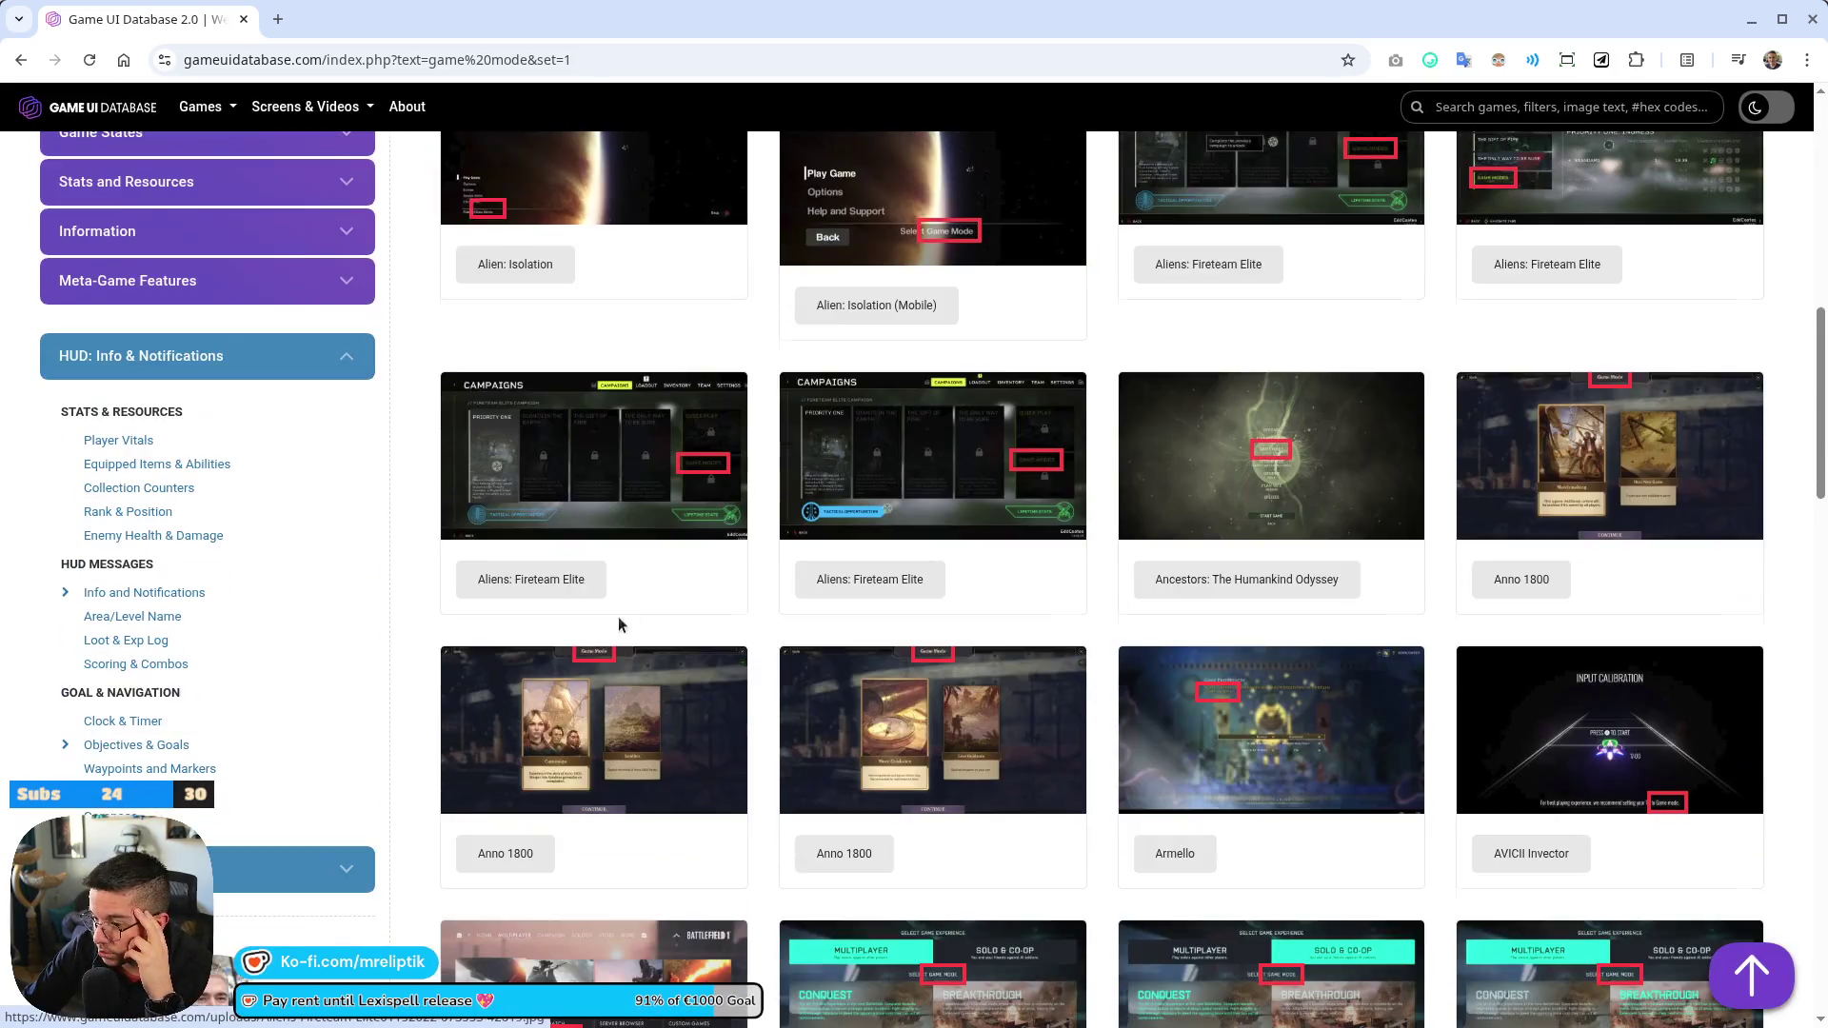
pyautogui.scroll(-3, 619, 625)
pyautogui.scroll(-5, 610, 610)
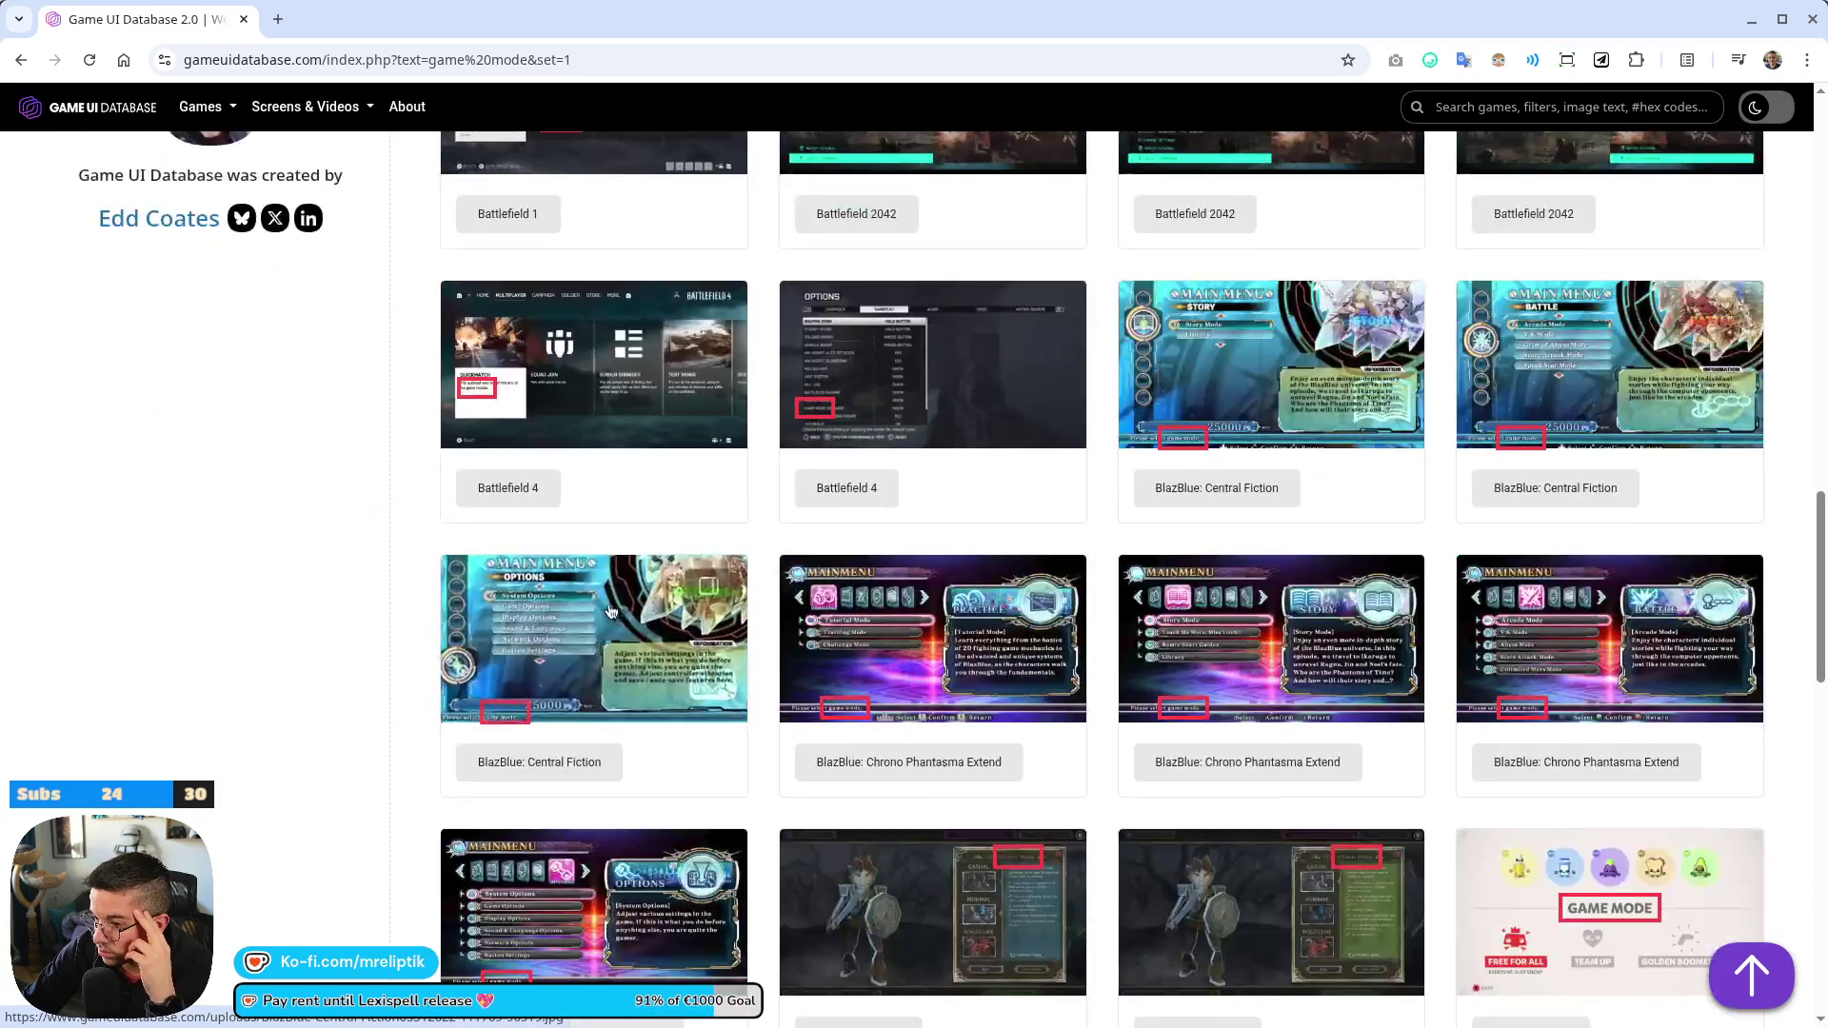
pyautogui.scroll(-6, 363, 573)
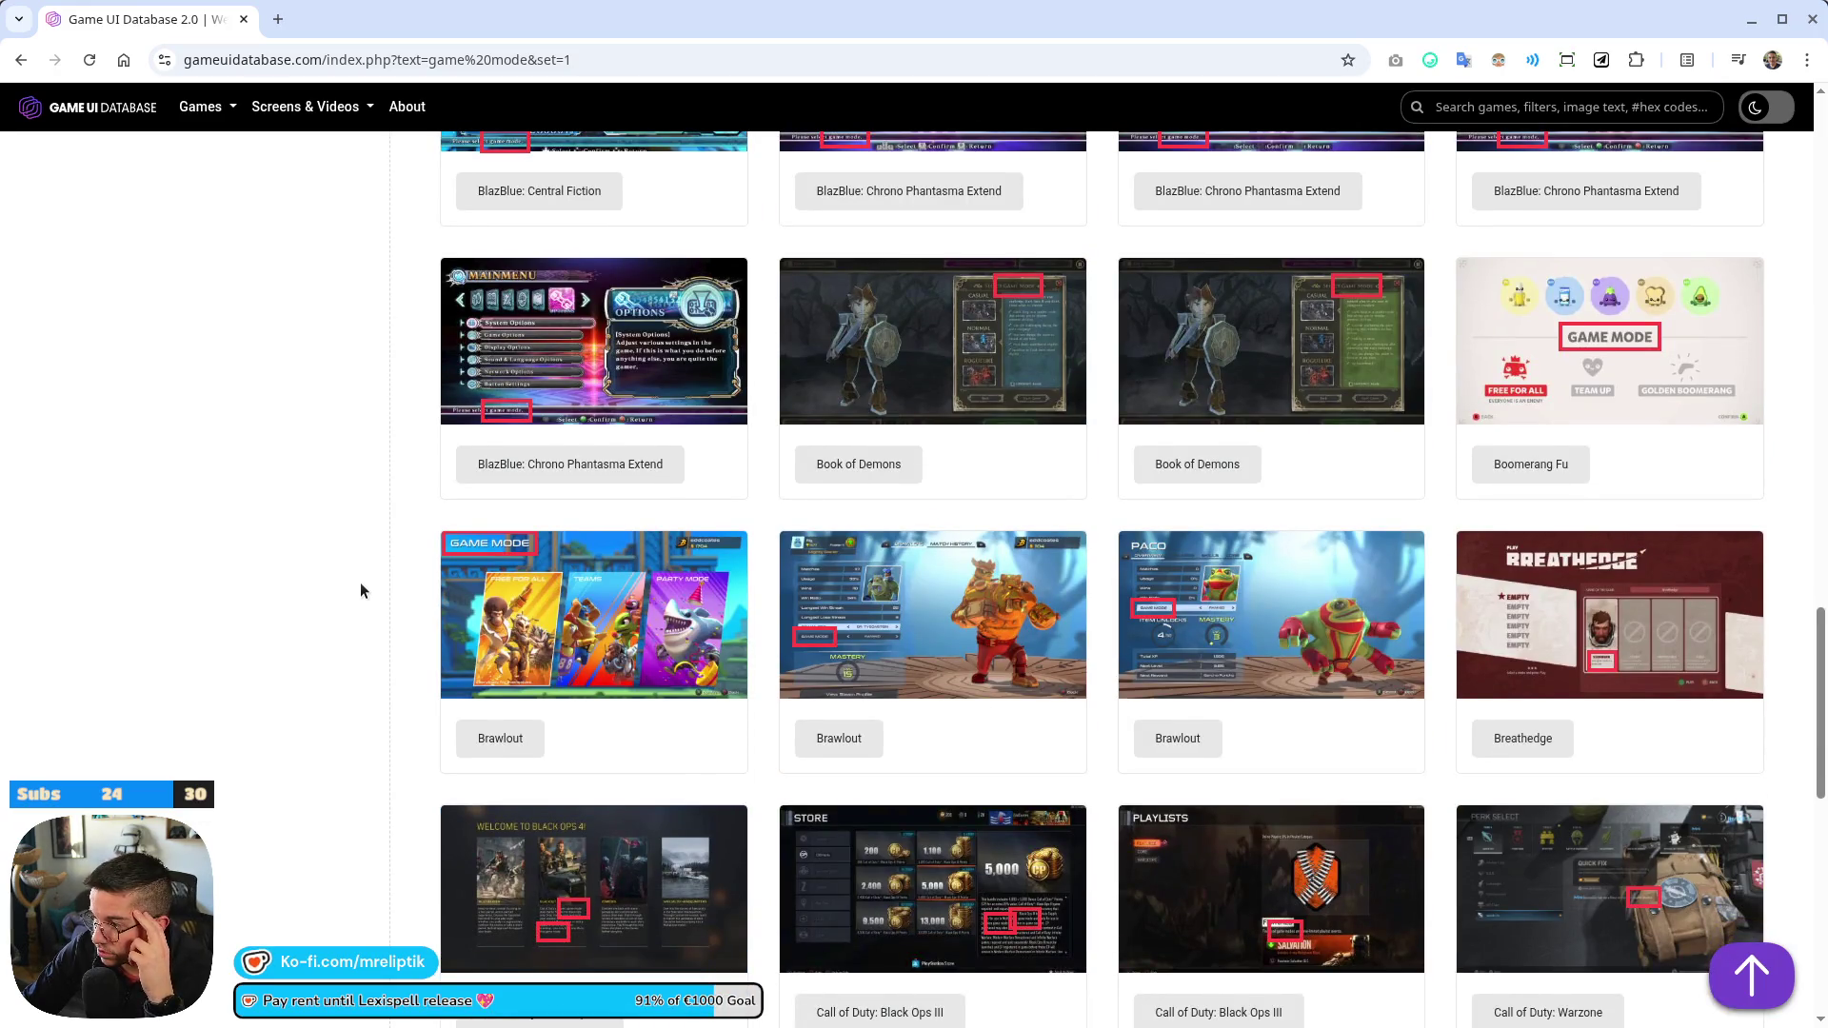
pyautogui.scroll(-4, 360, 581)
pyautogui.scroll(-5, 330, 552)
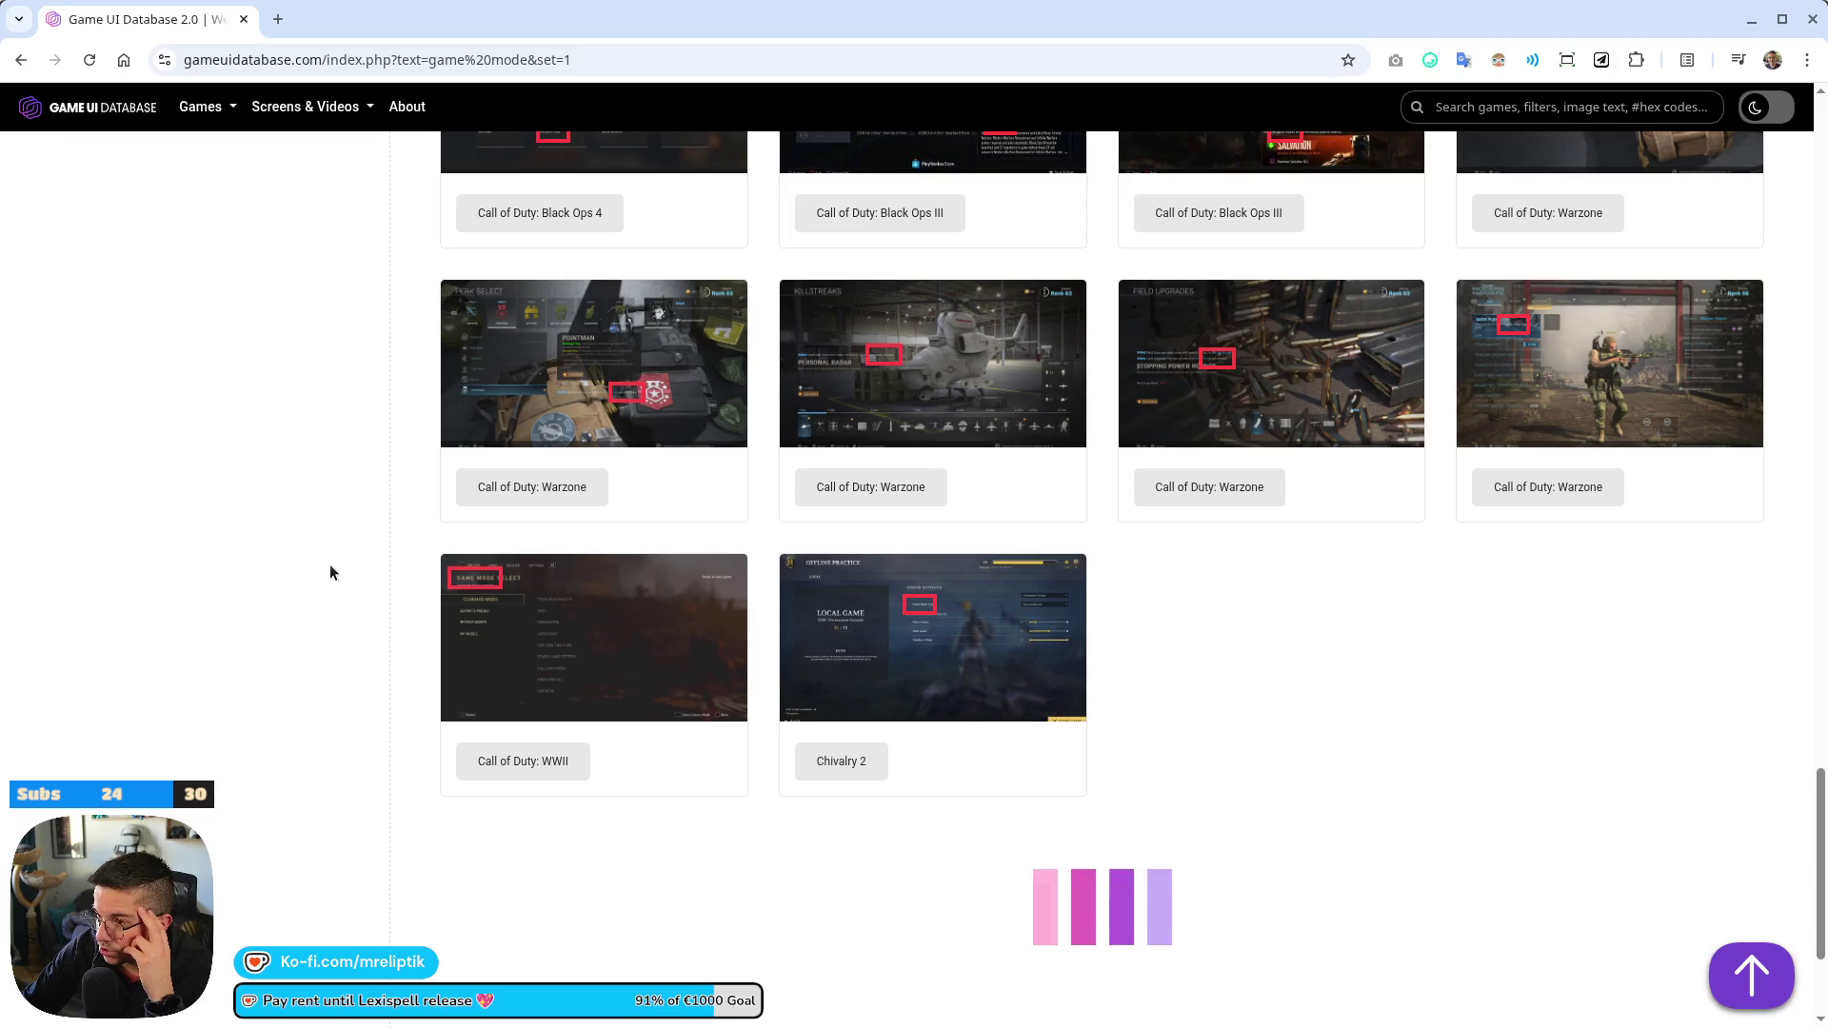
pyautogui.scroll(-3, 330, 564)
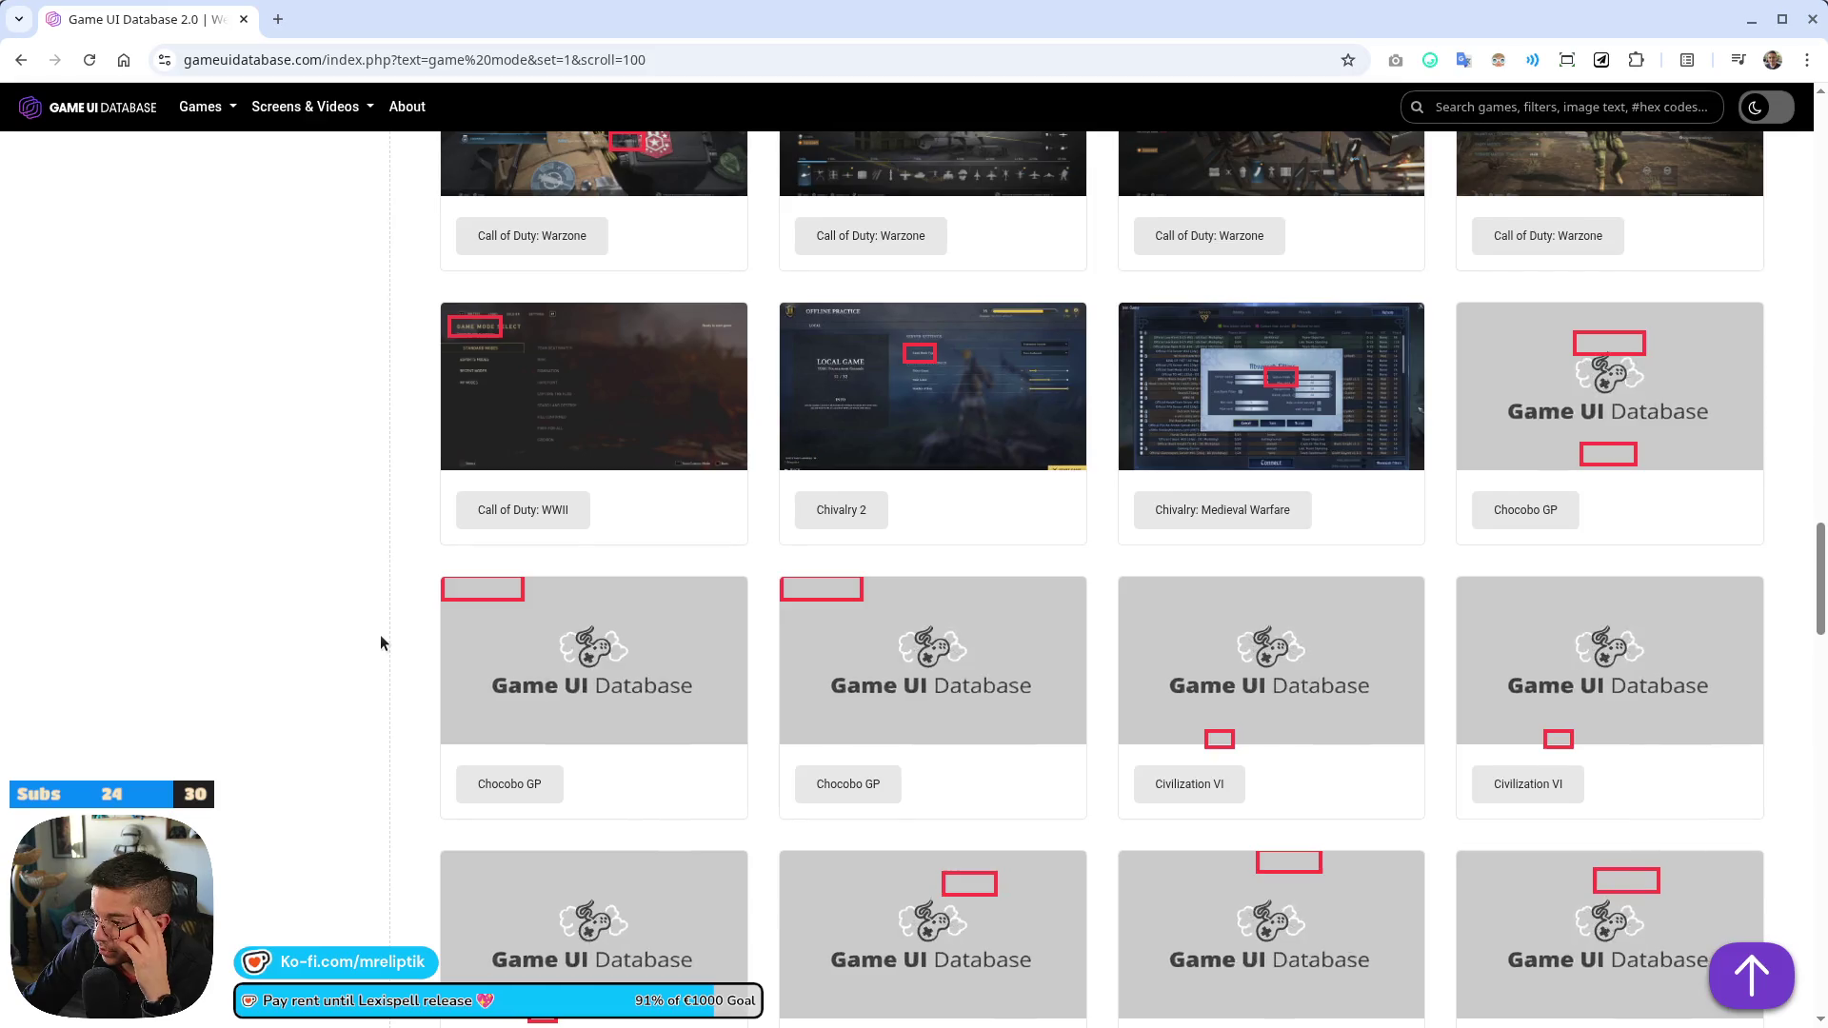
pyautogui.scroll(-3, 381, 629)
pyautogui.middleClick(901, 549)
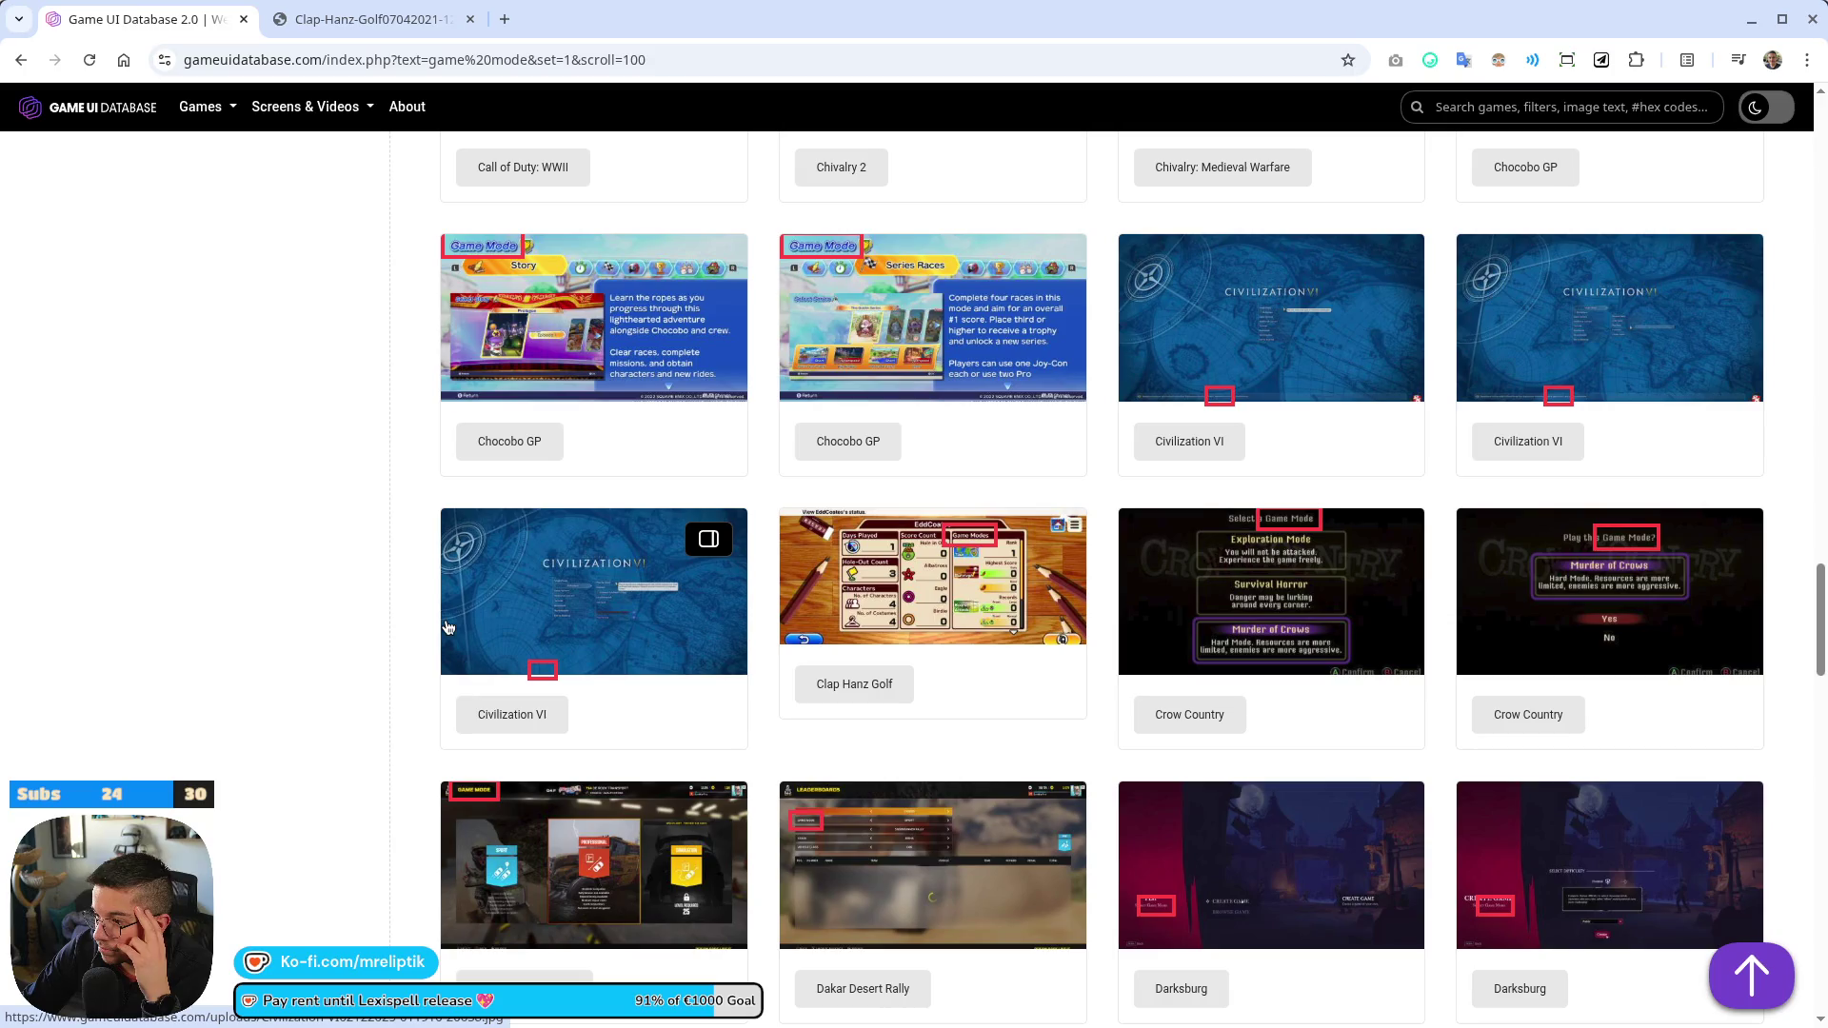
pyautogui.click(369, 21)
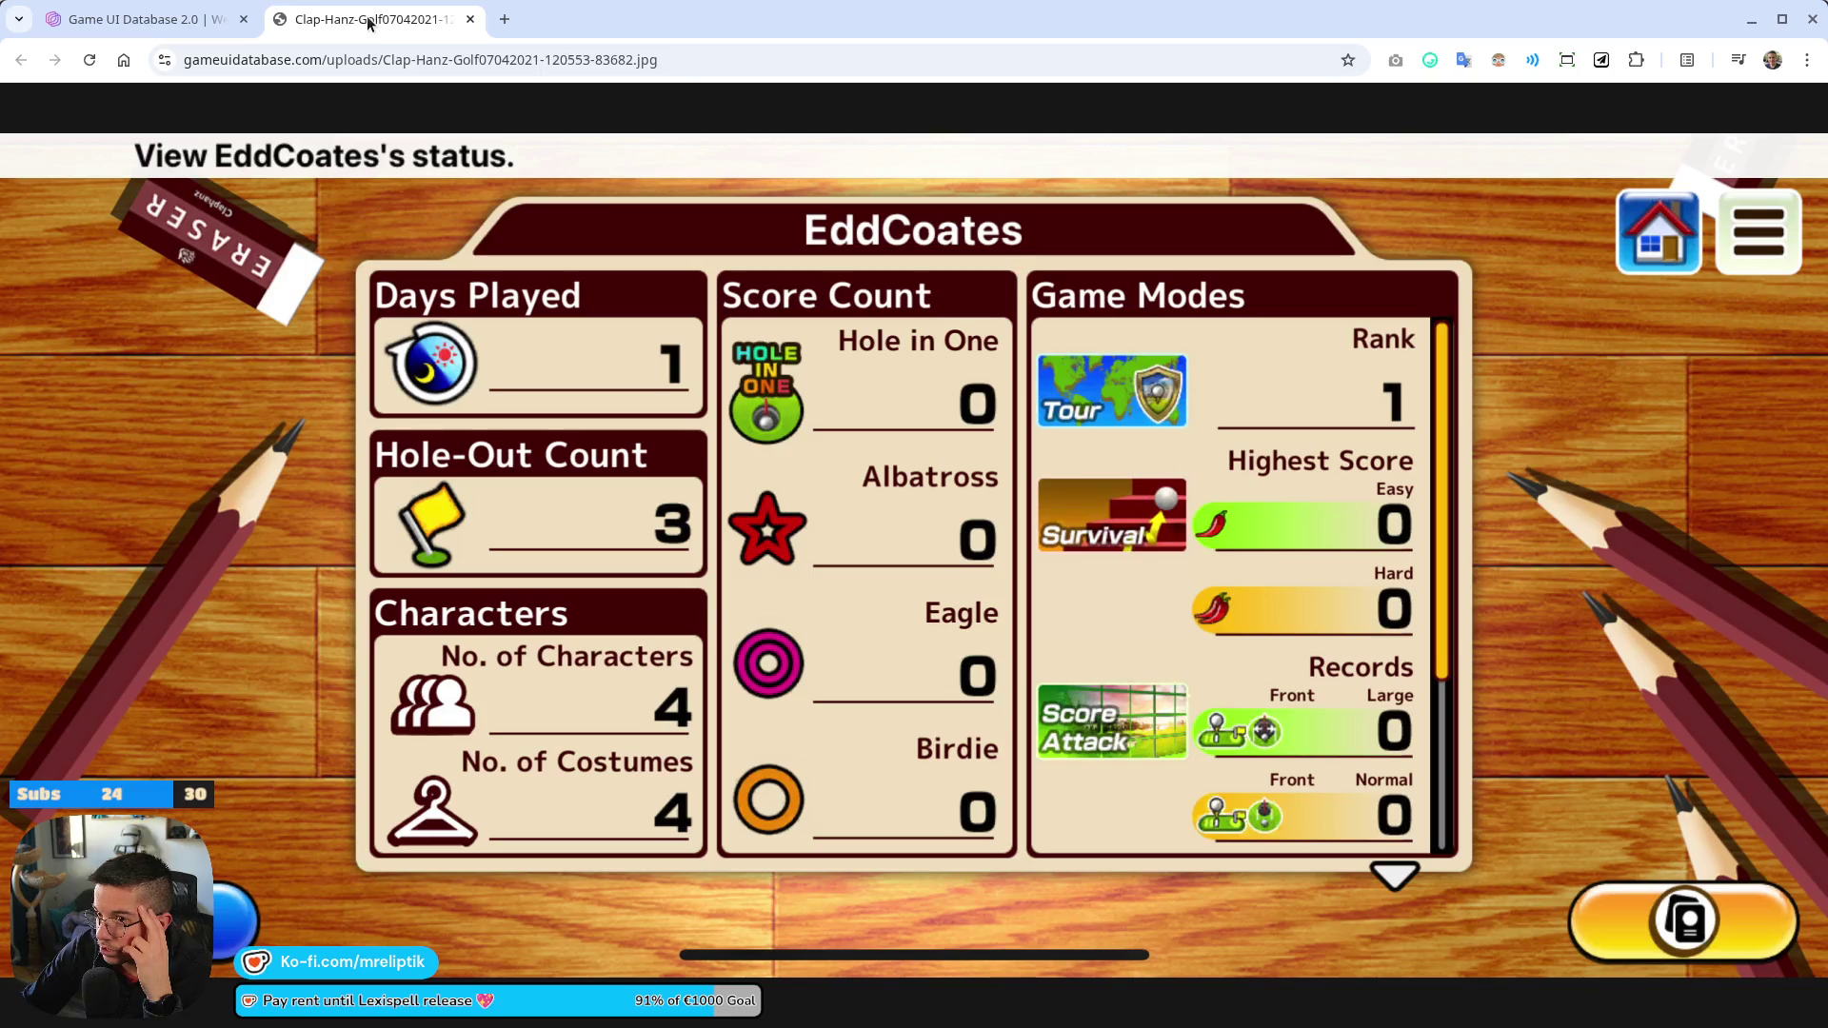
pyautogui.middleClick(369, 21)
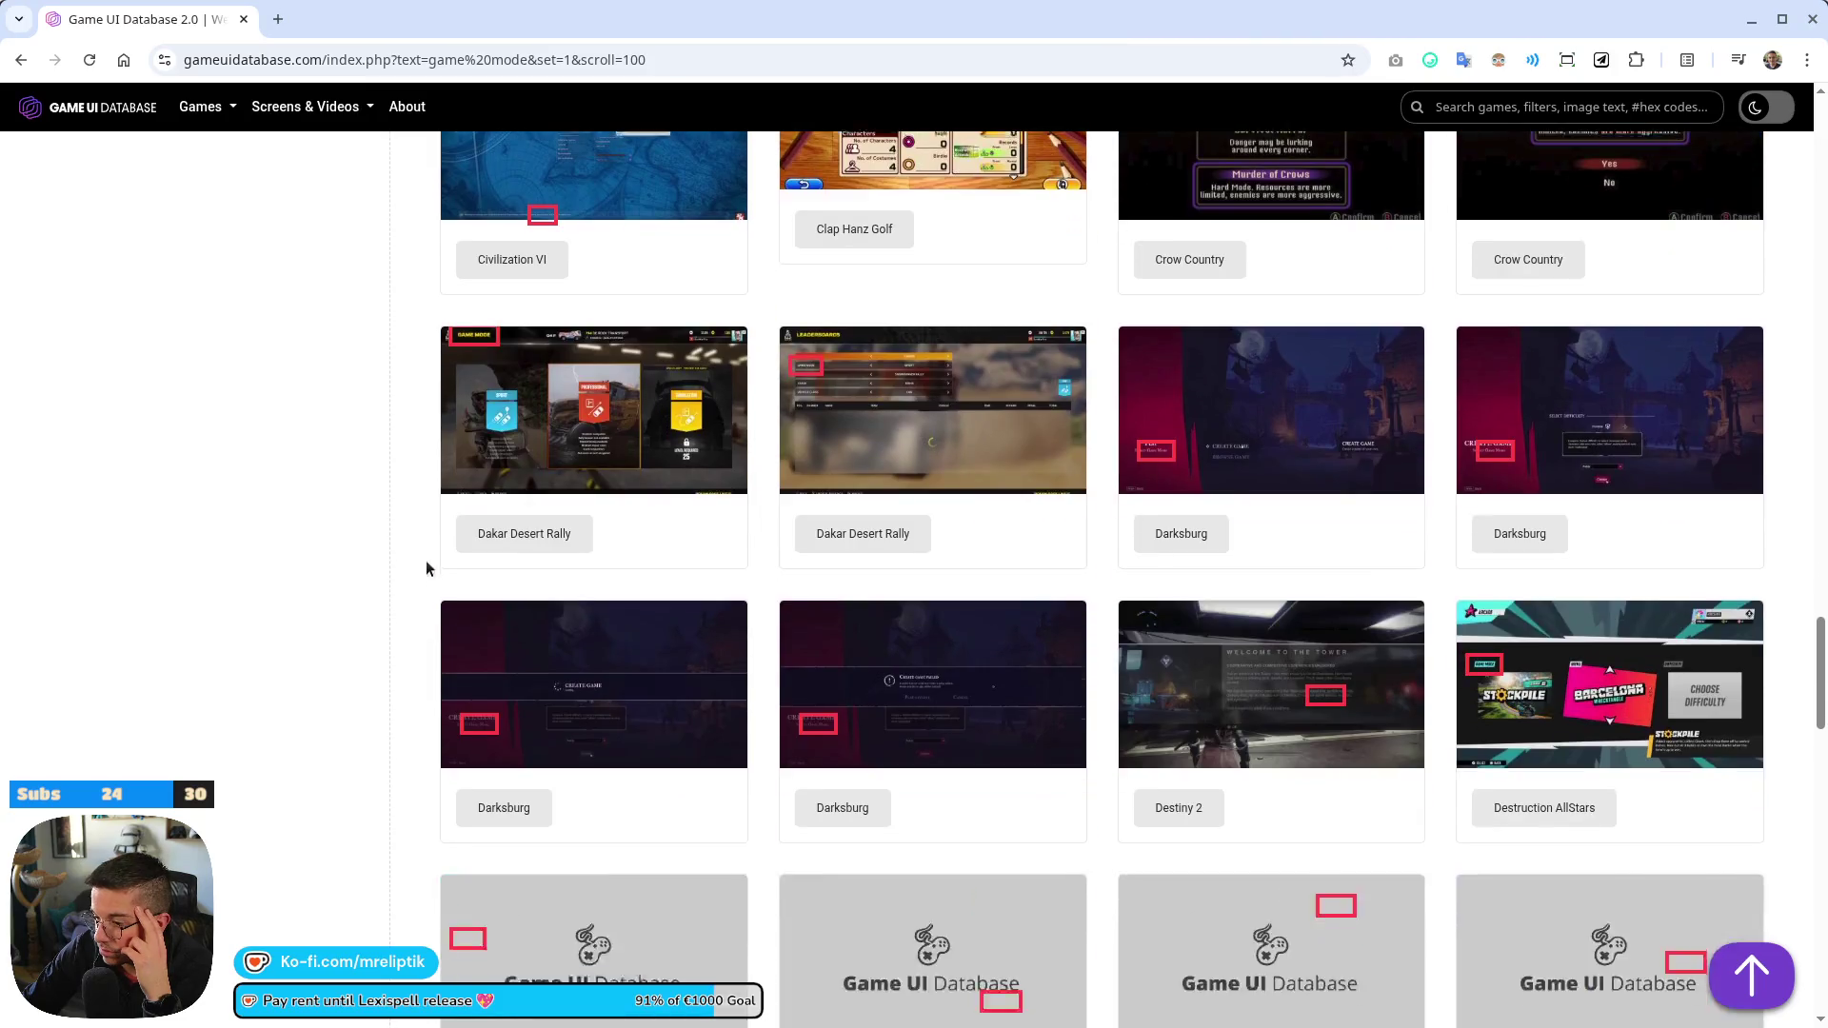
# Scroll further and view the Groove Coaster menu screenshot full size
pyautogui.scroll(-5, 345, 547)
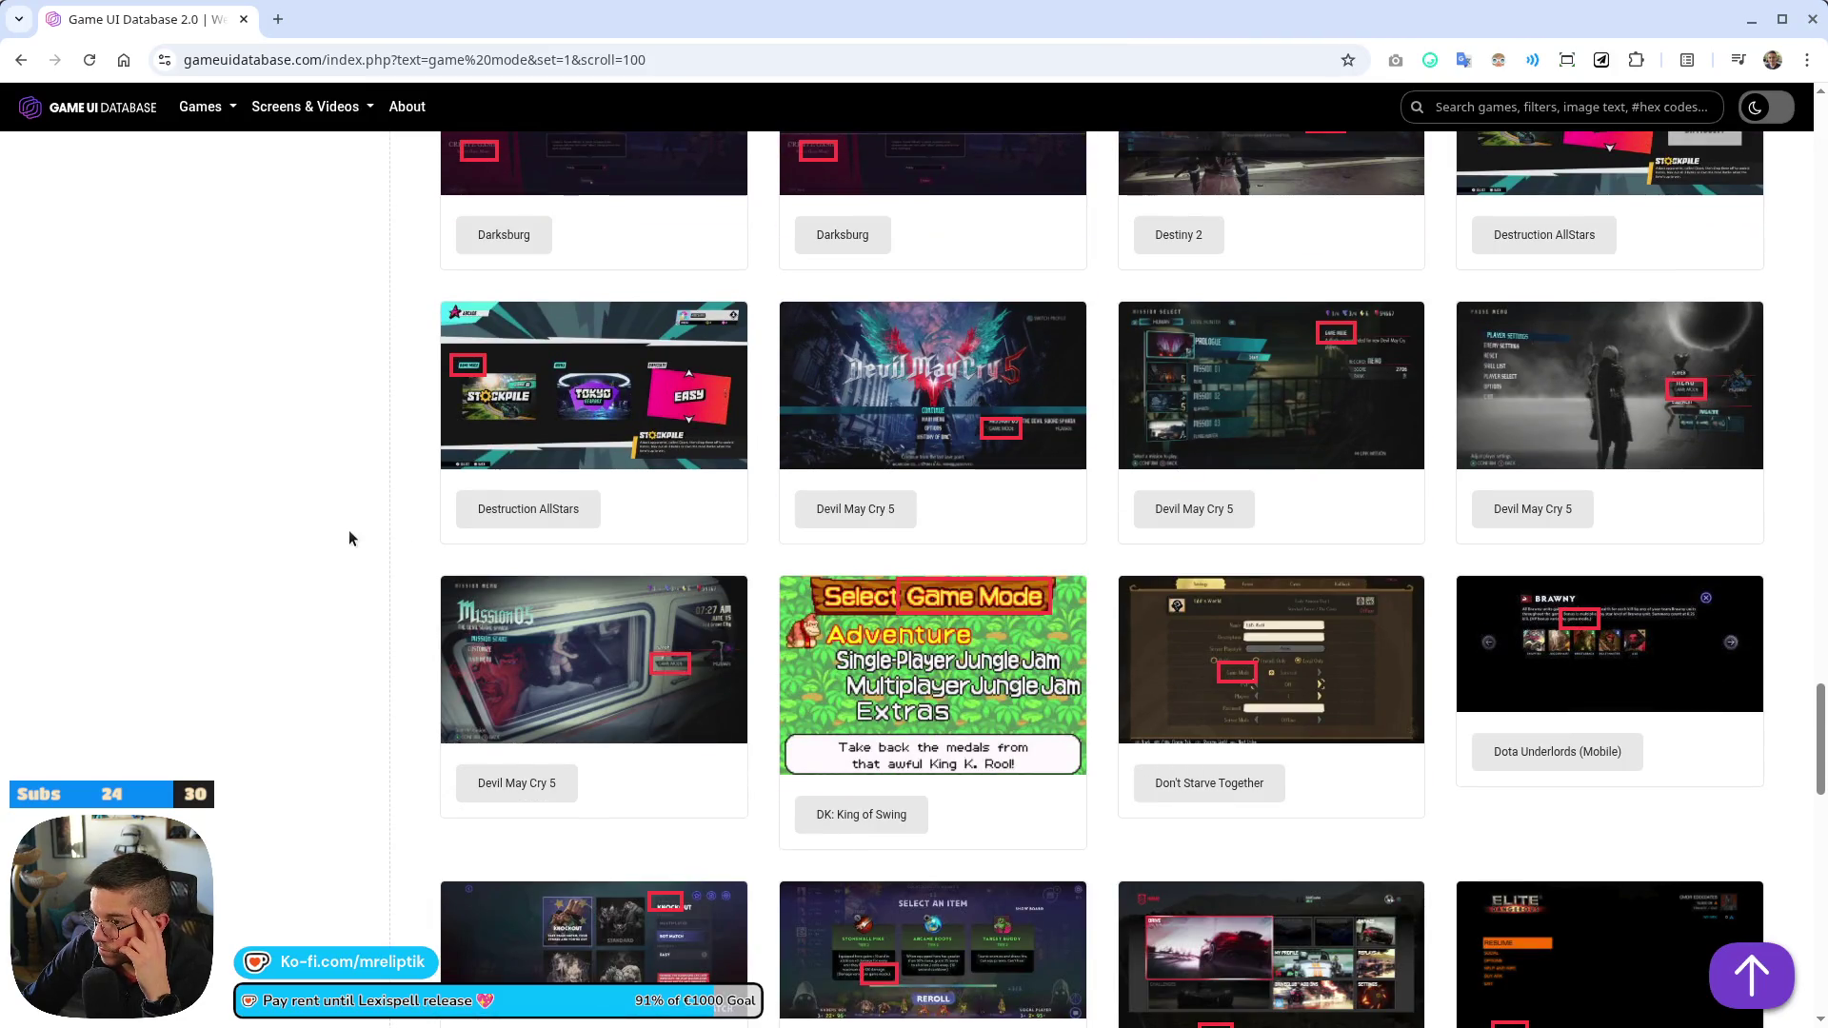
pyautogui.scroll(2, 361, 552)
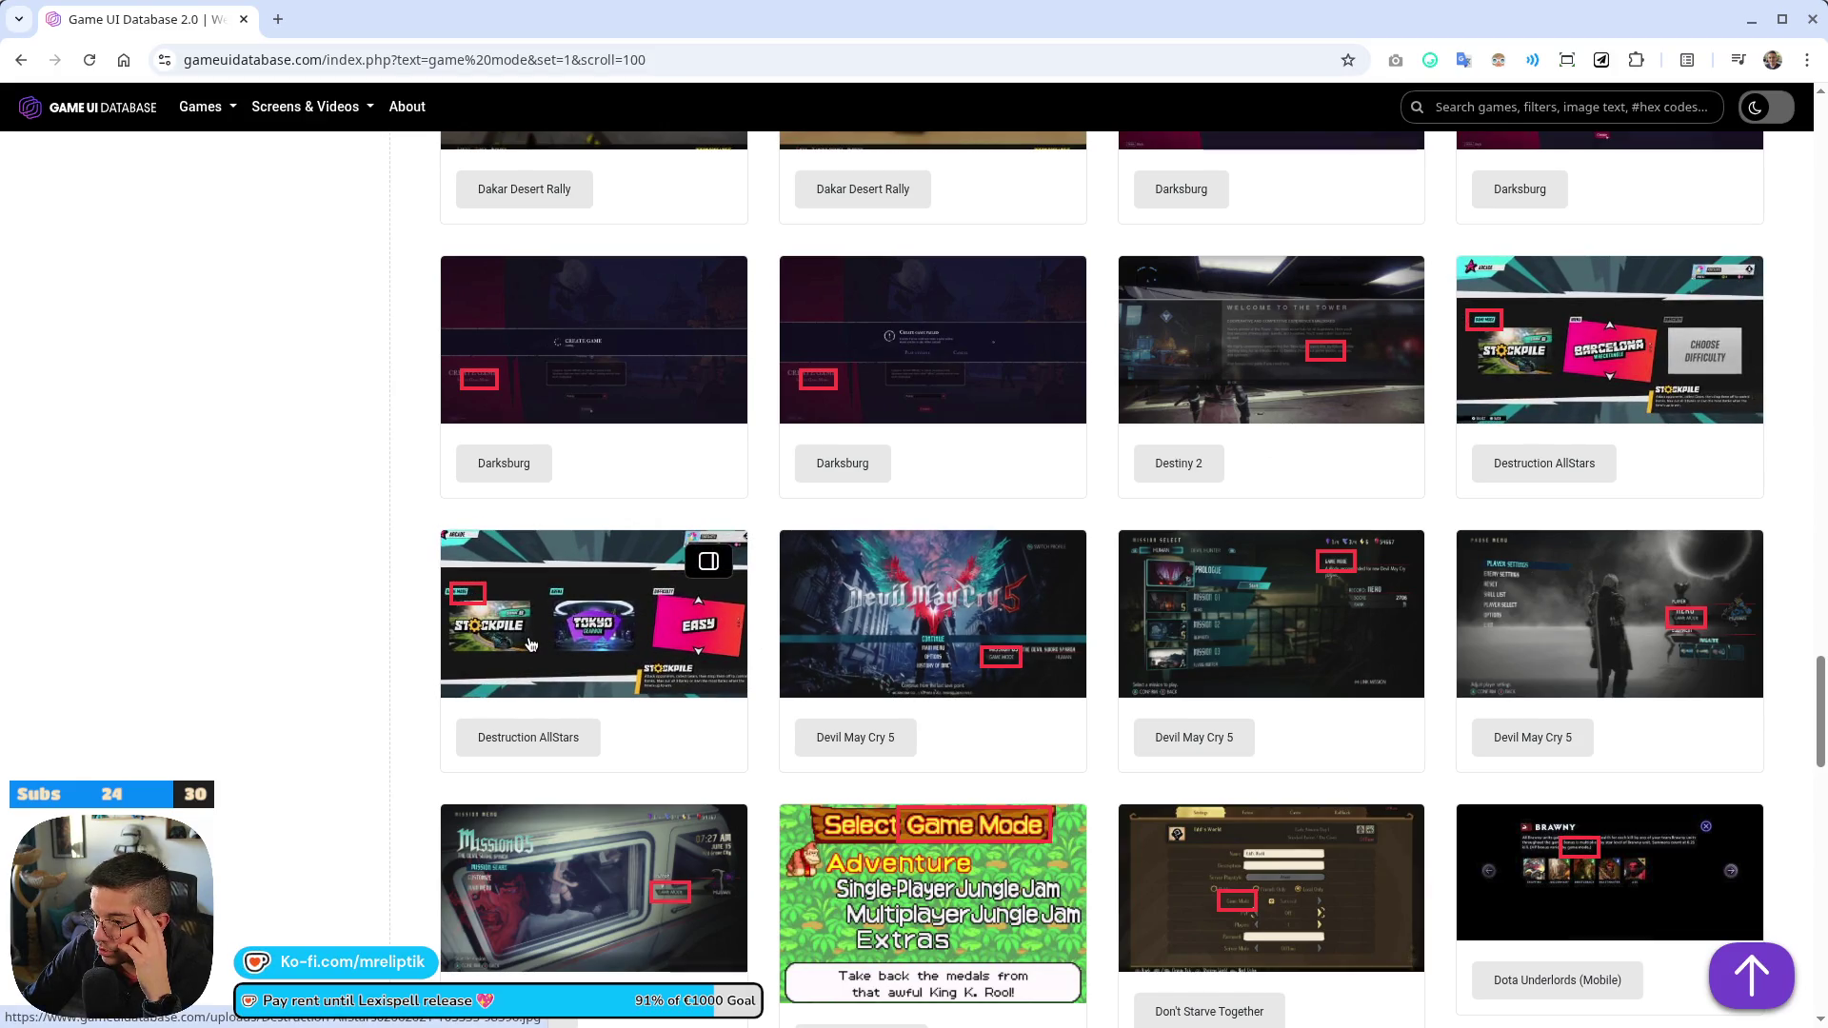
pyautogui.scroll(-10, 255, 673)
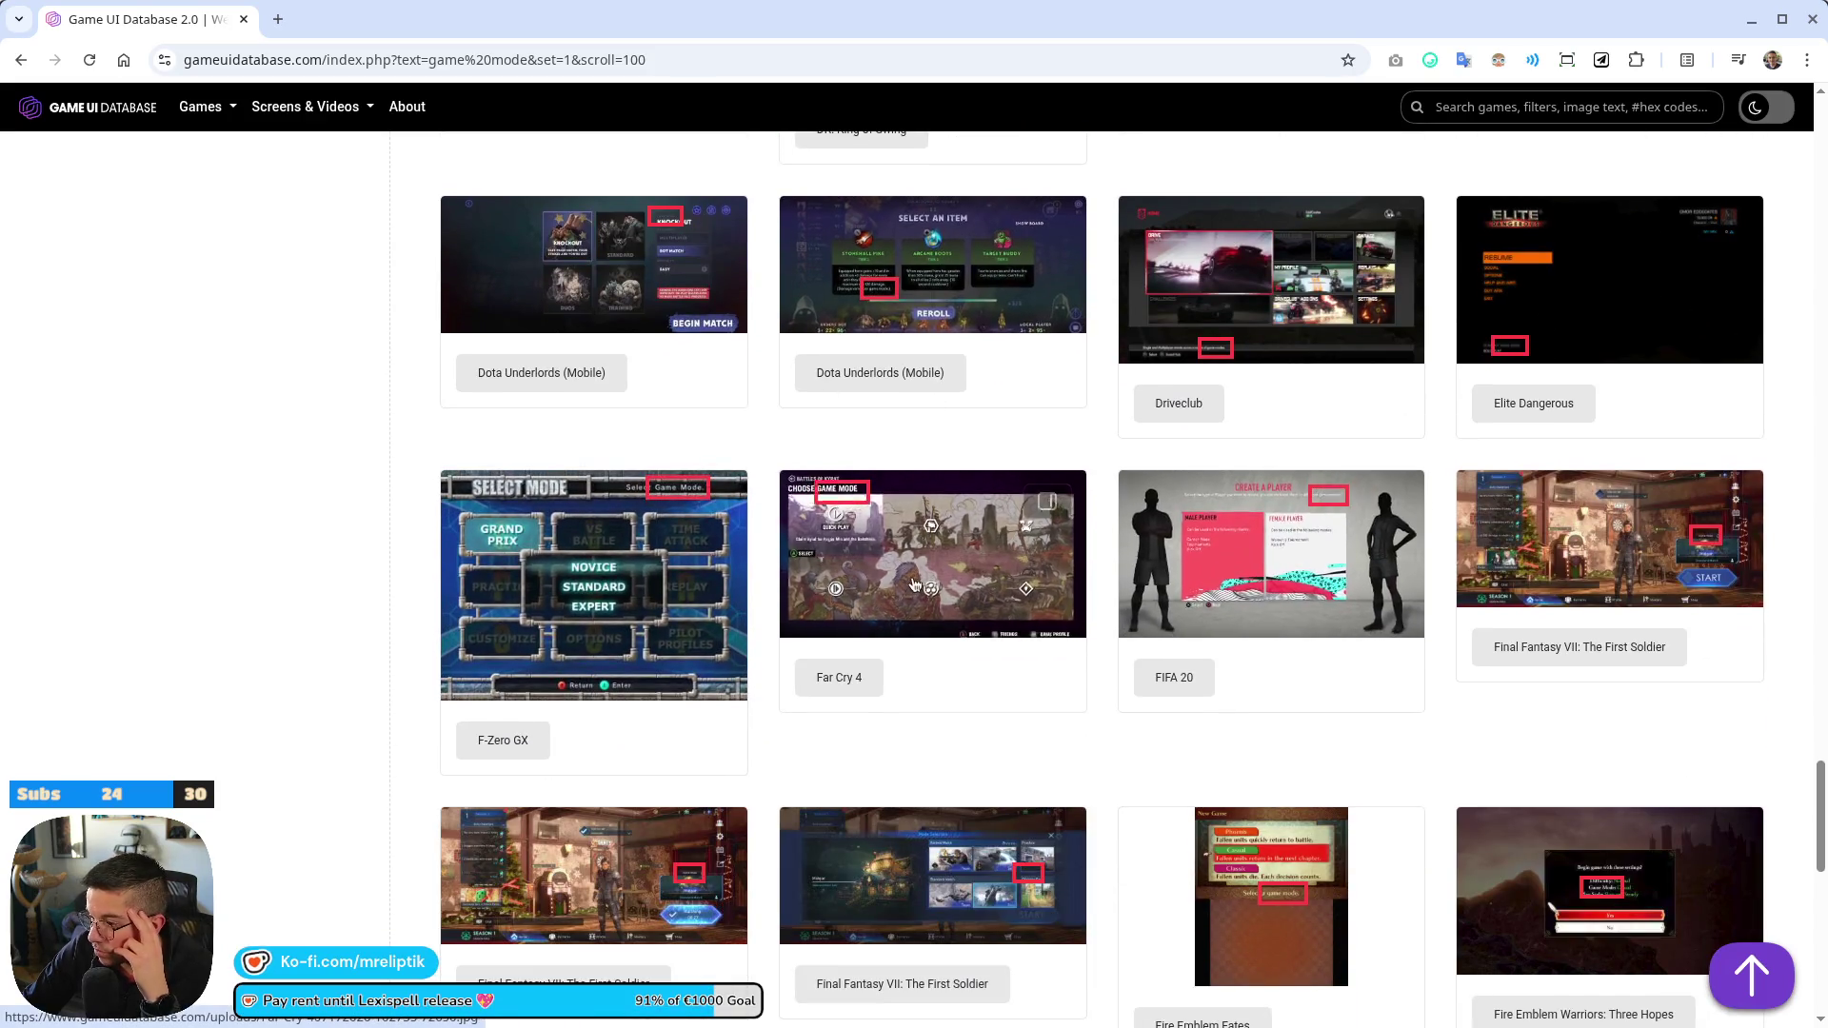
pyautogui.scroll(-3, 588, 507)
pyautogui.scroll(-8, 293, 653)
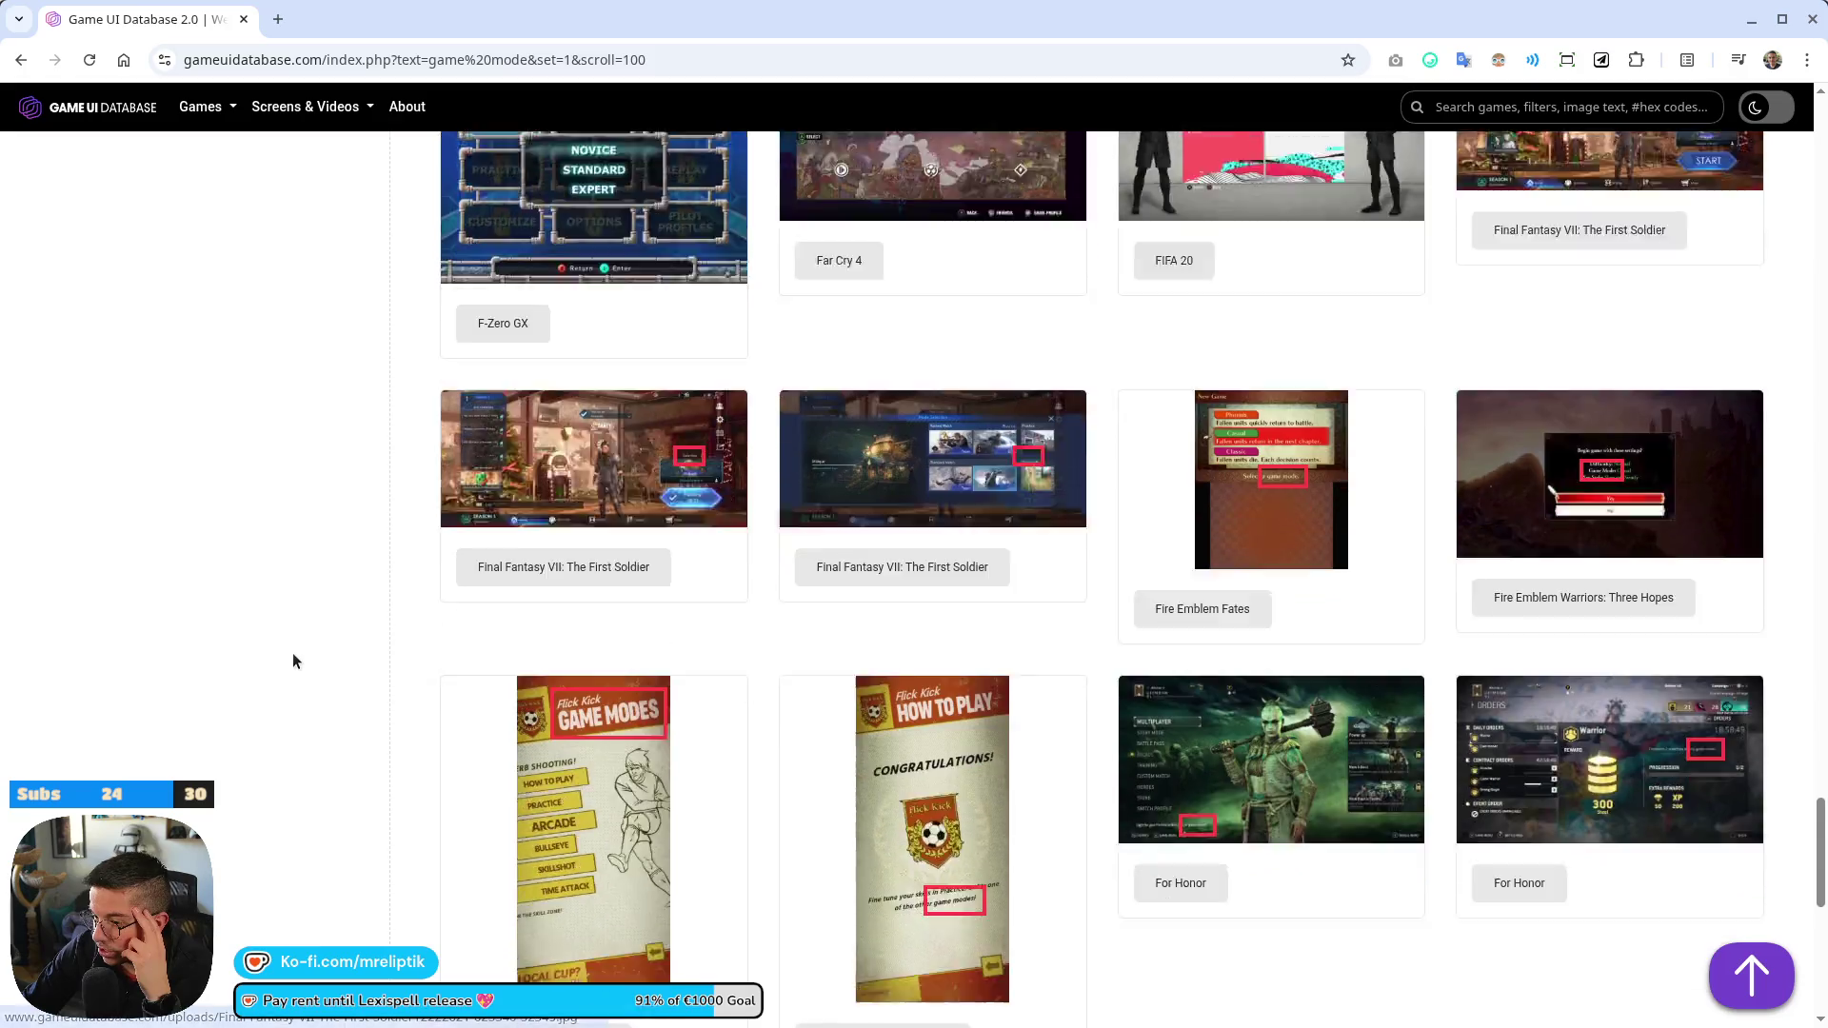
pyautogui.scroll(-9, 296, 676)
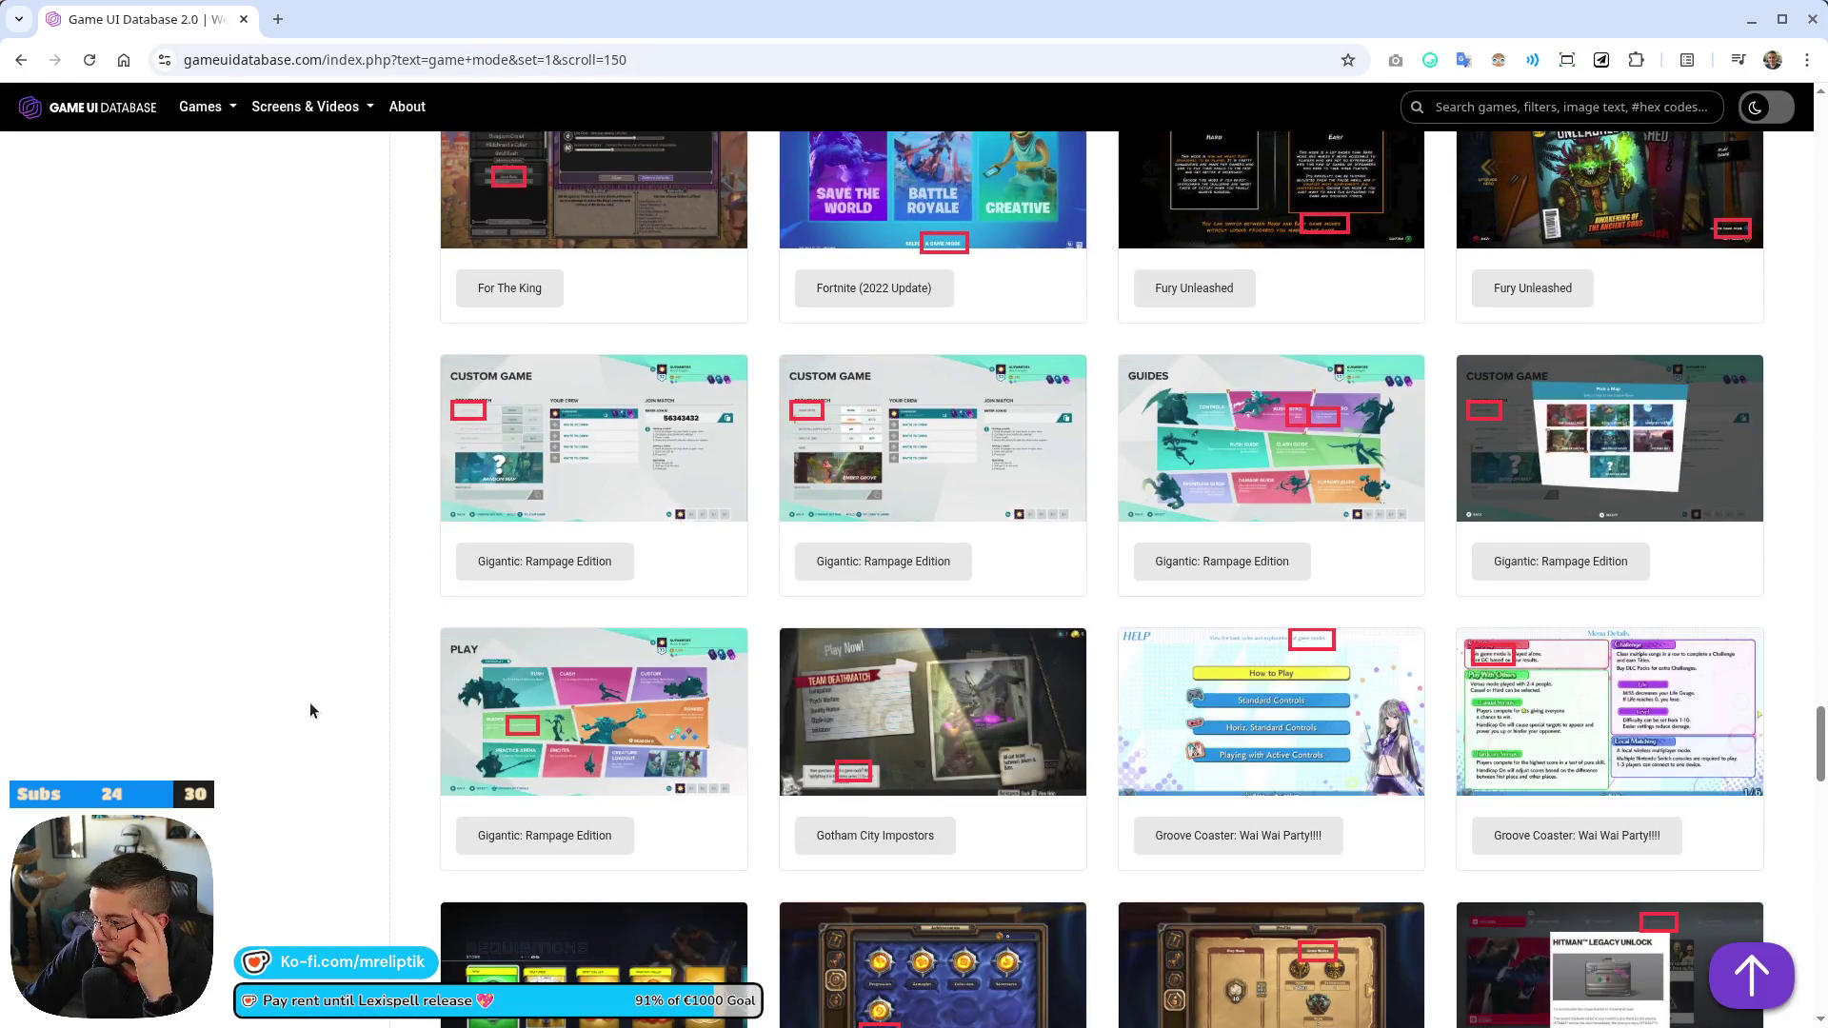
pyautogui.scroll(-4, 310, 707)
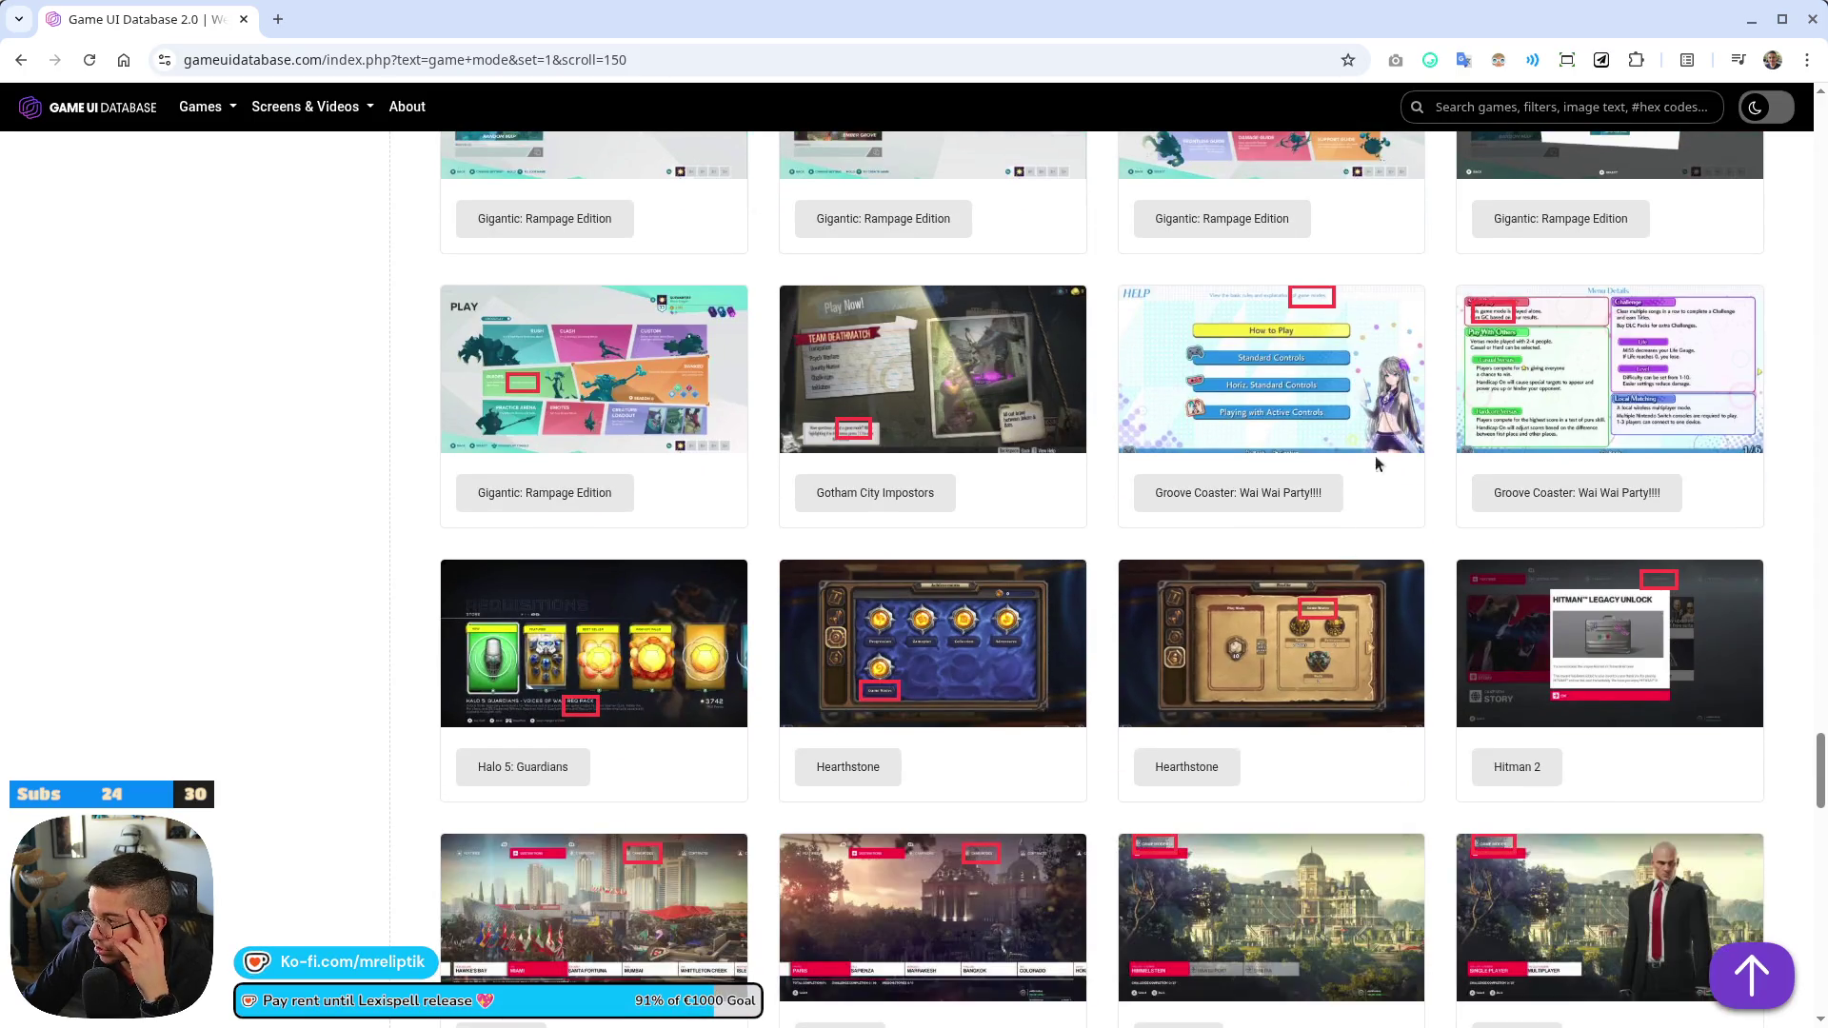
pyautogui.click(1722, 314)
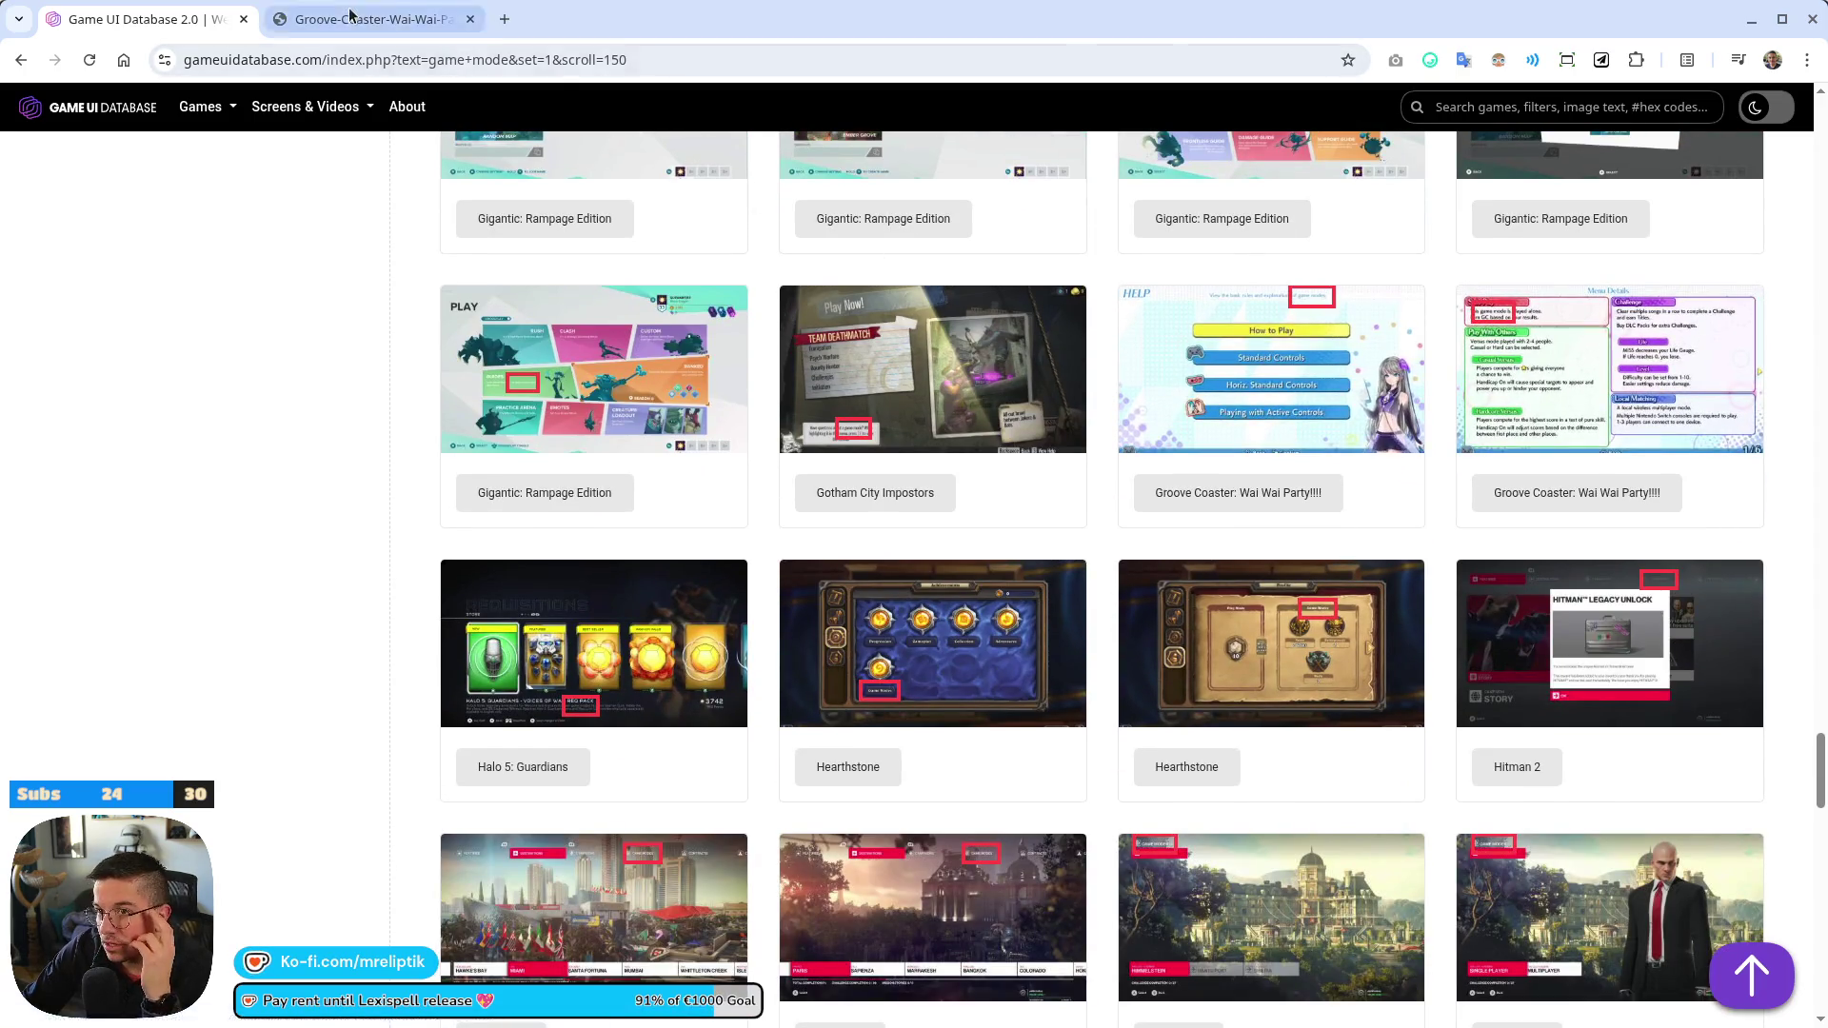
pyautogui.click(351, 15)
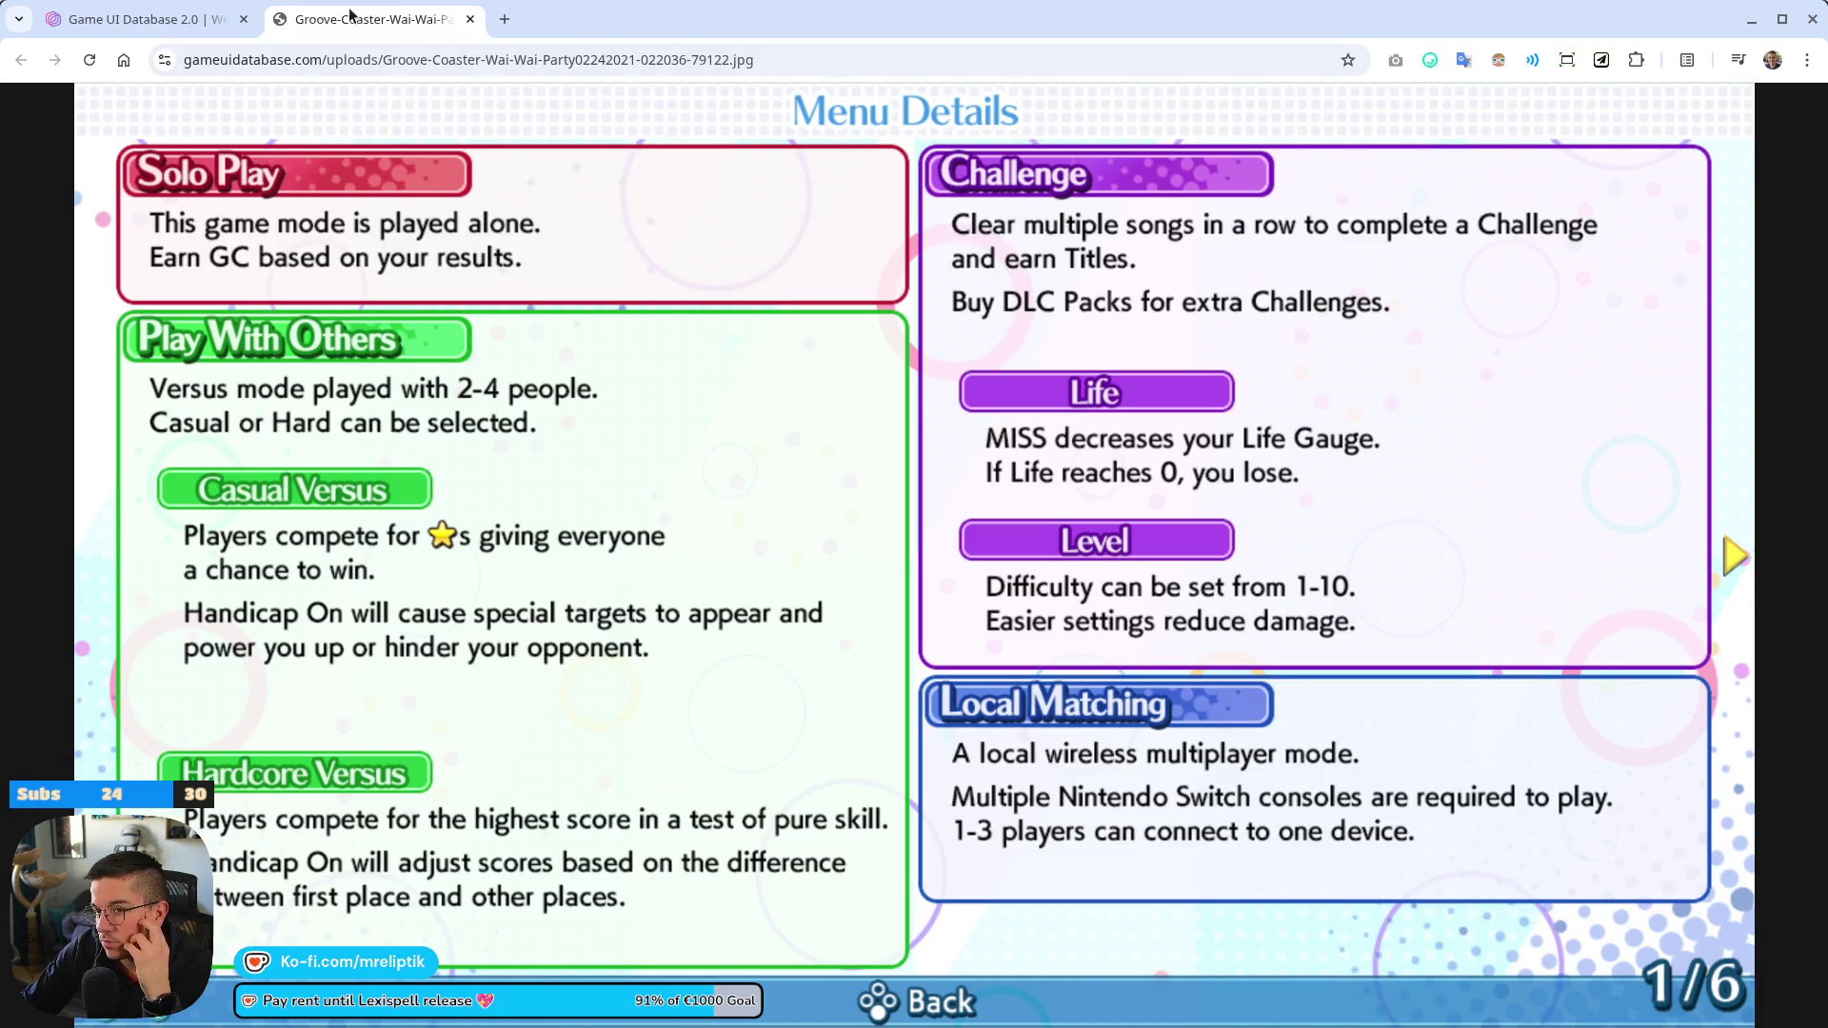
pyautogui.middleClick(350, 16)
# Scroll on and view the Overwatch play screen screenshot full size
pyautogui.scroll(-6, 358, 649)
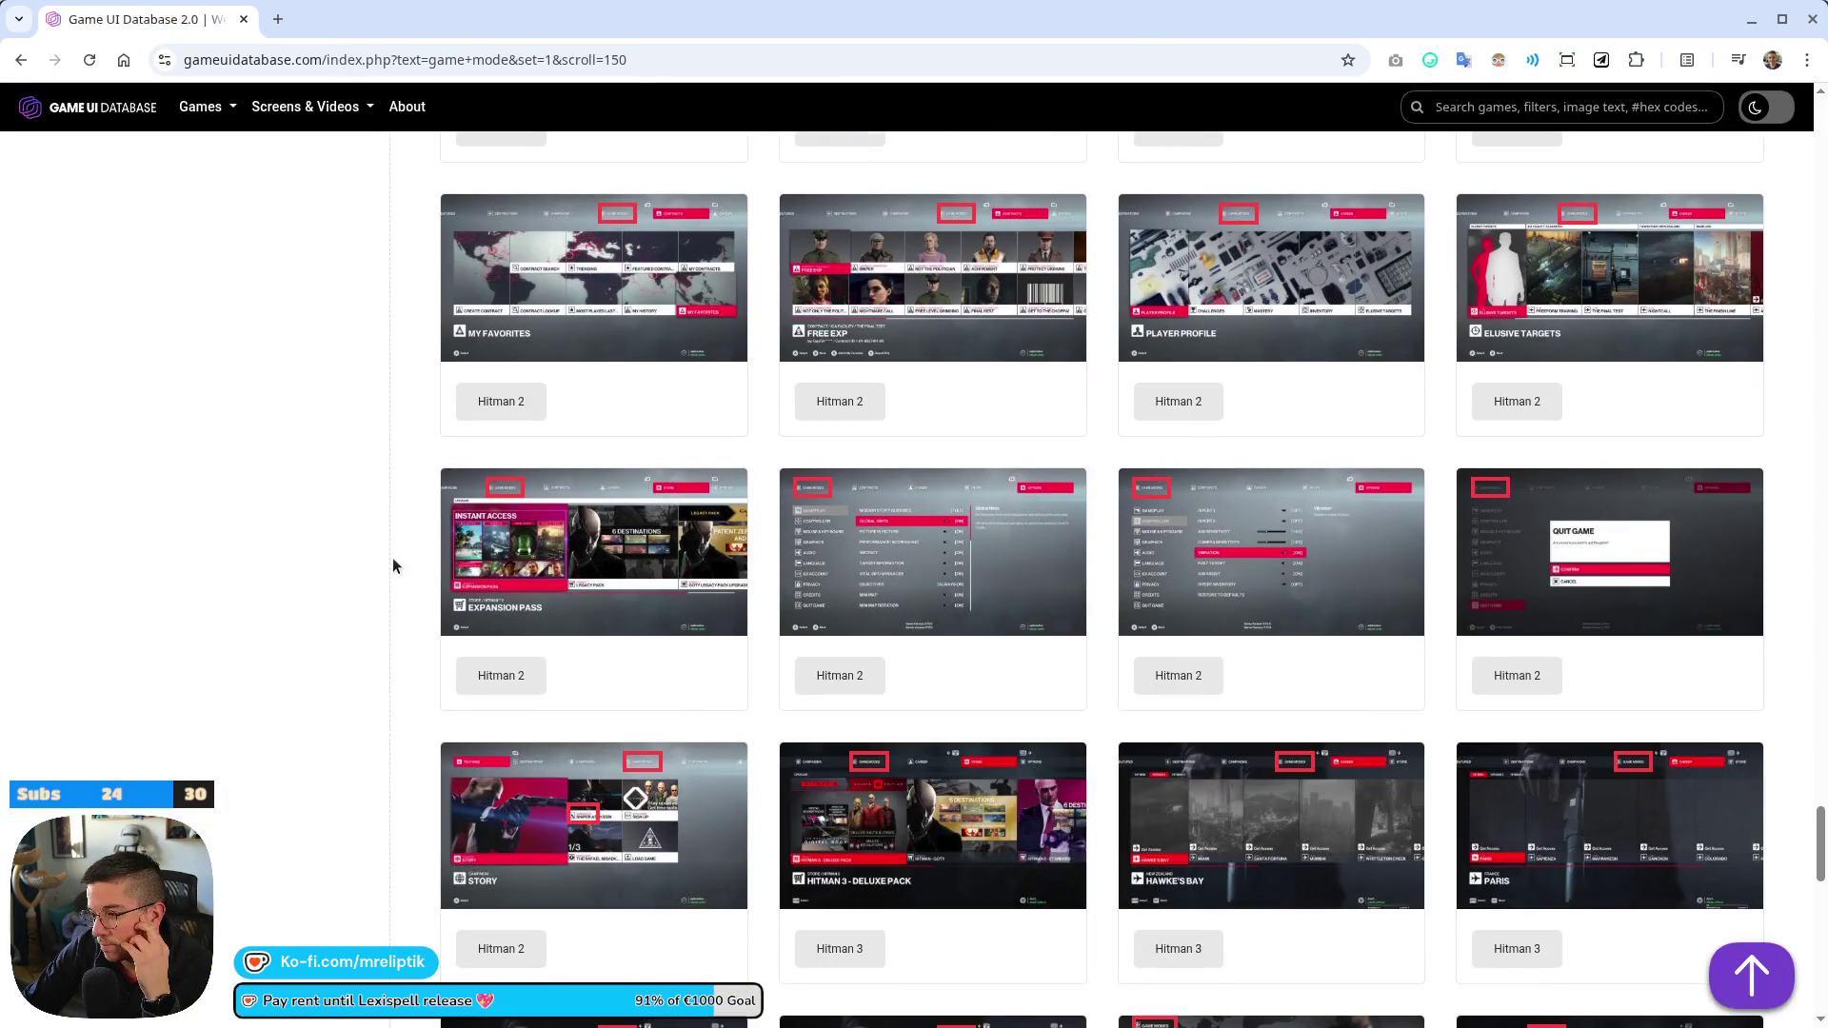
pyautogui.scroll(-5, 393, 562)
pyautogui.scroll(-5, 400, 571)
pyautogui.scroll(-8, 415, 581)
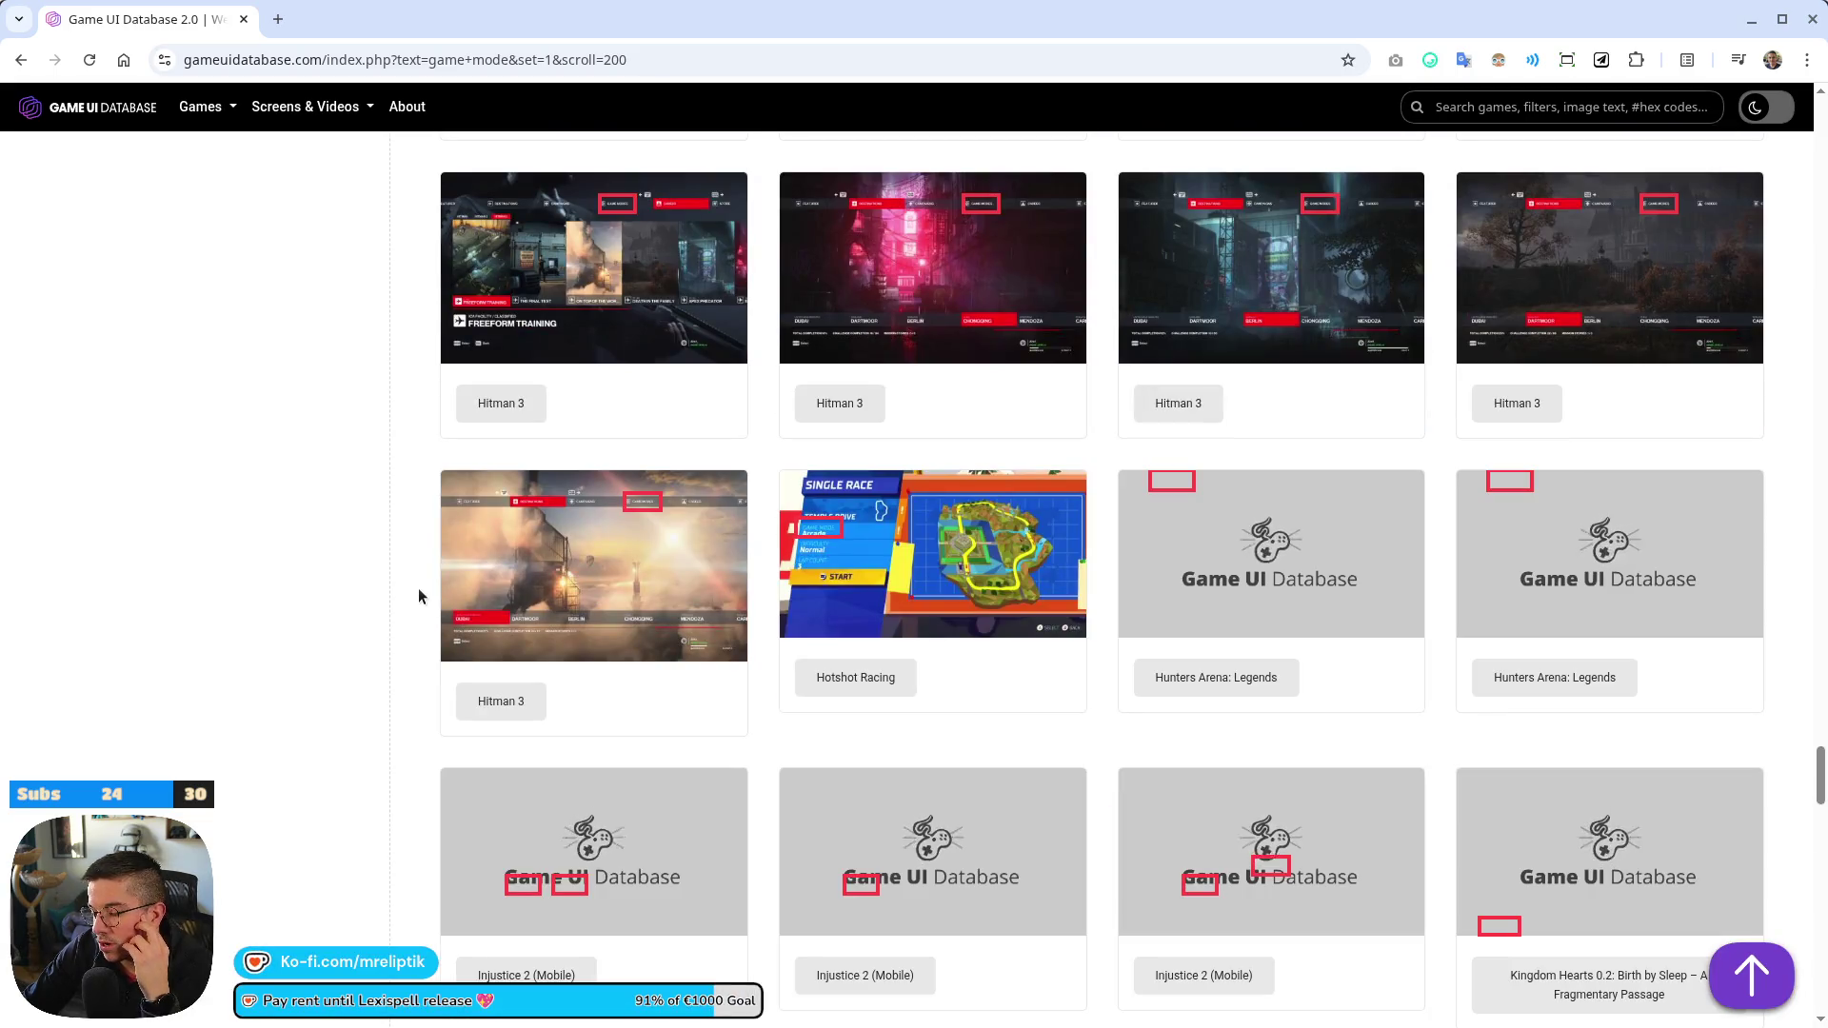
pyautogui.scroll(-5, 419, 595)
pyautogui.scroll(-4, 419, 595)
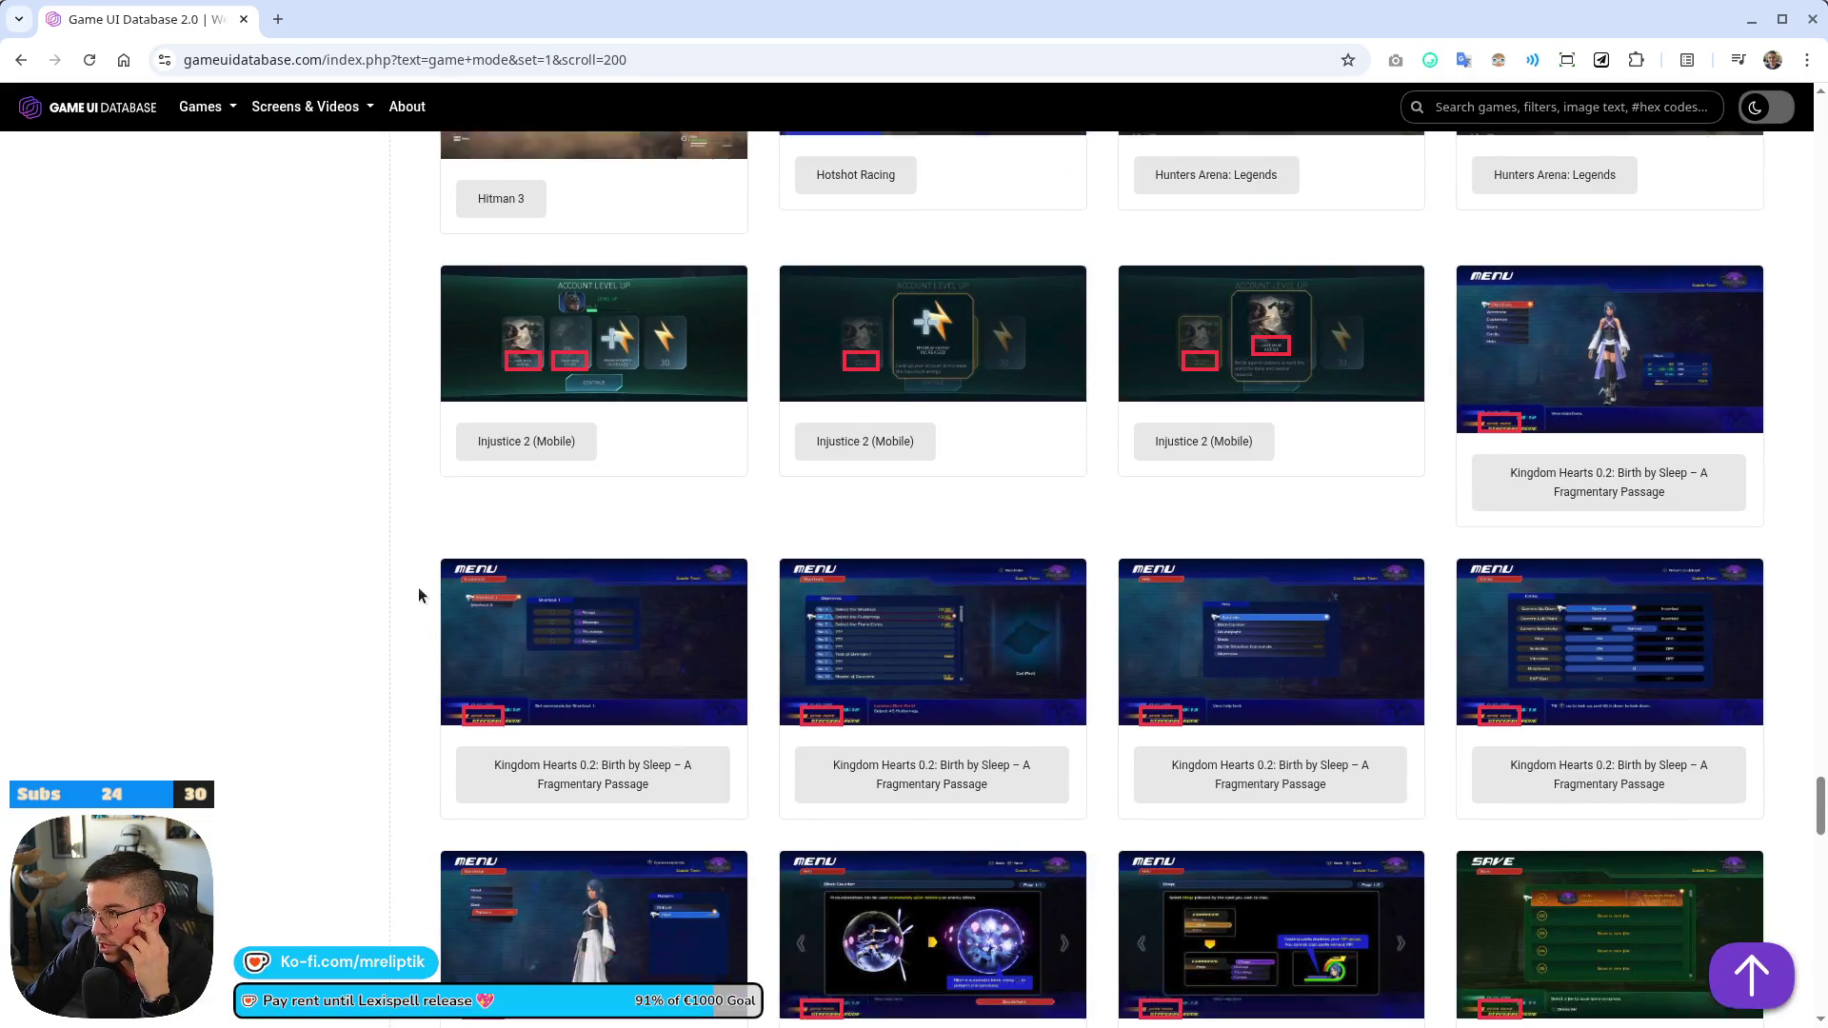
pyautogui.scroll(-4, 418, 596)
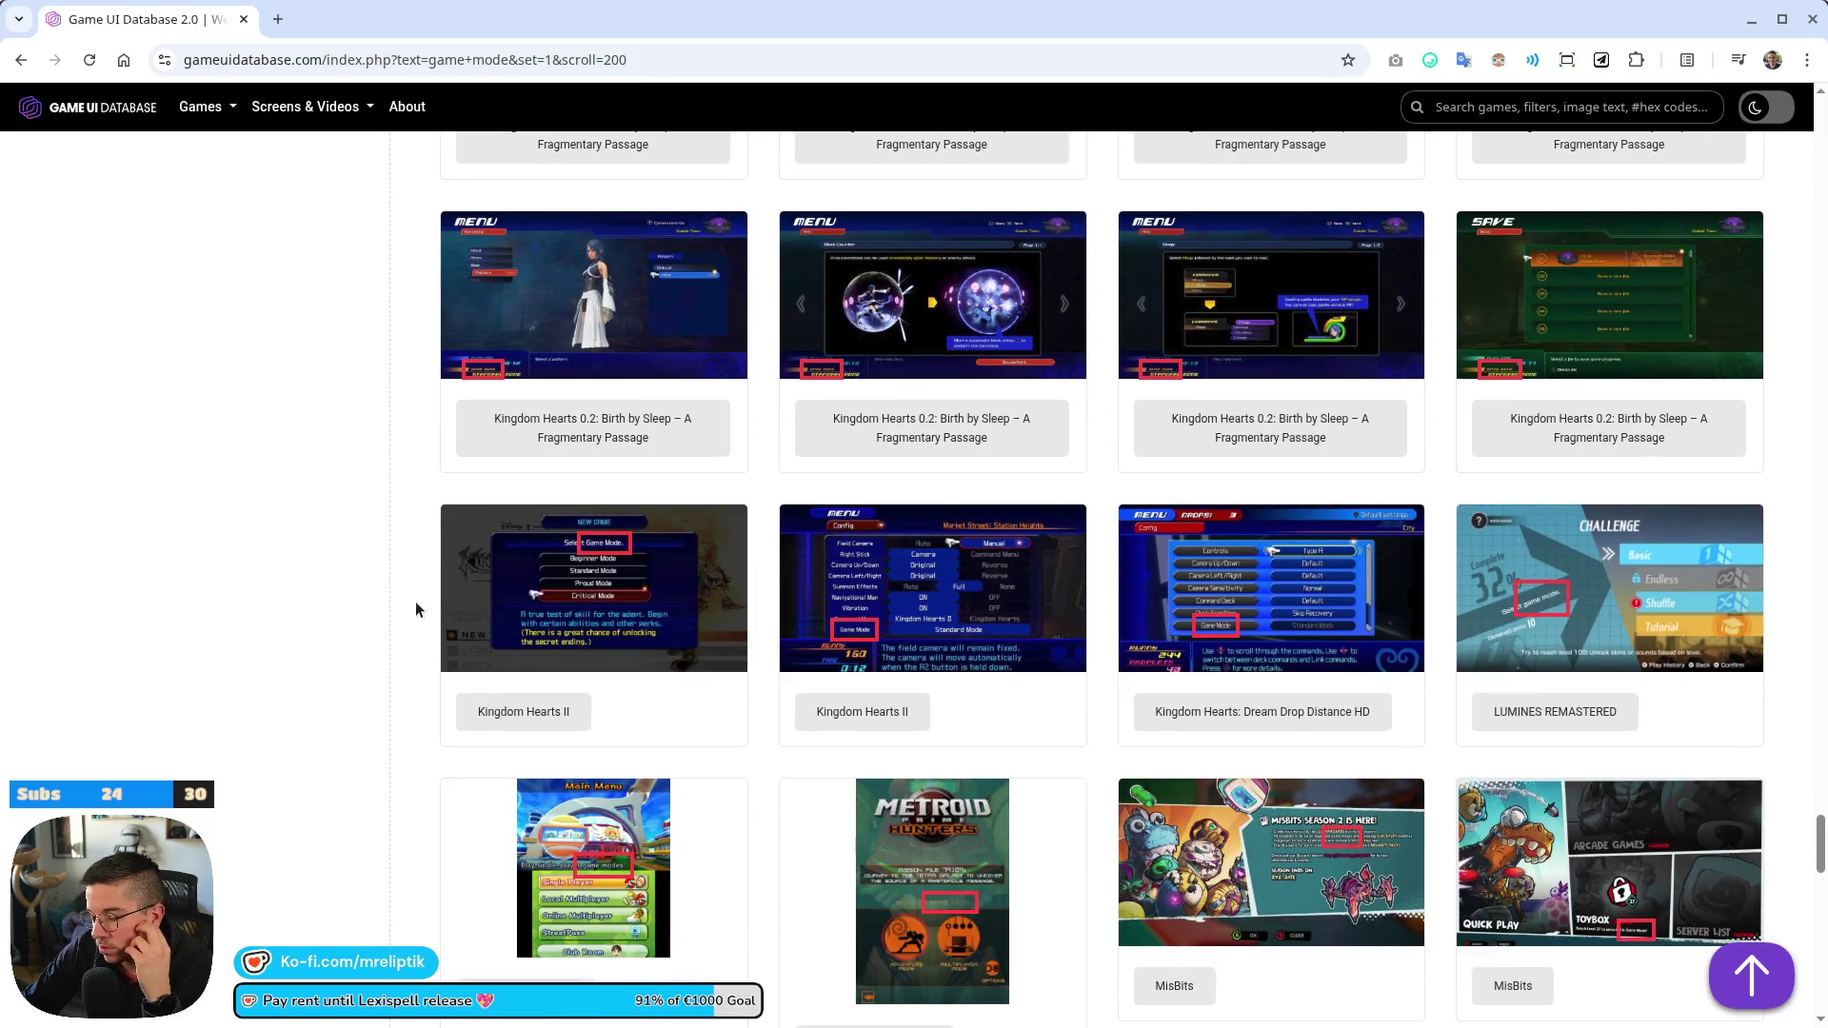
pyautogui.scroll(-10, 415, 595)
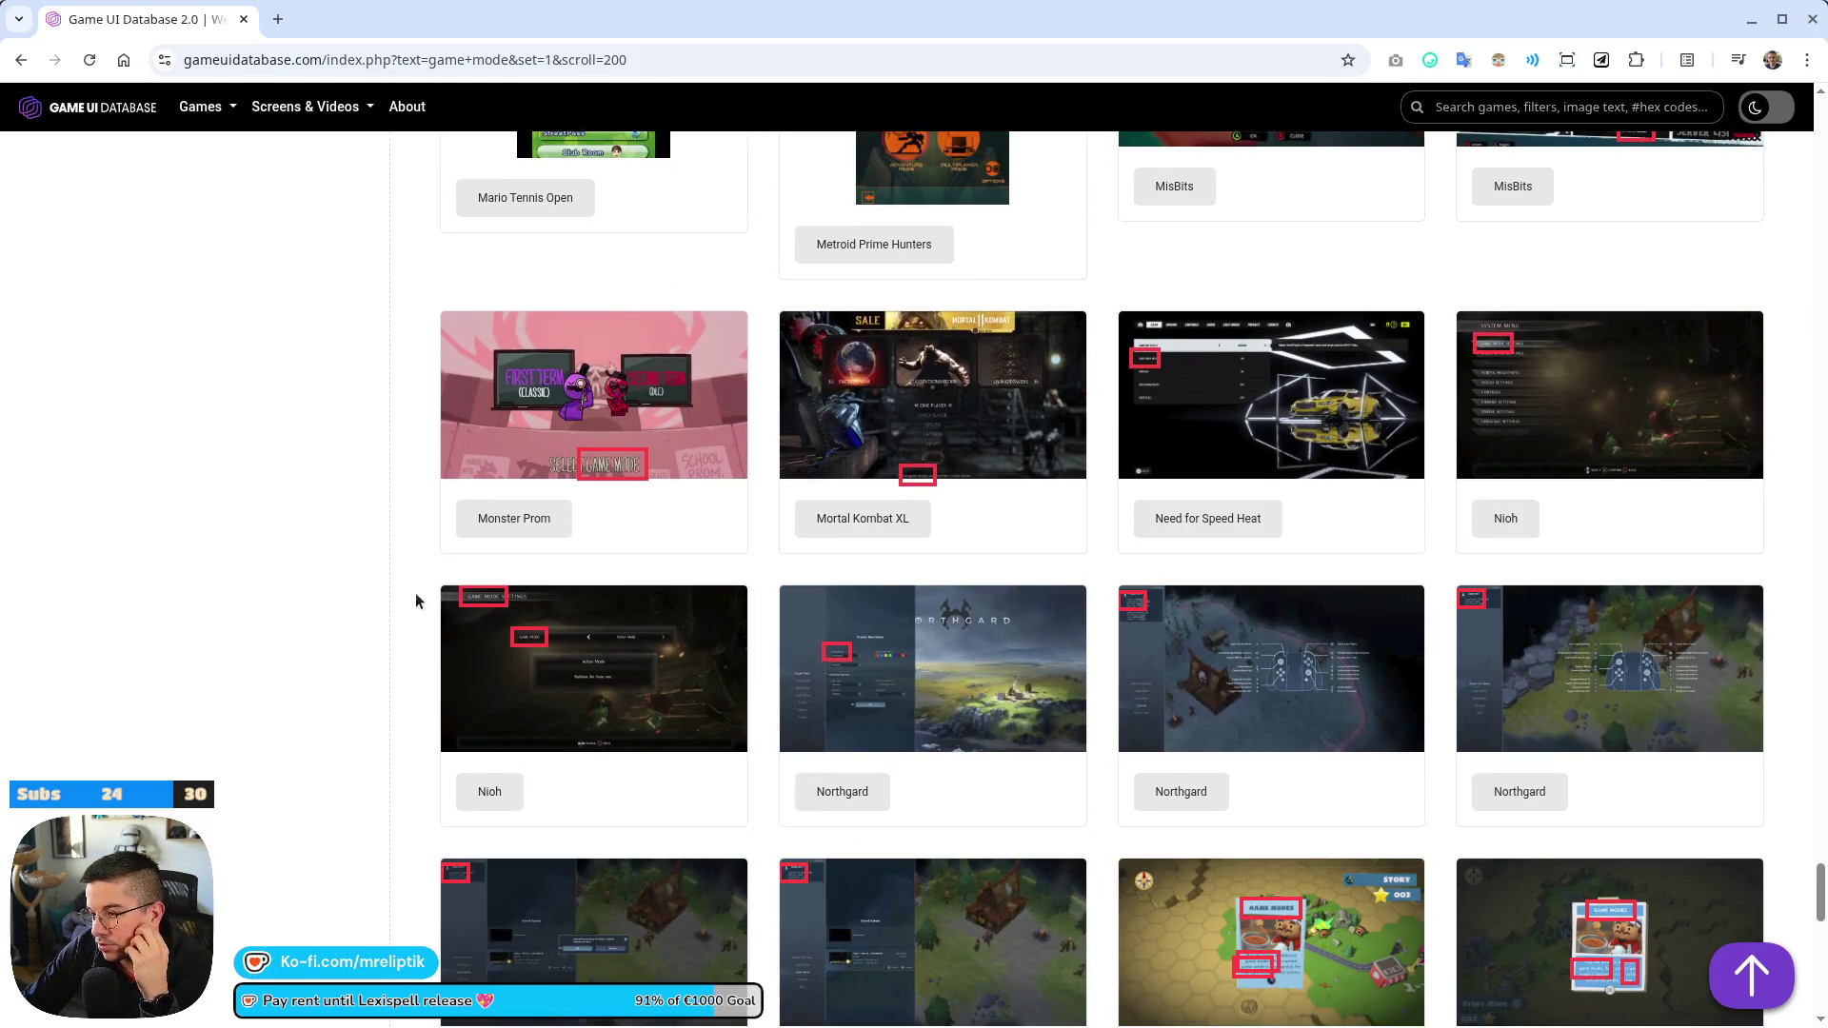
pyautogui.scroll(-4, 415, 596)
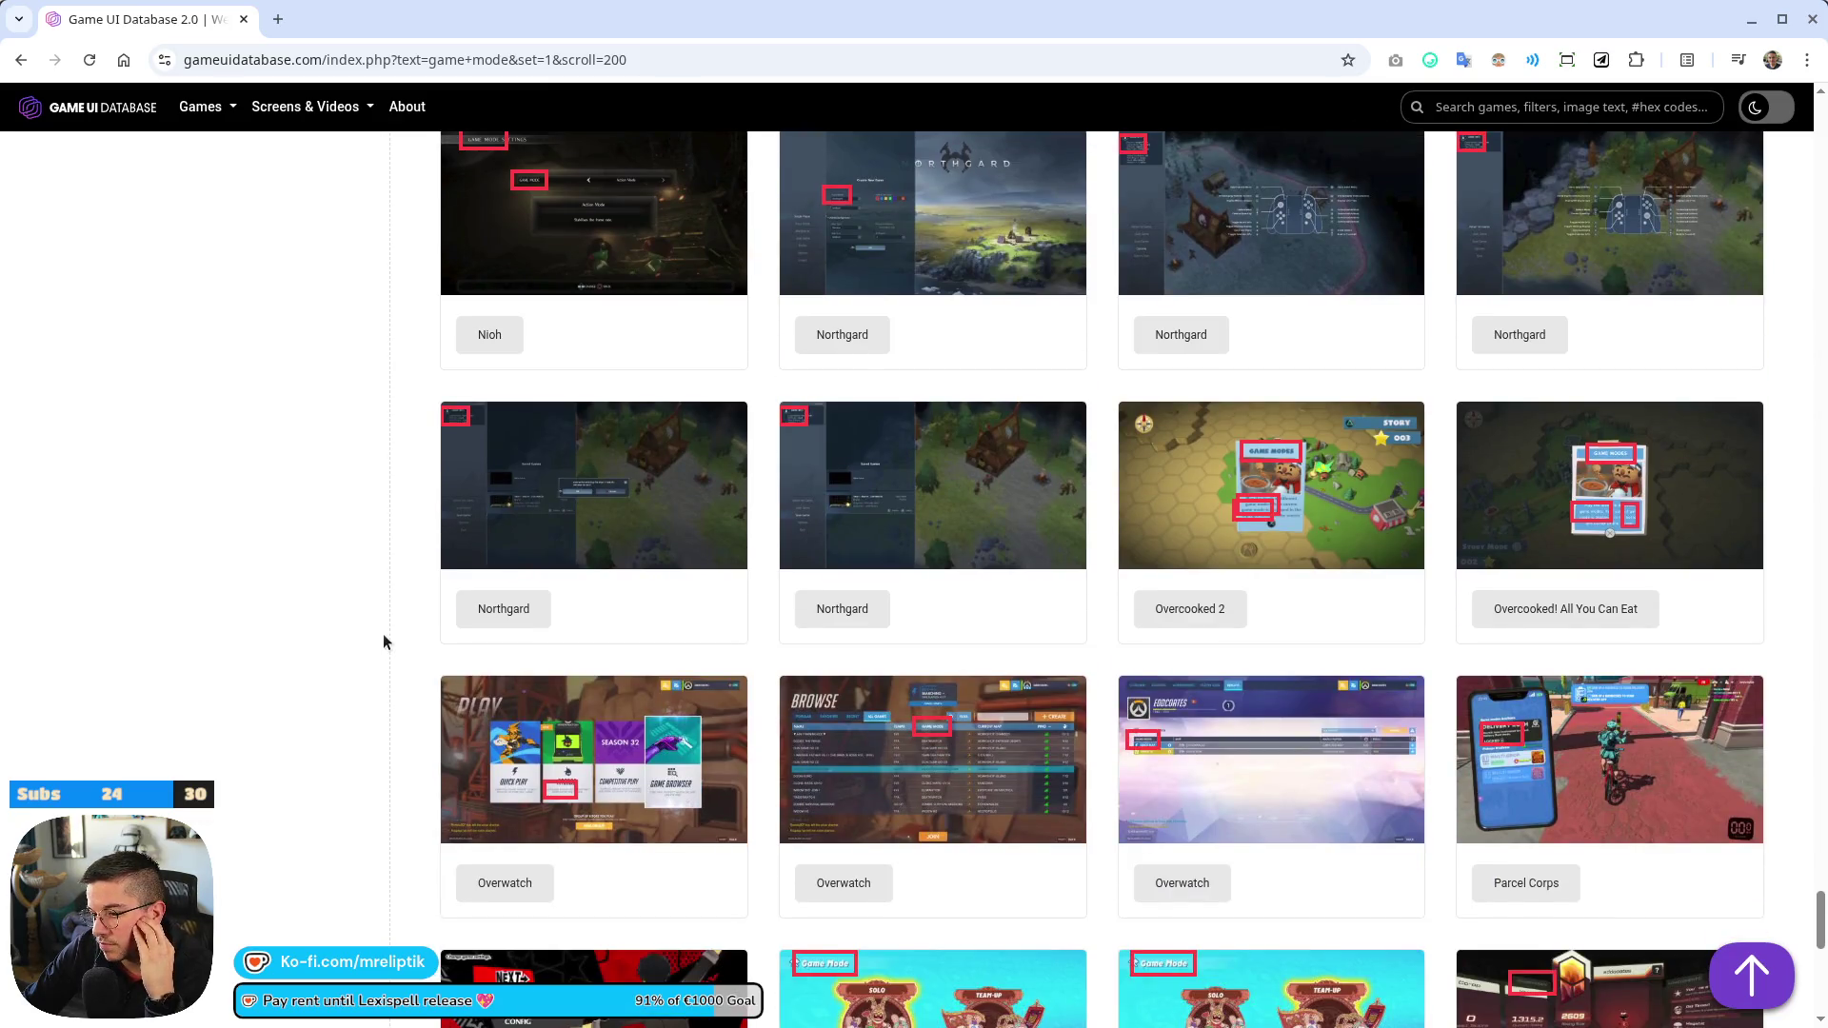
pyautogui.scroll(-4, 383, 632)
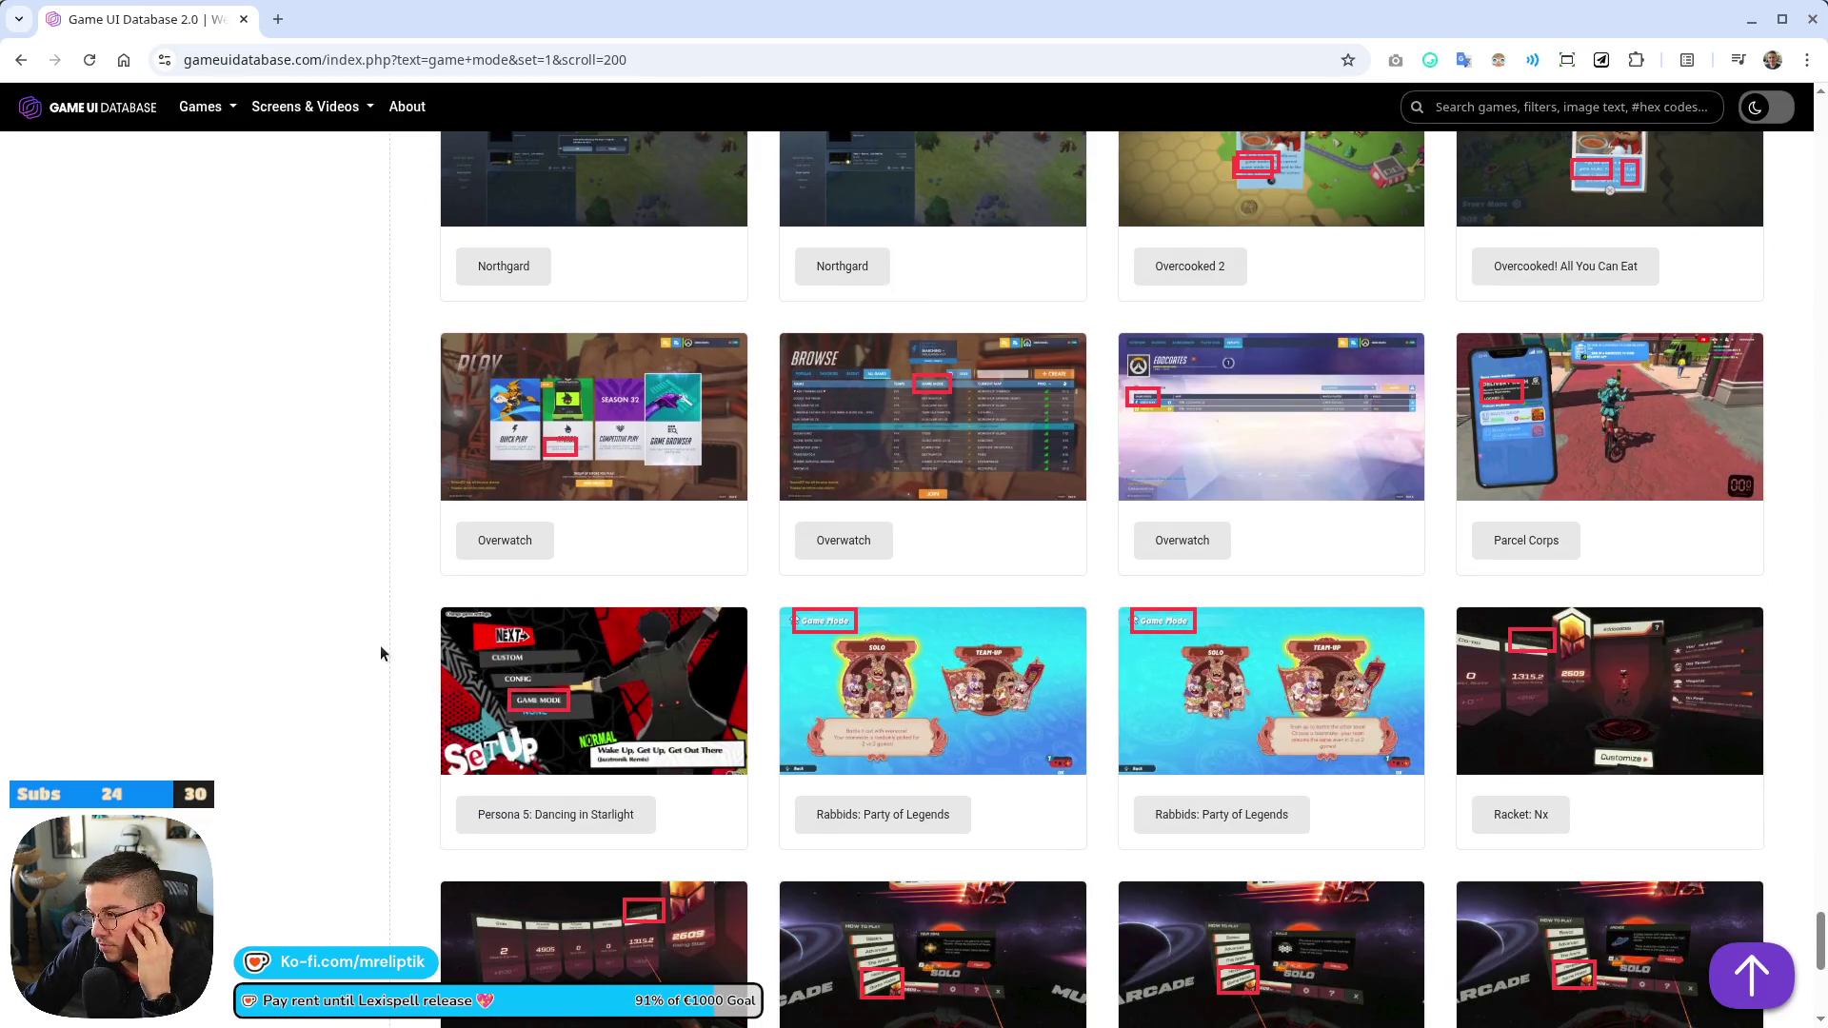
pyautogui.middleClick(581, 419)
pyautogui.click(414, 17)
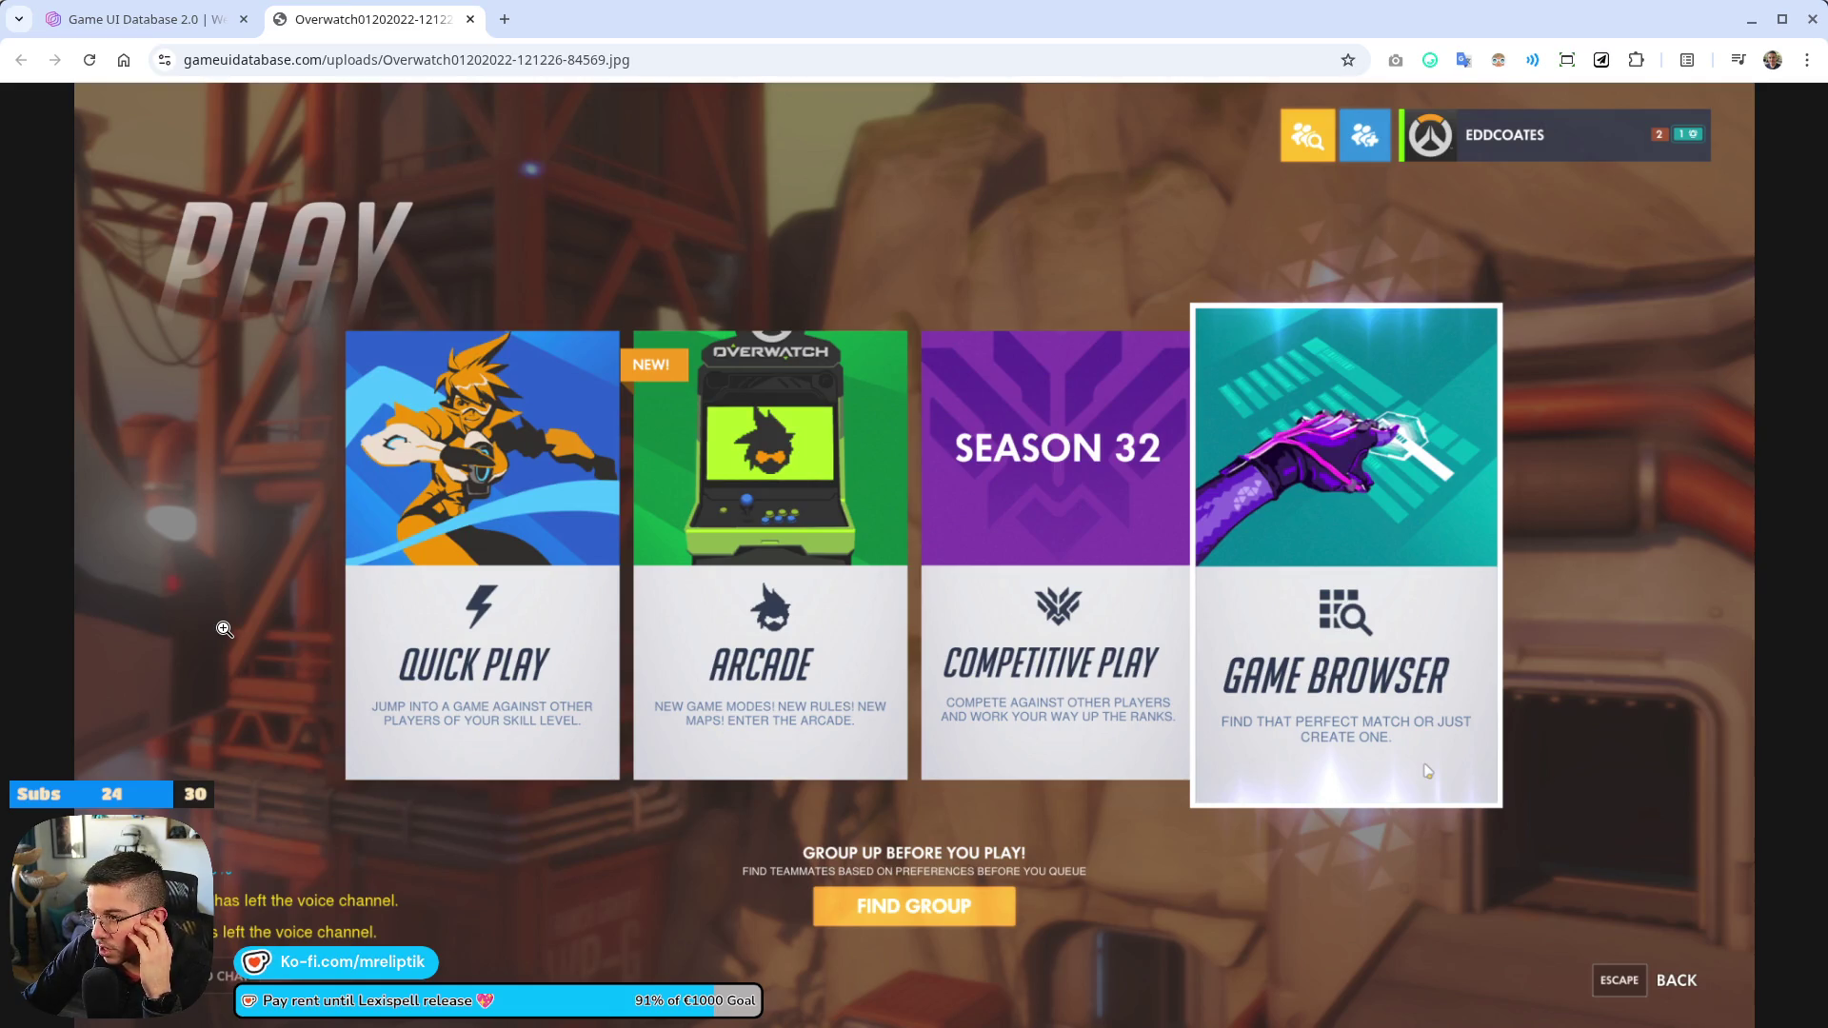
pyautogui.middleClick(306, 21)
# Scroll through the remaining results, then switch back to the Godot editor
pyautogui.scroll(-5, 261, 266)
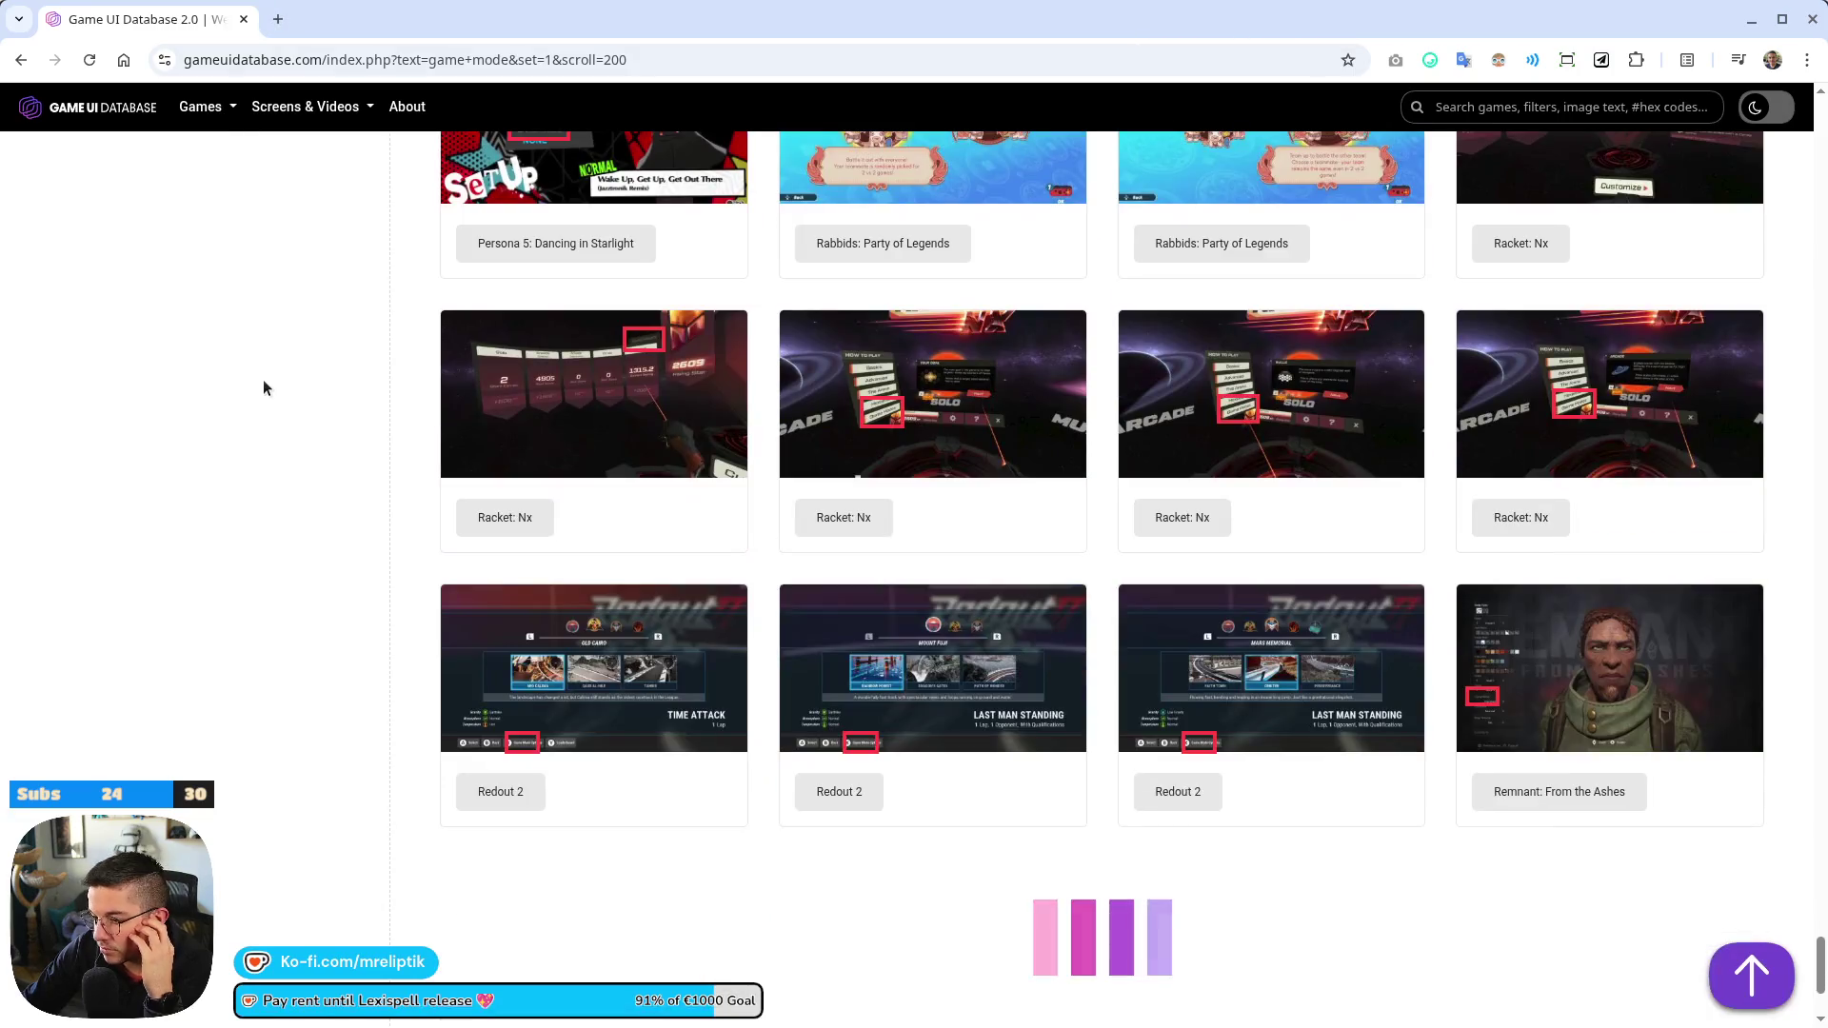
pyautogui.scroll(-3, 648, 526)
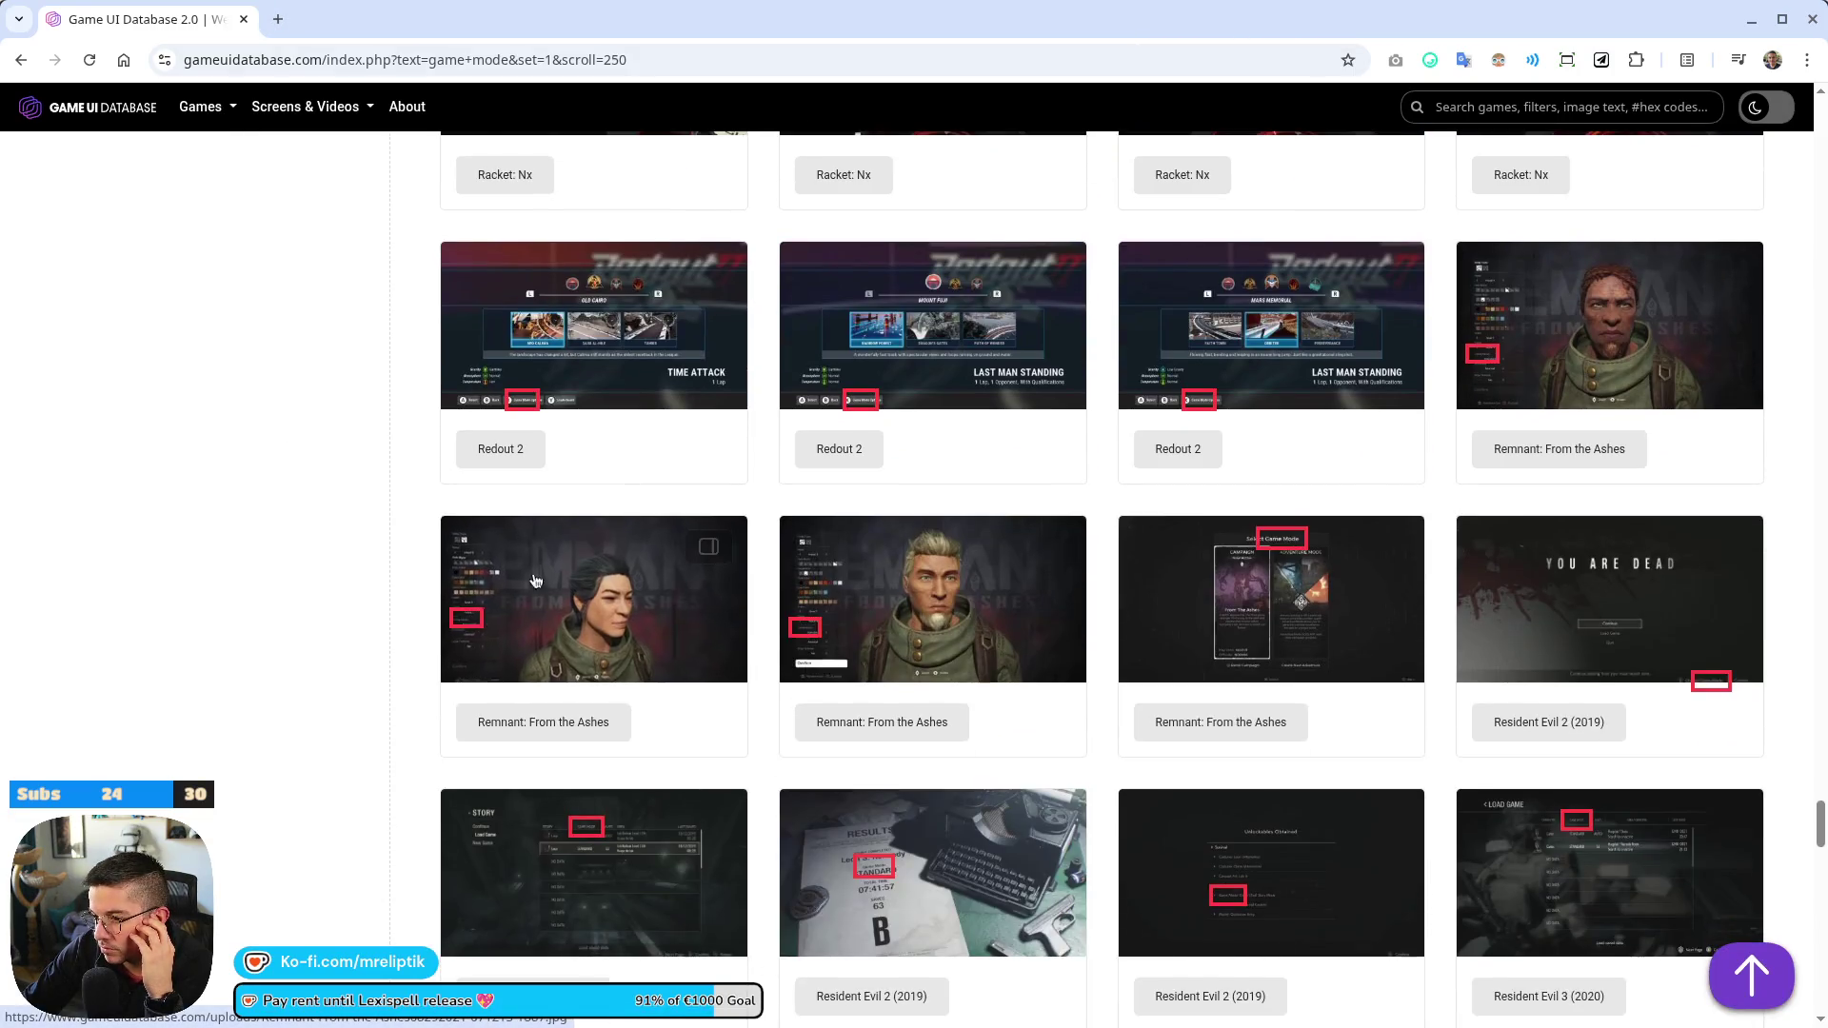
pyautogui.scroll(-2, 761, 476)
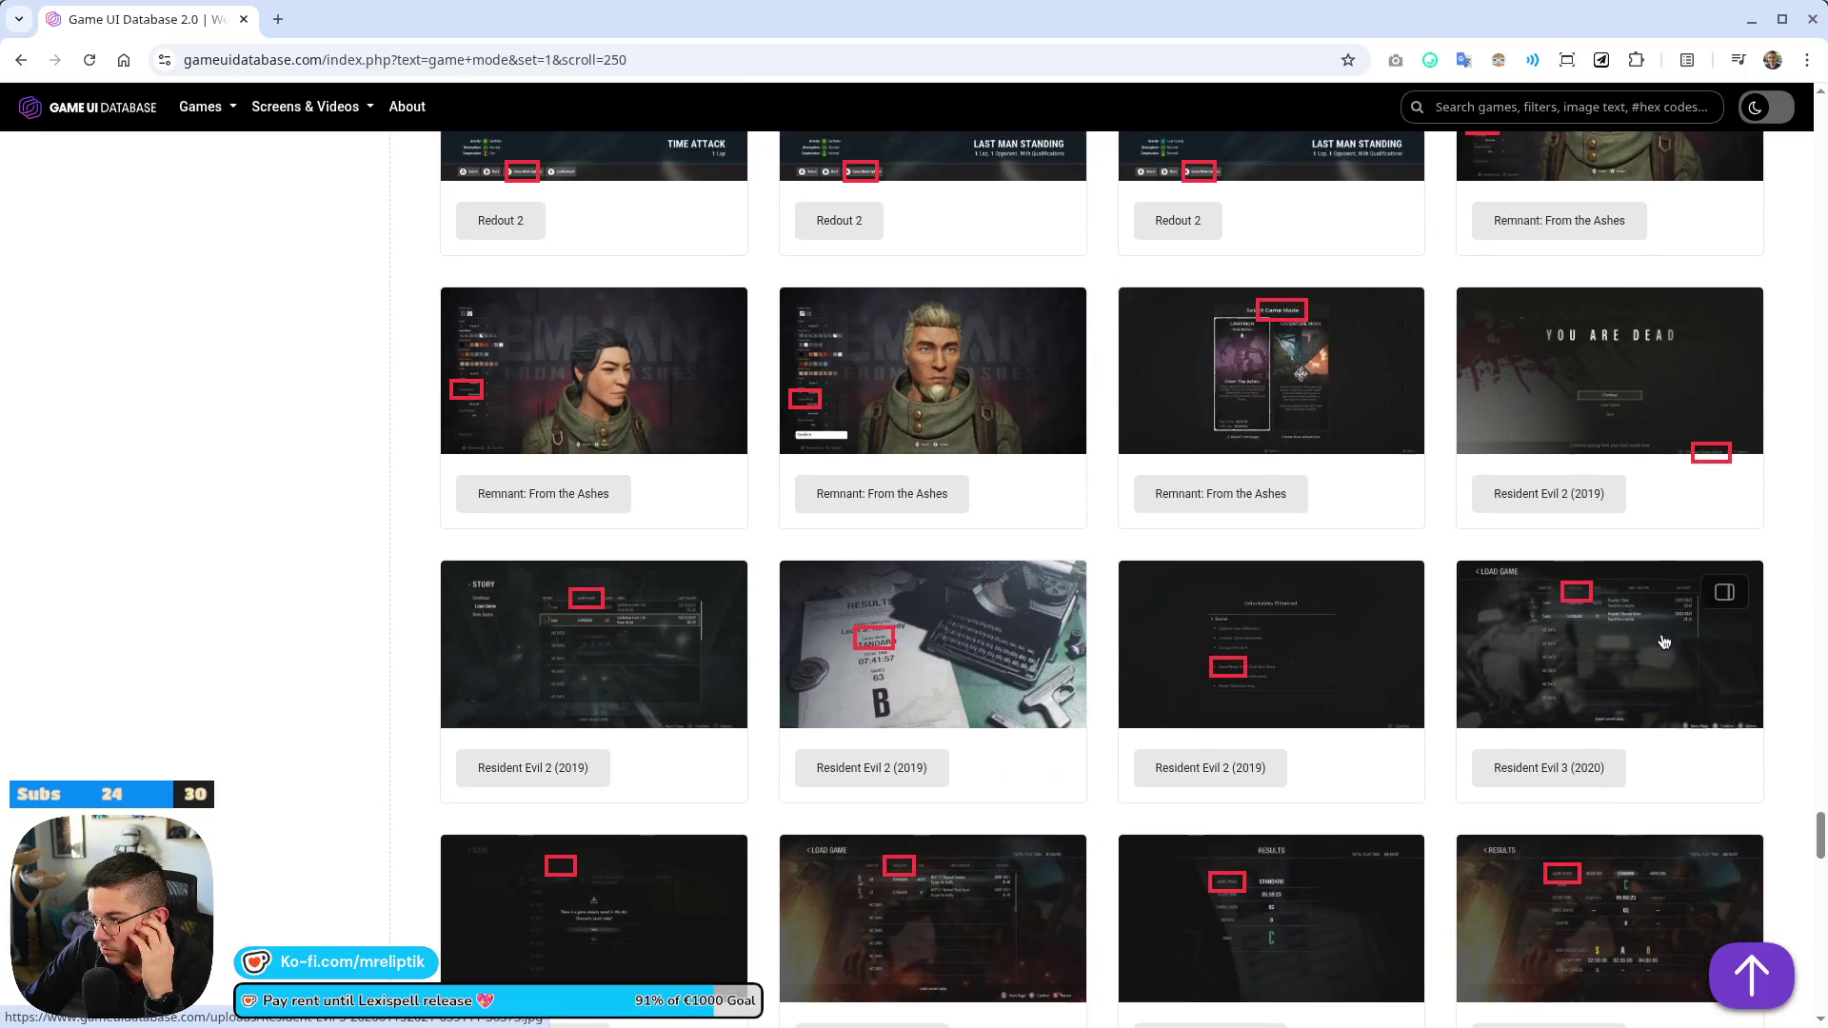
pyautogui.scroll(-3, 746, 667)
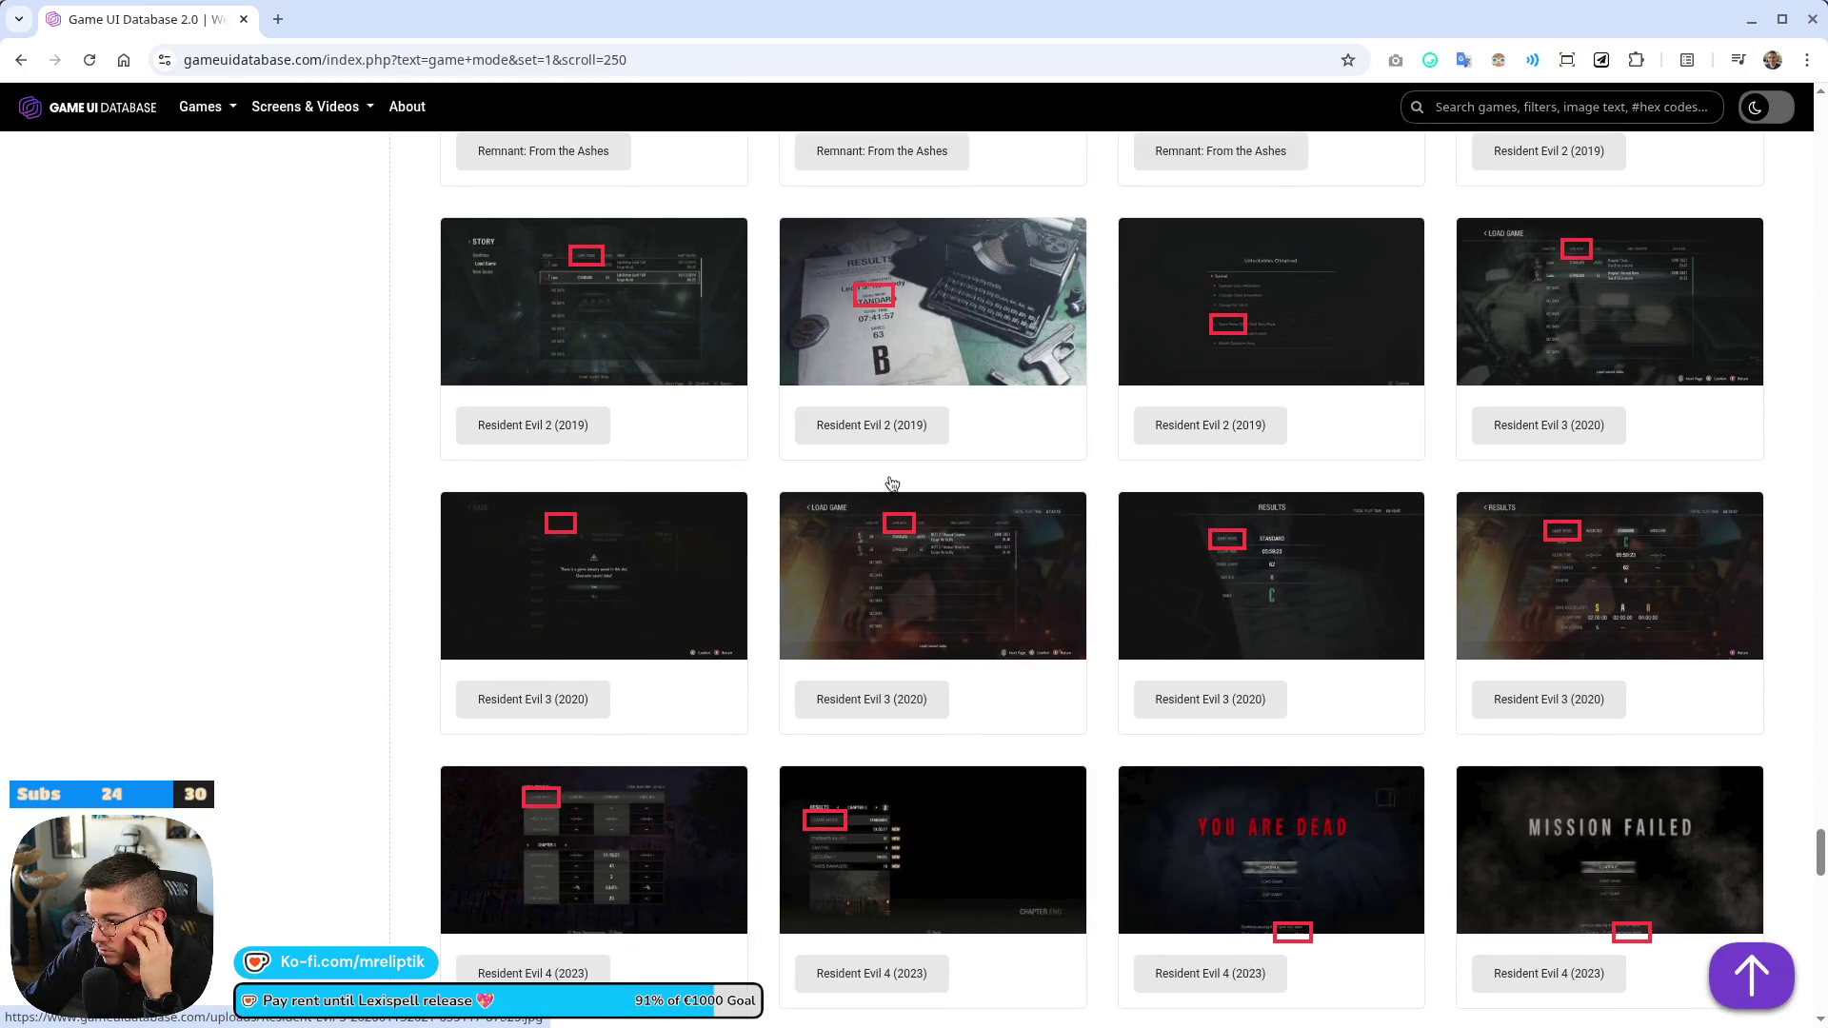
pyautogui.hotkey('alt', 'Tab')
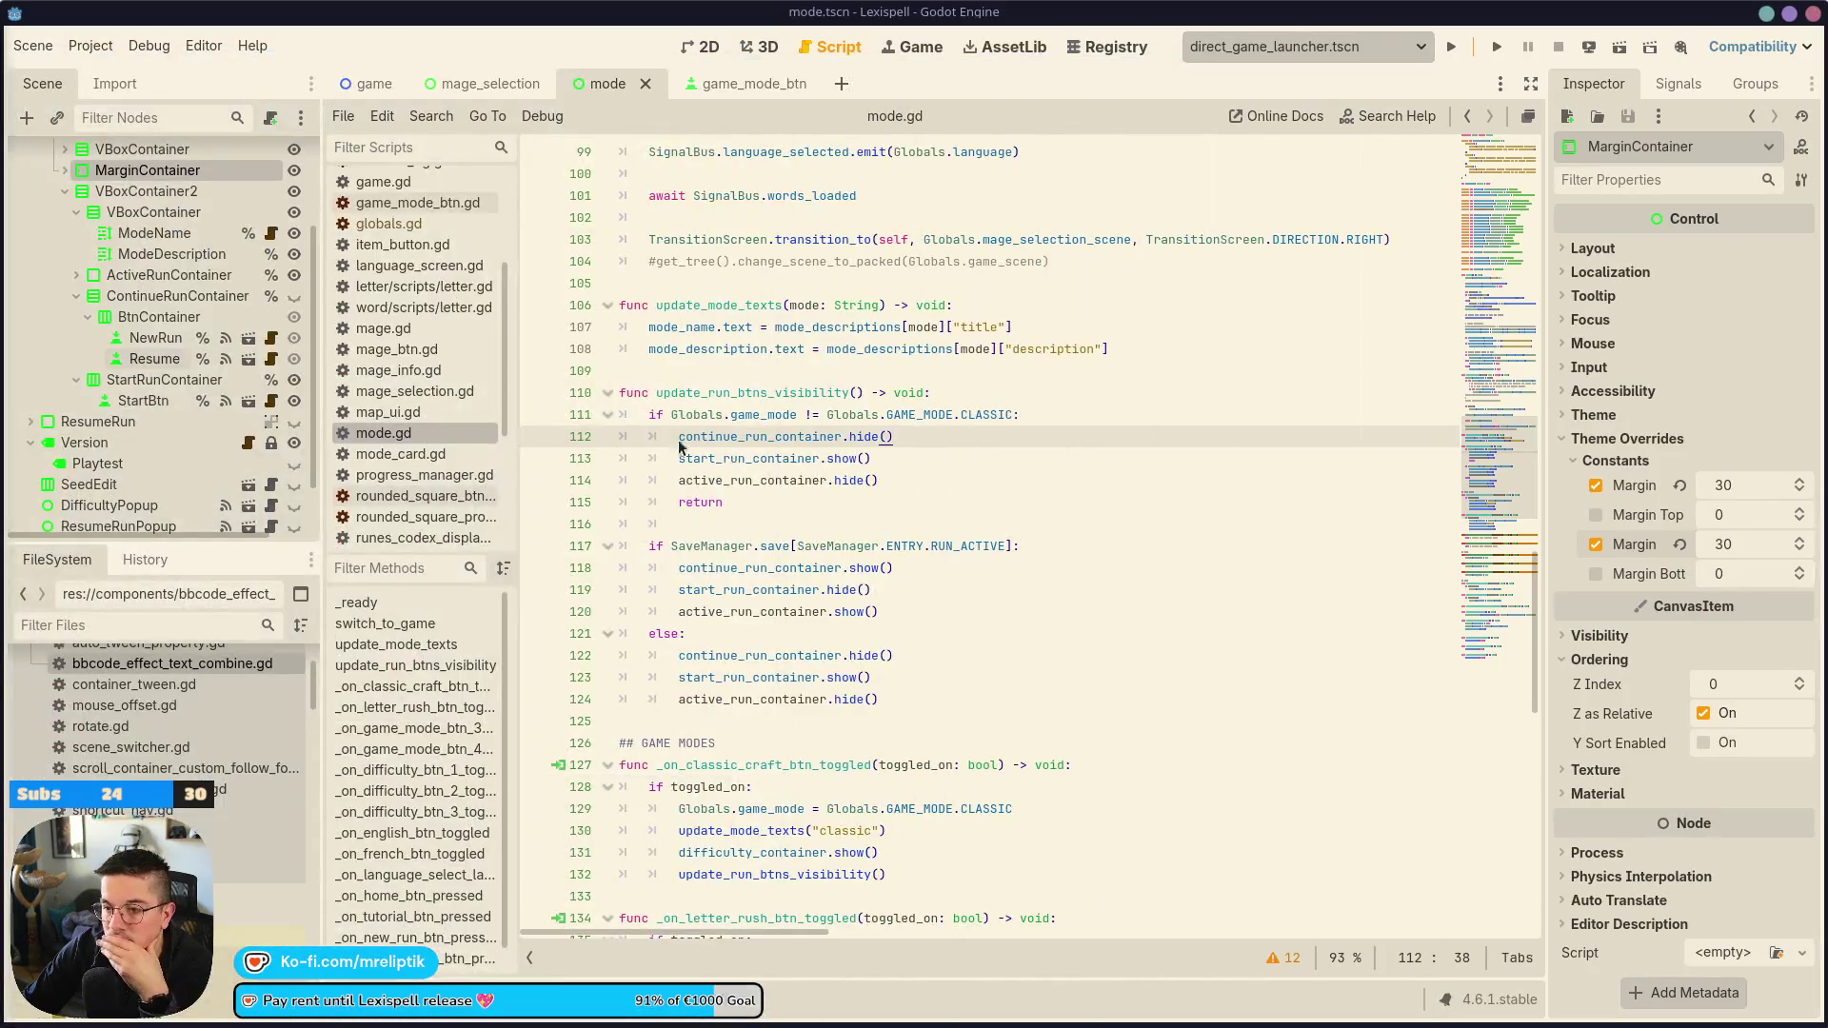
# Review lines 111 and 114 of mode.gd, run the game with F5, then return to the browser
pyautogui.click(834, 479)
pyautogui.click(832, 545)
pyautogui.click(752, 83)
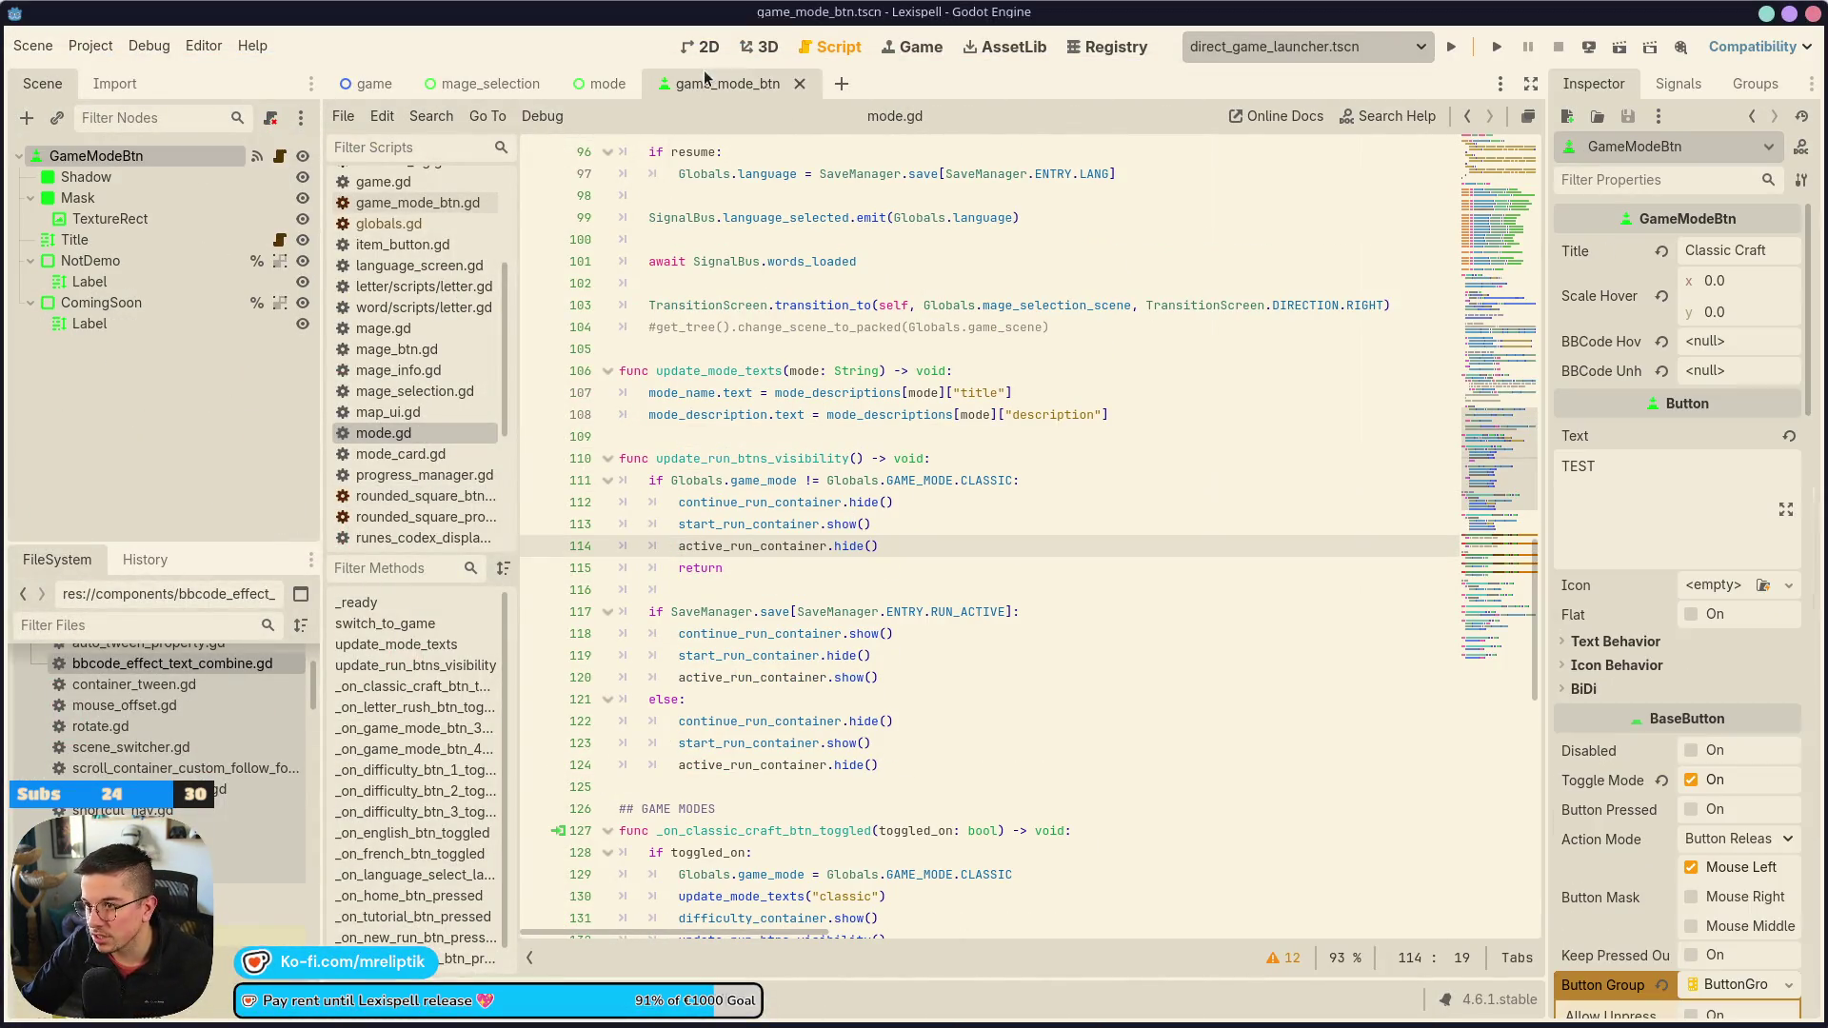
pyautogui.press('F5')
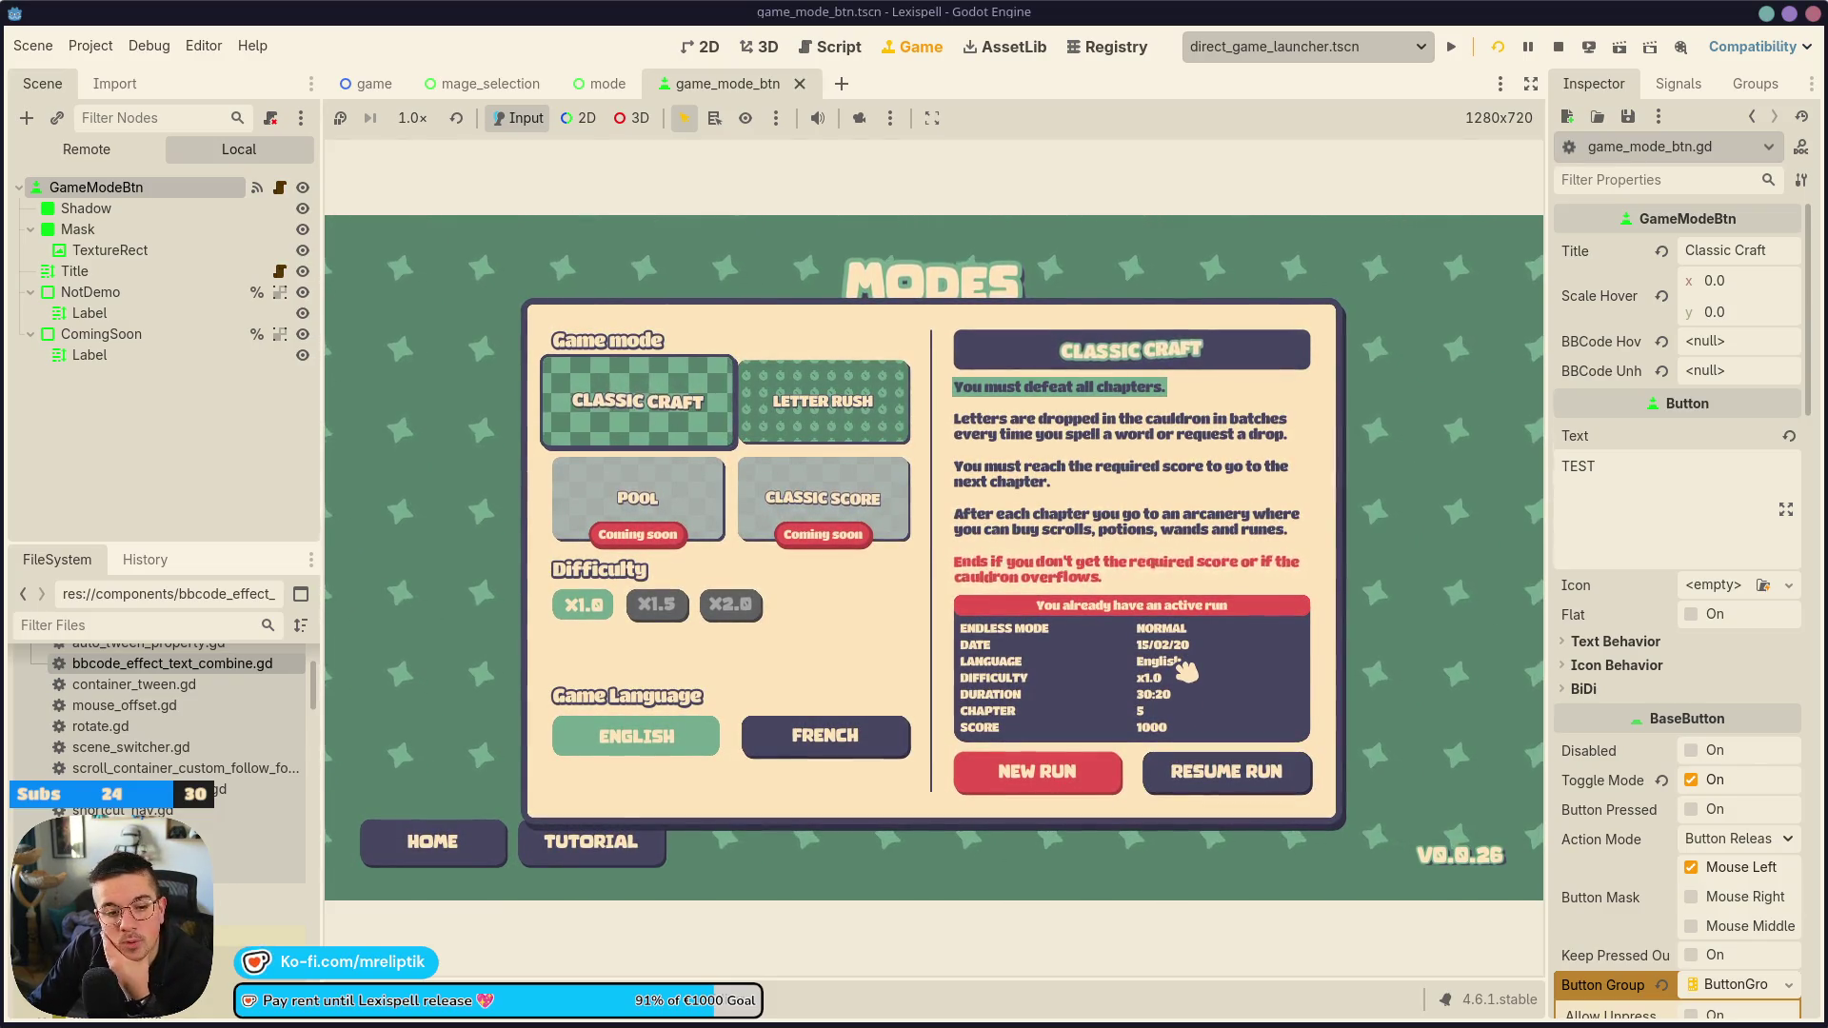
pyautogui.hotkey('alt', 'Tab')
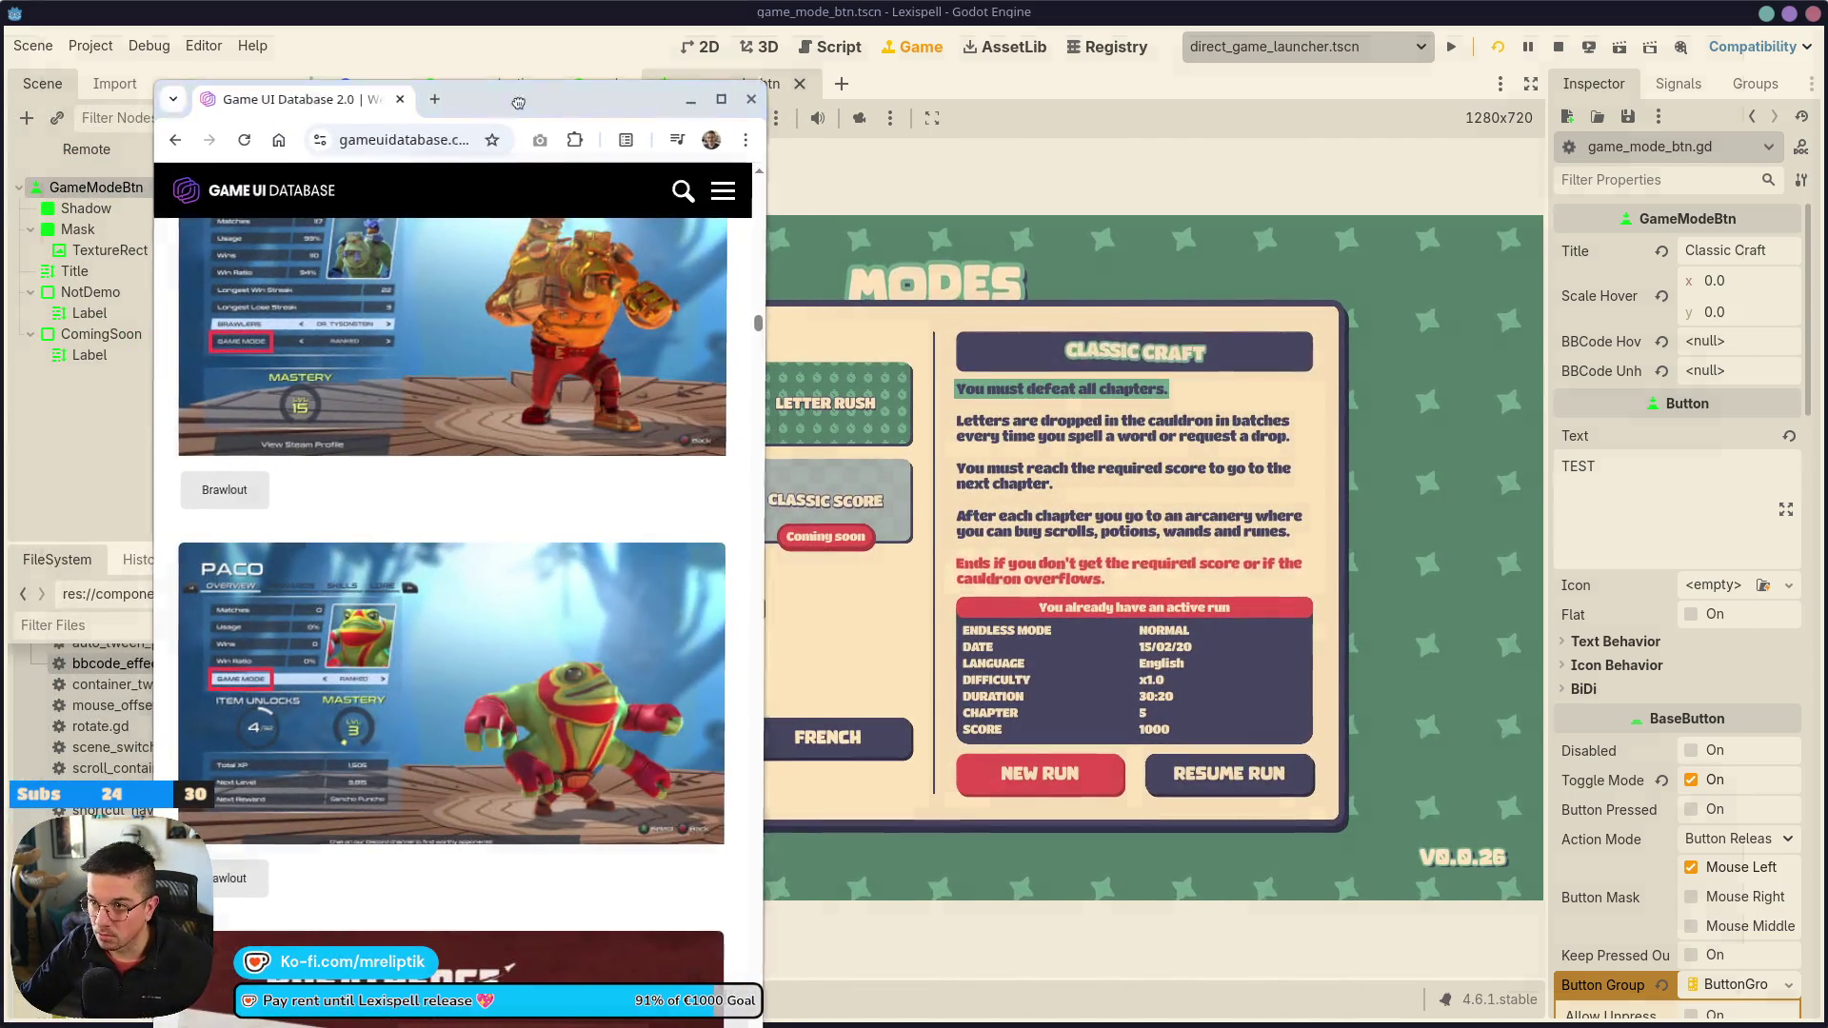
# Maximize the browser, view the full-size Rabbids game mode screenshot, then close its tab
pyautogui.doubleClick(460, 108)
pyautogui.scroll(5, 400, 590)
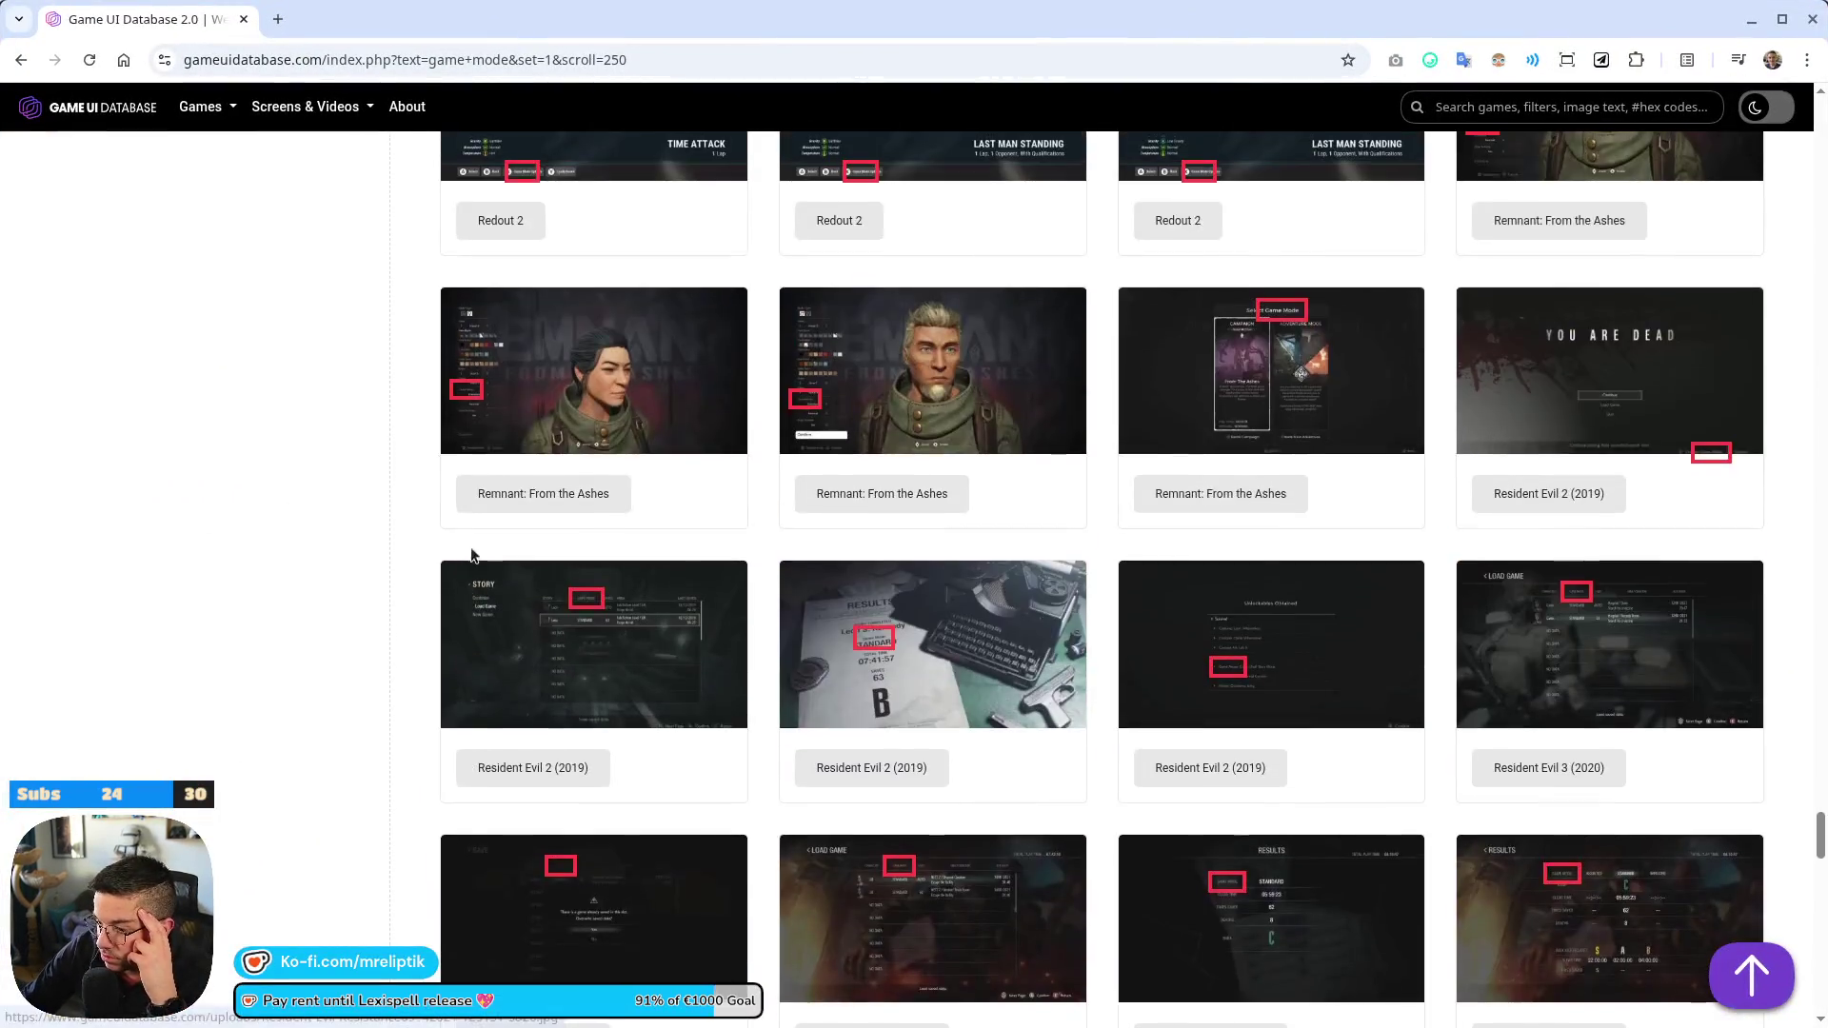
pyautogui.scroll(6, 253, 438)
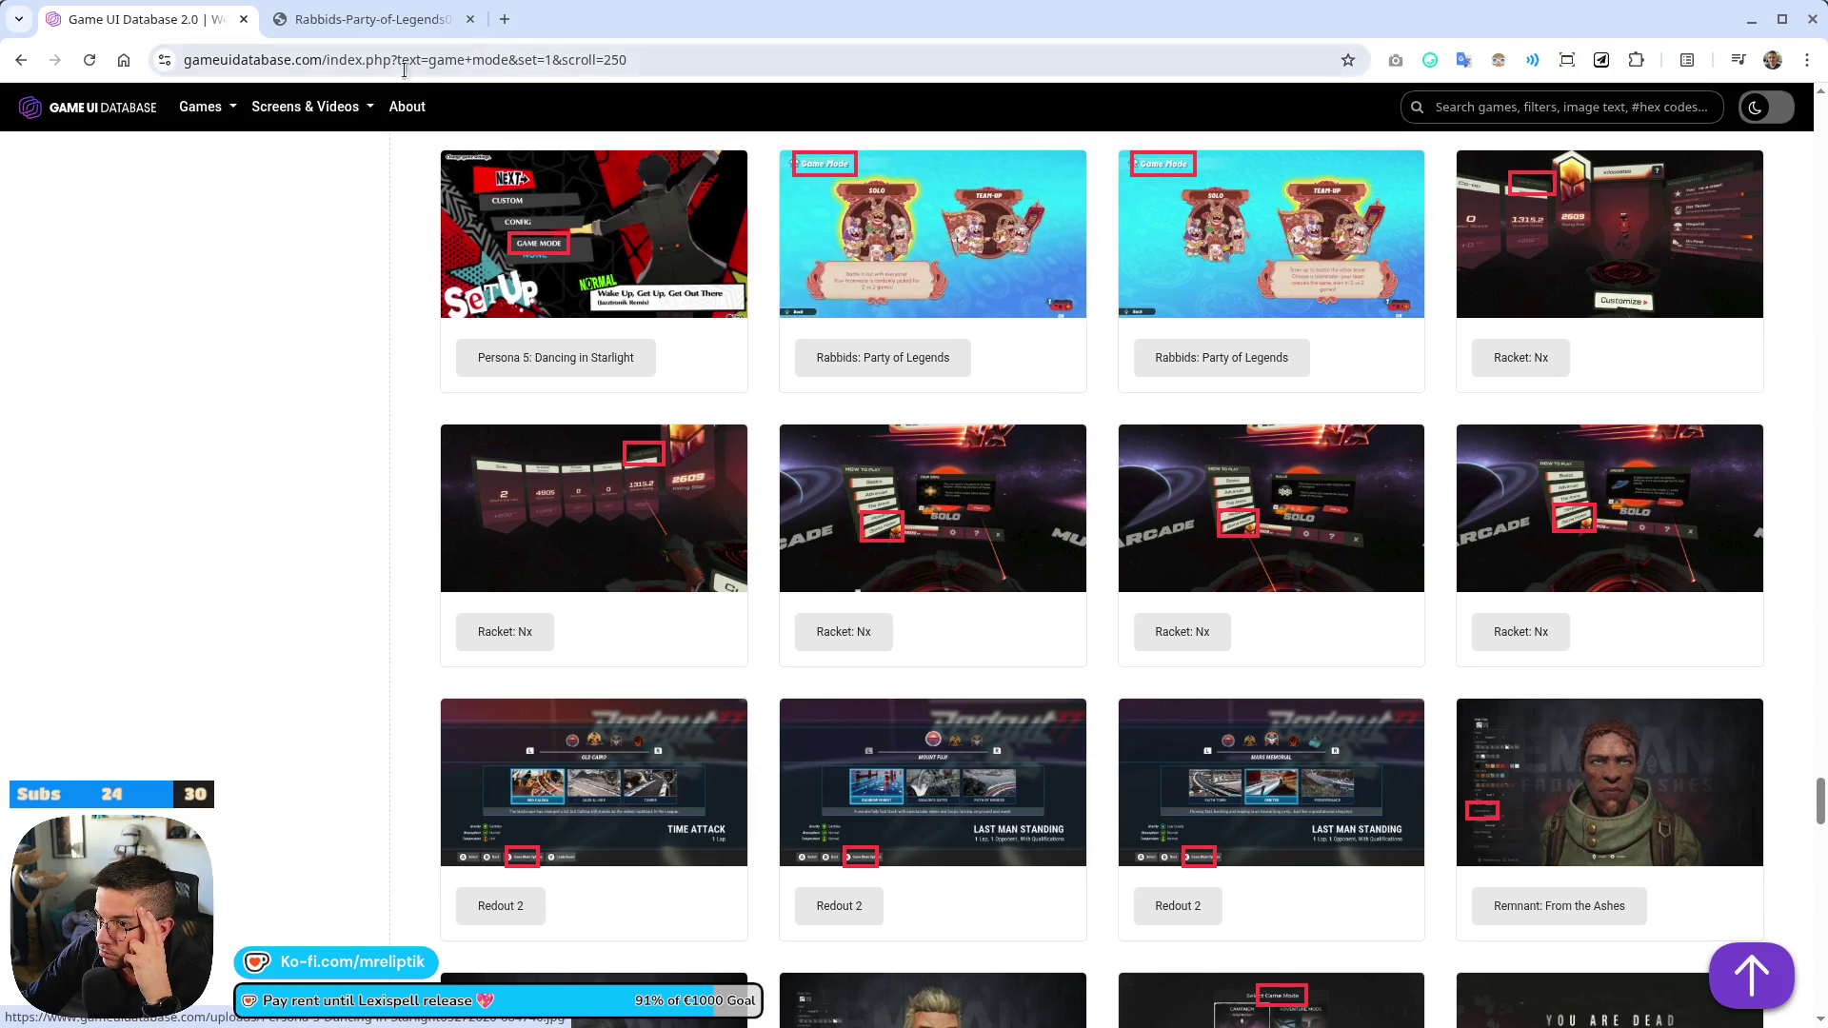
pyautogui.hotkey('ctrl', 'Tab')
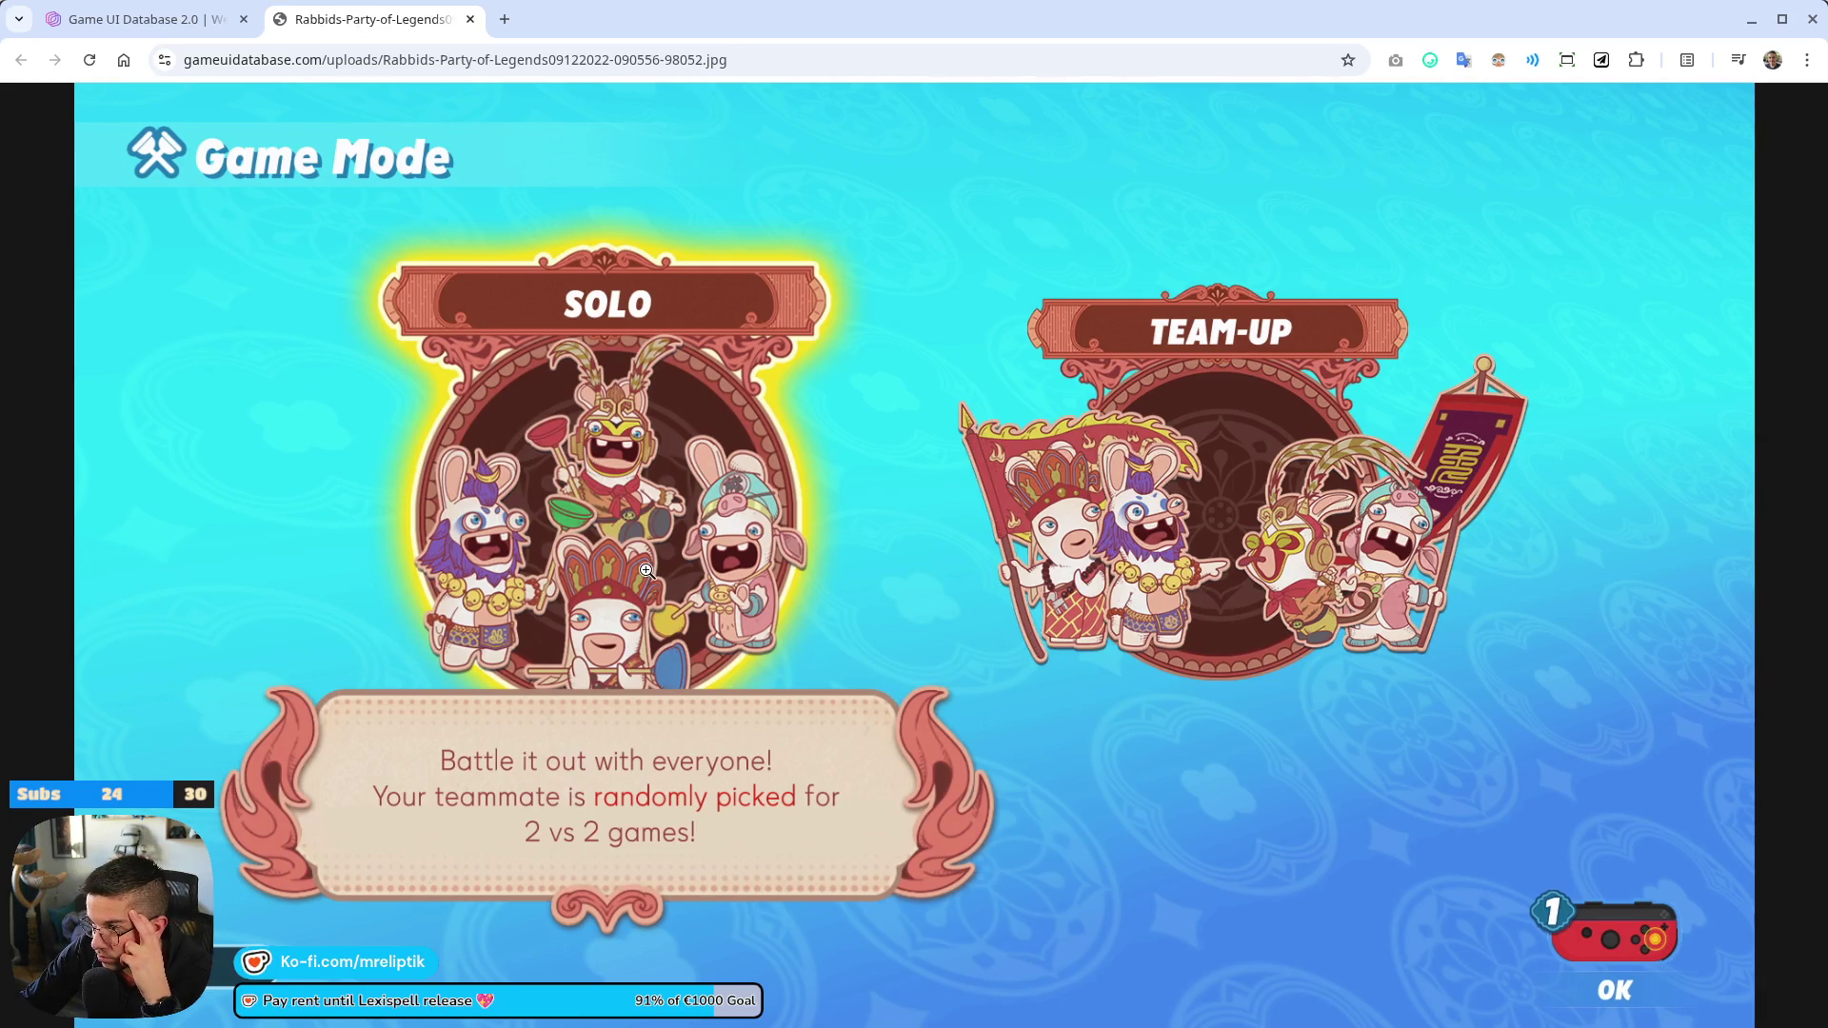
pyautogui.middleClick(385, 14)
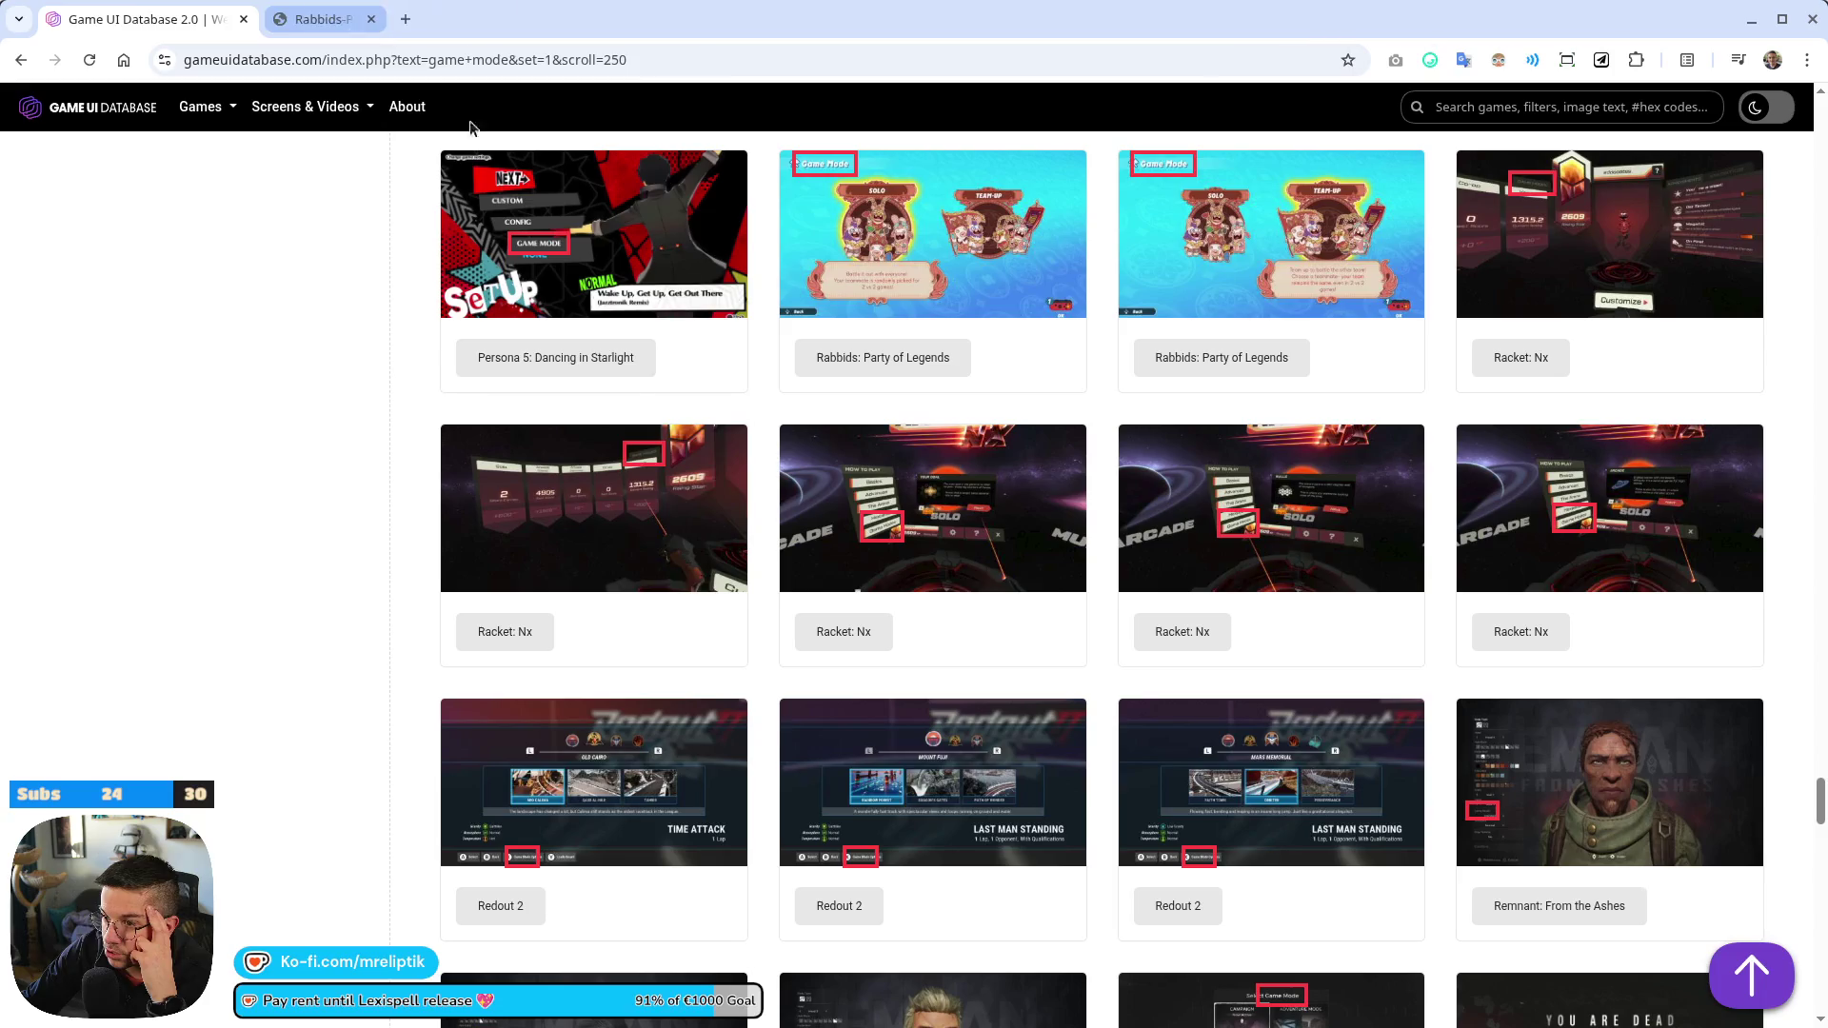
# Scroll down the results, review two Super Kirby Clash screenshots, then close both tabs
pyautogui.scroll(-5, 329, 495)
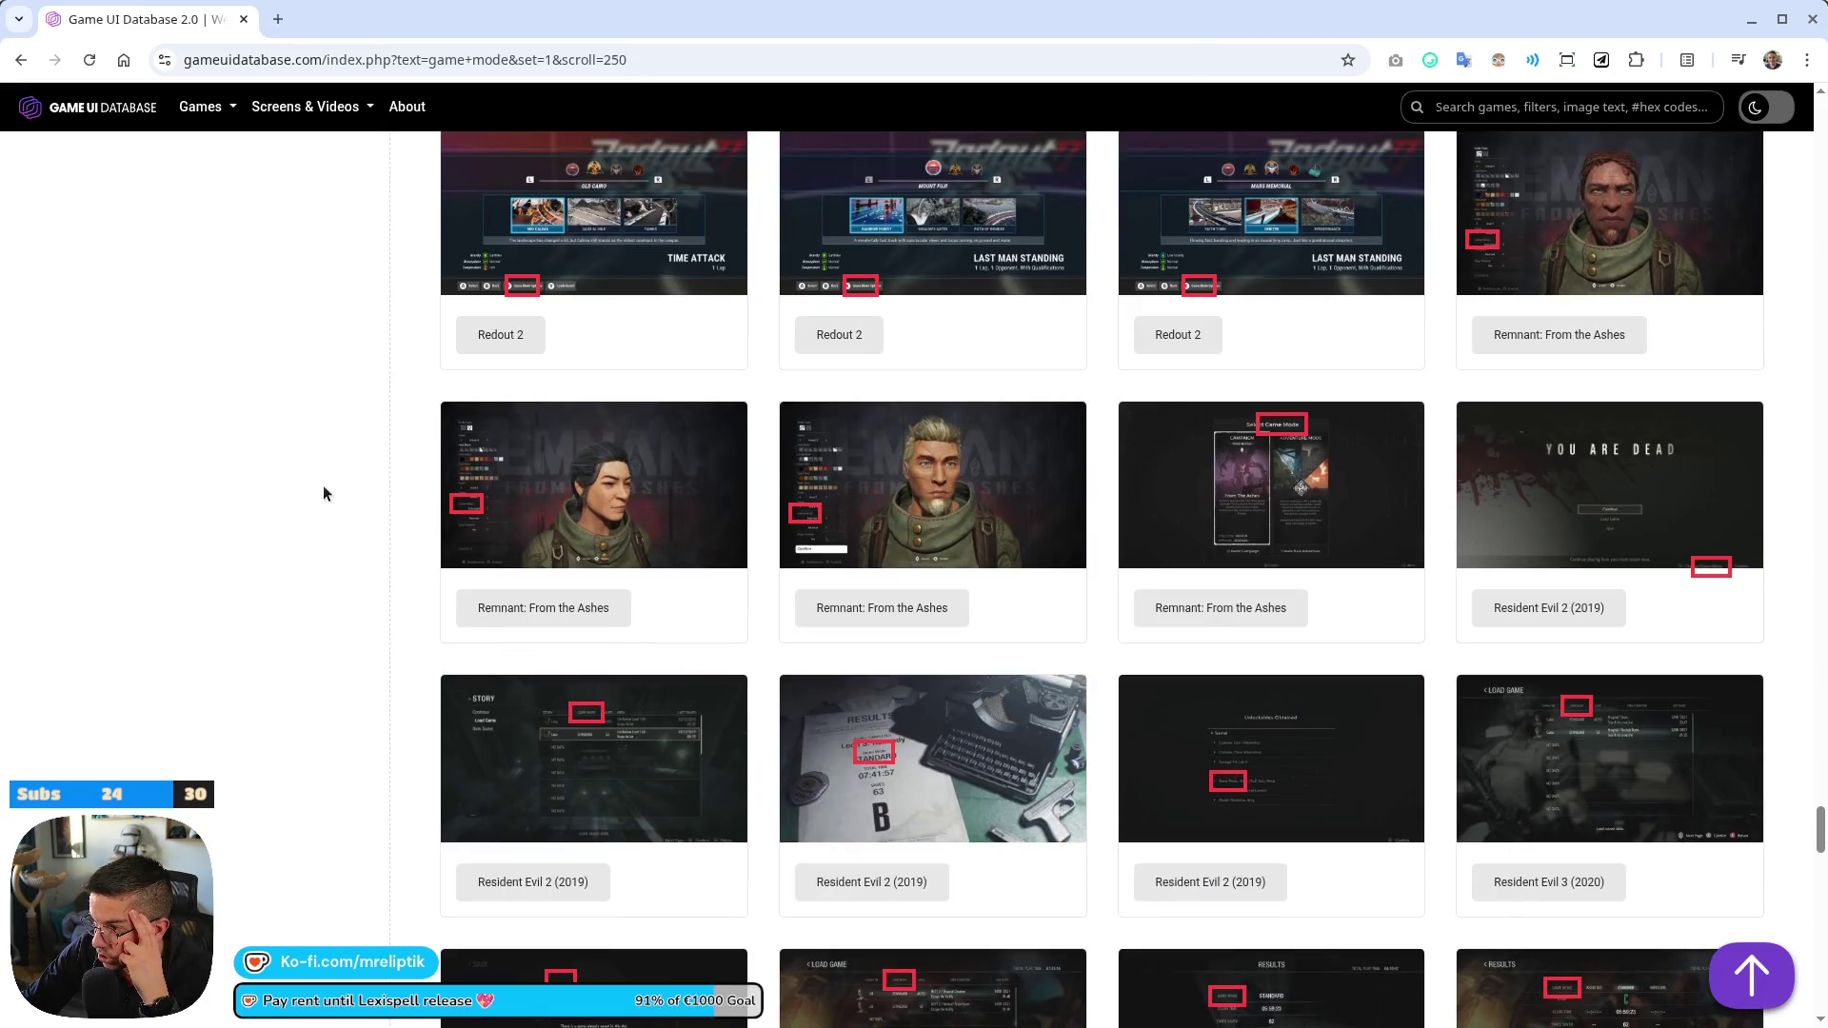
pyautogui.scroll(-10, 328, 480)
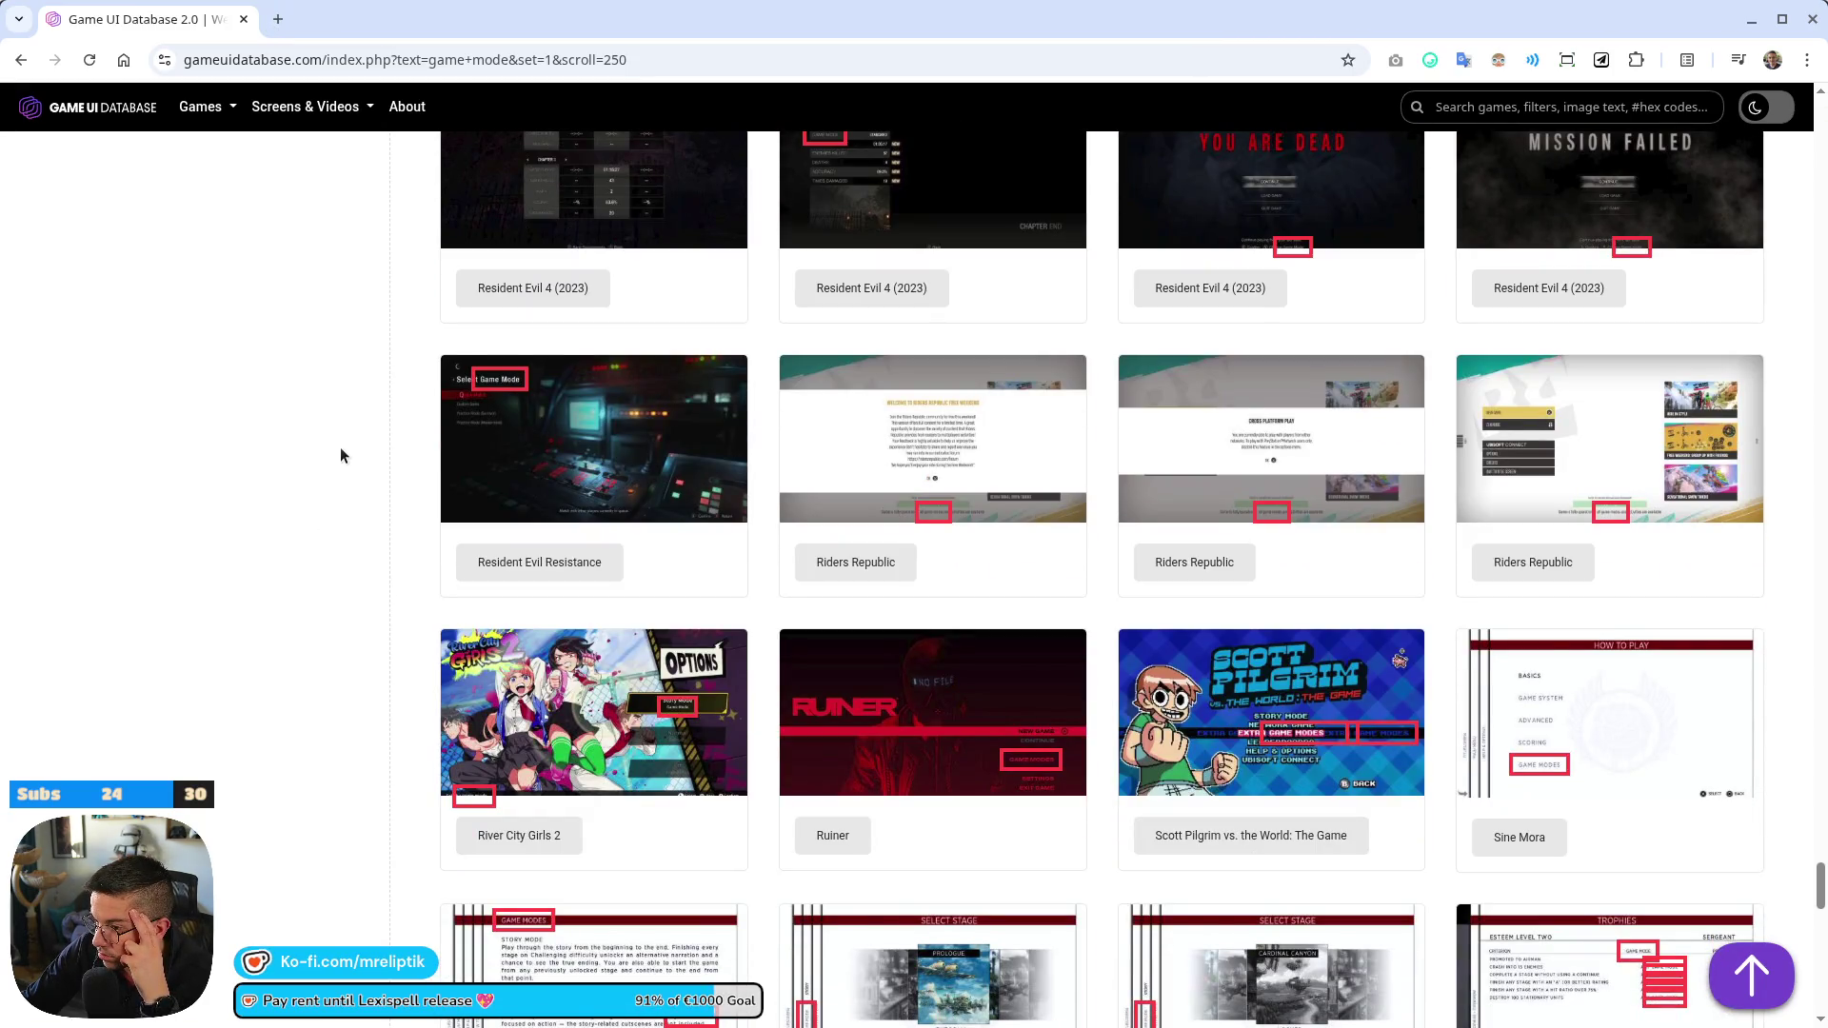
pyautogui.scroll(-3, 342, 456)
pyautogui.scroll(-8, 307, 449)
pyautogui.scroll(-6, 243, 476)
pyautogui.scroll(-5, 259, 571)
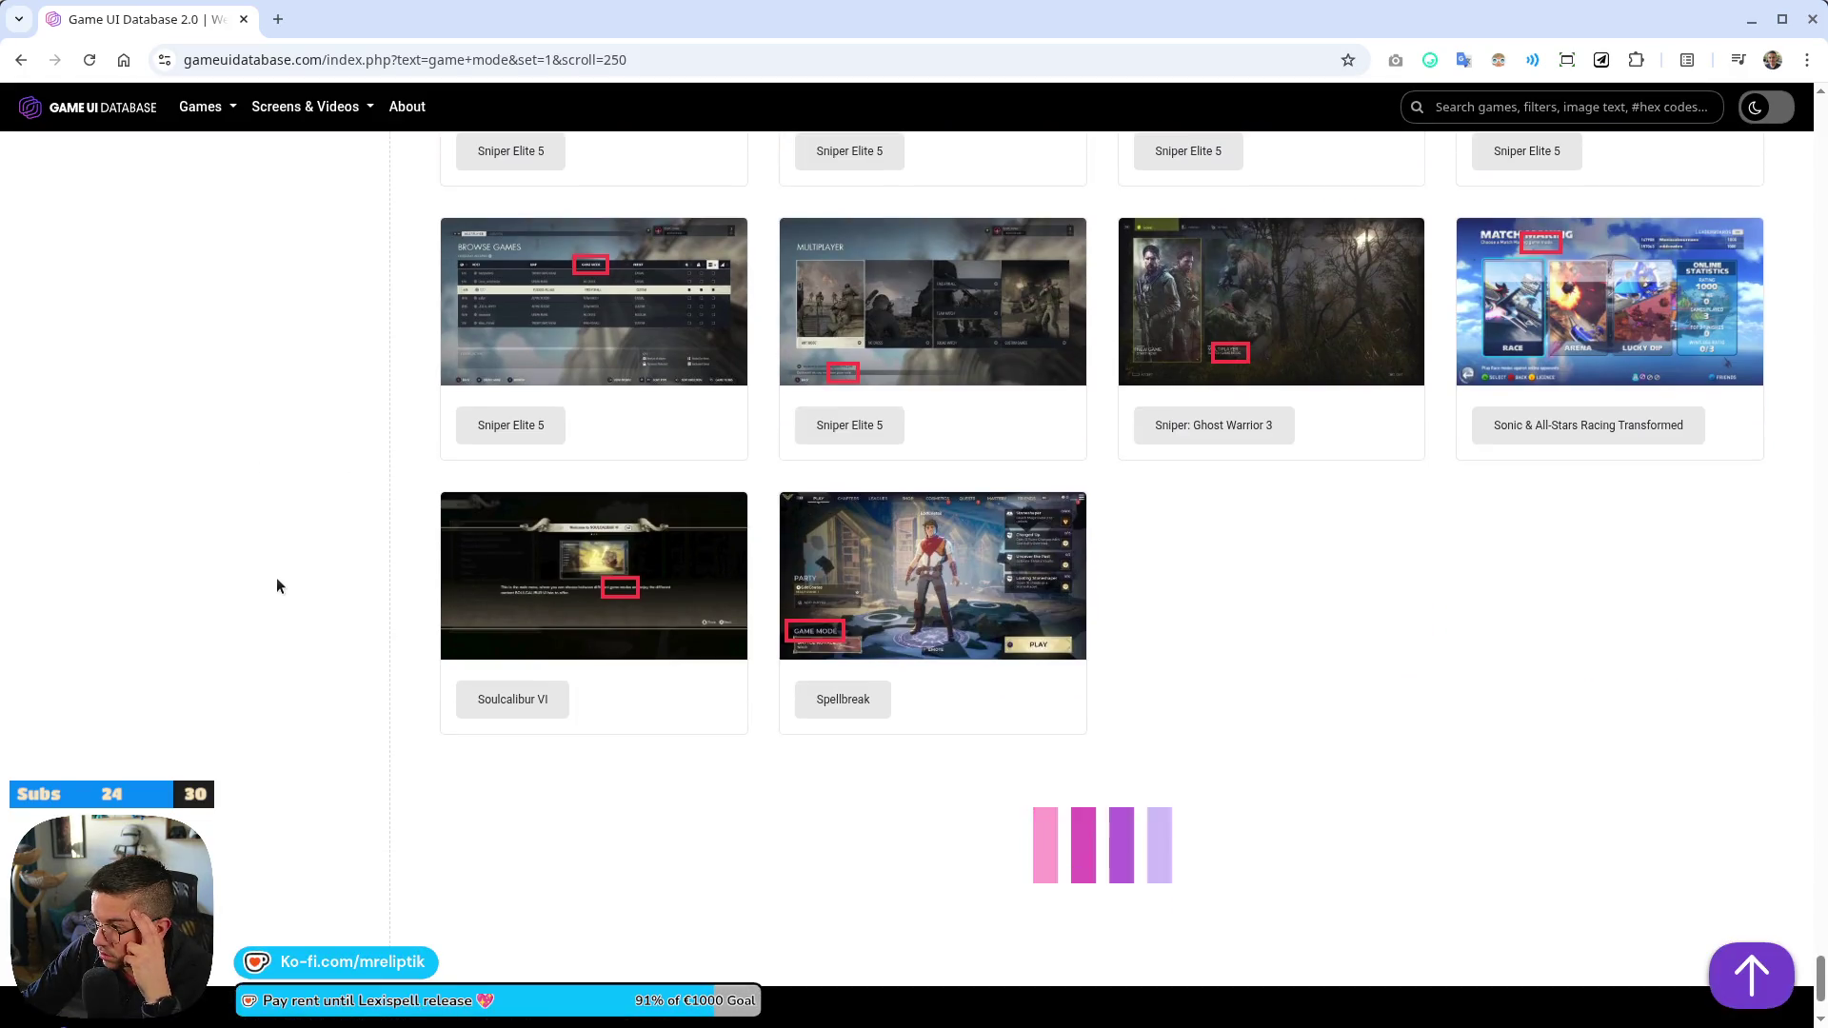
pyautogui.scroll(-8, 282, 596)
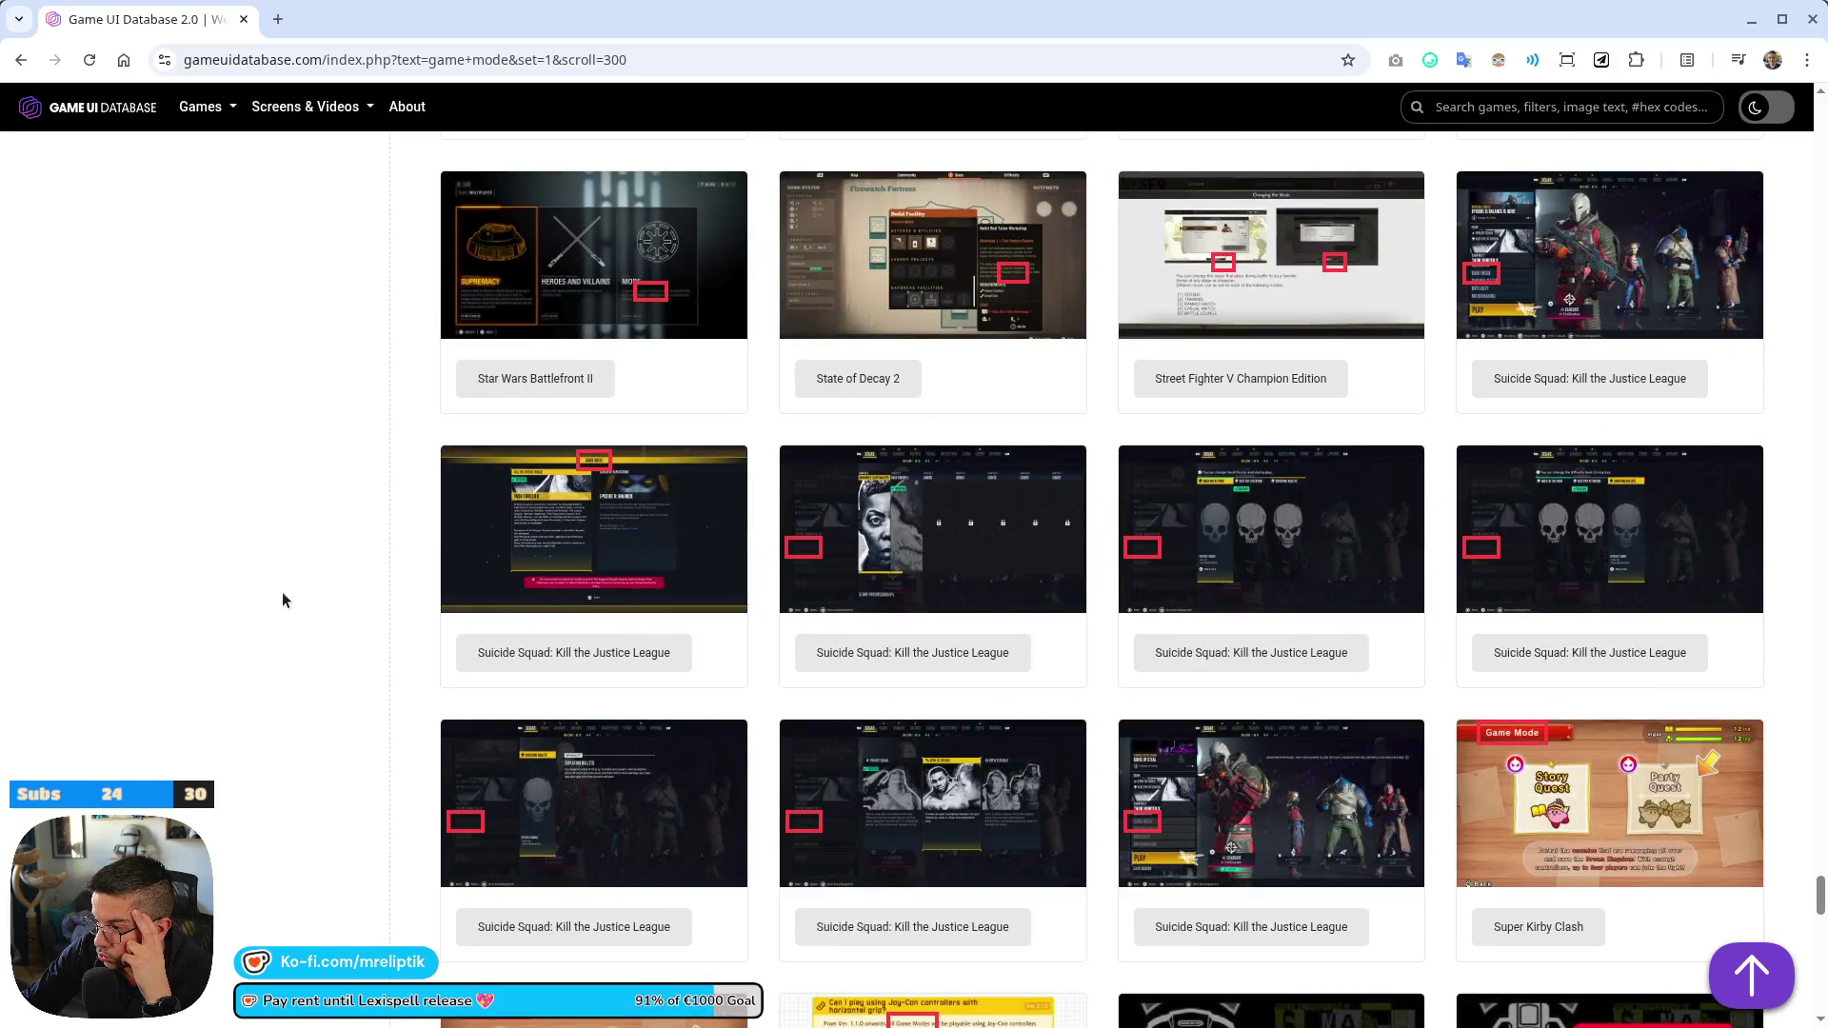
pyautogui.scroll(-3, 282, 591)
pyautogui.middleClick(1593, 464)
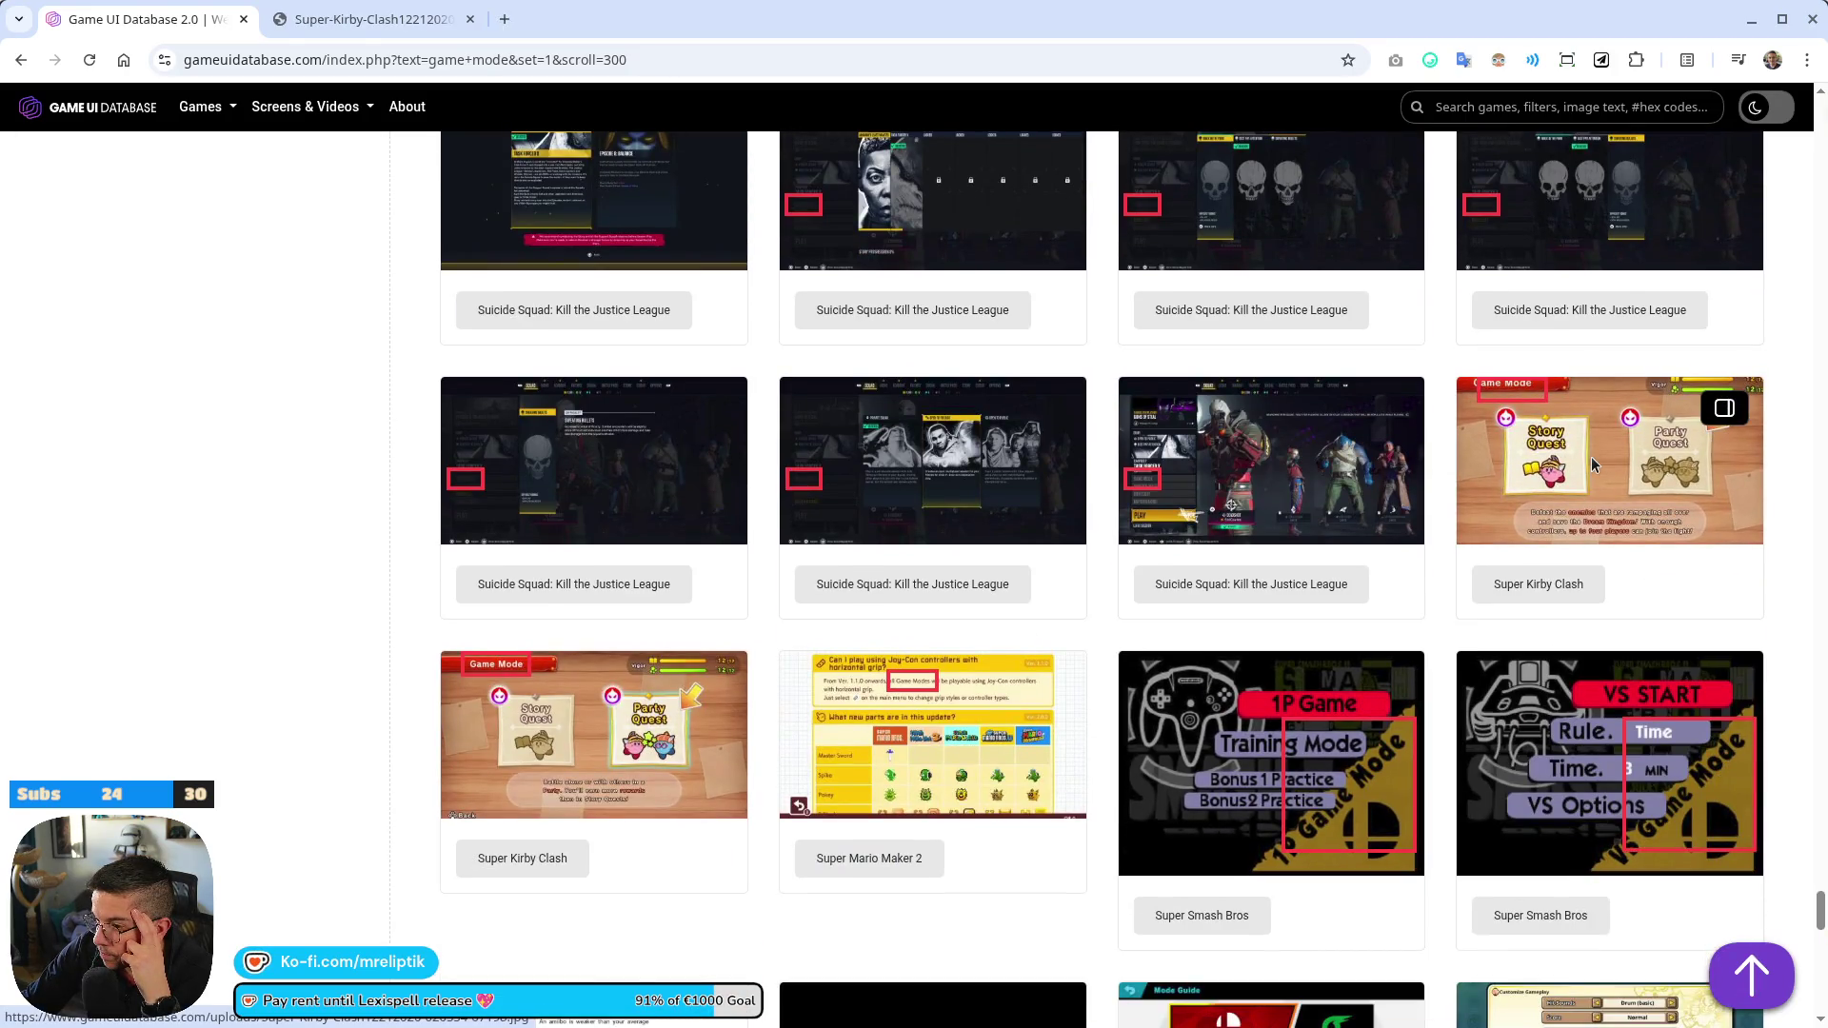
pyautogui.middleClick(1589, 498)
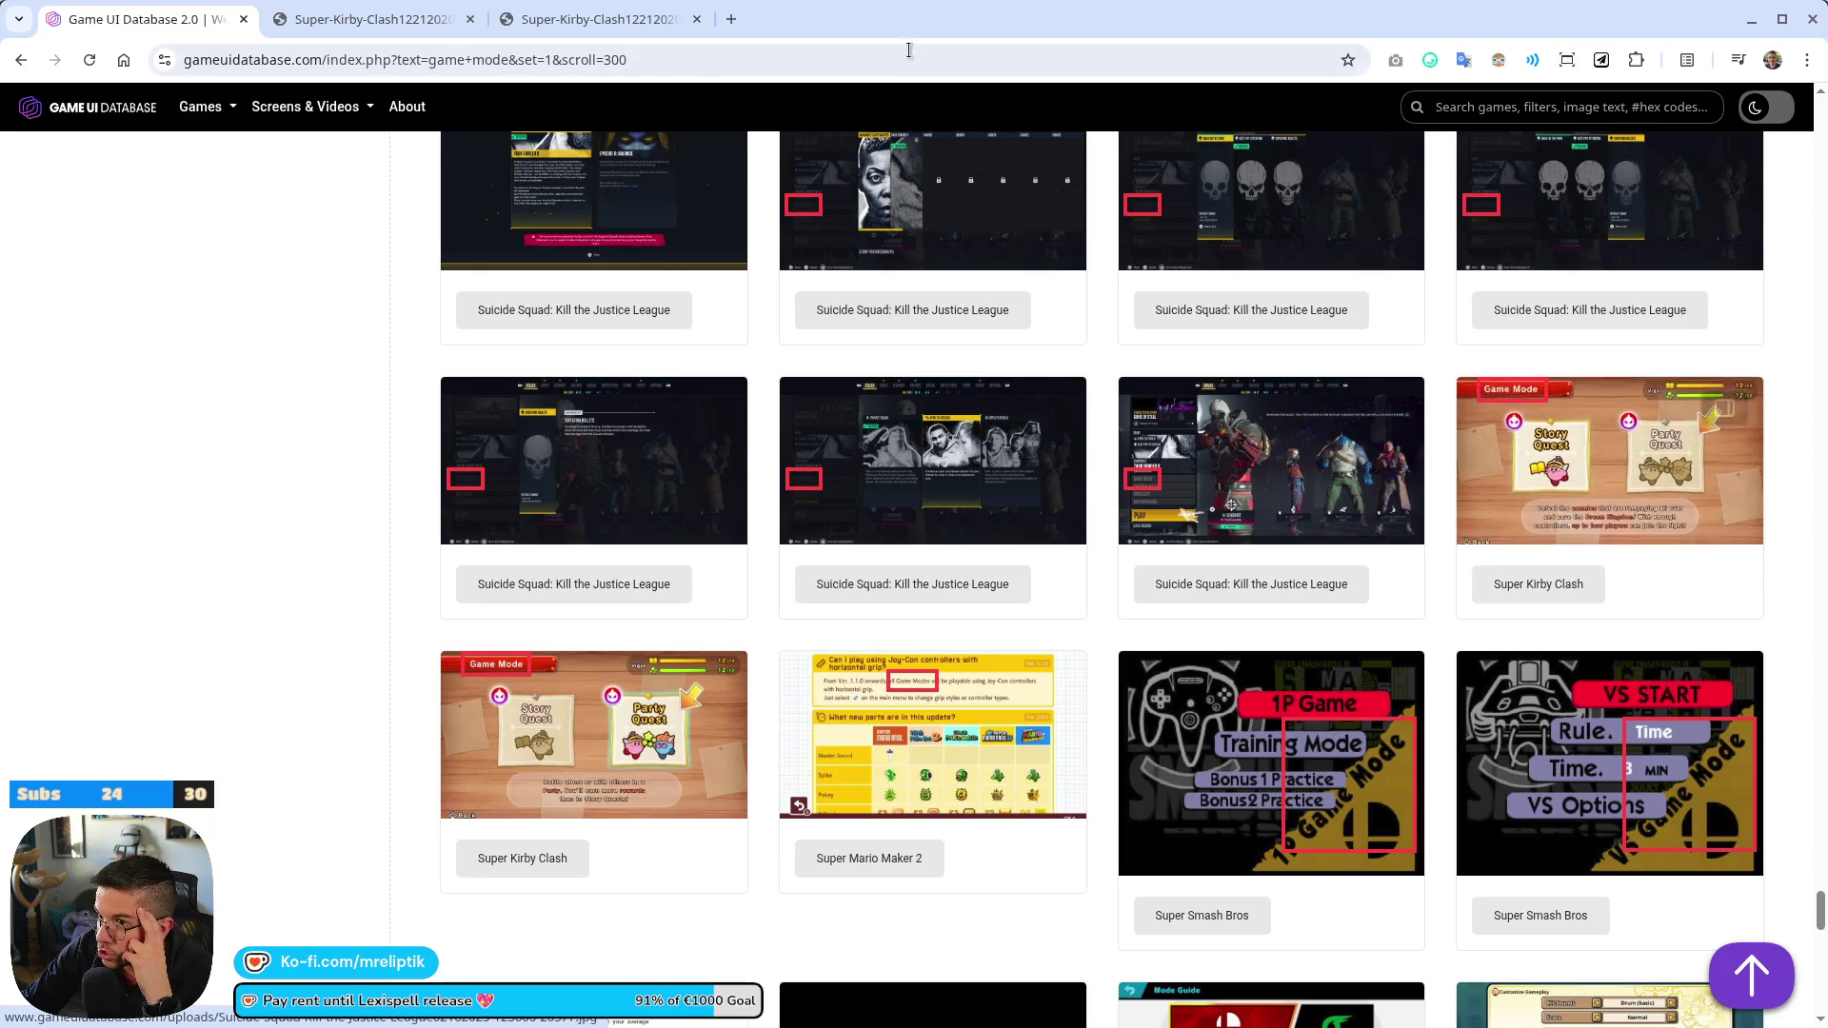
pyautogui.click(386, 19)
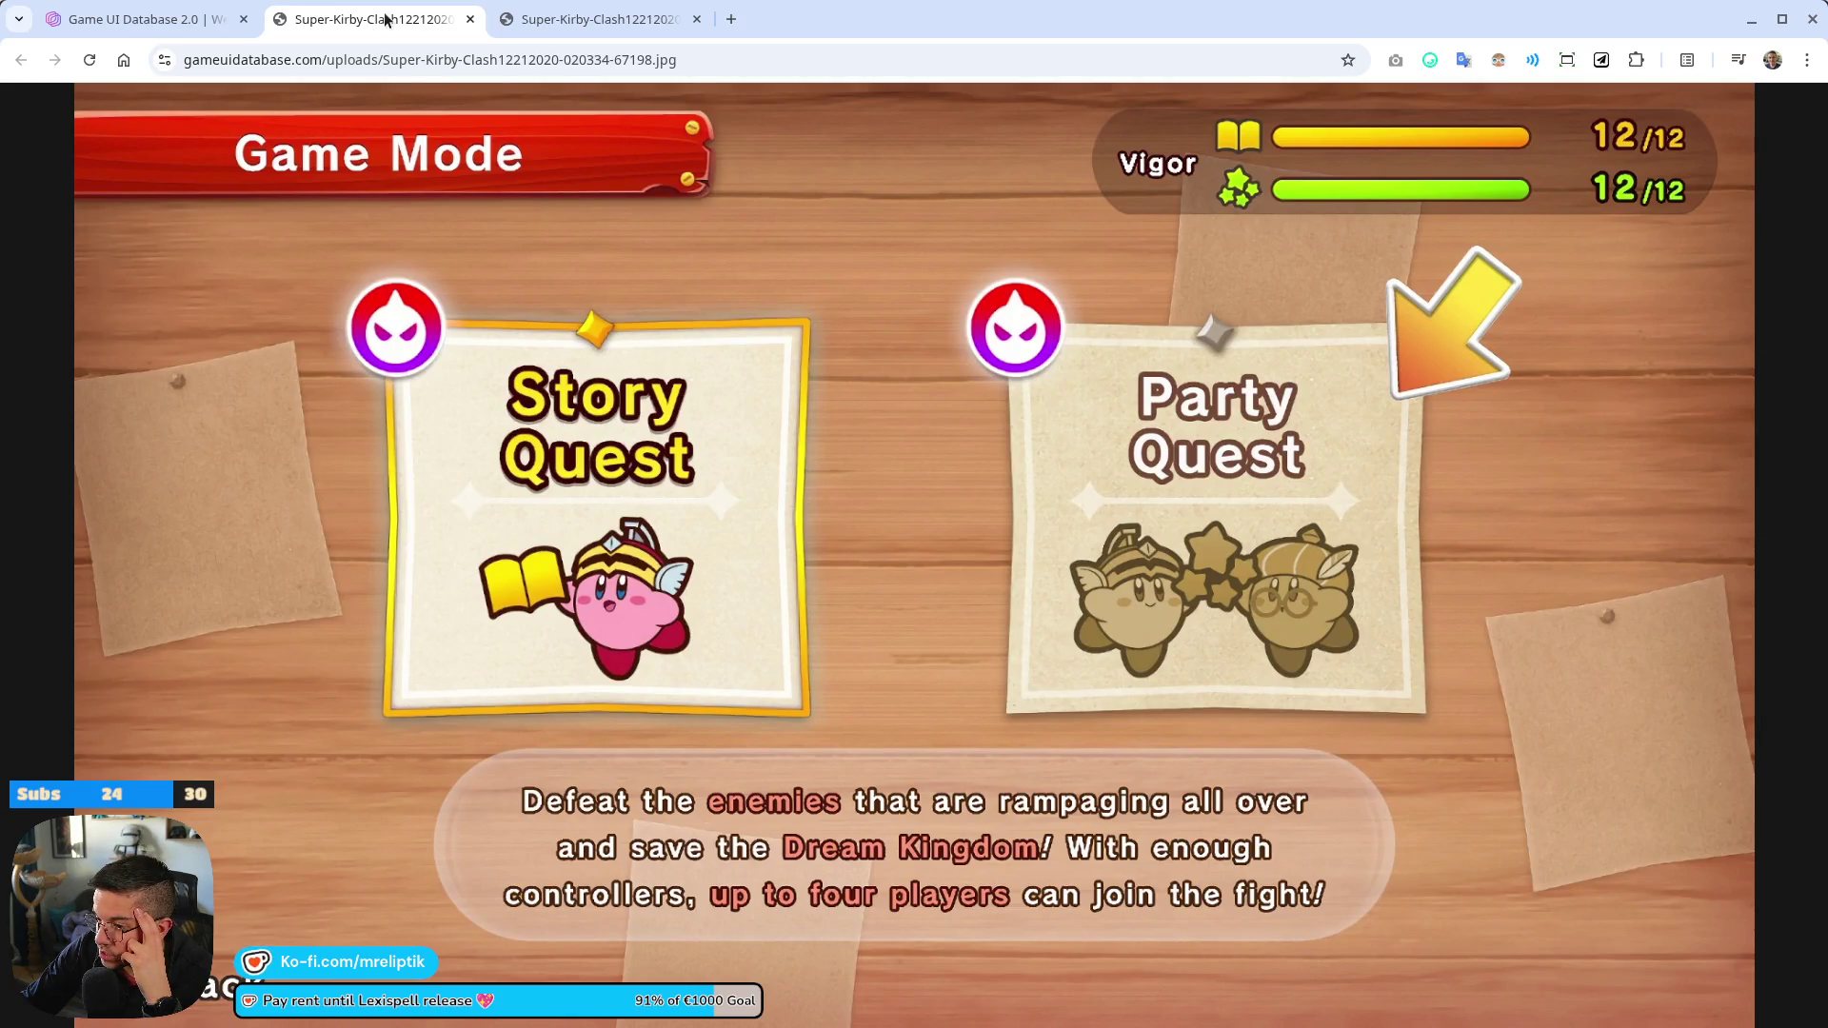
pyautogui.middleClick(386, 19)
pyautogui.middleClick(386, 19)
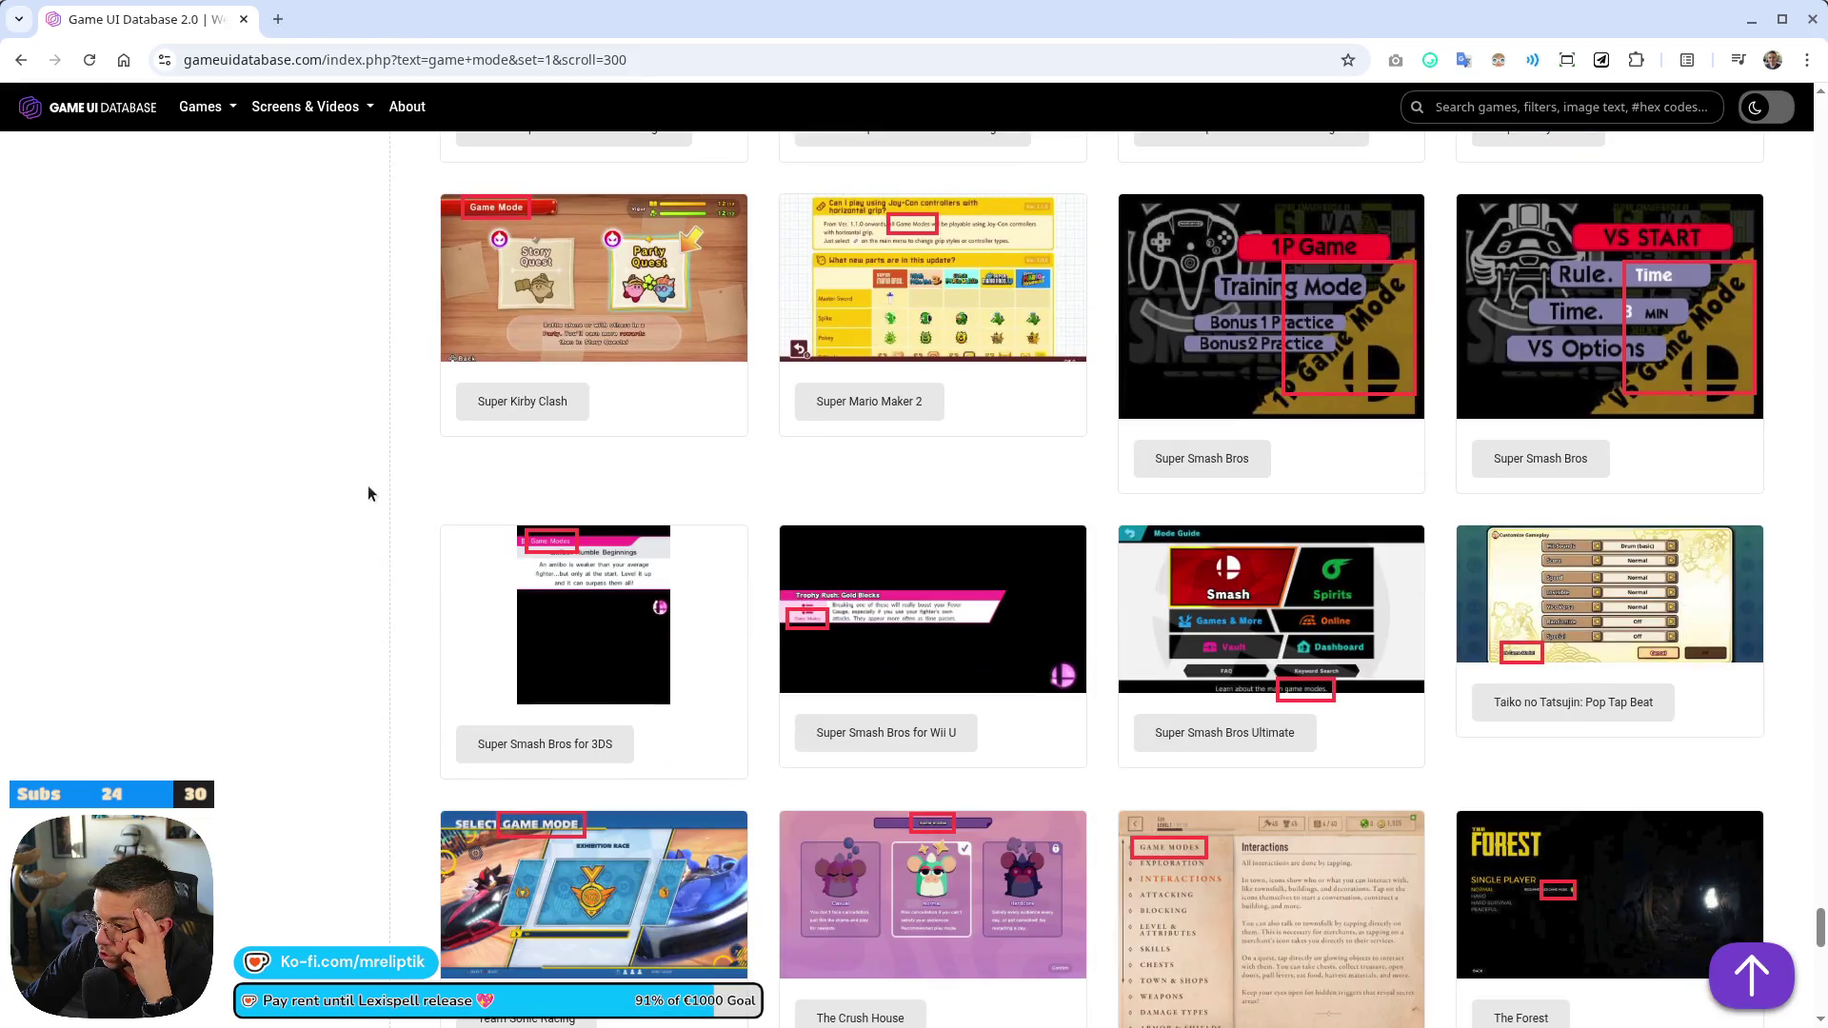
# Review The Crush House game modes screenshot full-size and close its tab
pyautogui.scroll(-3, 374, 519)
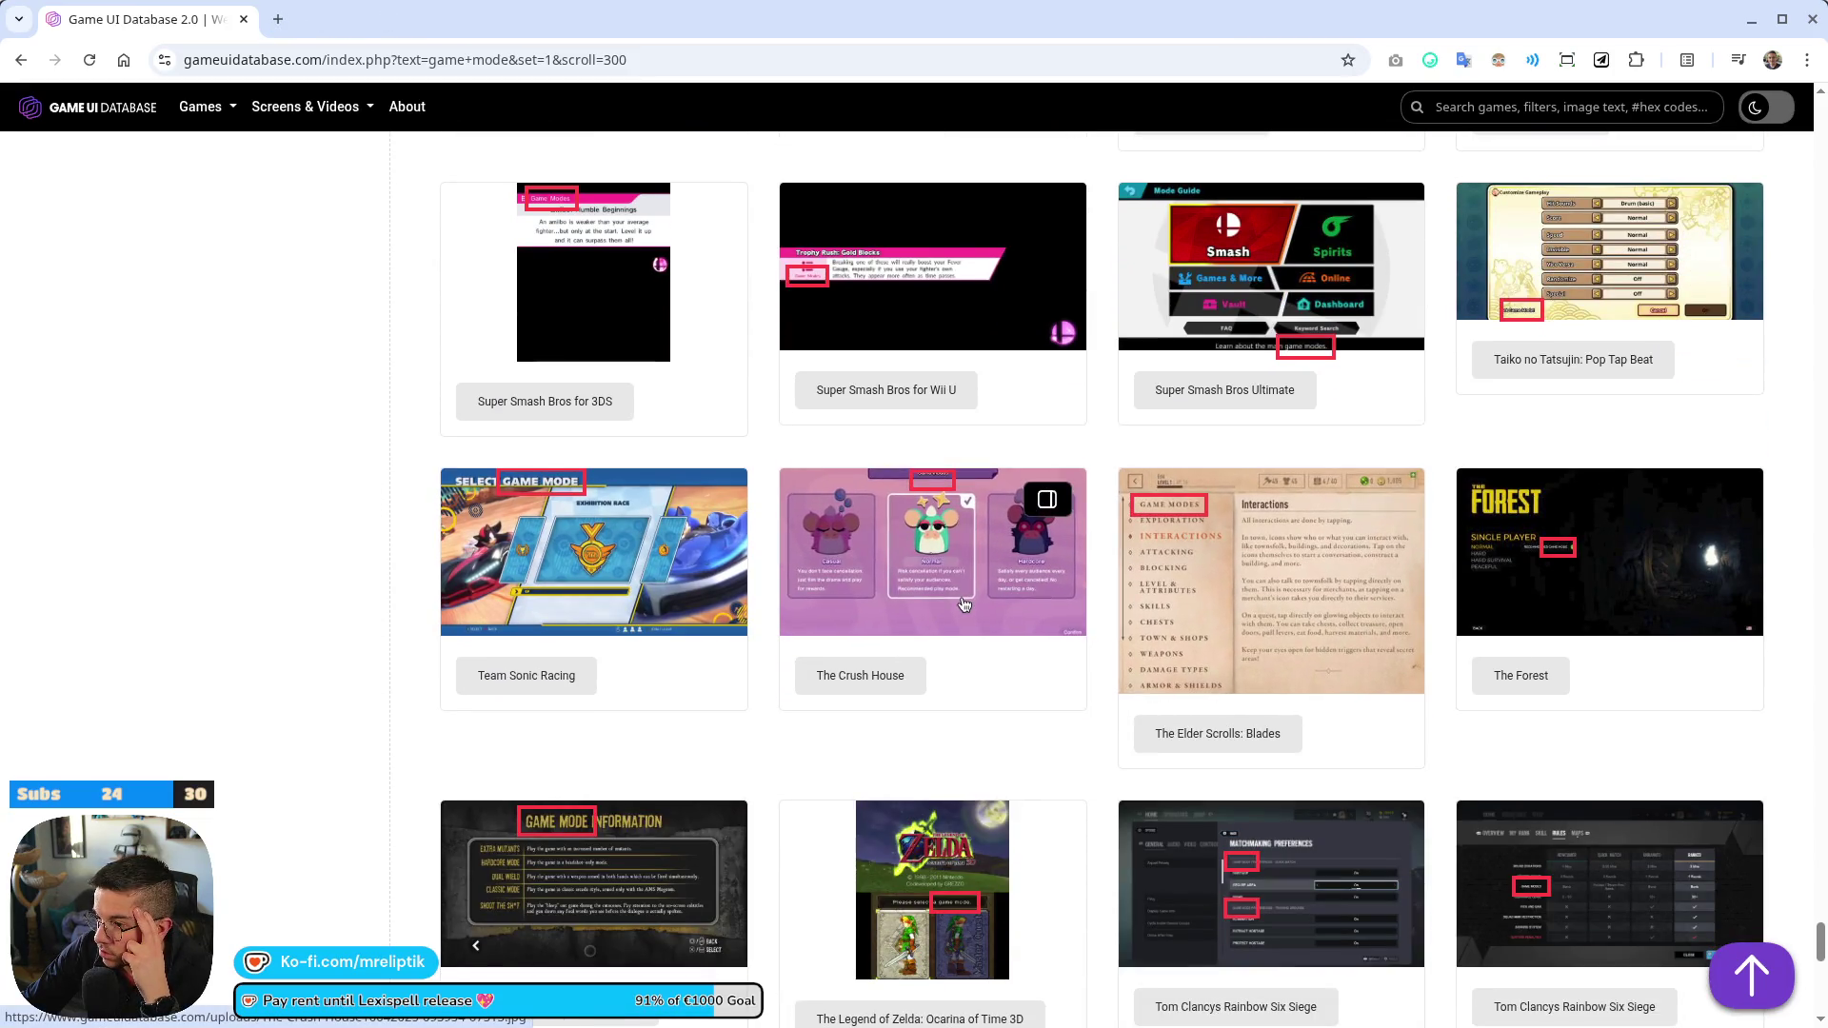
pyautogui.middleClick(946, 580)
pyautogui.click(371, 20)
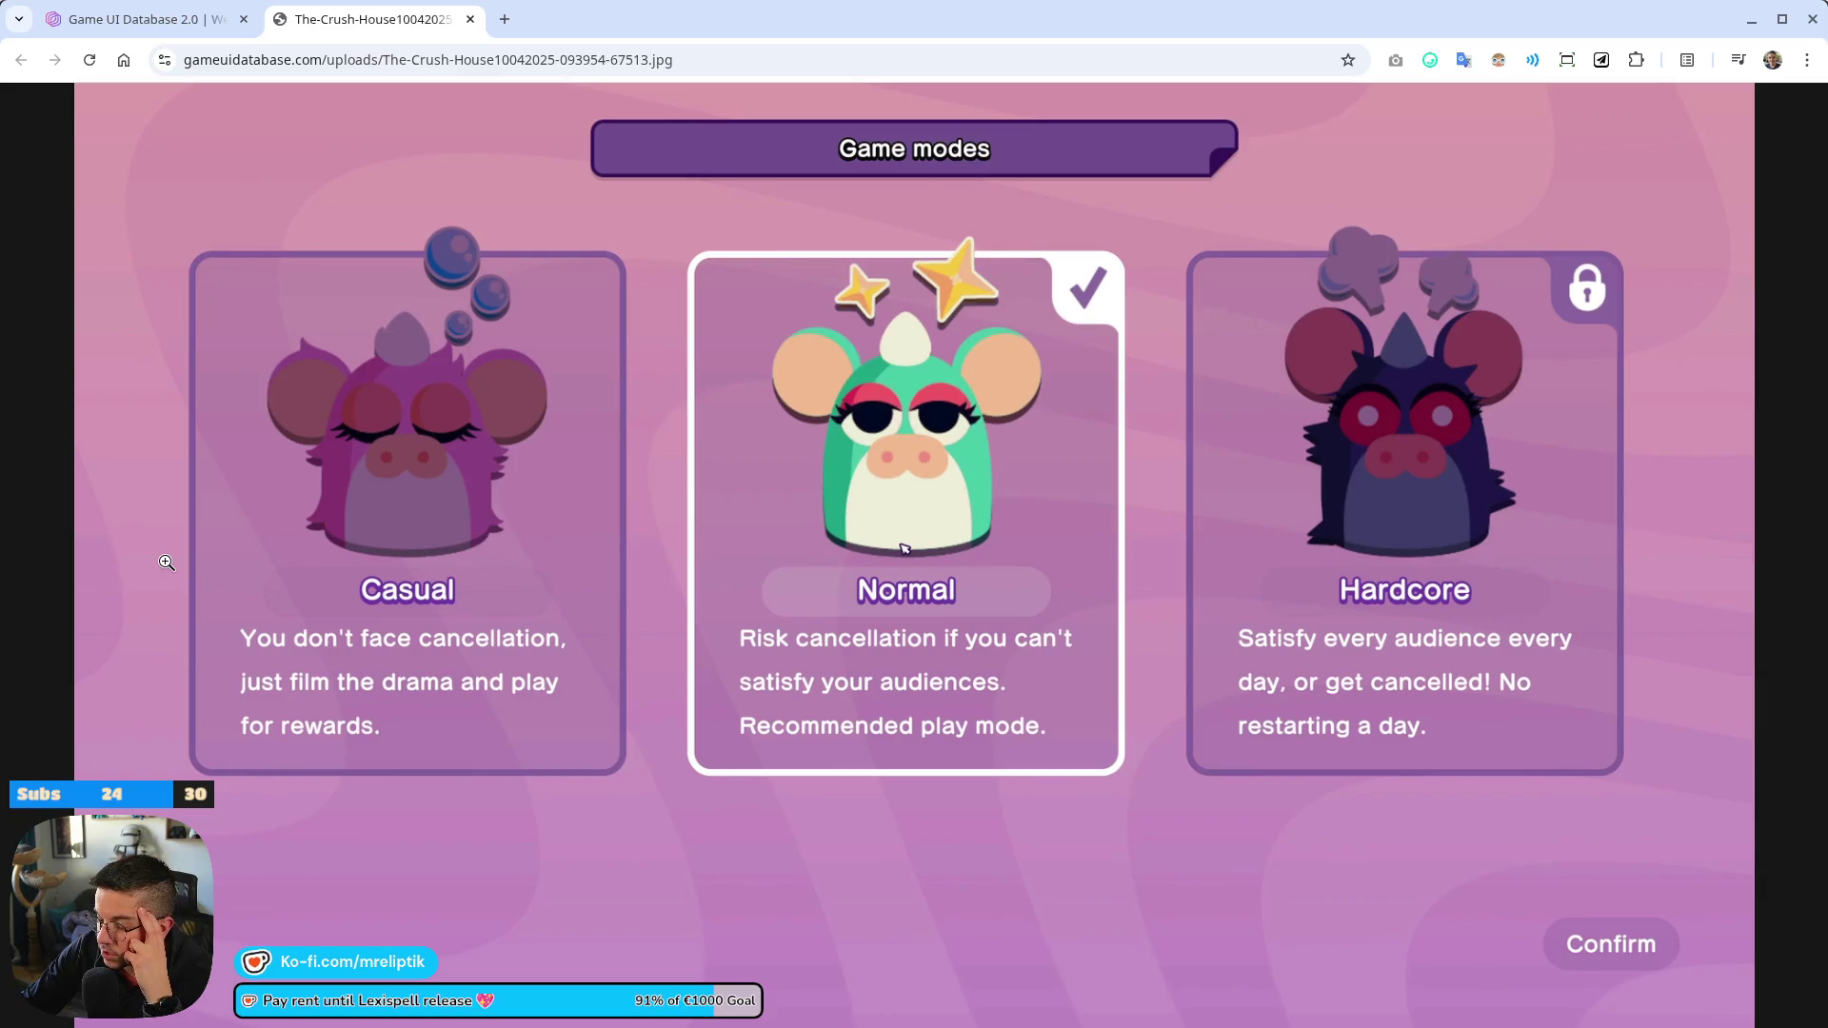
pyautogui.middleClick(419, 20)
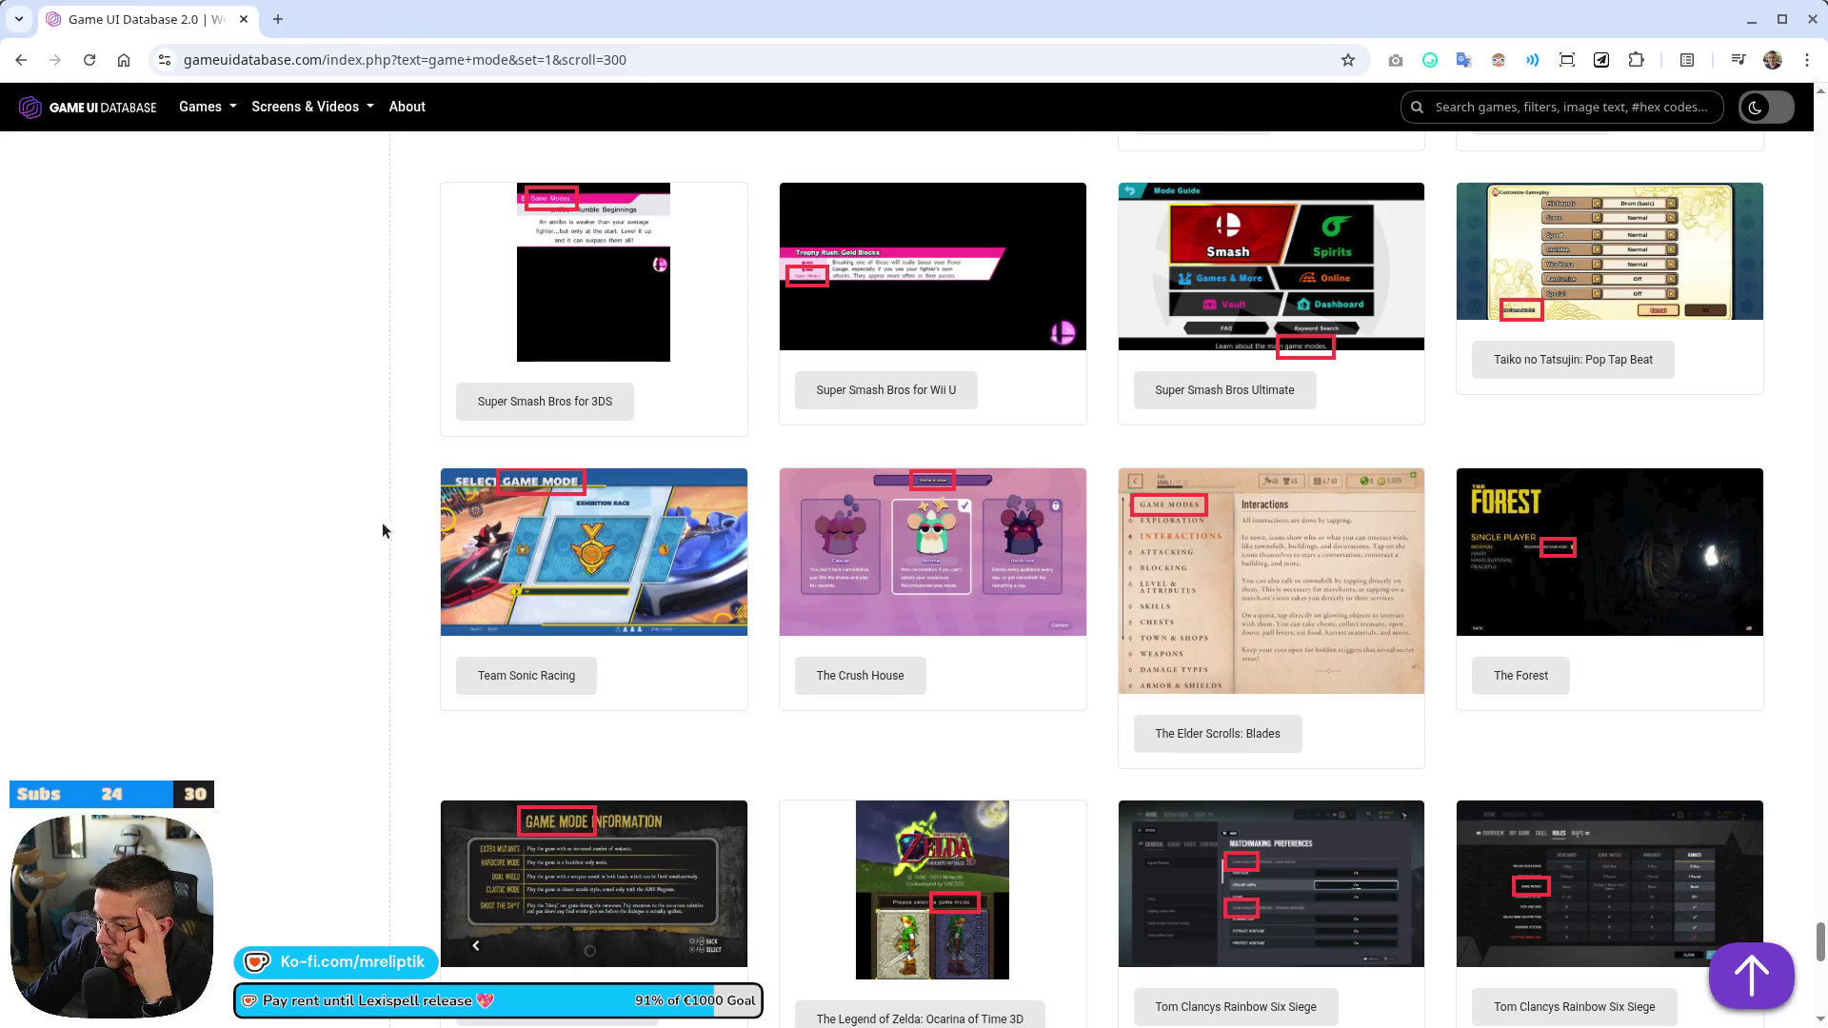
# Scroll through the remaining results, then bring the Lexispell_localization spreadsheet to the front
pyautogui.scroll(-5, 381, 533)
pyautogui.scroll(-5, 348, 551)
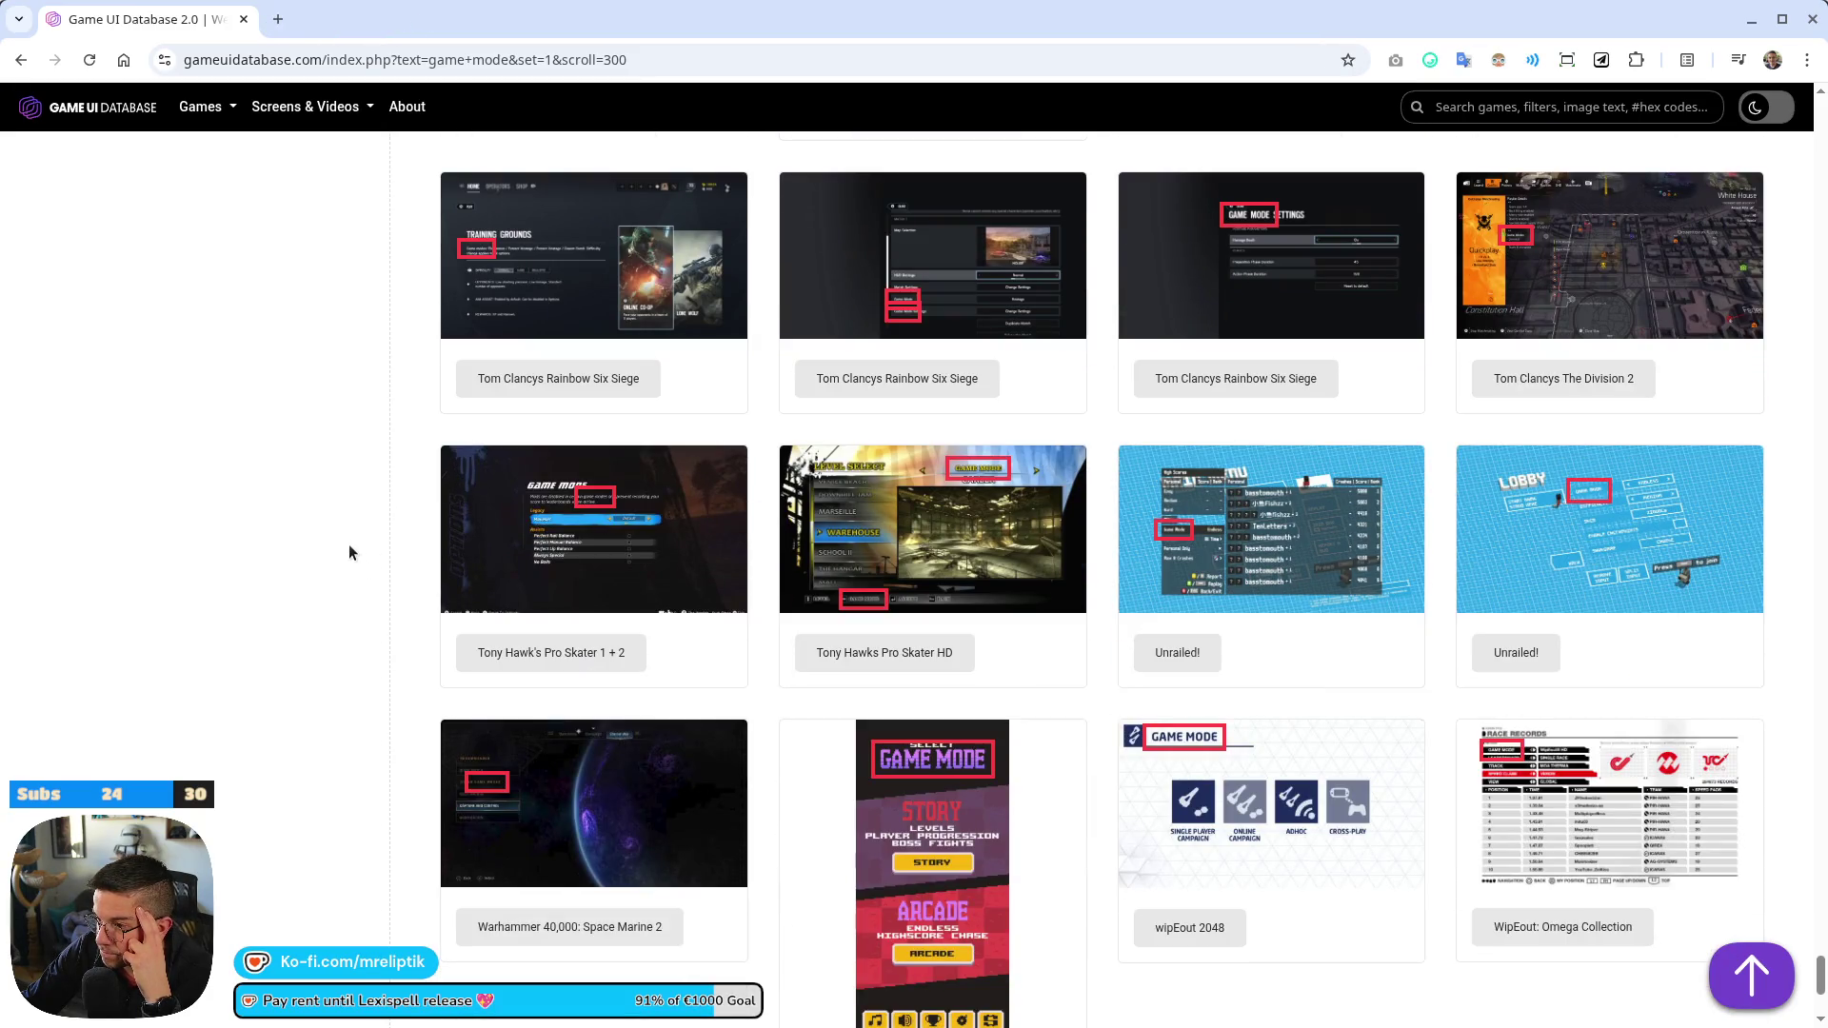
pyautogui.scroll(-4, 349, 551)
pyautogui.scroll(-6, 349, 556)
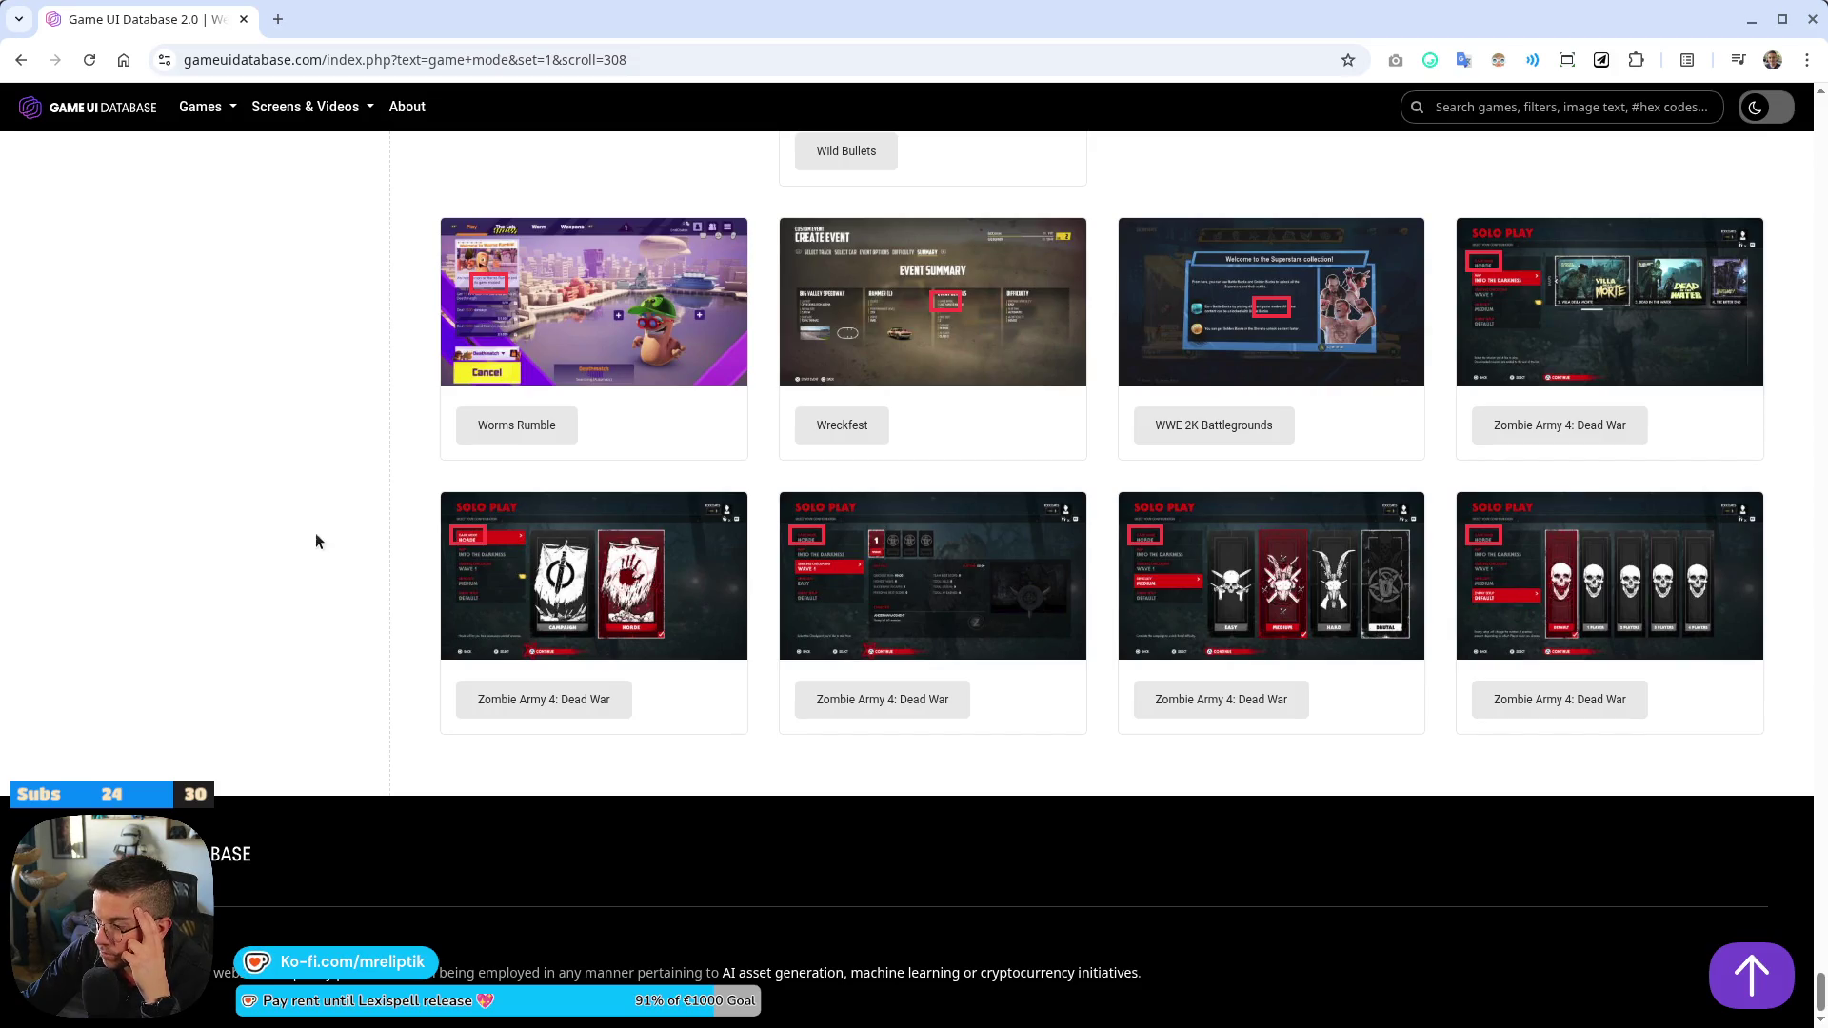
pyautogui.scroll(20, 317, 541)
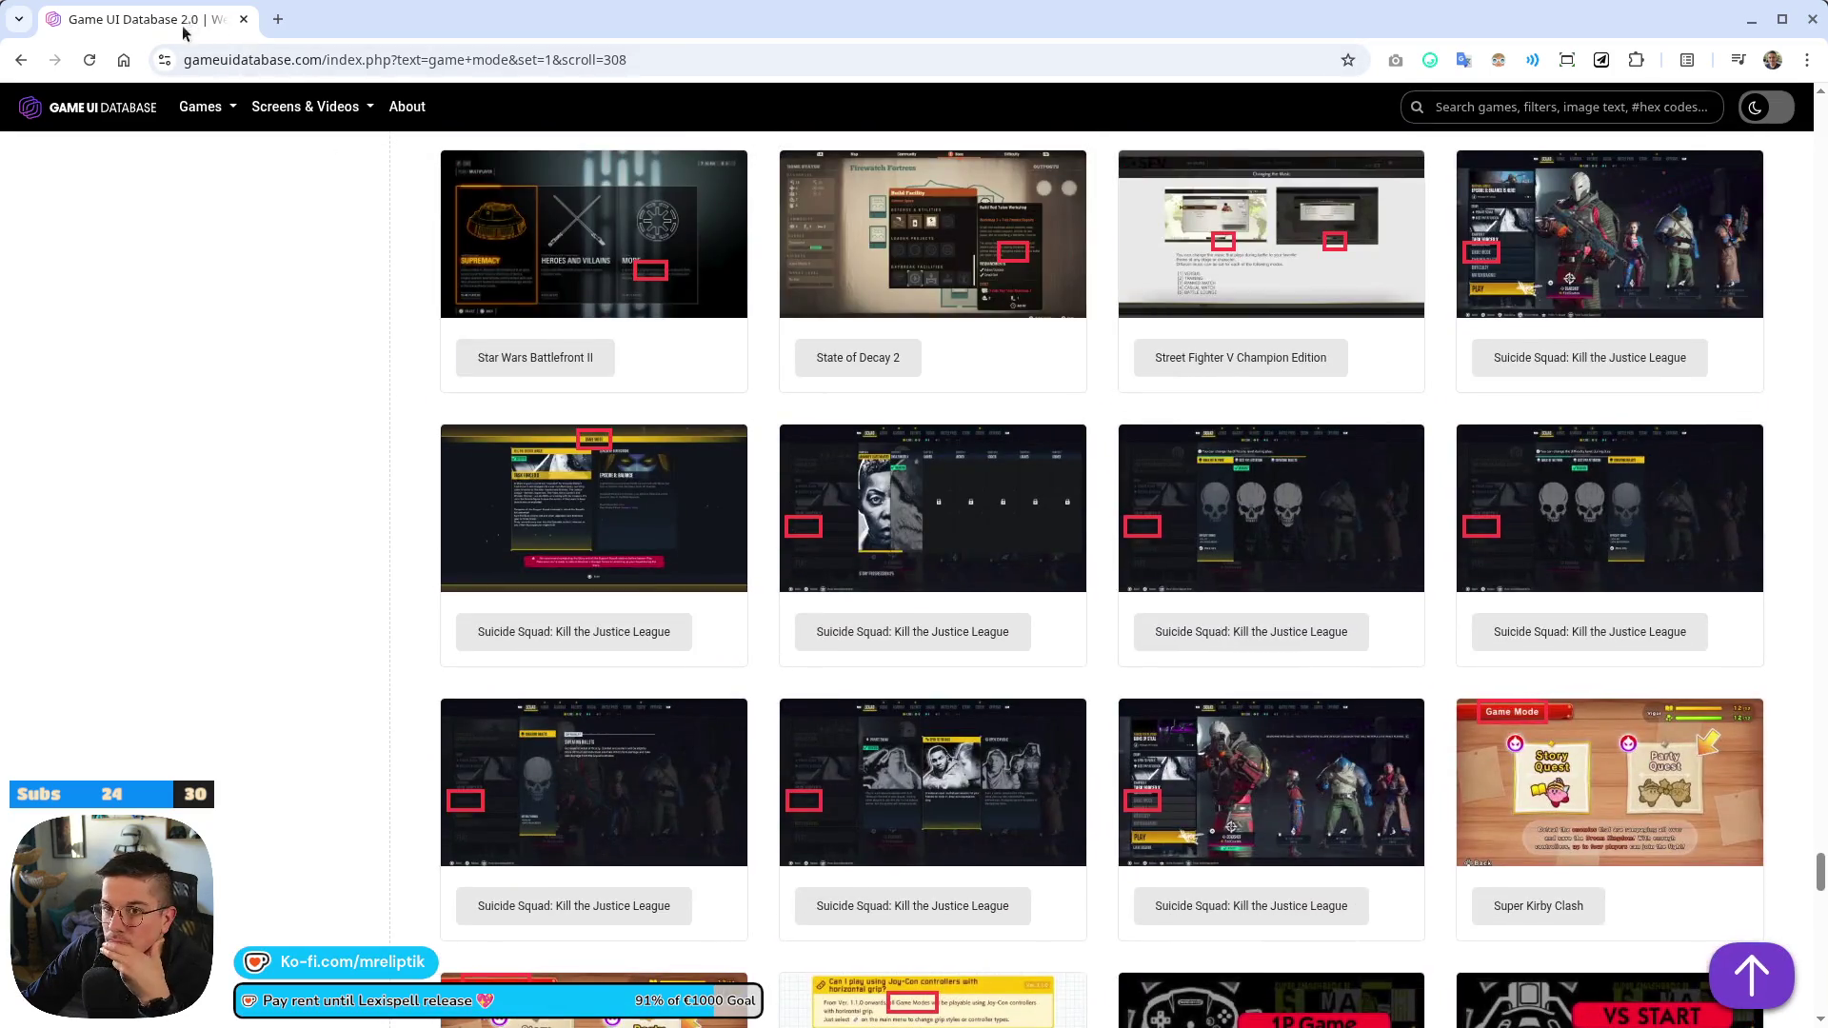
pyautogui.hotkey('alt', 'Tab')
pyautogui.click(286, 1021)
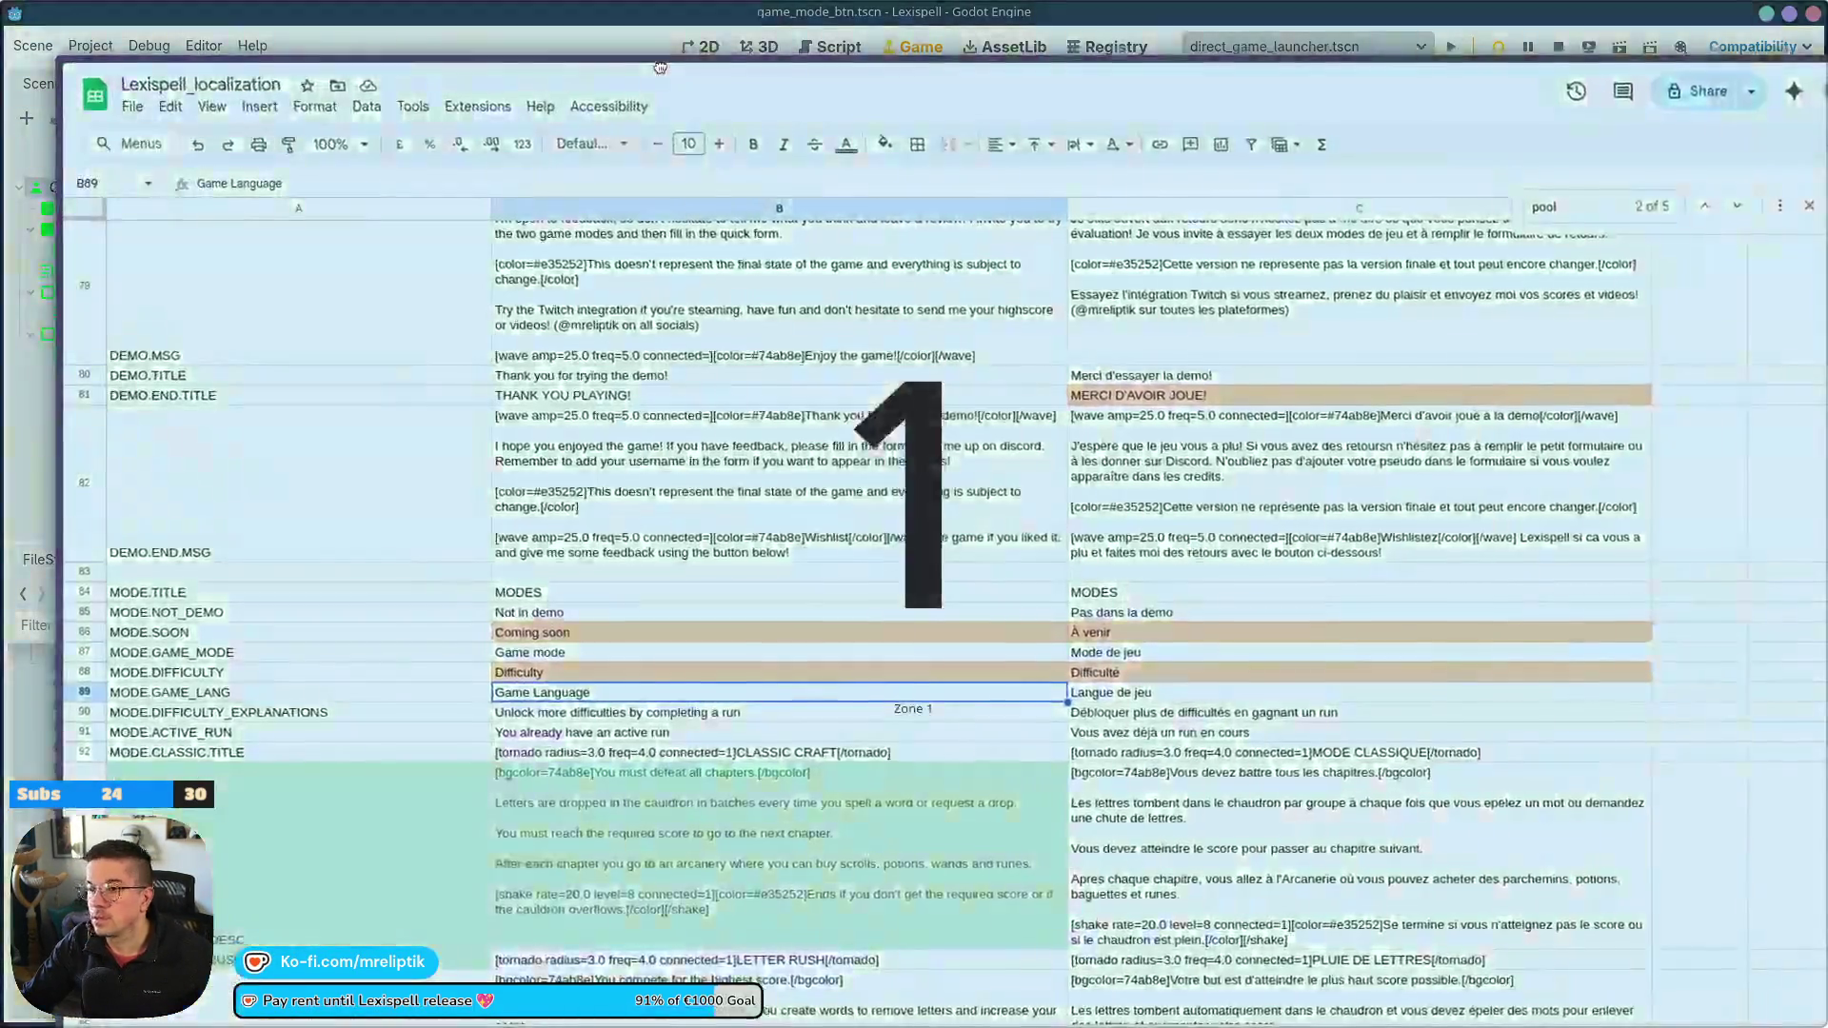
# Snap the Lexispell_localization Sheets window onto the Zone 1 overlay to maximize it
pyautogui.moveTo(660, 68); pyautogui.dragTo(665, 73)
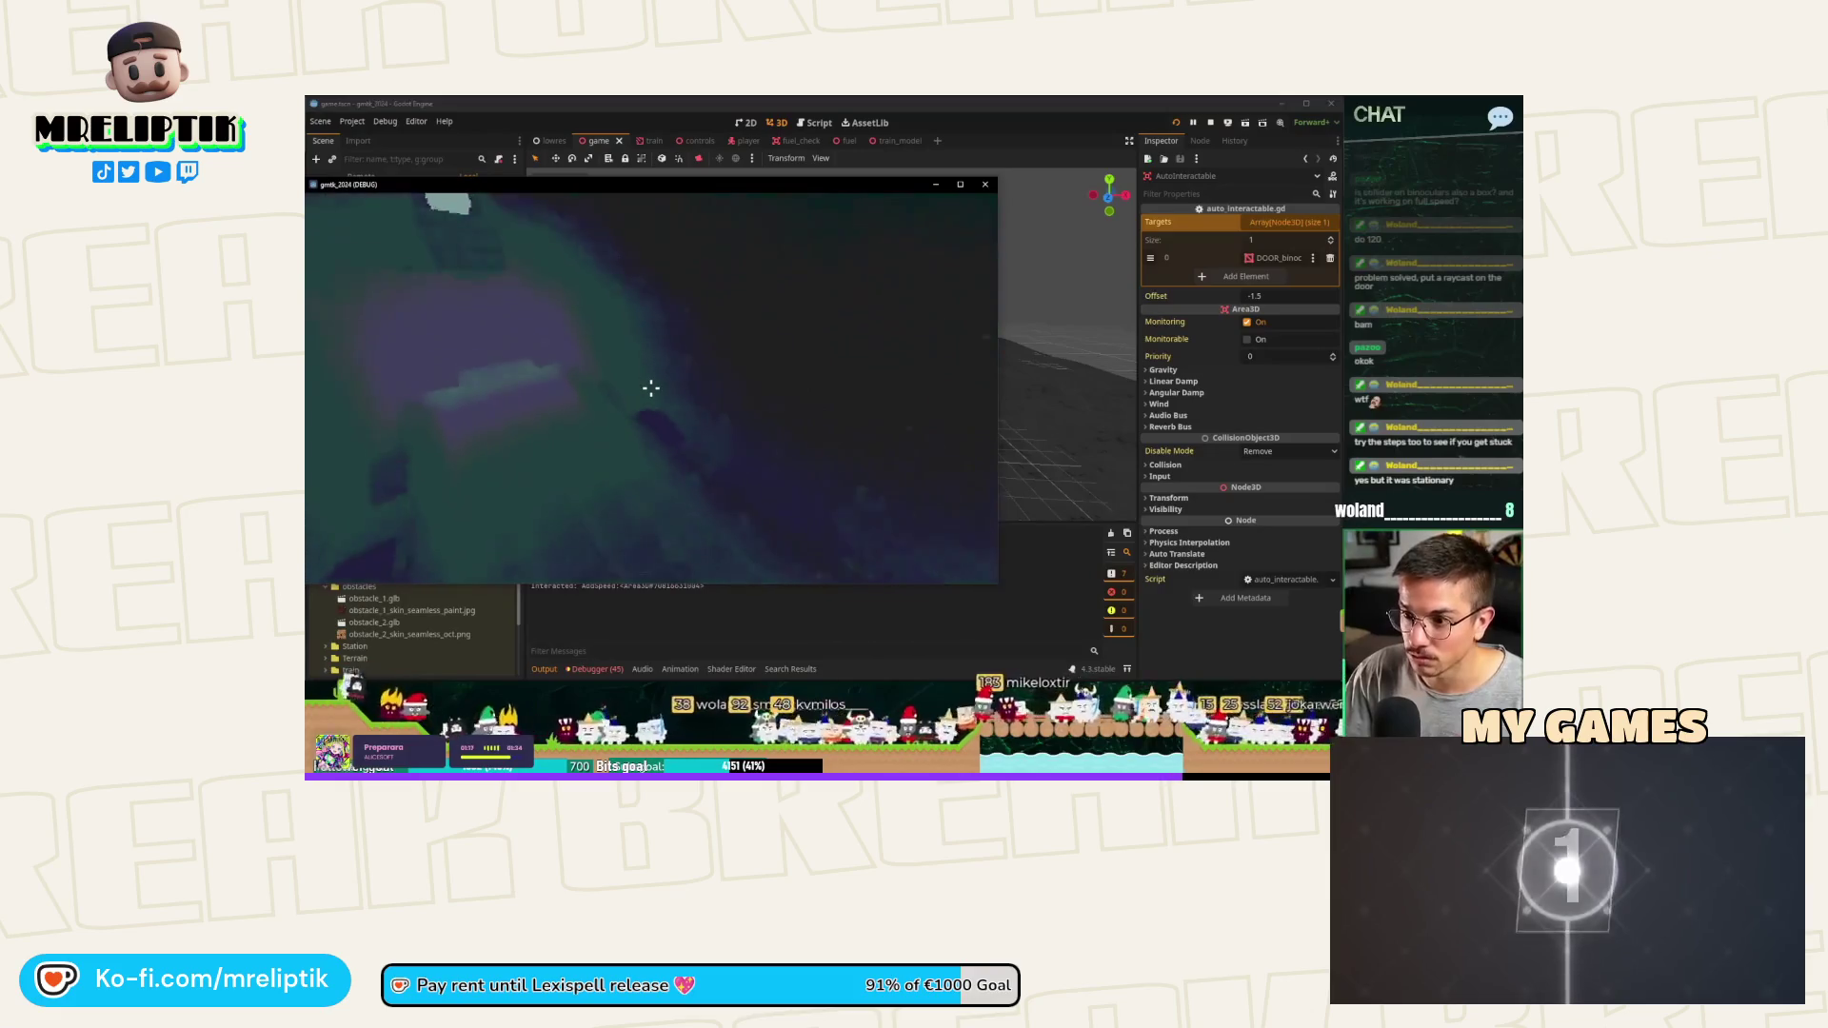
pyautogui.press('w')
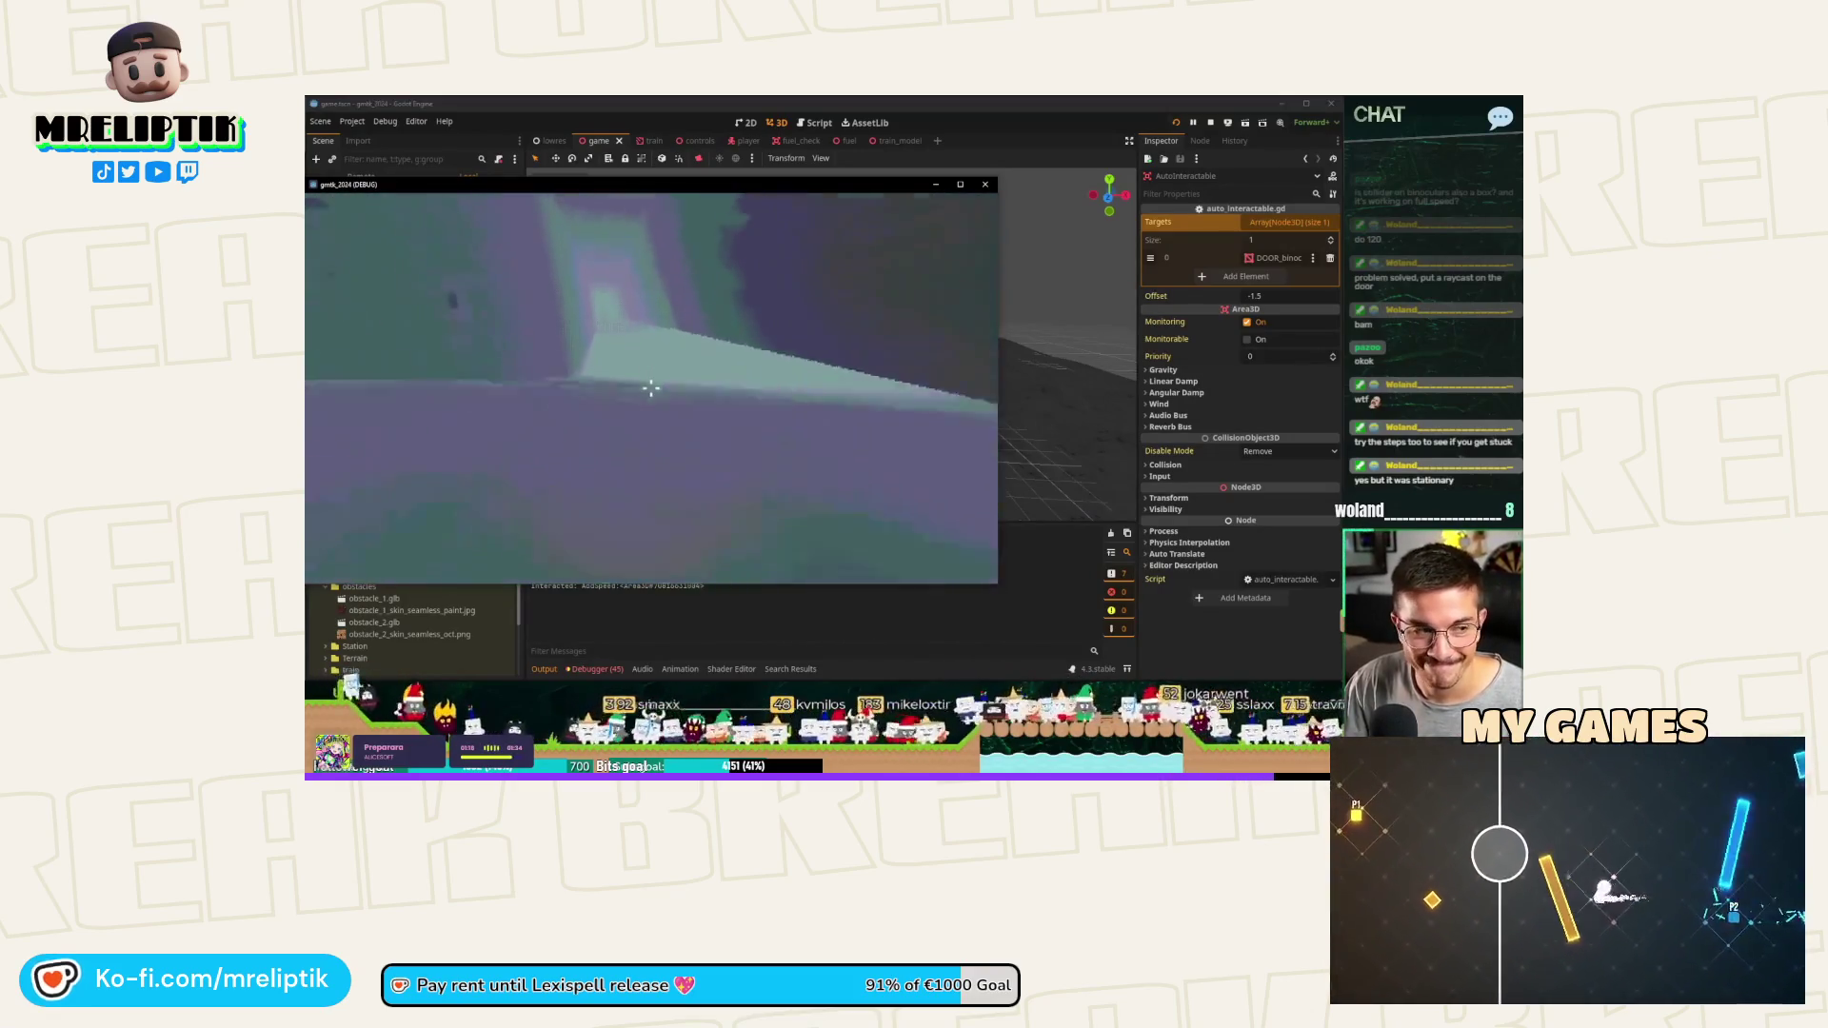
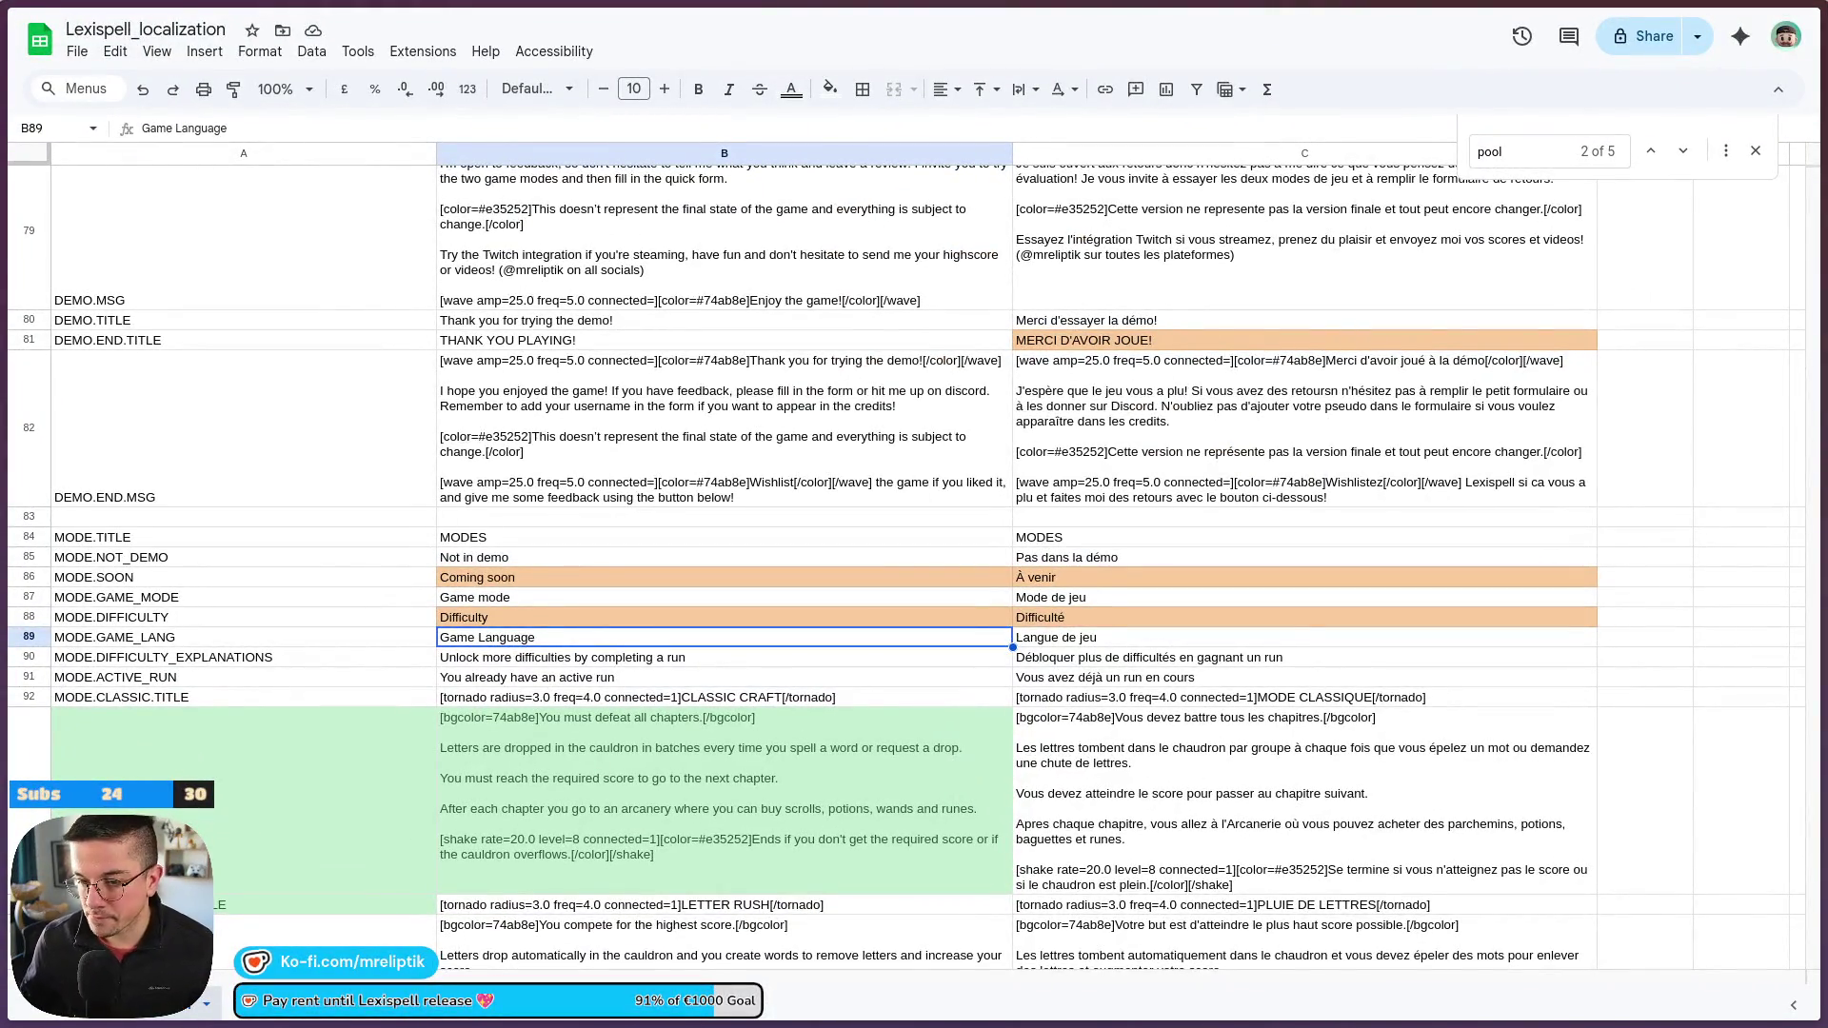
# Replace 'You must defeat all chapters.' with 'Main game mode' in B93's English classic description
pyautogui.scroll(3, 719, 464)
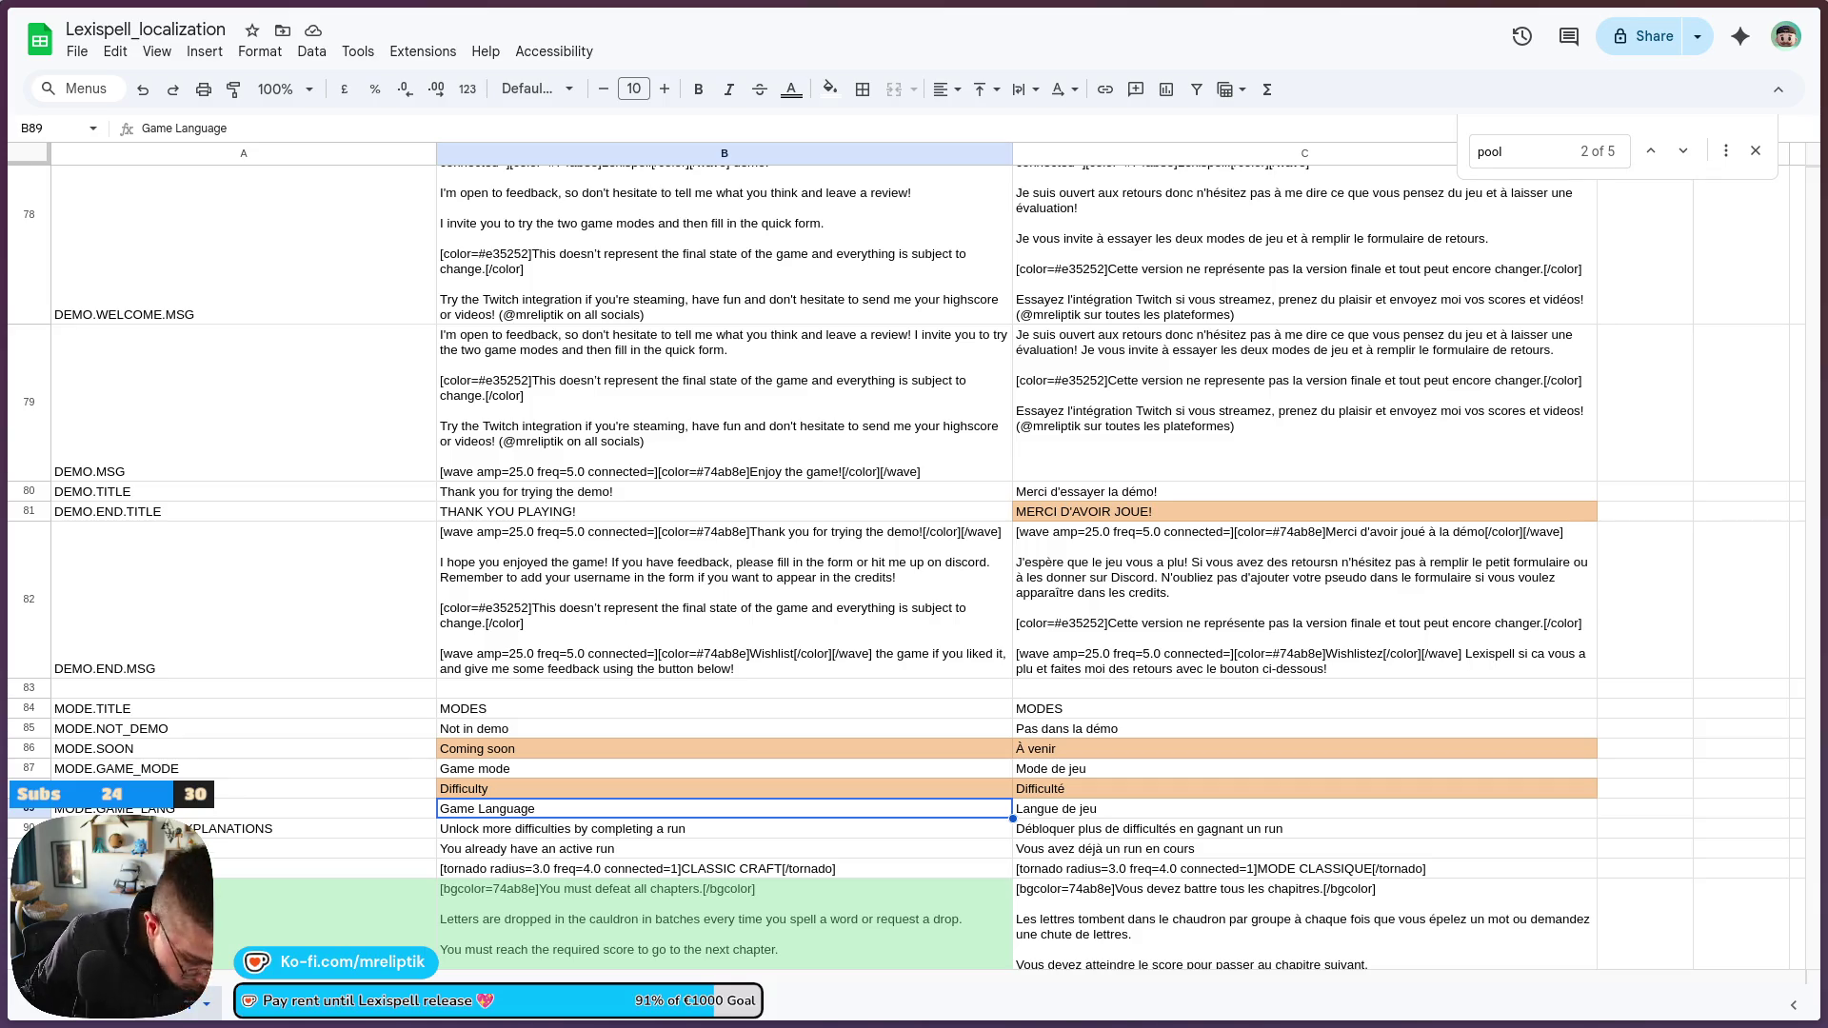
pyautogui.scroll(2, 523, 528)
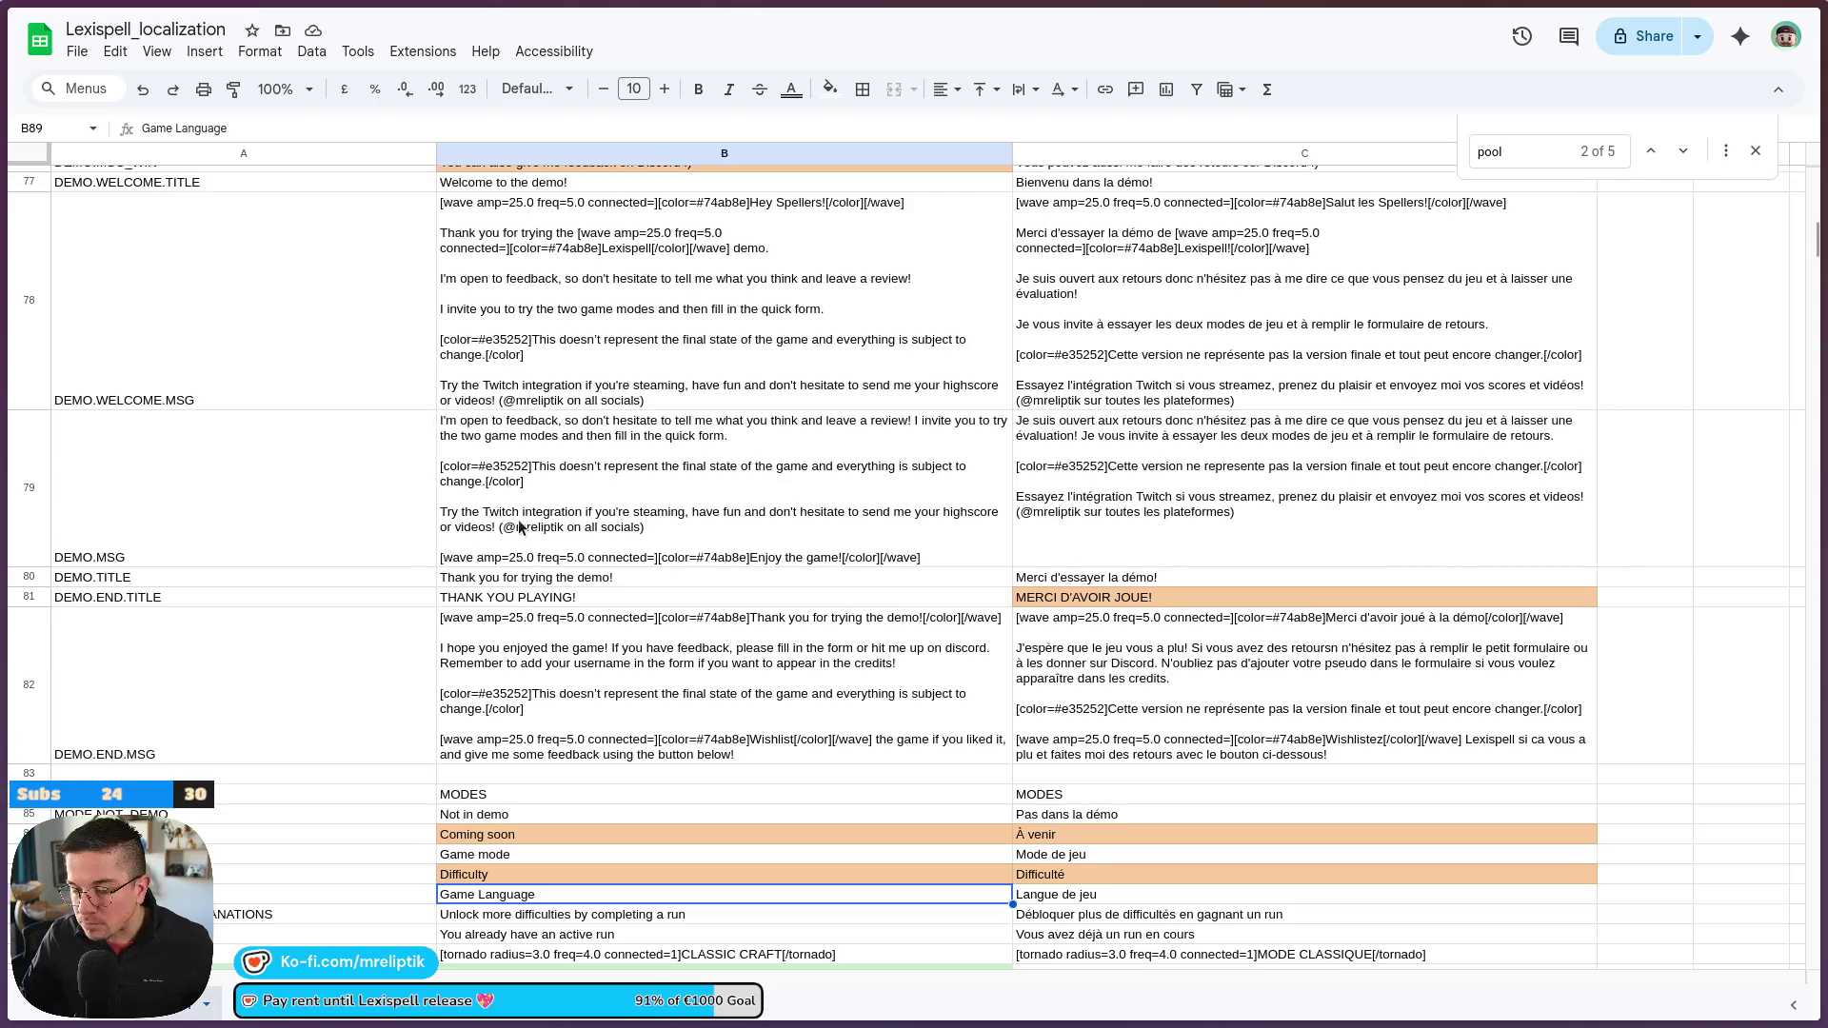
pyautogui.click(523, 528)
pyautogui.scroll(3, 520, 528)
pyautogui.scroll(5, 521, 526)
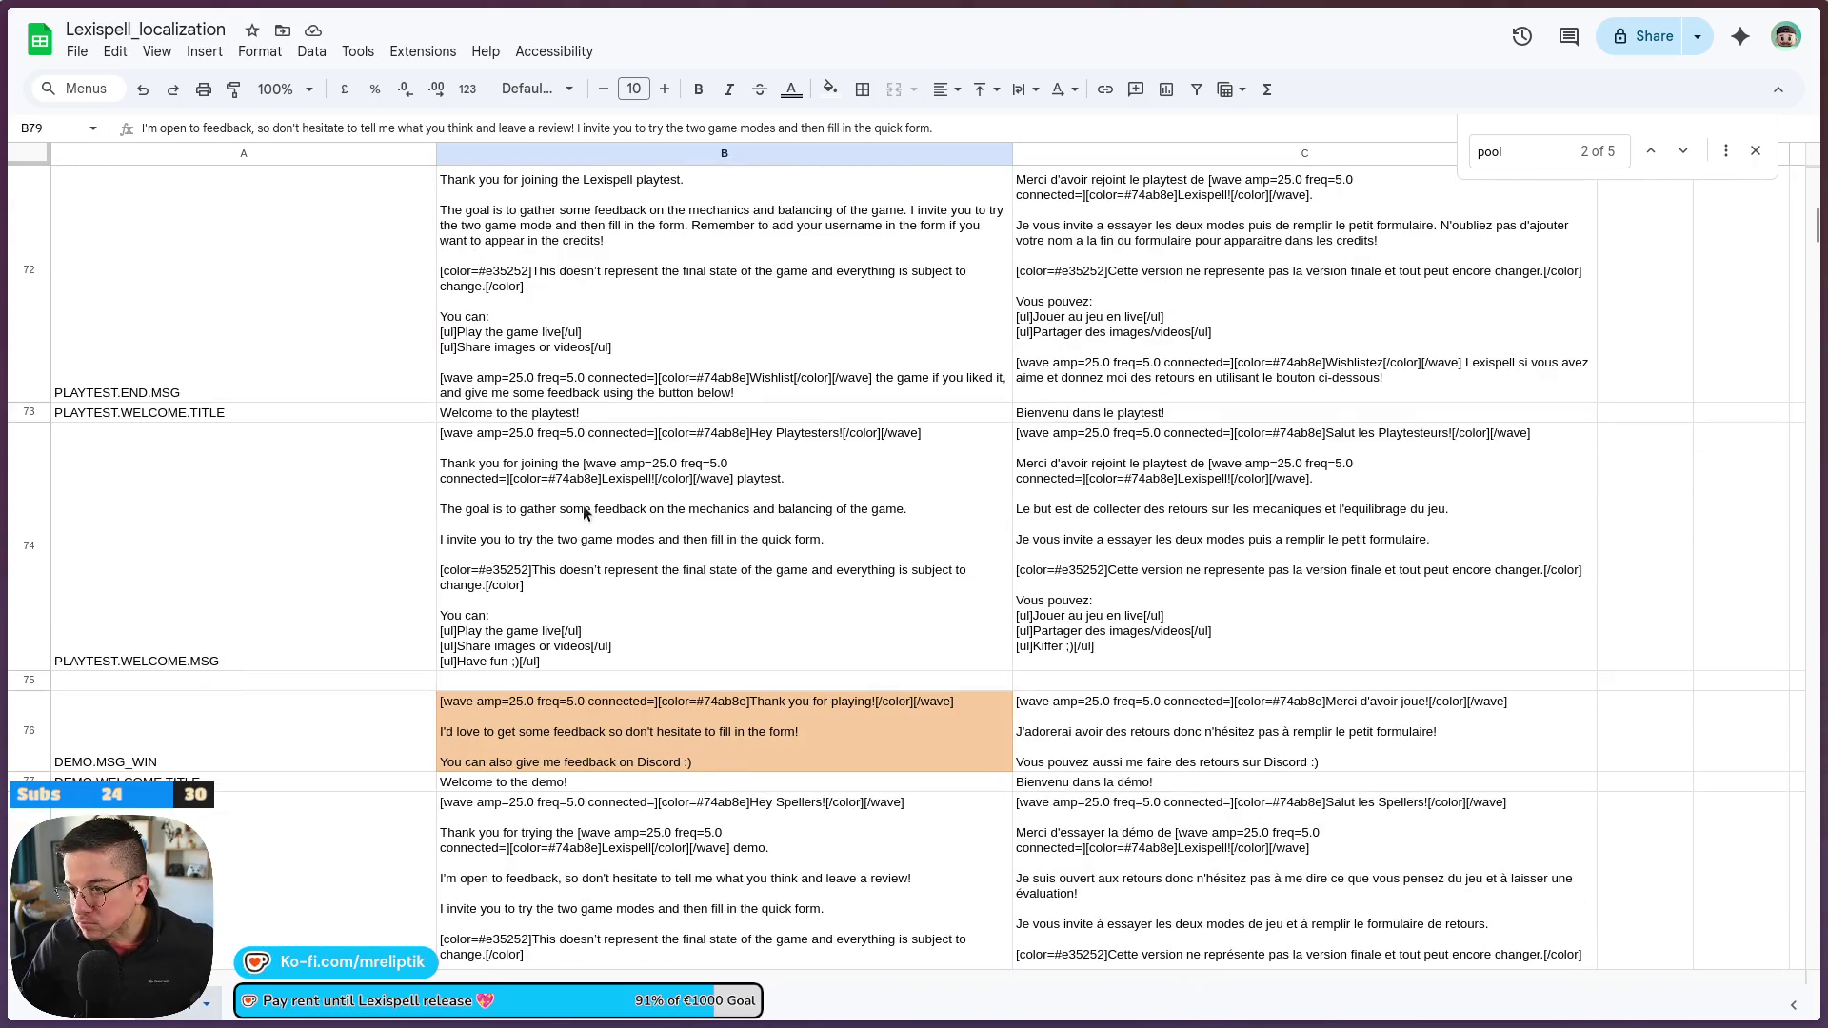
pyautogui.scroll(-15, 549, 478)
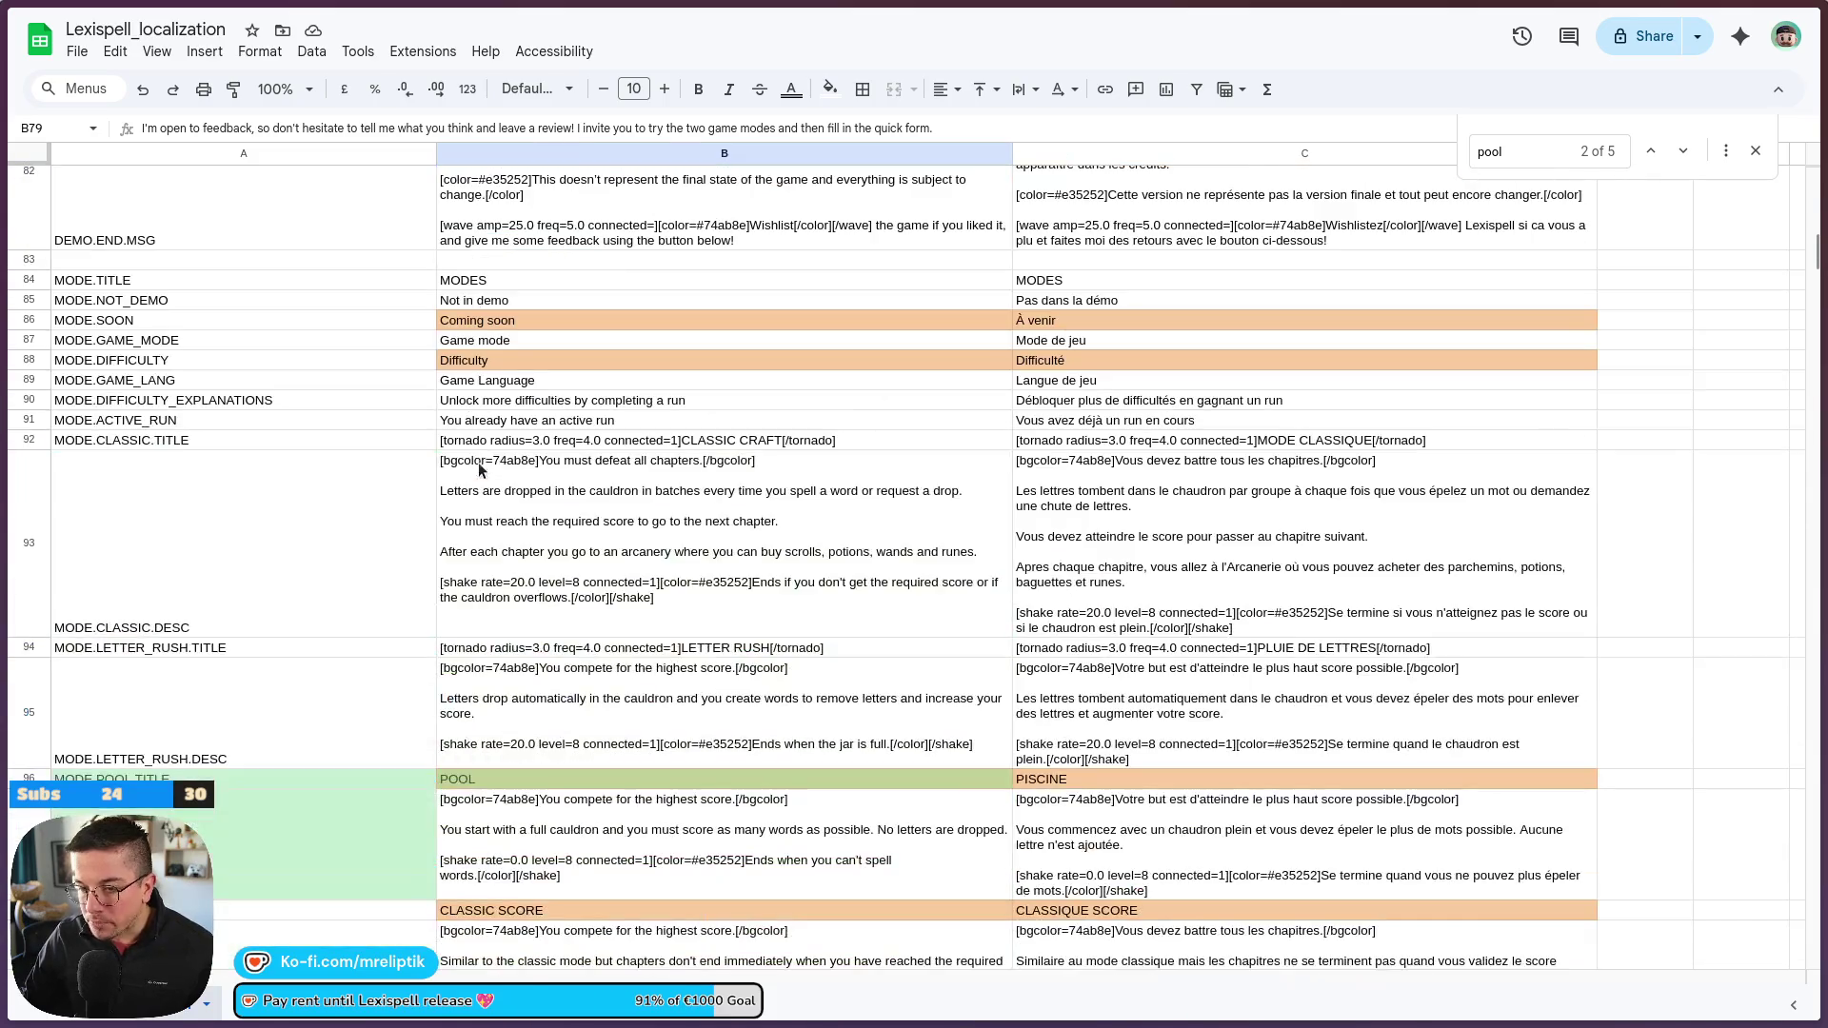
pyautogui.doubleClick(559, 478)
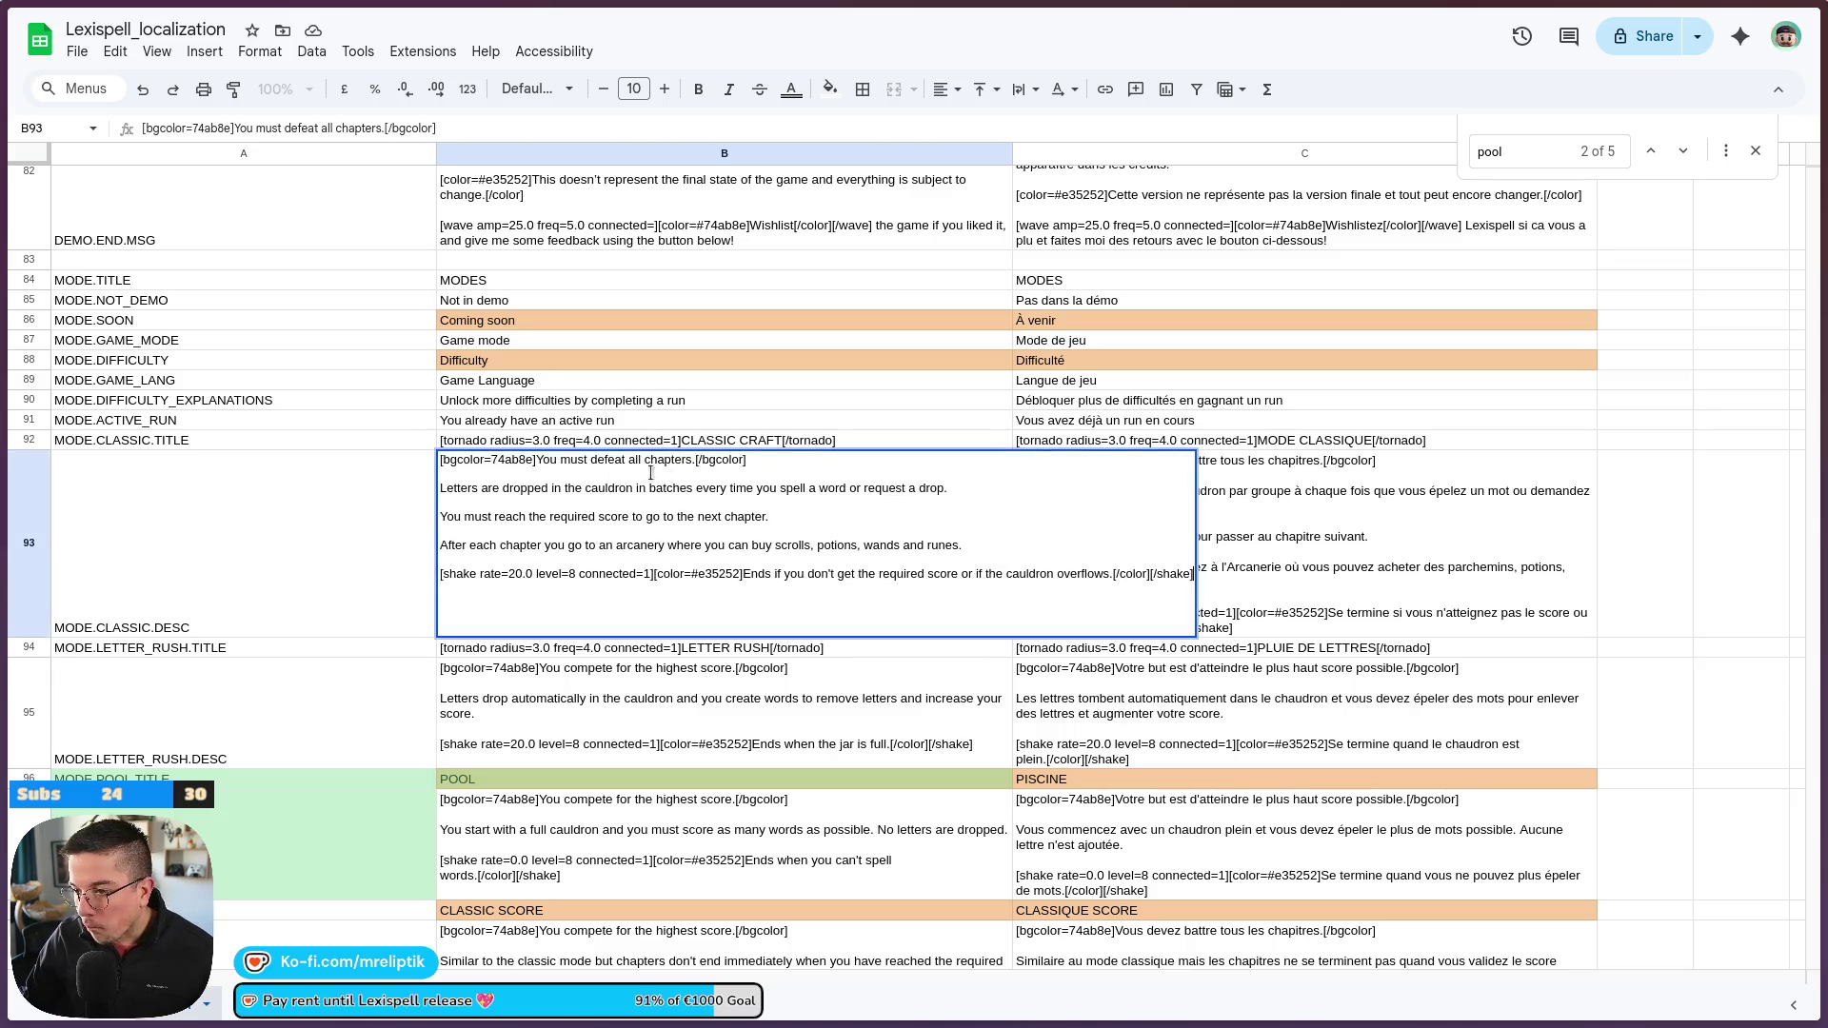
pyautogui.moveTo(694, 459); pyautogui.dragTo(548, 460)
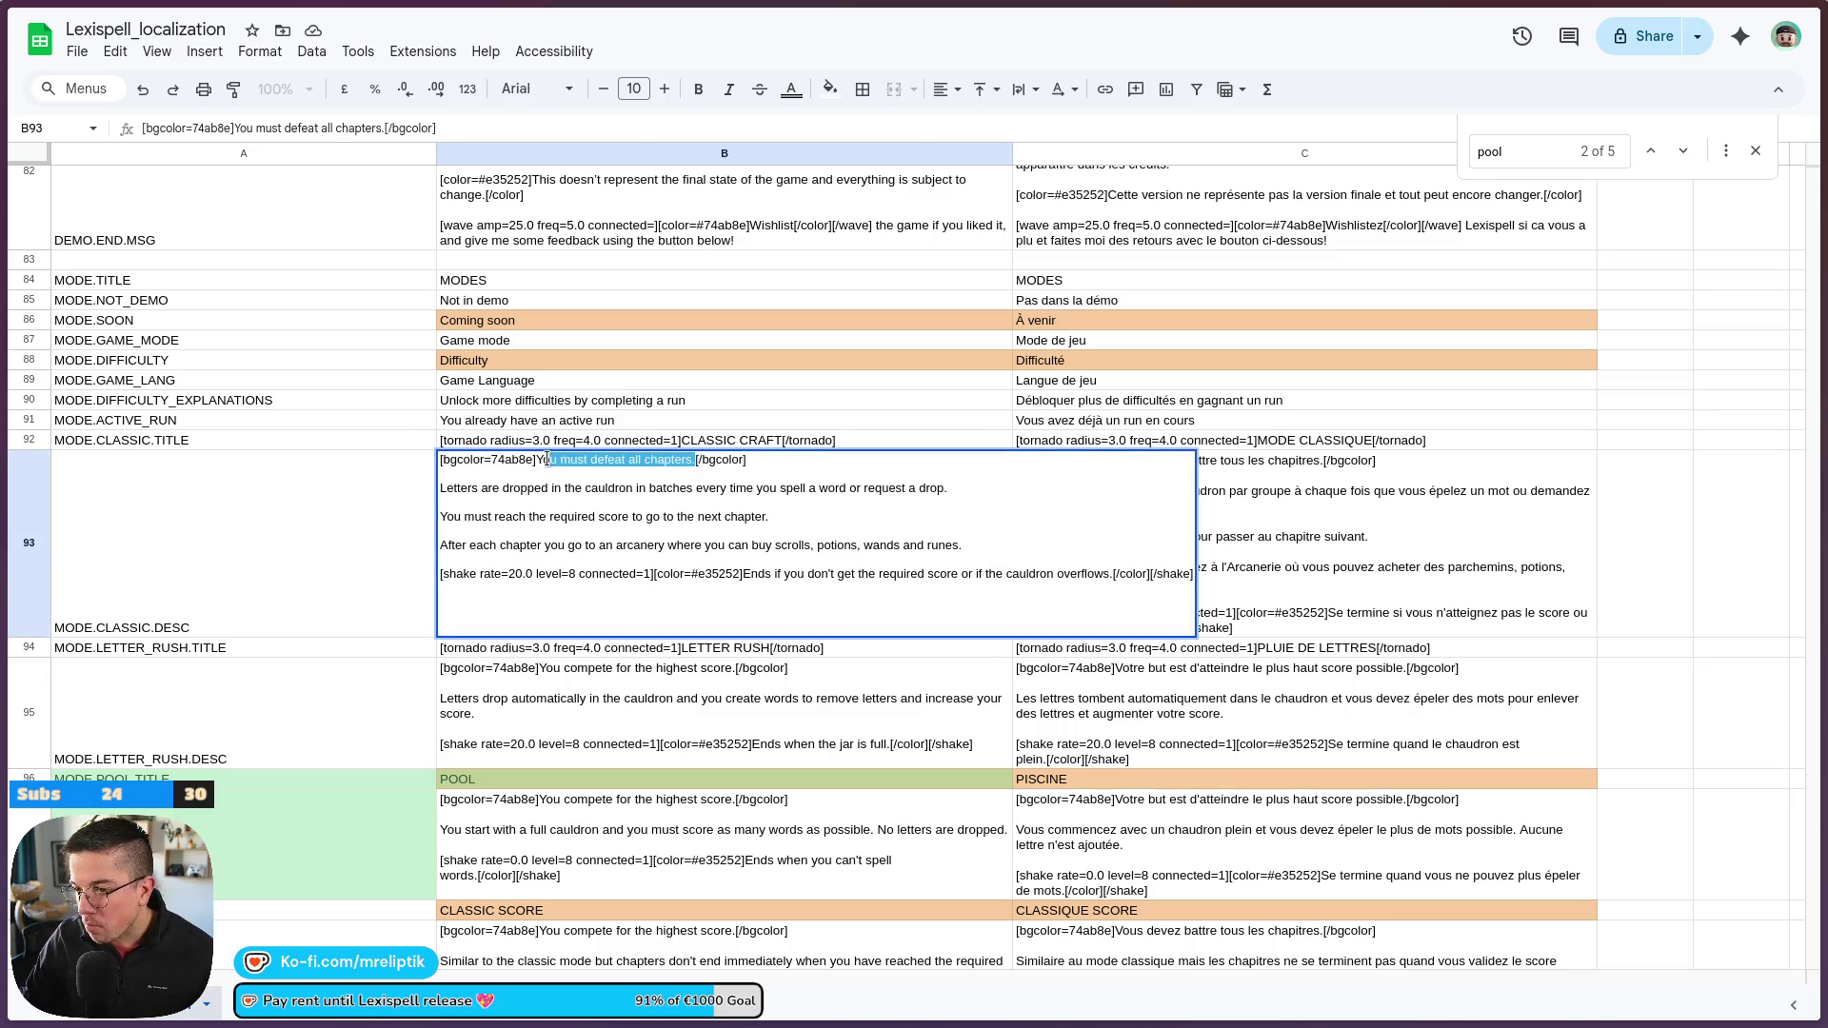
pyautogui.press('BackSpace')
pyautogui.press('BackSpace')
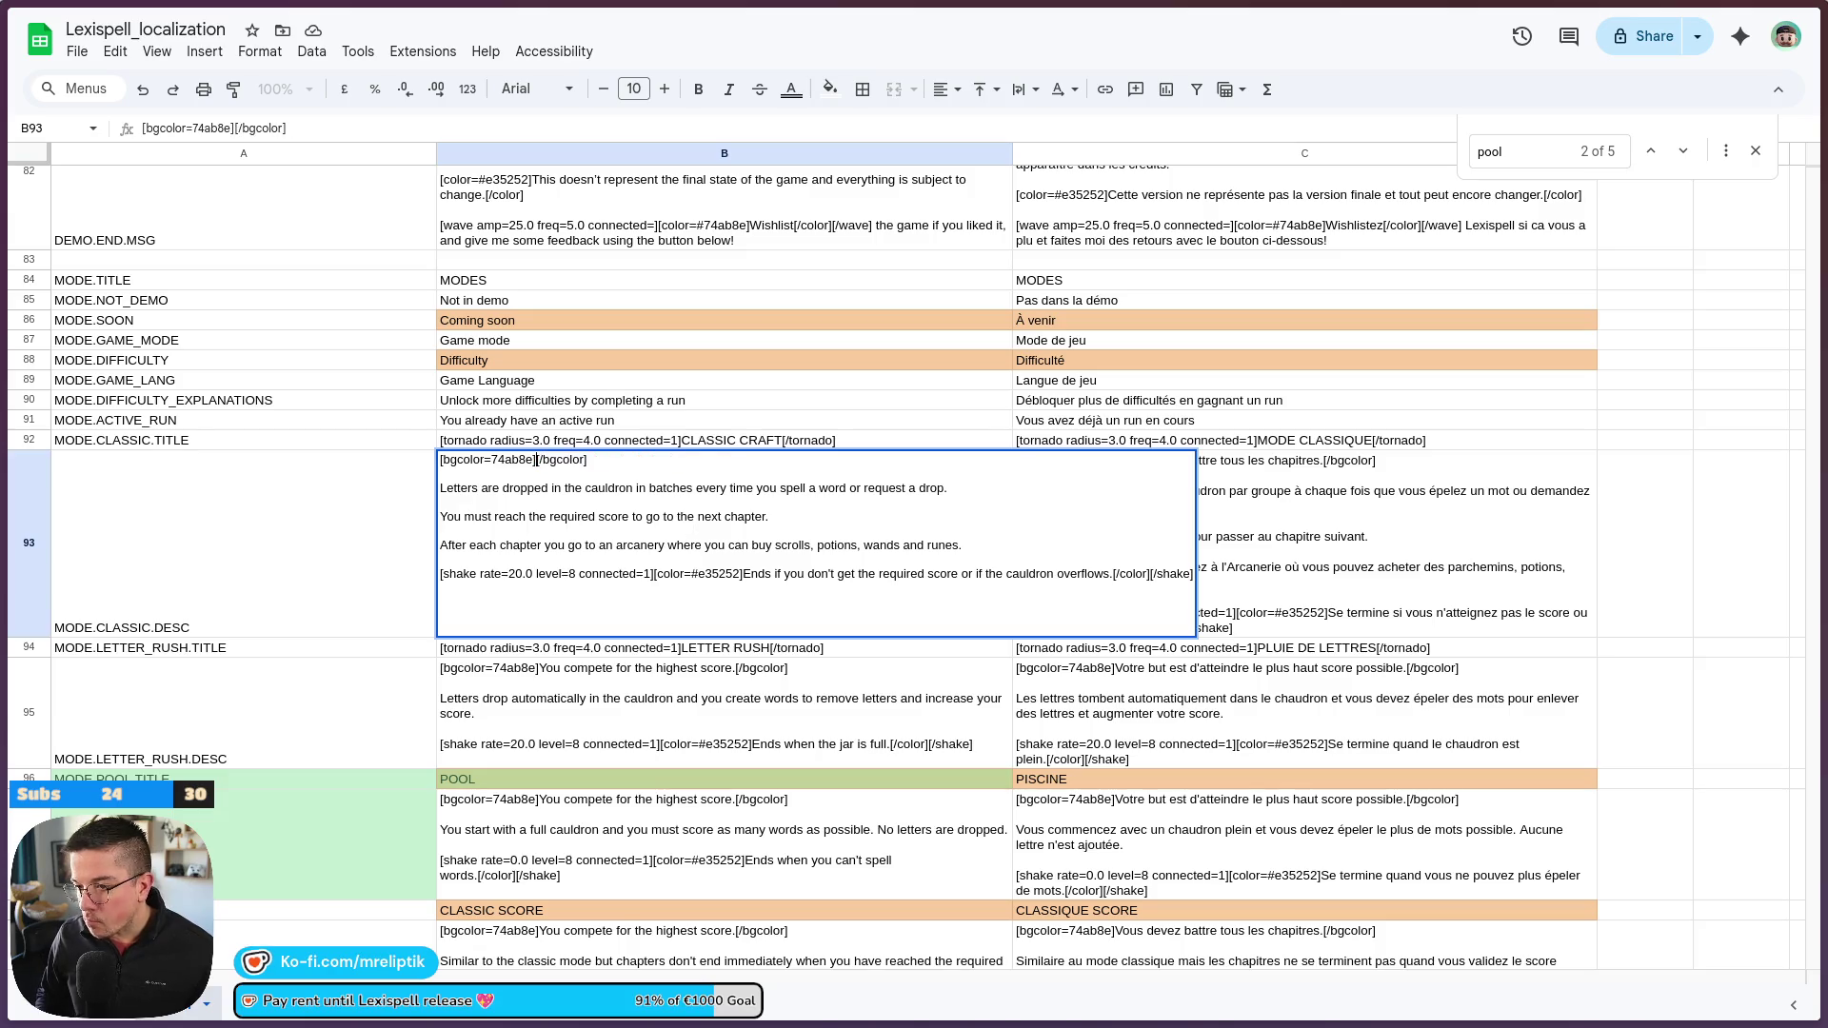
pyautogui.write('Main game m')
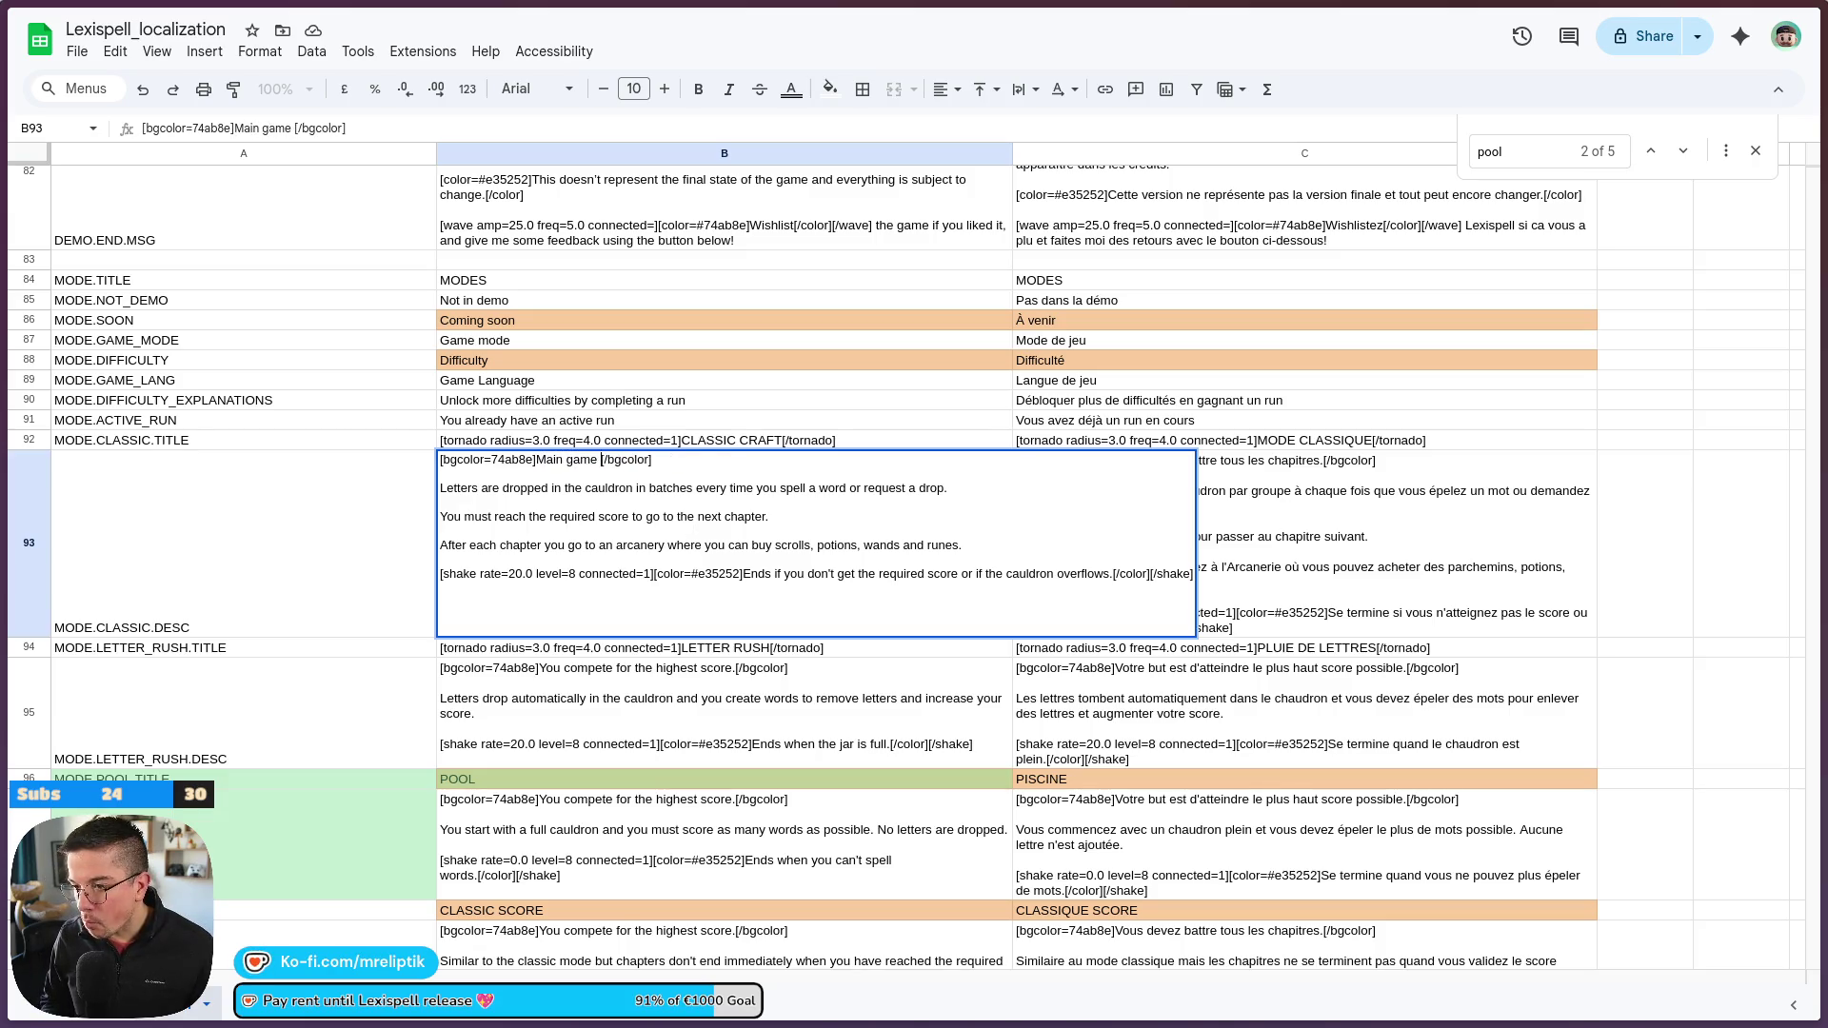
pyautogui.write('ode')
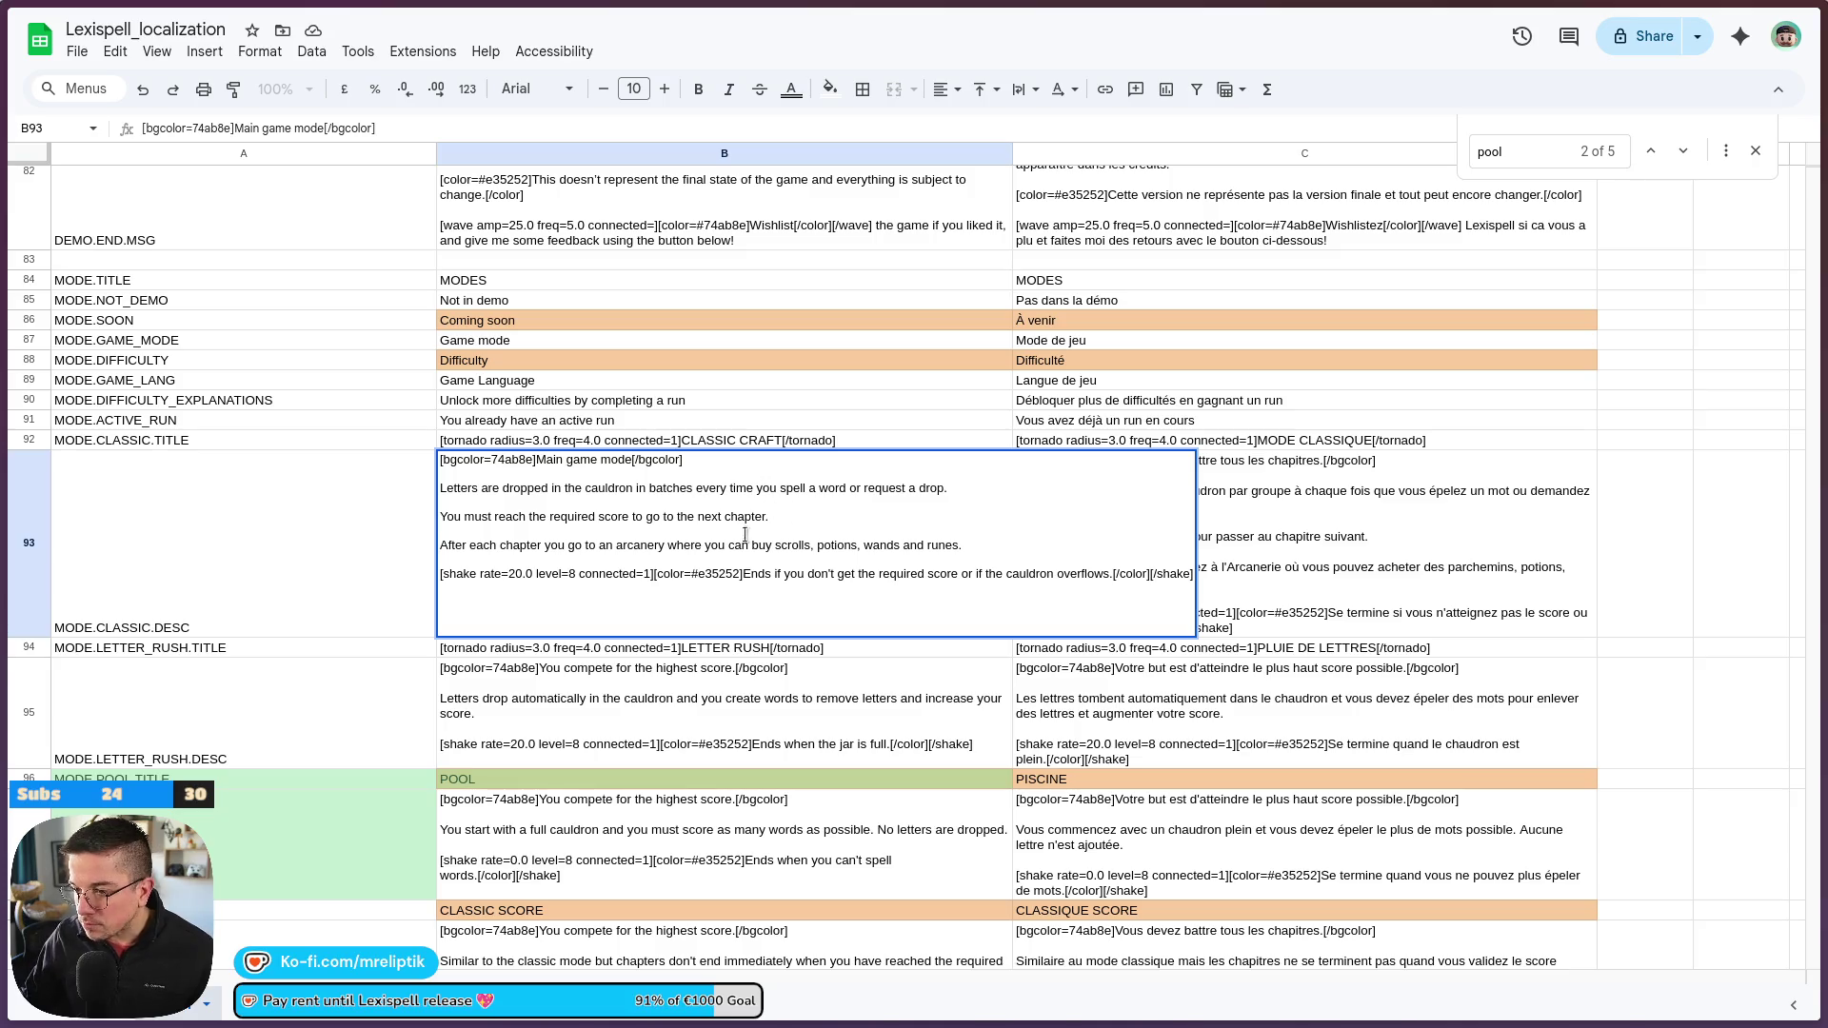
pyautogui.click(397, 534)
# Review the classic description, then start editing the letter rush description in B95
pyautogui.doubleClick(544, 512)
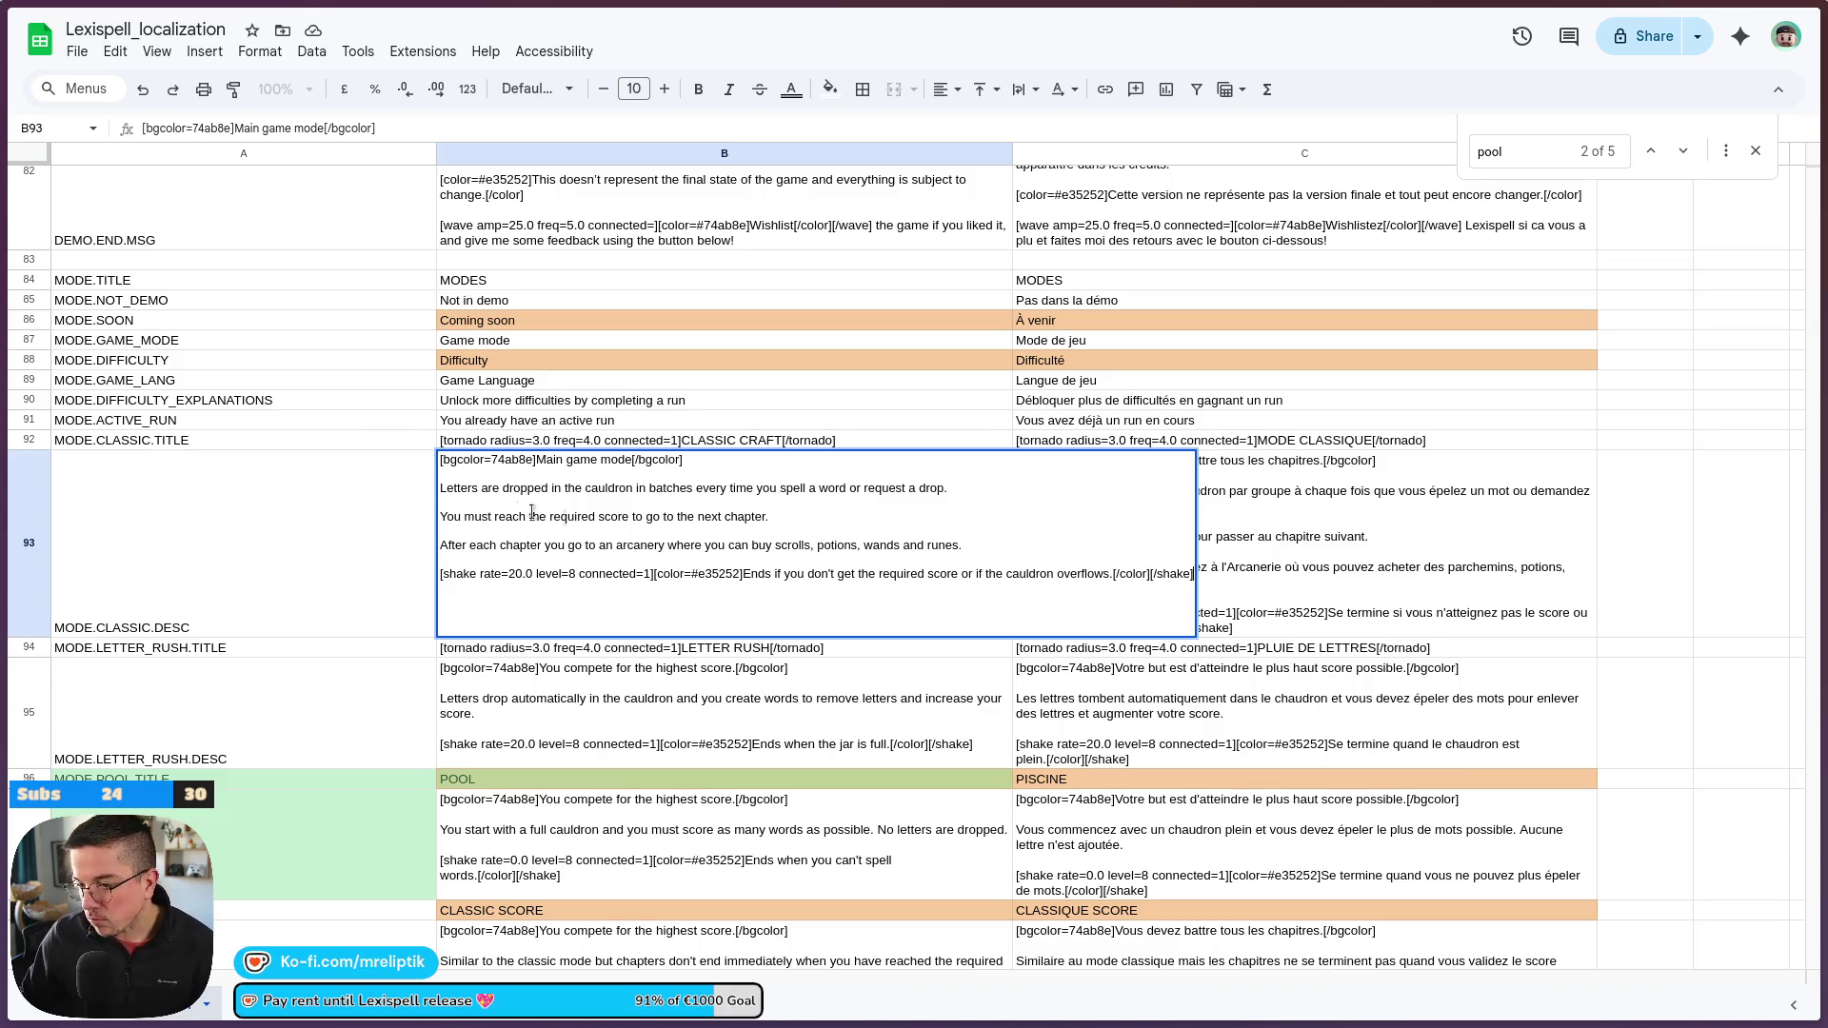
pyautogui.click(707, 691)
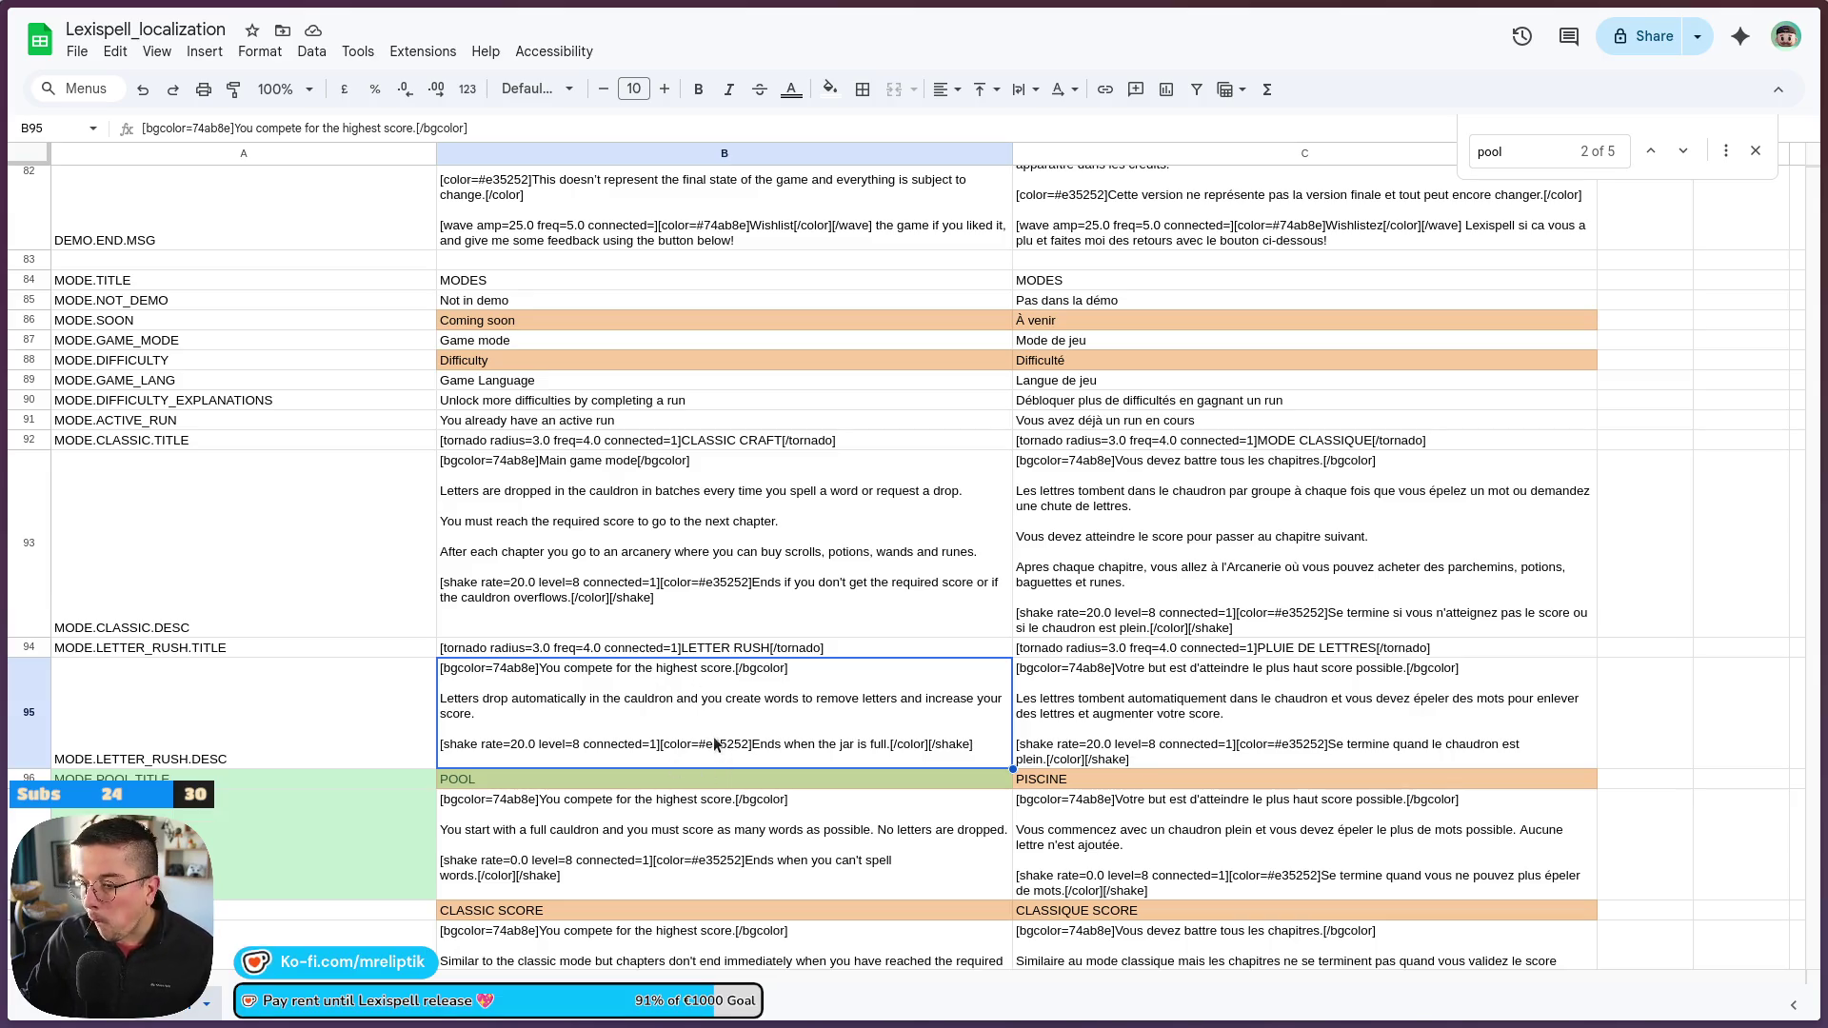
pyautogui.doubleClick(636, 721)
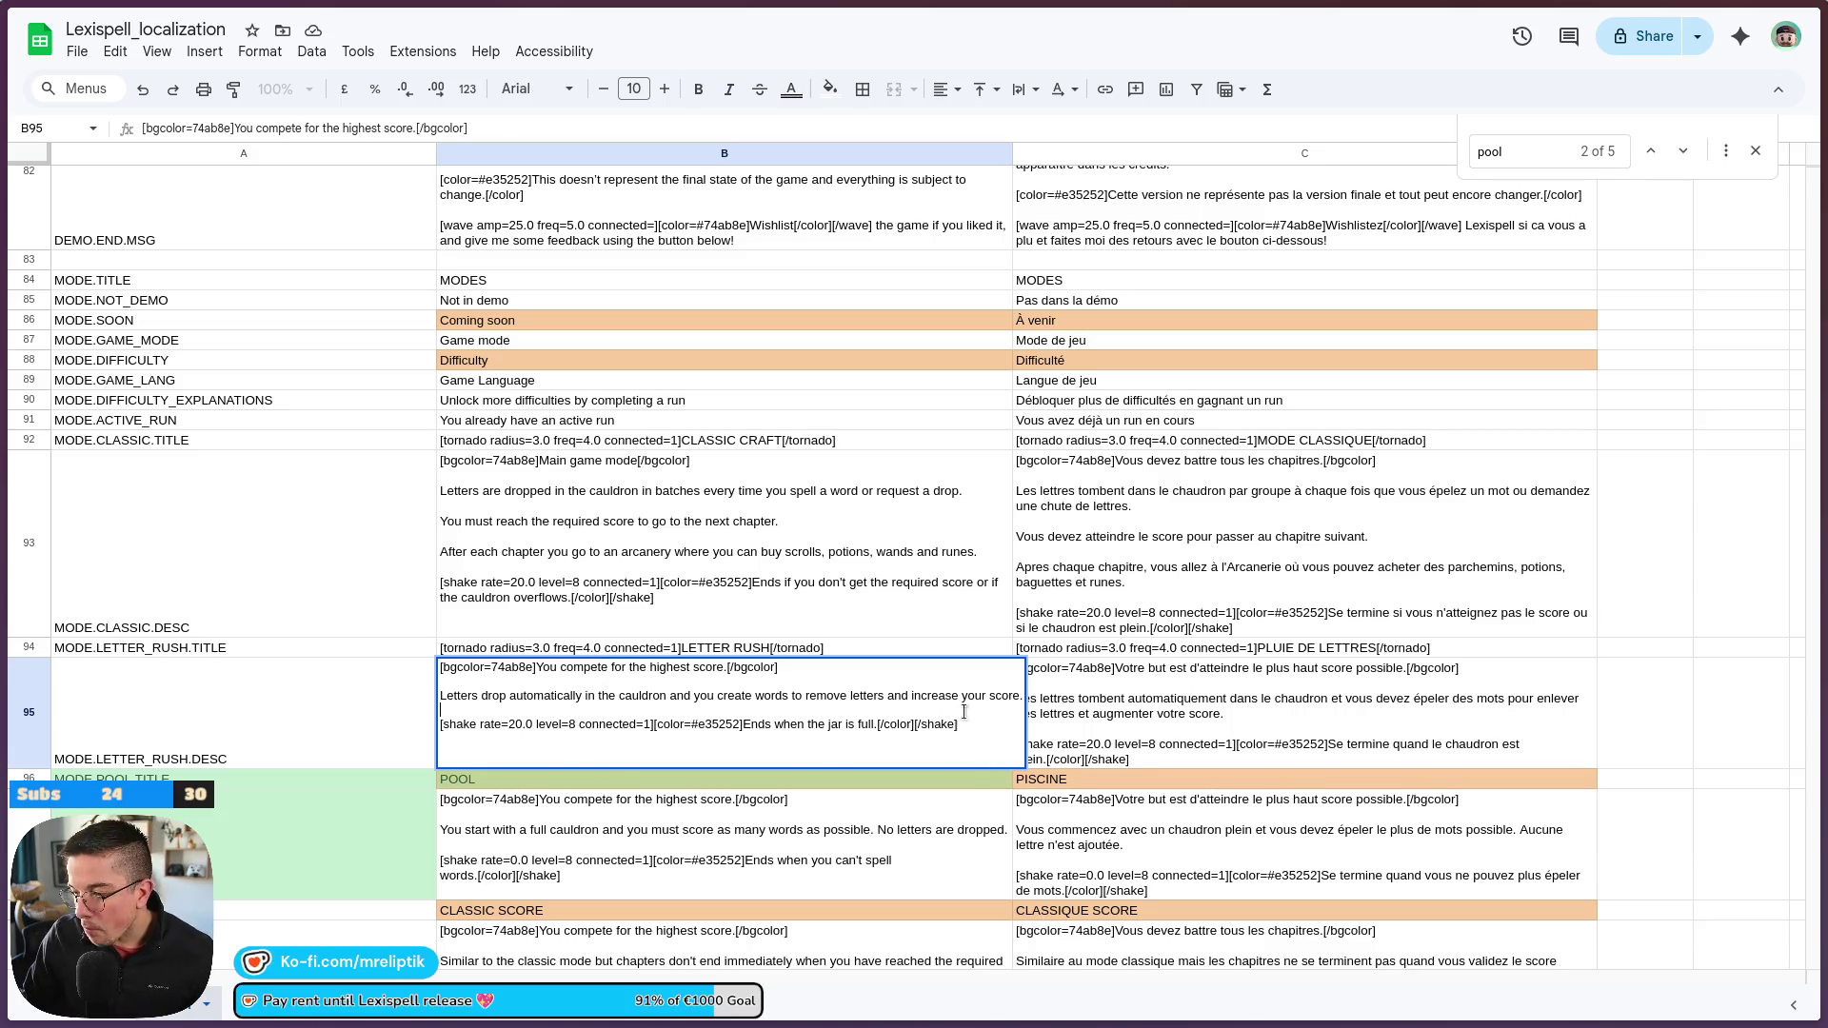
# Remove the shake-effect line from the English letter rush description
pyautogui.moveTo(972, 715); pyautogui.dragTo(870, 723)
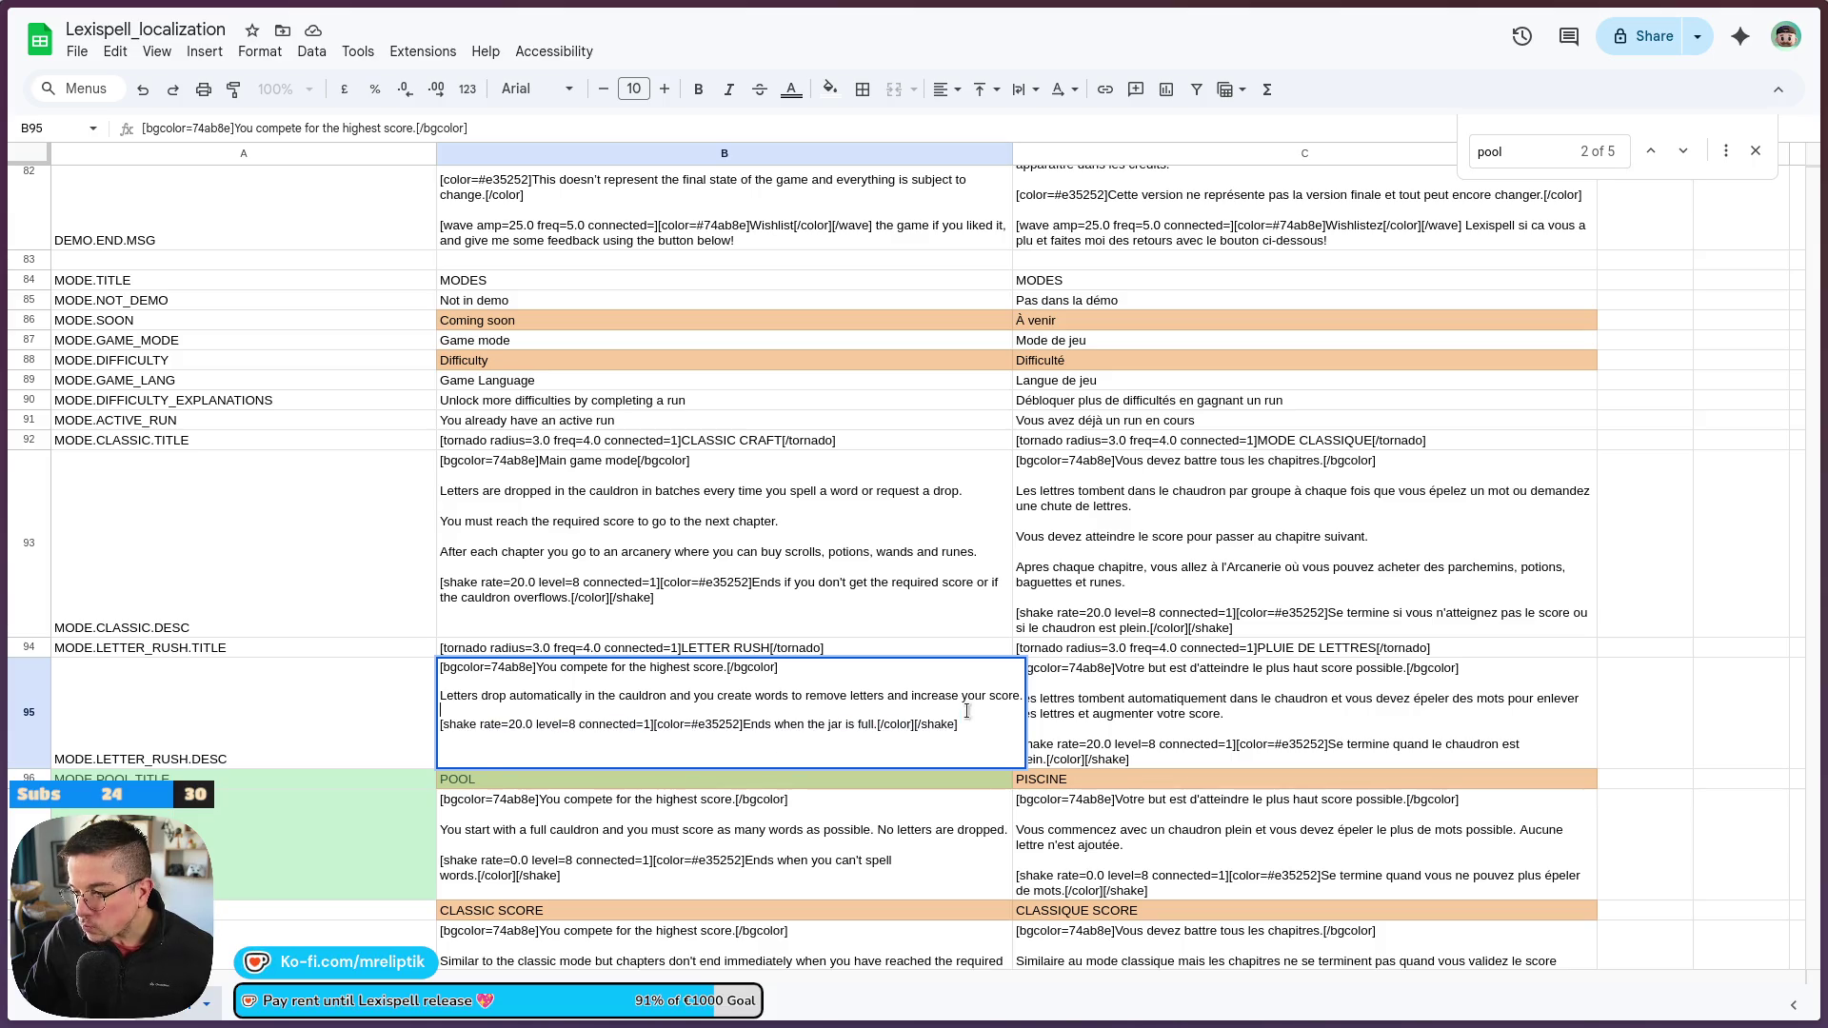
pyautogui.press('BackSpace')
pyautogui.press('BackSpace')
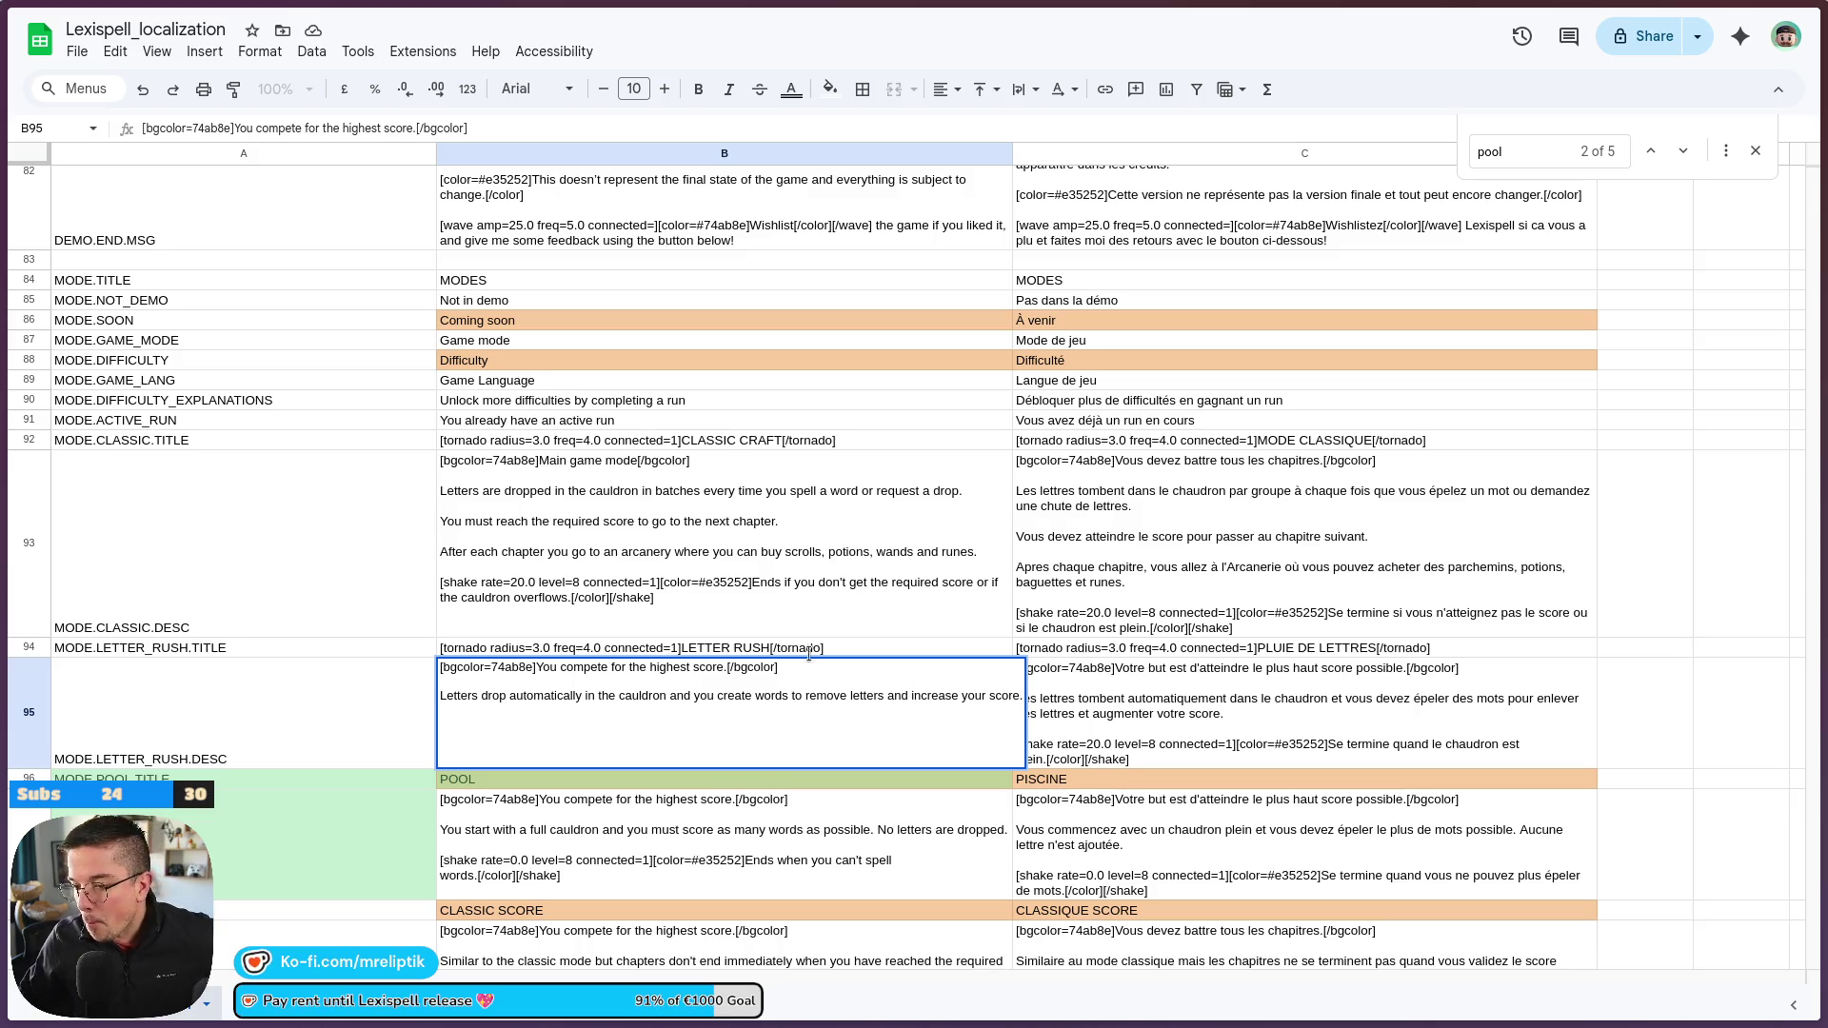
pyautogui.click(442, 738)
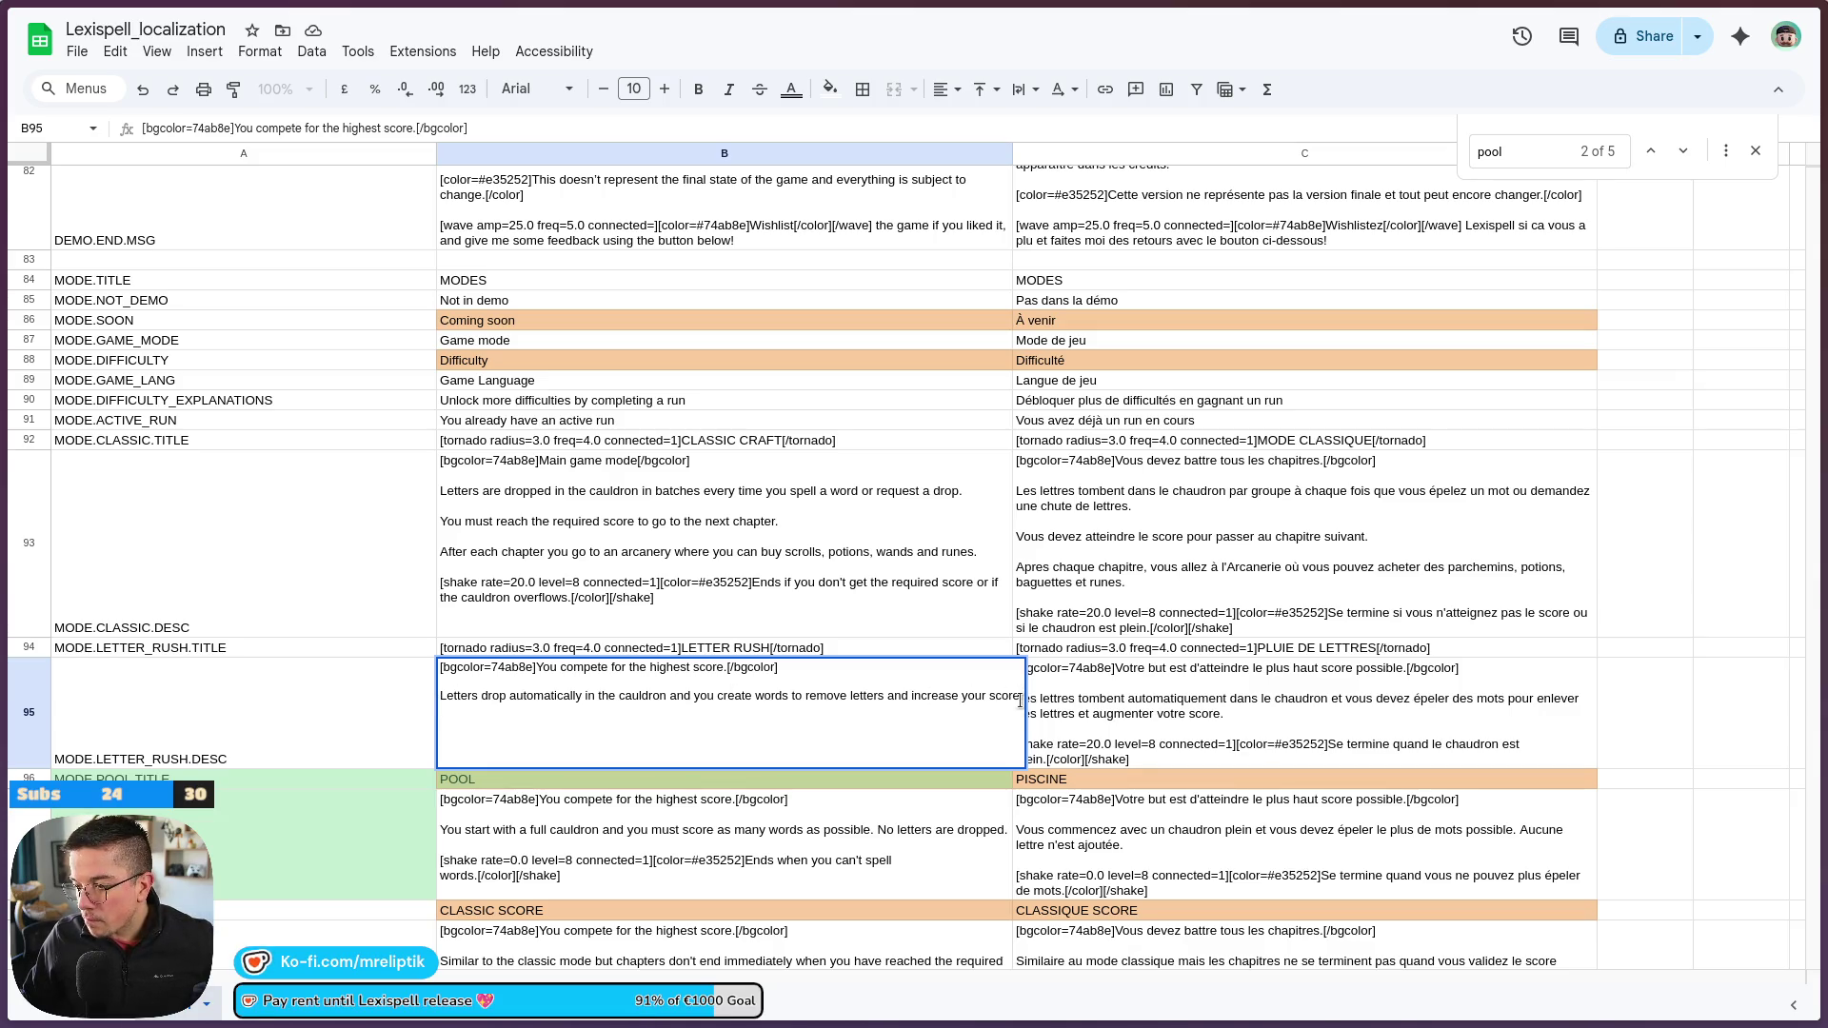
# Replace the letters-drop sentence with 'Compete for the highest score by spelling... while letters fall continuously'
pyautogui.moveTo(663, 716); pyautogui.dragTo(402, 705)
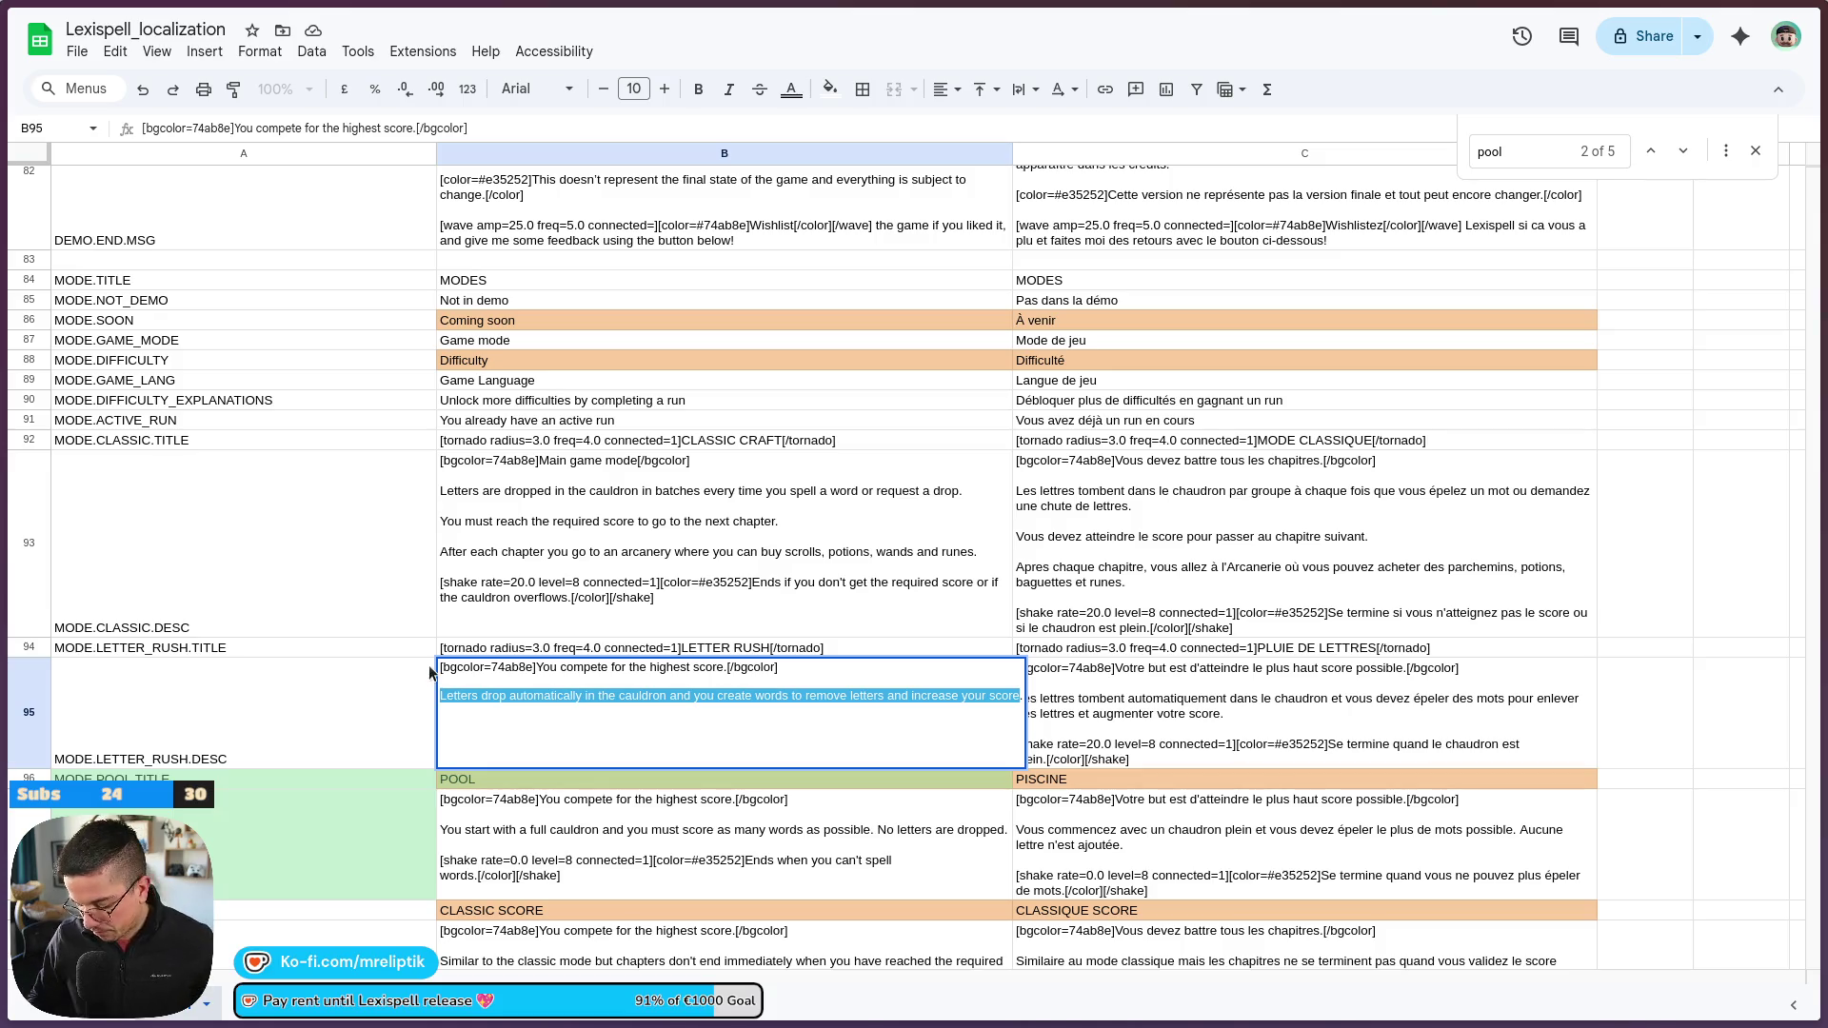
pyautogui.write('Compete for the highest score by ')
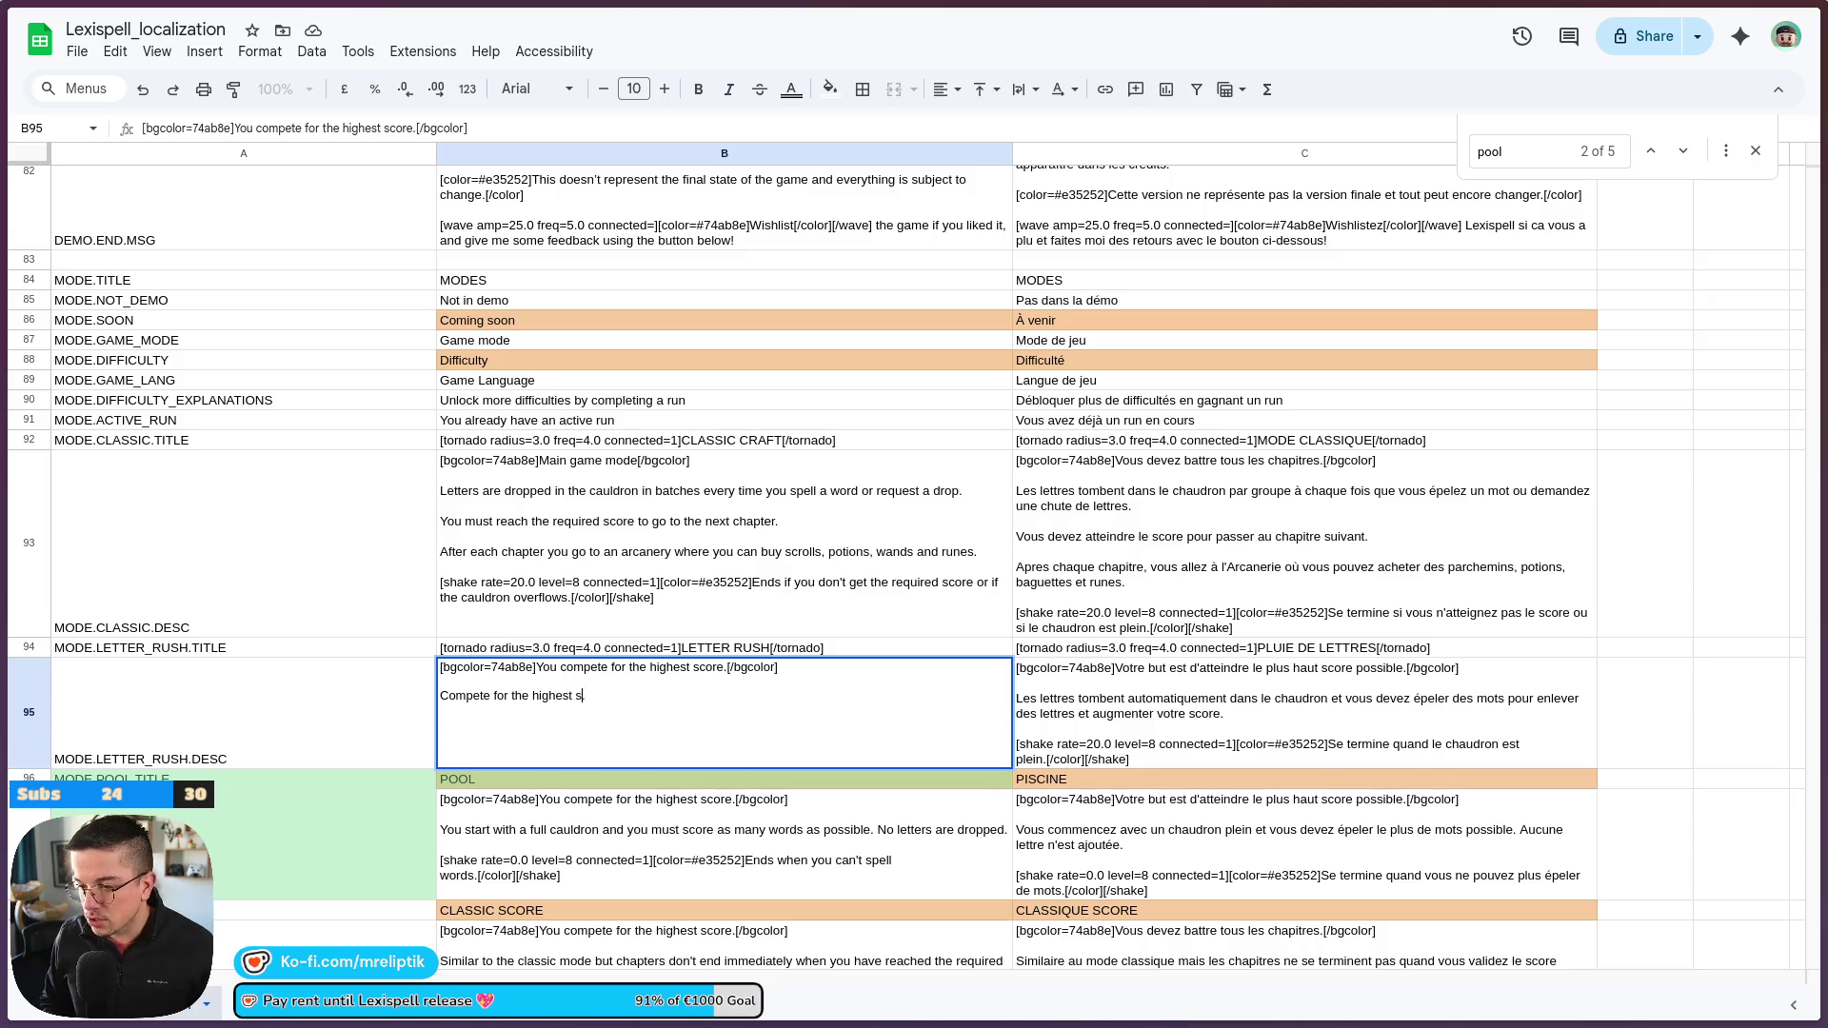
pyautogui.write('spe')
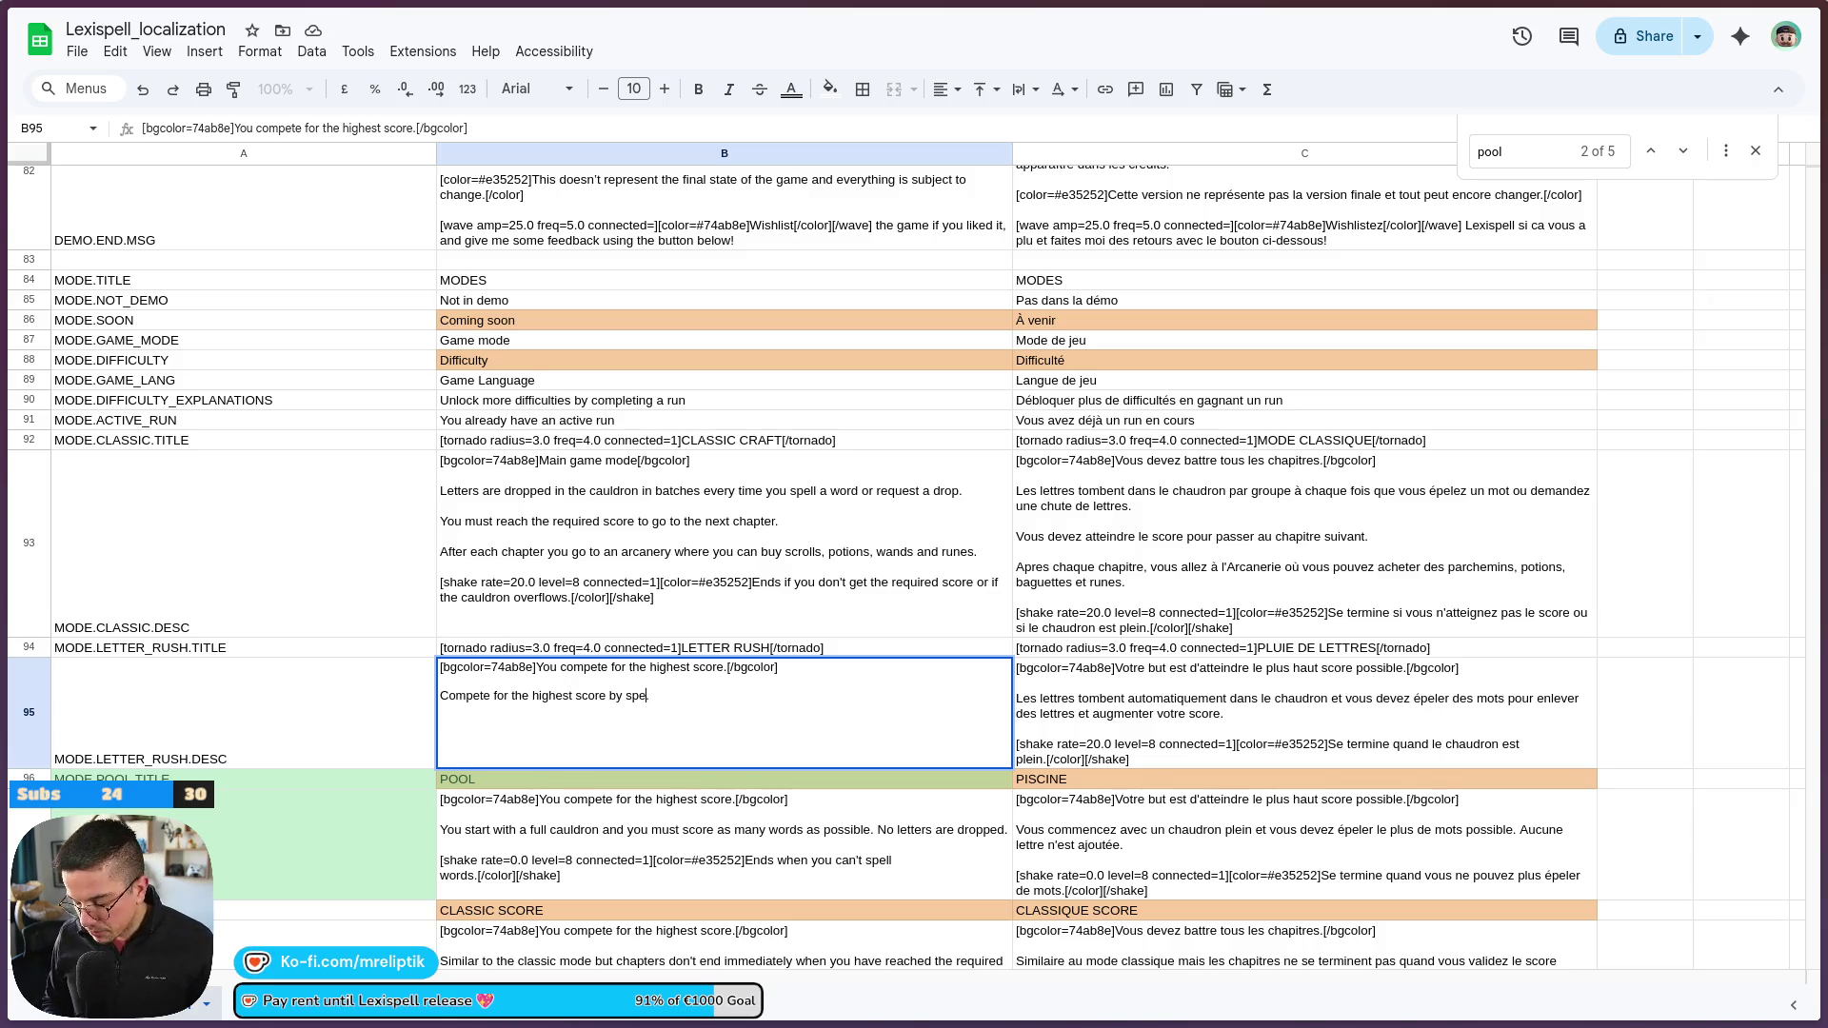
pyautogui.write('lling a')
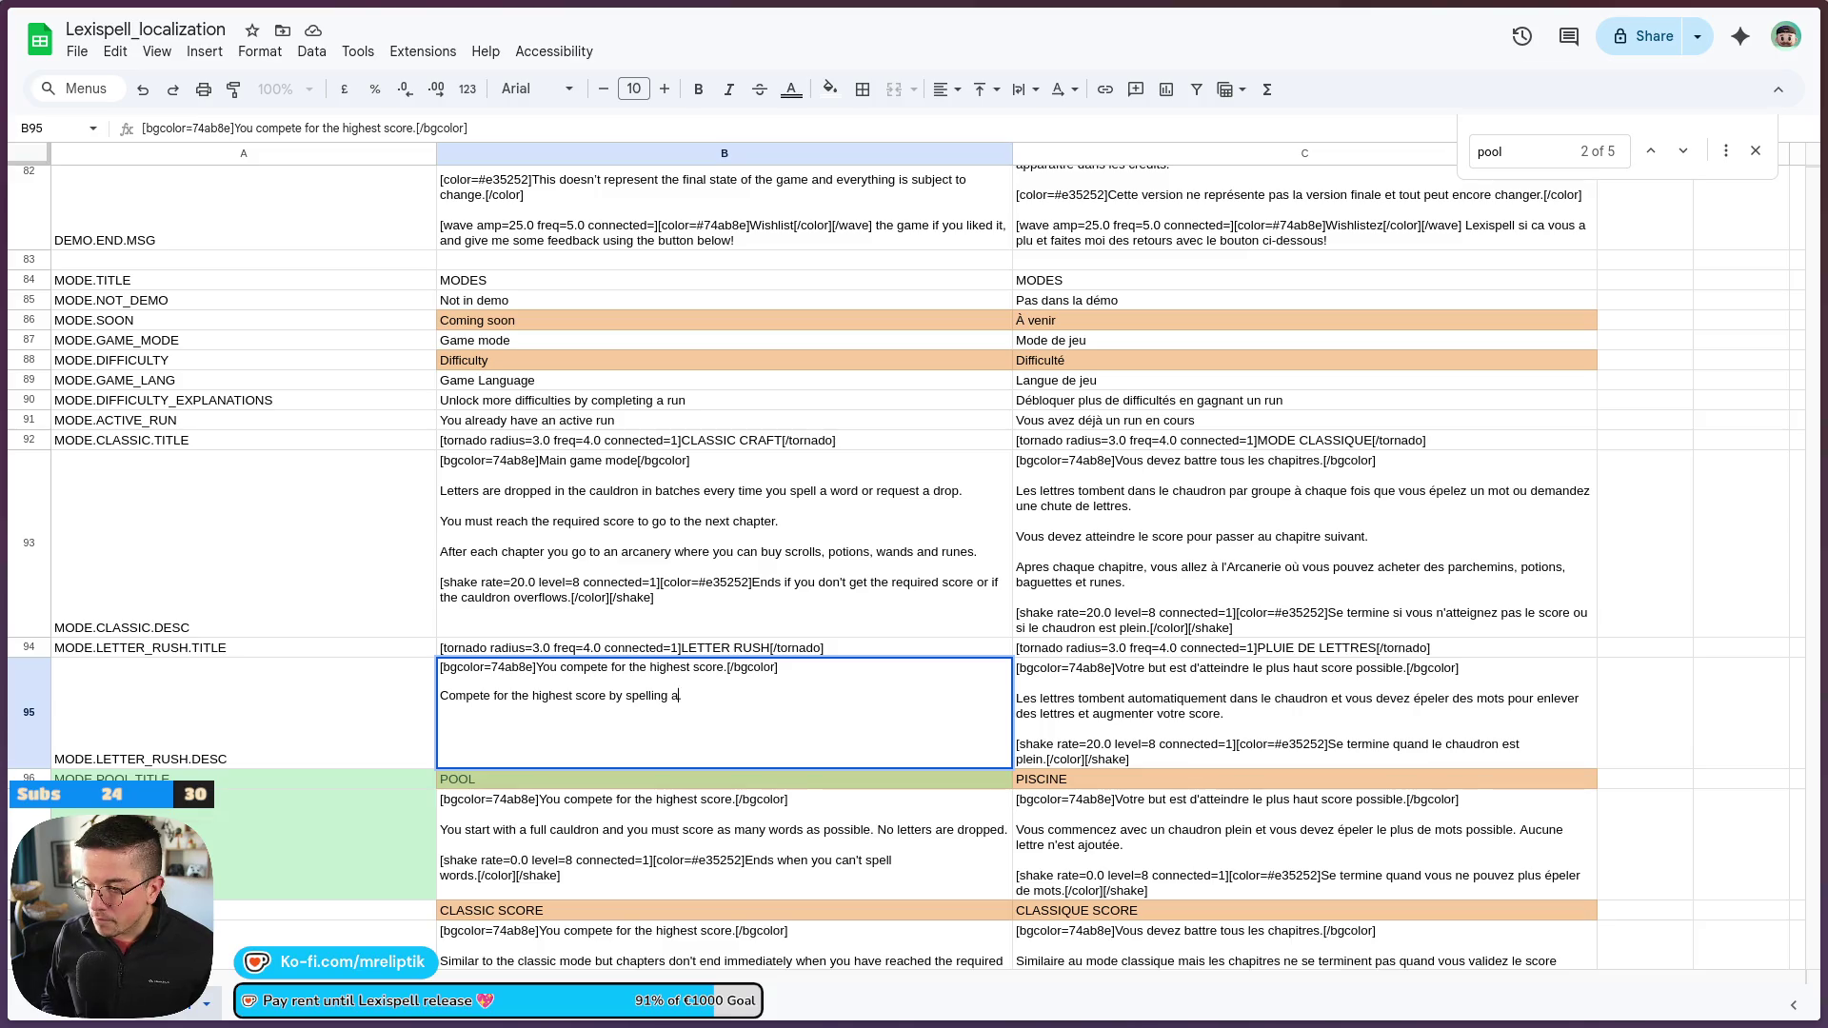
pyautogui.write('s many words as you can ')
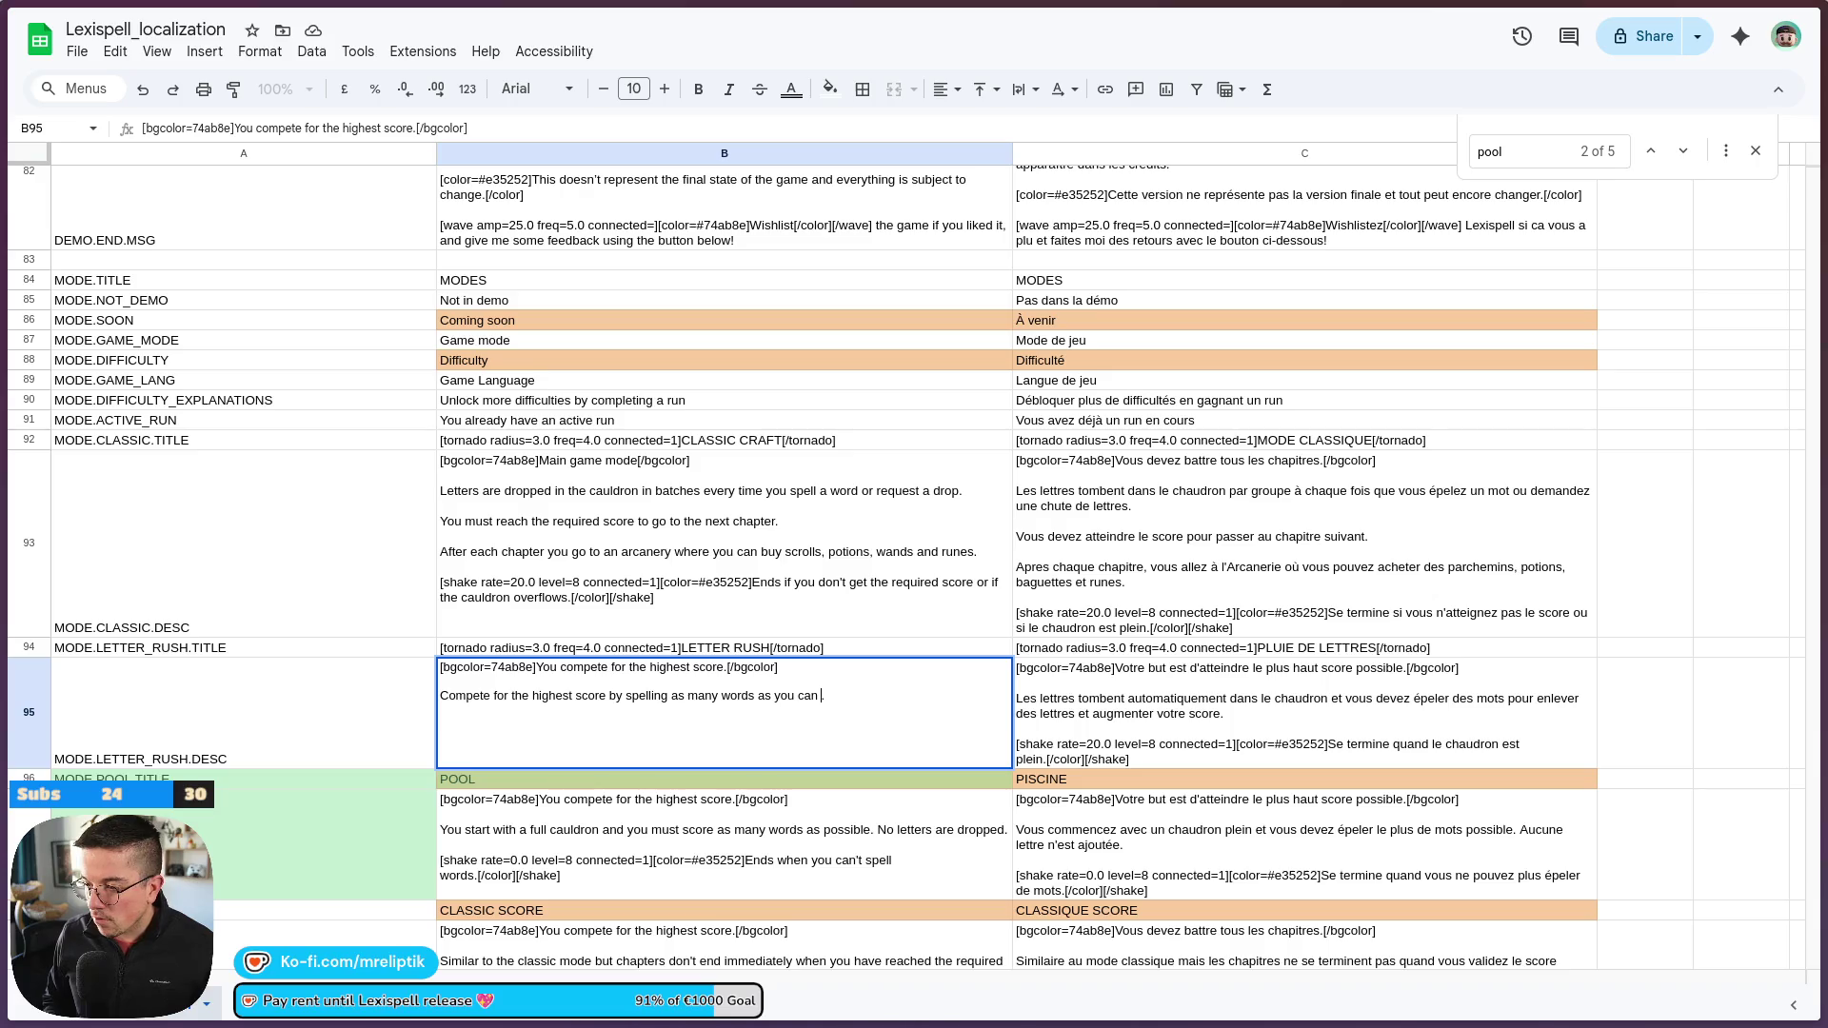
pyautogui.write('whi')
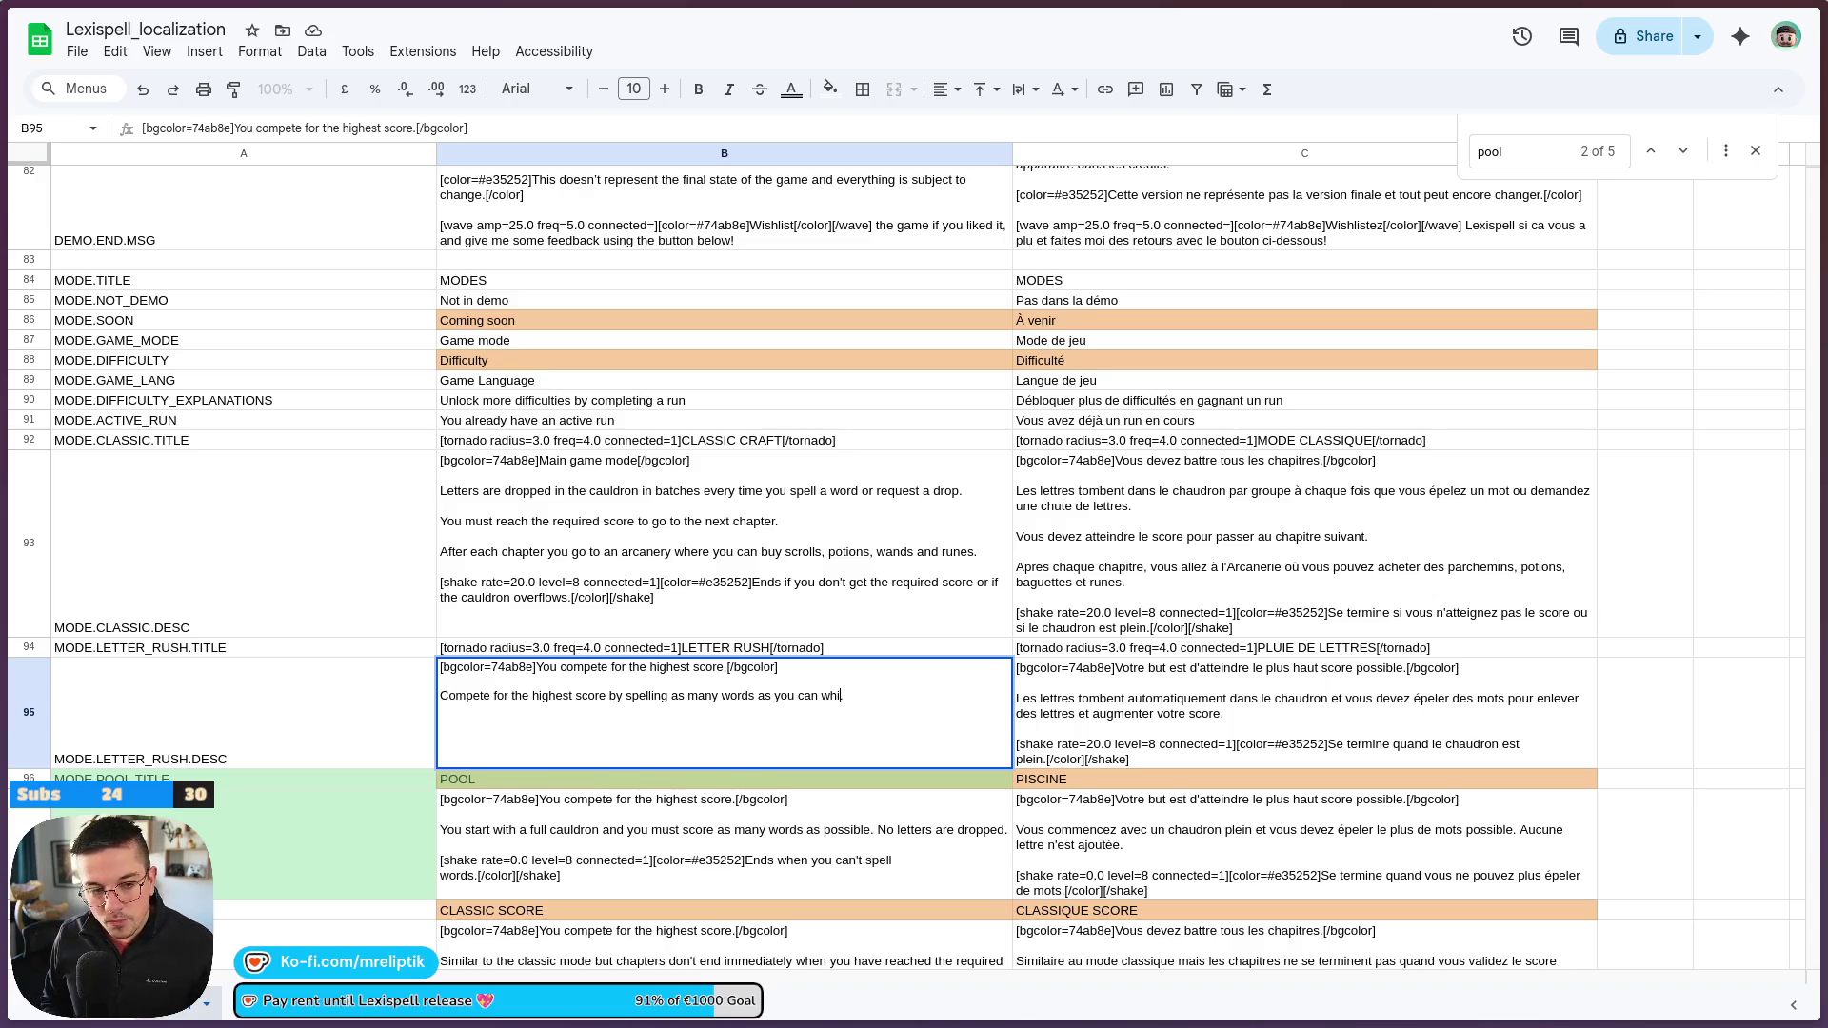
pyautogui.write('le lette')
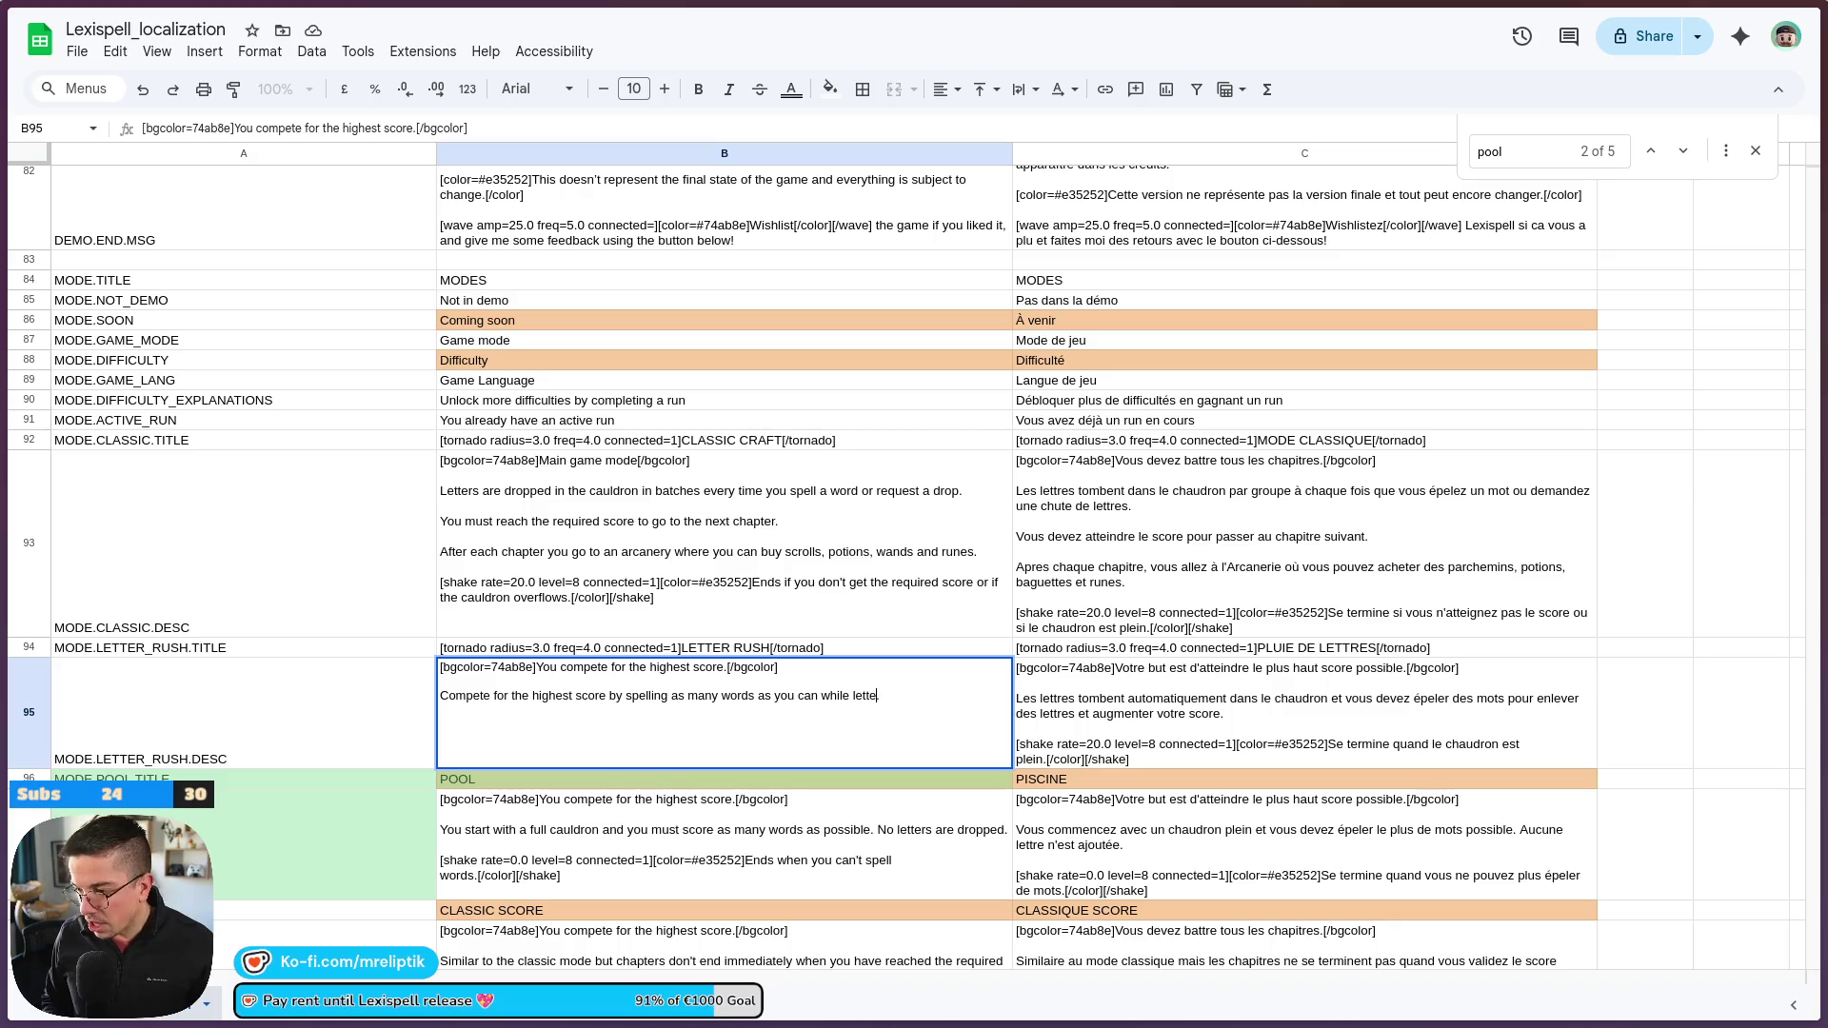
pyautogui.write('rs fall down the cula')
pyautogui.press('BackSpace')
pyautogui.press('BackSpace')
pyautogui.press('BackSpace')
pyautogui.write('auldron continuously.')
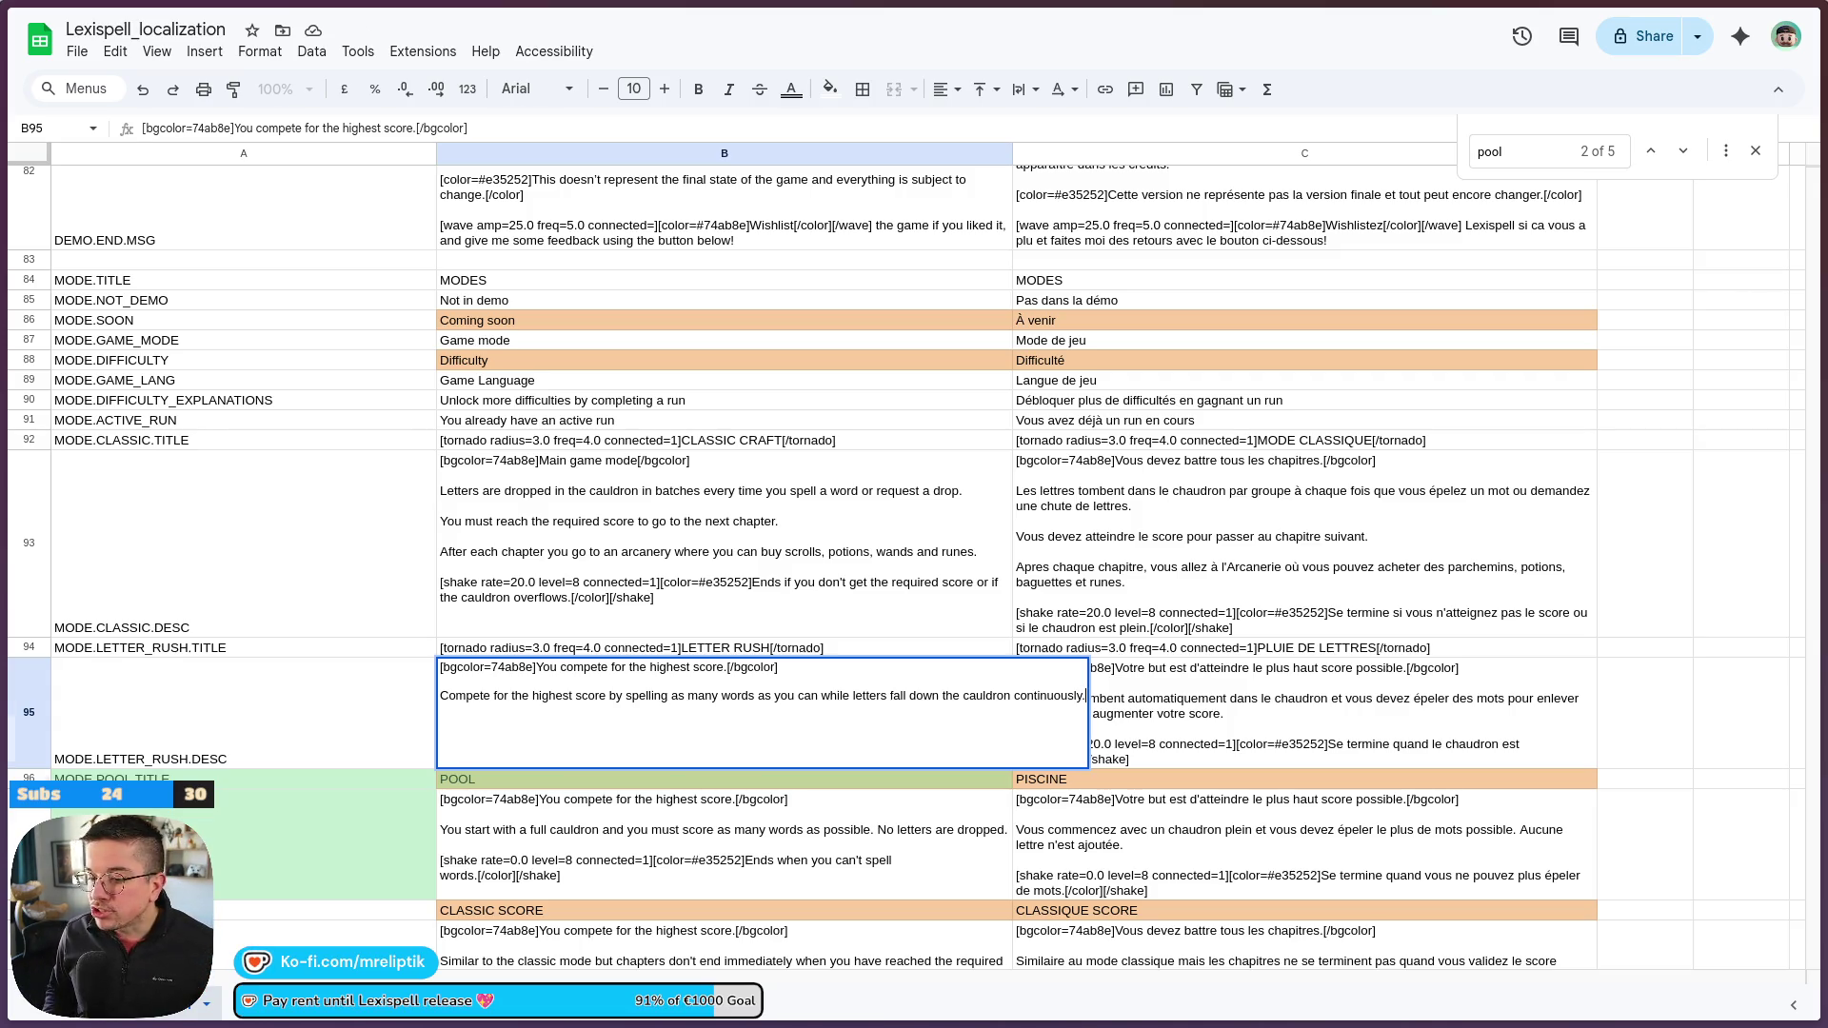
pyautogui.press('Return')
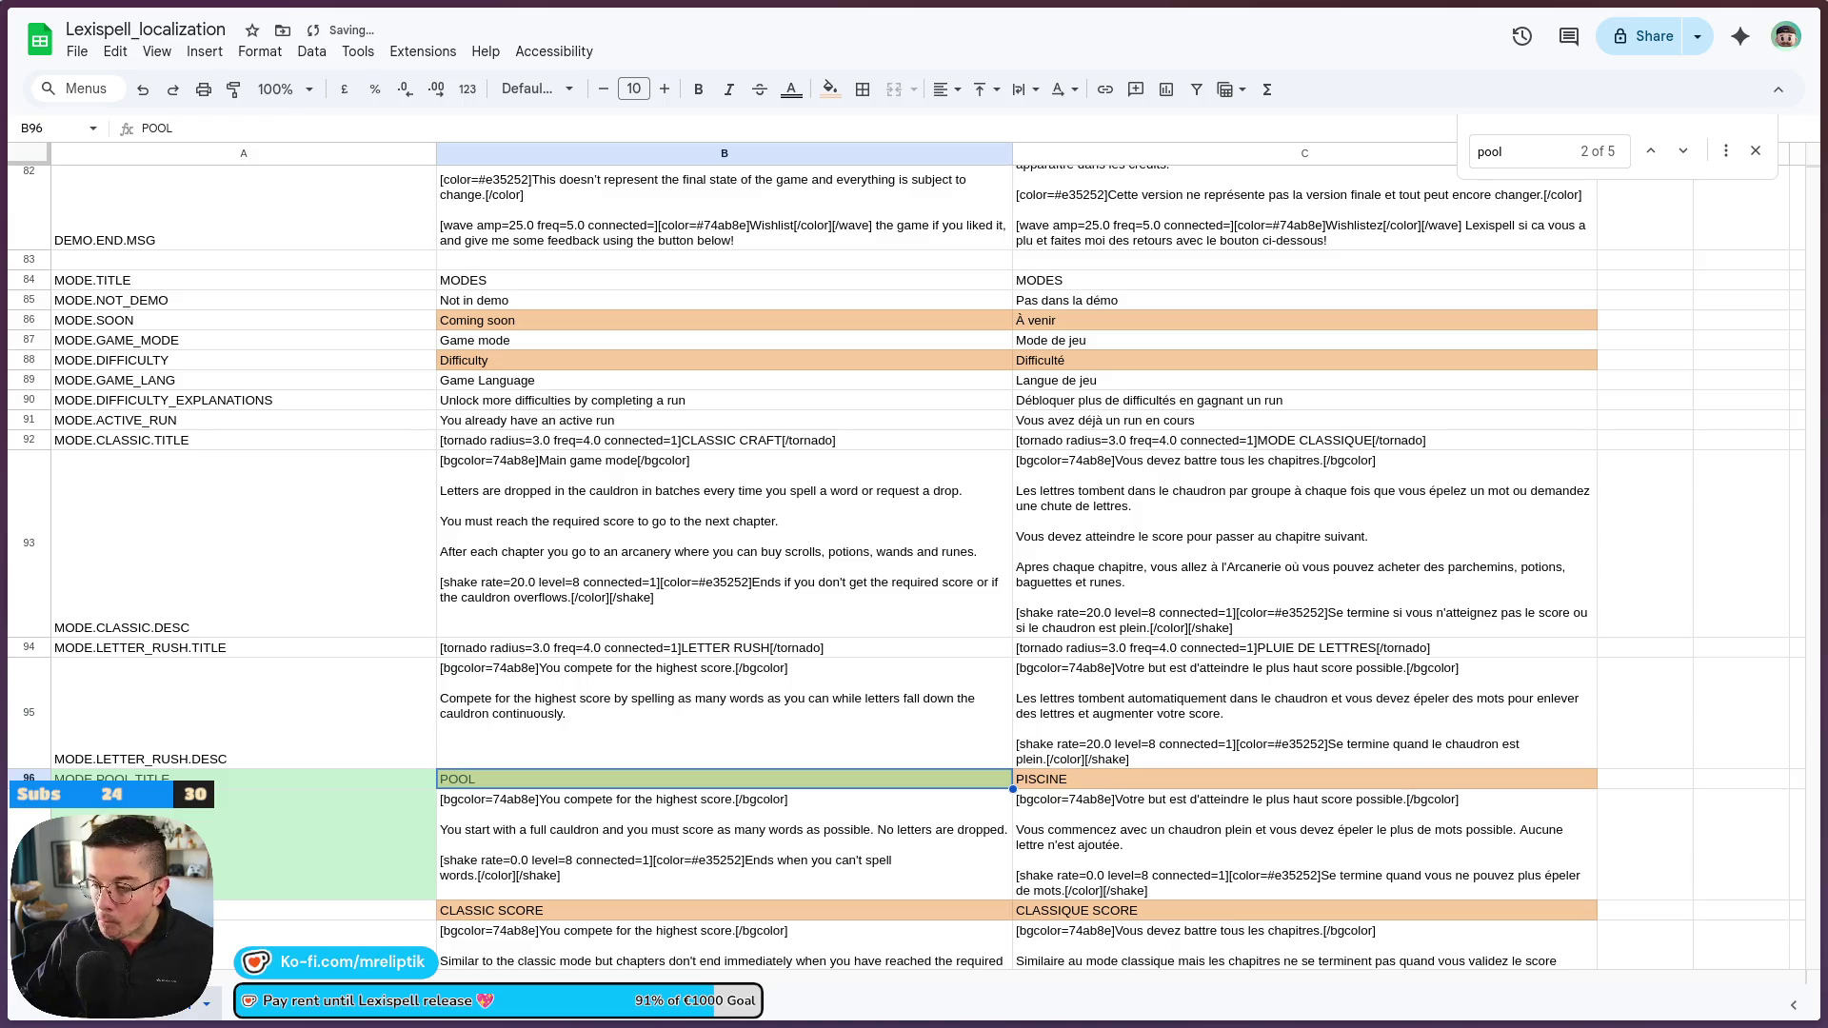
pyautogui.doubleClick(647, 722)
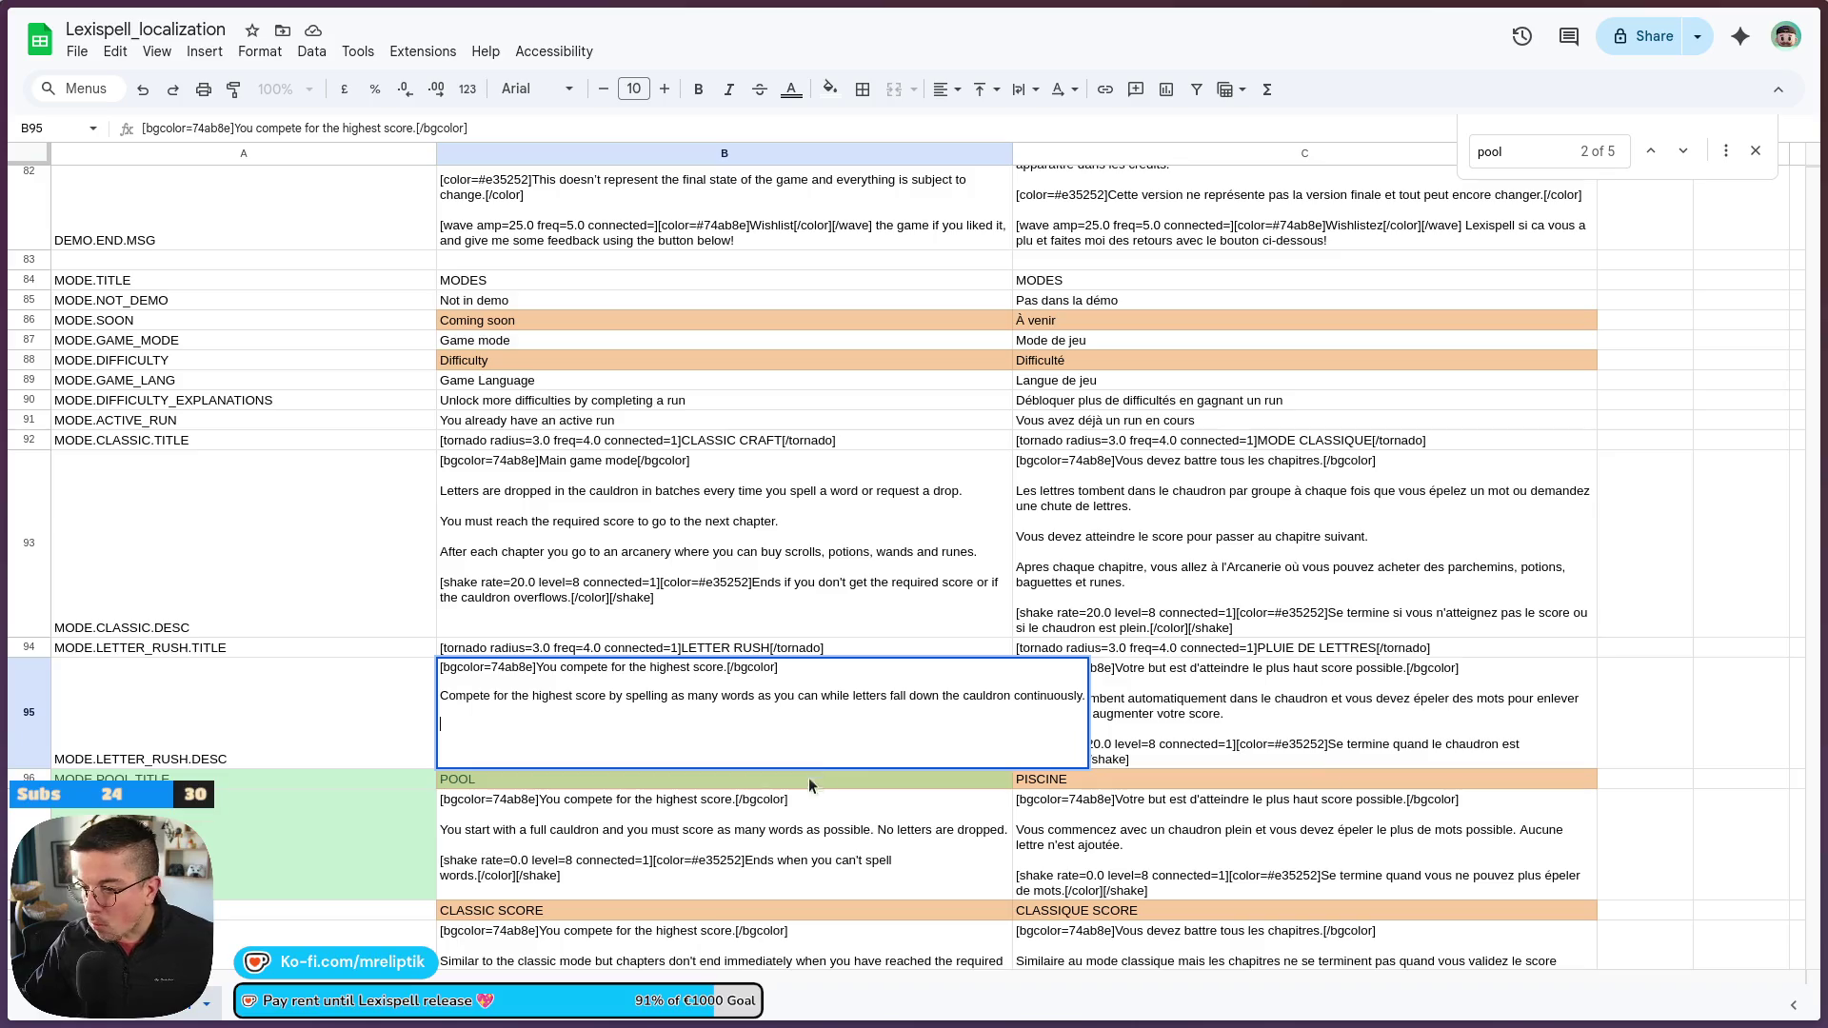
# Remove the trailing blank lines and the duplicate sentence from B95's letter rush text
pyautogui.press('BackSpace')
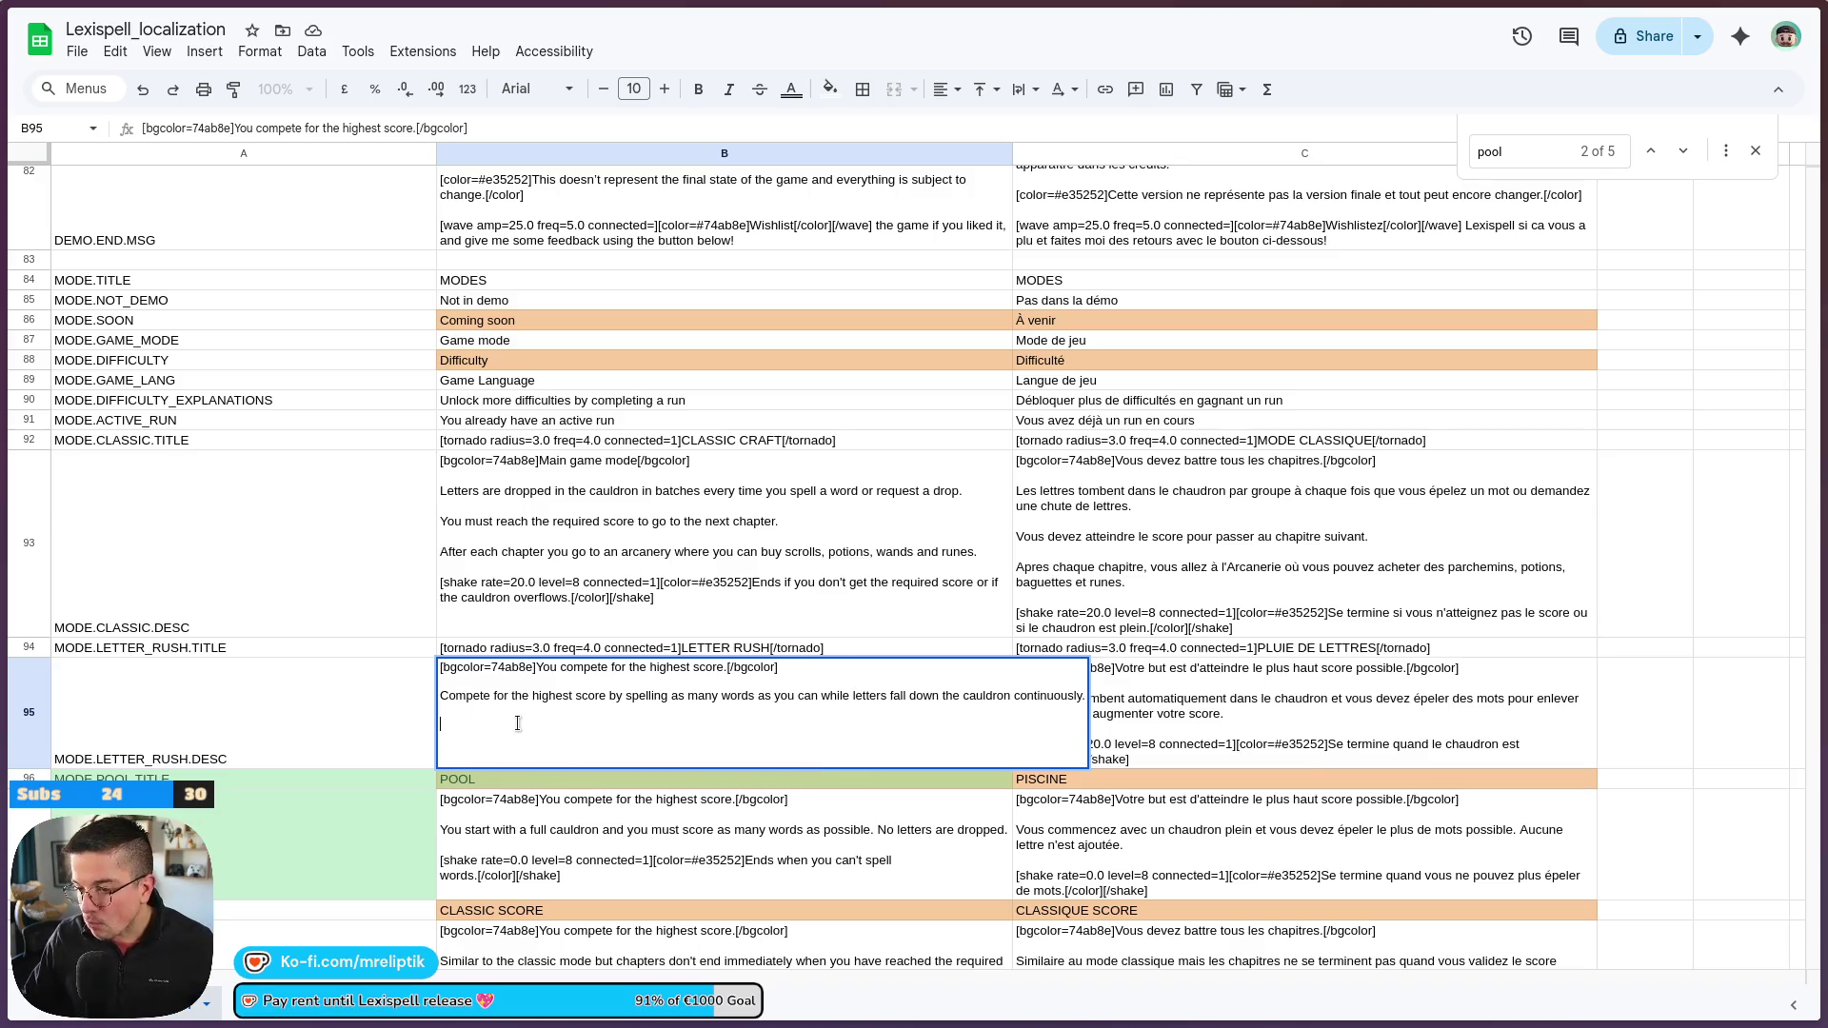
pyautogui.press('BackSpace')
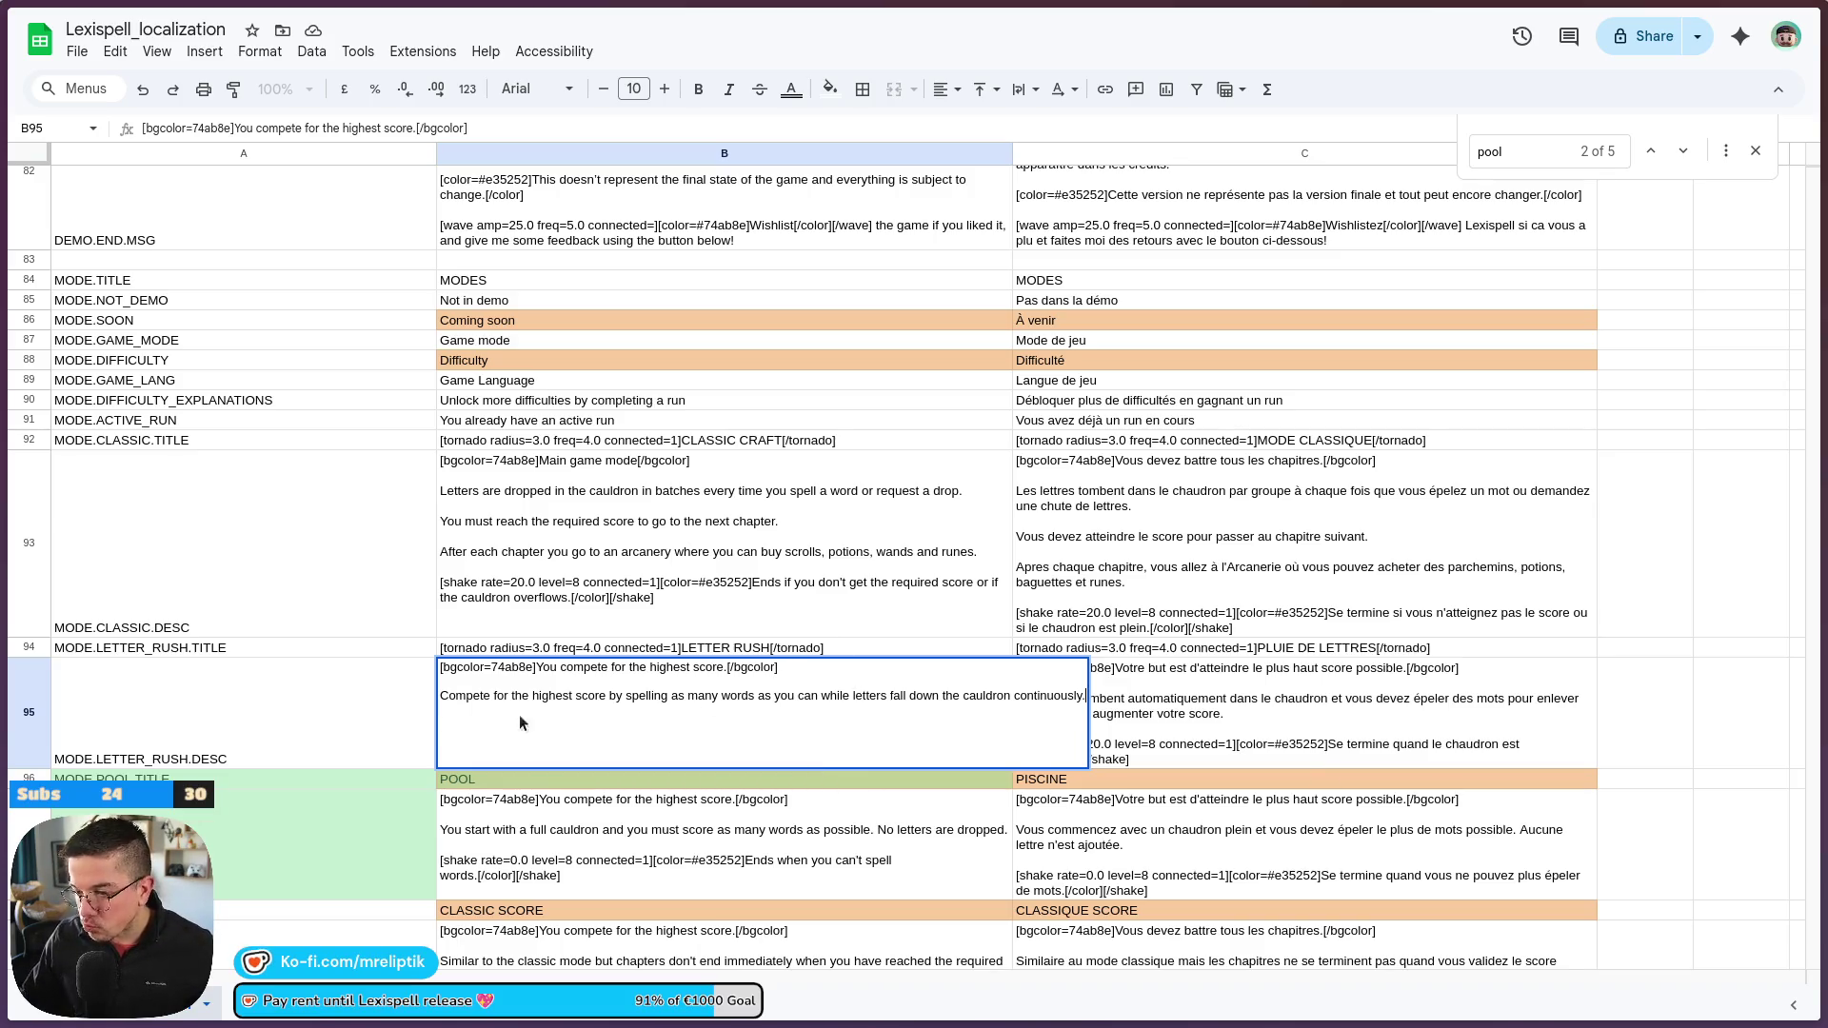
pyautogui.click(796, 668)
pyautogui.moveTo(796, 667); pyautogui.dragTo(438, 667)
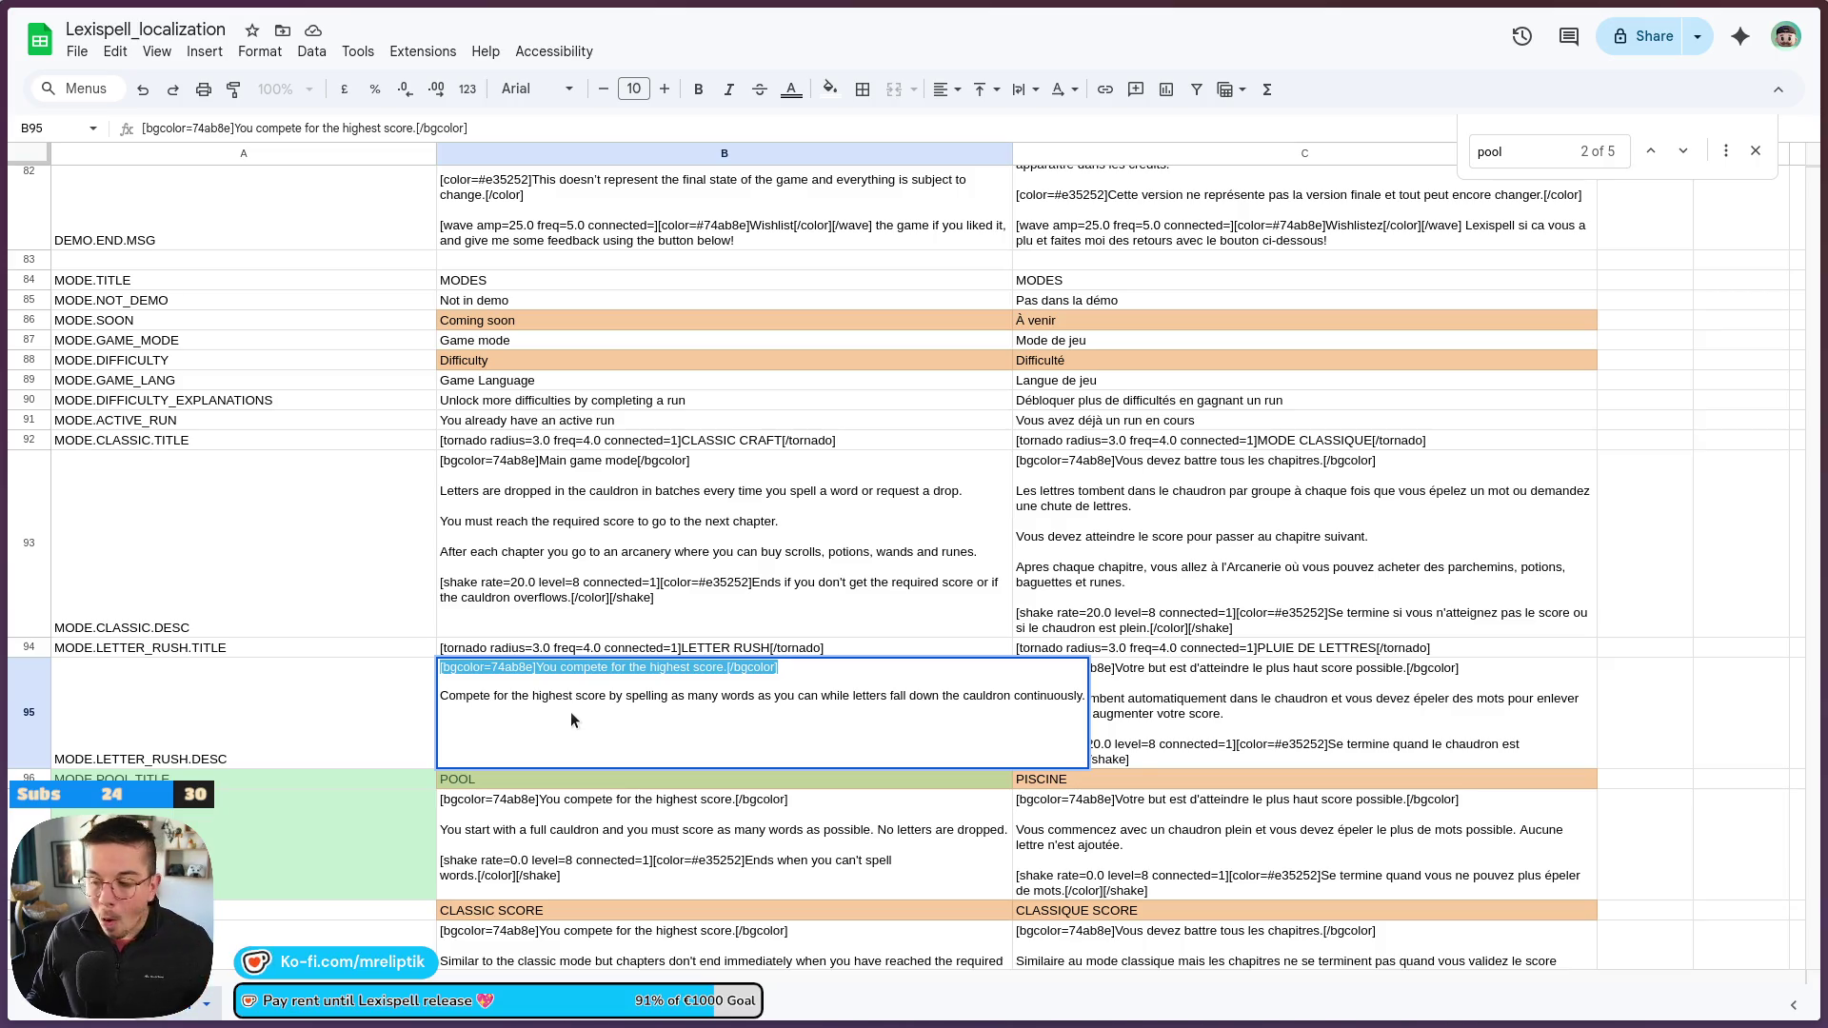
pyautogui.click(543, 706)
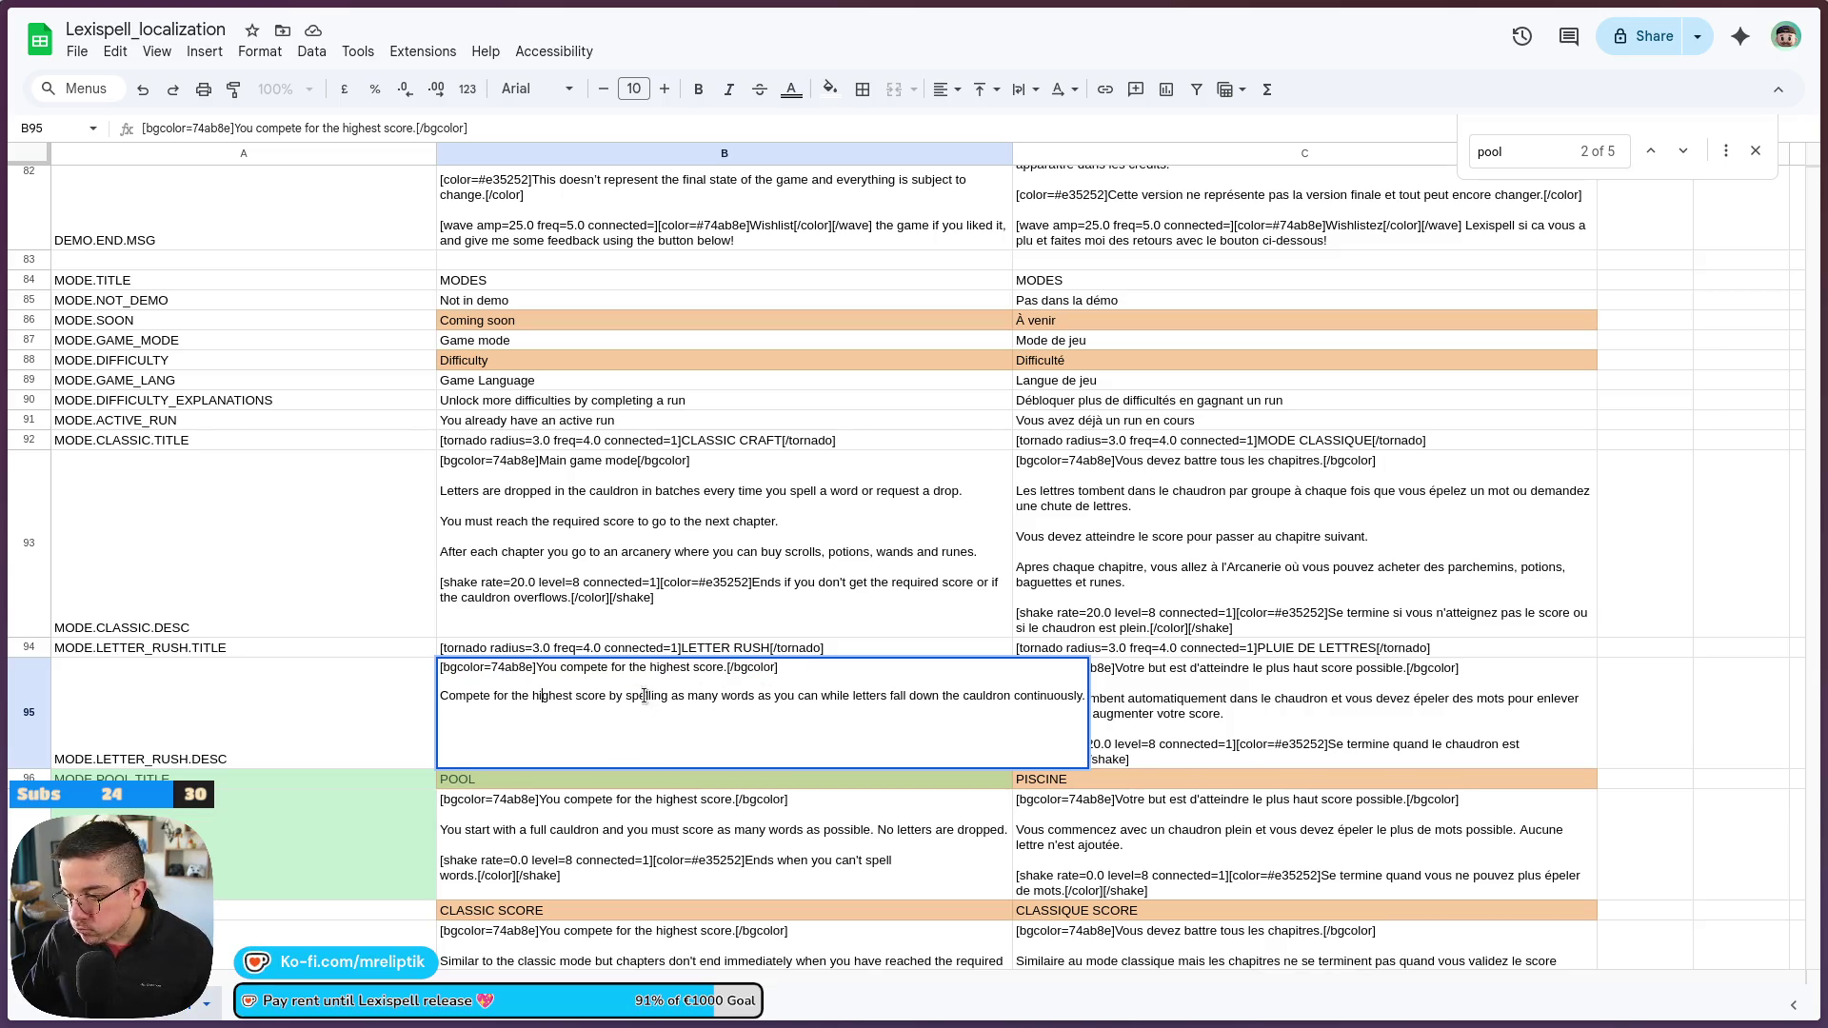
pyautogui.moveTo(607, 698)
pyautogui.mouseDown()
pyautogui.moveTo(460, 713)
pyautogui.moveTo(419, 687)
pyautogui.mouseUp()
pyautogui.hotkey('ctrl', 'c')
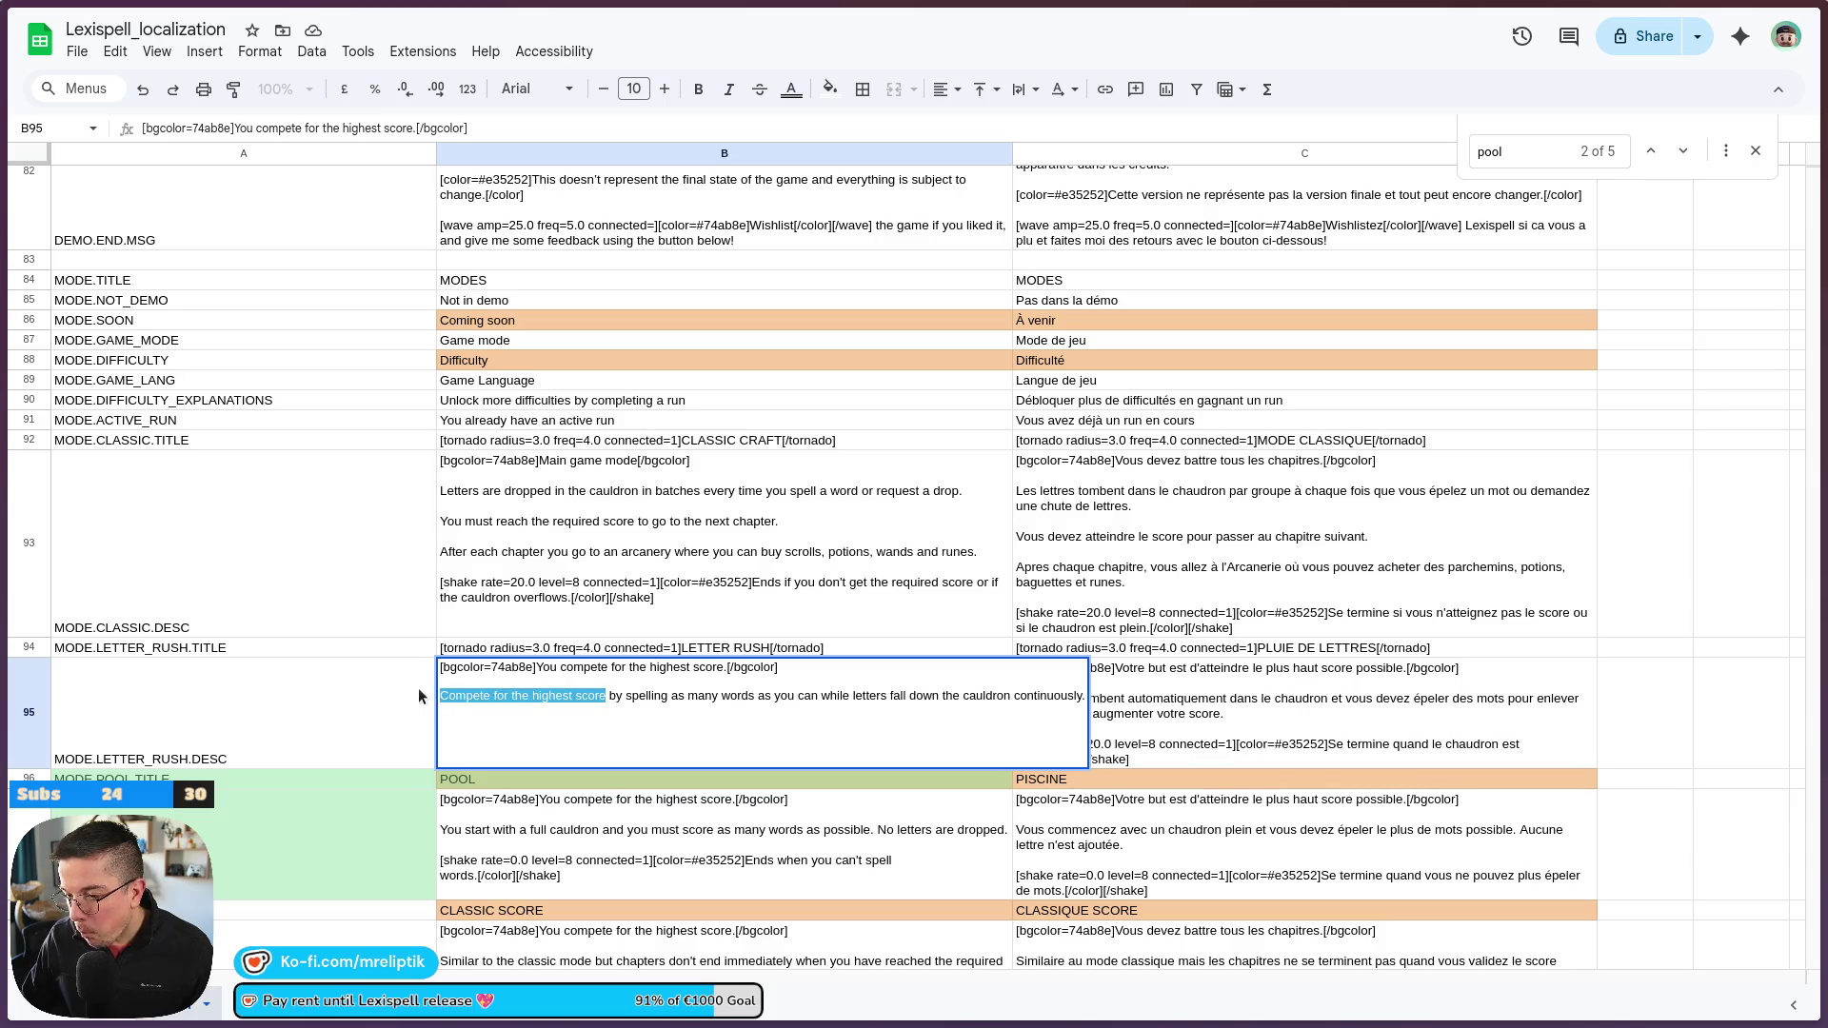
pyautogui.press('BackSpace')
pyautogui.press('BackSpace')
pyautogui.press('BackSpace')
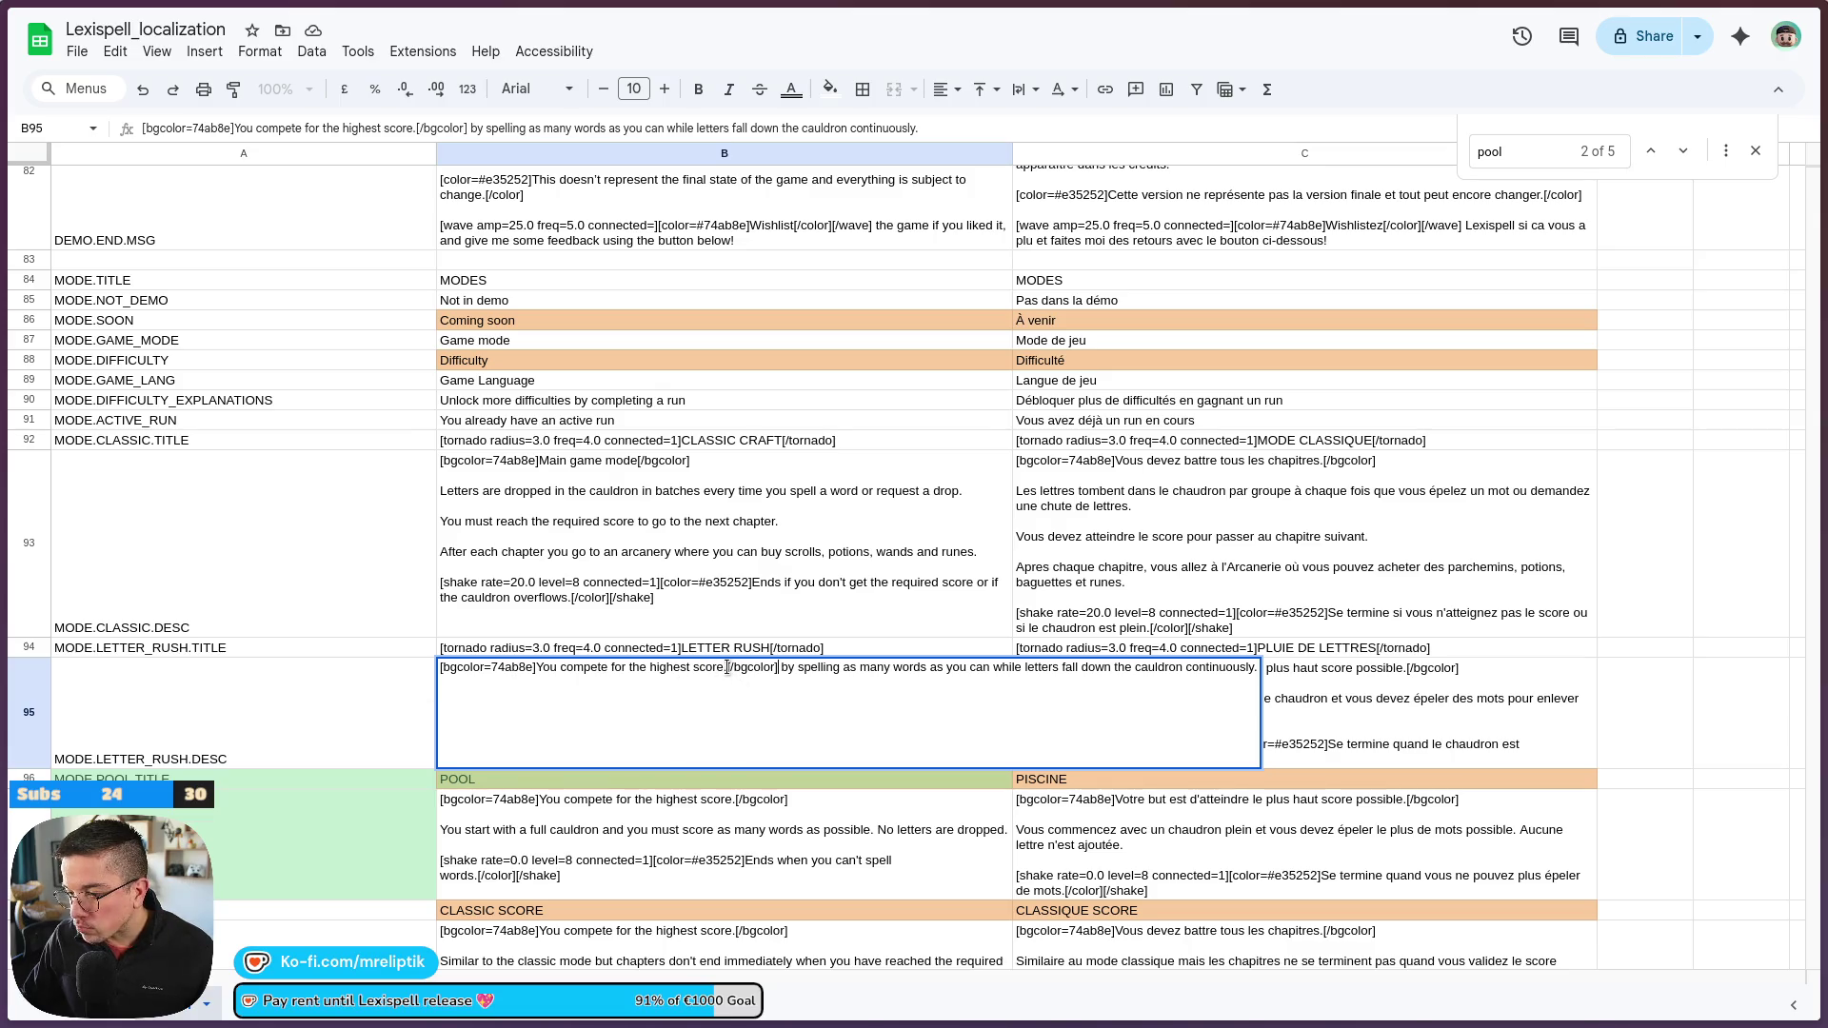
# Replace 'You compete for the highest score.' with 'Compete for the highest score' and commit B95
pyautogui.hotkey('ctrl', 'shift', 'Left')
pyautogui.hotkey('ctrl', 'shift', 'Left')
pyautogui.hotkey('ctrl', 'shift', 'Left')
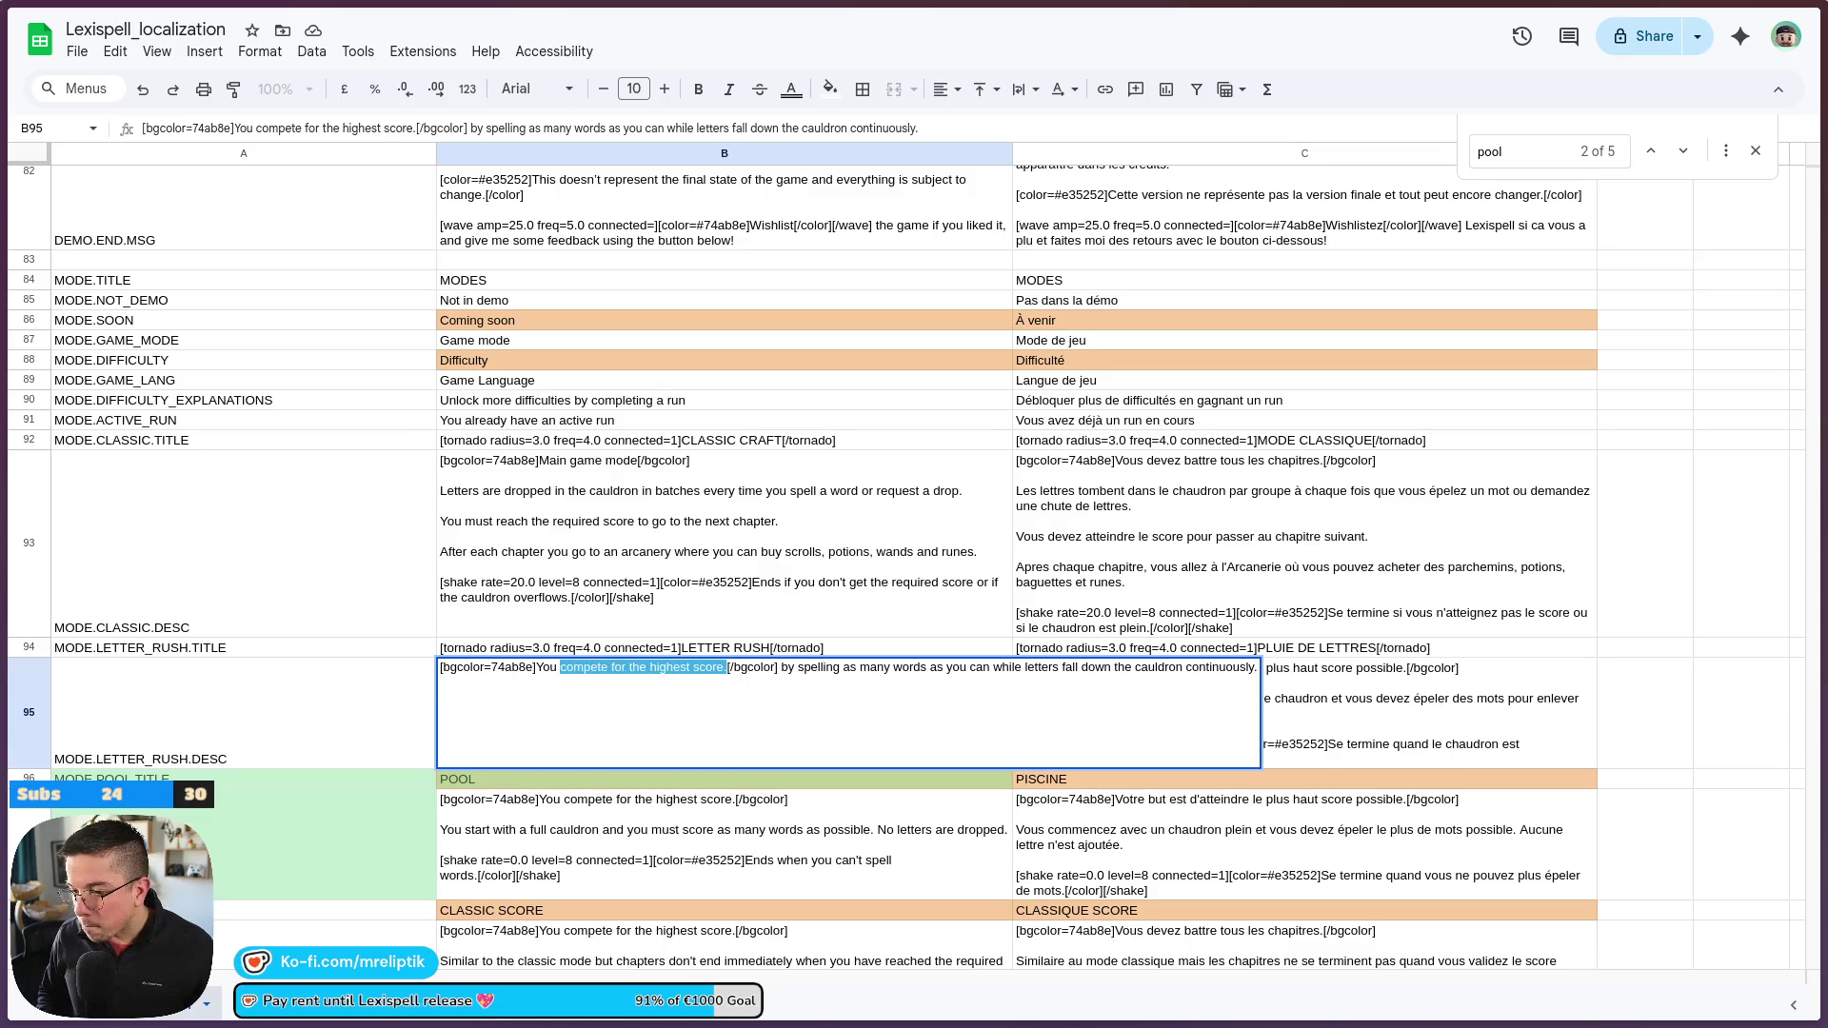
pyautogui.hotkey('ctrl', 'shift', 'Left')
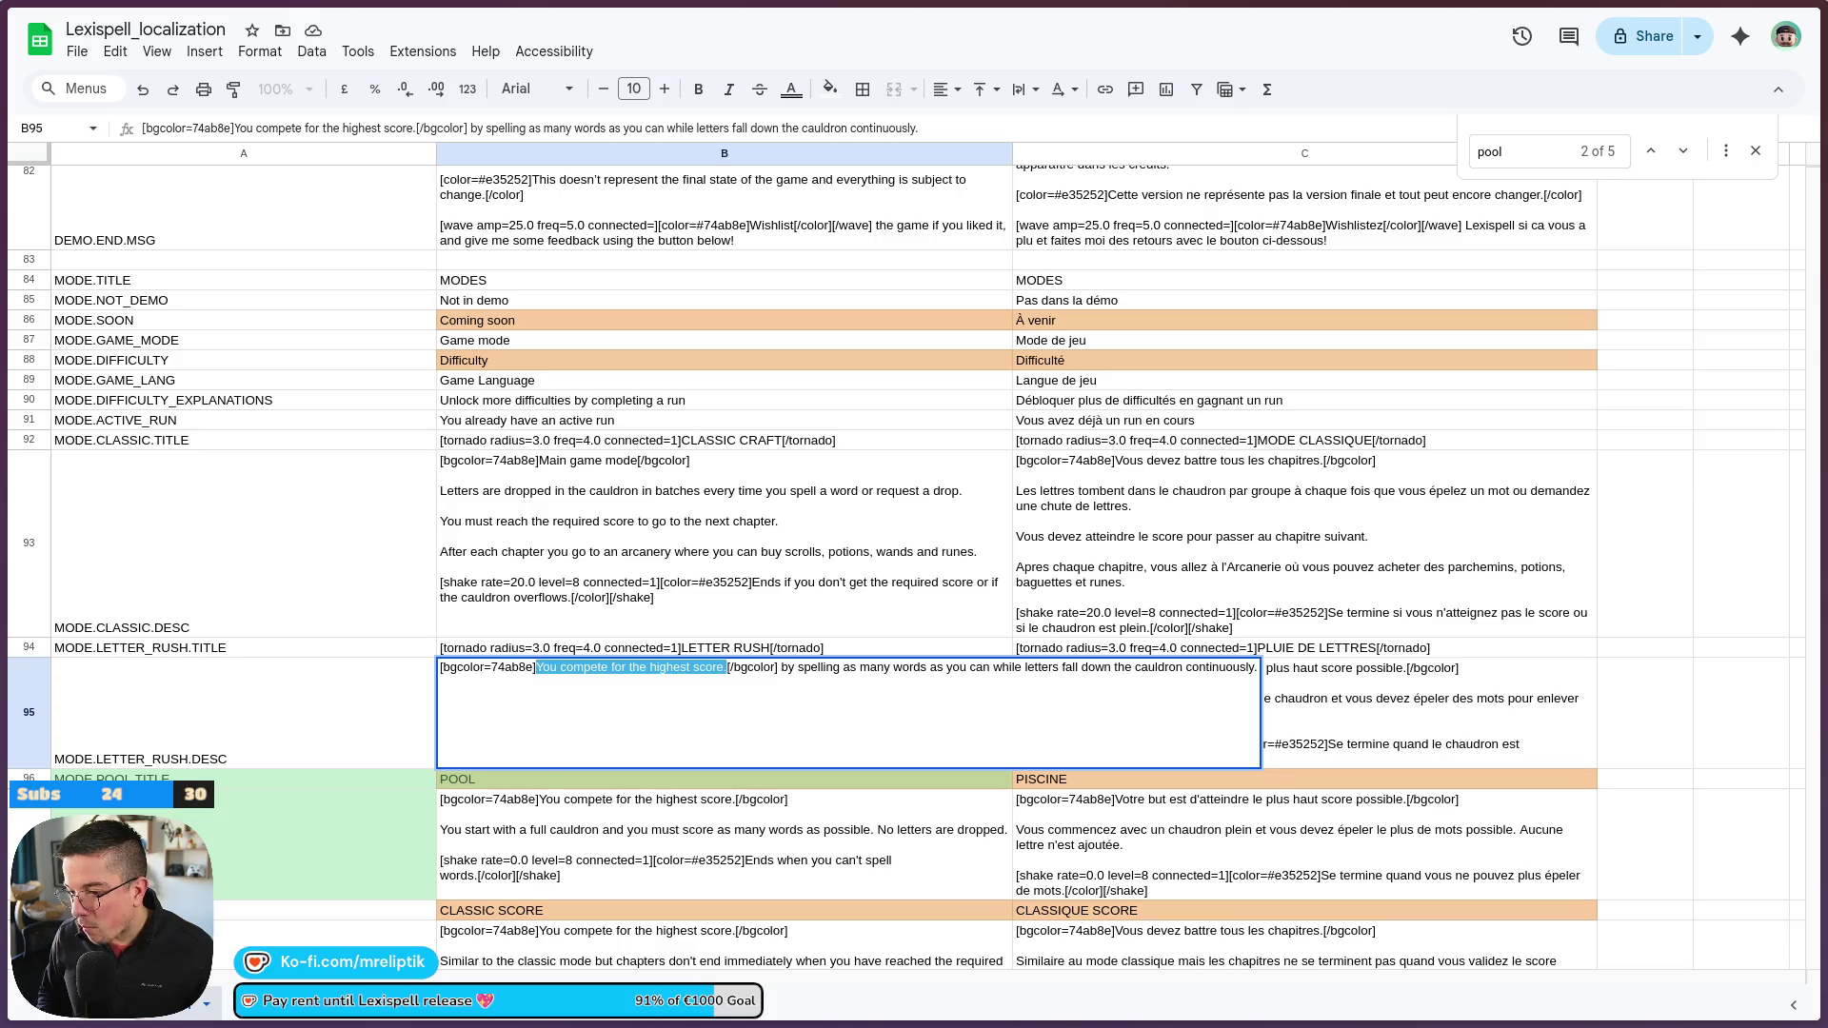
pyautogui.hotkey('ctrl', 'v')
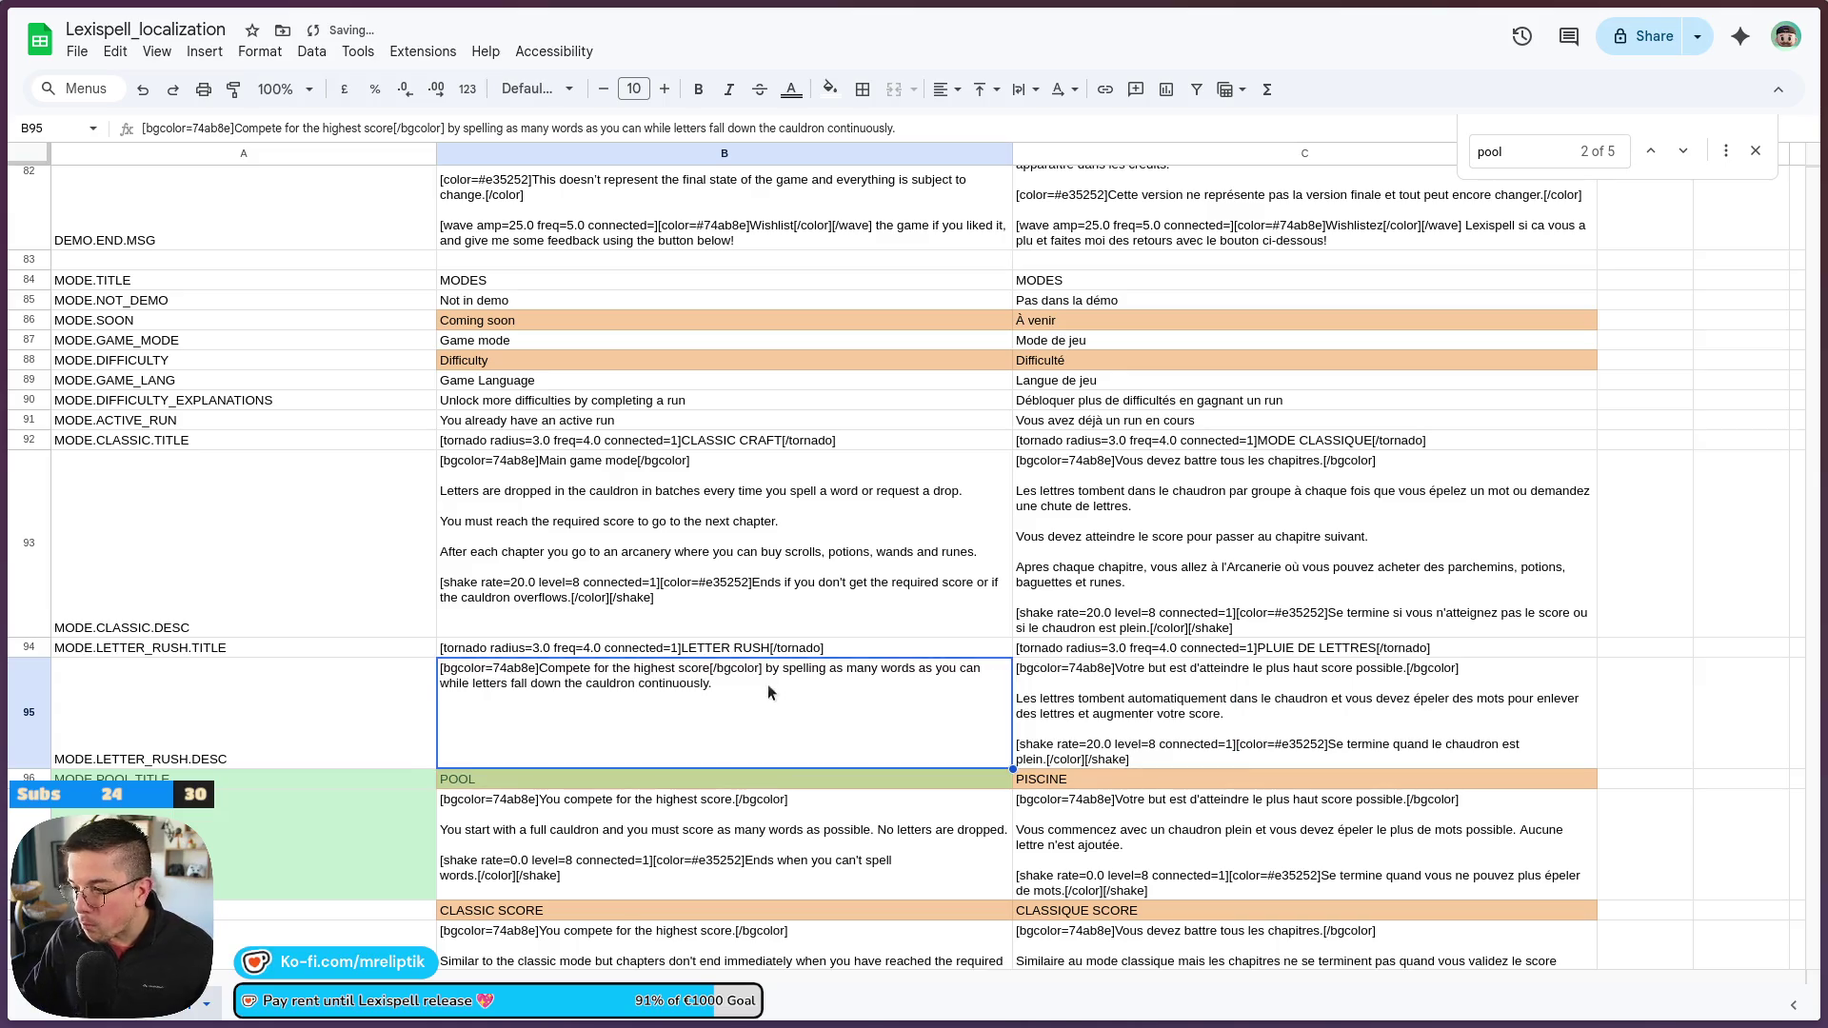
pyautogui.click(417, 706)
pyautogui.click(535, 699)
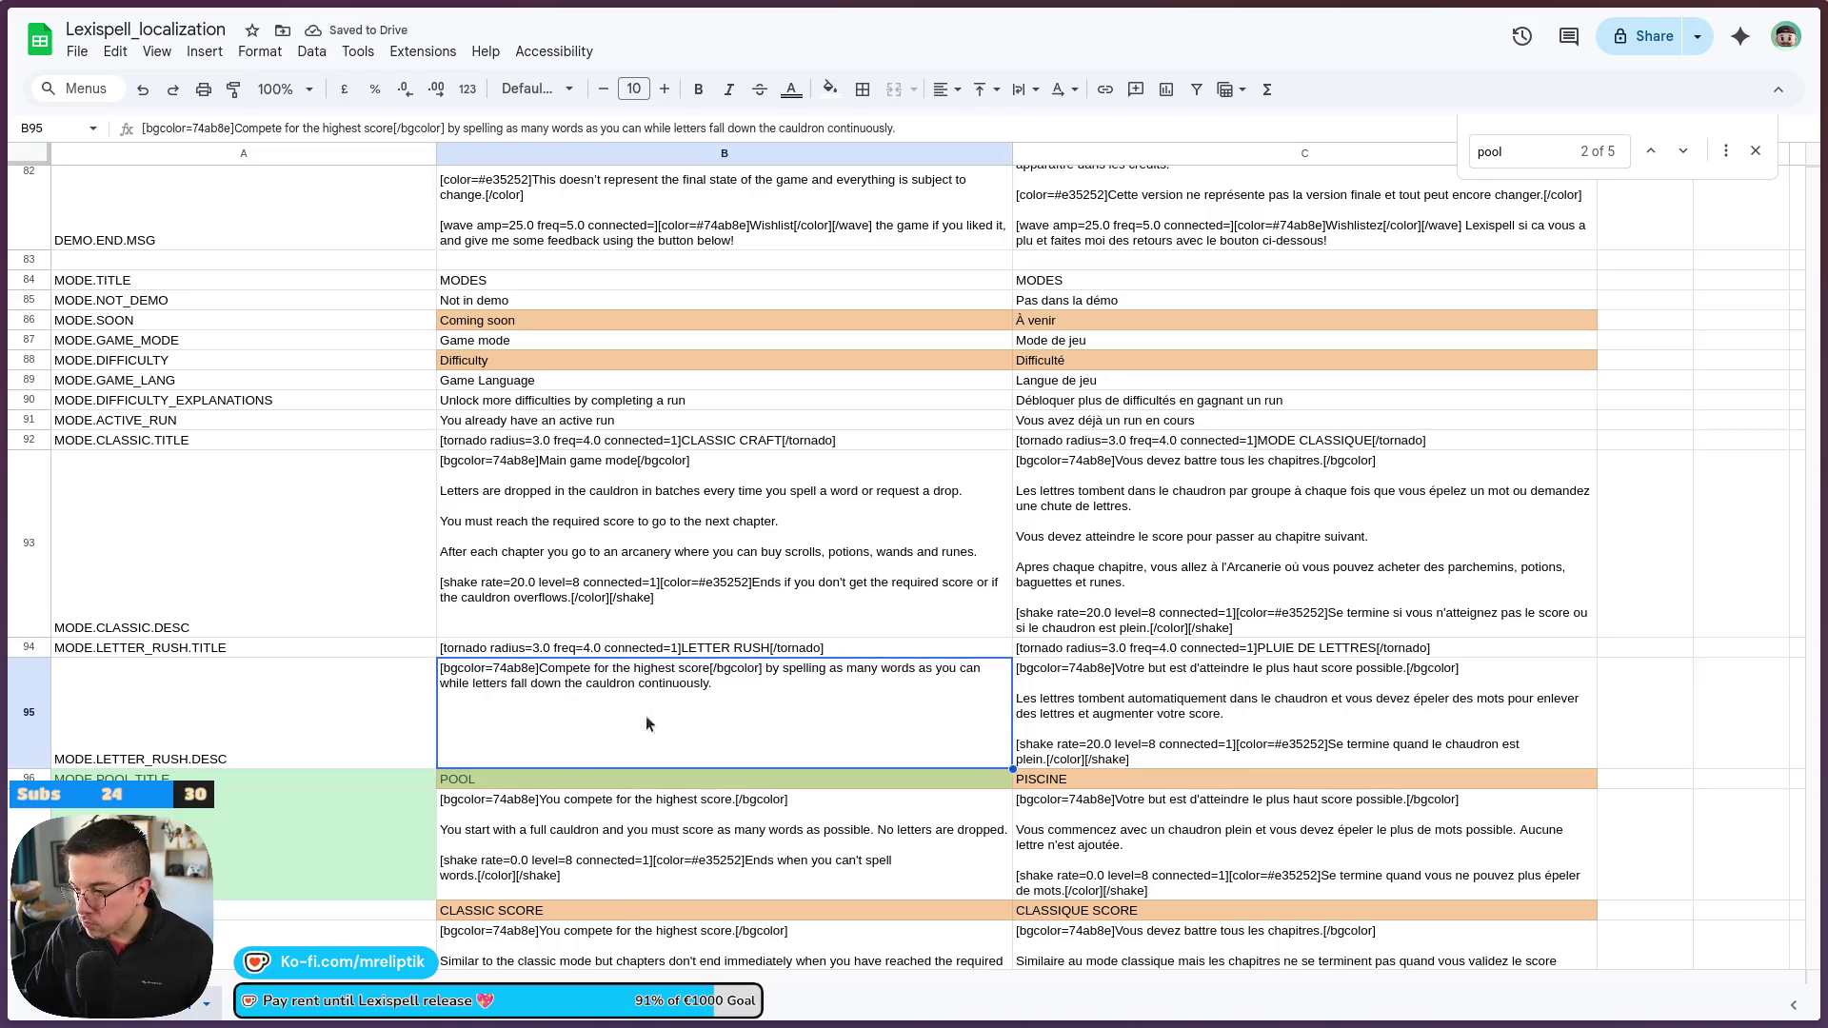
pyautogui.doubleClick(1112, 720)
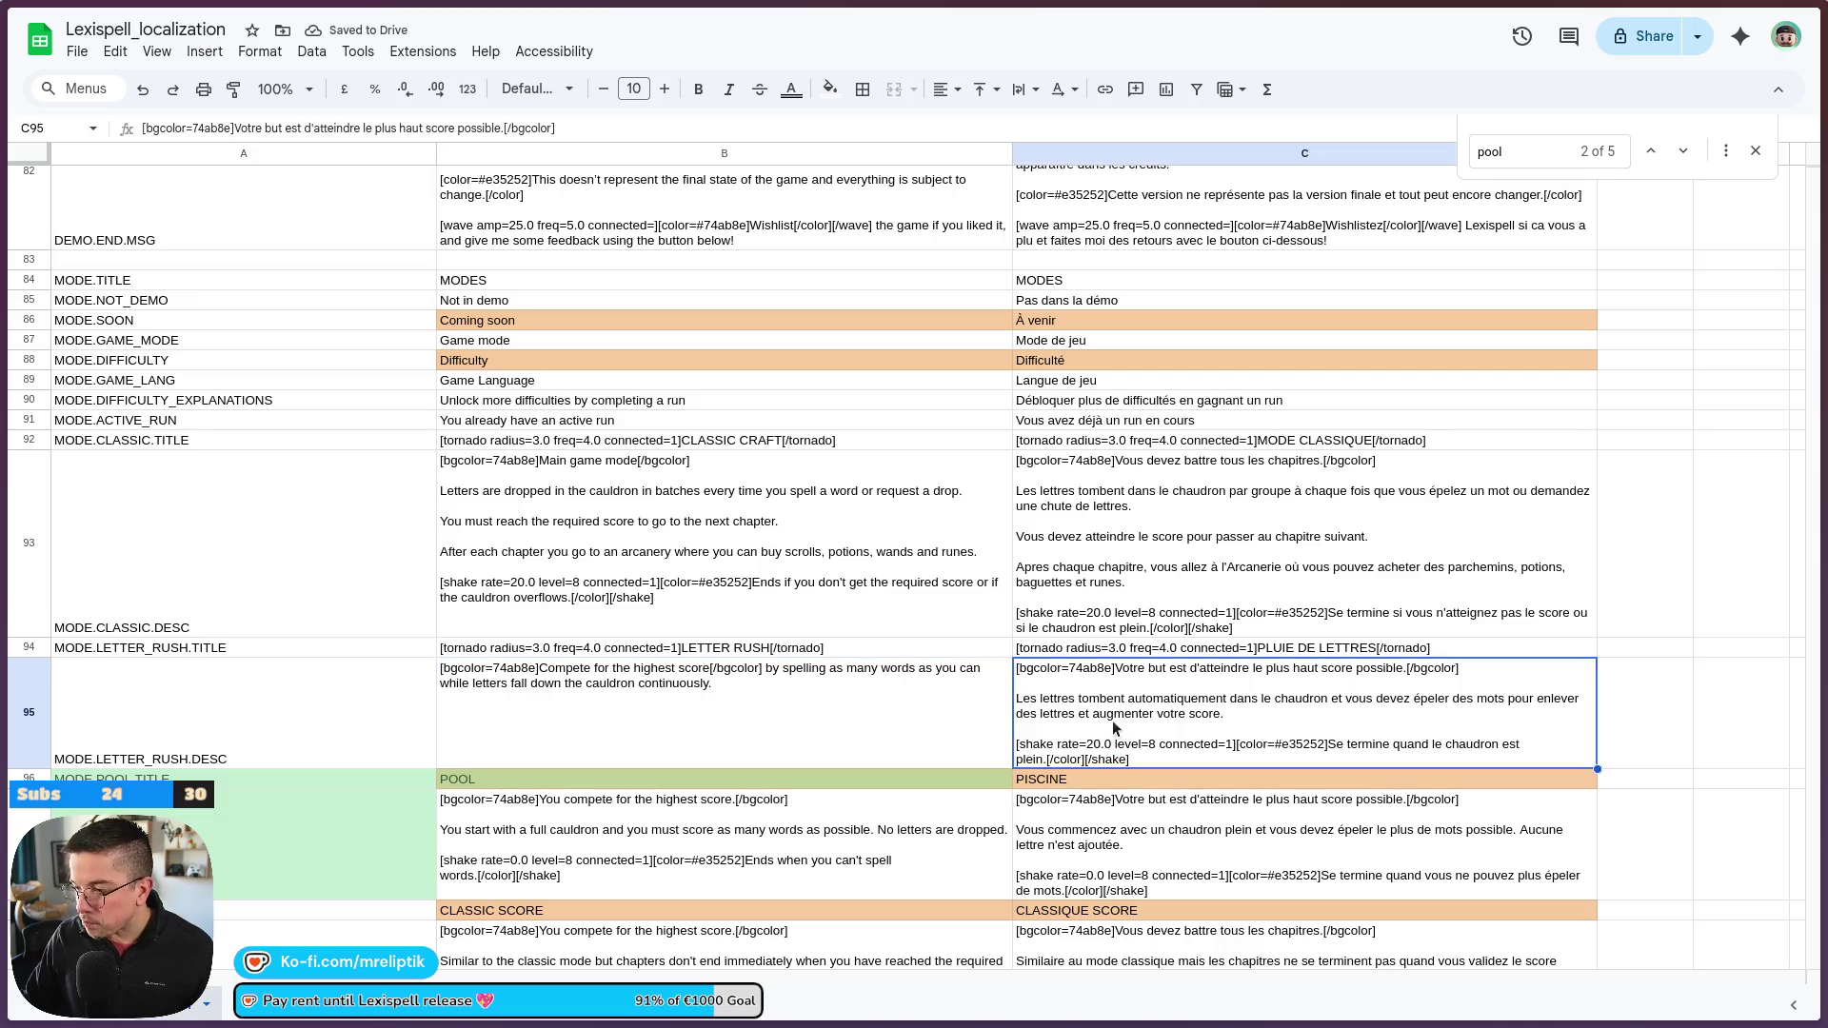
# Delete the extra French paragraphs in C95, keeping only the highest-score sentence
pyautogui.moveTo(1641, 720); pyautogui.dragTo(978, 688)
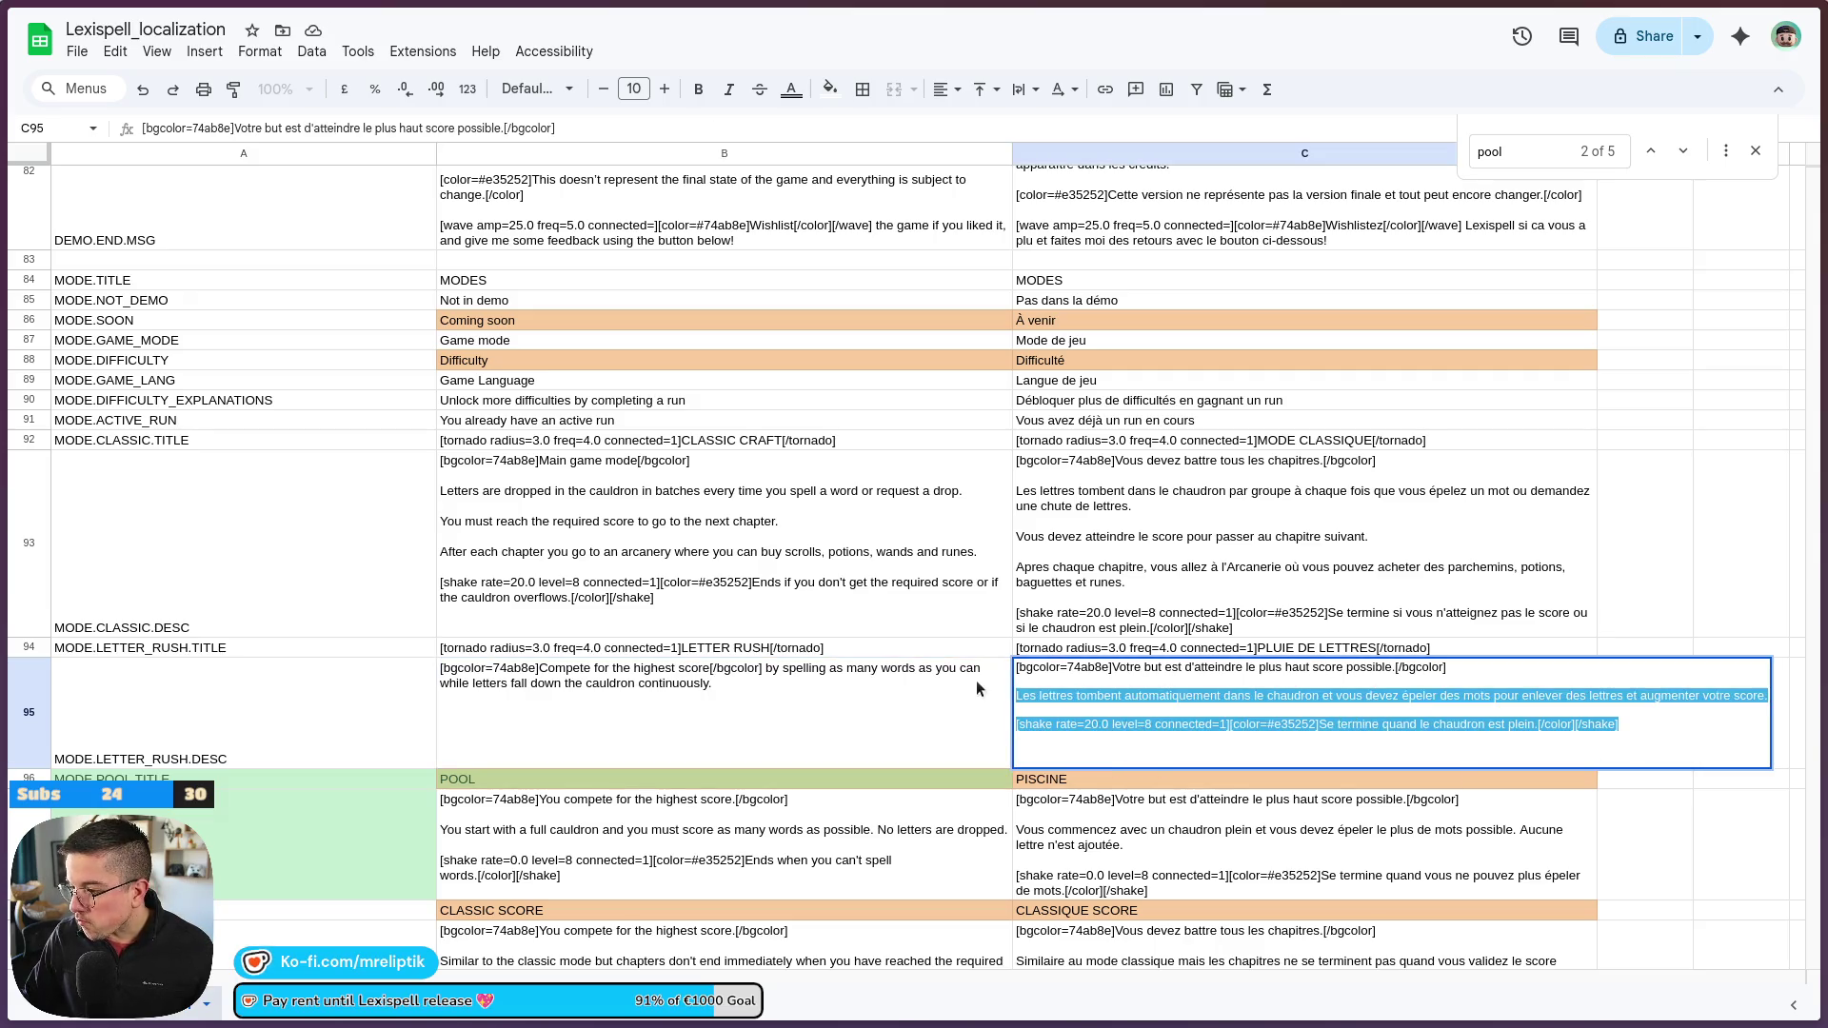
pyautogui.press('BackSpace')
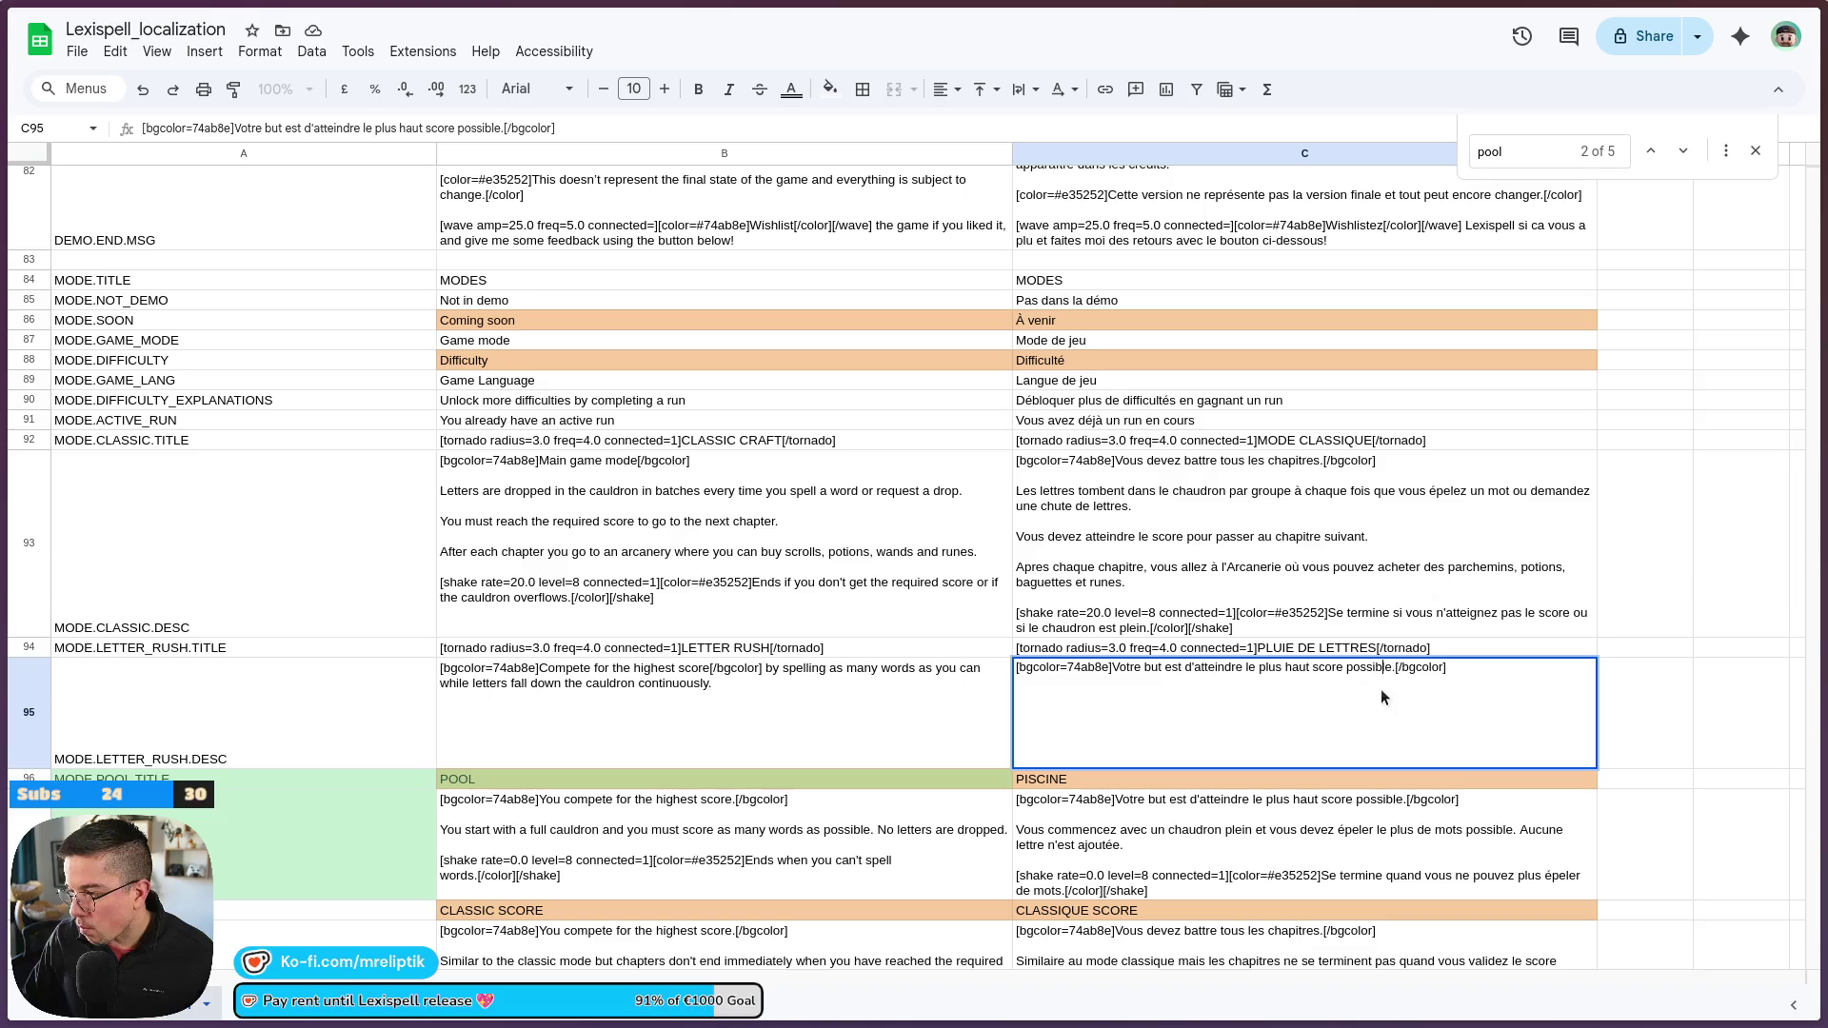
pyautogui.hotkey('ctrl', 'shift', 'Left')
pyautogui.keyDown('shift'); pyautogui.click(1111, 674); pyautogui.keyUp('shift')
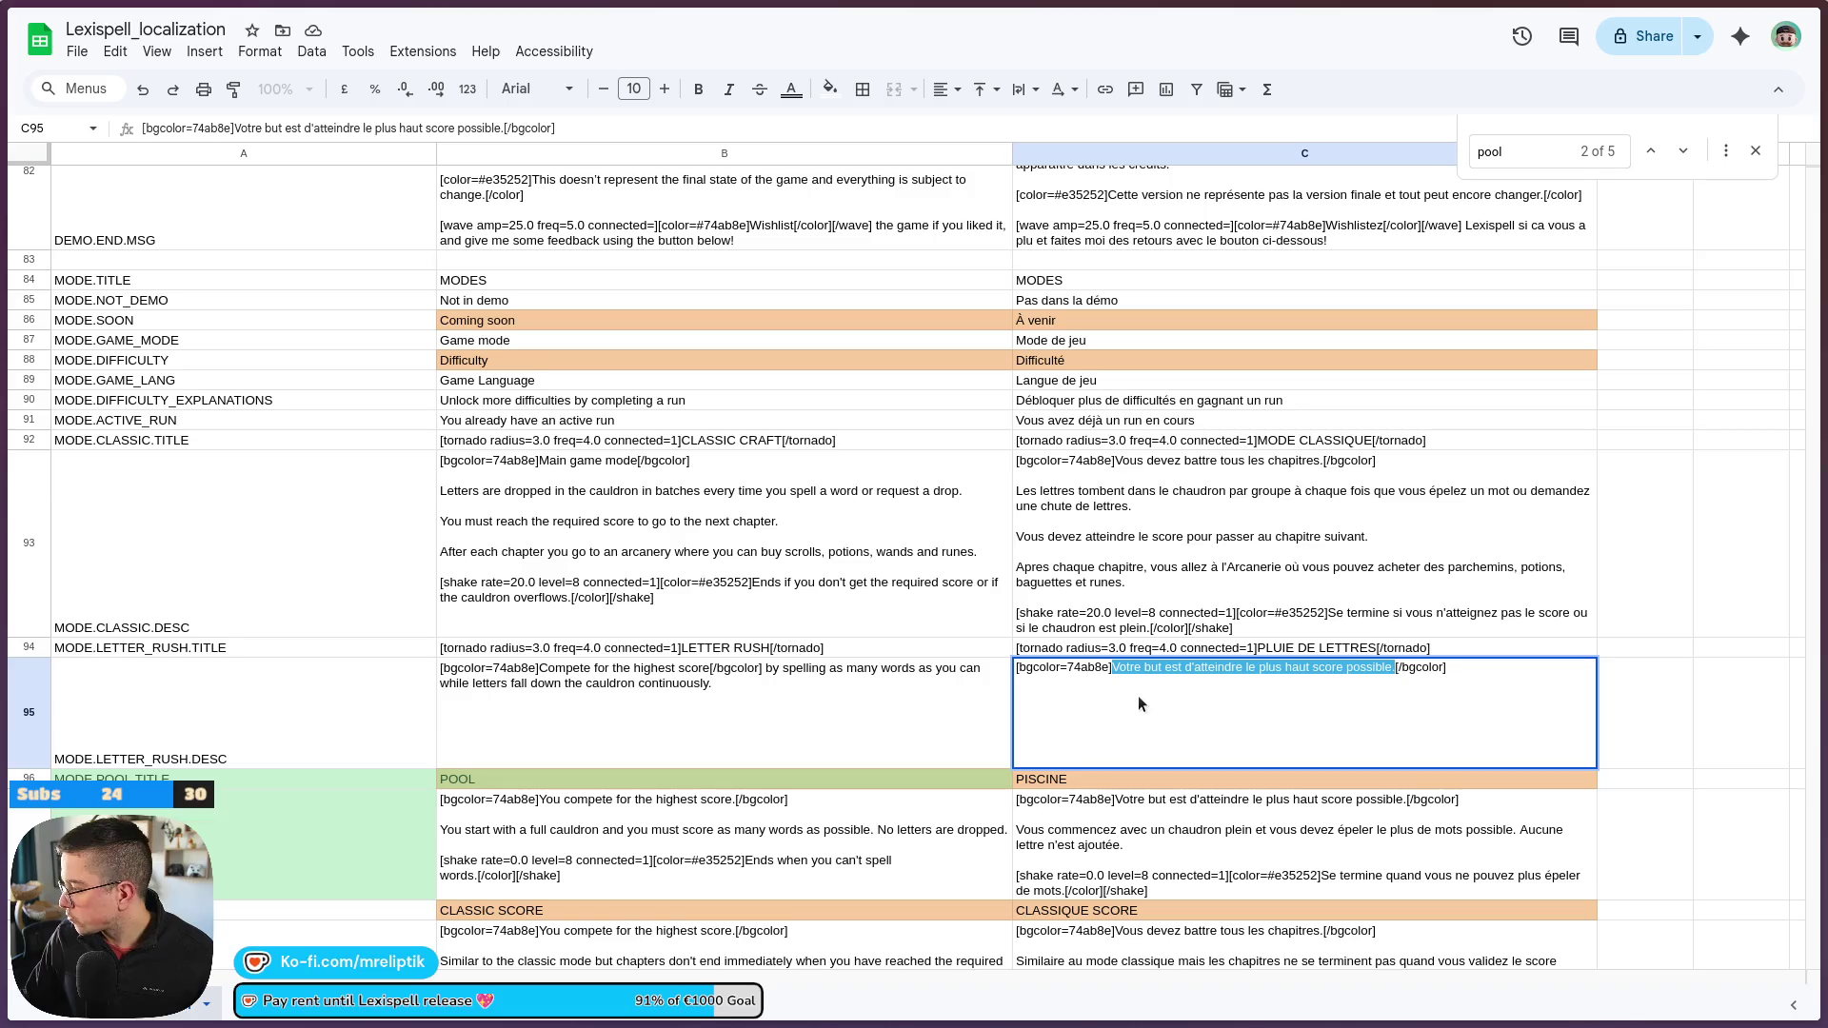
pyautogui.click(962, 710)
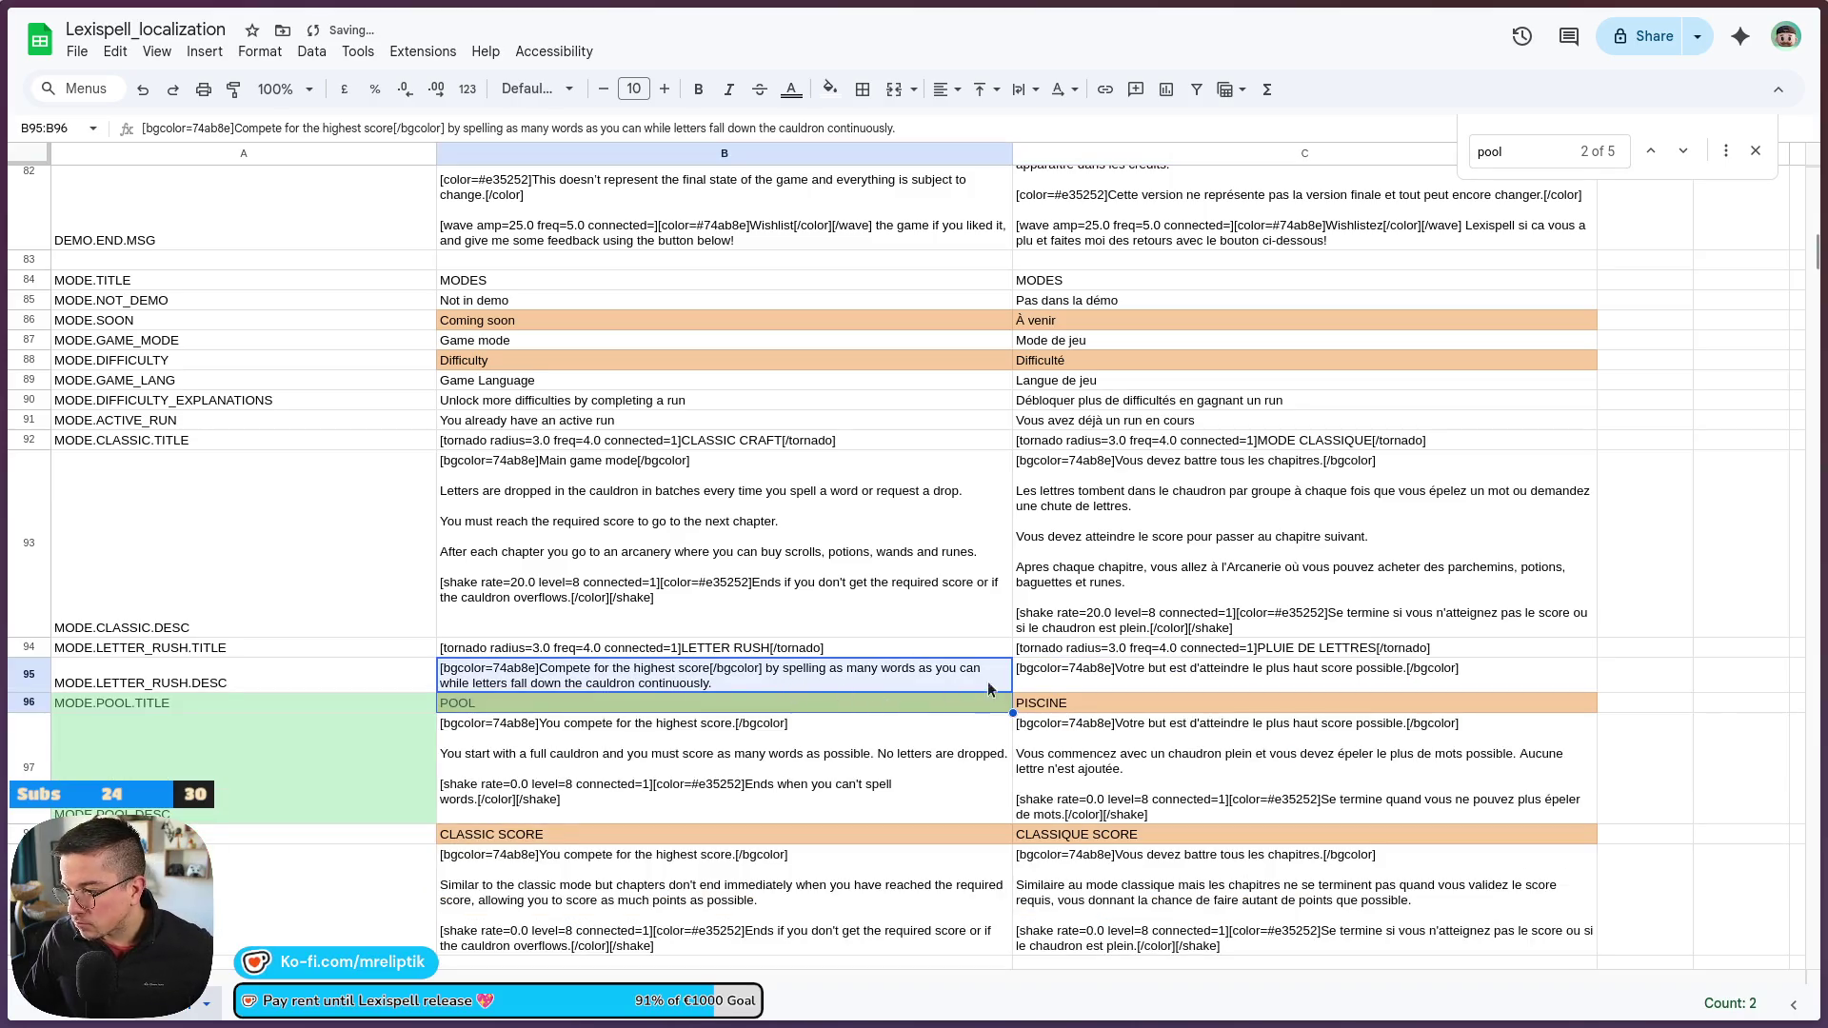
pyautogui.click(1081, 674)
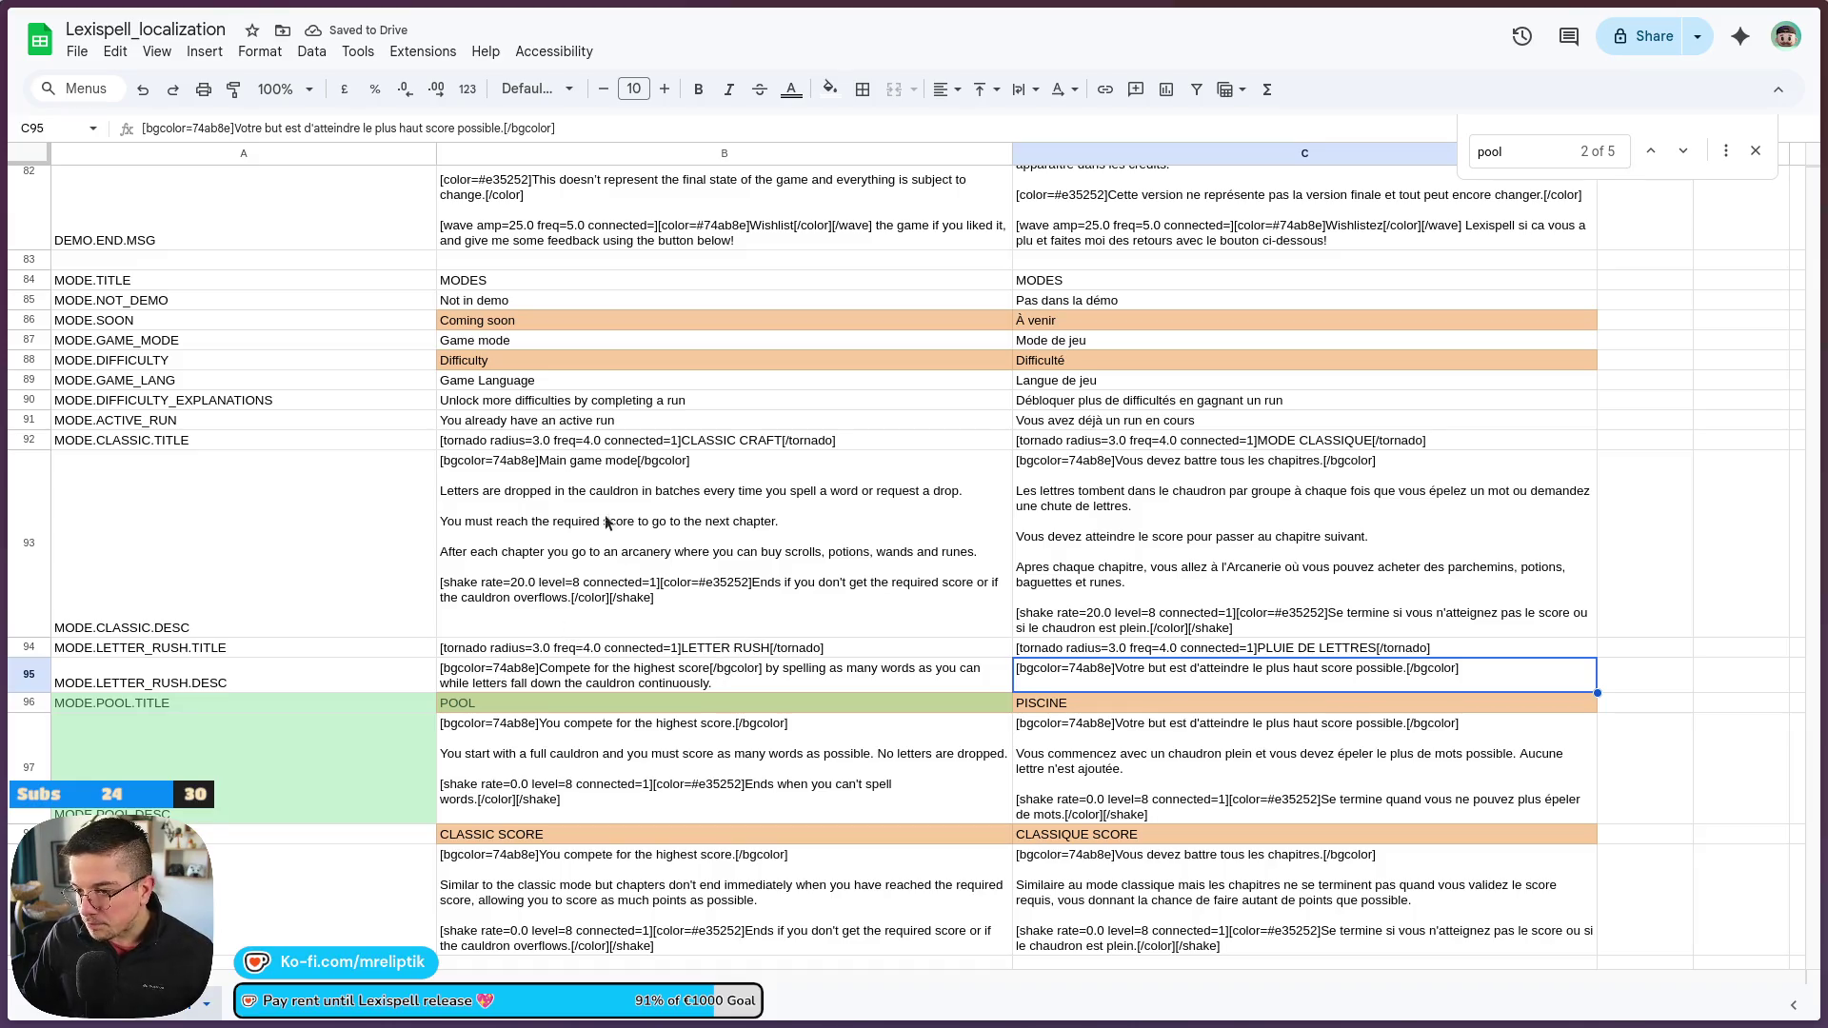
# Select the word 'game' in B93's English classic description
pyautogui.click(591, 493)
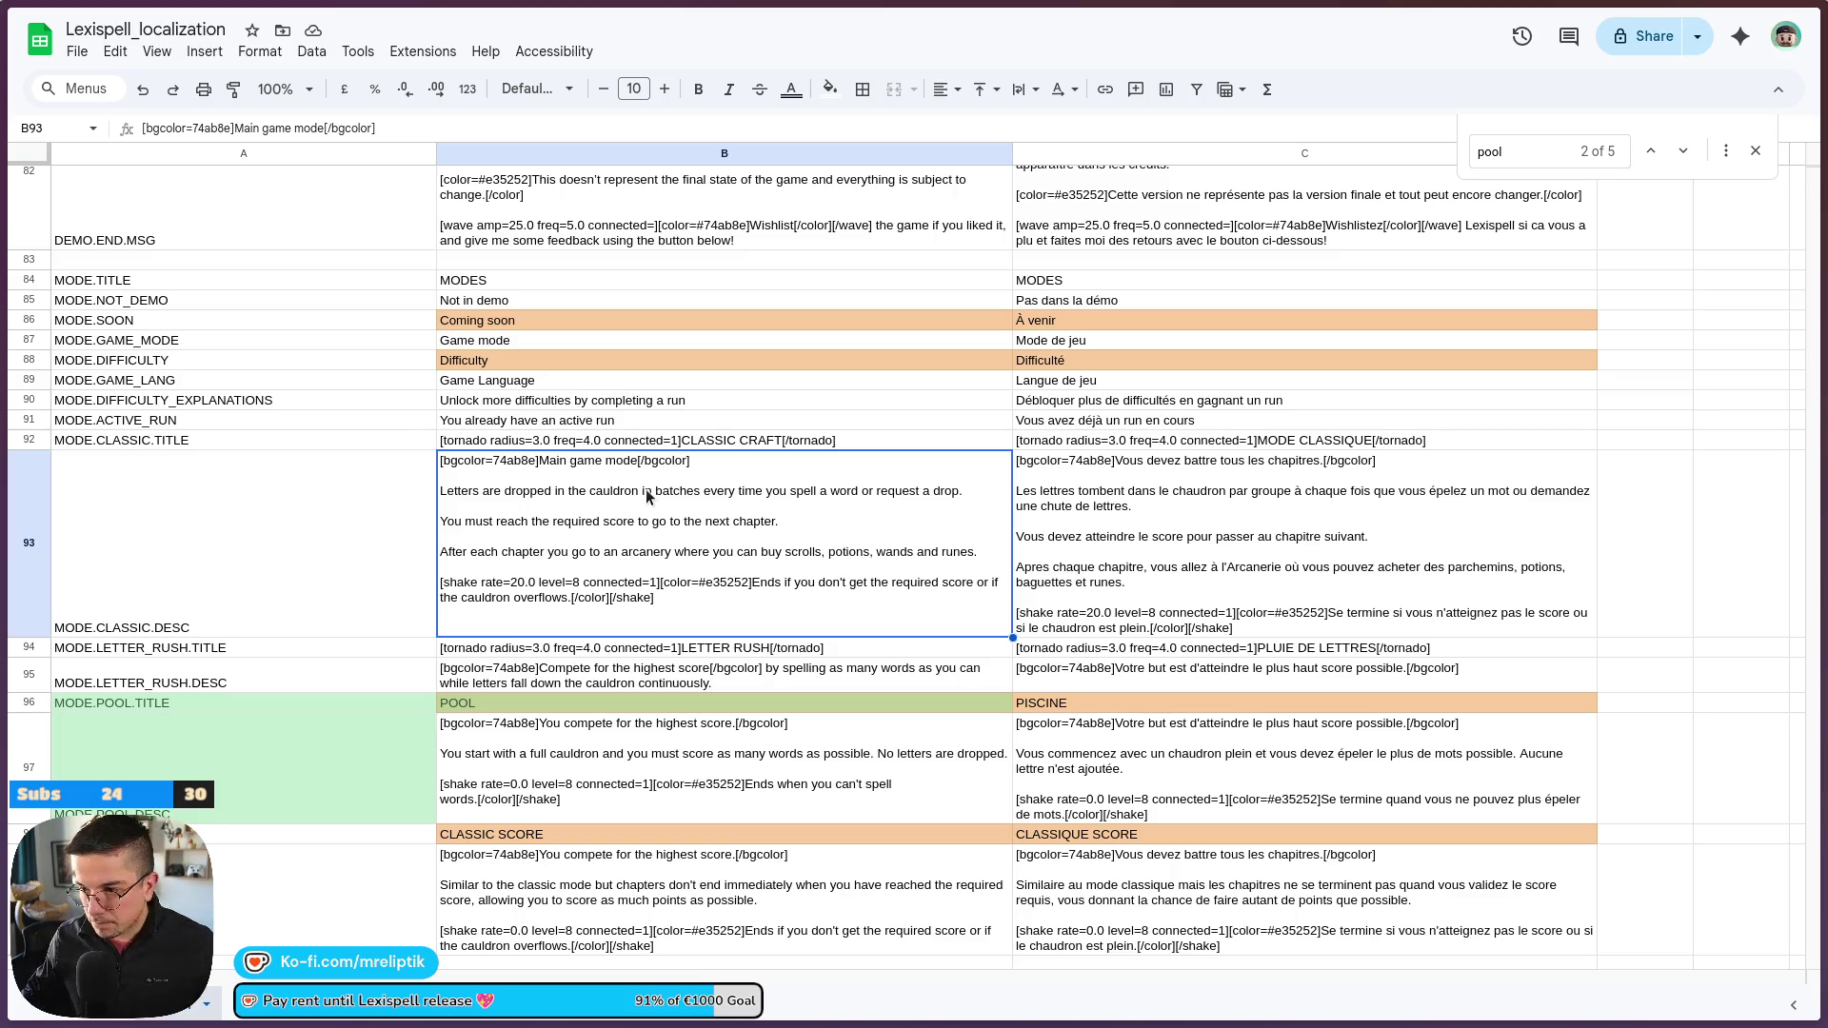
pyautogui.doubleClick(588, 483)
pyautogui.doubleClick(581, 460)
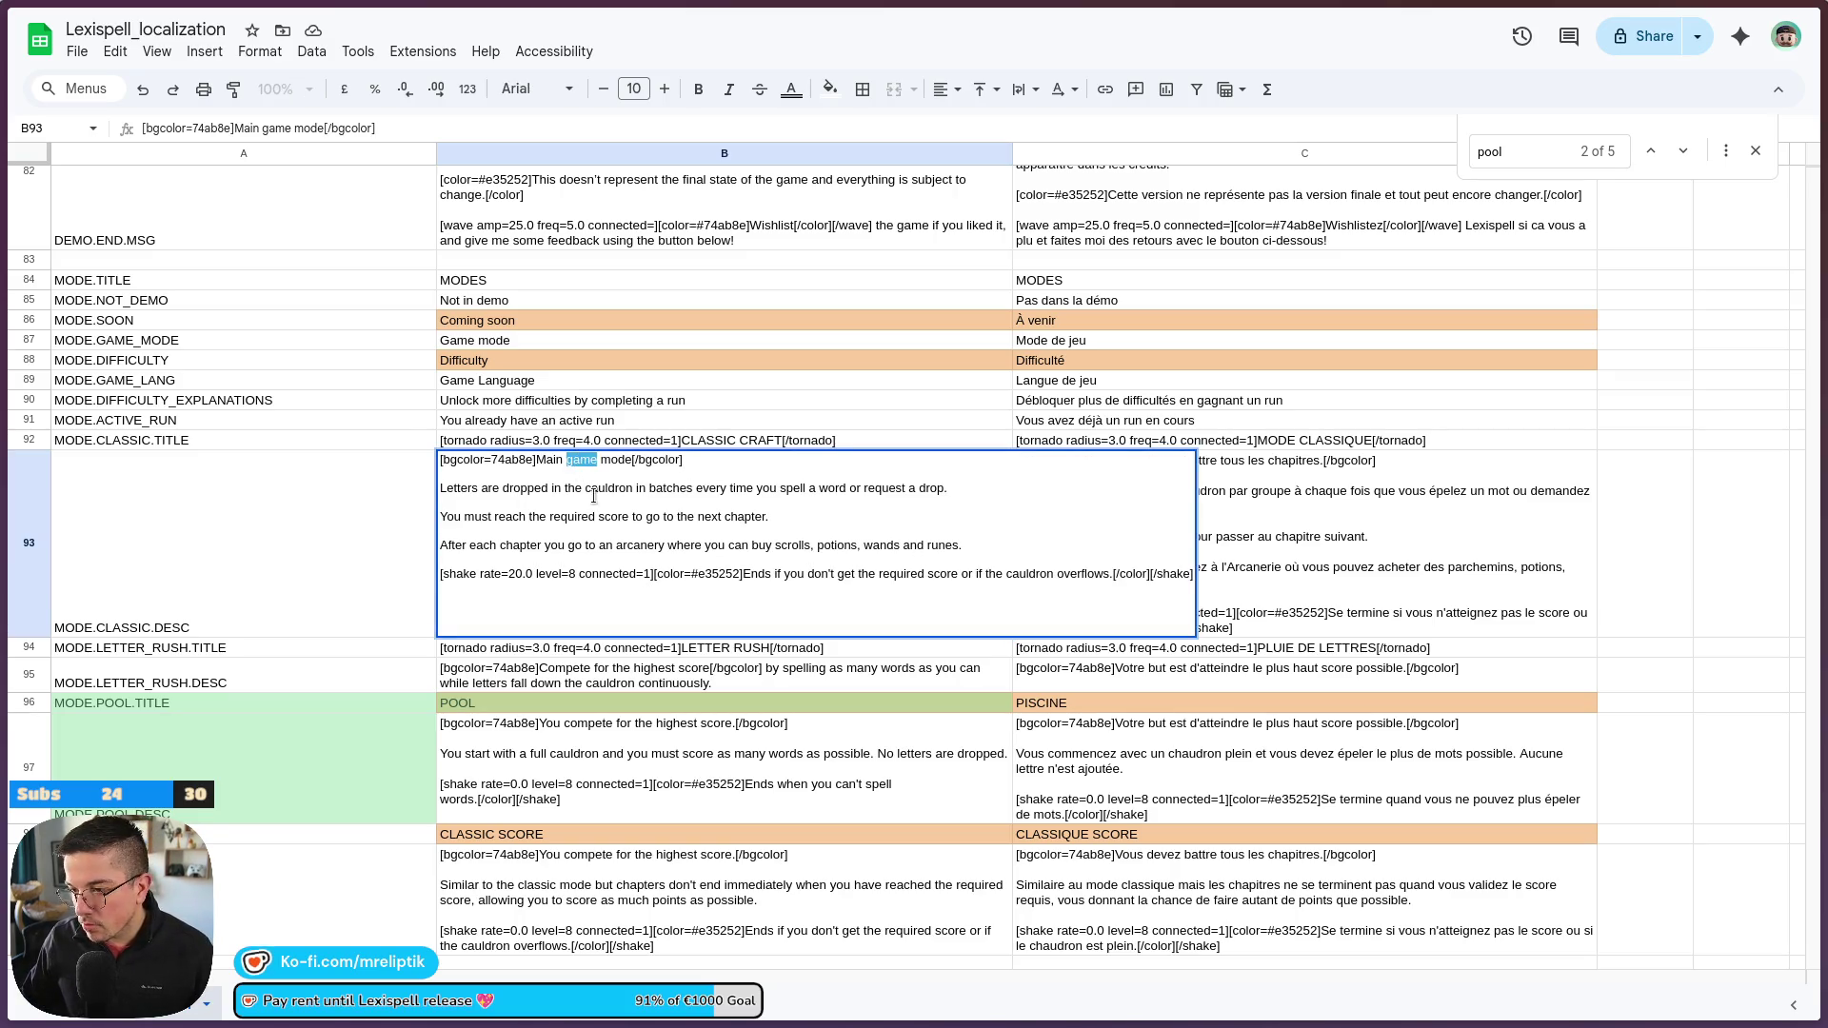
# Replace 'game' with 'roguelike' so B93's header reads 'Main roguelike mode'
pyautogui.write('roguelike')
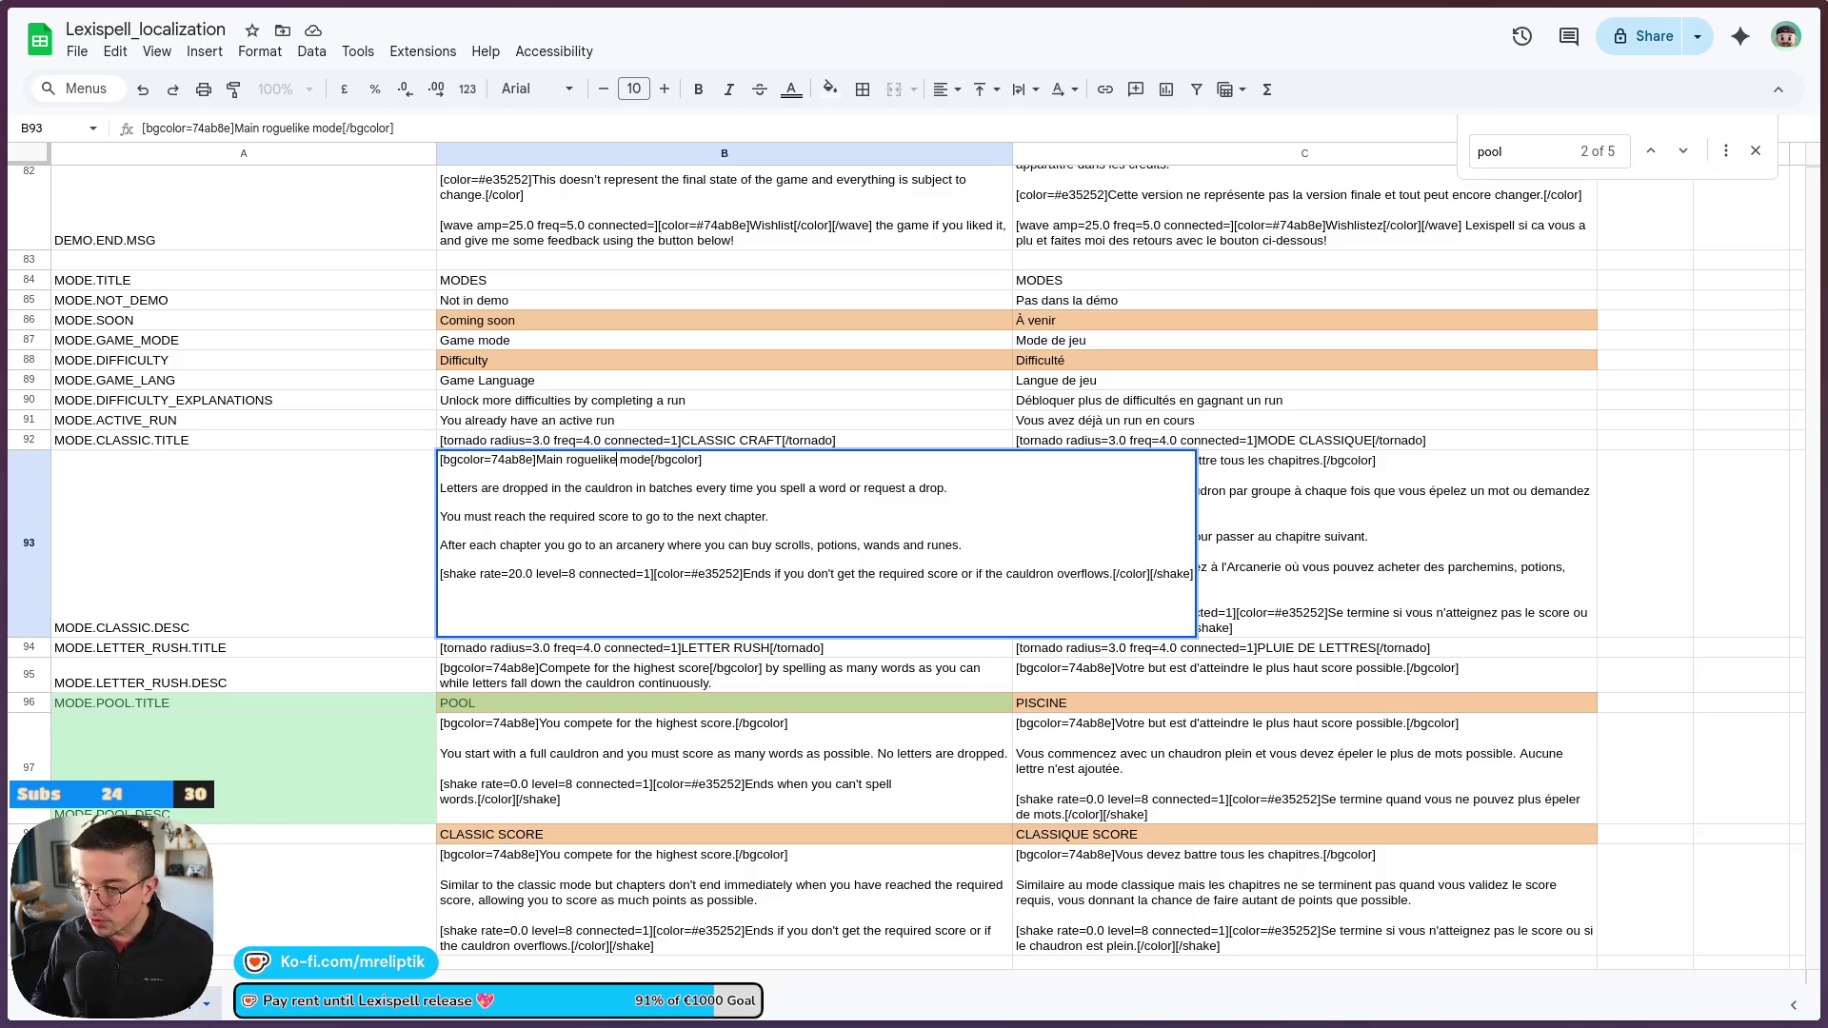
pyautogui.click(386, 620)
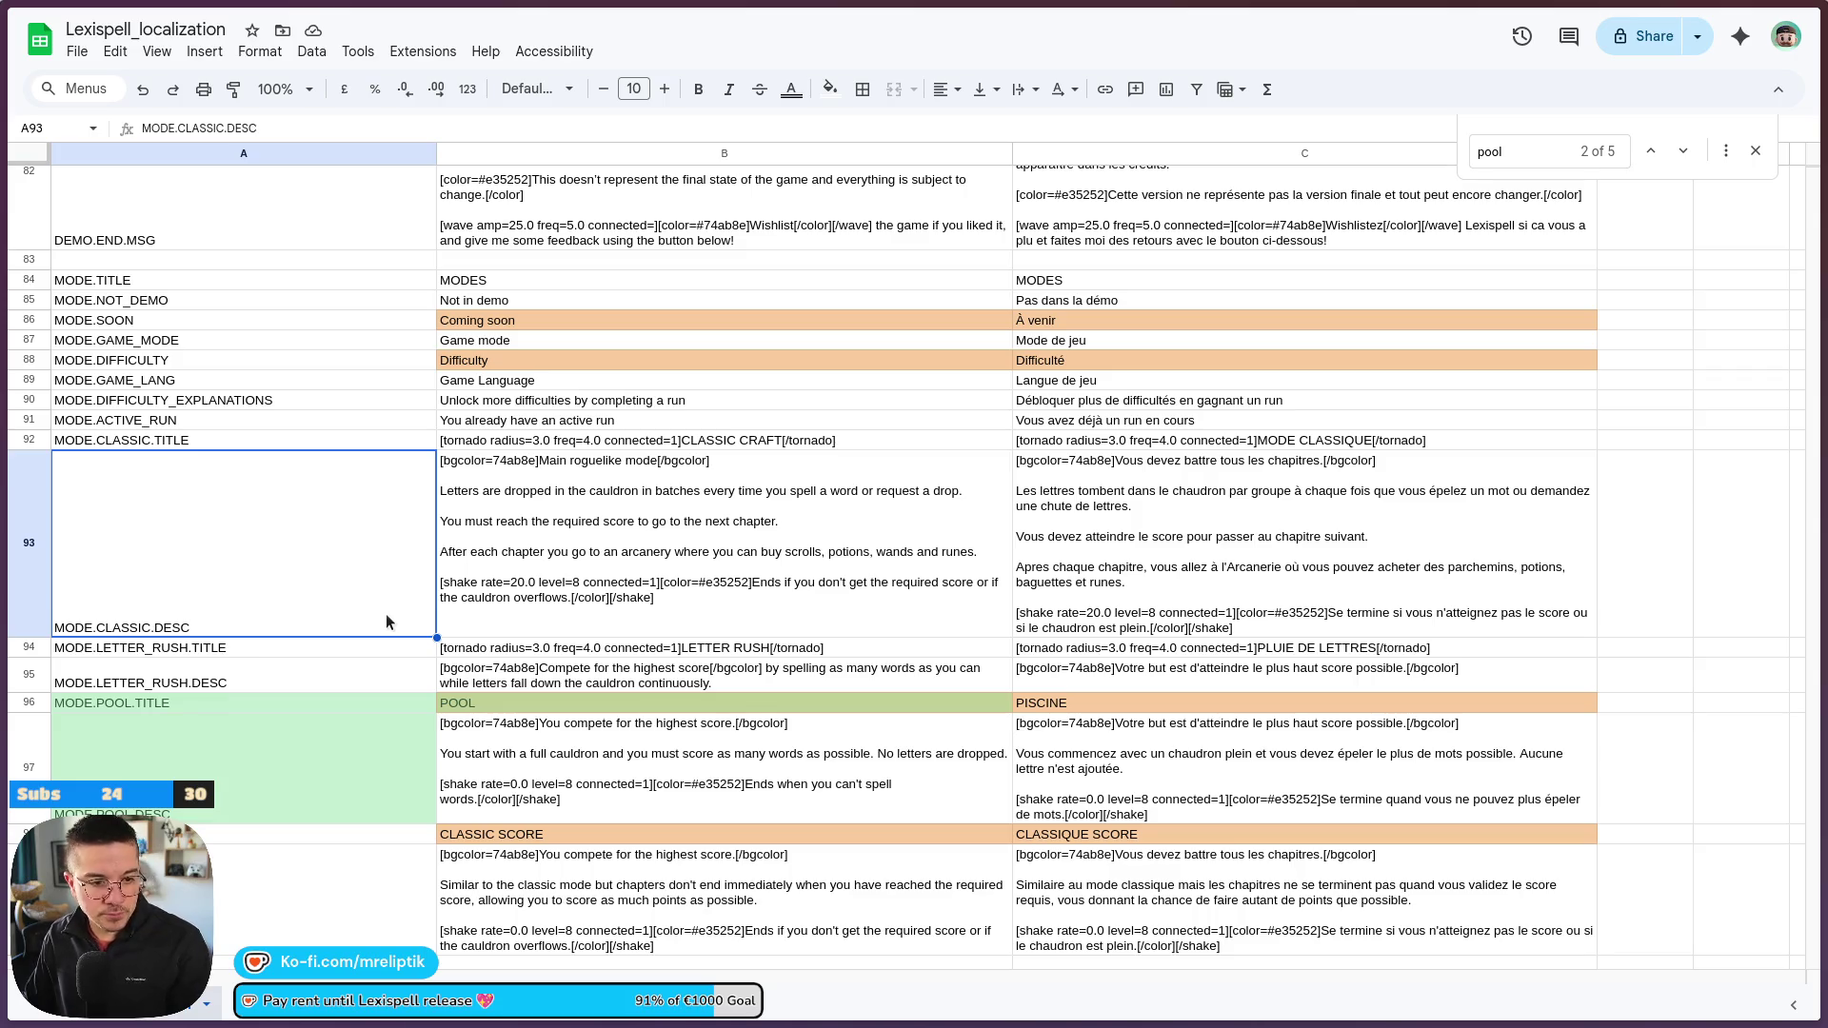
pyautogui.moveTo(2, 400)
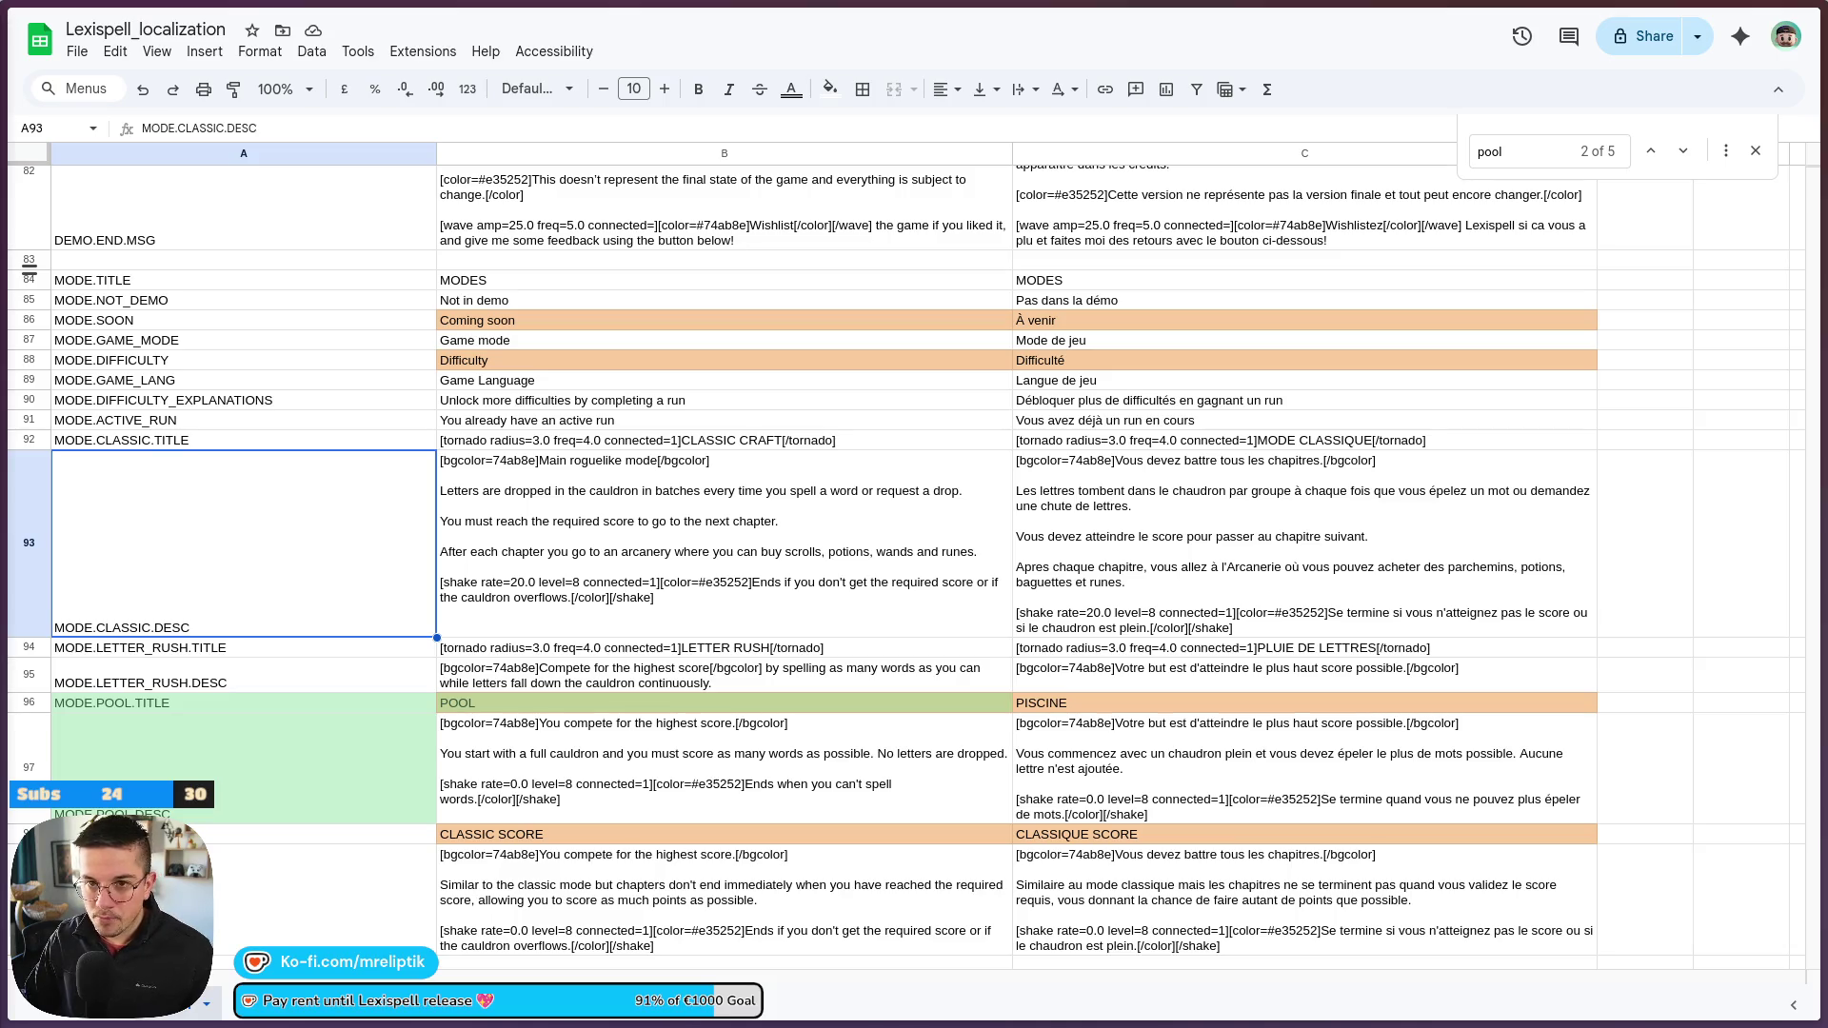
pyautogui.click(504, 493)
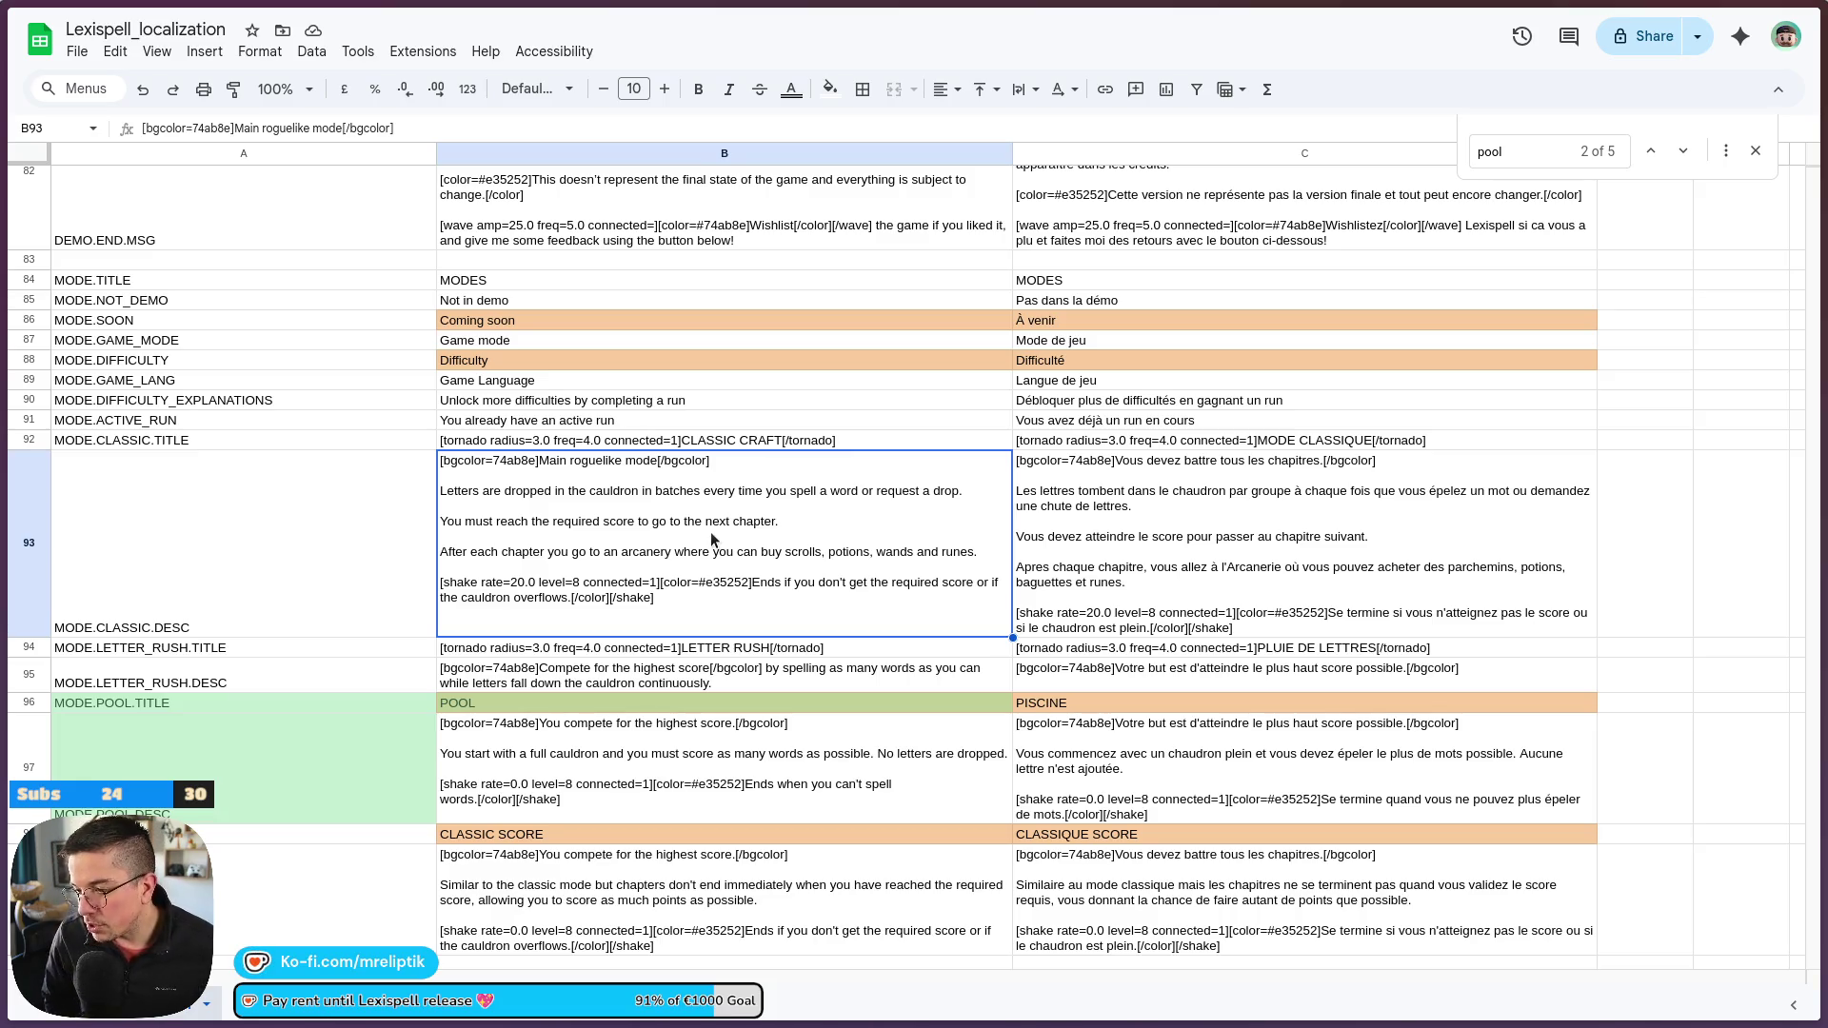
pyautogui.doubleClick(628, 525)
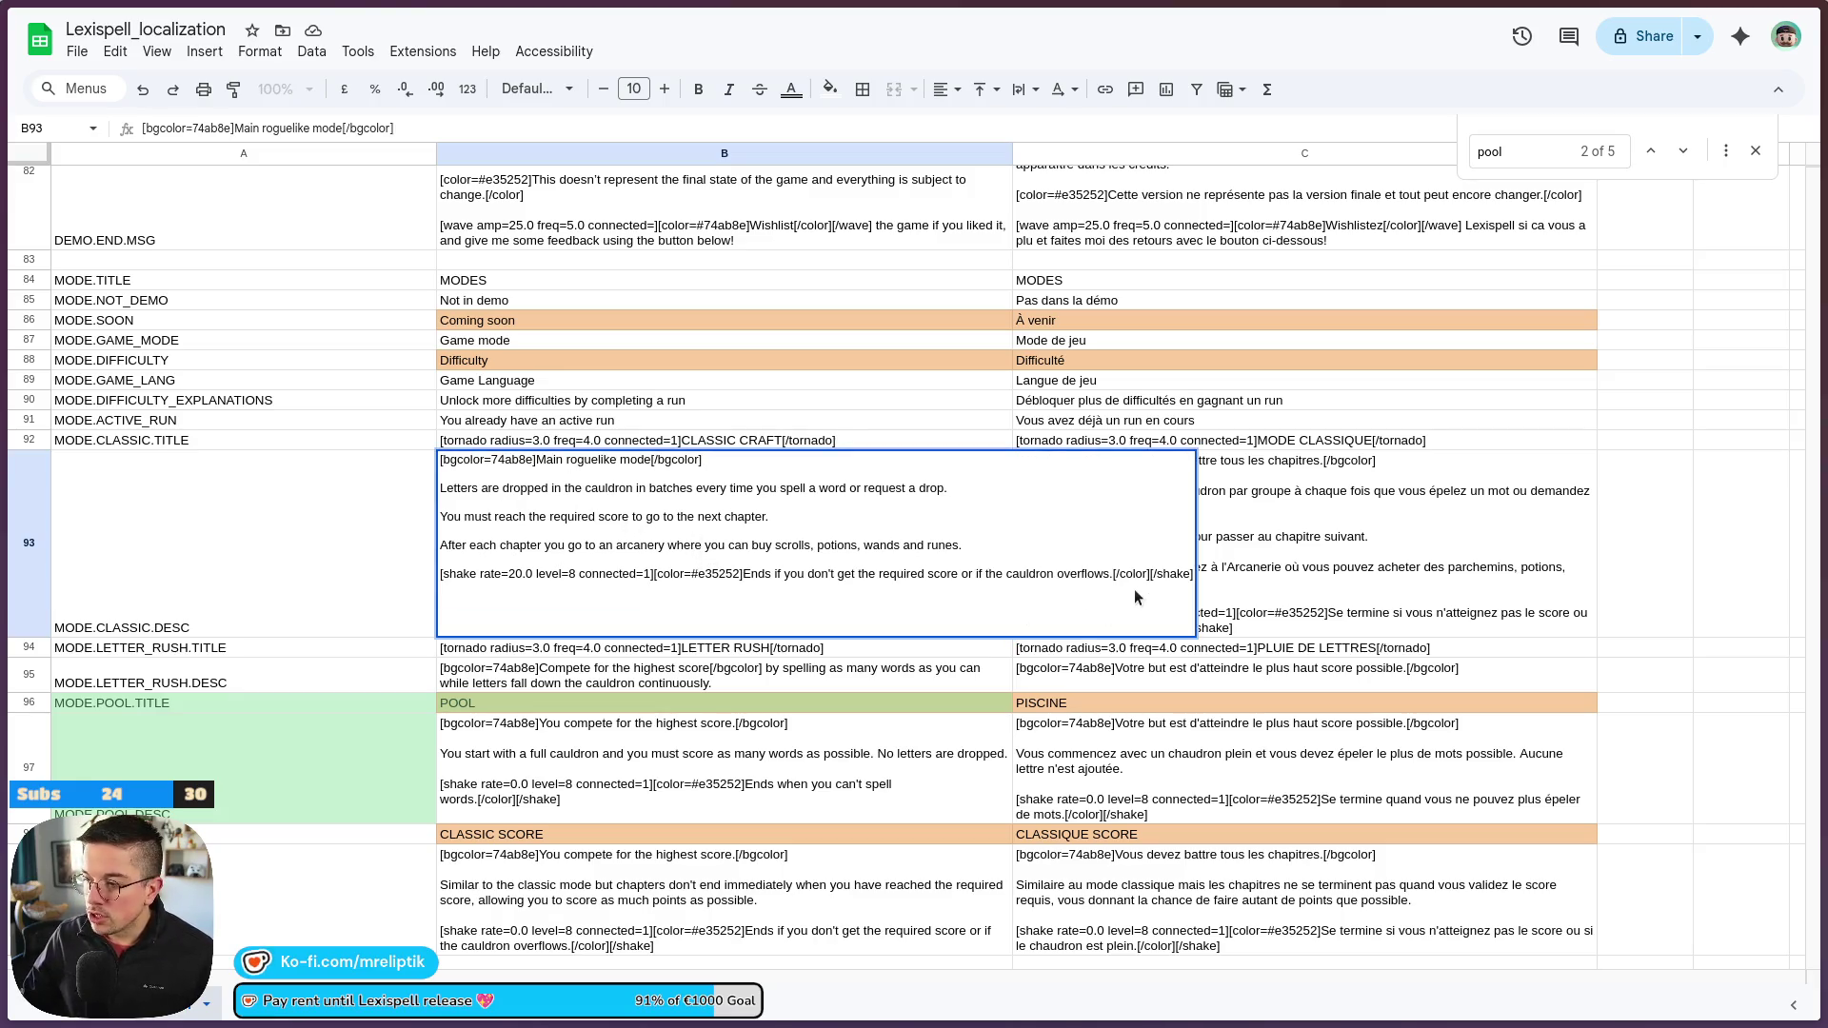
# Delete B93's shake-effect line and select its first two sentences
pyautogui.moveTo(1192, 571)
pyautogui.mouseDown()
pyautogui.moveTo(455, 469)
pyautogui.moveTo(481, 518)
pyautogui.moveTo(423, 557)
pyautogui.mouseUp()
pyautogui.press('BackSpace')
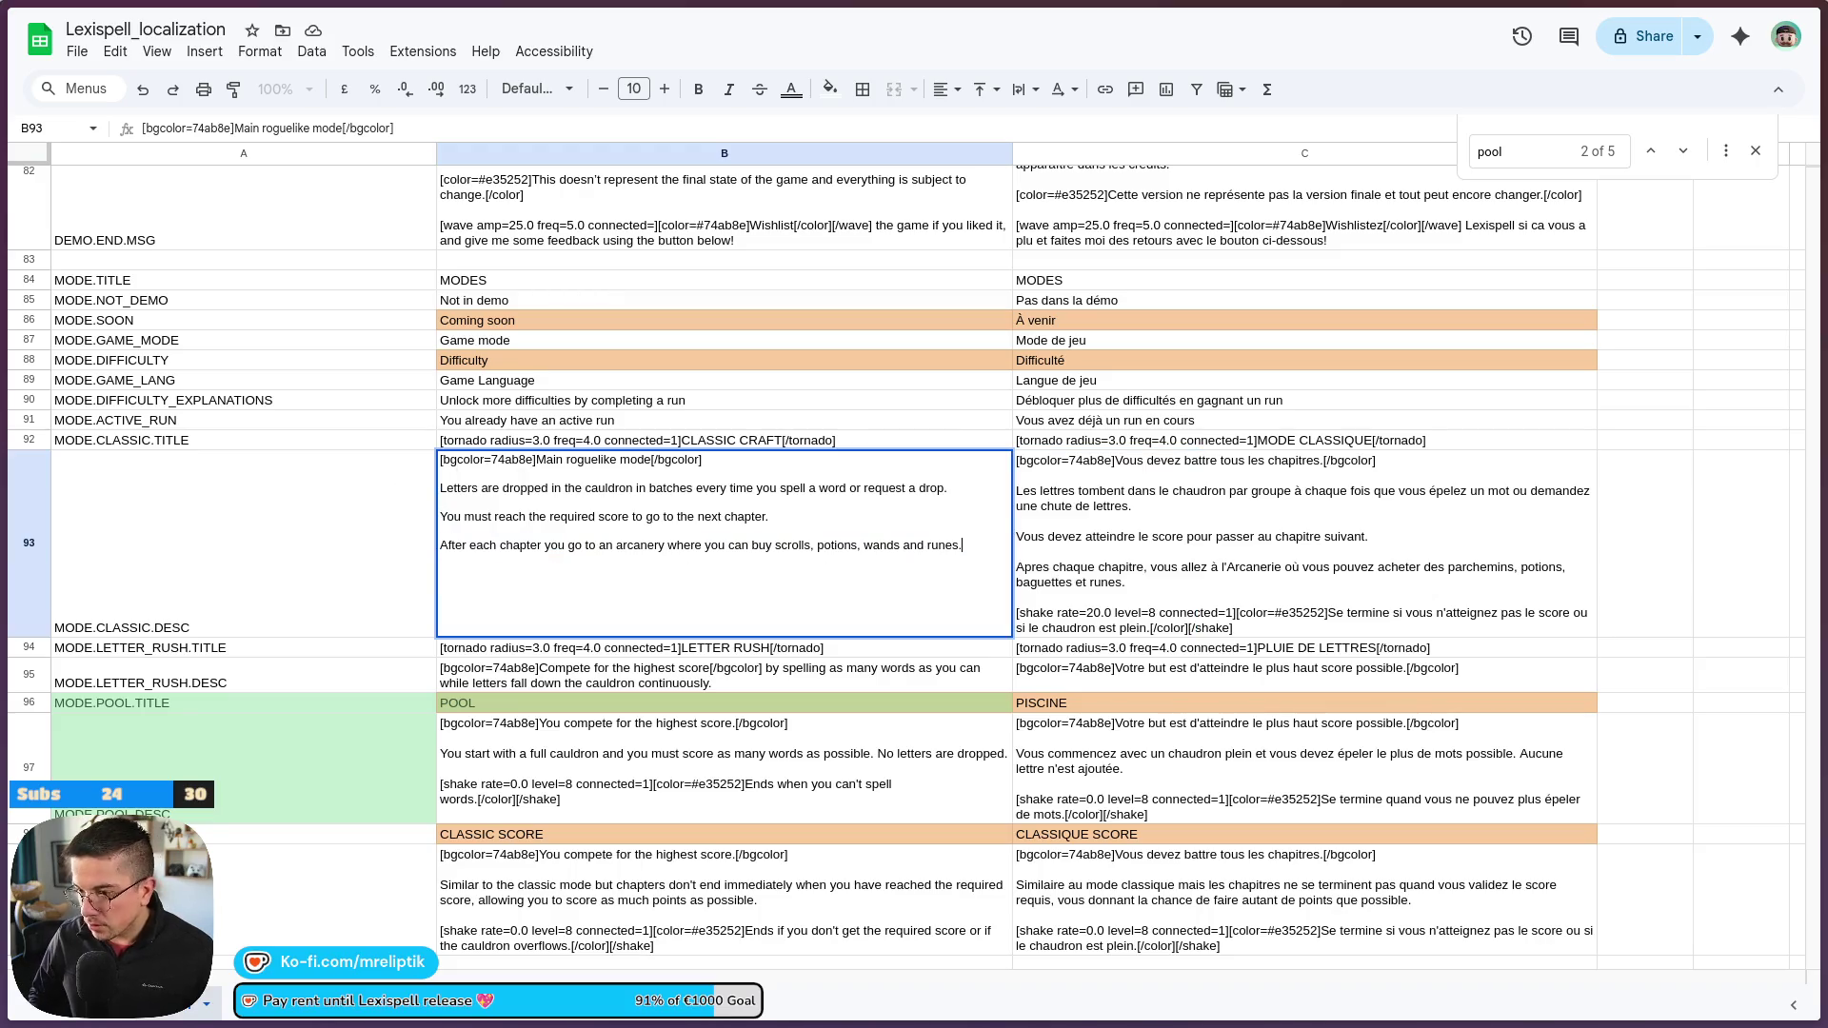
pyautogui.moveTo(792, 506); pyautogui.dragTo(471, 490)
pyautogui.click(755, 524)
pyautogui.moveTo(789, 523); pyautogui.dragTo(374, 488)
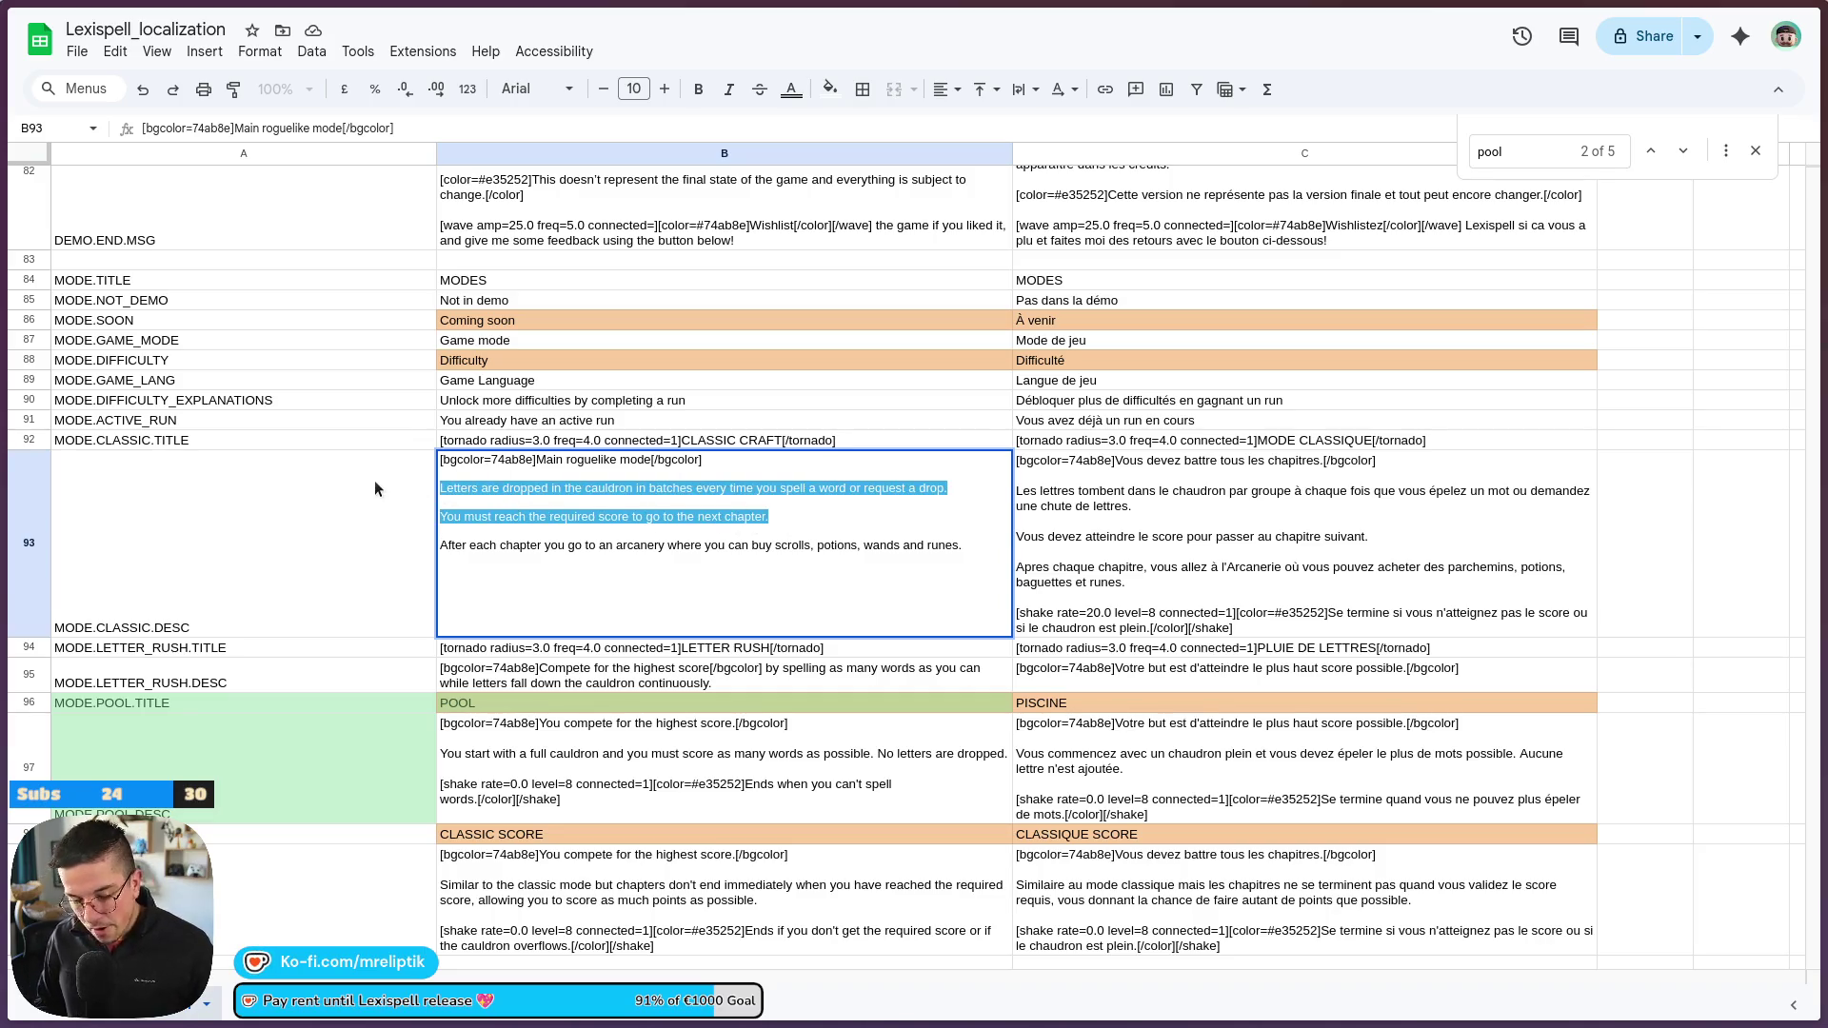
# Replace them with 'Complete all chapters by scoring increasingly more each time using'
pyautogui.write('Complete all chapters ')
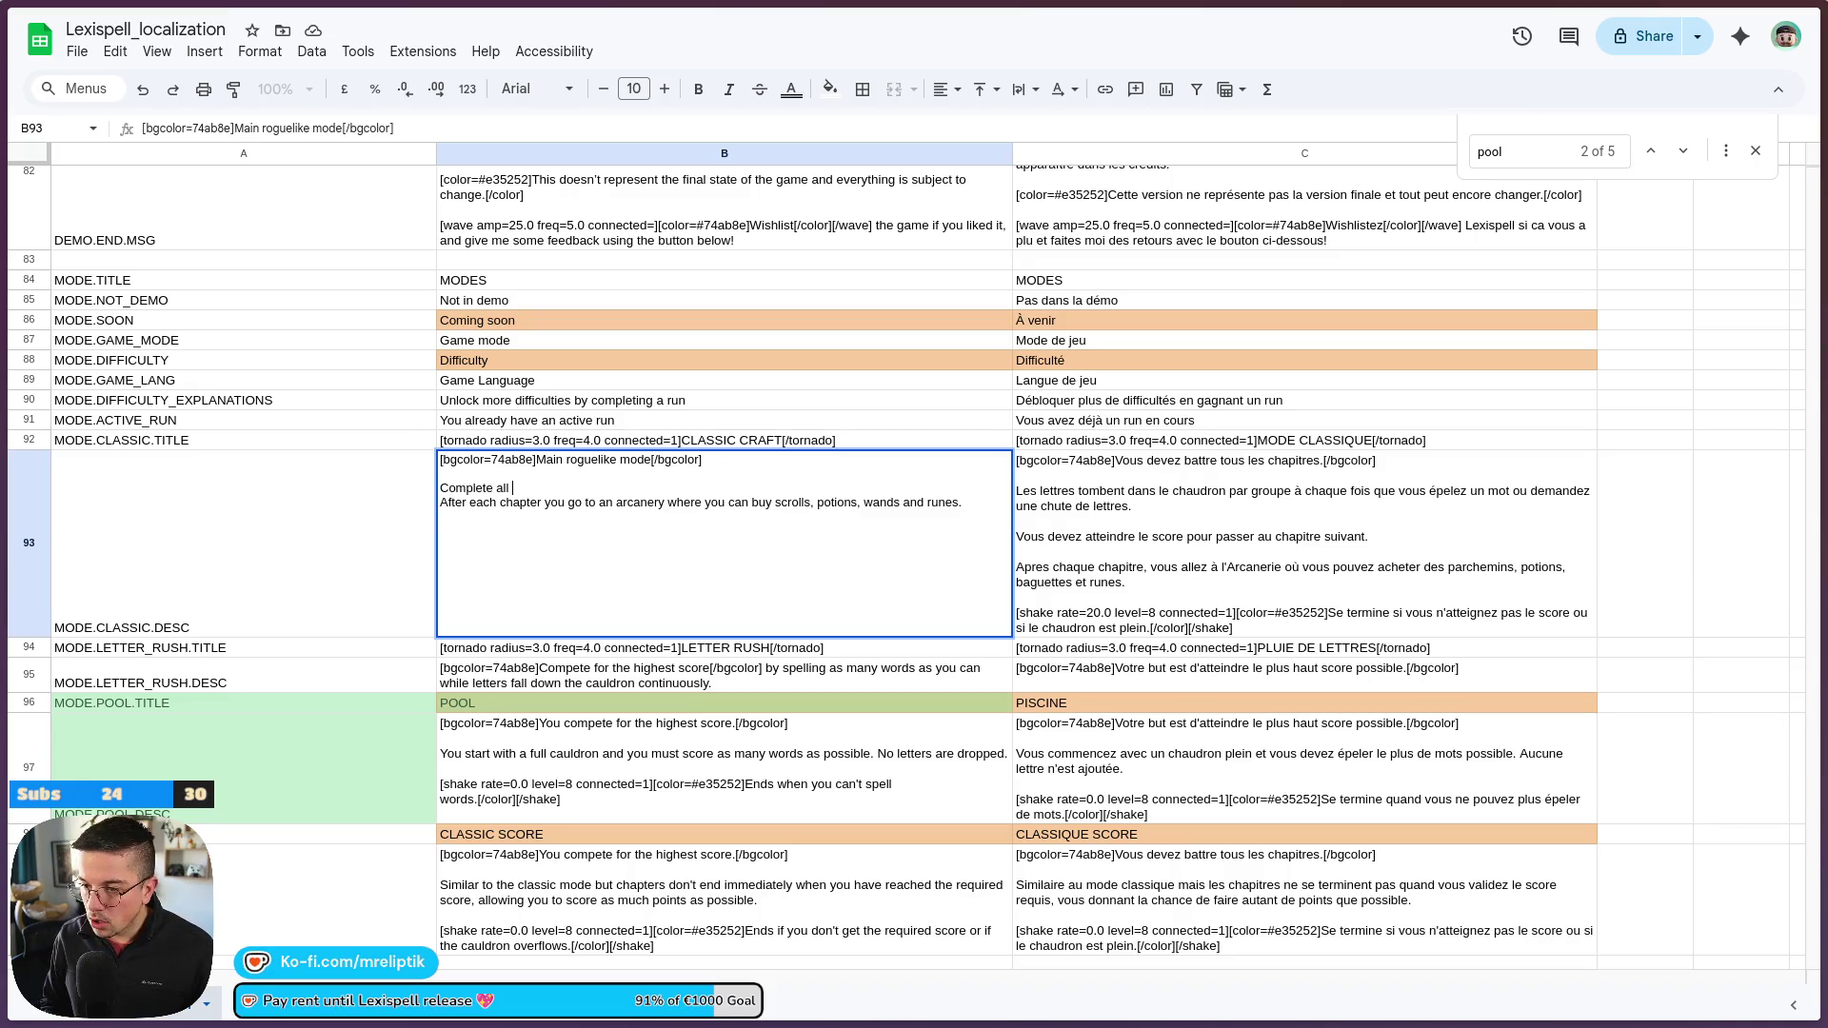
pyautogui.write('by')
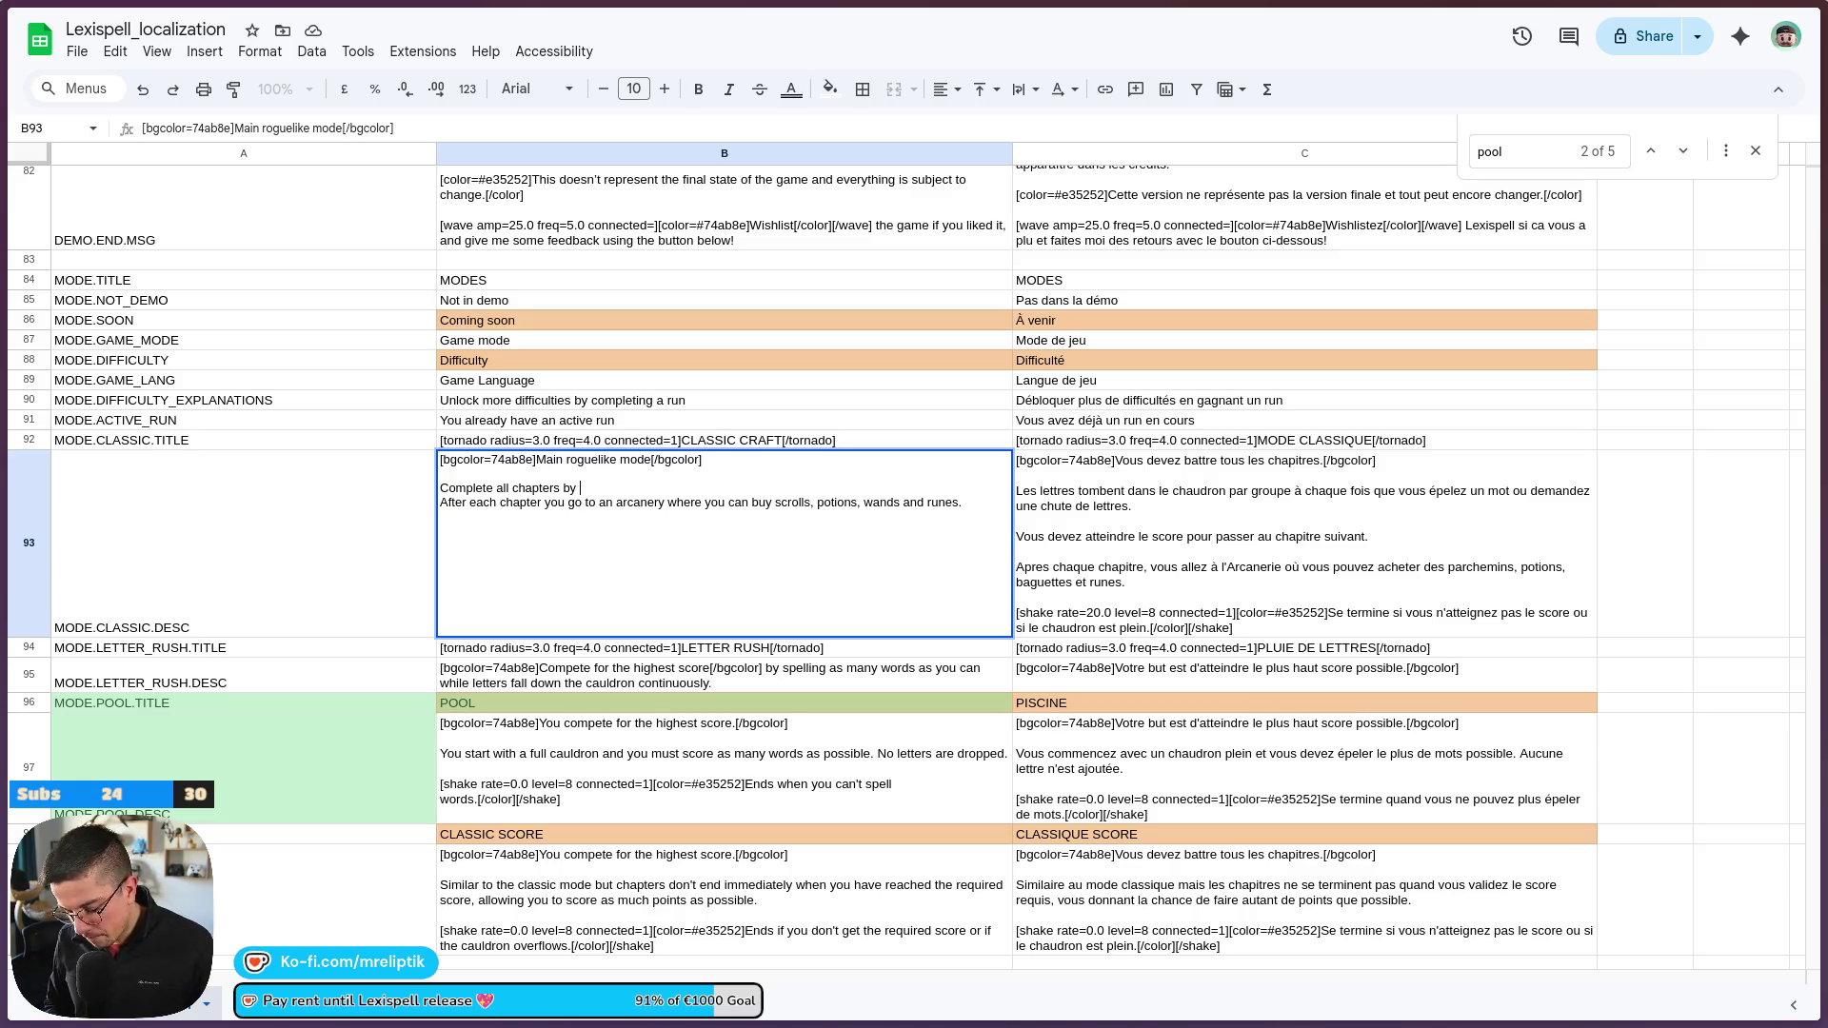
pyautogui.write('scorin')
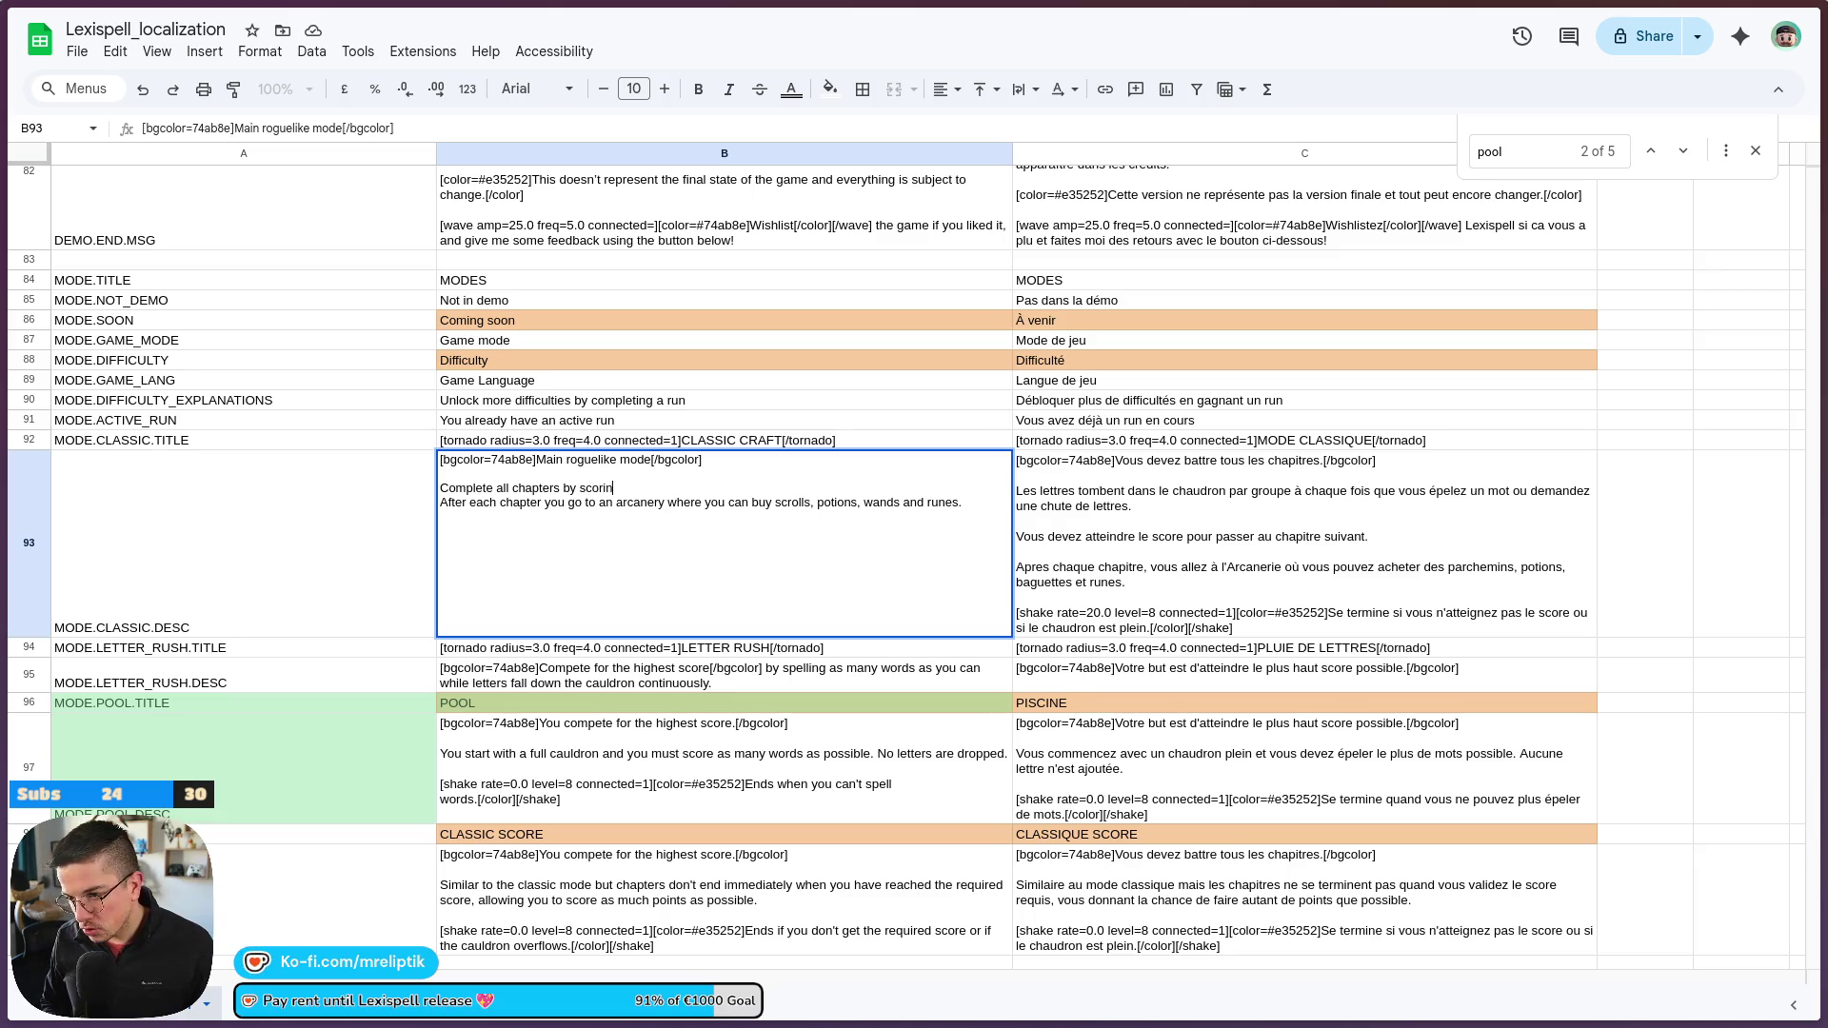
pyautogui.write('g increasin')
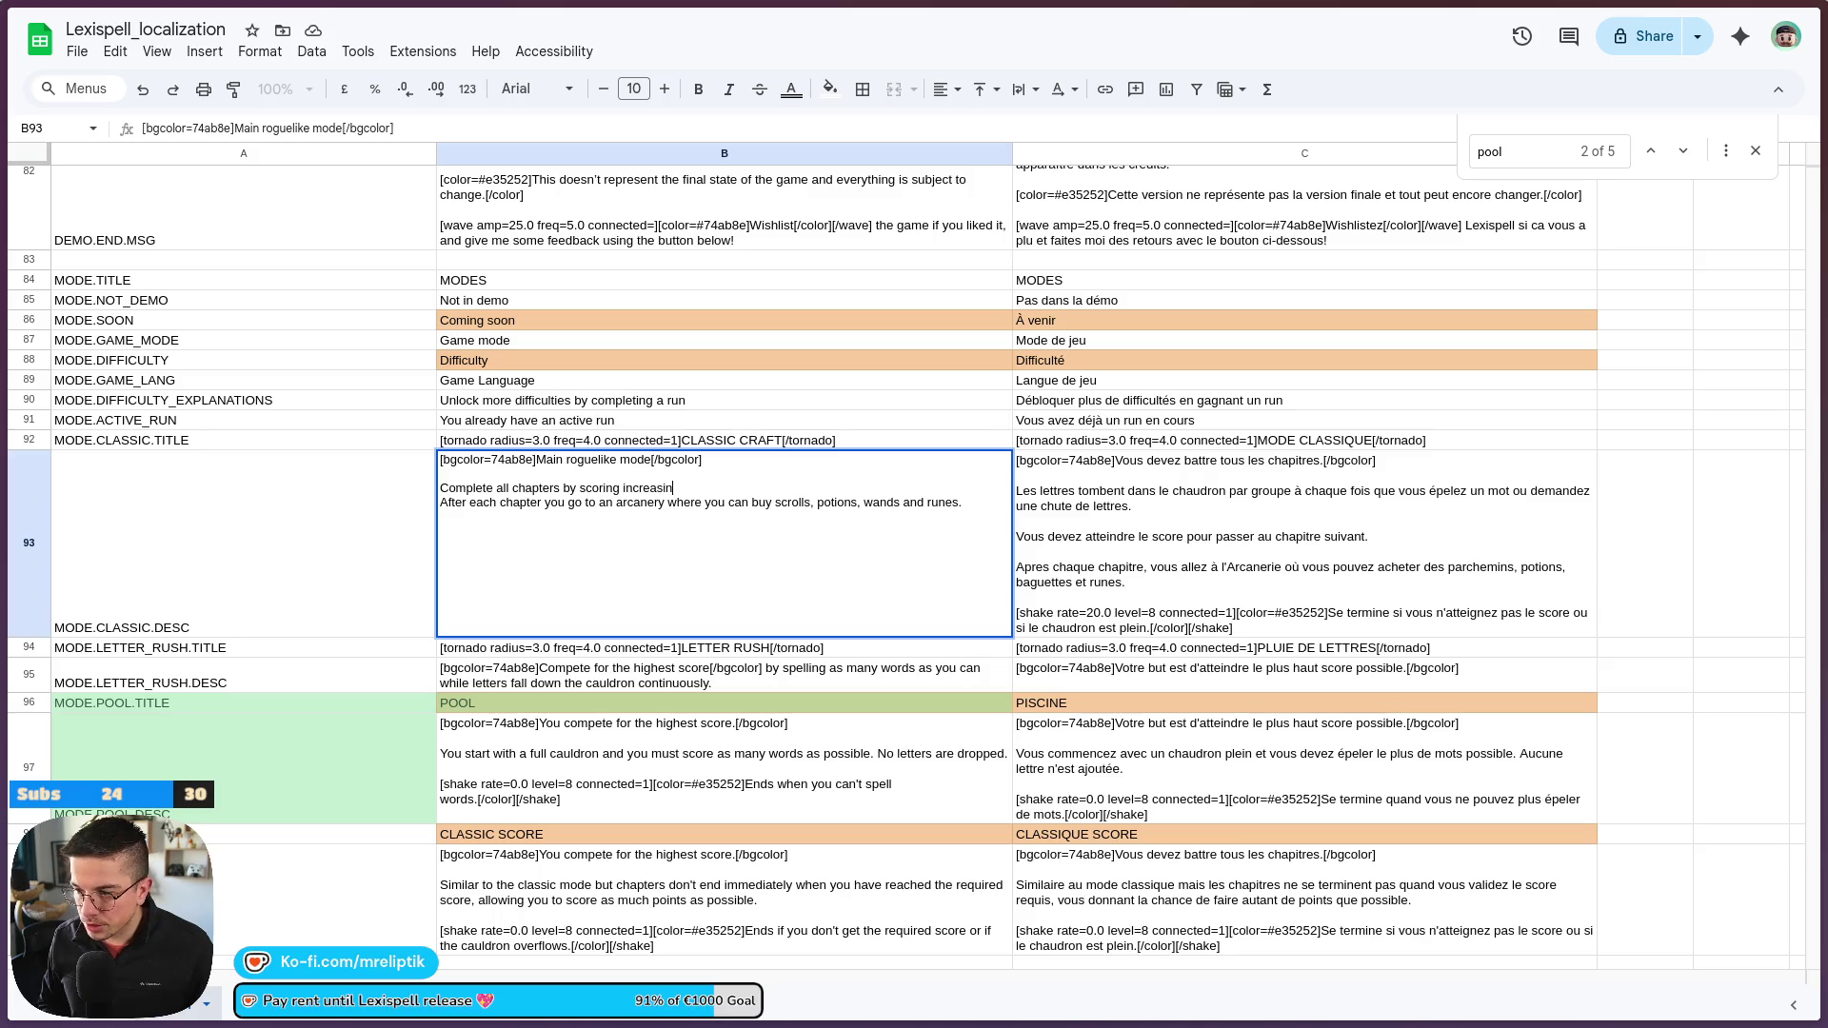
pyautogui.write('gly more')
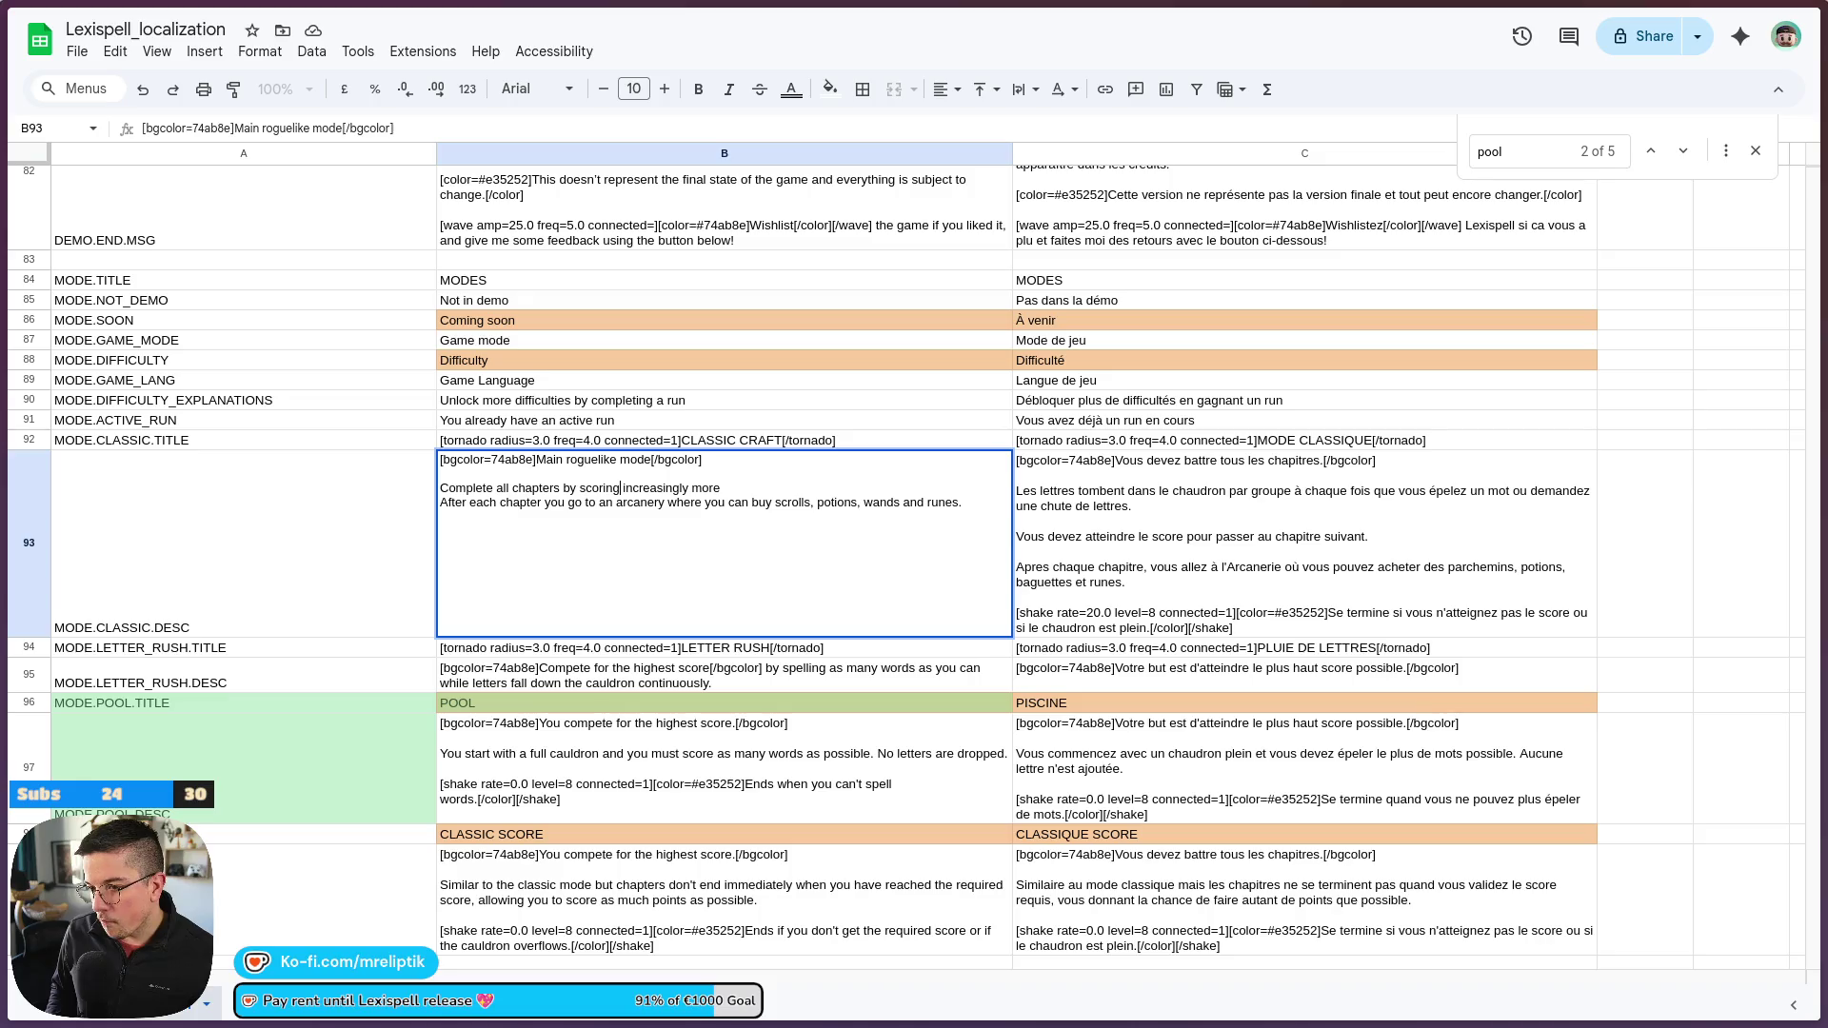
pyautogui.hotkey('ctrl', 'shift', 'Left')
pyautogui.hotkey('ctrl', 'shift', 'Left')
pyautogui.press('Left')
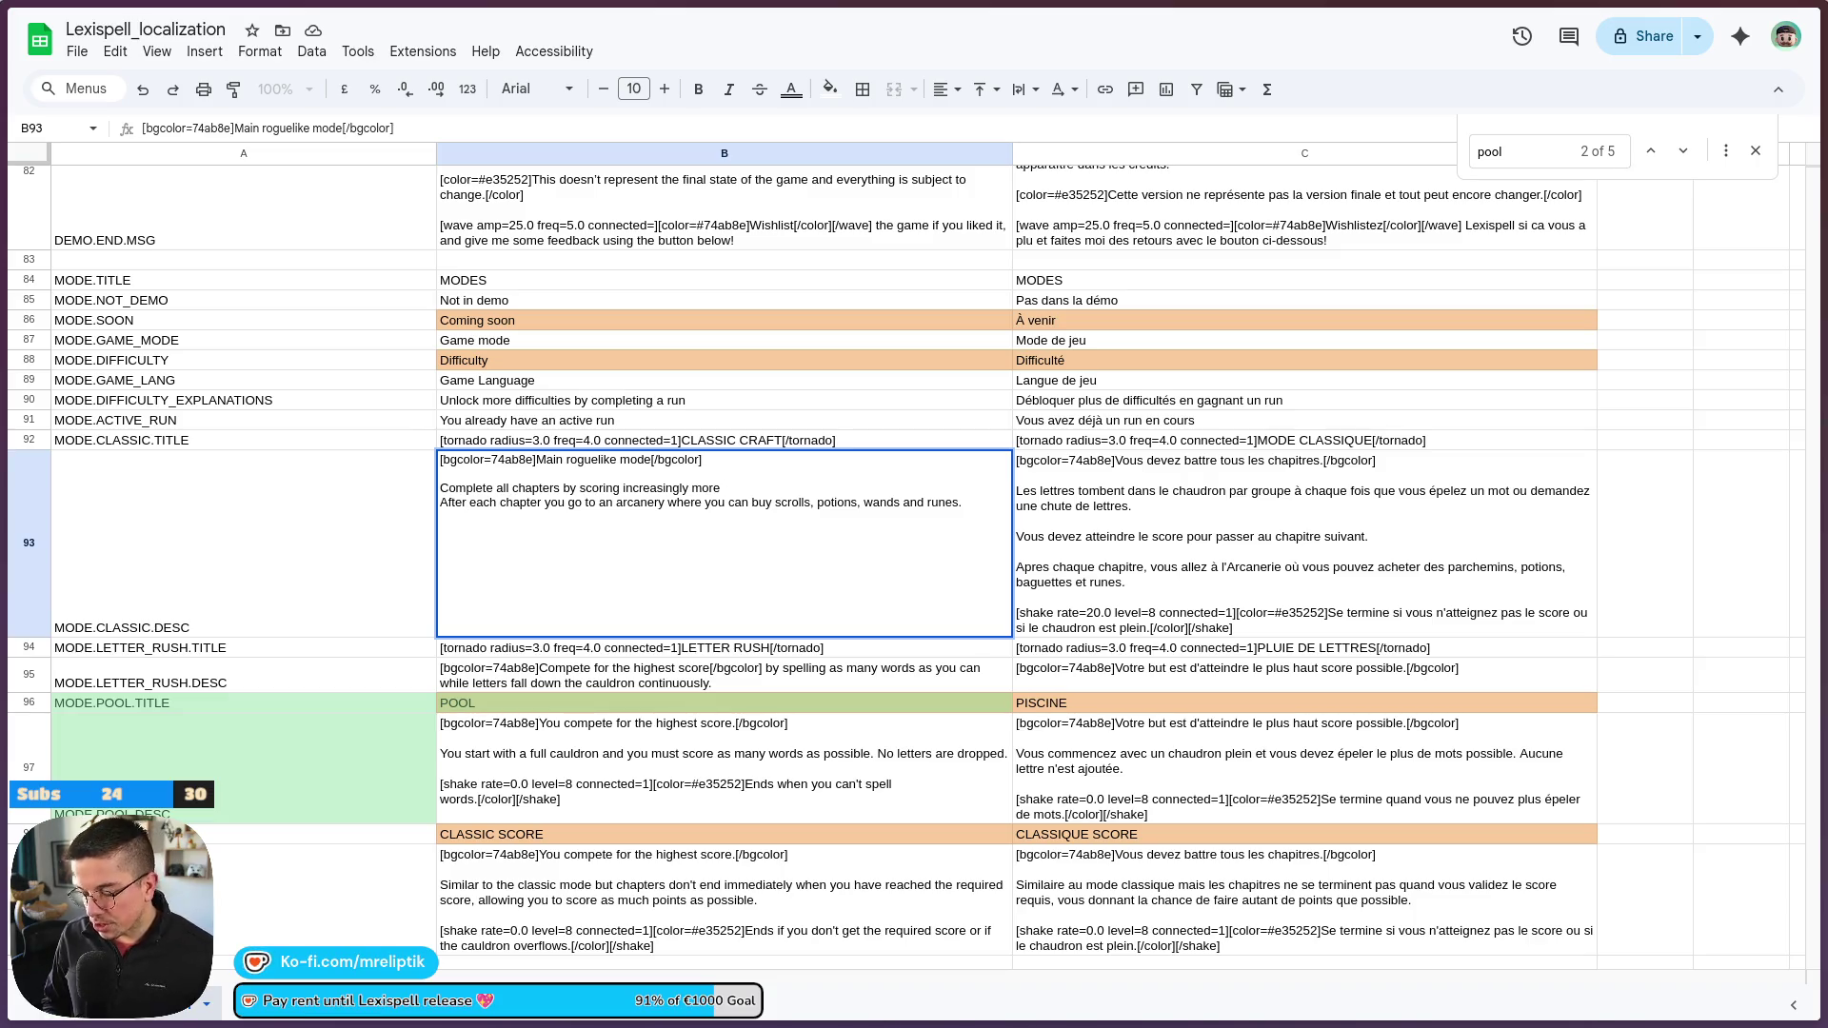
pyautogui.write(' each tile')
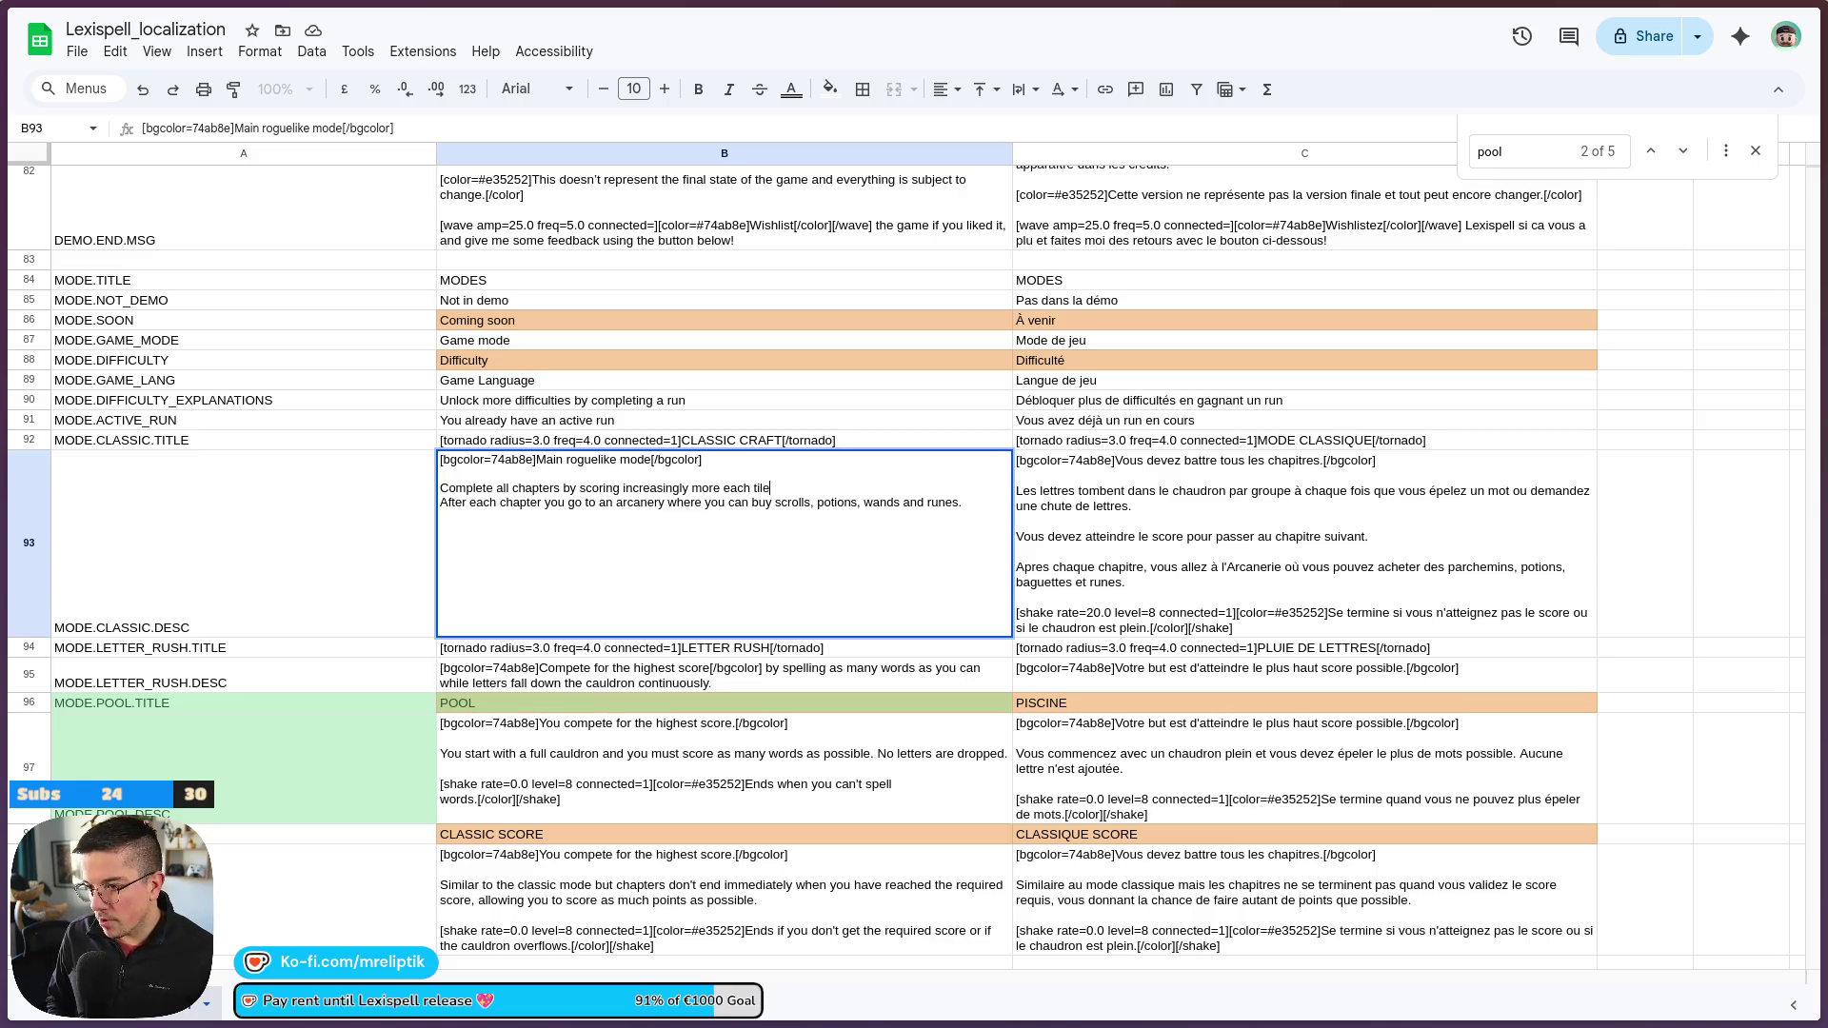
pyautogui.press('BackSpace')
pyautogui.press('BackSpace')
pyautogui.write('me using')
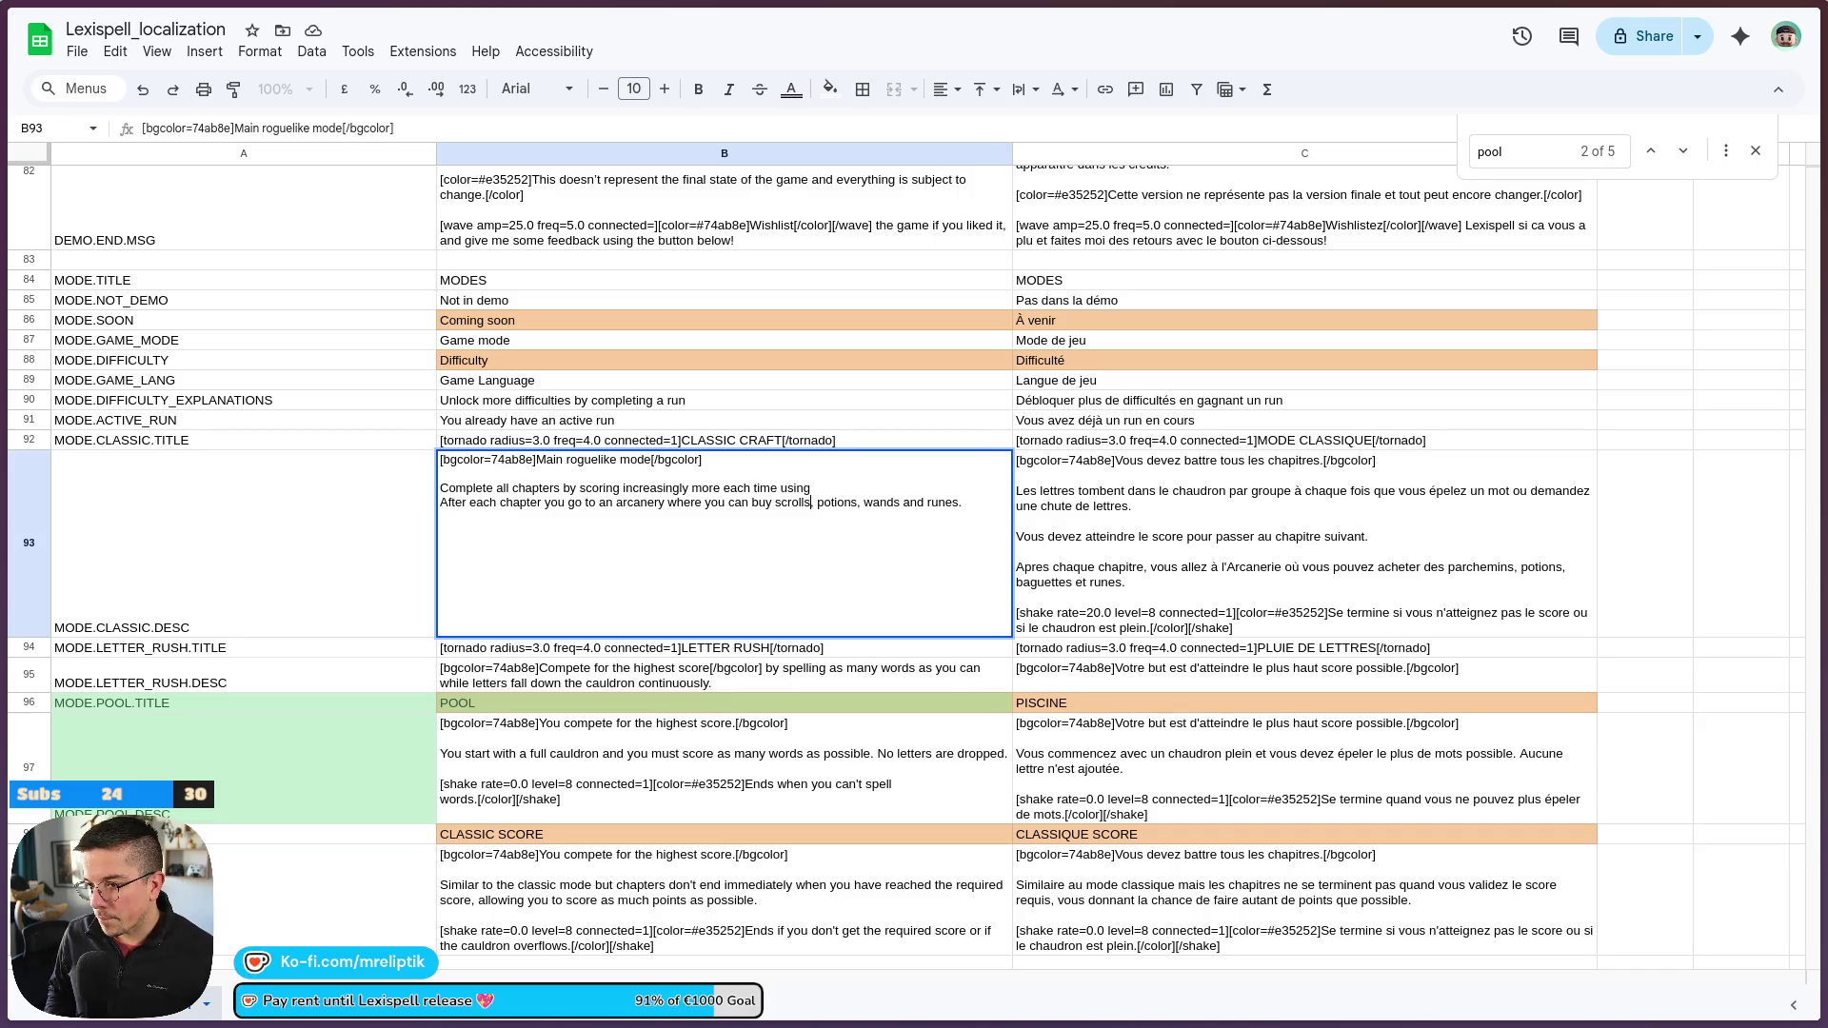
pyautogui.hotkey('ctrl', 'shift', 'Left')
pyautogui.hotkey('ctrl', 'shift', 'Left')
pyautogui.hotkey('ctrl', 'shift', 'Left')
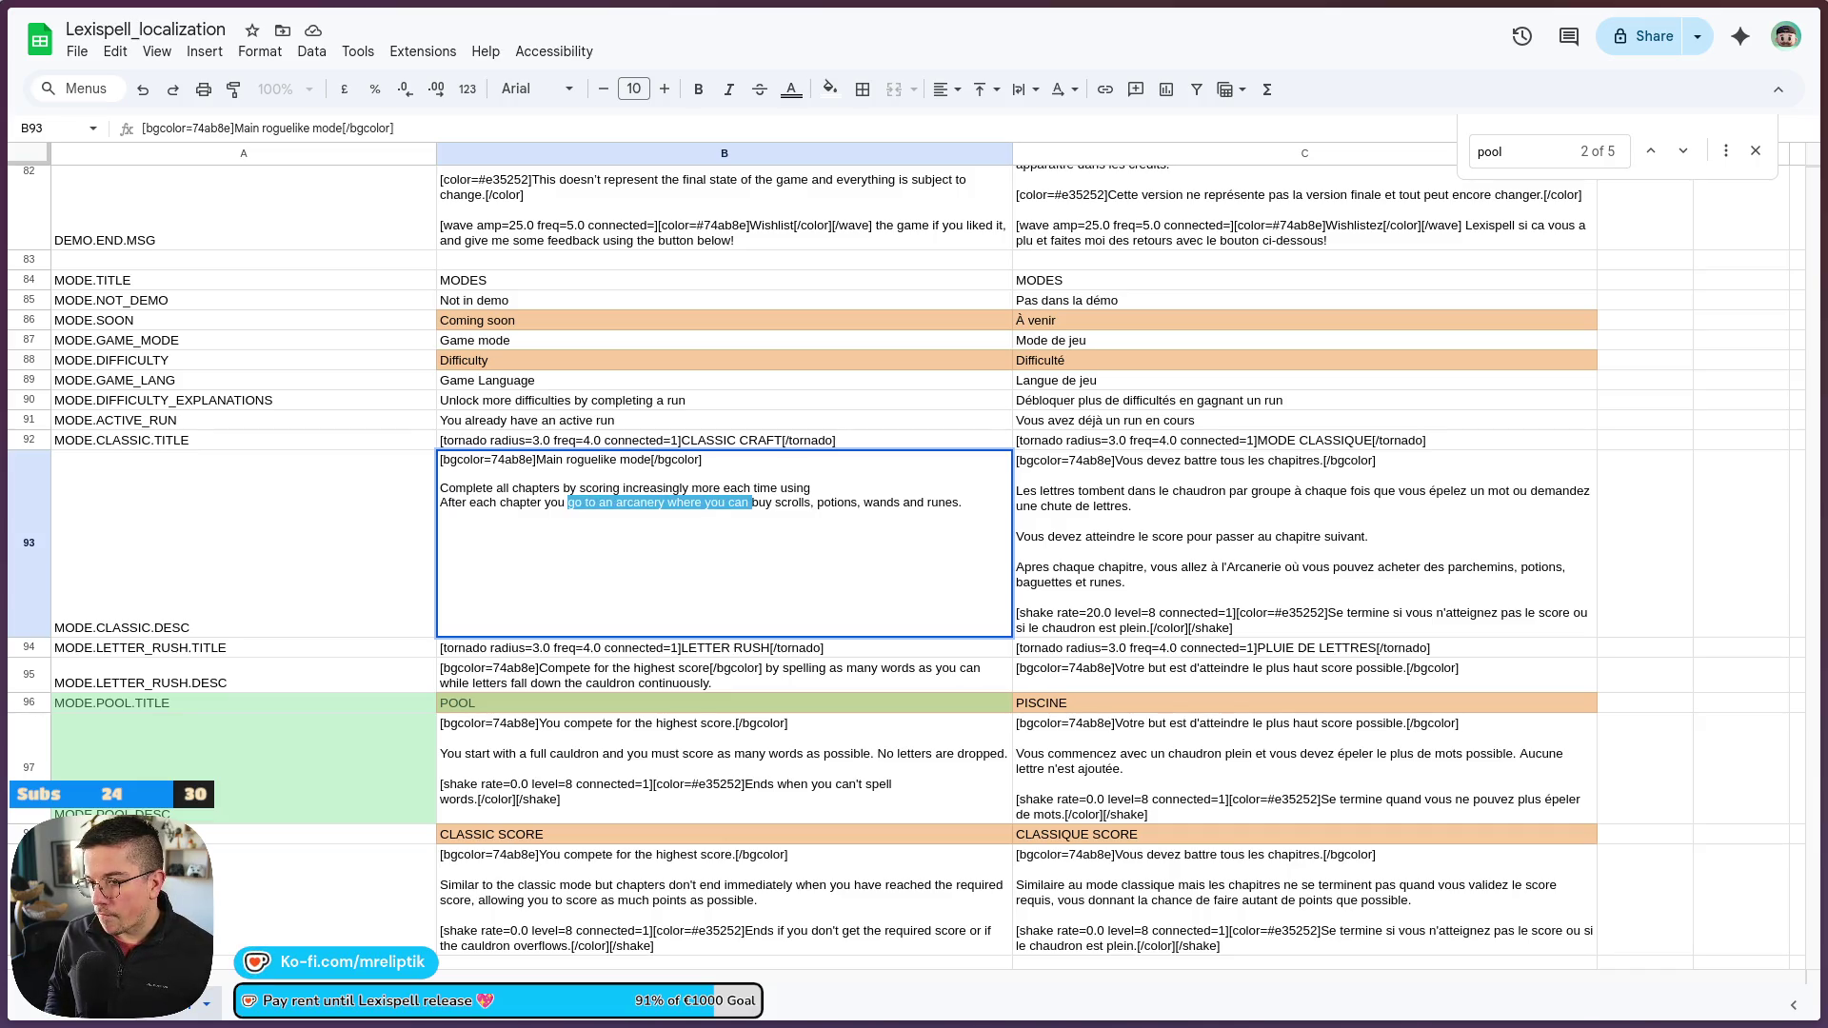
# Delete the 'After each chapter' phrase so B93 ends 'using scrolls, potions, wands and runes.'
pyautogui.hotkey('ctrl', 'shift', 'Left')
pyautogui.press('BackSpace')
pyautogui.press('BackSpace')
pyautogui.hotkey('ctrl', 'shift', 'Right')
pyautogui.press('BackSpace')
pyautogui.press('BackSpace')
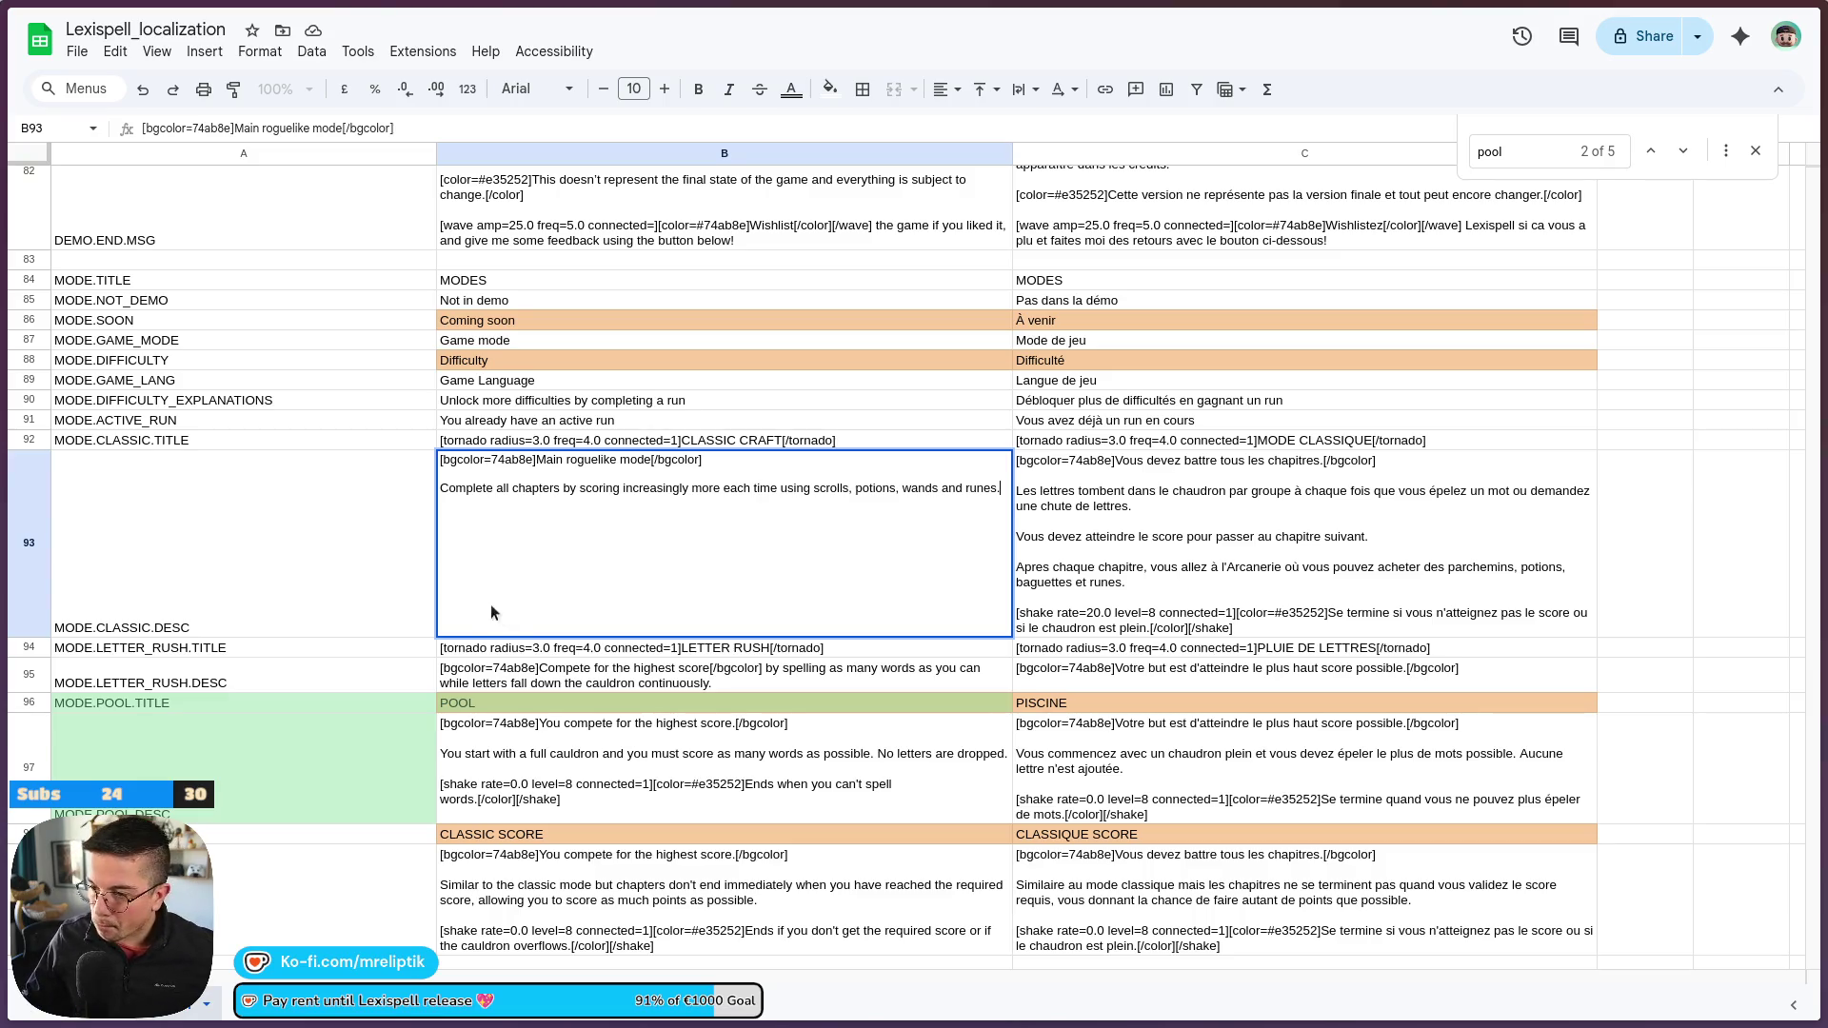
pyautogui.click(384, 529)
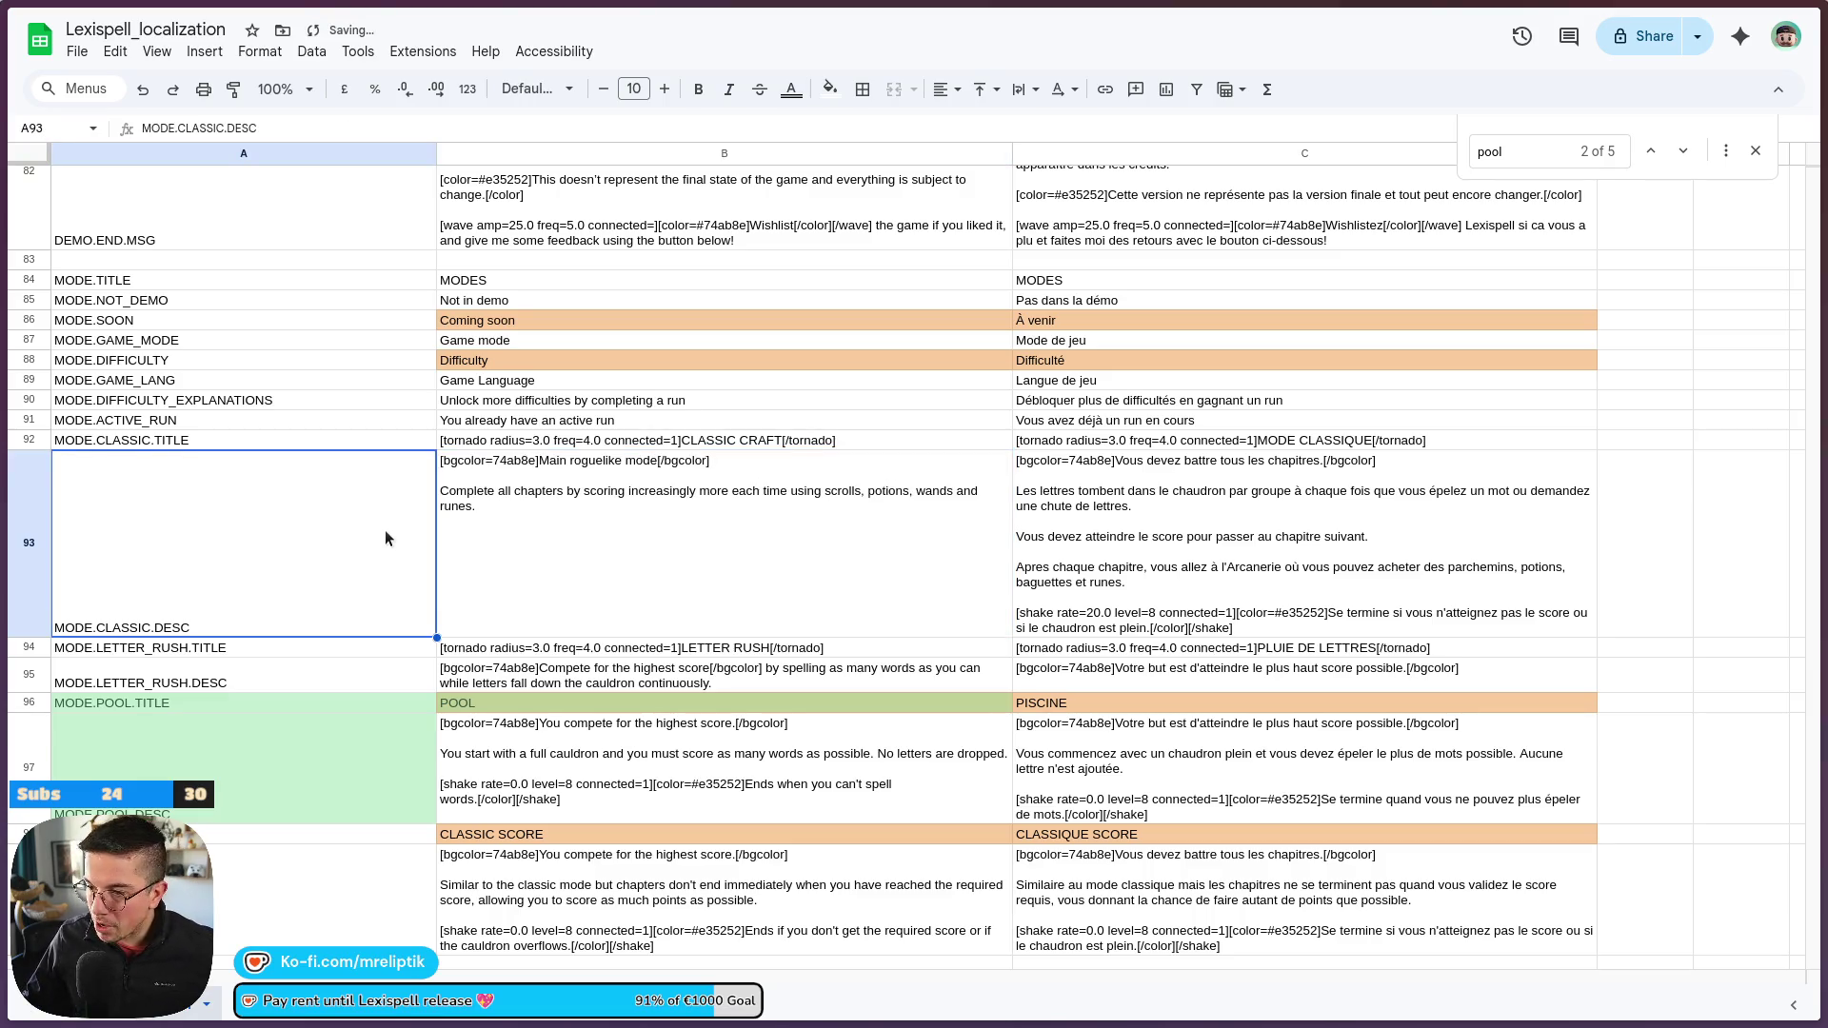
# Replace C93's old French title sentence with 'Mode roguelike principal' and commit the cell
pyautogui.doubleClick(1190, 481)
pyautogui.doubleClick(1317, 460)
pyautogui.hotkey('ctrl', 'shift', 'Left')
pyautogui.hotkey('ctrl', 'shift', 'Left')
pyautogui.hotkey('ctrl', 'shift', 'Left')
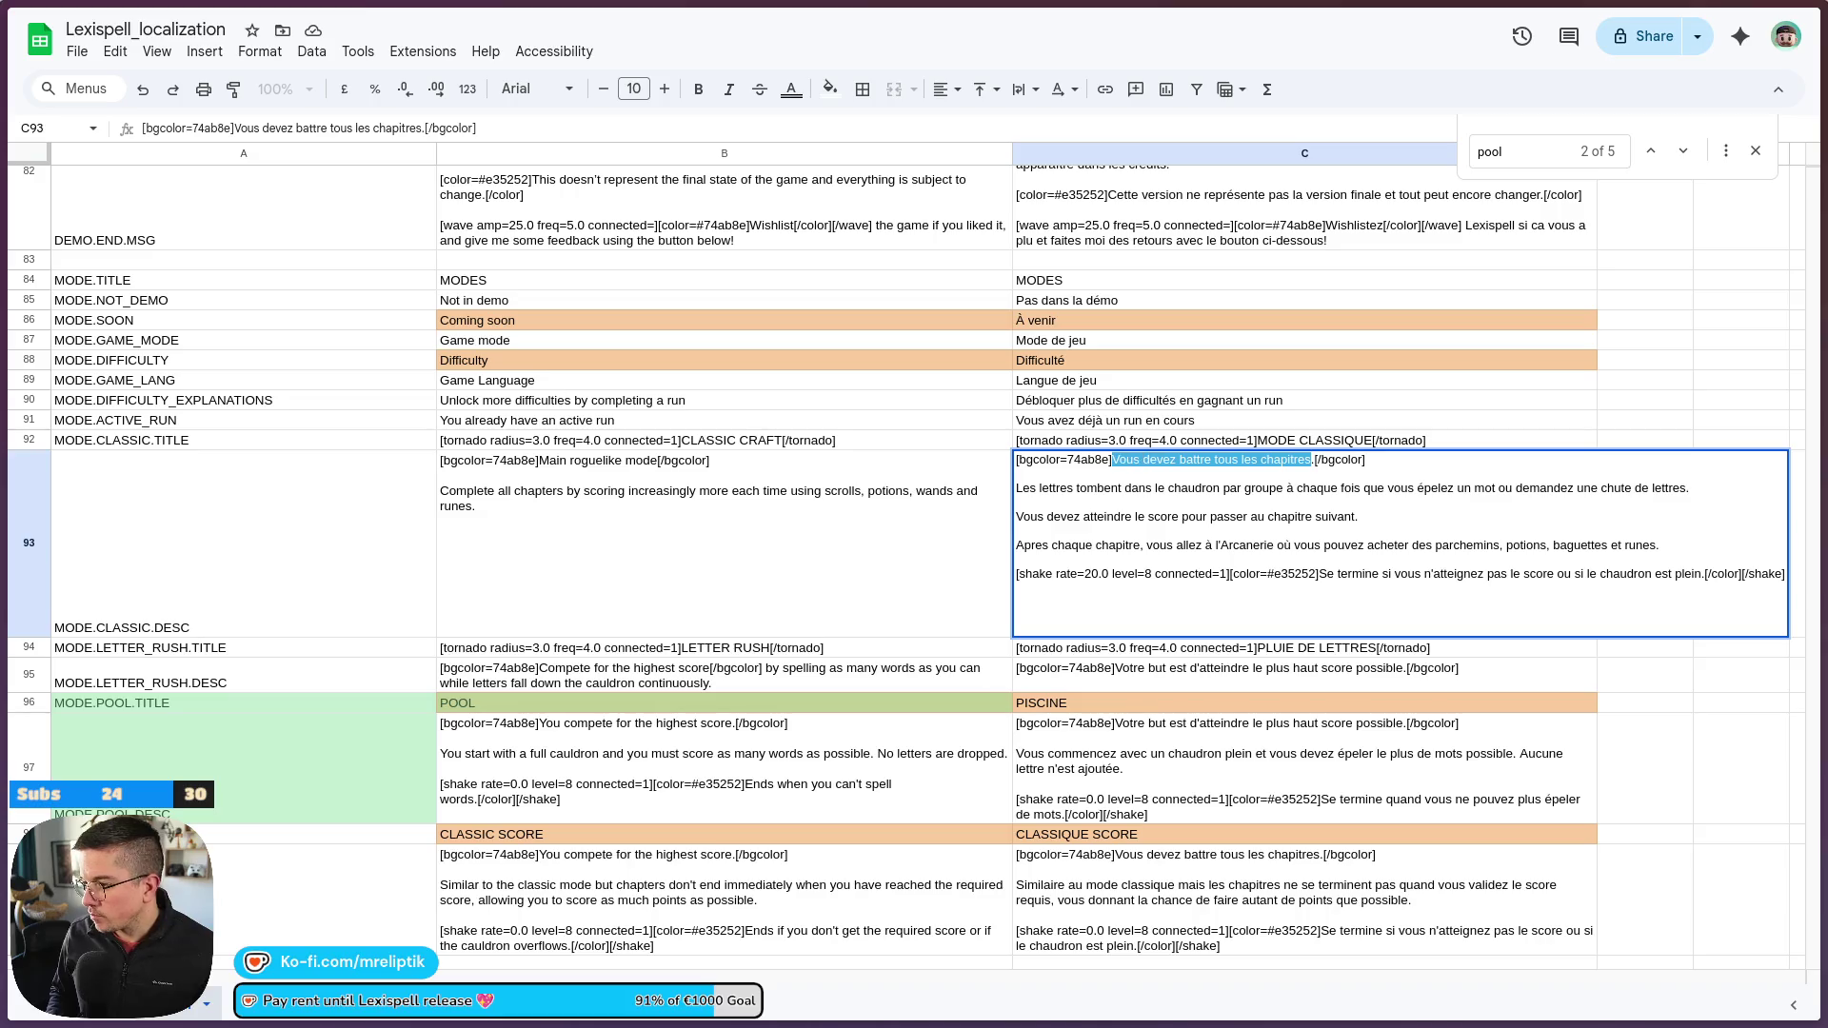
pyautogui.press('BackSpace')
pyautogui.press('Delete')
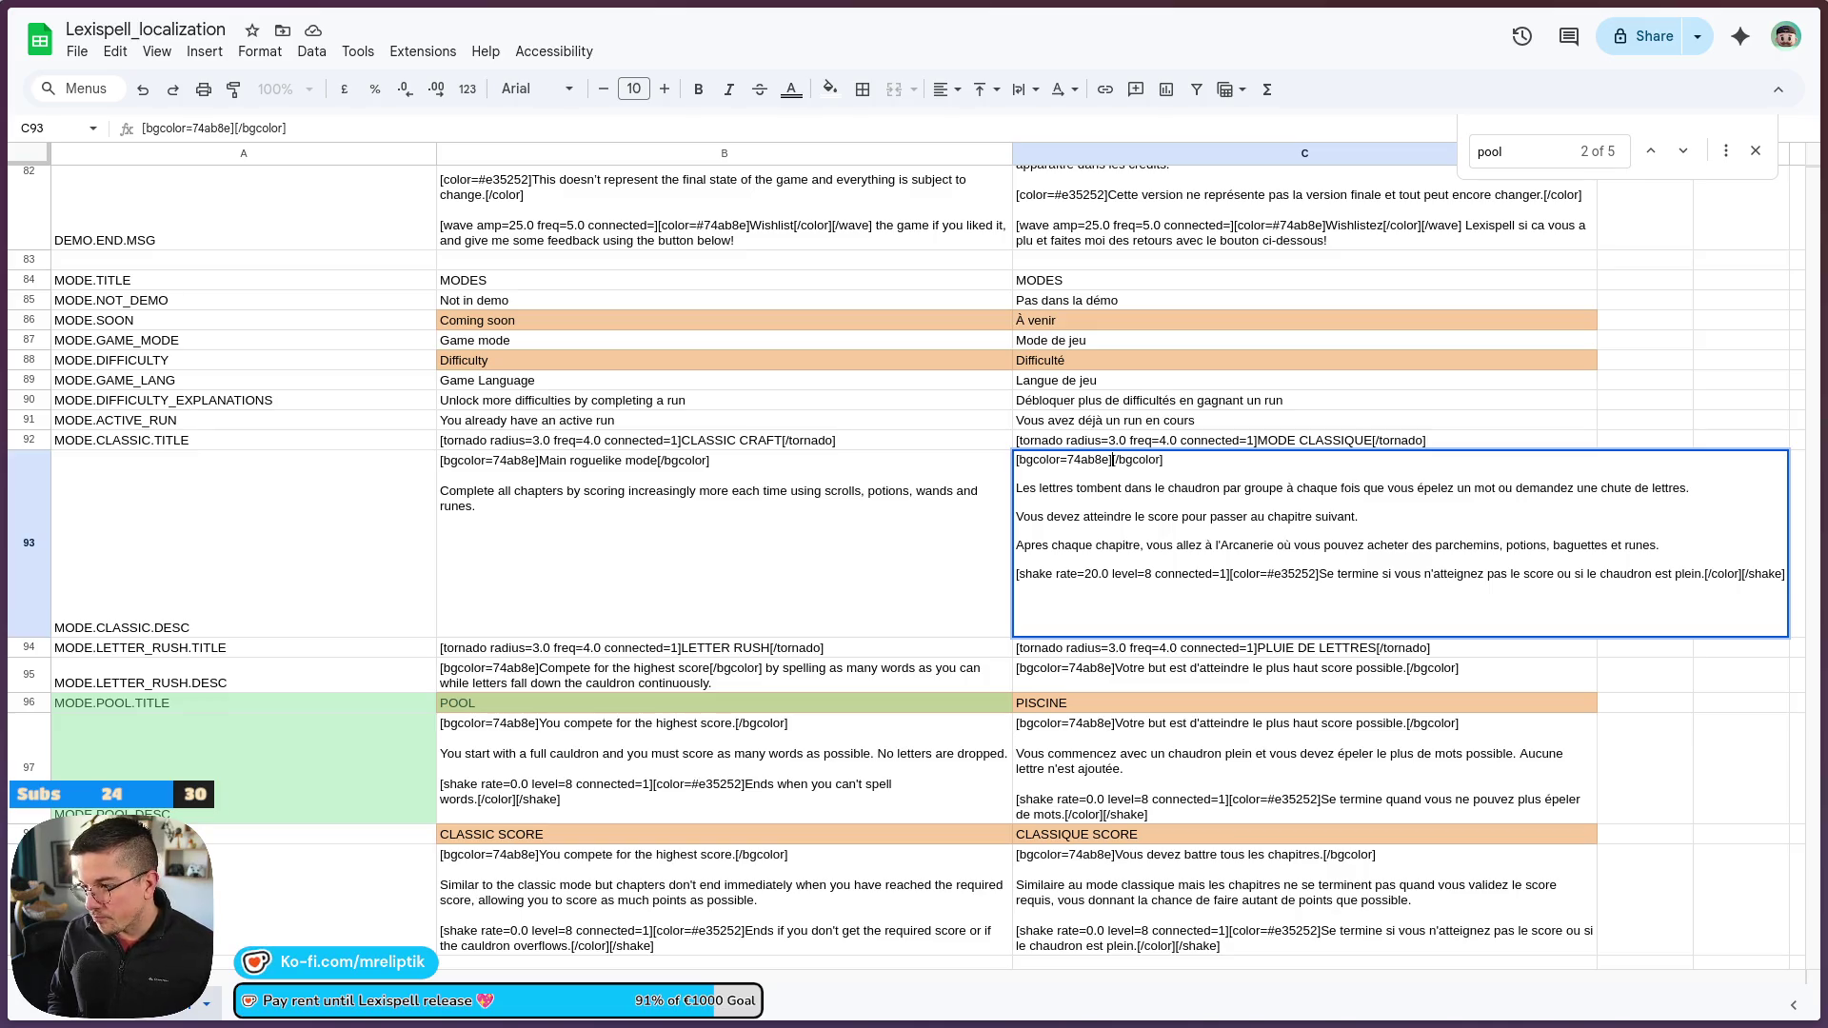
pyautogui.write('Mode roguelike prin')
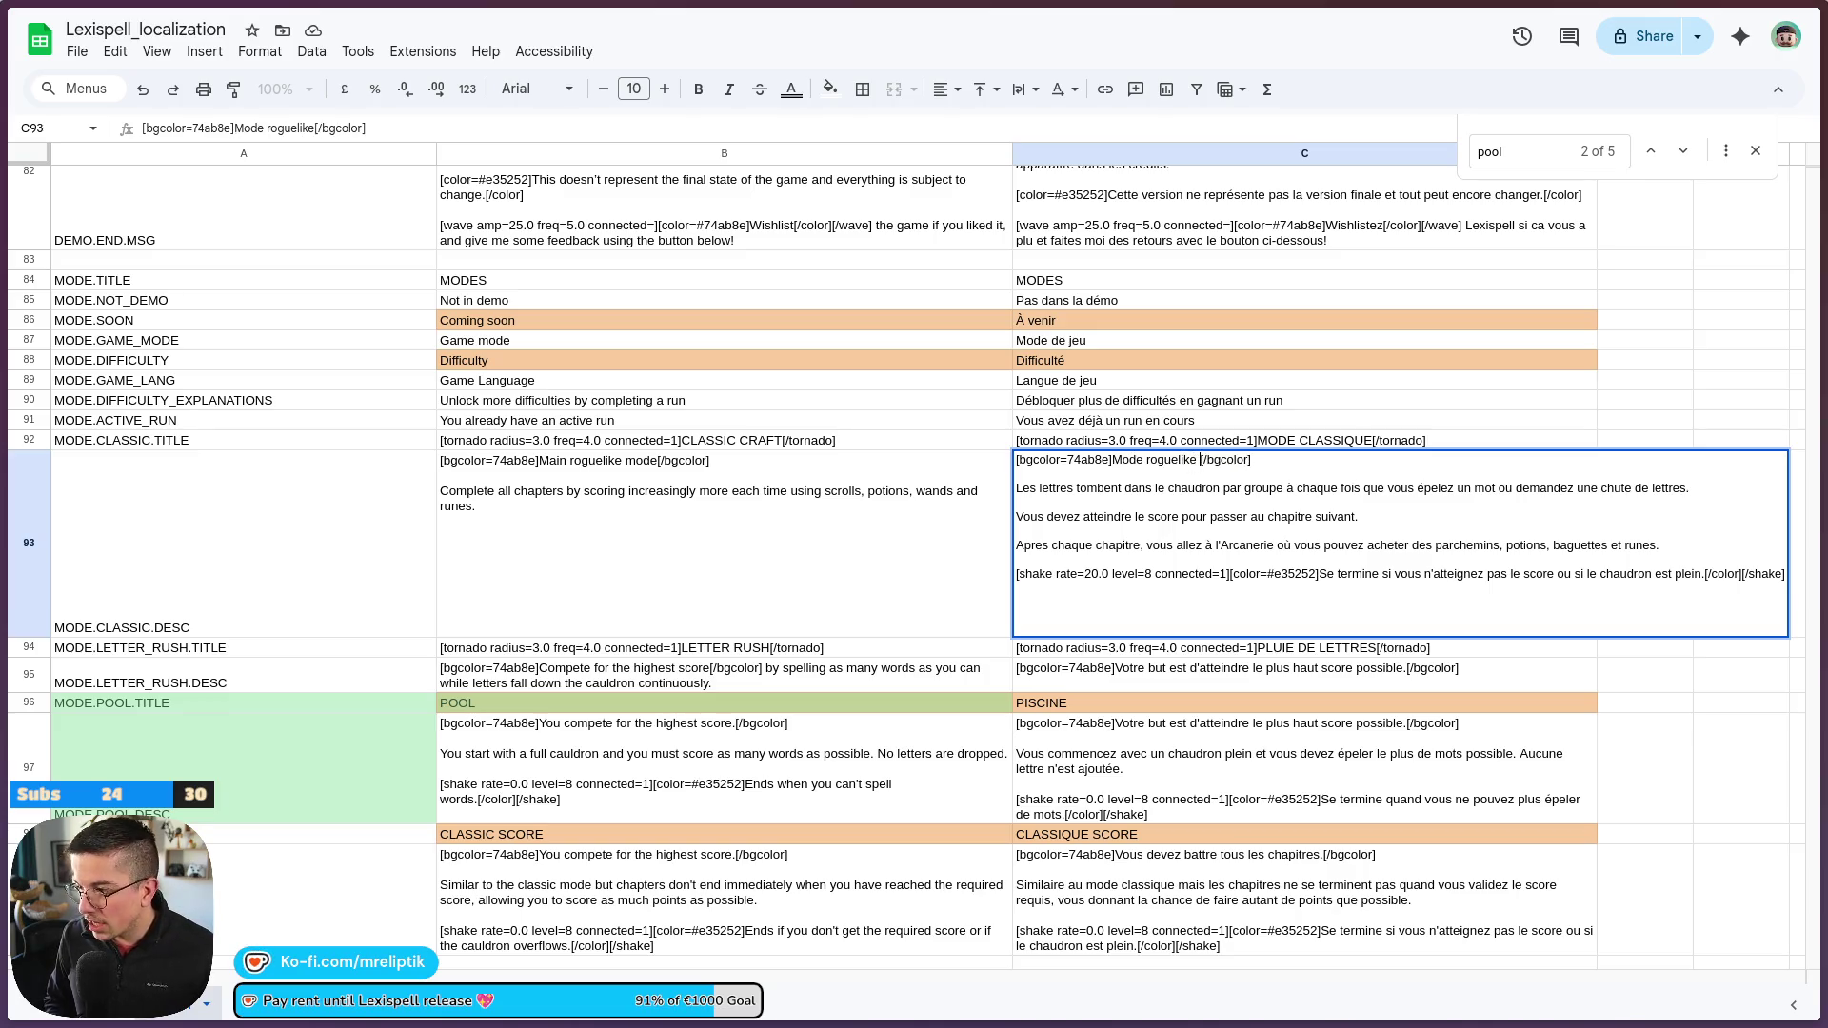
pyautogui.write('cipal')
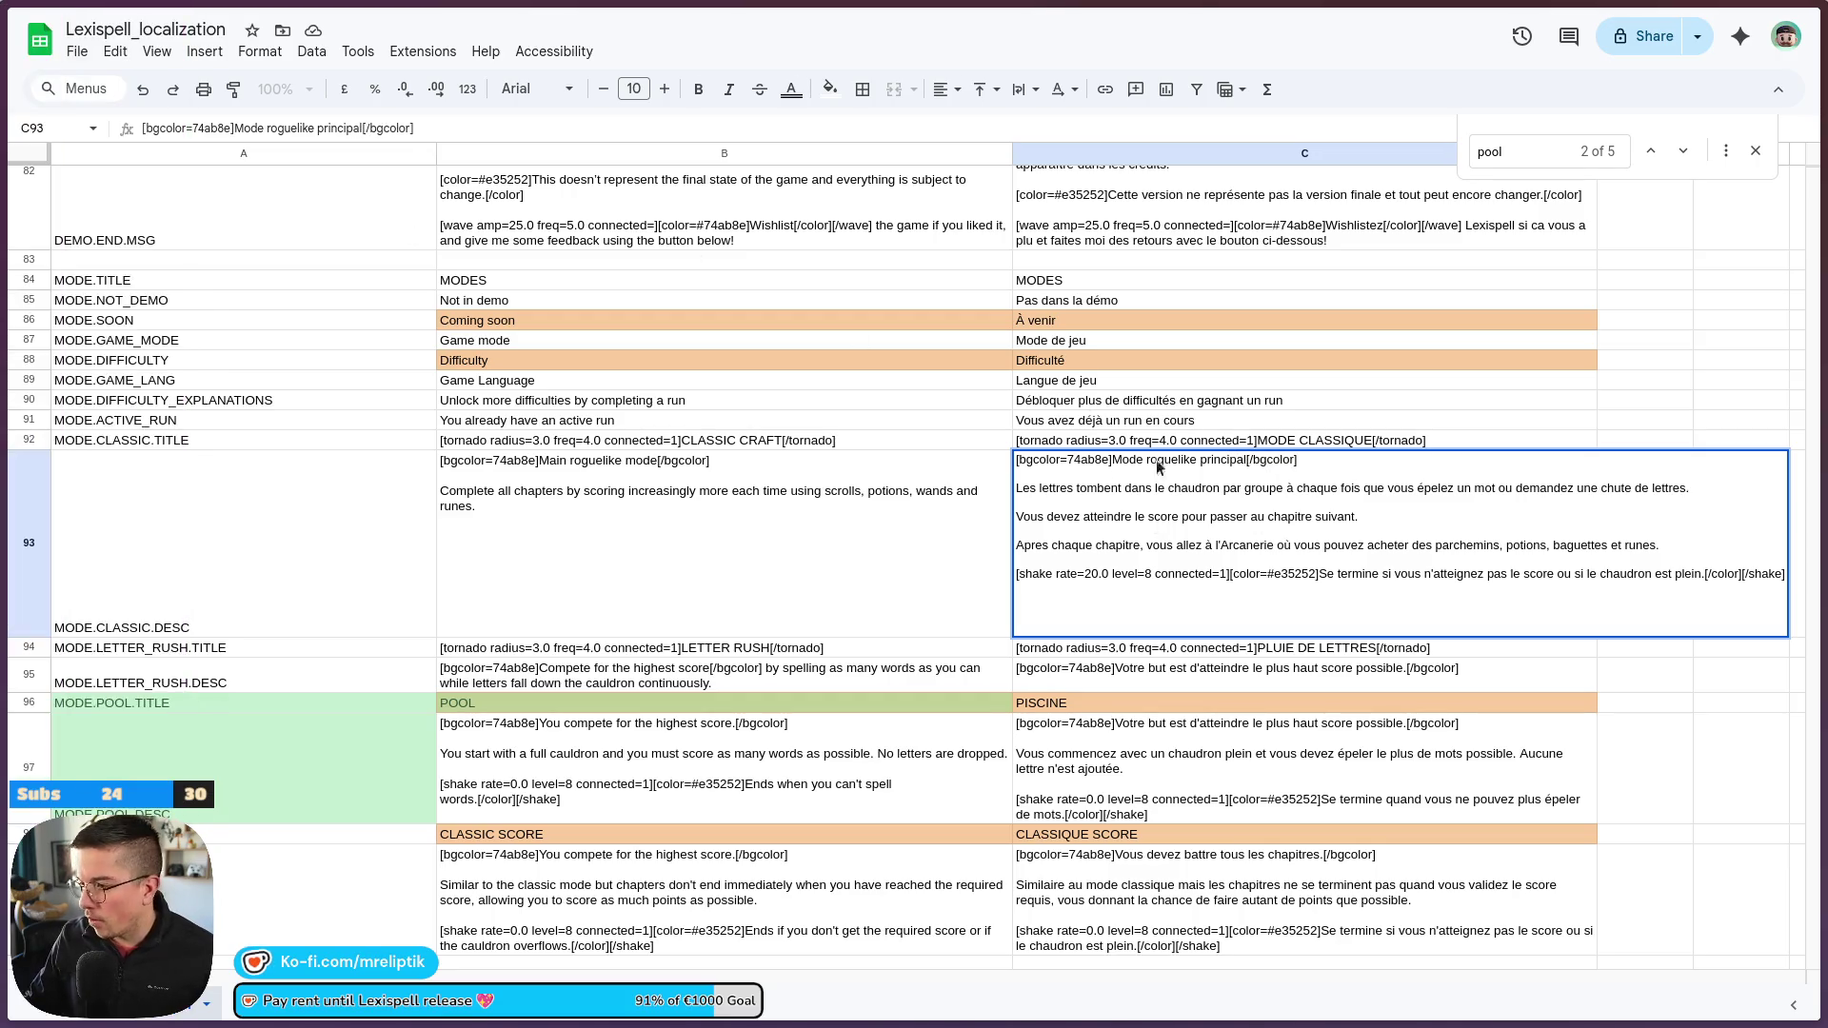
pyautogui.click(1035, 544)
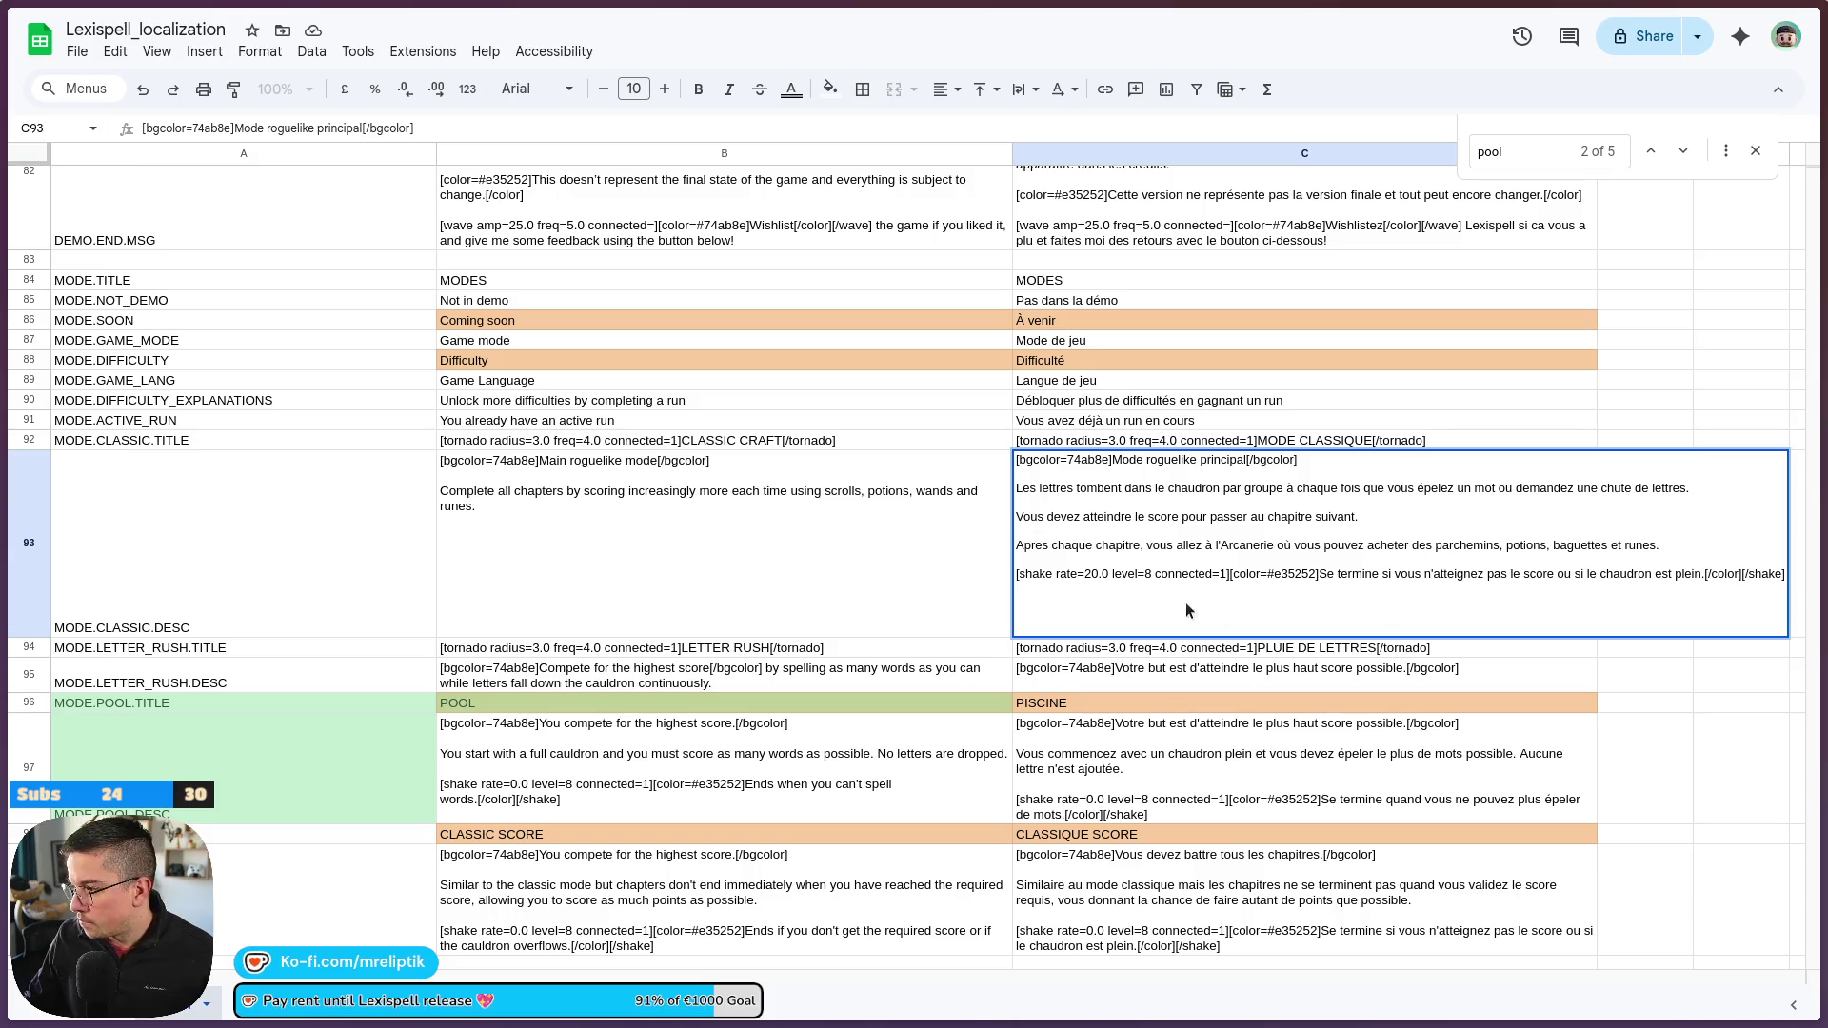
pyautogui.moveTo(1036, 587)
pyautogui.mouseDown()
pyautogui.moveTo(988, 545)
pyautogui.moveTo(1682, 547)
pyautogui.moveTo(1662, 544)
pyautogui.mouseUp()
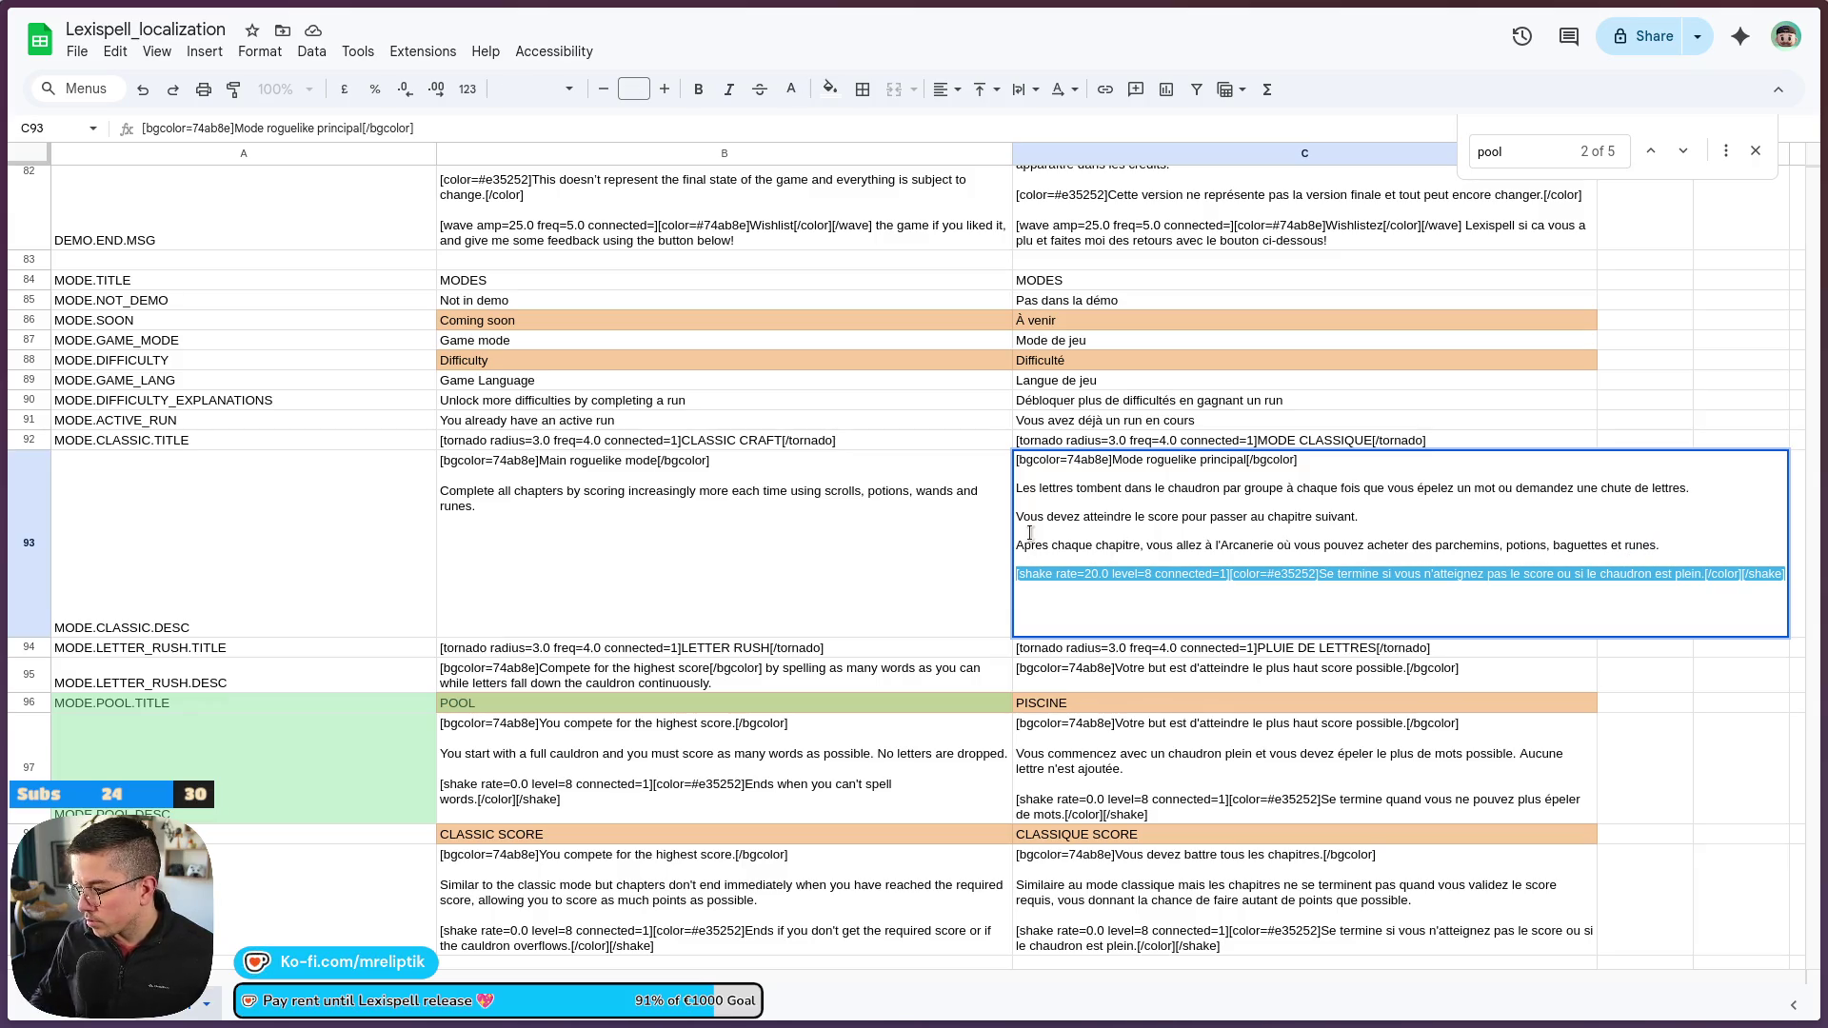
pyautogui.click(1007, 608)
# Remove the shake-effect line from C93's French description
pyautogui.doubleClick(1150, 612)
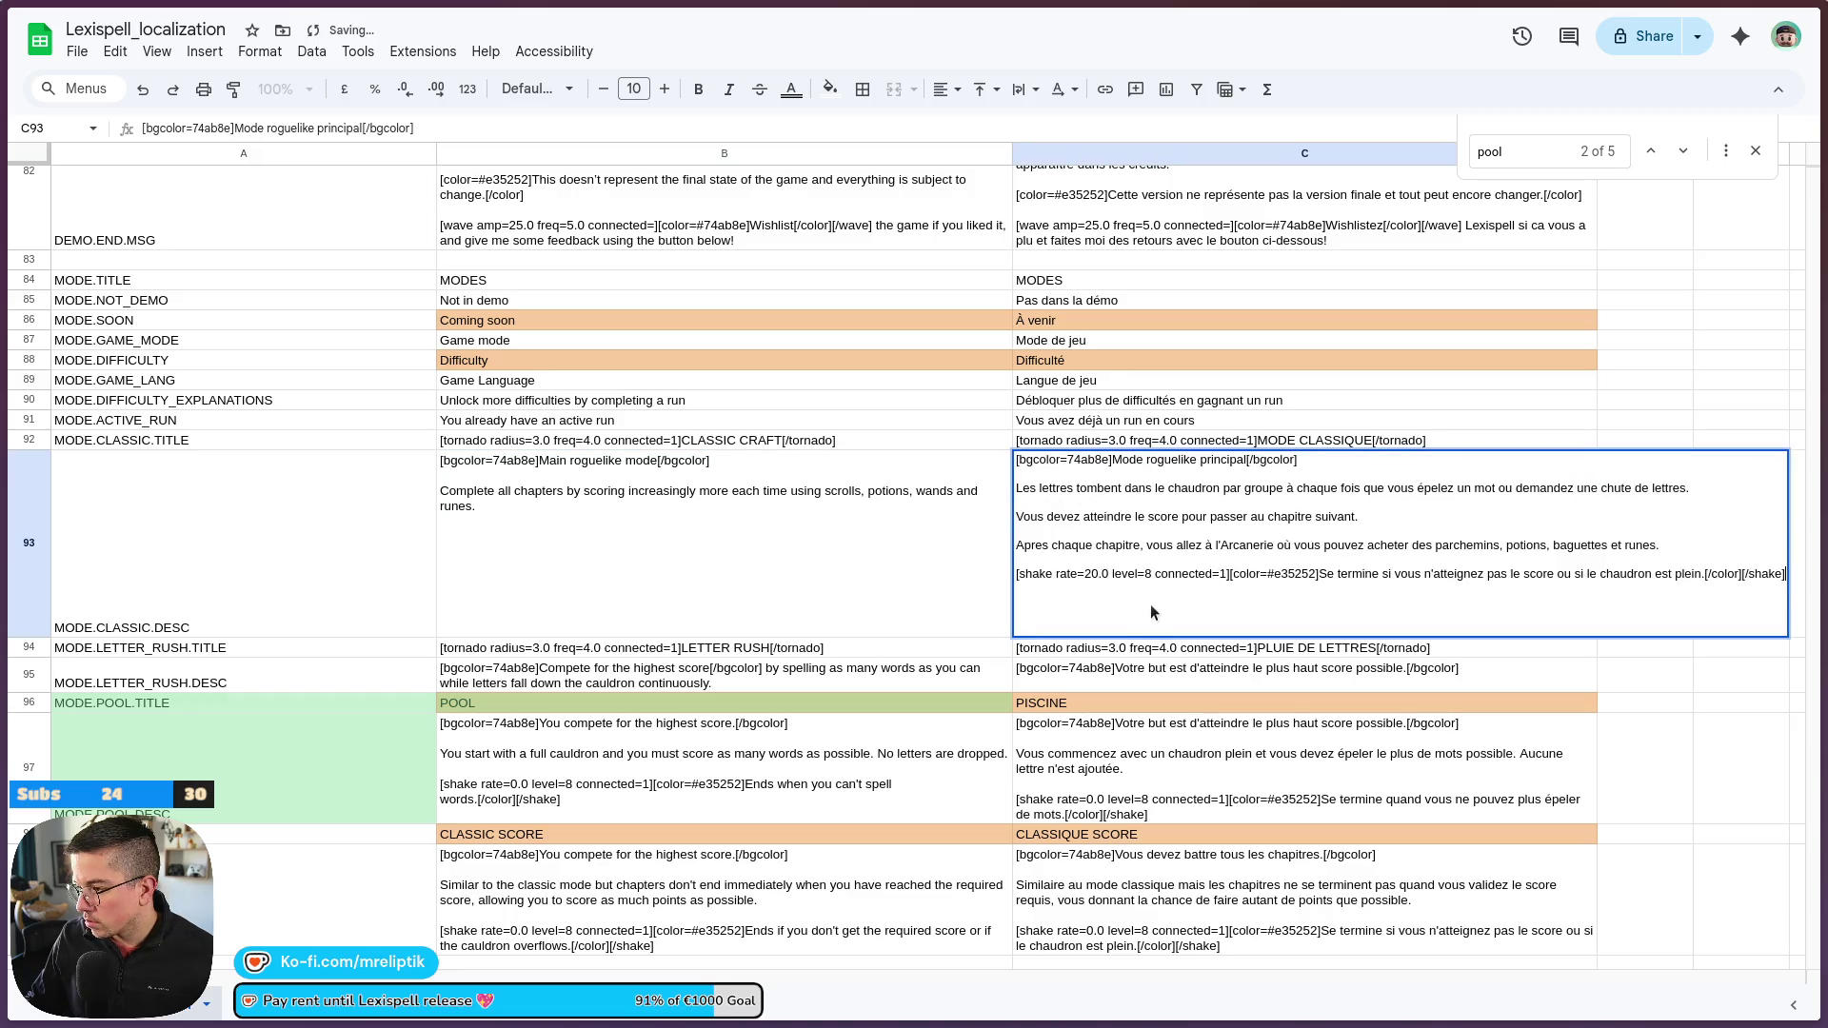
pyautogui.moveTo(1151, 606); pyautogui.dragTo(1013, 573)
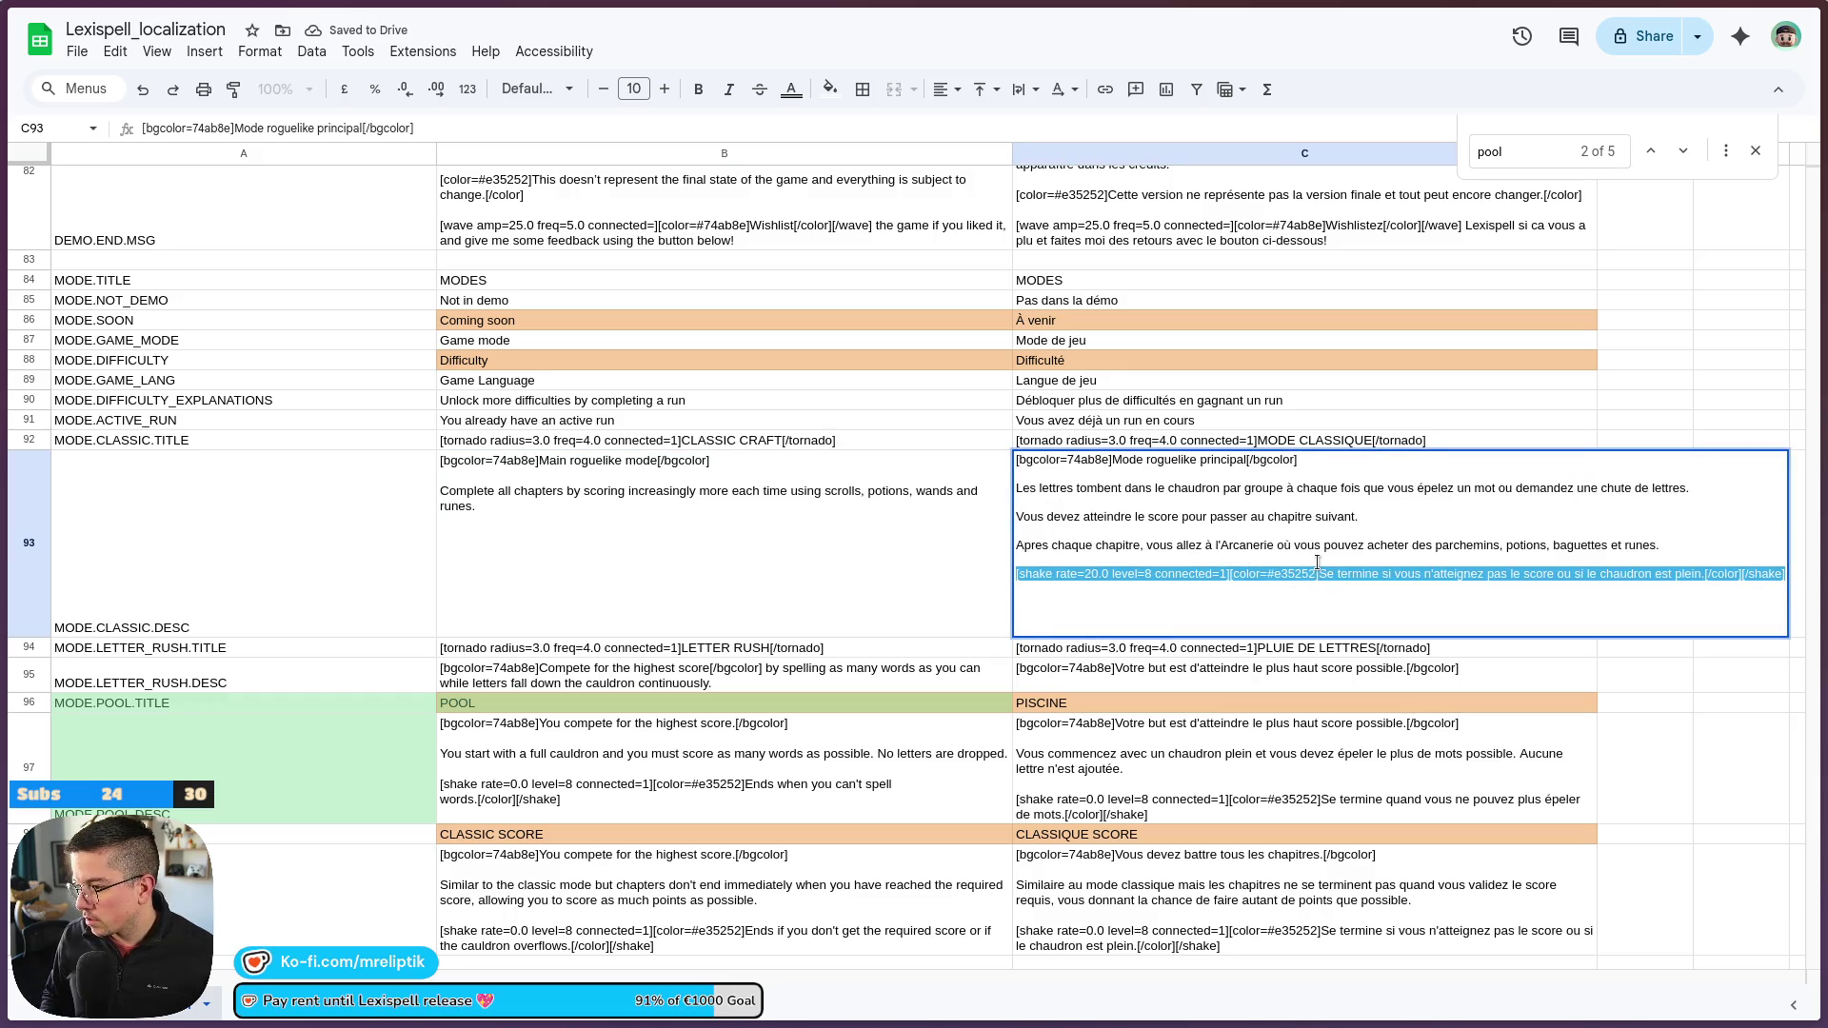
pyautogui.click(1721, 562)
pyautogui.doubleClick(1756, 573)
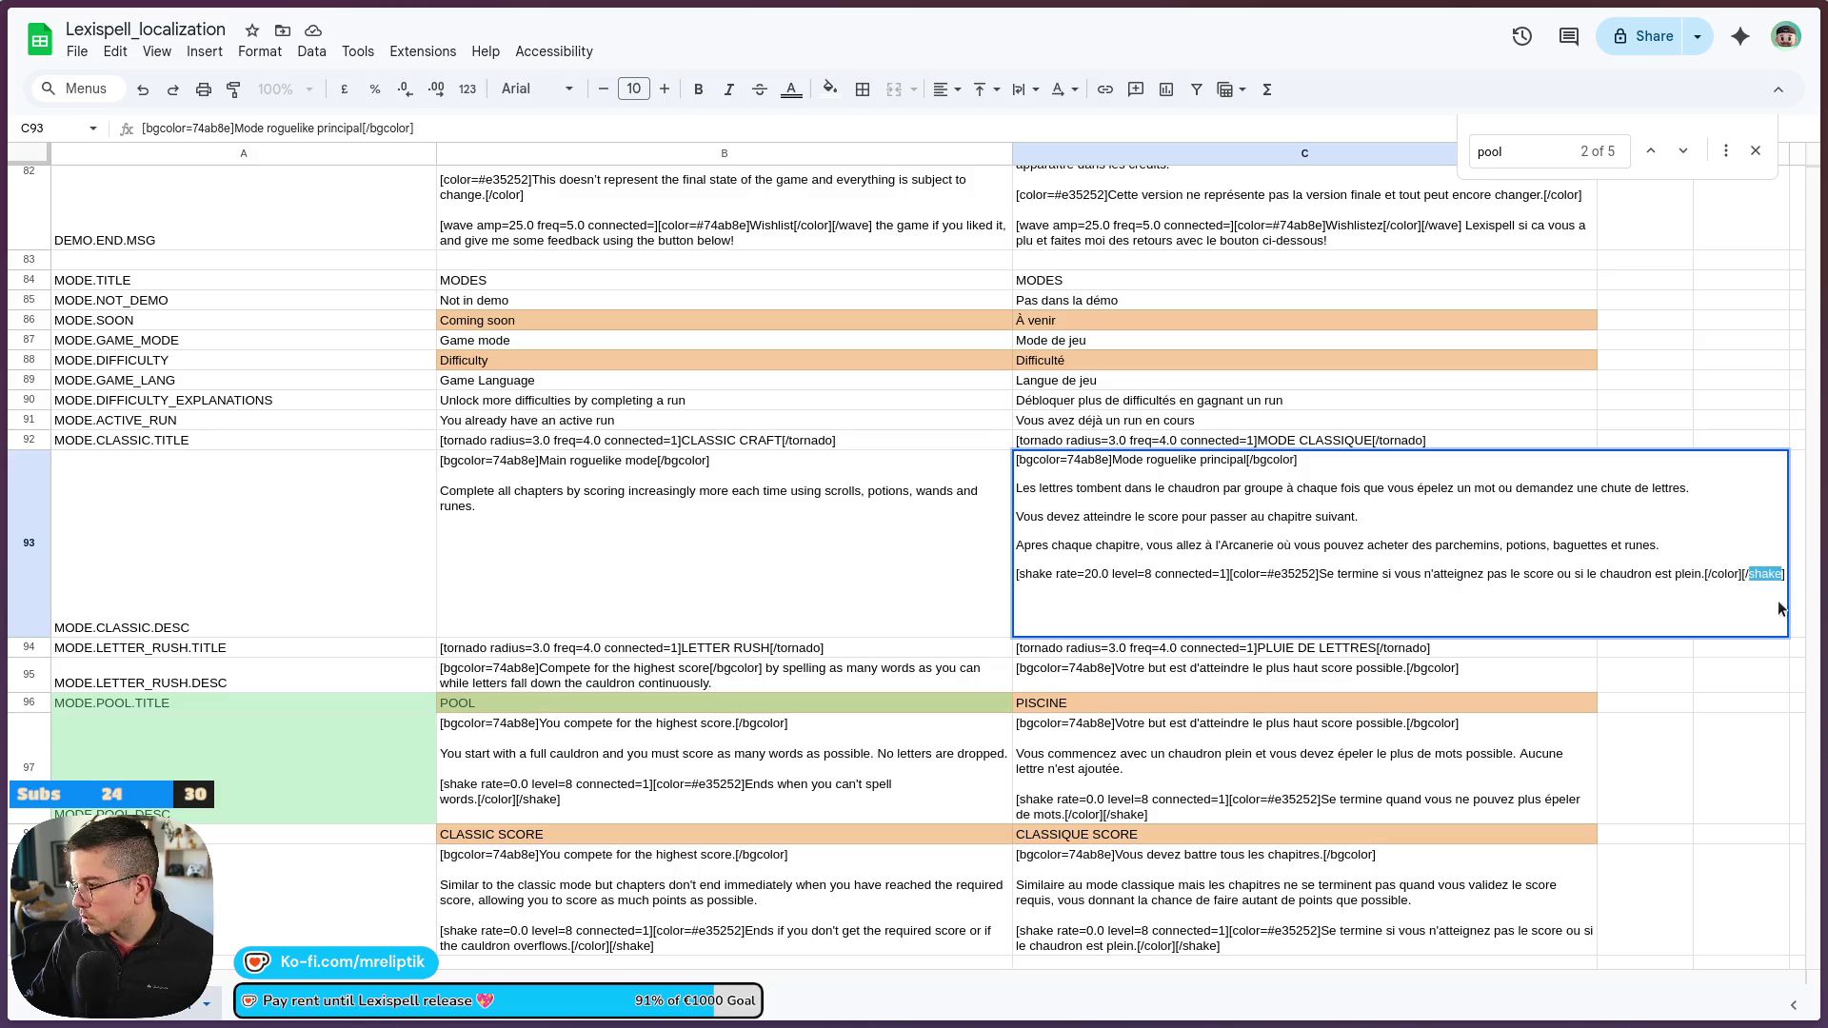
pyautogui.press('BackSpace')
pyautogui.hotkey('ctrl', 'shift', 'Left')
pyautogui.hotkey('ctrl', 'shift', 'Left')
pyautogui.hotkey('ctrl', 'shift', 'Left')
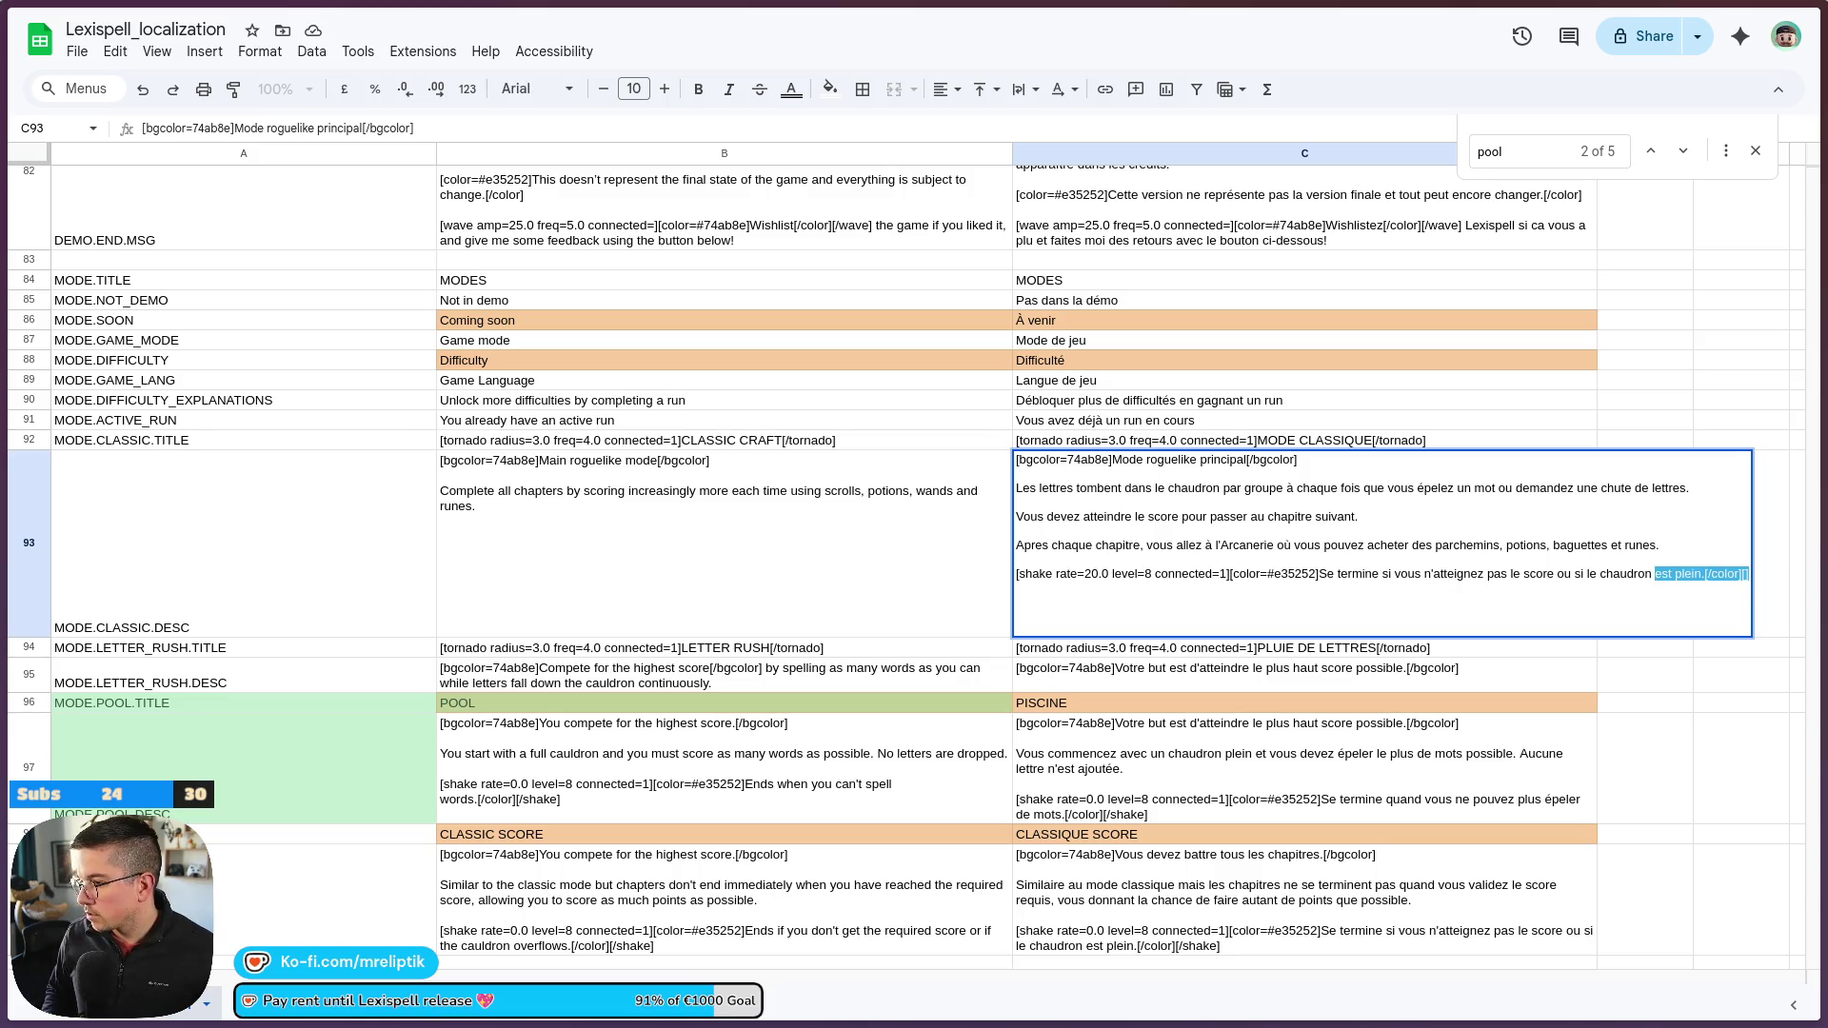
pyautogui.hotkey('ctrl', 'shift', 'Left')
pyautogui.hotkey('ctrl', 'shift', 'Left')
pyautogui.hotkey('ctrl', 'shift', 'Left')
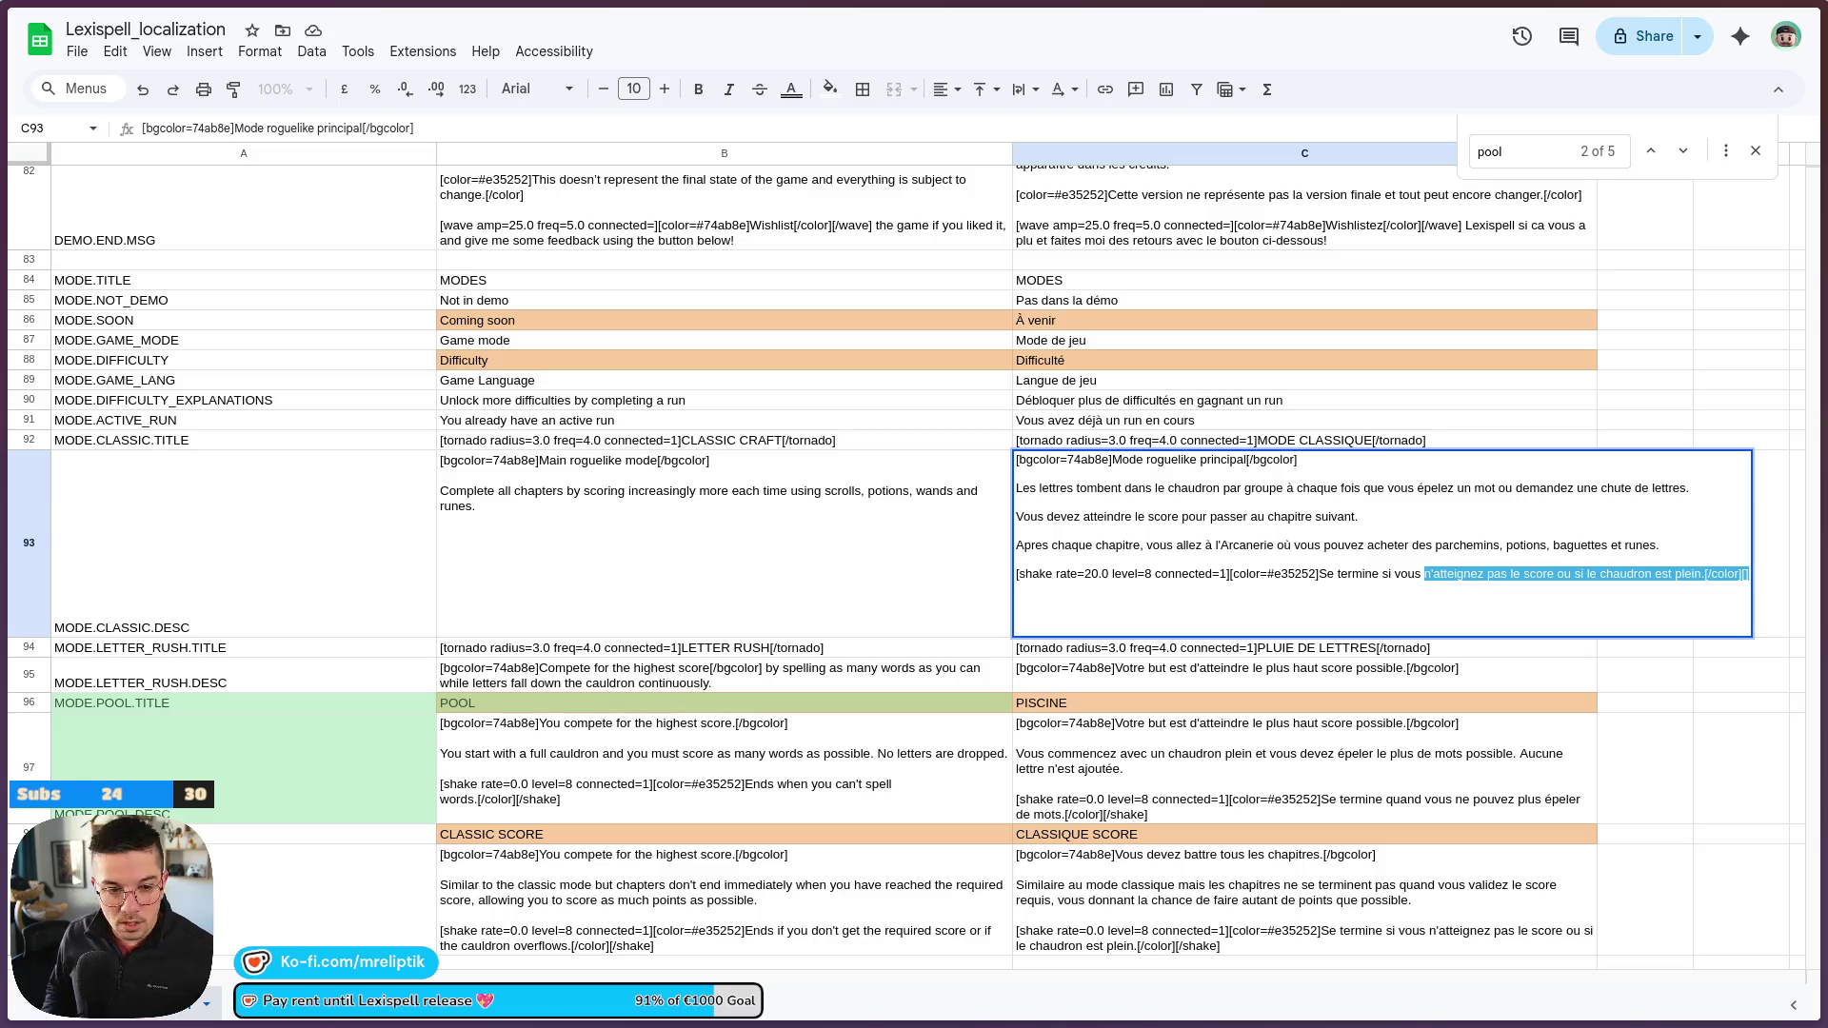
pyautogui.hotkey('ctrl', 'shift', 'Left')
pyautogui.hotkey('ctrl', 'shift', 'Left')
pyautogui.hotkey('ctrl', 'shift', 'Left')
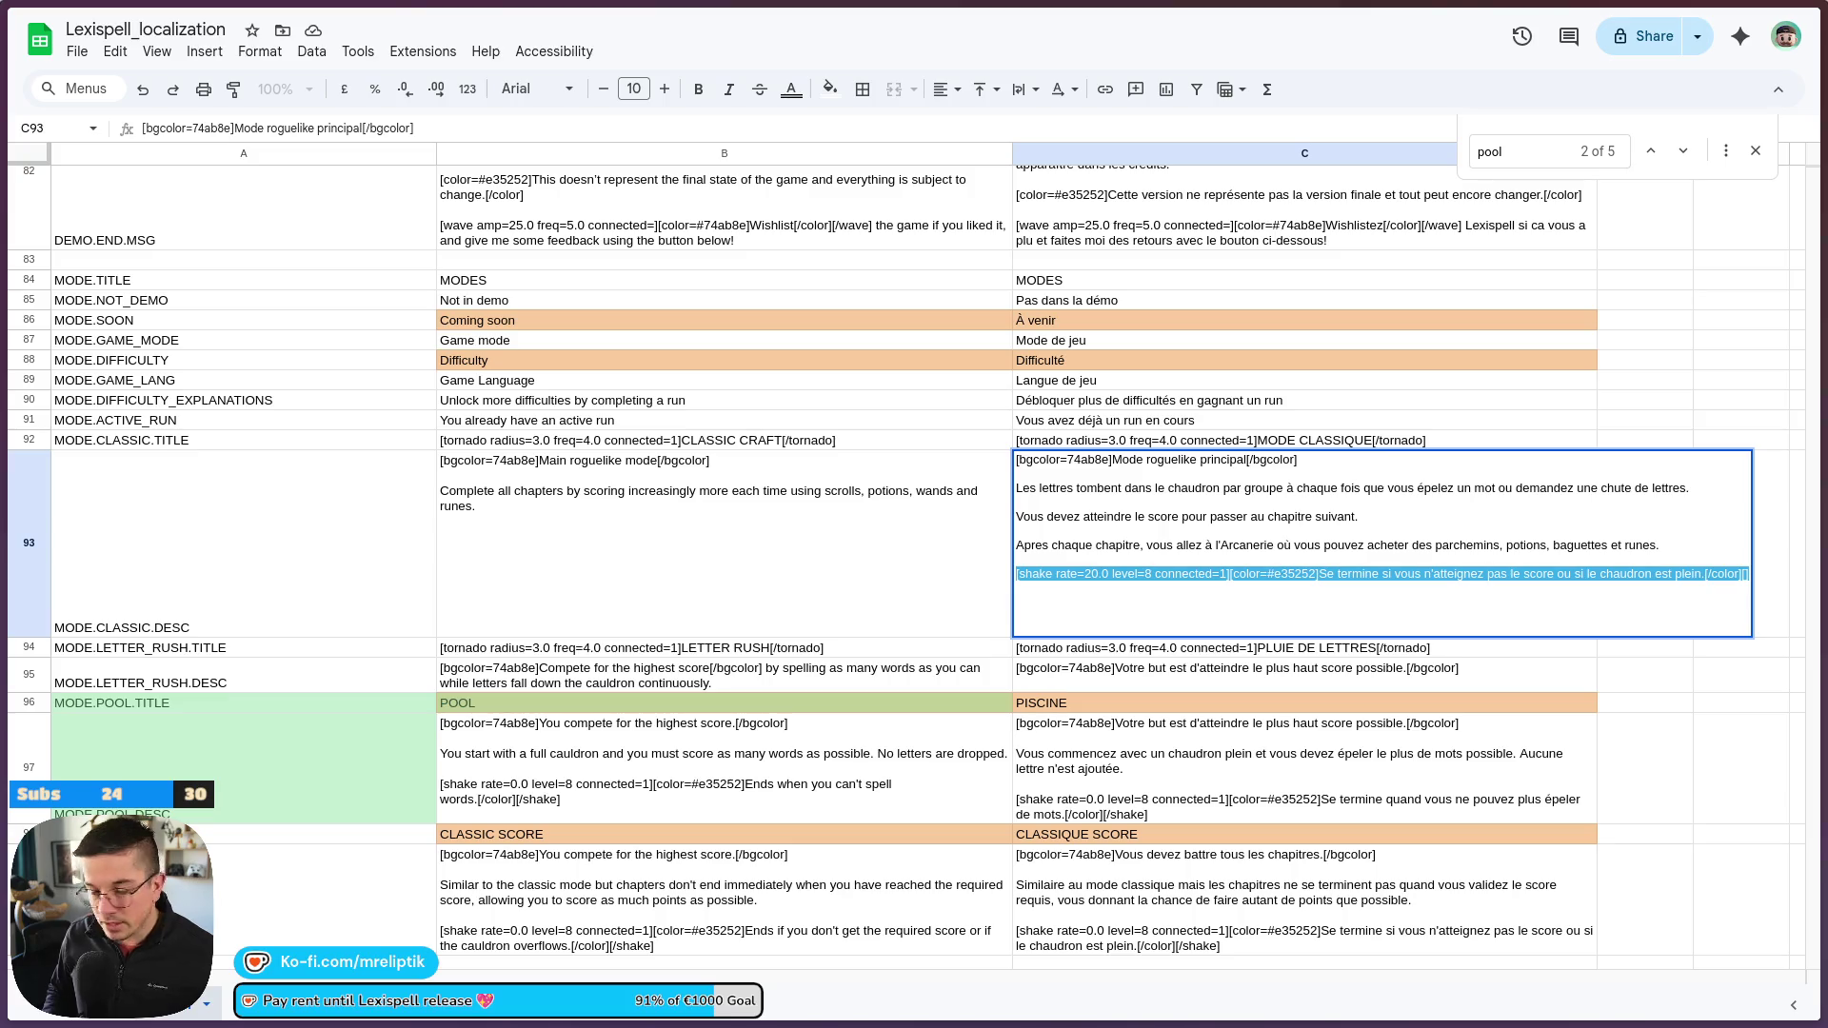
pyautogui.press('BackSpace')
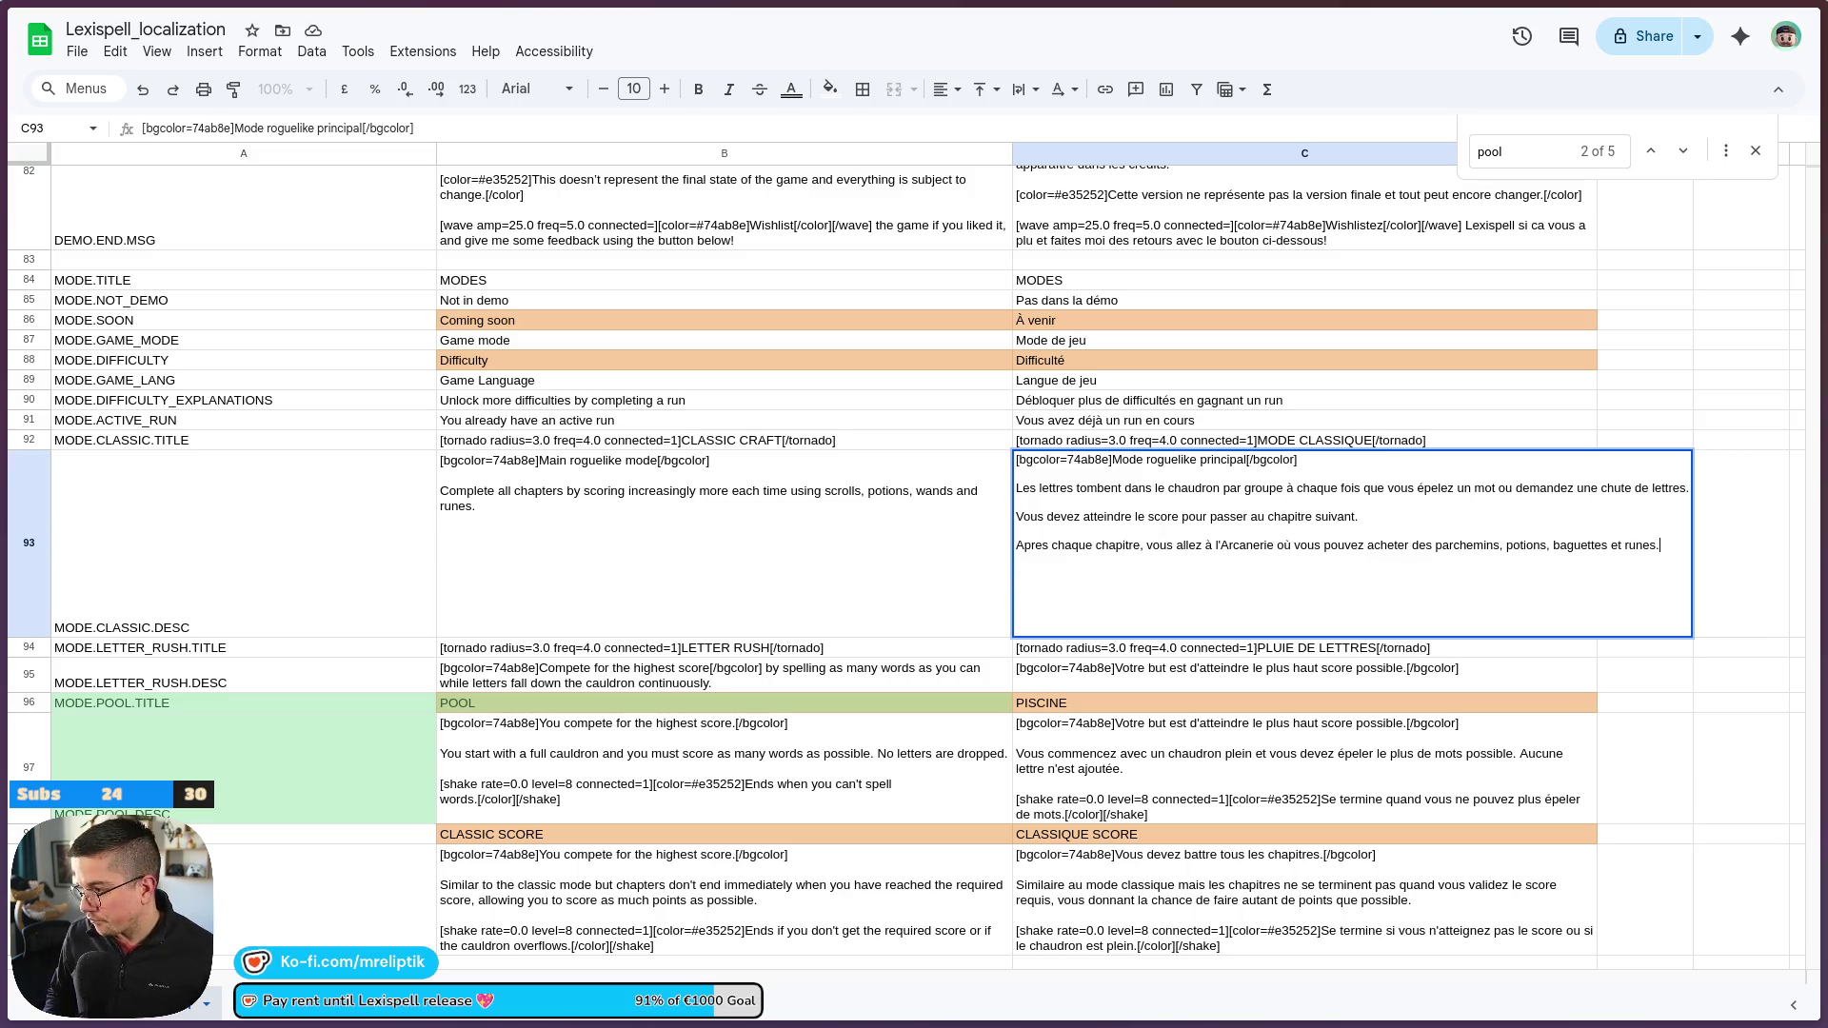
# Delete the old French sentences and type 'Complétez tous les captires en faisant un score toujours plus grand à chaque fois en'
pyautogui.hotkey('ctrl', 'shift', 'Left')
pyautogui.hotkey('ctrl', 'shift', 'Left')
pyautogui.hotkey('ctrl', 'shift', 'Left')
pyautogui.hotkey('ctrl', 'shift', 'Left')
pyautogui.hotkey('ctrl', 'shift', 'Left')
pyautogui.hotkey('ctrl', 'shift', 'Left')
pyautogui.hotkey('ctrl', 'shift', 'Left')
pyautogui.press('BackSpace')
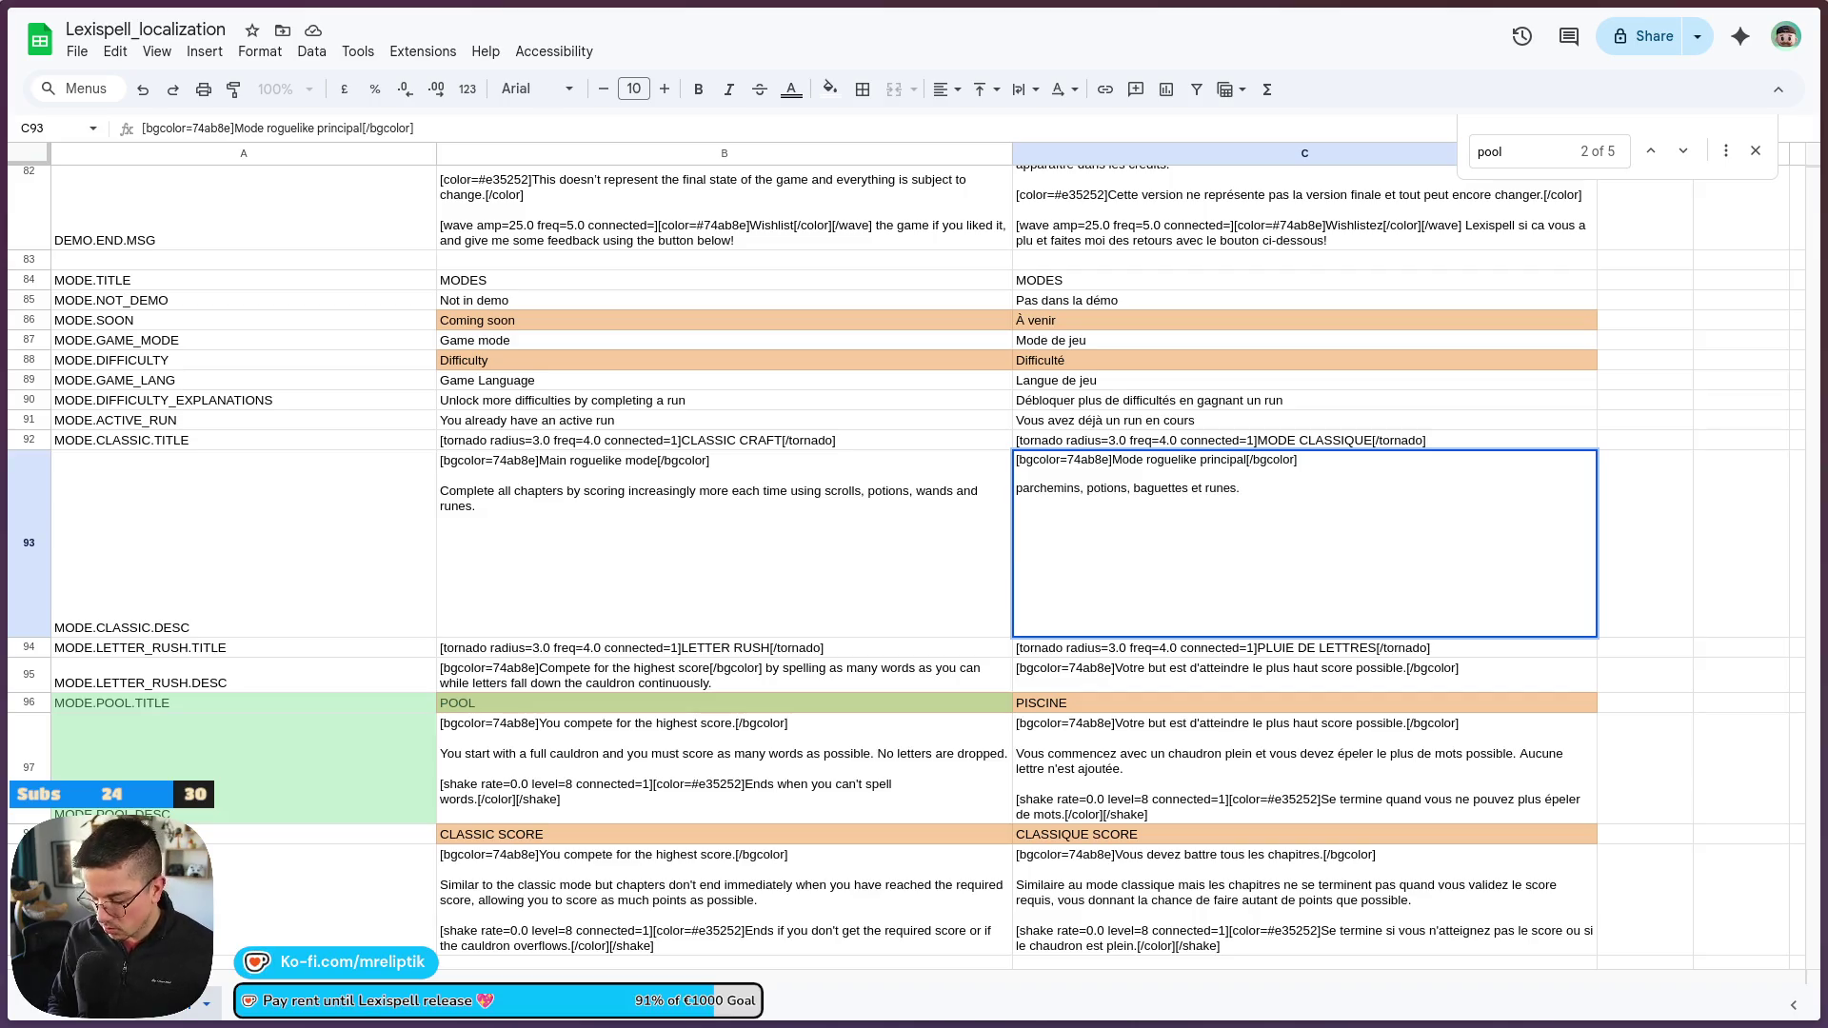
pyautogui.write('Complétez ')
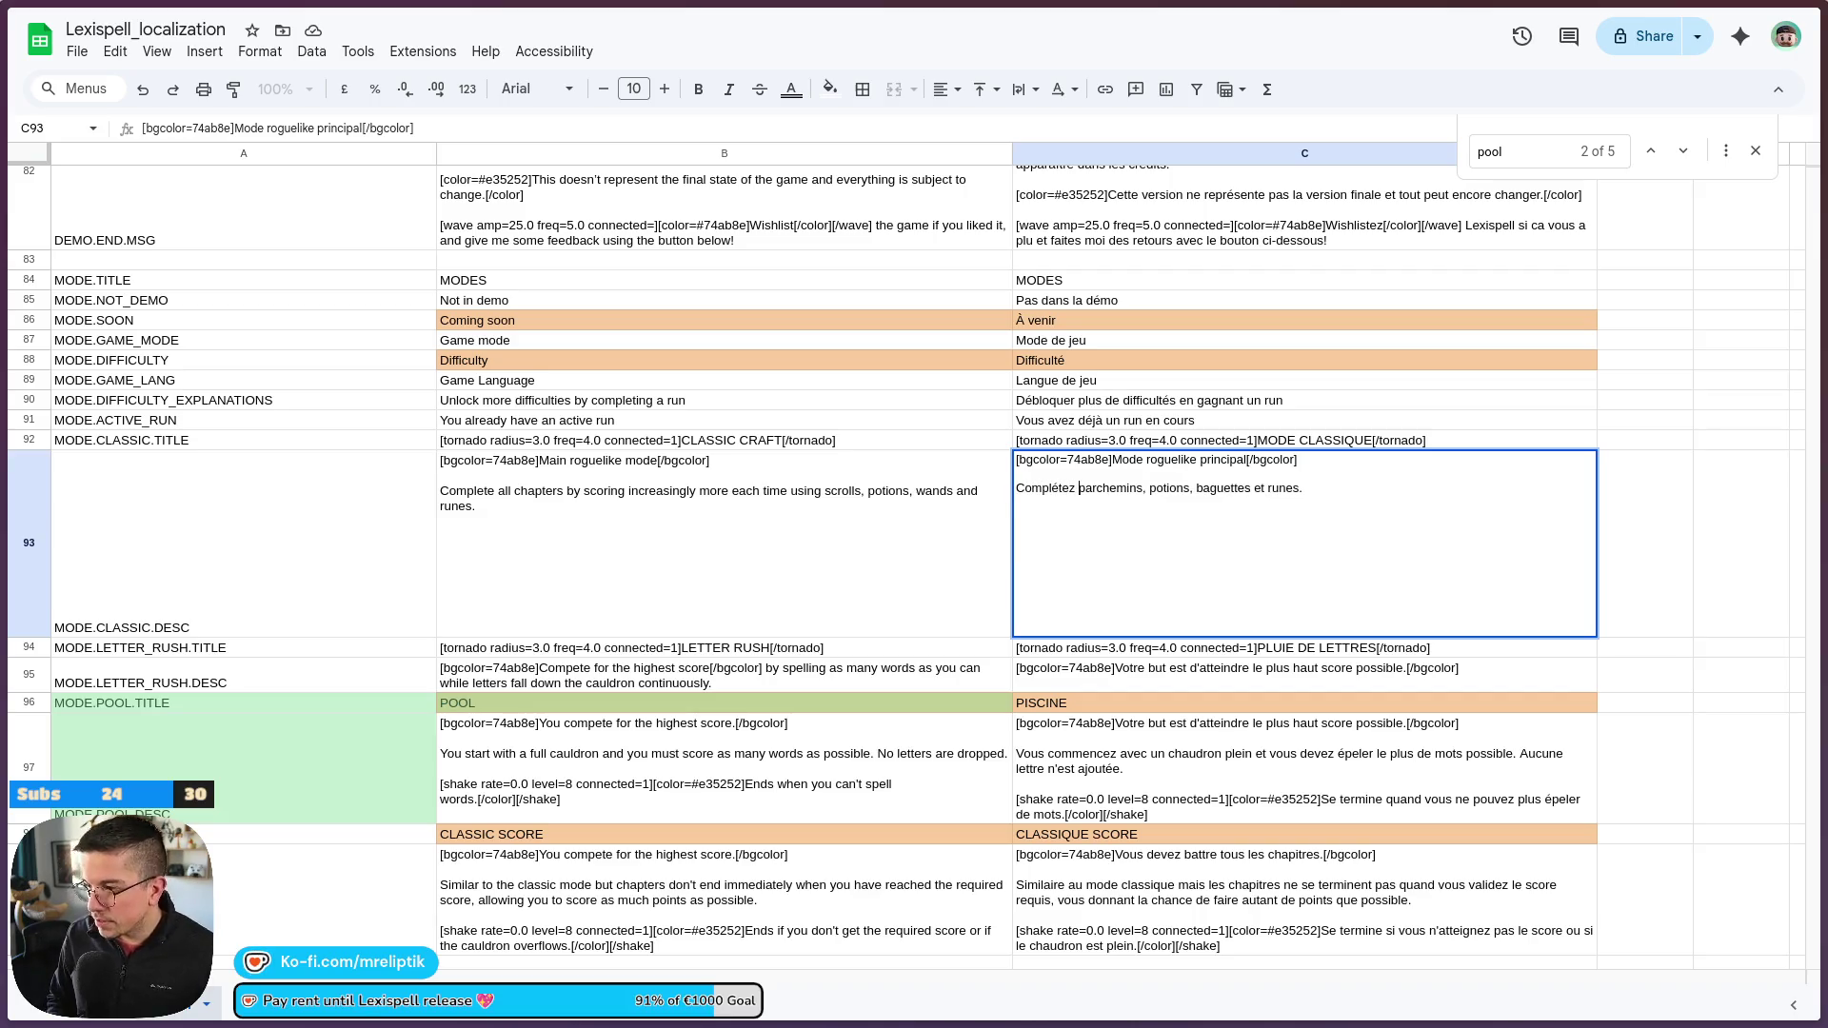
pyautogui.write('tous les cap')
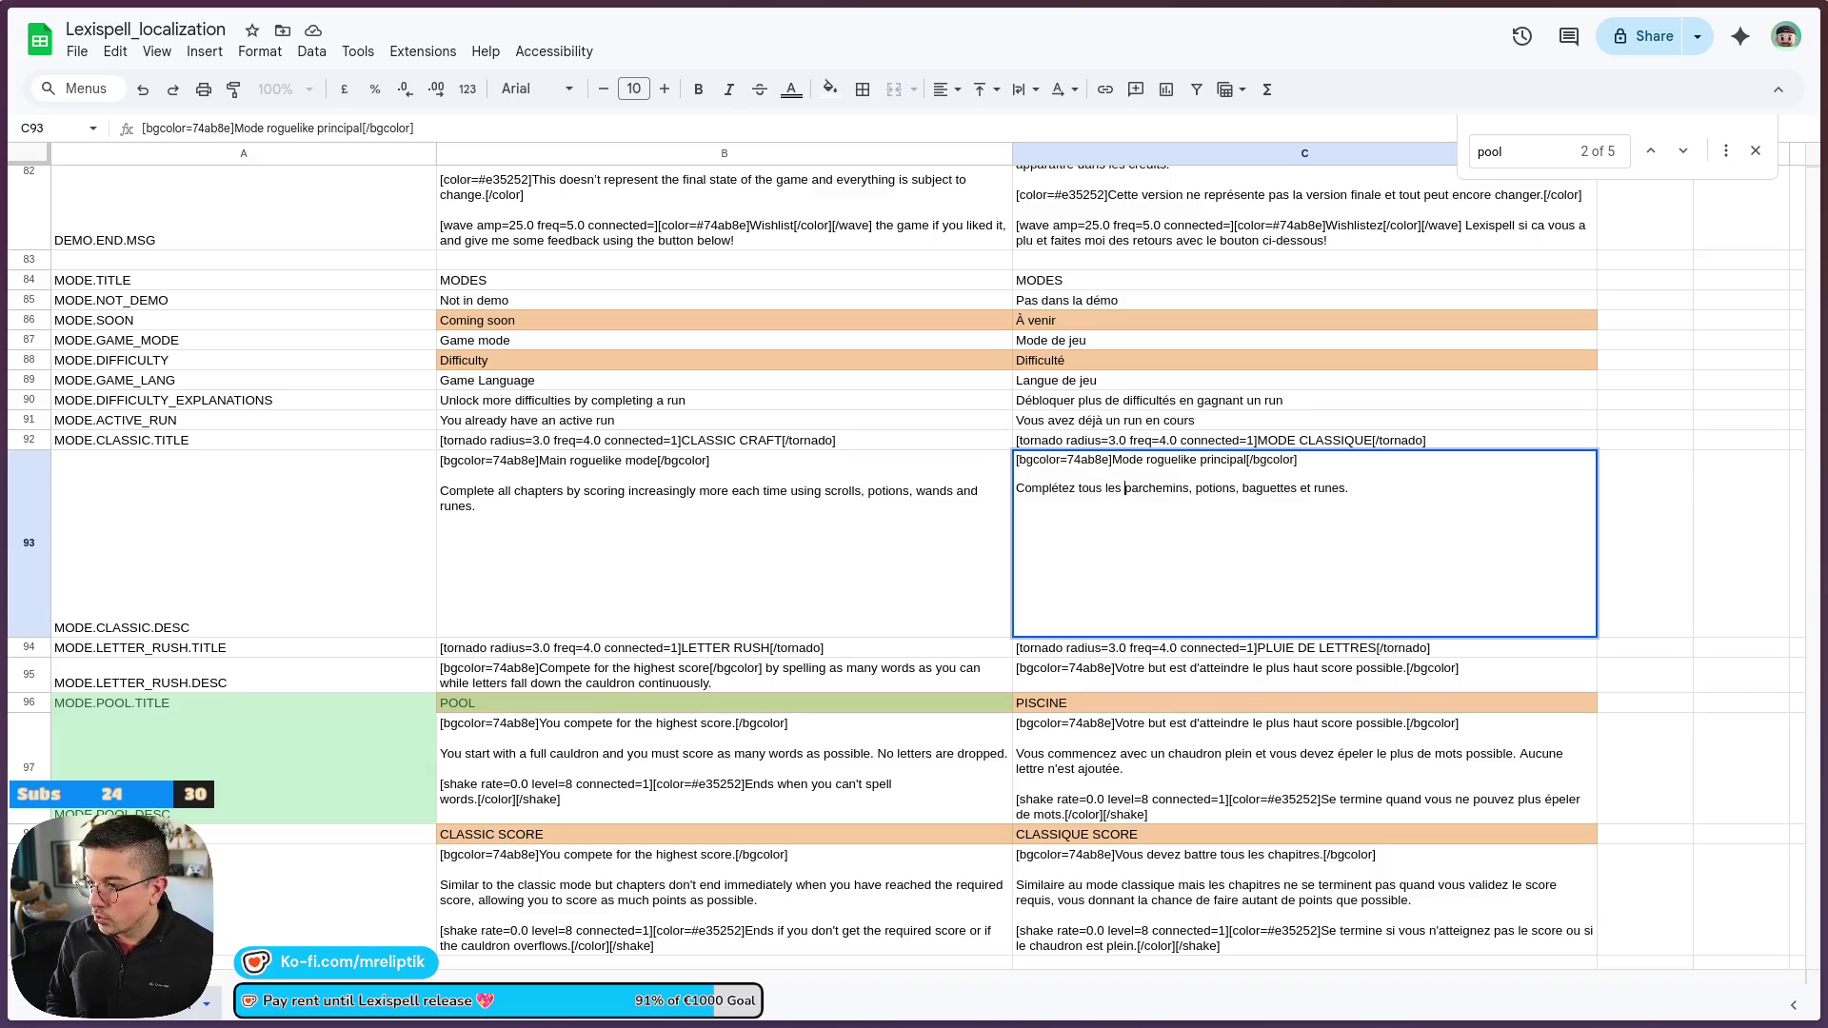
pyautogui.write('tires en')
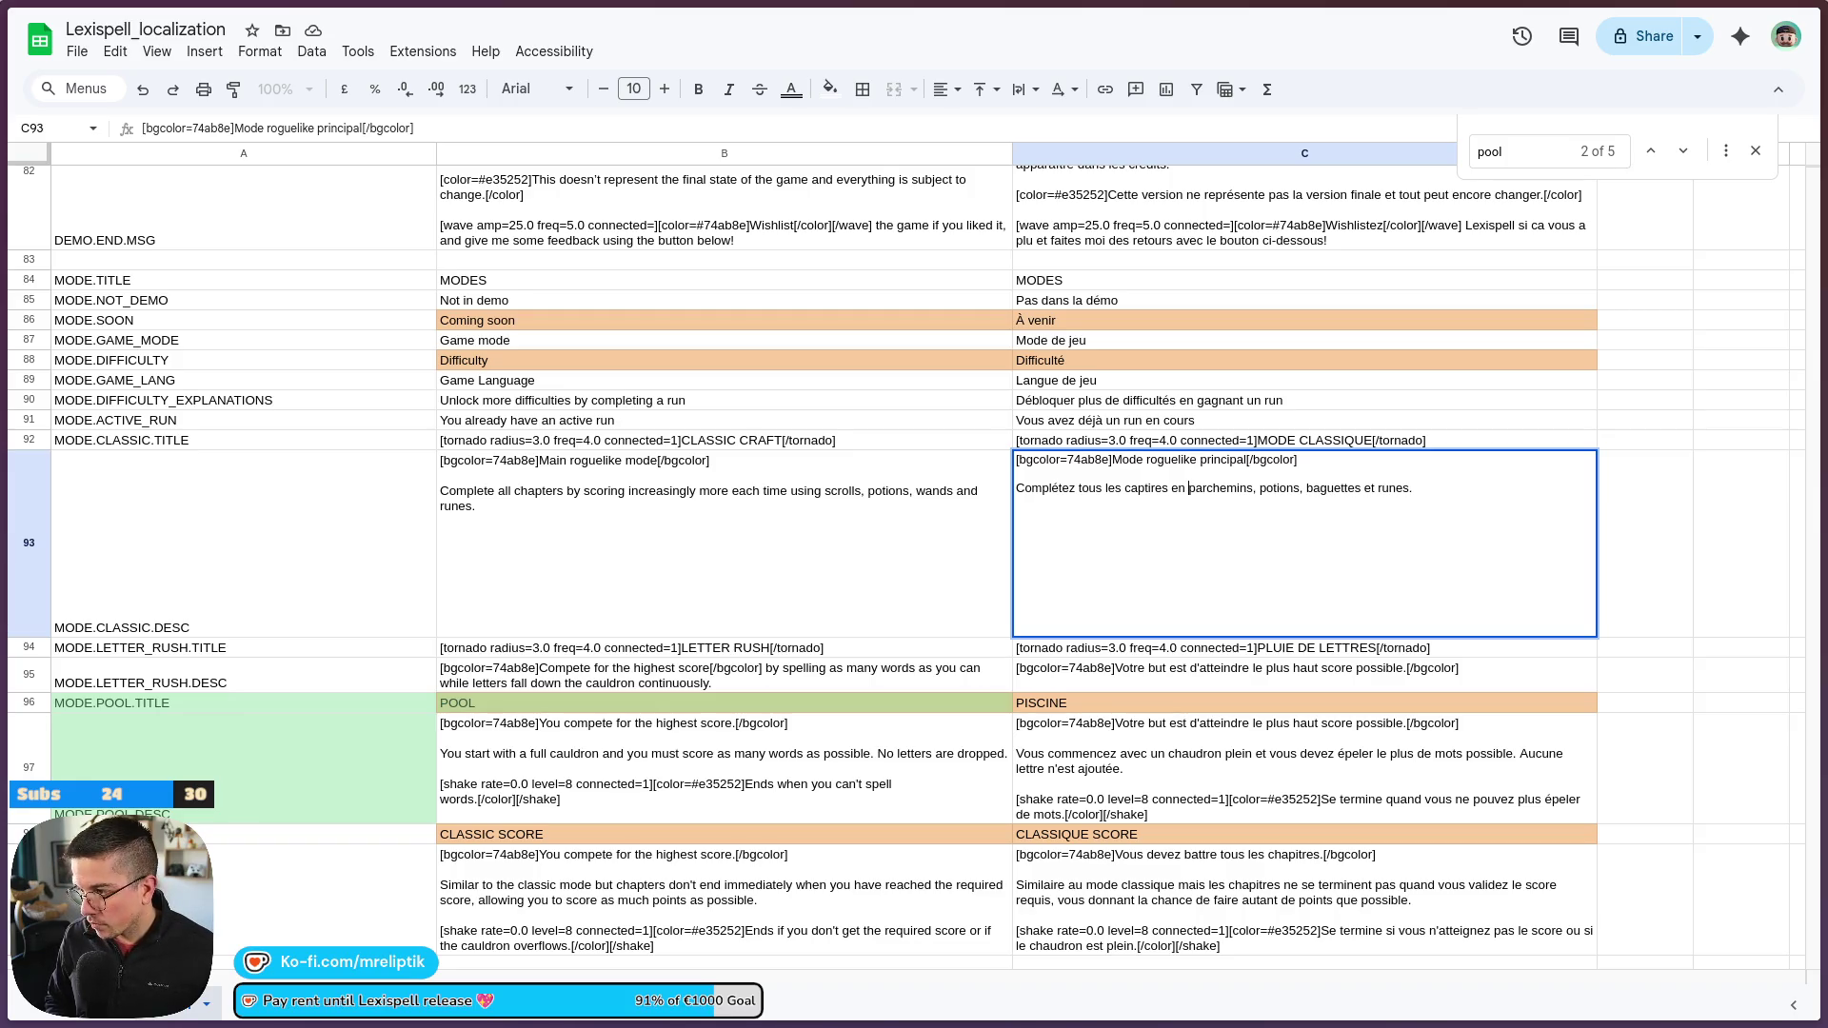
pyautogui.write(' f')
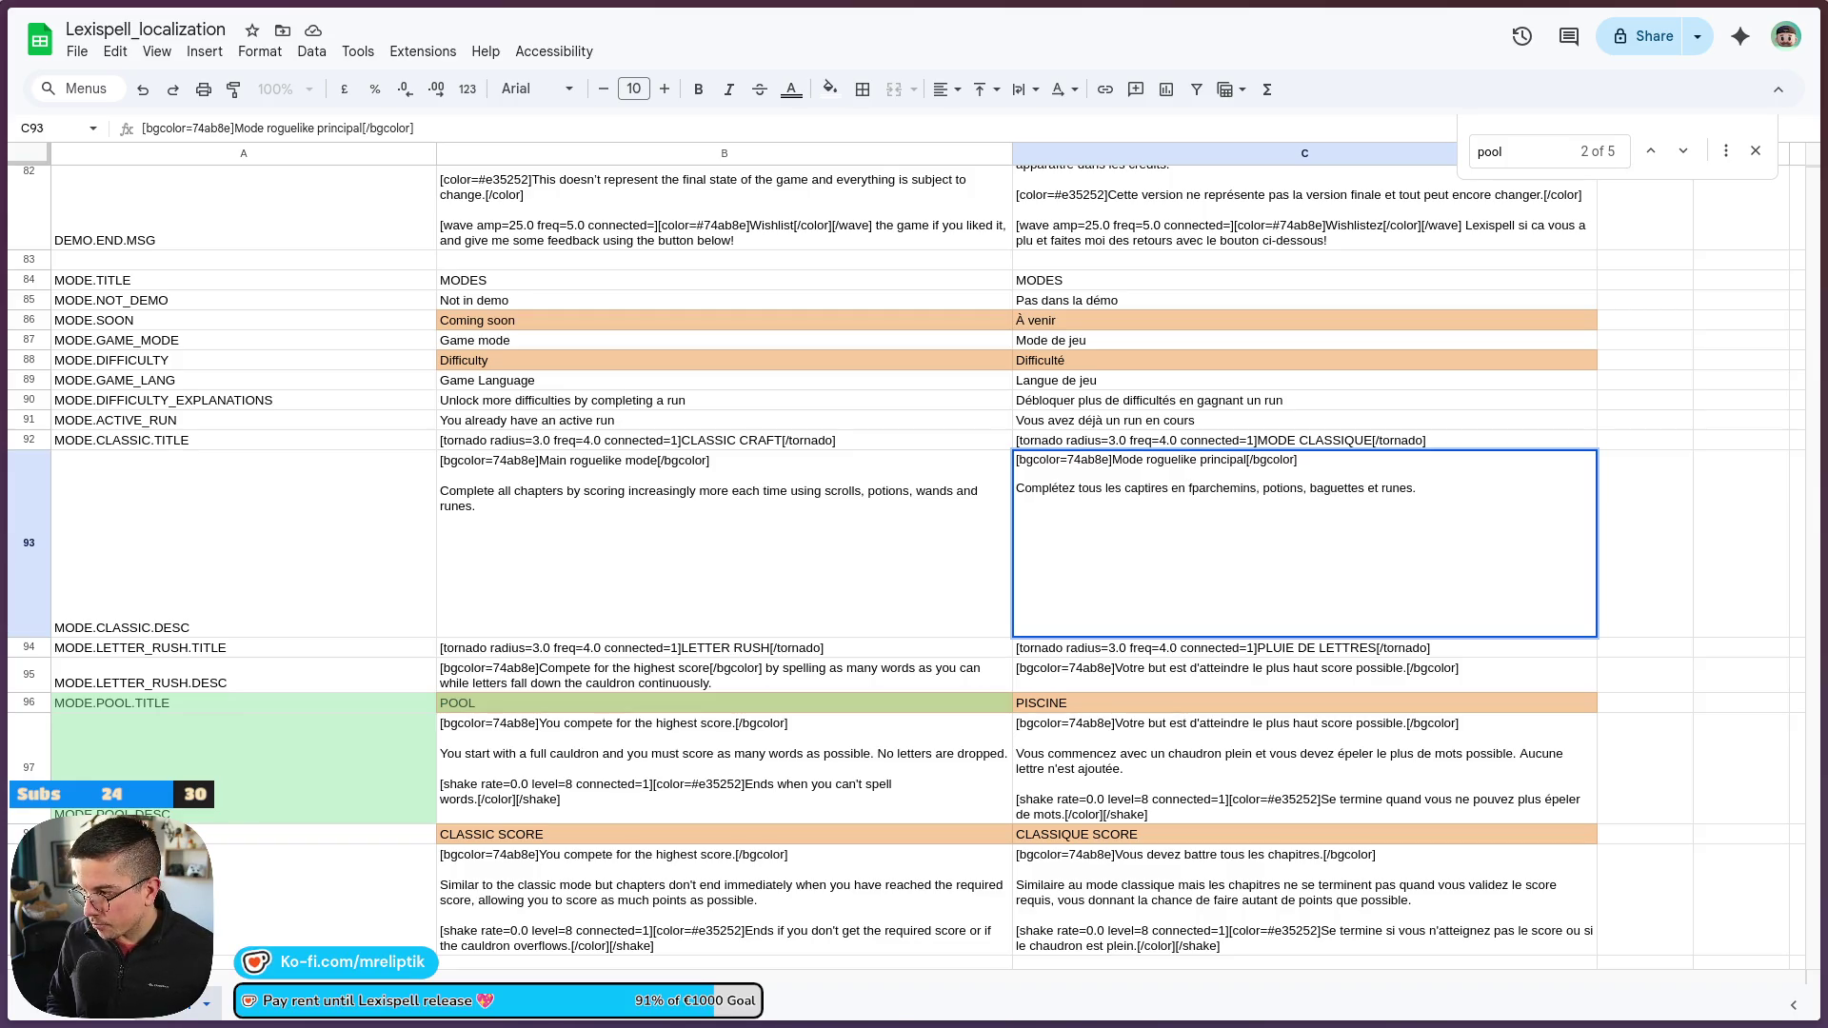
pyautogui.write('aisant un s')
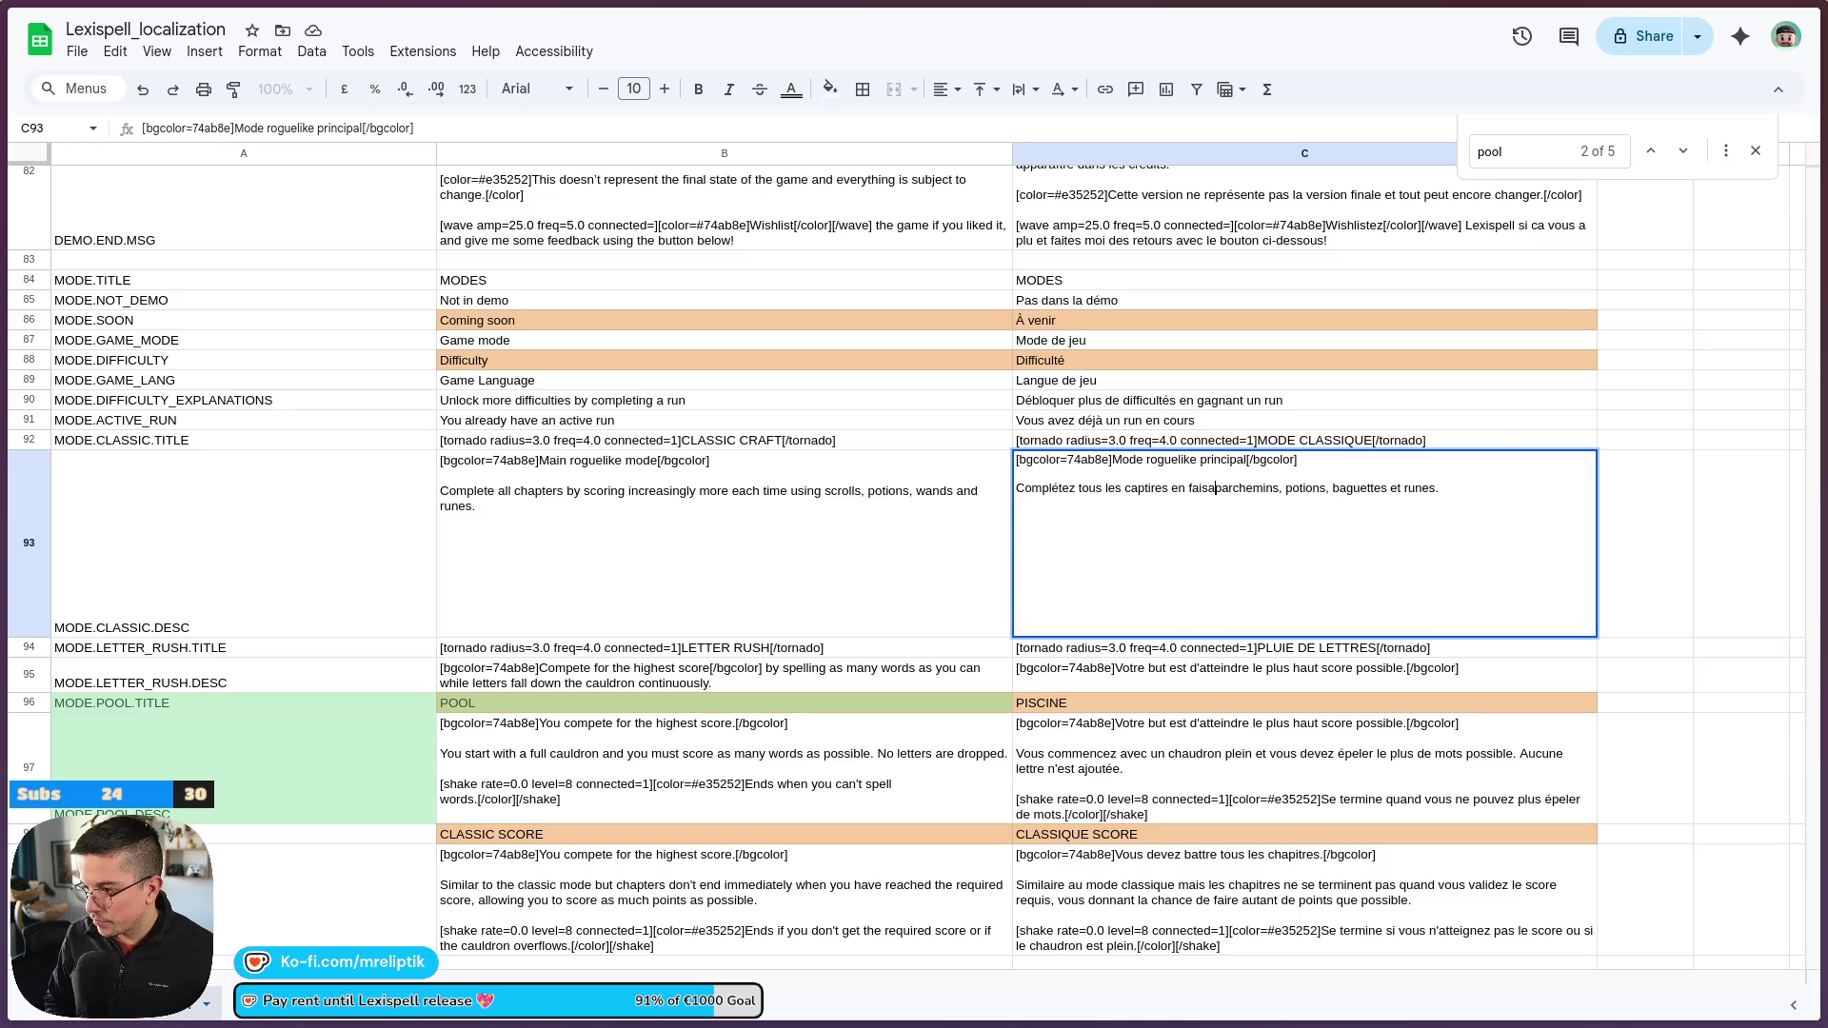
pyautogui.write('core toujours ')
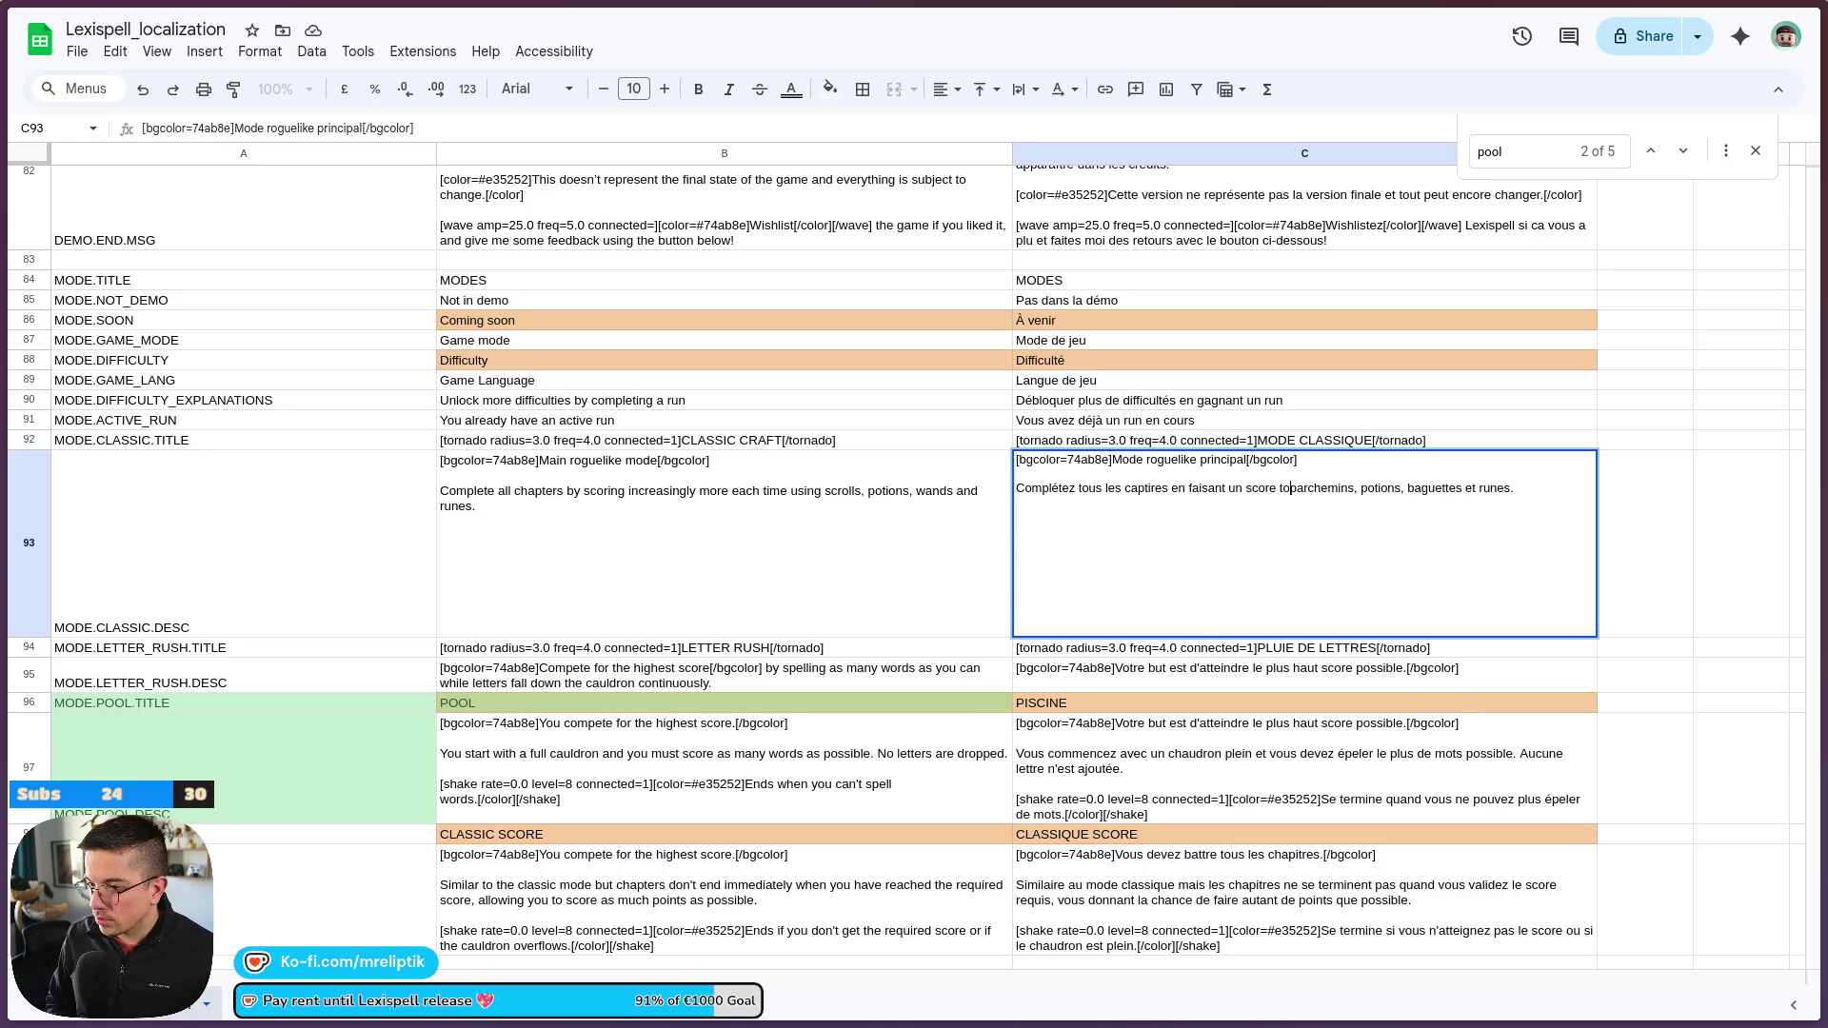
pyautogui.write('plus grand ')
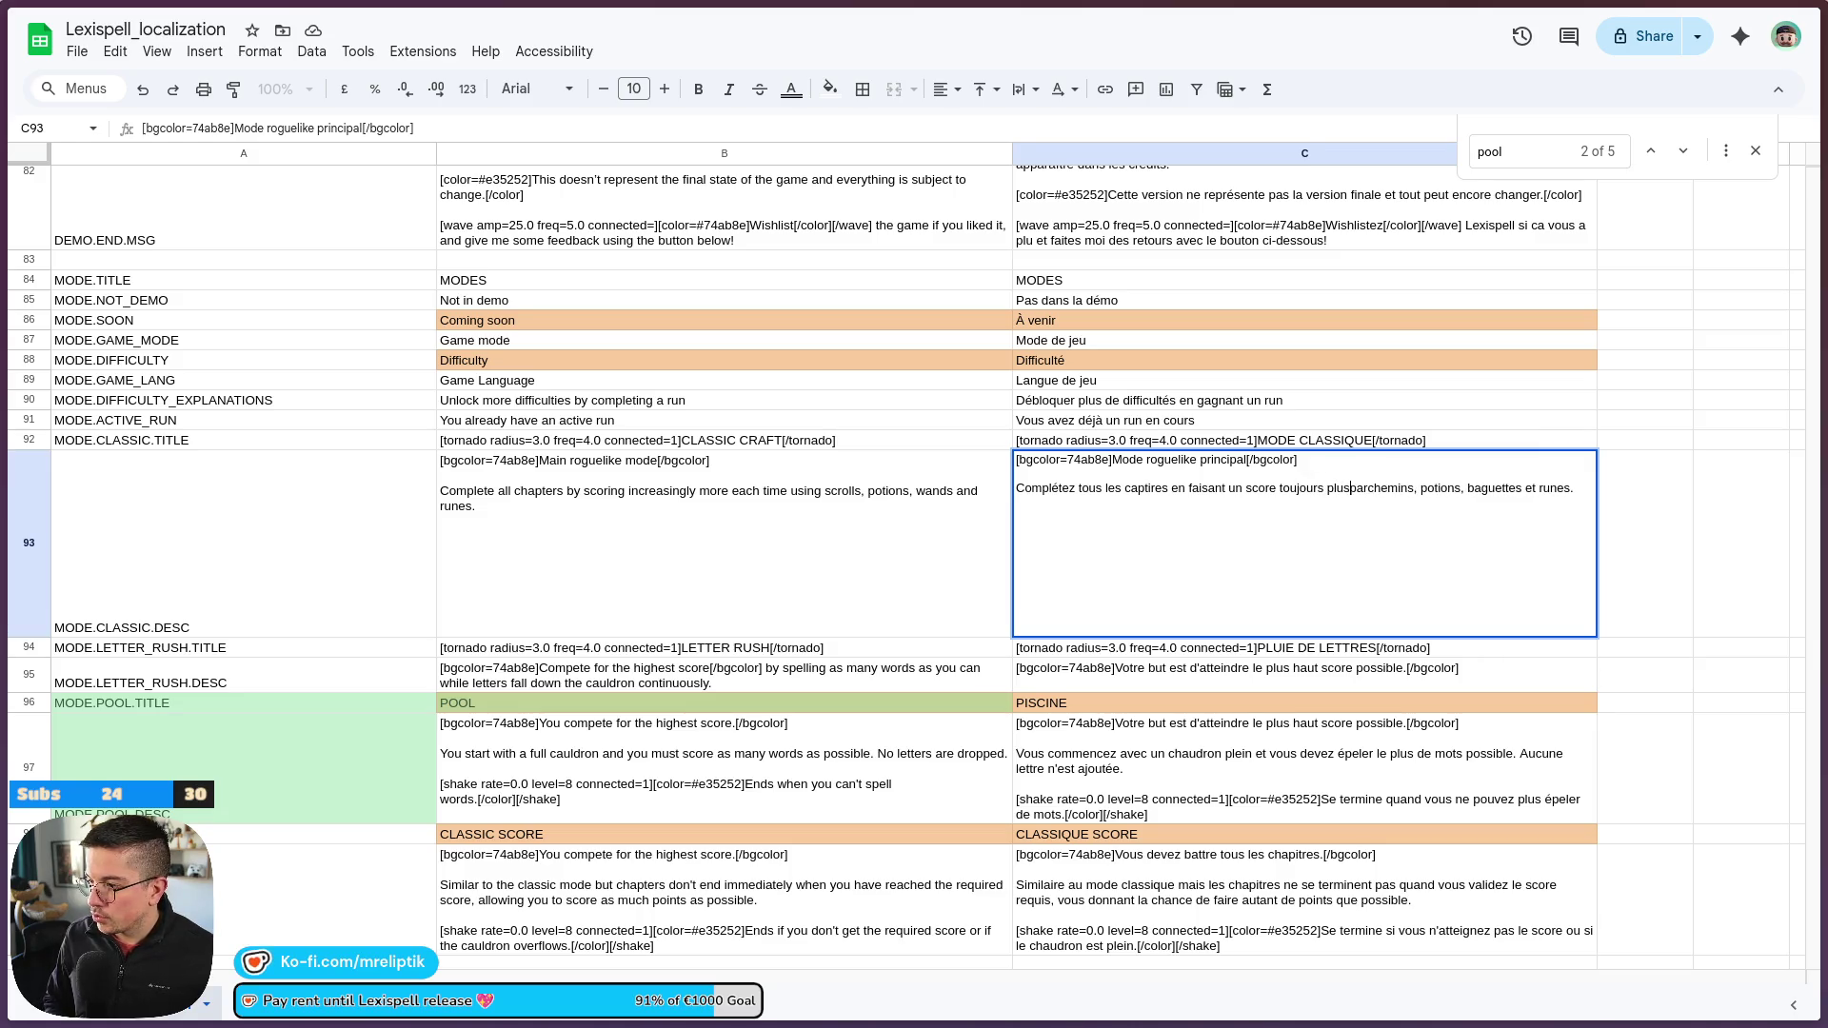
pyautogui.write('à chaque fois en utilisant des')
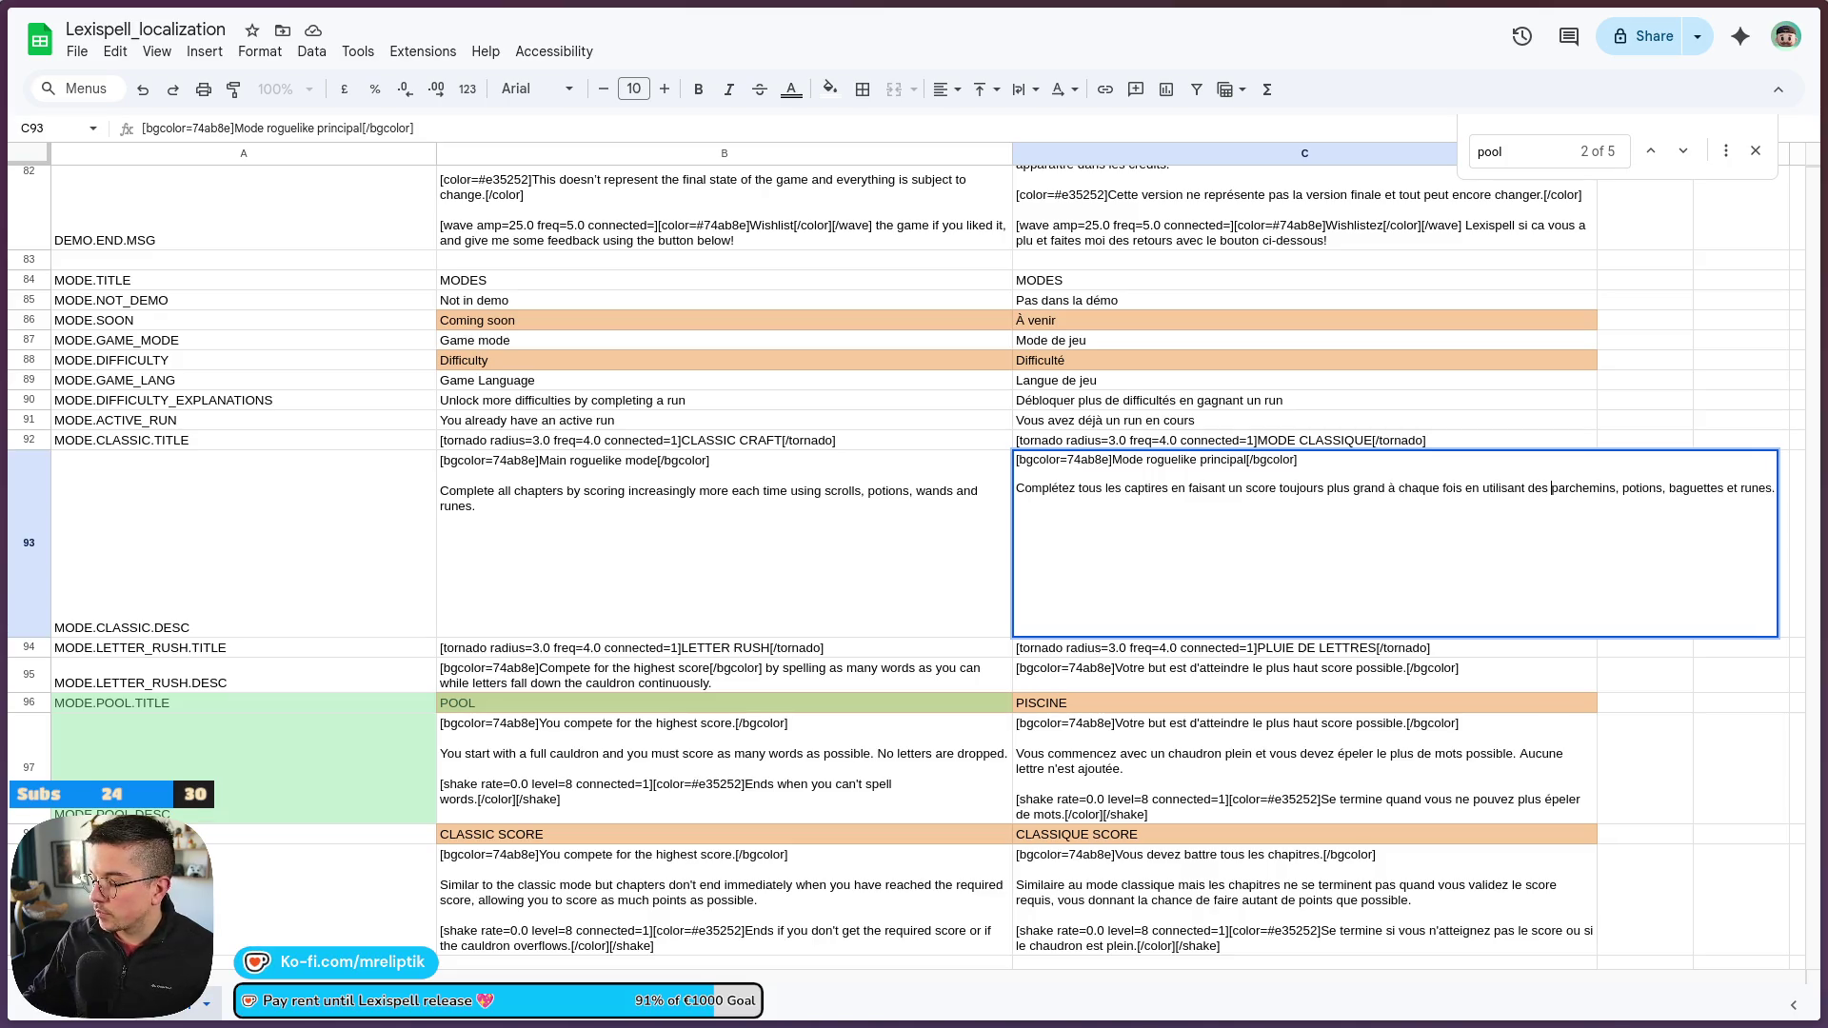
# Commit C93's new French description ending 'parchemins, potions, baguettes et runes.'
pyautogui.hotkey('ctrl', 'Return')
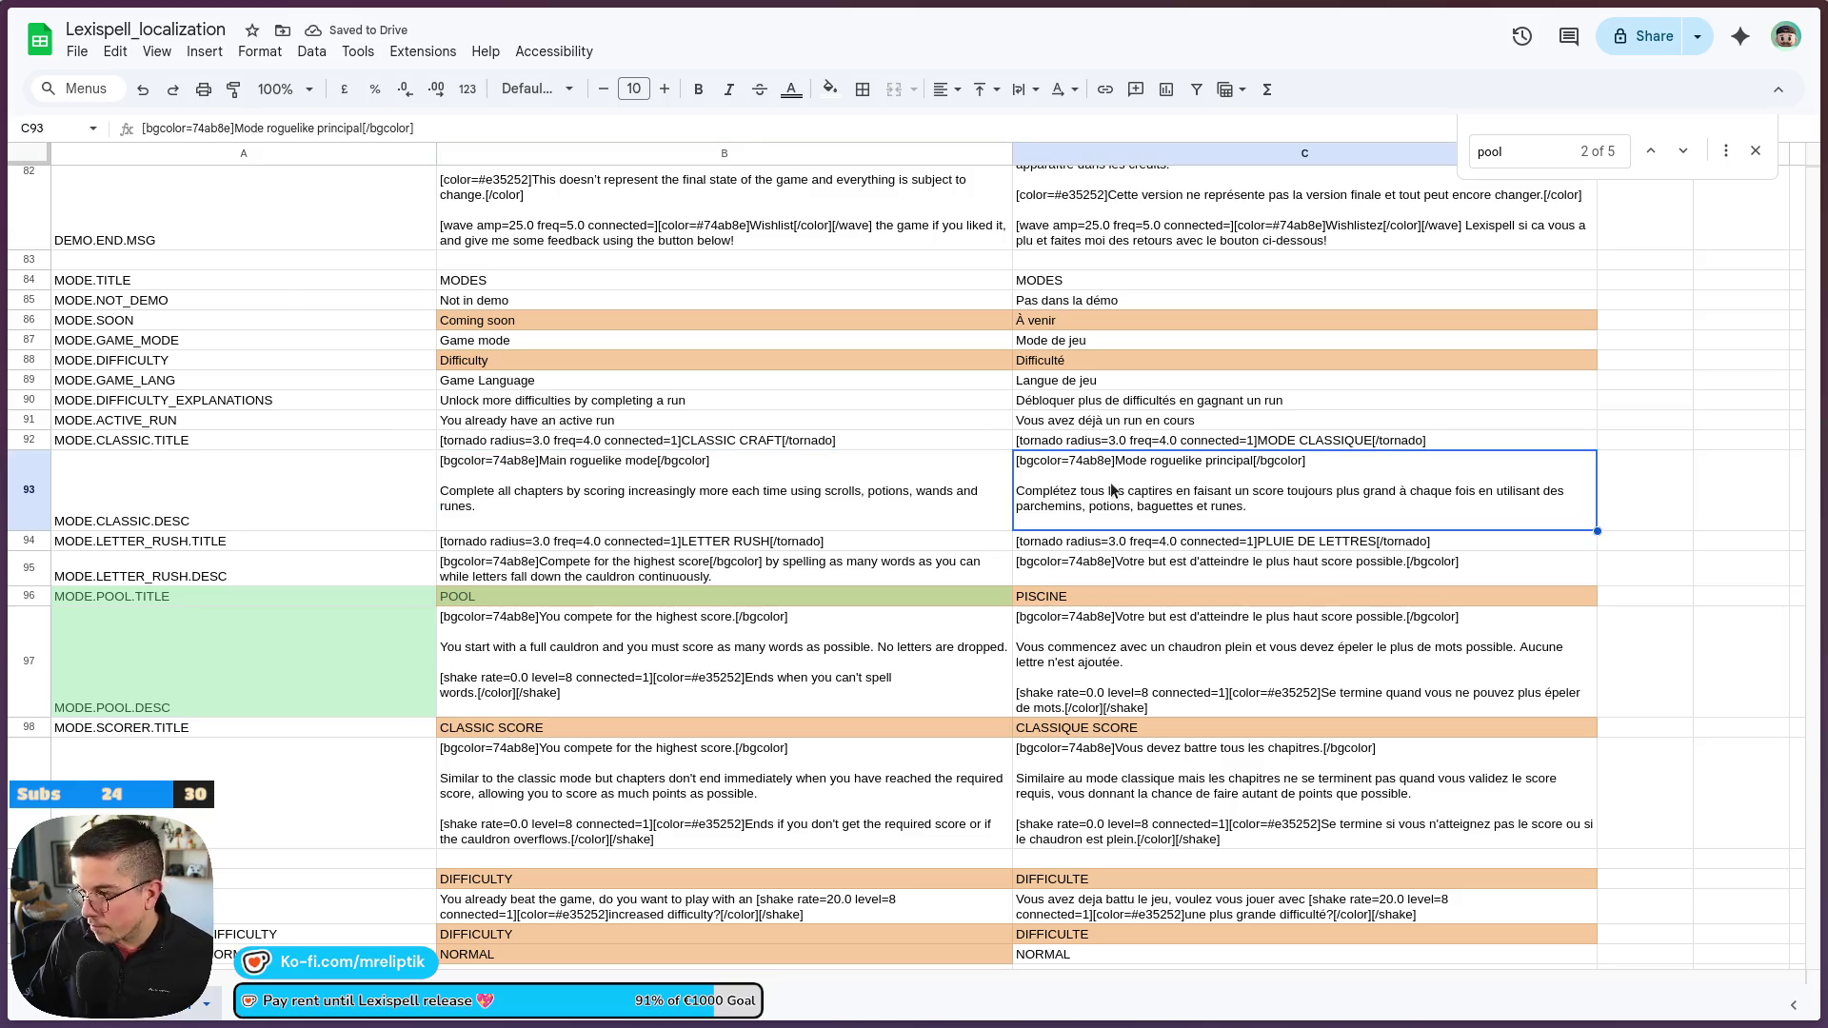
# Export the localization sheet as a CSV file and minimize the browser to return to Godot
pyautogui.click(78, 52)
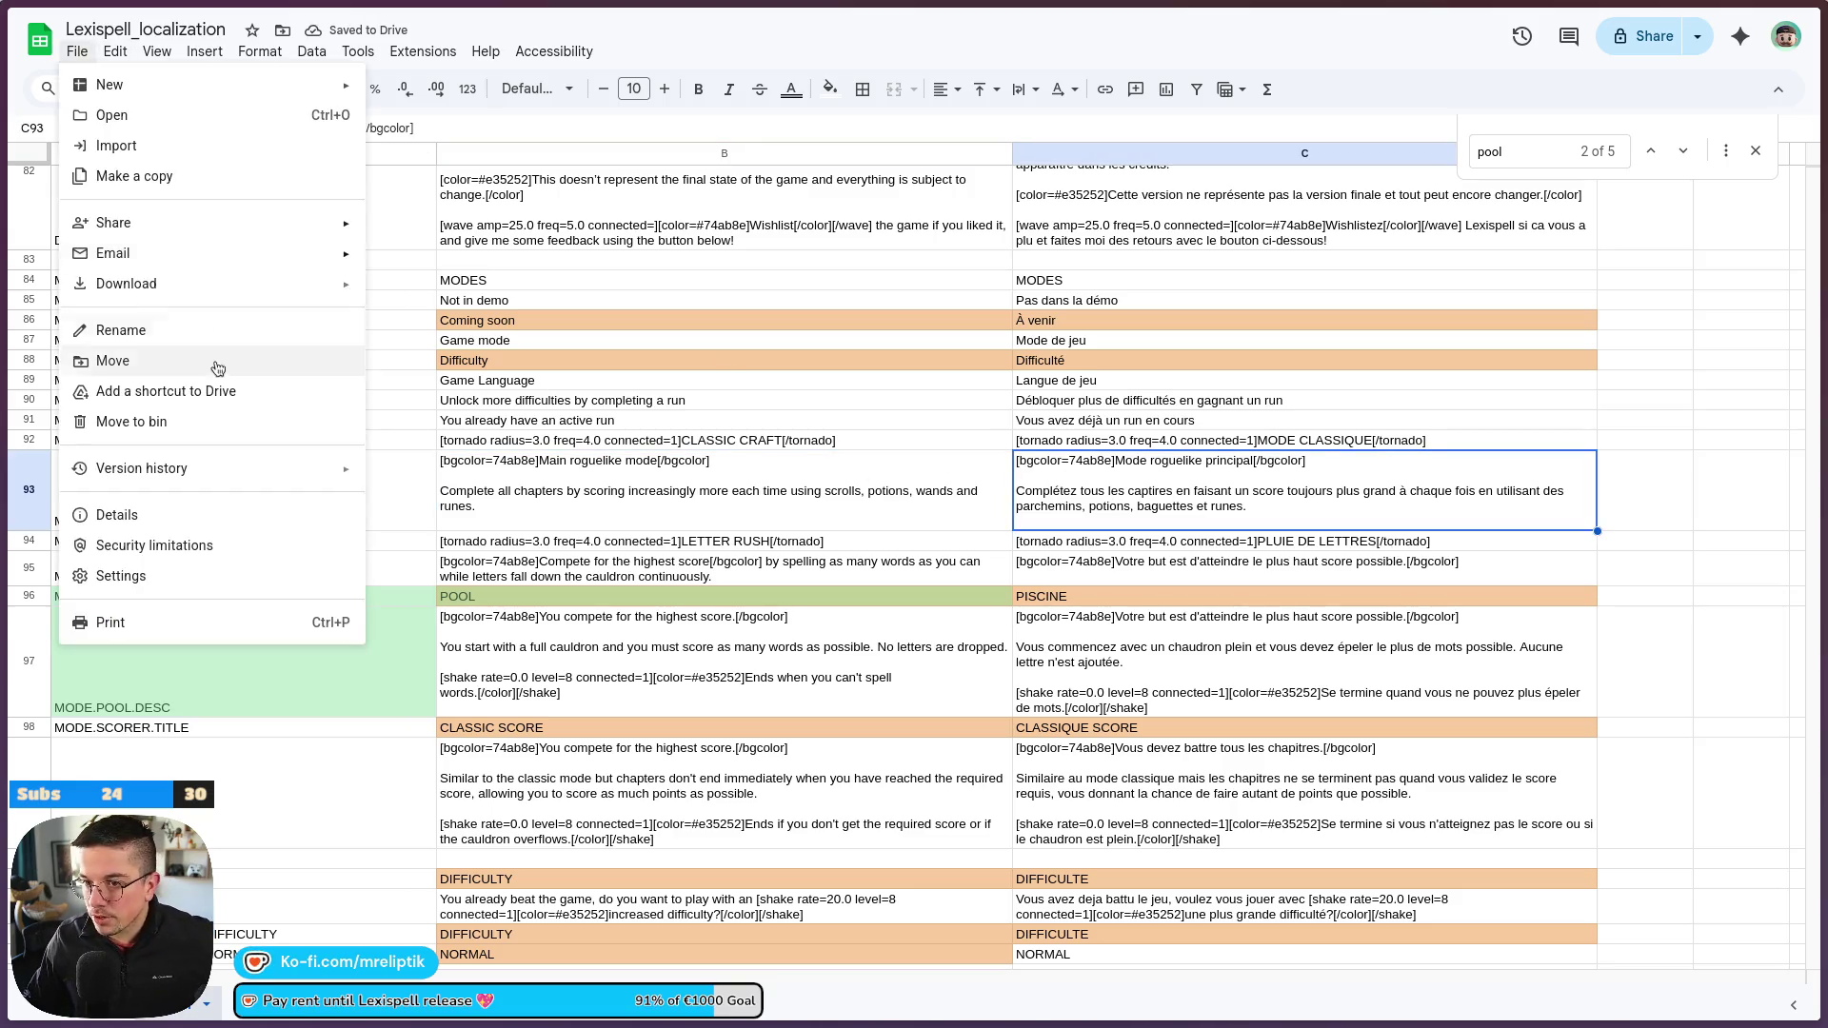
pyautogui.moveTo(176, 283)
pyautogui.click(457, 408)
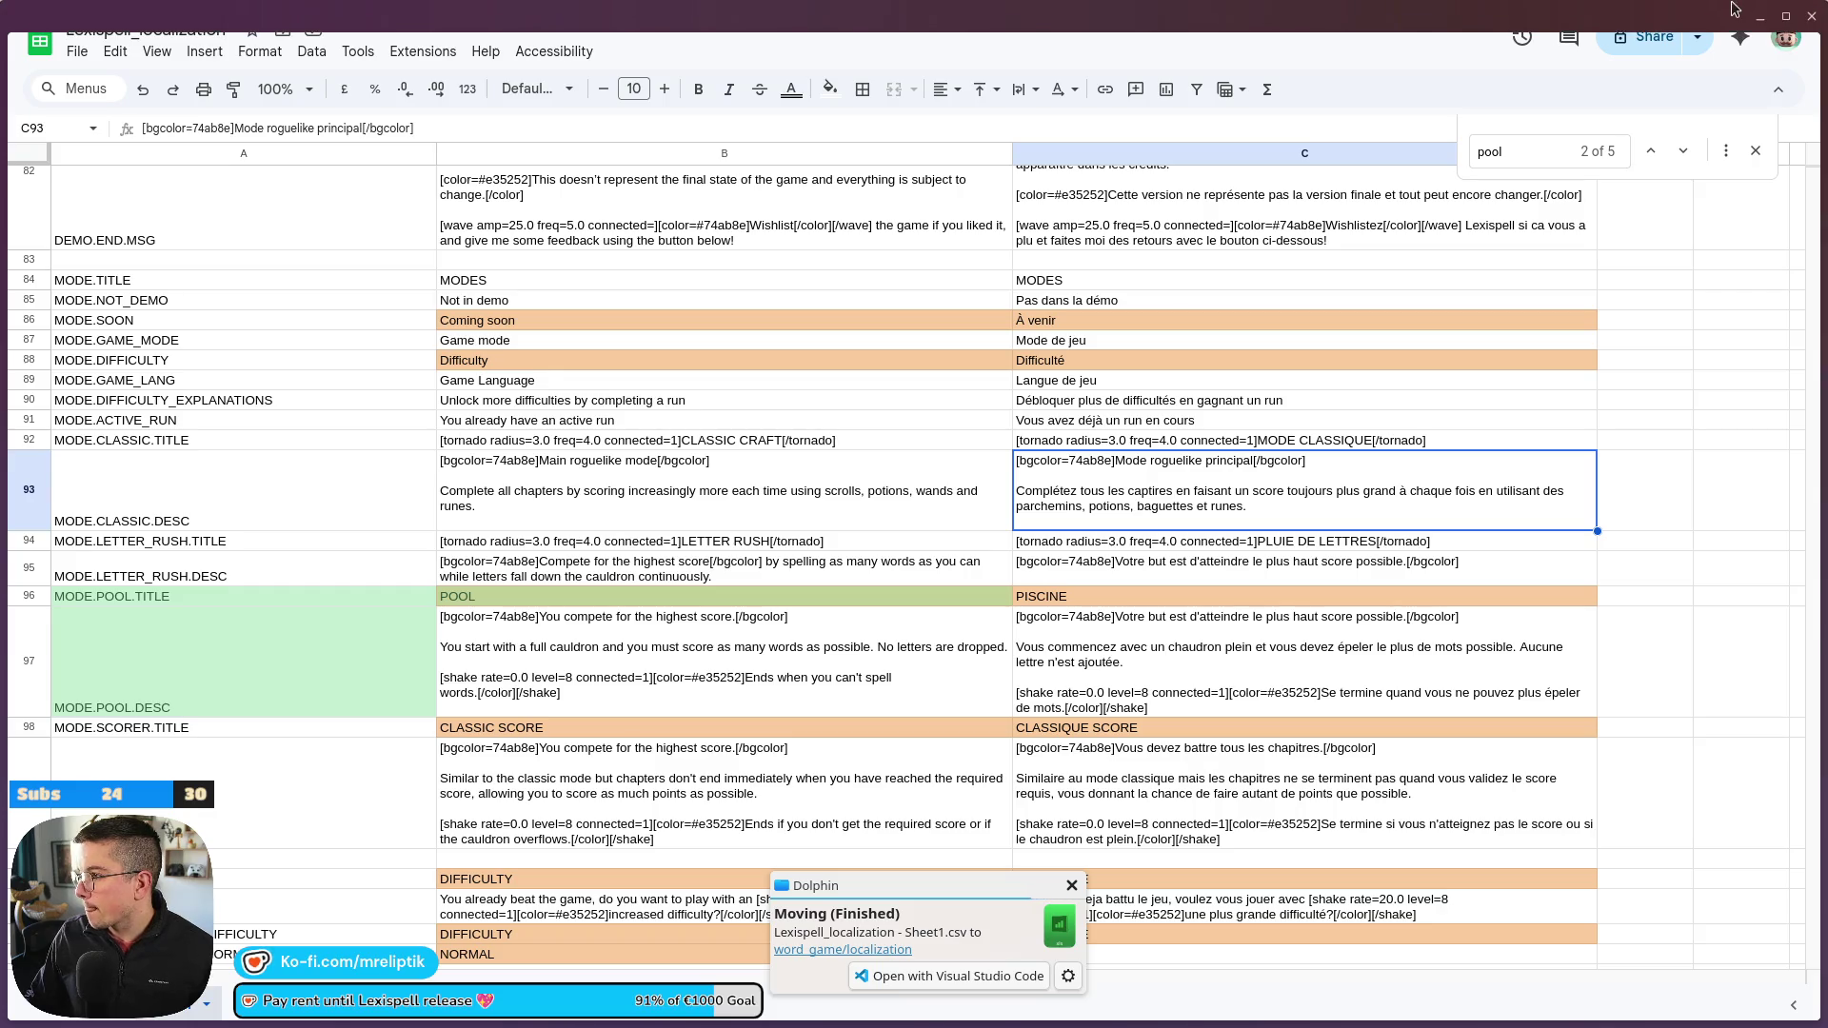
pyautogui.click(1759, 17)
pyautogui.click(1556, 48)
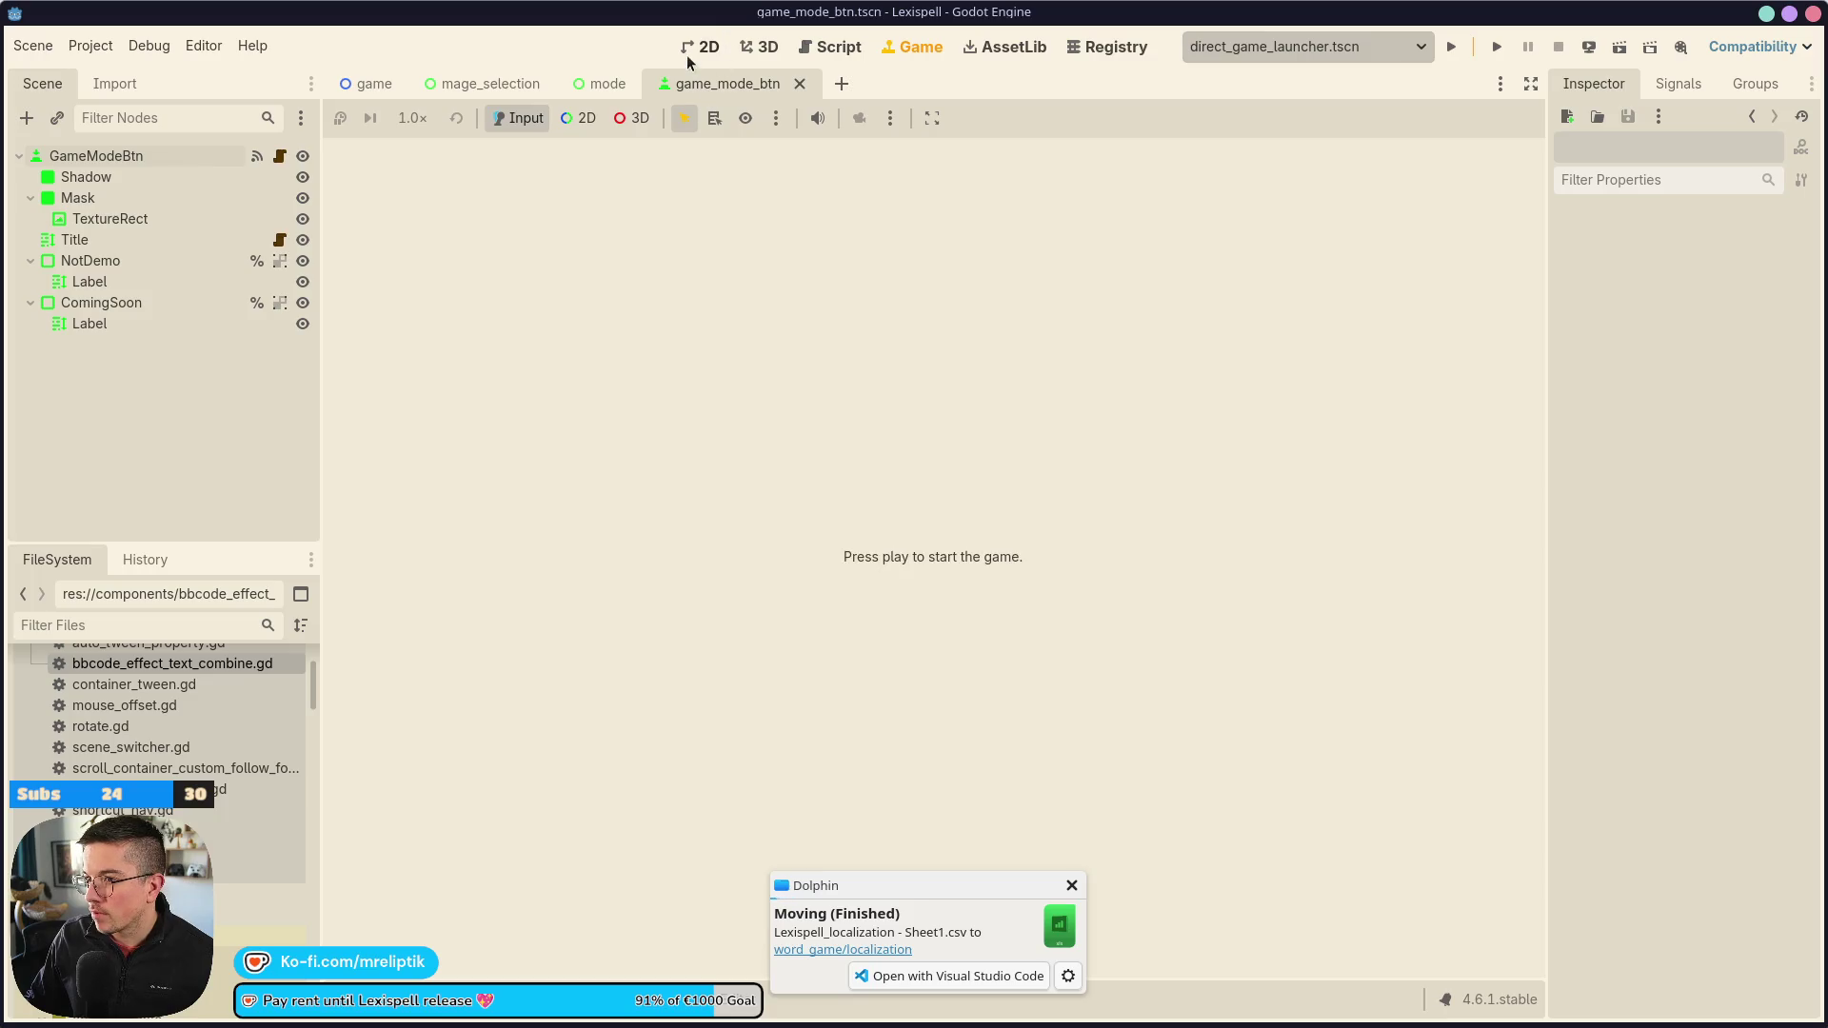
# Run the game and open Classic Craft on the Modes screen to check its red-headed active-run table
pyautogui.click(704, 46)
pyautogui.click(1496, 47)
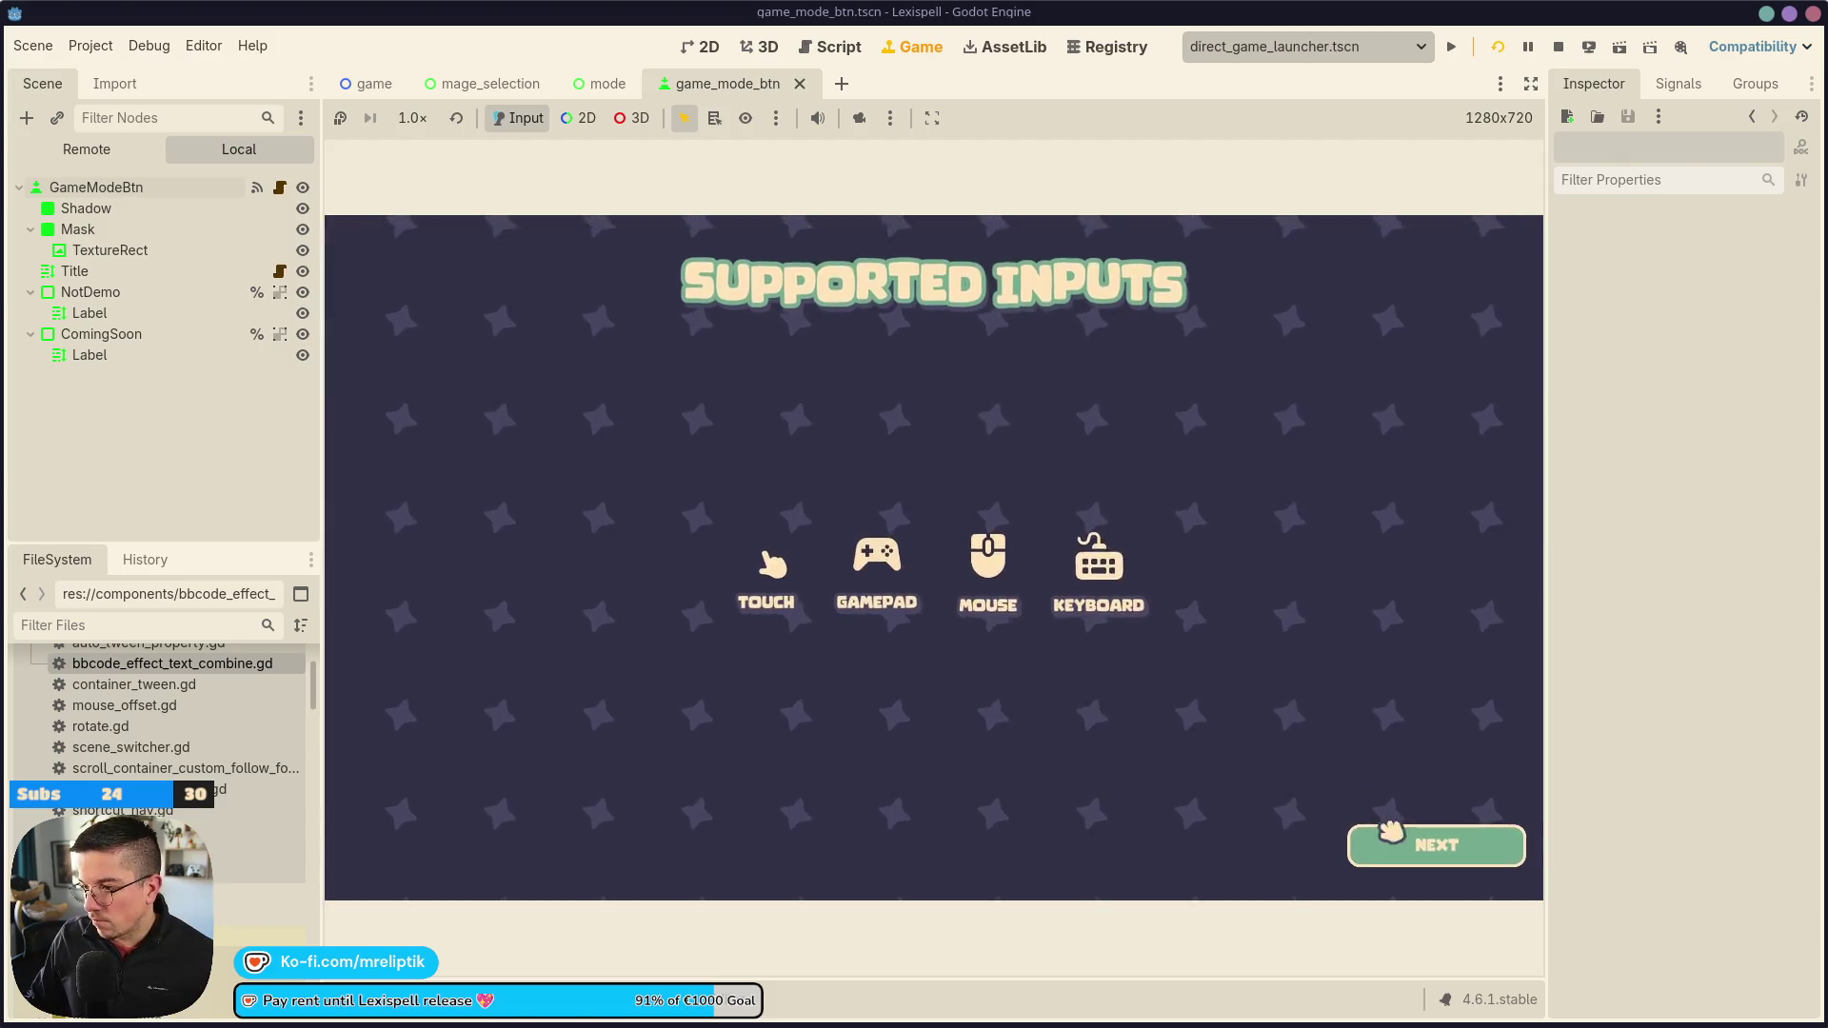
pyautogui.click(1378, 830)
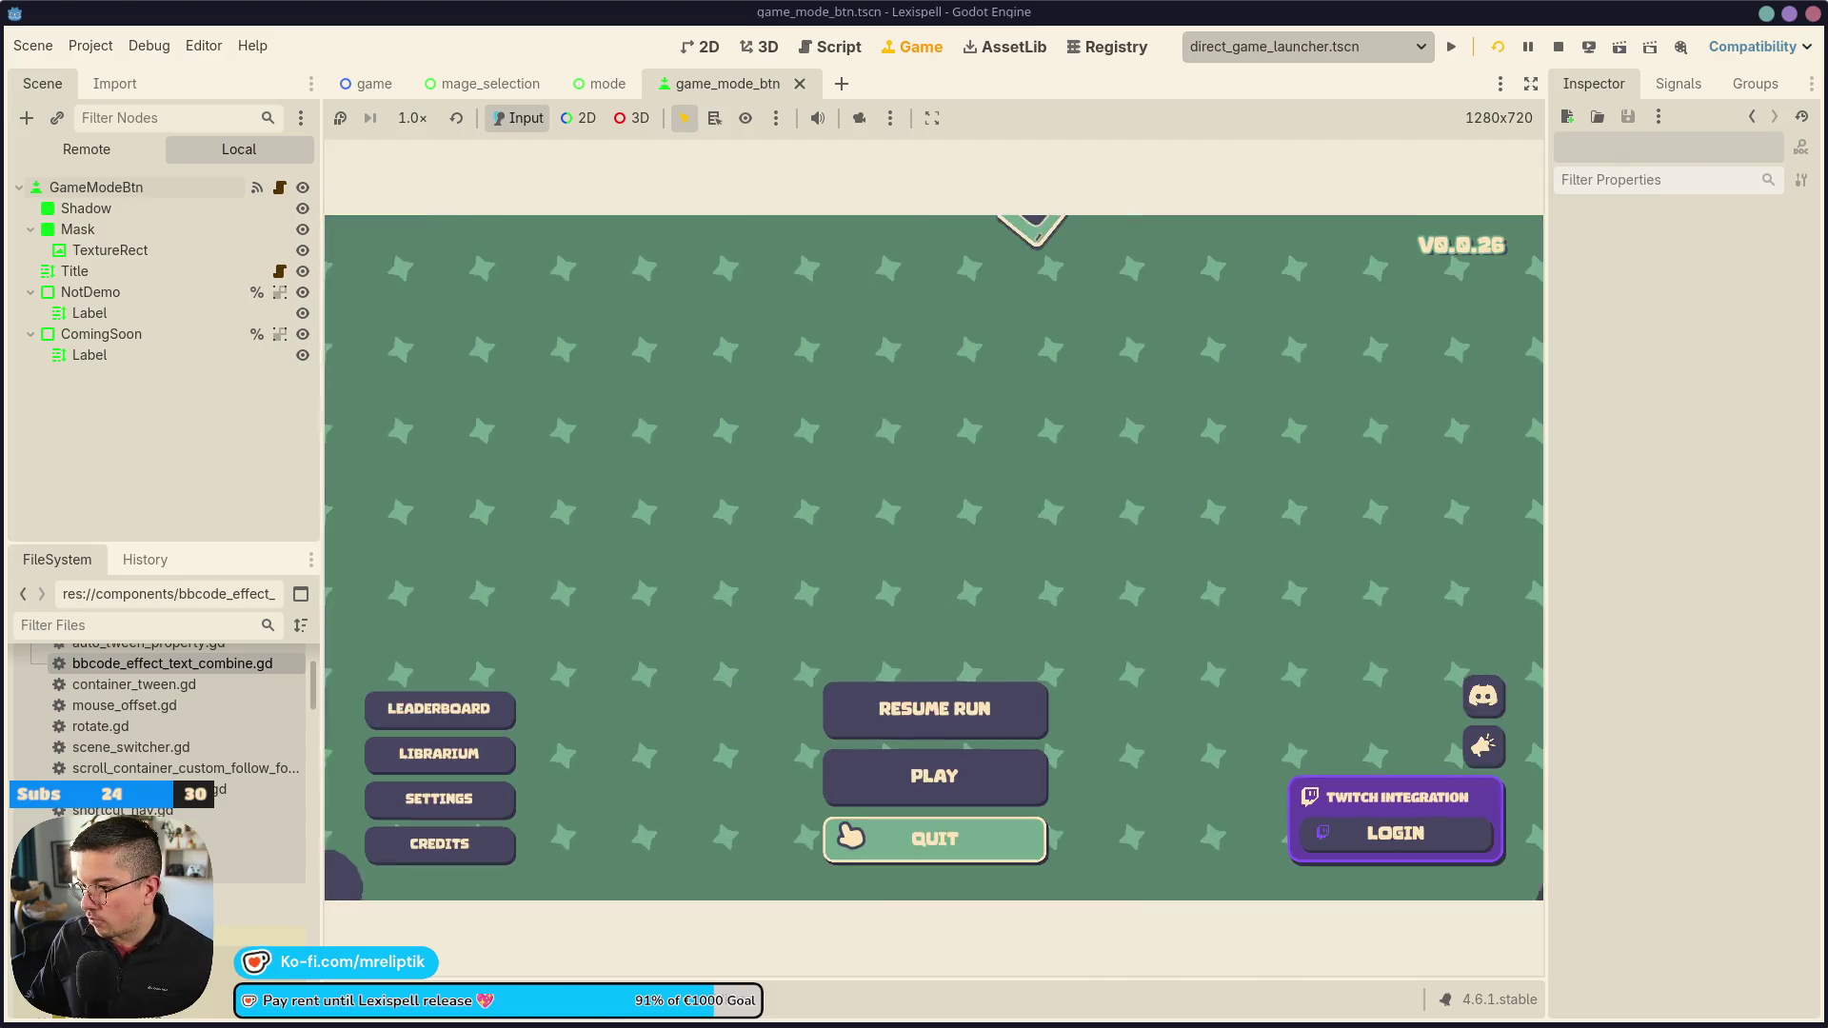
pyautogui.click(981, 807)
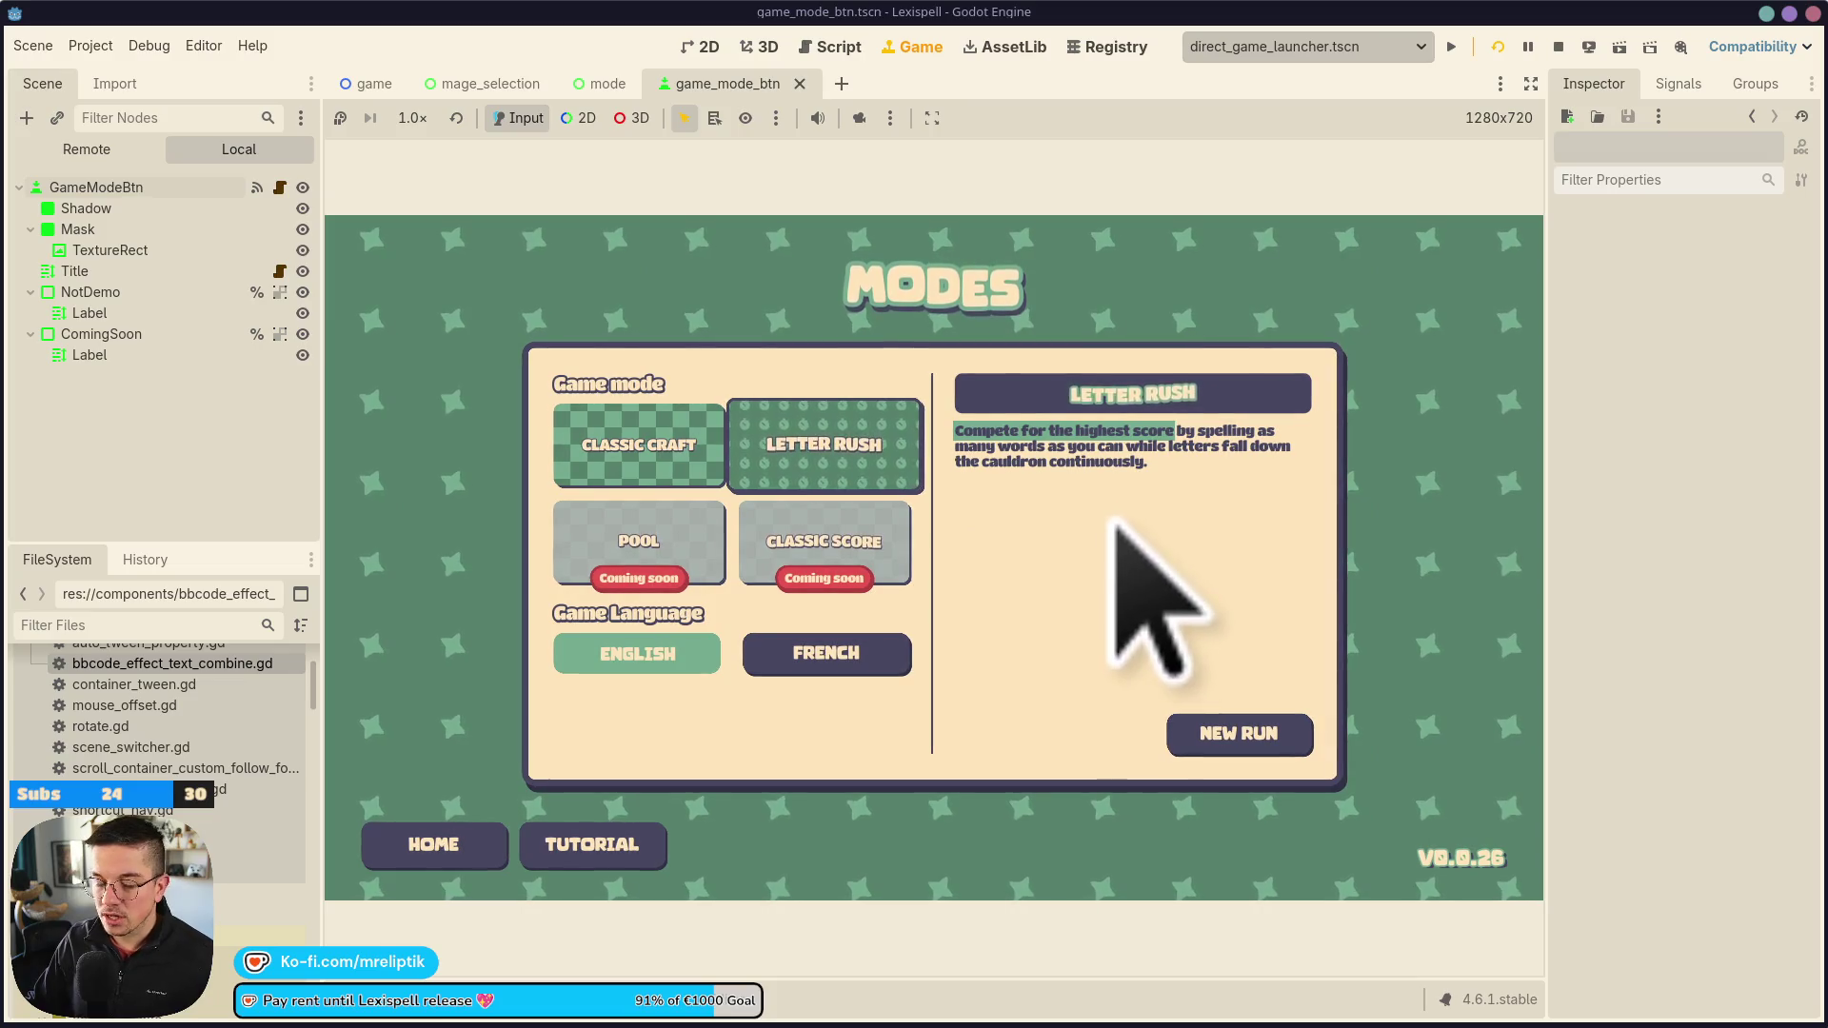
pyautogui.click(571, 436)
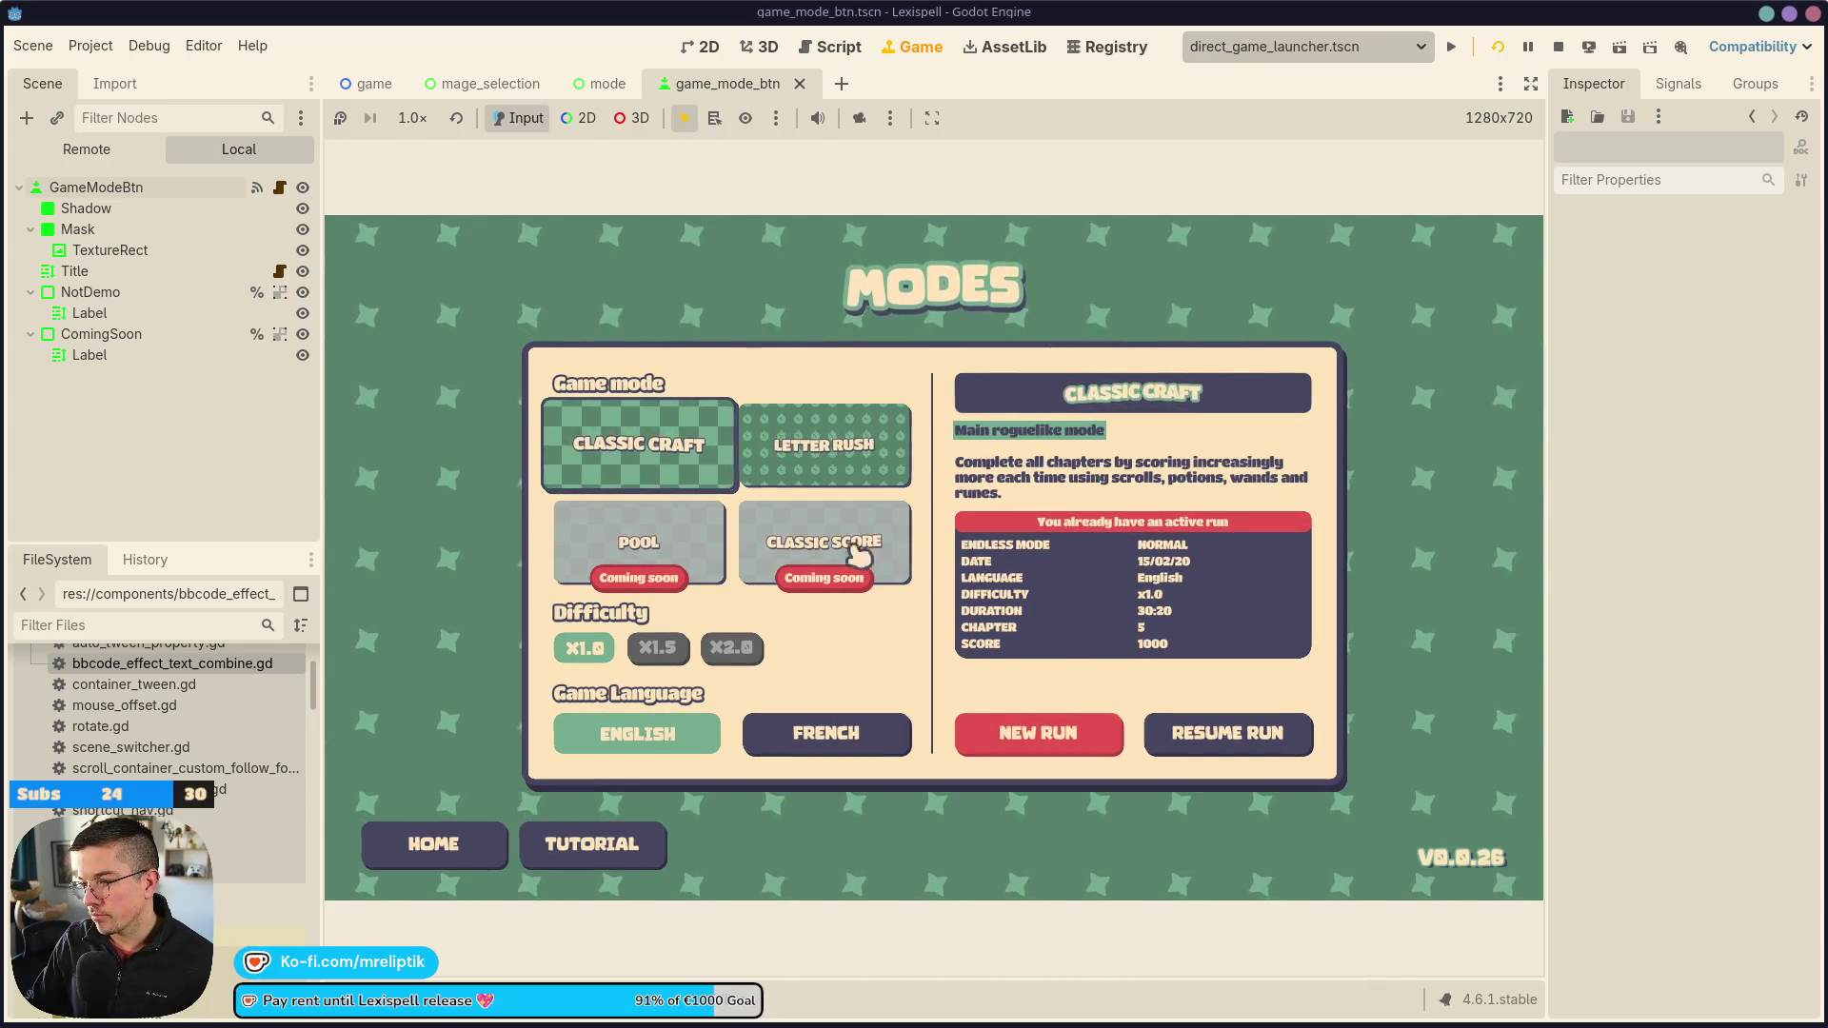
pyautogui.click(339, 1016)
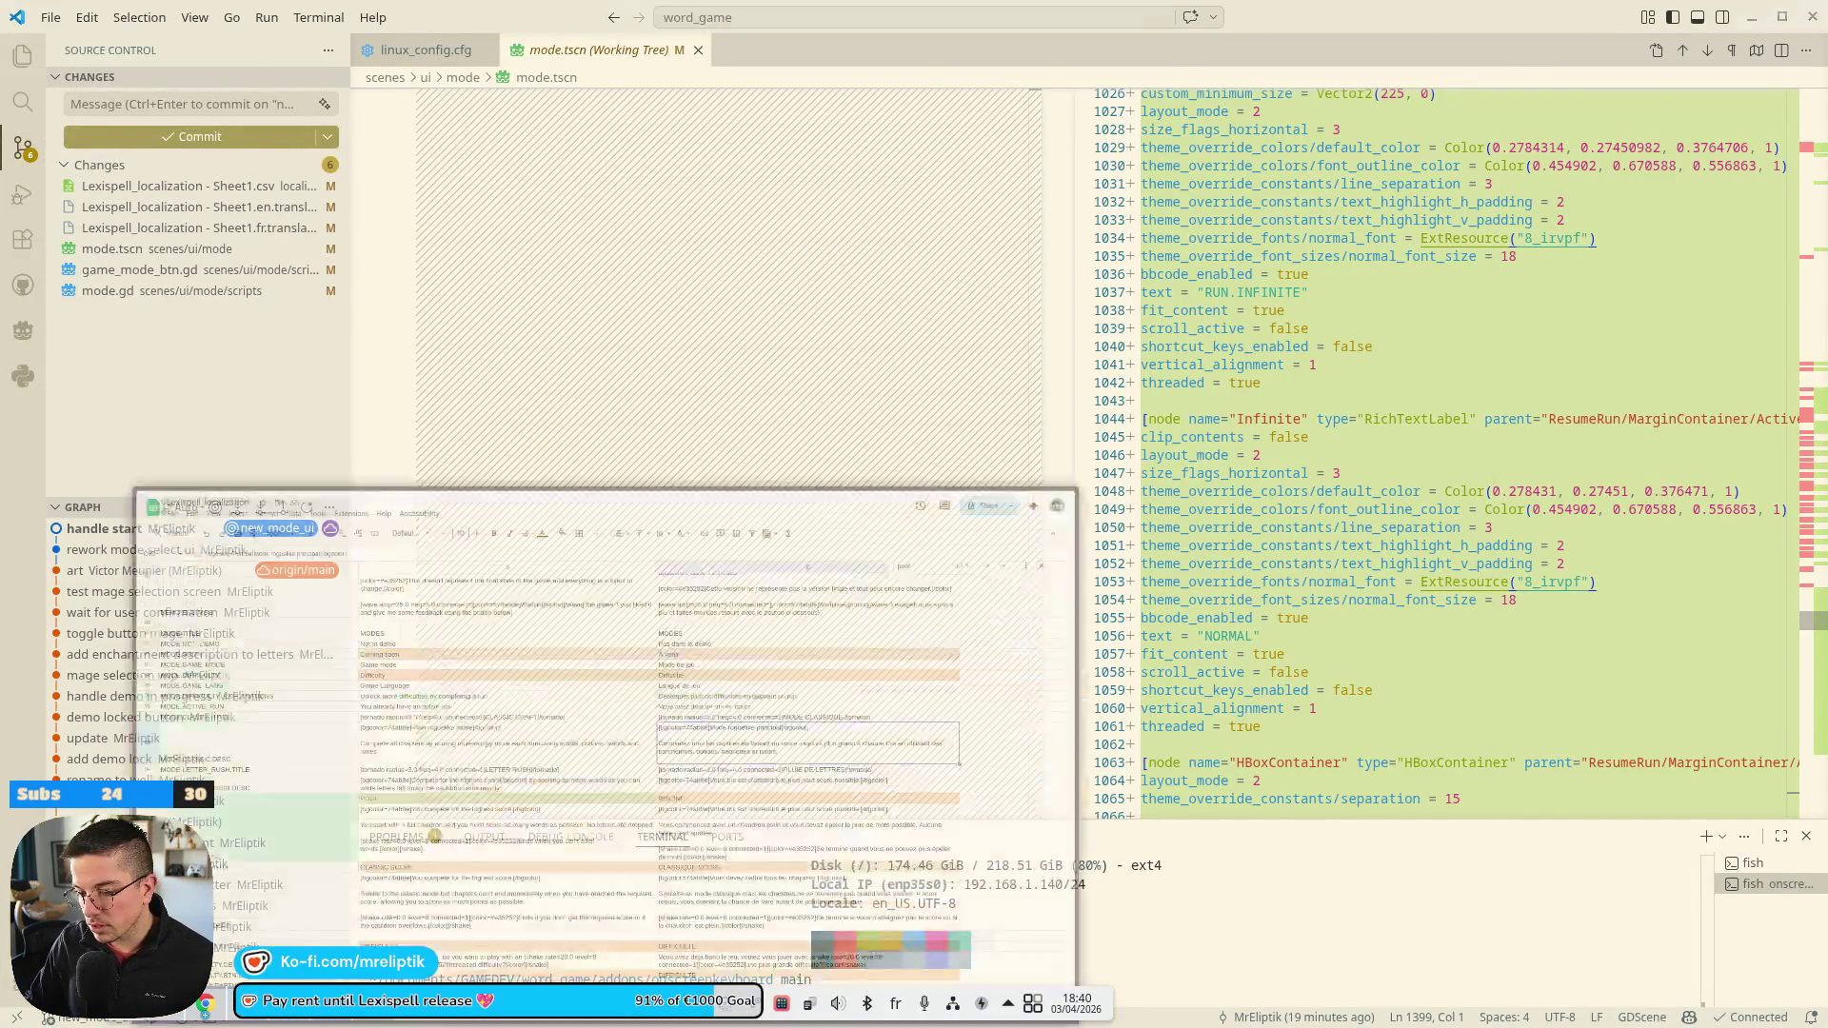
# Strip the bgcolor tags from the English Classic Craft heading and append ' - No time pressure'
pyautogui.click(205, 1003)
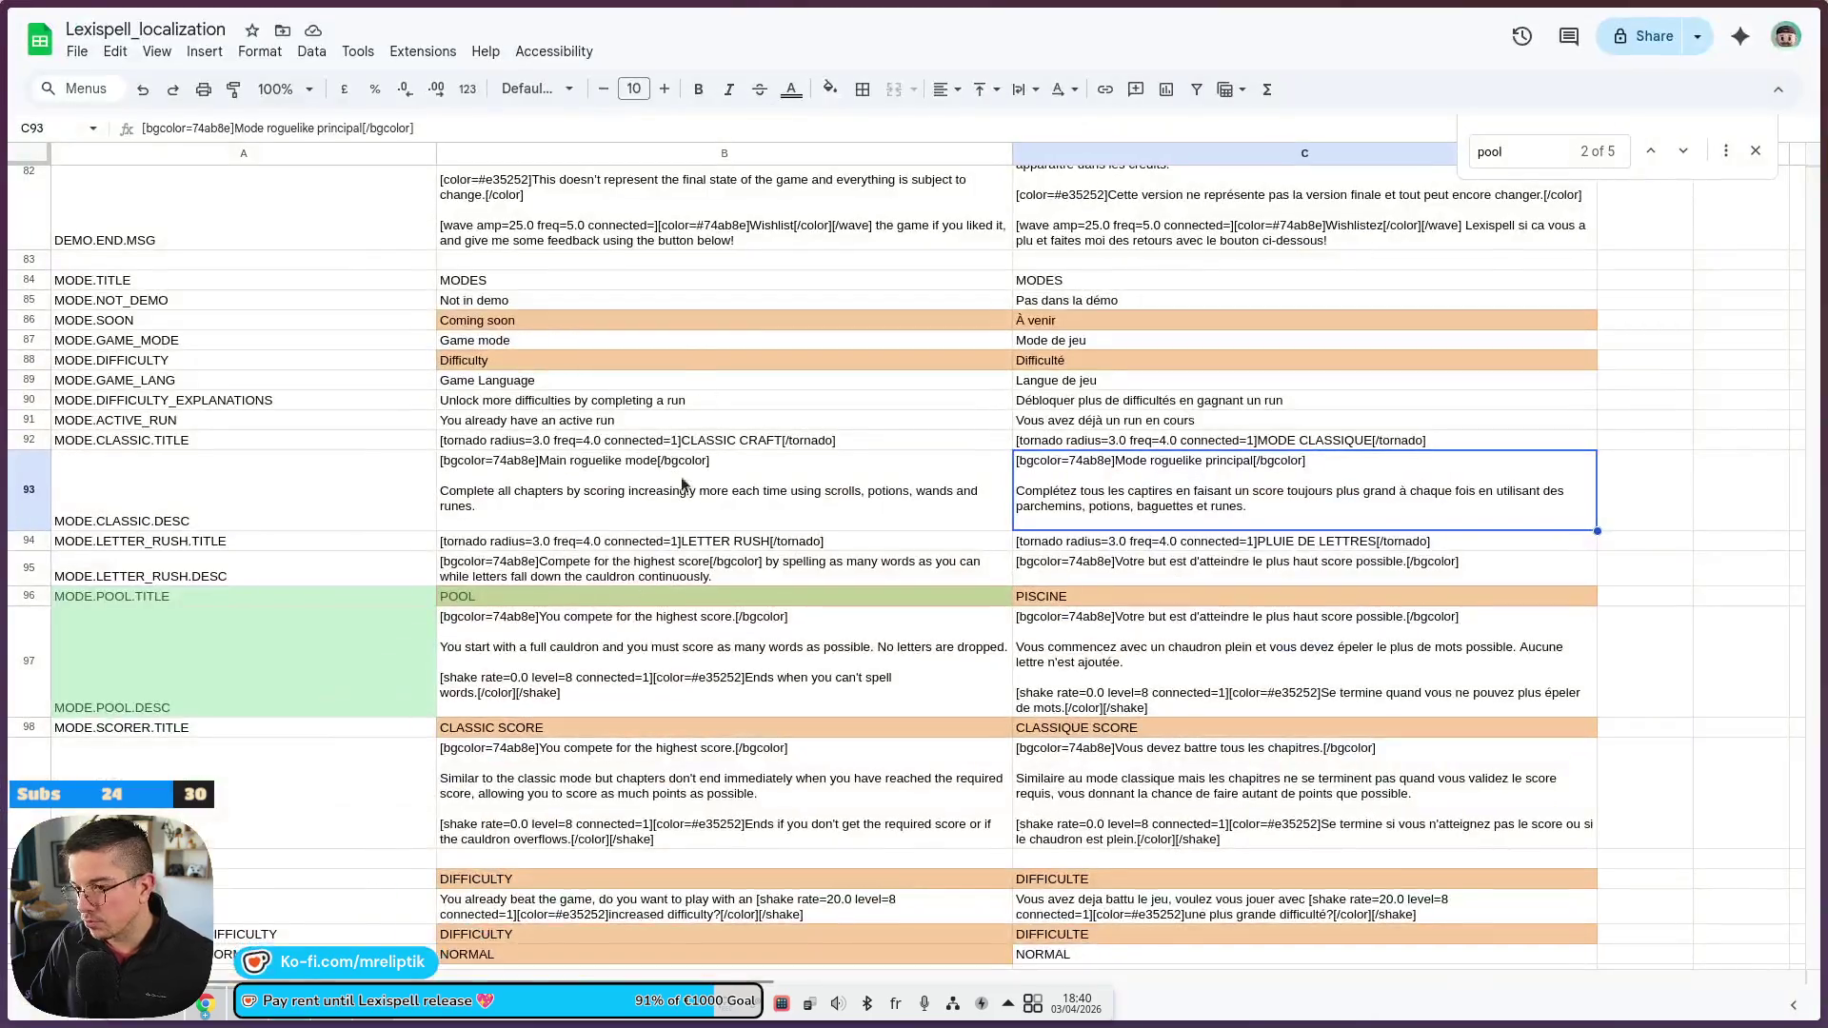
pyautogui.doubleClick(563, 463)
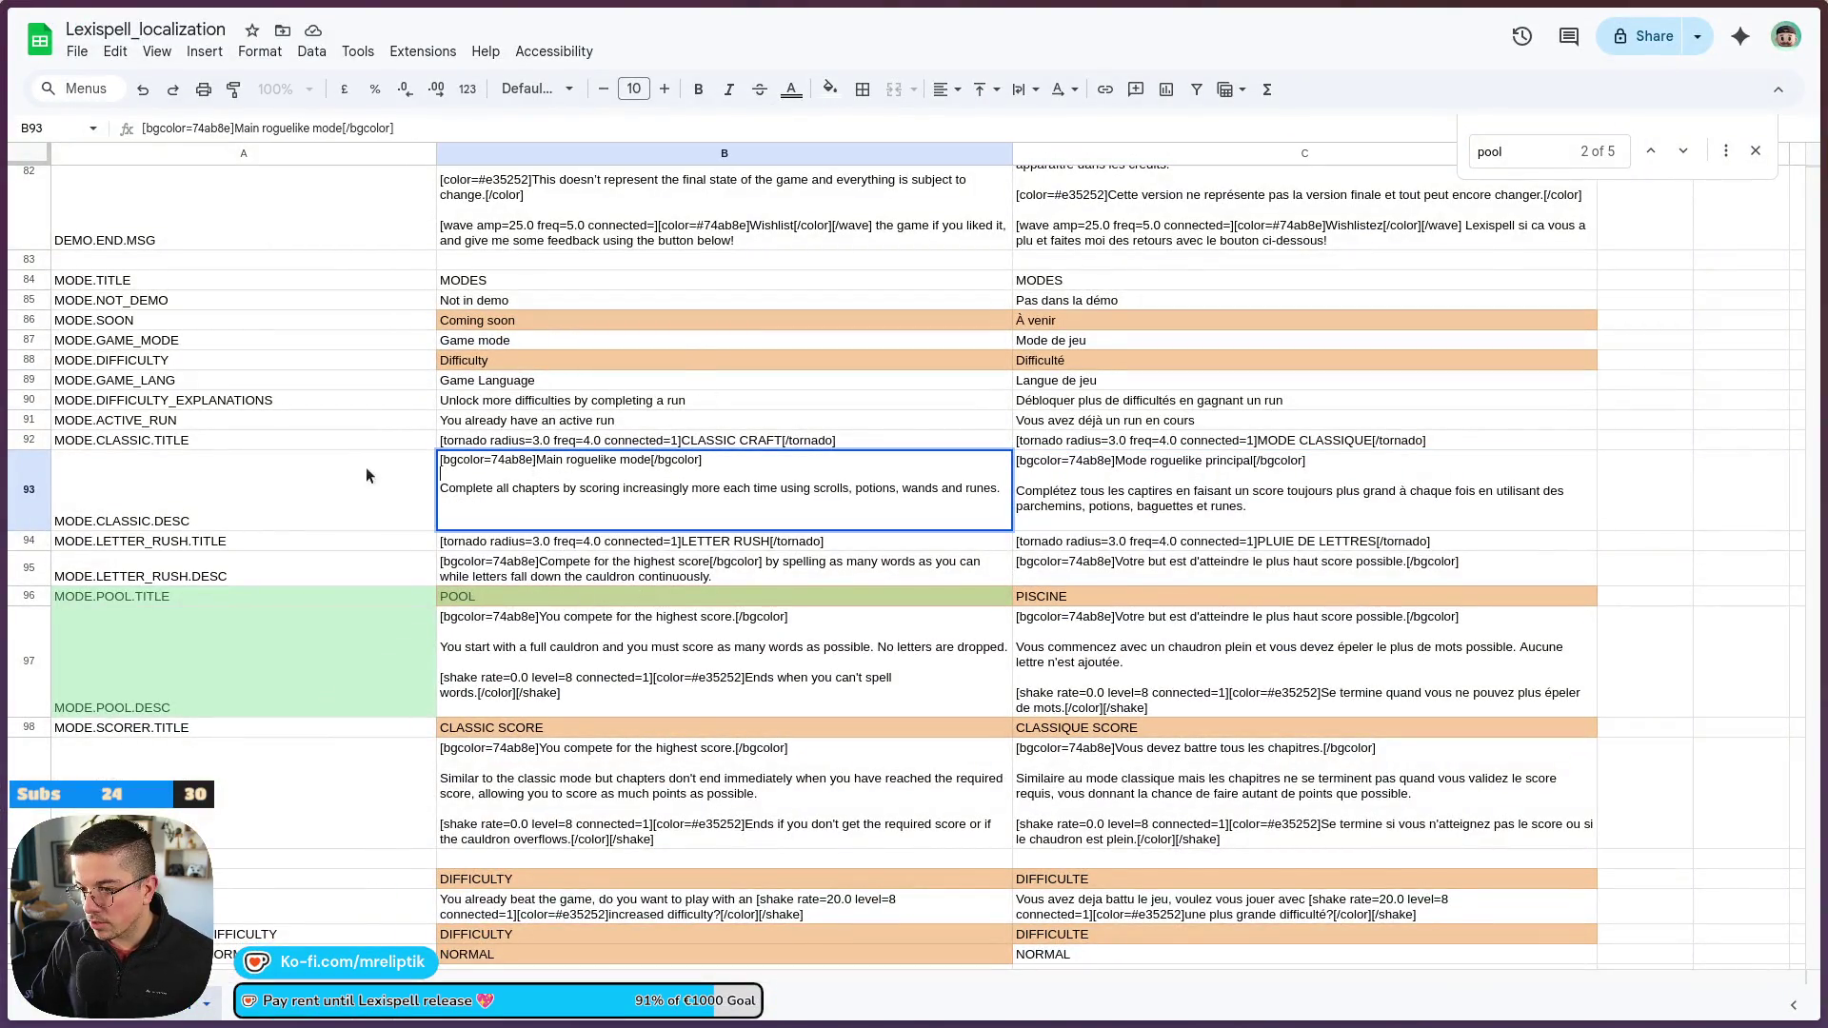
pyautogui.click(537, 460)
pyautogui.hotkey('shift', 'End')
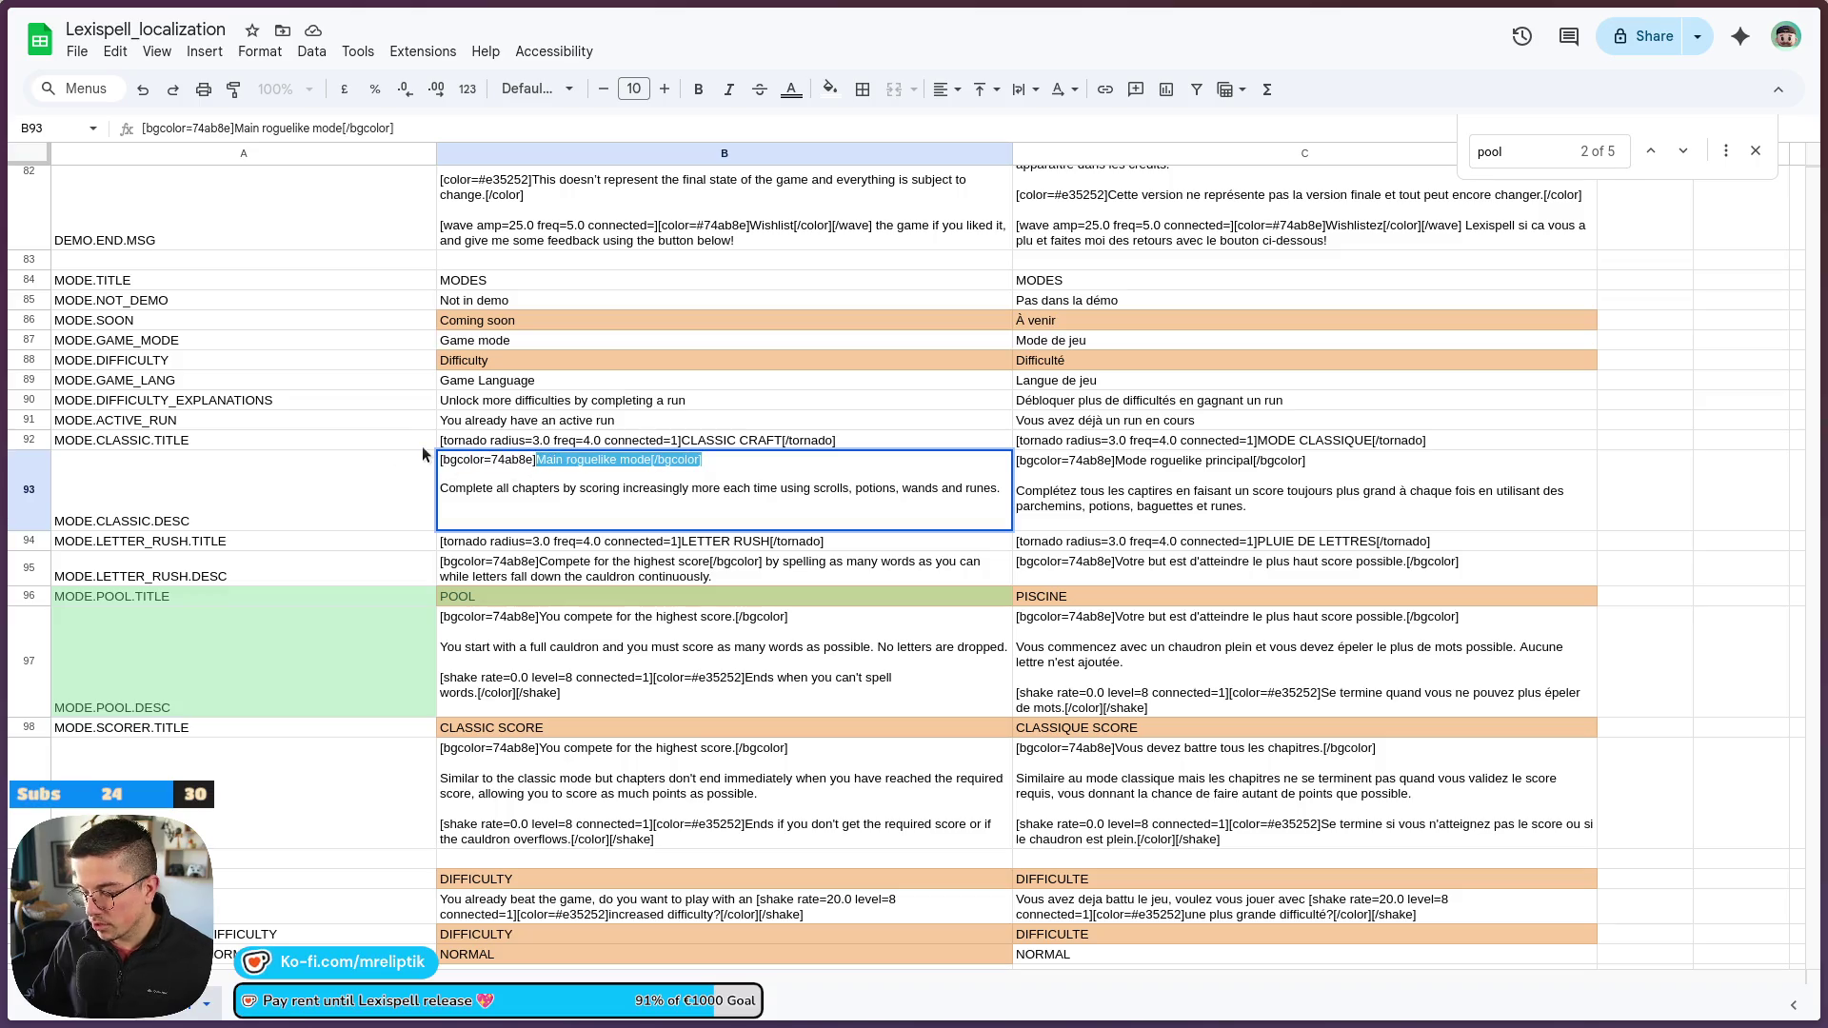
pyautogui.press('Left')
pyautogui.hotkey('ctrl', 'shift', 'Left')
pyautogui.hotkey('ctrl', 'shift', 'Left')
pyautogui.press('BackSpace')
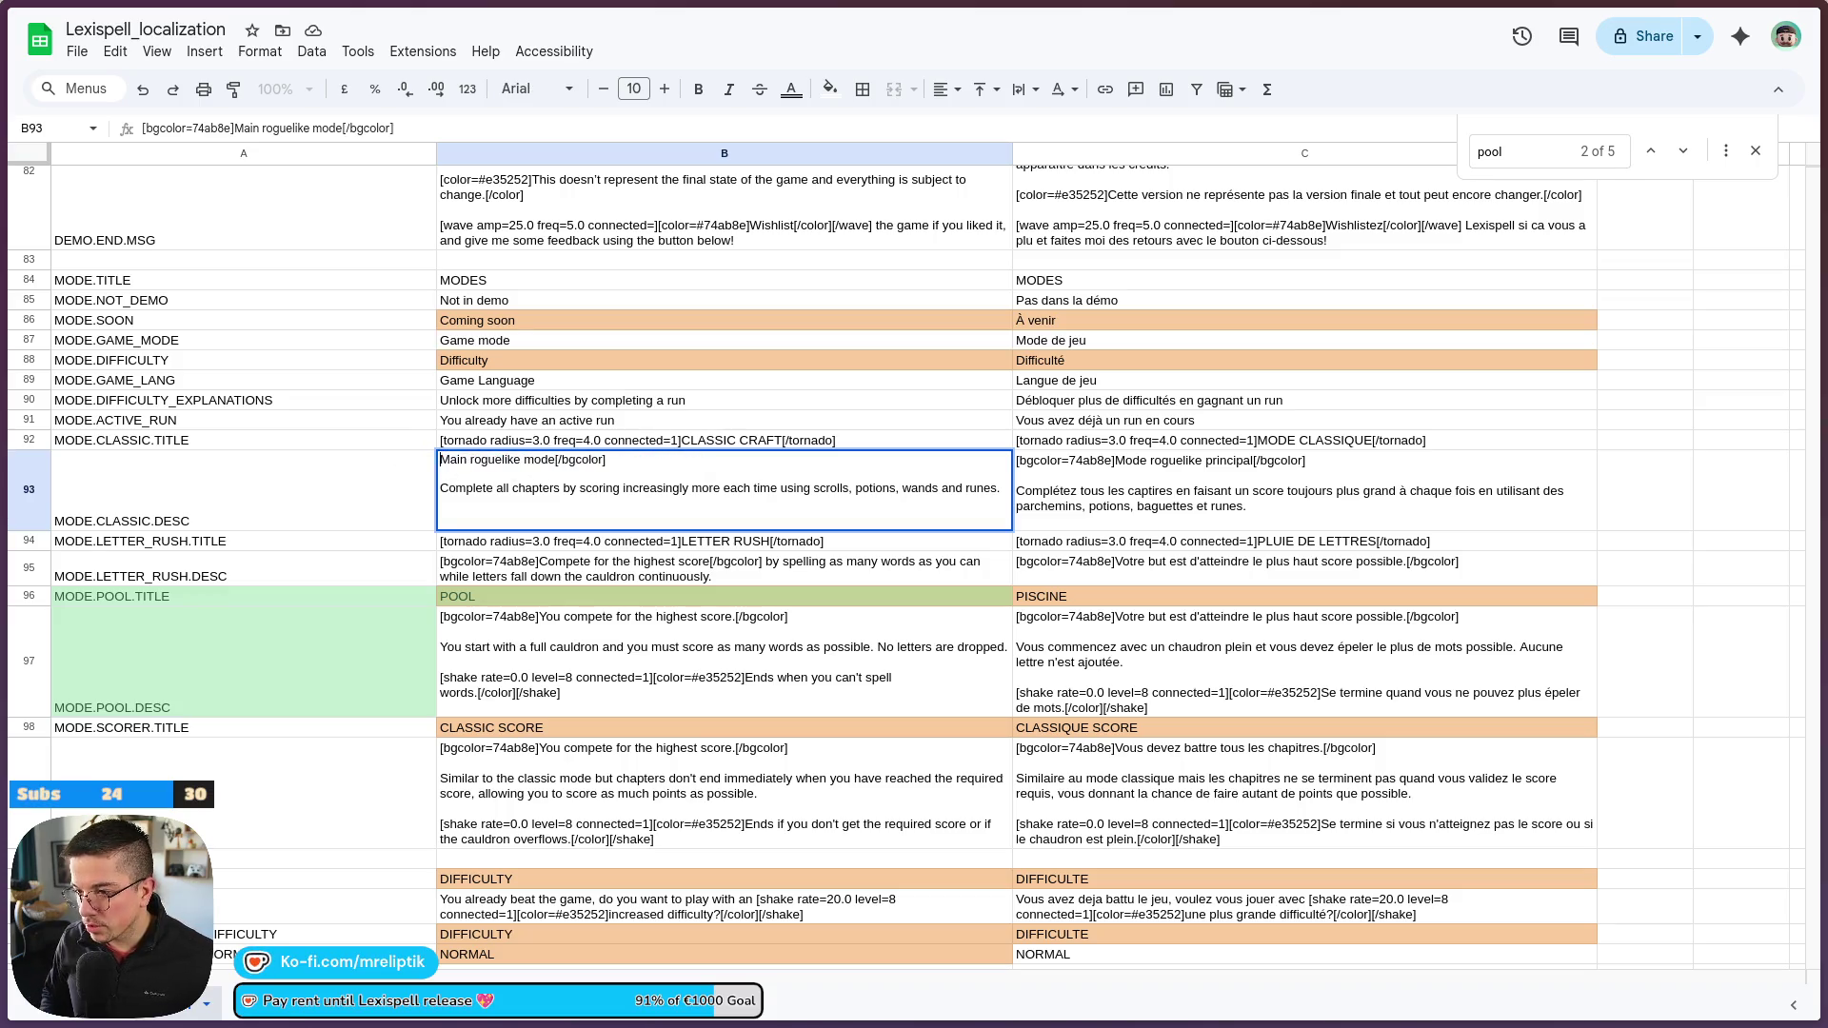
pyautogui.press('BackSpace')
pyautogui.press('BackSpace')
pyautogui.press('BackSpace')
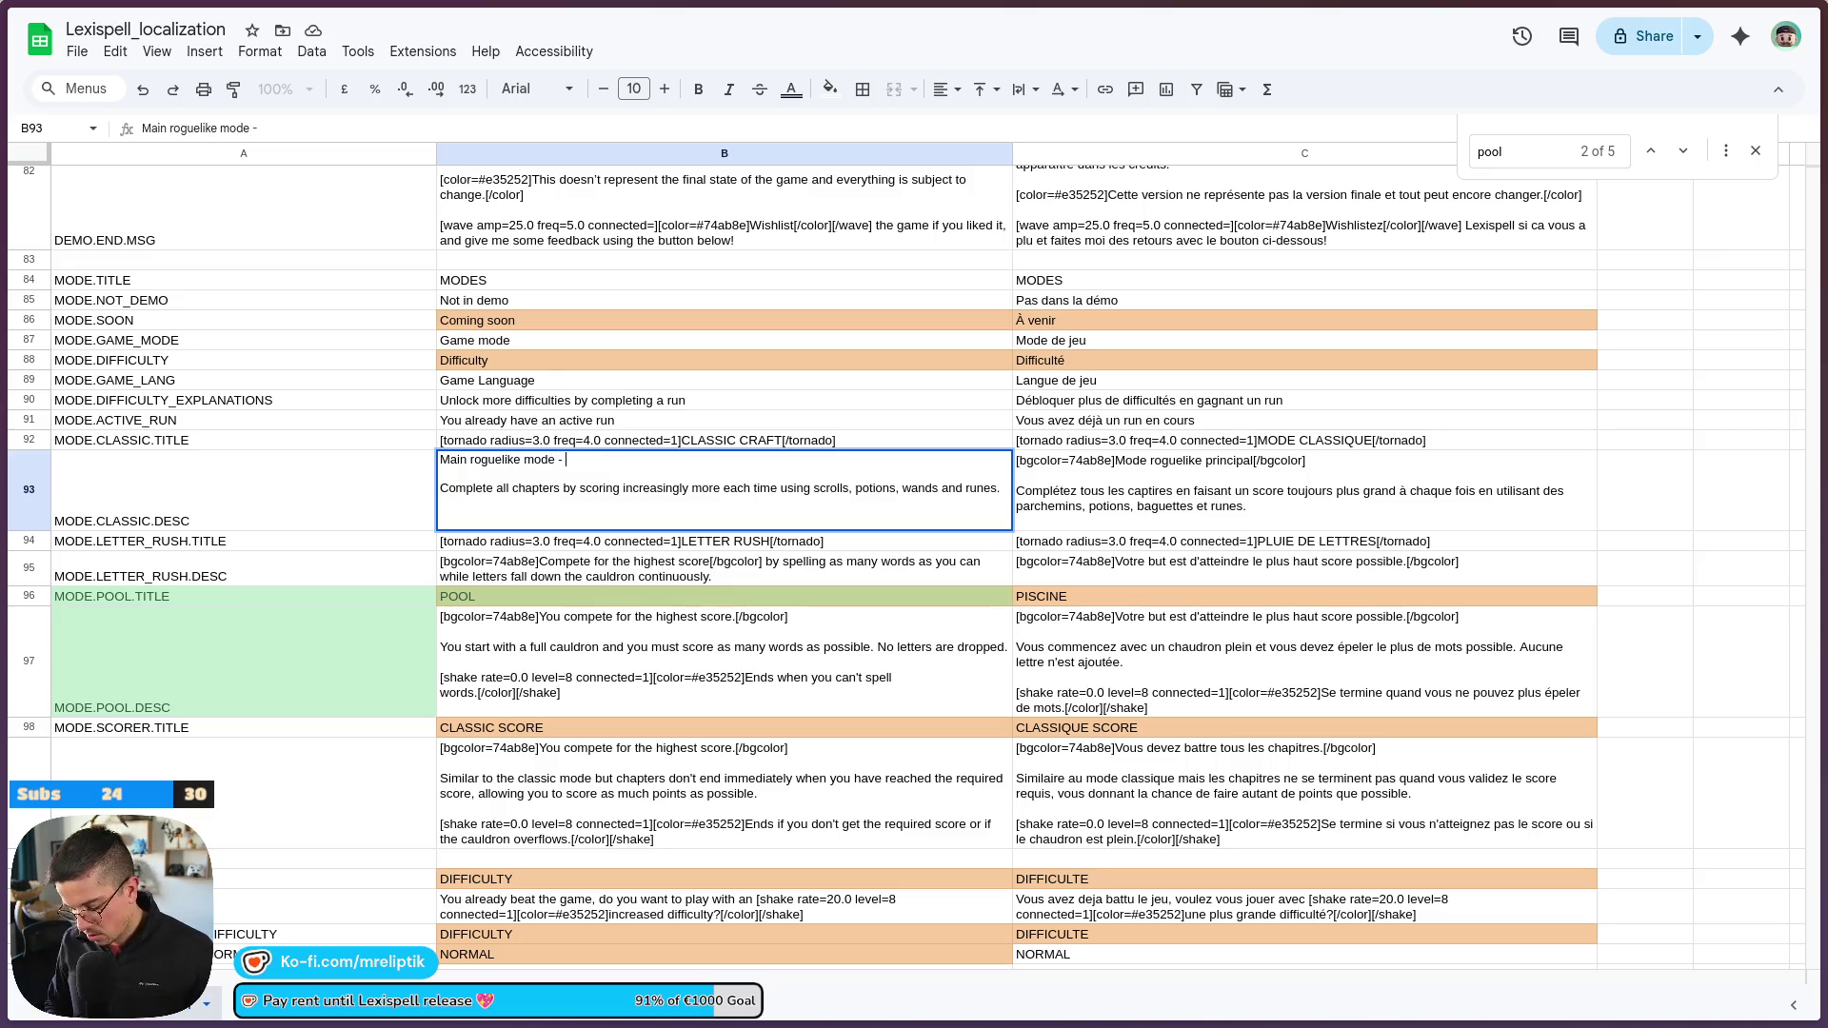
pyautogui.write('No time pressure')
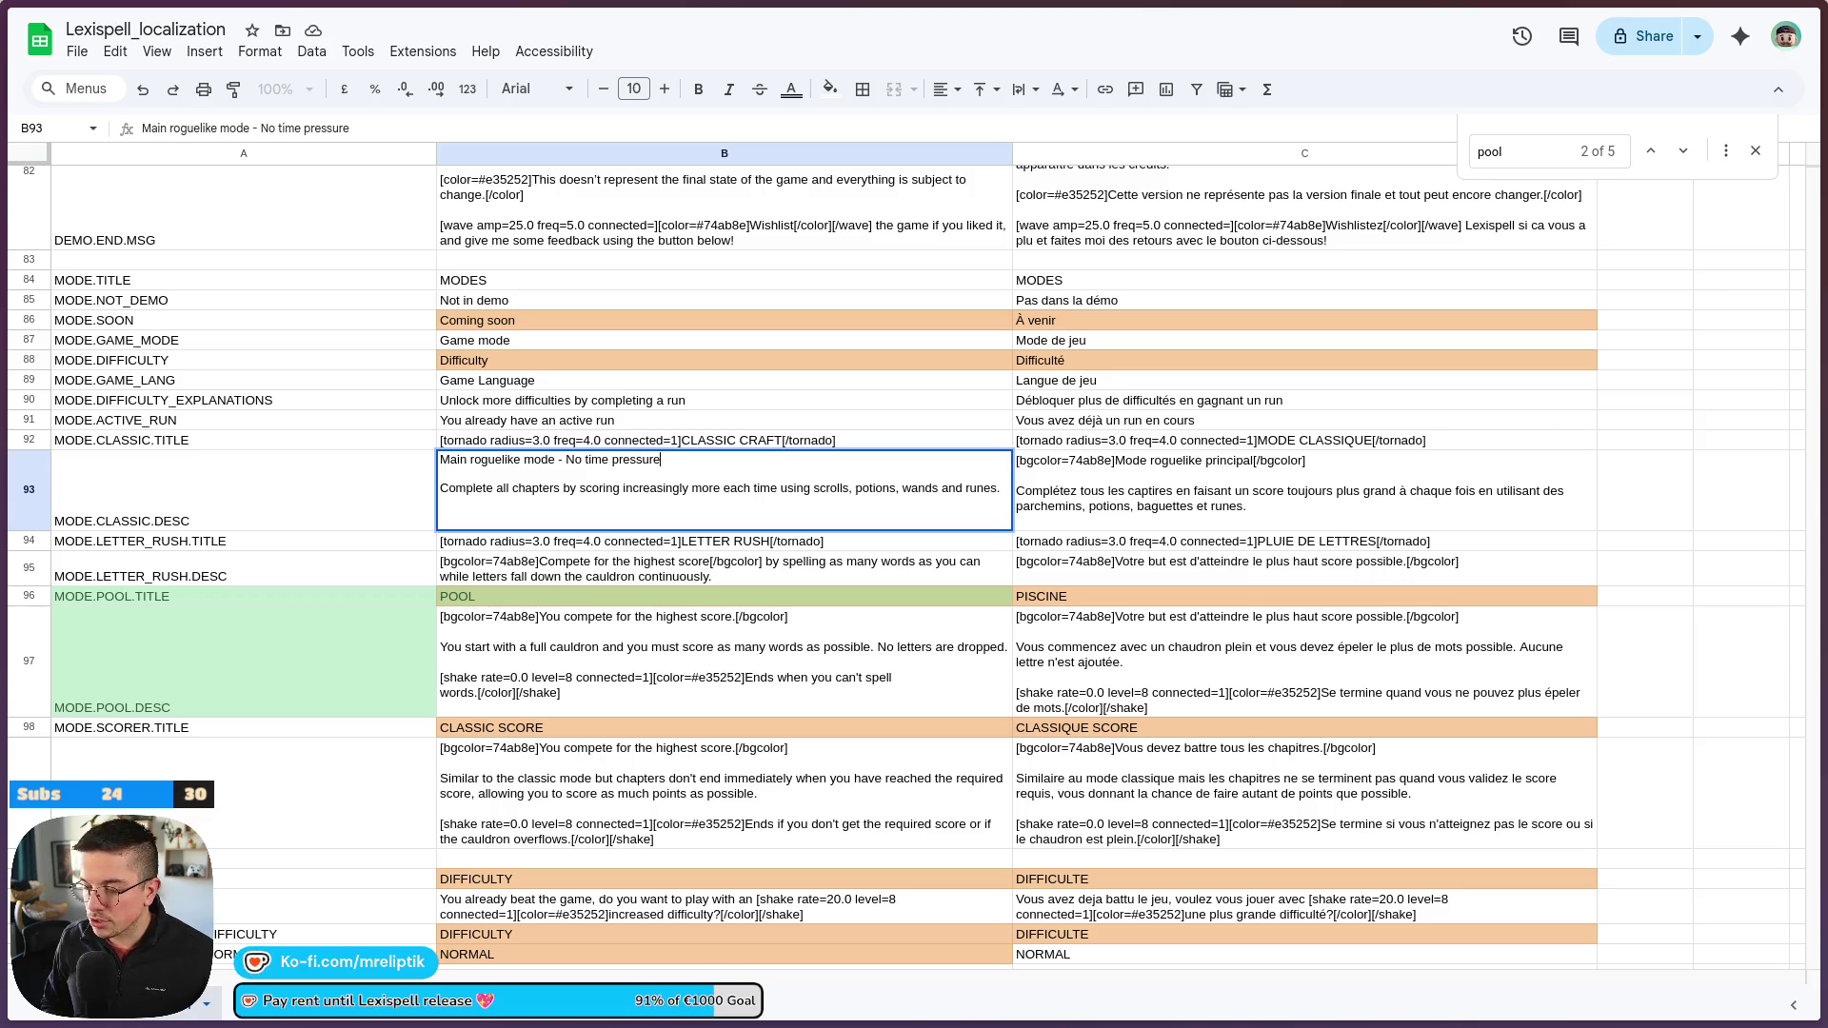
pyautogui.hotkey('ctrl', 'Return')
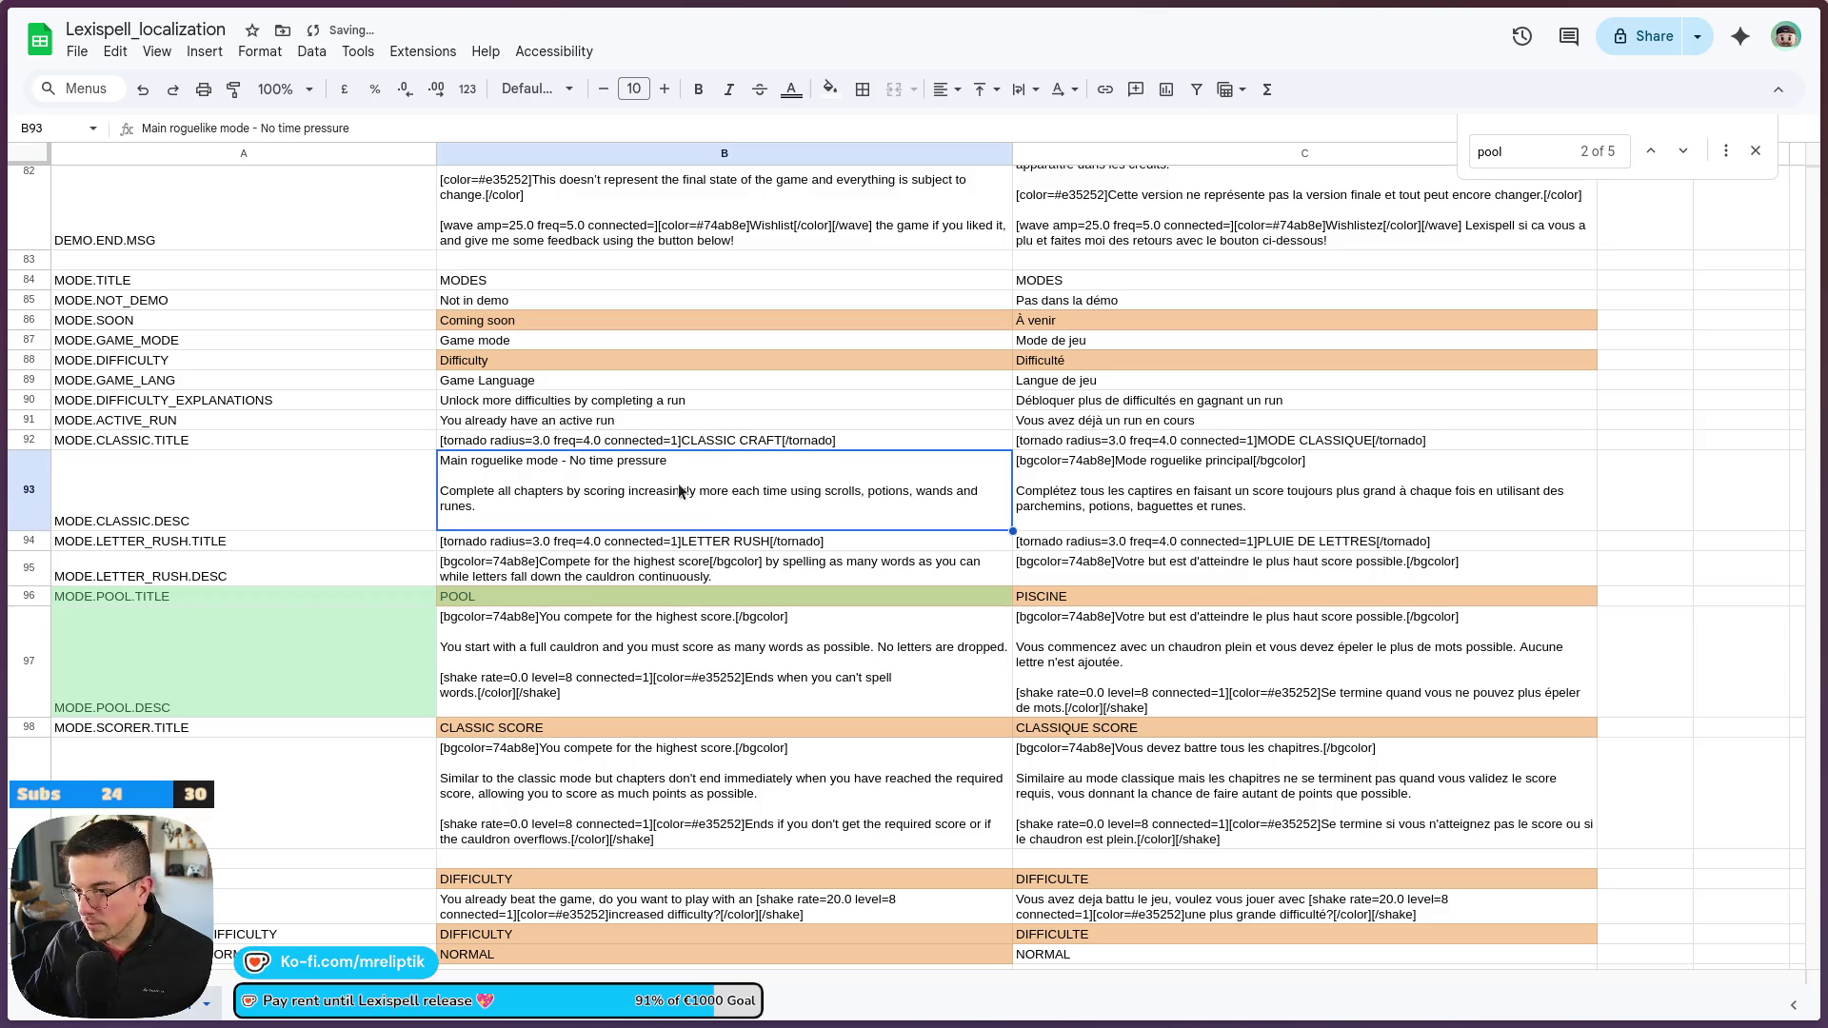
# Strip the bgcolor tags from the French Classic Craft heading and append ' - Pas de pression de temps'
pyautogui.doubleClick(1143, 494)
pyautogui.click(1337, 462)
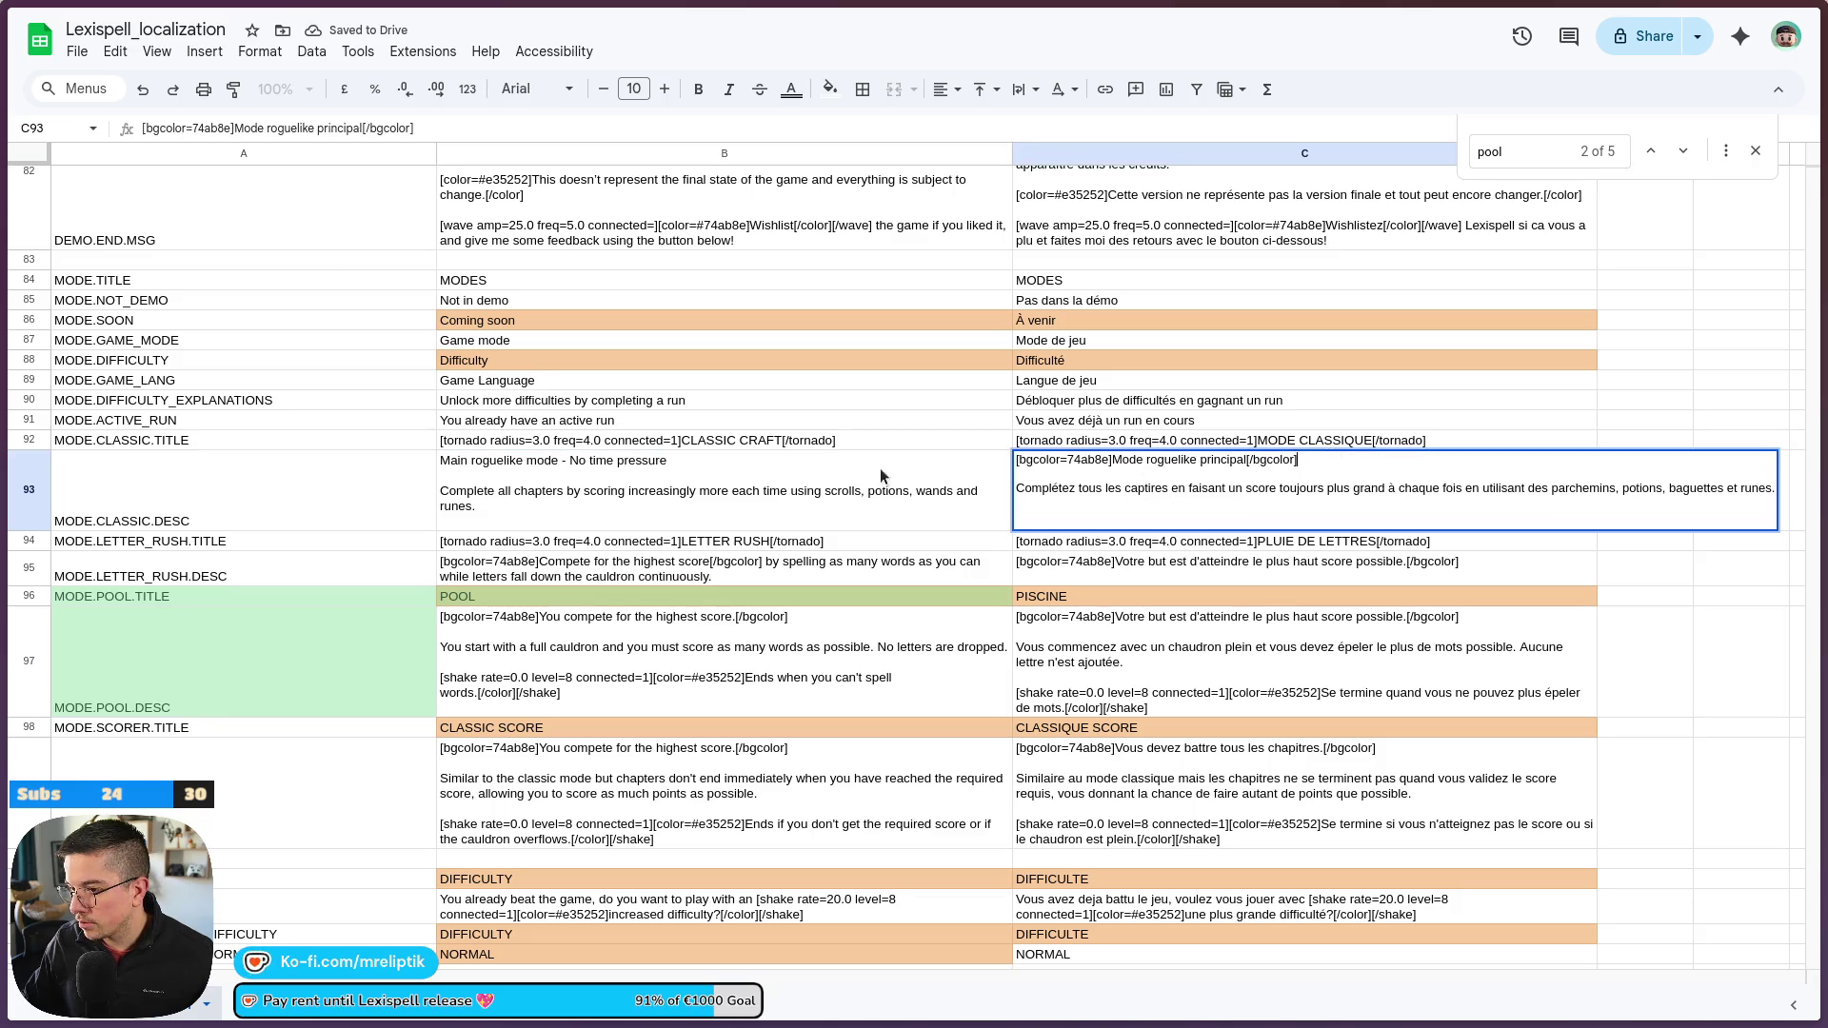
pyautogui.moveTo(1302, 460); pyautogui.dragTo(1249, 460)
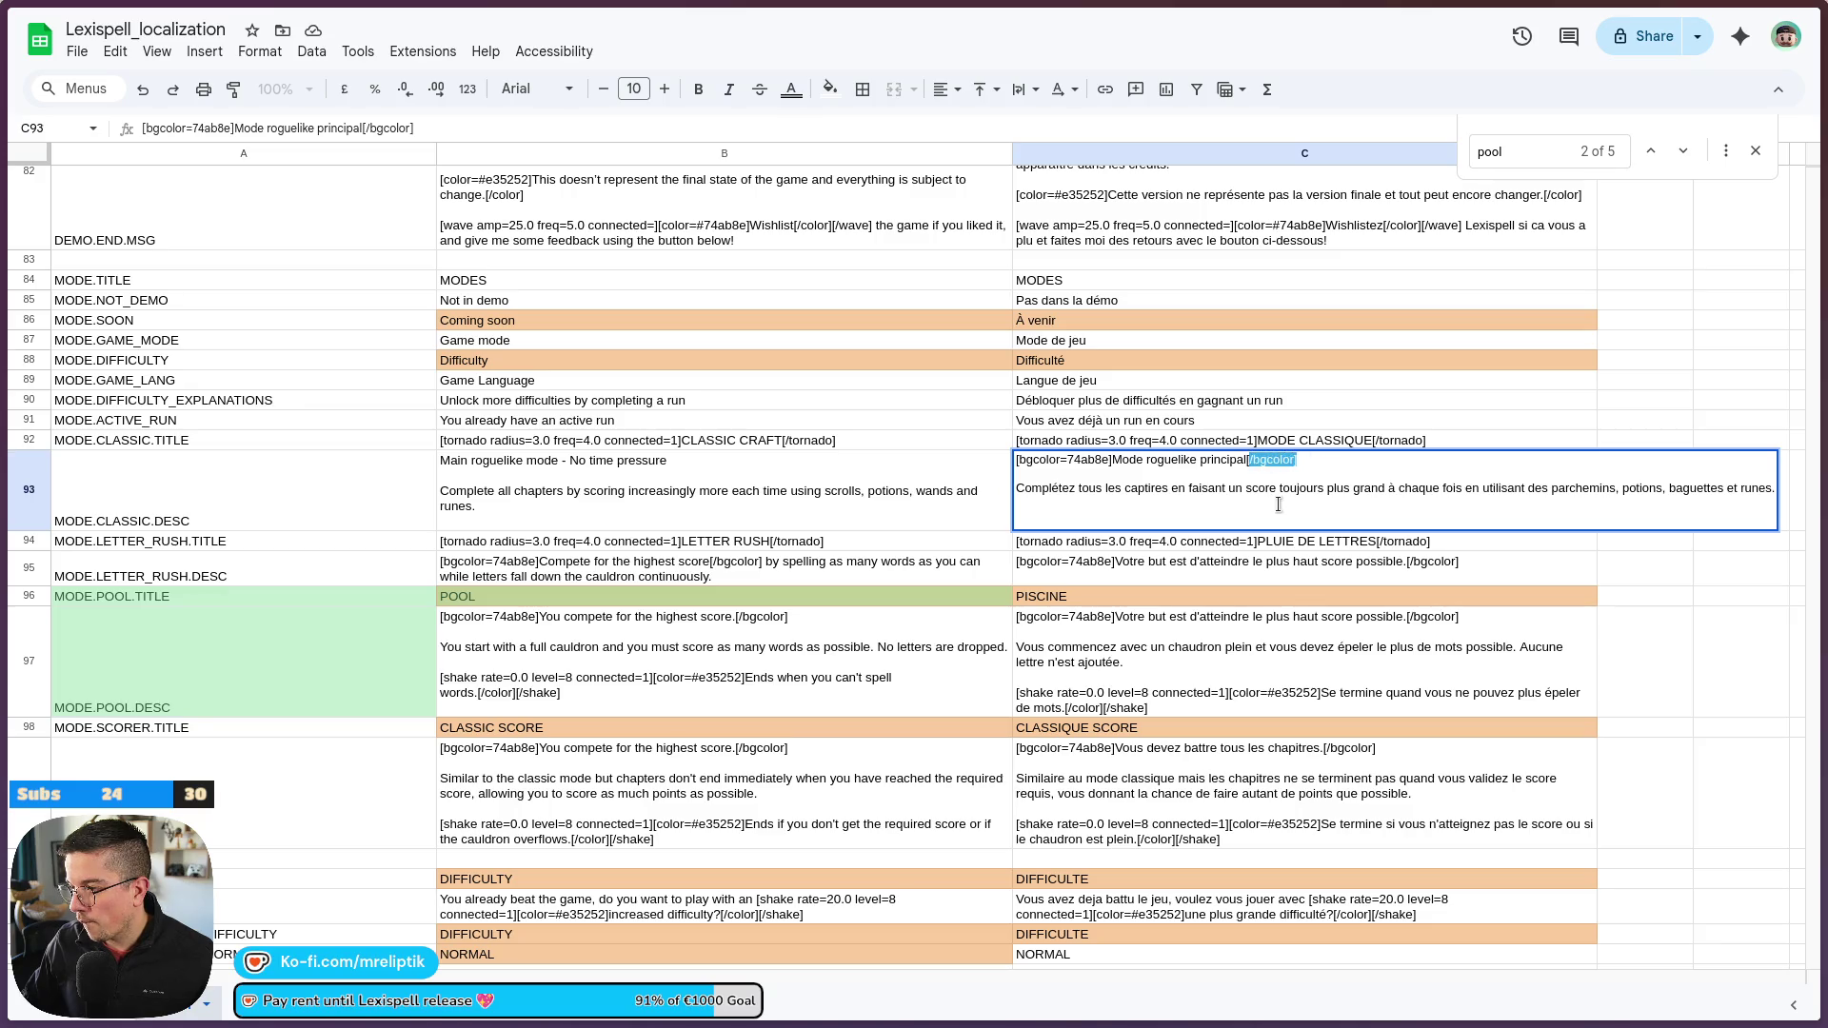
pyautogui.press('BackSpace')
pyautogui.moveTo(1112, 460); pyautogui.dragTo(1015, 460)
pyautogui.press('BackSpace')
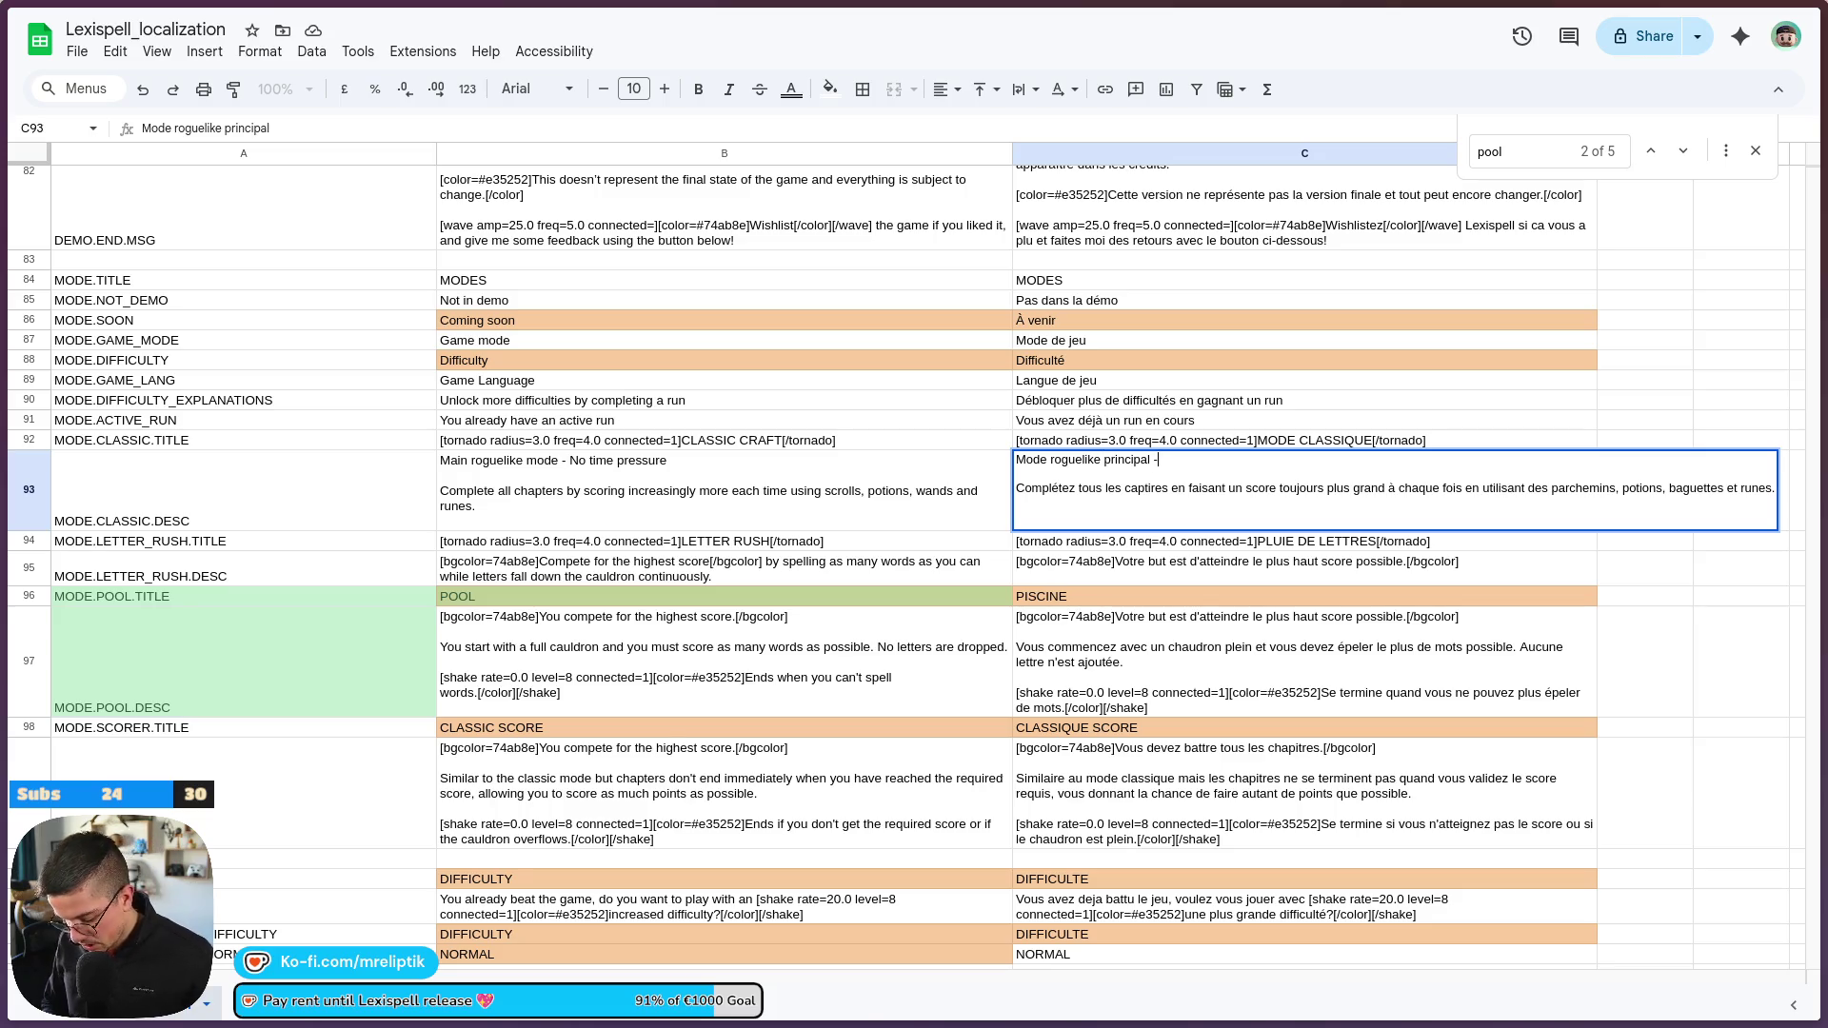
pyautogui.write(' Pas de')
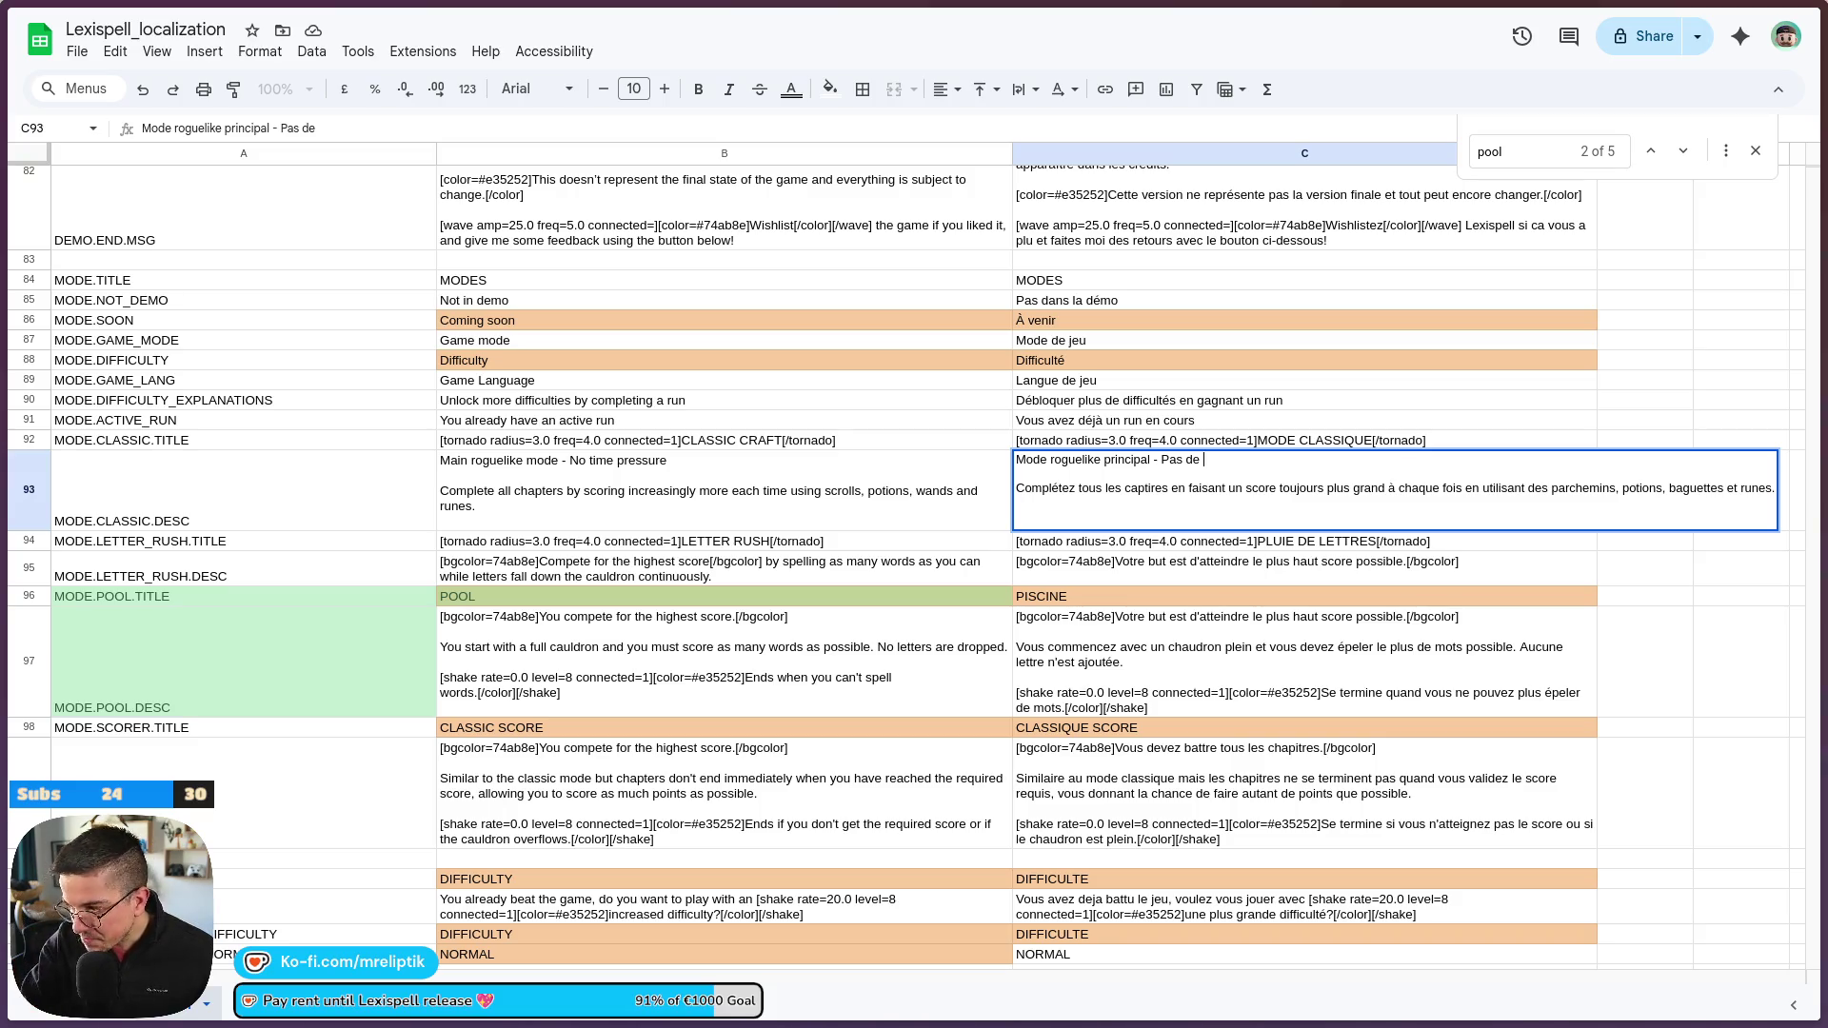
pyautogui.write('pression de temps')
pyautogui.press('Return')
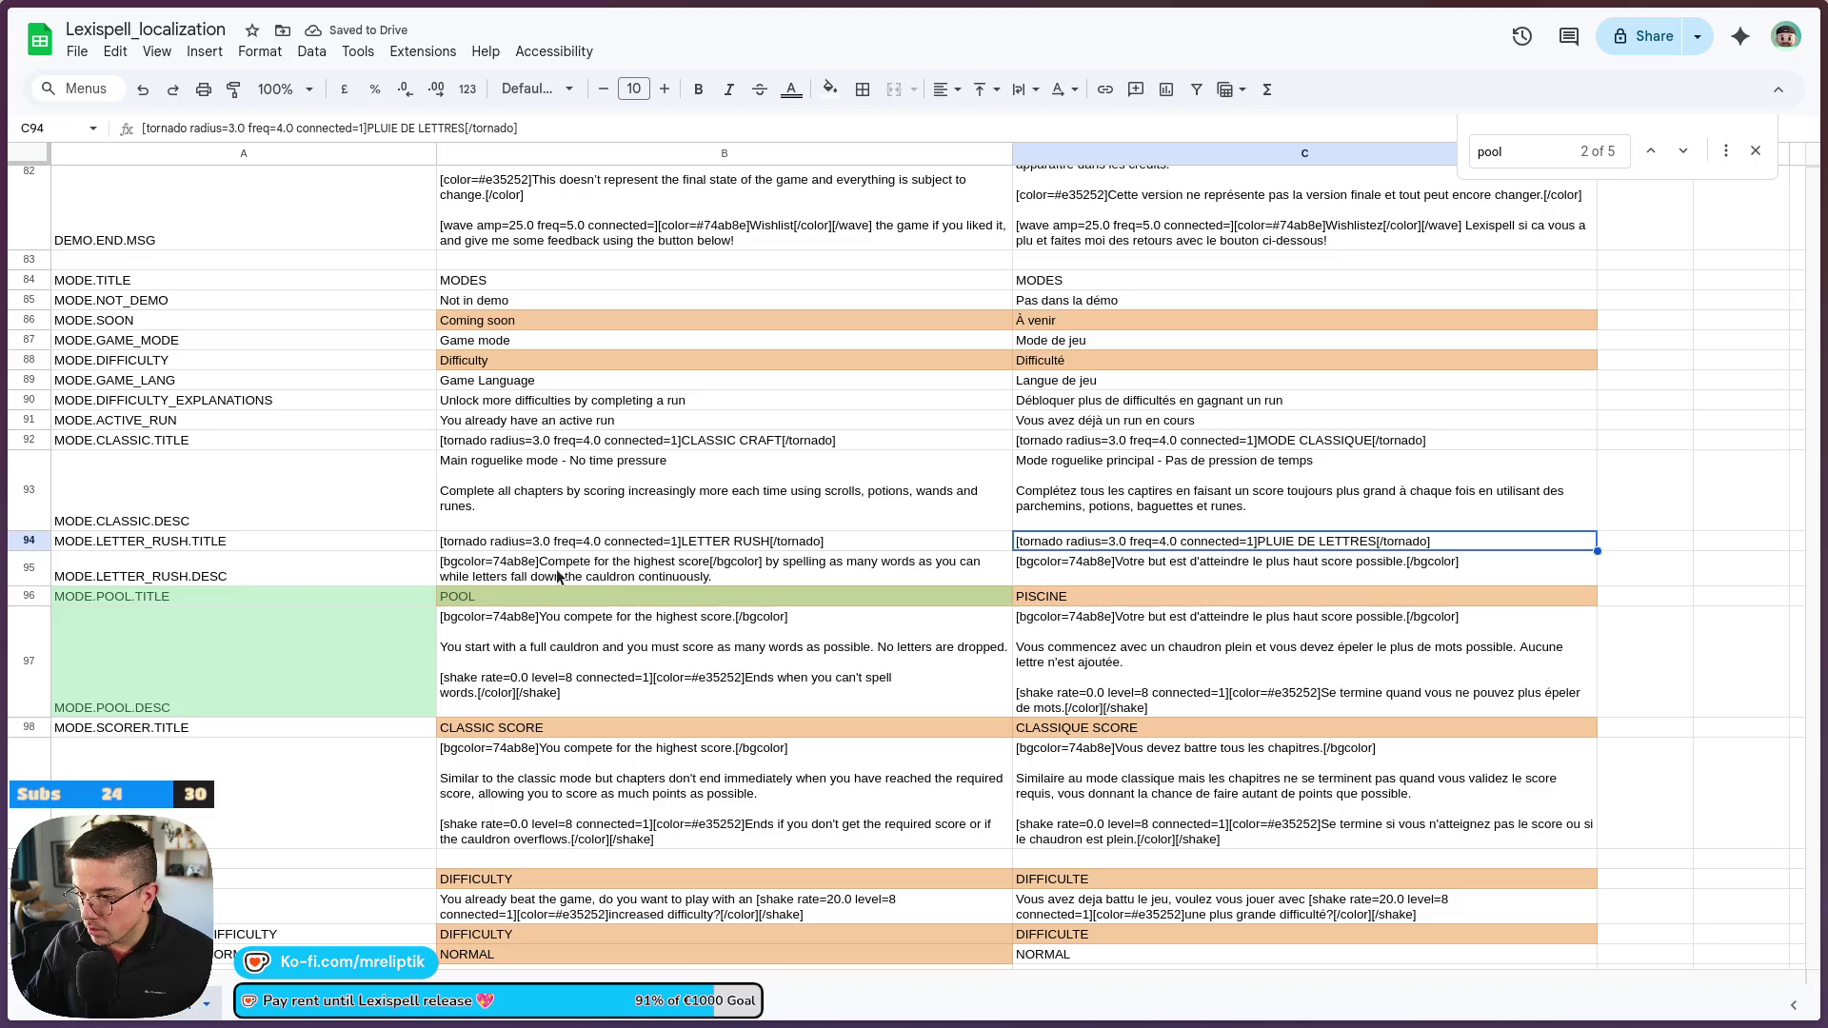
pyautogui.doubleClick(520, 575)
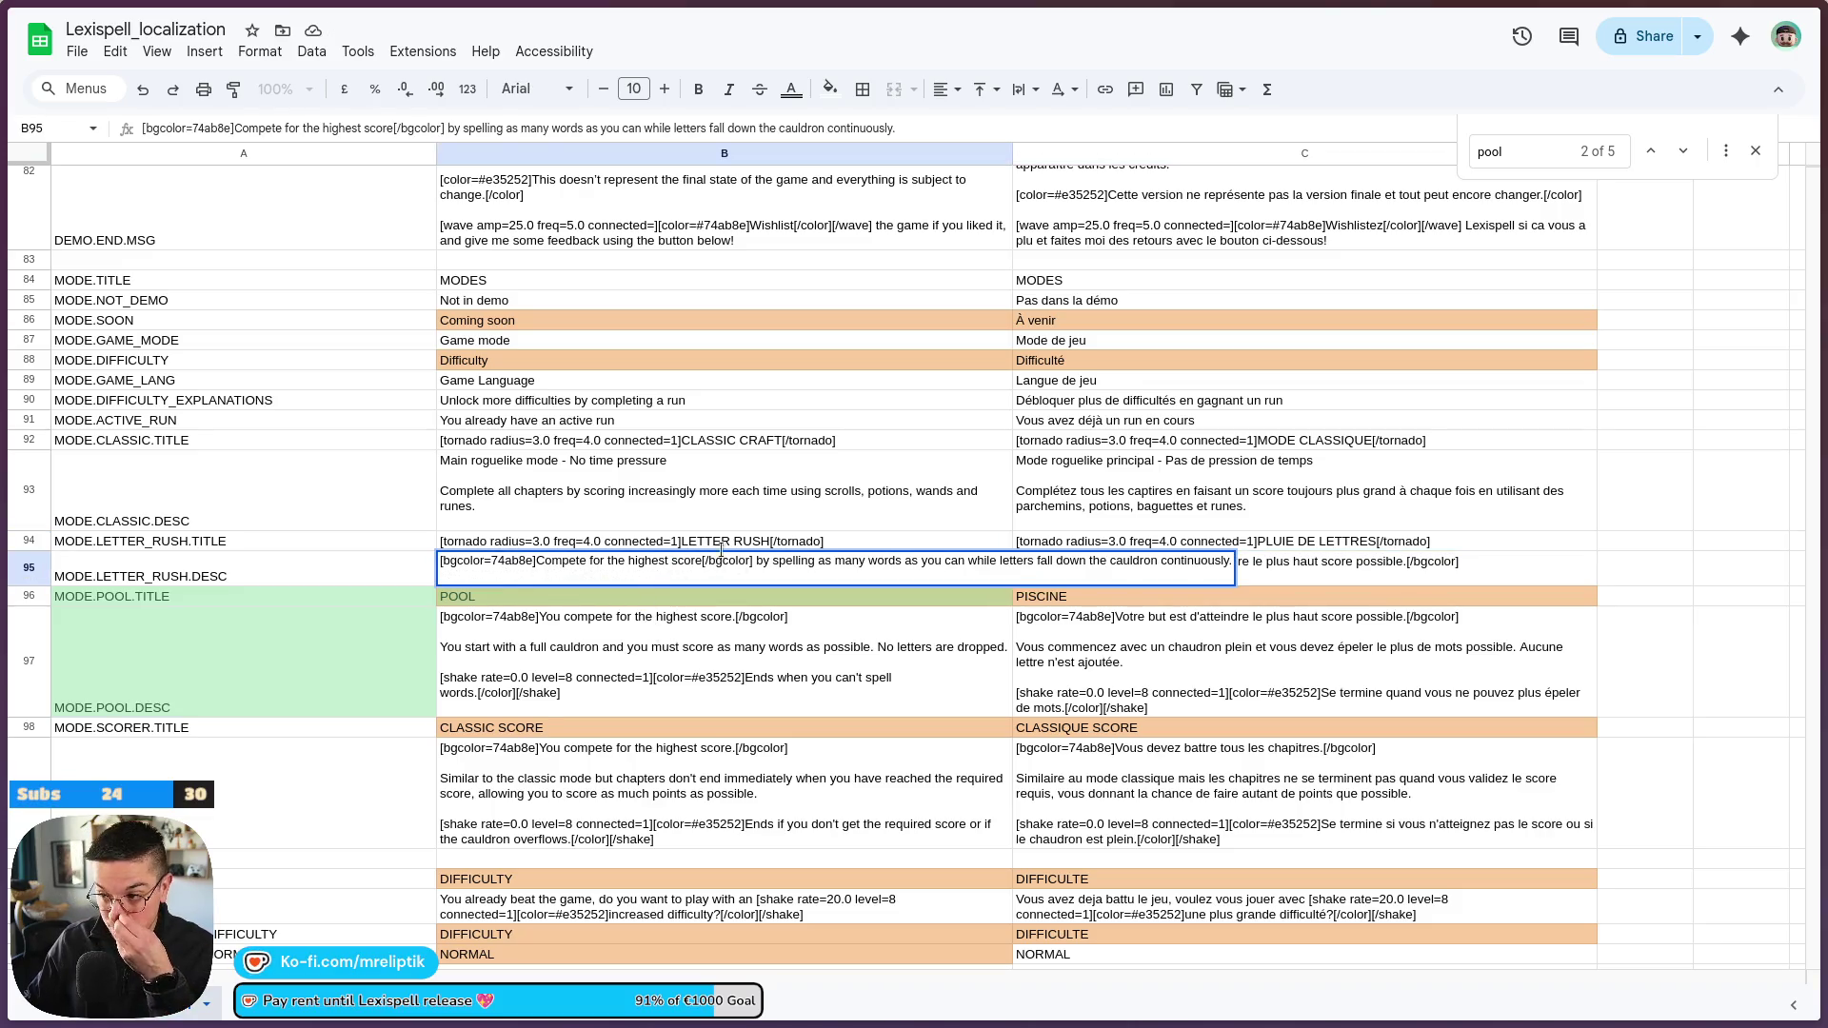
# Remove the opening and closing bgcolor tags from the English Letter Rush description
pyautogui.press('BackSpace')
pyautogui.press('BackSpace')
pyautogui.press('BackSpace')
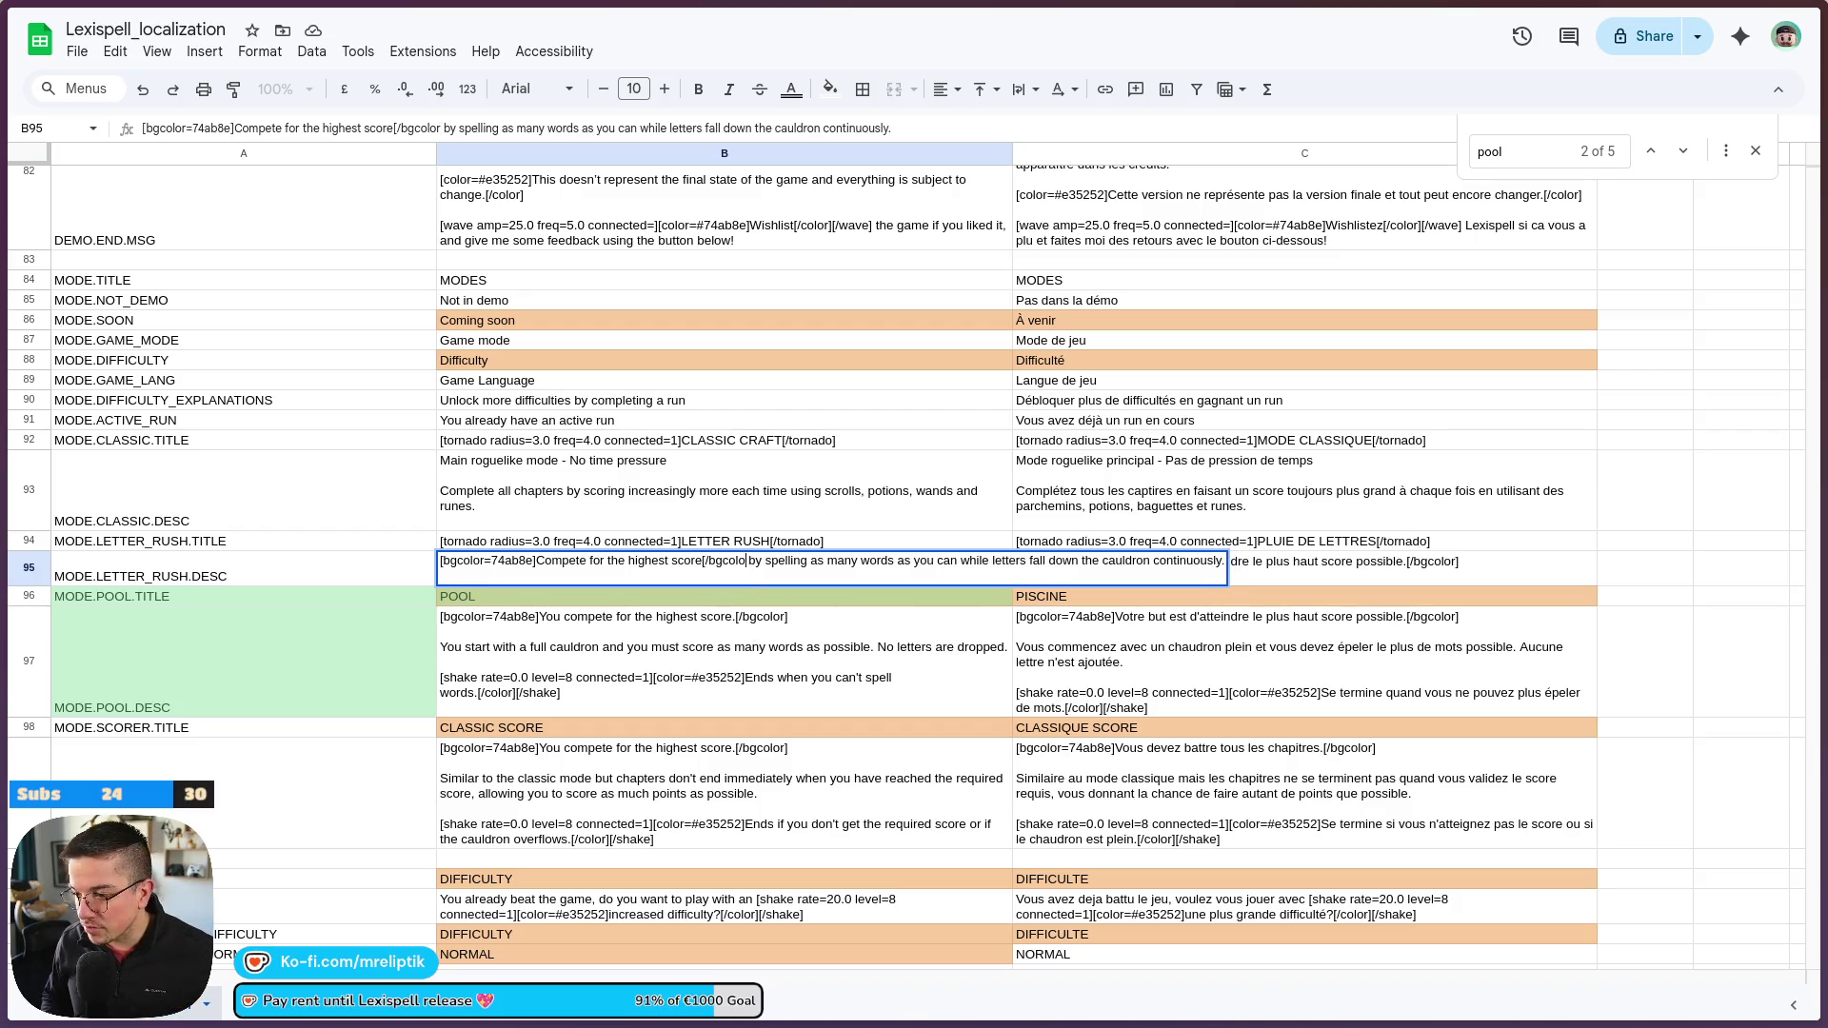
pyautogui.press('BackSpace')
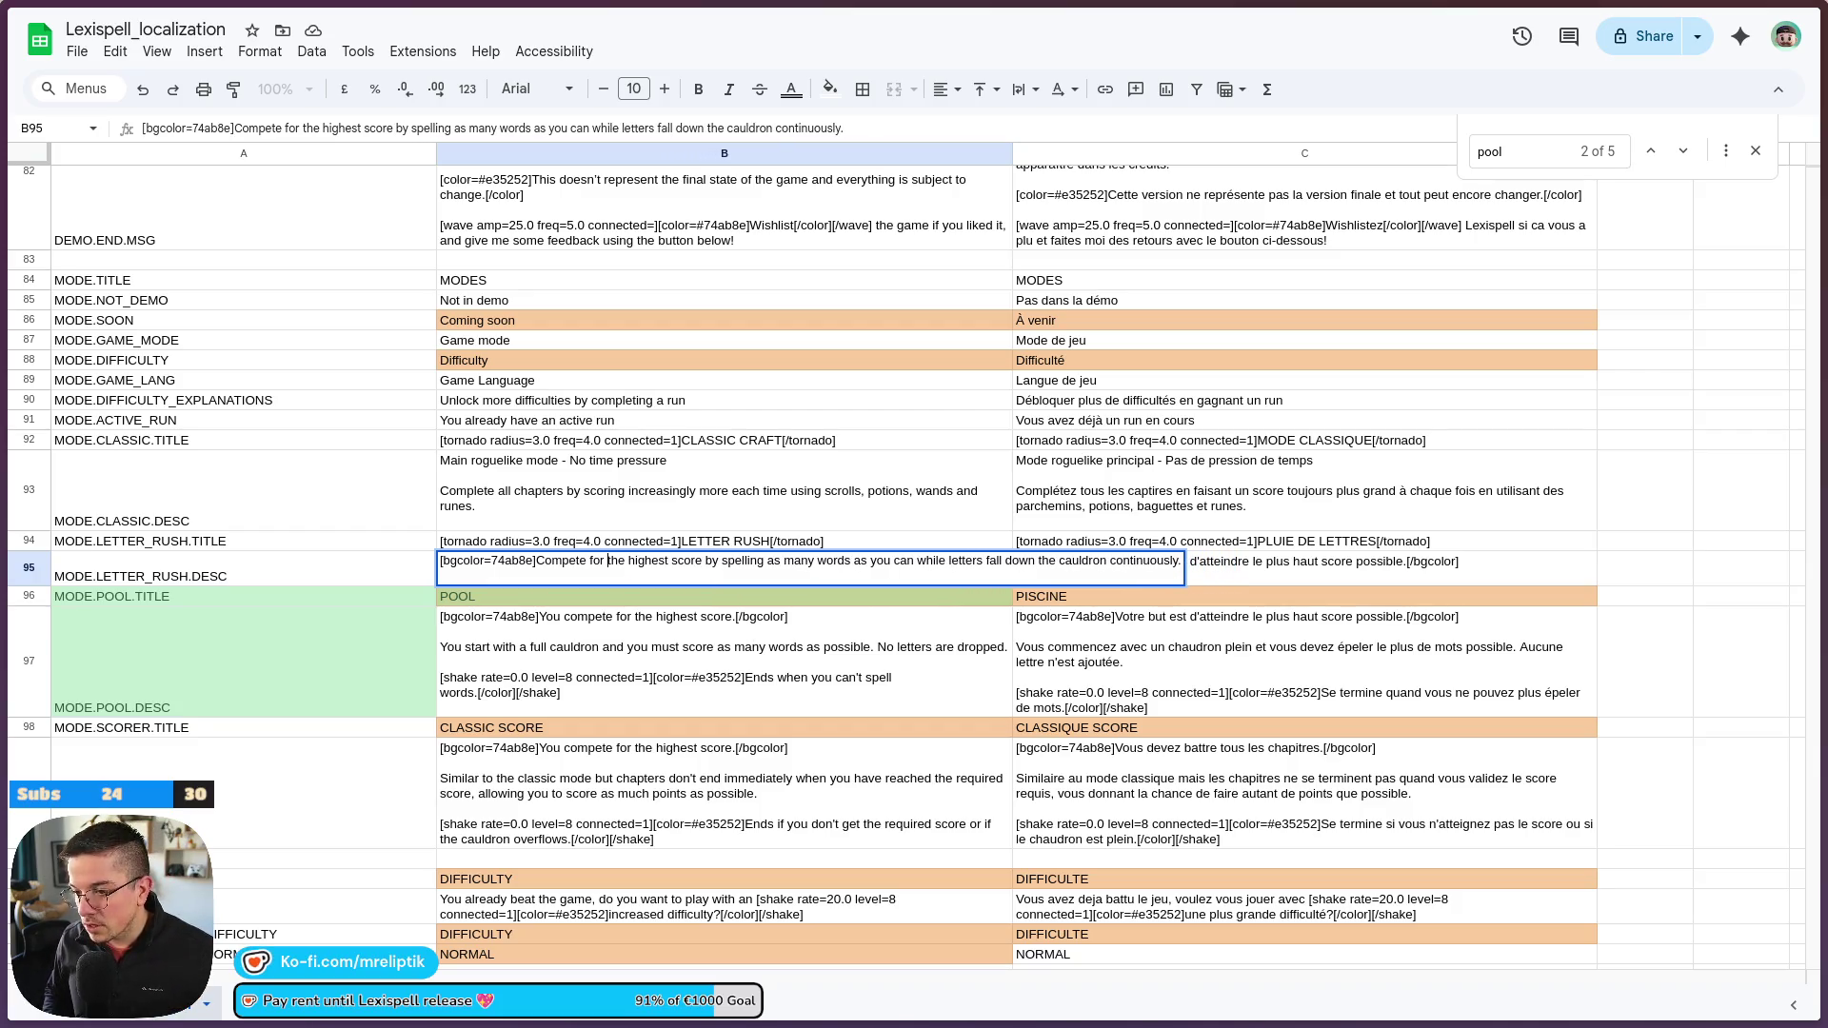
pyautogui.moveTo(536, 561); pyautogui.dragTo(440, 560)
pyautogui.press('BackSpace')
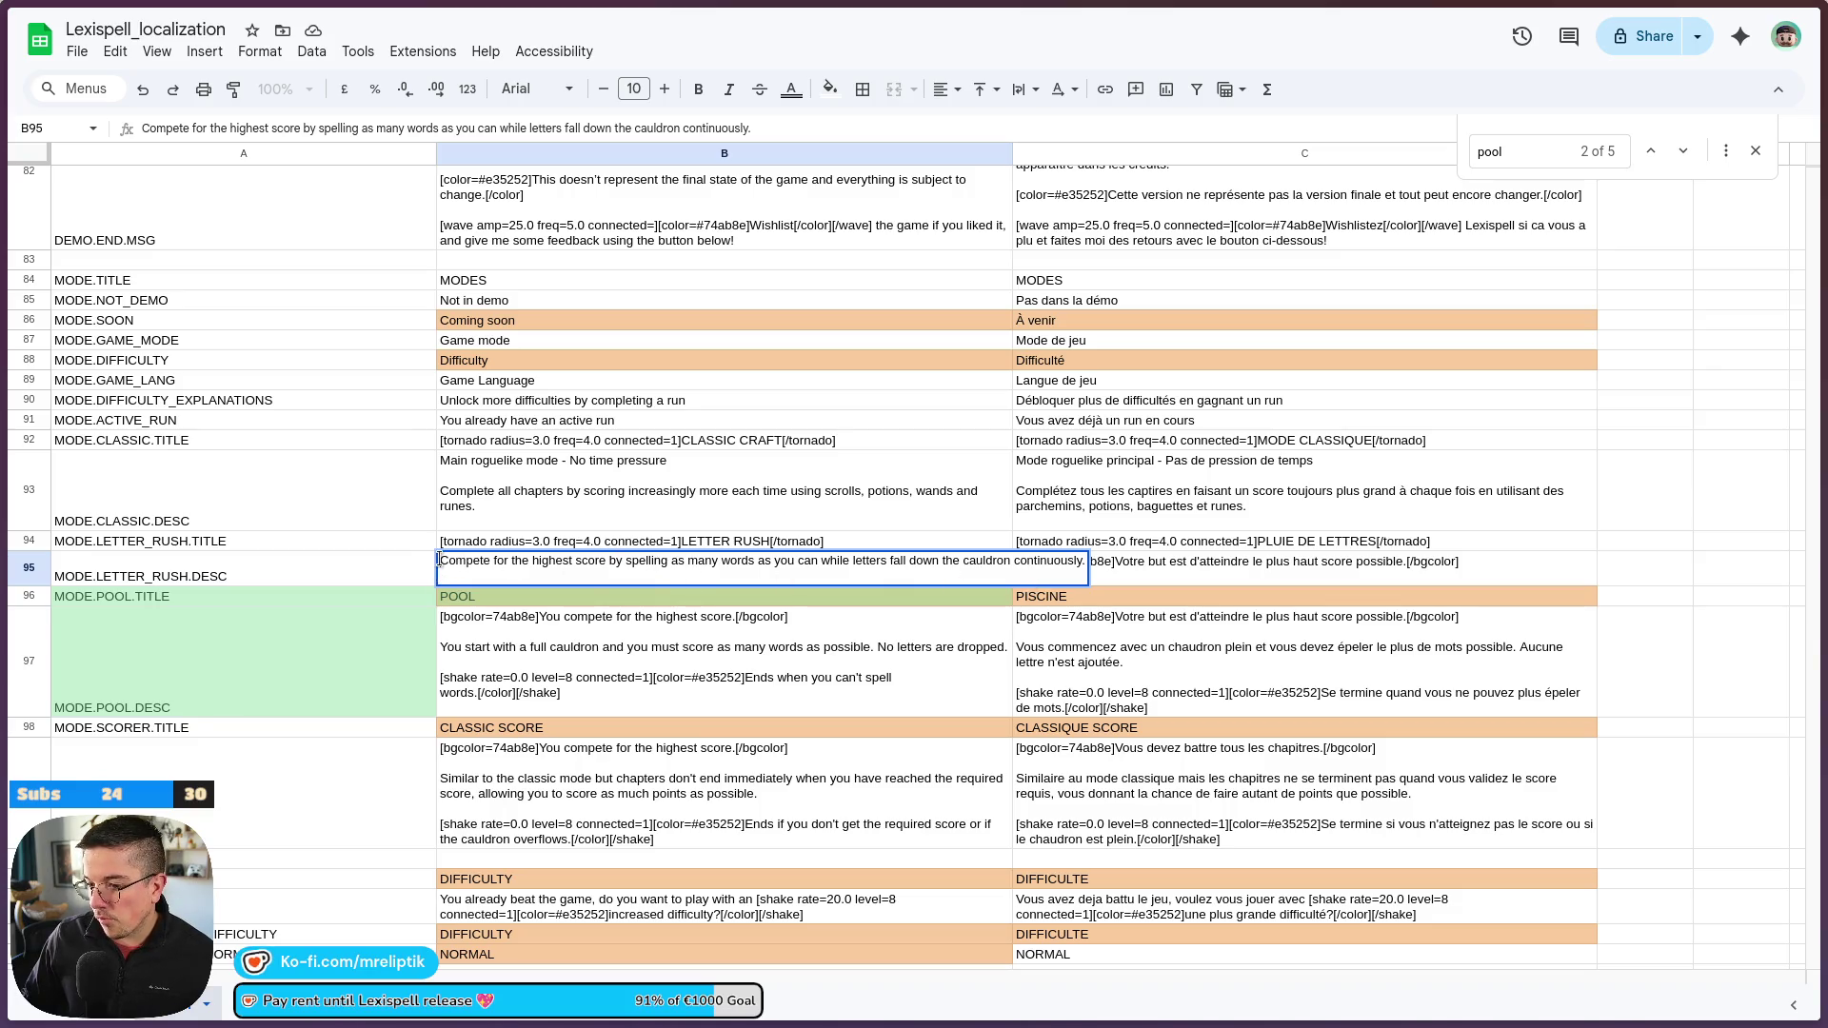
pyautogui.press('Return')
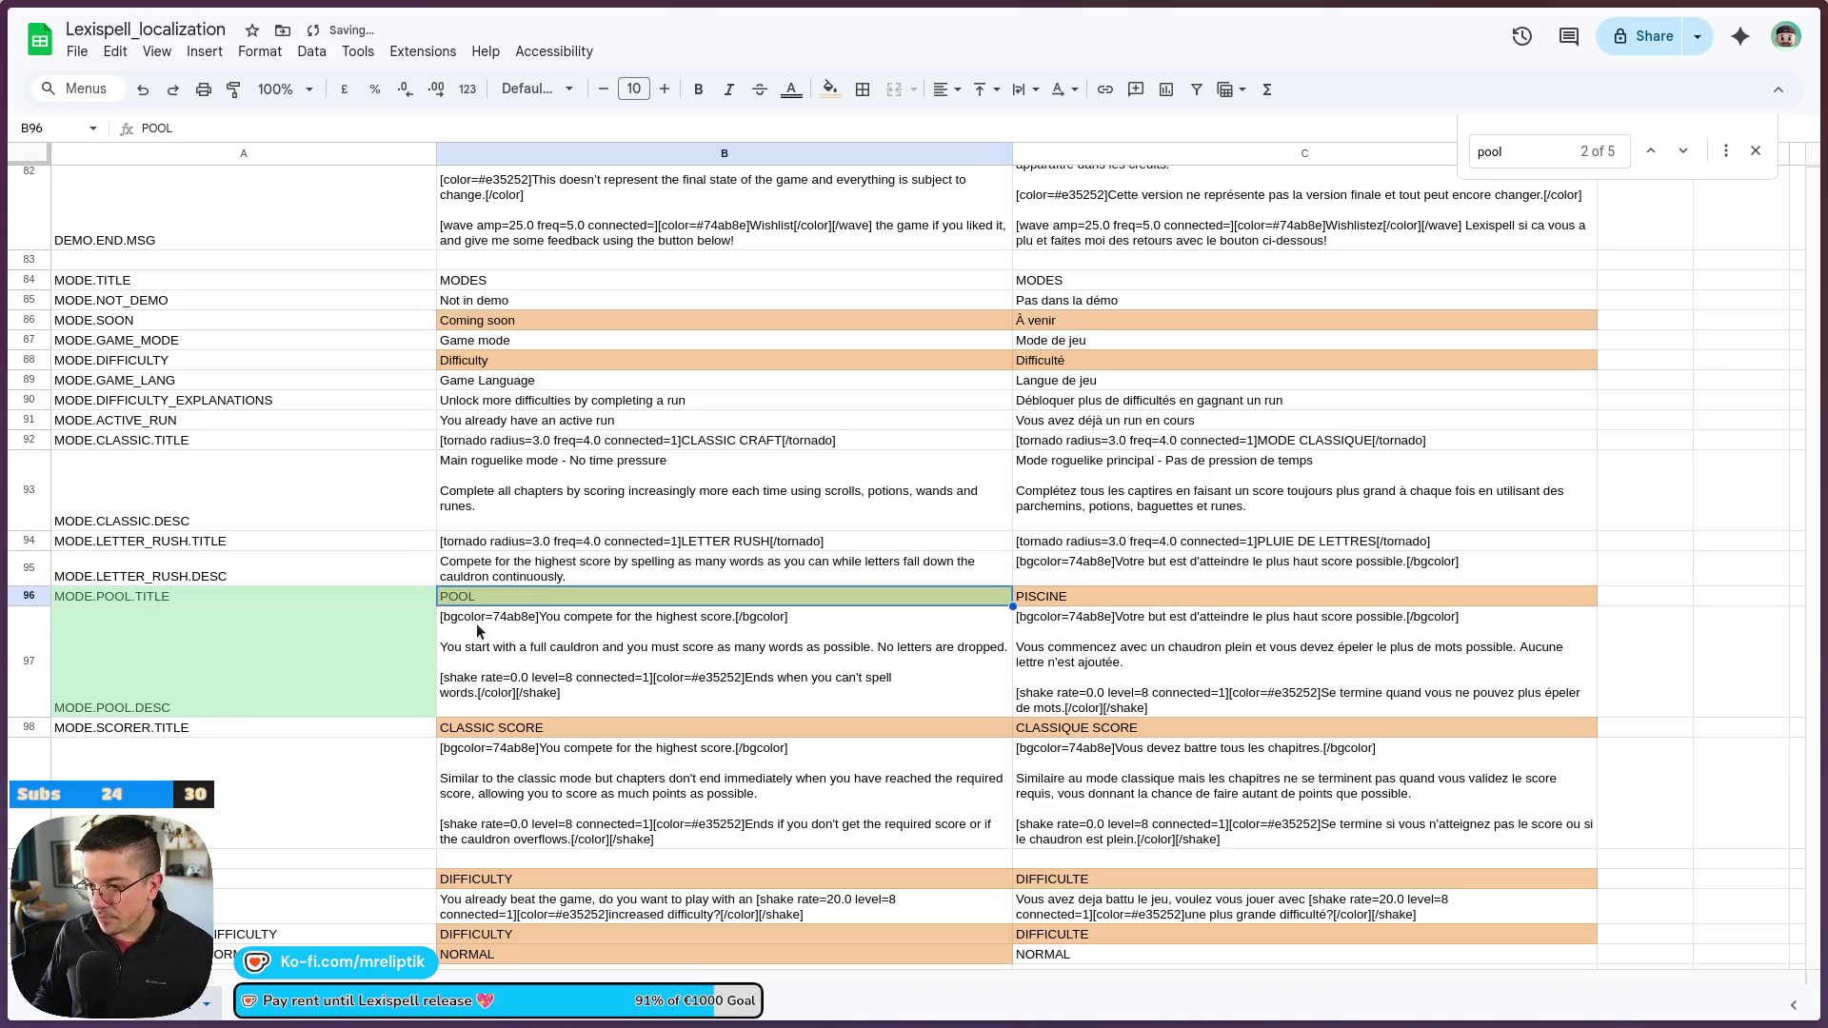
# Add a 'Time pressure' first line followed by a blank line to the English Letter Rush description
pyautogui.doubleClick(465, 571)
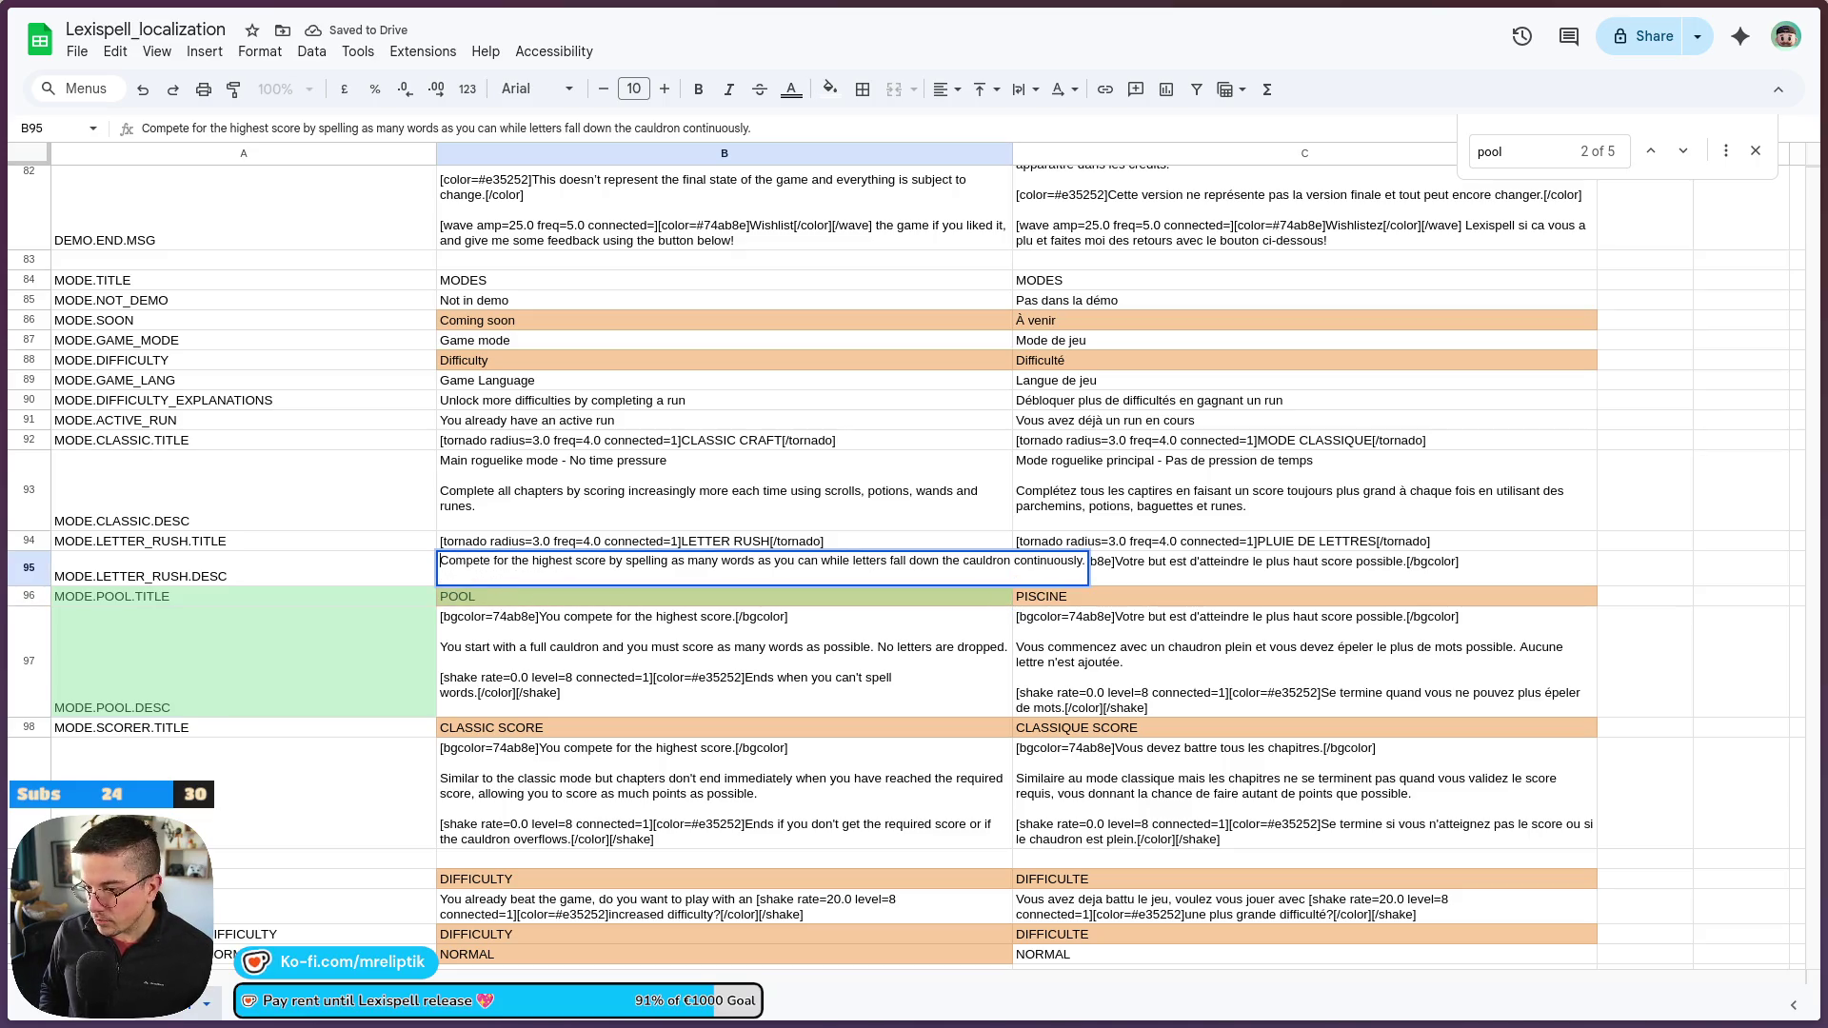
pyautogui.hotkey('ctrl', 'Return')
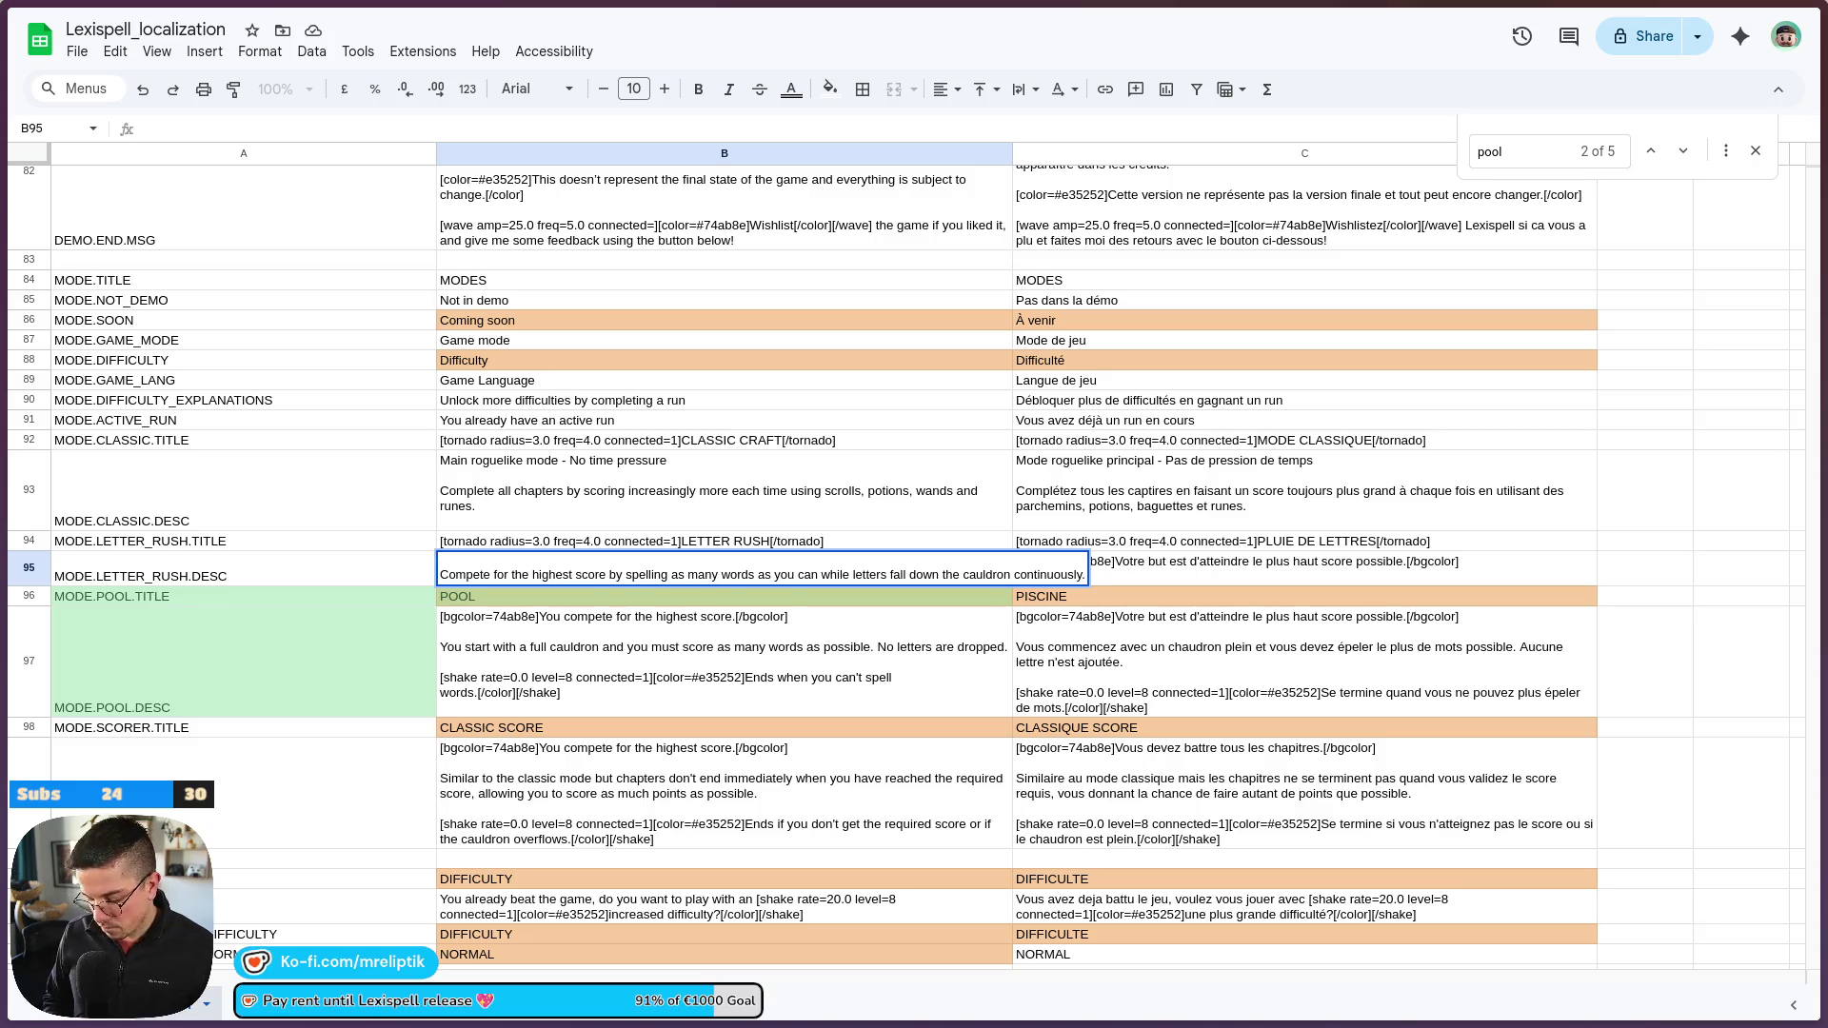
pyautogui.write('Timepressure')
pyautogui.press('Return')
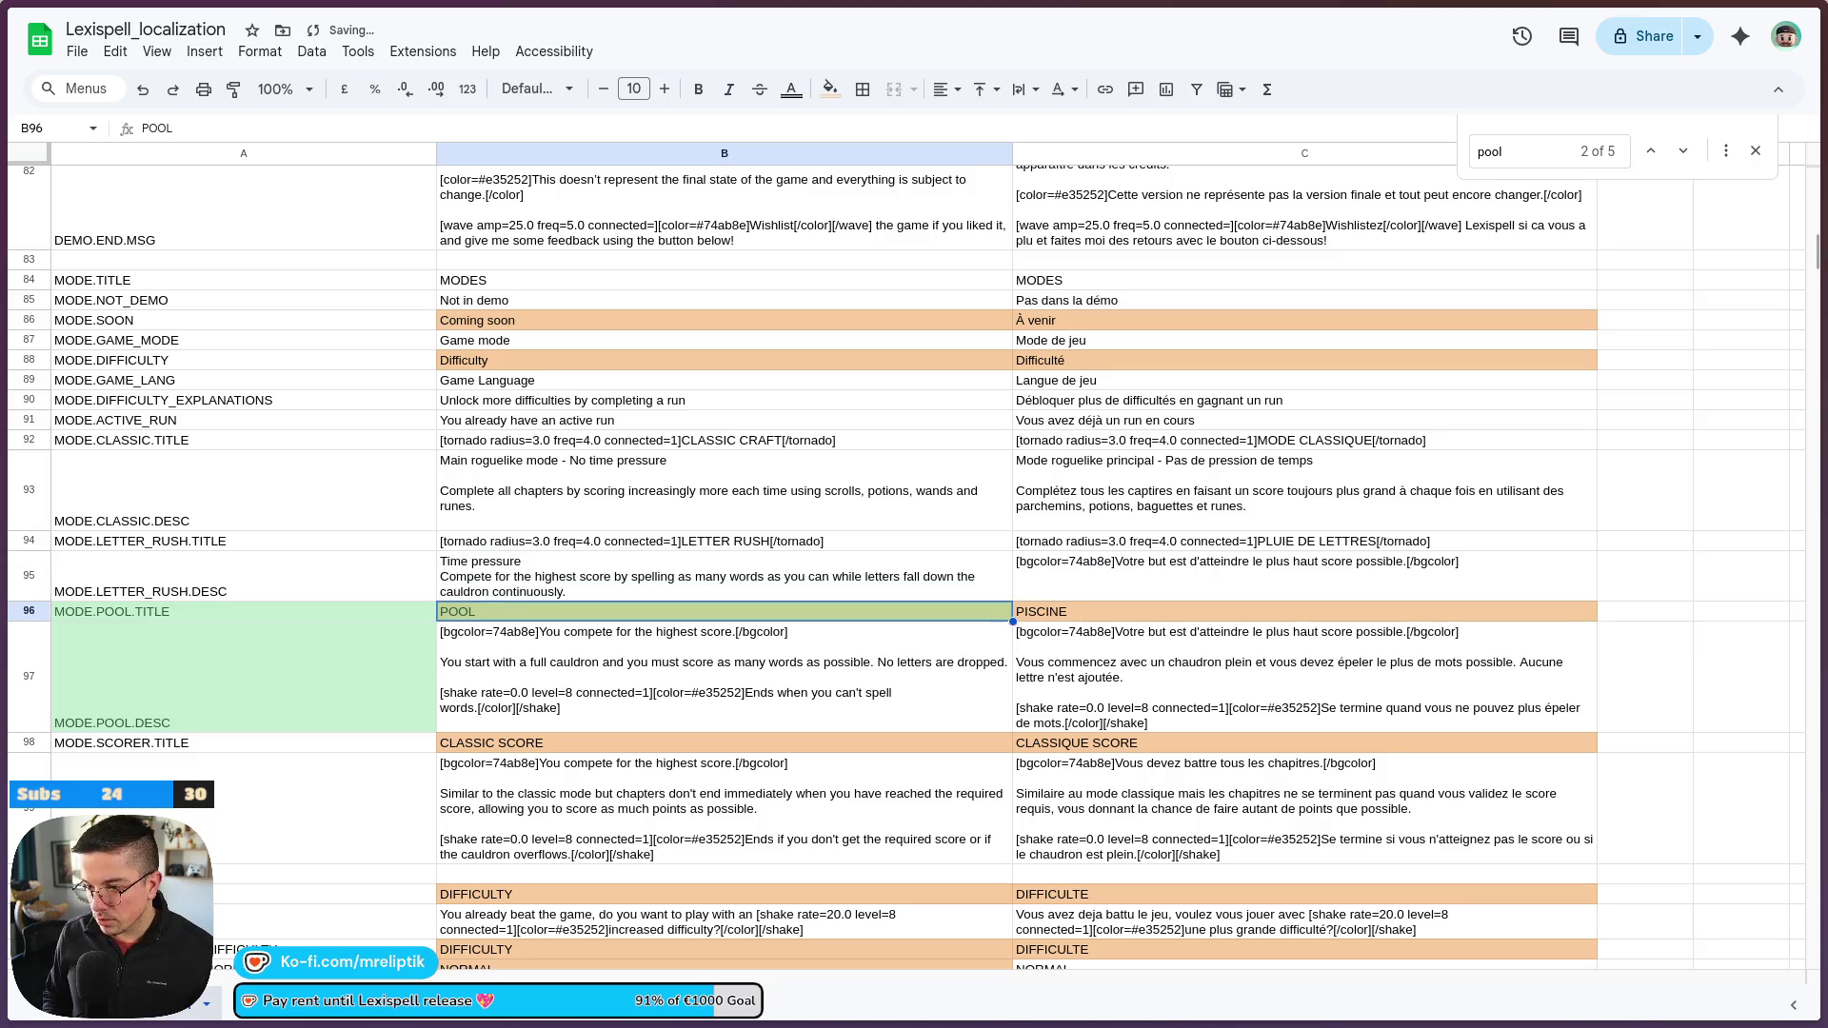
pyautogui.doubleClick(548, 577)
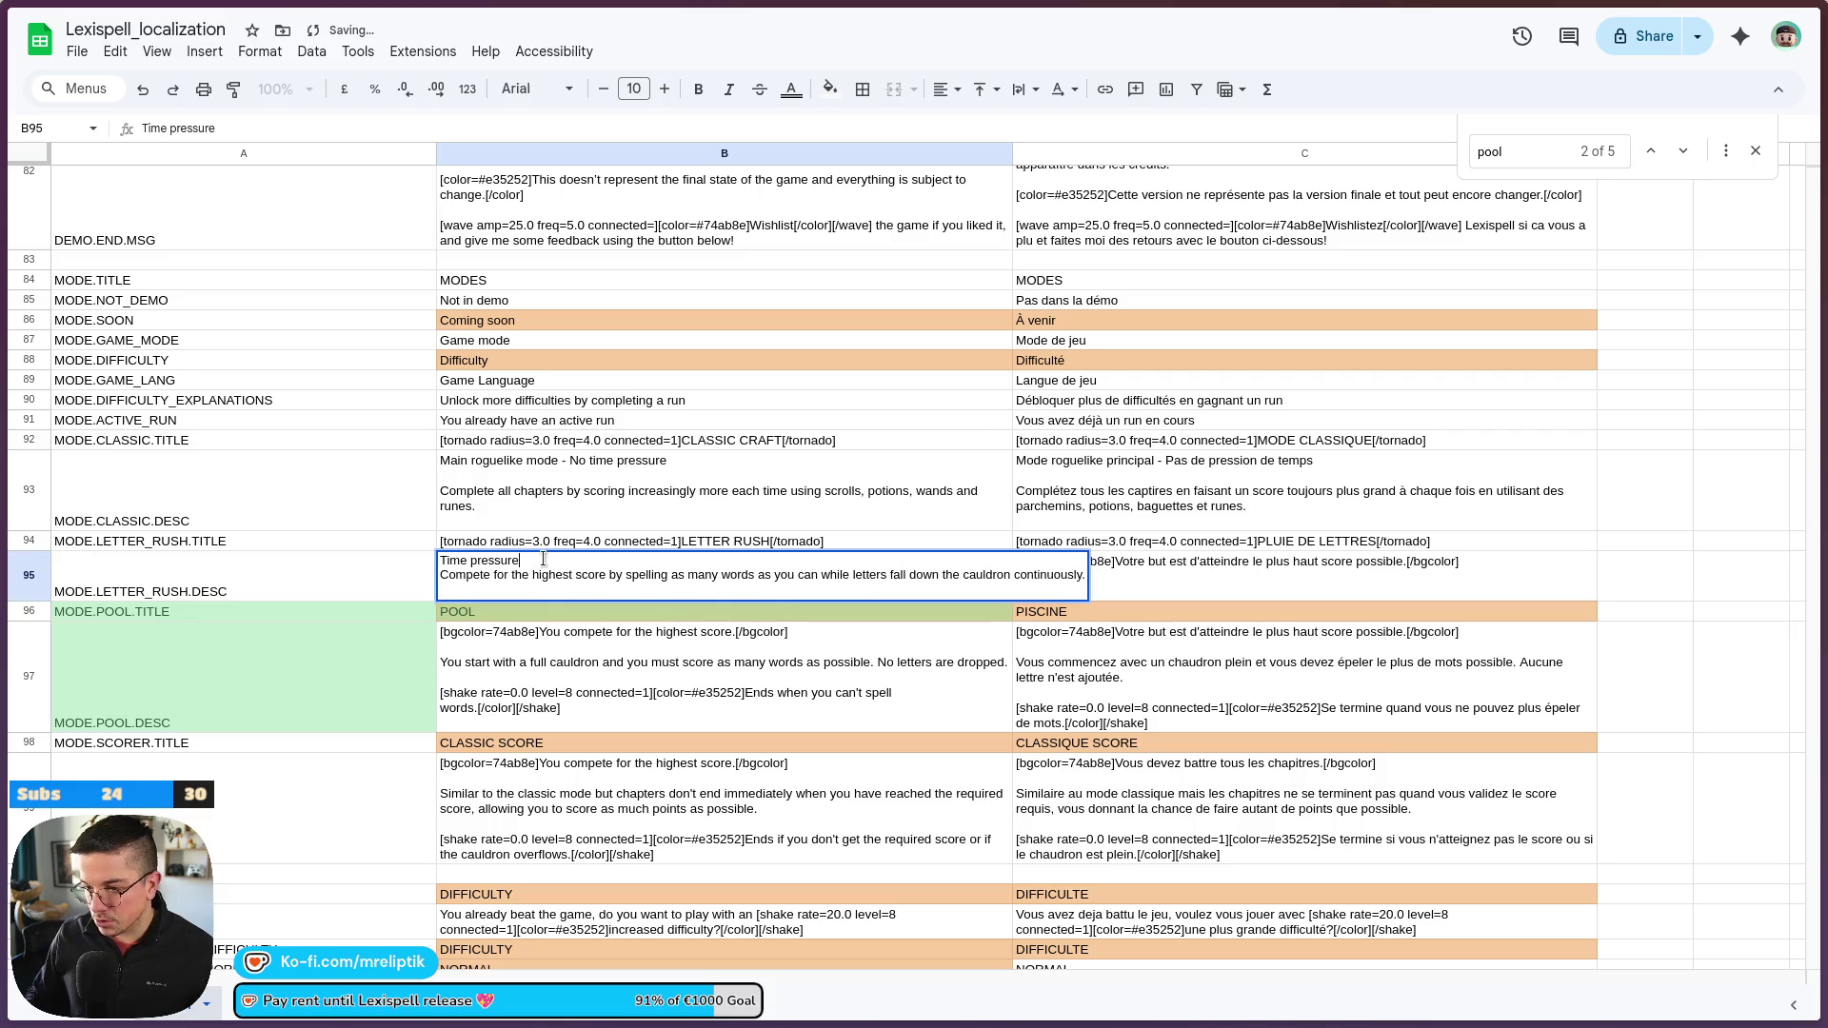
pyautogui.hotkey('ctrl', 'Return')
# Start editing the French Letter Rush description, with the caret at its beginning
pyautogui.click(1133, 576)
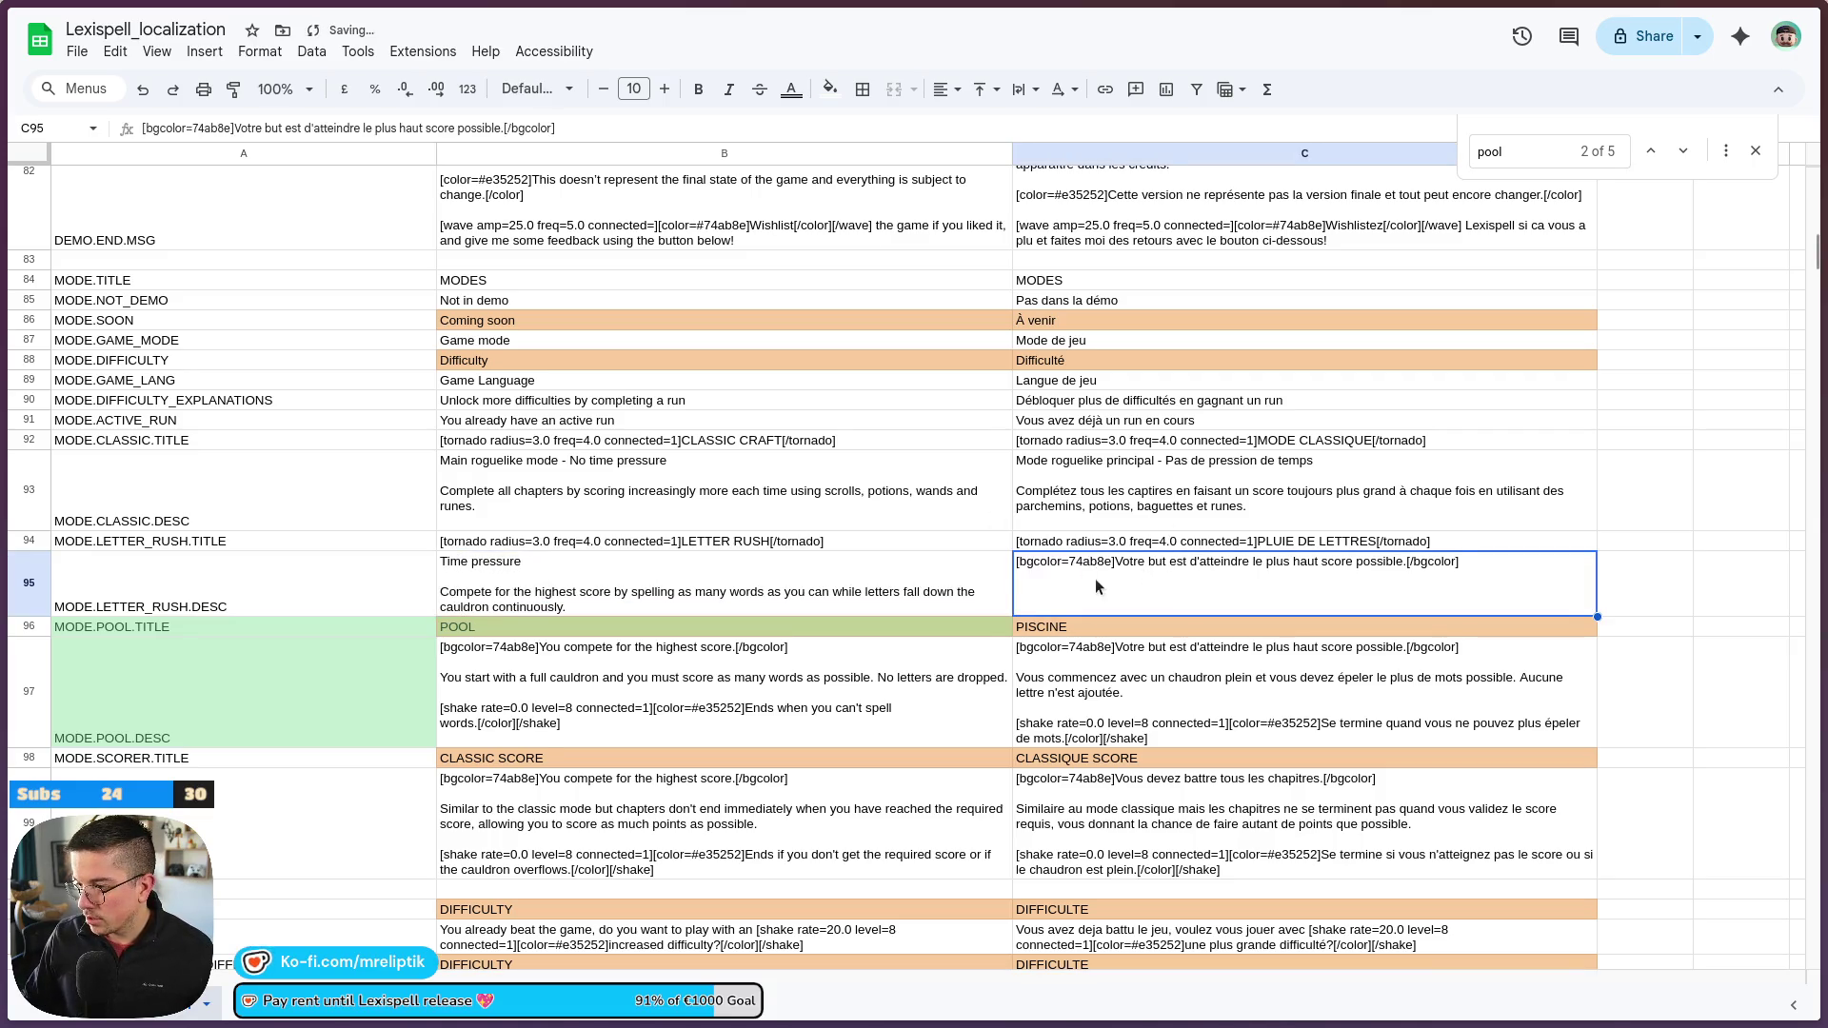
pyautogui.moveTo(1119, 563); pyautogui.dragTo(933, 562)
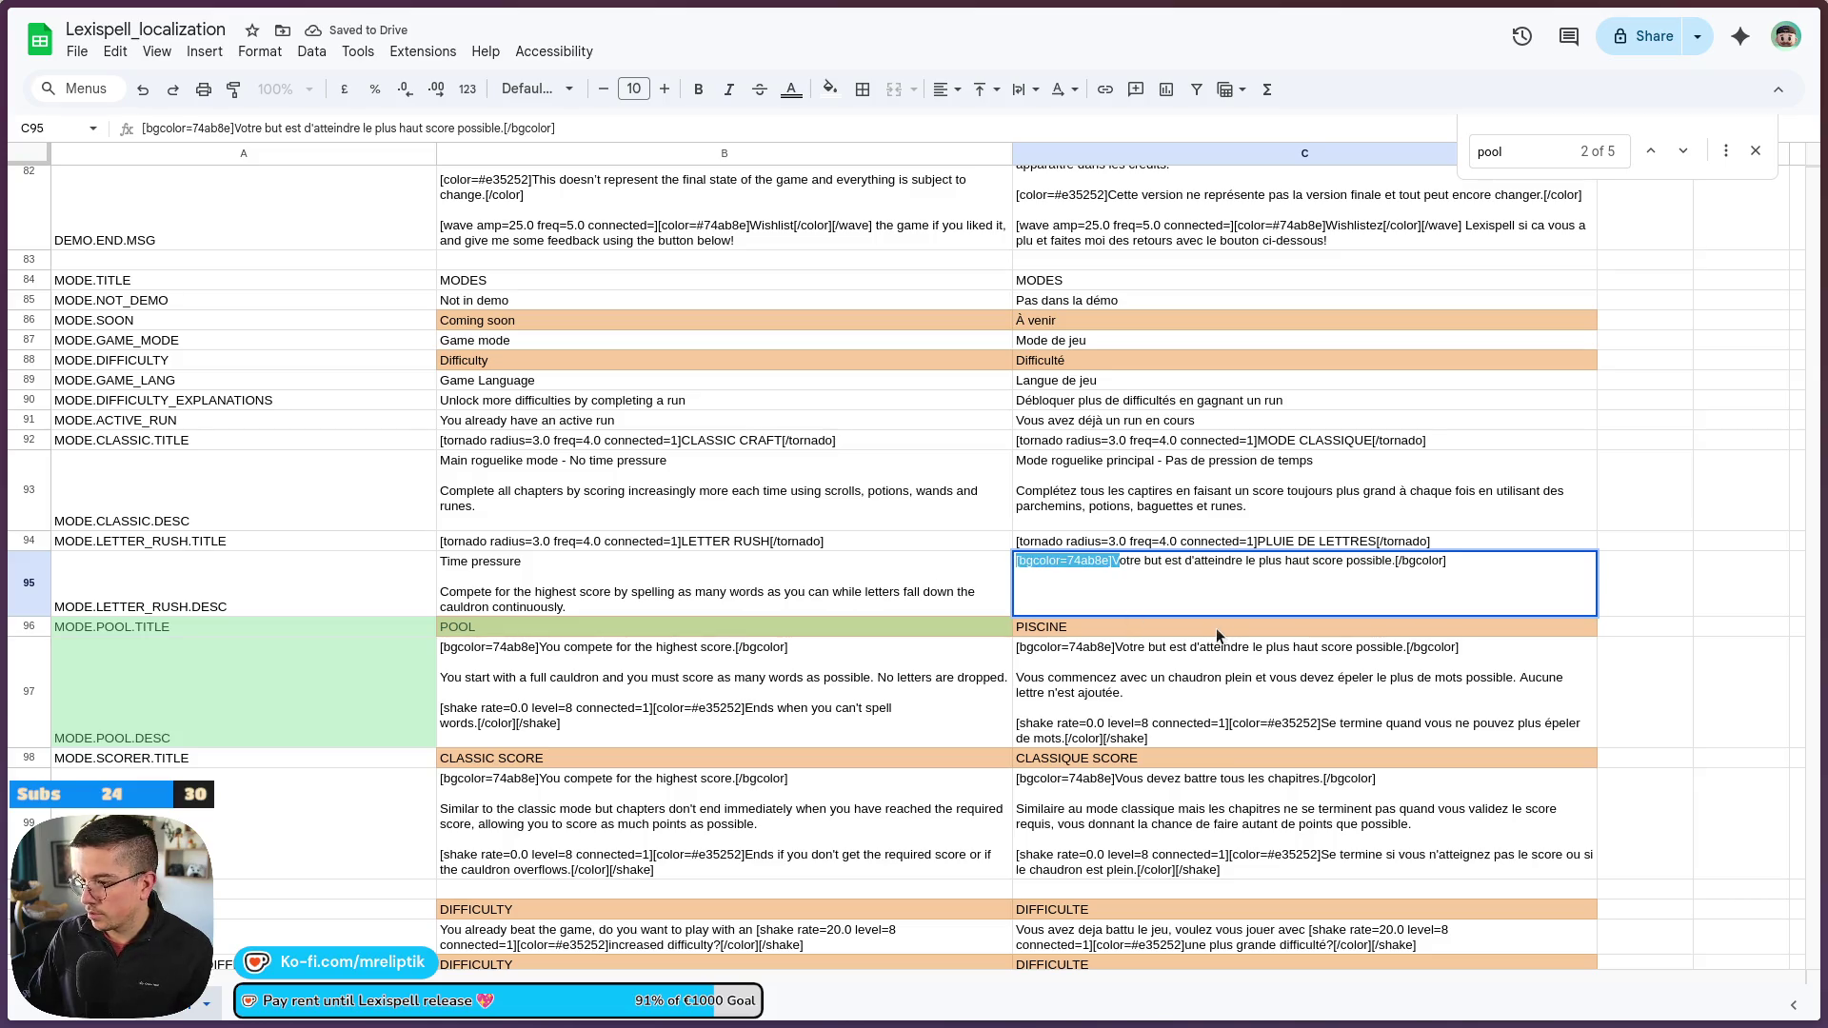
pyautogui.doubleClick(1039, 569)
pyautogui.click(1028, 596)
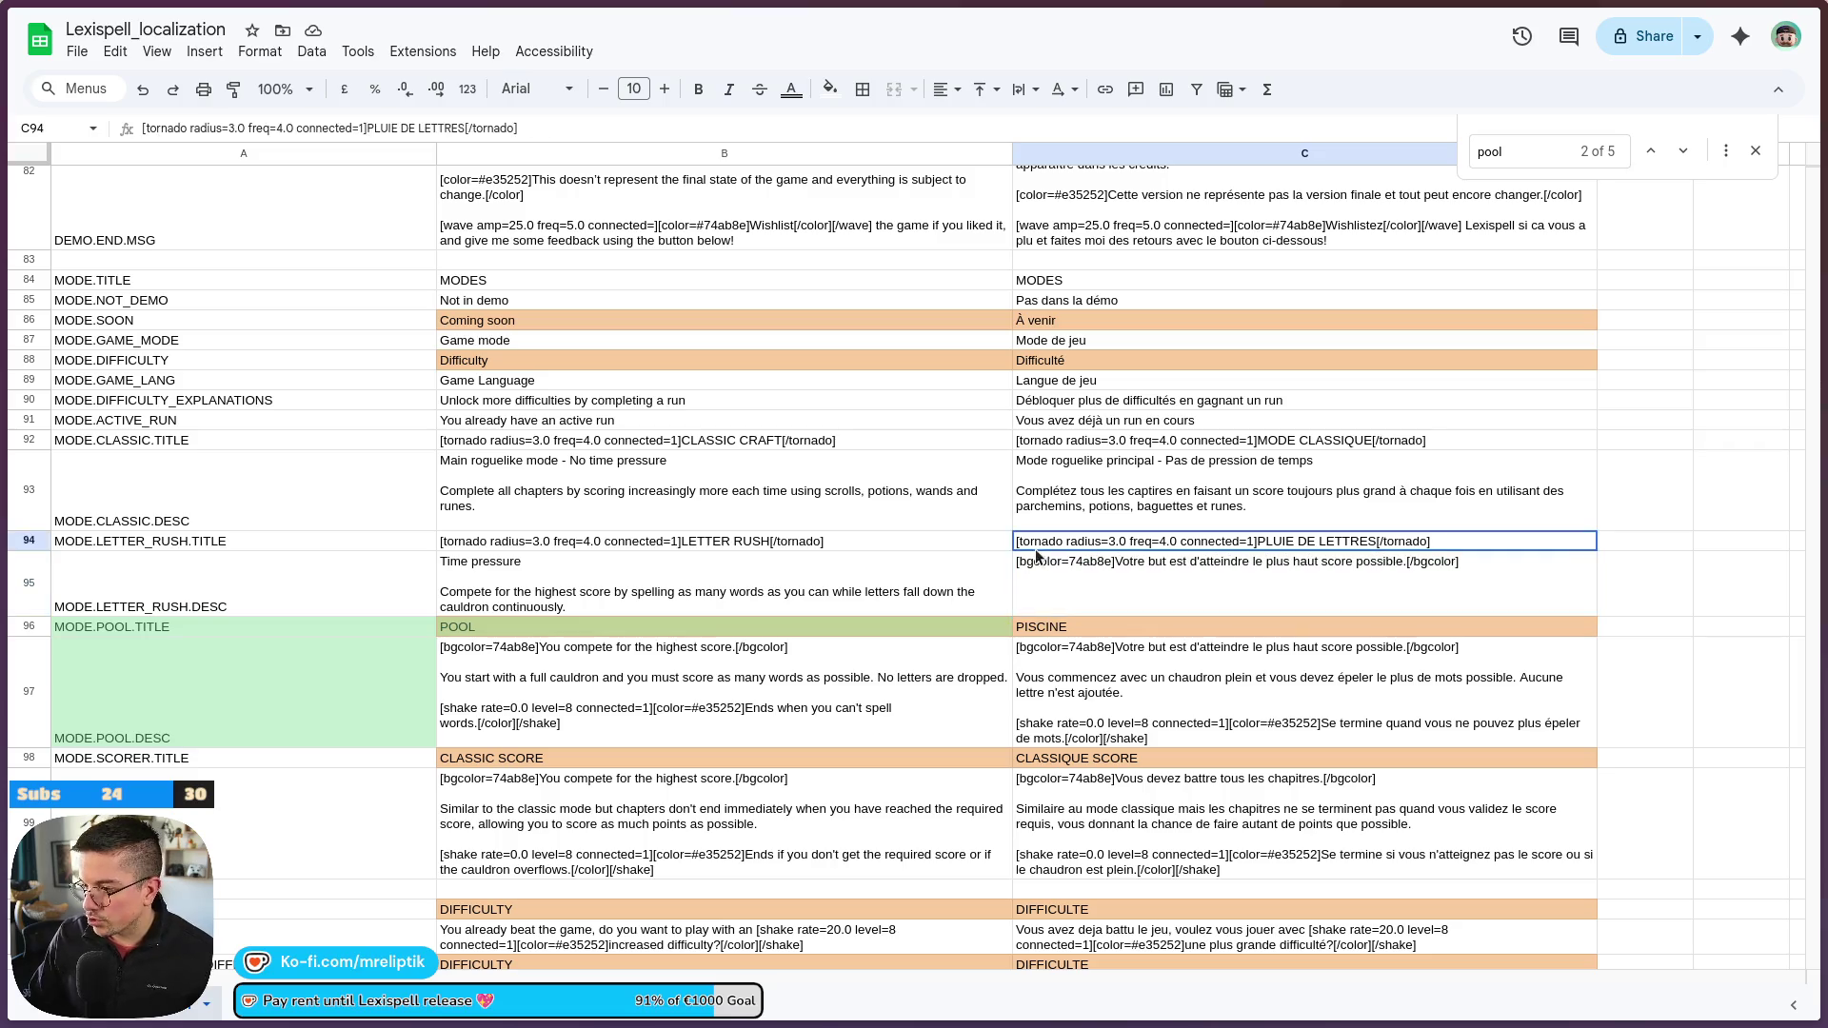
# Add a 'Pression du temps' line at the top of the French Letter Rush description
pyautogui.tripleClick(1035, 564)
pyautogui.press('Left')
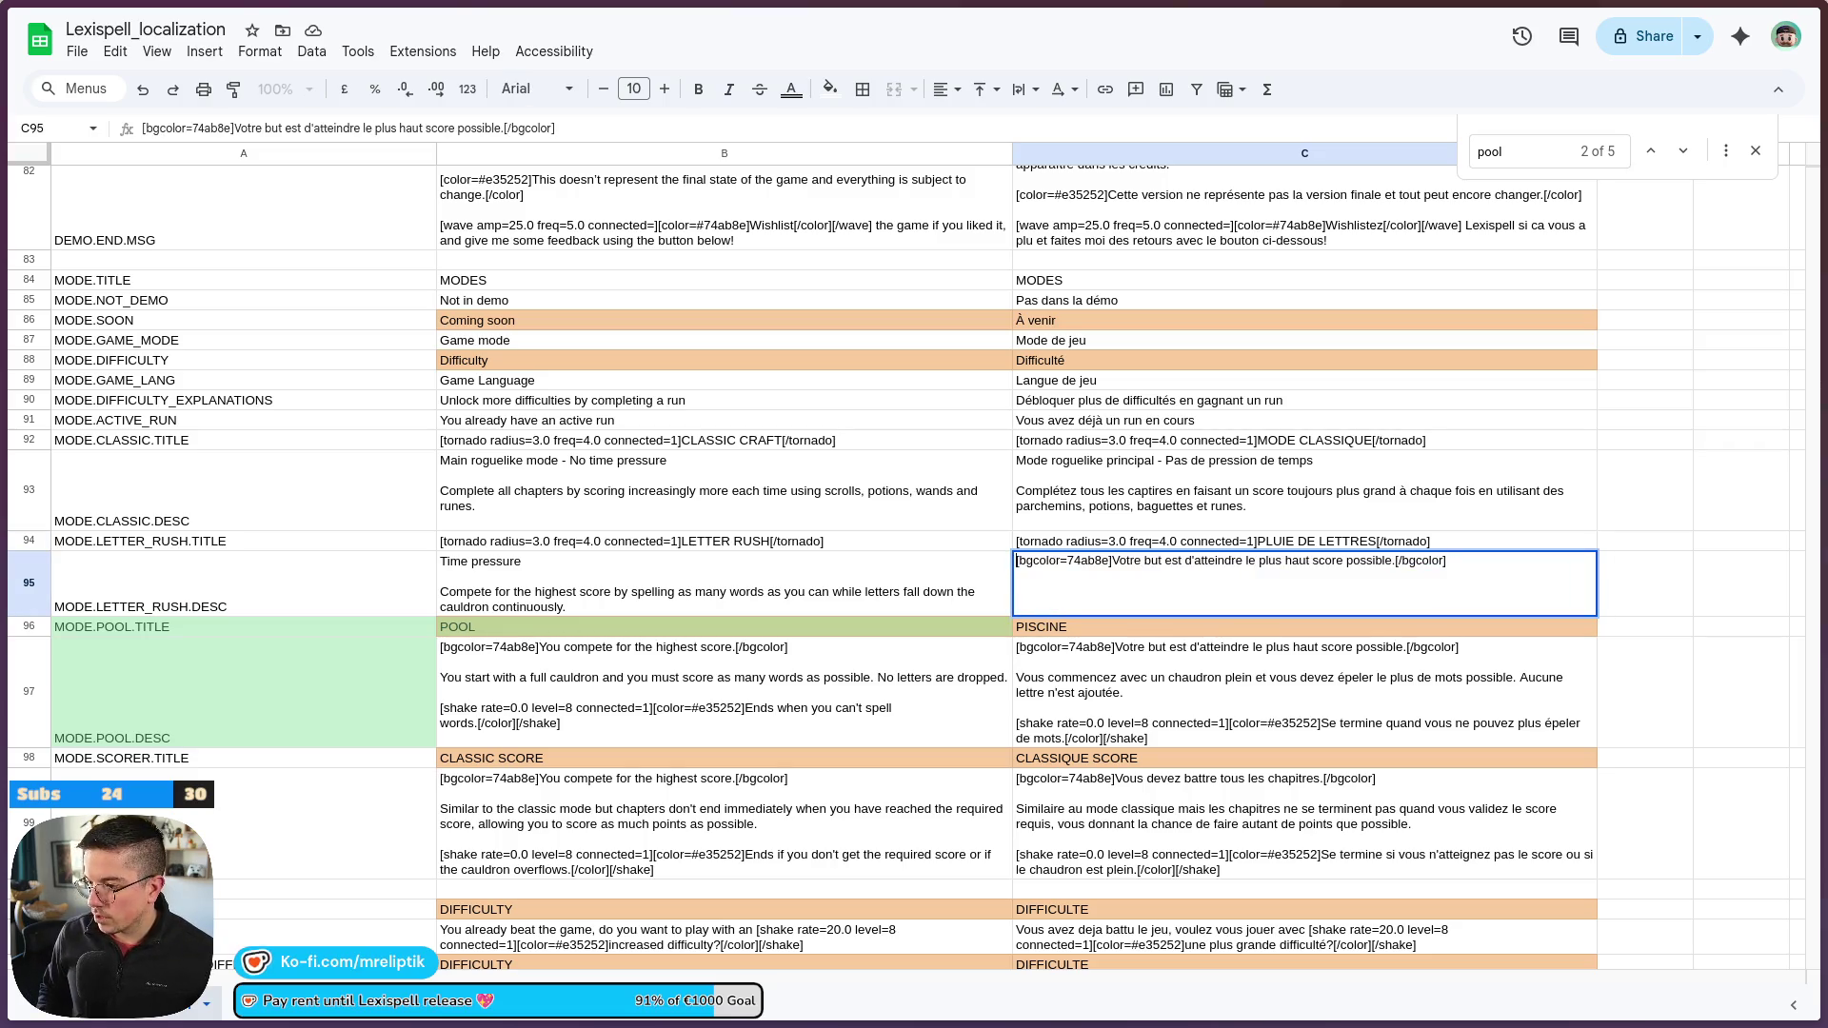
pyautogui.hotkey('ctrl', 'Return')
pyautogui.press('Return')
pyautogui.press('Up')
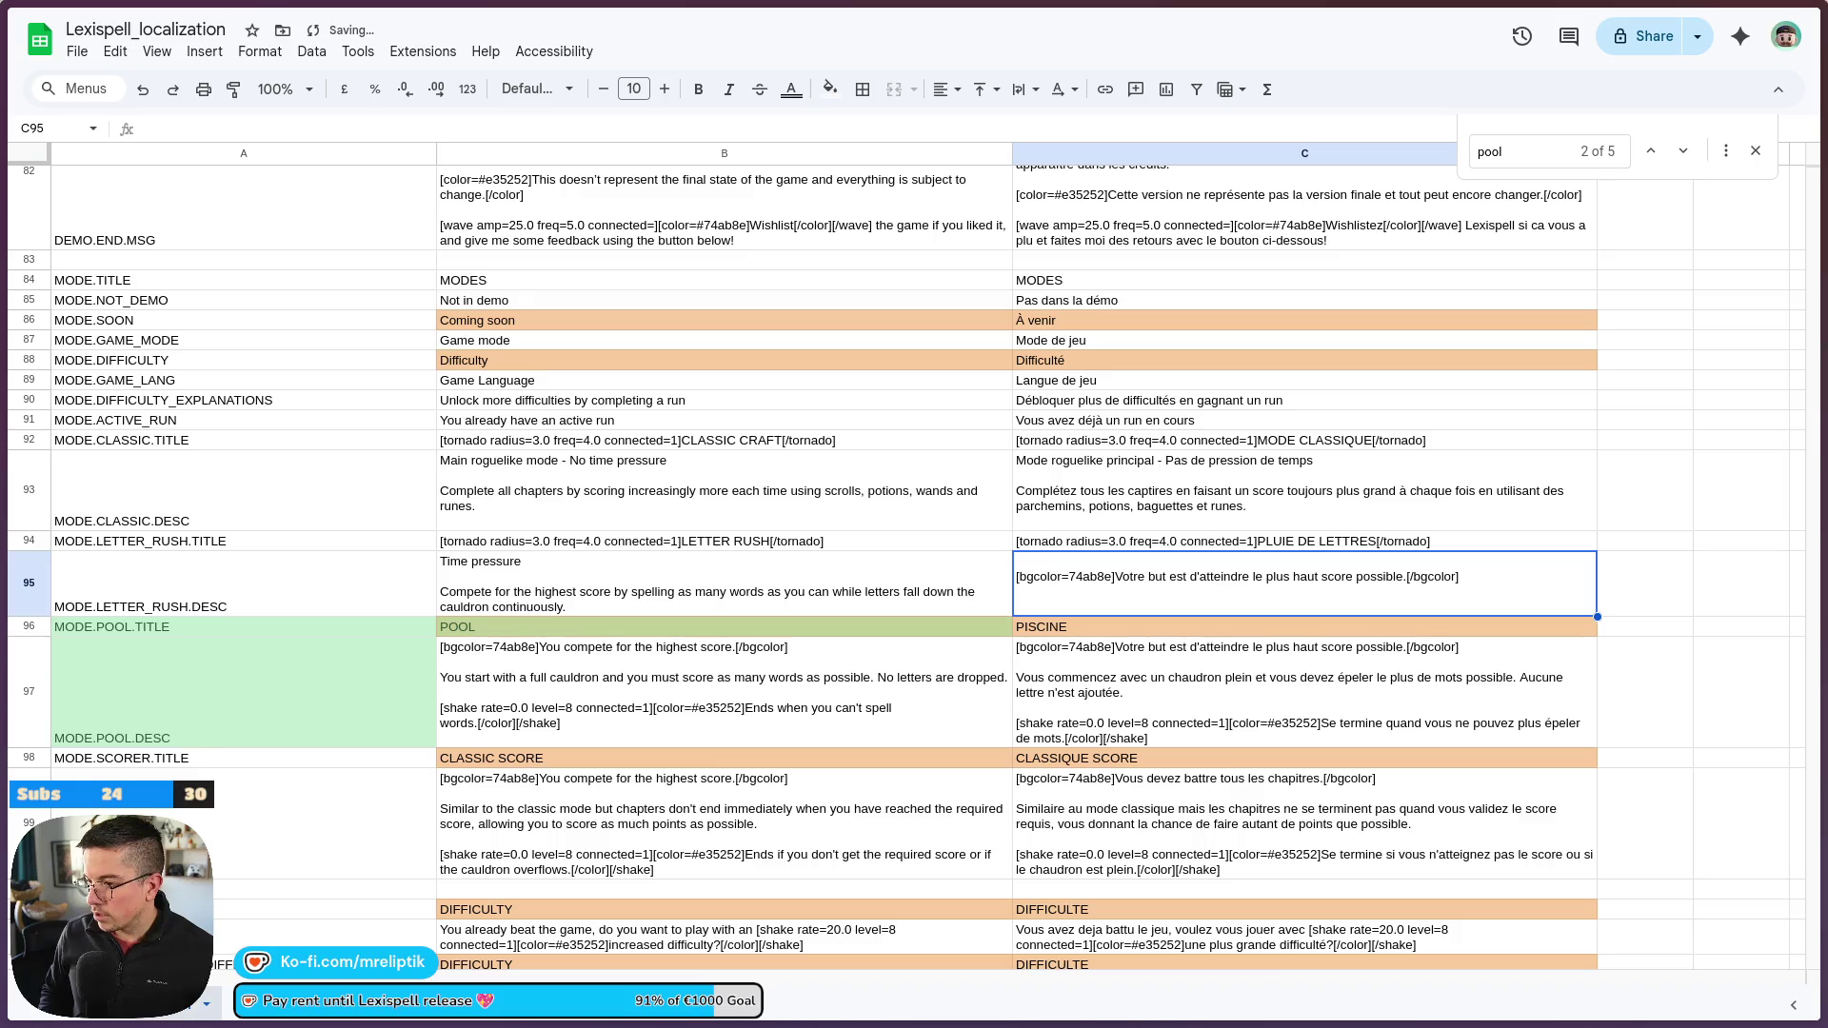
pyautogui.doubleClick(1057, 575)
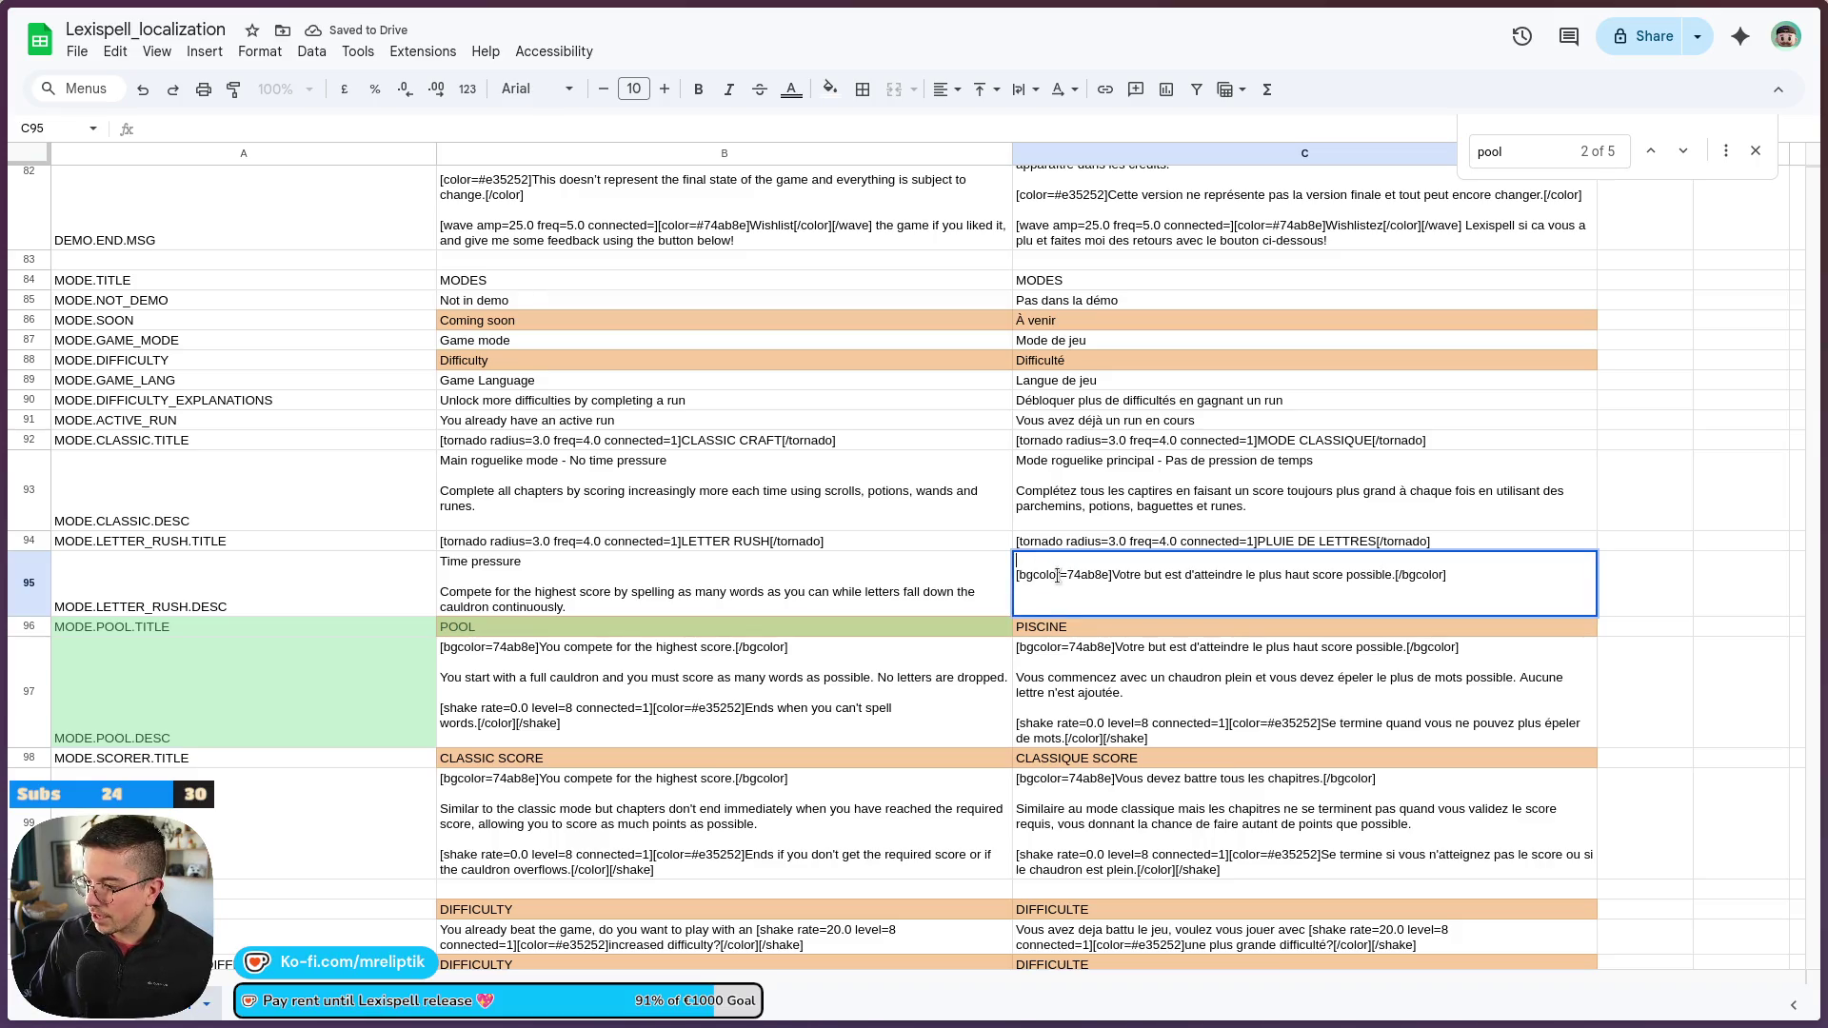
pyautogui.hotkey('ctrl', 'Return')
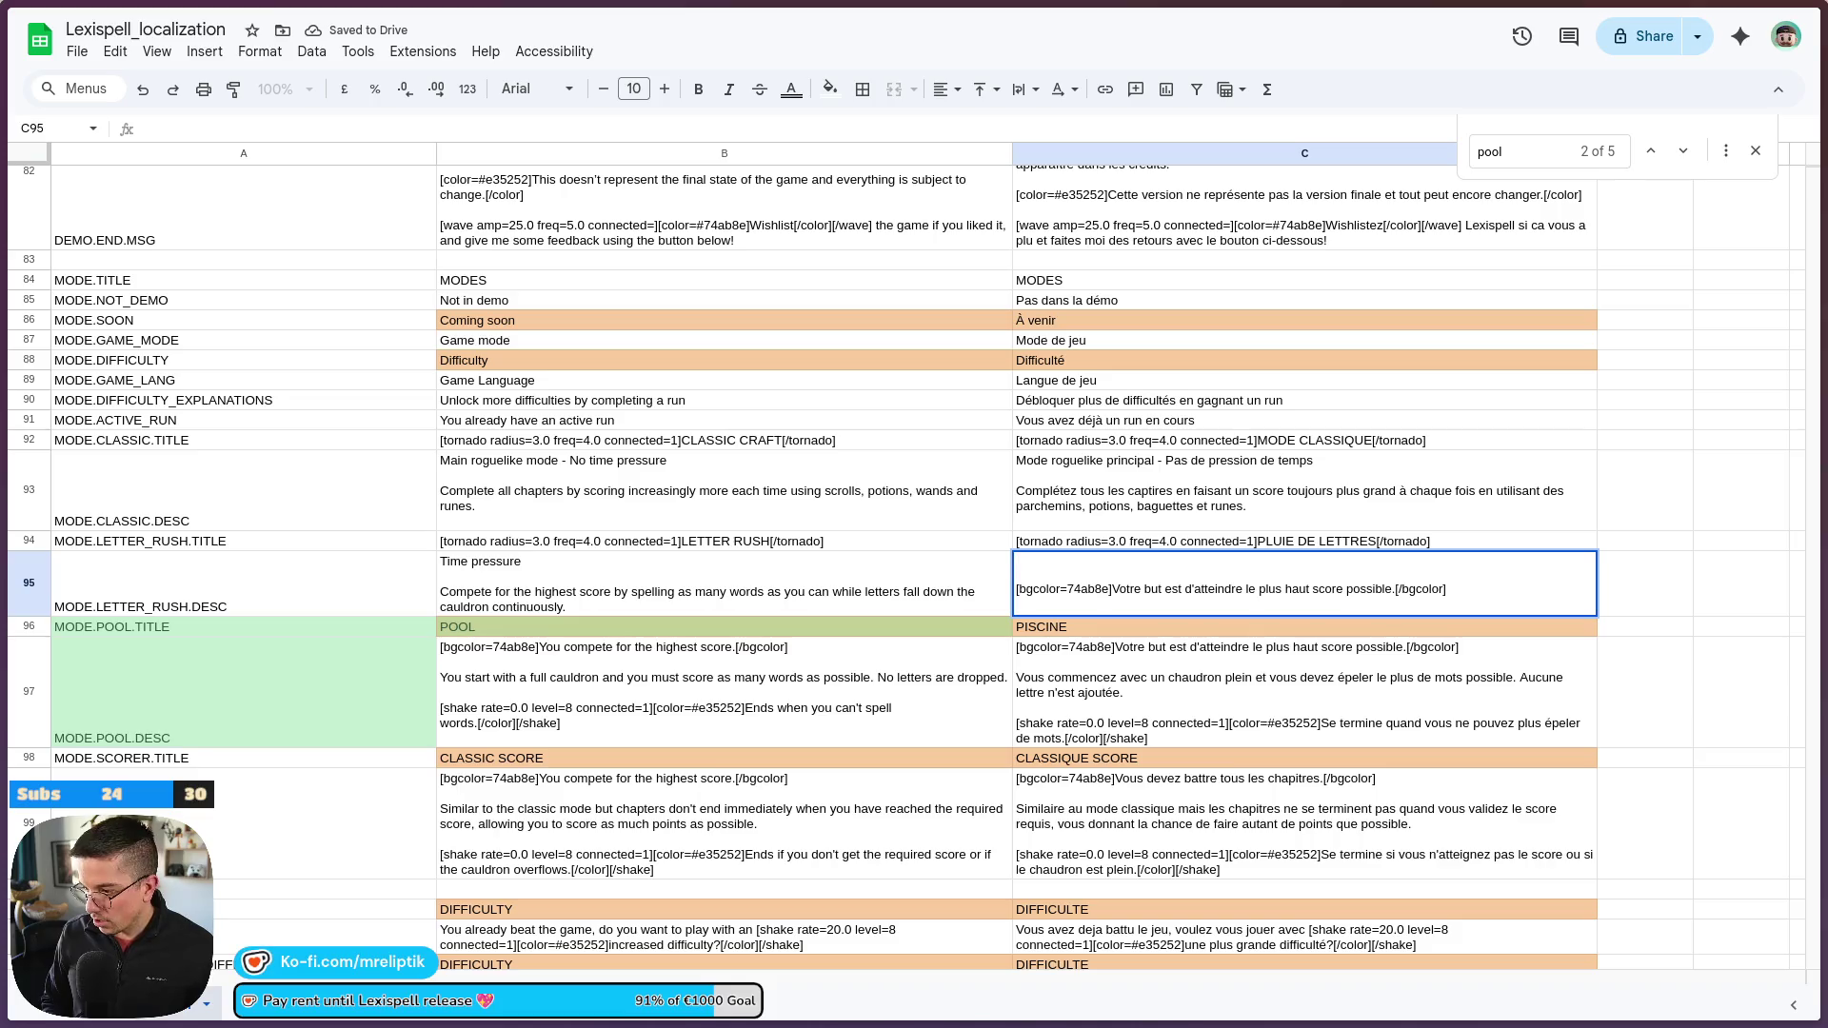
pyautogui.write('Pression')
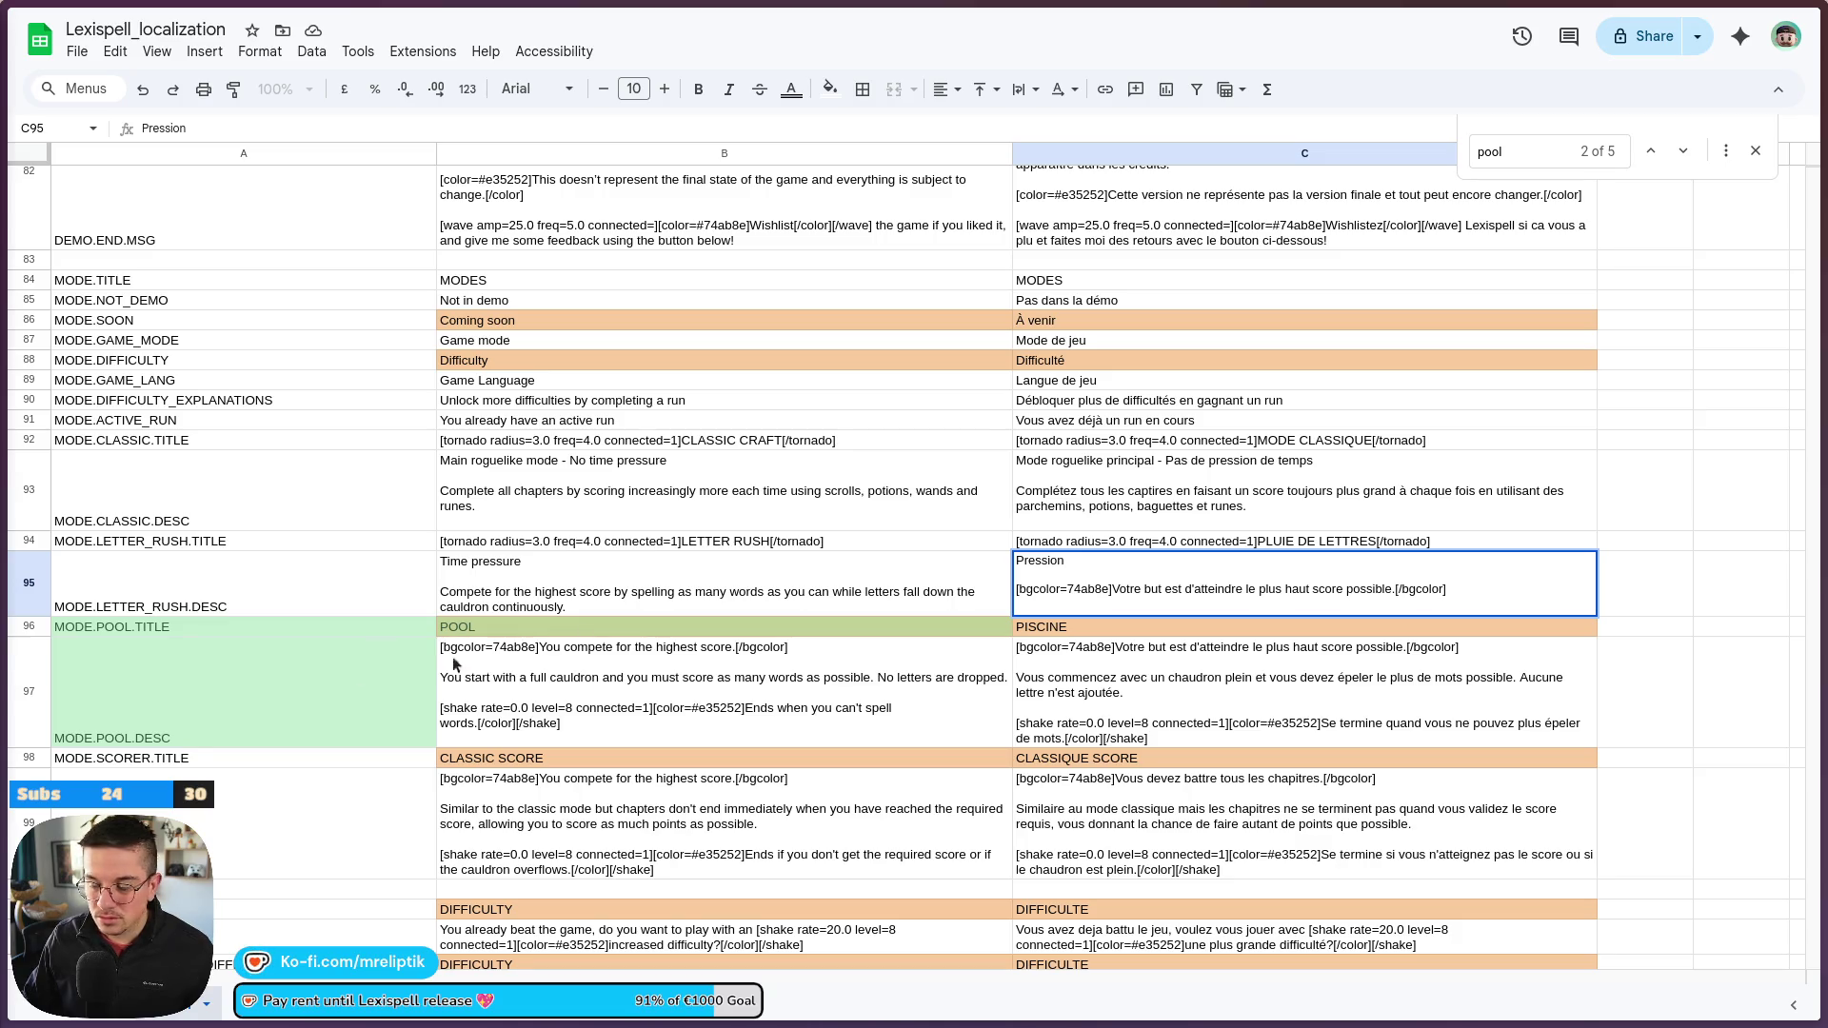
pyautogui.write('du temps')
# Fix the French Classic Craft description typos: 'de' to 'du' and 'captires' to 'chapitres'
pyautogui.doubleClick(1278, 464)
pyautogui.click(1267, 460)
pyautogui.press('BackSpace')
pyautogui.write('u')
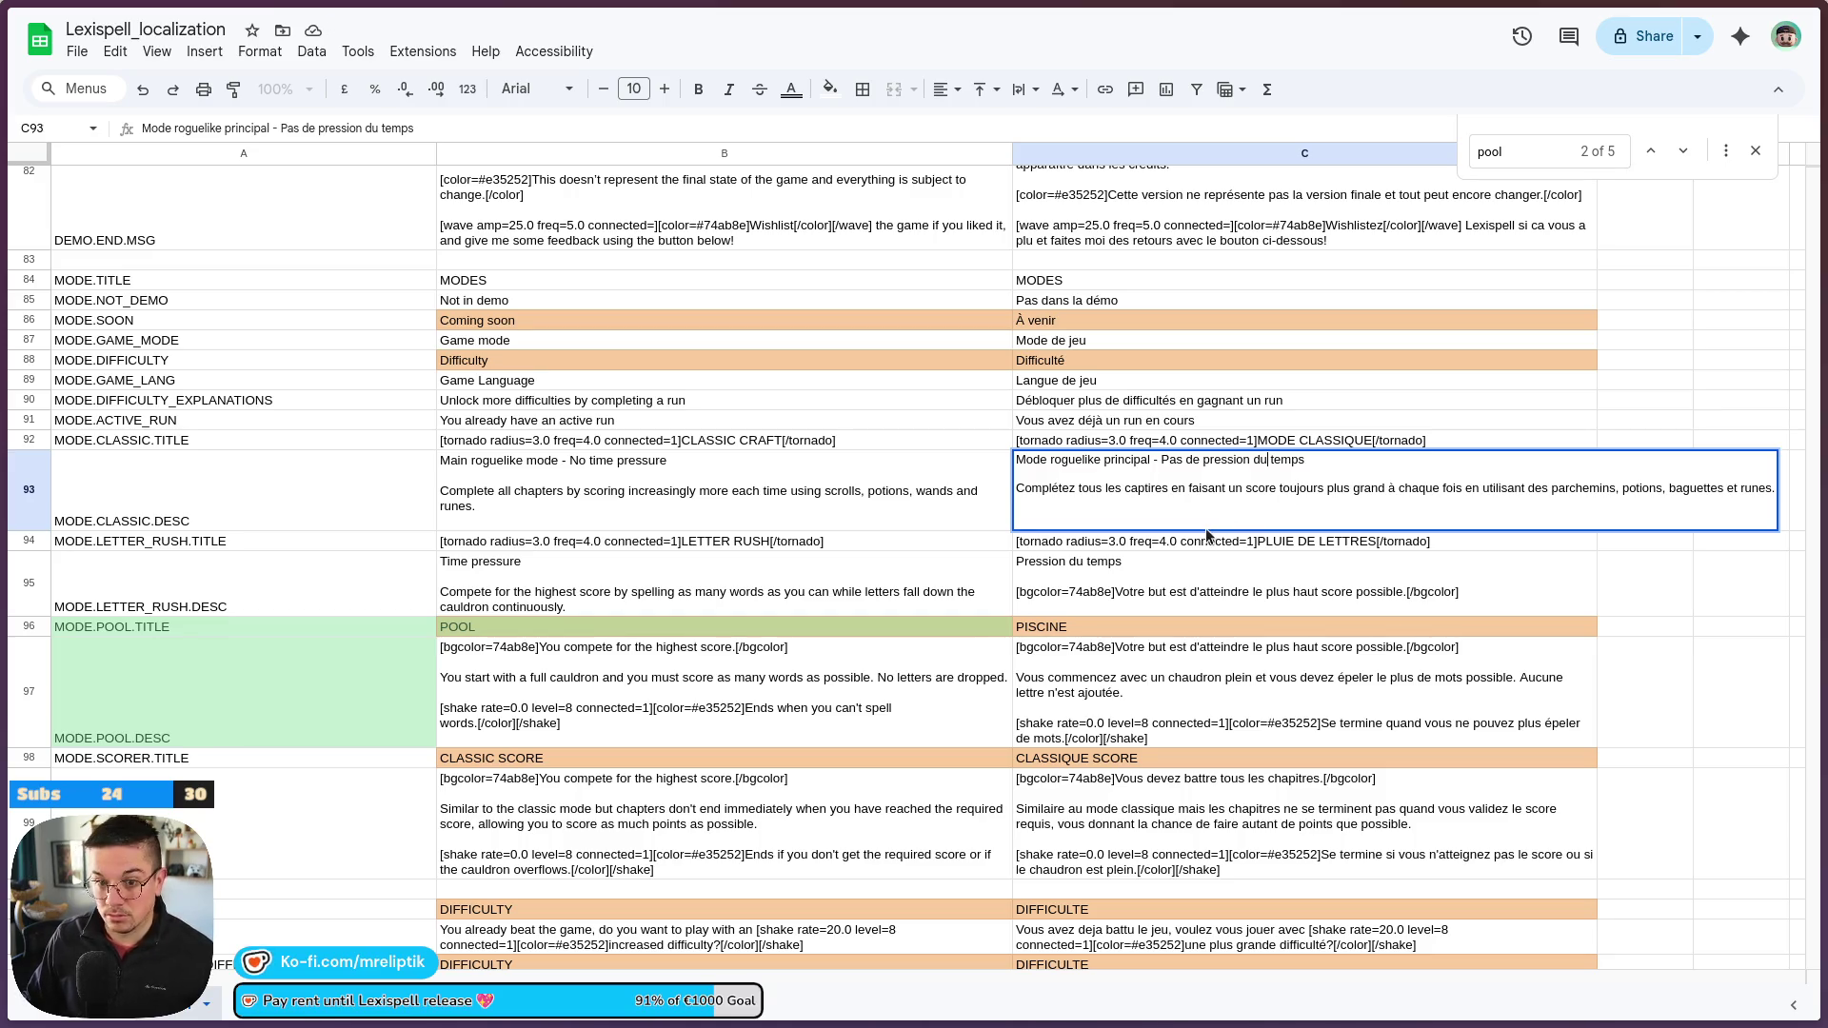
pyautogui.doubleClick(1125, 487)
pyautogui.write('chapitres')
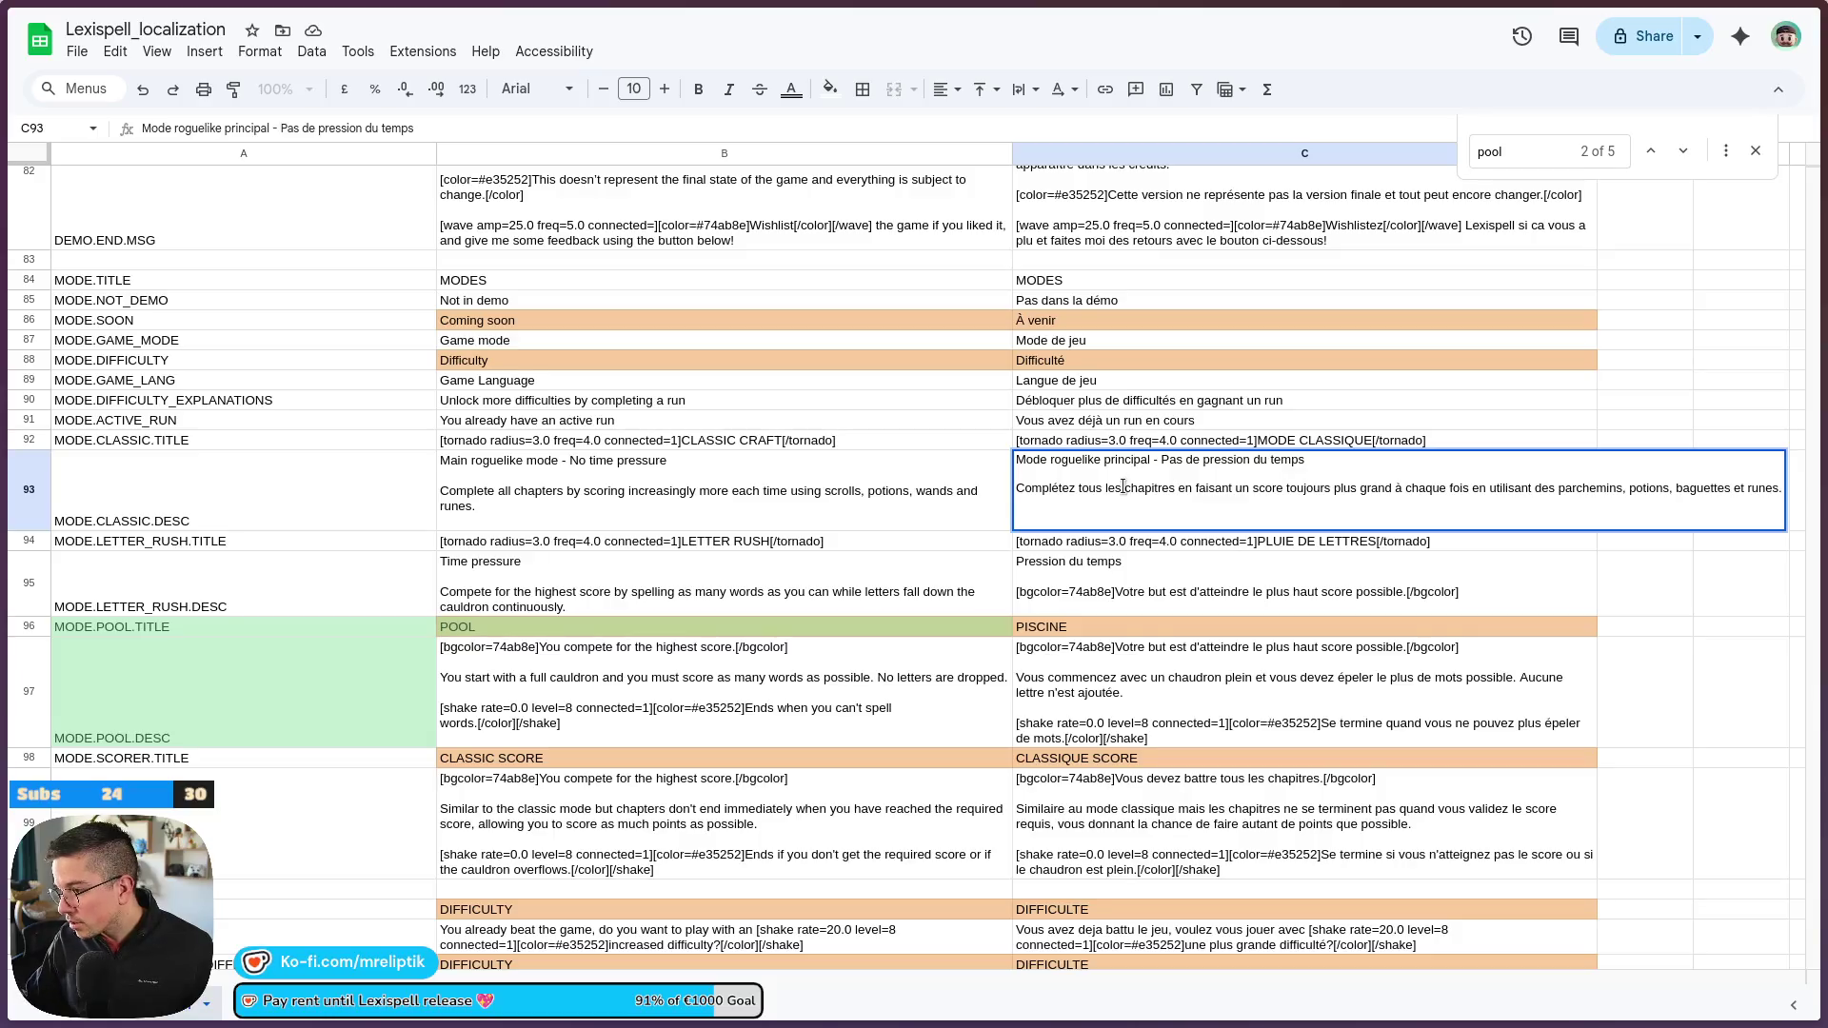
pyautogui.click(1201, 581)
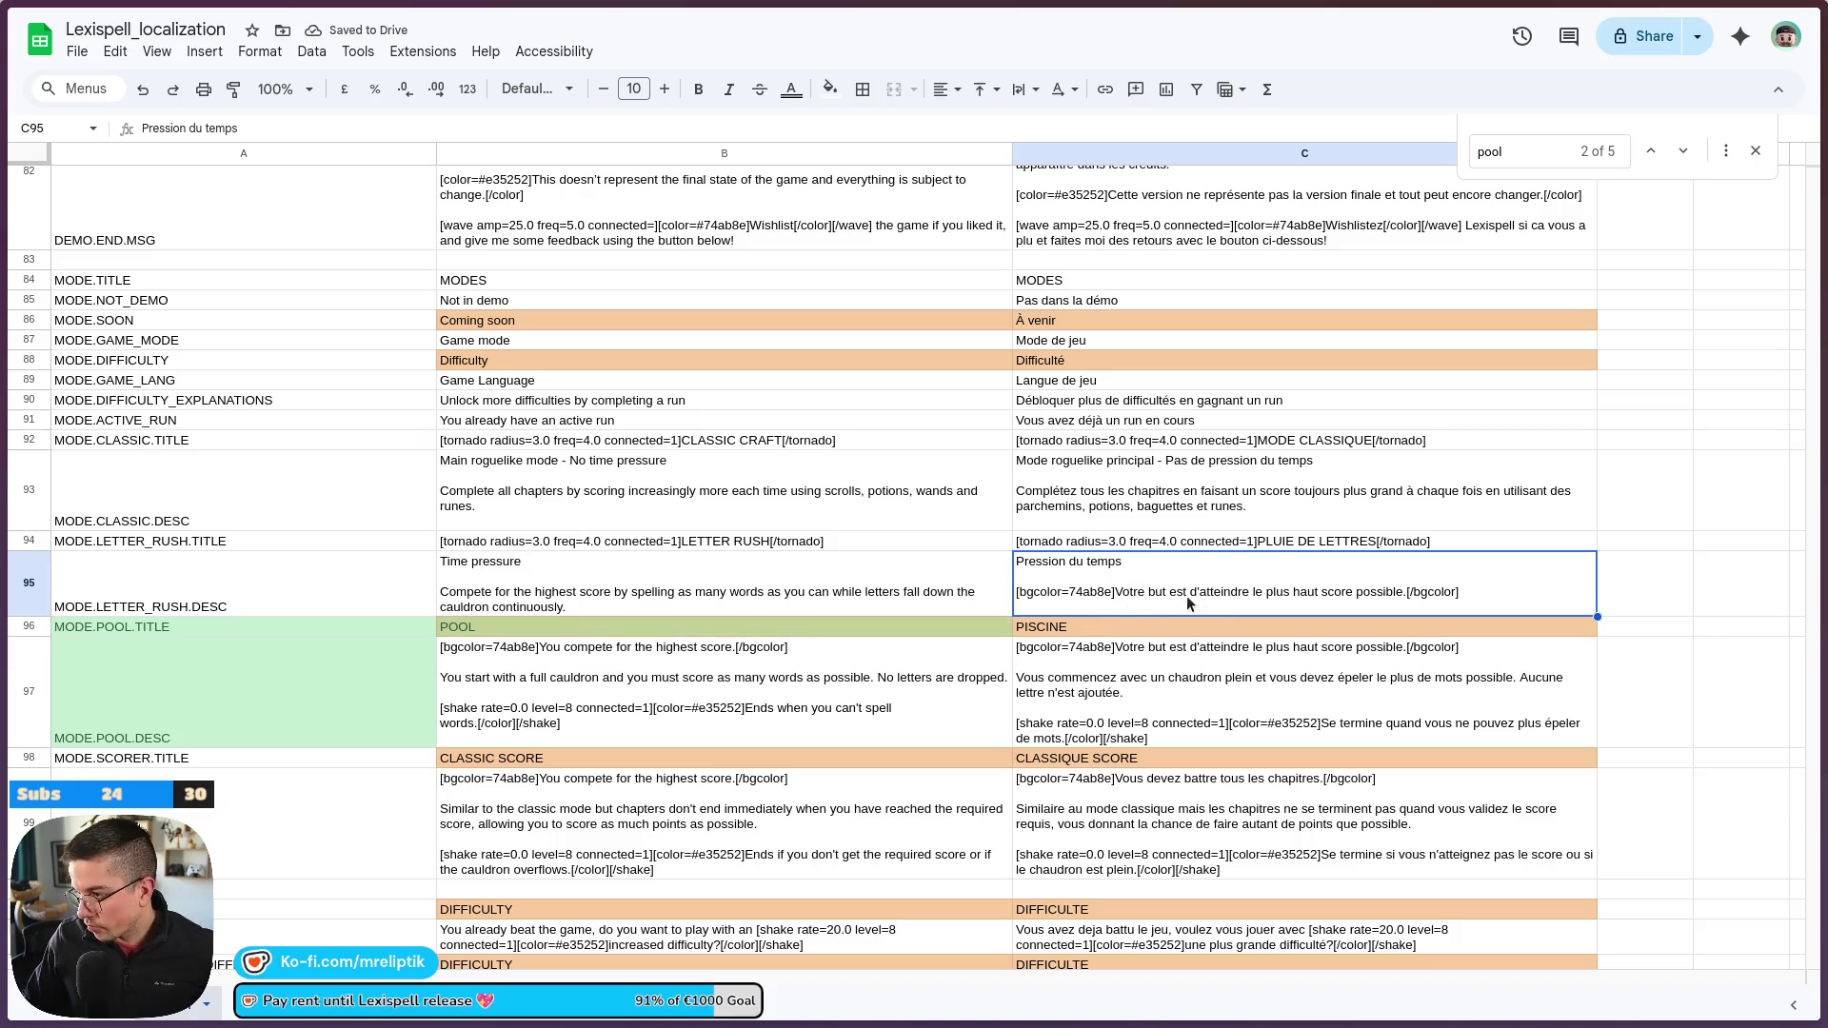
# Rewrite the French Letter Rush sentence about spelling words as letters fall into the cauldron 'sans arrêt'
pyautogui.doubleClick(1380, 592)
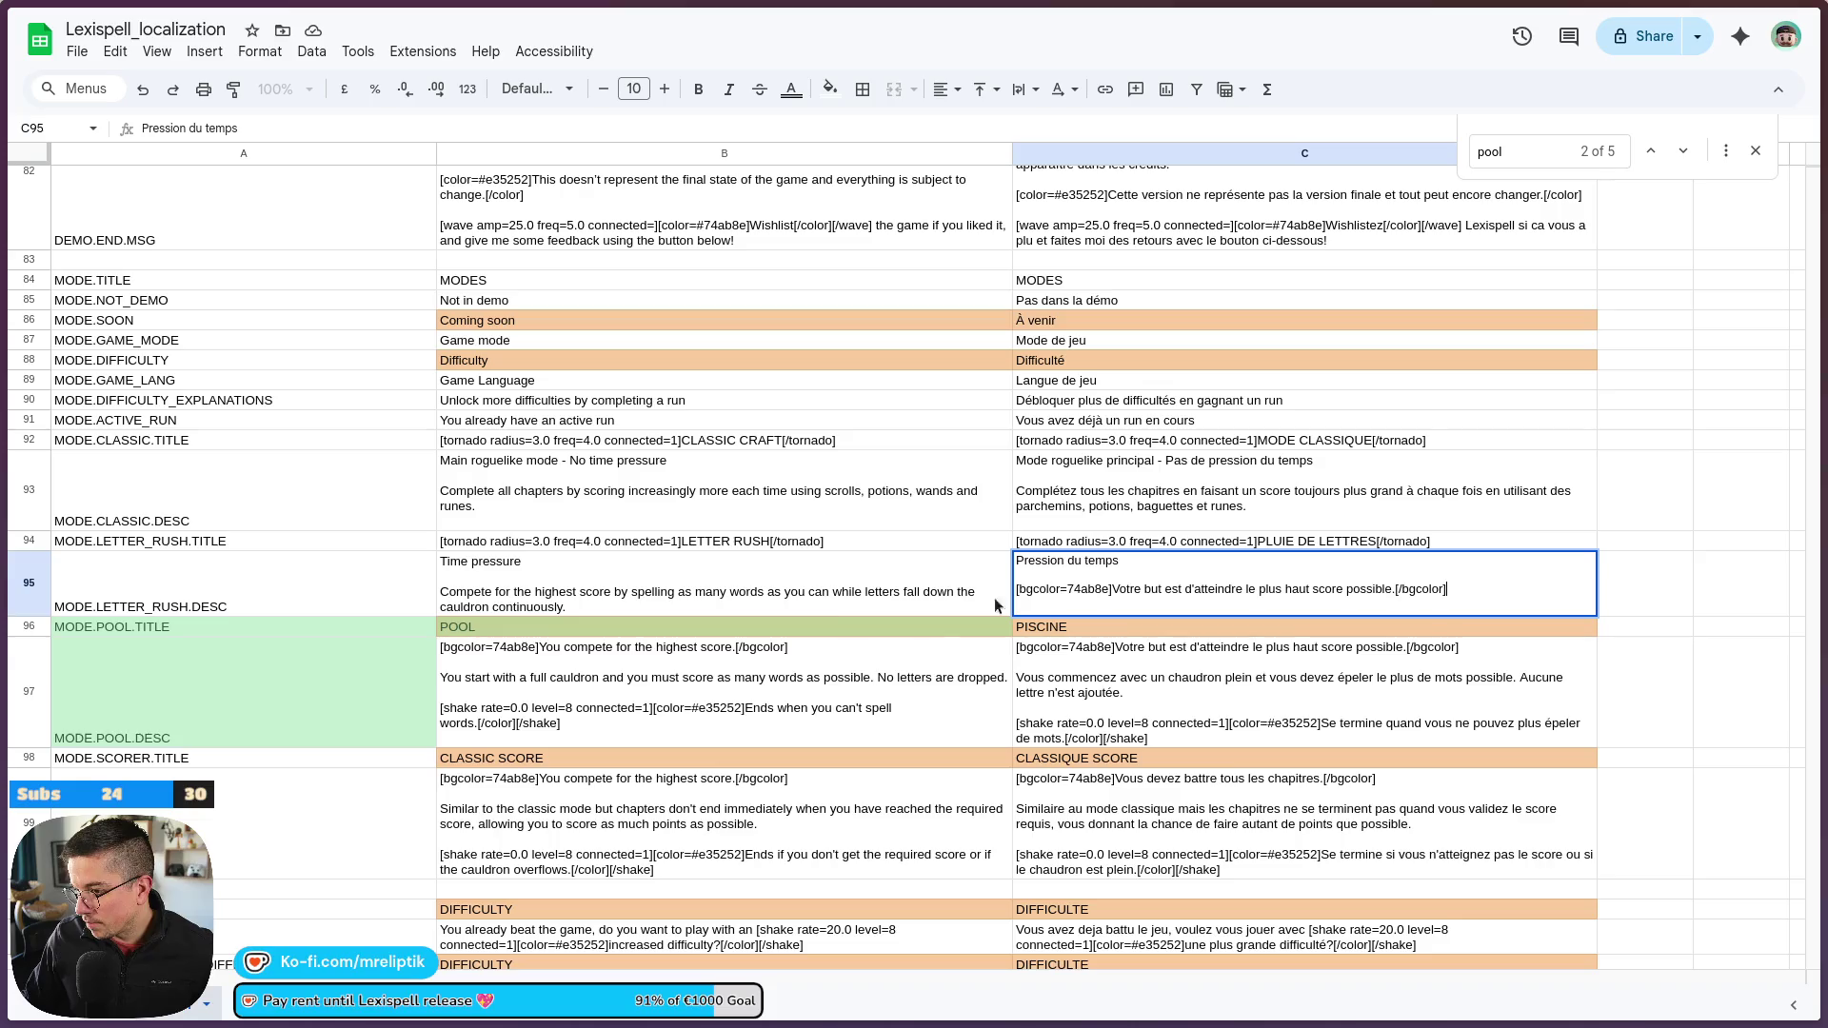
pyautogui.moveTo(1393, 591); pyautogui.dragTo(1116, 594)
pyautogui.press('BackSpace')
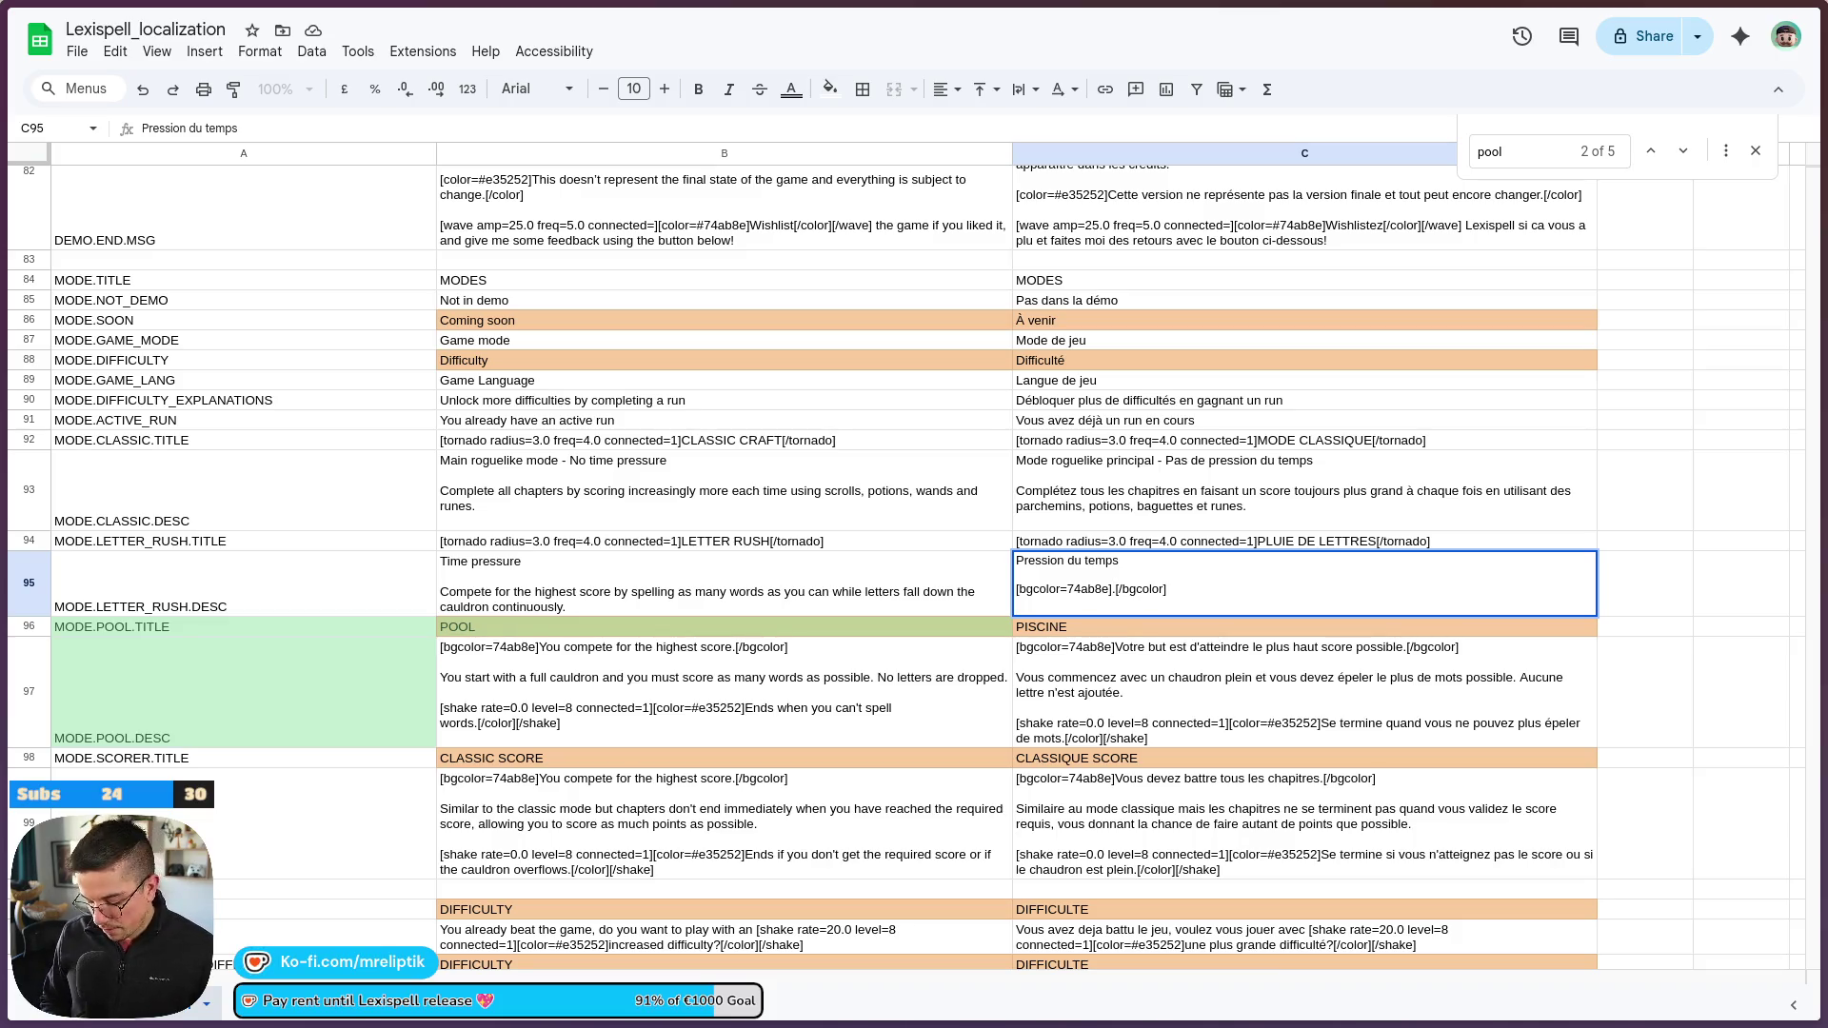
pyautogui.write('Essayez')
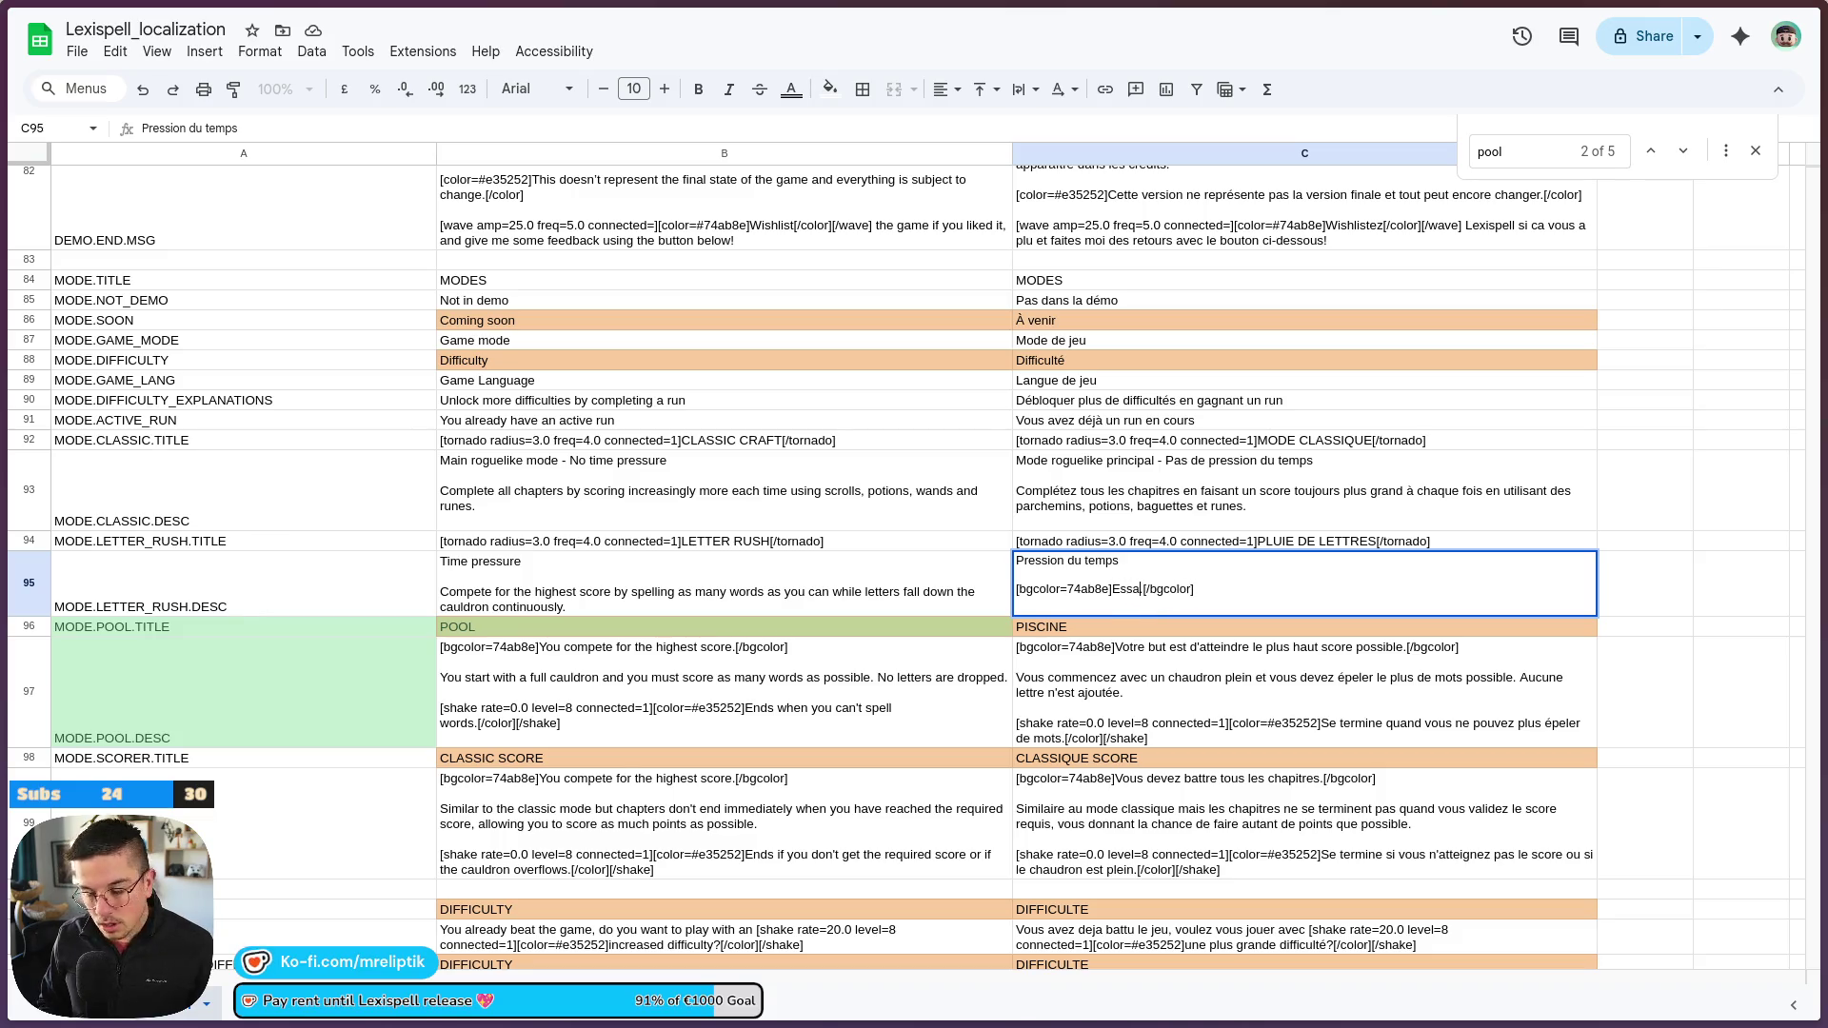
pyautogui.write(" d'atteindre le")
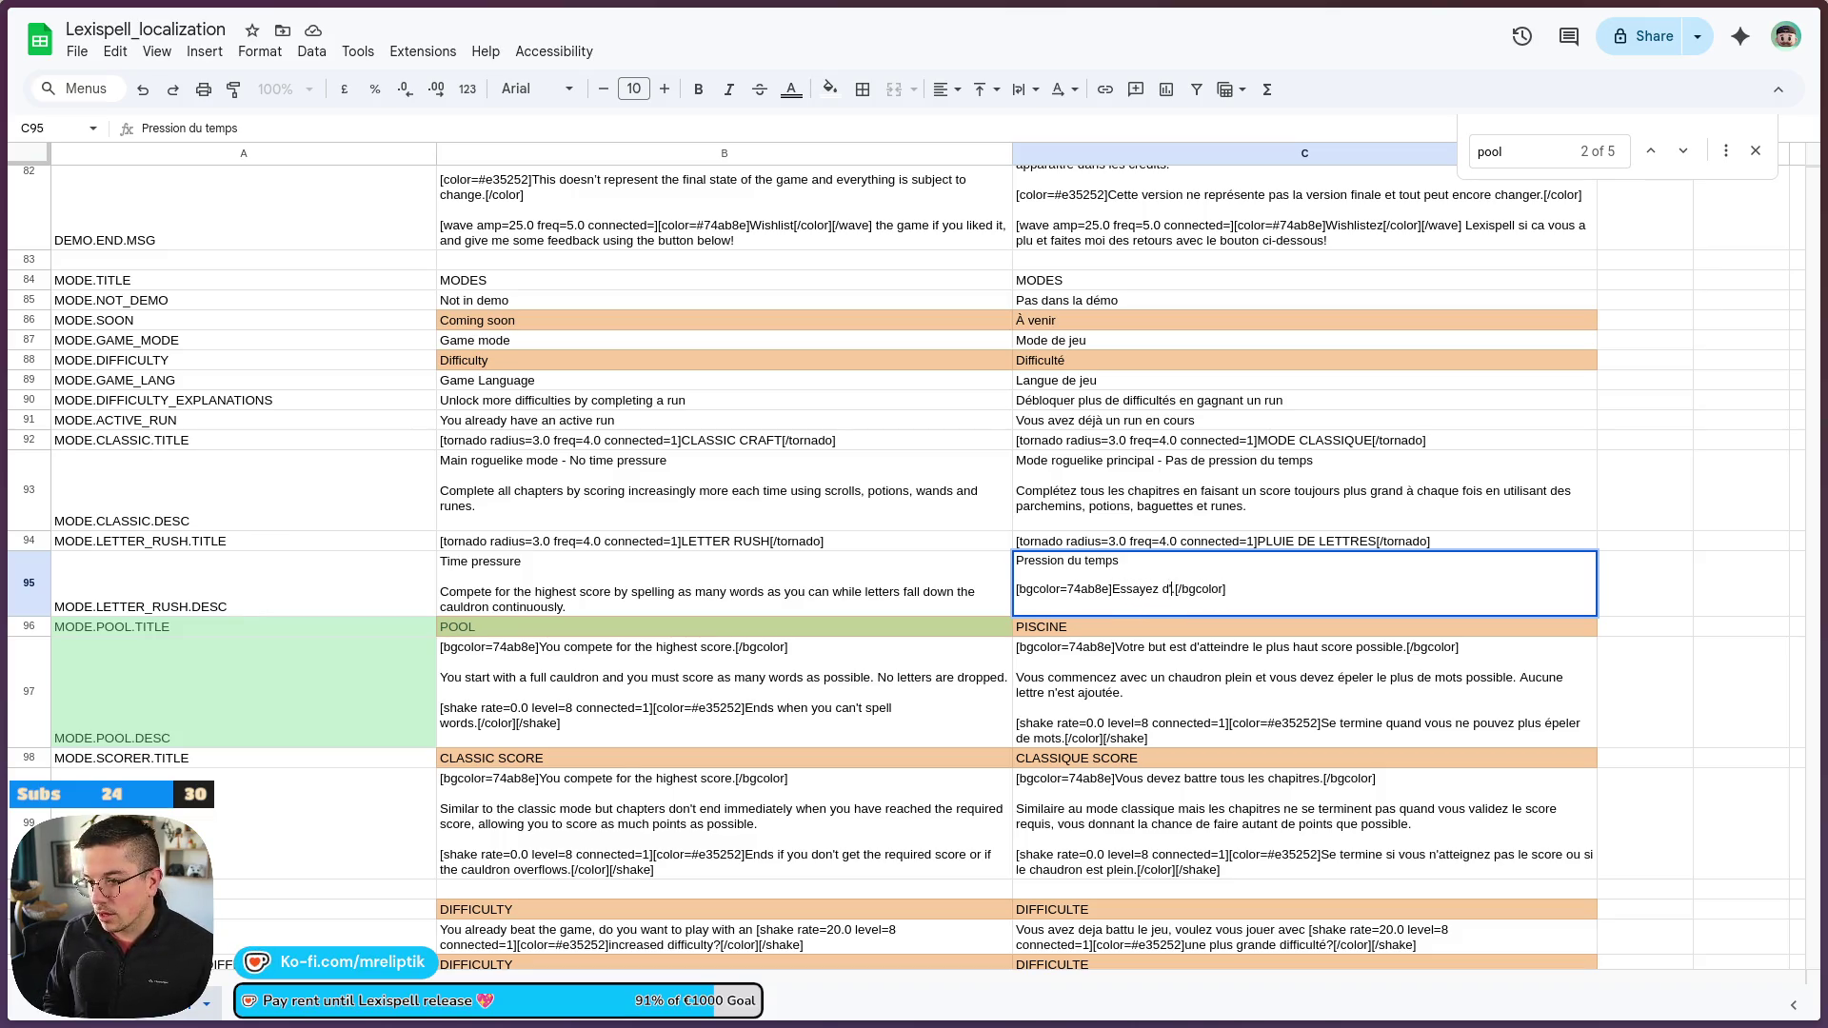
pyautogui.write(' plus ha')
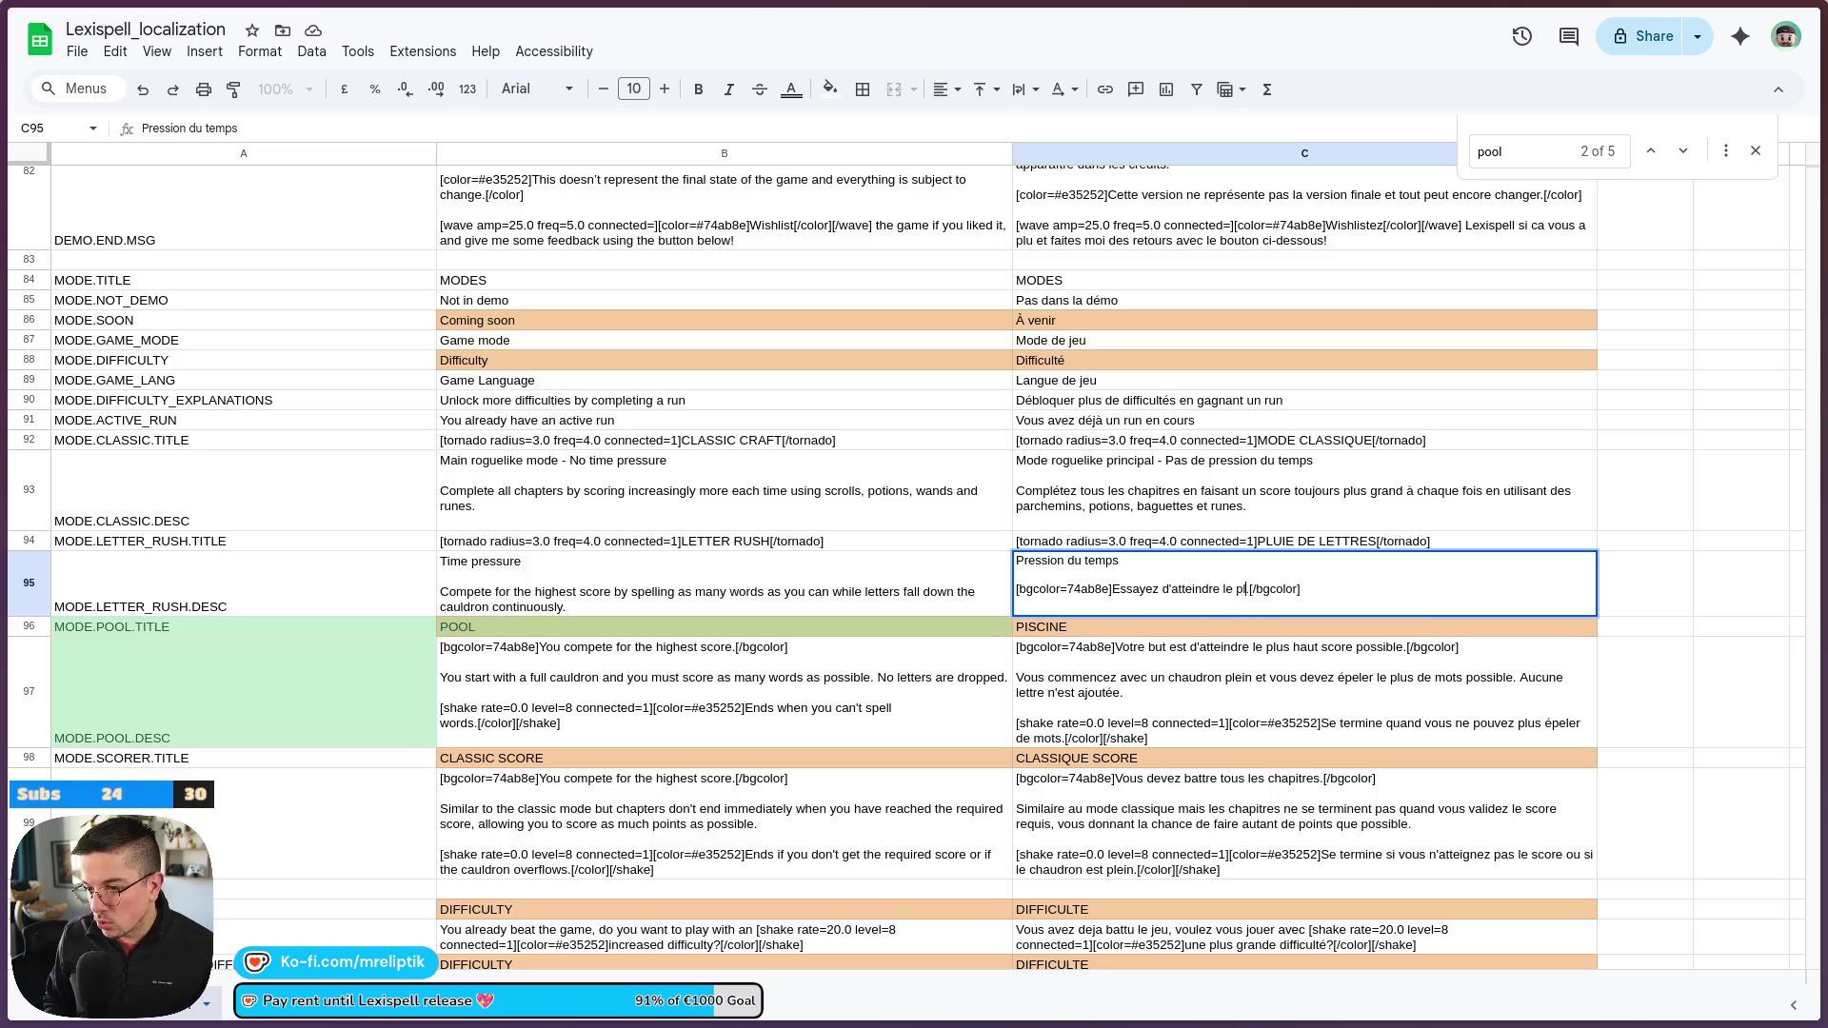
pyautogui.write('ut score possible')
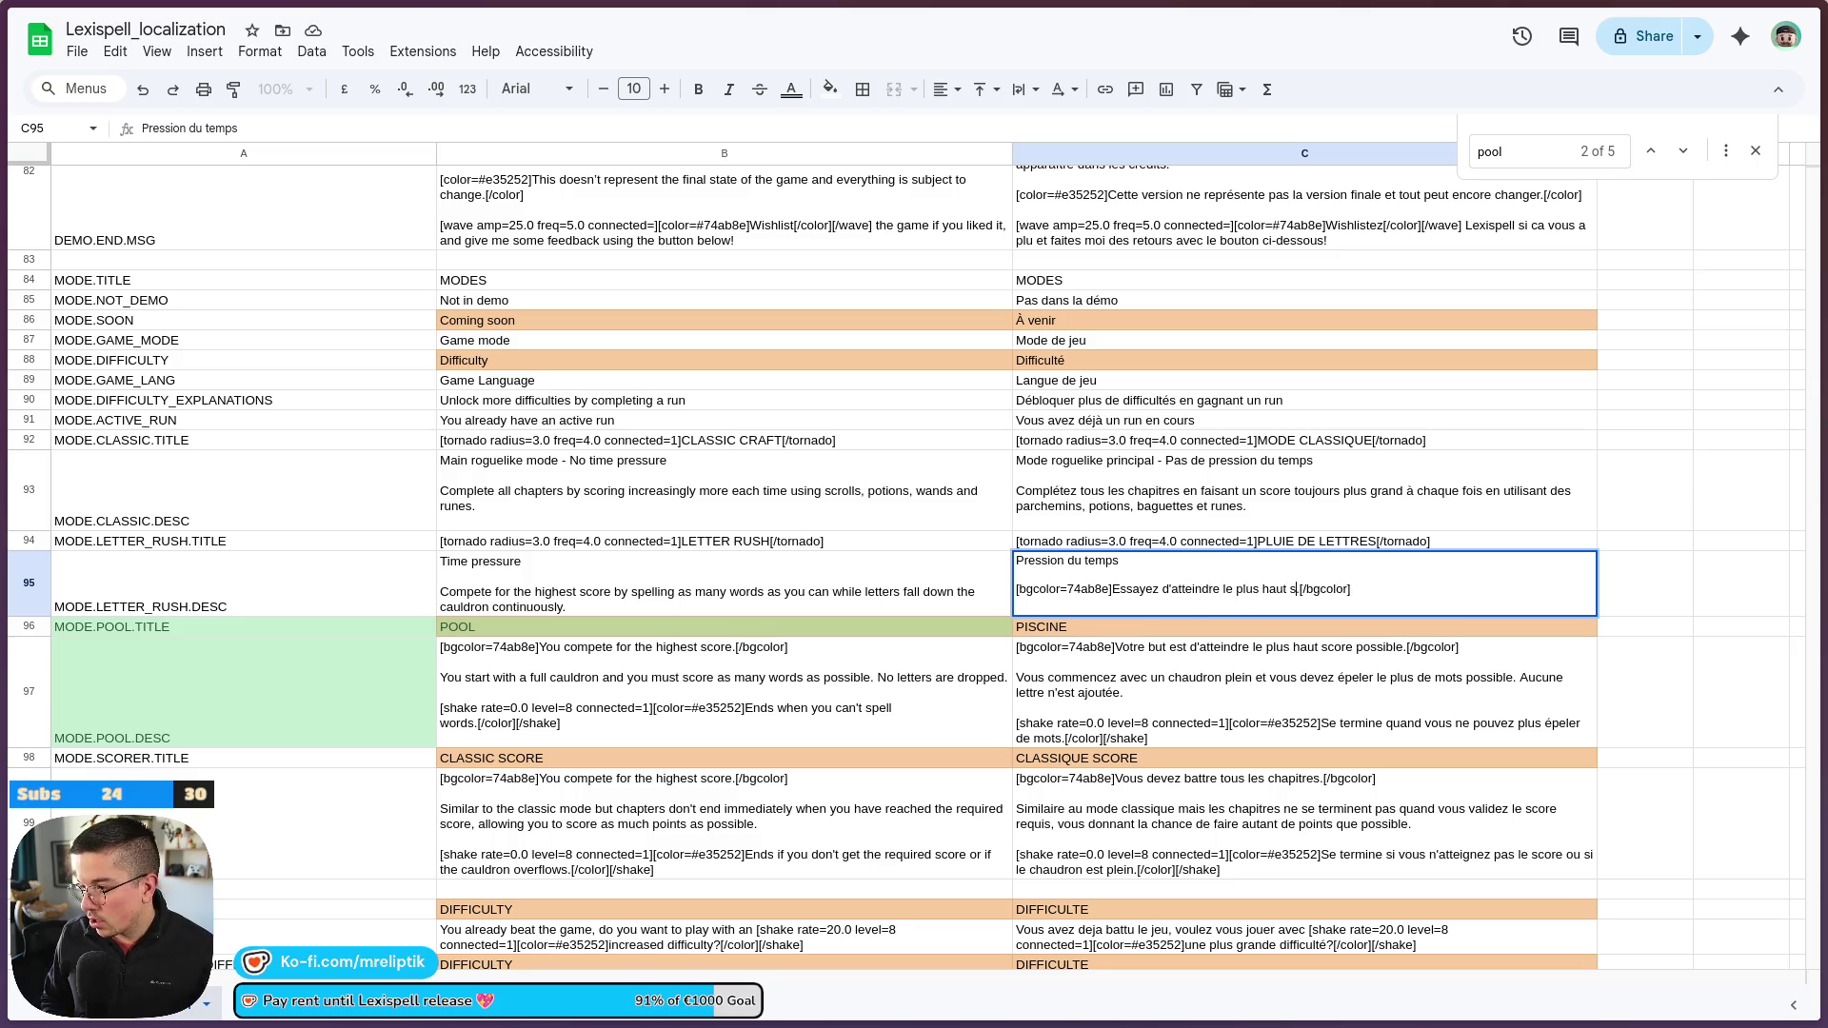
pyautogui.write(' en éplea')
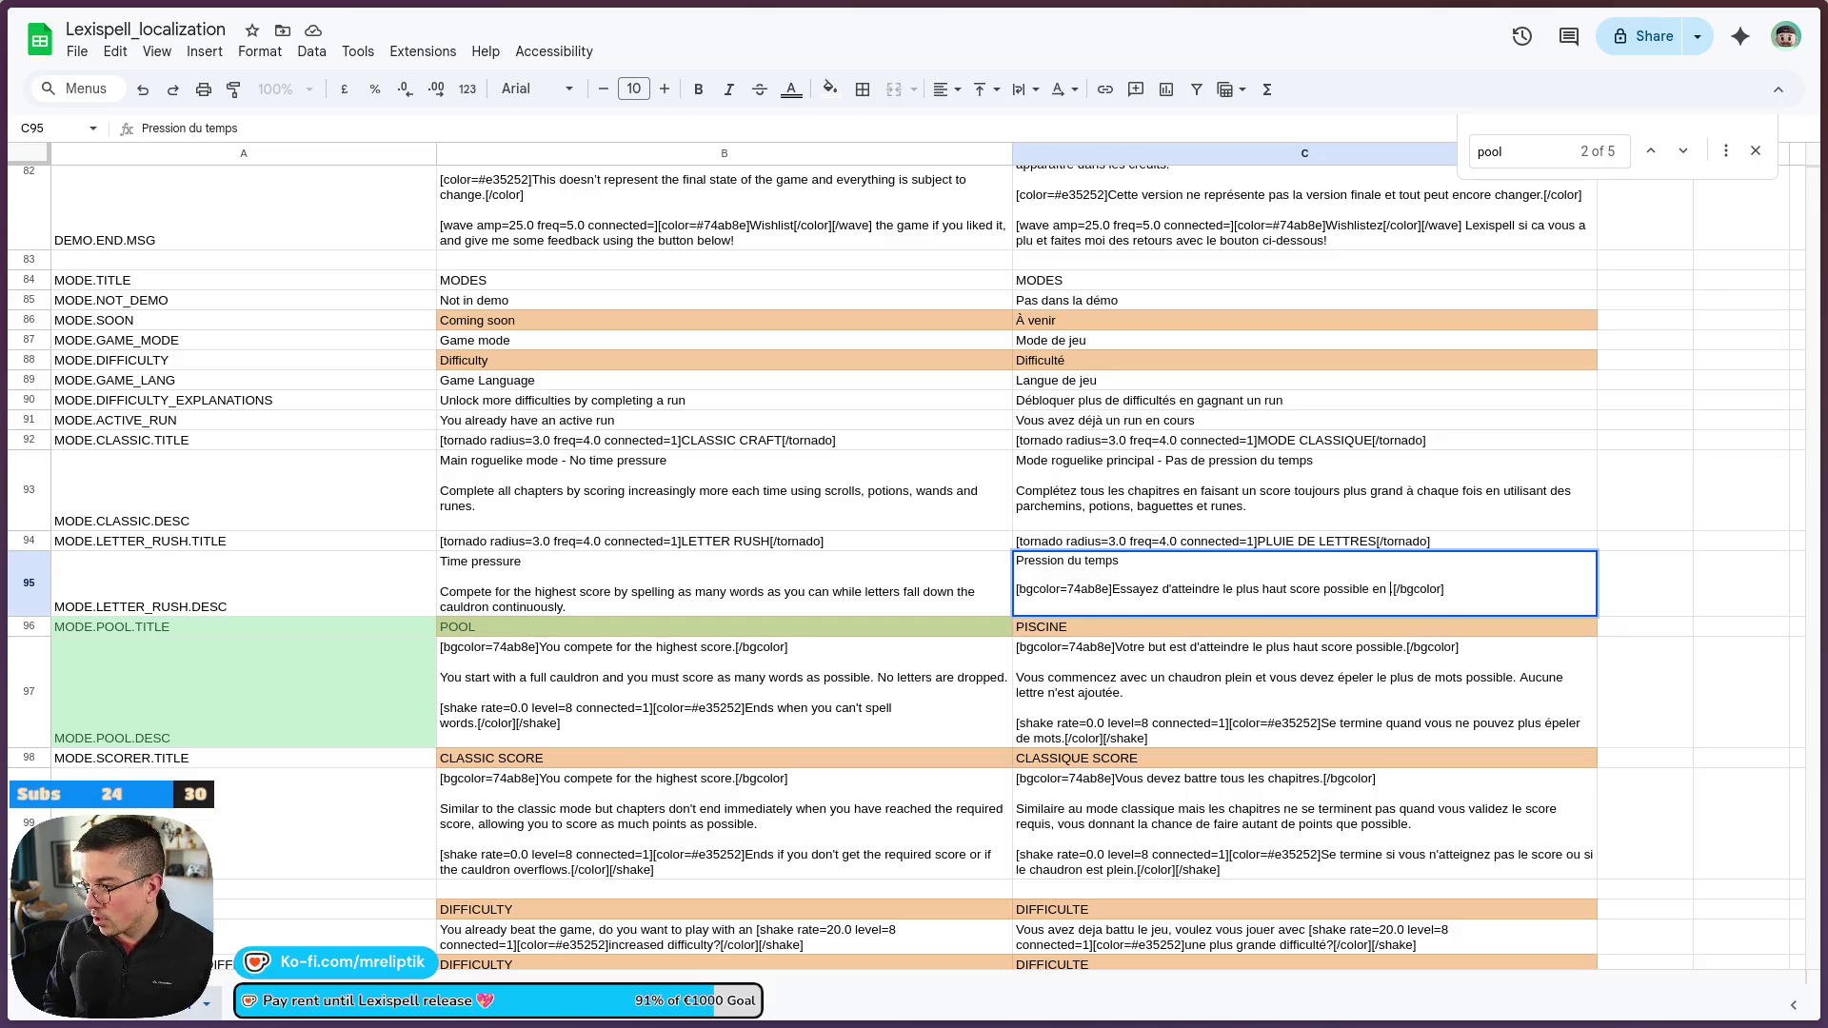
pyautogui.press('BackSpace')
pyautogui.press('BackSpace')
pyautogui.press('BackSpace')
pyautogui.write('elant .')
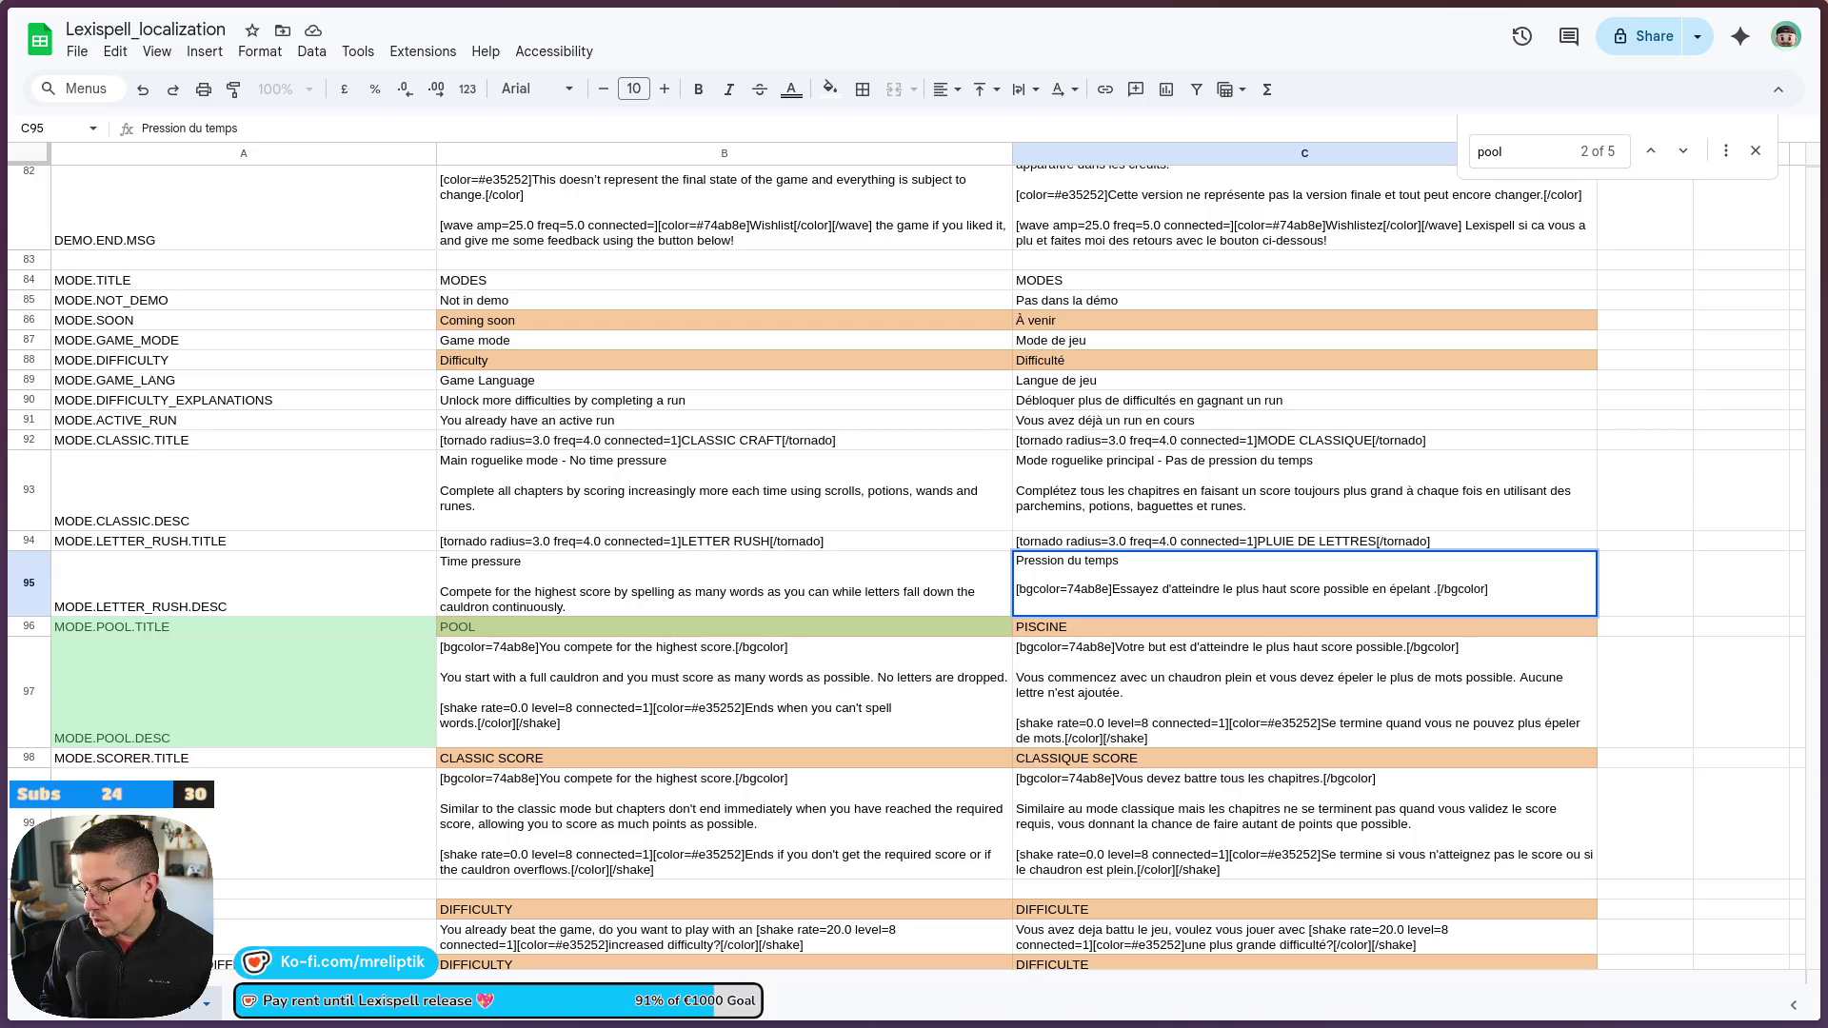
pyautogui.write('autant de mots')
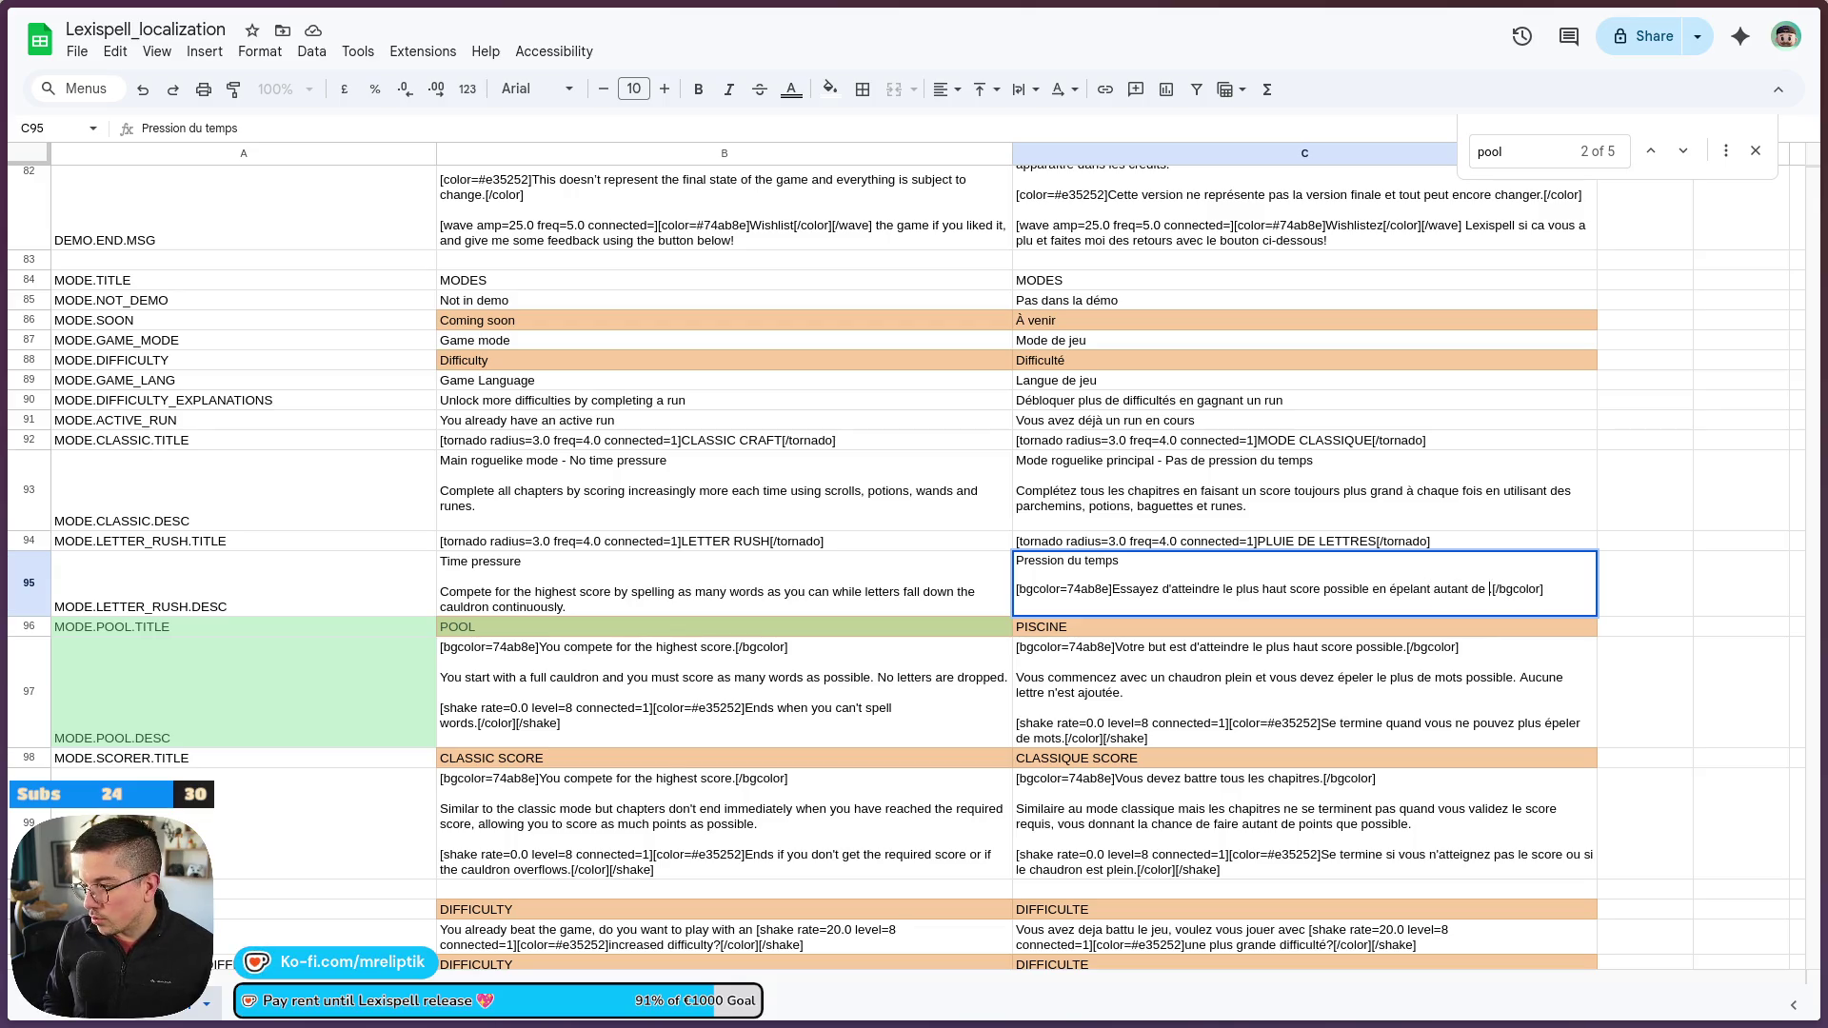
pyautogui.write(' que possible')
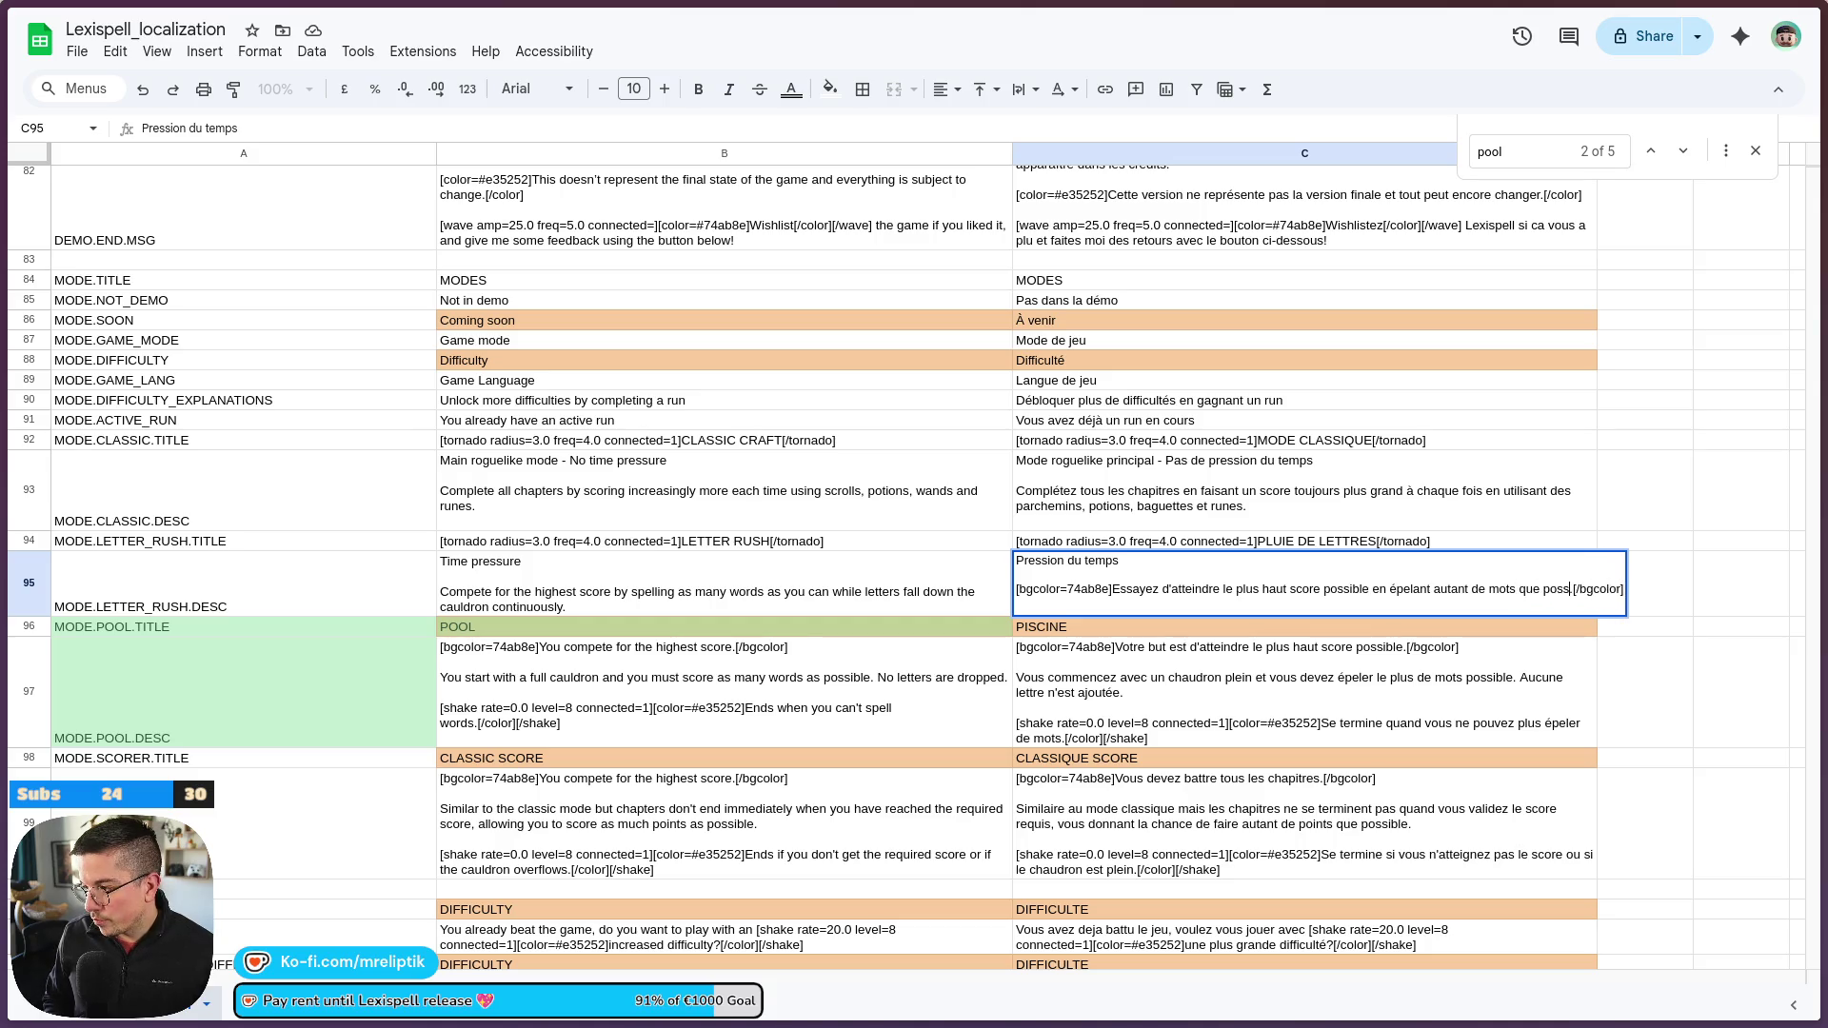
pyautogui.write(' pendant que le')
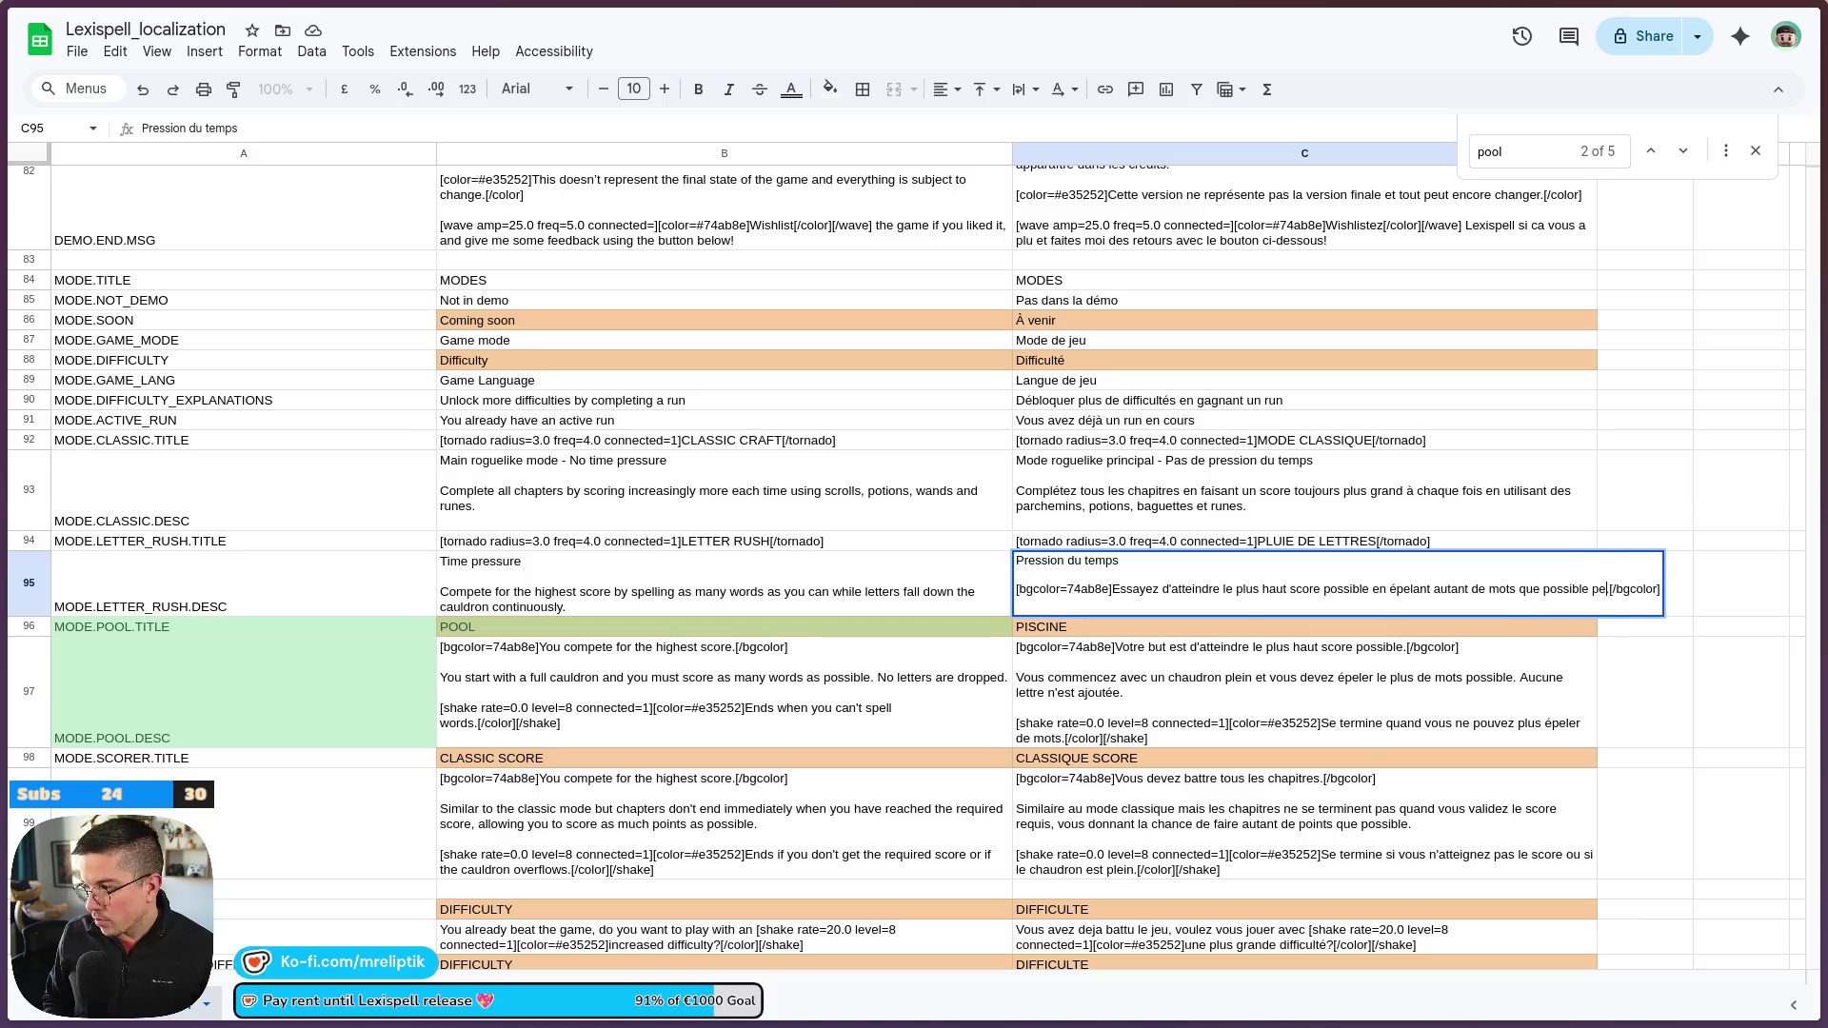
pyautogui.write('s lettres to')
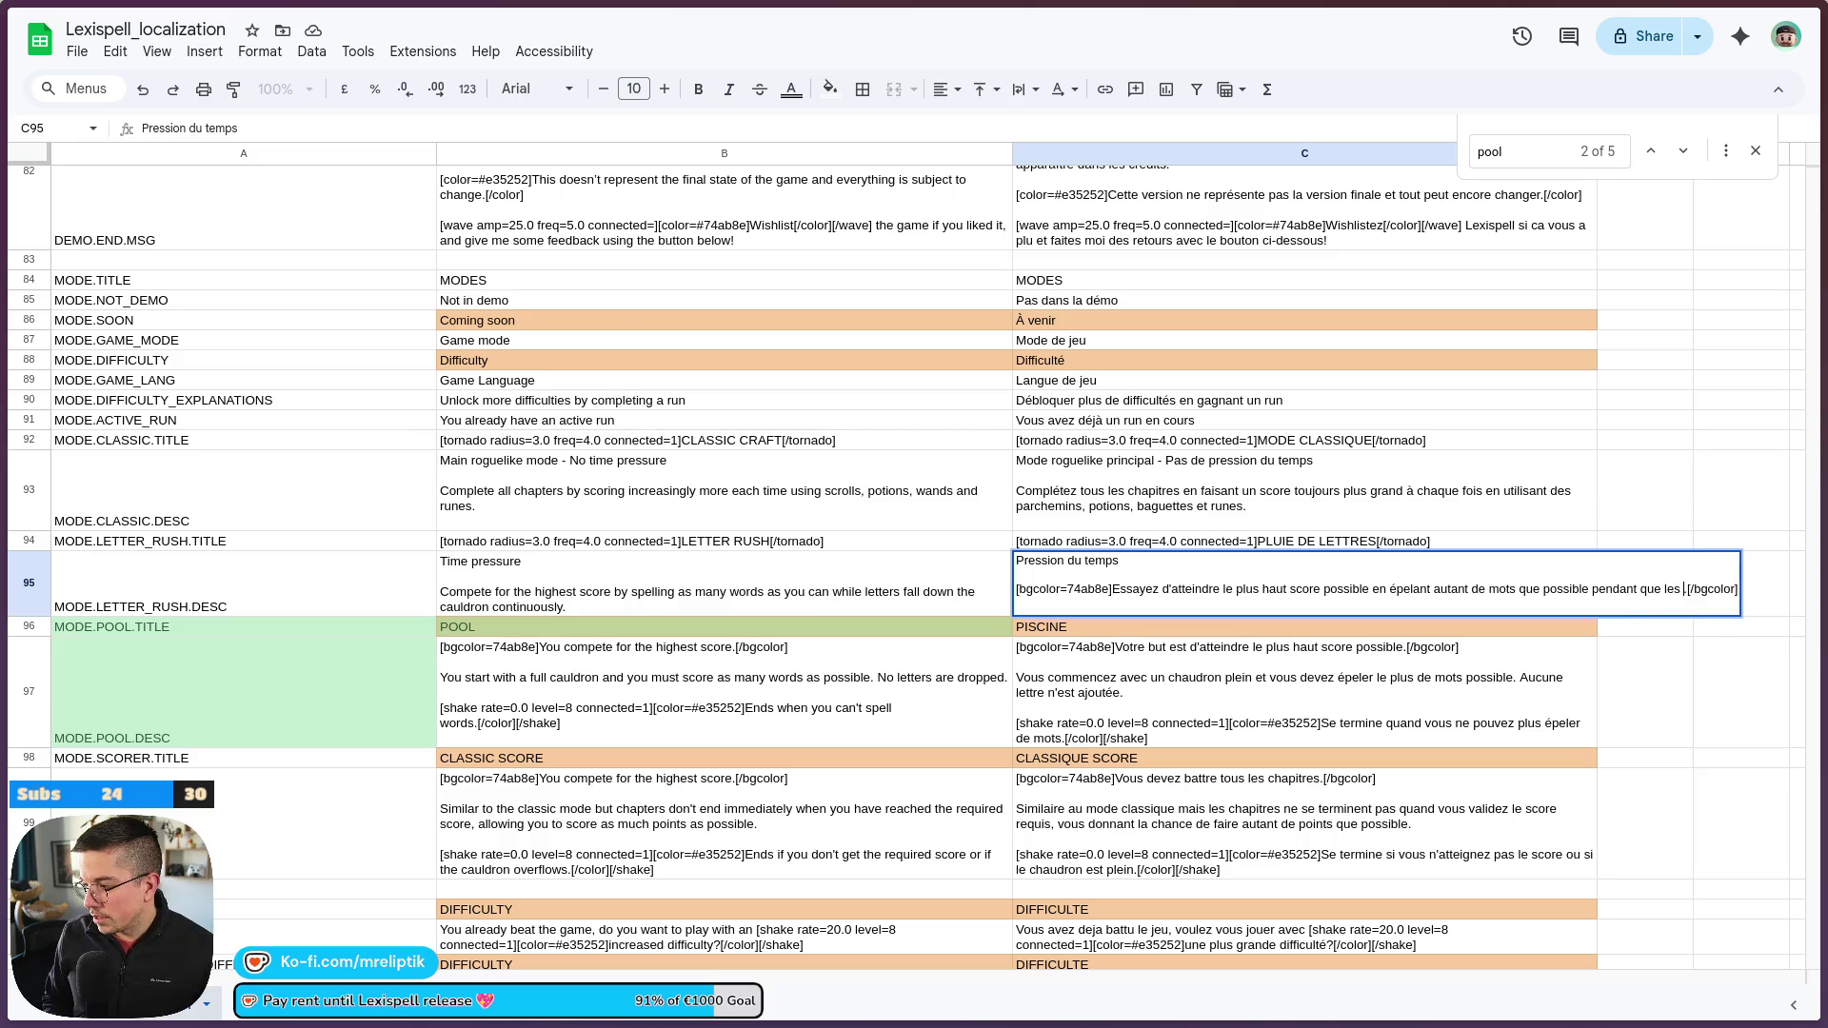
pyautogui.write('mbent dans le c')
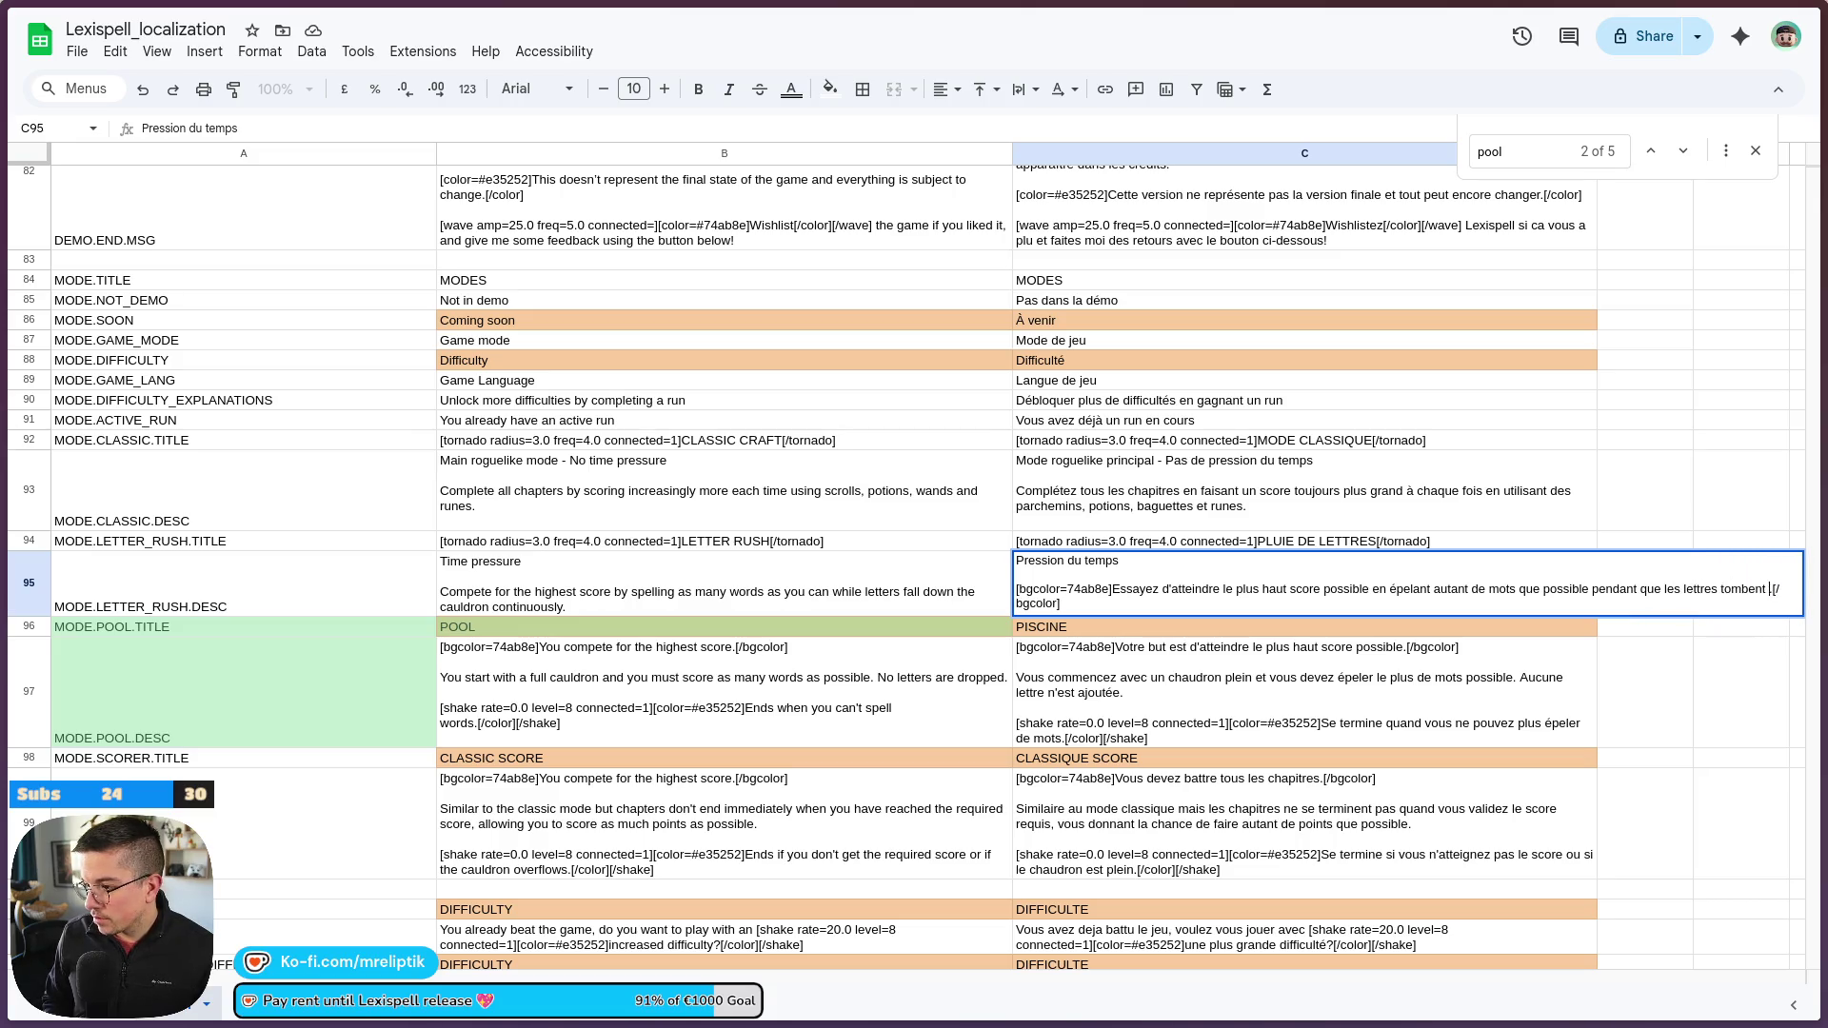
pyautogui.write('ron sans ')
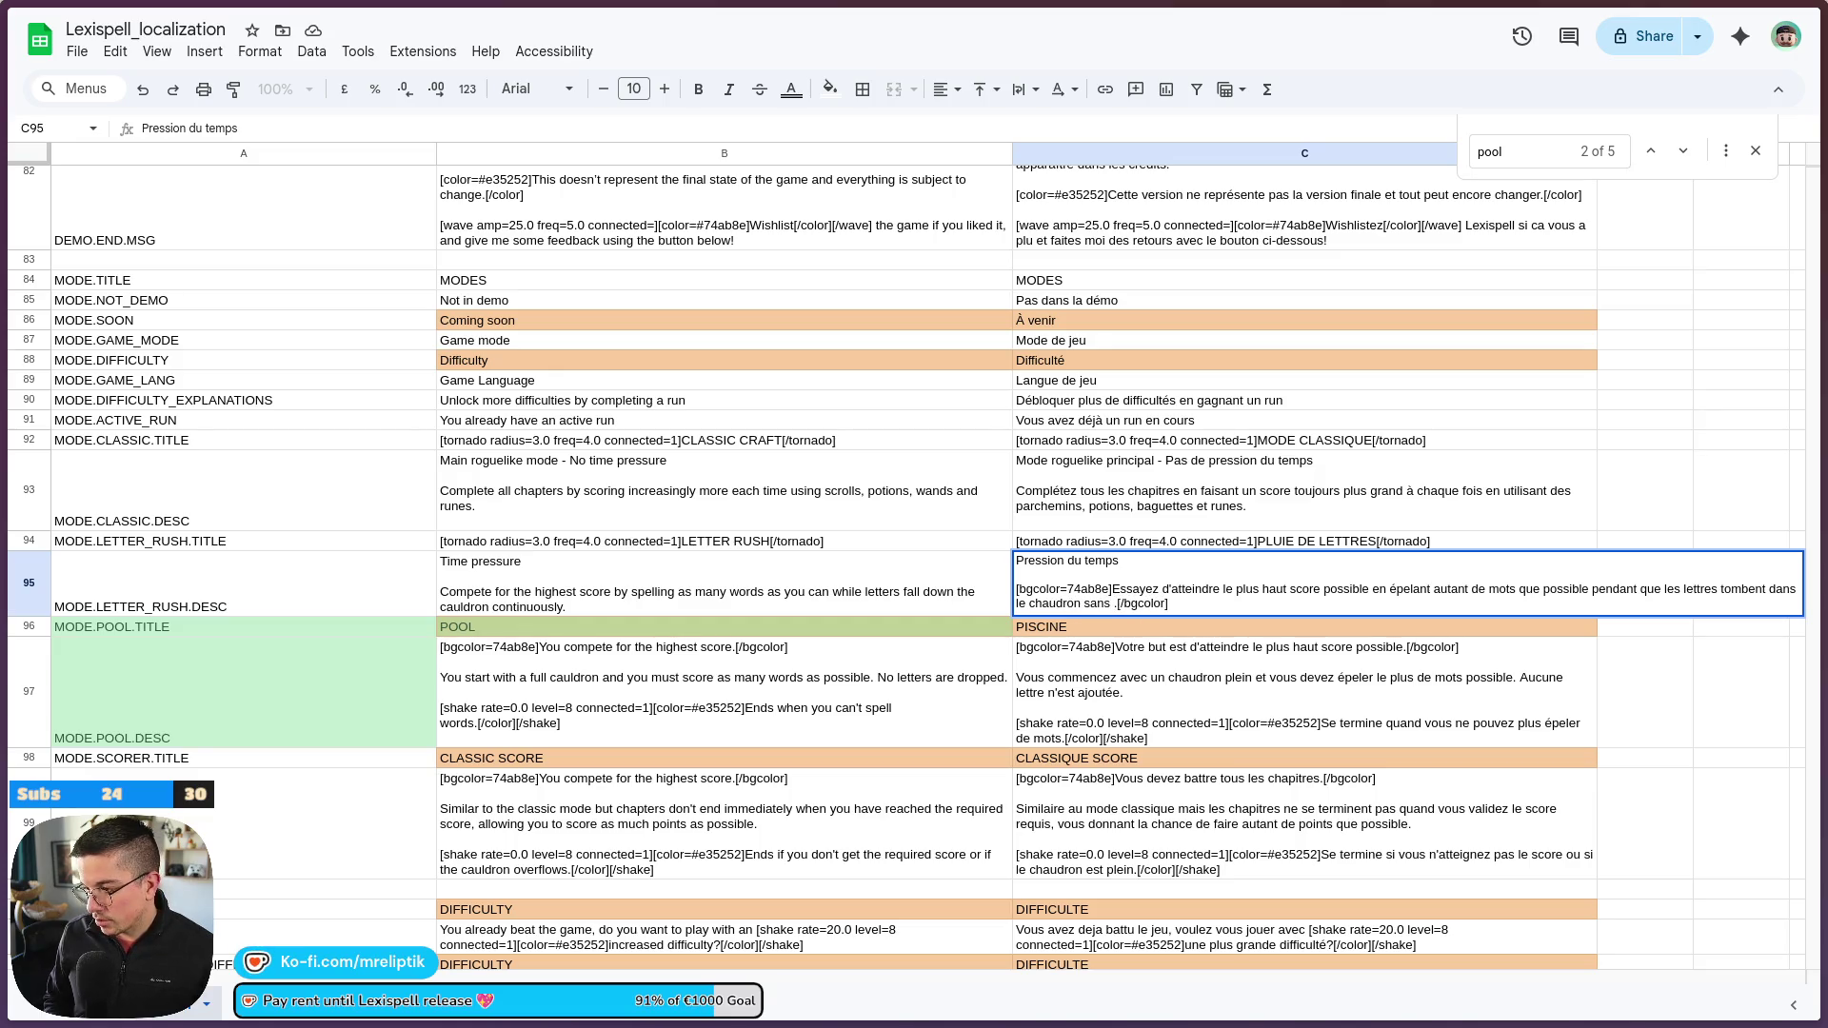
pyautogui.write('ar')
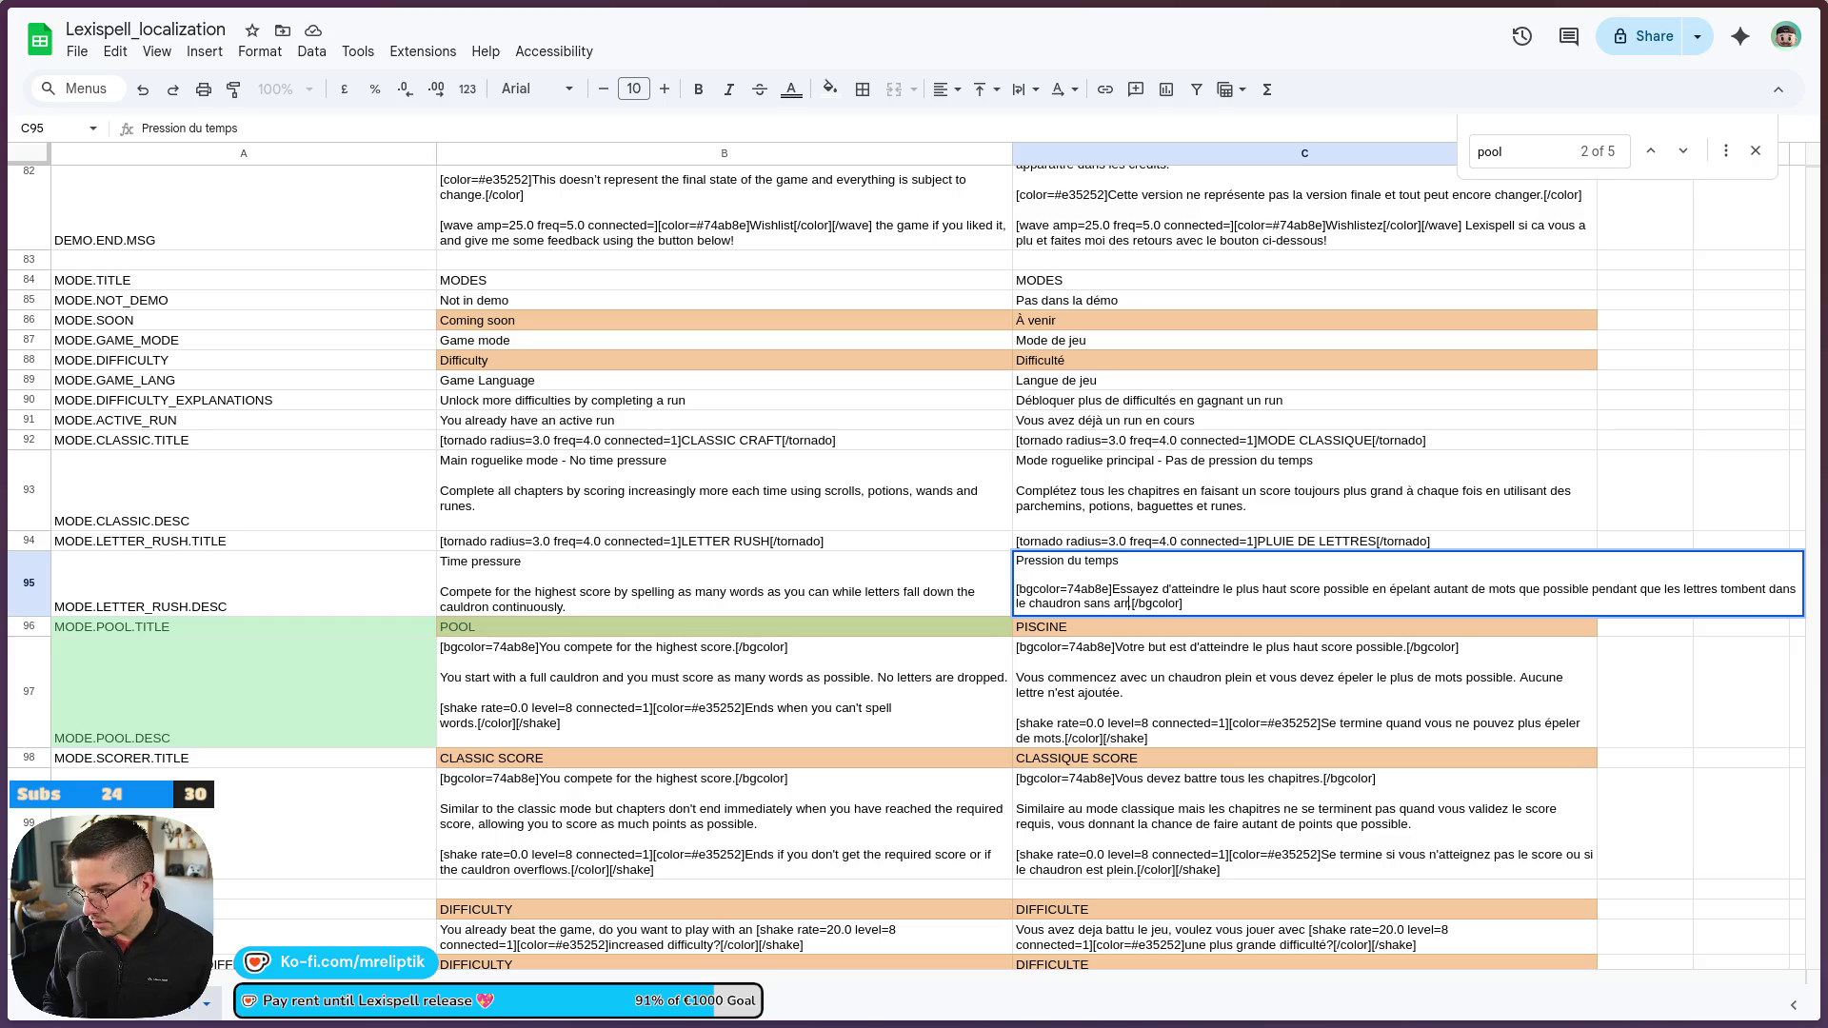
pyautogui.press('BackSpace')
pyautogui.press('BackSpace')
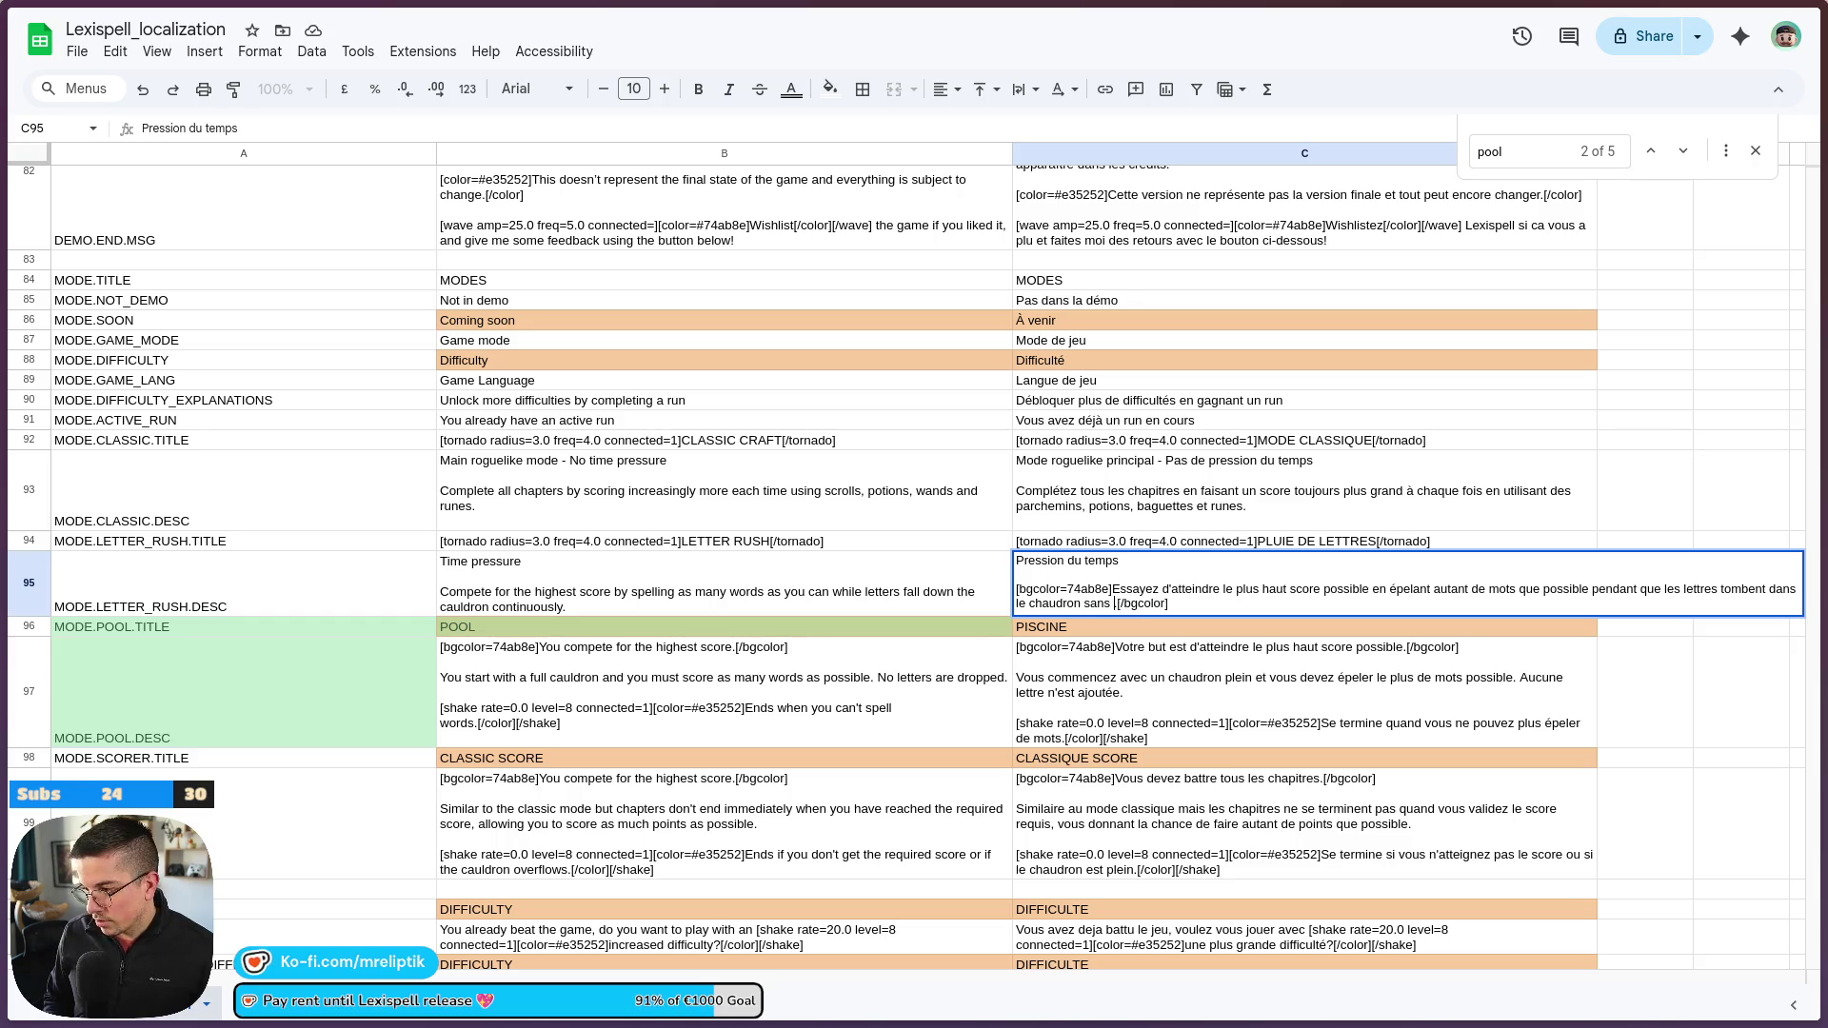
pyautogui.write('arrêt')
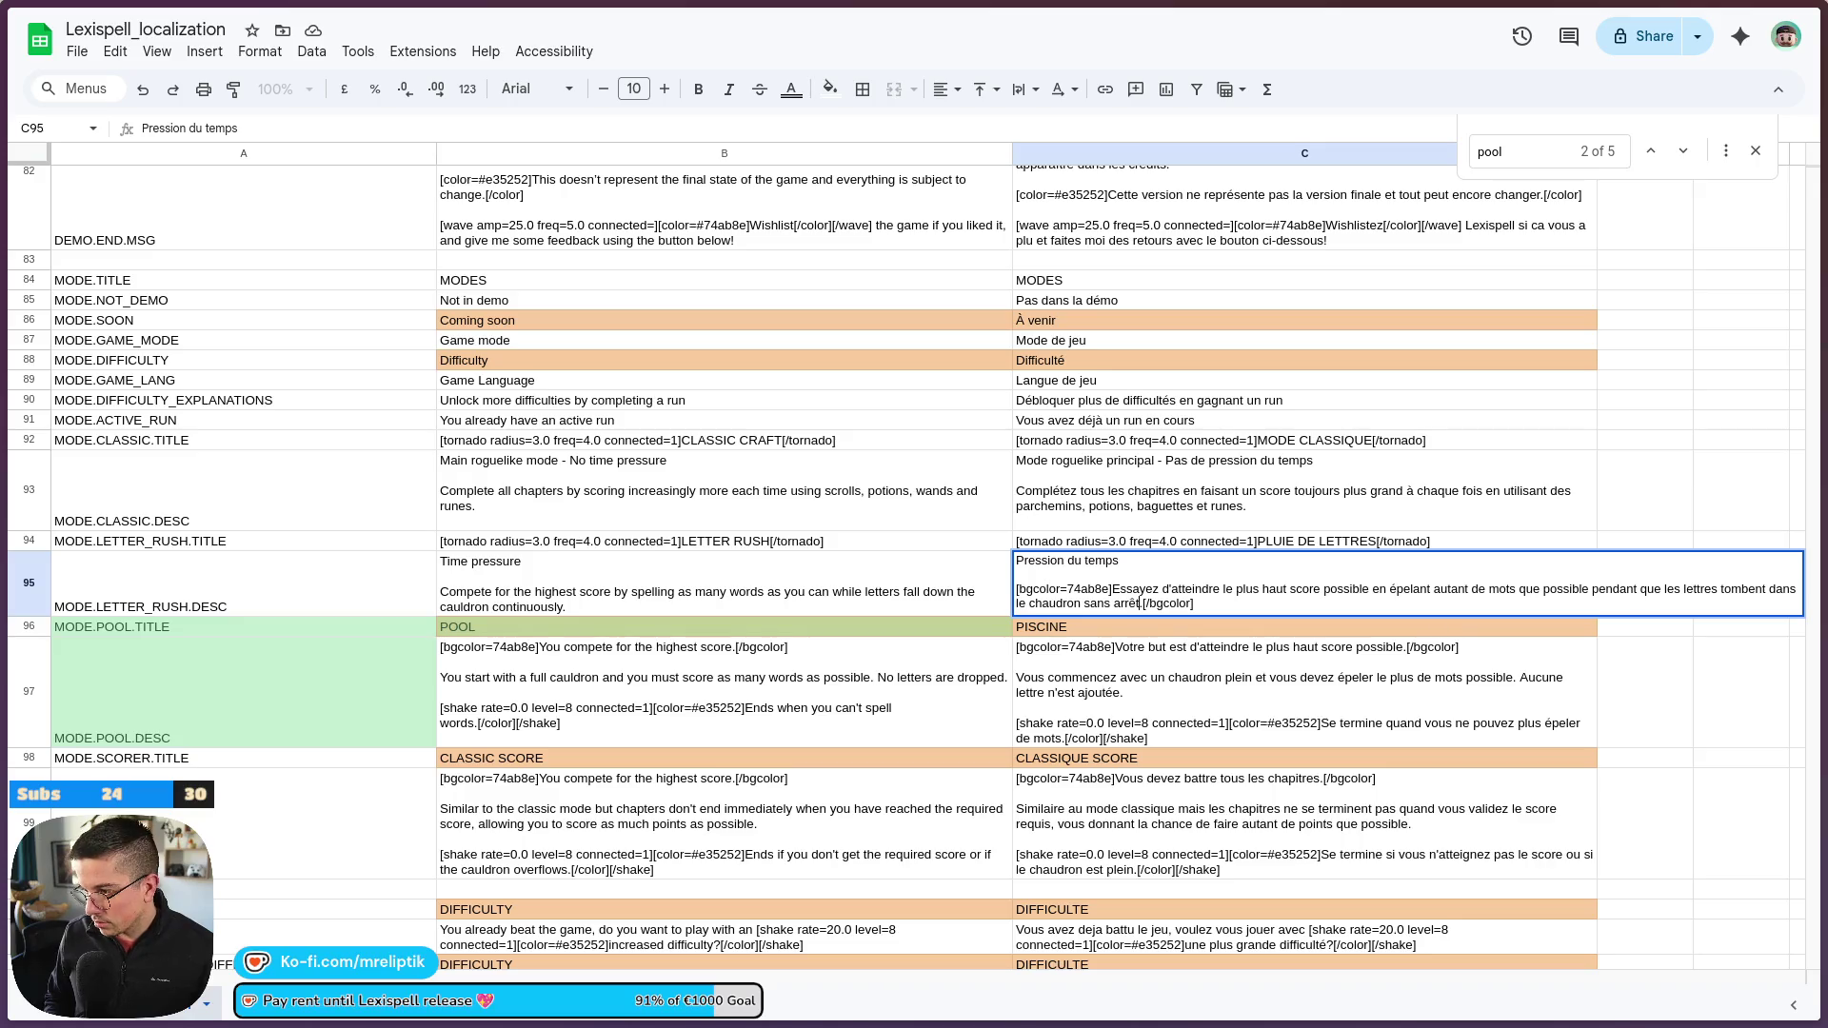
pyautogui.click(921, 606)
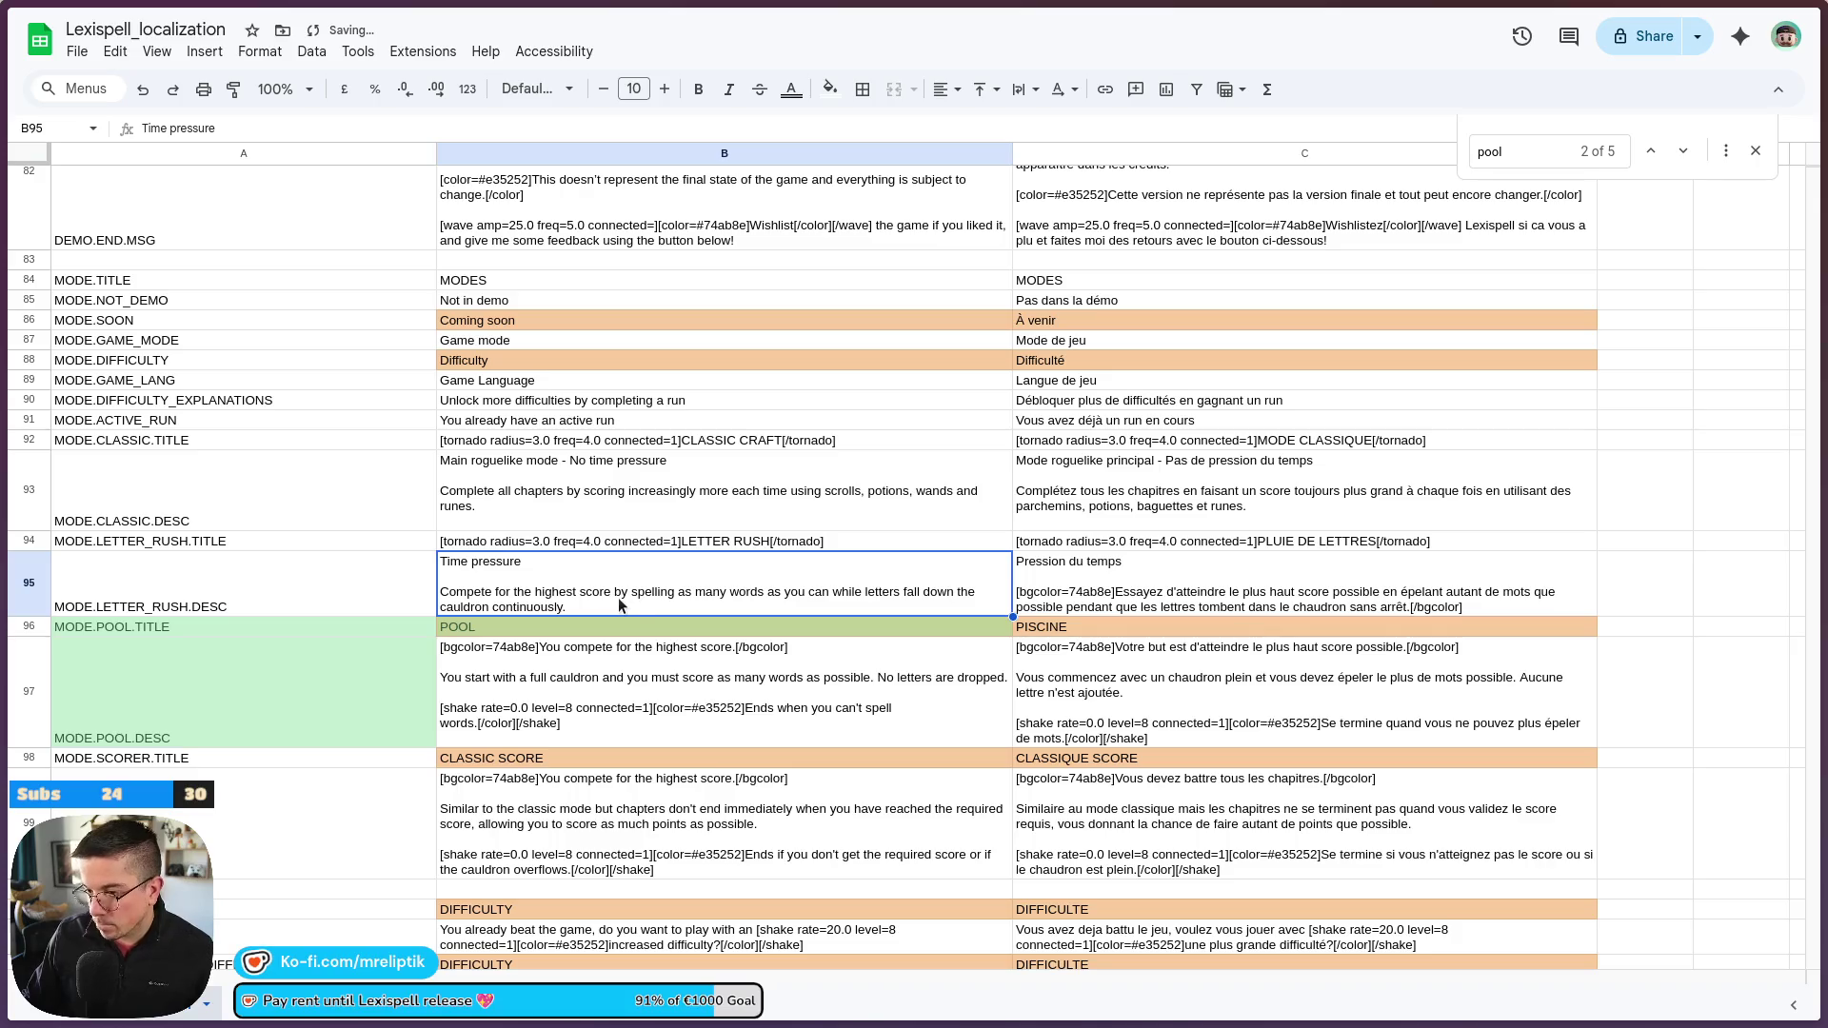
# Append ' - Online leaderboard' to the English and ' - Classement en ligne' to the French Letter Rush titles
pyautogui.doubleClick(581, 563)
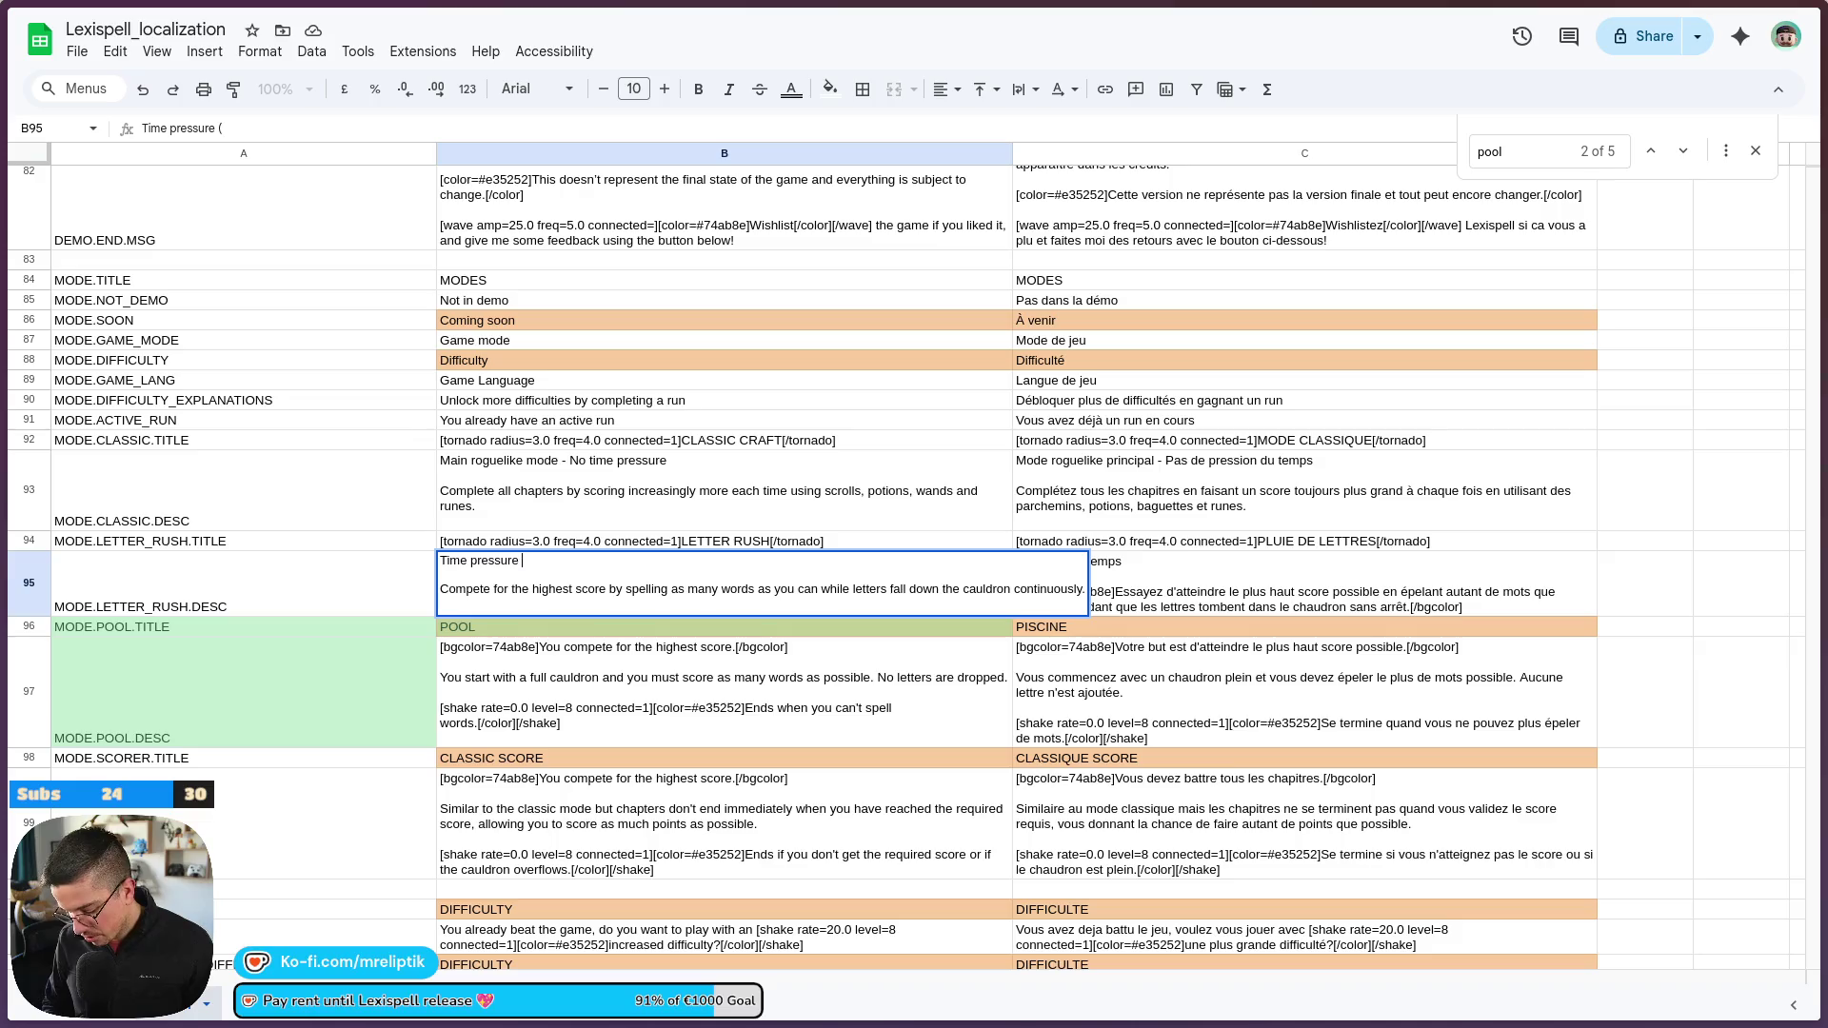
pyautogui.write('line leaderboard')
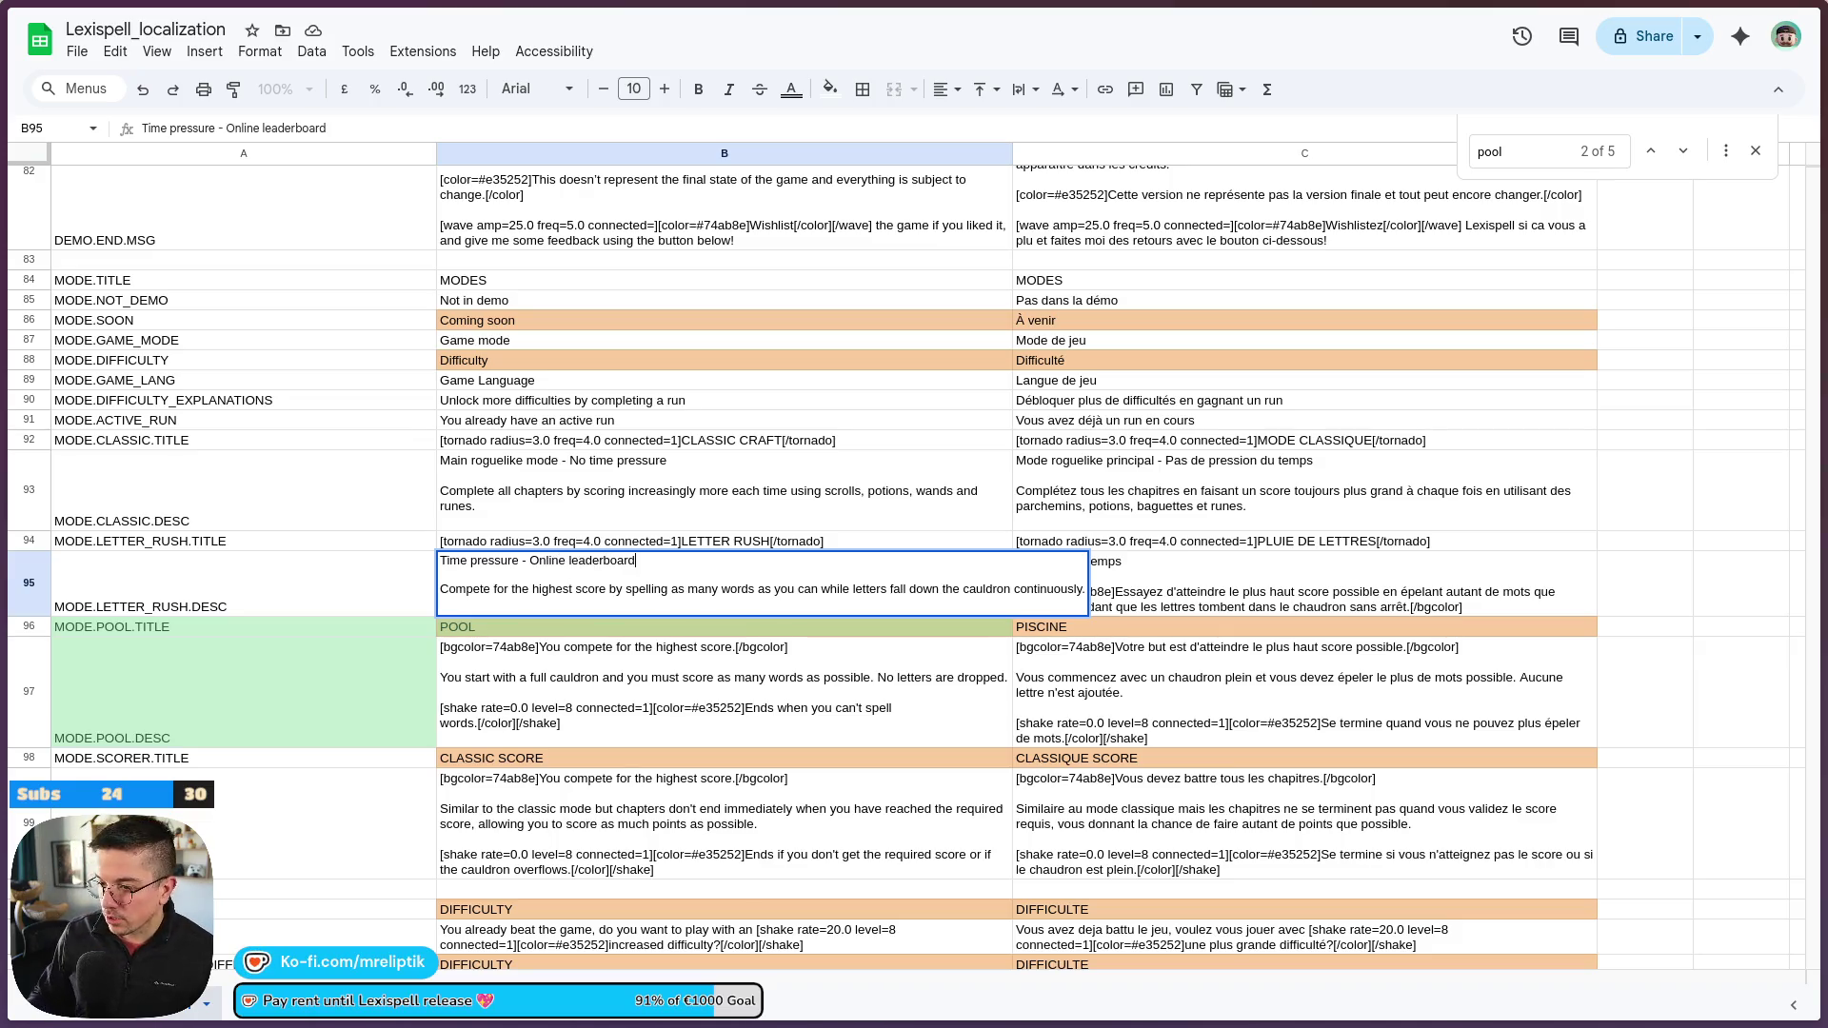
pyautogui.doubleClick(1165, 573)
pyautogui.write('-Classement')
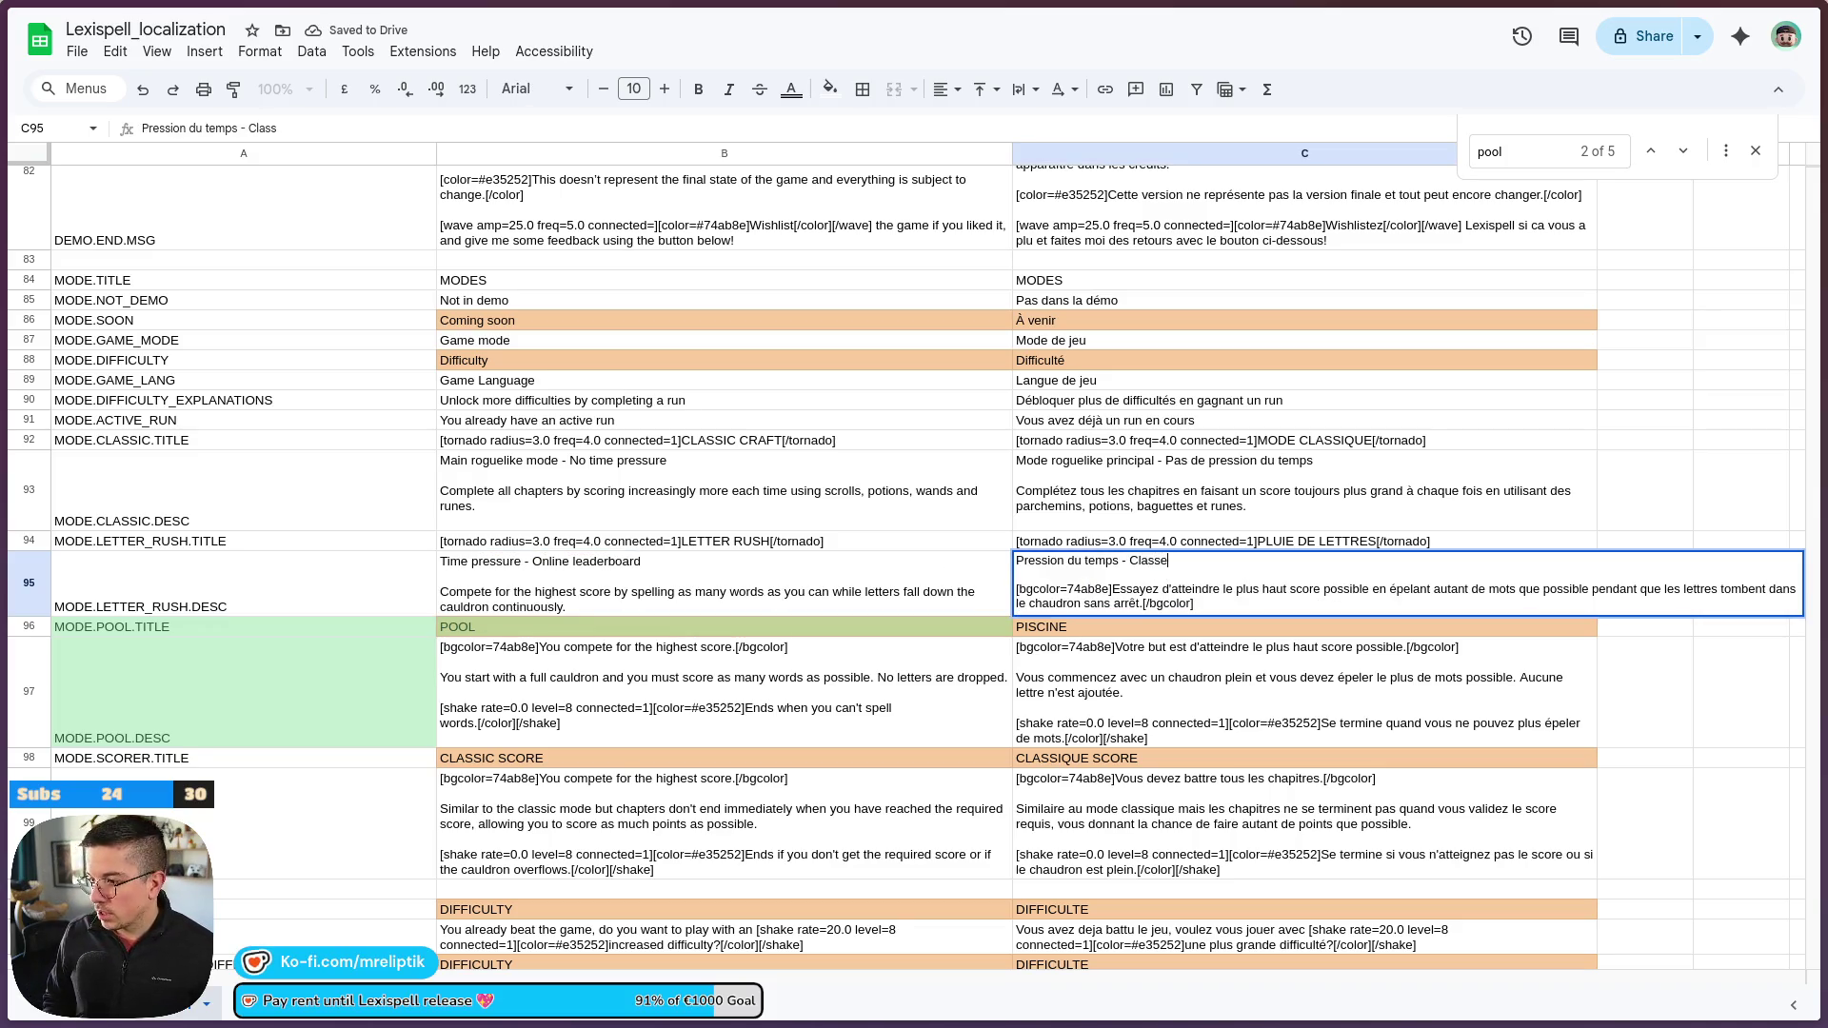
pyautogui.write('nten ligne')
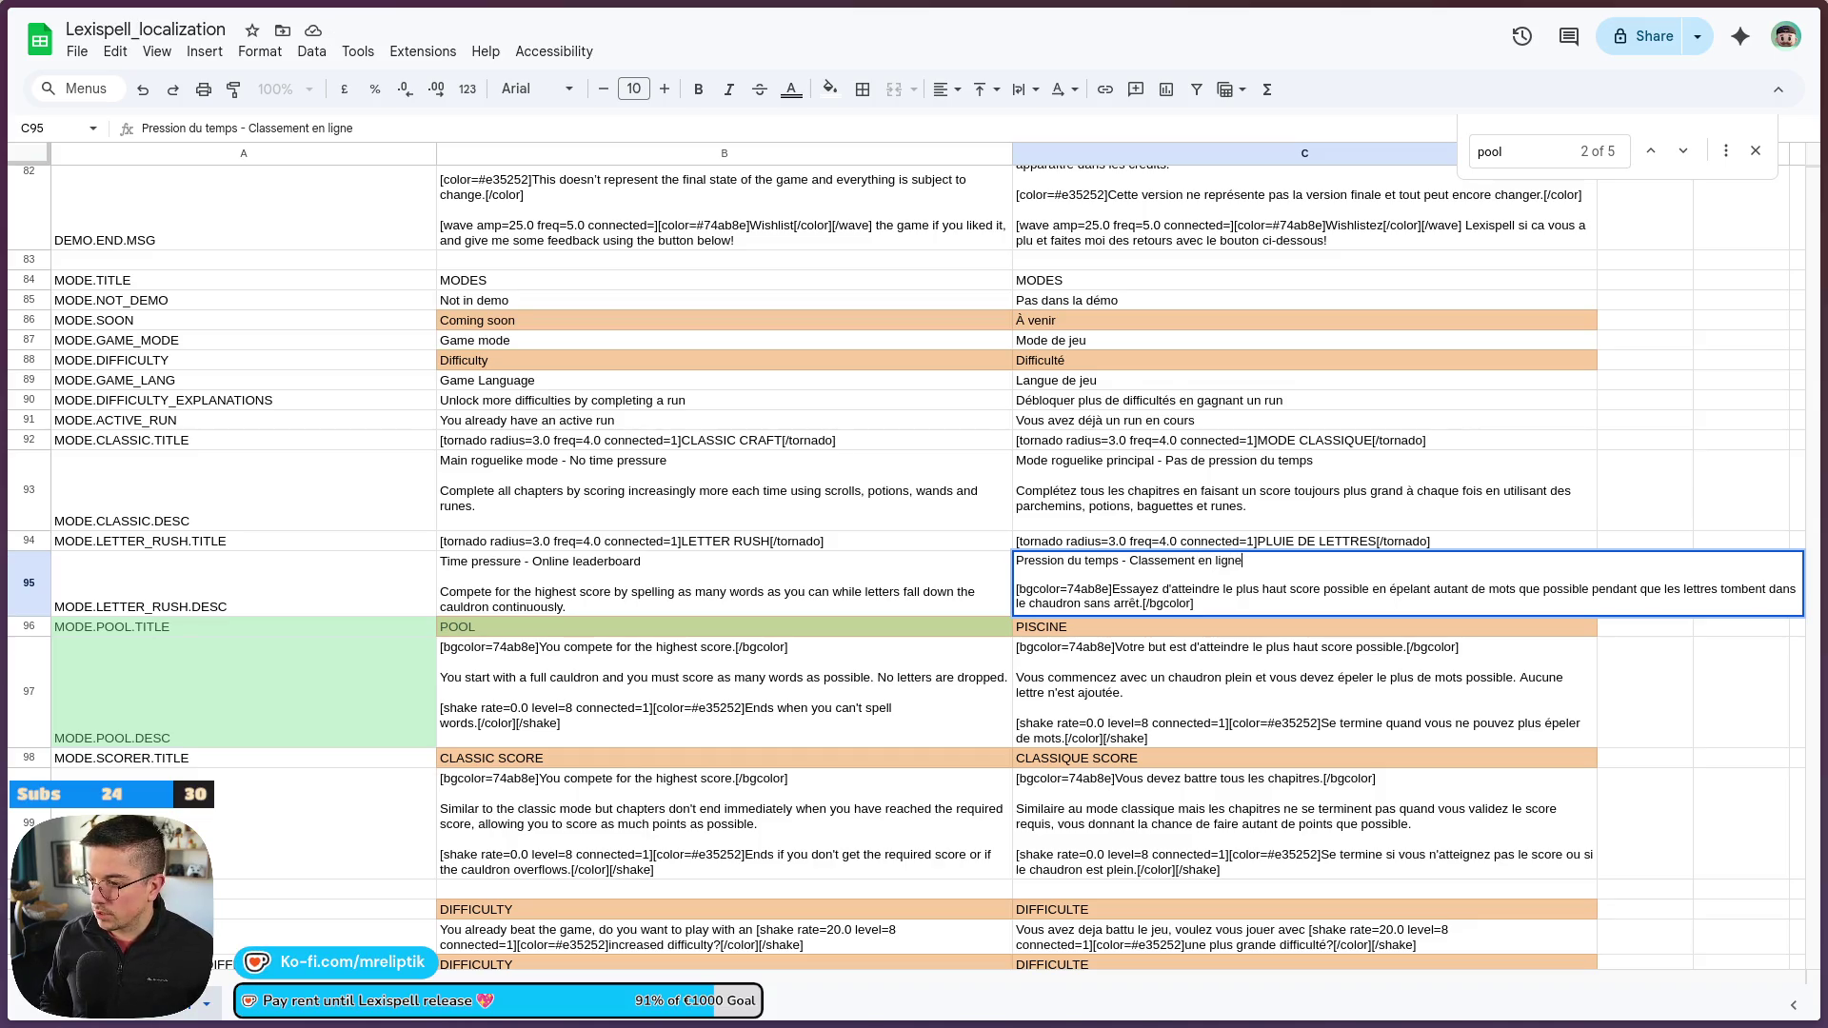
pyautogui.click(1235, 667)
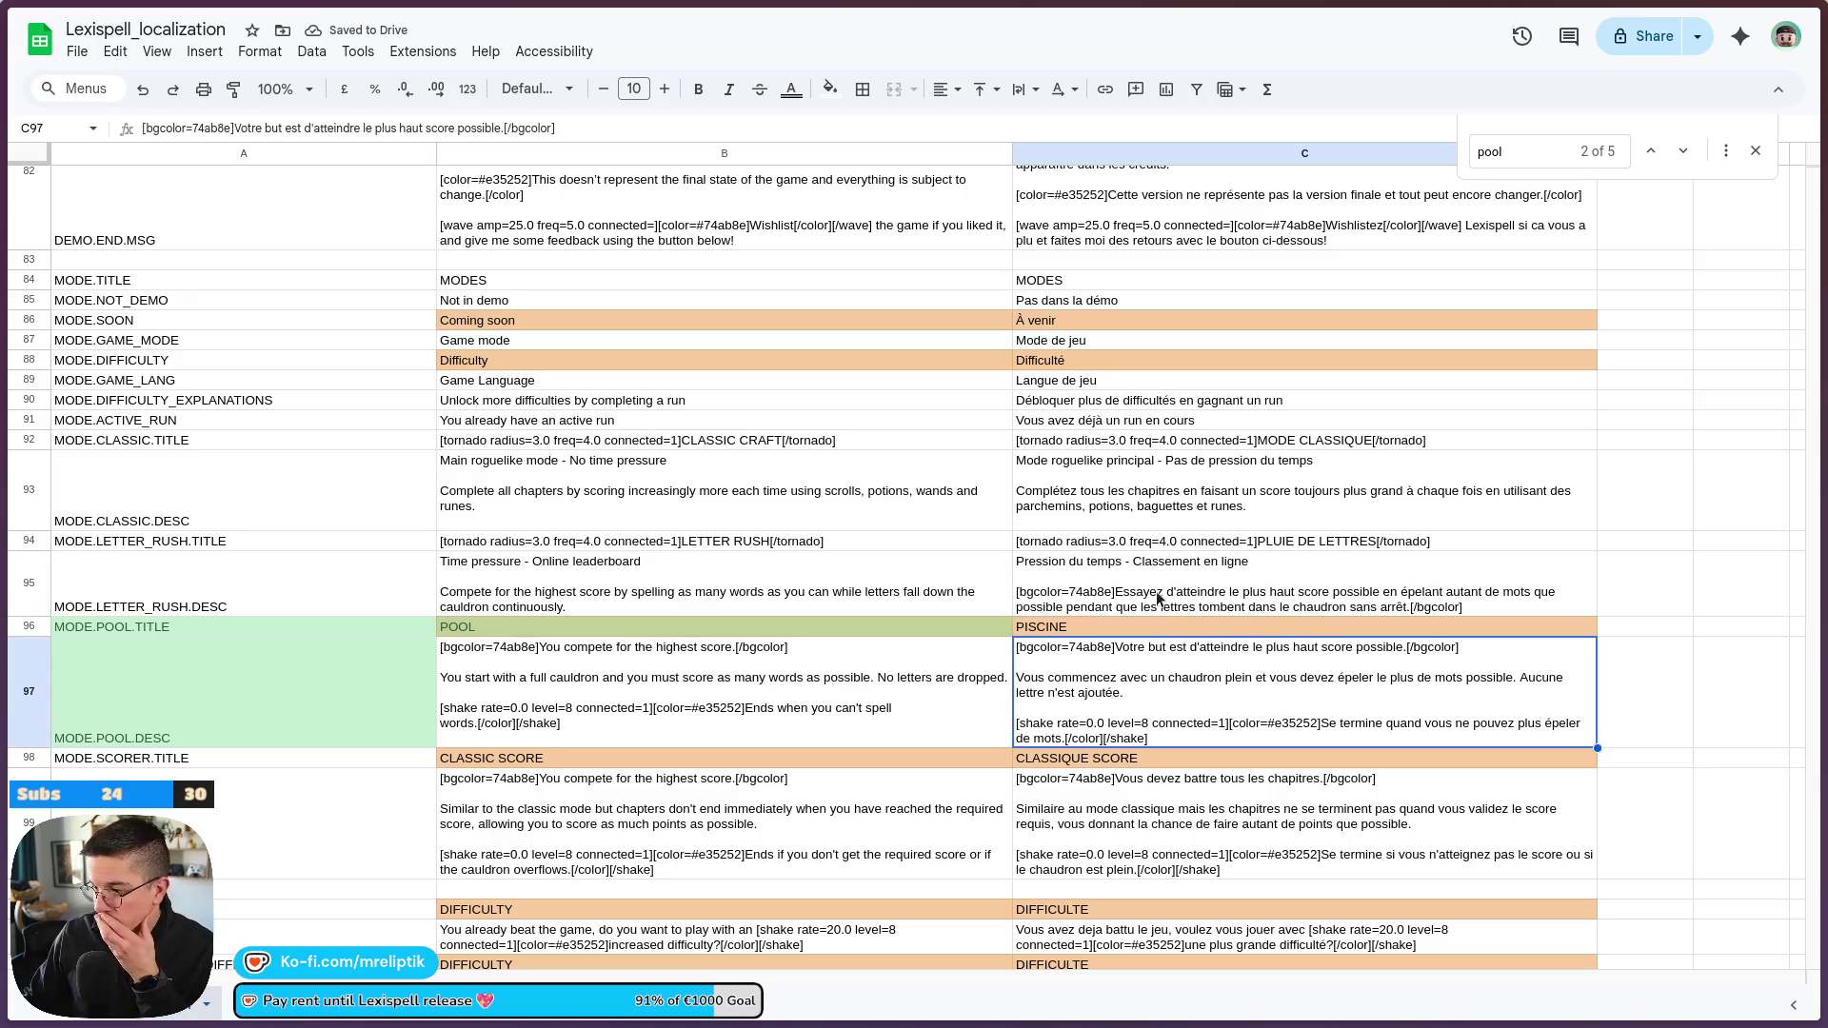
# Remove the French Letter Rush bgcolor tags and append 'Pas de parchemins, ni d'items, juste votre cerveau'
pyautogui.doubleClick(1228, 583)
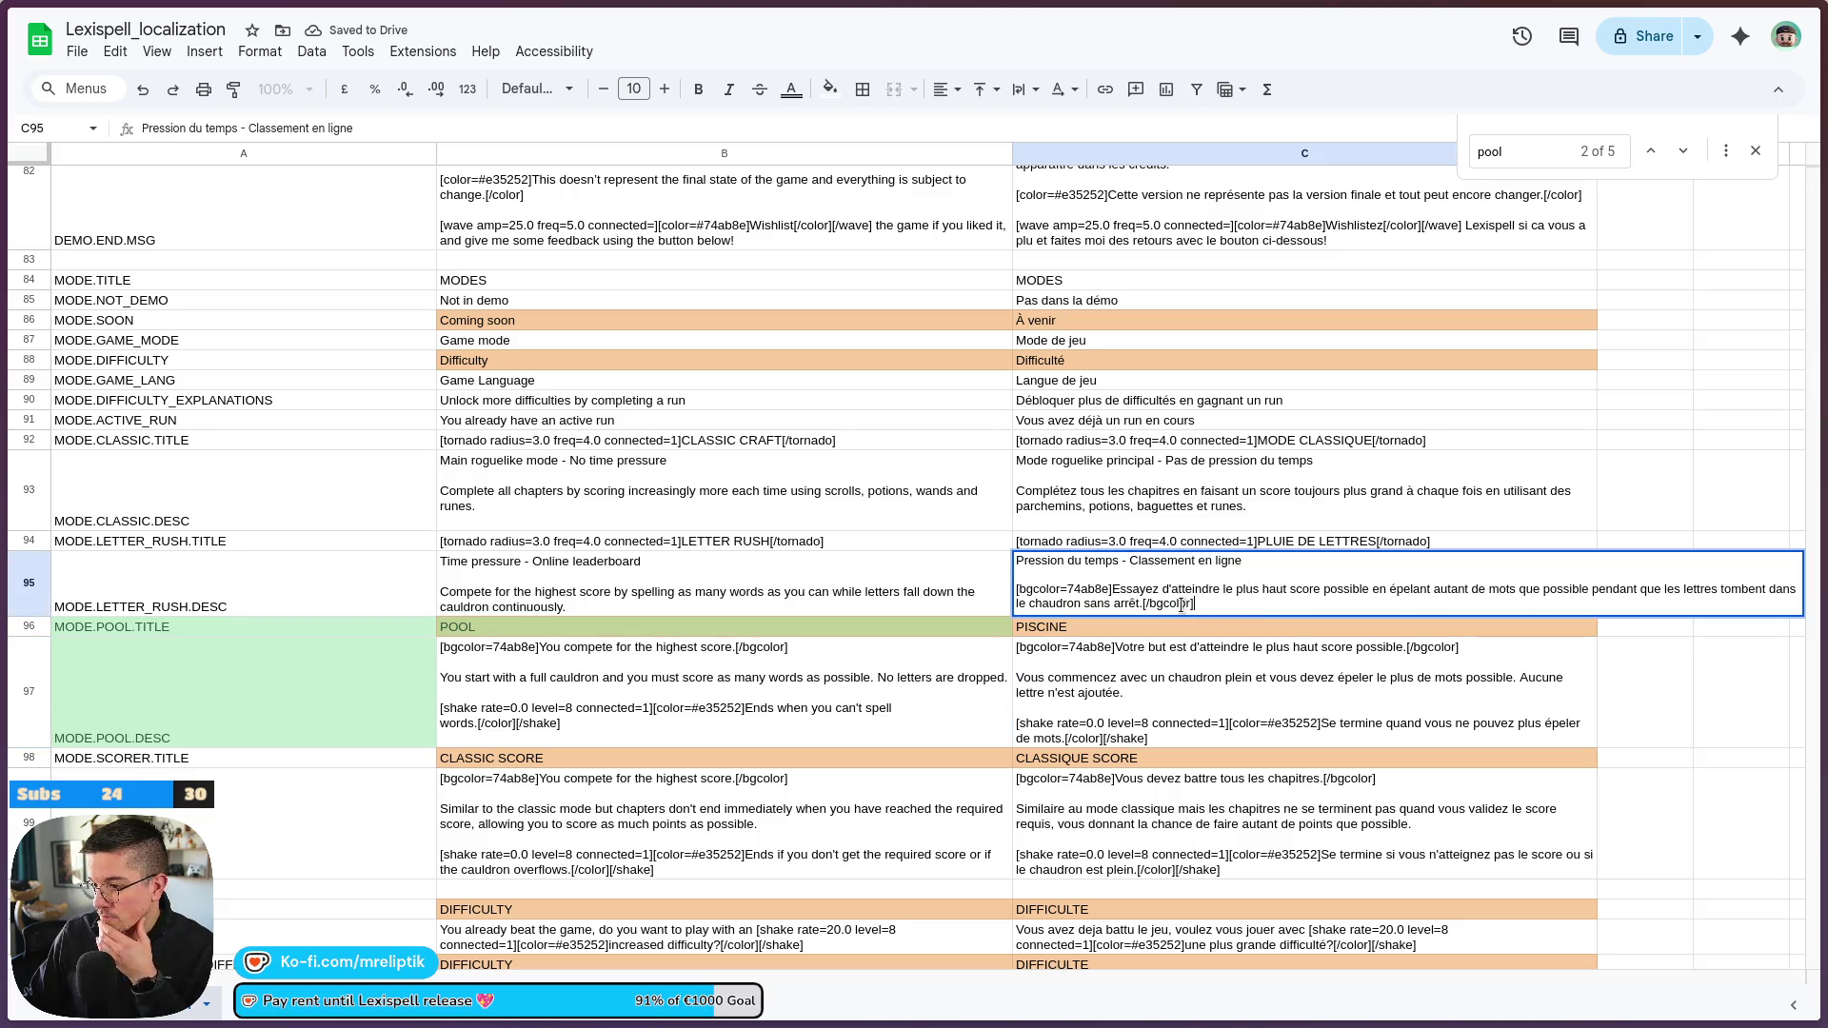
pyautogui.moveTo(1196, 604); pyautogui.dragTo(1150, 602)
pyautogui.press('BackSpace')
pyautogui.press('BackSpace')
pyautogui.press('BackSpace')
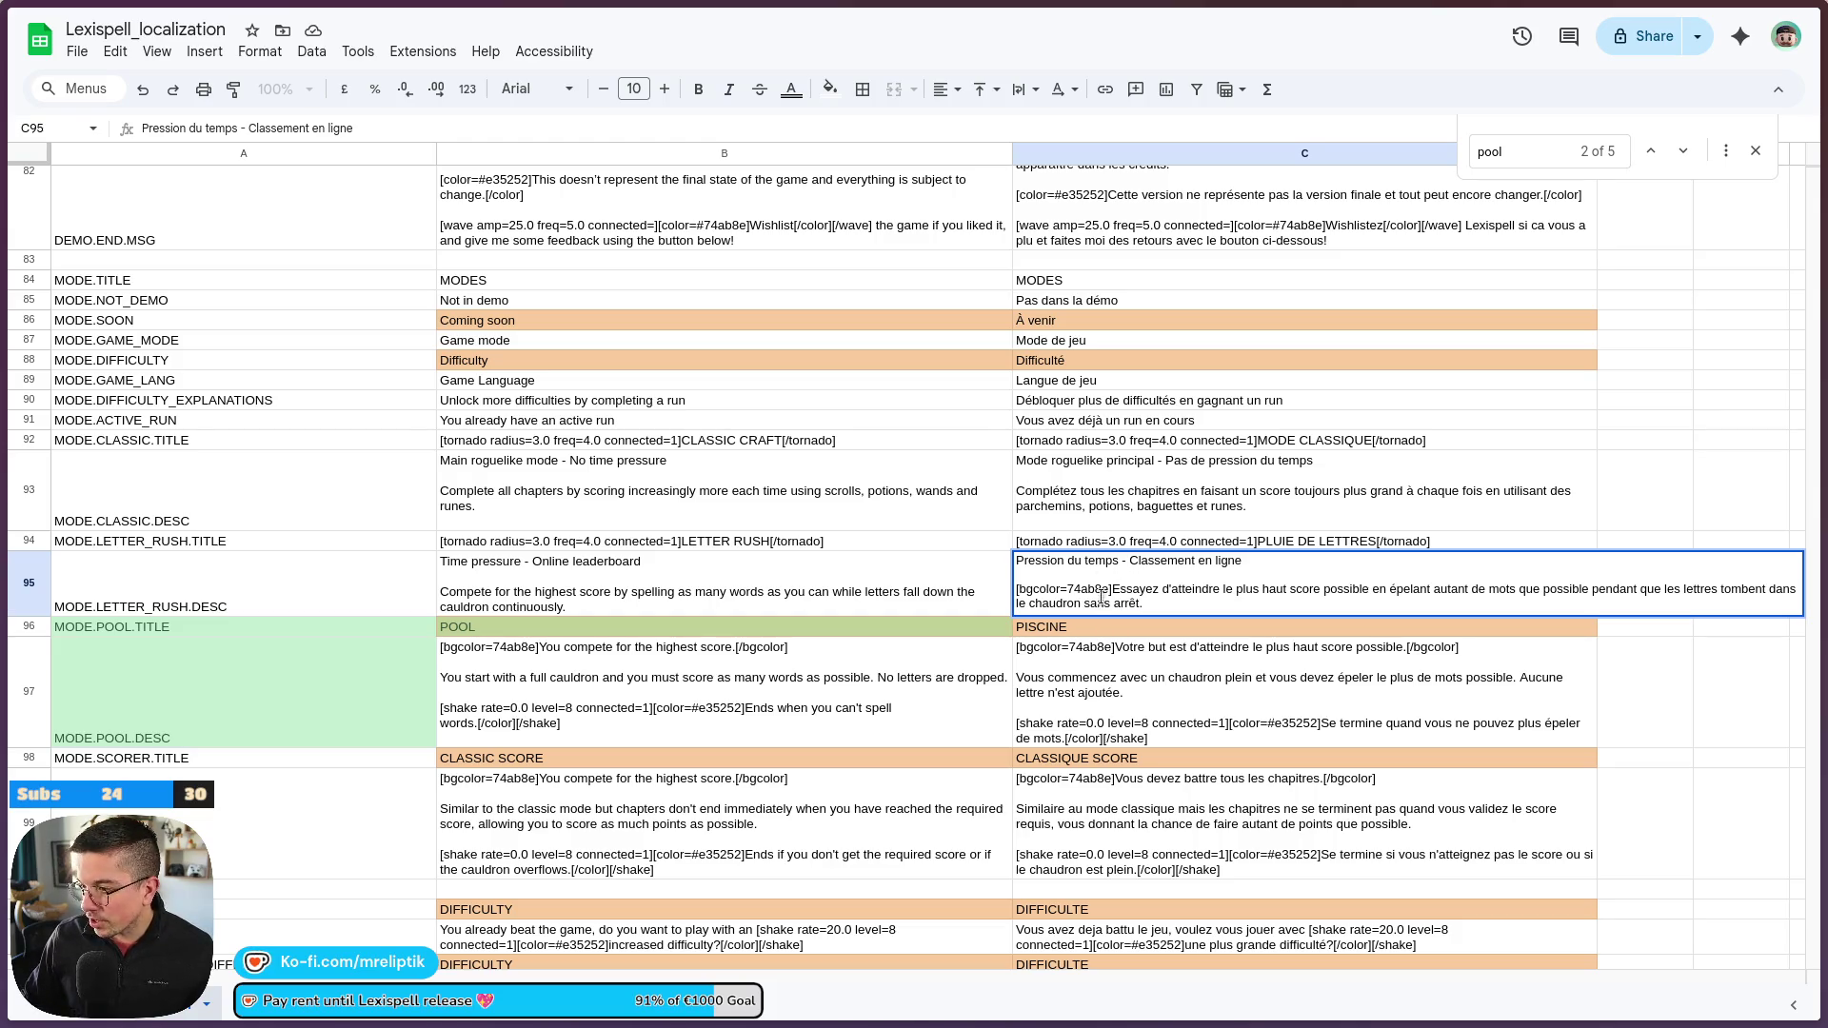
pyautogui.moveTo(1112, 589); pyautogui.dragTo(1020, 589)
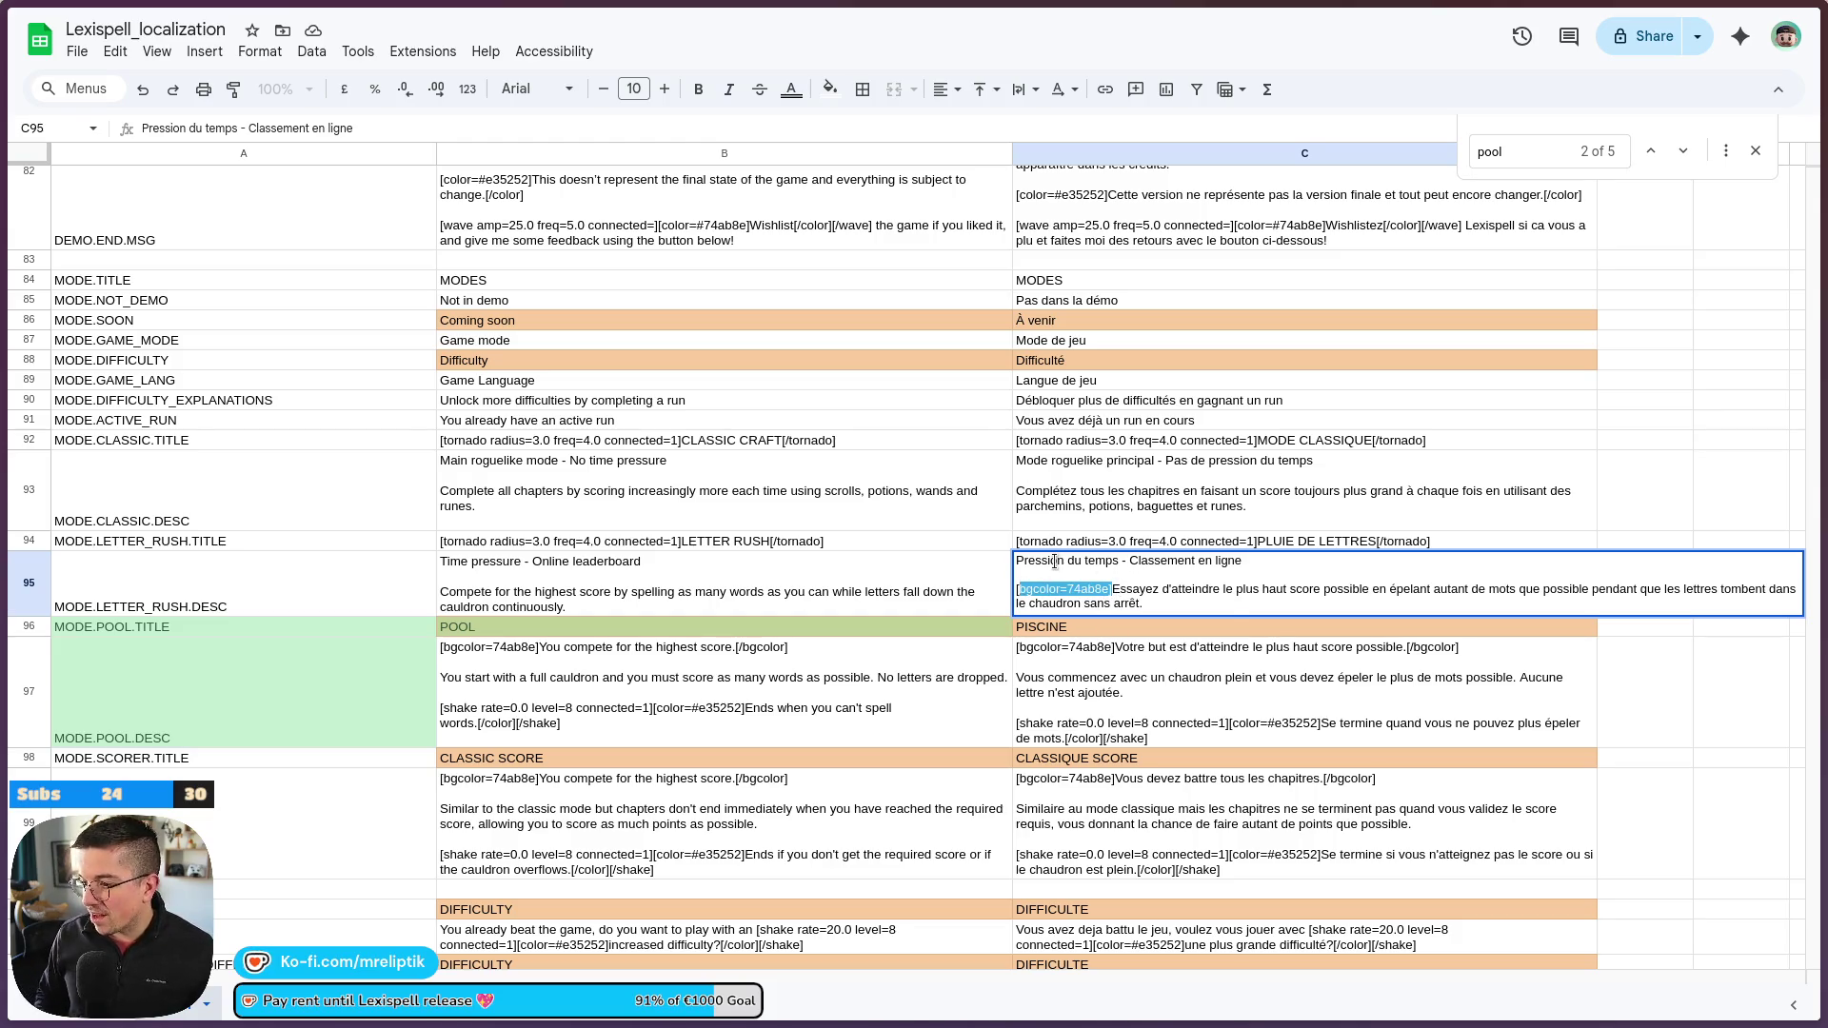
pyautogui.press('BackSpace')
pyautogui.press('BackSpace')
pyautogui.click(1084, 601)
pyautogui.write('Pas de')
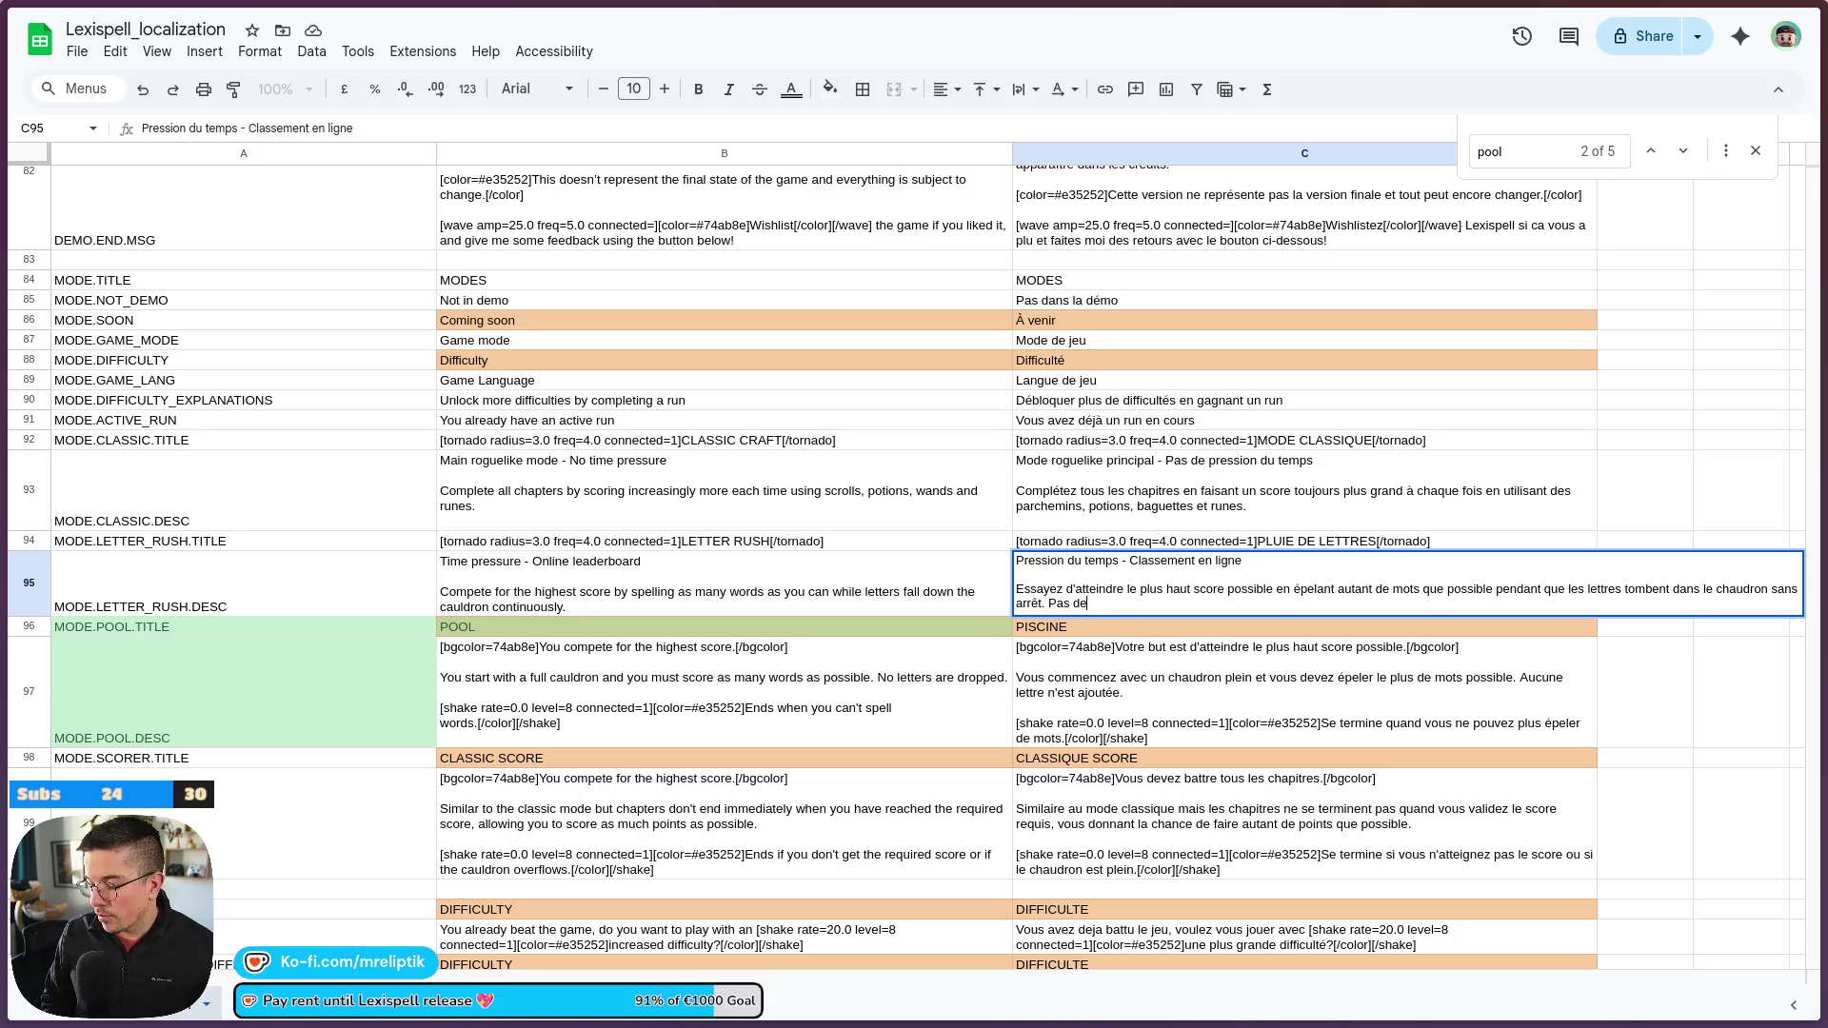
pyautogui.write('parchemins, ni d')
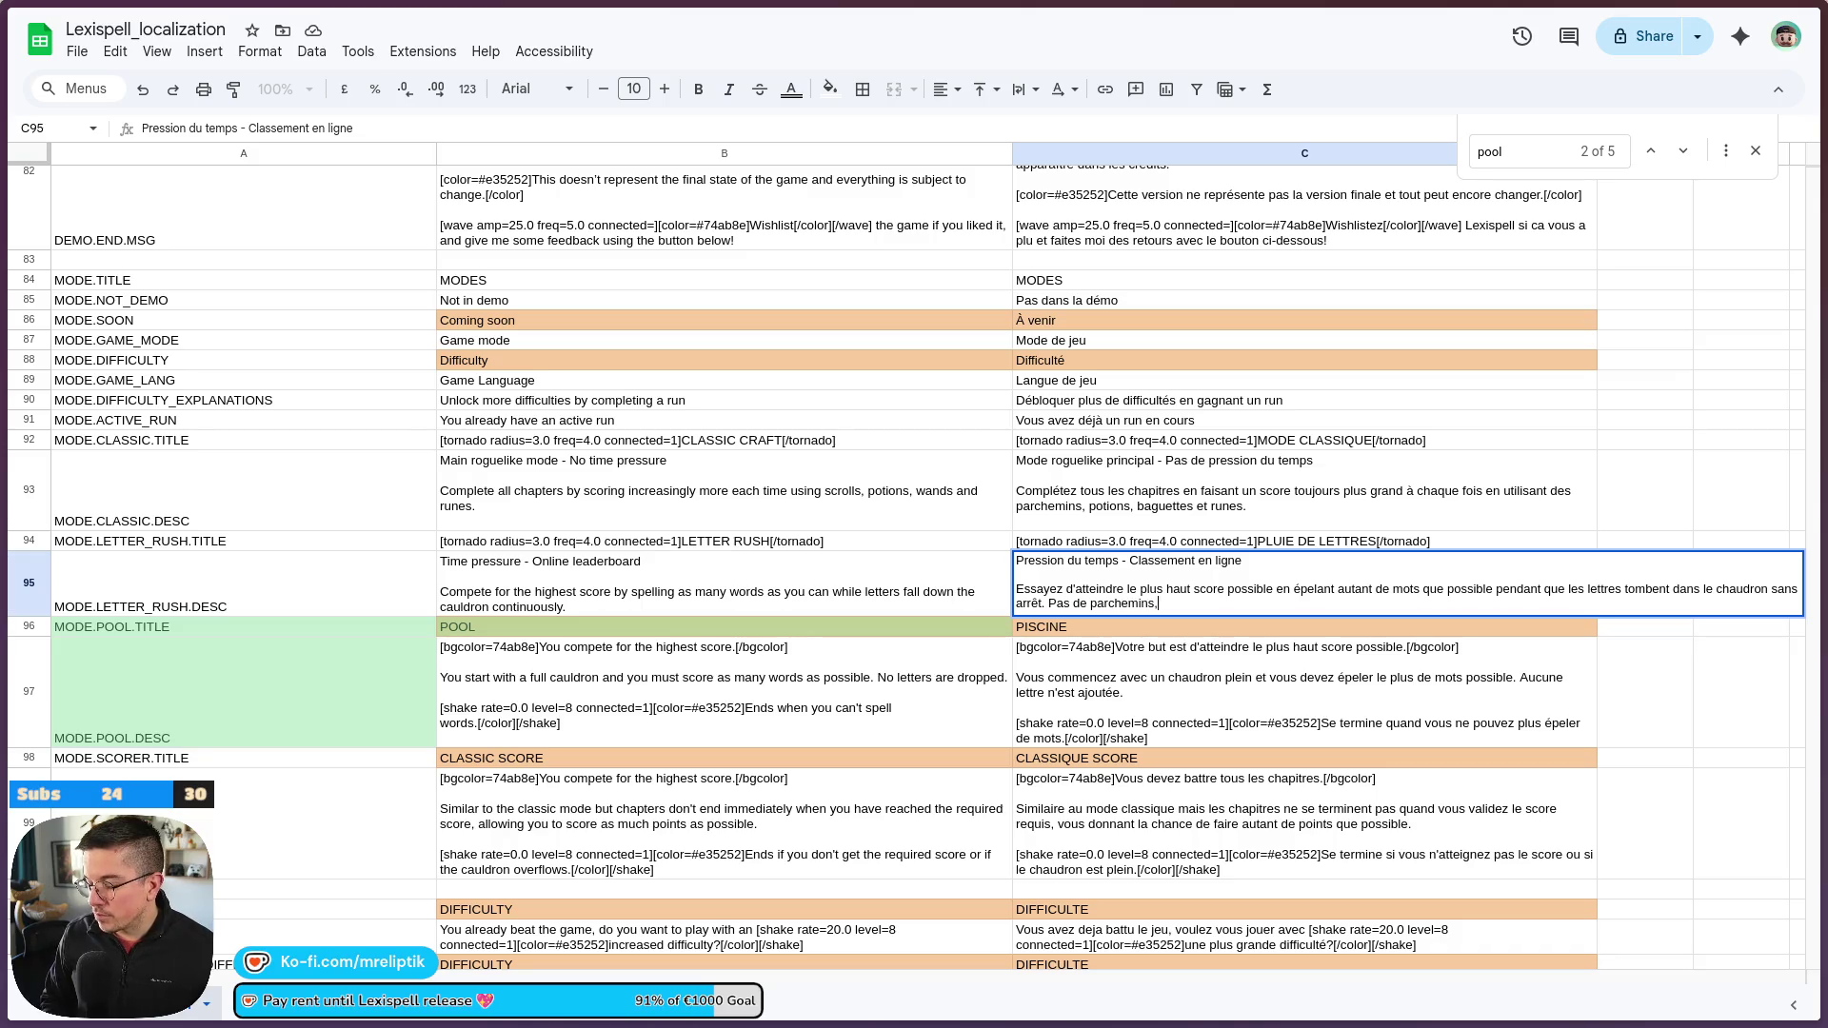
pyautogui.write("'items,")
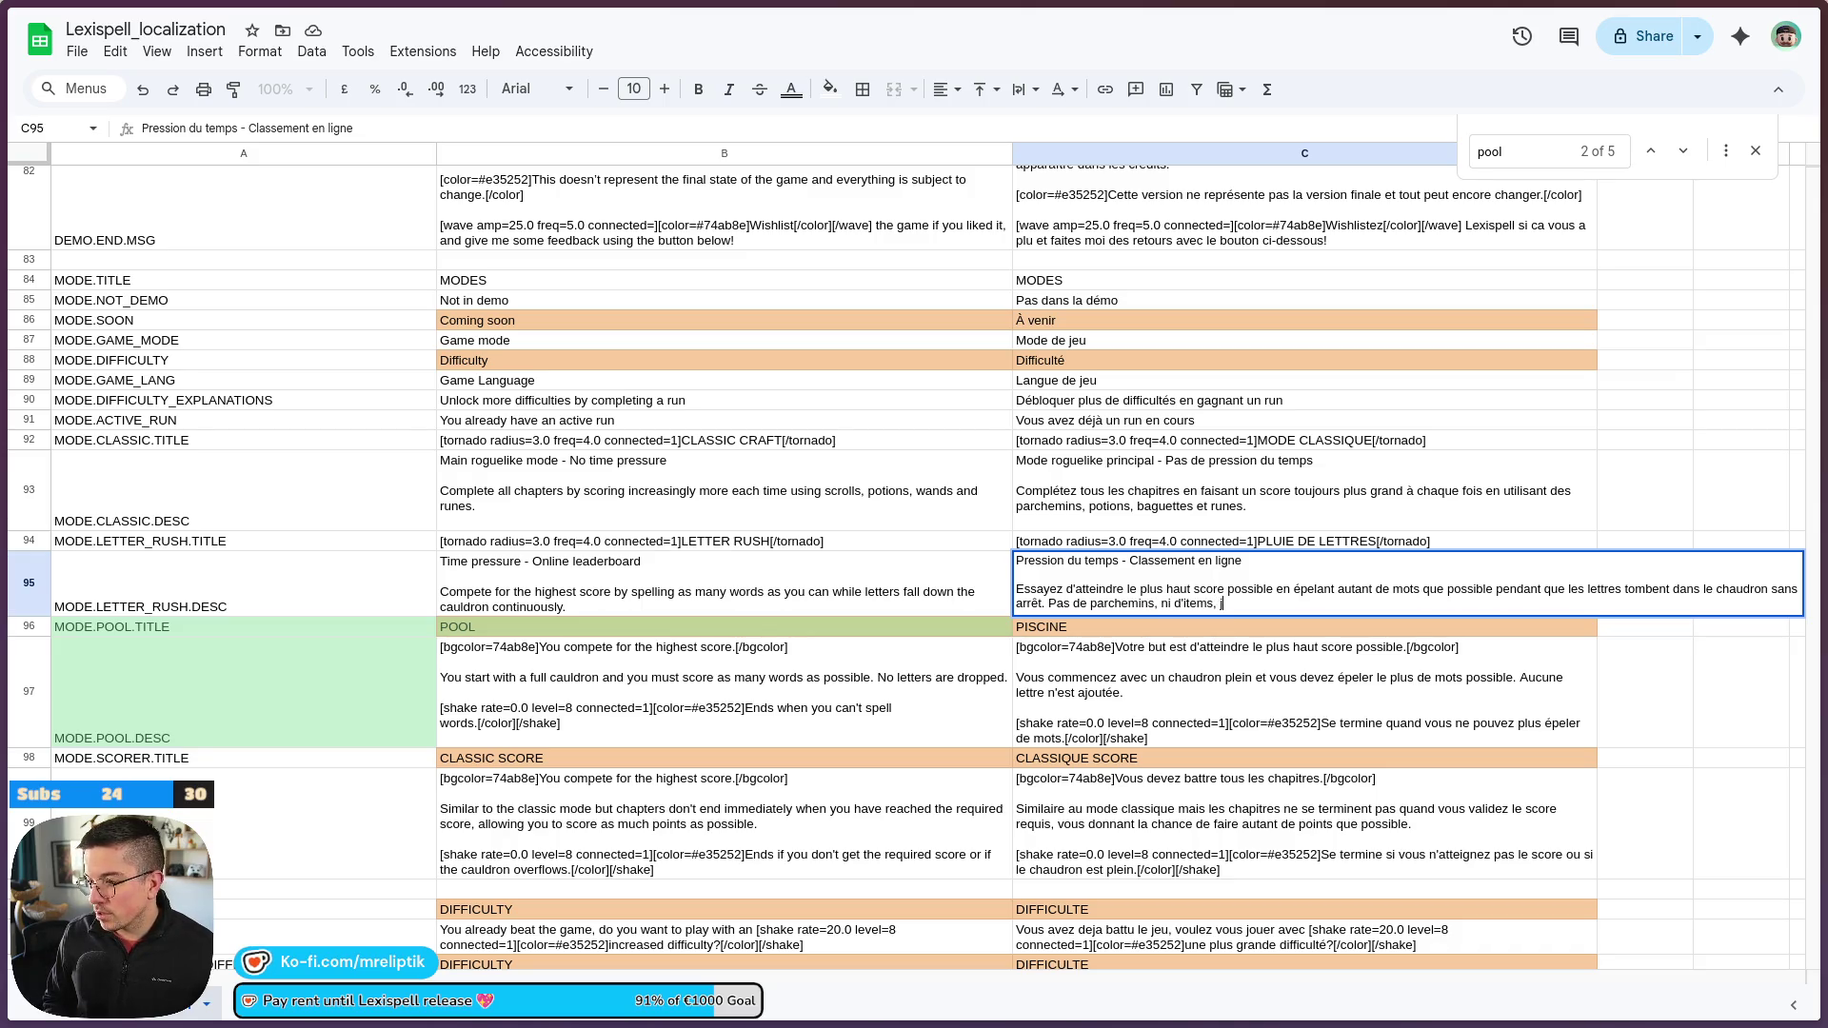
pyautogui.write(' juste votre cerveau.')
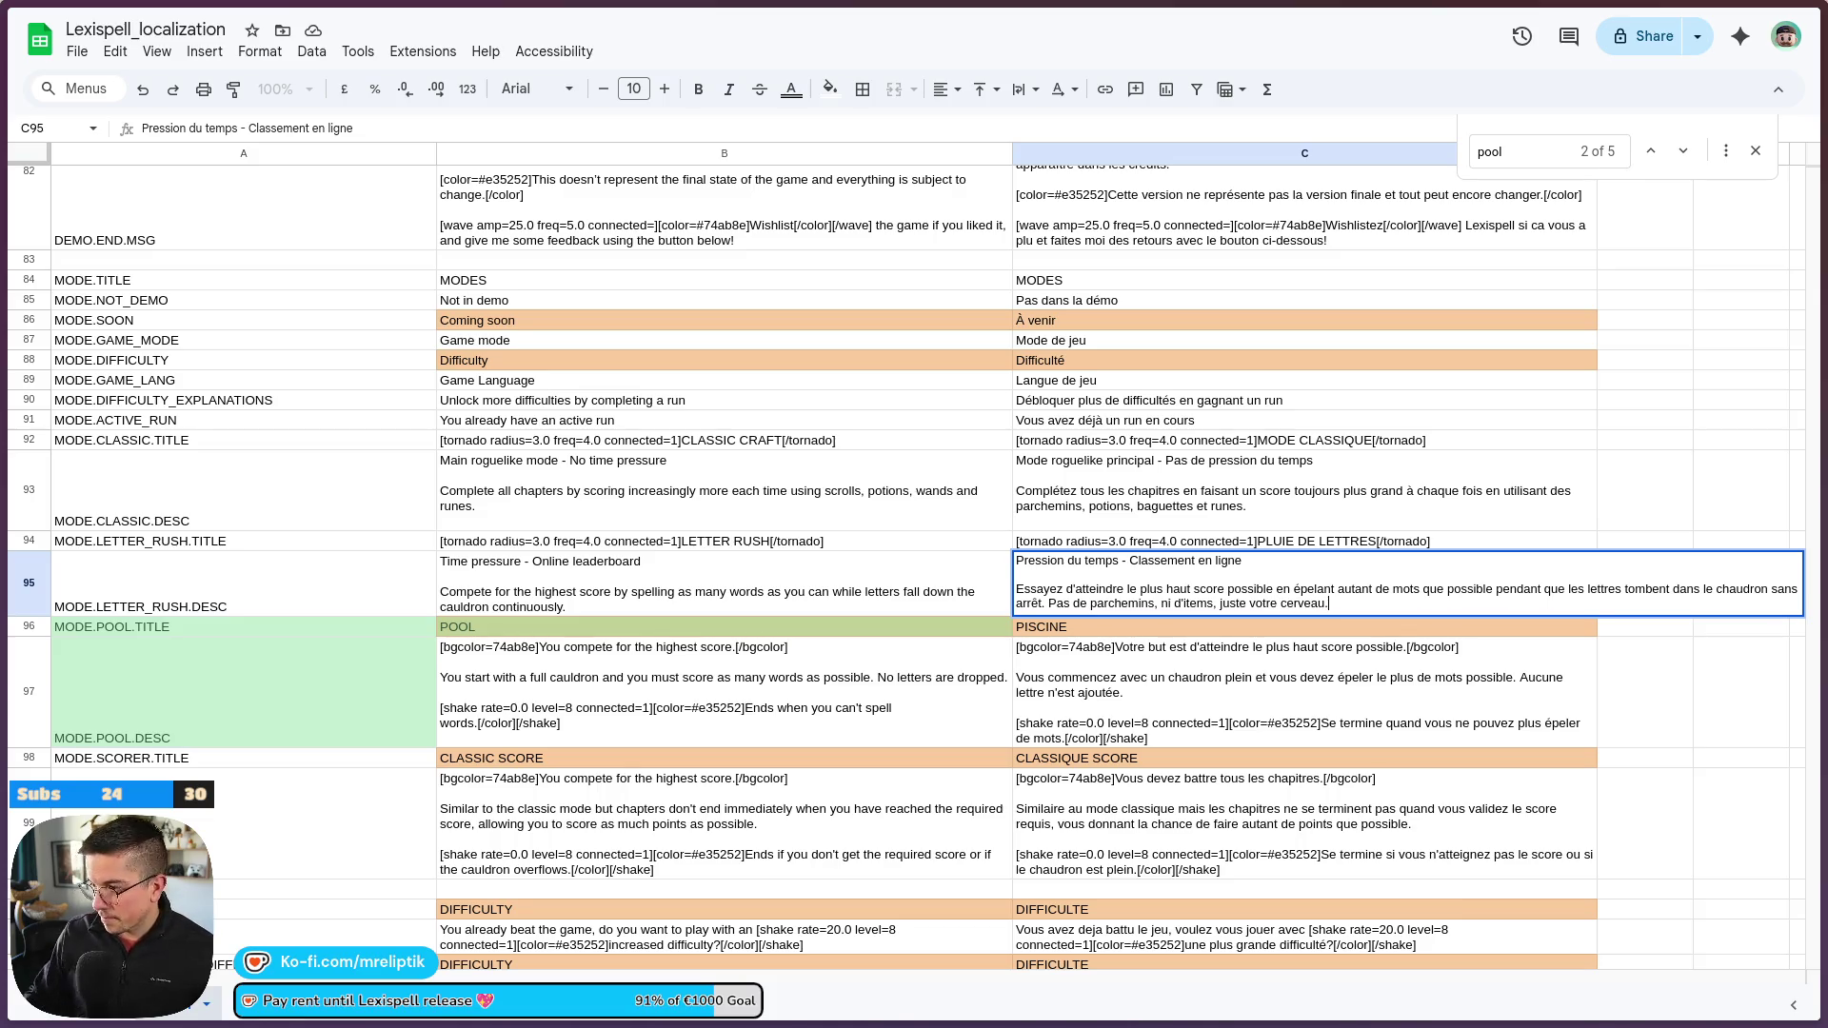
# Append 'No scrolls or items, just your brain and your typing speed.' to the English Letter Rush description
pyautogui.click(626, 607)
pyautogui.doubleClick(621, 603)
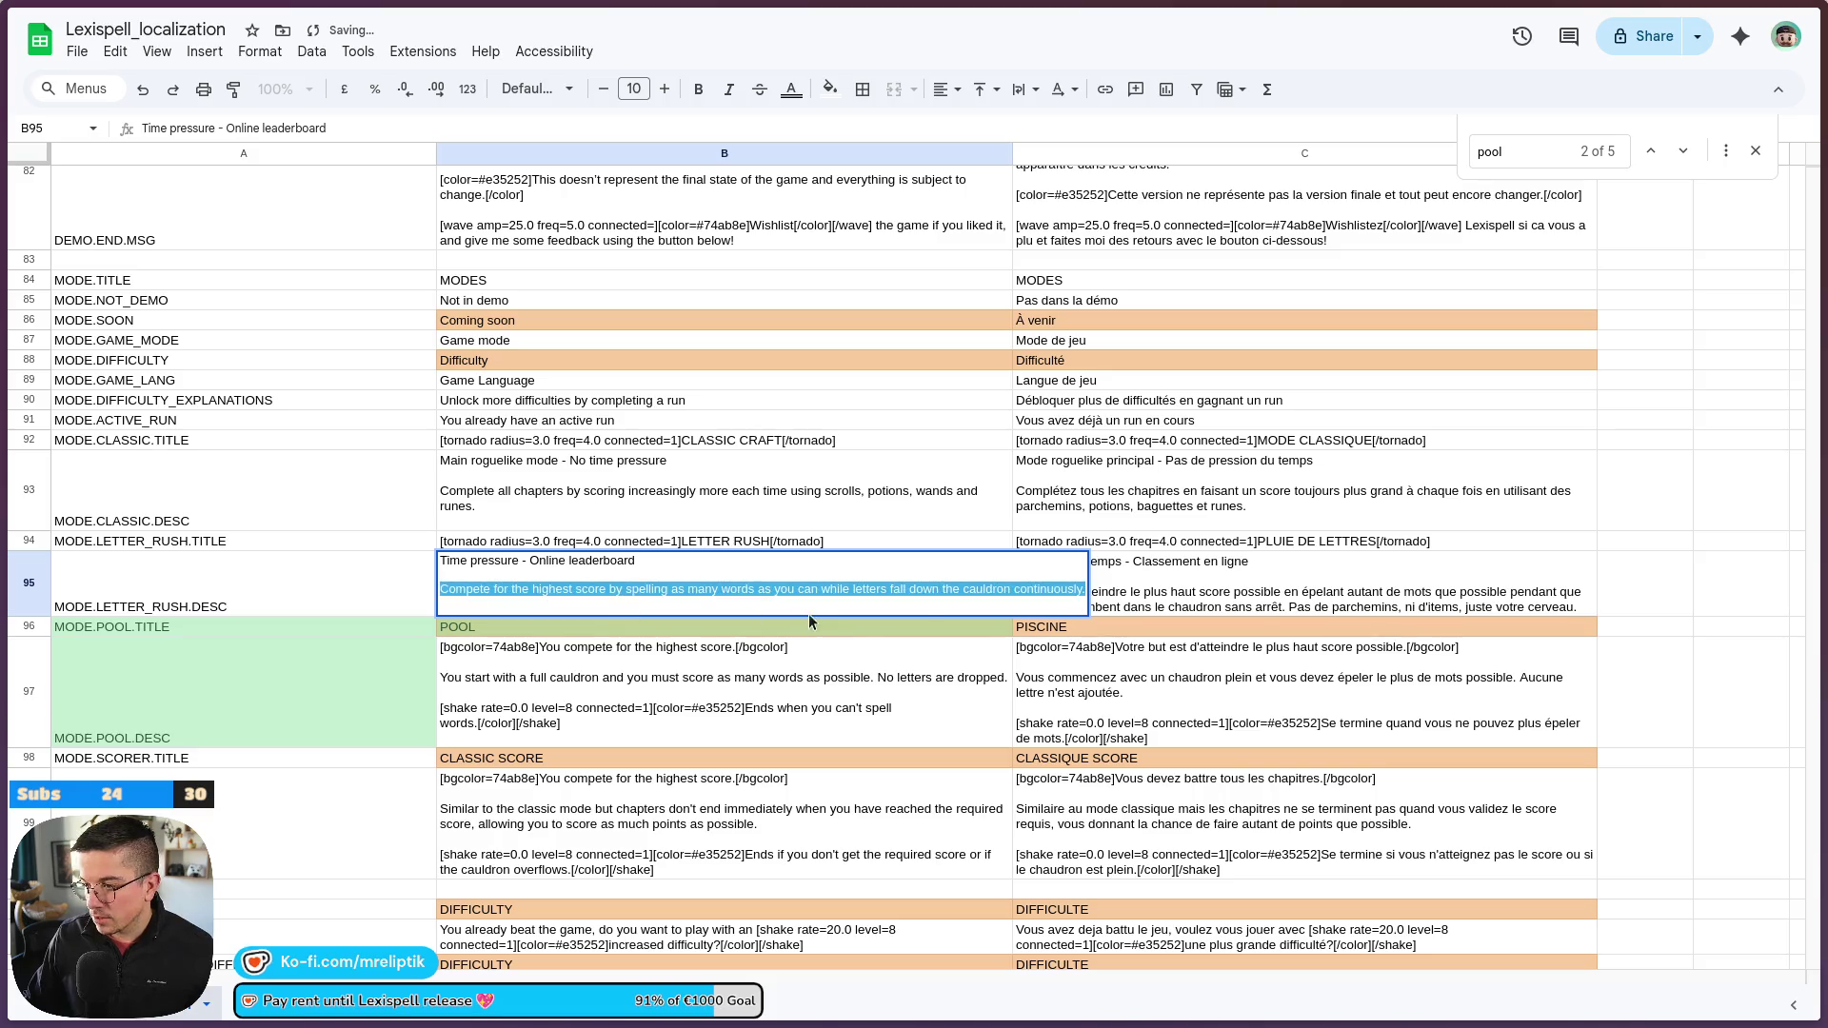
pyautogui.click(1084, 590)
pyautogui.write('No scrolls,')
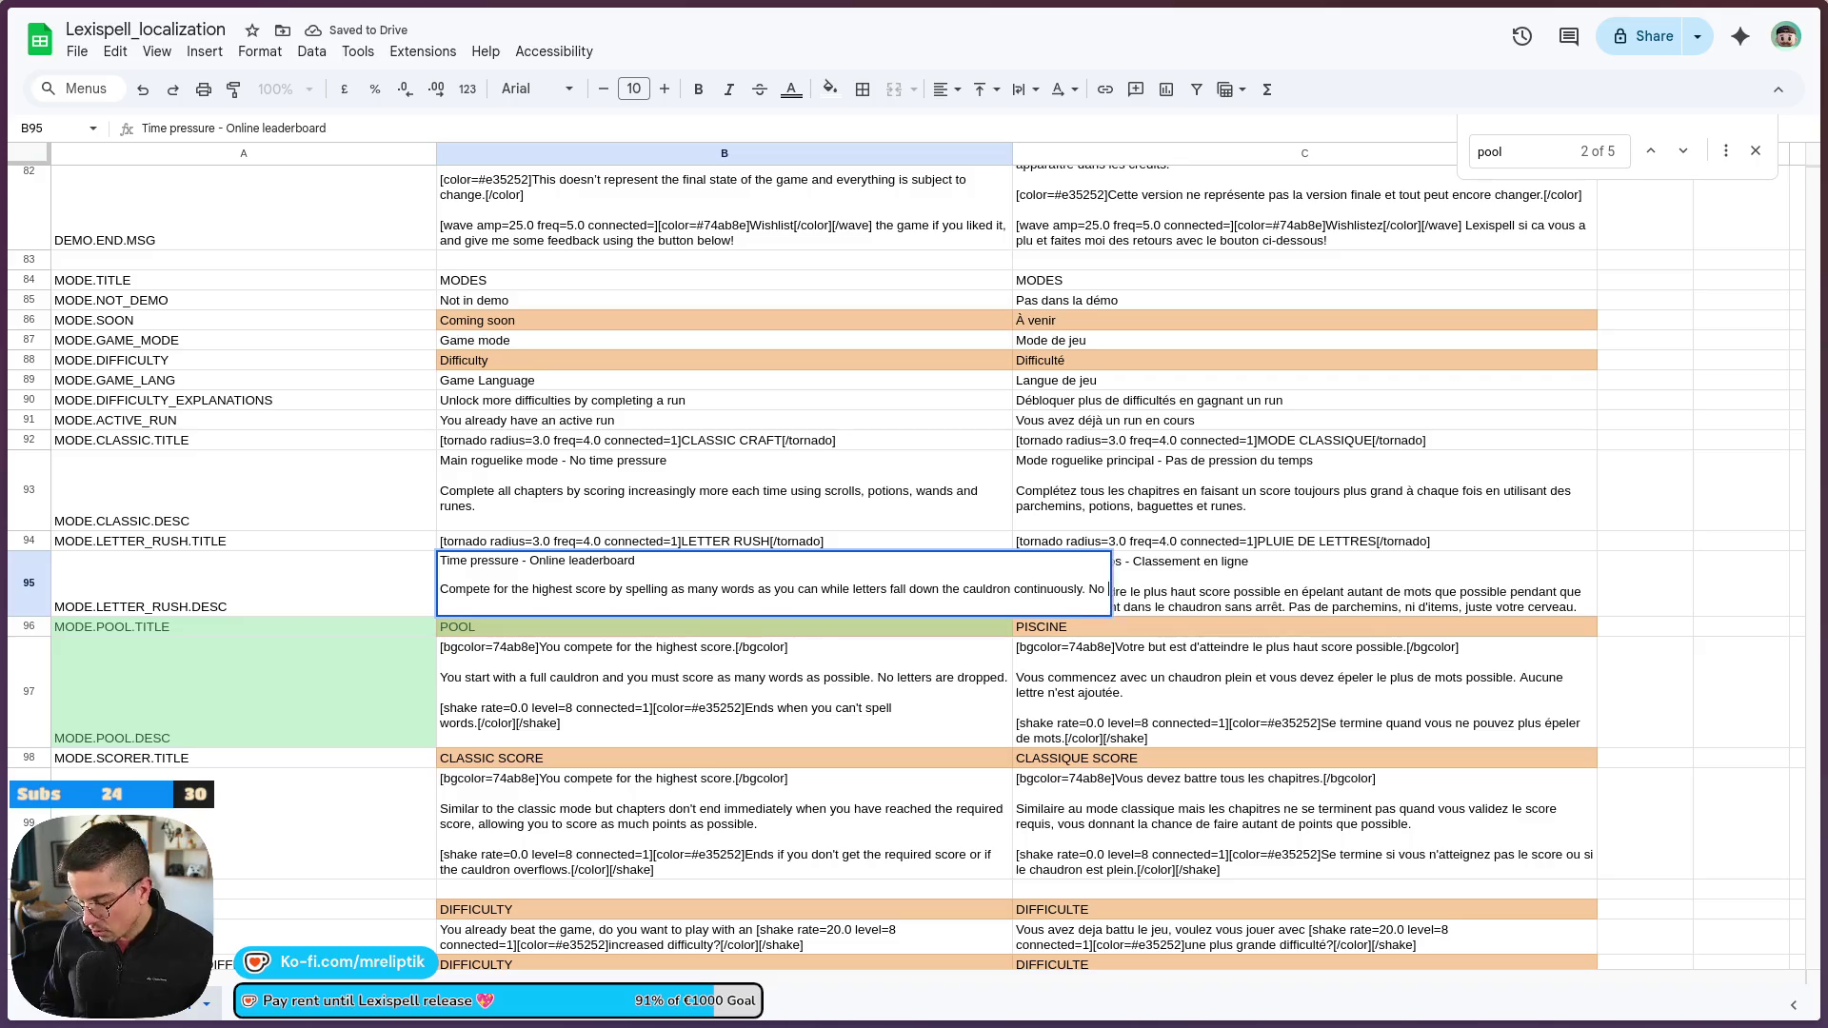
pyautogui.press('BackSpace')
pyautogui.write('or item')
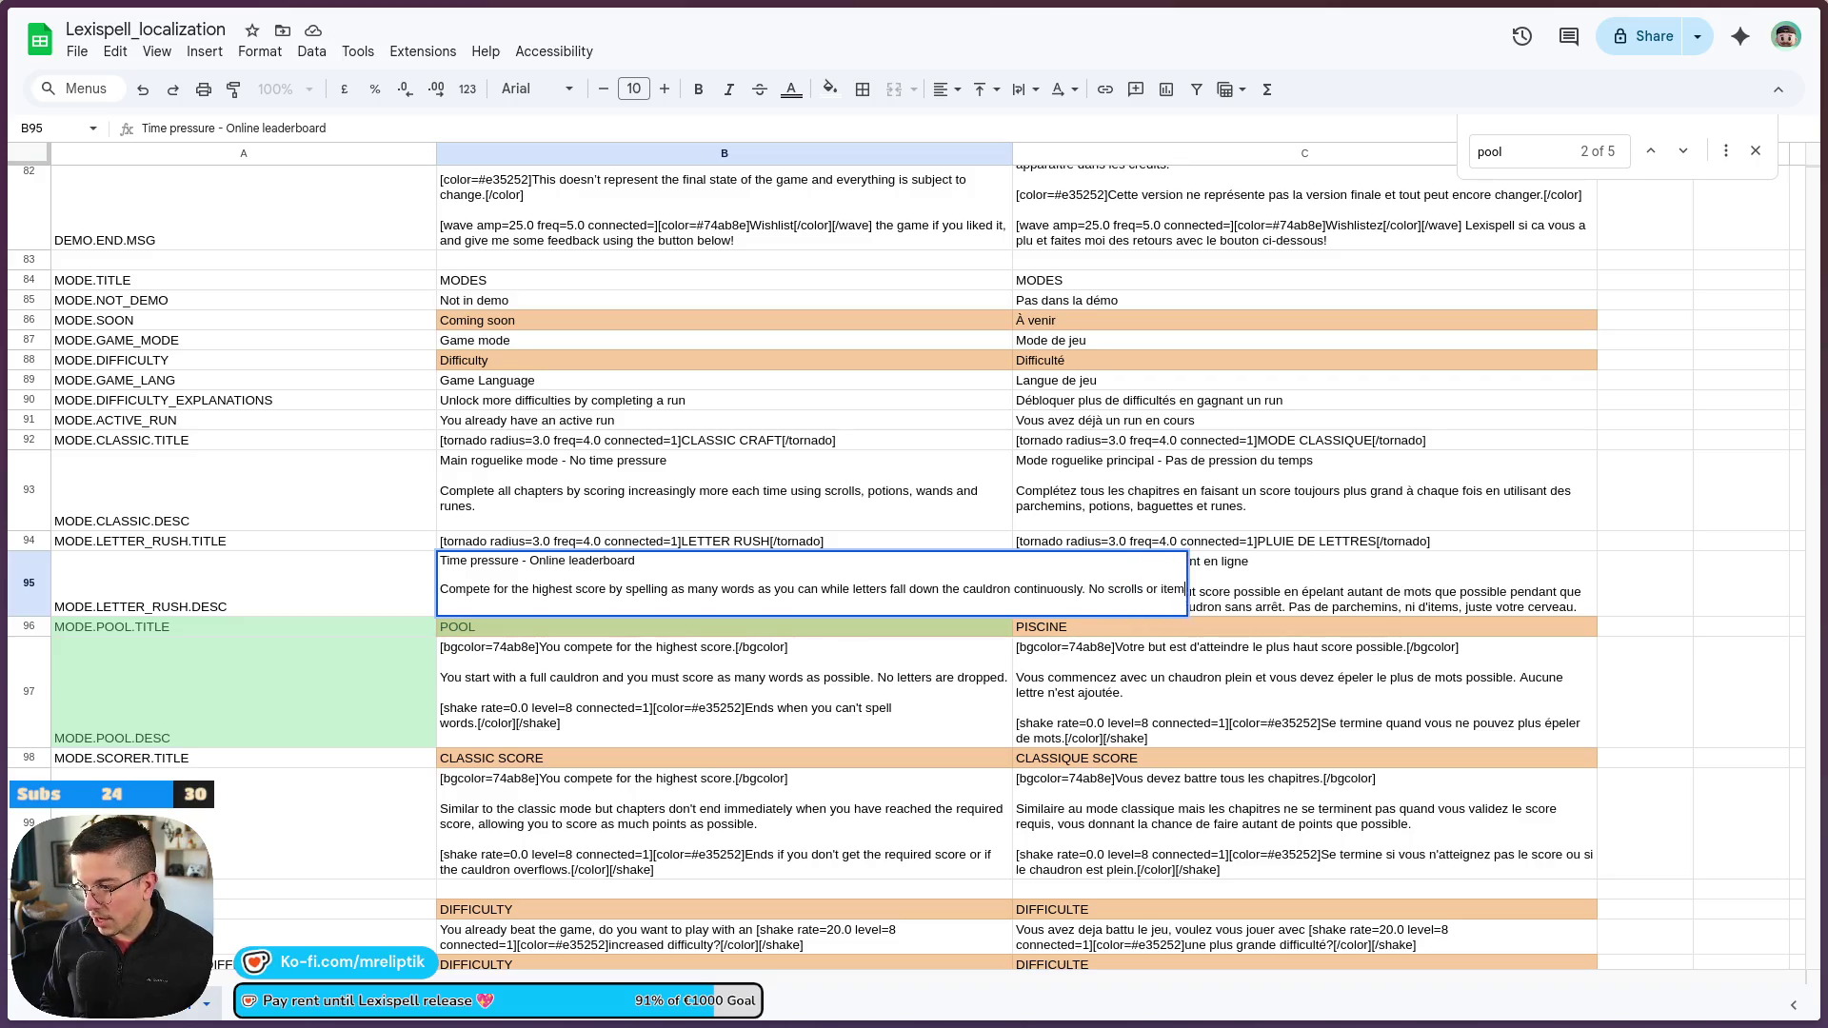
pyautogui.write('s, just your brain')
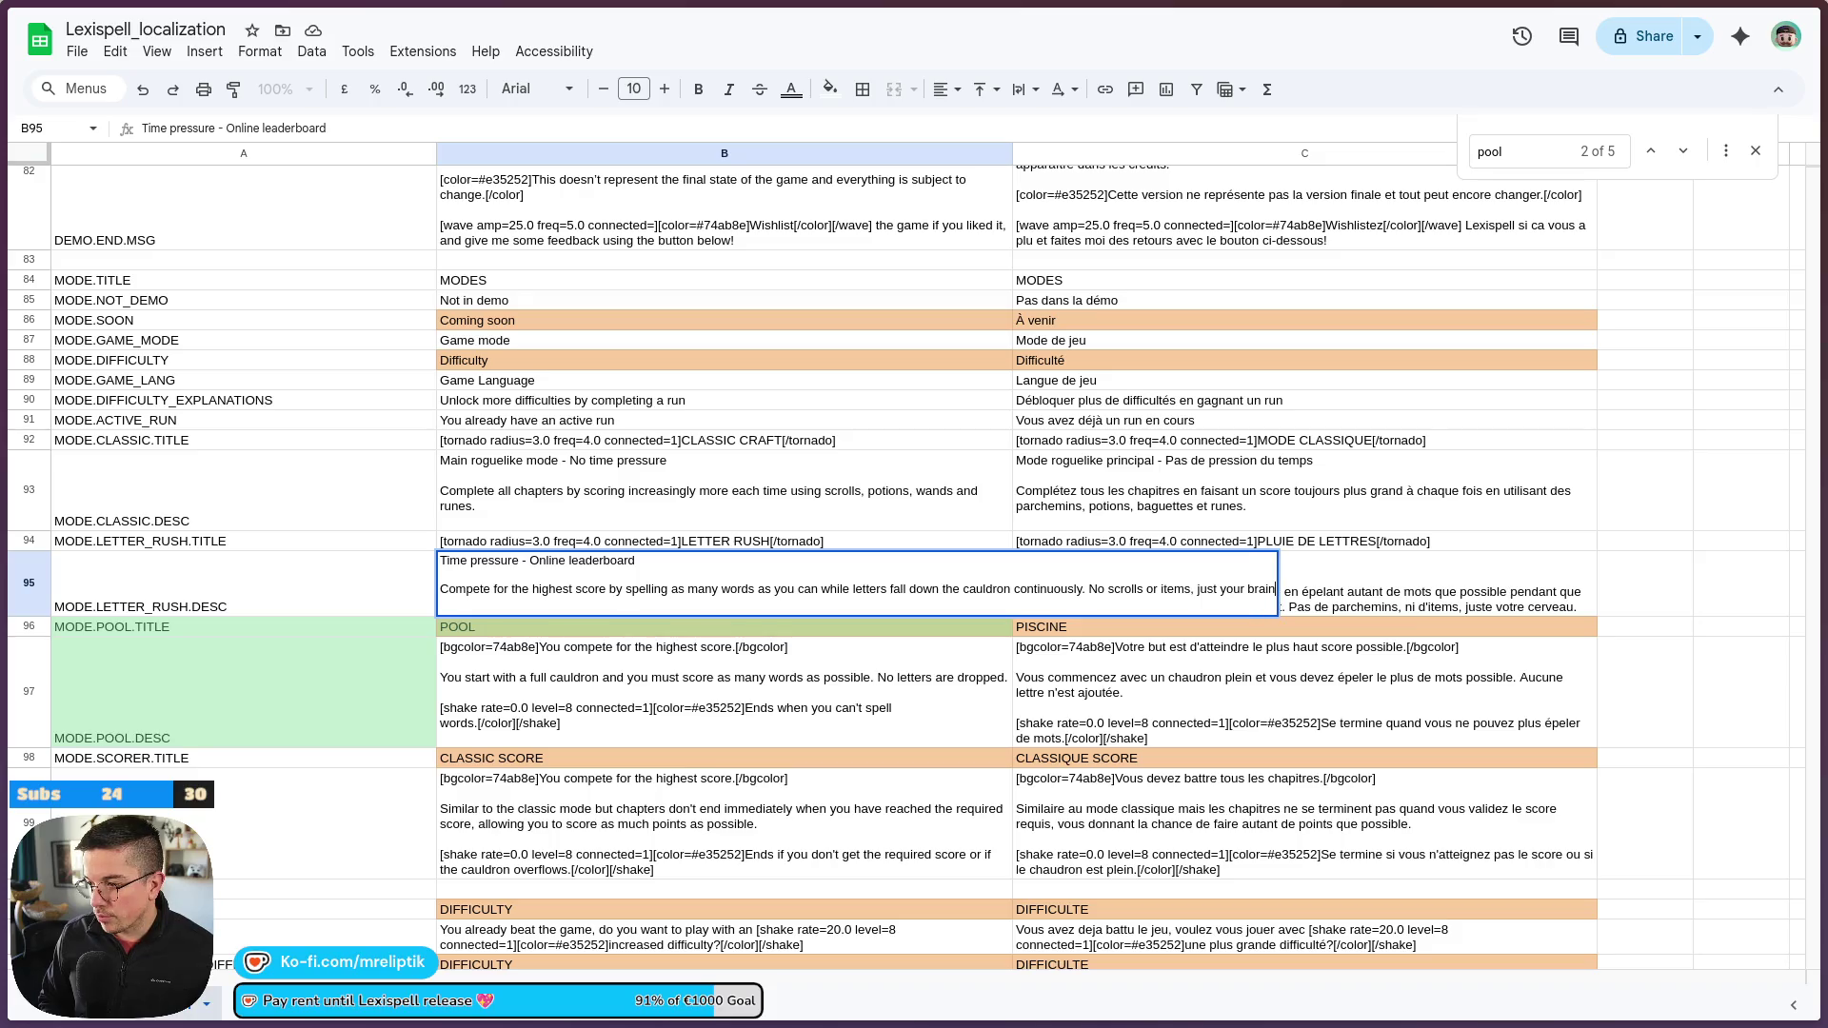
pyautogui.write(' and your t')
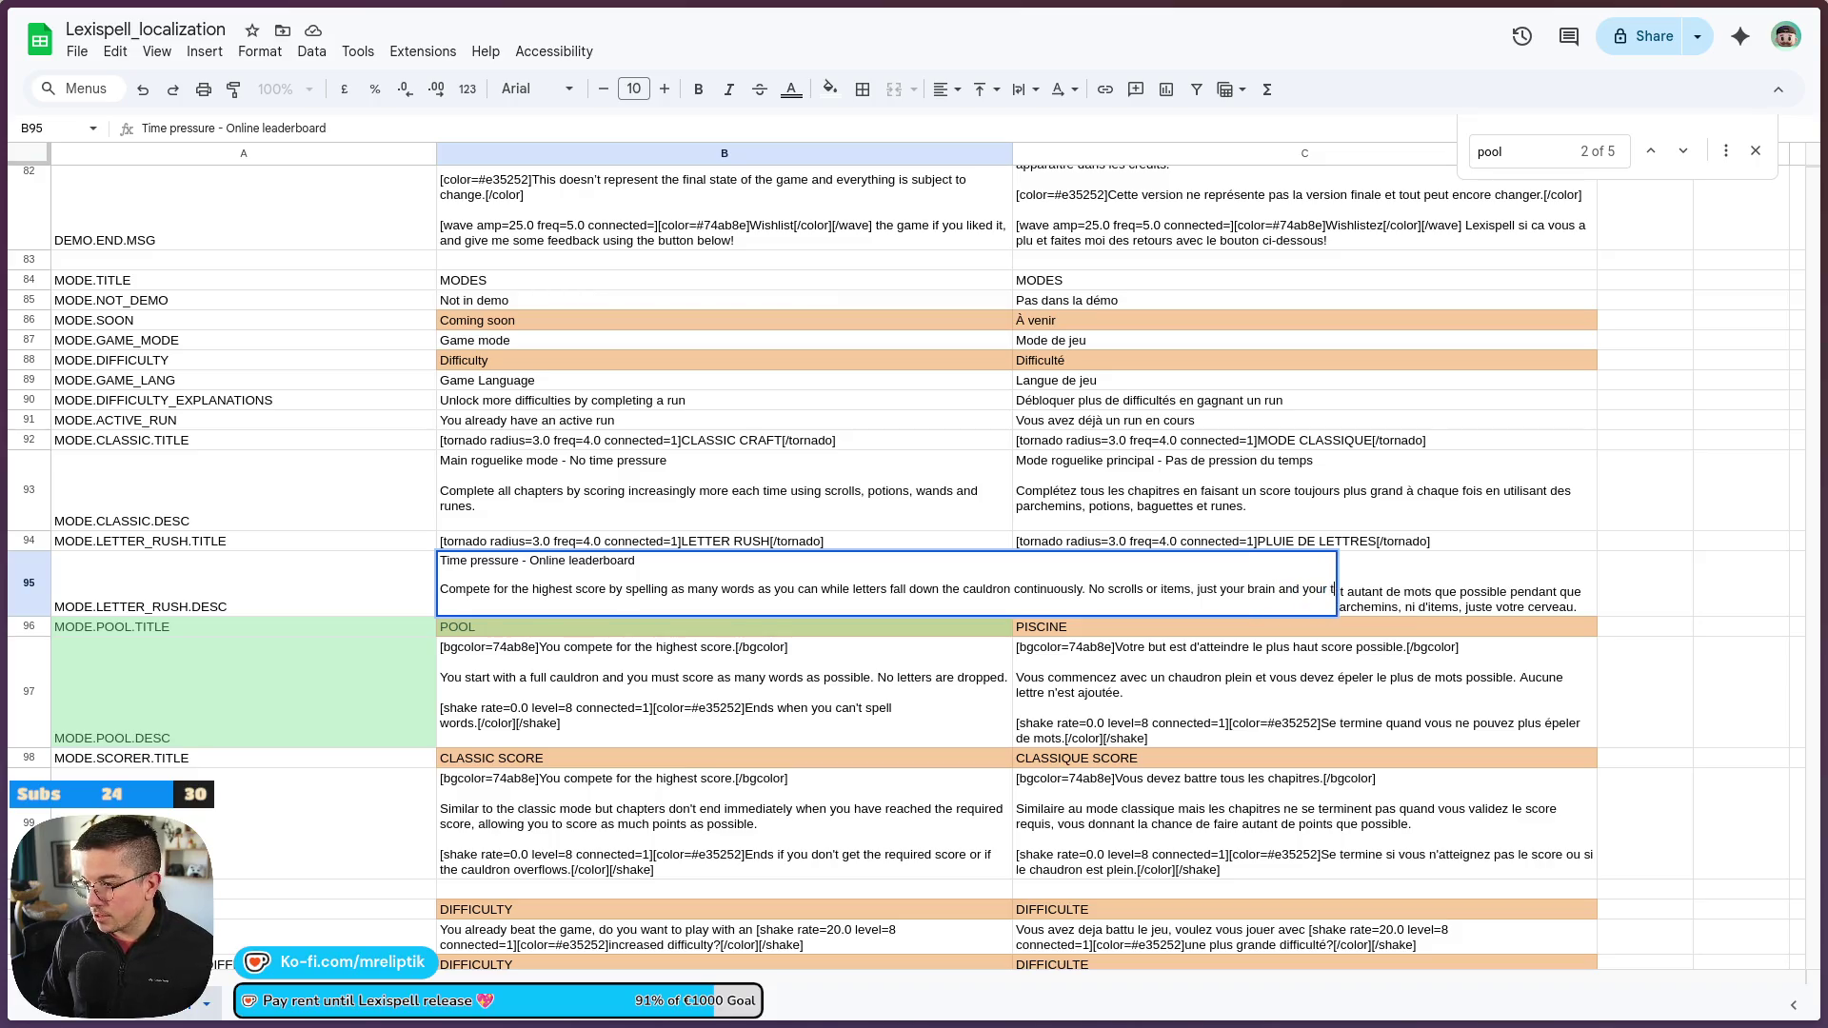
pyautogui.write('yping speed.')
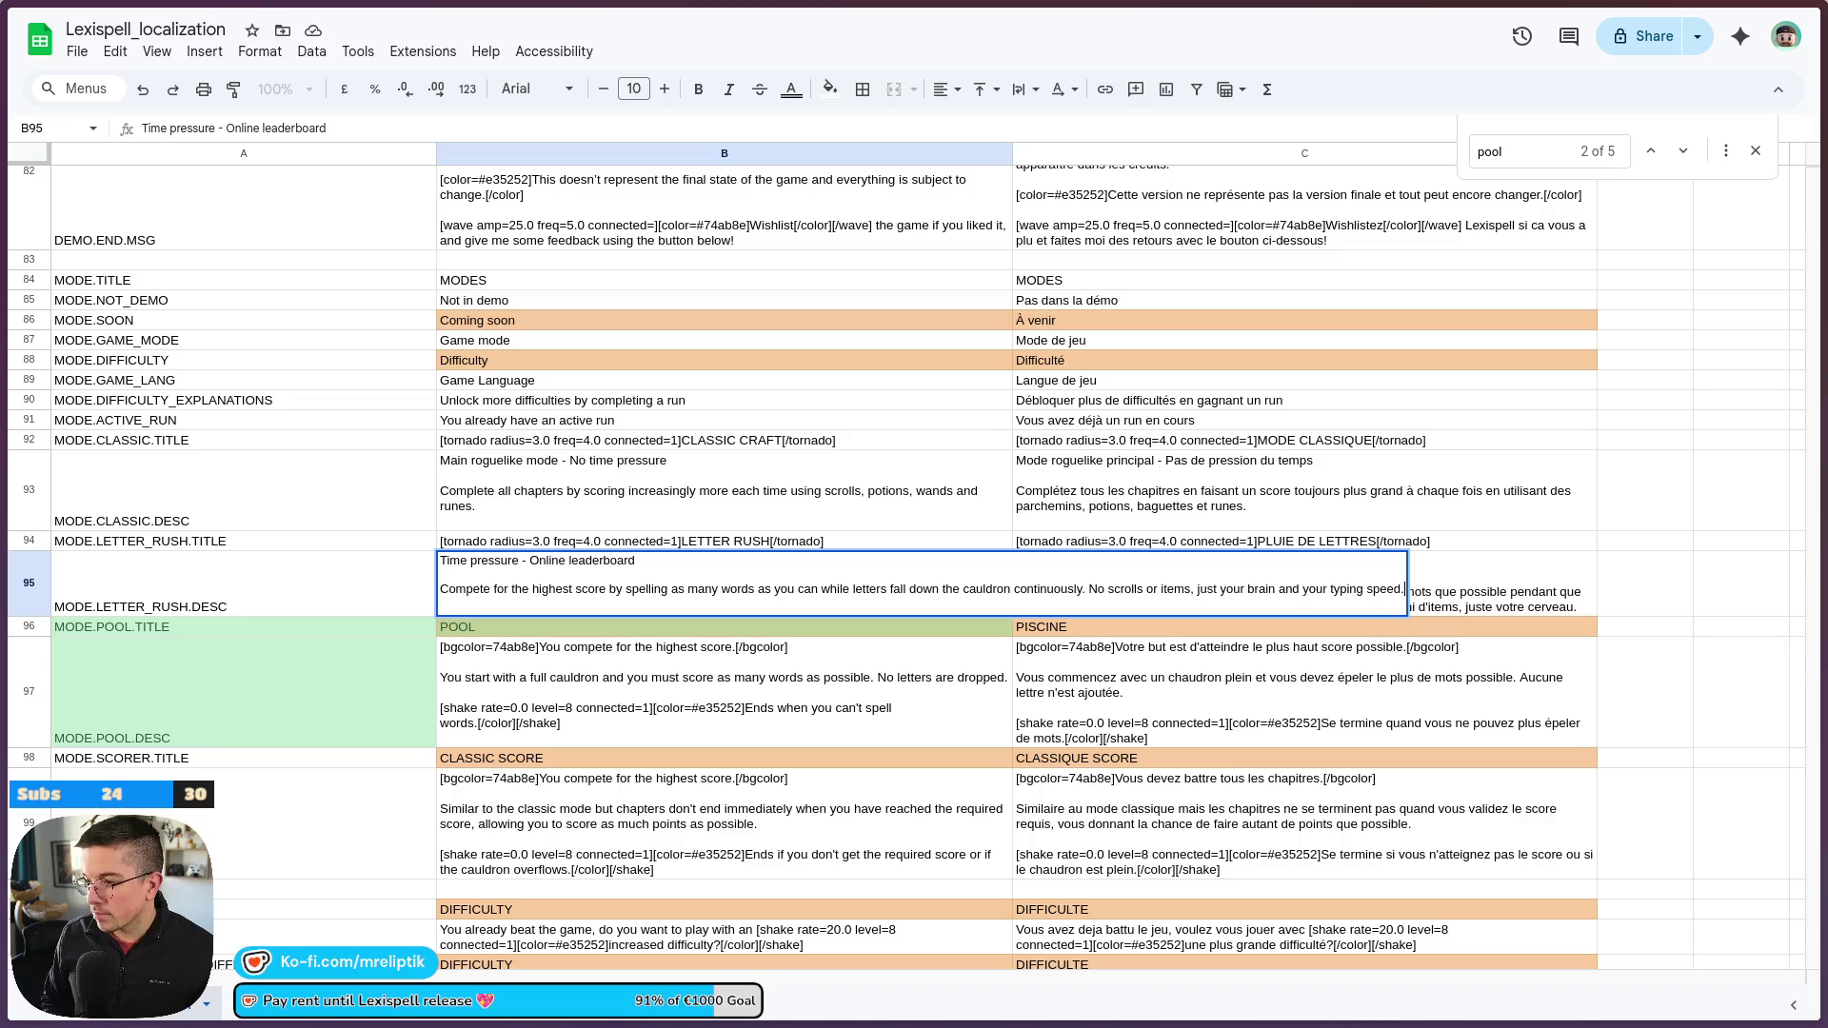
pyautogui.press('Return')
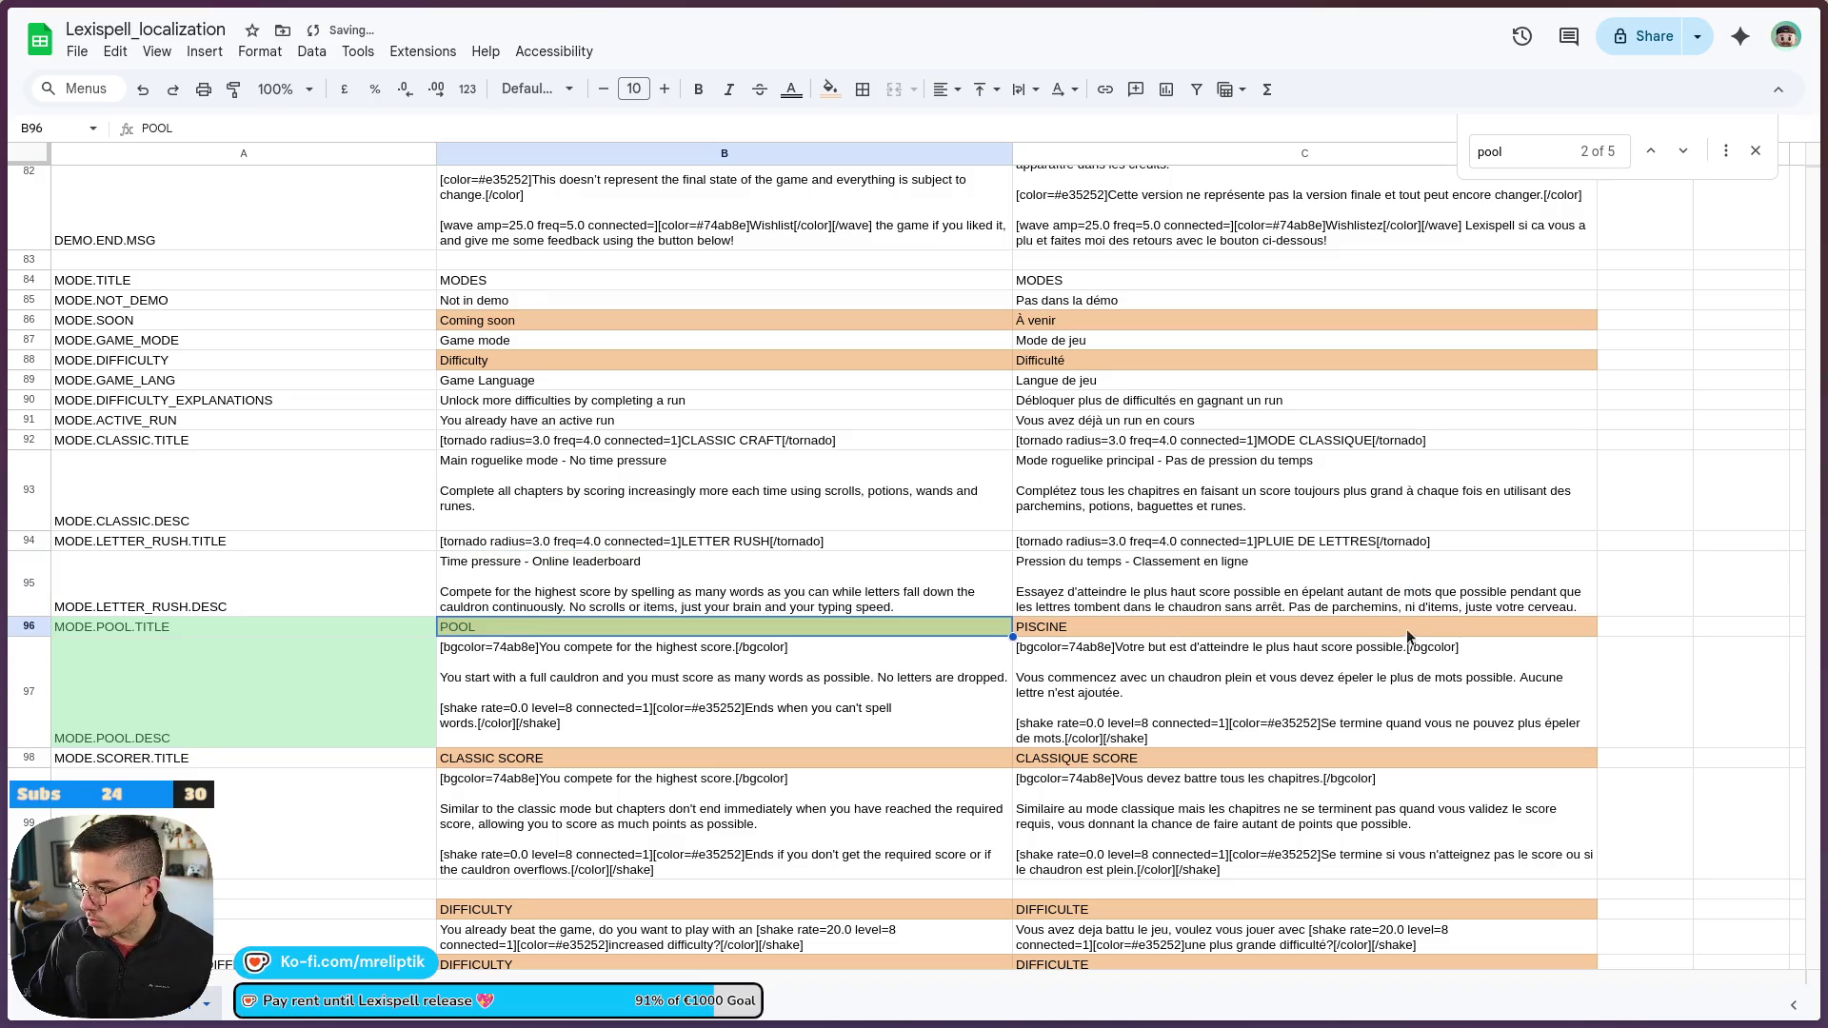
# Finish the French sentence with 'et votre vitesse de frappe'
pyautogui.doubleClick(1414, 608)
pyautogui.press('BackSpace')
pyautogui.write('et votre vitesse de ')
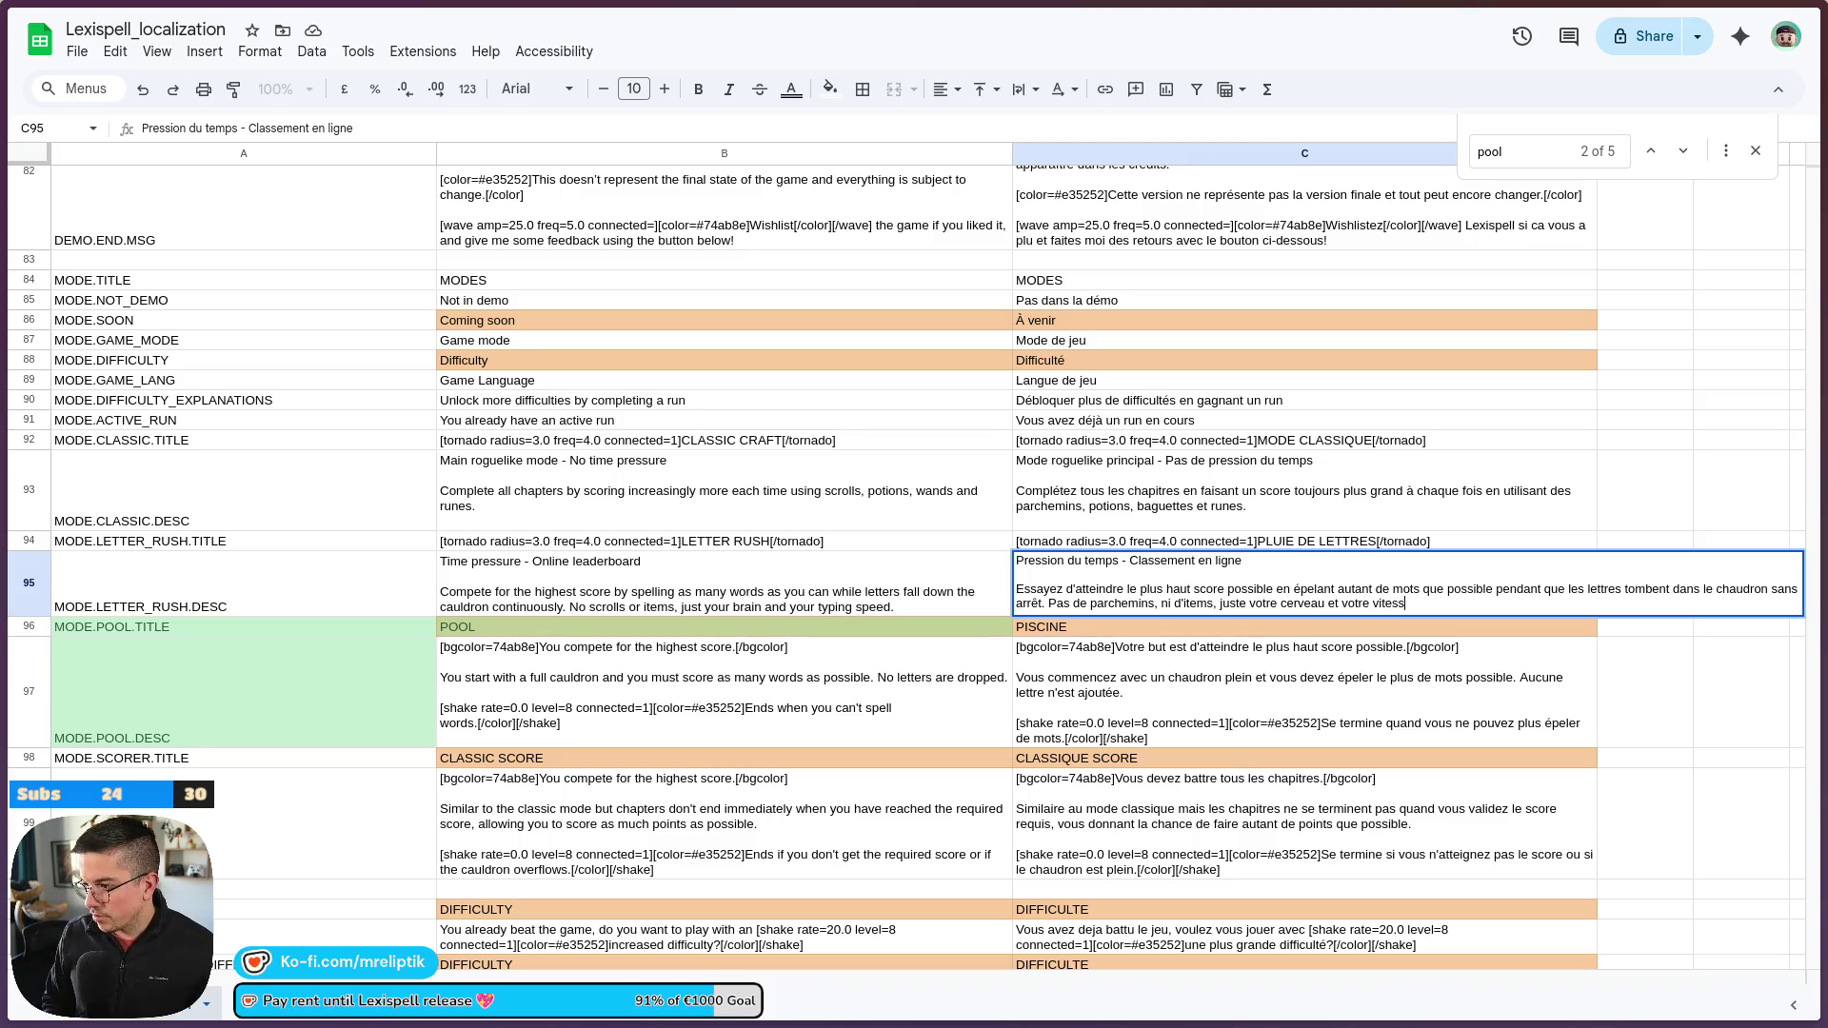
pyautogui.write('frappe.')
pyautogui.press('Return')
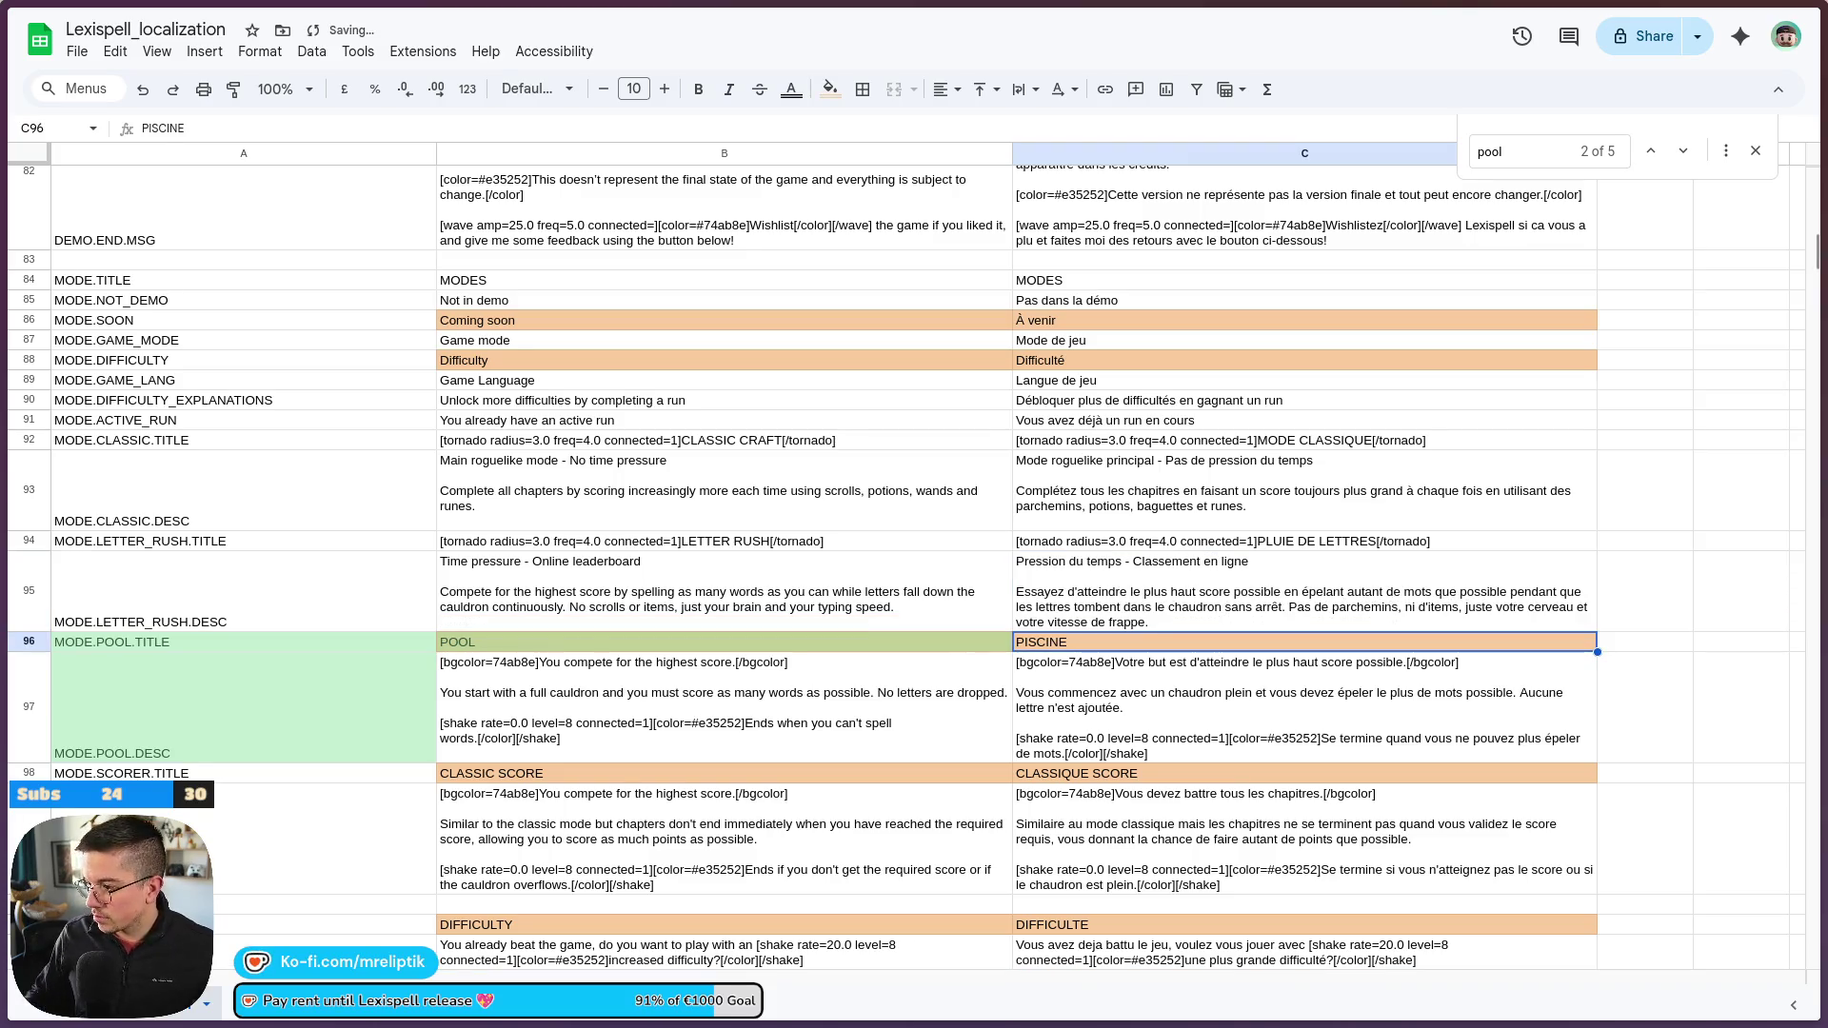
pyautogui.click(116, 51)
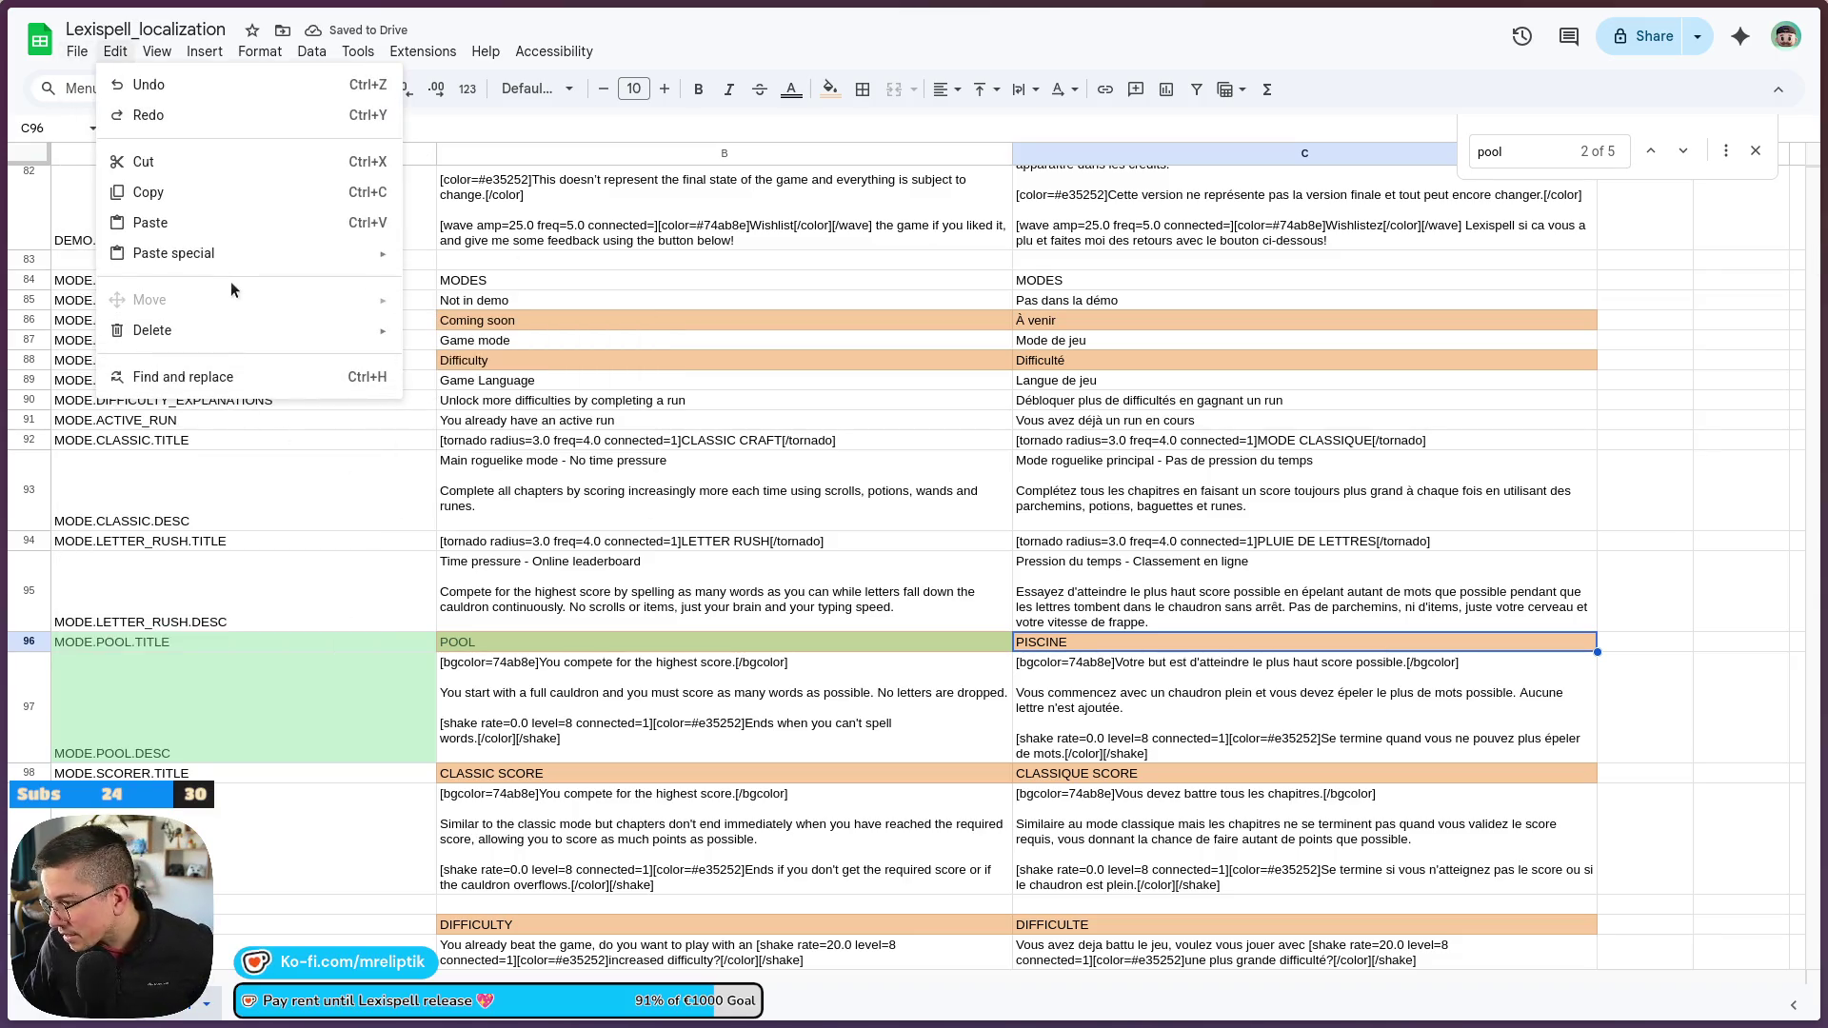
# Download the updated localization sheet as a CSV file and switch back to Godot
pyautogui.moveTo(241, 326)
pyautogui.moveTo(249, 257)
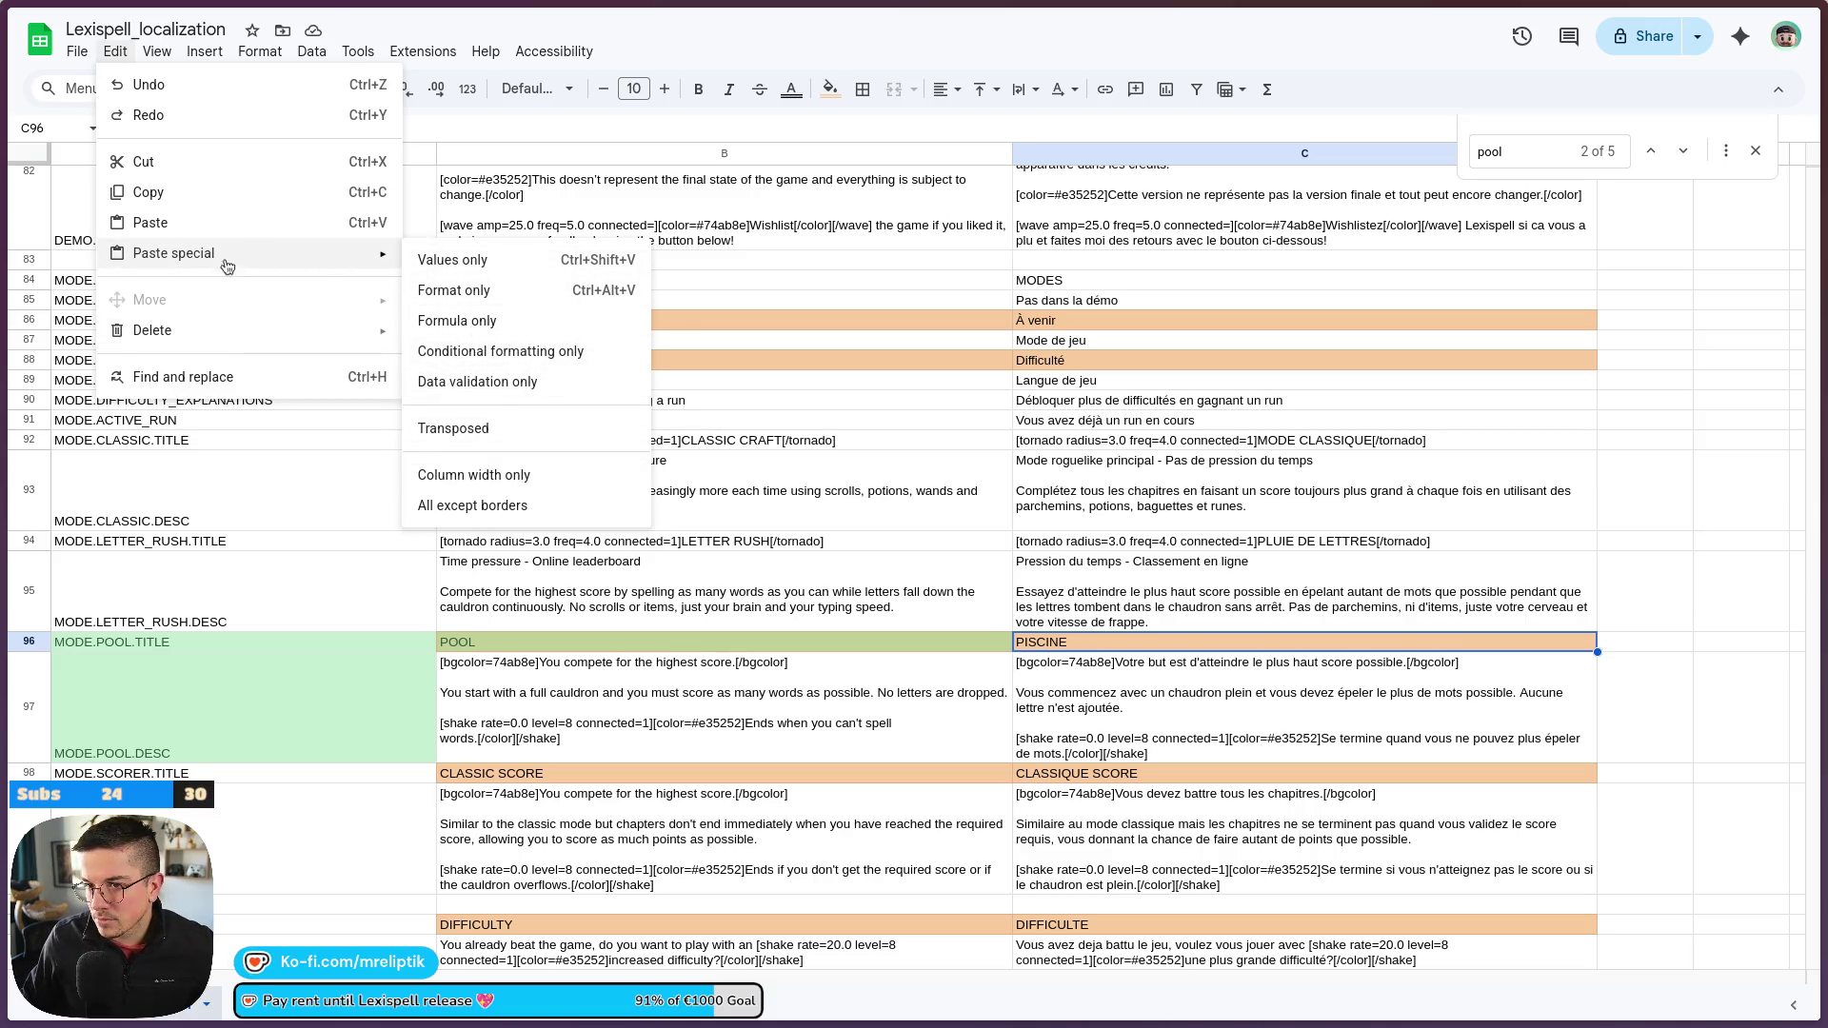
pyautogui.press('Escape')
pyautogui.hotkey('alt', 'f')
pyautogui.moveTo(190, 284)
pyautogui.click(542, 419)
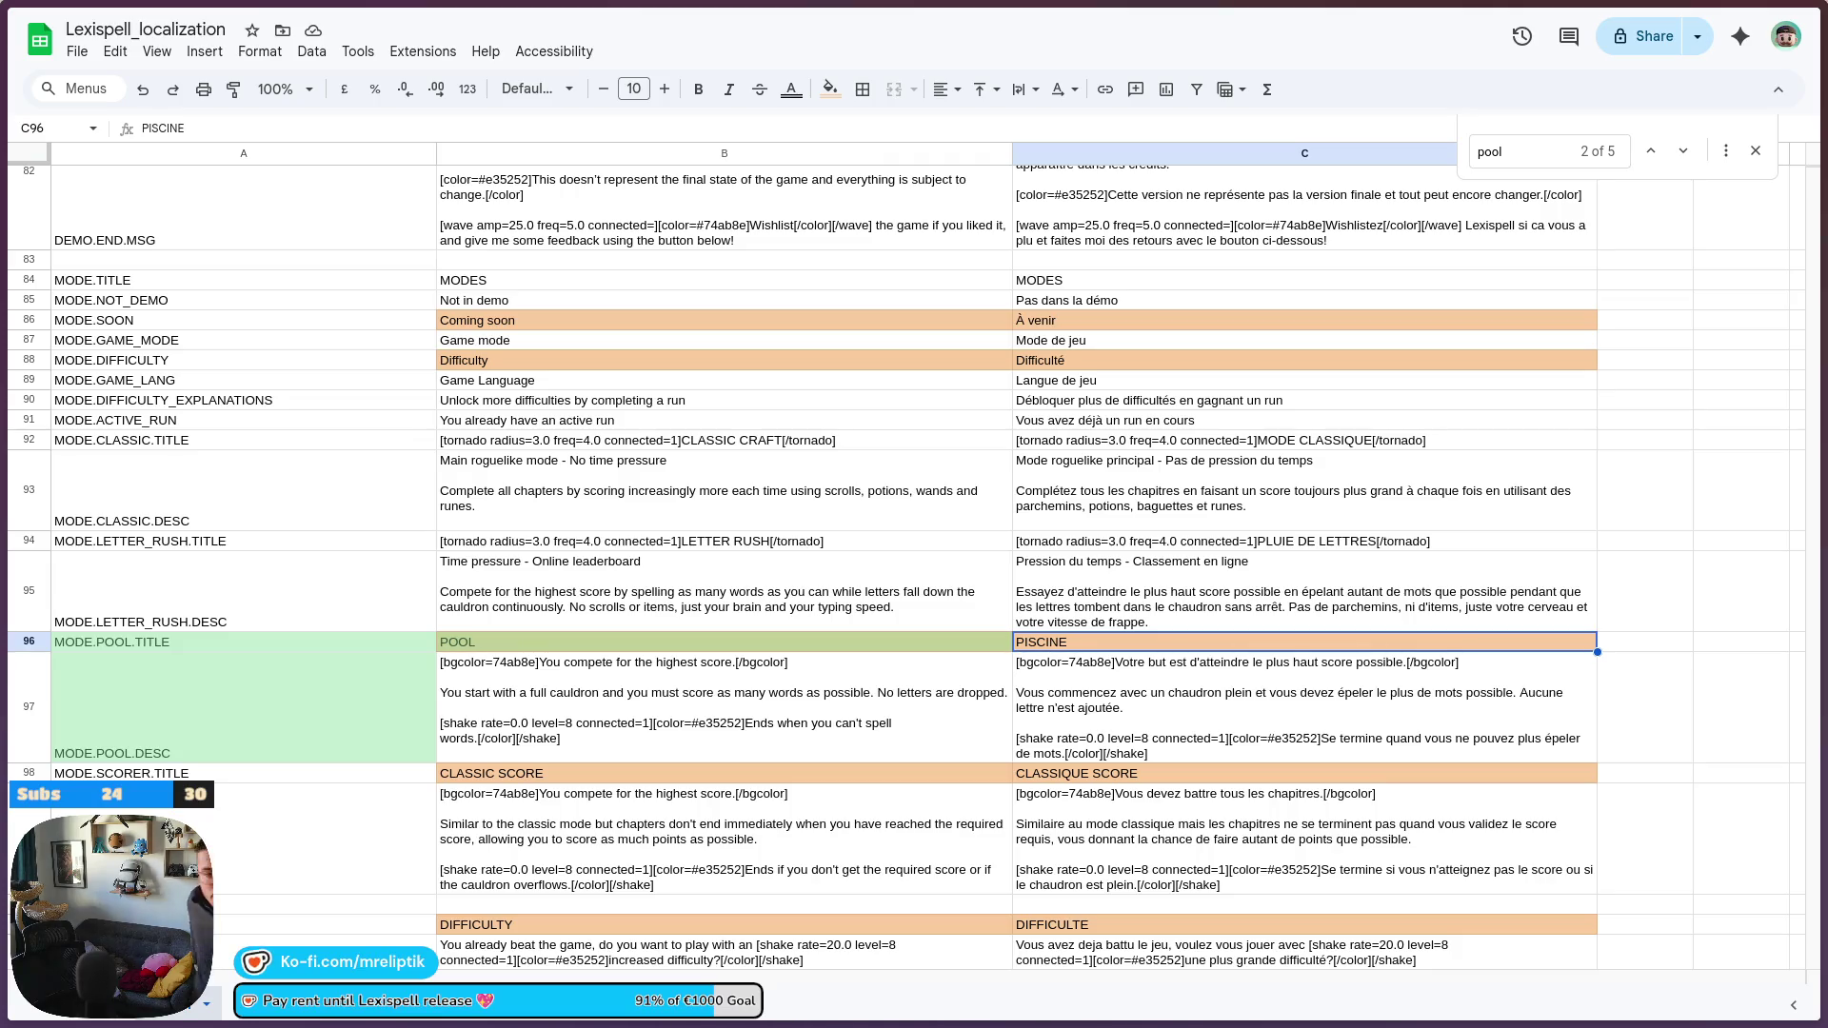
pyautogui.moveTo(666, 1026)
pyautogui.hotkey('alt', 'Tab')
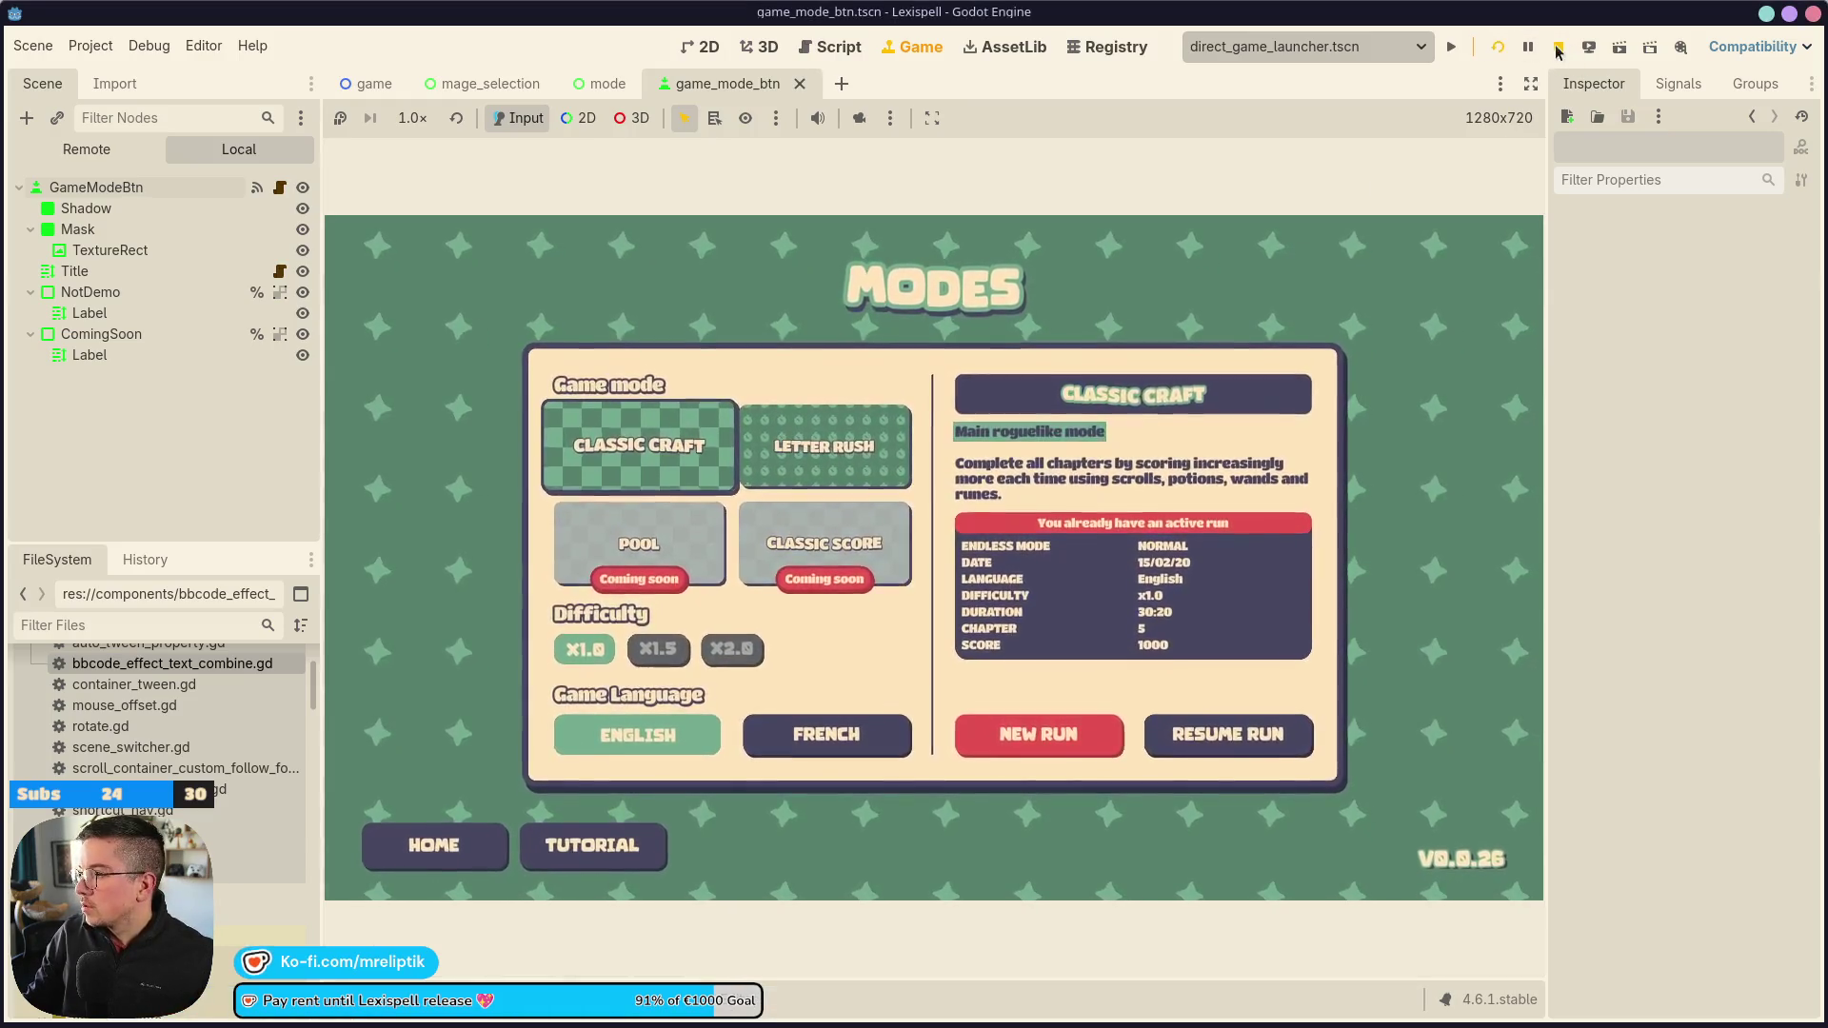
# Restart the game and check Letter Rush's new description on the Modes screen, then return to the spreadsheet
pyautogui.click(1495, 52)
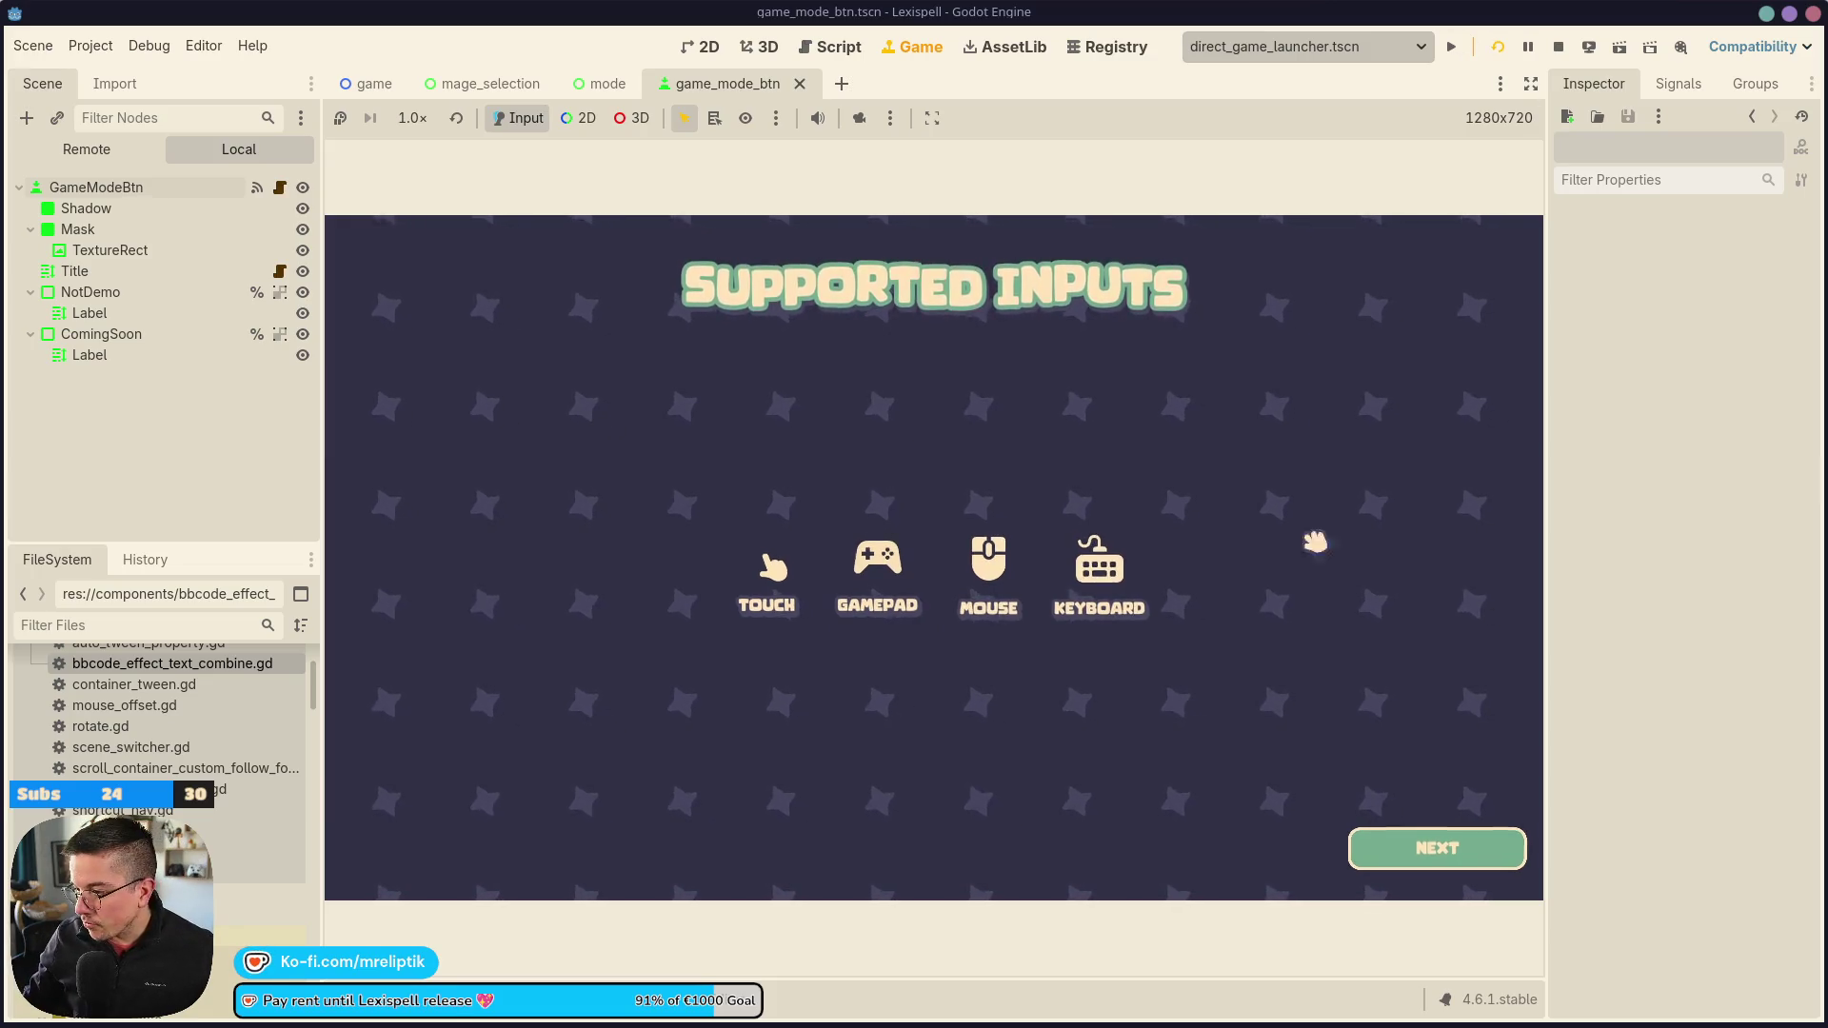
pyautogui.click(1438, 849)
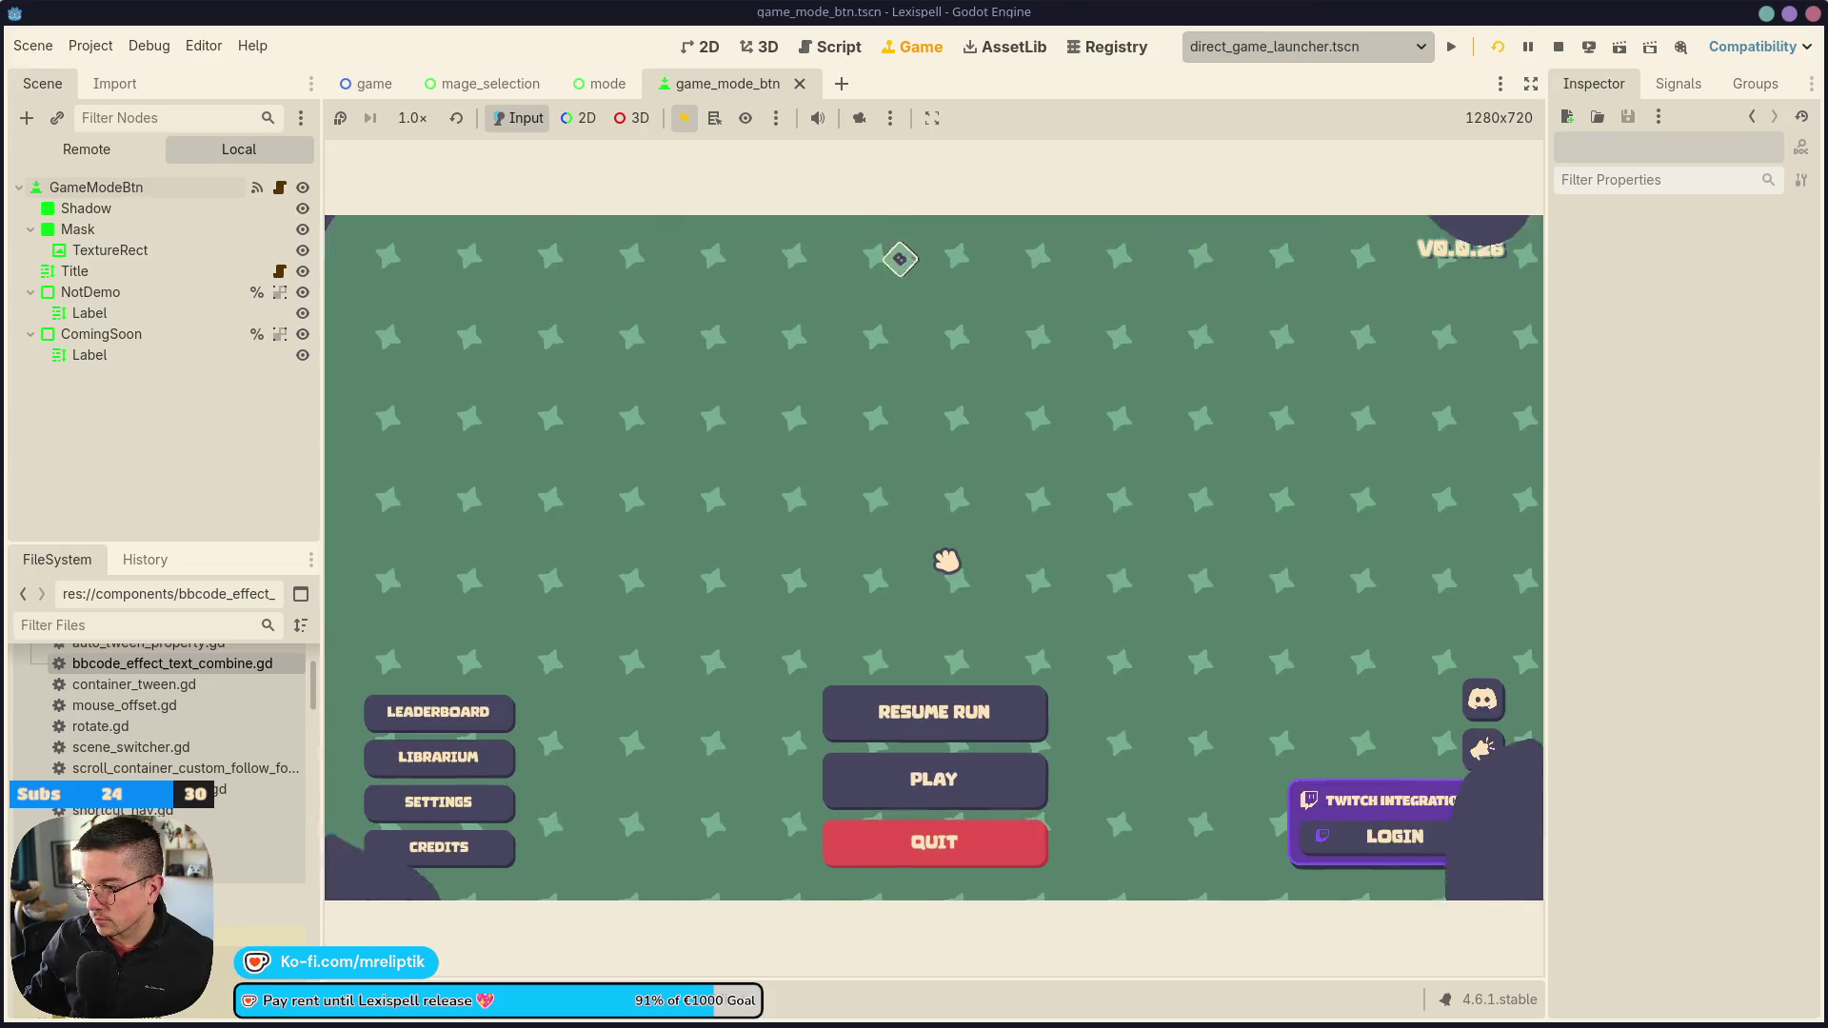
pyautogui.click(941, 769)
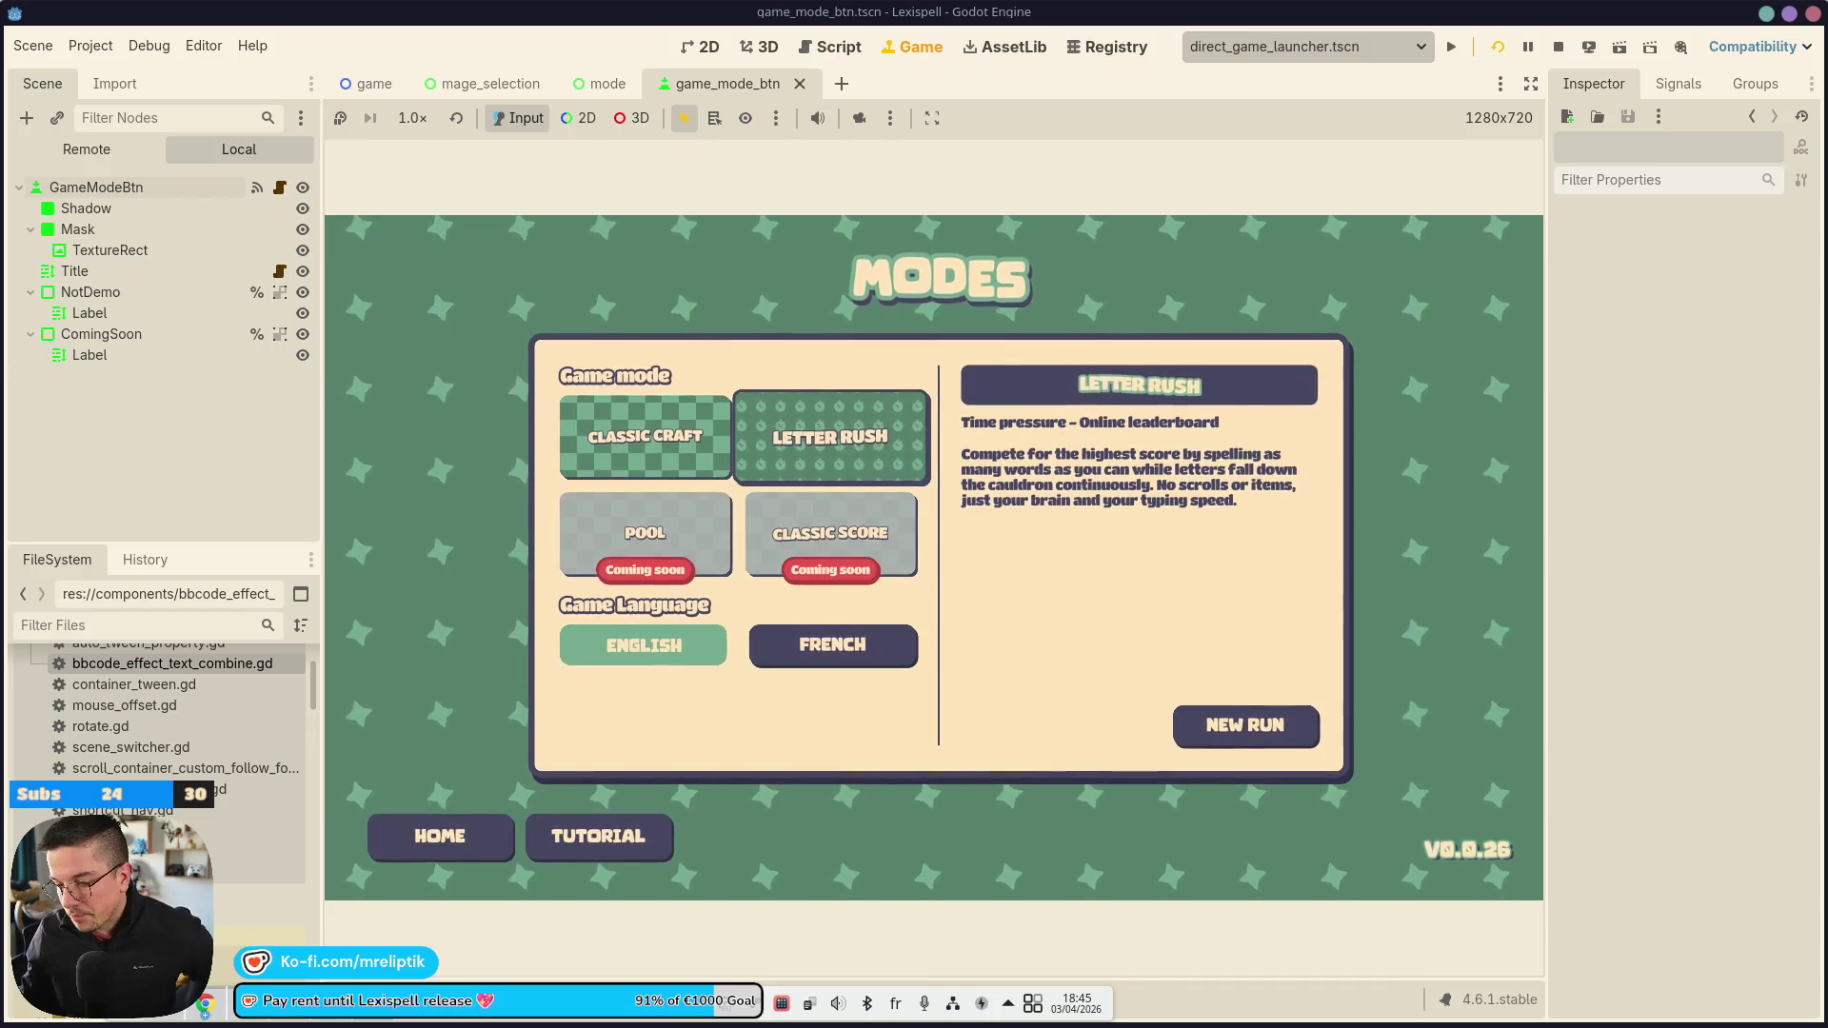
pyautogui.click(329, 1017)
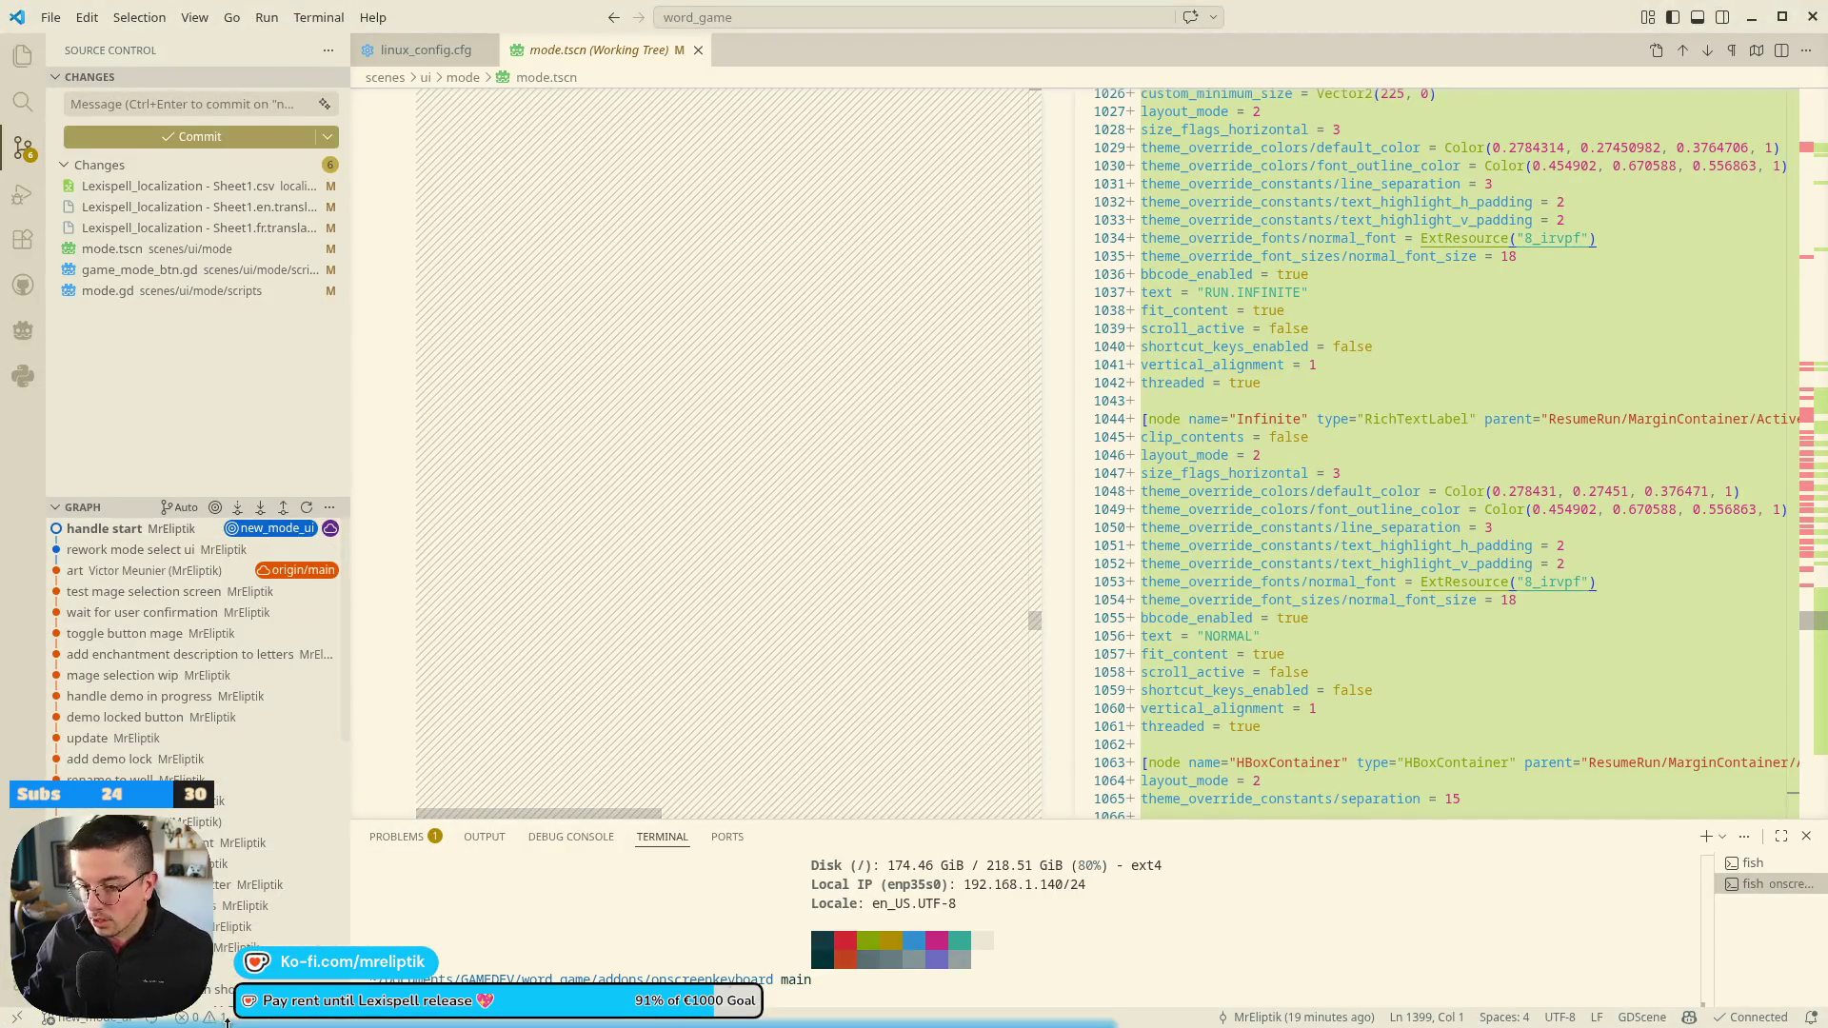
pyautogui.click(205, 1002)
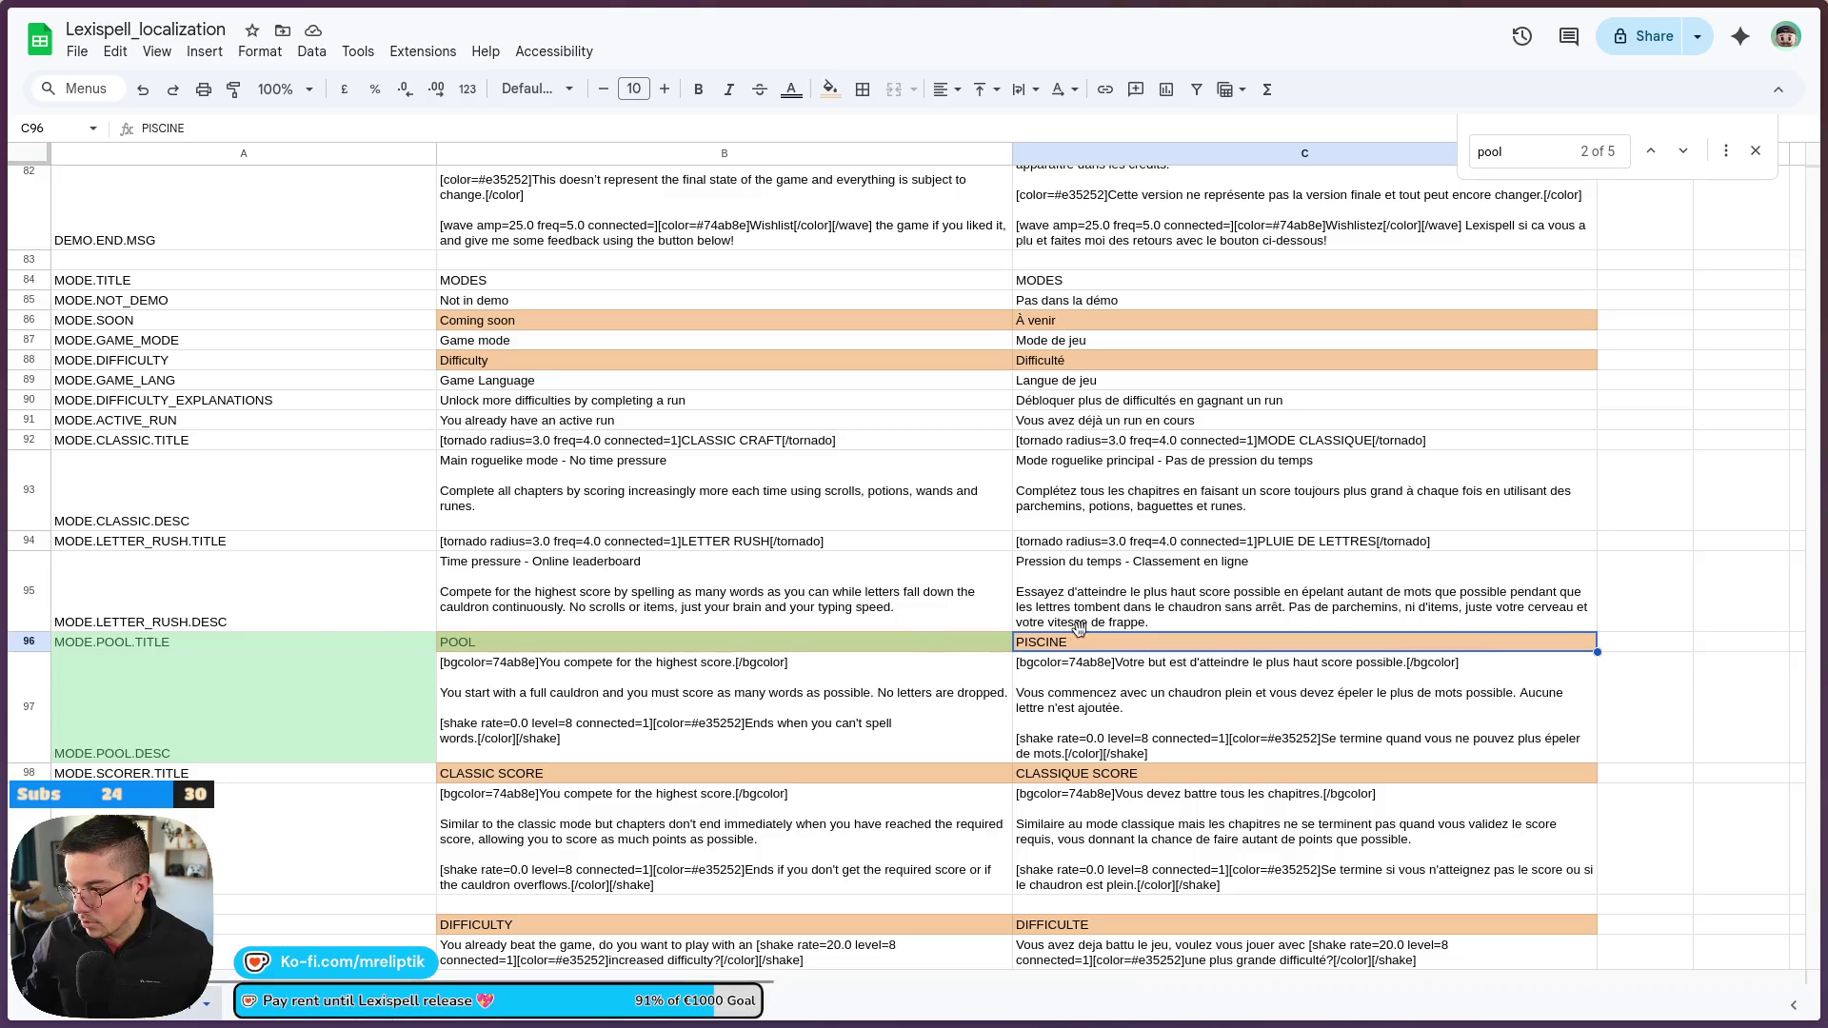
# Move the 'Pas de parchemins' and 'No scrolls or items' sentences onto their own lines in C95 and B95
pyautogui.doubleClick(1298, 609)
pyautogui.click(1047, 604)
pyautogui.hotkey('alt', 'Return')
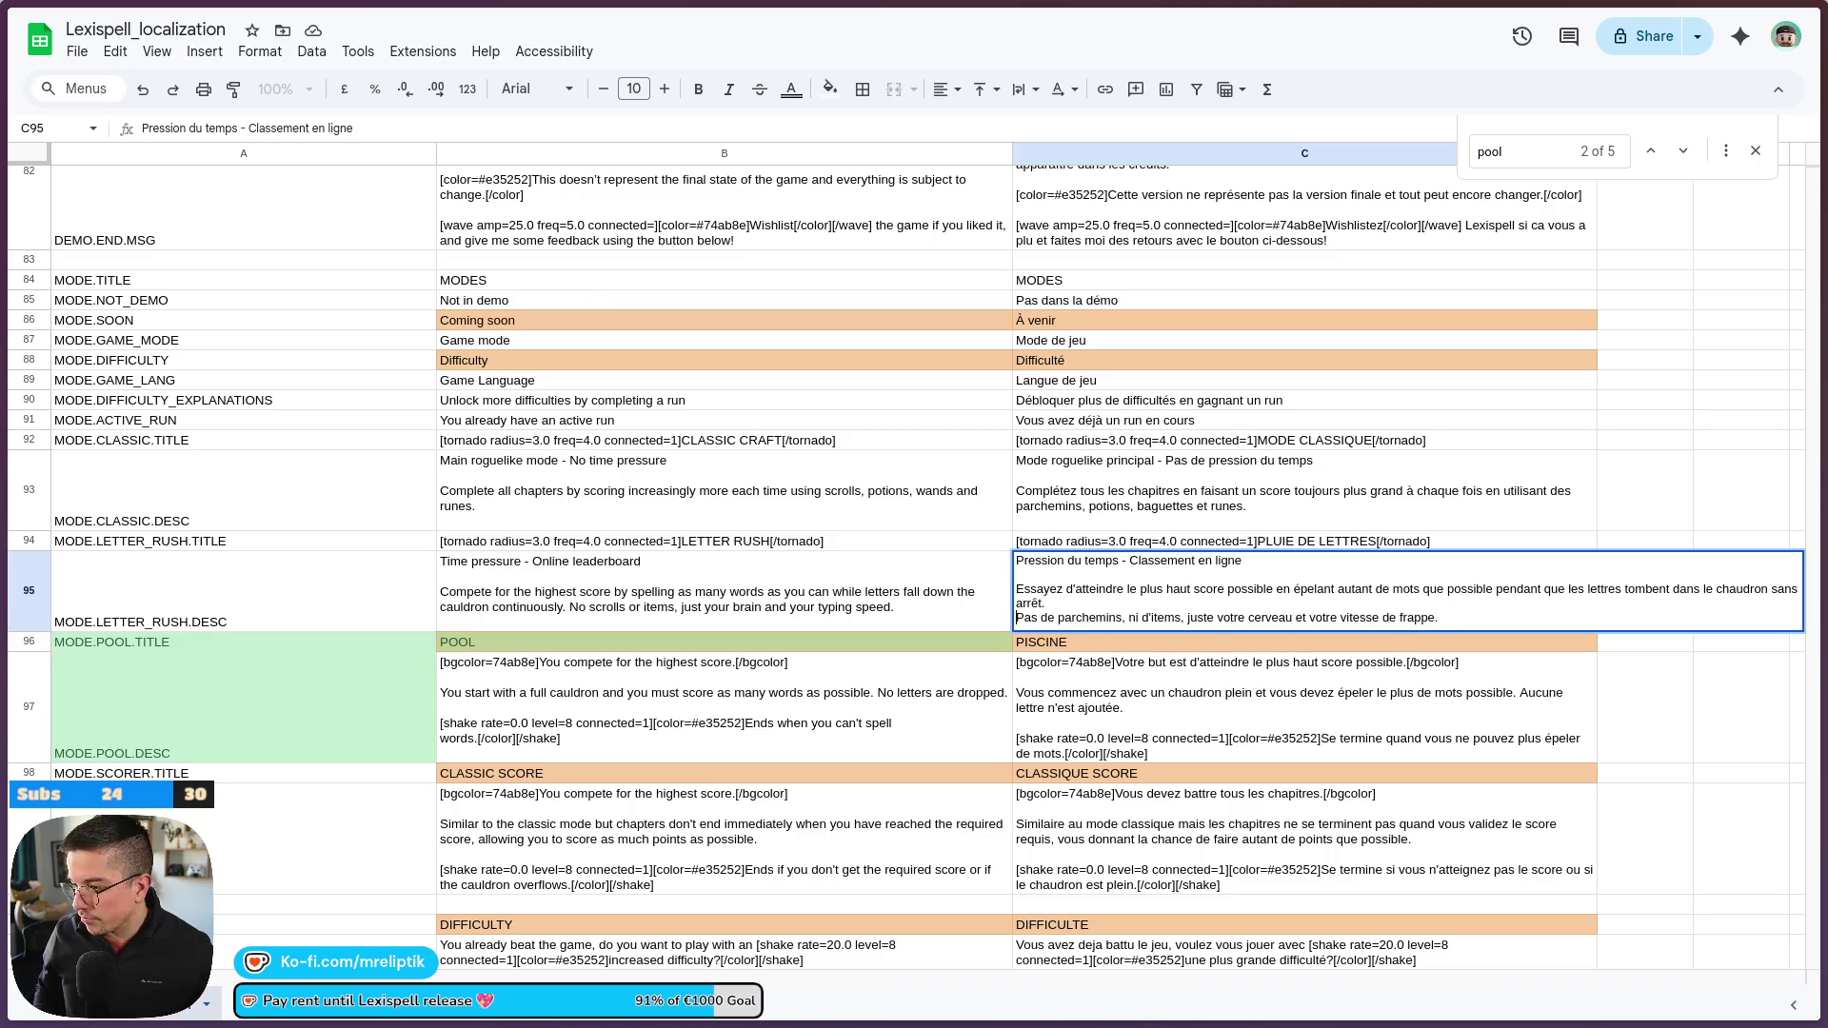
pyautogui.click(568, 604)
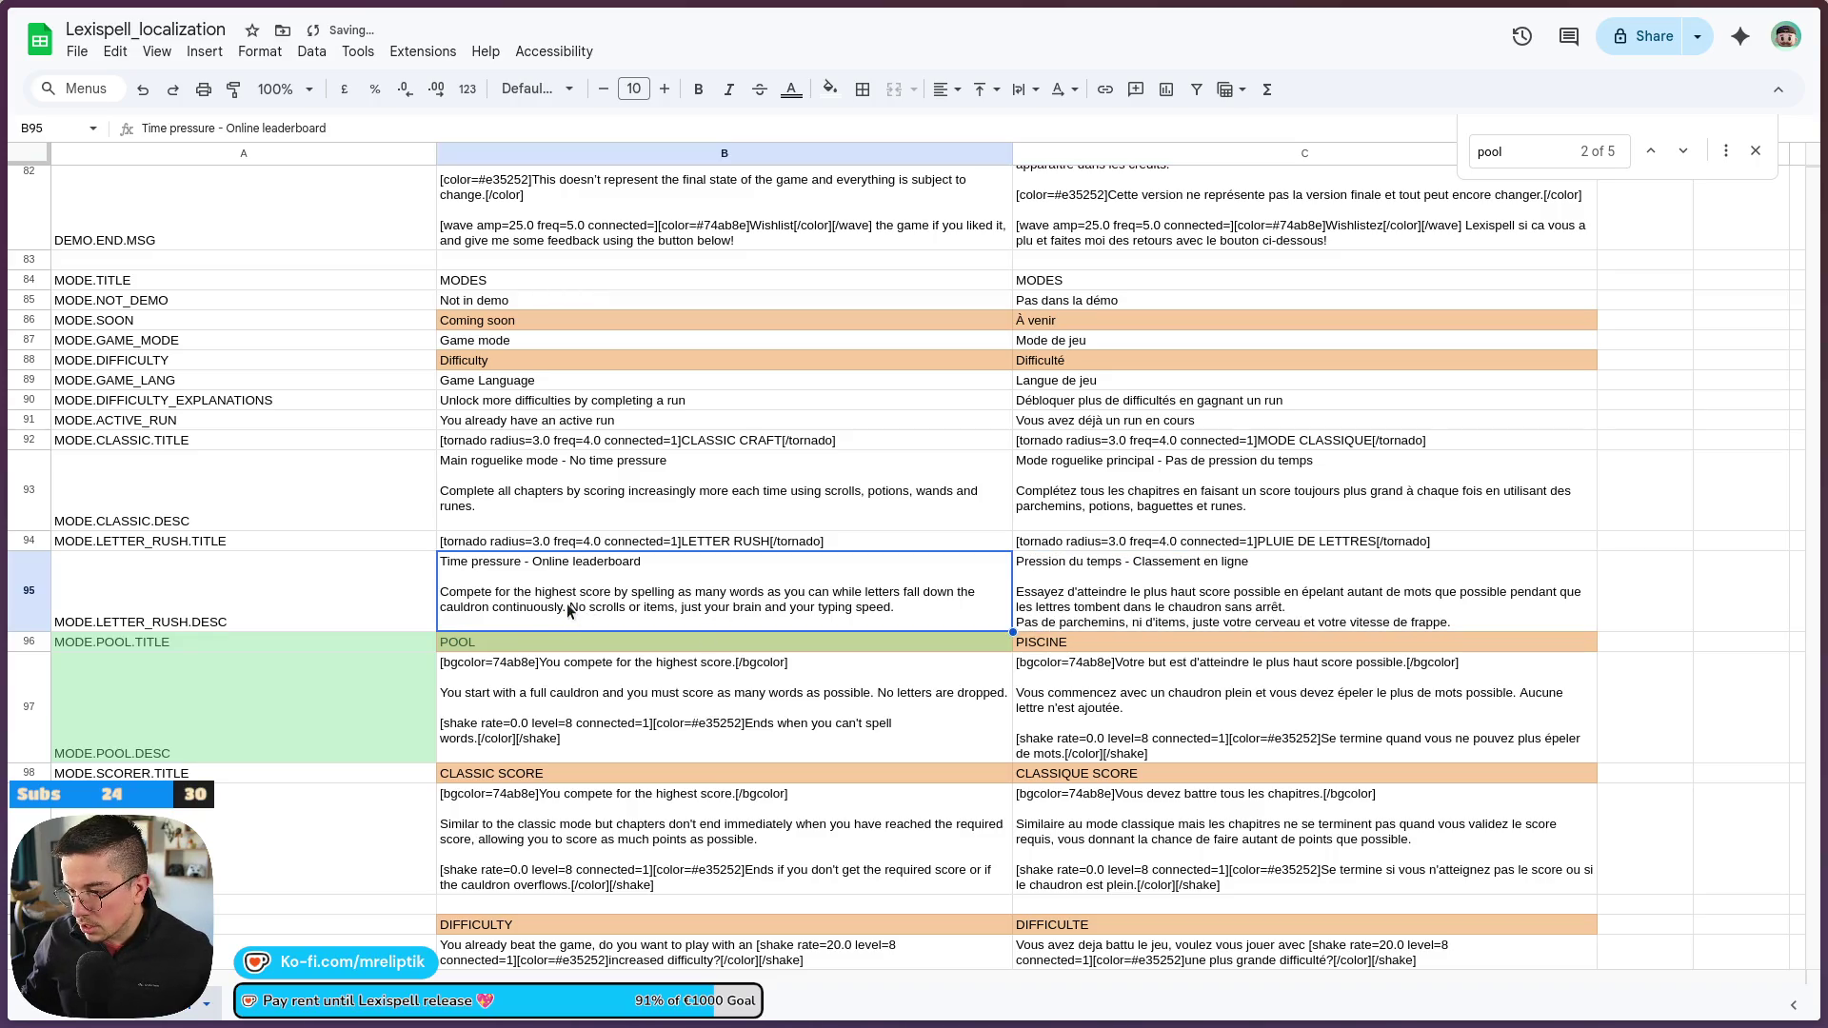
pyautogui.doubleClick(564, 607)
pyautogui.click(1087, 590)
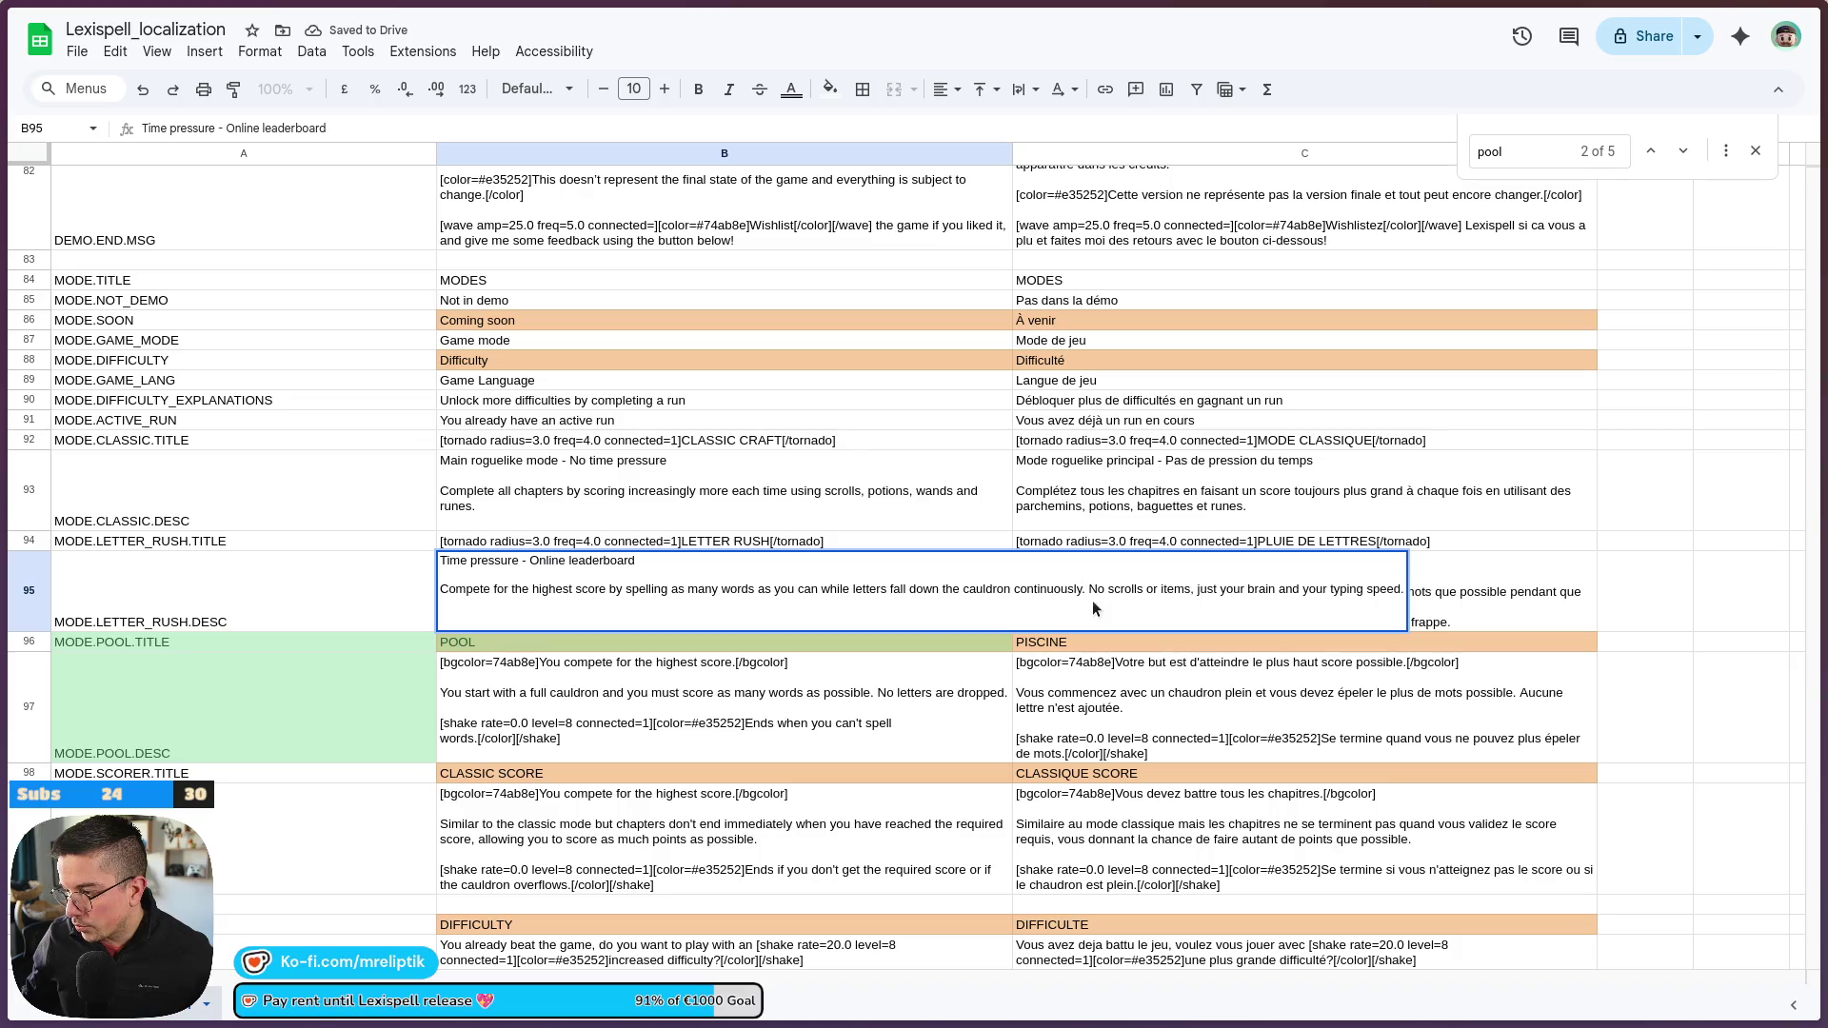
pyautogui.press('BackSpace')
pyautogui.hotkey('alt', 'Return')
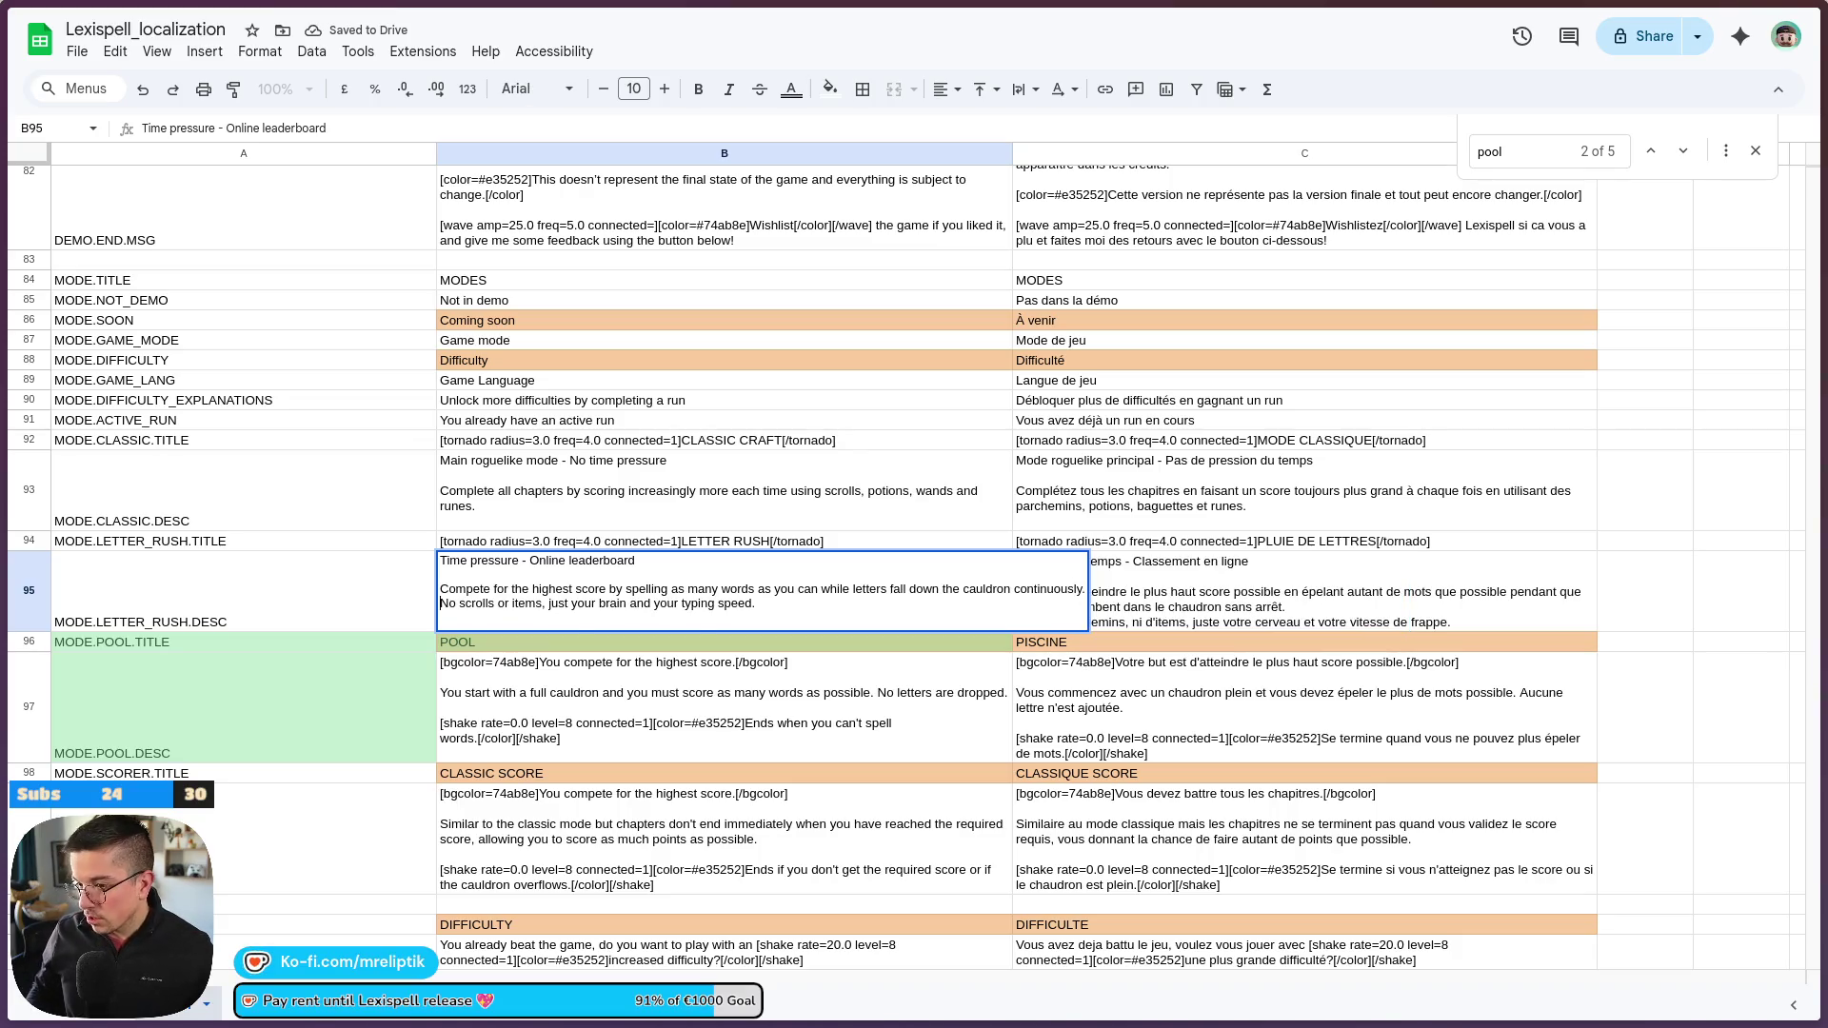
pyautogui.press('Return')
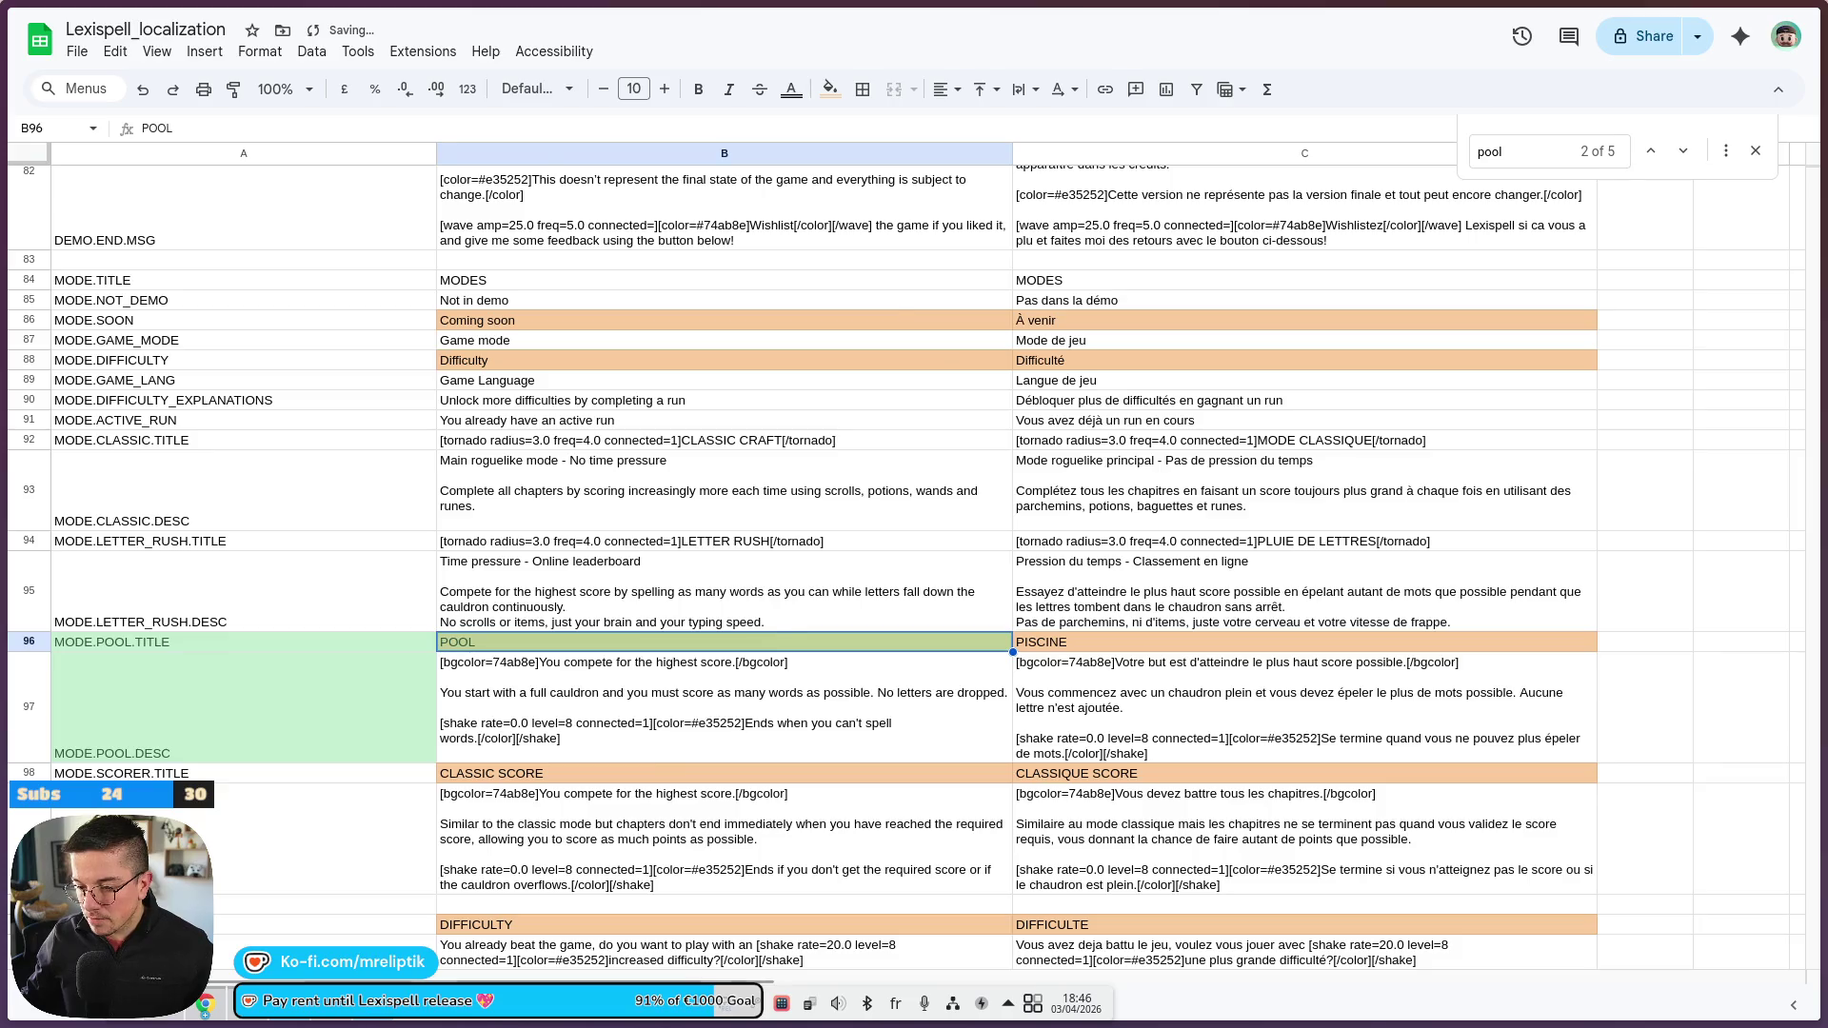
pyautogui.click(444, 1014)
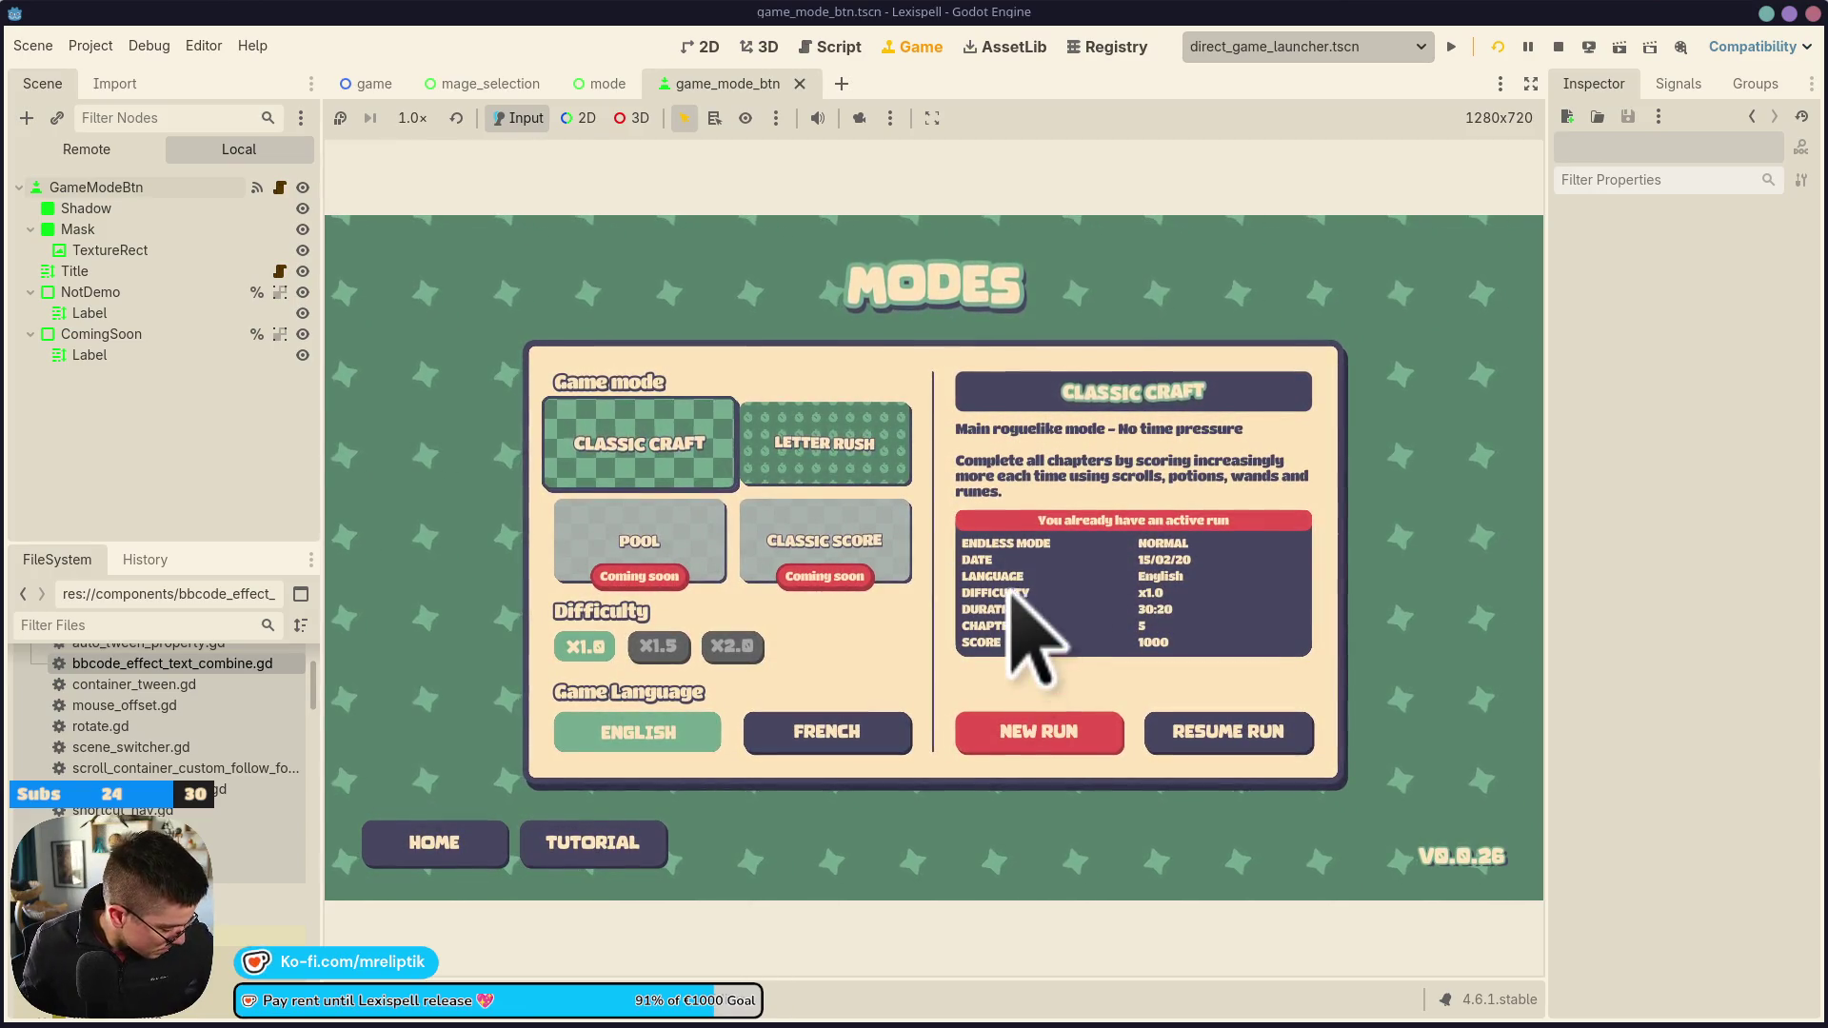
# Open the mode scene in the 2D editor and bring the active-run panel area into view
pyautogui.click(685, 48)
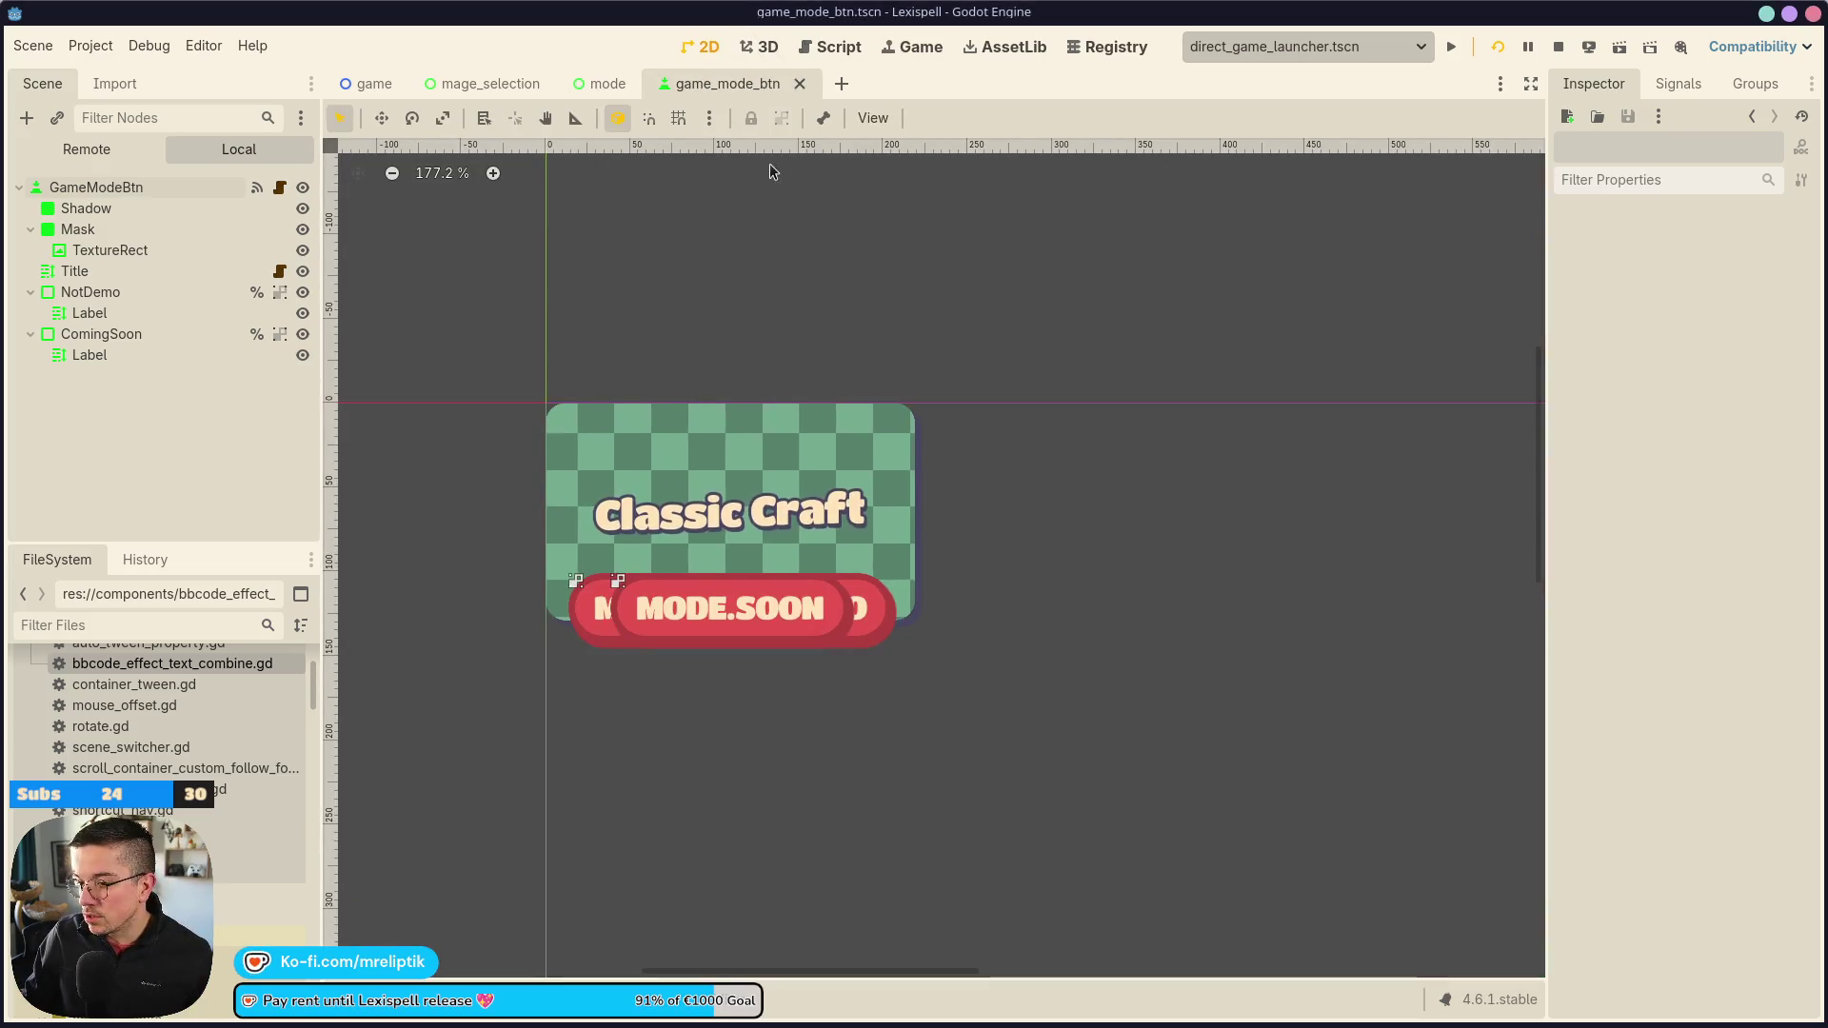
pyautogui.click(481, 83)
pyautogui.click(619, 83)
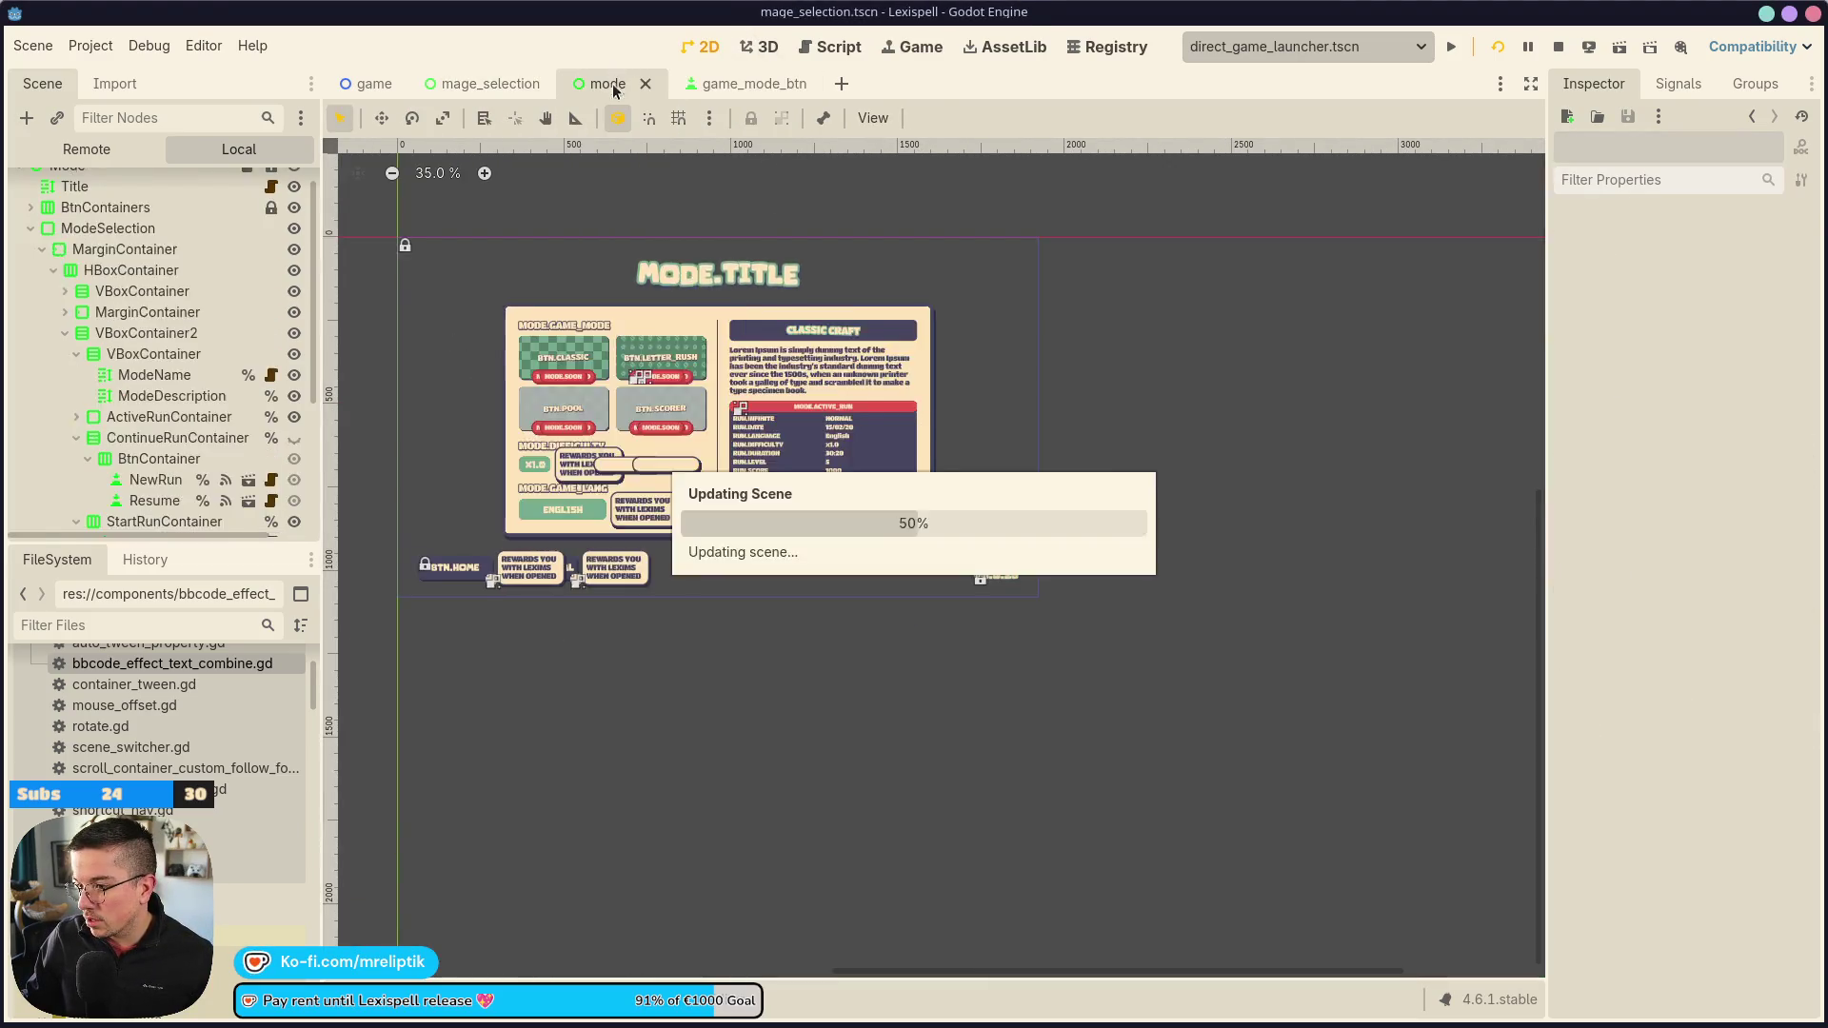
pyautogui.scroll(5, 728, 255)
pyautogui.moveTo(728, 255); pyautogui.dragTo(722, 419)
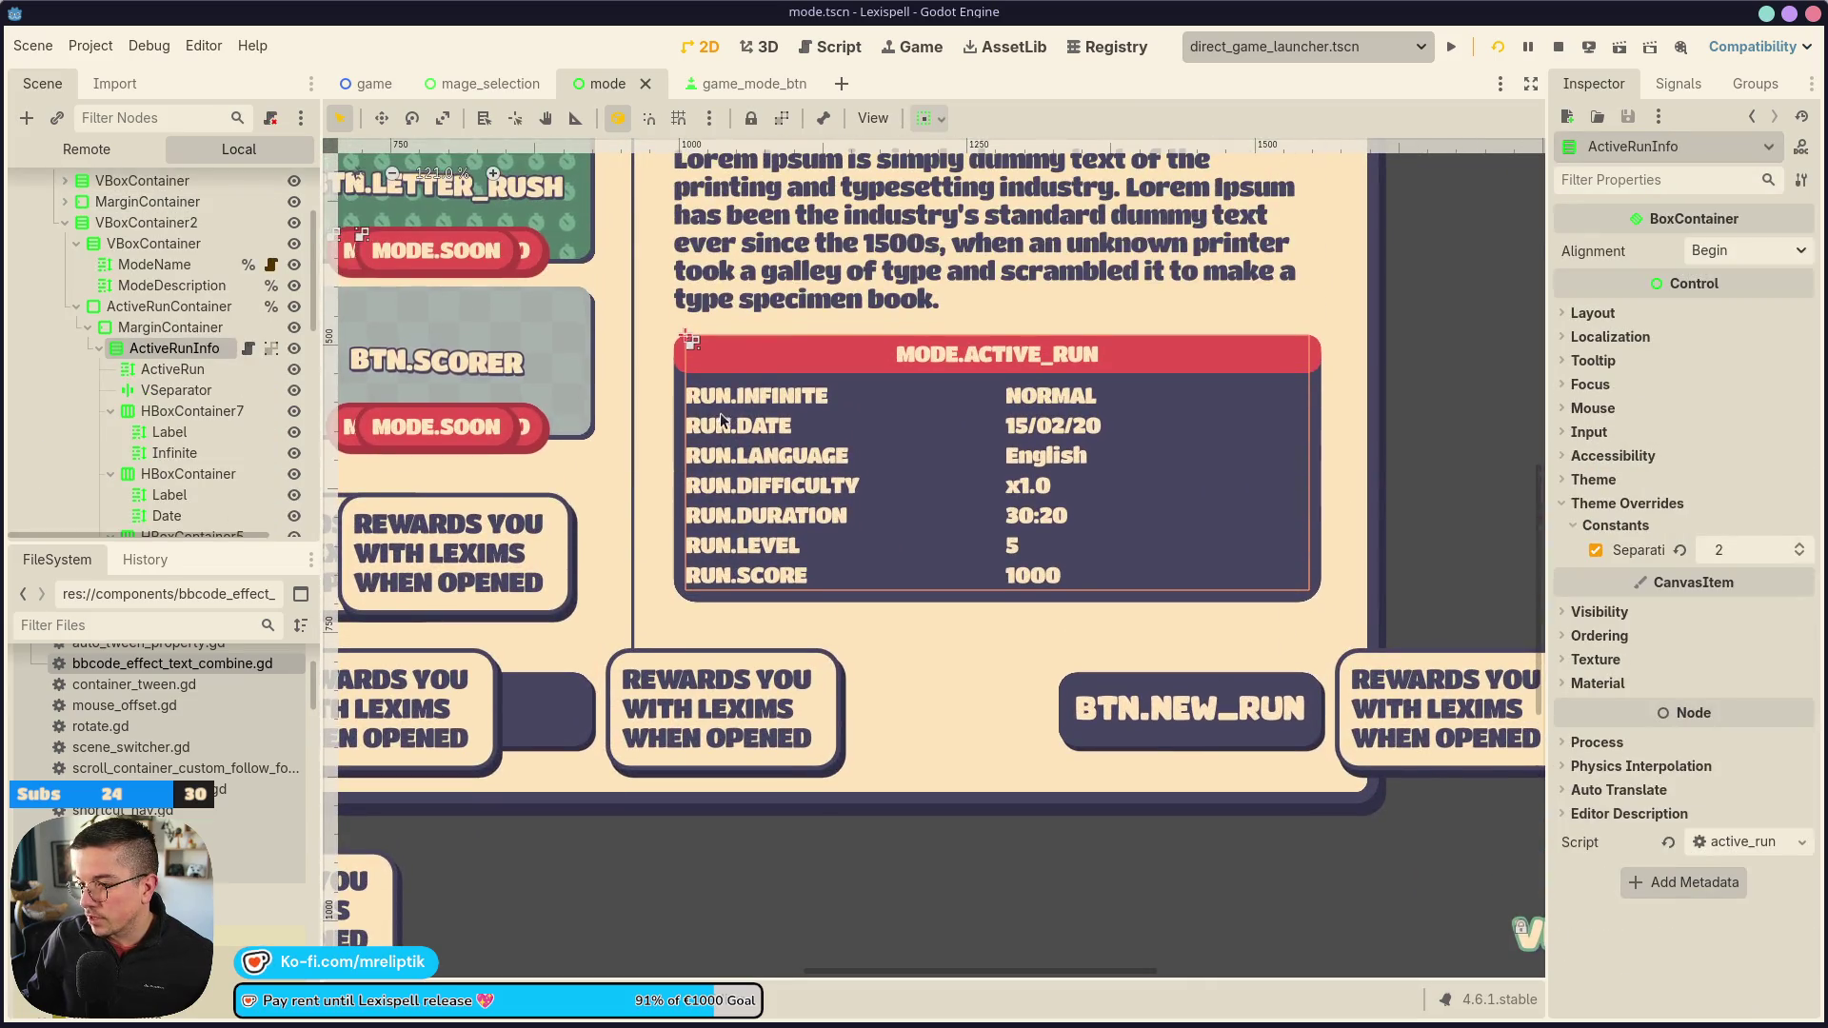
# Select ActiveRunContainer in the Scene tree and expand its Layout properties in the Inspector
pyautogui.click(173, 327)
pyautogui.click(169, 305)
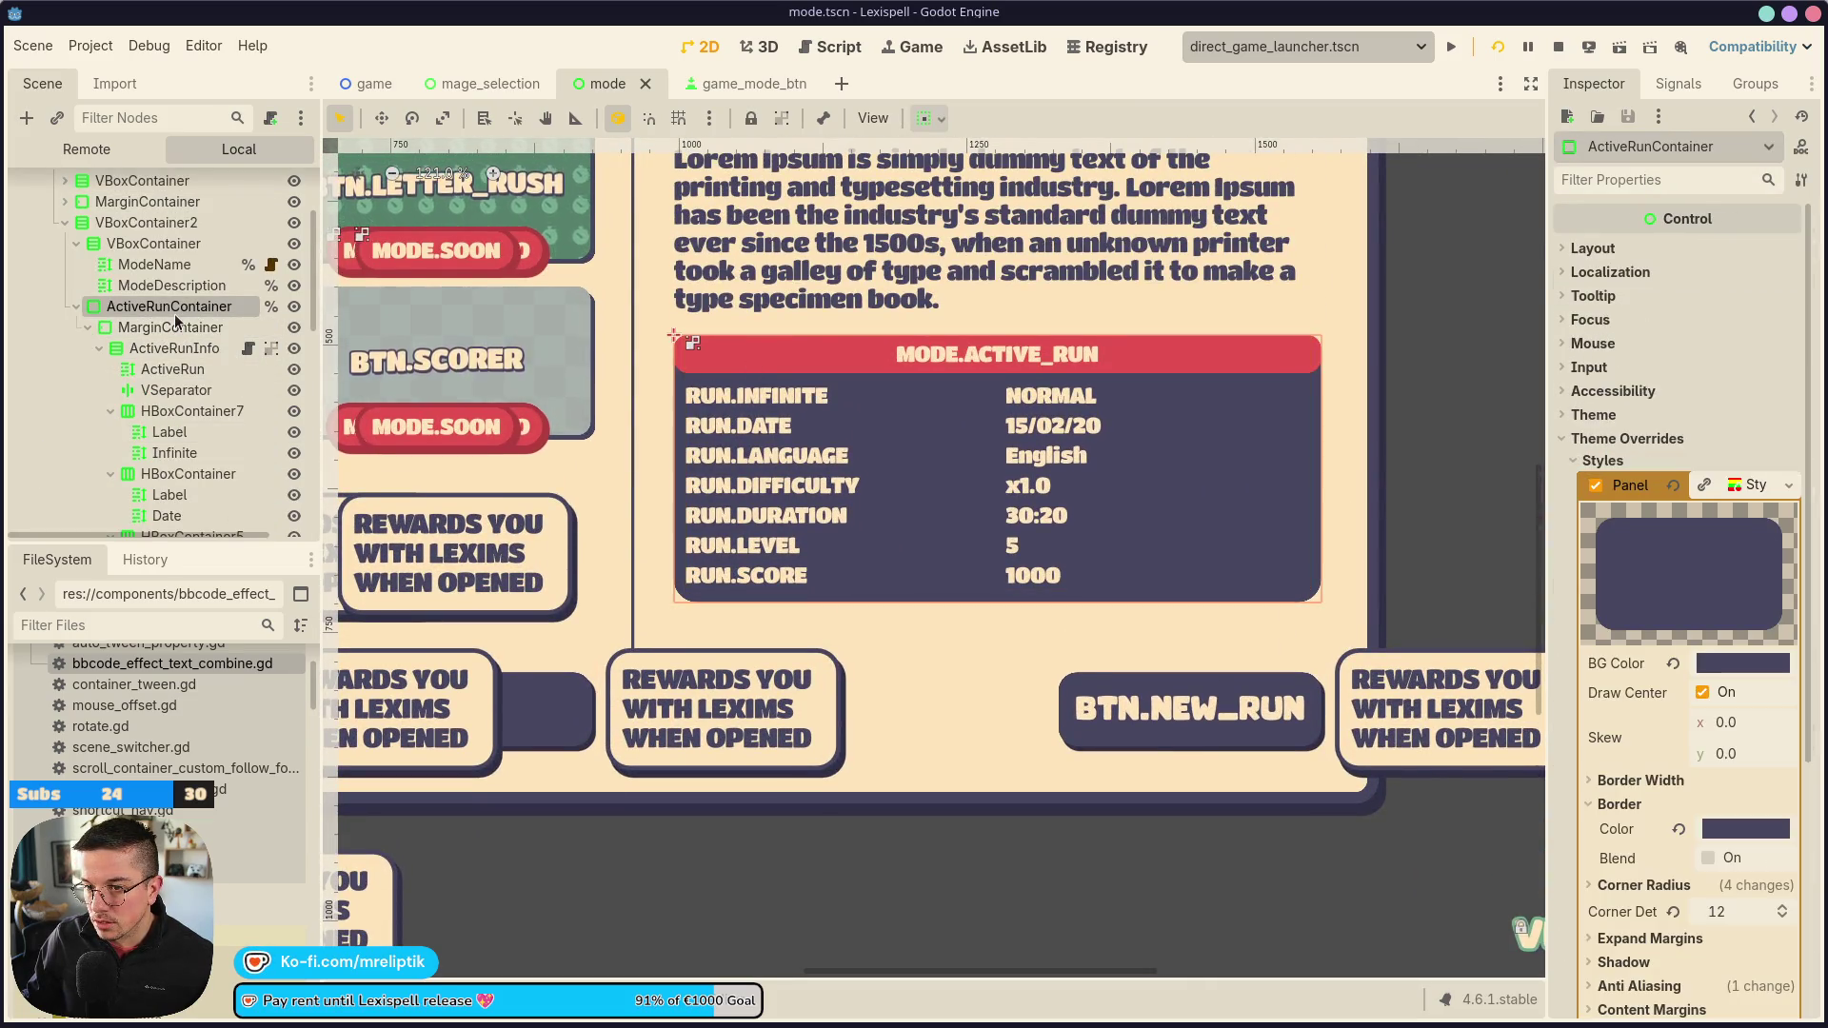
pyautogui.scroll(-5, 848, 438)
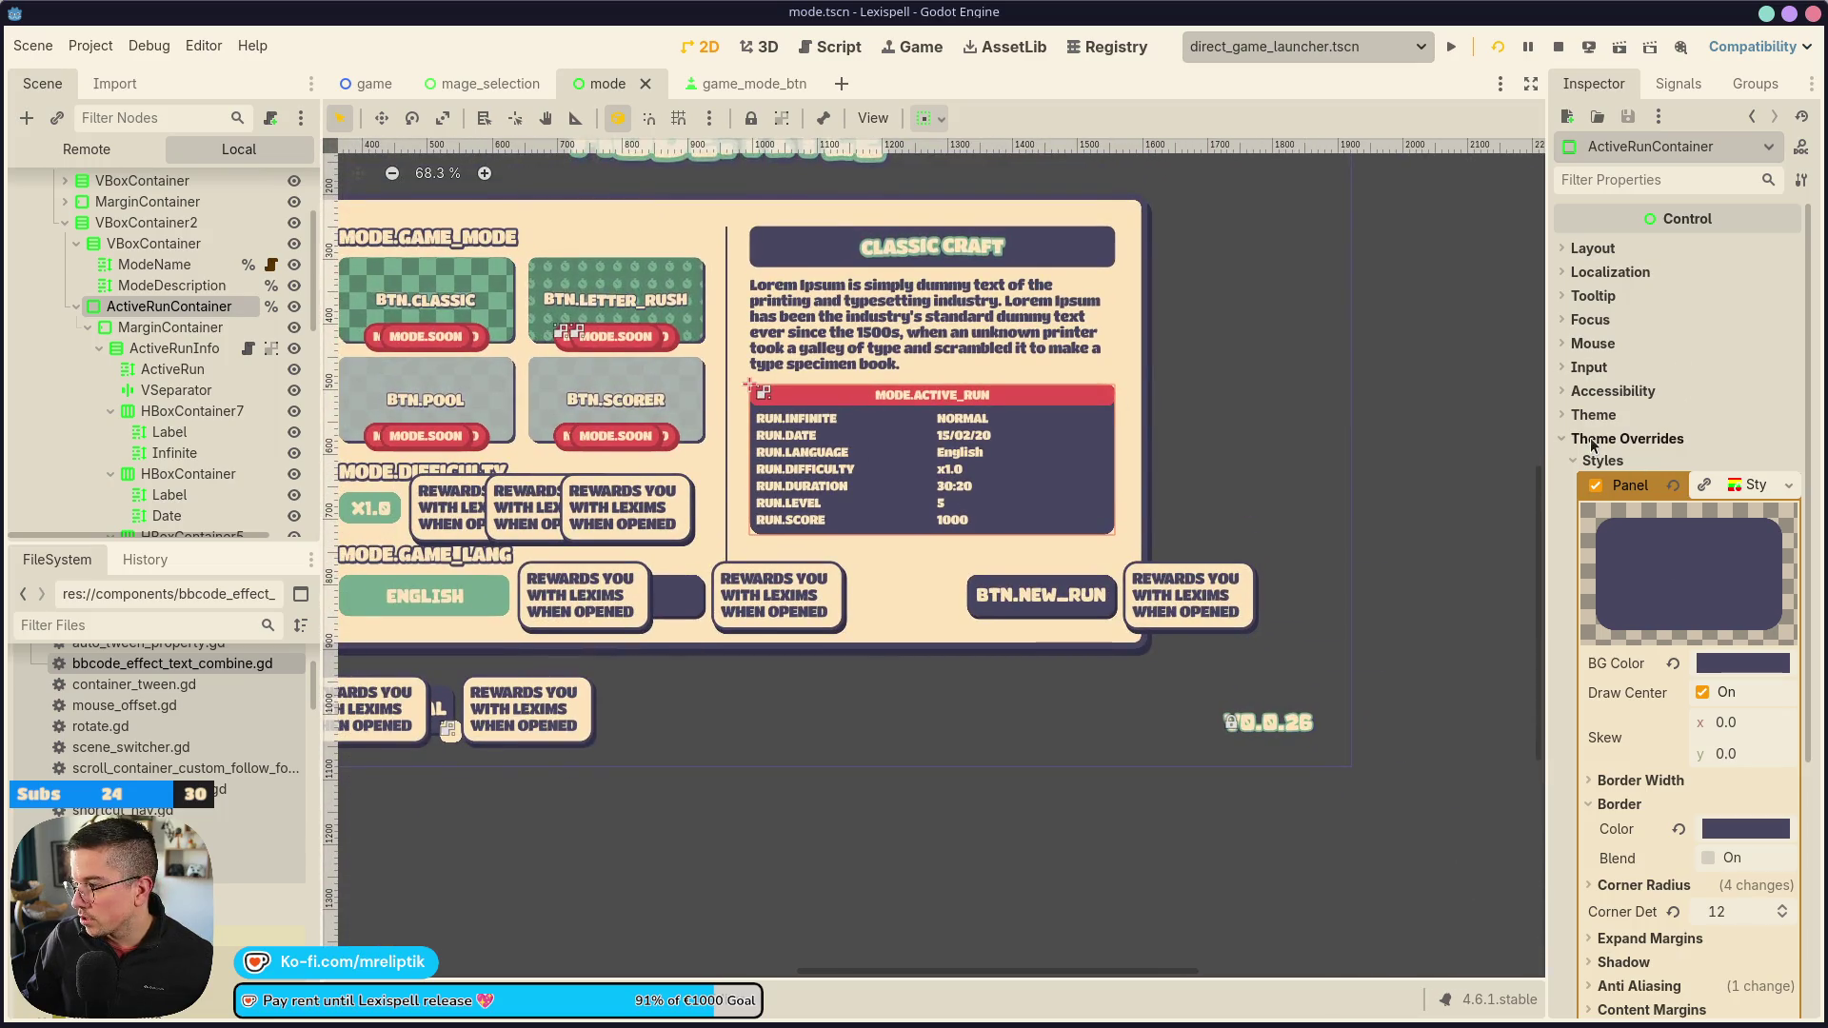
pyautogui.scroll(-5, 1590, 516)
pyautogui.scroll(5, 1580, 499)
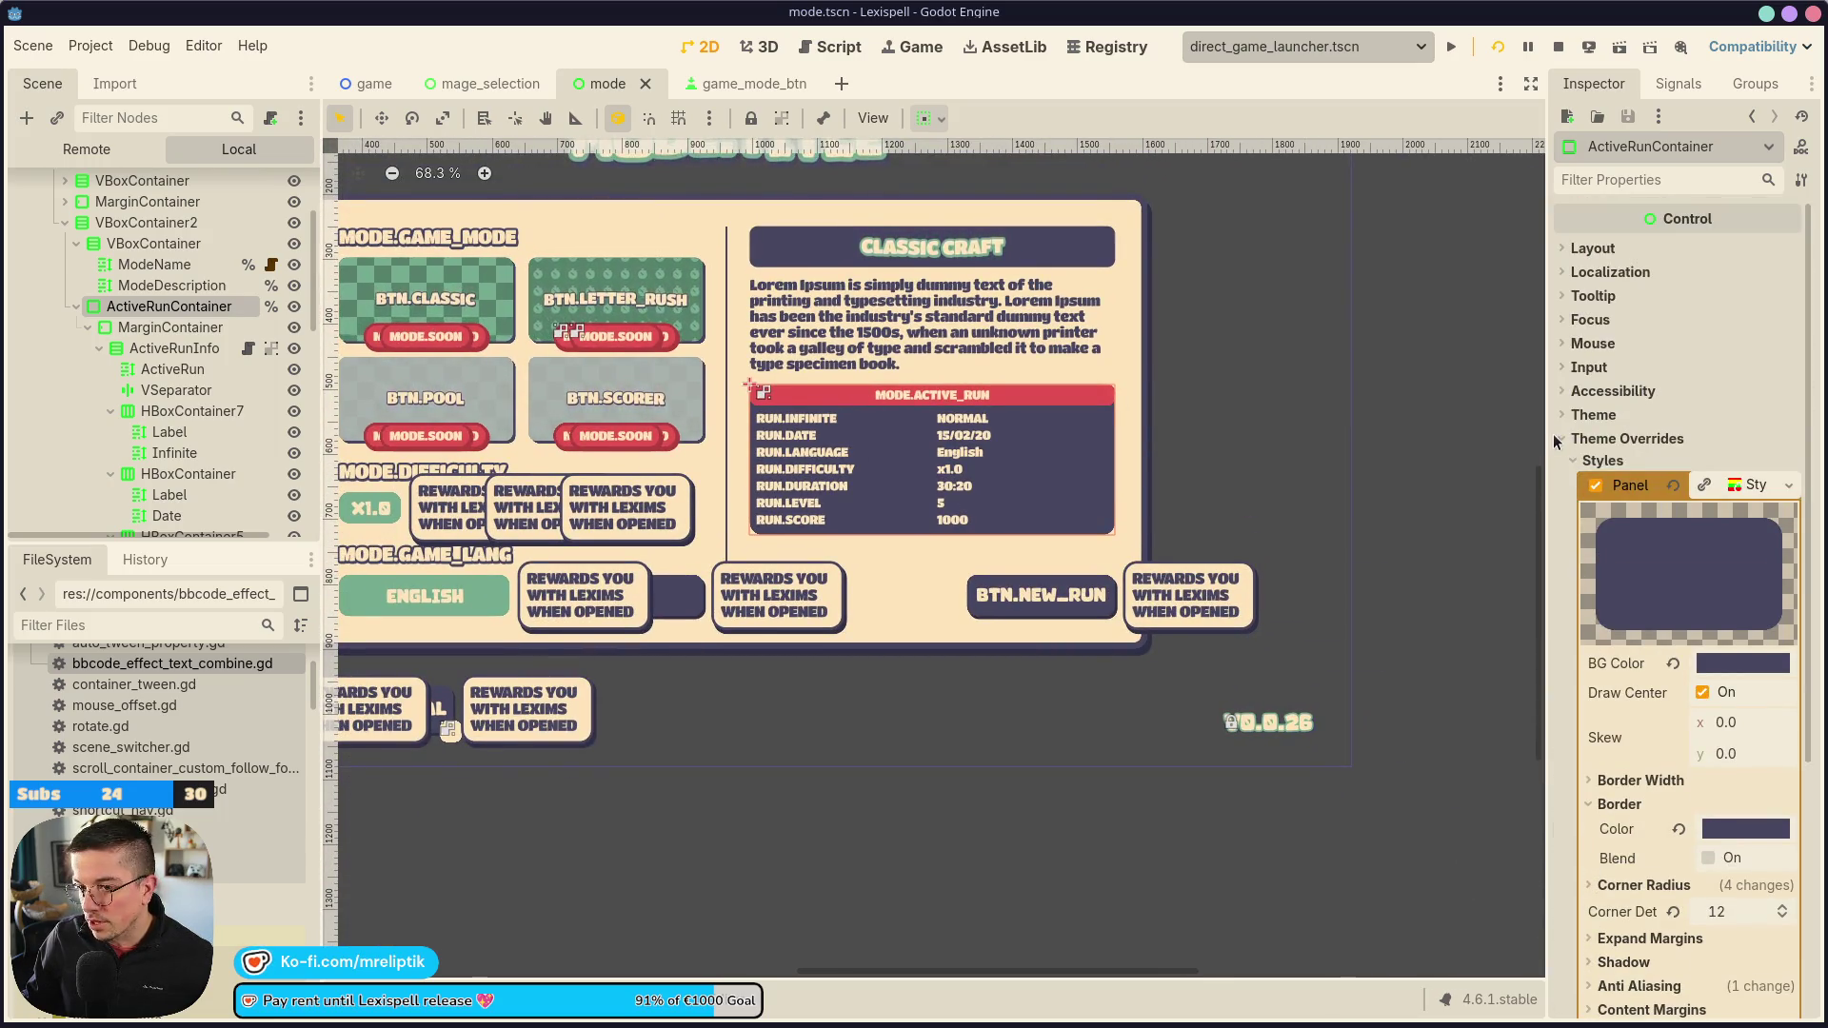
pyautogui.click(1580, 251)
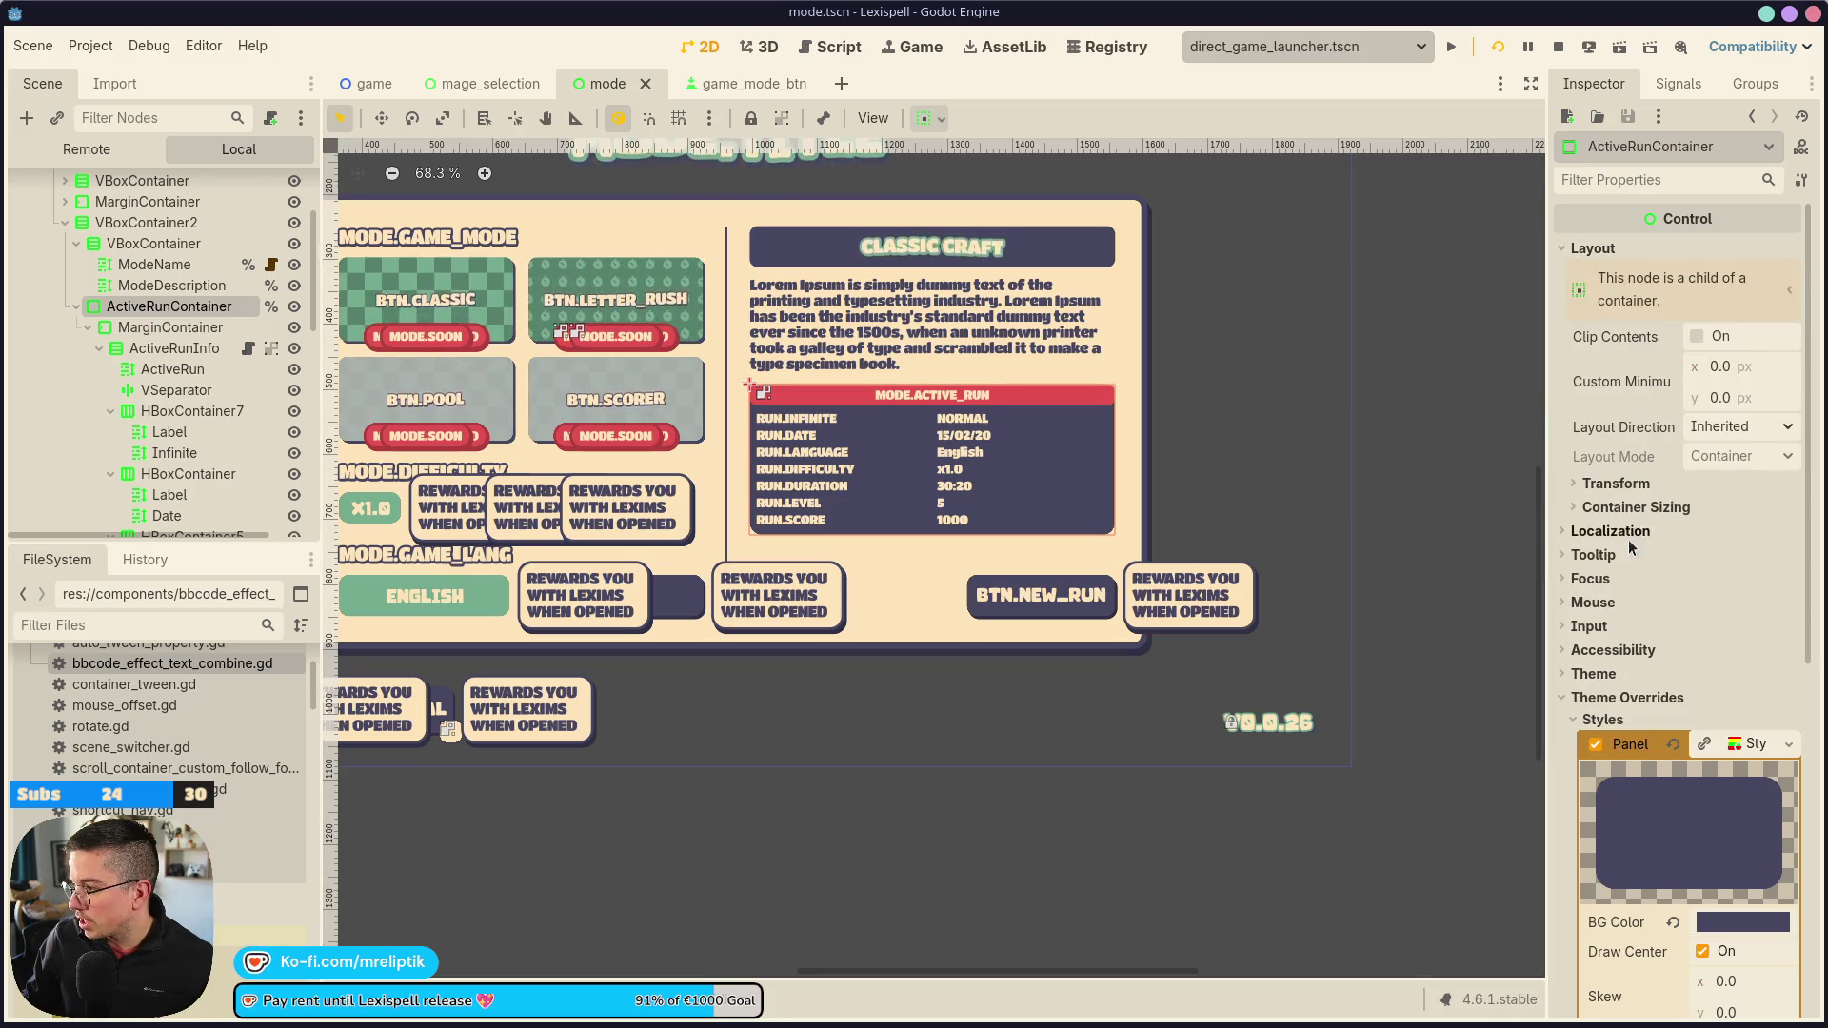
# Give ActiveRunContainer vertical Expand with Shrink End sizing and save the mode scene
pyautogui.click(1635, 508)
pyautogui.click(1701, 591)
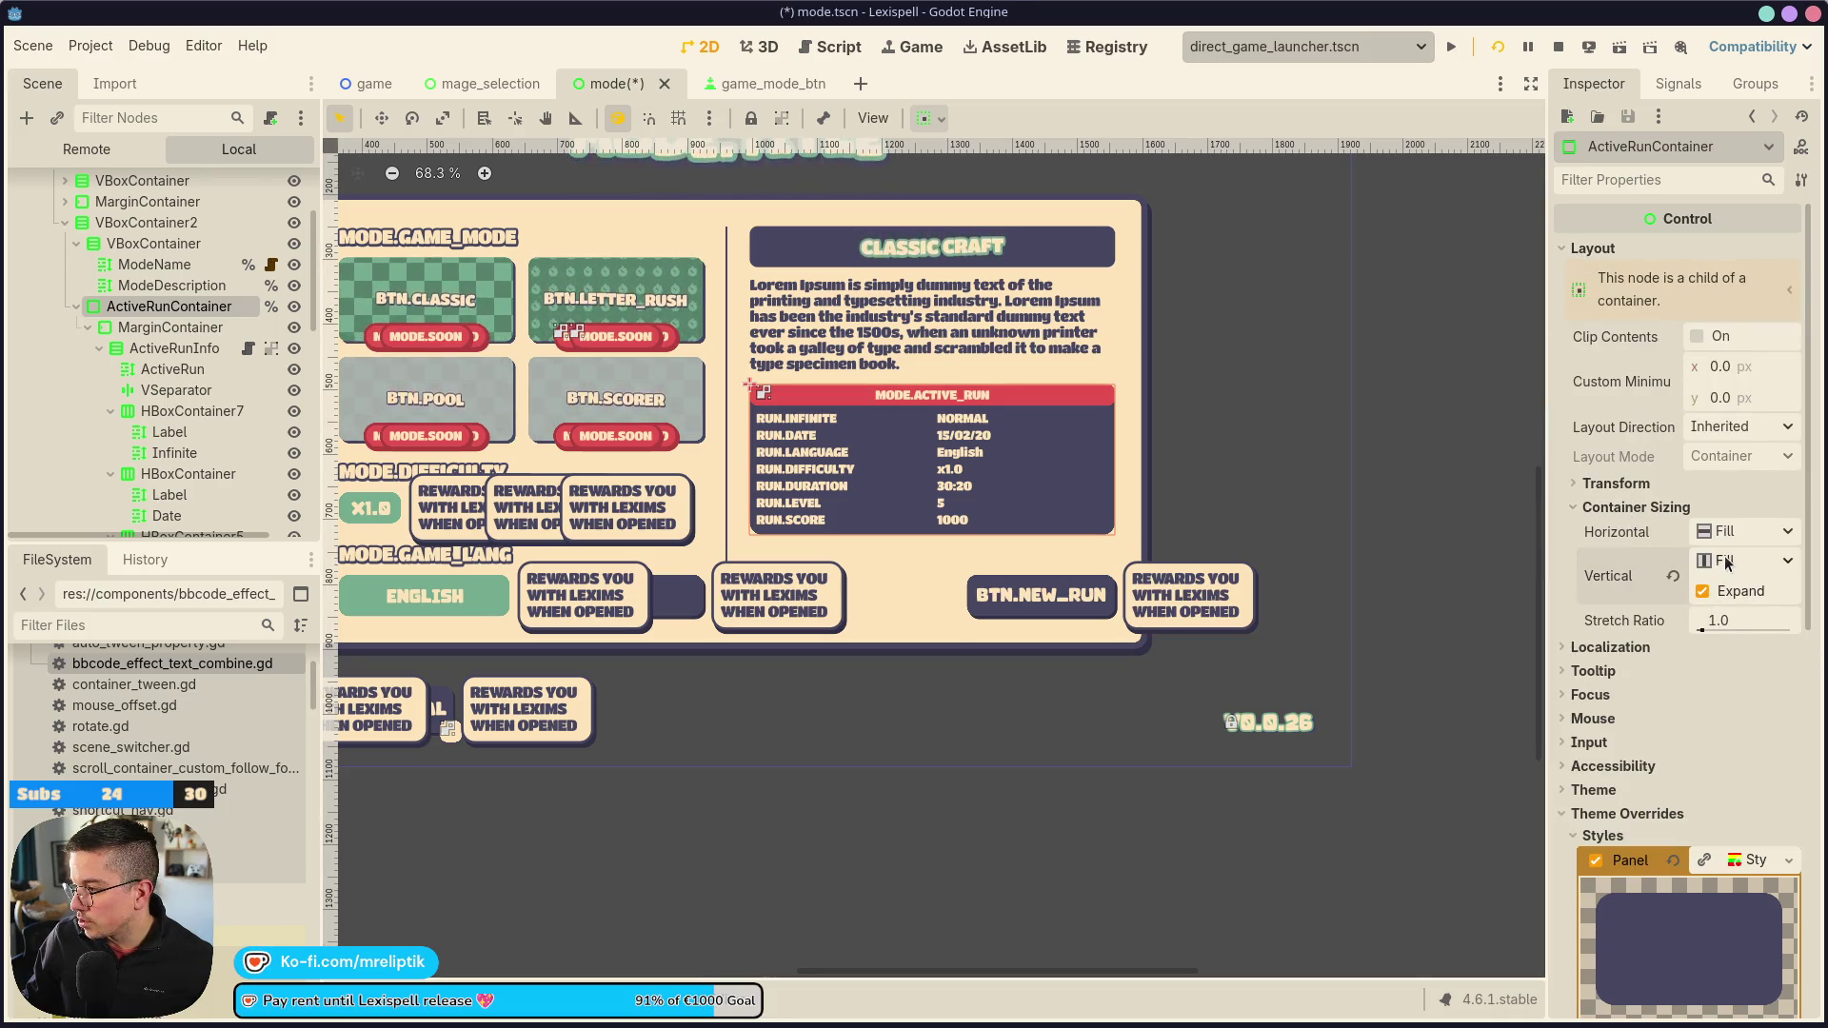
pyautogui.click(1742, 561)
pyautogui.click(1711, 649)
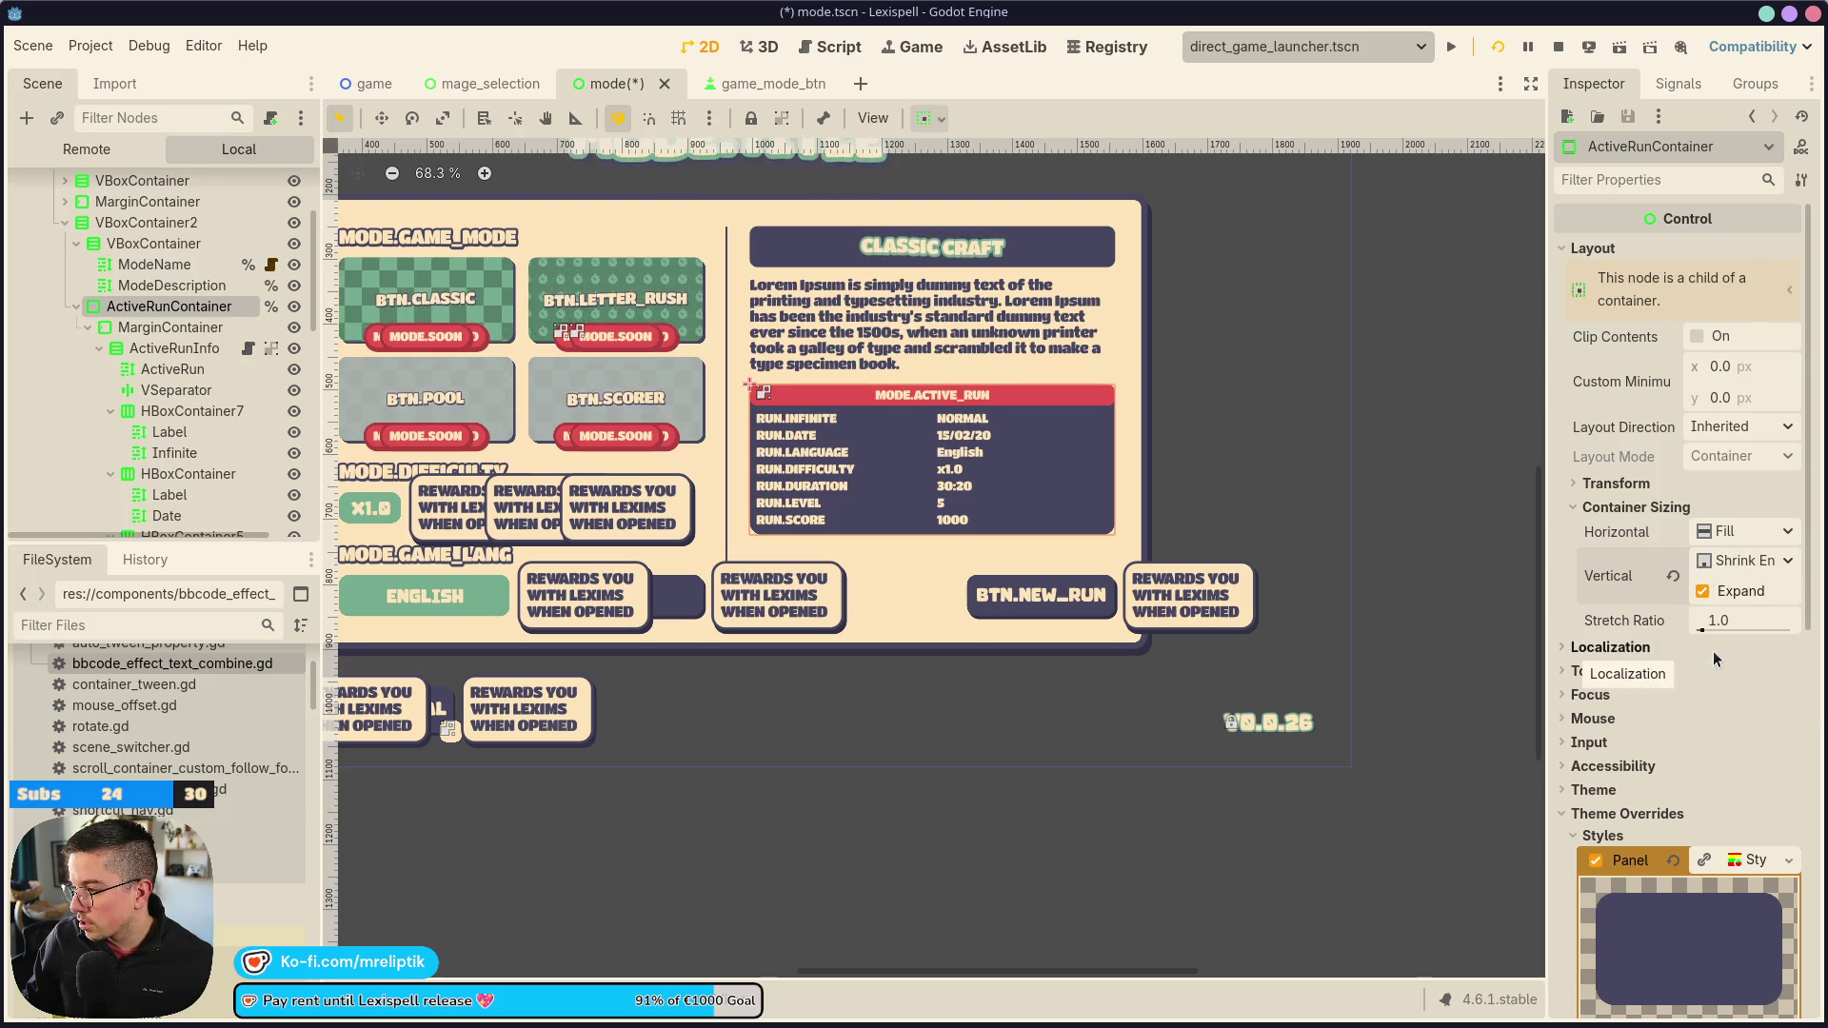
pyautogui.scroll(3, 865, 430)
pyautogui.hotkey('ctrl', 's')
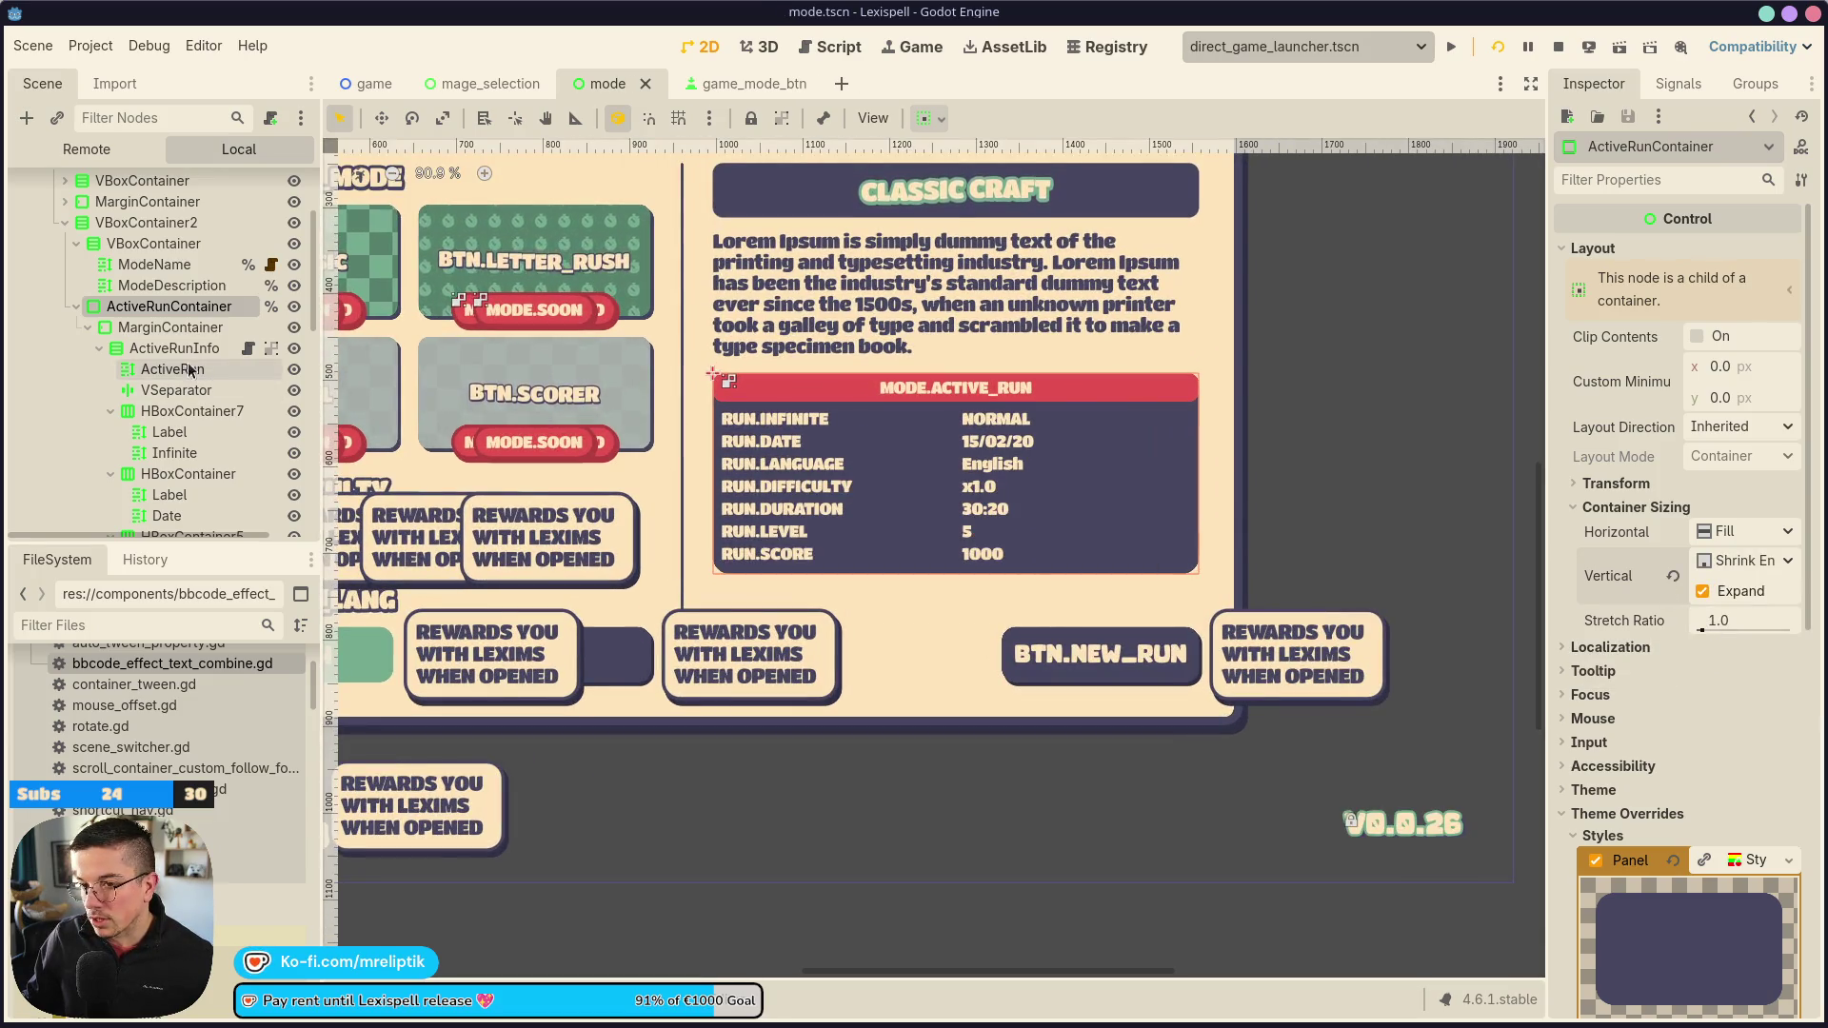
# Preview the layout by toggling StartRunContainer's visibility and inspecting the run containers and VBoxContainer2
pyautogui.click(75, 307)
pyautogui.click(218, 328)
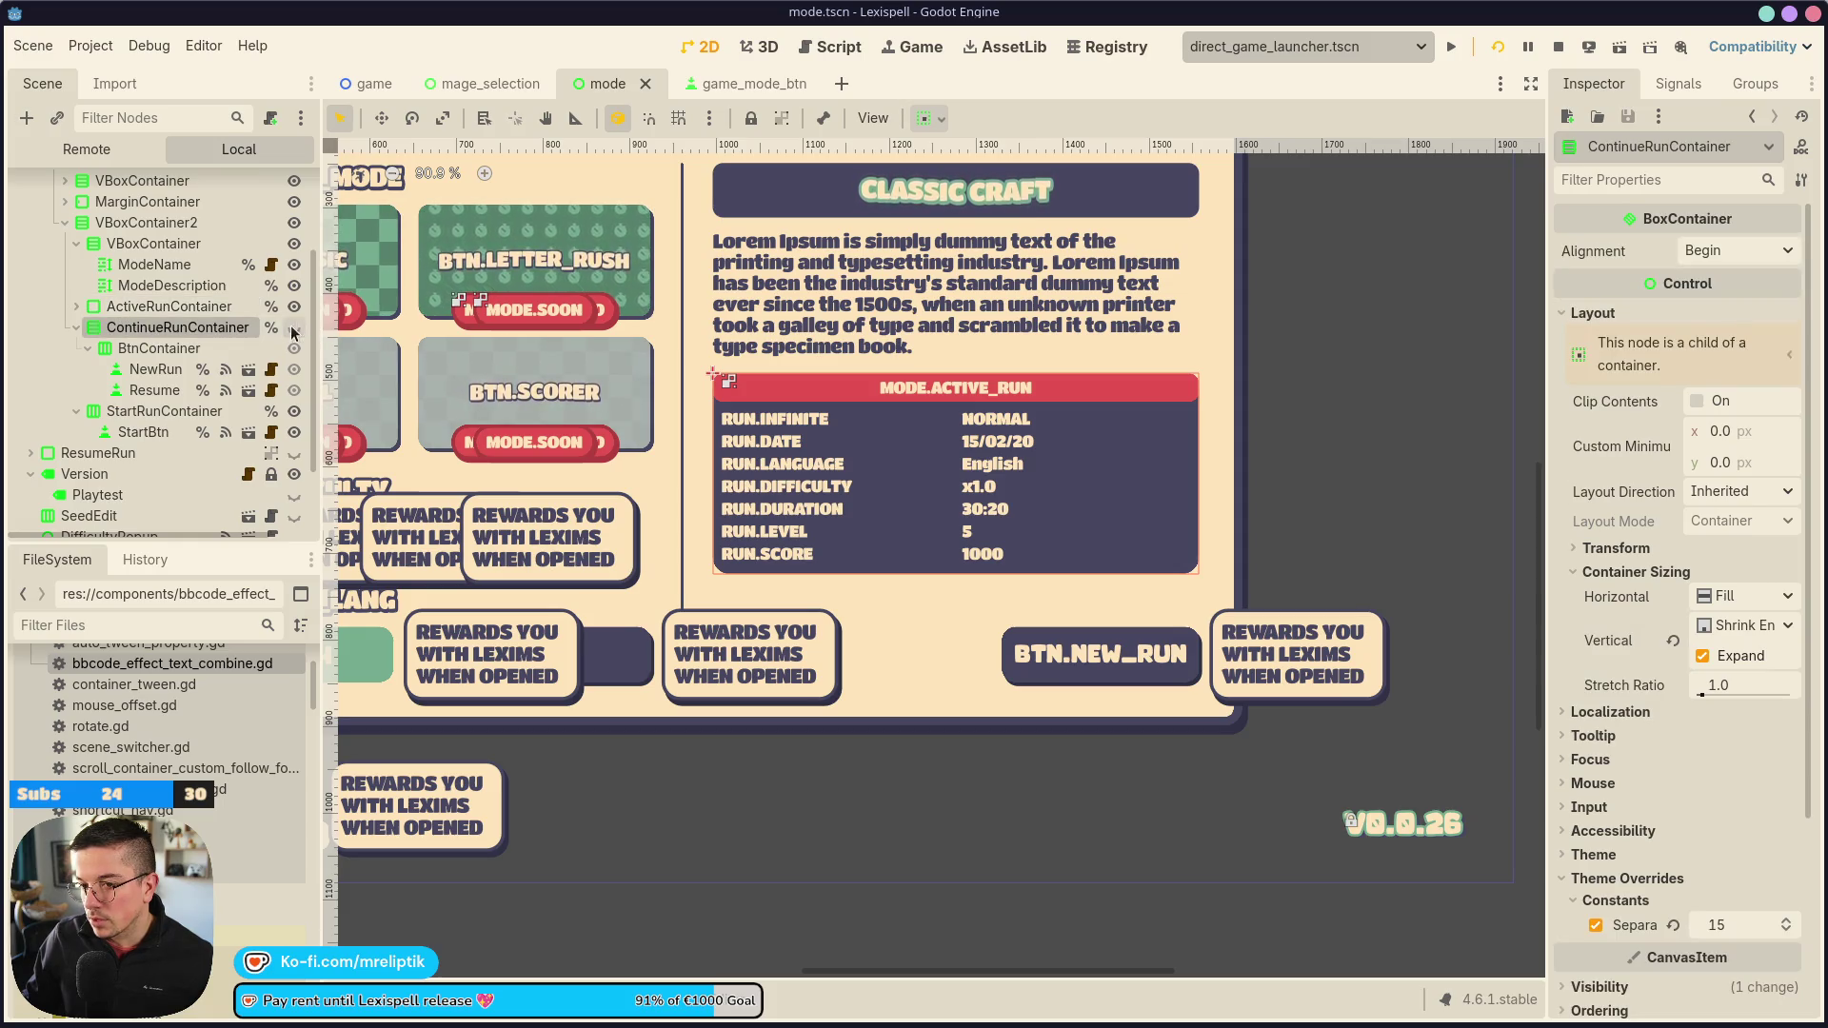
pyautogui.click(296, 412)
pyautogui.click(295, 412)
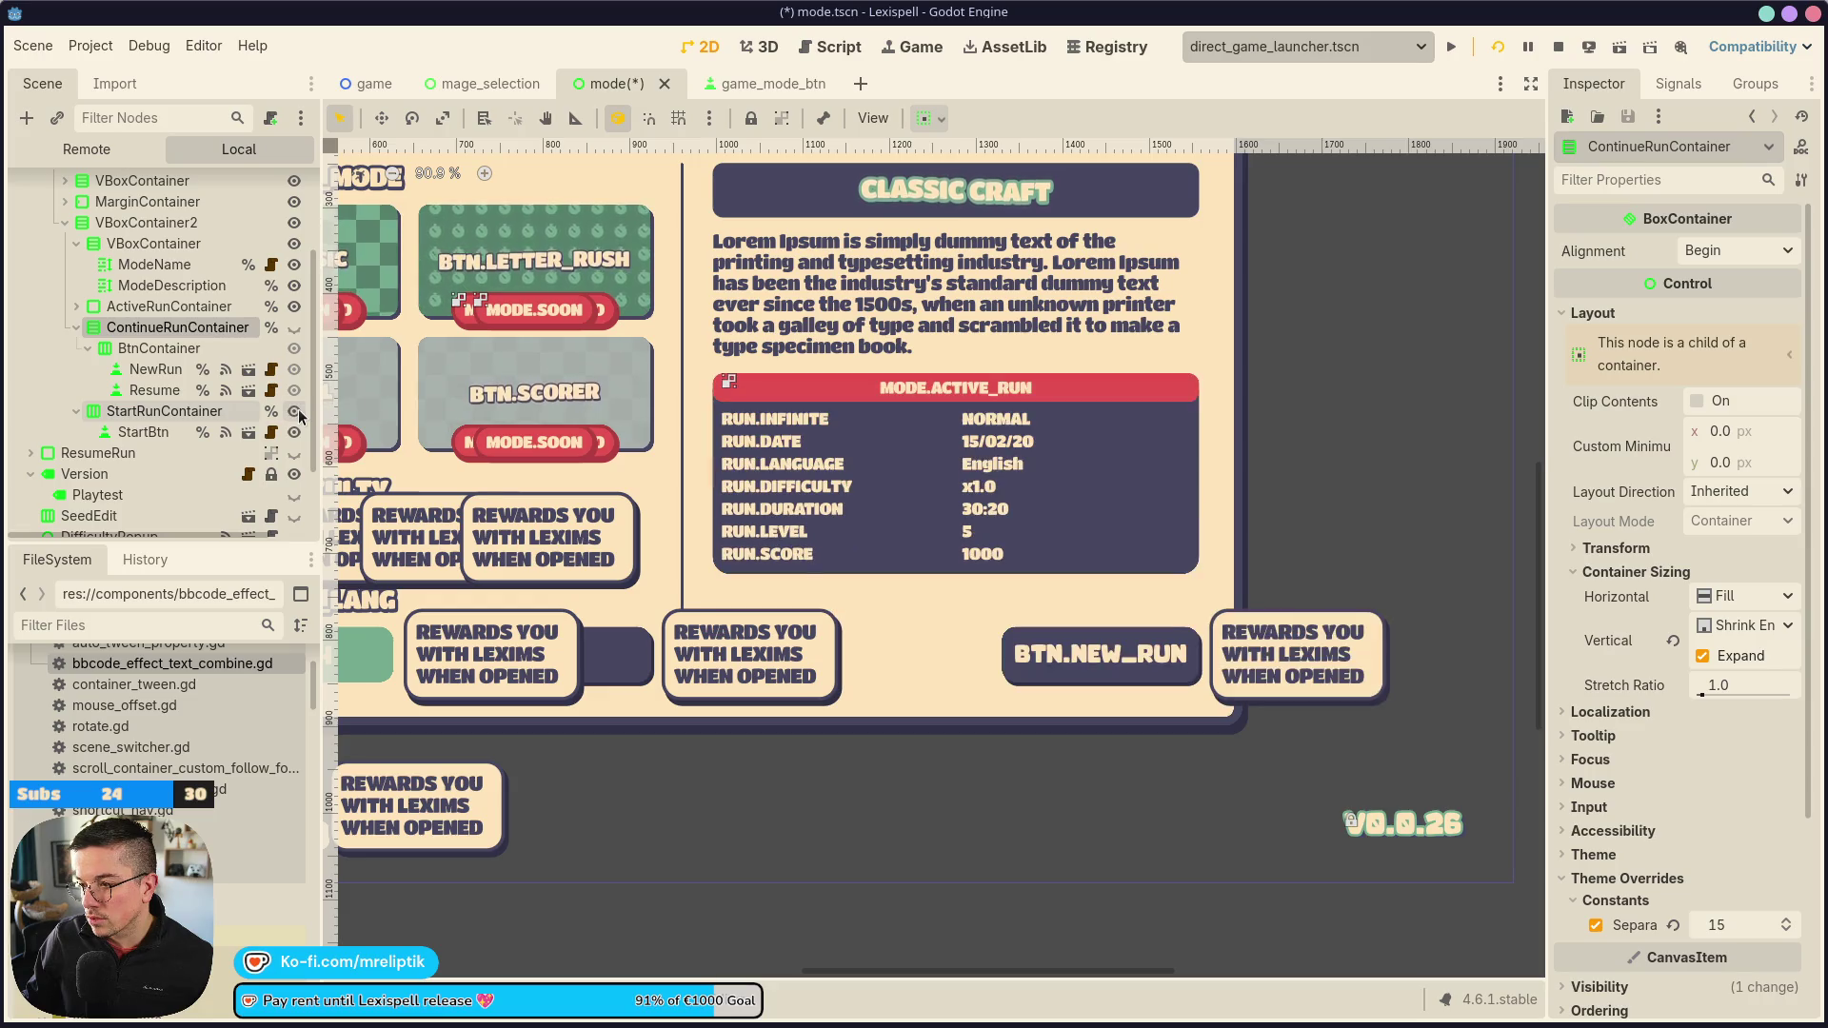
pyautogui.click(979, 583)
pyautogui.click(138, 306)
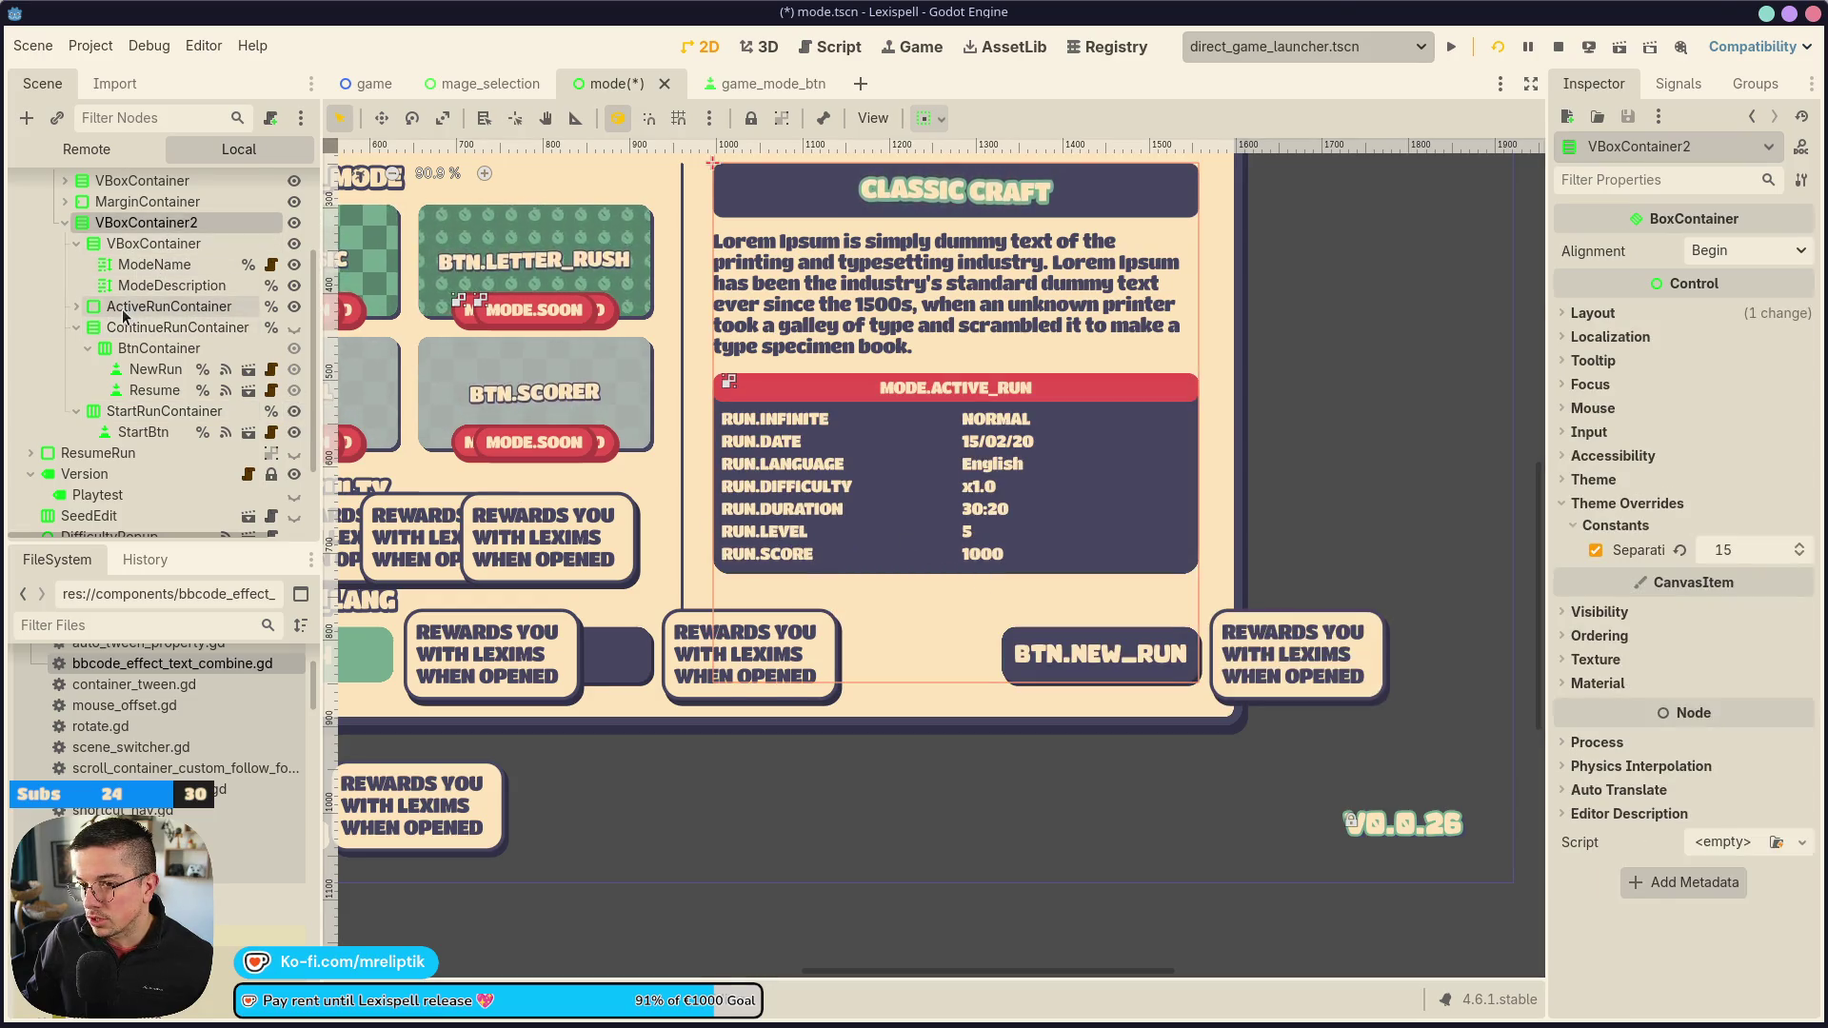
pyautogui.click(133, 327)
pyautogui.click(138, 309)
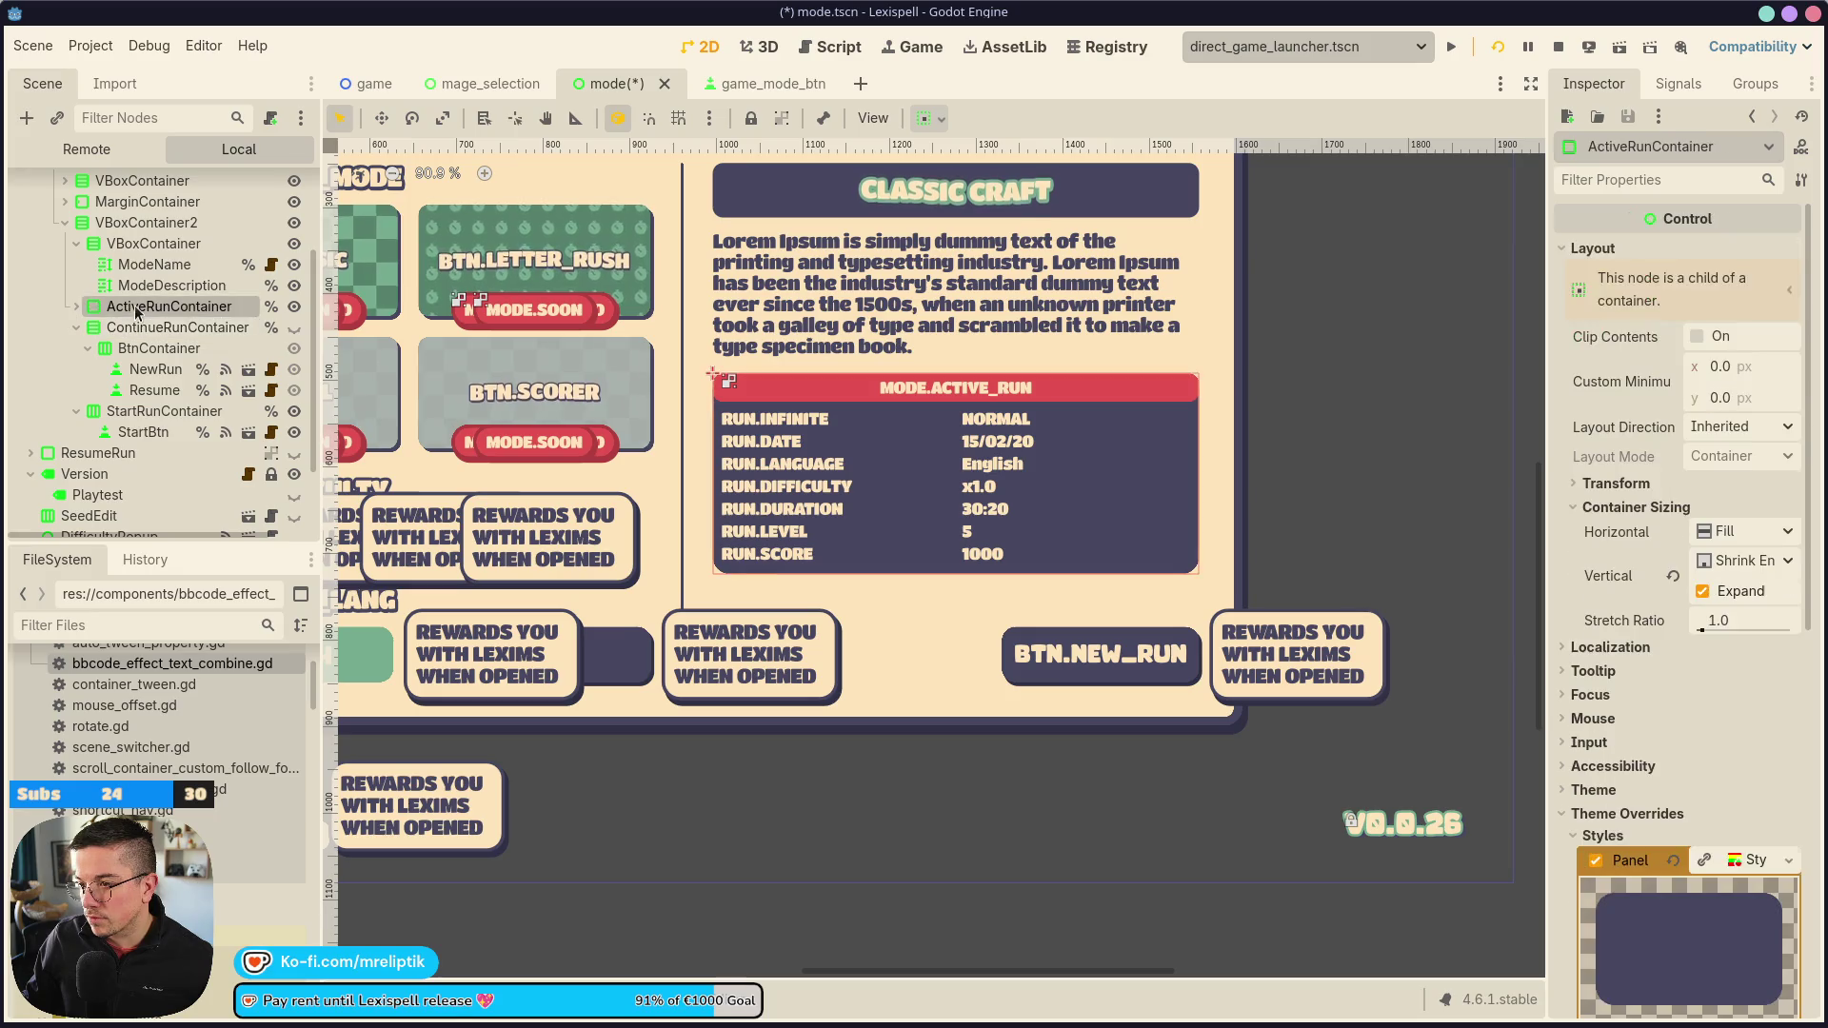
pyautogui.click(124, 222)
pyautogui.scroll(-1, 871, 384)
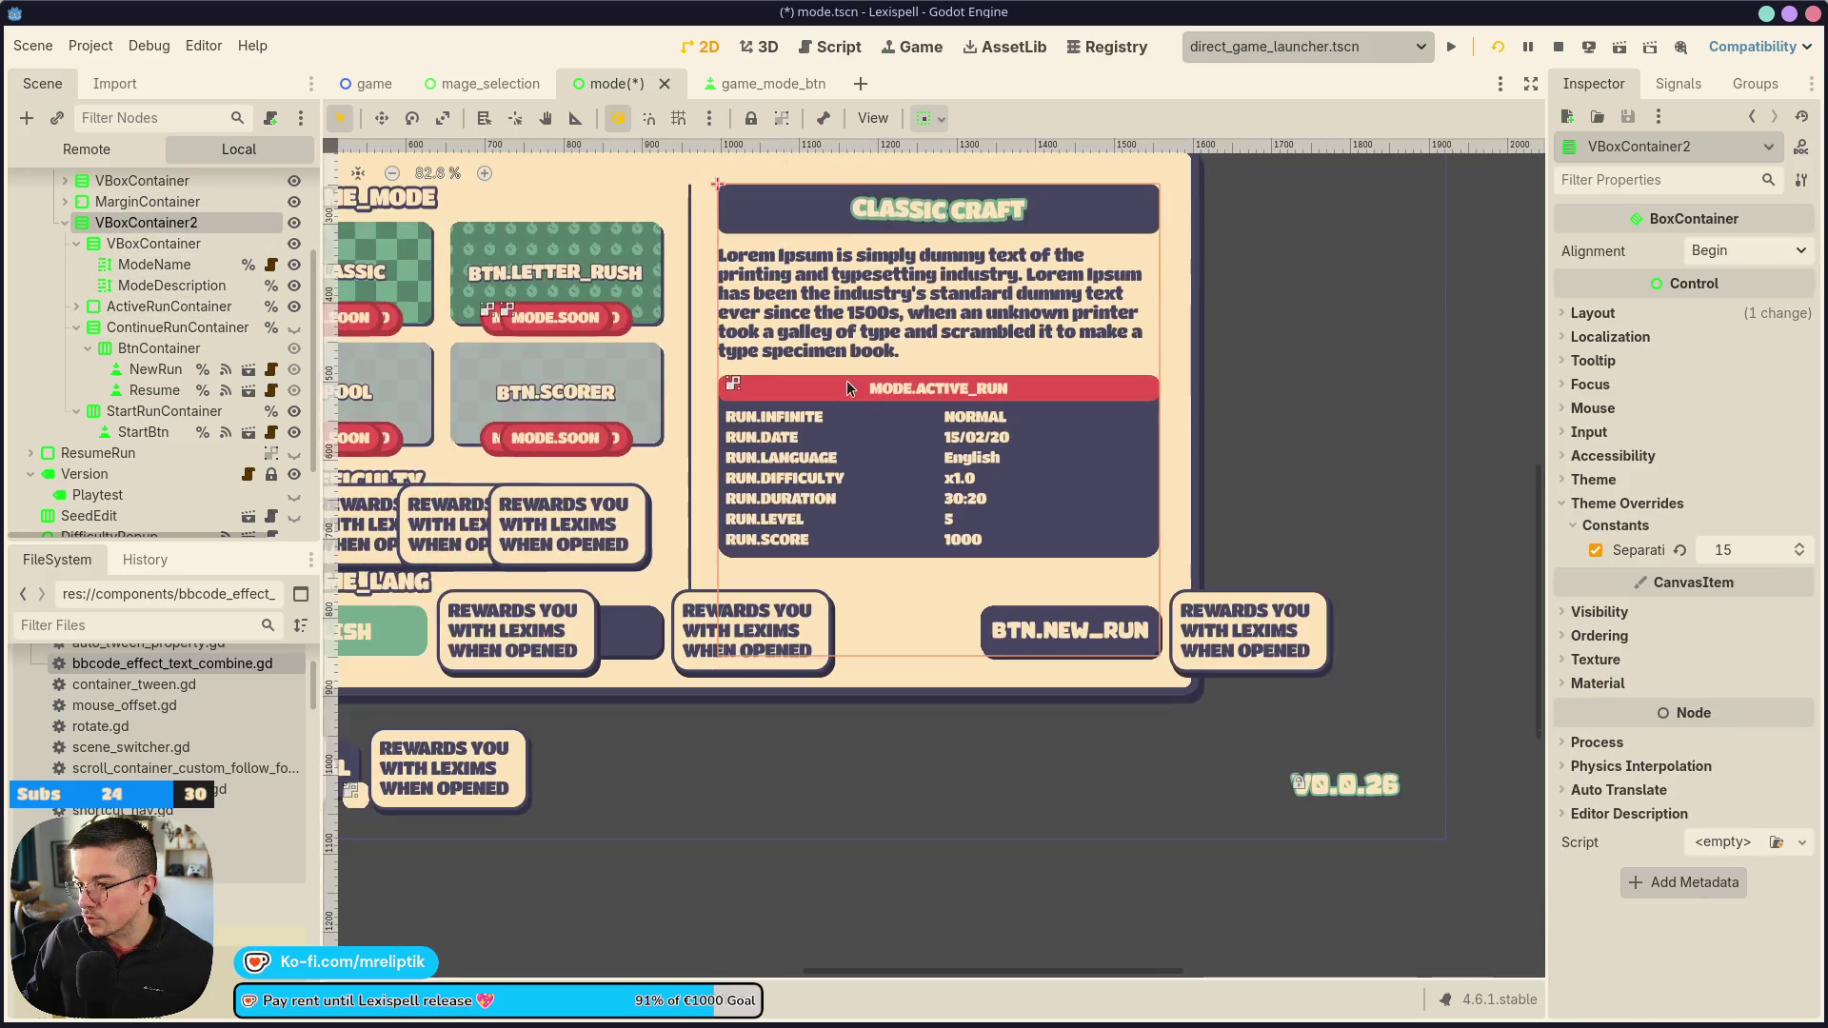
pyautogui.click(912, 416)
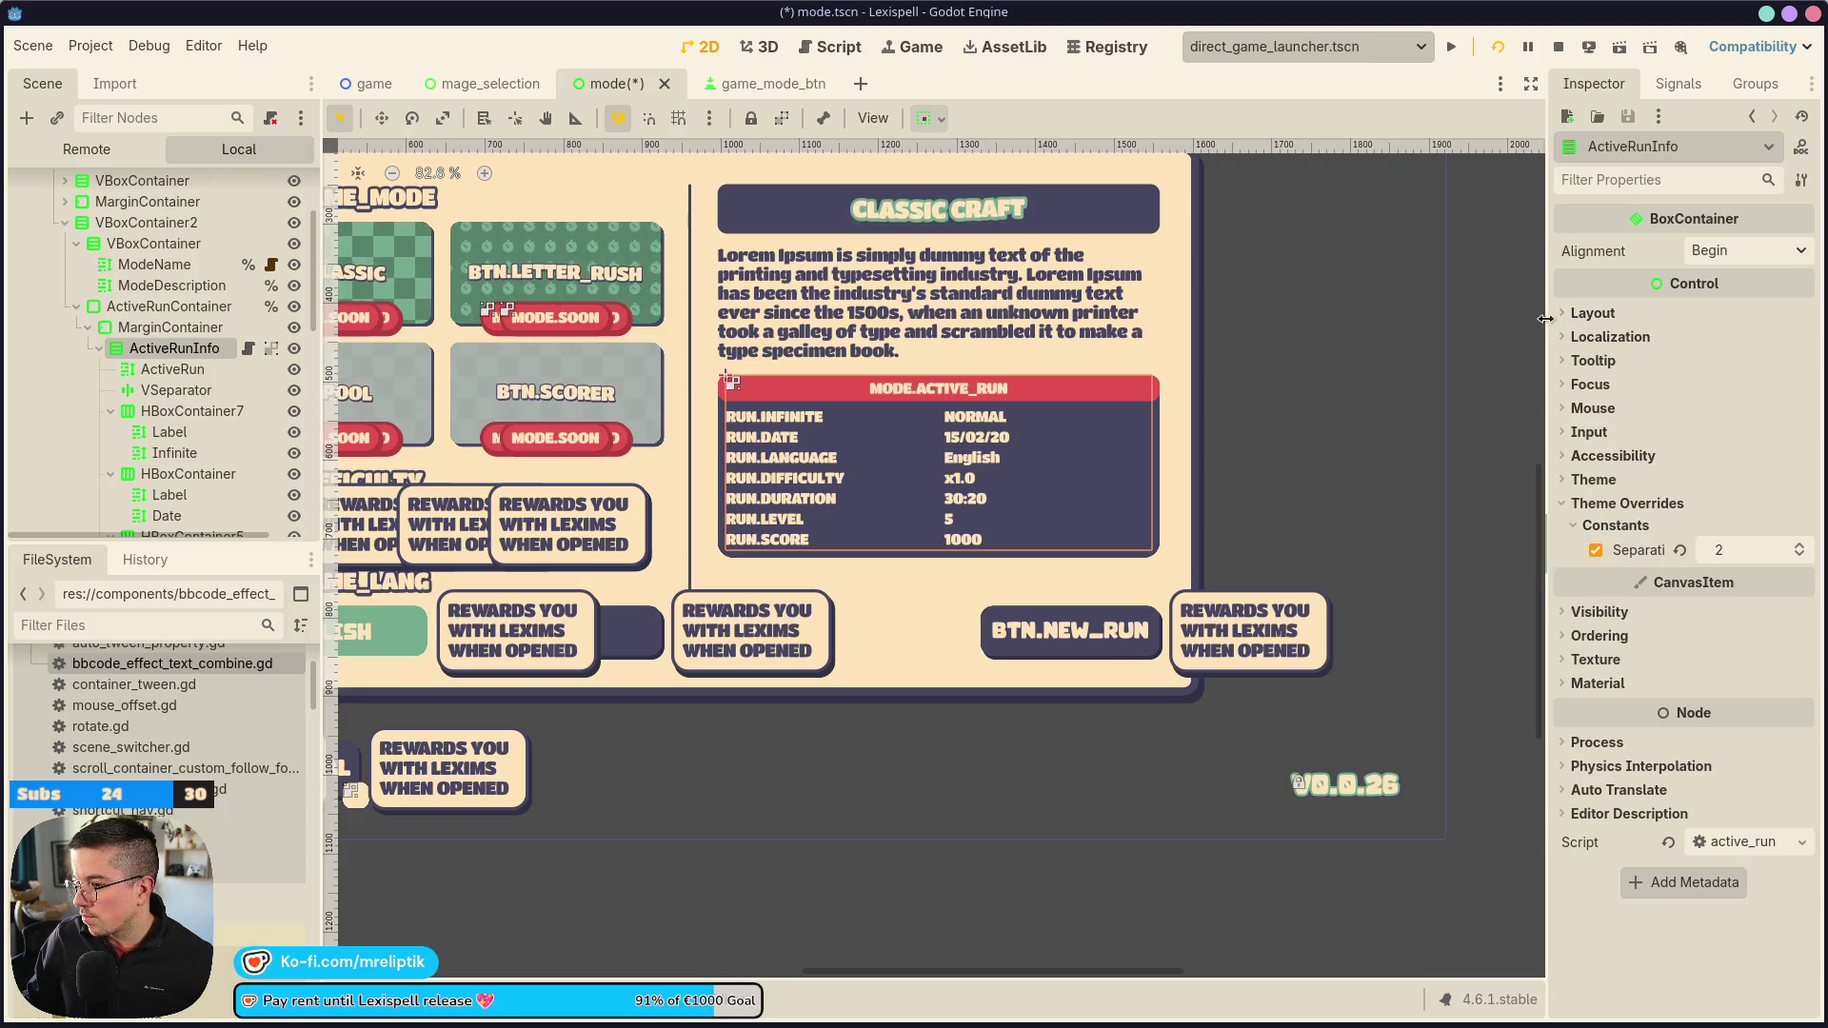
# Try Fill for ActiveRunContainer's vertical sizing, then revert it to Shrink End
pyautogui.click(157, 307)
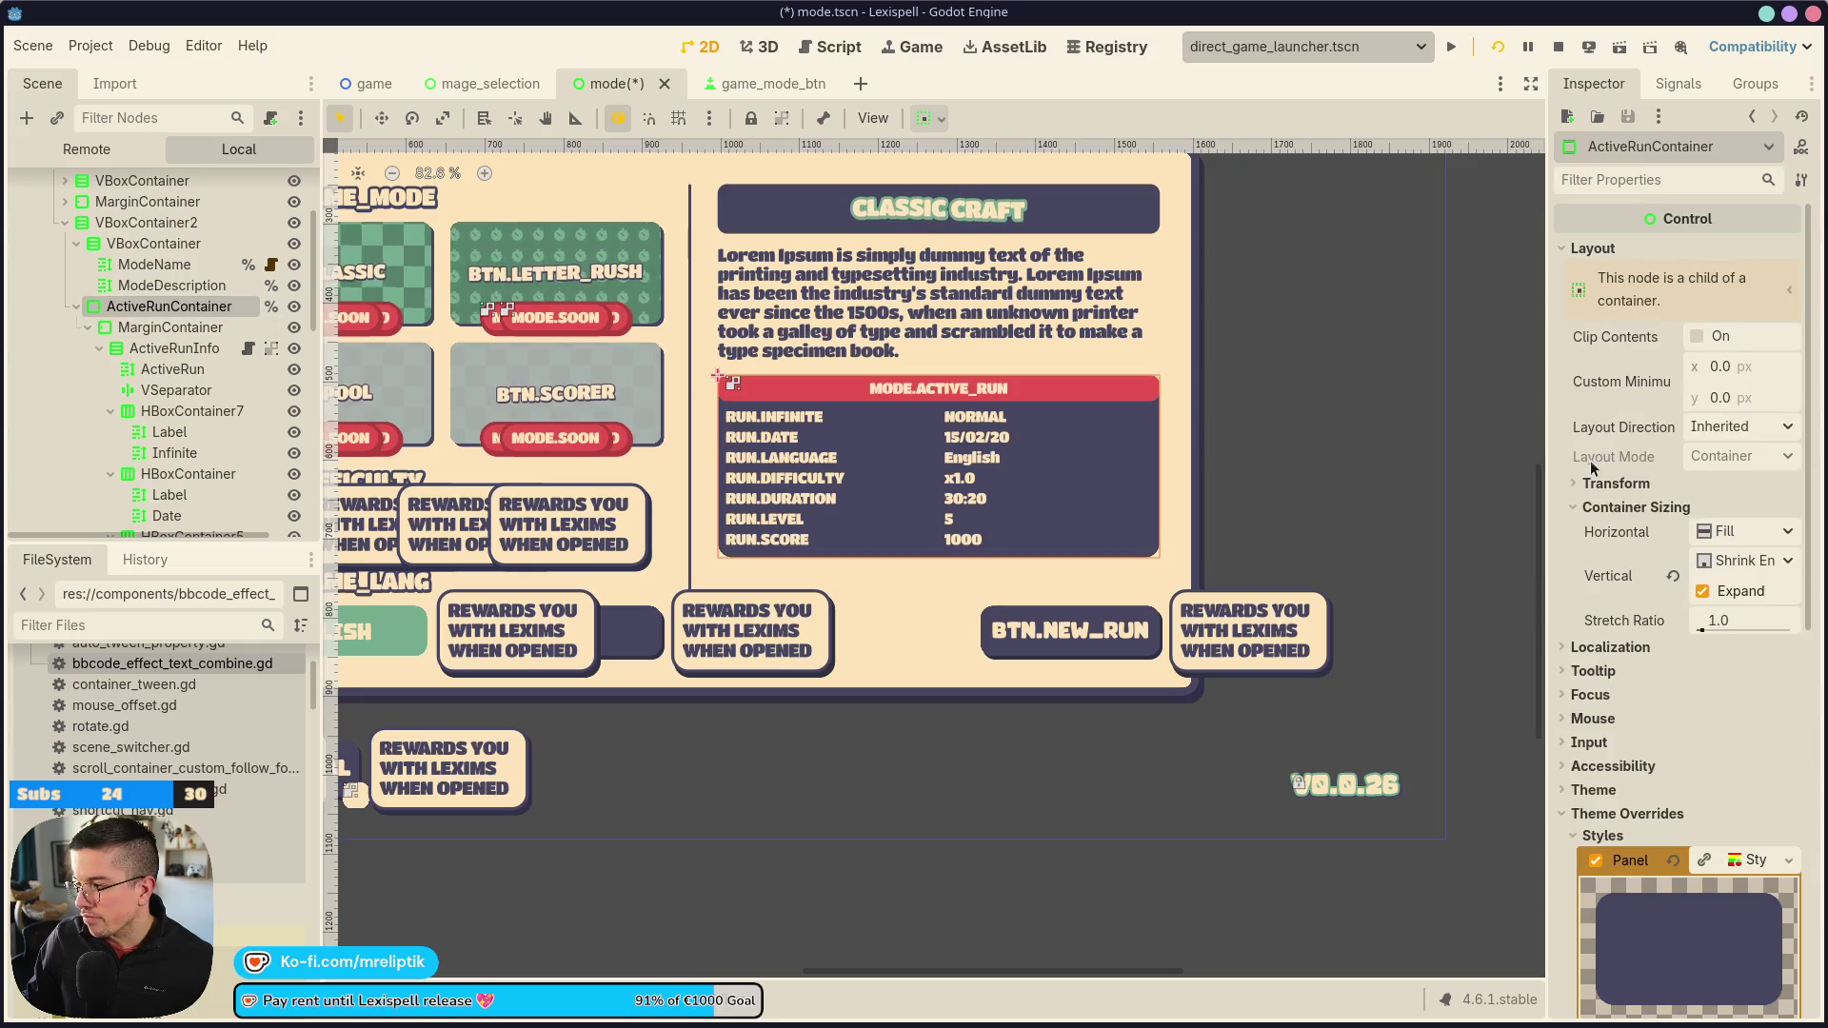
pyautogui.click(1713, 562)
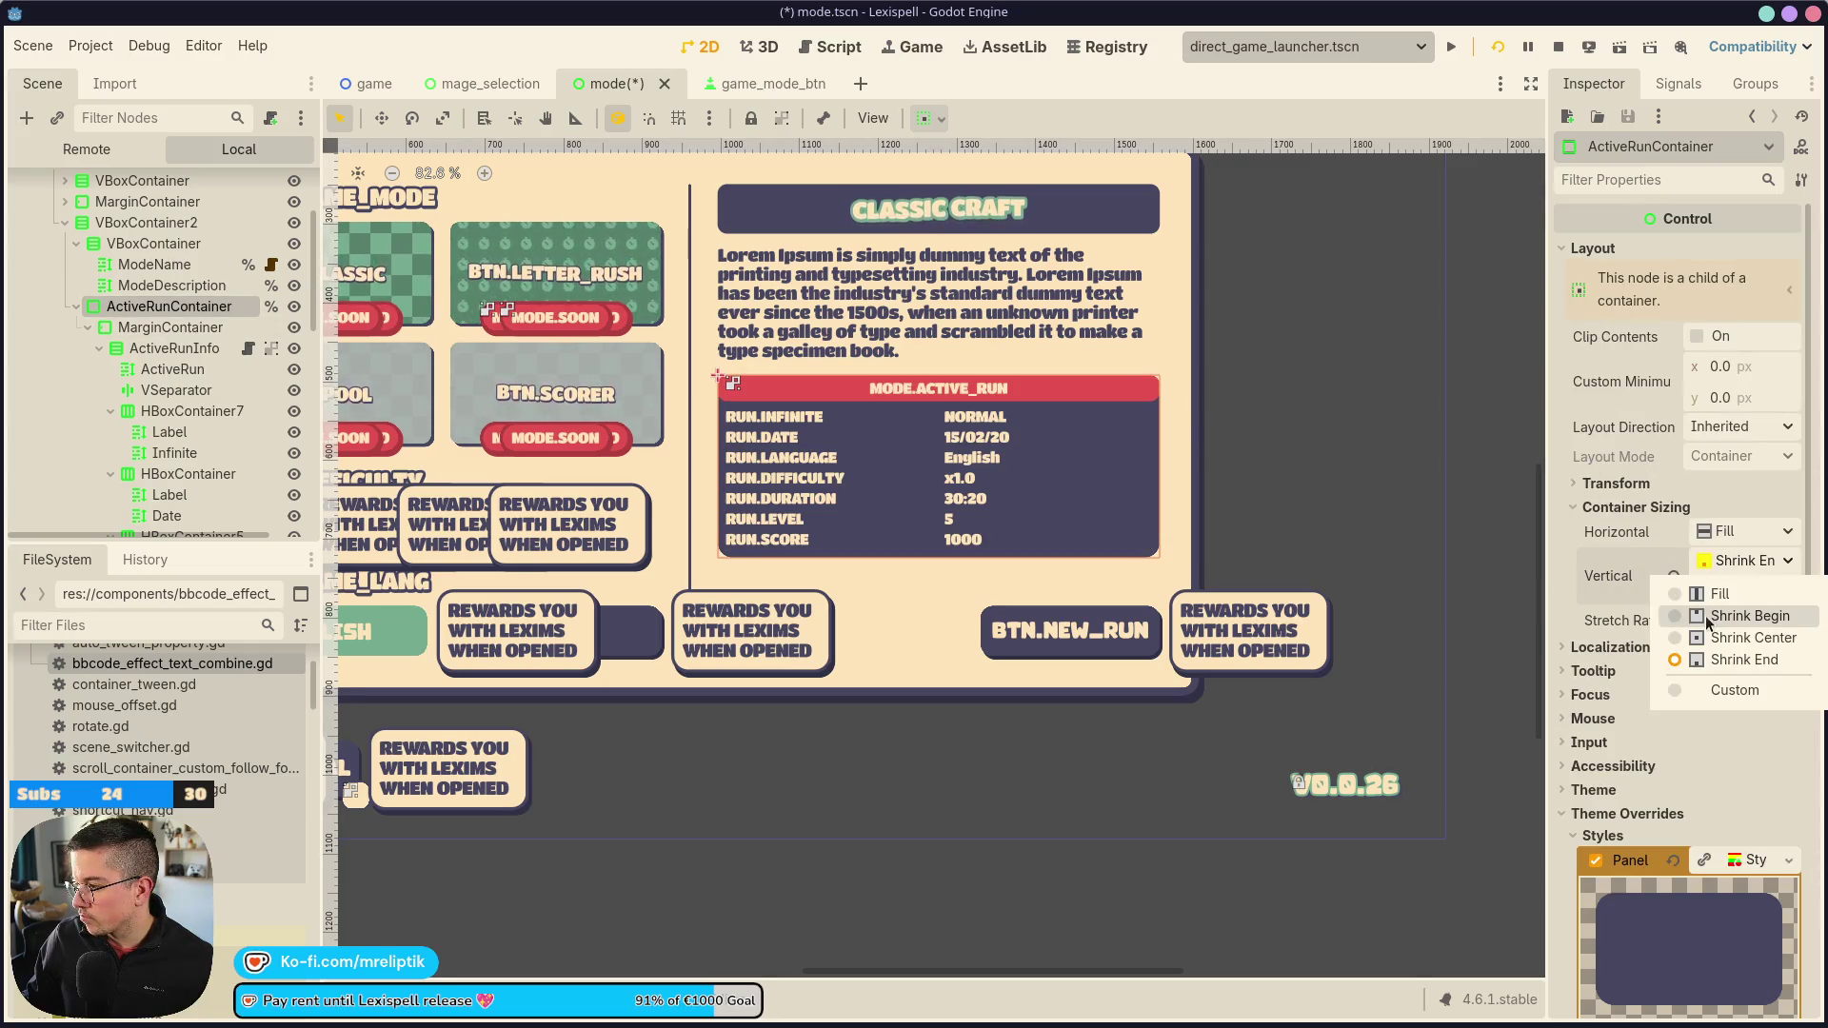
pyautogui.click(1709, 595)
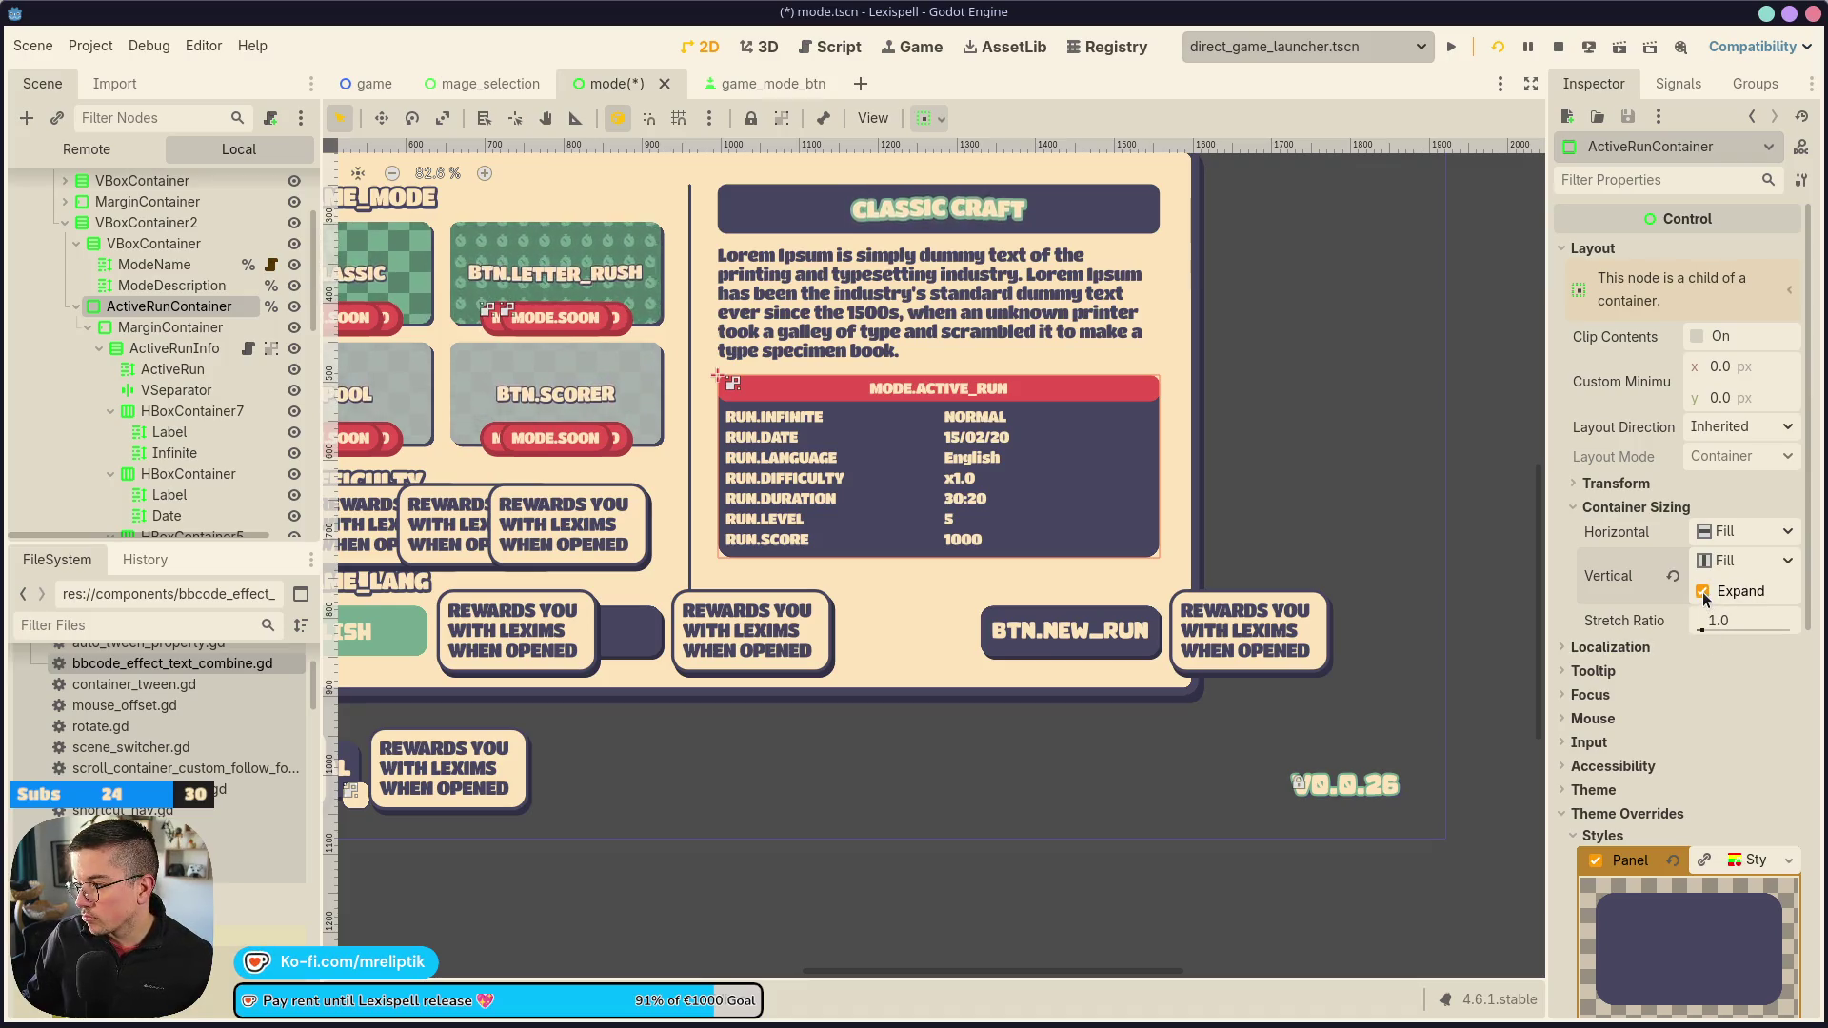
pyautogui.click(1718, 562)
pyautogui.click(1704, 661)
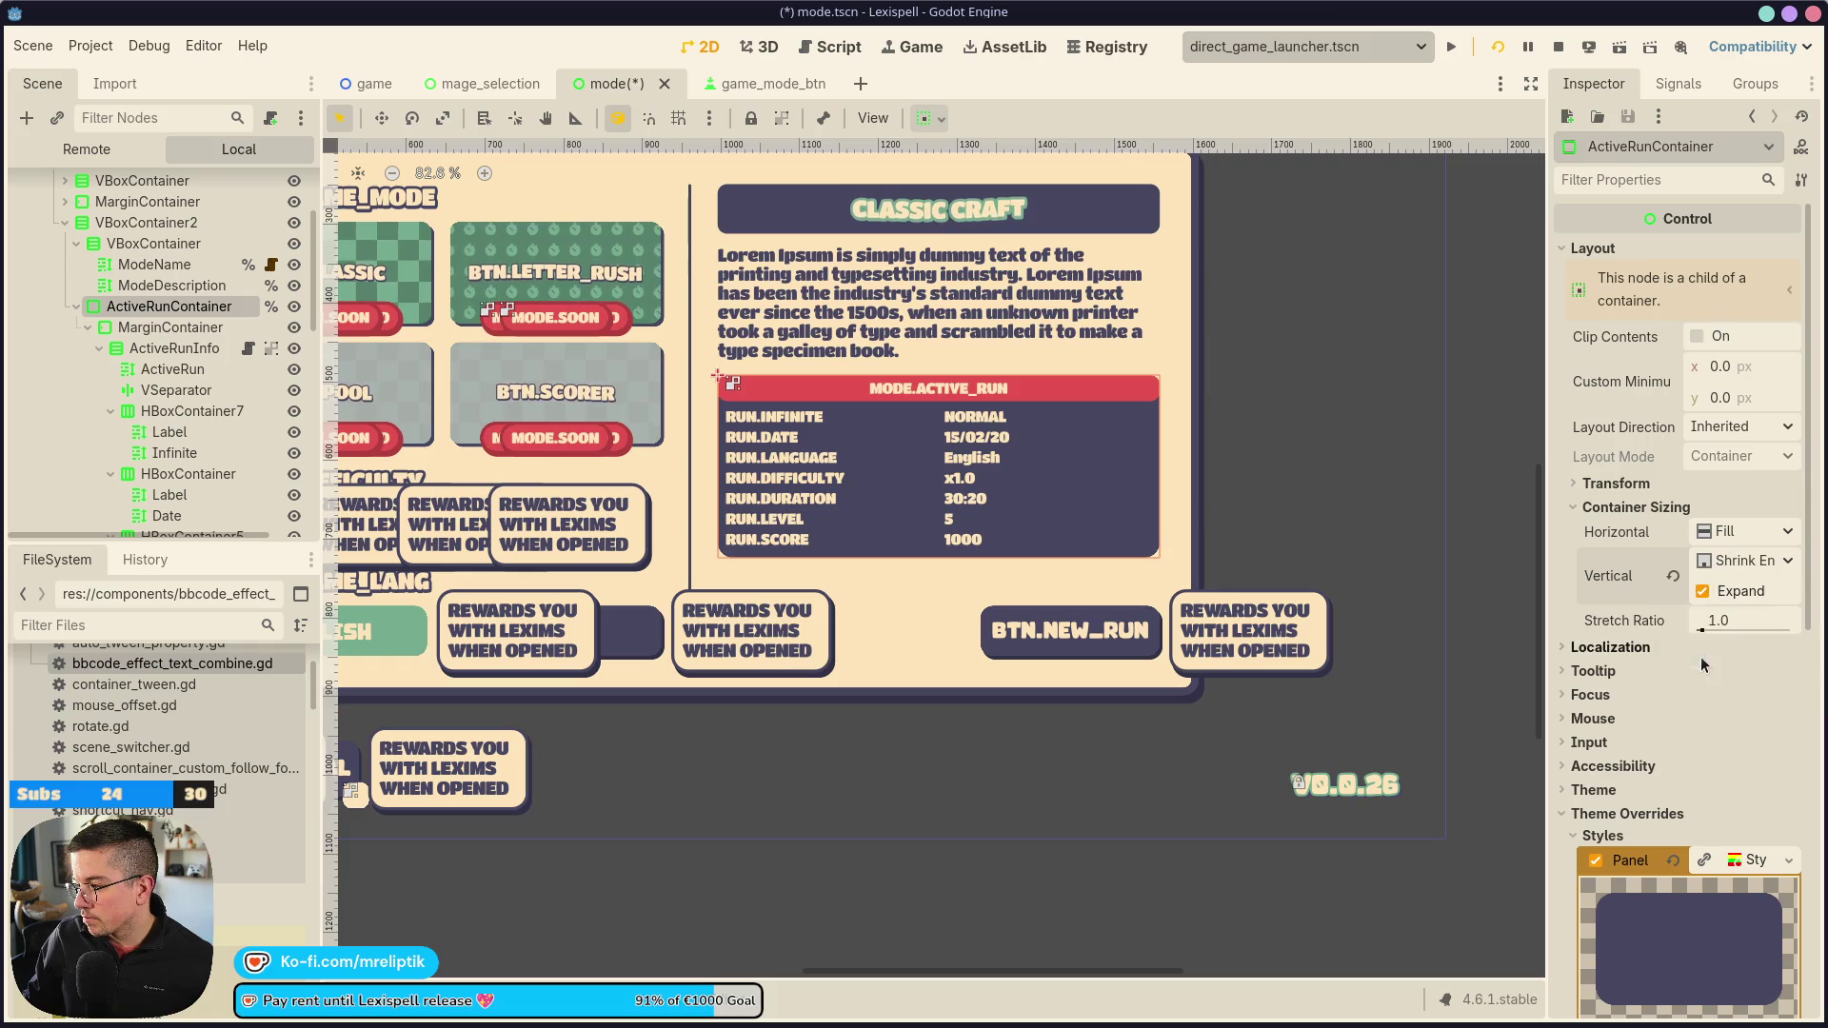
pyautogui.click(181, 330)
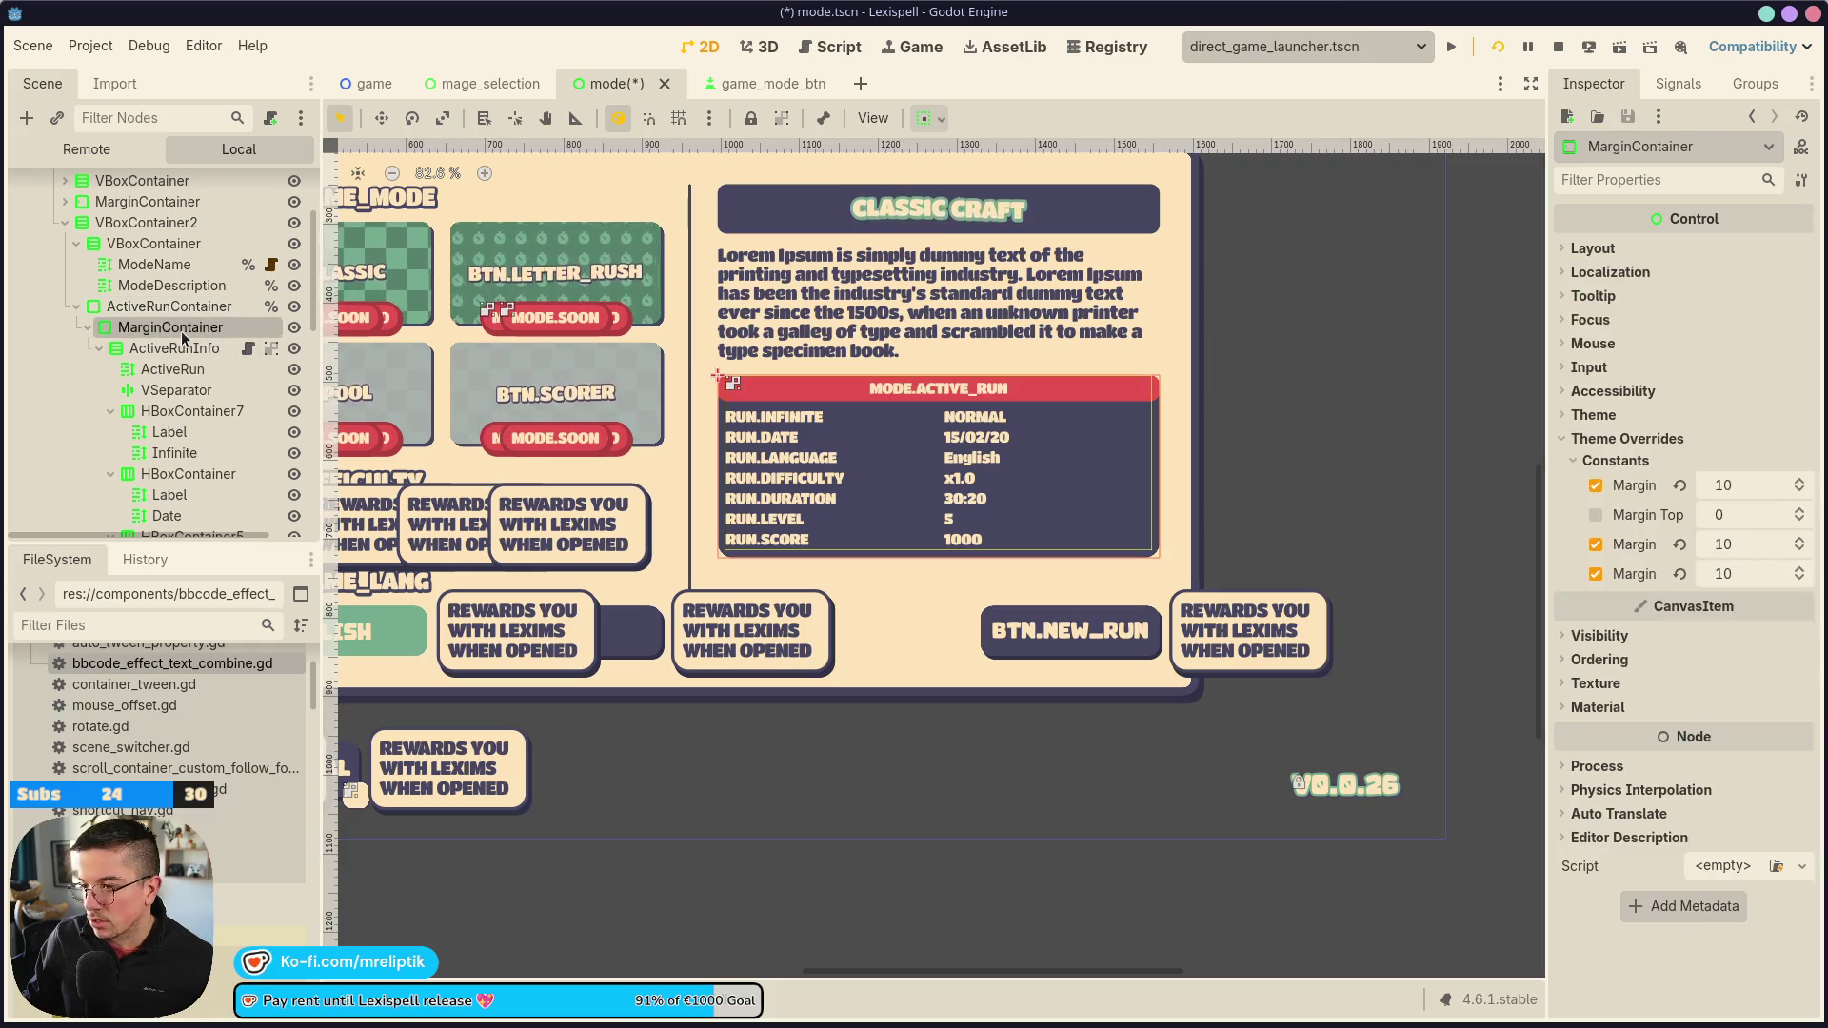
# Inspect the ActiveRunInfo panel's layout, localization and container sizing settings
pyautogui.click(168, 352)
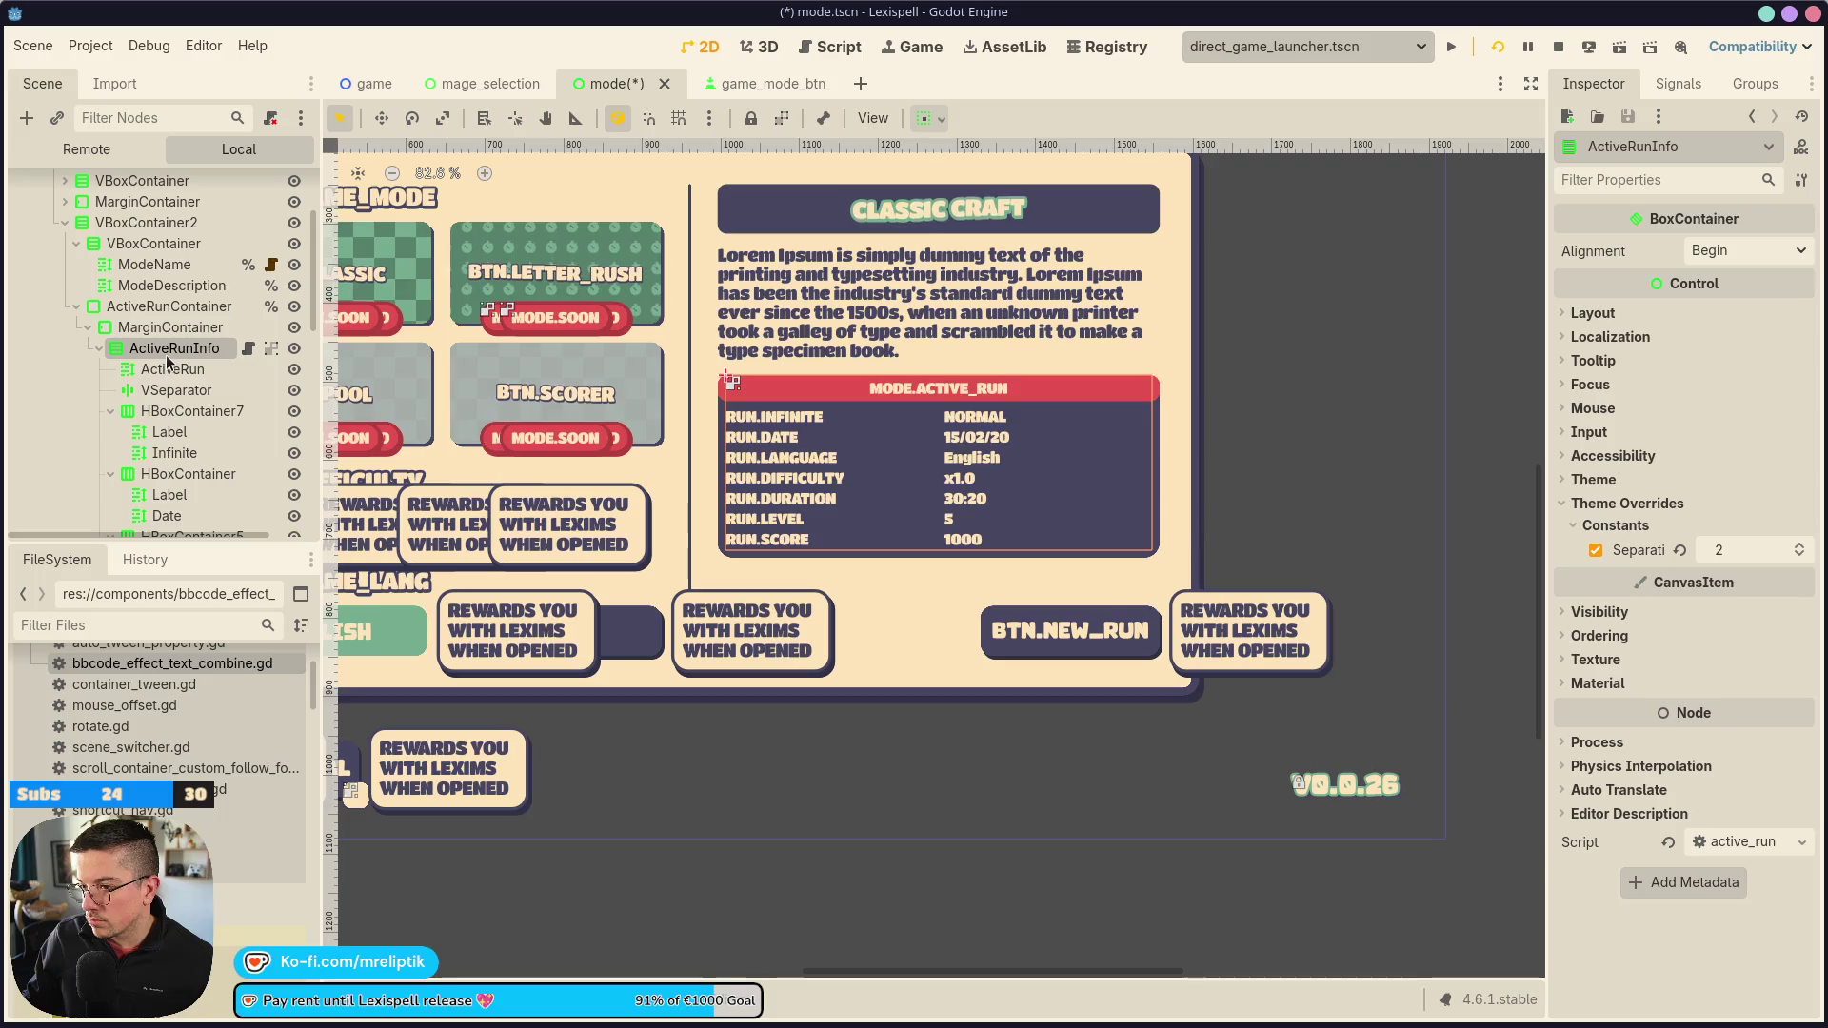
pyautogui.click(1589, 315)
pyautogui.click(1589, 315)
pyautogui.click(1599, 337)
pyautogui.click(1599, 337)
pyautogui.click(1586, 313)
pyautogui.click(1619, 572)
pyautogui.click(1615, 575)
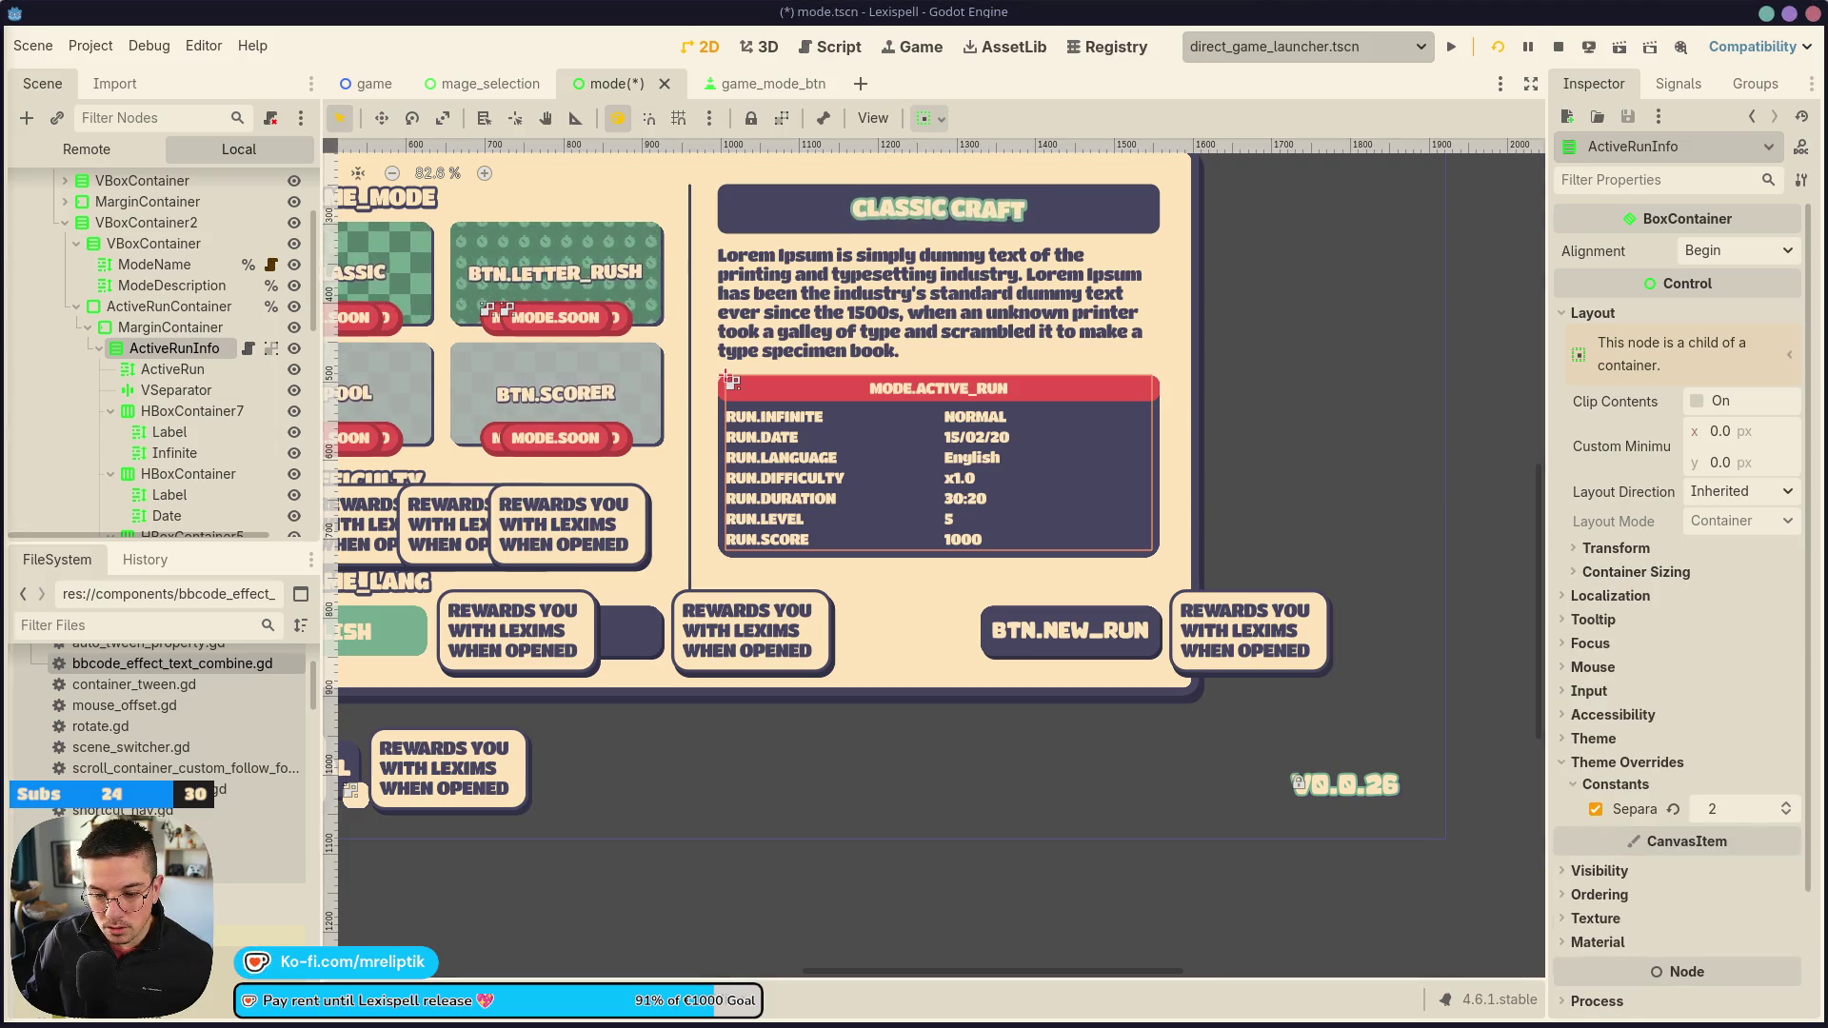
pyautogui.press('XF86AudioLowerVolume')
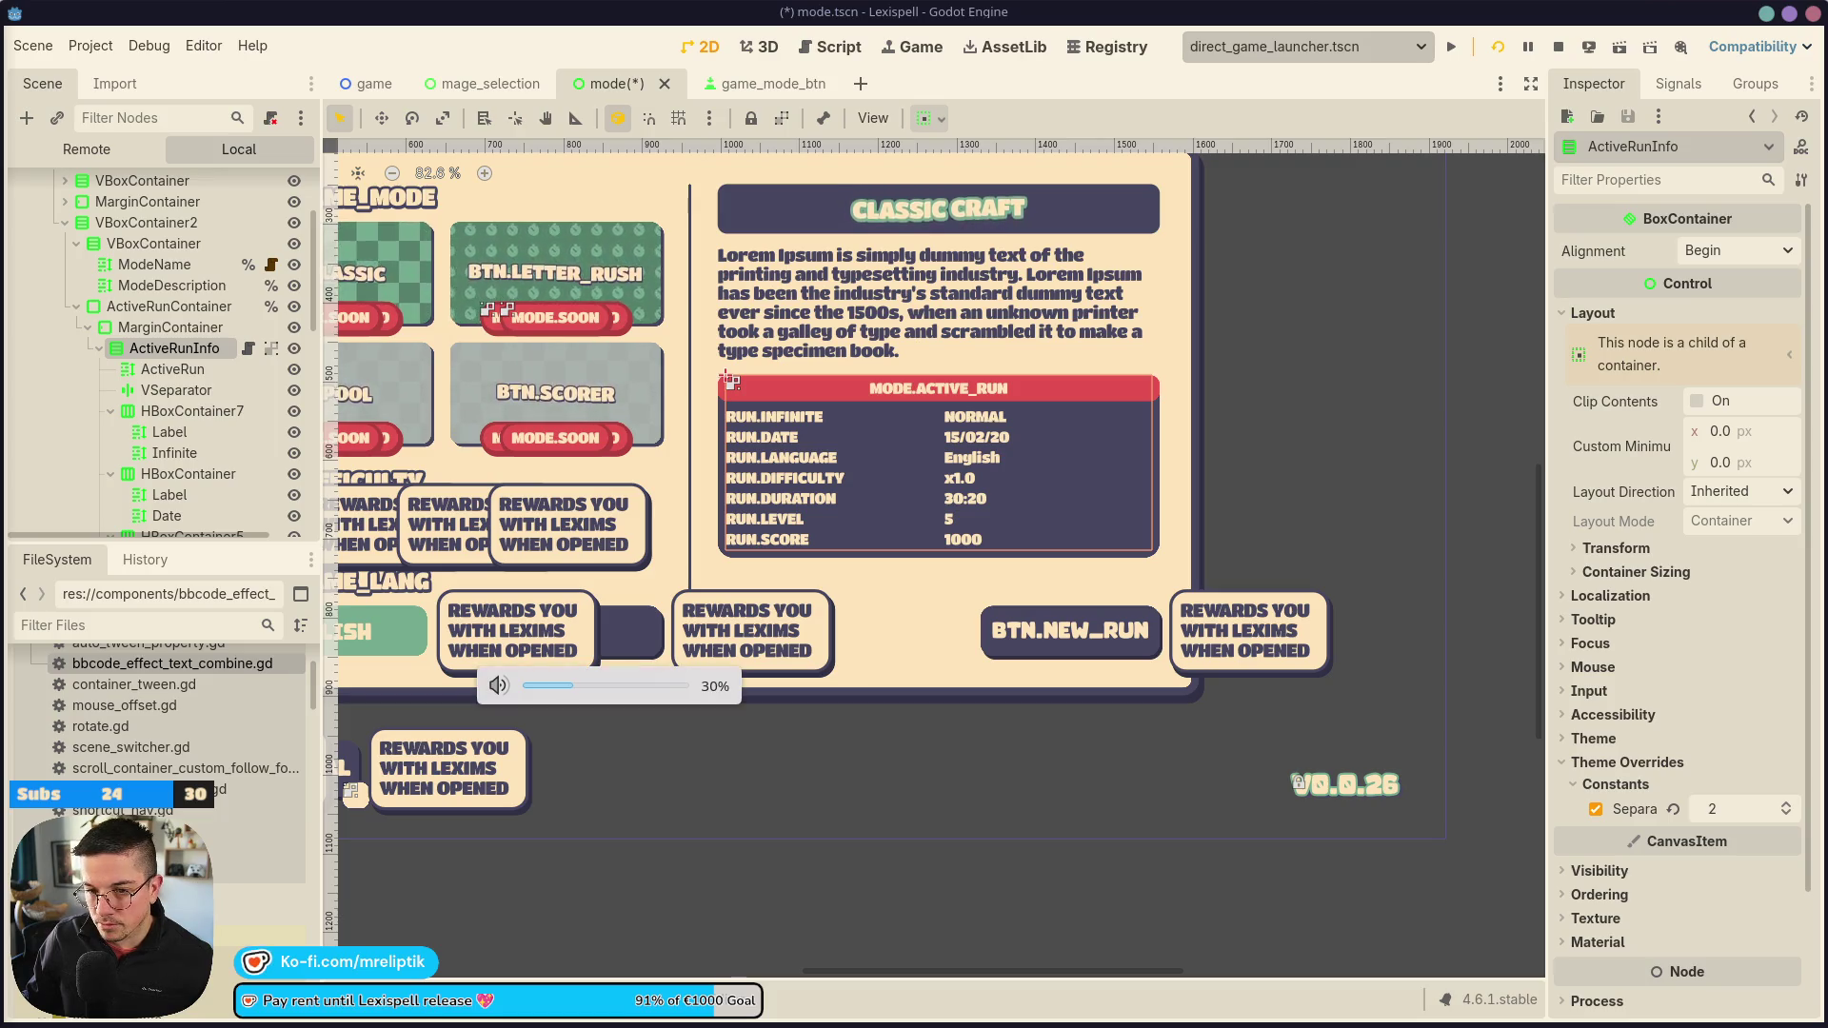
pyautogui.press('XF86AudioLowerVolume')
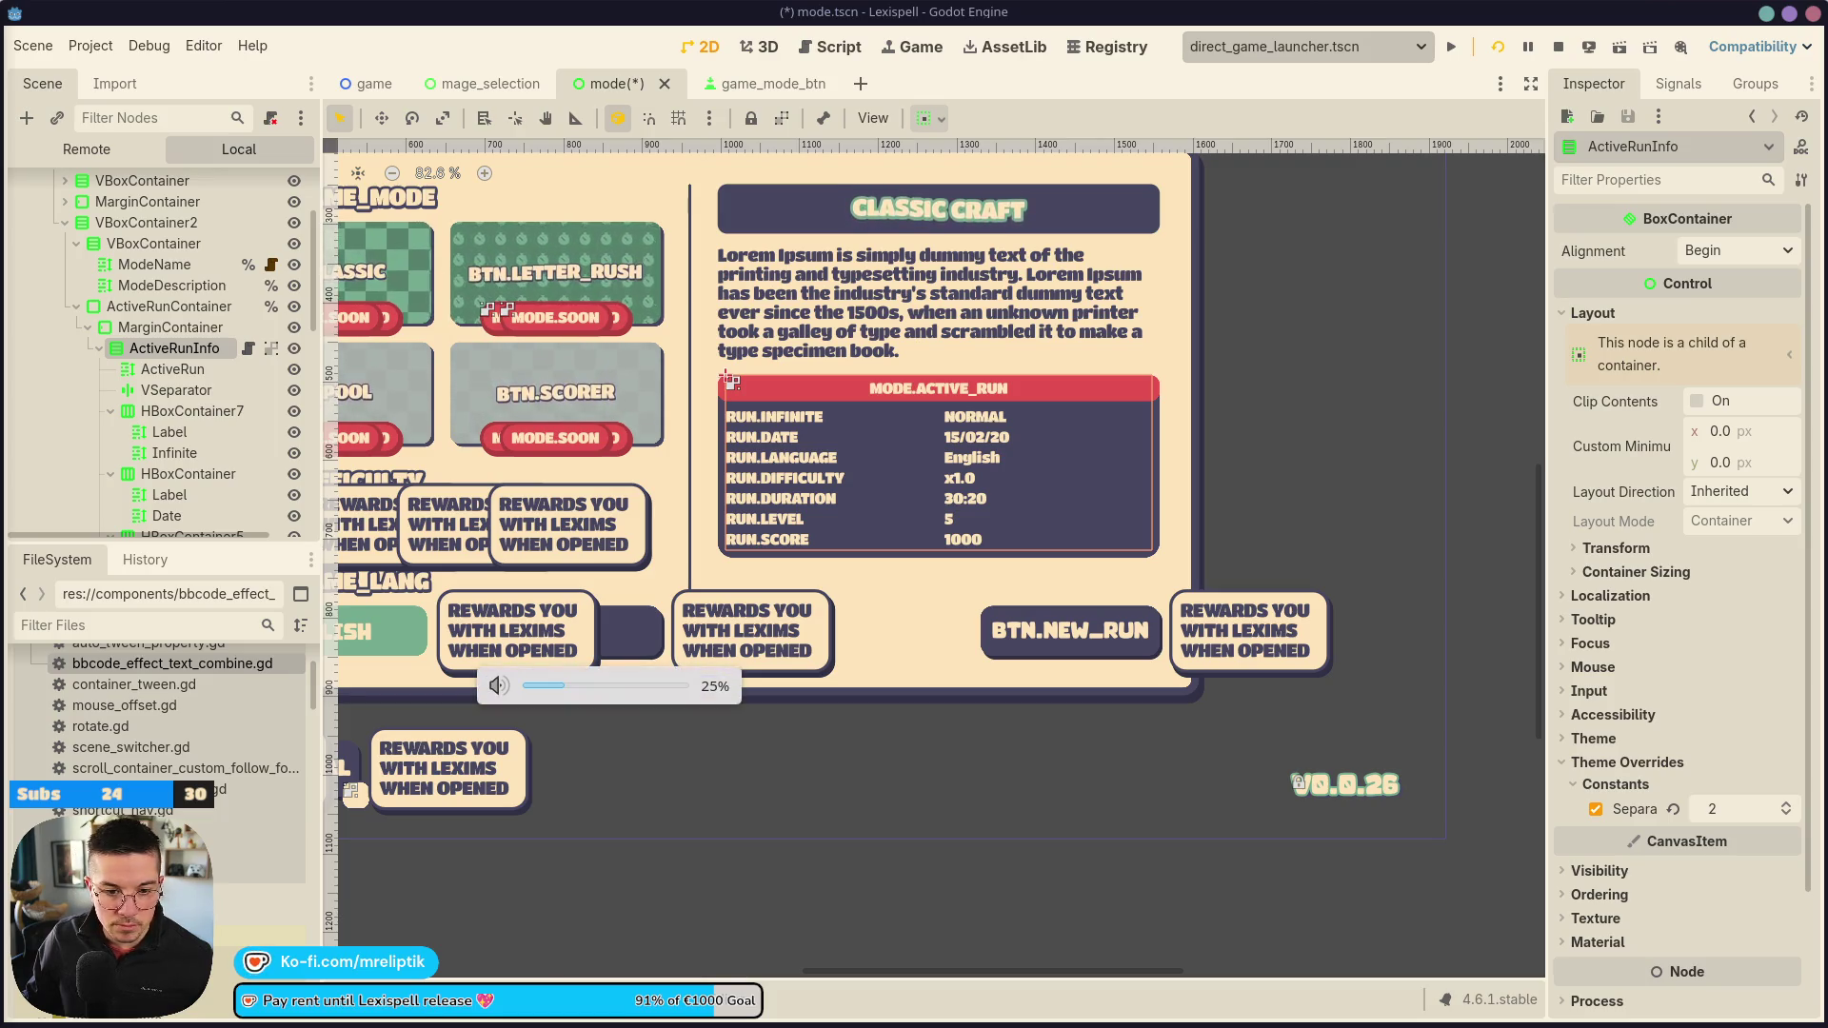
pyautogui.scroll(-2, 1109, 444)
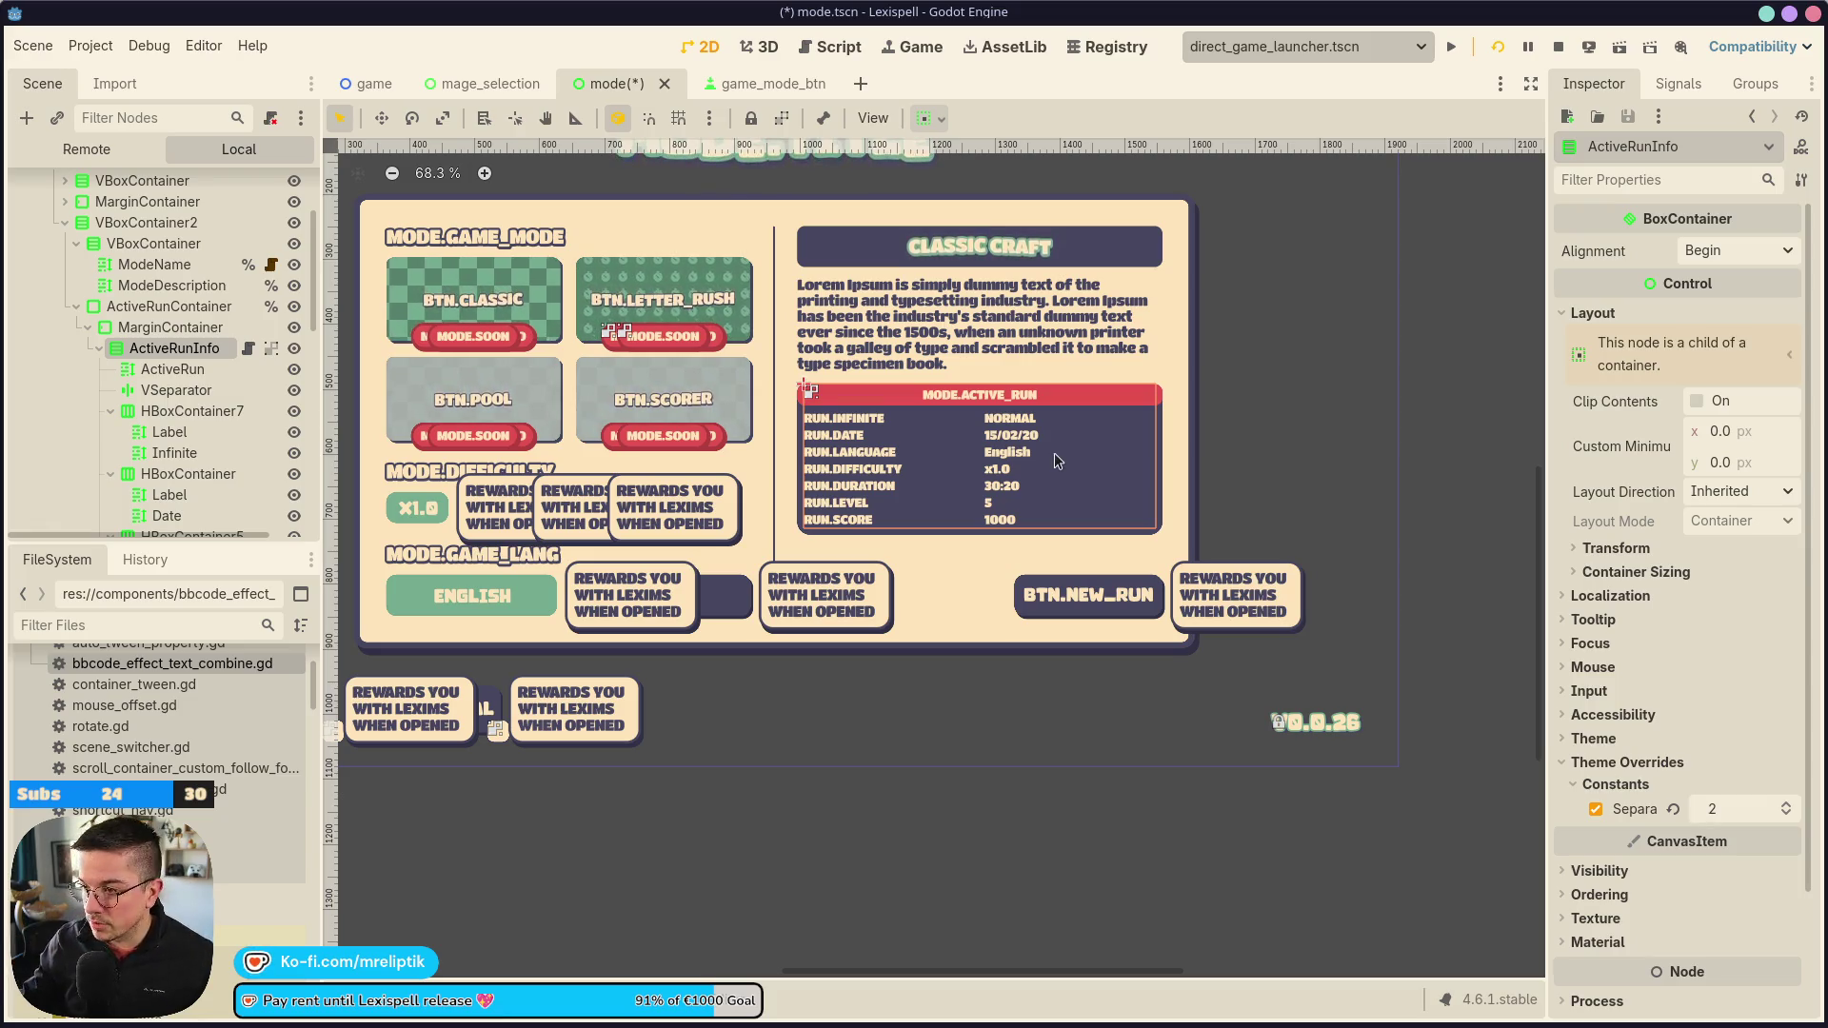
# Change VBoxContainer2's separation from 15 to 20 and save mode.tscn
pyautogui.click(934, 333)
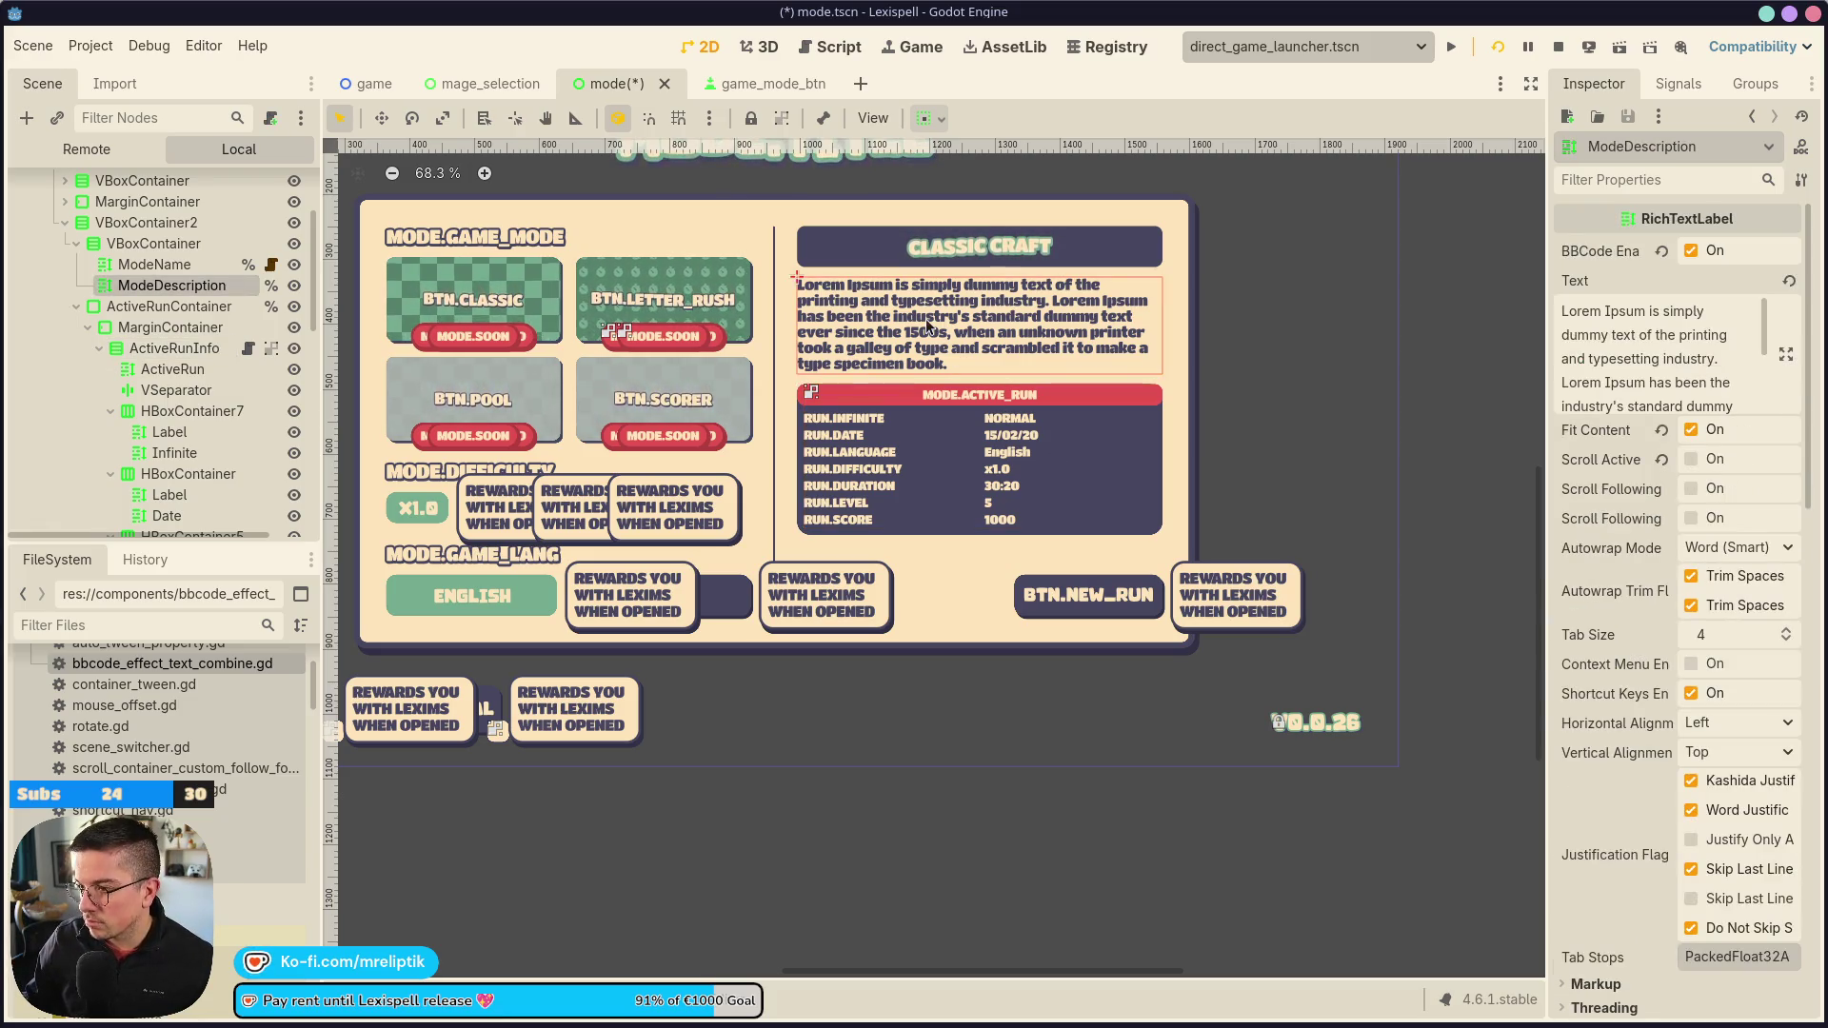
pyautogui.click(99, 245)
pyautogui.click(143, 221)
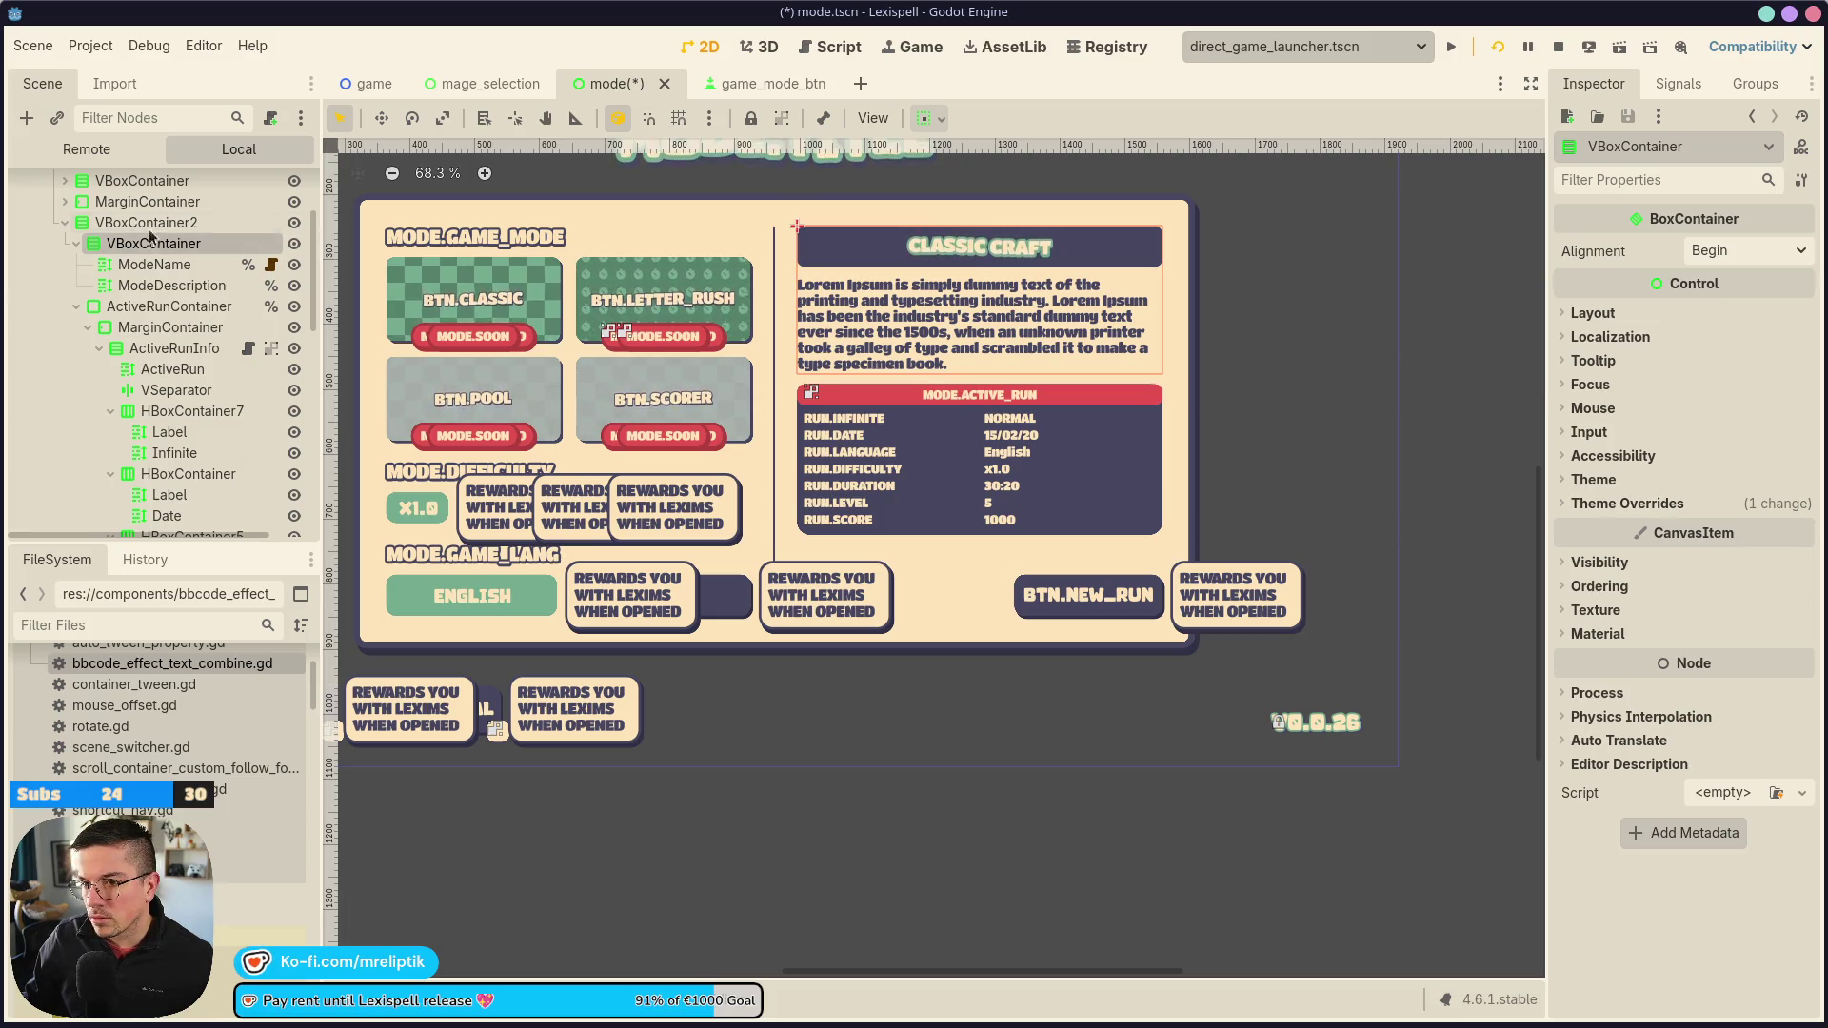
pyautogui.moveTo(1769, 550); pyautogui.dragTo(1769, 535)
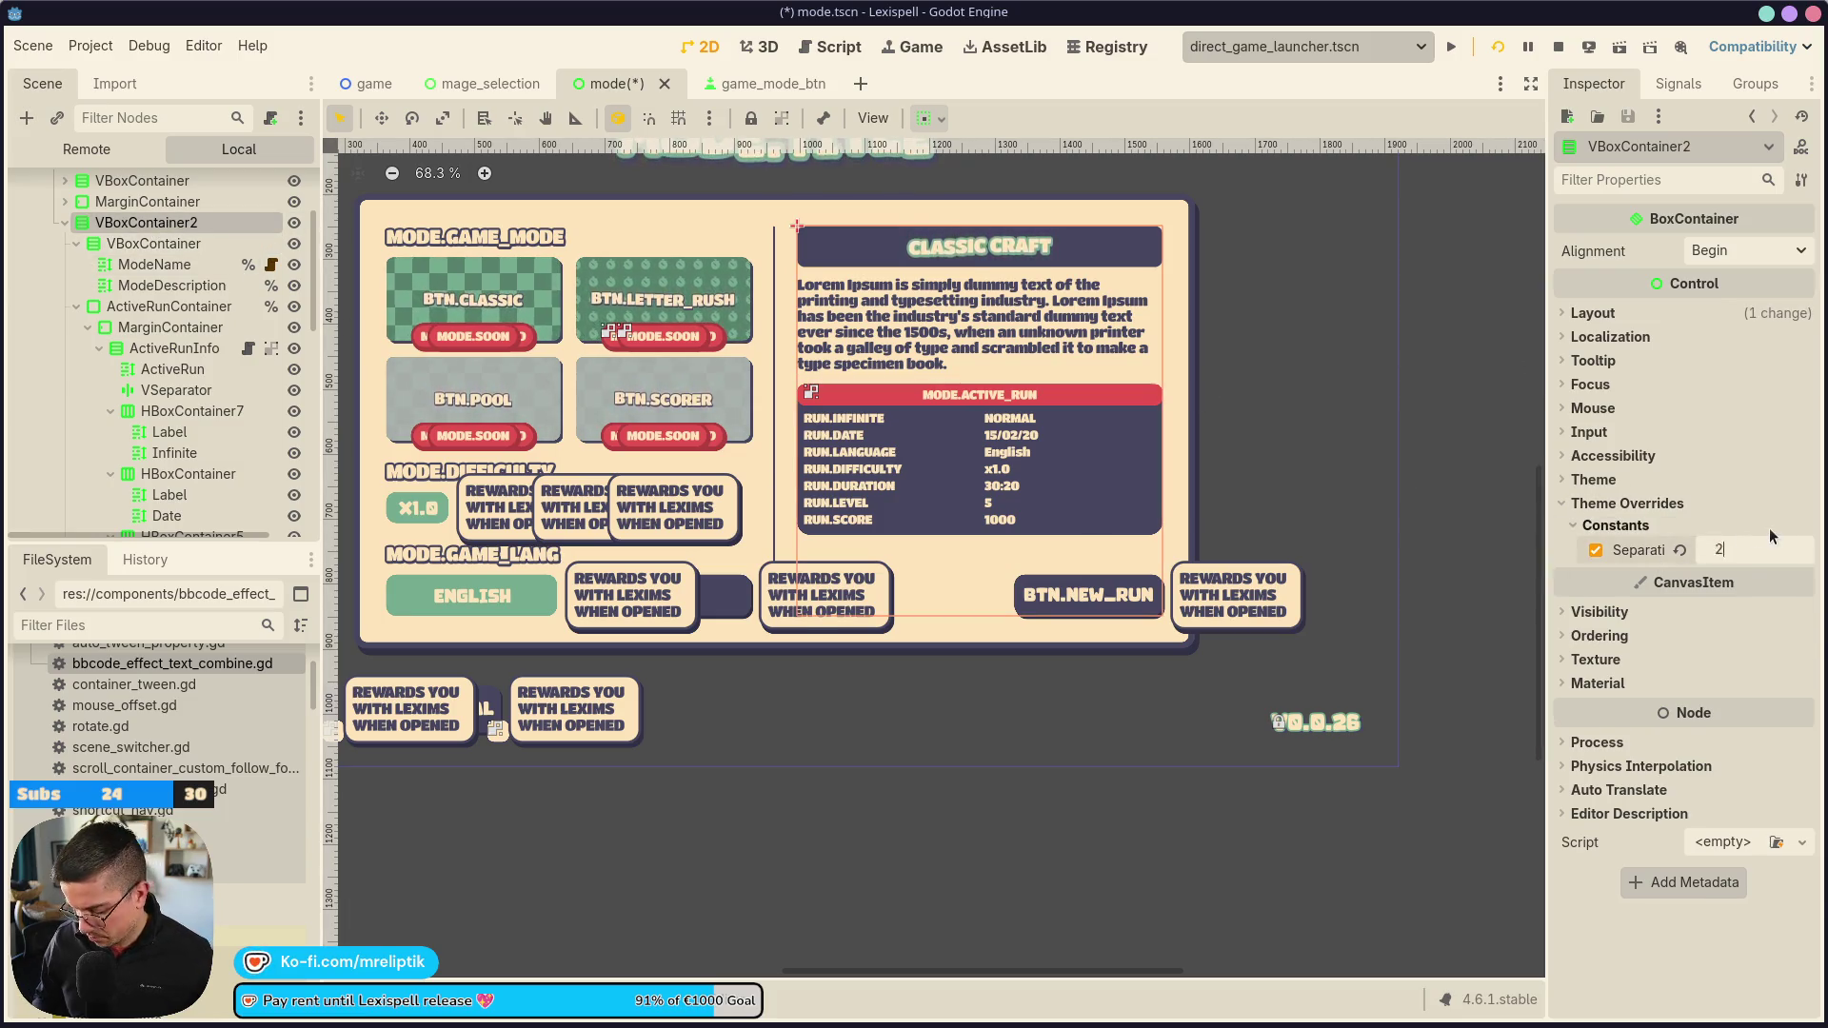
pyautogui.hotkey('ctrl', 's')
pyautogui.scroll(-2, 889, 375)
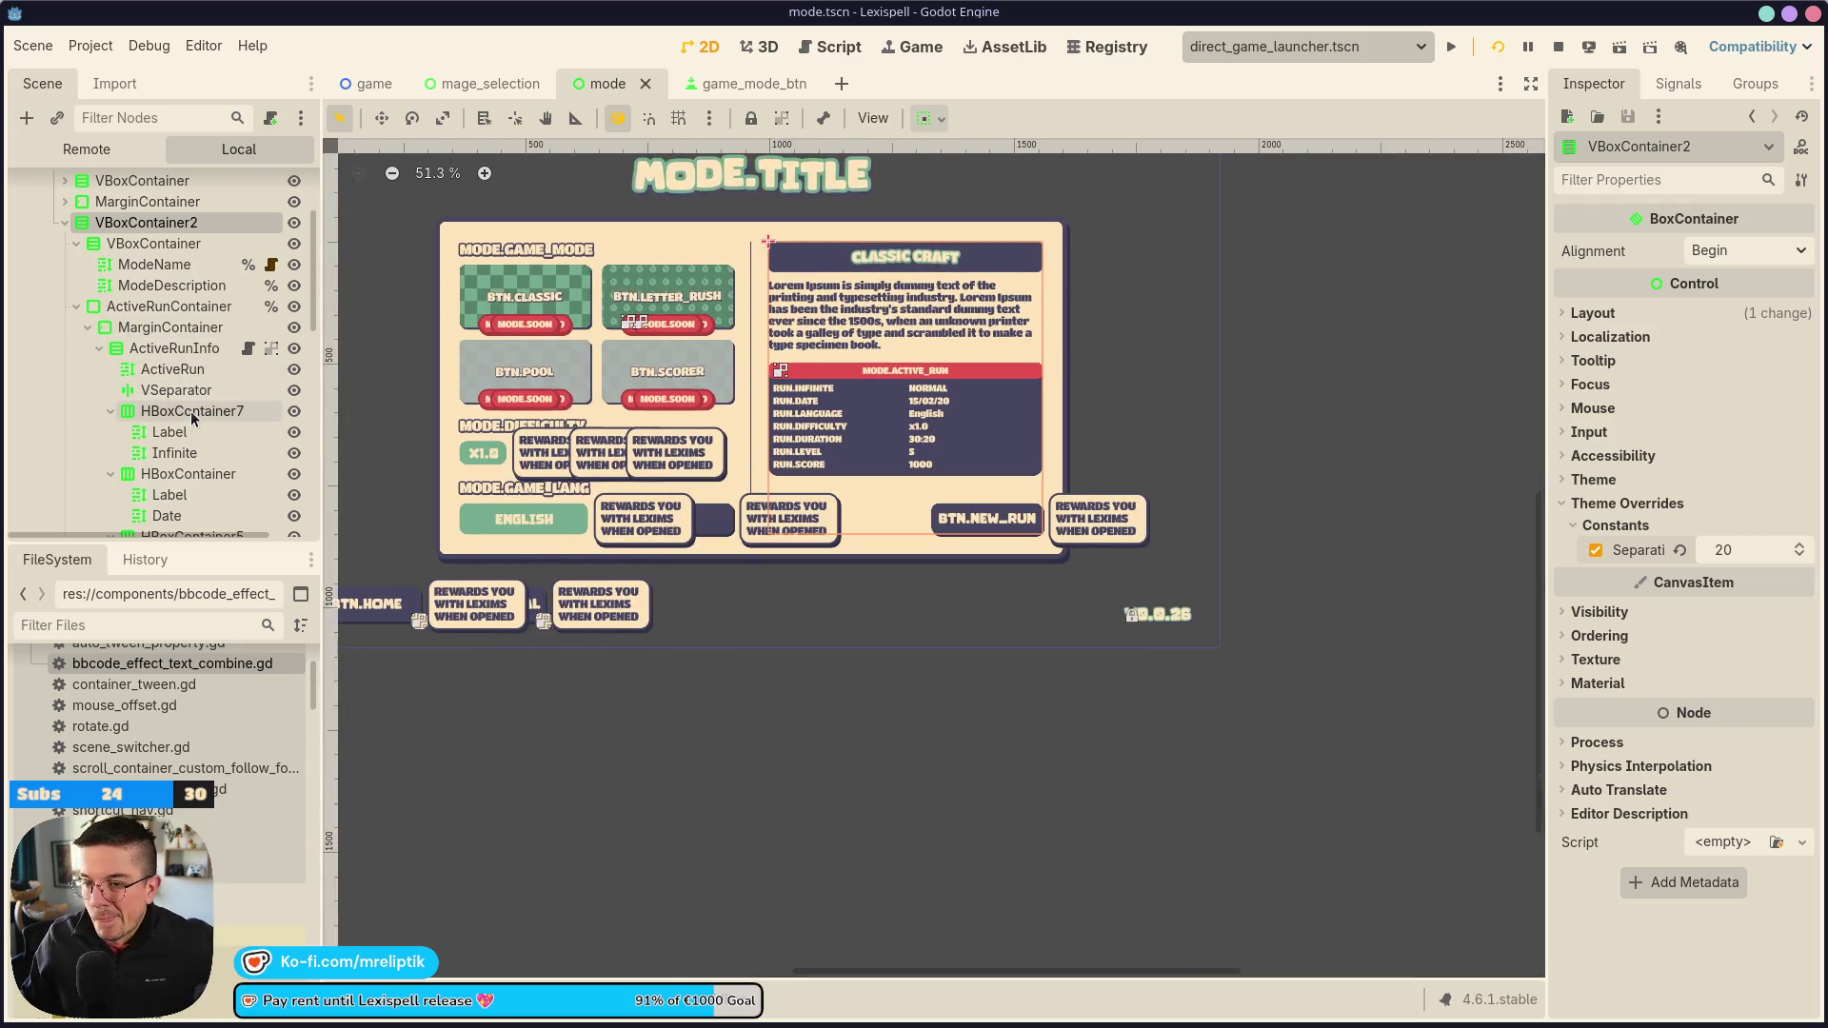
pyautogui.click(175, 347)
pyautogui.scroll(-1, 771, 376)
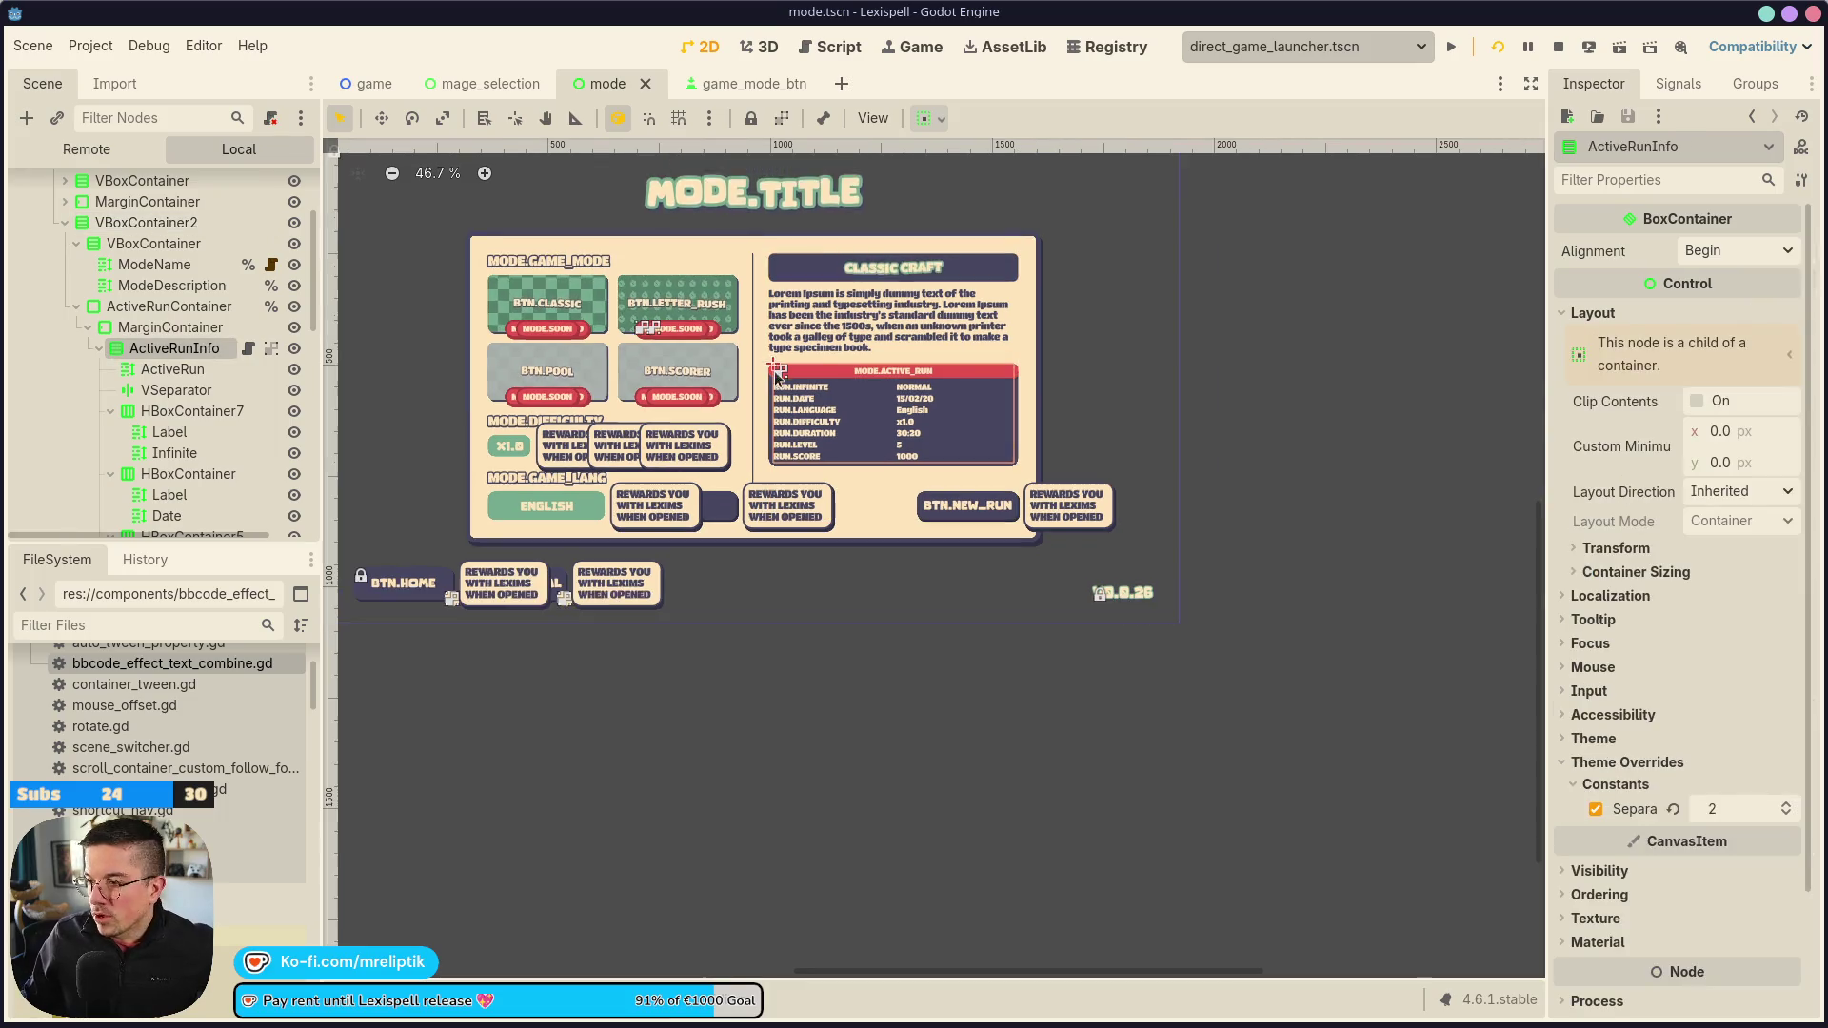
# Check the running game's Modes screen, with the description spaced above the active-run panel
pyautogui.click(742, 84)
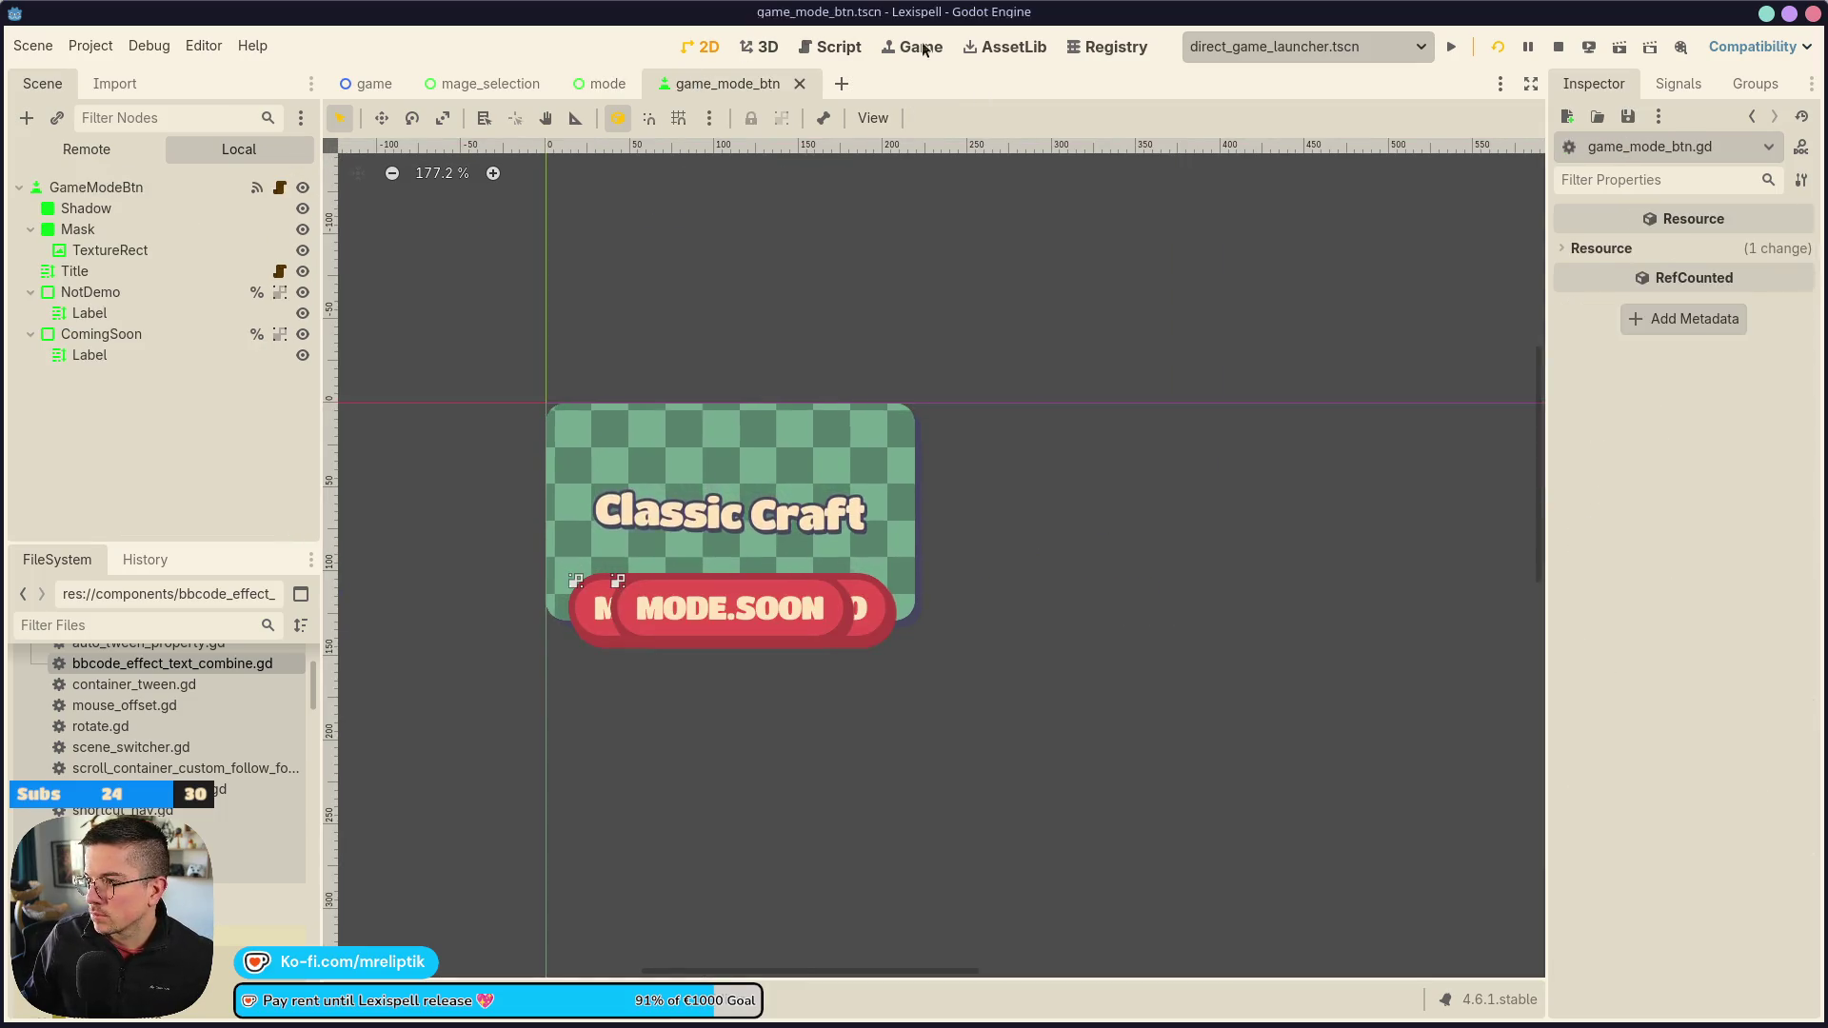
pyautogui.click(921, 47)
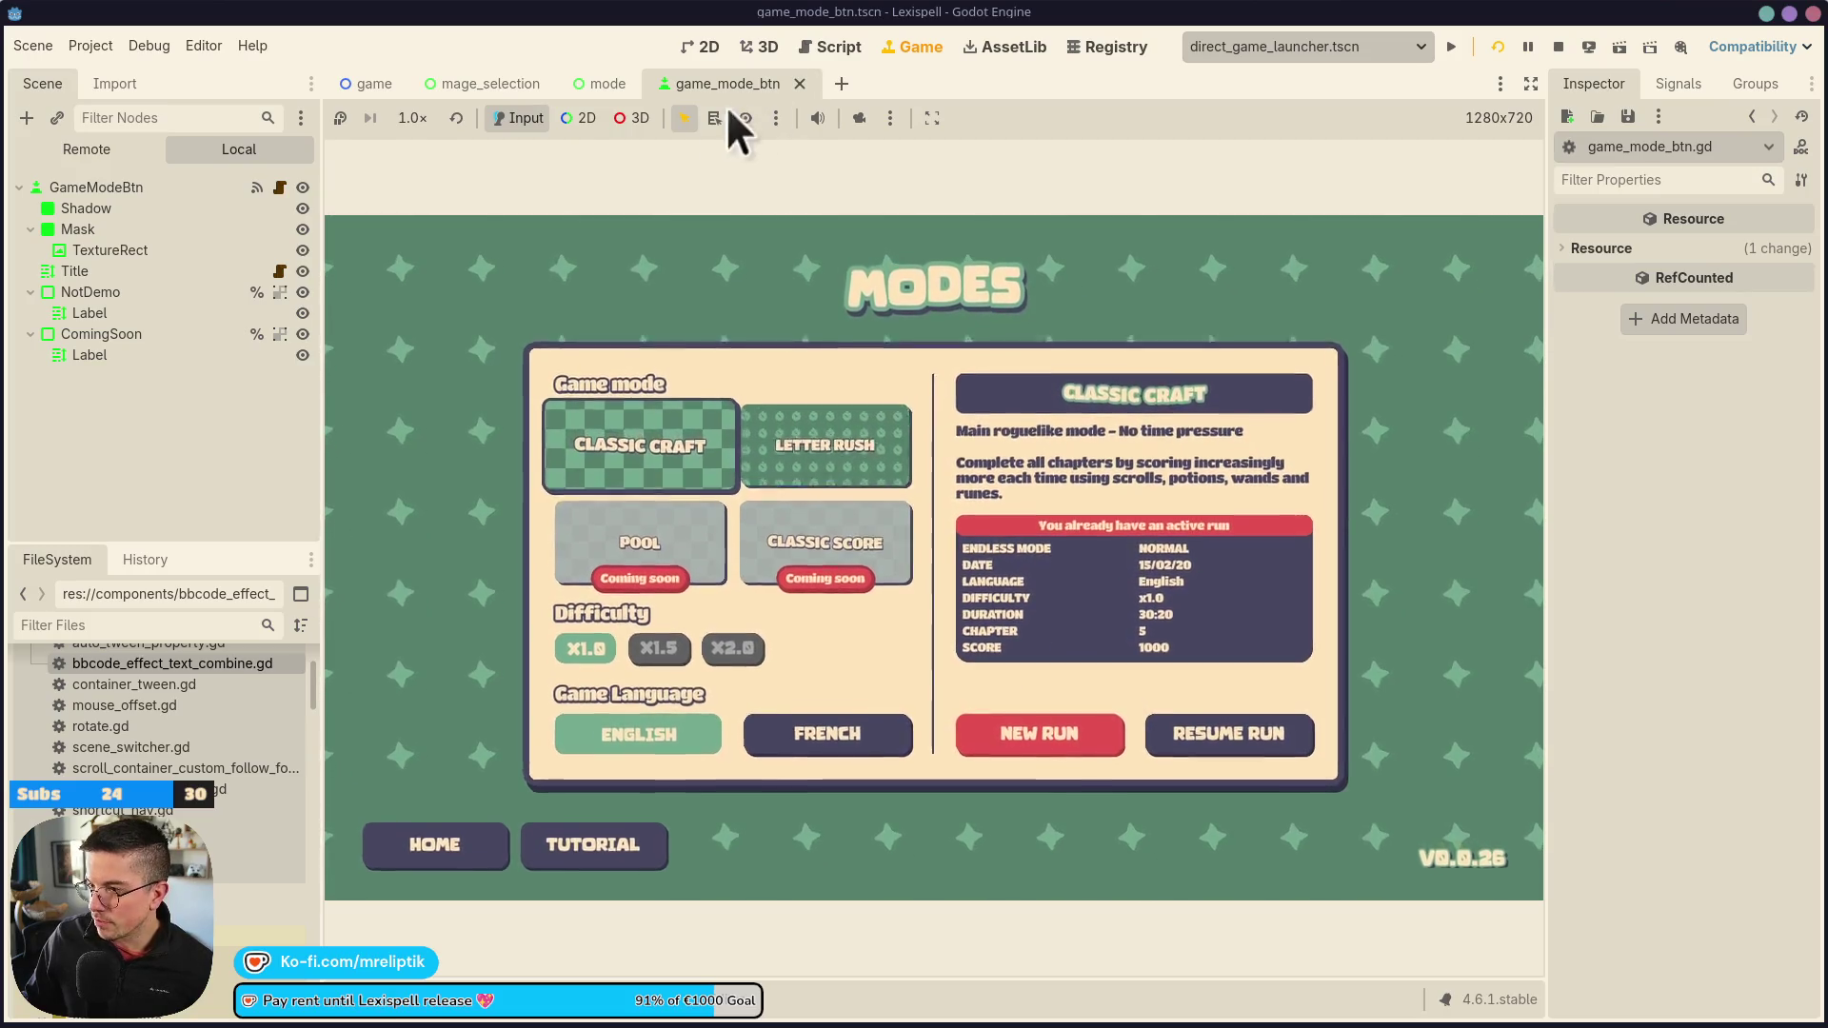
pyautogui.click(703, 47)
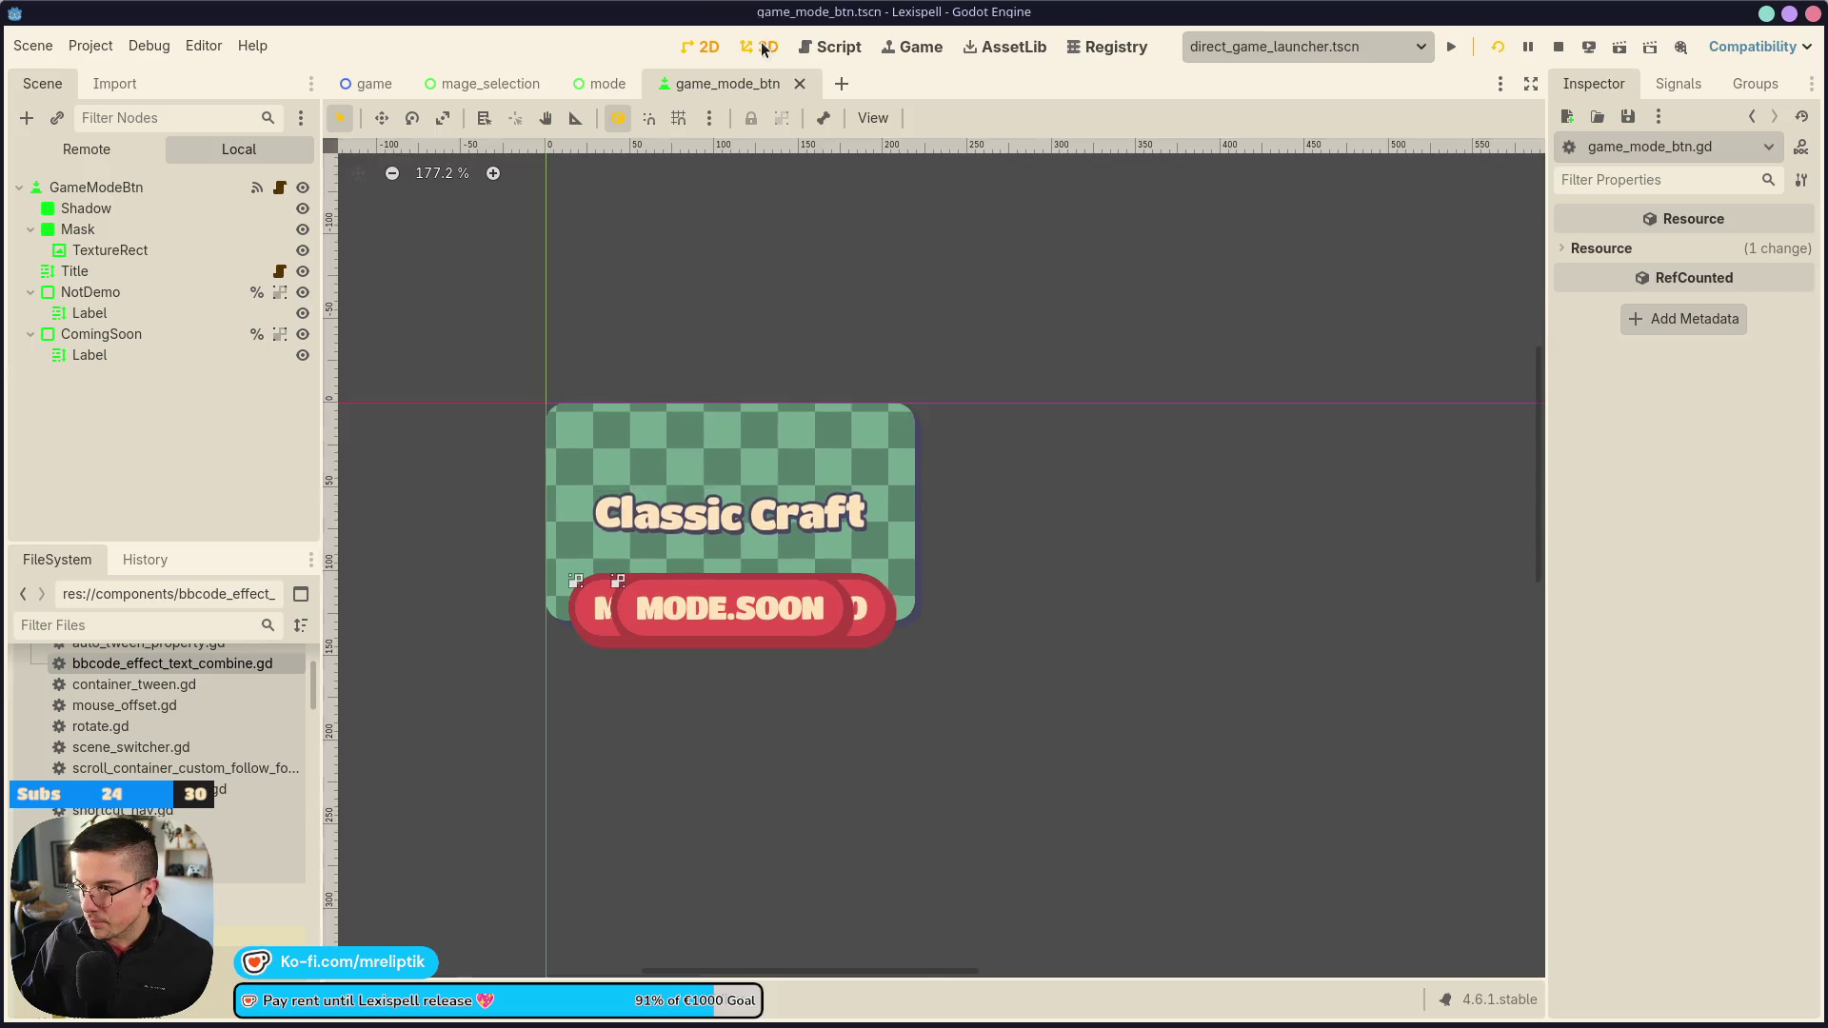
pyautogui.click(762, 48)
pyautogui.click(912, 47)
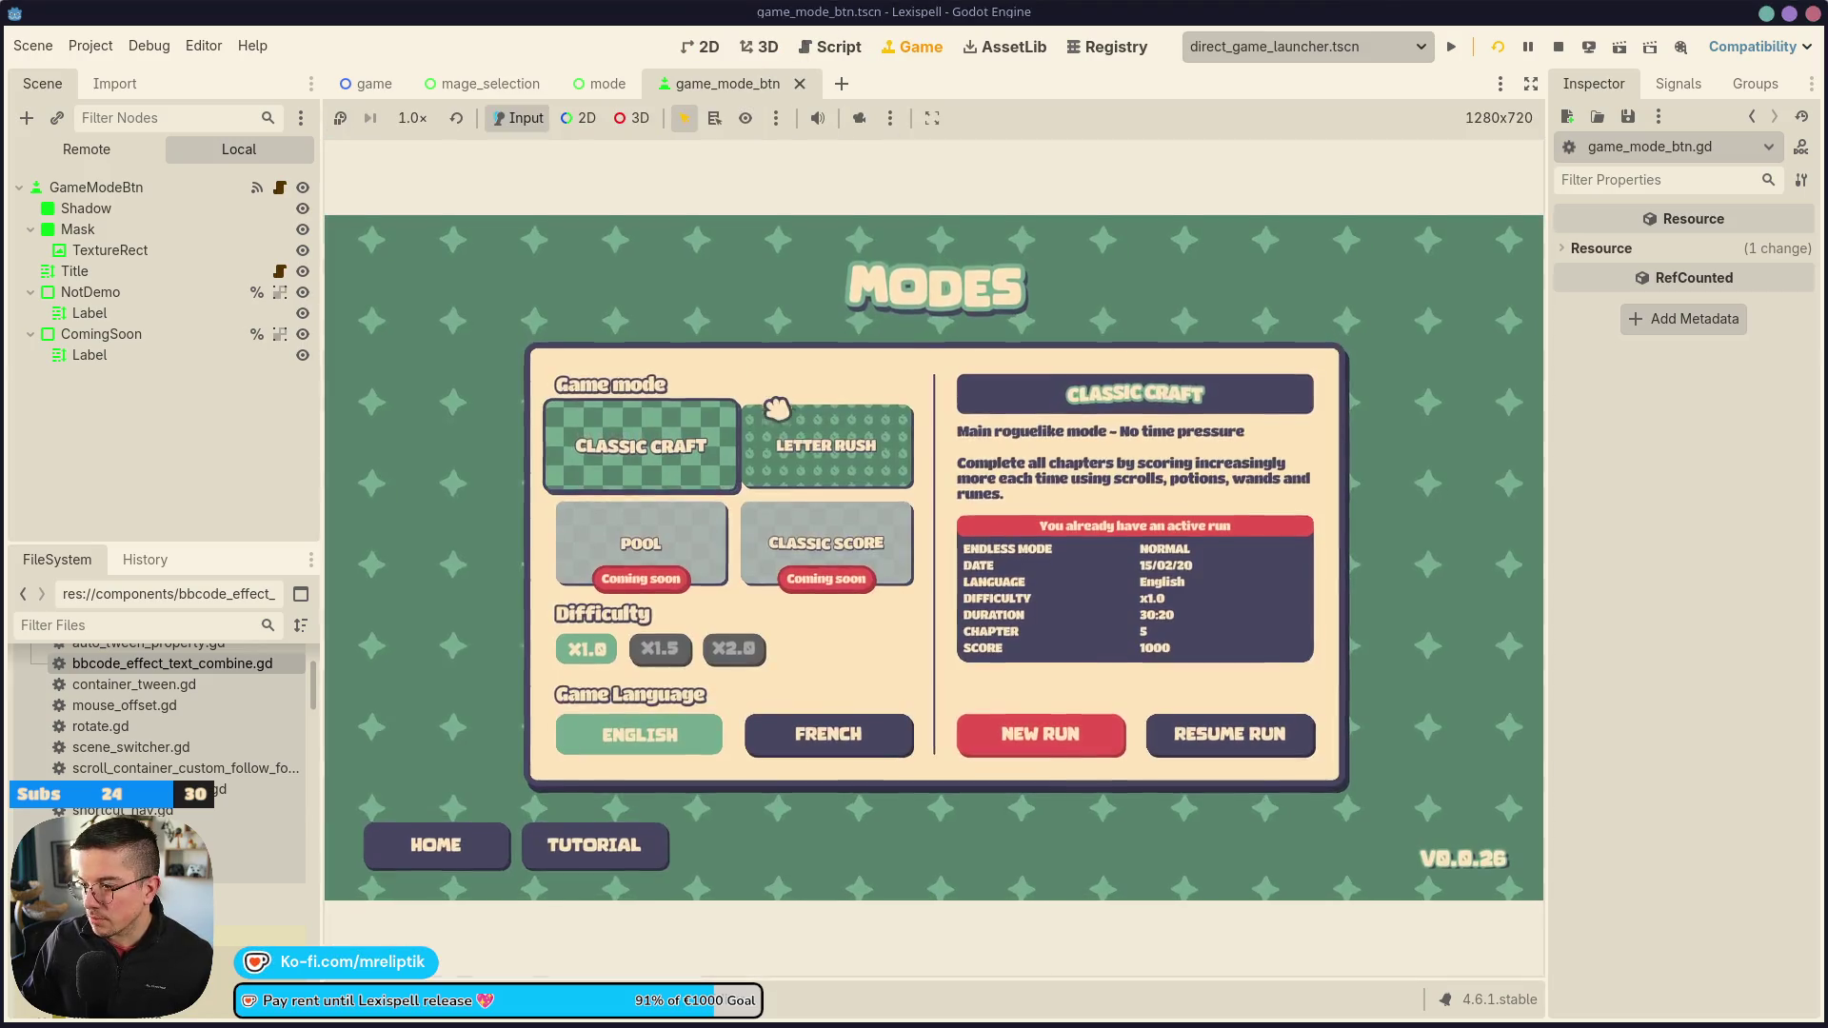
pyautogui.click(709, 47)
# Return to the 2D editor with the mode scene open
pyautogui.click(747, 55)
pyautogui.click(706, 45)
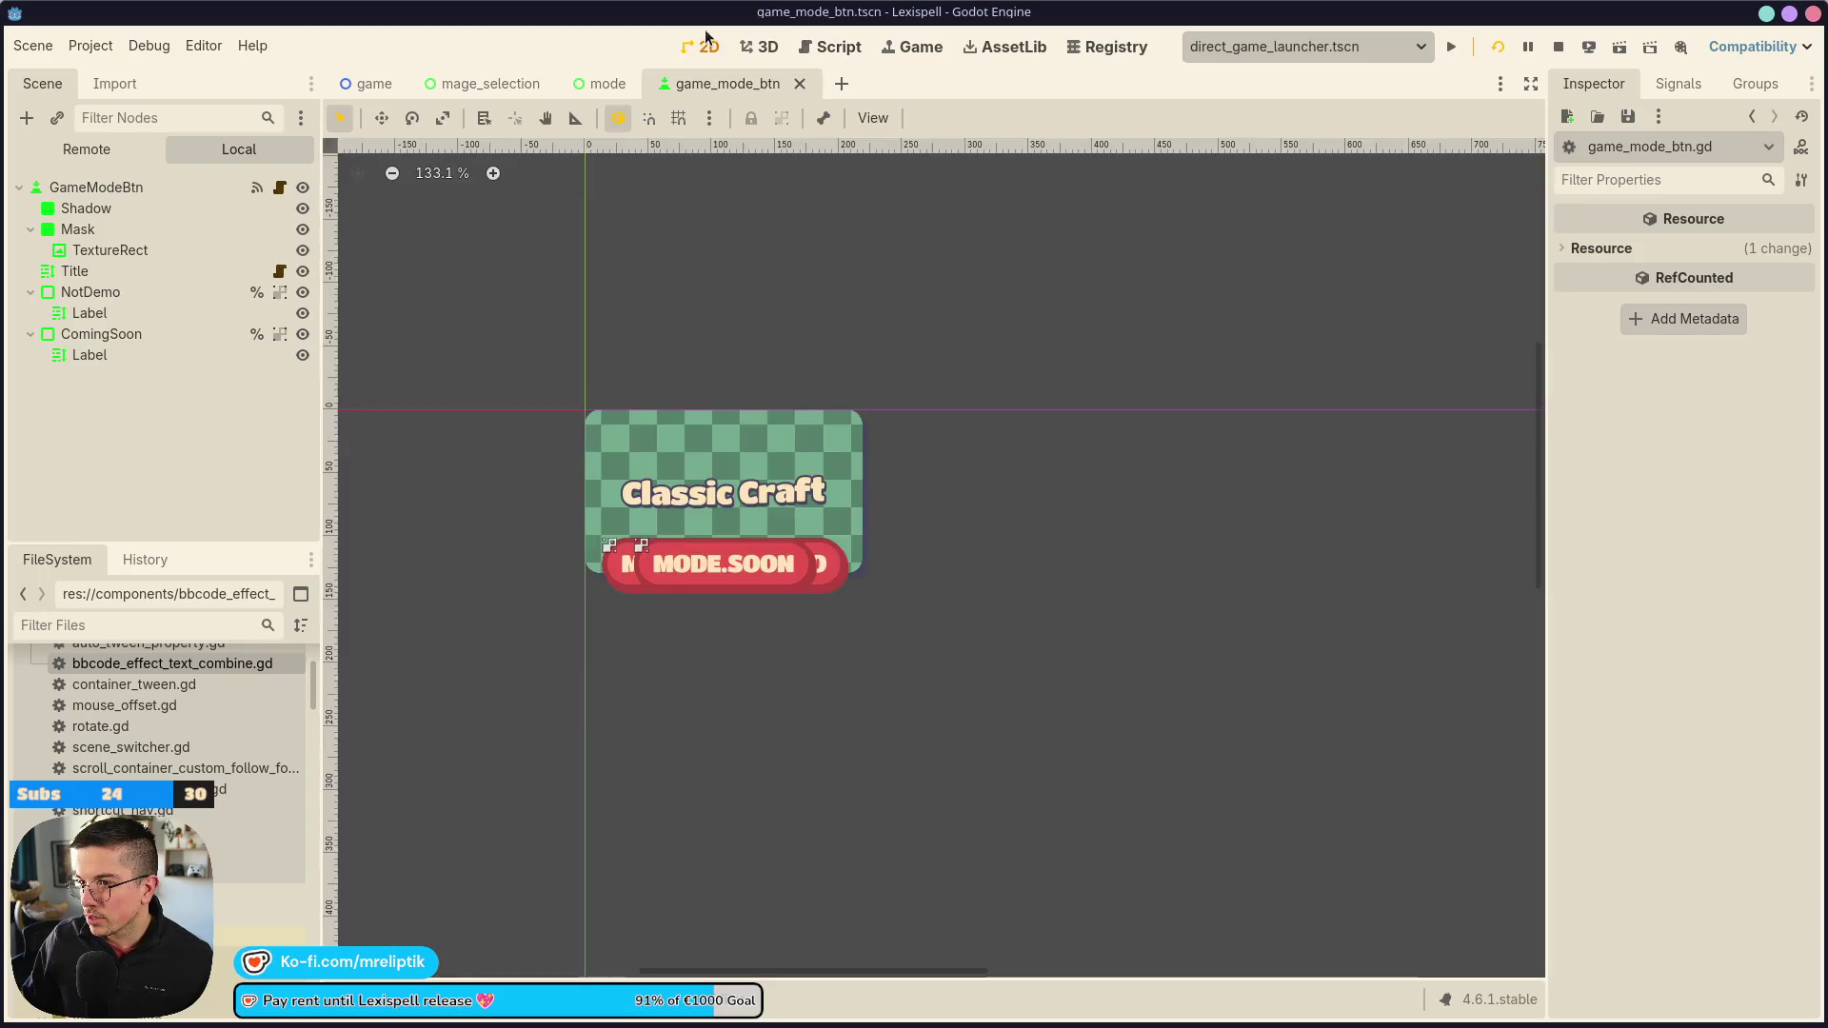
pyautogui.click(485, 84)
pyautogui.click(601, 84)
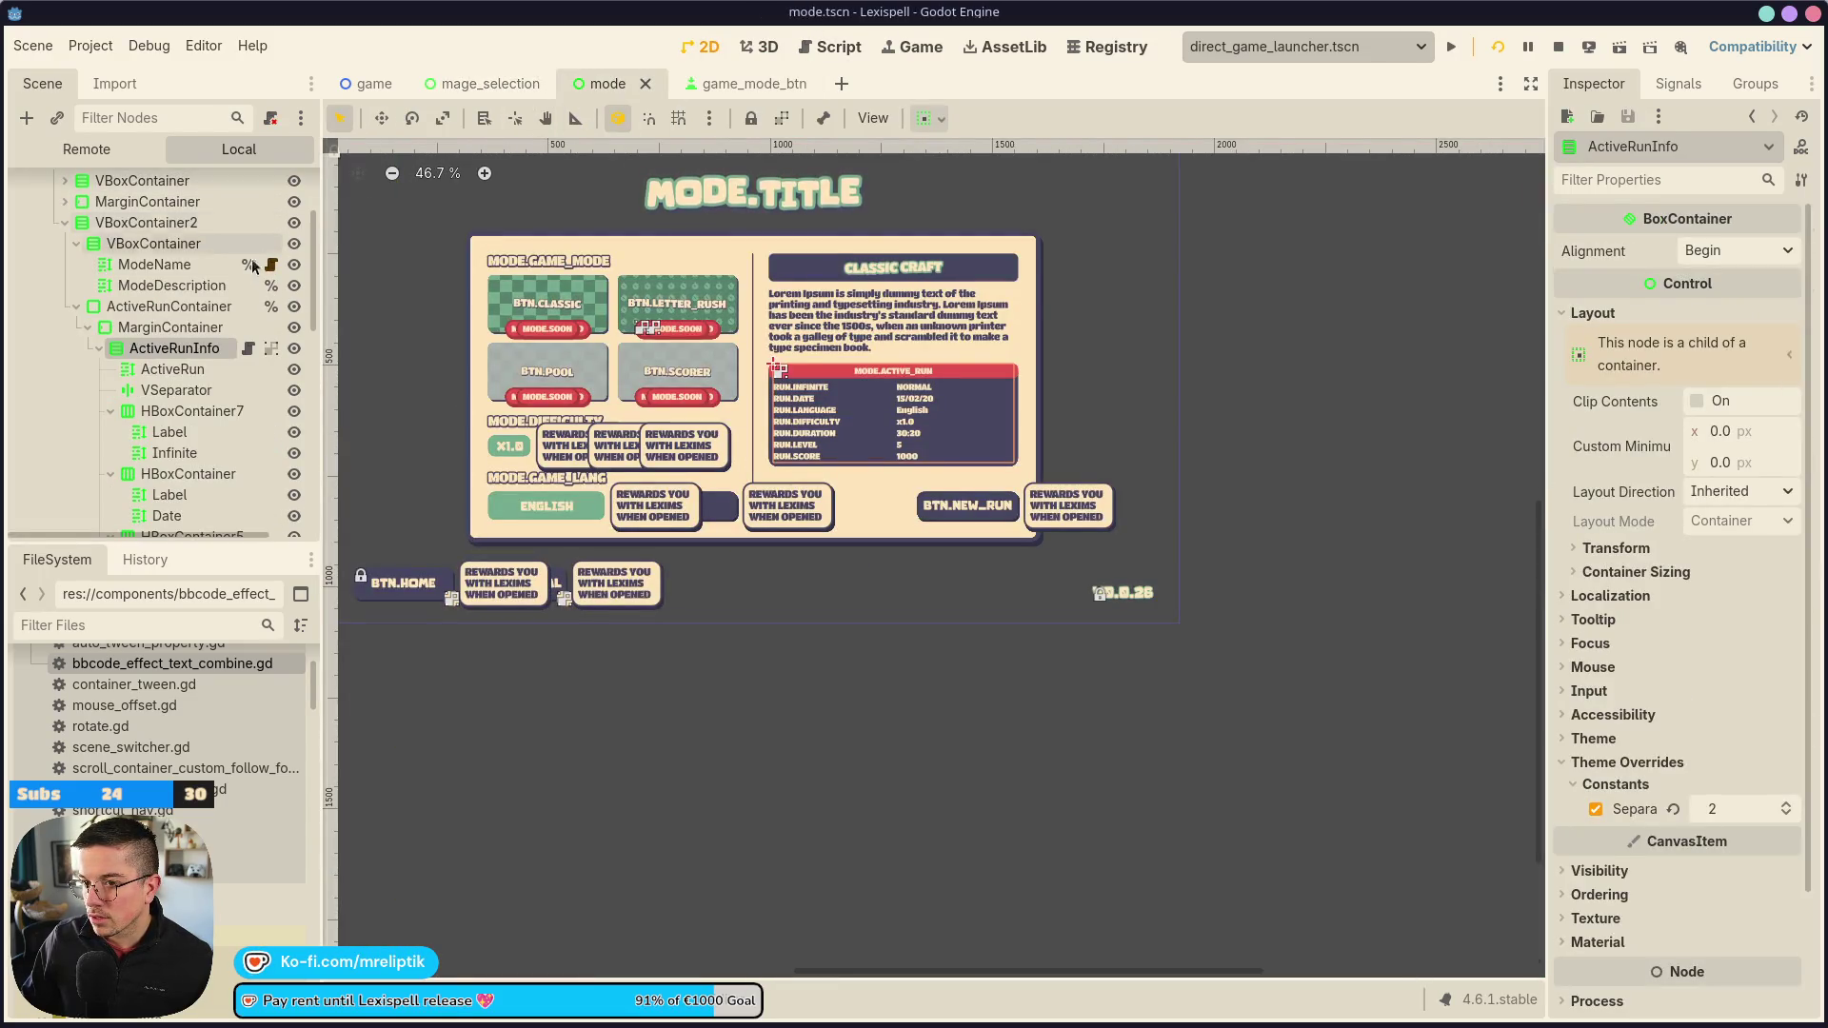
# Inspect ActiveRunContainer, ContinueRunContainer and VBoxContainer, then bring up VBoxContainer2's context menu
pyautogui.click(100, 348)
pyautogui.click(169, 306)
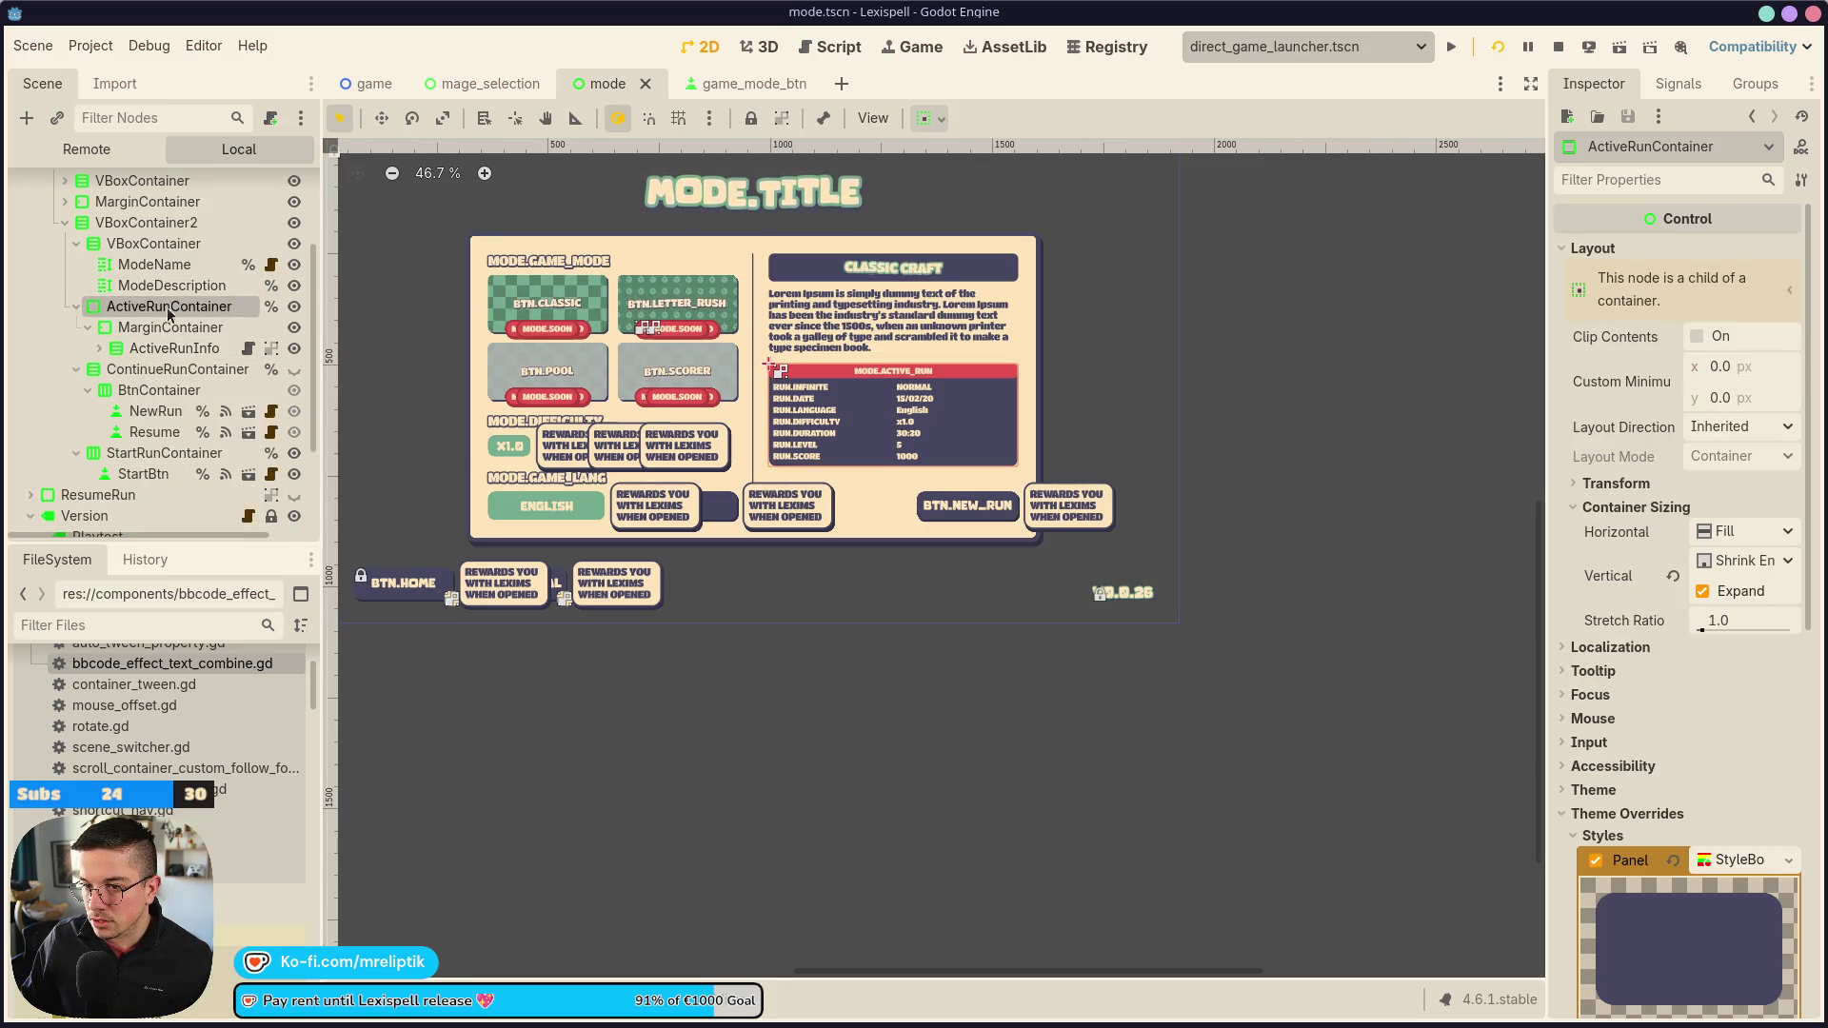
pyautogui.click(165, 376)
pyautogui.scroll(2, 138, 392)
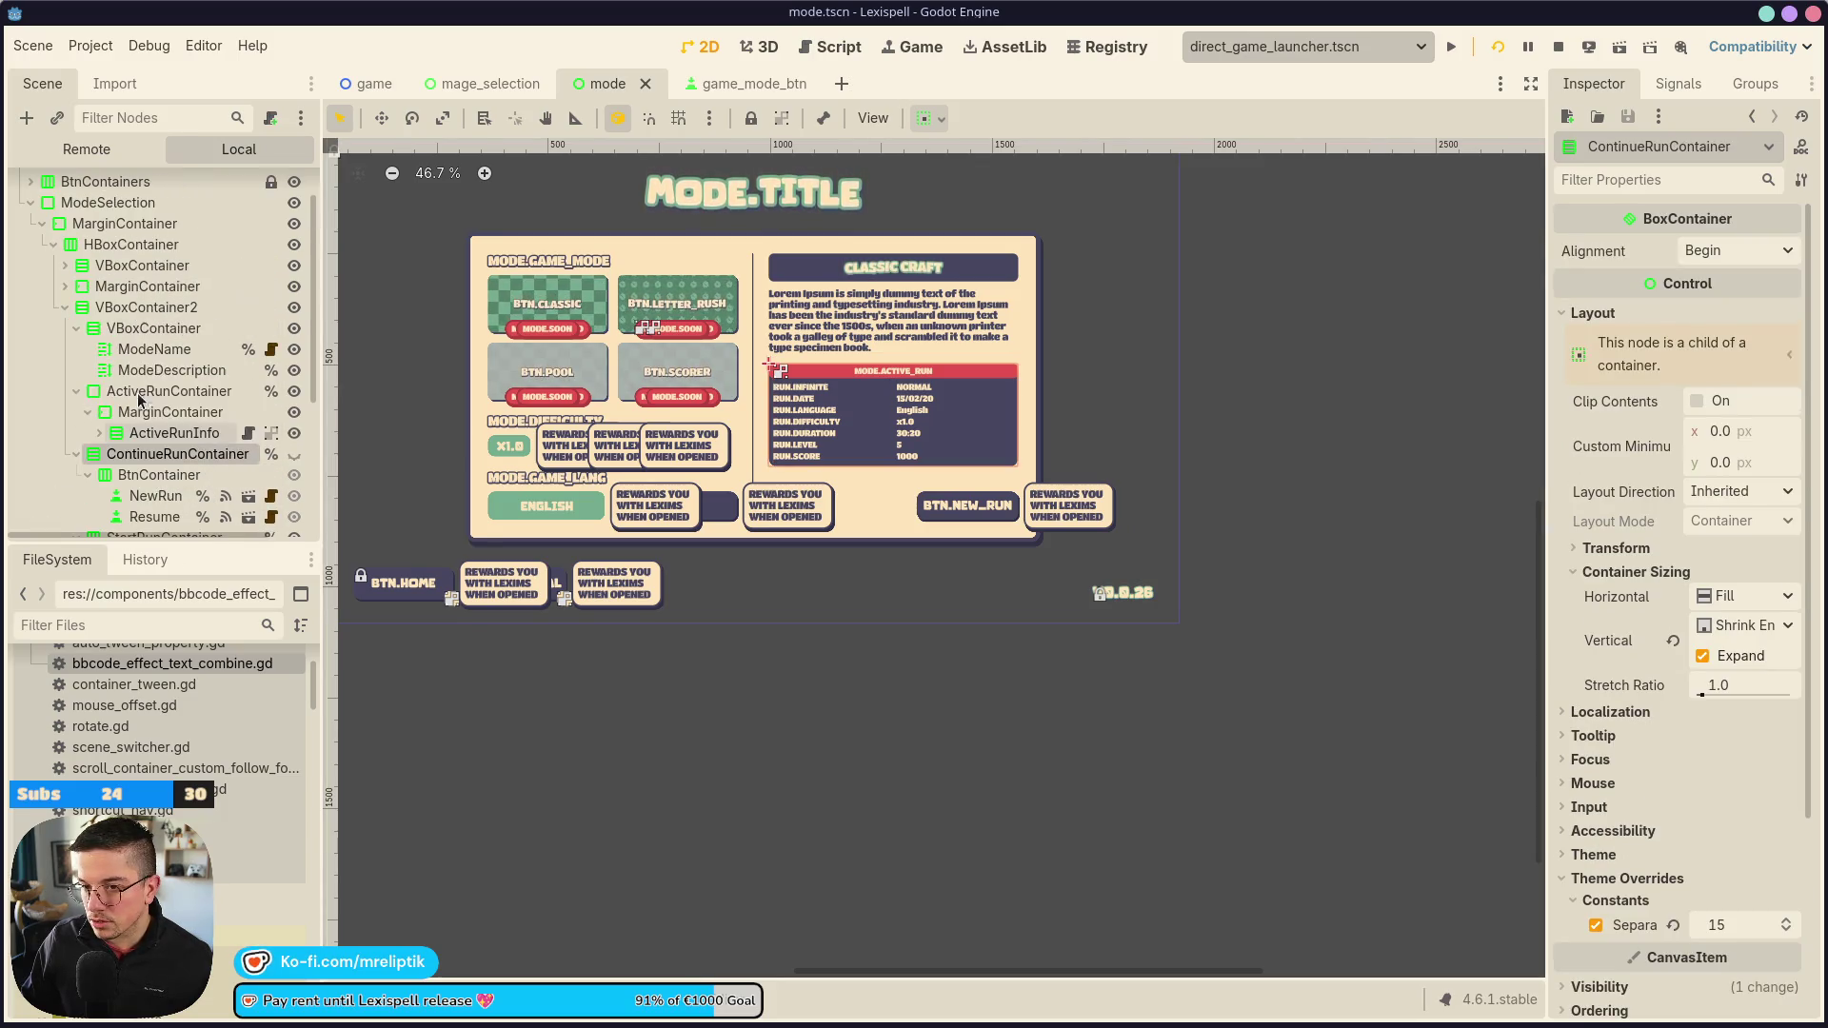
pyautogui.click(113, 392)
pyautogui.click(114, 327)
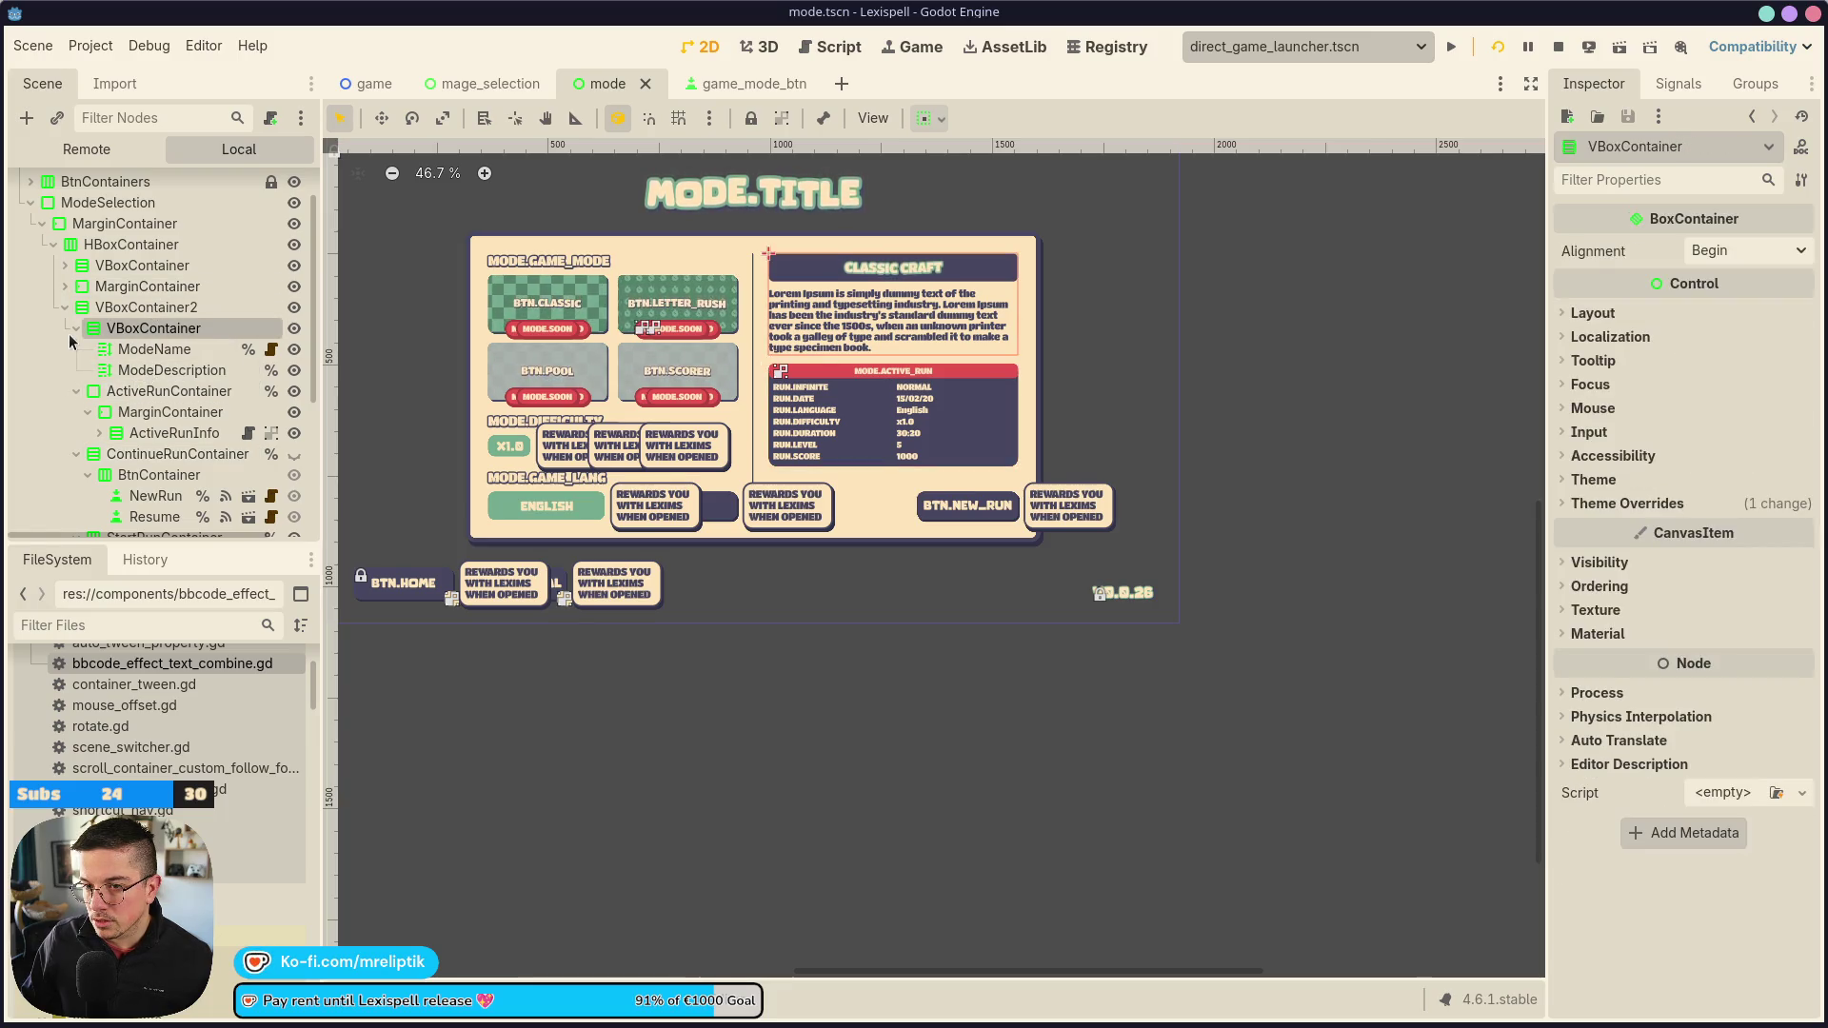
pyautogui.click(76, 327)
pyautogui.click(118, 350)
pyautogui.scroll(3, 814, 442)
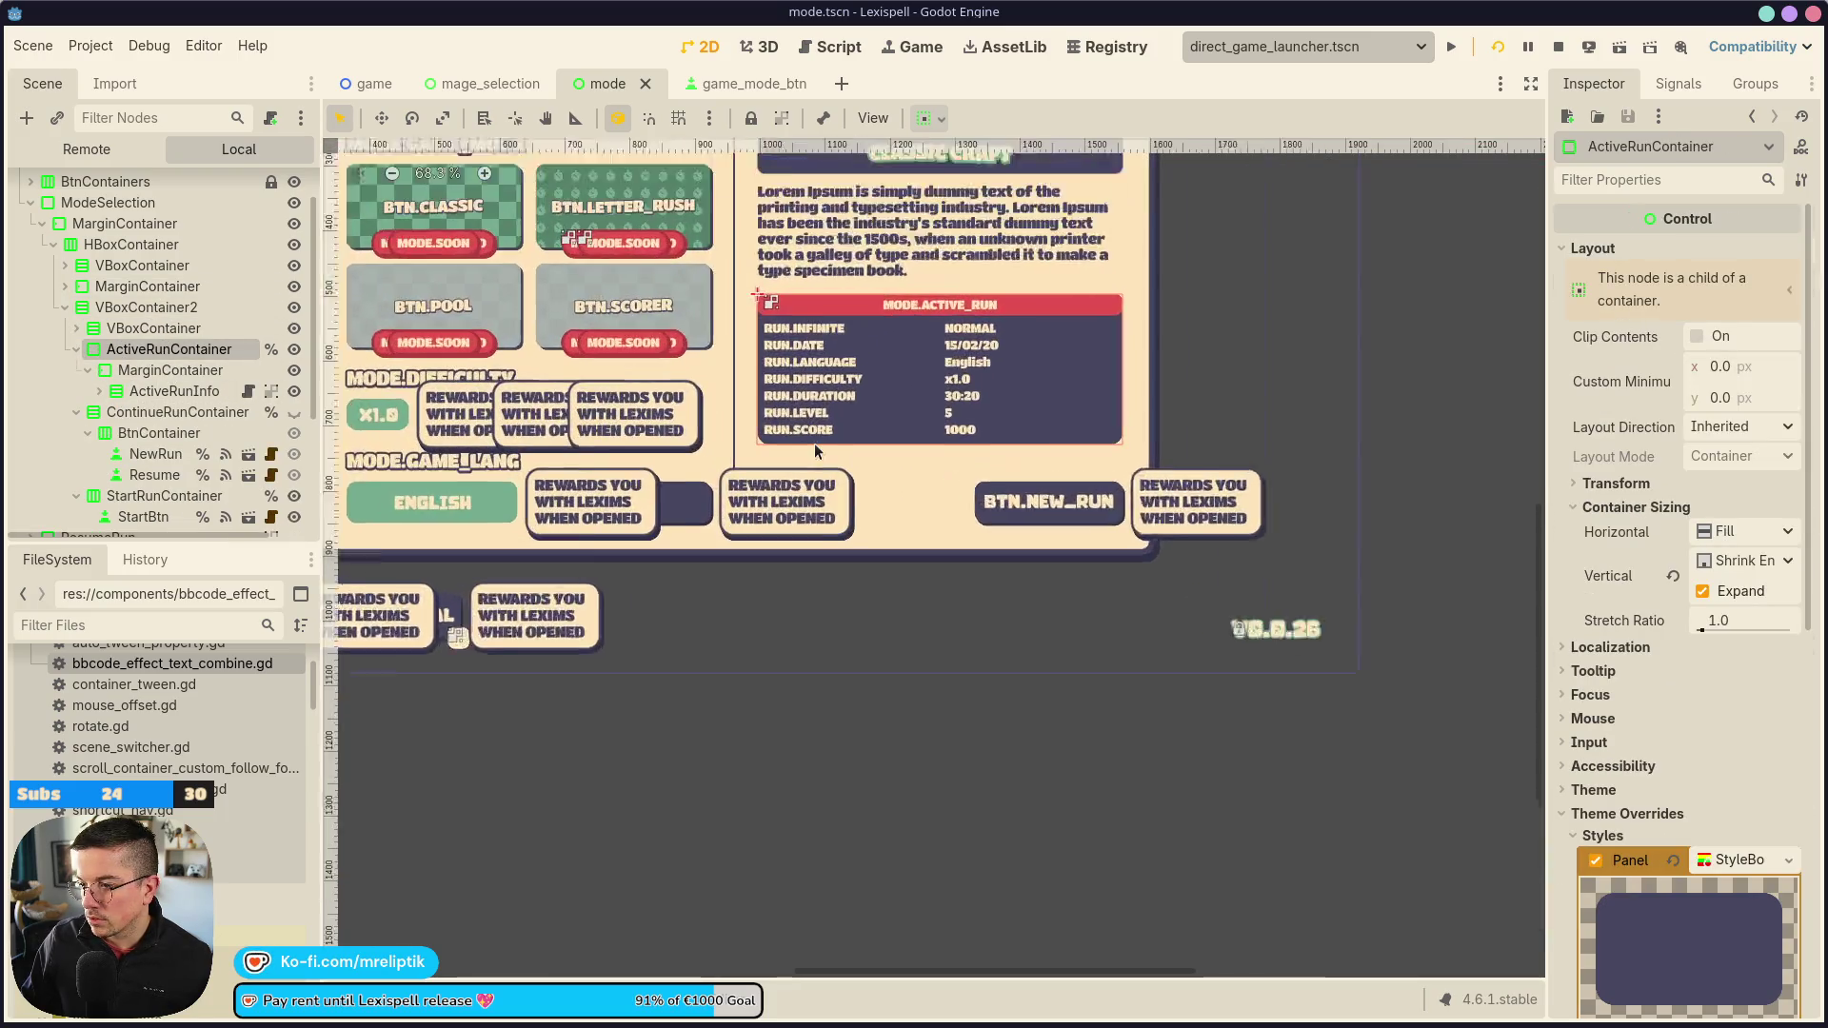
pyautogui.rightClick(107, 308)
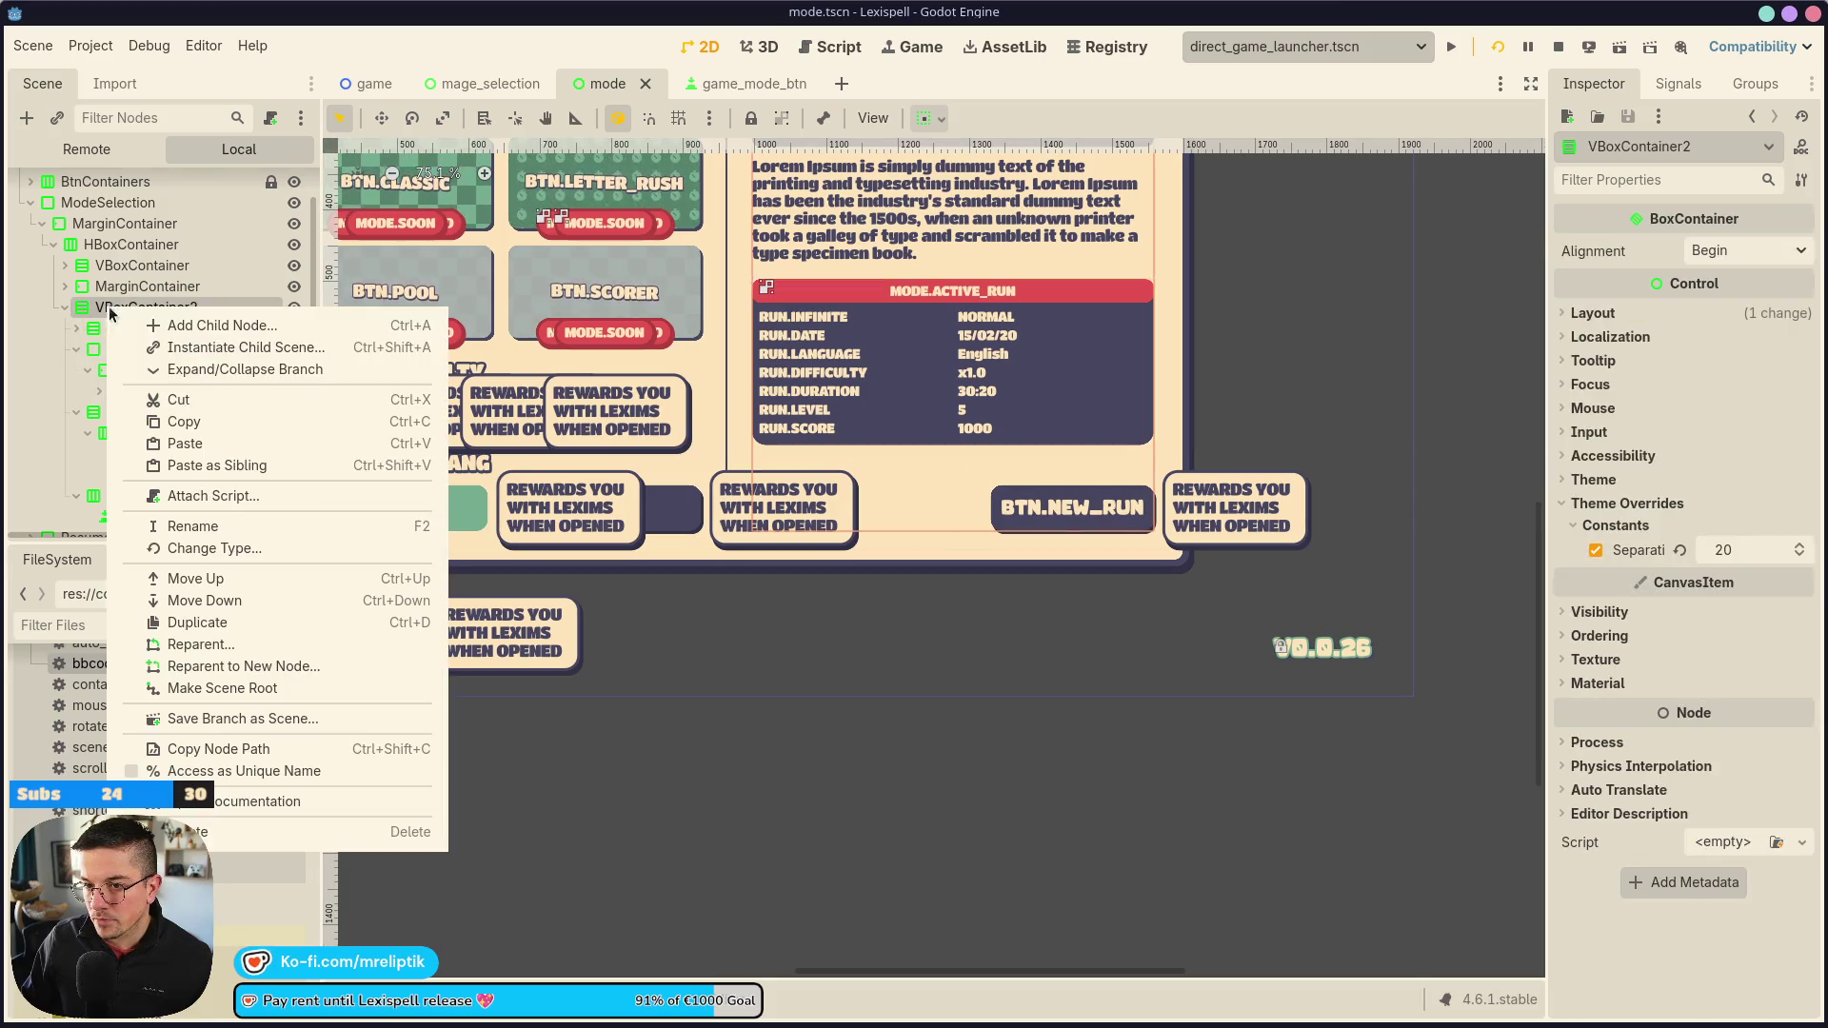
# Add a VBoxContainer child under VBoxContainer2 and name it ContinueRun
pyautogui.click(198, 323)
pyautogui.hotkey('ctrl', 'a')
pyautogui.write('vbox')
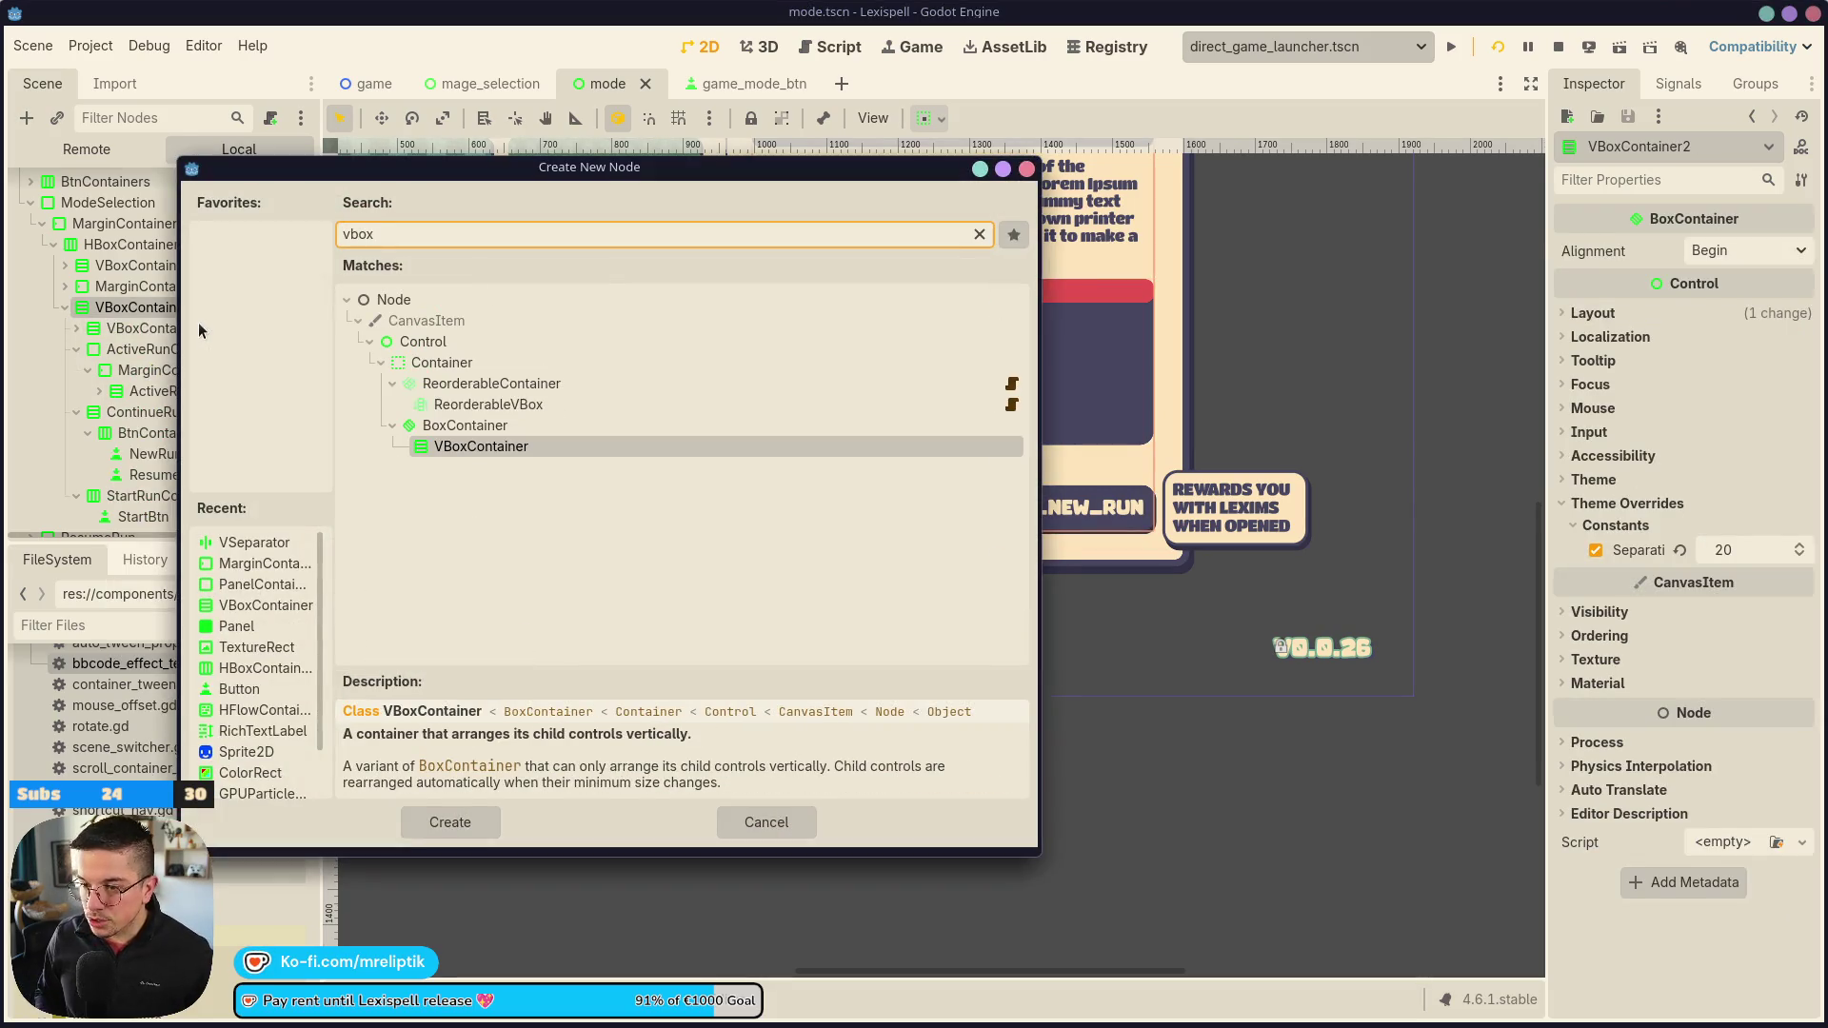
pyautogui.press('Return')
pyautogui.scroll(-2, 166, 436)
pyautogui.doubleClick(157, 432)
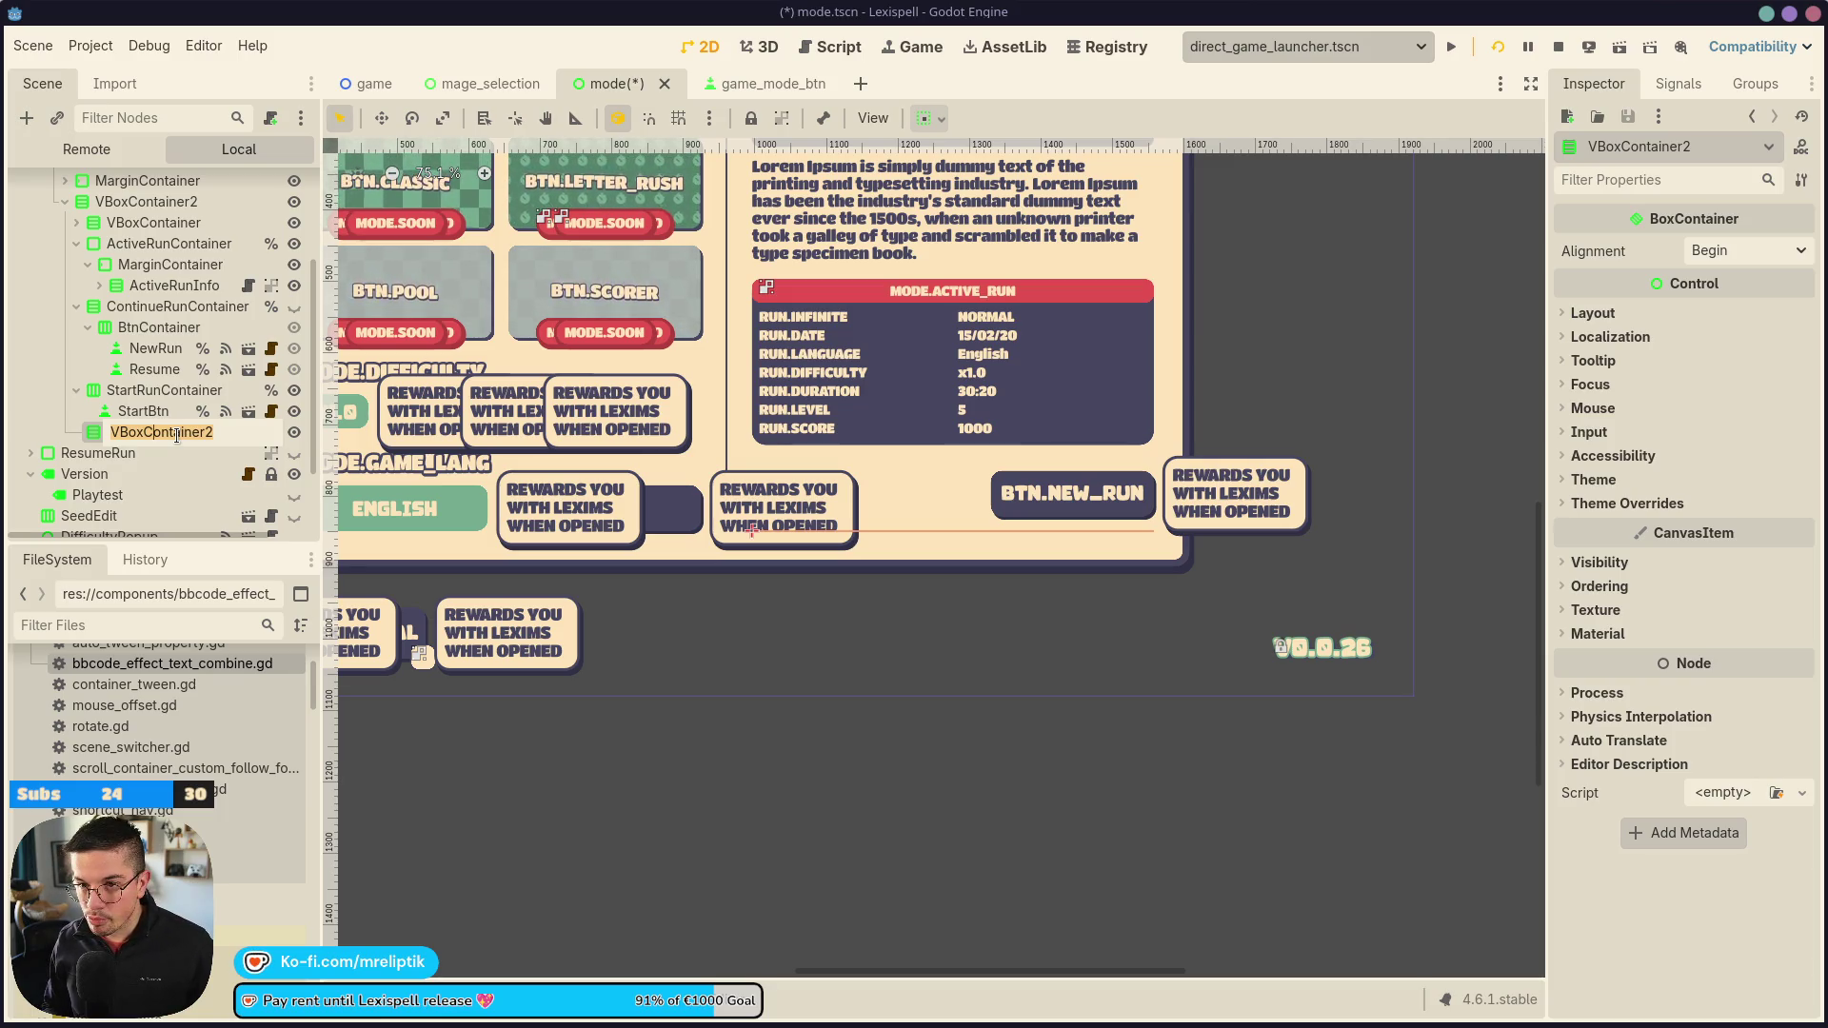
pyautogui.write('un')
pyautogui.press('Return')
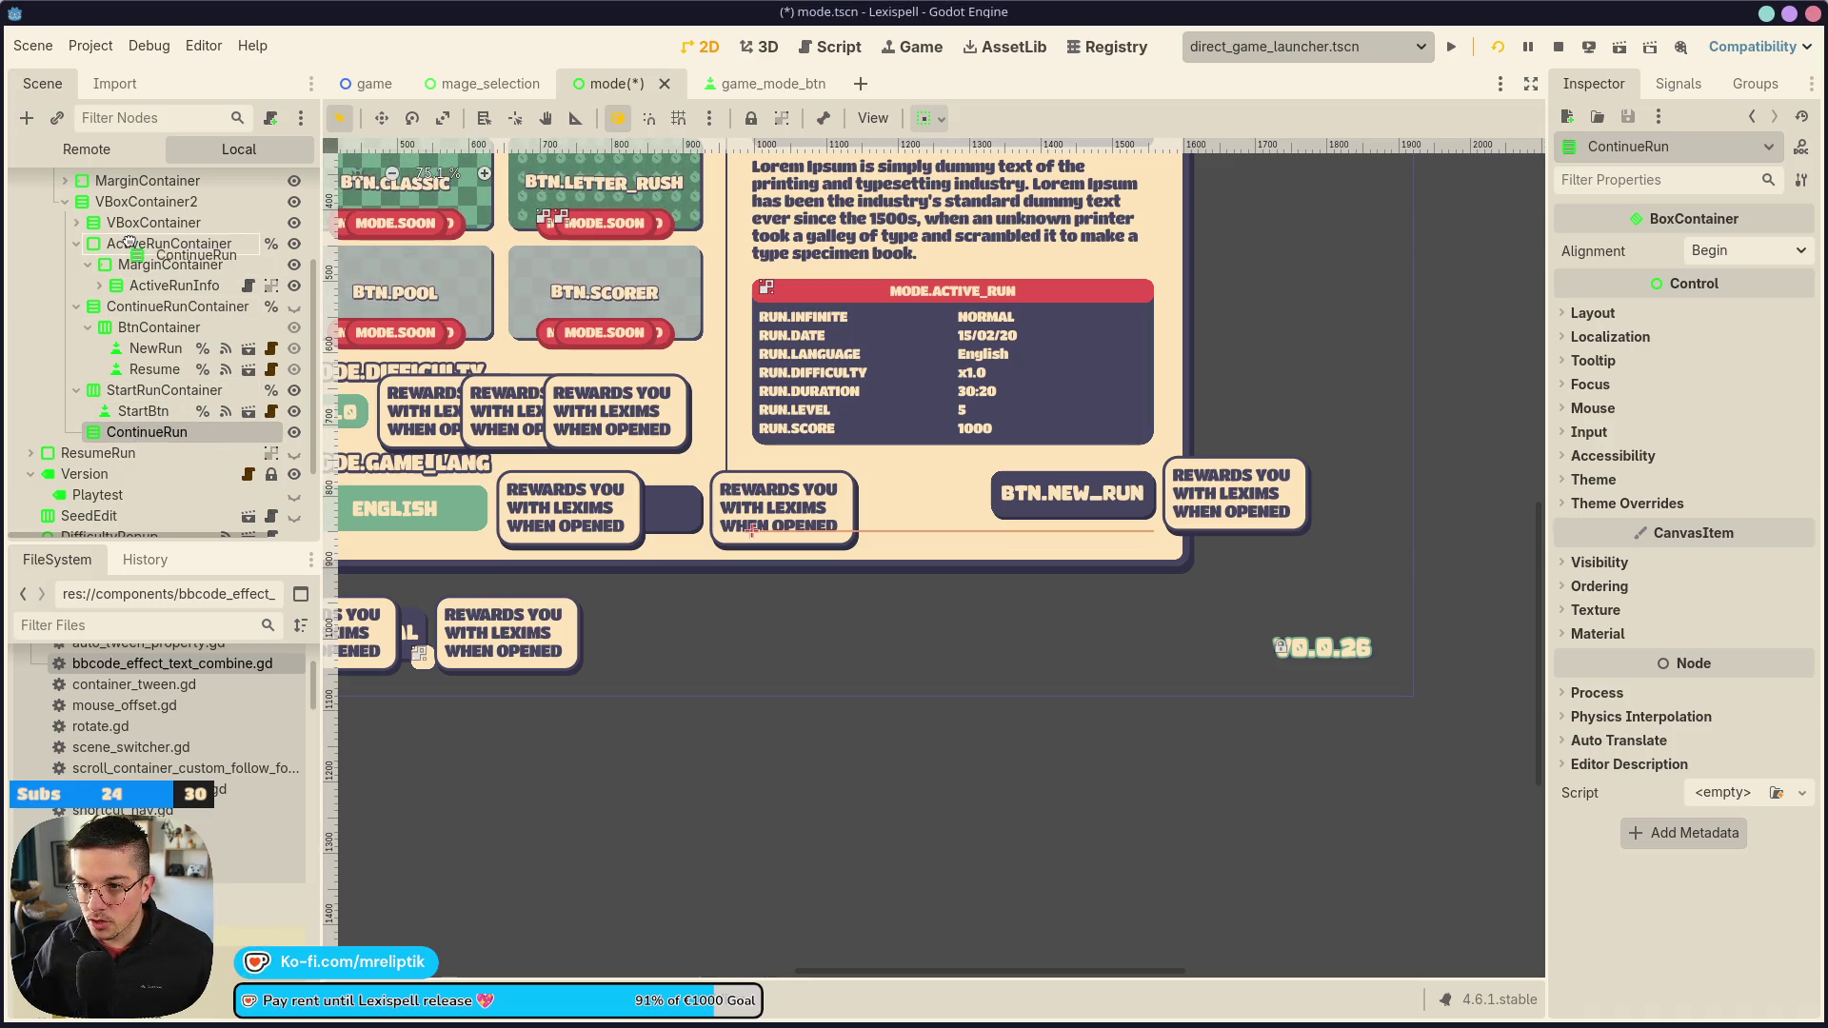
# Move ContinueRun up and reparent ActiveRunContainer and ContinueRunContainer into it, then save
pyautogui.moveTo(128, 228); pyautogui.dragTo(128, 233)
pyautogui.click(191, 265)
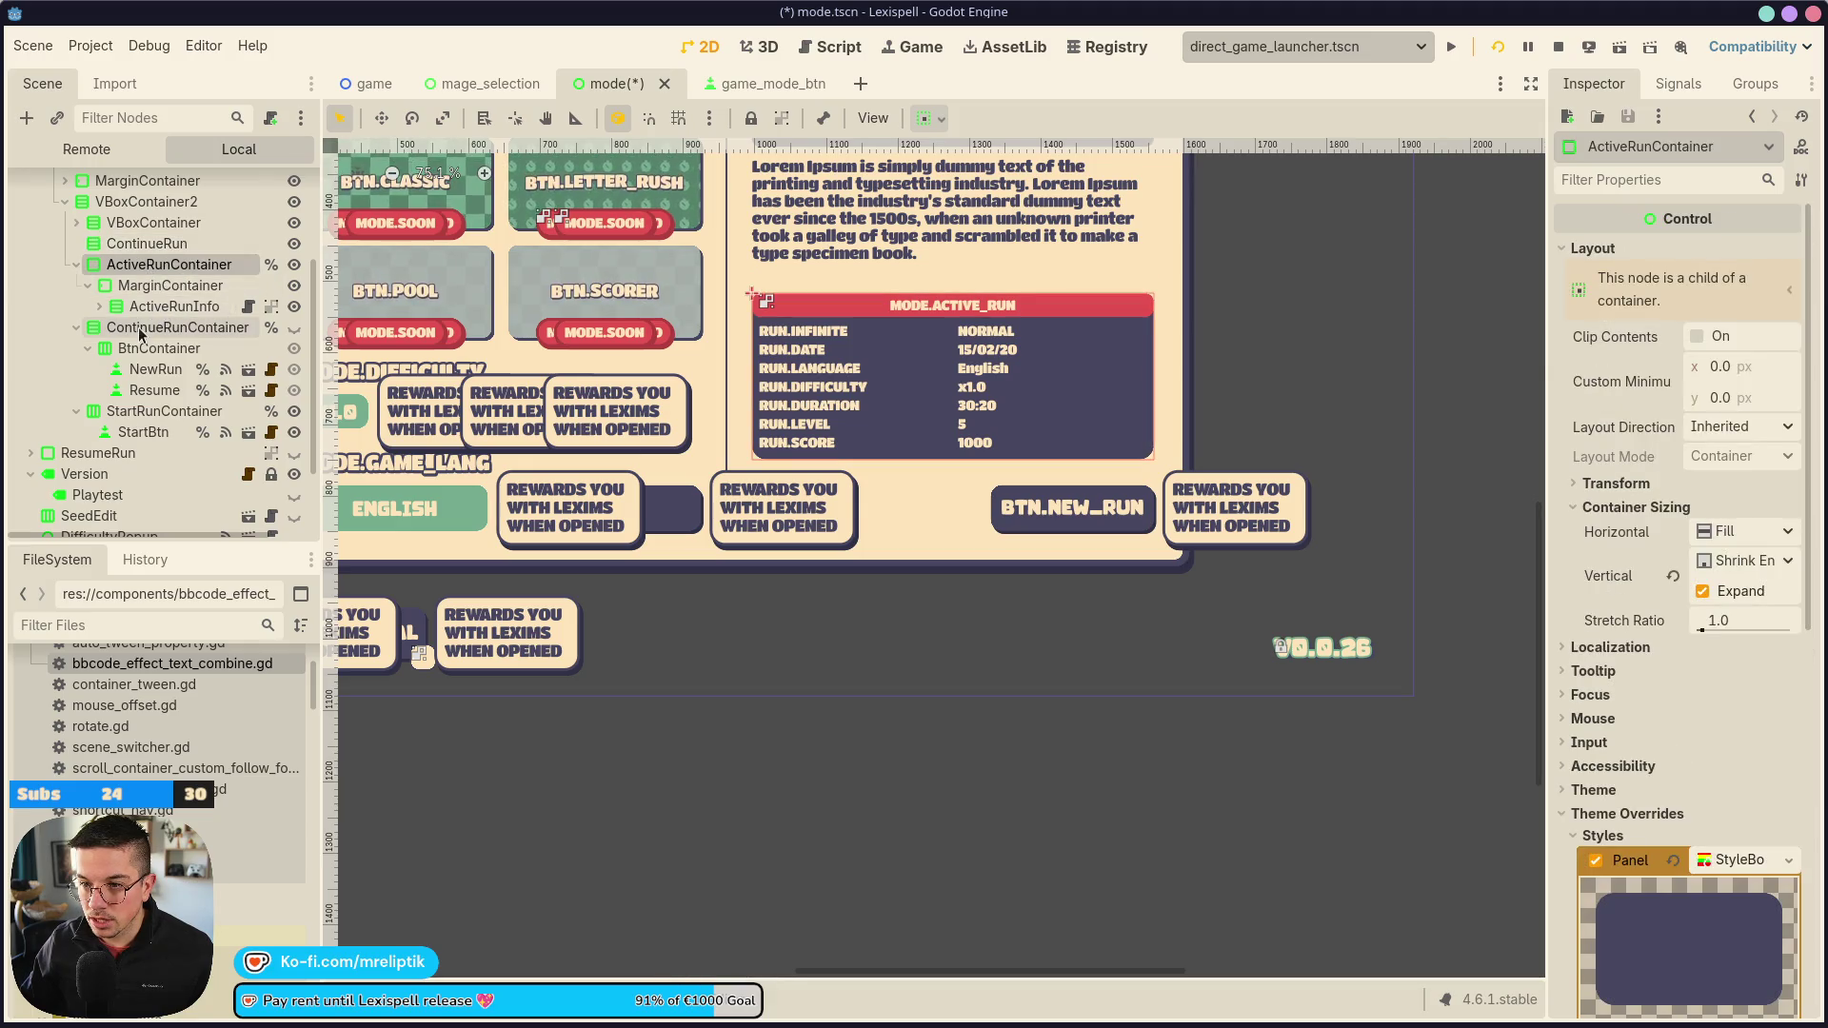
pyautogui.keyDown('ctrl'); pyautogui.click(150, 329); pyautogui.keyUp('ctrl')
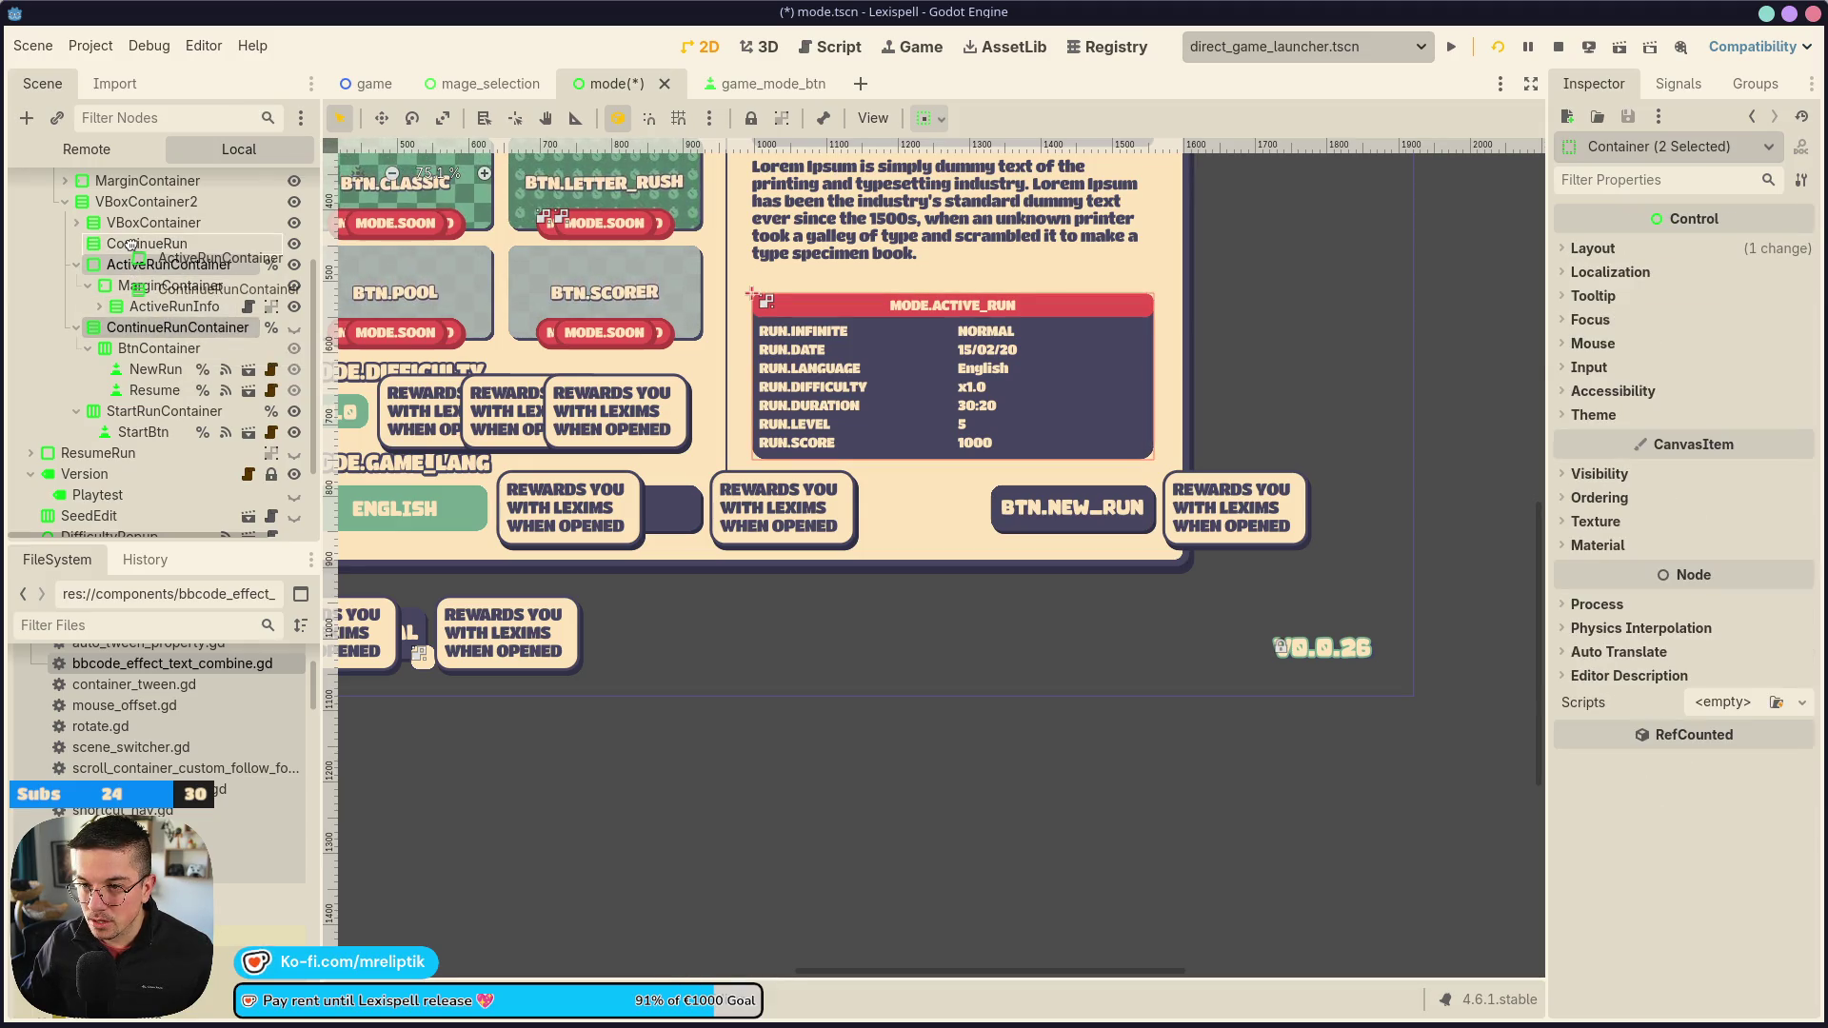
pyautogui.moveTo(131, 245); pyautogui.dragTo(133, 246)
pyautogui.click(294, 328)
pyautogui.hotkey('ctrl', 's')
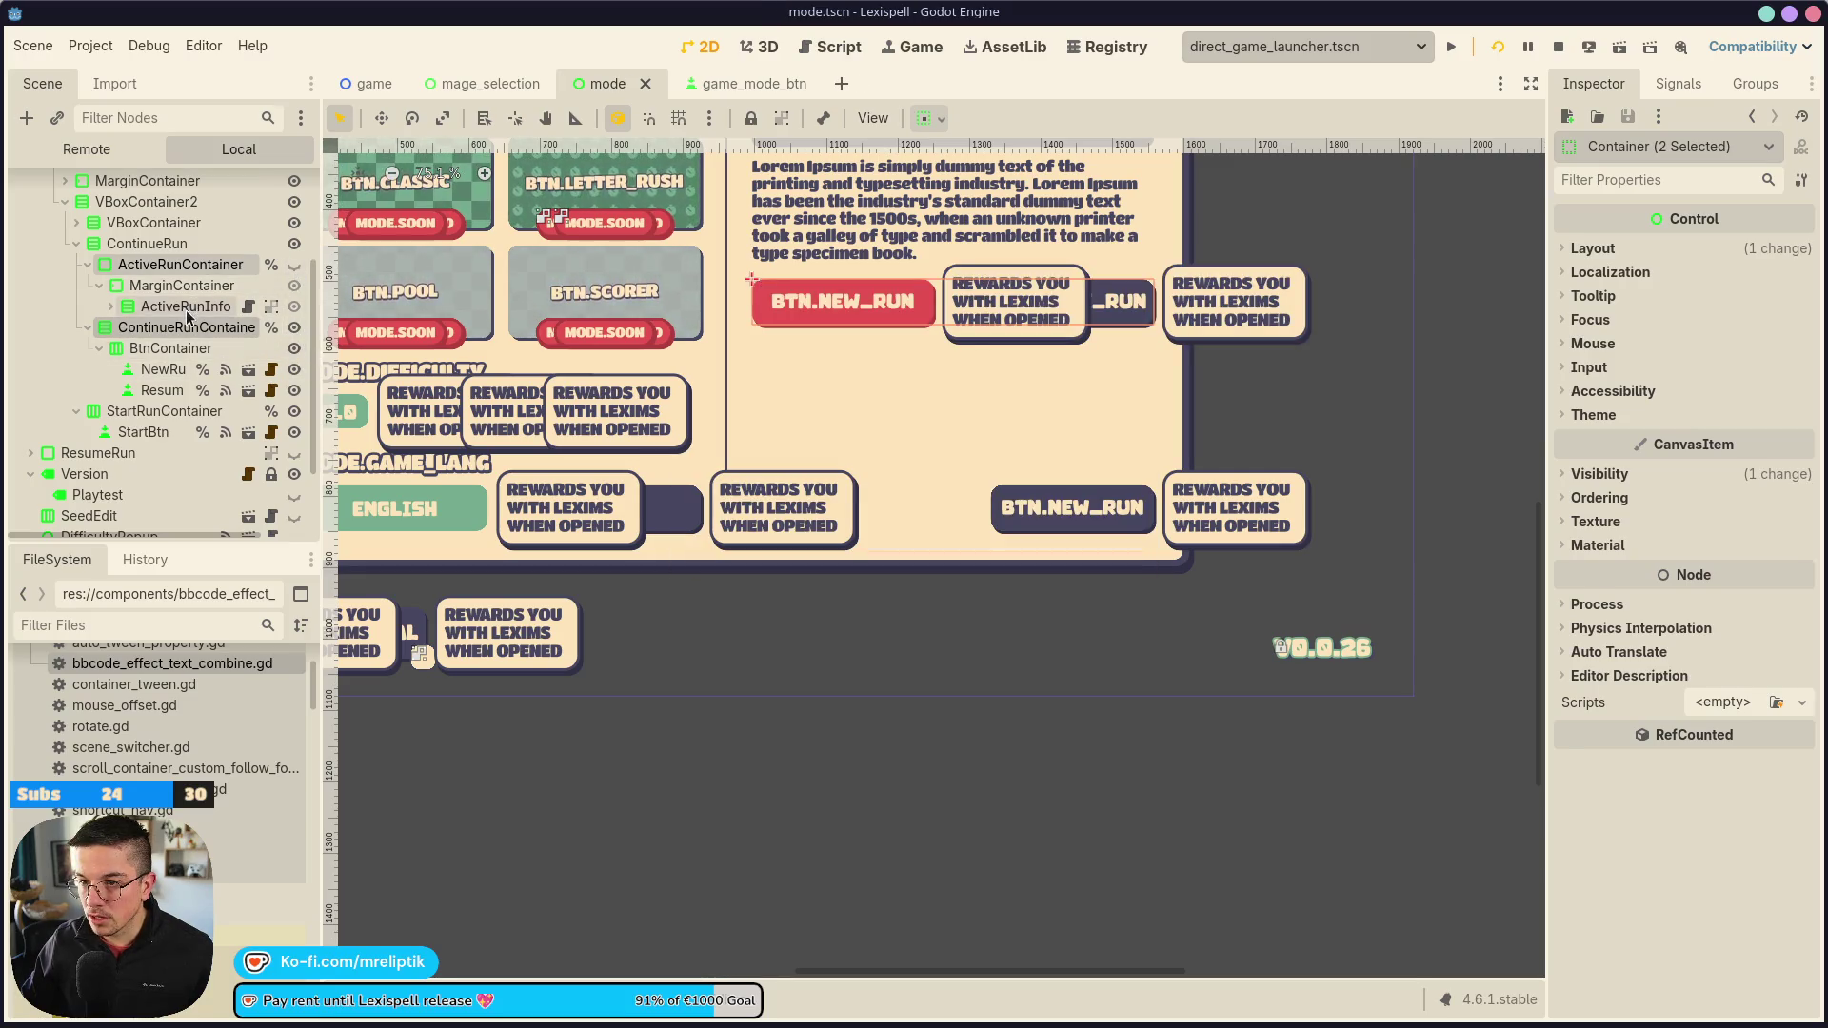
# Show ActiveRunContainer, hide StartRunContainer, save, and select the ContinueRun node
pyautogui.click(186, 307)
pyautogui.click(294, 263)
pyautogui.hotkey('ctrl', 's')
pyautogui.scroll(1, 776, 457)
pyautogui.click(294, 410)
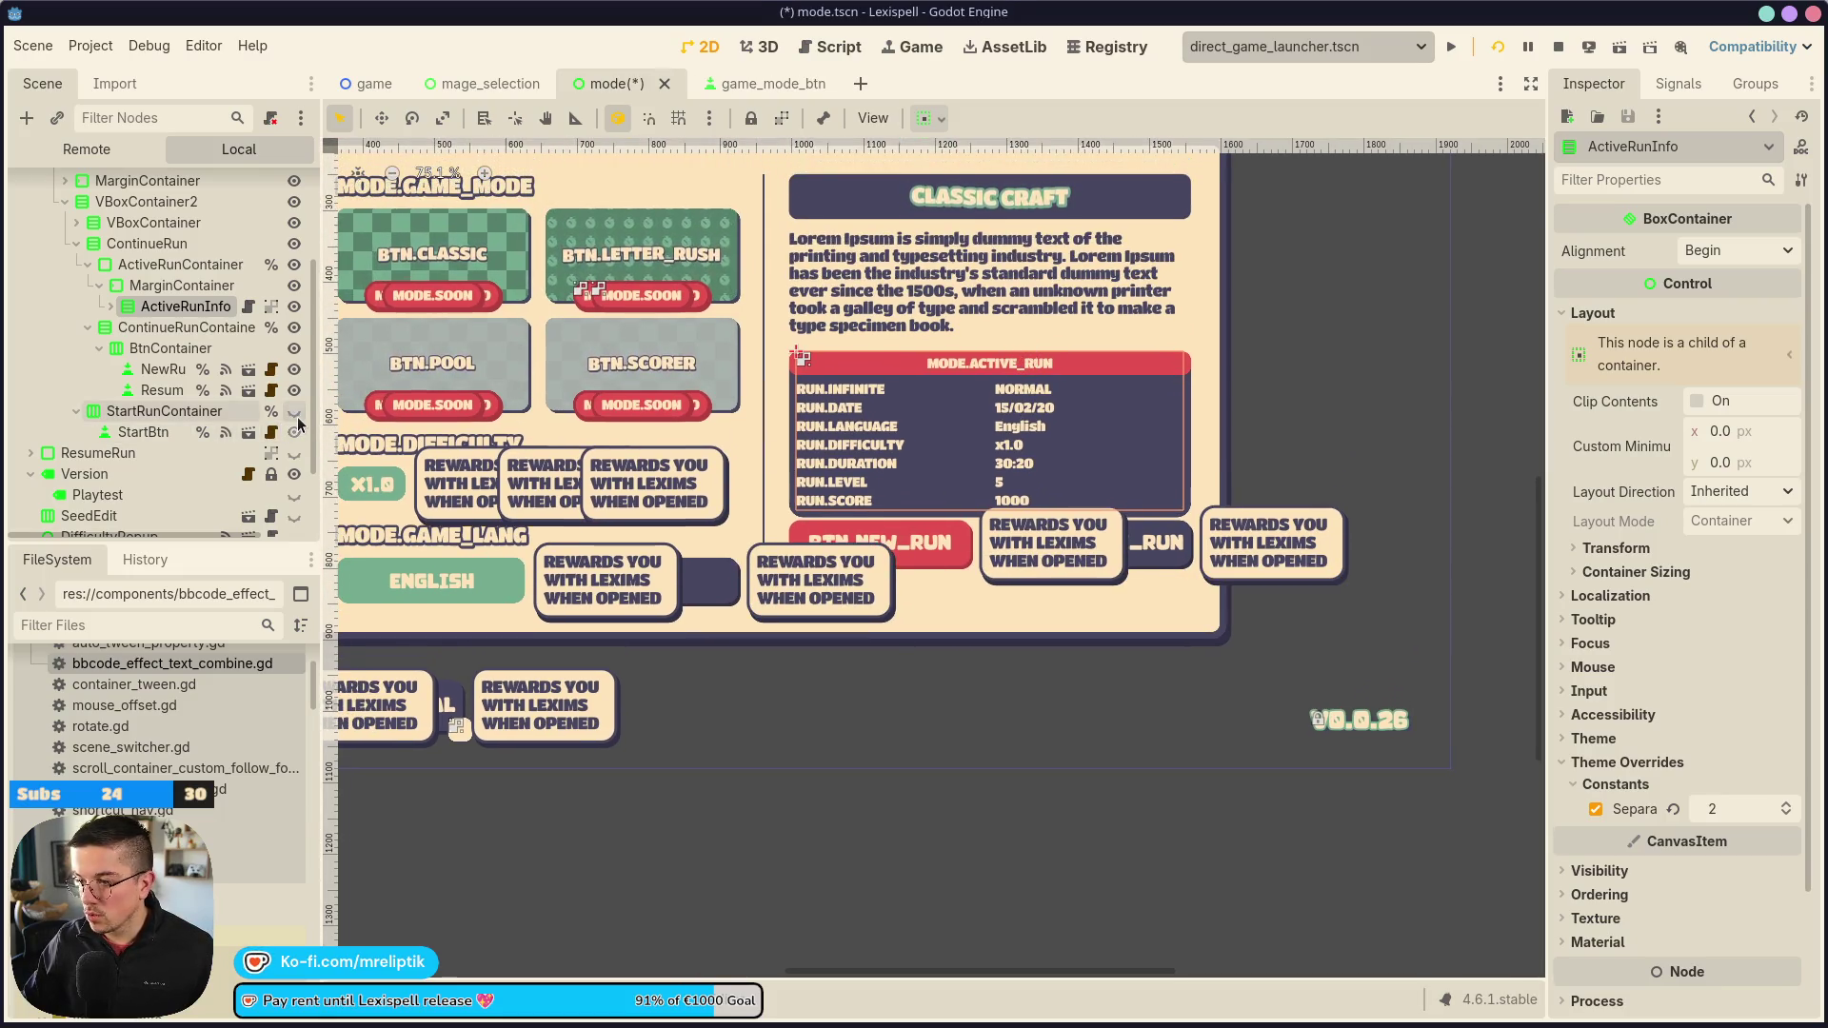
pyautogui.hotkey('ctrl', 's')
pyautogui.click(181, 264)
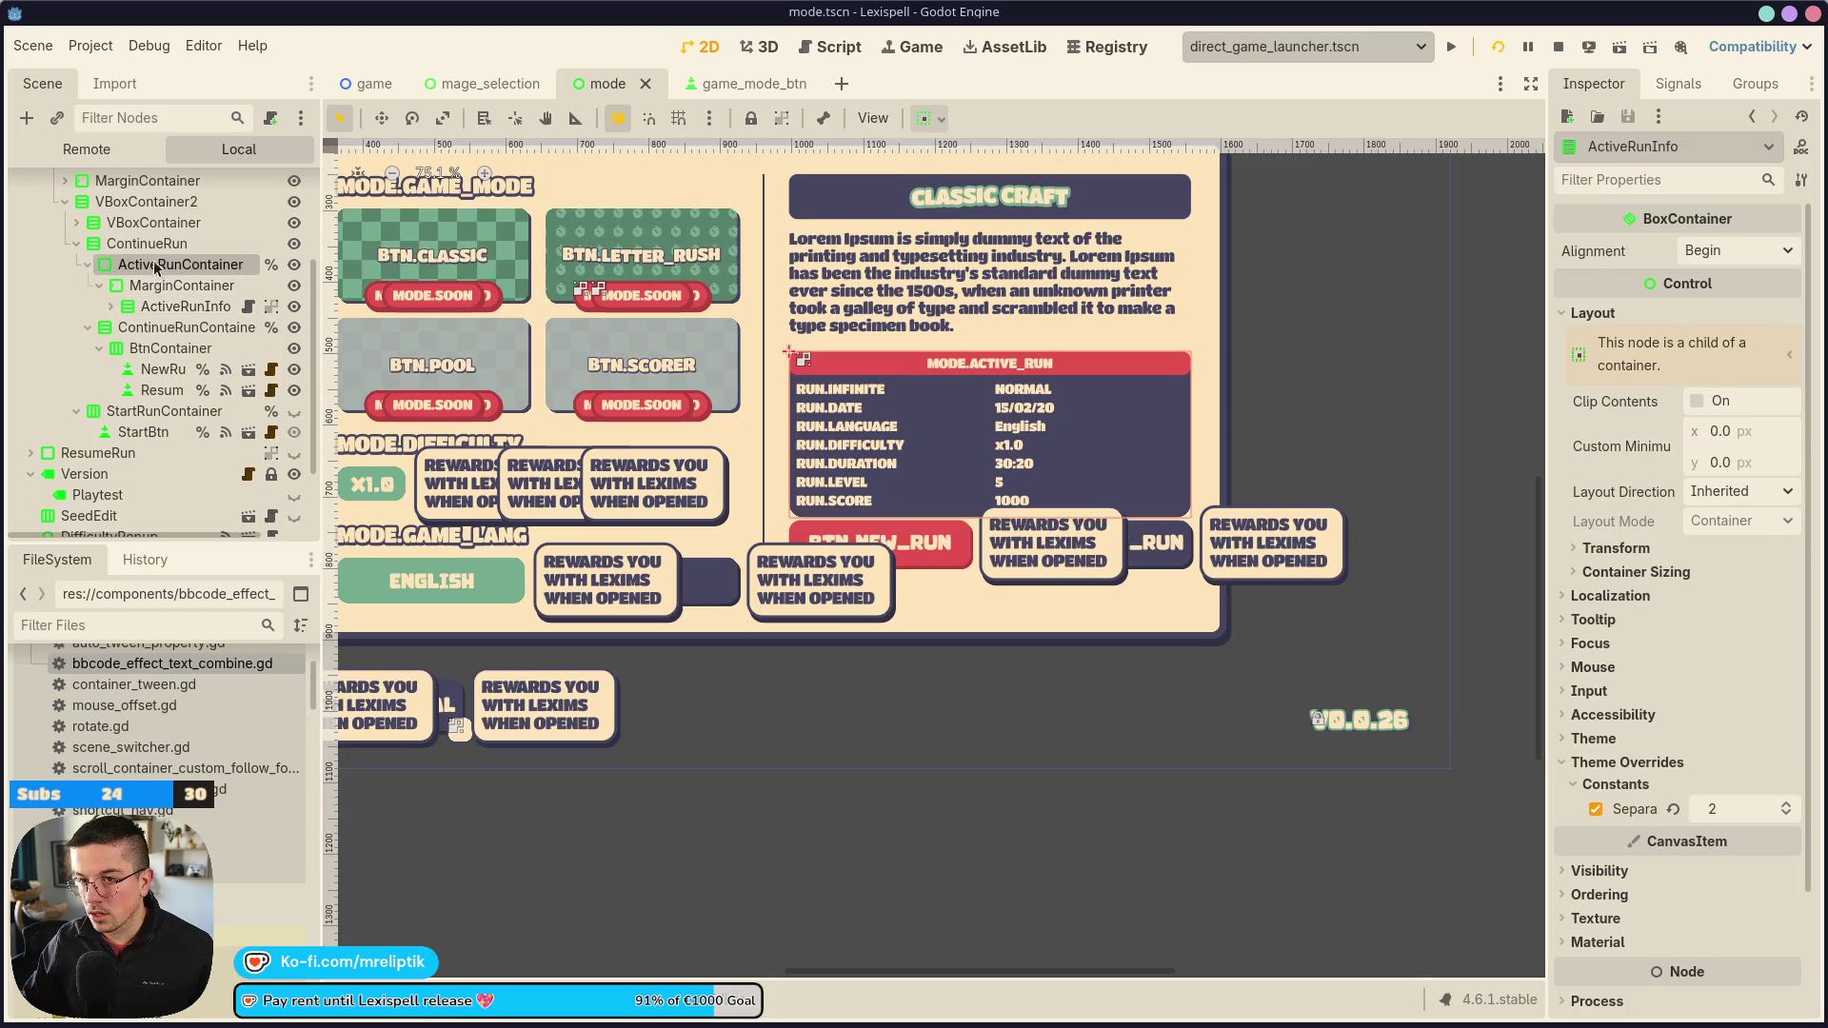
pyautogui.click(153, 245)
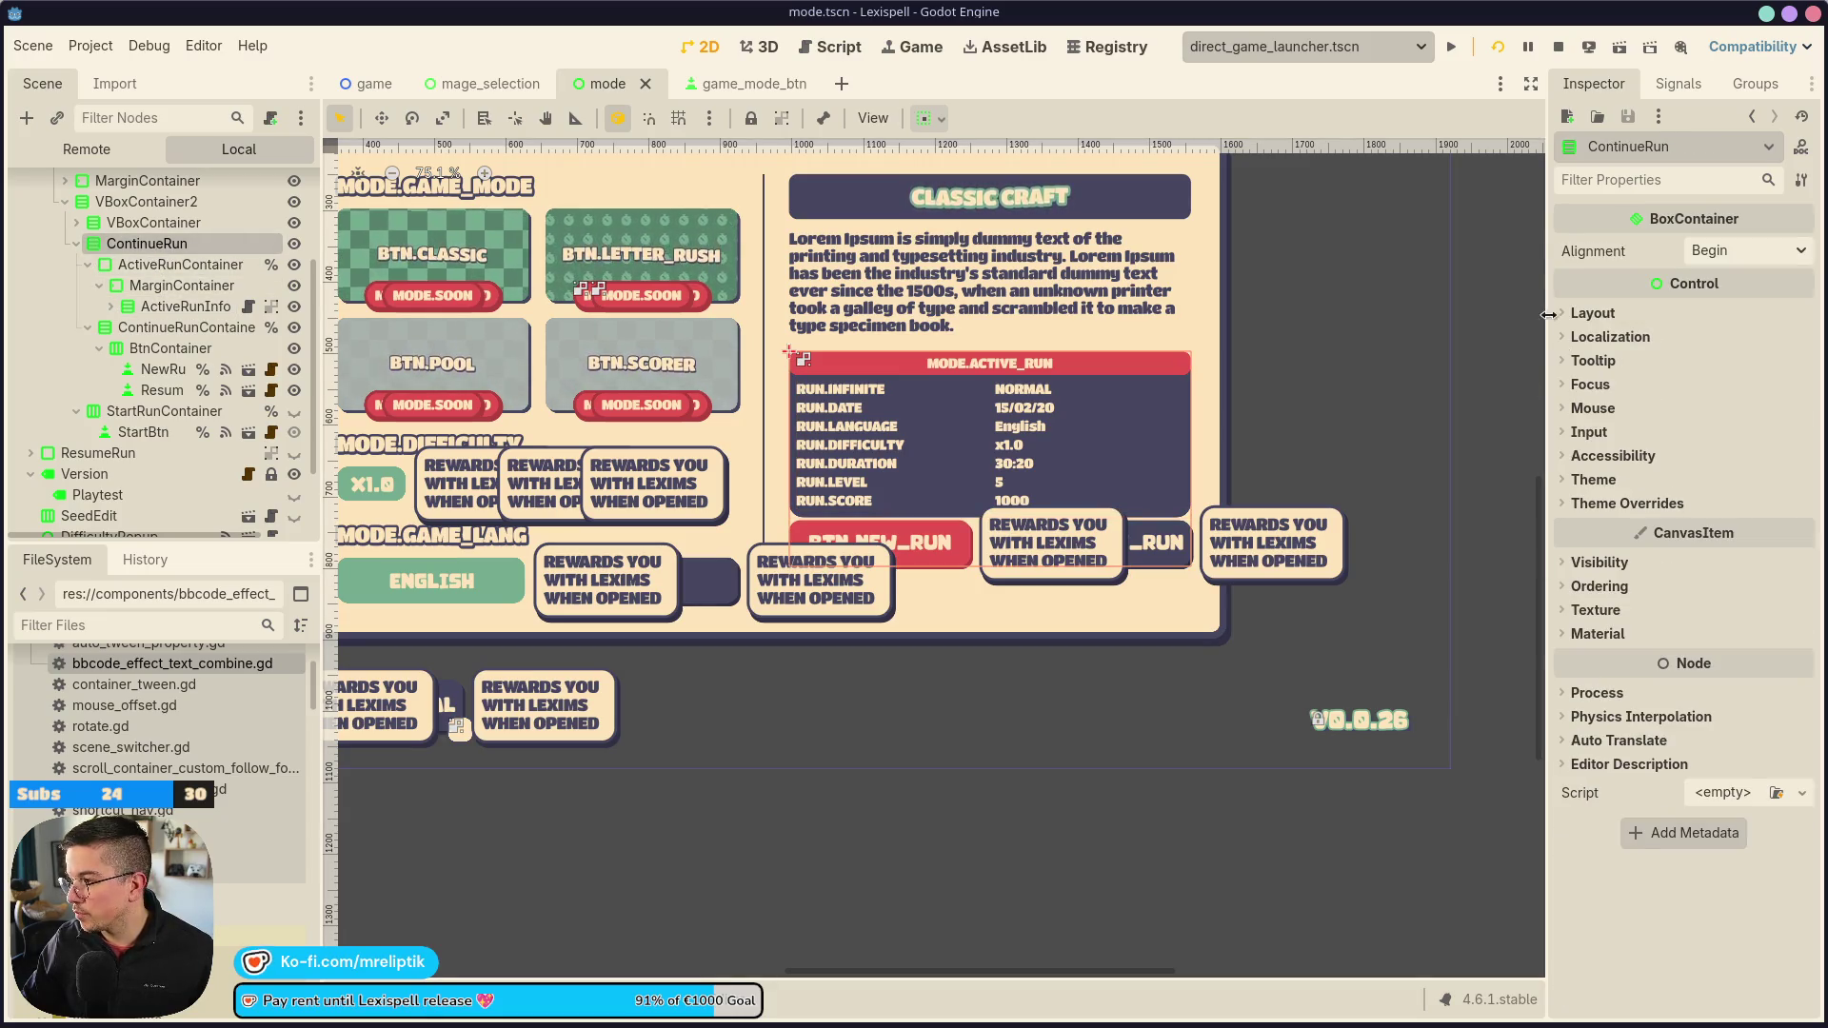
# Give ContinueRun vertical Expand with Shrink End container sizing
pyautogui.click(1588, 313)
pyautogui.click(1656, 572)
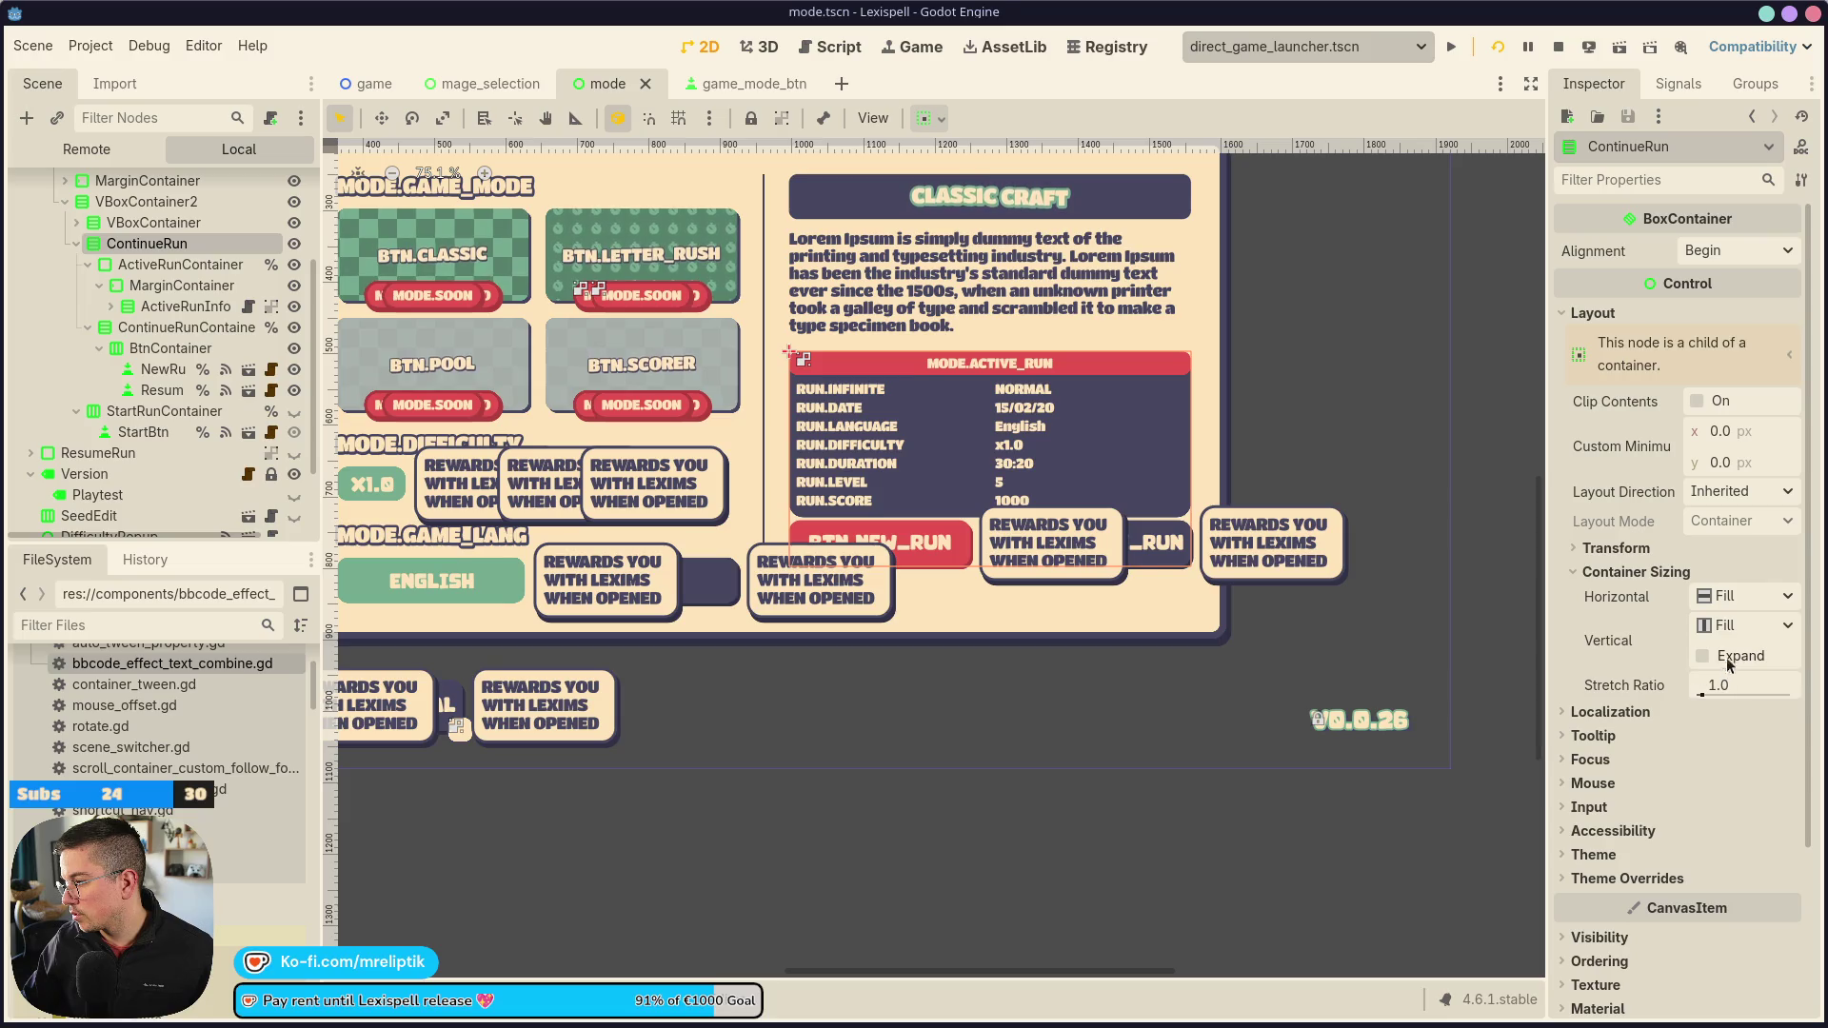
pyautogui.click(1728, 659)
pyautogui.click(1742, 625)
pyautogui.click(1734, 704)
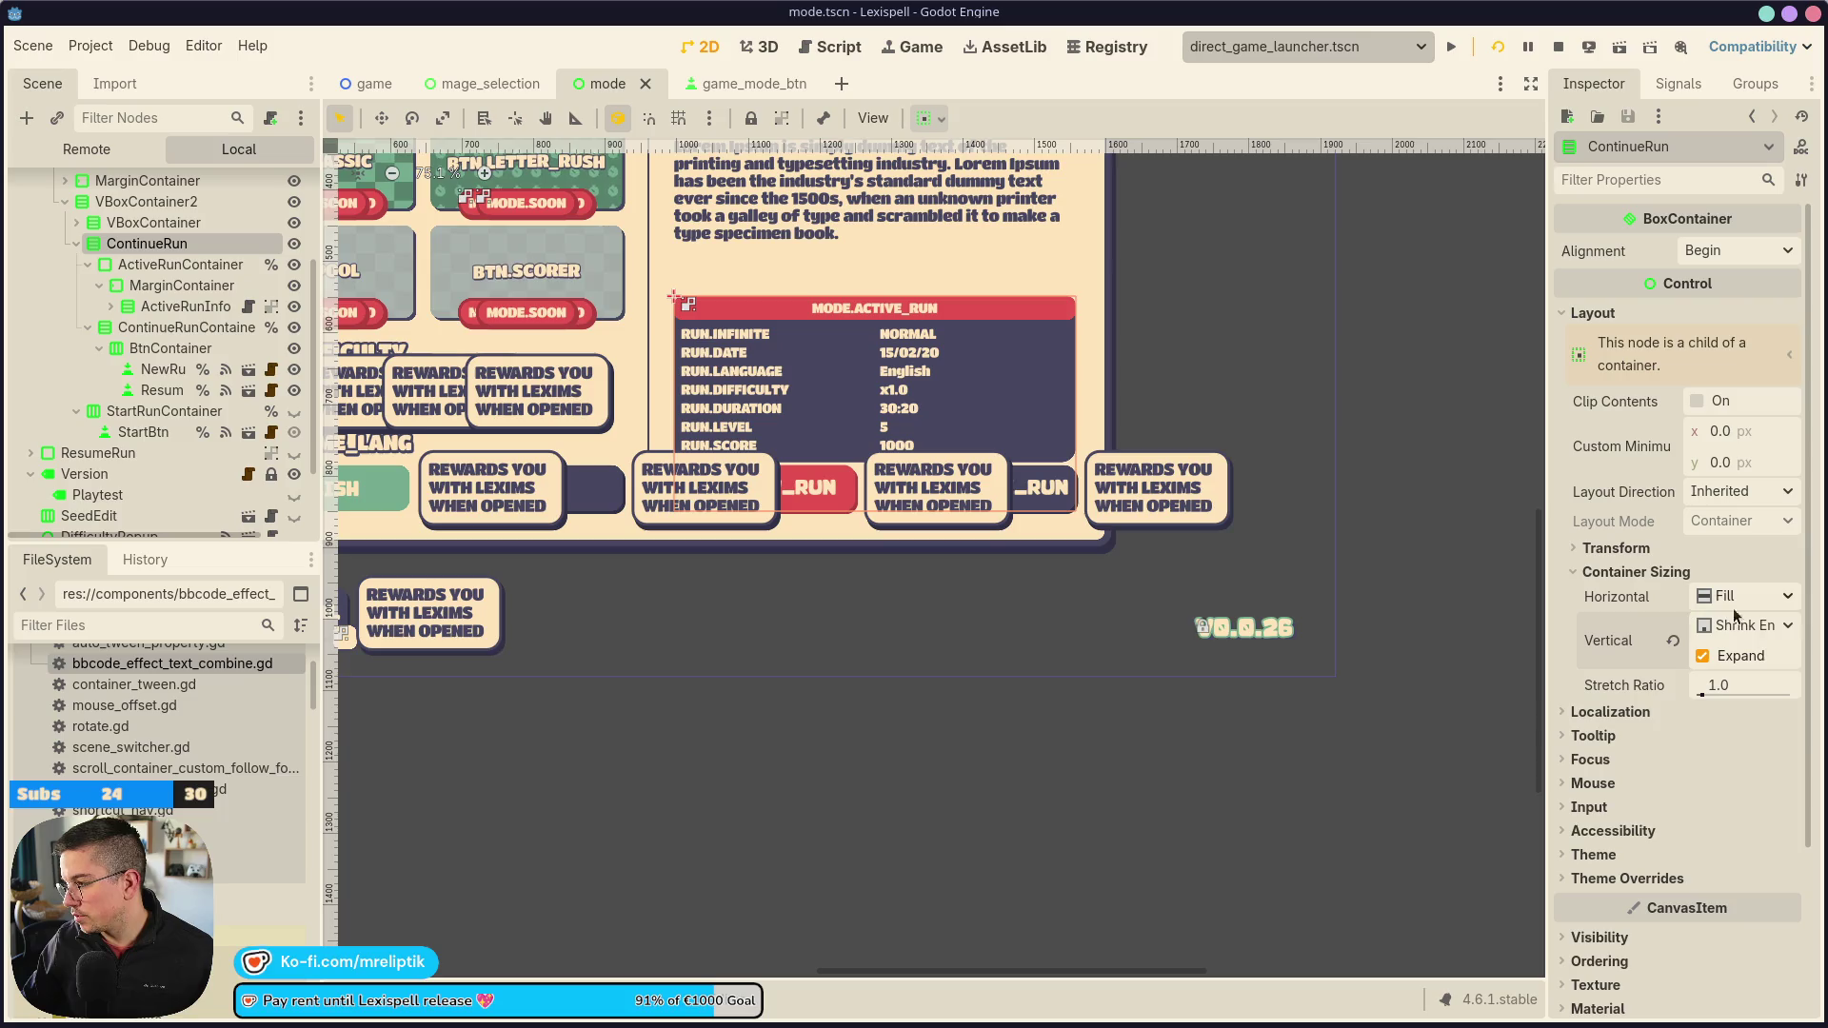
# Override ContinueRun's theme separation constant to 20 and save the scene
pyautogui.click(1616, 883)
pyautogui.click(1616, 899)
pyautogui.click(1759, 925)
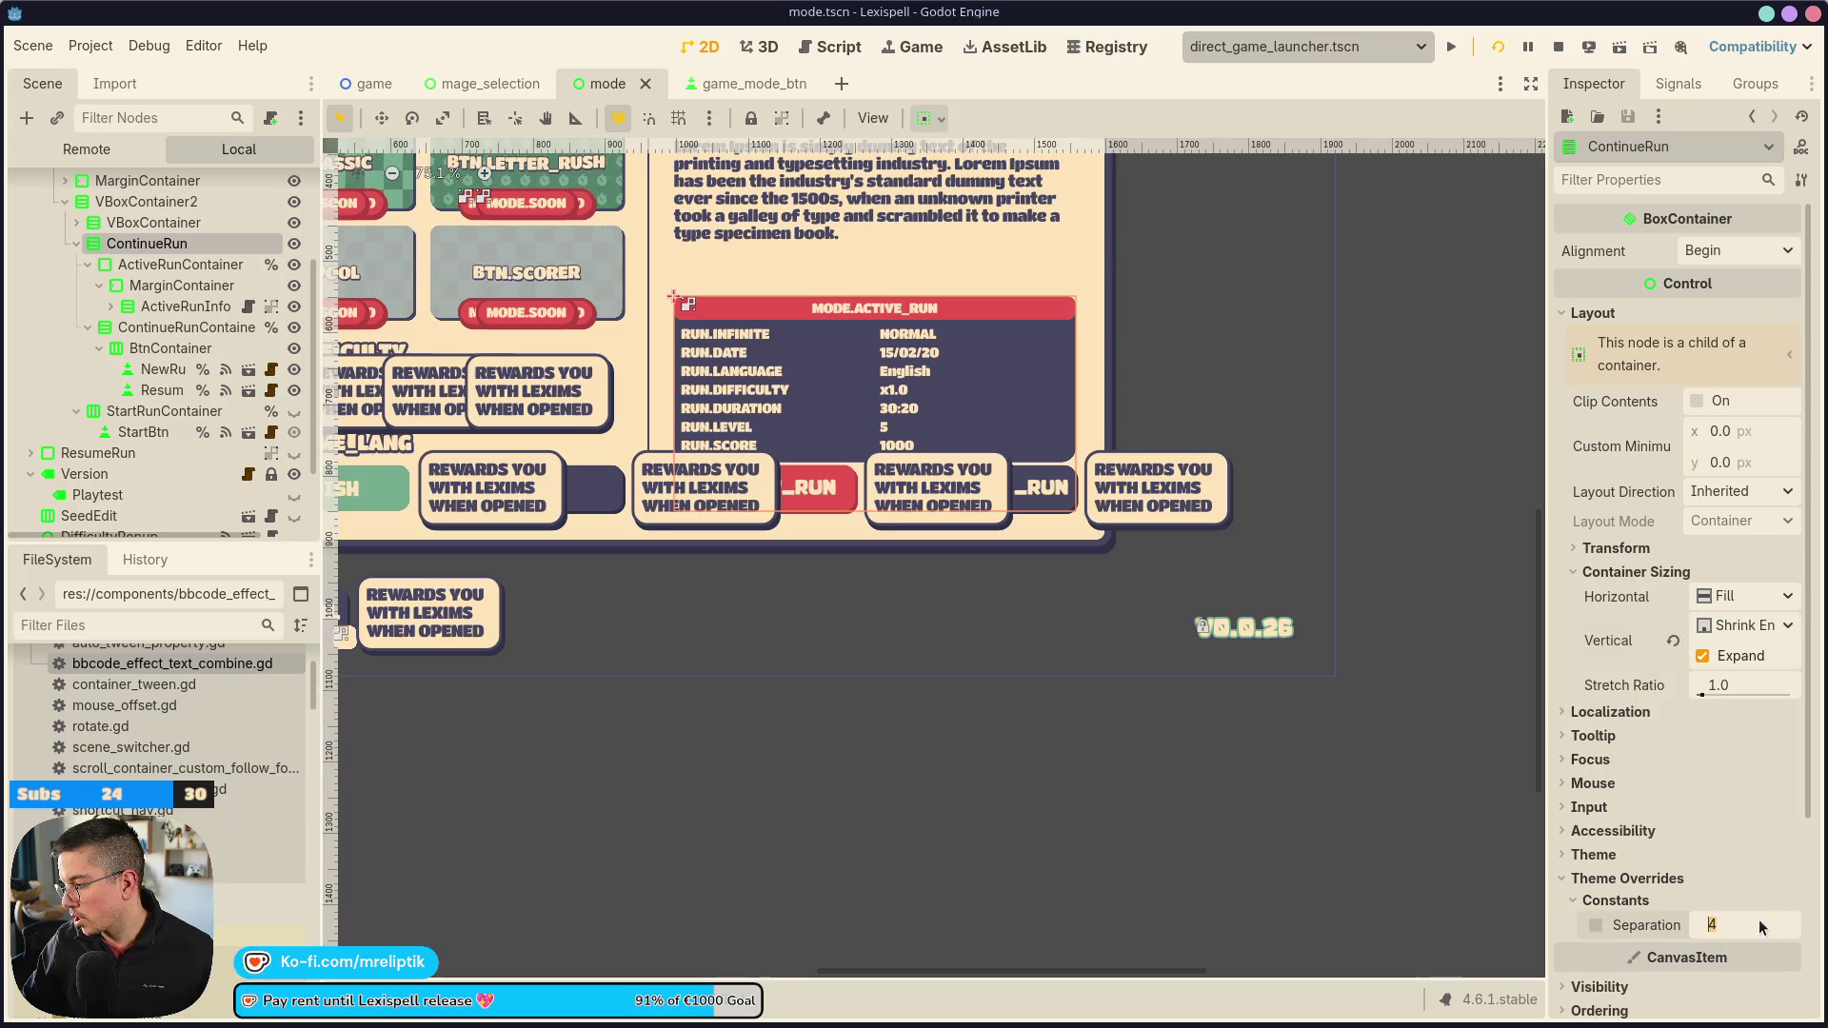
pyautogui.write('15')
pyautogui.press('Return')
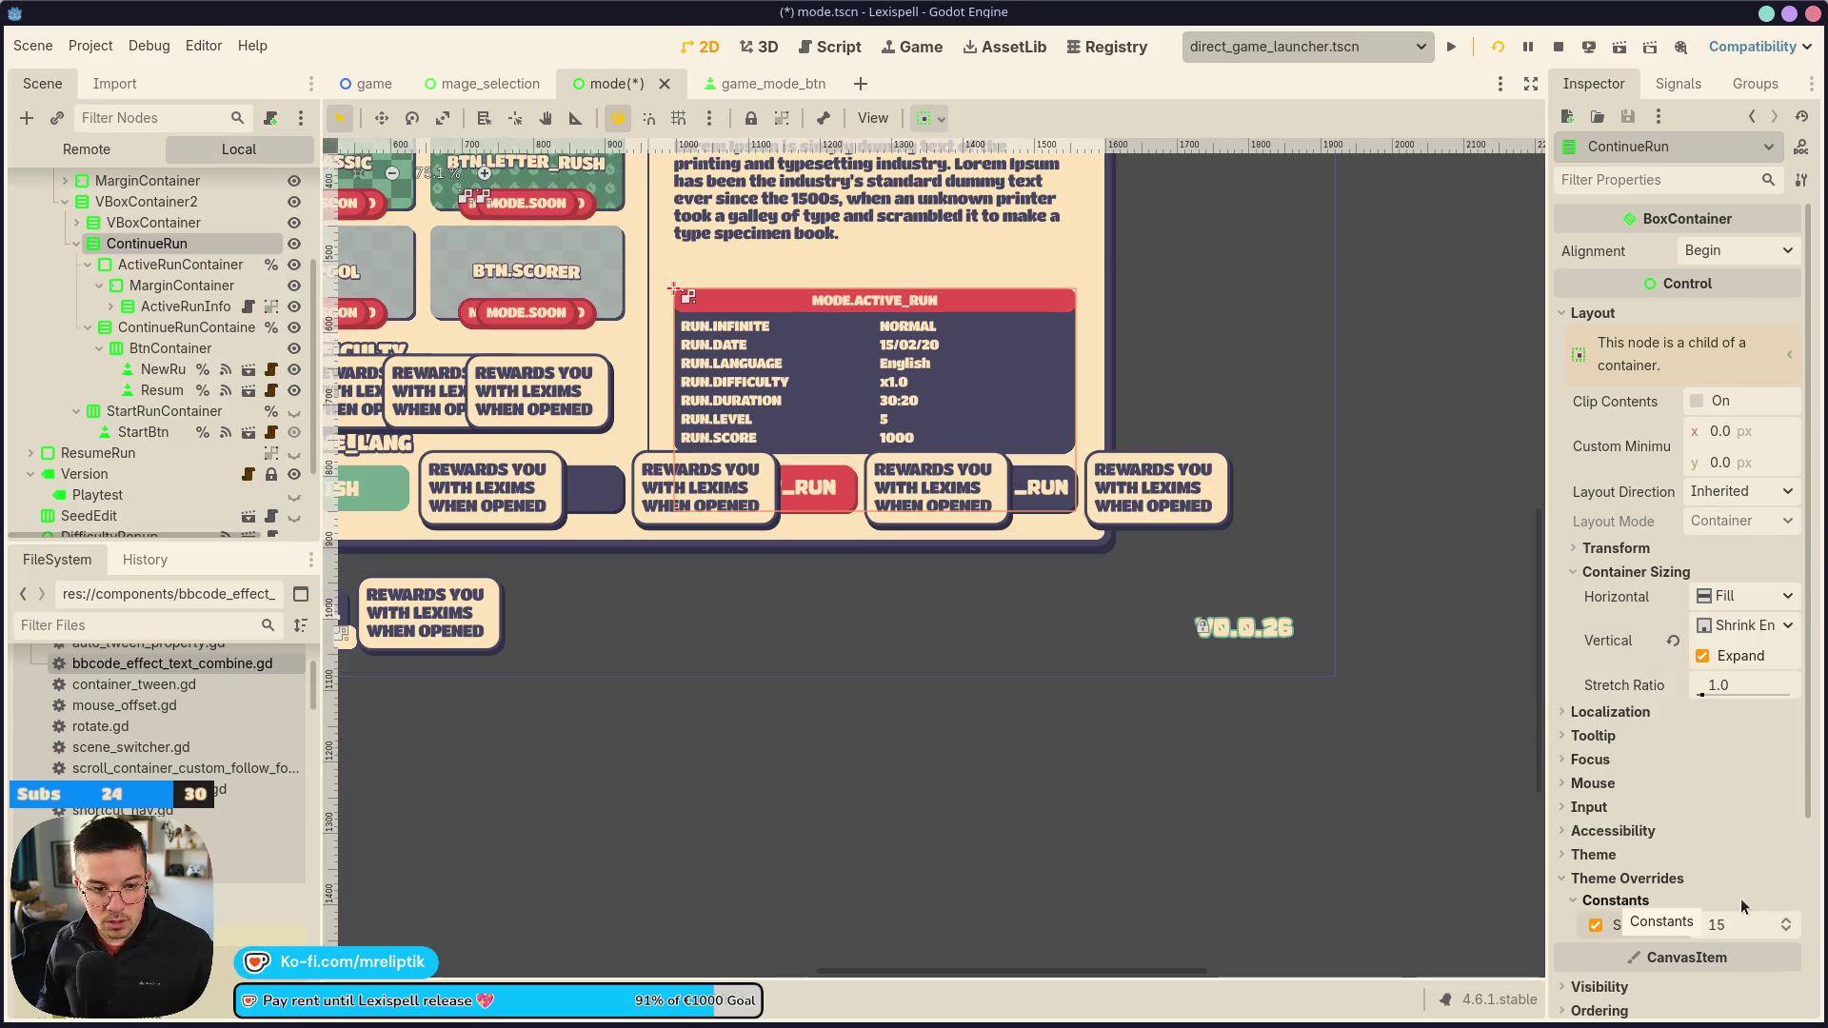
pyautogui.scroll(2, 737, 442)
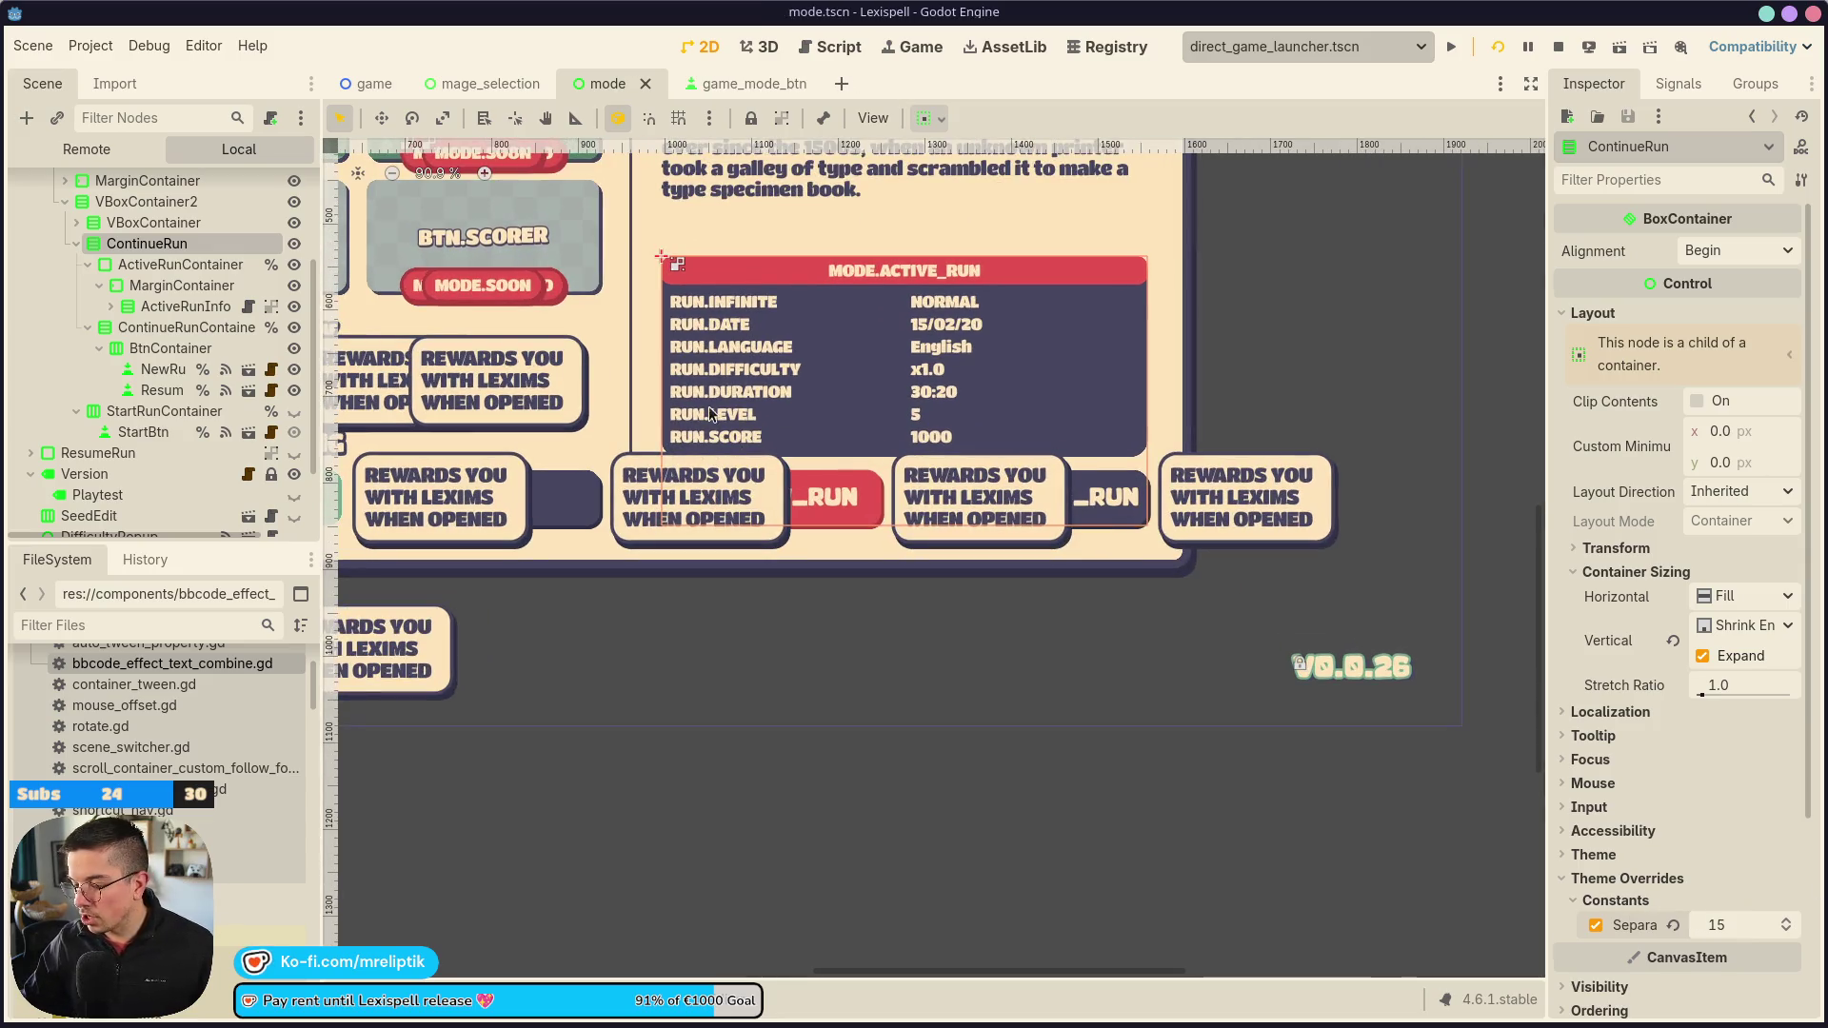
pyautogui.write('20')
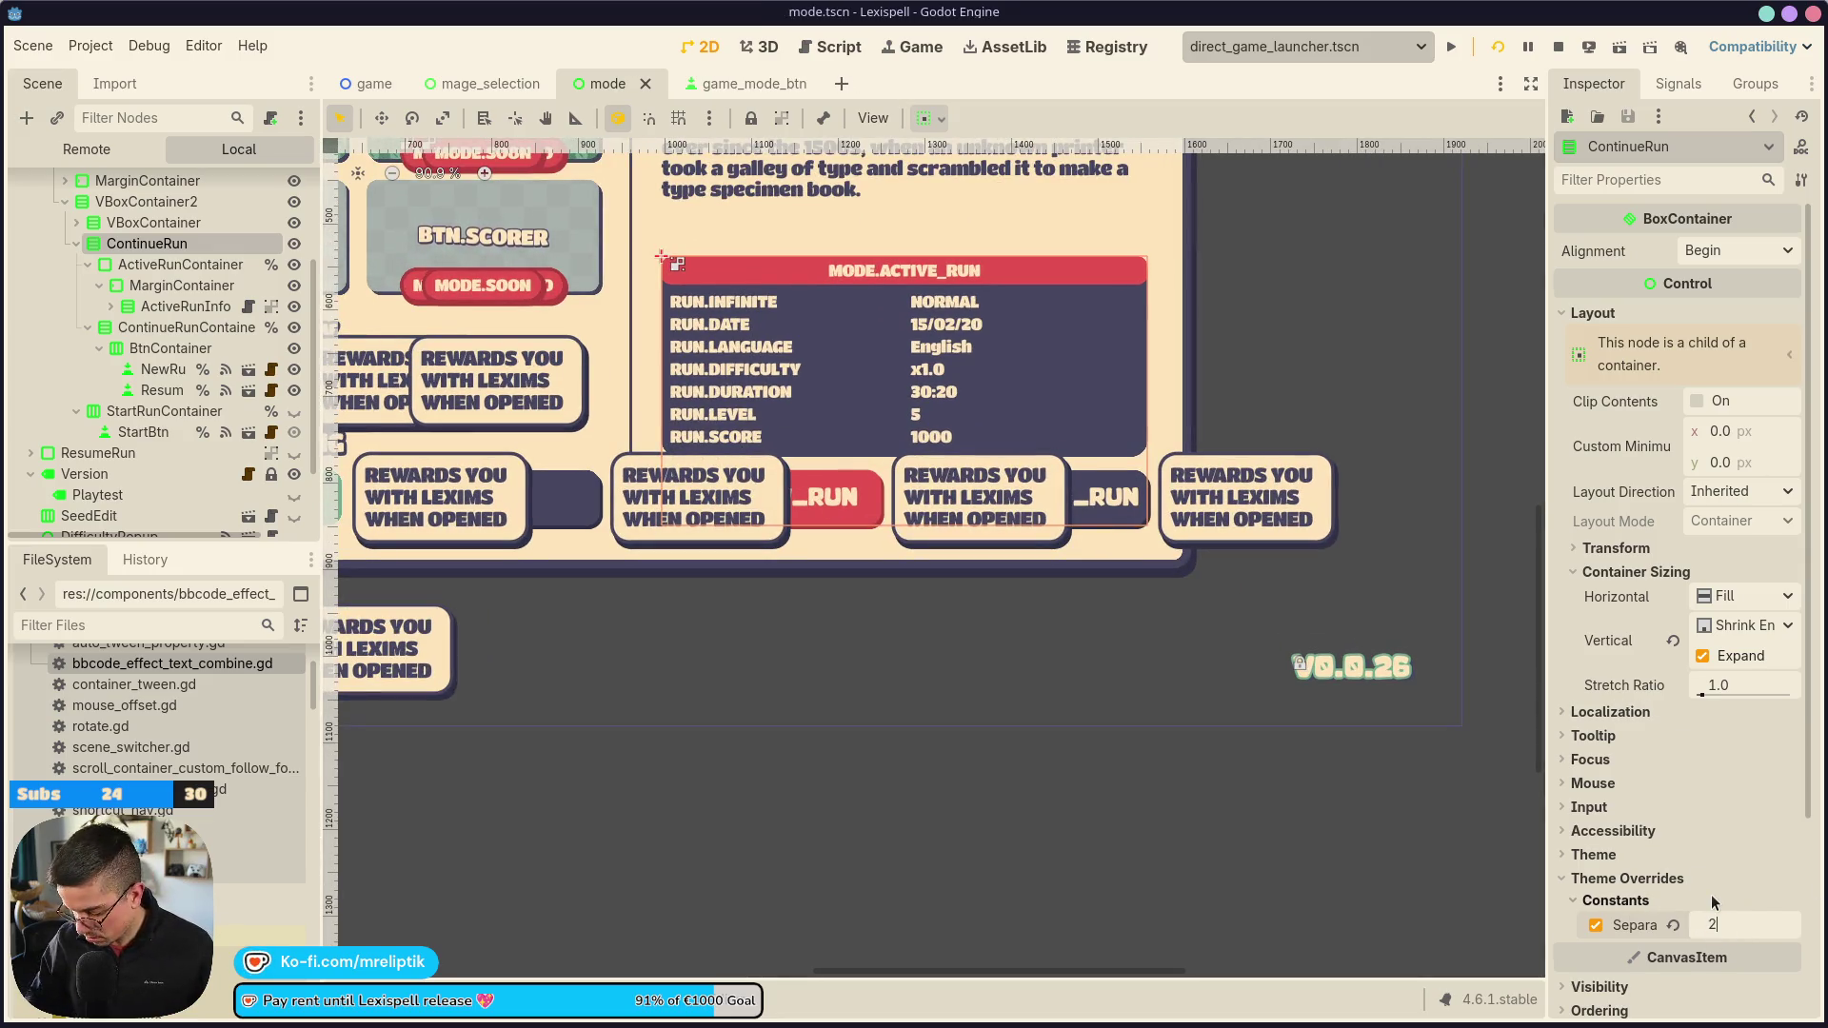
pyautogui.press('Return')
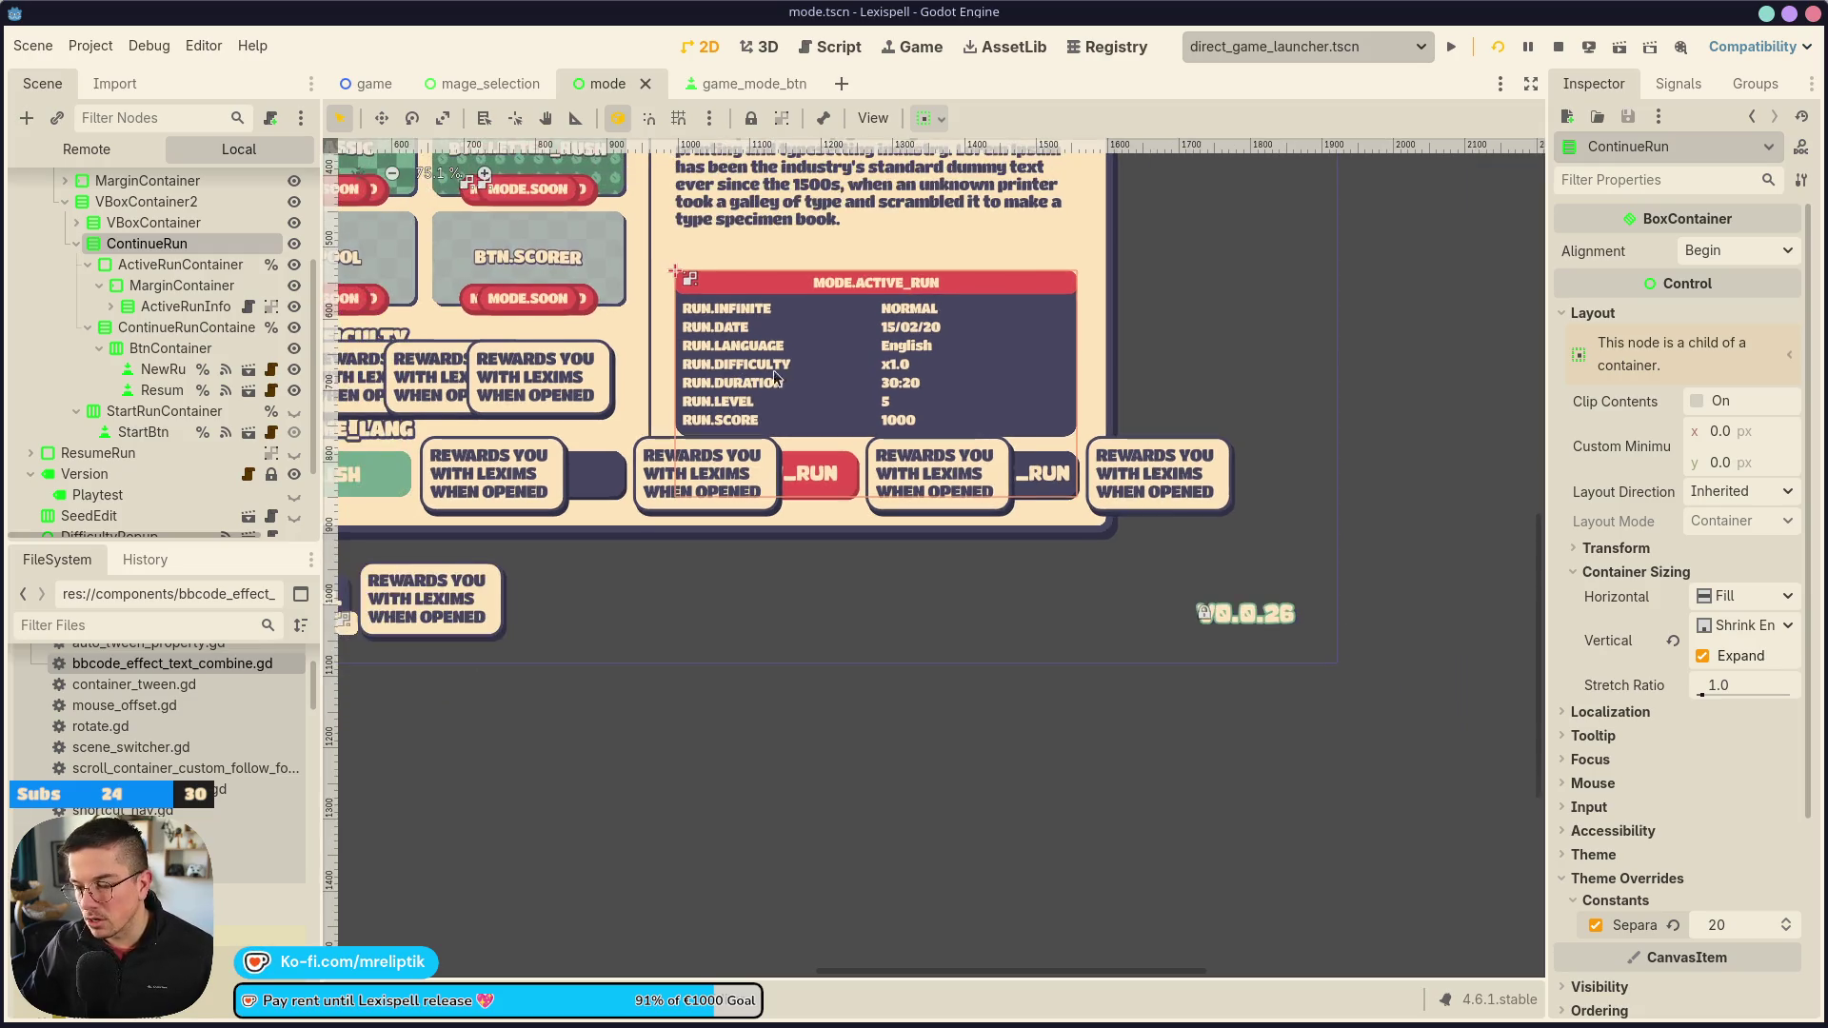
pyautogui.scroll(-2, 863, 519)
pyautogui.hotkey('ctrl', 's')
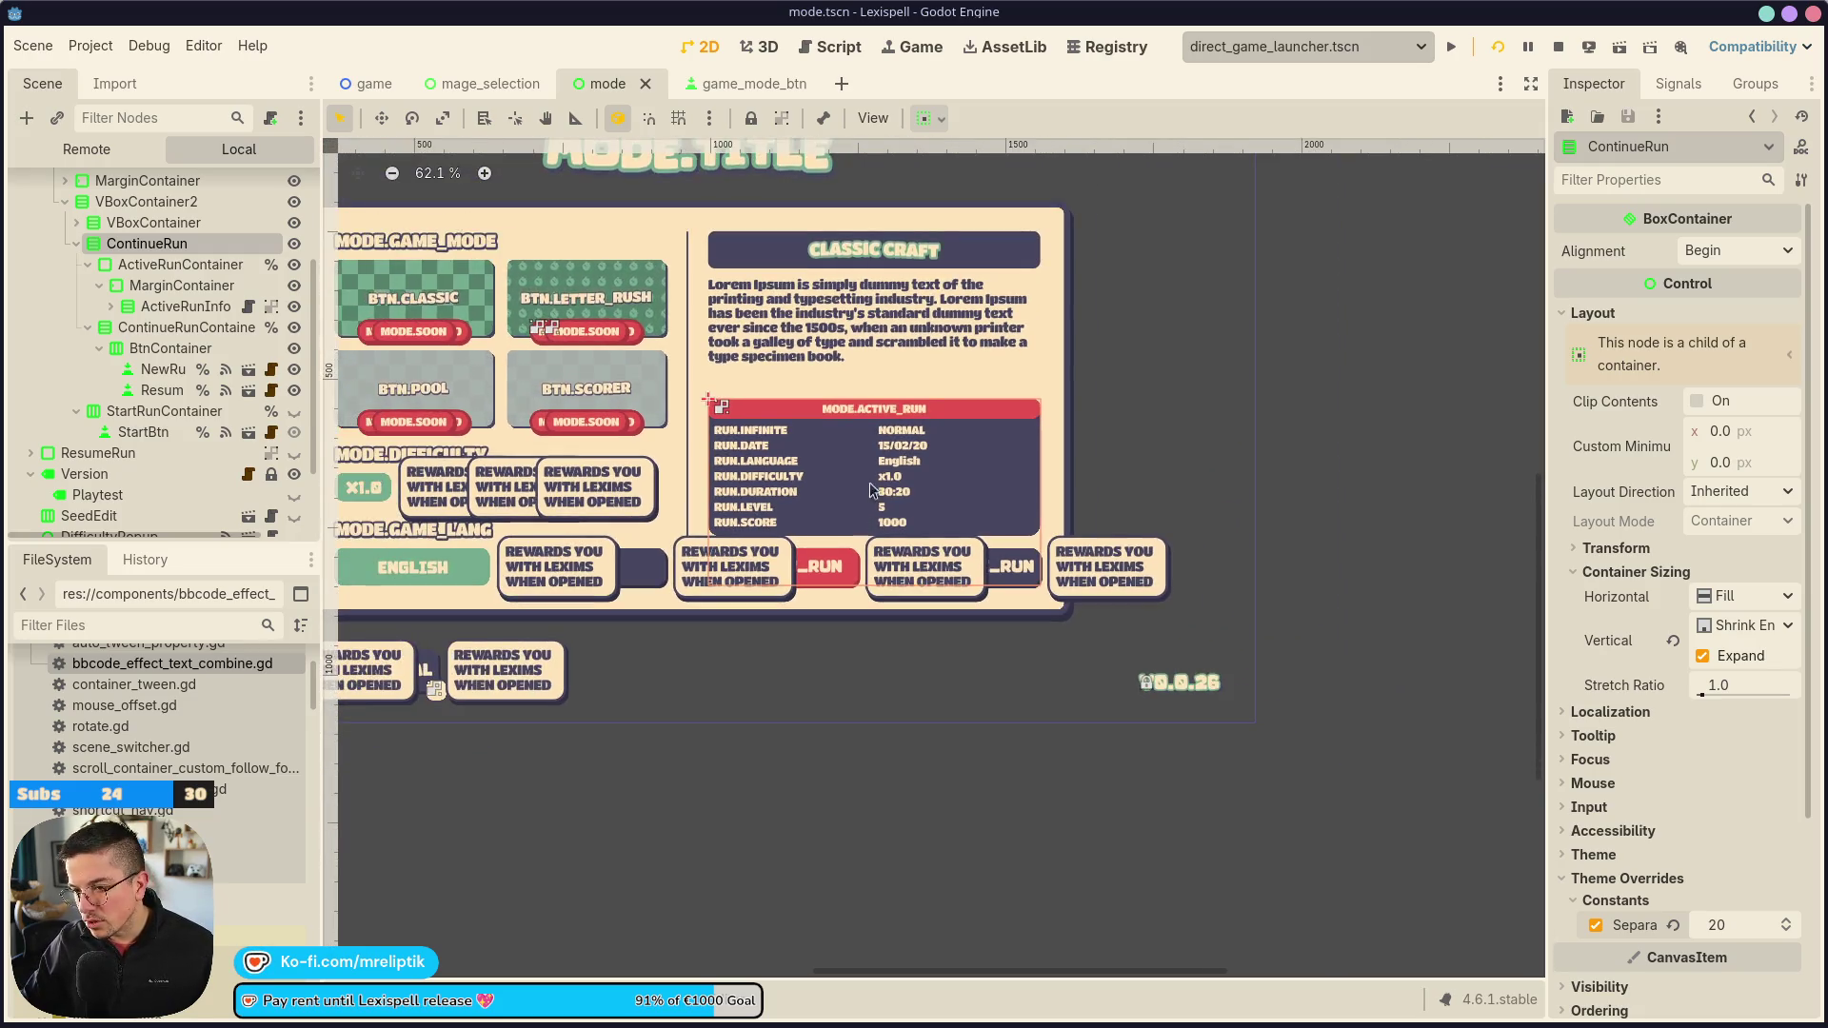
# Rename the ContinueRun node to ContinueRunContainer
pyautogui.scroll(2, 875, 381)
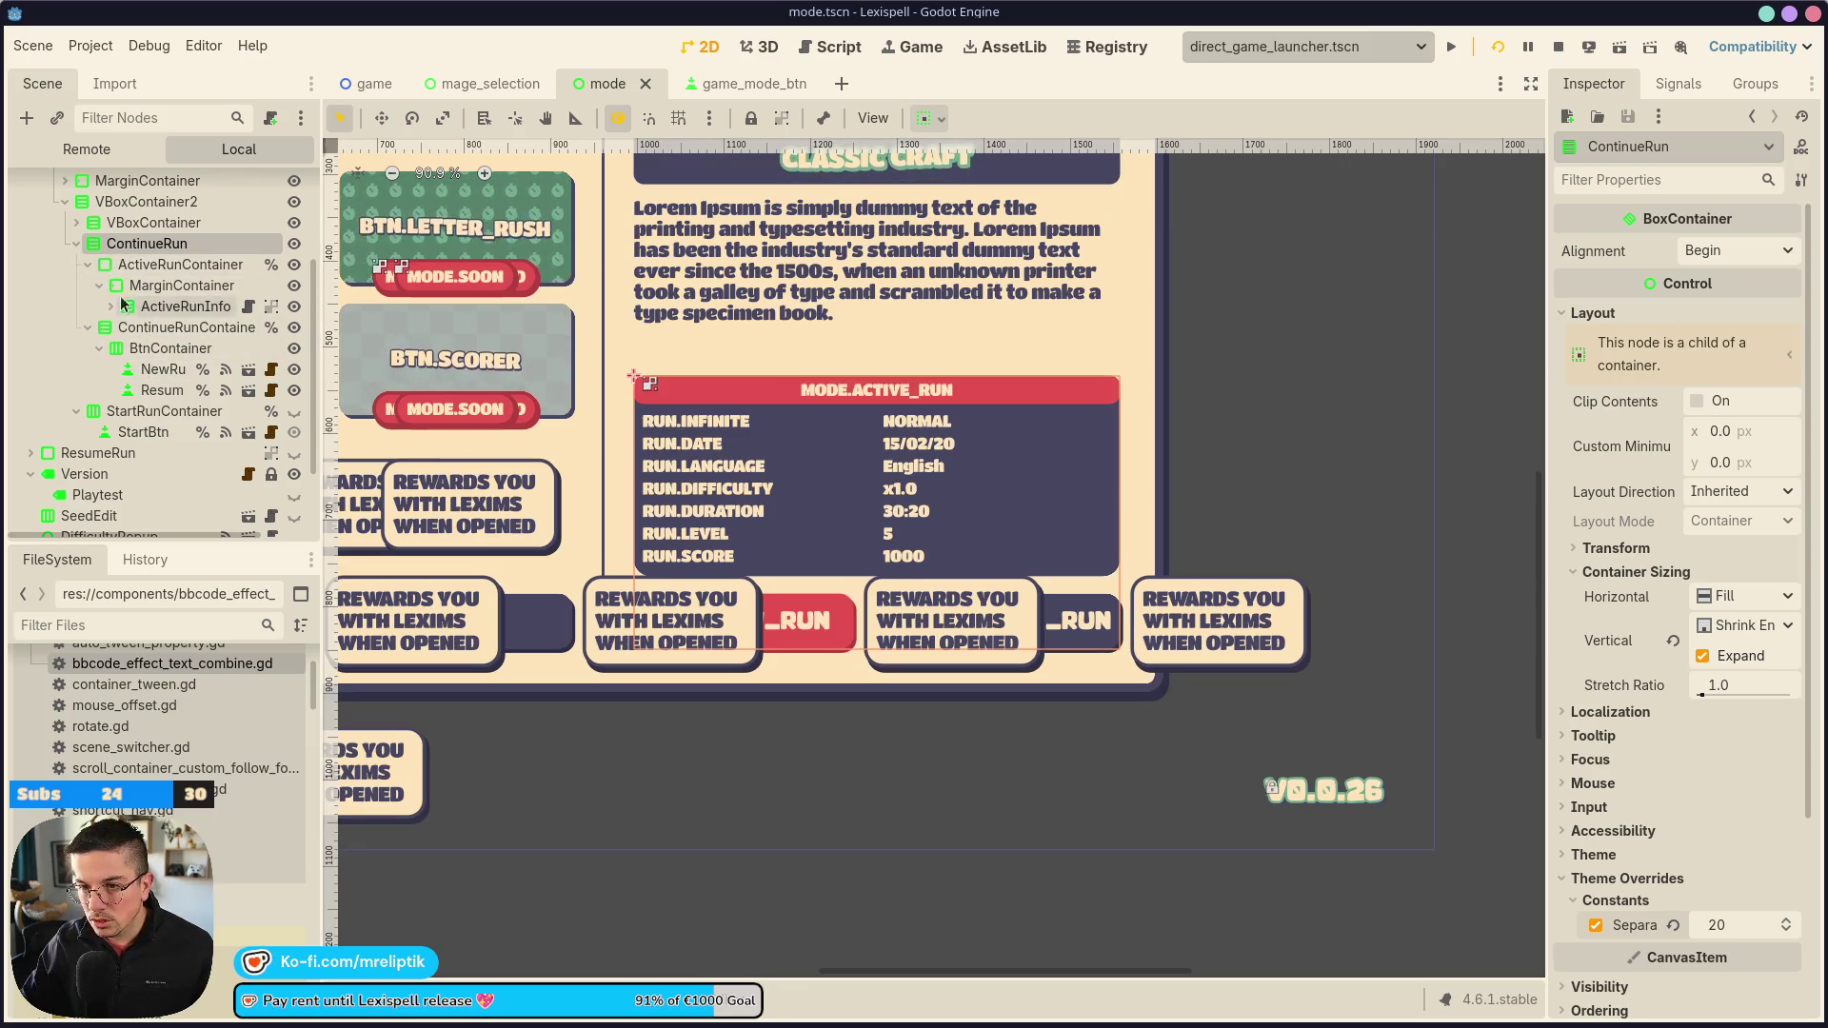
pyautogui.doubleClick(202, 246)
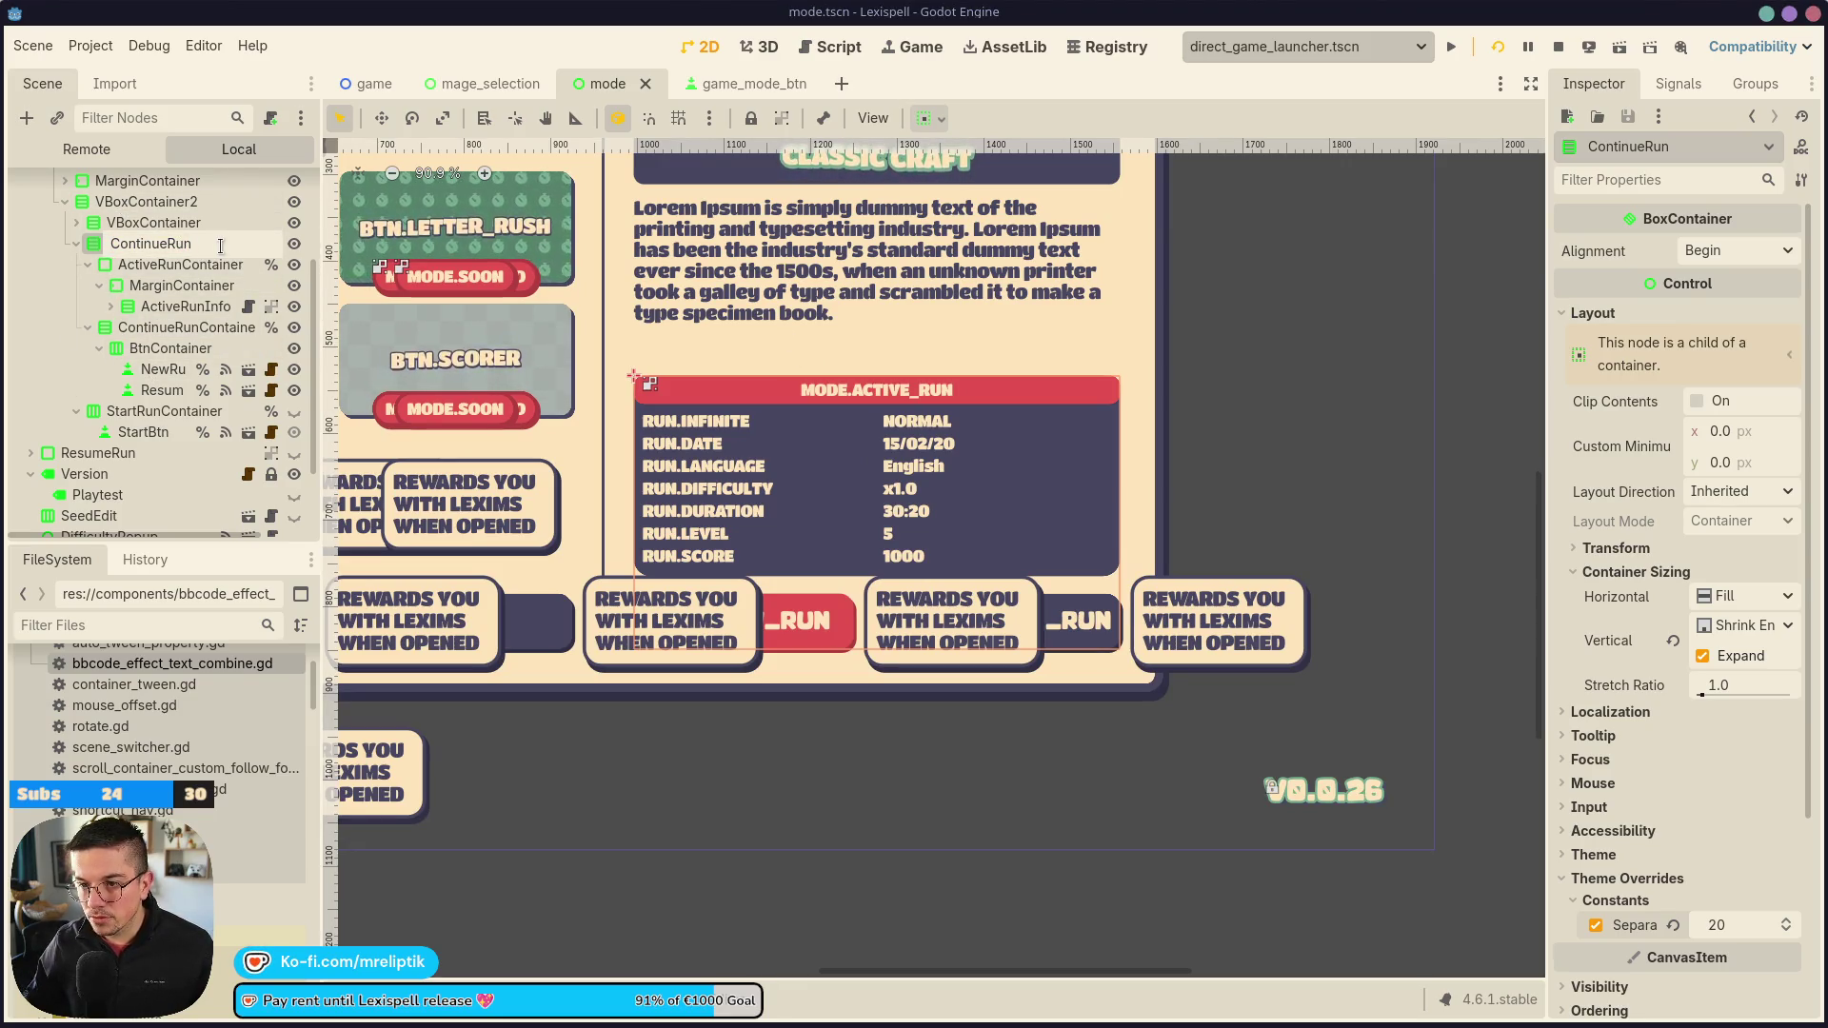
pyautogui.write('ainer')
pyautogui.press('Return')
pyautogui.click(219, 327)
# Turn off unique-name access on ActiveRunContainer, keeping it on the outer ContinueRunContainer
pyautogui.rightClick(219, 325)
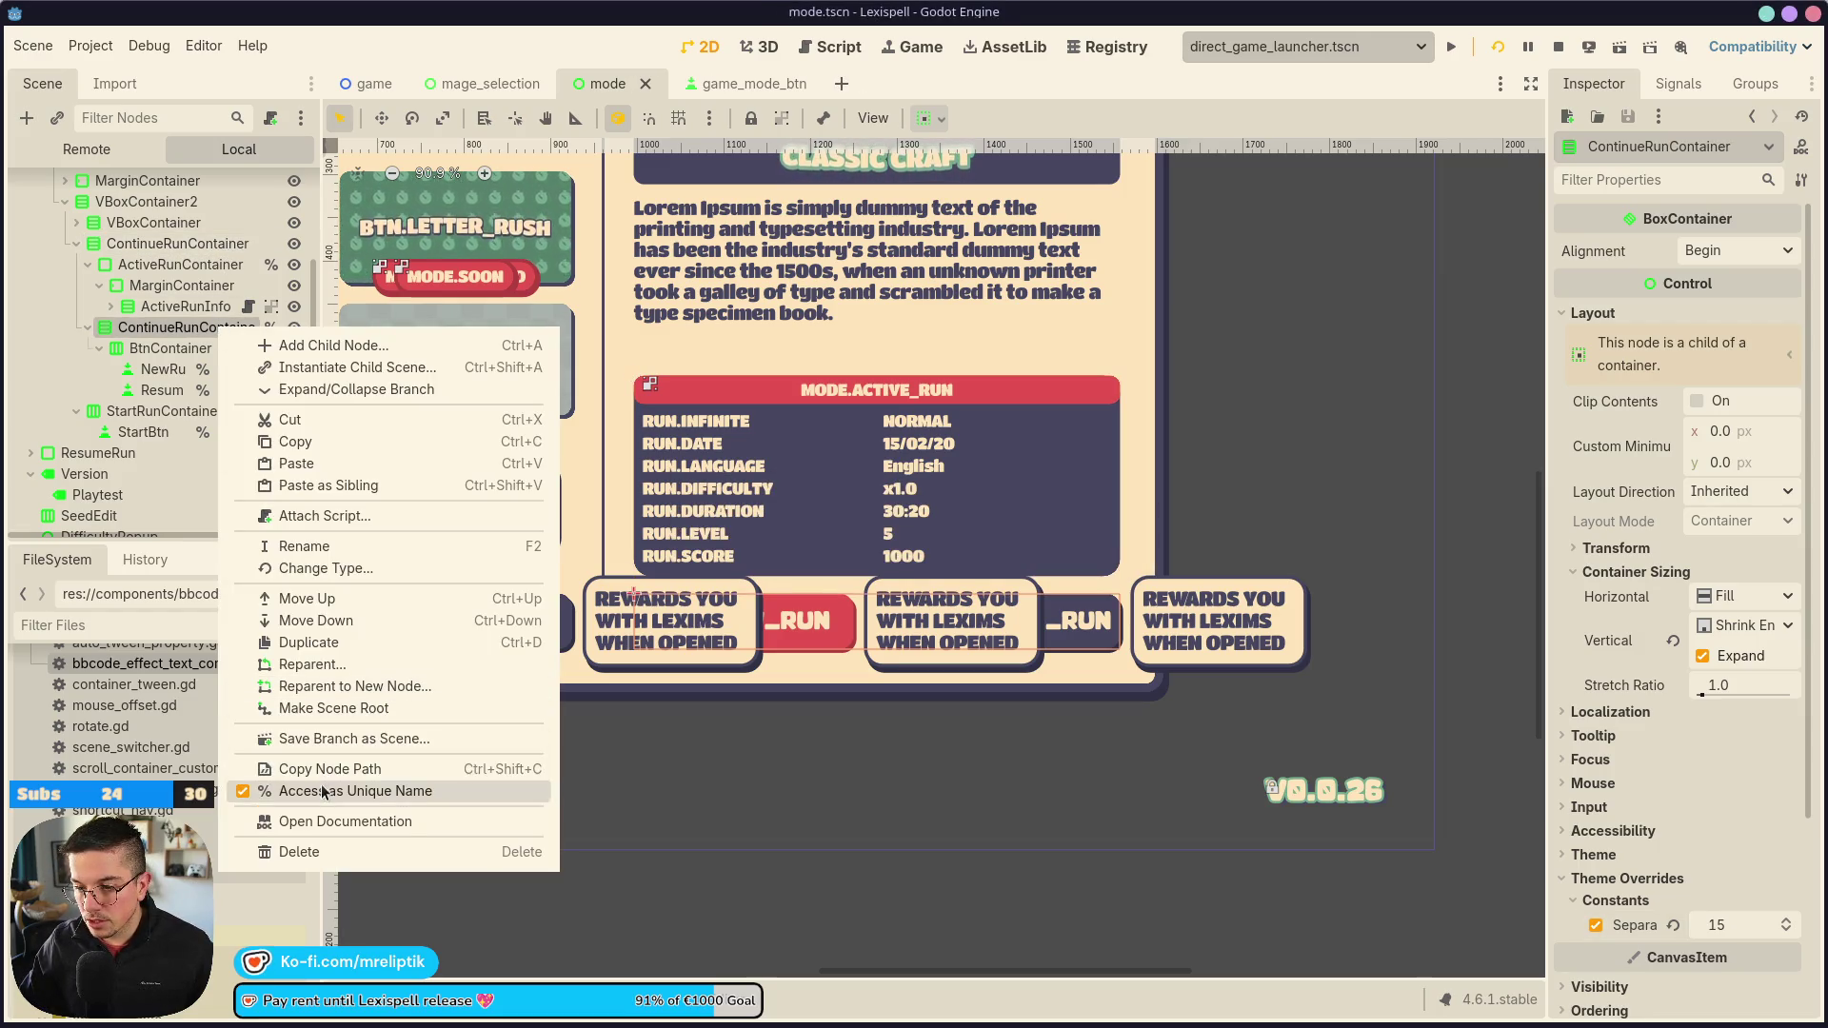
pyautogui.click(276, 791)
pyautogui.rightClick(215, 273)
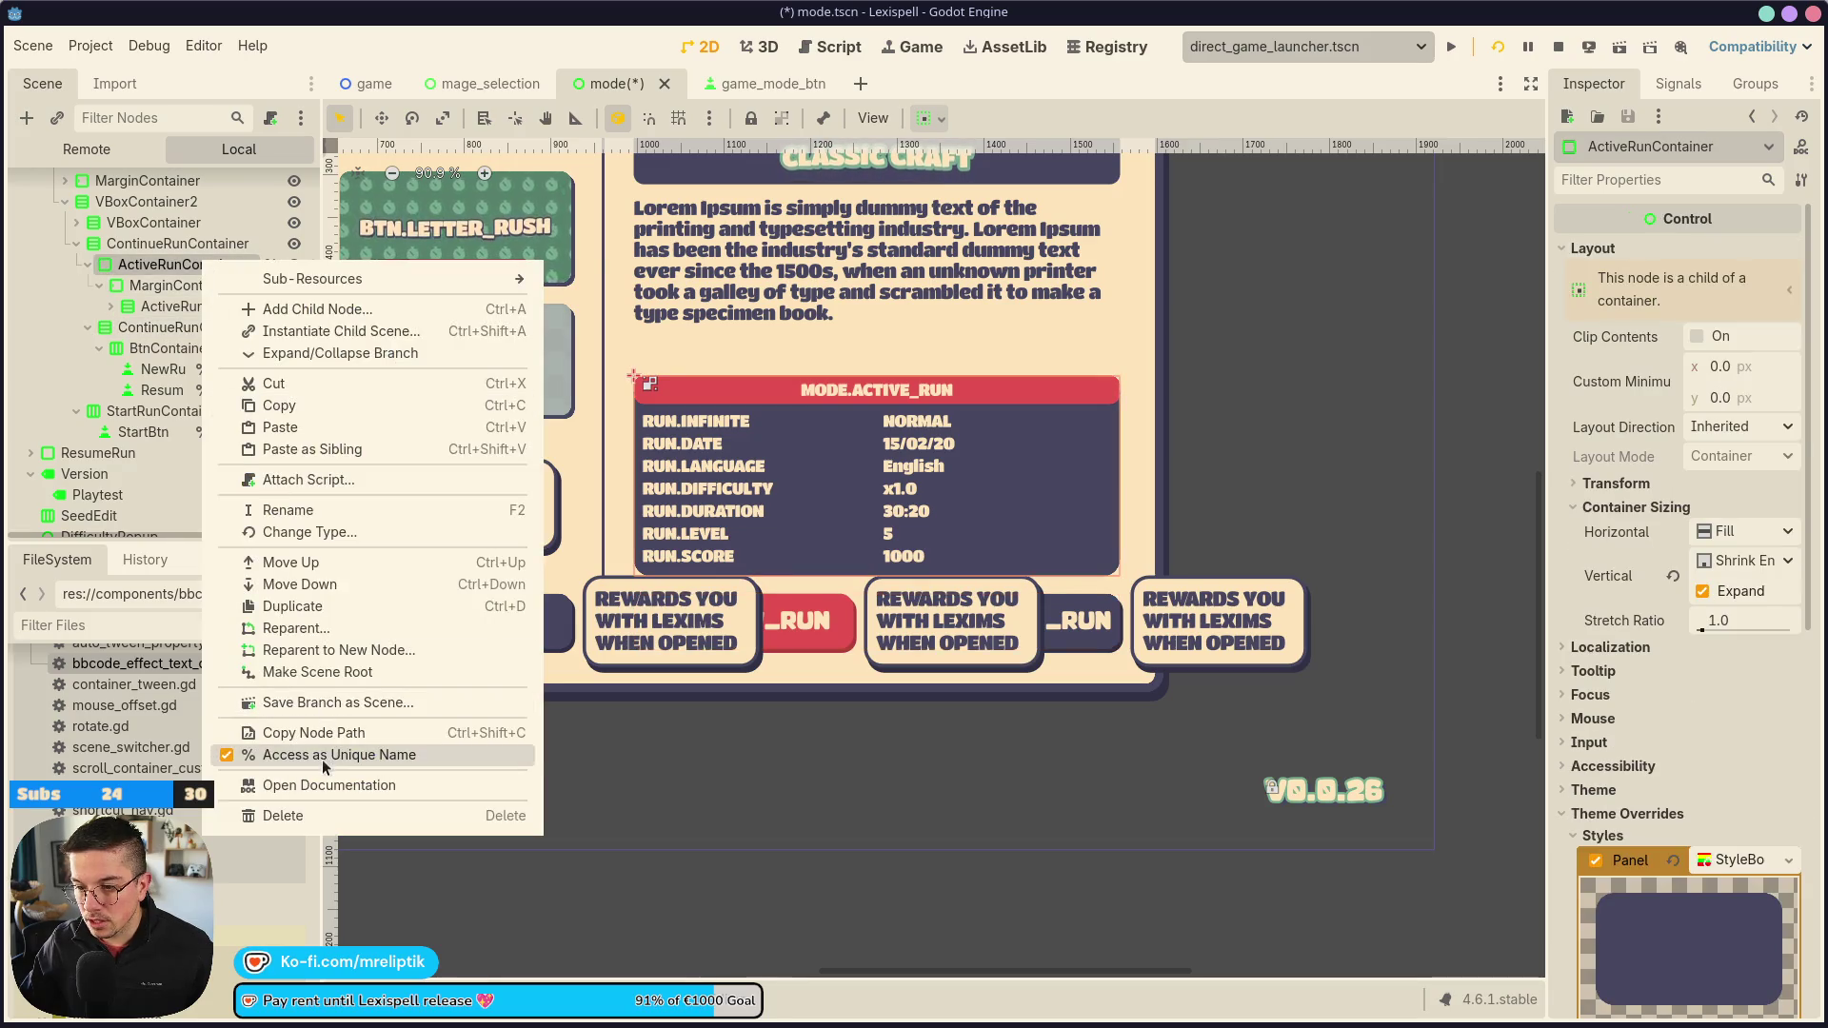
pyautogui.click(448, 752)
pyautogui.rightClick(184, 245)
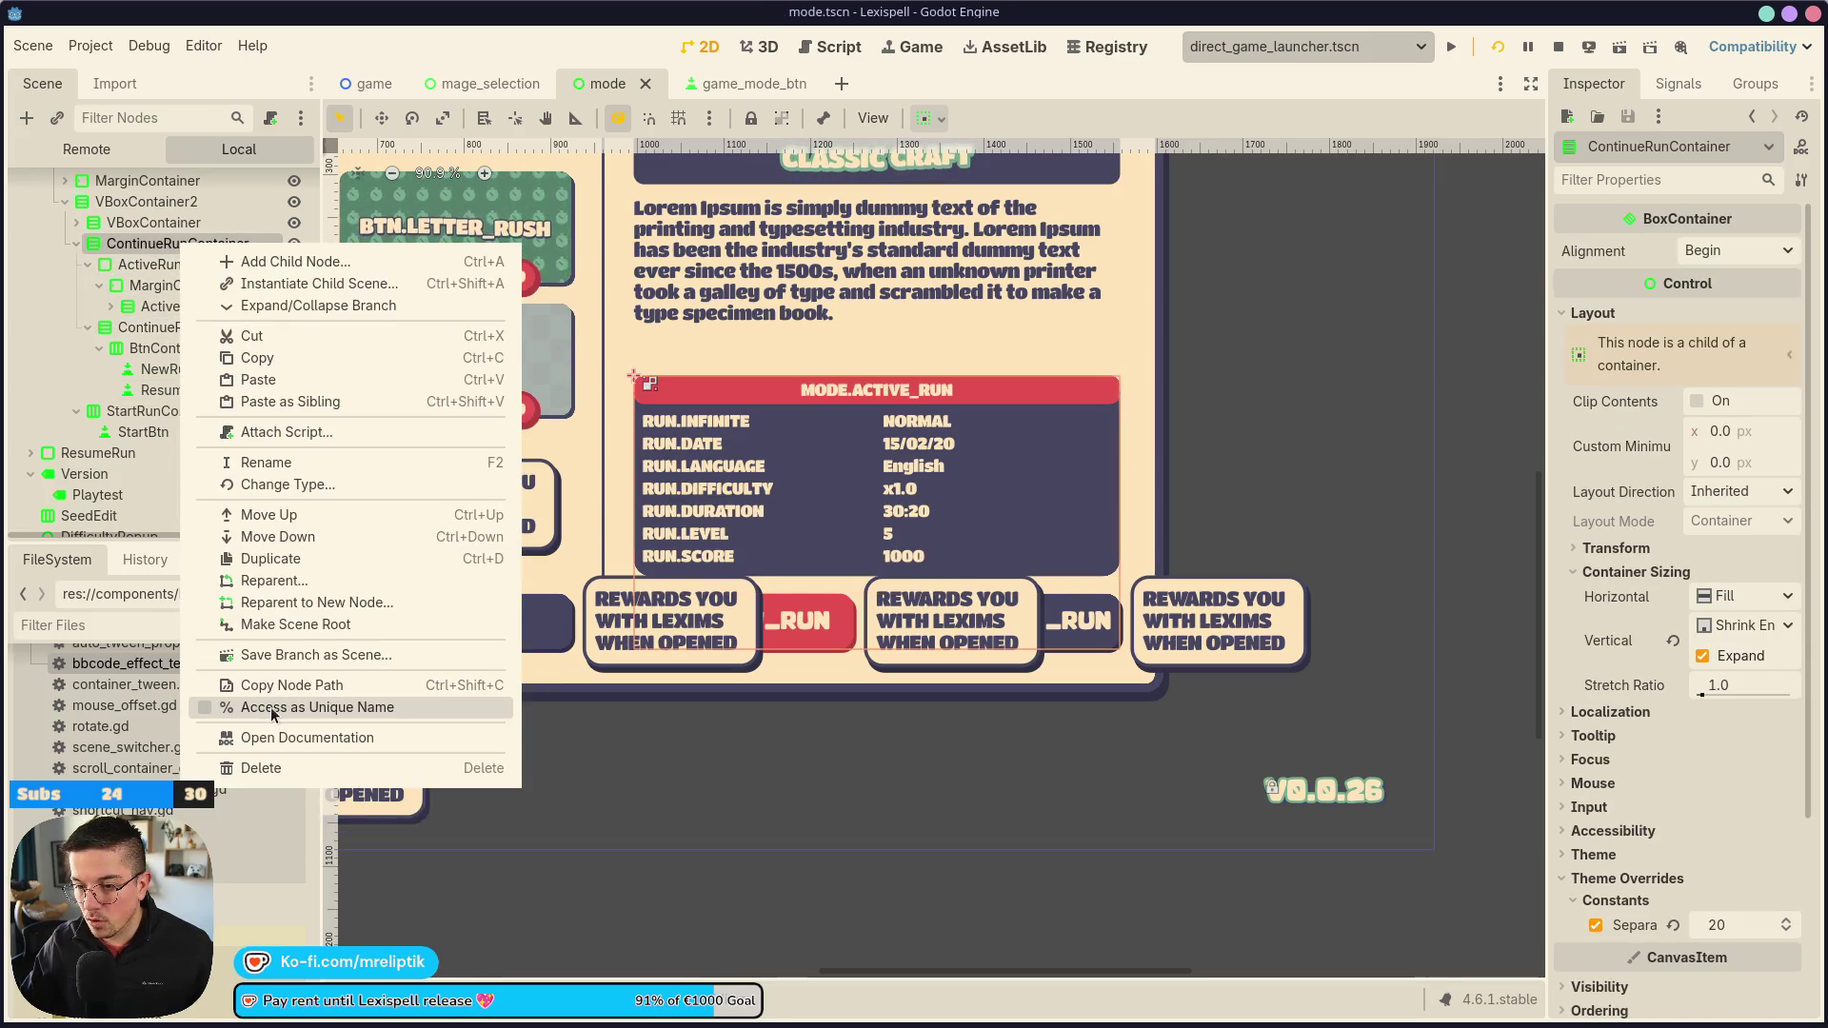
pyautogui.click(253, 704)
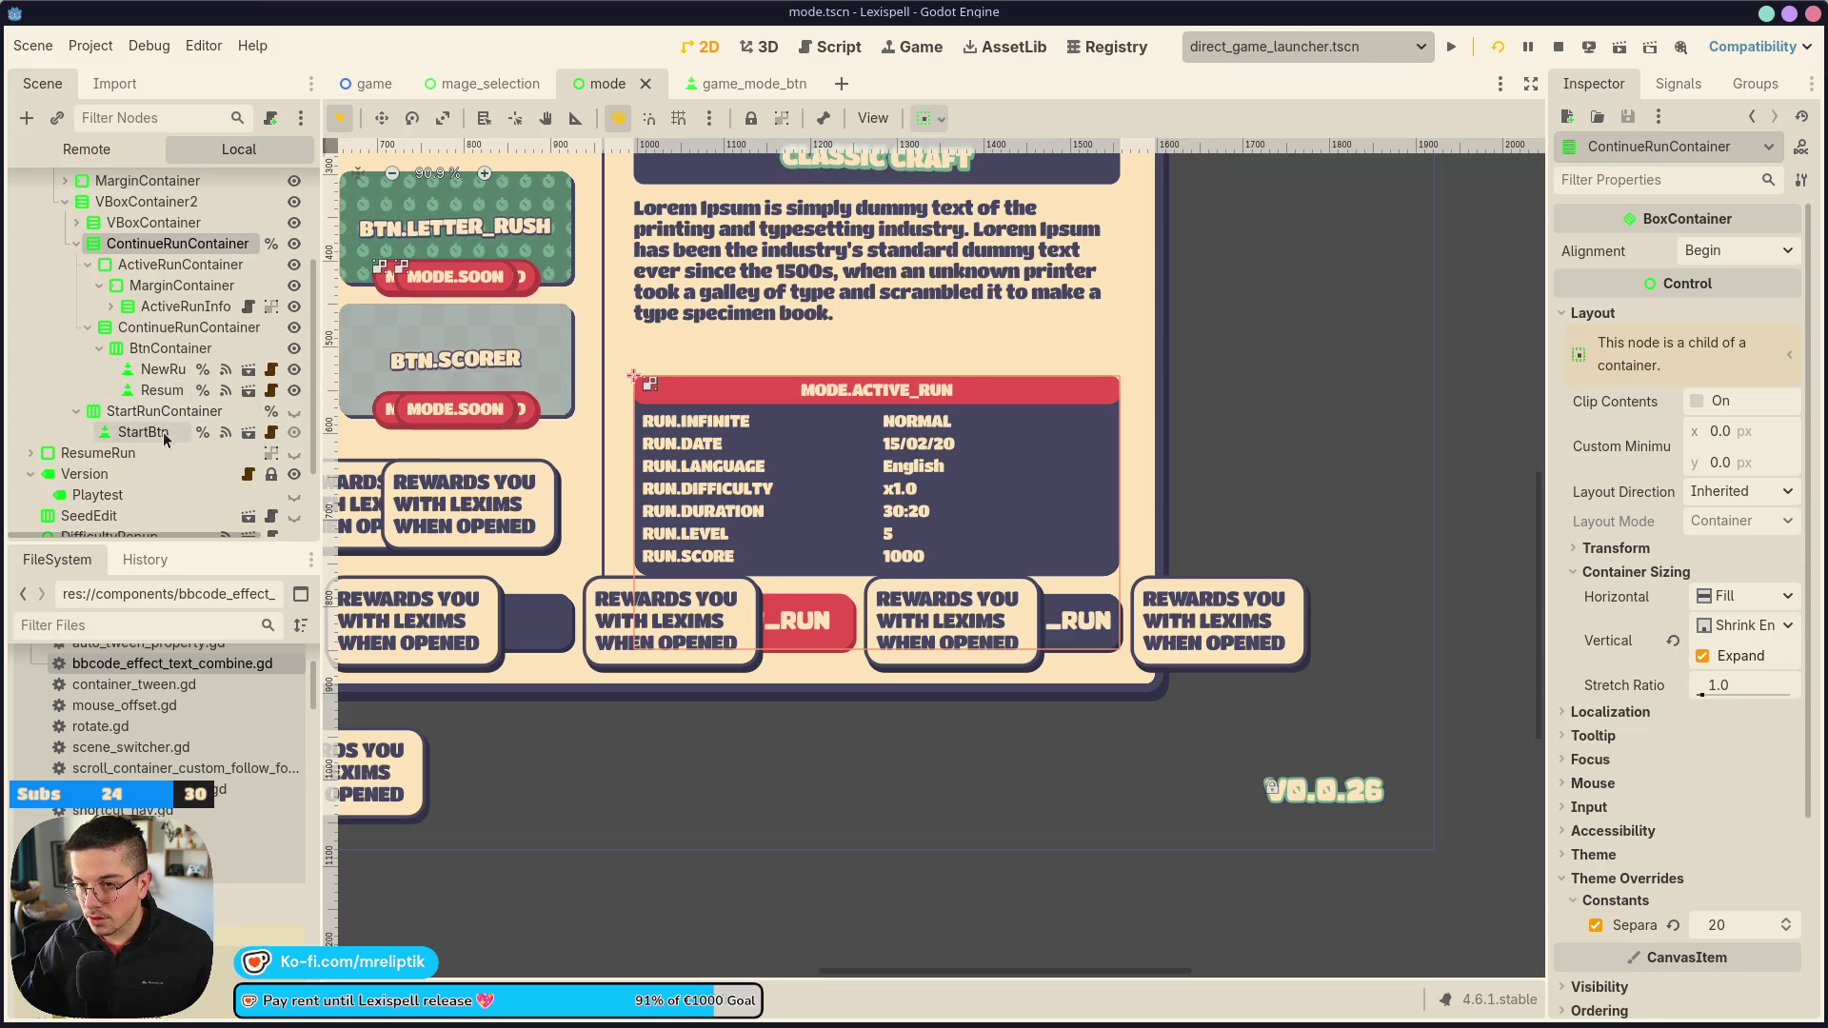
# Open the Mode node's mode.gd script for editing
pyautogui.scroll(4, 181, 398)
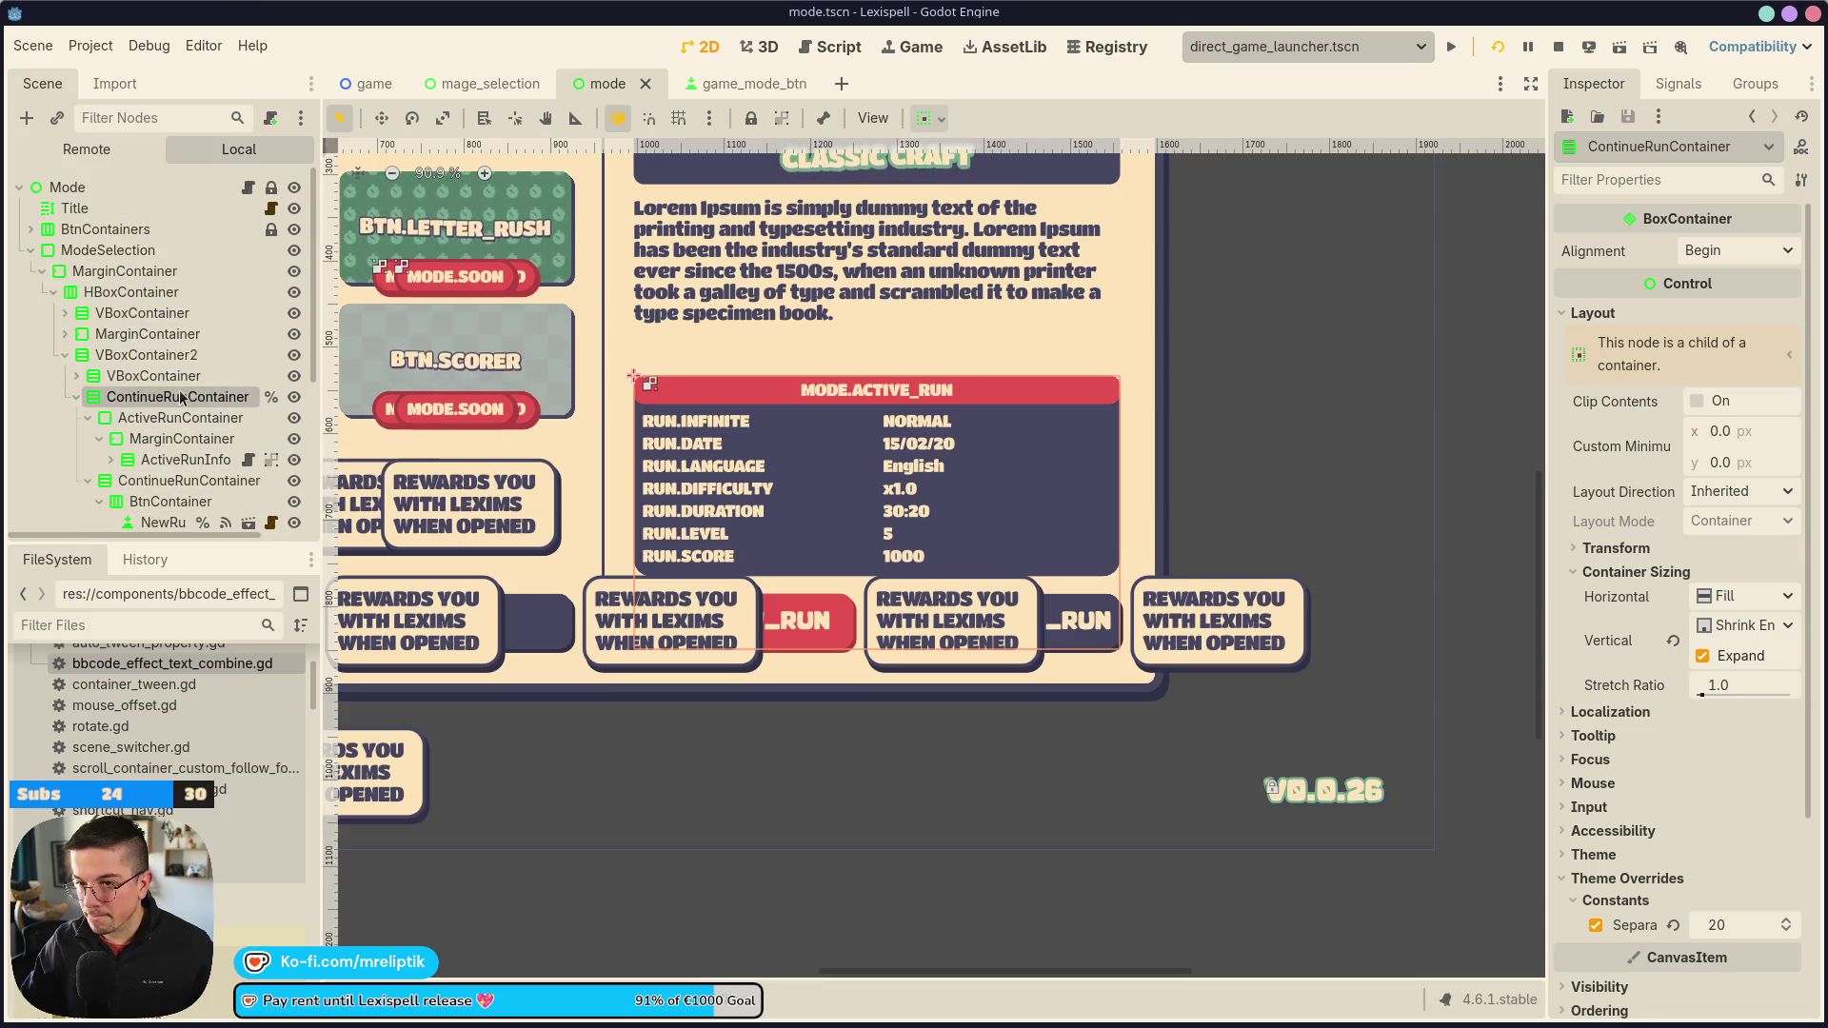
pyautogui.click(255, 188)
pyautogui.scroll(10, 831, 632)
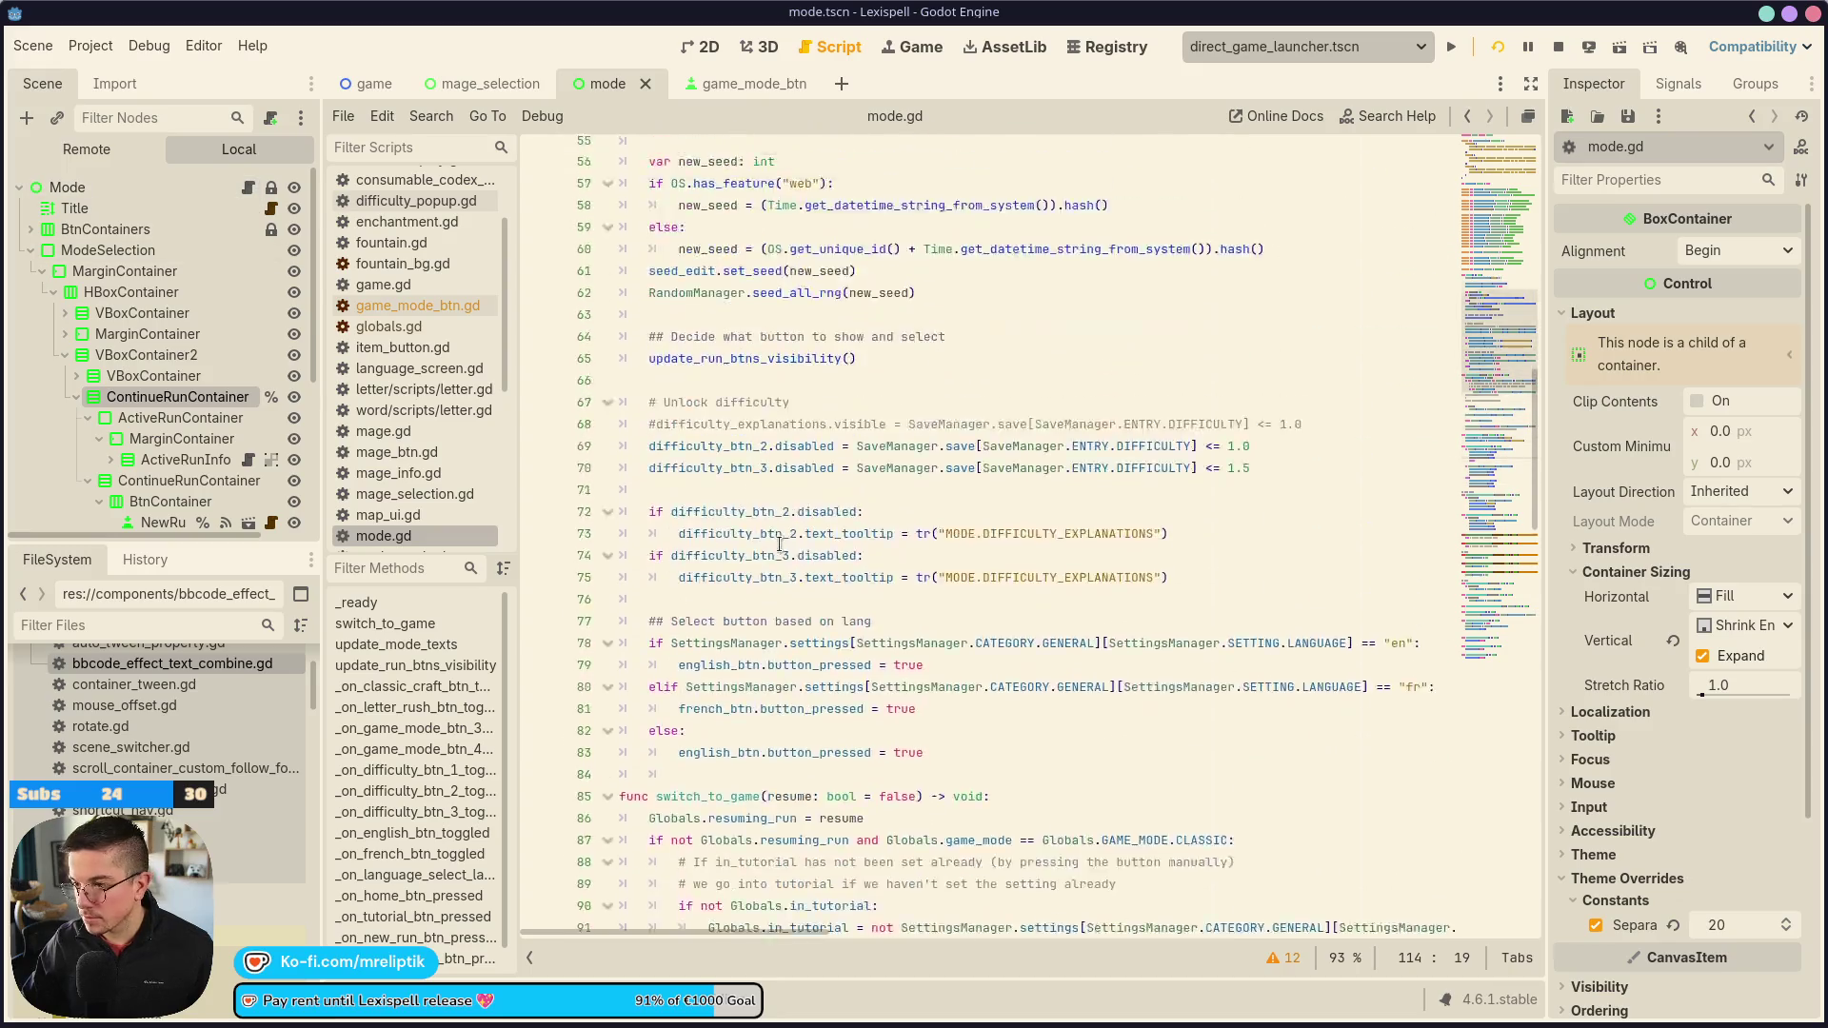
pyautogui.scroll(4, 812, 571)
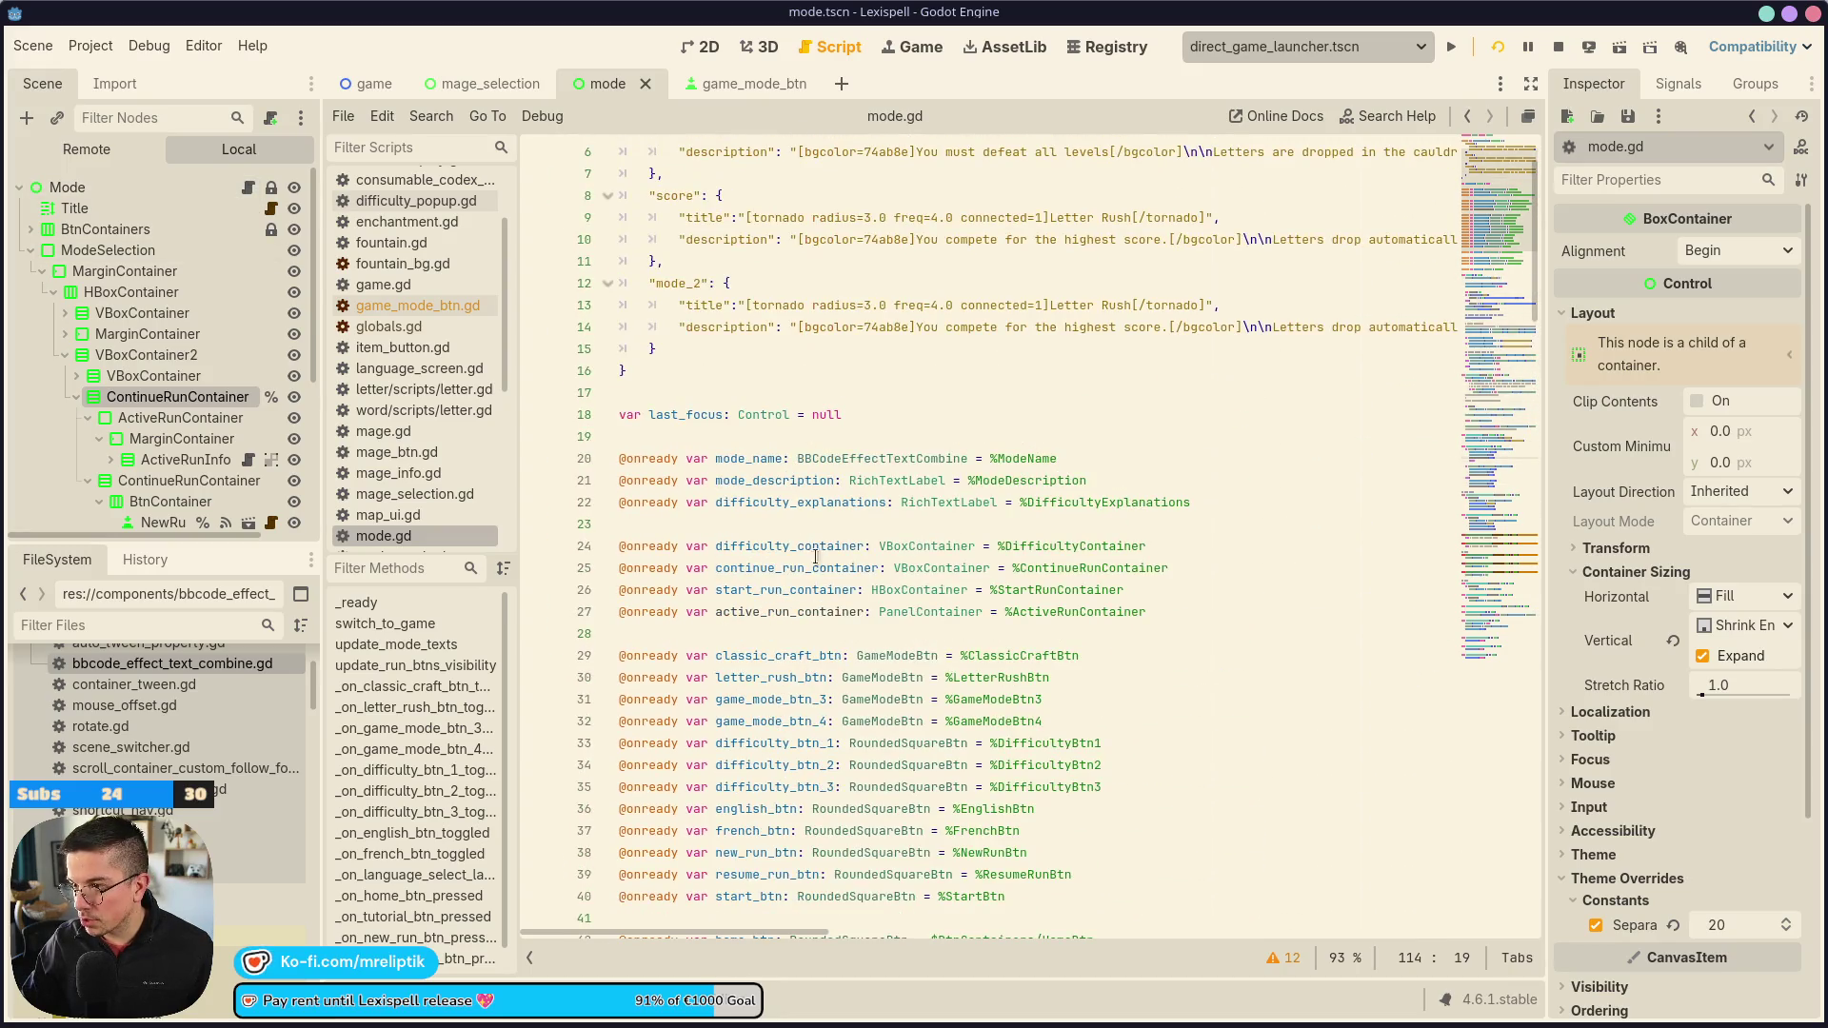
pyautogui.click(759, 590)
pyautogui.doubleClick(760, 614)
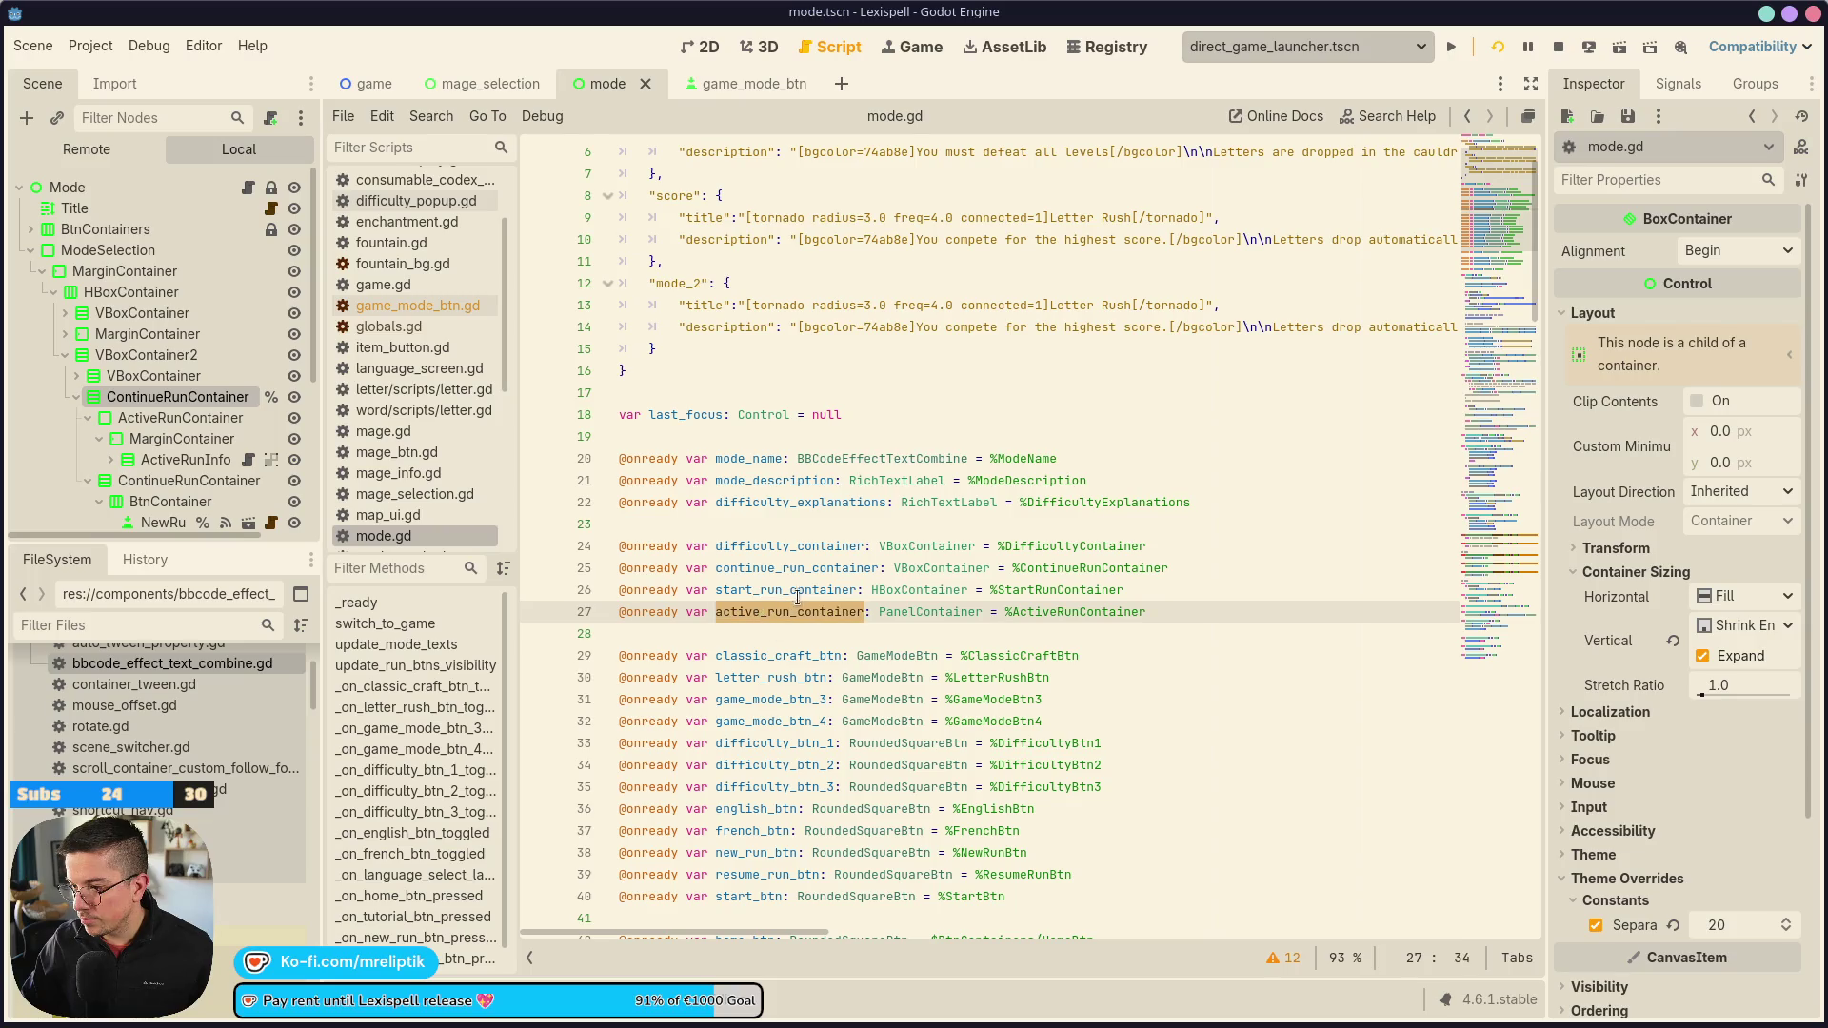
pyautogui.click(798, 590)
pyautogui.doubleClick(803, 568)
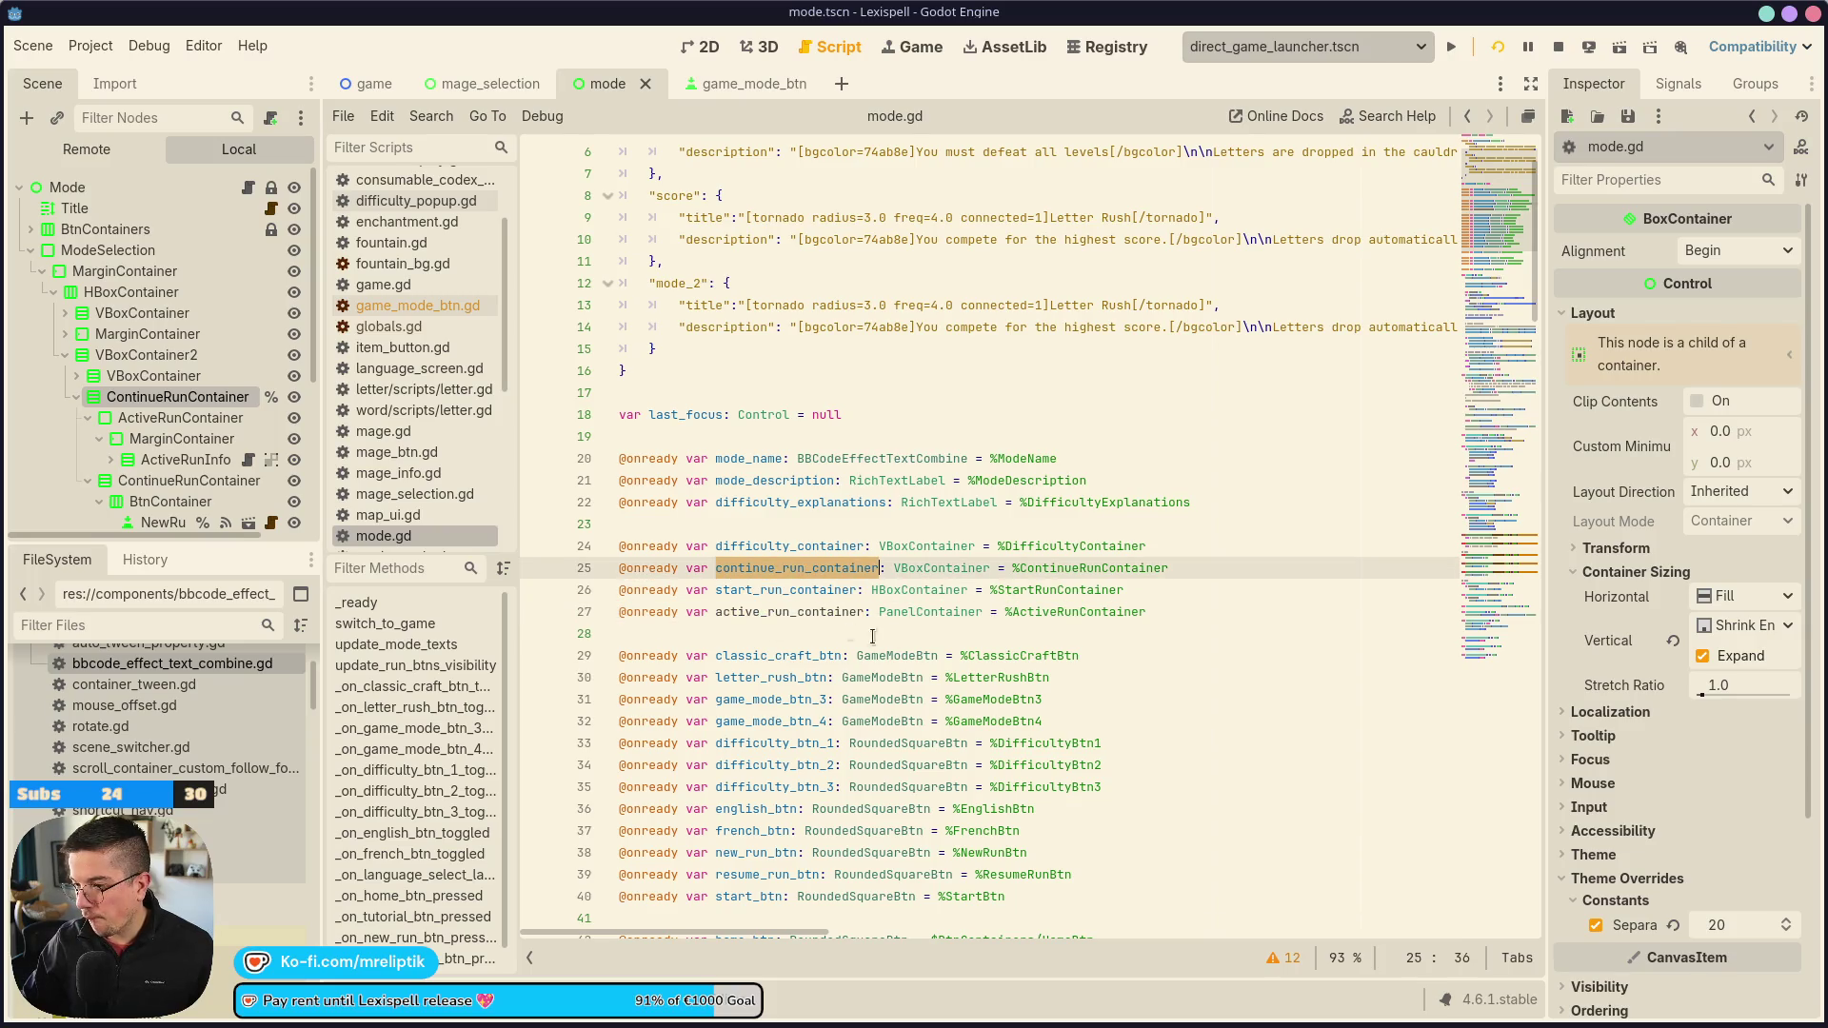
pyautogui.click(982, 609)
pyautogui.tripleClick(980, 612)
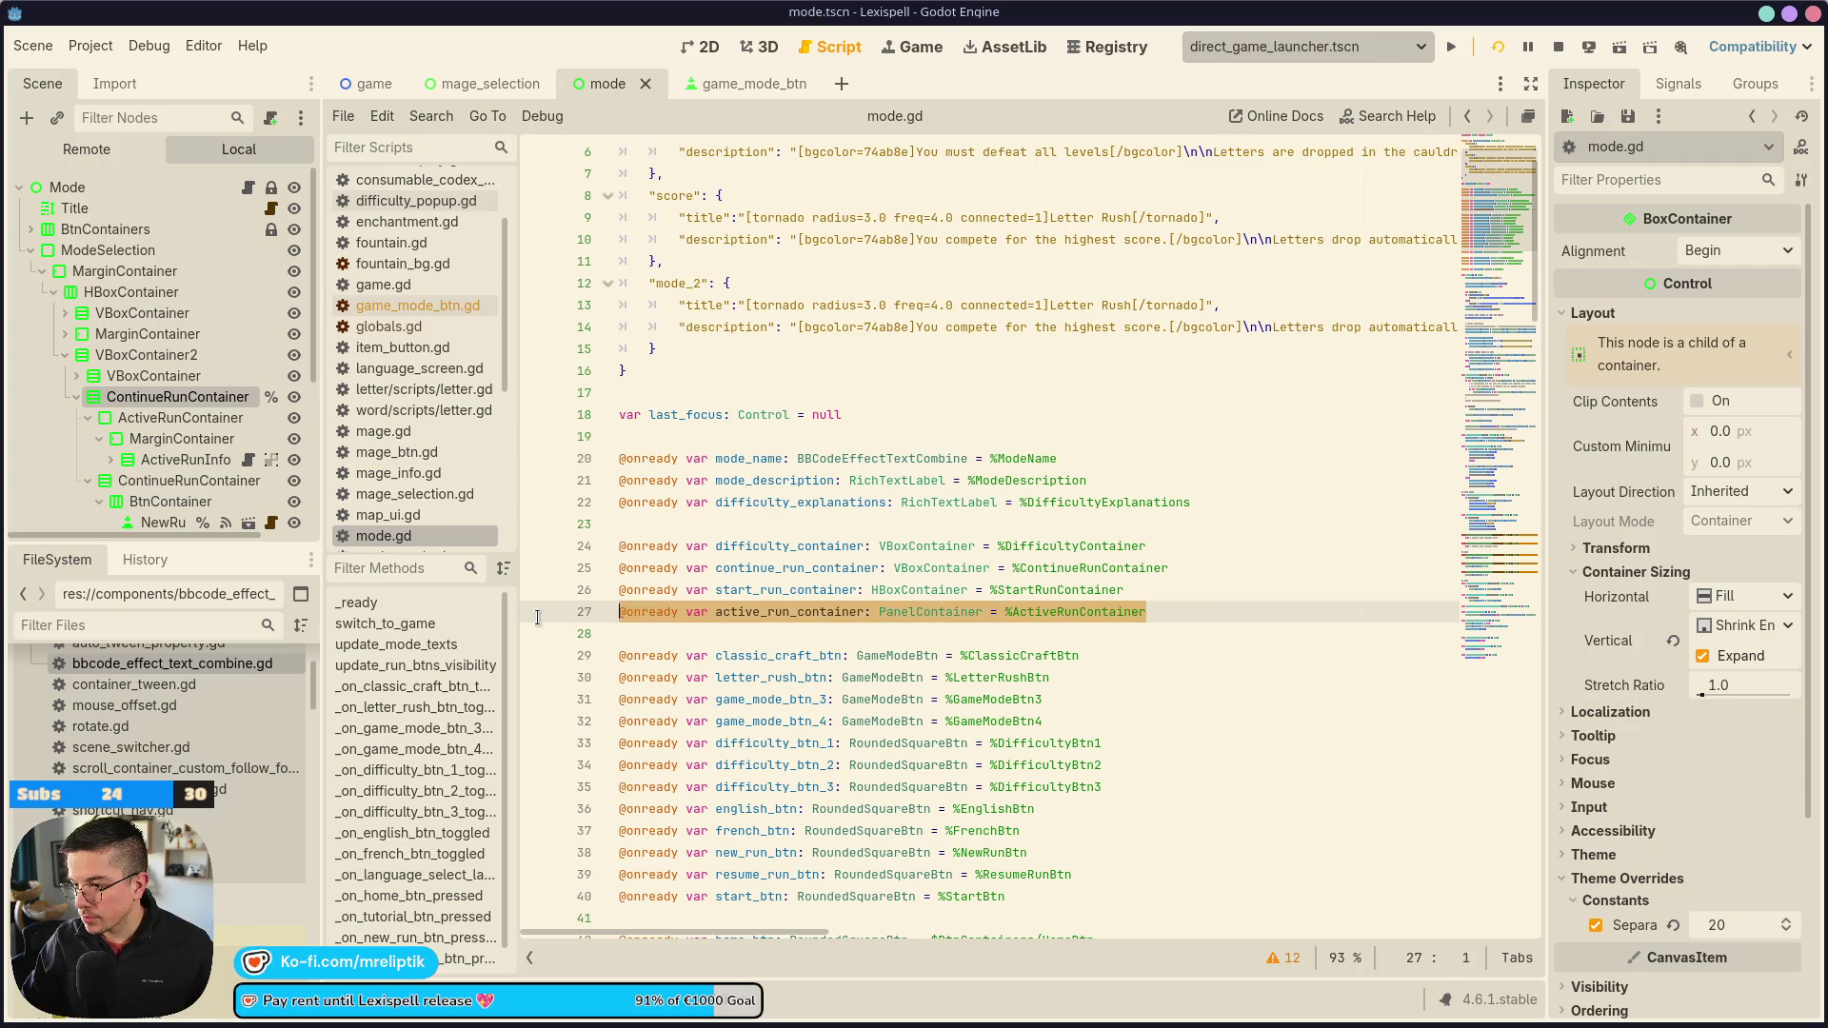
pyautogui.press('BackSpace')
pyautogui.press('BackSpace')
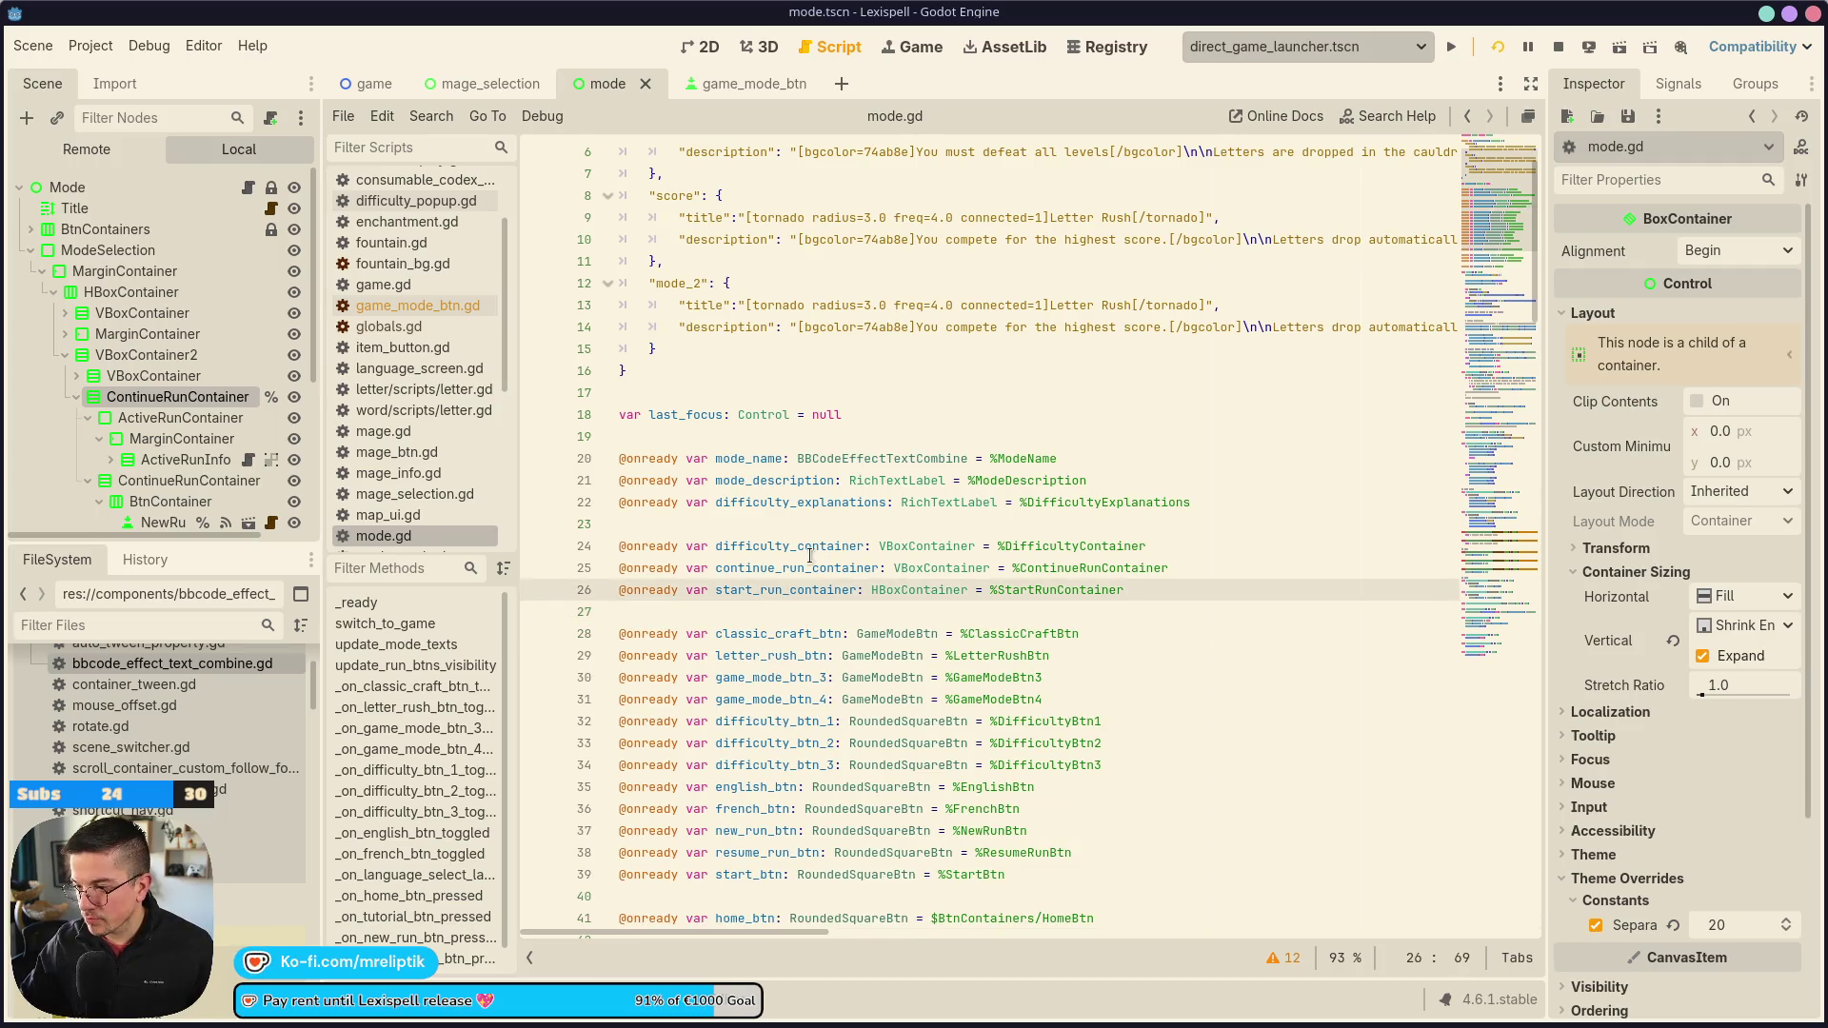
# Remove the leftover active_run_container show/hide lines, save mode.gd, and stop the running game
pyautogui.doubleClick(778, 581)
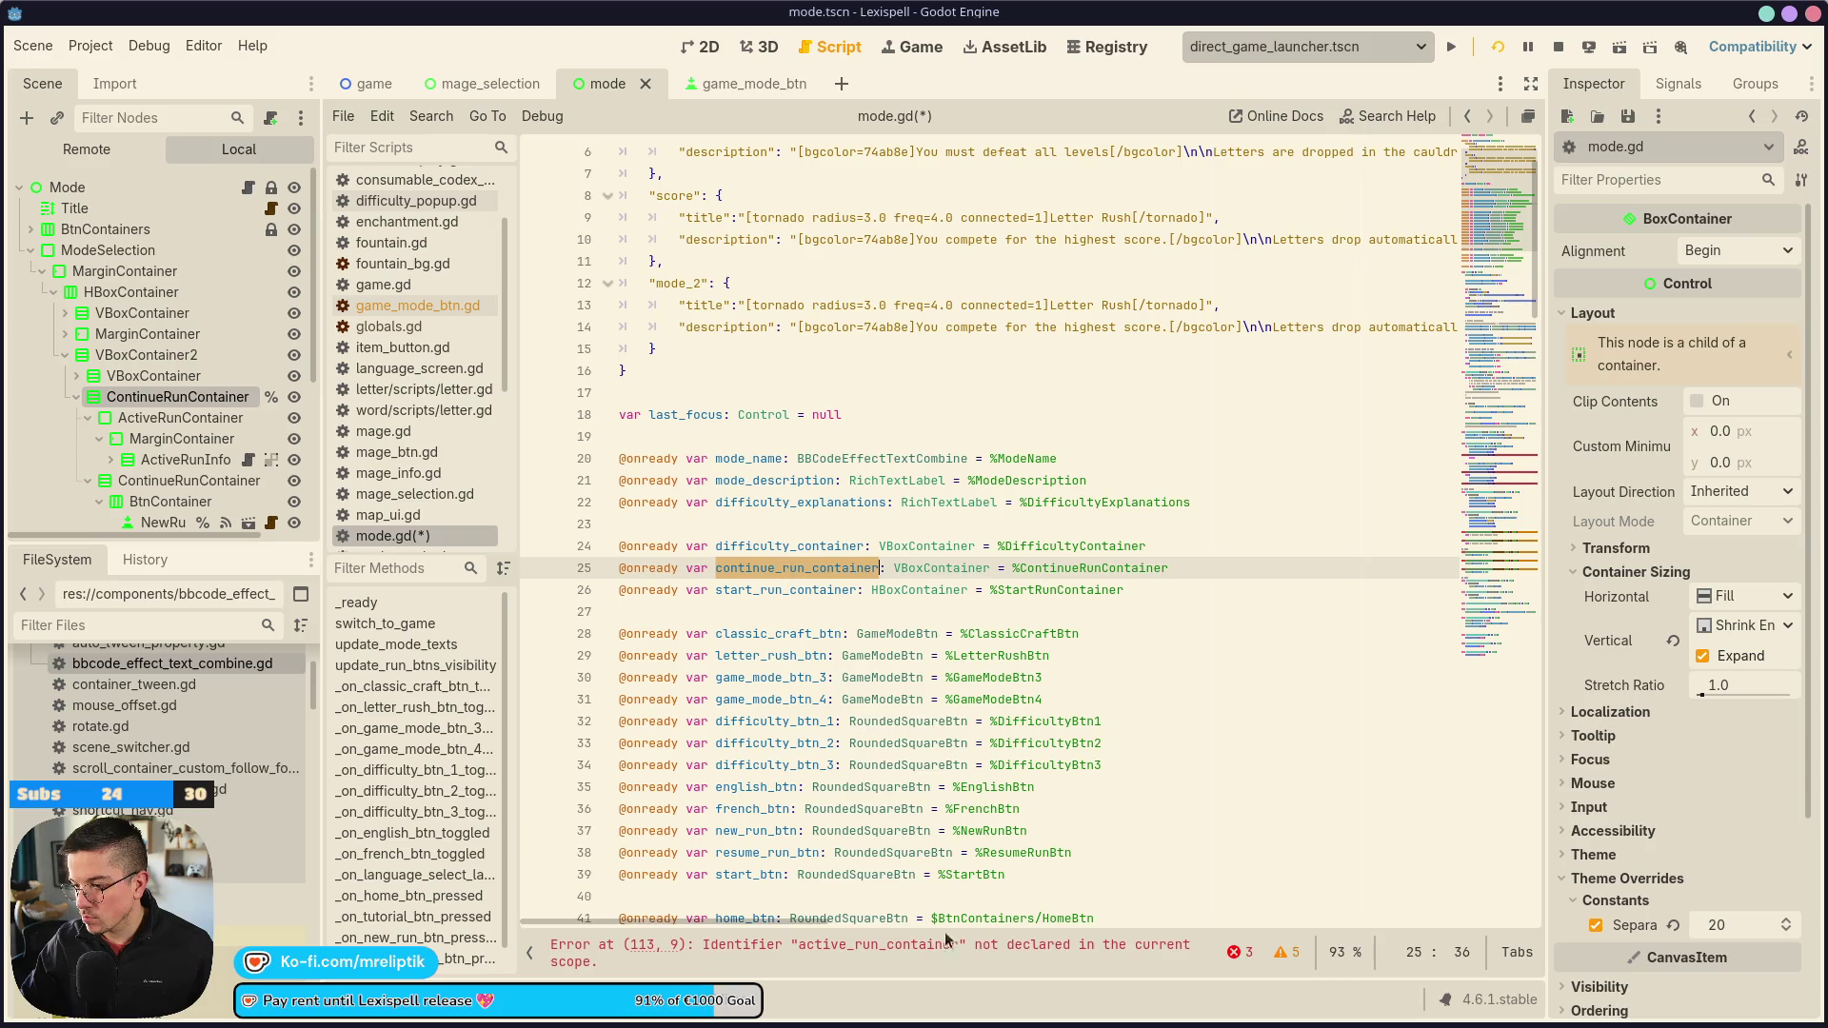
pyautogui.click(885, 945)
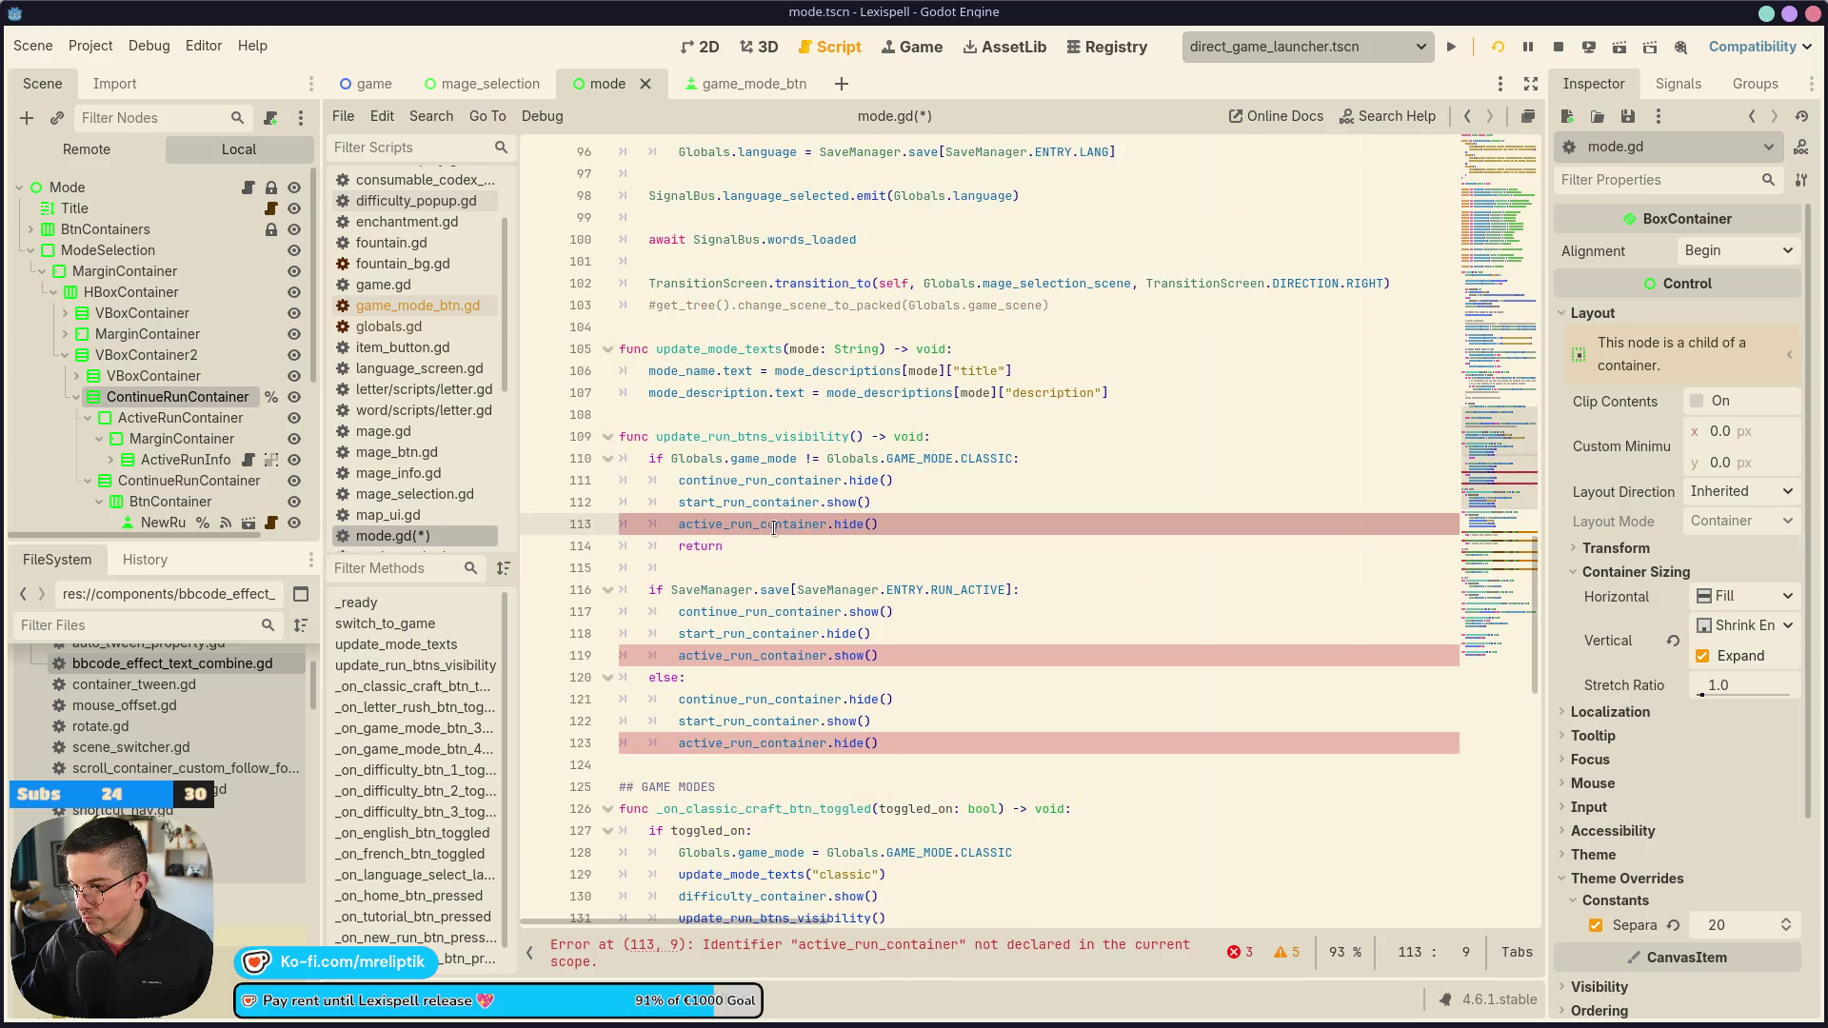
pyautogui.hotkey('ctrl', 'shift', 'k')
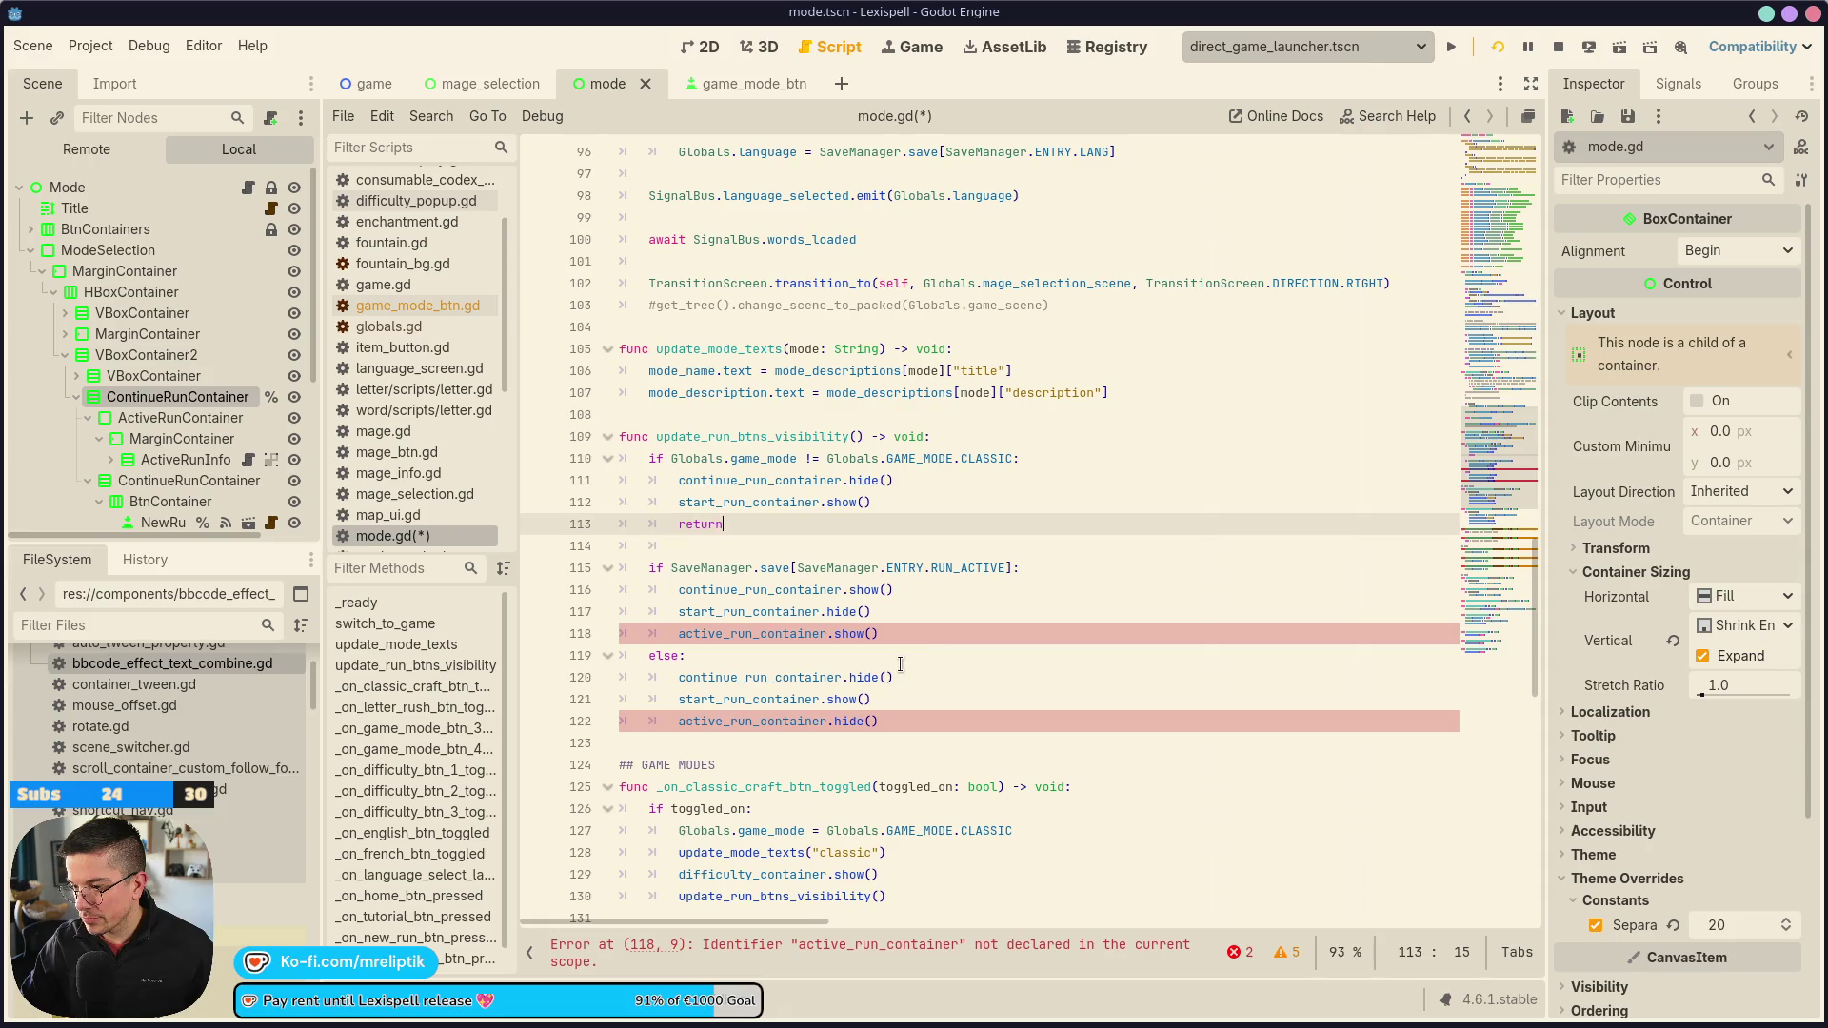
pyautogui.click(901, 634)
pyautogui.hotkey('ctrl', 'shift', 'k')
pyautogui.click(904, 700)
pyautogui.hotkey('ctrl', 'shift', 'k')
pyautogui.hotkey('ctrl', 's')
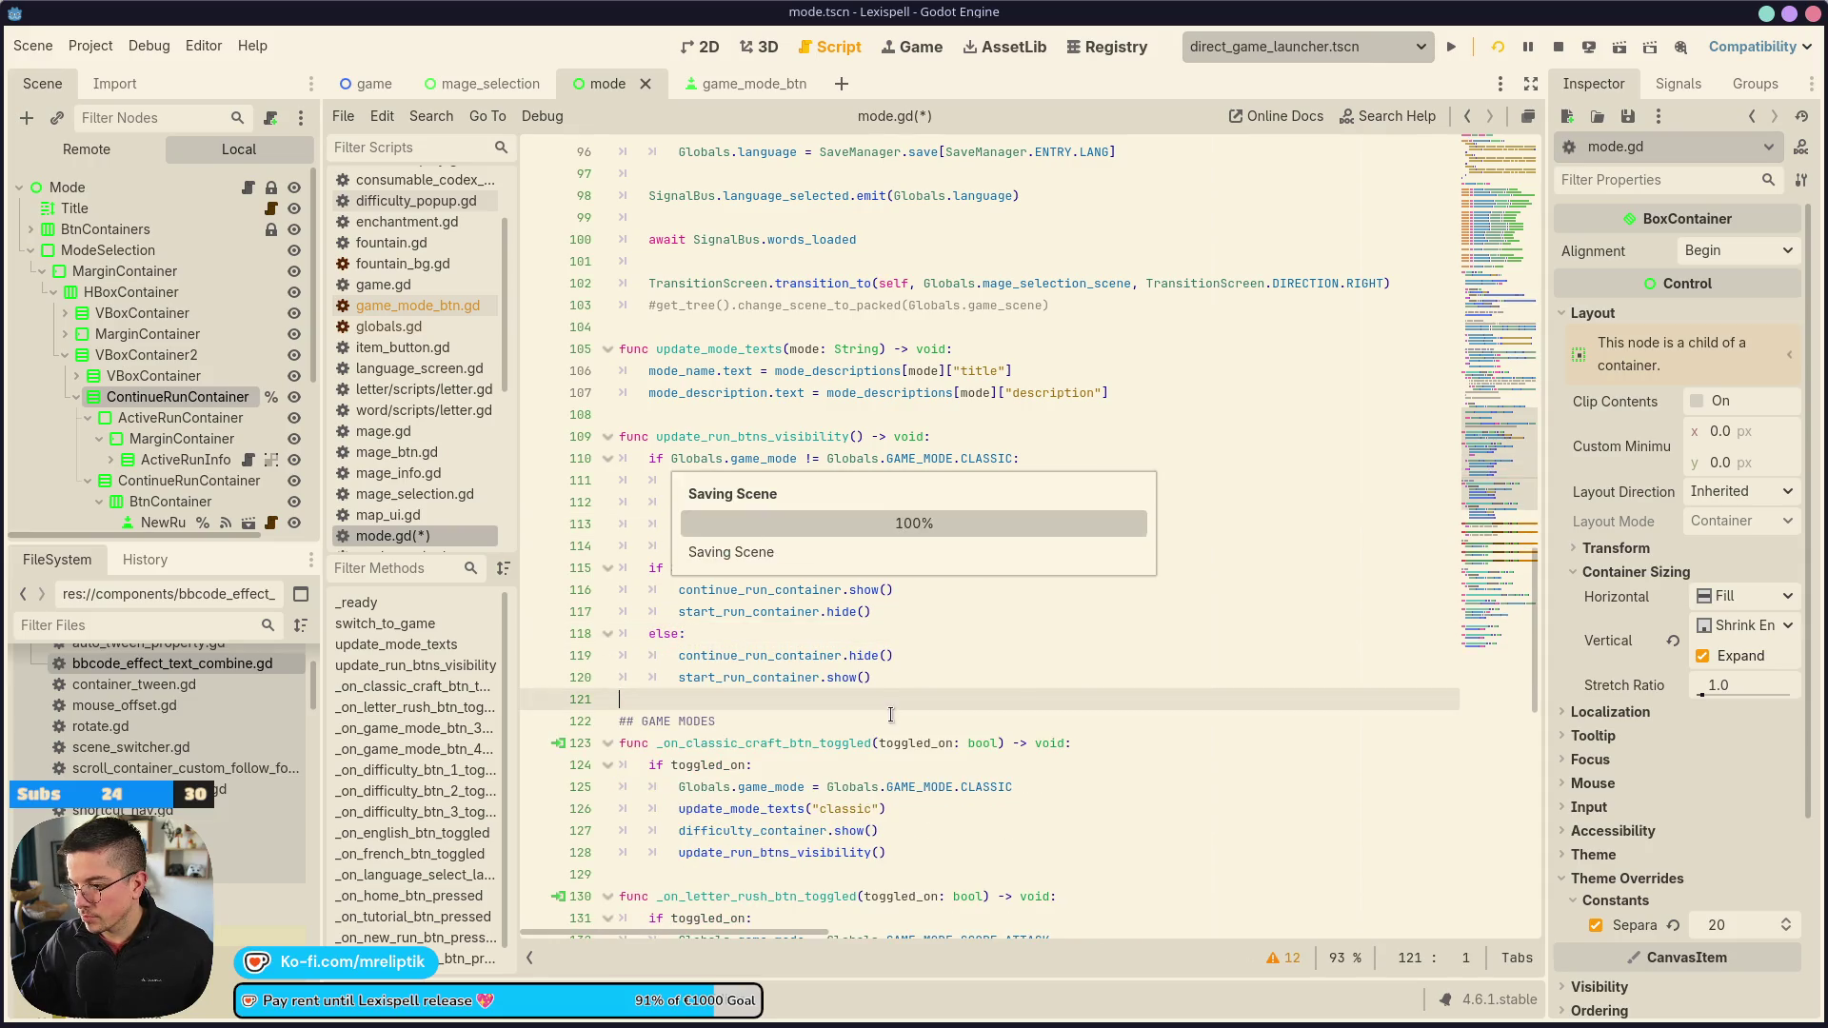
pyautogui.click(1558, 47)
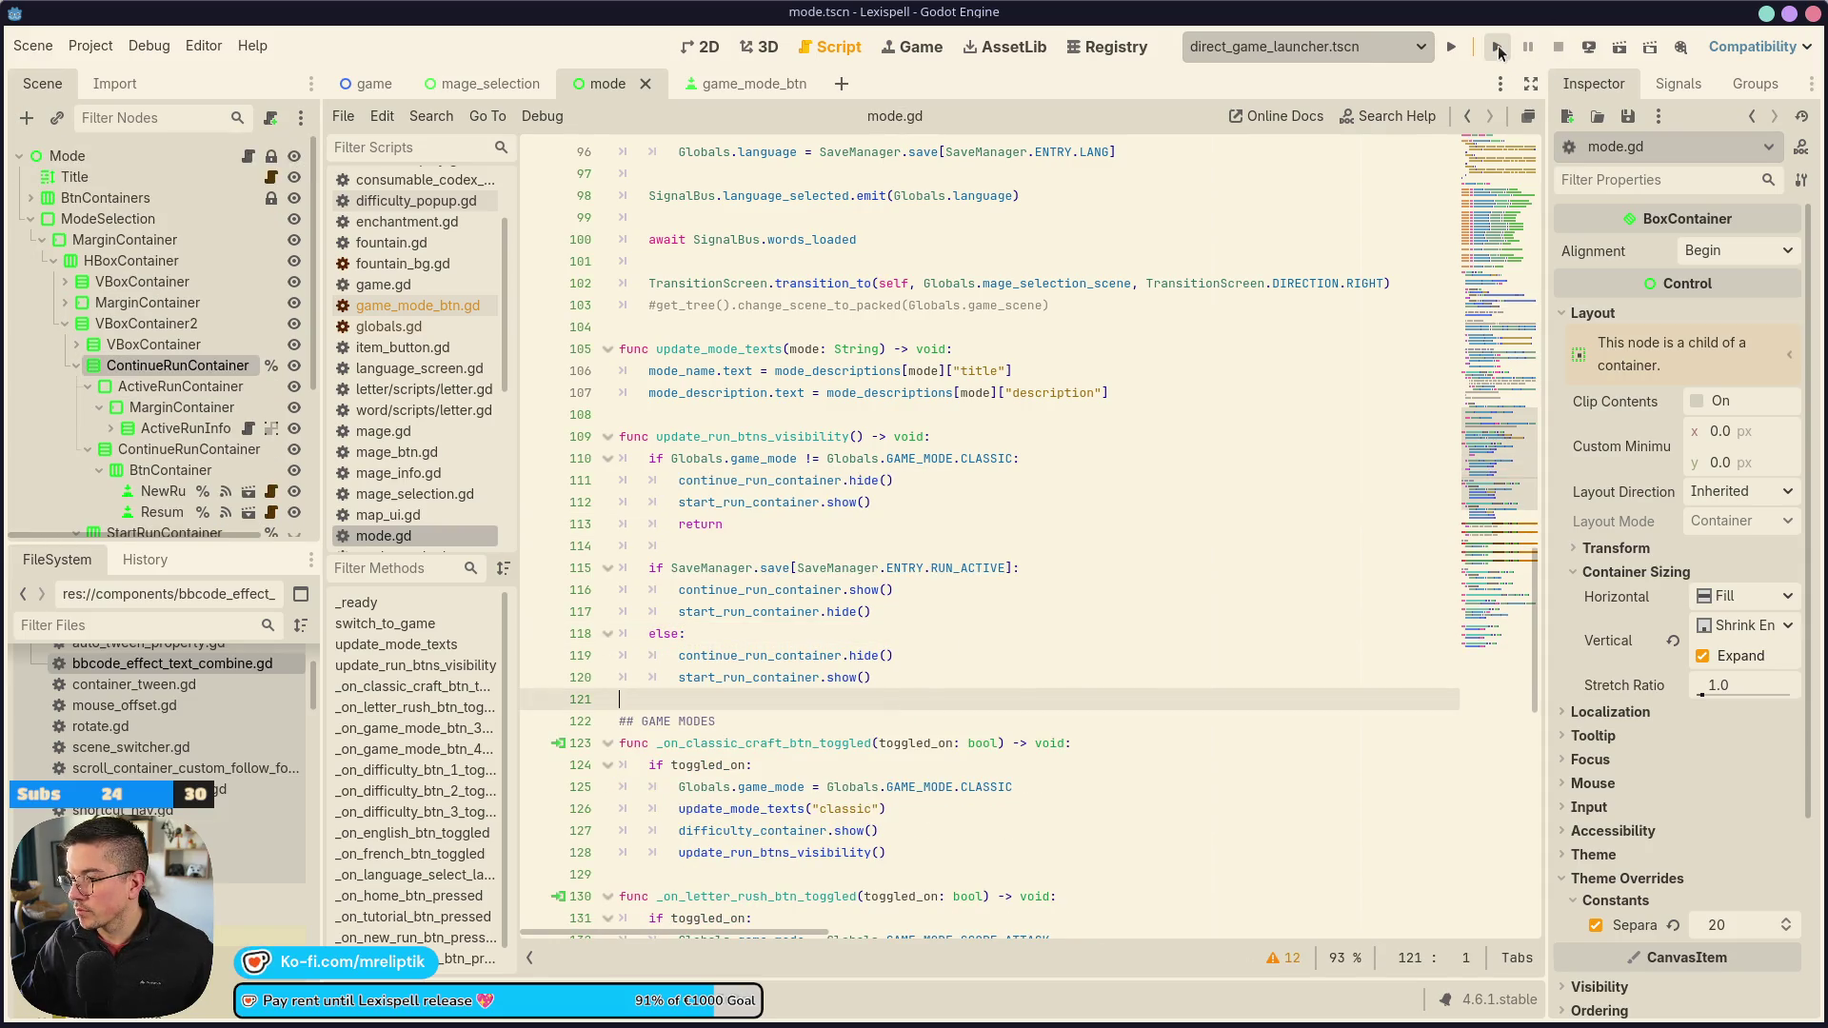
# Relaunch the game and go past Supported Inputs and the main menu to the Modes screen
pyautogui.click(1496, 47)
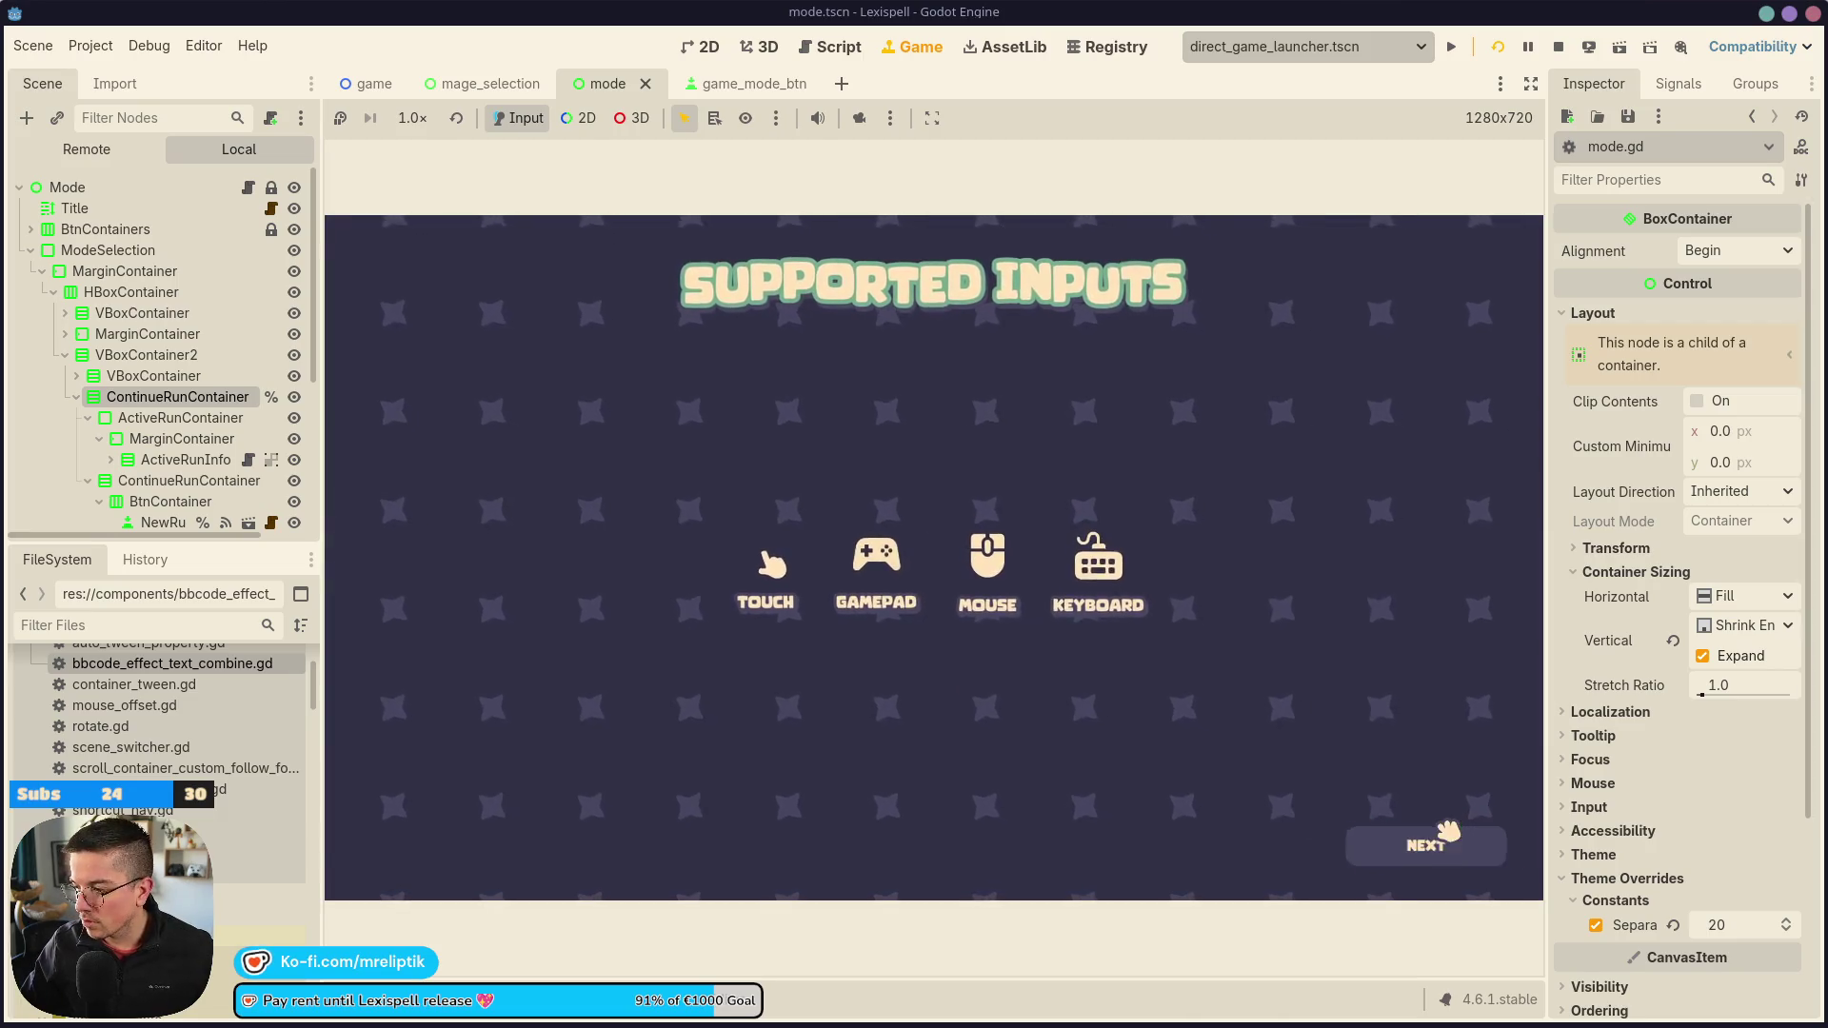
pyautogui.click(1416, 848)
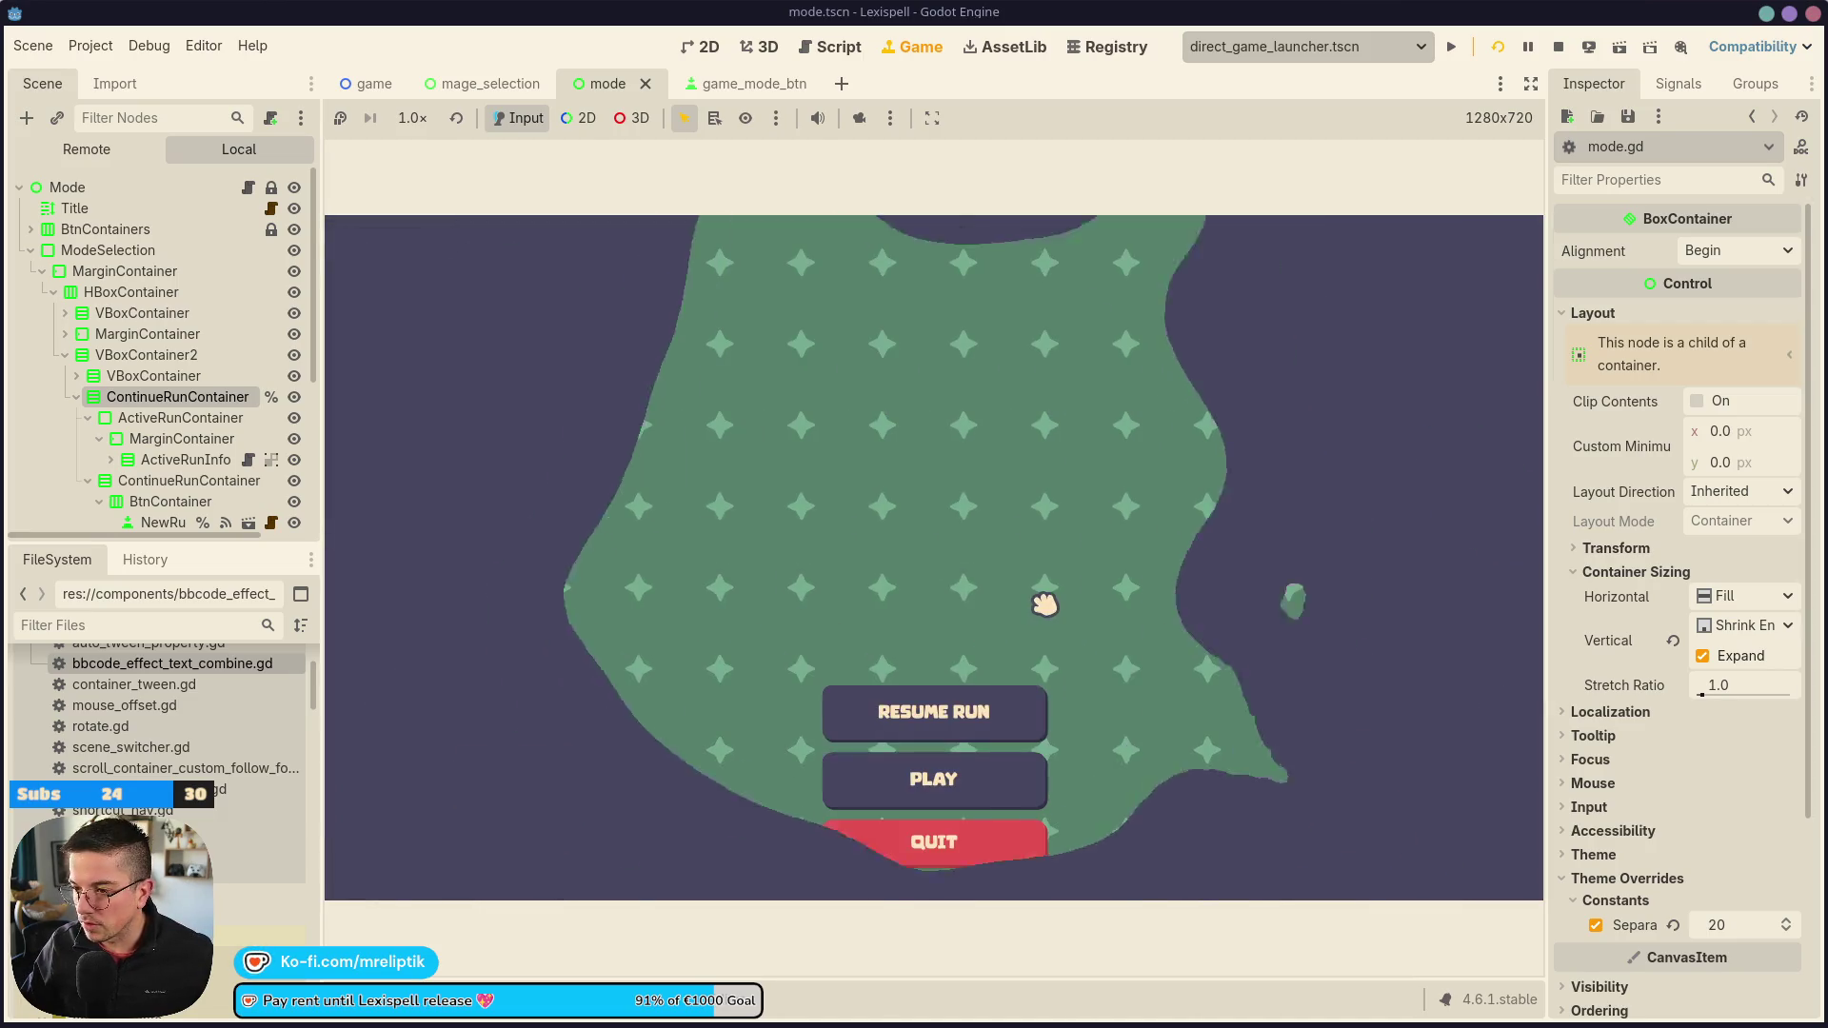
pyautogui.click(931, 771)
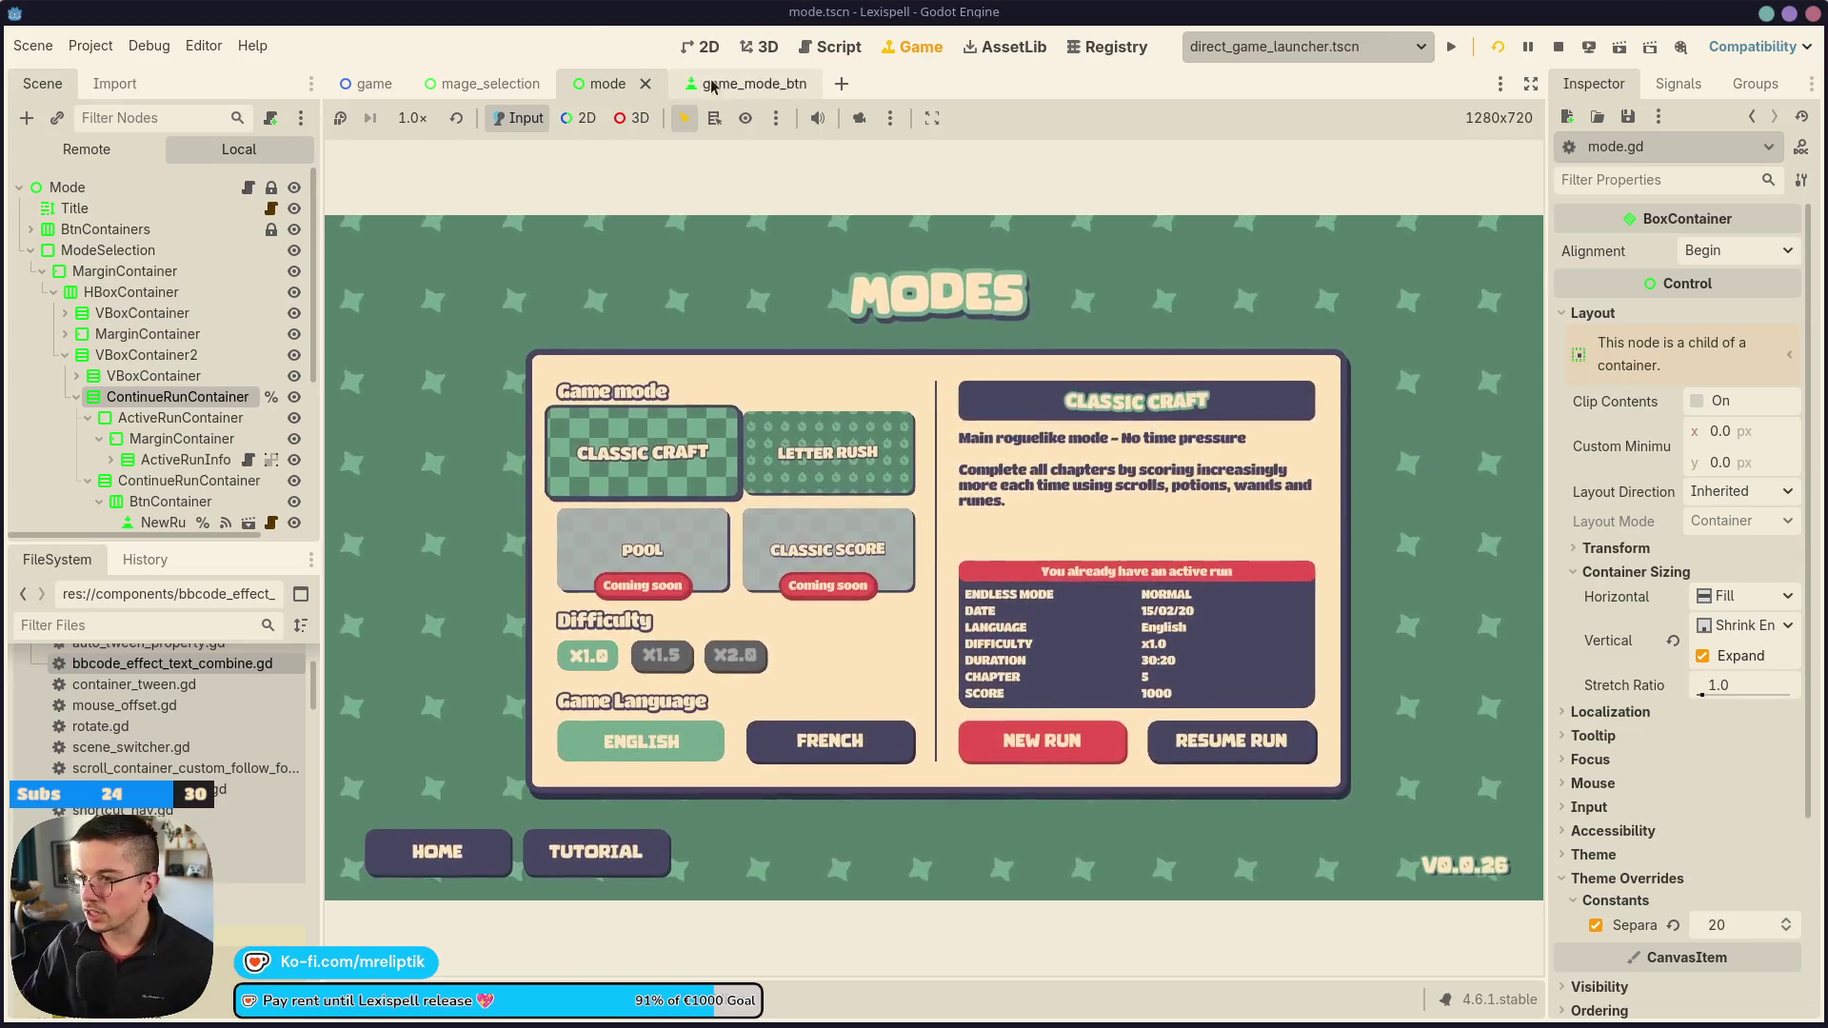
# In the 2D view, inspect ActiveRunInfo, MarginContainer and the run container nodes in the scene tree
pyautogui.click(718, 48)
pyautogui.click(700, 390)
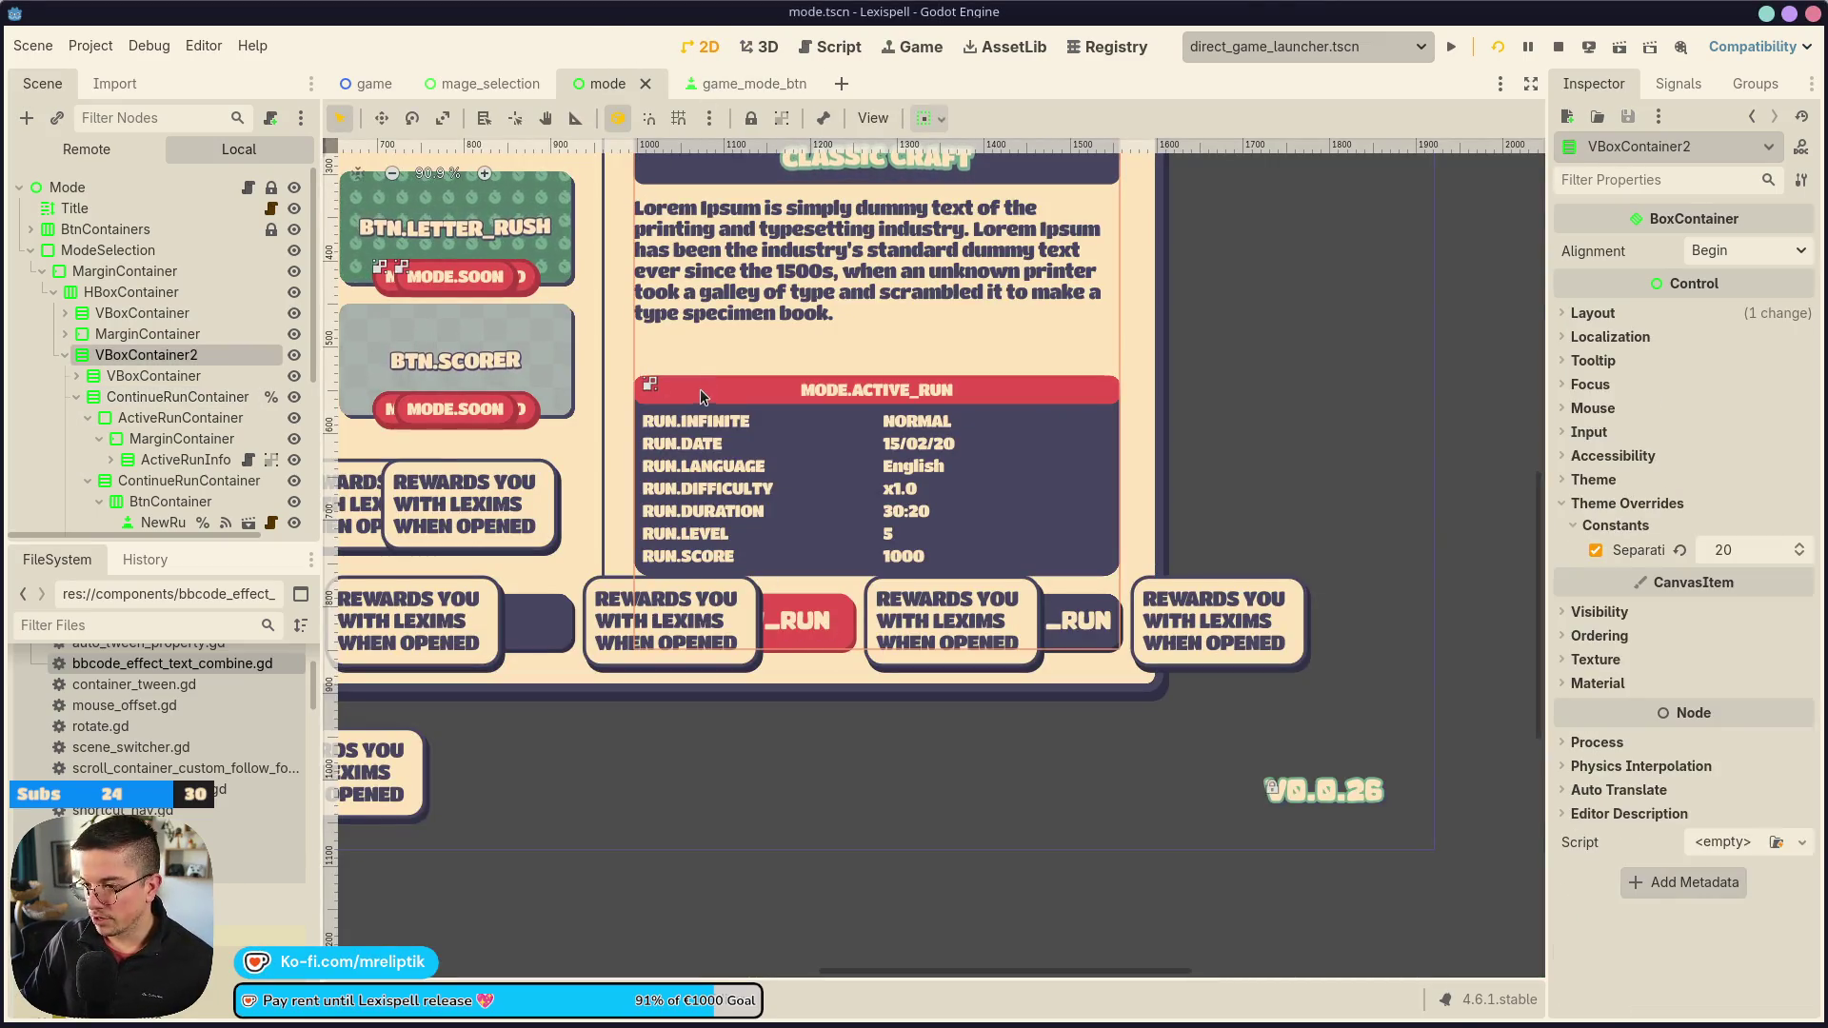
pyautogui.scroll(5, 701, 390)
pyautogui.click(181, 438)
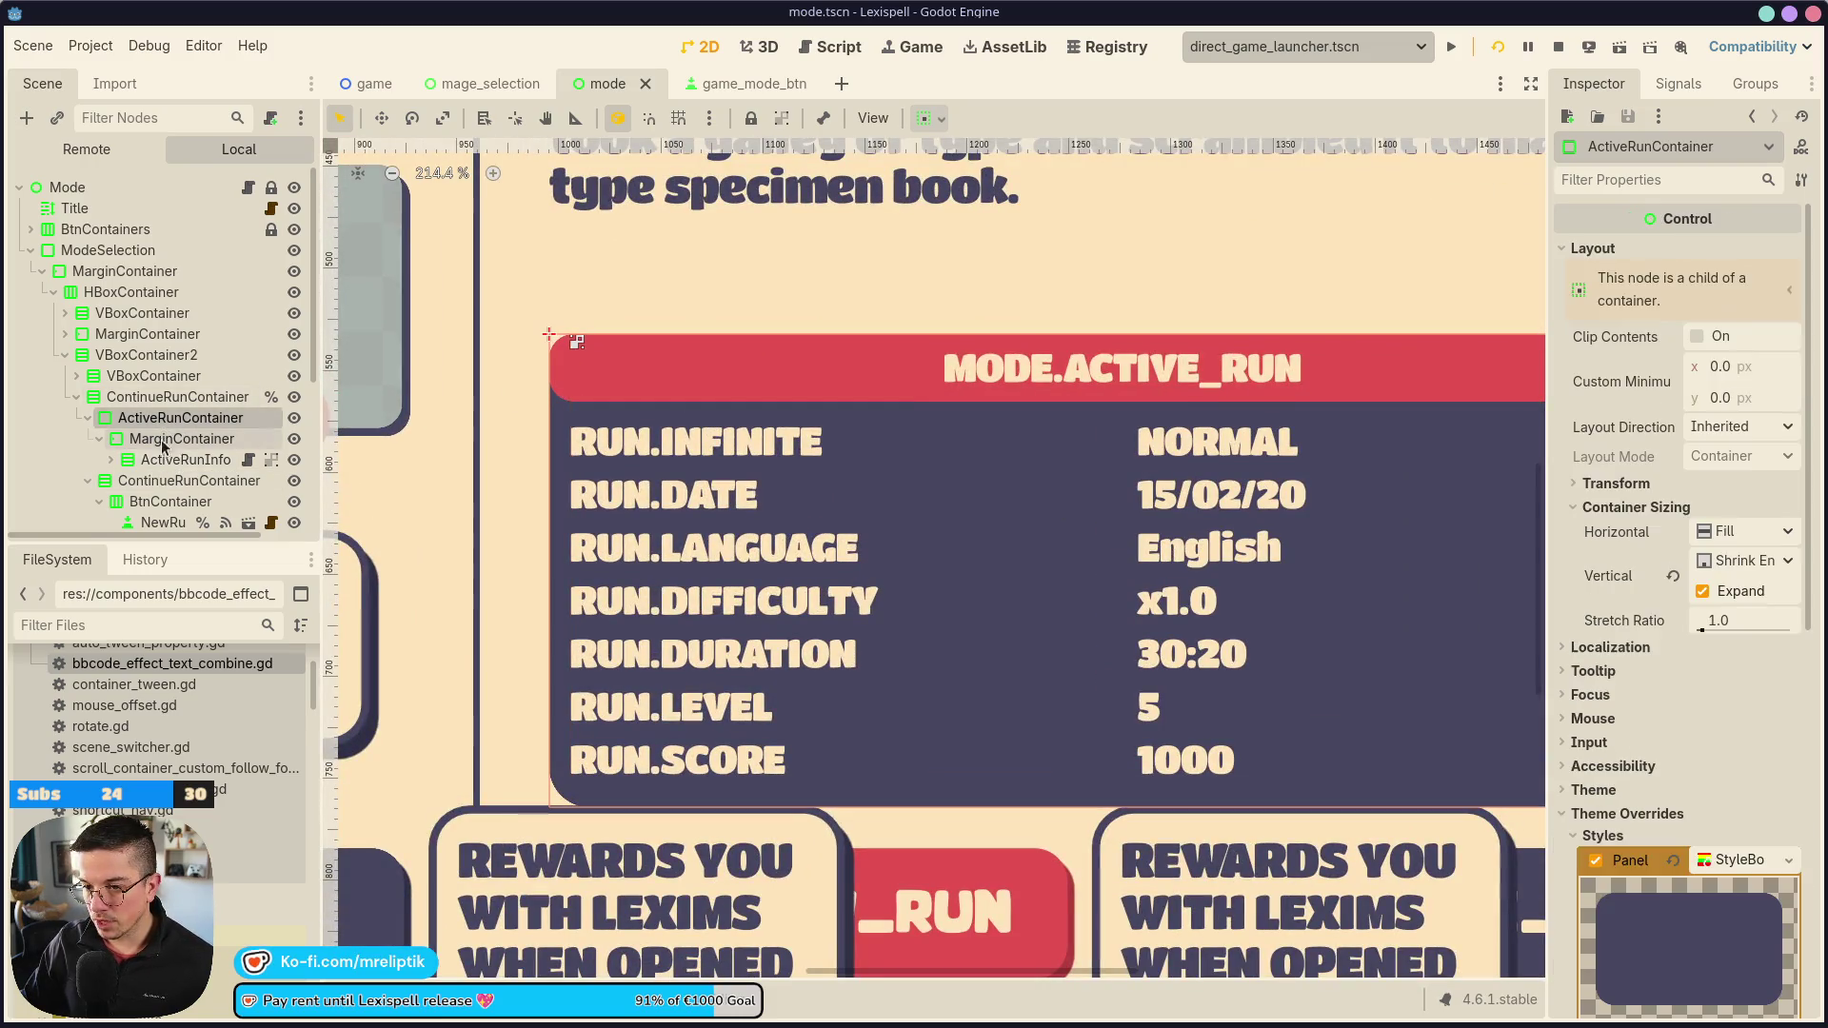
pyautogui.click(163, 459)
pyautogui.click(163, 417)
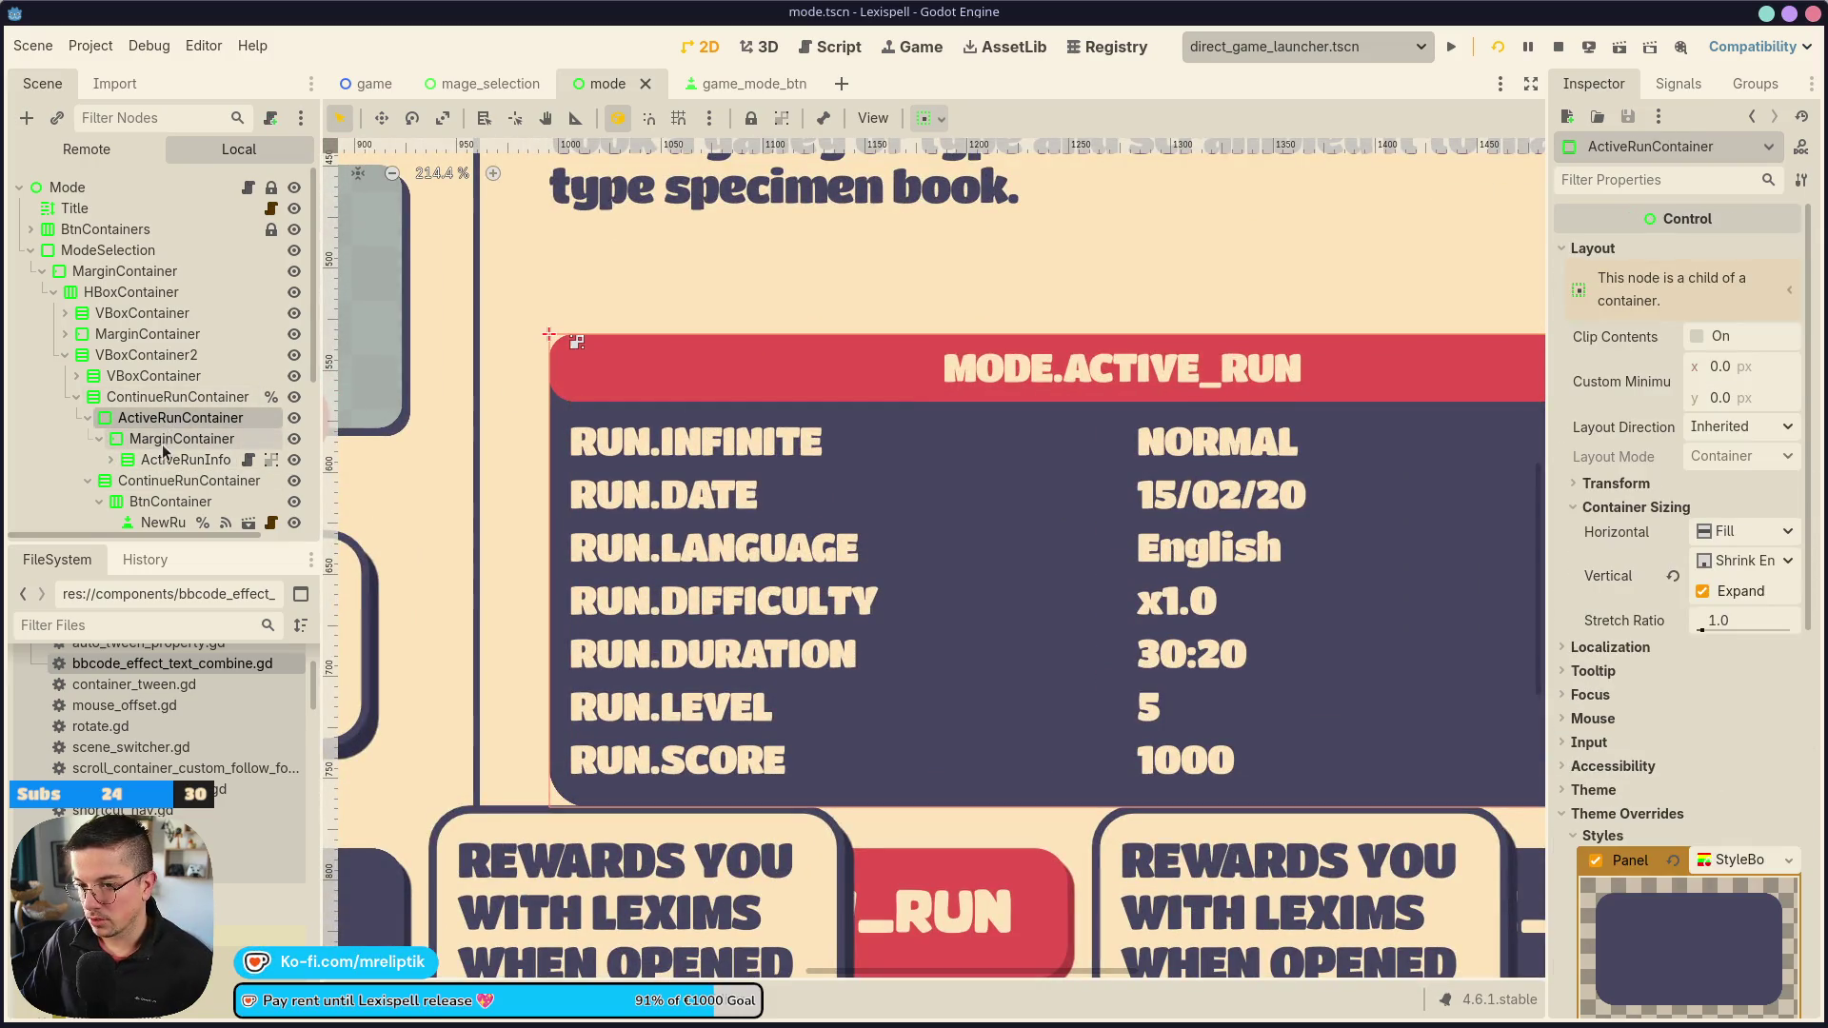
pyautogui.click(162, 480)
pyautogui.click(163, 459)
pyautogui.click(181, 438)
pyautogui.click(163, 459)
pyautogui.click(110, 459)
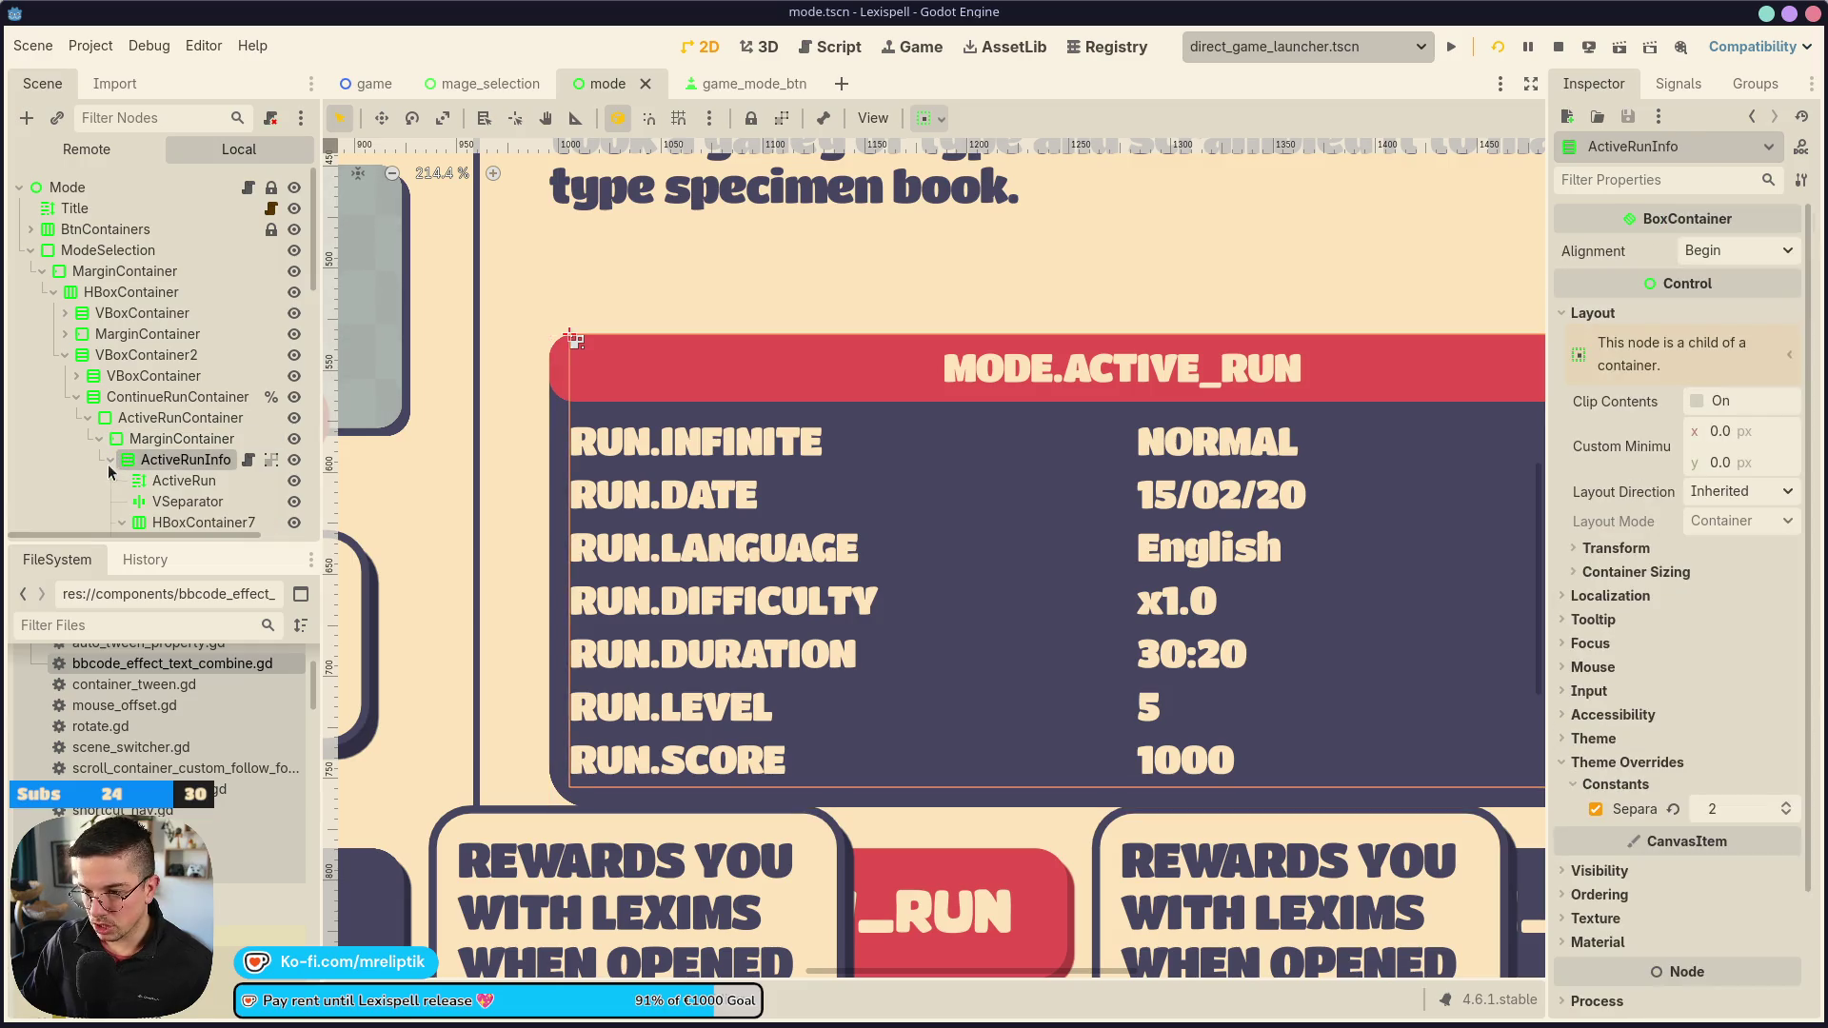
pyautogui.doubleClick(117, 453)
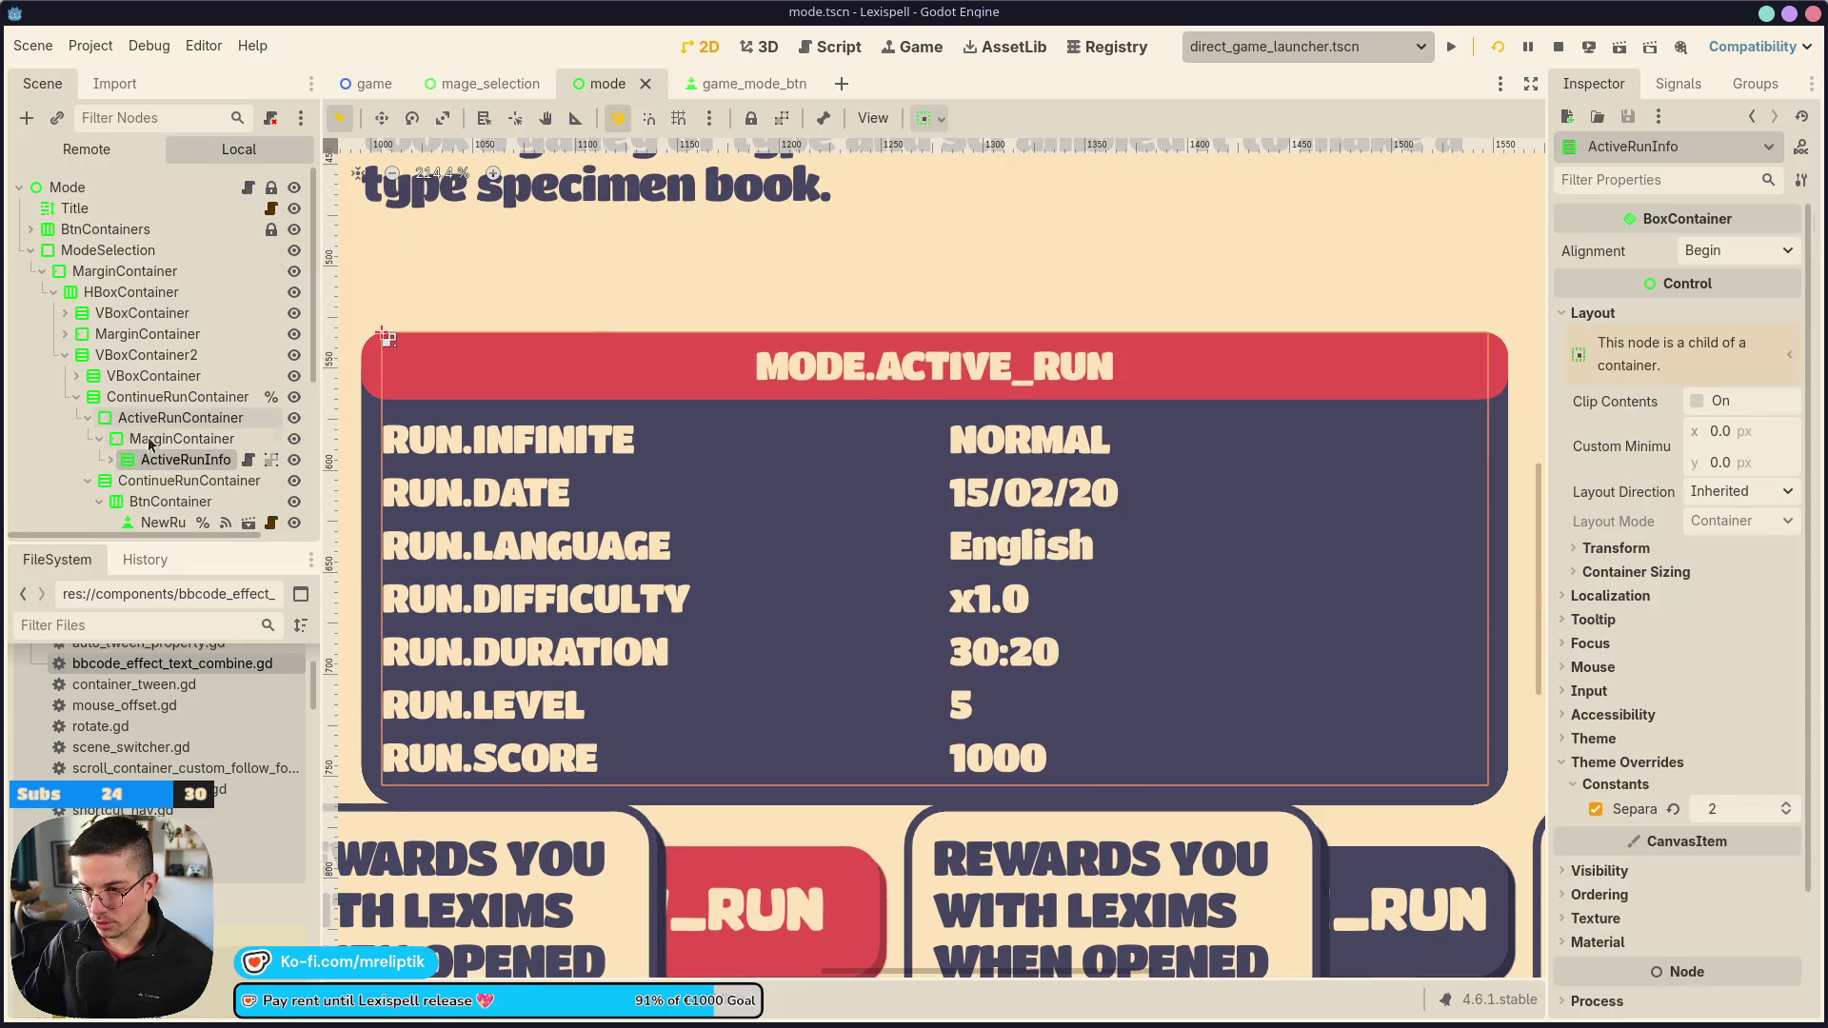
pyautogui.click(132, 442)
pyautogui.click(153, 459)
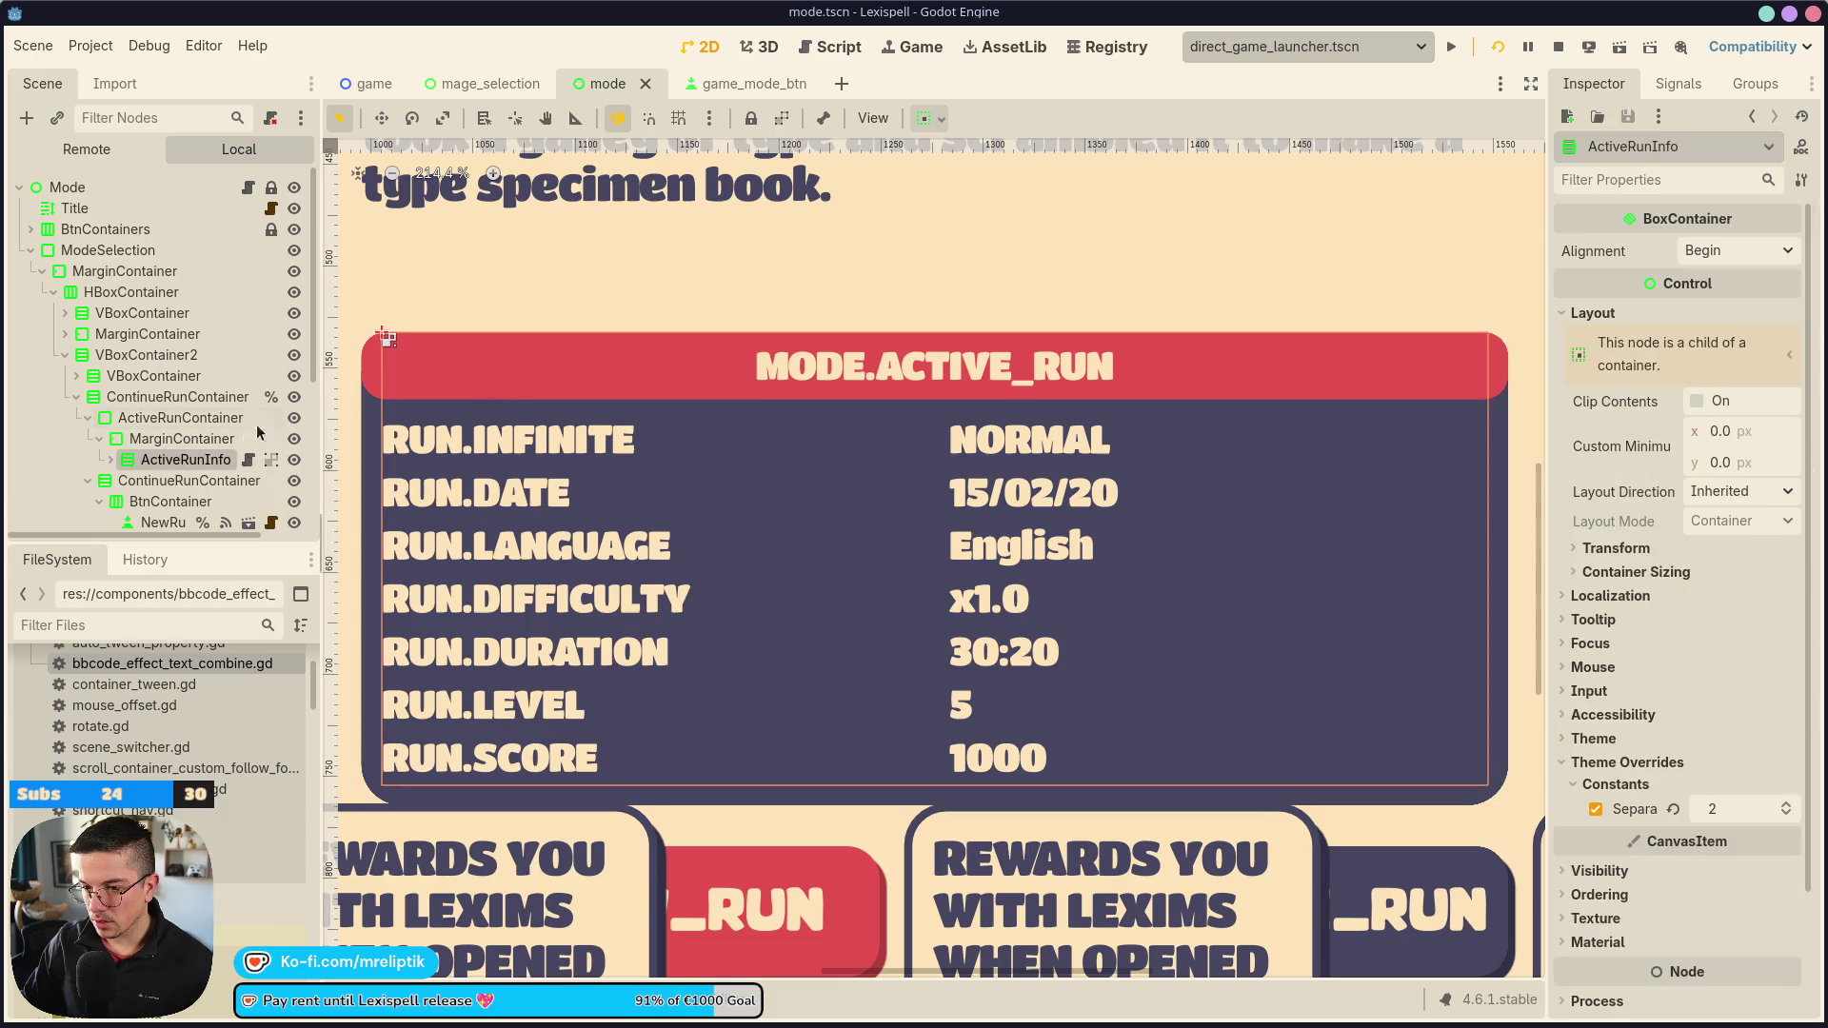
pyautogui.click(122, 441)
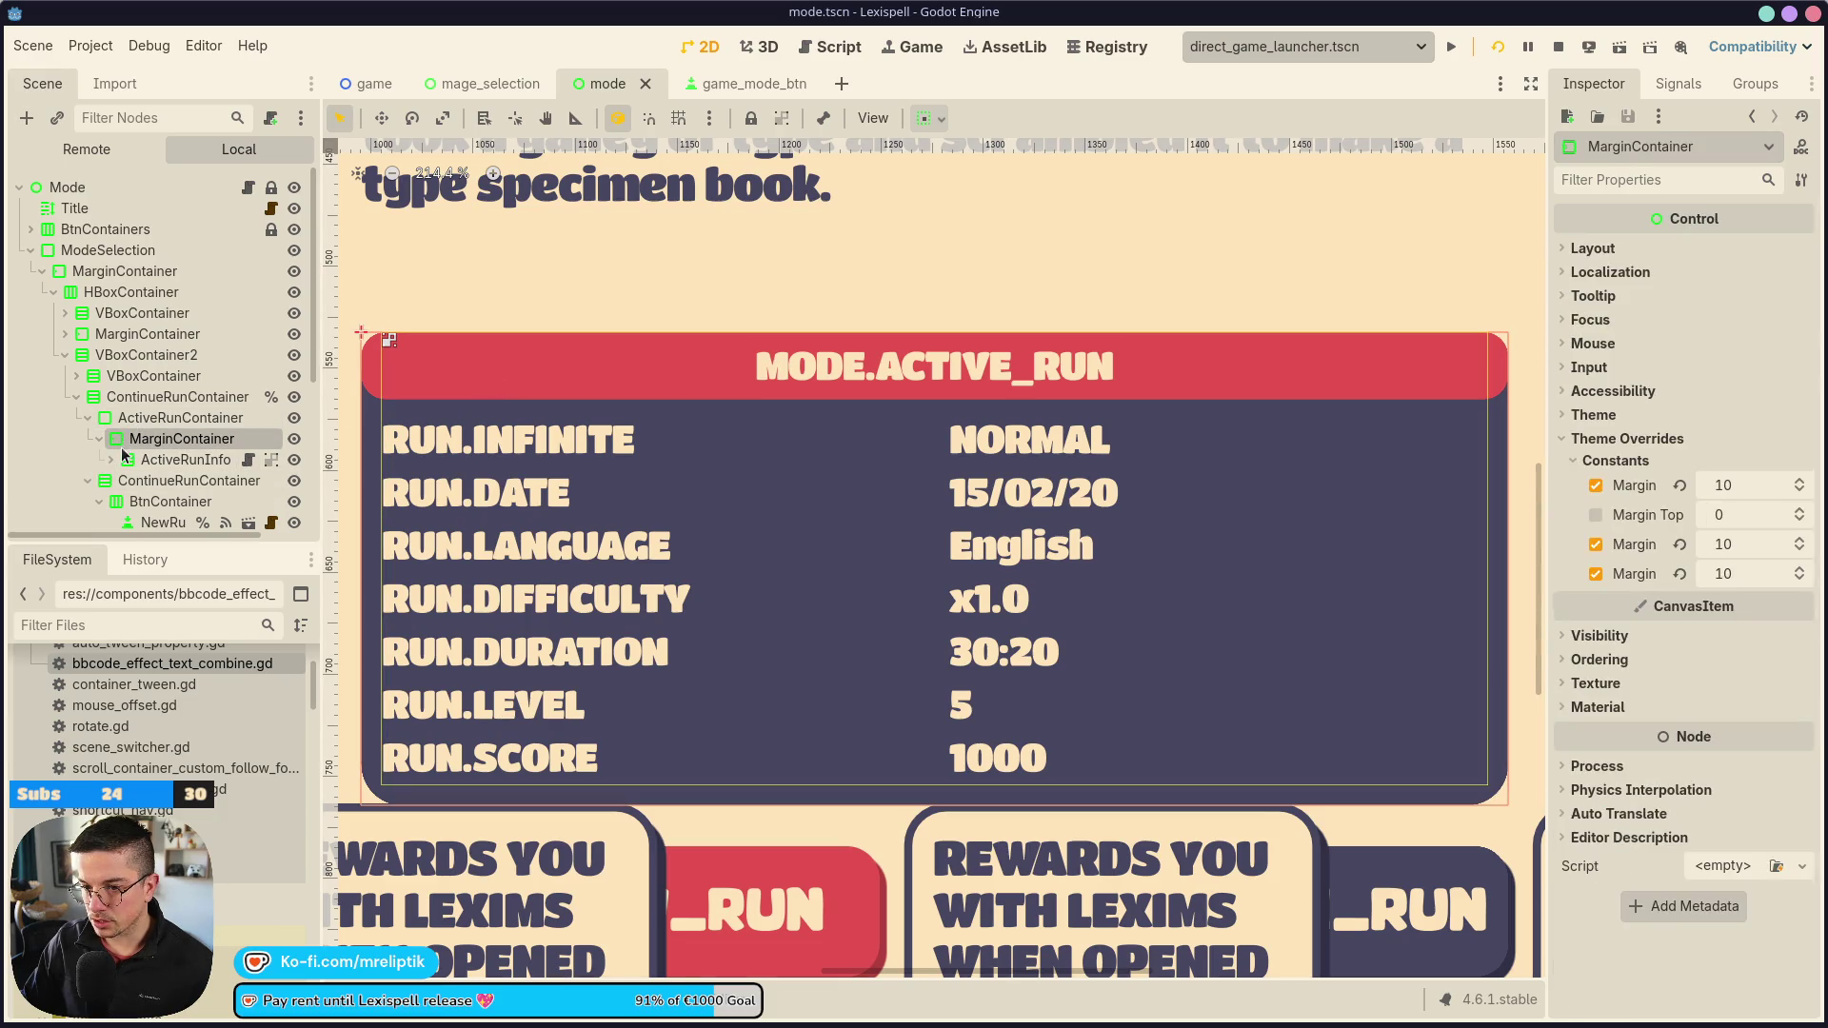
pyautogui.click(112, 458)
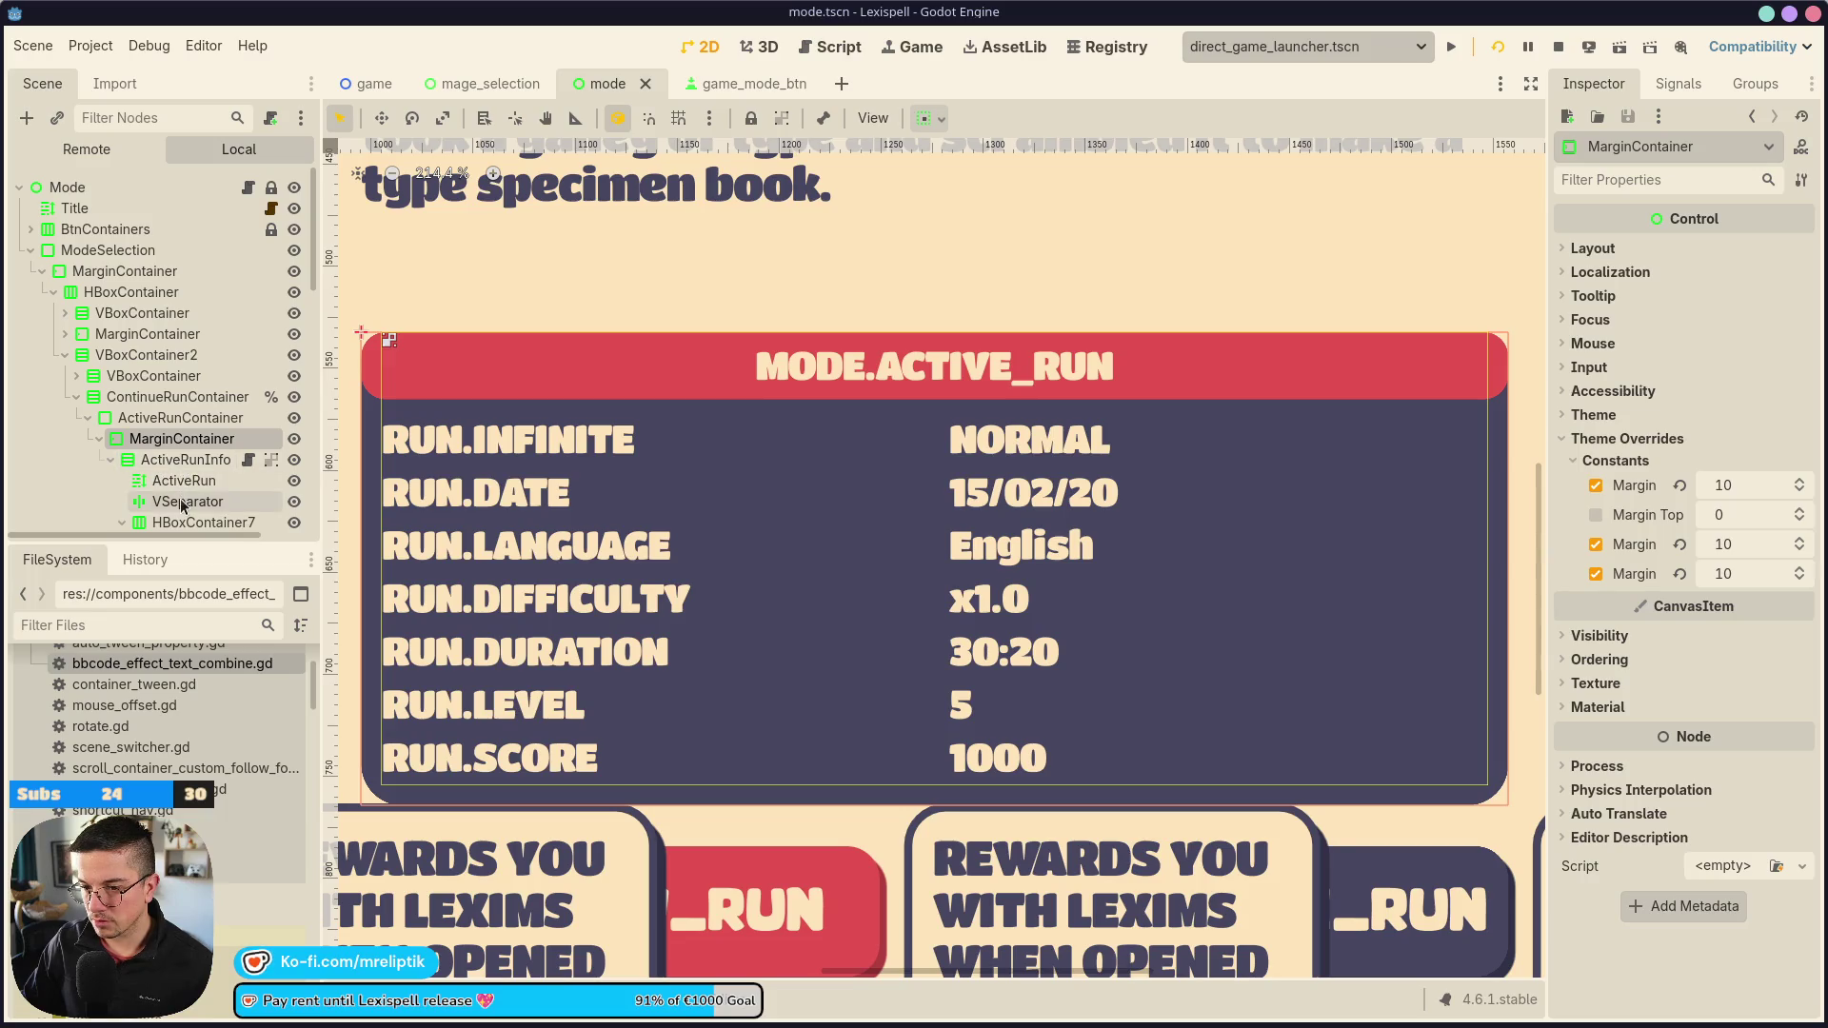
# Reset the ActiveRun header's bottom-right and bottom-left corner radii to 0 and save the scene
pyautogui.scroll(-2, 179, 476)
pyautogui.click(190, 416)
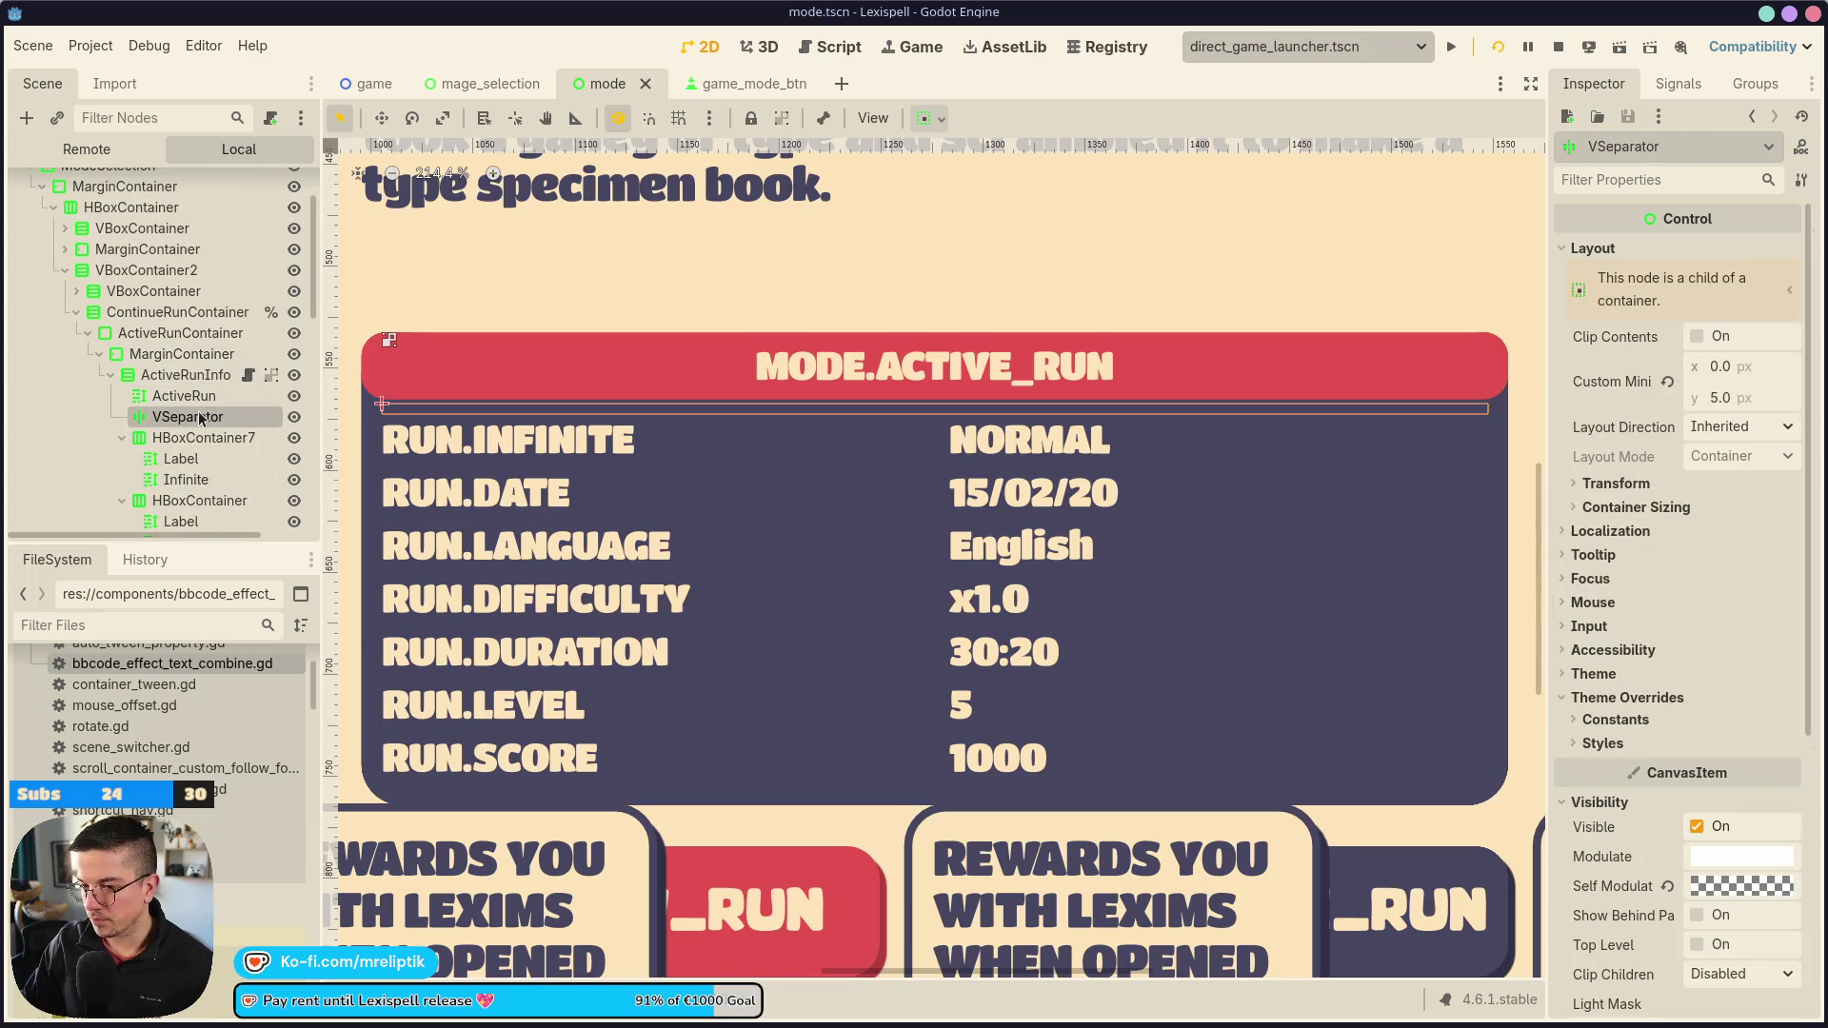
pyautogui.click(185, 395)
pyautogui.scroll(-15, 1626, 591)
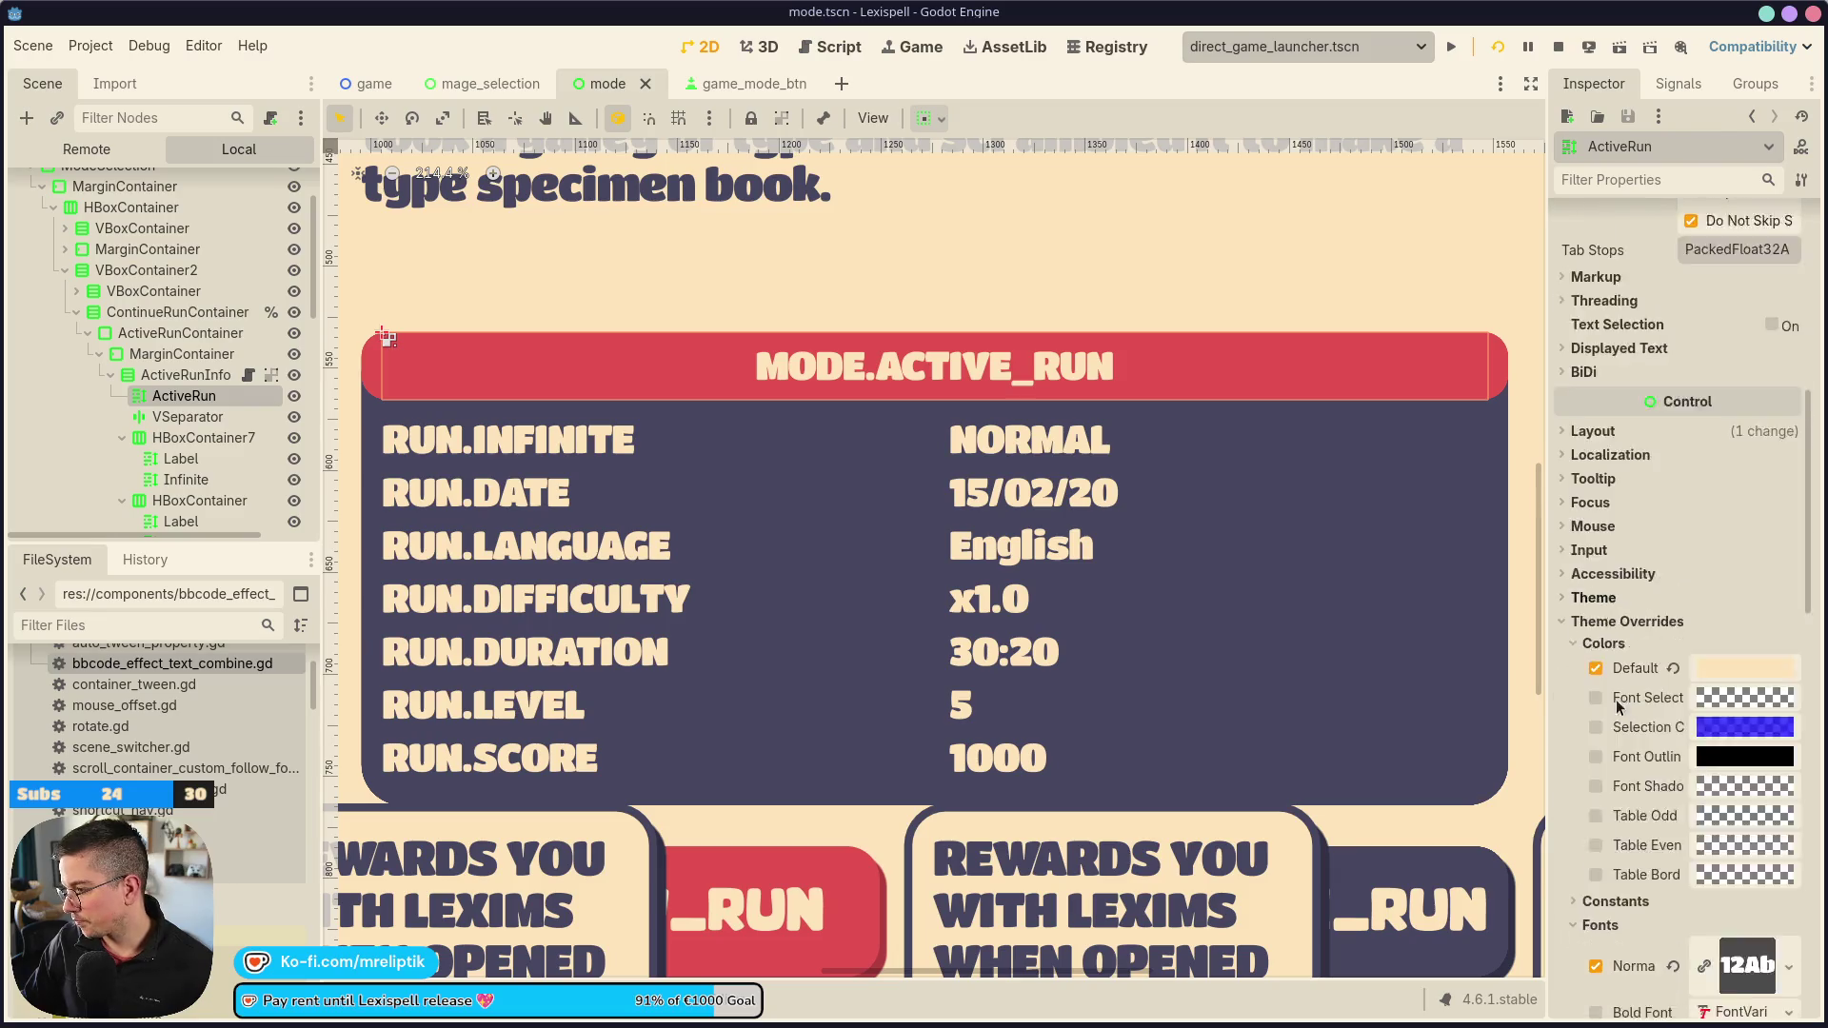
pyautogui.scroll(-3, 1645, 781)
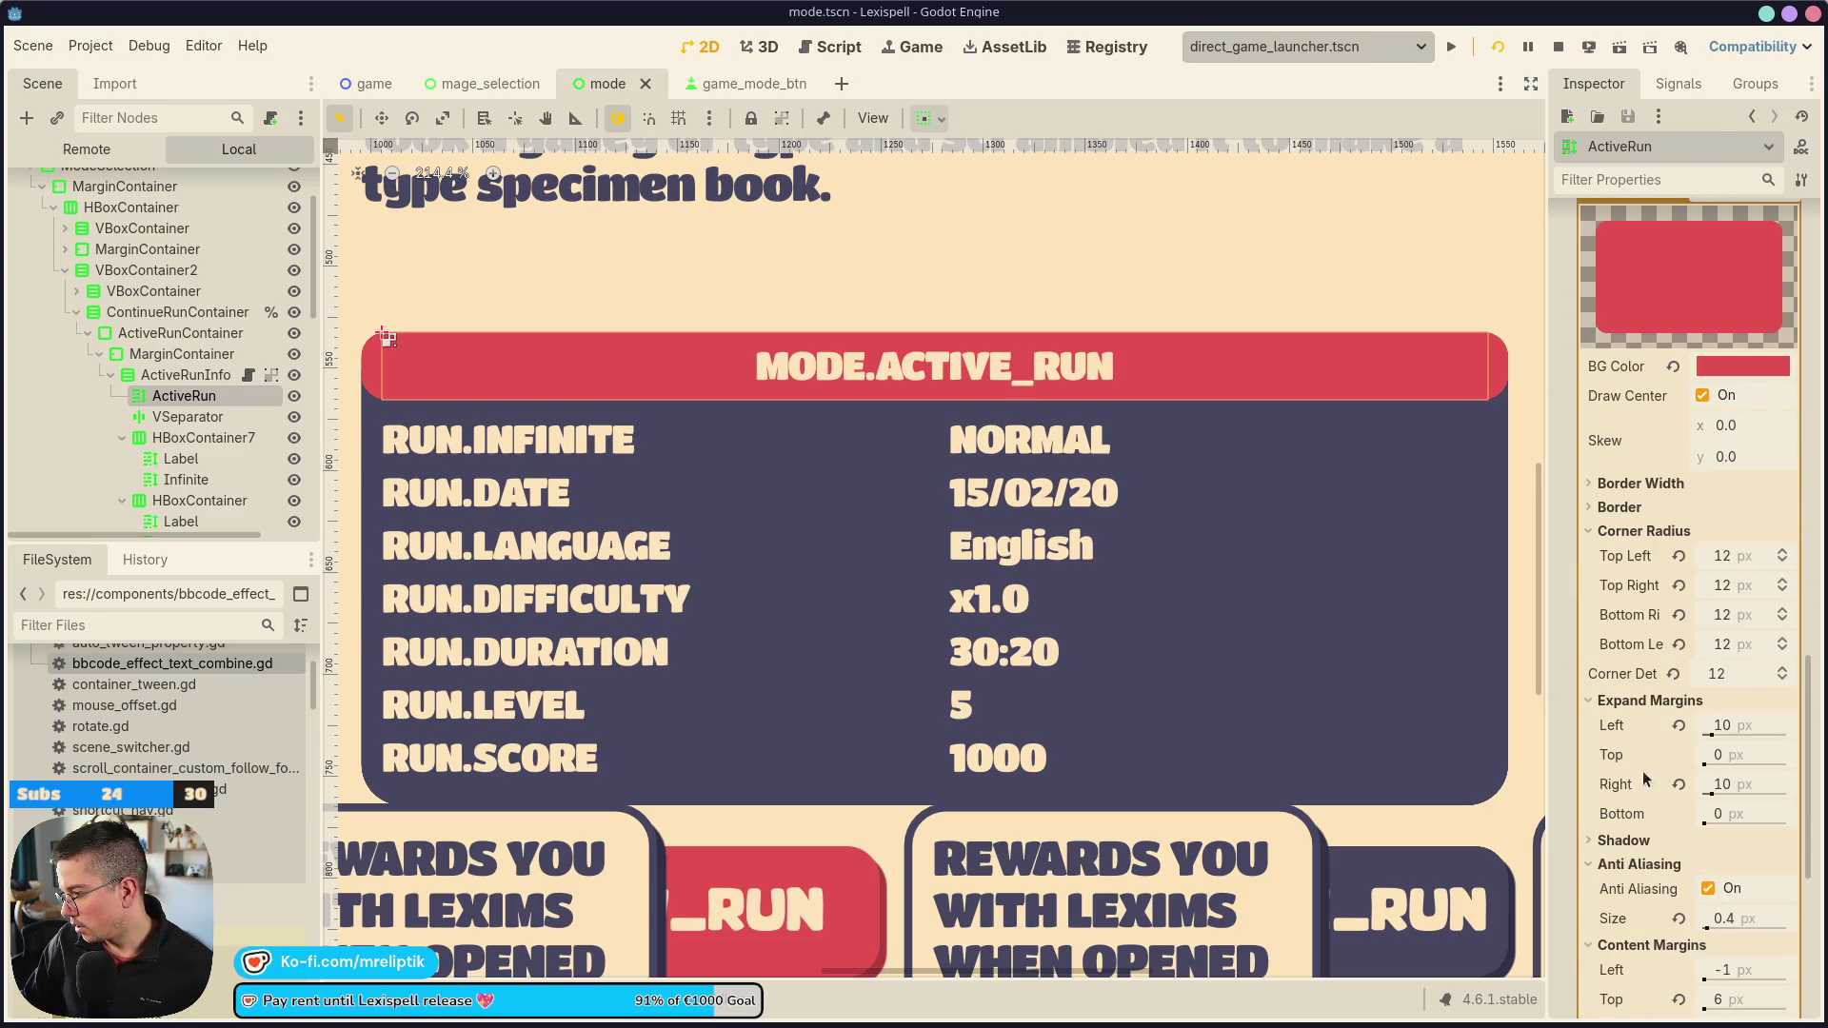
pyautogui.click(1677, 615)
pyautogui.click(1678, 645)
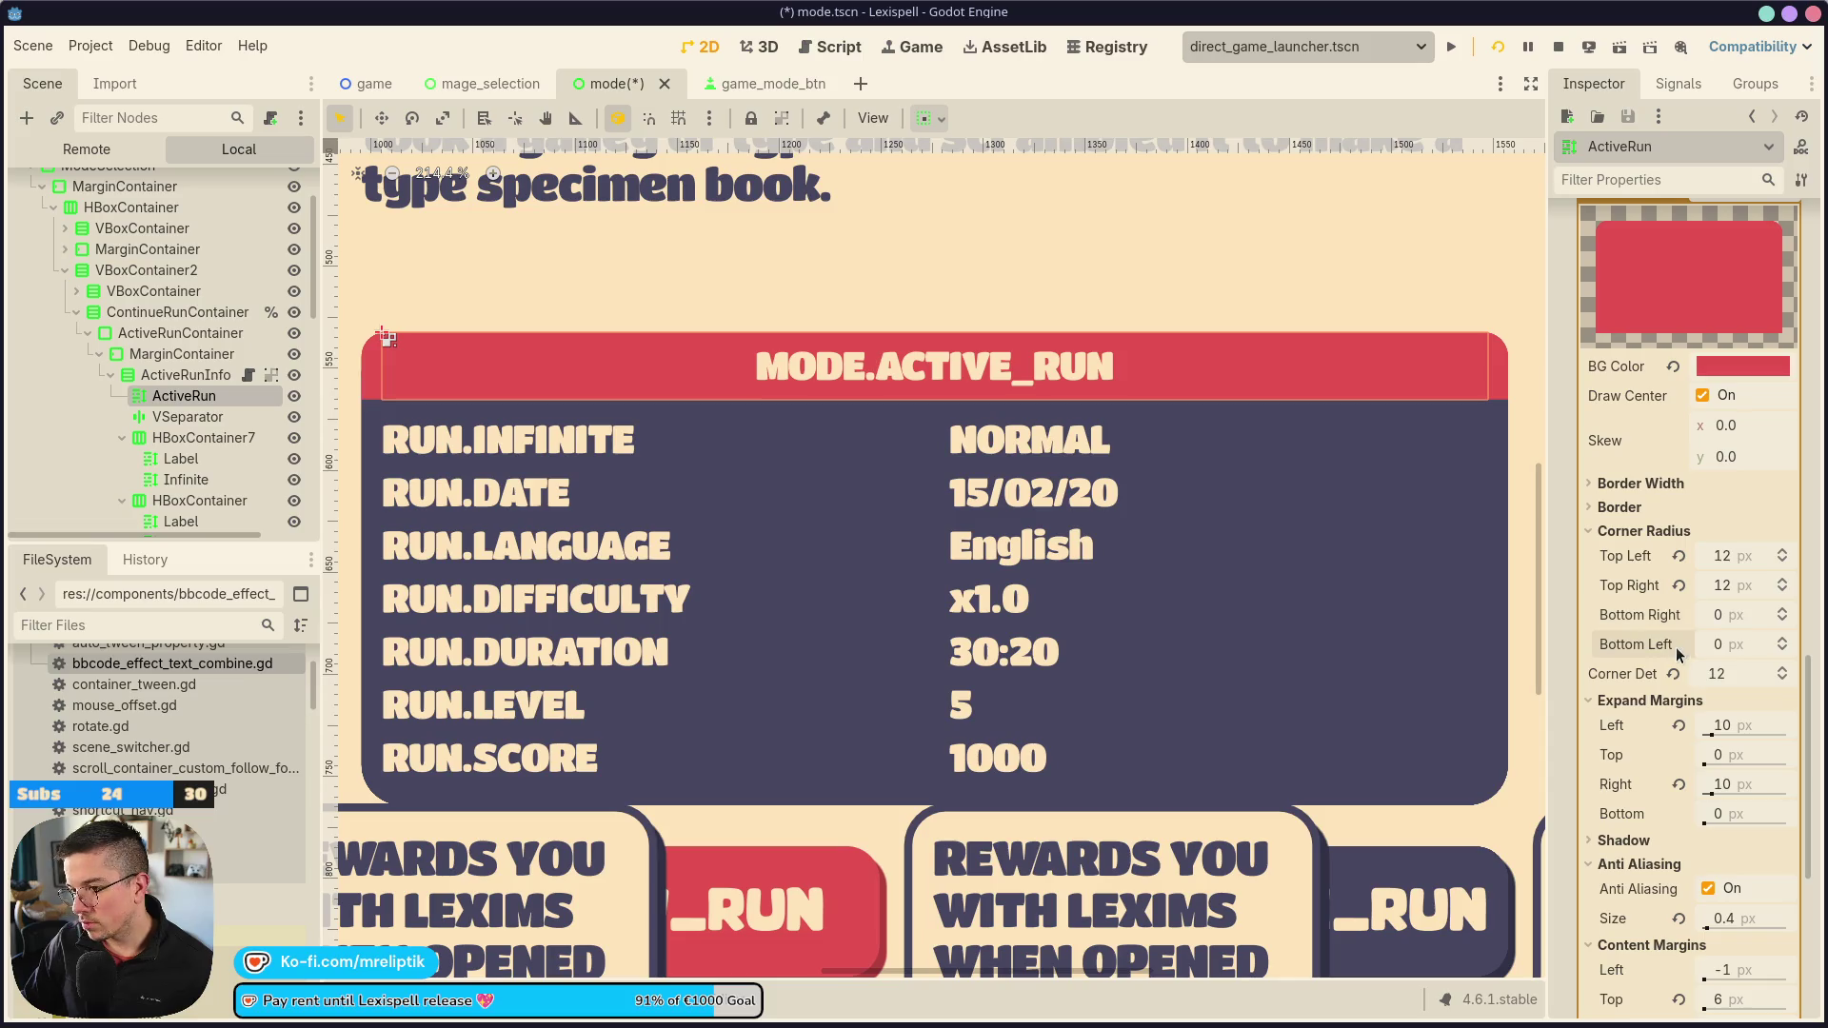
pyautogui.scroll(-4, 821, 557)
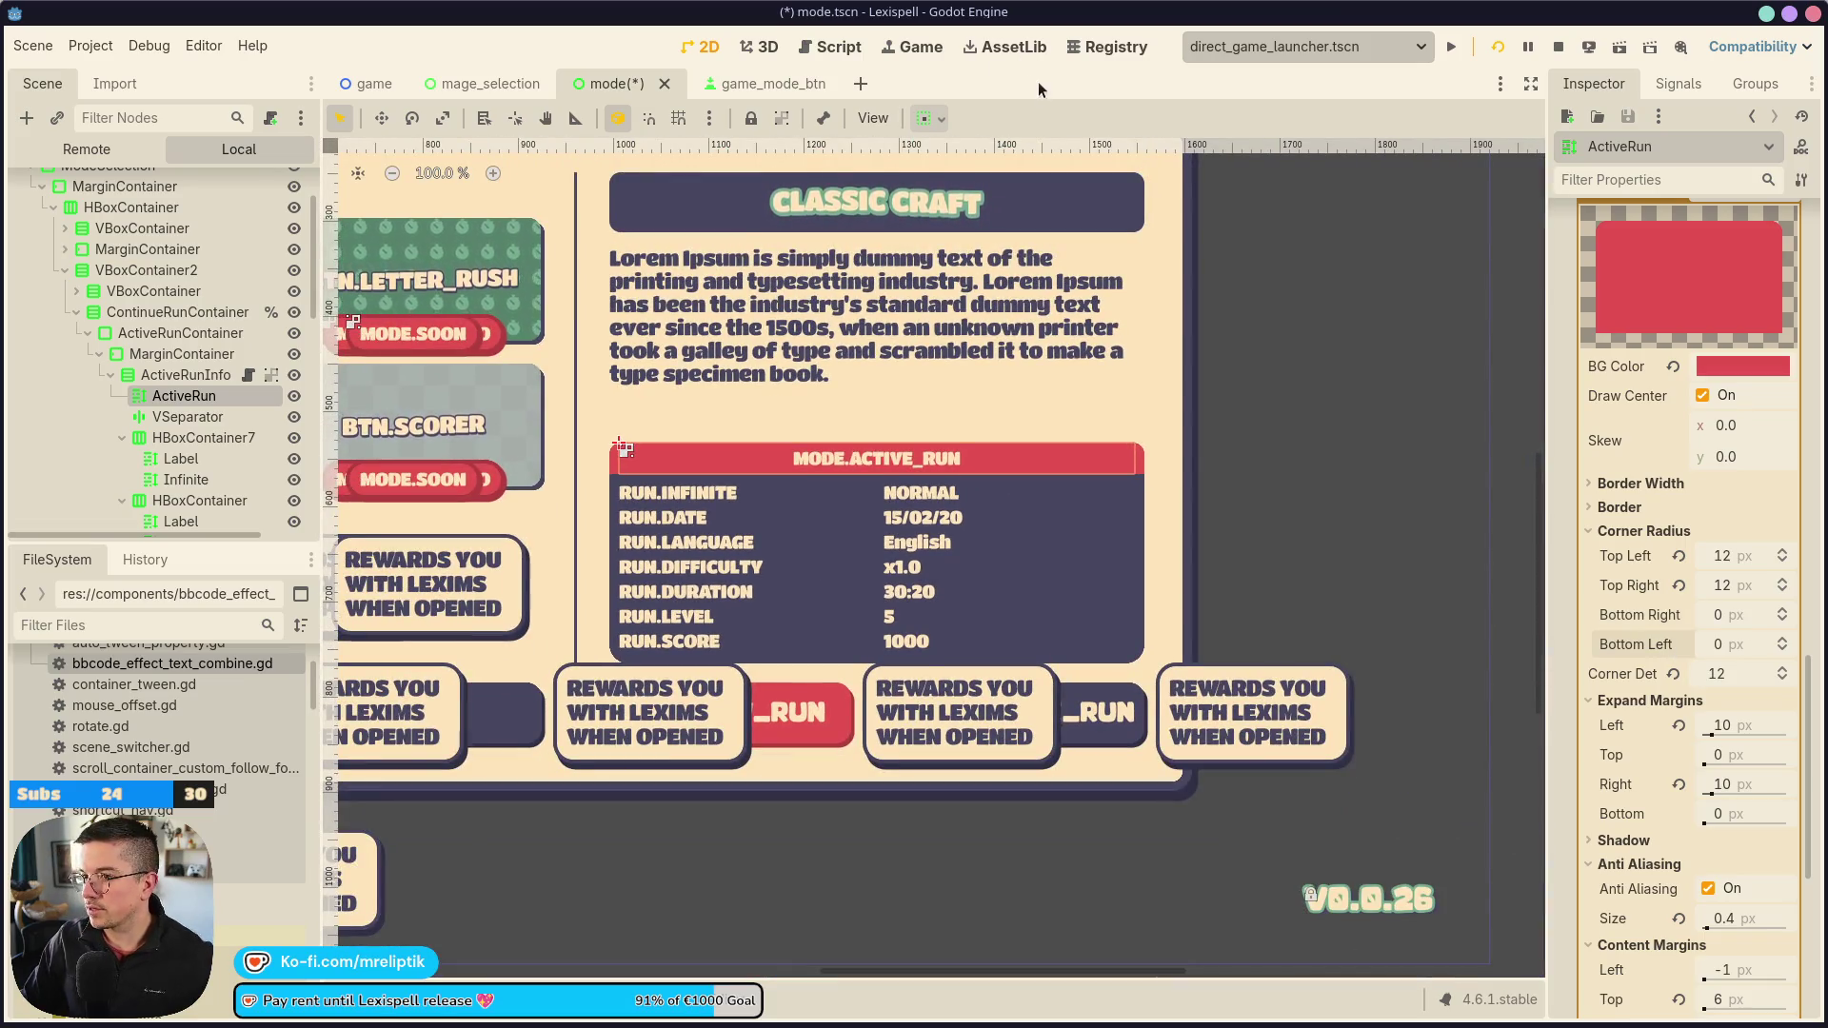
pyautogui.hotkey('ctrl', 's')
# View the running game, check the Debugger's Errors list, and restart the game with F5
pyautogui.click(900, 47)
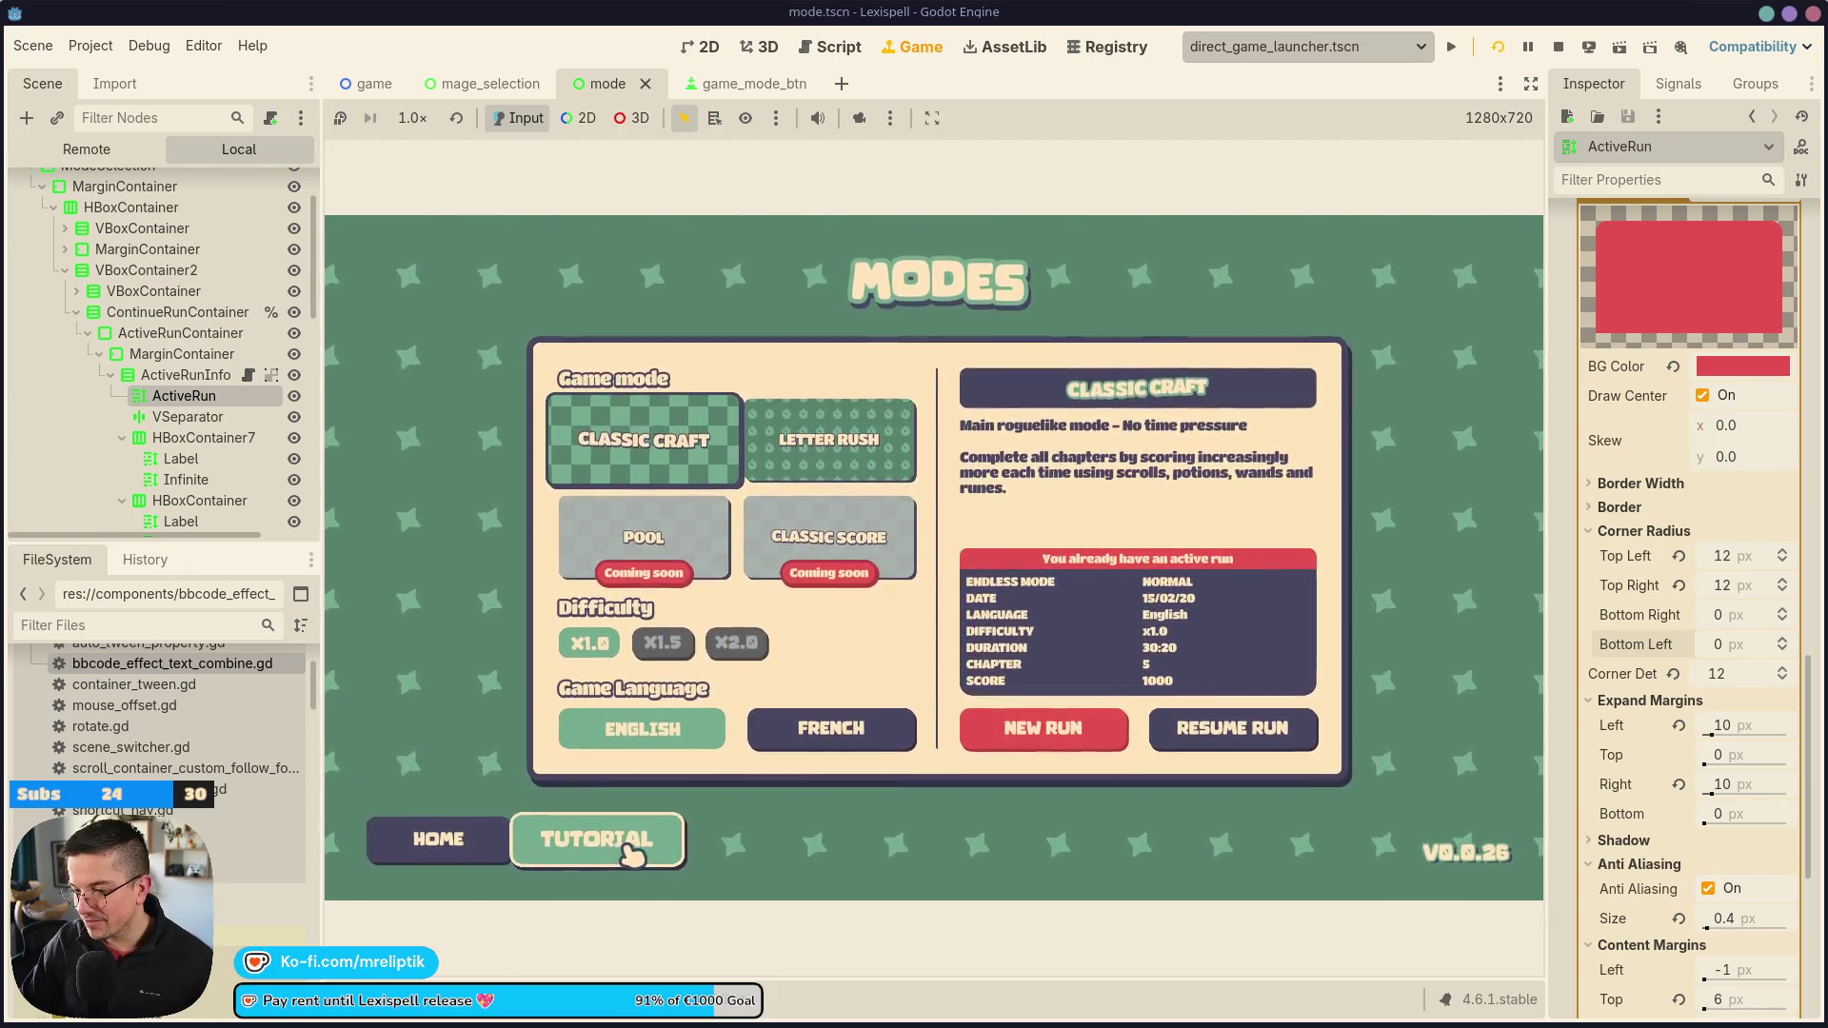
pyautogui.hotkey('alt', 'd')
pyautogui.click(483, 762)
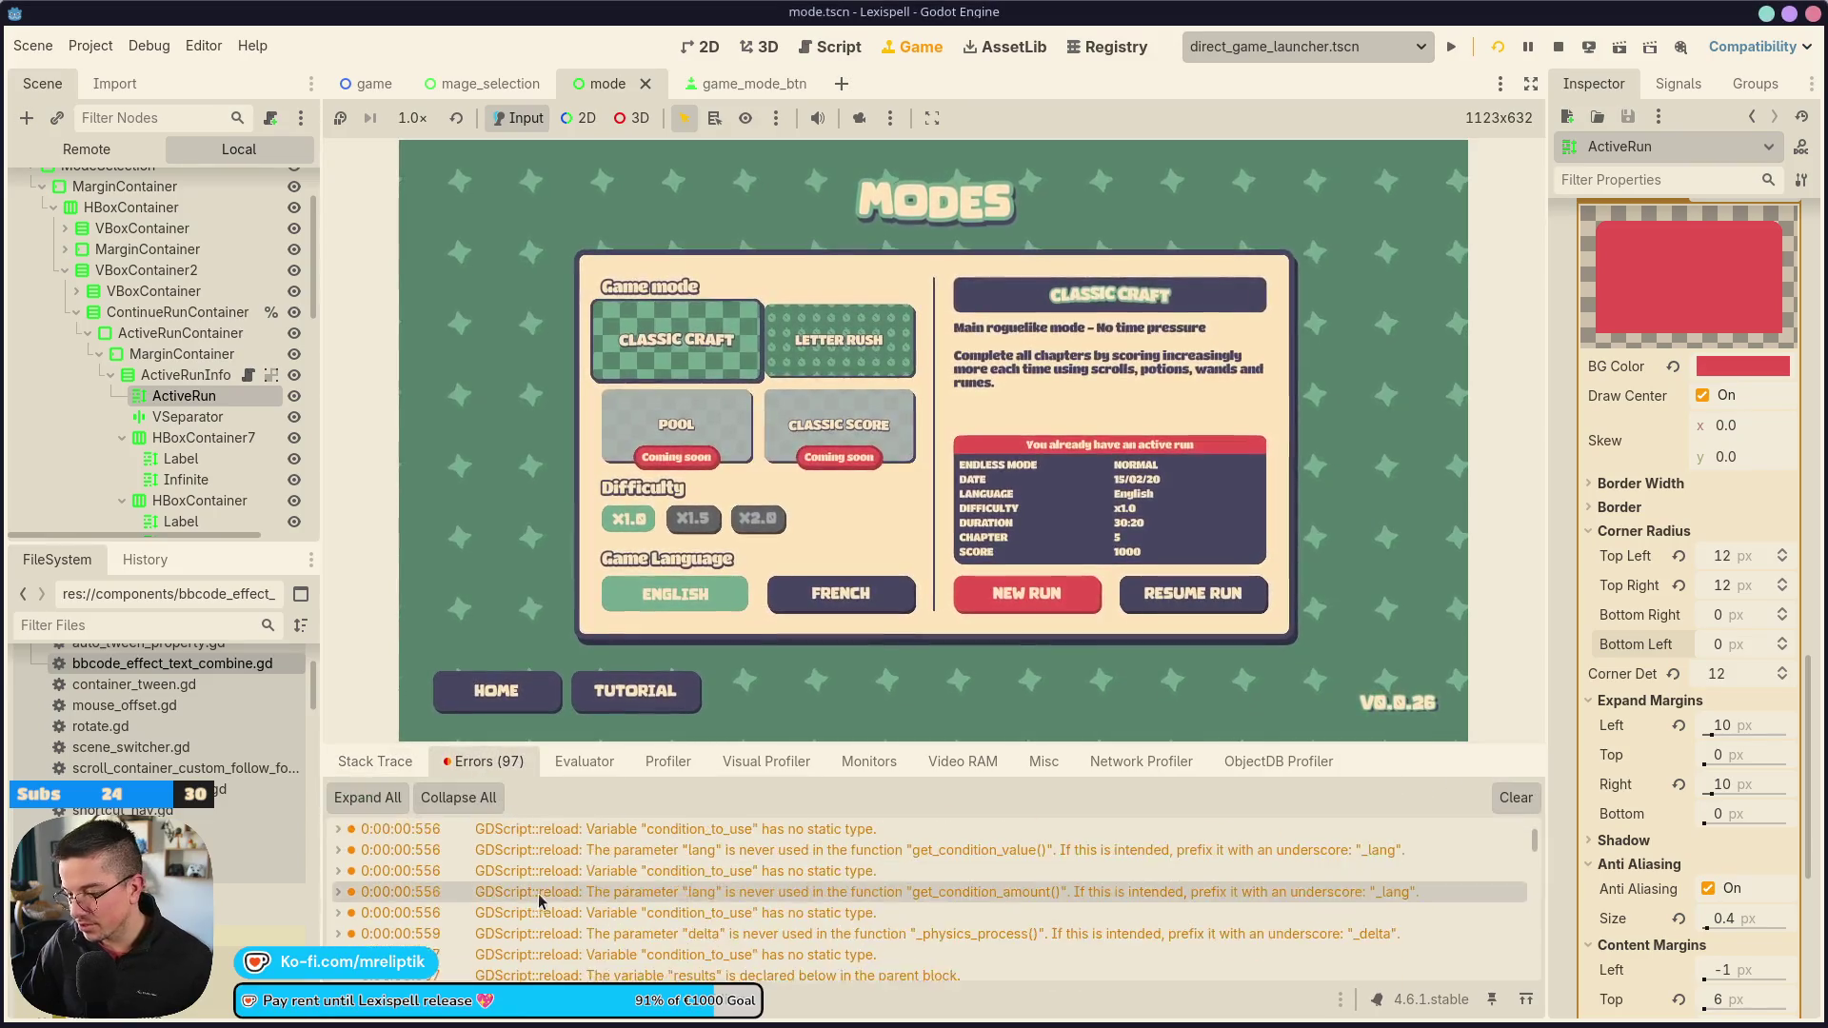
pyautogui.scroll(-20, 537, 899)
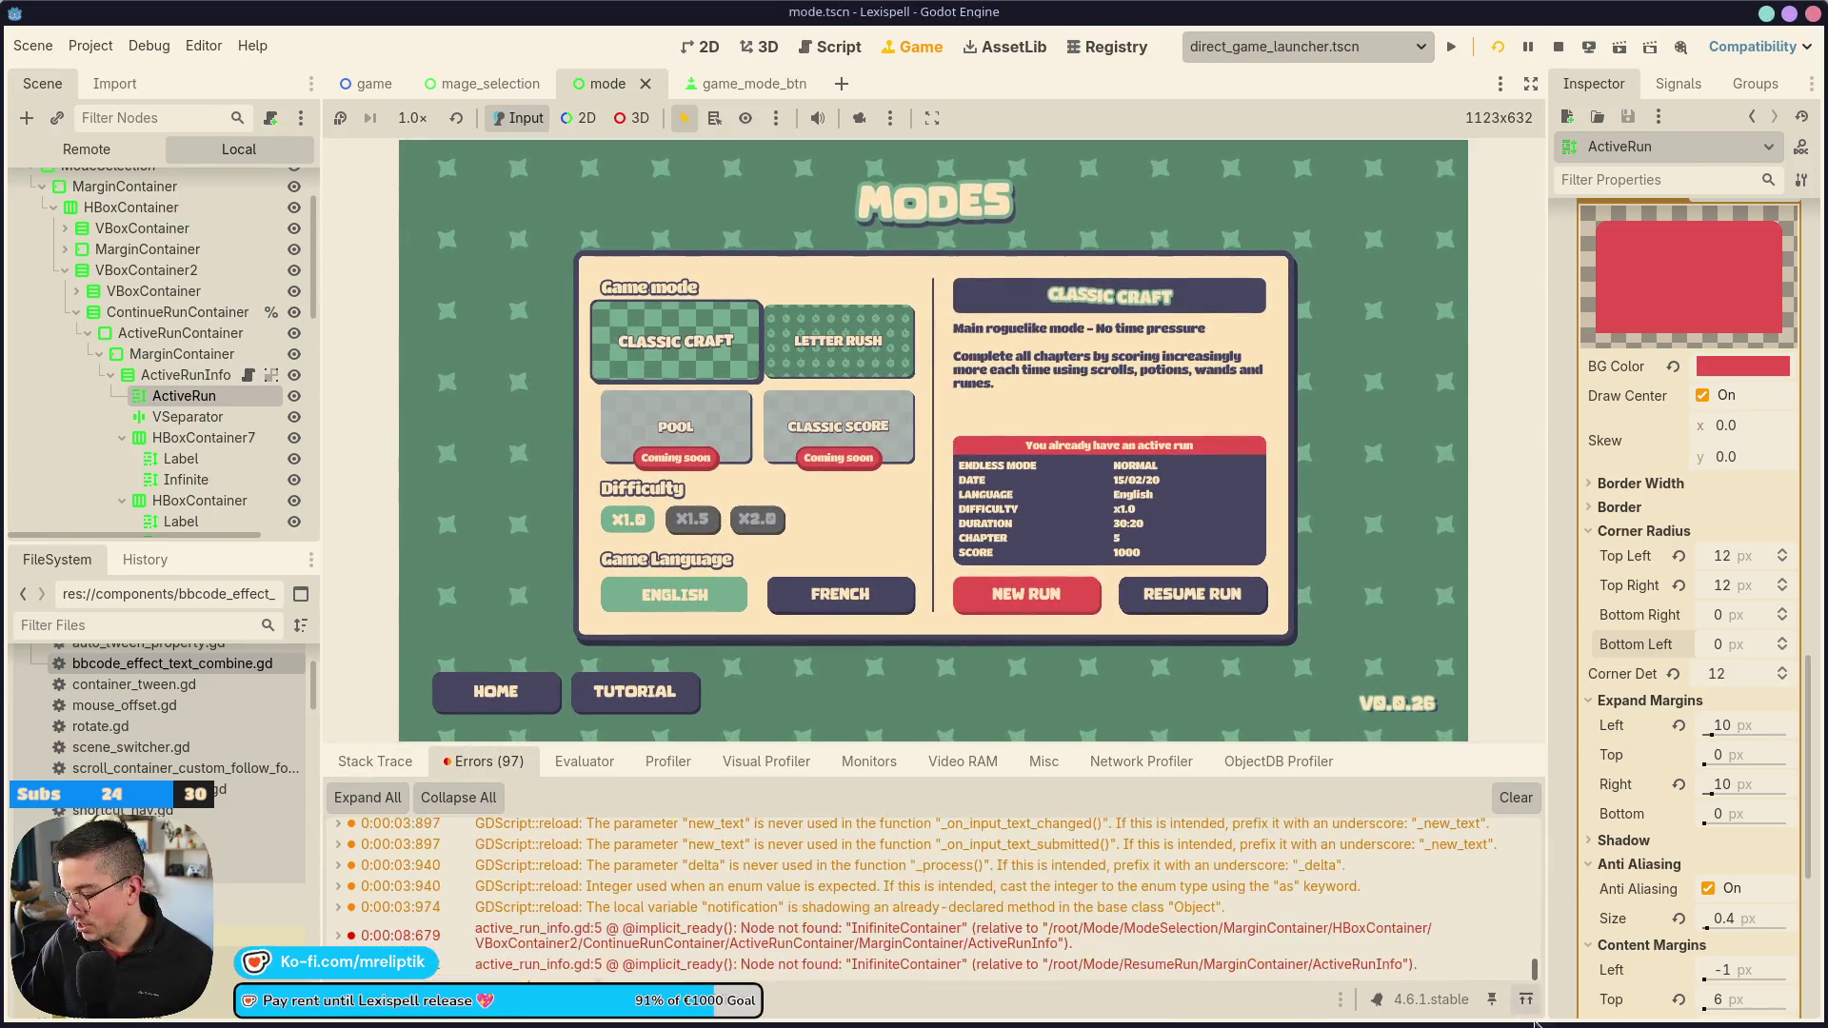
pyautogui.moveTo(874, 951)
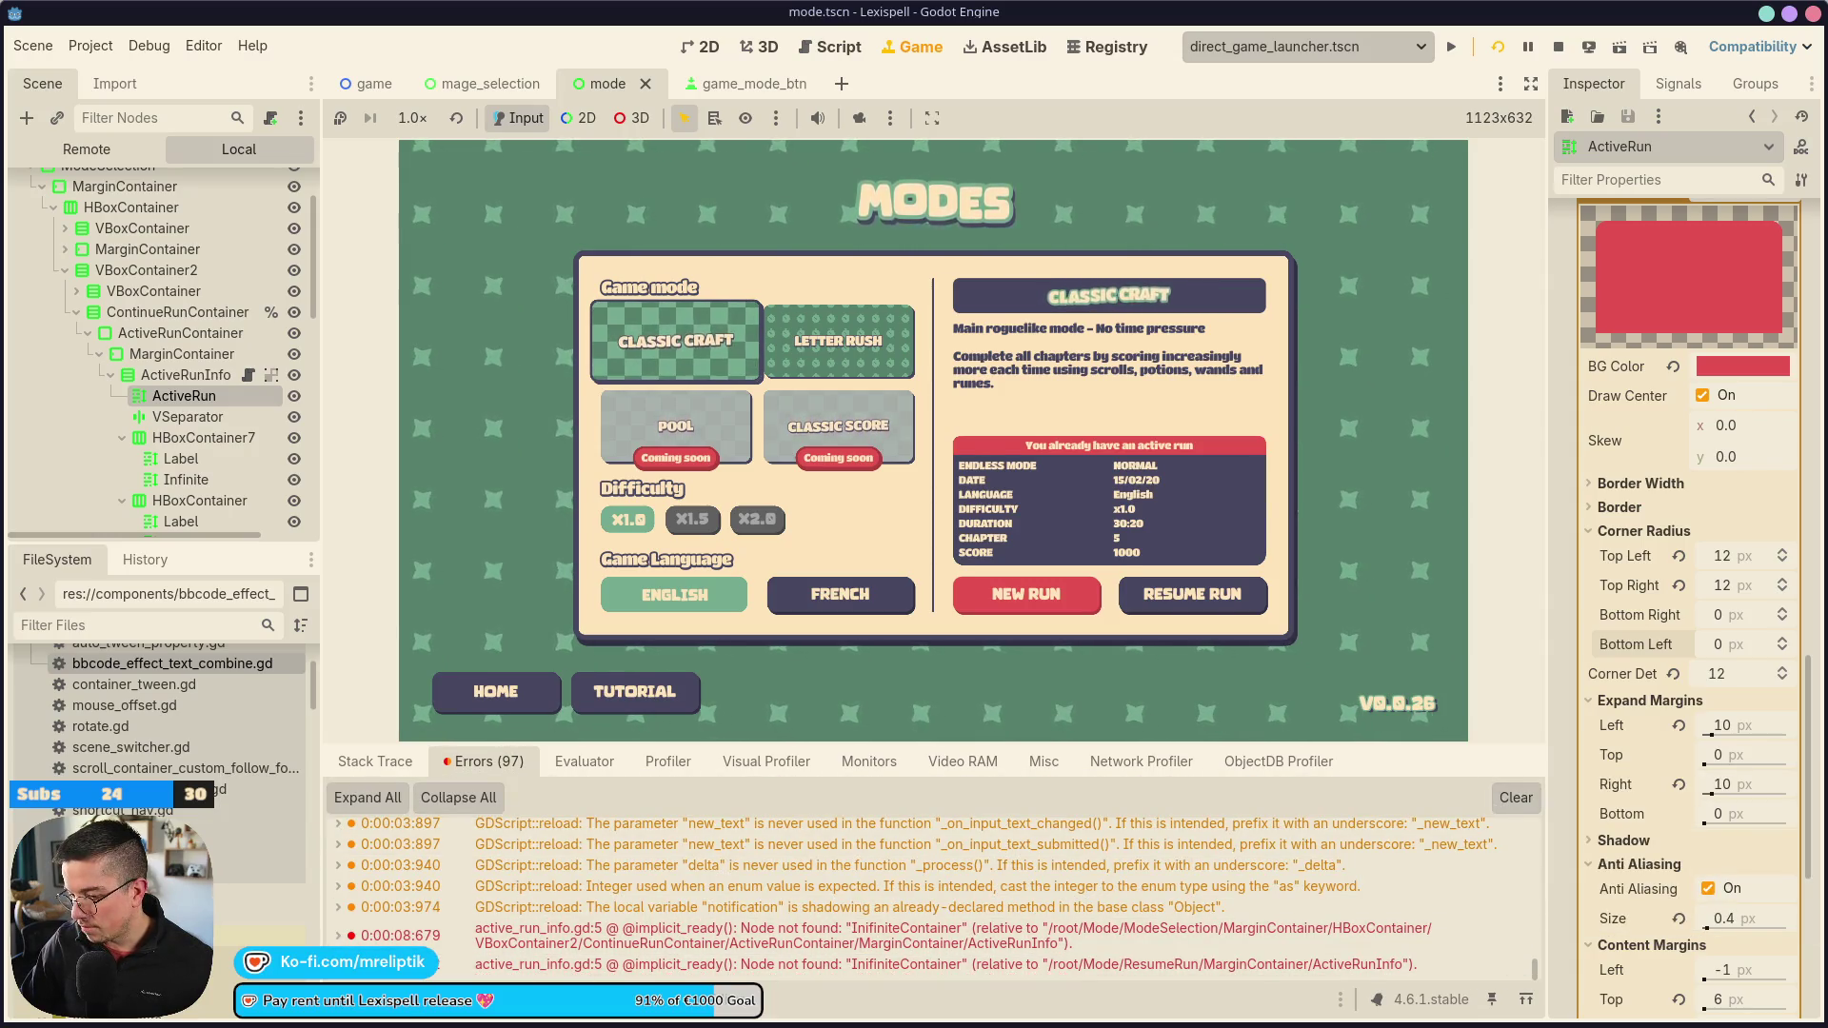
pyautogui.press('F5')
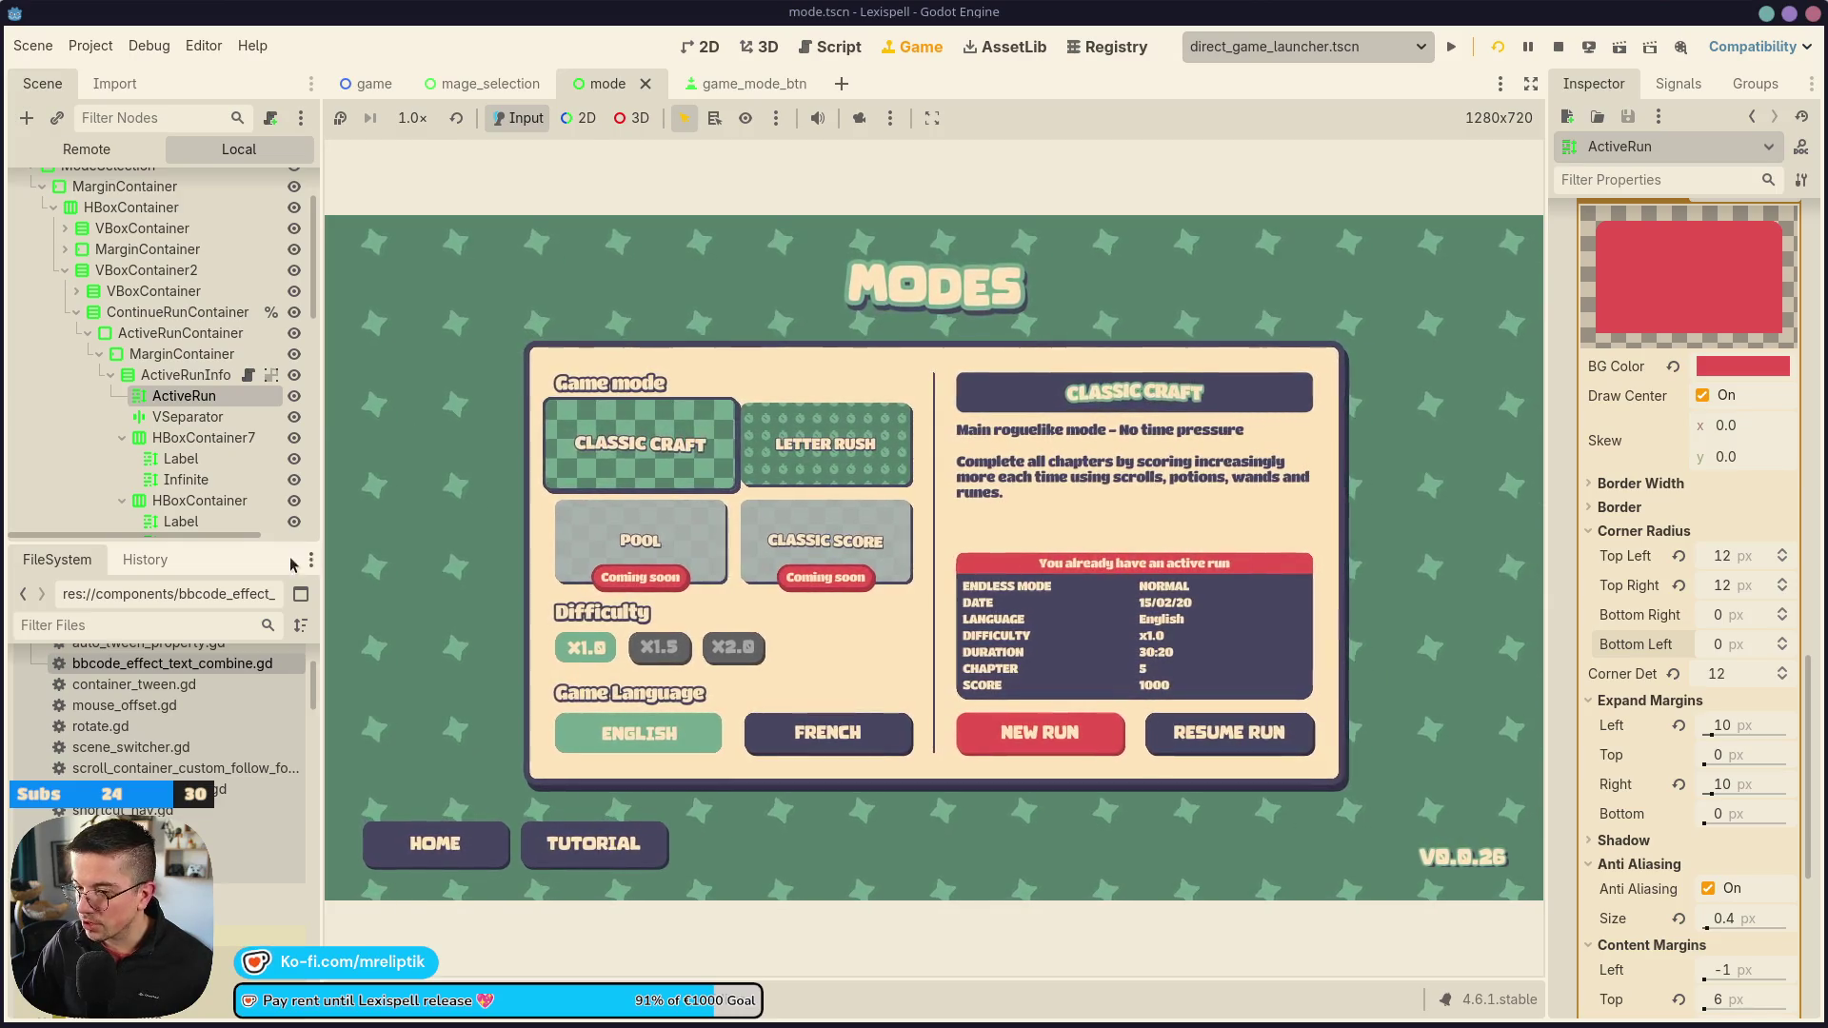
pyautogui.click(167, 419)
# Give the ActiveRun node a Normal font size theme override of 21 and save the scene
pyautogui.click(181, 396)
pyautogui.scroll(-5, 1599, 726)
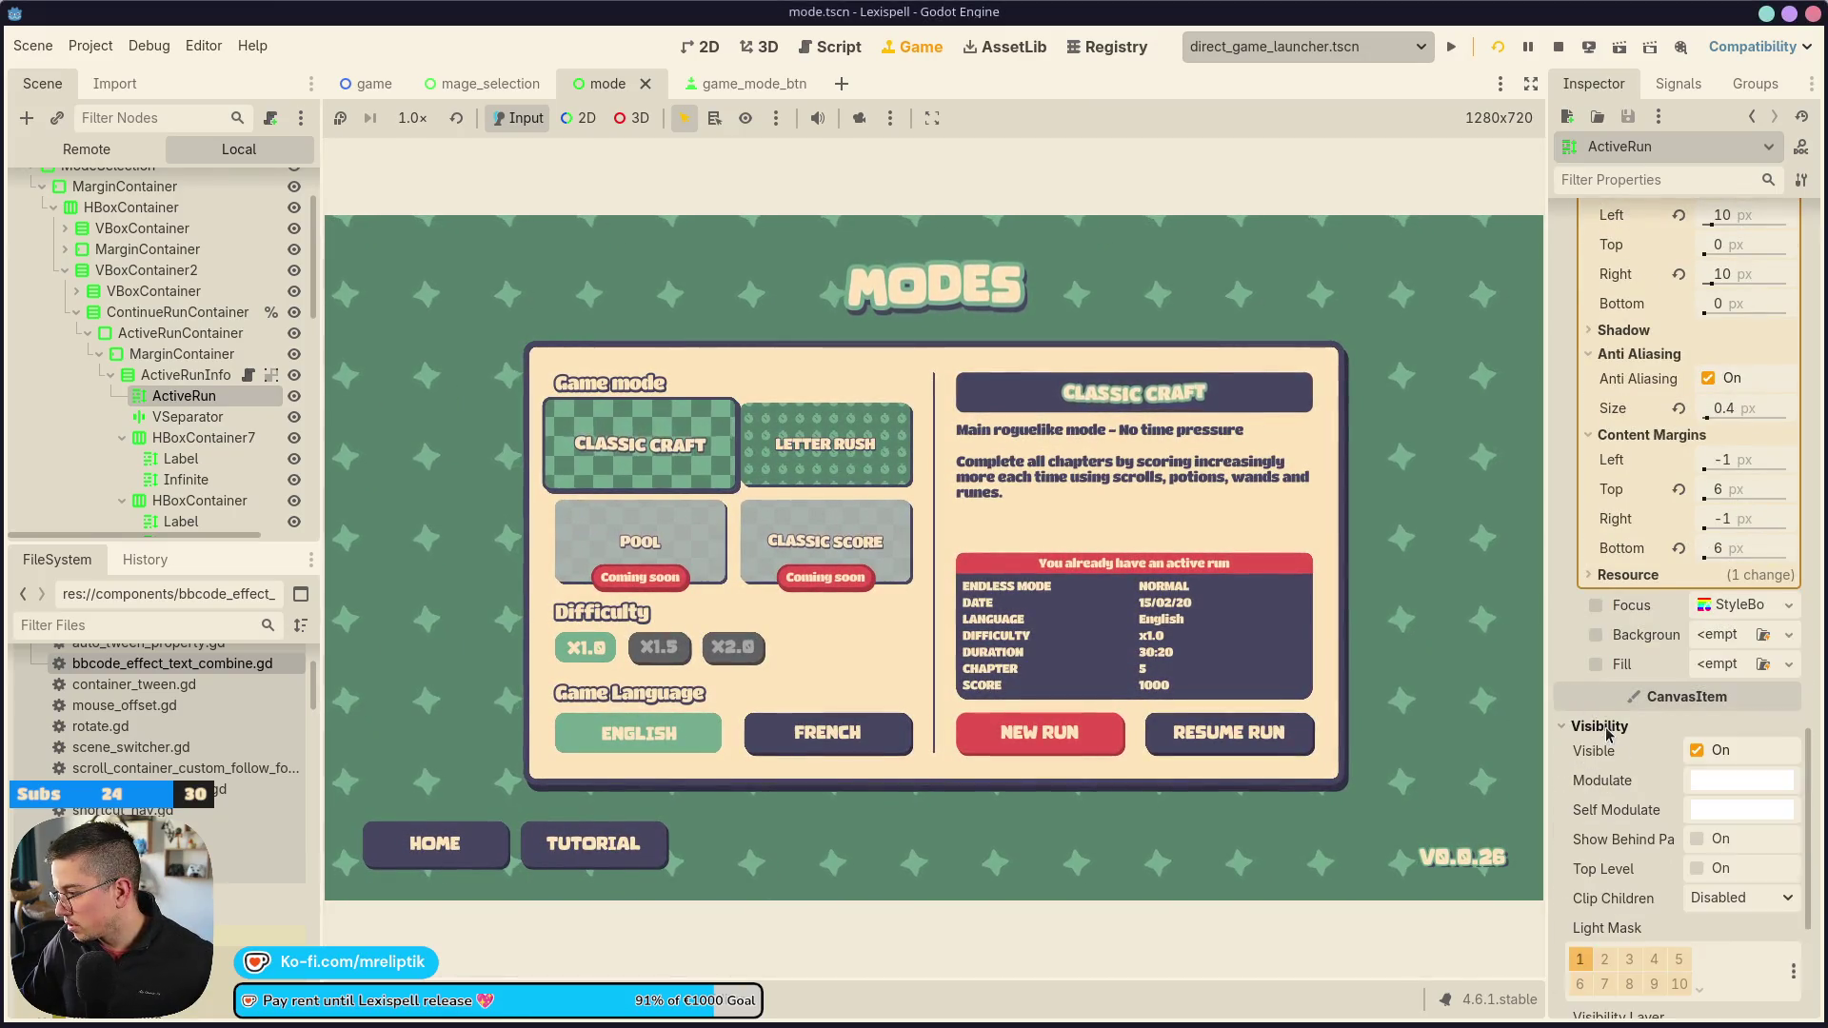
pyautogui.scroll(10, 1639, 598)
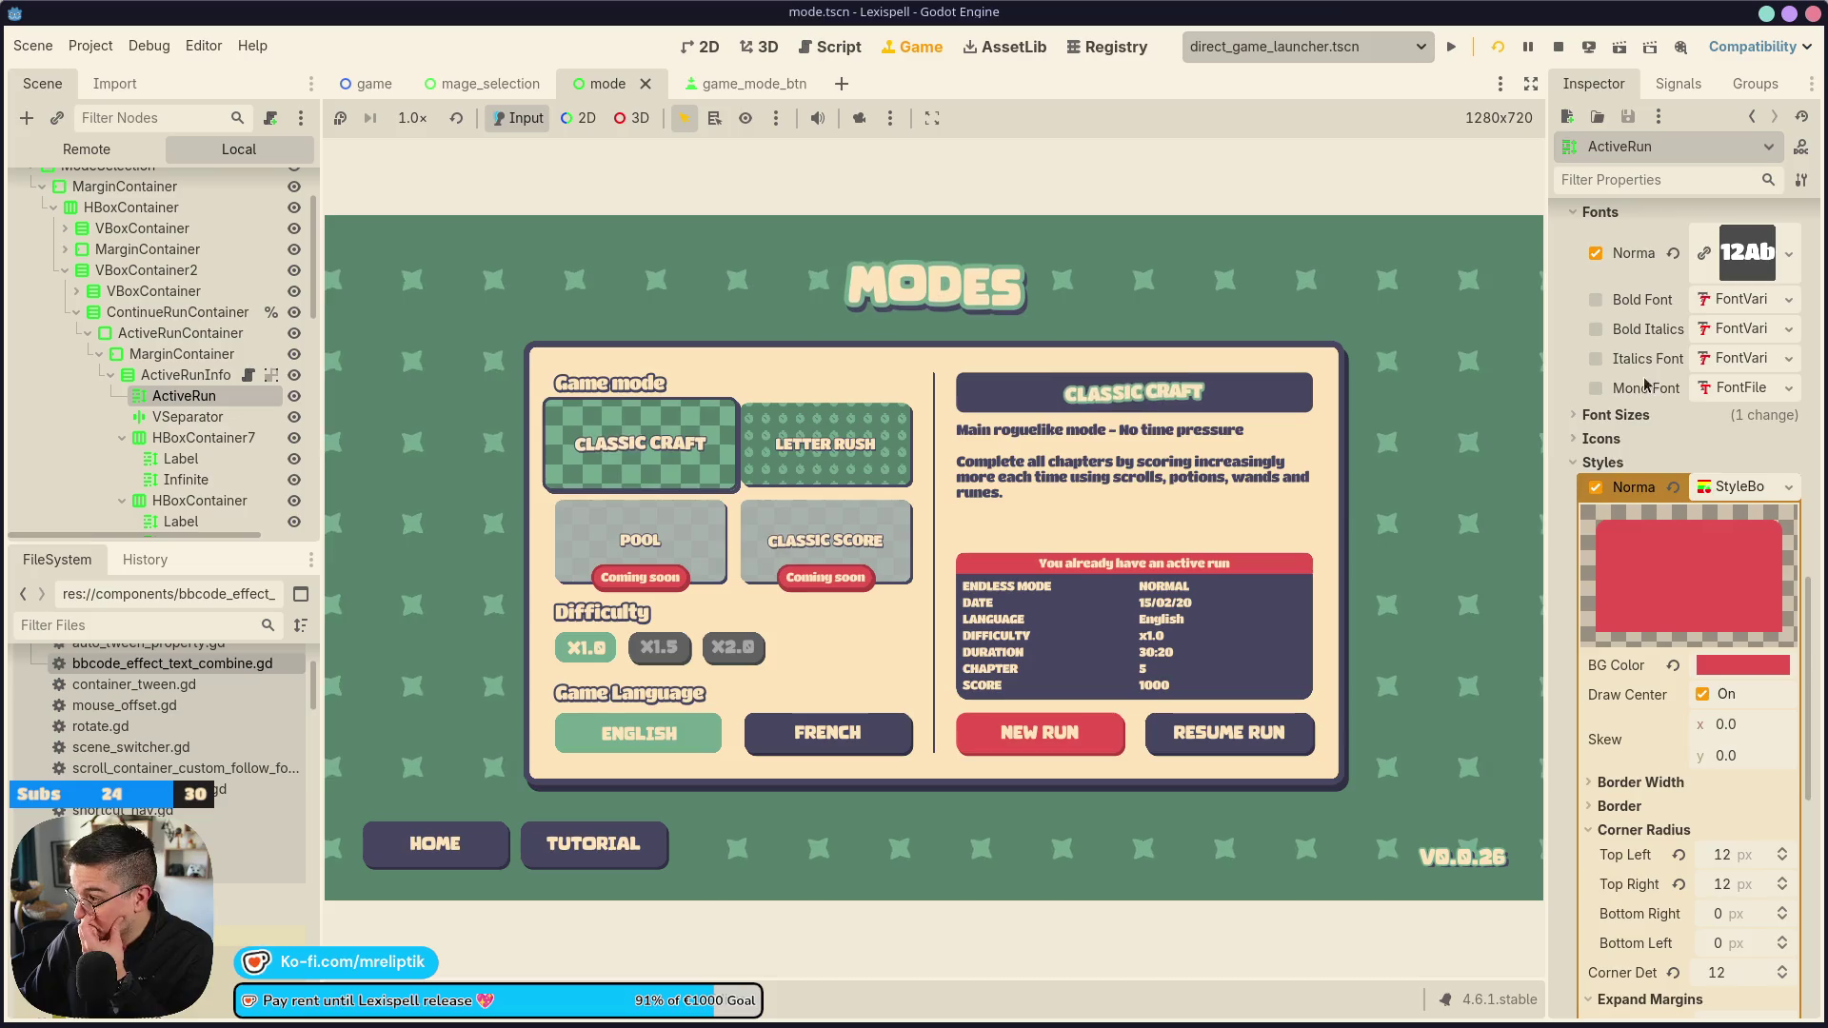
pyautogui.scroll(5, 1644, 388)
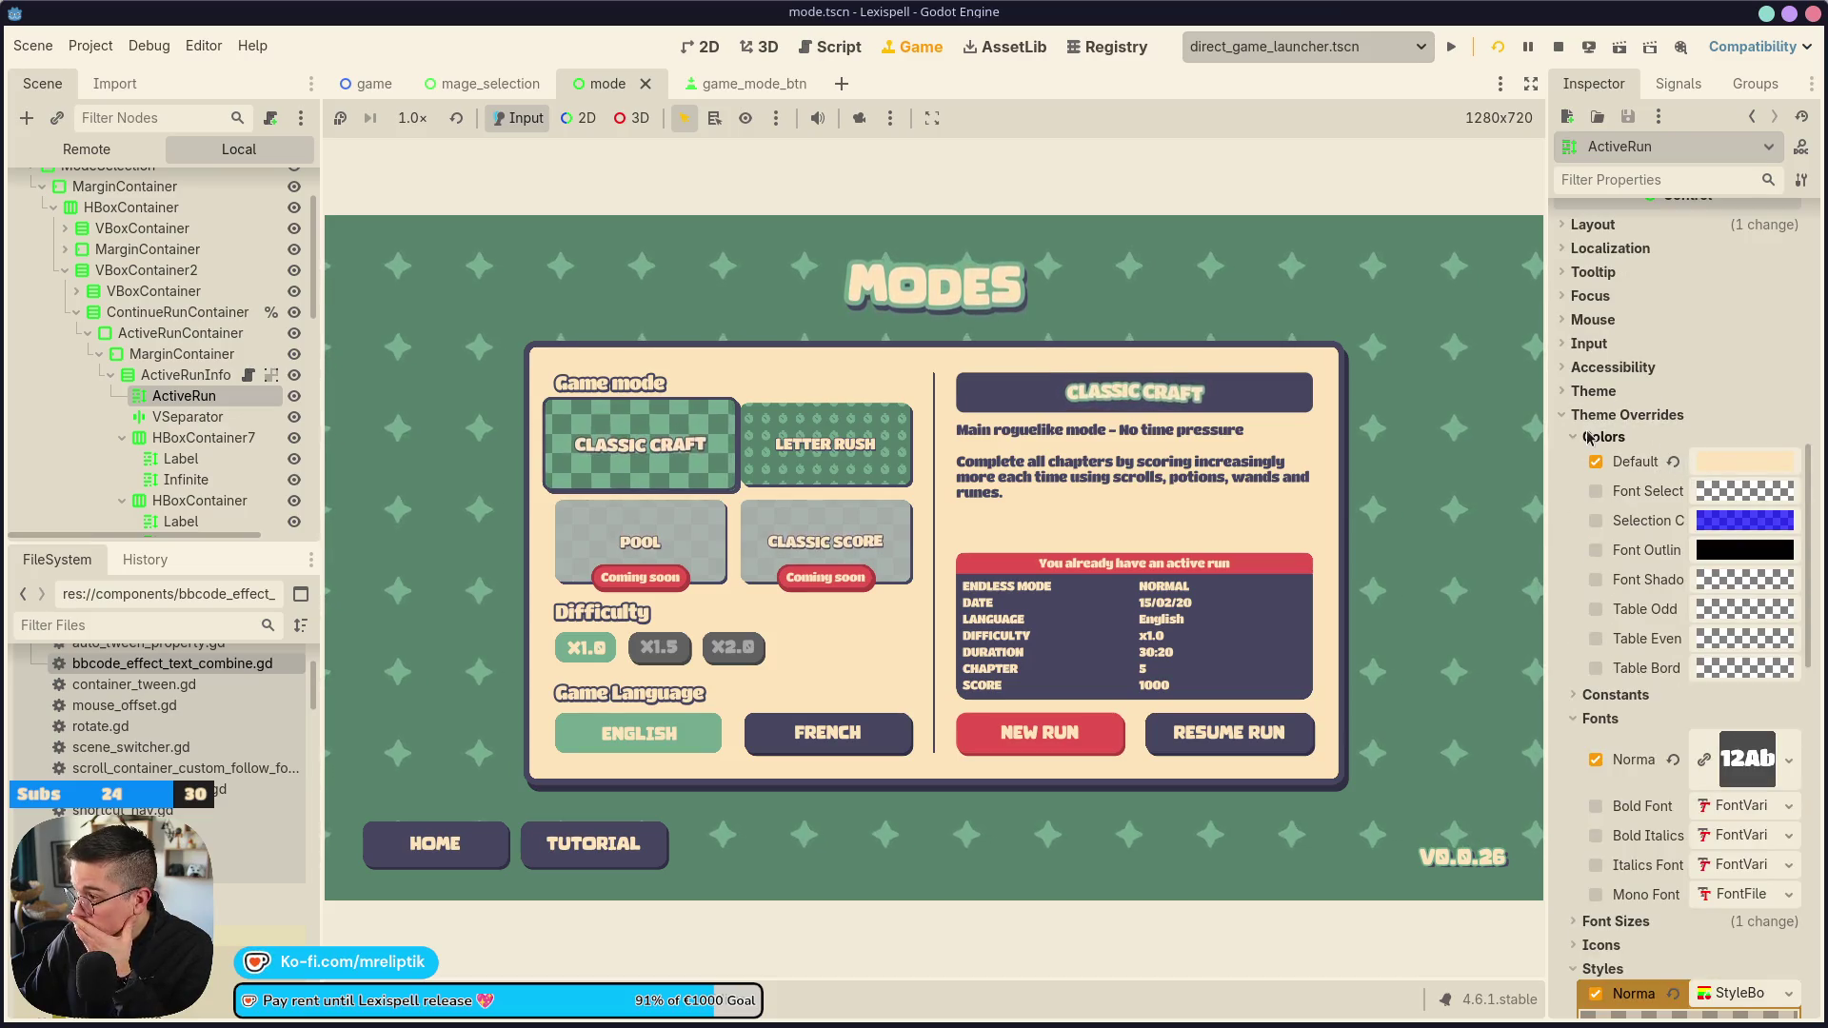
pyautogui.click(1616, 696)
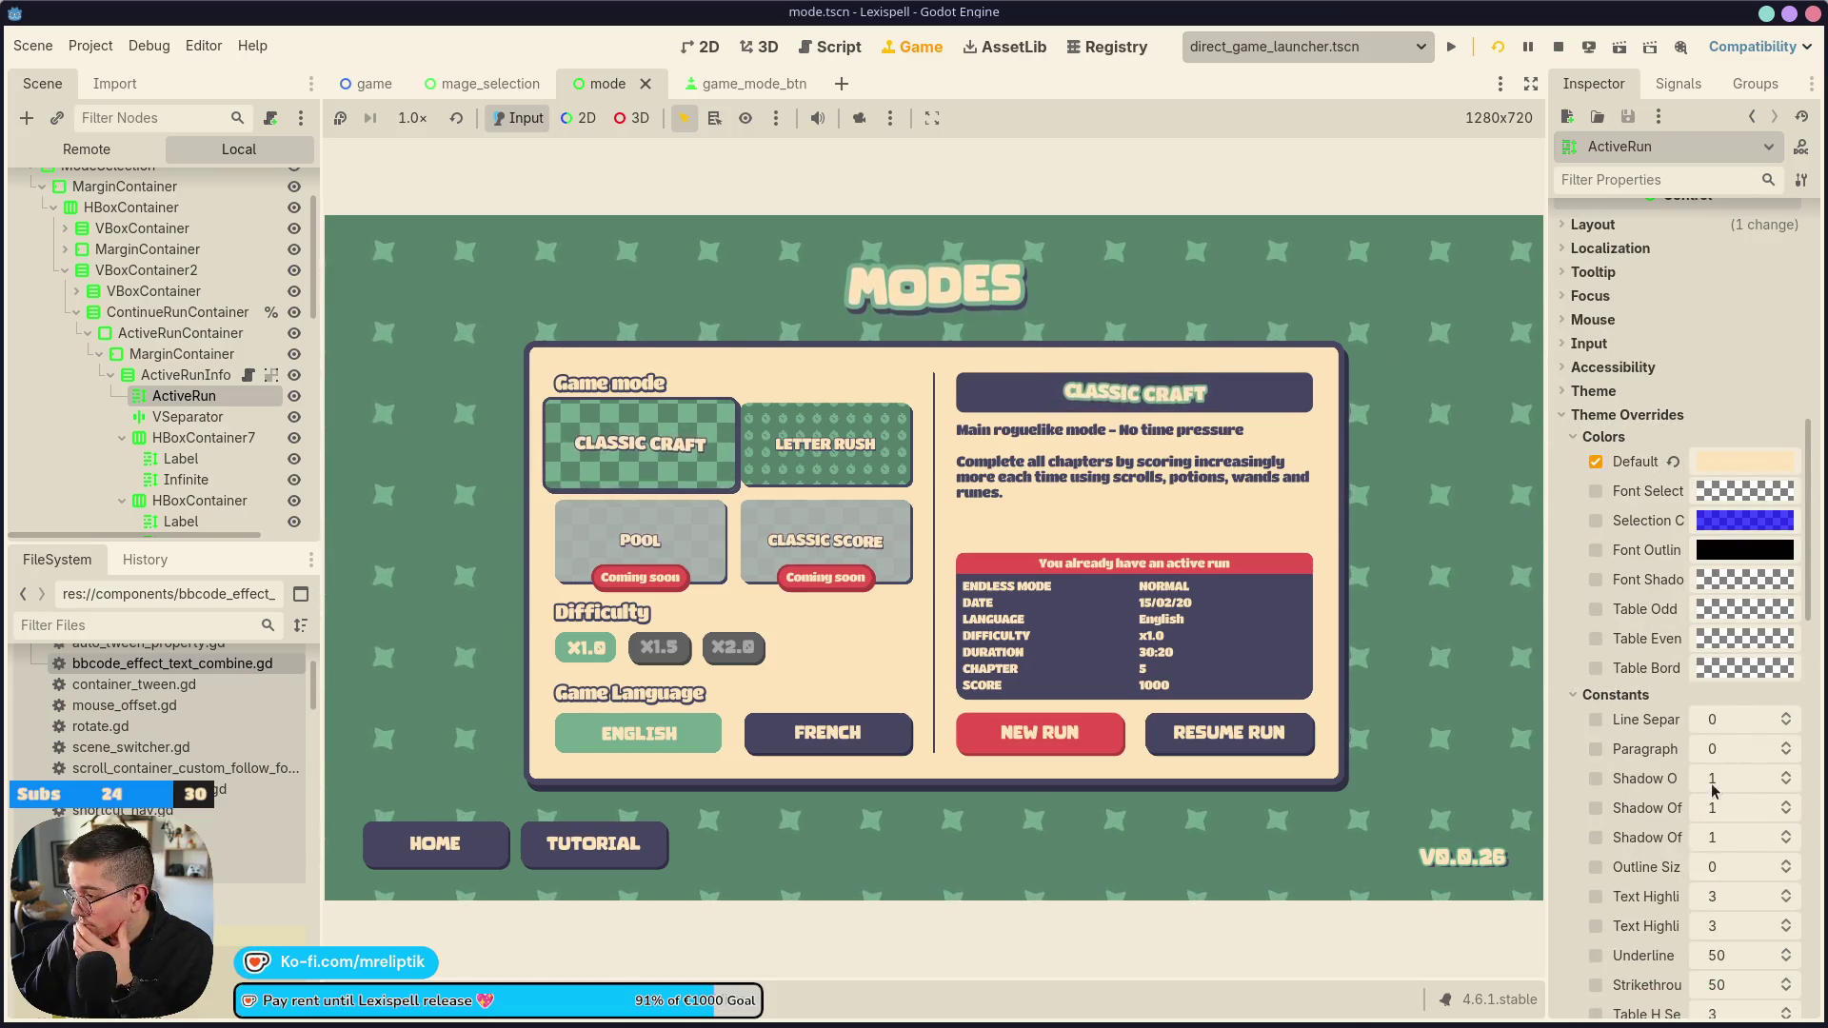
pyautogui.scroll(-5, 1713, 790)
pyautogui.click(1632, 766)
pyautogui.click(1596, 791)
pyautogui.click(1723, 791)
pyautogui.write('21')
pyautogui.press('Return')
pyautogui.hotkey('ctrl', 's')
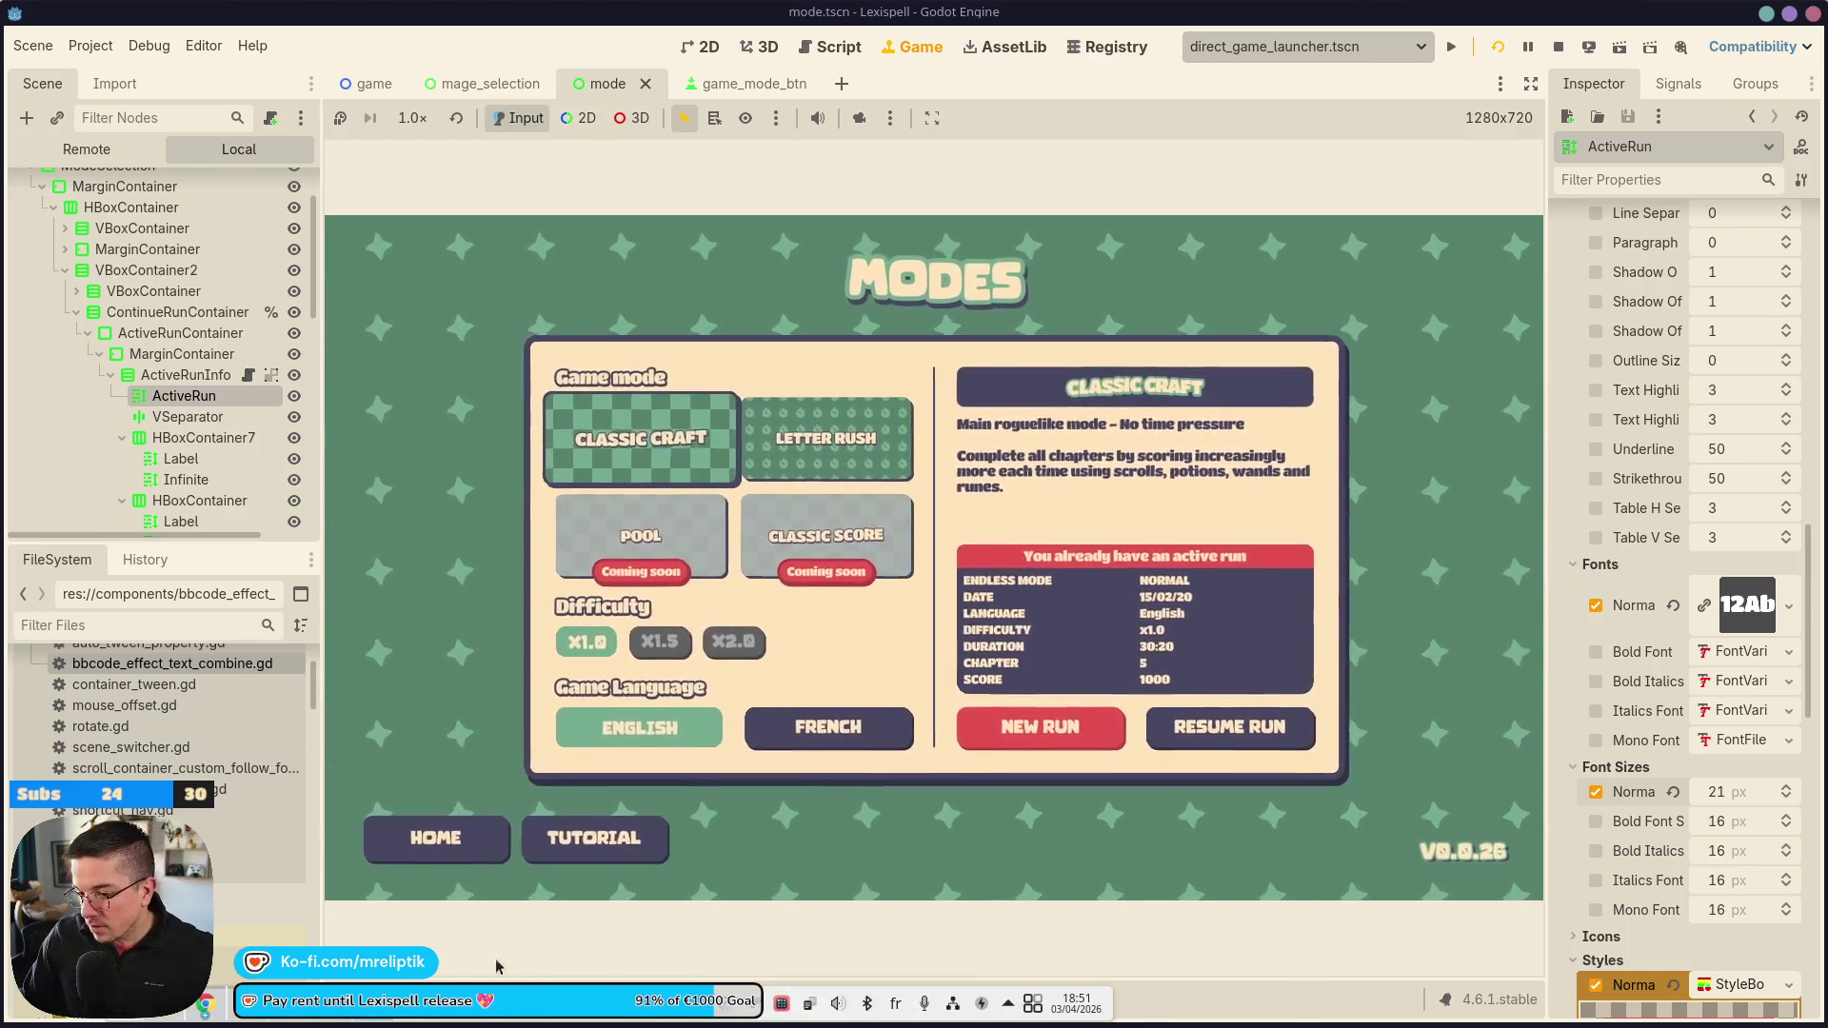
pyautogui.hotkey('alt', 'Tab')
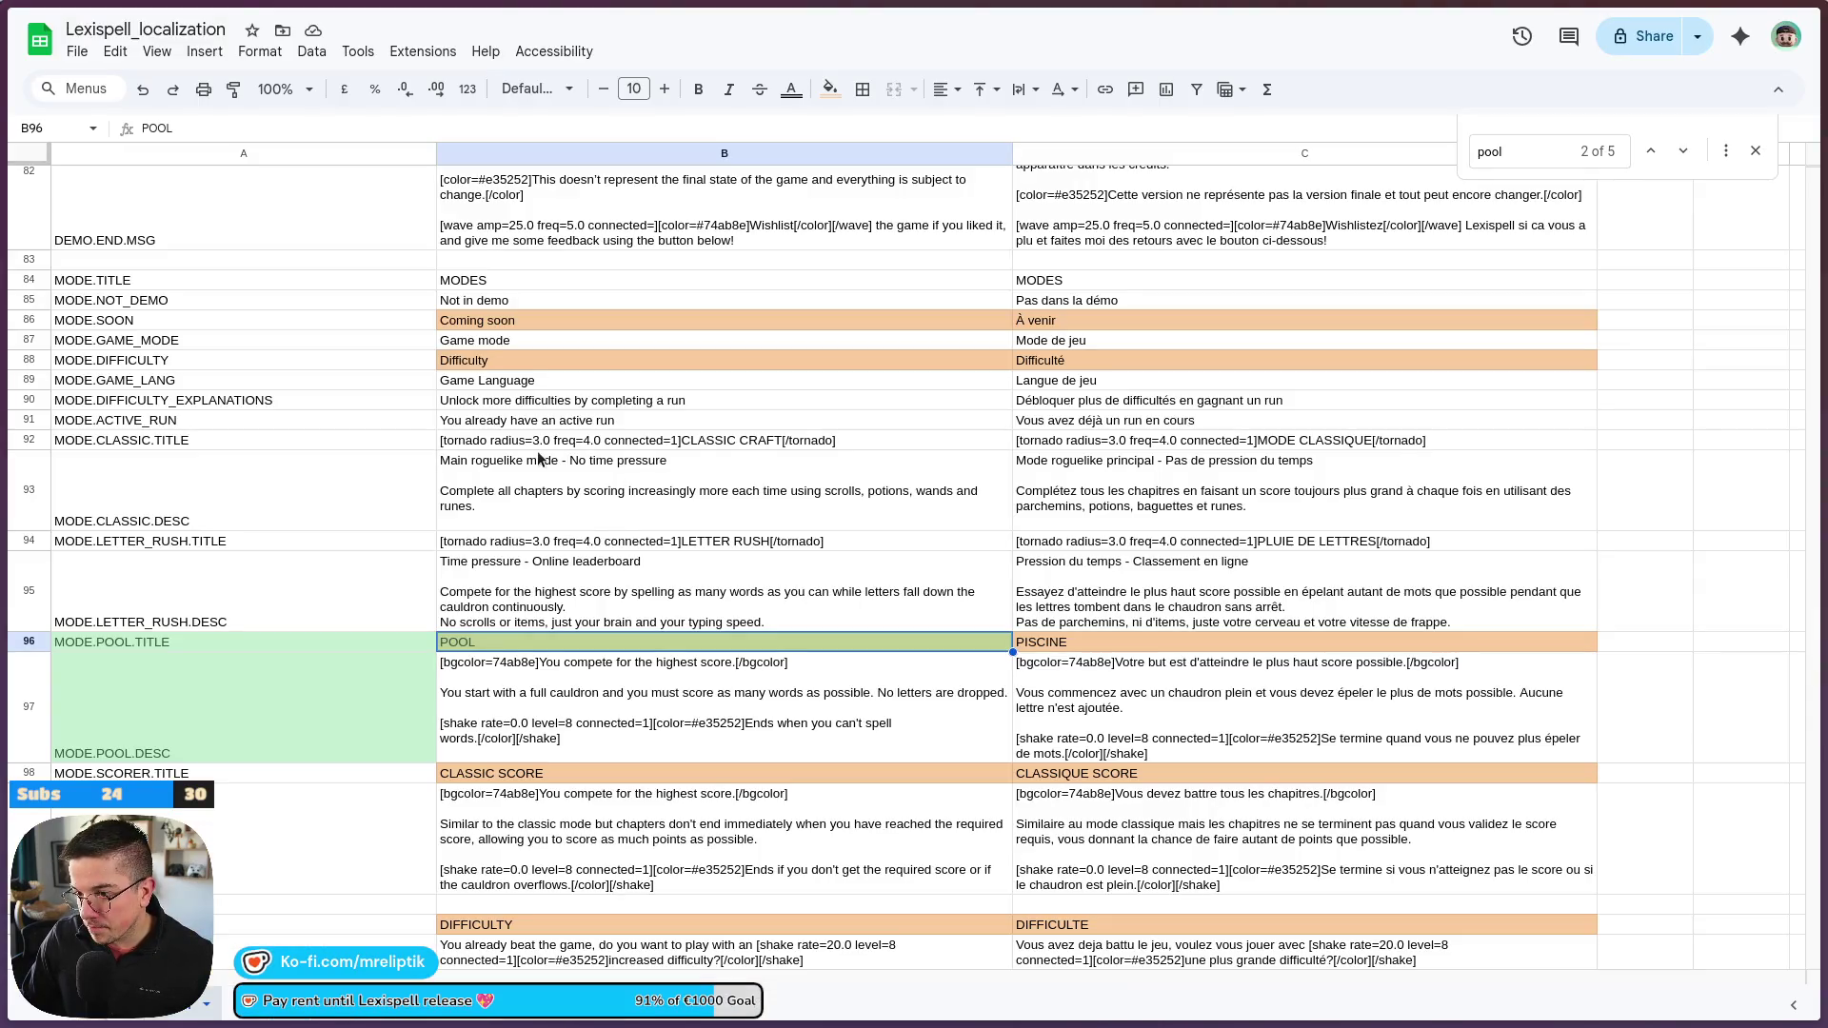
# Set B91 to 'You have a run in progress' and drop 'déjà' from the French C91 text
pyautogui.doubleClick(540, 420)
pyautogui.write('You have a run in progress')
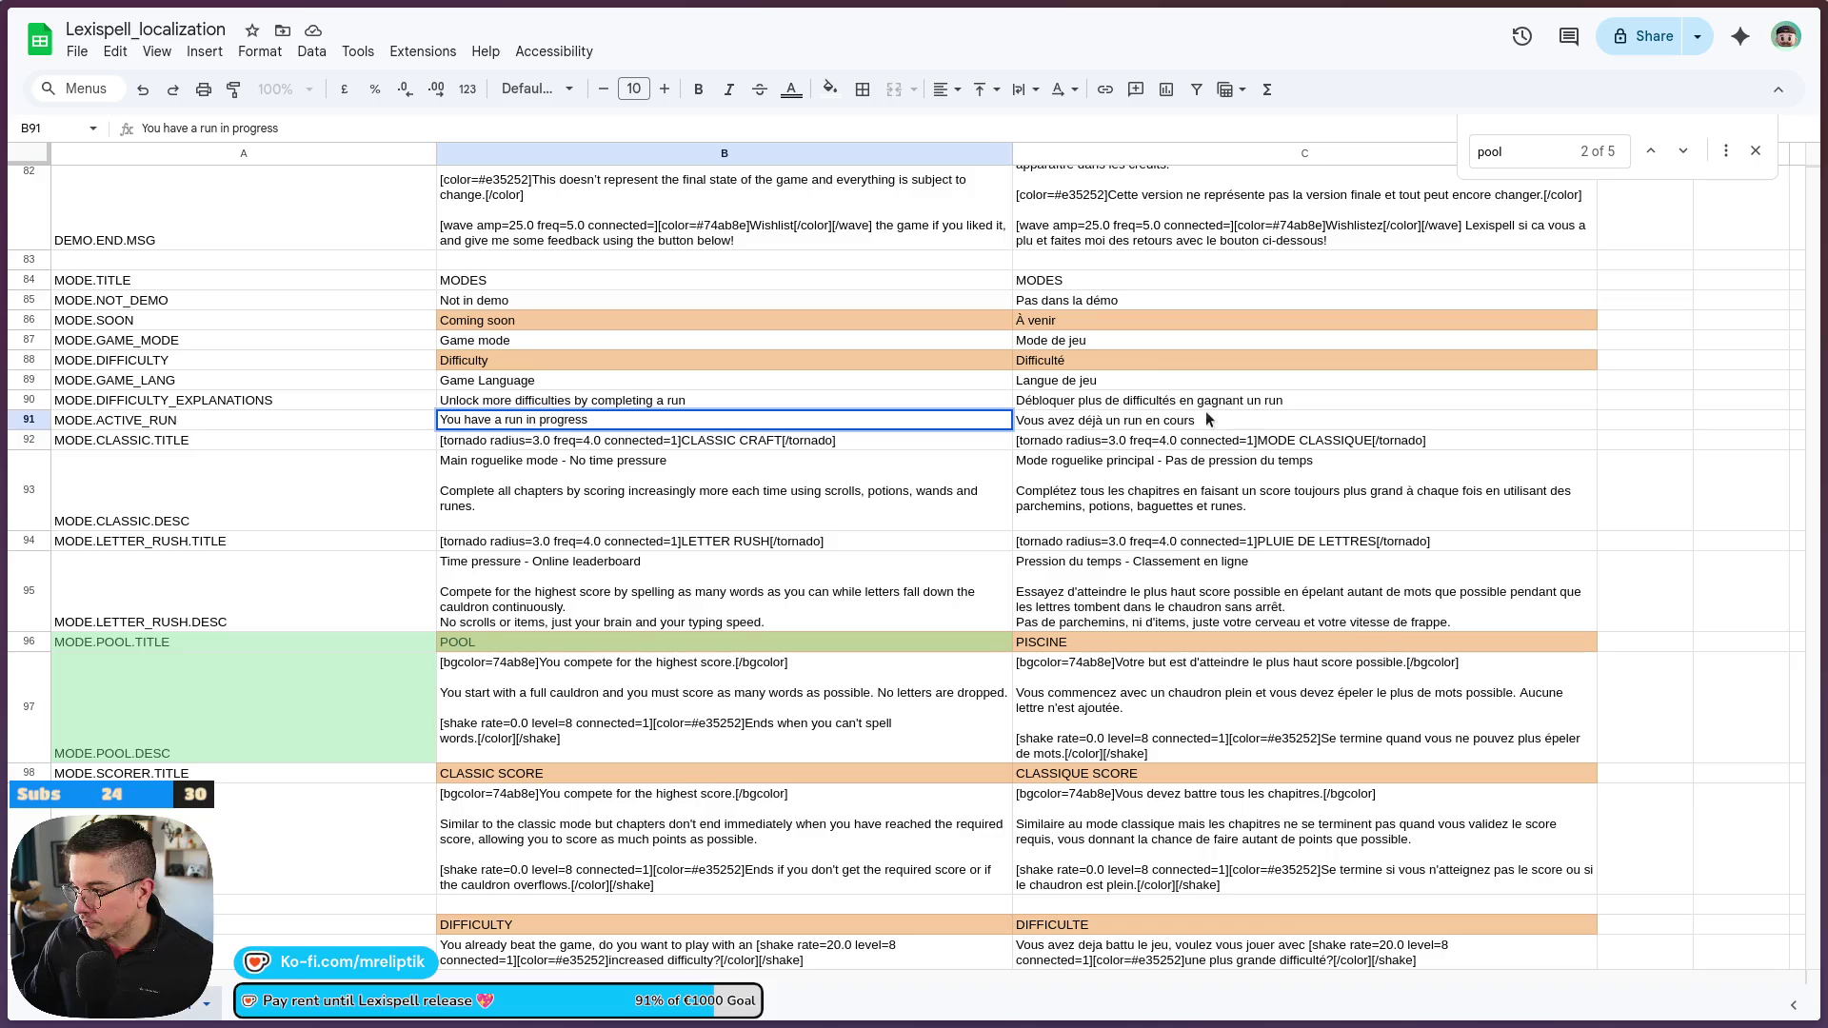
pyautogui.click(1207, 406)
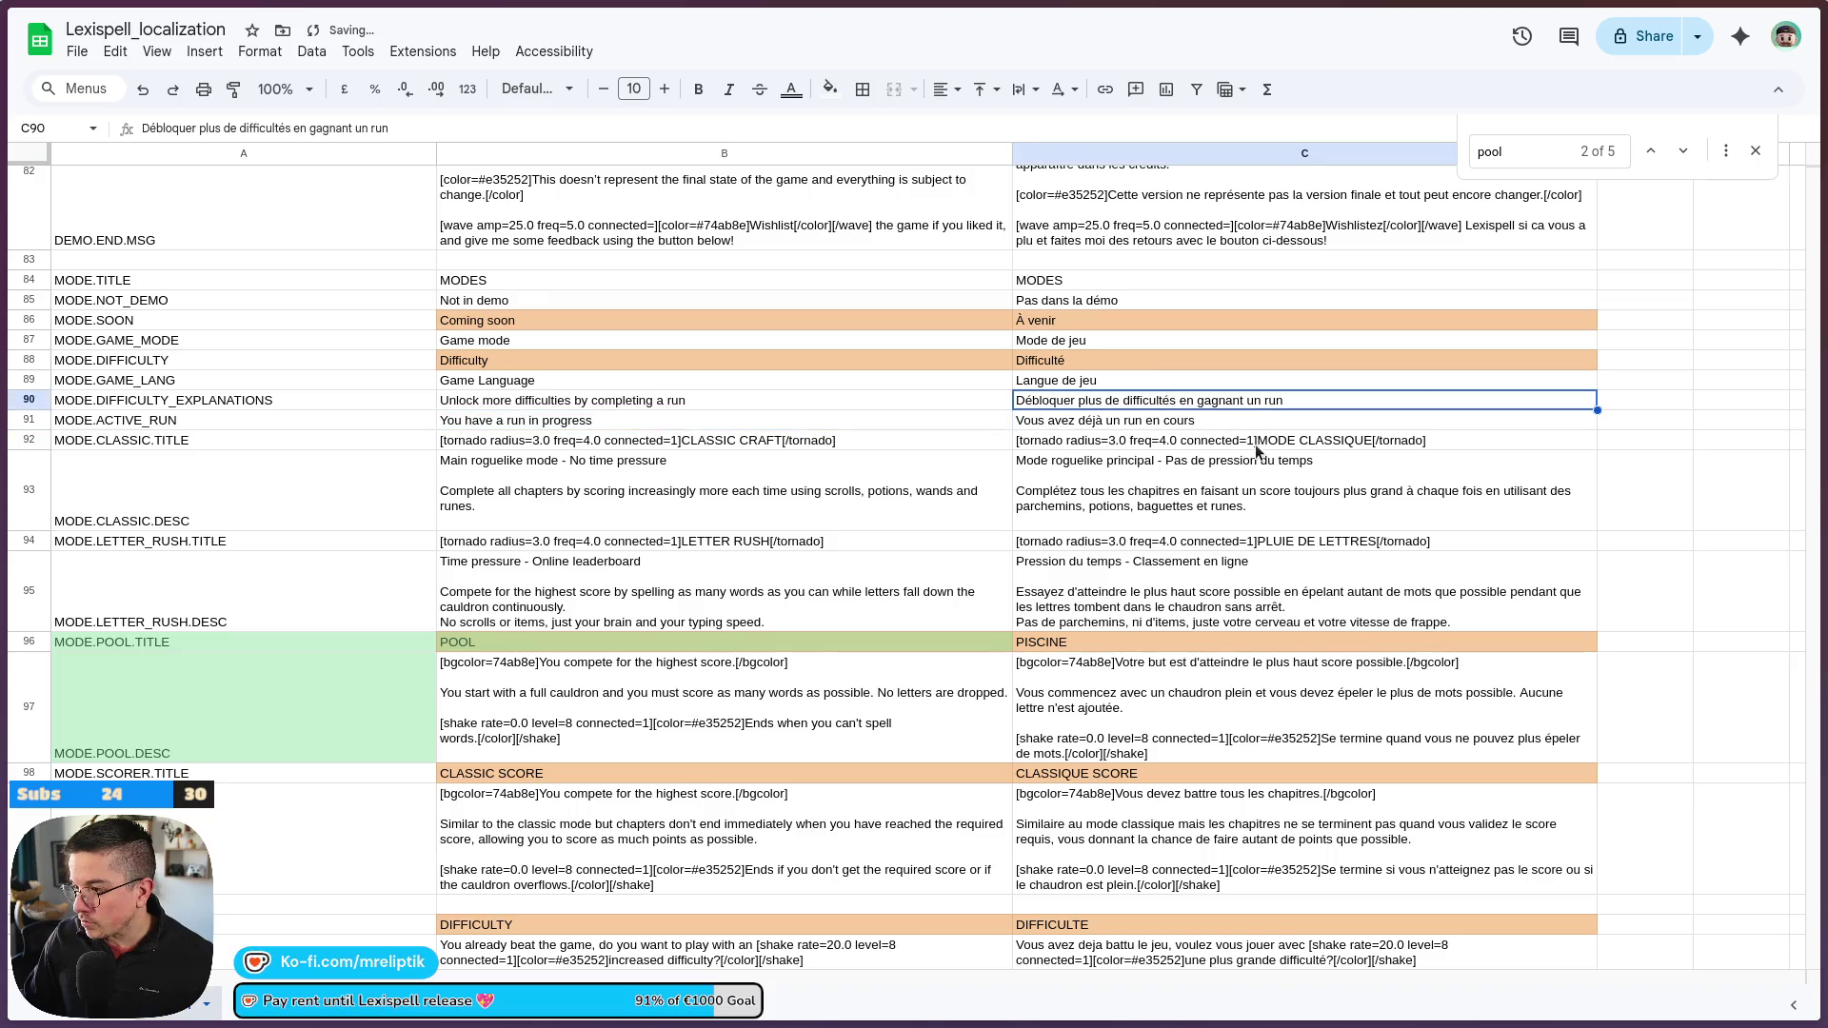
pyautogui.click(1166, 427)
pyautogui.doubleClick(1109, 425)
pyautogui.hotkey('ctrl', 'a')
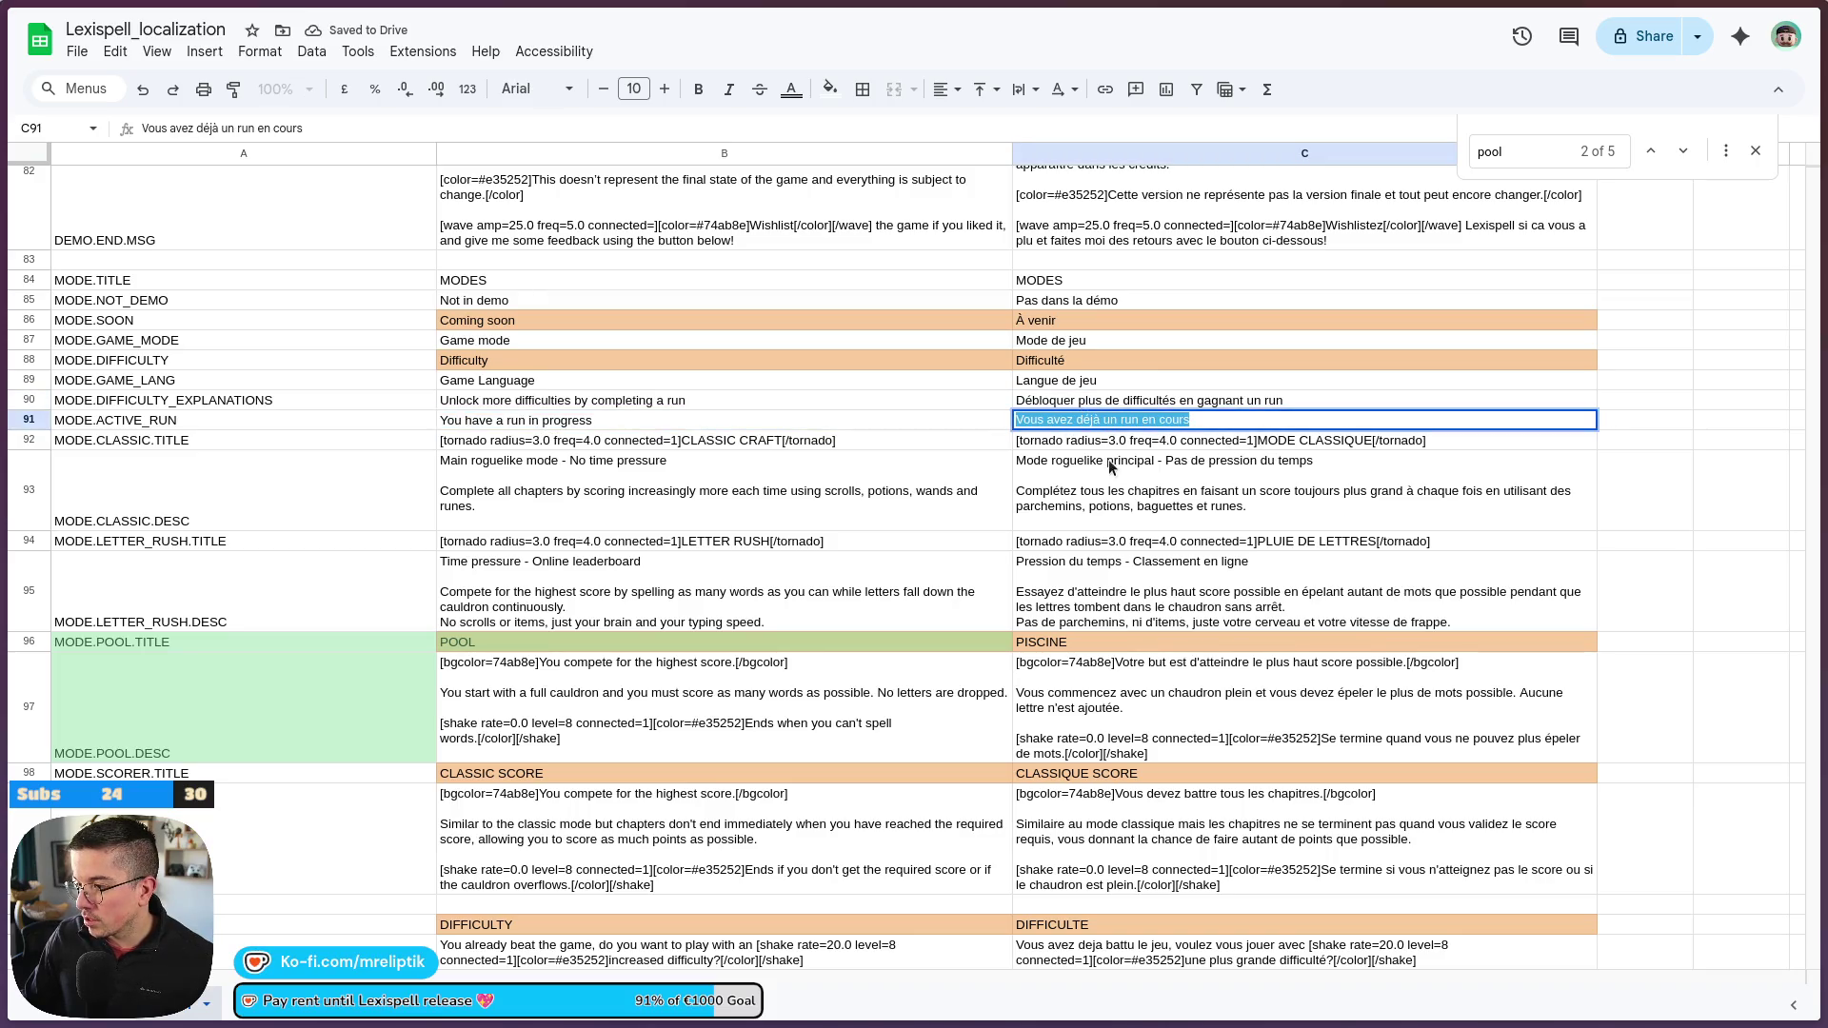
pyautogui.doubleClick(1098, 420)
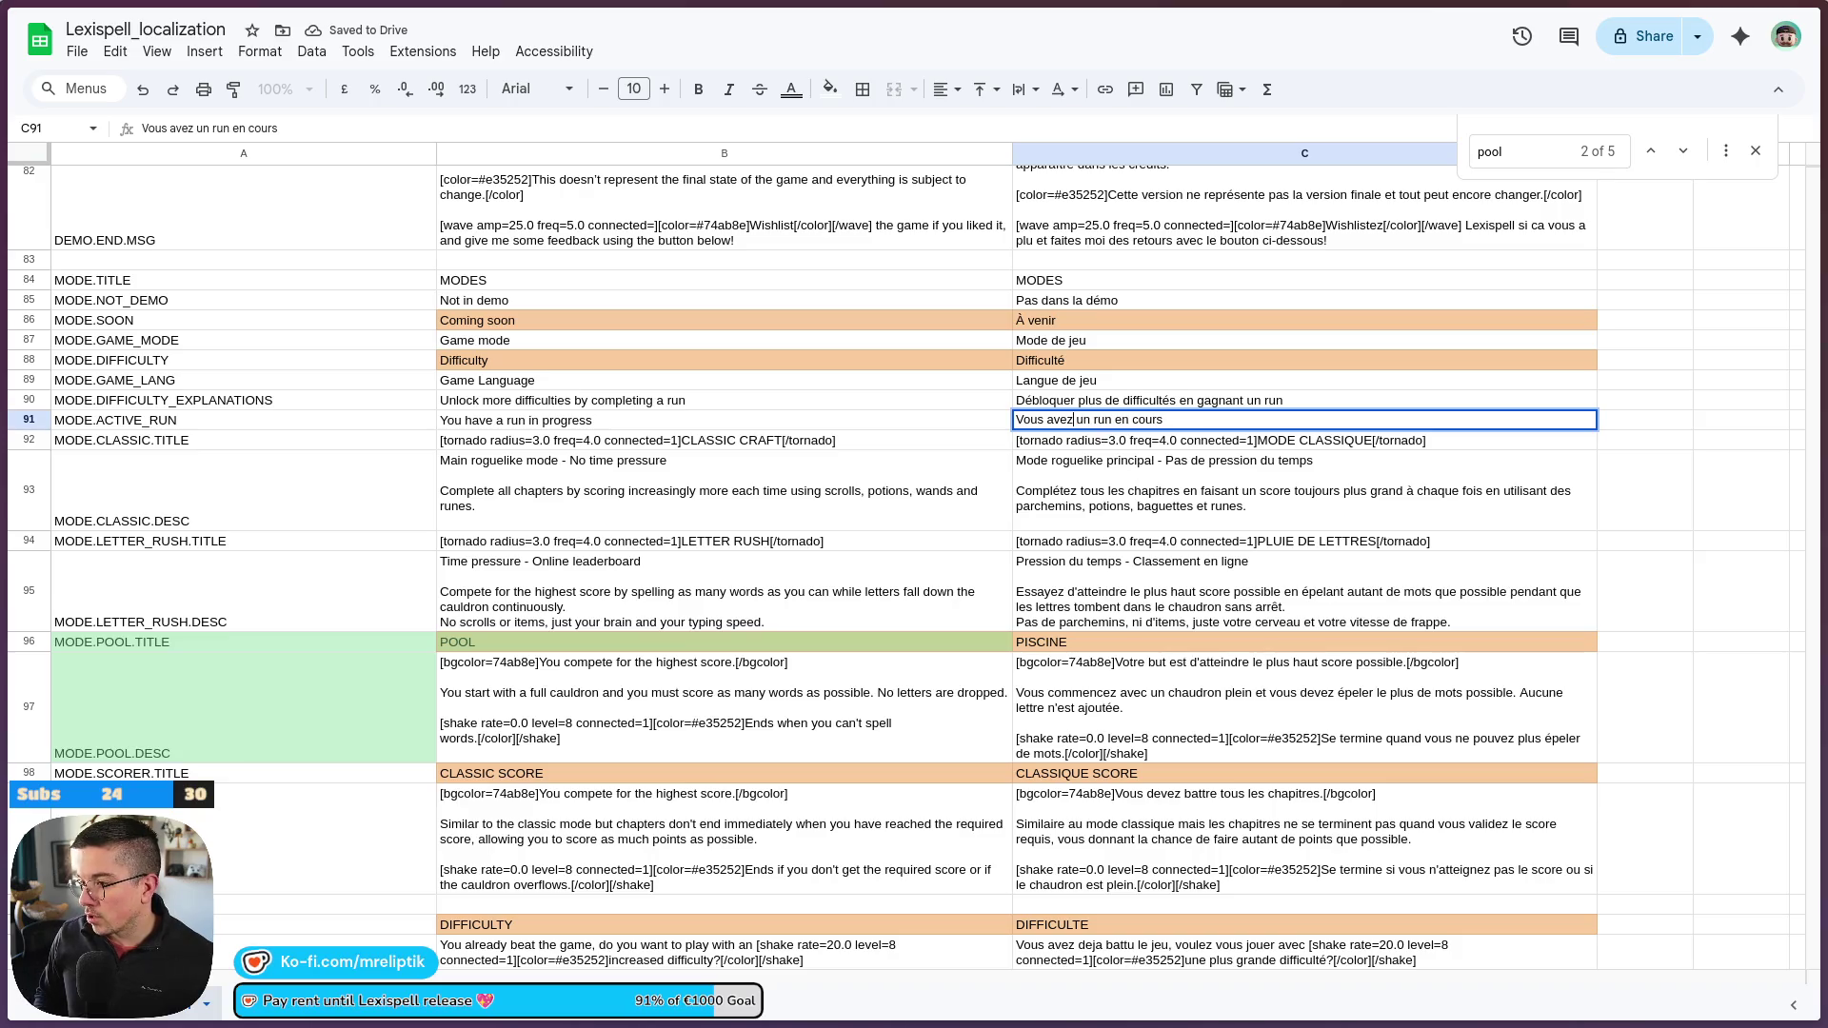
pyautogui.click(1048, 465)
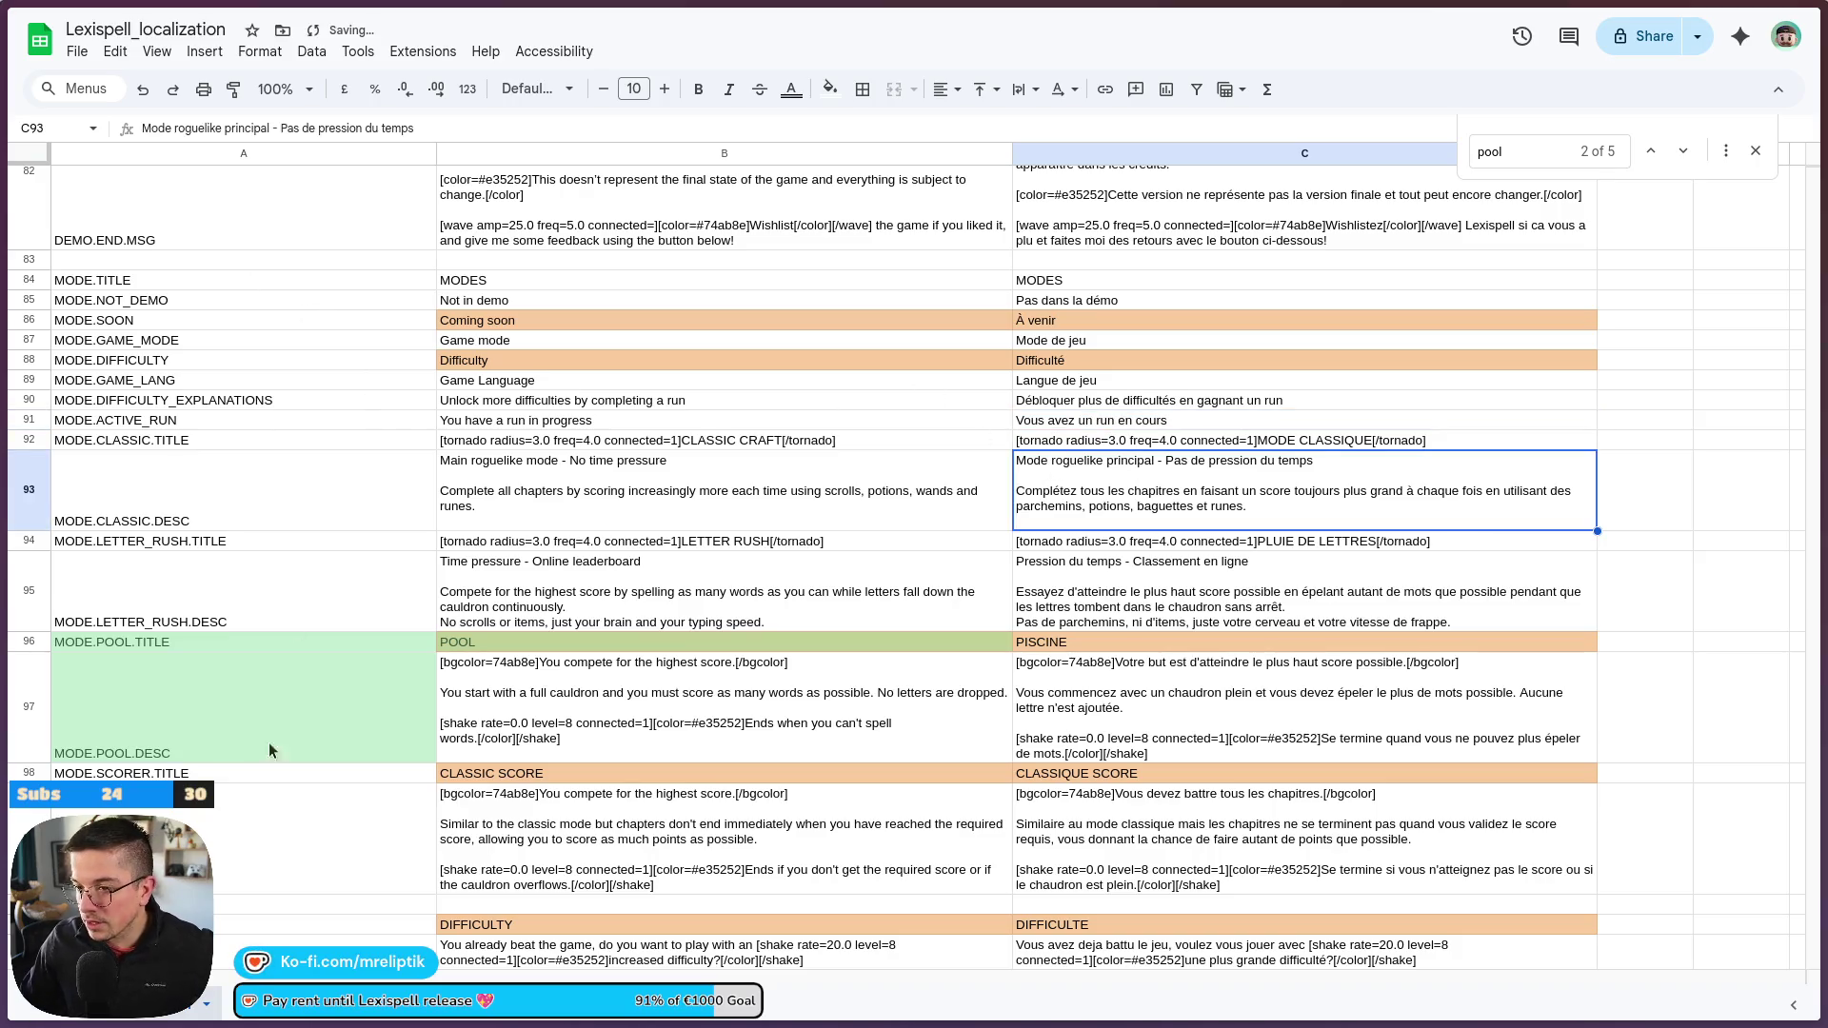
pyautogui.hotkey('alt', 'Tab')
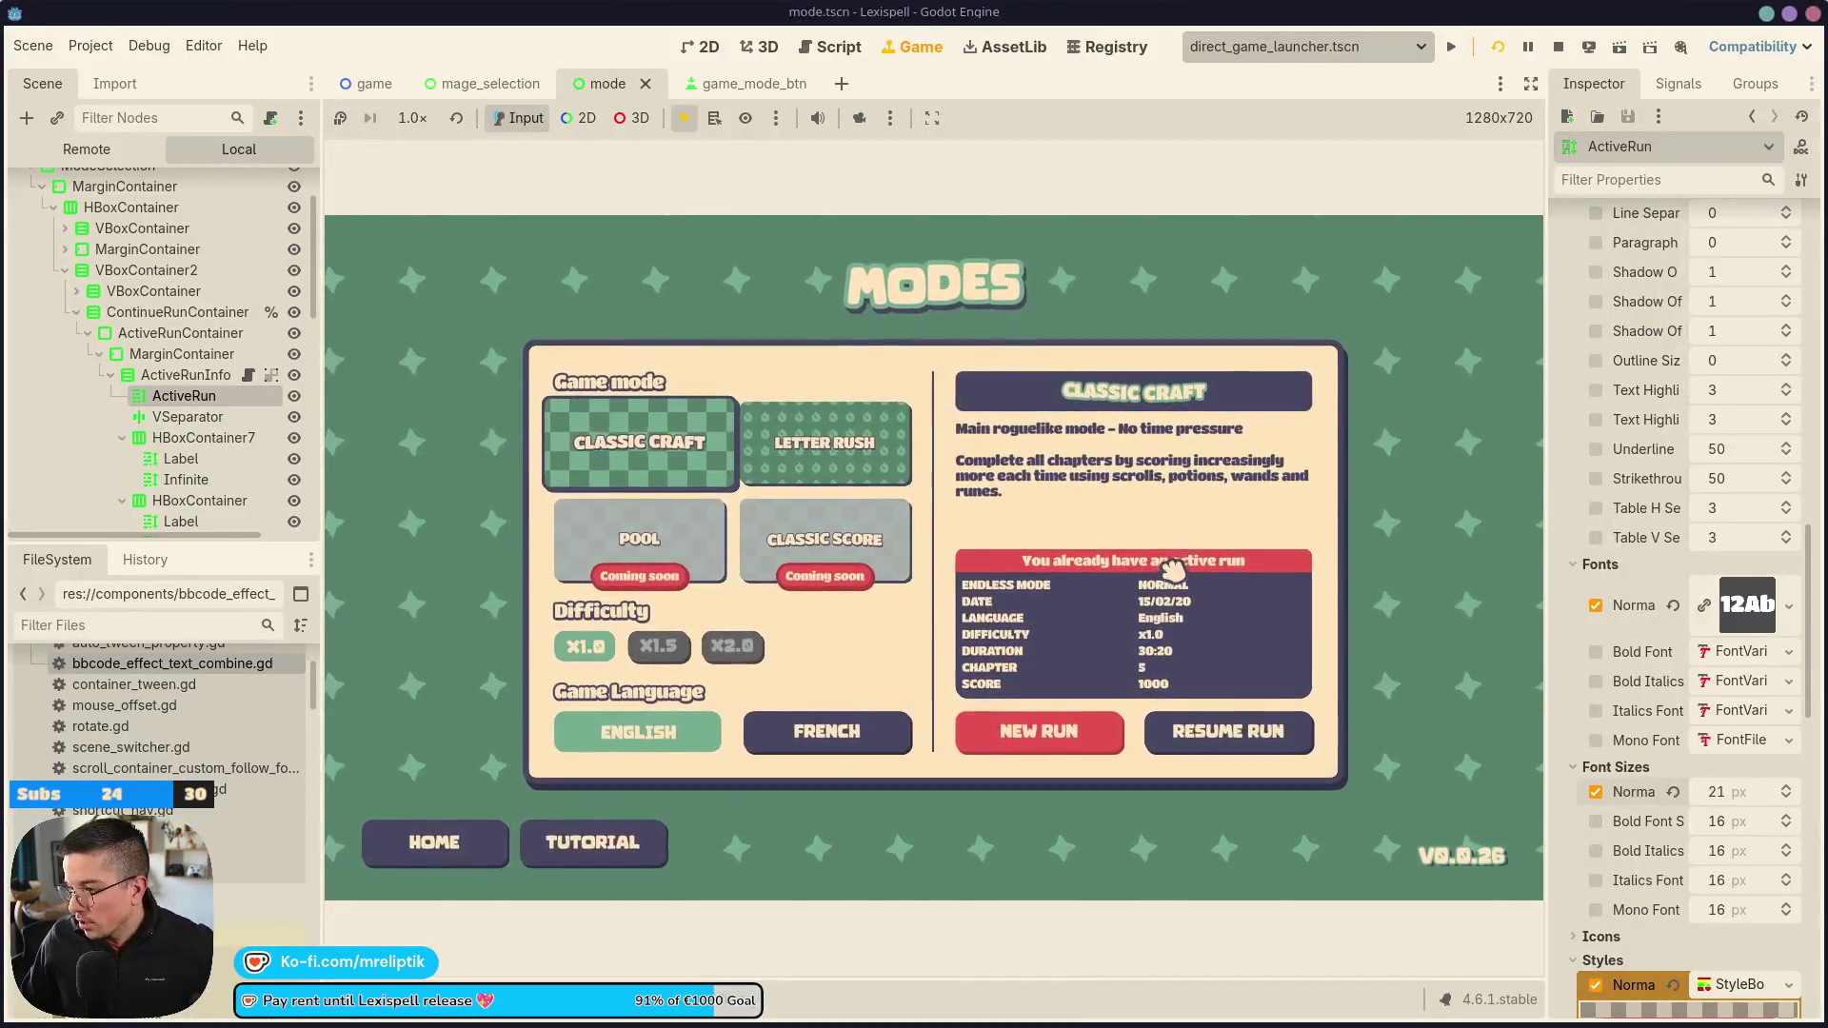
pyautogui.hotkey('alt', 'Tab')
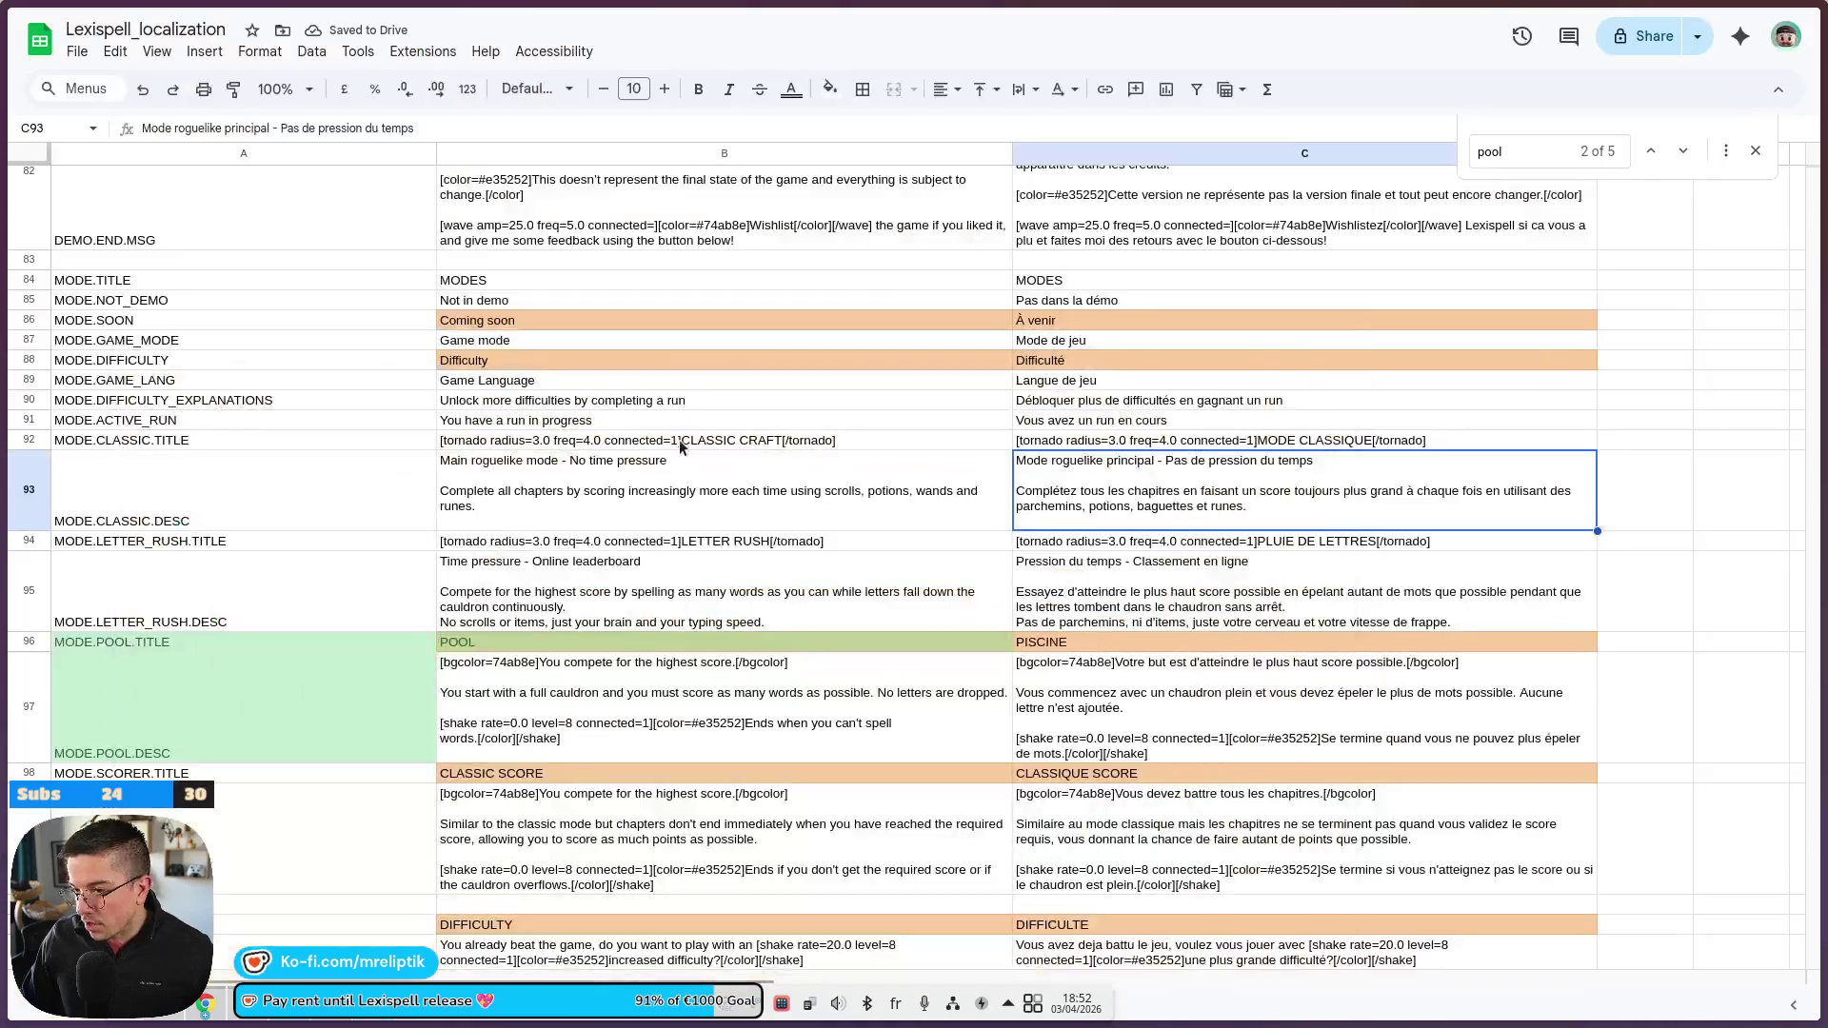
pyautogui.hotkey('alt', 'Tab')
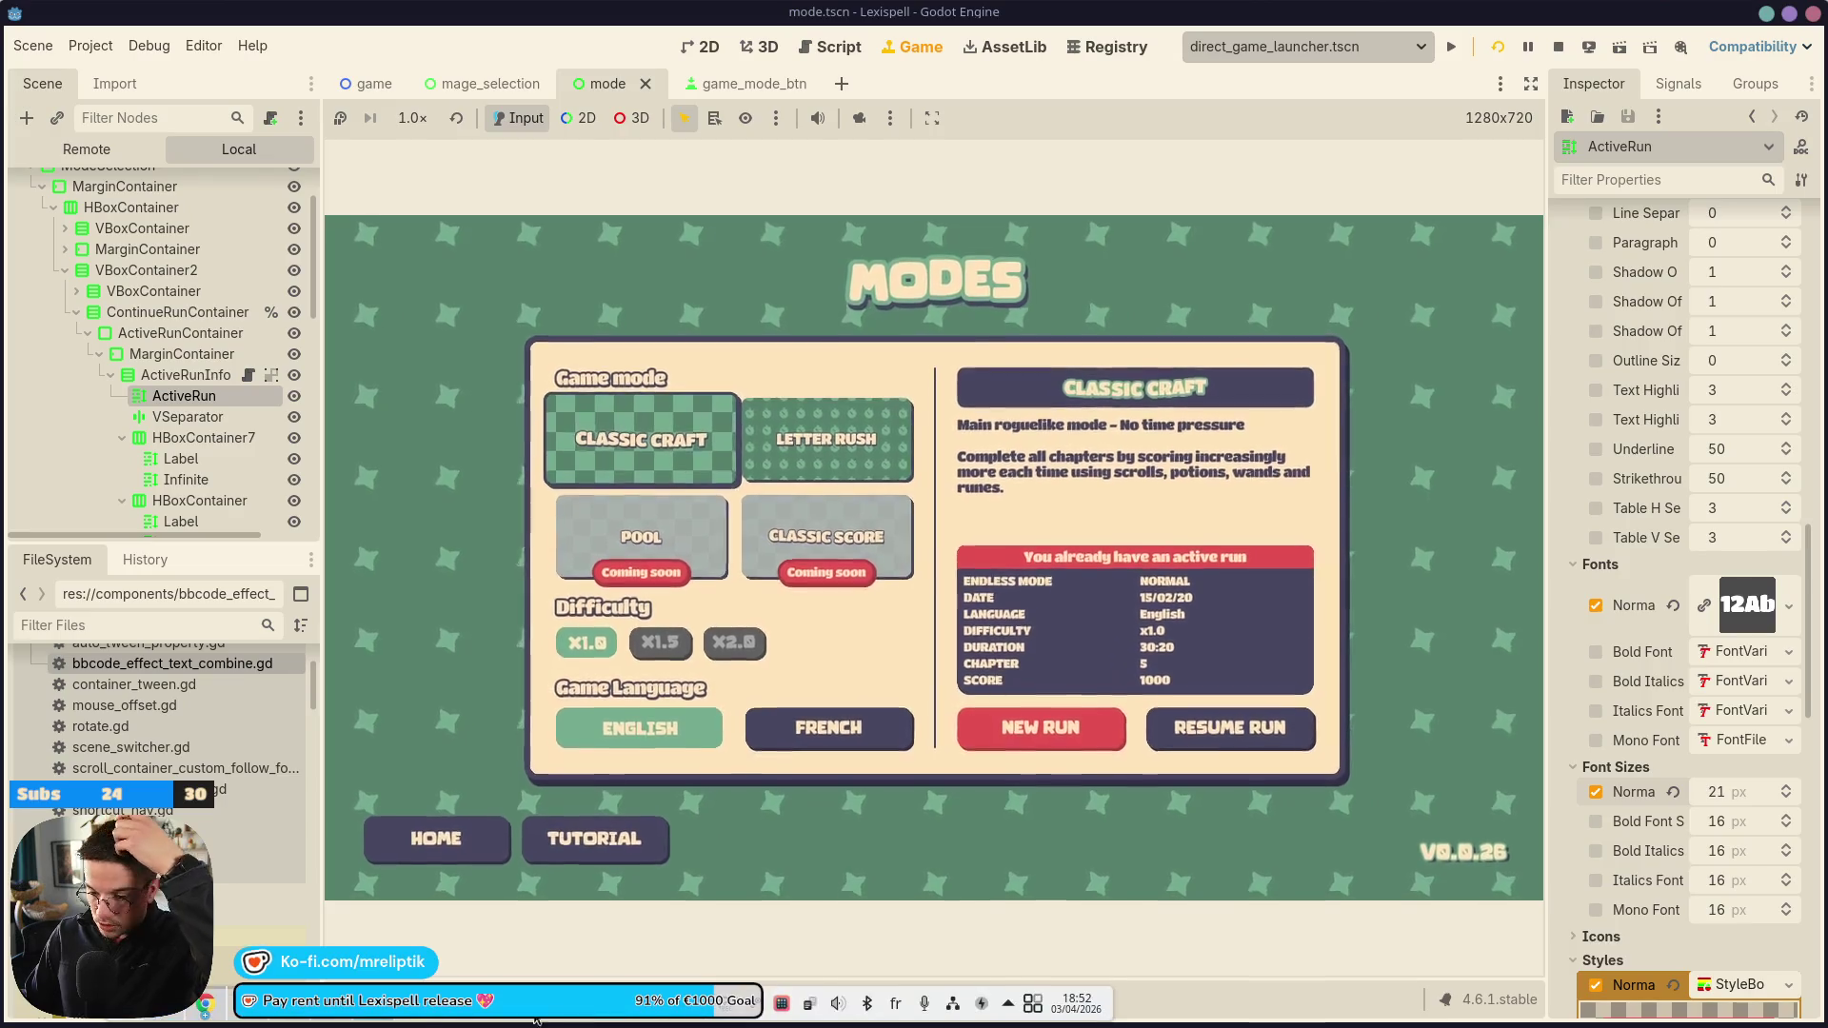
pyautogui.click(565, 1020)
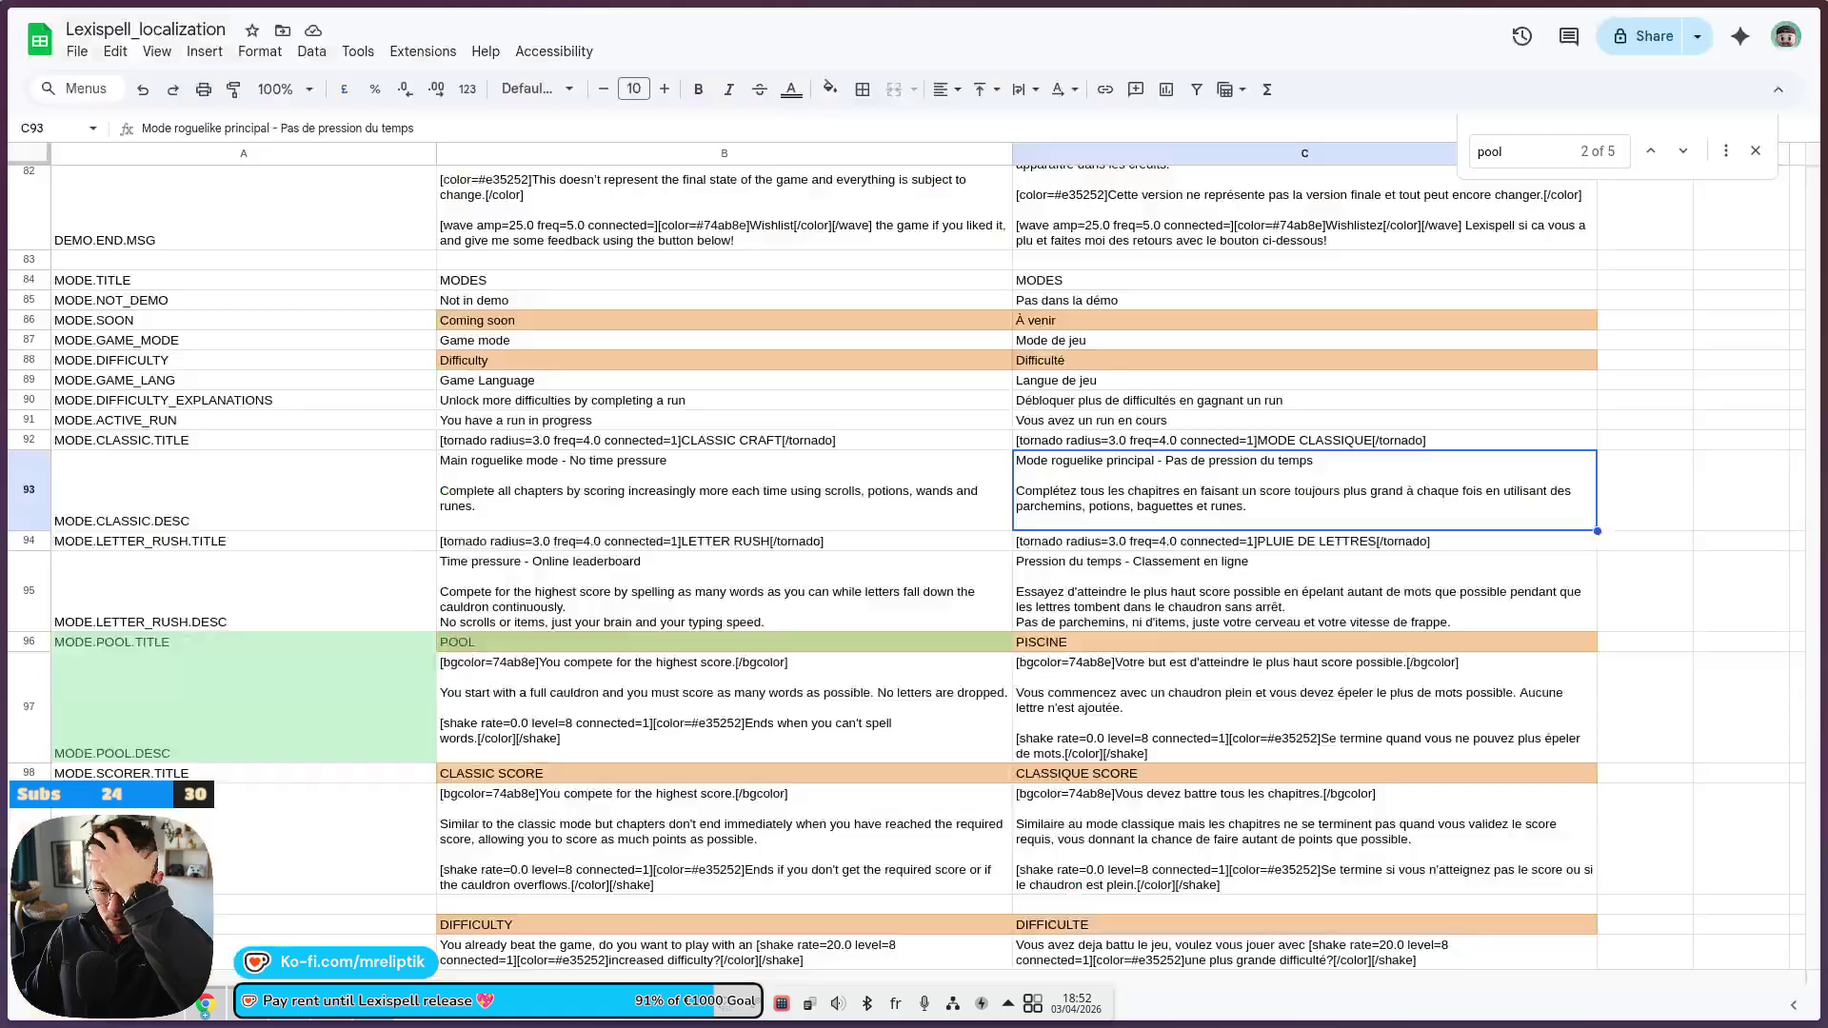
# Download the localization sheet as a comma-separated values (.csv) file and return to Godot
pyautogui.click(74, 54)
pyautogui.moveTo(323, 283)
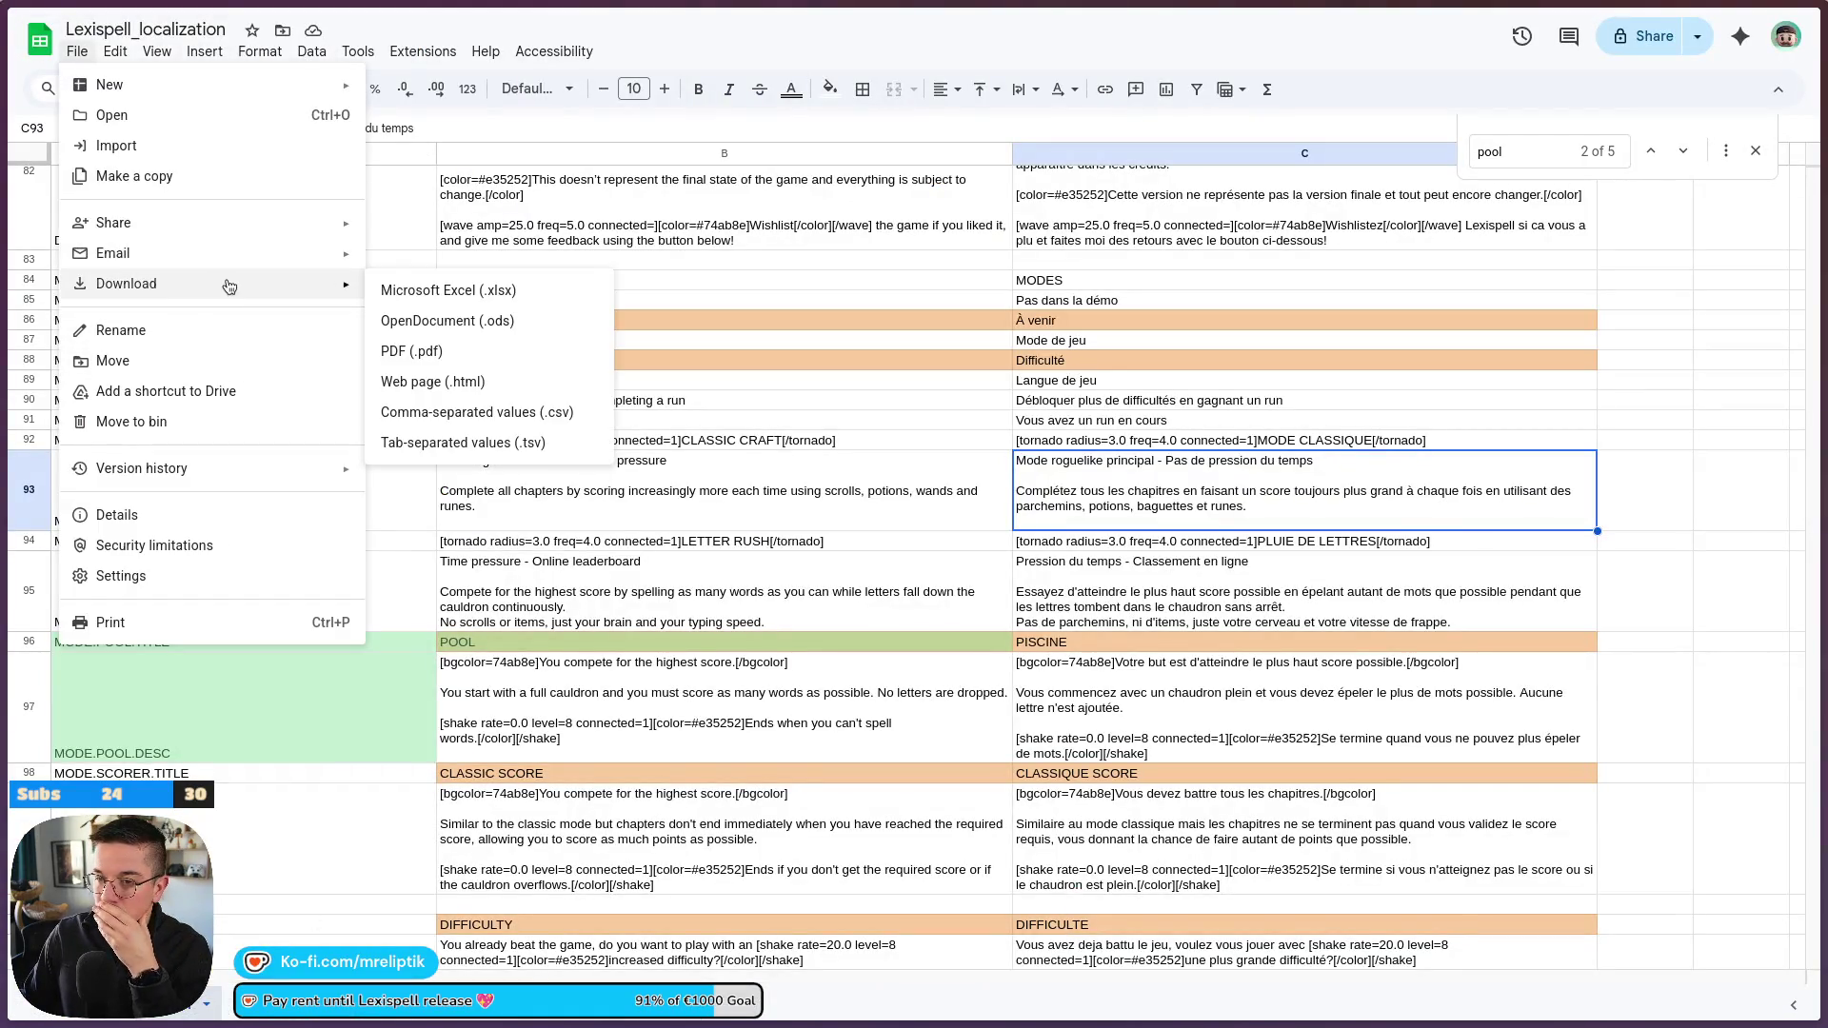
pyautogui.click(471, 417)
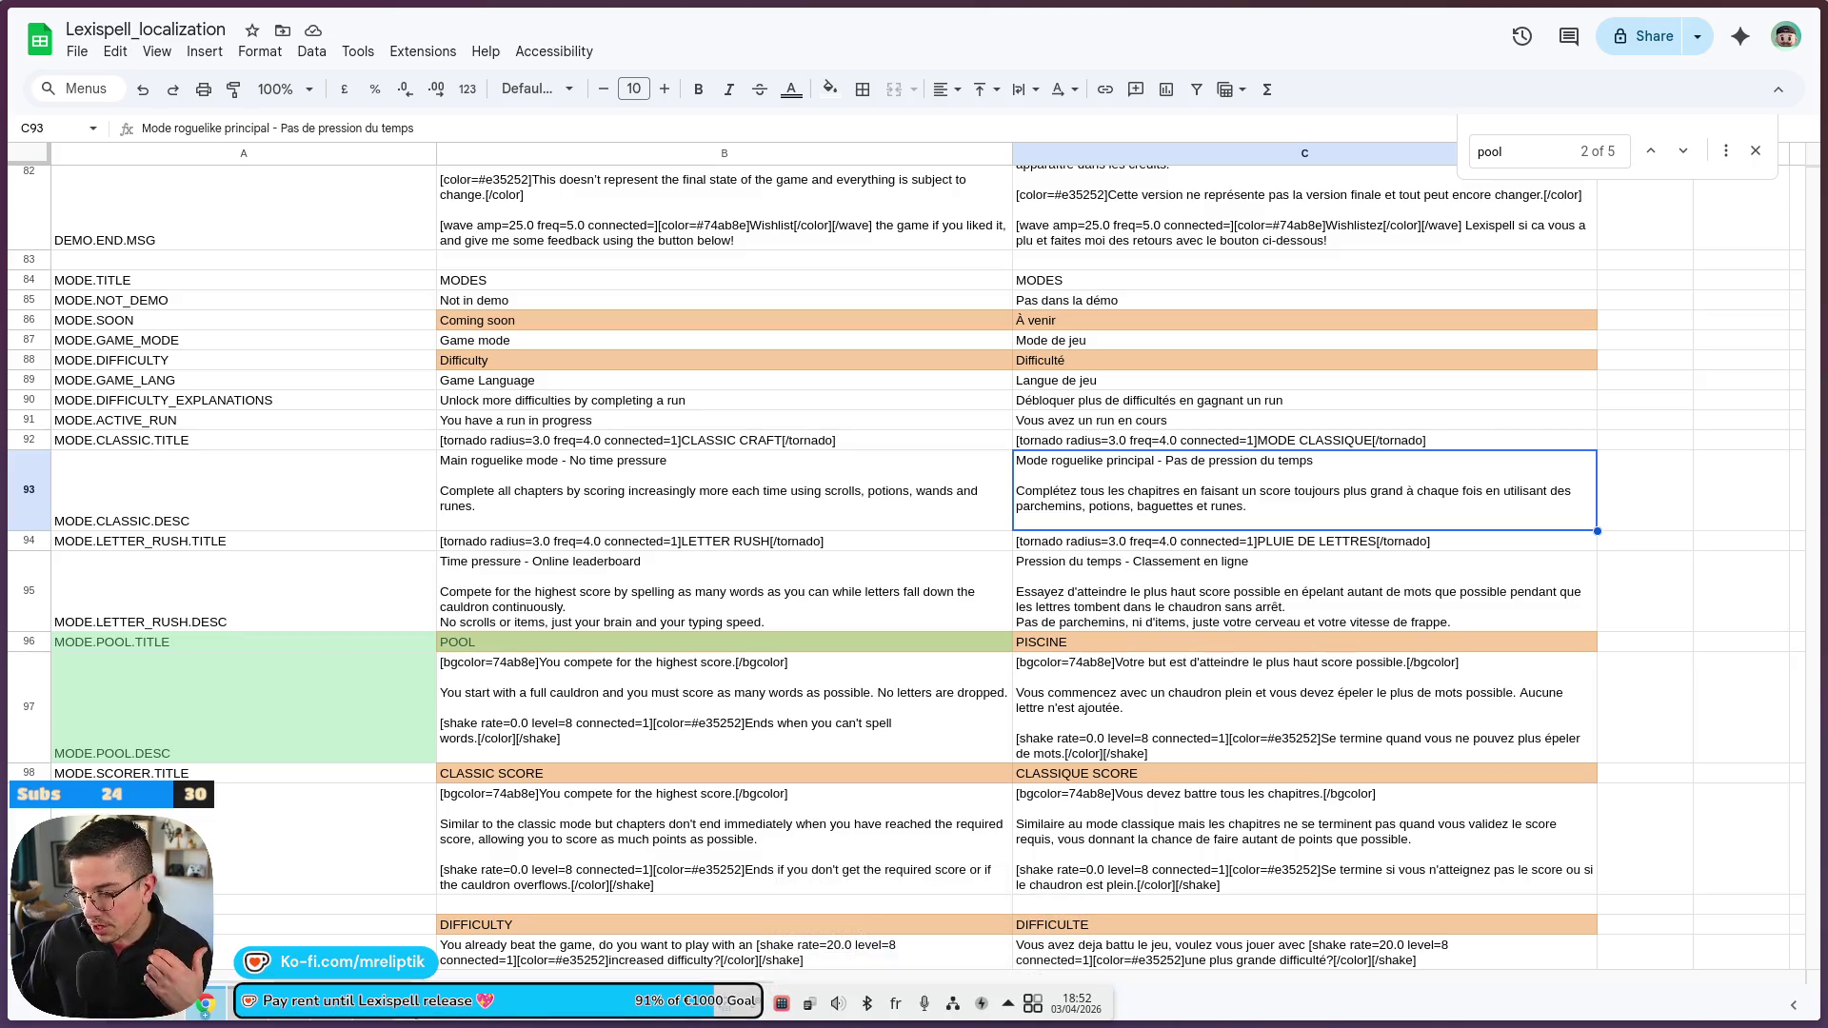
pyautogui.hotkey('alt', 'Tab')
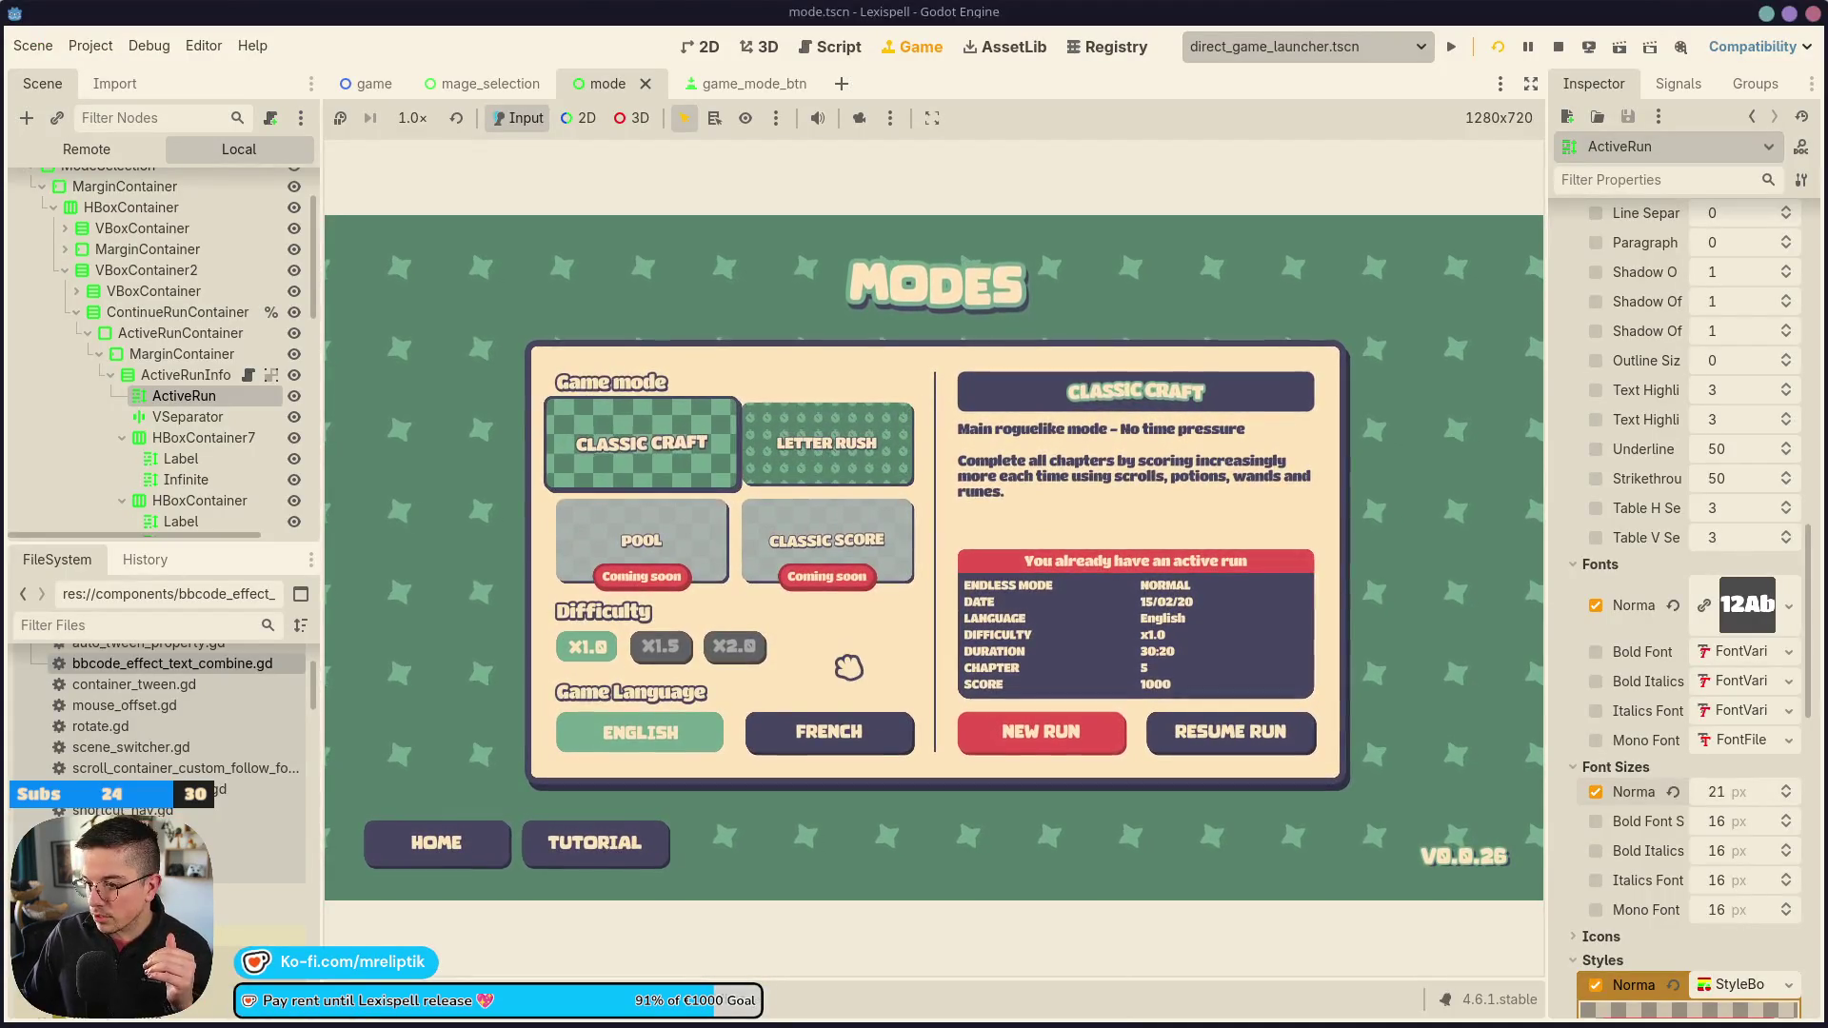
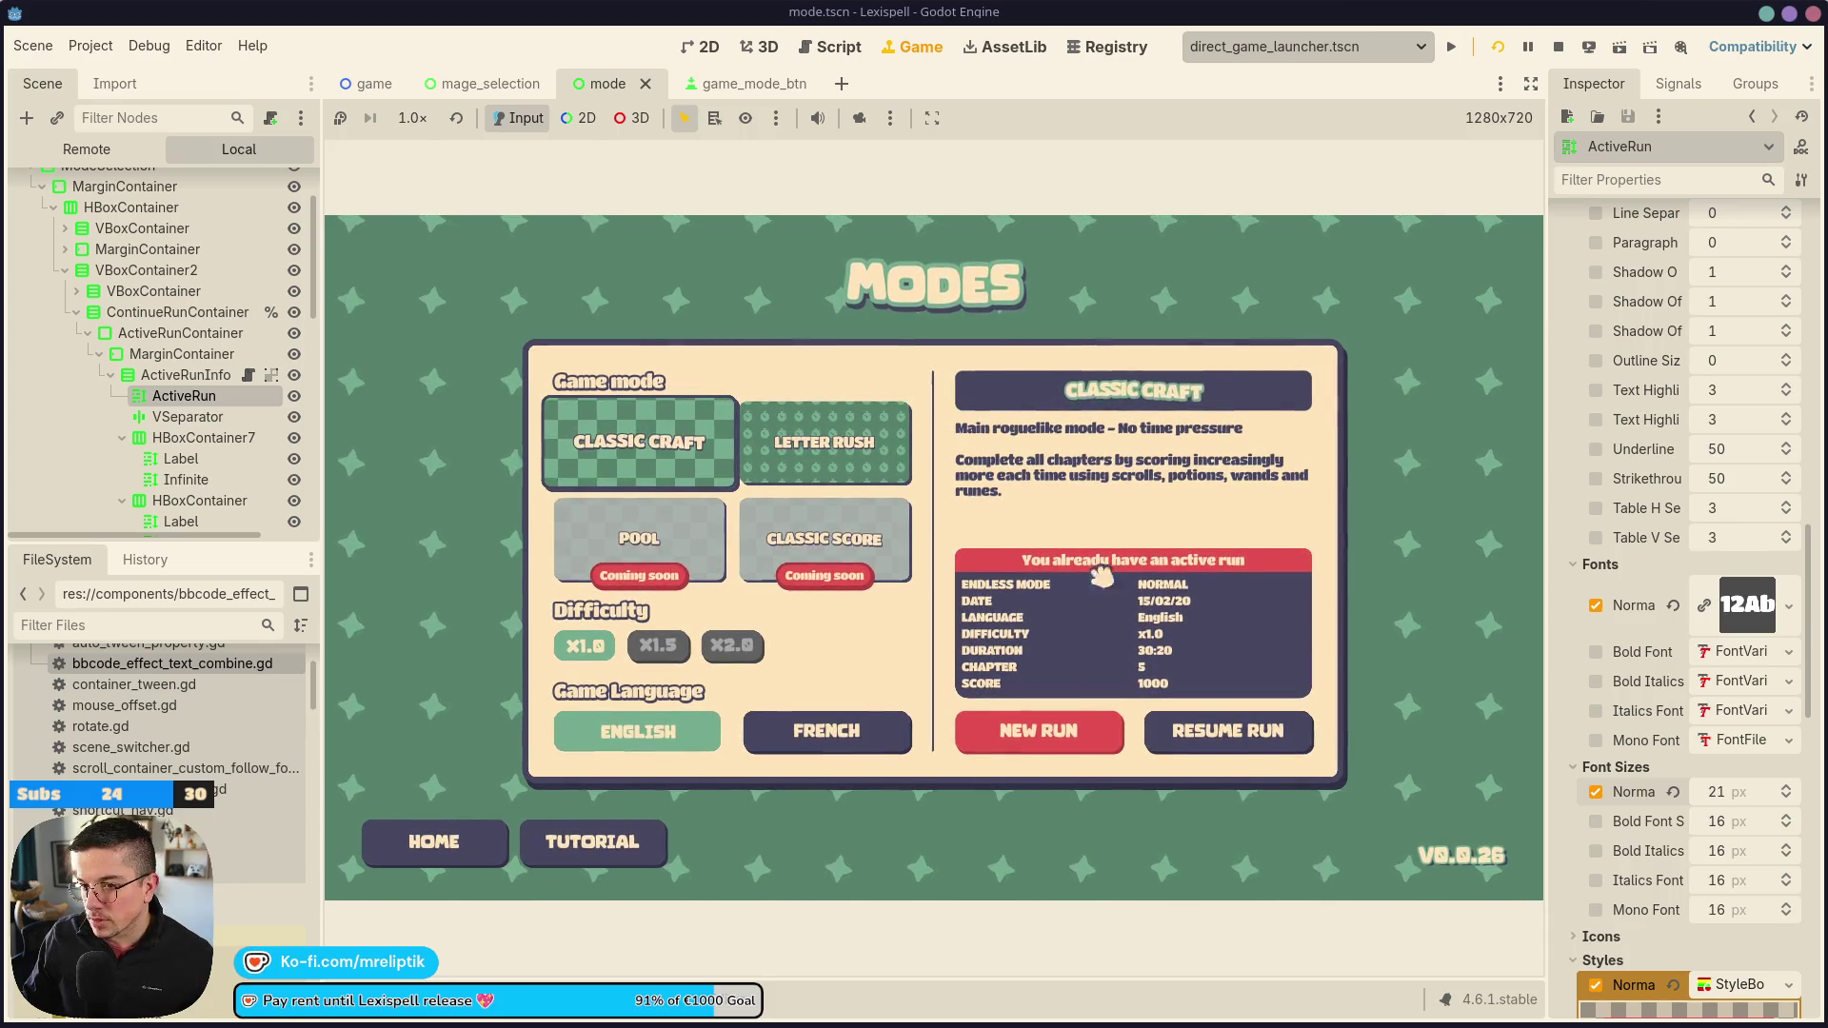
# Open active_run_info.gd, the script attached to the ActiveRunInfo node
pyautogui.click(185, 374)
pyautogui.click(248, 374)
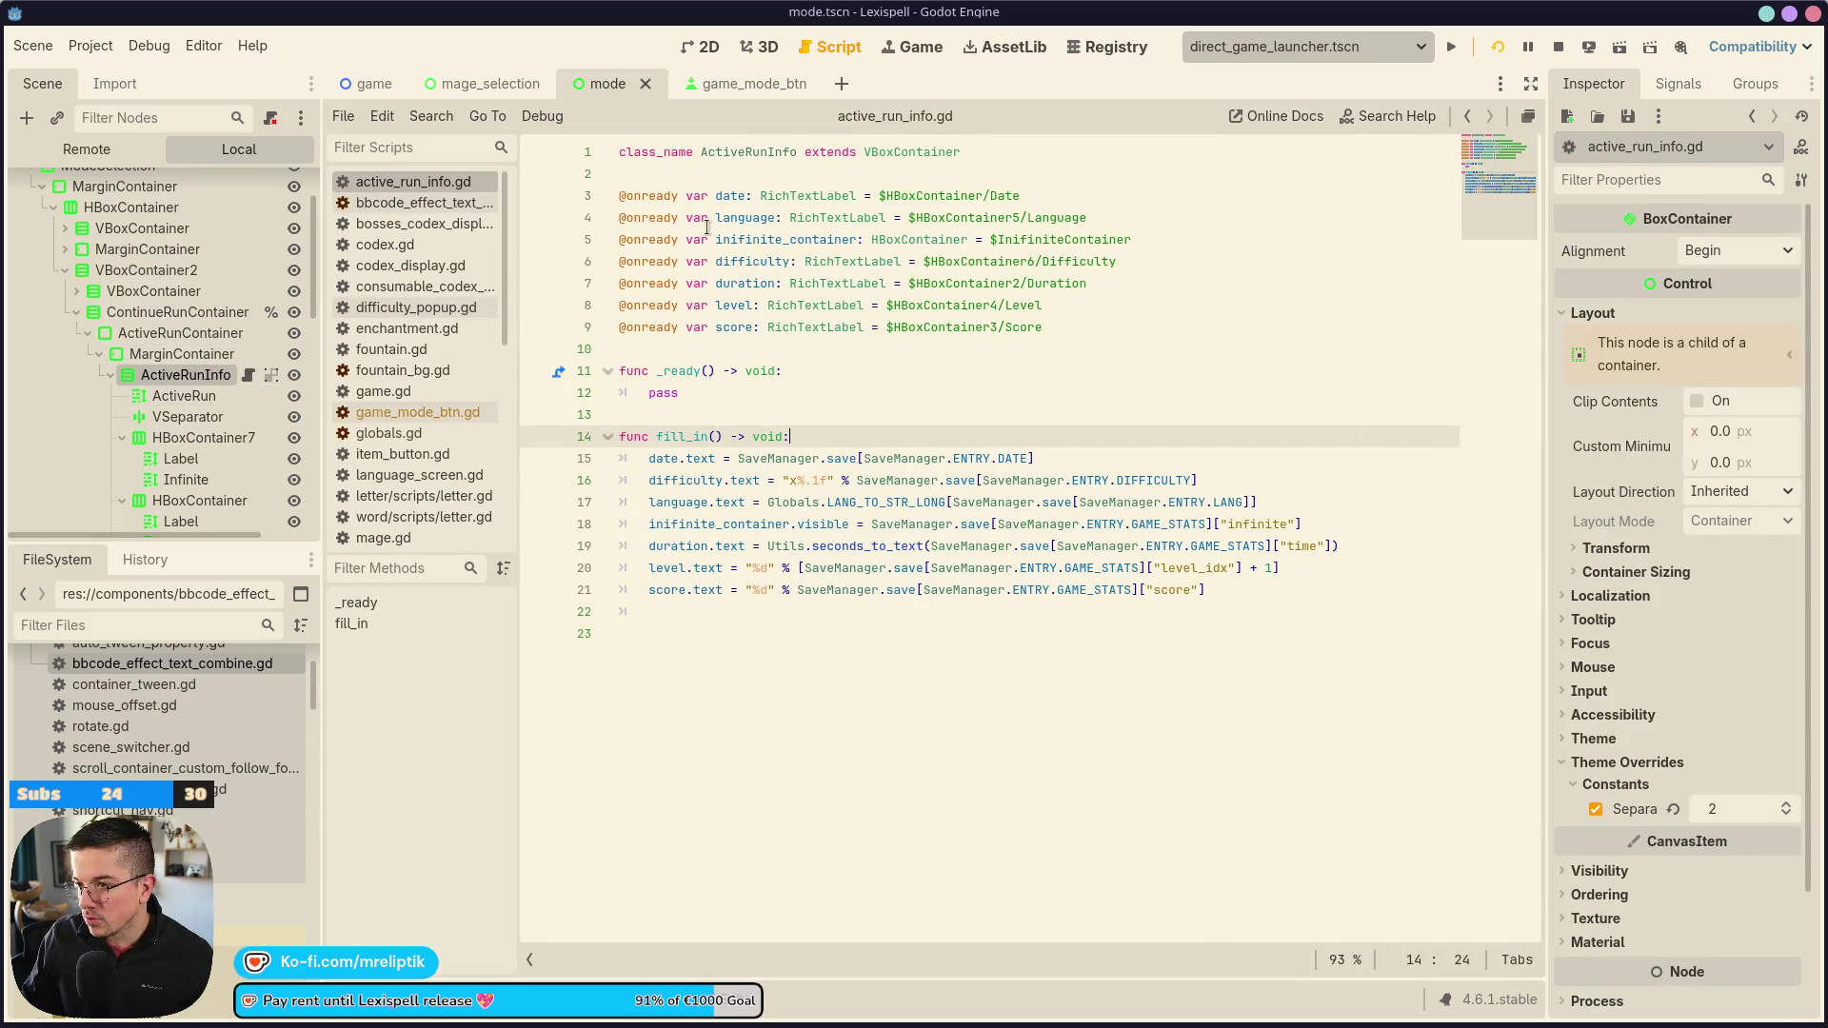
pyautogui.moveTo(323, 342); pyautogui.dragTo(425, 342)
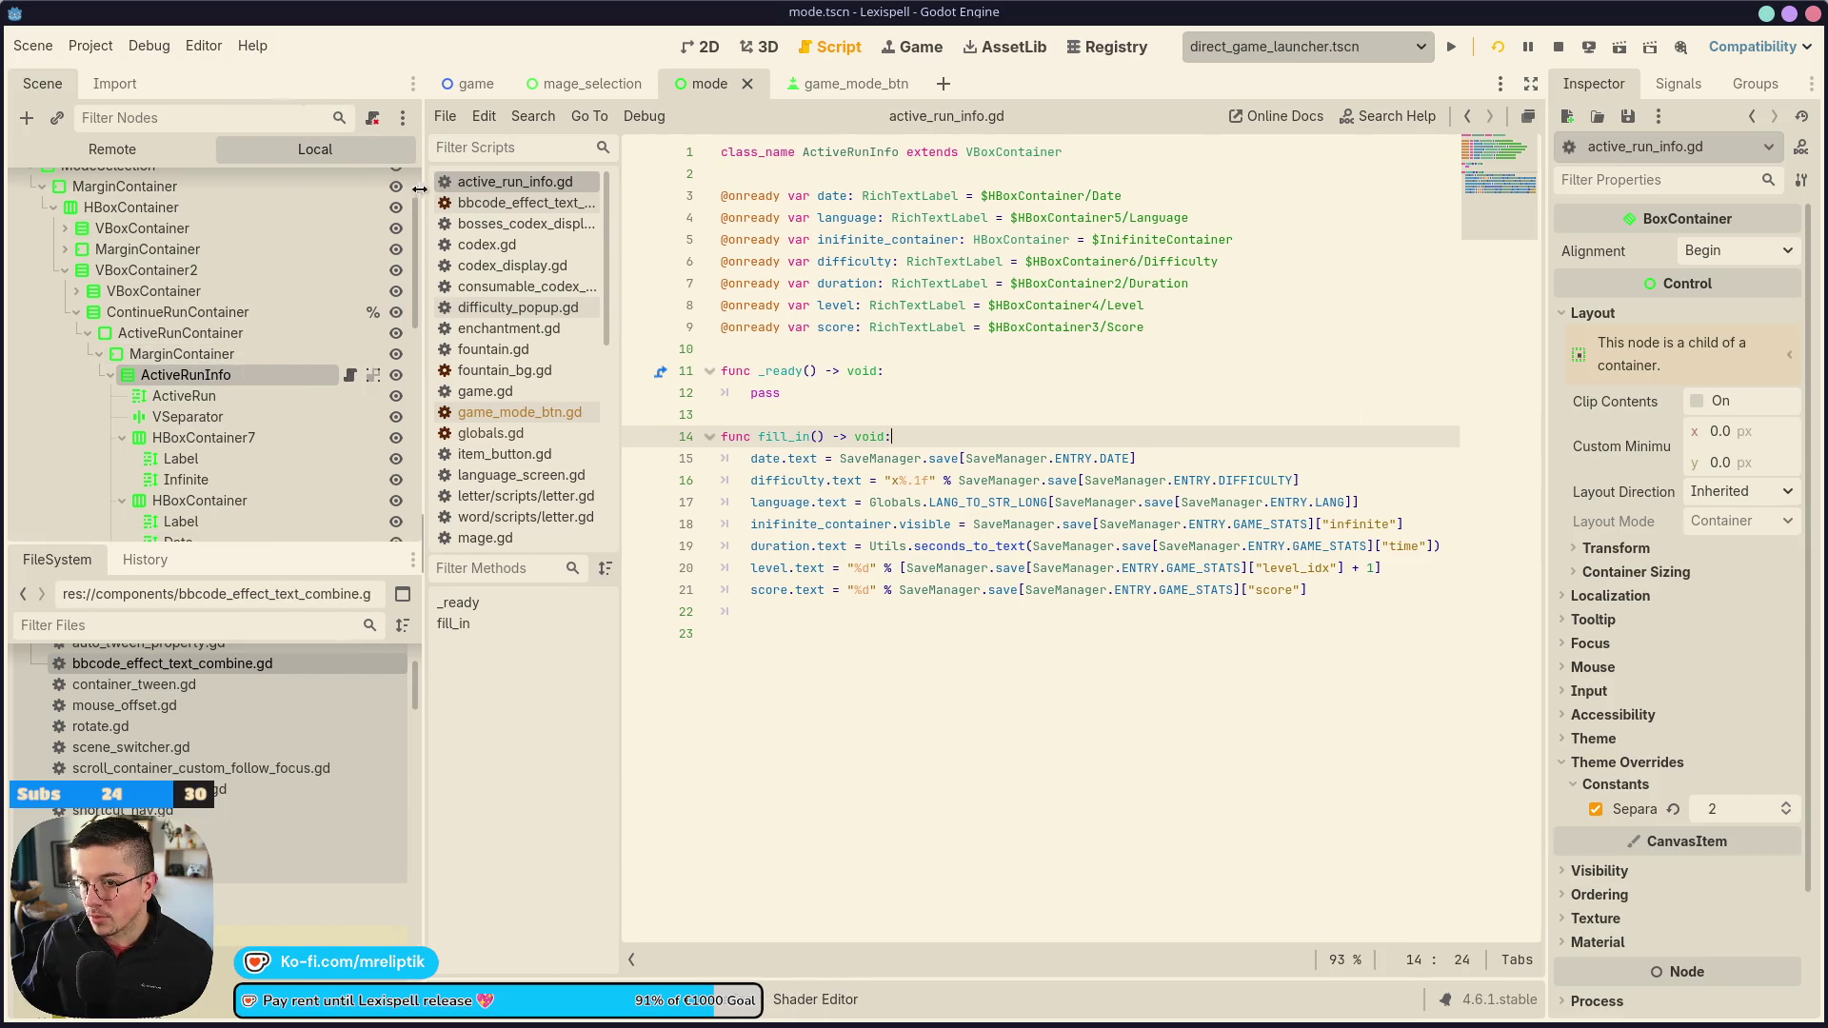
pyautogui.scroll(-3, 254, 407)
# Make the seven value labels, Infinite through Score, accessible by unique name
pyautogui.click(234, 351)
pyautogui.keyDown('ctrl'); pyautogui.click(220, 412); pyautogui.keyUp('ctrl')
pyautogui.keyDown('ctrl'); pyautogui.click(220, 472); pyautogui.keyUp('ctrl')
pyautogui.scroll(-3, 228, 447)
pyautogui.keyDown('ctrl'); pyautogui.click(233, 401); pyautogui.keyUp('ctrl')
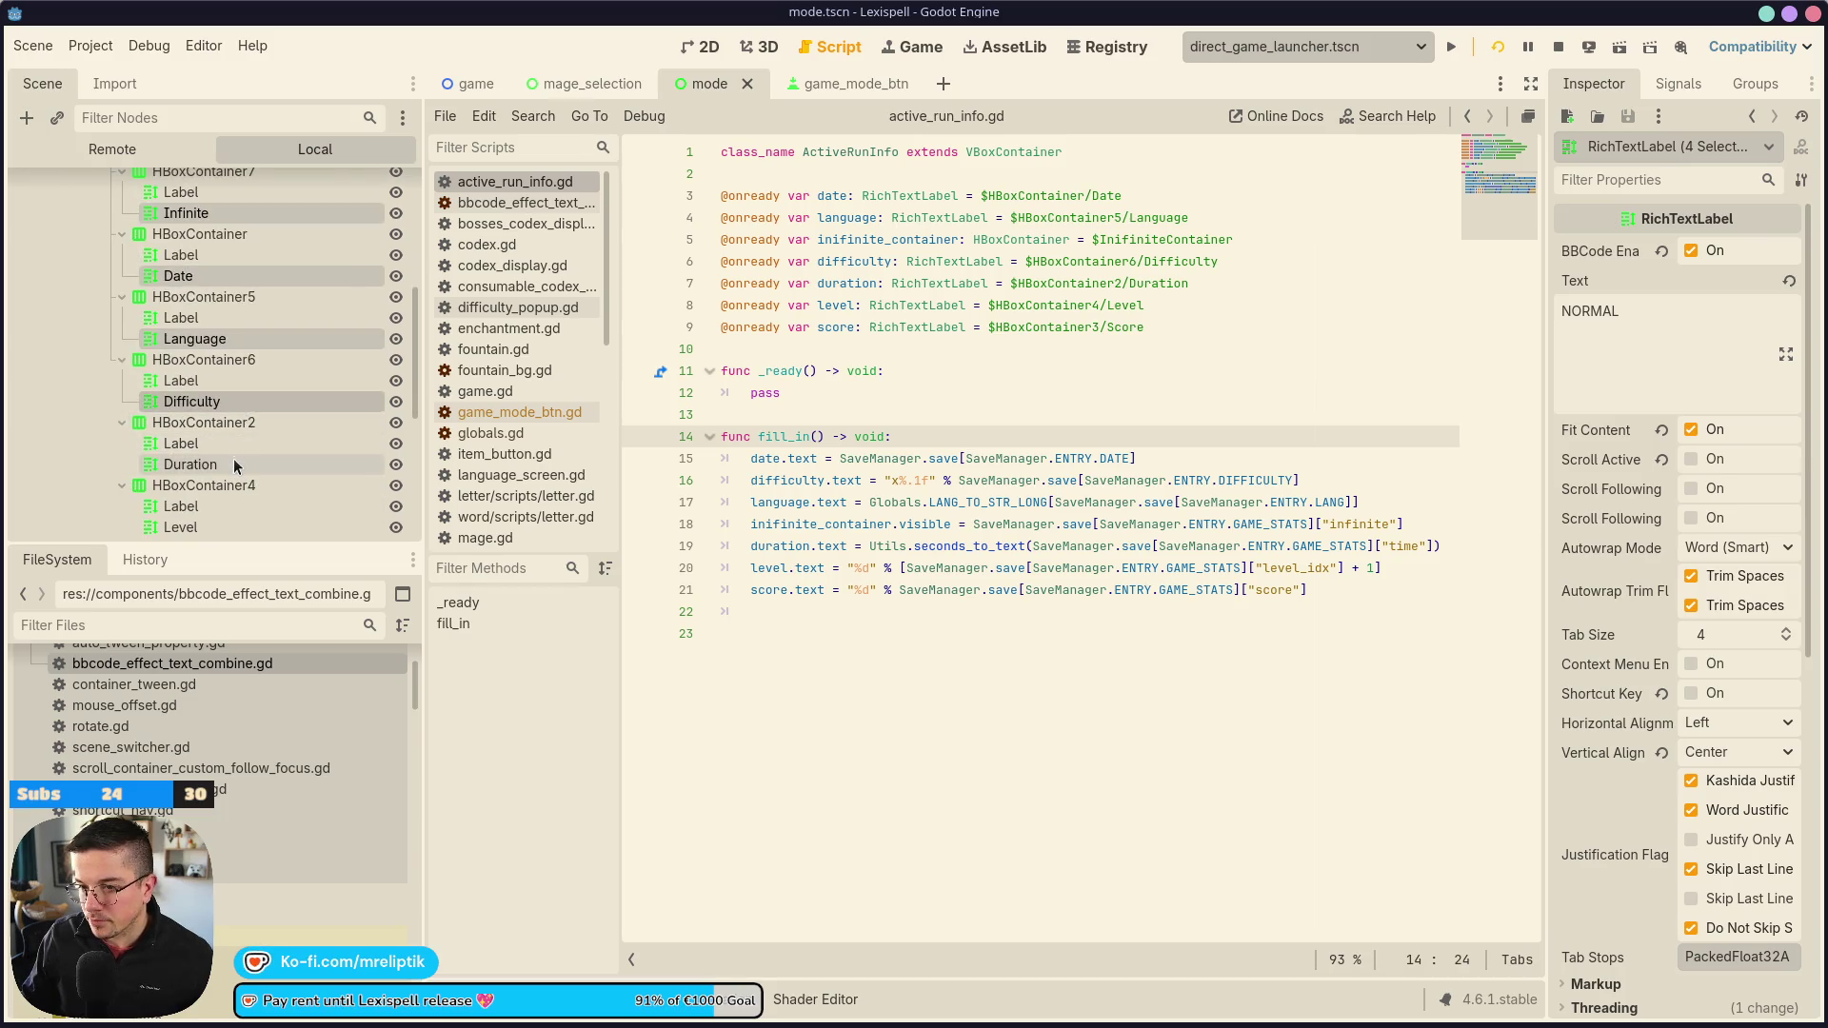
pyautogui.keyDown('ctrl'); pyautogui.click(234, 463); pyautogui.keyUp('ctrl')
pyautogui.scroll(-2, 234, 448)
pyautogui.keyDown('ctrl'); pyautogui.click(230, 430); pyautogui.keyUp('ctrl')
pyautogui.keyDown('ctrl'); pyautogui.click(209, 501); pyautogui.keyUp('ctrl')
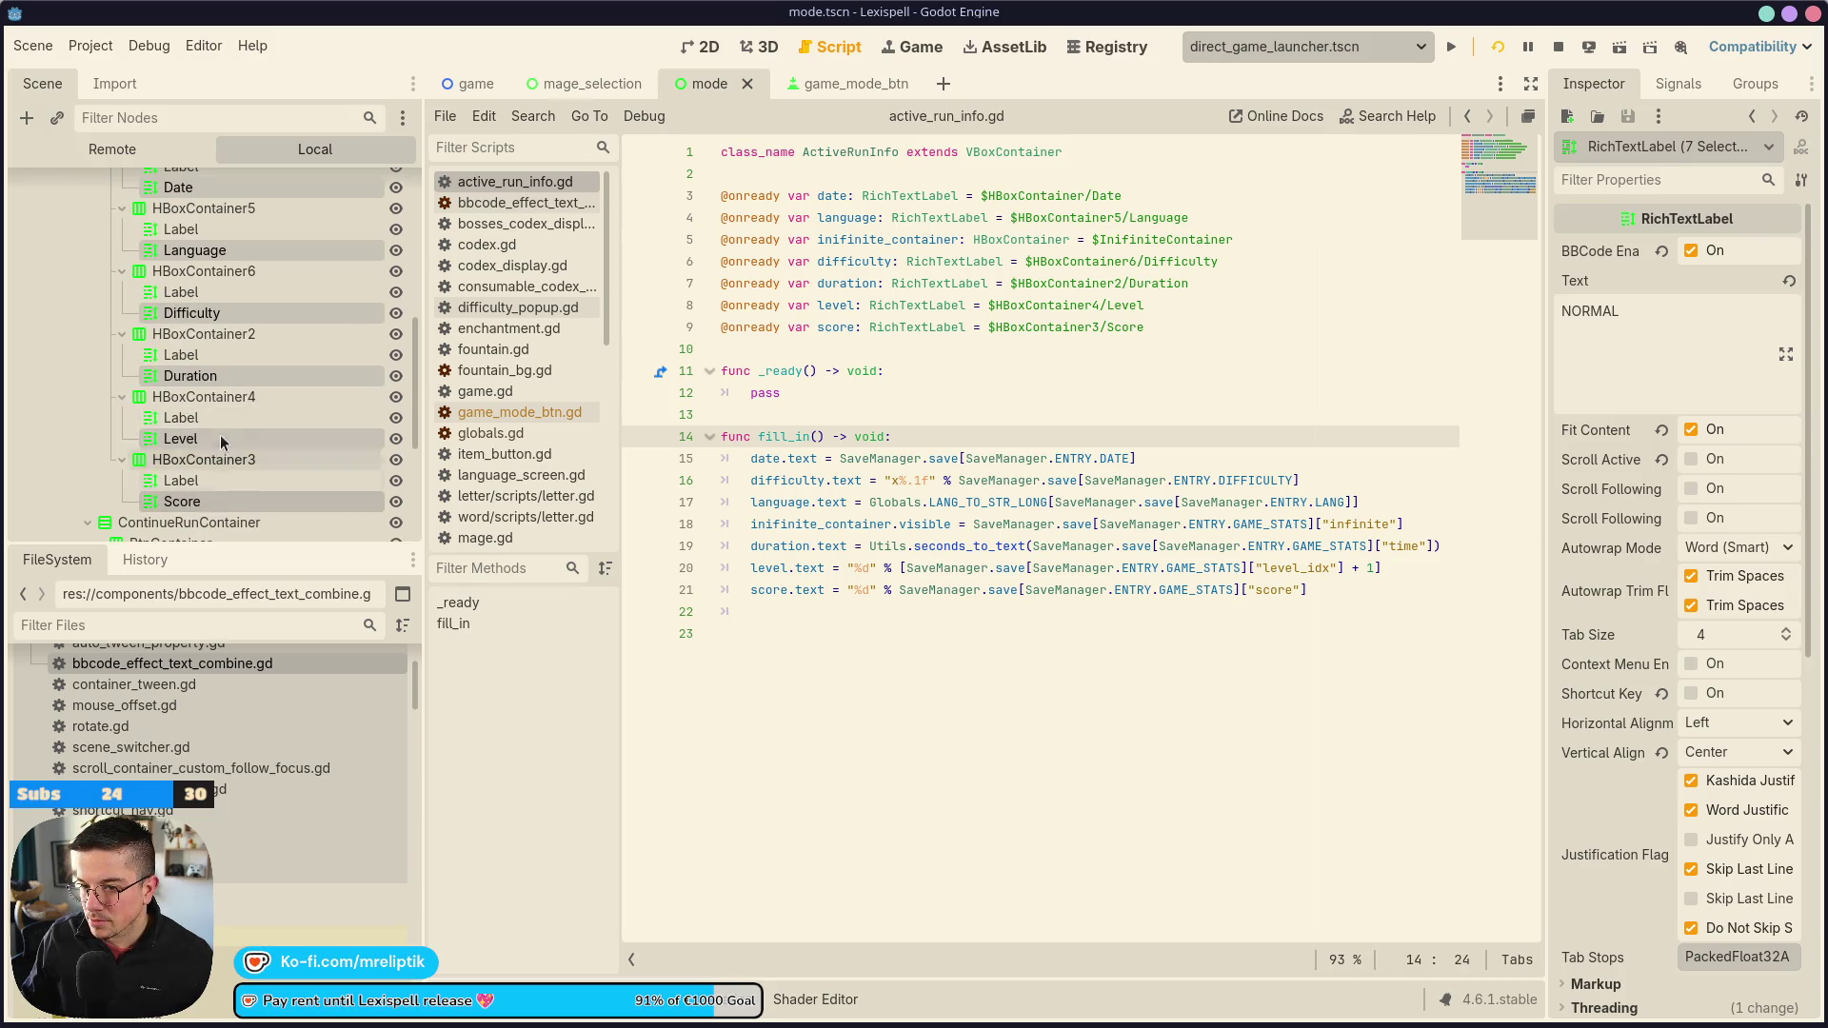
pyautogui.rightClick(208, 436)
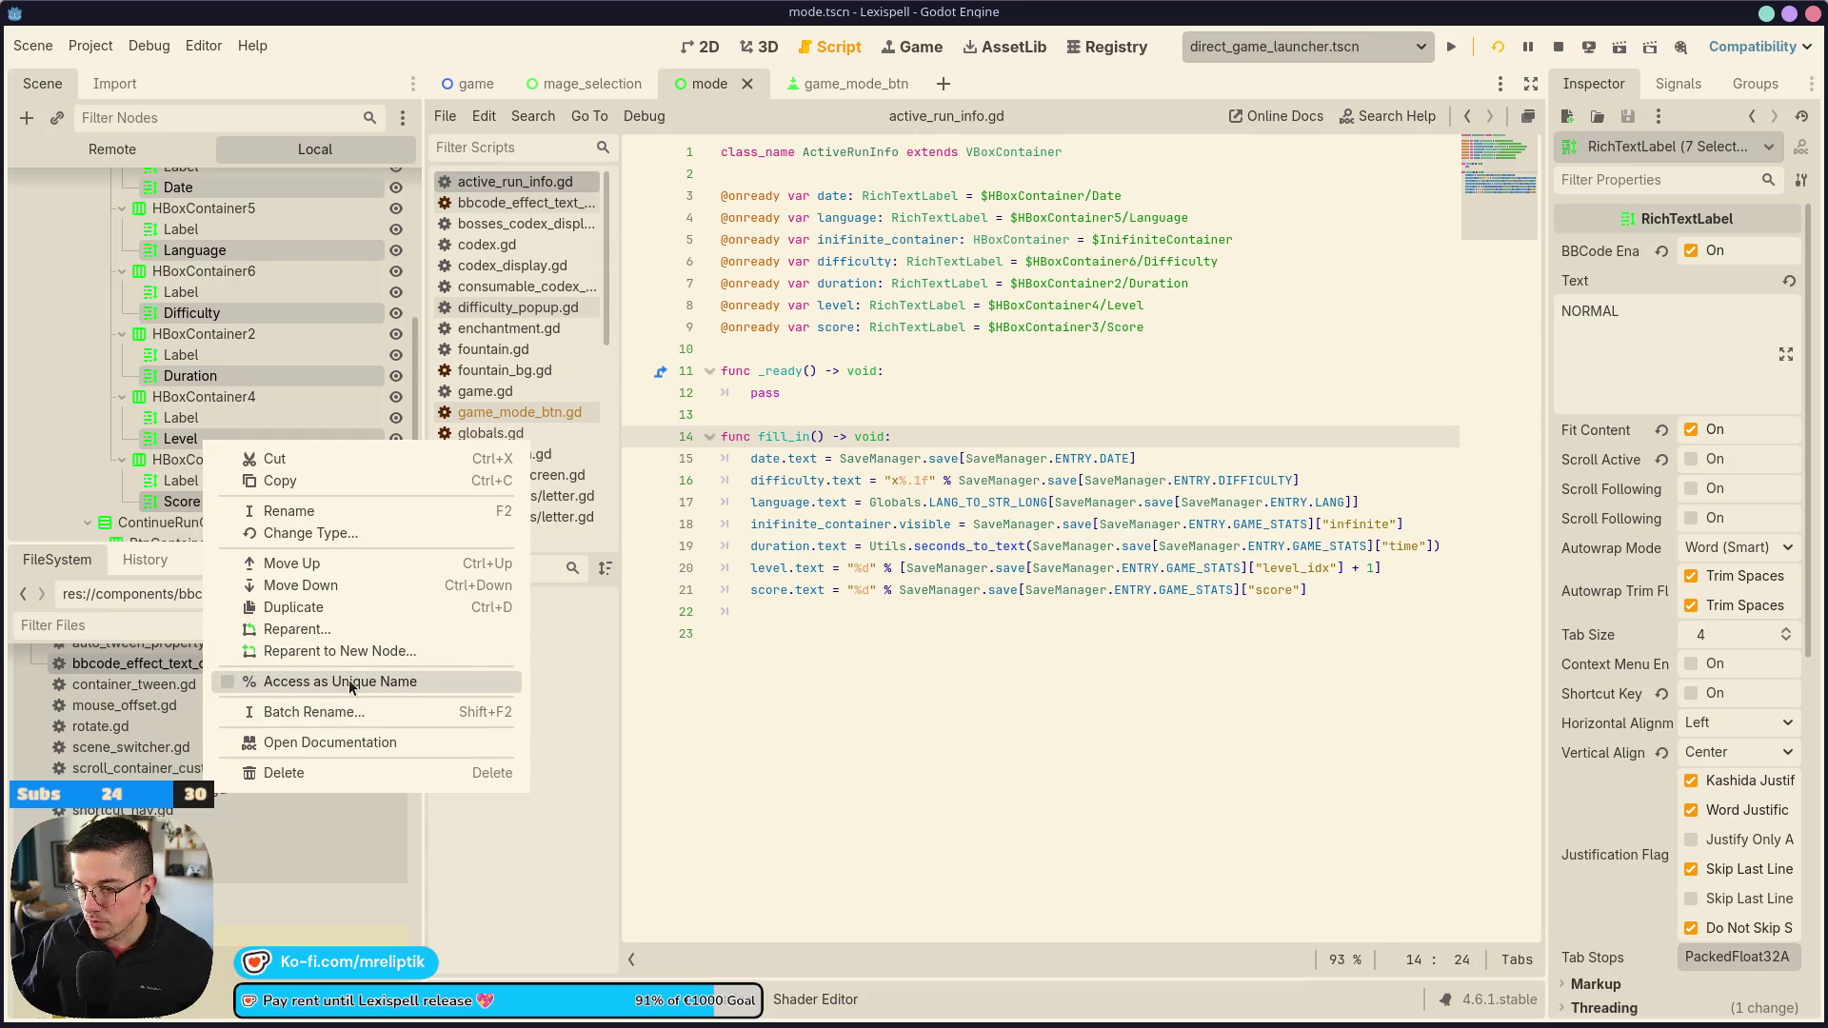
pyautogui.click(324, 683)
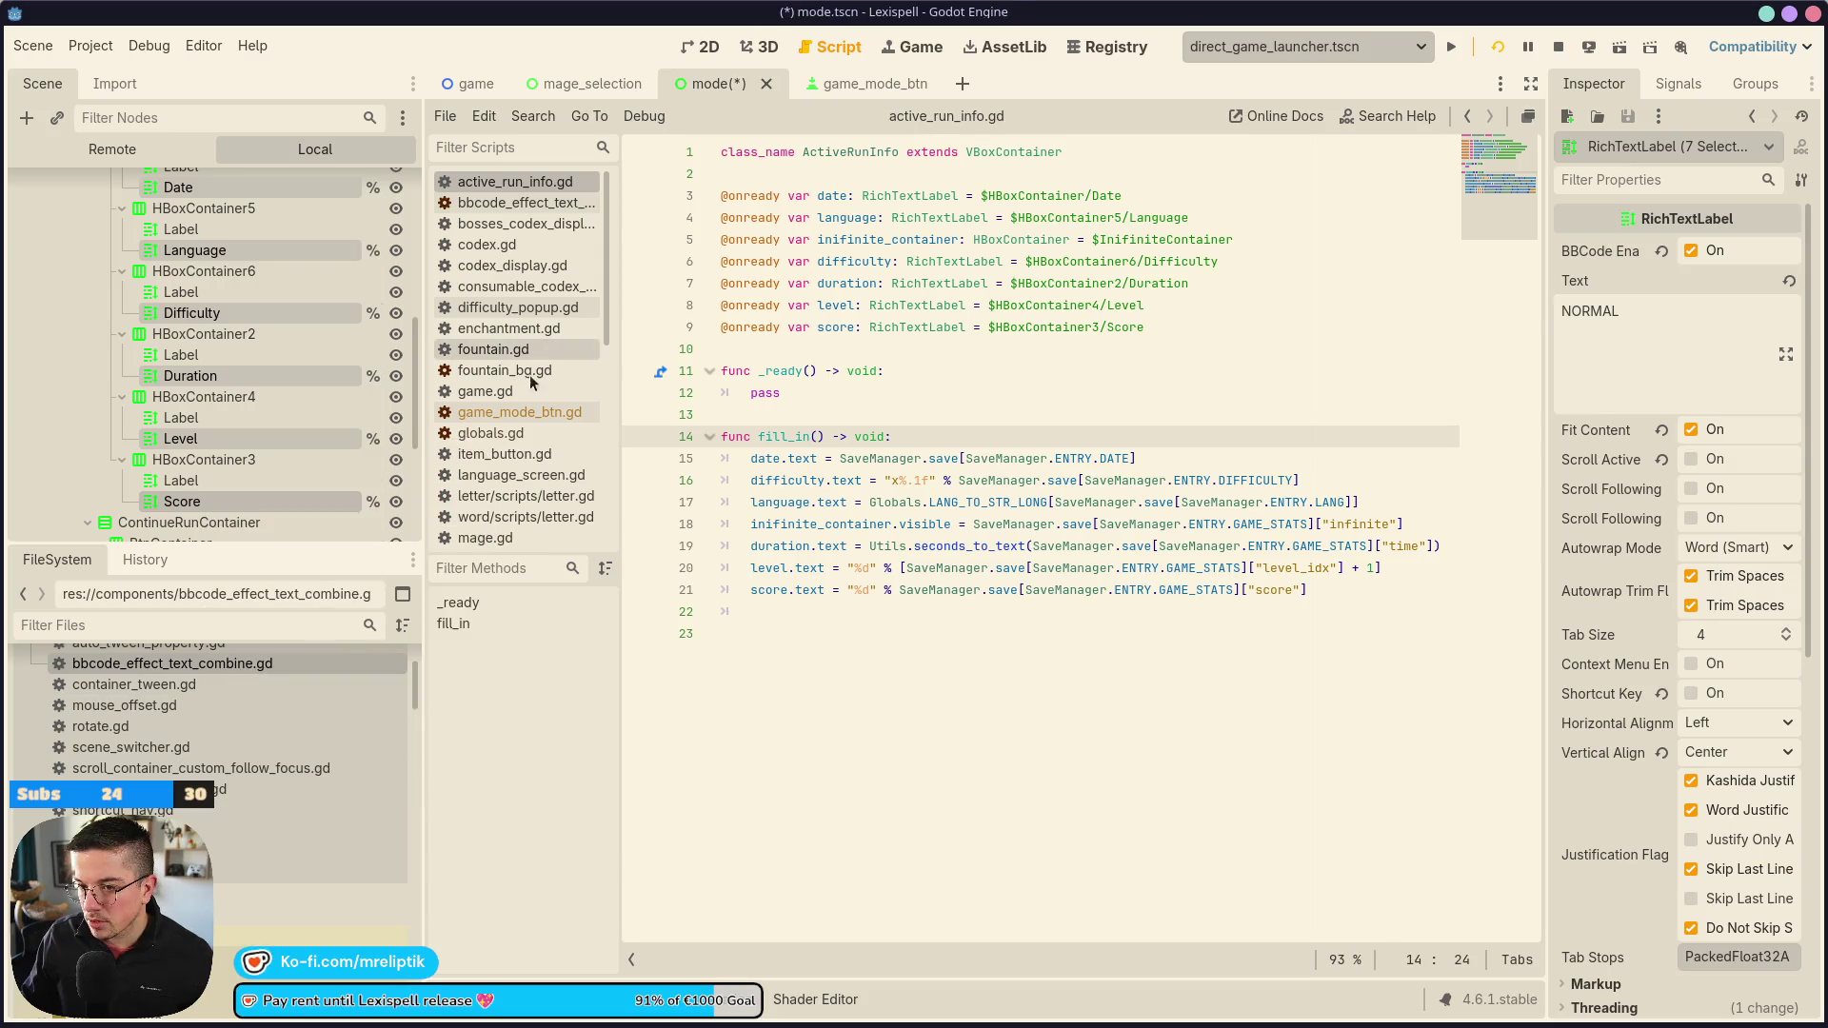
pyautogui.click(734, 340)
pyautogui.press('Return')
pyautogui.press('Return')
pyautogui.press('Up')
pyautogui.moveTo(233, 317)
pyautogui.mouseDown()
pyautogui.moveTo(196, 245)
pyautogui.moveTo(816, 362)
pyautogui.moveTo(802, 373)
pyautogui.mouseUp()
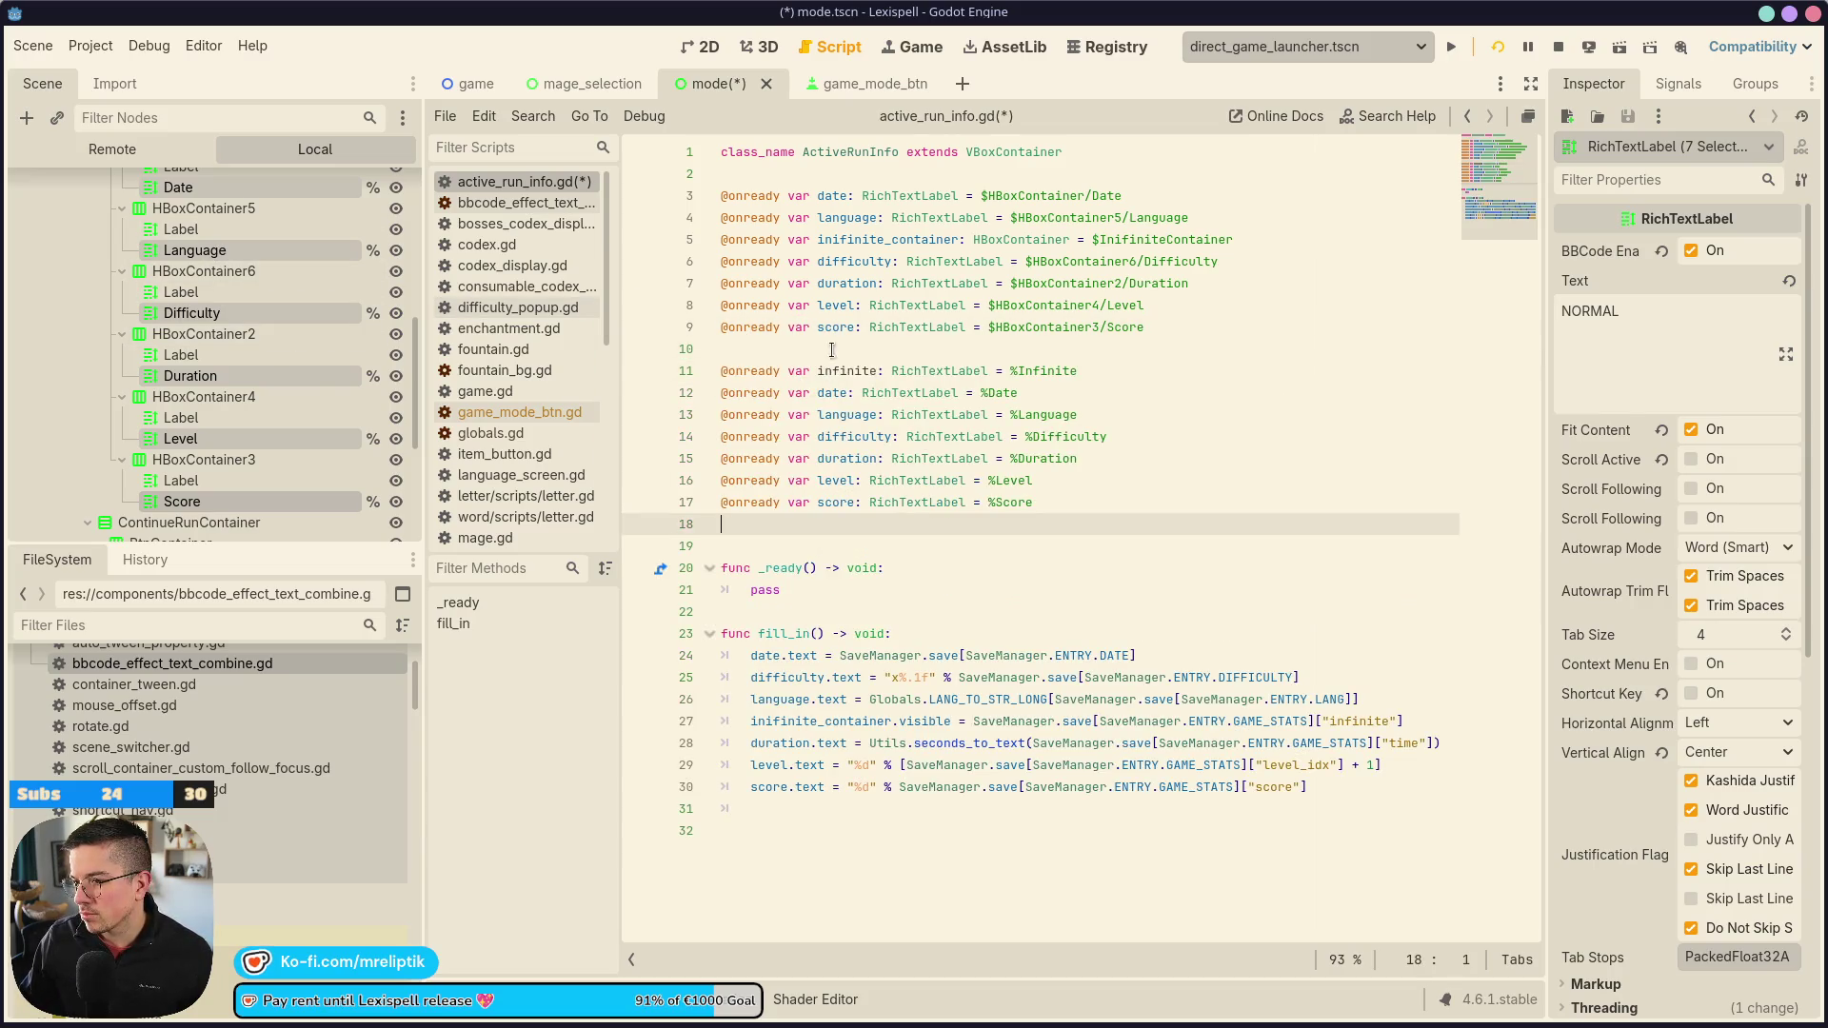
pyautogui.click(857, 200)
pyautogui.hotkey('ctrl', 'shift', 'k')
pyautogui.hotkey('ctrl', 'shift', 'k')
pyautogui.hotkey('ctrl', 'shift', 'k')
pyautogui.hotkey('ctrl', 's')
pyautogui.click(776, 366)
pyautogui.press('BackSpace')
pyautogui.hotkey('ctrl', 's')
# Comment out the infinite_container.visible line on line 18
pyautogui.doubleClick(812, 524)
pyautogui.press('End')
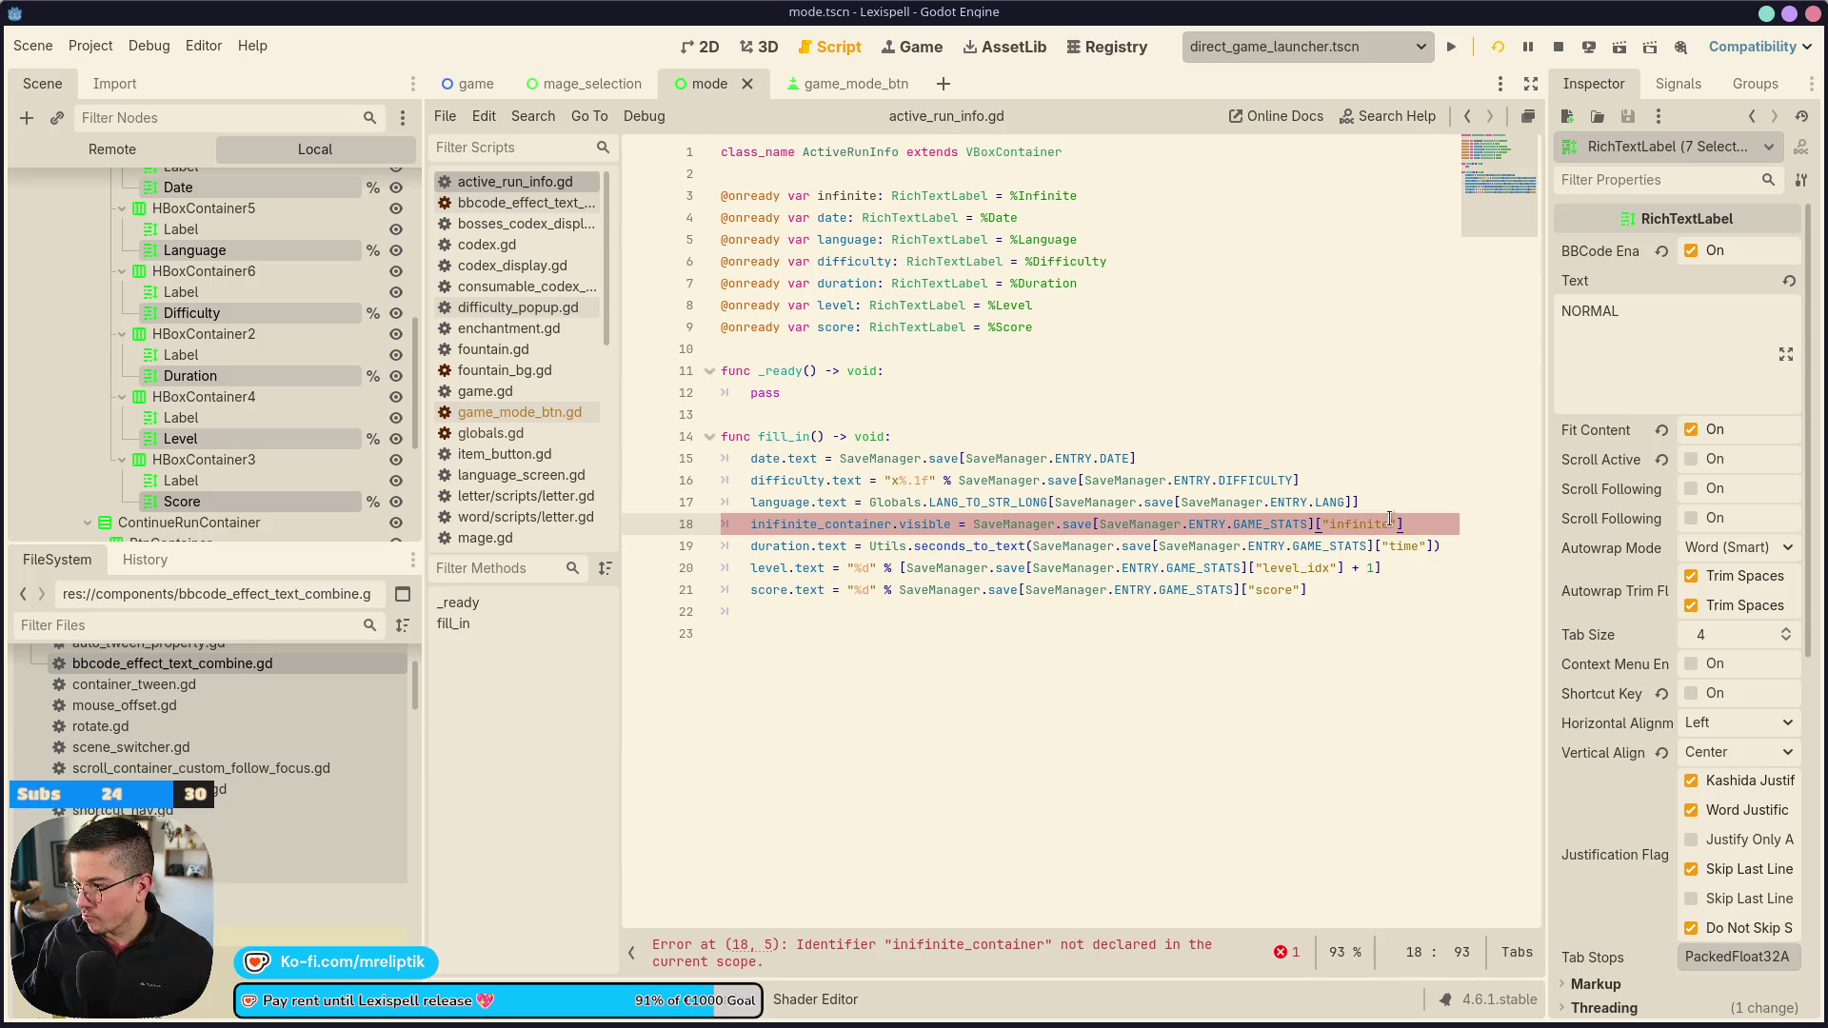
pyautogui.hotkey('ctrl', 'k')
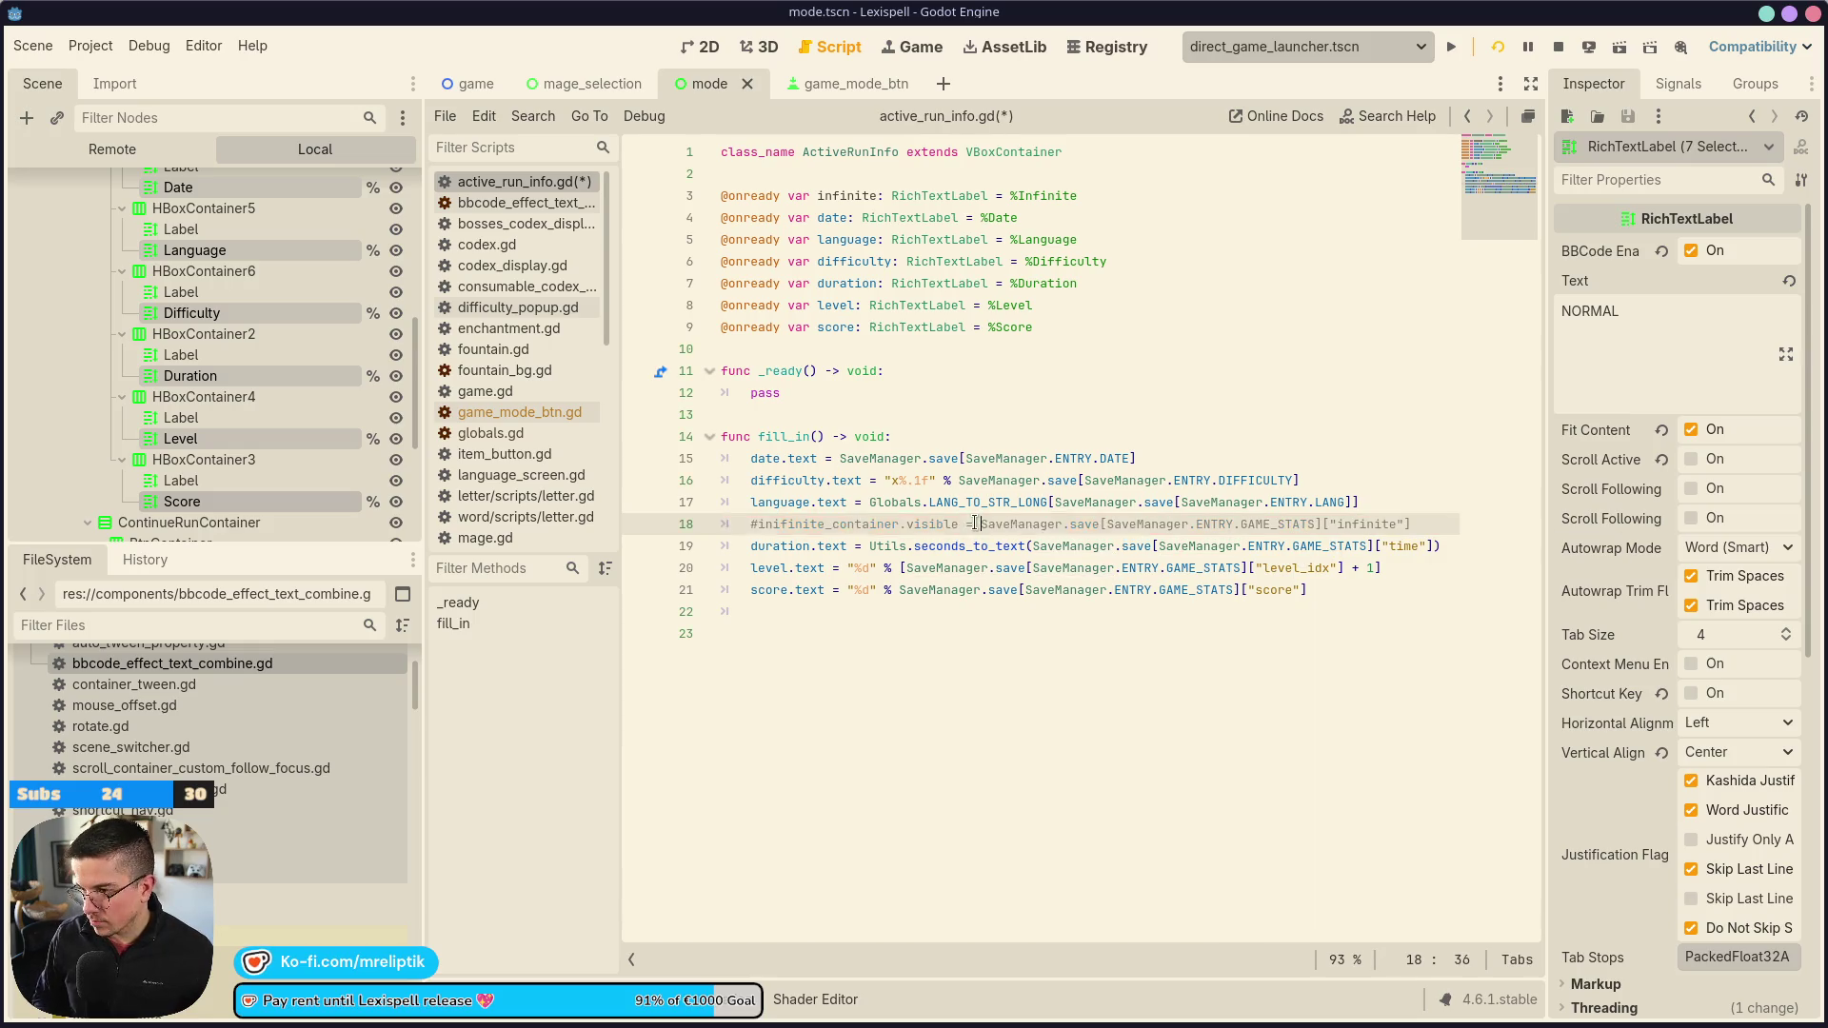
pyautogui.scroll(3, 188, 416)
pyautogui.scroll(2, 187, 416)
pyautogui.click(181, 280)
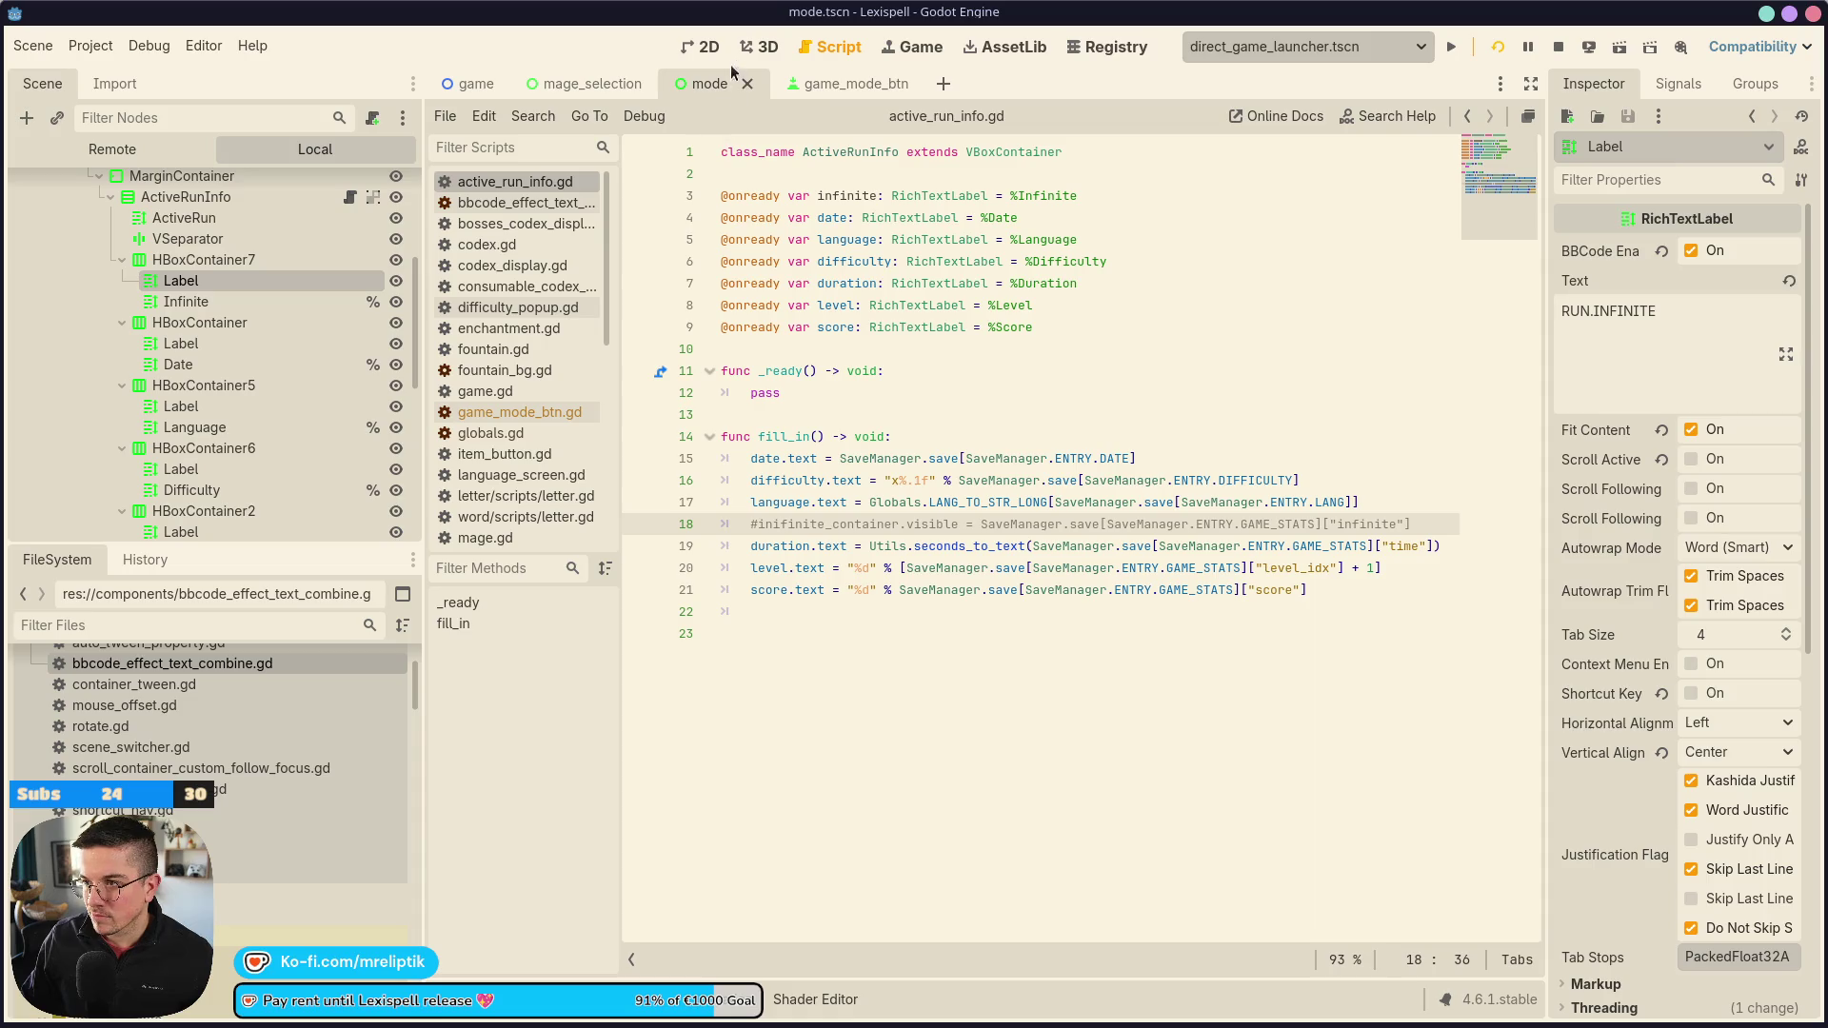
# Rename the ActiveRun heading label to Title and make it a unique-name node
pyautogui.click(702, 47)
pyautogui.scroll(-1, 891, 458)
pyautogui.click(925, 459)
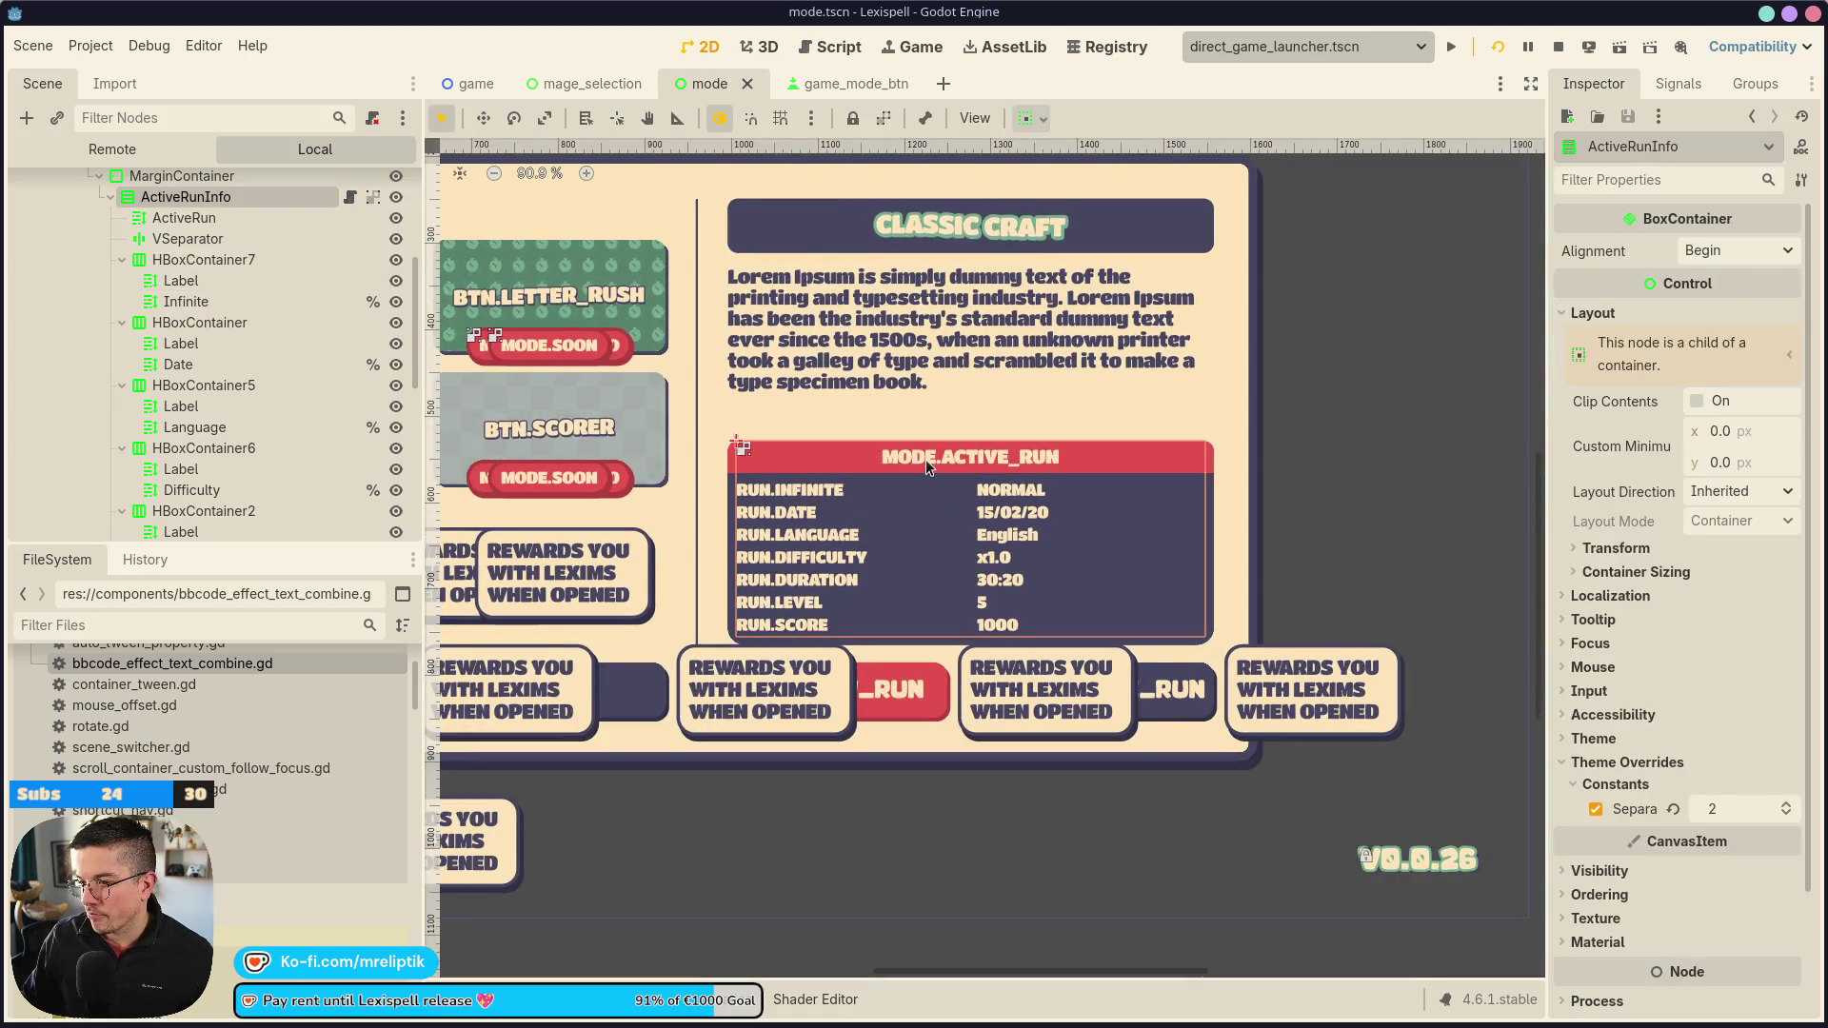
pyautogui.click(201, 306)
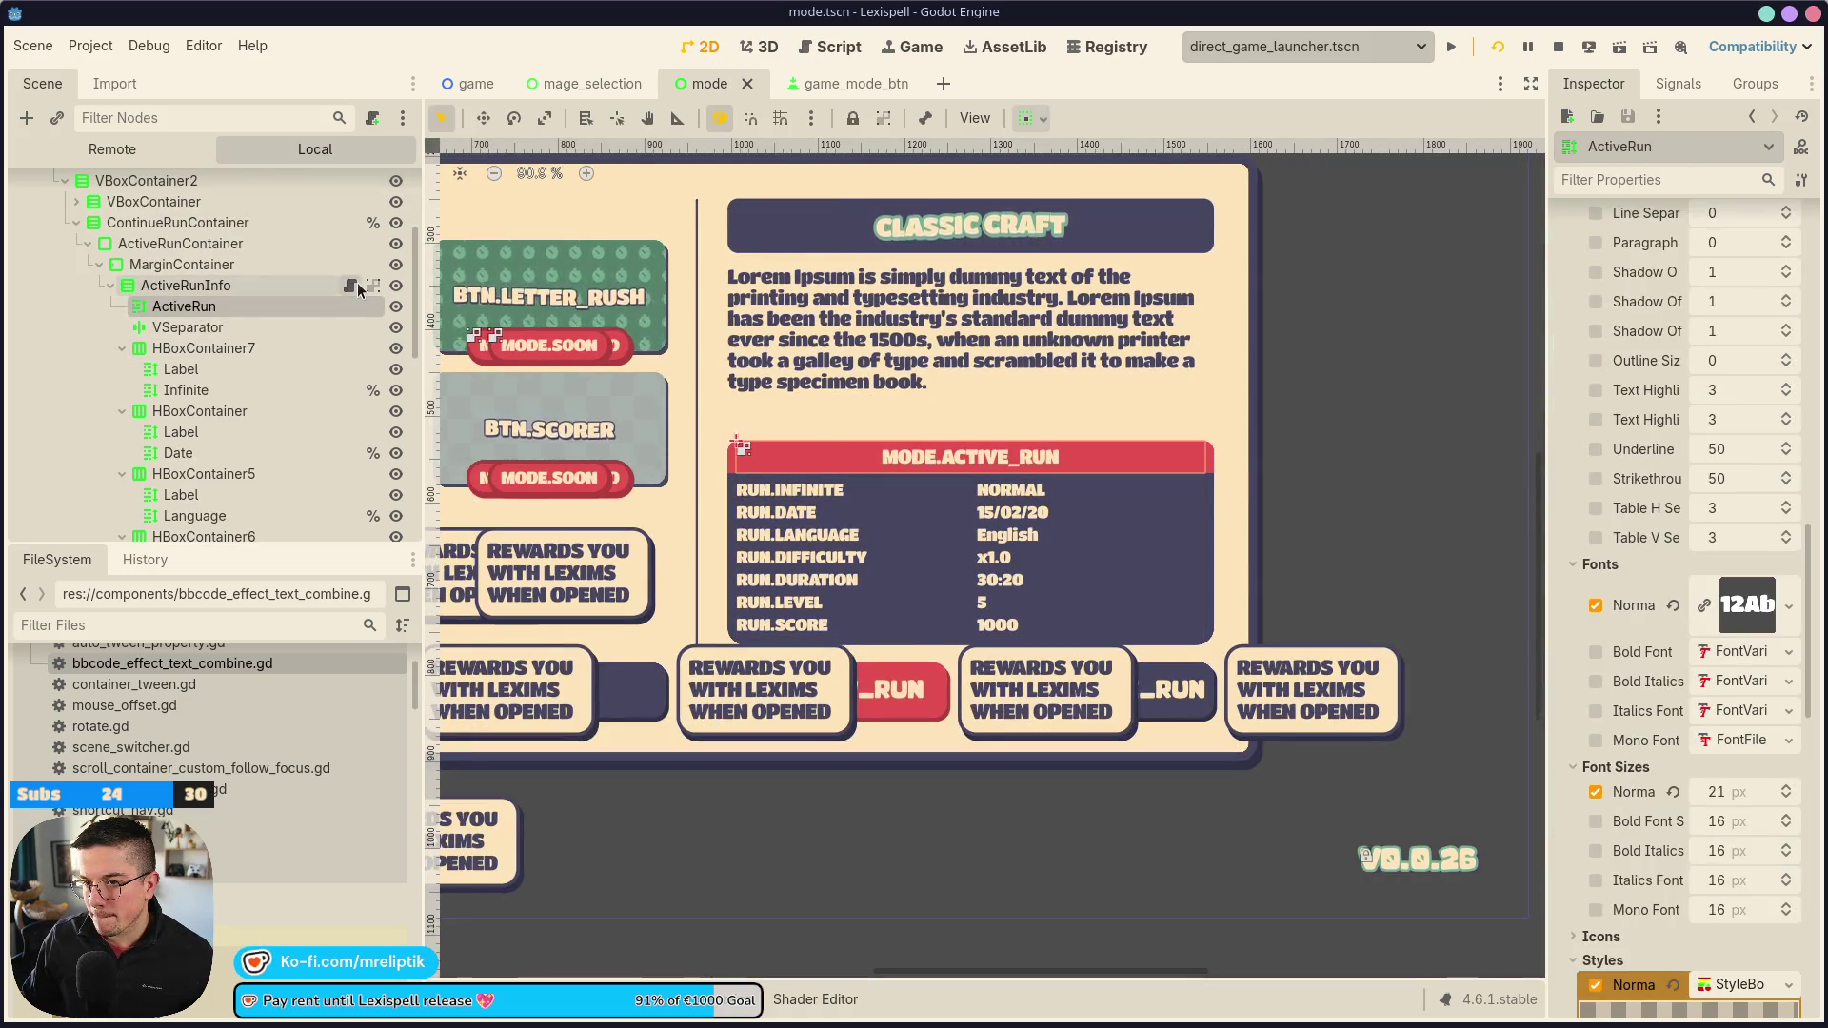
pyautogui.click(350, 285)
pyautogui.click(257, 305)
pyautogui.write('Title')
pyautogui.press('Return')
pyautogui.rightClick(264, 304)
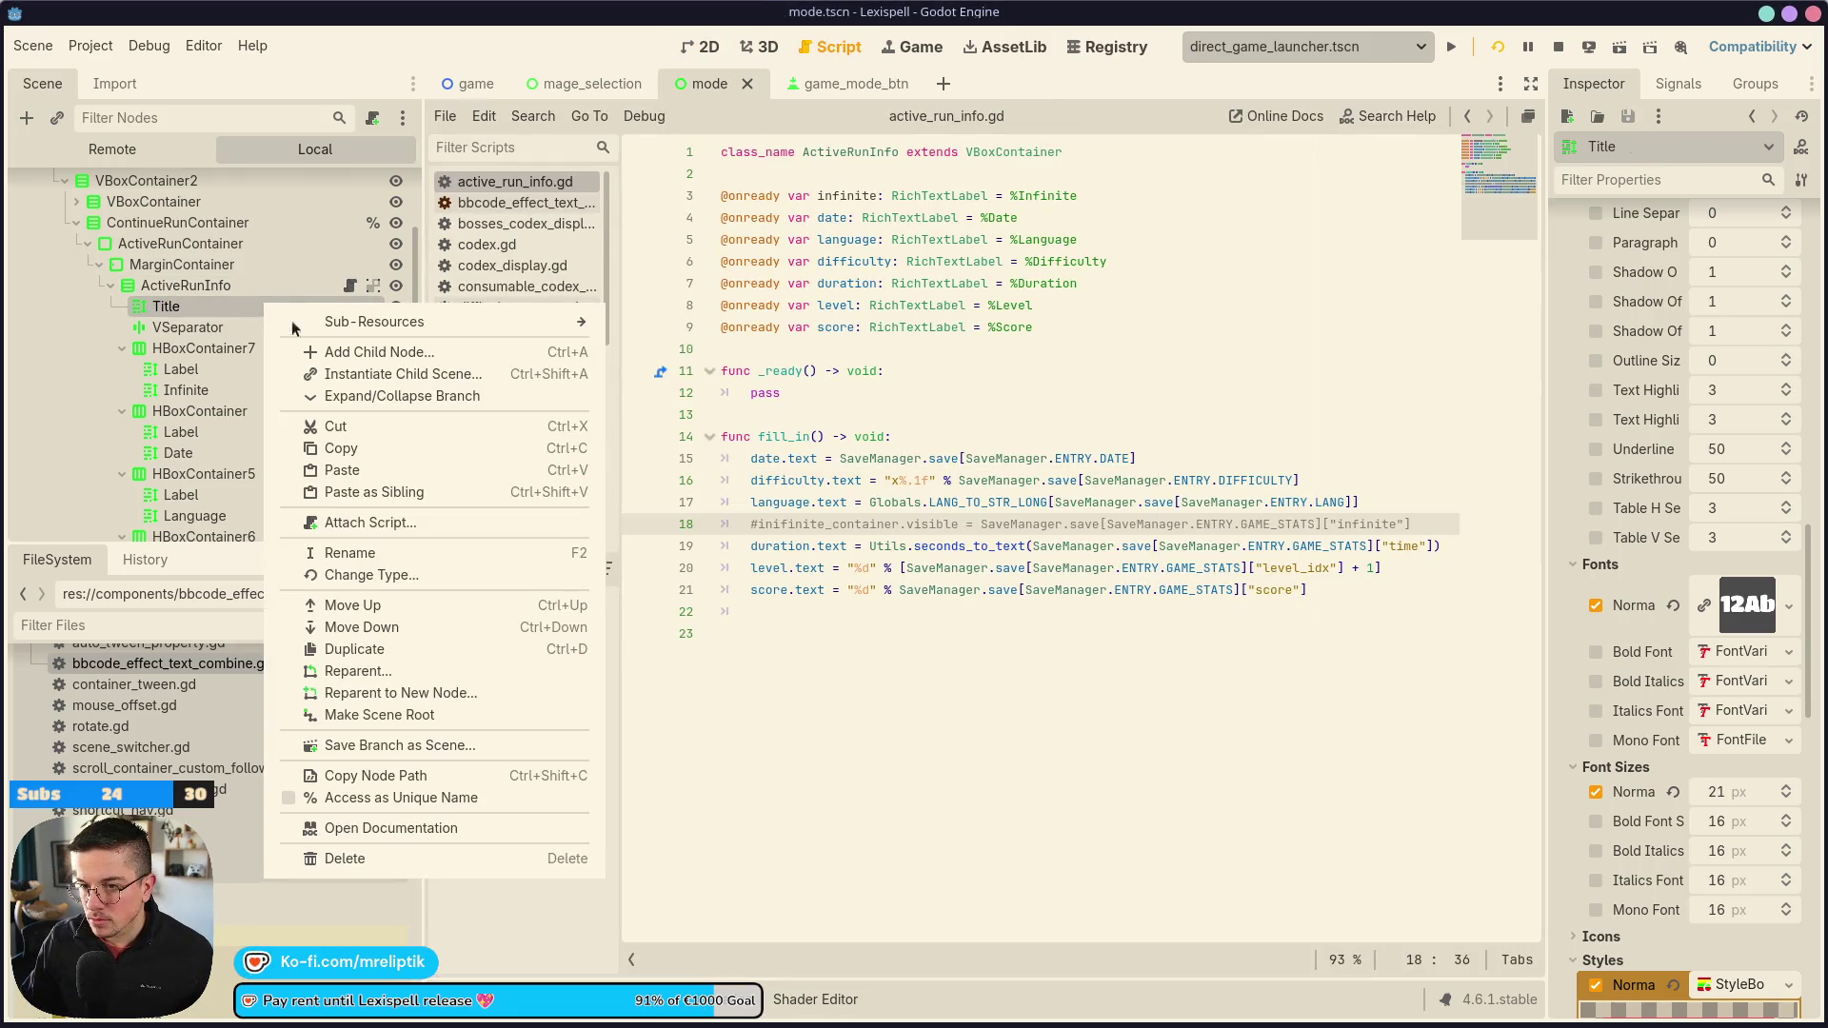
pyautogui.click(383, 798)
pyautogui.click(799, 175)
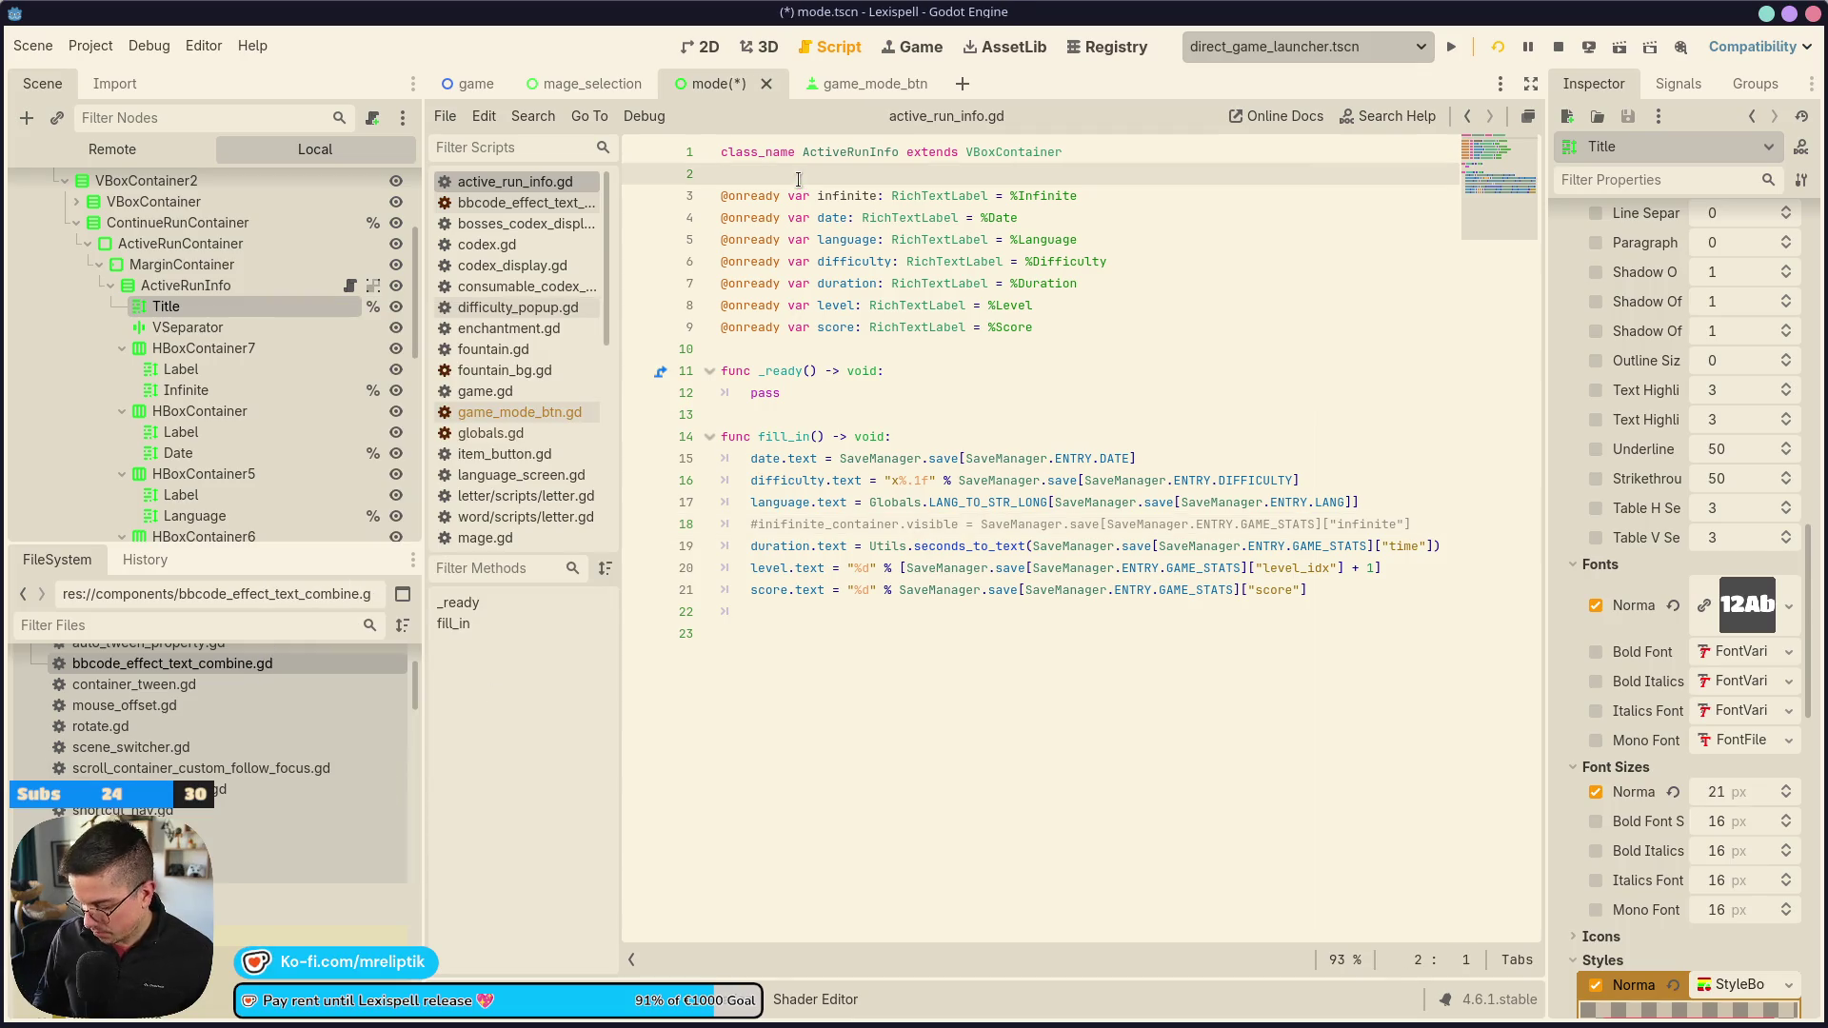
pyautogui.press('Return')
pyautogui.moveTo(205, 306); pyautogui.dragTo(773, 201)
pyautogui.press('BackSpace')
pyautogui.doubleClick(836, 195)
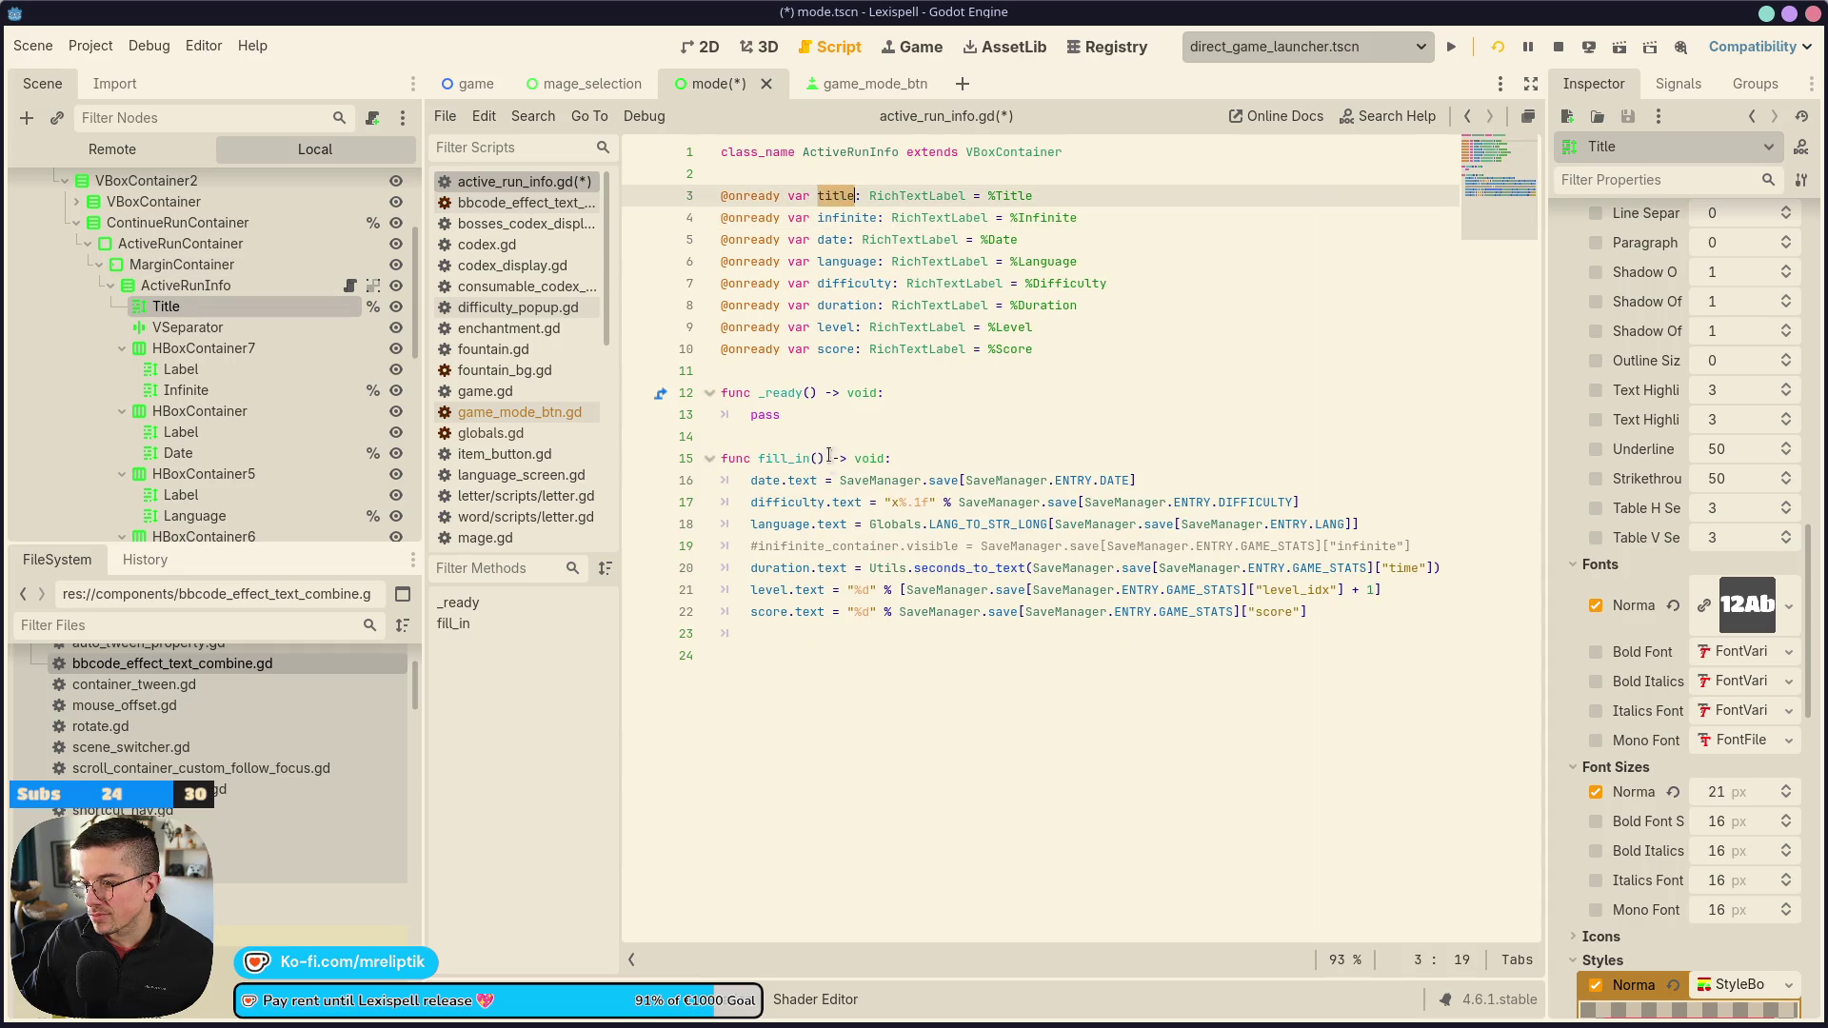
pyautogui.doubleClick(829, 417)
pyautogui.click(960, 458)
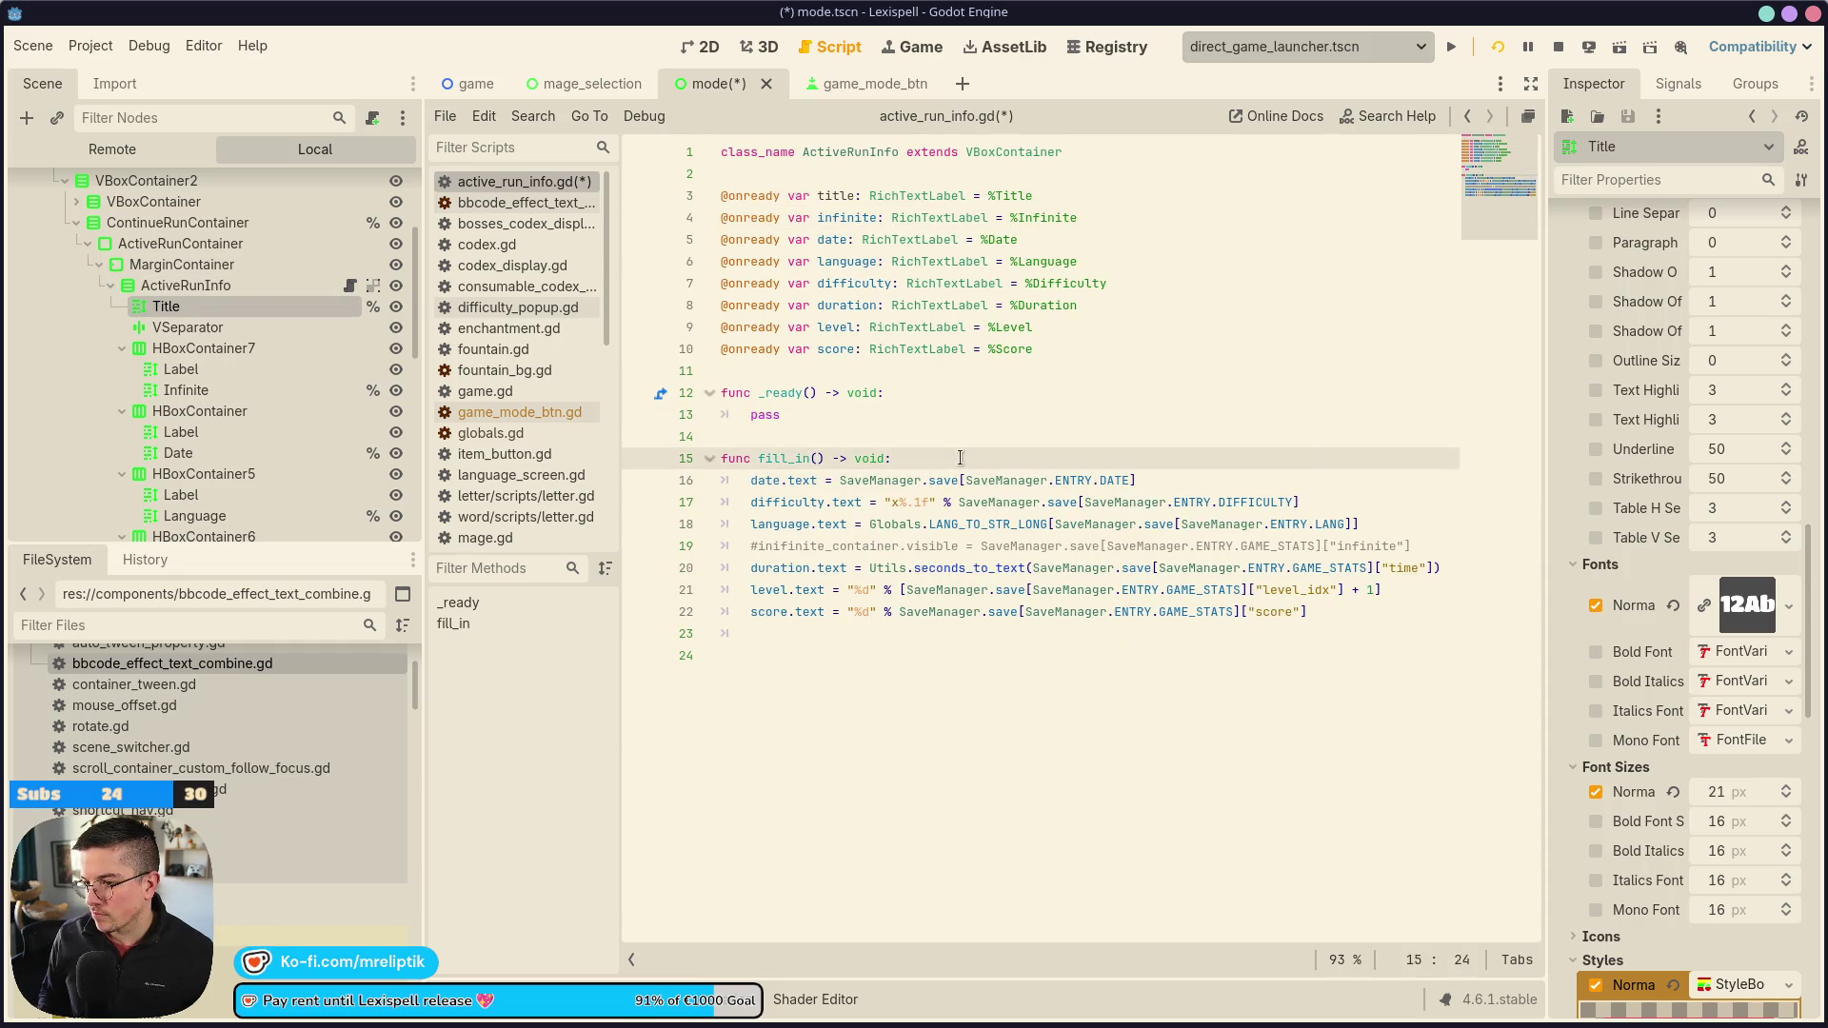
# Add a title.text = tr("") line inside fill_in and save
pyautogui.press('Return')
pyautogui.write('title.text = "')
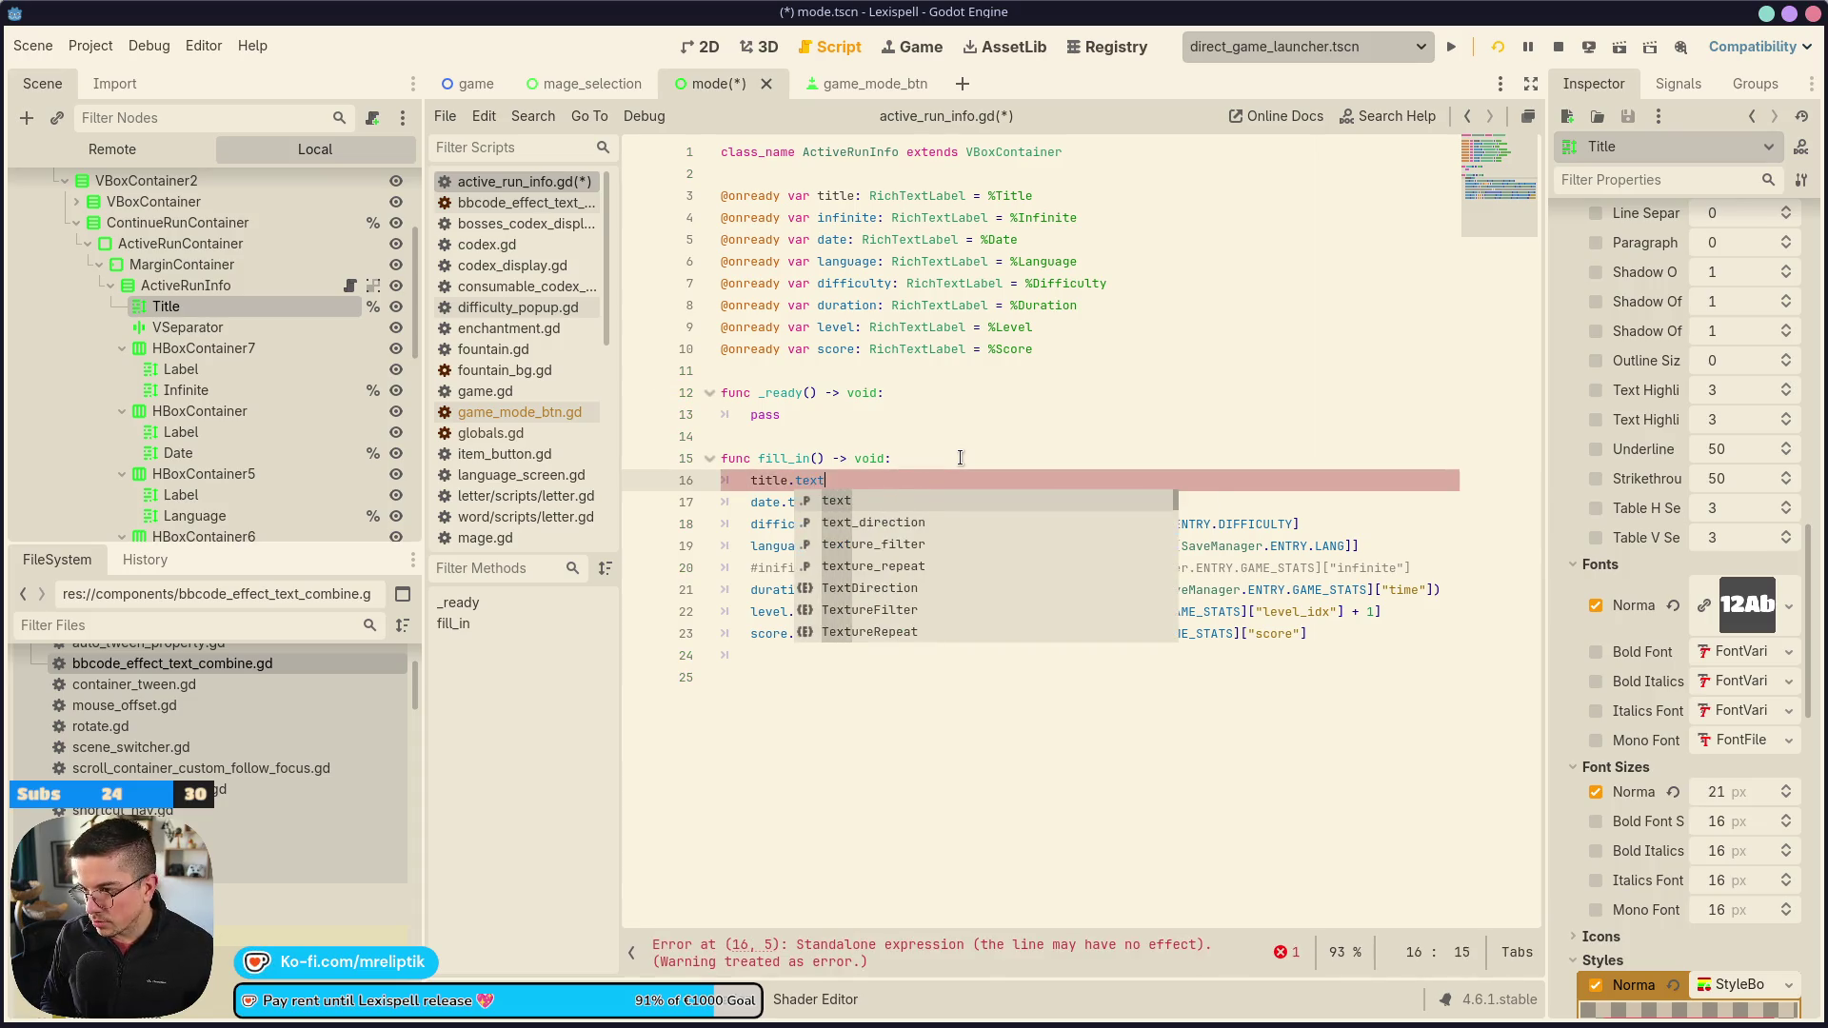
pyautogui.press('BackSpace')
pyautogui.press('BackSpace')
pyautogui.press('BackSpace')
pyautogui.write('tr')
pyautogui.press('Return')
pyautogui.write('"')
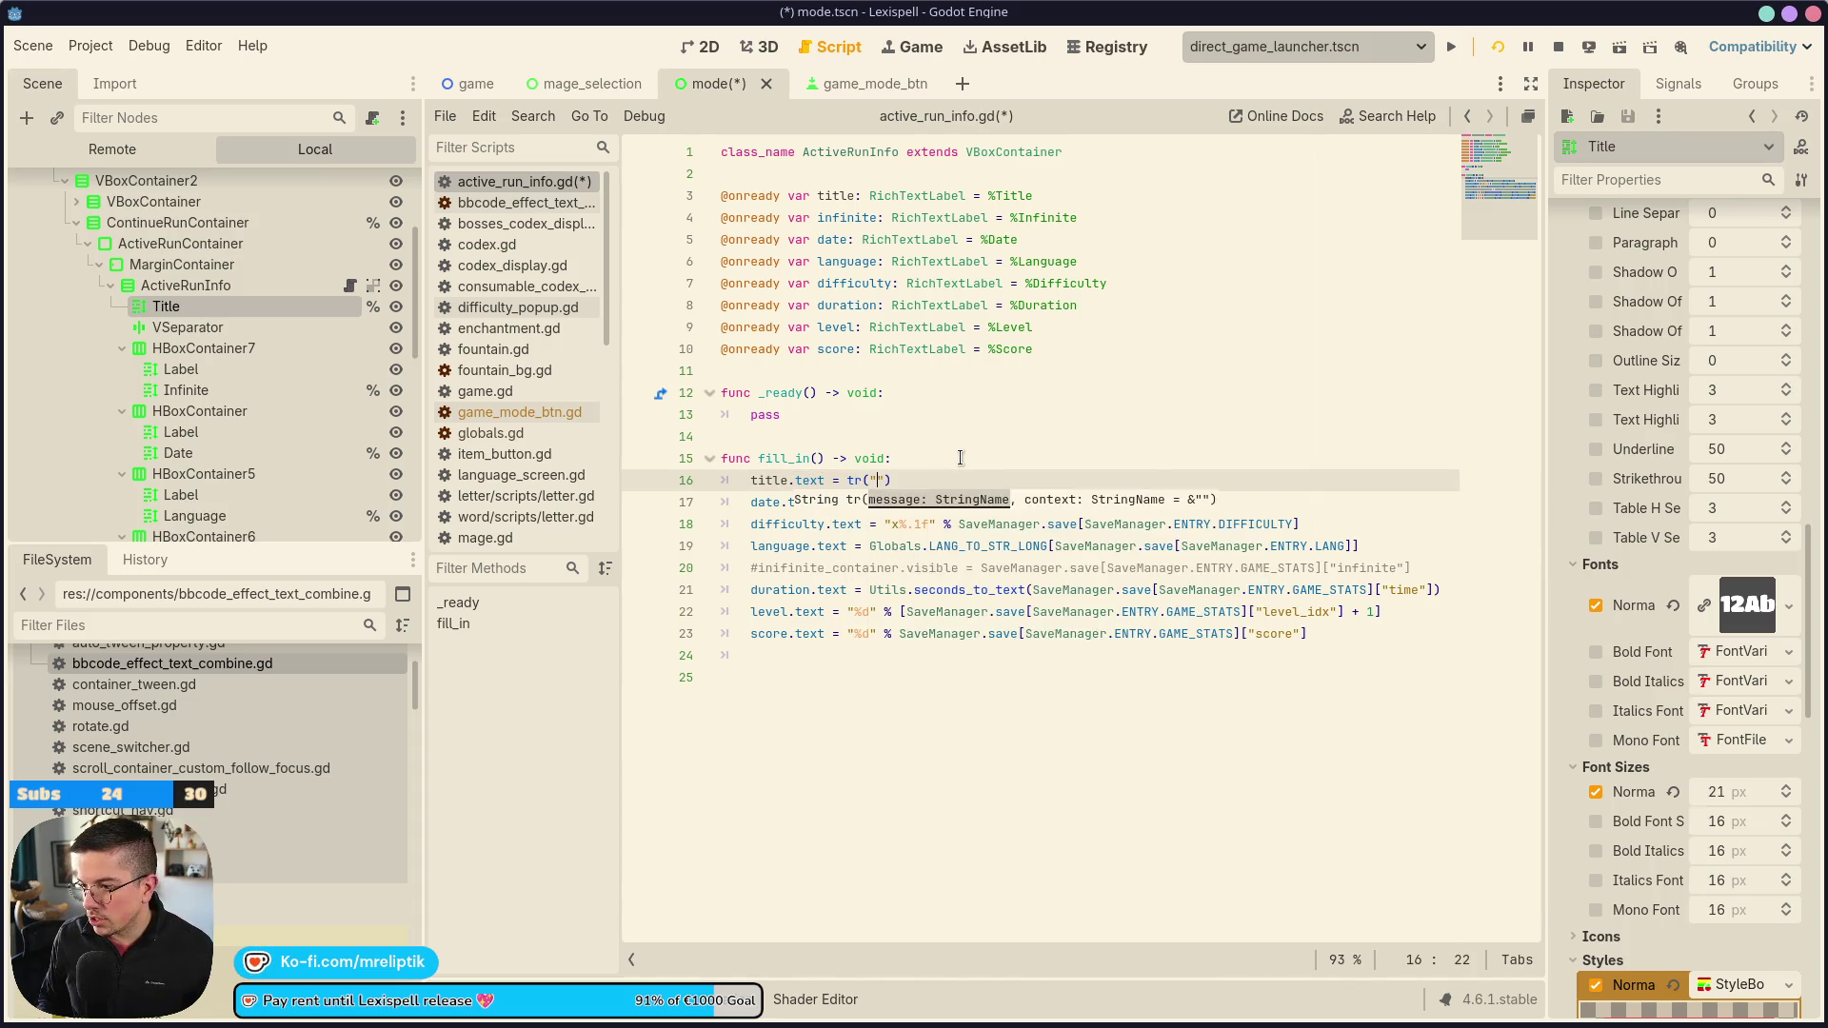
pyautogui.hotkey('ctrl', 's')
# Copy MODE.ACTIVE_RUN from Title's Text property into the tr call
pyautogui.click(299, 310)
pyautogui.scroll(10, 1732, 334)
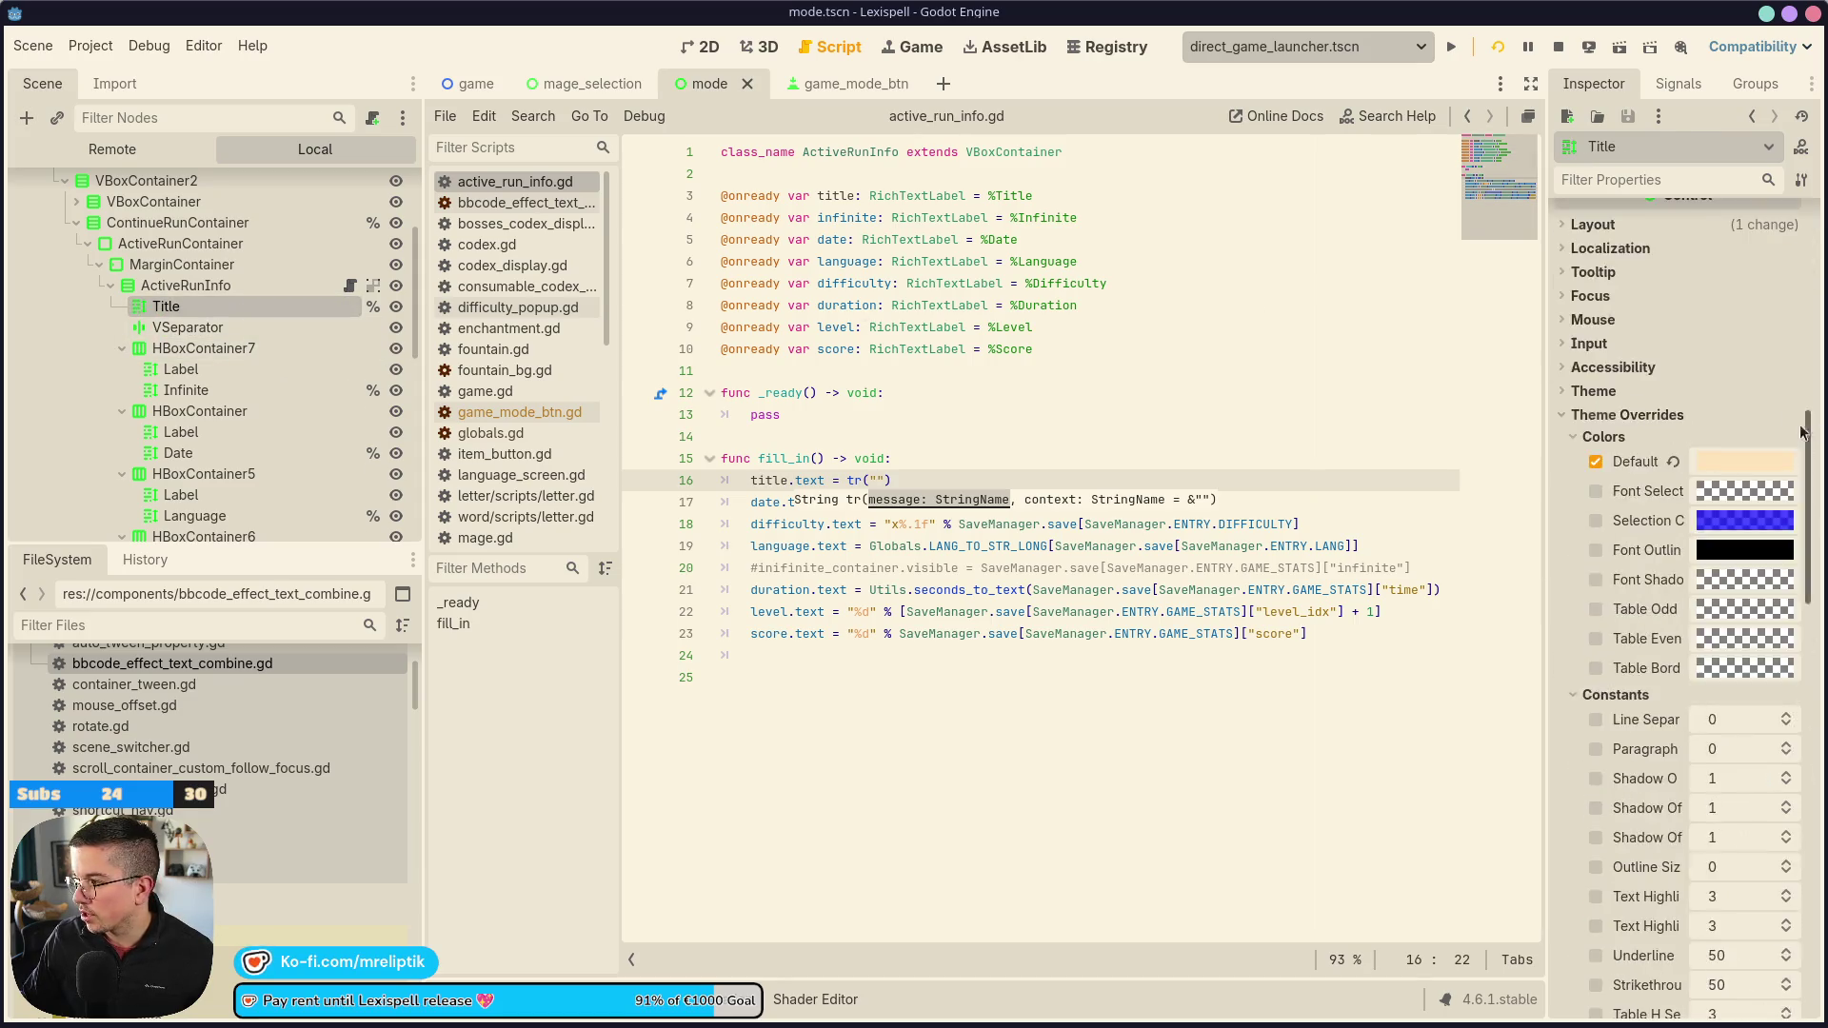
pyautogui.tripleClick(1733, 334)
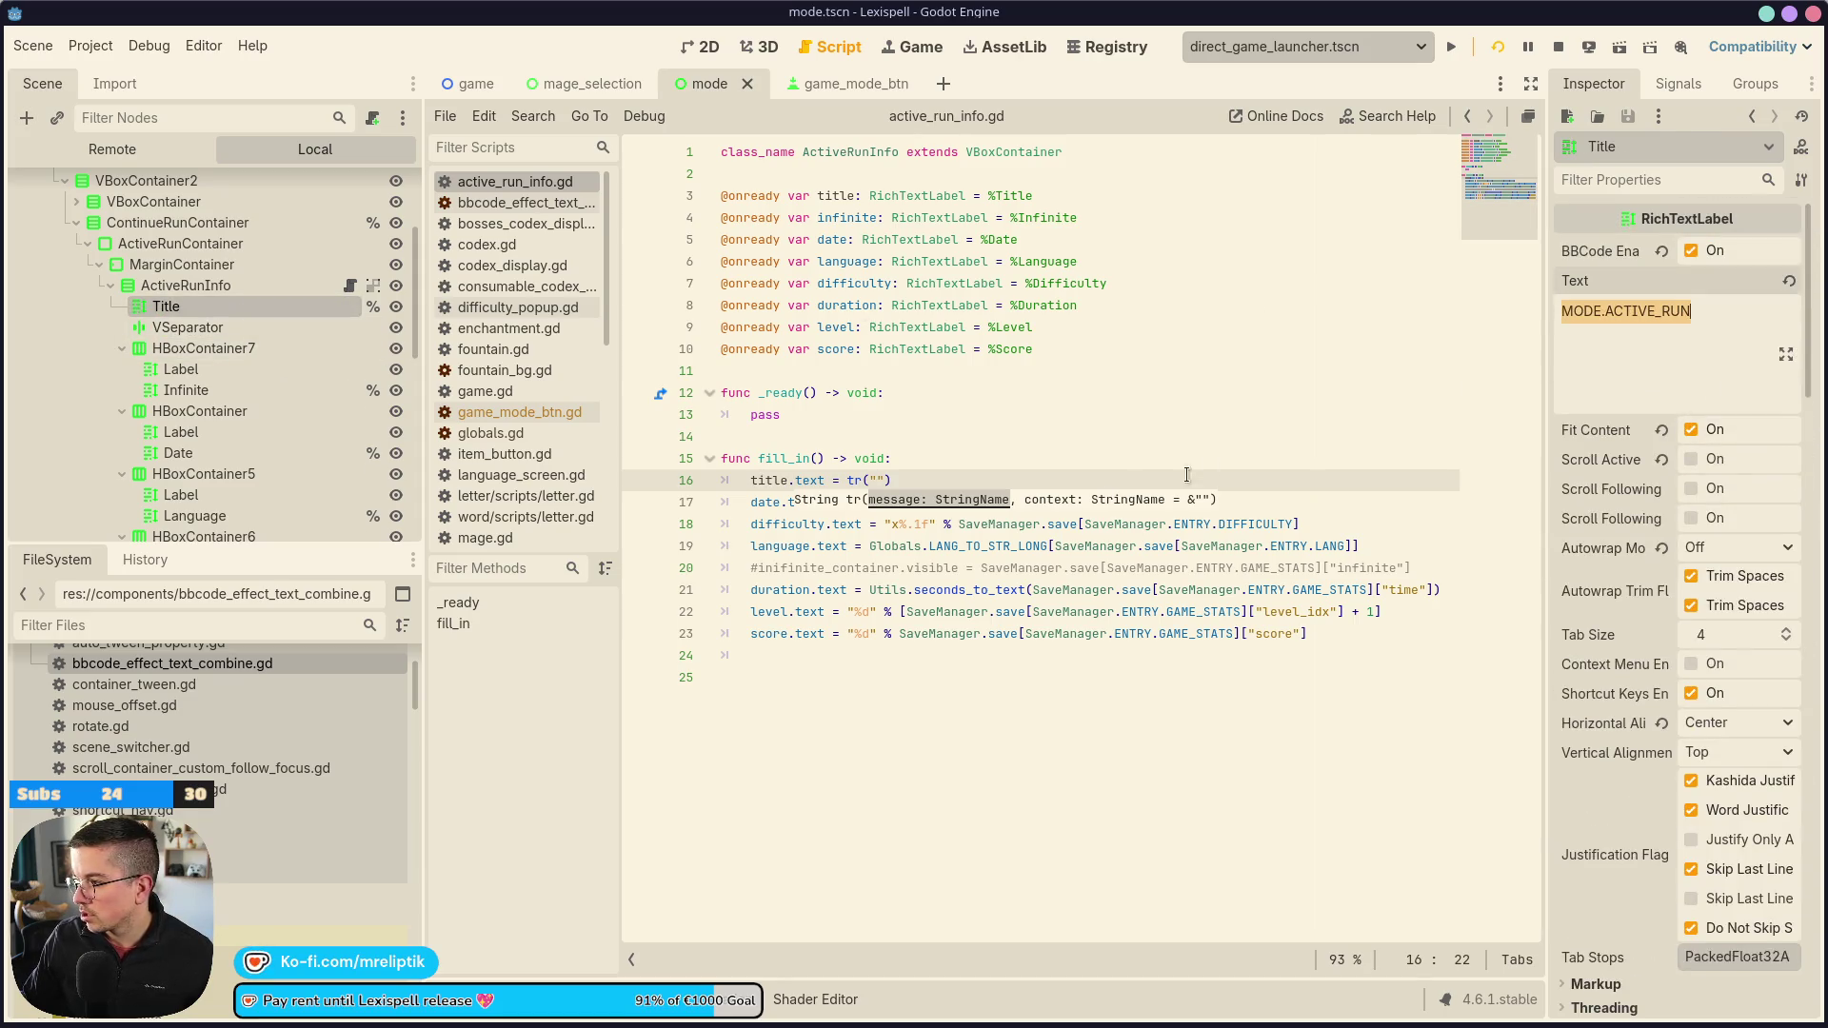
pyautogui.hotkey('ctrl', 'c')
pyautogui.click(876, 467)
pyautogui.hotkey('ctrl', 'v')
# Turn the title assignment into a "%s - %s" % [...] format string and save
pyautogui.click(1046, 470)
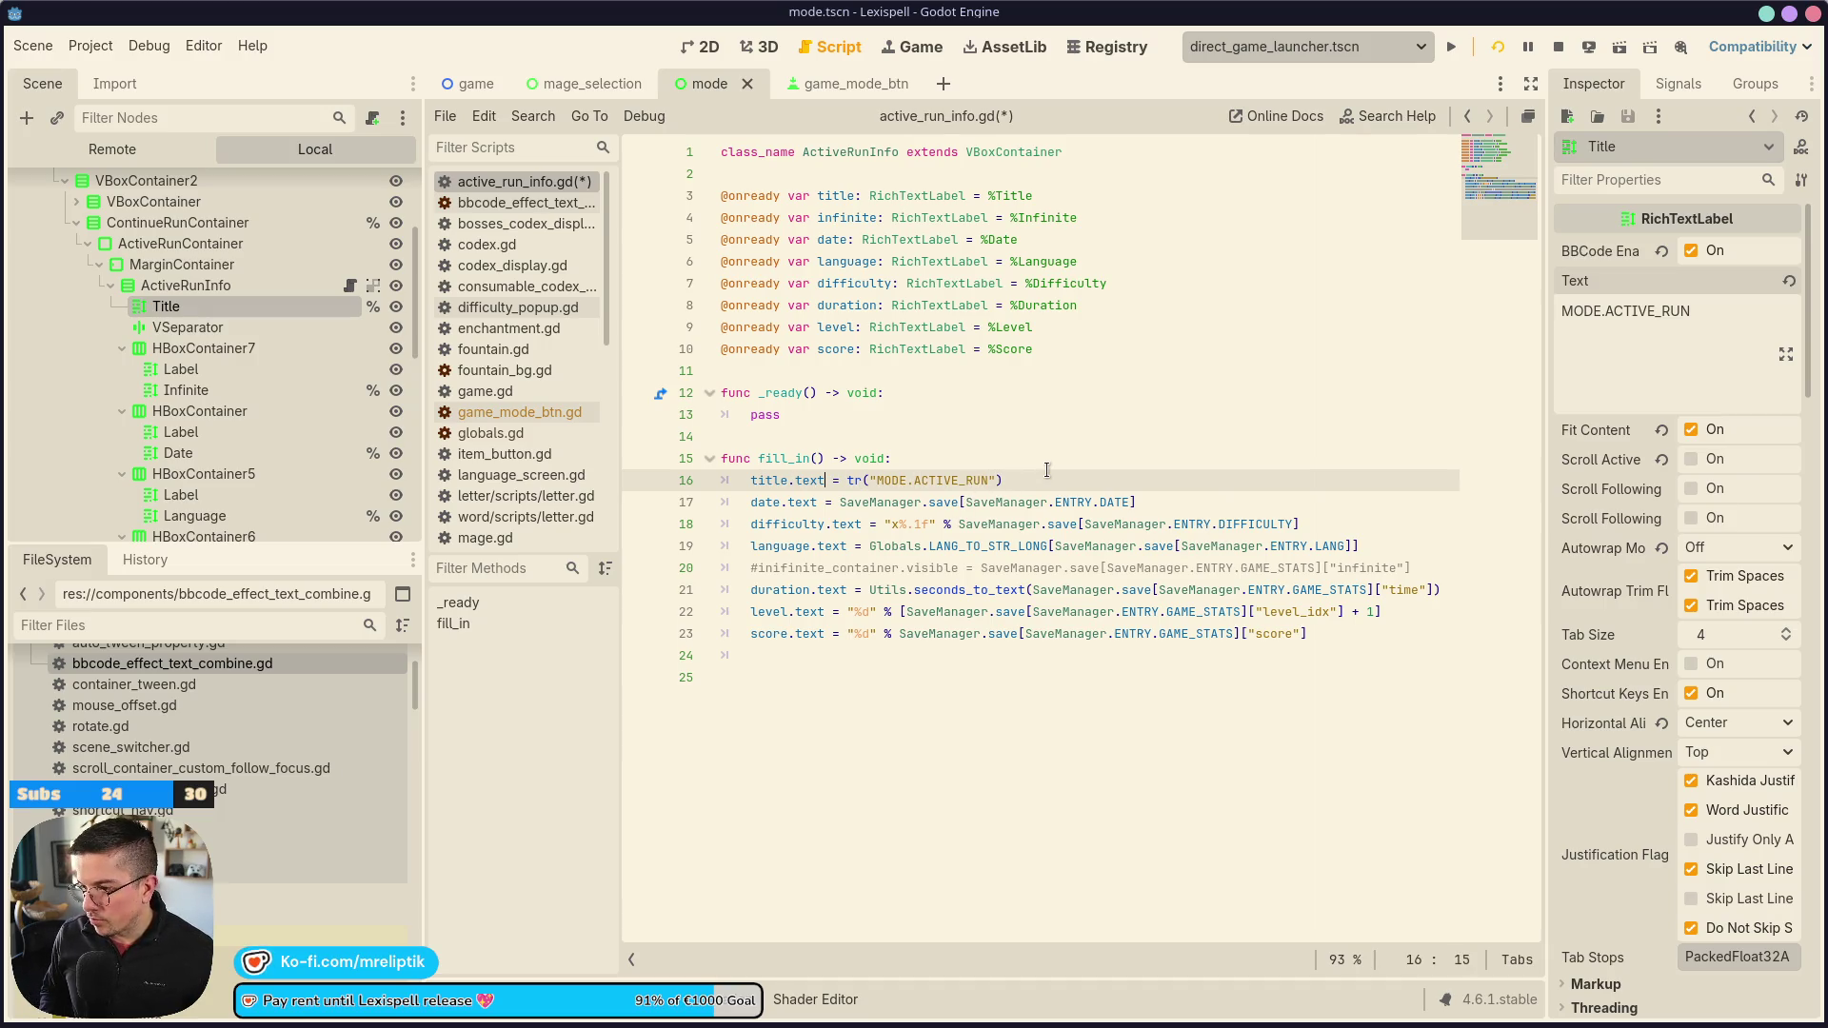
pyautogui.write('%s')
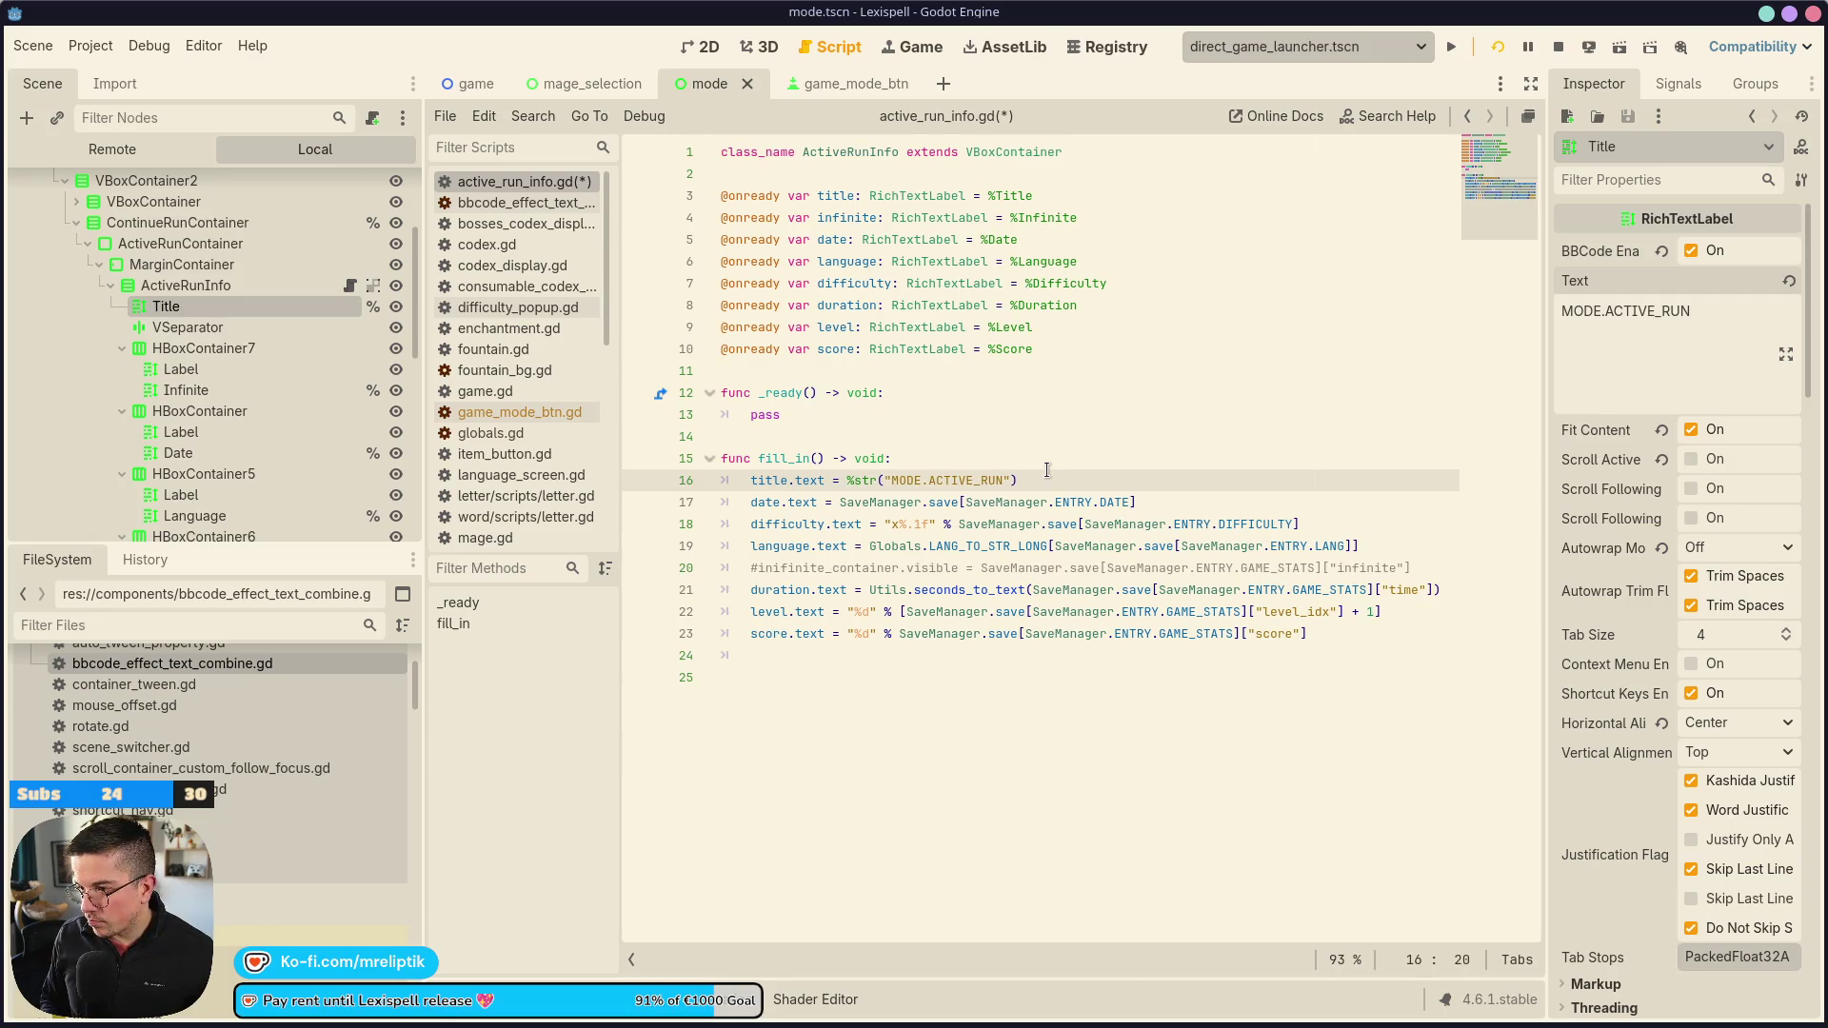
pyautogui.press('Left')
pyautogui.press('Left')
pyautogui.write('"')
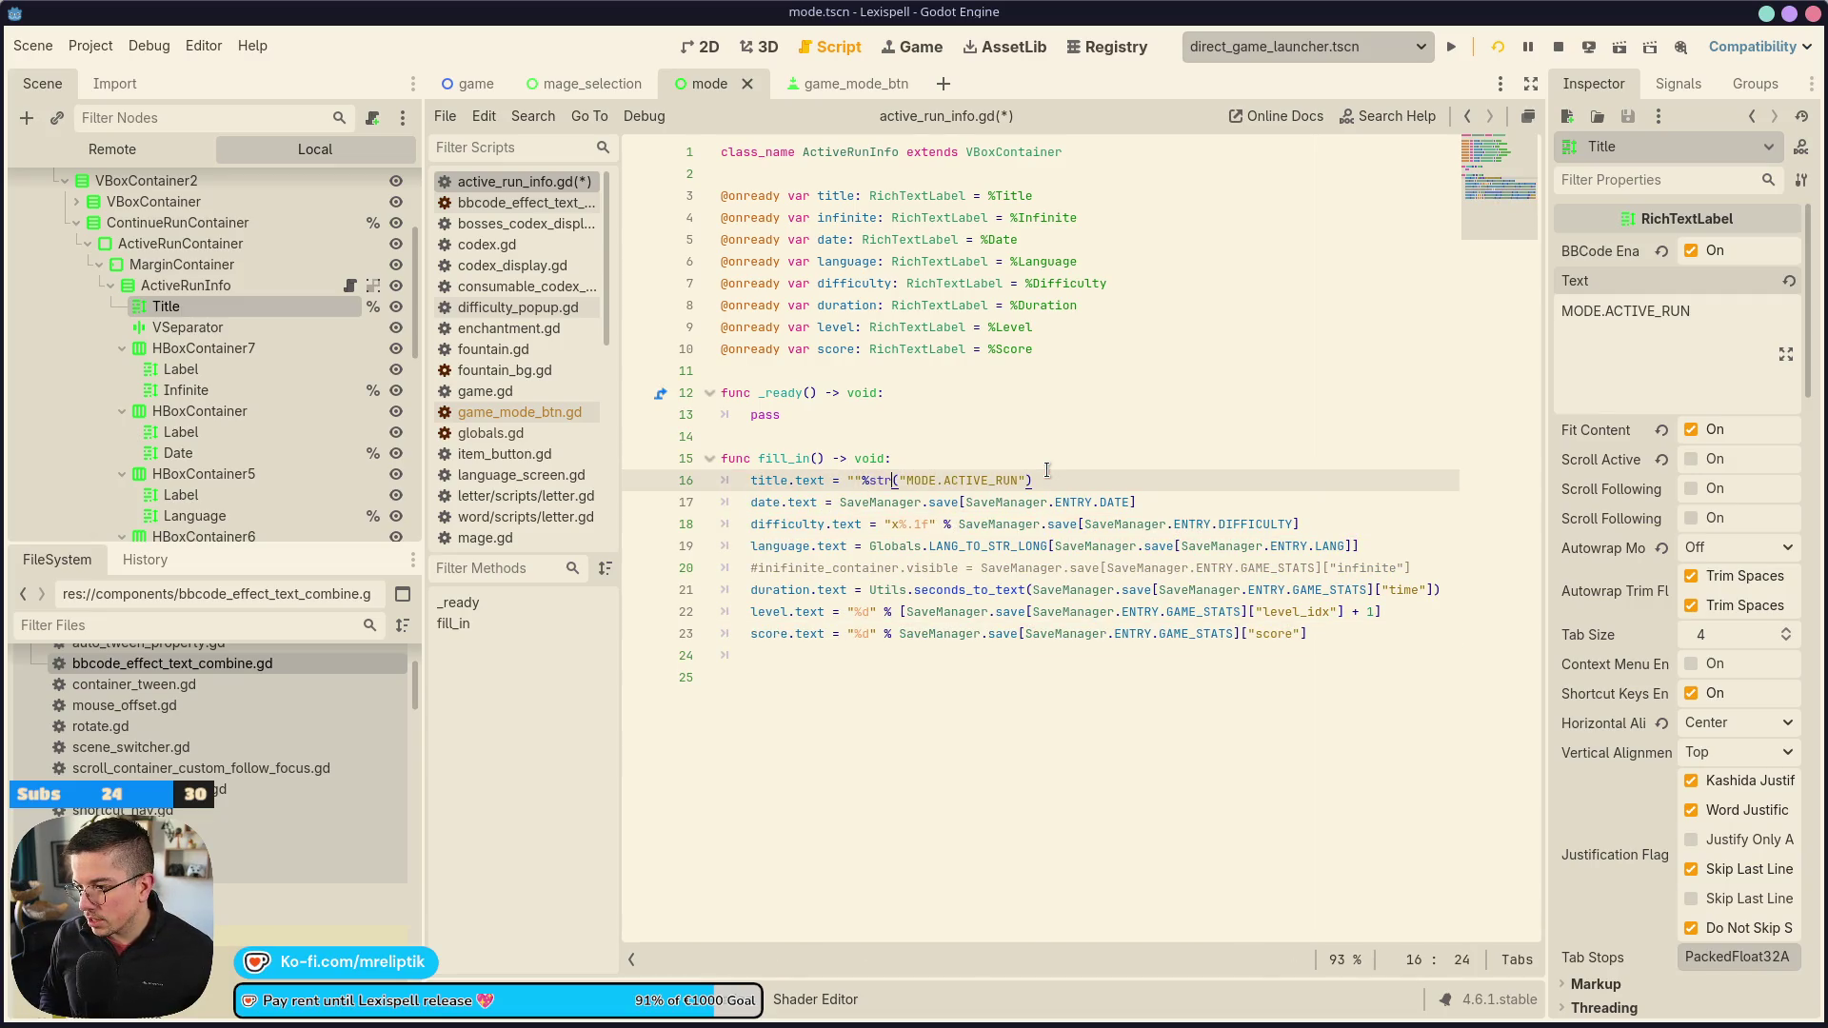
pyautogui.press('Right')
pyautogui.write('"')
pyautogui.press('Left')
pyautogui.press('Left')
pyautogui.press('Left')
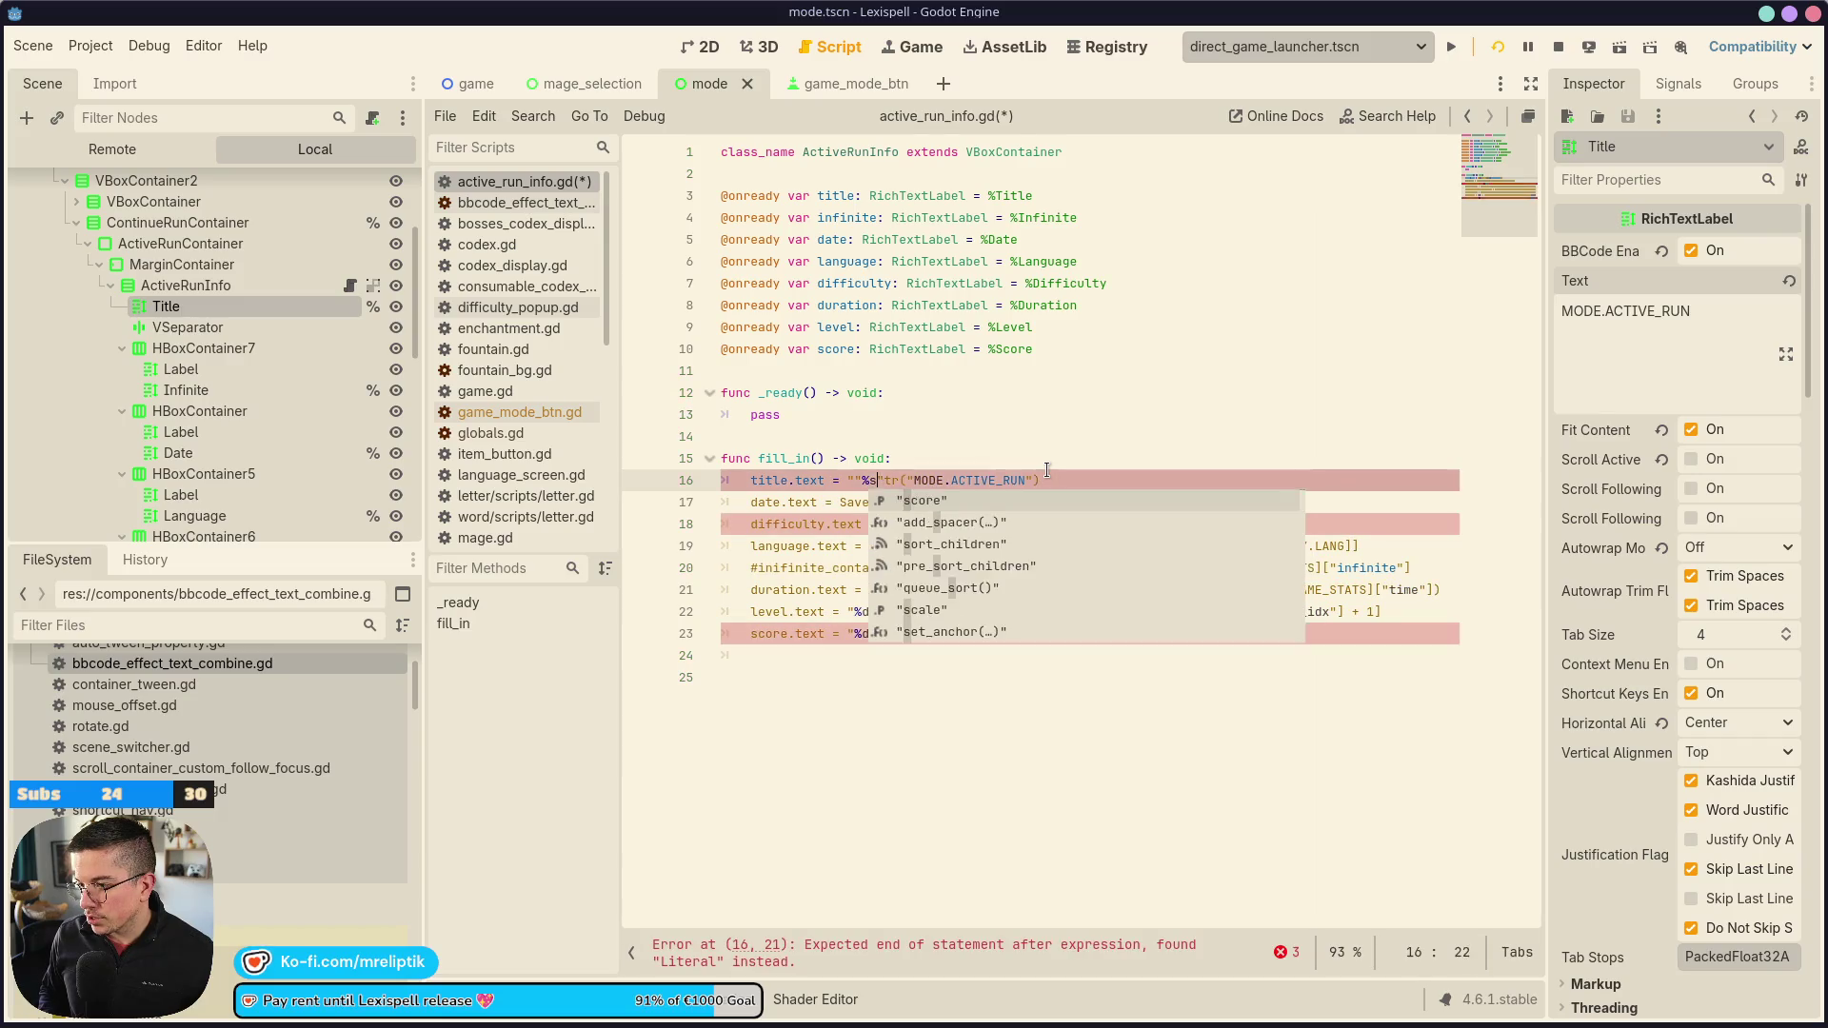
pyautogui.press('Delete')
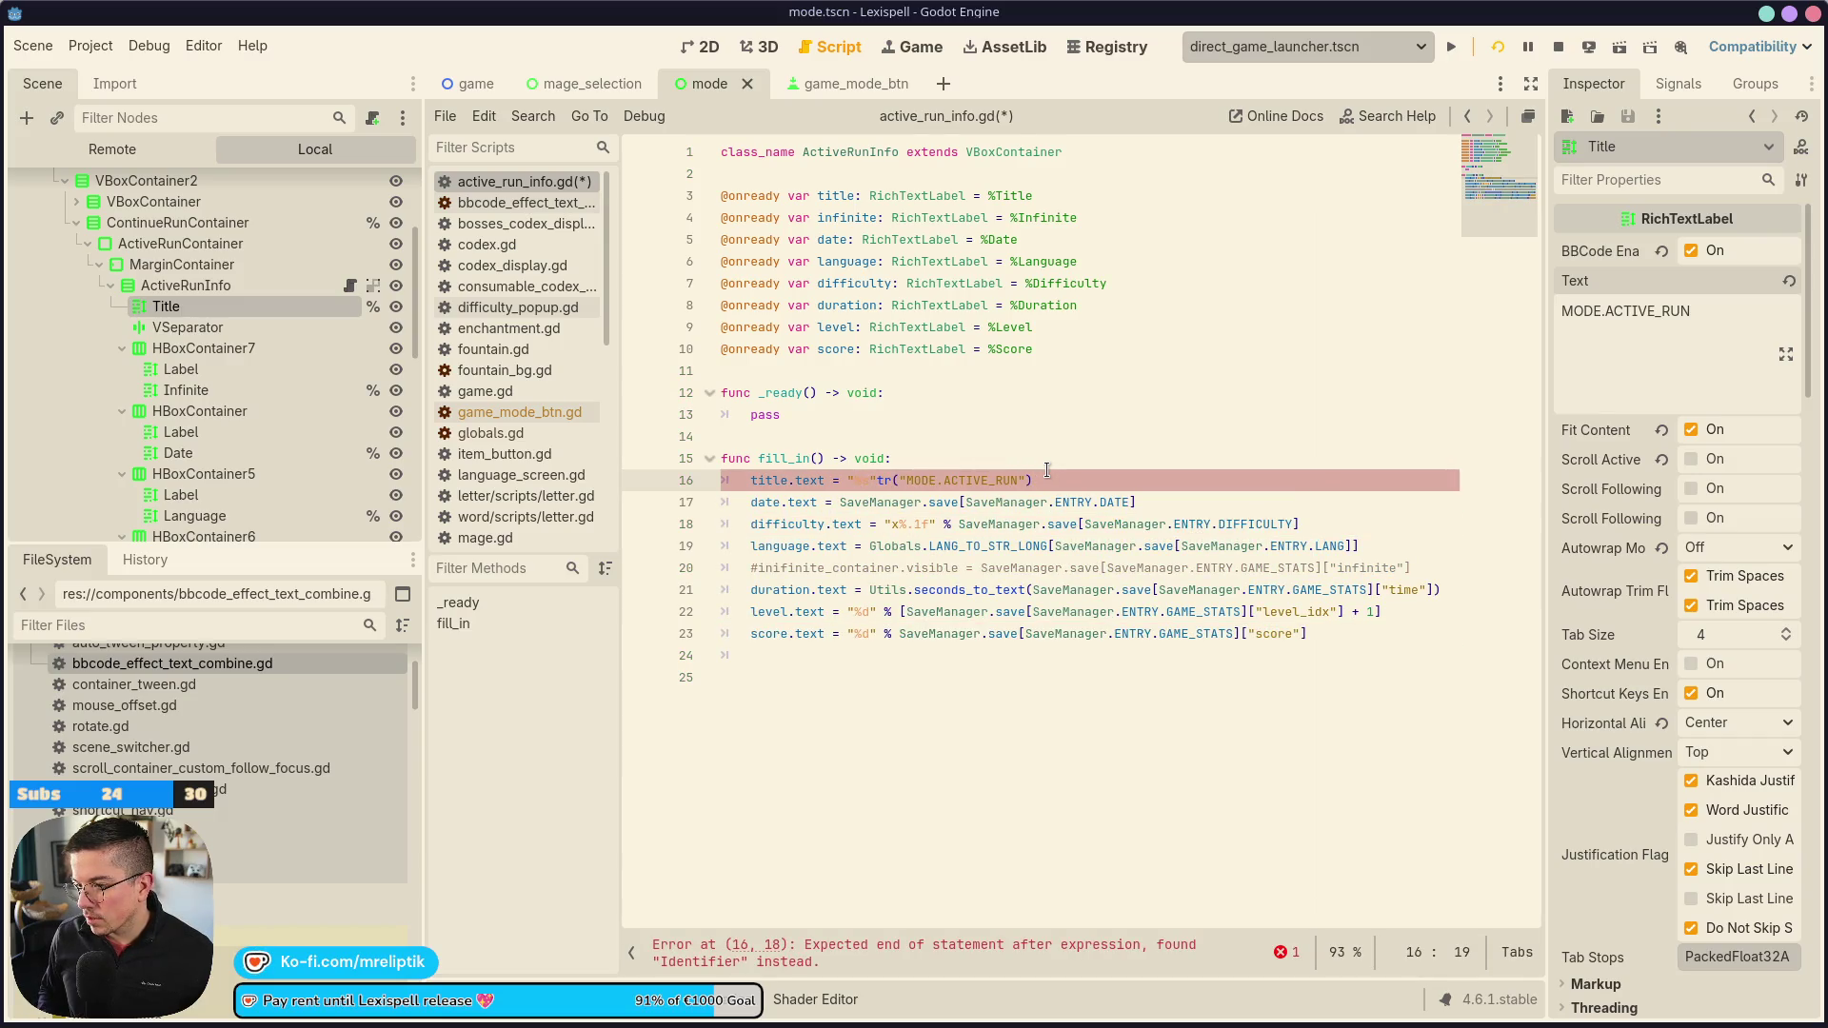
pyautogui.write('- ')
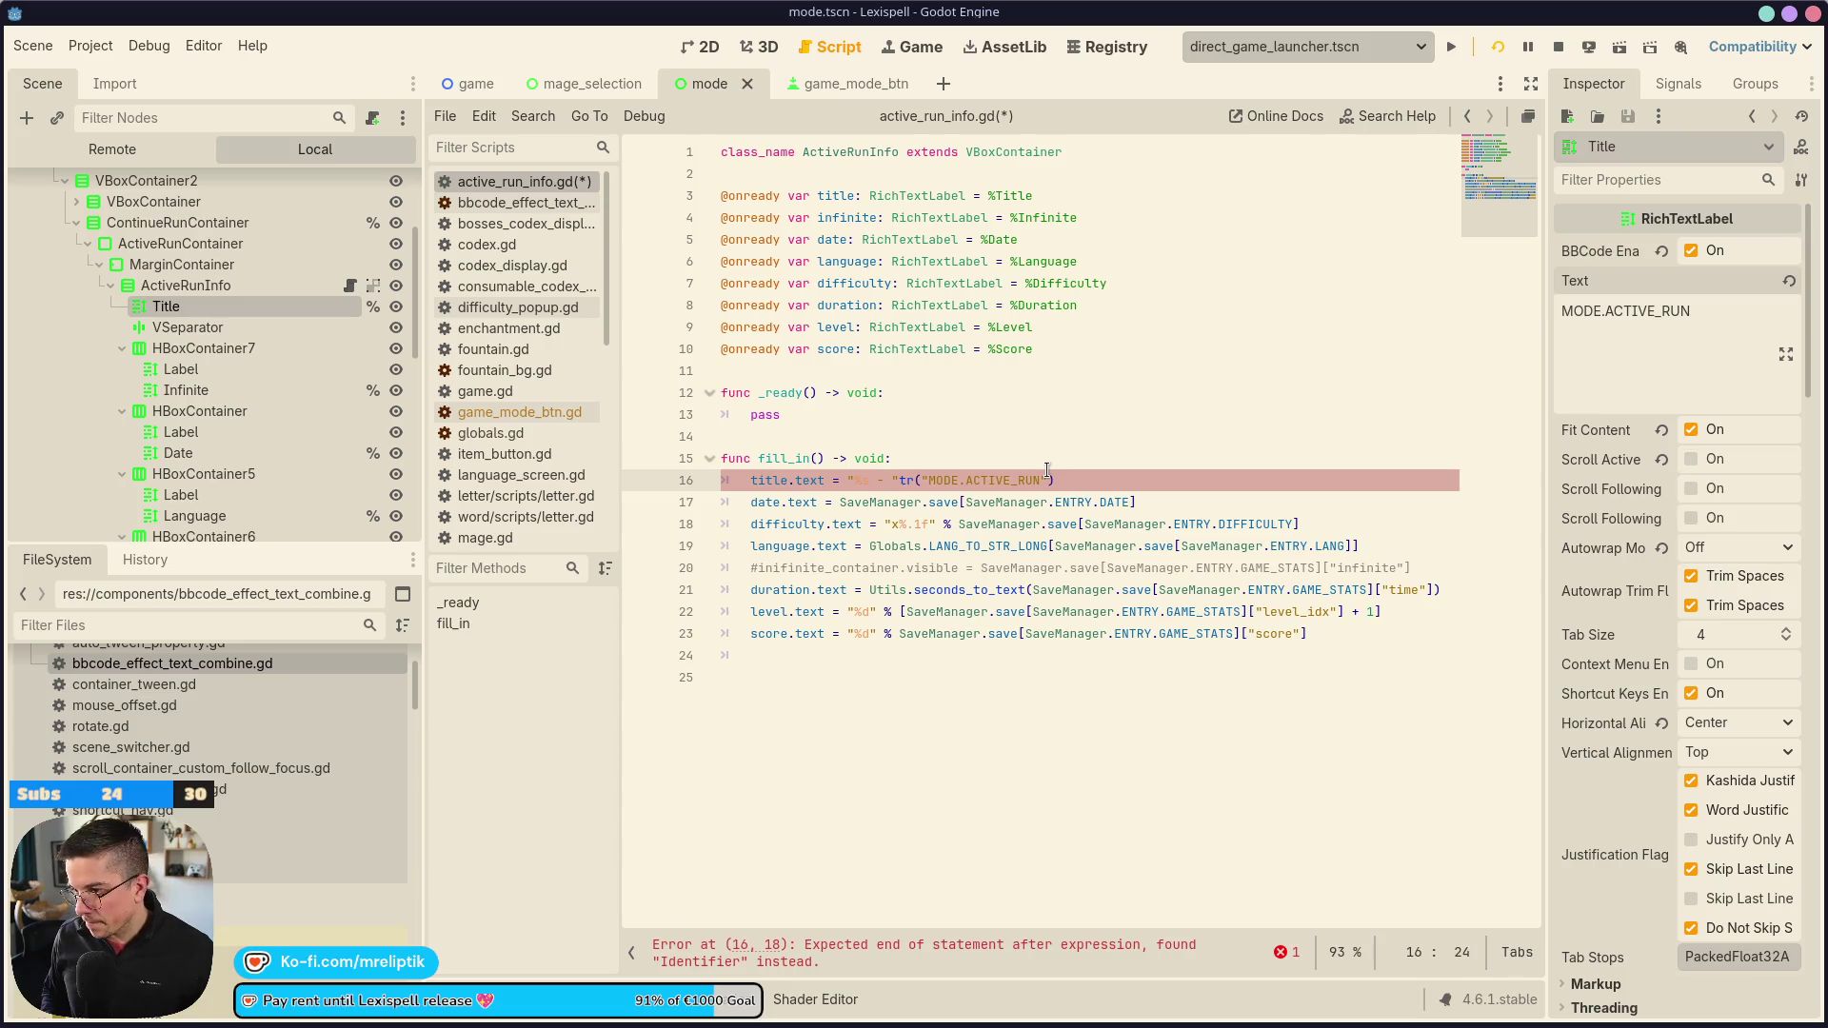
pyautogui.write('%s" ')
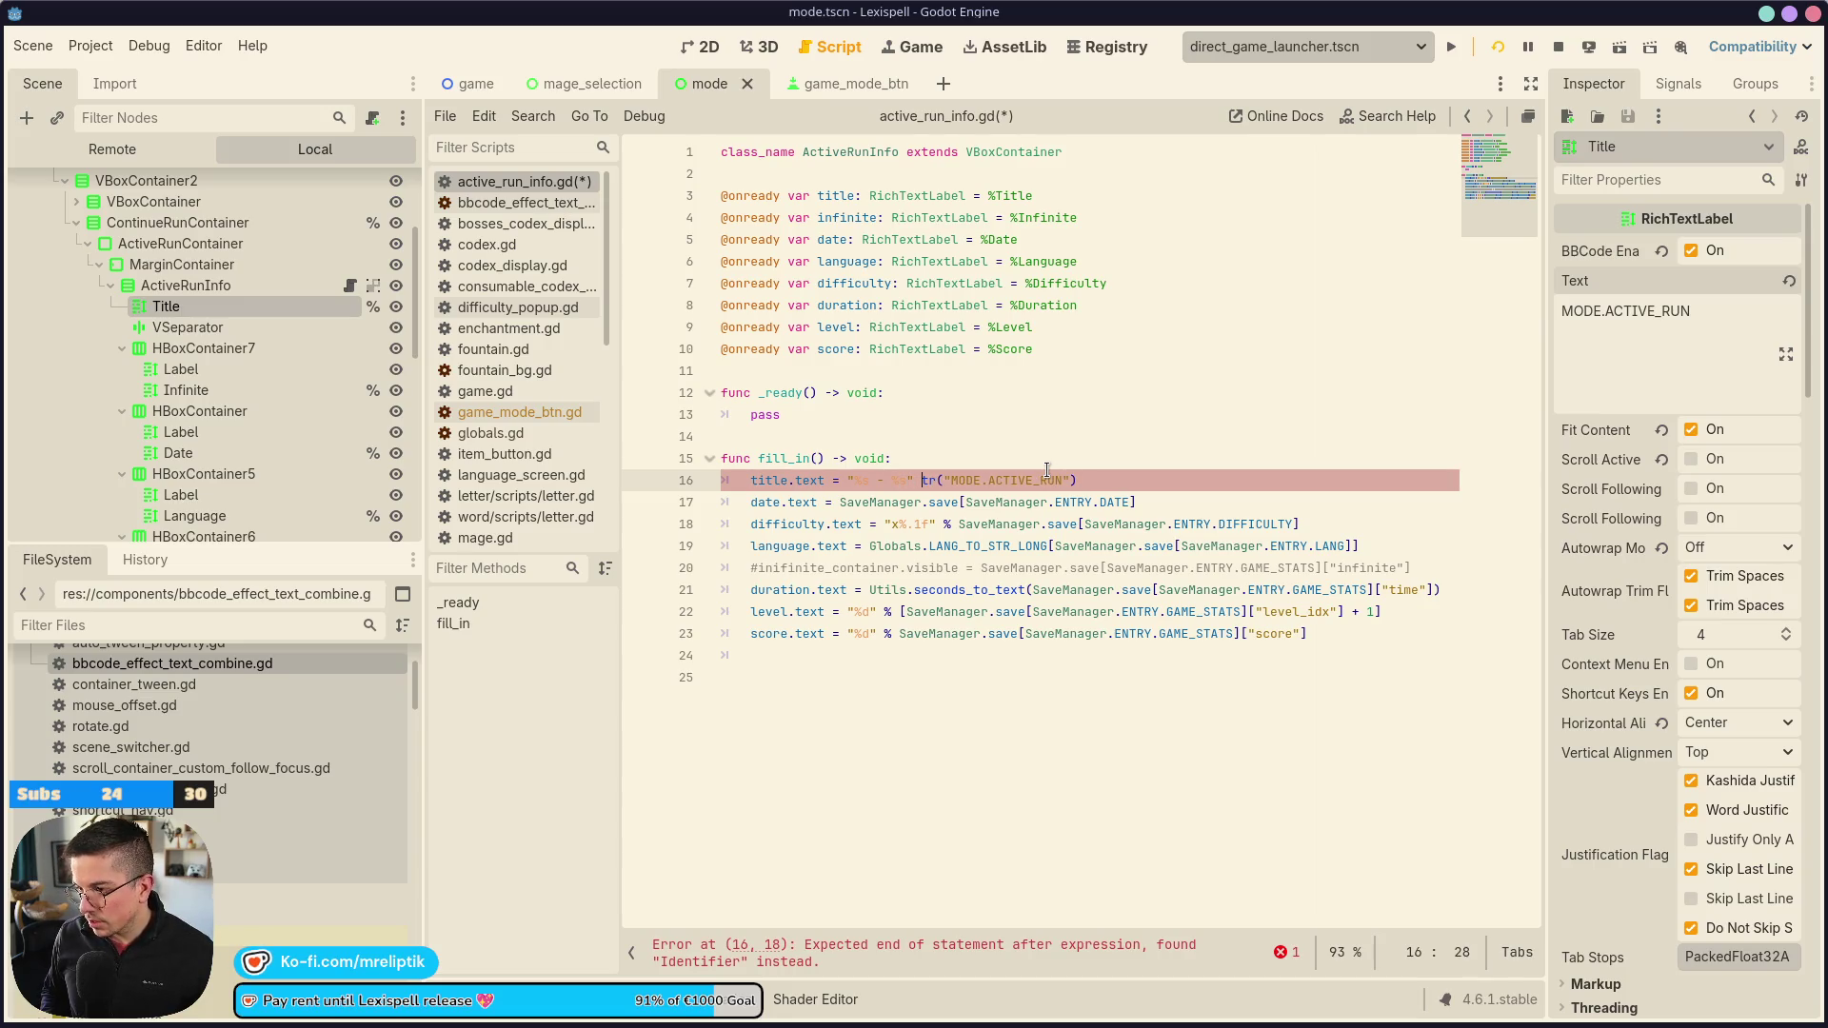
pyautogui.write('% [')
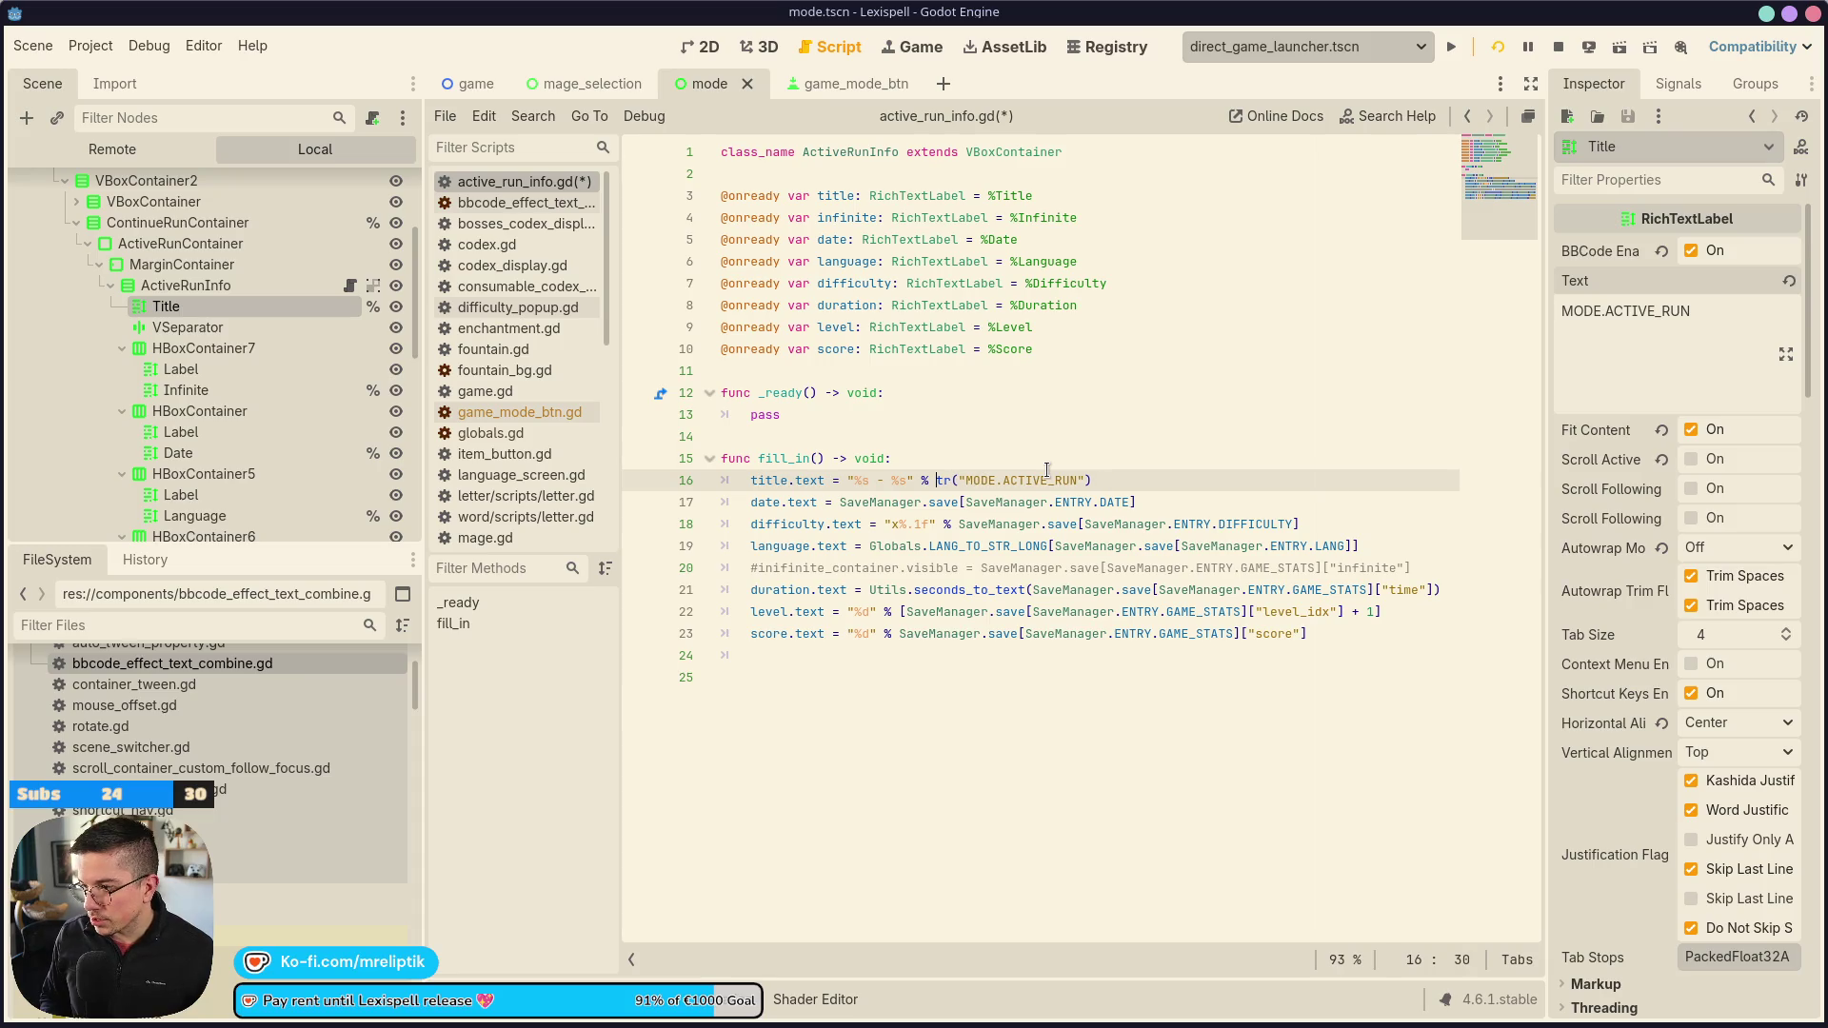
pyautogui.hotkey('ctrl', 's')
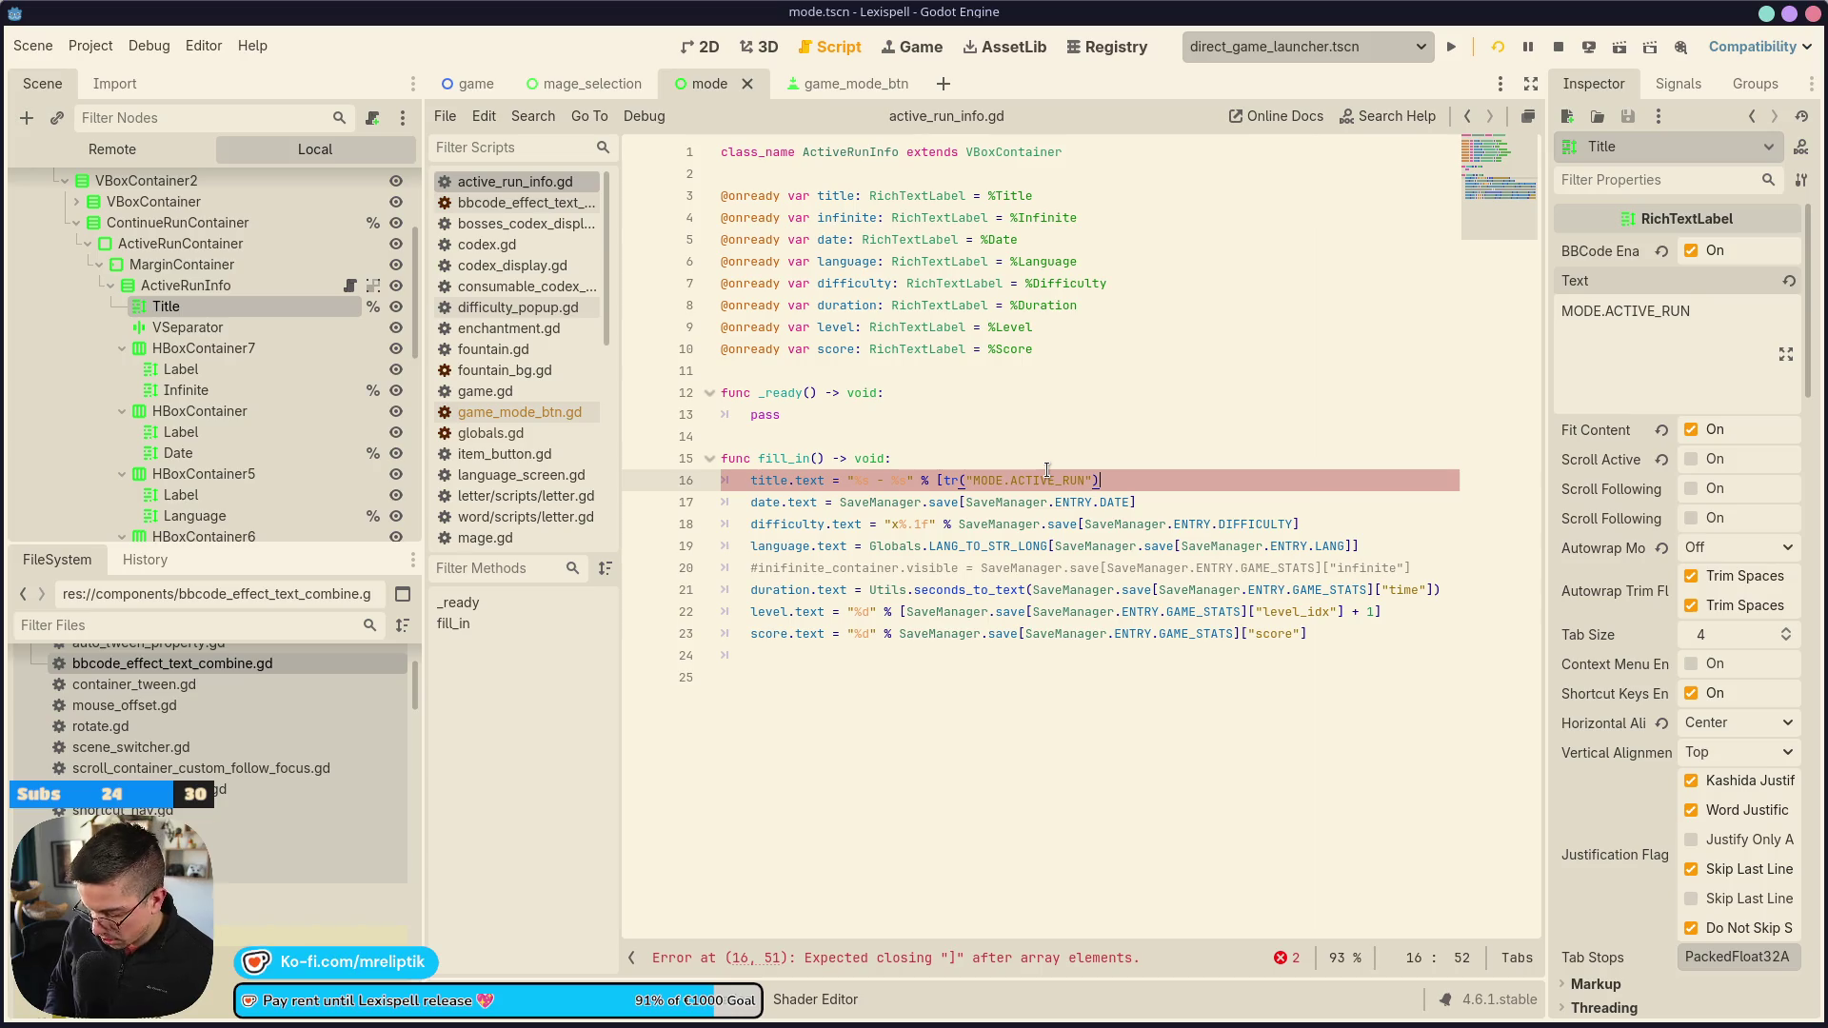
pyautogui.write(']')
pyautogui.hotkey('ctrl', 's')
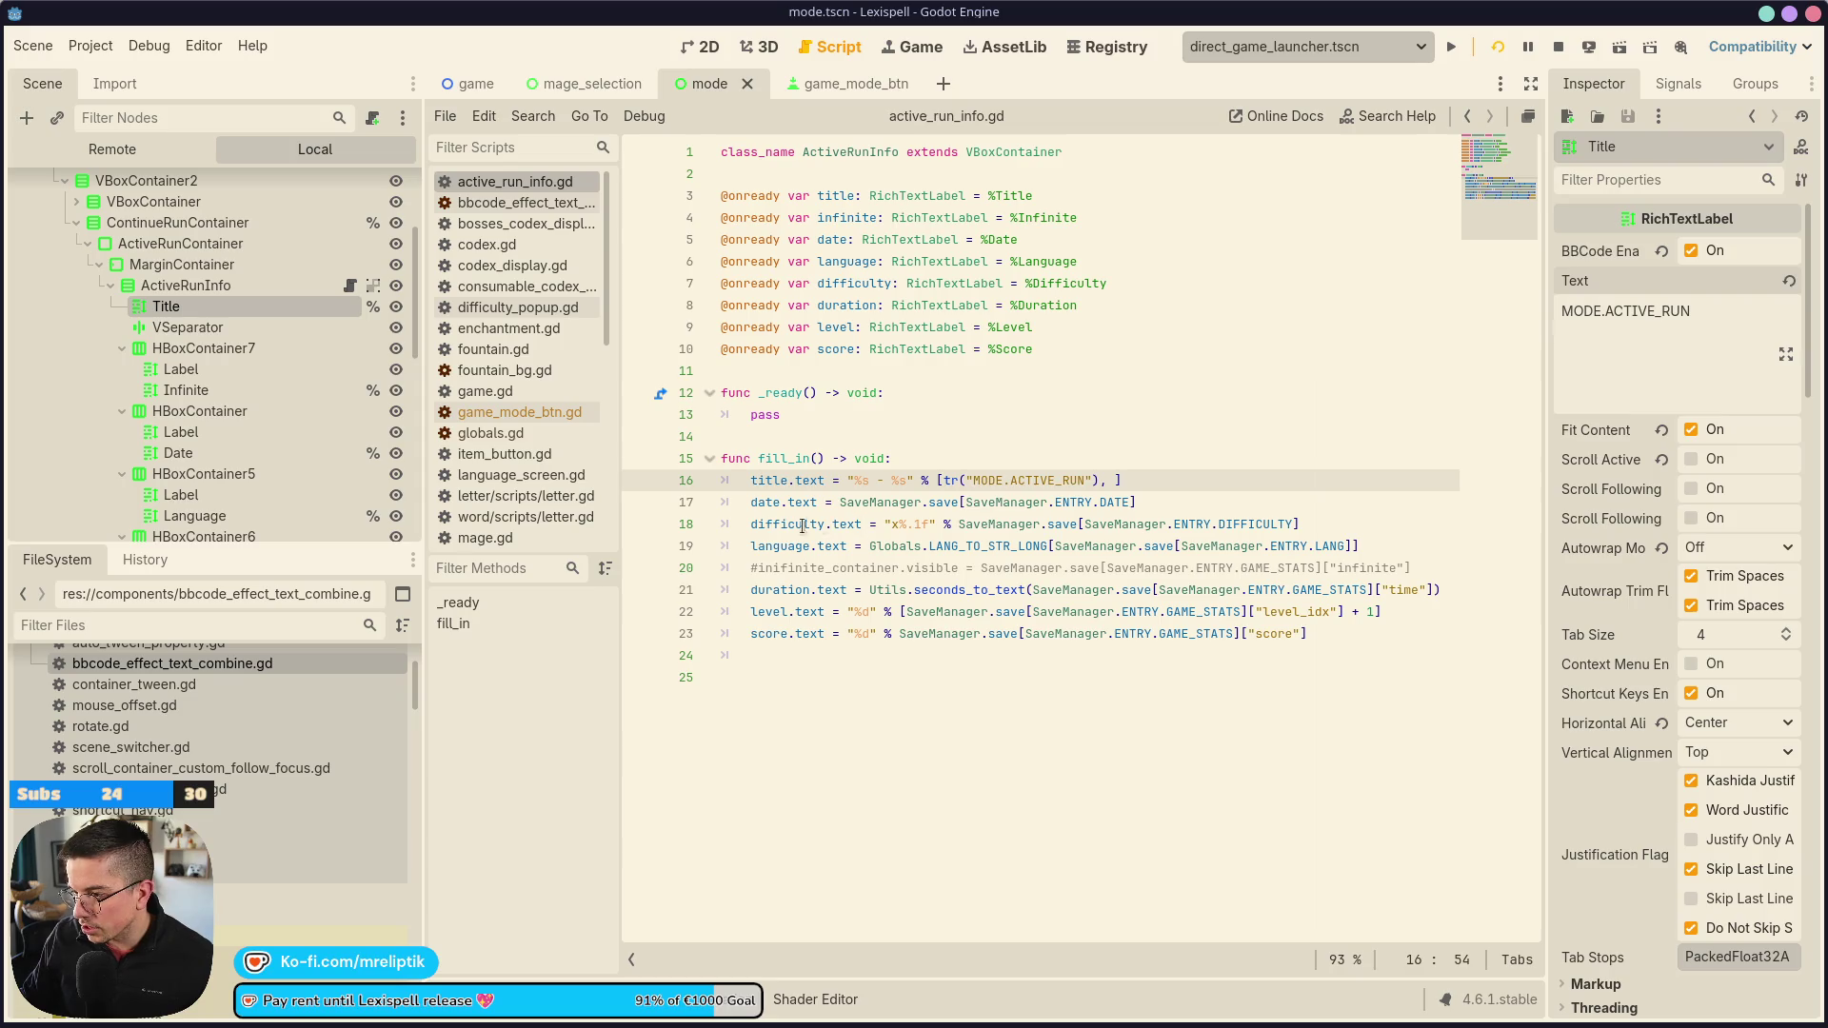
# Move the save-date expression into the title format arguments and drop the date.text line
pyautogui.moveTo(841, 502); pyautogui.dragTo(1135, 502)
pyautogui.press('BackSpace')
pyautogui.click(1112, 480)
pyautogui.write('SaveManager.save[SaveManager.ENTRY.DATE]')
pyautogui.press('Down')
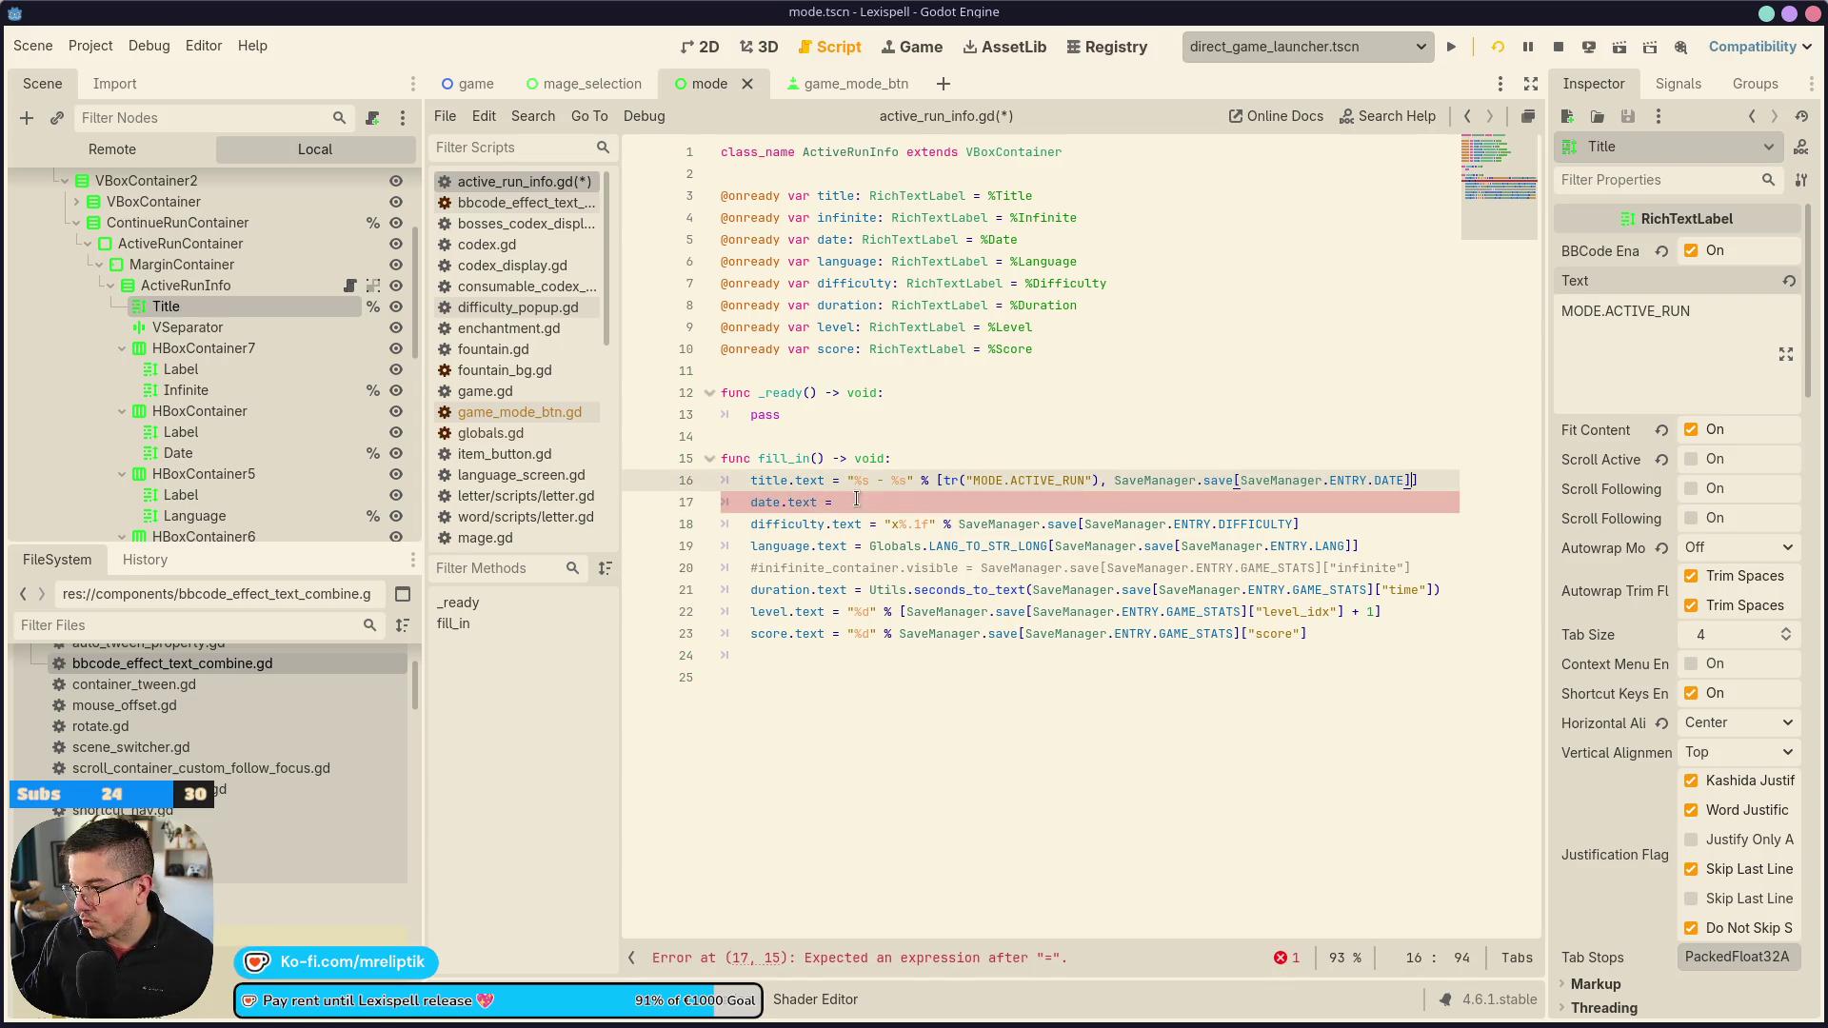
pyautogui.hotkey('ctrl', 'shift', 'k')
pyautogui.hotkey('ctrl', 's')
# Delete the date variable line and the HBoxContainer holding the Date row
pyautogui.click(851, 239)
pyautogui.hotkey('ctrl', 'shift', 'k')
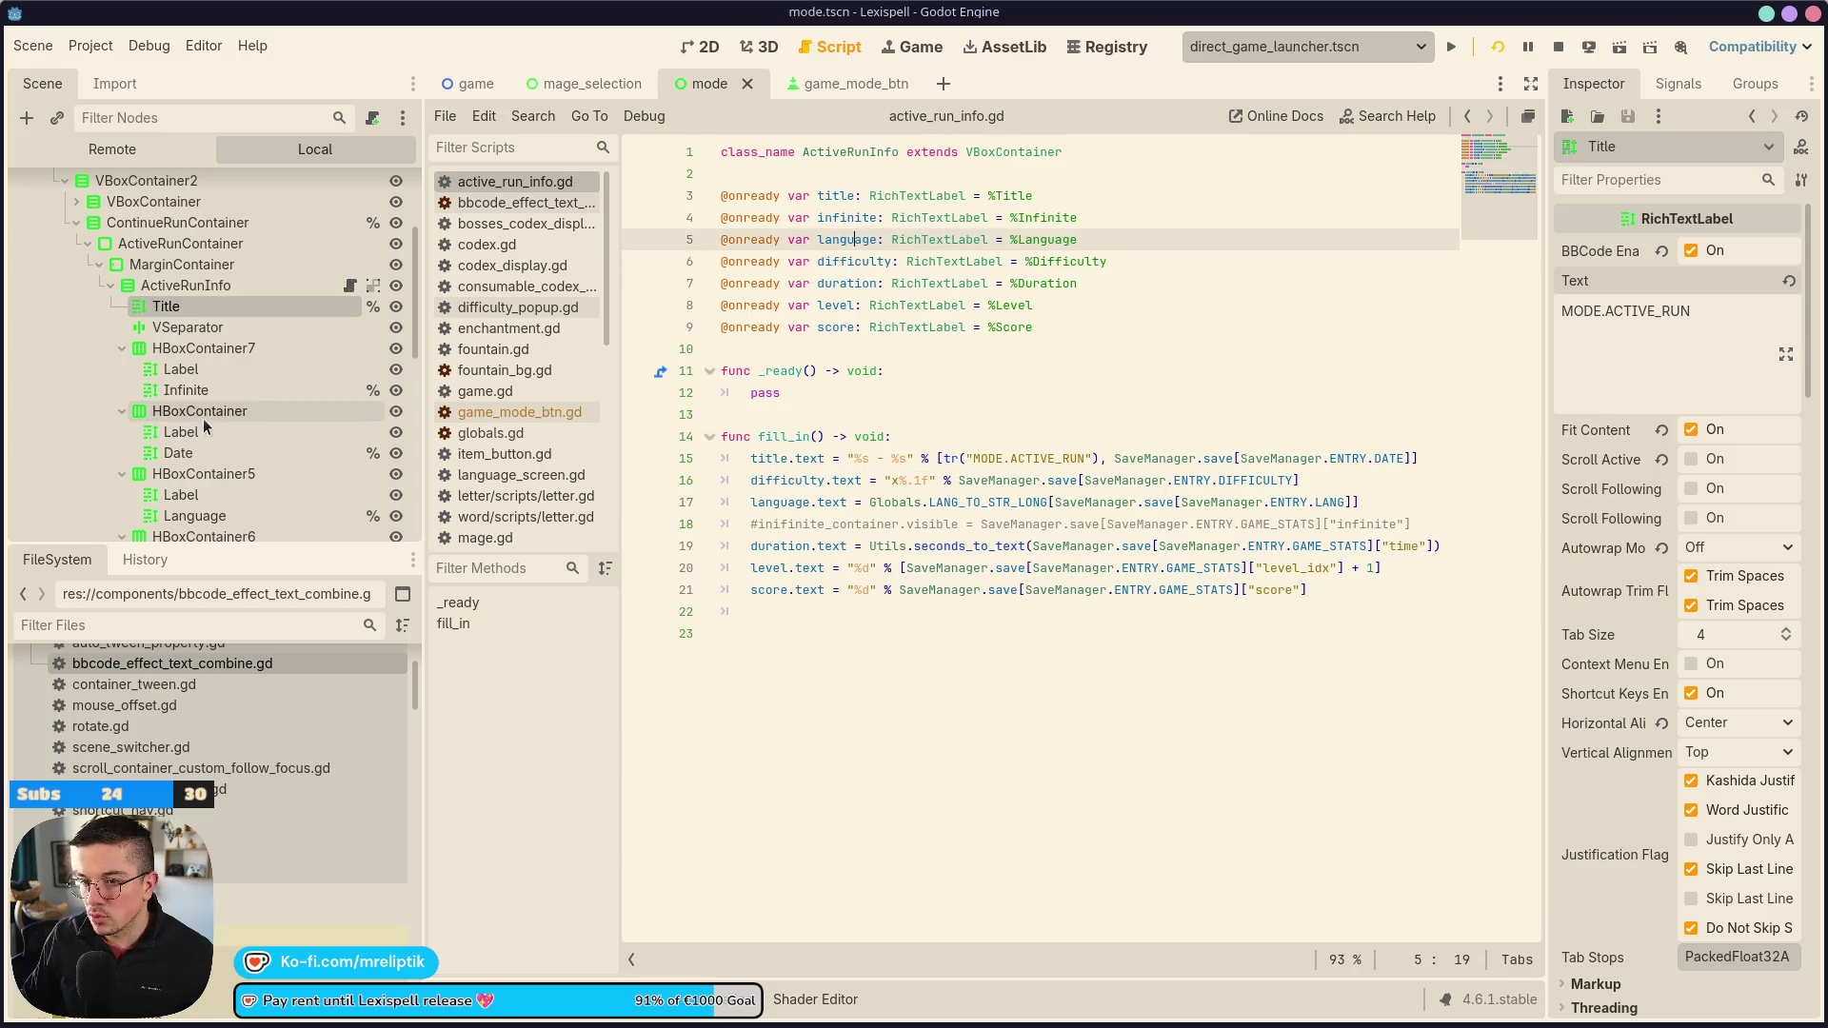
pyautogui.click(204, 411)
pyautogui.press('Delete')
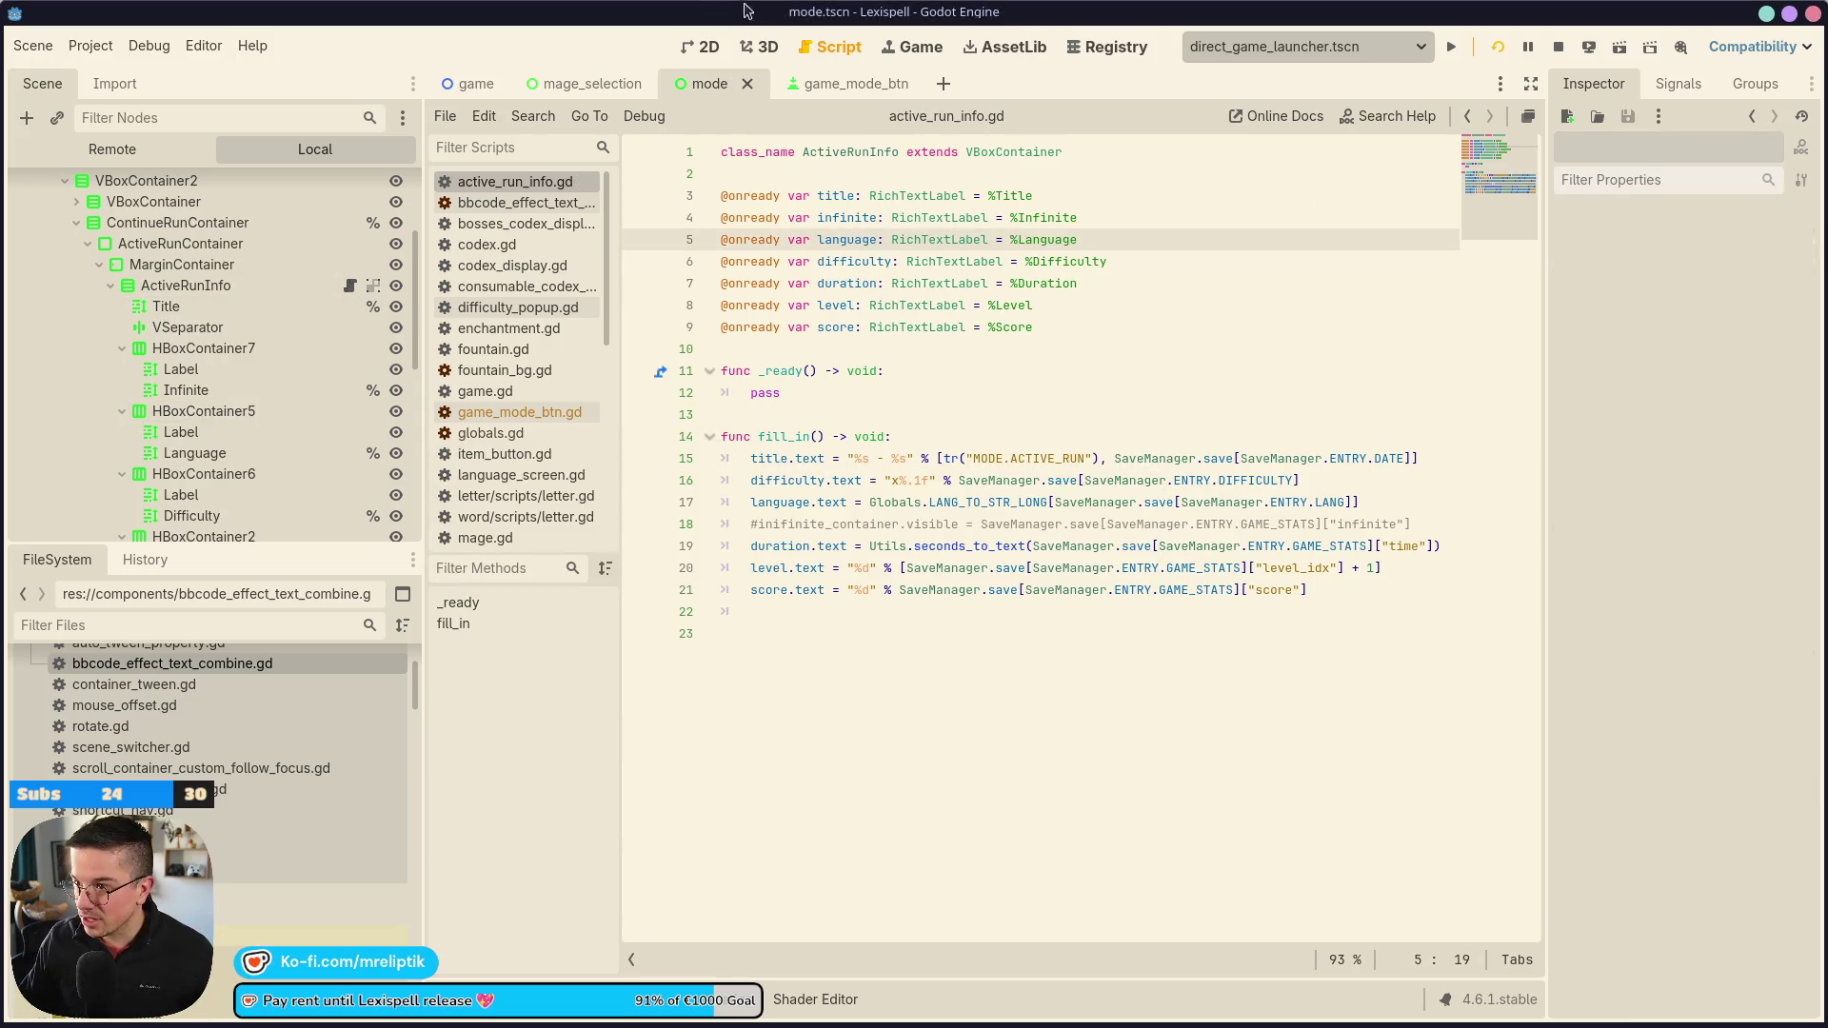
# Save the scene, relaunch the game, and go past the inputs screen and PLAY to Modes
pyautogui.click(725, 48)
pyautogui.hotkey('ctrl', 's')
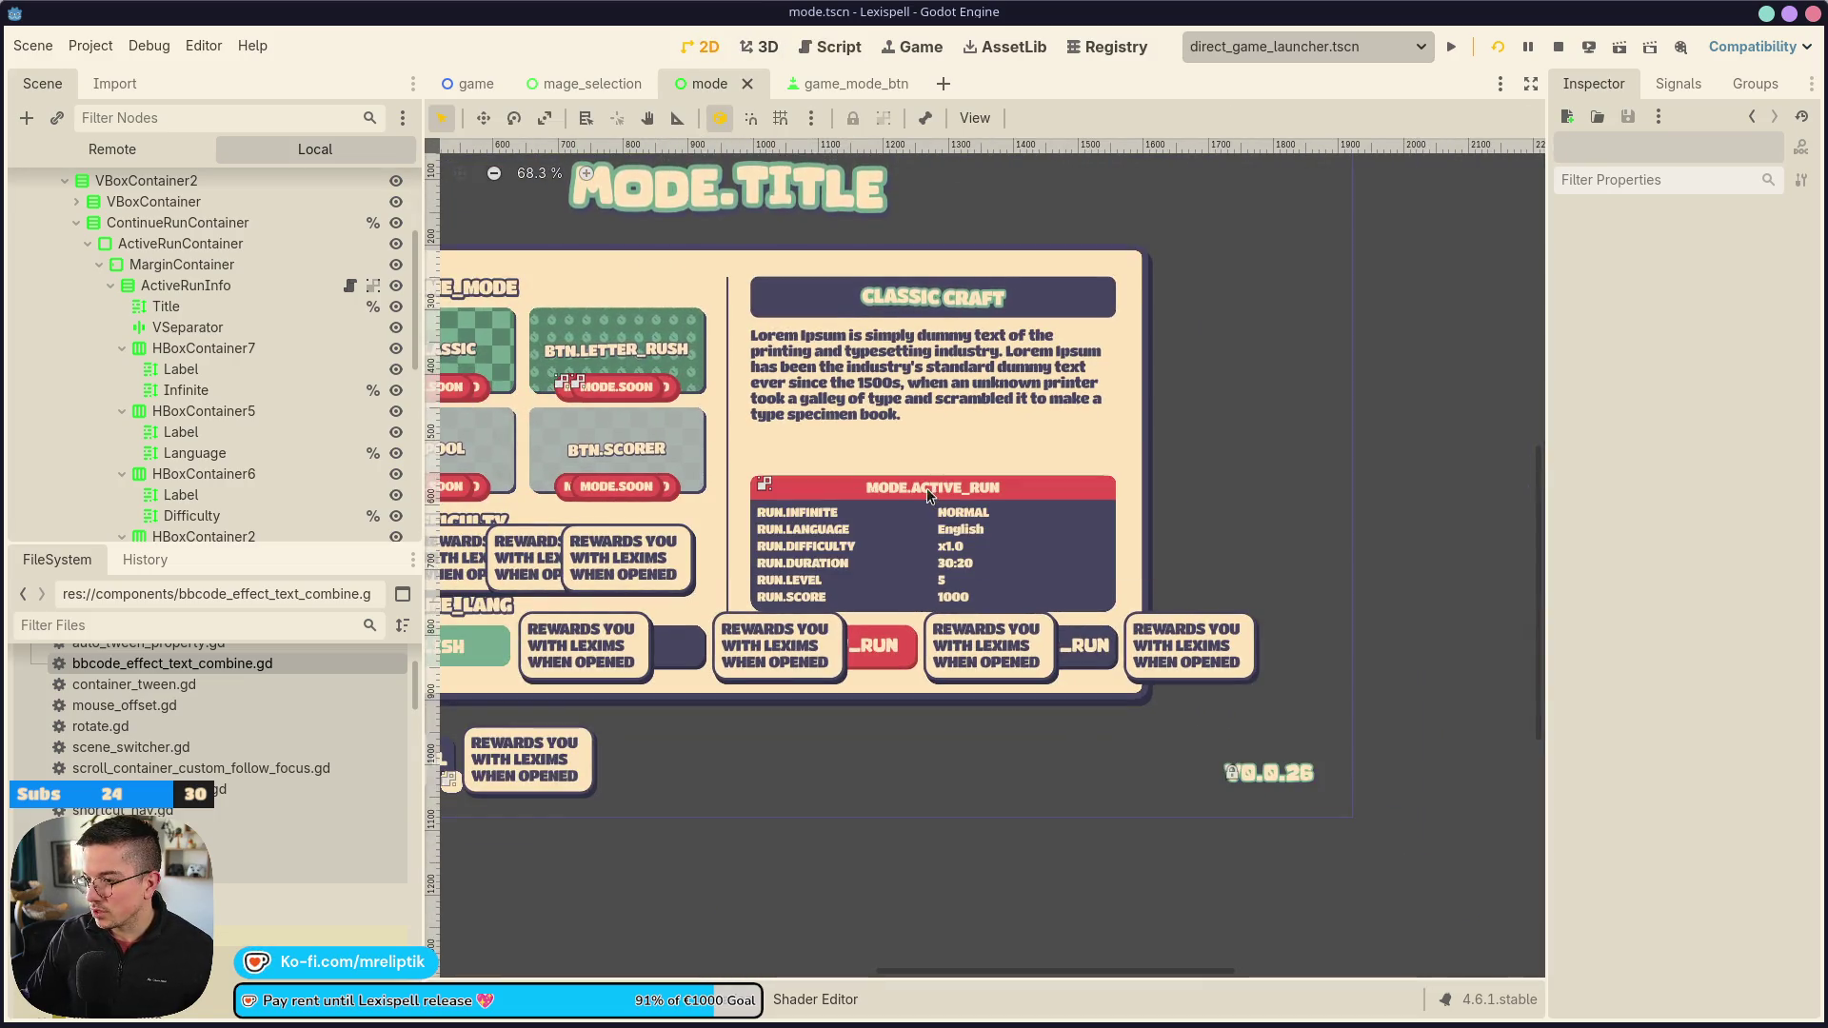
pyautogui.scroll(3, 895, 523)
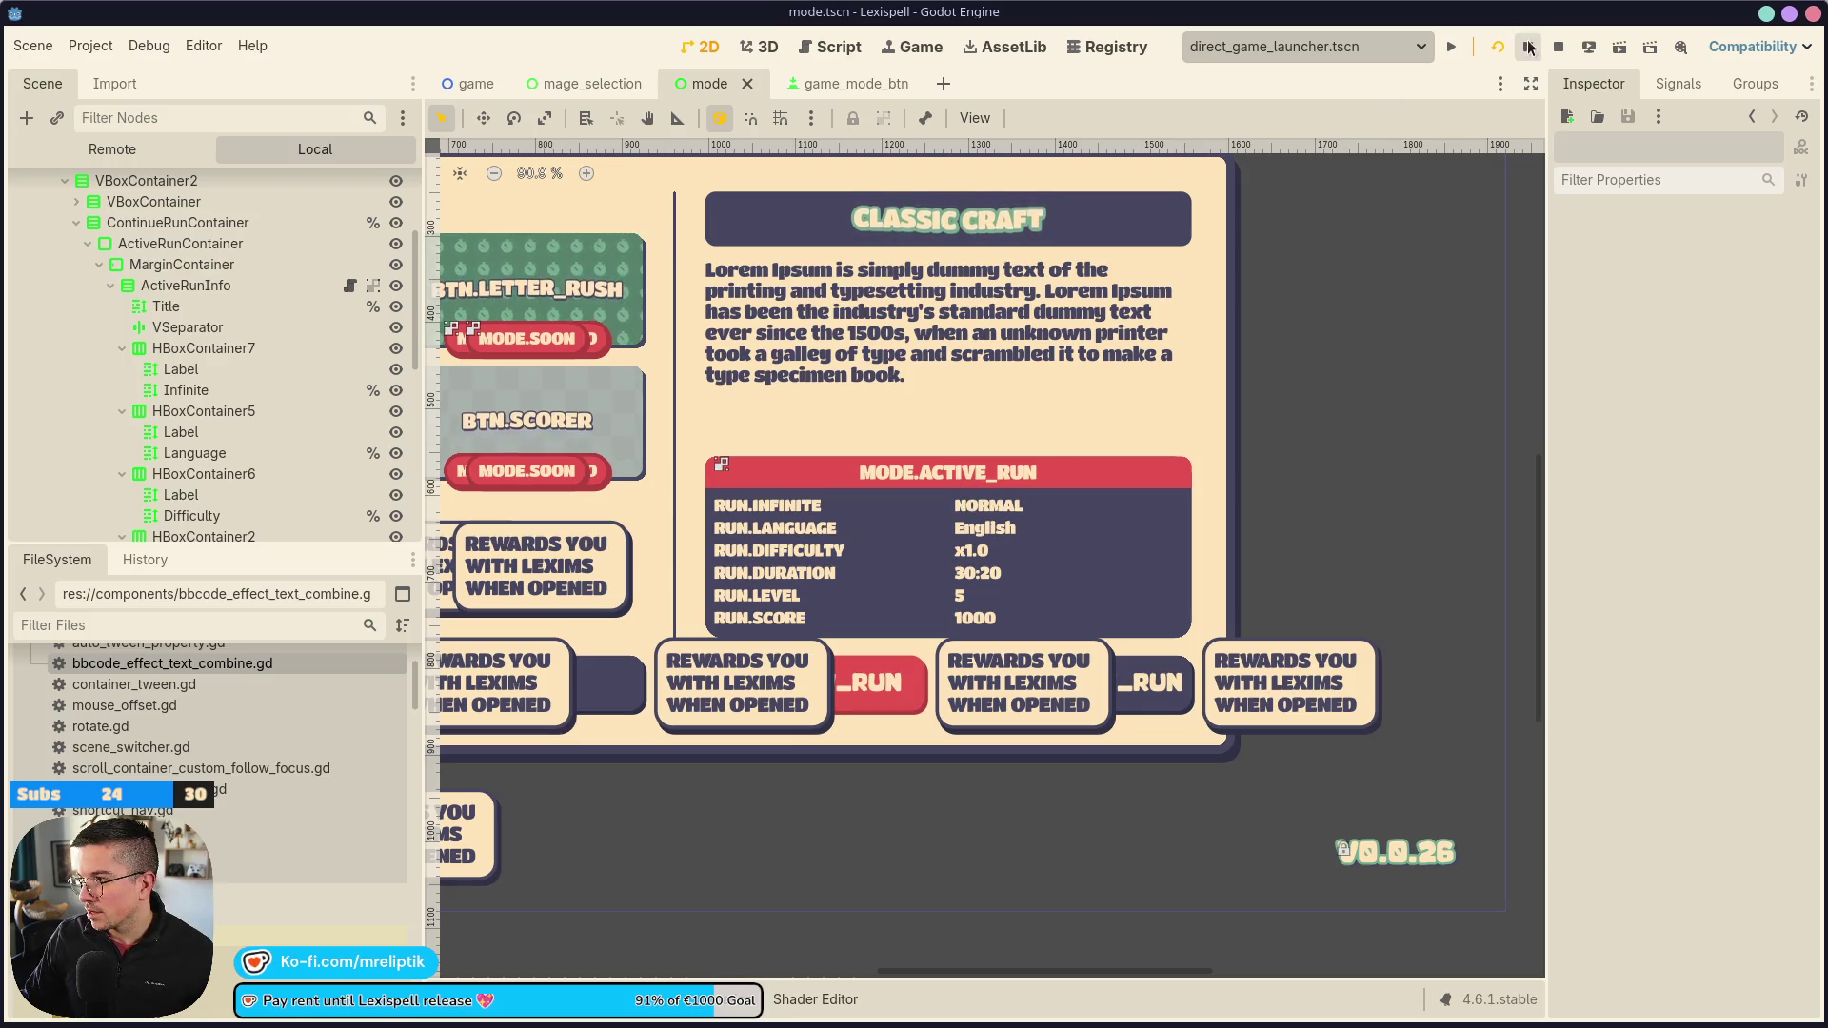
pyautogui.click(1495, 49)
pyautogui.click(1495, 48)
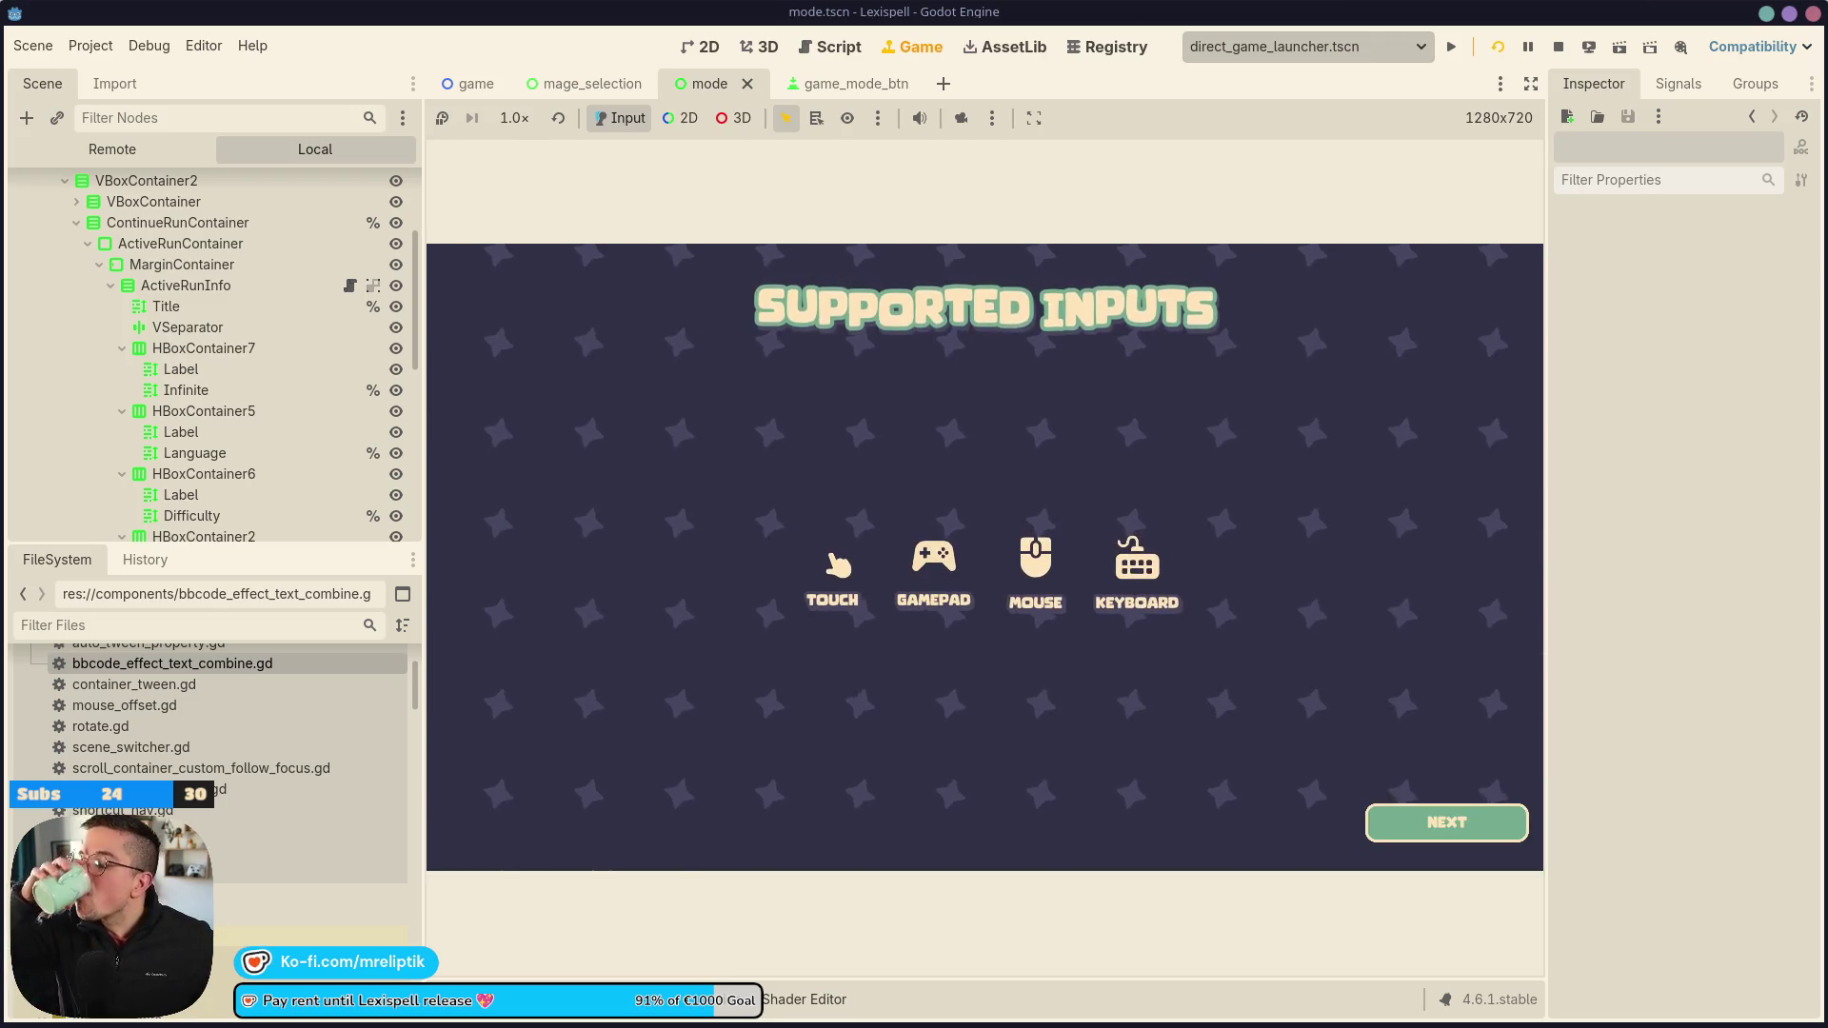
pyautogui.press('Return')
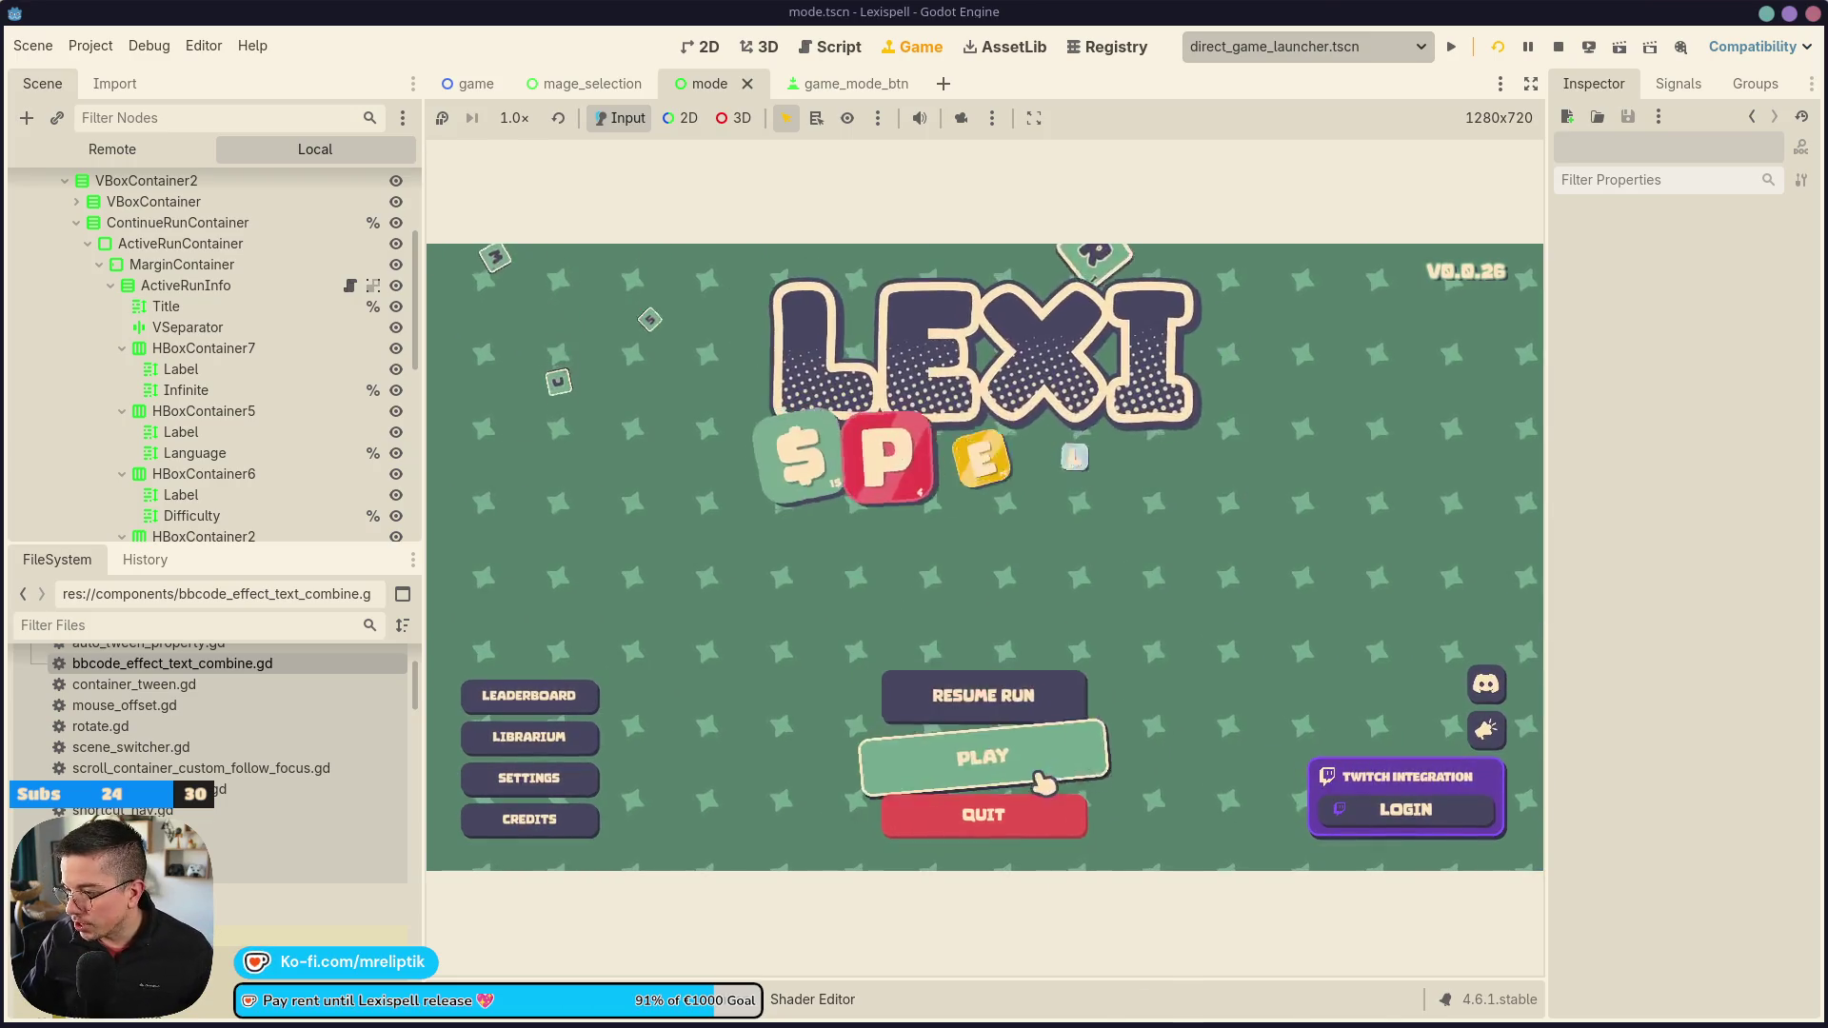
pyautogui.click(966, 757)
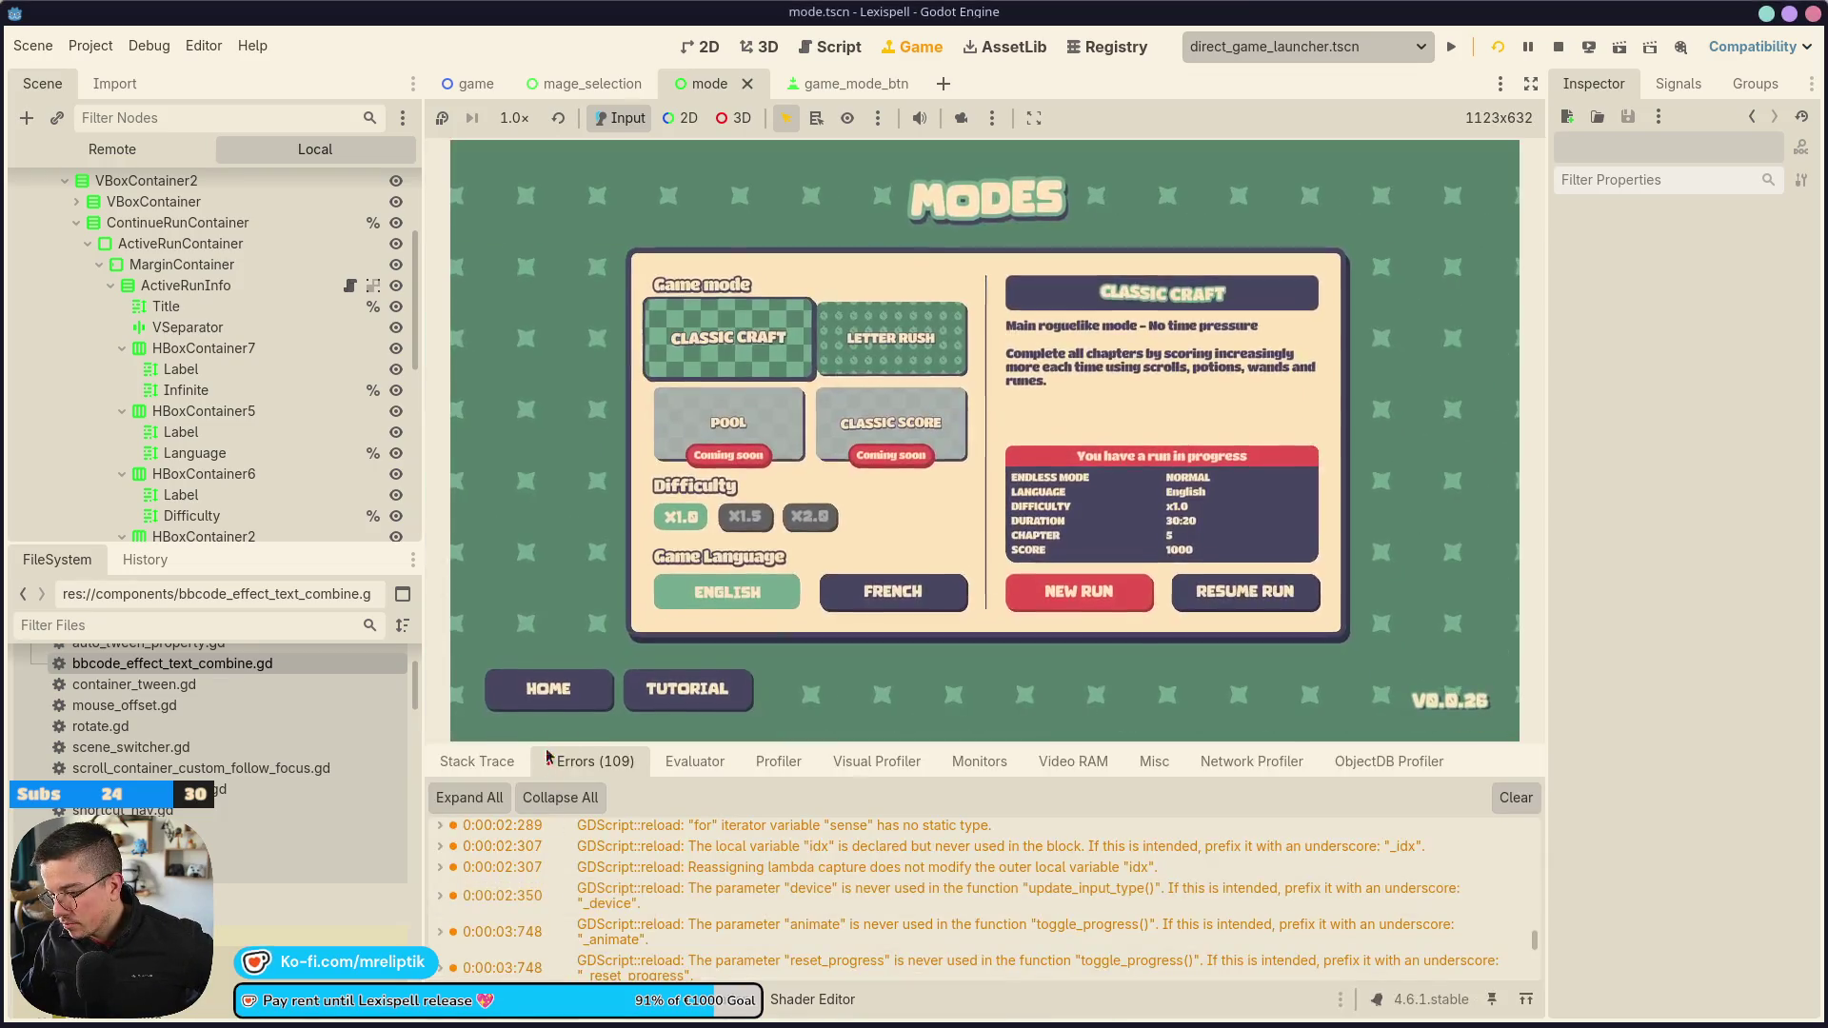
# Jump from the %Title 'Node not found' debugger error to active_run_info.gd
pyautogui.scroll(-10, 847, 914)
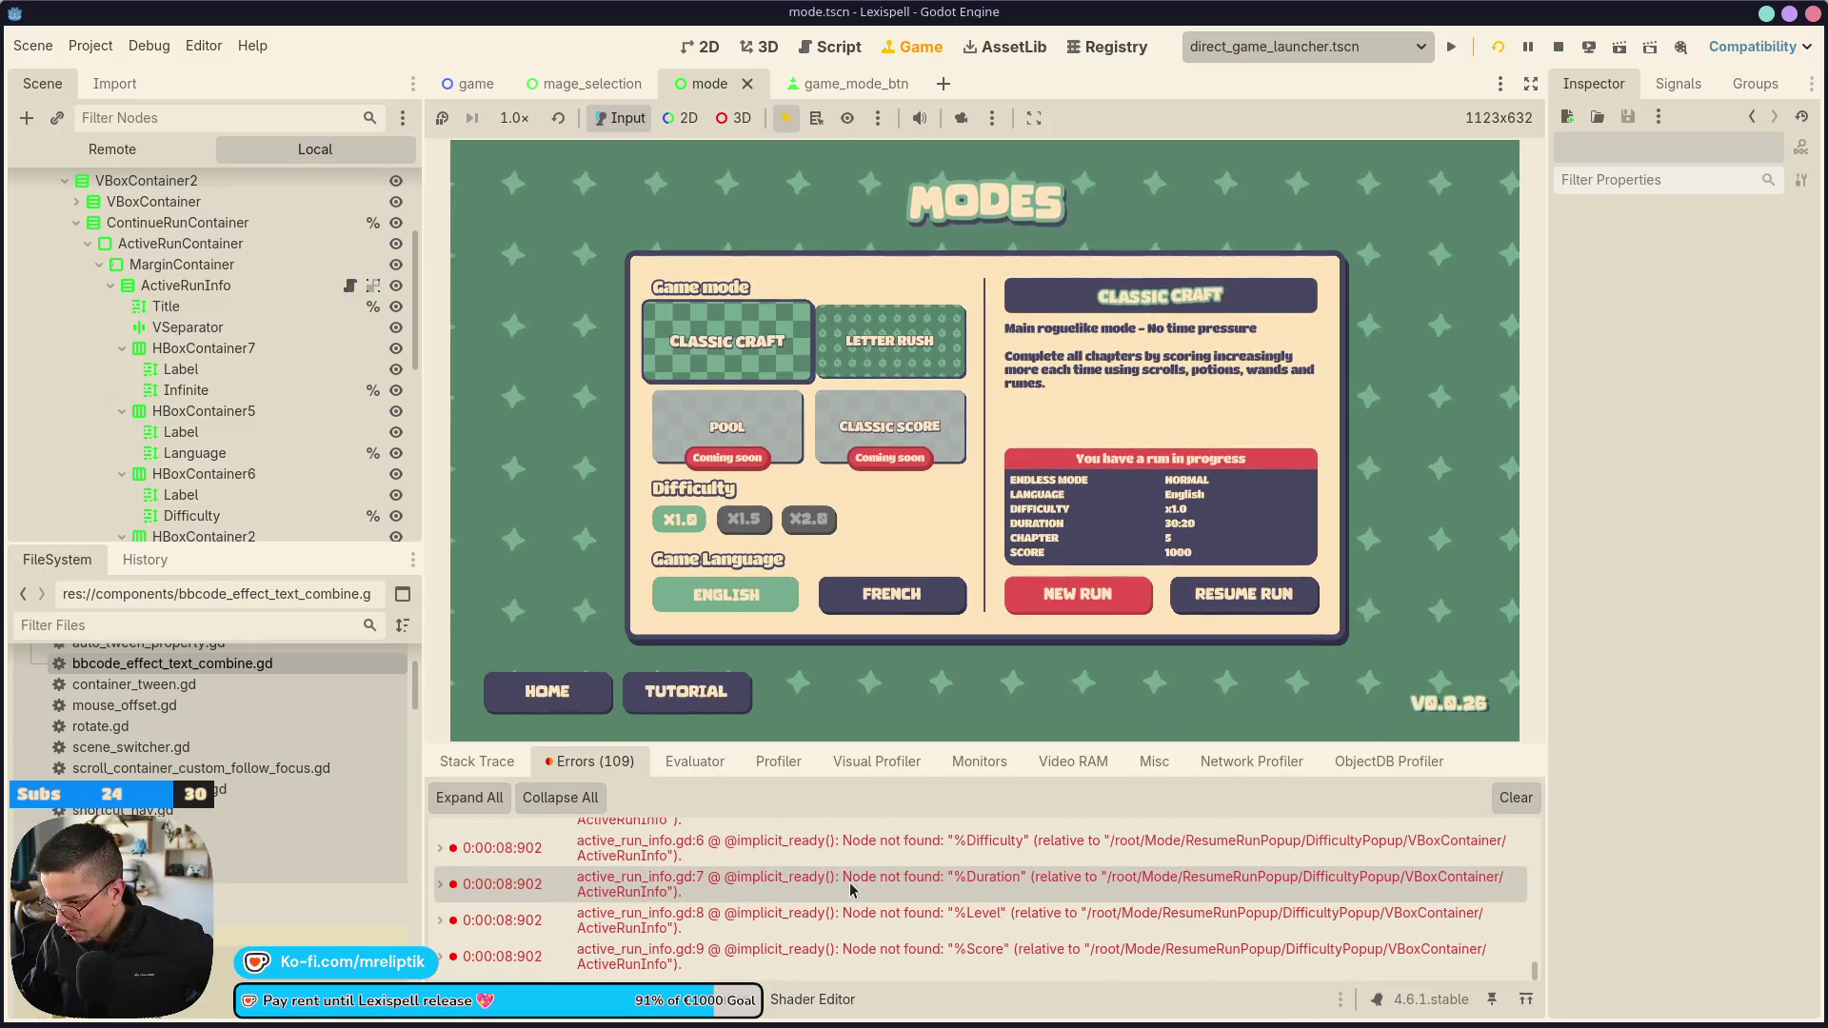
pyautogui.scroll(8, 864, 968)
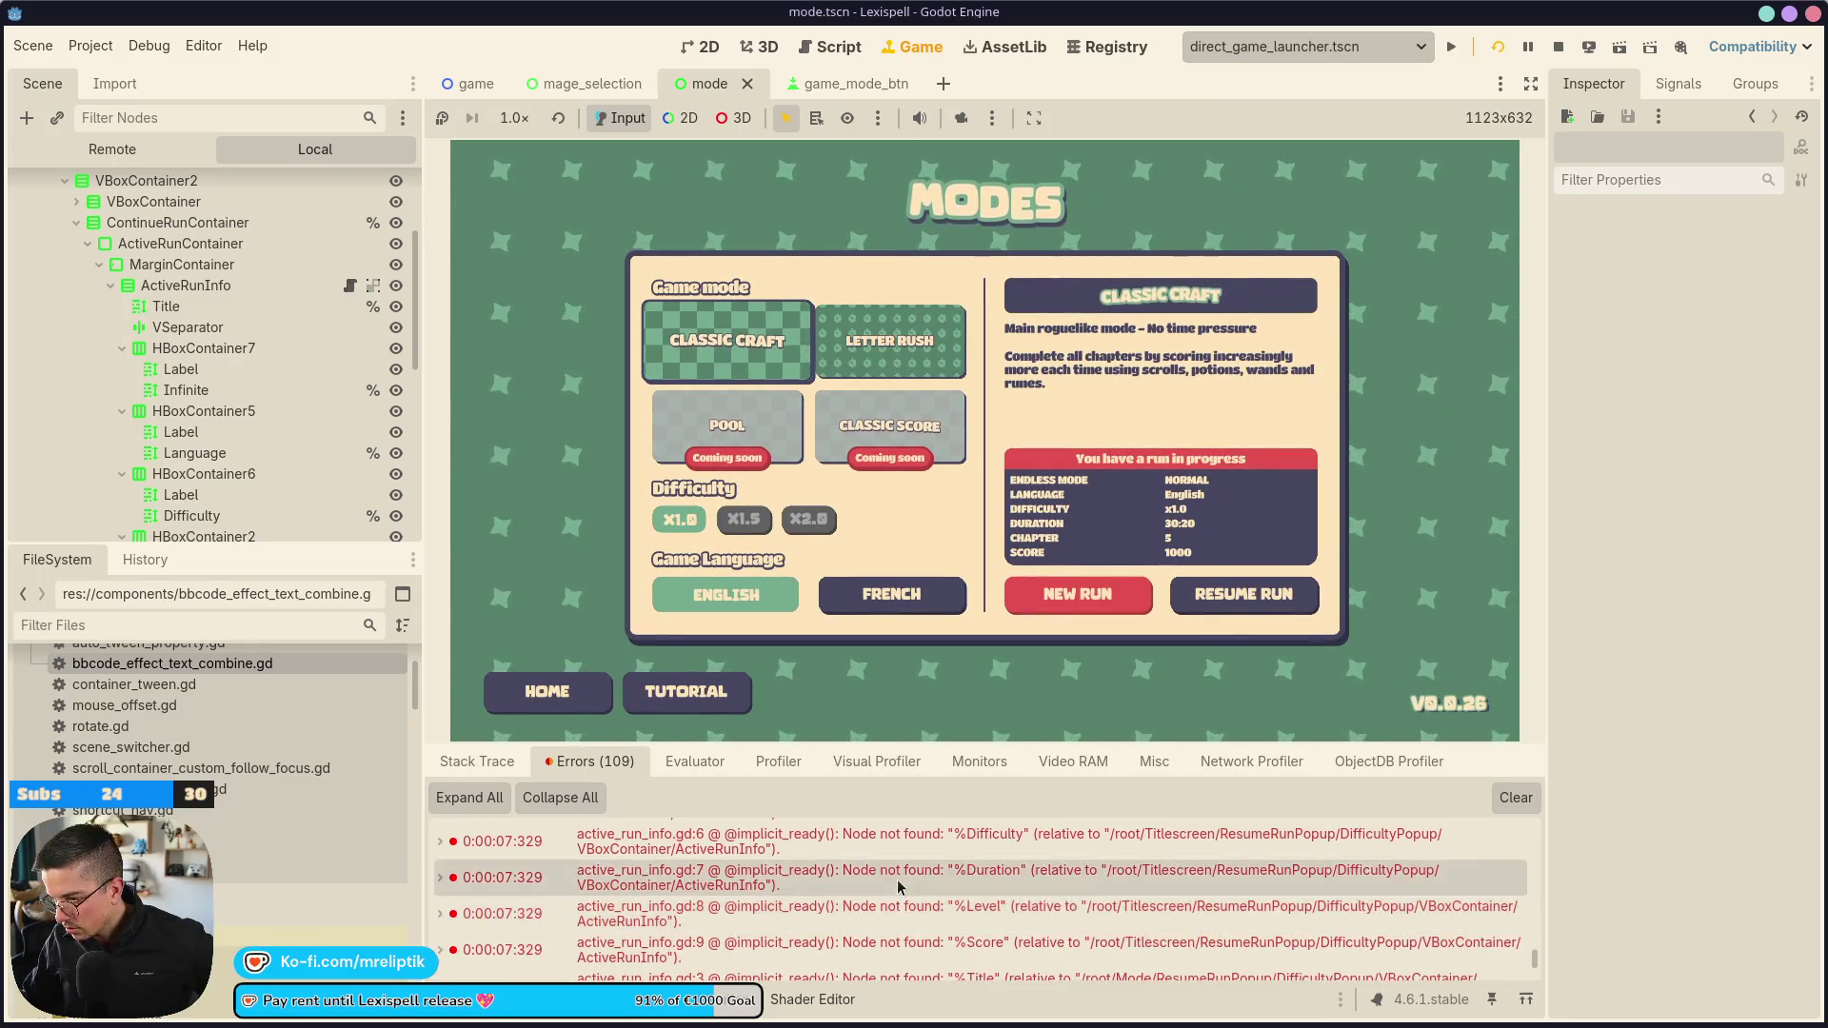
pyautogui.doubleClick(899, 873)
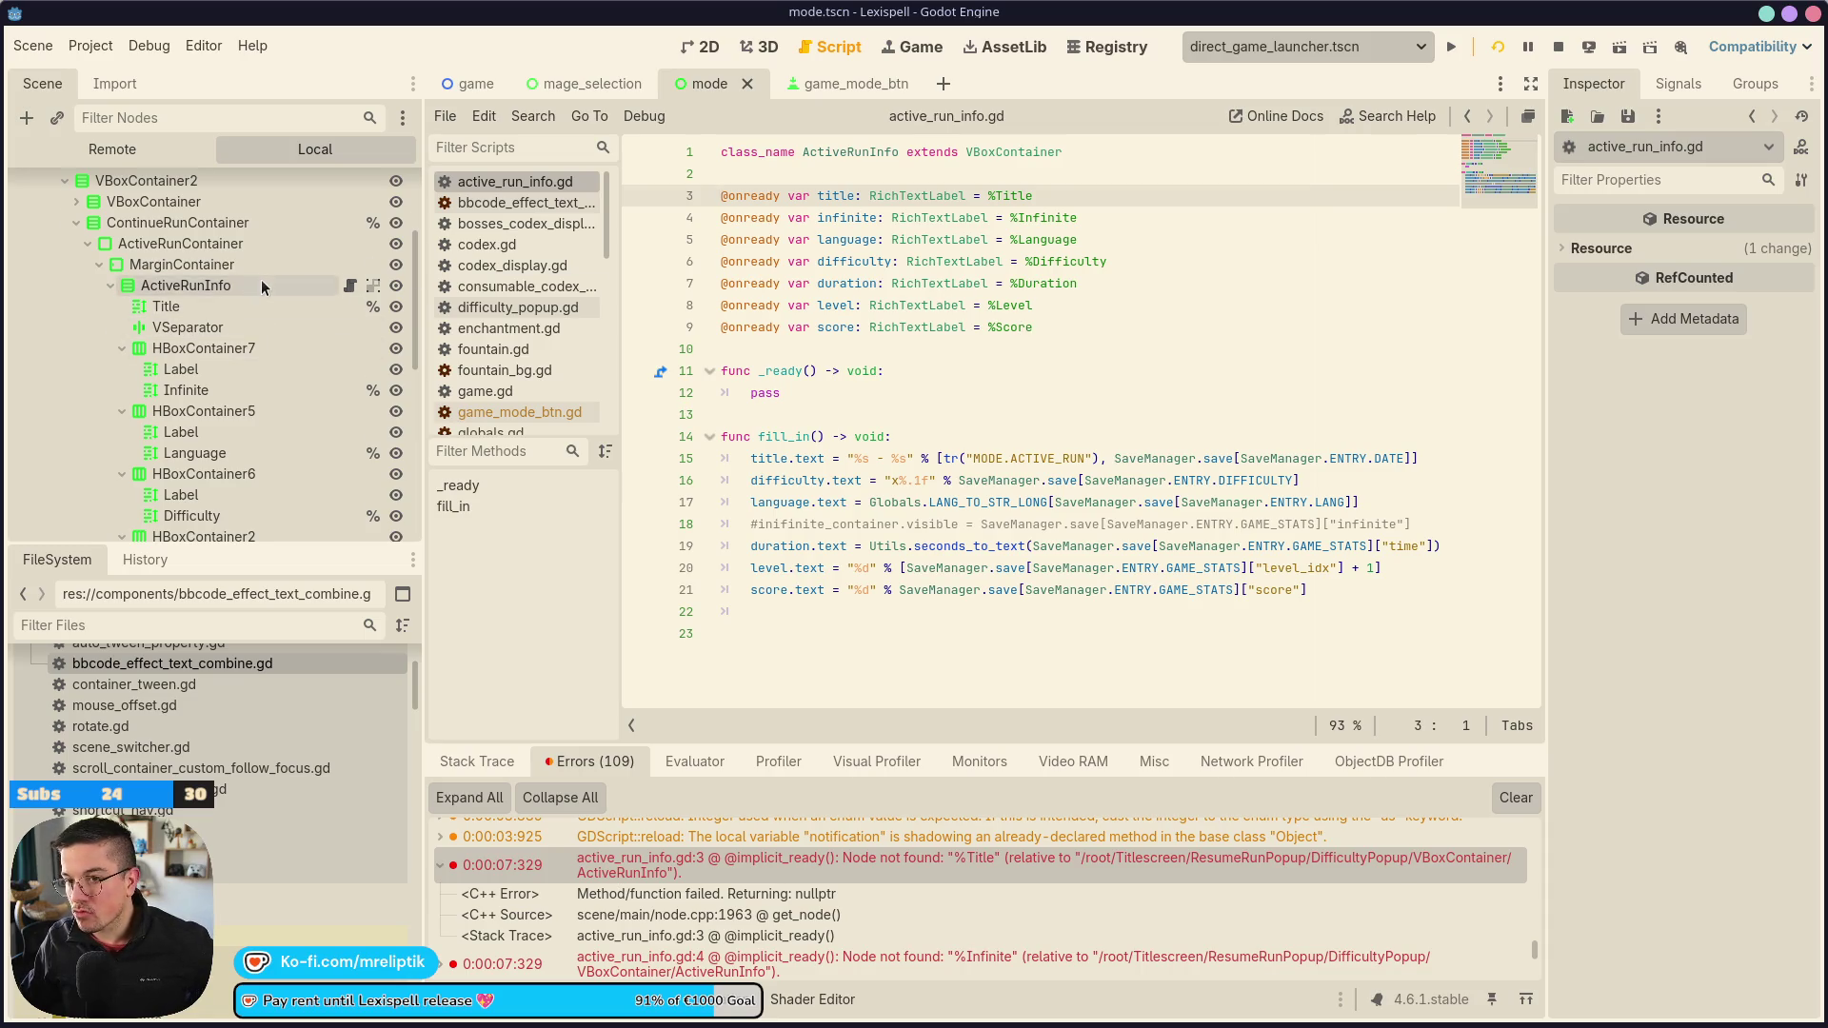
pyautogui.scroll(2, 261, 278)
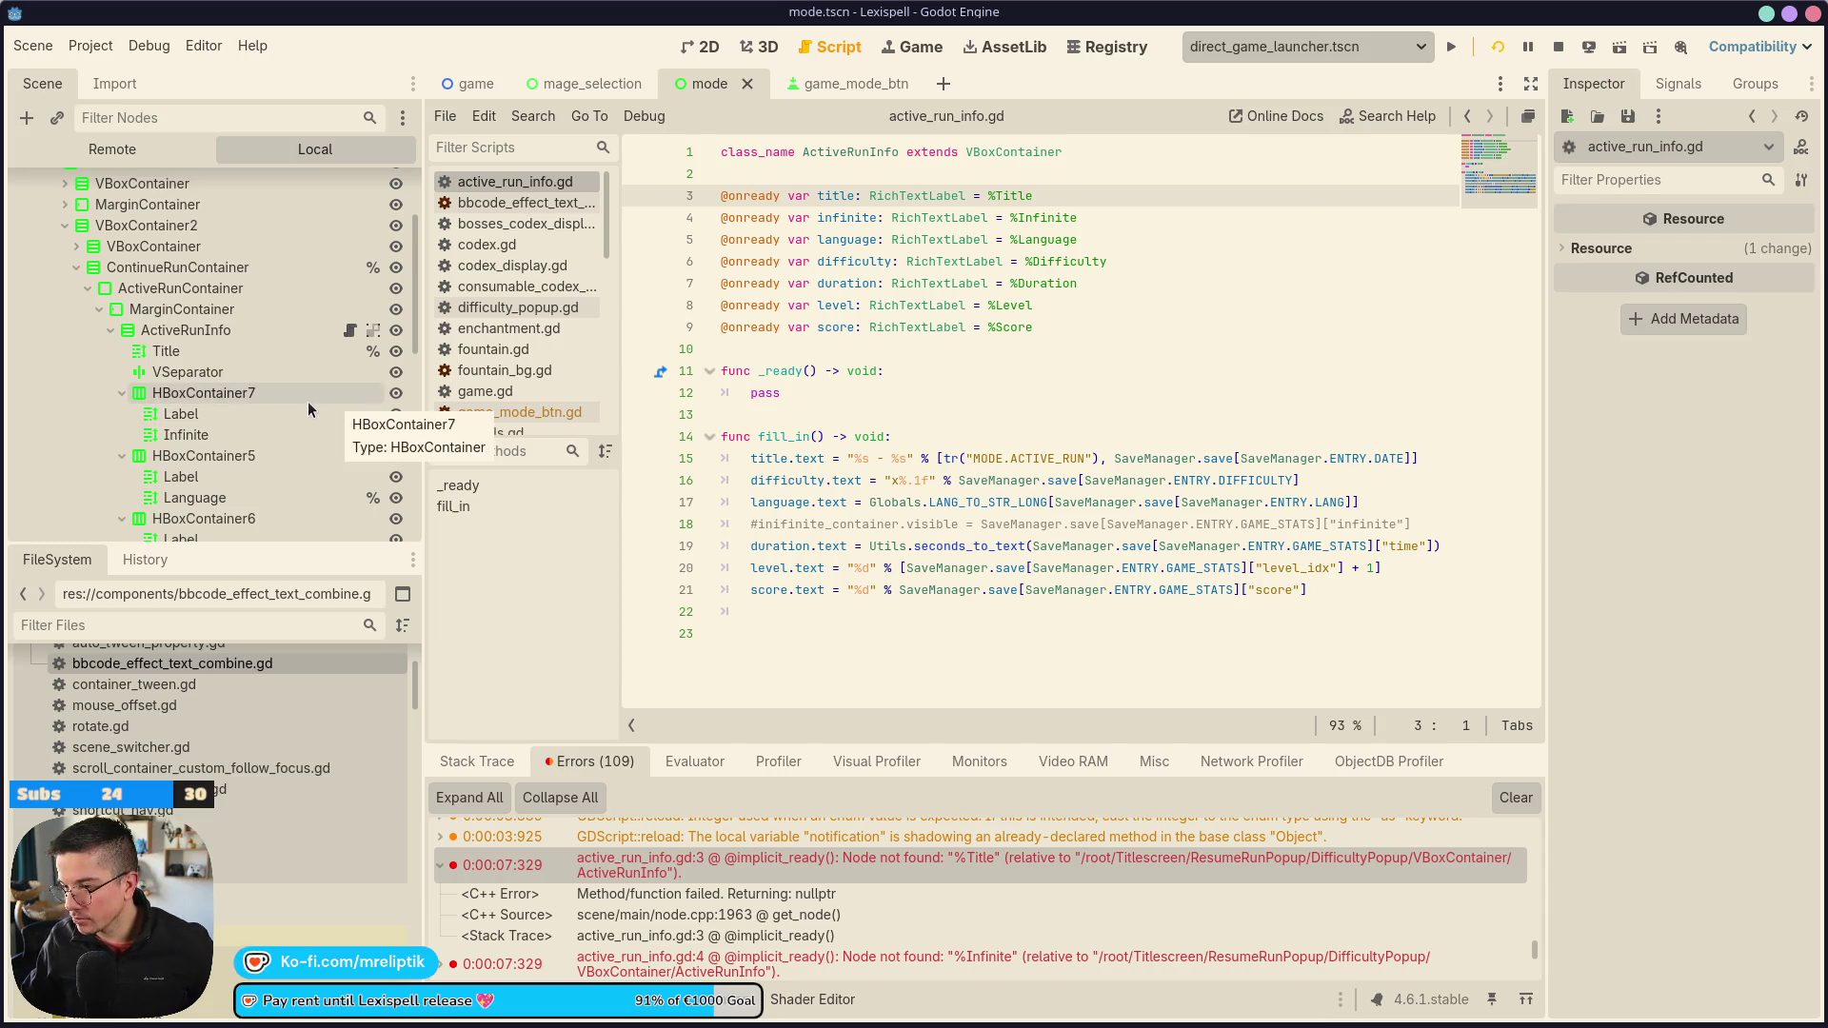
pyautogui.moveTo(812, 498)
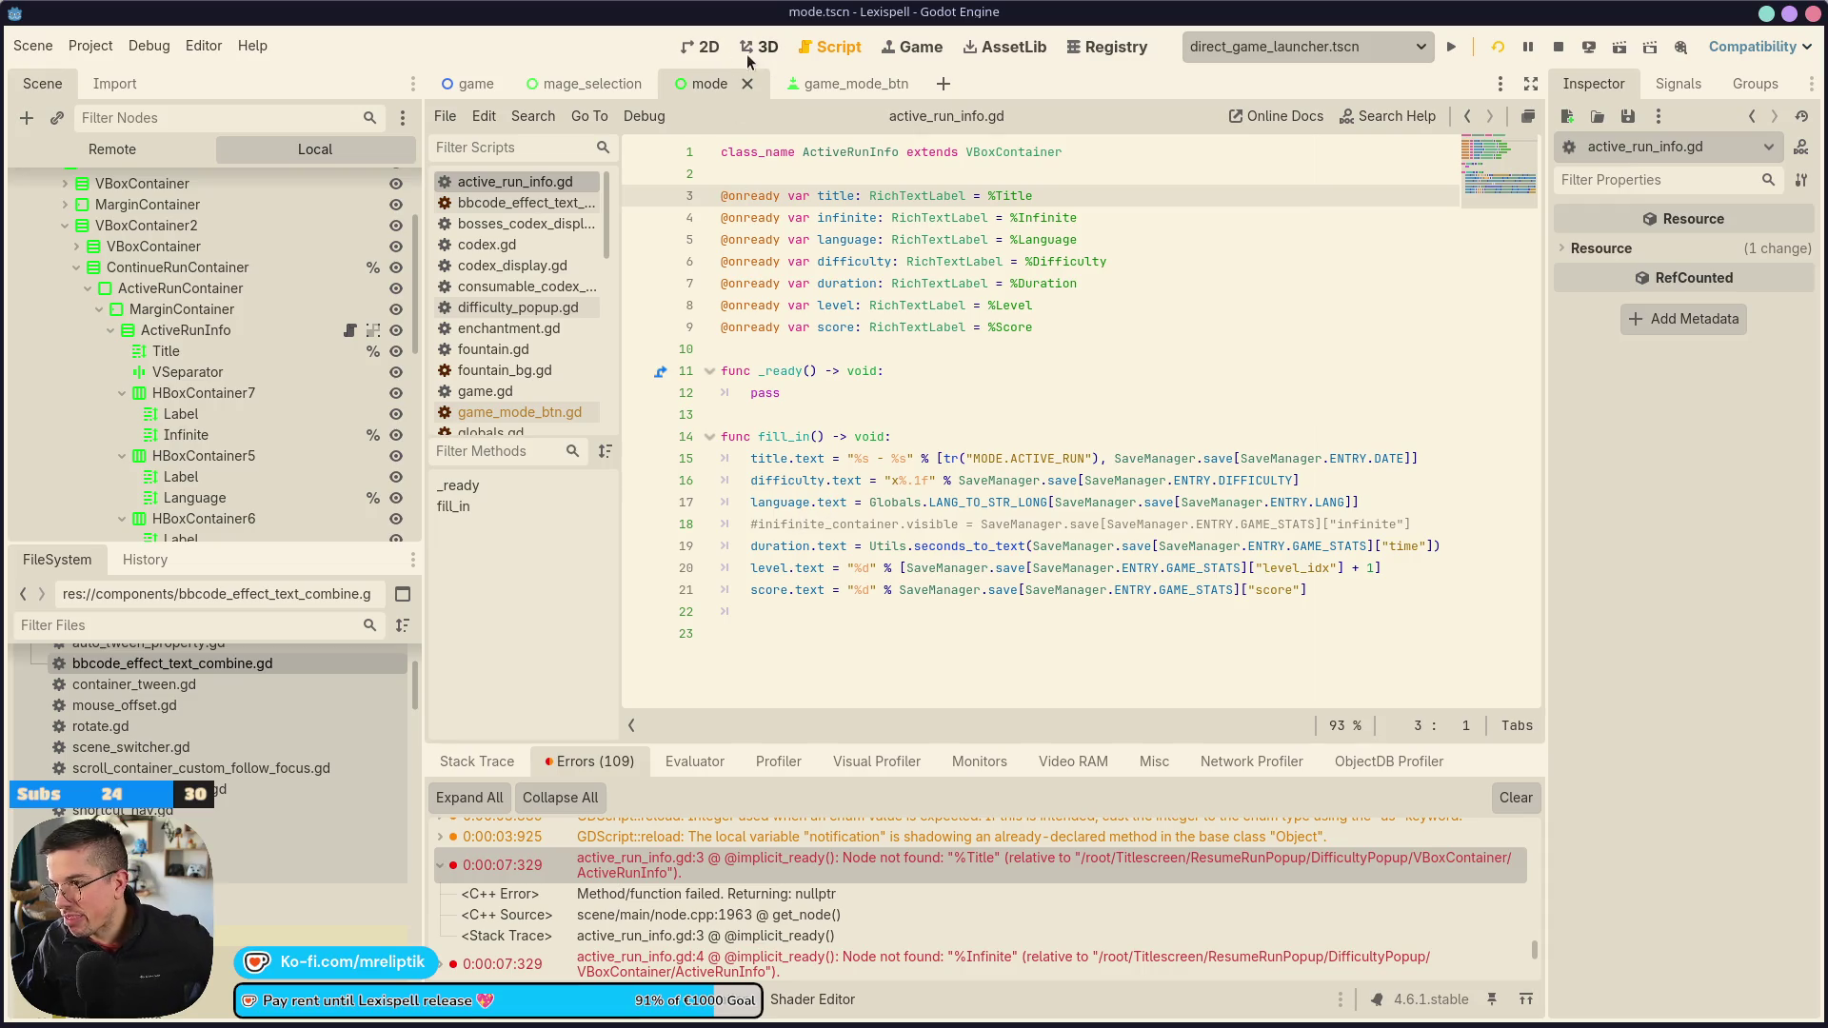
pyautogui.click(709, 50)
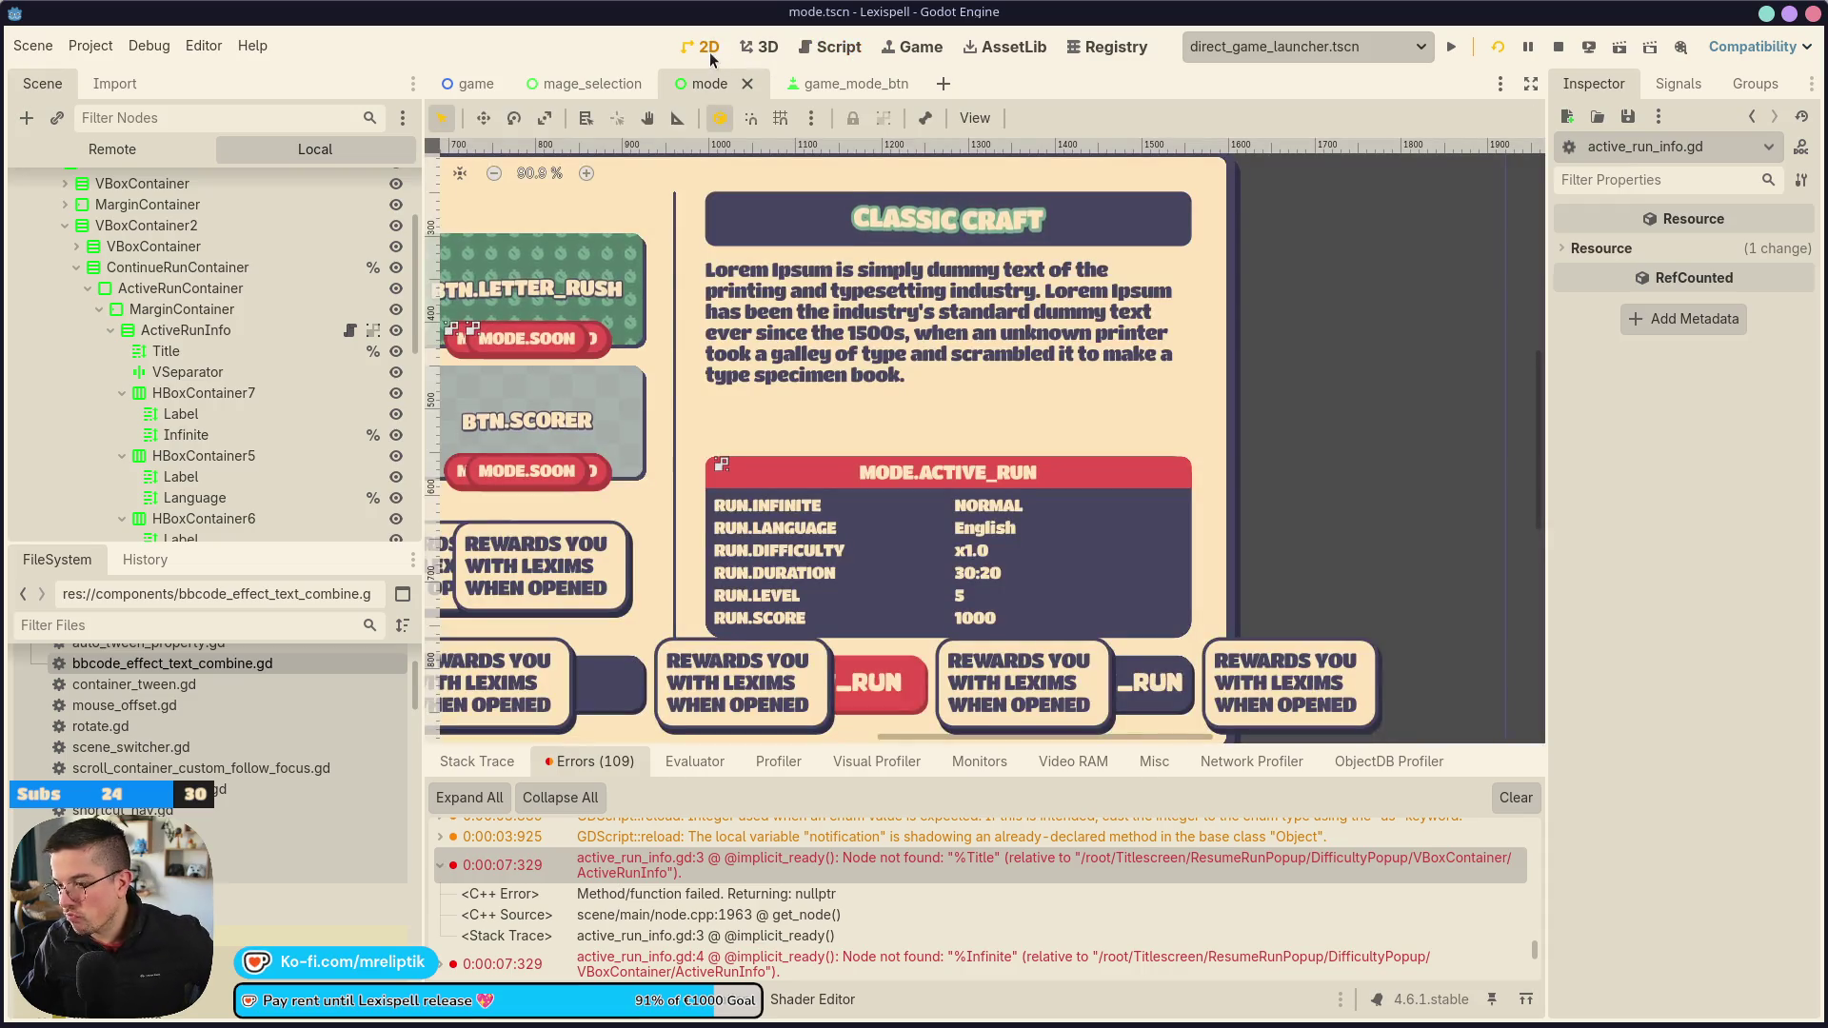
pyautogui.click(347, 329)
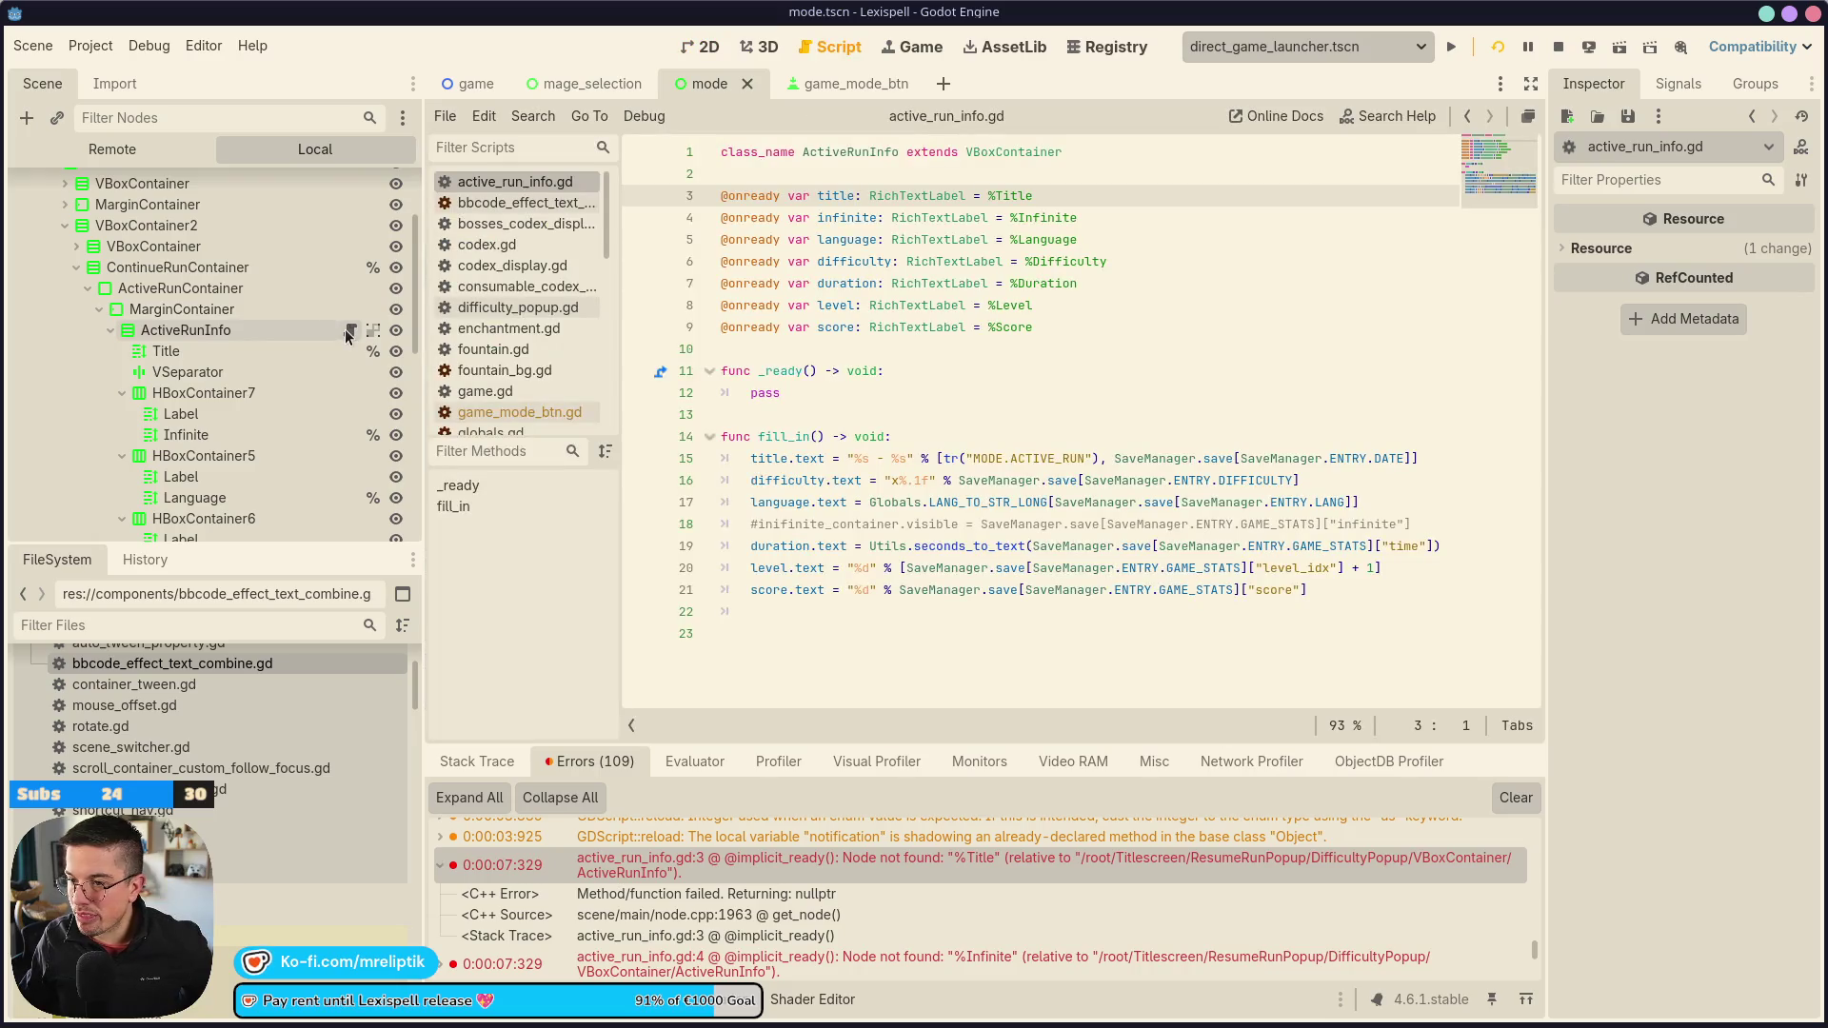
pyautogui.doubleClick(779, 459)
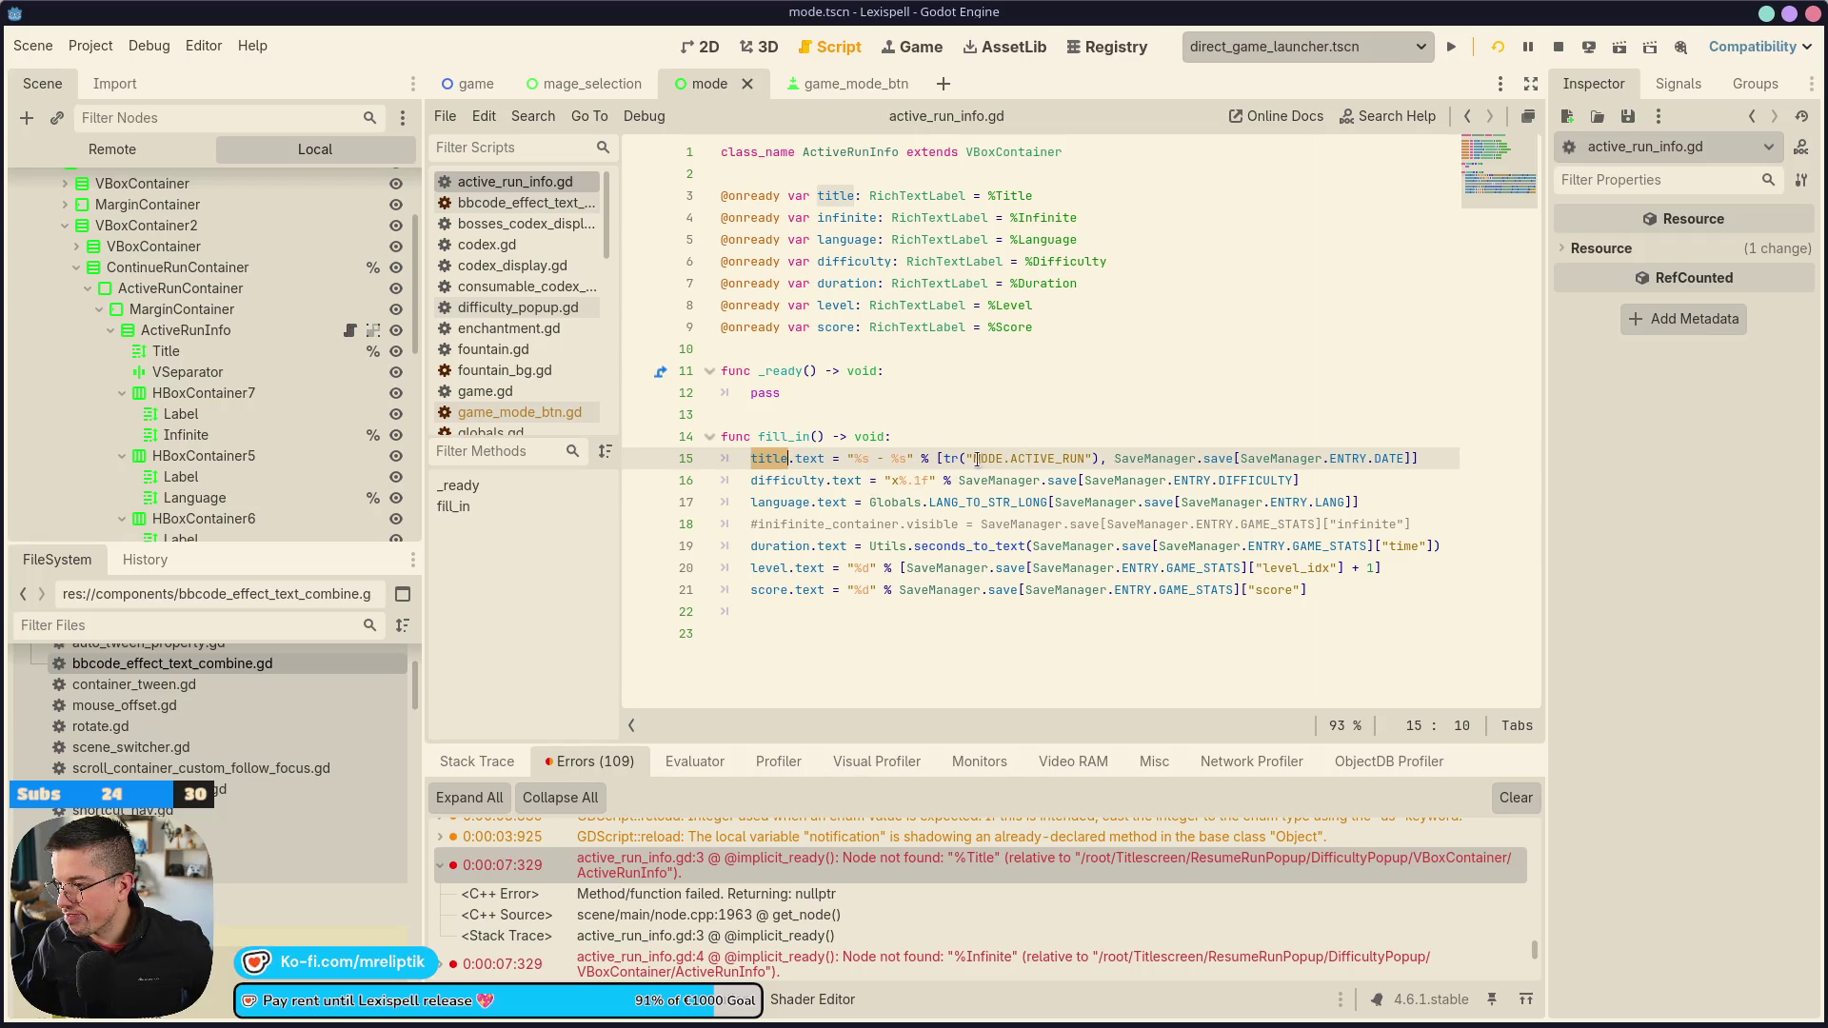
pyautogui.moveTo(945, 462)
pyautogui.doubleClick(776, 438)
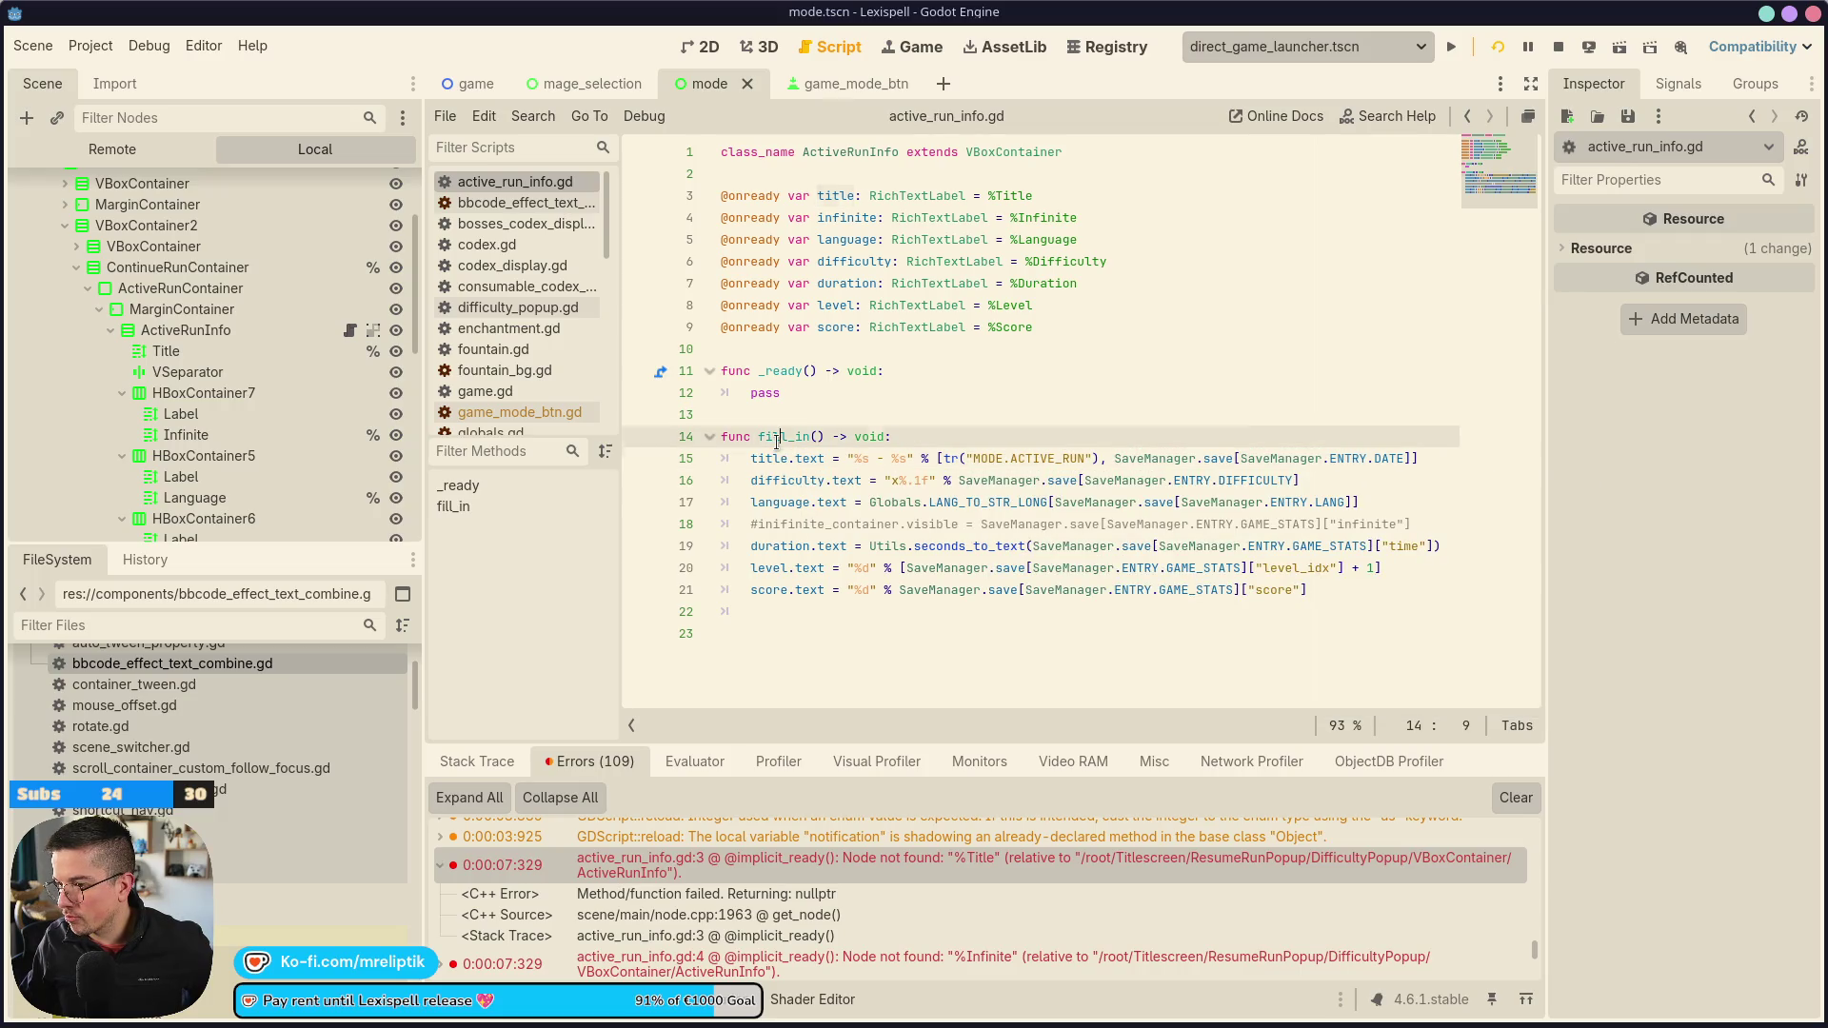
pyautogui.hotkey('ctrl', 'c')
pyautogui.click(839, 400)
pyautogui.hotkey('shift', 'Home')
# Replace pass in _ready with a fill_in() call and save the script
pyautogui.hotkey('ctrl', 'v')
pyautogui.write('(')
pyautogui.hotkey('ctrl', 's')
# Stop and rerun the game until the debugger halts at line 15's null-instance text error
pyautogui.click(701, 47)
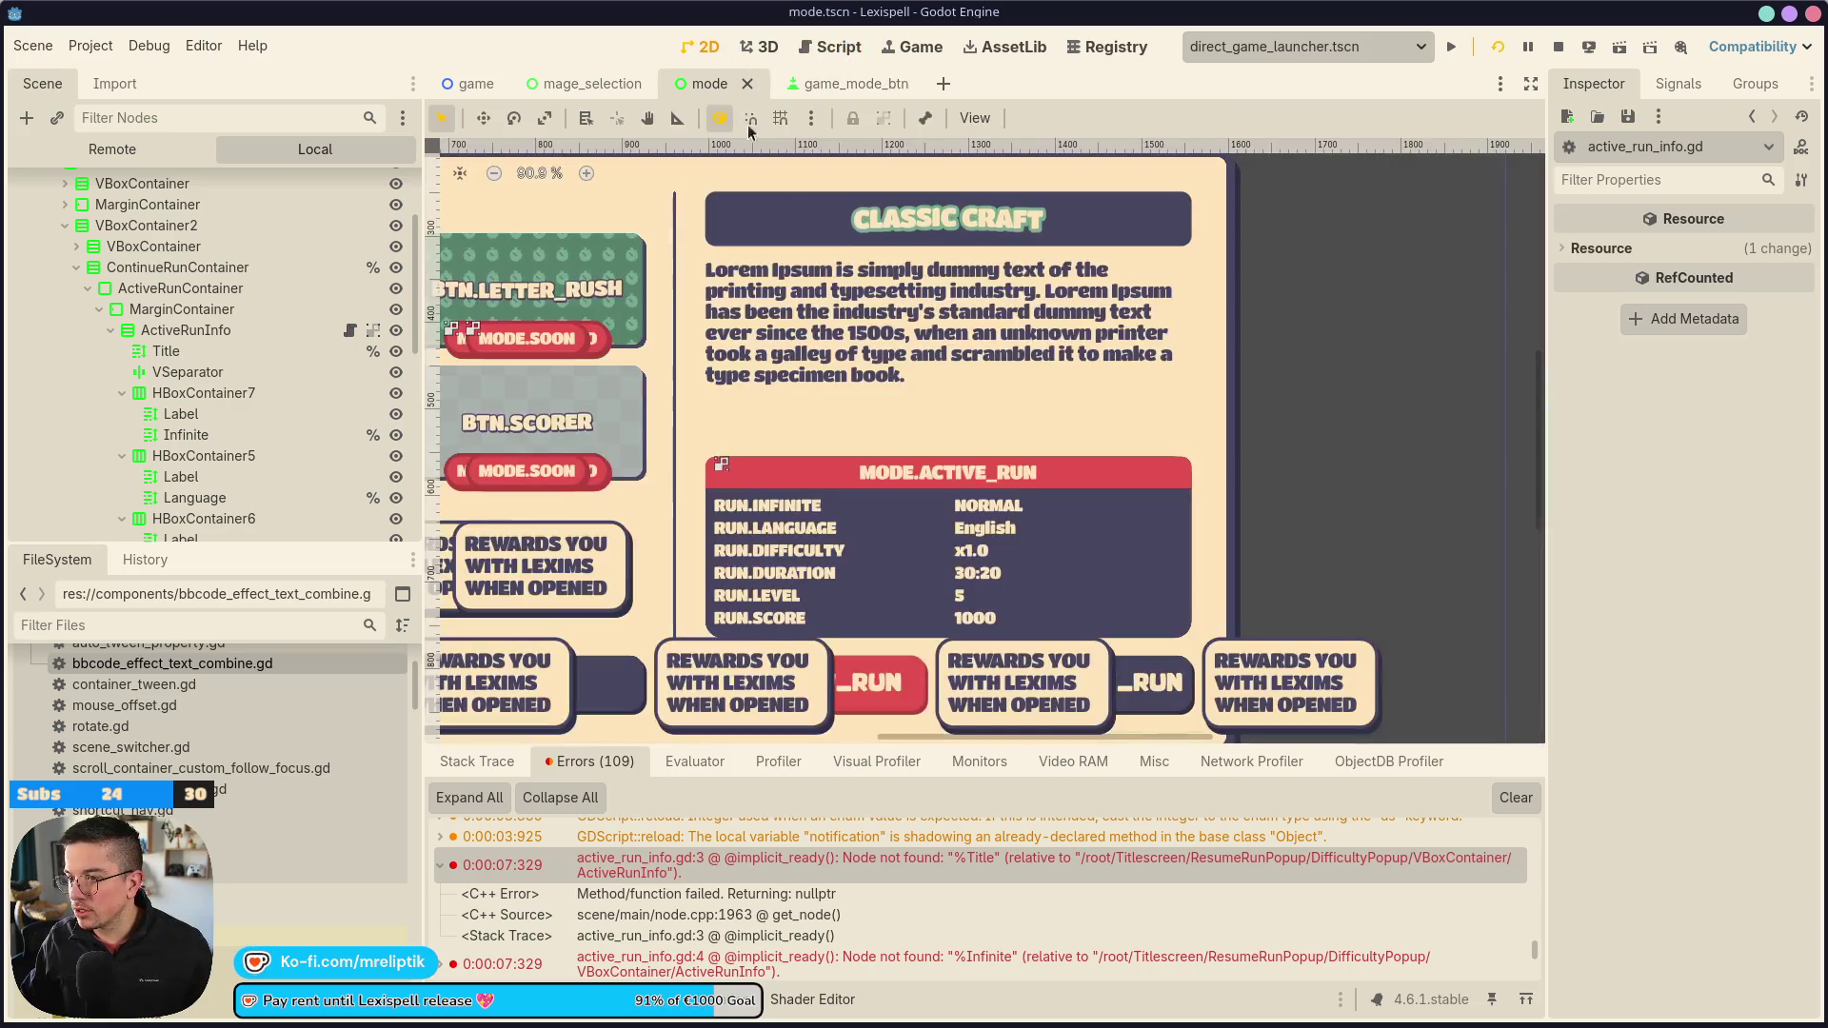
pyautogui.click(1557, 48)
pyautogui.click(1451, 47)
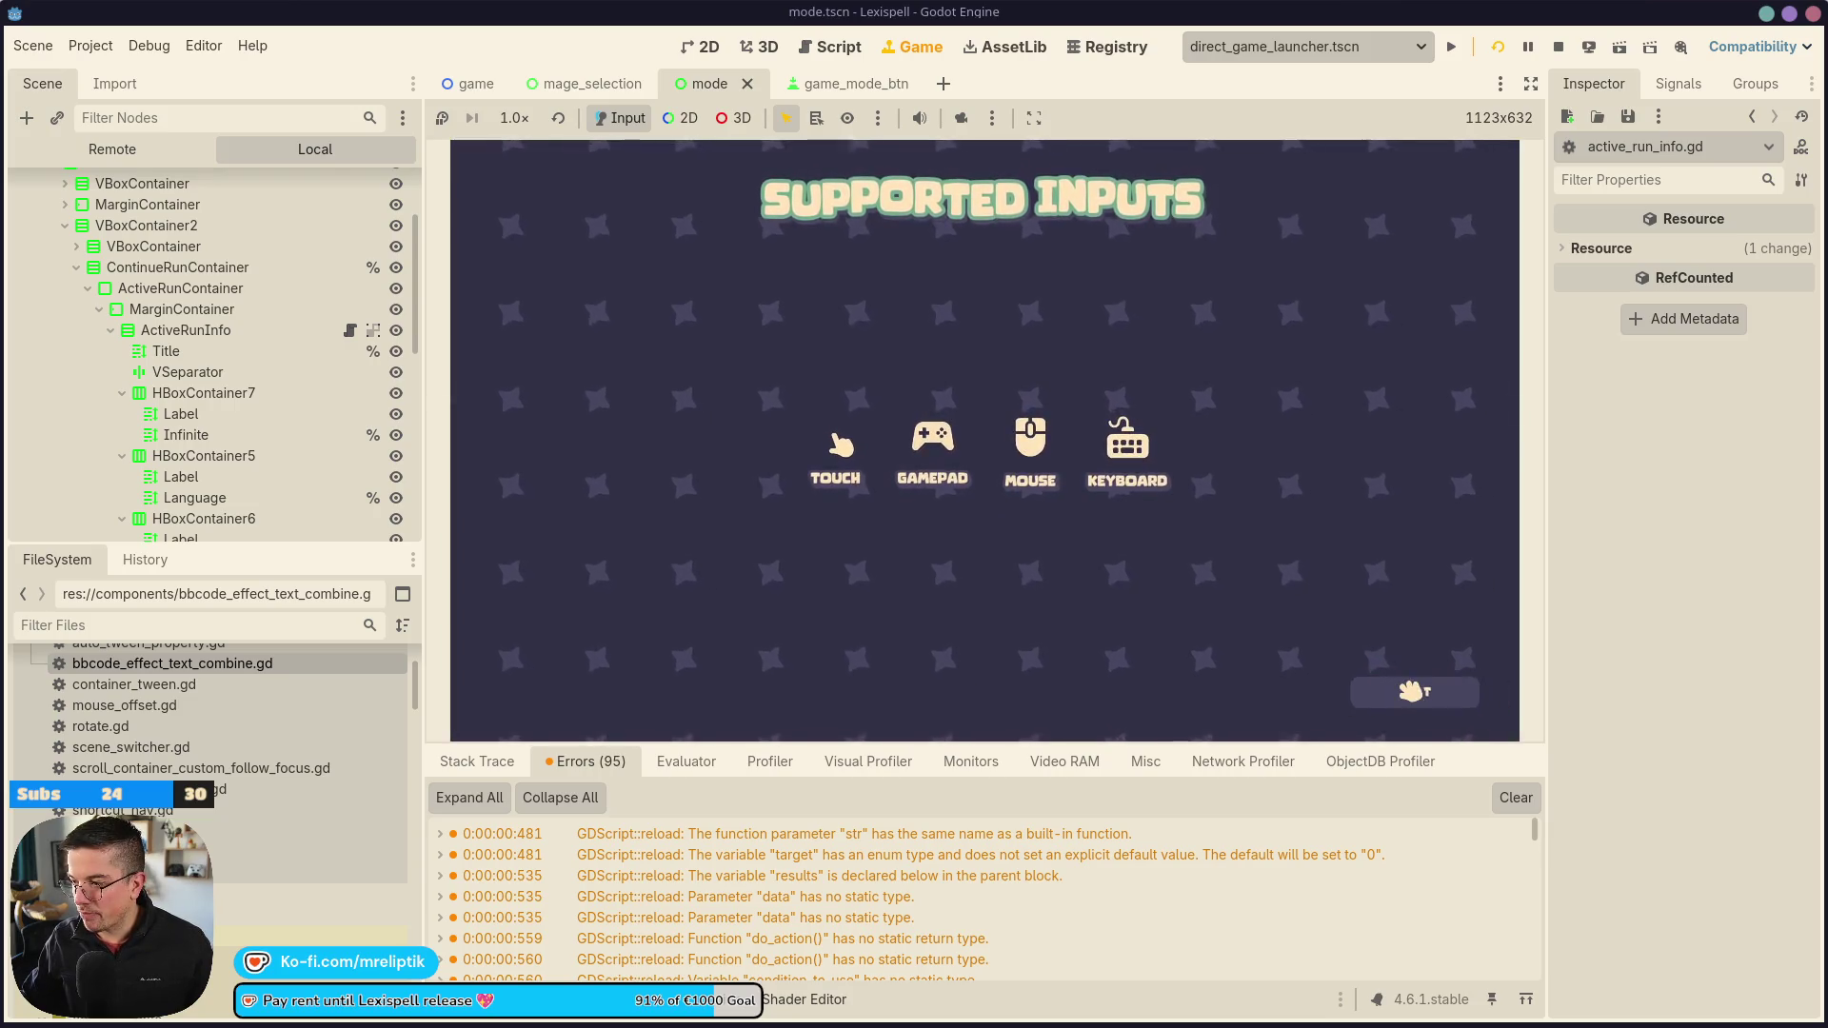
pyautogui.click(1423, 695)
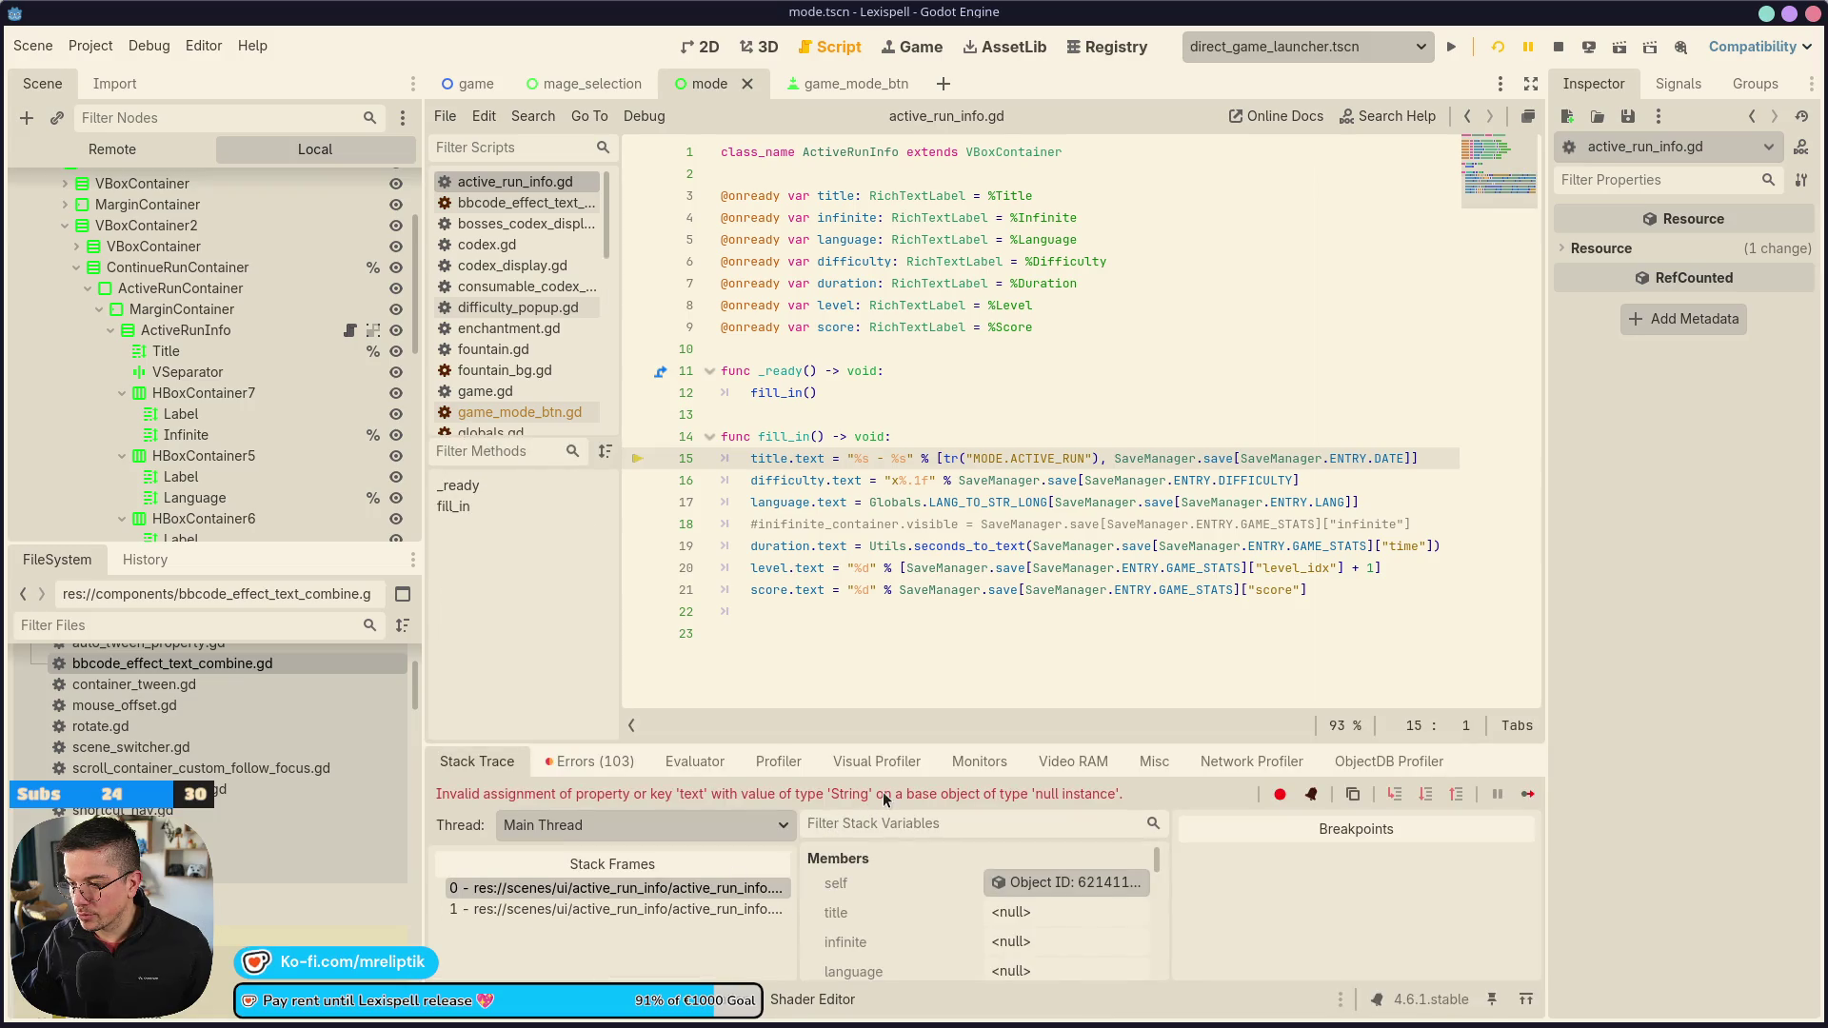
pyautogui.doubleClick(787, 797)
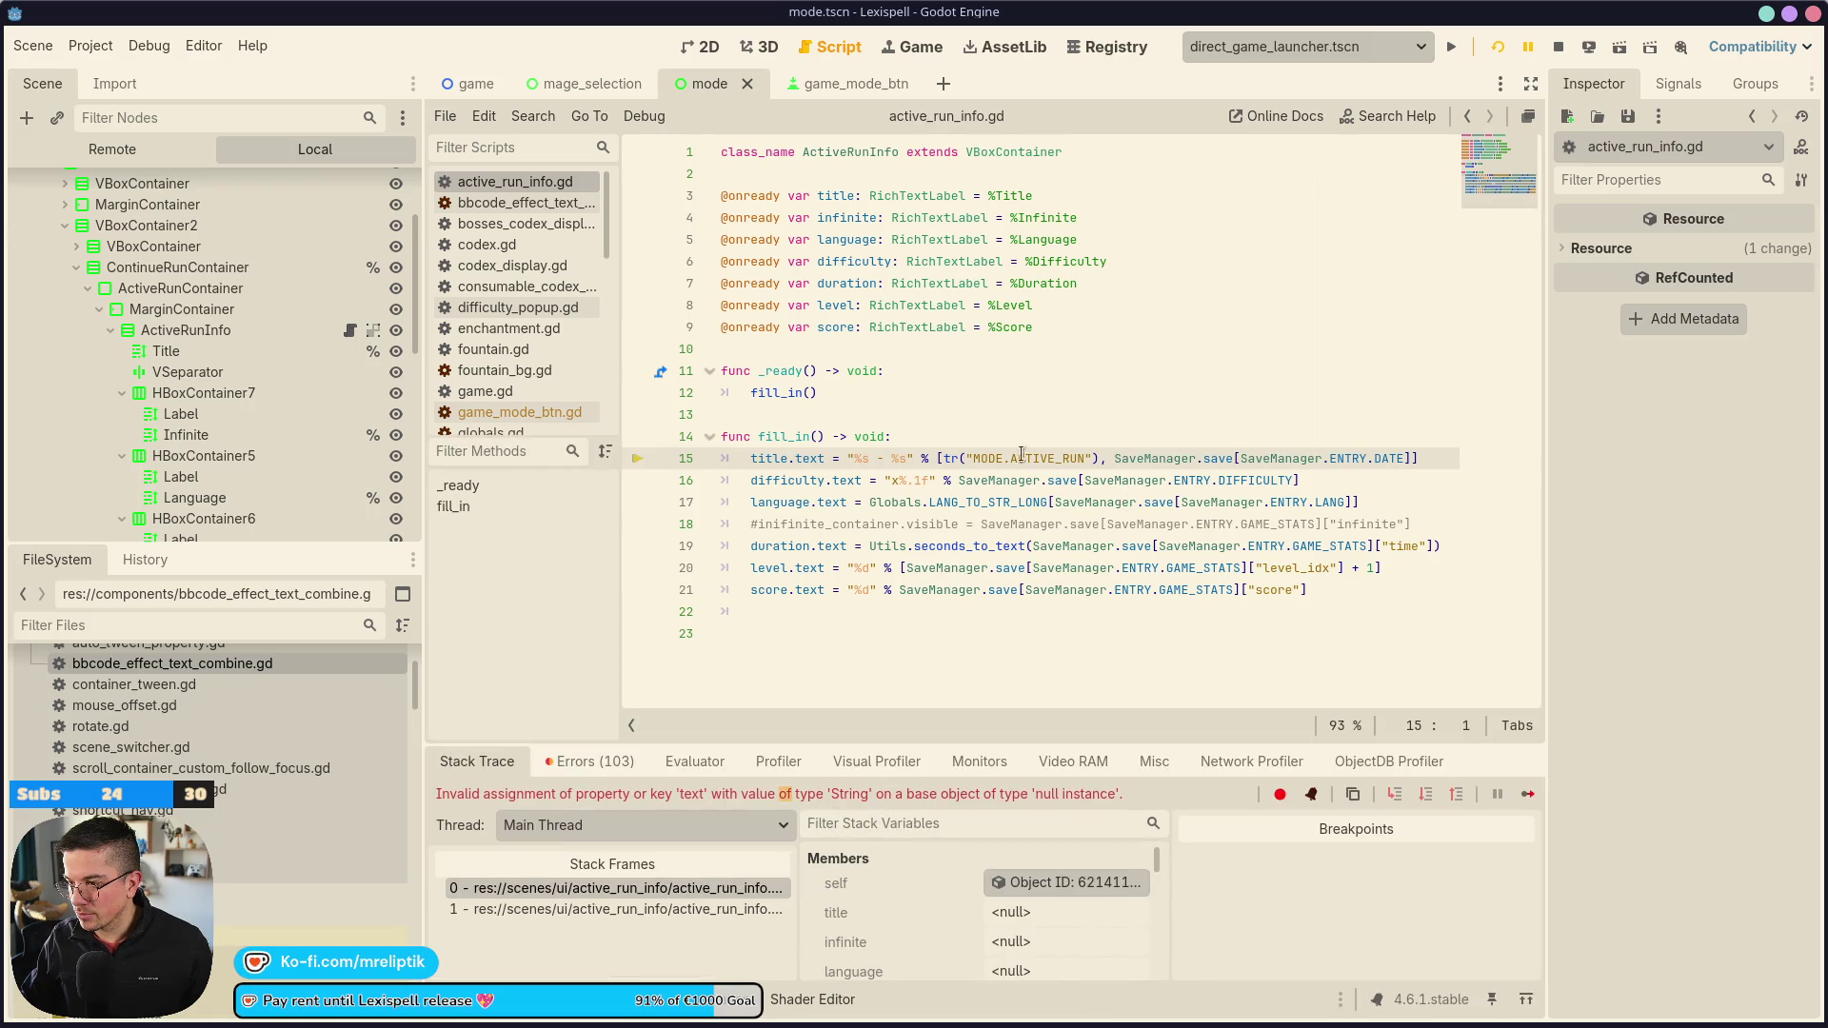
pyautogui.moveTo(1146, 453)
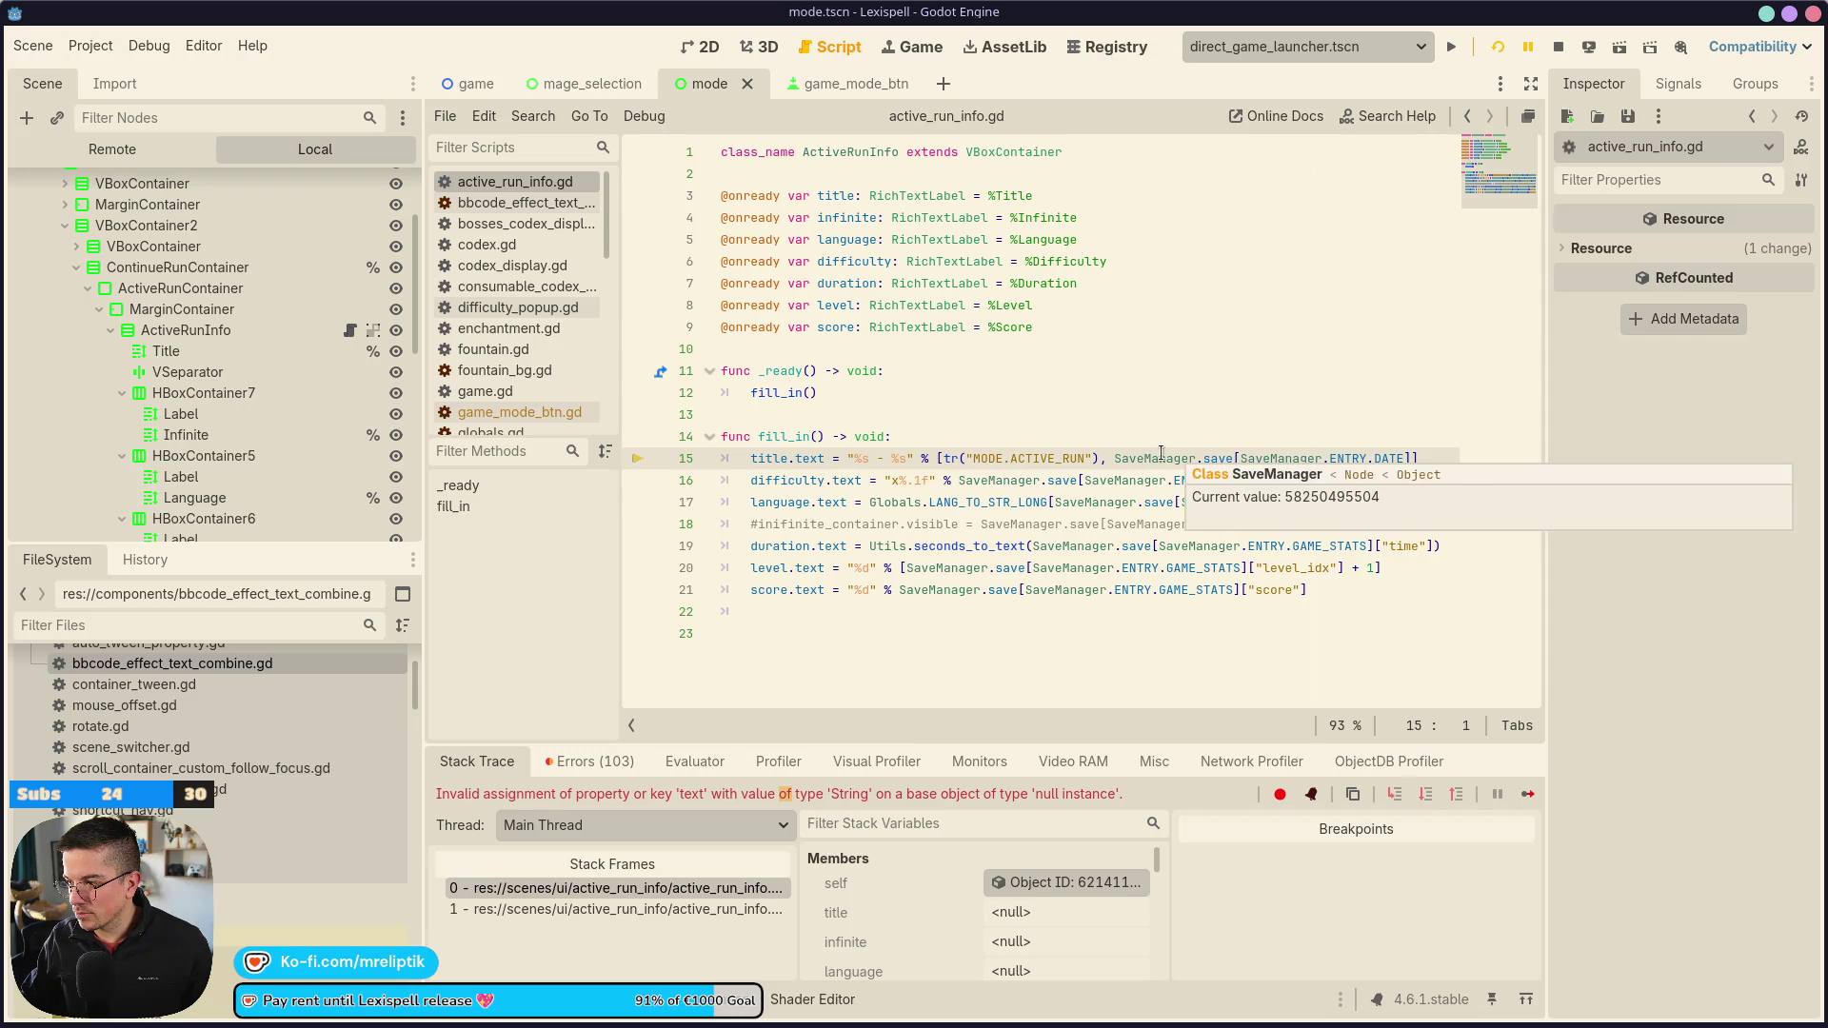
pyautogui.moveTo(1214, 454)
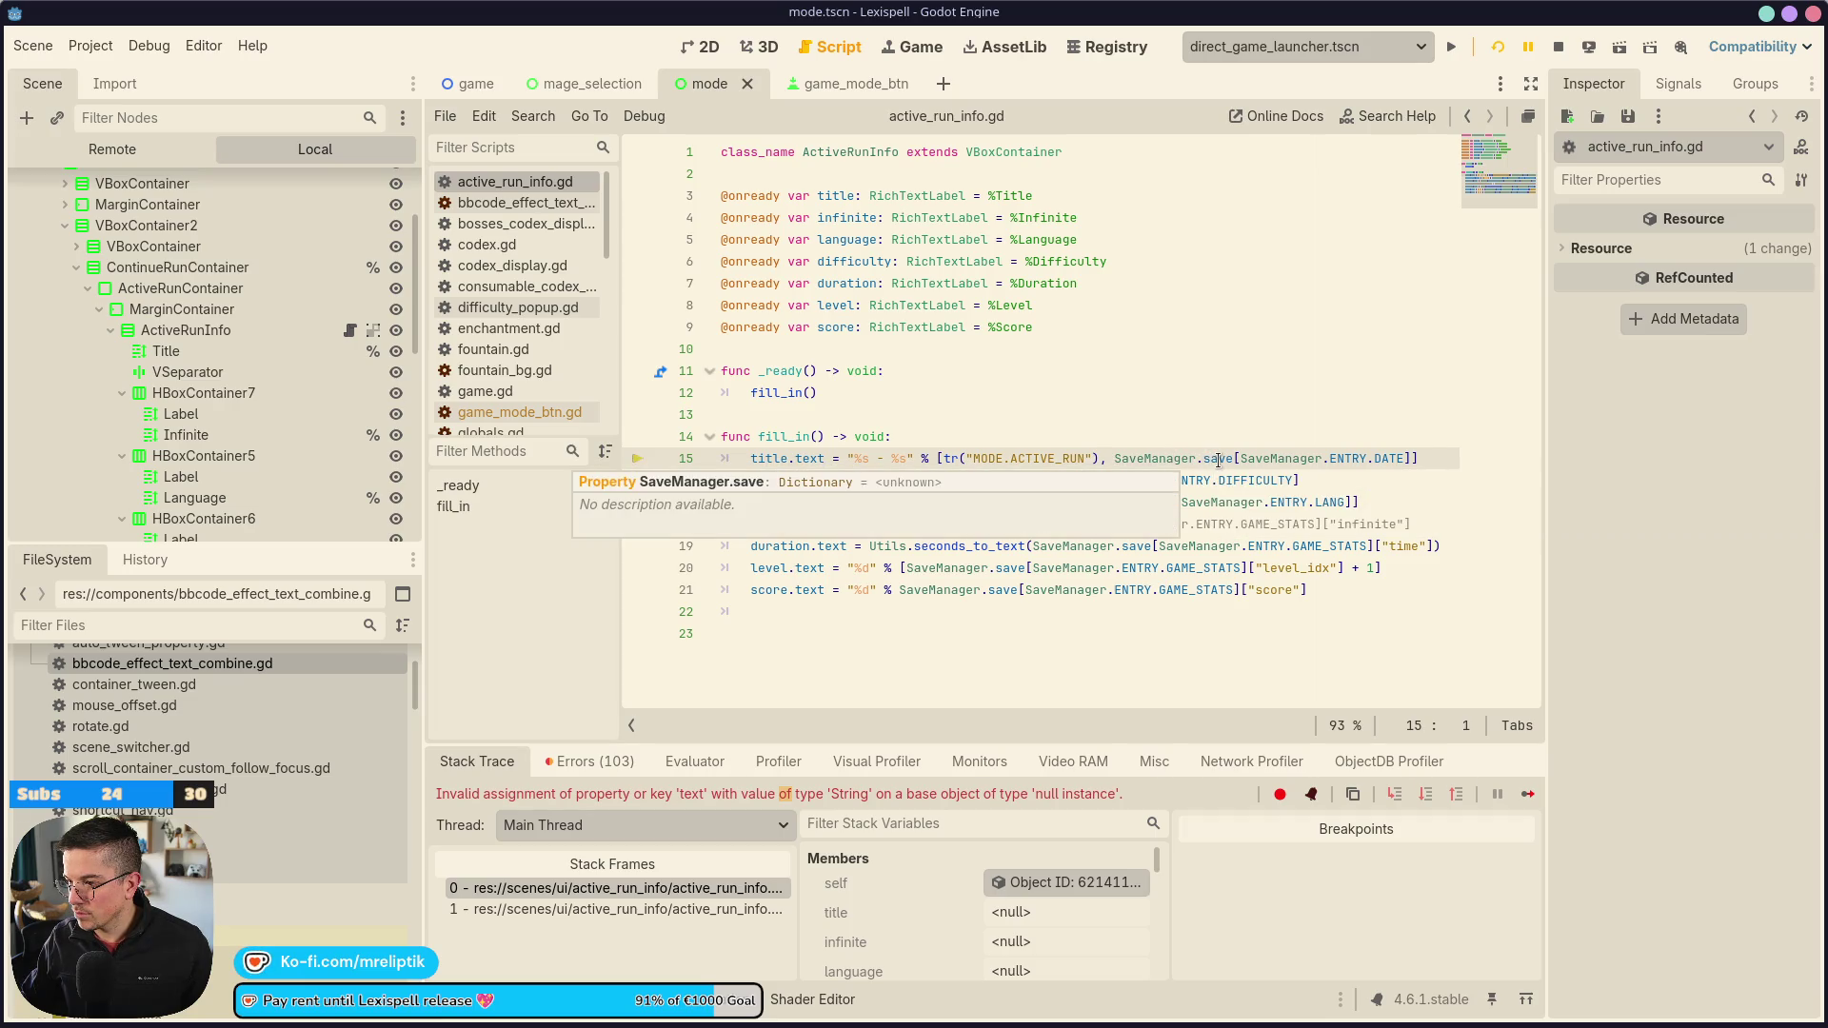
# Stop debugging and restore pass as the body of _ready in place of fill_in()
pyautogui.click(1559, 46)
pyautogui.click(838, 390)
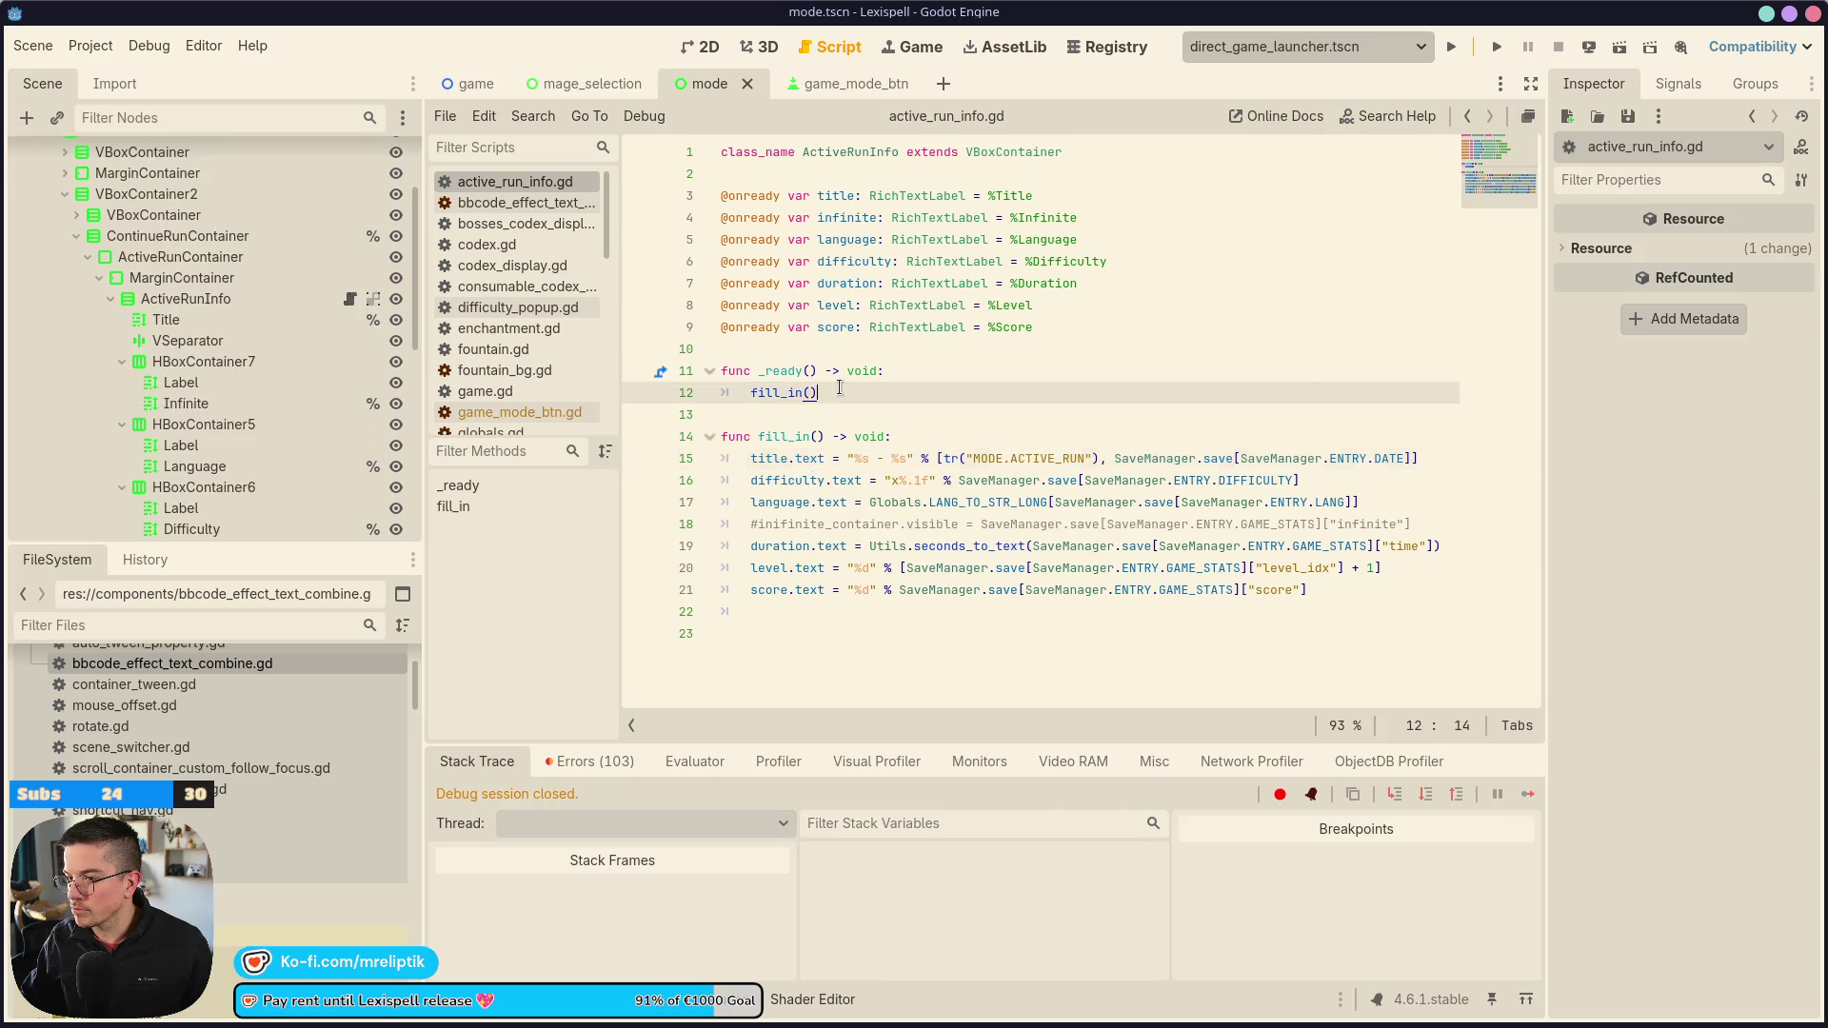
pyautogui.hotkey('ctrl', 'shift', 'k')
pyautogui.press('Return')
pyautogui.press('Up')
pyautogui.press('Tab')
pyautogui.write('pass')
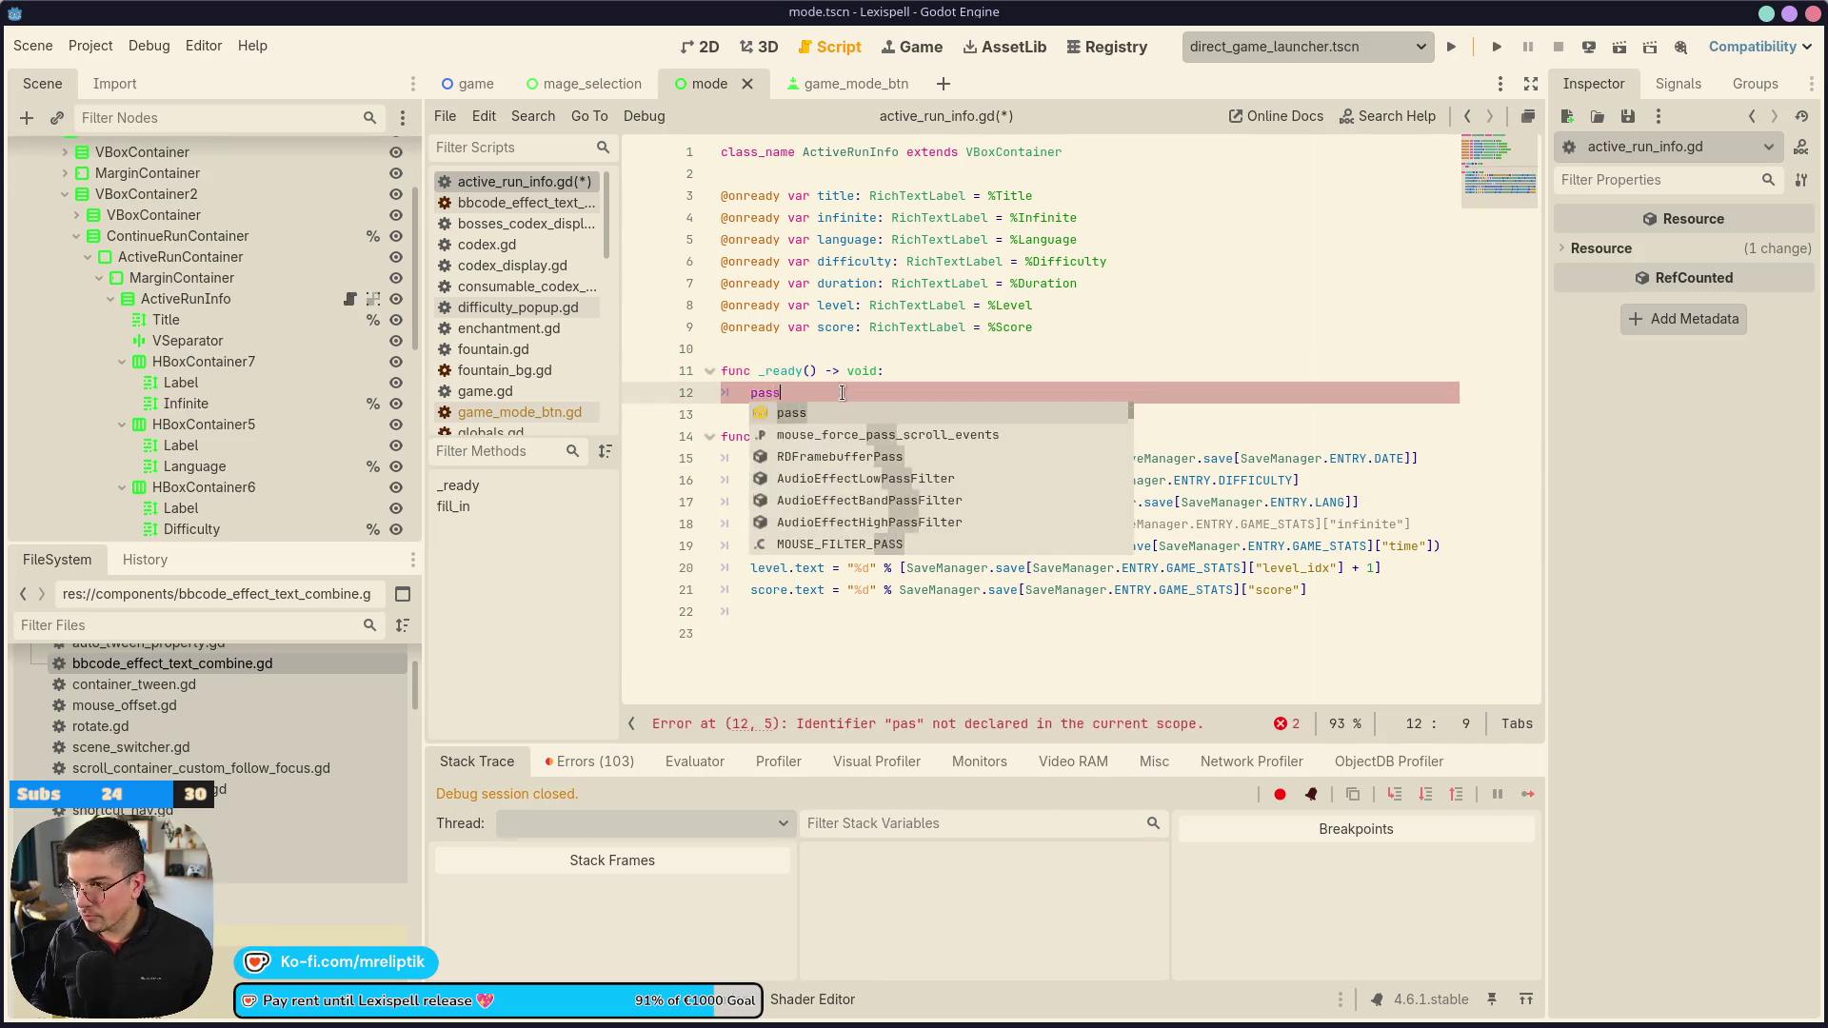
pyautogui.scroll(3, 374, 167)
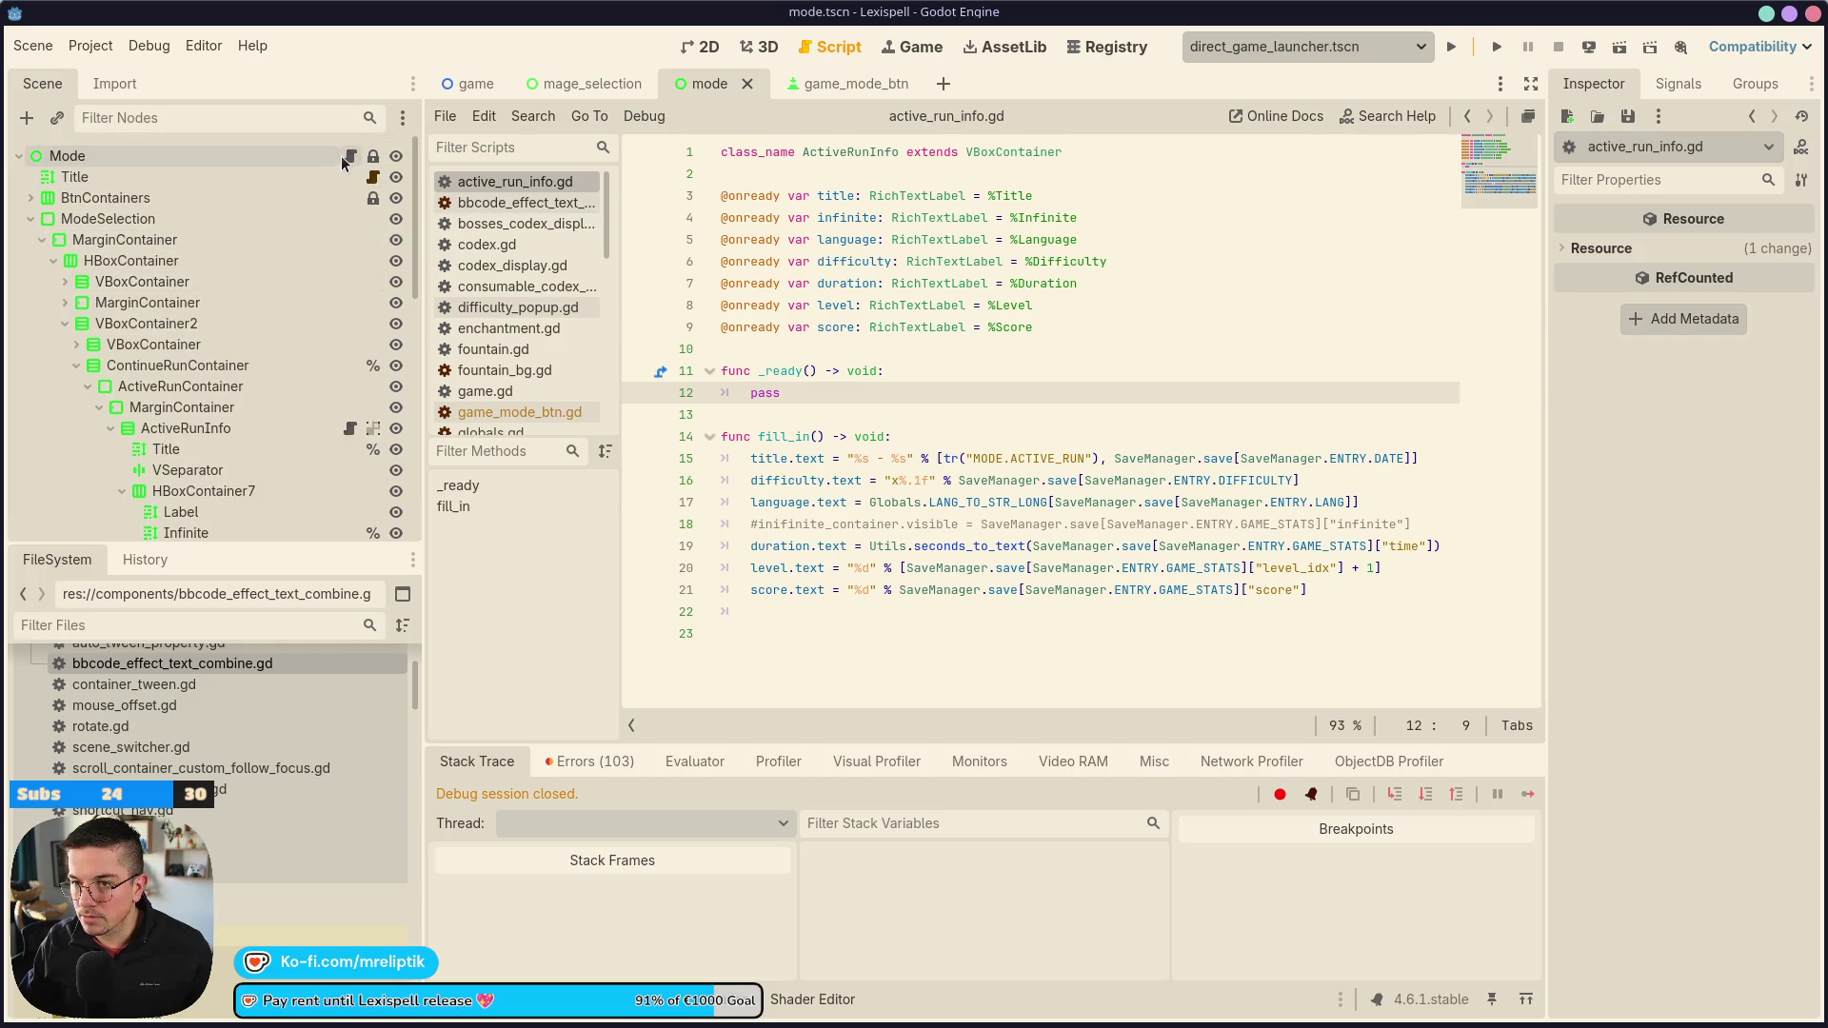
# Open mode.gd, make ActiveRunInfo a unique-name node, and save the scene
pyautogui.click(349, 157)
pyautogui.click(208, 429)
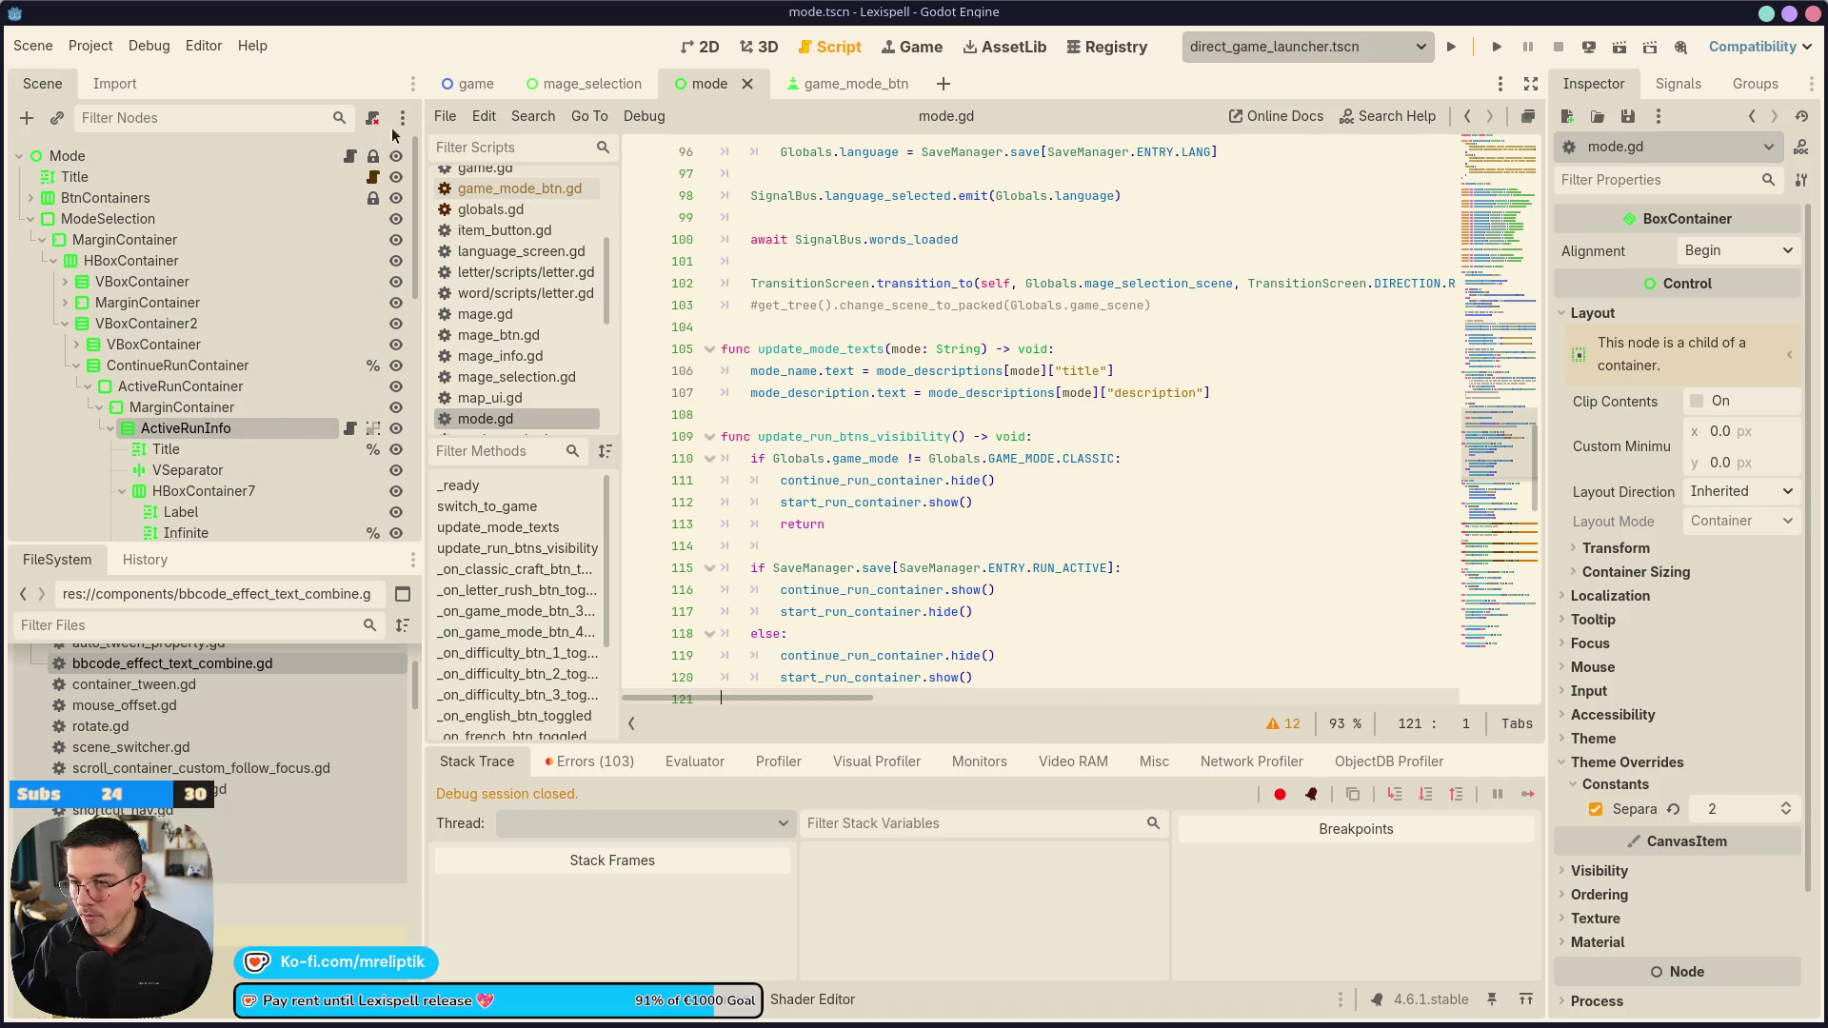
pyautogui.scroll(15, 916, 536)
pyautogui.scroll(4, 917, 536)
pyautogui.rightClick(229, 427)
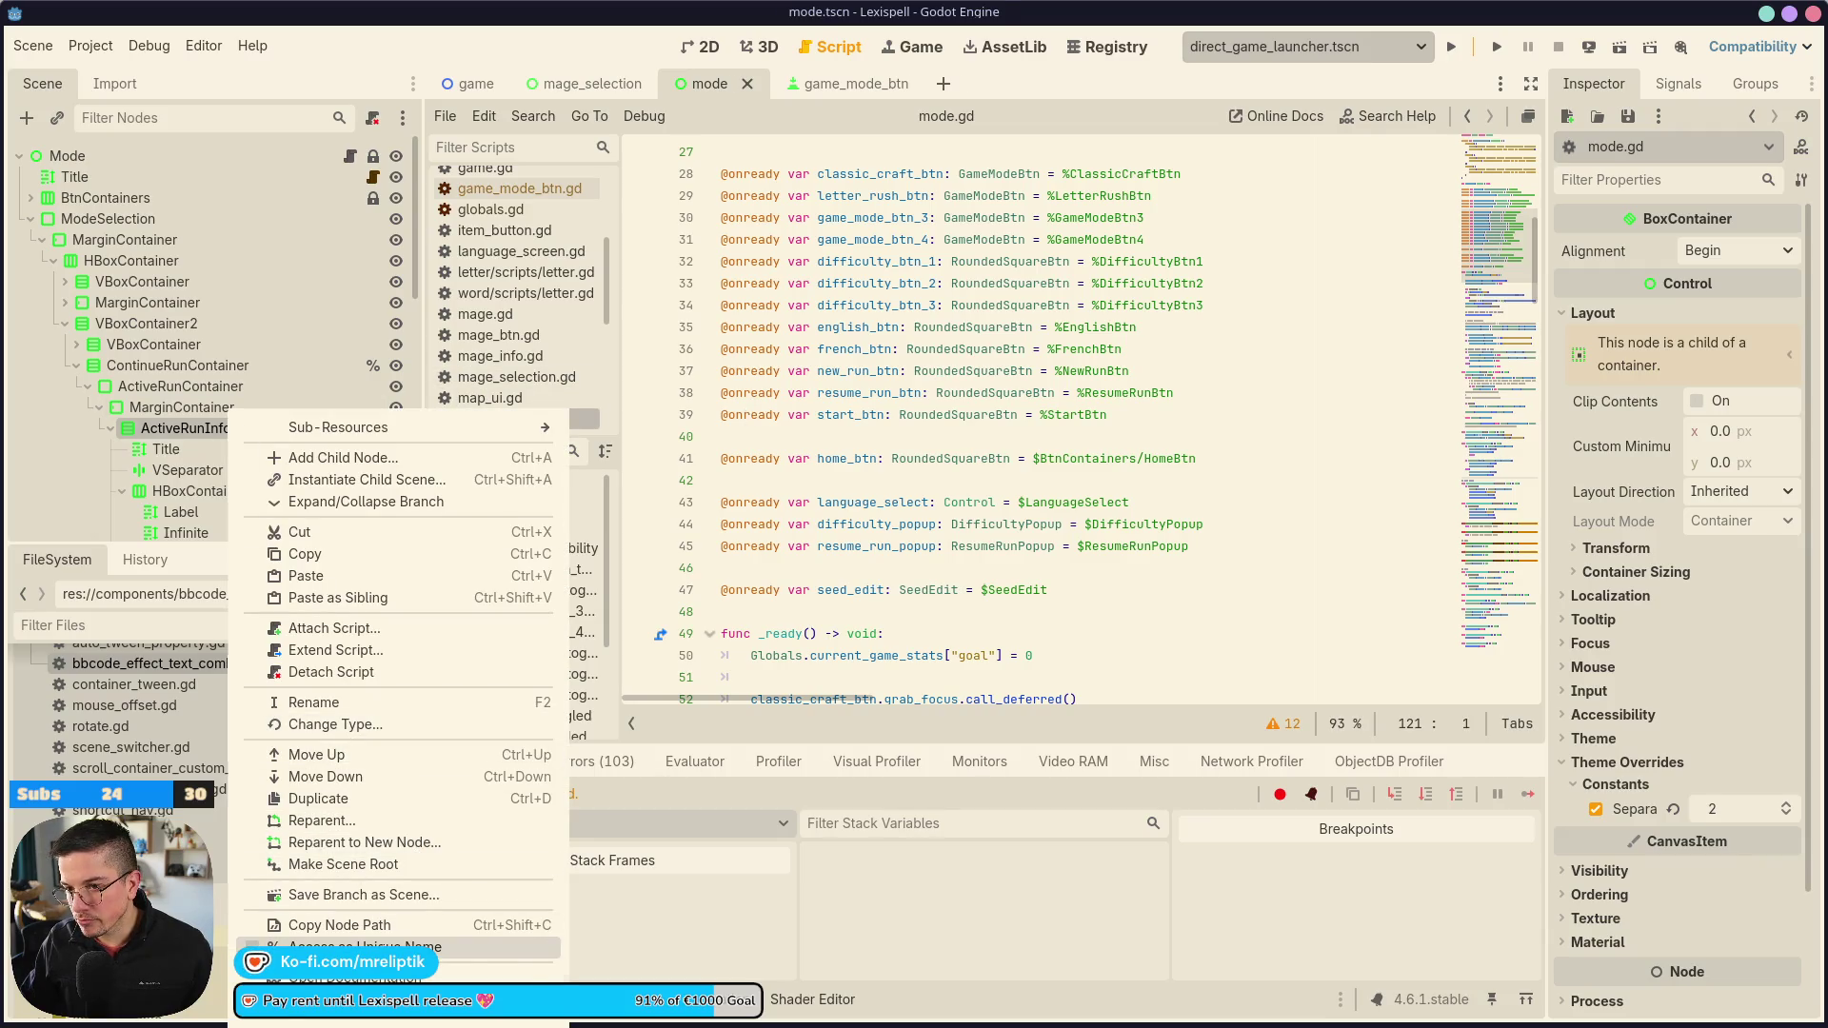
pyautogui.click(381, 946)
pyautogui.hotkey('ctrl', 's')
pyautogui.scroll(2, 832, 498)
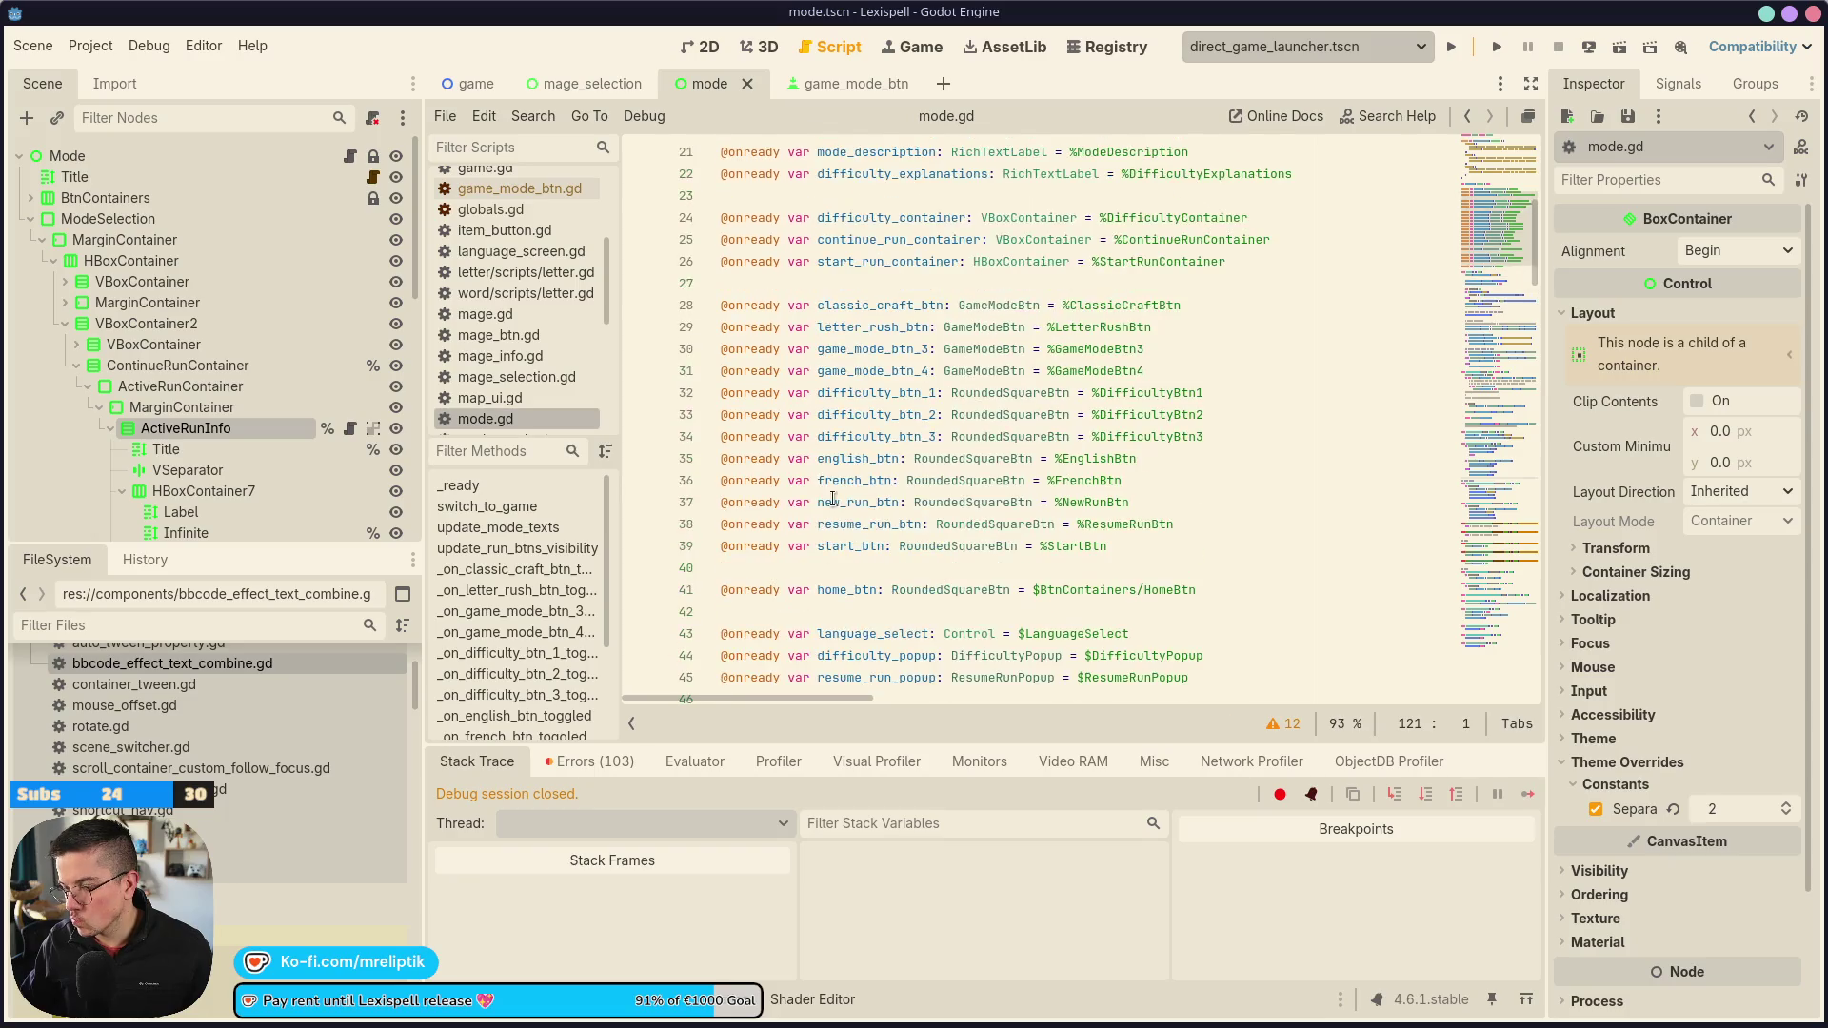
pyautogui.scroll(2, 796, 321)
pyautogui.click(834, 330)
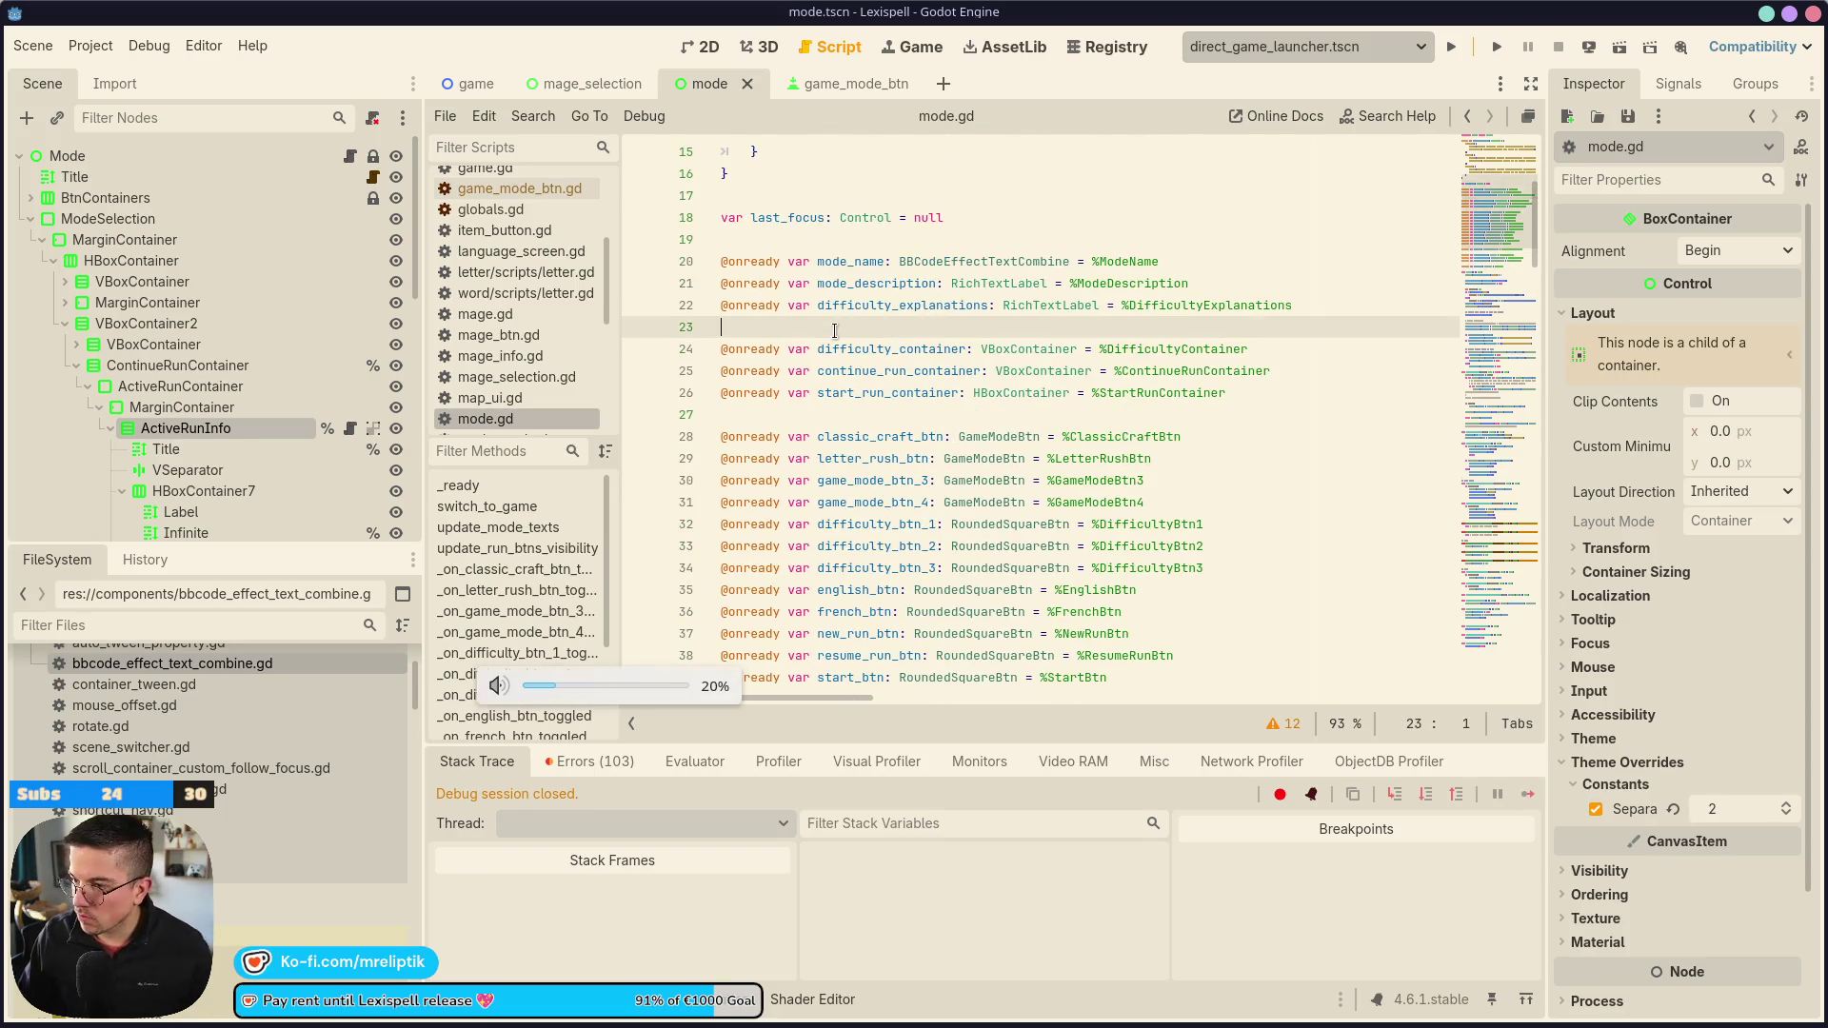
pyautogui.press('Return')
pyautogui.press('Up')
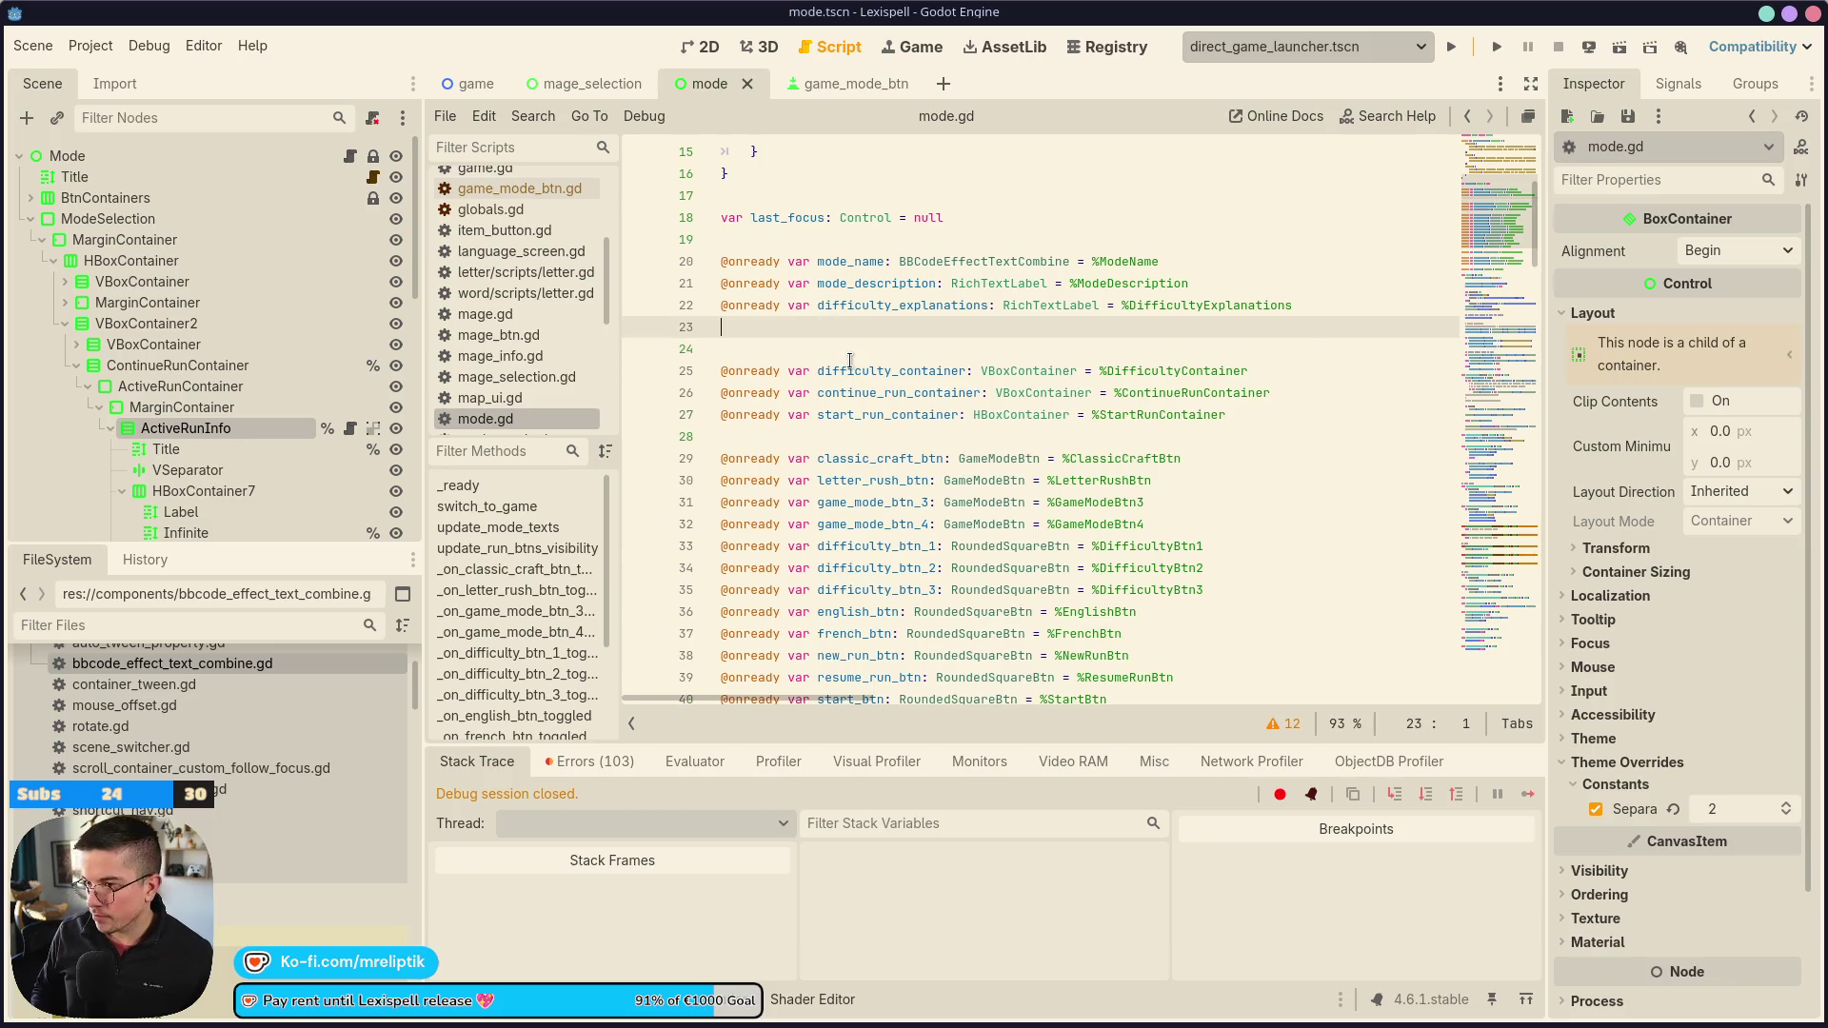
pyautogui.moveTo(186, 427)
pyautogui.mouseDown()
pyautogui.moveTo(333, 438)
pyautogui.moveTo(840, 338)
pyautogui.mouseUp()
pyautogui.doubleClick(839, 333)
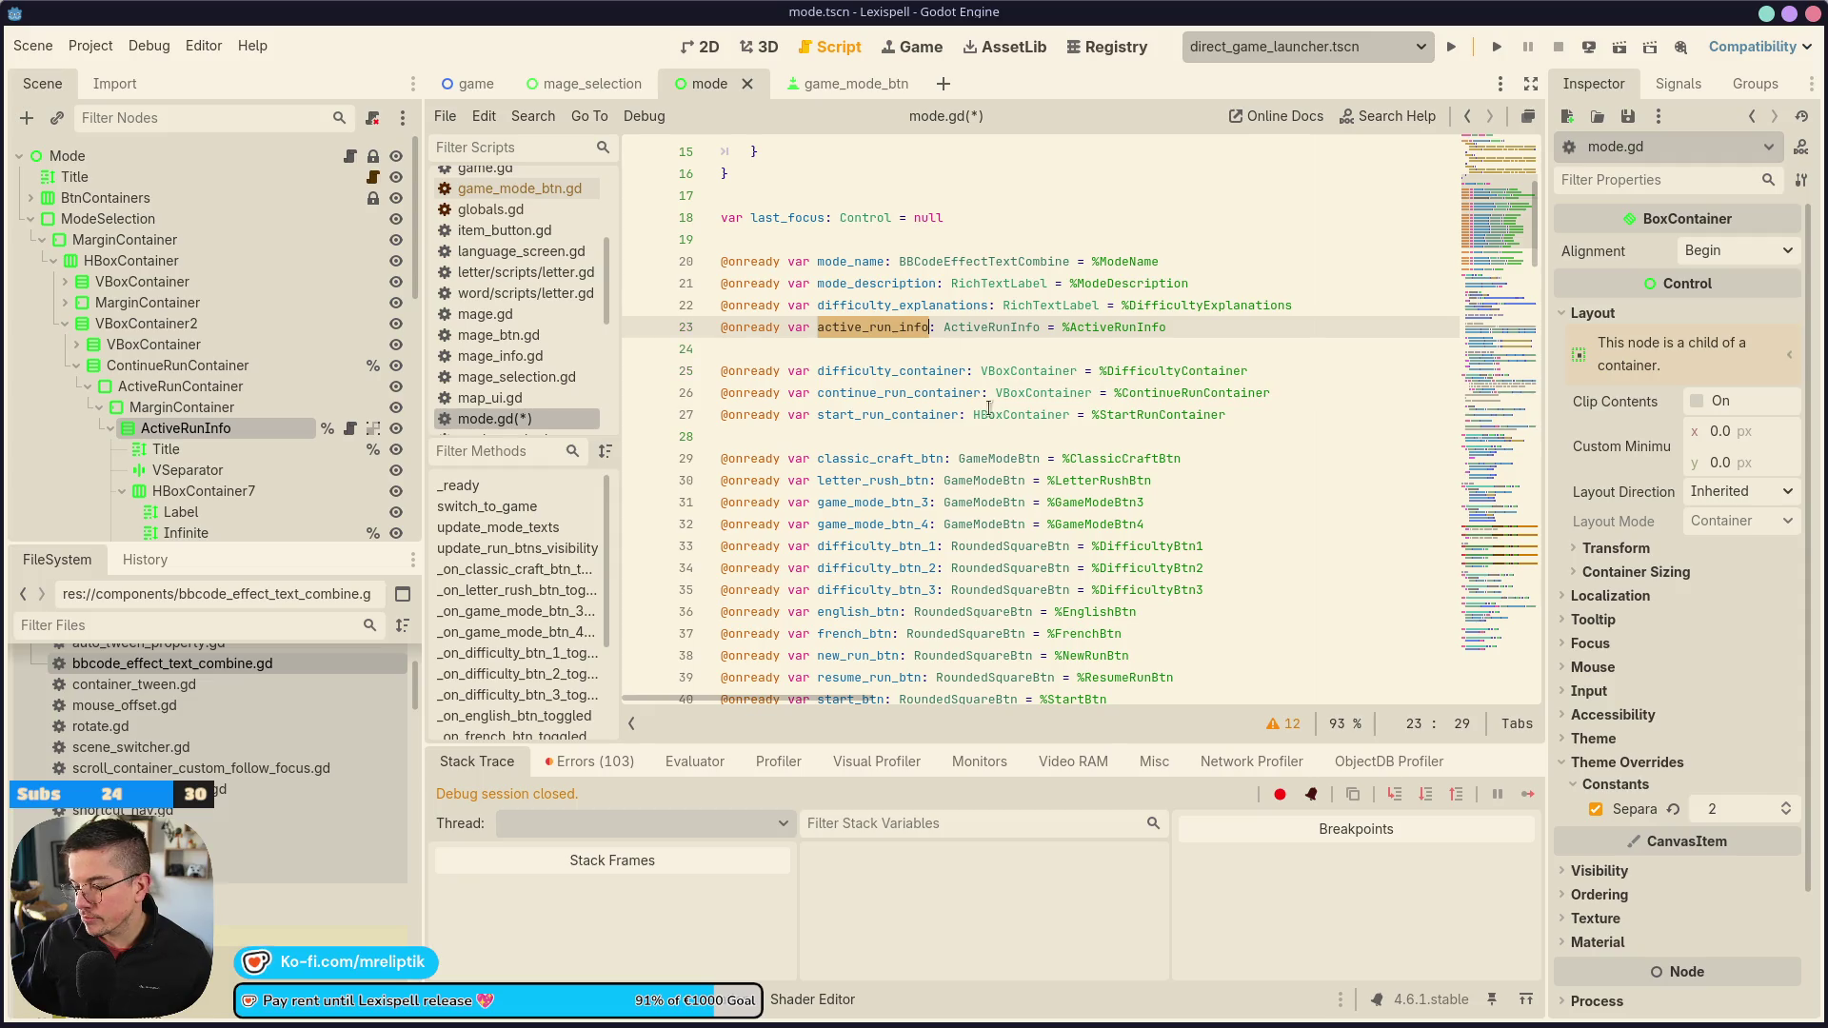
# Hide the bottom debugger panel and jump to the update_run_btns_visibility definition in mode.gd
pyautogui.scroll(-15, 897, 545)
pyautogui.click(500, 1000)
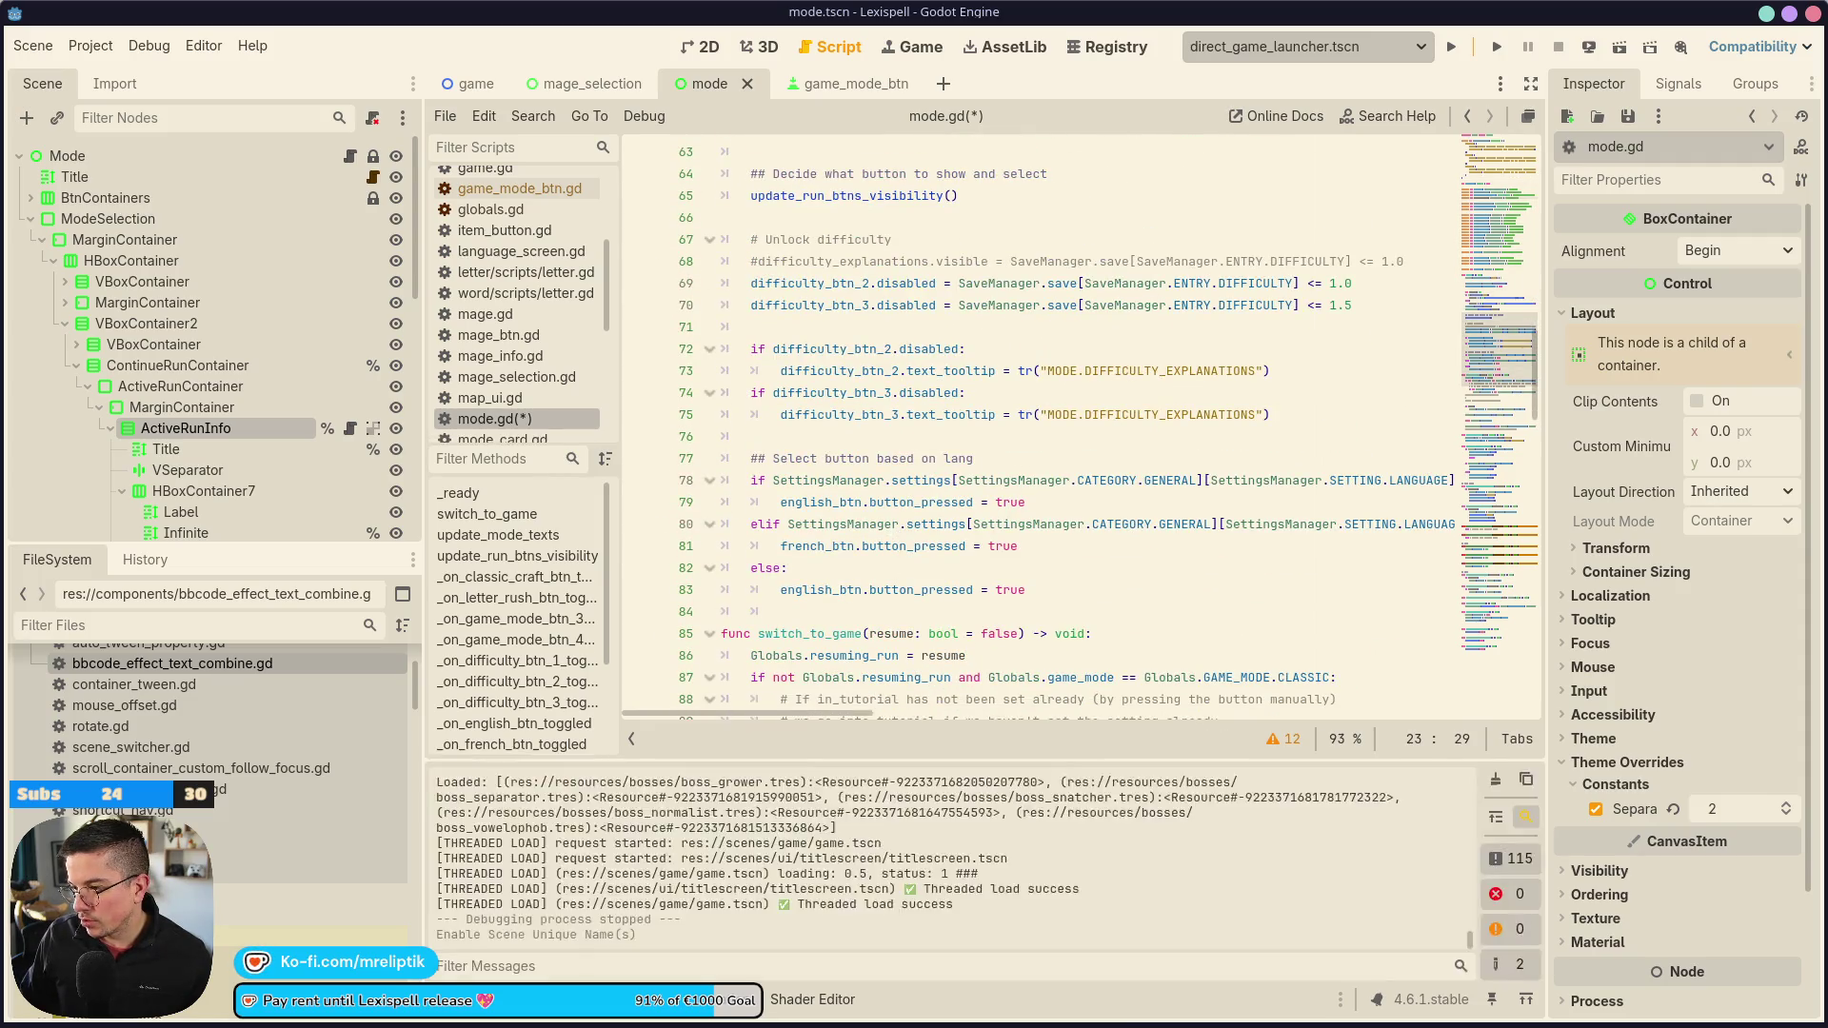
pyautogui.click(500, 1000)
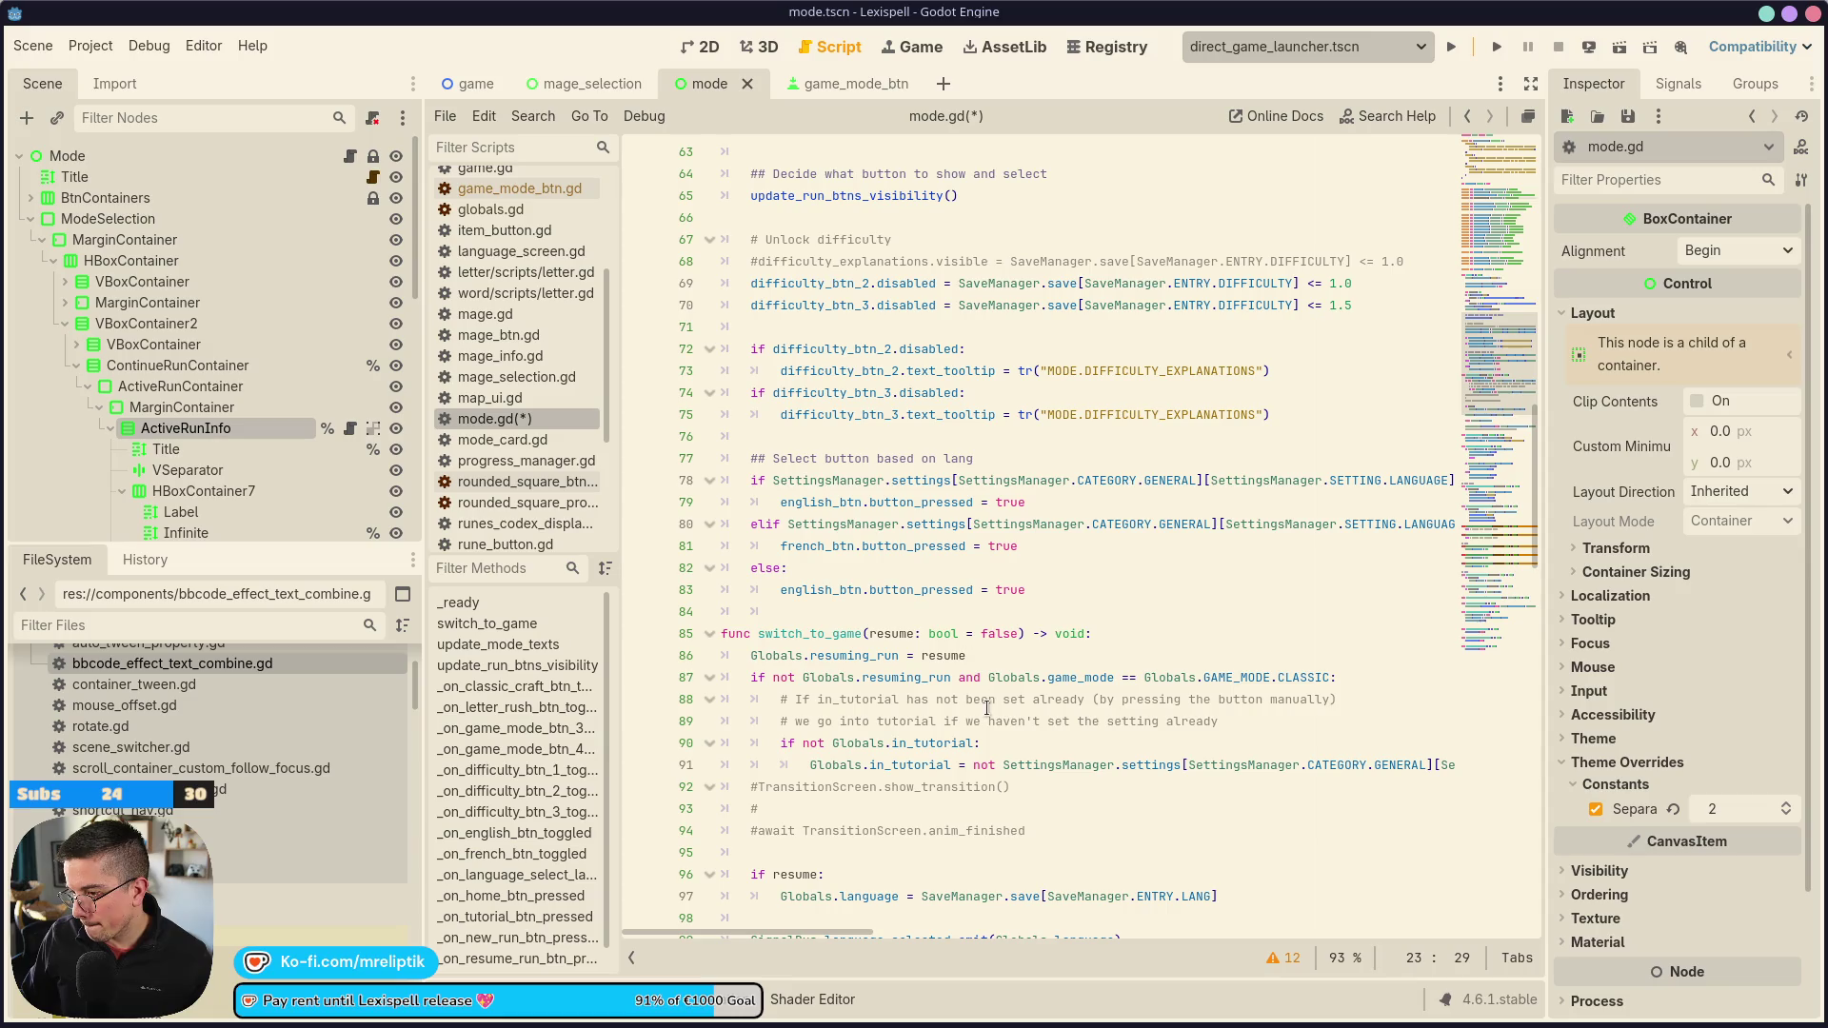
pyautogui.scroll(7, 859, 648)
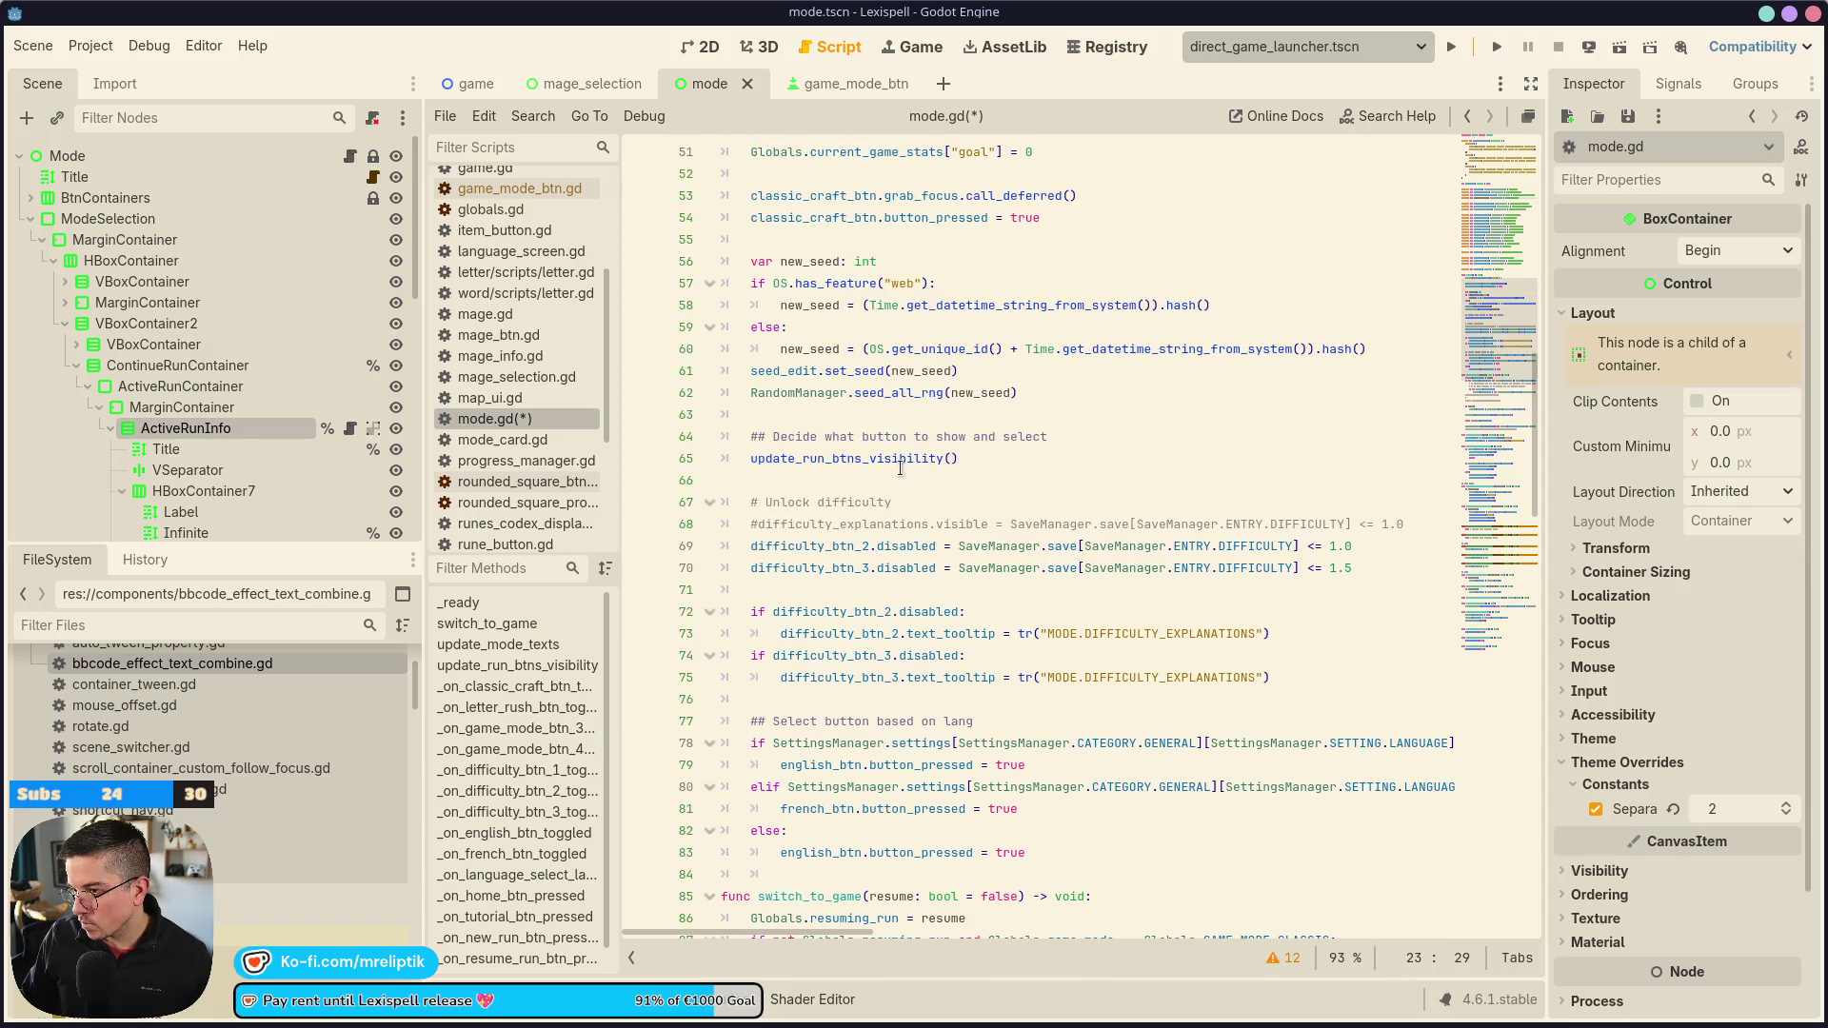
pyautogui.scroll(-6, 904, 533)
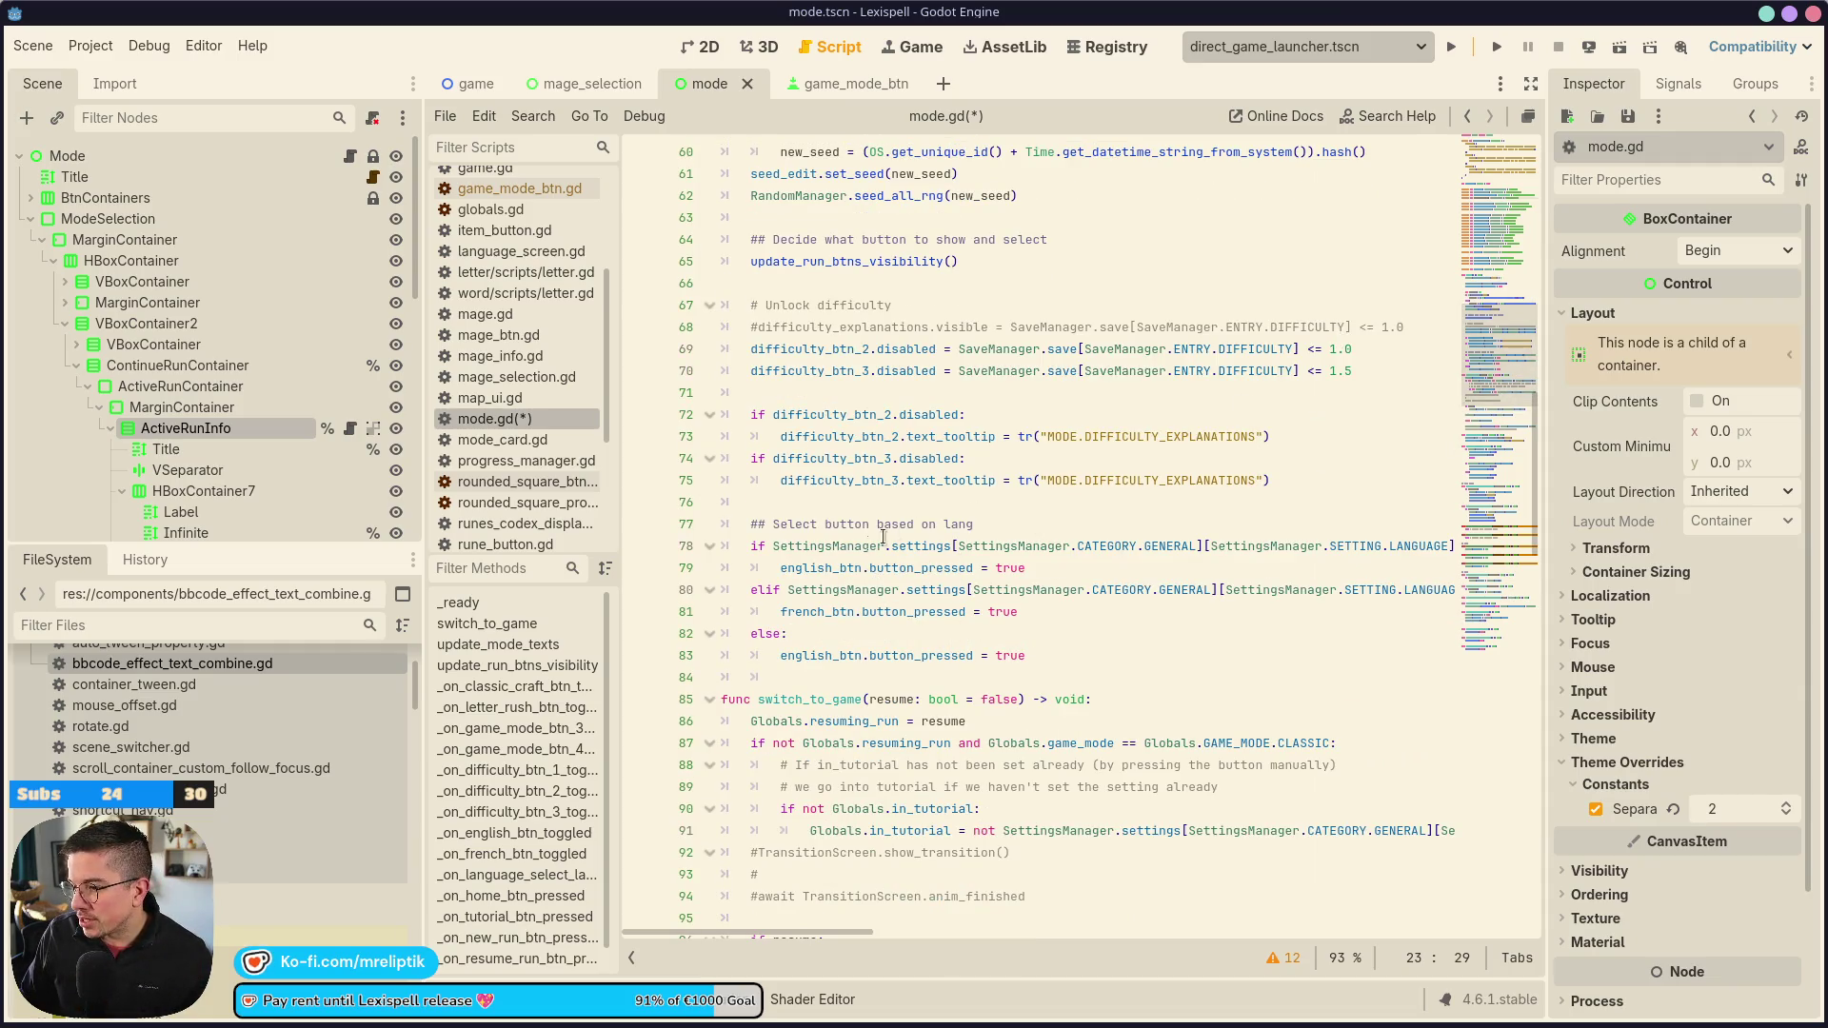
pyautogui.click(838, 506)
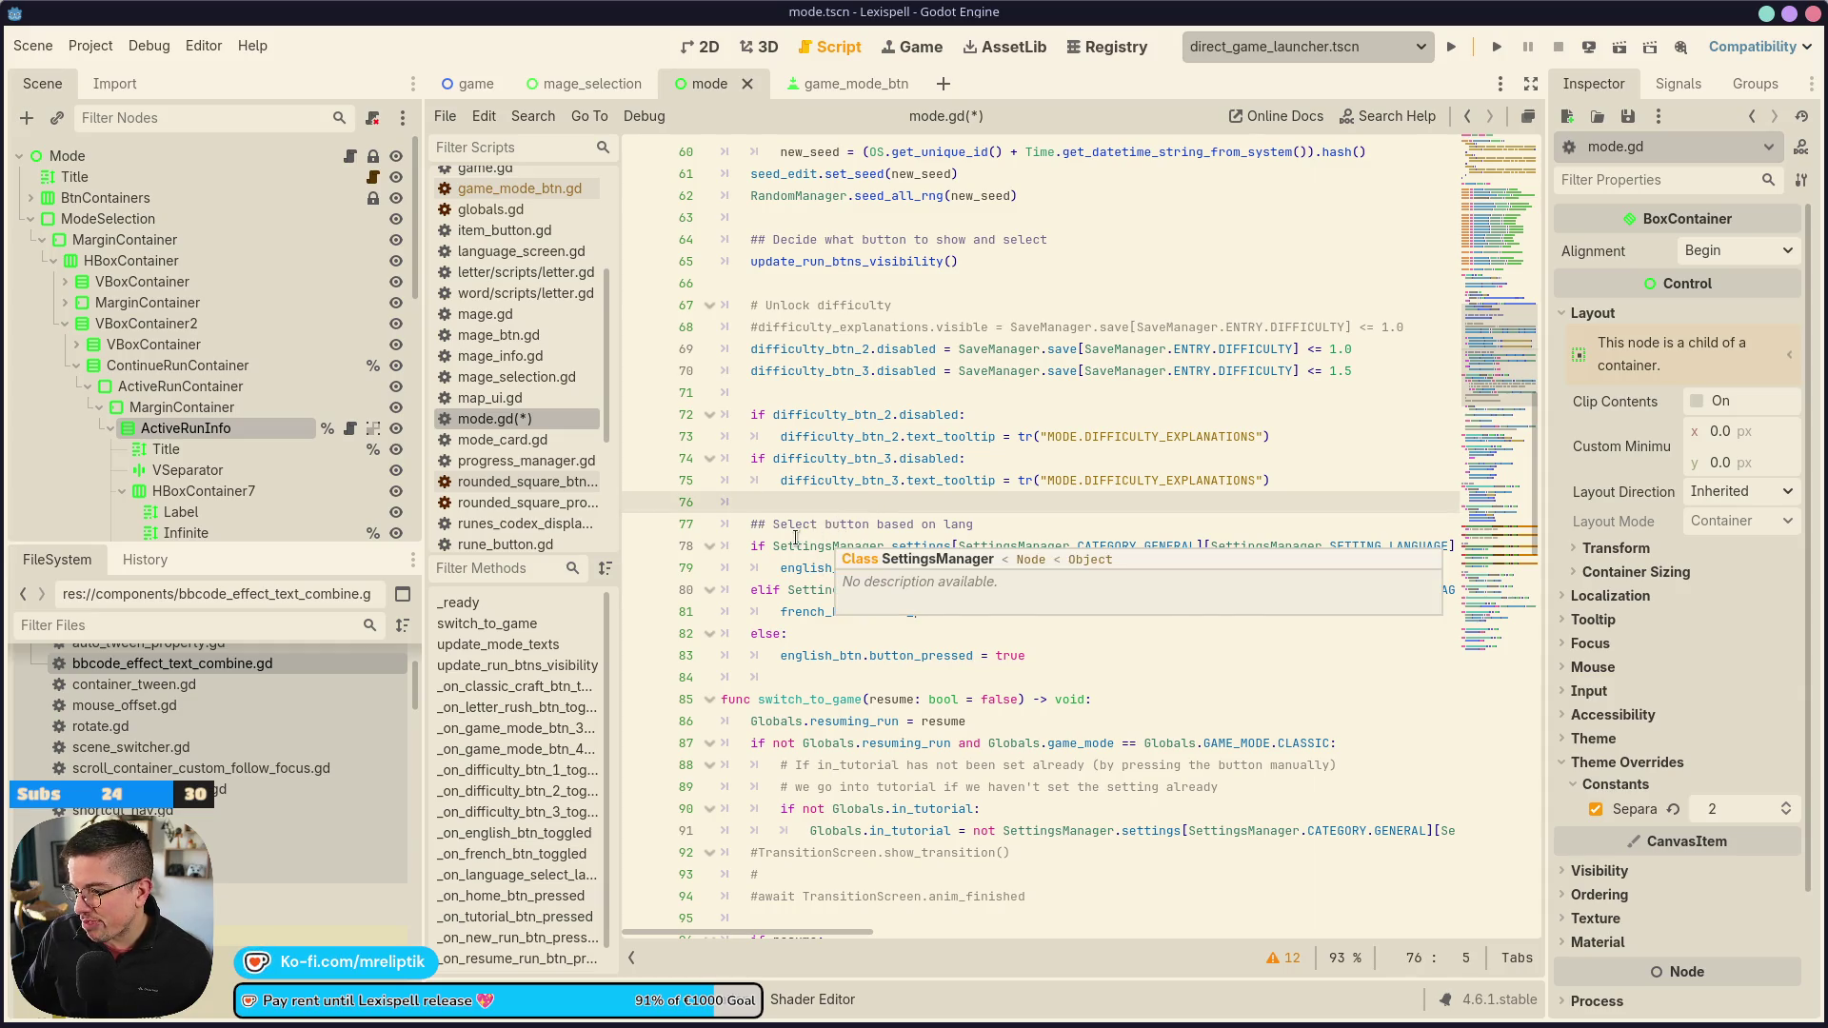
pyautogui.scroll(3, 804, 545)
pyautogui.scroll(2, 860, 440)
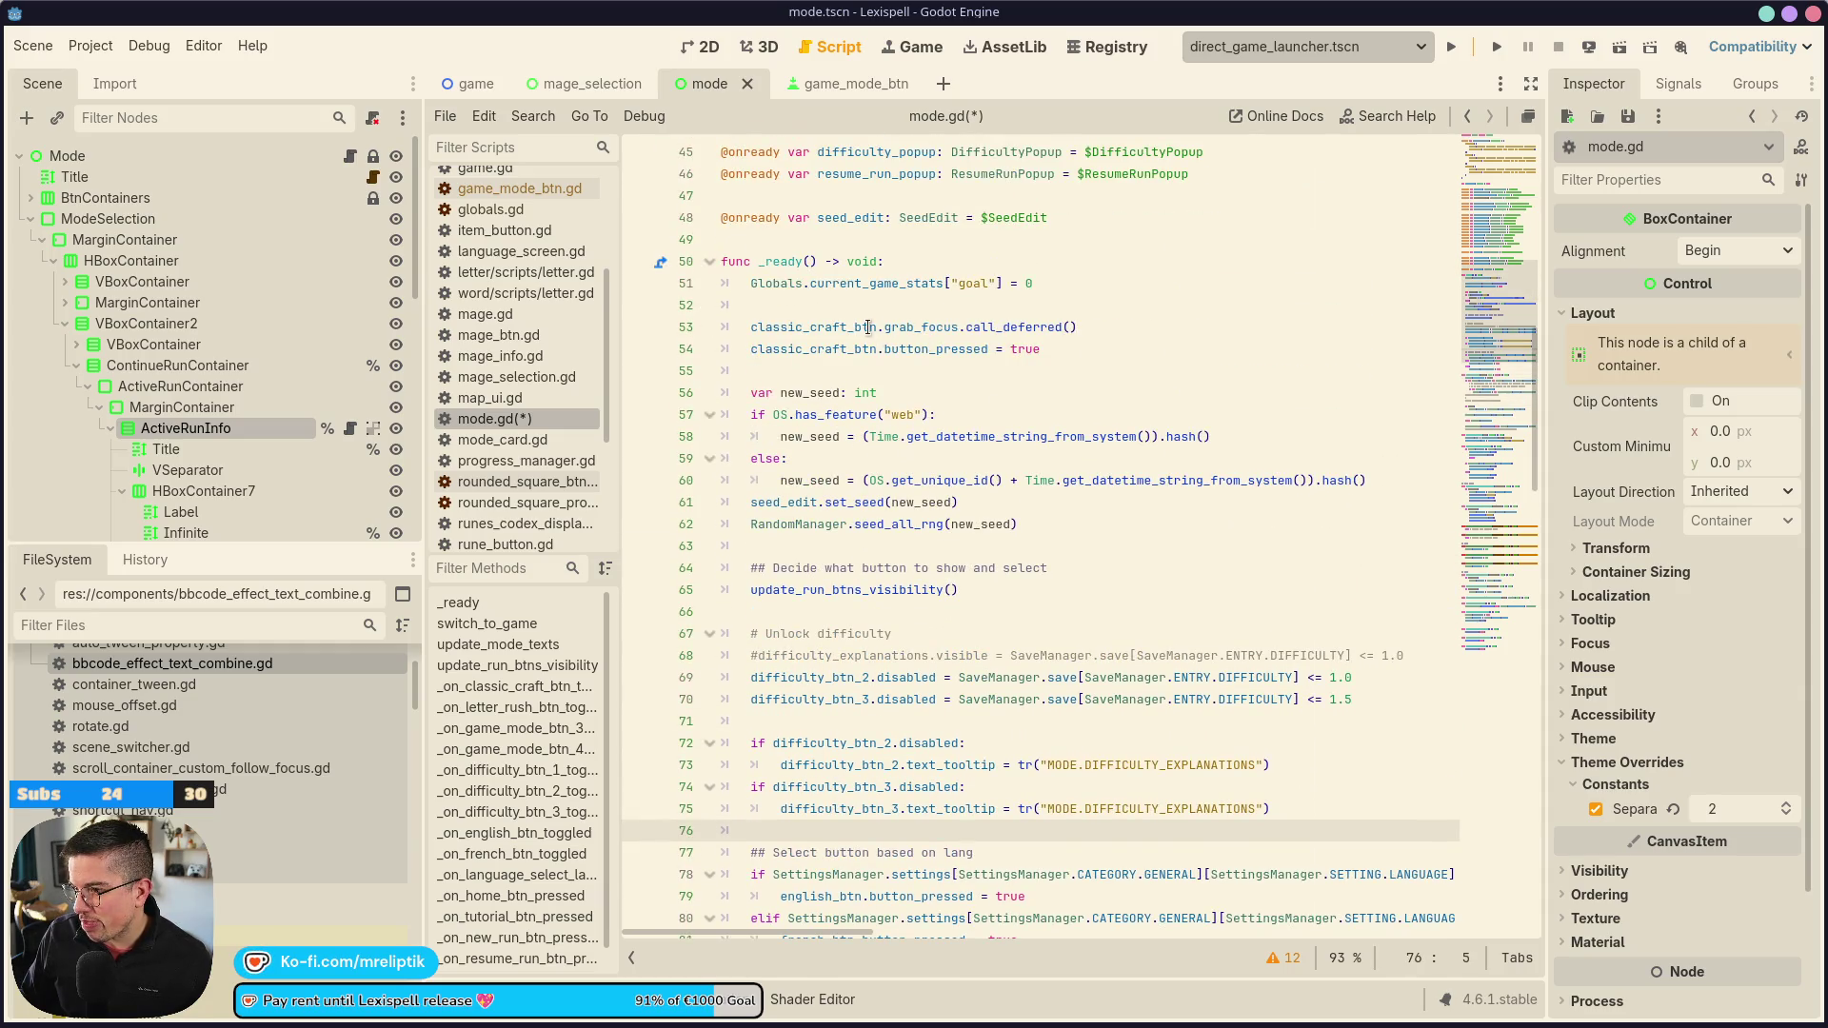
pyautogui.doubleClick(838, 591)
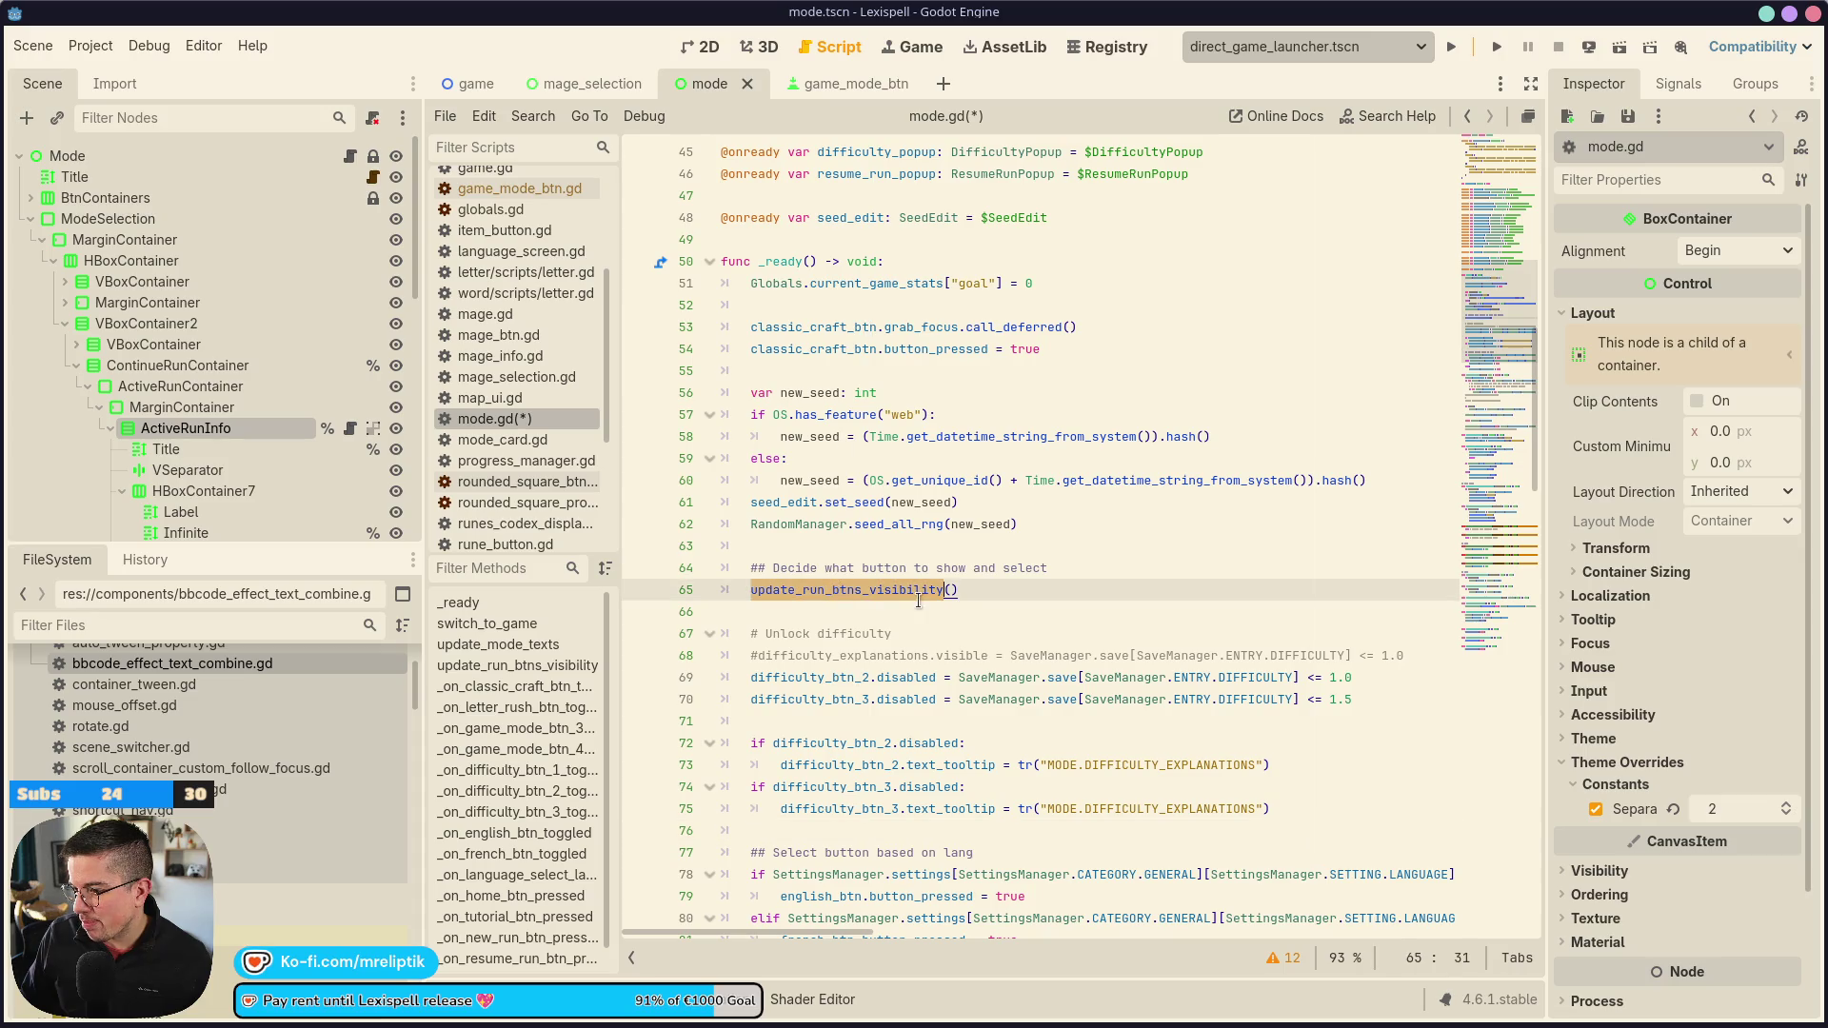
pyautogui.keyDown('ctrl'); pyautogui.click(862, 597); pyautogui.keyUp('ctrl')
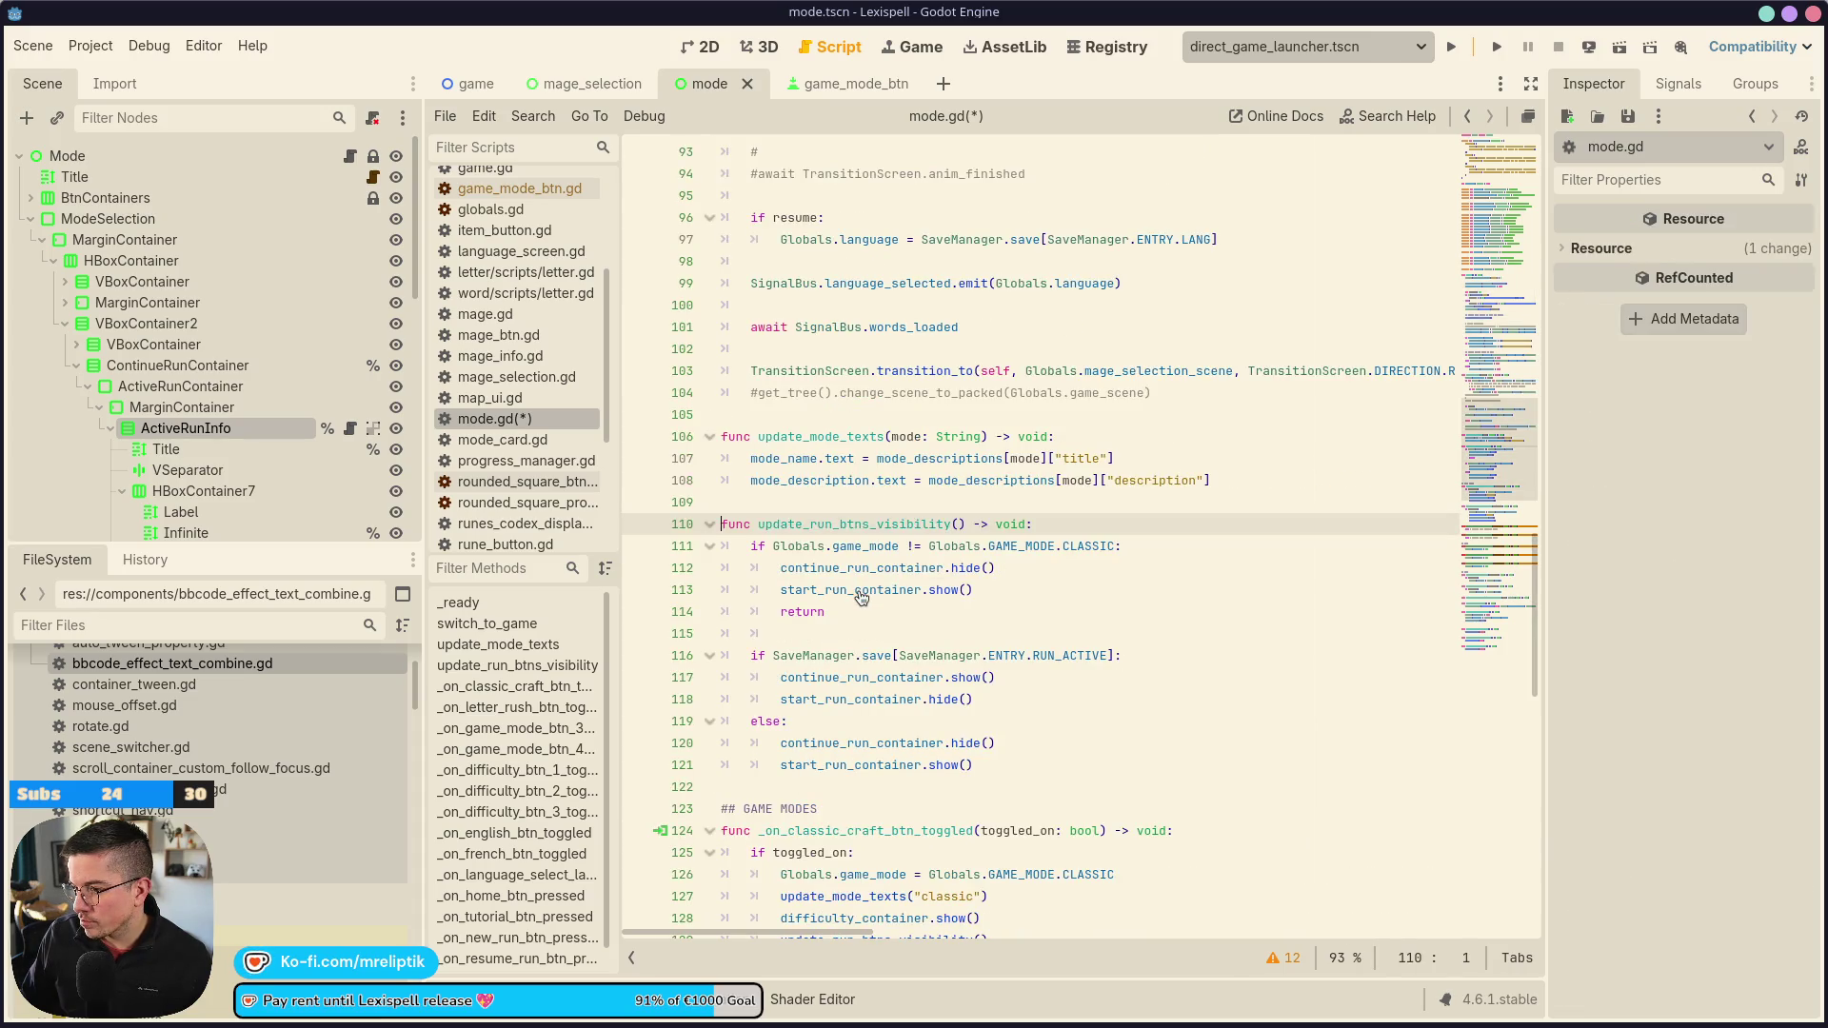
# Add active_run_info.refresh() above continue_run_container.show() in the RUN_ACTIVE branch and save
pyautogui.doubleClick(866, 590)
pyautogui.scroll(-2, 985, 598)
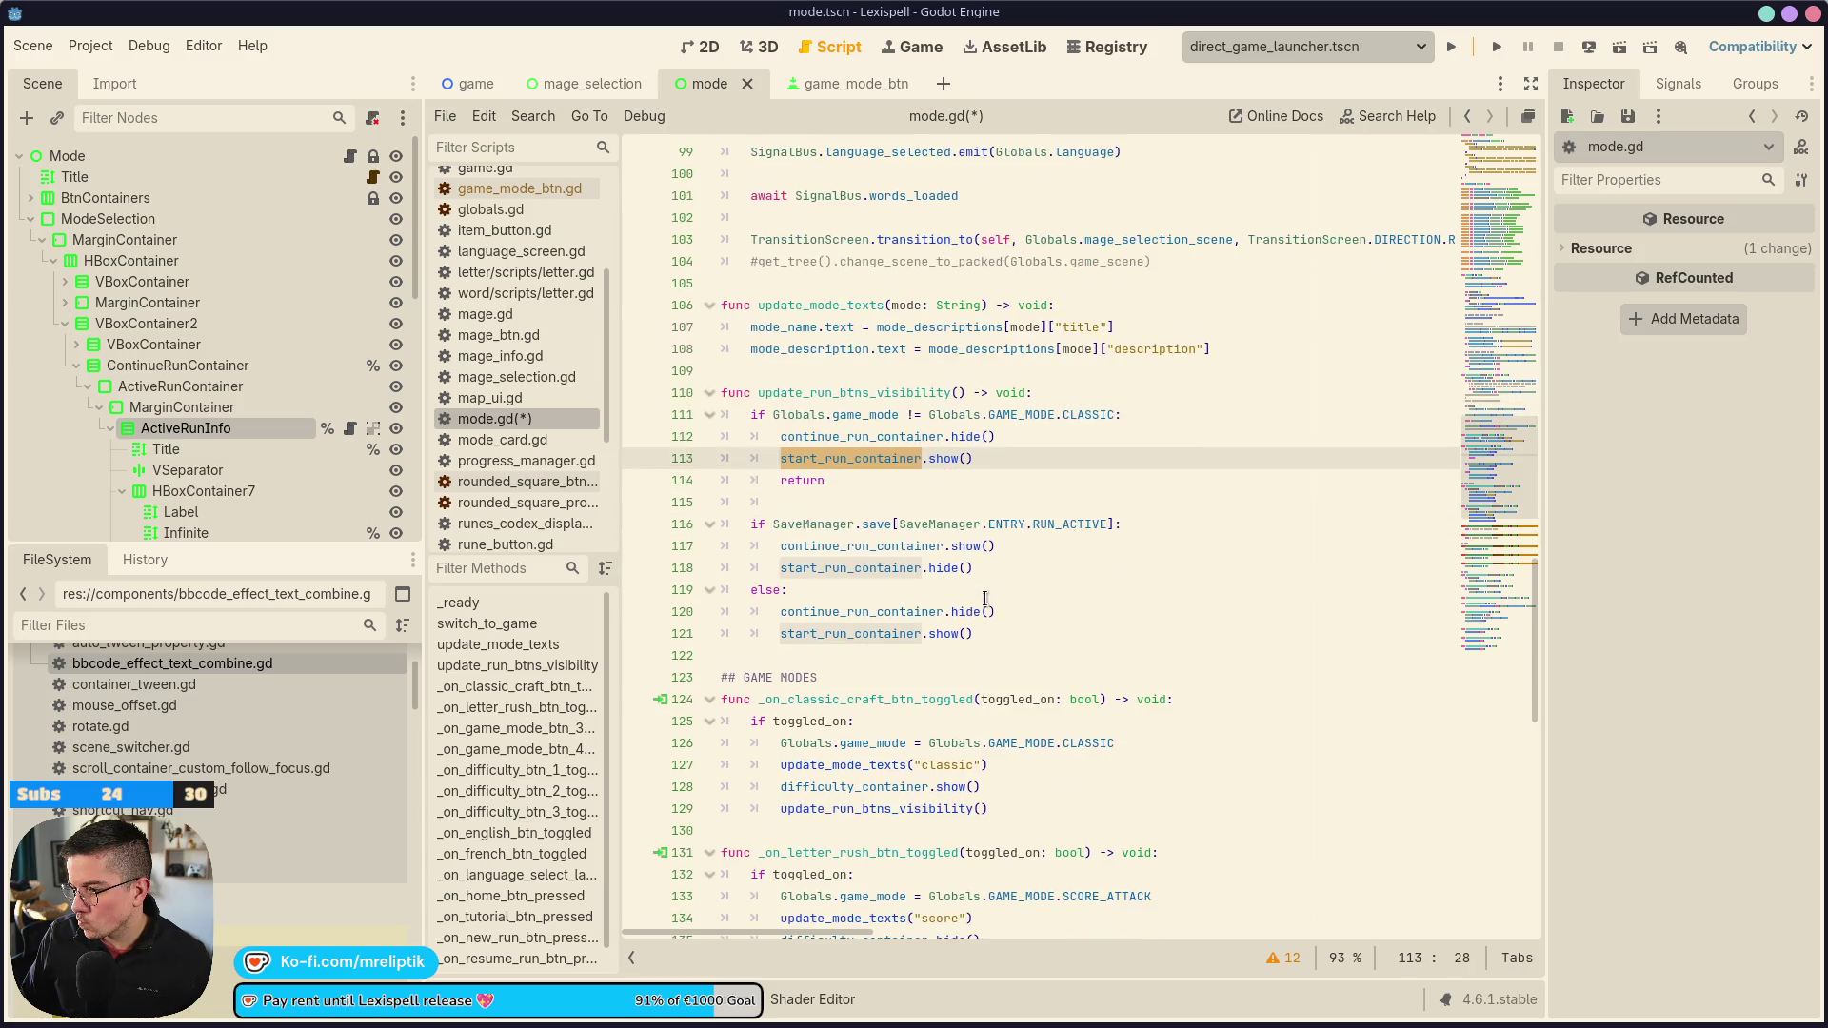
pyautogui.click(971, 568)
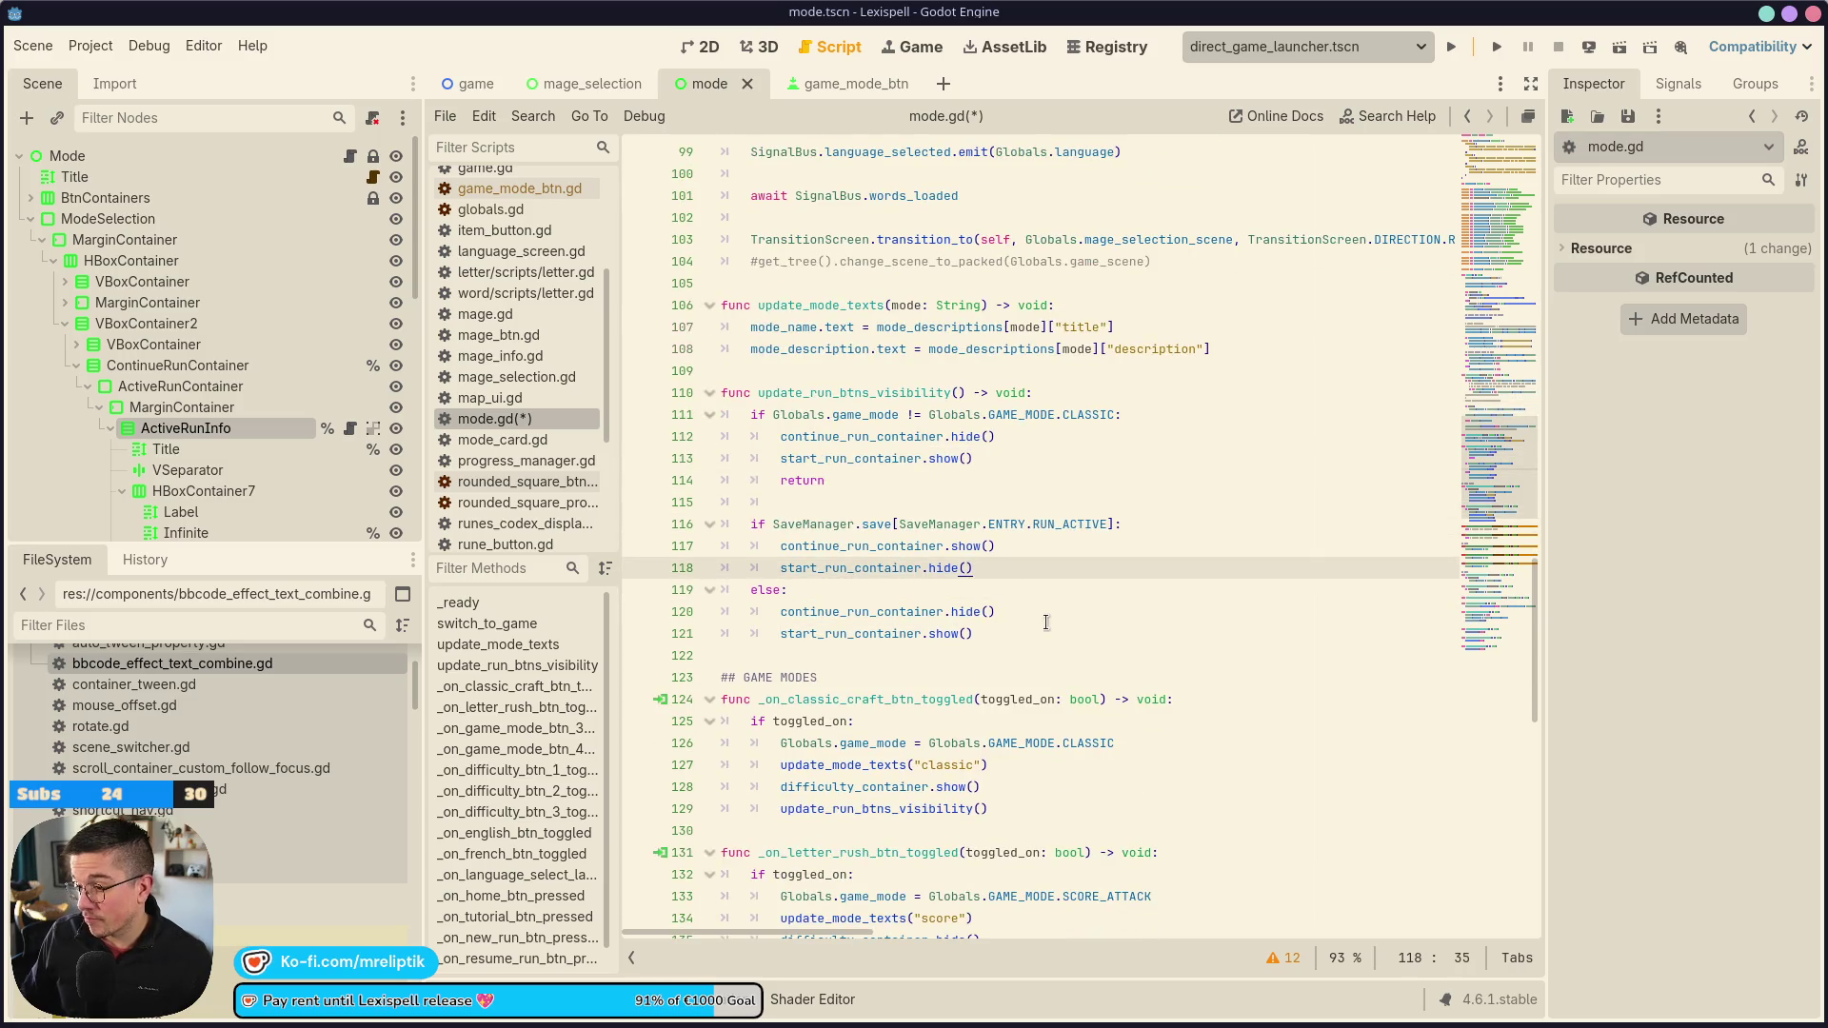
pyautogui.press('Up')
pyautogui.hotkey('ctrl', 'Left')
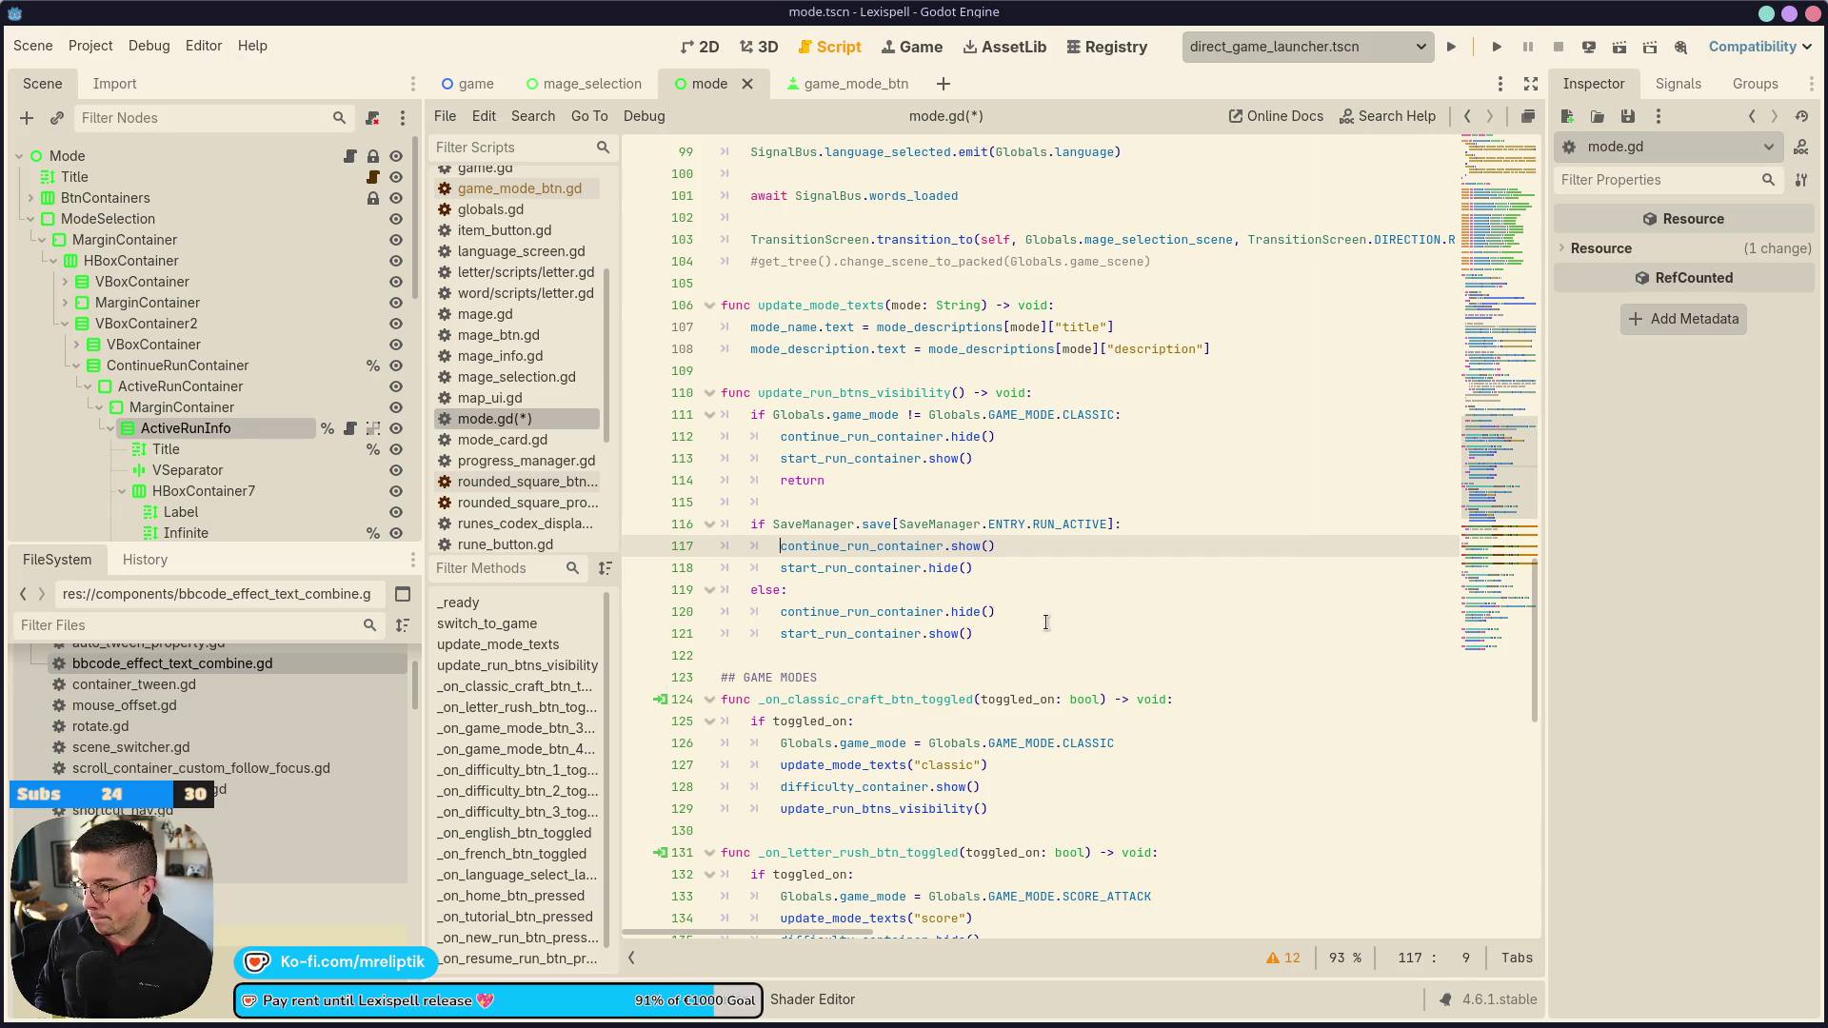
pyautogui.press('Return')
pyautogui.press('Up')
pyautogui.write('active_run_info.')
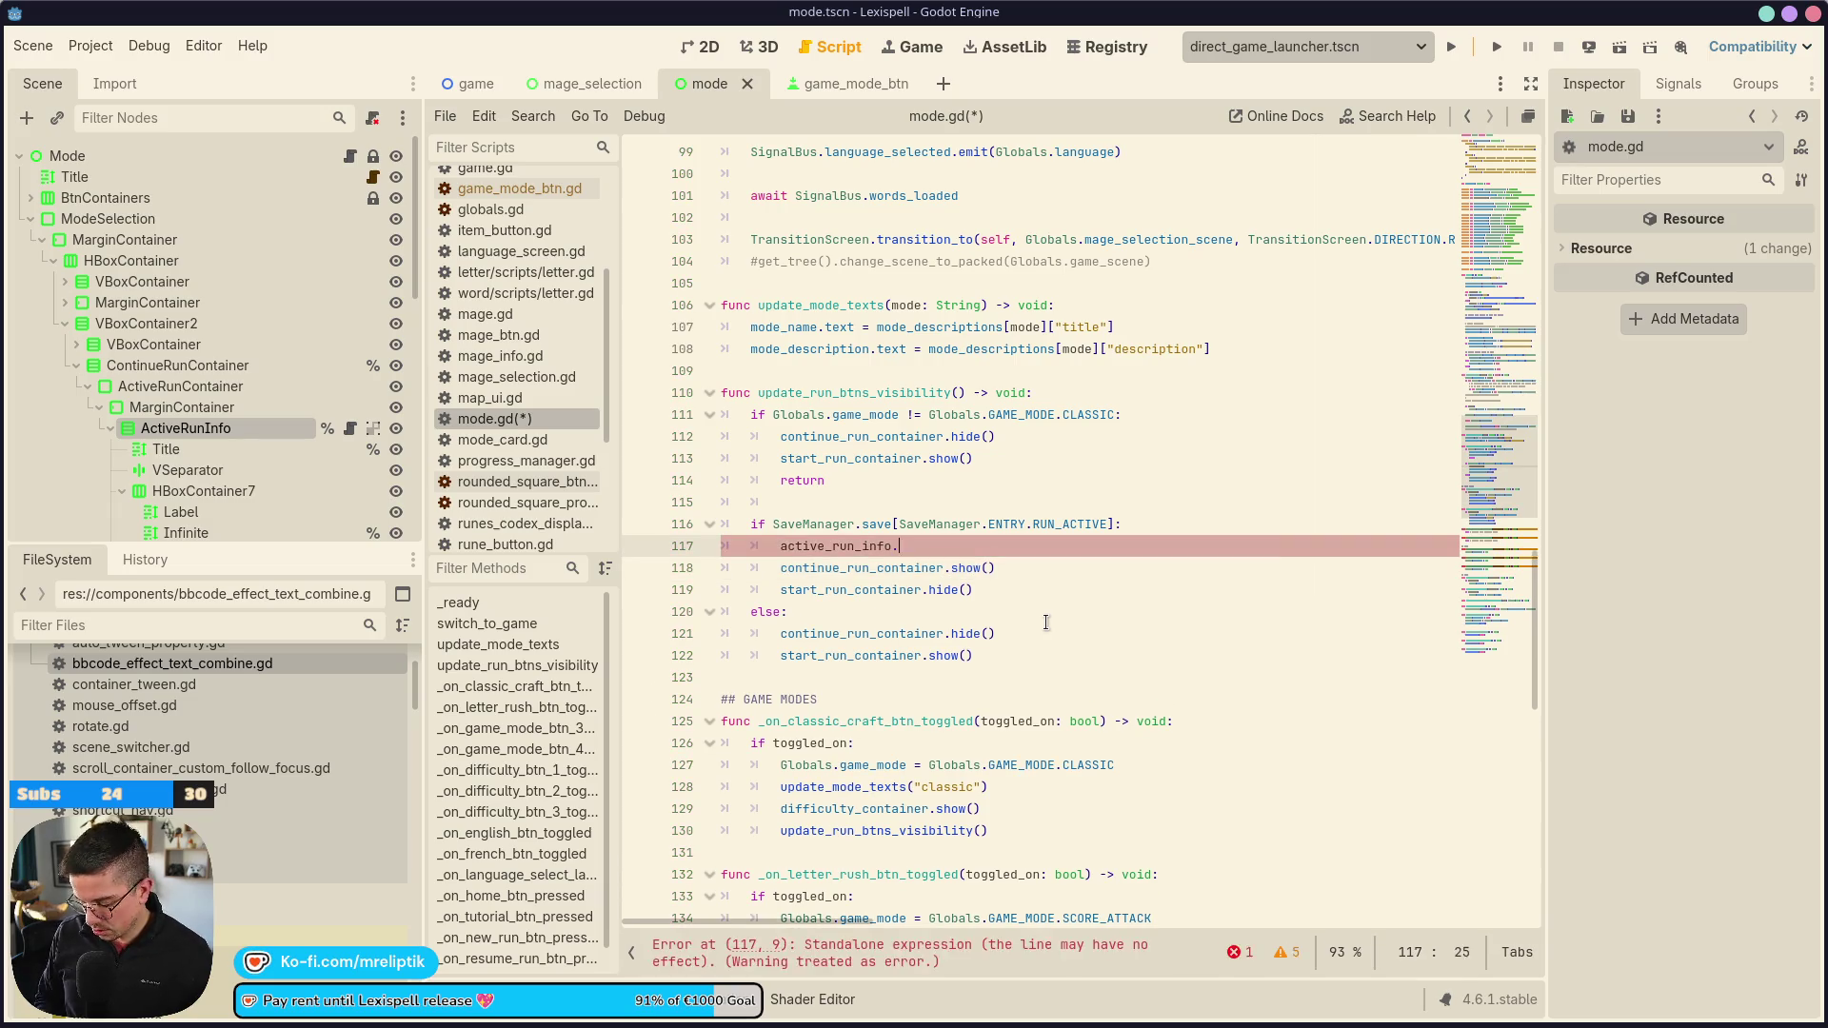
pyautogui.write('refresh()')
pyautogui.hotkey('ctrl', 's')
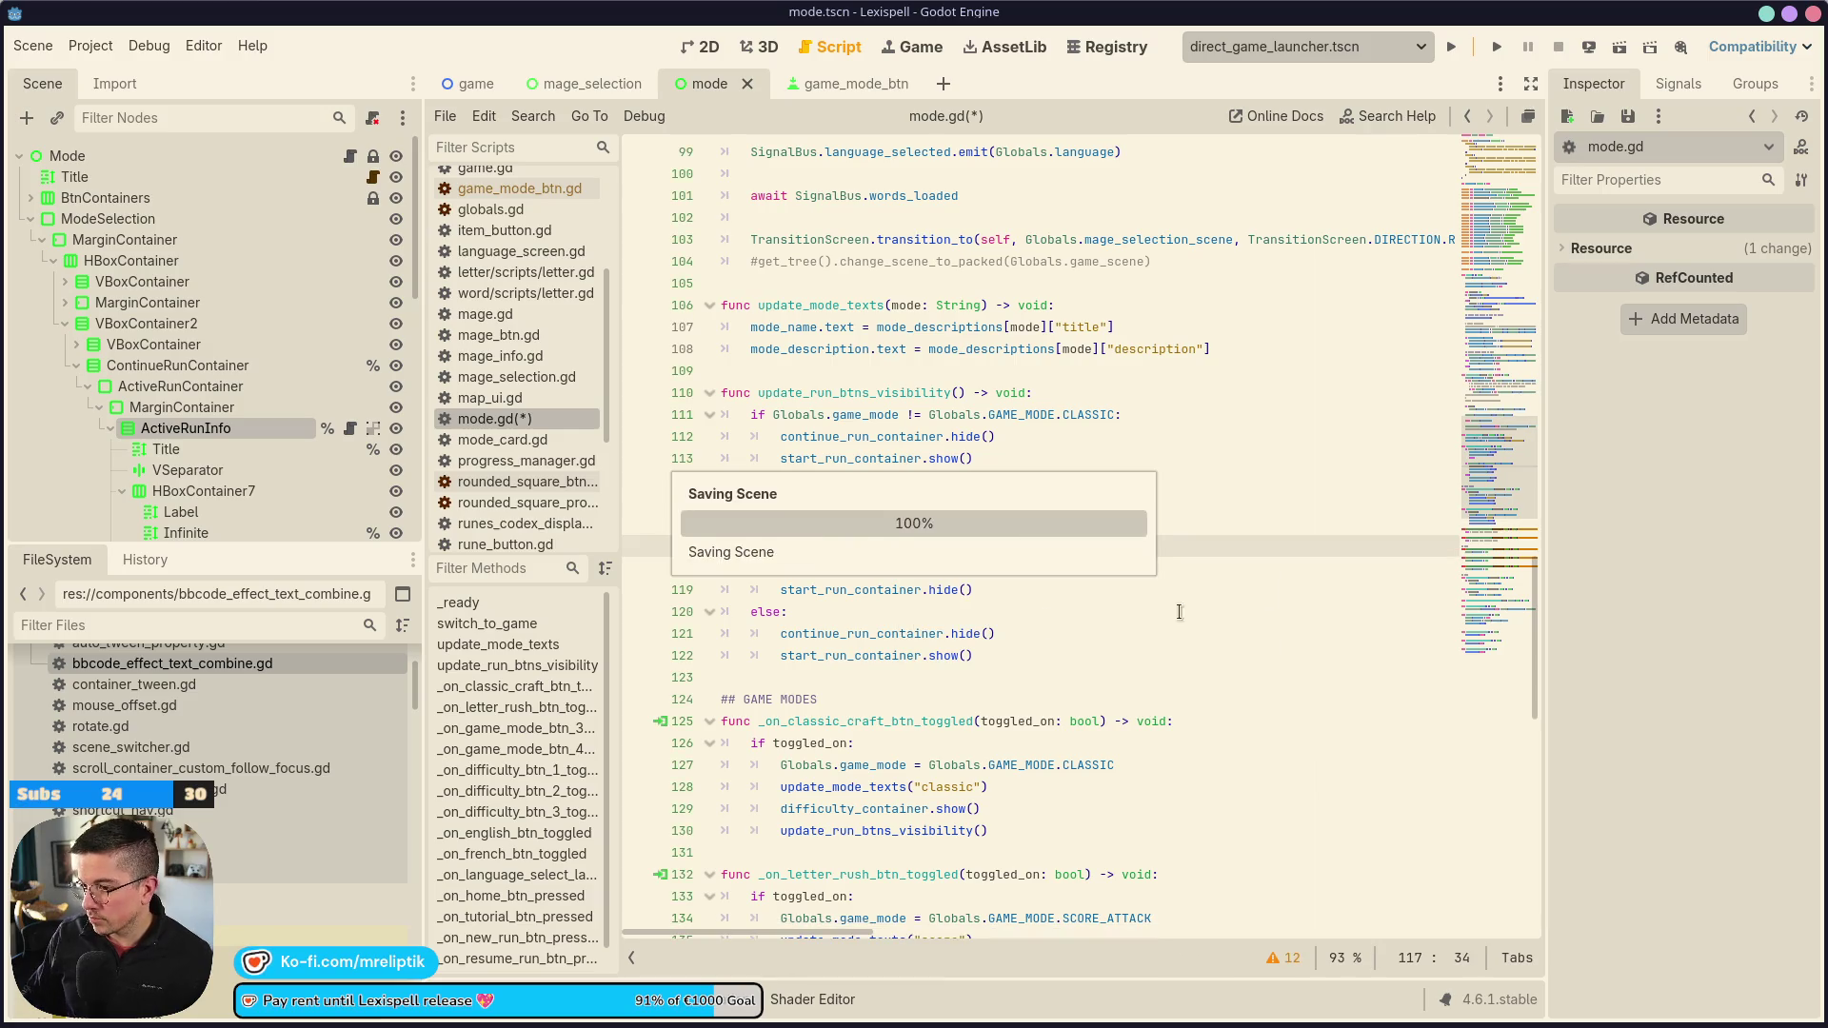
# Run the project with F5 and go through Next and Play to reach the MODES screen
pyautogui.press('F5')
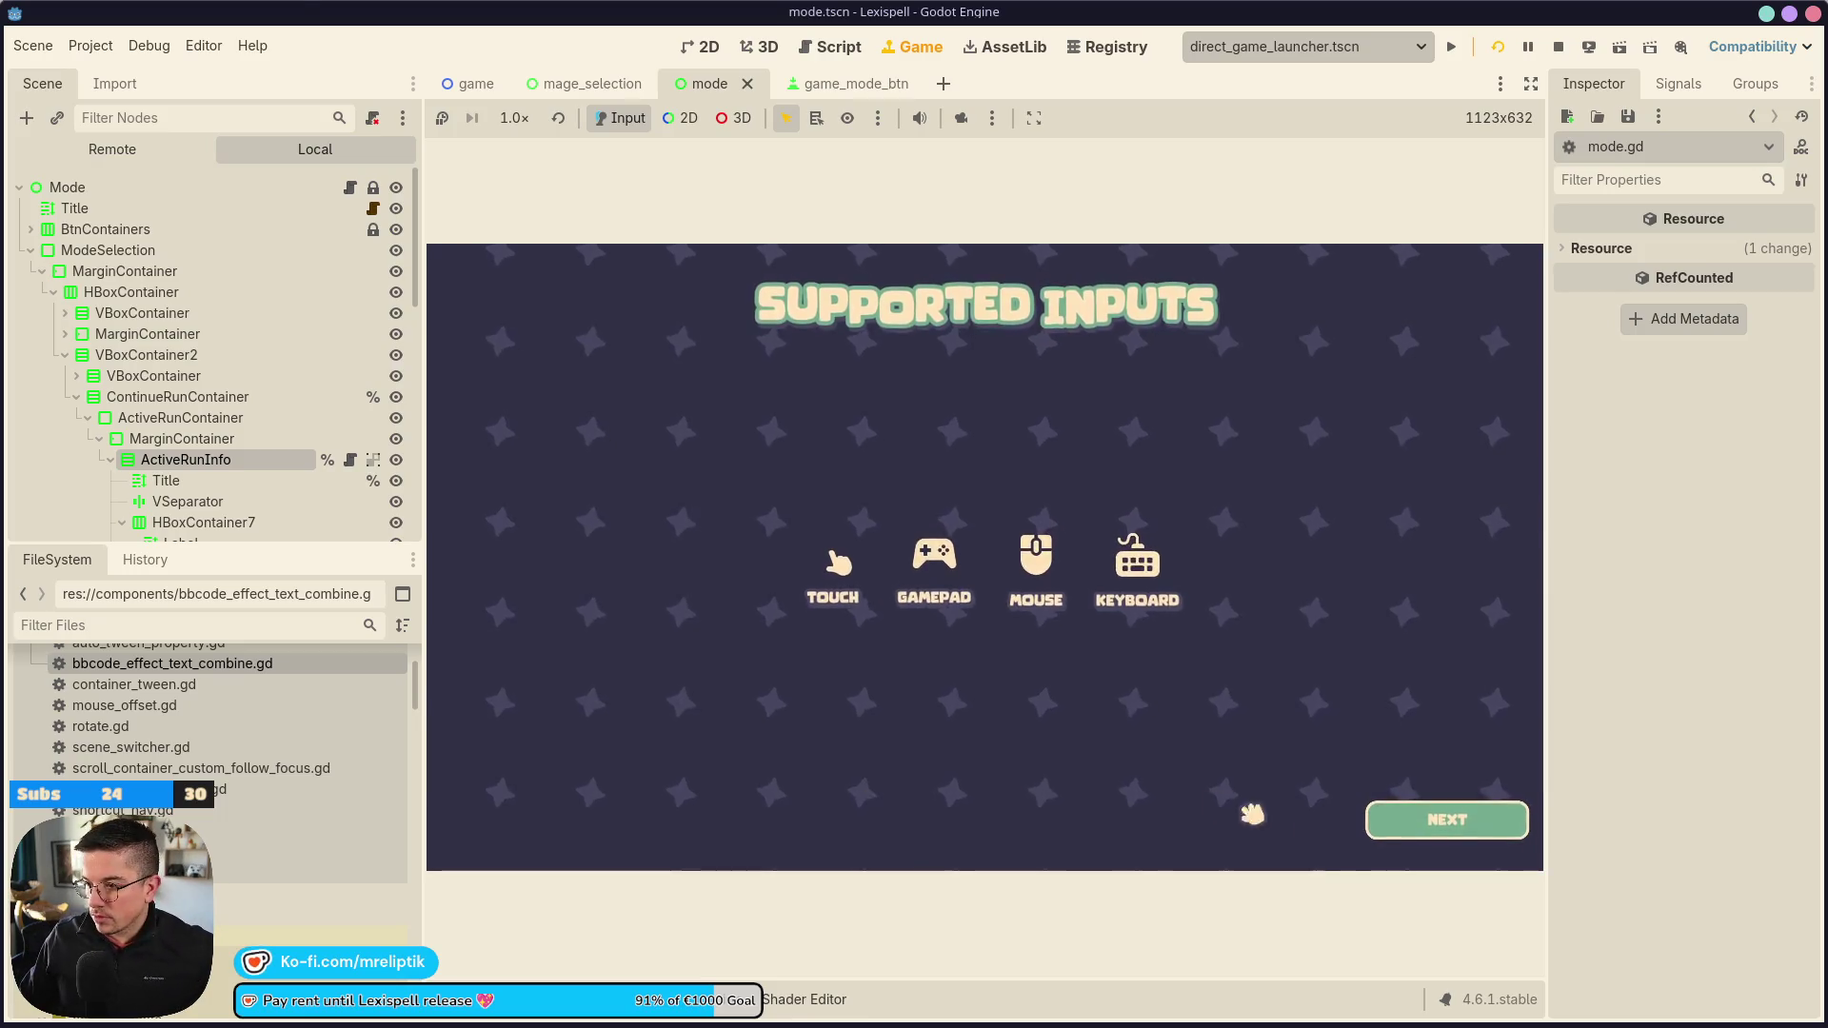
pyautogui.click(1446, 816)
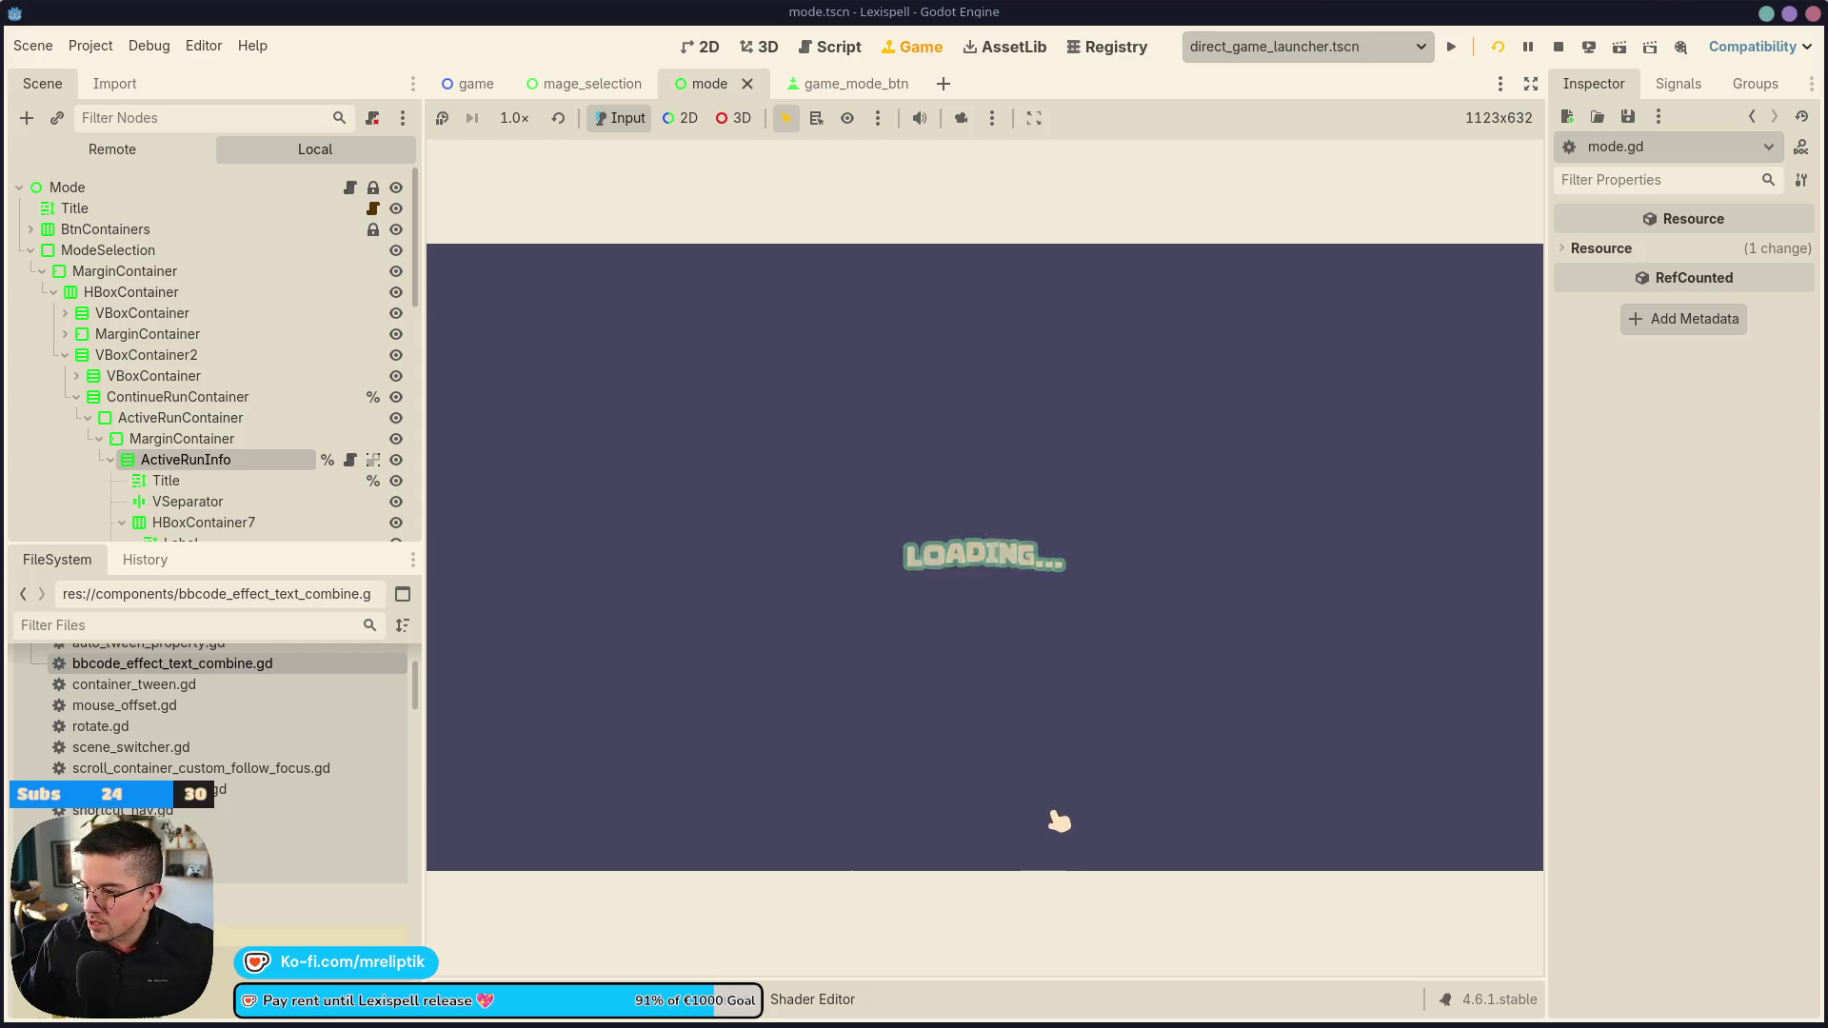
pyautogui.click(1078, 788)
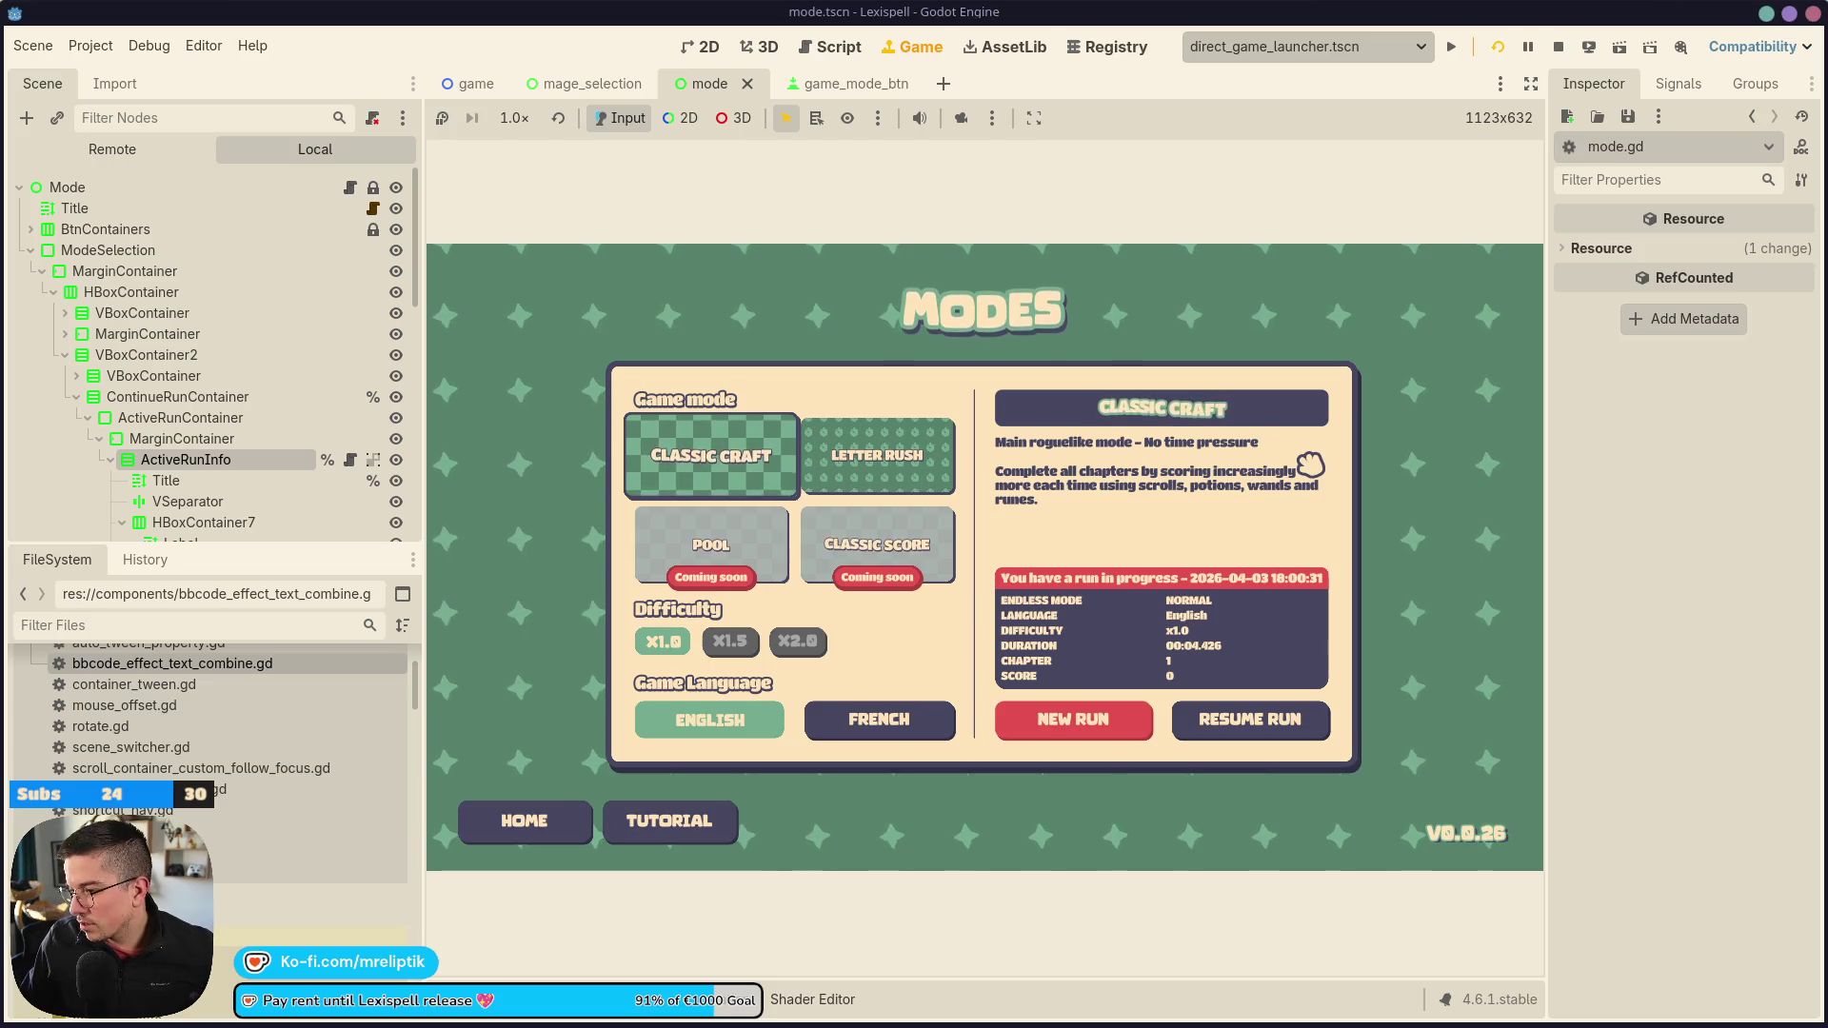
pyautogui.hotkey('alt', 'Tab')
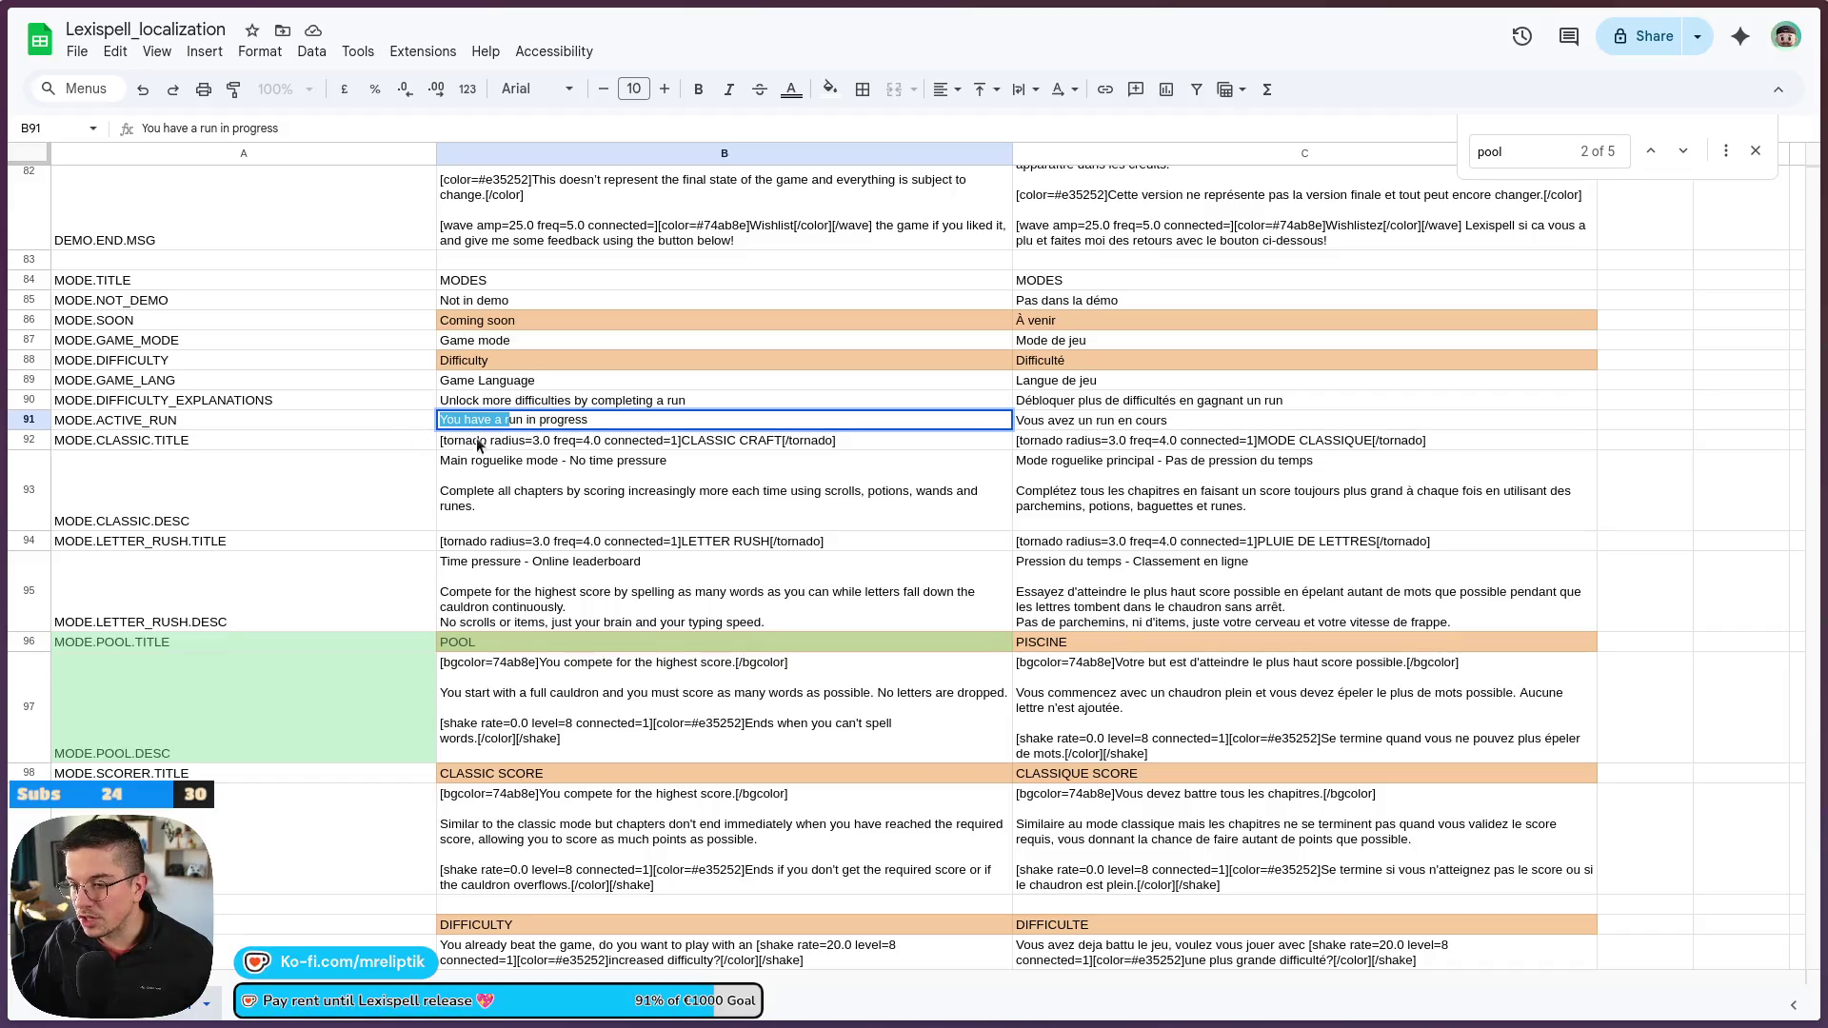
# Change MODE.ACTIVE_RUN's English text in B91 to 'In progress run' and French in C91 to 'Run en cours'
pyautogui.write('In progress')
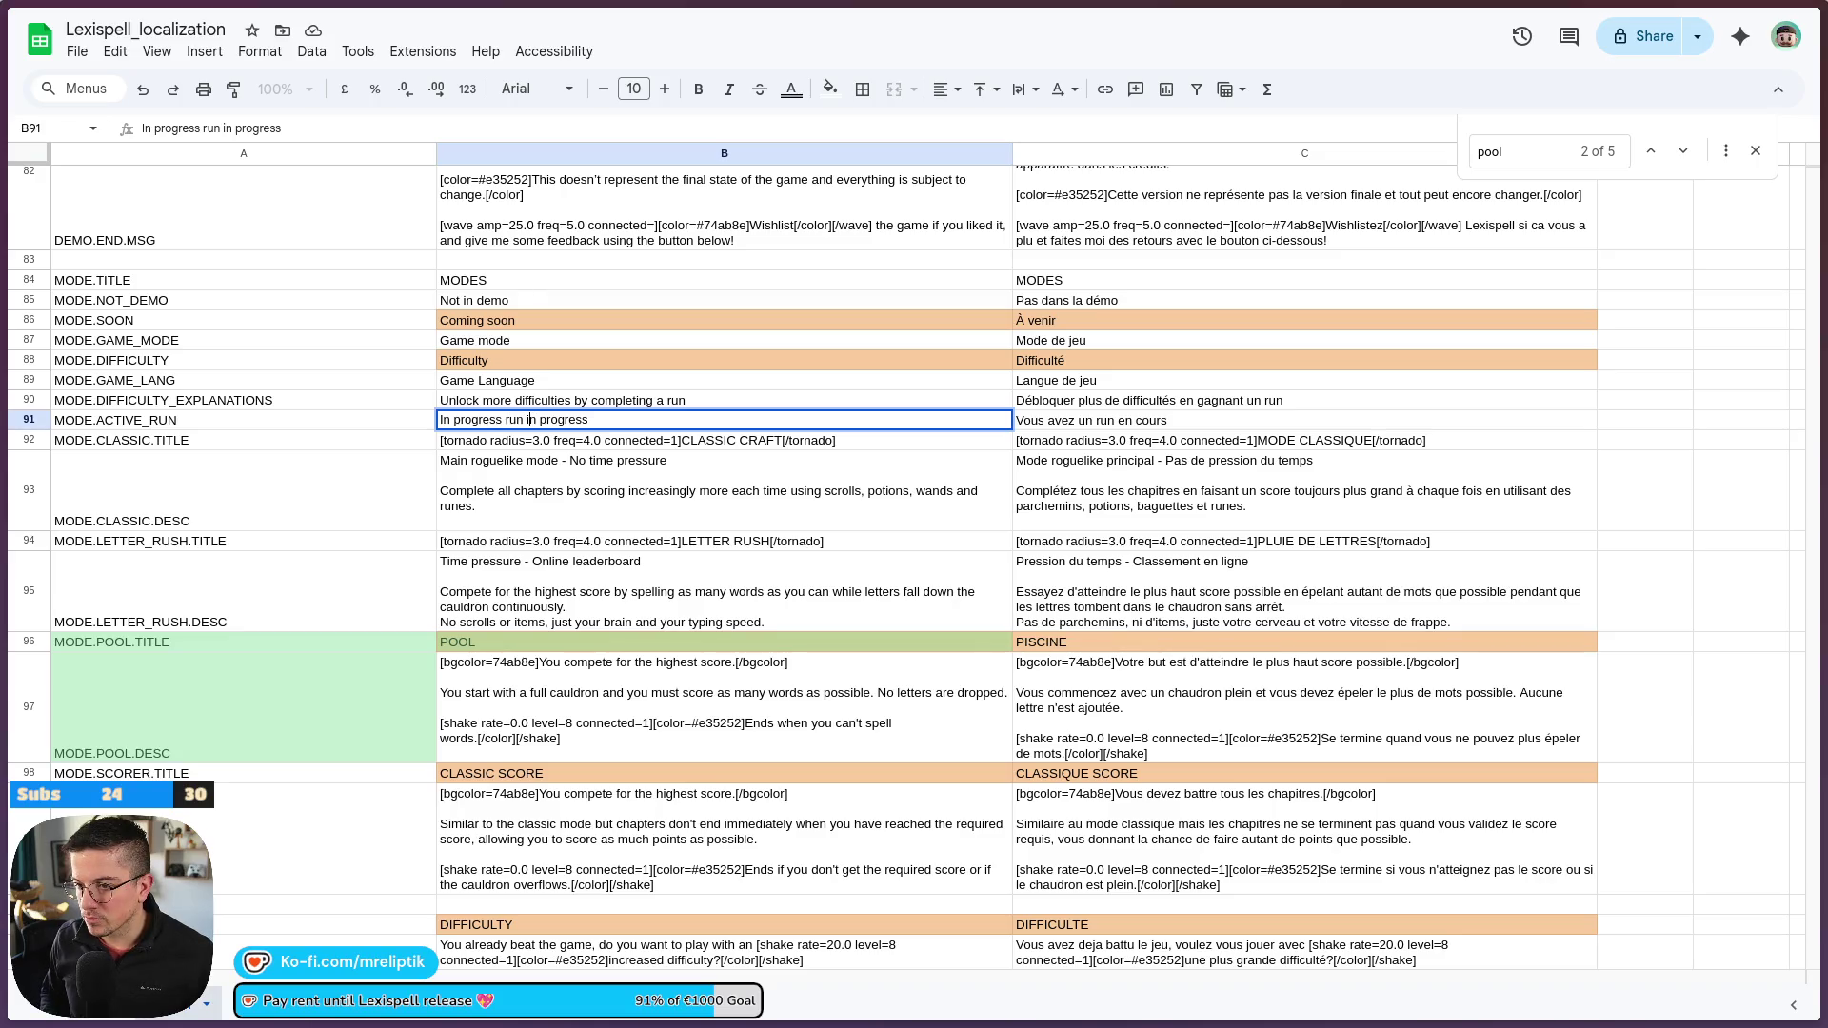
pyautogui.hotkey('shift', 'End')
pyautogui.press('BackSpace')
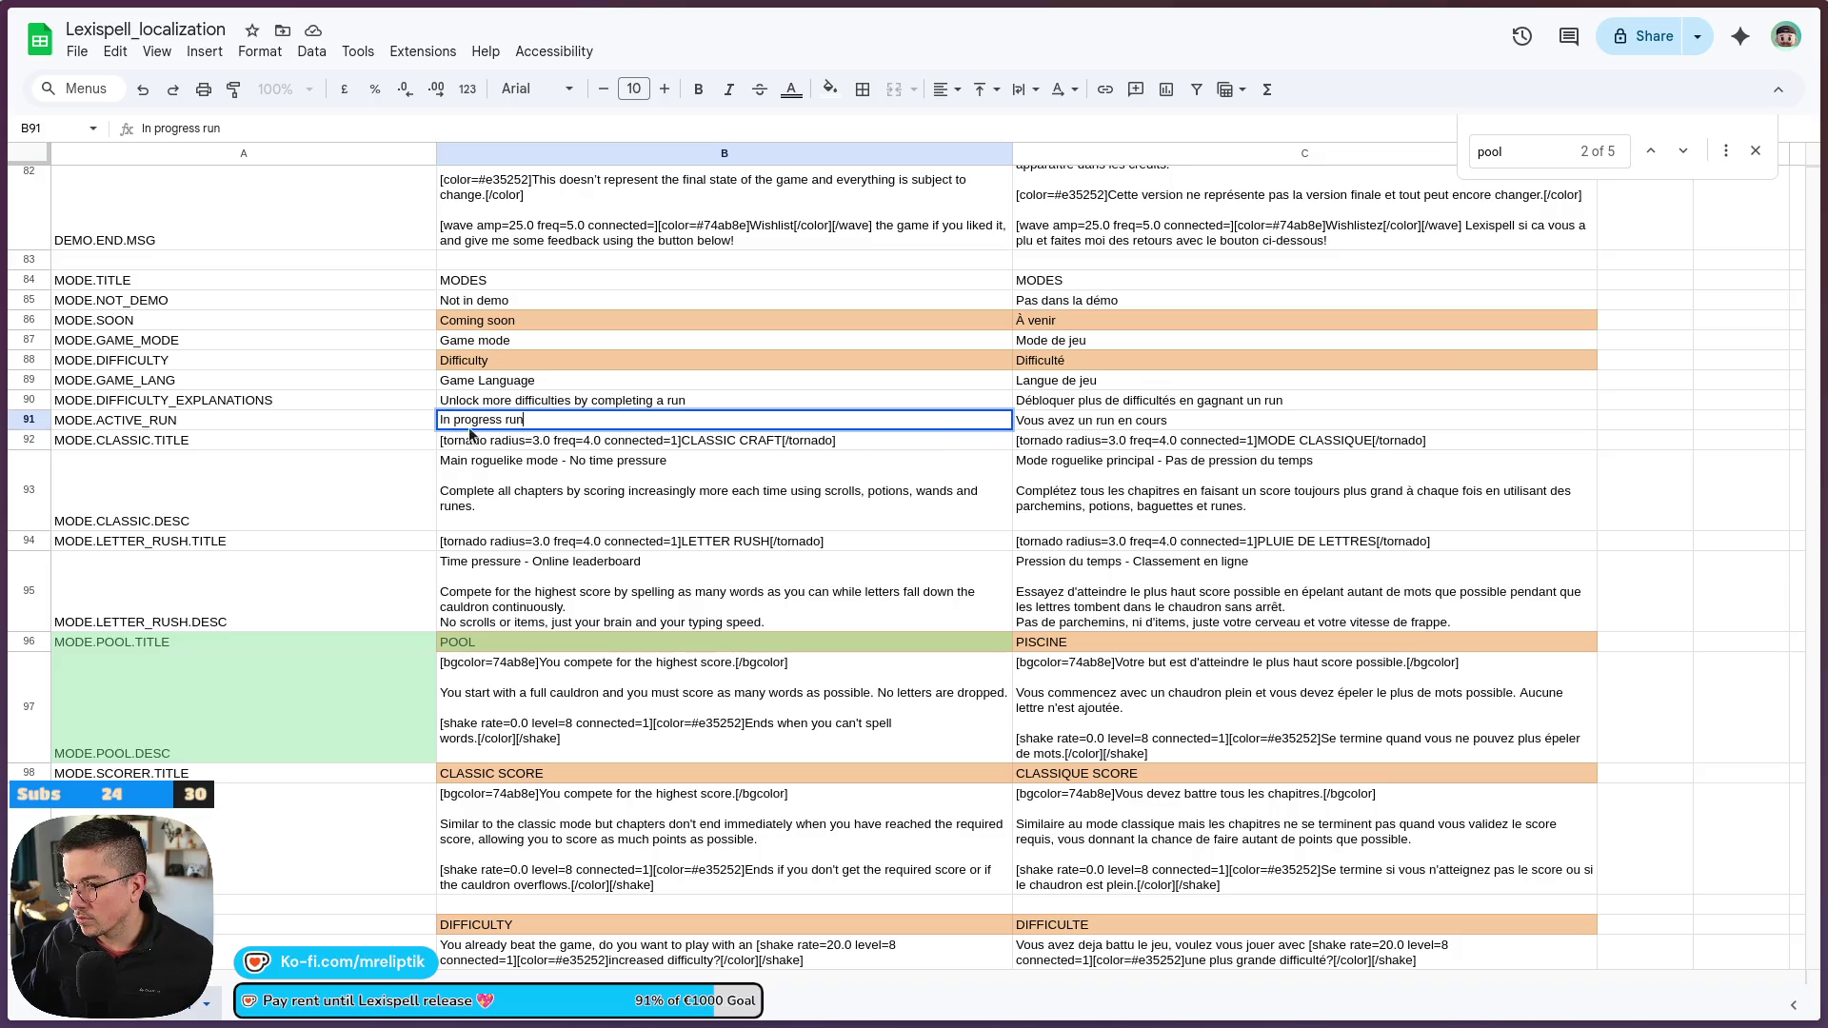
pyautogui.press('Tab')
pyautogui.doubleClick(1097, 420)
pyautogui.moveTo(1098, 420); pyautogui.dragTo(937, 437)
pyautogui.write('R')
pyautogui.click(937, 436)
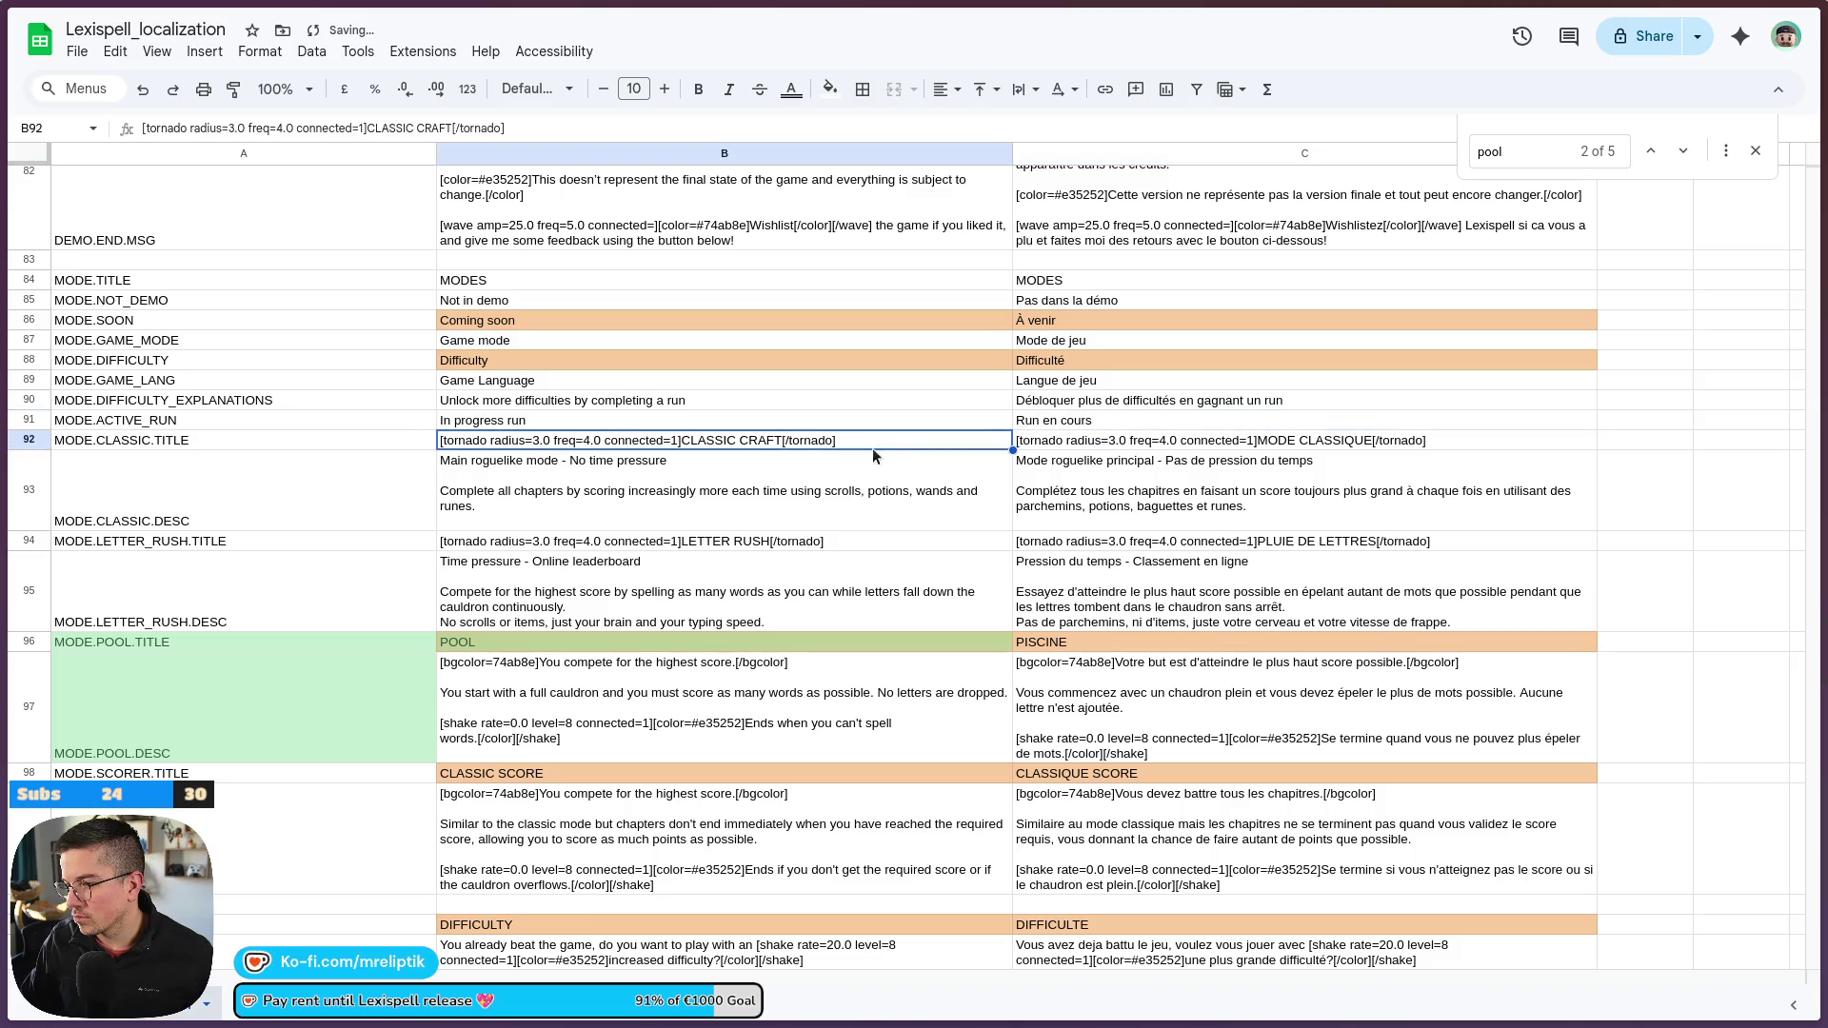
pyautogui.click(115, 51)
pyautogui.moveTo(78, 50)
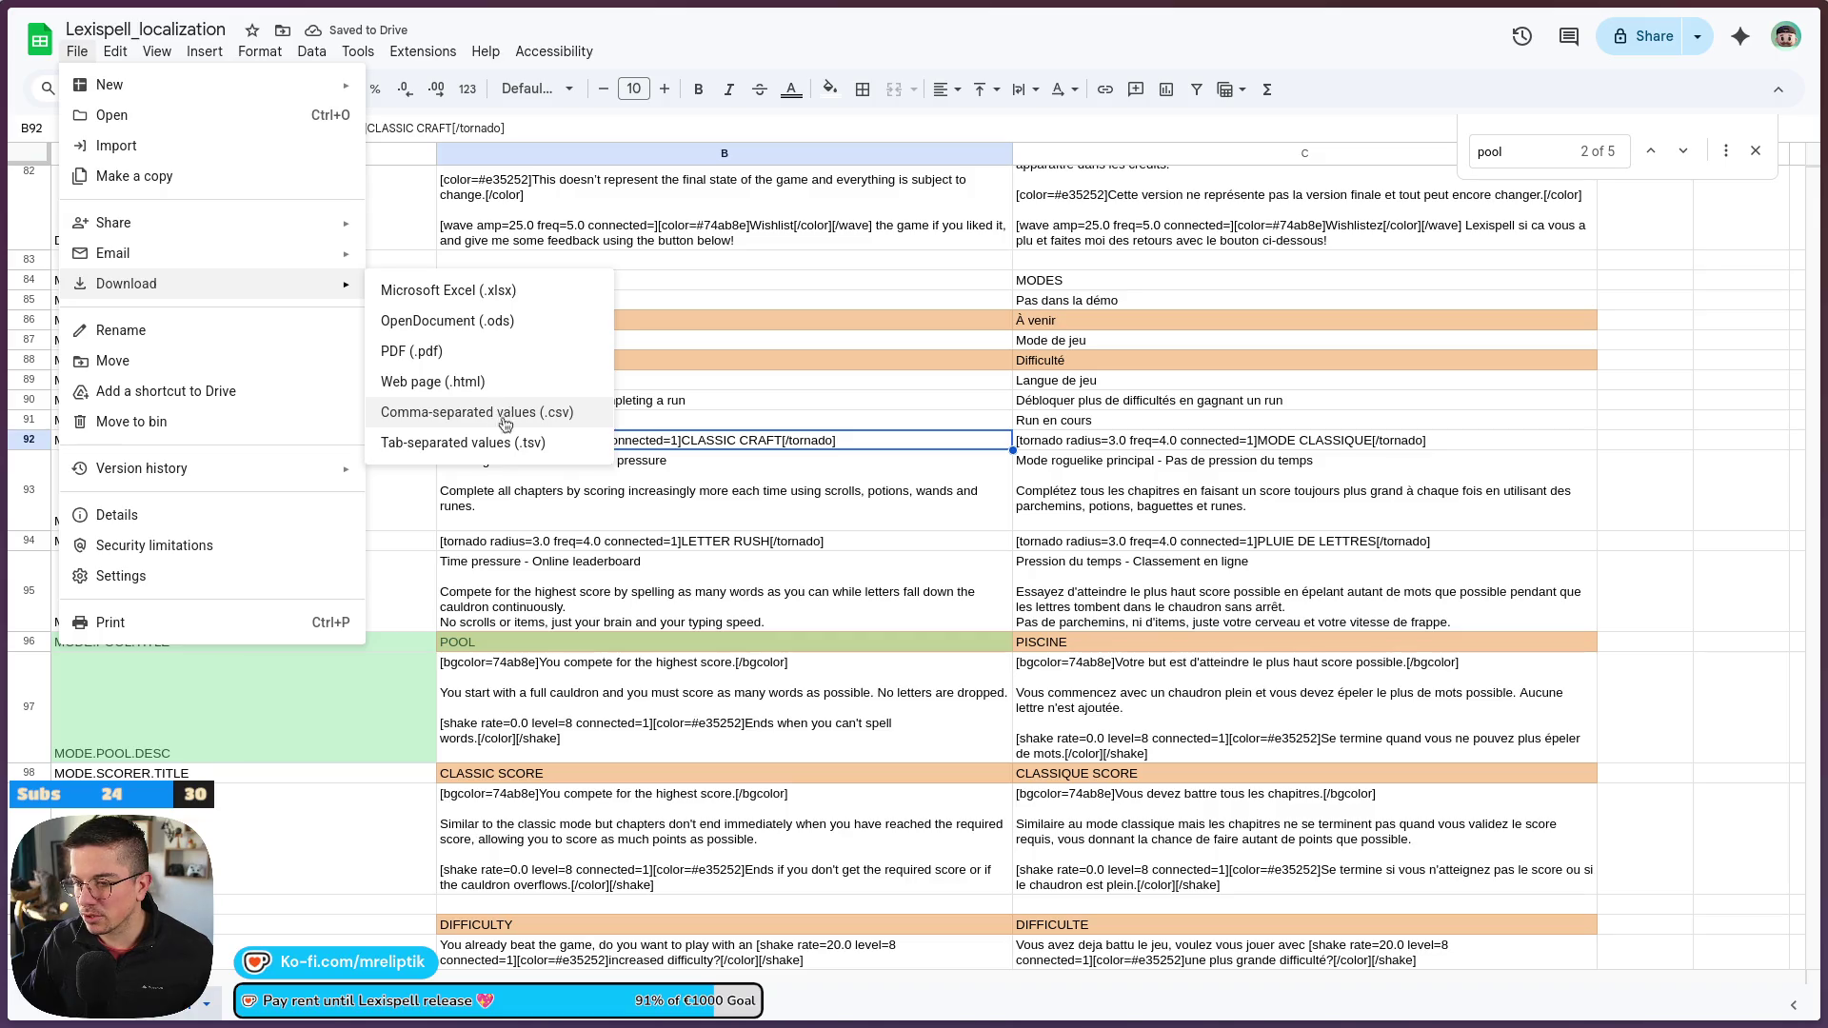
pyautogui.click(705, 411)
# Insert two blank rows above MODE.CLASSIC.TITLE at row 92
pyautogui.click(114, 436)
pyautogui.rightClick(104, 444)
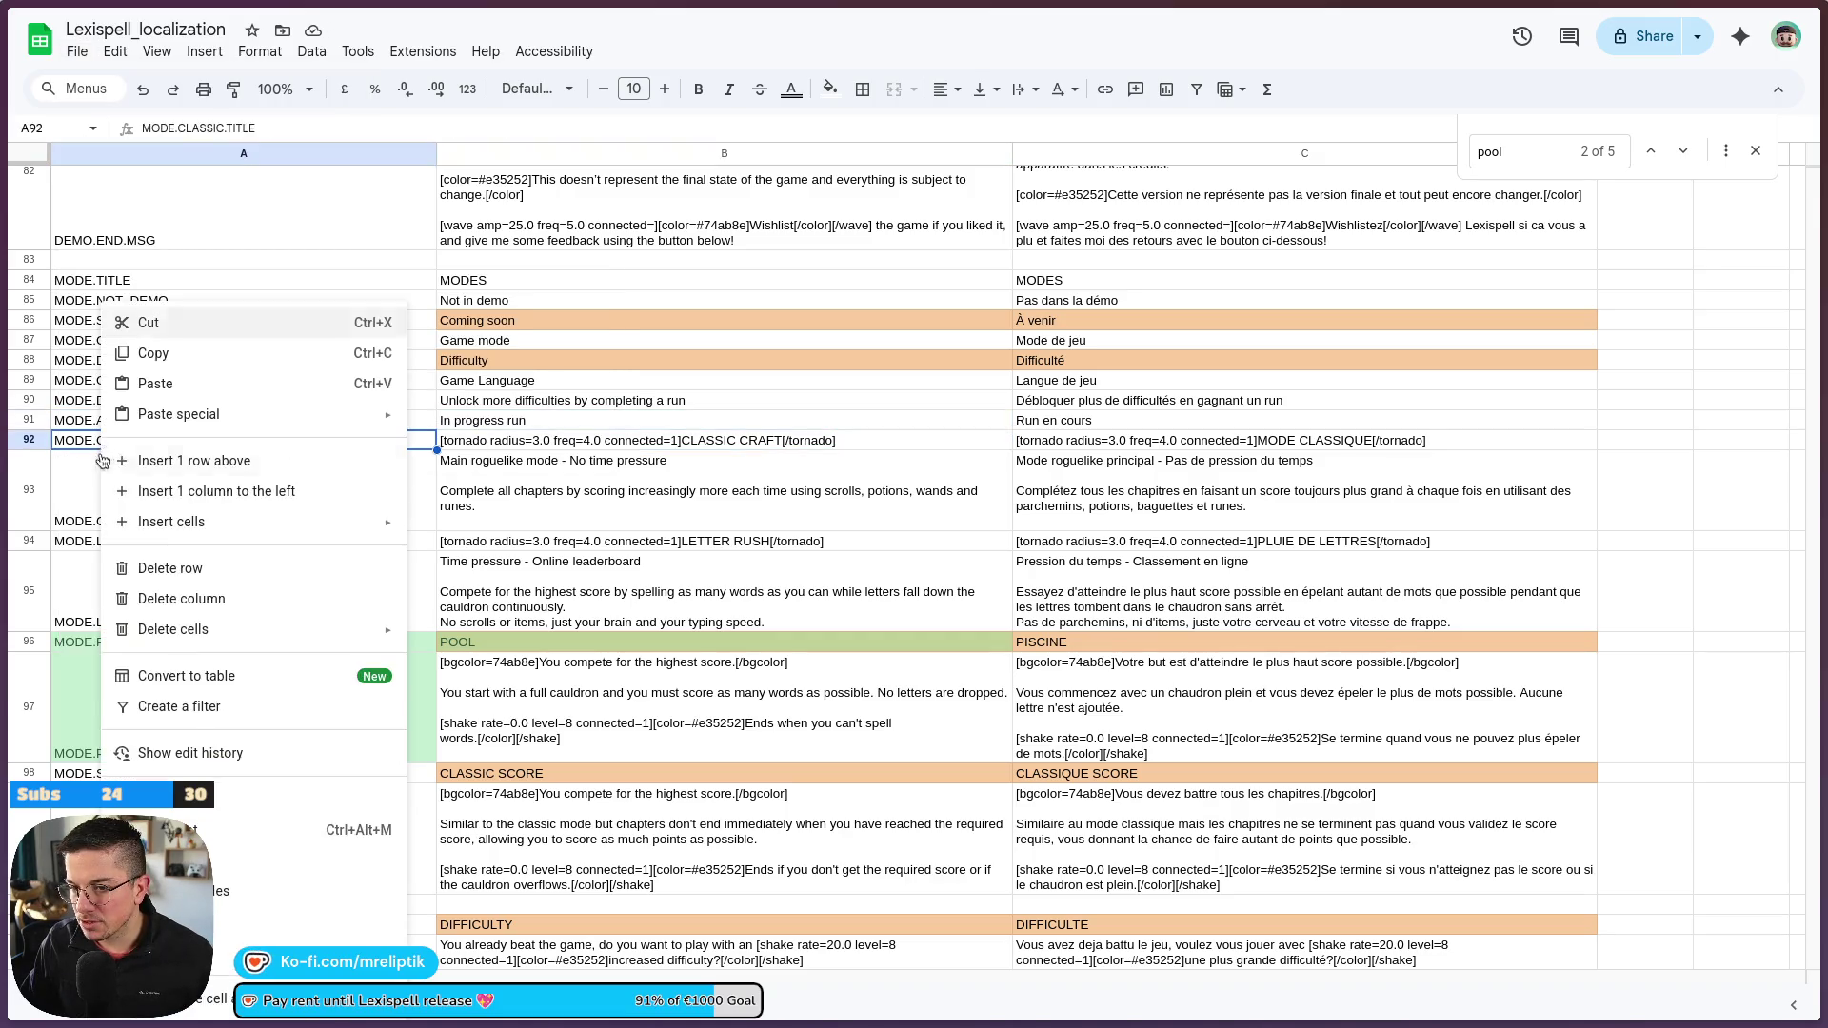
pyautogui.click(183, 463)
pyautogui.rightClick(123, 443)
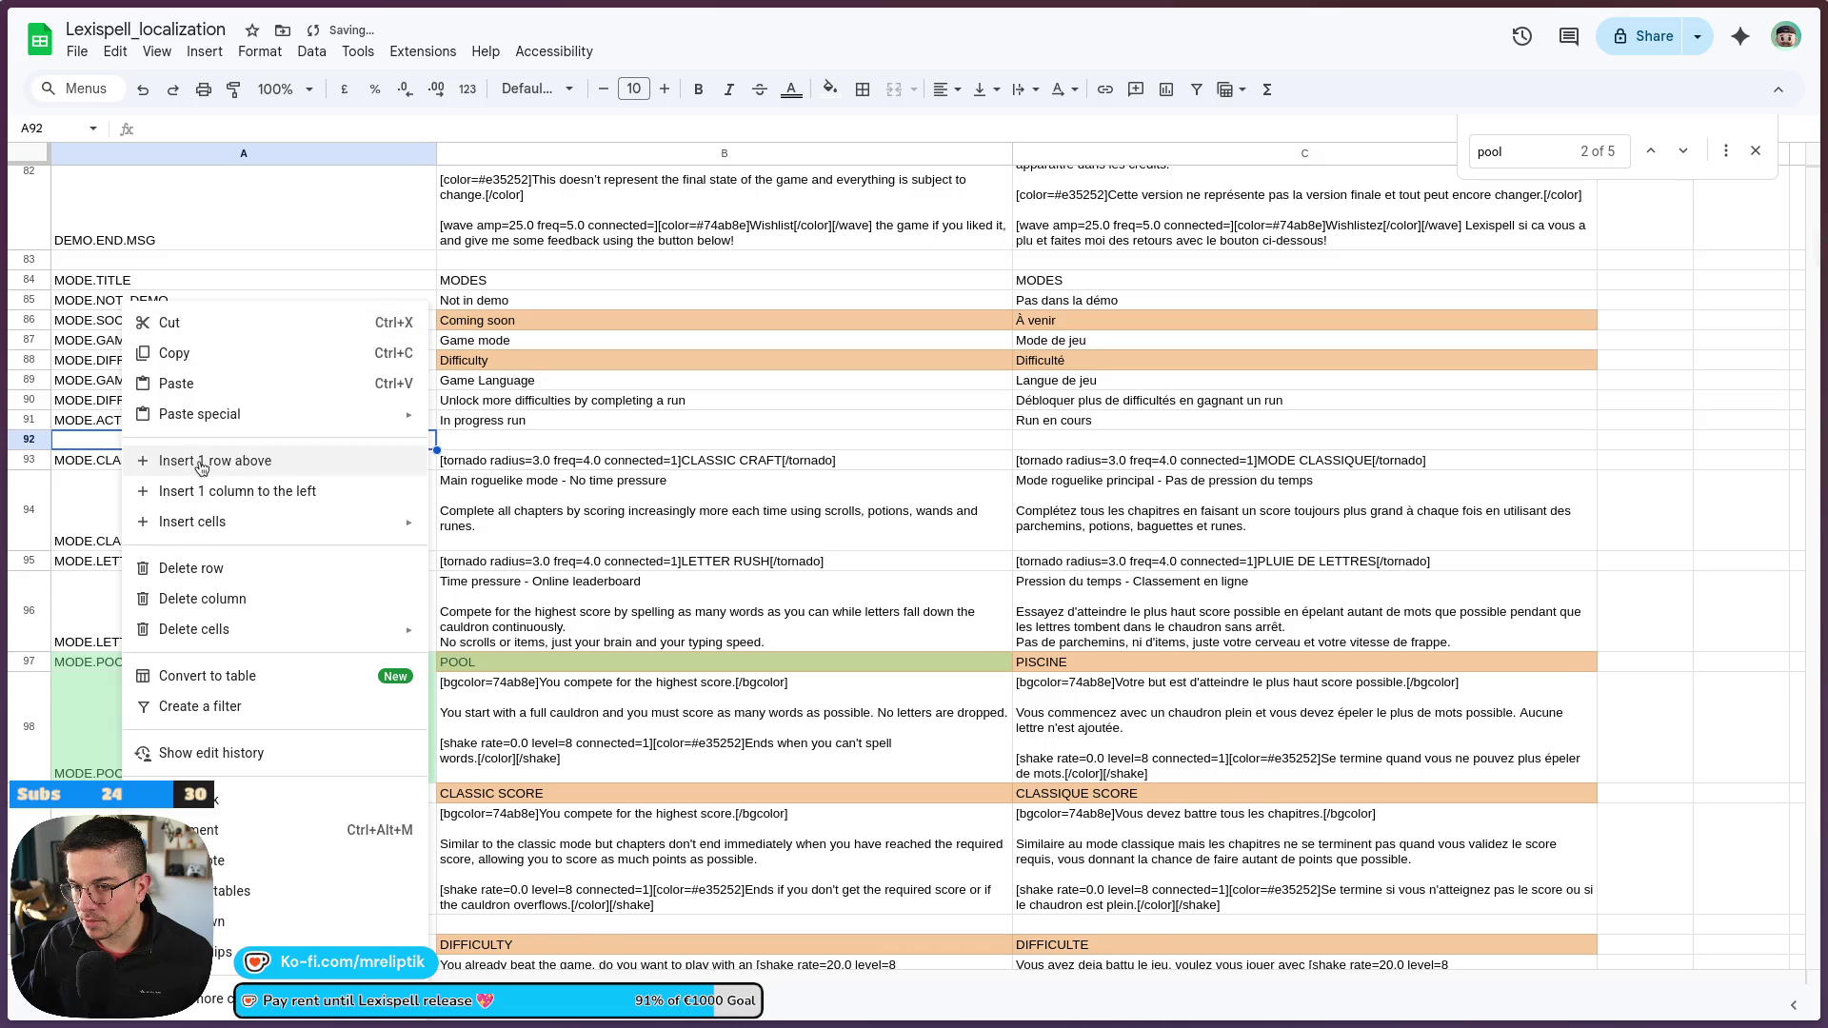
pyautogui.click(181, 461)
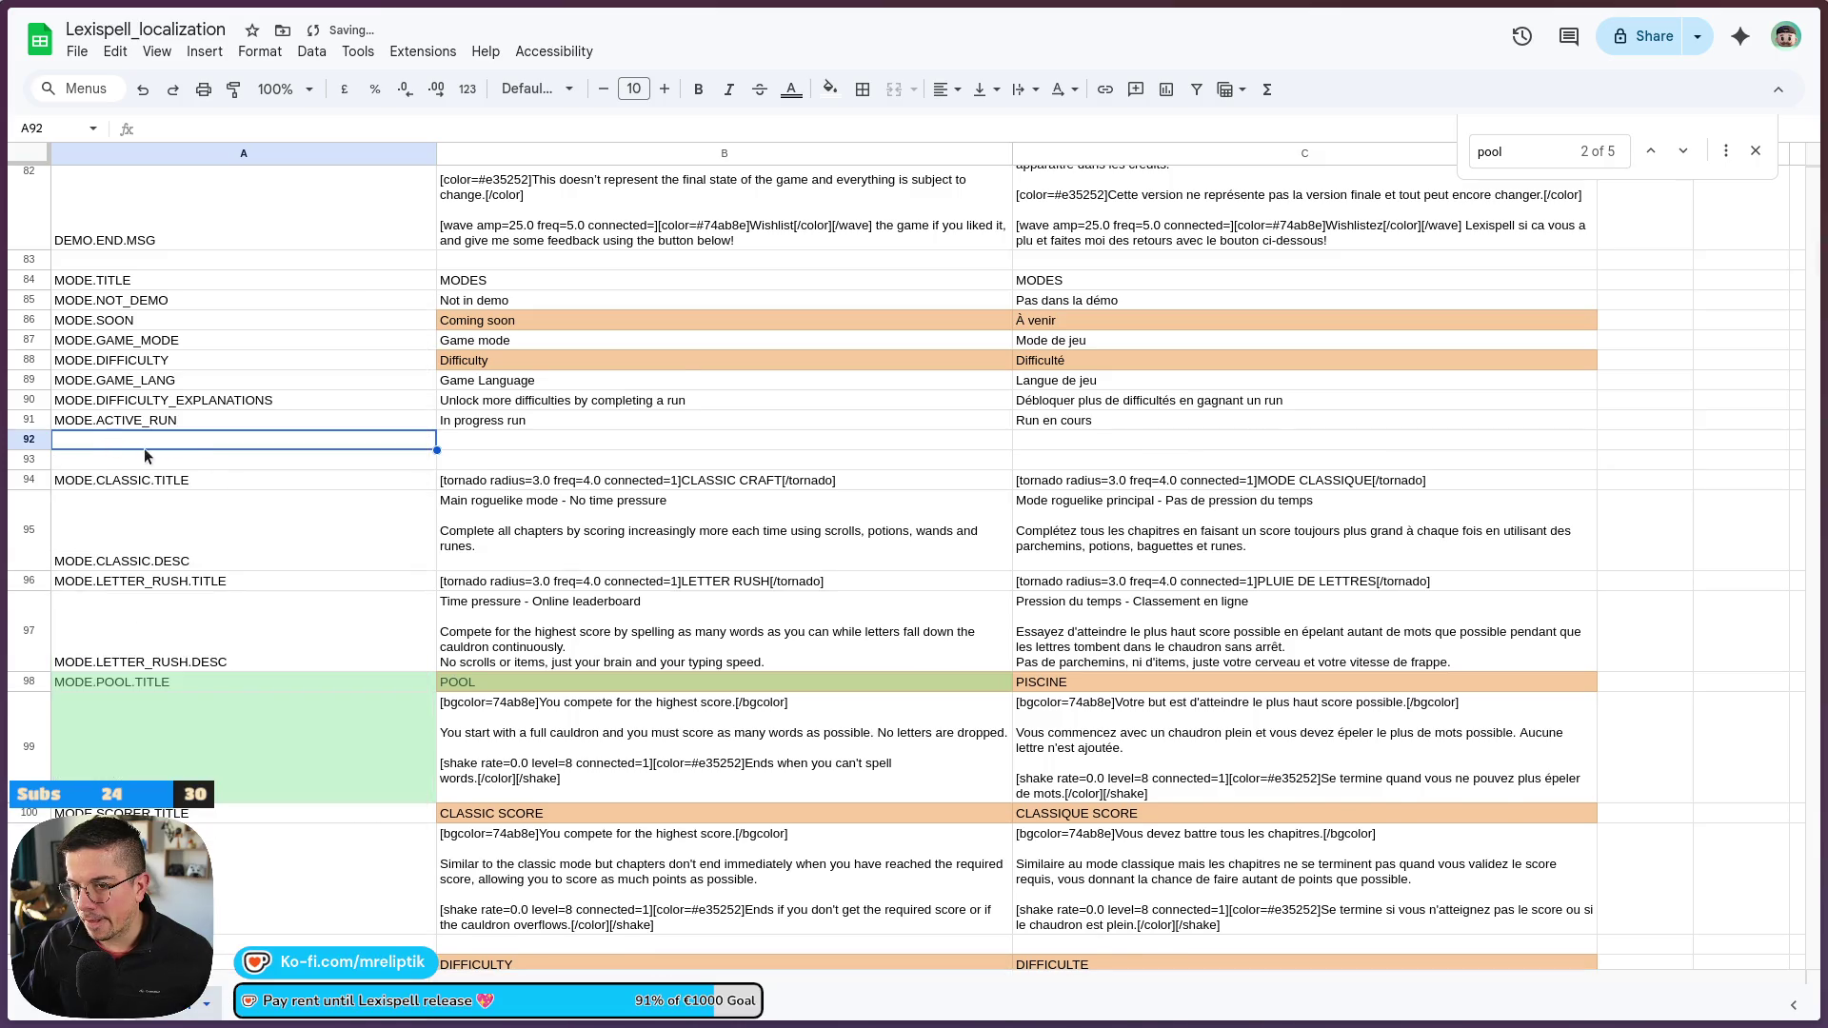
pyautogui.rightClick(151, 436)
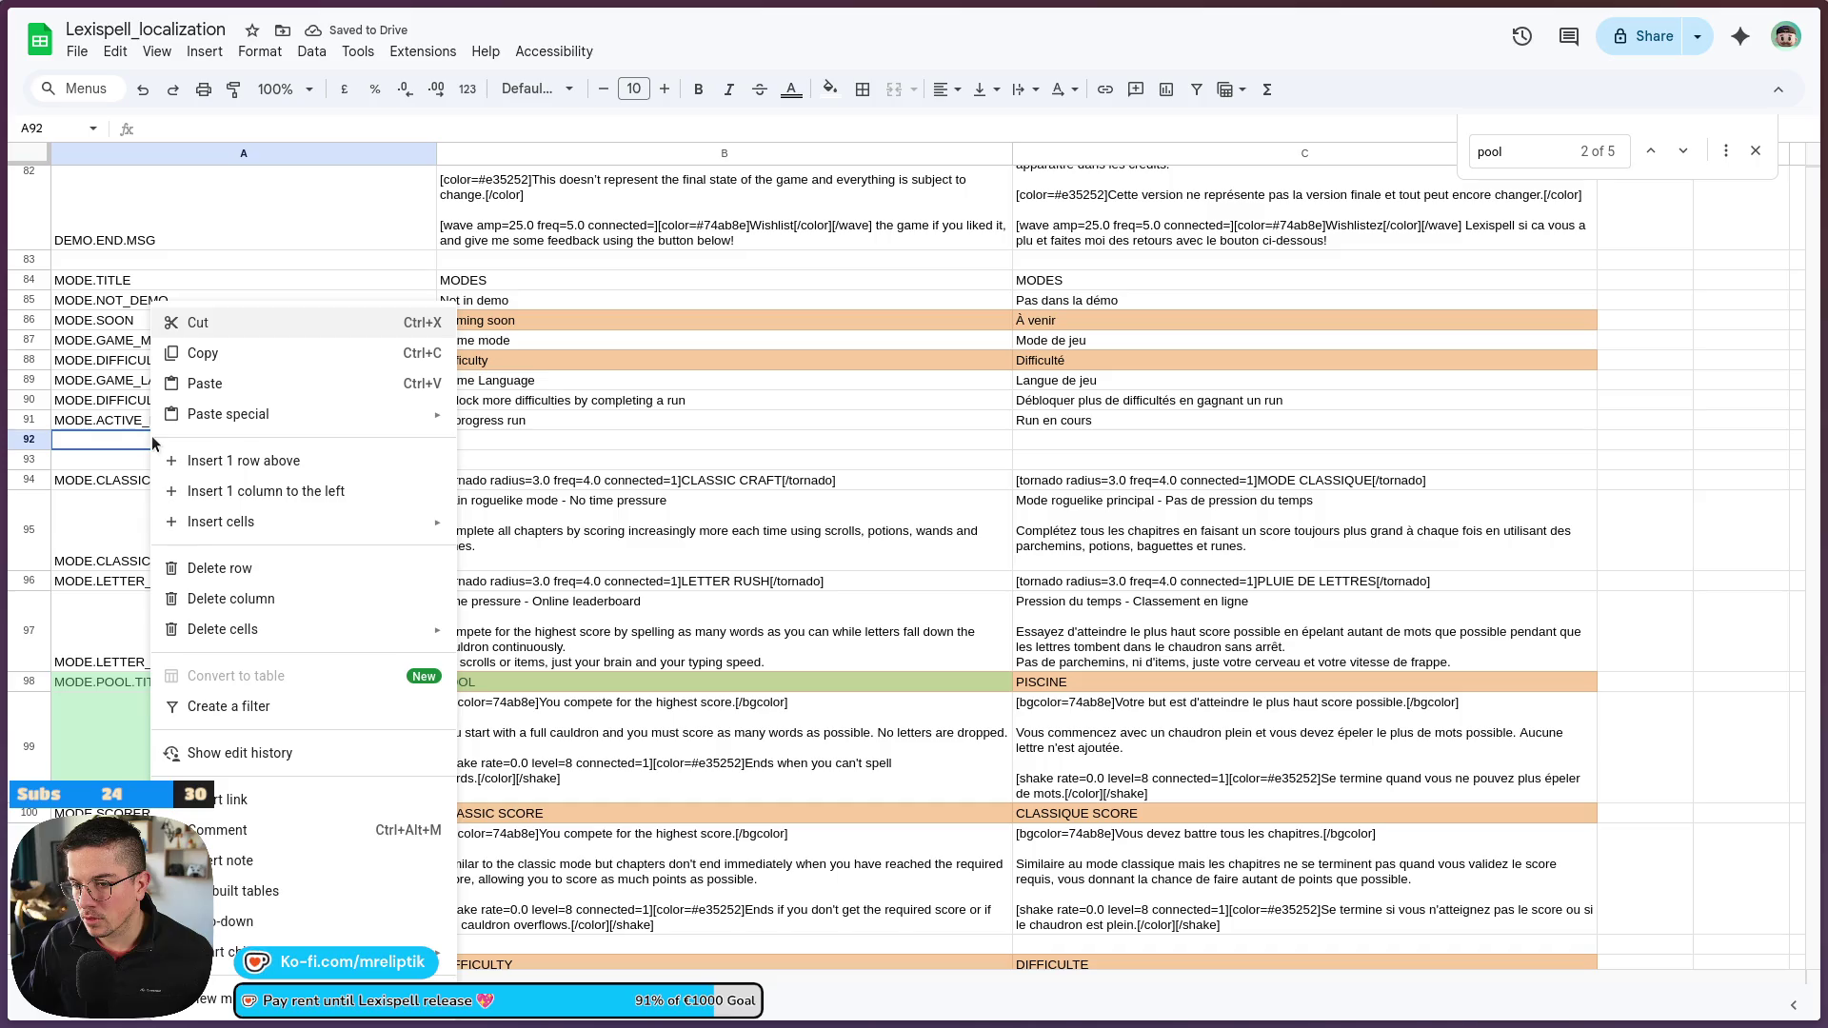
pyautogui.click(117, 436)
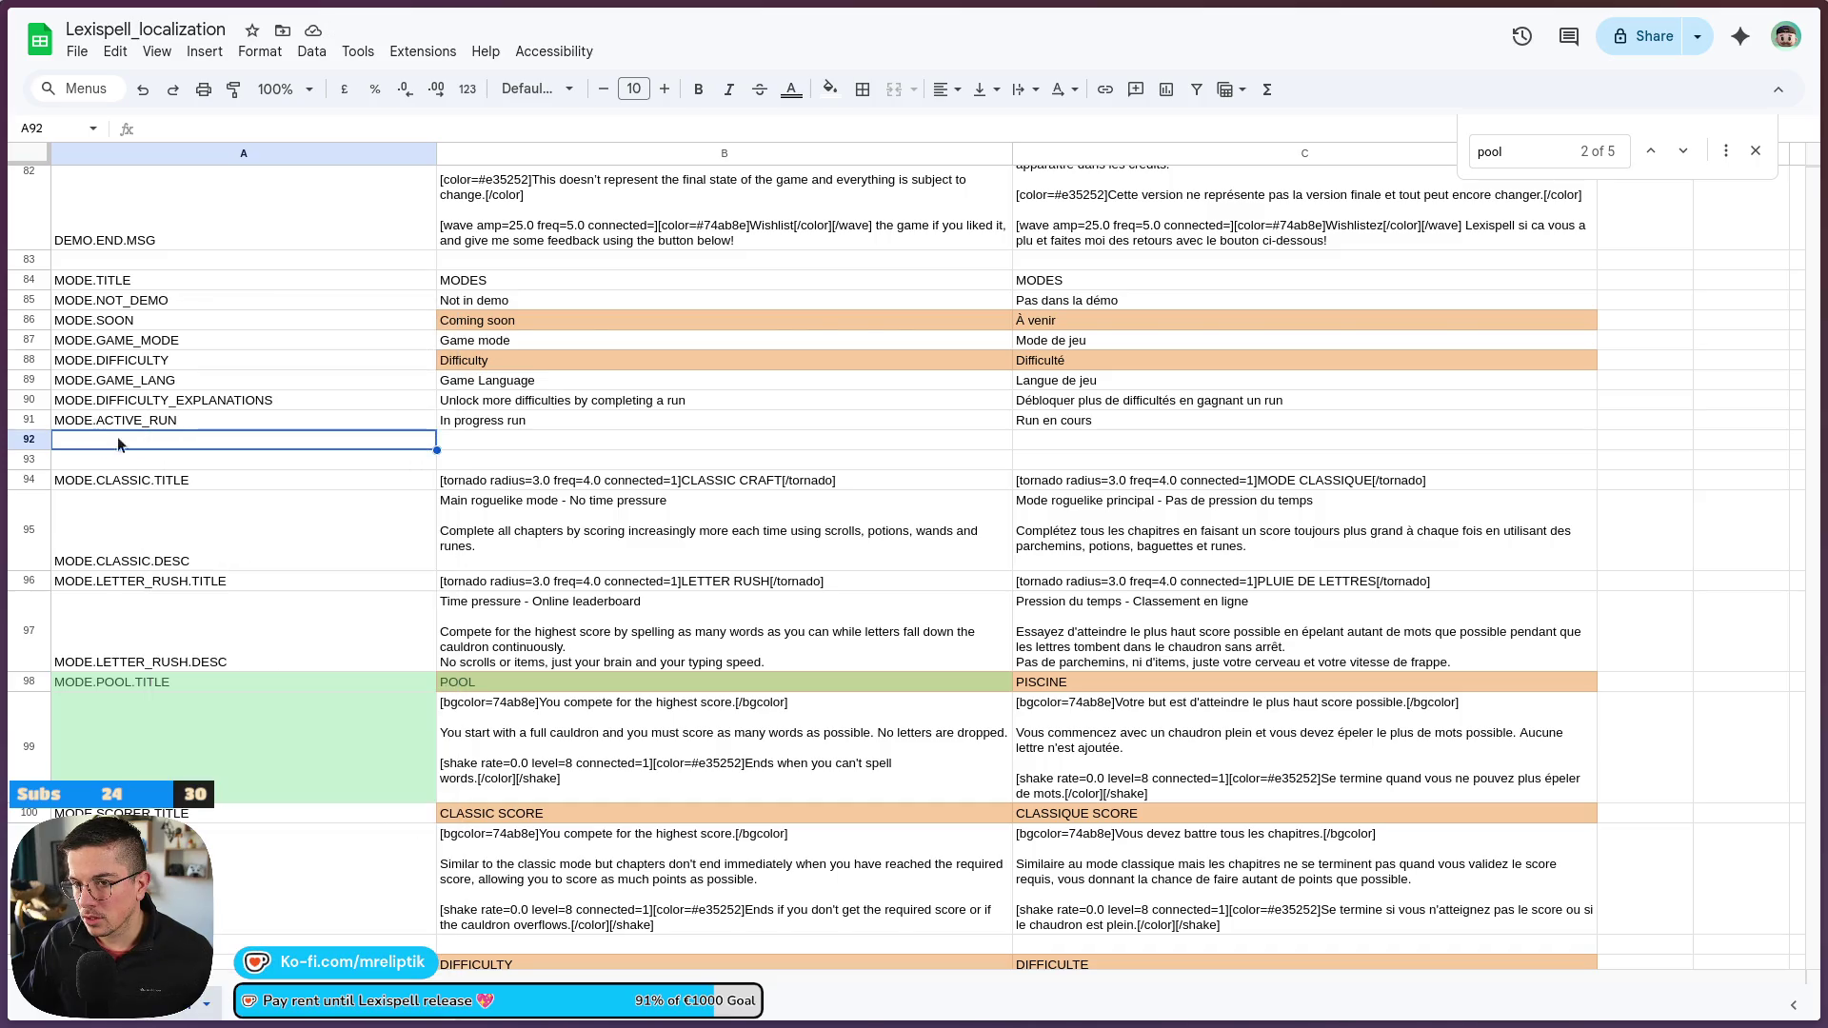
pyautogui.scroll(3, 117, 436)
pyautogui.scroll(-12, 230, 423)
pyautogui.scroll(3, 194, 444)
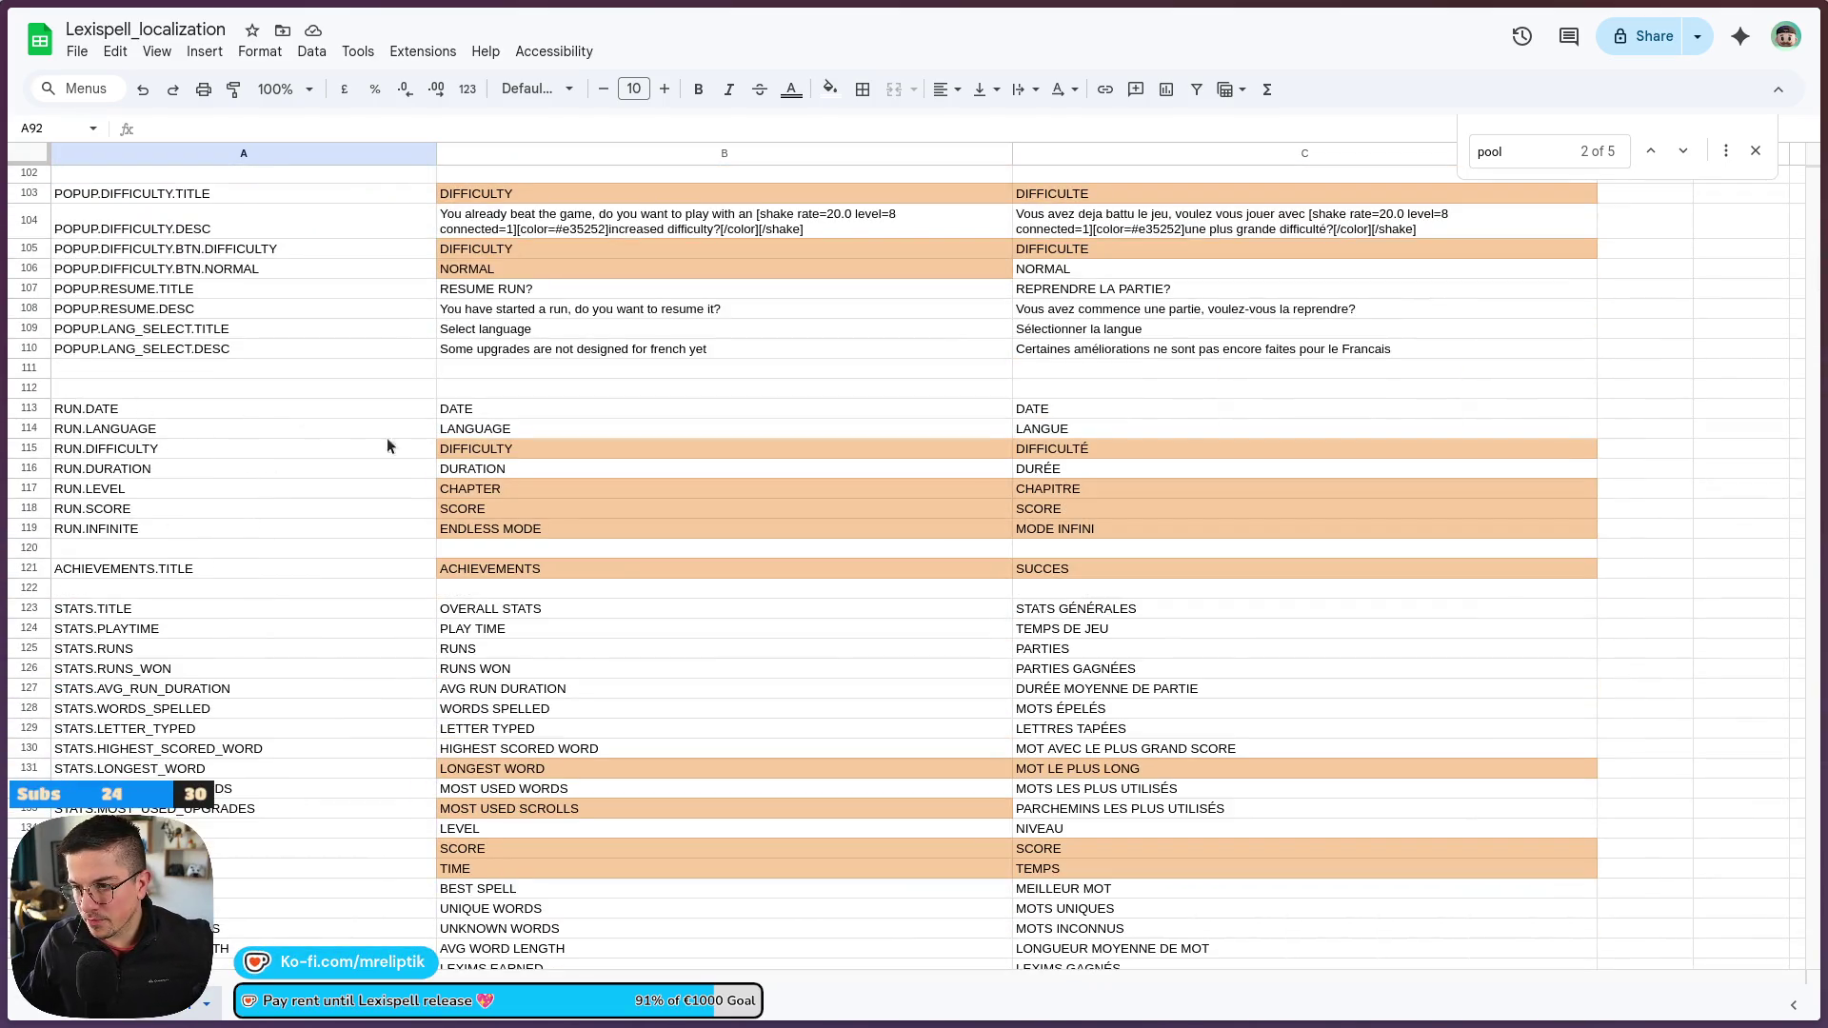
# Insert a trial row above RUN.DATE, then remove the stray RUN. row again
pyautogui.rightClick(117, 396)
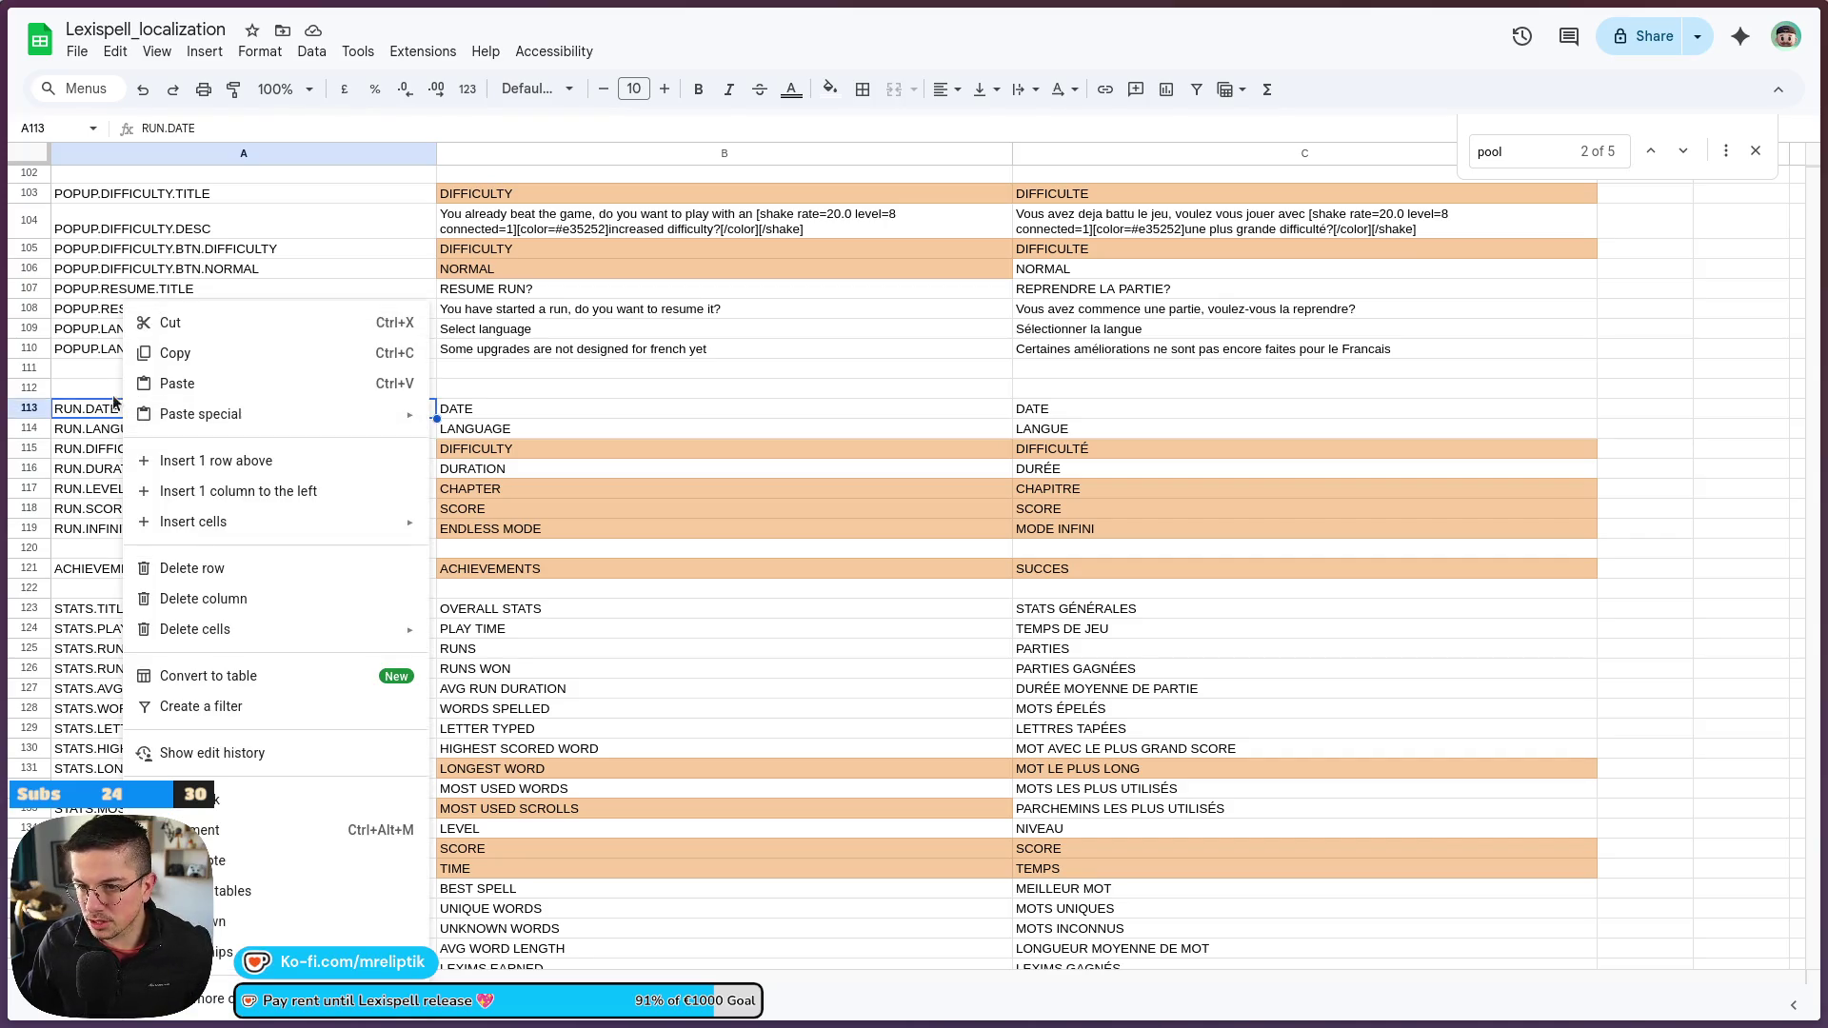
pyautogui.rightClick(105, 388)
pyautogui.click(190, 462)
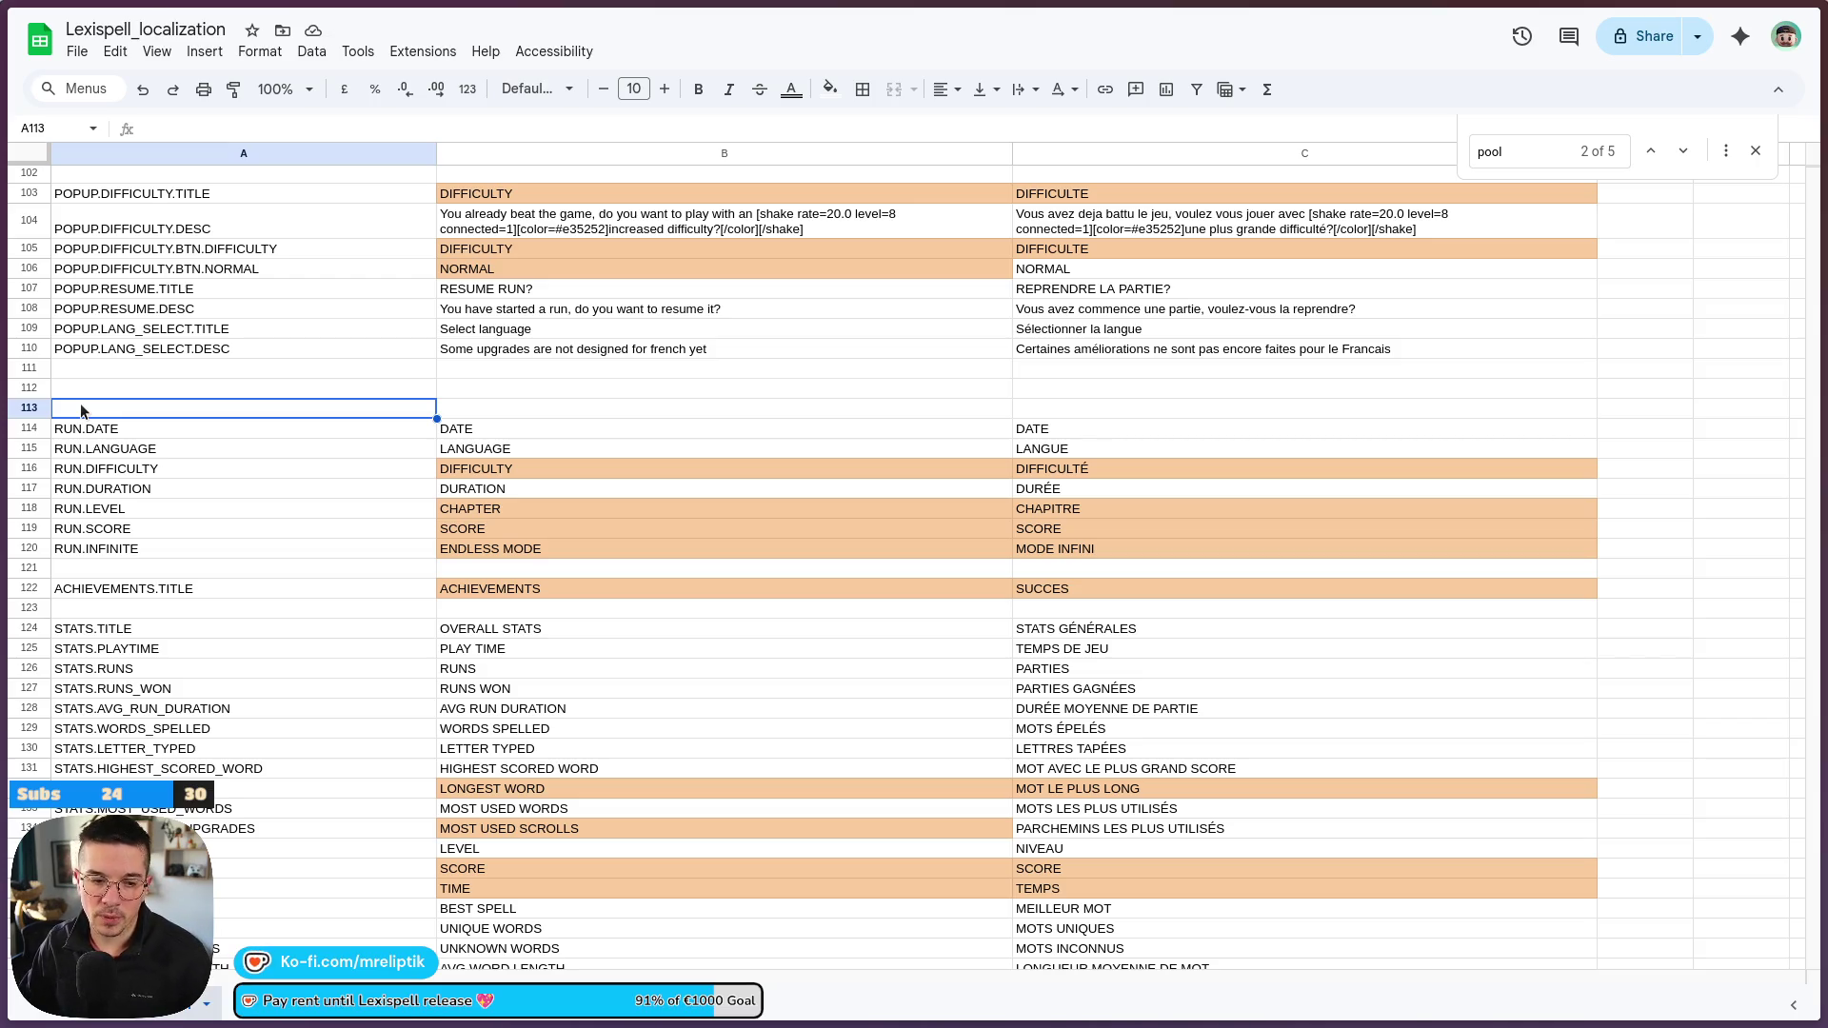
pyautogui.moveTo(2, 409)
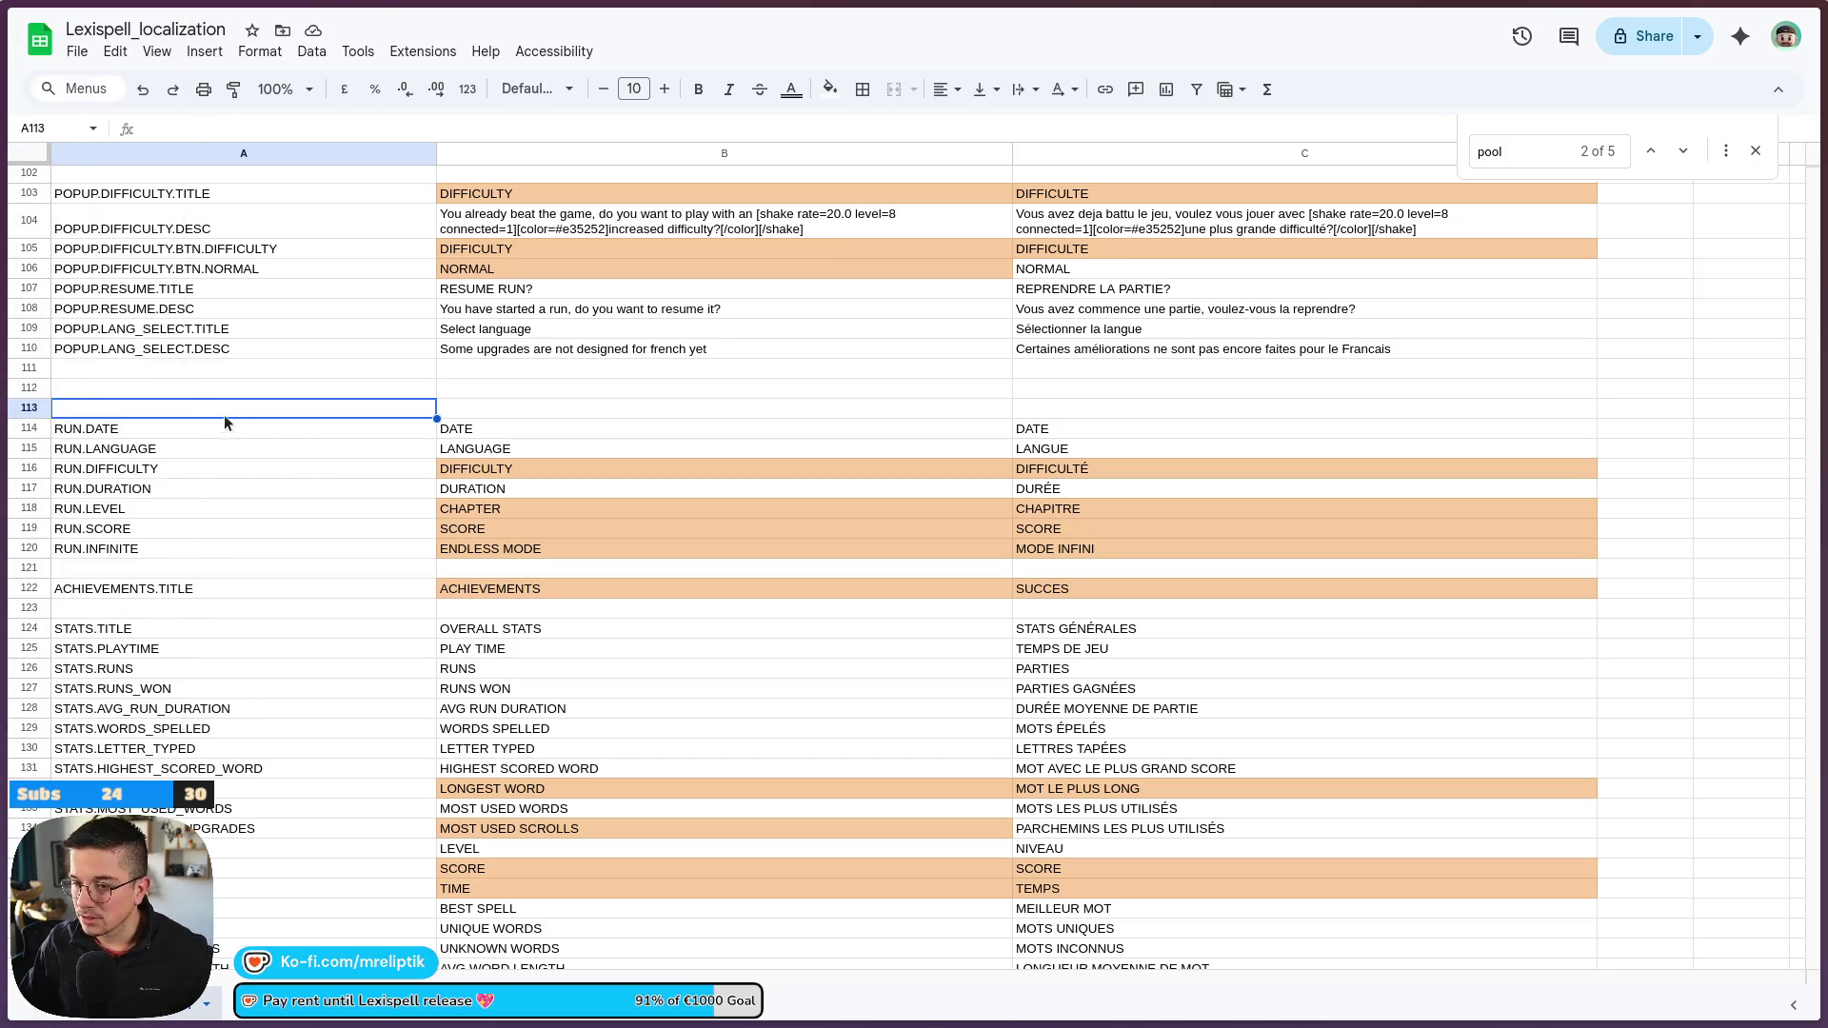
pyautogui.write('RUN.')
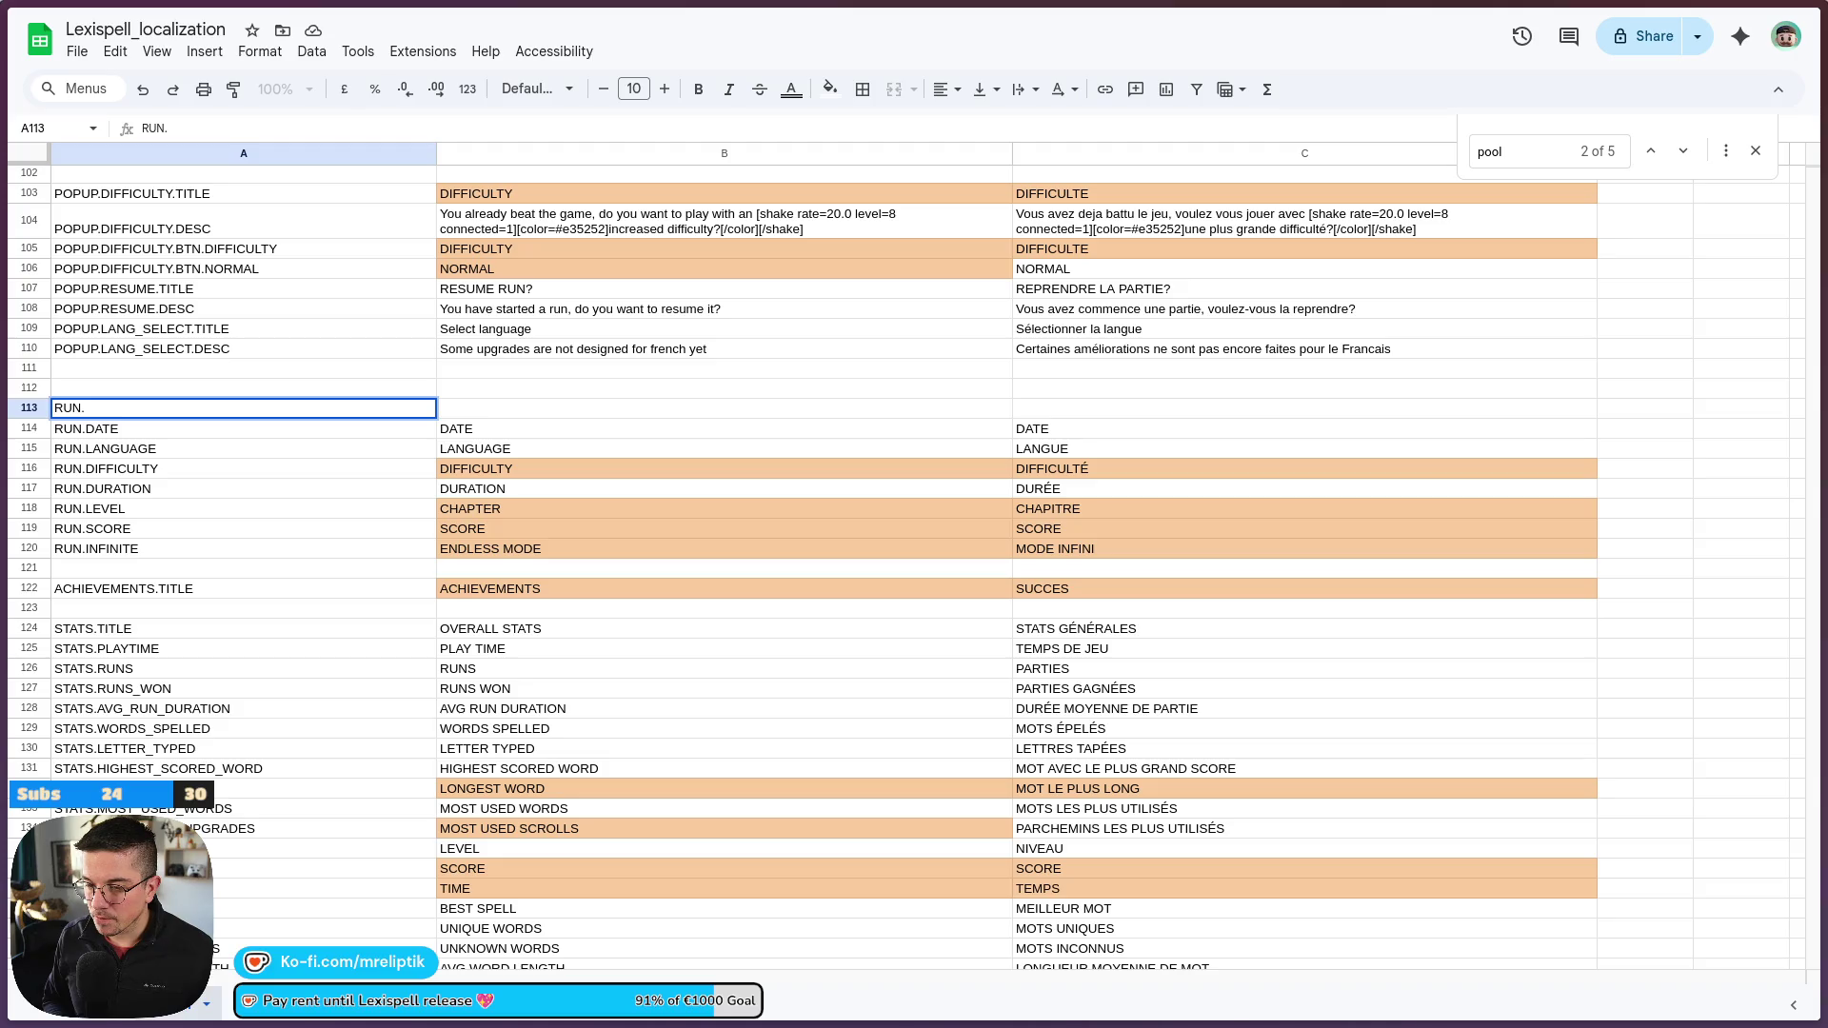
pyautogui.click(229, 451)
pyautogui.hotkey('ctrl', 'c')
pyautogui.click(153, 414)
pyautogui.hotkey('ctrl', 'alt', '-')
# Add two rows below RUN.INFINITE with keys RUN.NORMAL in A120 and RUN.TYPE in A121
pyautogui.rightClick(115, 550)
pyautogui.click(209, 461)
pyautogui.rightClick(113, 554)
pyautogui.click(210, 461)
pyautogui.write('RUN;')
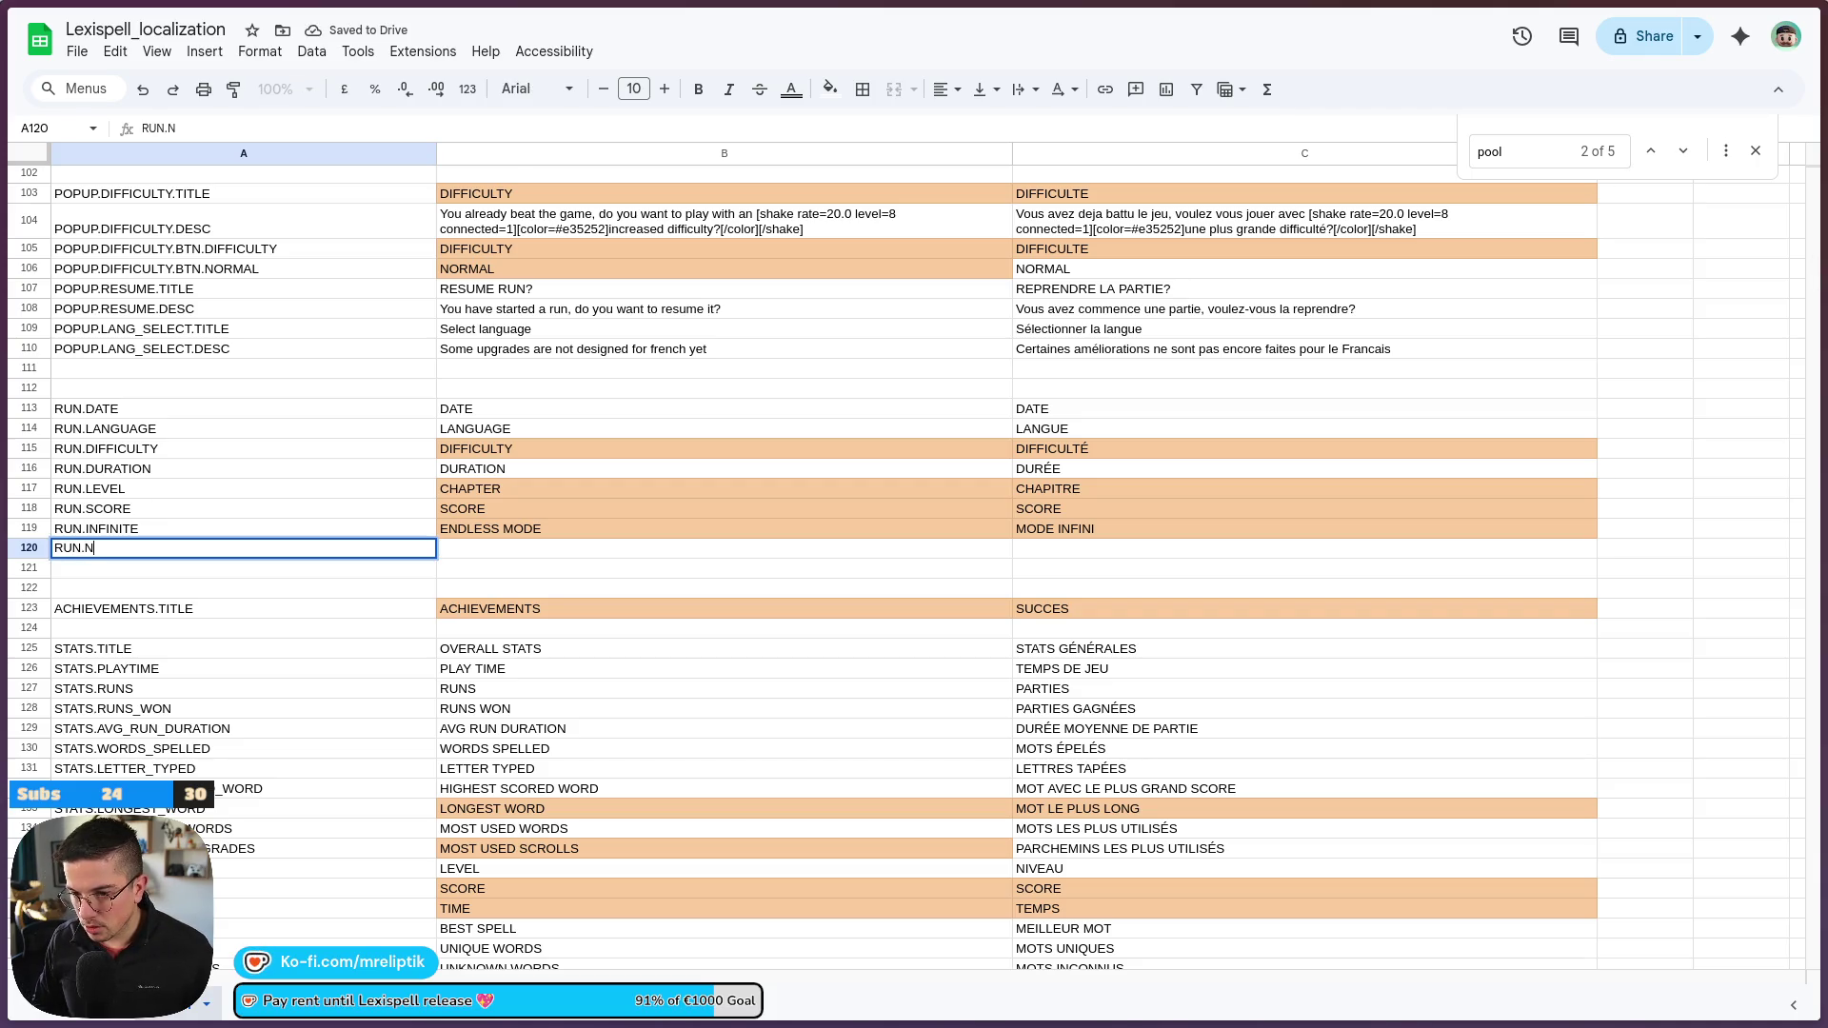
pyautogui.press('Return')
pyautogui.write('RUN;TYPE')
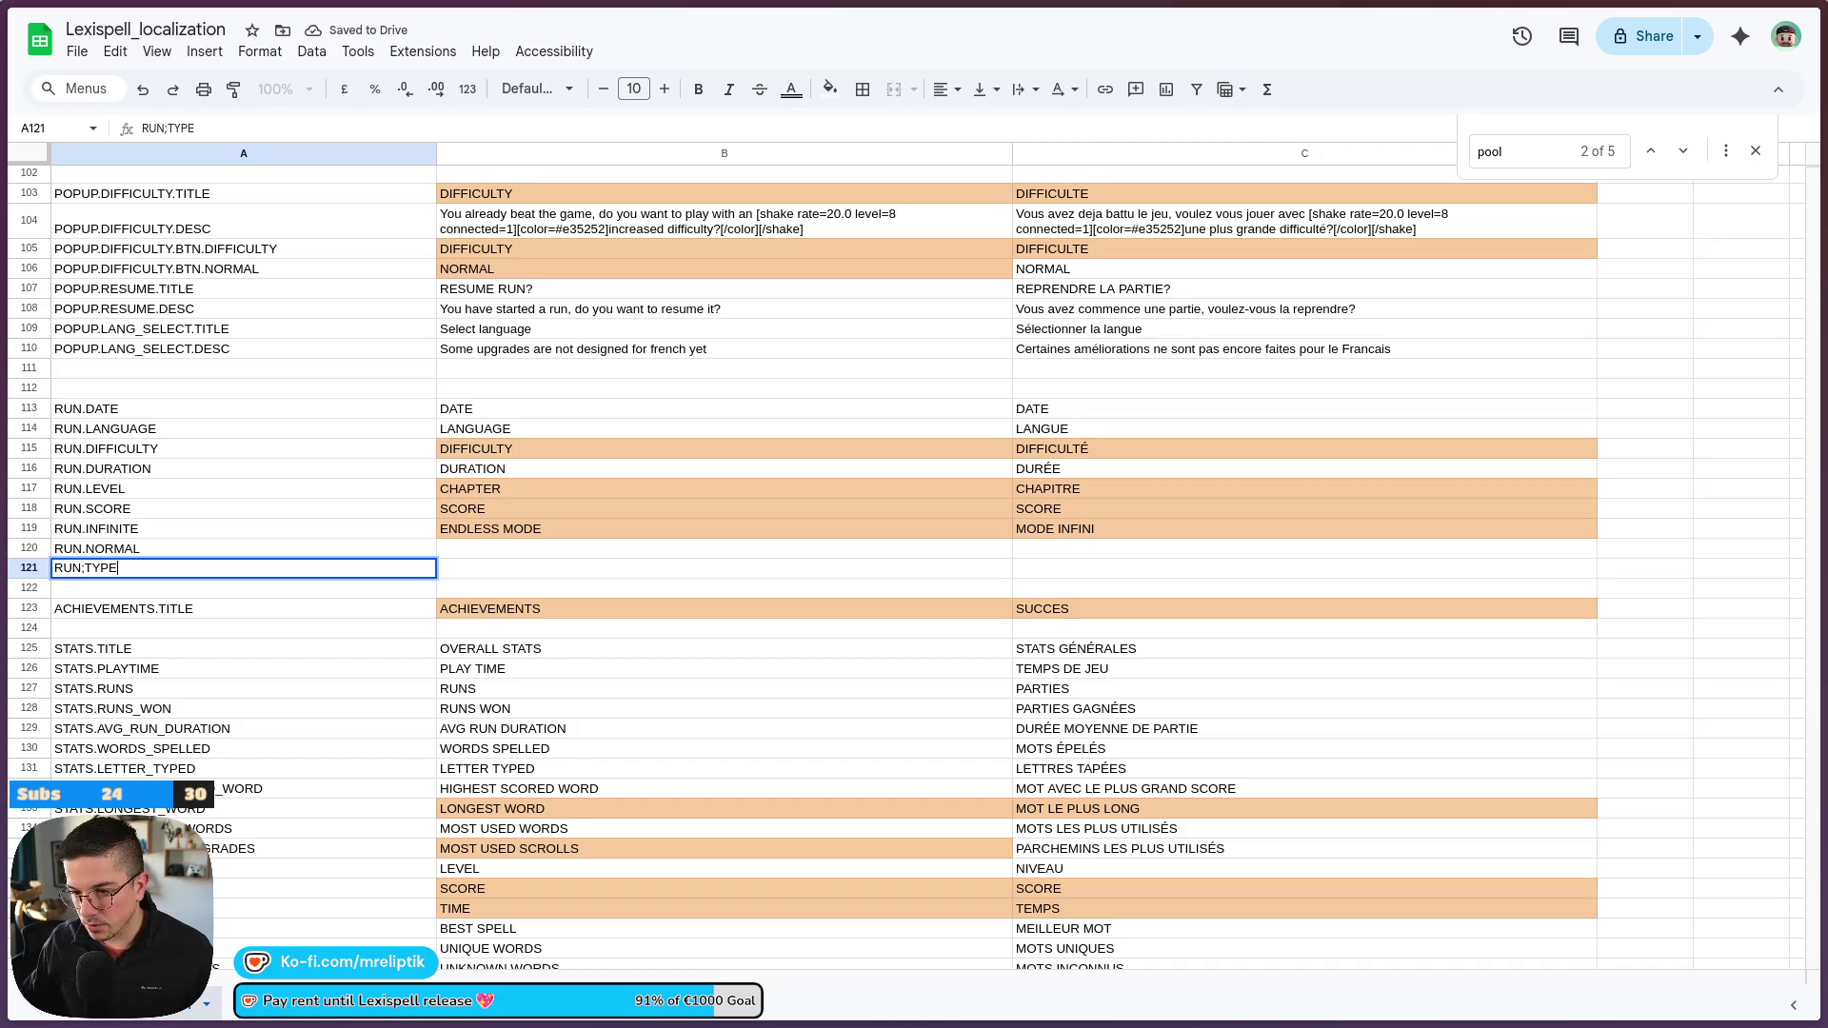
pyautogui.hotkey('ctrl', 'Return')
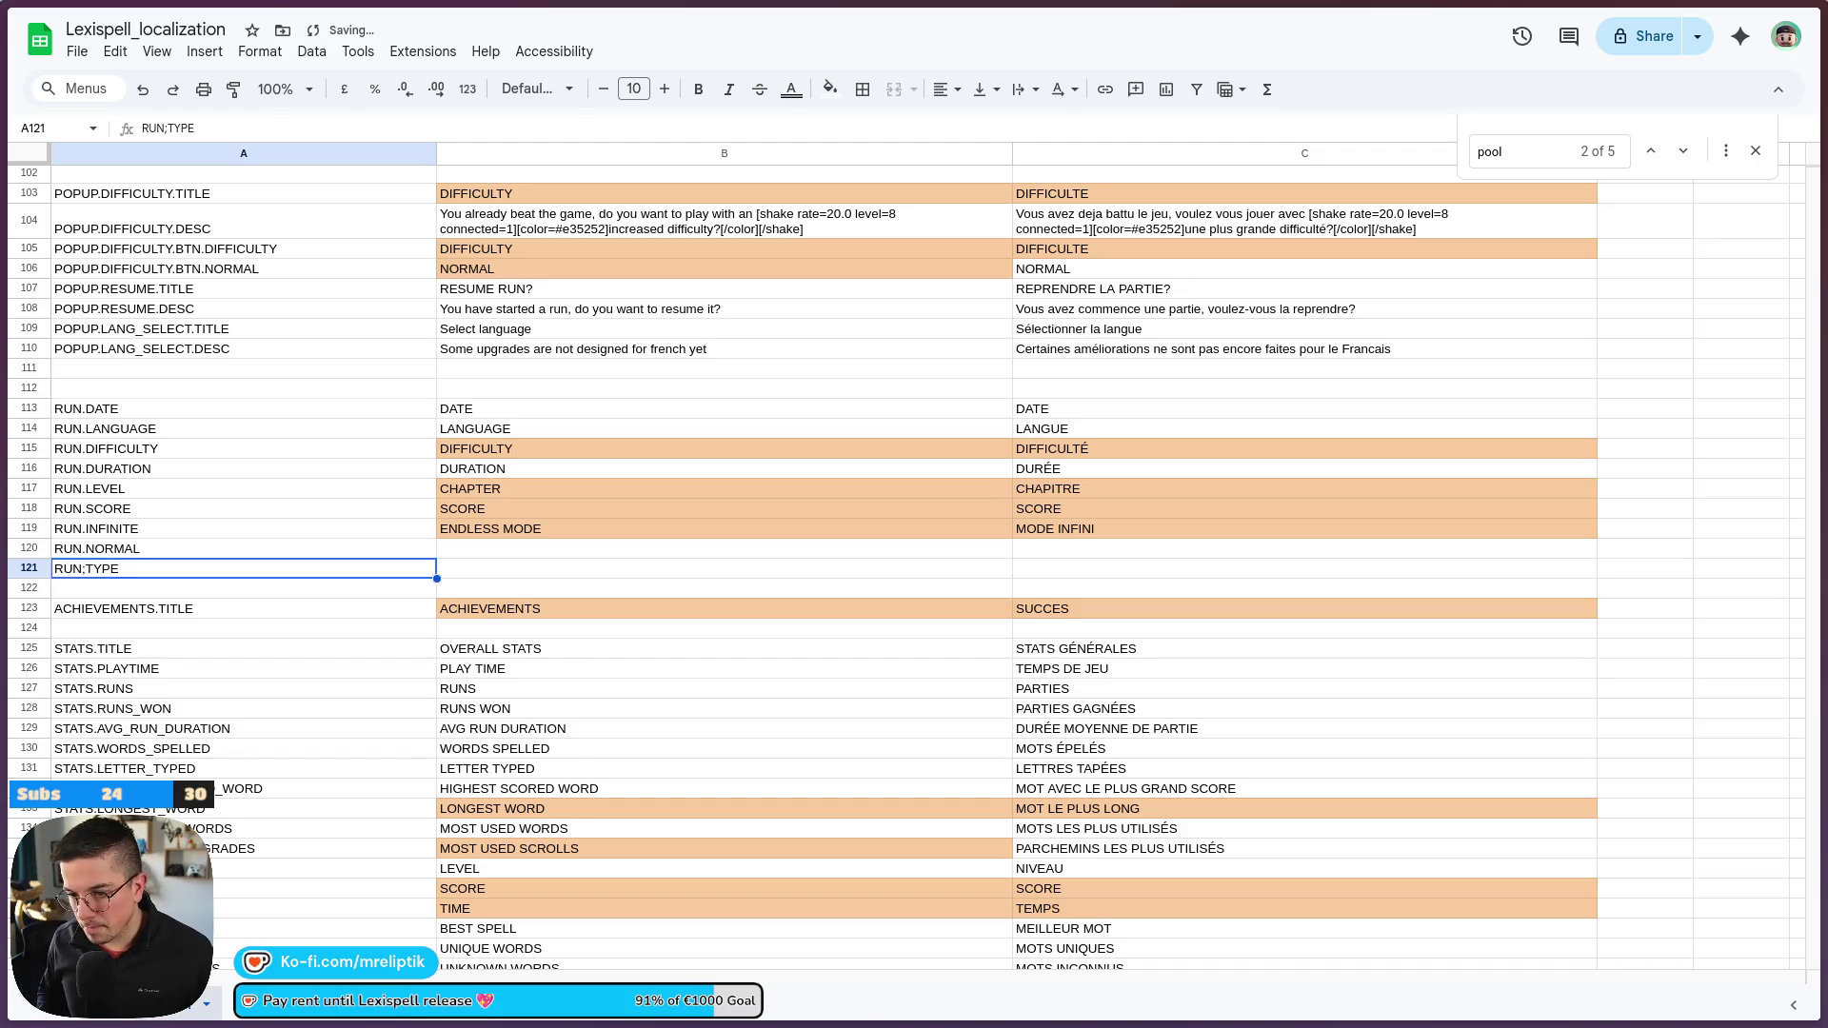
pyautogui.doubleClick(76, 569)
pyautogui.press('BackSpace')
pyautogui.write('.')
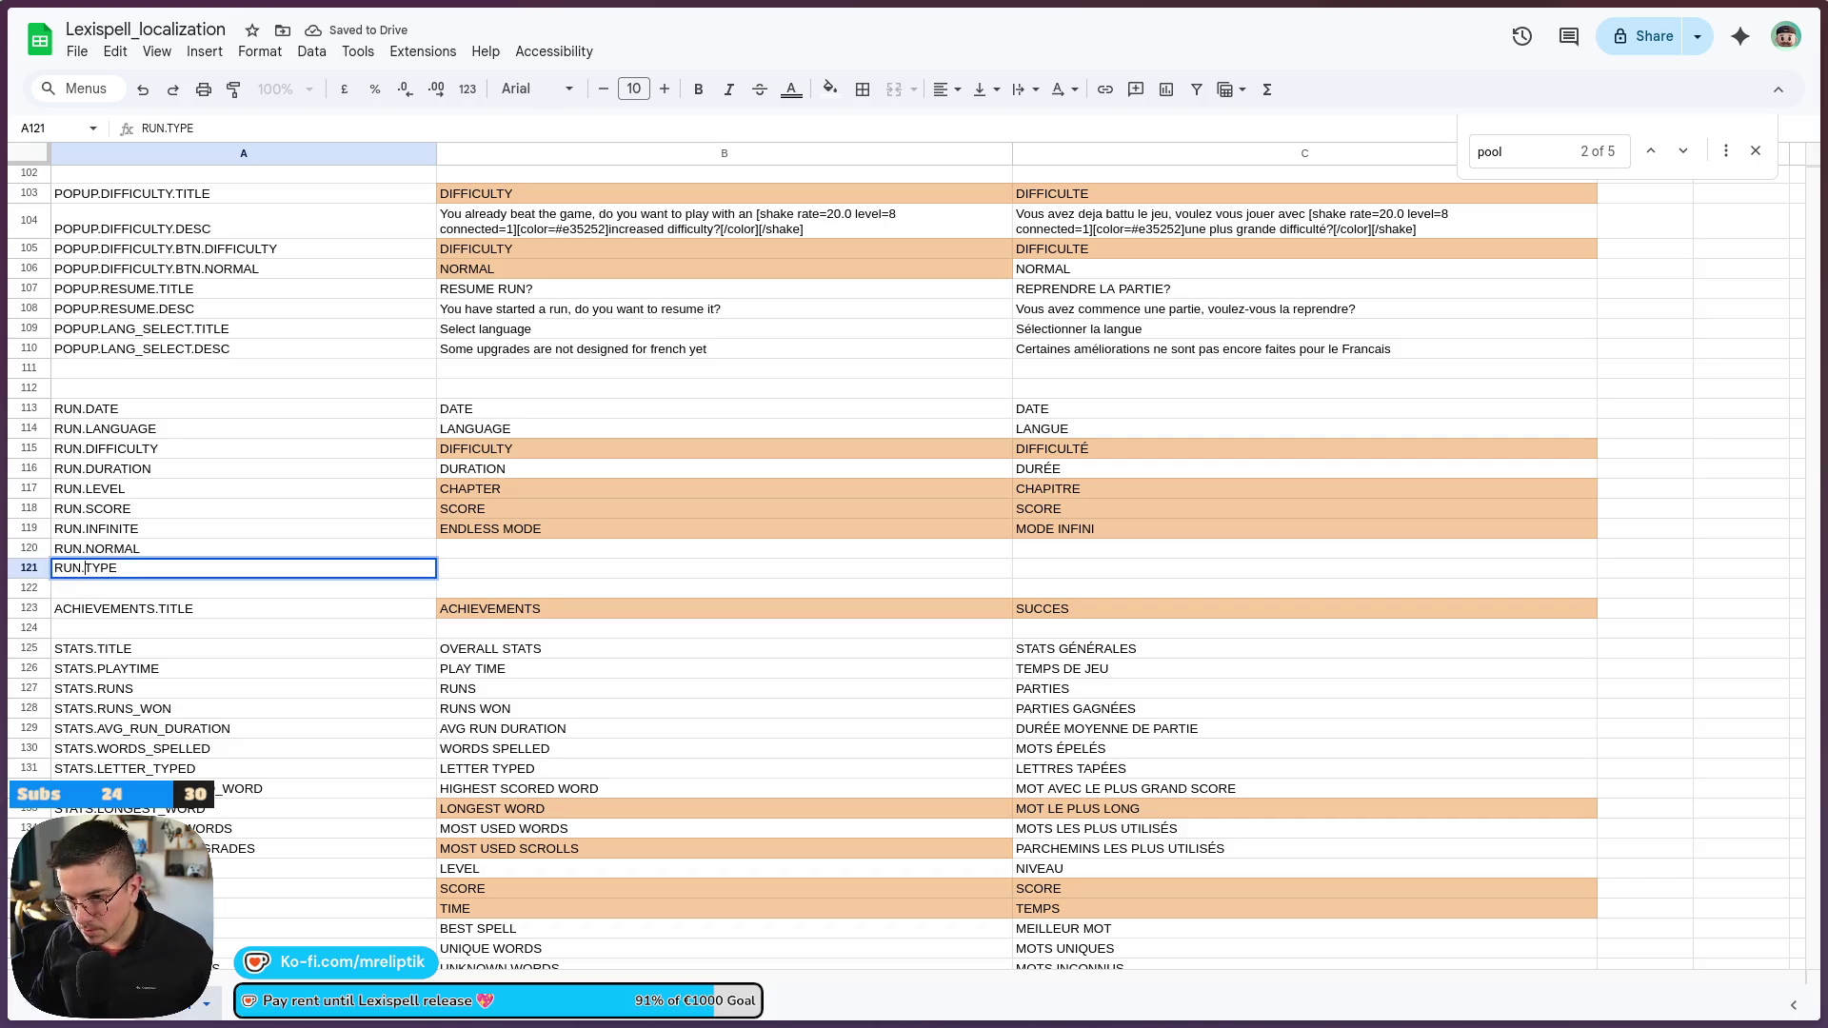
# Fill B120 and C120 with NORMAL, and B121 and C121 with TYPE
pyautogui.click(533, 541)
pyautogui.write('NORMAL')
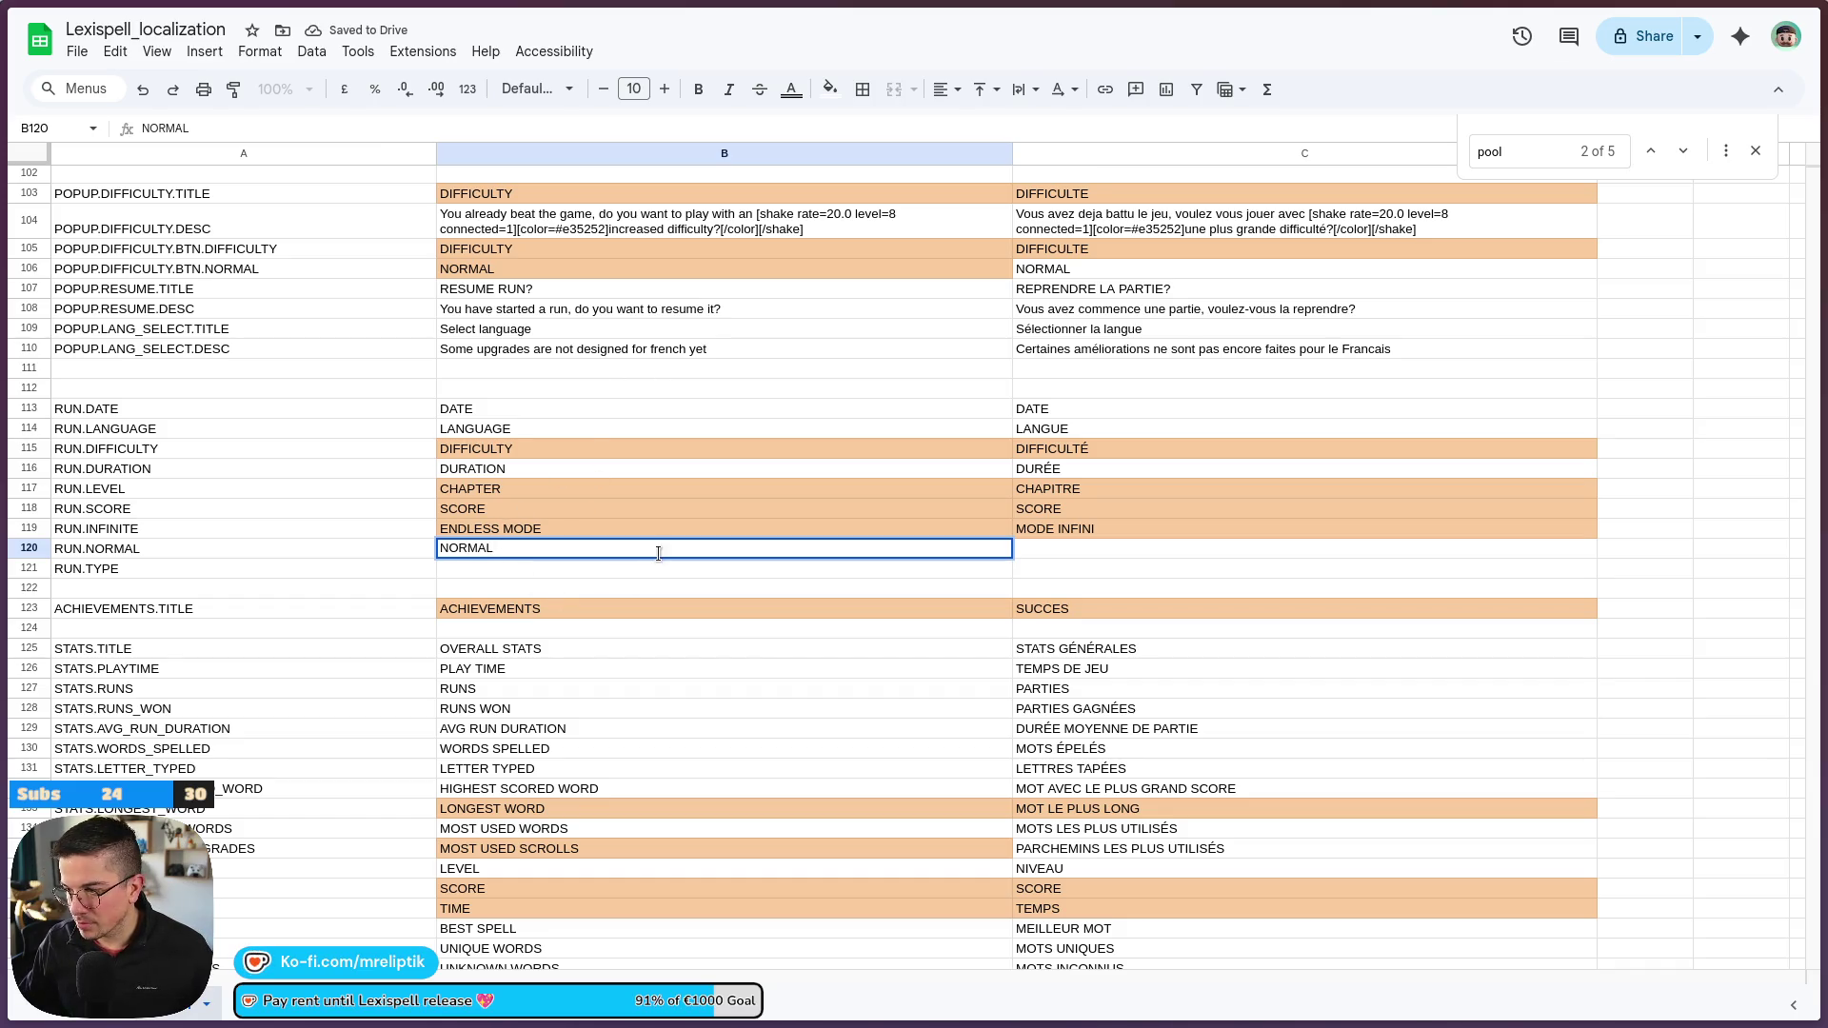
pyautogui.press('Return')
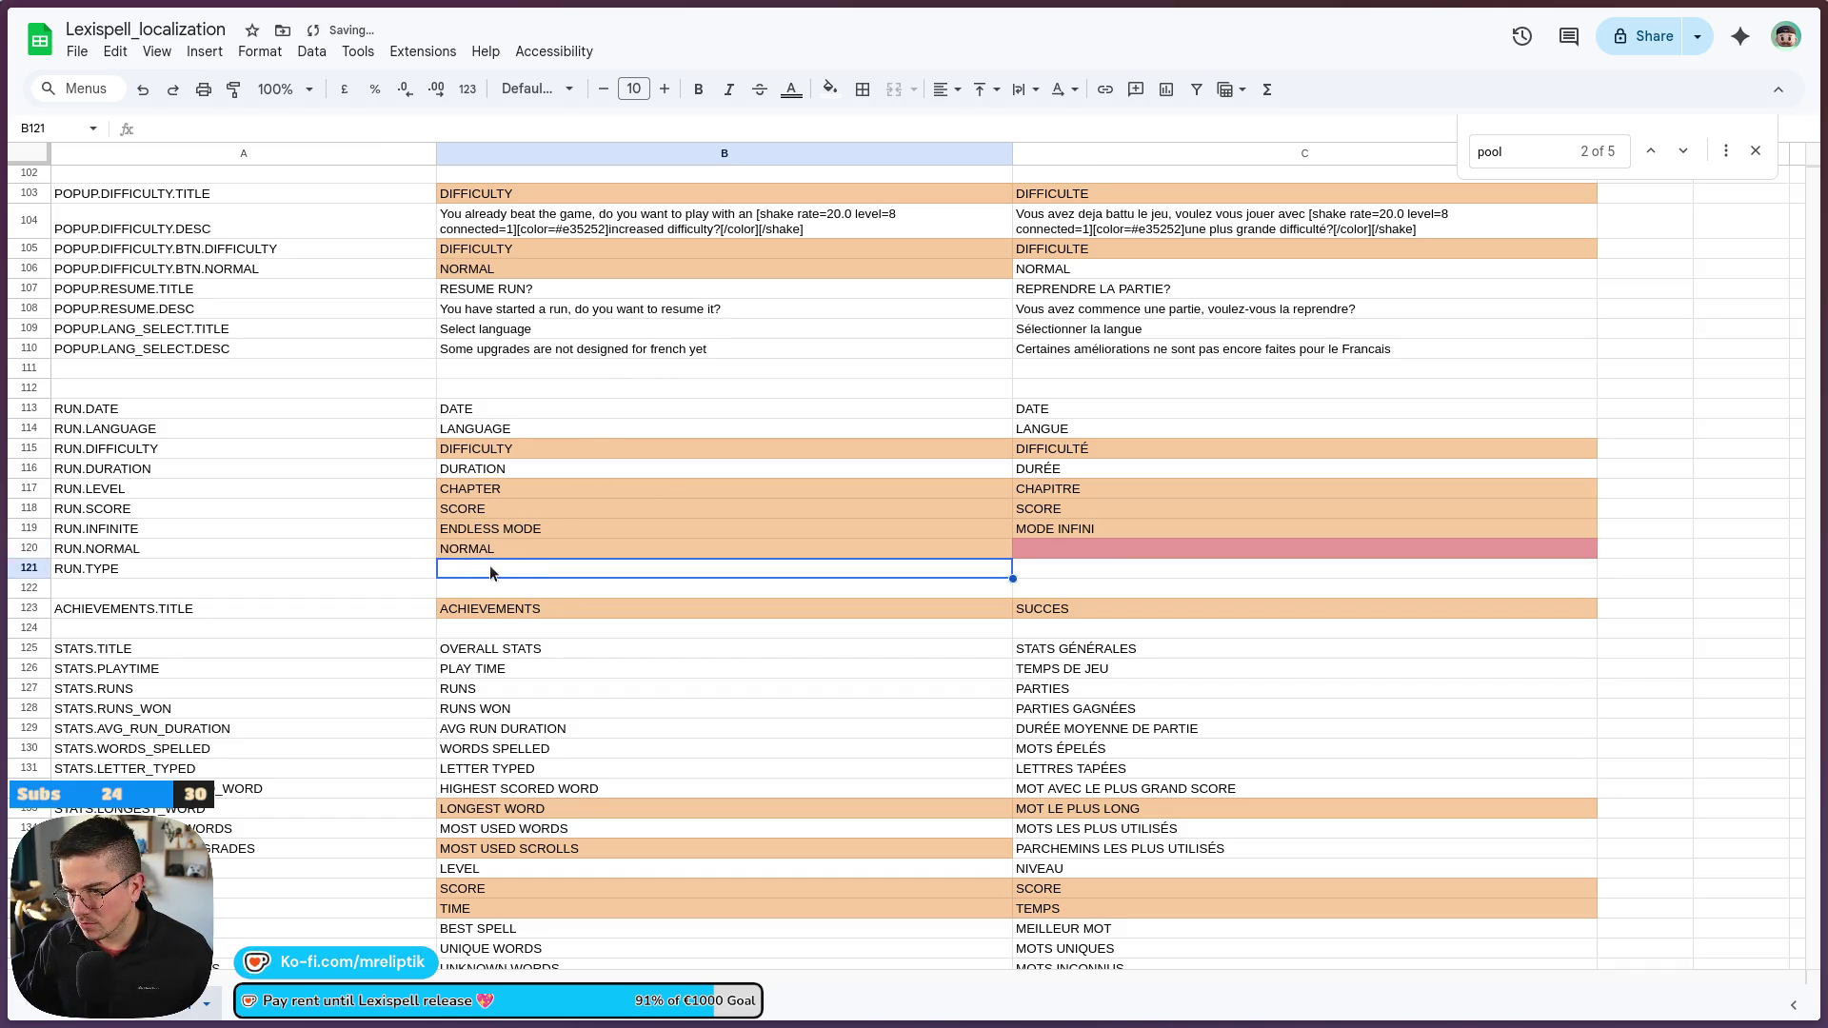
pyautogui.write('TYPE')
pyautogui.press('Tab')
pyautogui.write('TYPE')
pyautogui.press('Return')
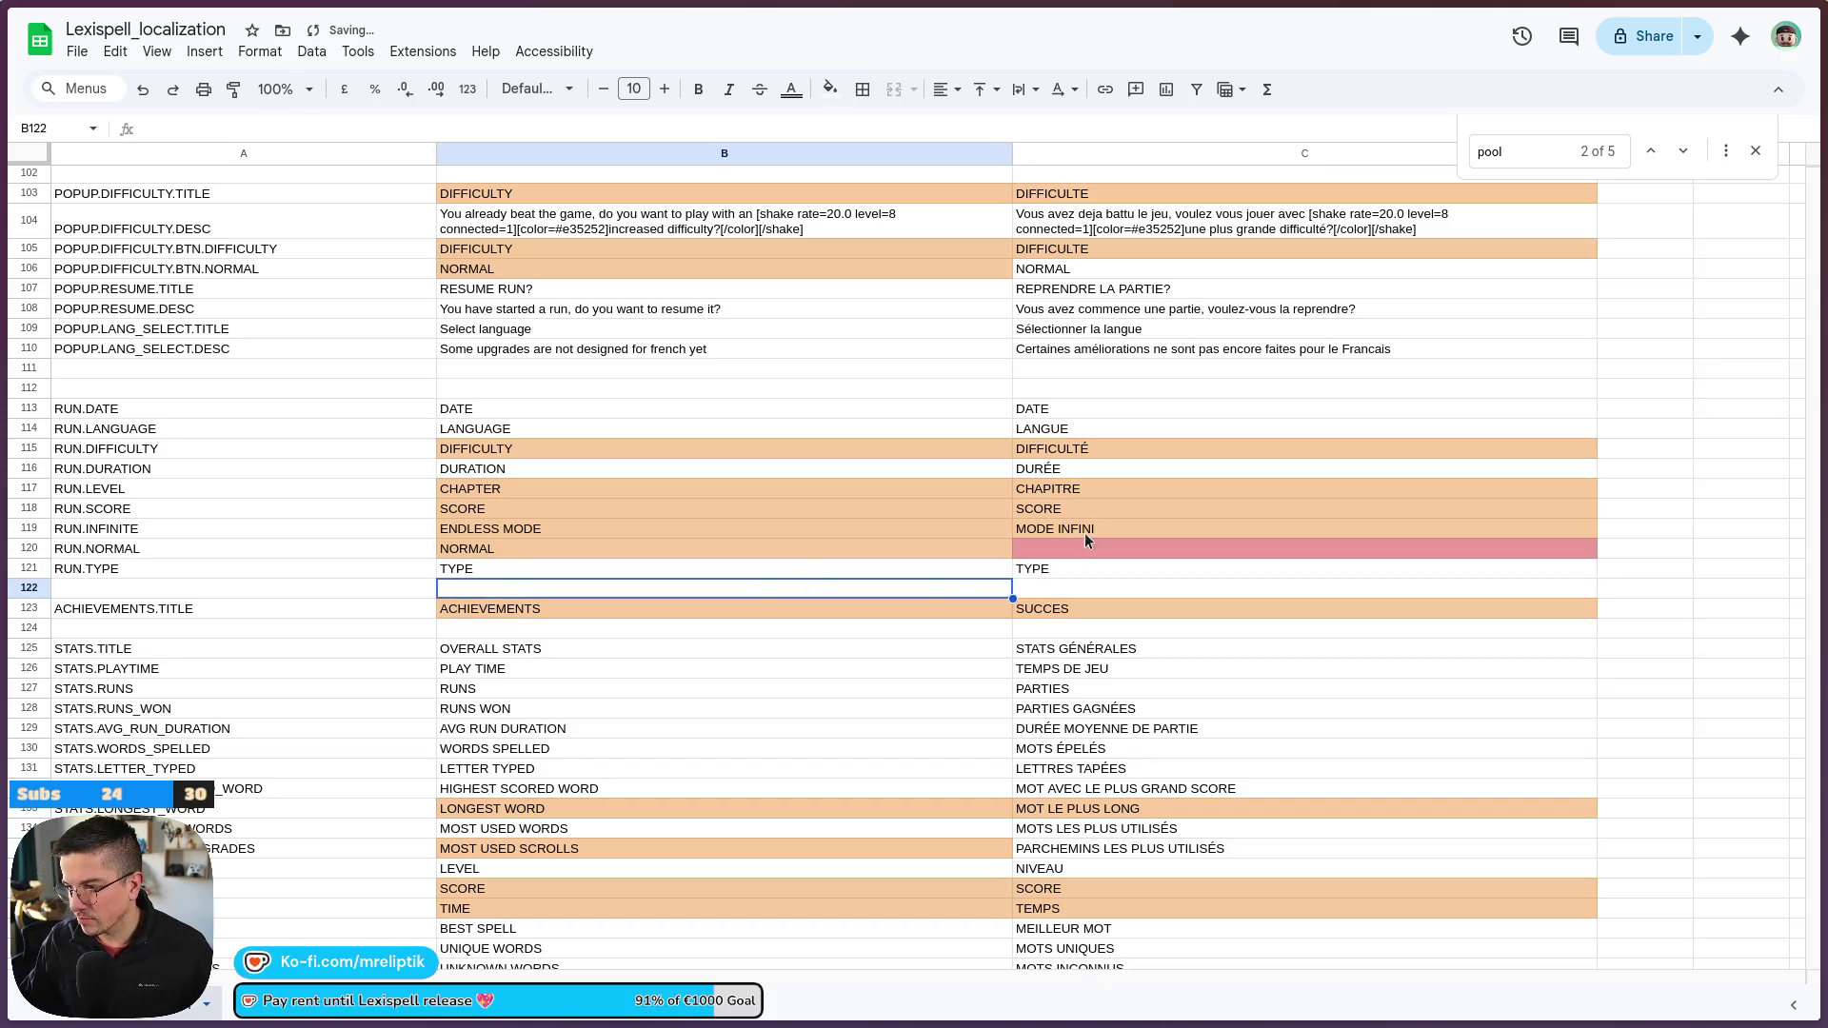
pyautogui.click(1082, 547)
pyautogui.write('NORMAL')
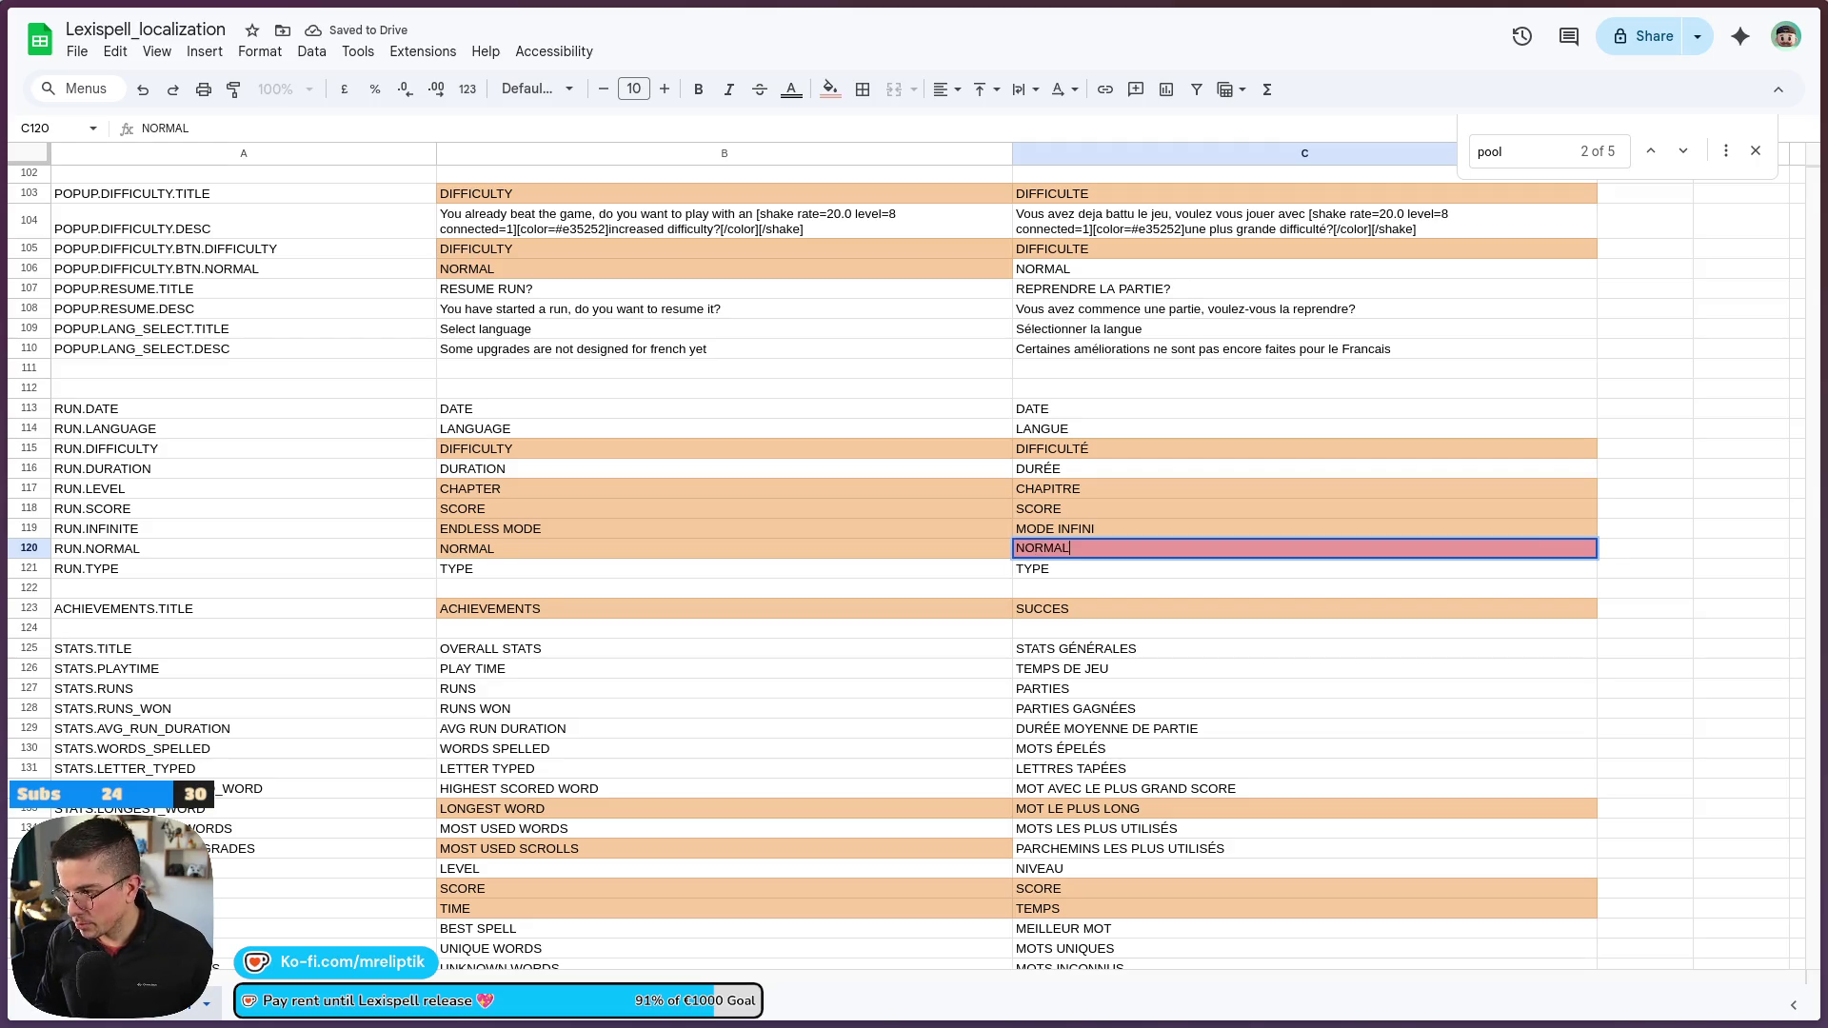
pyautogui.press('Return')
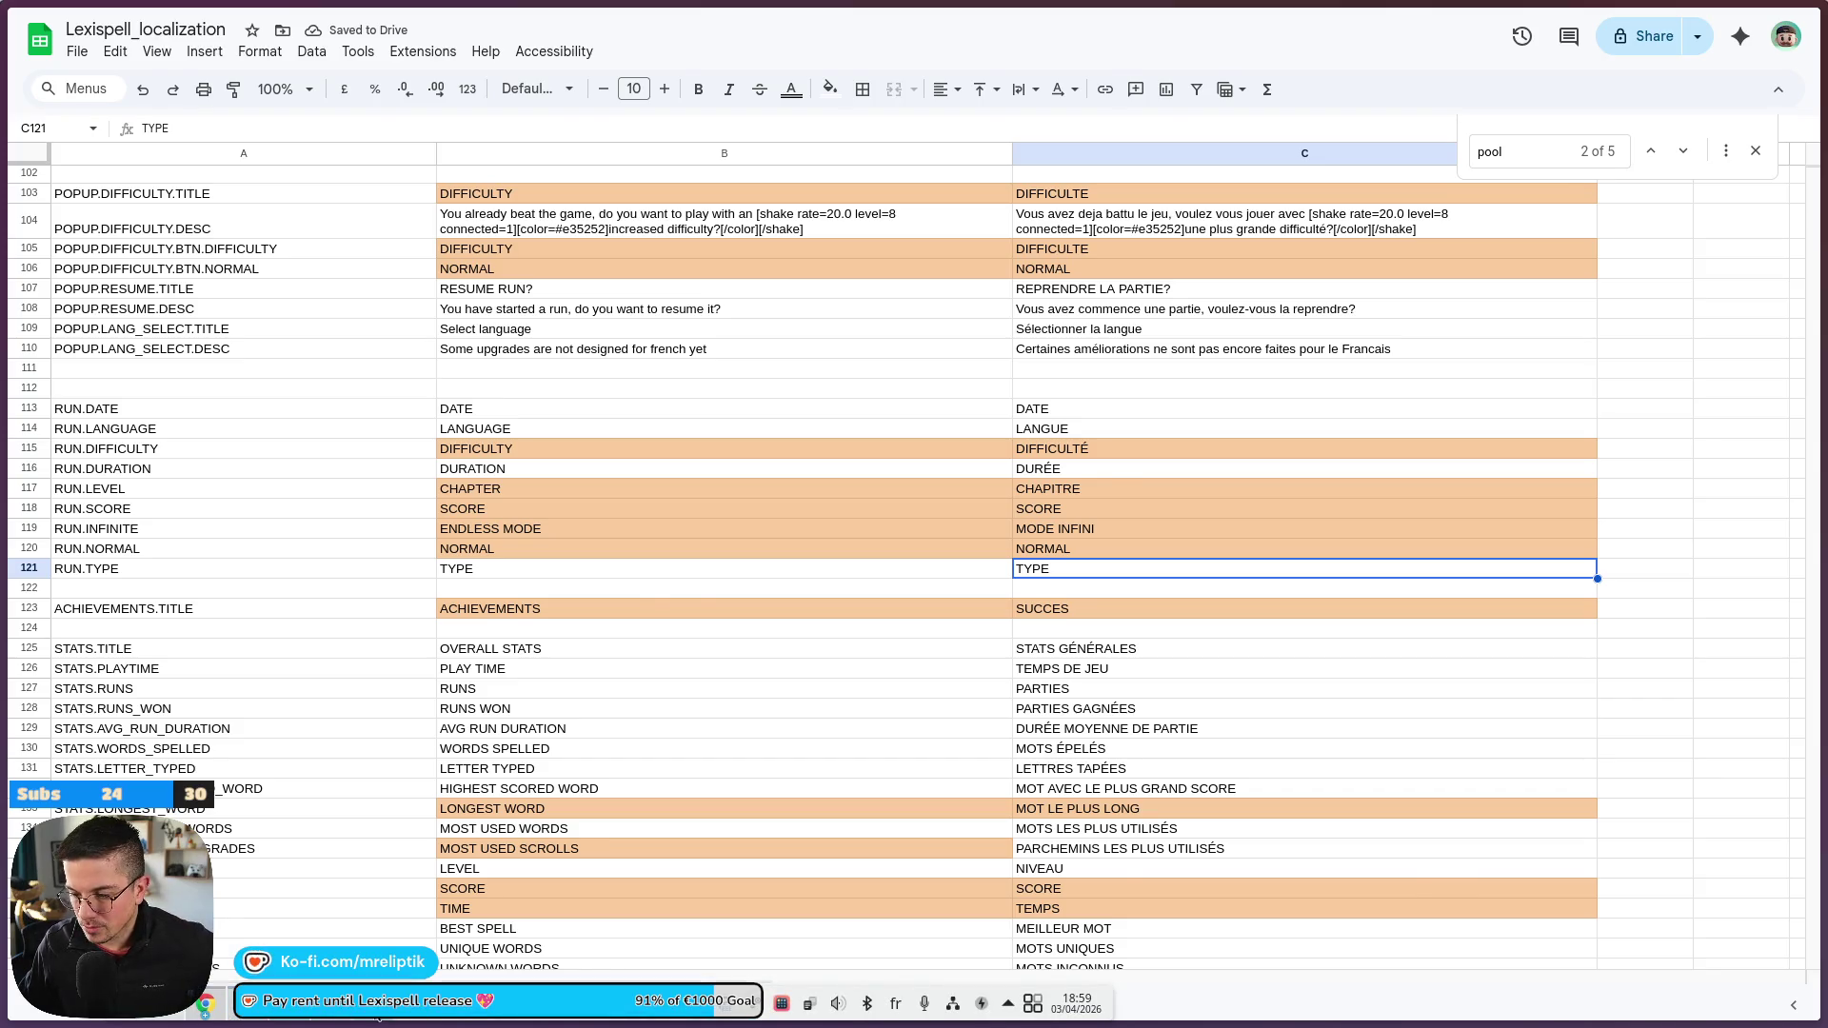
# Download the sheet as Comma-separated values (.csv)
pyautogui.click(378, 1019)
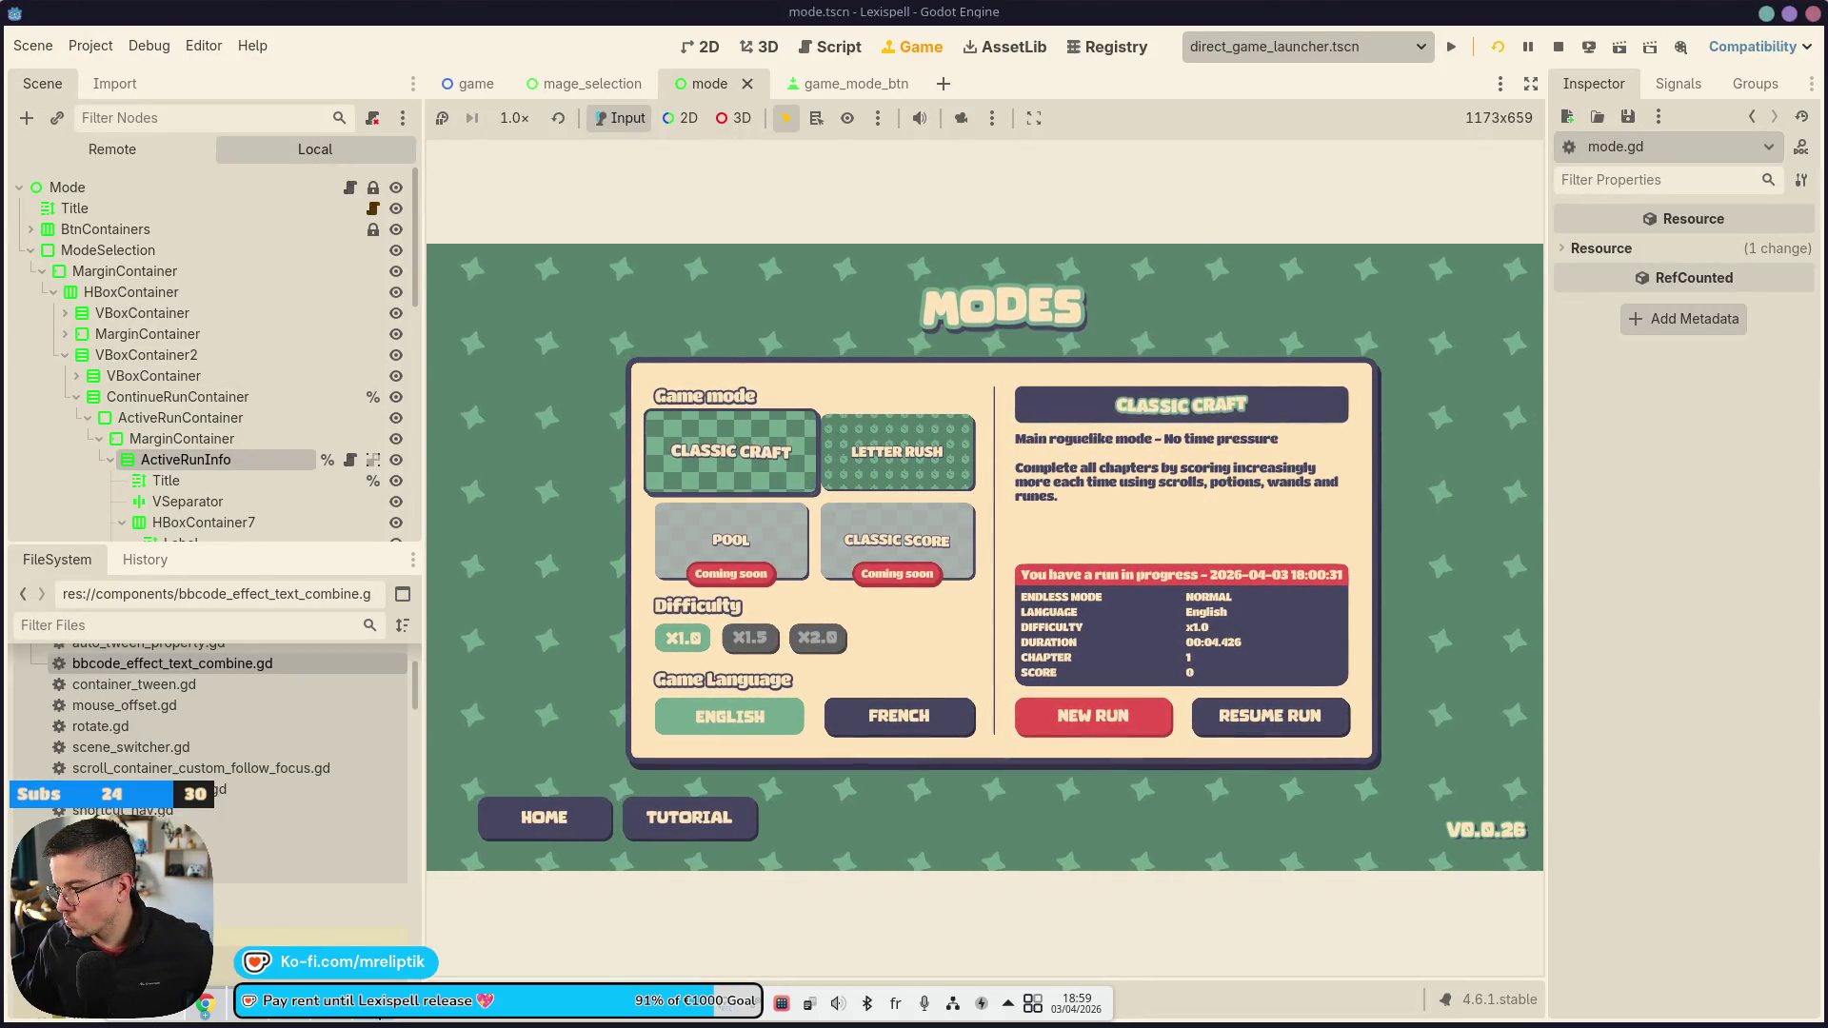
pyautogui.hotkey('alt', 'Tab')
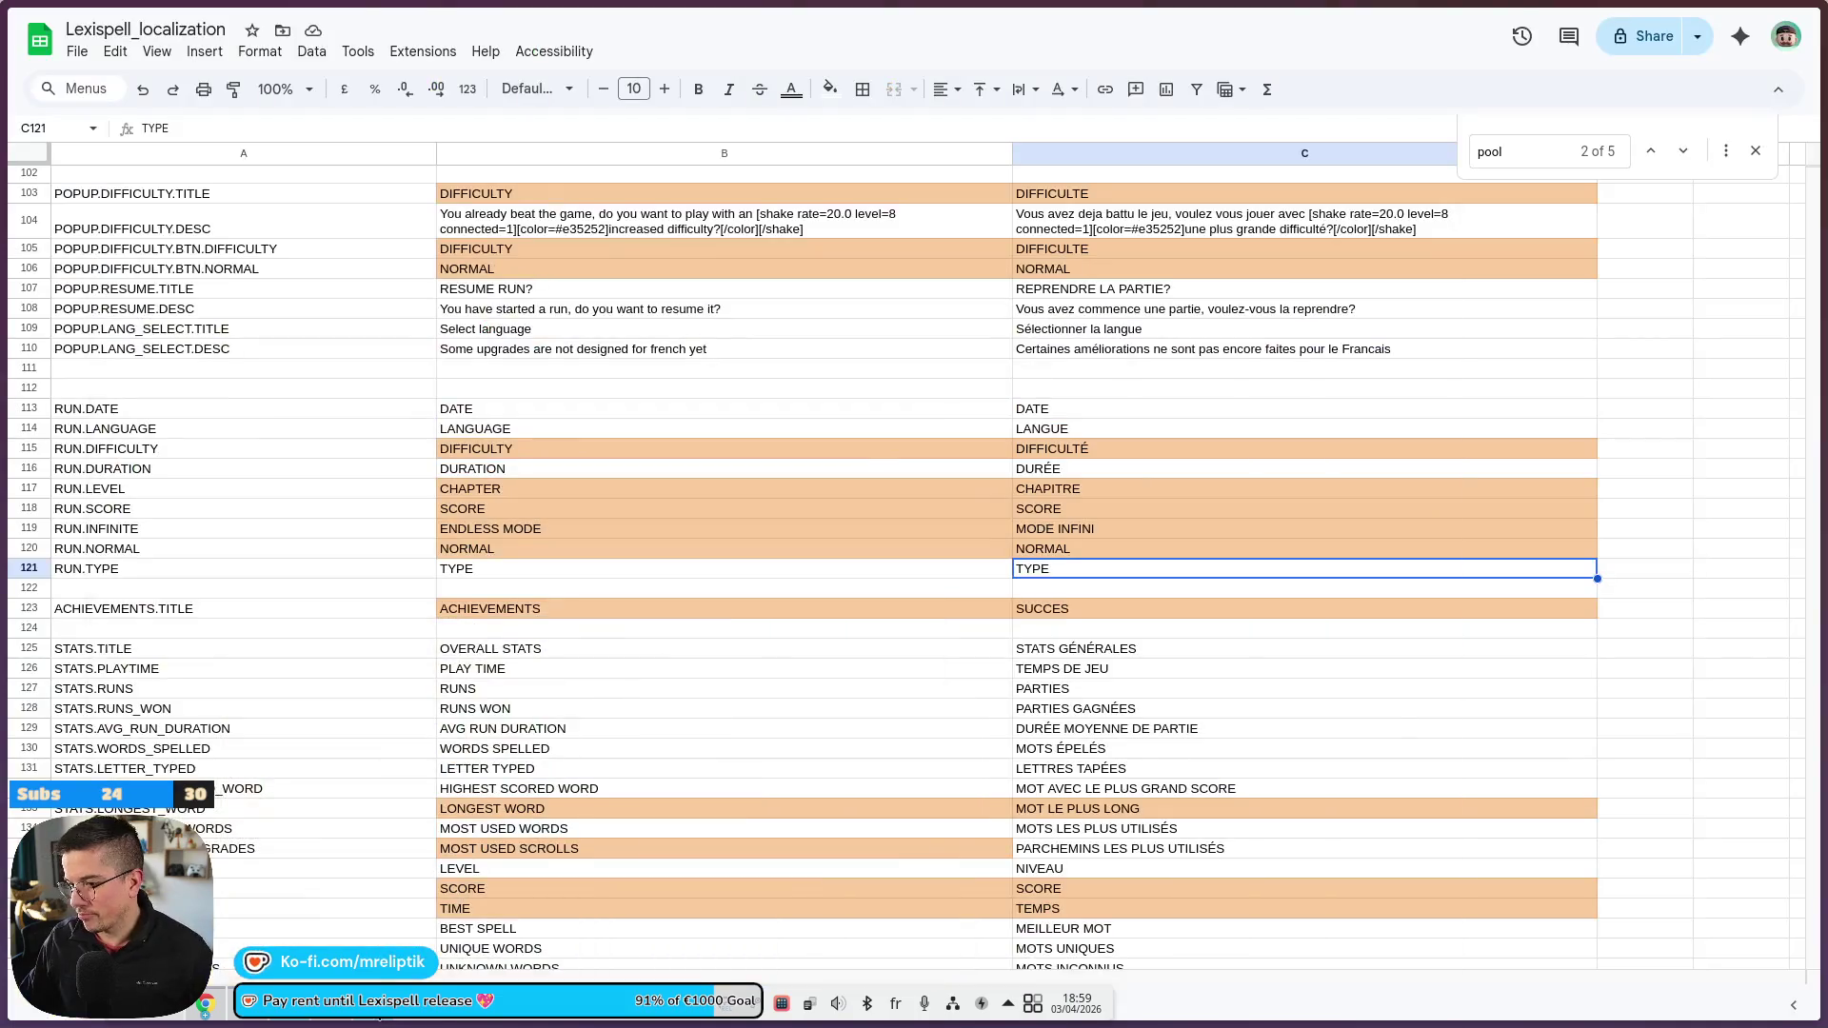
pyautogui.click(76, 52)
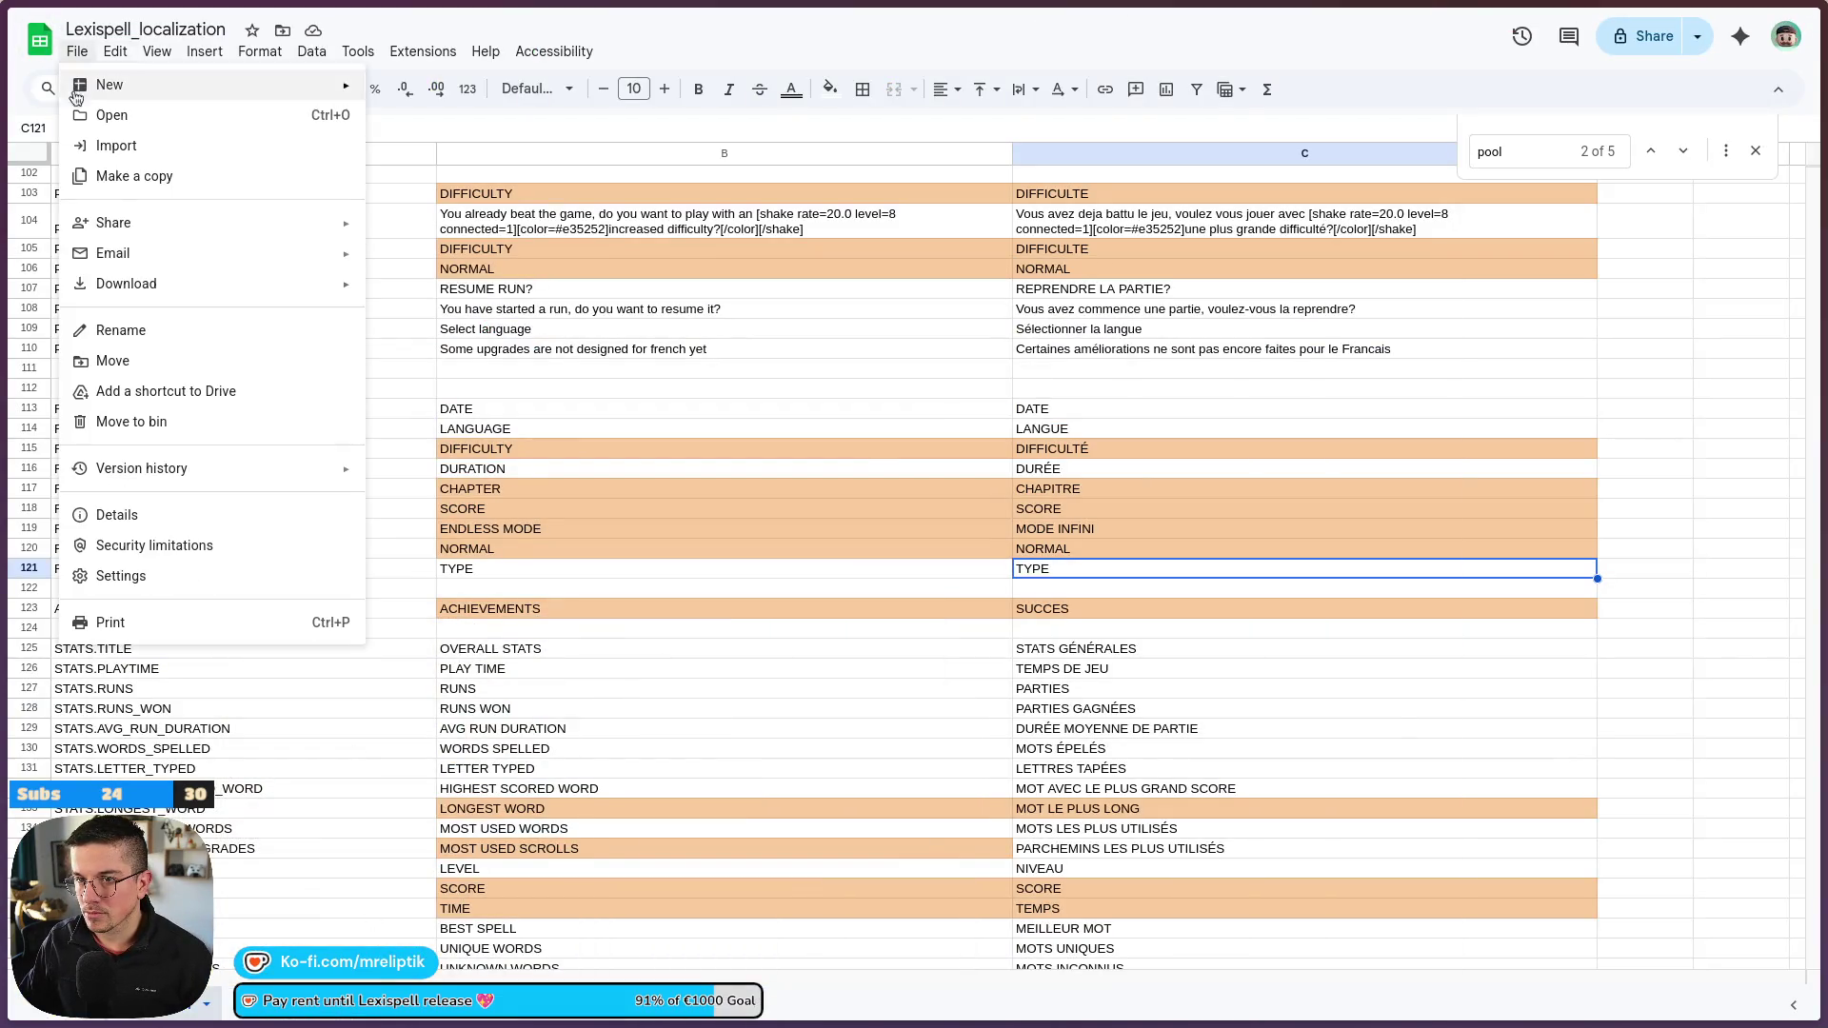
pyautogui.moveTo(216, 292)
pyautogui.click(502, 421)
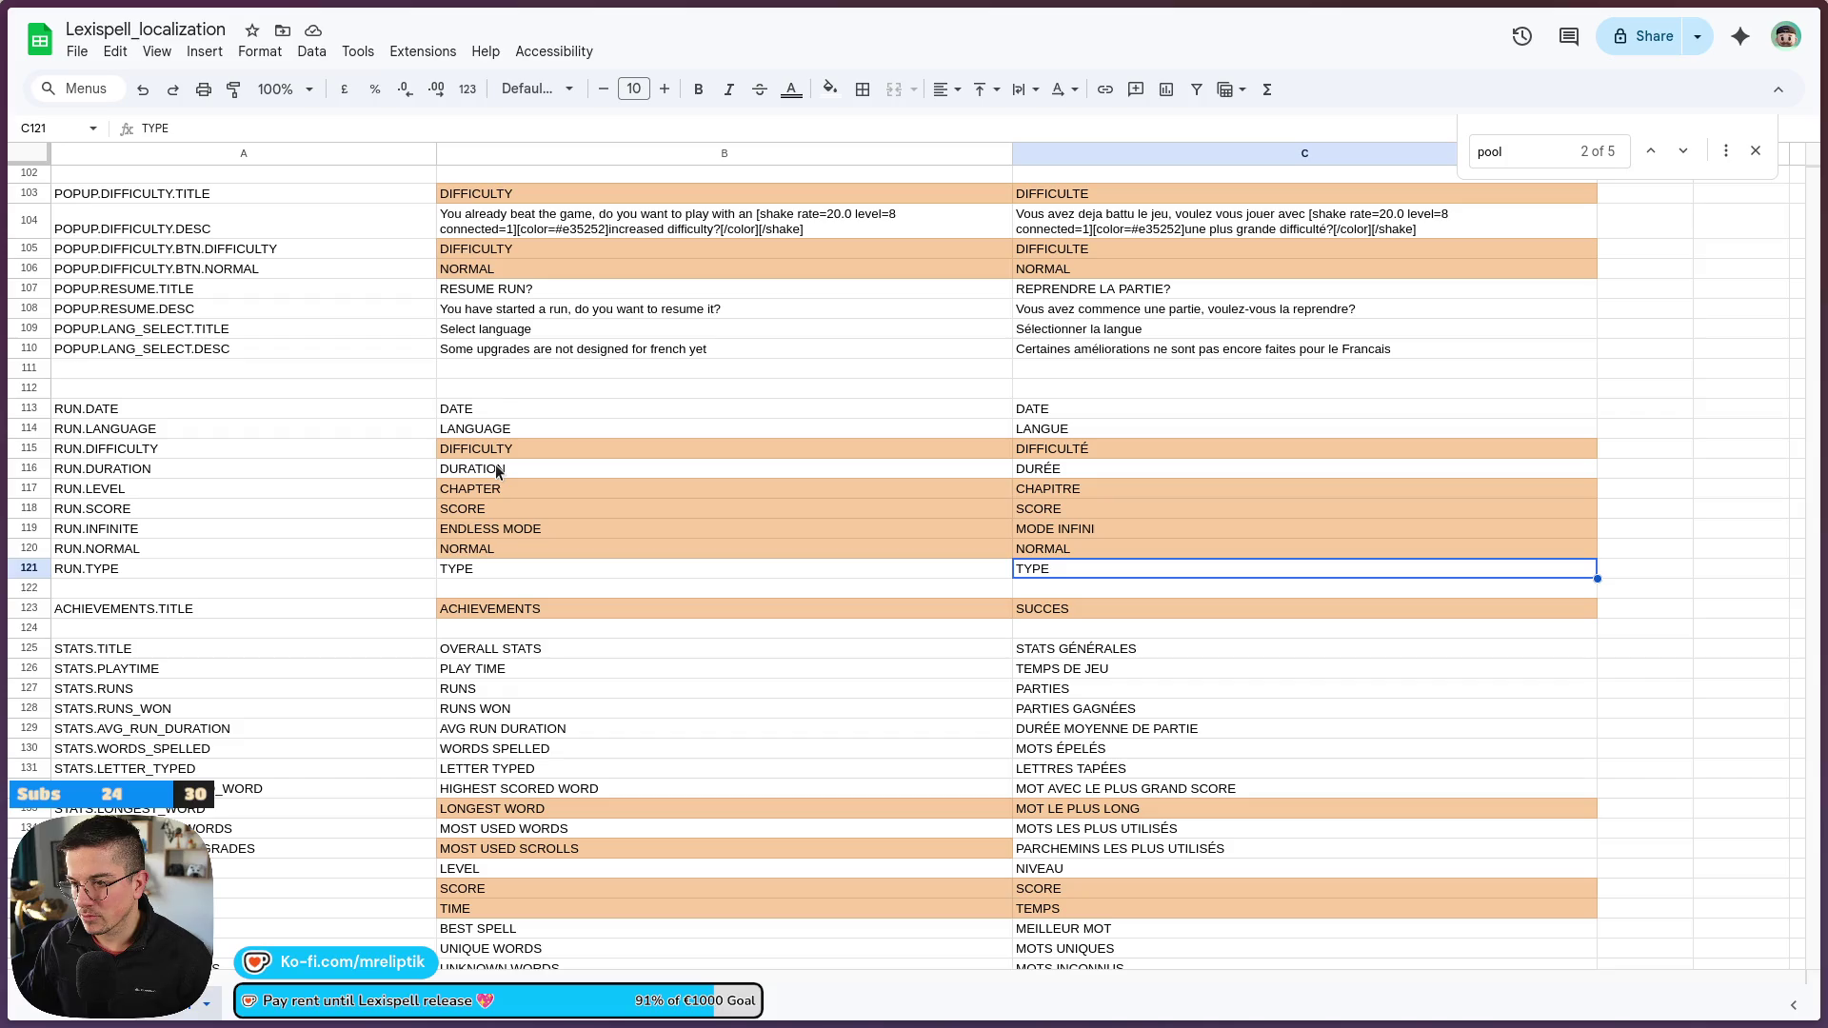
pyautogui.hotkey('alt', 'Tab')
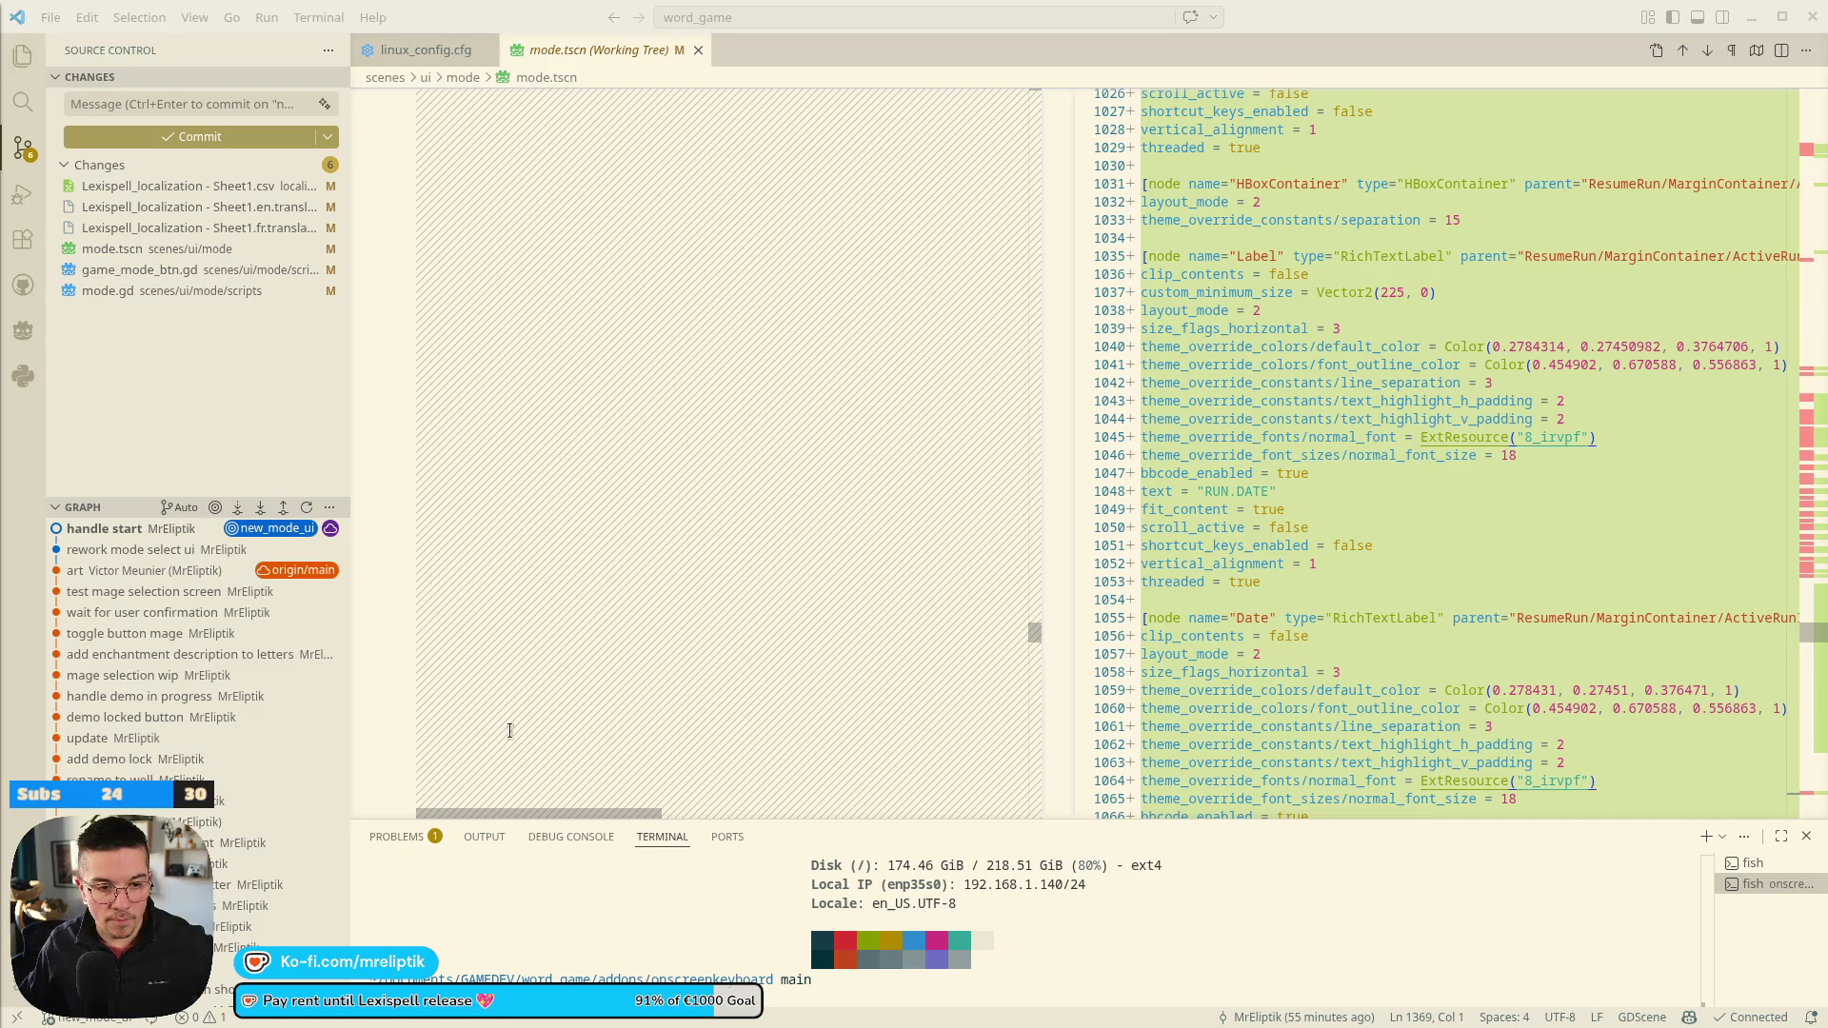
# Wait for Lexispell_localization - Sheet1.csv to finish moving into word_game/localization, then return to Godot
pyautogui.moveTo(723, 1023)
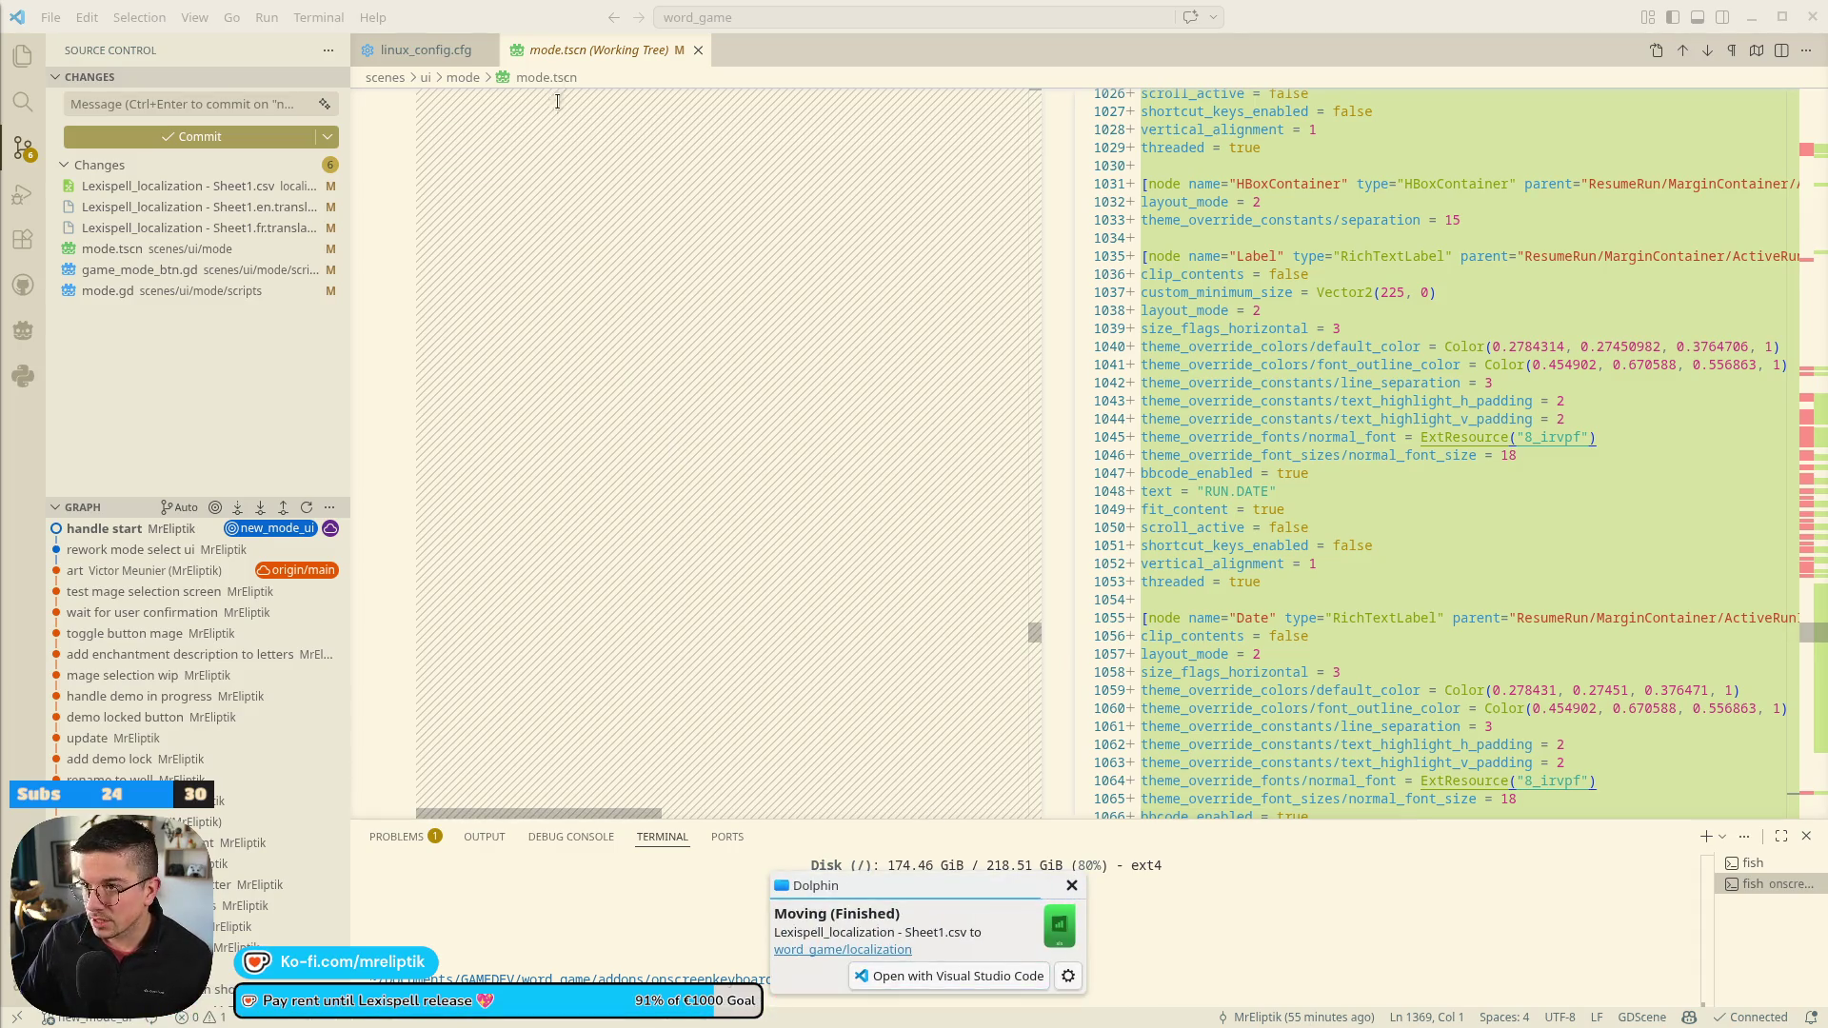
pyautogui.hotkey('alt', 'Tab')
pyautogui.hotkey('alt', 'Tab')
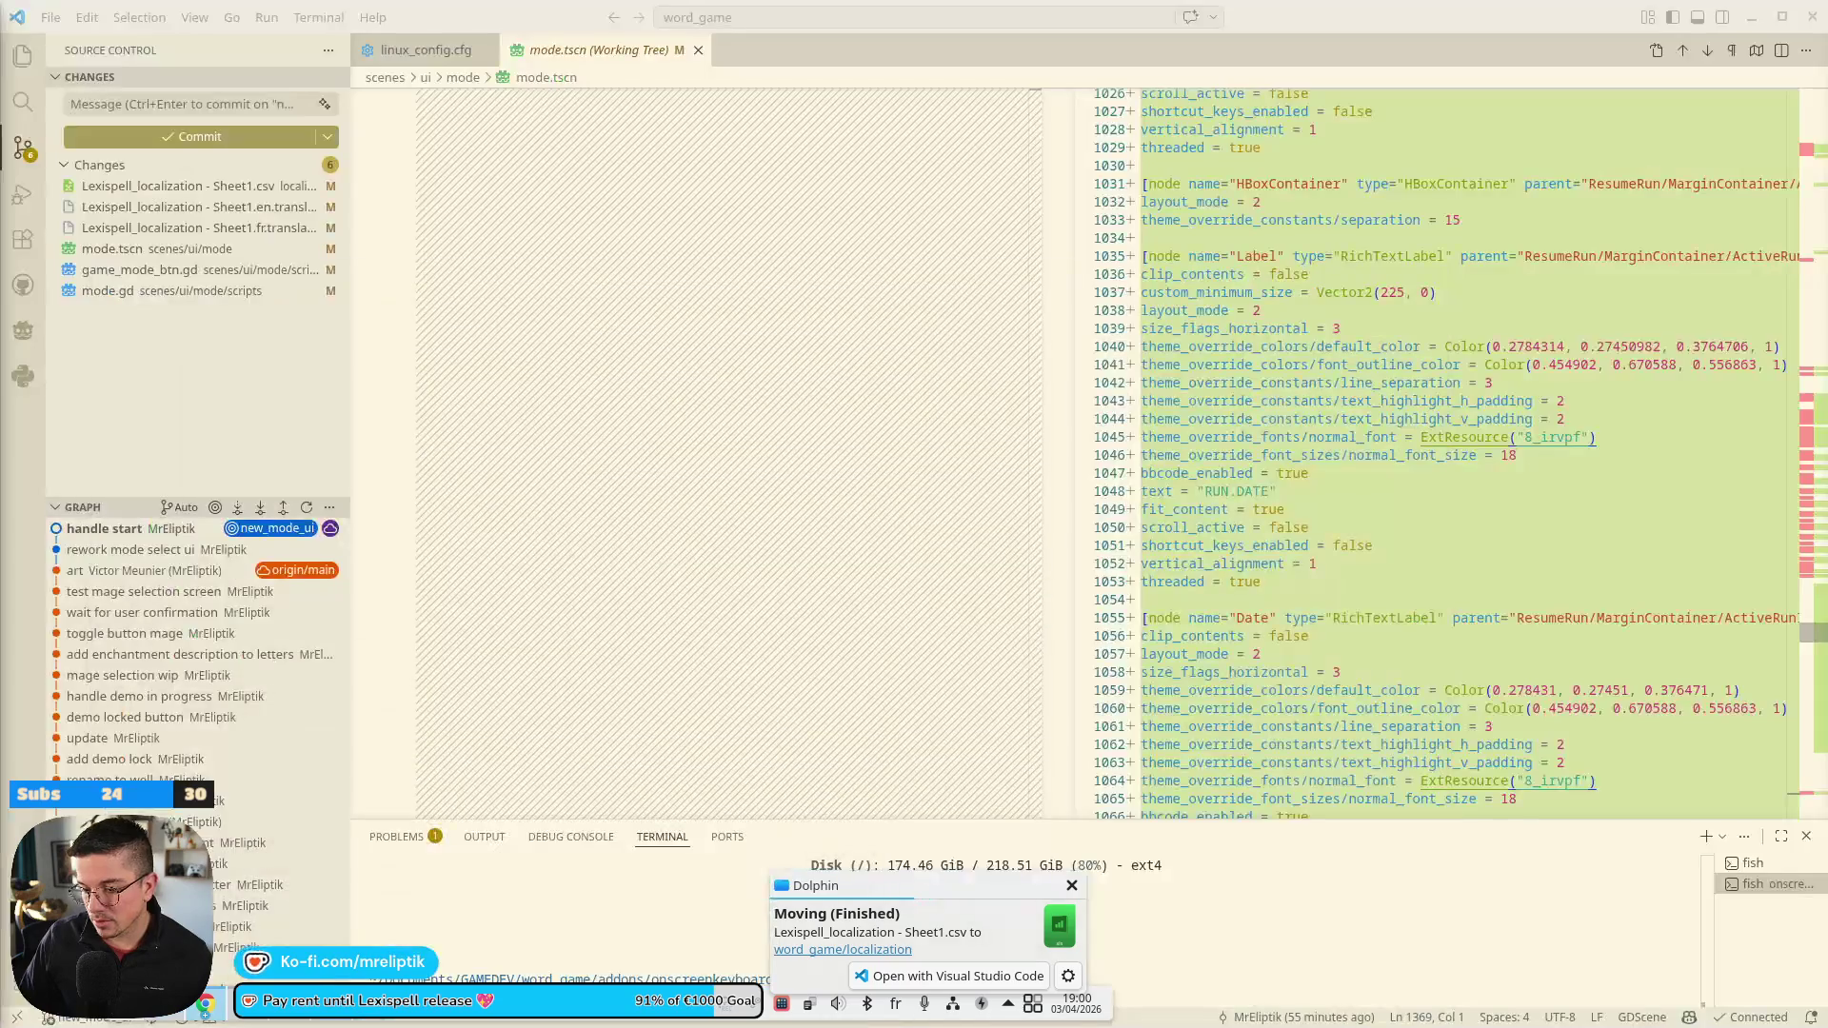
pyautogui.hotkey('alt', 'Tab')
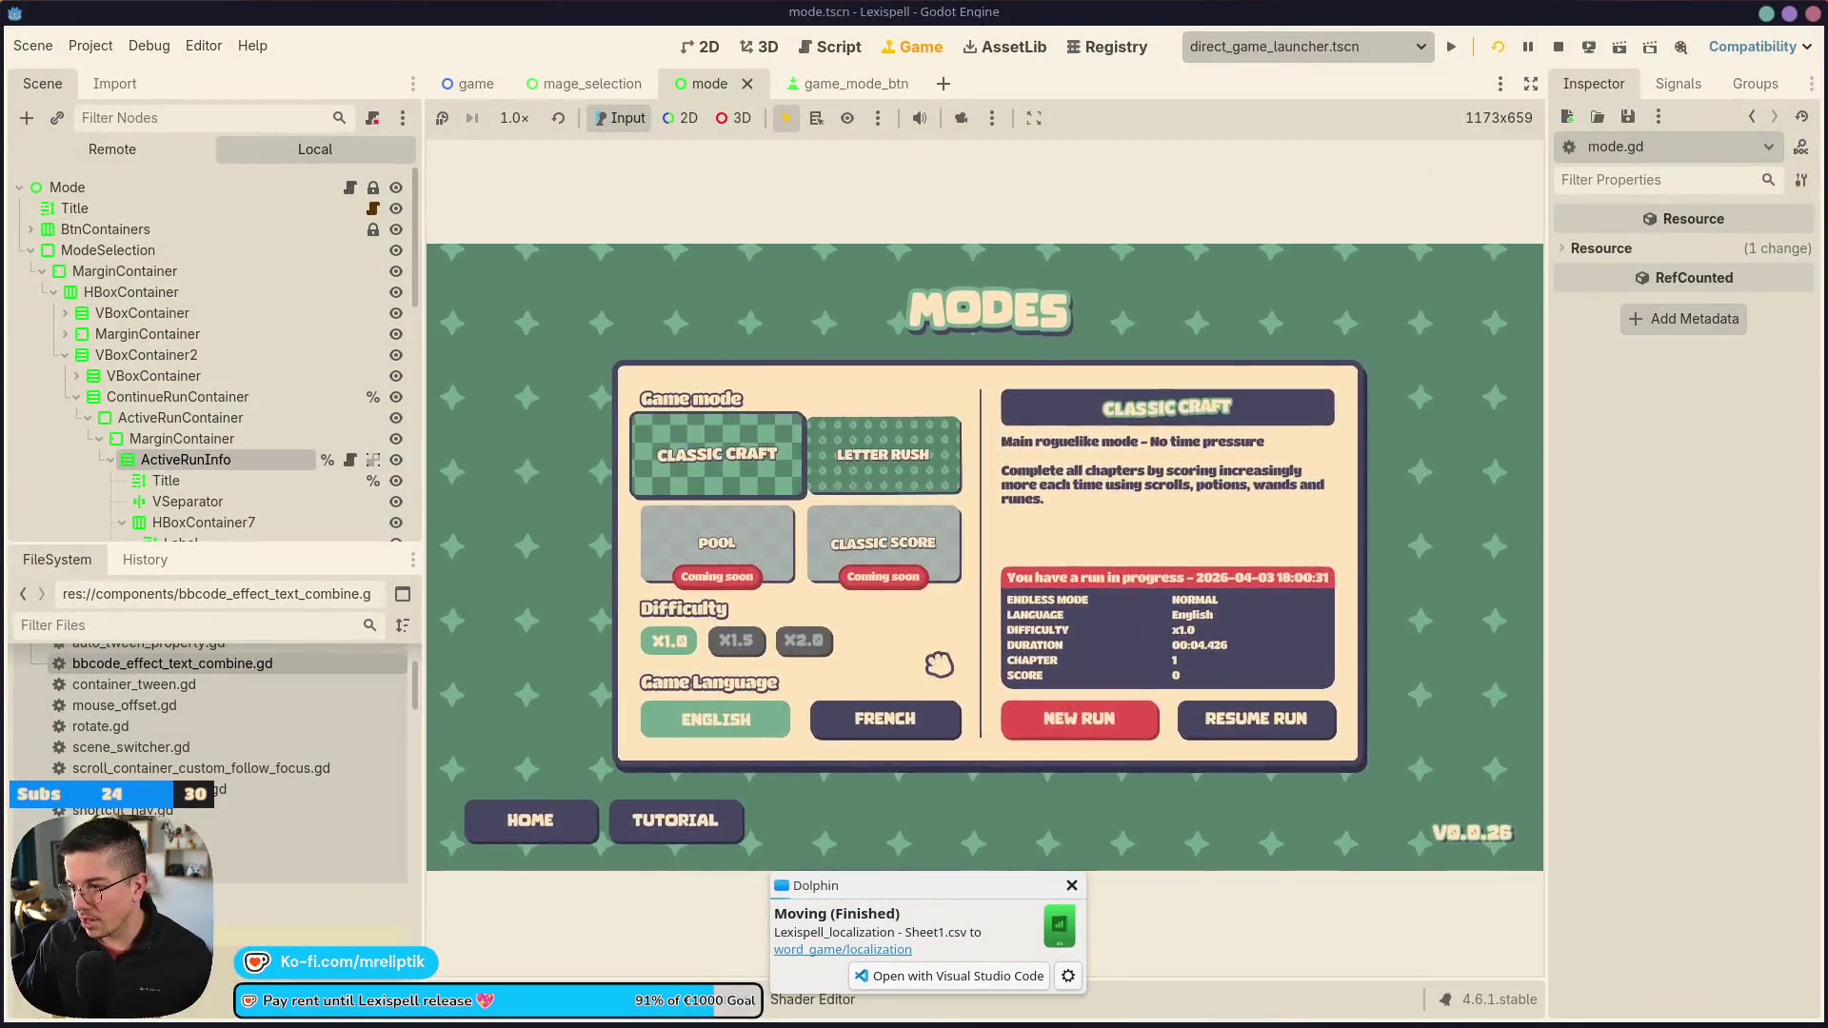
# Stop the game and add an if/else on the infinite flag in active_run_info.gd, with pass placeholders
pyautogui.click(1559, 47)
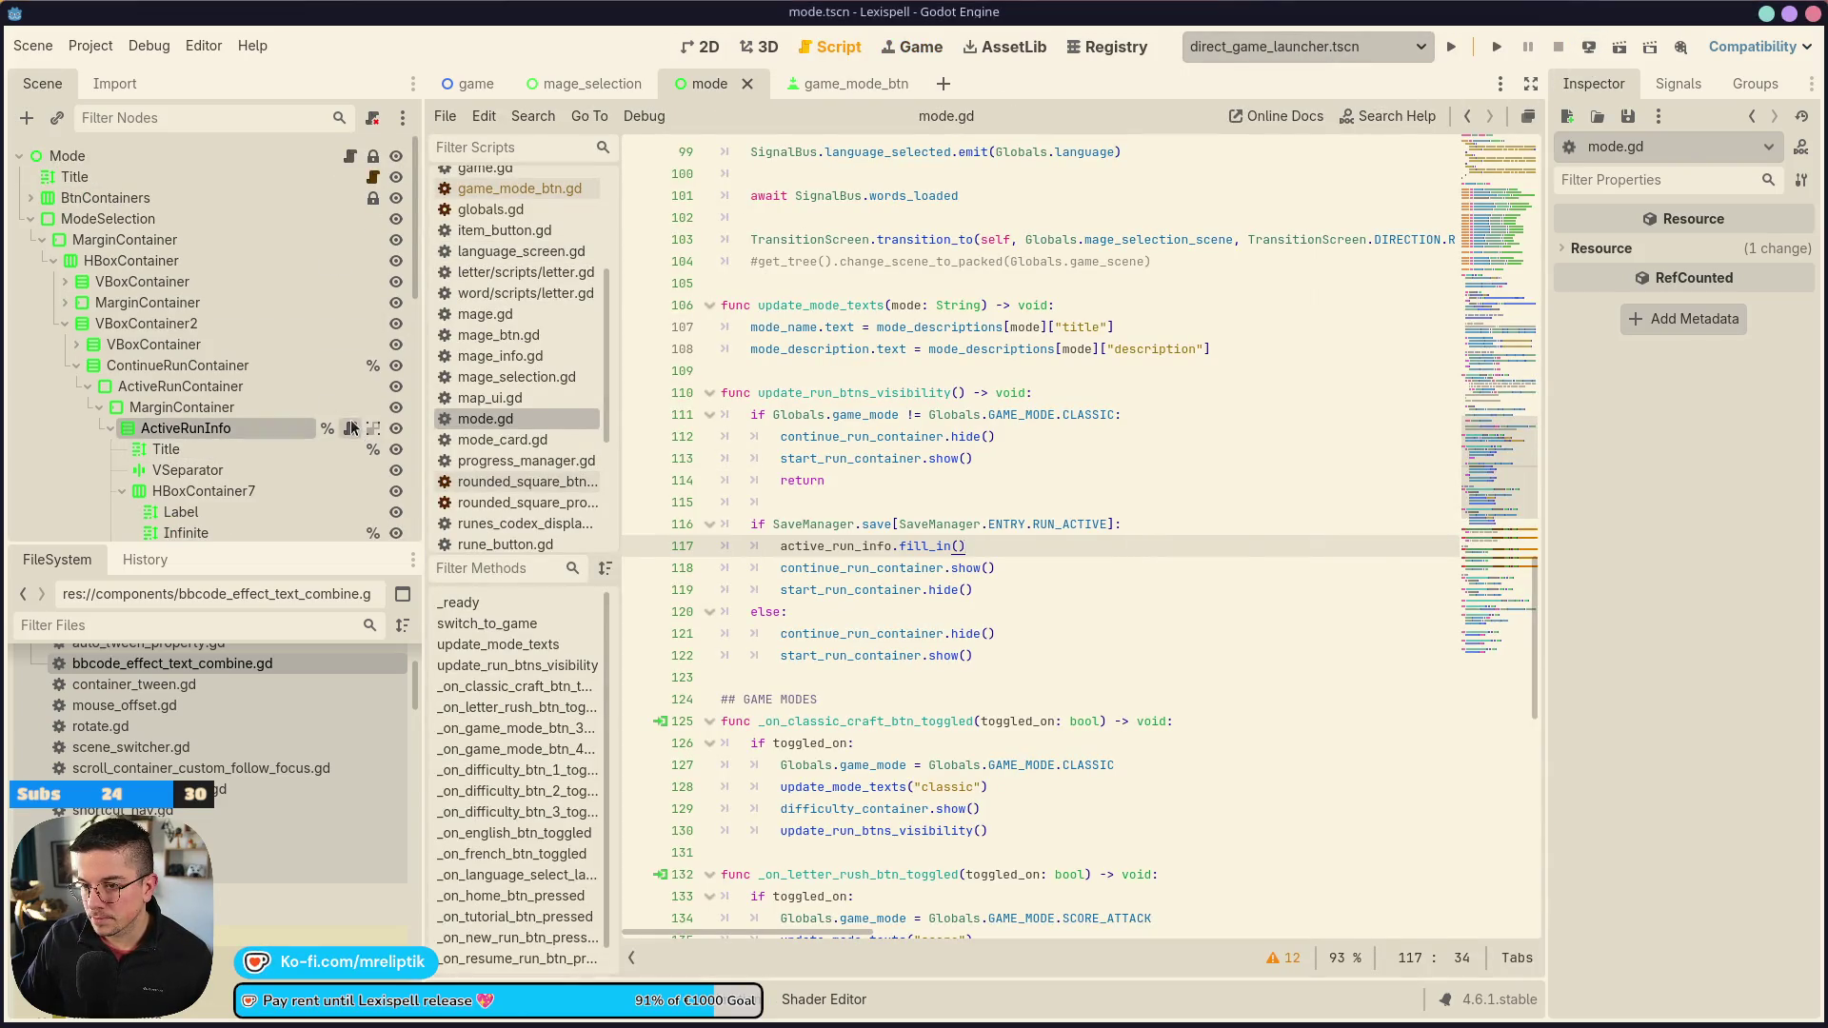
pyautogui.click(350, 427)
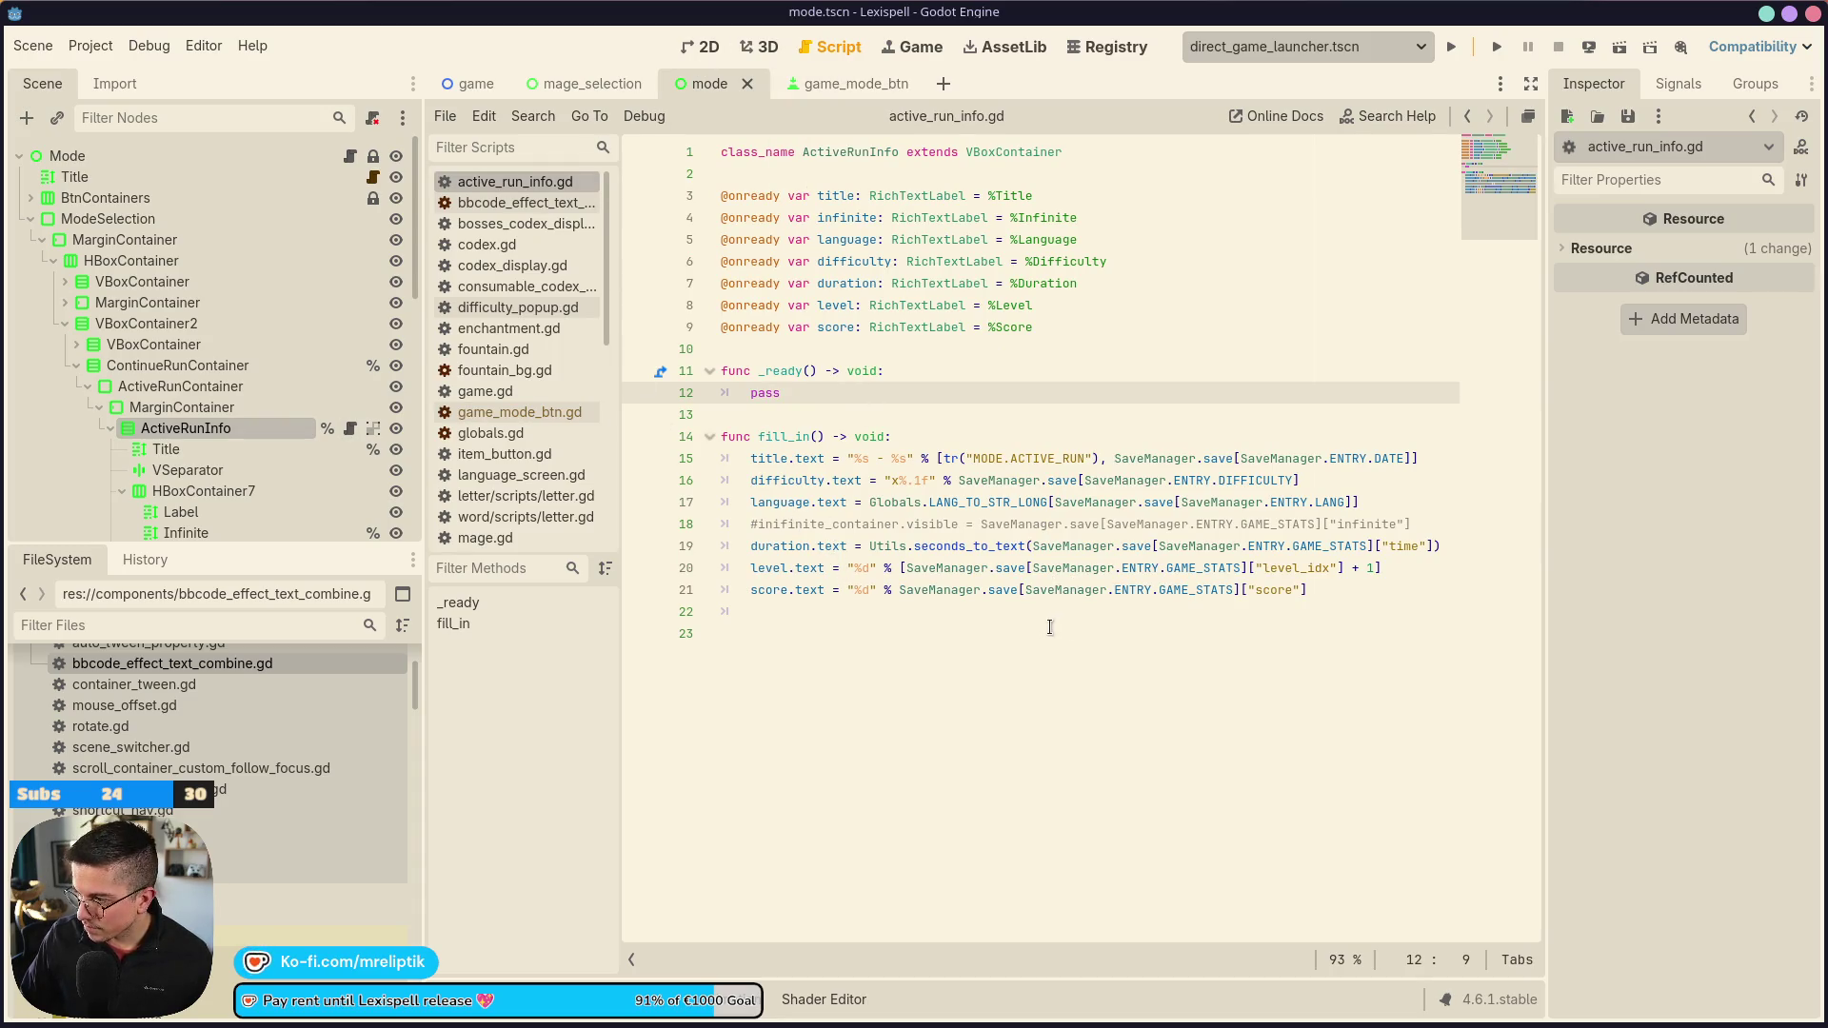
pyautogui.moveTo(1406, 524); pyautogui.dragTo(981, 523)
pyautogui.hotkey('ctrl', 'c')
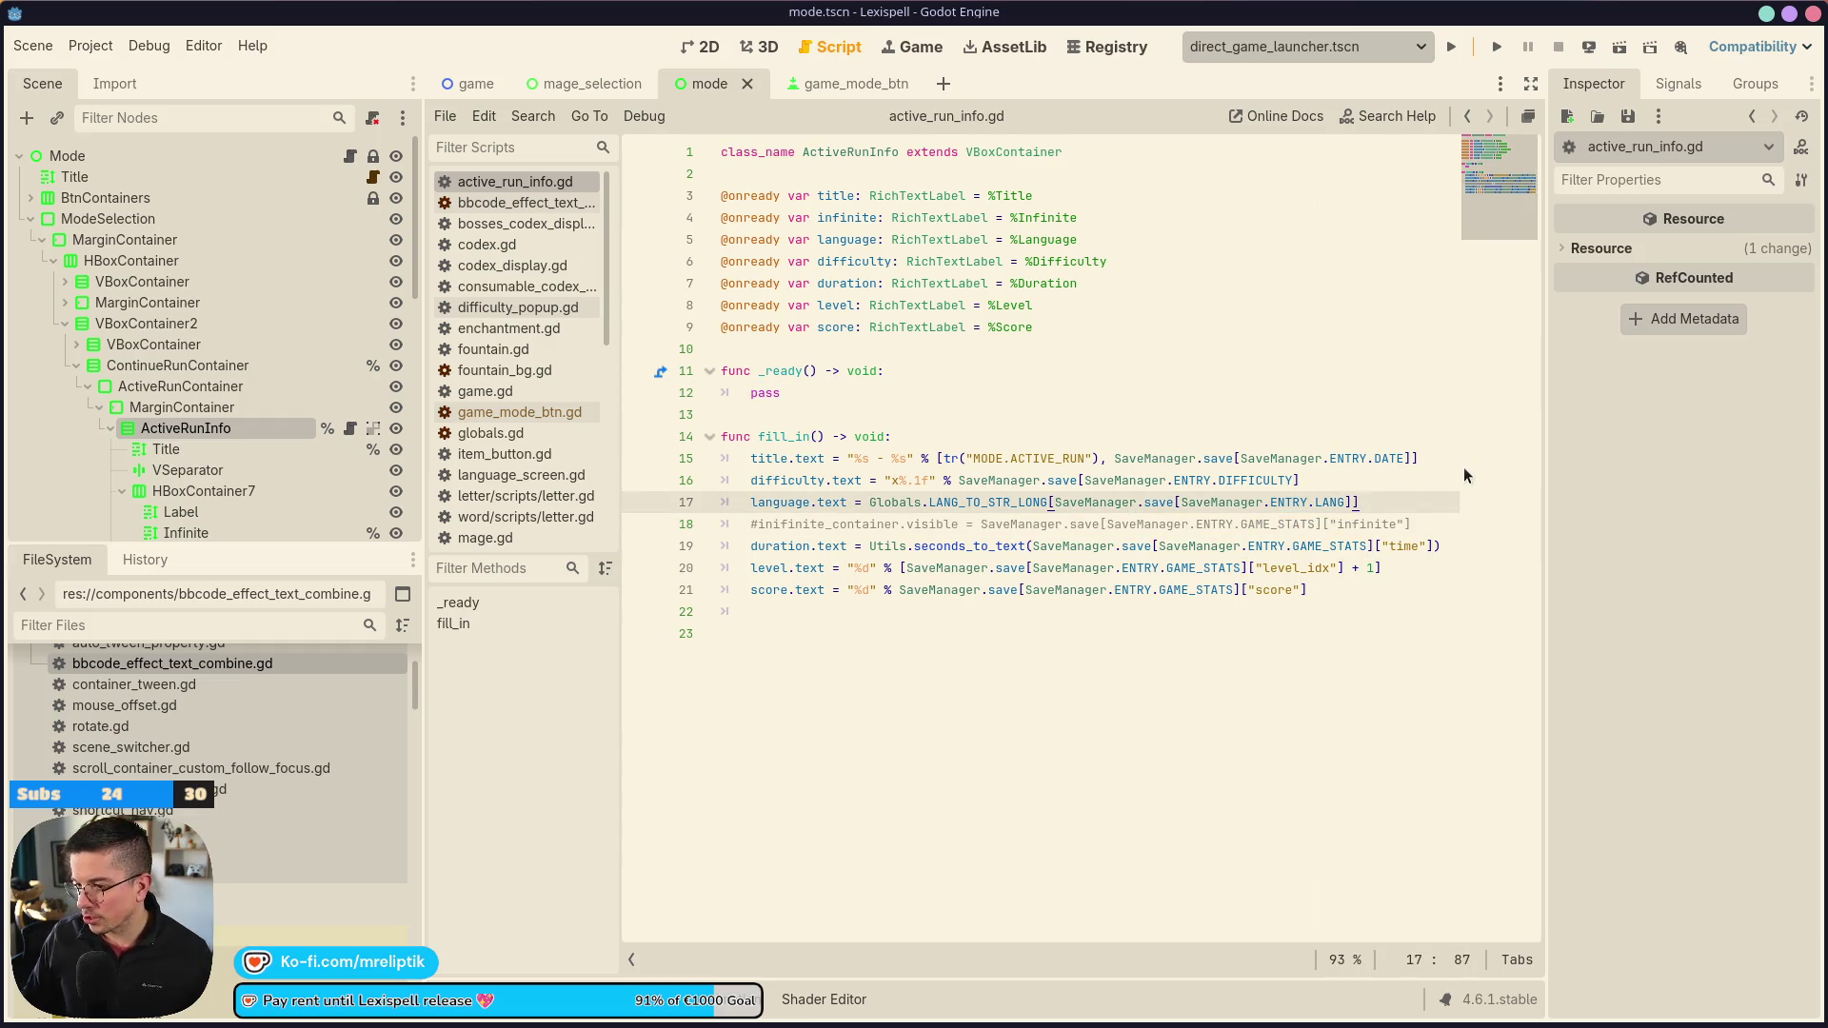
pyautogui.hotkey('ctrl', 'shift', 'Return')
pyautogui.write('if')
pyautogui.hotkey('ctrl', 'v')
pyautogui.write(':')
pyautogui.press('Return')
pyautogui.write('pas')
pyautogui.press('Return')
pyautogui.press('Return')
pyautogui.write('else:')
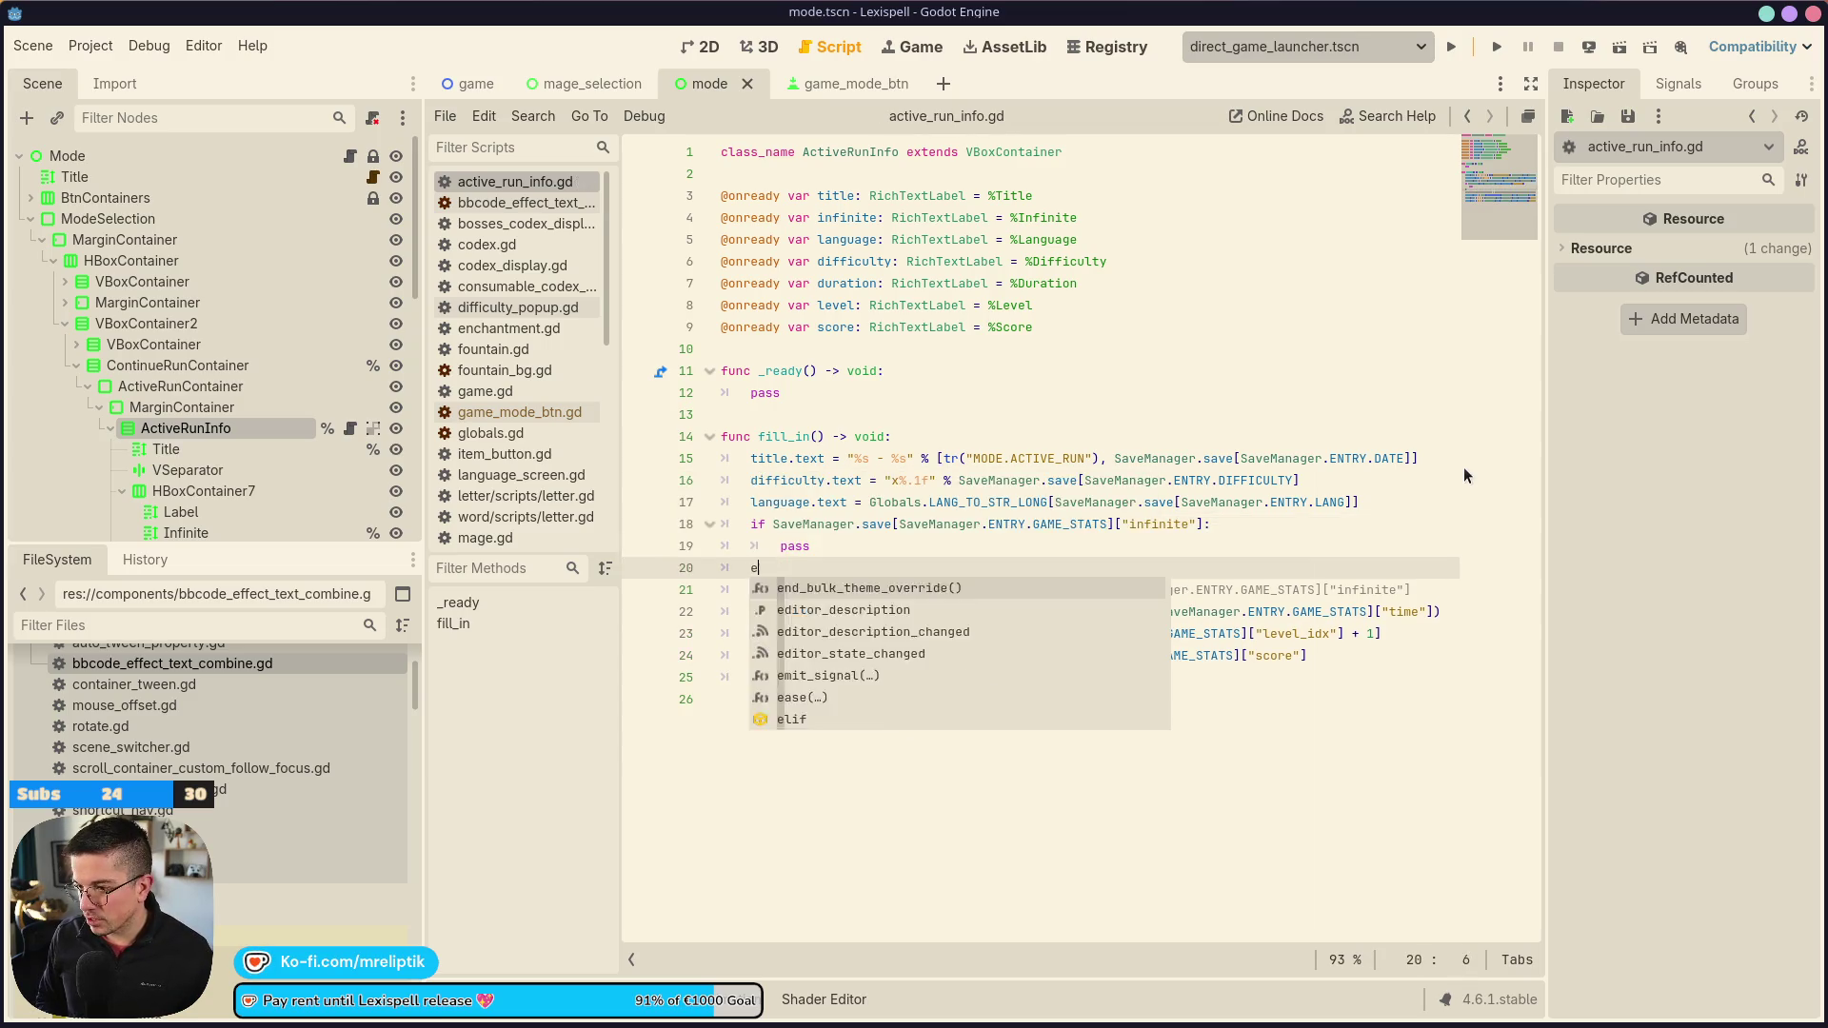
pyautogui.press('Return')
pyautogui.write('pass')
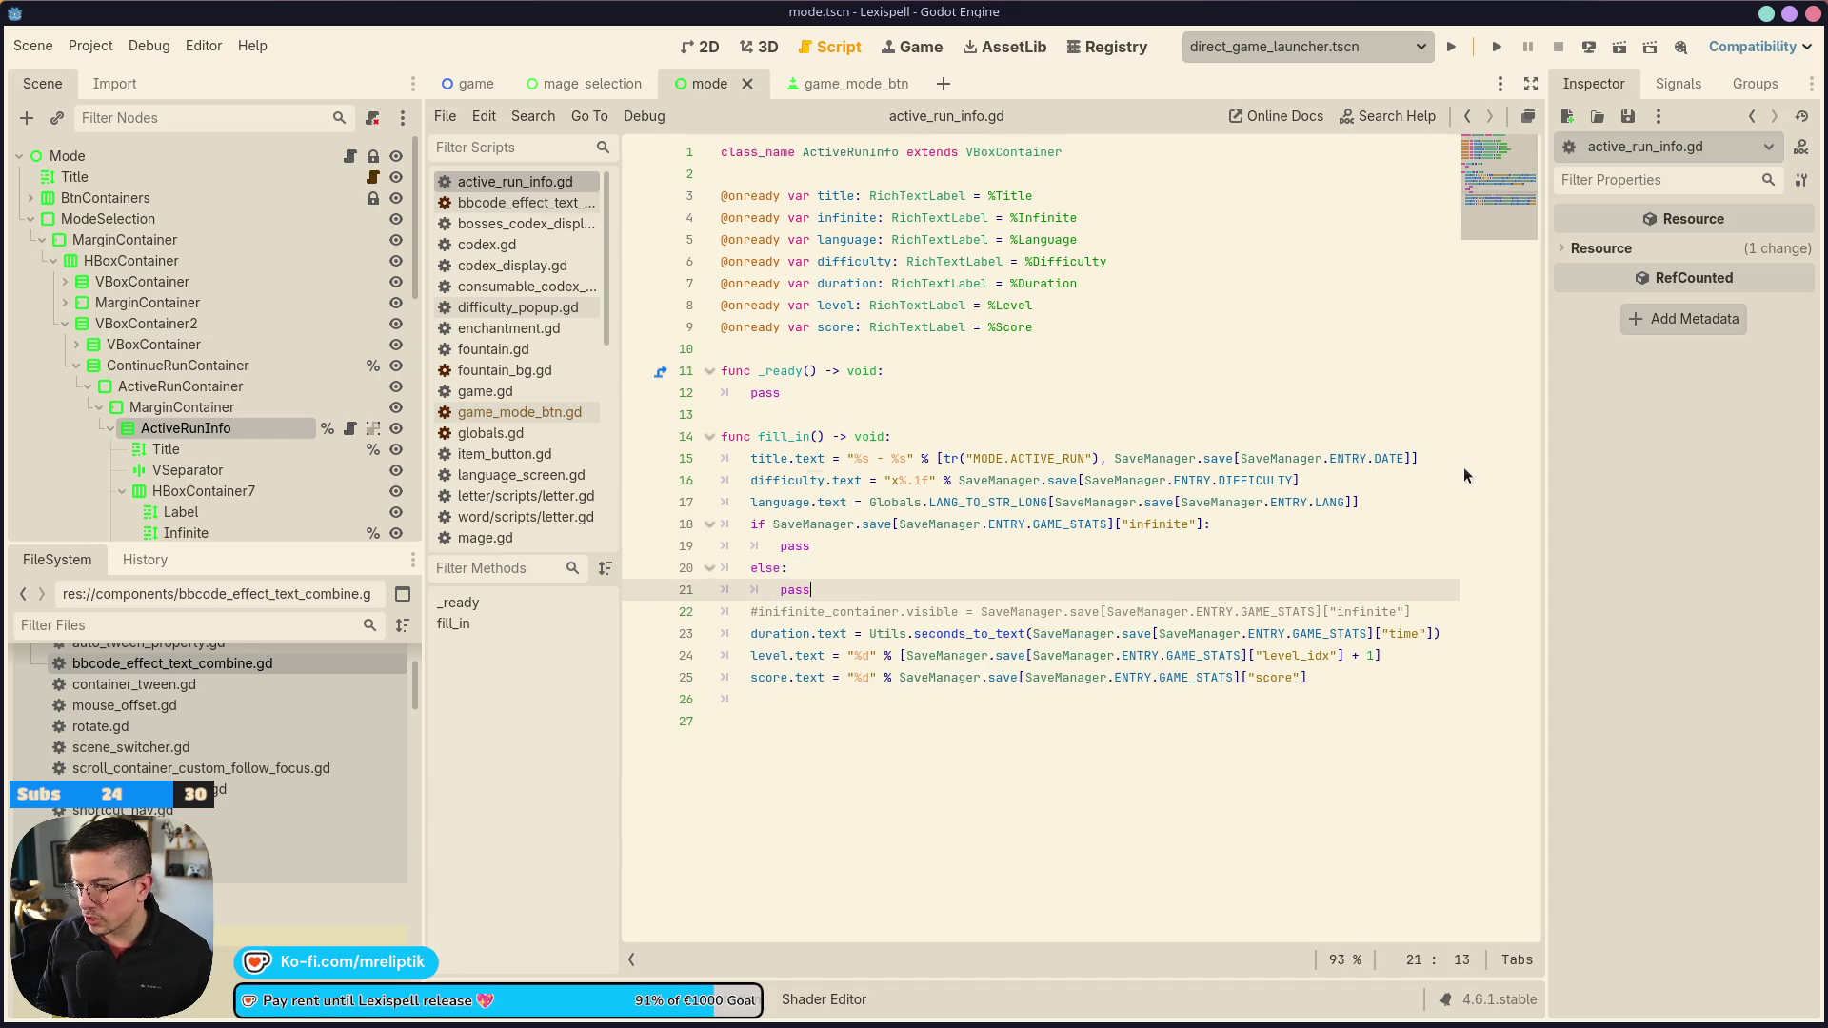
# Rename the first run row's Label text from RUN.INFINITE to RUN.TYPE and save
pyautogui.click(714, 83)
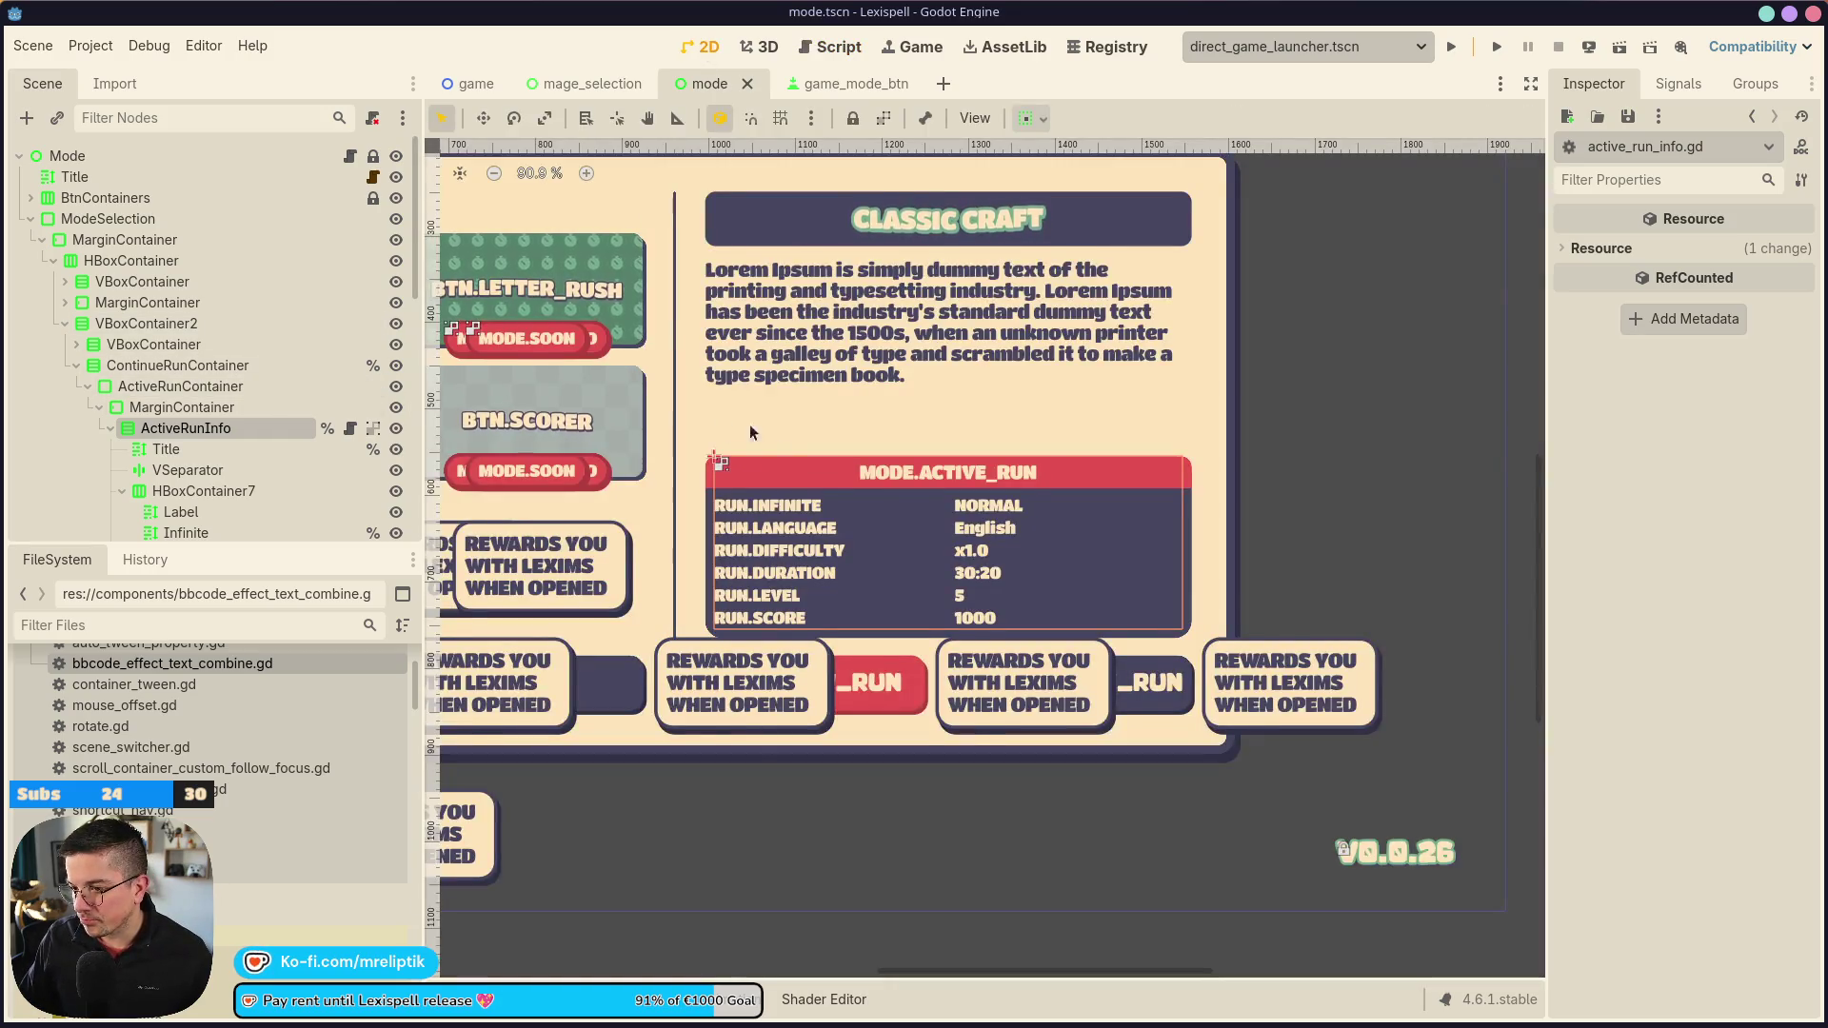
pyautogui.scroll(-1, 750, 425)
pyautogui.scroll(-2, 191, 424)
pyautogui.click(192, 419)
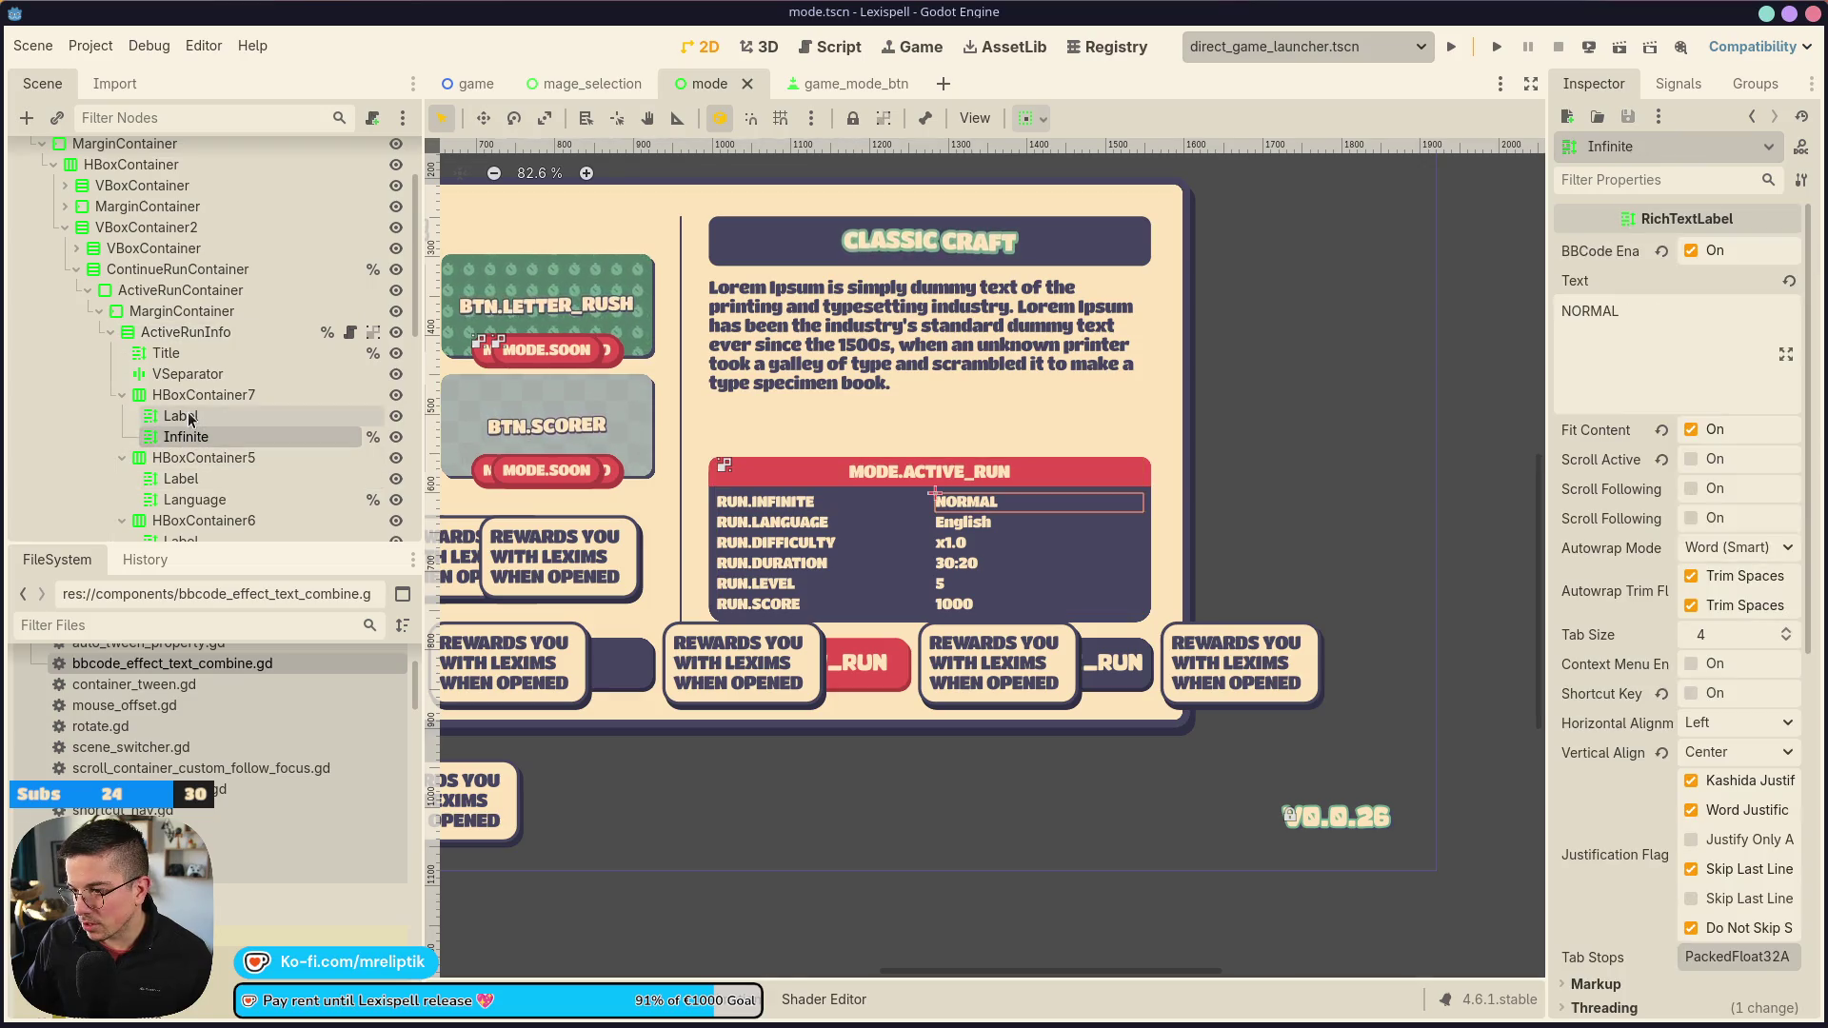
pyautogui.doubleClick(1710, 352)
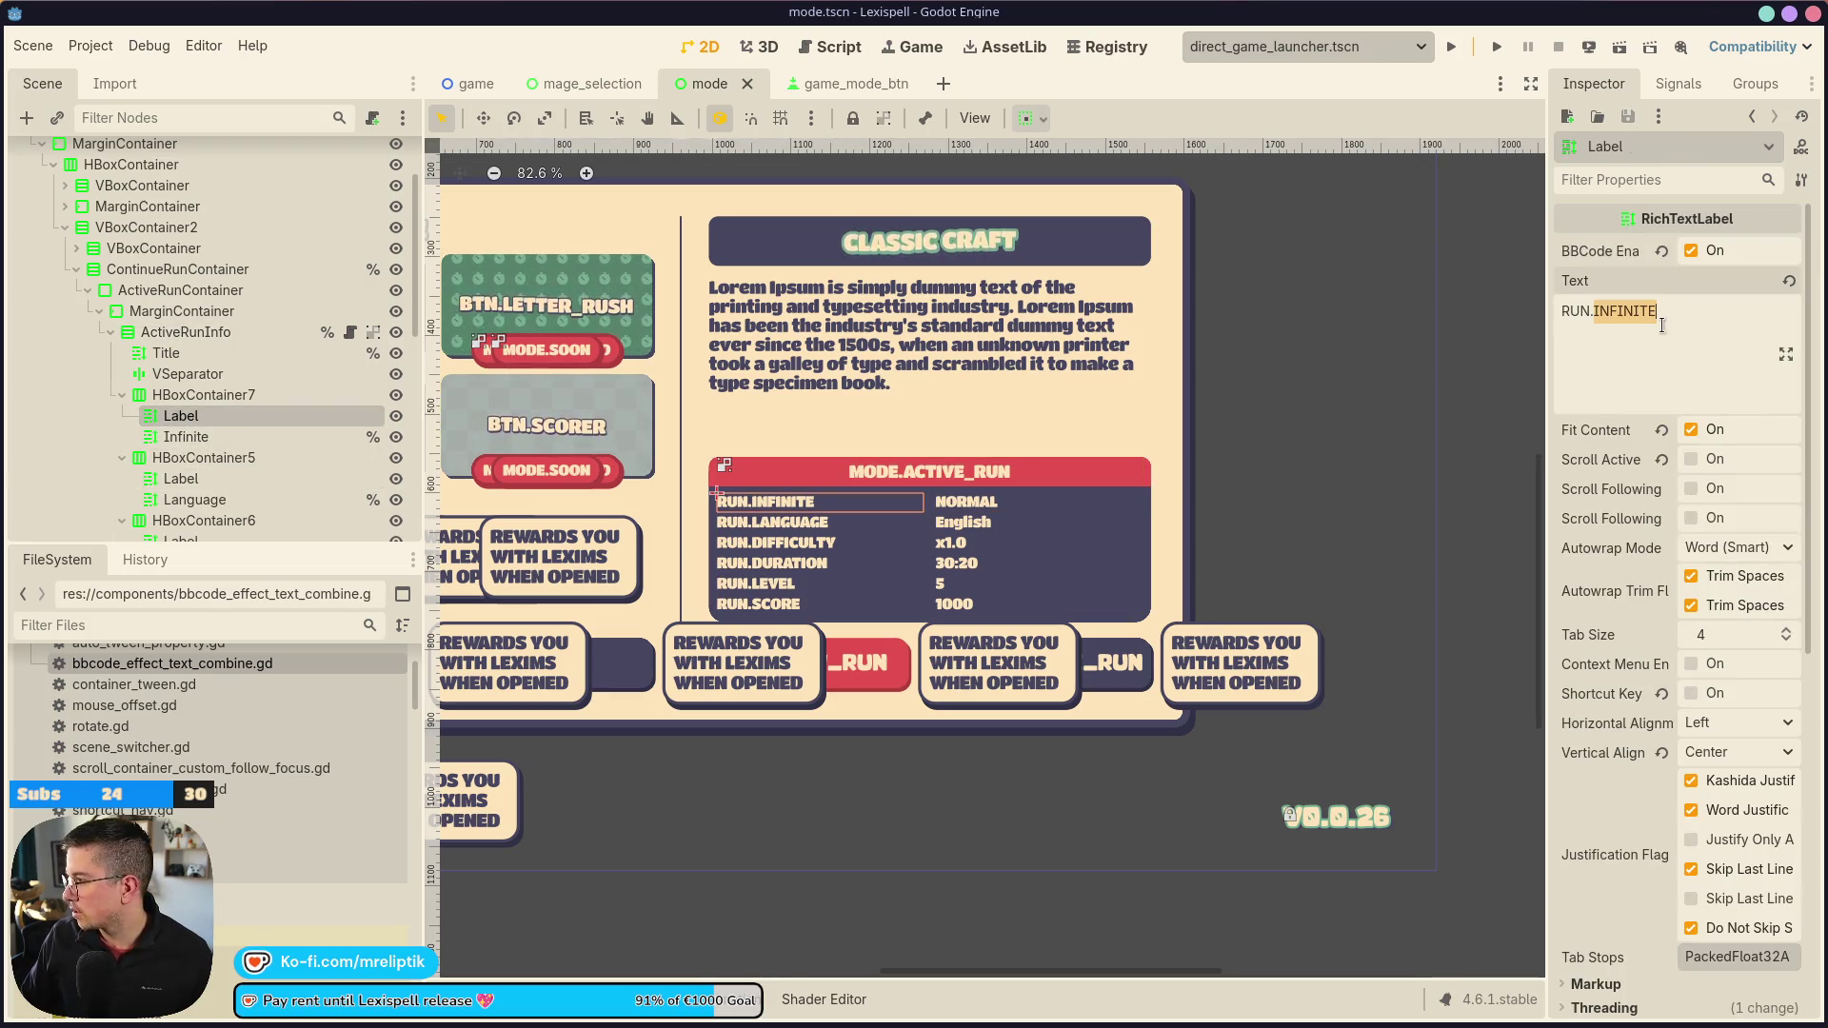
pyautogui.write('T')
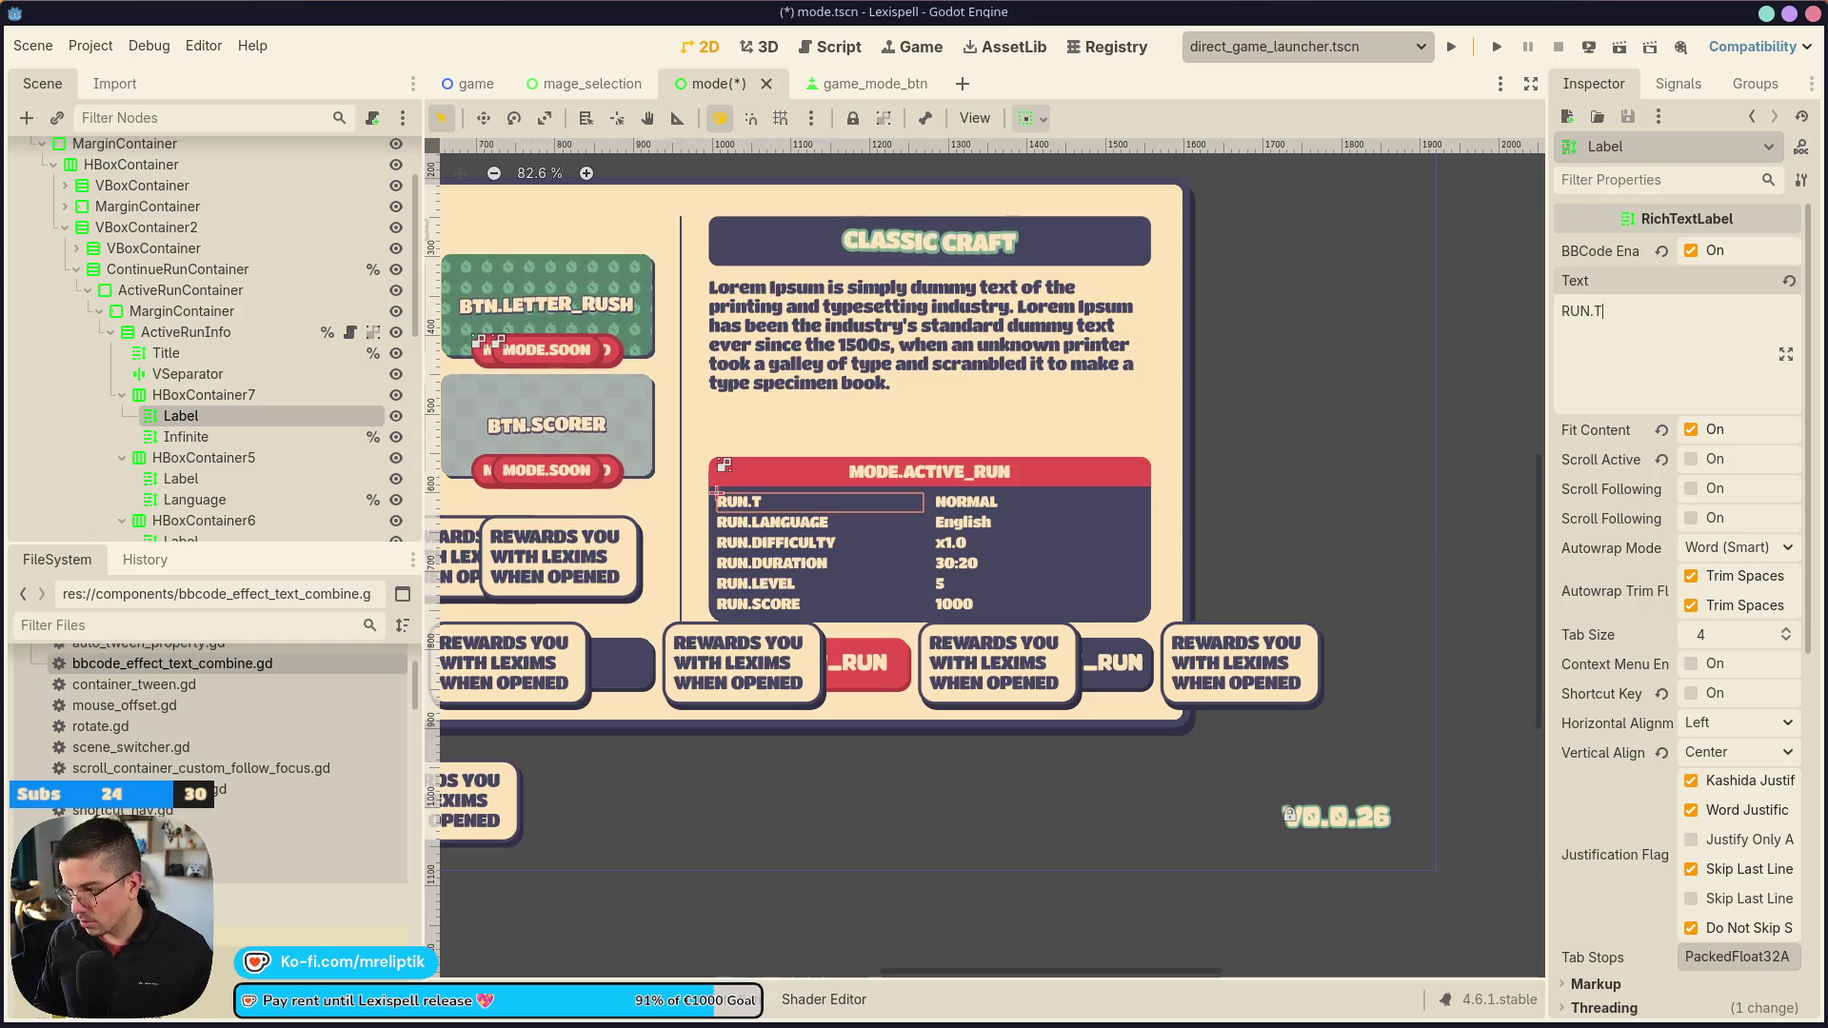
pyautogui.write('YPE')
pyautogui.hotkey('ctrl', 's')
# Set infinite.text to tr("RUN.INFINITE") in the if branch and tr("RUN.NORMAL") in the else branch, then save
pyautogui.click(191, 436)
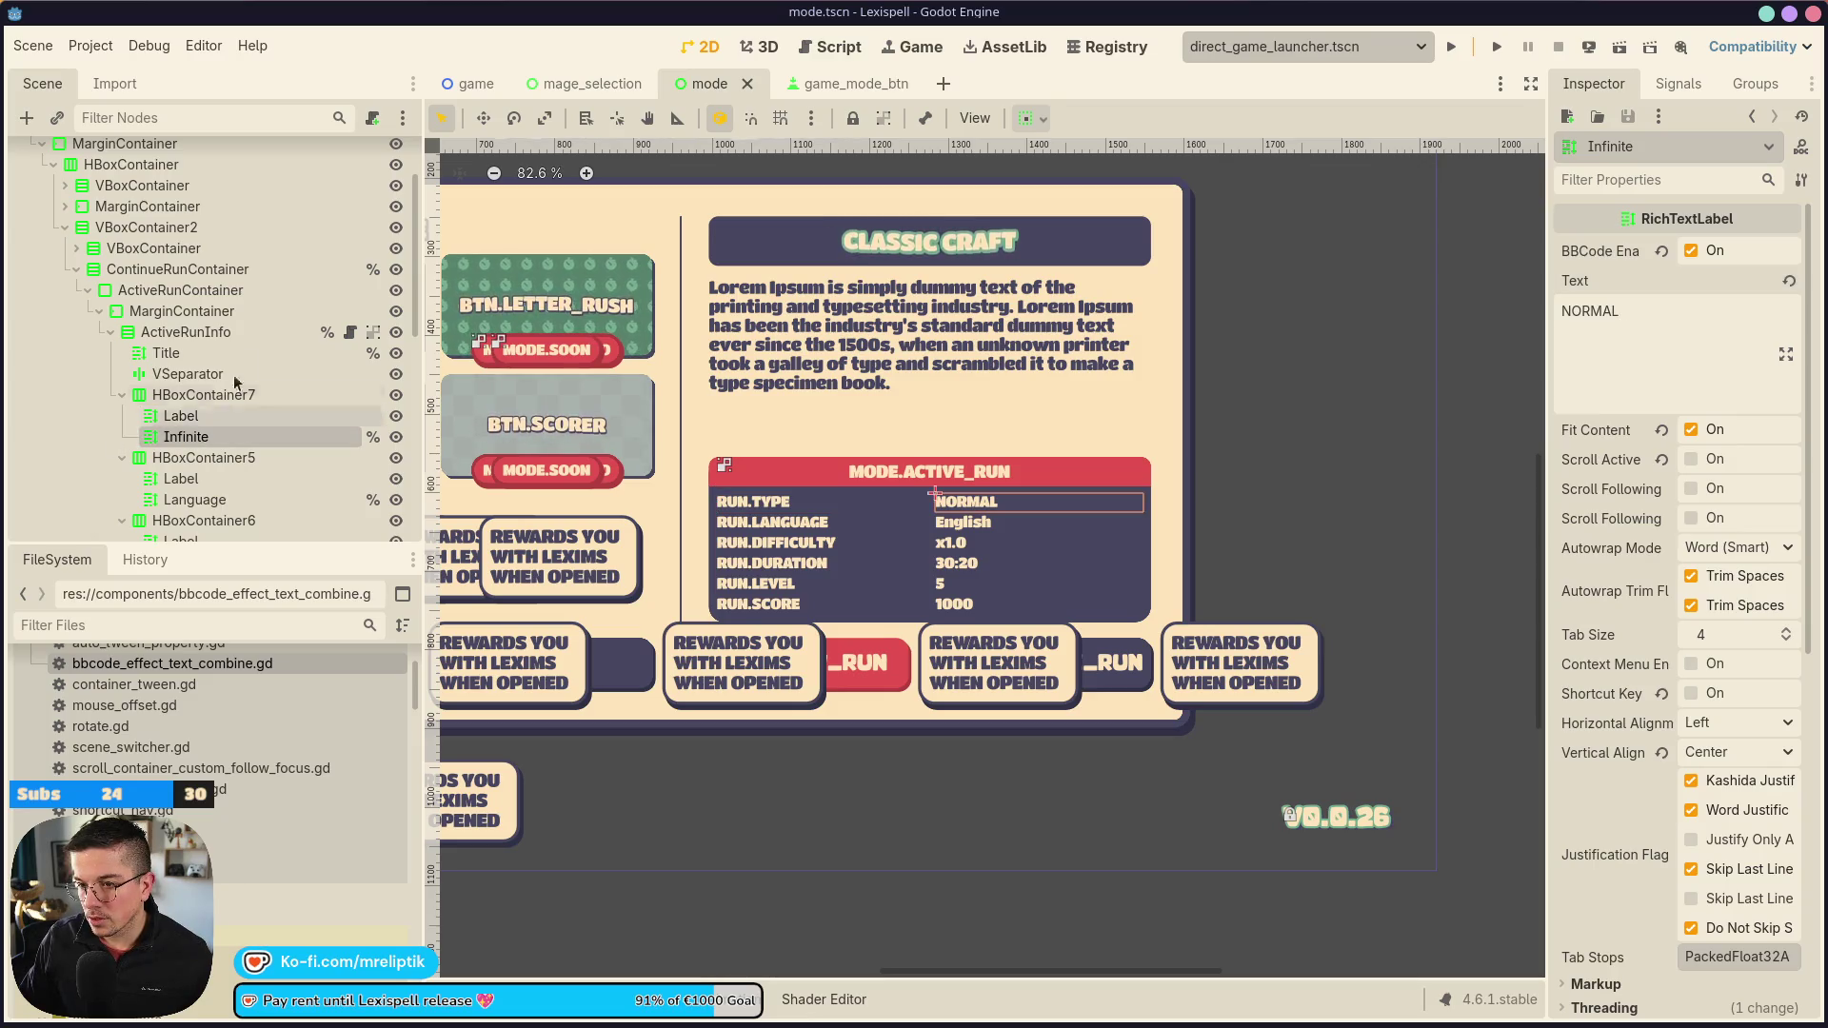
pyautogui.click(350, 333)
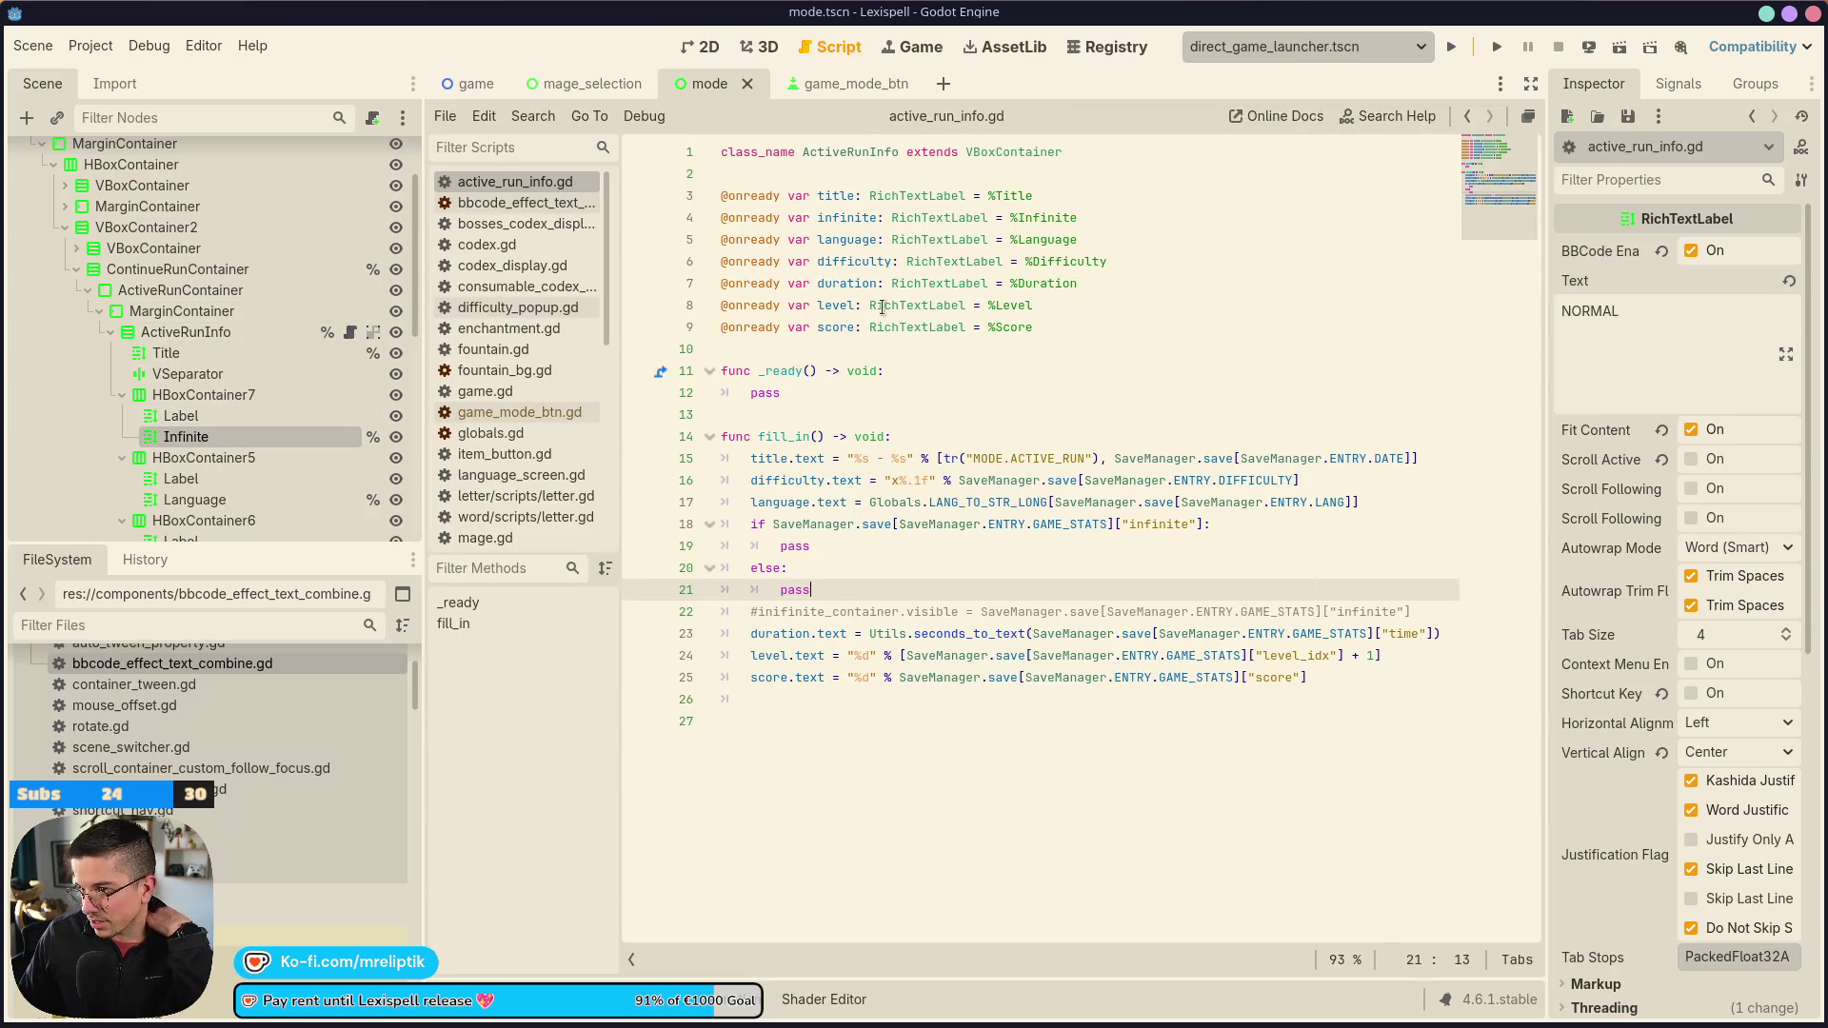
pyautogui.doubleClick(850, 218)
pyautogui.click(846, 547)
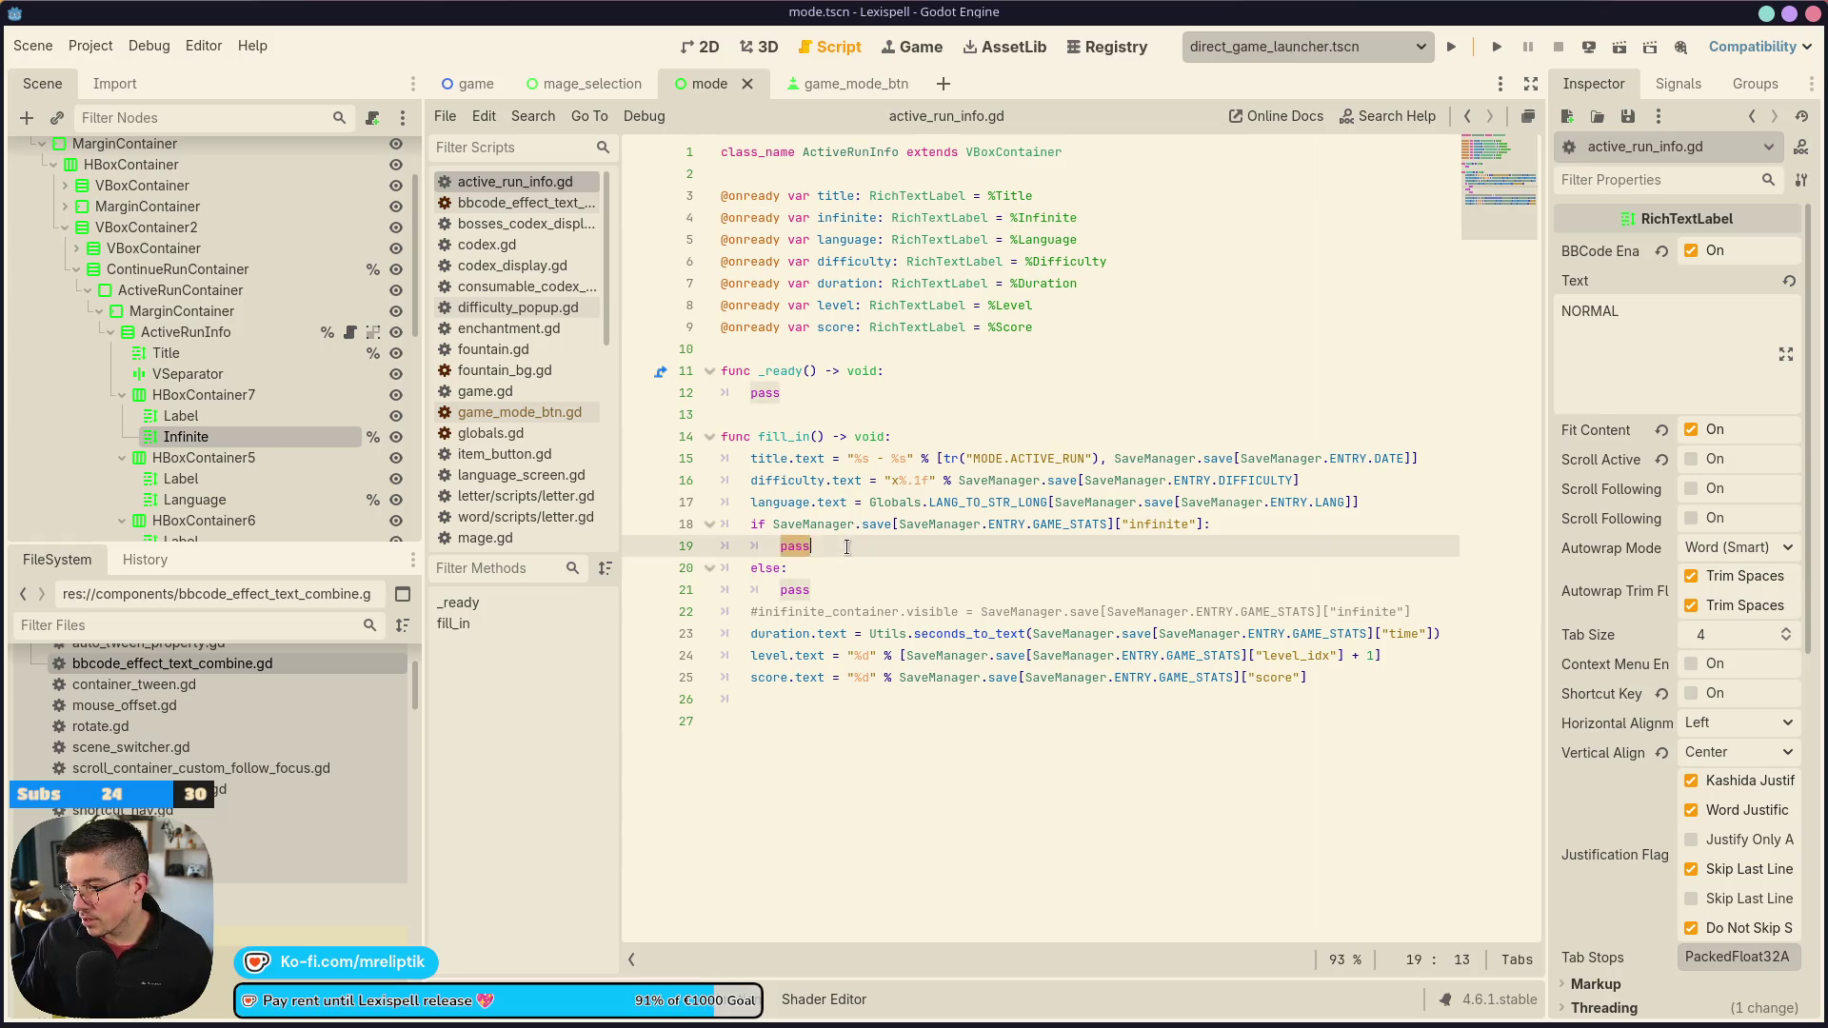
pyautogui.write('infinite.text = "')
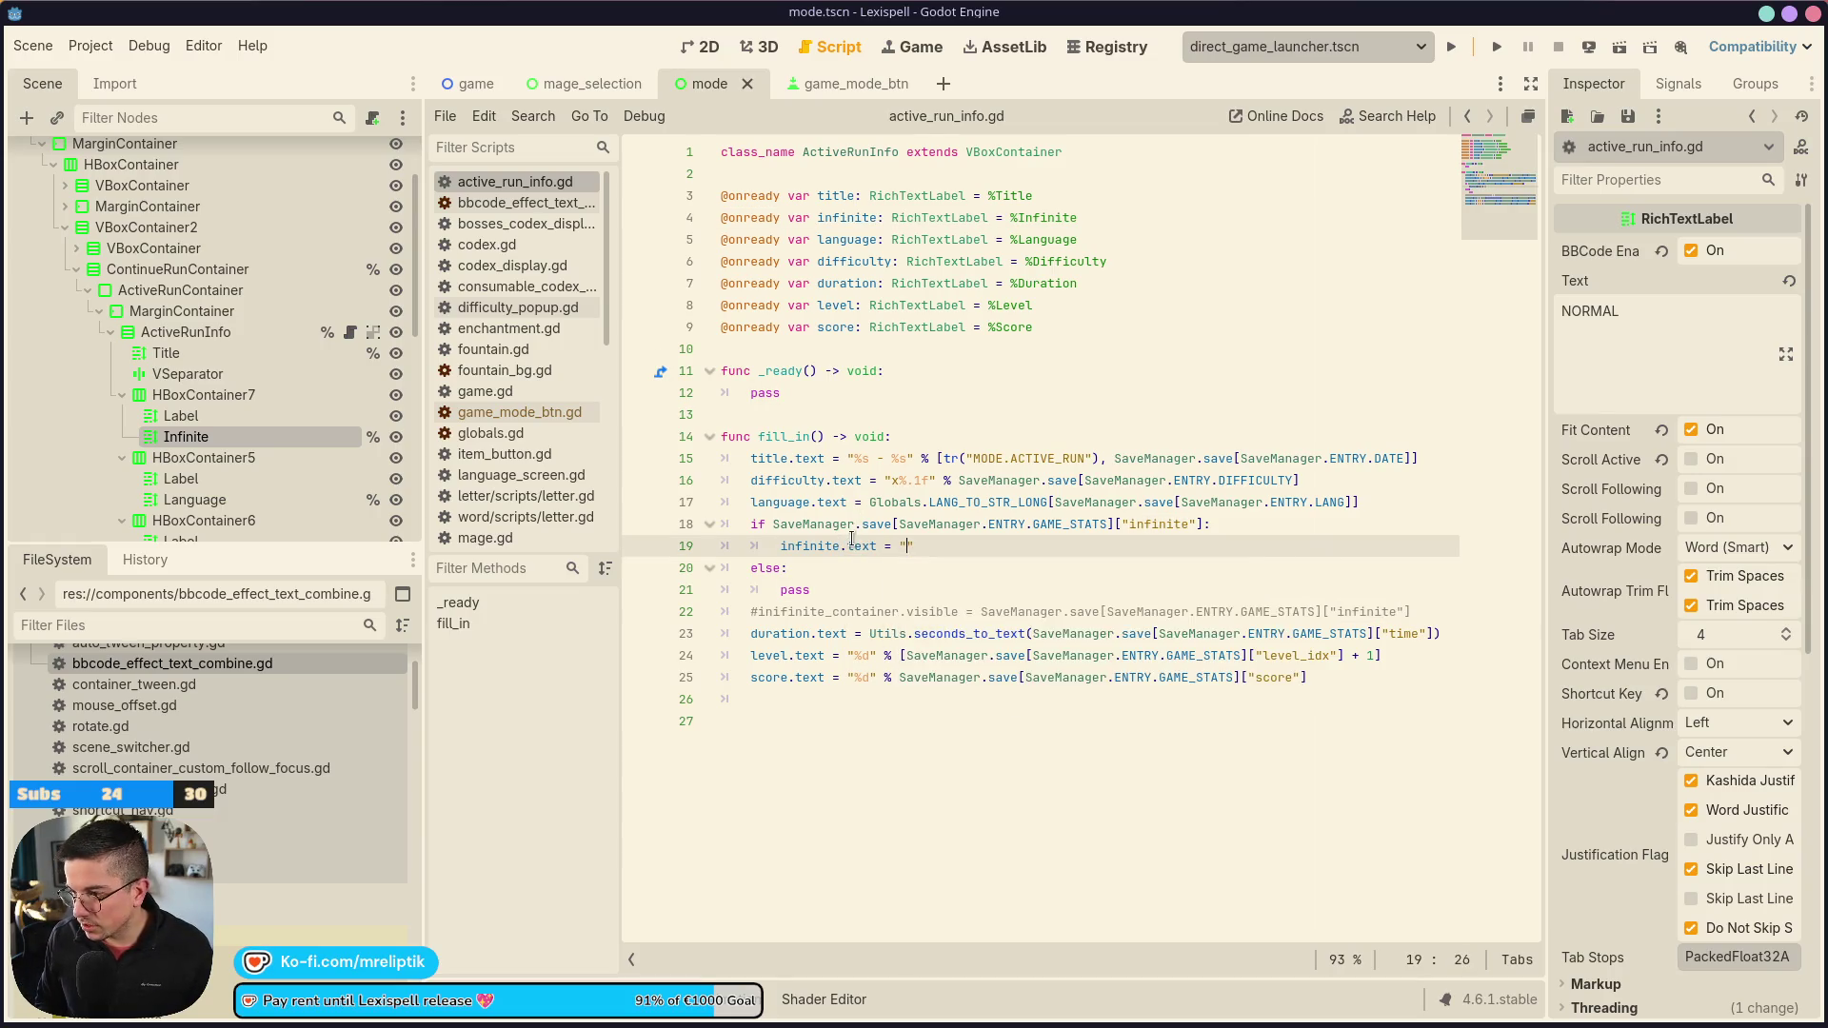
pyautogui.write('tr("')
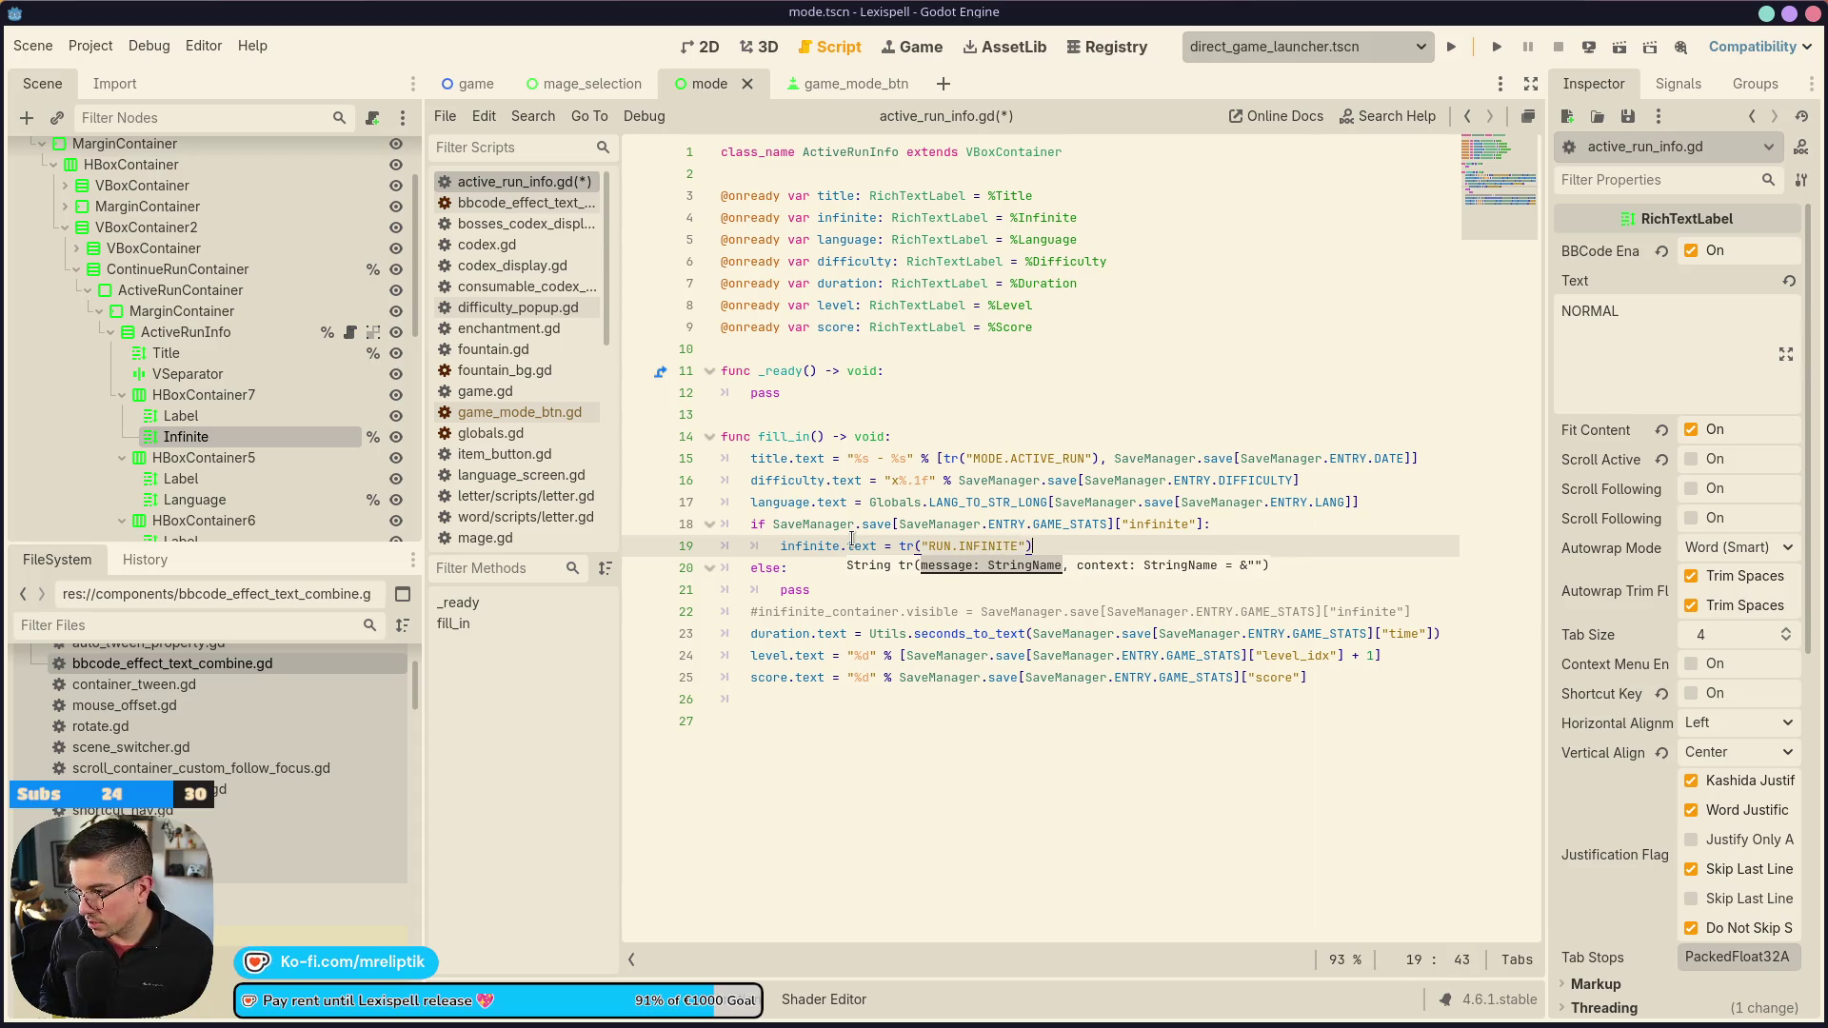
pyautogui.hotkey('ctrl', 'shift', 'd')
pyautogui.hotkey('alt', 'Down')
pyautogui.press('Down')
pyautogui.hotkey('ctrl', 'shift', 'k')
pyautogui.press('Up')
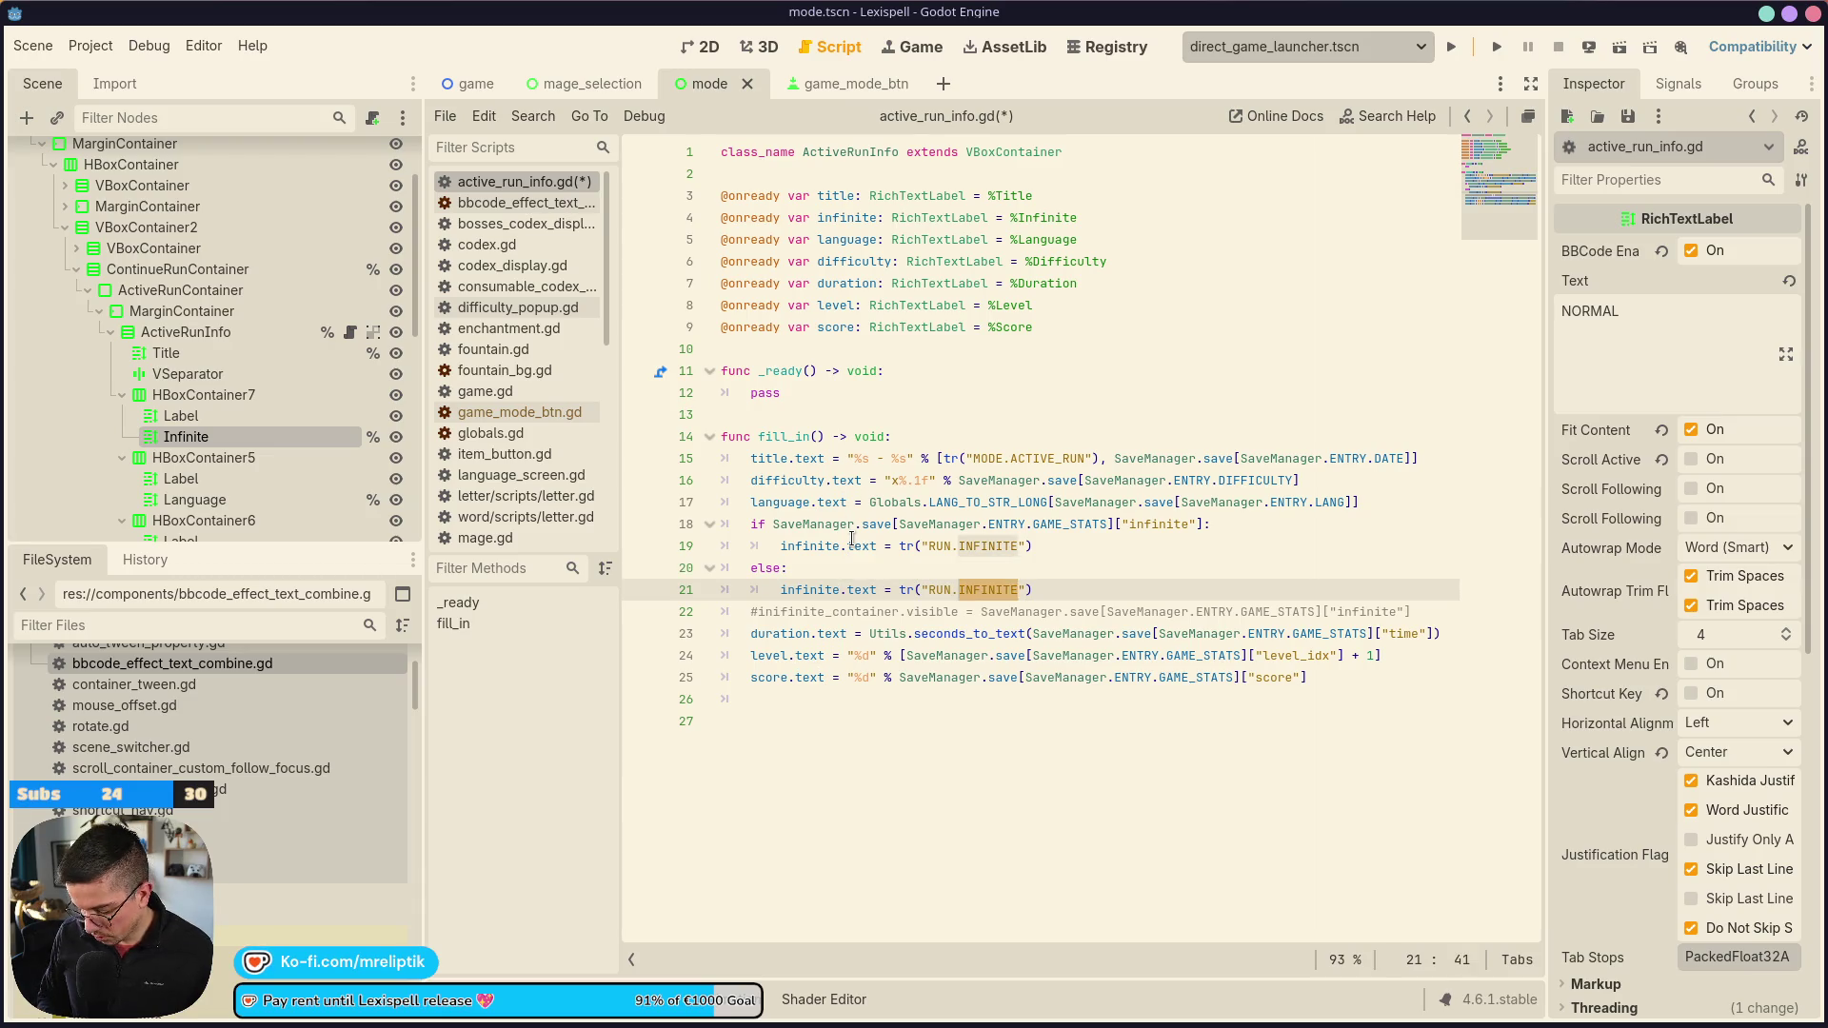
pyautogui.write('NORMAL')
pyautogui.hotkey('ctrl', 's')
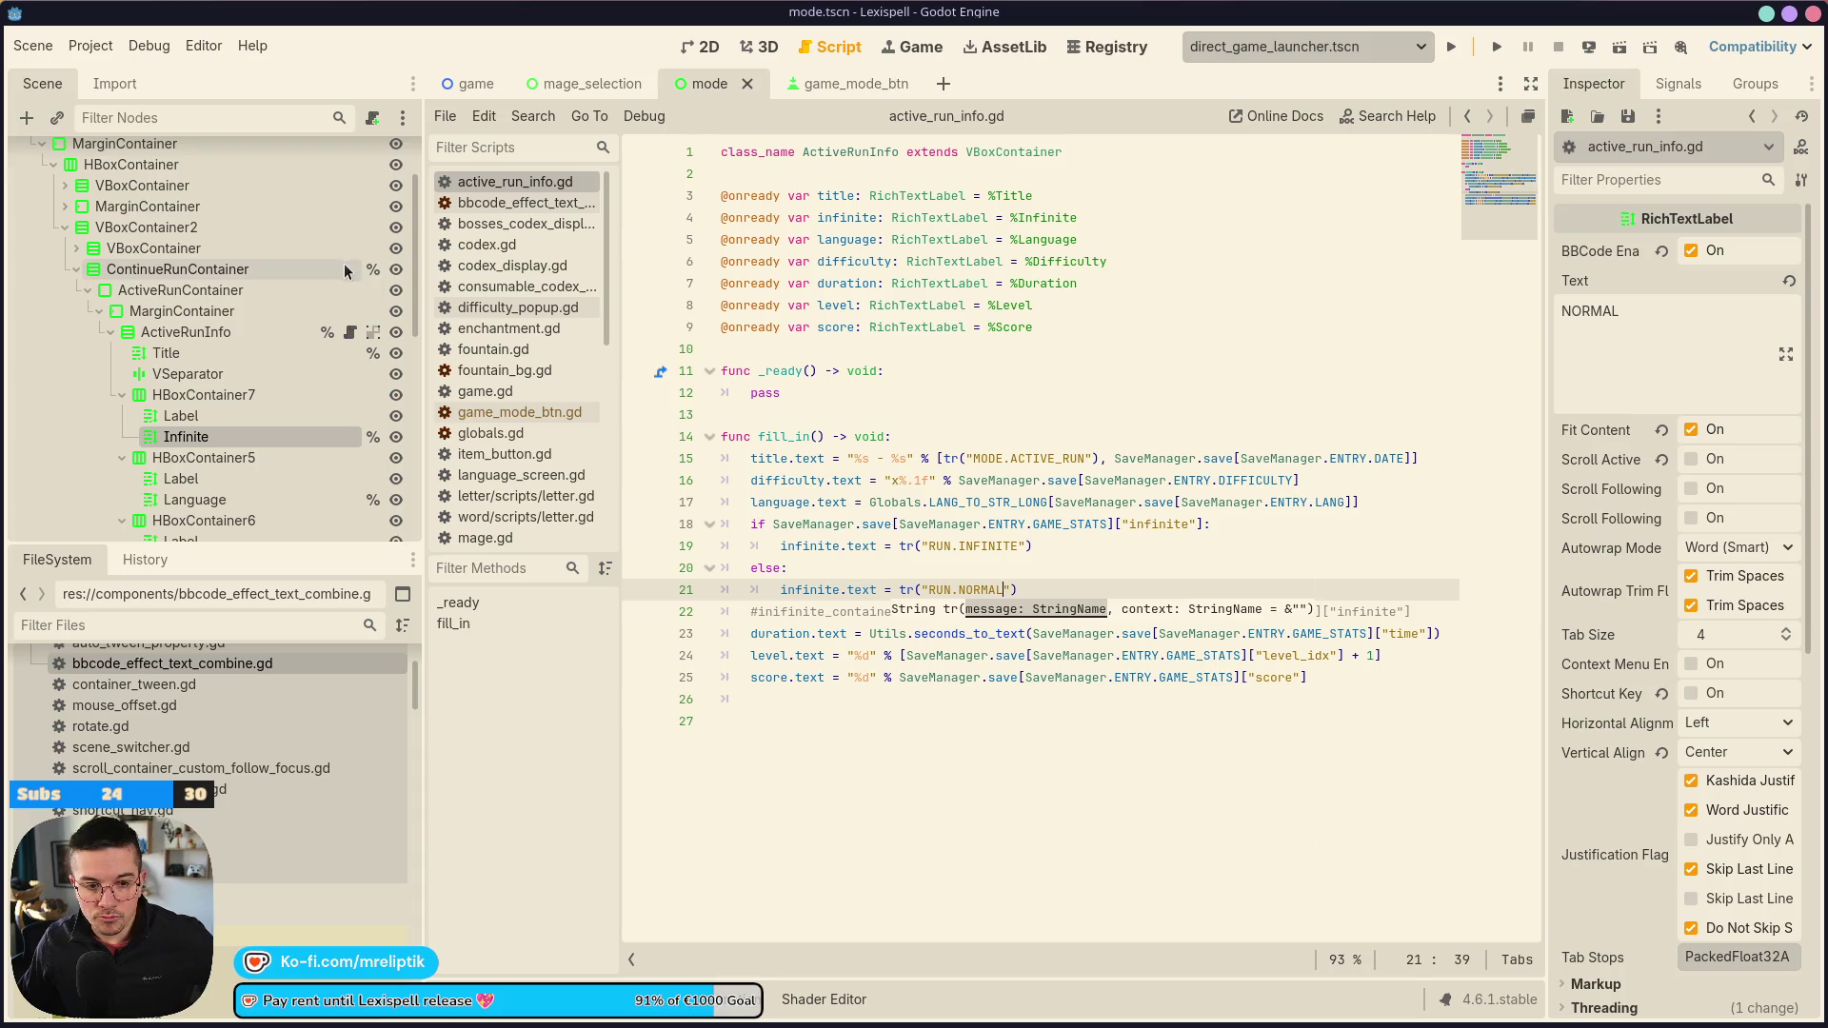
pyautogui.click(704, 47)
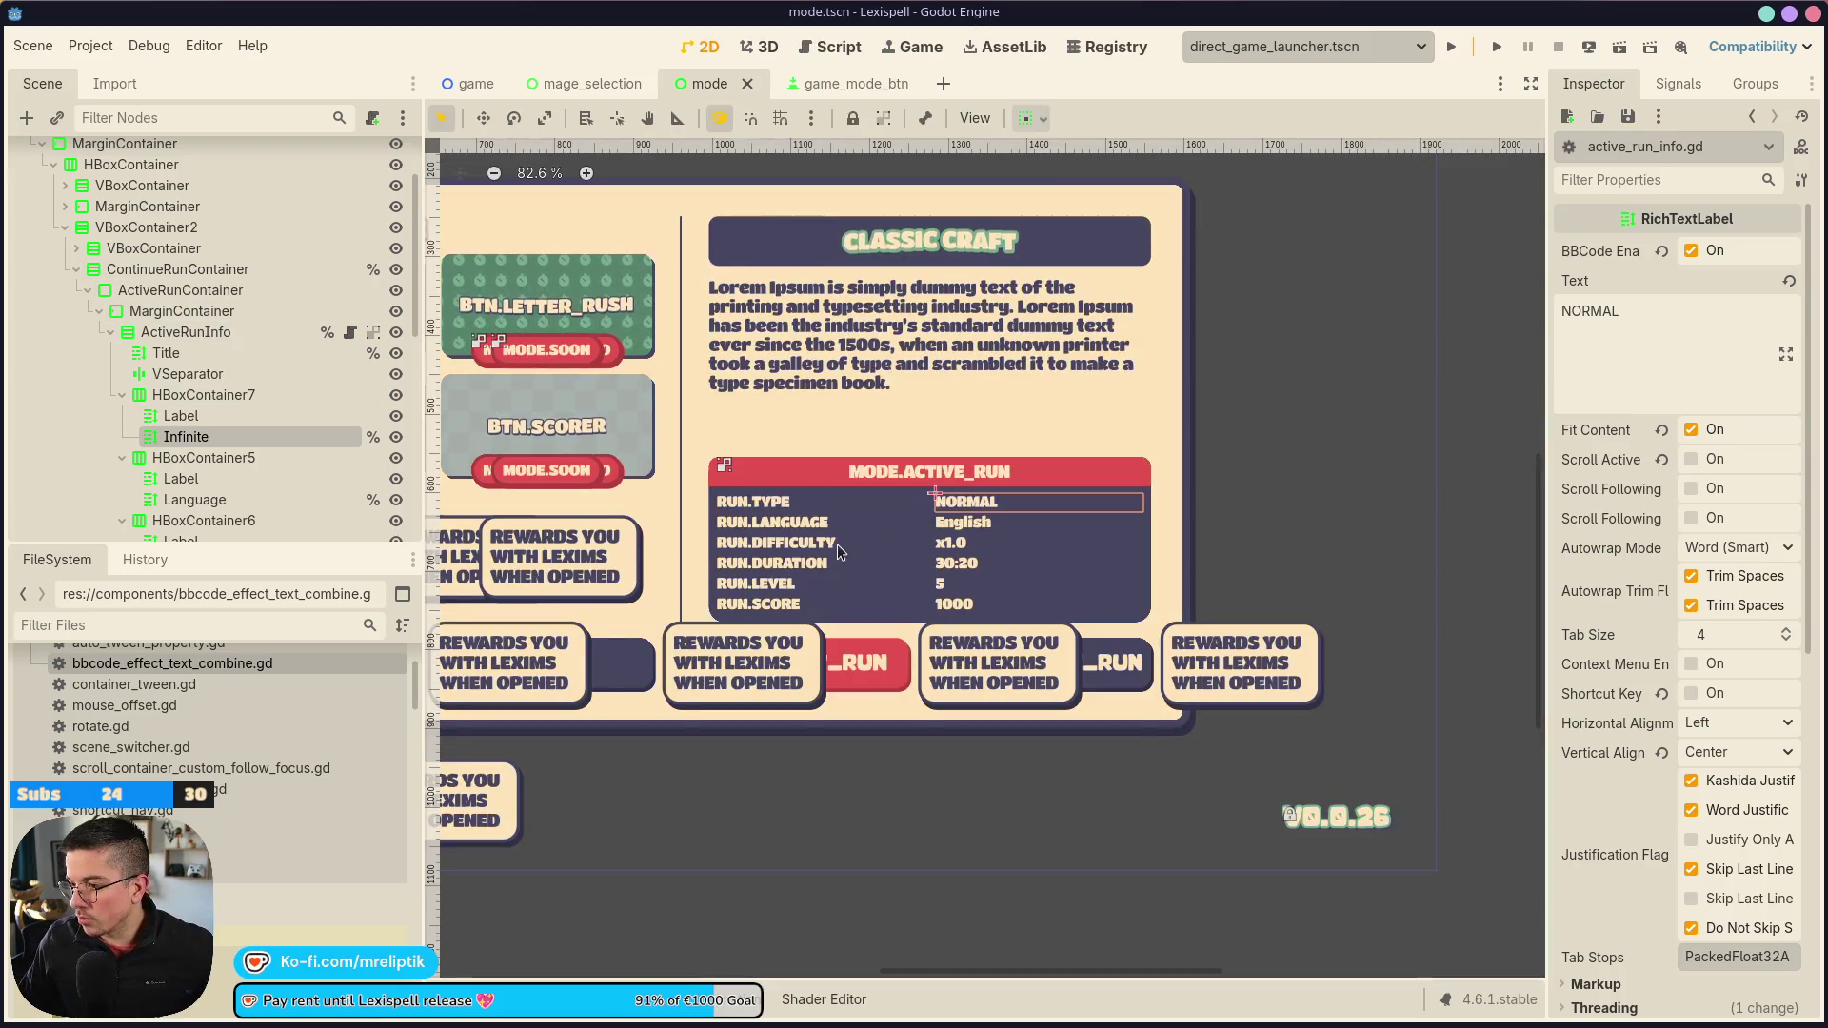
pyautogui.scroll(-1, 836, 544)
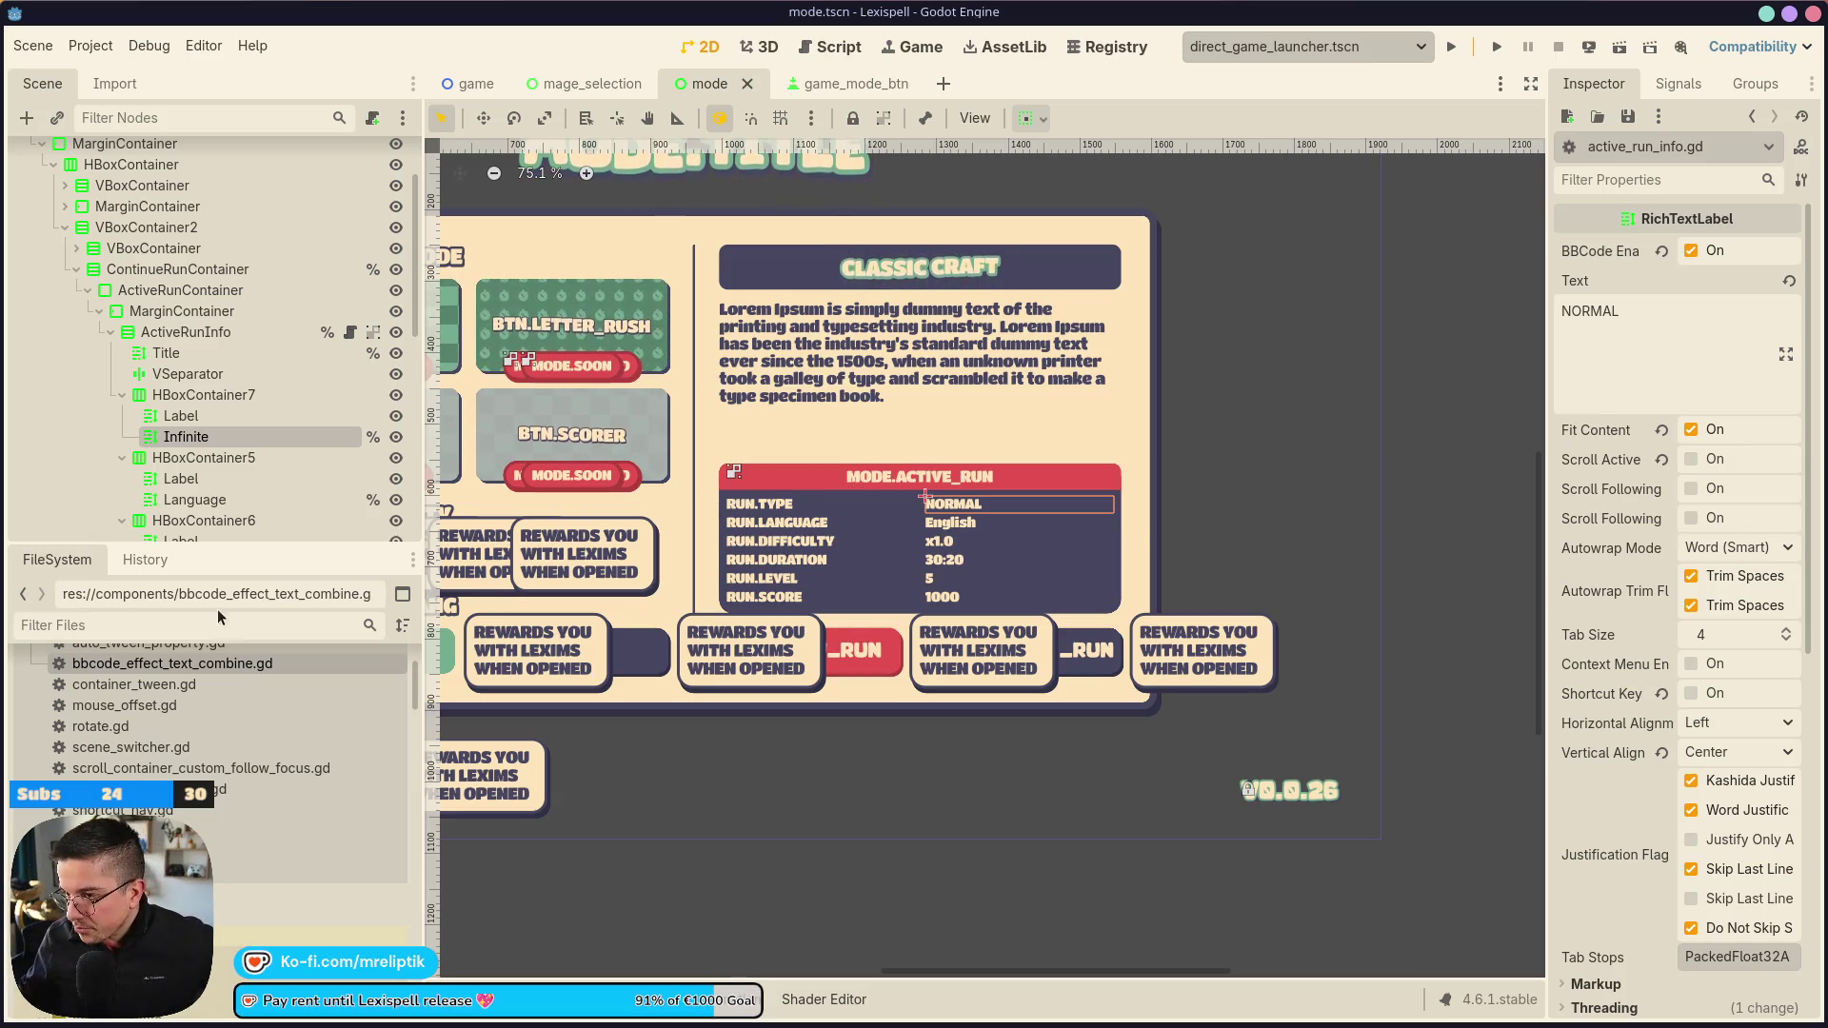
pyautogui.scroll(-2, 921, 457)
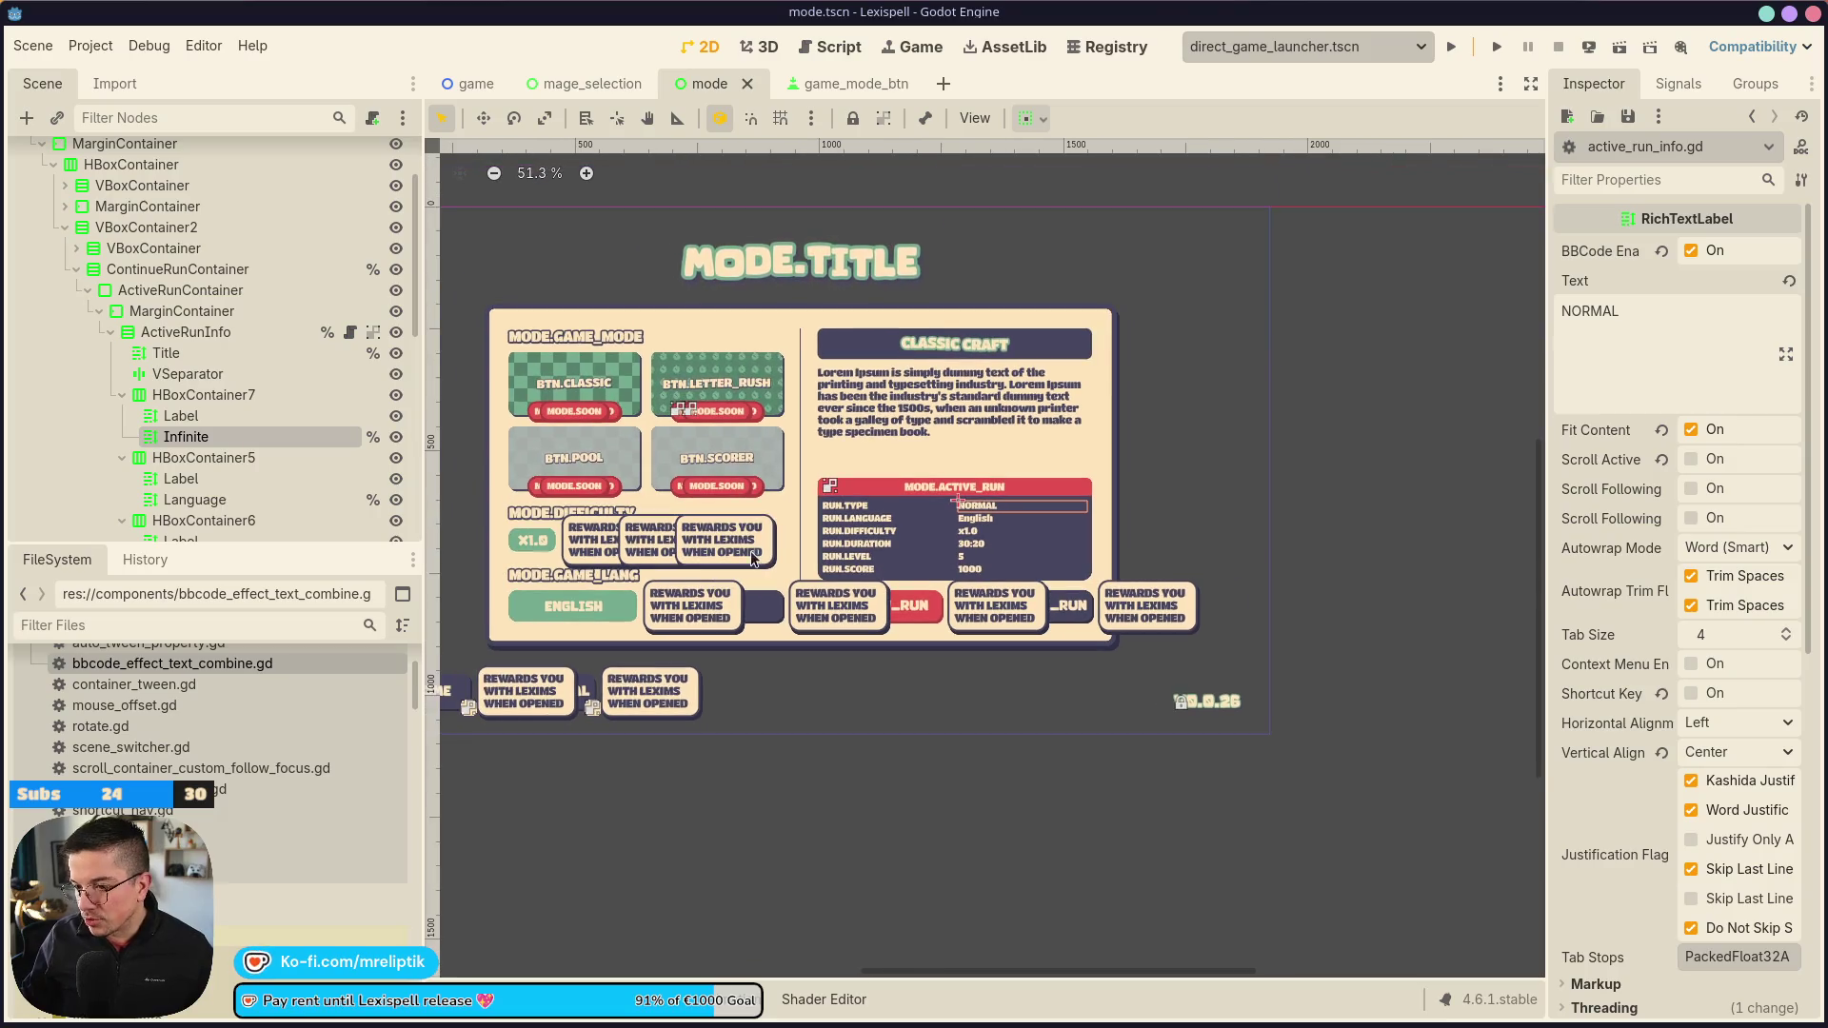
pyautogui.click(920, 46)
pyautogui.click(709, 47)
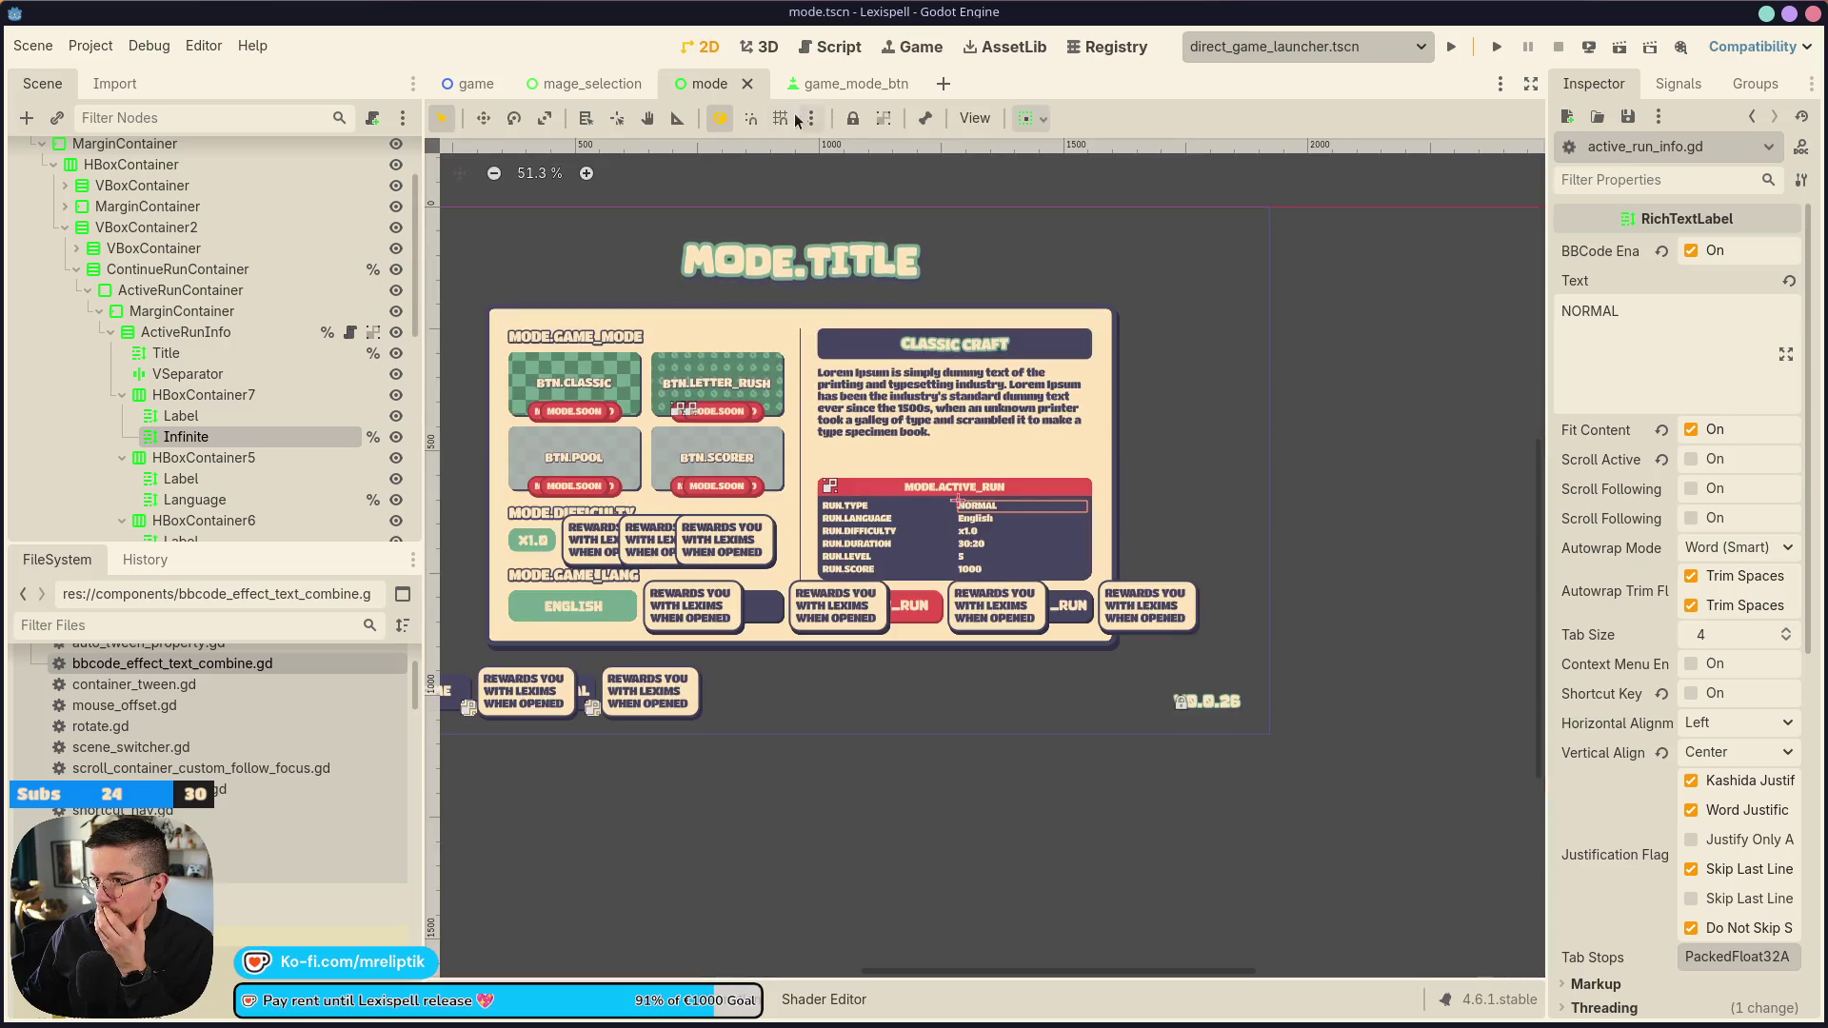
pyautogui.click(852, 84)
pyautogui.click(697, 85)
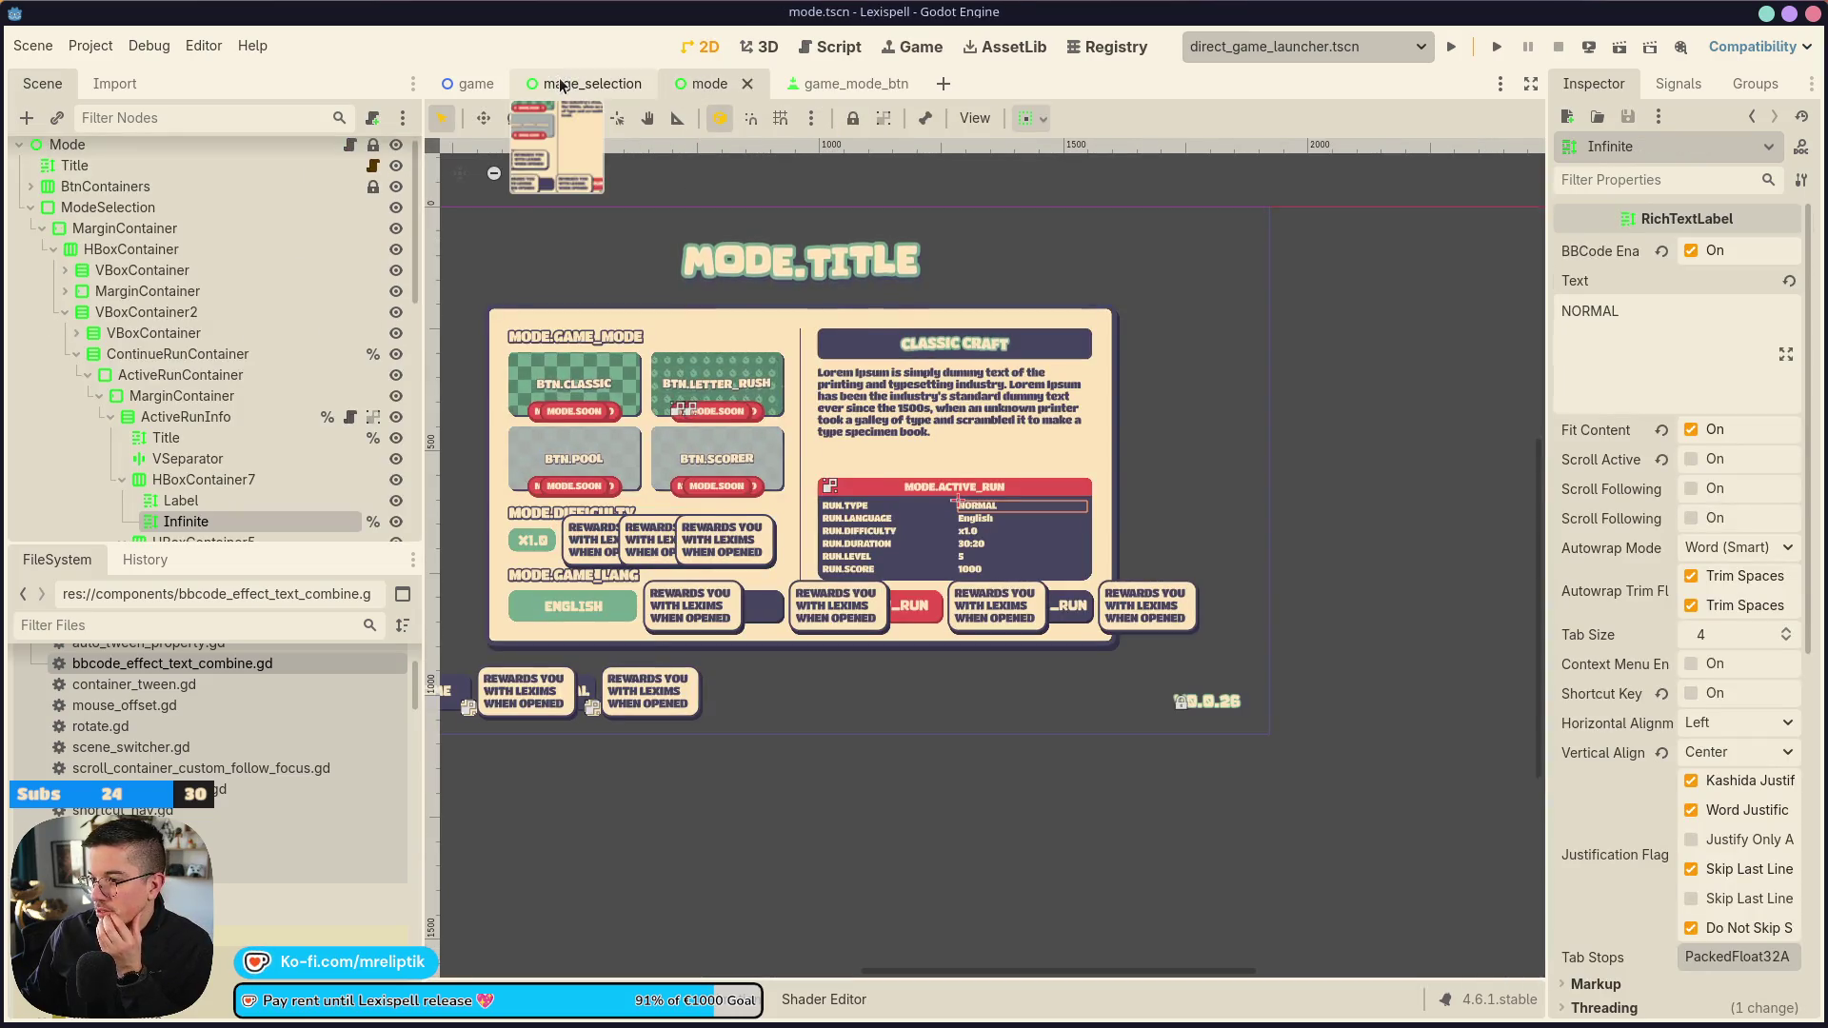
pyautogui.click(571, 84)
pyautogui.click(728, 84)
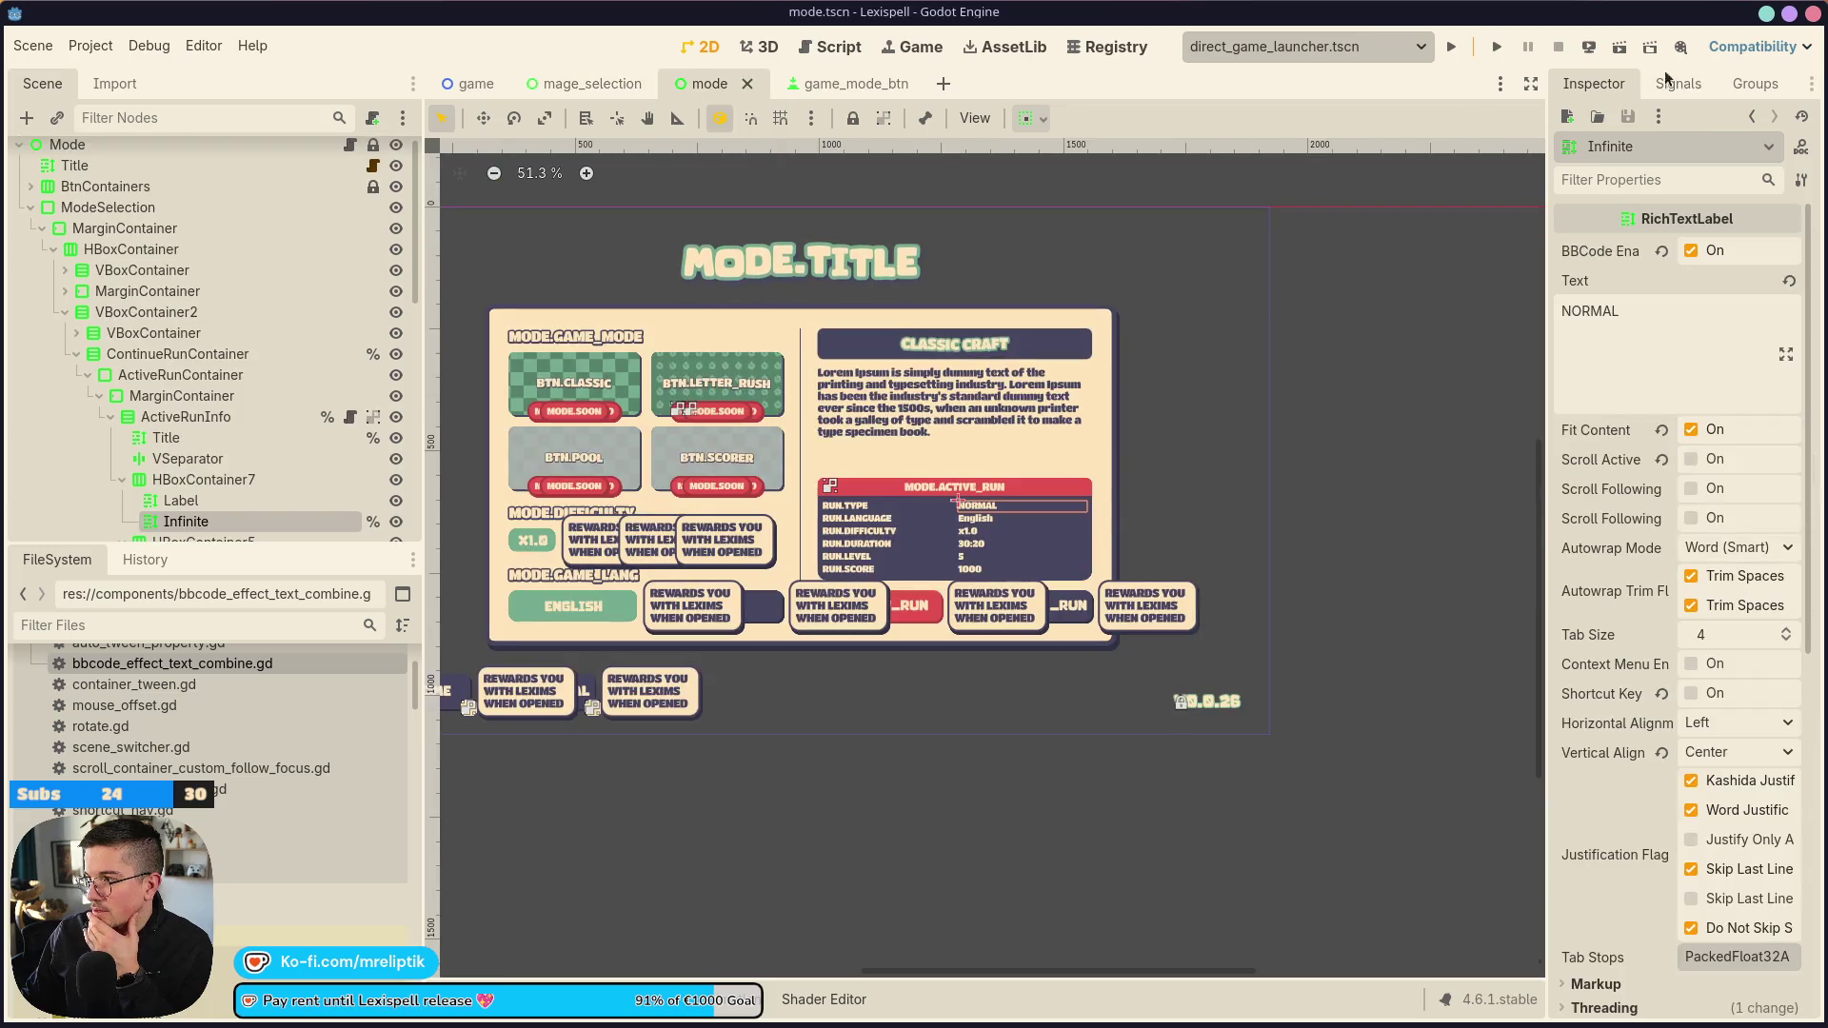
# Run the current scene, play through to the Modes screen, then return to the 2D editor
pyautogui.click(1497, 52)
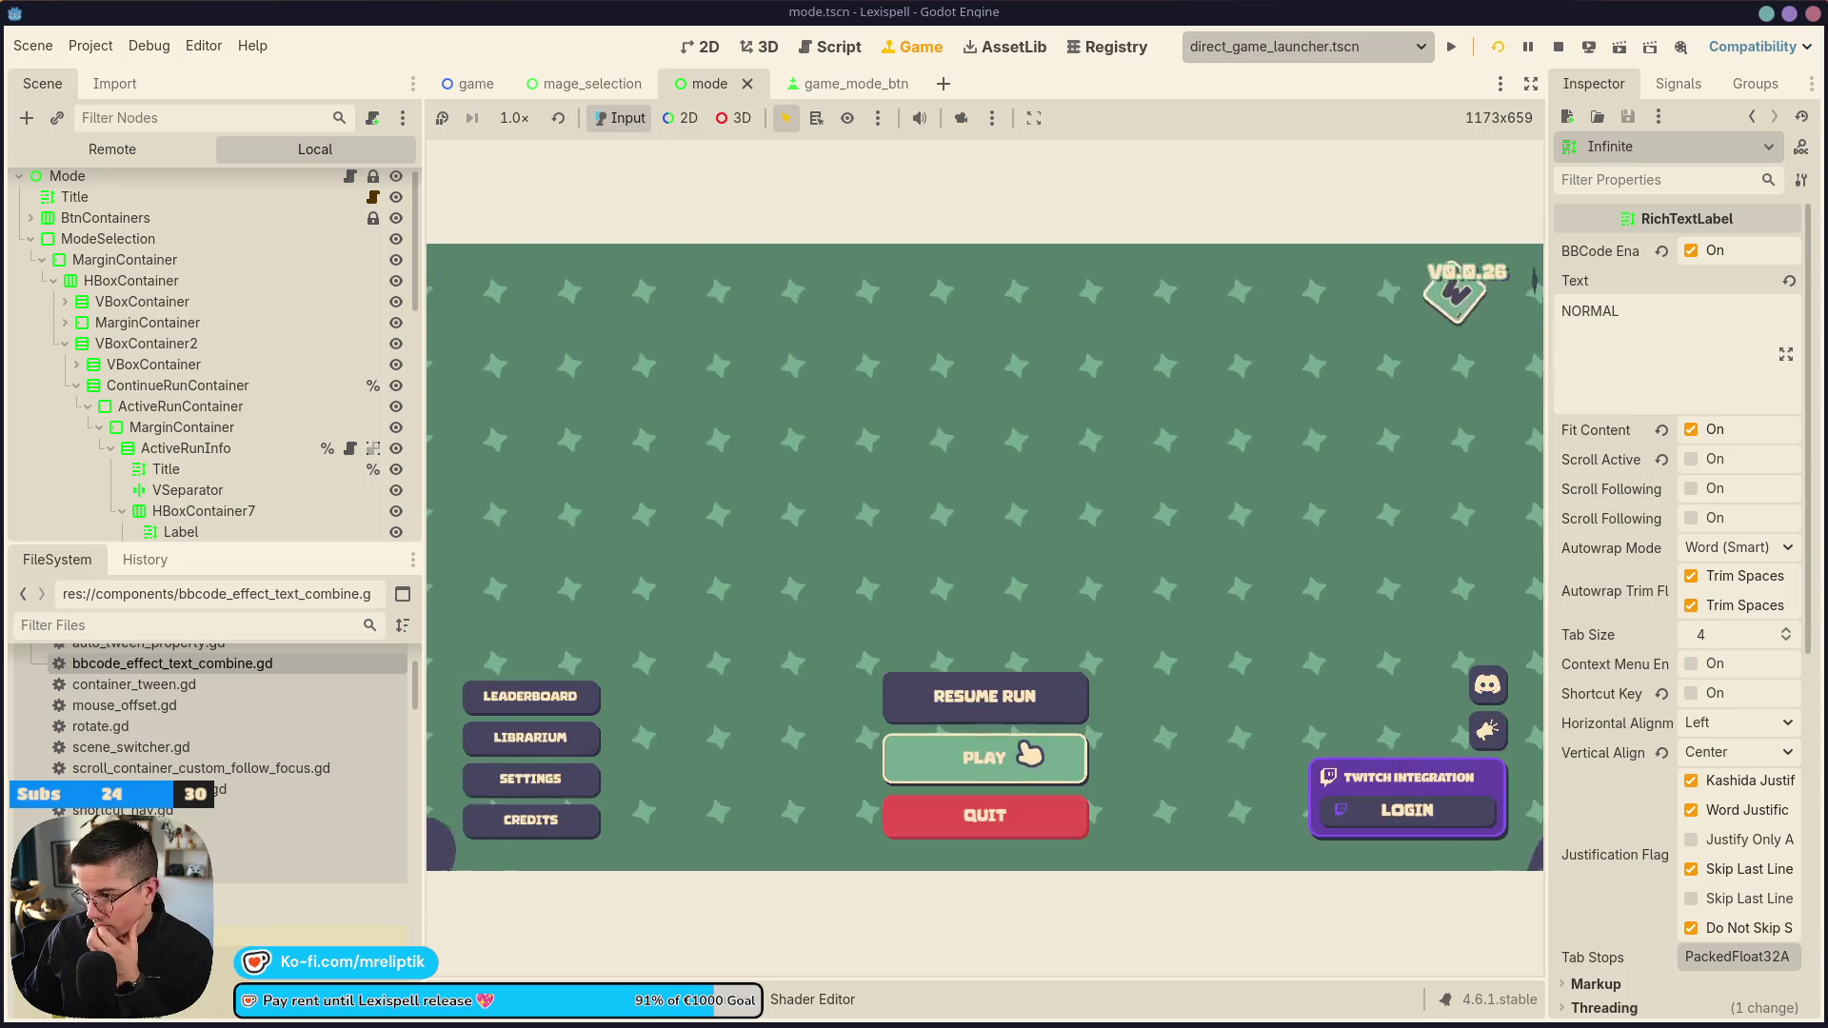
pyautogui.click(990, 761)
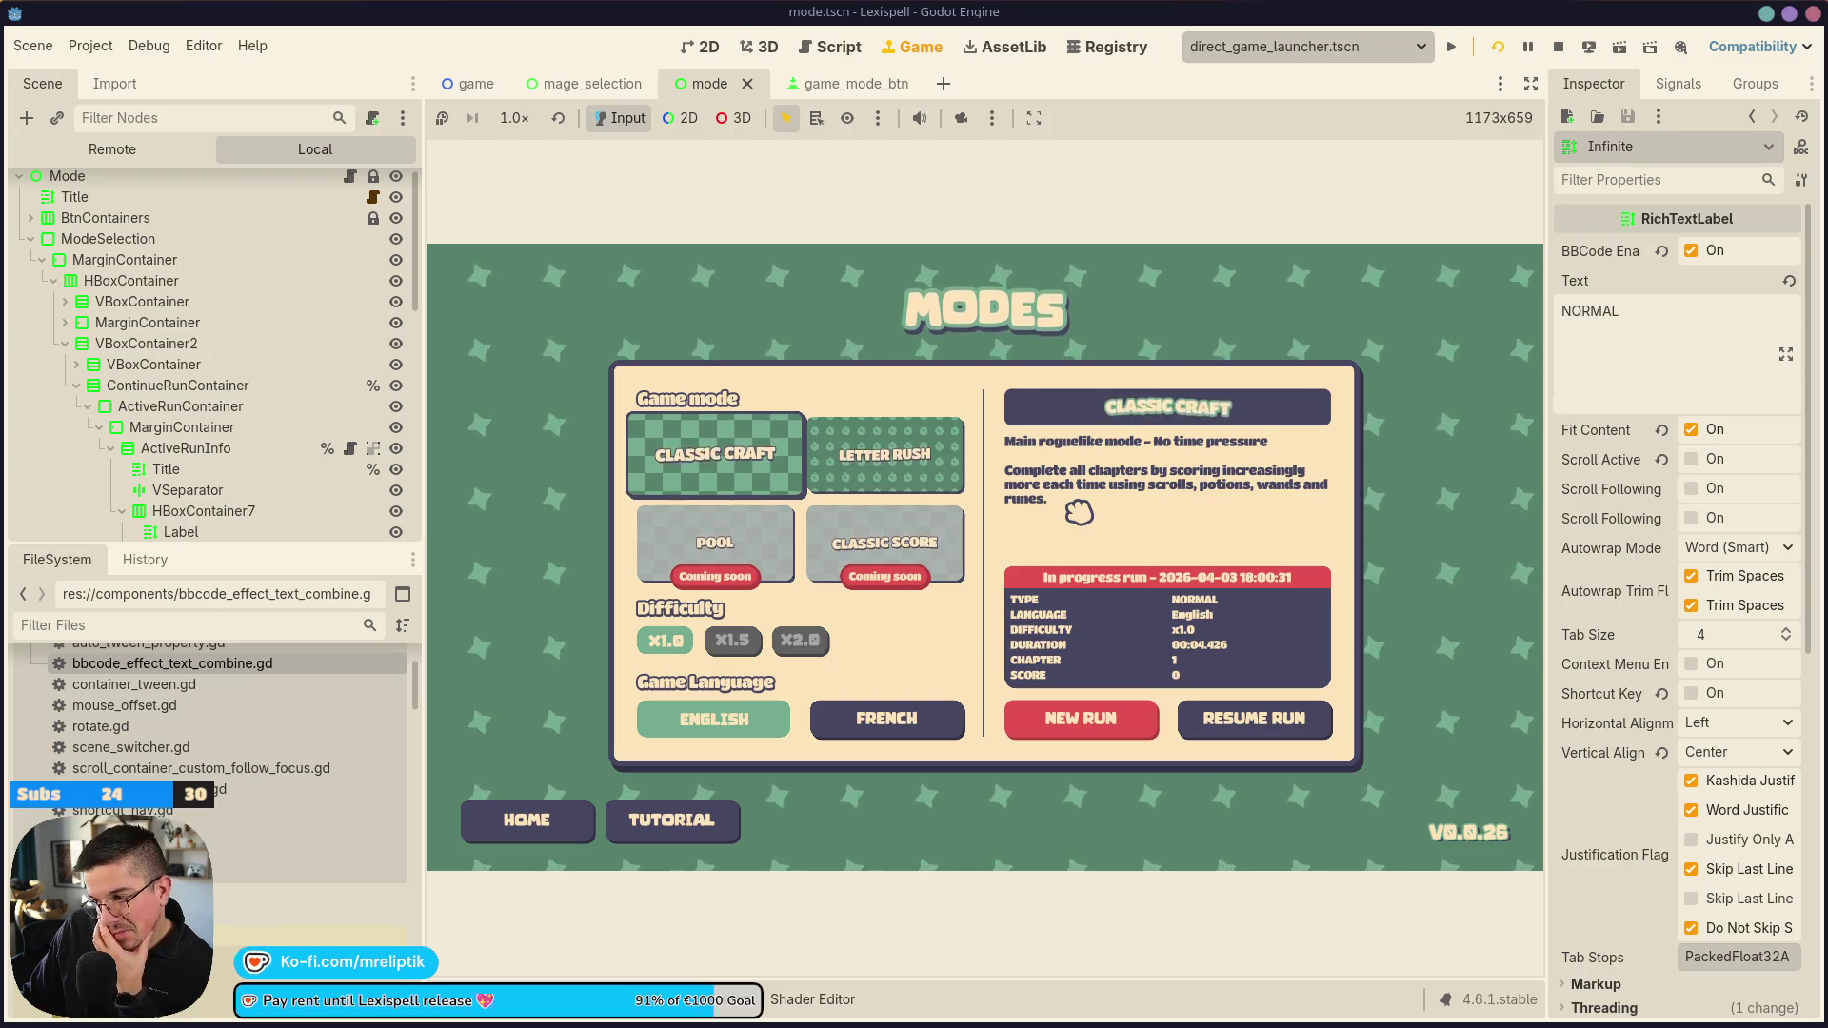
pyautogui.click(703, 47)
pyautogui.scroll(5, 912, 530)
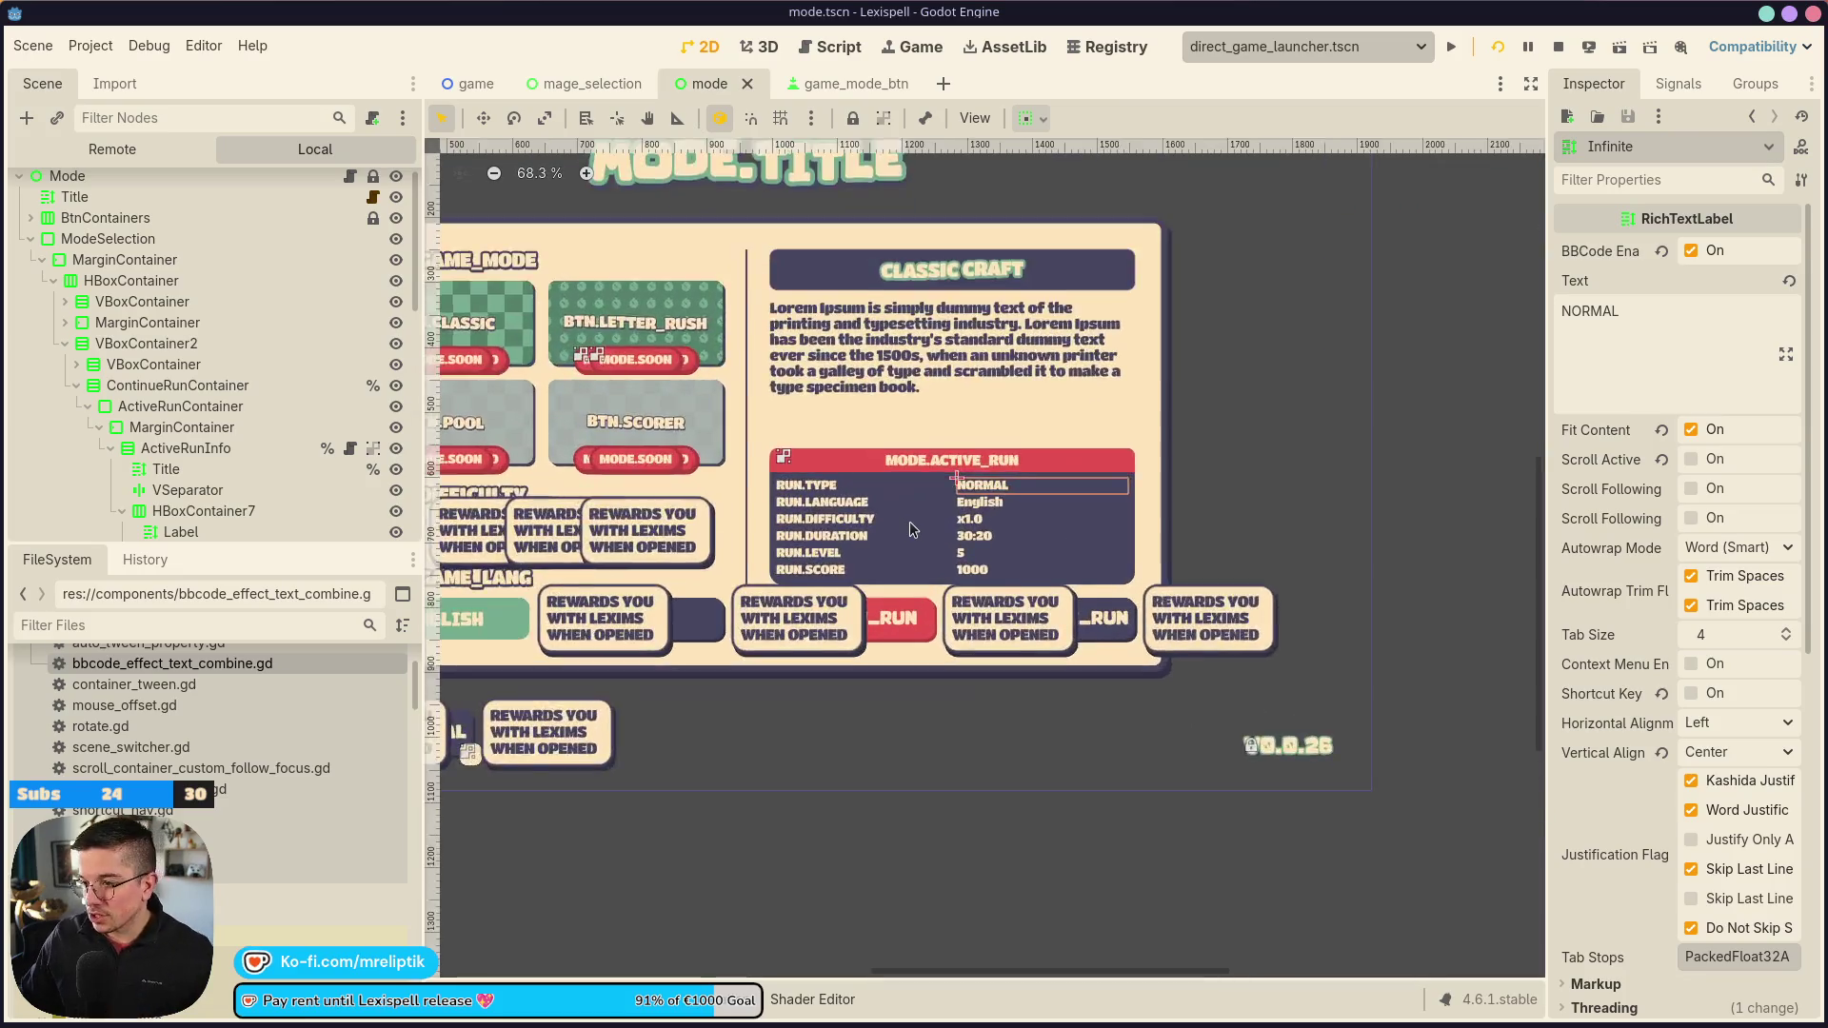
pyautogui.click(771, 471)
pyautogui.scroll(-2, 238, 447)
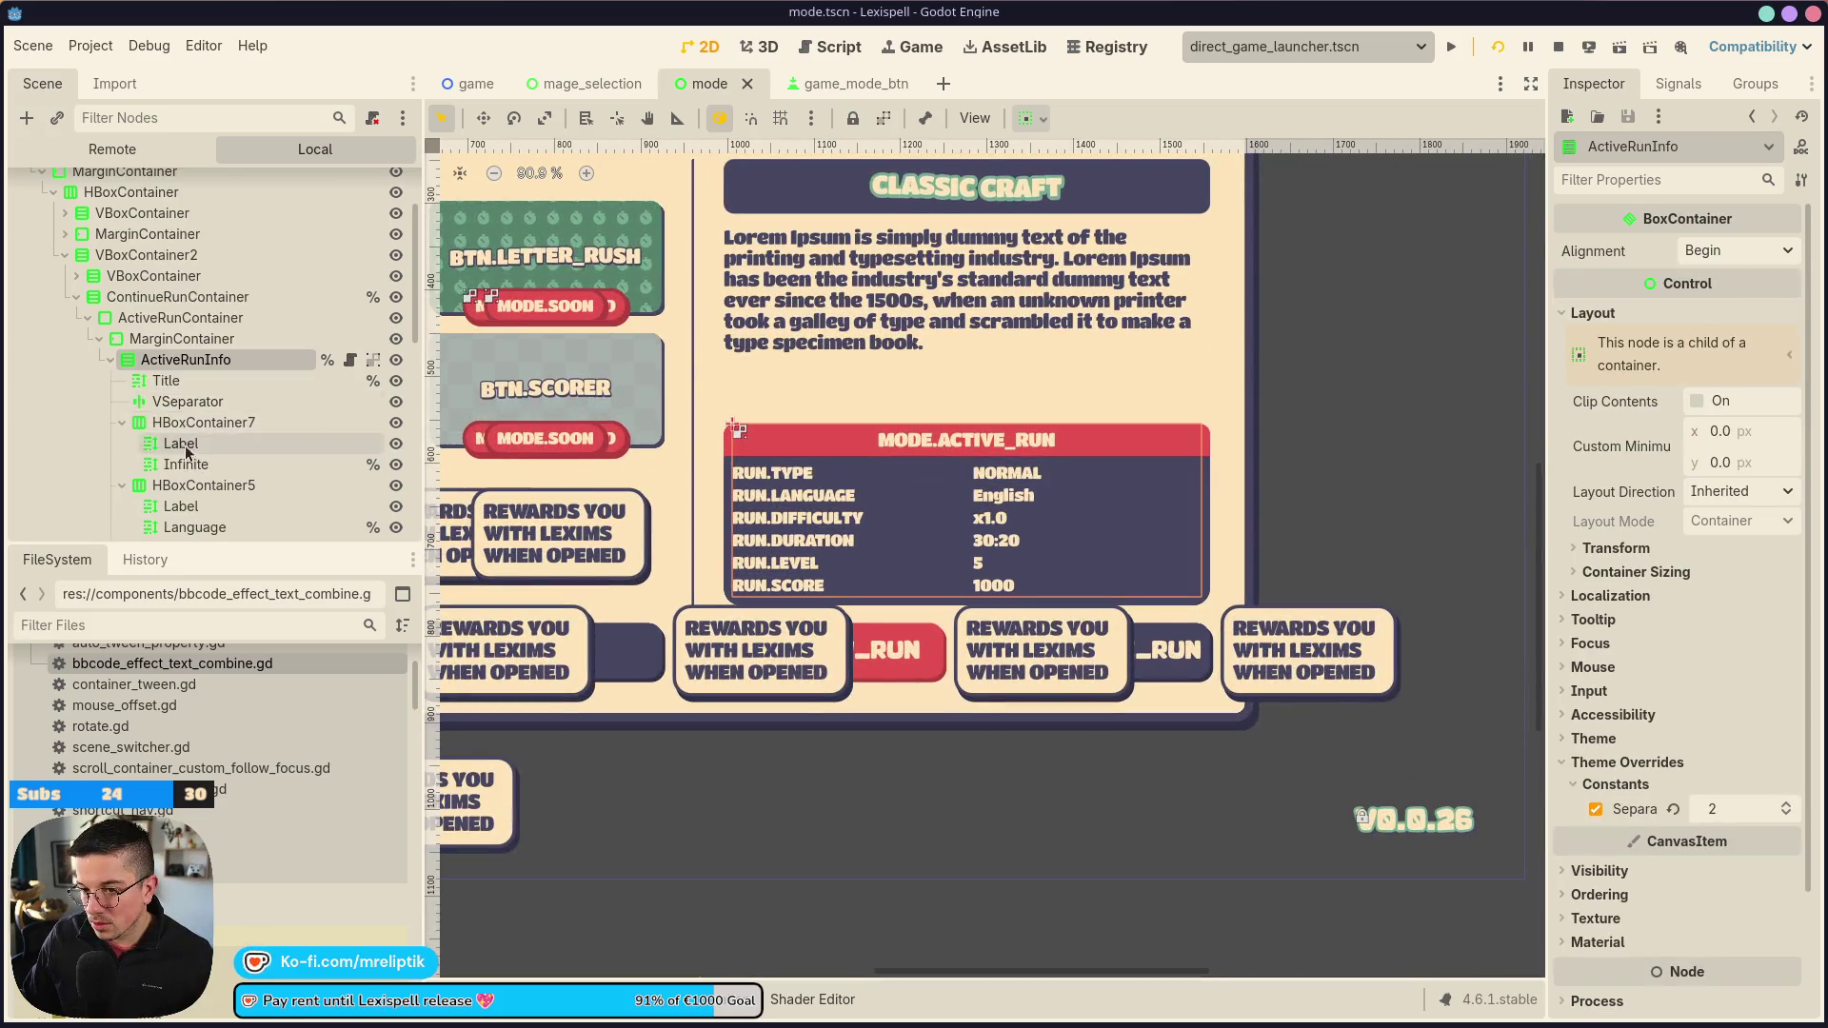
pyautogui.click(190, 439)
pyautogui.scroll(-3, 247, 467)
pyautogui.keyDown('ctrl'); pyautogui.click(205, 373); pyautogui.keyUp('ctrl')
pyautogui.keyDown('ctrl'); pyautogui.click(201, 435); pyautogui.keyUp('ctrl')
pyautogui.scroll(-3, 201, 414)
pyautogui.keyDown('ctrl'); pyautogui.click(201, 412); pyautogui.keyUp('ctrl')
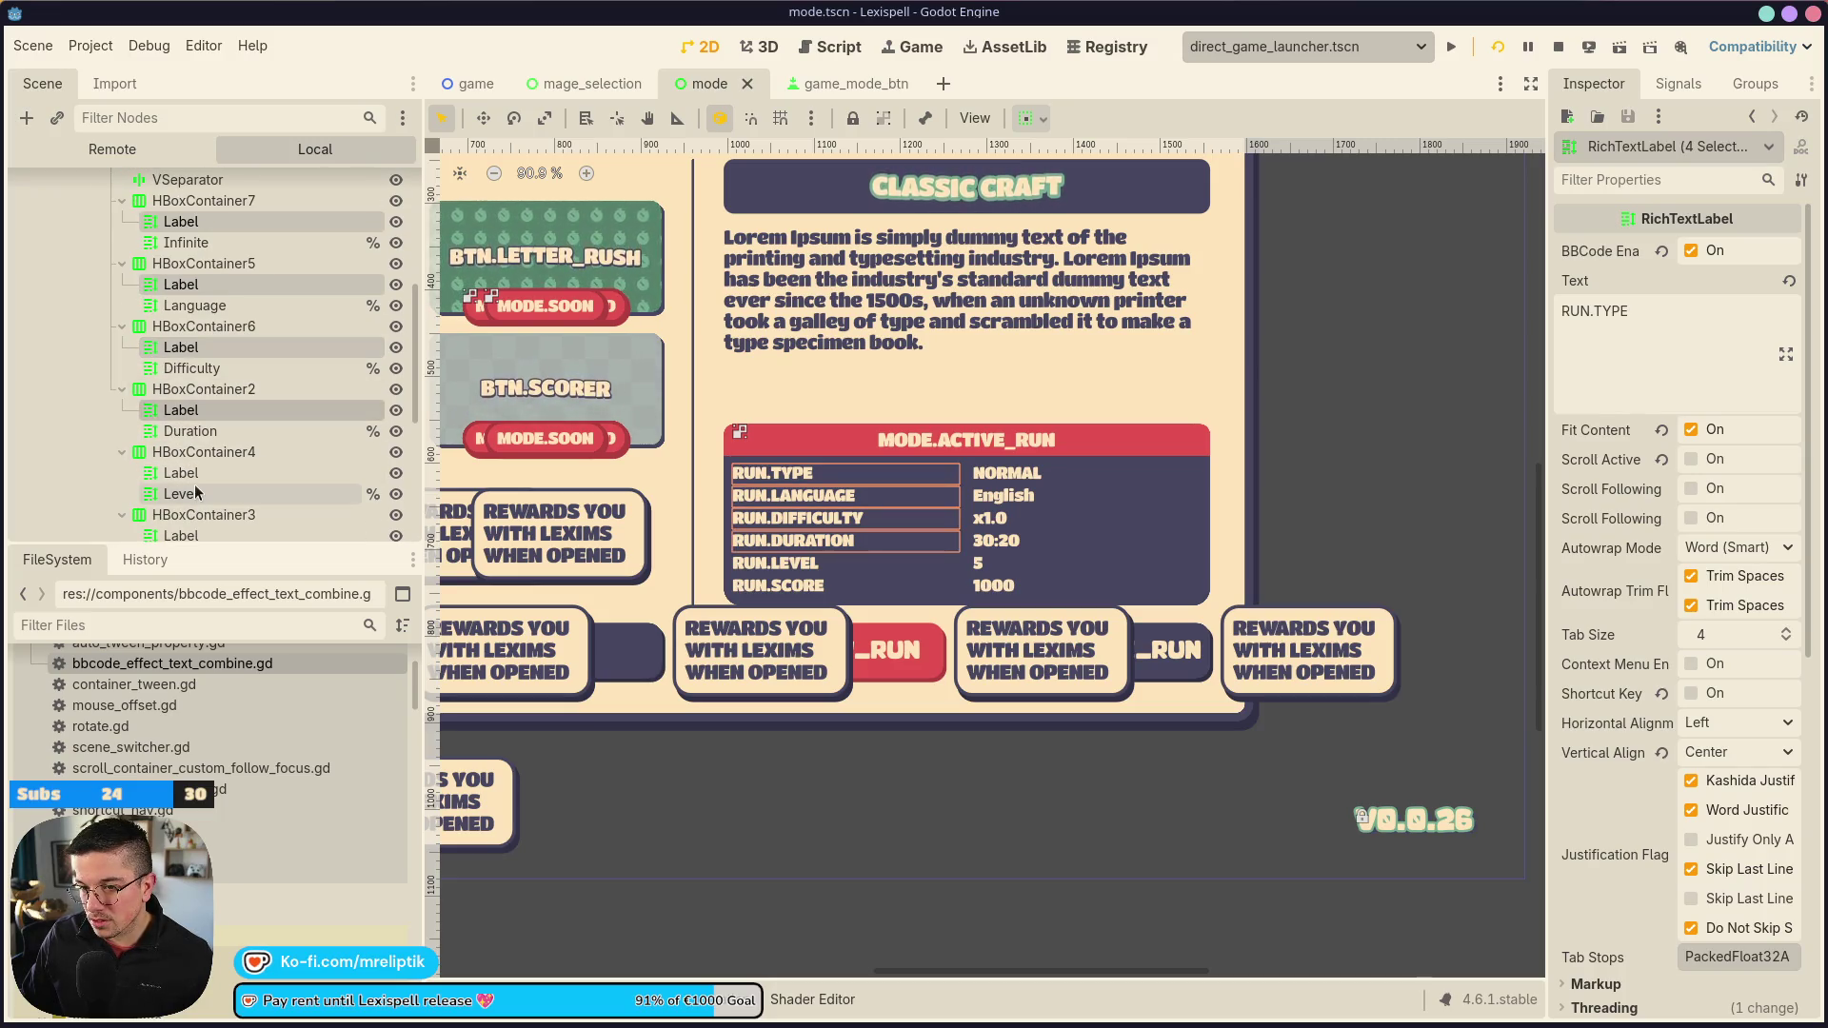
pyautogui.keyDown('ctrl'); pyautogui.click(203, 474); pyautogui.keyUp('ctrl')
pyautogui.scroll(-3, 205, 473)
pyautogui.keyDown('ctrl'); pyautogui.click(183, 402); pyautogui.keyUp('ctrl')
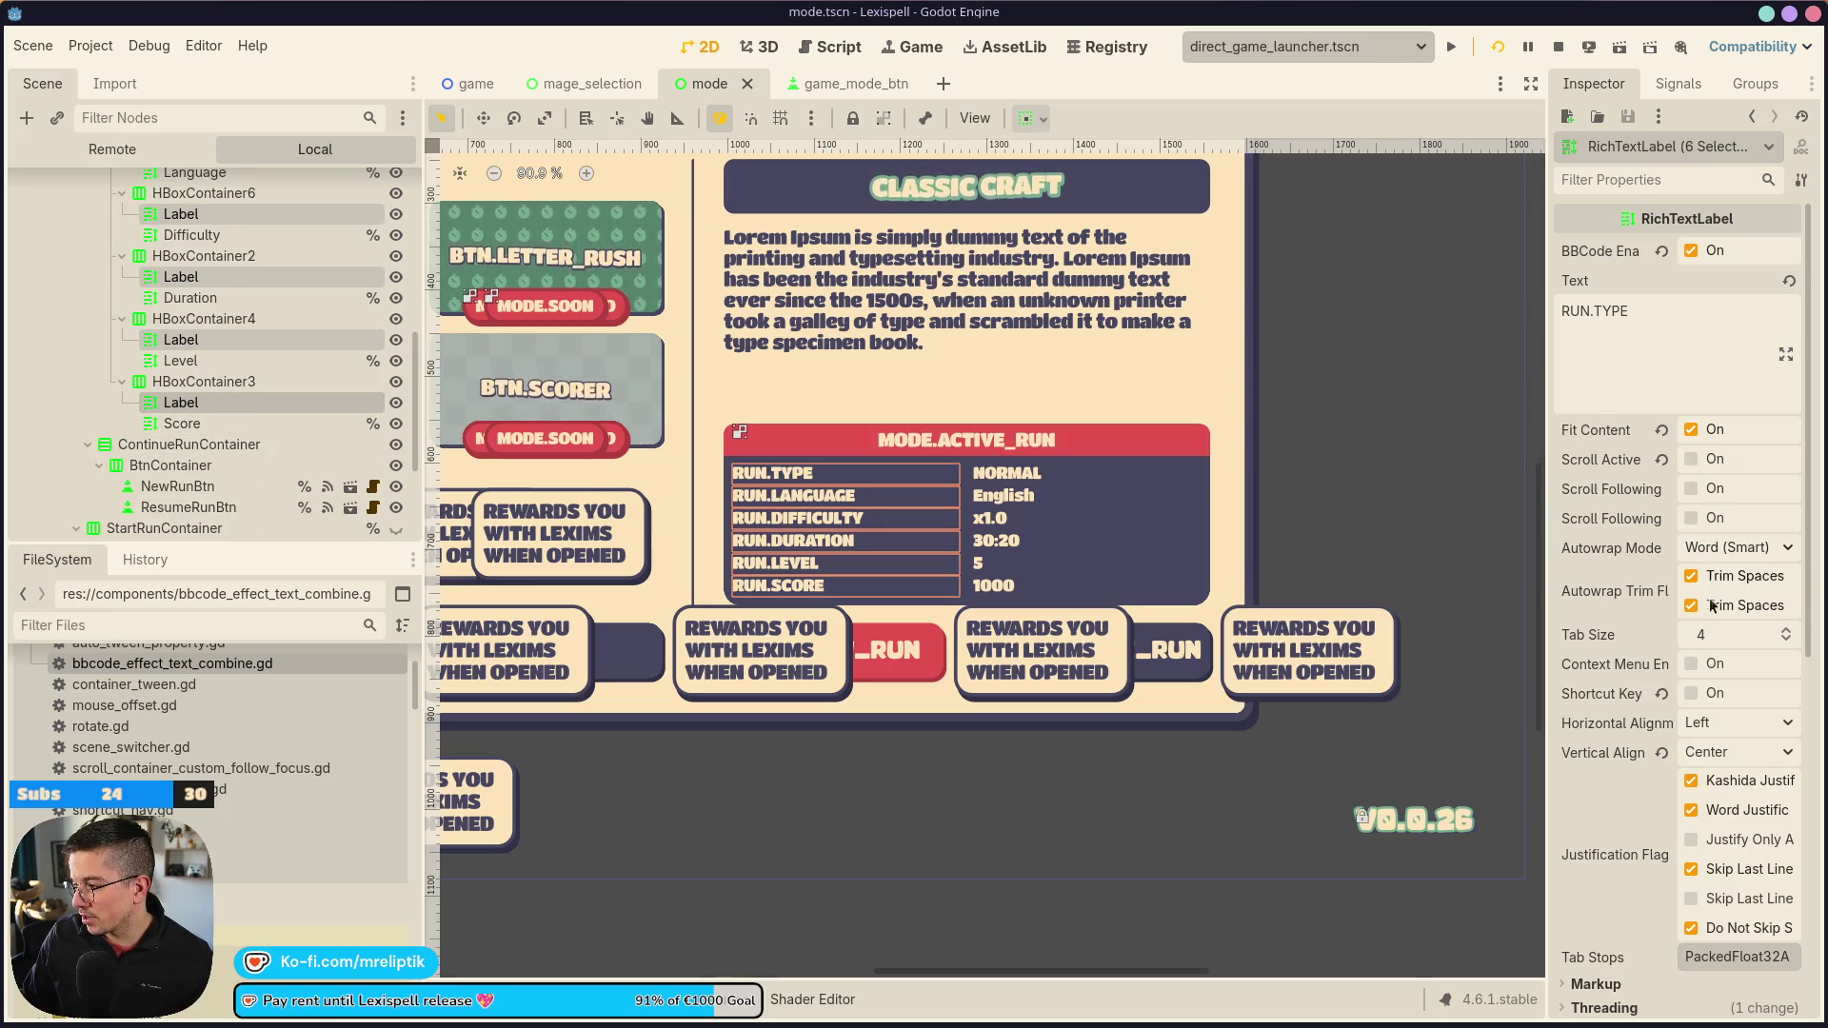
pyautogui.click(1717, 723)
pyautogui.click(1724, 799)
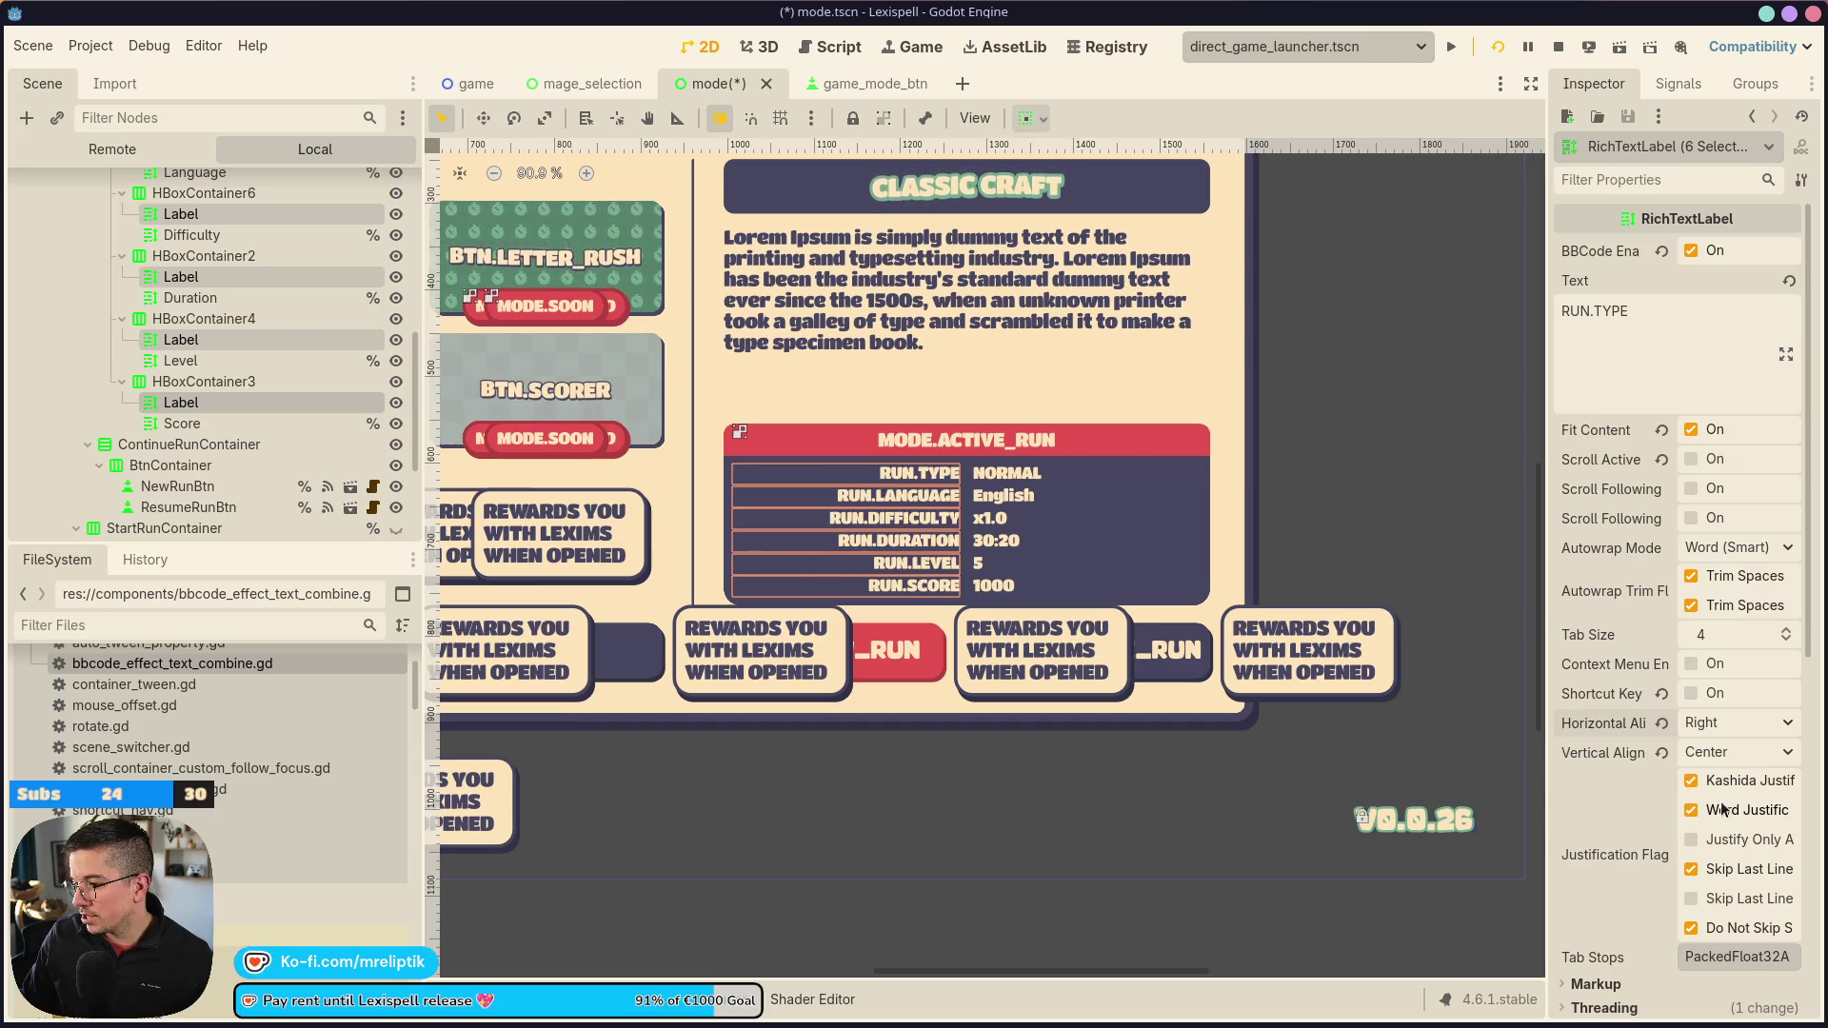
pyautogui.hotkey('ctrl', 'z')
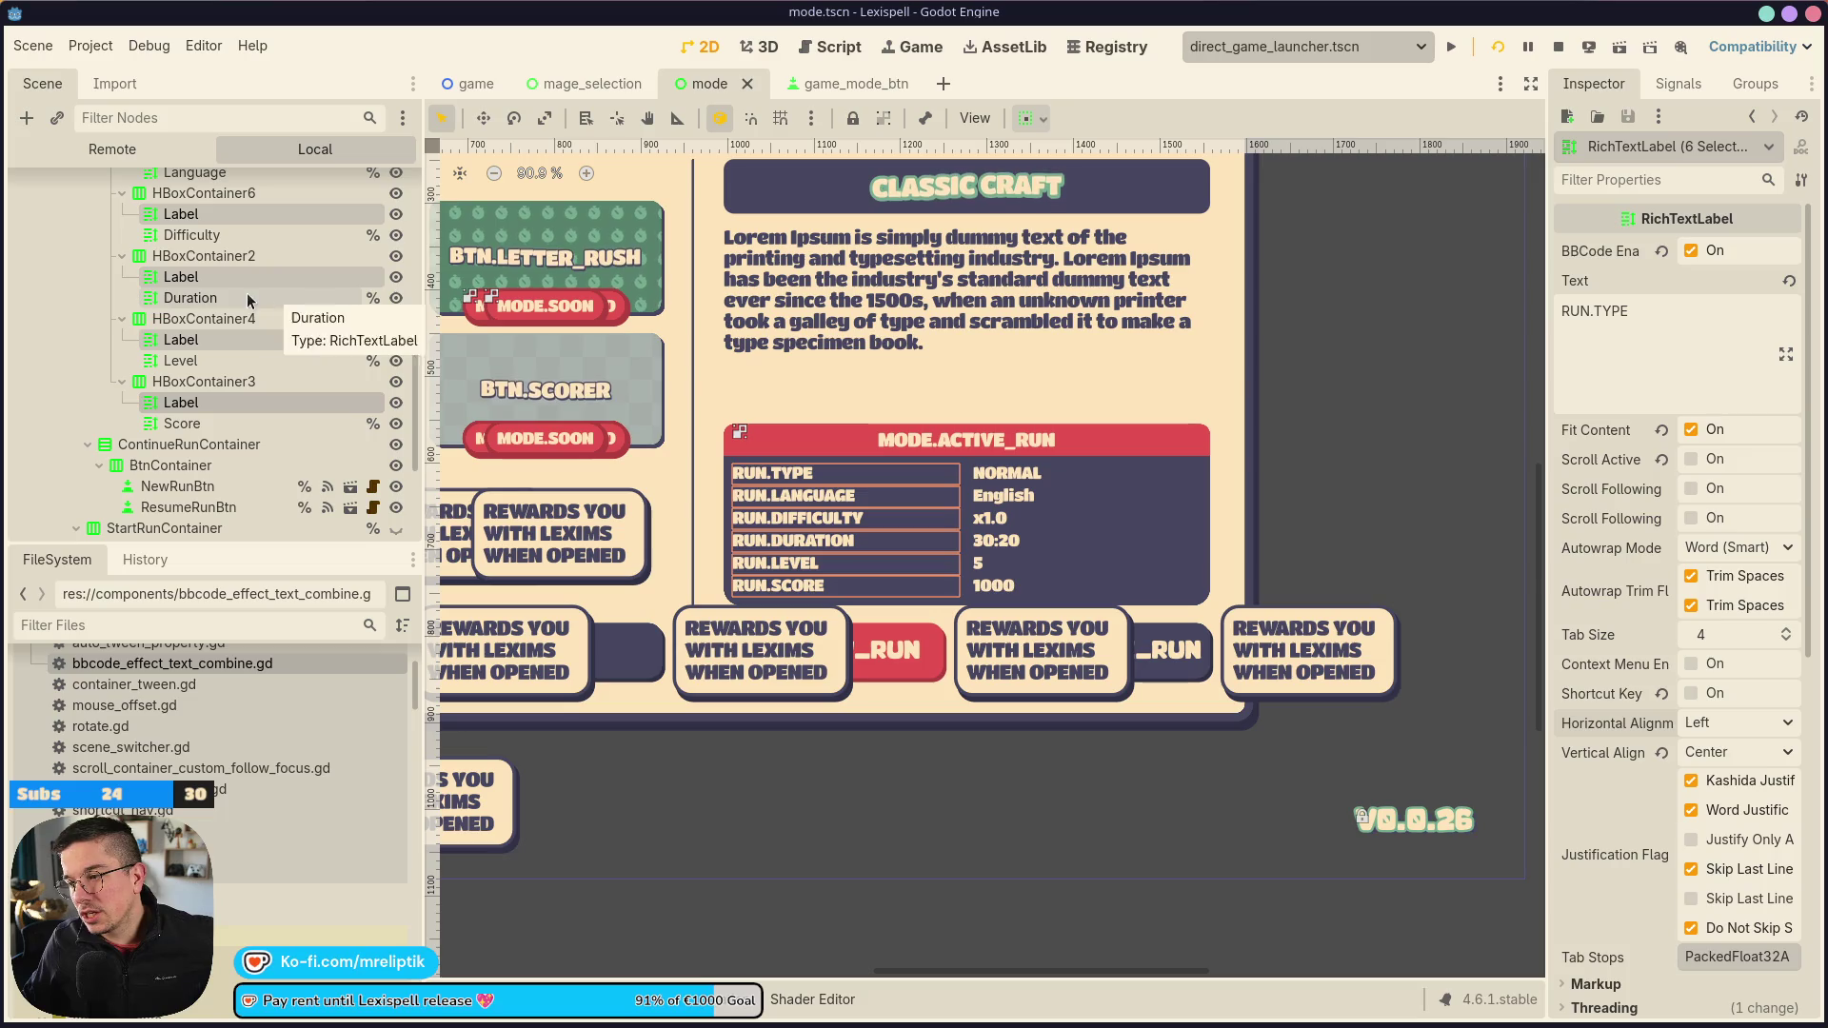
pyautogui.scroll(5, 215, 343)
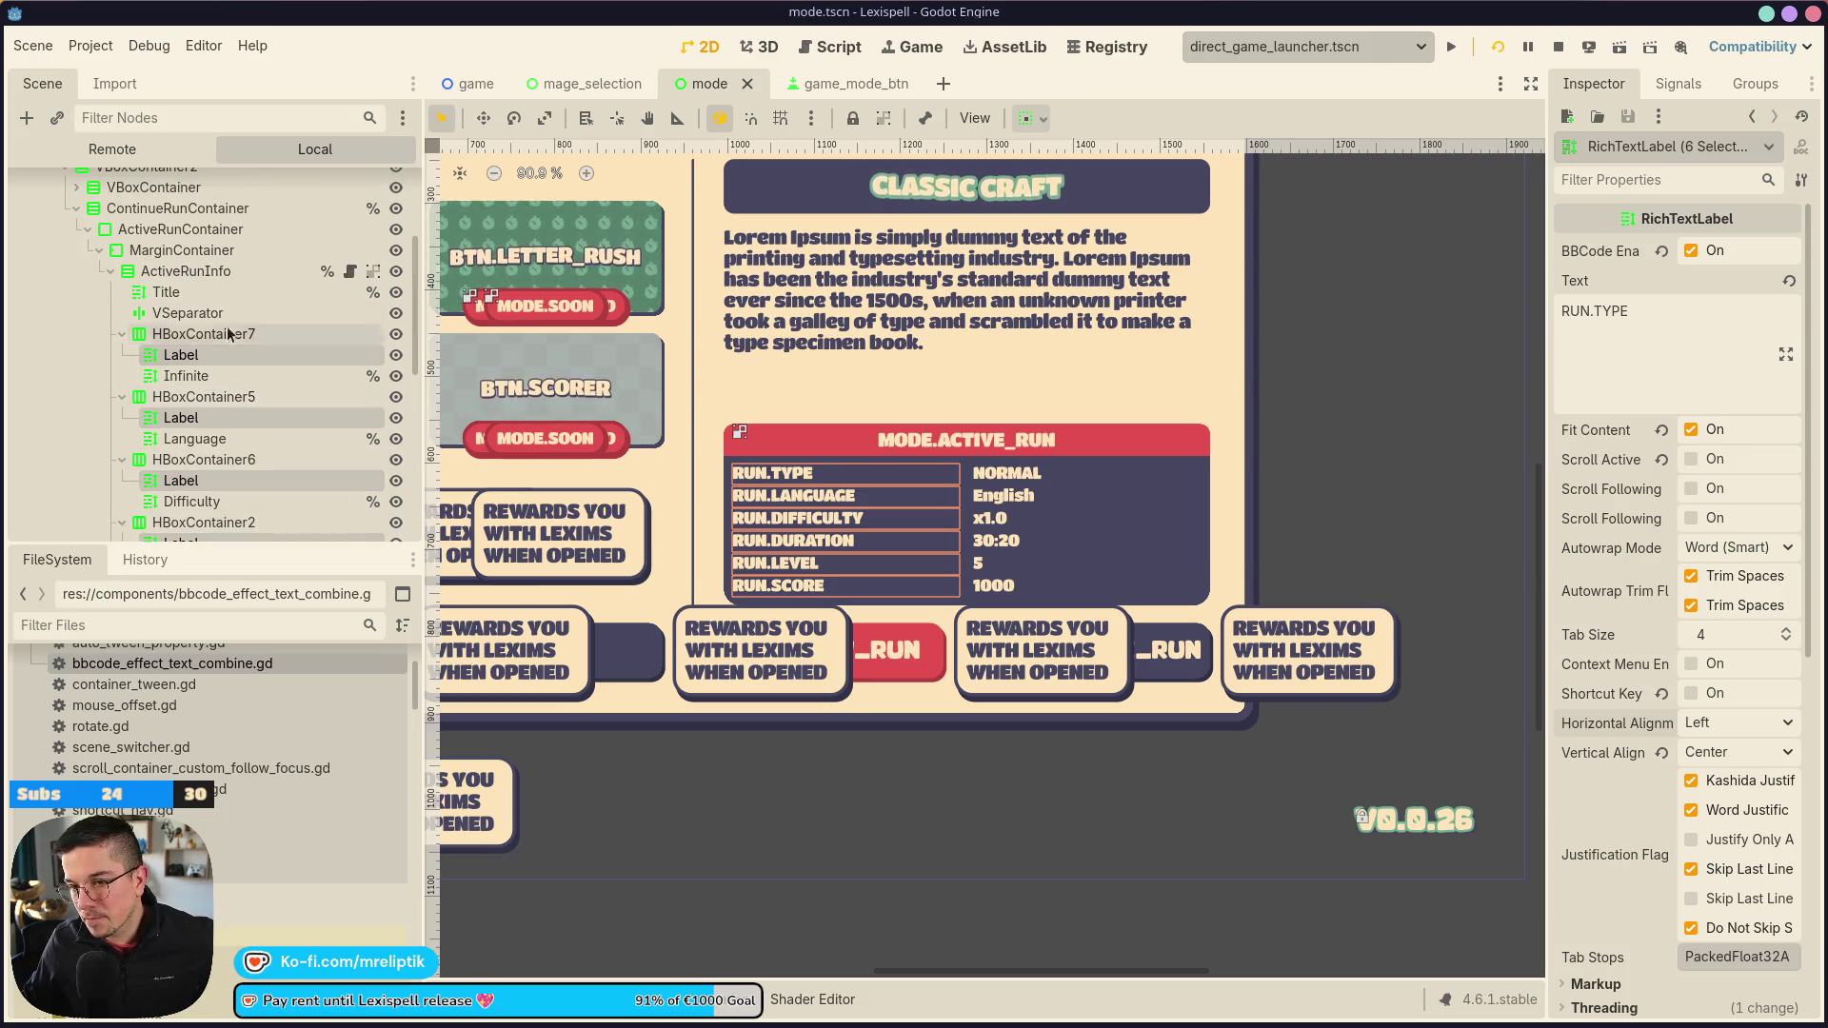
pyautogui.click(215, 339)
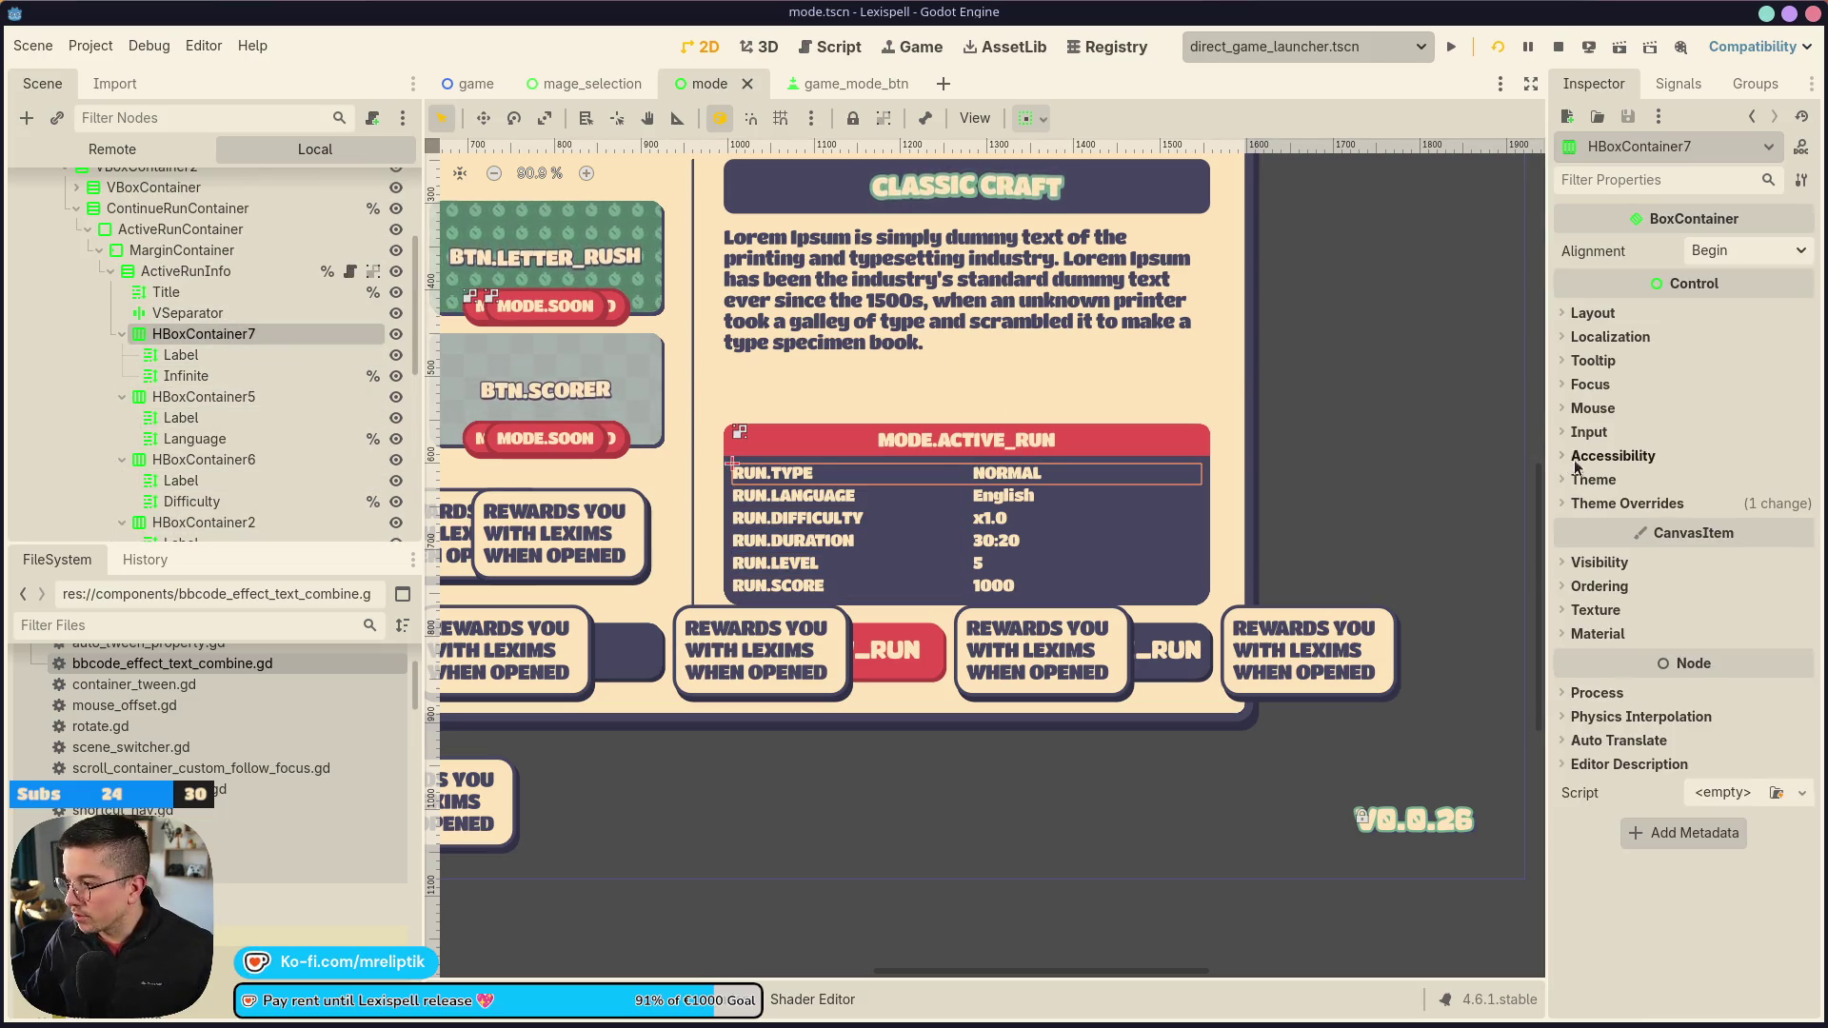
pyautogui.click(1592, 313)
pyautogui.click(1642, 572)
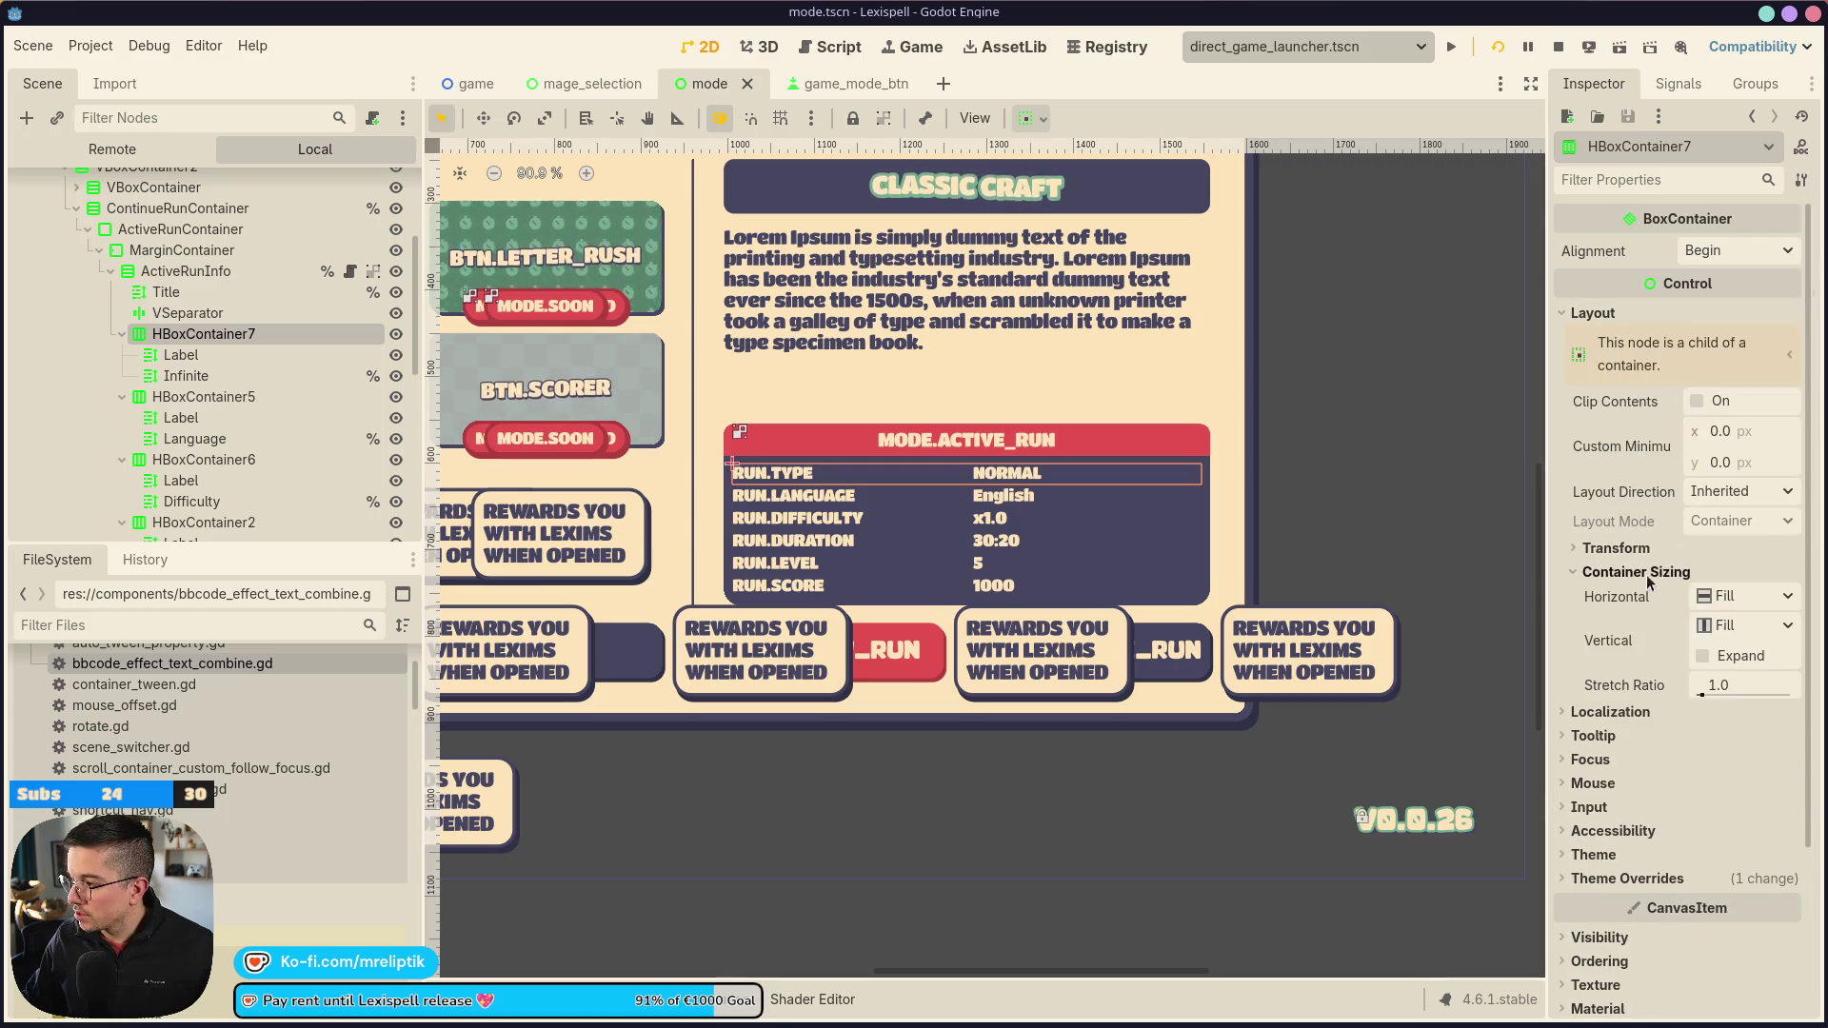
pyautogui.click(1735, 598)
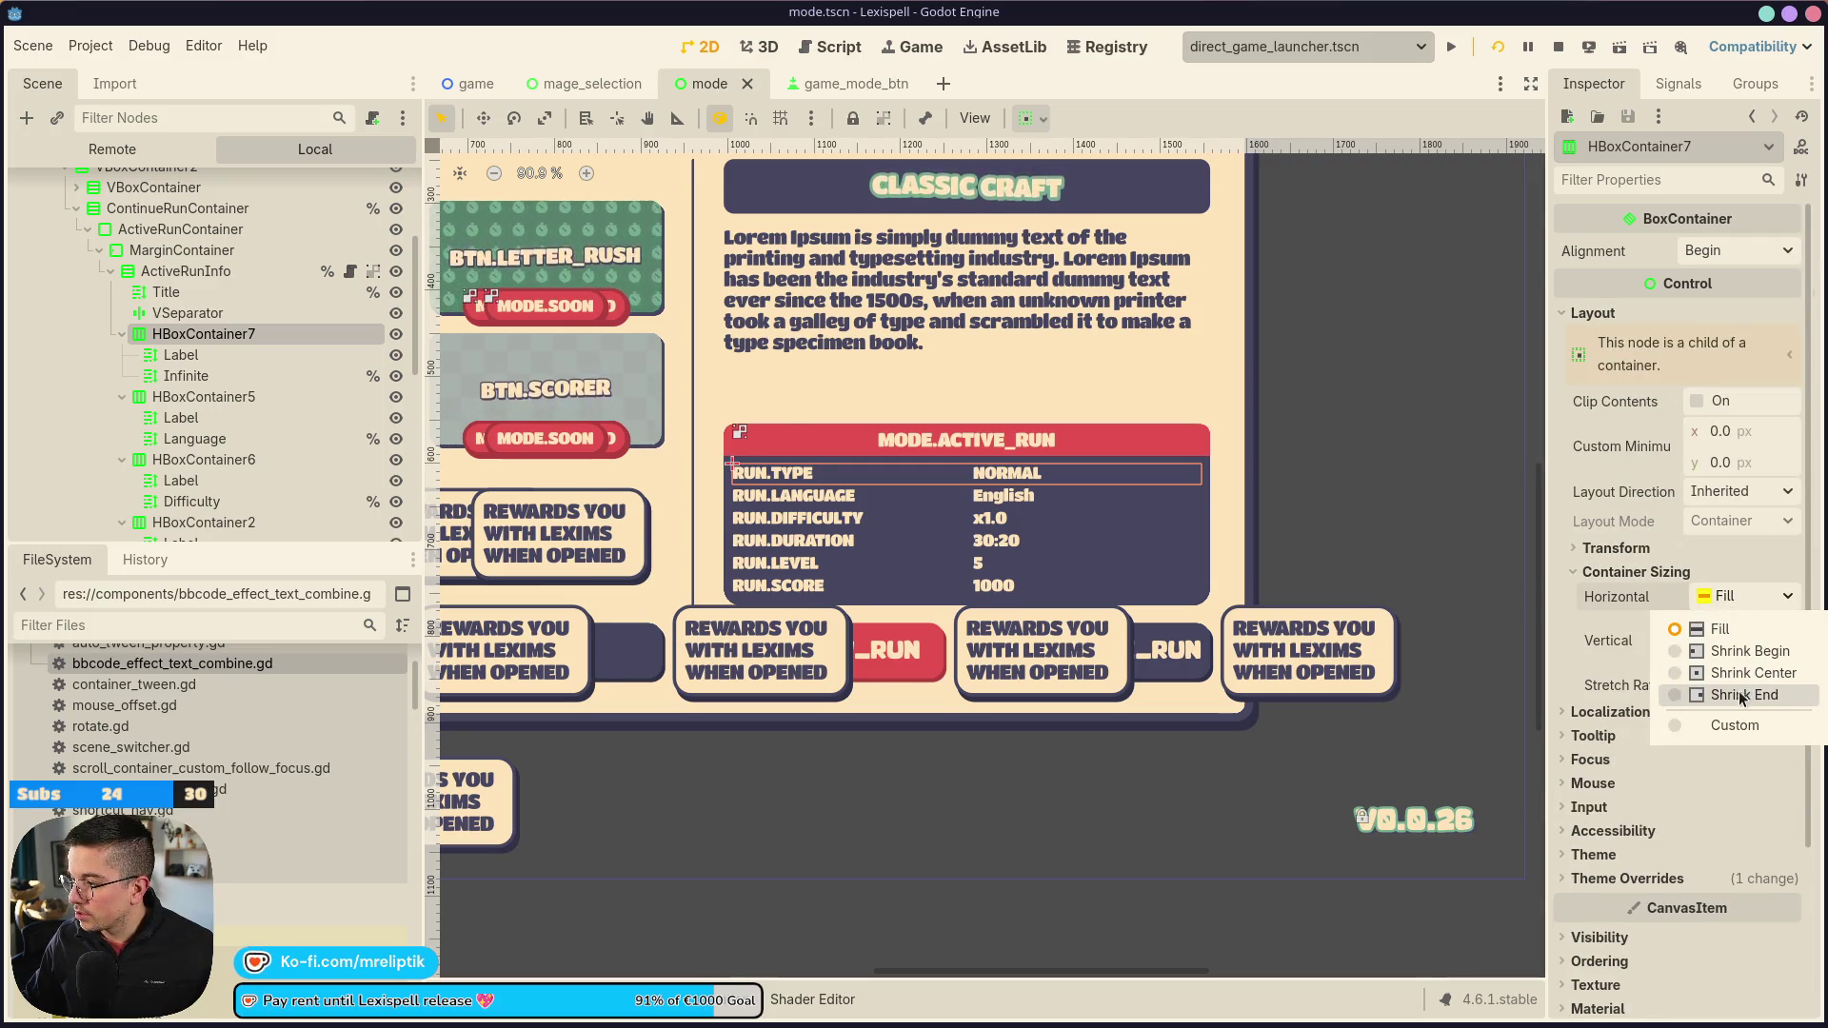
pyautogui.click(1736, 694)
pyautogui.hotkey('ctrl', 'z')
pyautogui.click(784, 470)
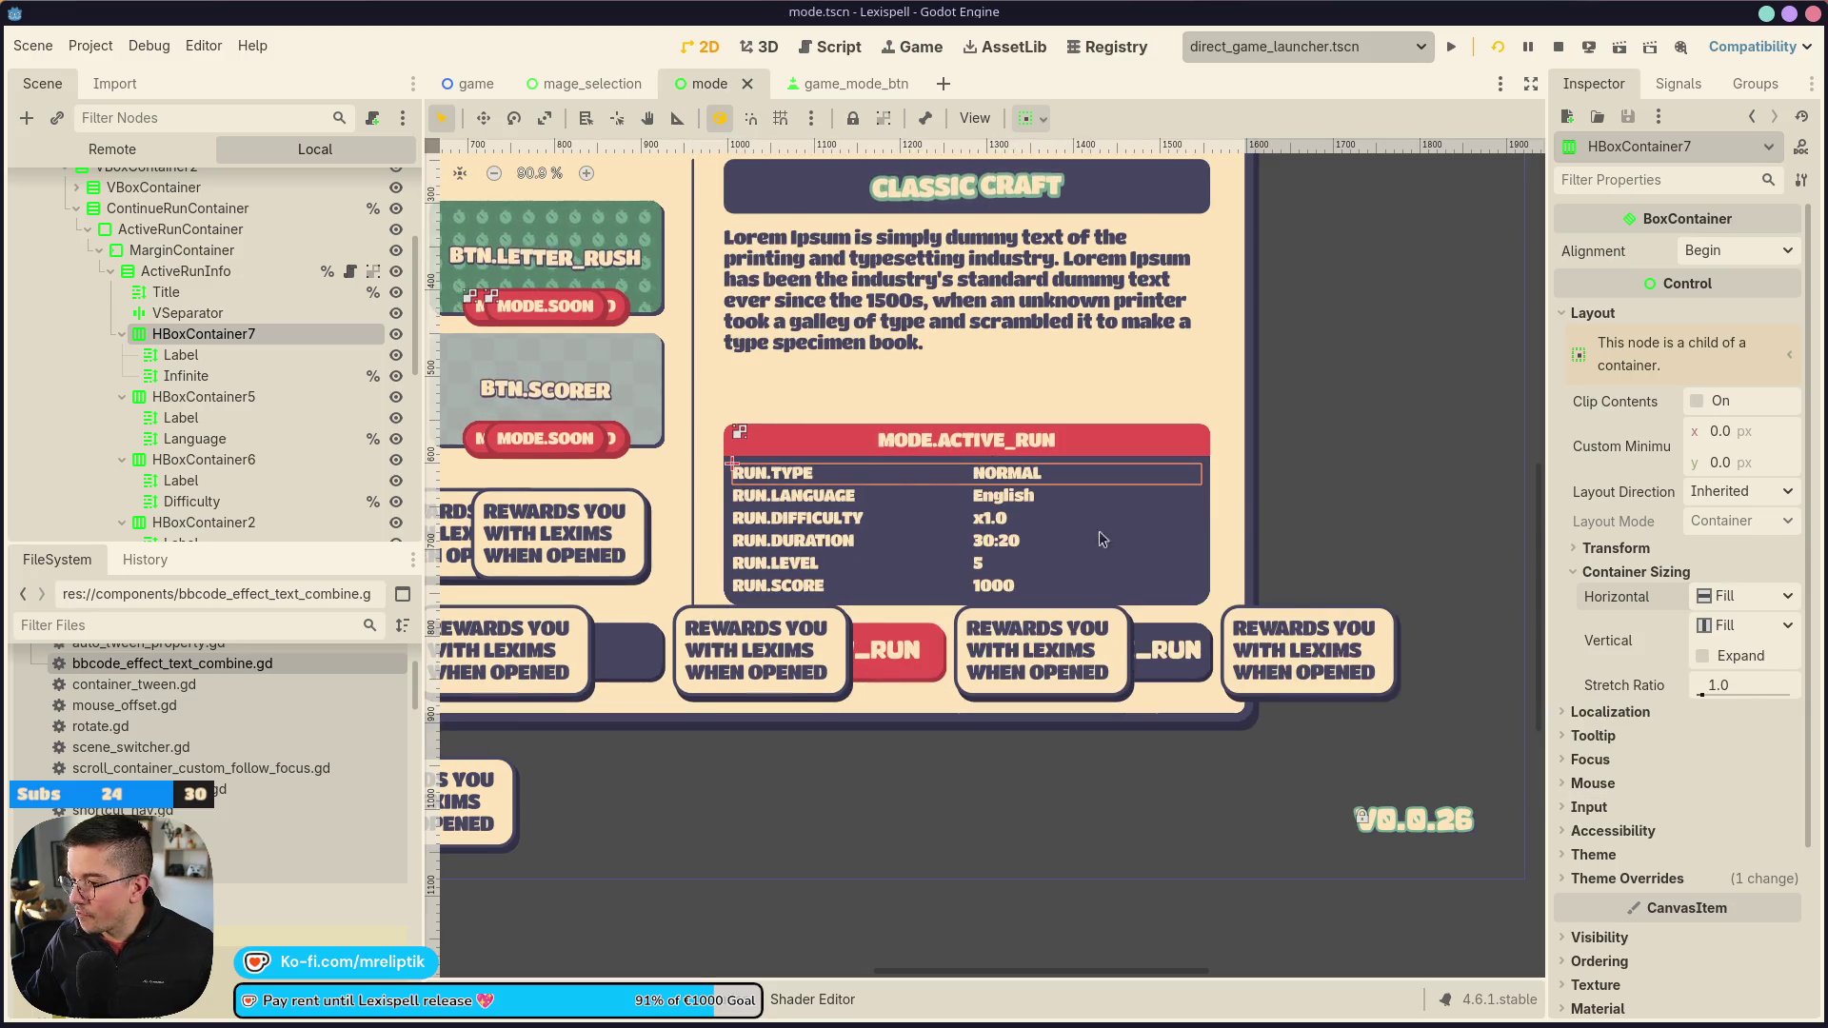
pyautogui.click(217, 350)
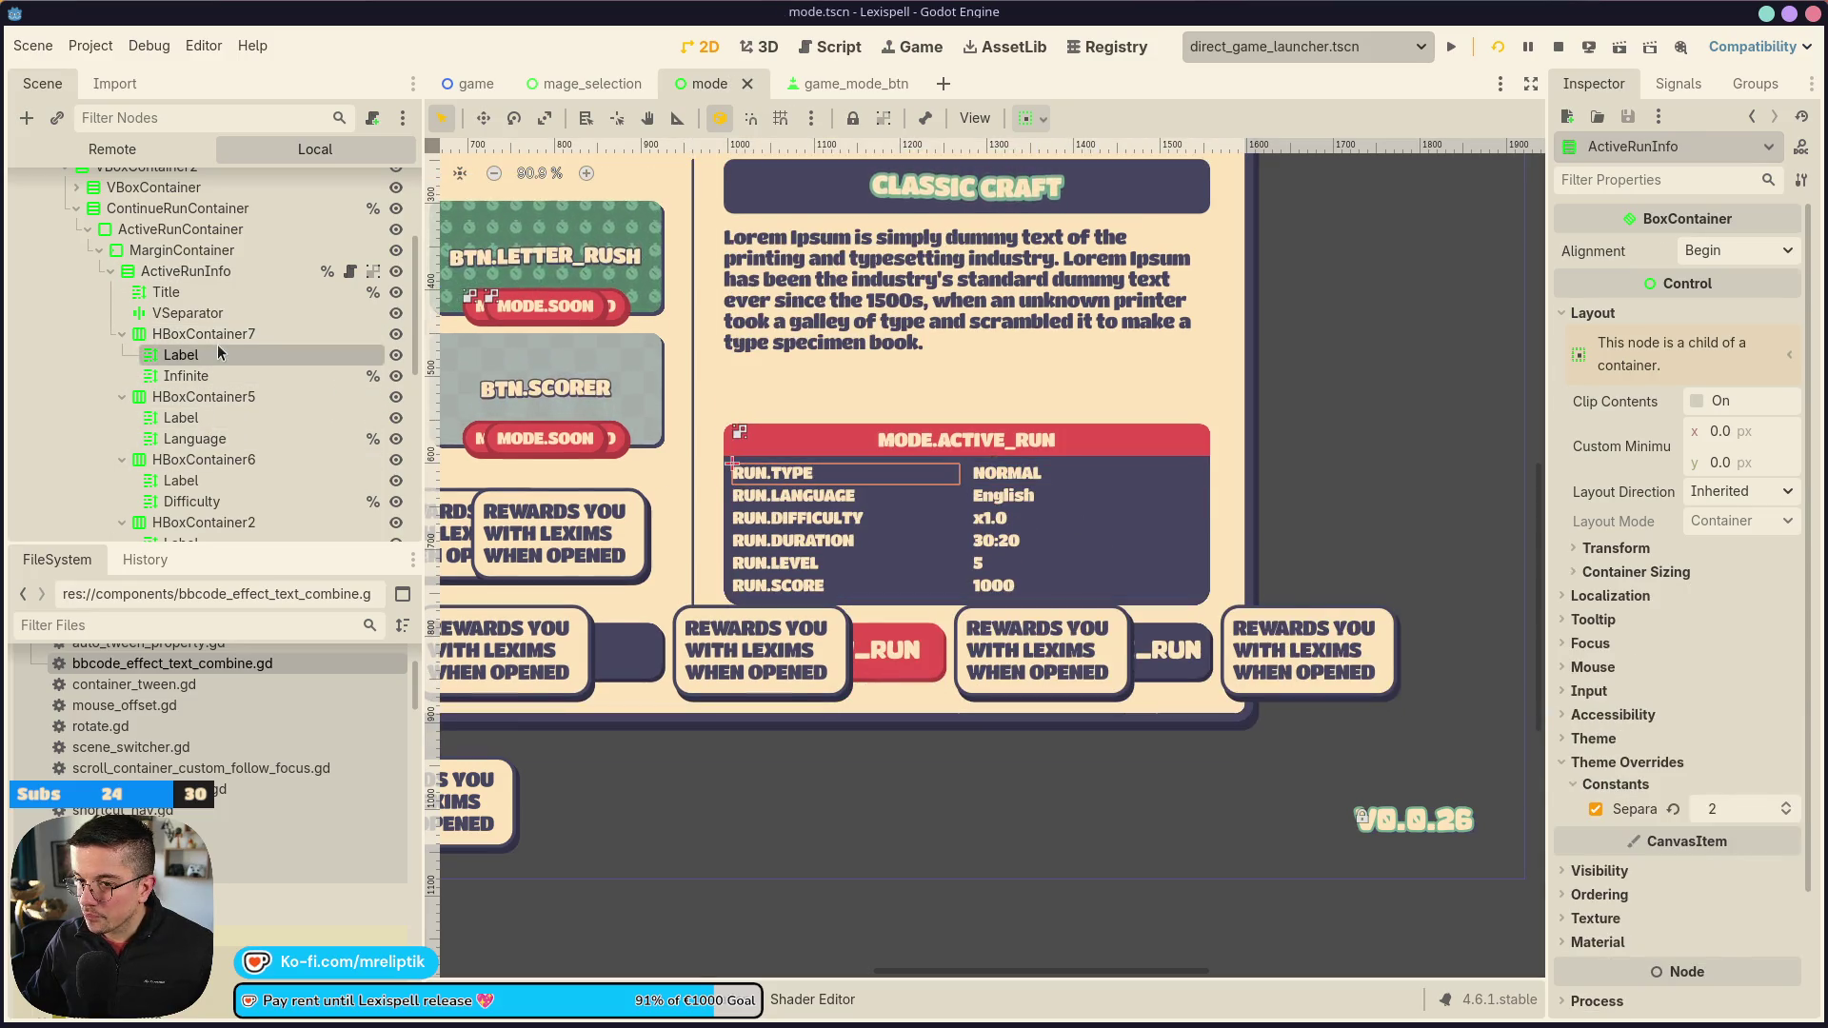
pyautogui.scroll(5, 862, 474)
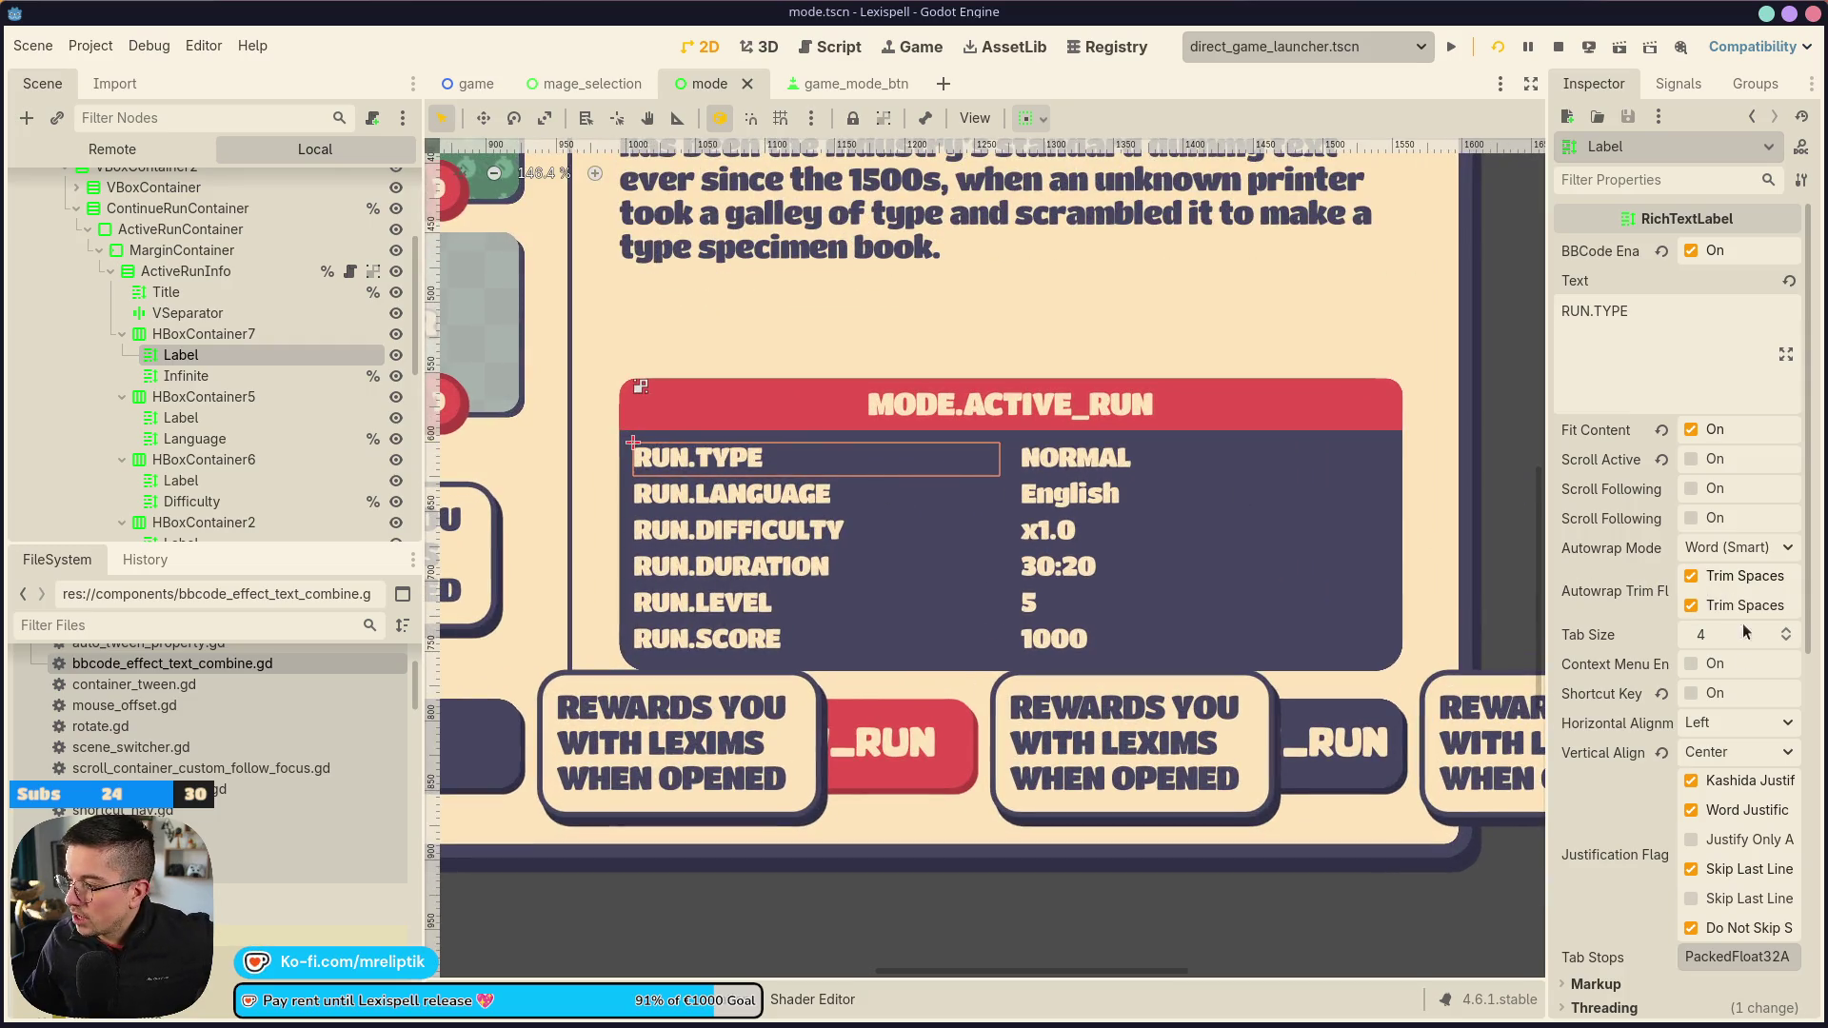
pyautogui.click(1713, 724)
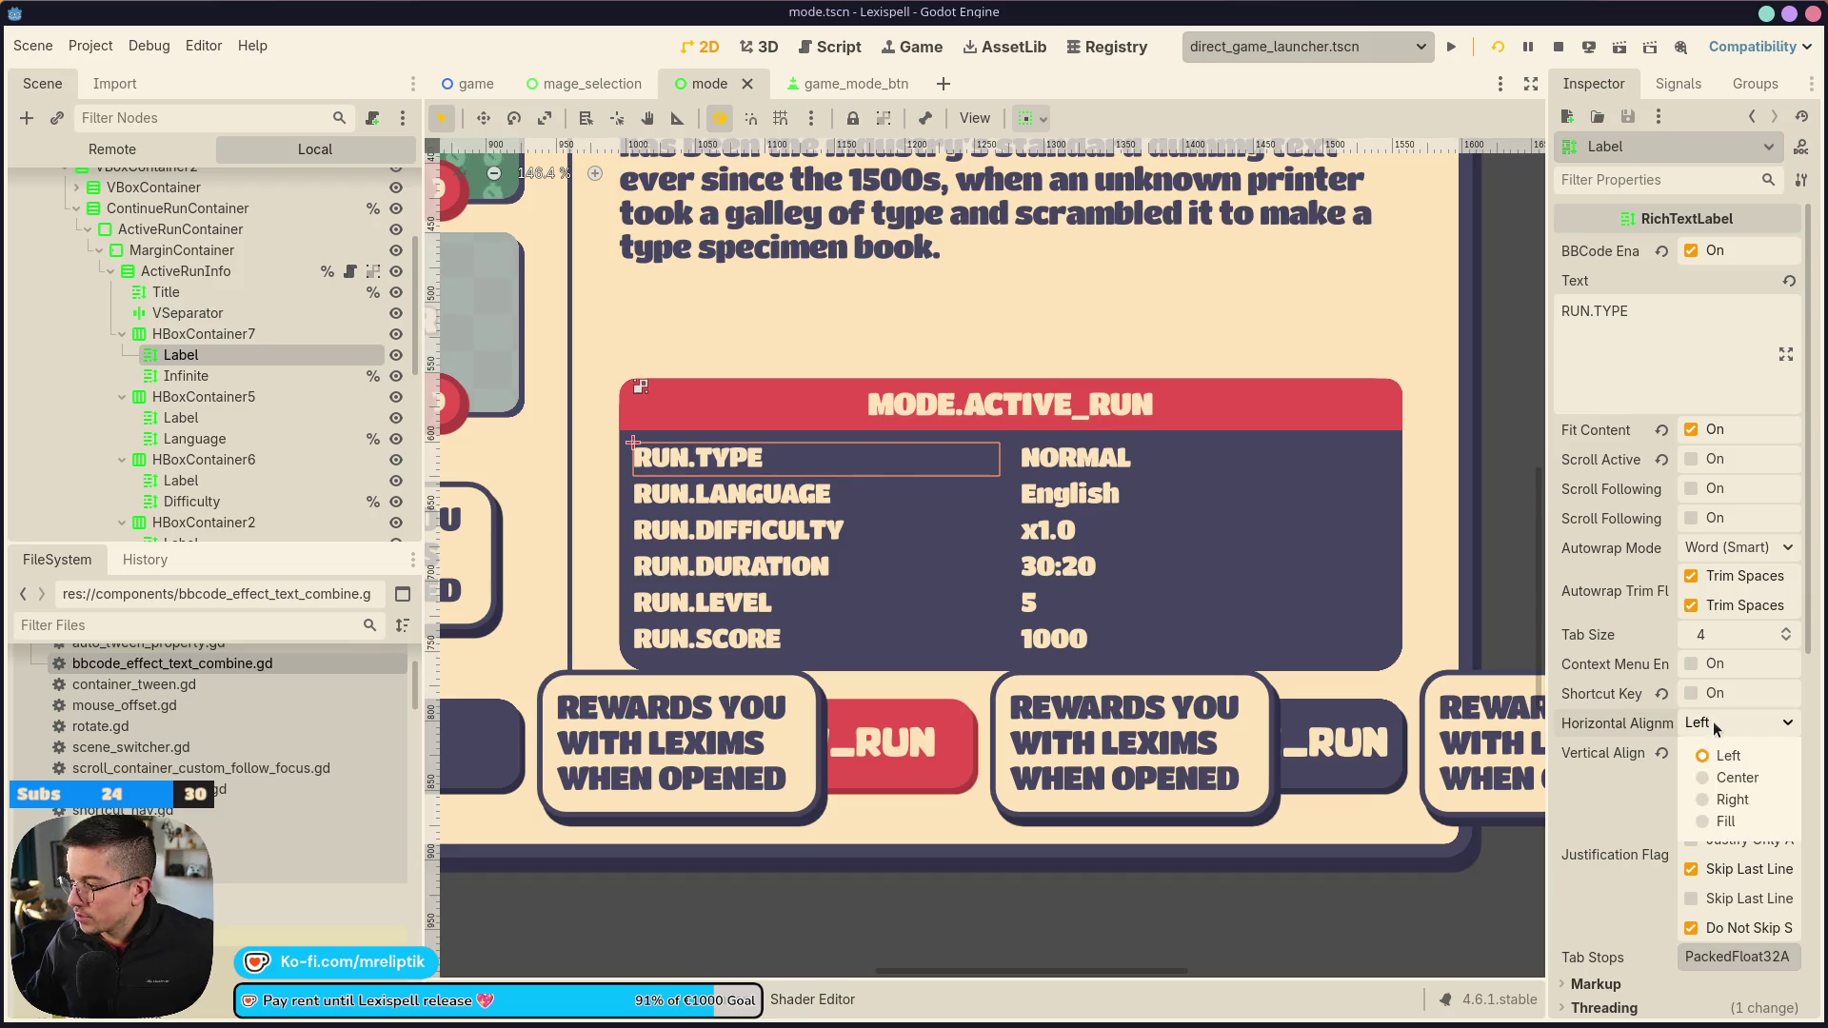
pyautogui.click(1718, 804)
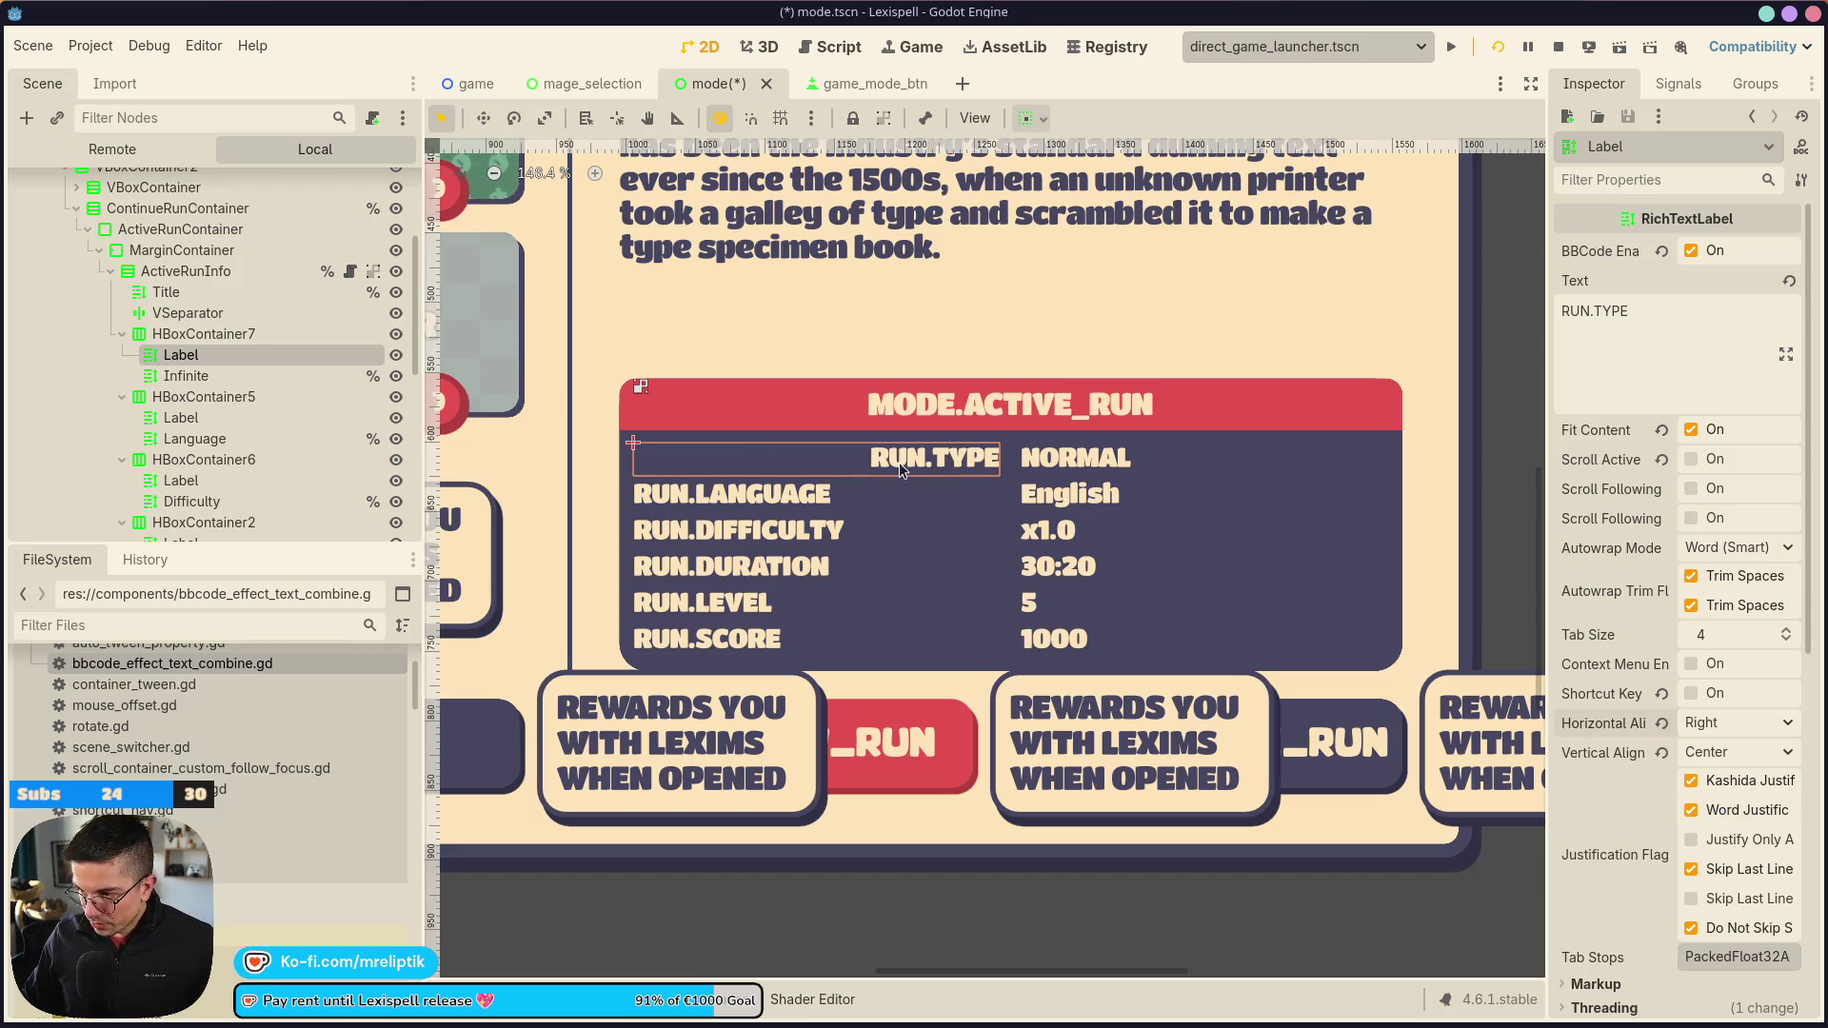
pyautogui.click(1736, 726)
pyautogui.click(1729, 755)
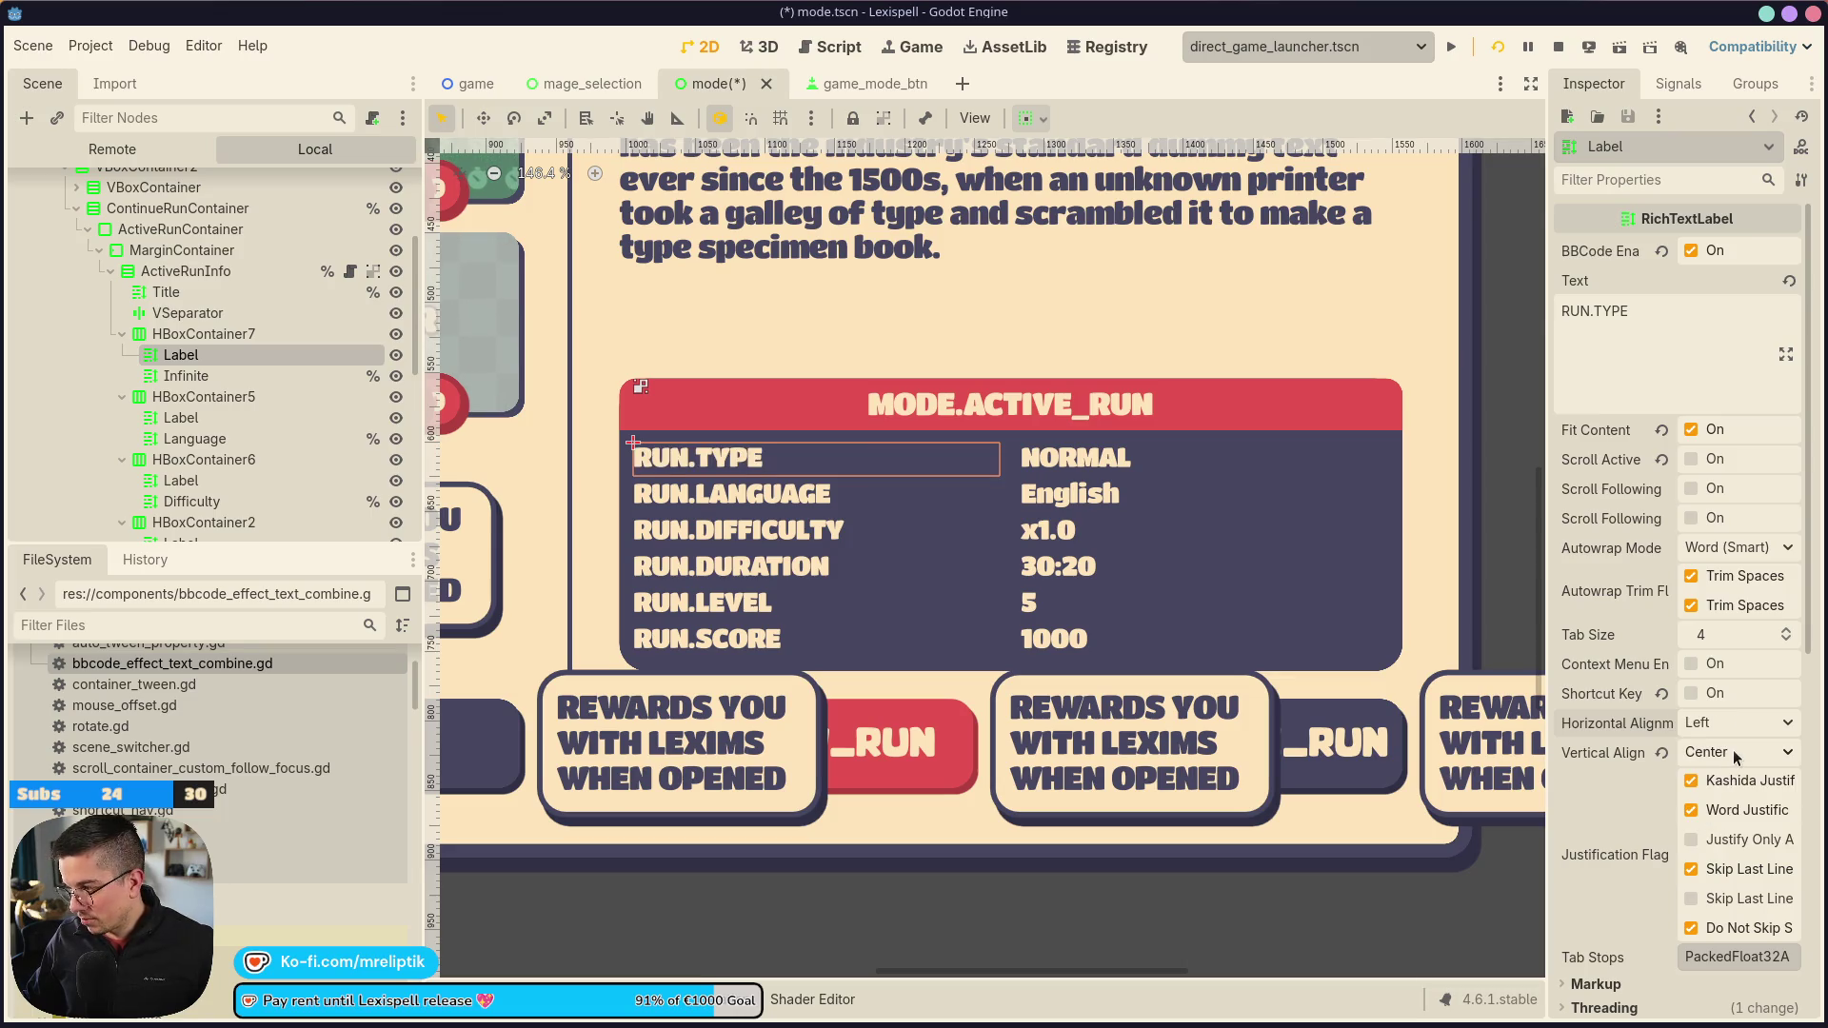
pyautogui.scroll(-5, 952, 478)
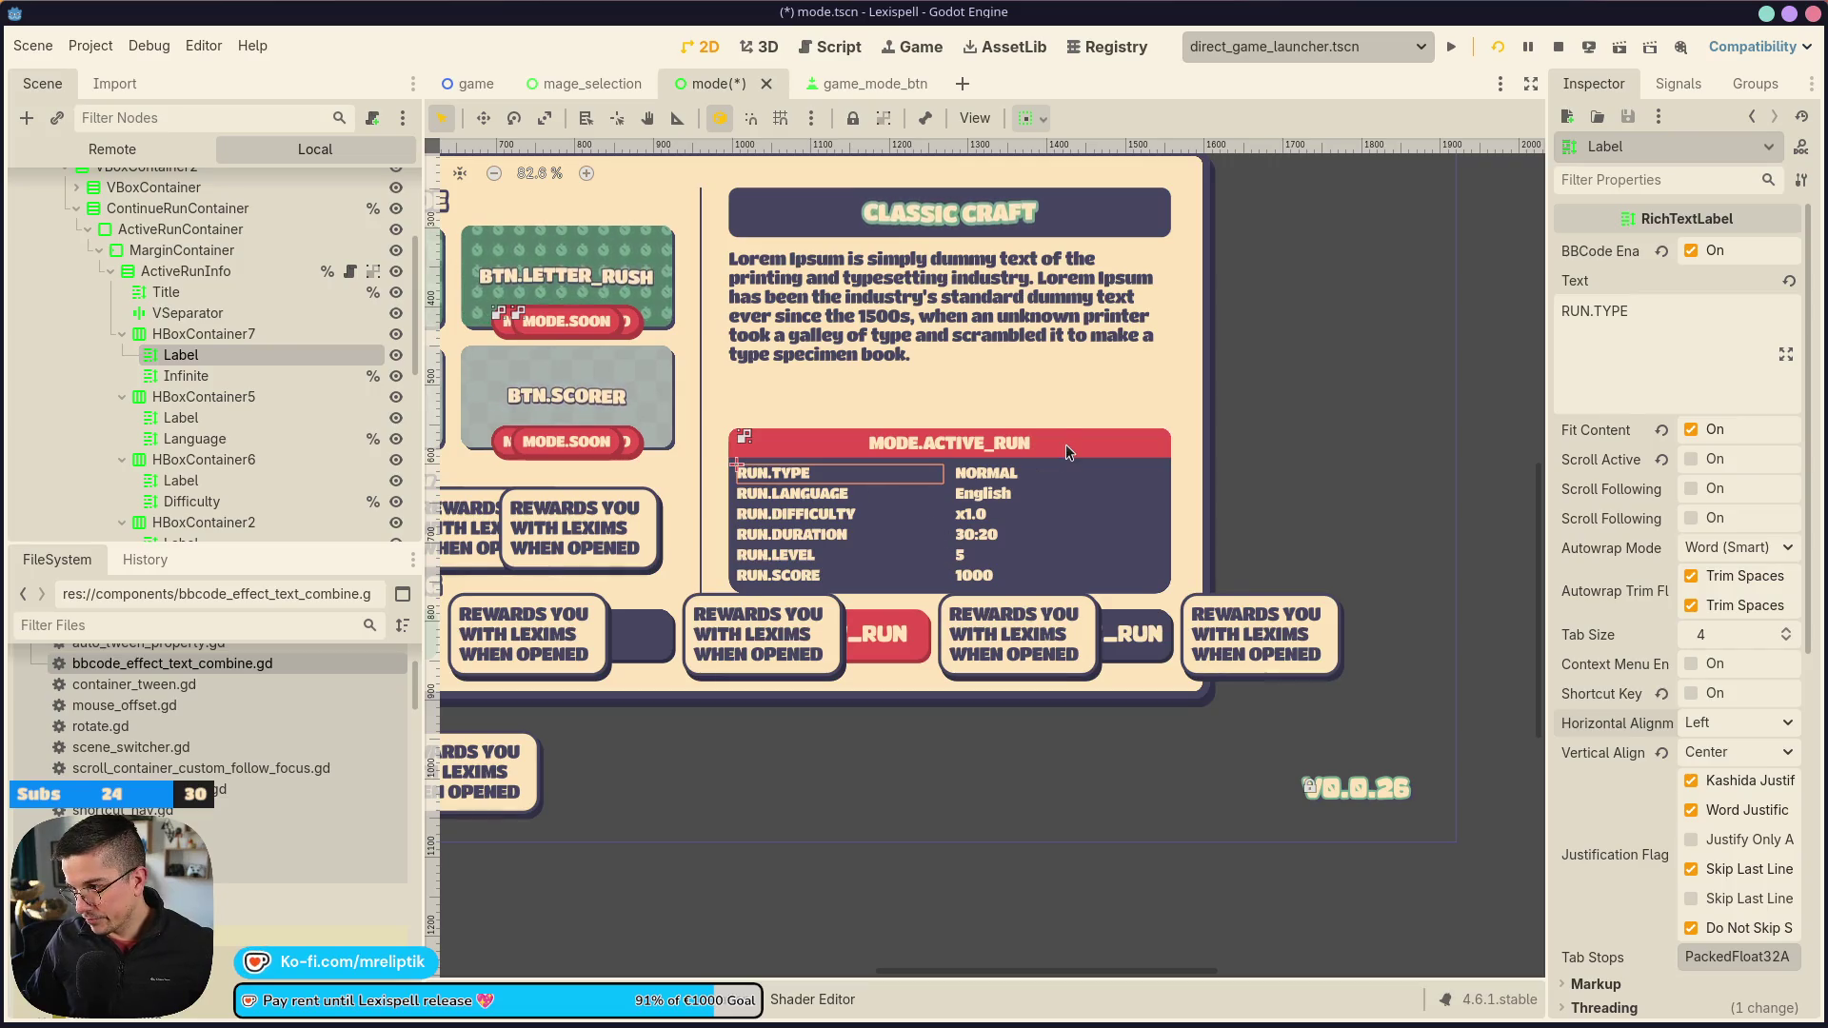
pyautogui.click(181, 249)
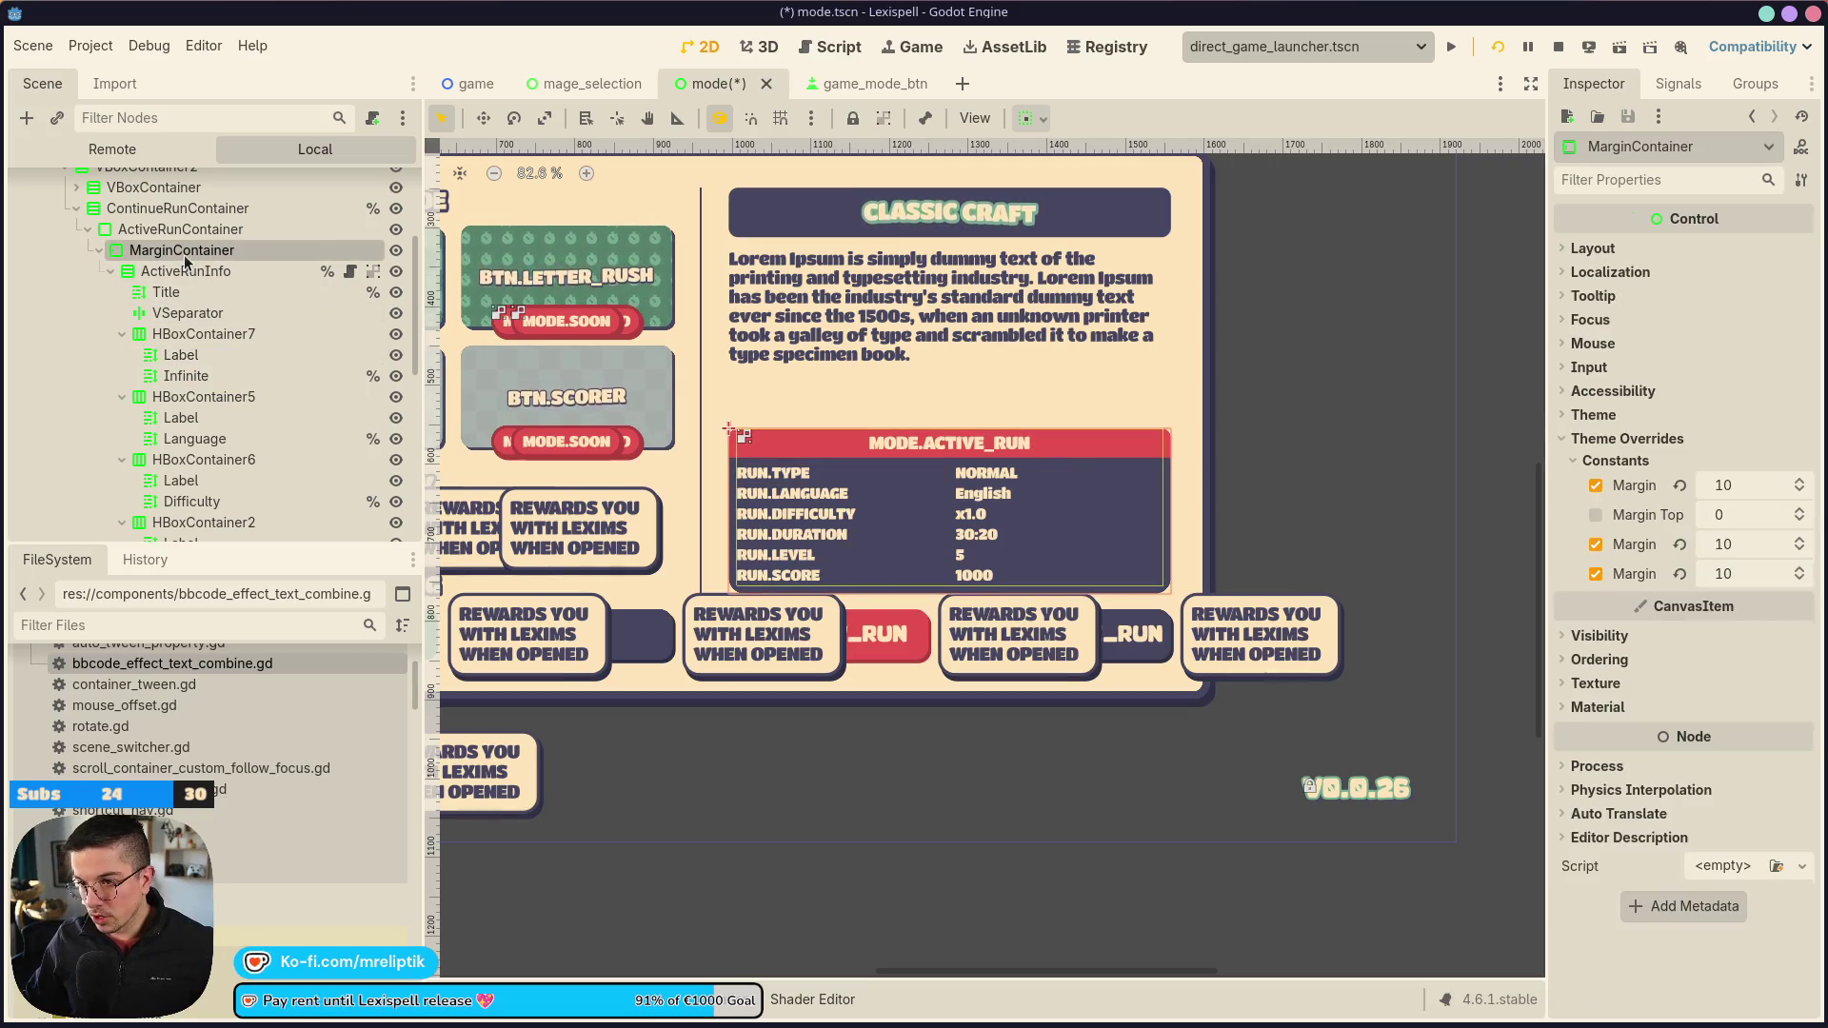
# Try 20 px values in the first and third margin fields and save the scene
pyautogui.click(1746, 484)
pyautogui.write('20')
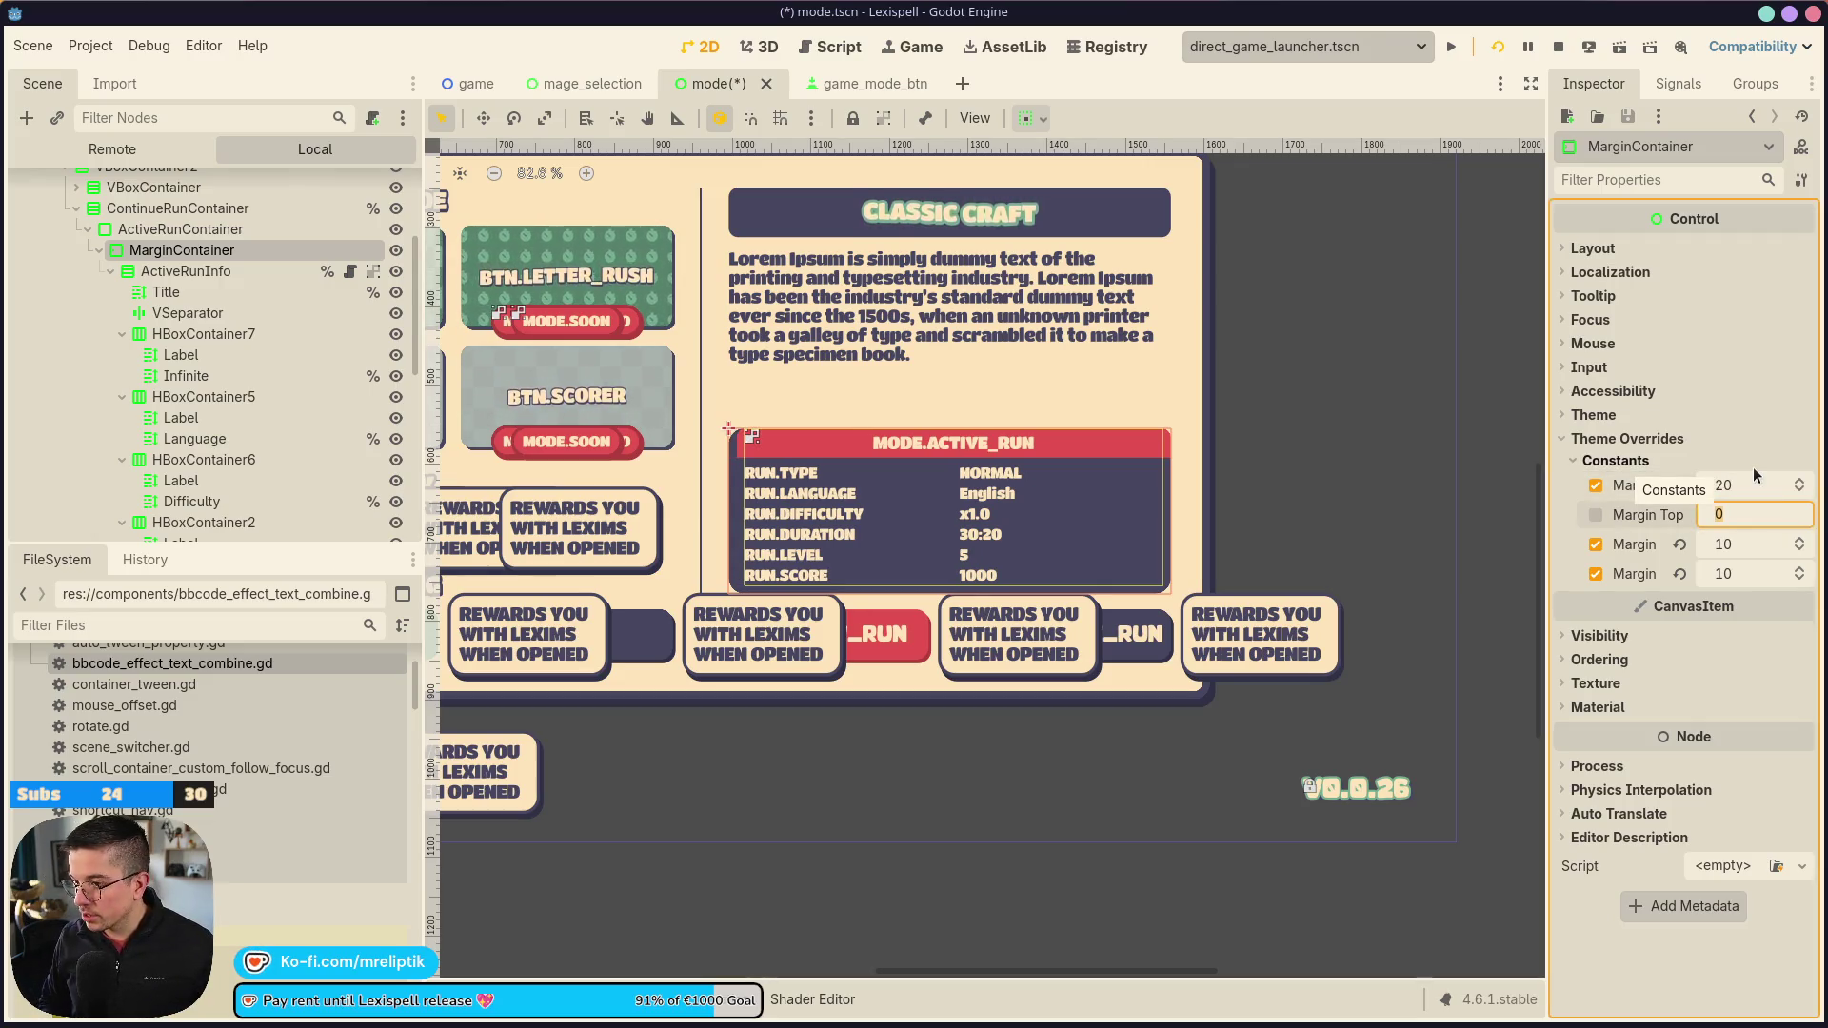
pyautogui.press('Tab')
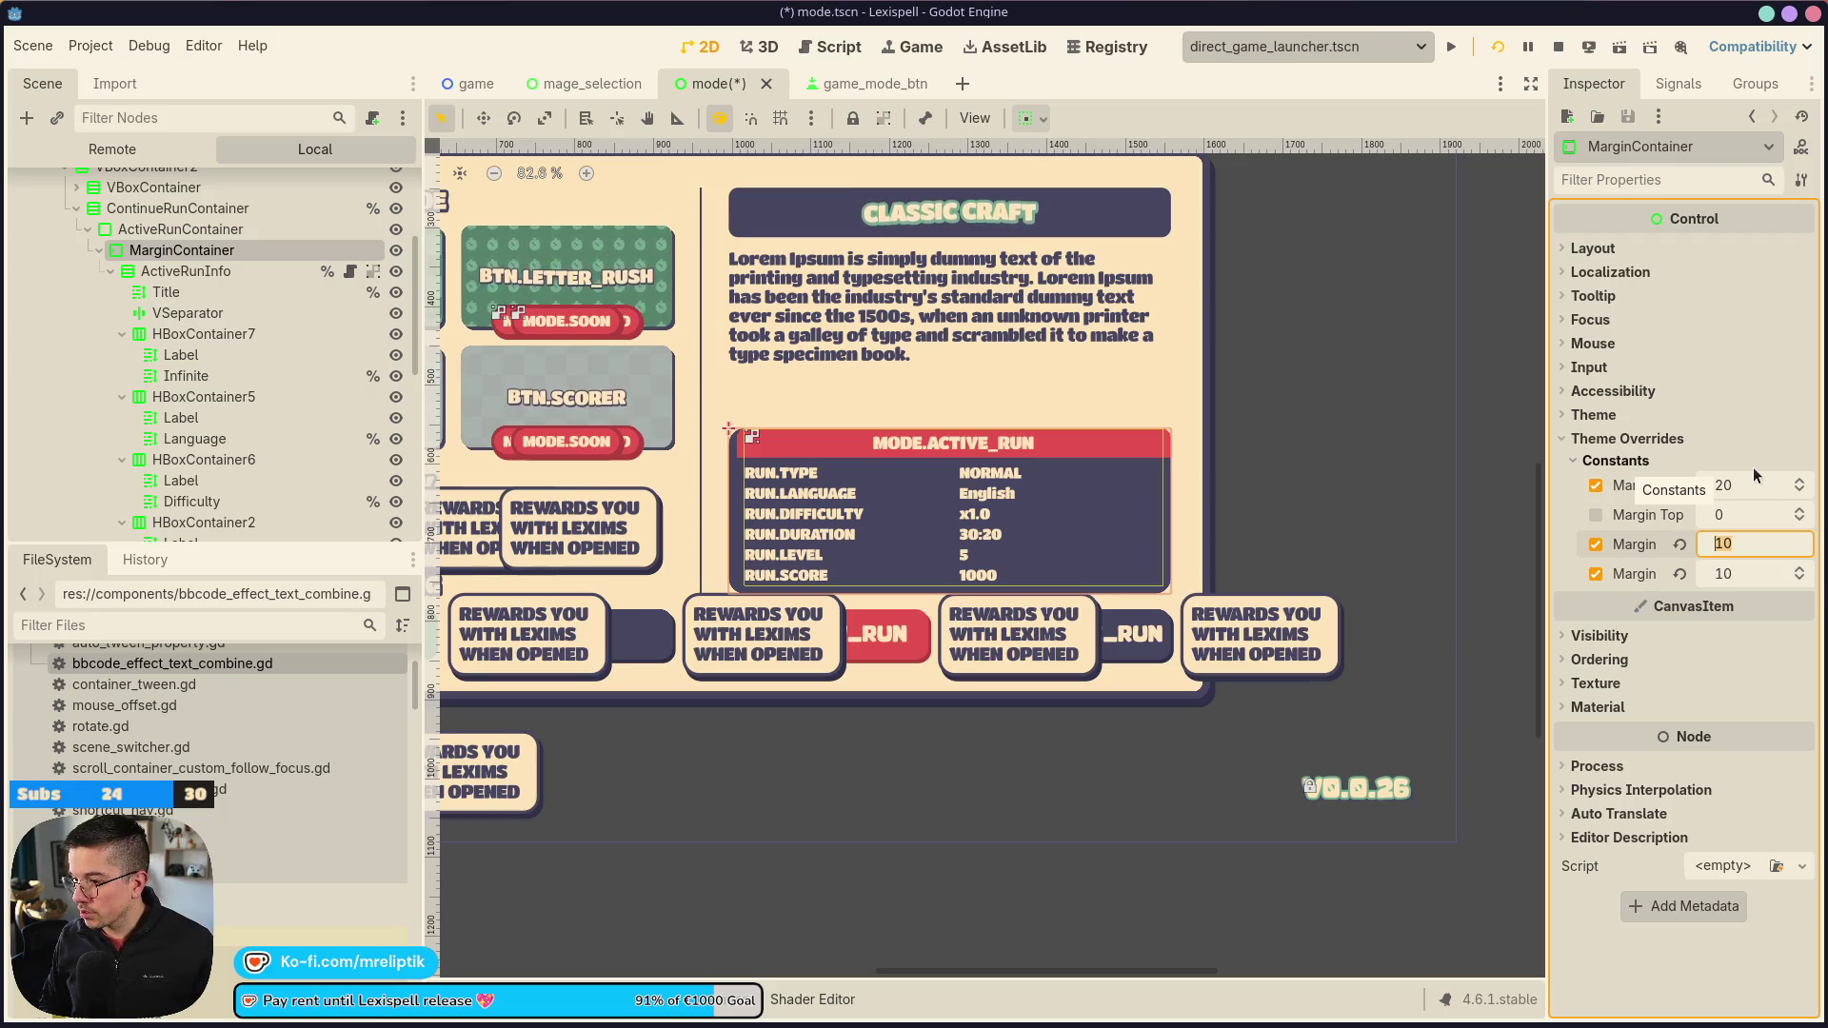
pyautogui.press('Tab')
pyautogui.write('20')
pyautogui.press('Return')
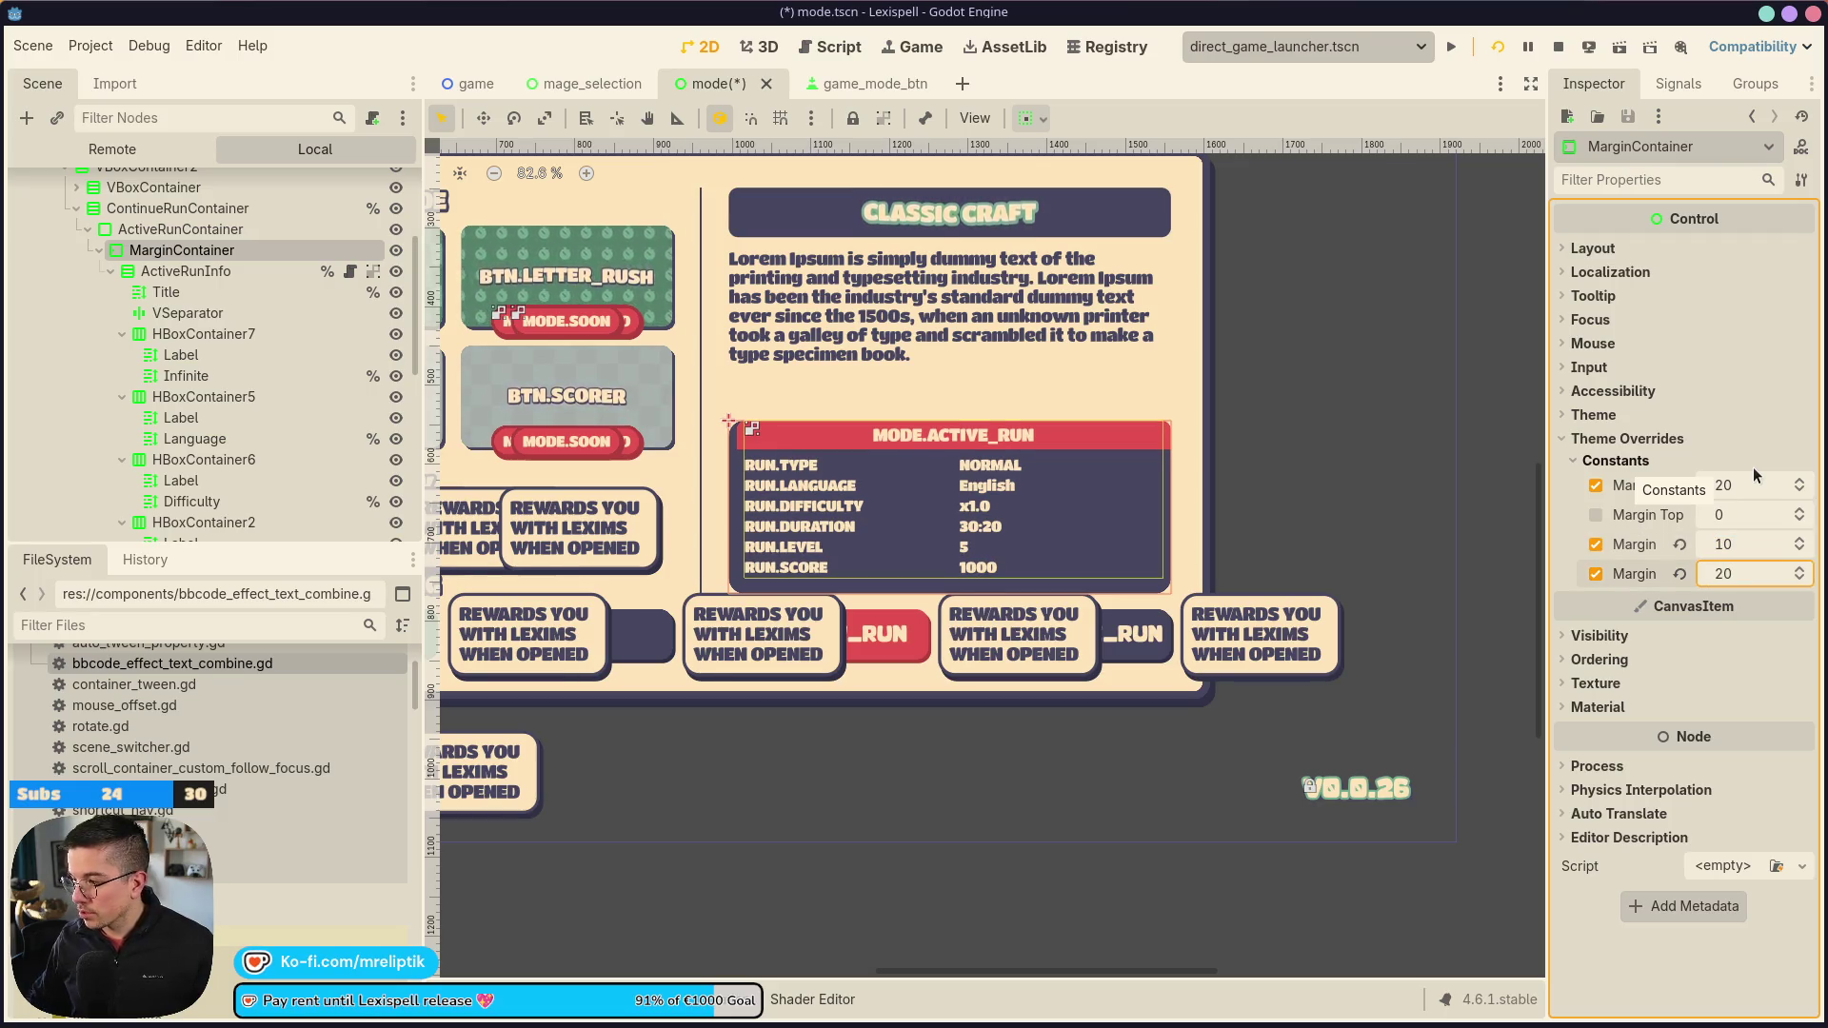
pyautogui.hotkey('ctrl', 'z')
pyautogui.click(1745, 545)
pyautogui.write('20')
pyautogui.press('Return')
pyautogui.hotkey('ctrl', 's')
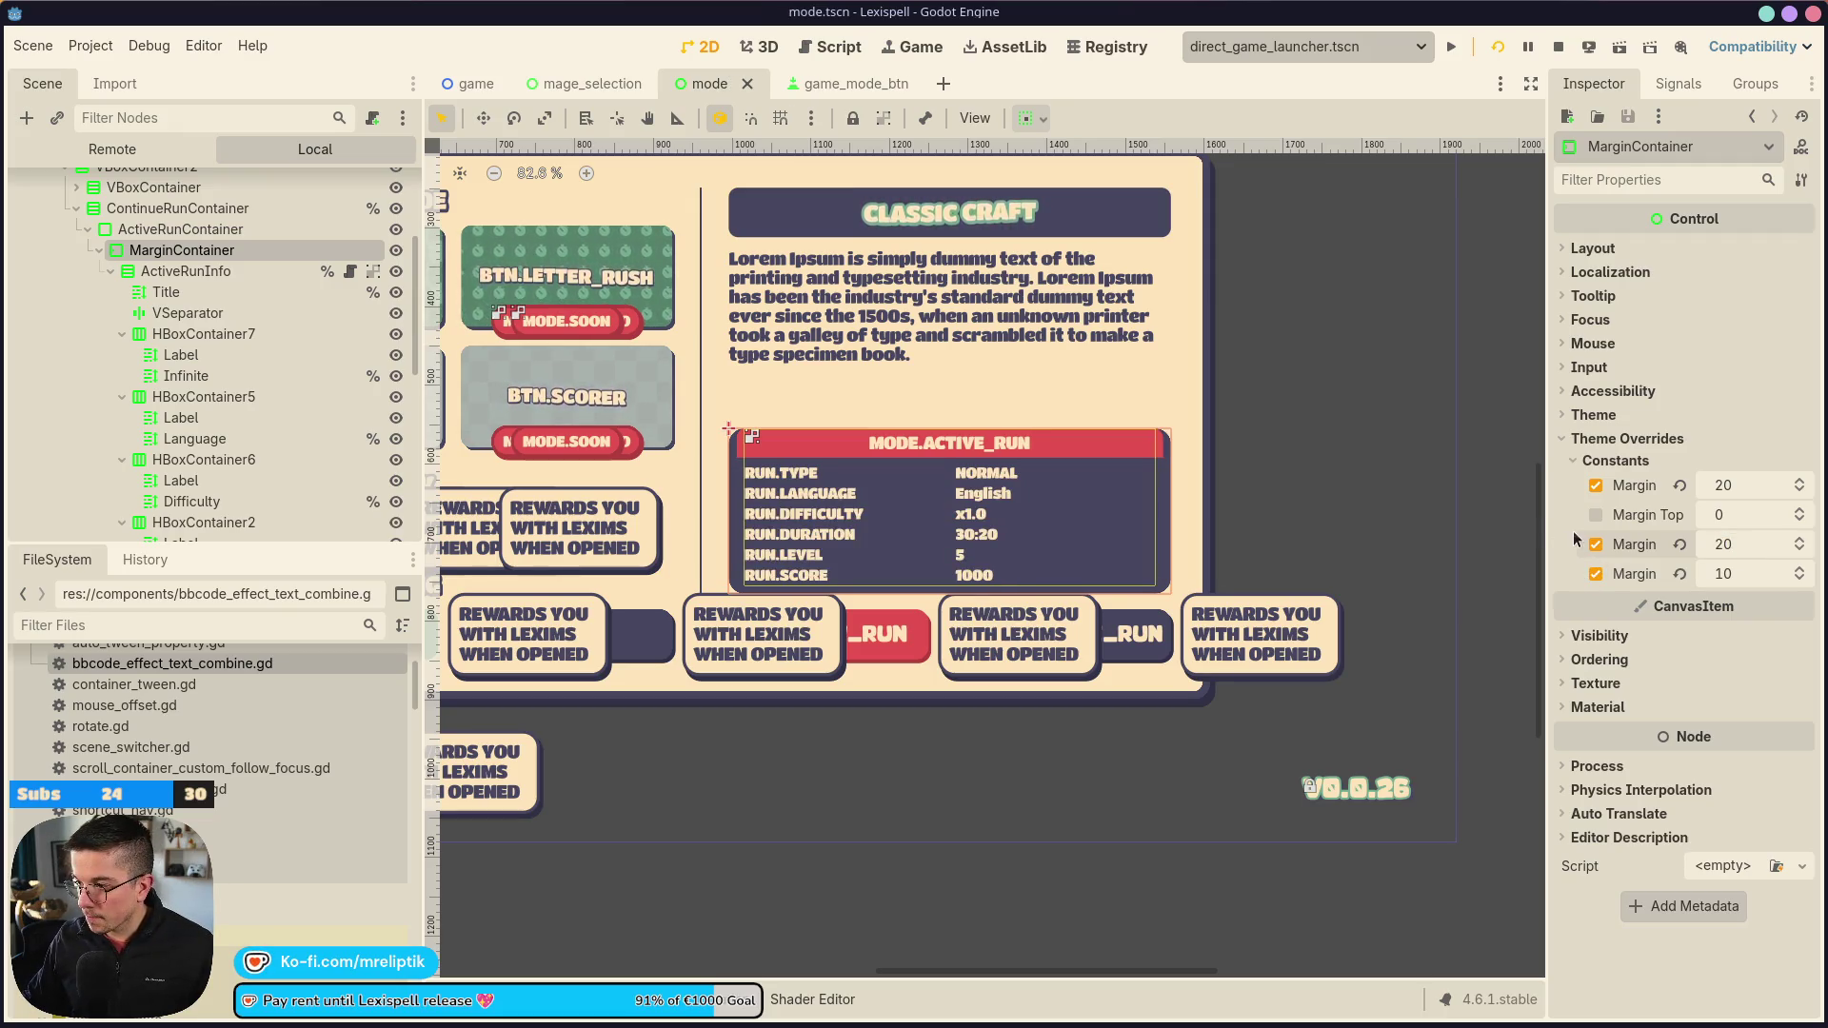
# Change the first and third margins to 30 and save the mode scene
pyautogui.click(1740, 484)
pyautogui.write('30')
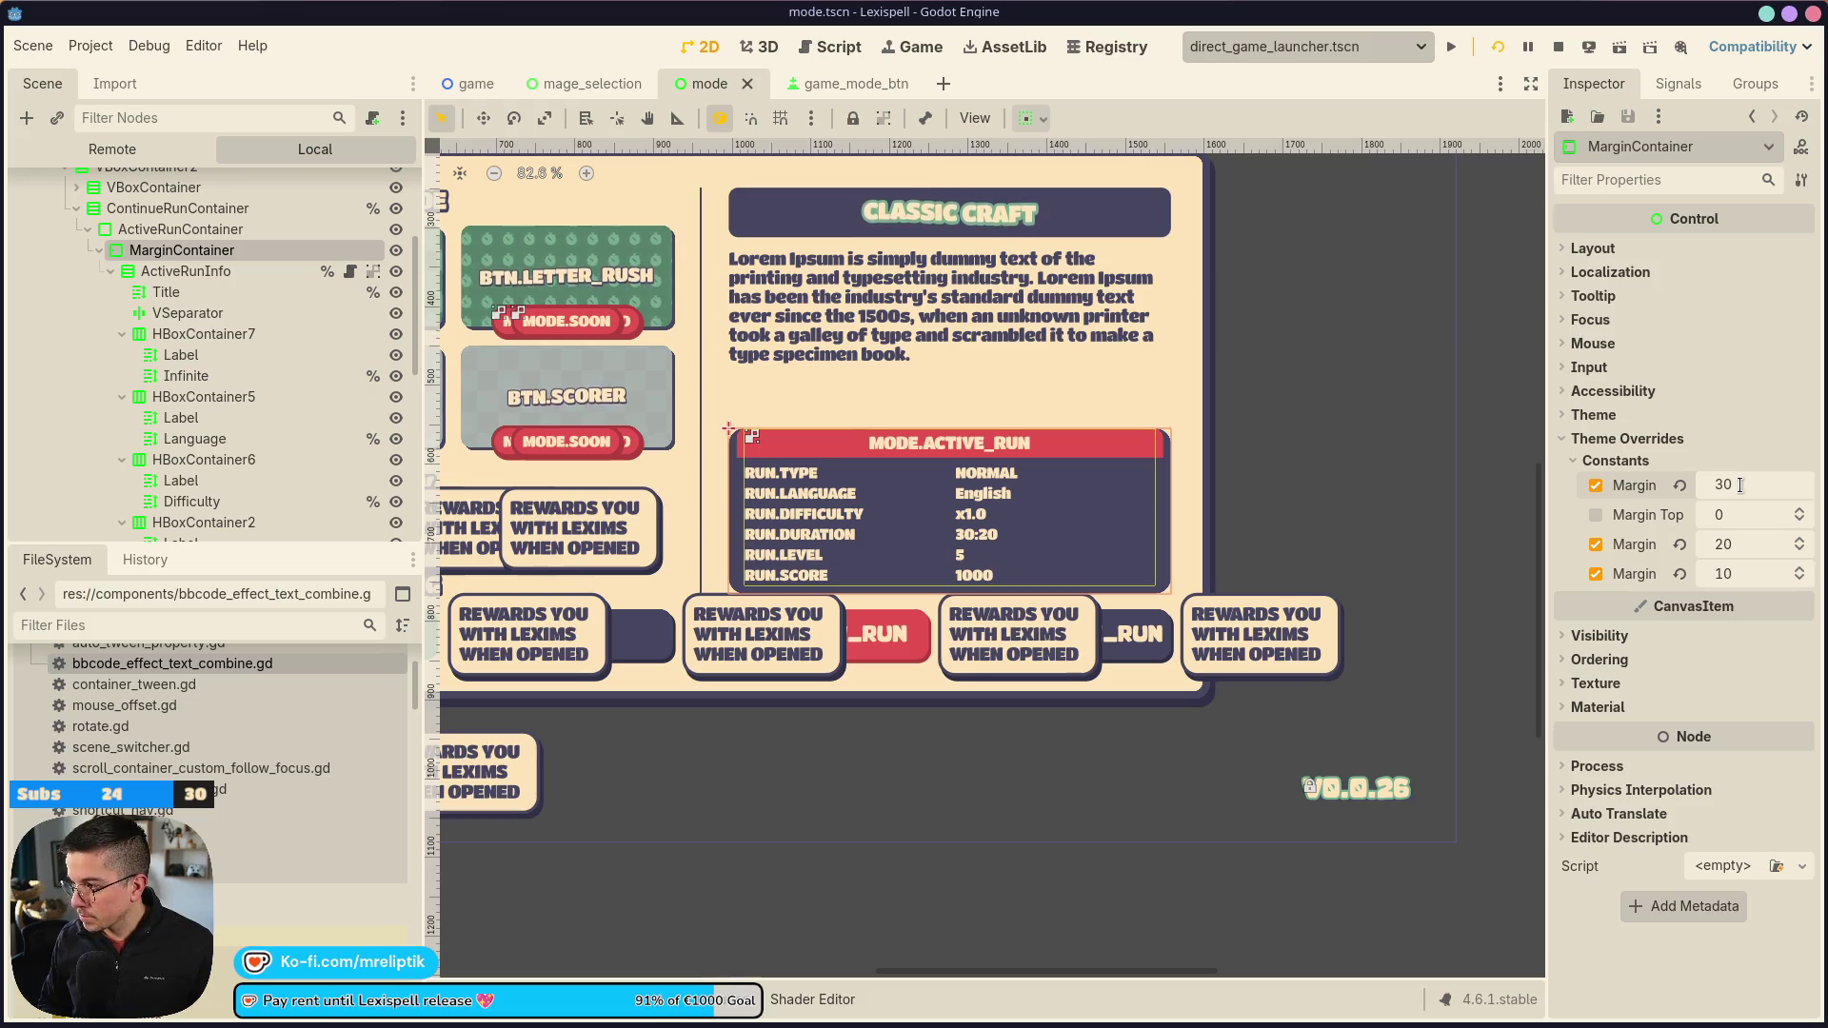
pyautogui.press('Tab')
pyautogui.write('30')
pyautogui.hotkey('ctrl', 's')
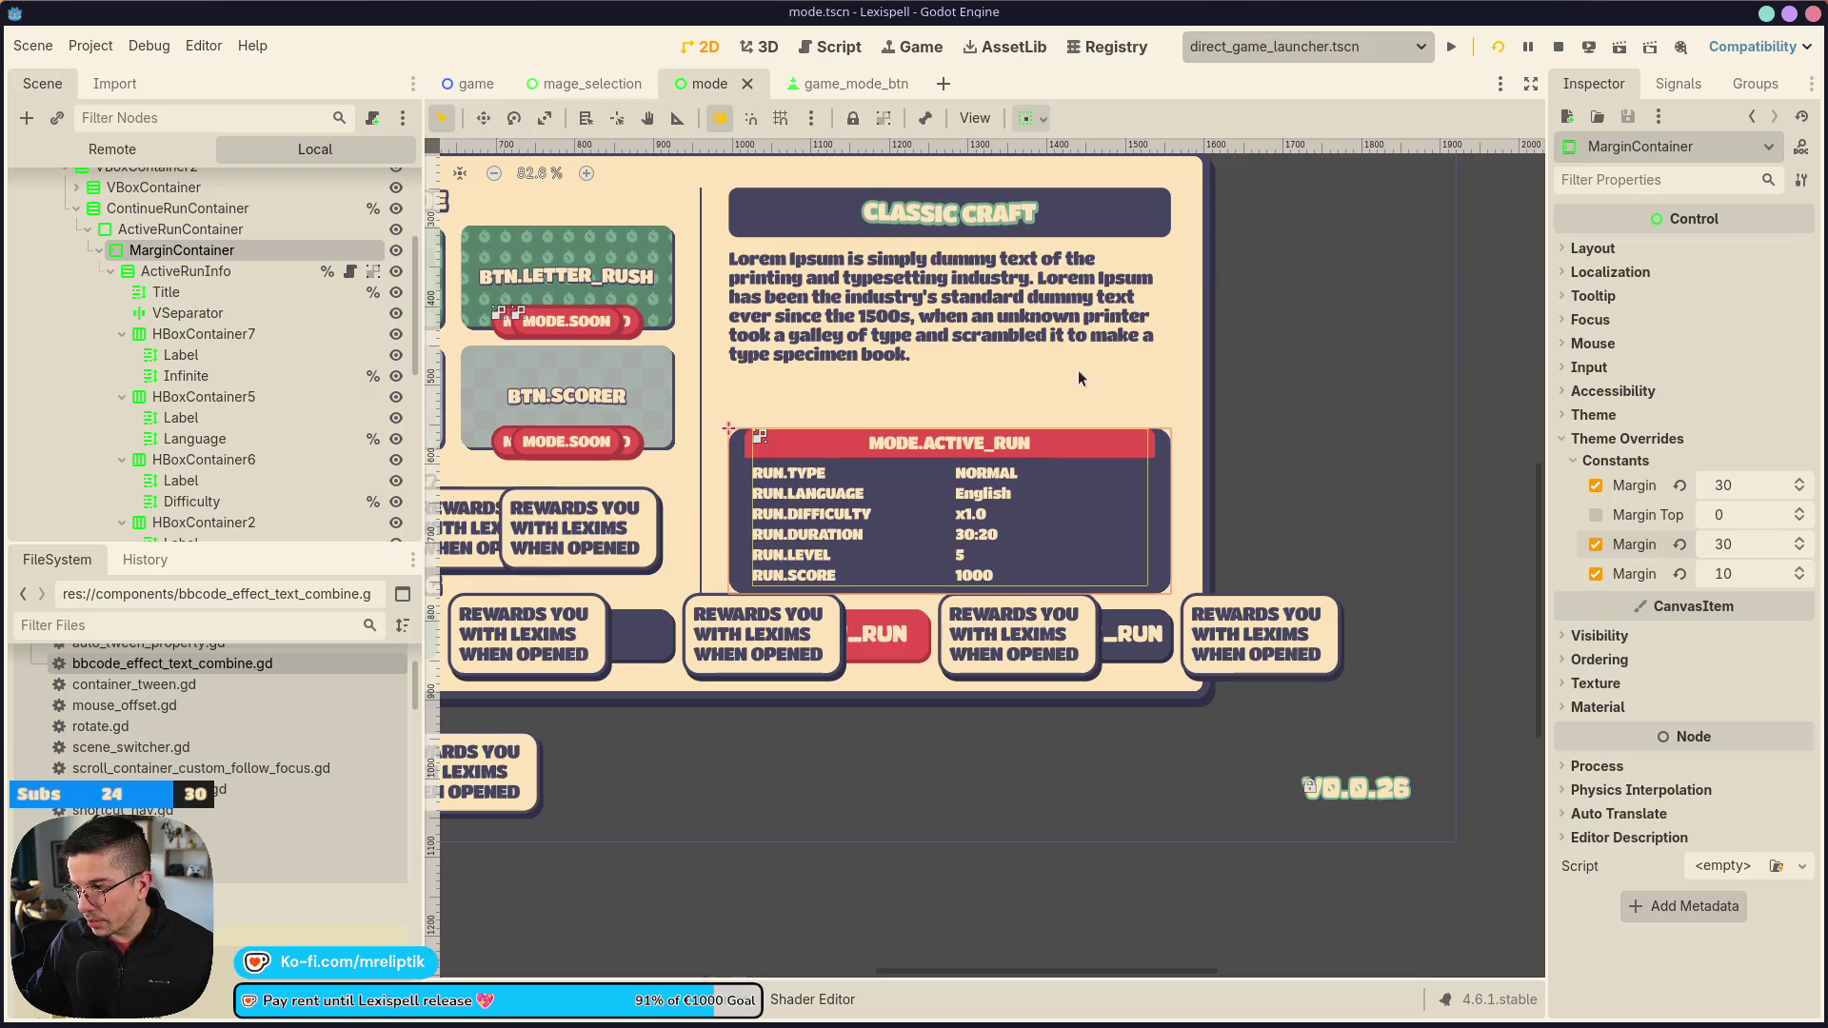
# Select the ActiveRunInfo container, then pick the Title node to restyle its header
pyautogui.click(1077, 442)
pyautogui.scroll(2, 1104, 449)
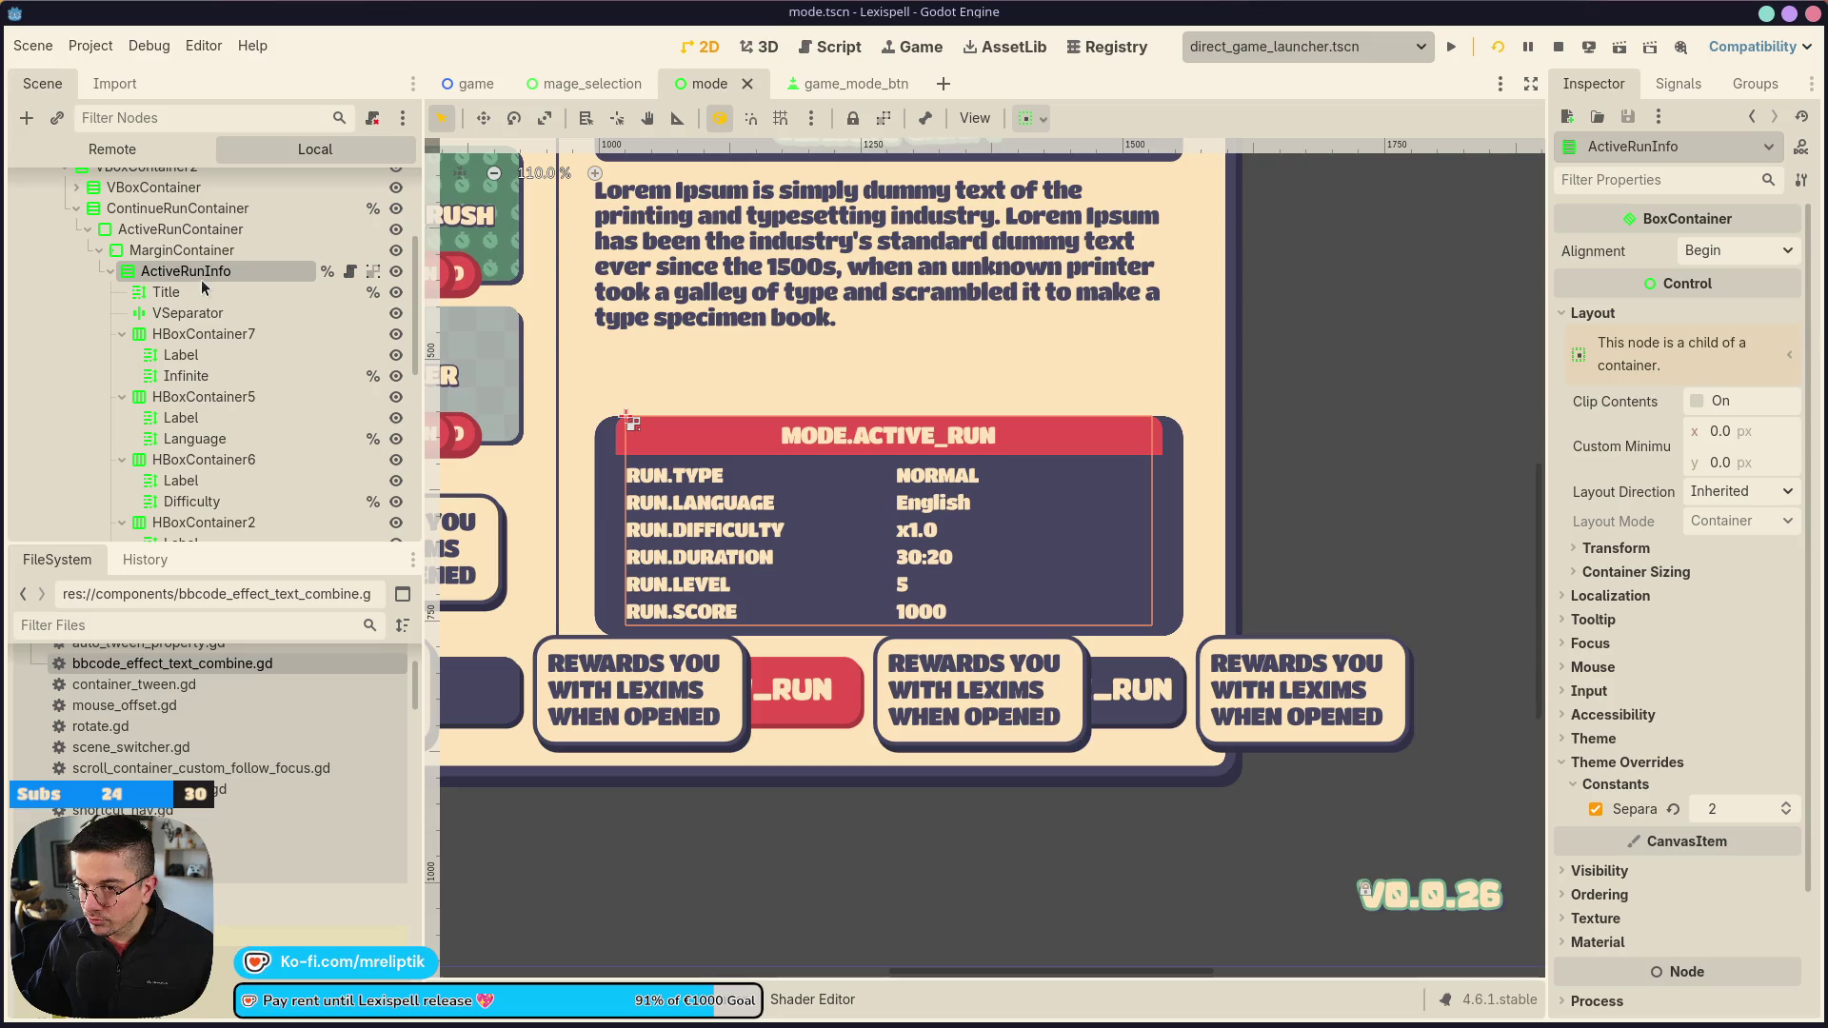
pyautogui.doubleClick(202, 276)
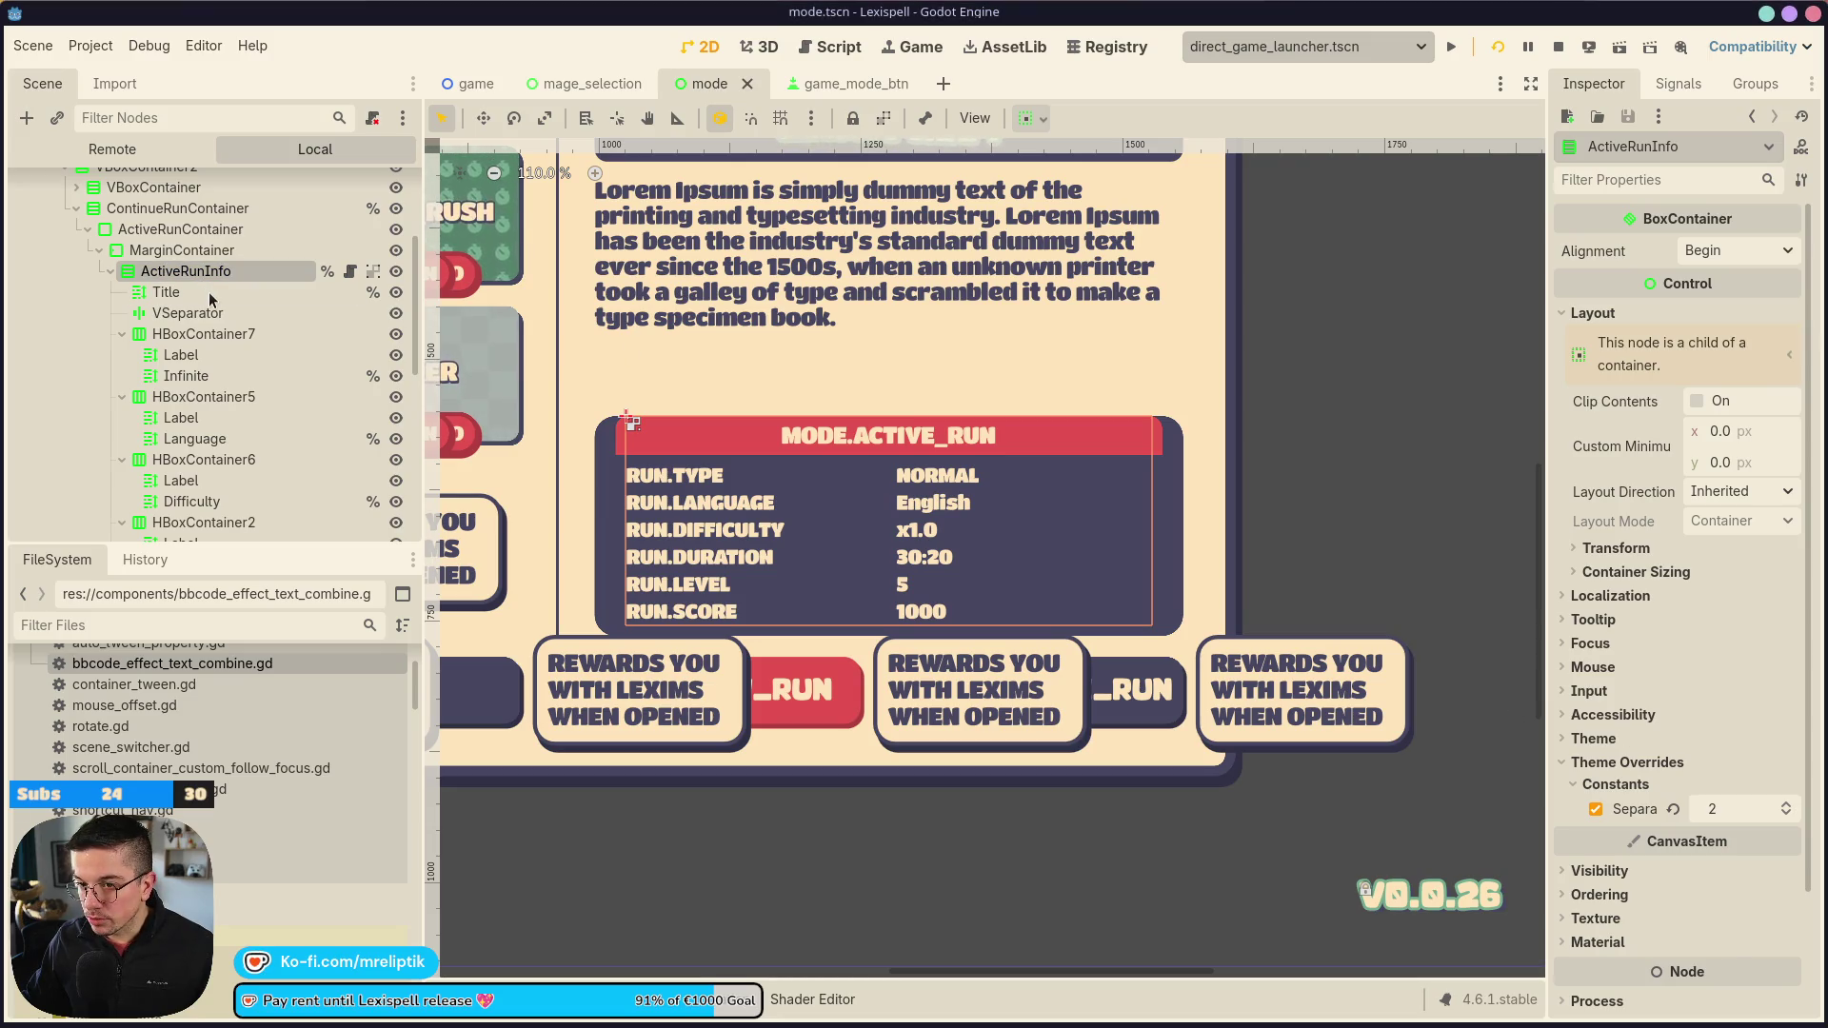
pyautogui.click(181, 292)
pyautogui.scroll(-10, 1691, 734)
pyautogui.scroll(-10, 1691, 734)
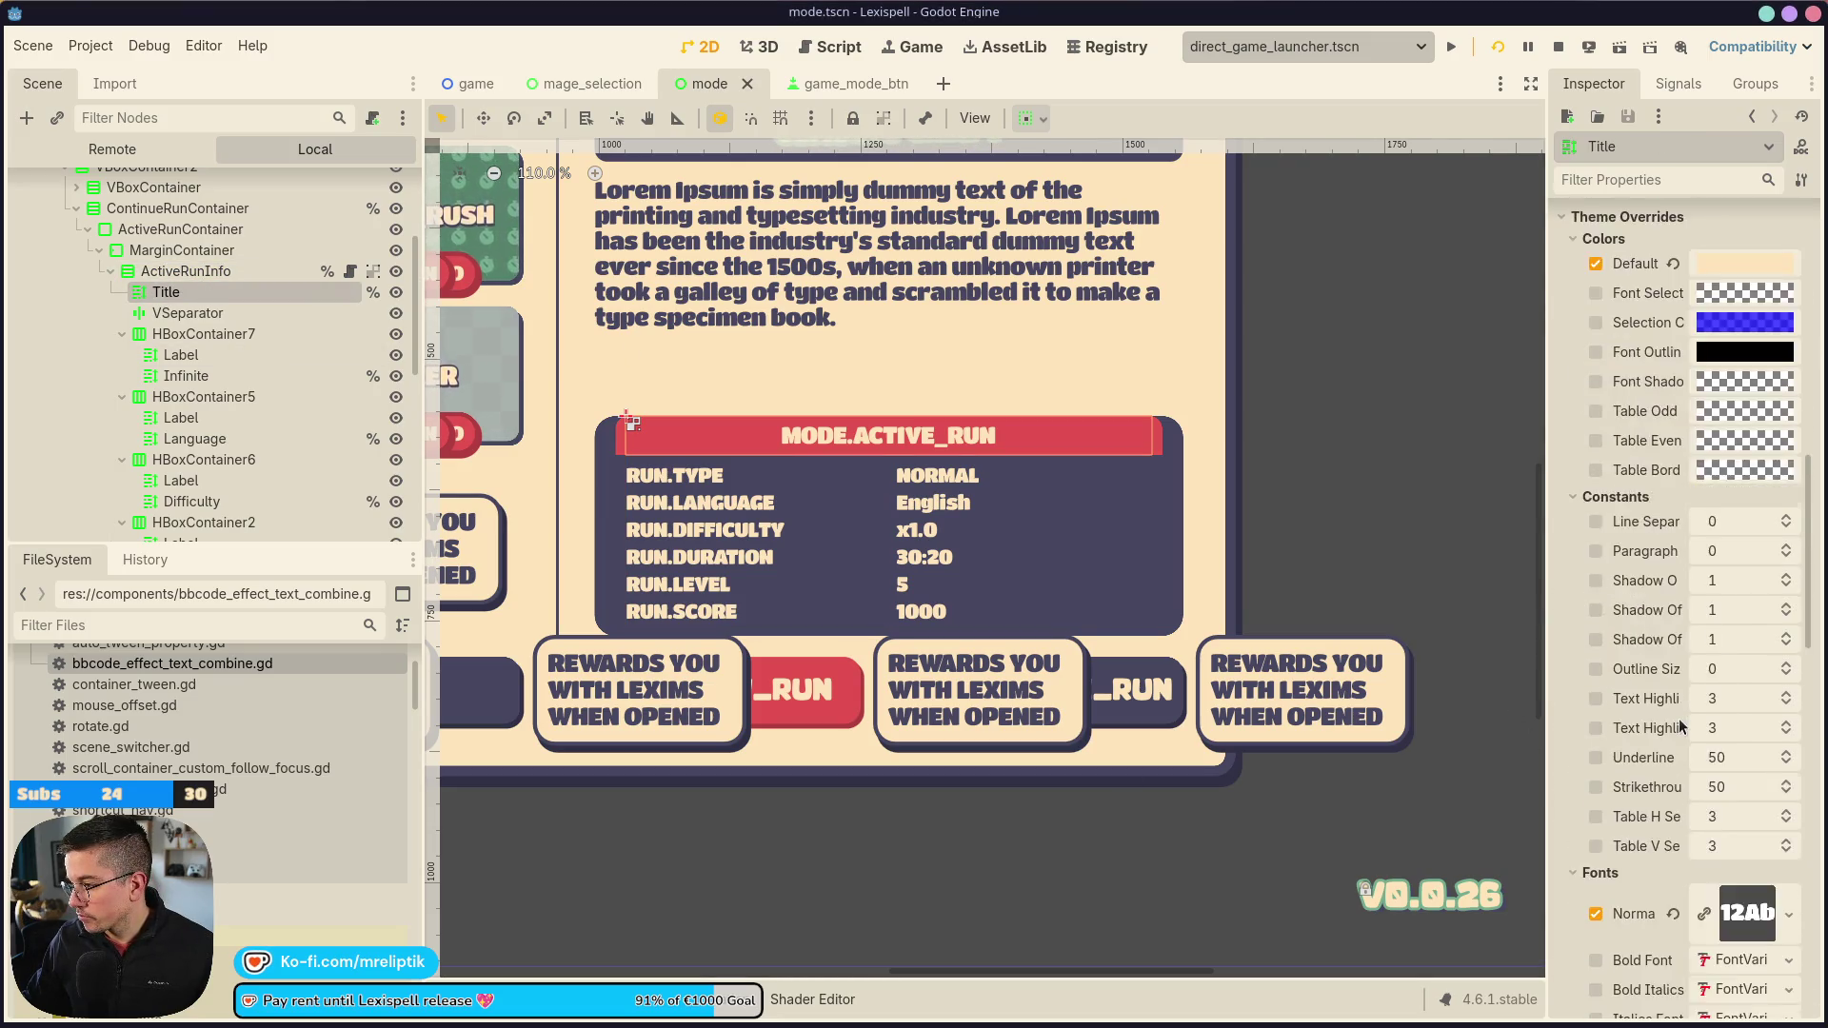
pyautogui.scroll(-3, 1686, 738)
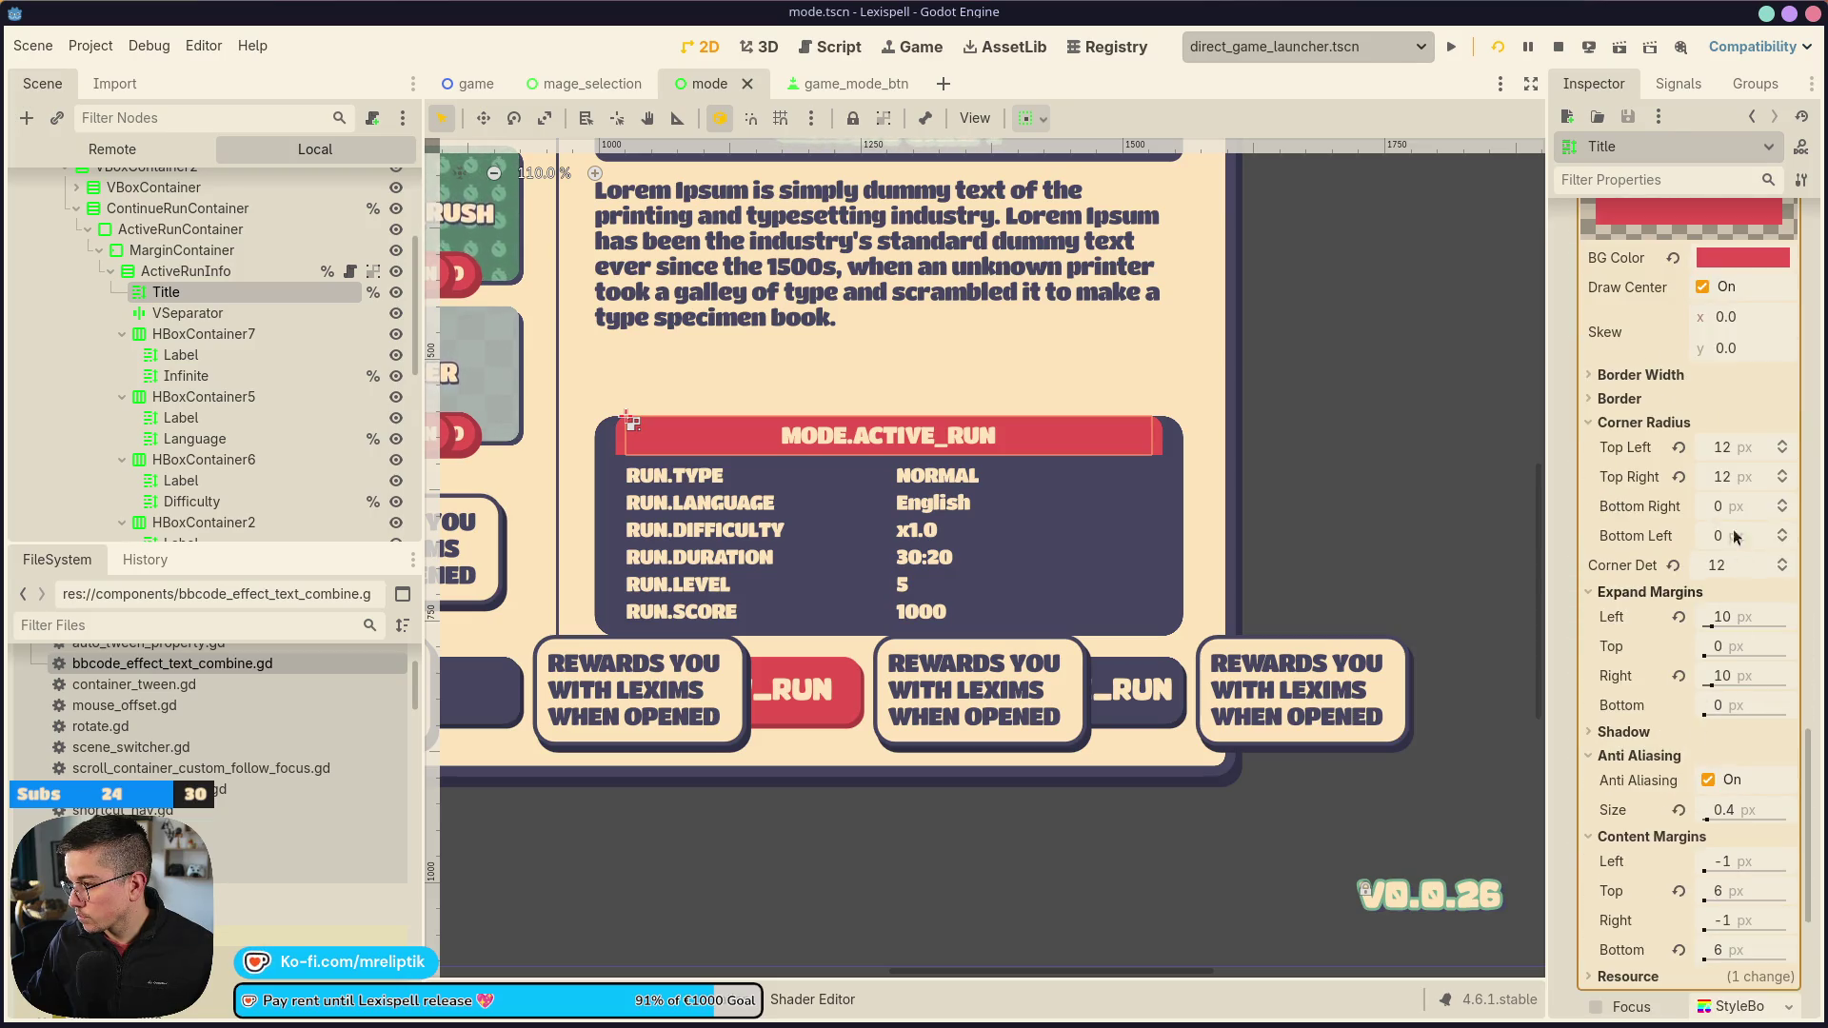
pyautogui.scroll(-2, 1697, 716)
# Set the Title header's left and right expand margins to 30 and save
pyautogui.click(1764, 523)
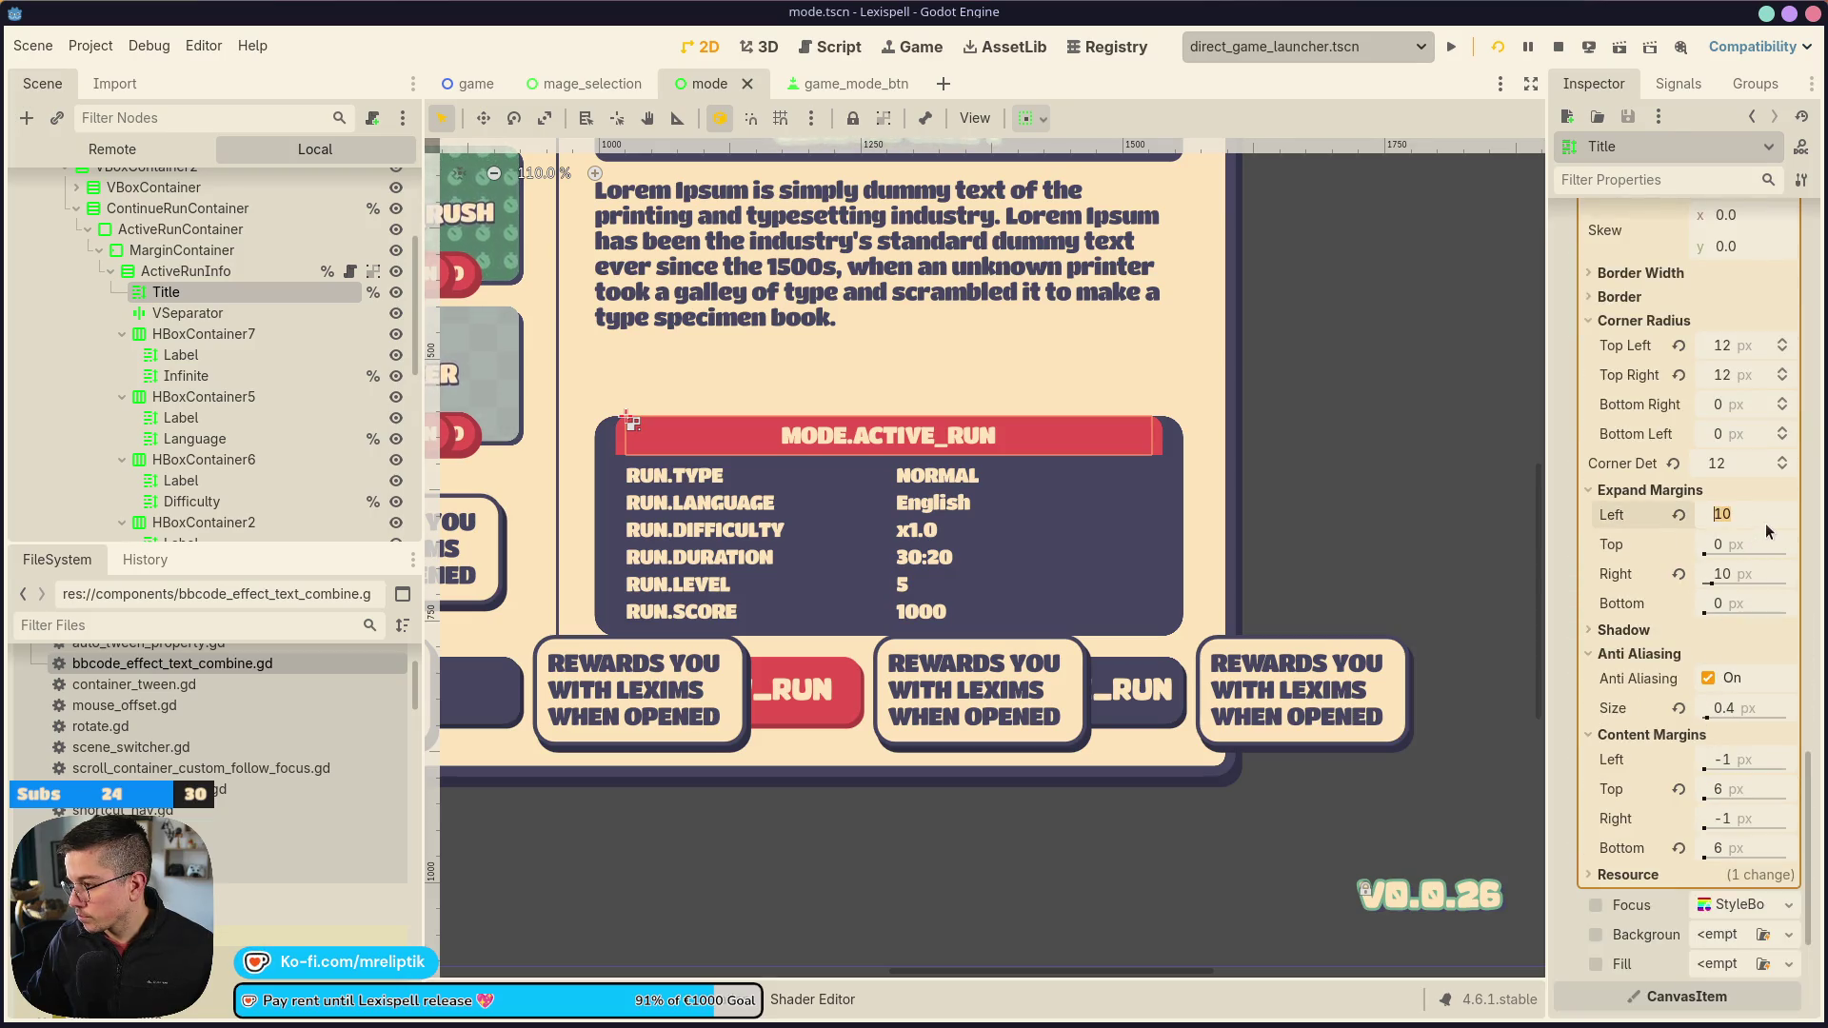
pyautogui.write('30')
pyautogui.press('Tab')
pyautogui.press('Tab')
pyautogui.write('0')
pyautogui.press('Return')
pyautogui.hotkey('ctrl', 's')
# Select the active-run info box and its MarginContainer to check its margins
pyautogui.click(1088, 507)
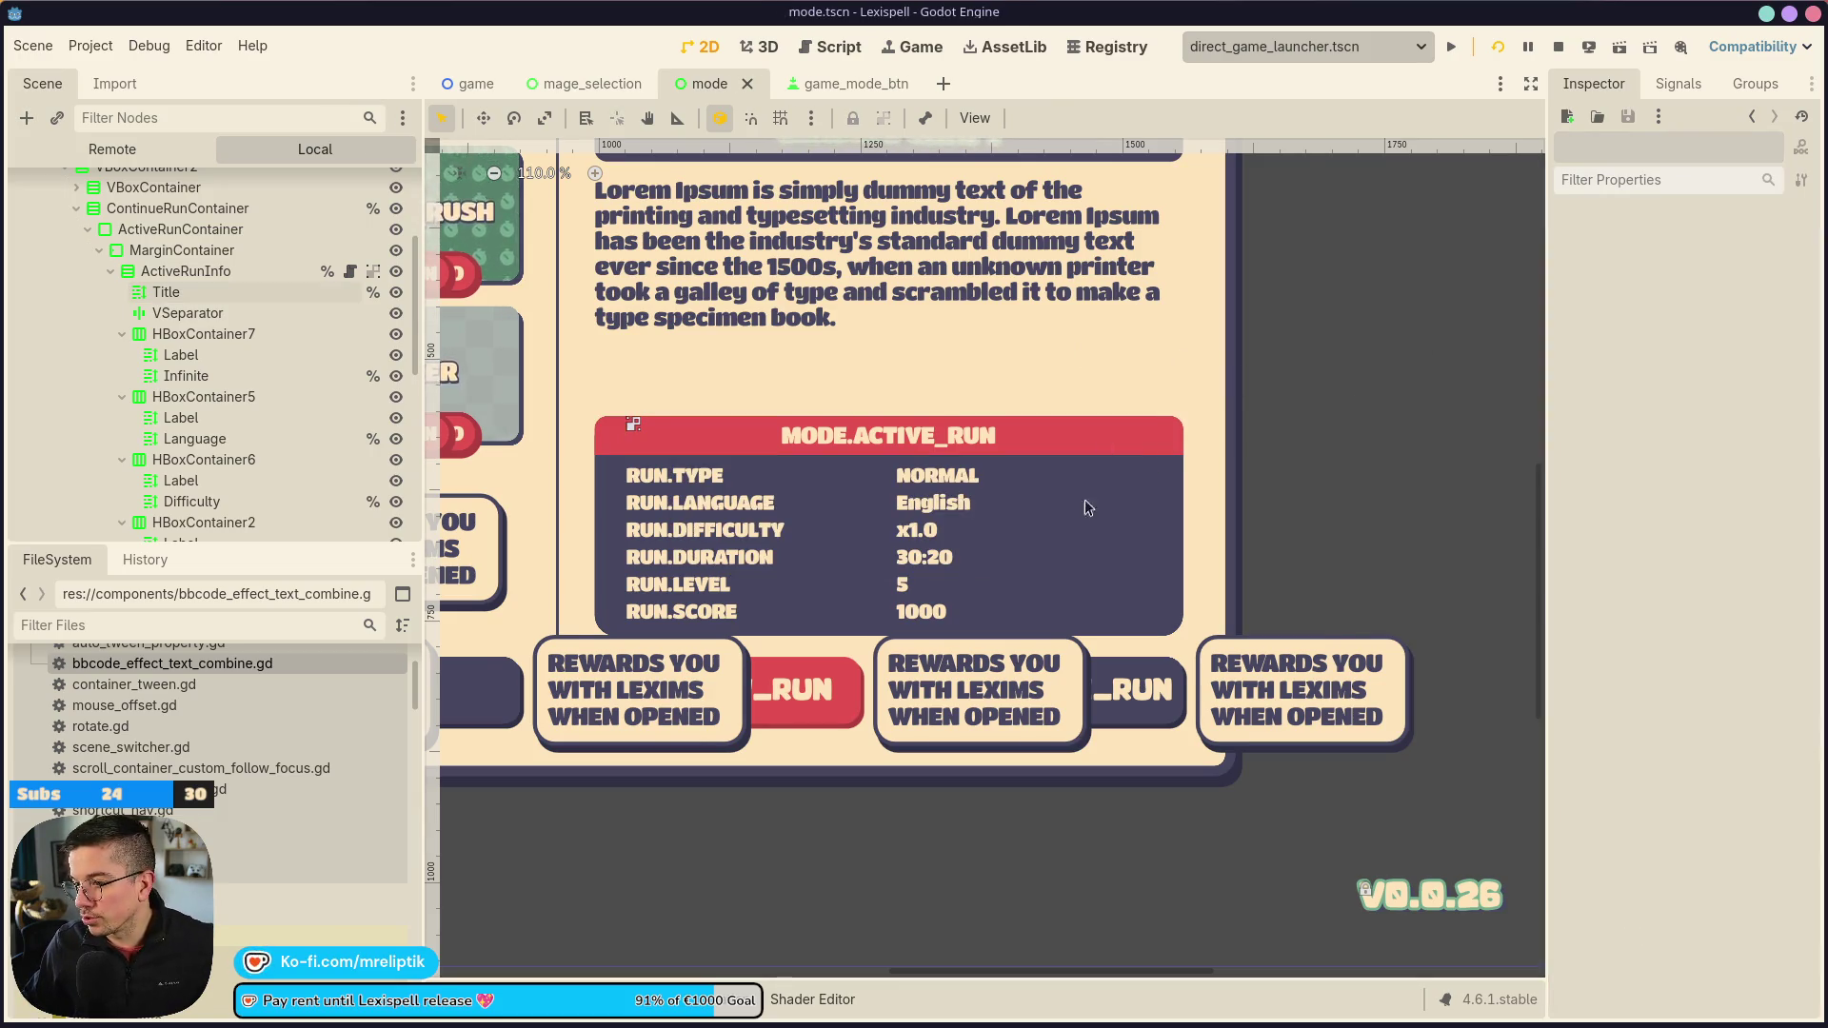
pyautogui.scroll(-3, 1089, 507)
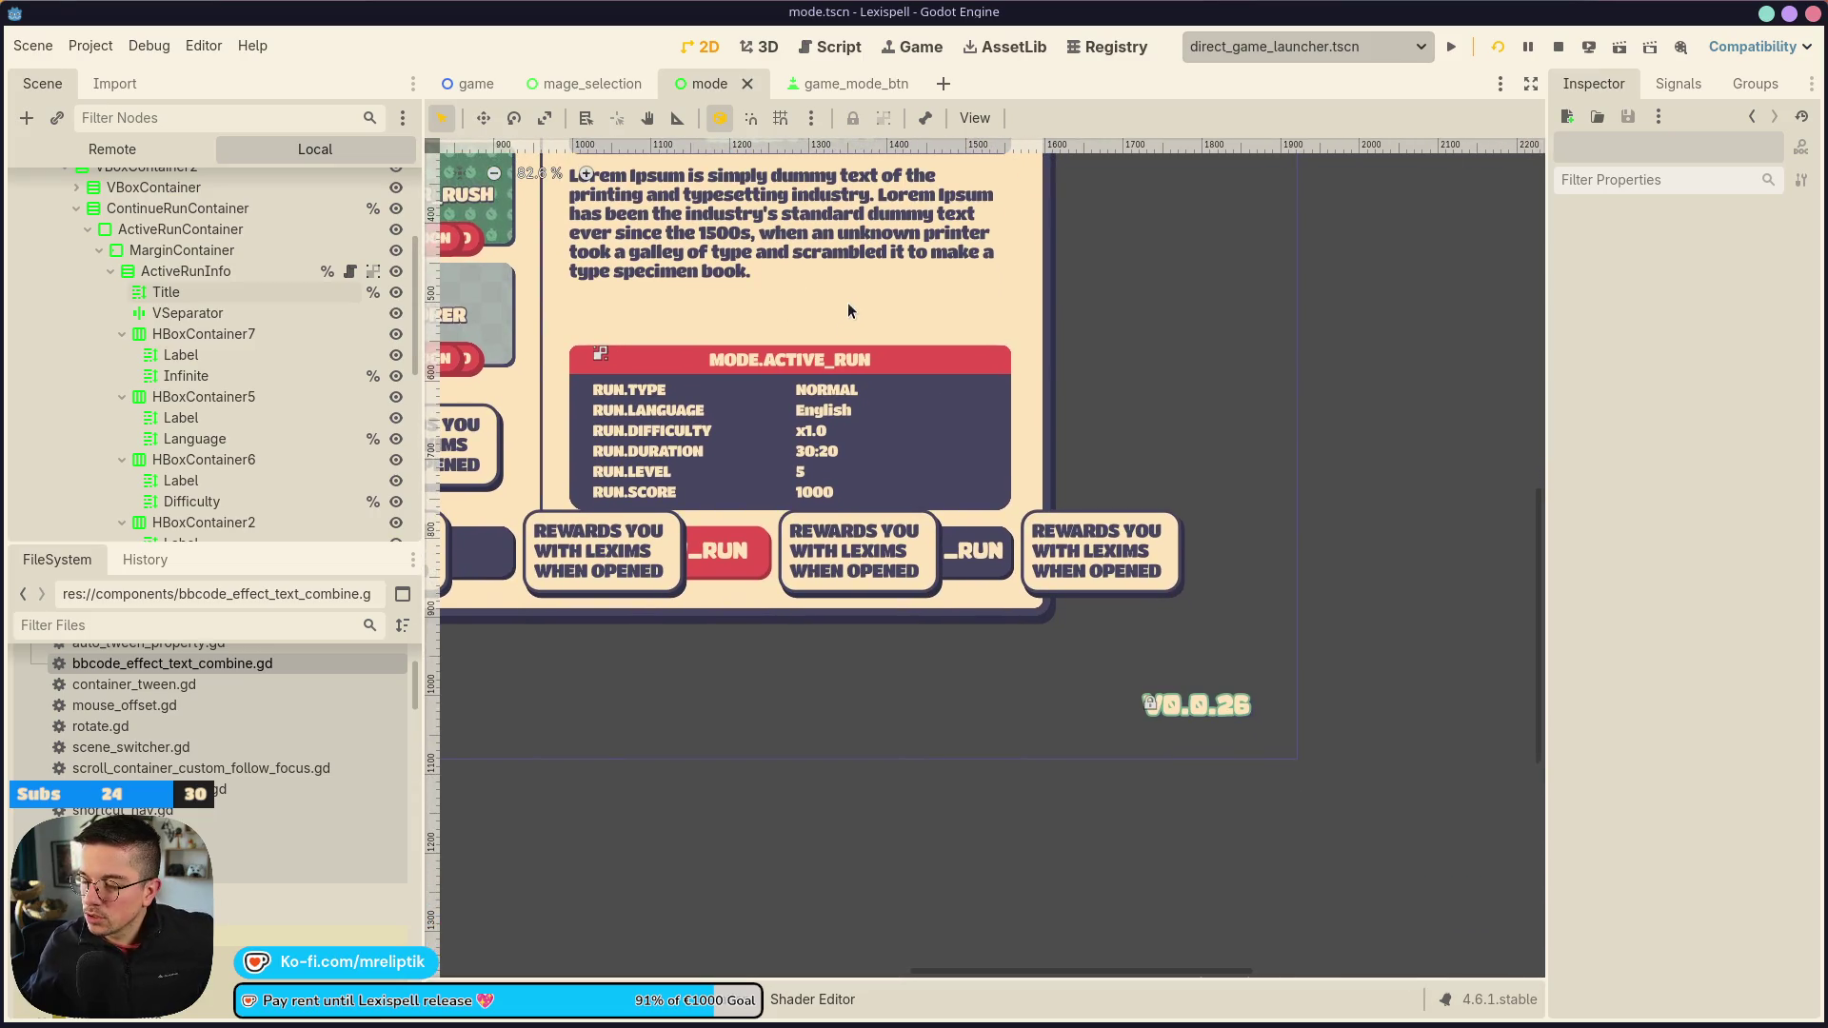
pyautogui.scroll(-4, 889, 472)
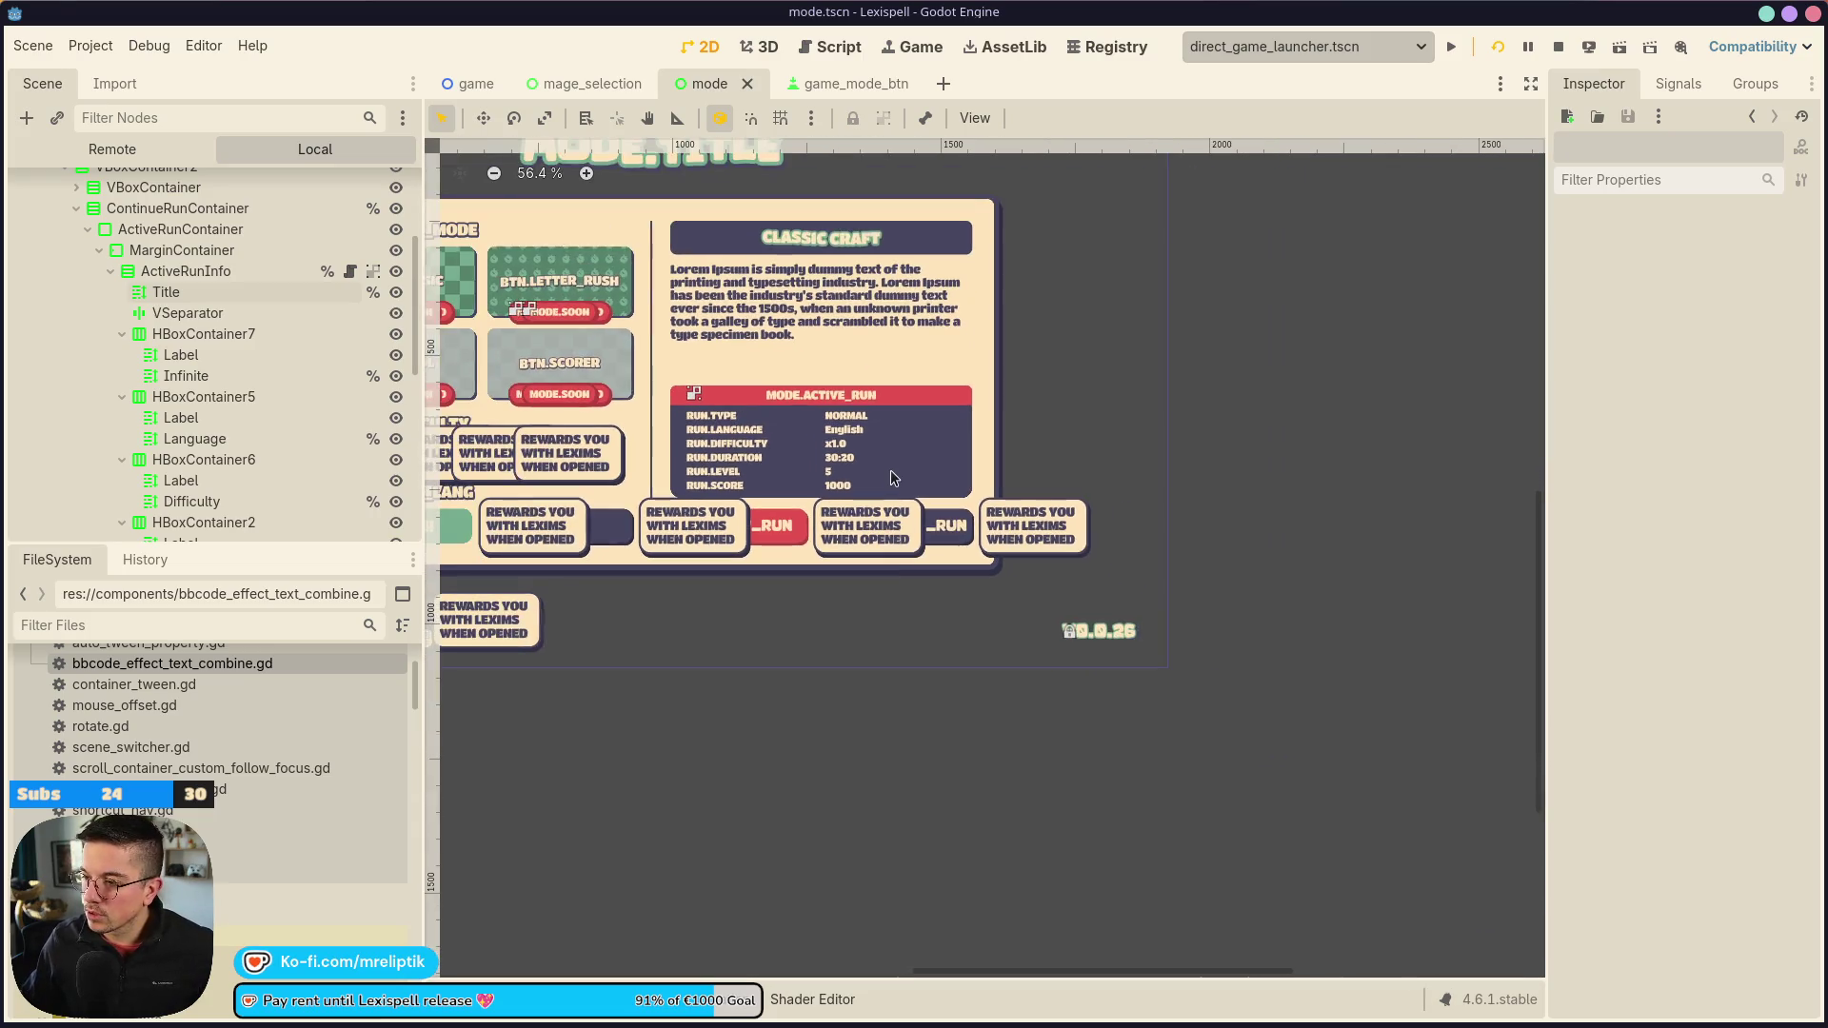
pyautogui.click(889, 470)
pyautogui.click(213, 253)
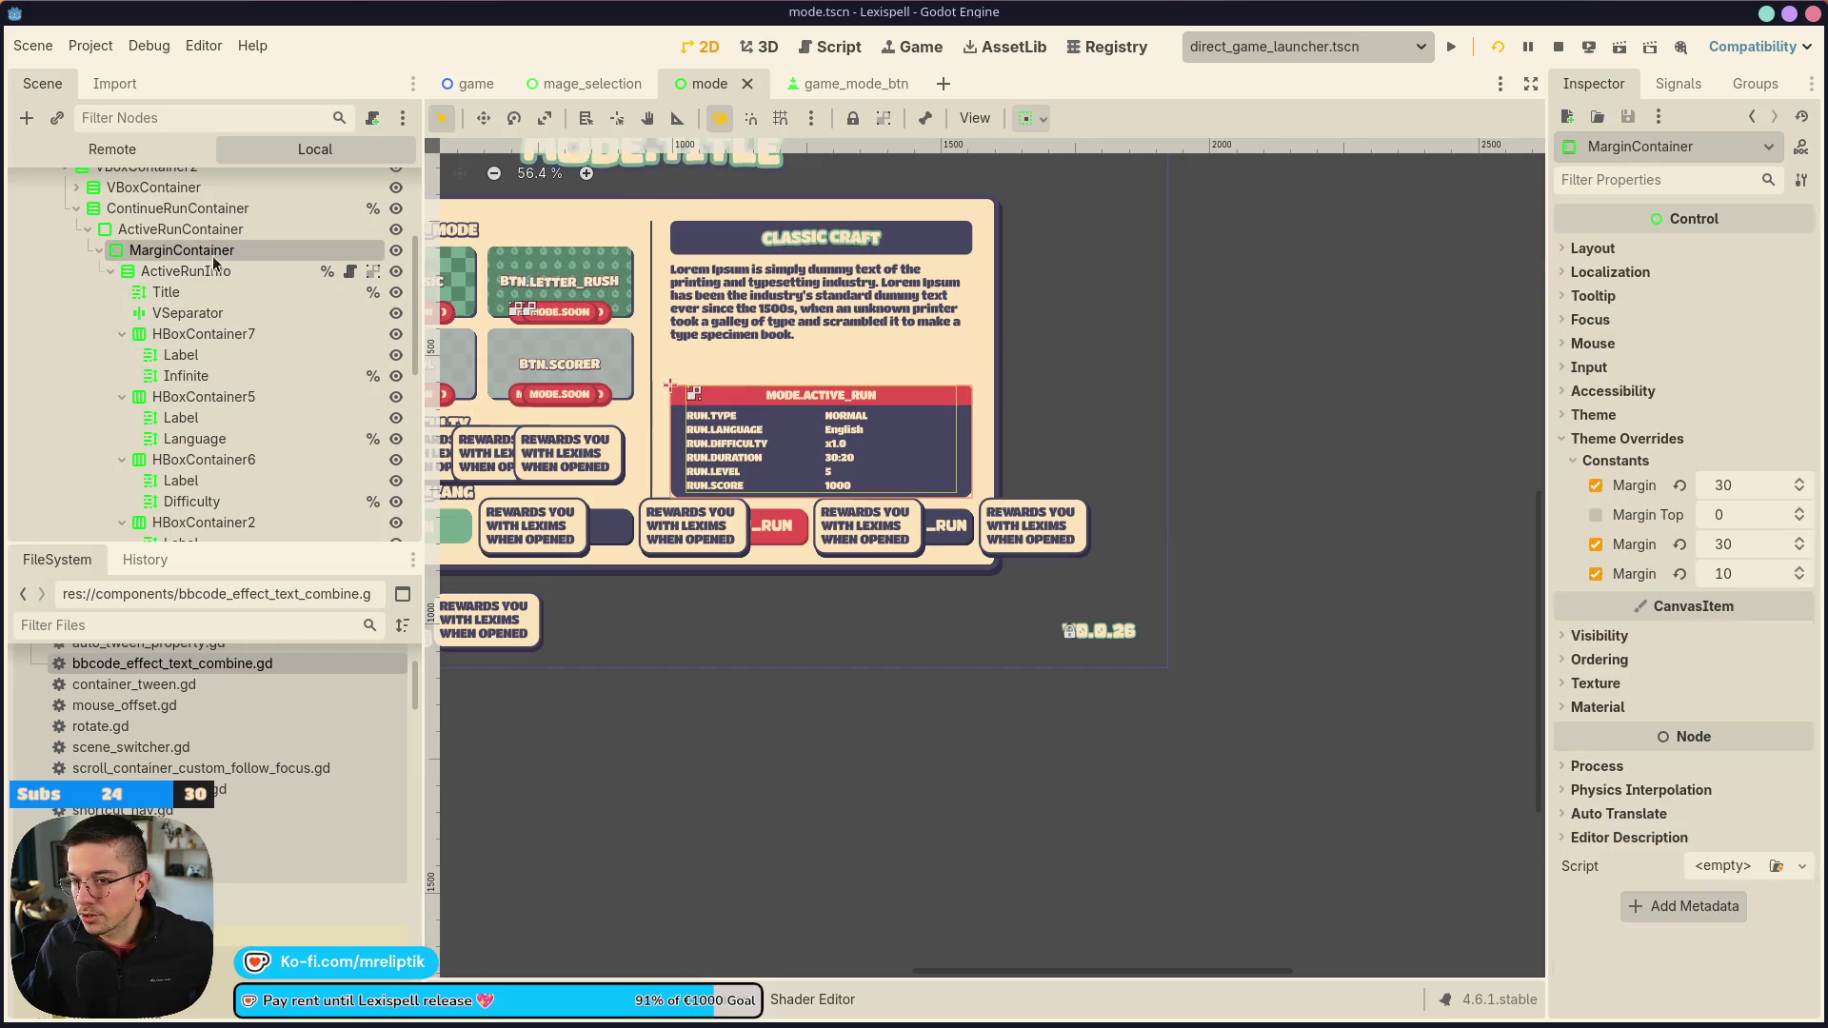
pyautogui.click(214, 229)
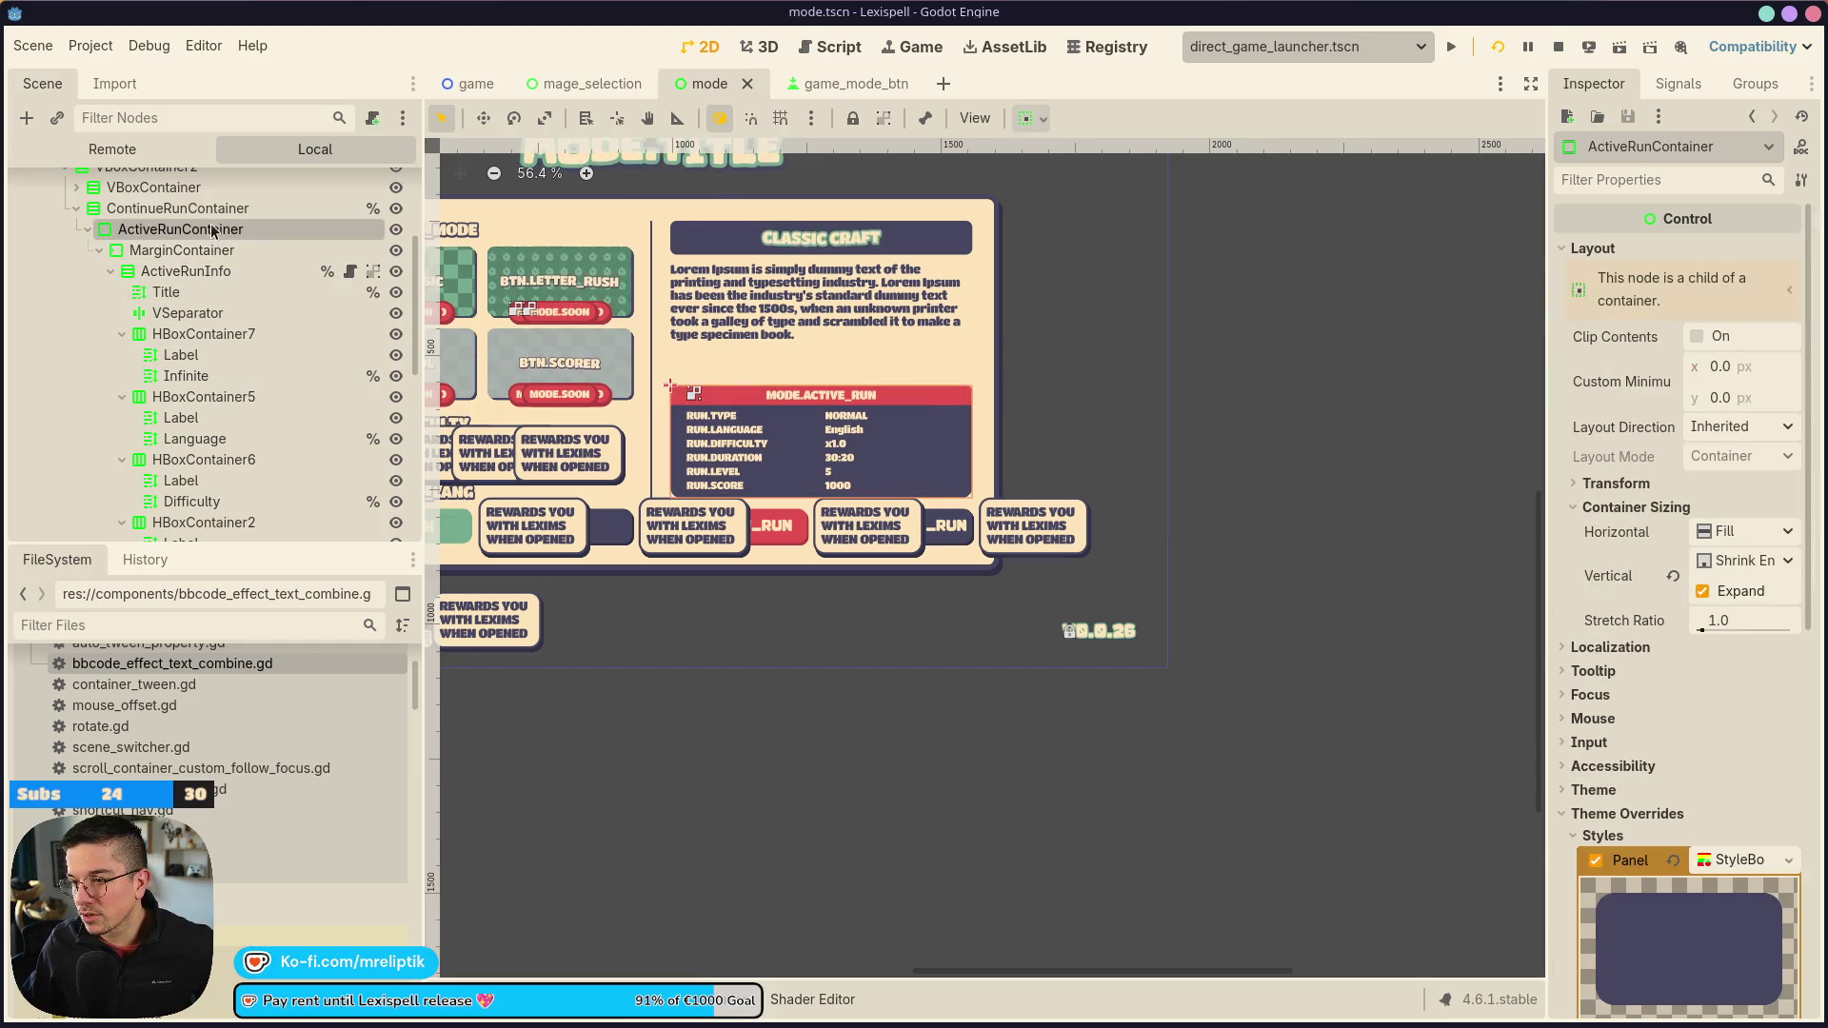
pyautogui.click(1739, 531)
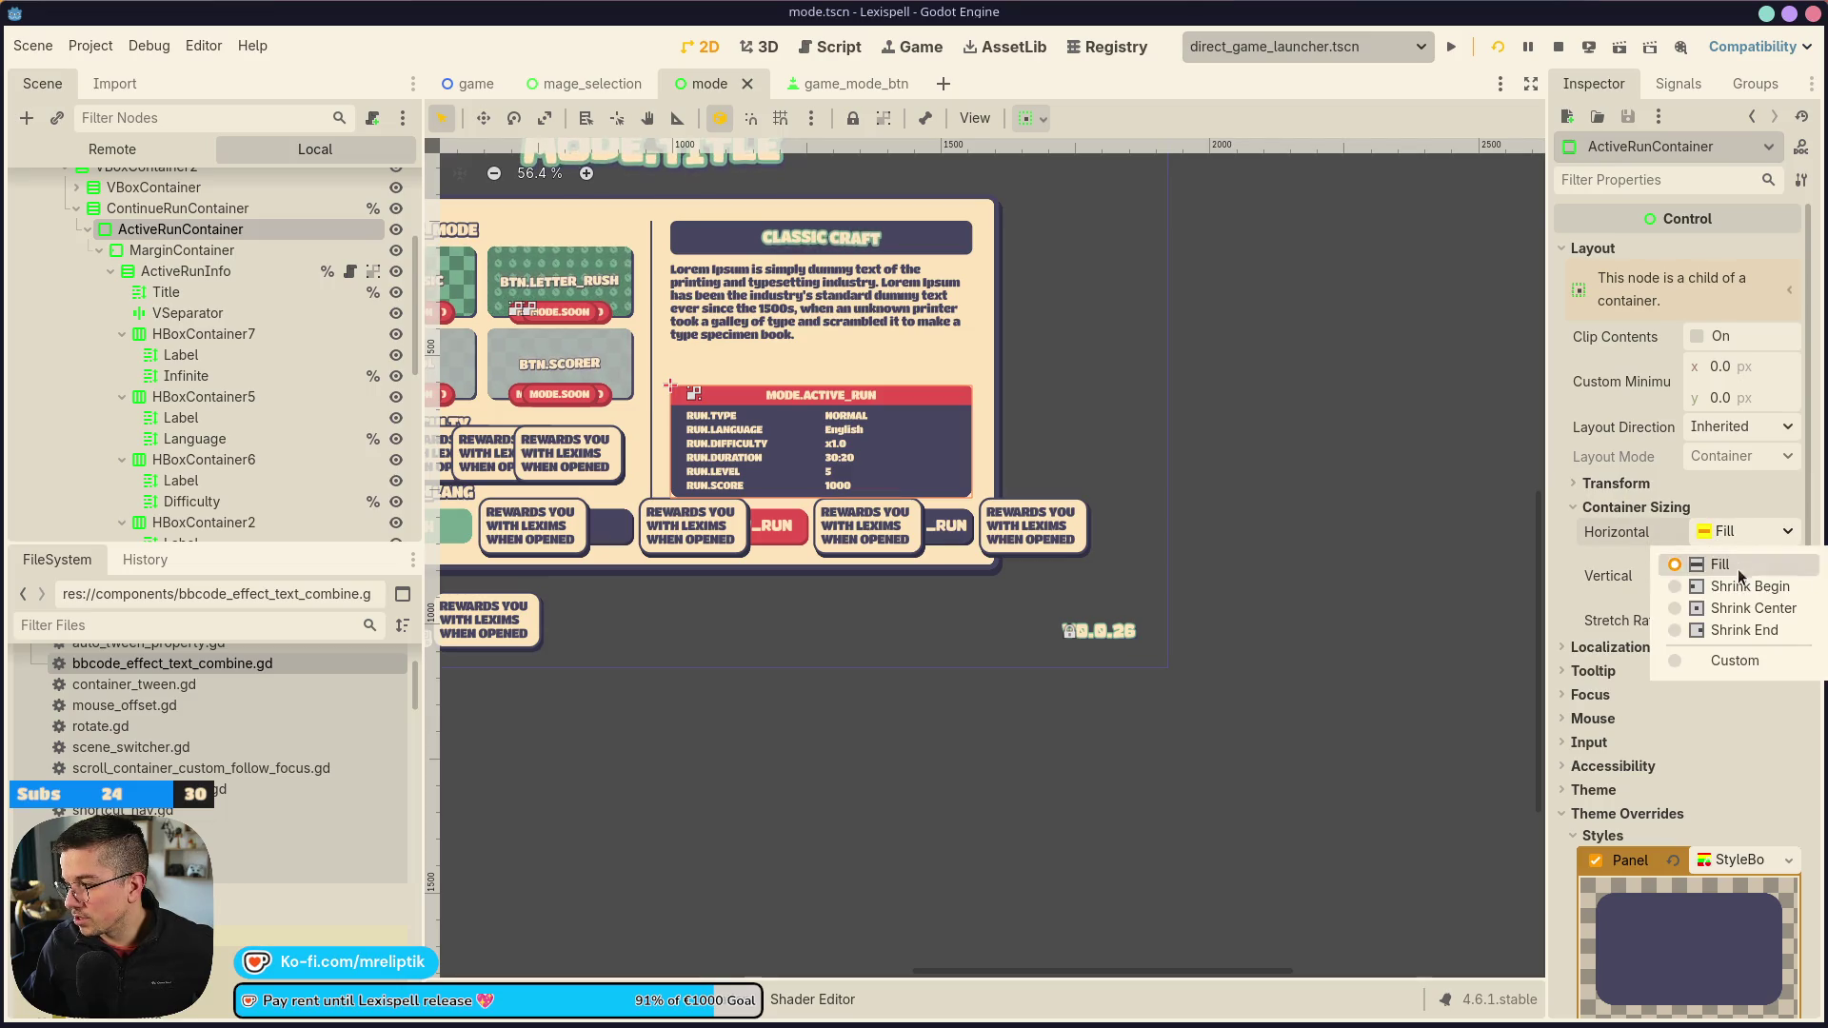
pyautogui.click(1752, 608)
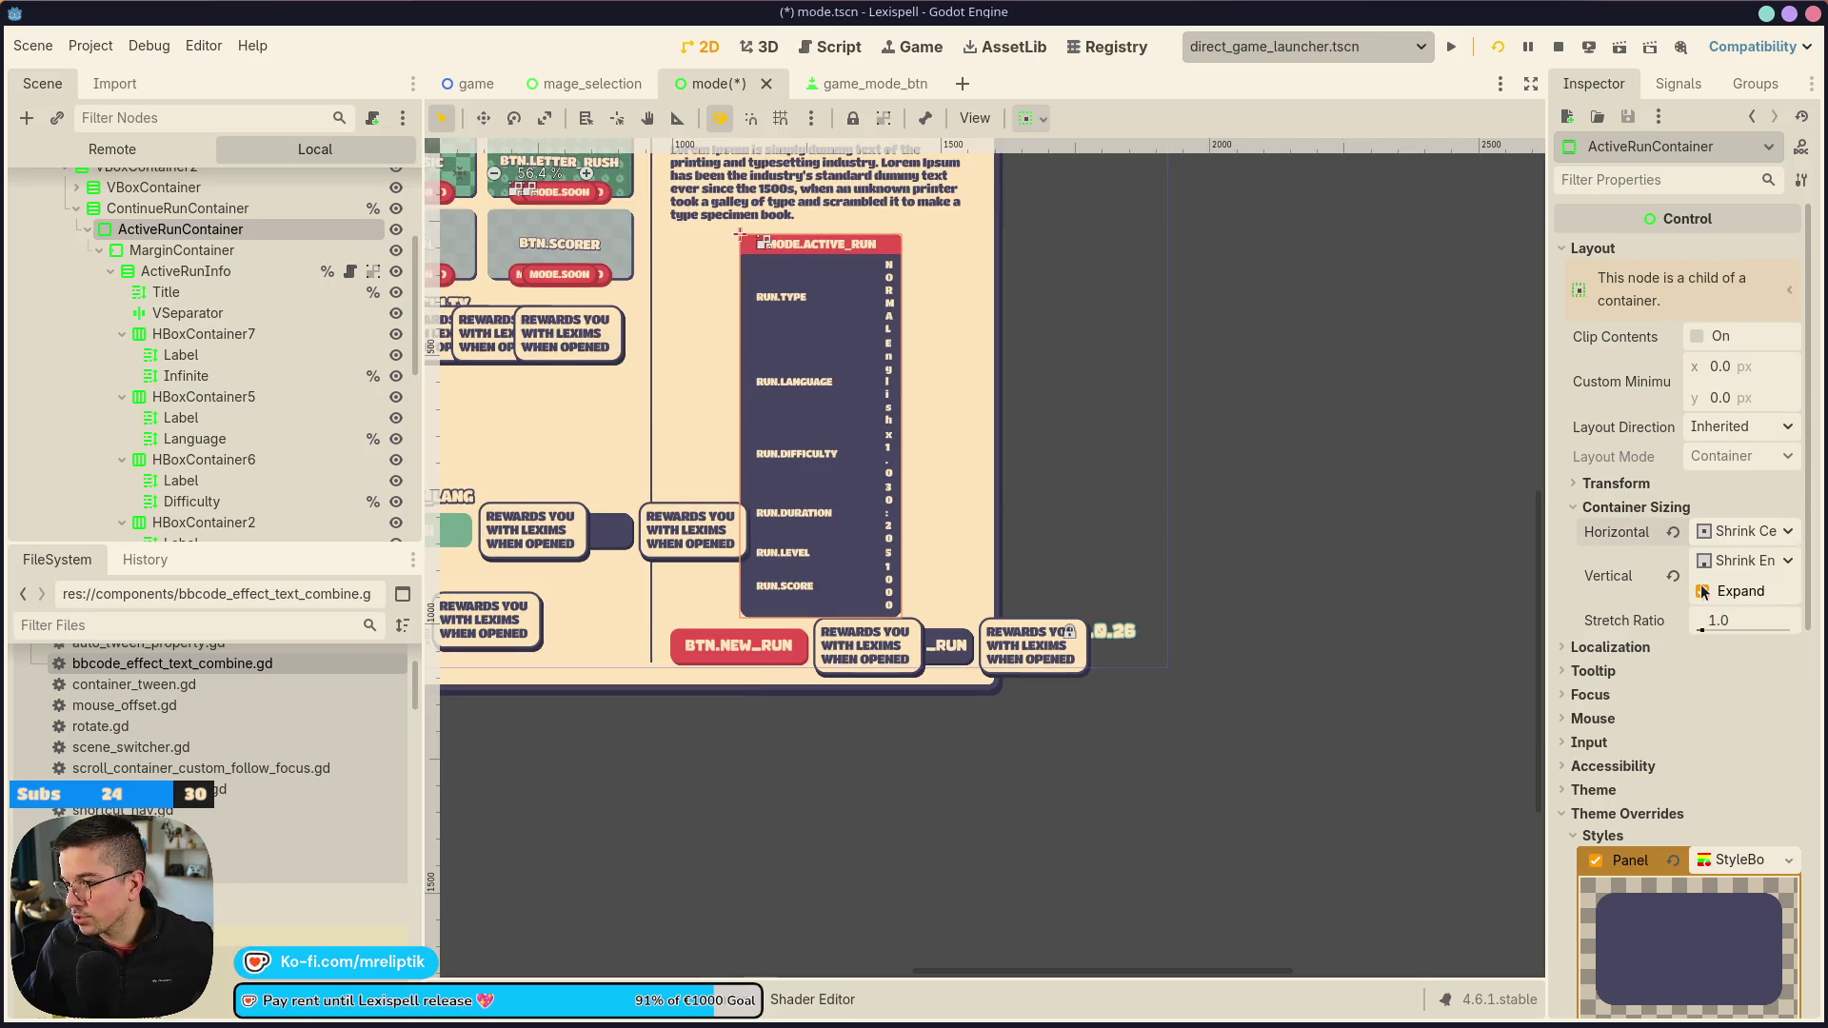
pyautogui.click(1719, 366)
pyautogui.write('250')
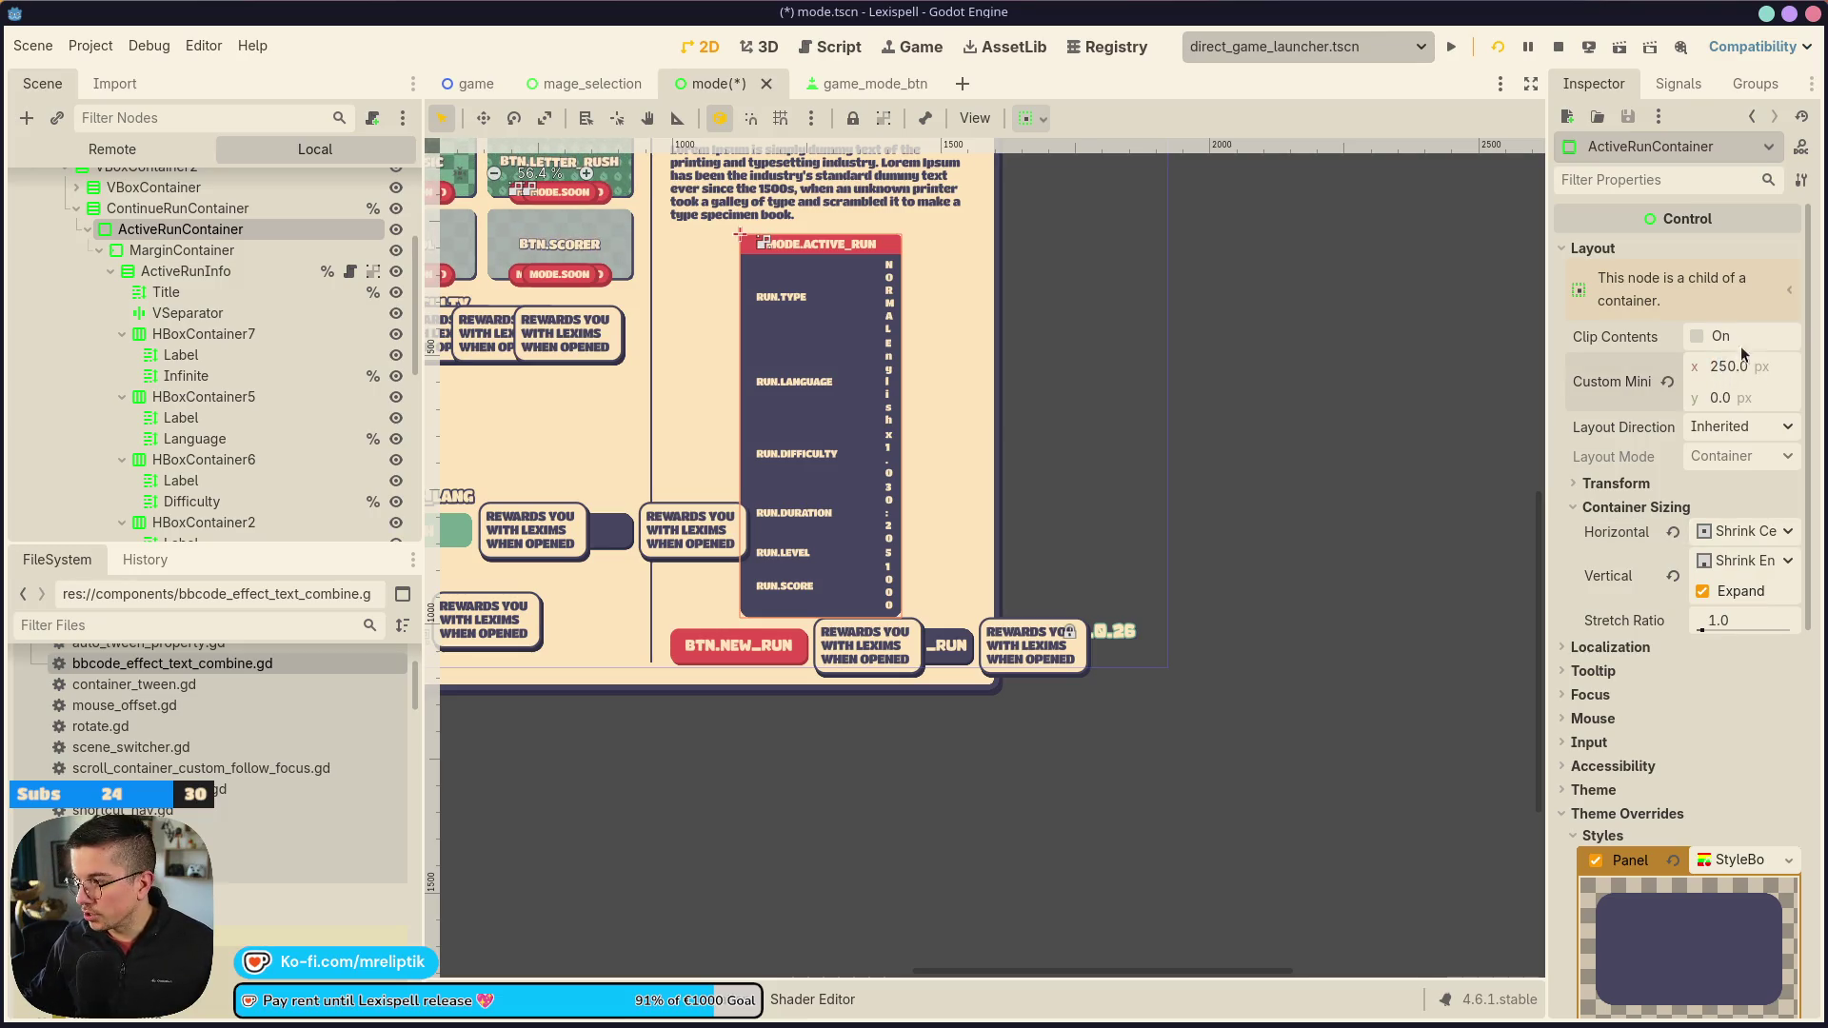
pyautogui.click(200, 380)
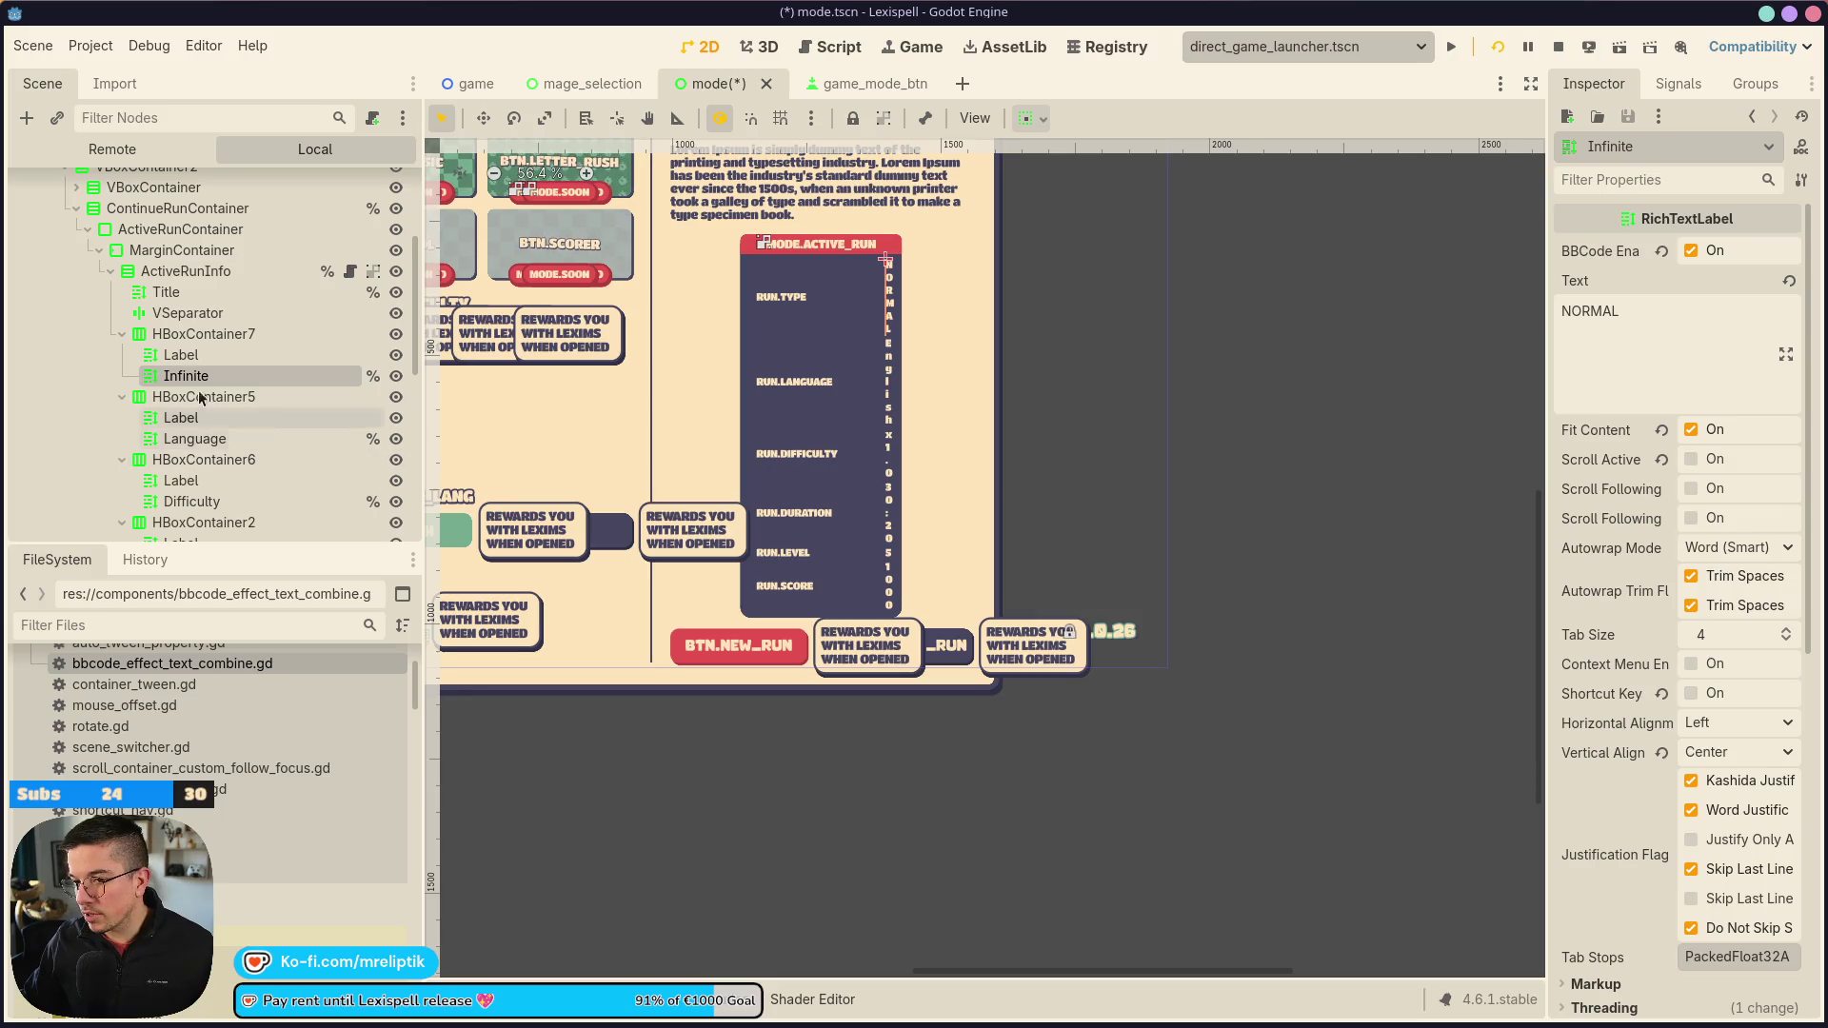
pyautogui.click(186, 250)
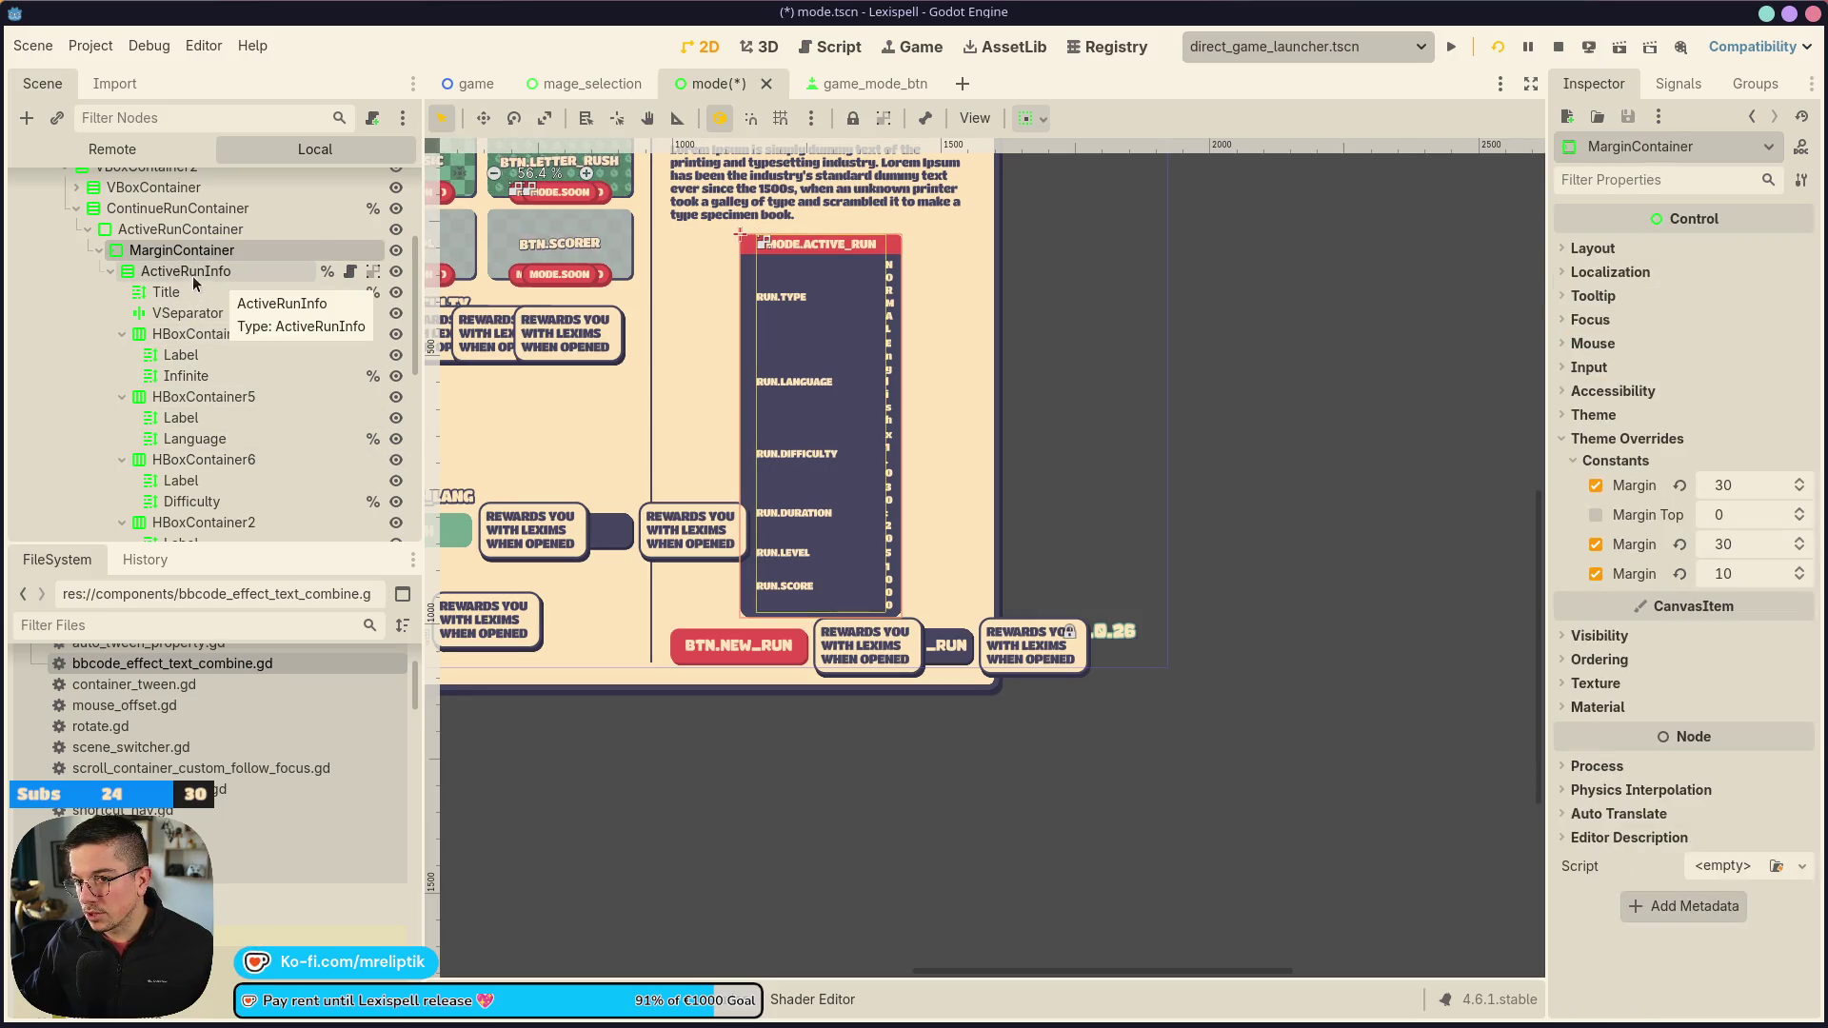
pyautogui.click(190, 230)
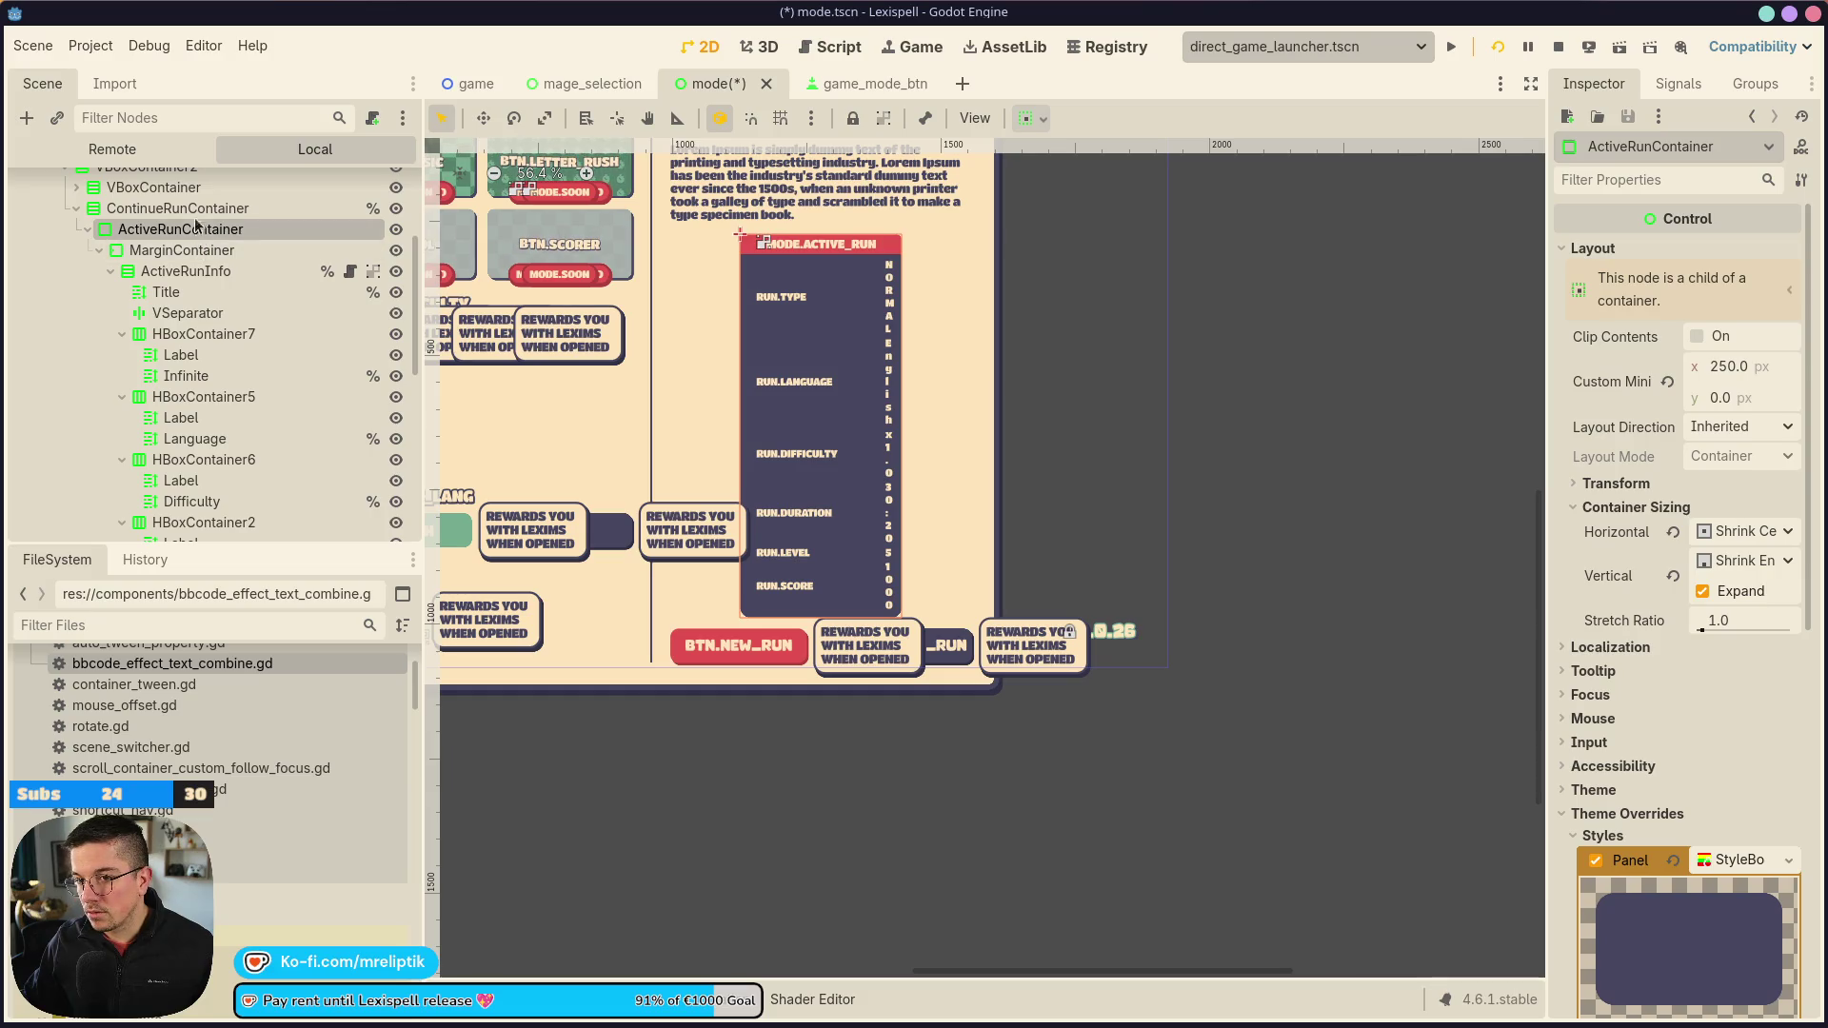
pyautogui.click(1724, 365)
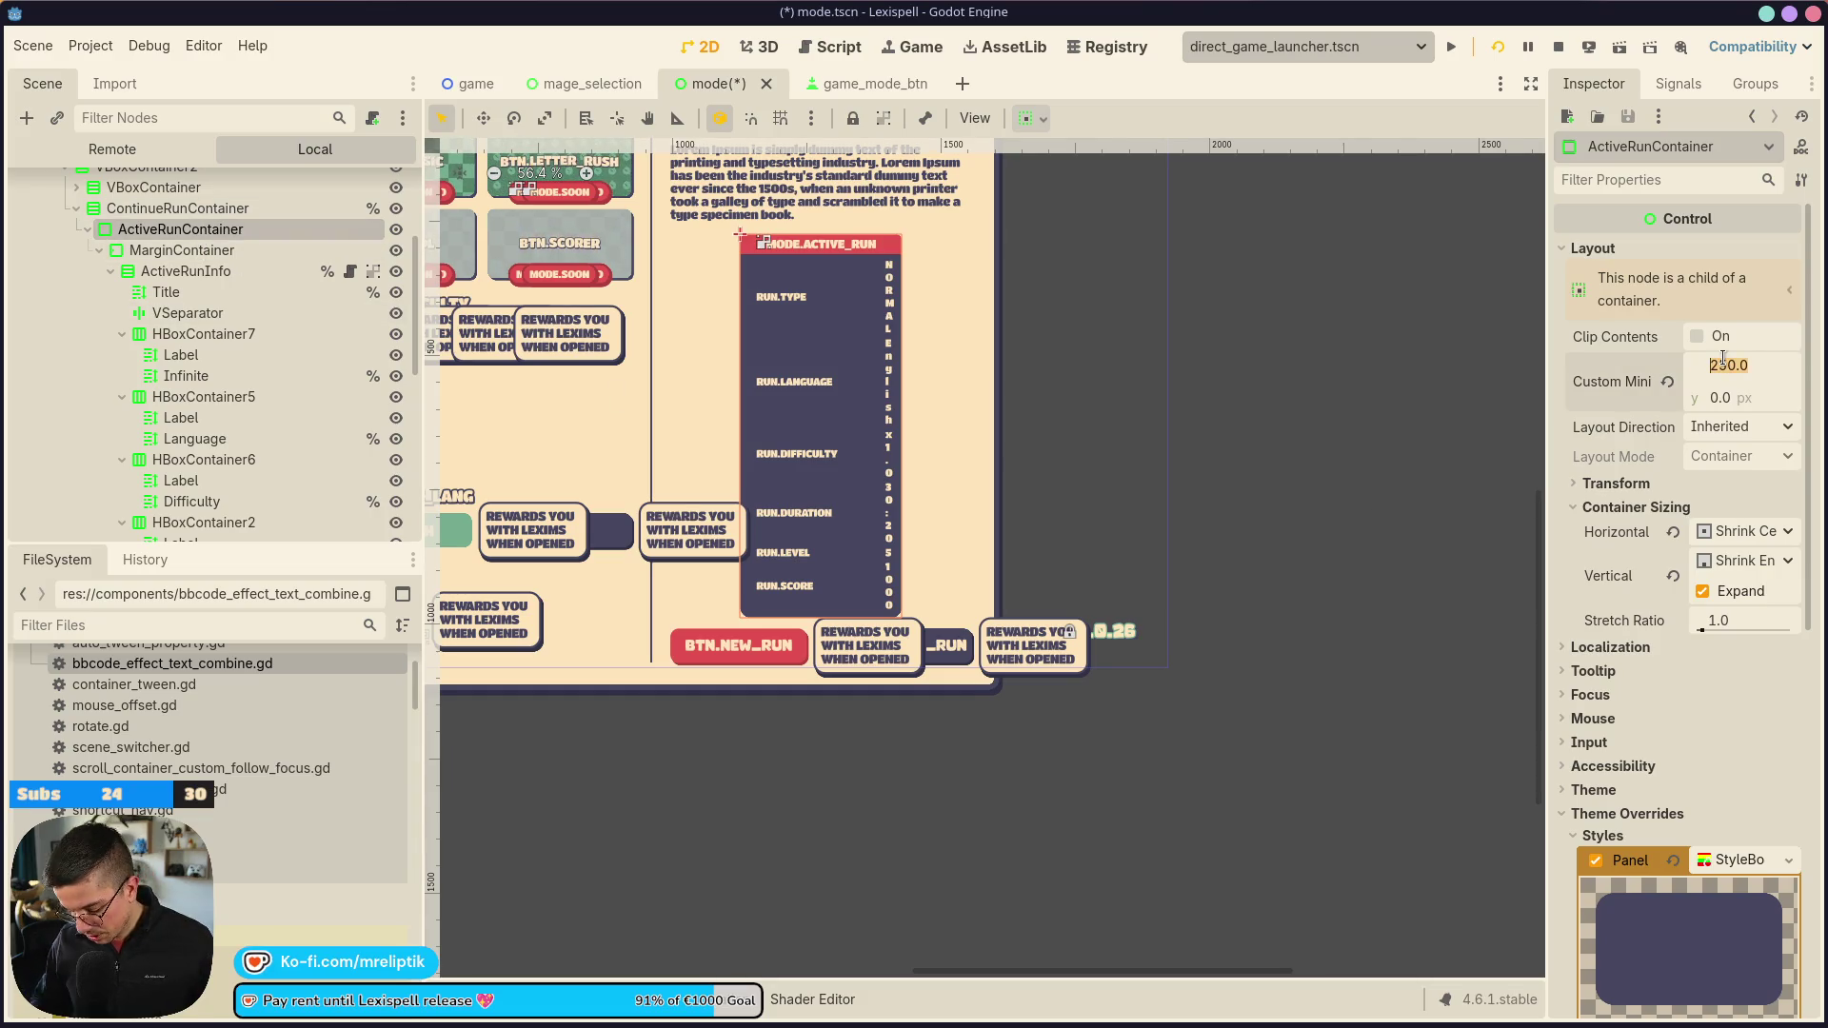
pyautogui.write('400')
pyautogui.press('Return')
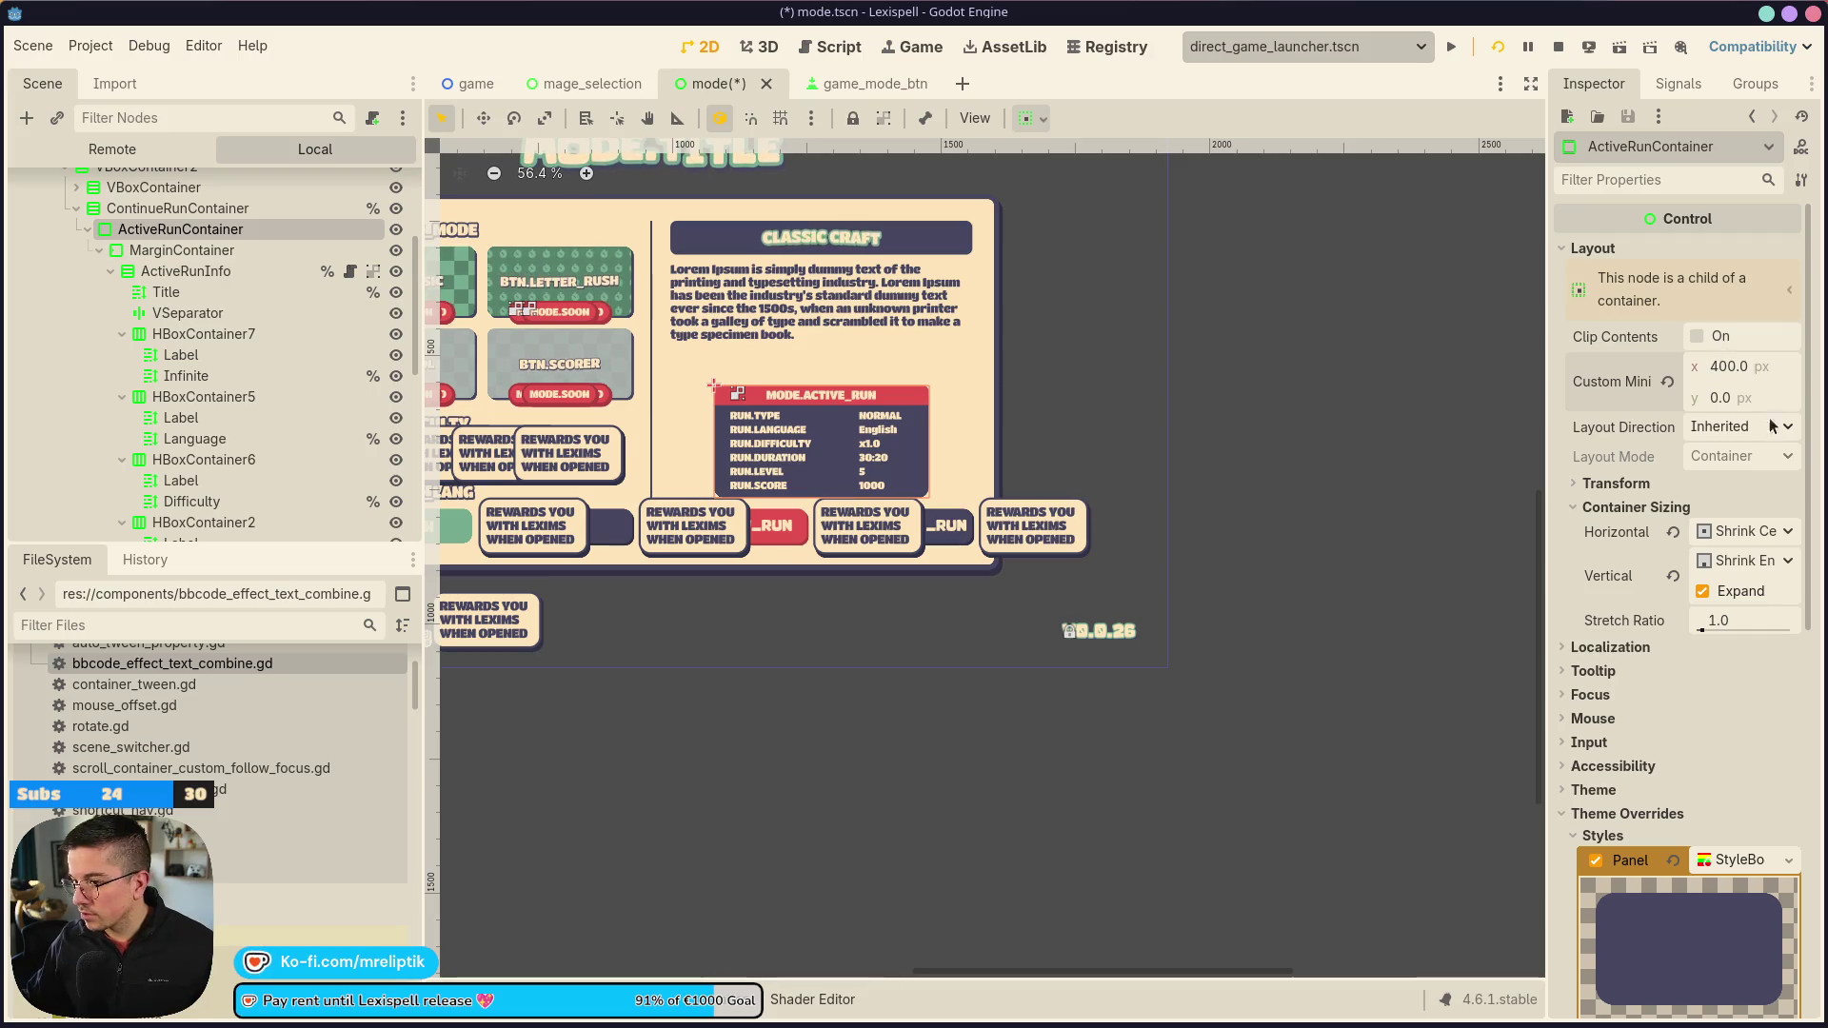
pyautogui.write('450')
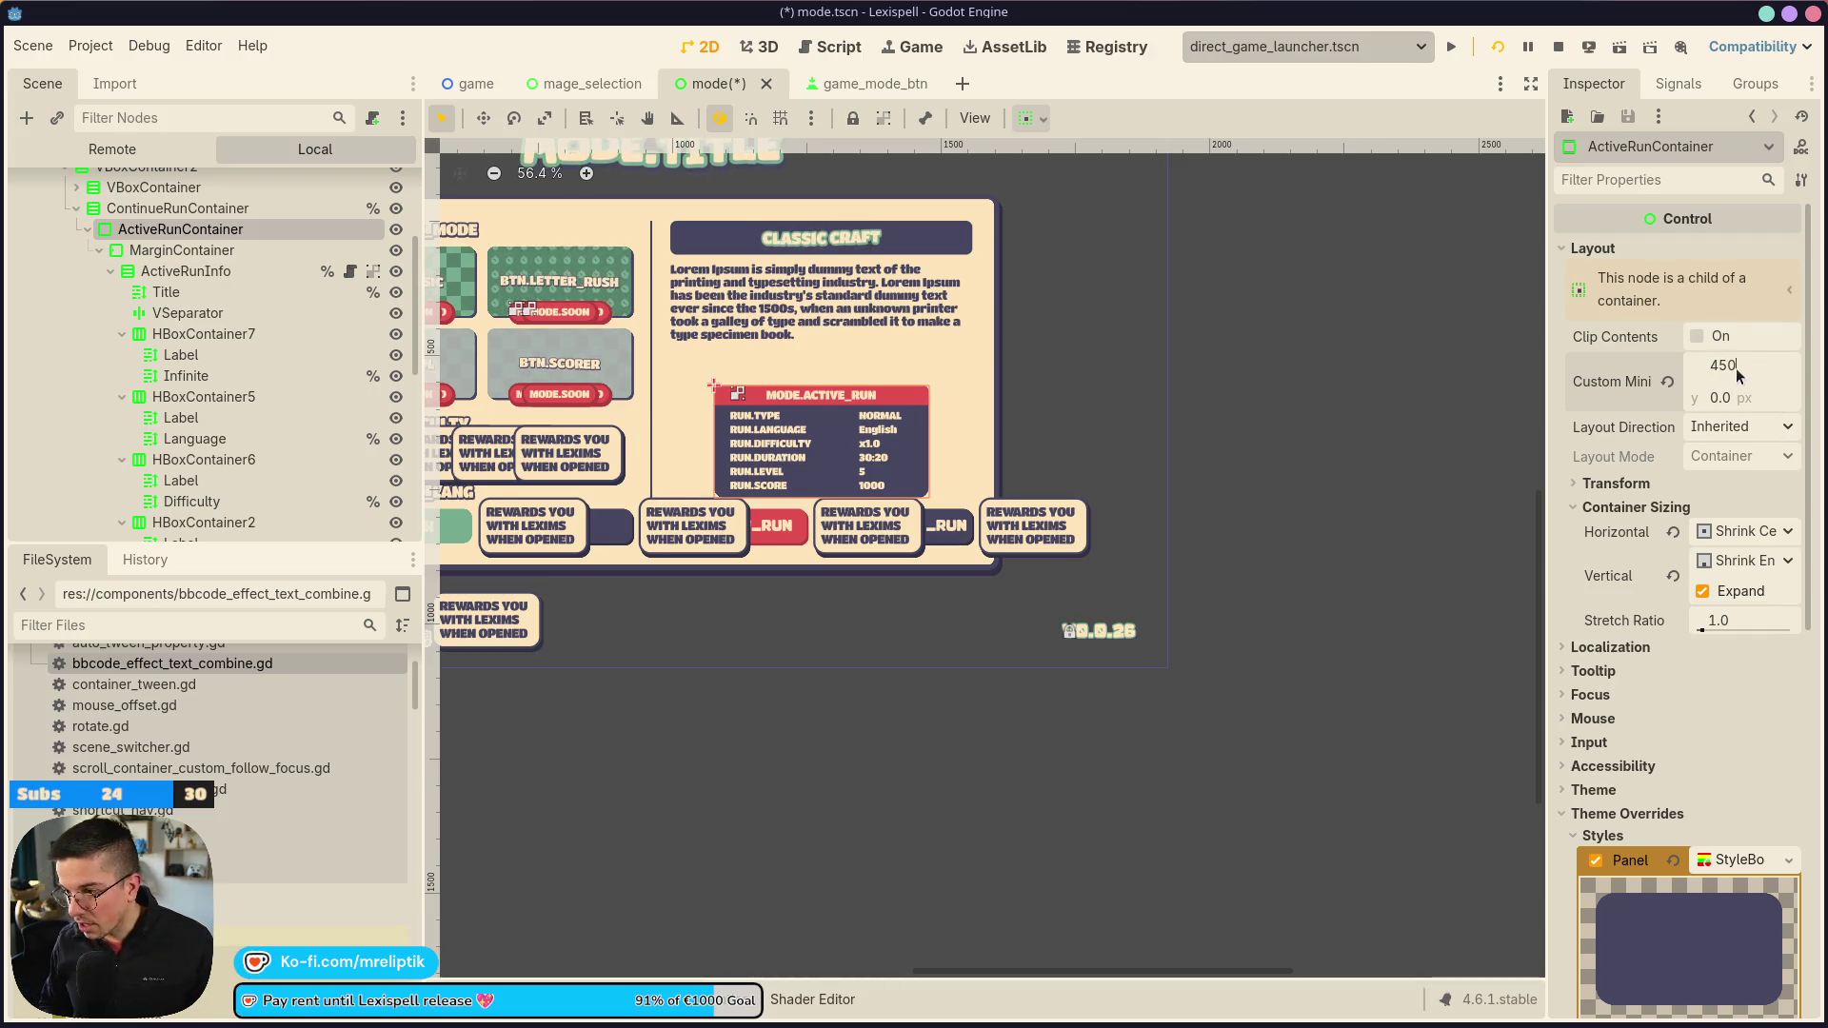
pyautogui.press('Return')
pyautogui.click(1285, 314)
pyautogui.scroll(-1, 885, 388)
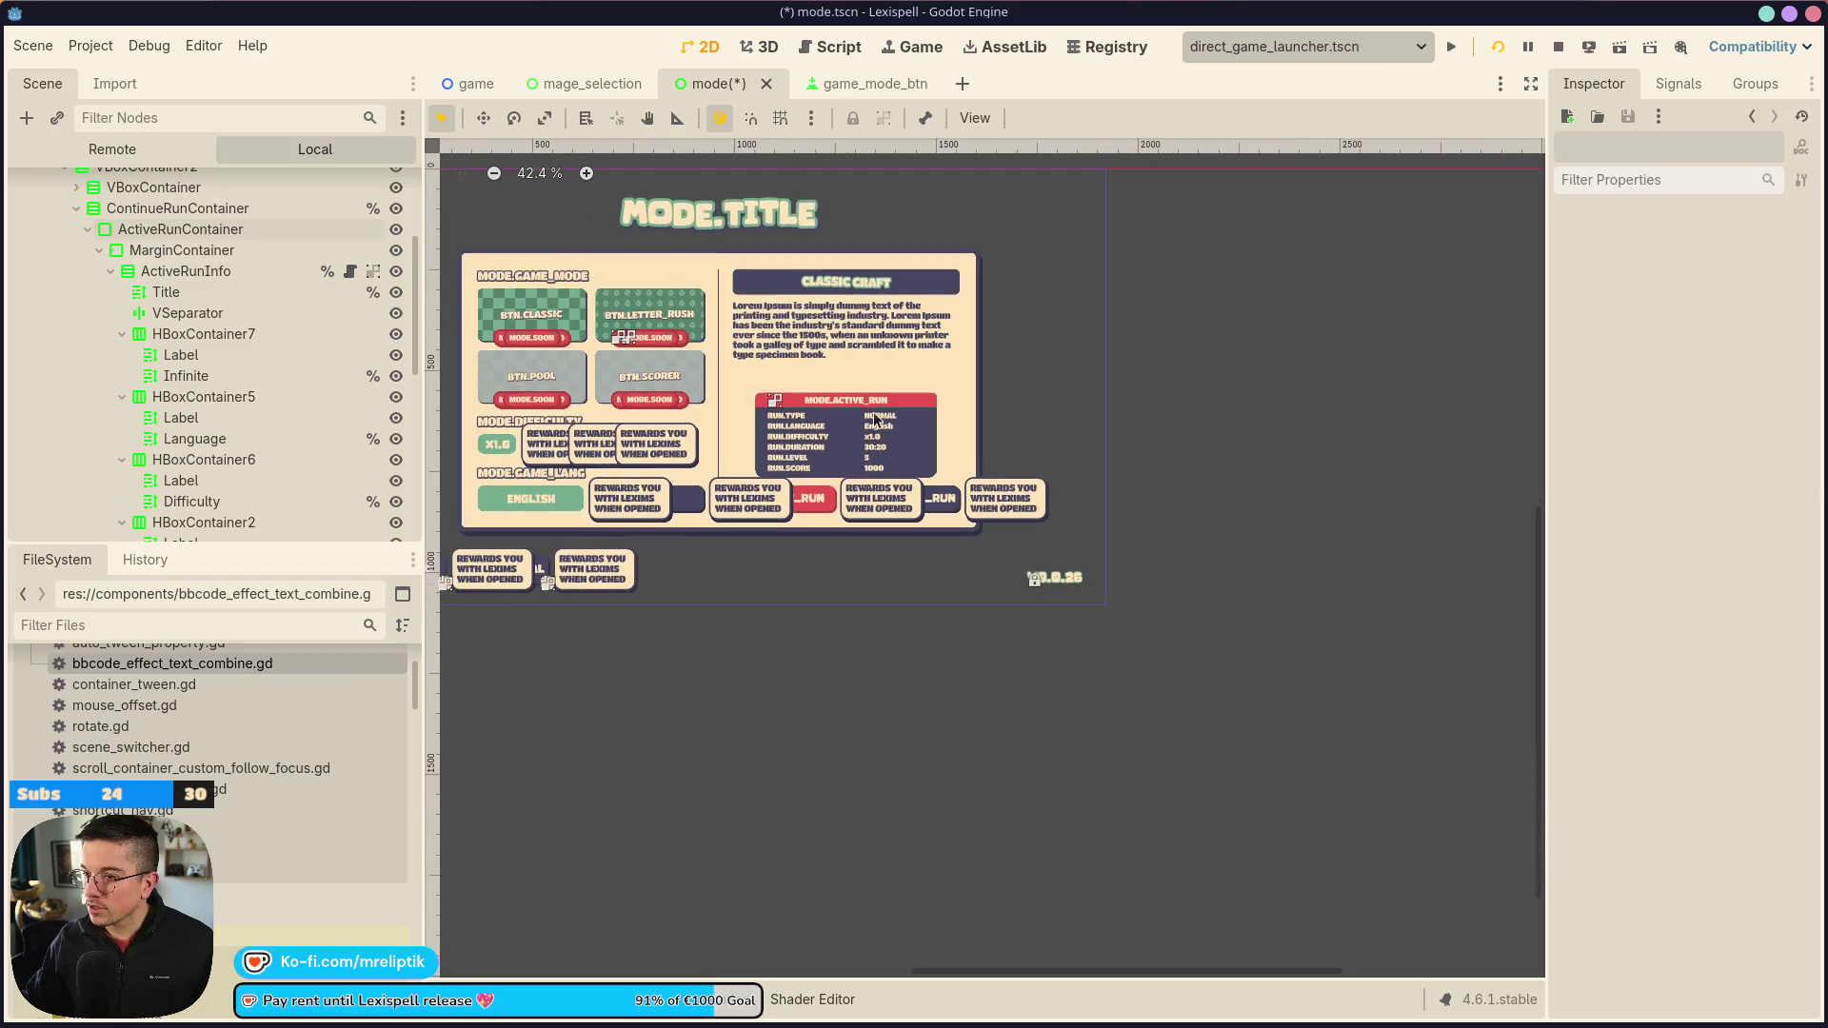
pyautogui.scroll(1, 955, 423)
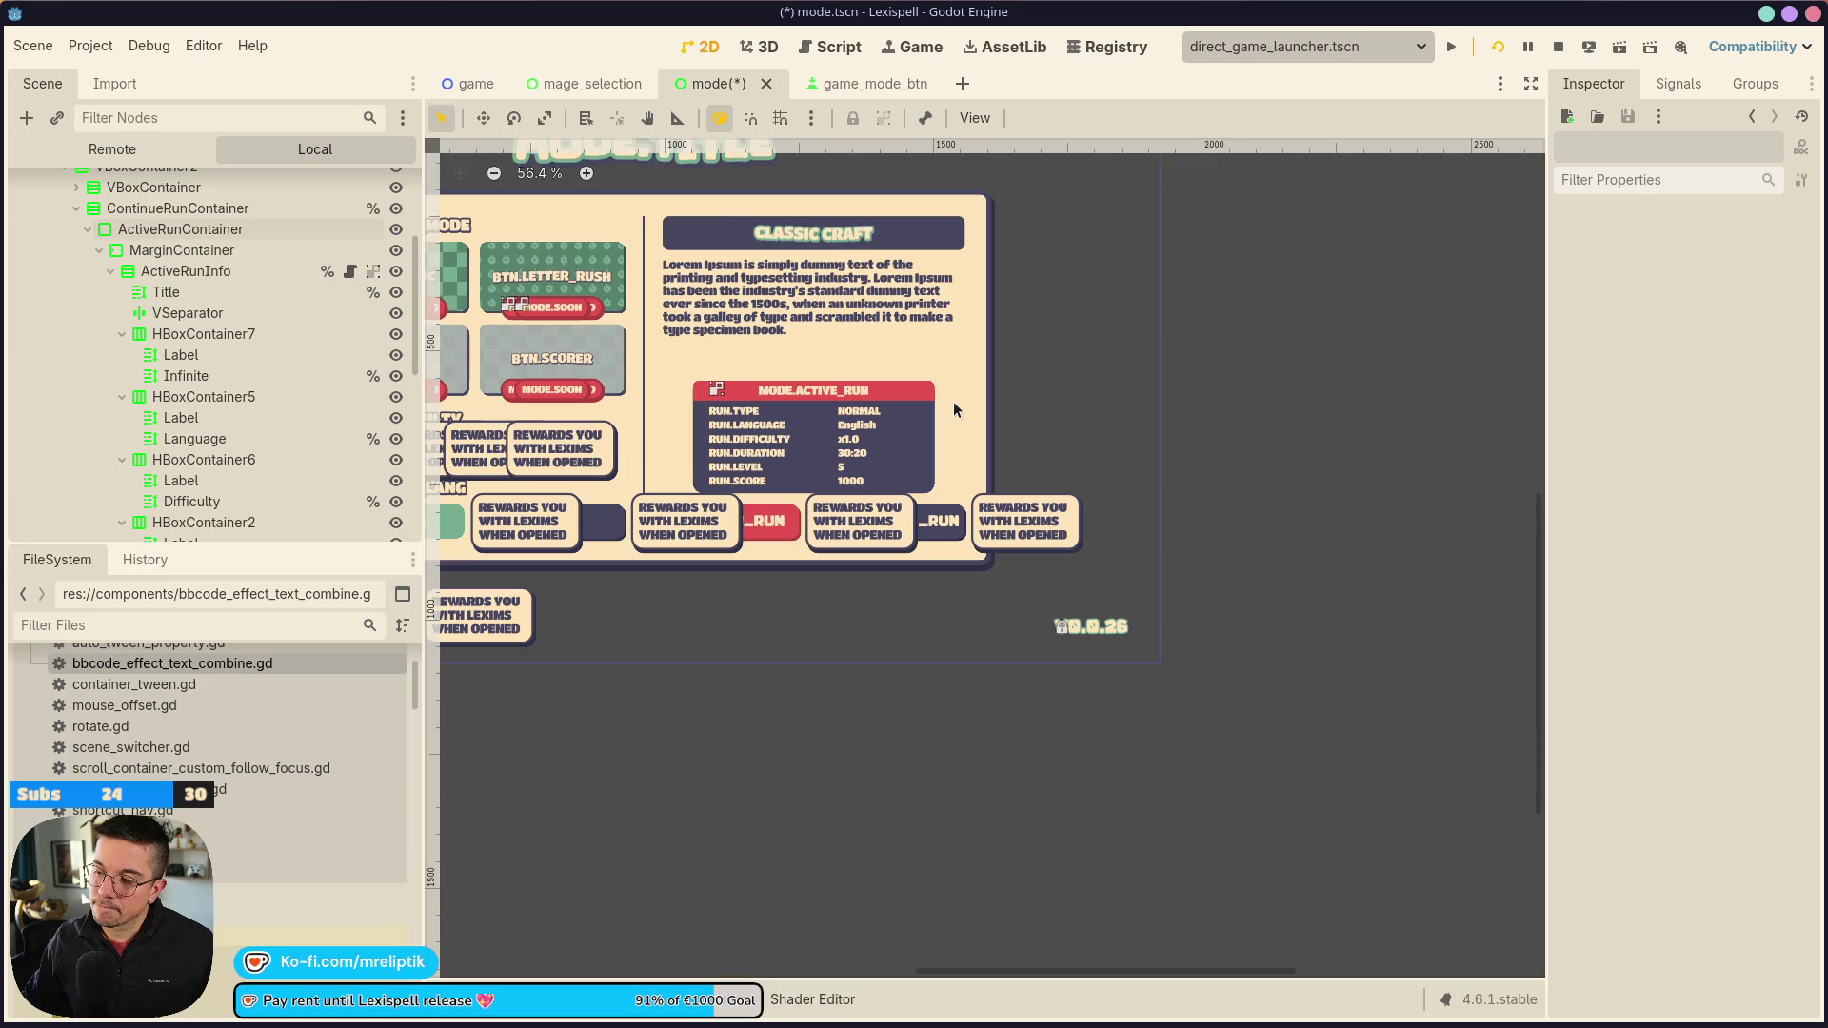
pyautogui.click(180, 251)
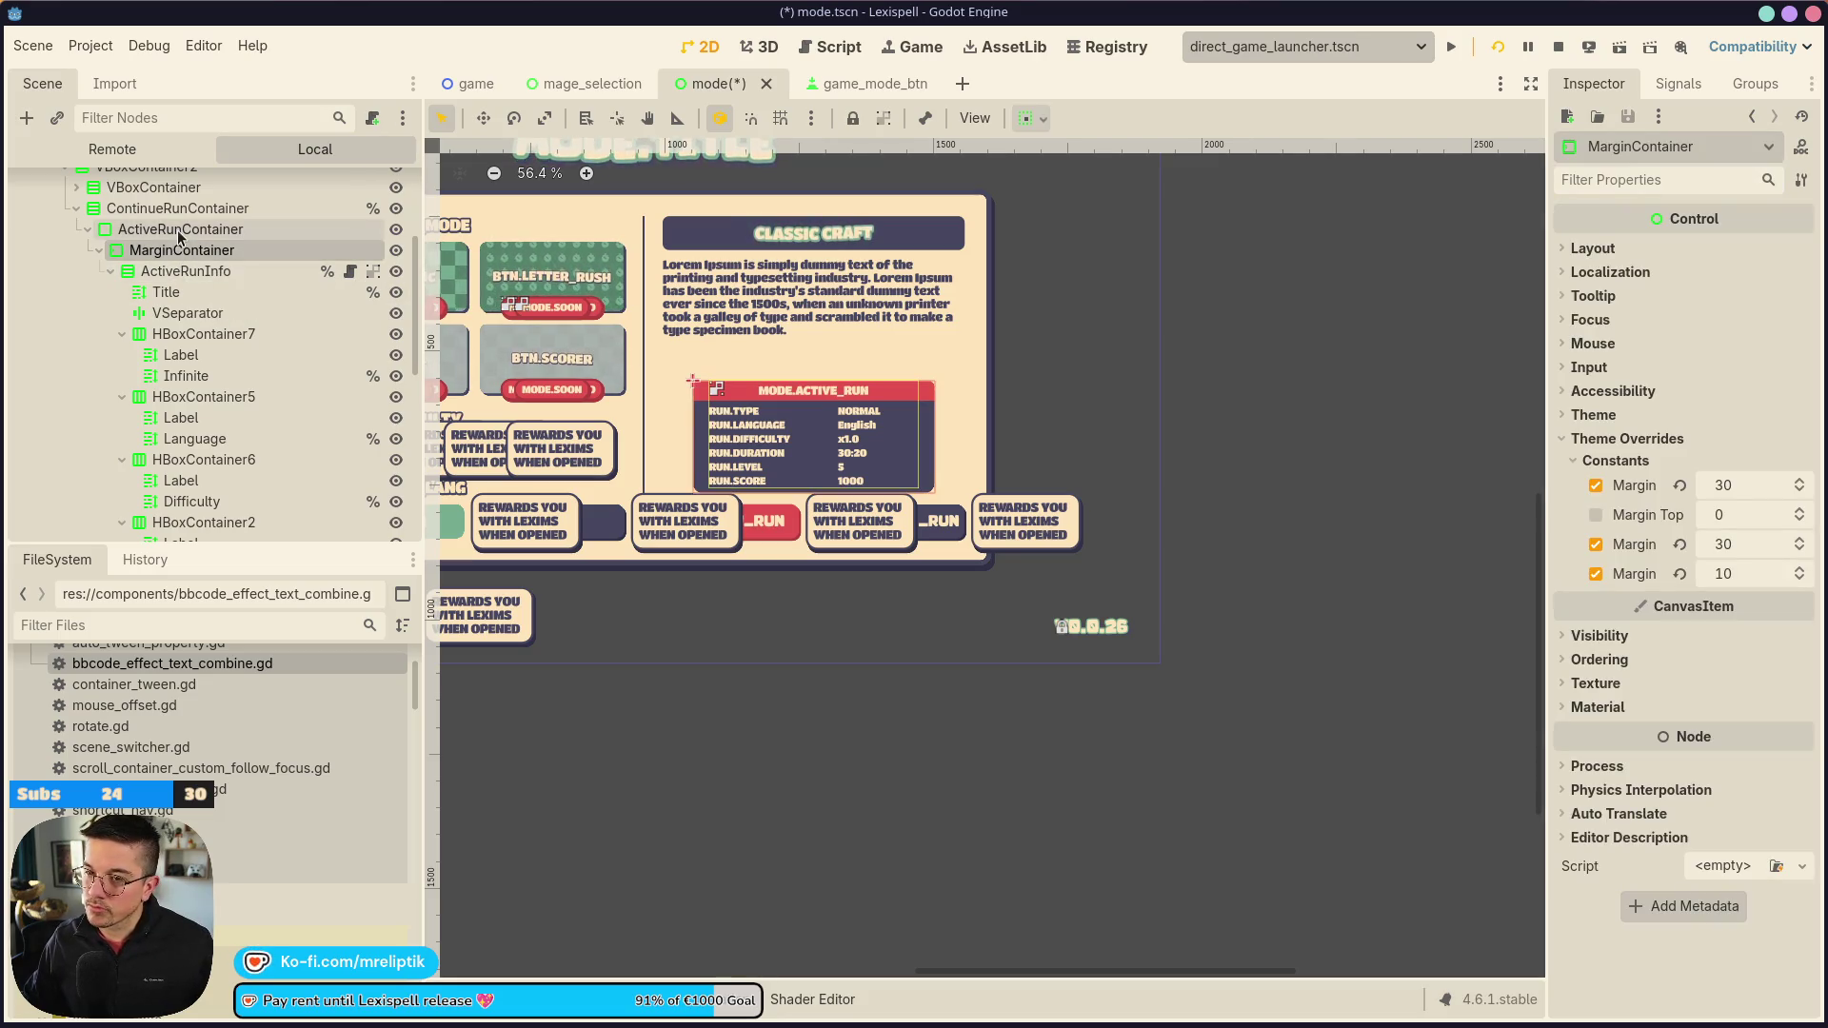
pyautogui.click(181, 230)
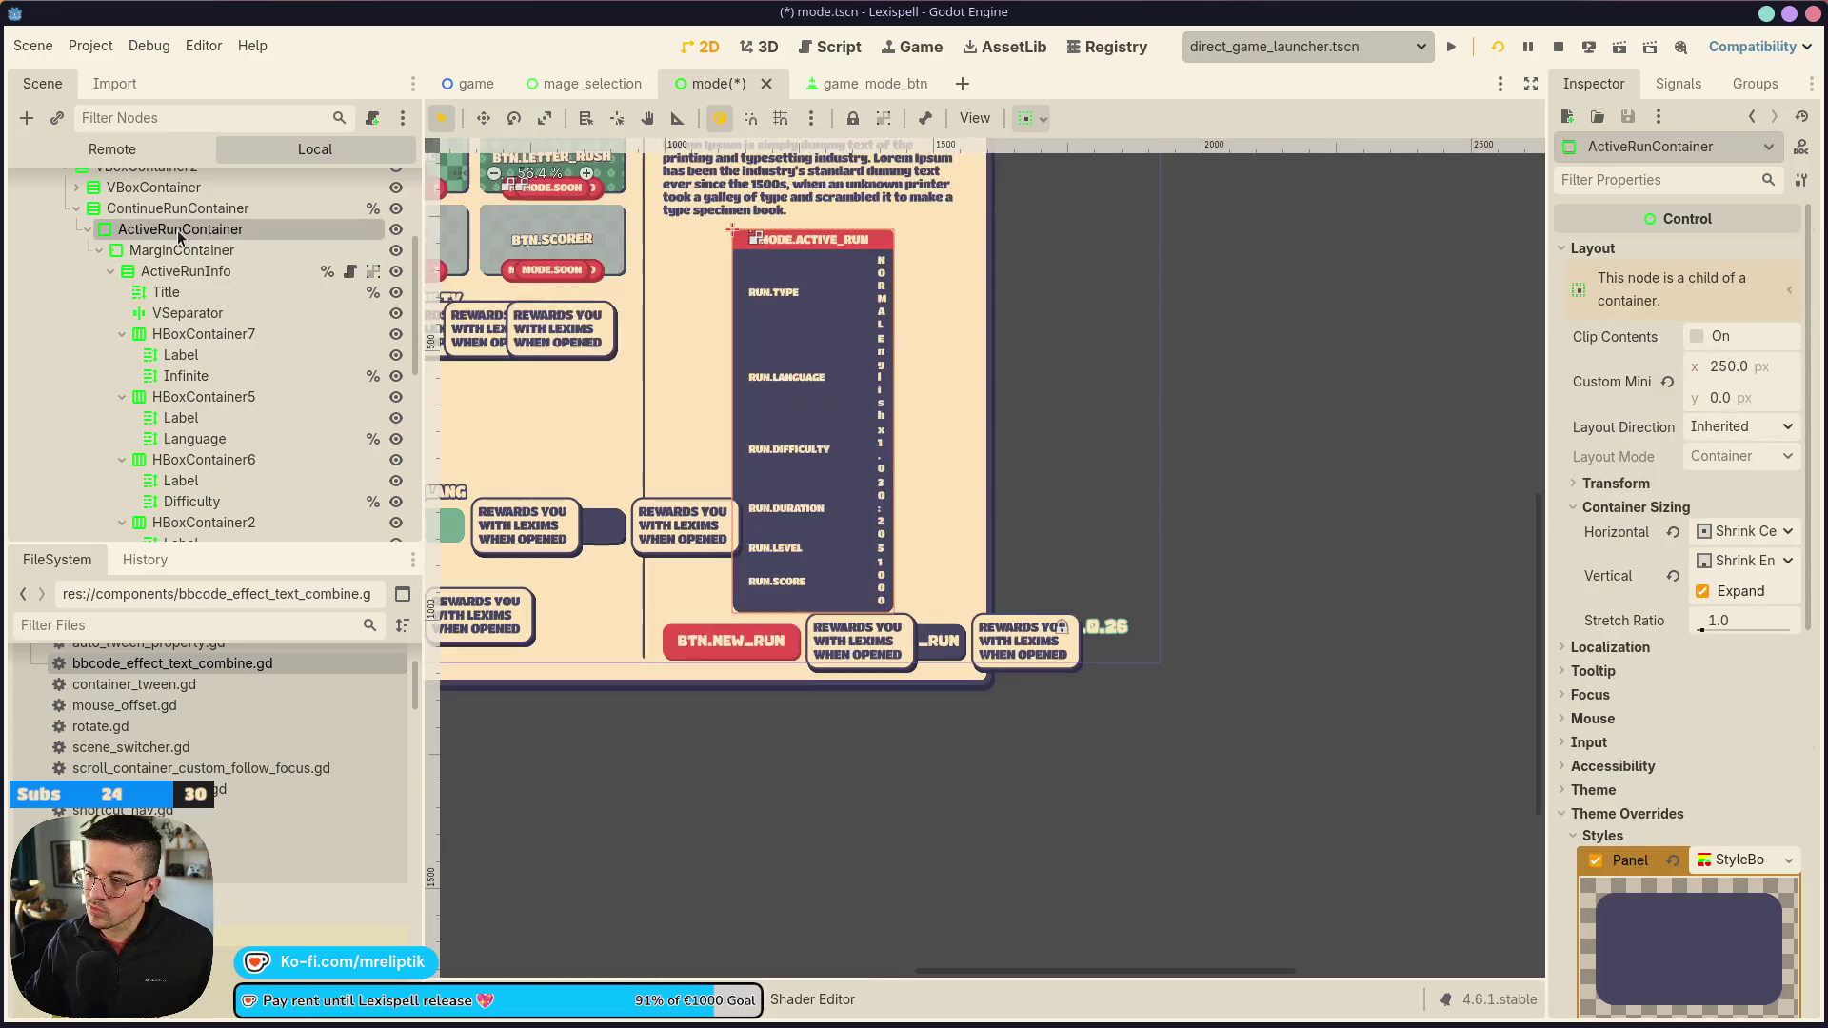
pyautogui.hotkey('ctrl', 'z')
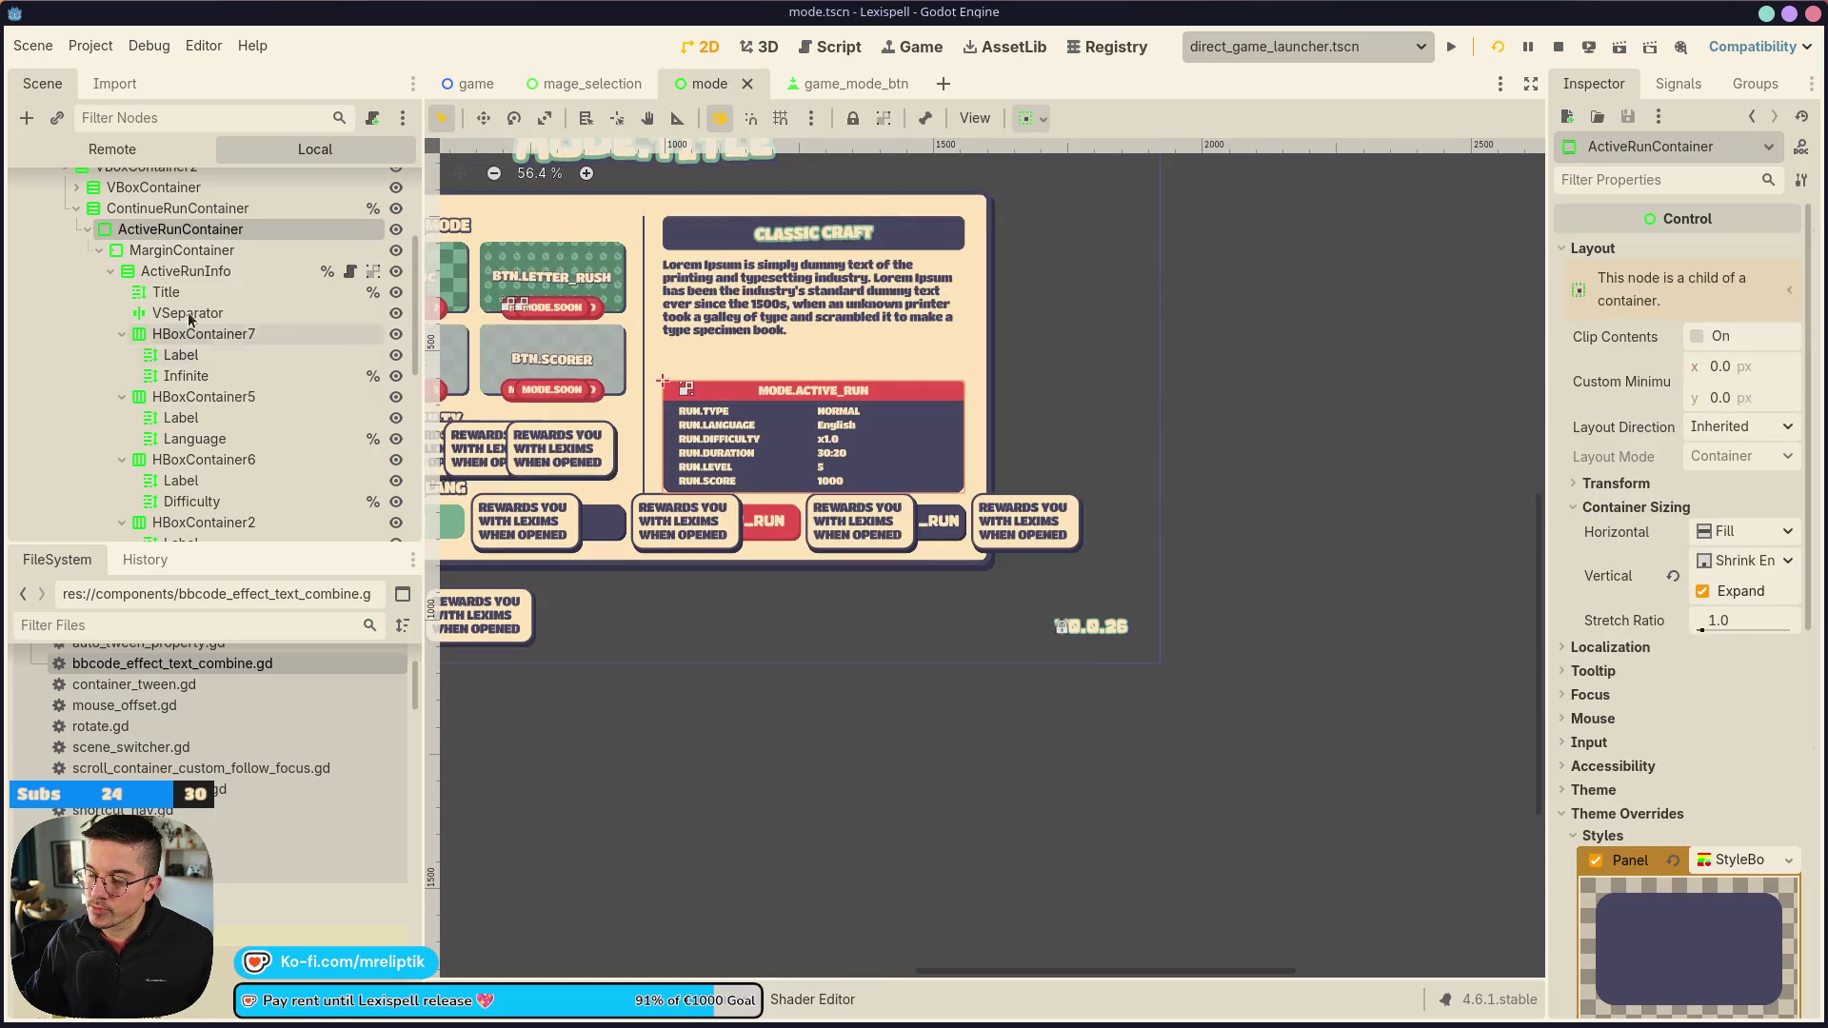
pyautogui.click(184, 252)
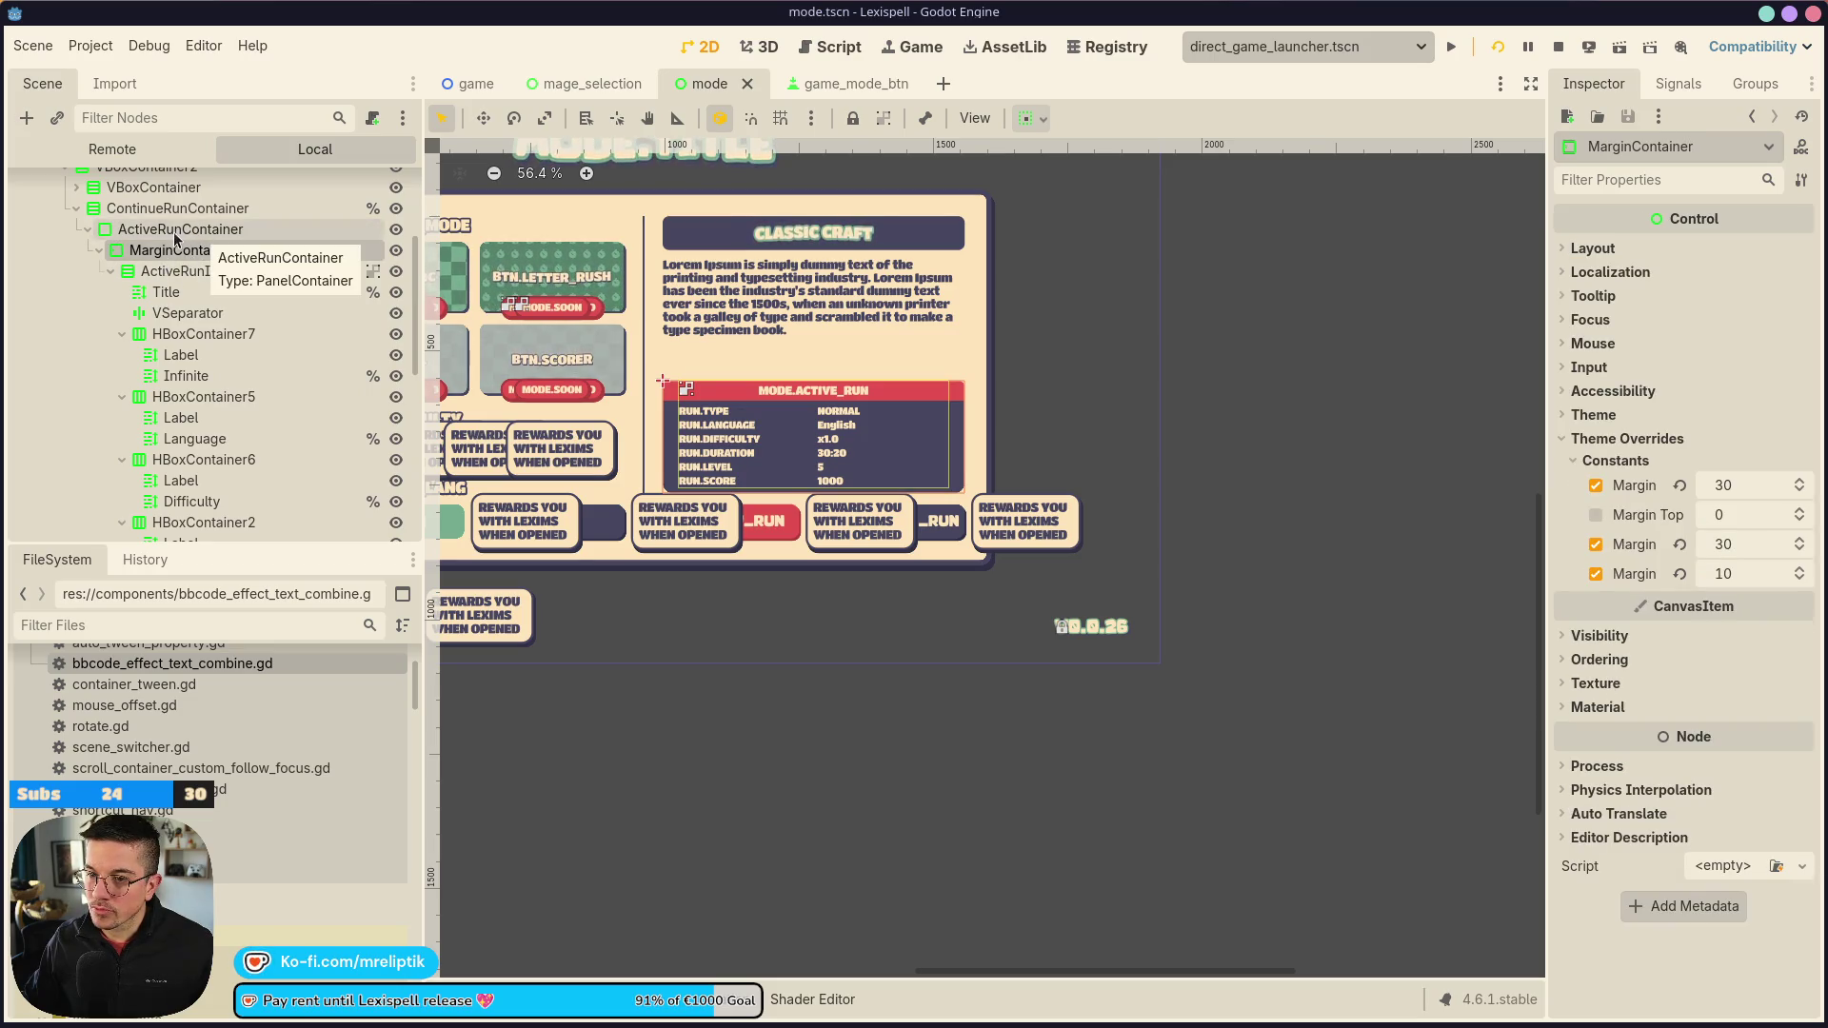
pyautogui.rightClick(177, 238)
pyautogui.click(301, 272)
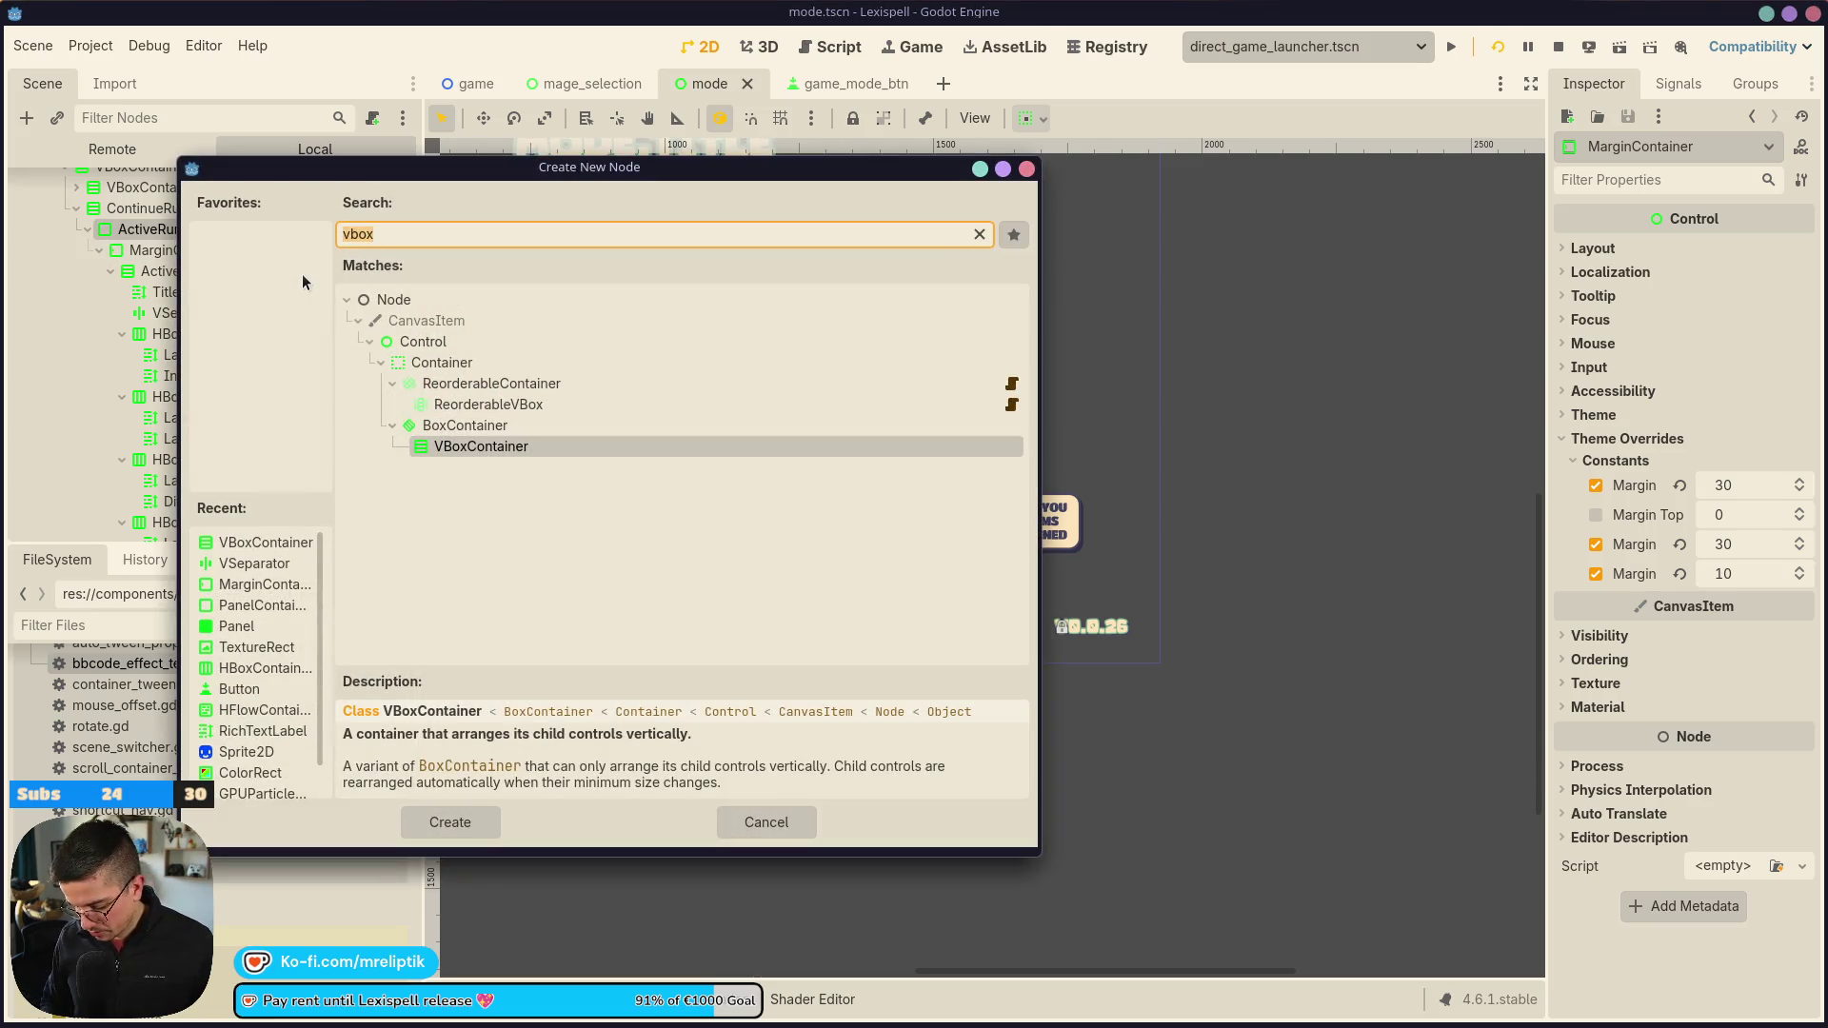
pyautogui.write('center')
pyautogui.press('Return')
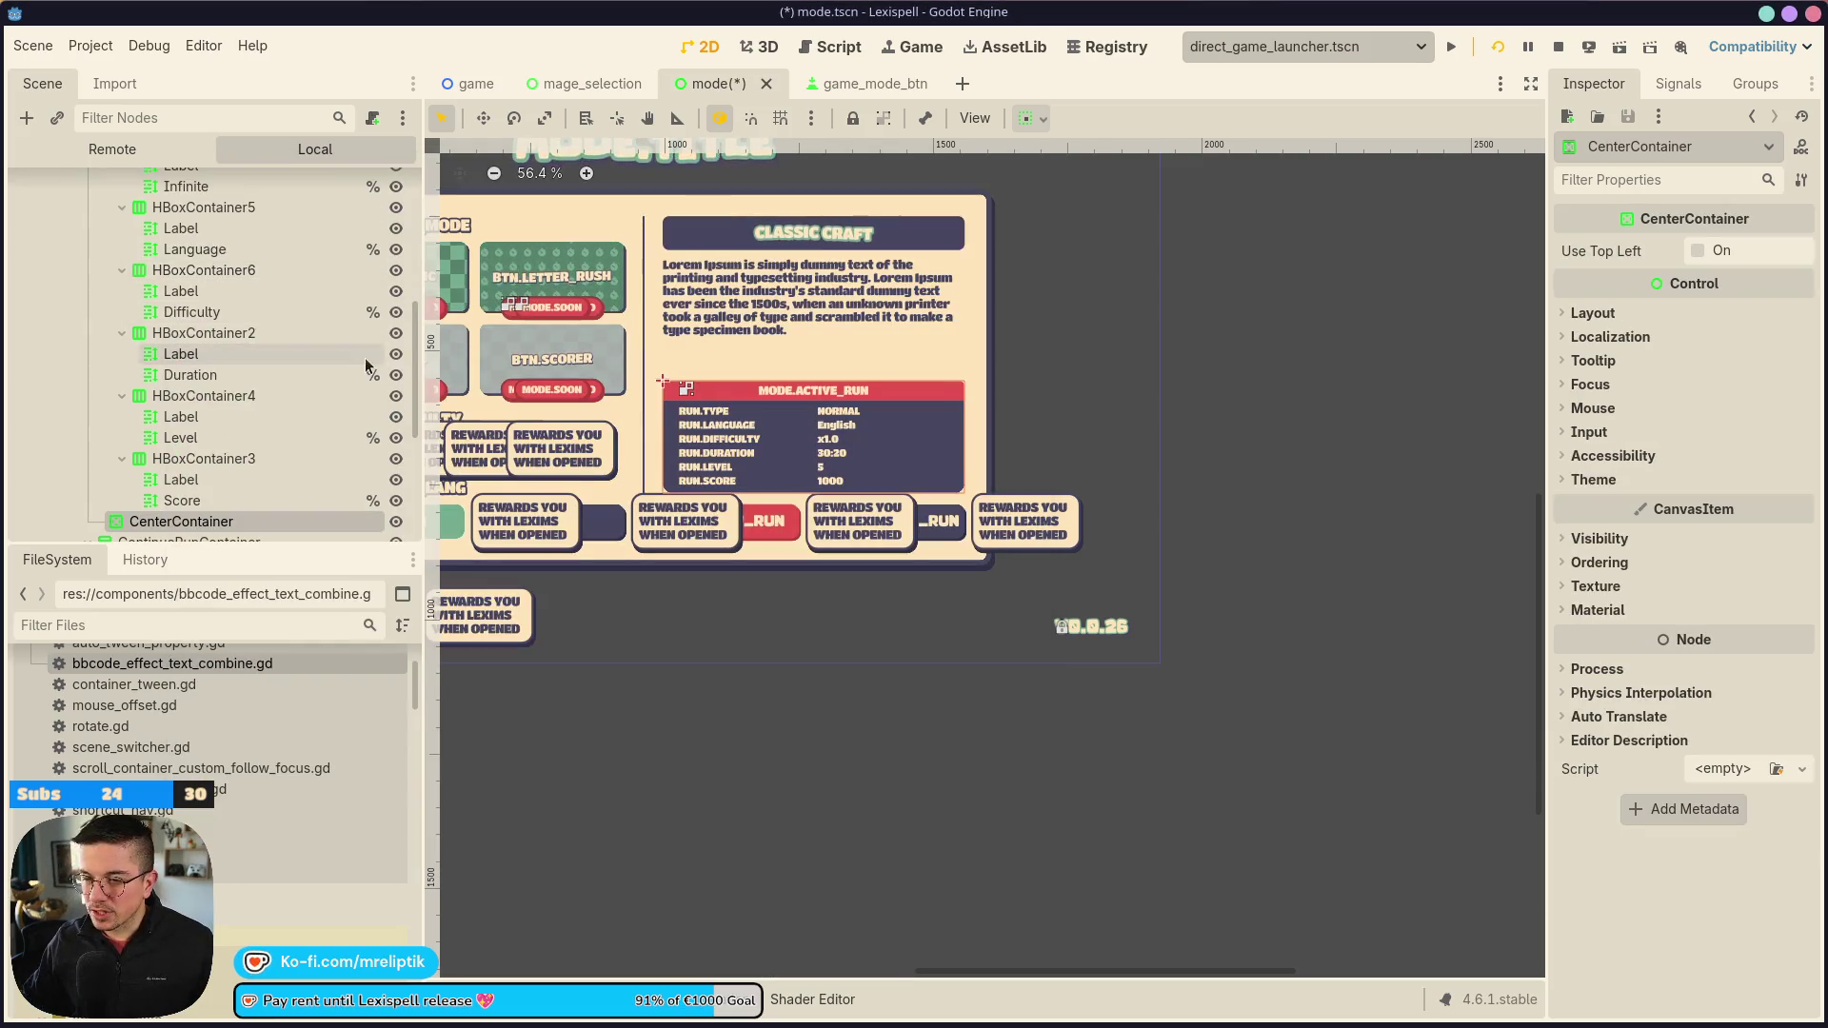
pyautogui.moveTo(179, 537)
pyautogui.mouseDown()
pyautogui.moveTo(238, 145)
pyautogui.moveTo(233, 314)
pyautogui.moveTo(158, 312)
pyautogui.mouseUp()
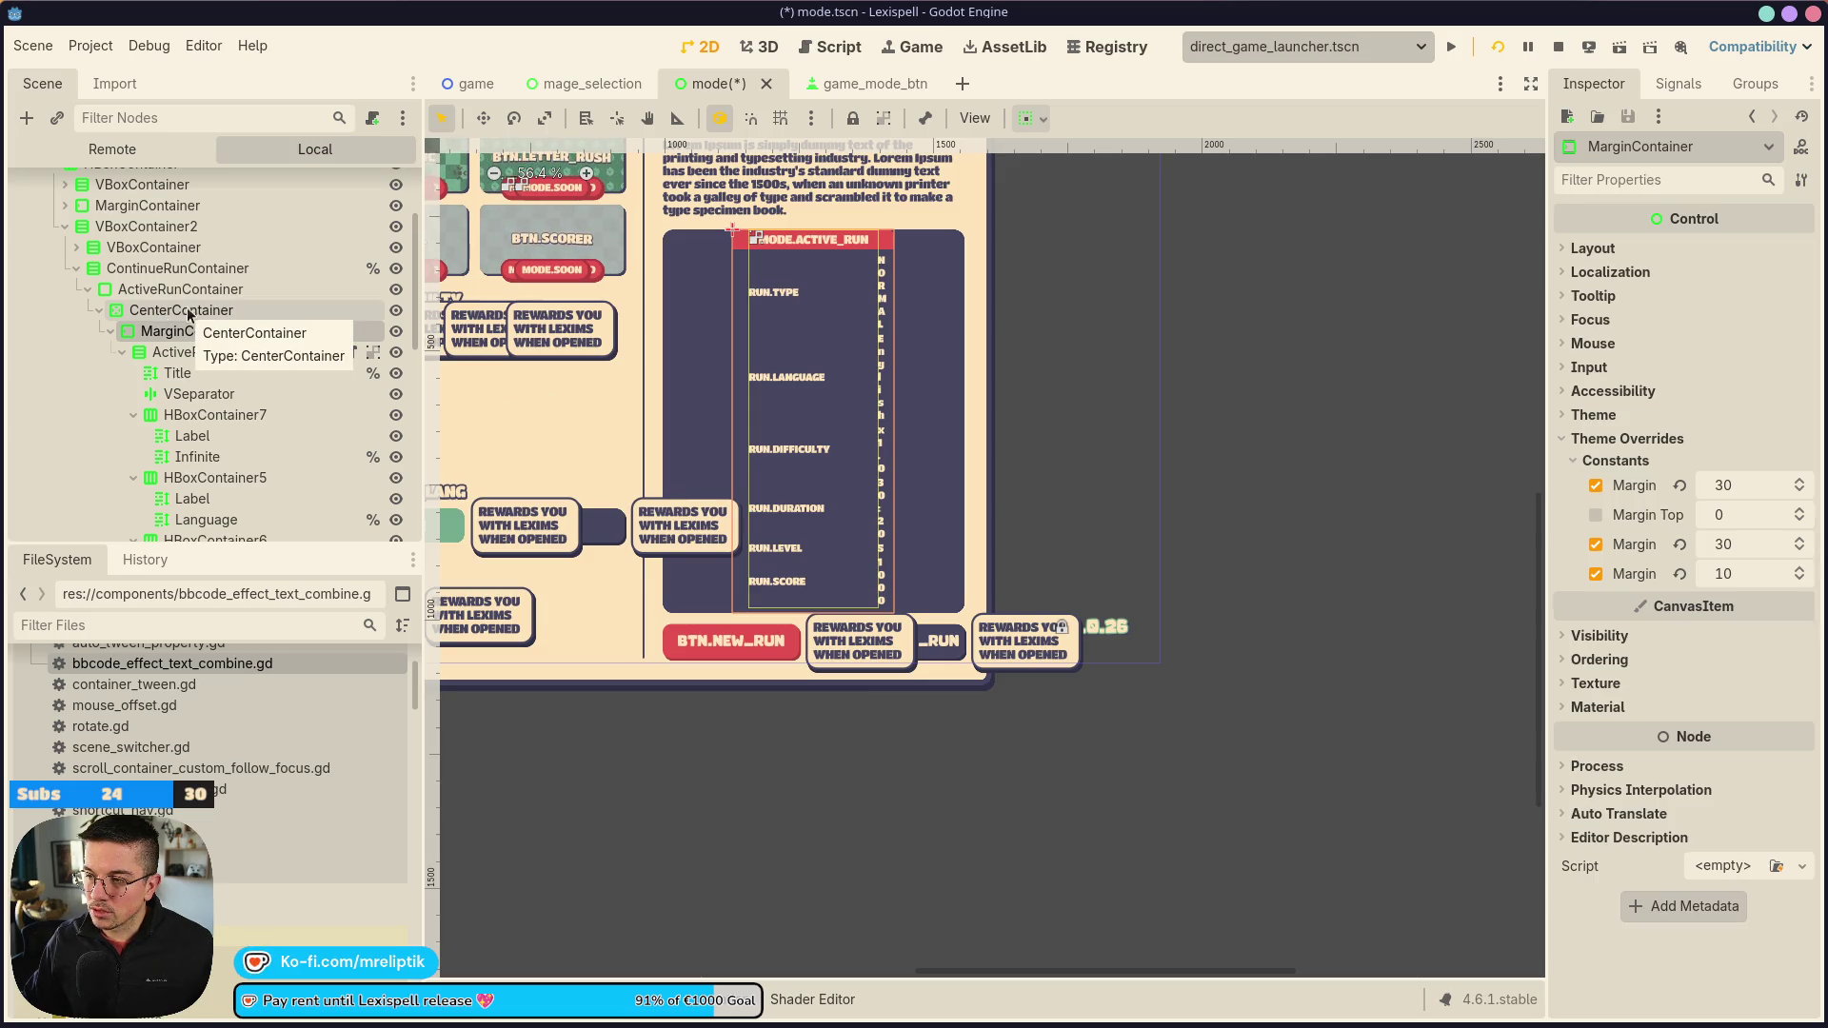
pyautogui.hotkey('ctrl', 'z')
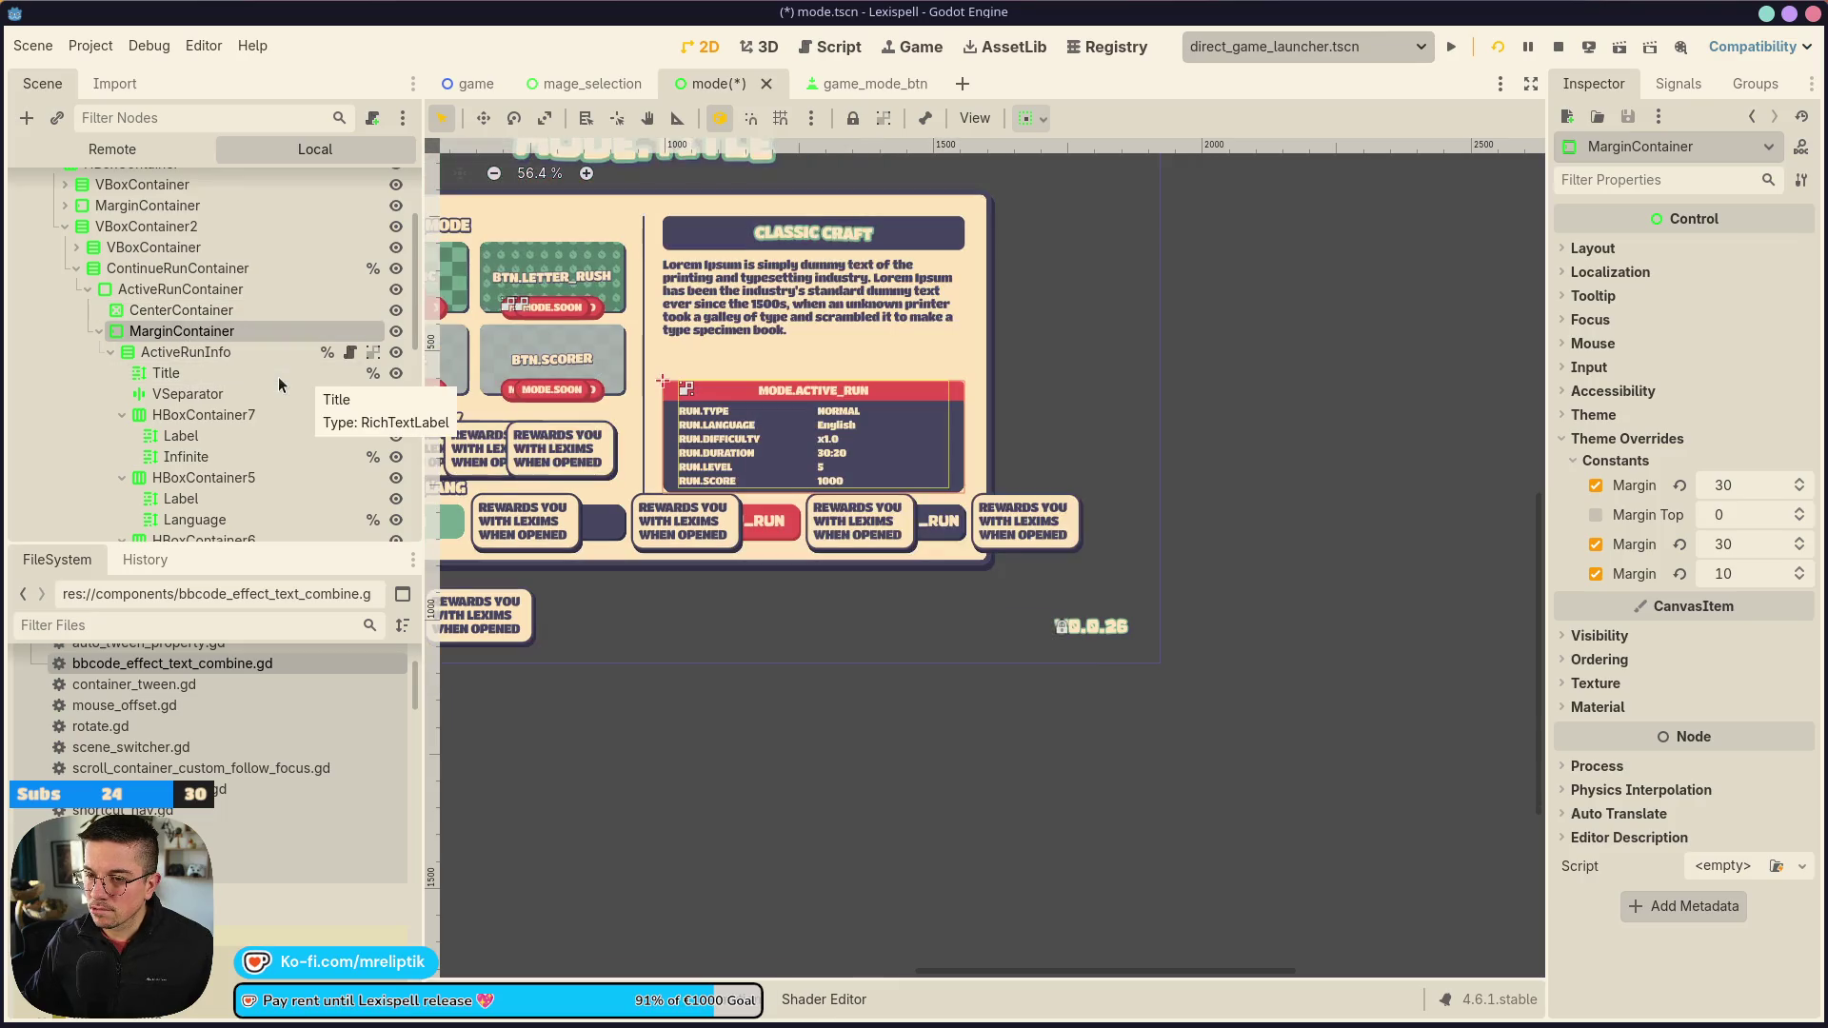
pyautogui.hotkey('ctrl', 'z')
pyautogui.hotkey('ctrl', 'z')
pyautogui.hotkey('ctrl', 's')
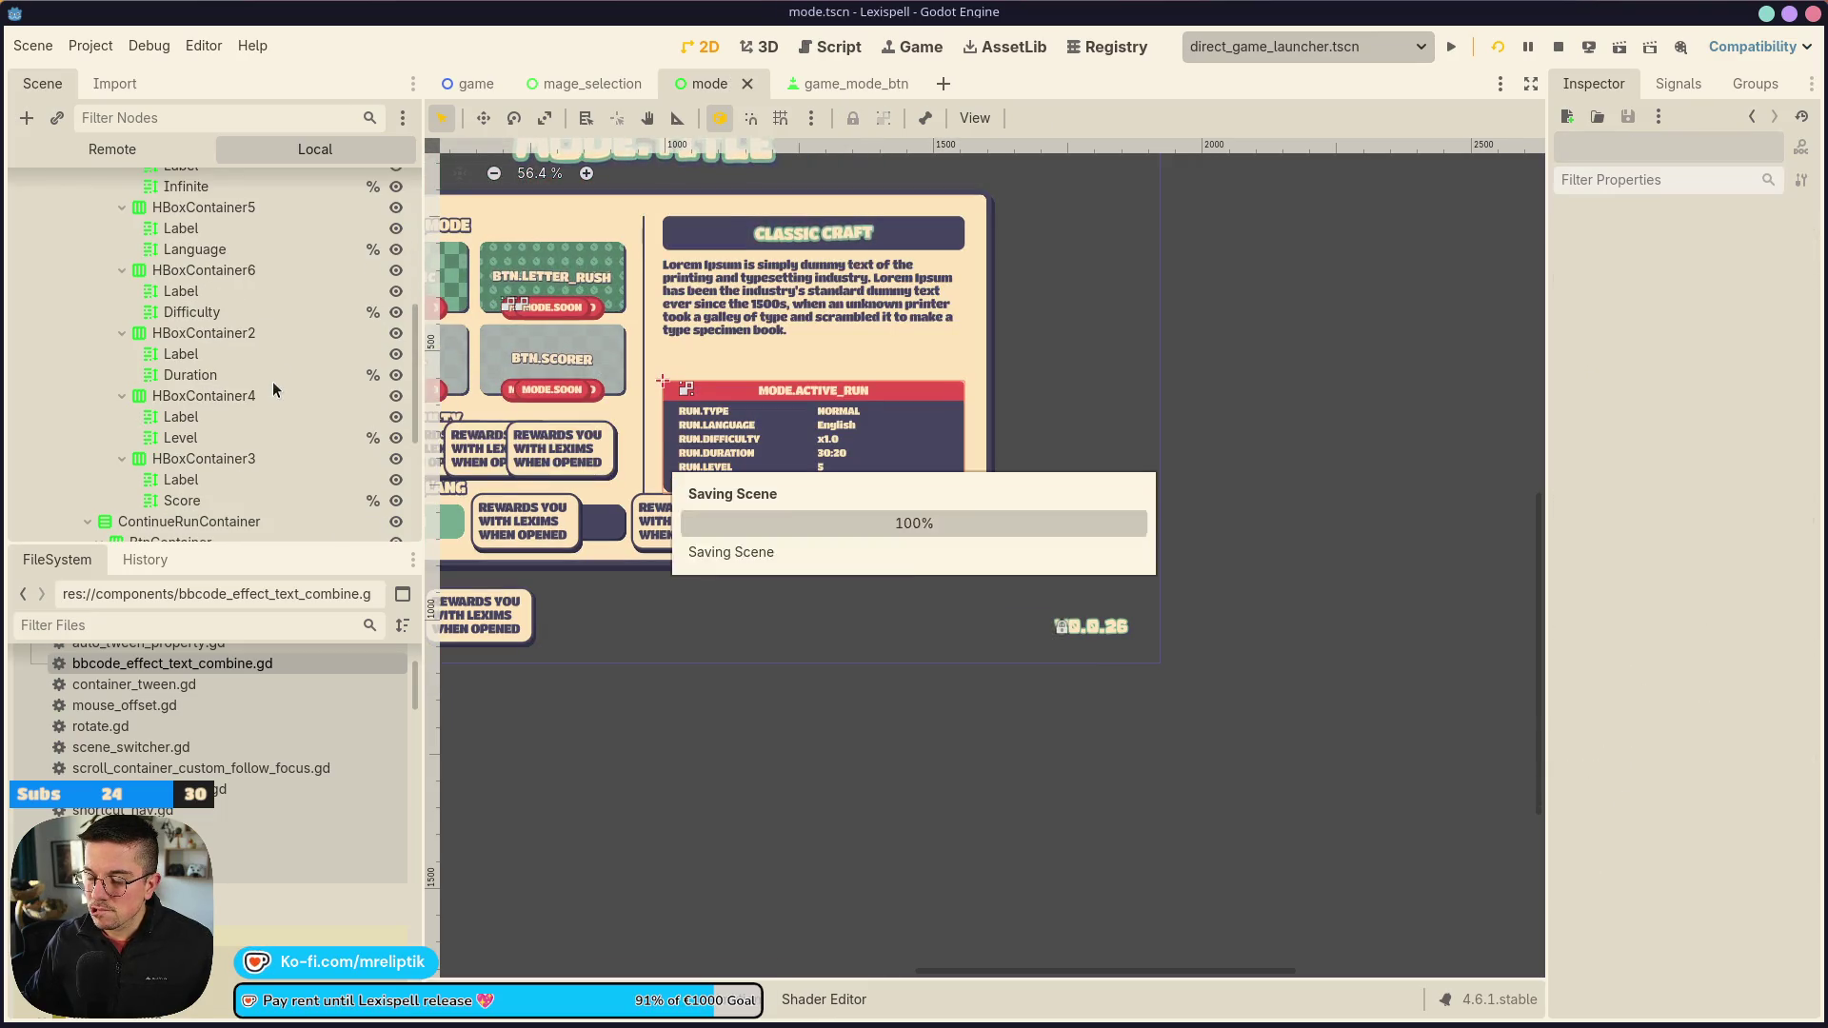
pyautogui.scroll(1, 793, 442)
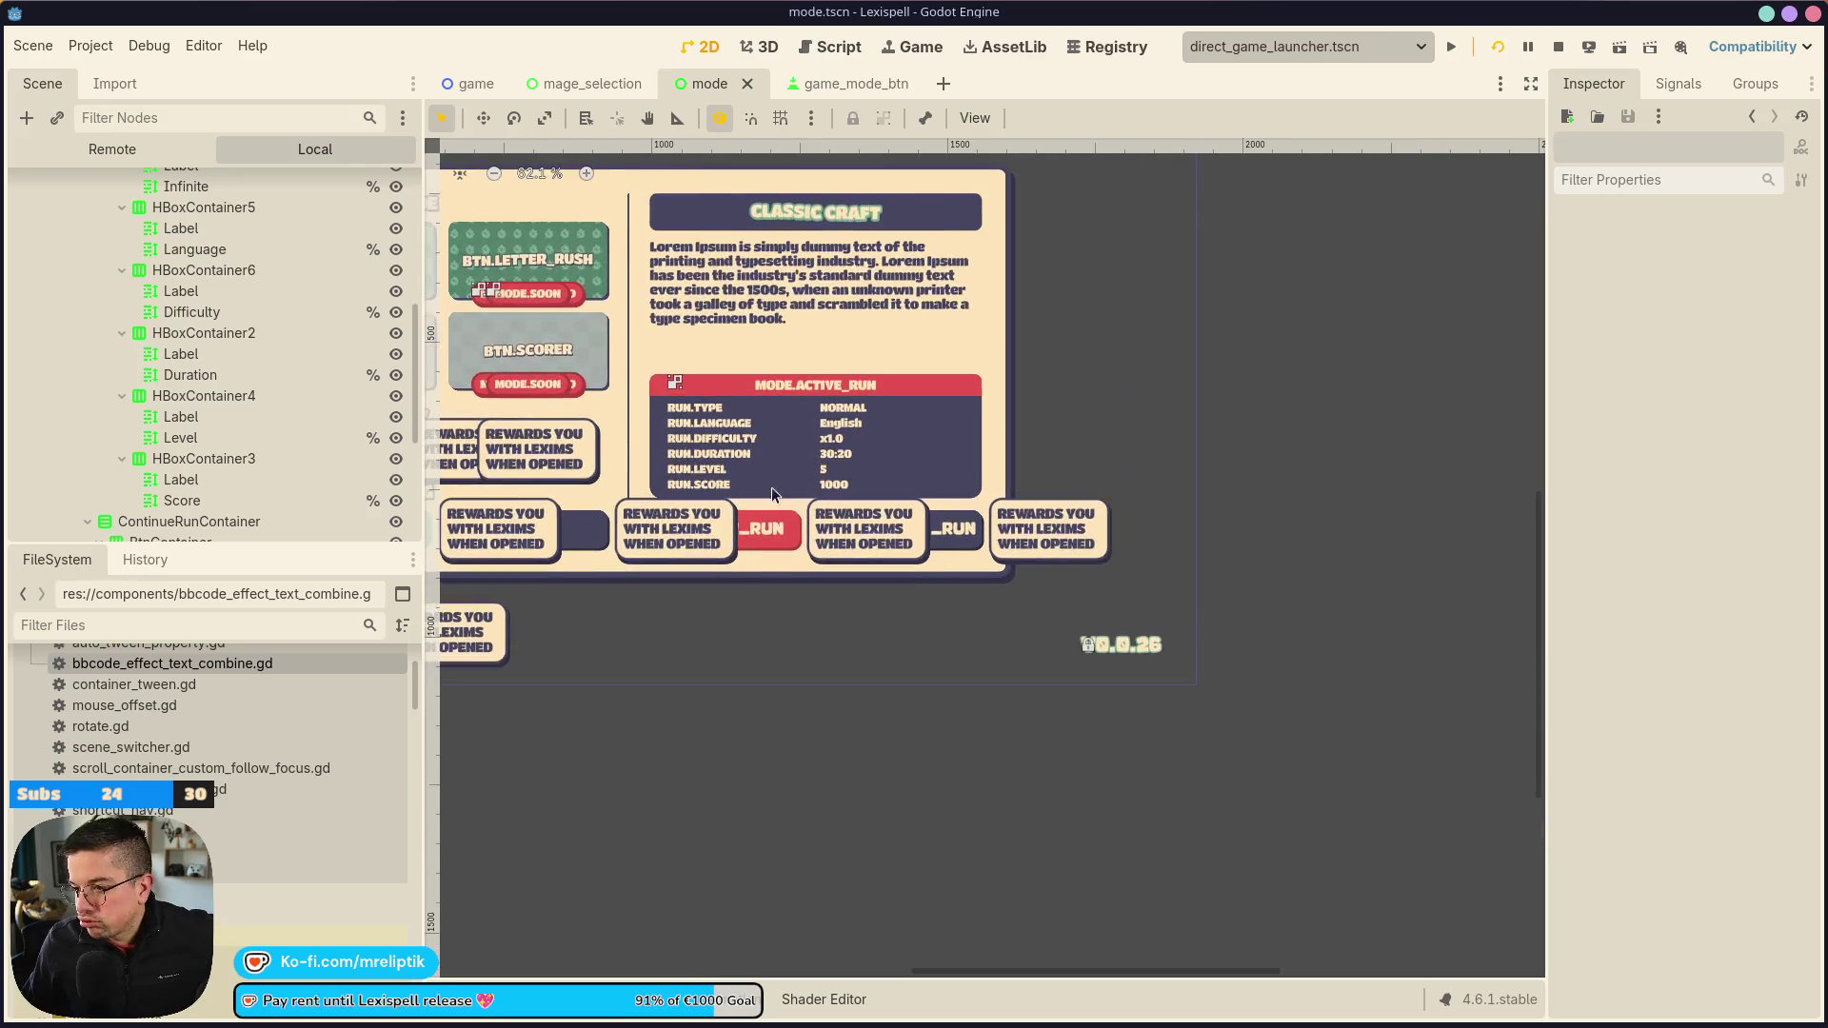
pyautogui.scroll(3, 759, 483)
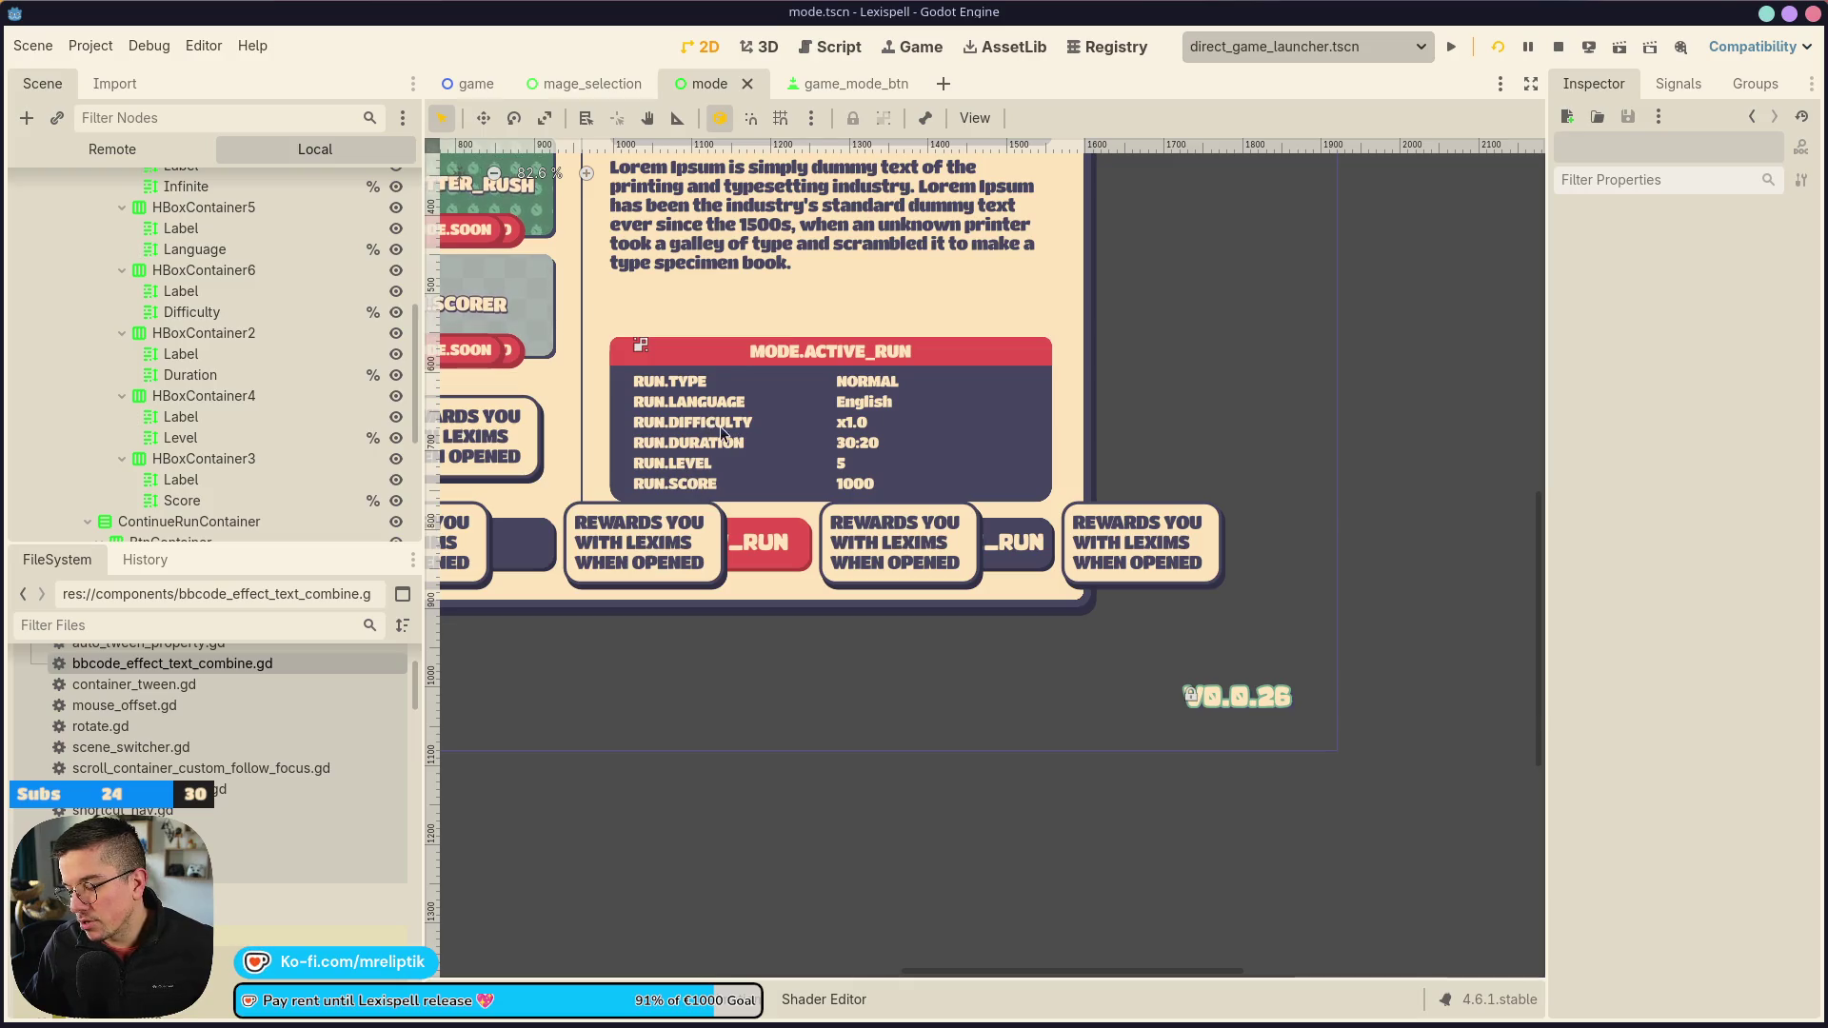
pyautogui.click(777, 407)
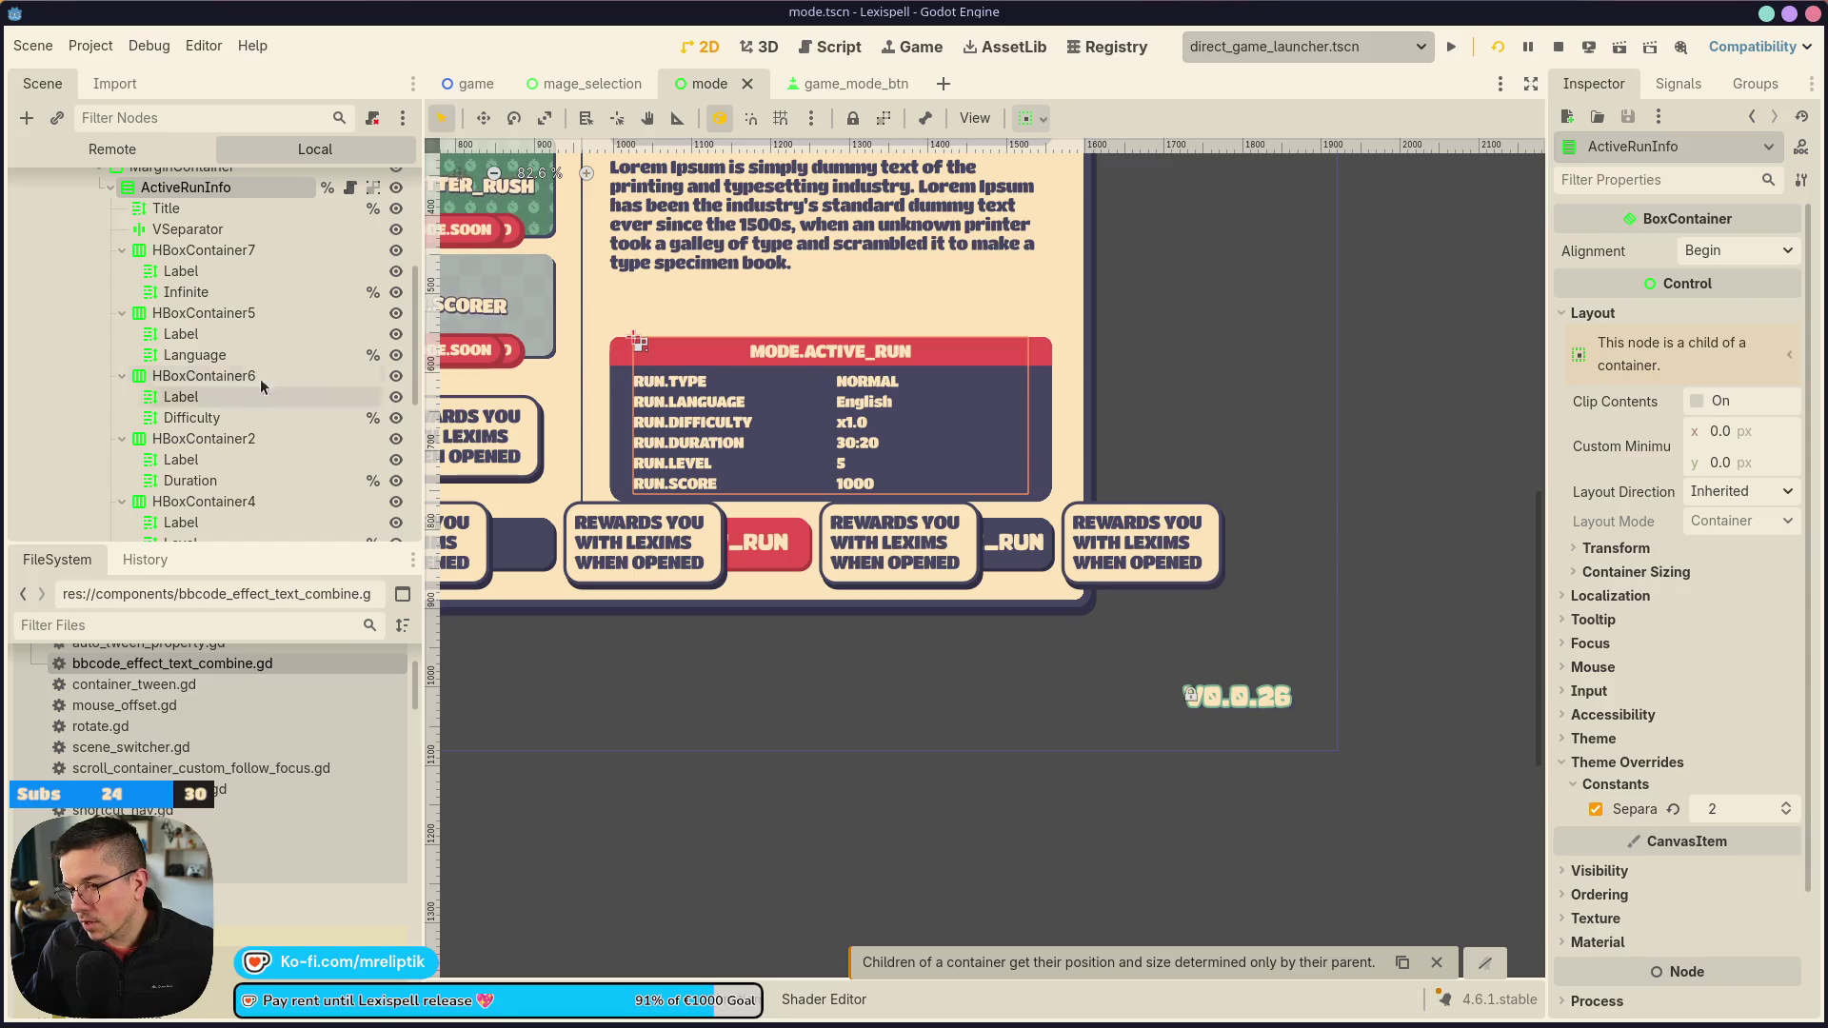
pyautogui.click(199, 286)
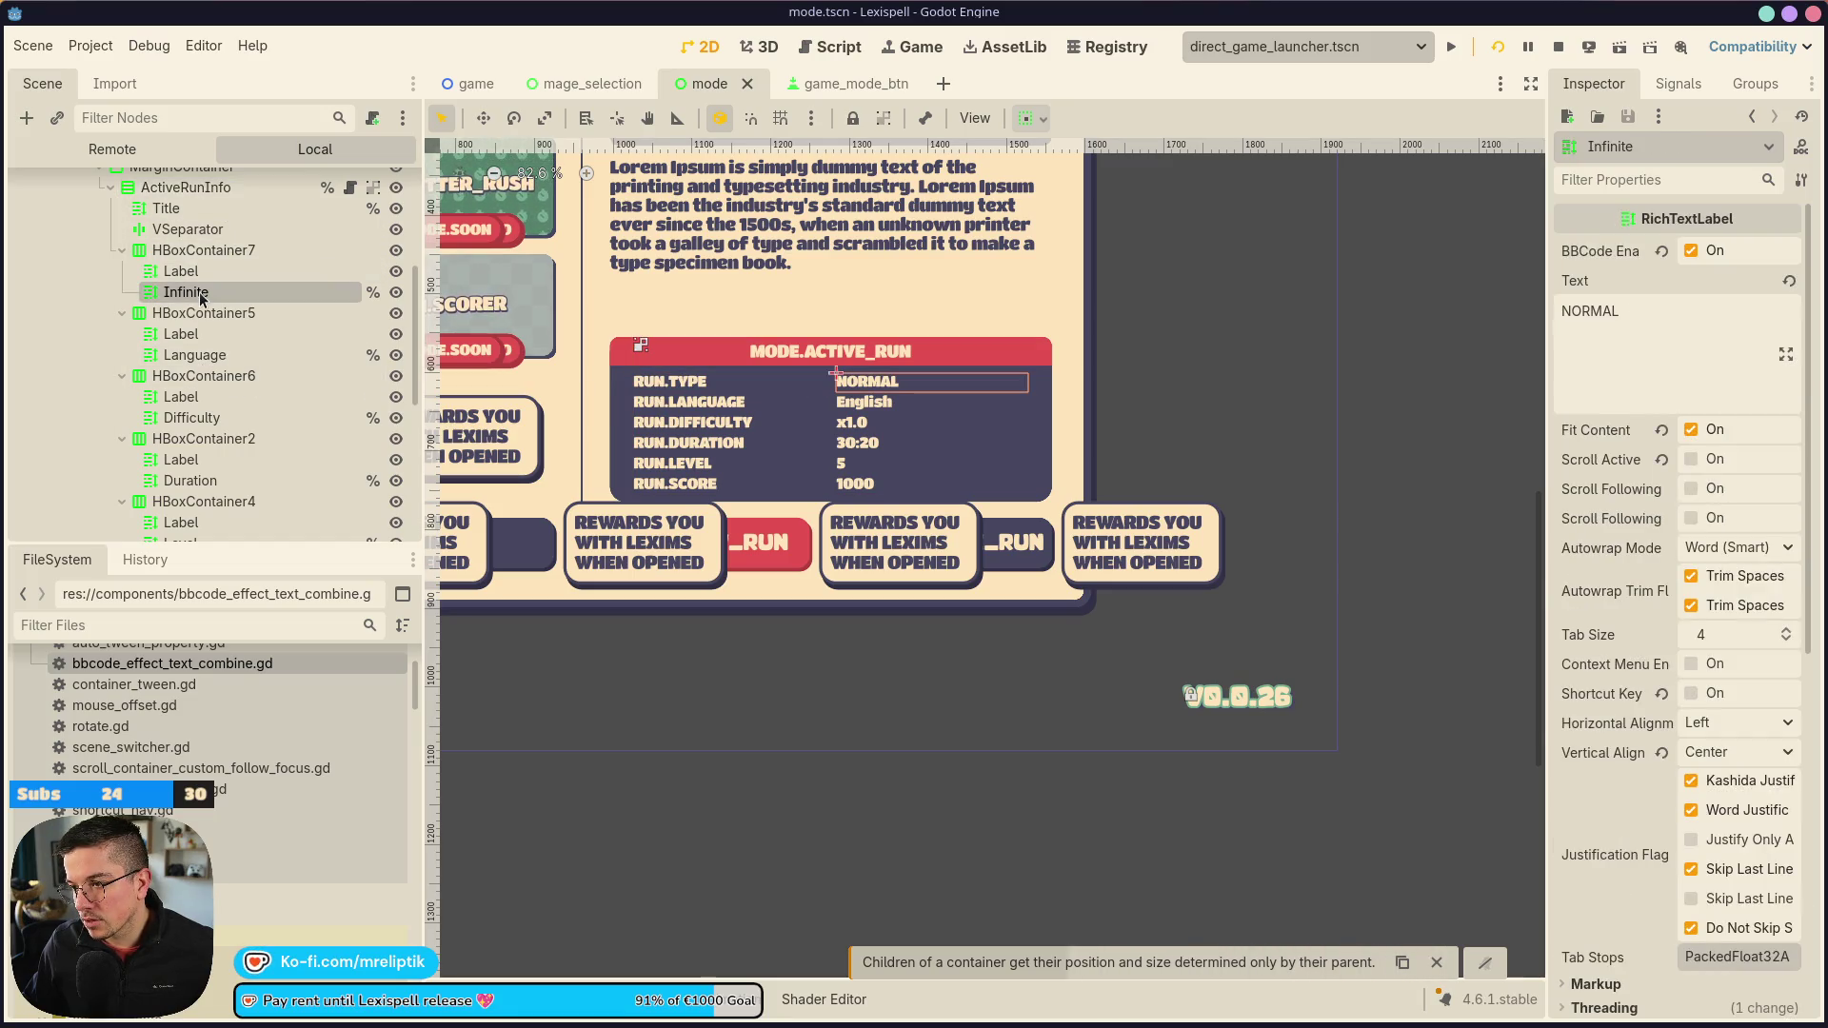
# Multi-select the six name labels RUN.TYPE through RUN.SCORE
pyautogui.click(201, 270)
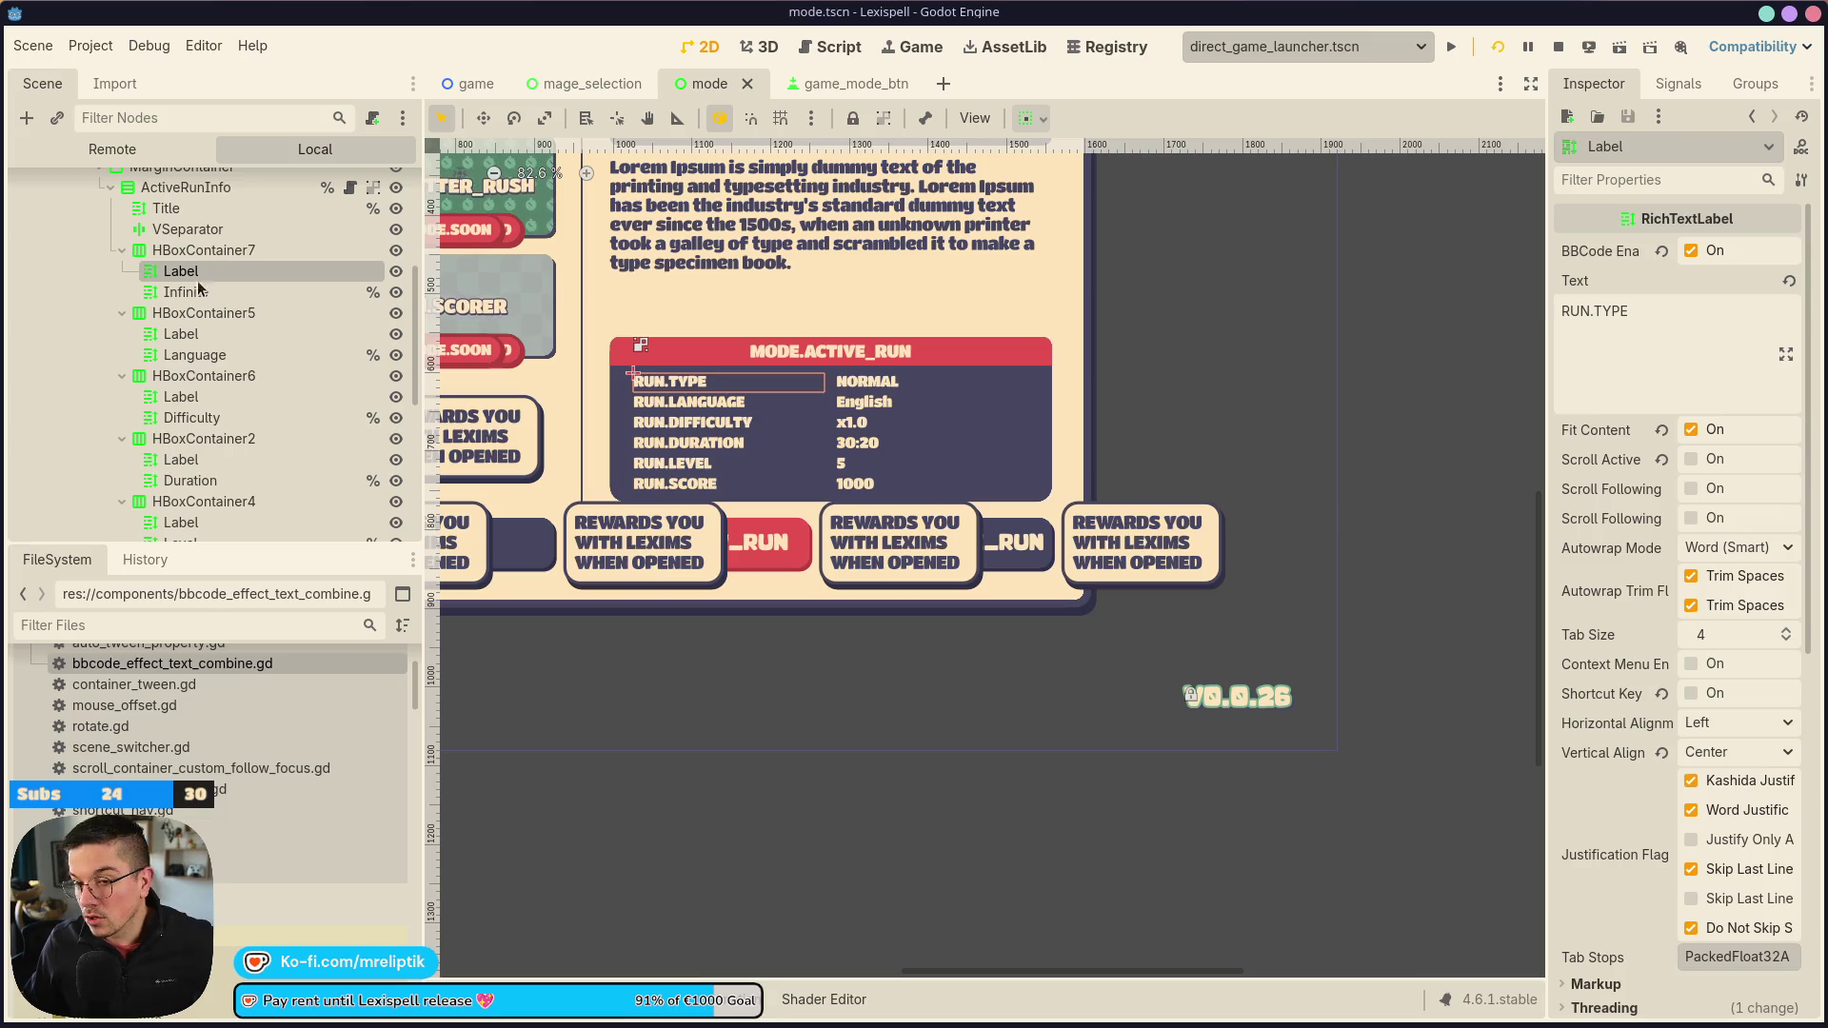
pyautogui.keyDown('ctrl'); pyautogui.click(201, 333); pyautogui.keyUp('ctrl')
pyautogui.keyDown('ctrl'); pyautogui.click(206, 396); pyautogui.keyUp('ctrl')
pyautogui.scroll(-3, 210, 395)
pyautogui.keyDown('ctrl'); pyautogui.click(186, 370); pyautogui.keyUp('ctrl')
pyautogui.keyDown('ctrl'); pyautogui.click(186, 433); pyautogui.keyUp('ctrl')
pyautogui.scroll(-2, 203, 430)
pyautogui.keyDown('ctrl'); pyautogui.click(197, 458); pyautogui.keyUp('ctrl')
pyautogui.scroll(-6, 1648, 562)
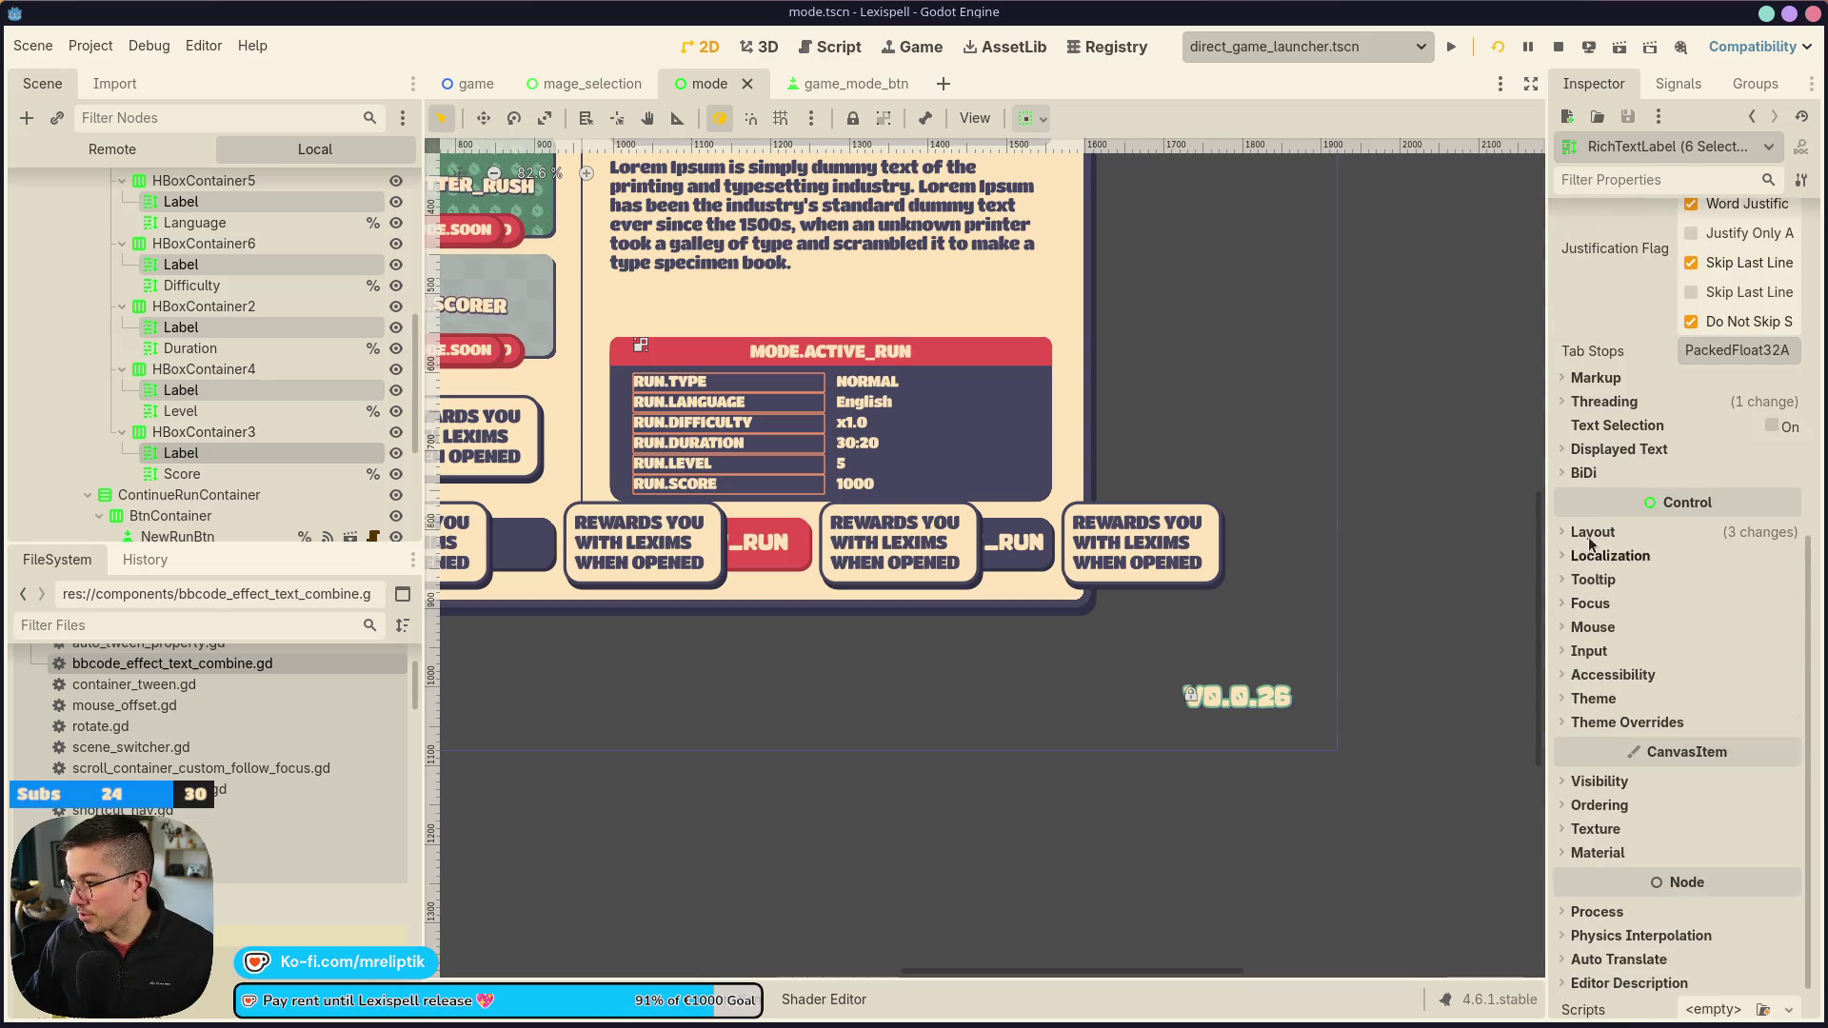
# Give the labels a 175 px custom minimum width and save the scene
pyautogui.click(1588, 531)
pyautogui.click(1751, 586)
pyautogui.write('175')
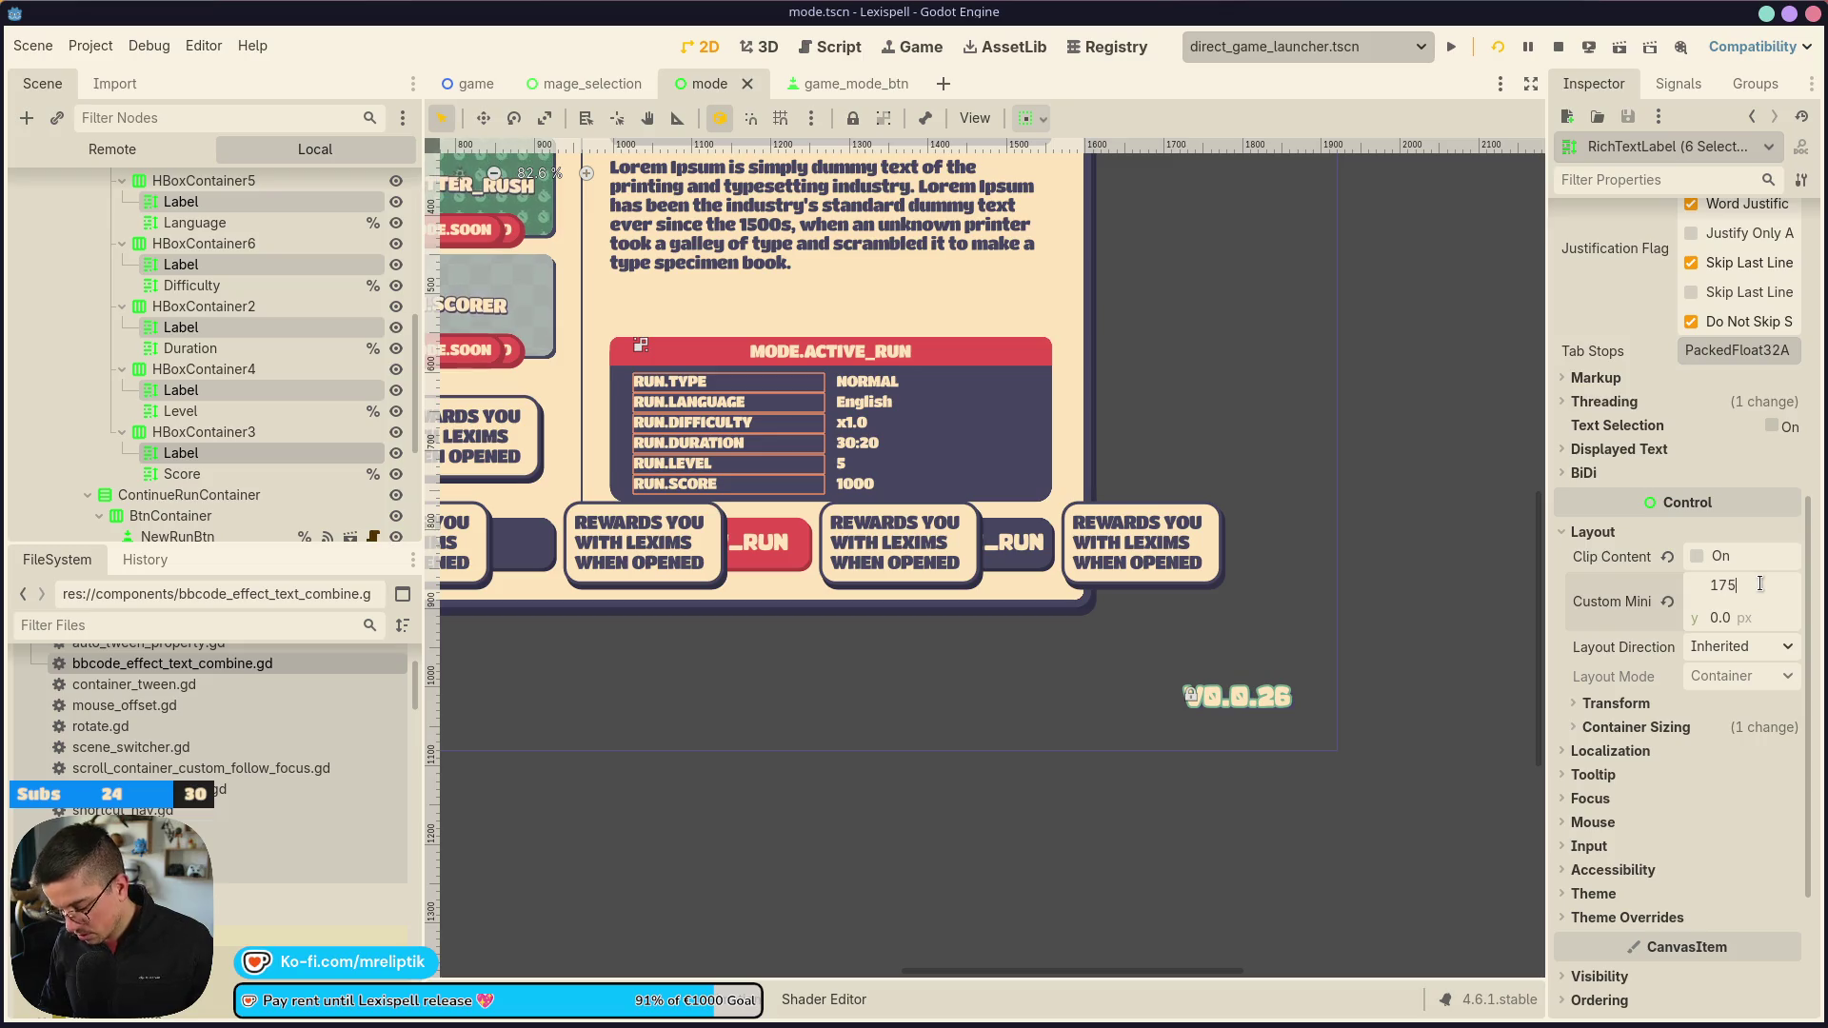
pyautogui.press('Return')
pyautogui.click(1760, 584)
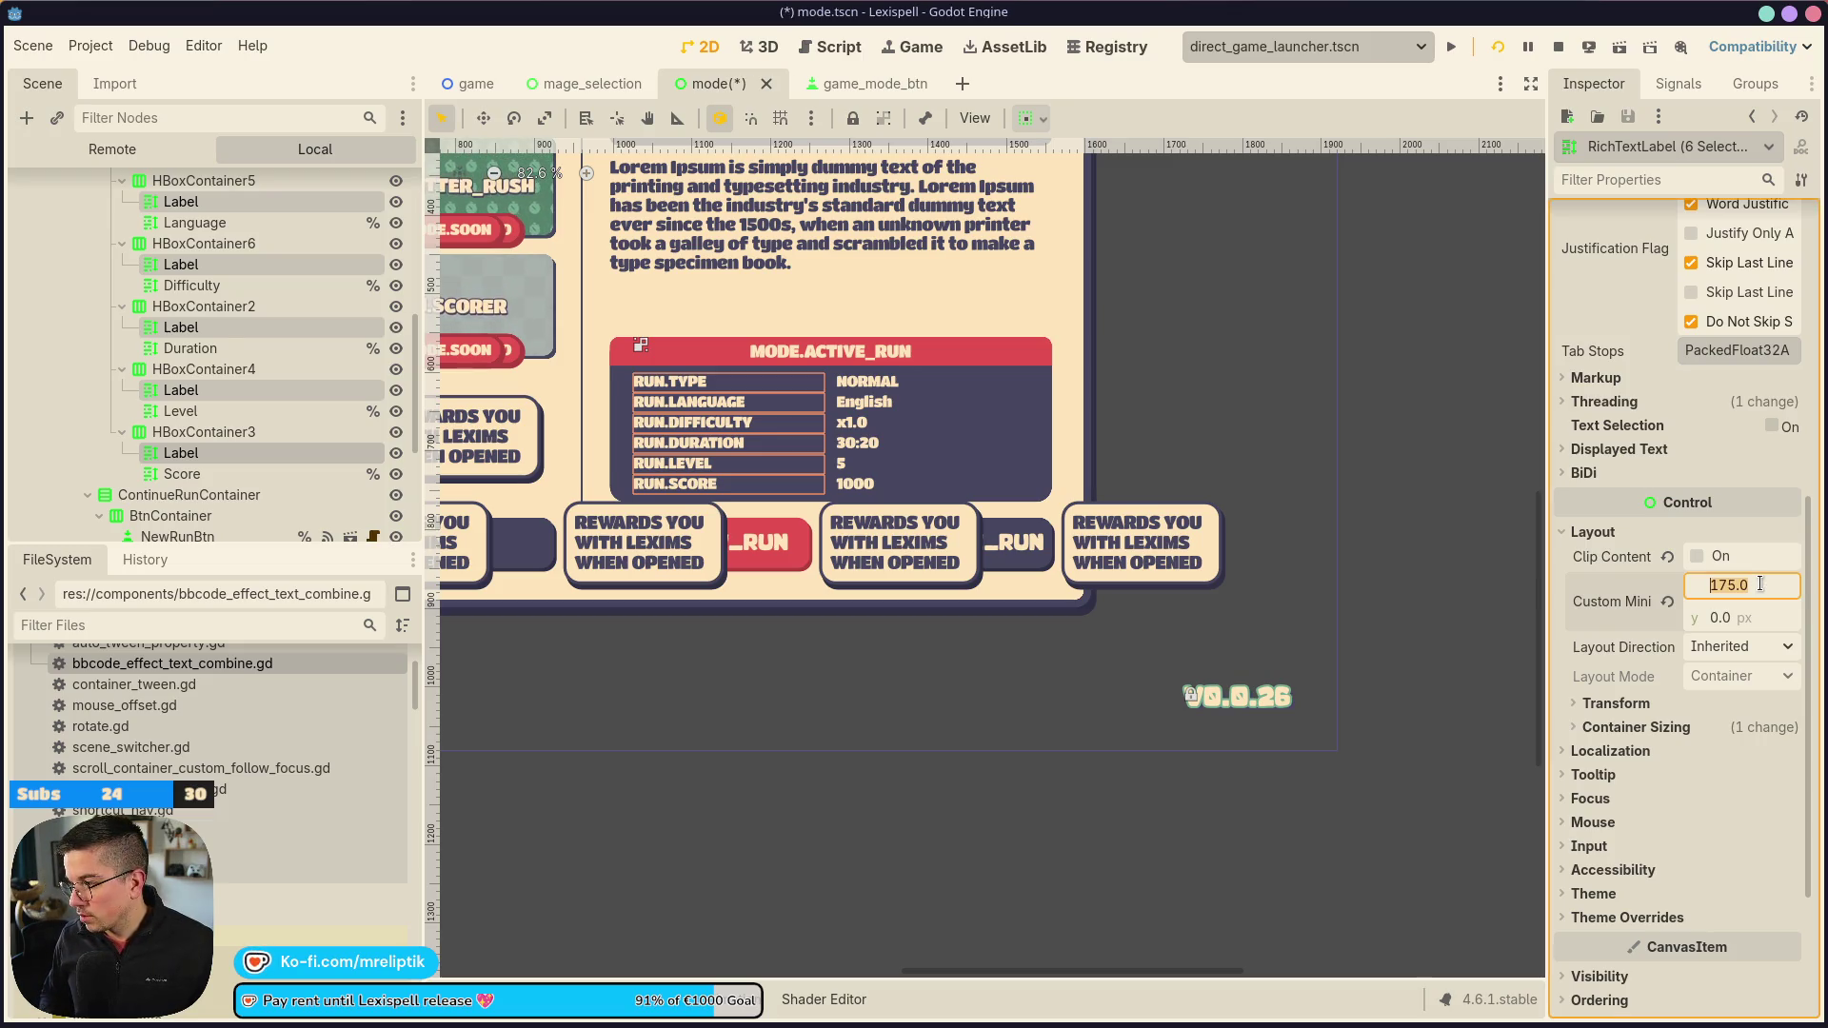
pyautogui.hotkey('ctrl', 's')
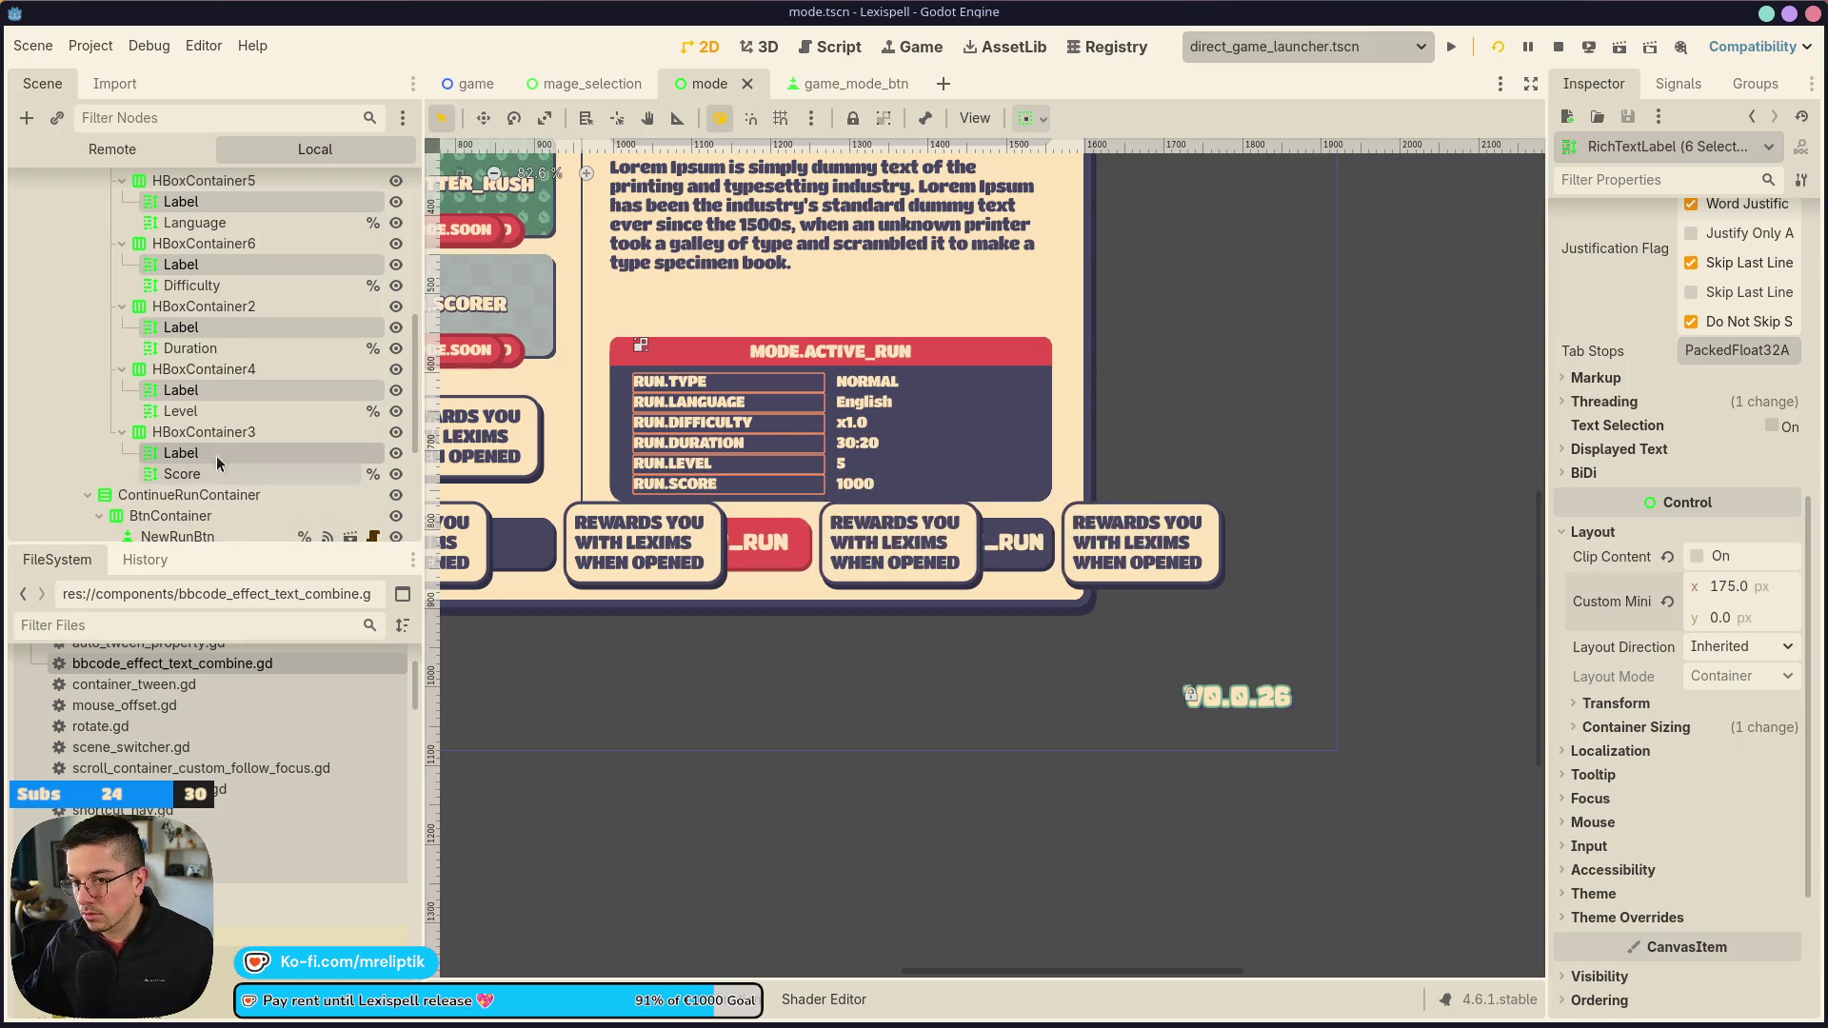
# Inspect the RUN.SCORE label and its score row container's sizing options
pyautogui.click(215, 454)
pyautogui.click(217, 430)
pyautogui.click(216, 453)
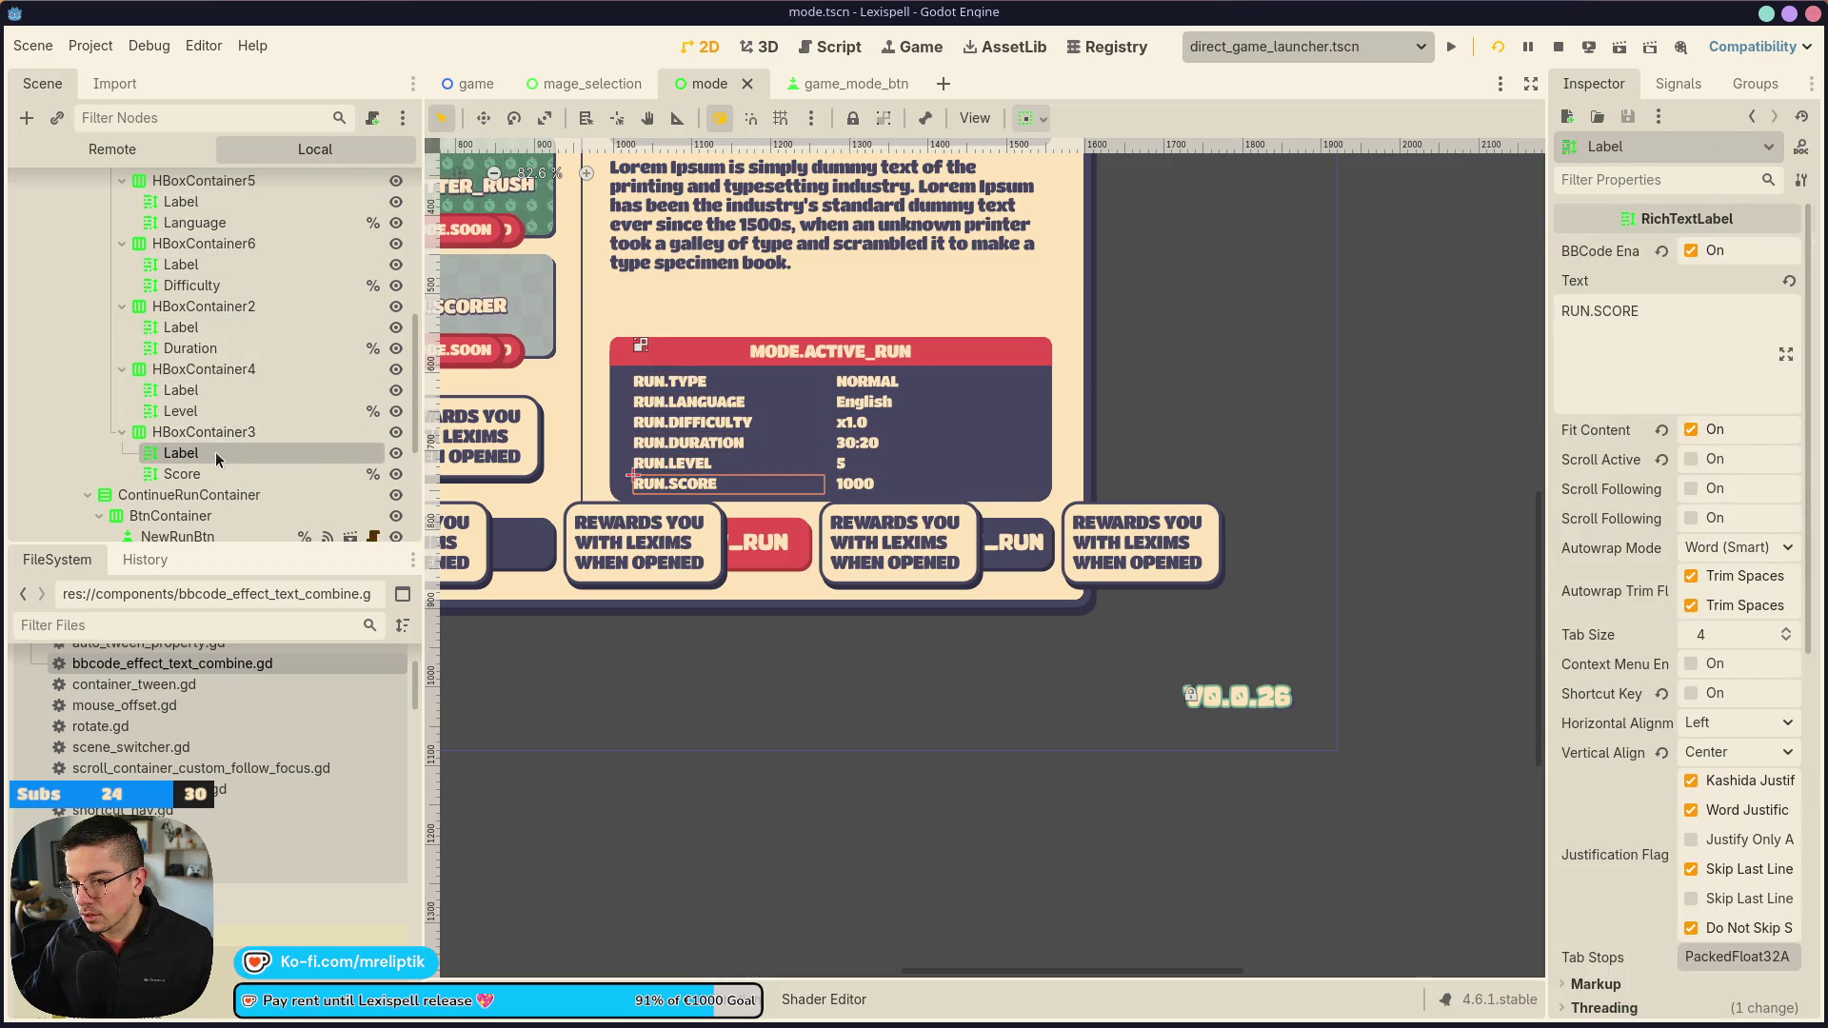
pyautogui.click(225, 437)
pyautogui.click(224, 460)
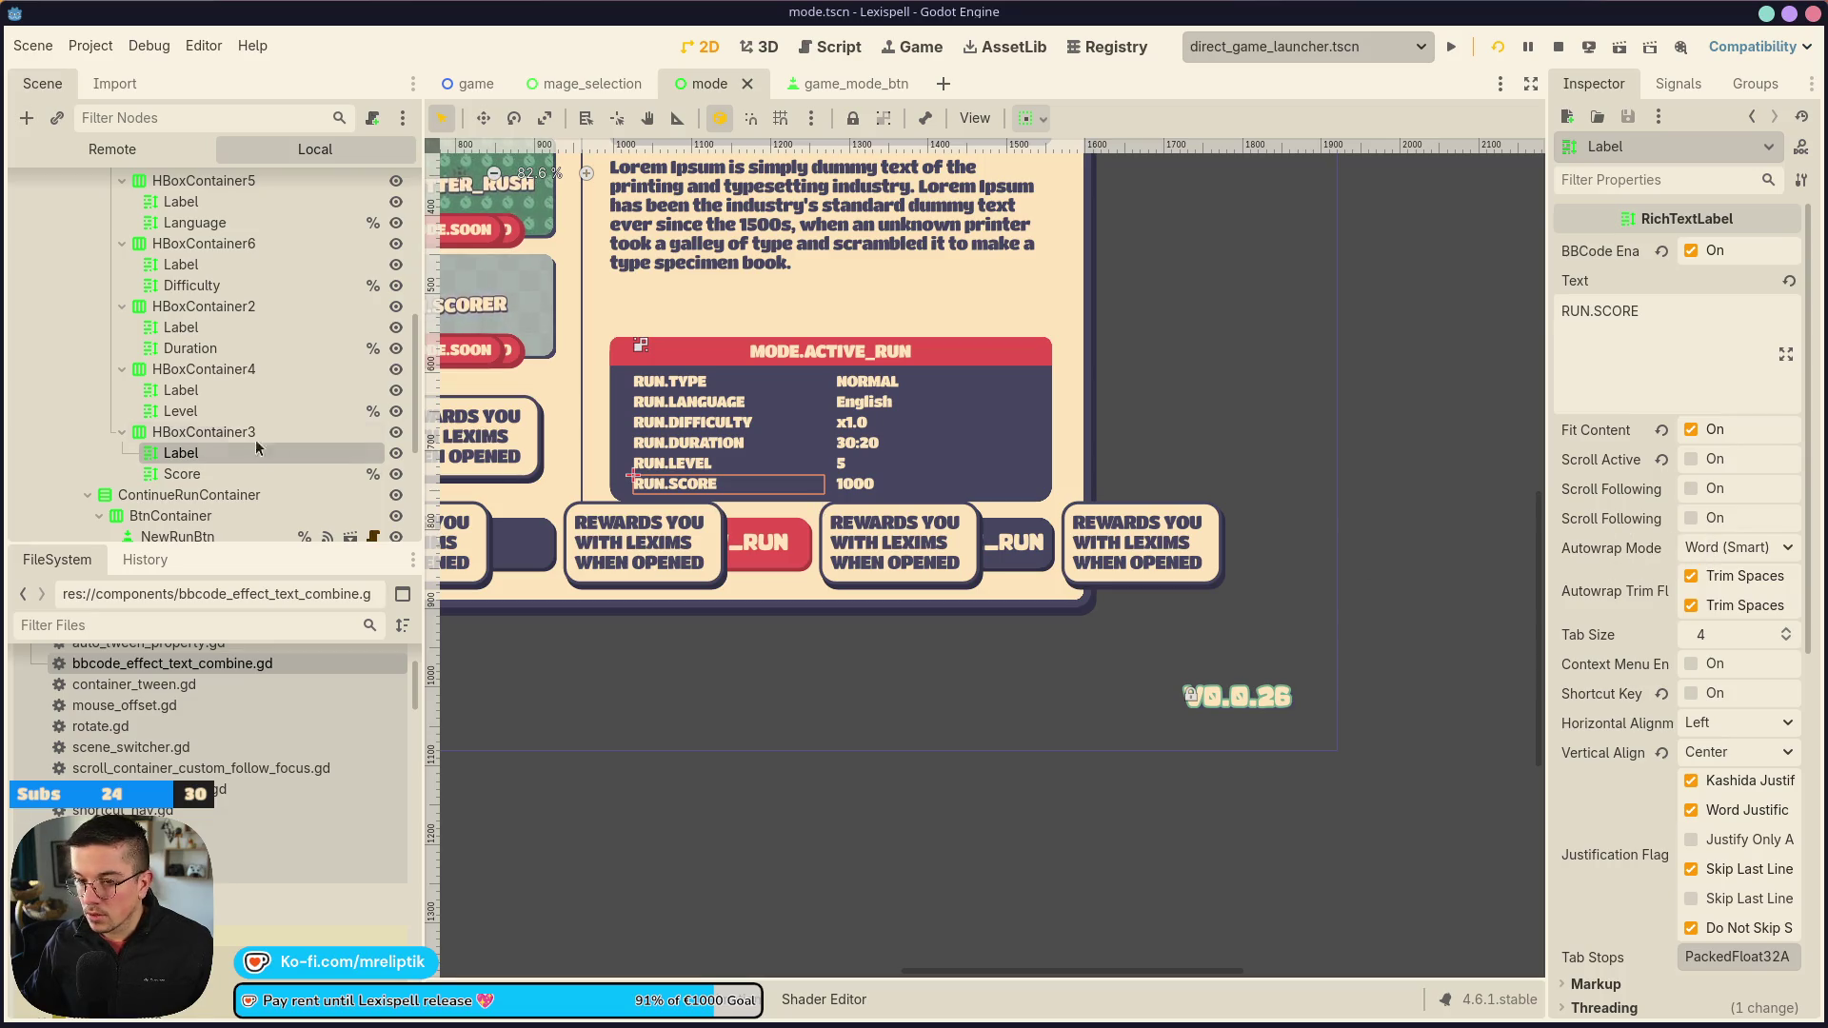
pyautogui.click(253, 434)
pyautogui.click(1588, 314)
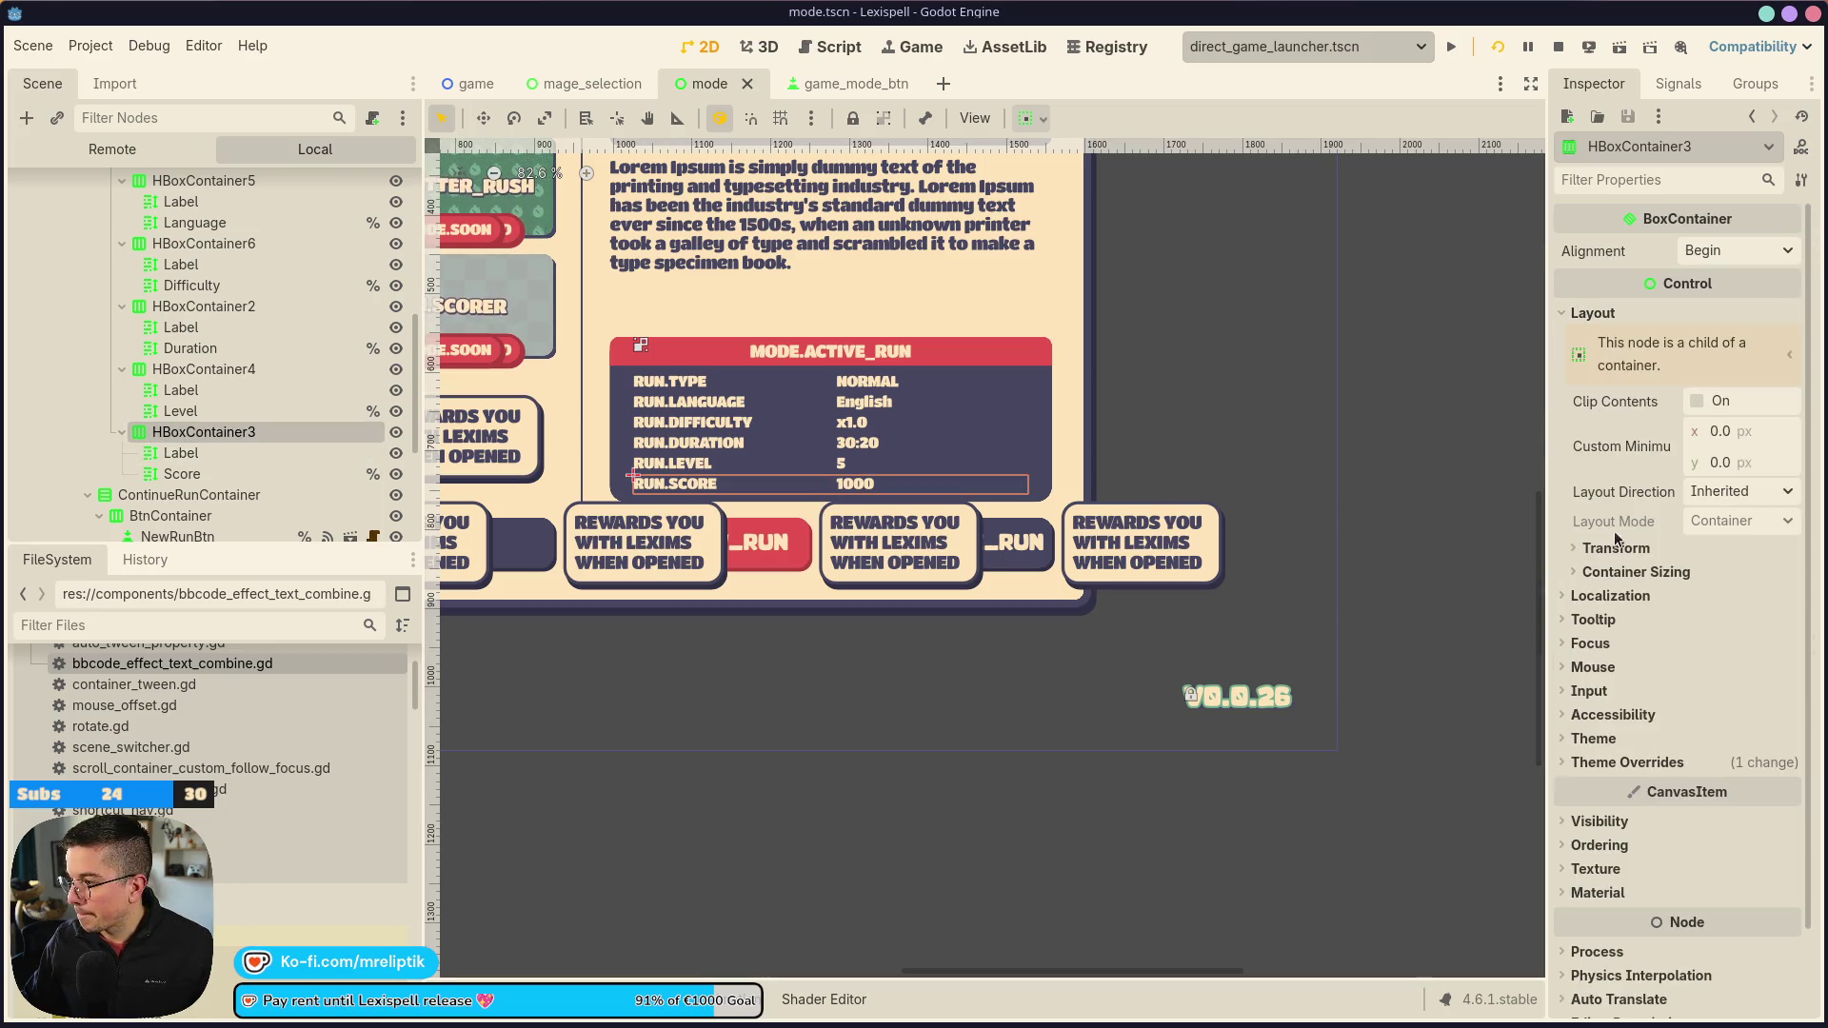
pyautogui.click(1623, 572)
pyautogui.click(1623, 572)
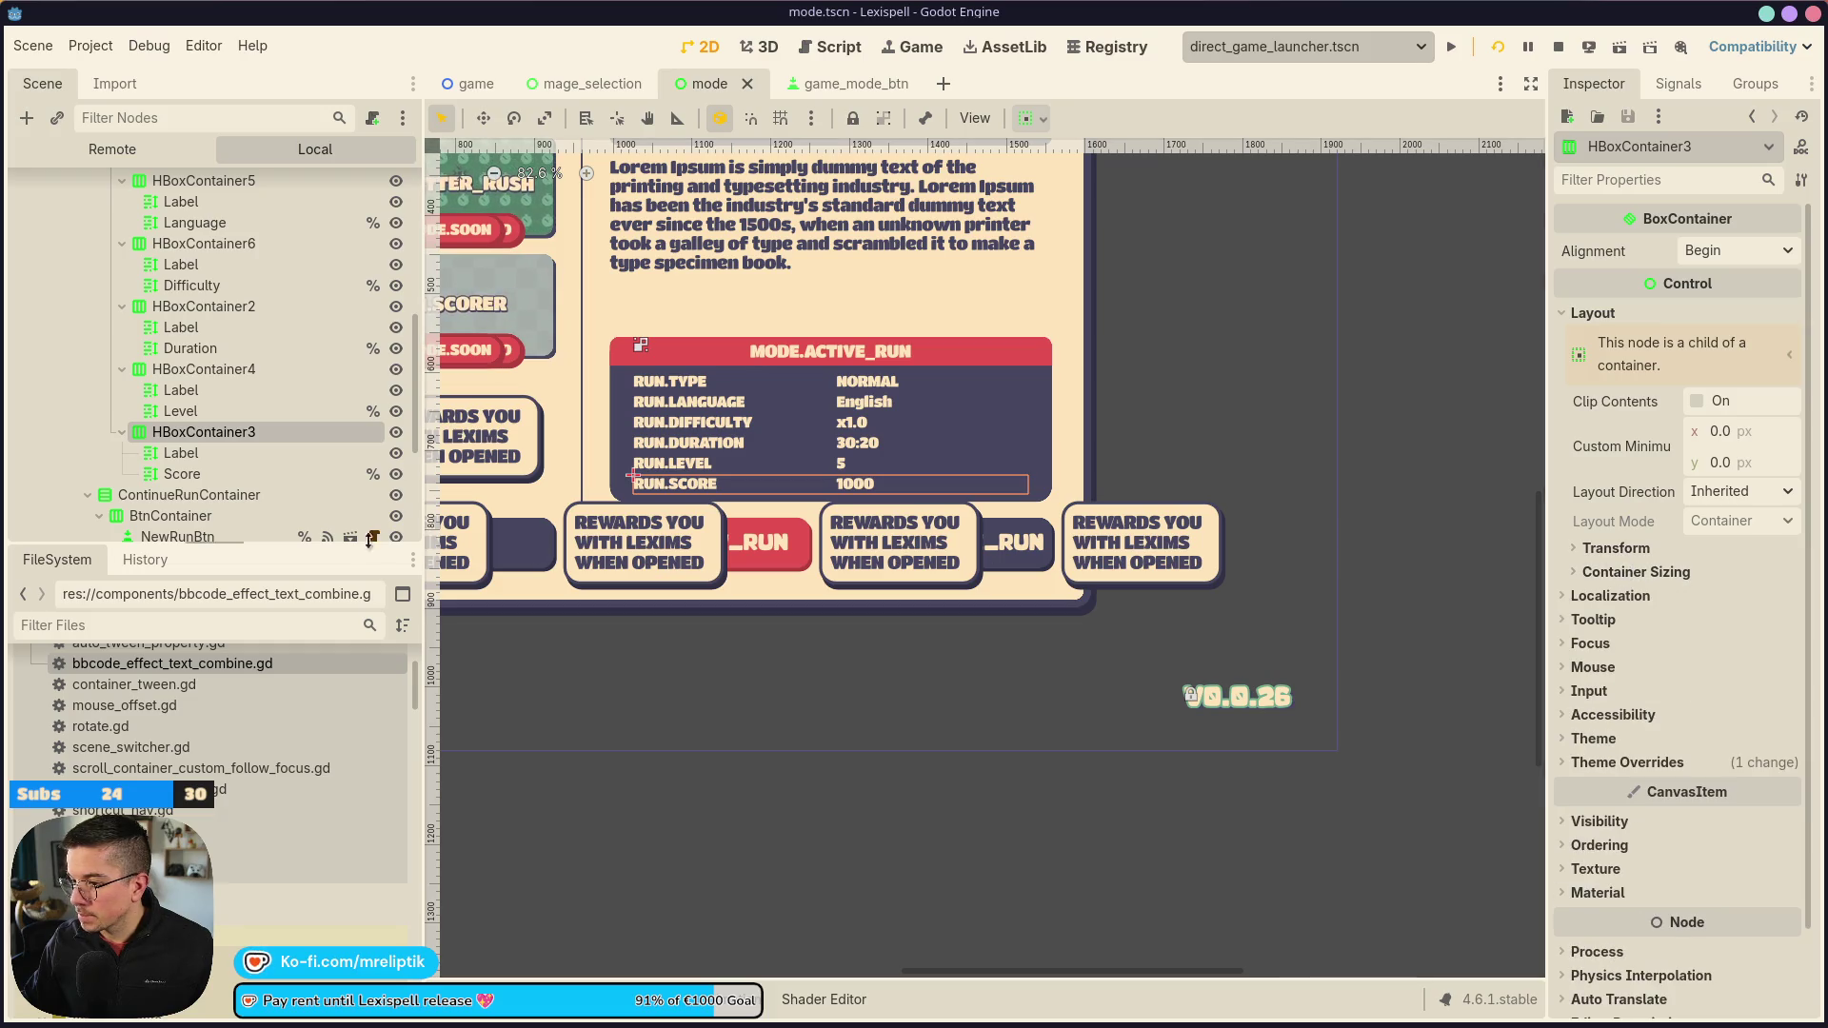
# Check RUN.SCORE's layout, keeping its 175 px minimum width after an undone reset
pyautogui.click(241, 453)
pyautogui.scroll(-5, 1588, 491)
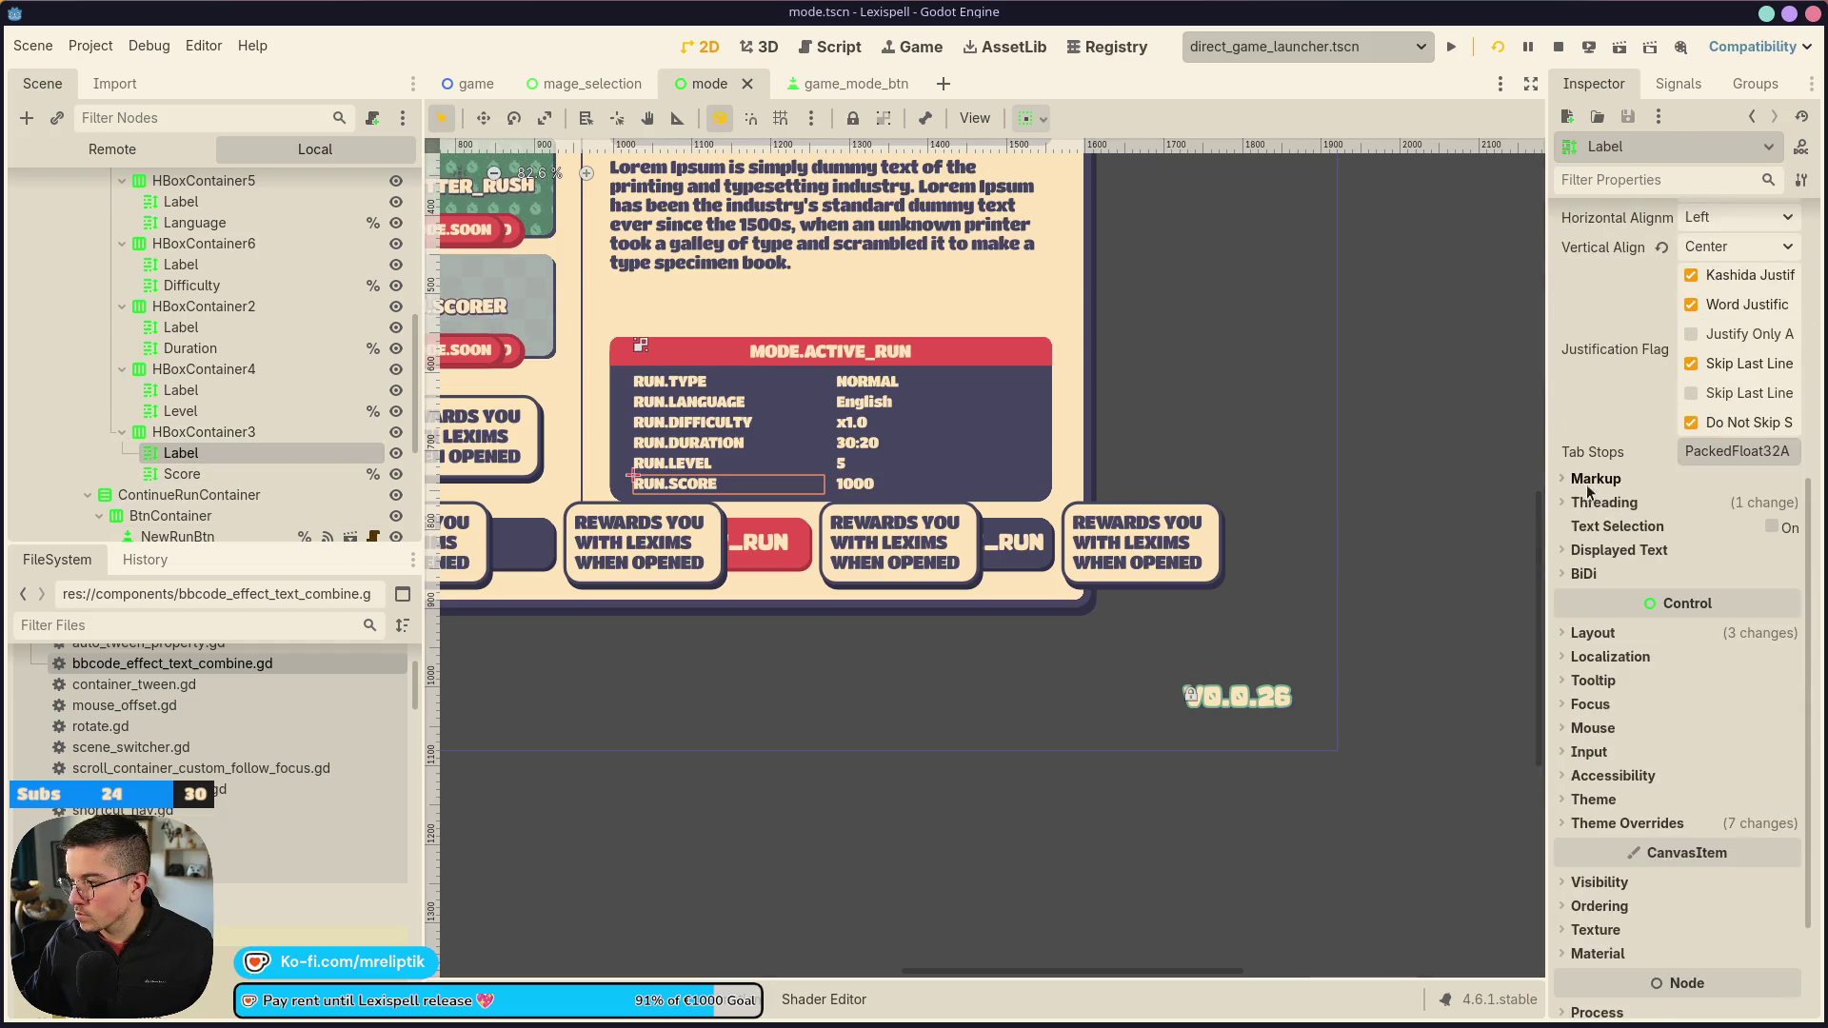
pyautogui.click(1600, 634)
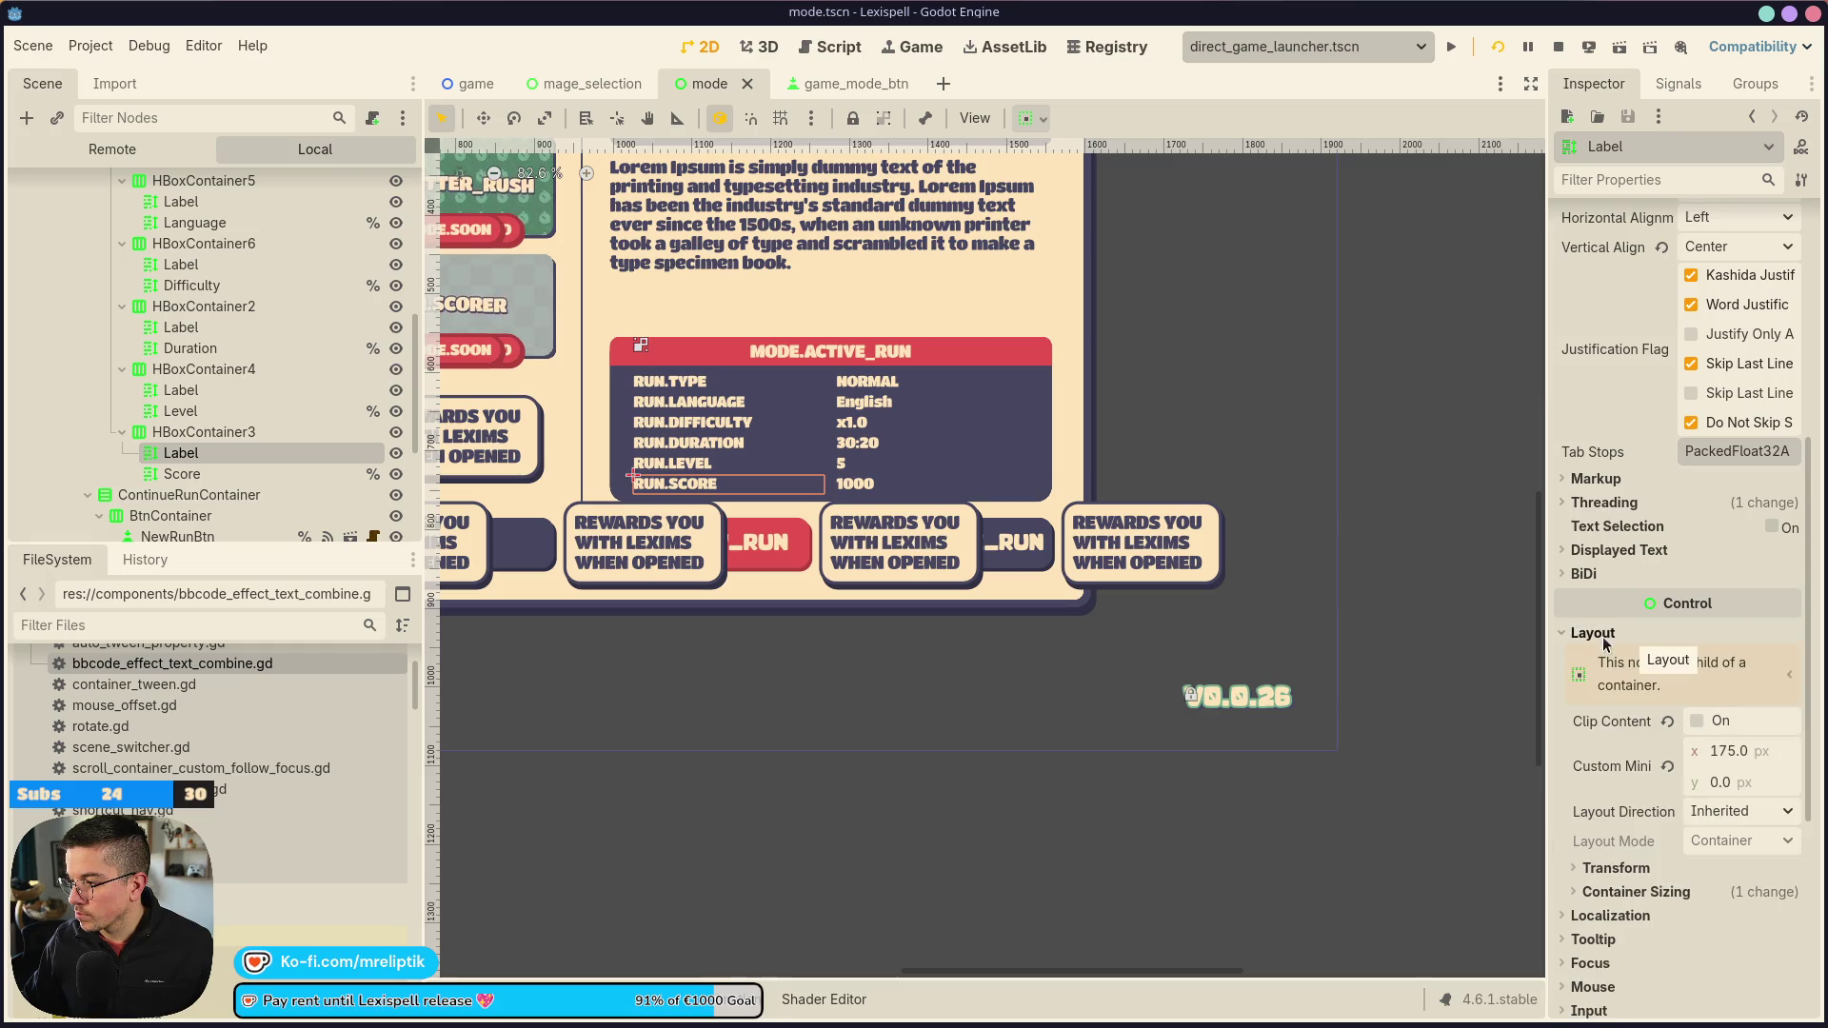
pyautogui.click(1666, 766)
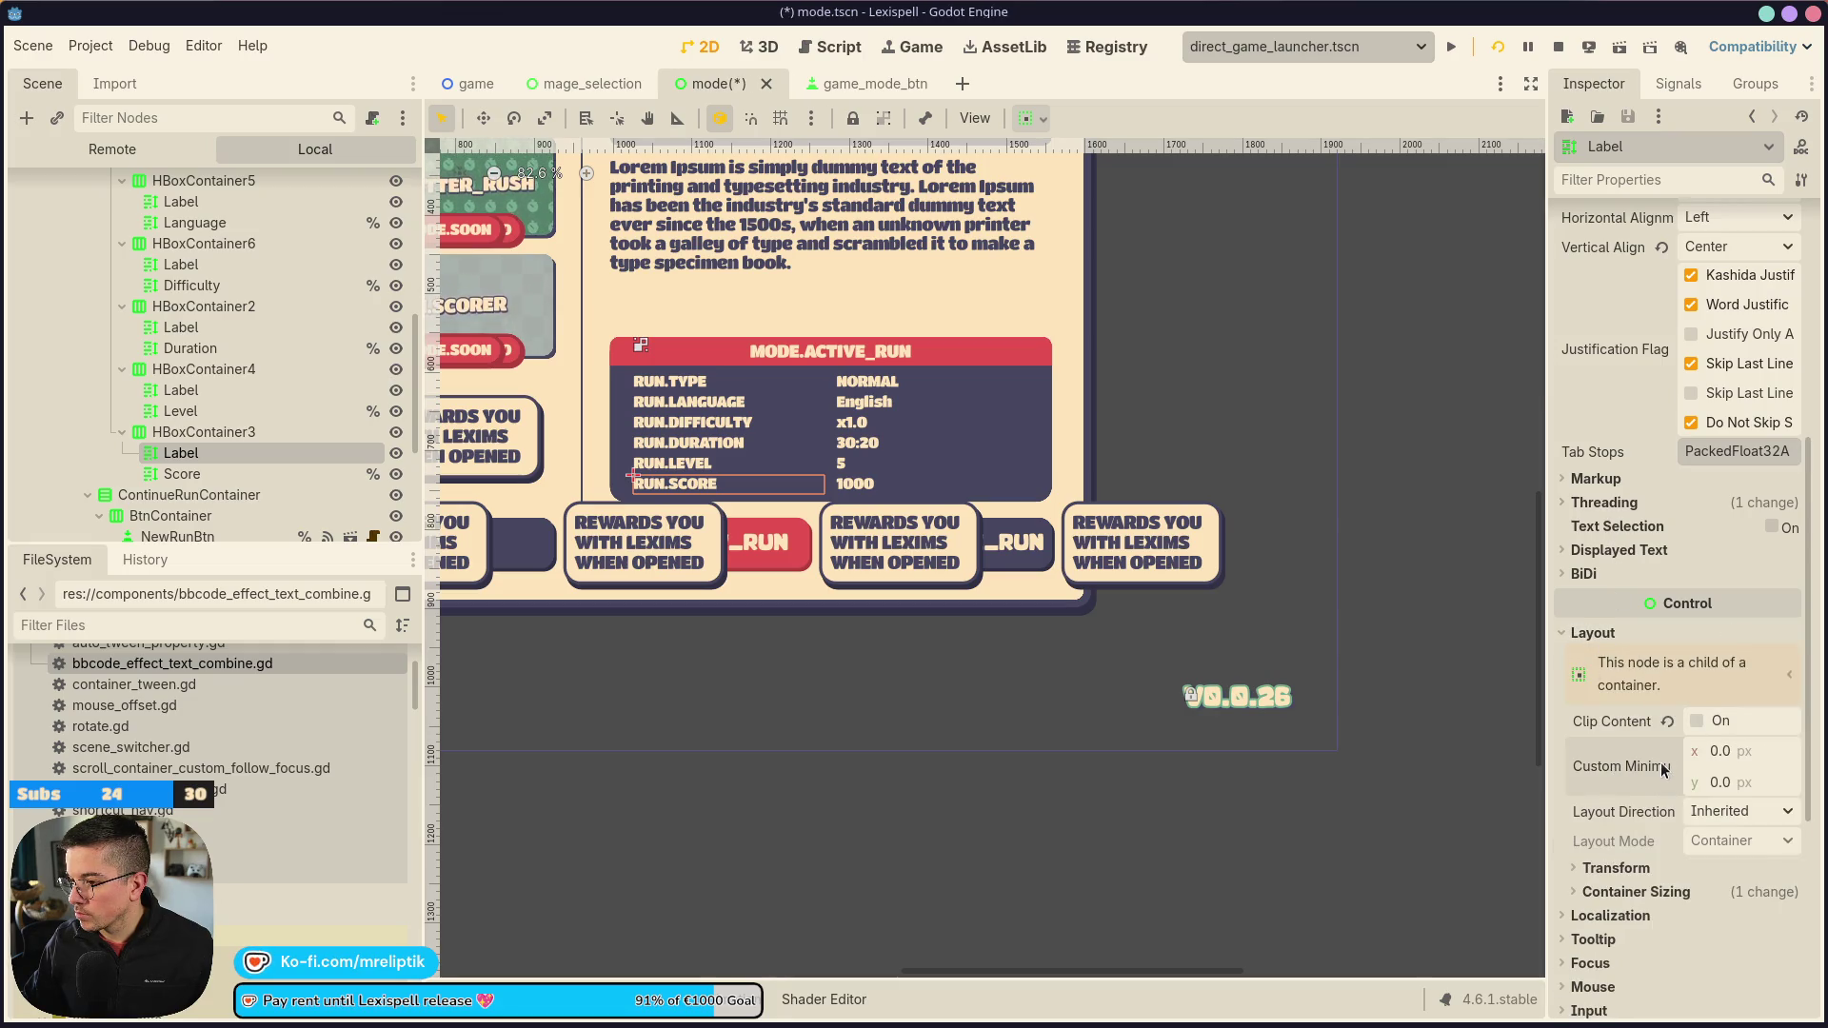
pyautogui.hotkey('ctrl', 'z')
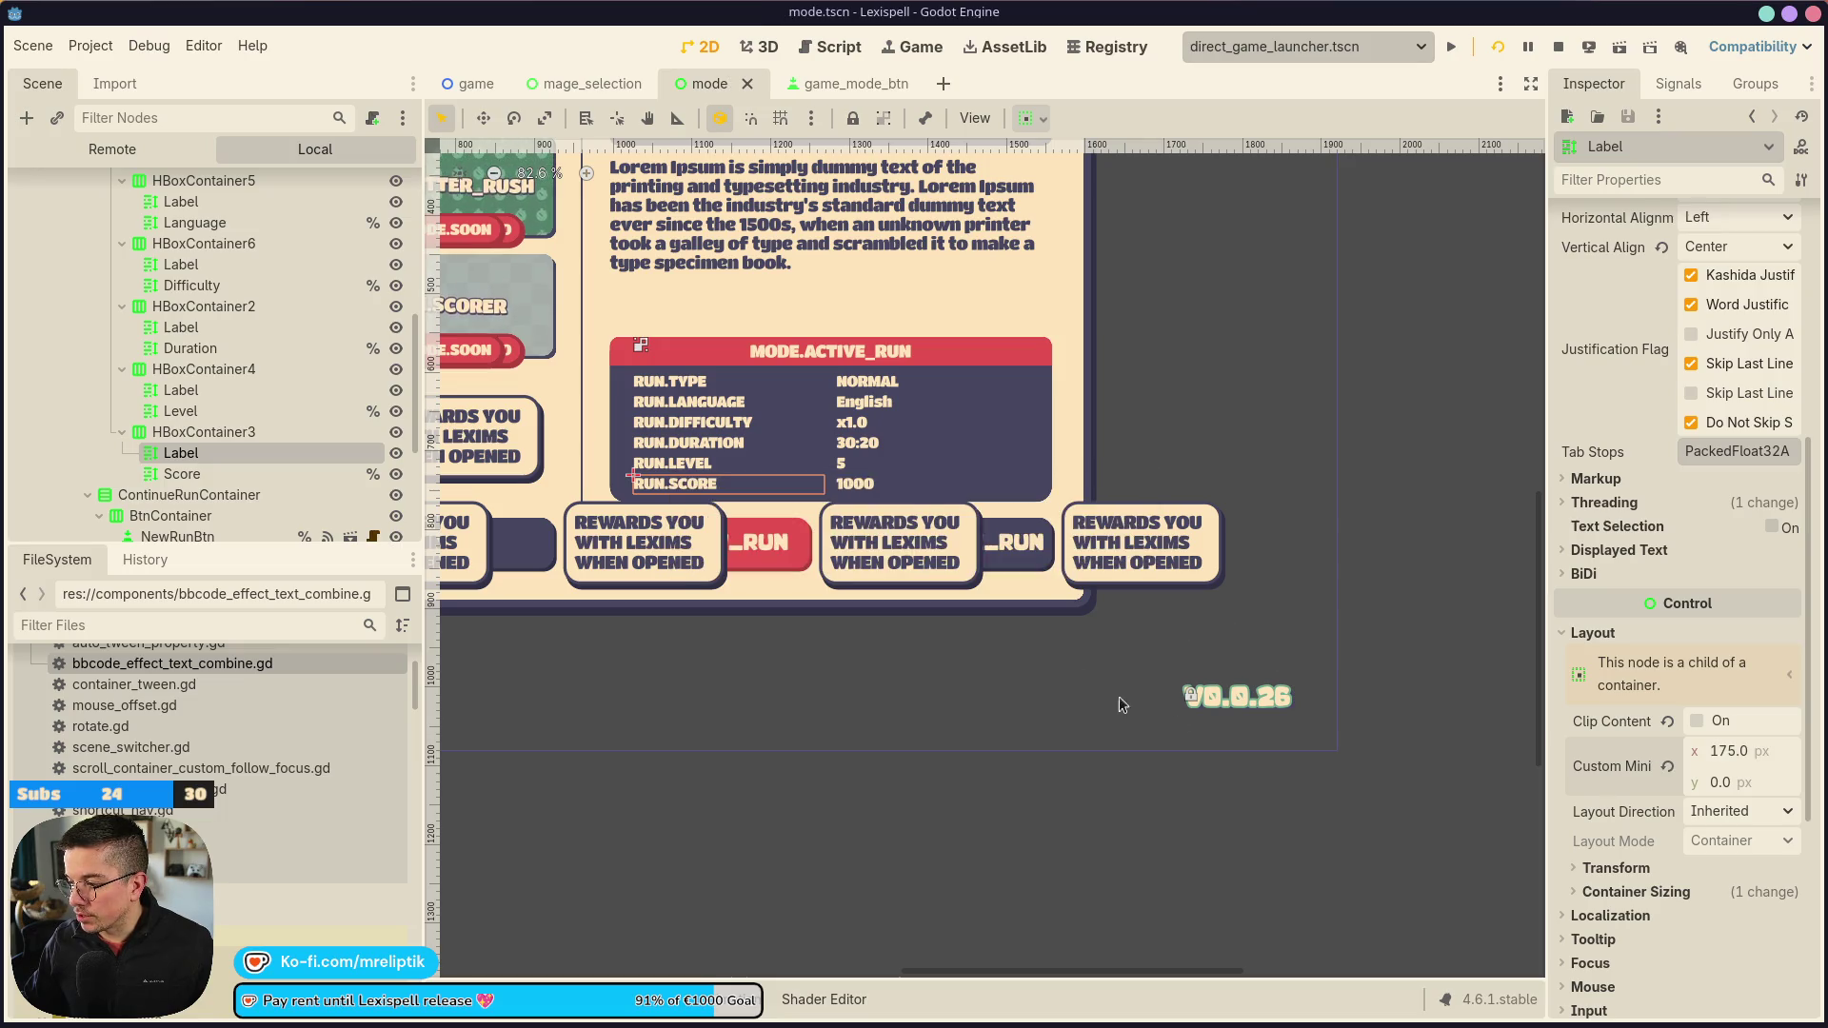
pyautogui.scroll(-5, 1654, 812)
pyautogui.click(1616, 564)
pyautogui.click(1615, 564)
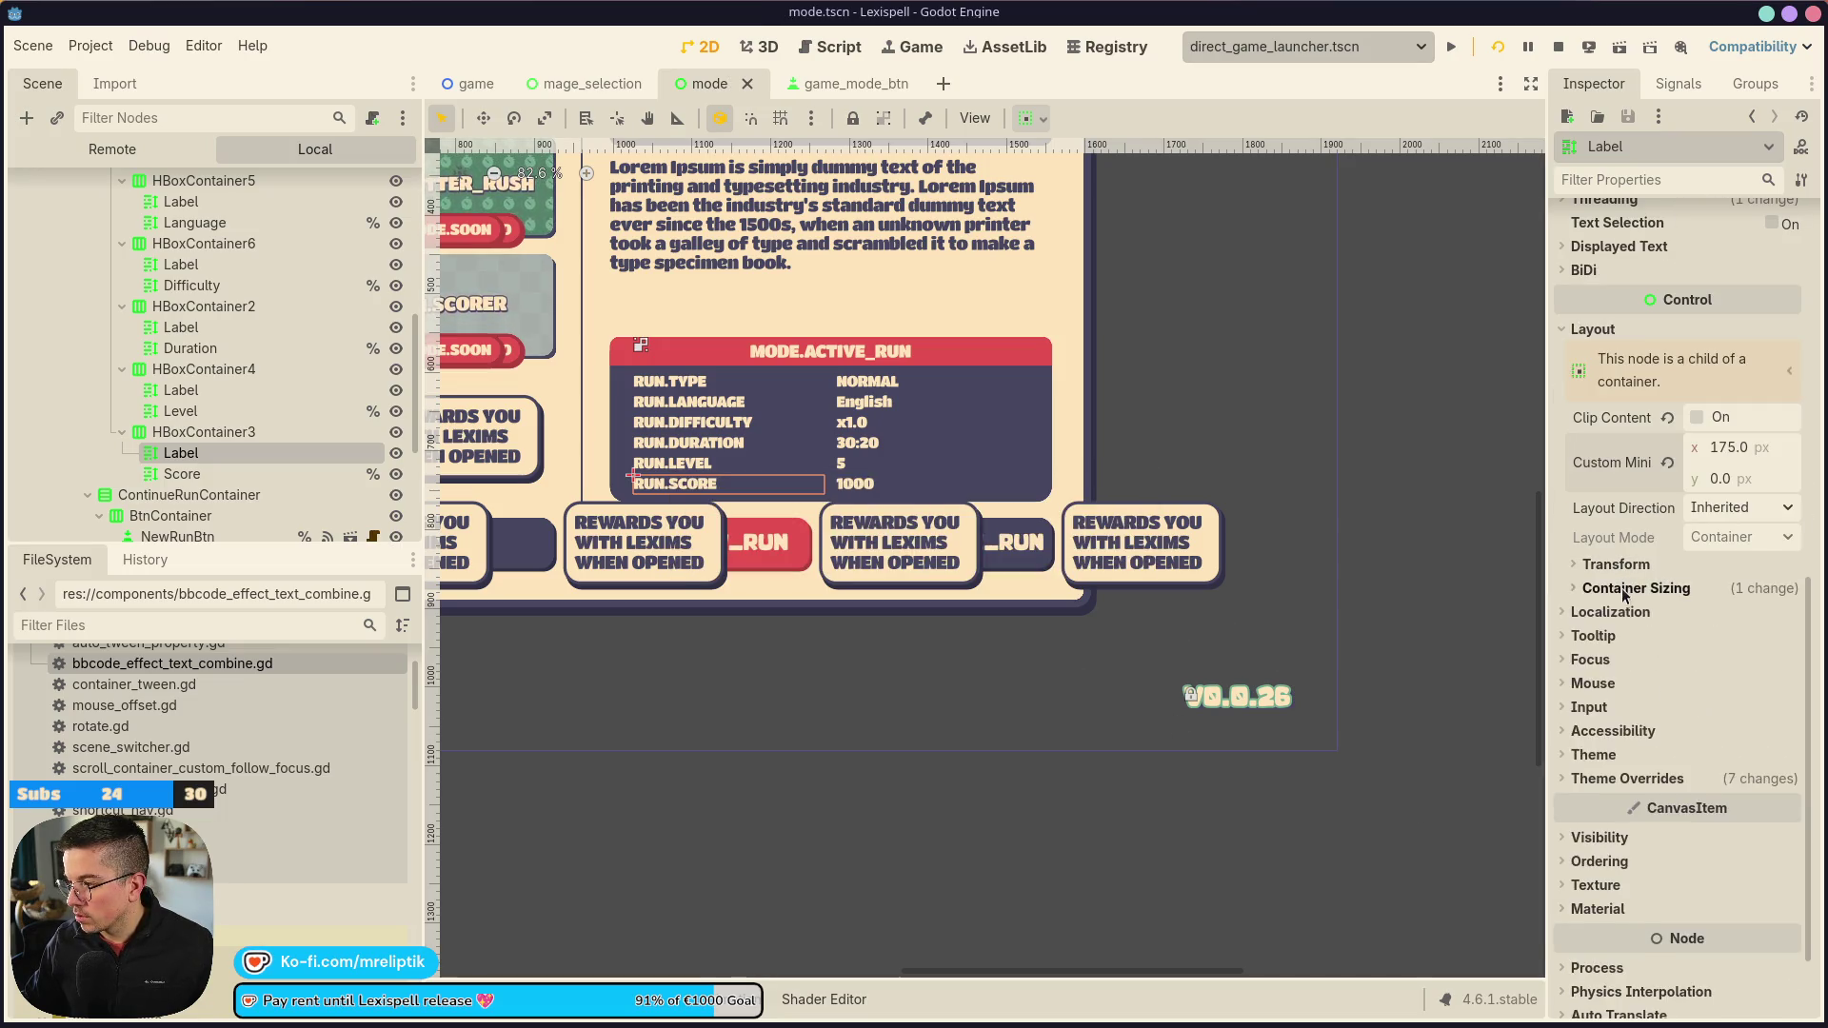
# Reselect all six RUN.* name labels, from RUN.SCORE up to RUN.TYPE
pyautogui.click(1636, 587)
pyautogui.keyDown('ctrl'); pyautogui.click(181, 389); pyautogui.keyUp('ctrl')
pyautogui.keyDown('ctrl'); pyautogui.click(181, 326); pyautogui.keyUp('ctrl')
pyautogui.scroll(3, 197, 391)
pyautogui.keyDown('ctrl'); pyautogui.click(202, 396); pyautogui.keyUp('ctrl')
pyautogui.keyDown('ctrl'); pyautogui.click(209, 333); pyautogui.keyUp('ctrl')
pyautogui.keyDown('ctrl'); pyautogui.click(202, 270); pyautogui.keyUp('ctrl')
pyautogui.scroll(2, 203, 324)
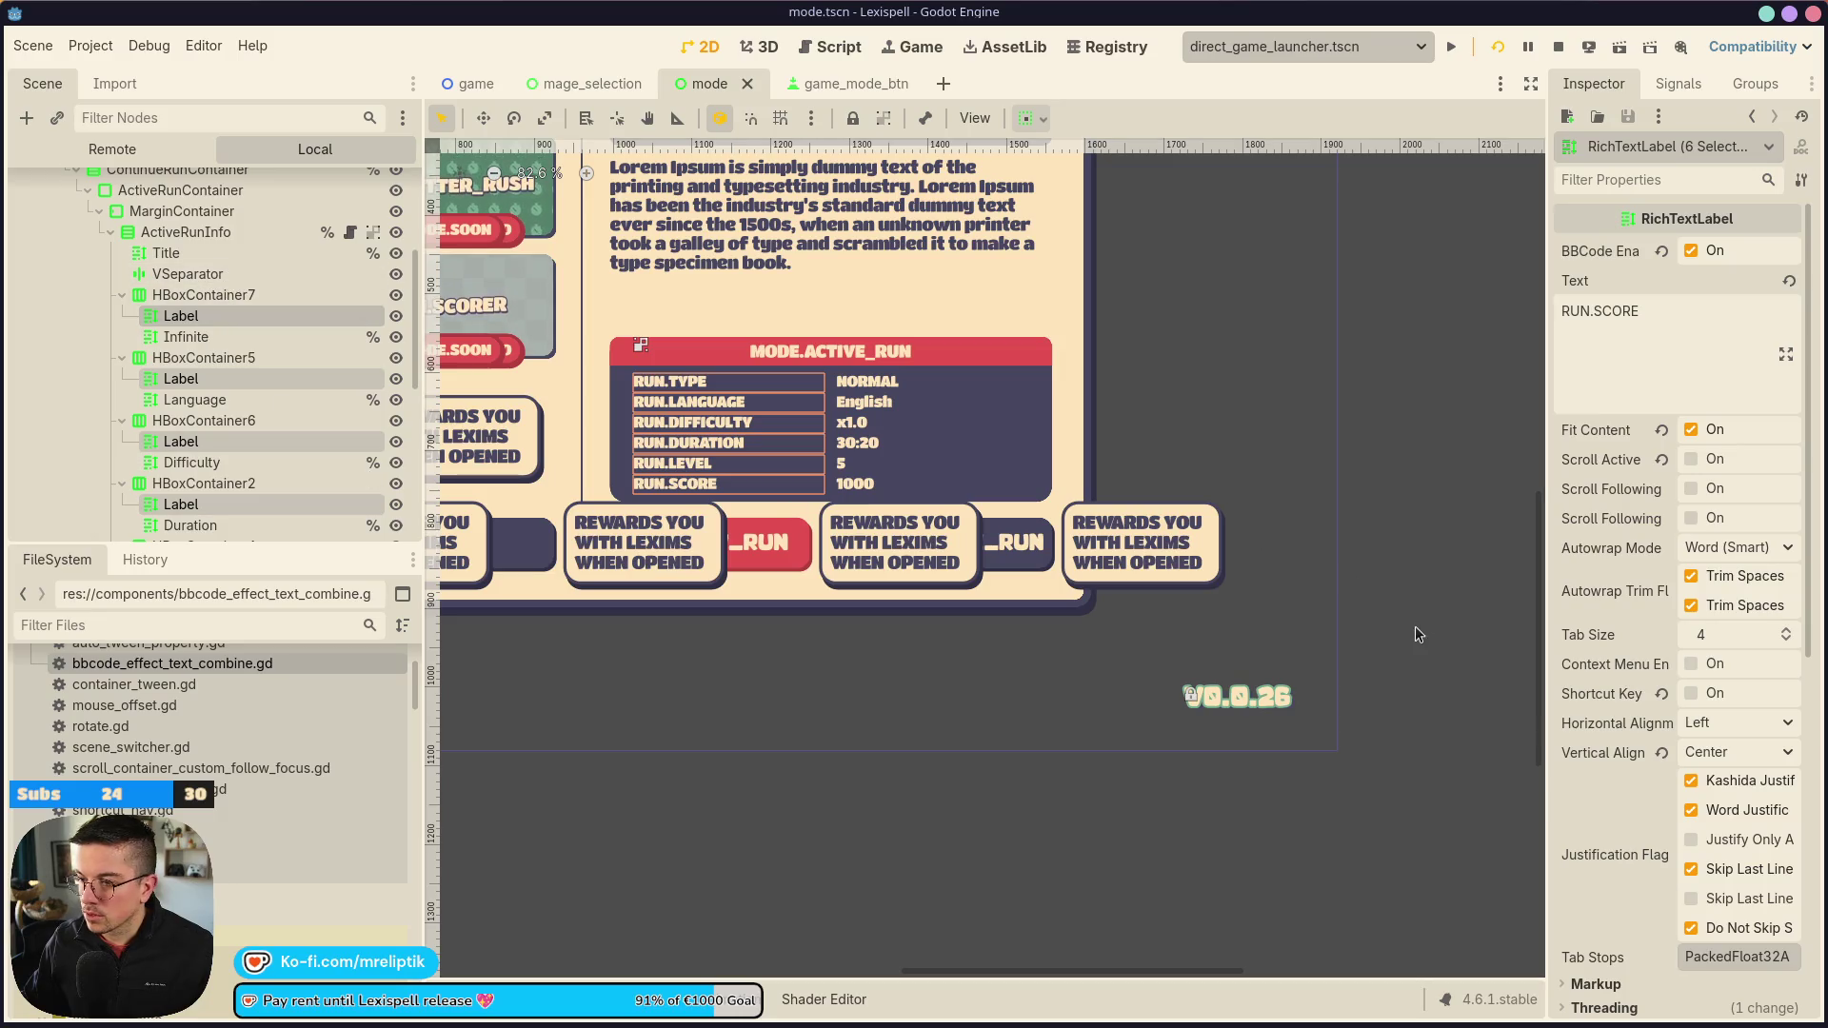
pyautogui.scroll(-6, 1677, 495)
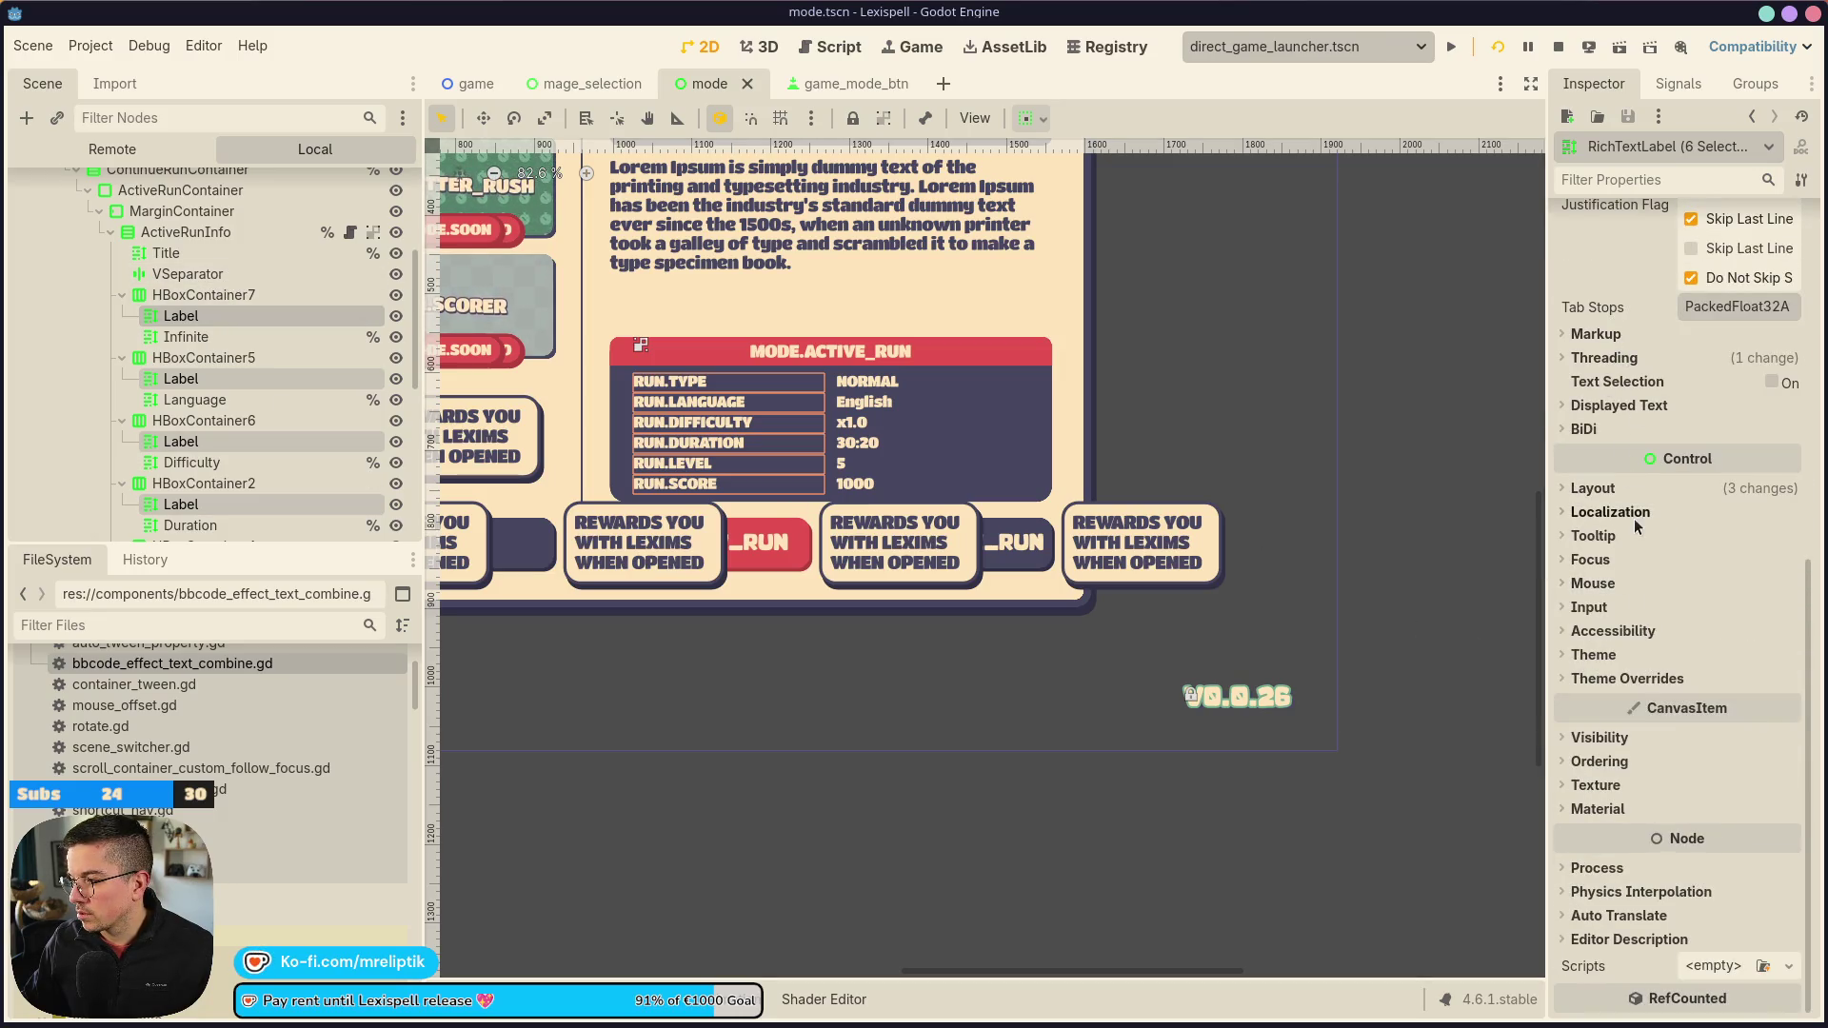
# Turn off Horizontal Fill and turn on Shrink End for the labels
pyautogui.click(1599, 489)
pyautogui.click(1635, 683)
pyautogui.scroll(-2, 1654, 700)
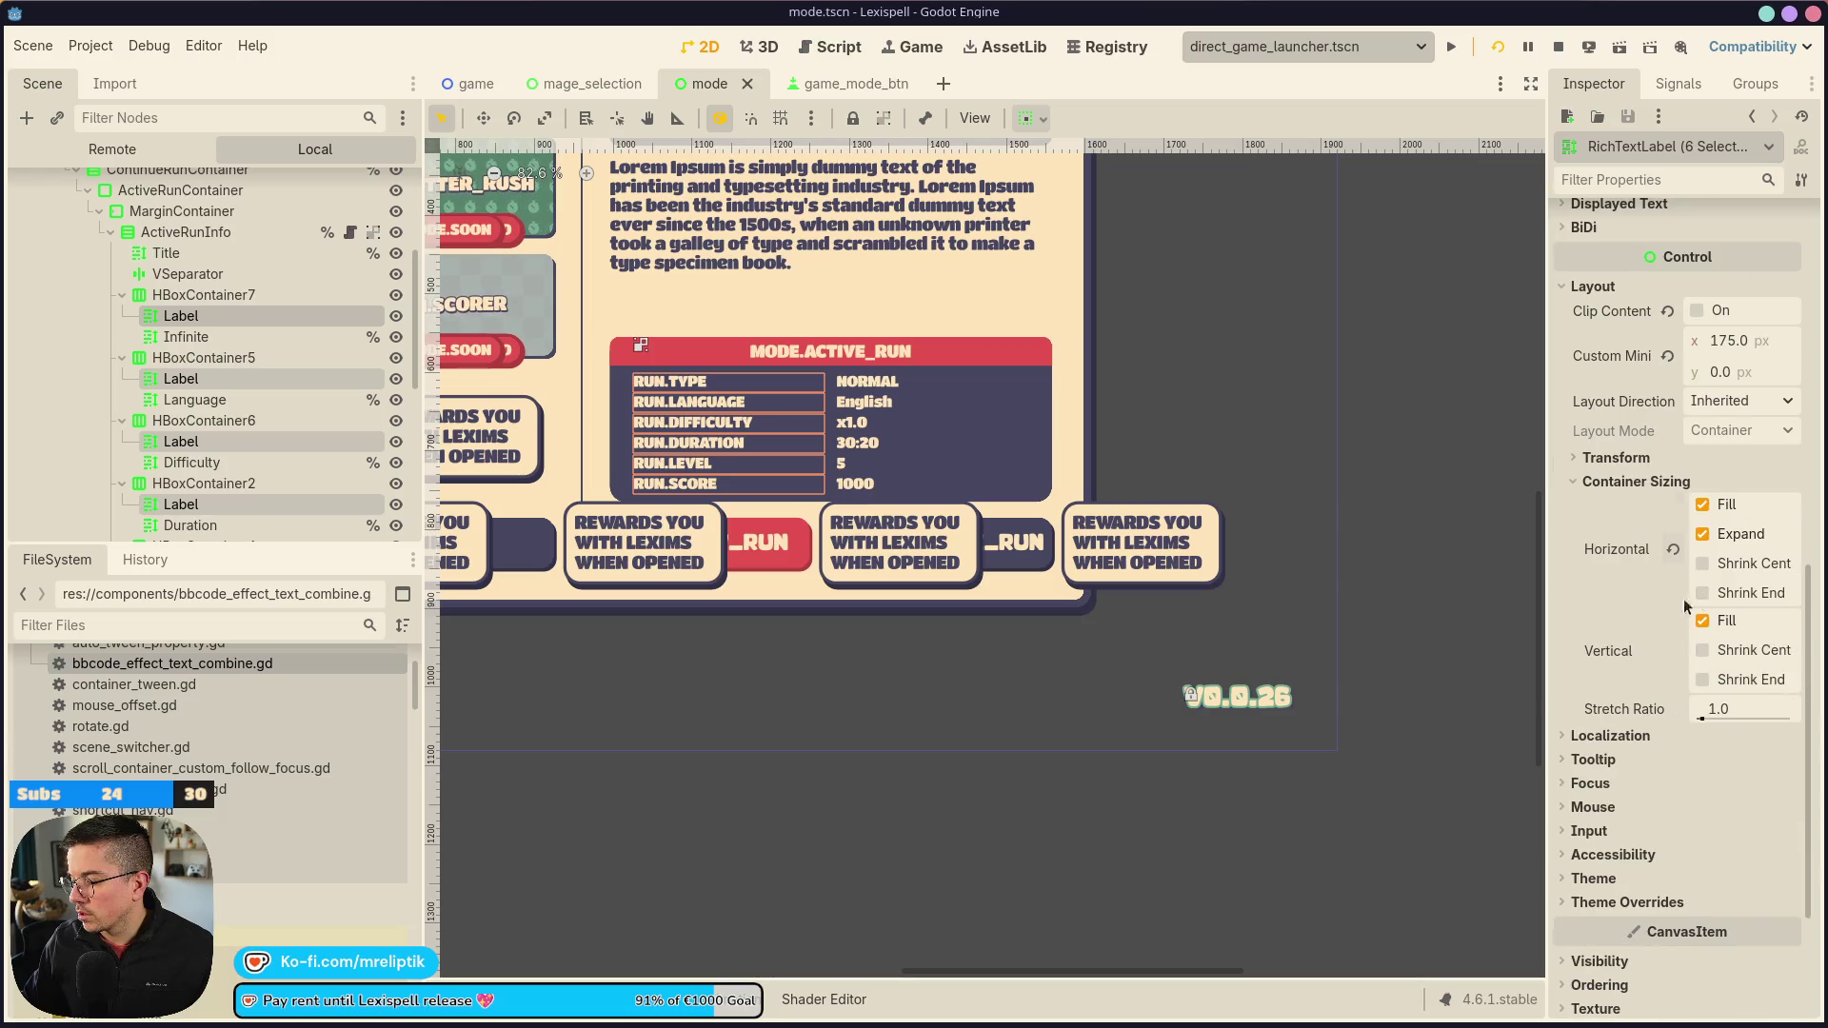
pyautogui.click(1702, 592)
pyautogui.click(1702, 505)
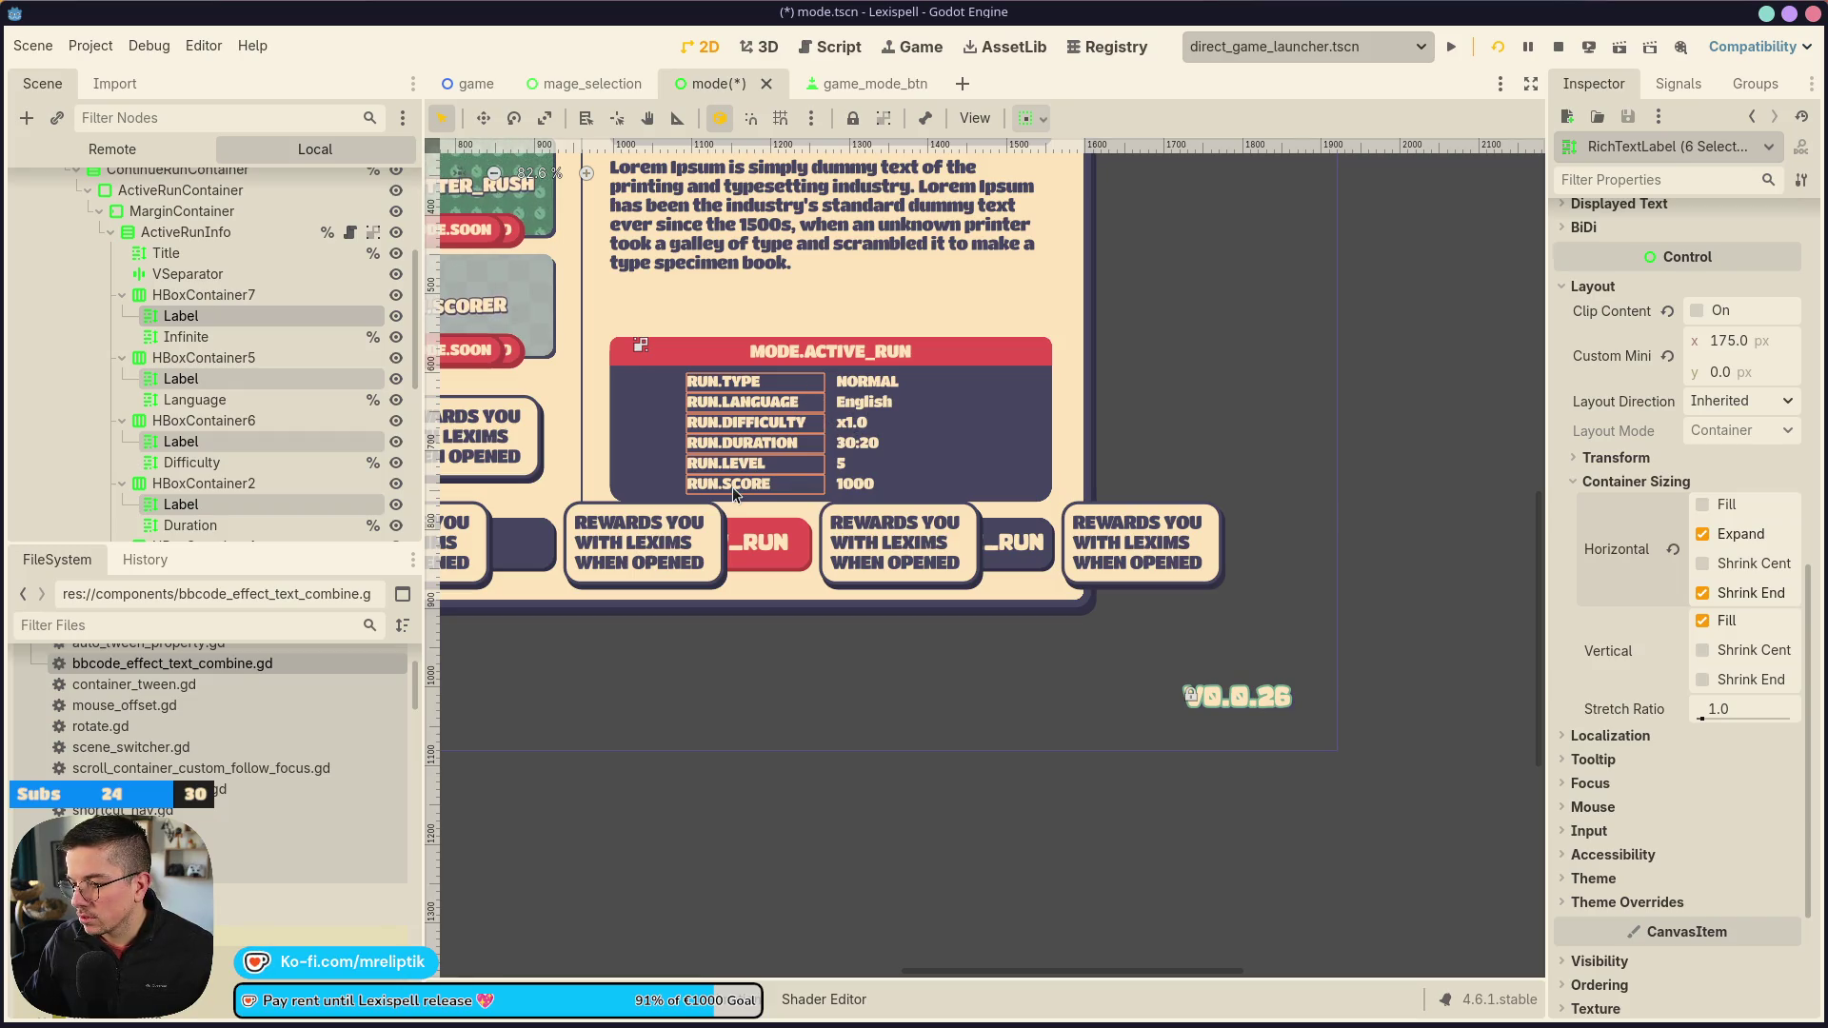
# Review the ActiveRunInfo container, then save mode.tscn
pyautogui.click(1243, 364)
pyautogui.click(722, 377)
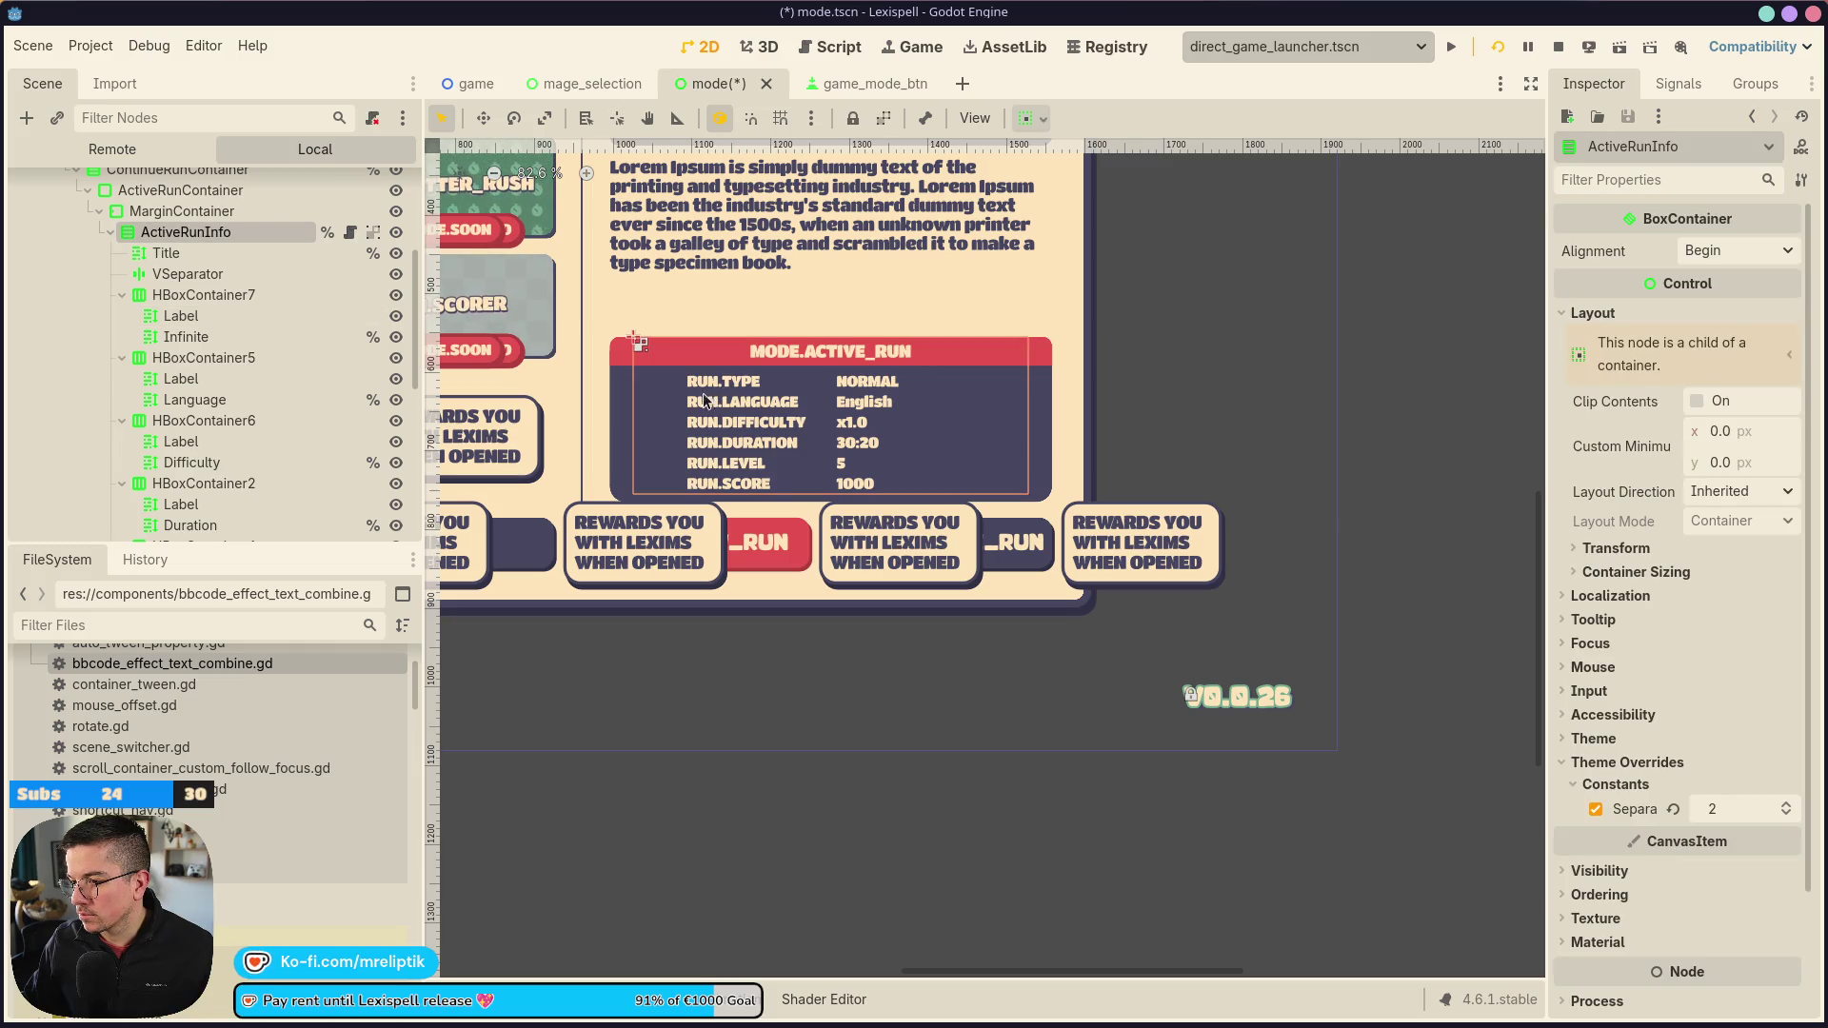
pyautogui.press('Escape')
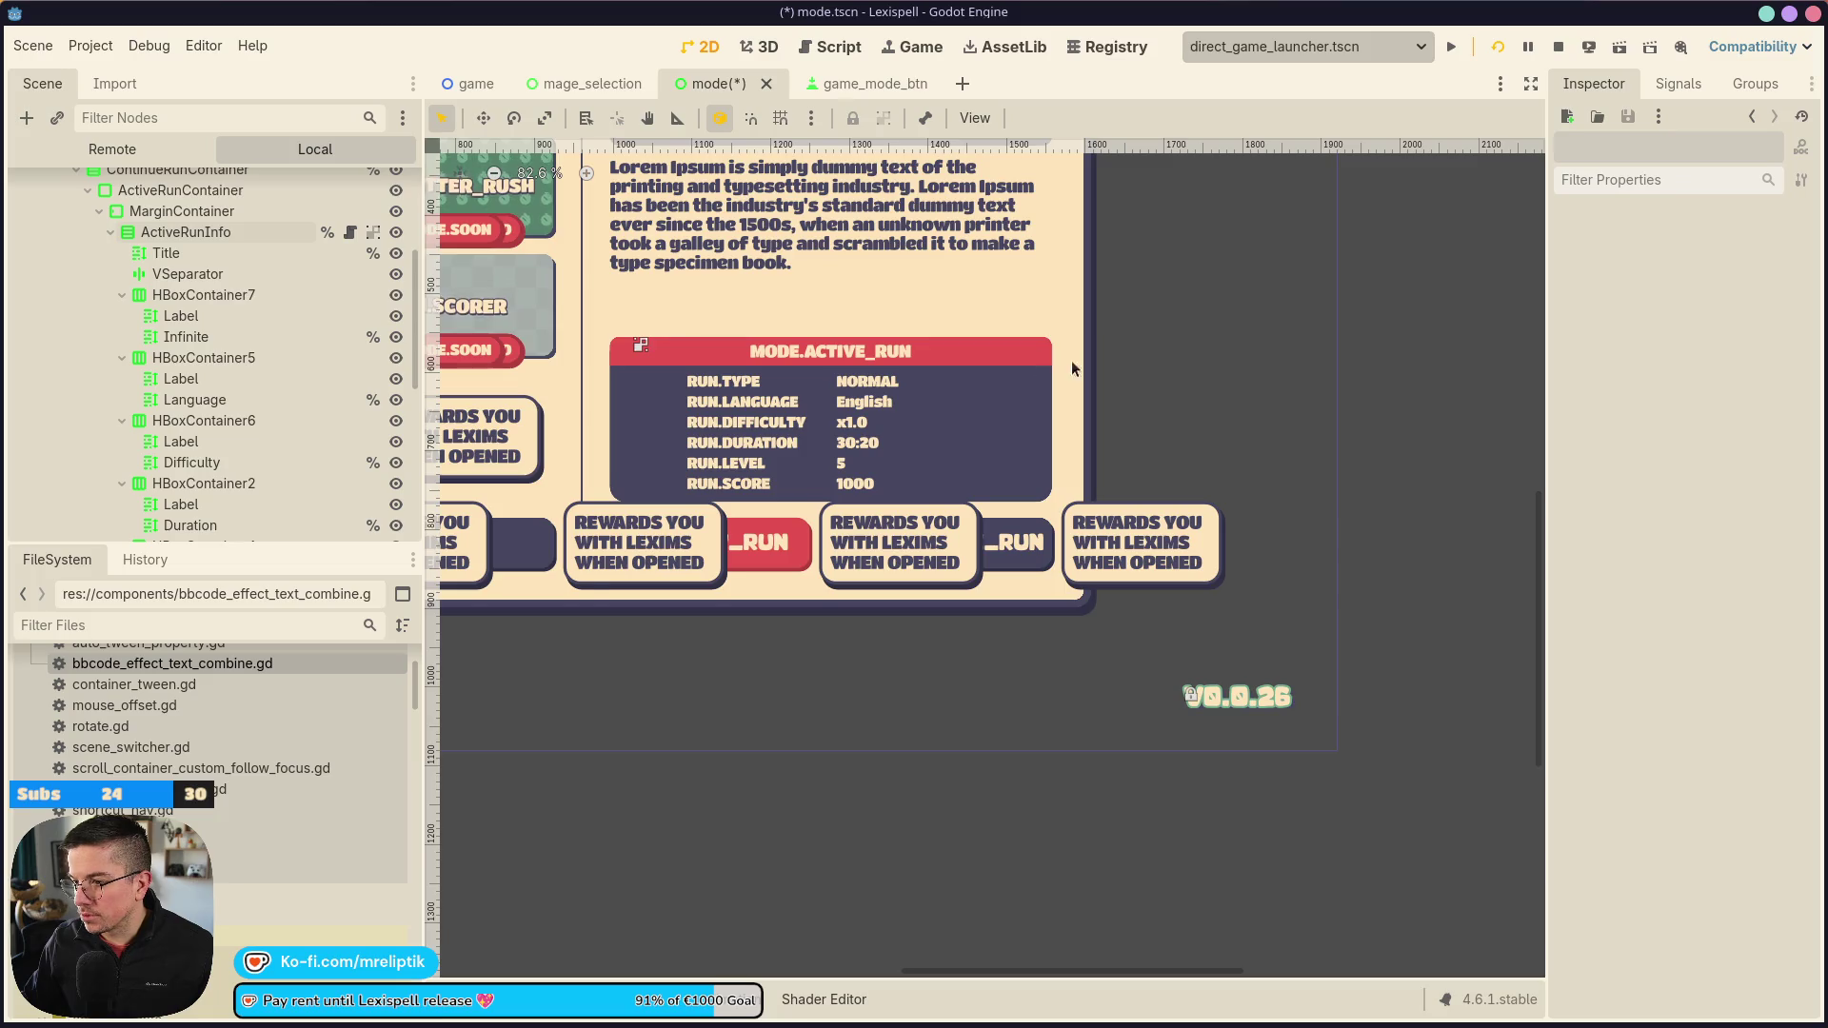
pyautogui.scroll(-4, 678, 361)
pyautogui.hotkey('ctrl', 's')
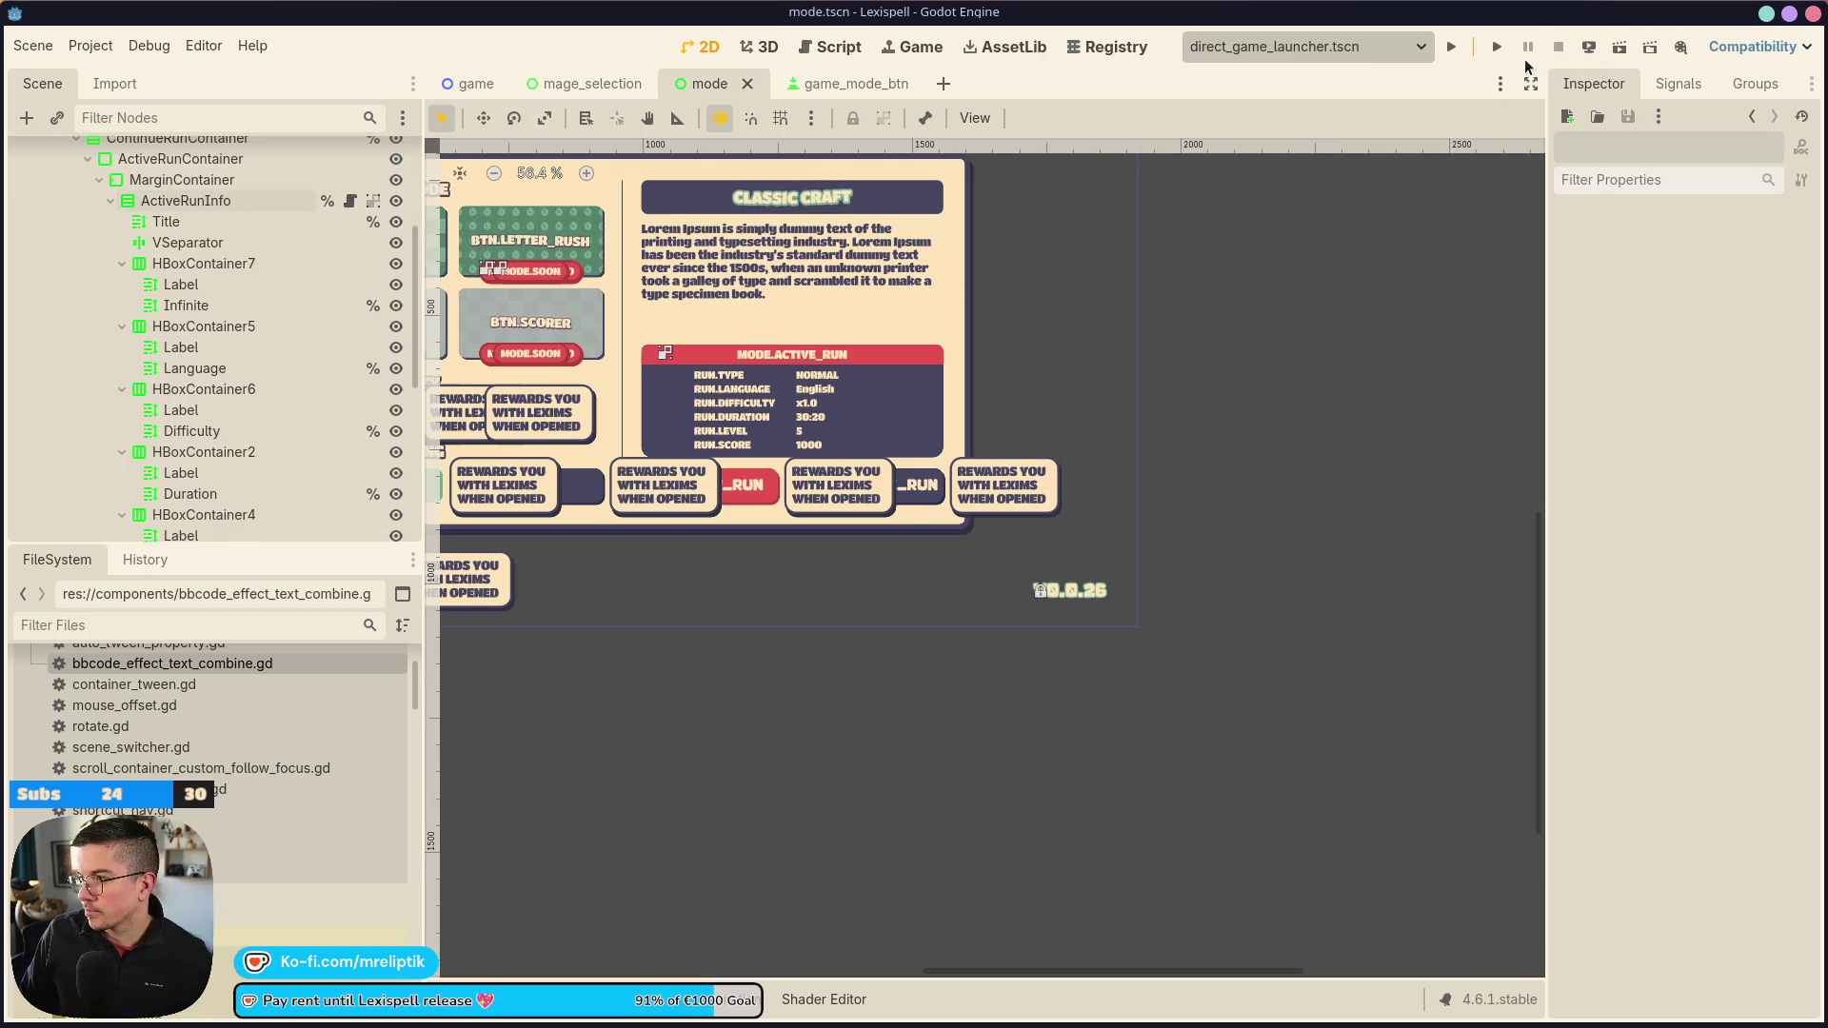
# Restart the game, skip the supported inputs screen and open the Modes screen
pyautogui.click(1497, 46)
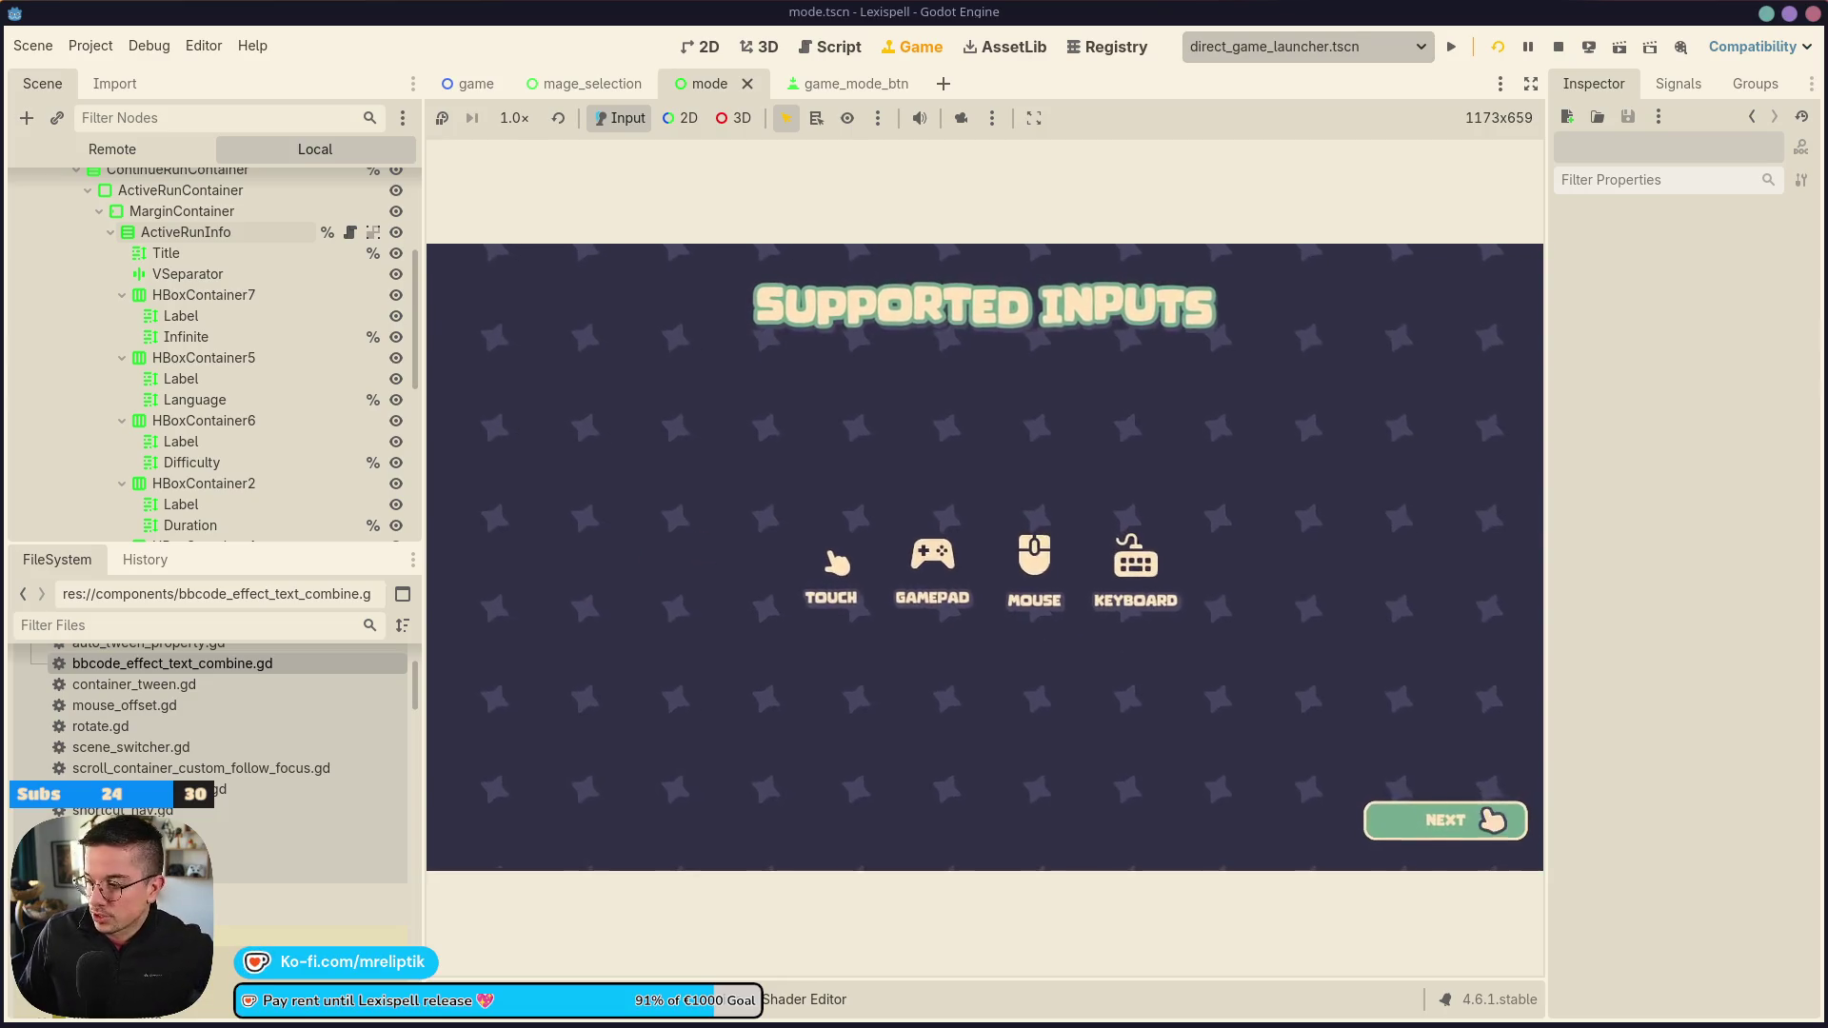
pyautogui.click(1490, 816)
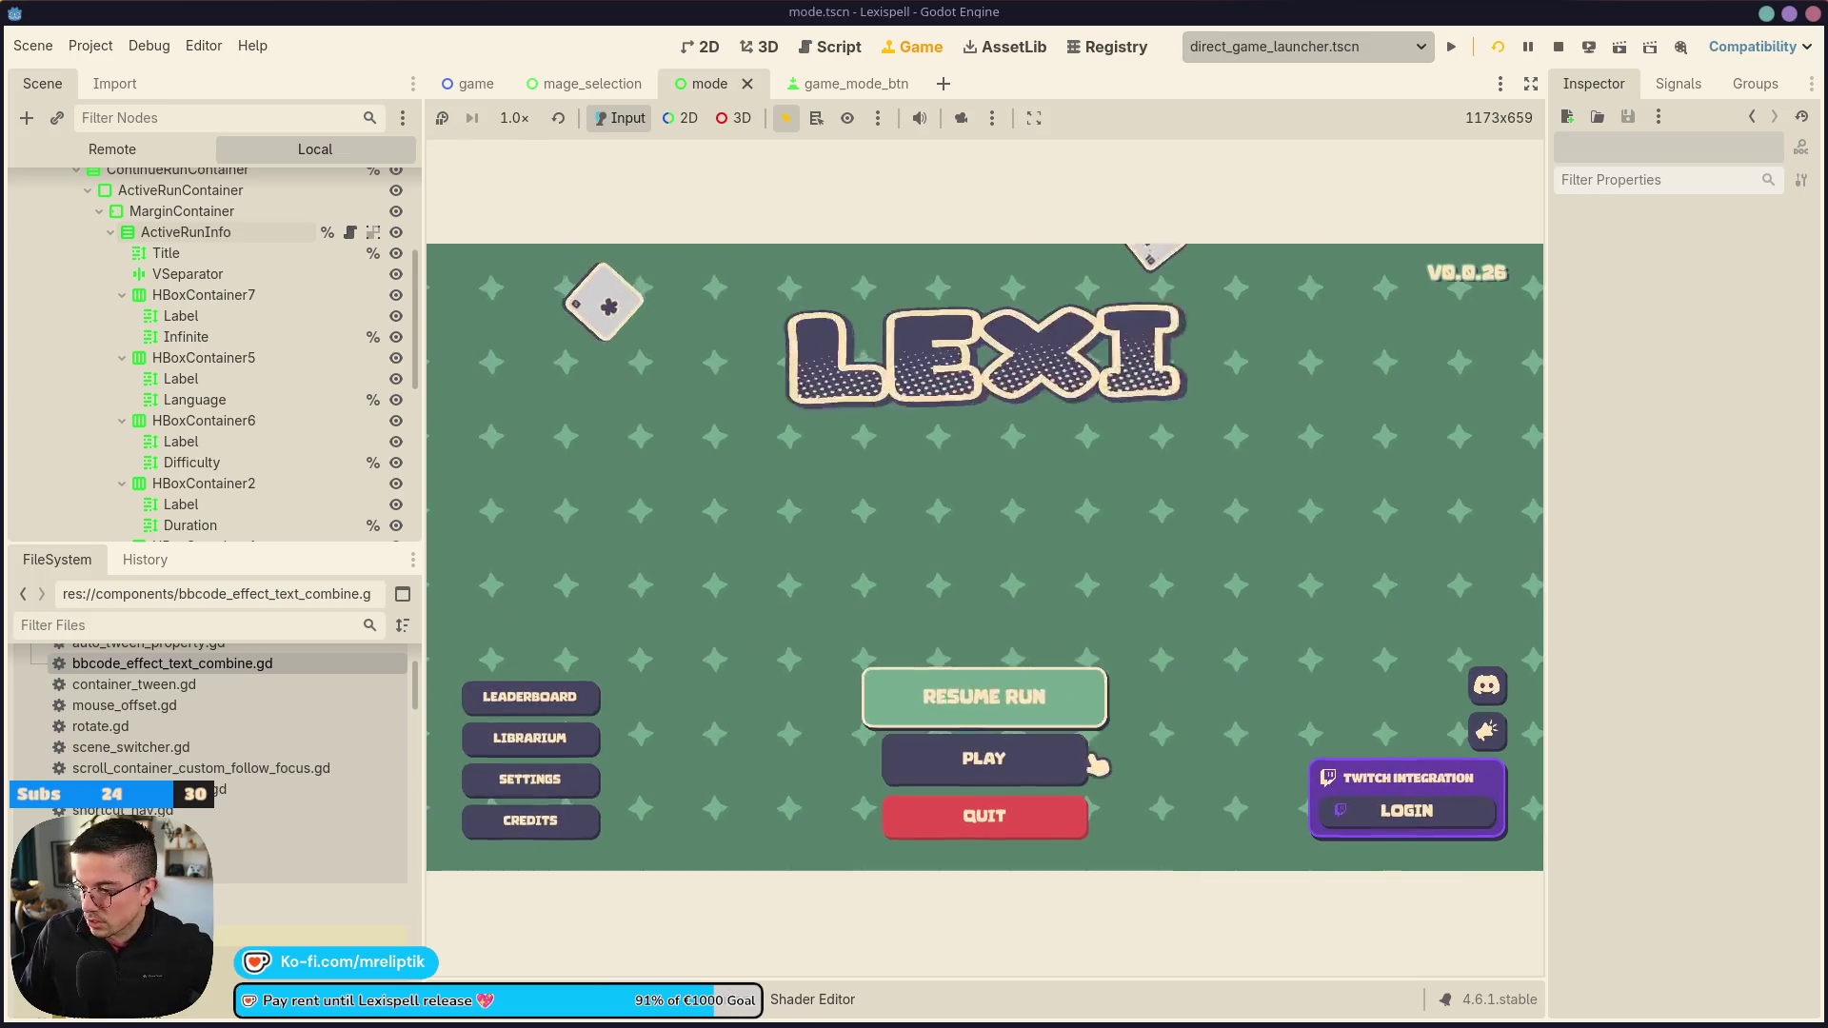
pyautogui.click(980, 762)
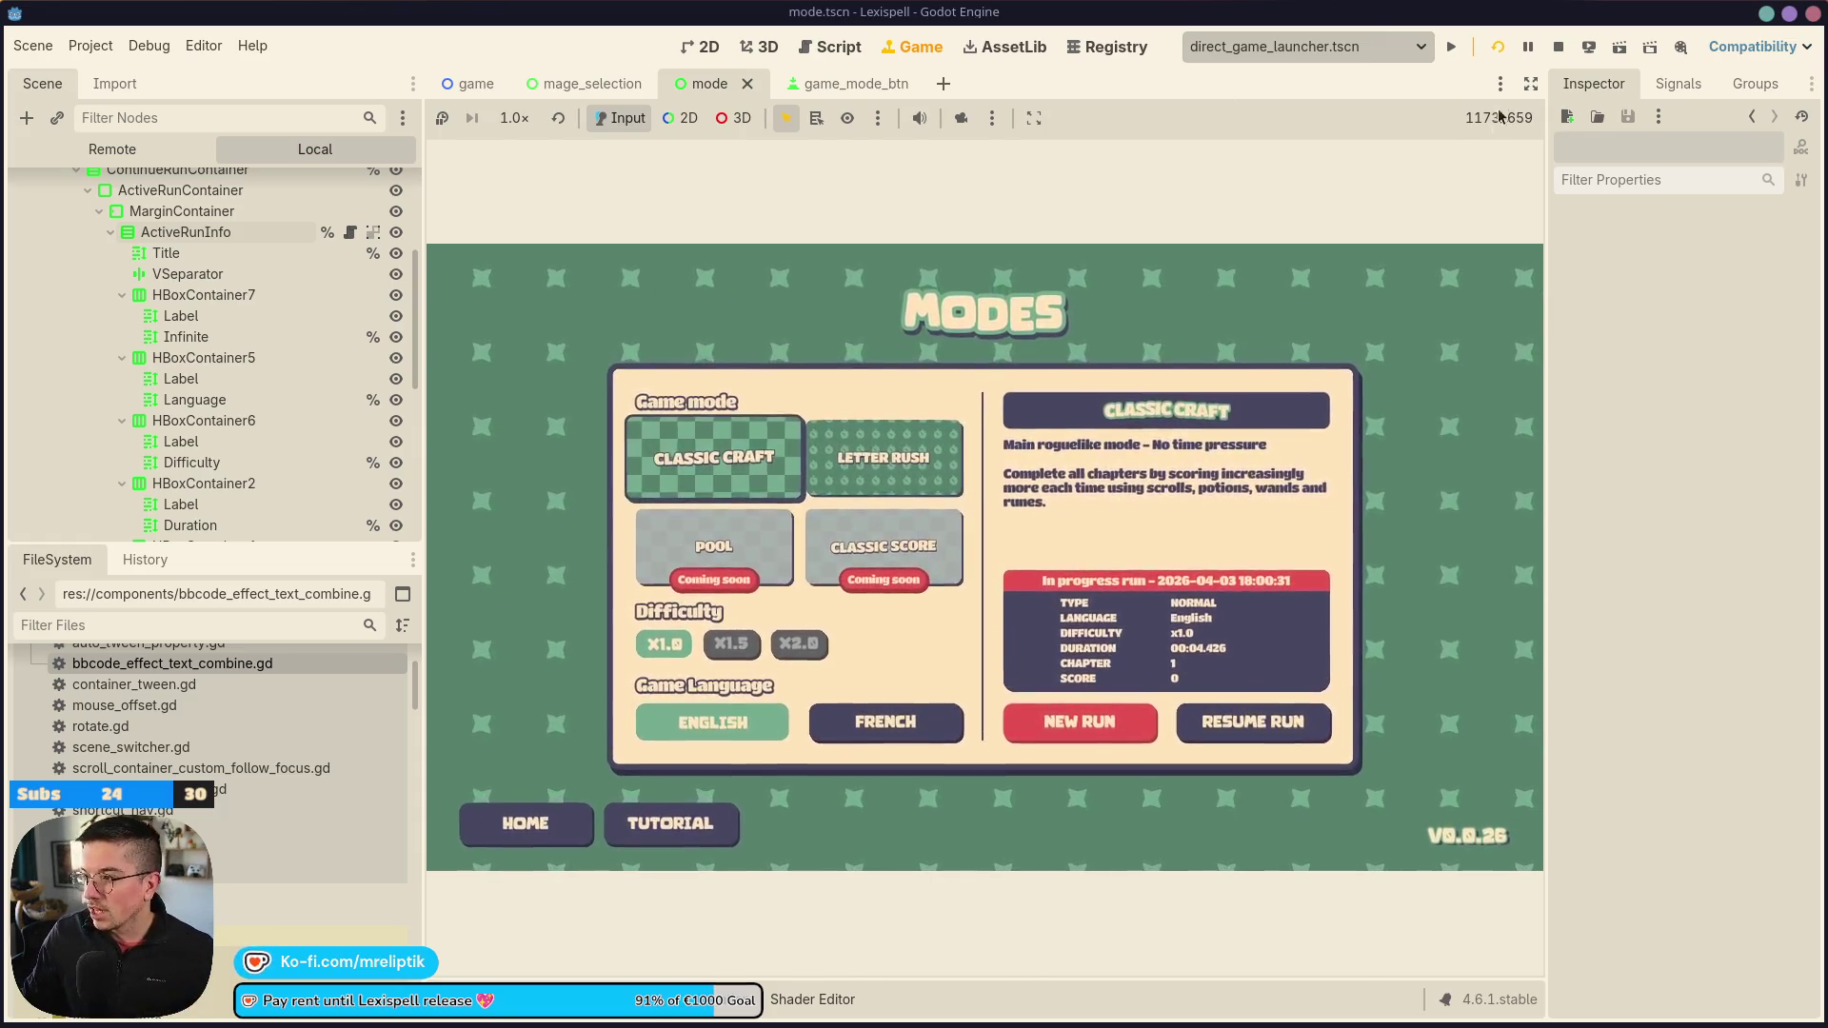
pyautogui.click(1532, 84)
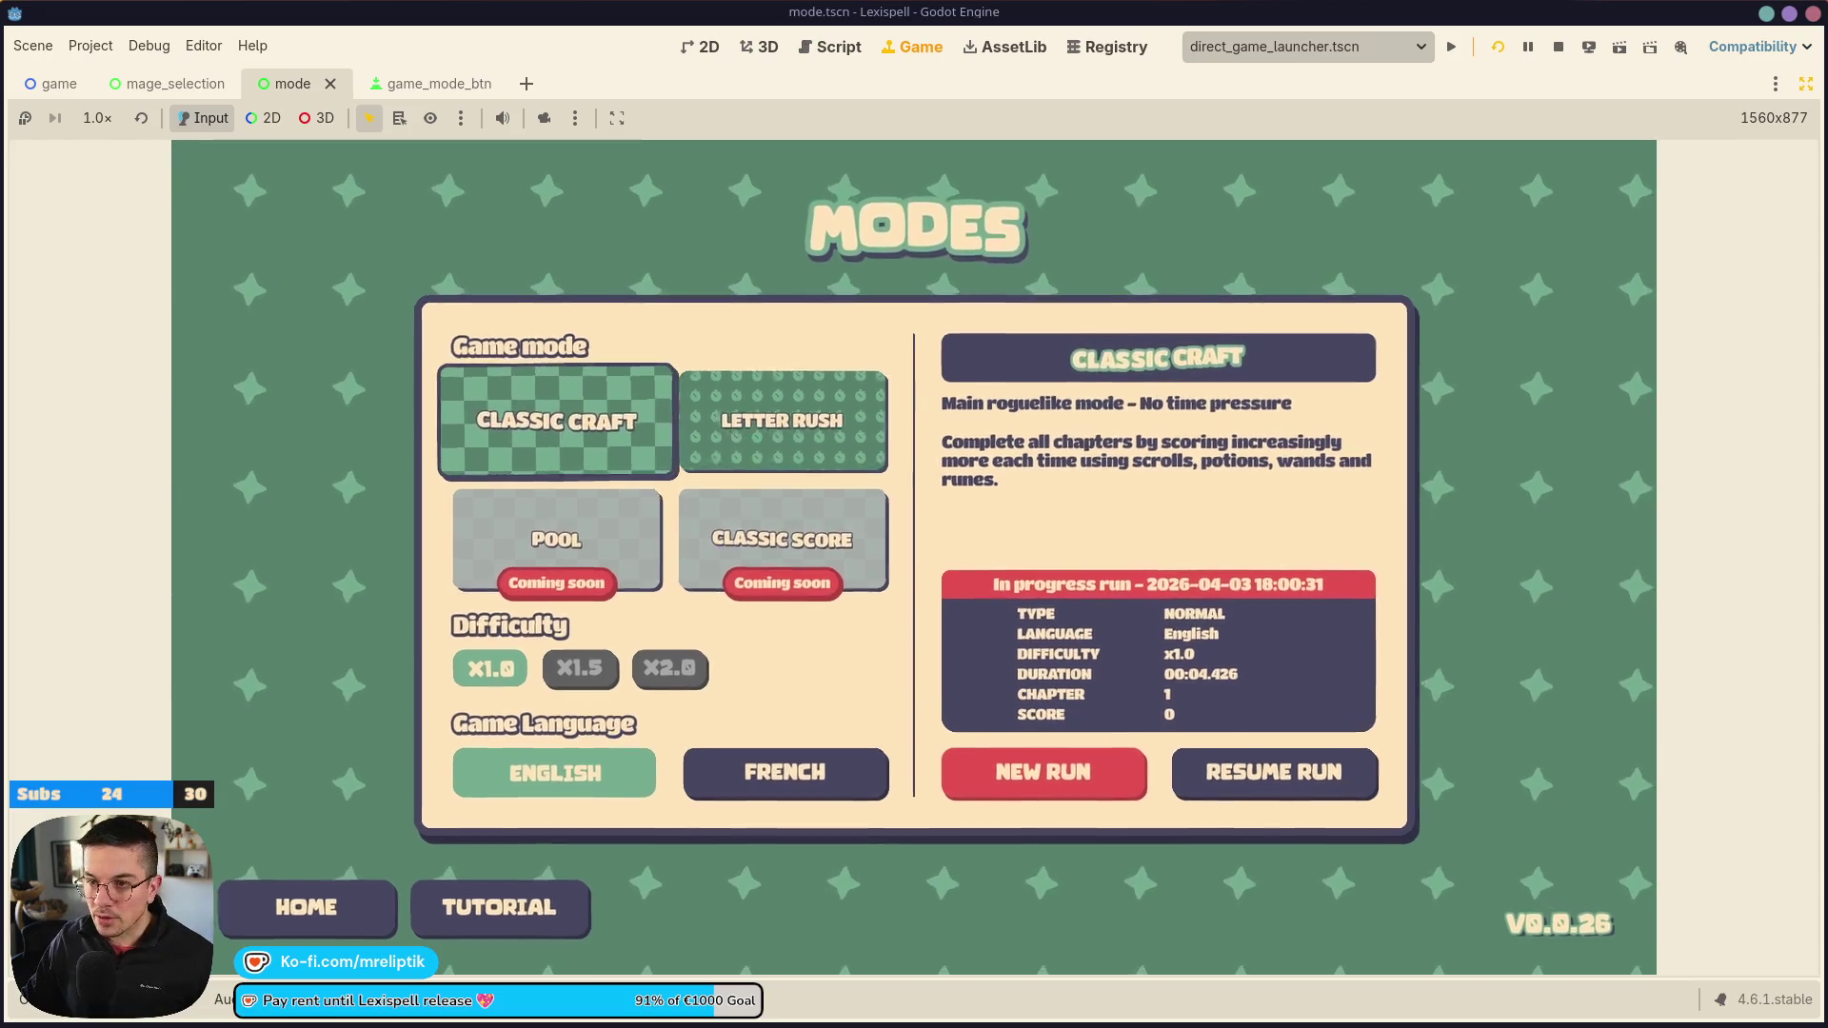
# Return to the 2D editor showing the mode scene layout
pyautogui.click(699, 46)
# Pan and zoom the 2D view to frame the MODE.ACTIVE_RUN panel
pyautogui.scroll(-1, 291, 527)
pyautogui.moveTo(291, 526)
pyautogui.mouseDown()
pyautogui.moveTo(505, 543)
pyautogui.moveTo(511, 594)
pyautogui.mouseUp()
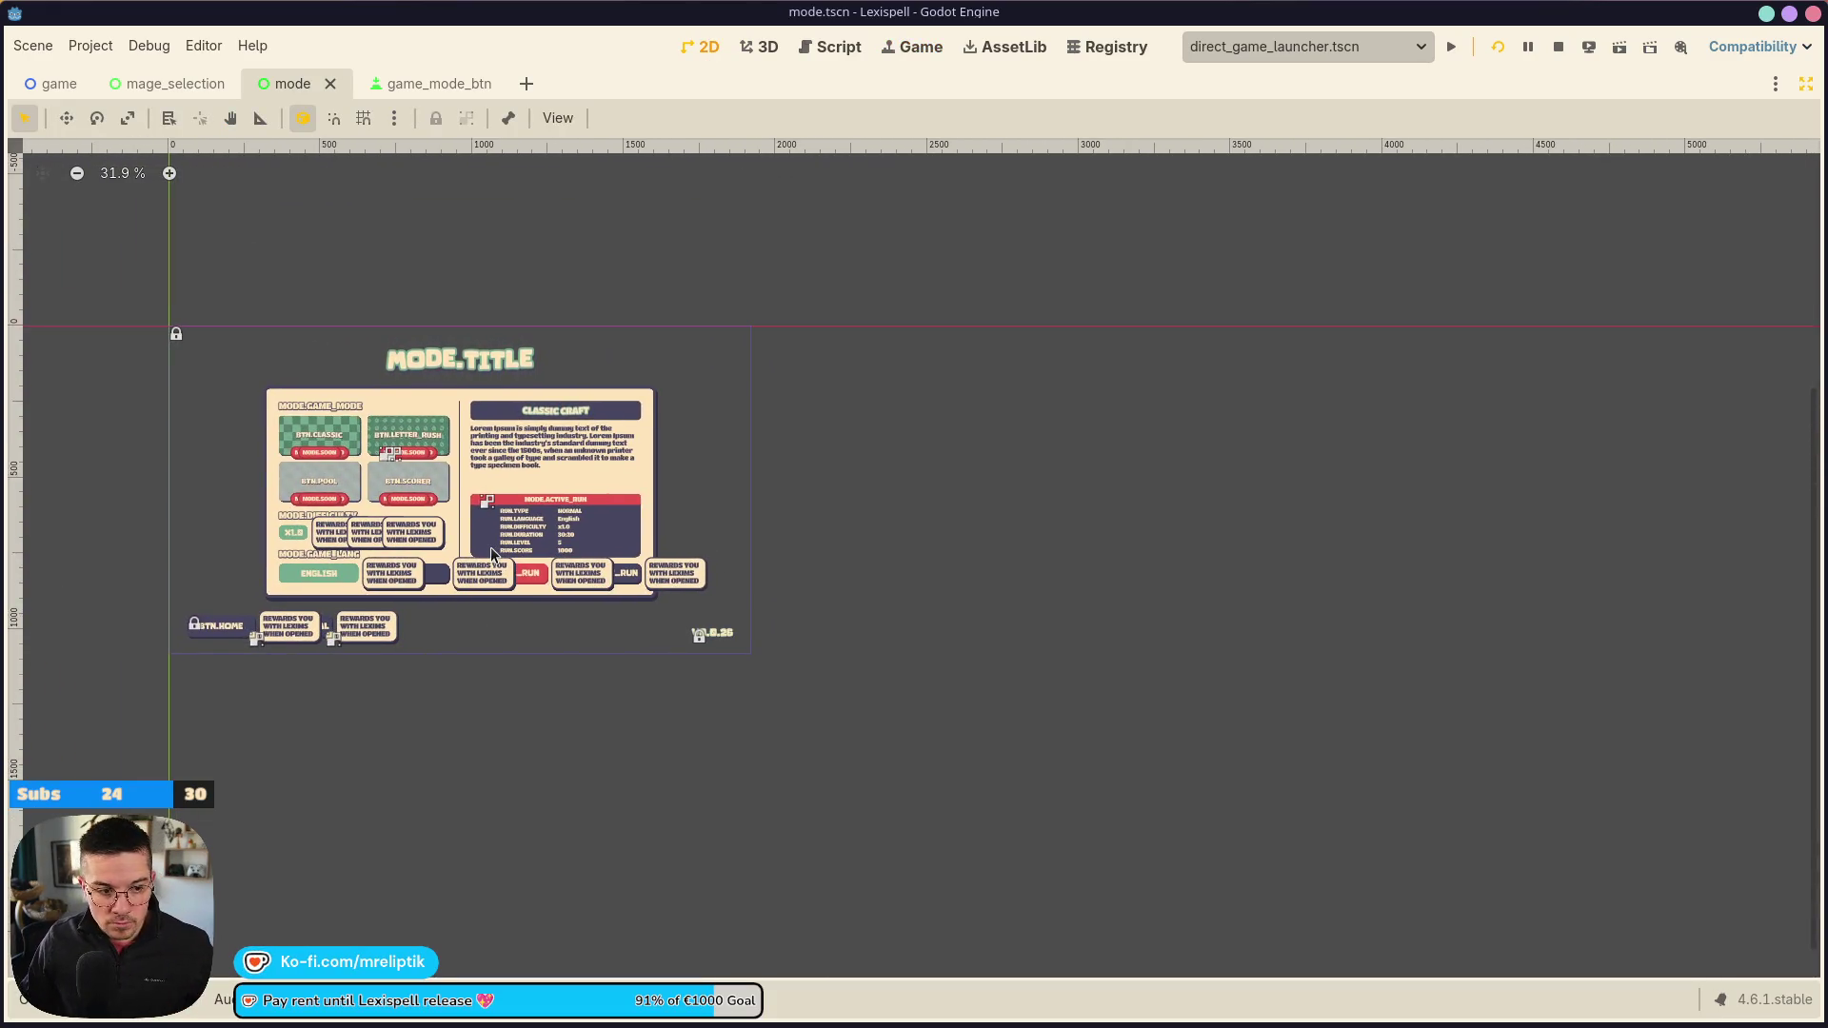
pyautogui.scroll(3, 525, 561)
pyautogui.moveTo(525, 562)
pyautogui.mouseDown()
pyautogui.moveTo(664, 583)
pyautogui.moveTo(679, 633)
pyautogui.mouseUp()
pyautogui.scroll(2, 649, 591)
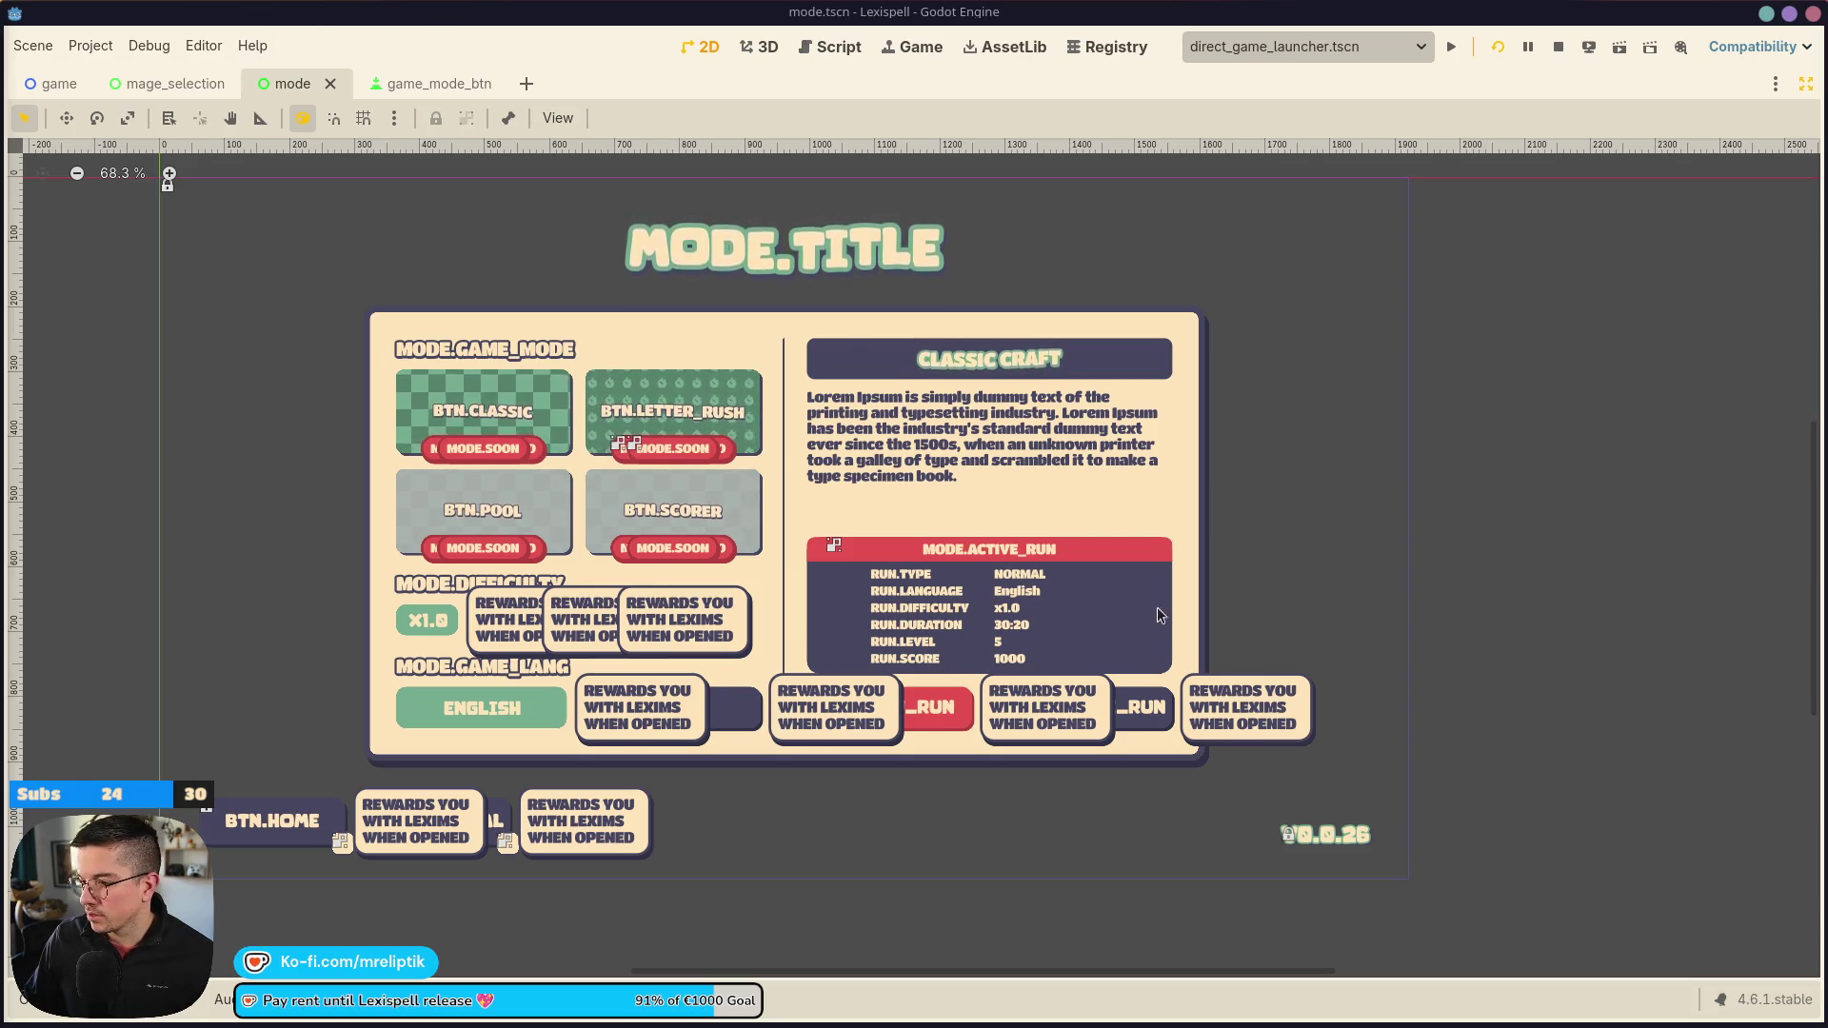
pyautogui.scroll(5, 1114, 683)
# Screenshot the MODE.ACTIVE_RUN panel region to the clipboard and switch to Figma
pyautogui.press('Print')
pyautogui.moveTo(344, 299); pyautogui.dragTo(1246, 677)
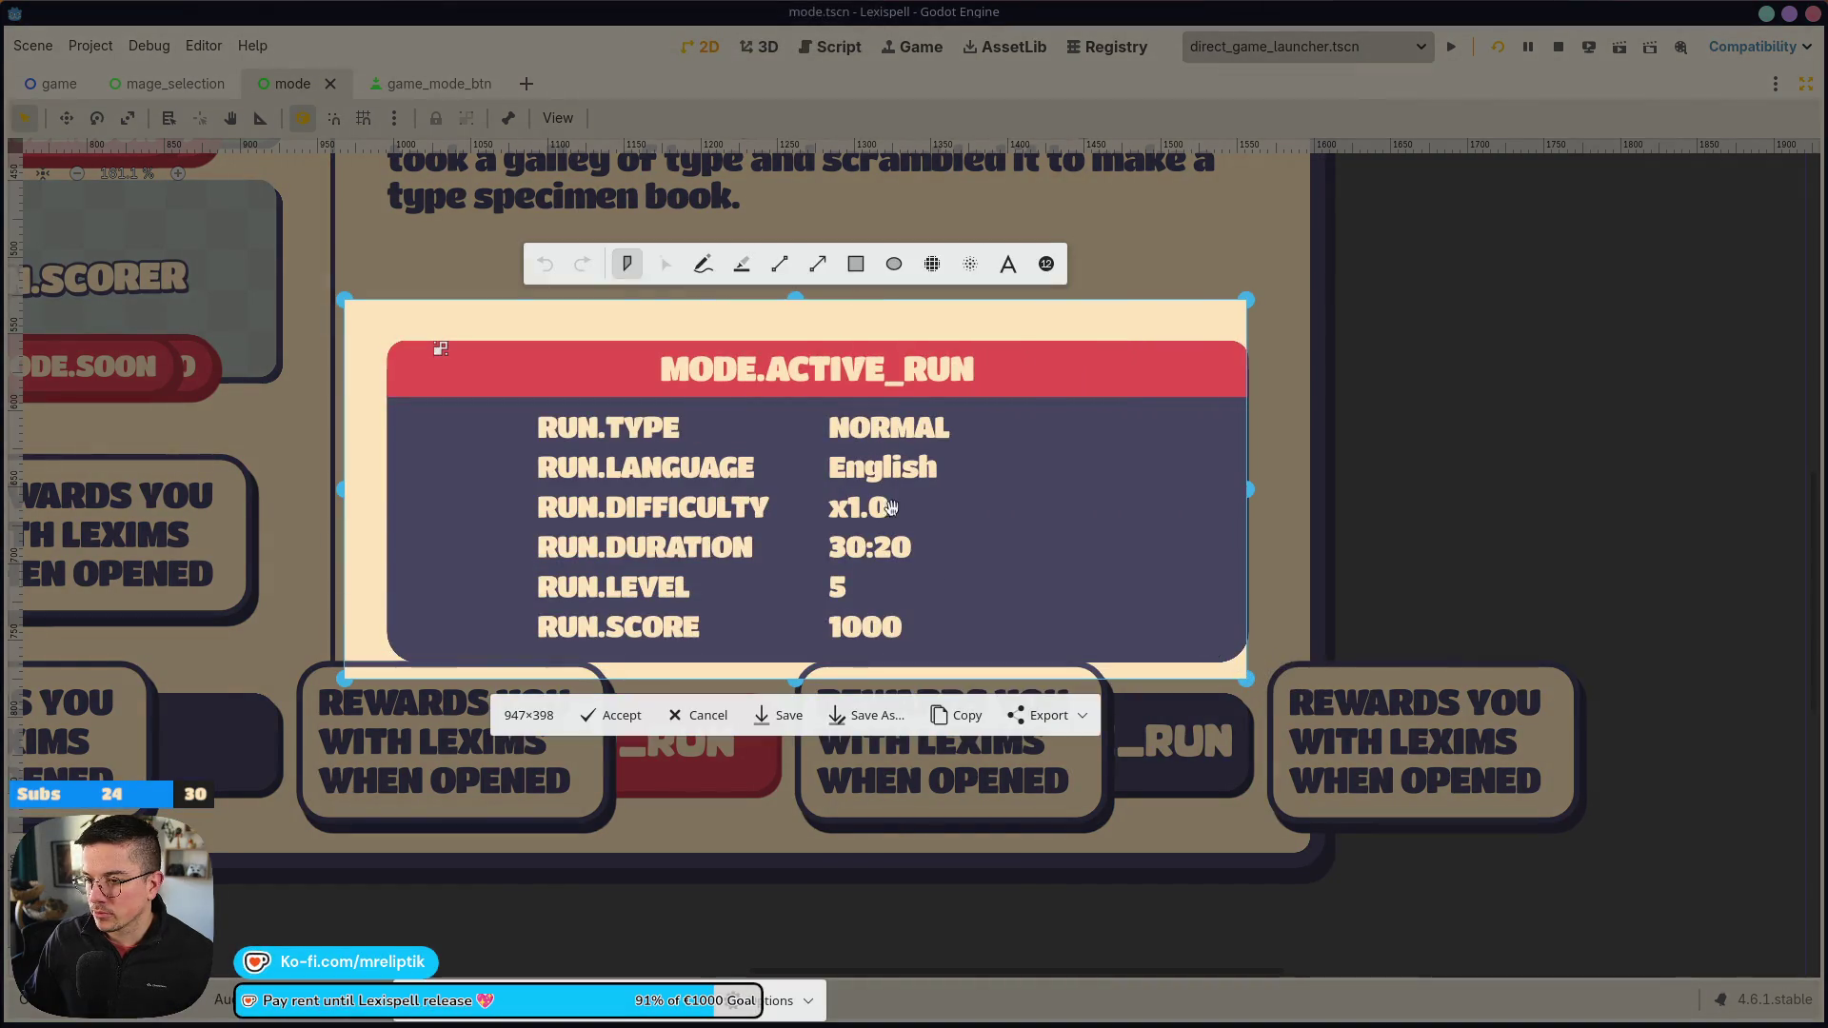
pyautogui.click(957, 715)
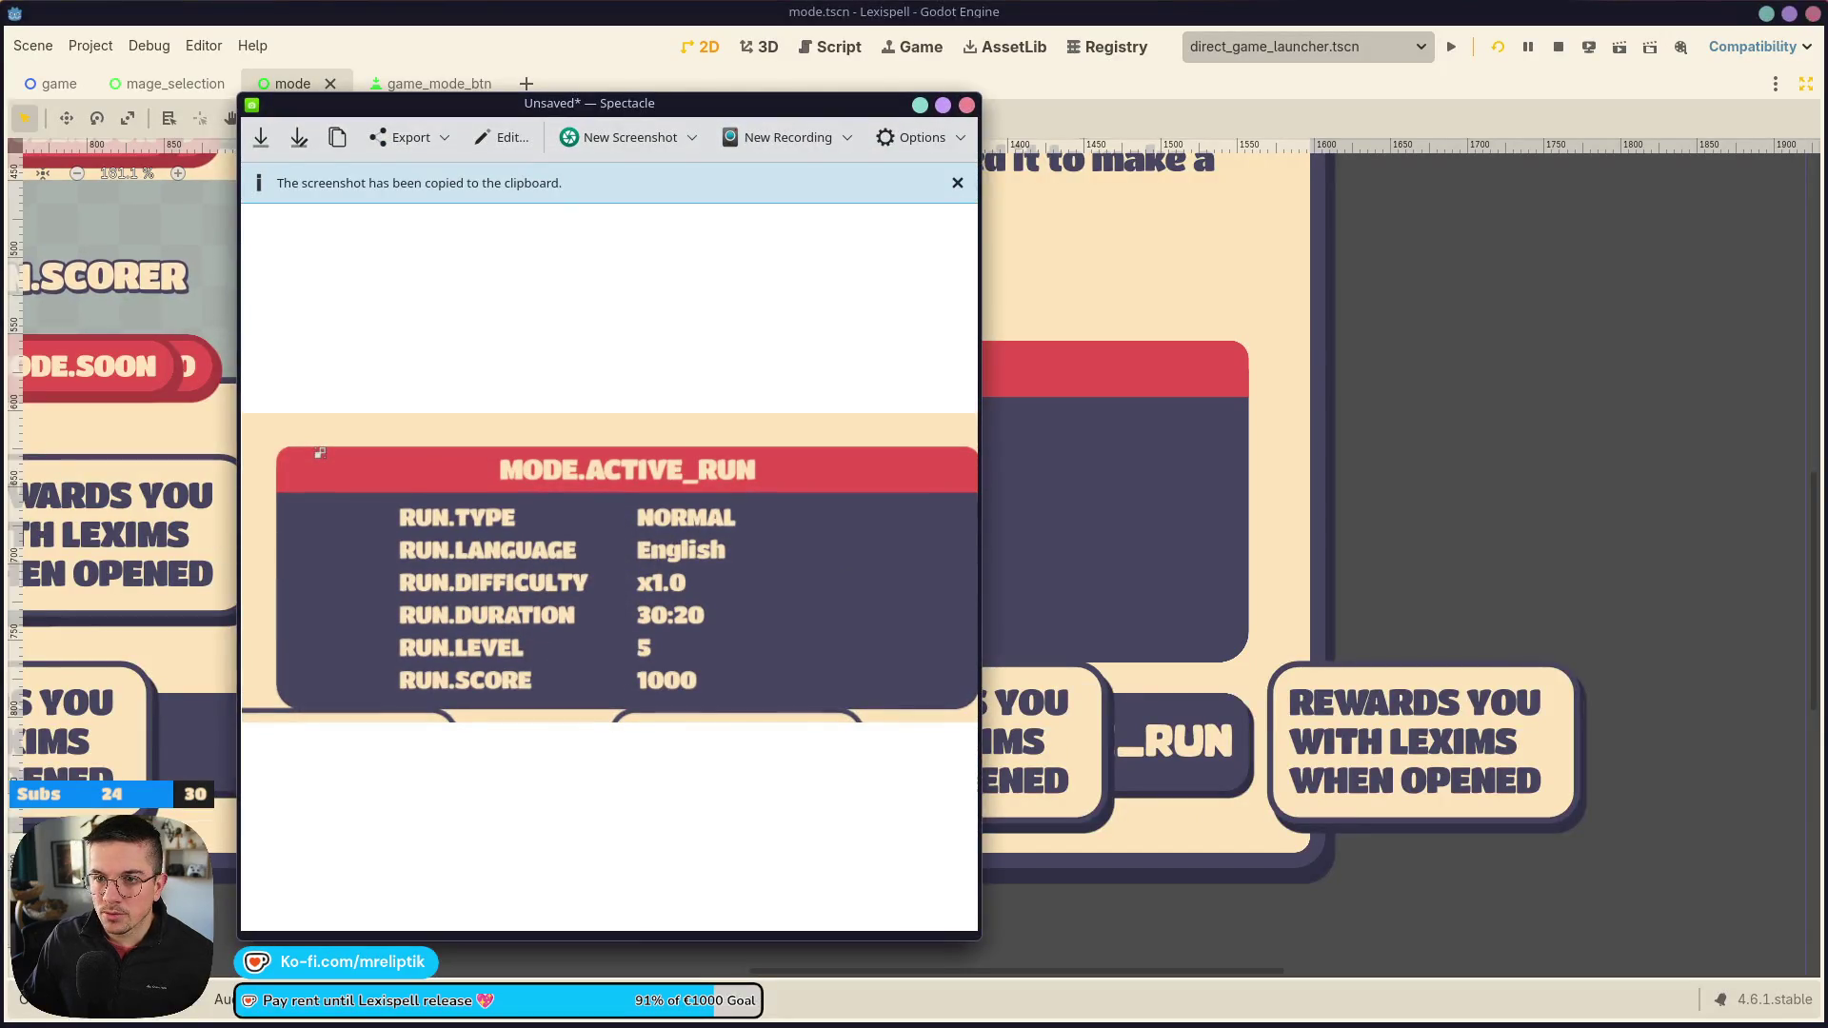
pyautogui.press('Escape')
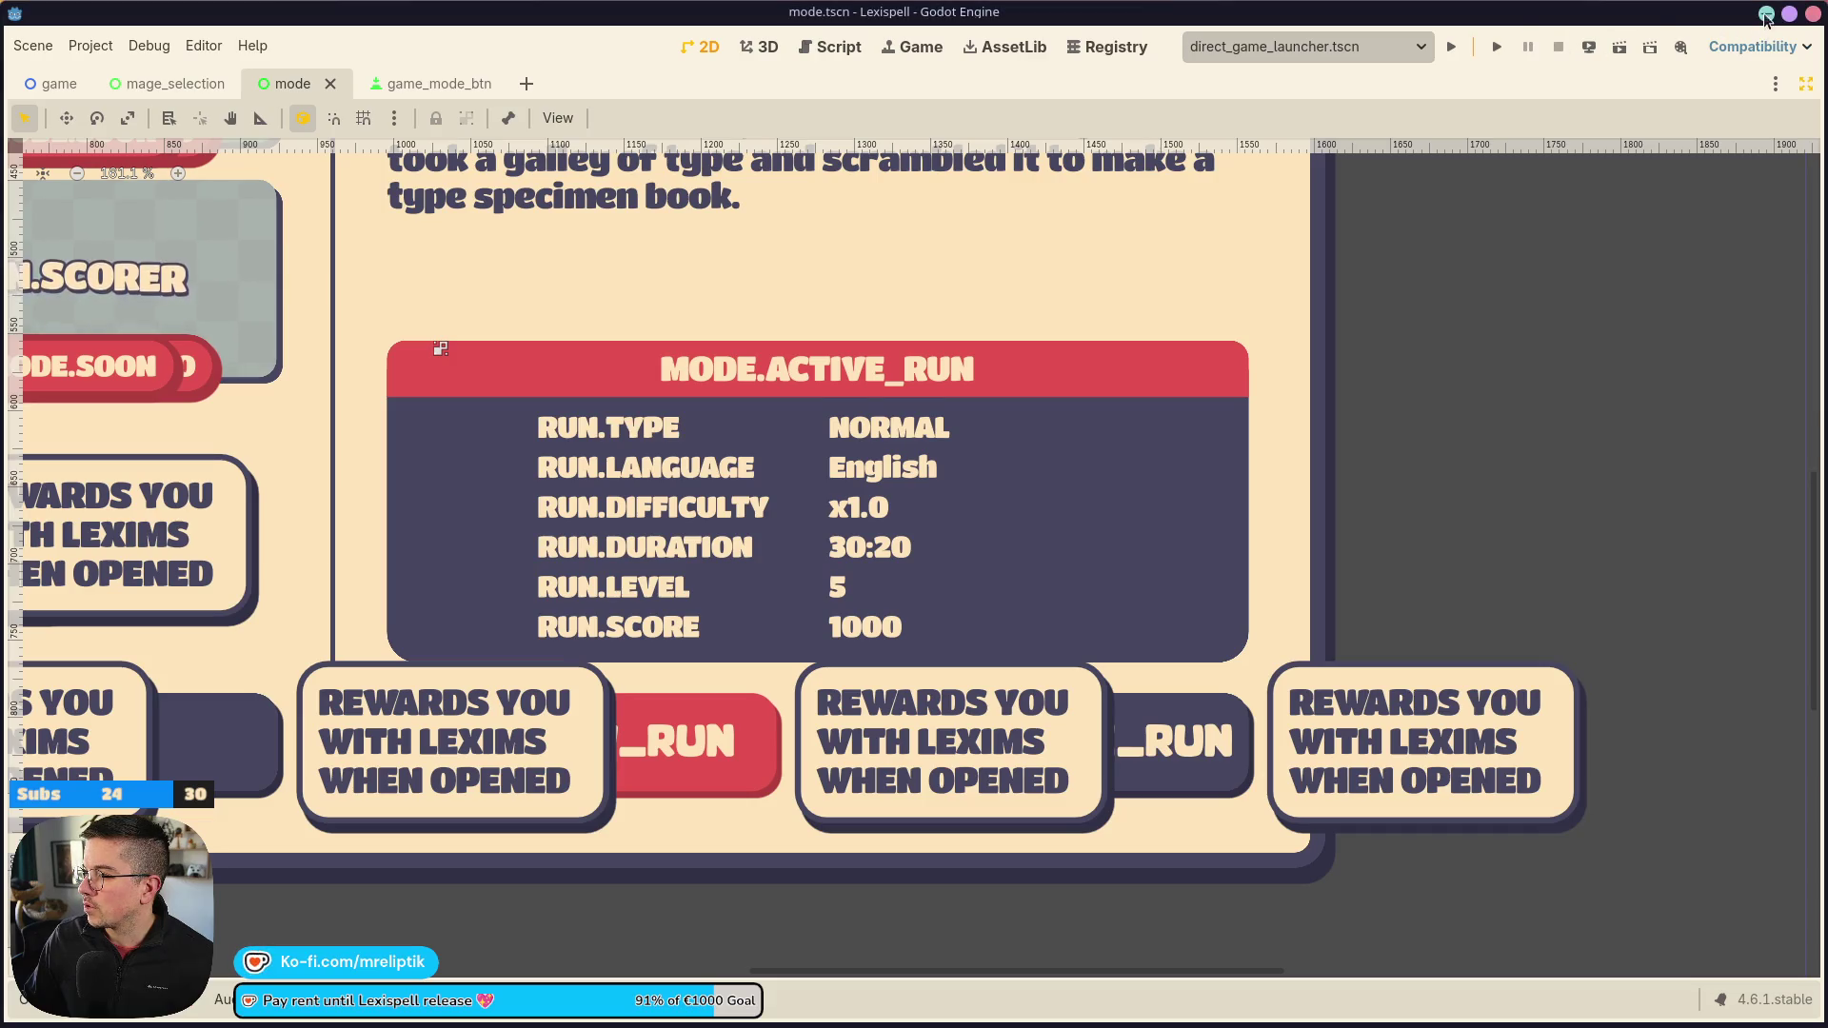
pyautogui.hotkey('alt', 'Tab')
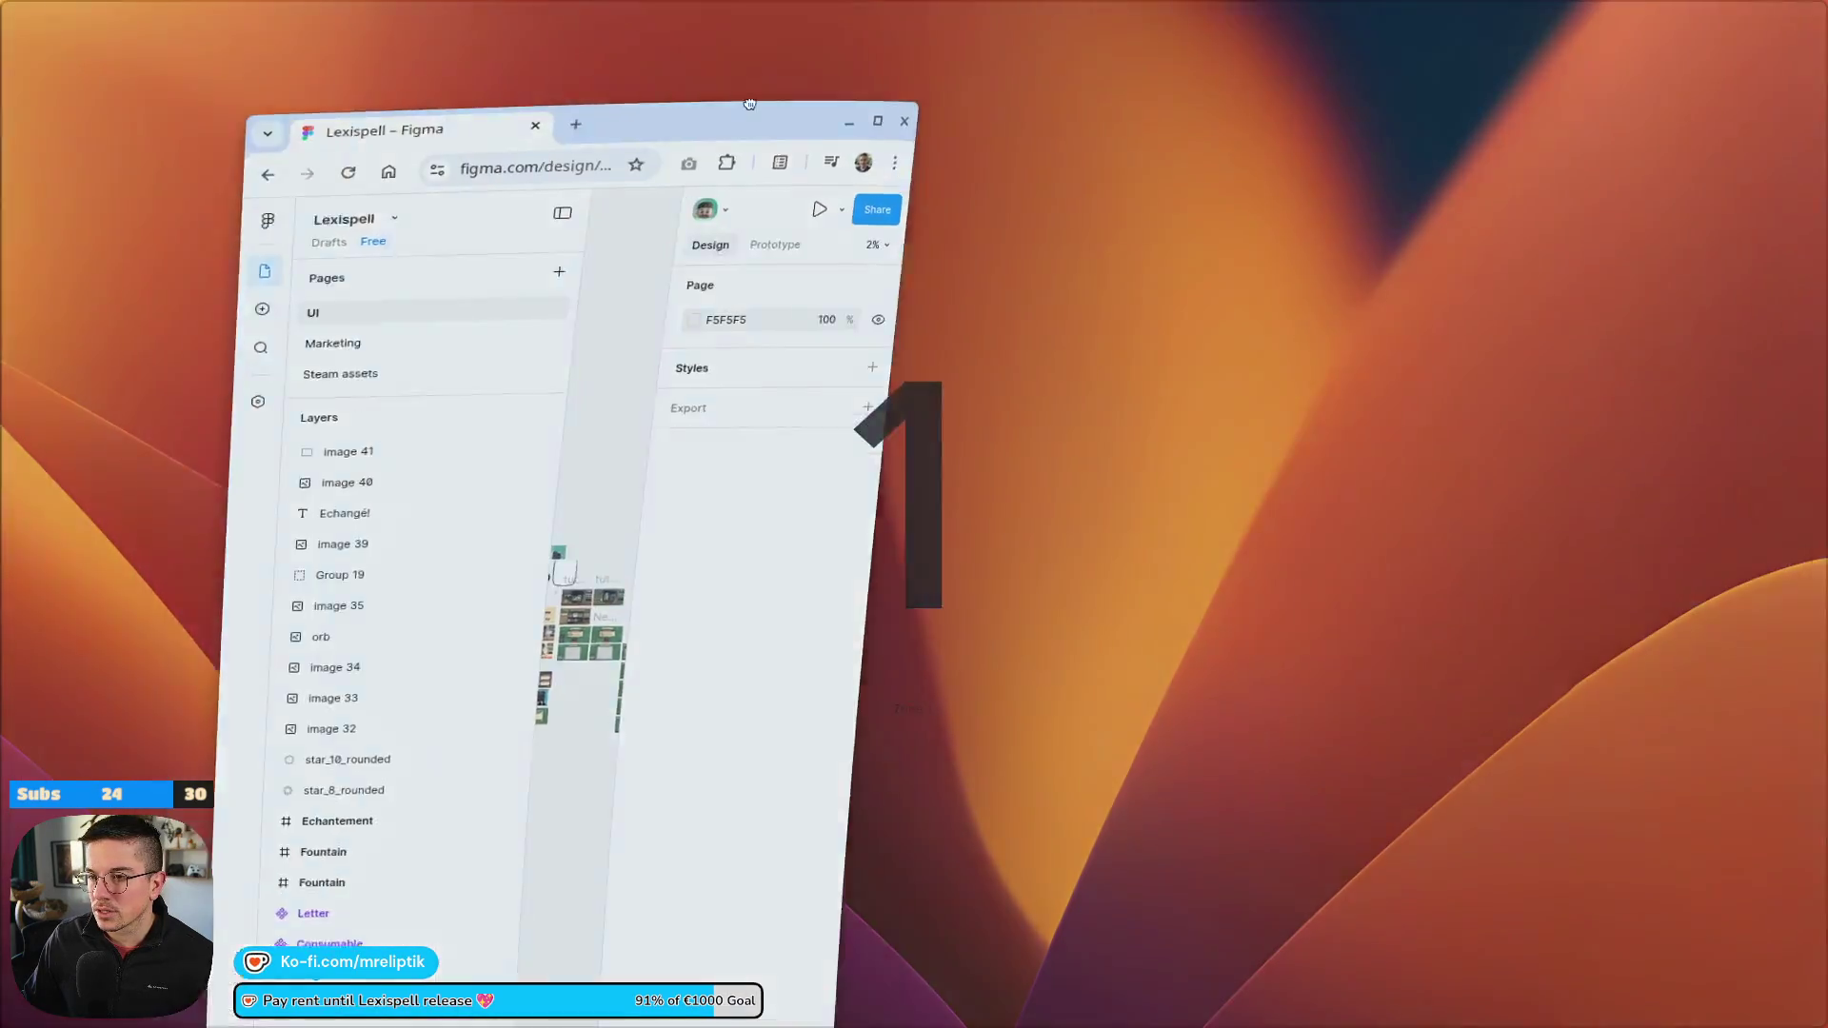
# Paste the 947×398 panel screenshot and place it beside the Mode letter rush frame
pyautogui.hotkey('ctrl', 'v')
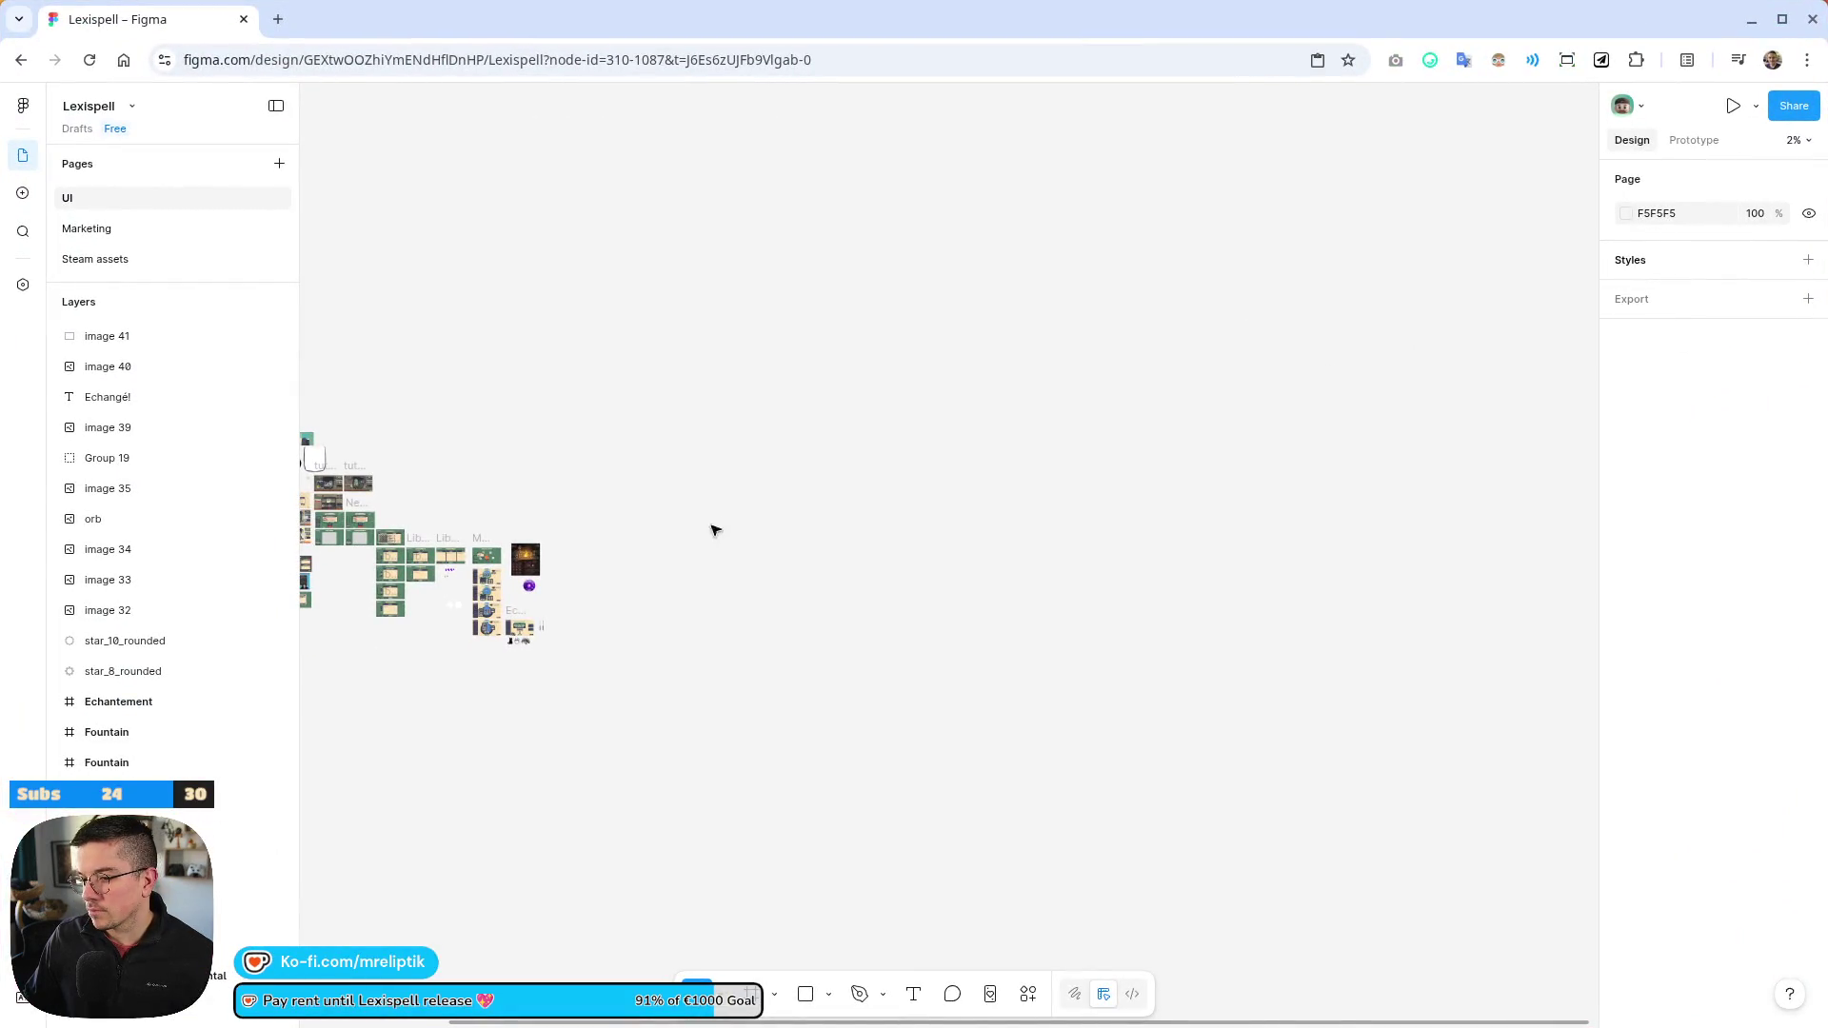
pyautogui.scroll(2, 945, 549)
pyautogui.moveTo(946, 549)
pyautogui.mouseDown()
pyautogui.moveTo(267, 731)
pyautogui.moveTo(330, 683)
pyautogui.mouseUp()
pyautogui.scroll(-3, 816, 637)
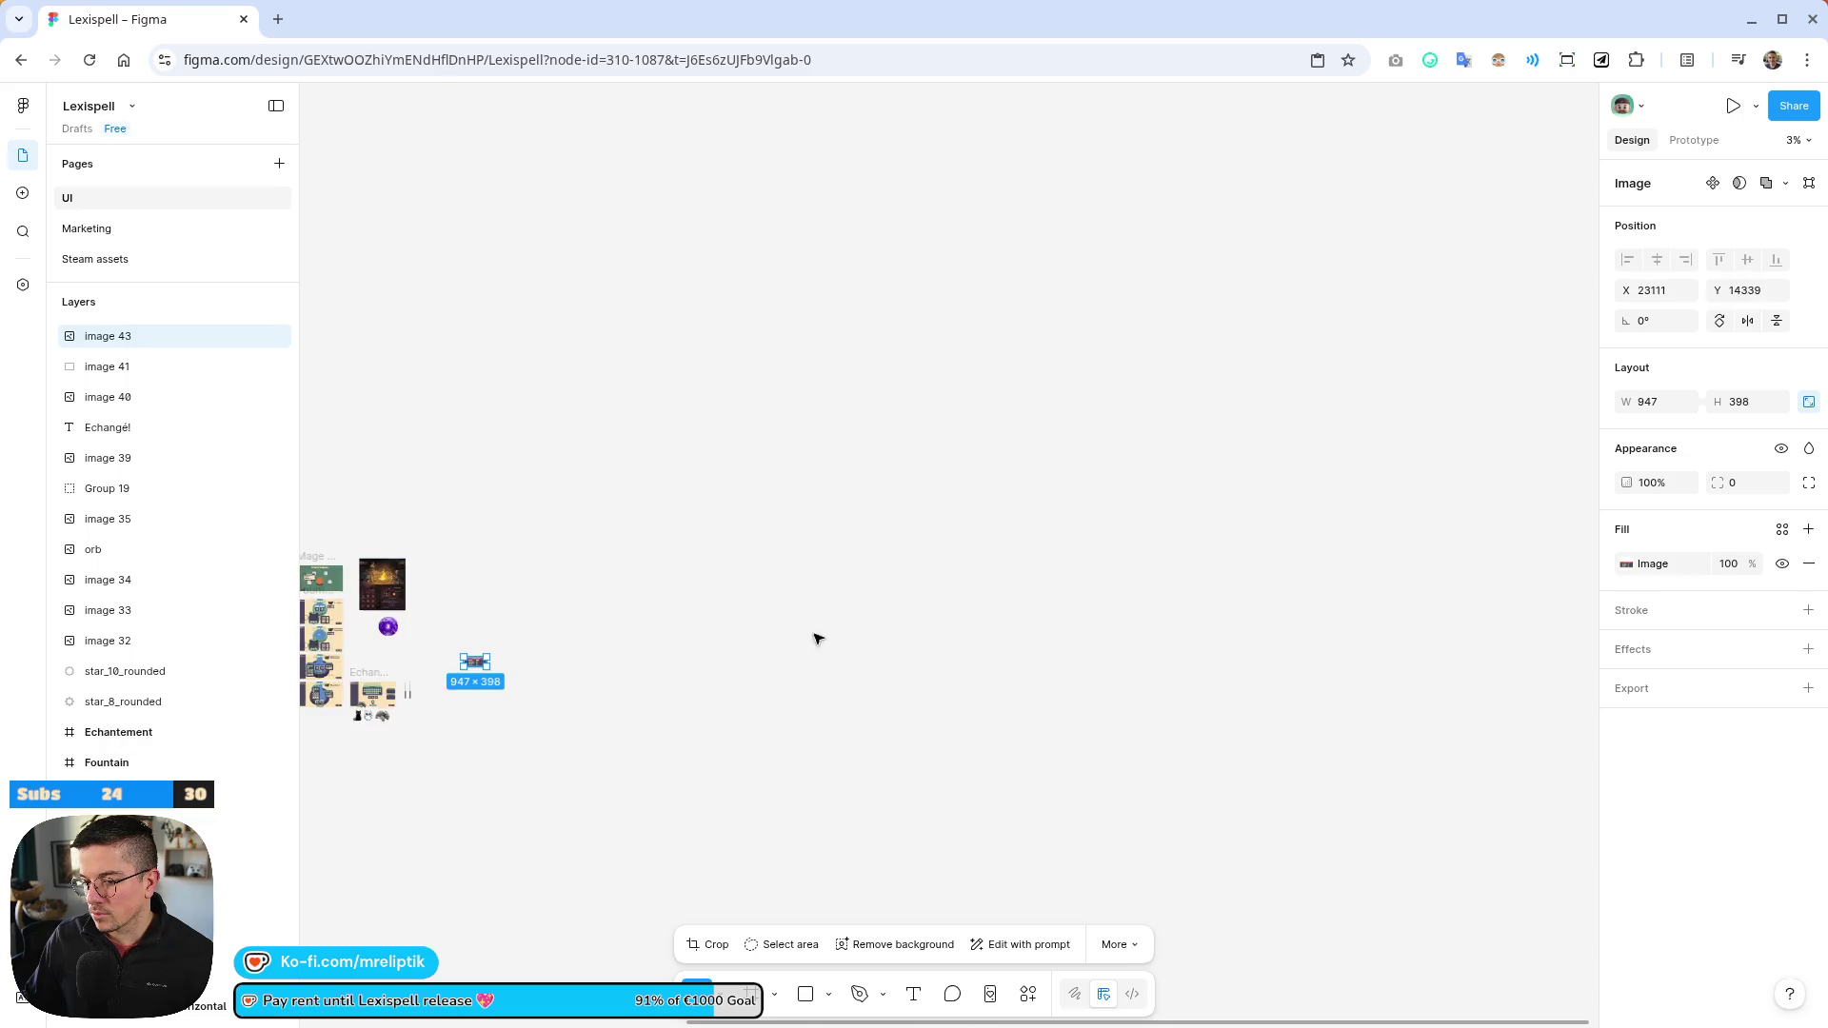
pyautogui.scroll(5, 898, 572)
pyautogui.moveTo(1139, 447)
pyautogui.mouseDown()
pyautogui.moveTo(999, 604)
pyautogui.moveTo(741, 723)
pyautogui.moveTo(343, 781)
pyautogui.mouseUp()
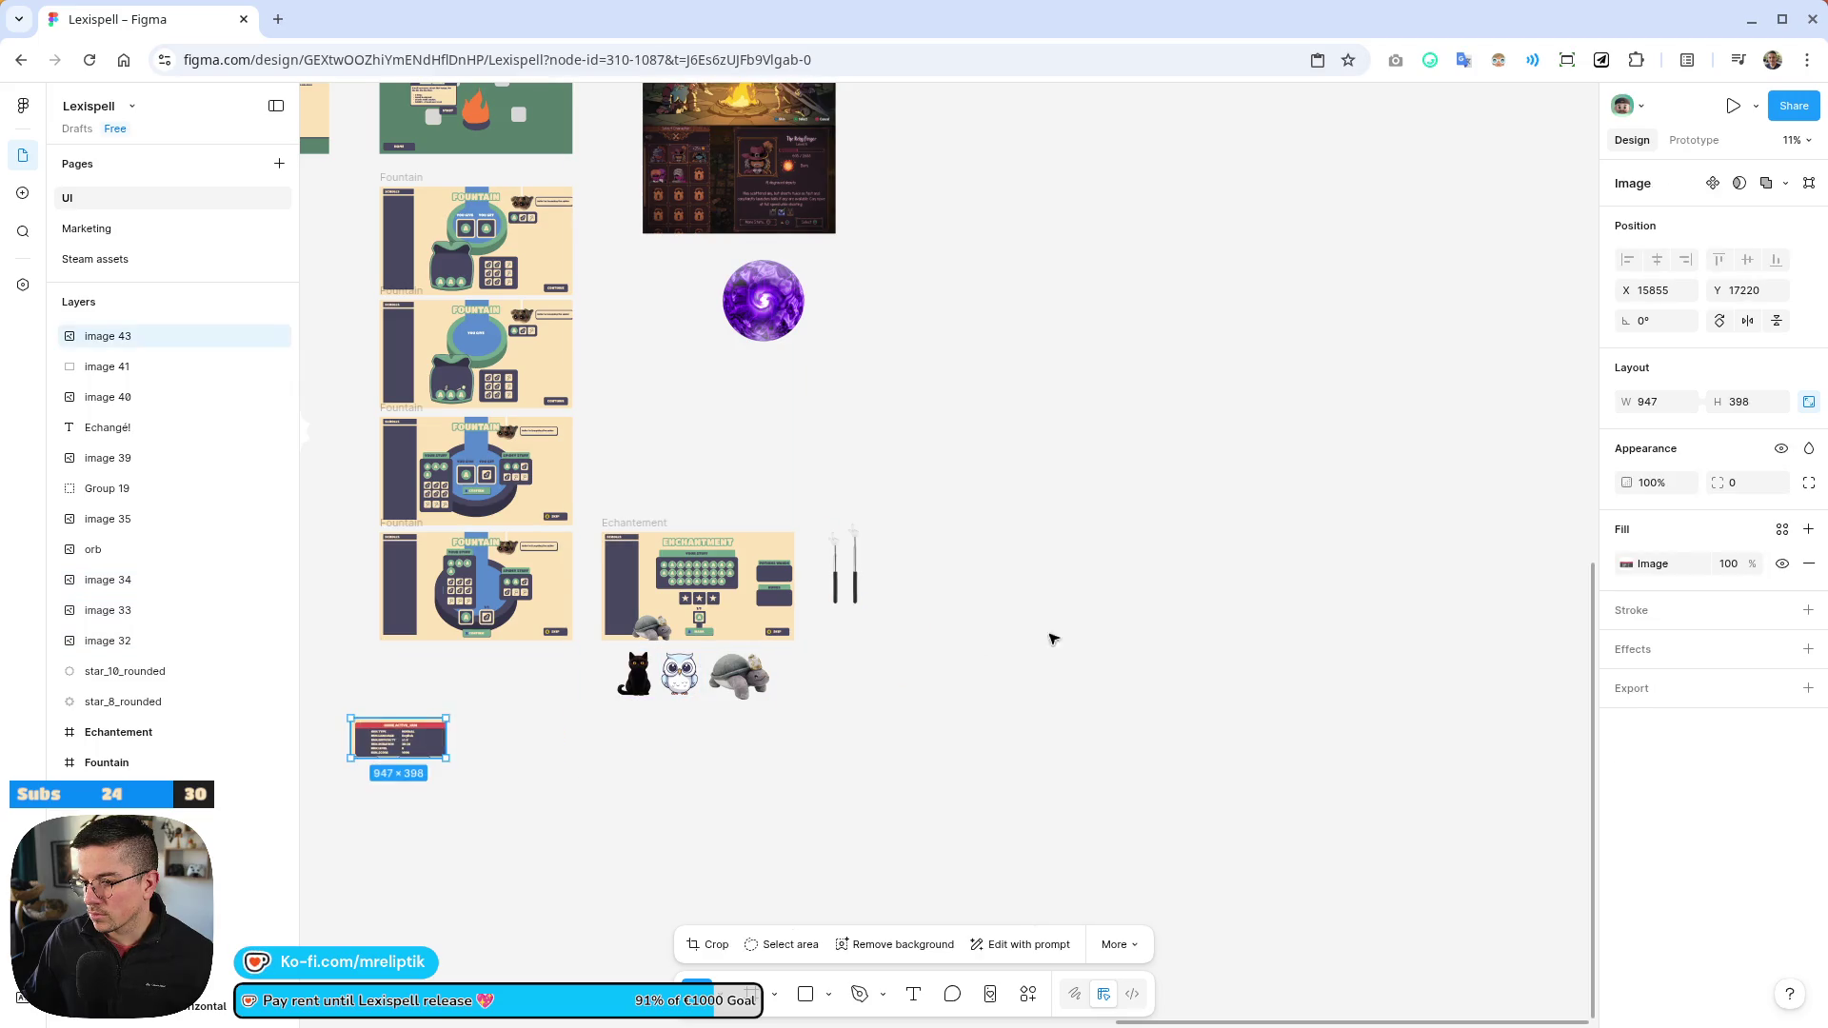
pyautogui.scroll(-5, 567, 673)
pyautogui.moveTo(1153, 682); pyautogui.dragTo(830, 633)
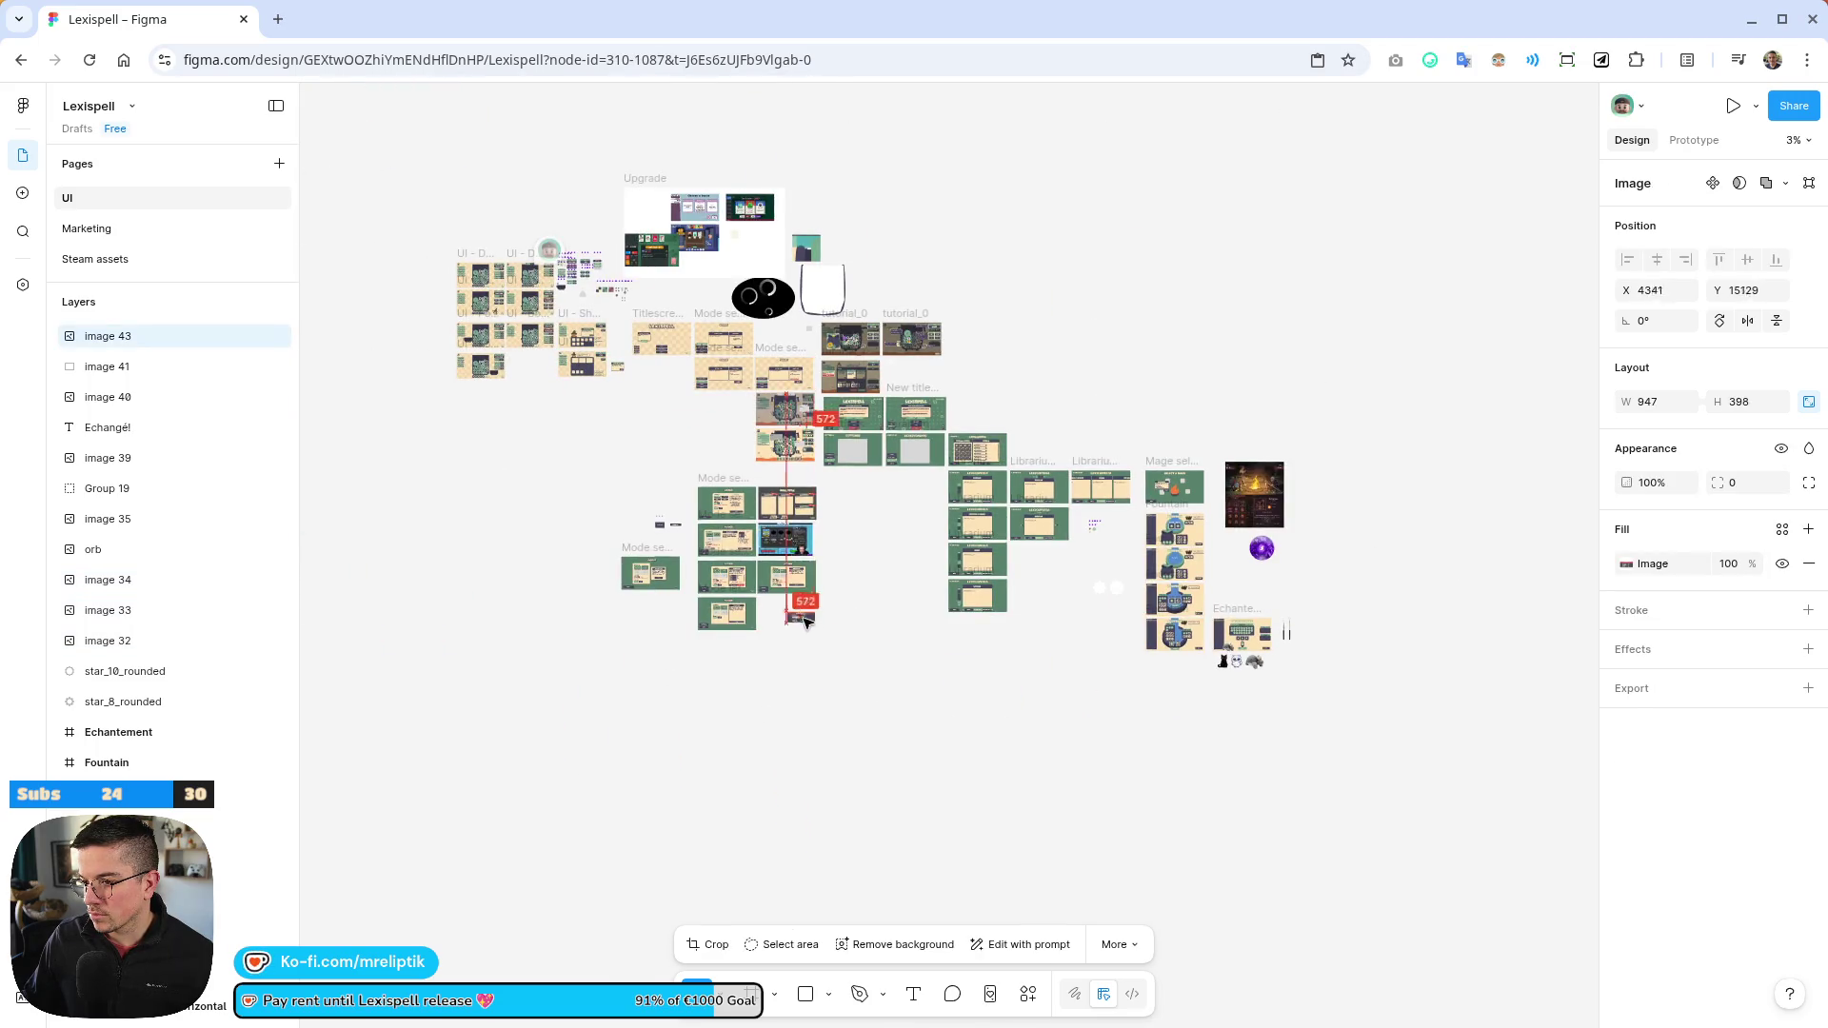
pyautogui.scroll(10, 752, 614)
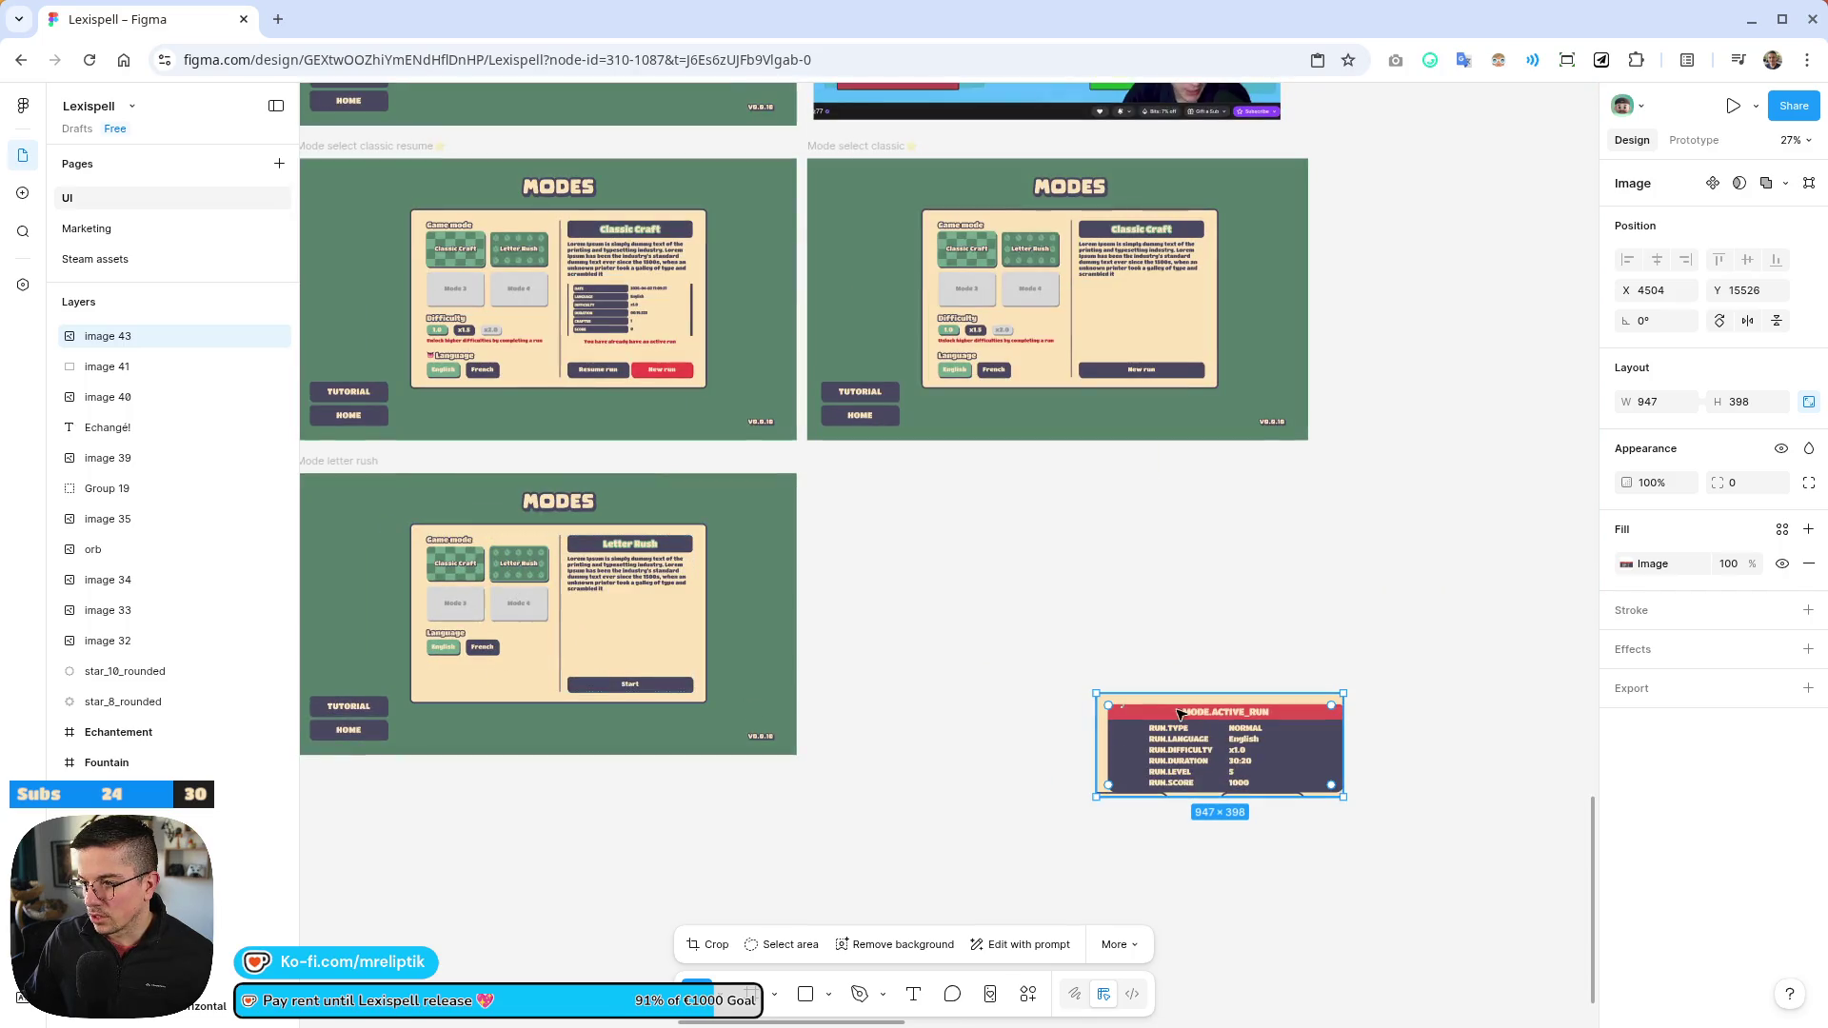
pyautogui.moveTo(1196, 743)
pyautogui.mouseDown()
pyautogui.moveTo(1067, 640)
pyautogui.moveTo(1079, 592)
pyautogui.moveTo(1017, 543)
pyautogui.mouseUp()
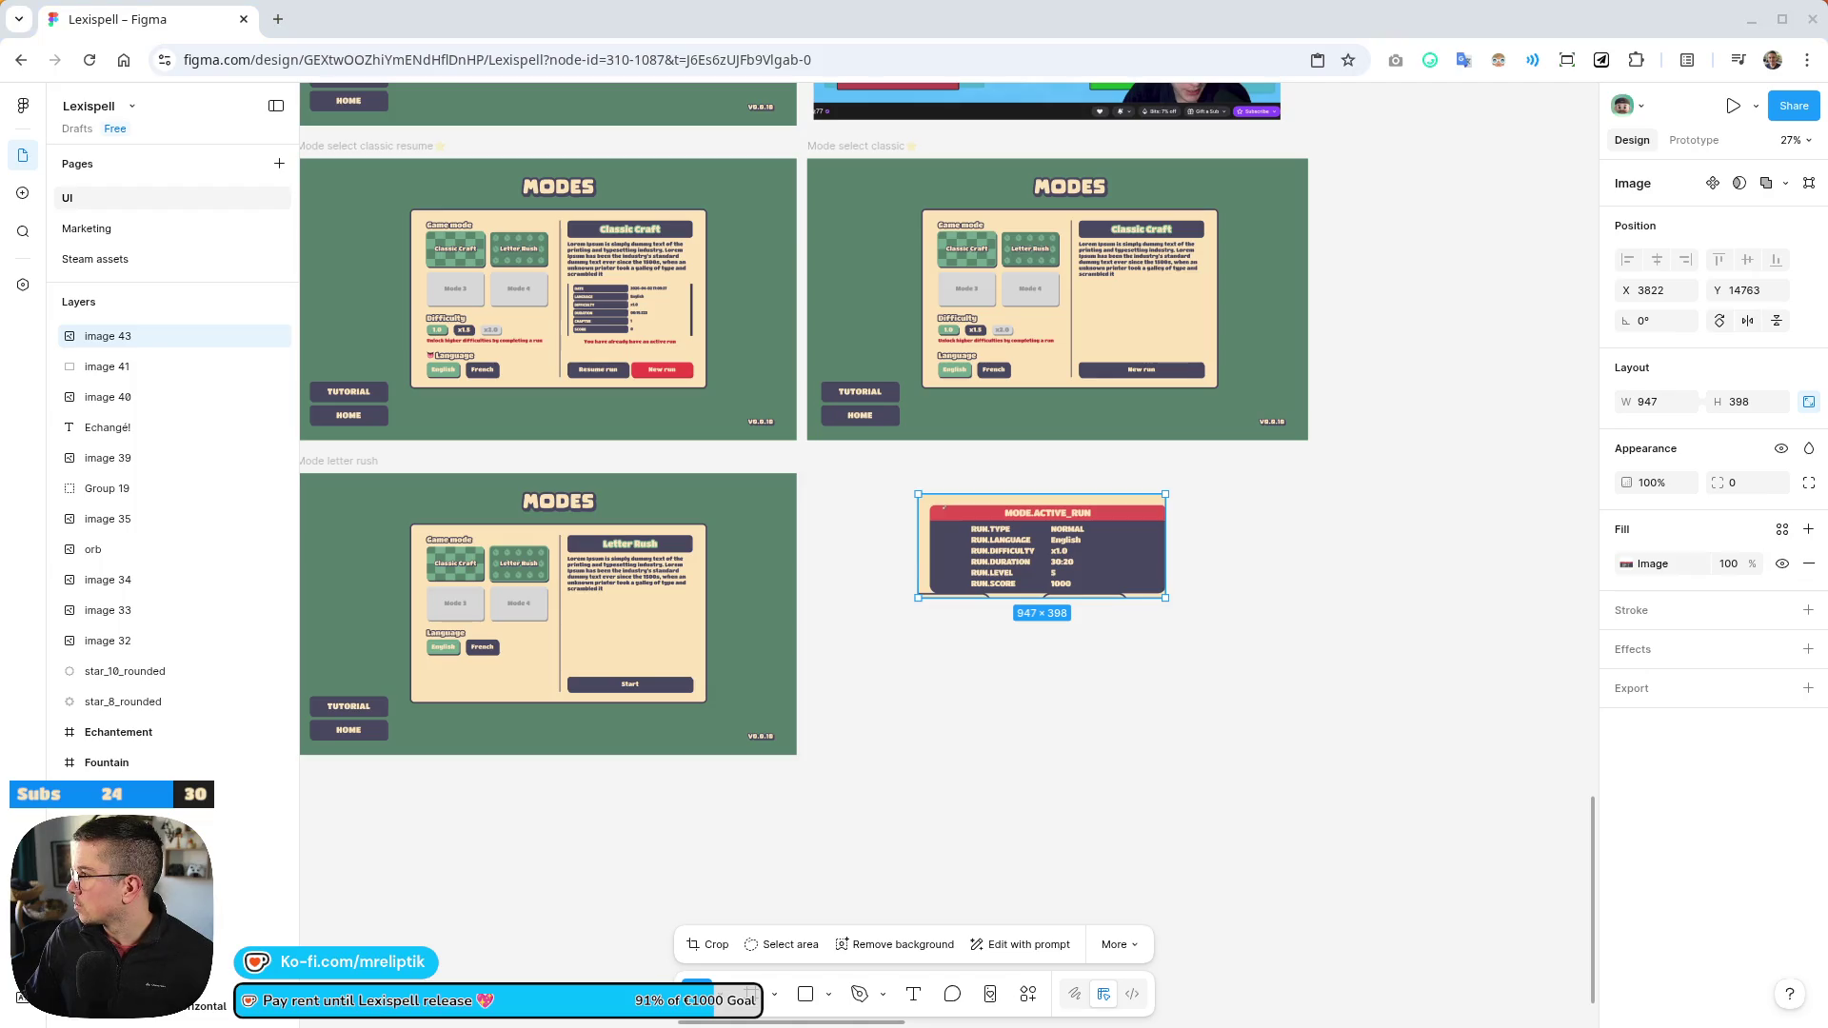
pyautogui.hotkey('alt', 'Tab')
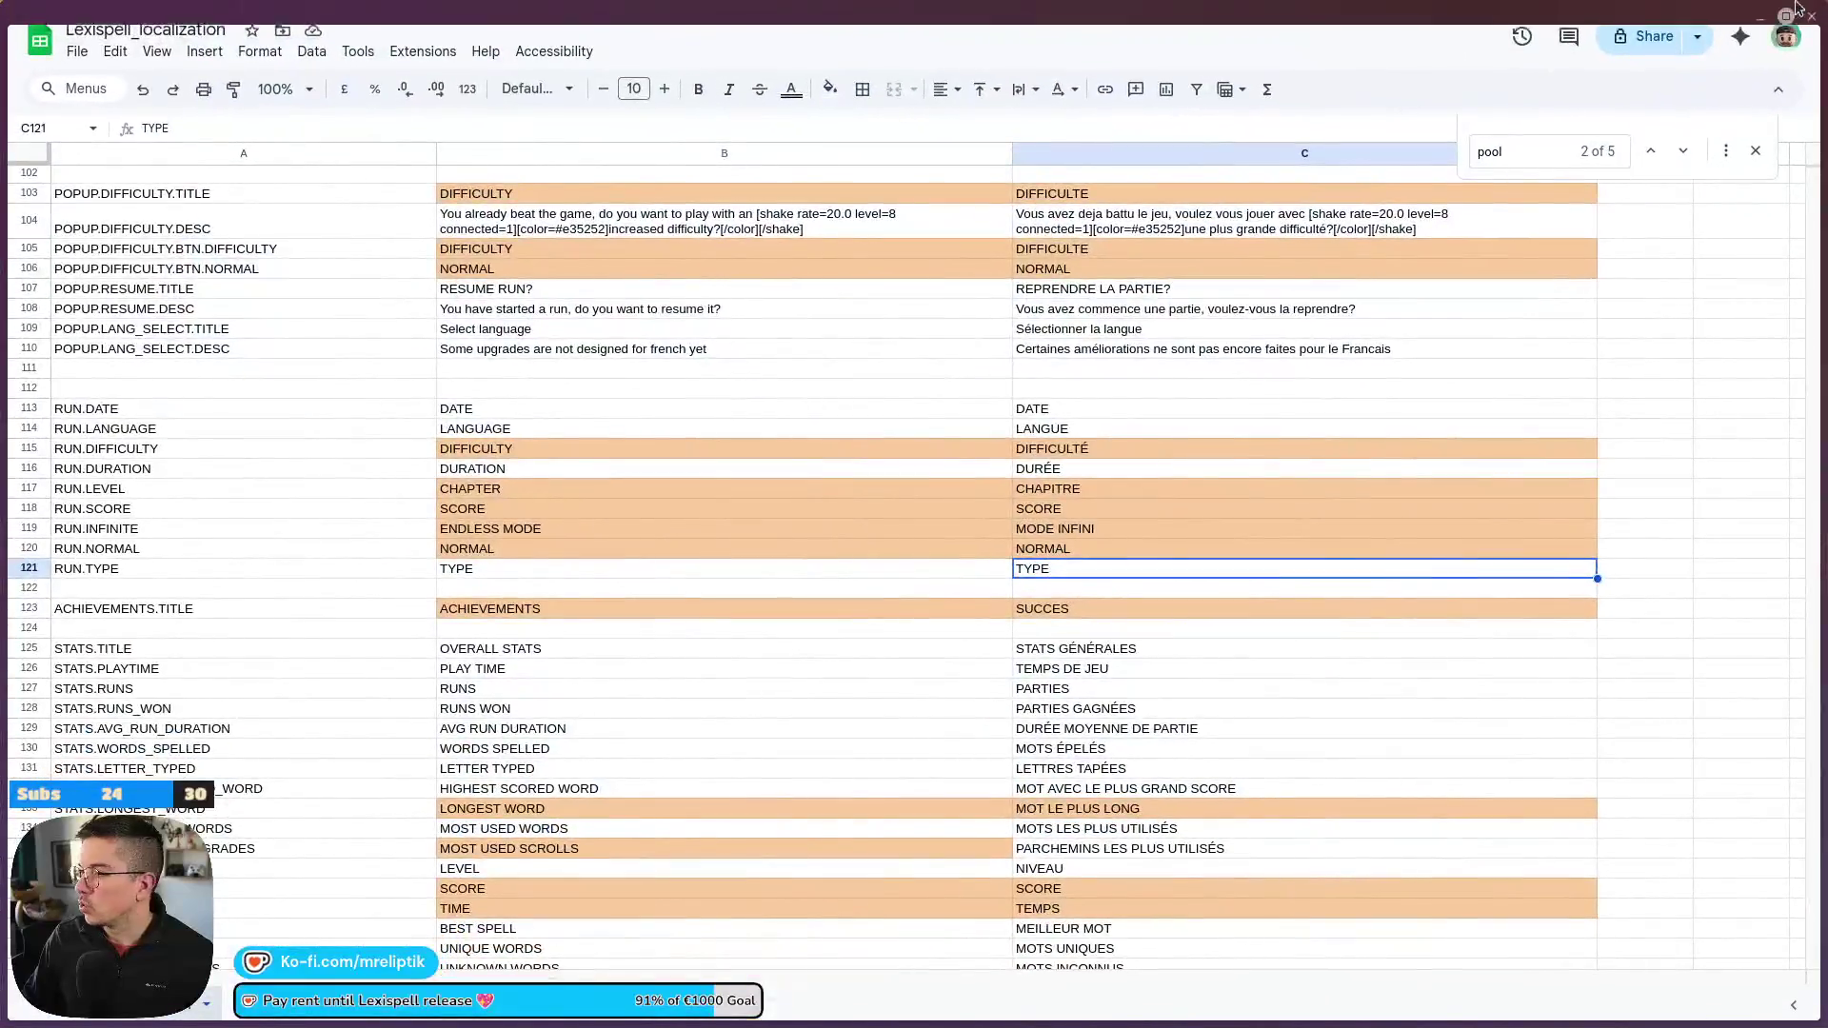
# Switch back from the localization sheet to the Figma design
pyautogui.hotkey('alt', 'Tab')
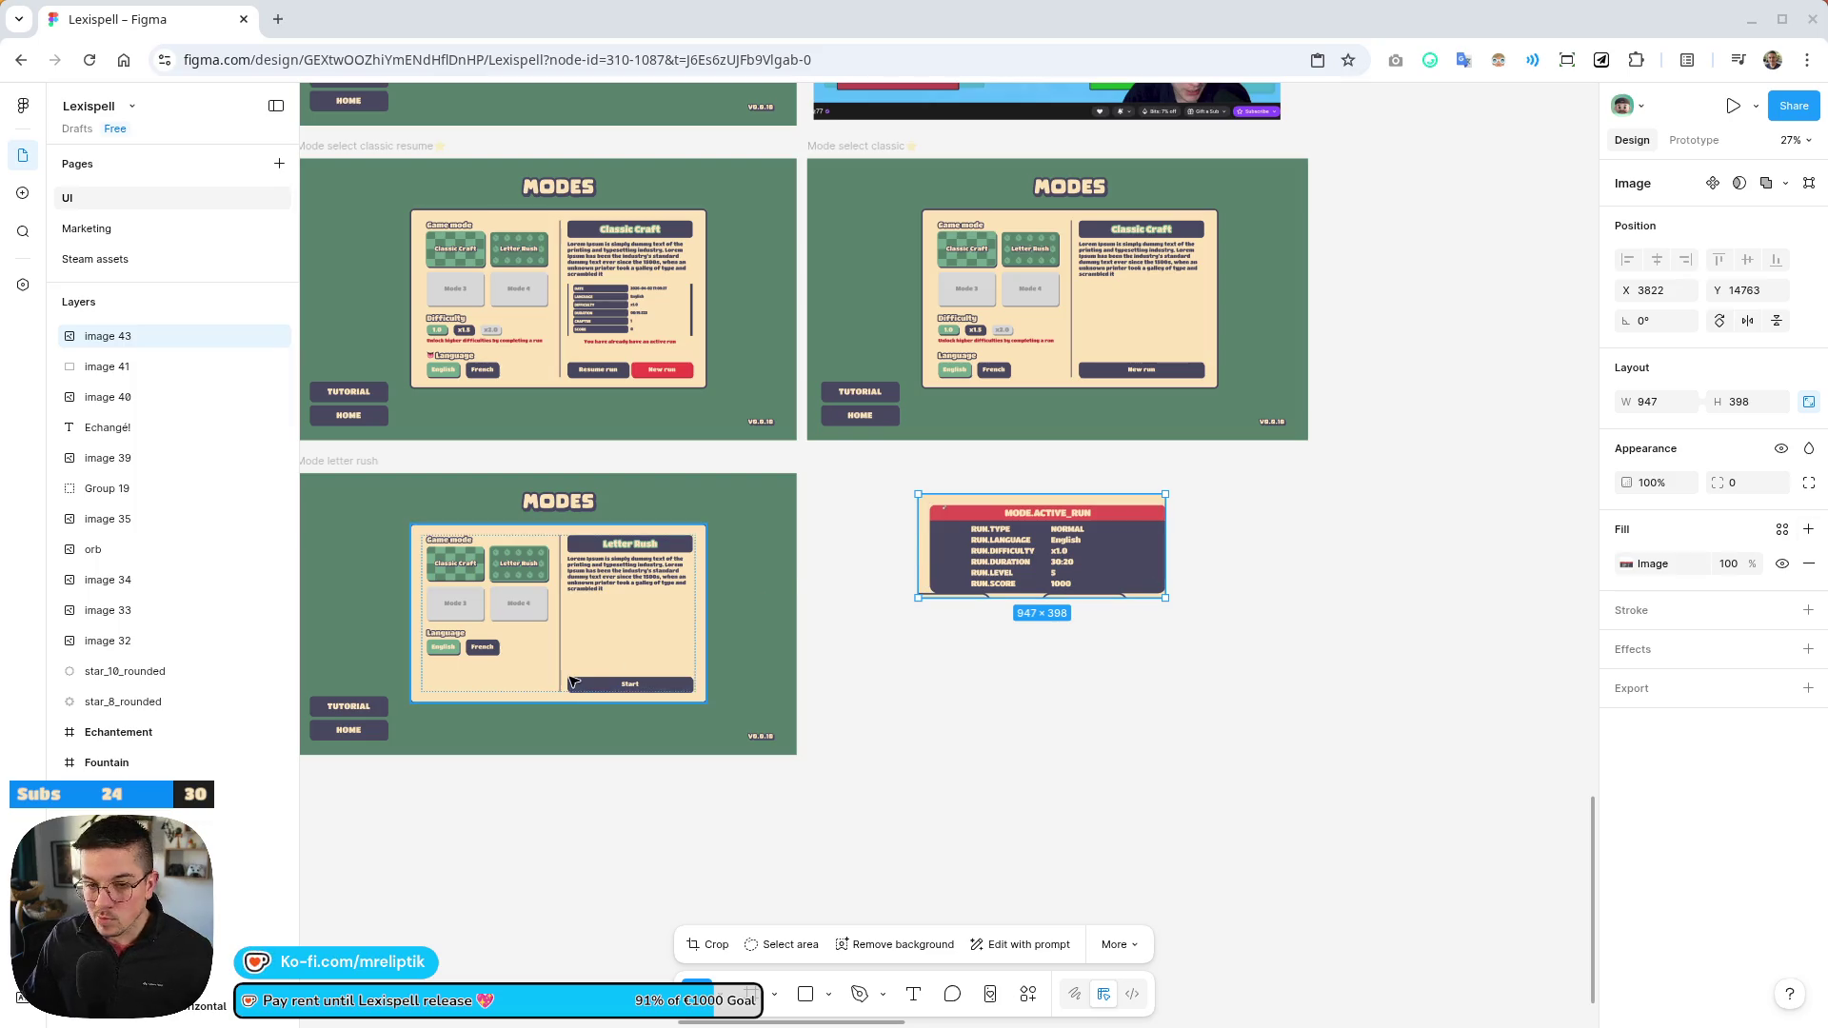
pyautogui.scroll(-3, 910, 482)
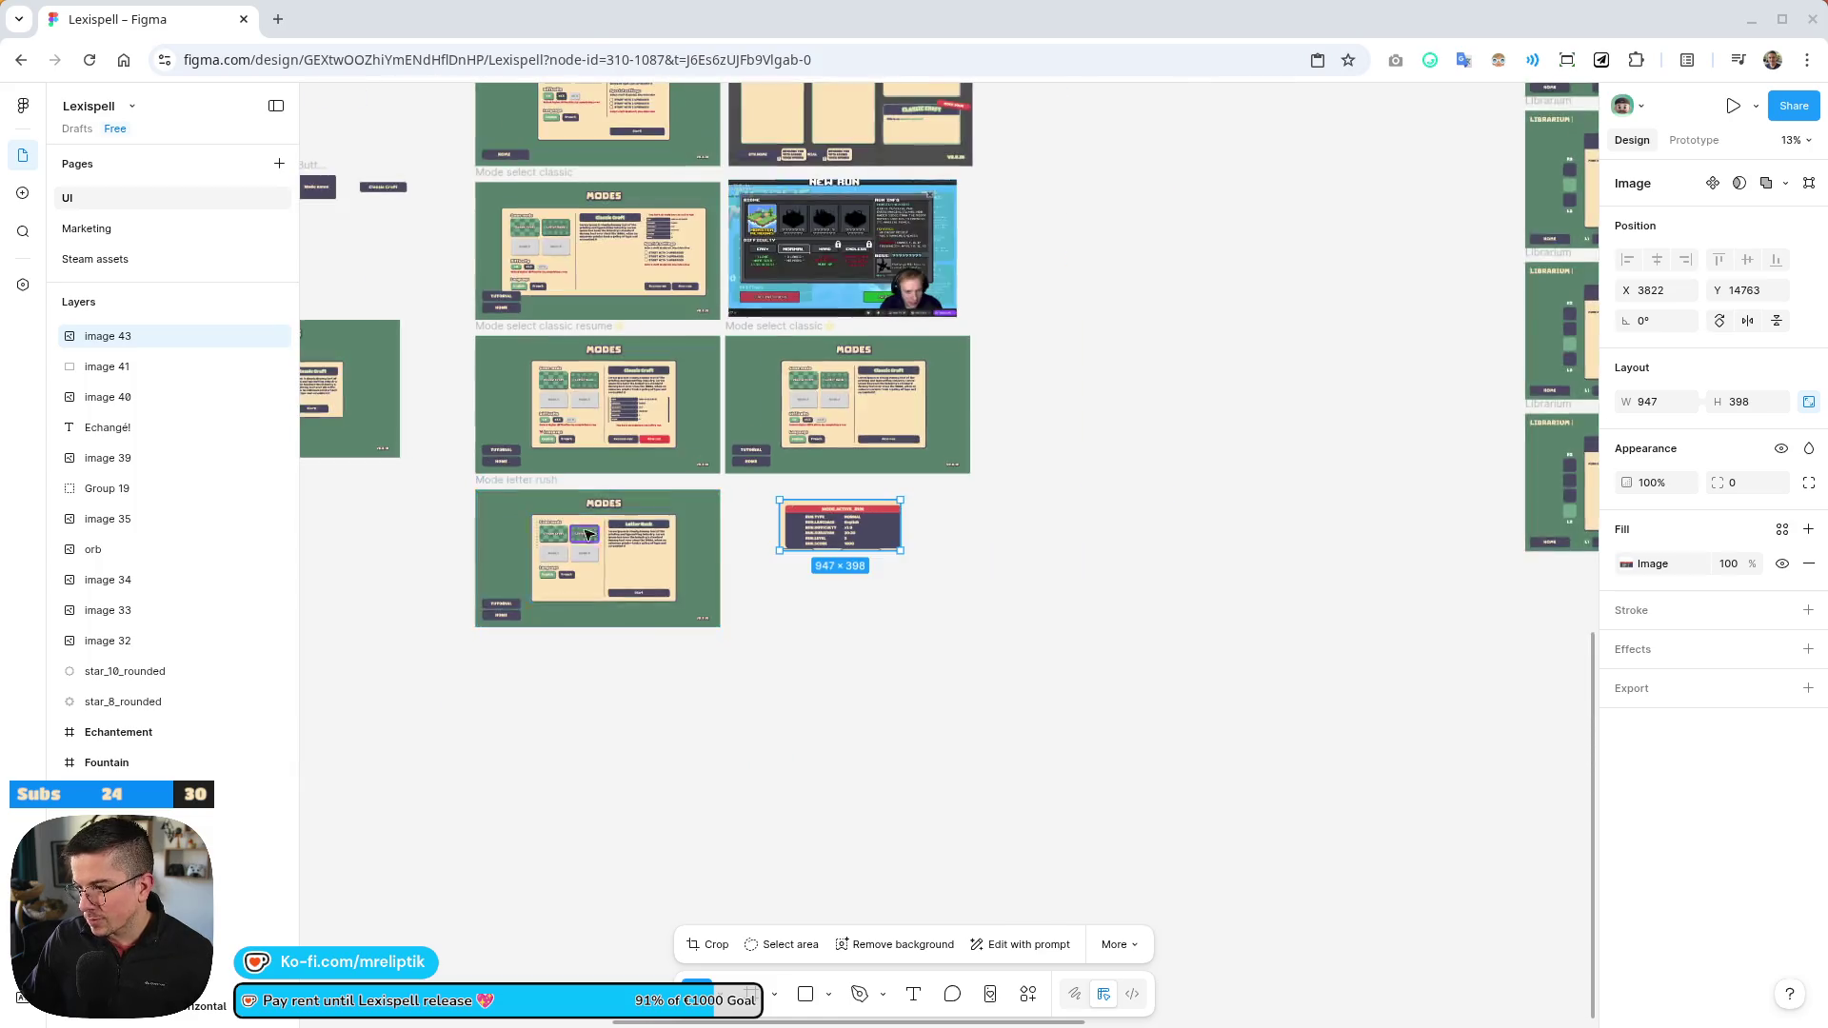
pyautogui.scroll(5, 910, 502)
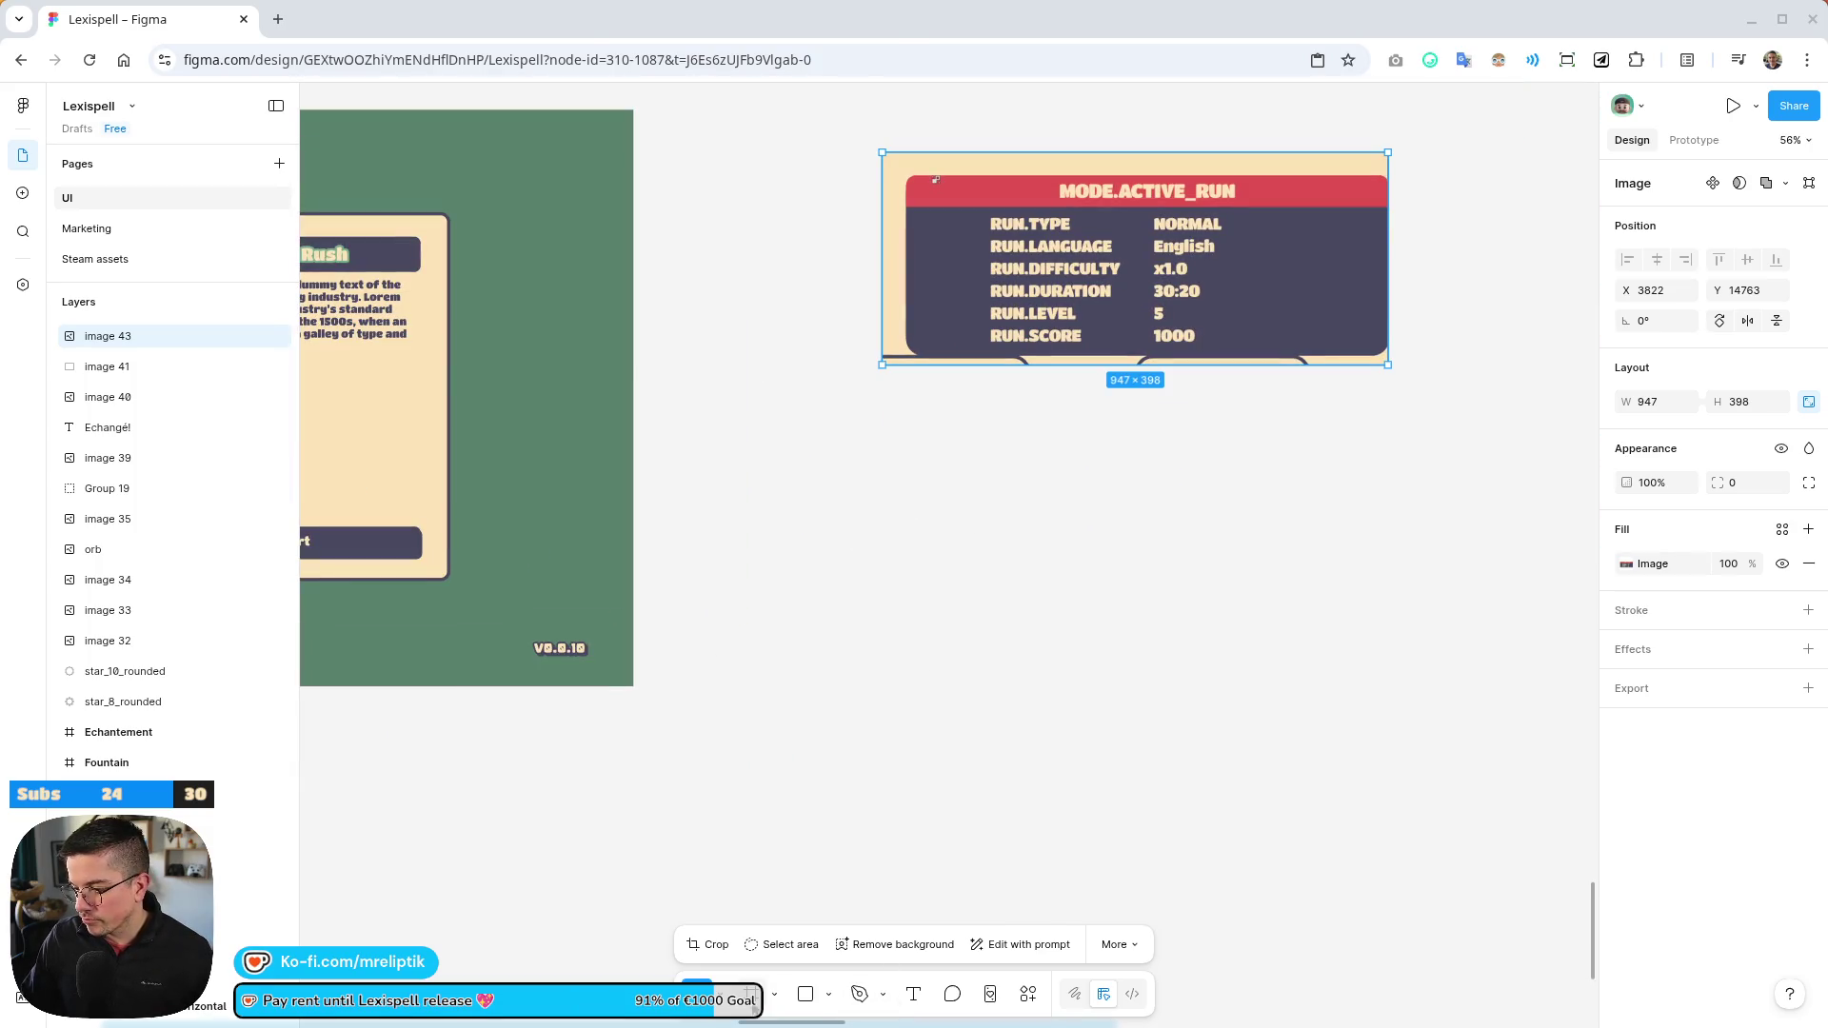
pyautogui.click(752, 994)
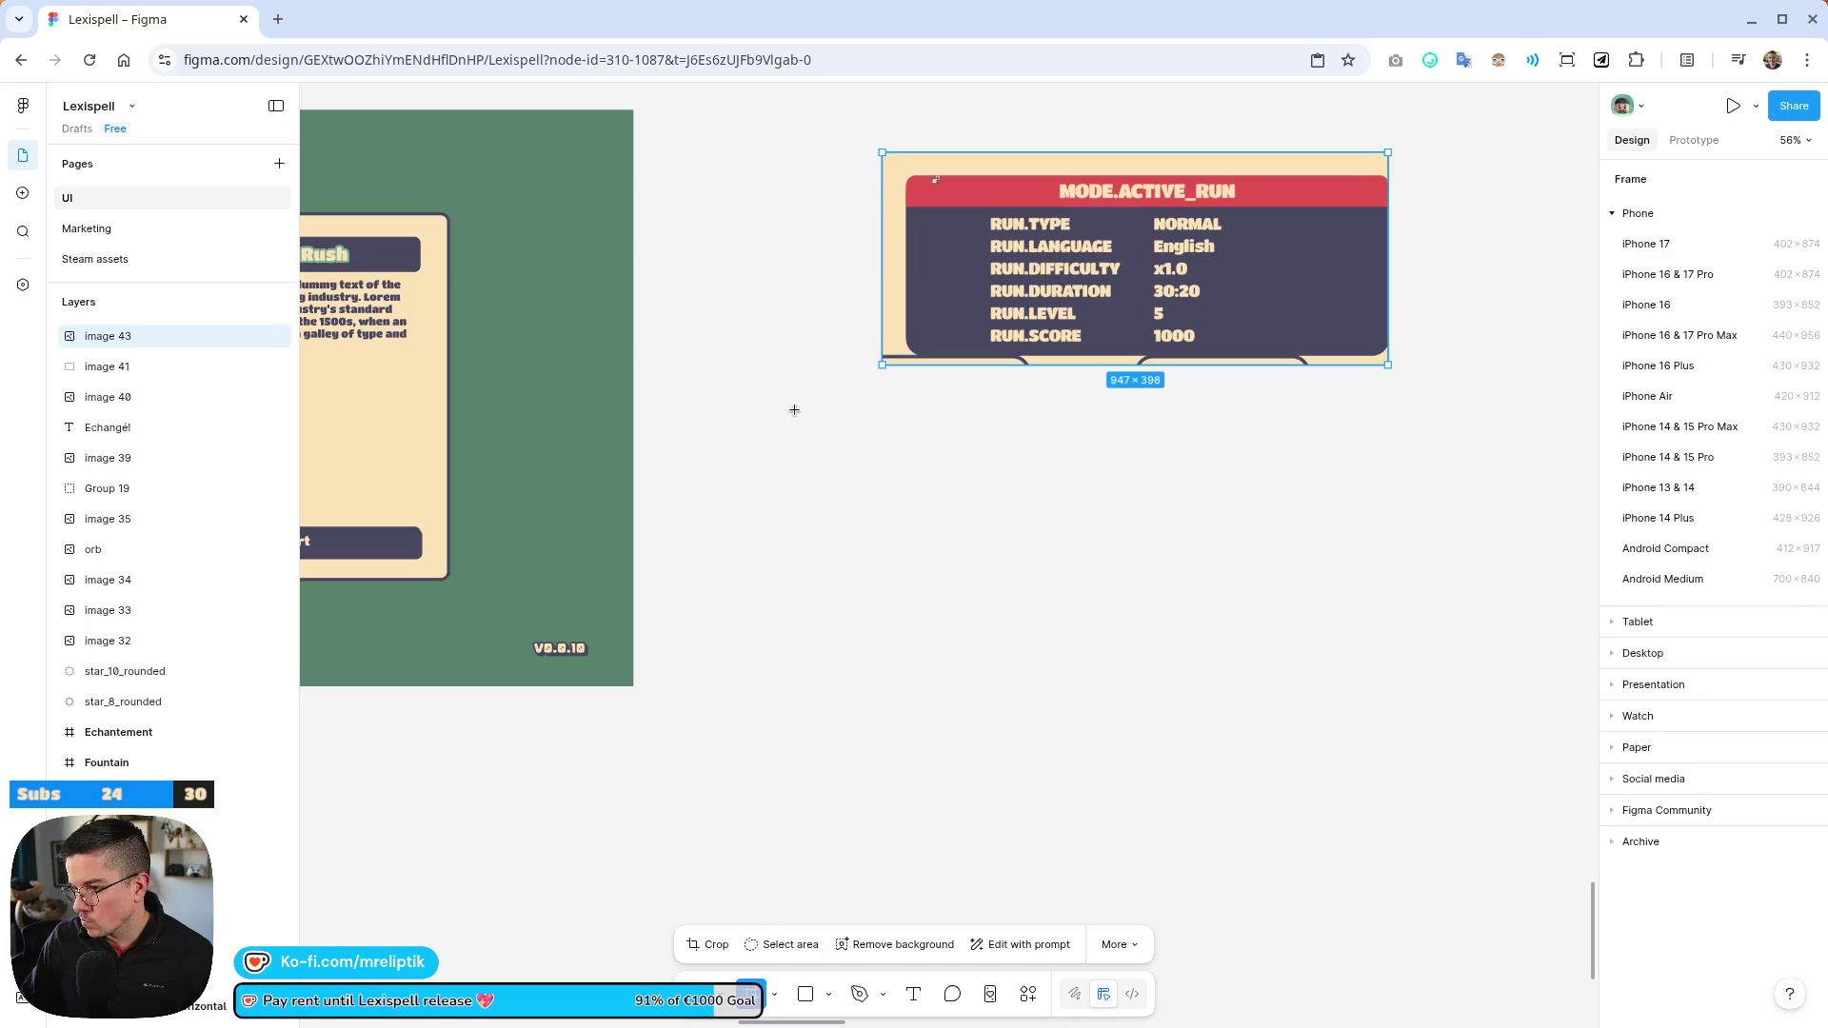
pyautogui.scroll(-5, 704, 411)
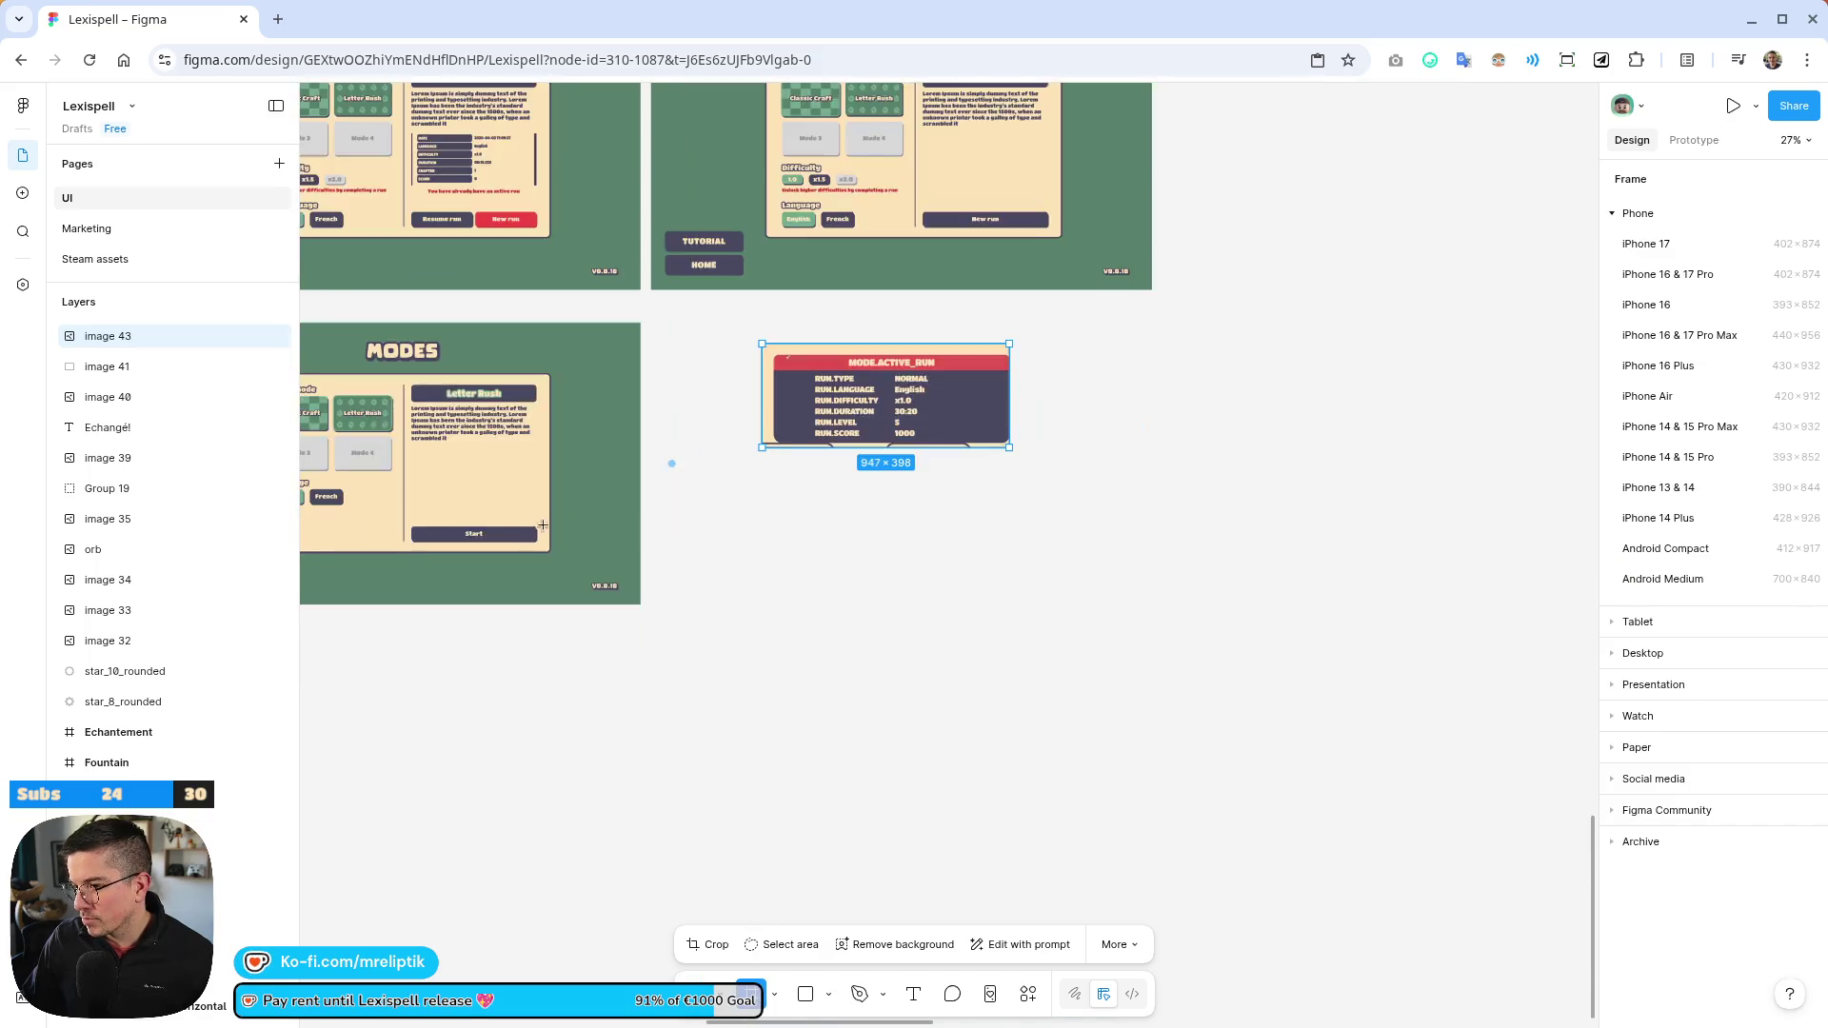
pyautogui.scroll(3, 705, 412)
pyautogui.press('Escape')
pyautogui.scroll(4, 726, 222)
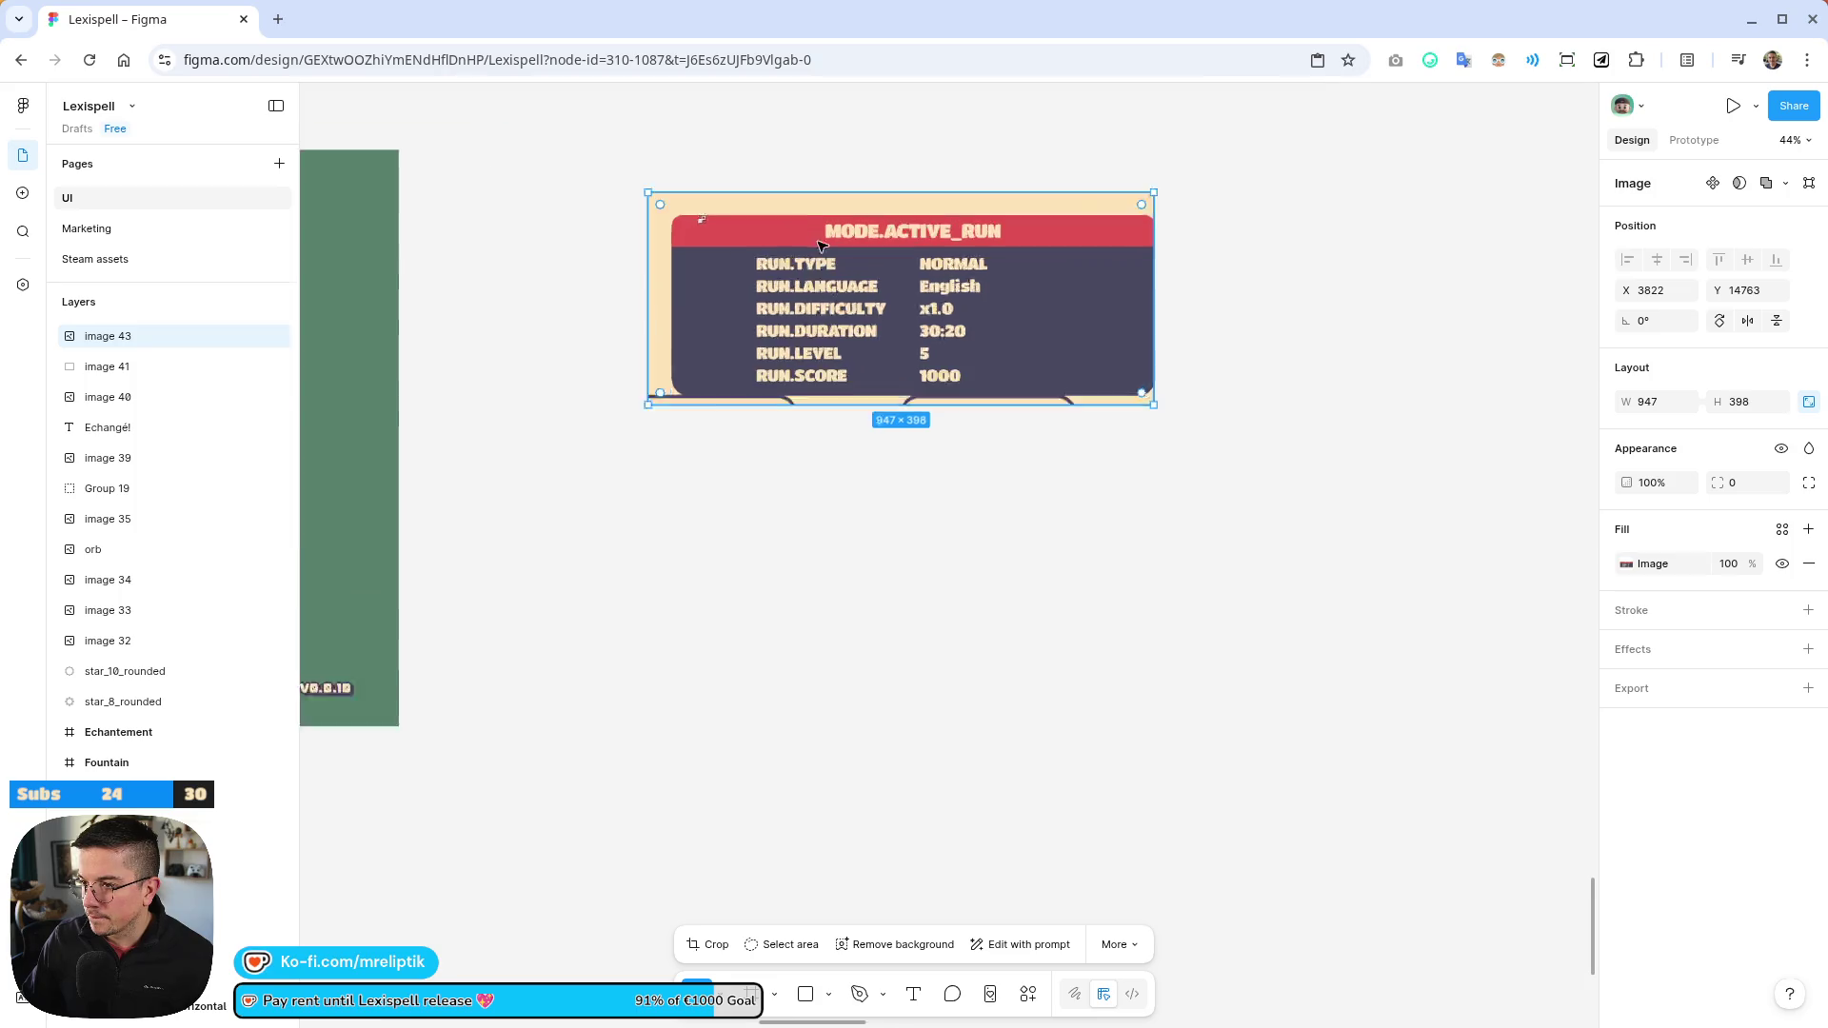
pyautogui.scroll(-4, 596, 489)
pyautogui.click(566, 527)
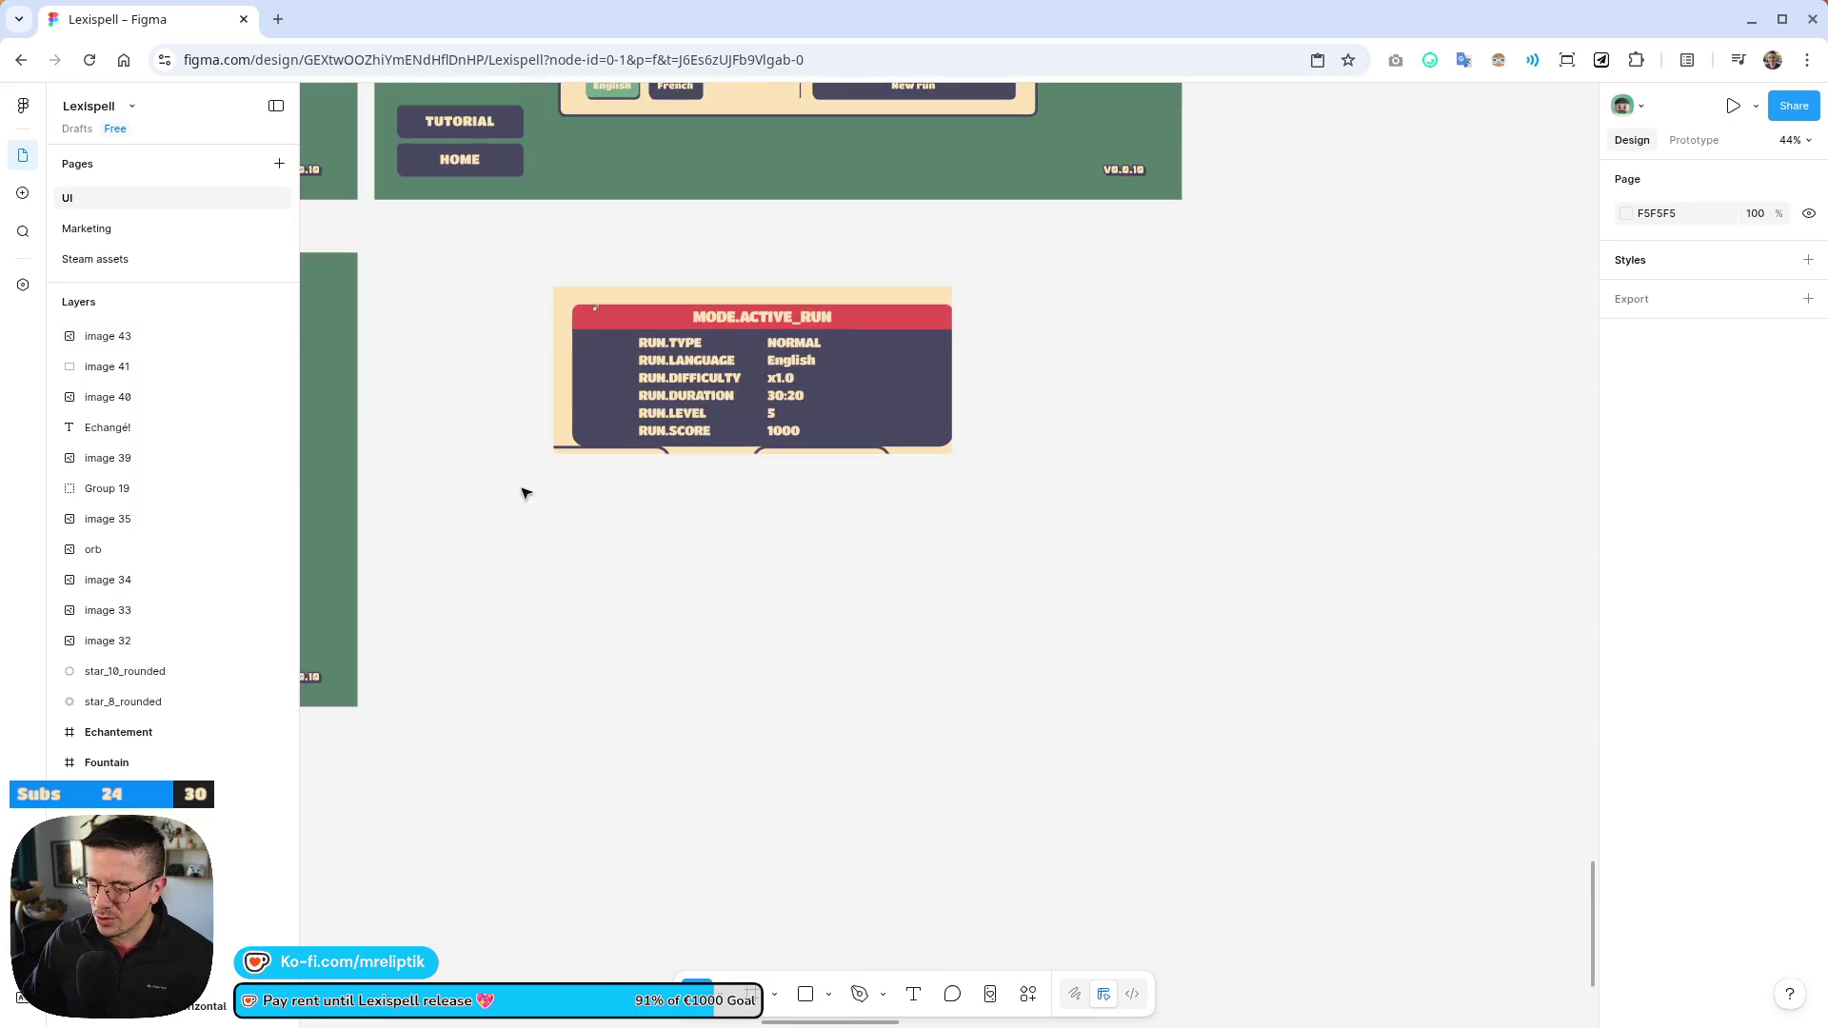
pyautogui.scroll(2, 560, 533)
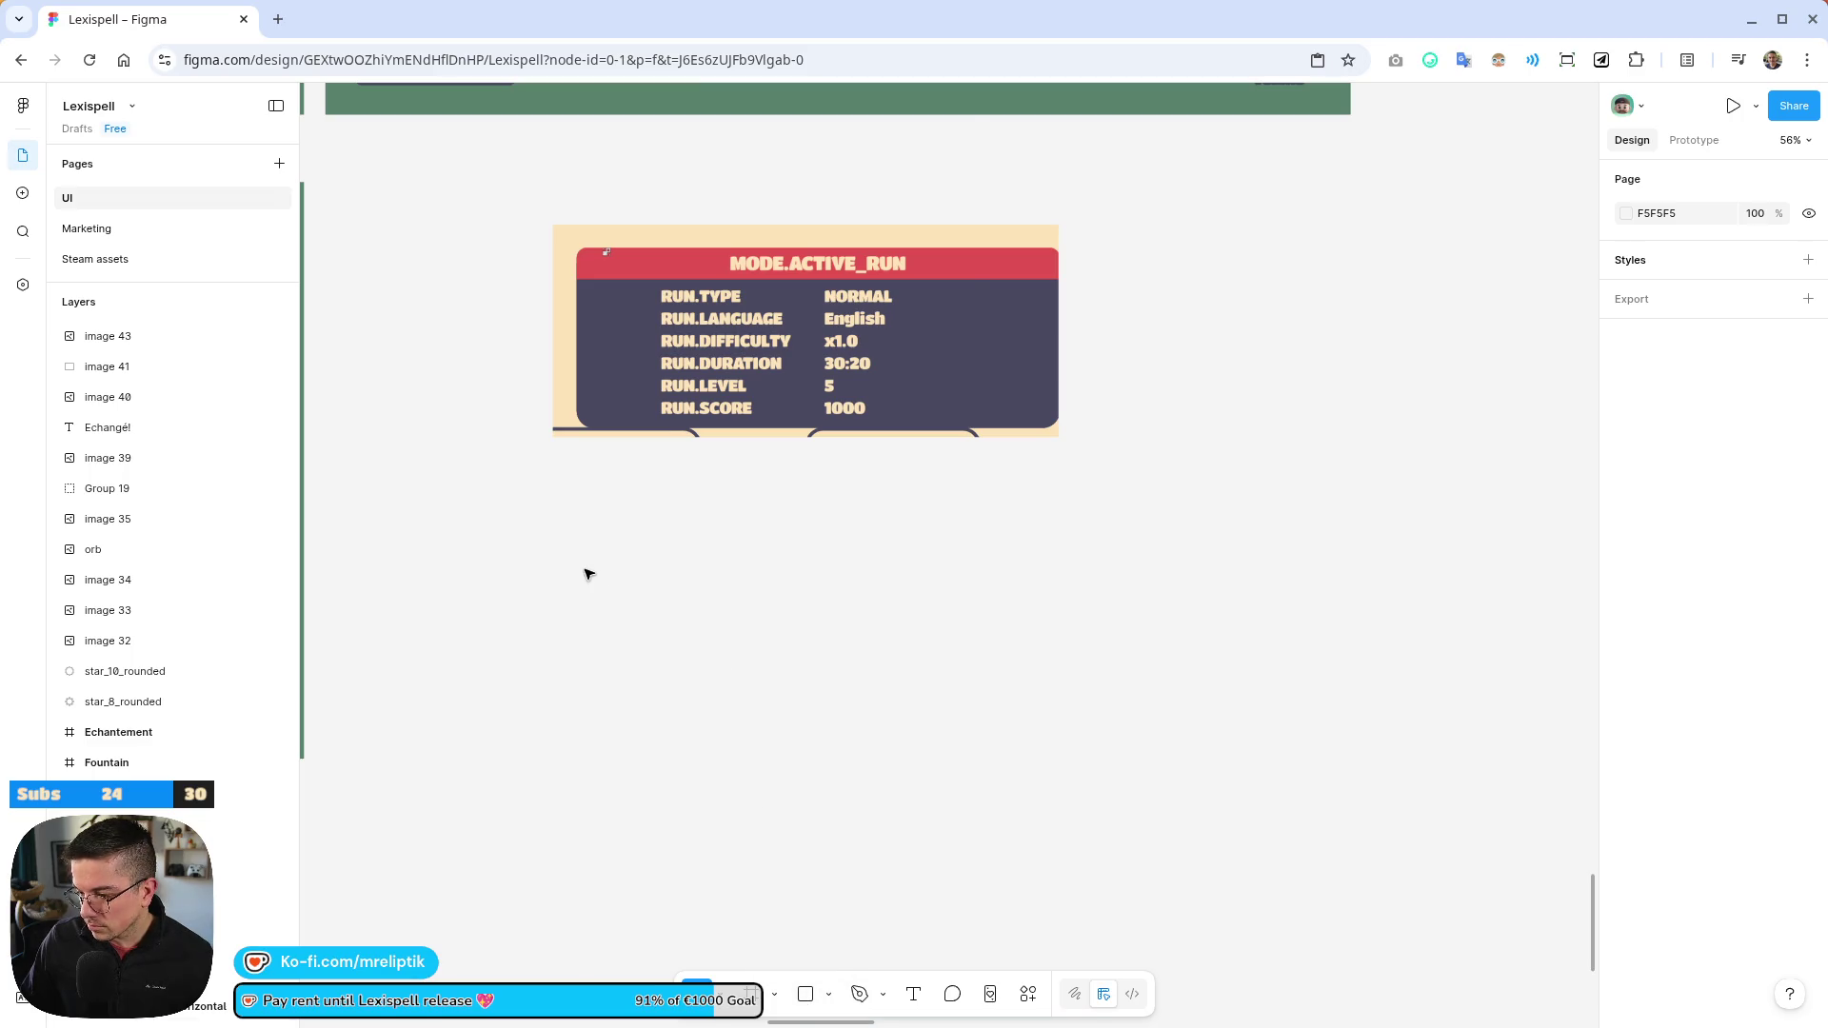
pyautogui.hotkey('shift', 'space')
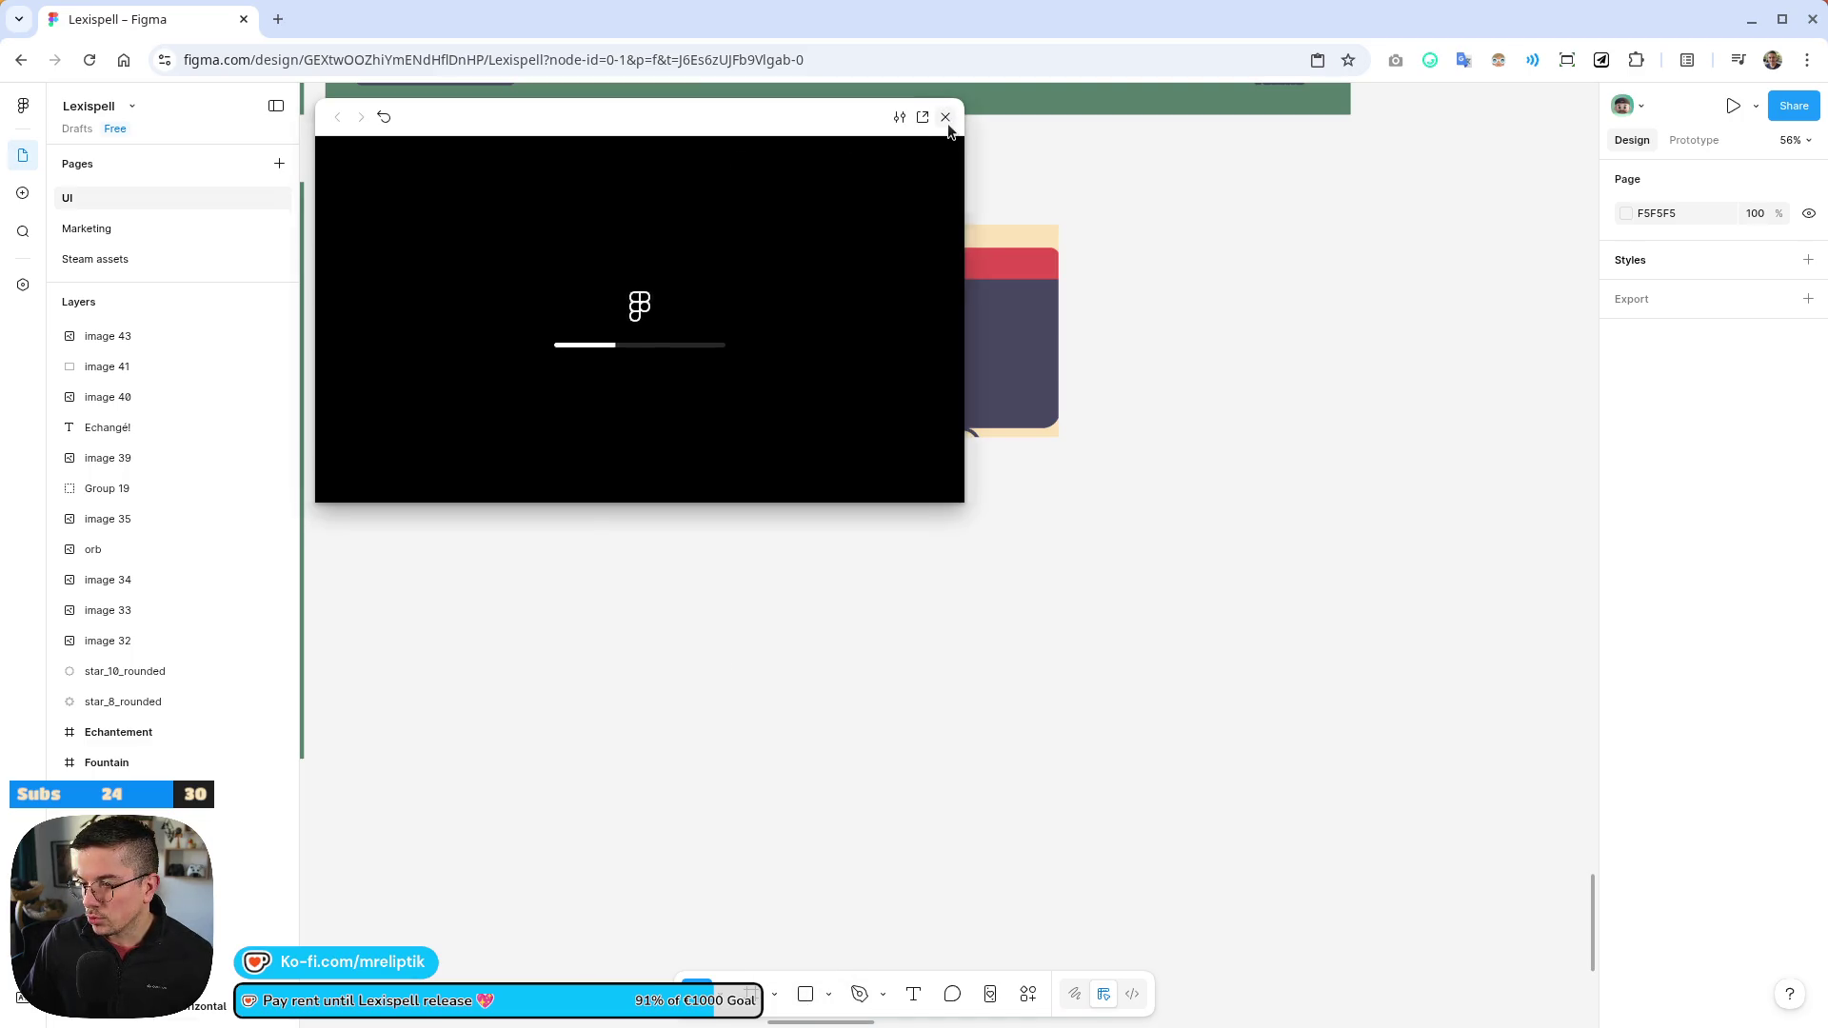
pyautogui.click(945, 117)
pyautogui.press('super')
pyautogui.press('Escape')
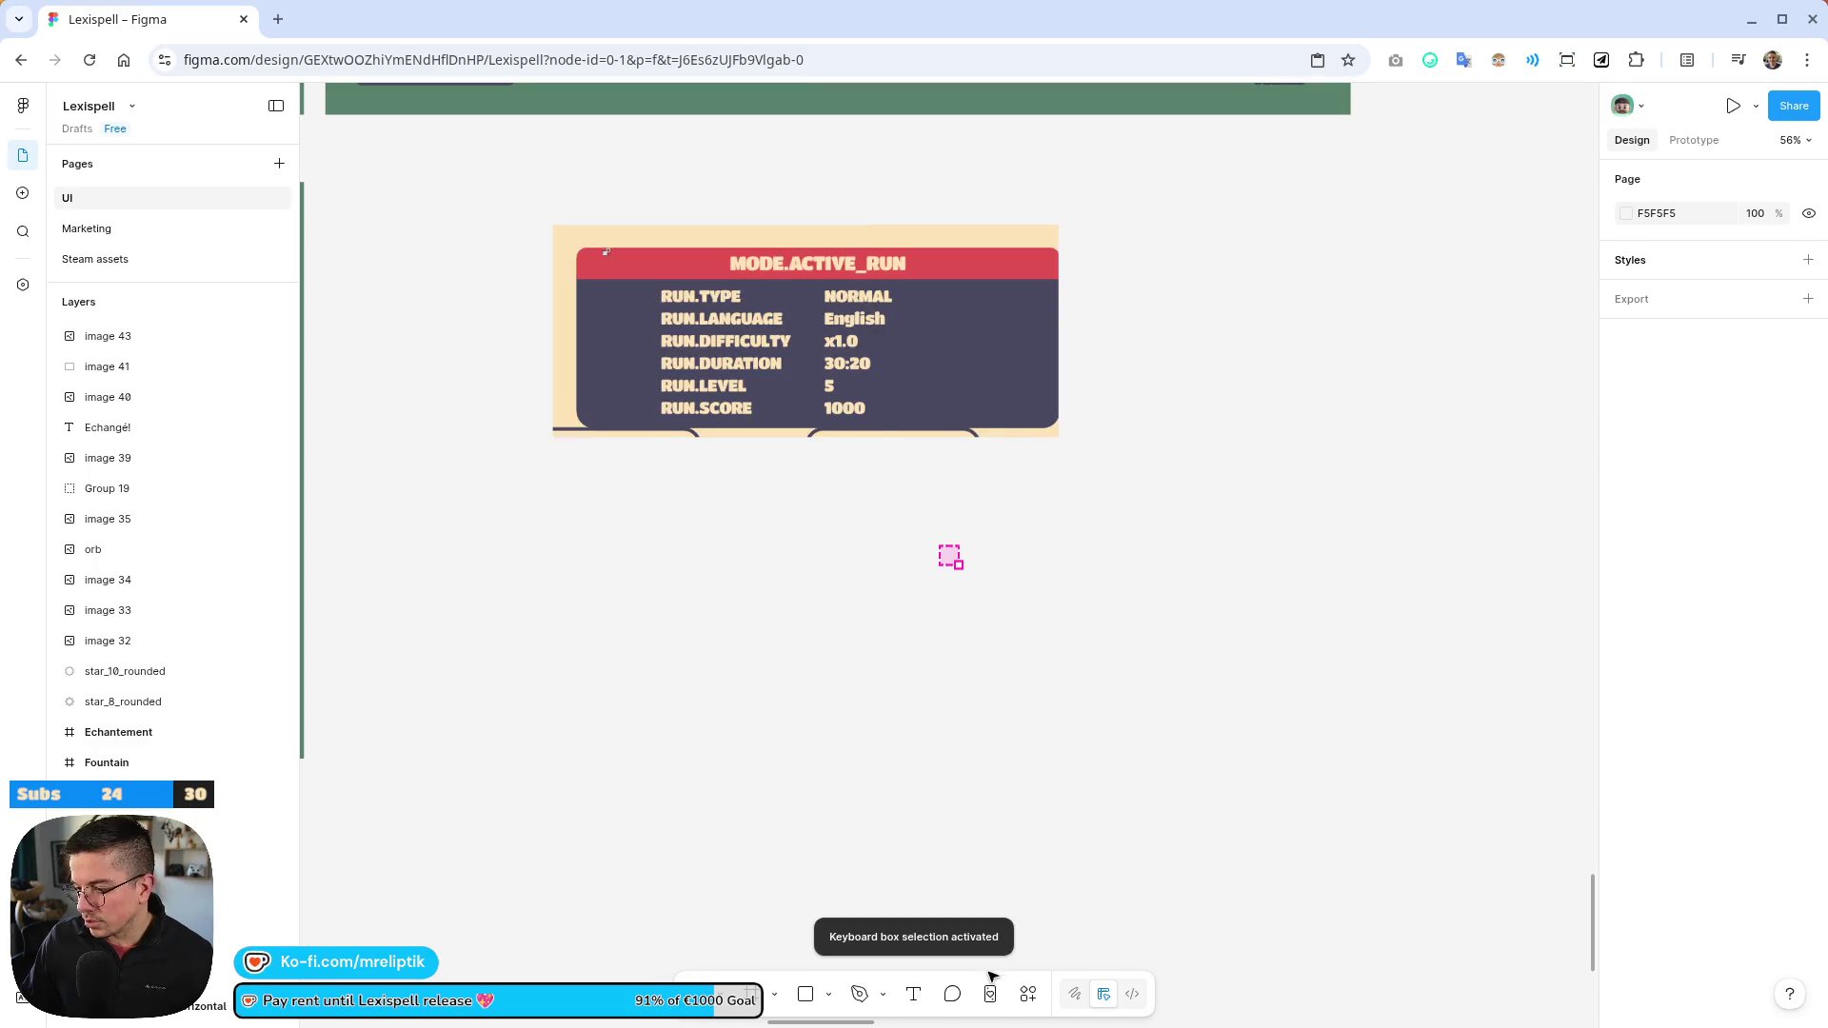
# Launch the Icons8 plugin and set its icon colour to white
pyautogui.click(1030, 1004)
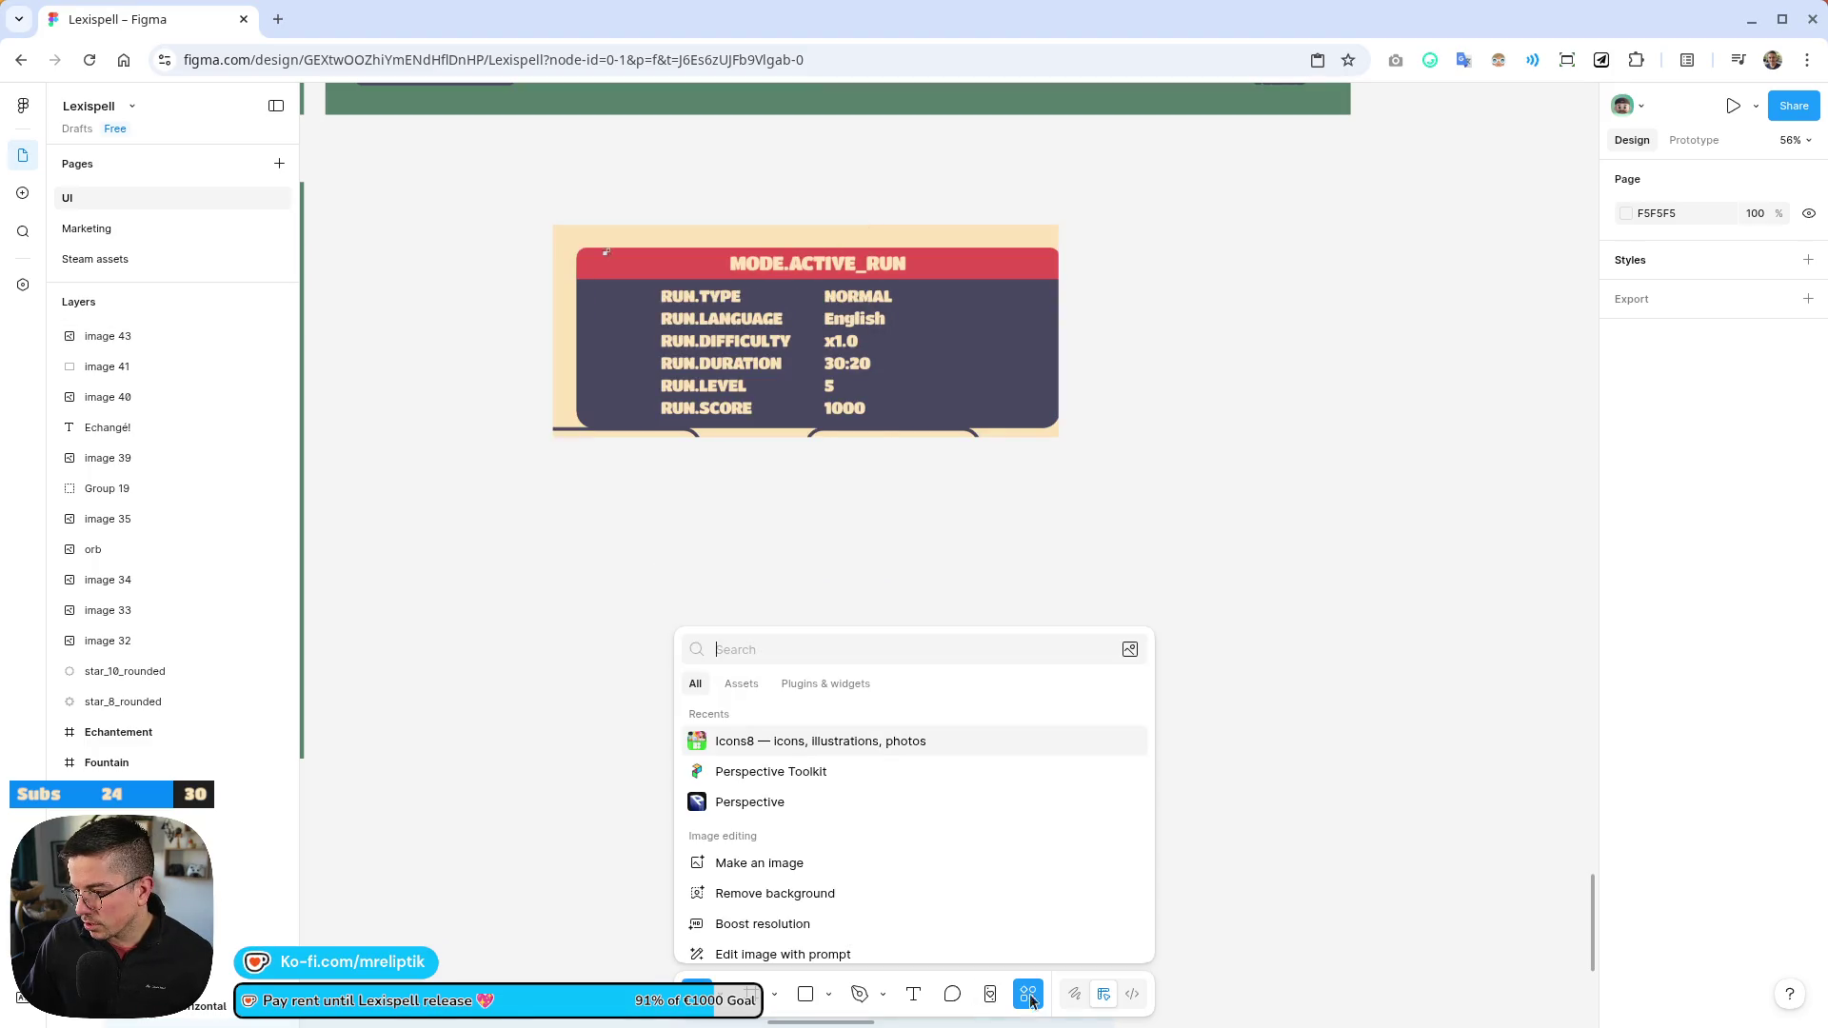
pyautogui.click(765, 742)
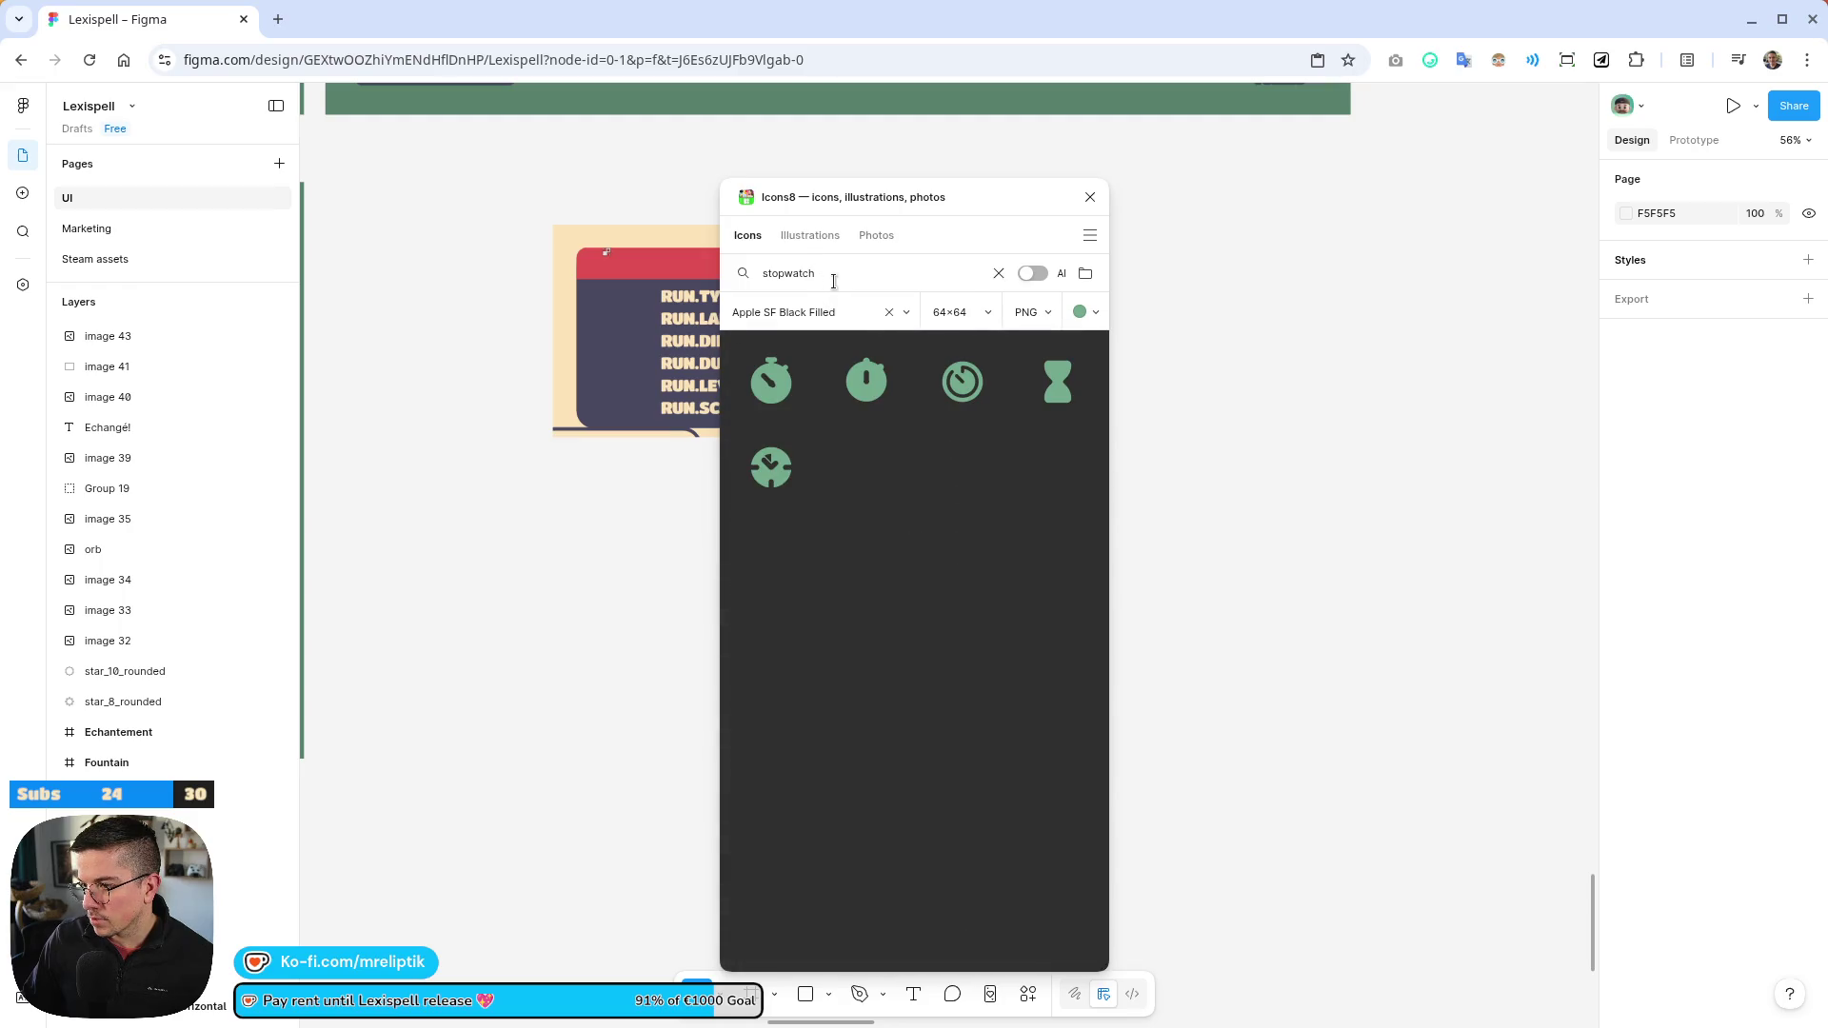
pyautogui.moveTo(837, 203); pyautogui.dragTo(1228, 202)
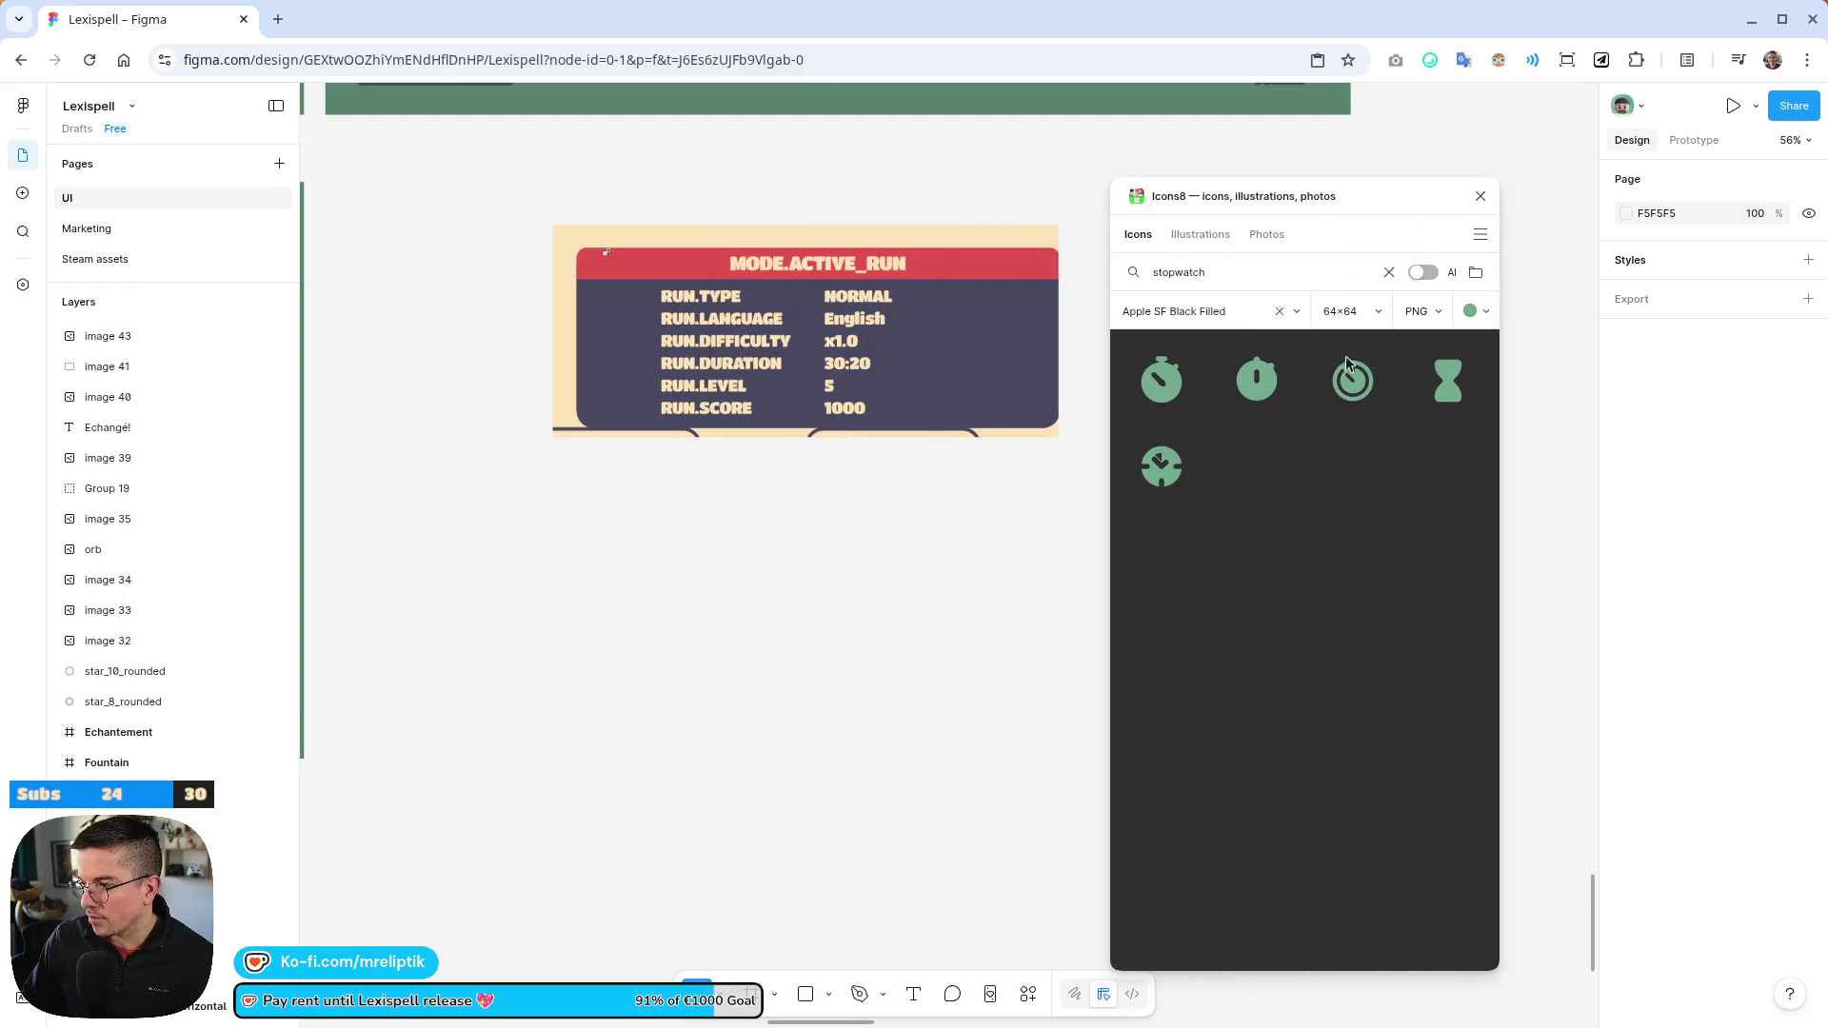
pyautogui.click(1476, 312)
pyautogui.click(1470, 377)
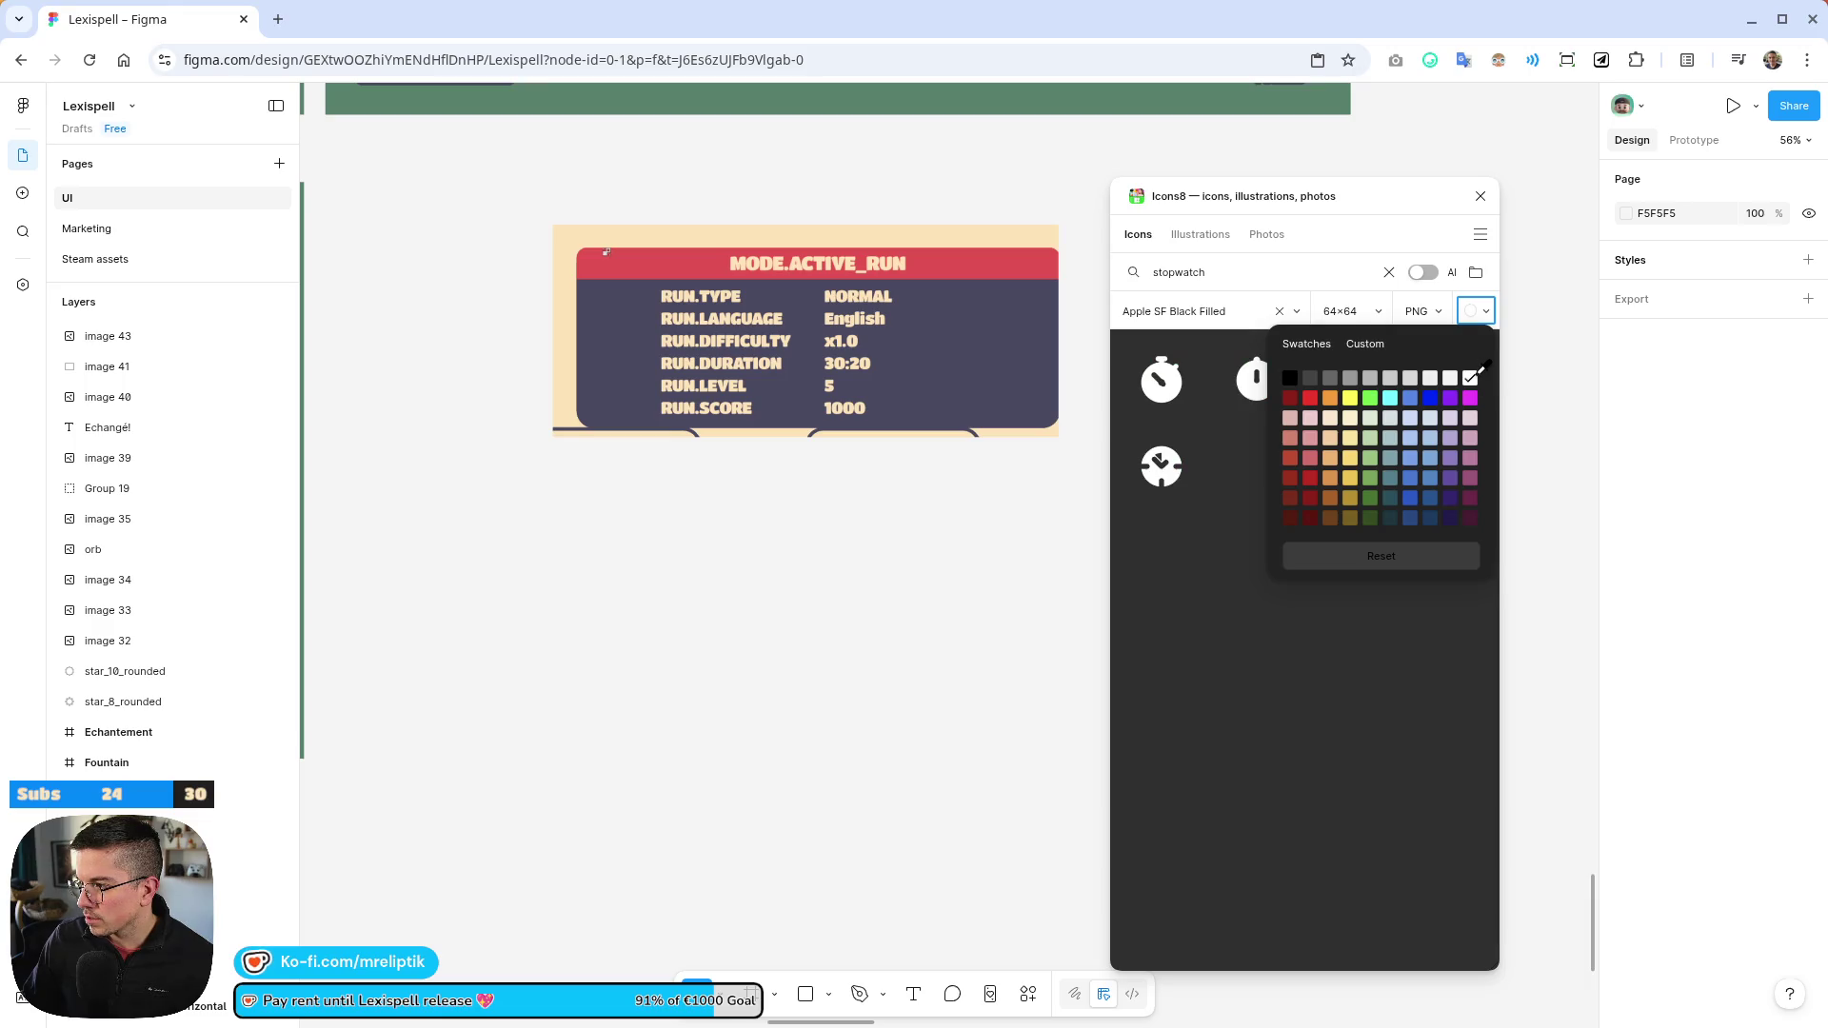
pyautogui.click(1305, 266)
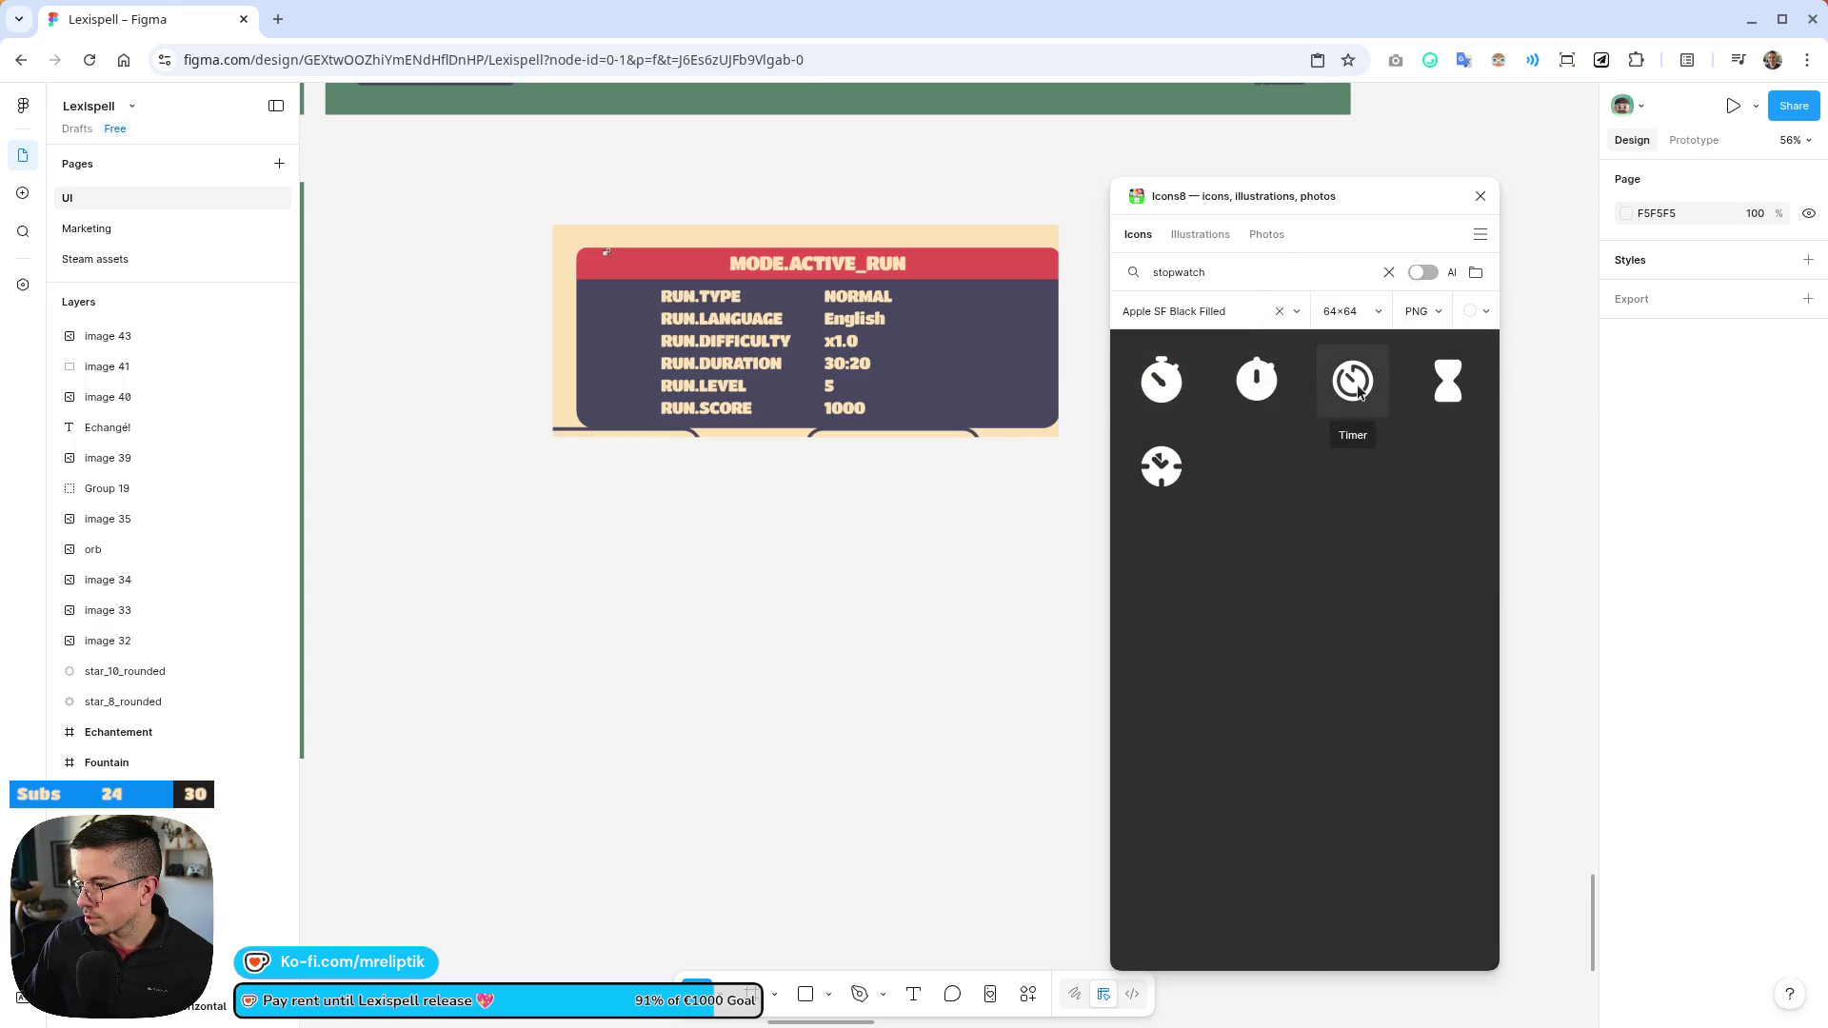
# Insert the hourglass icon below-left of the MODE.ACTIVE_RUN panel, without an auto-layout frame
pyautogui.click(1445, 380)
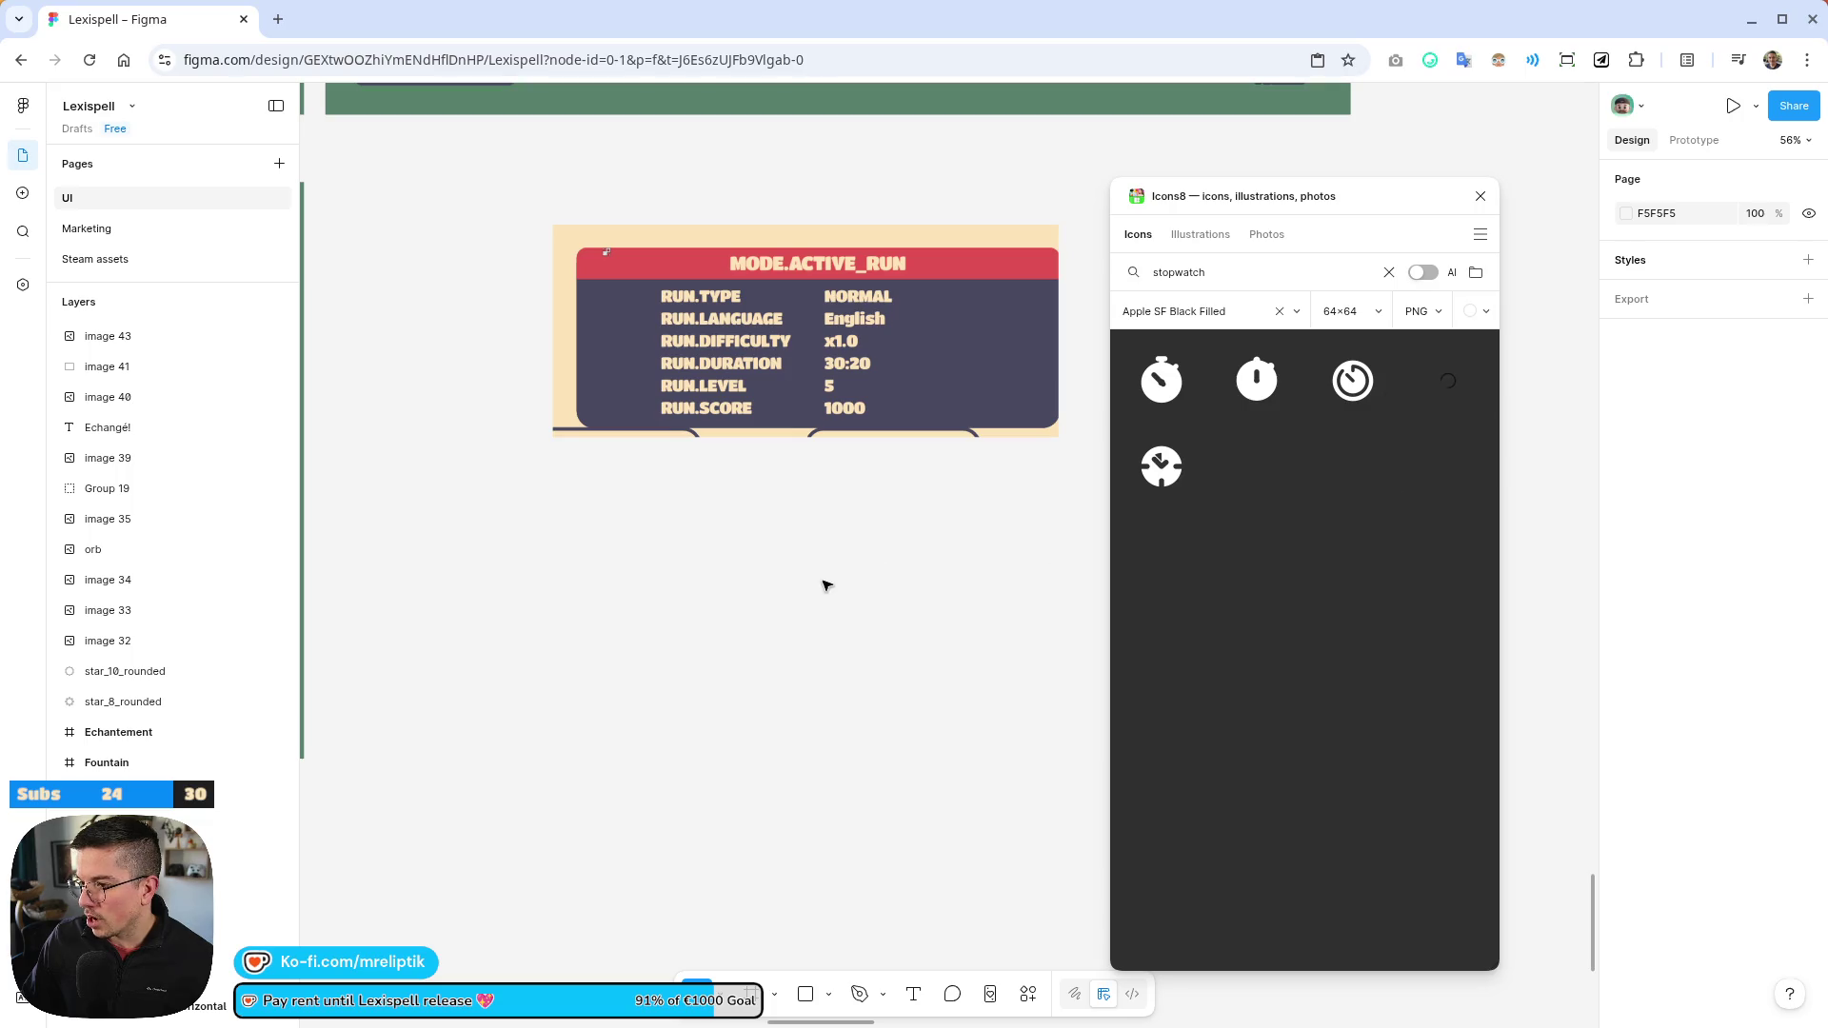
pyautogui.moveTo(946, 546); pyautogui.dragTo(481, 546)
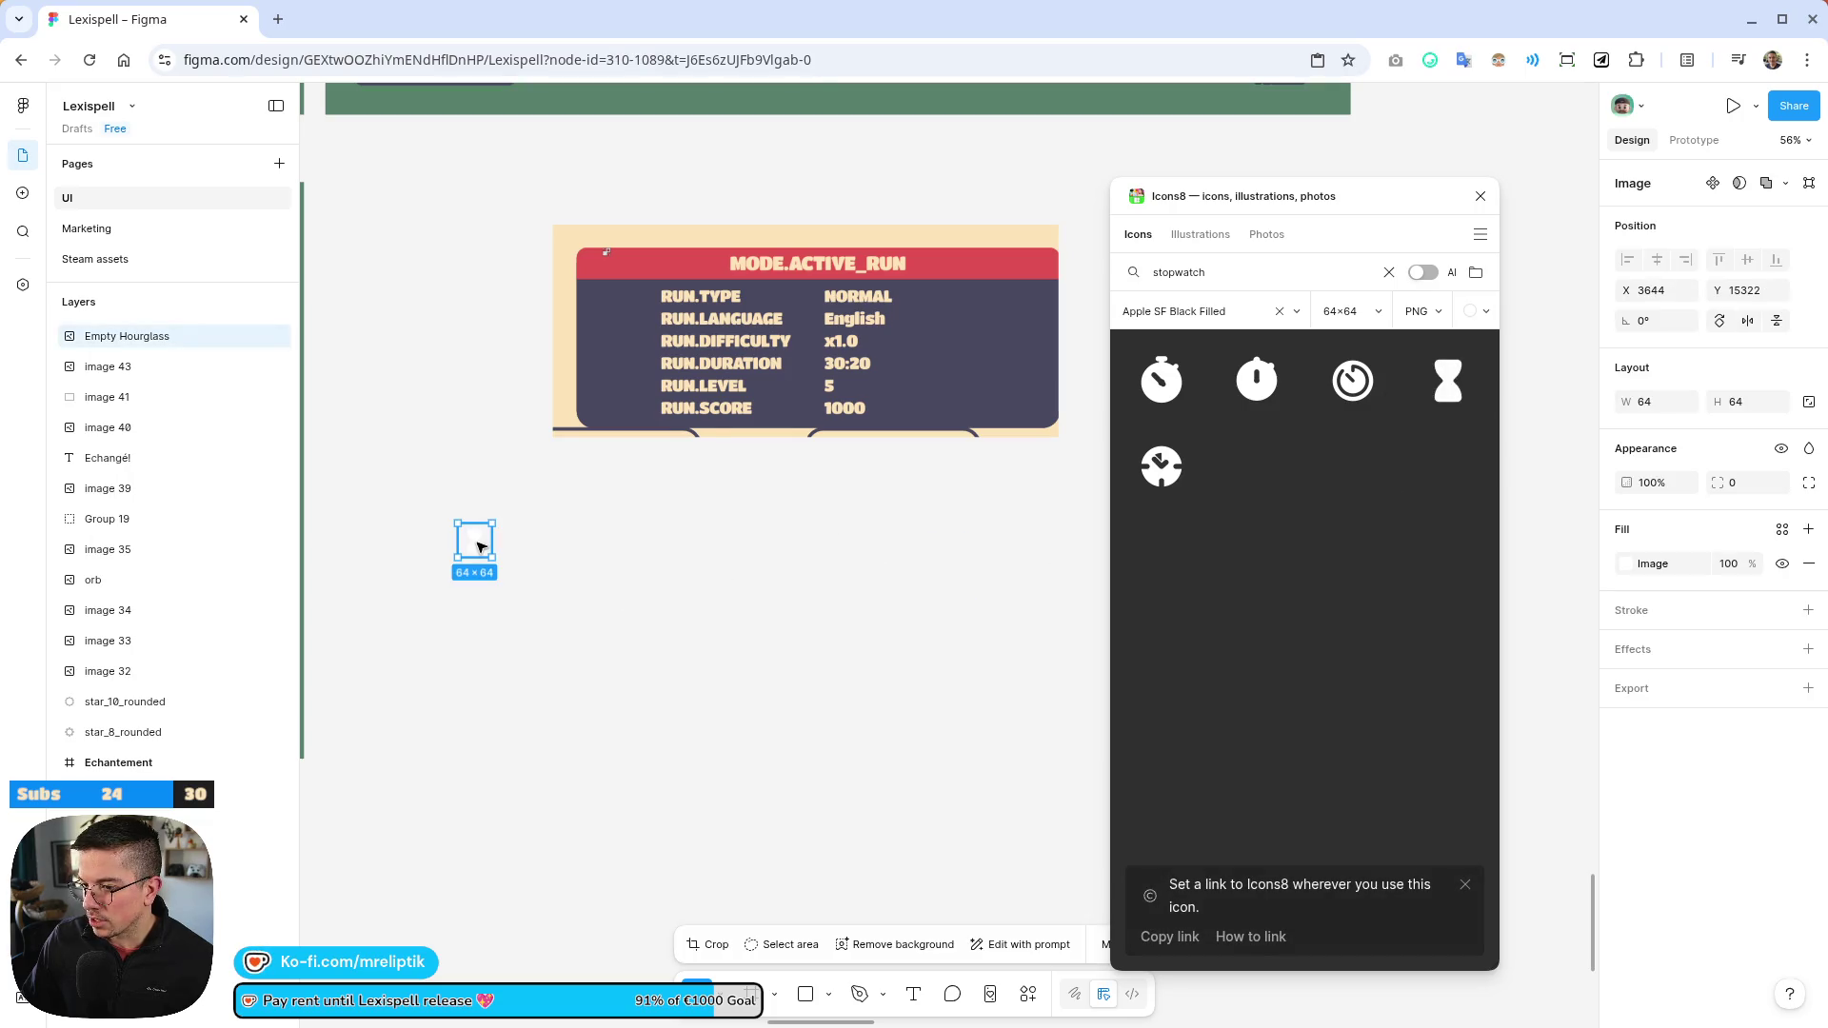
pyautogui.keyDown('ctrl'); pyautogui.scroll(5, 474, 540); pyautogui.keyUp('ctrl')
pyautogui.hotkey('shift', 'a')
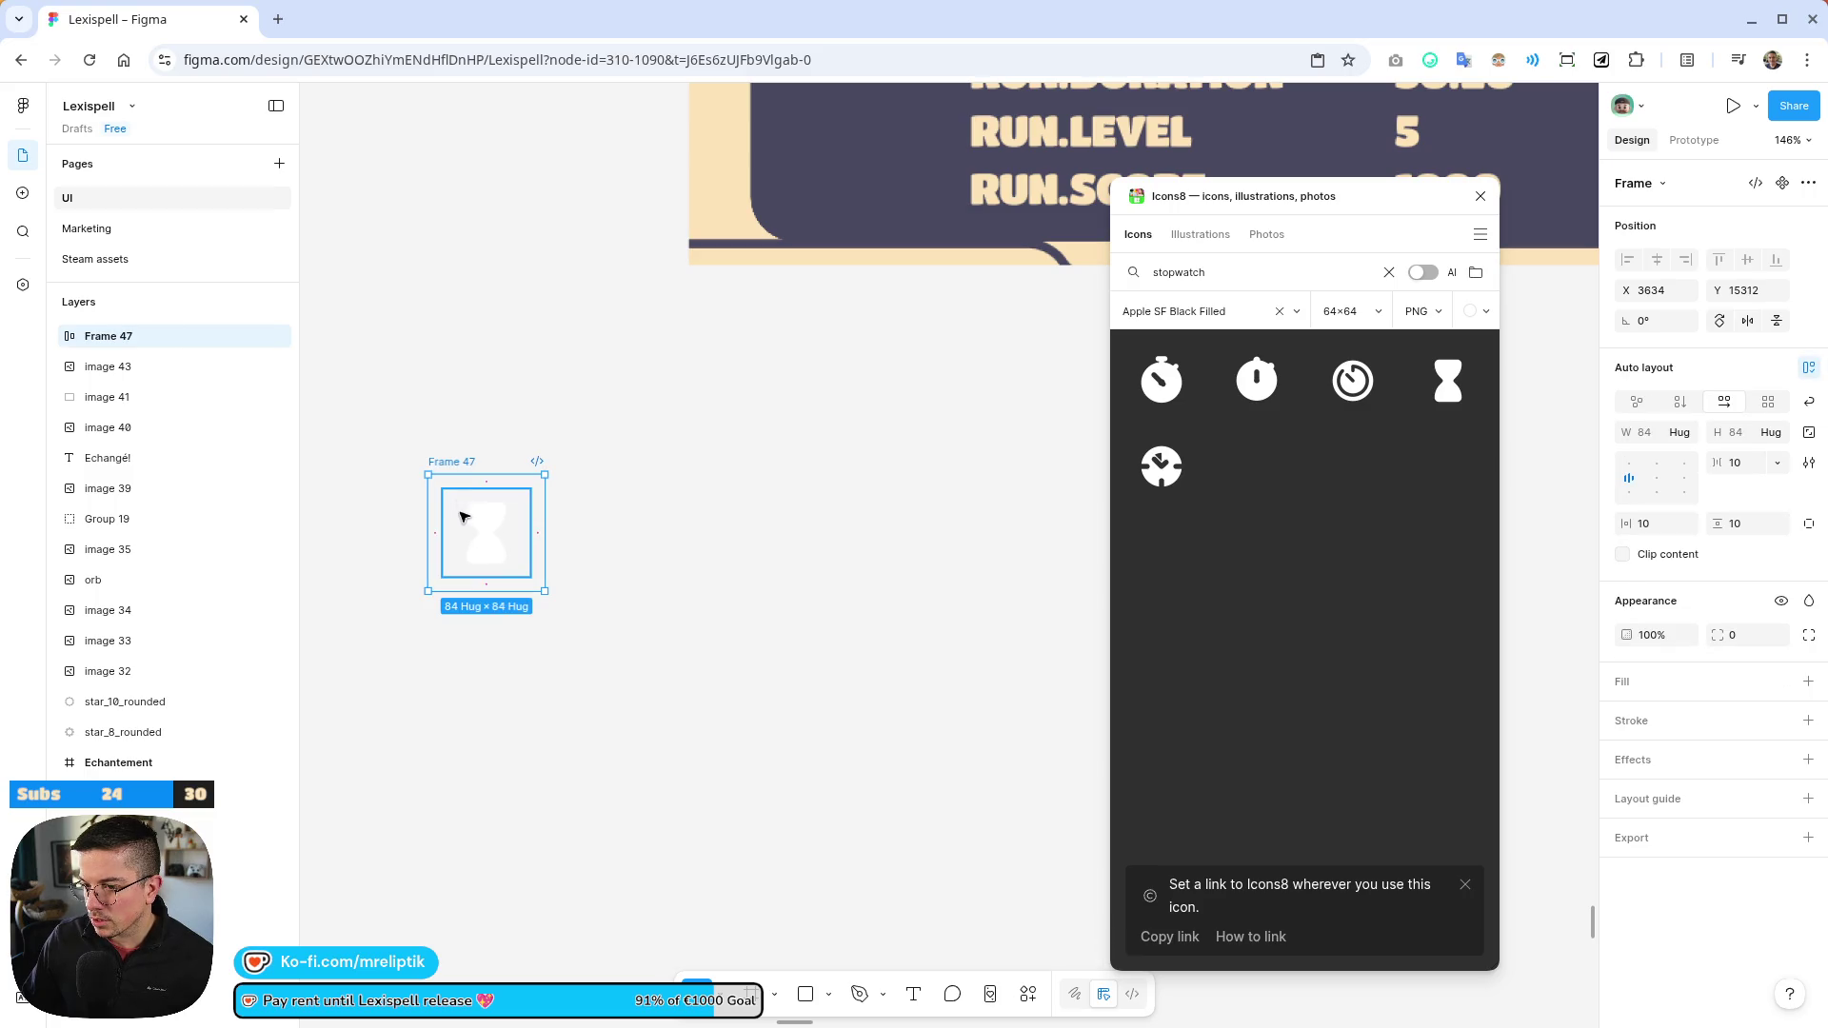
pyautogui.hotkey('ctrl', 'a')
pyautogui.hotkey('ctrl', 'z')
pyautogui.press('Return')
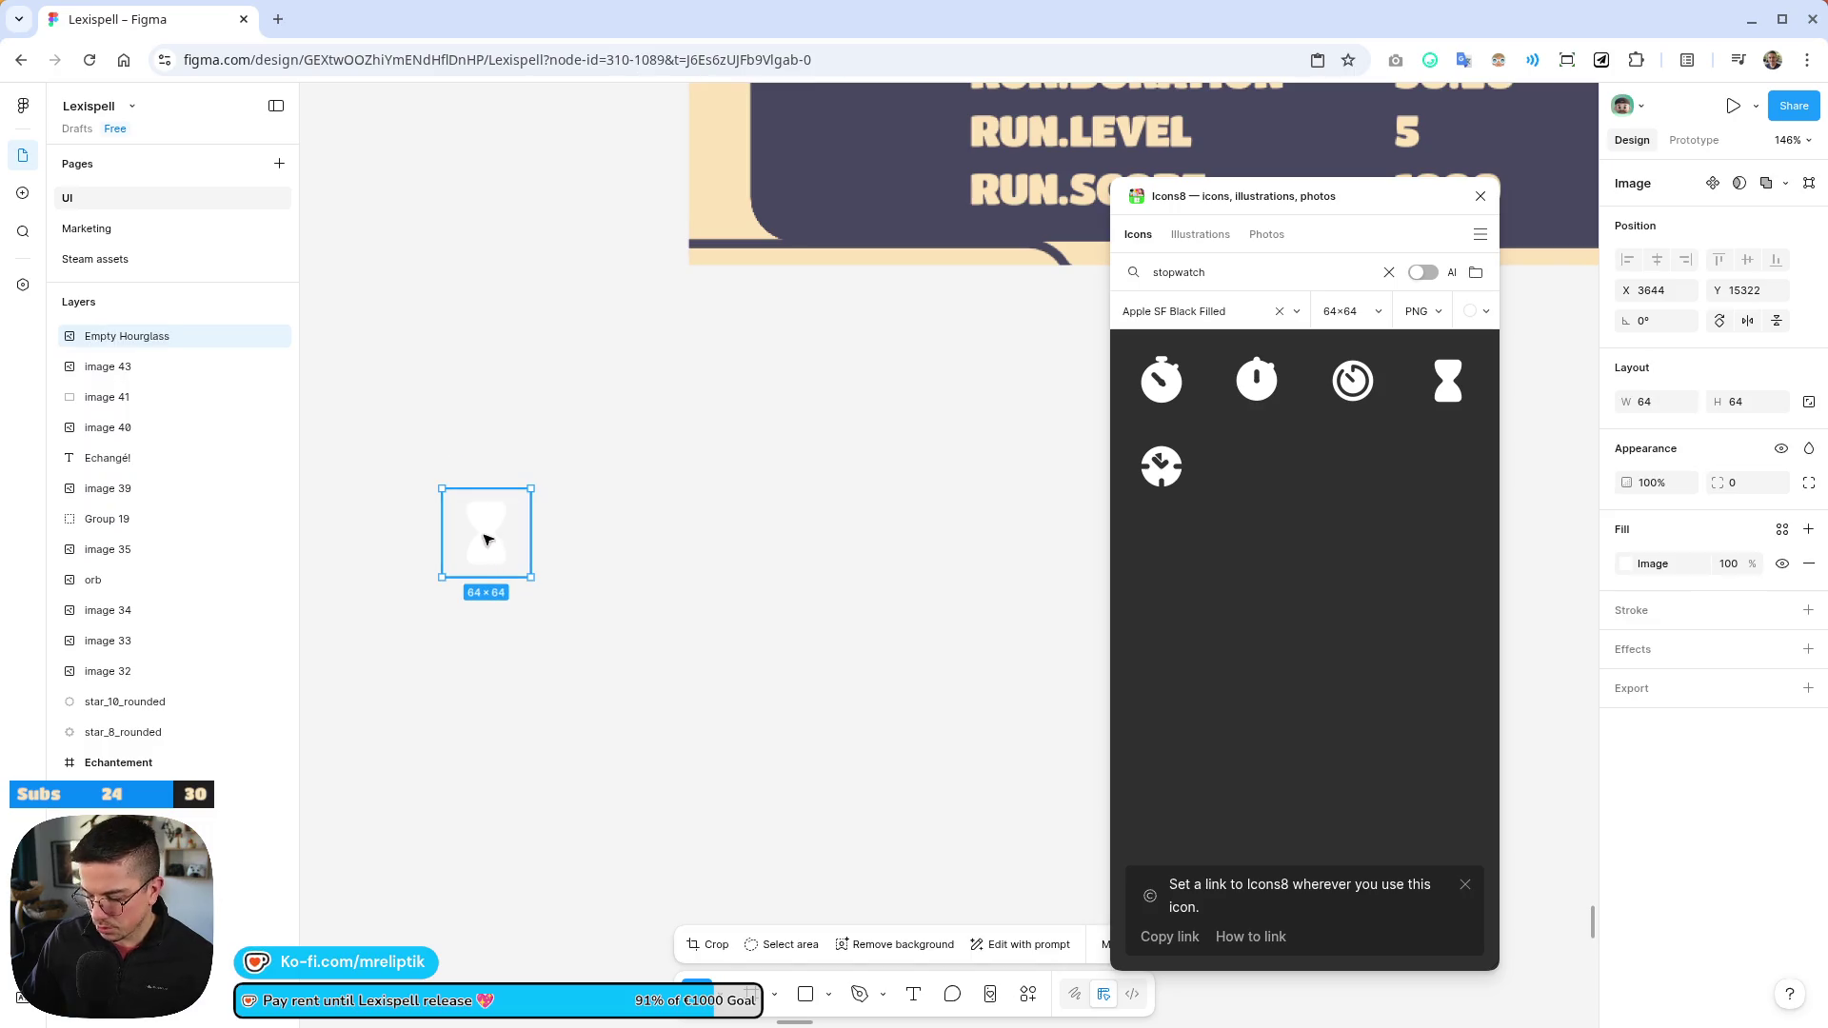
# Make the hourglass image a component named Hourglass
pyautogui.hotkey('ctrl', 'k')
pyautogui.press('Escape')
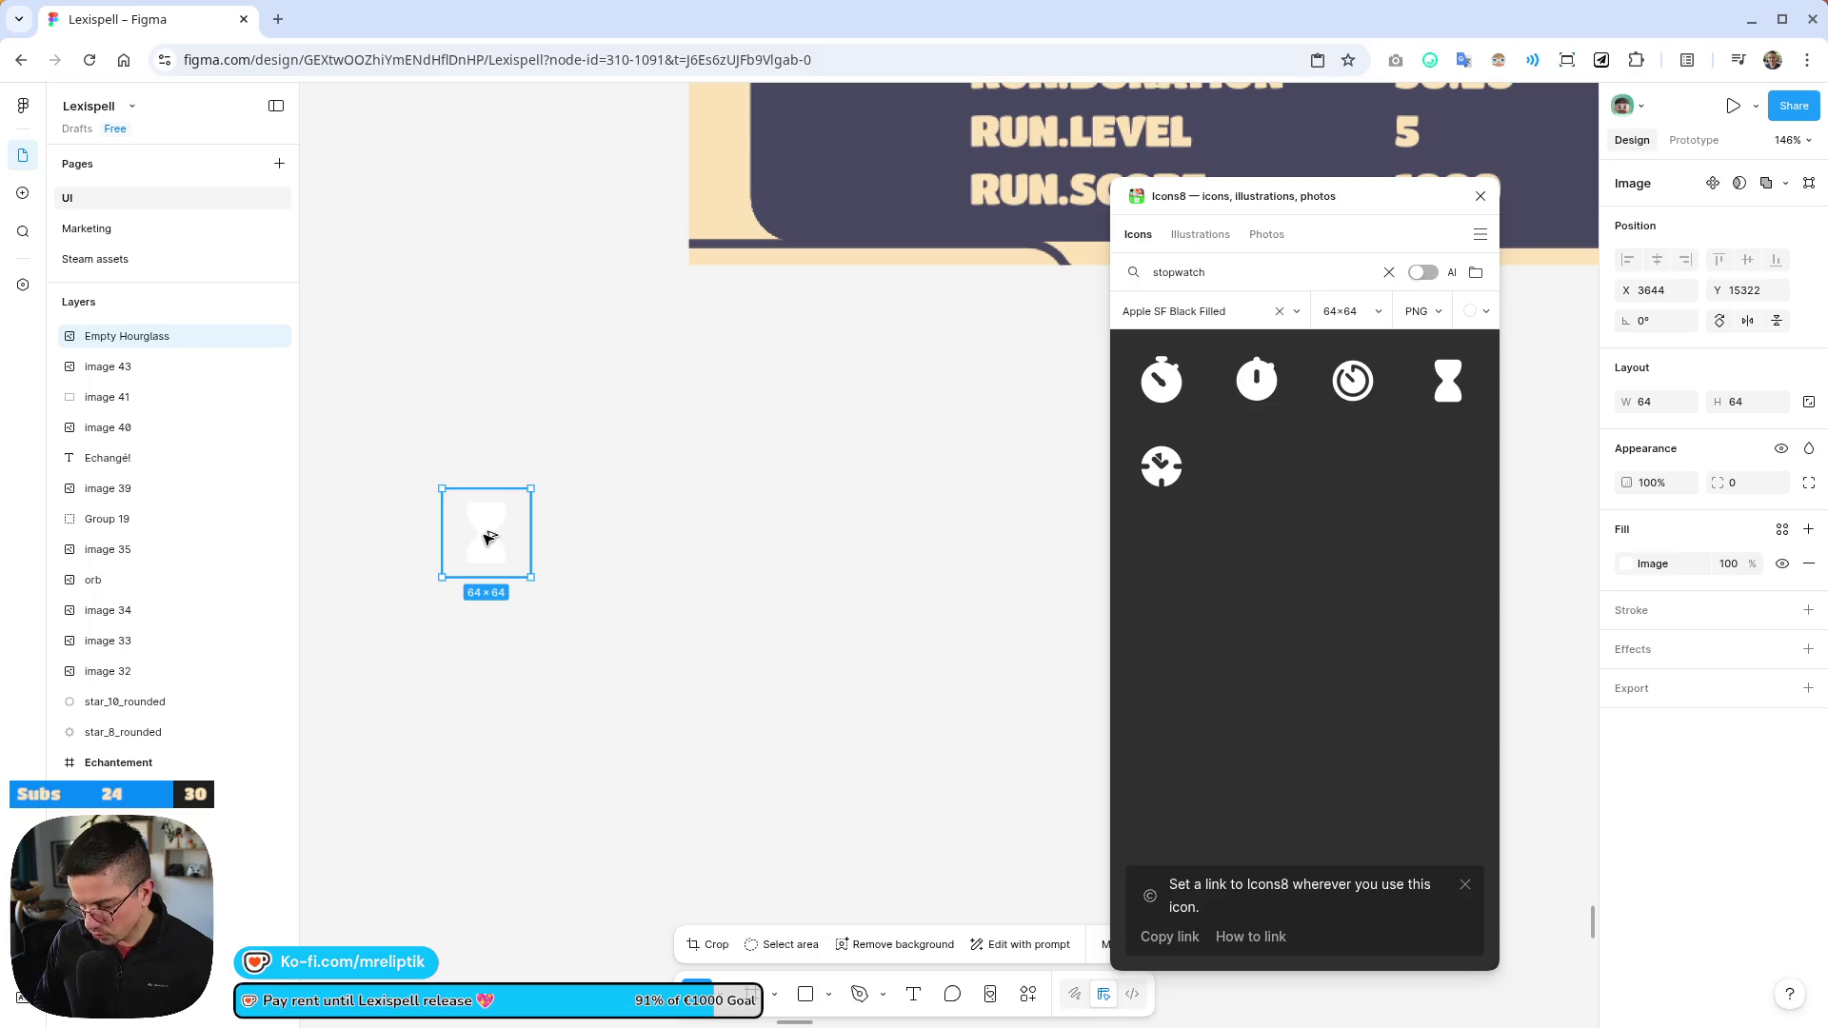
pyautogui.hotkey('ctrl', 'alt', 'k')
pyautogui.doubleClick(466, 476)
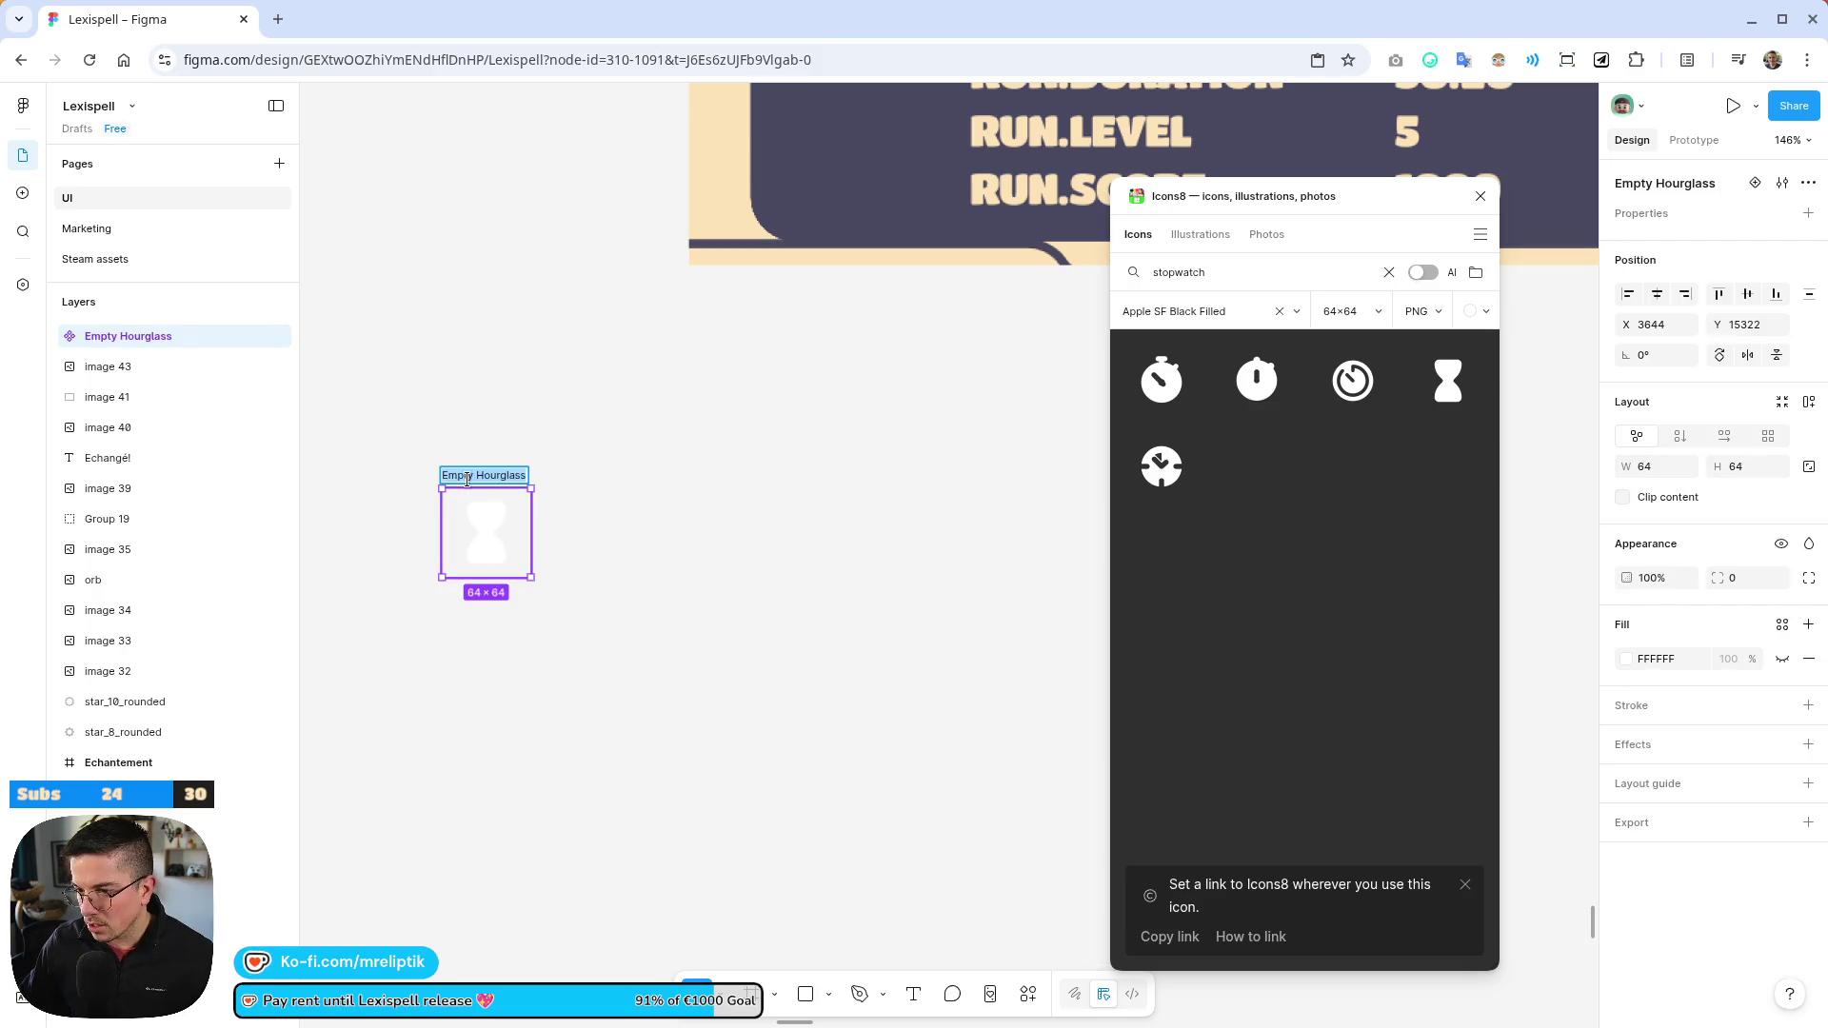
pyautogui.write('Hourglass')
pyautogui.press('Return')
pyautogui.scroll(3, 476, 533)
pyautogui.scroll(-3, 476, 534)
# Keep the Icons8 icon size at 64×64
pyautogui.click(1380, 311)
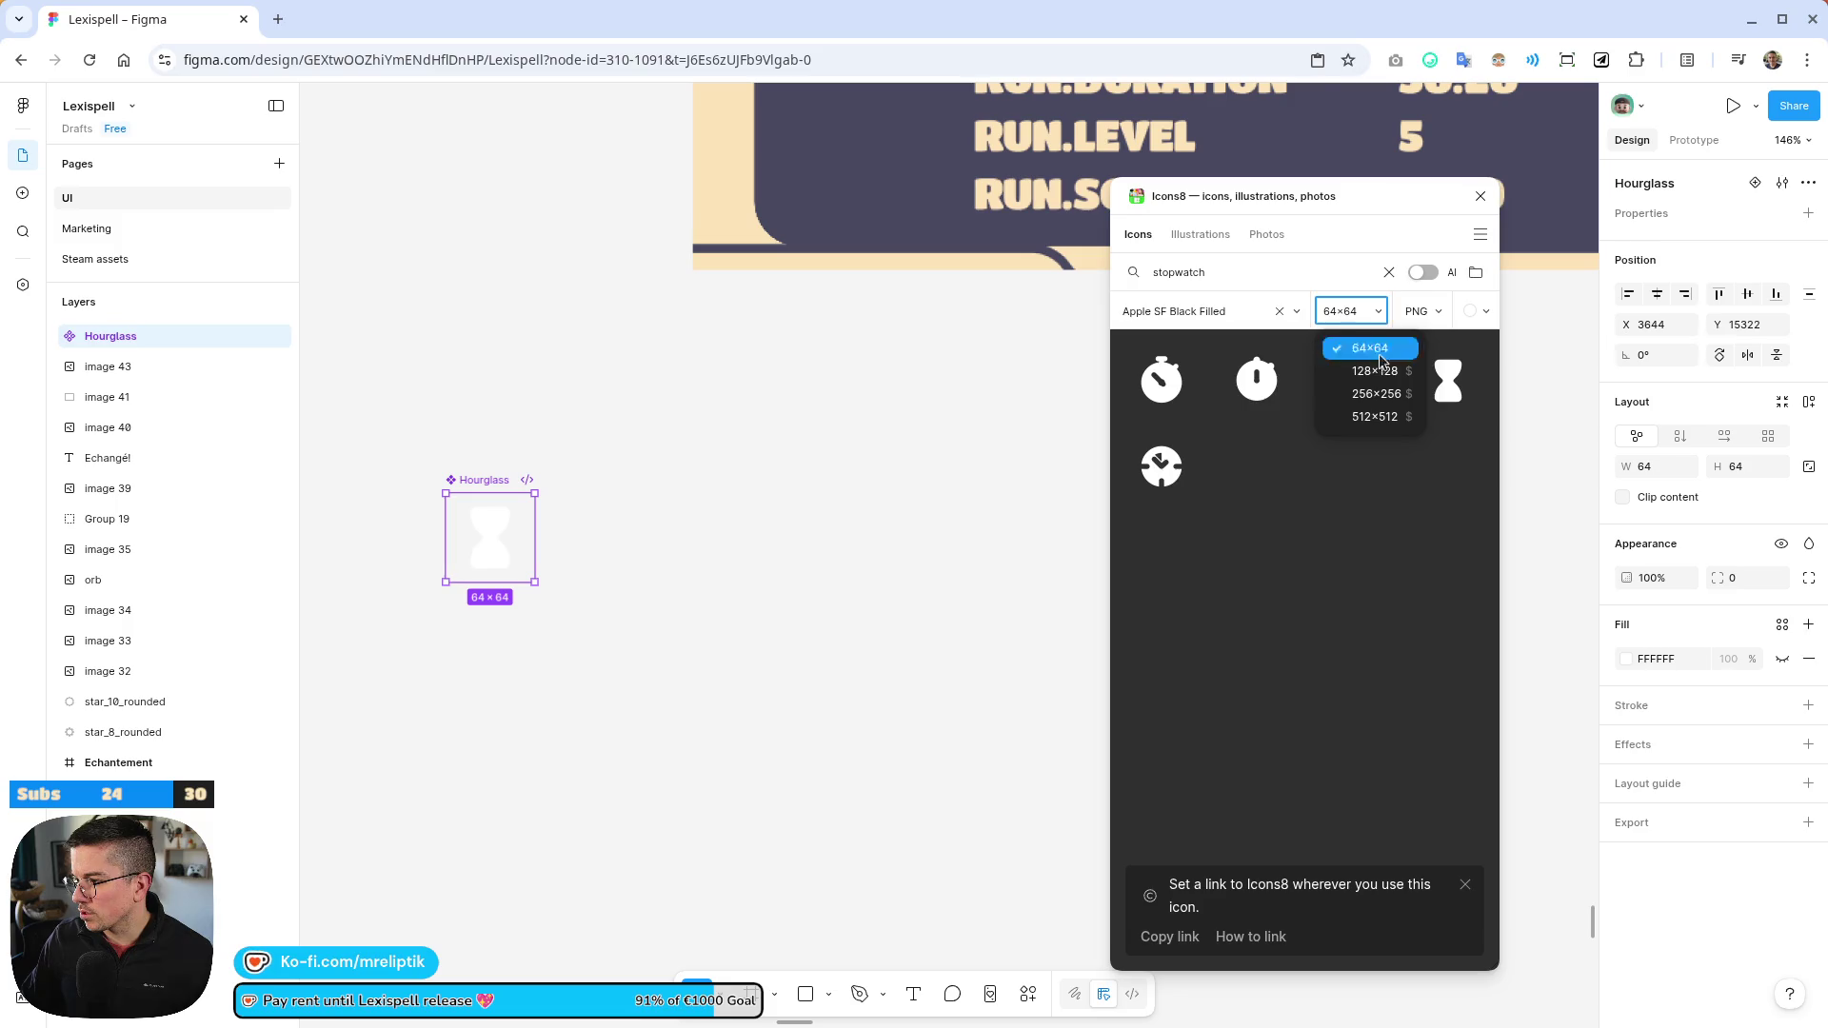
pyautogui.click(1319, 550)
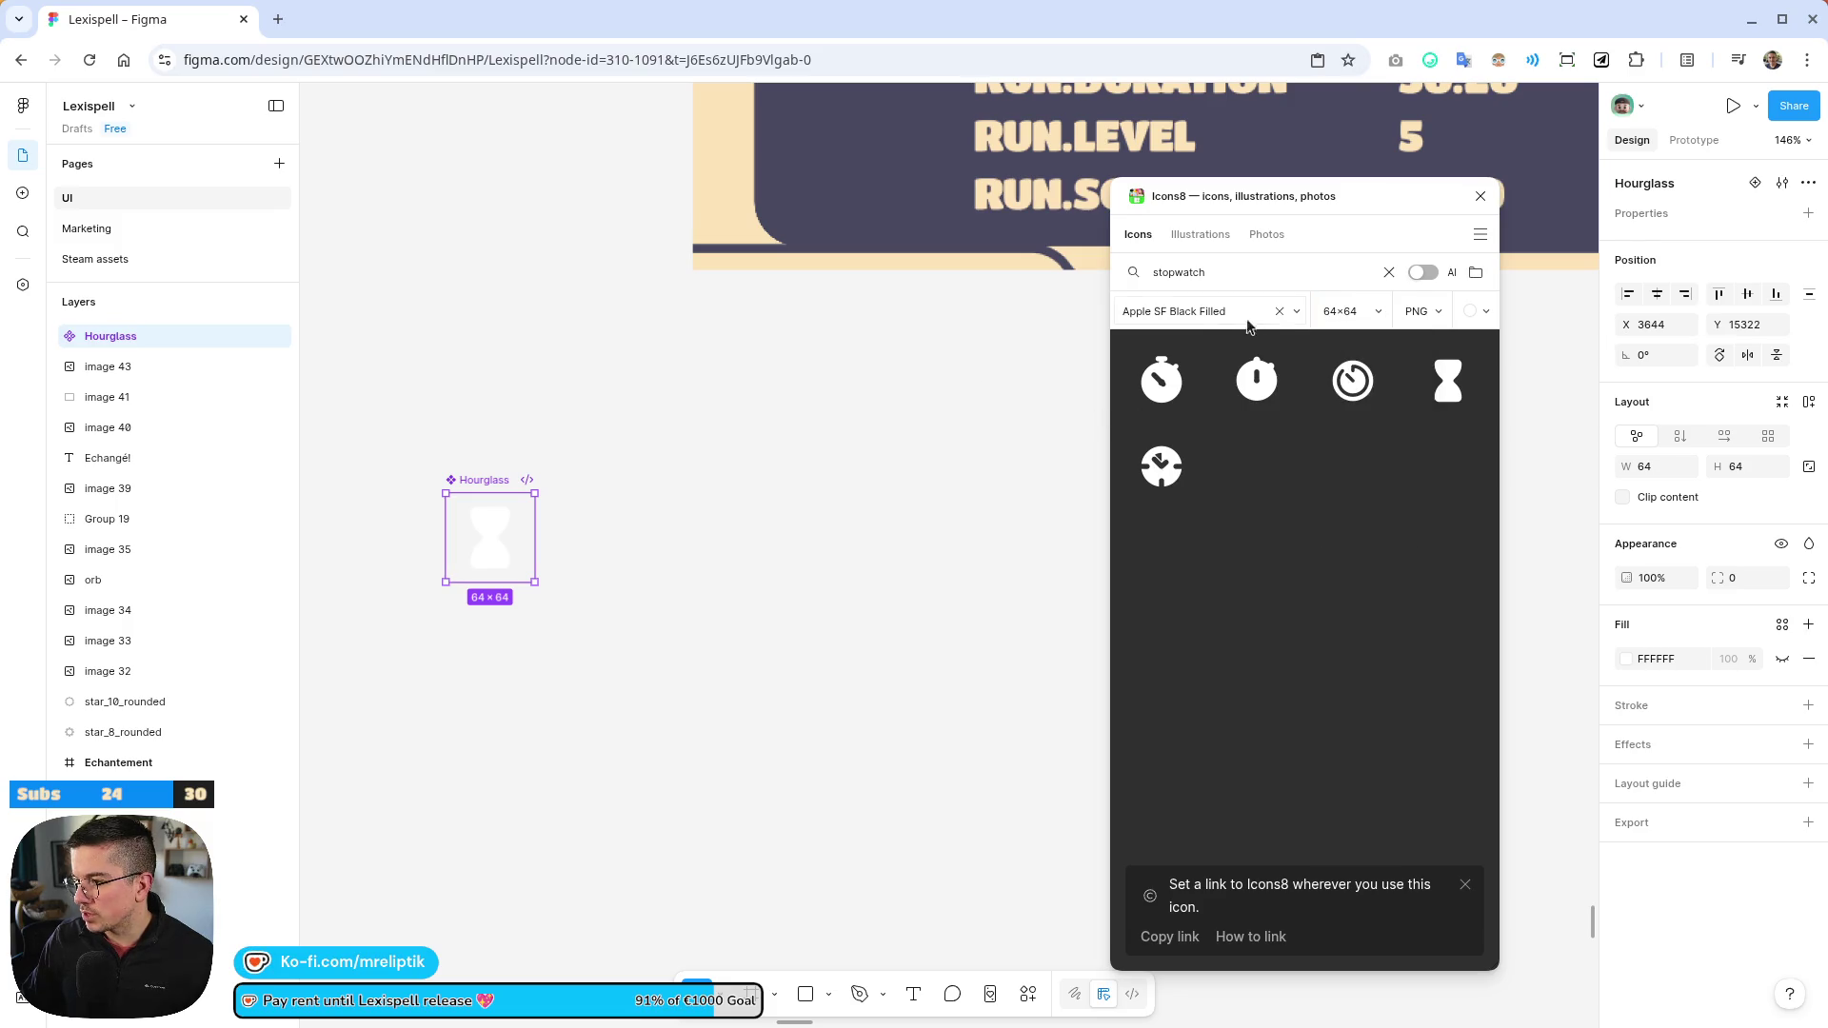
pyautogui.scroll(3, 993, 333)
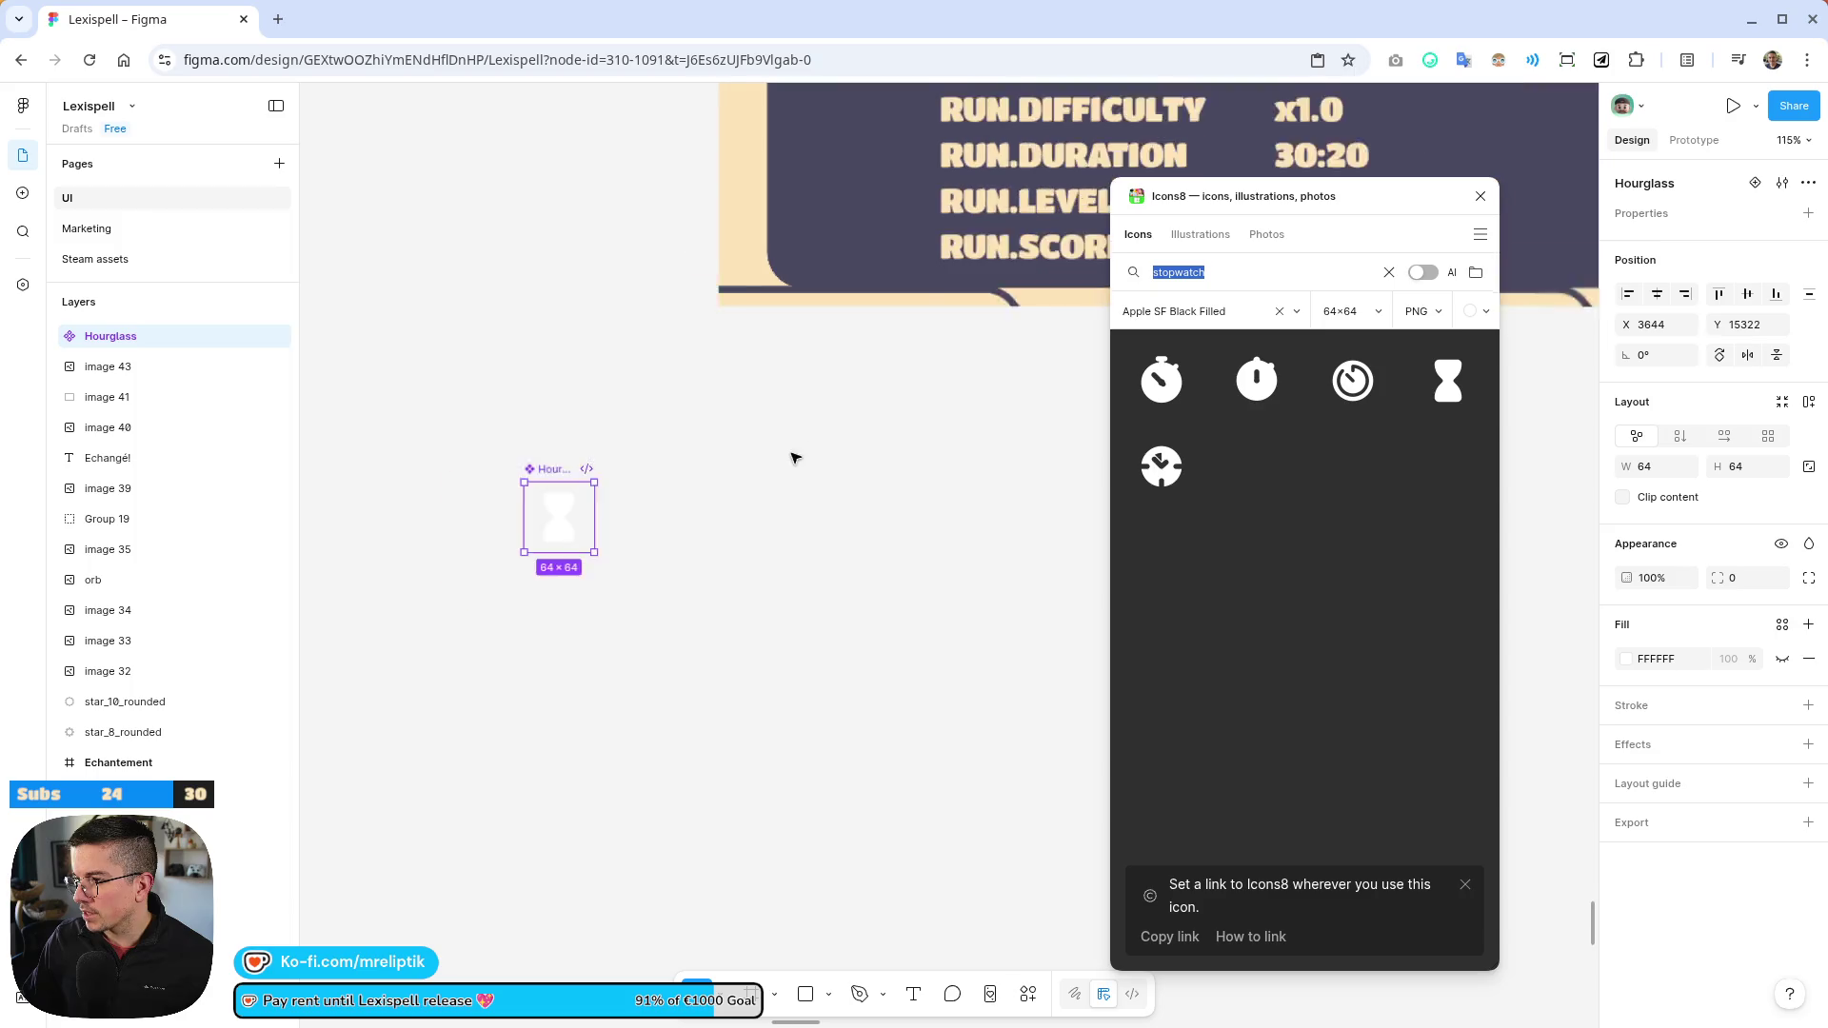
pyautogui.scroll(-4, 739, 408)
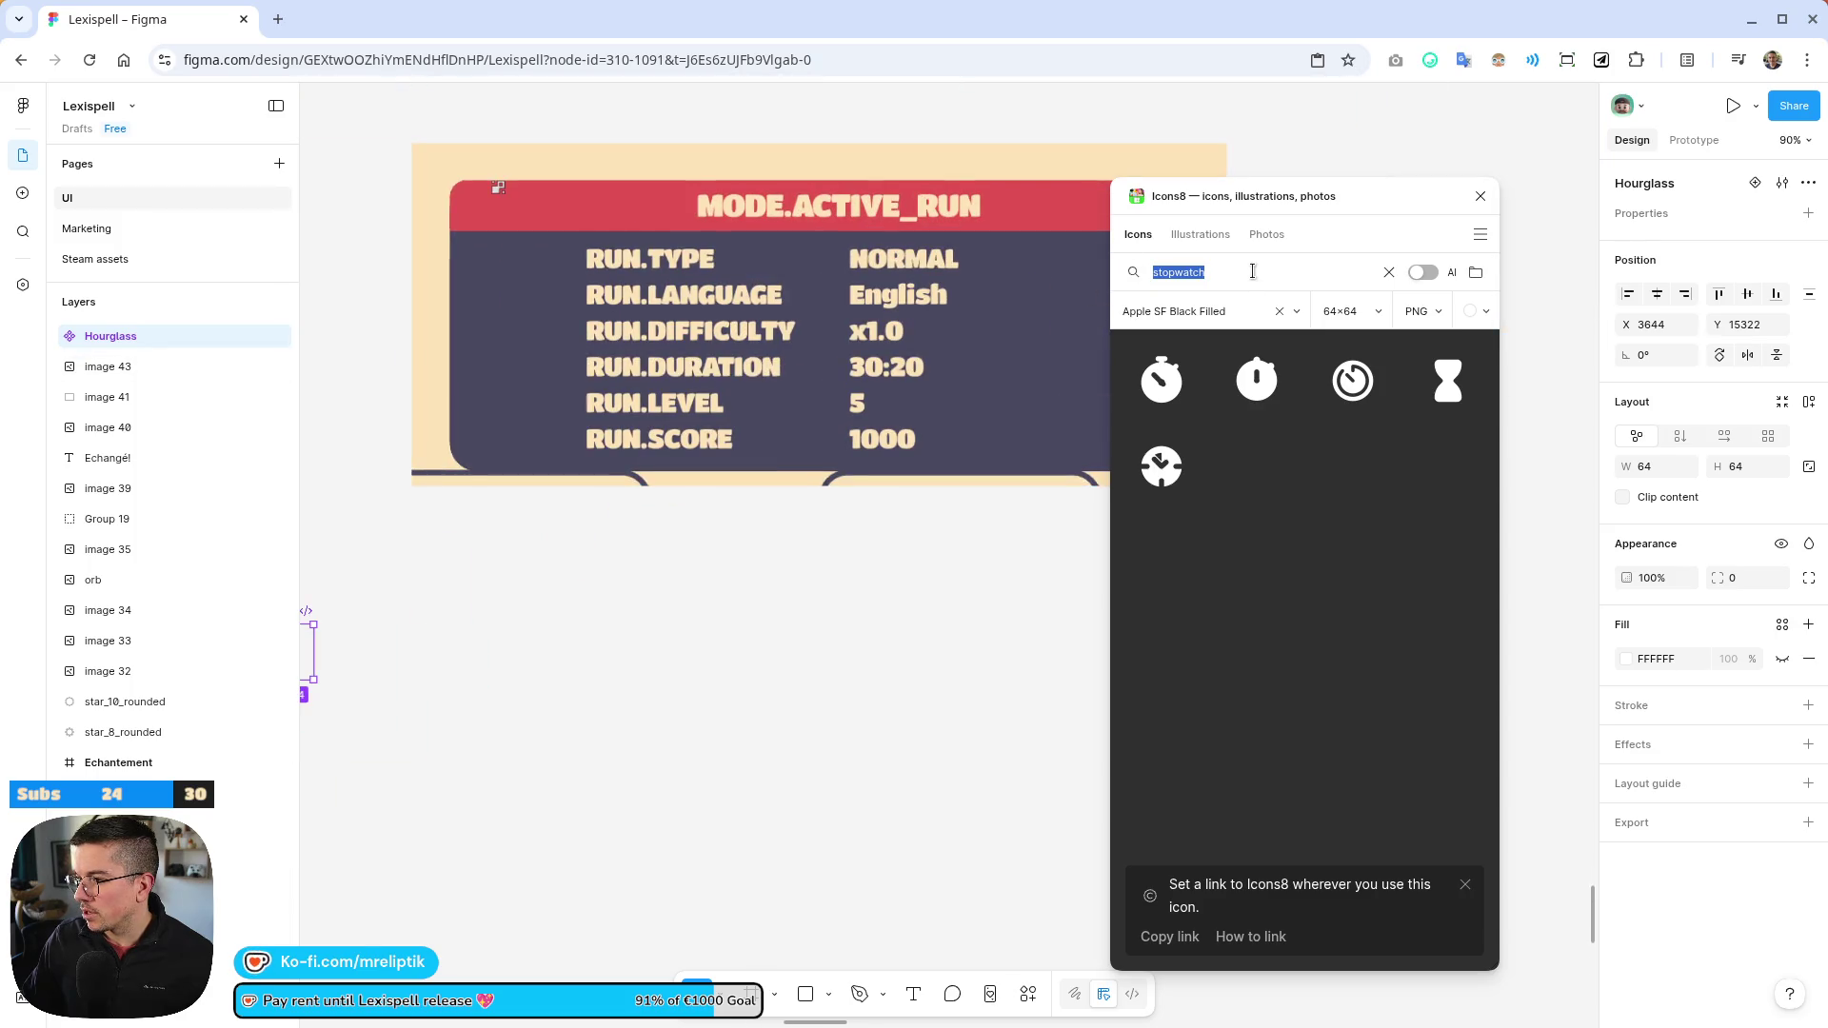
# Reset the browser zoom and move the Icons8 panel away from the mockup
pyautogui.write('chapter')
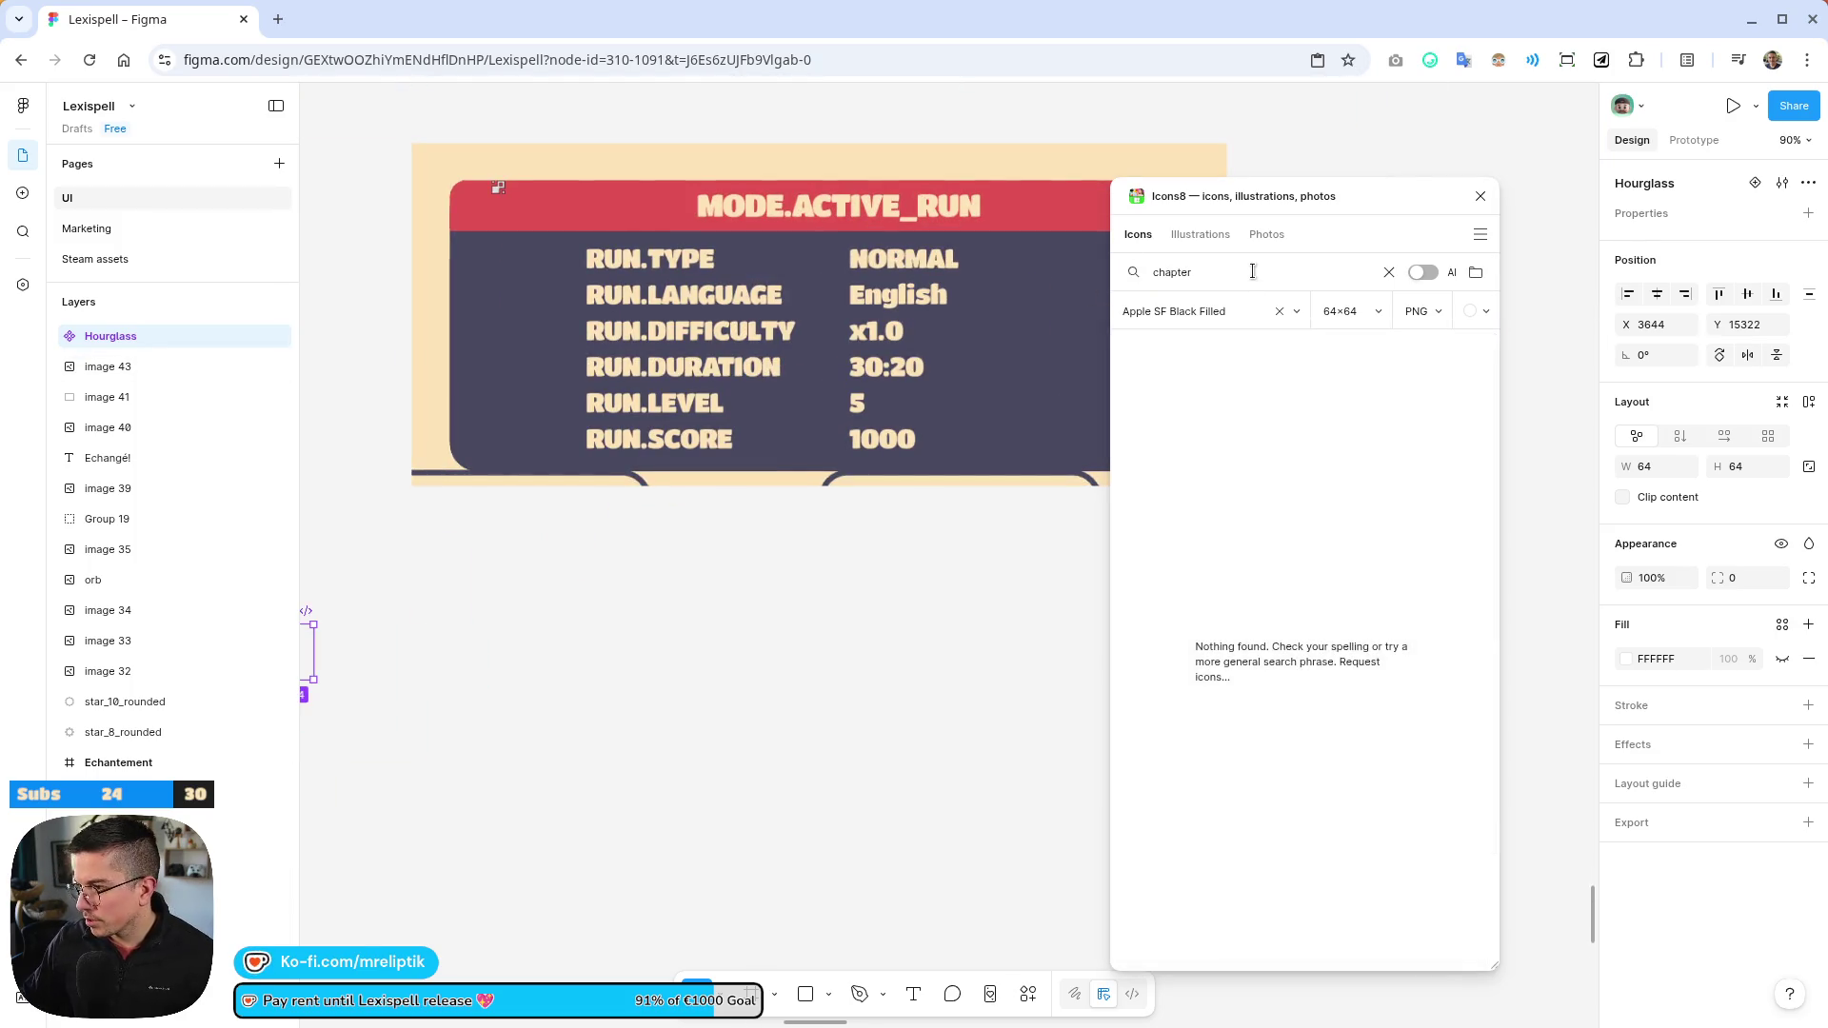
pyautogui.write('book')
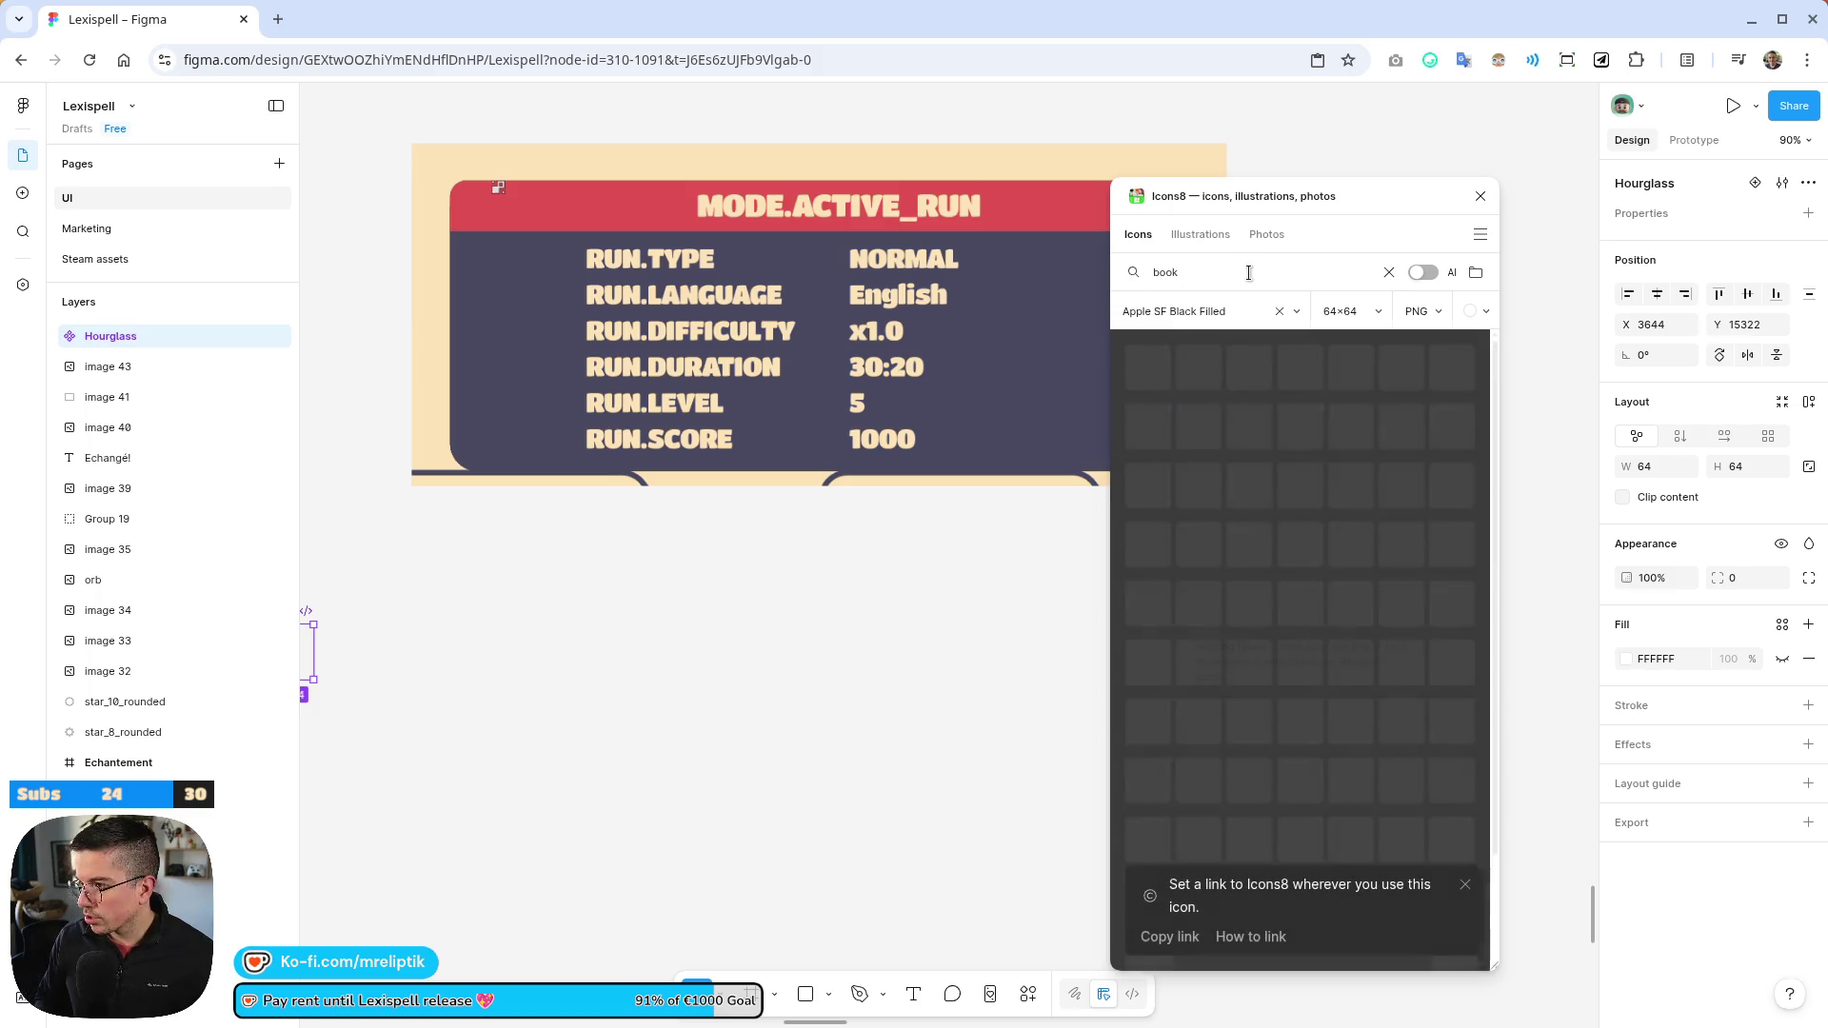
pyautogui.hotkey('ctrl', '-')
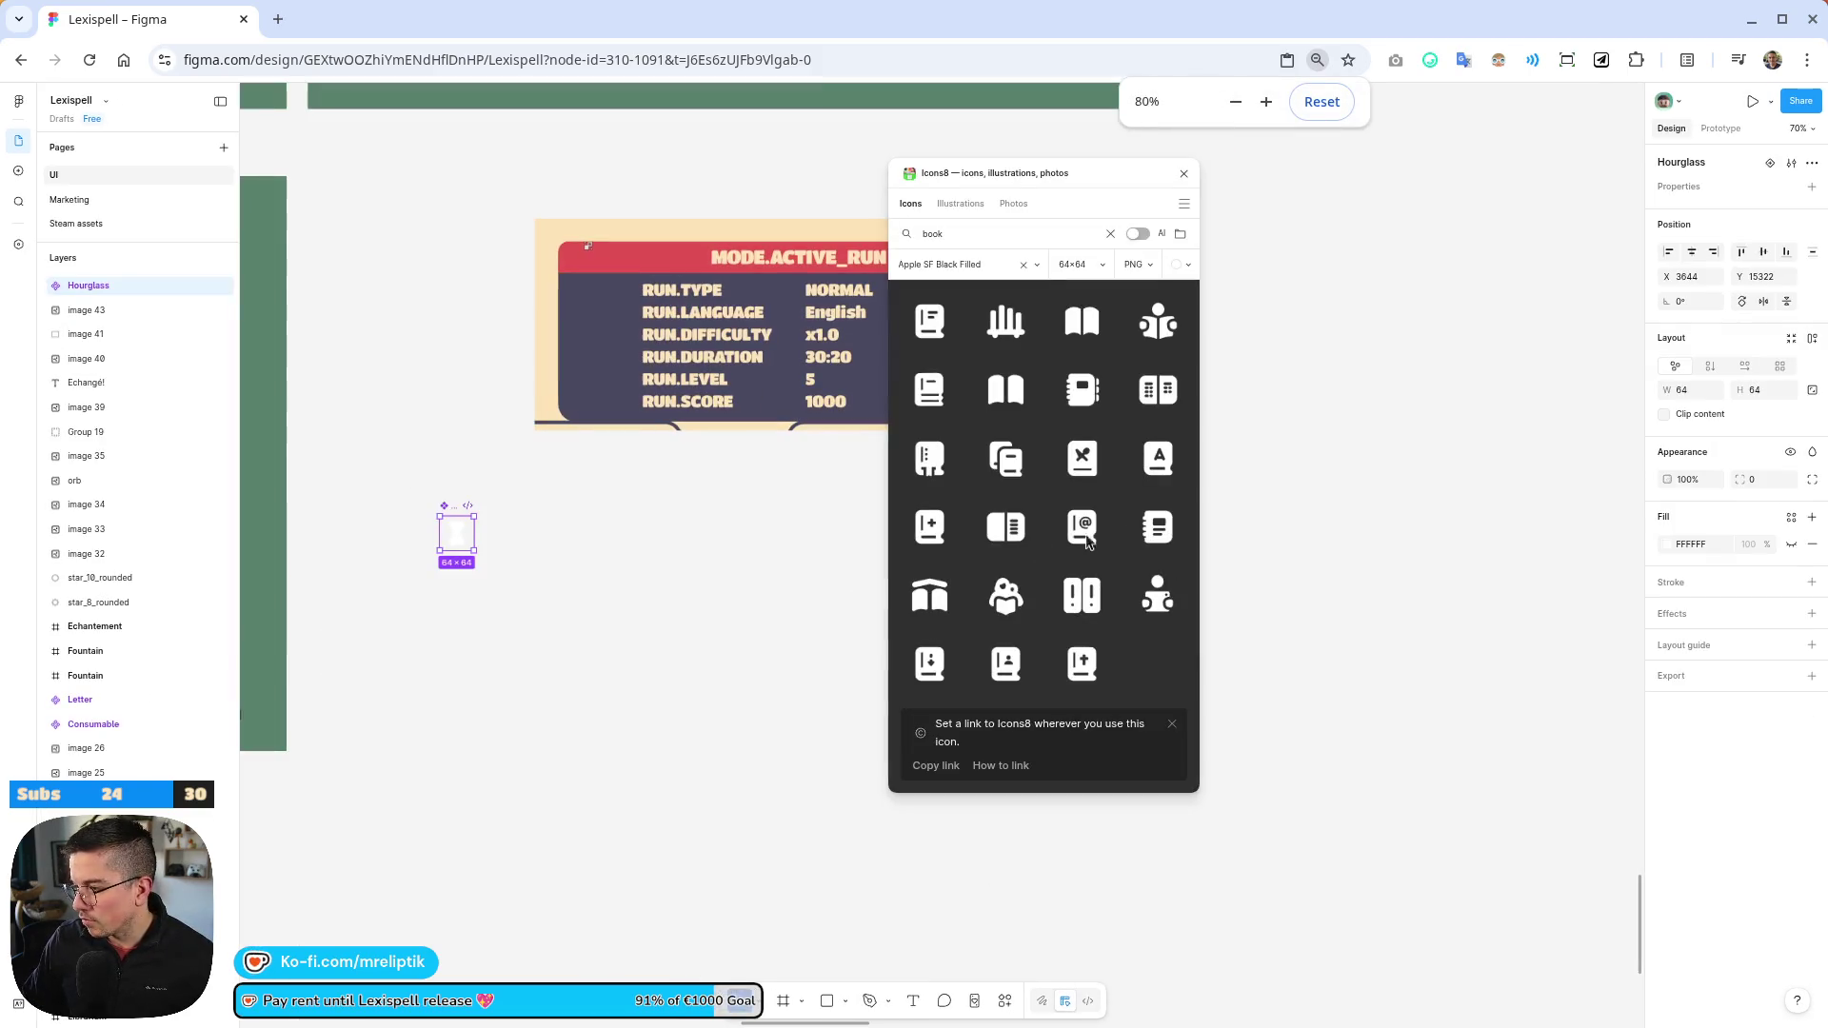
pyautogui.scroll(2, 539, 571)
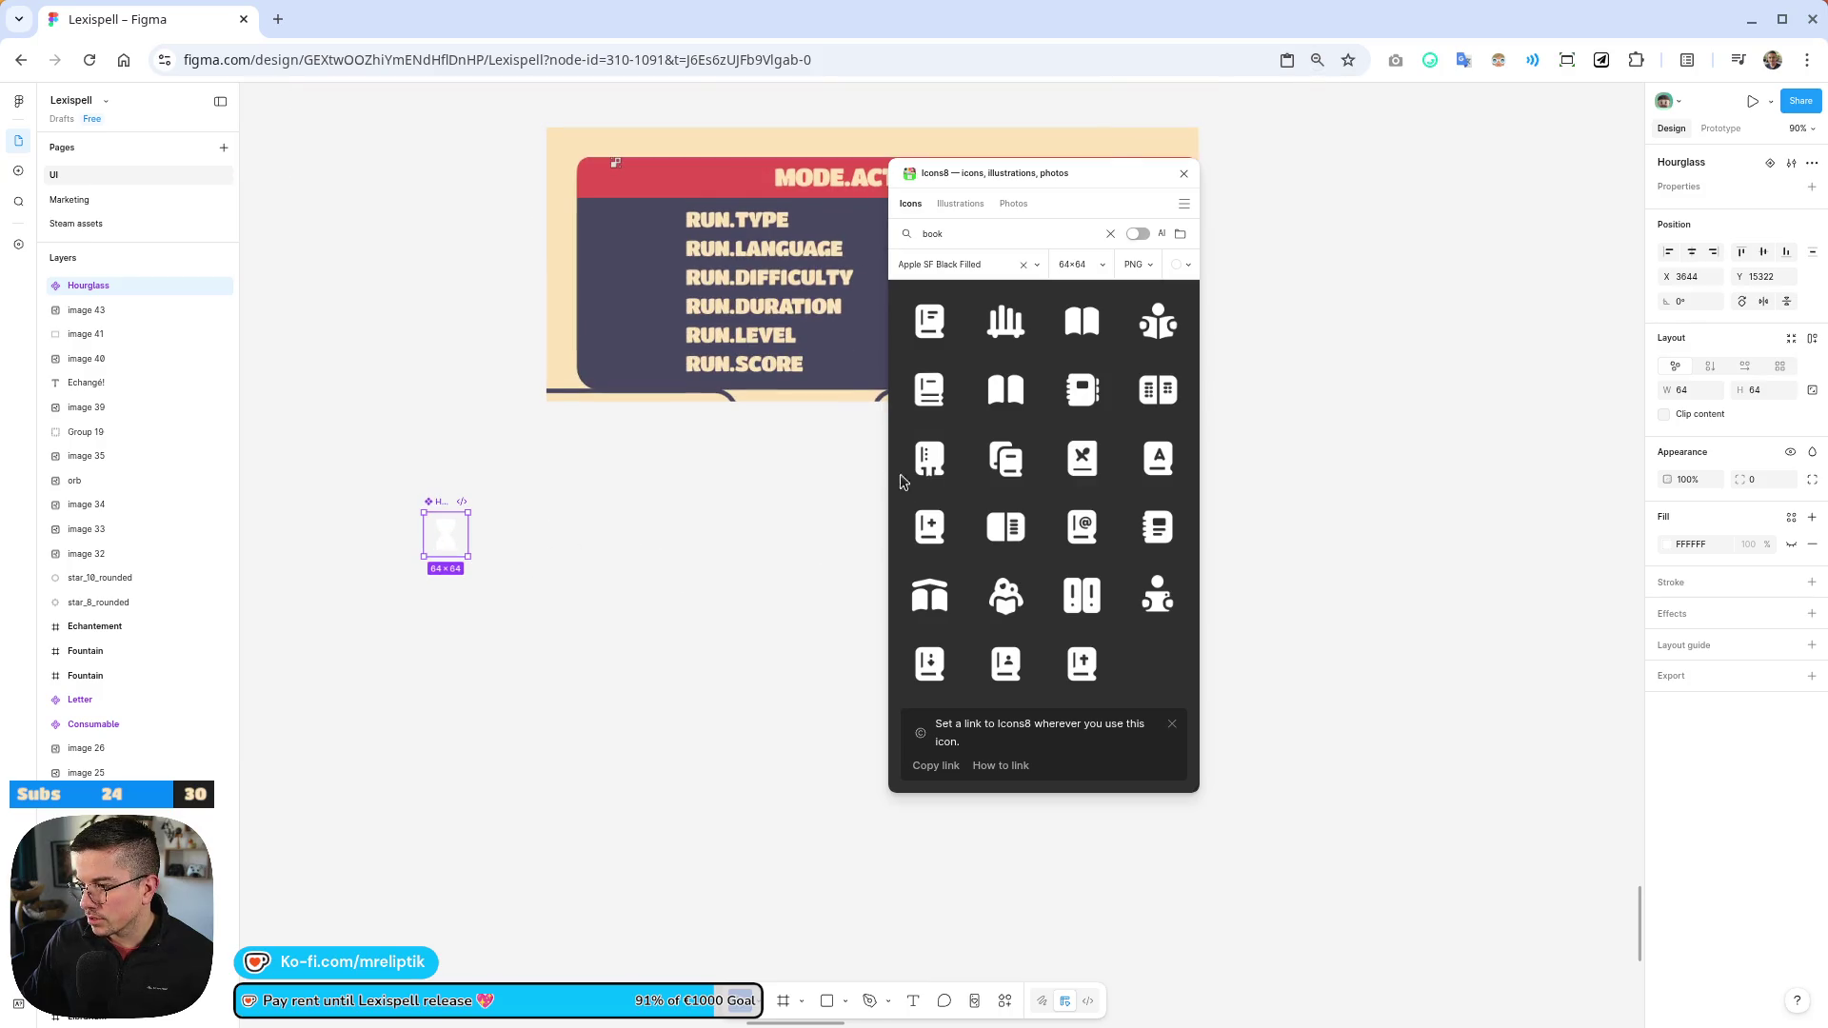
pyautogui.hotkey('ctrl', '0')
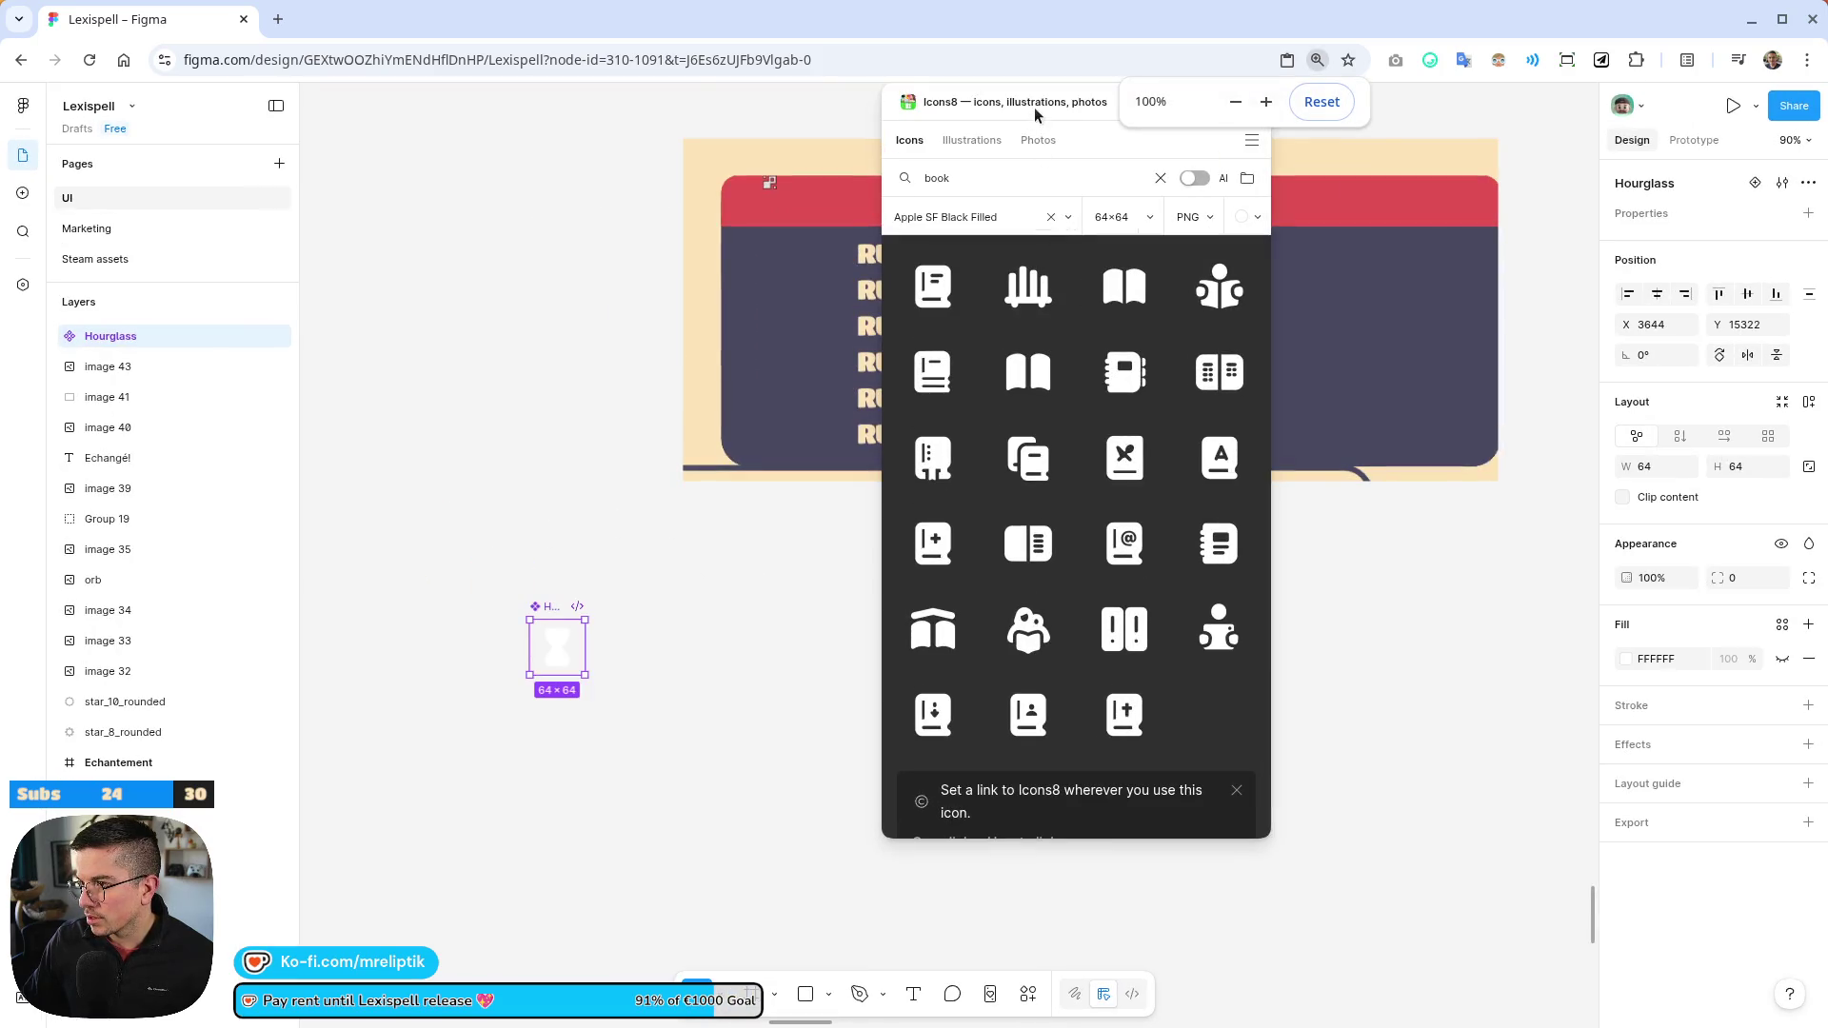
pyautogui.moveTo(1036, 114); pyautogui.dragTo(1202, 216)
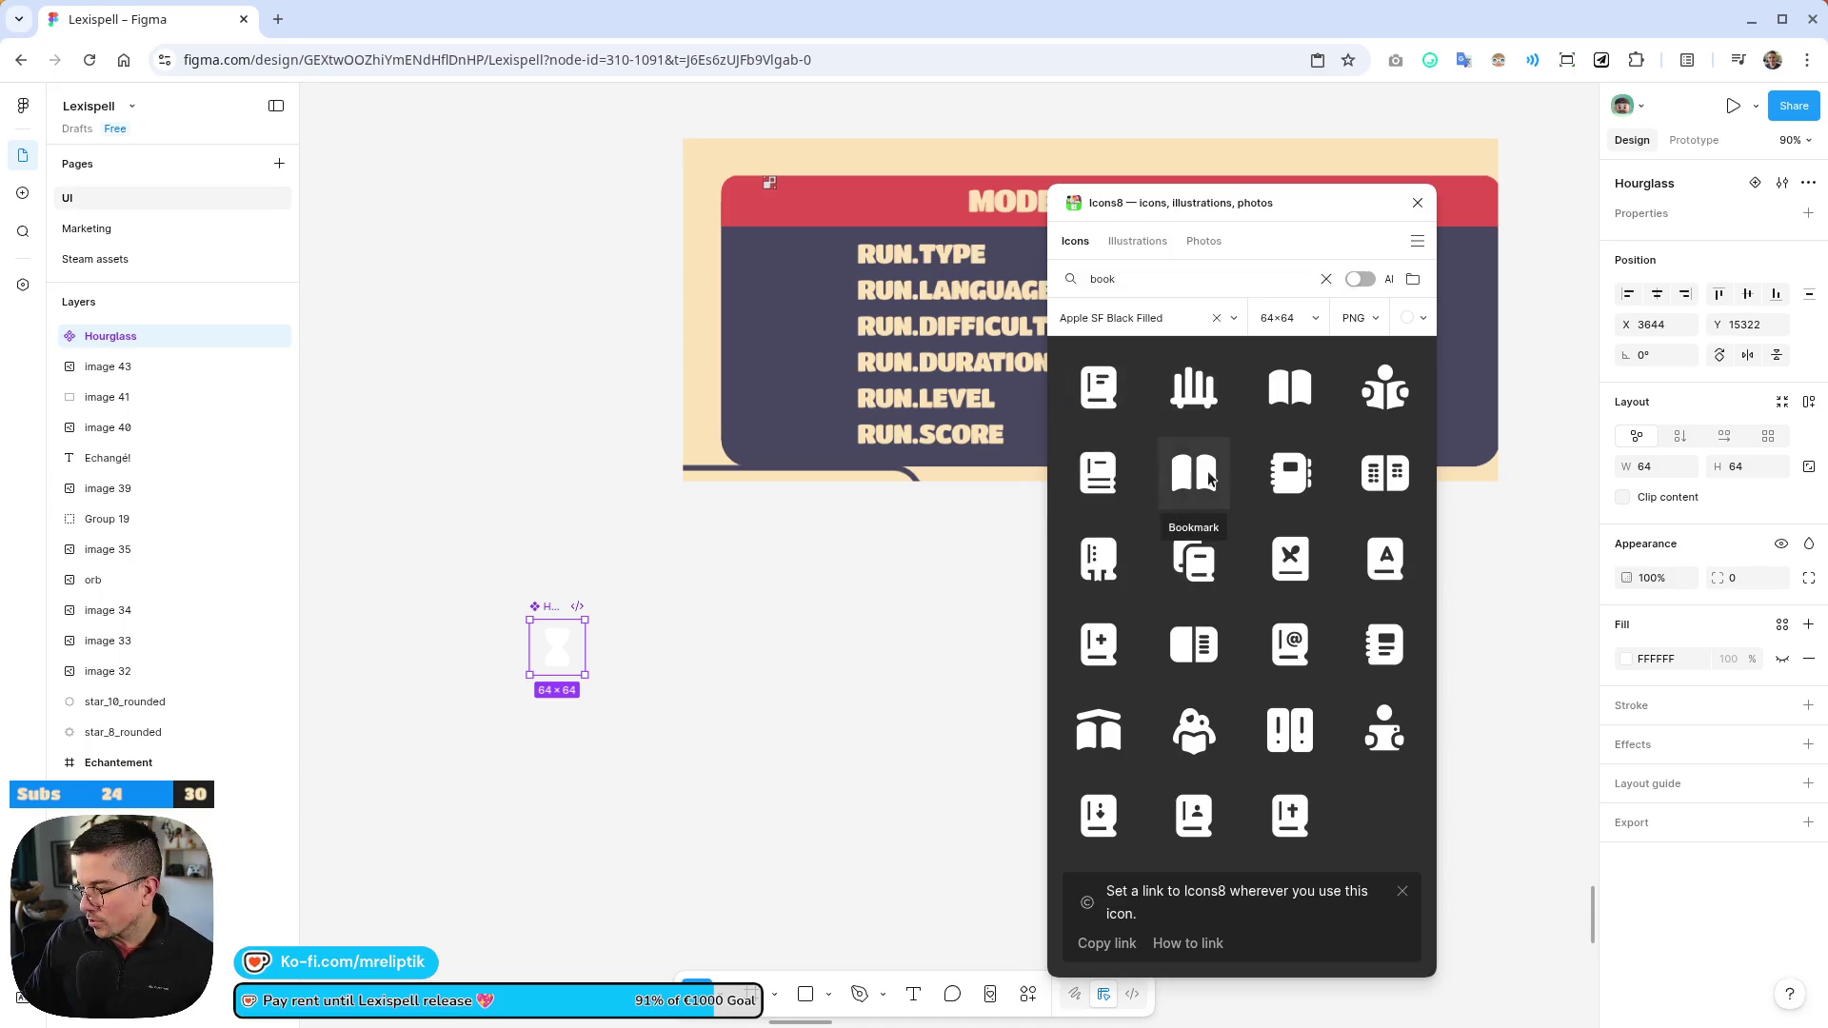
# Insert the Bookmark icon and move the Bookmark component below Hourglass
pyautogui.click(1205, 474)
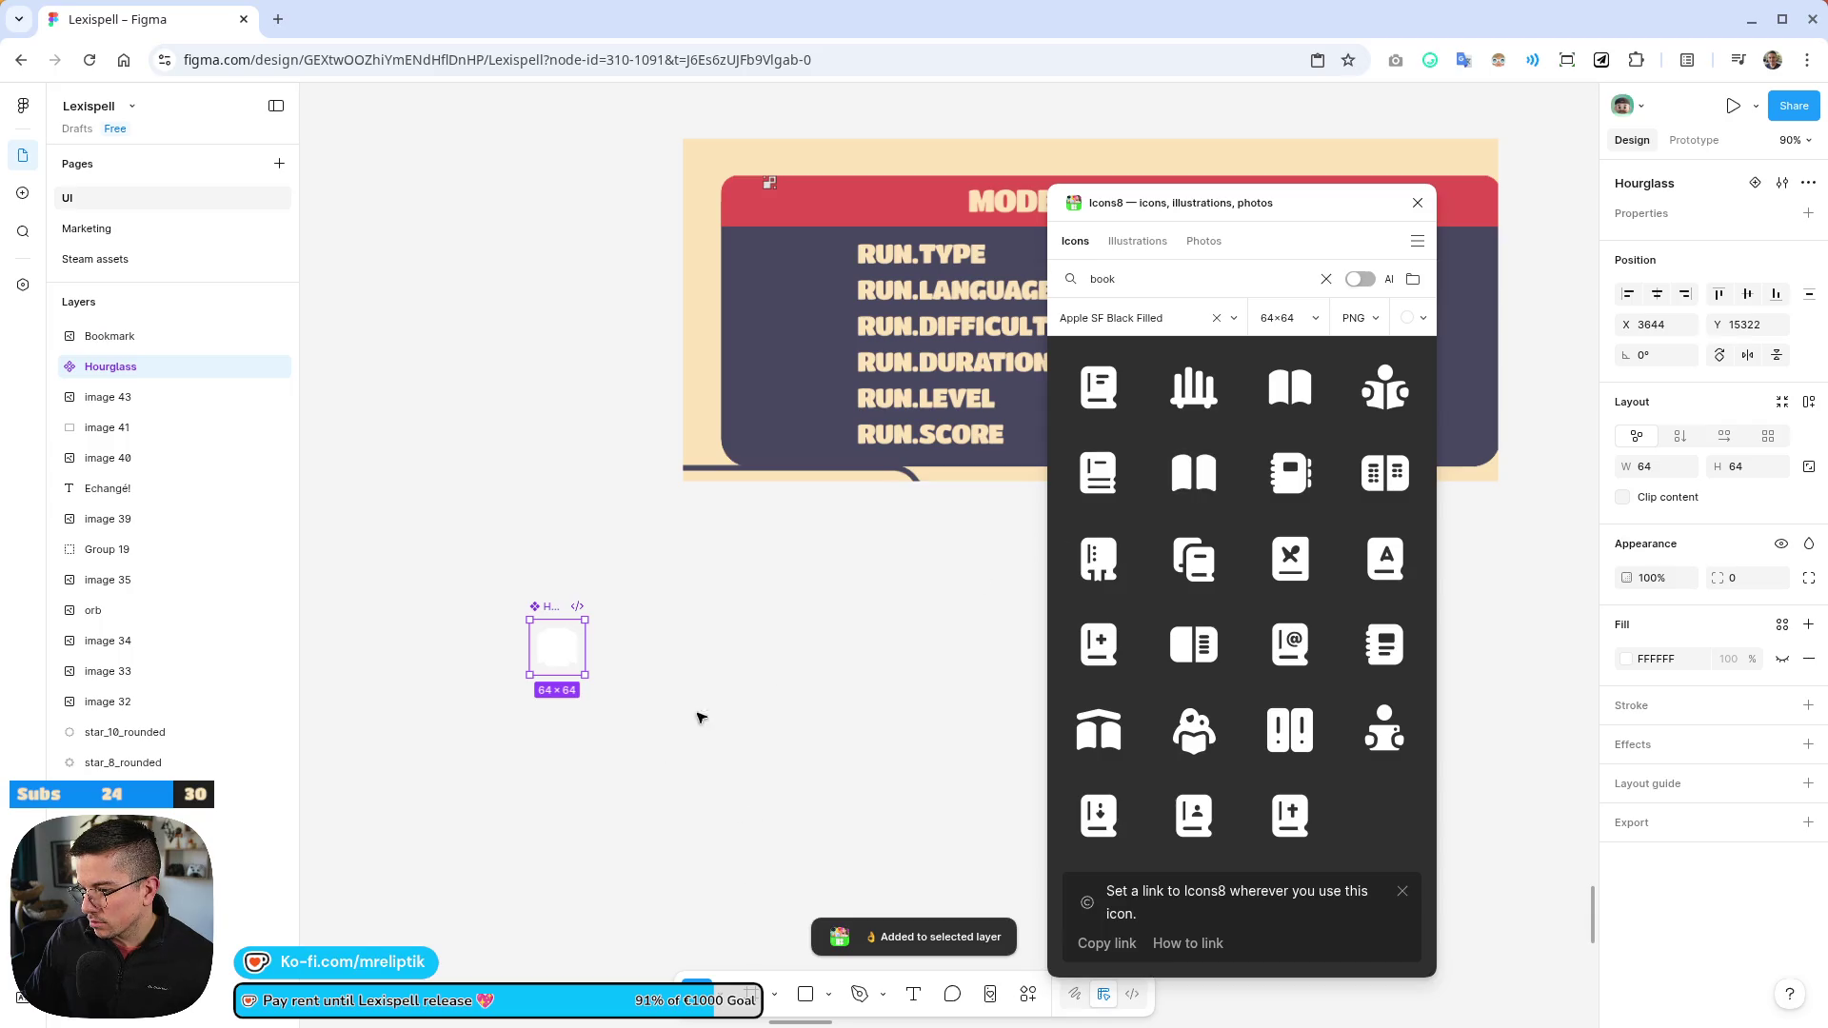
pyautogui.scroll(5, 663, 646)
pyautogui.doubleClick(600, 637)
pyautogui.moveTo(596, 617)
pyautogui.mouseDown()
pyautogui.moveTo(575, 834)
pyautogui.moveTo(599, 762)
pyautogui.moveTo(616, 824)
pyautogui.mouseUp()
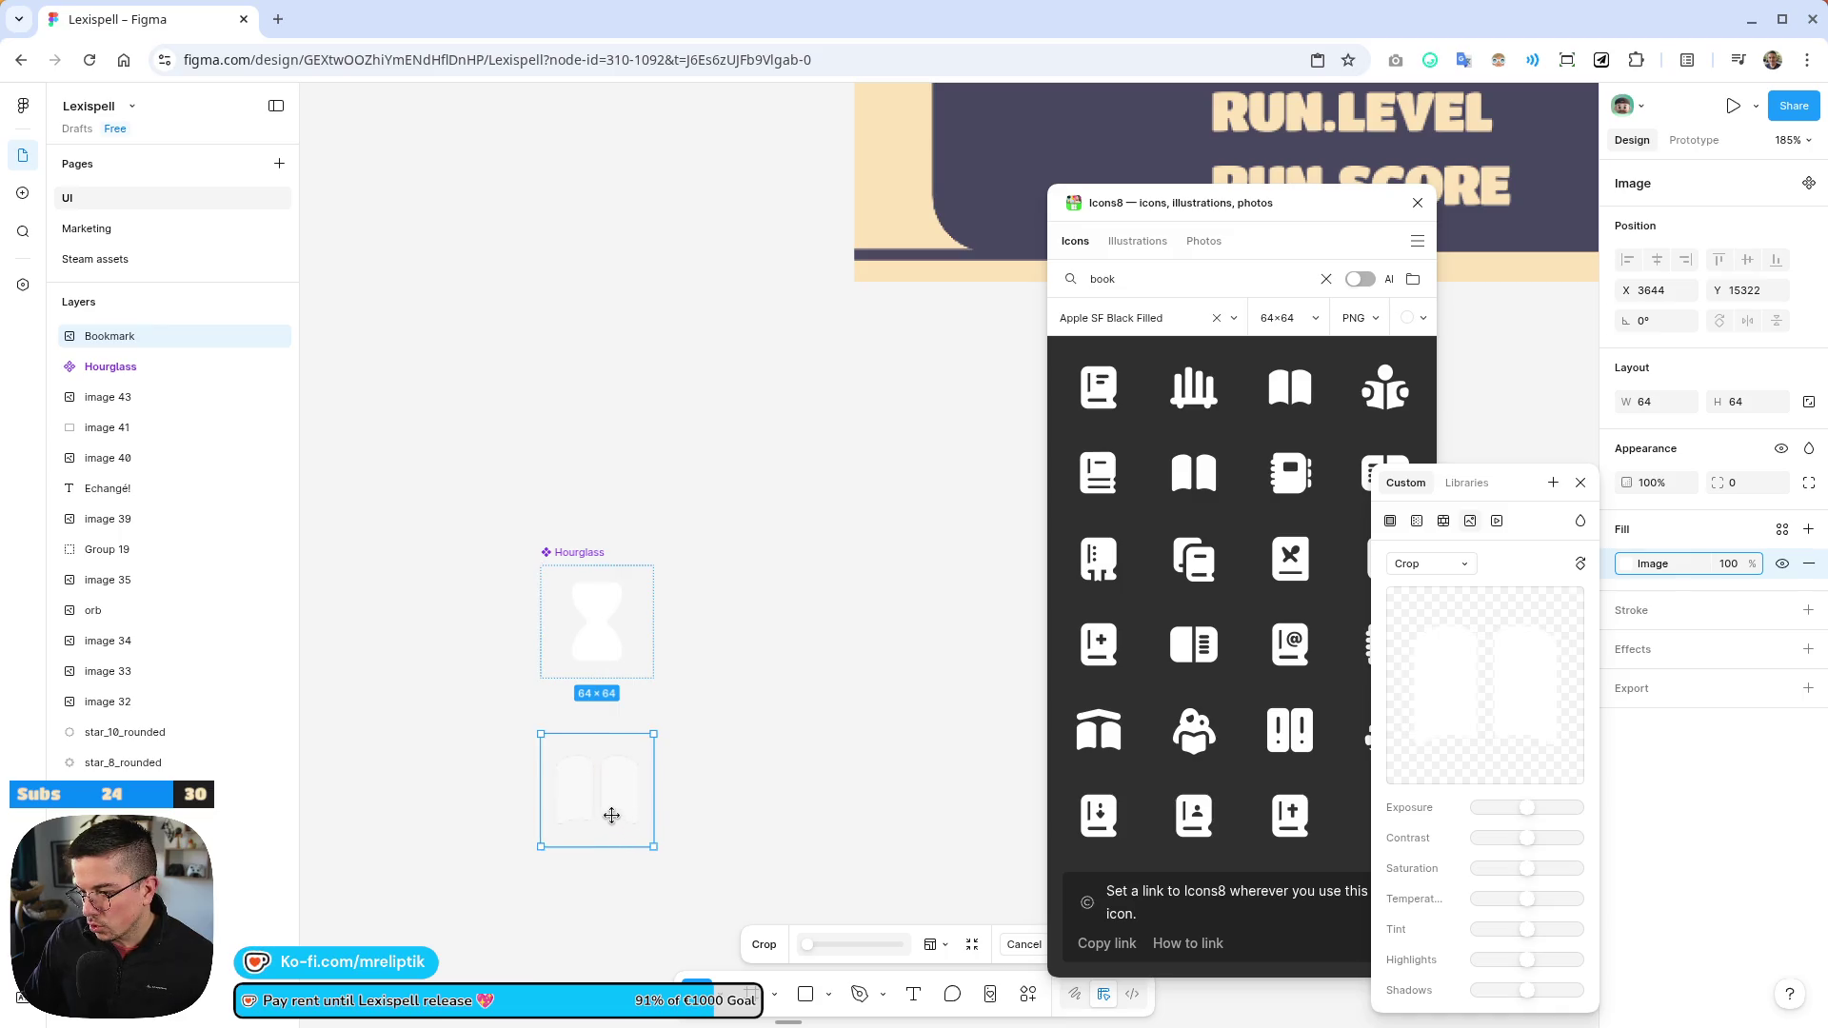
pyautogui.press('Escape')
pyautogui.moveTo(608, 666); pyautogui.dragTo(609, 853)
pyautogui.scroll(5, 596, 758)
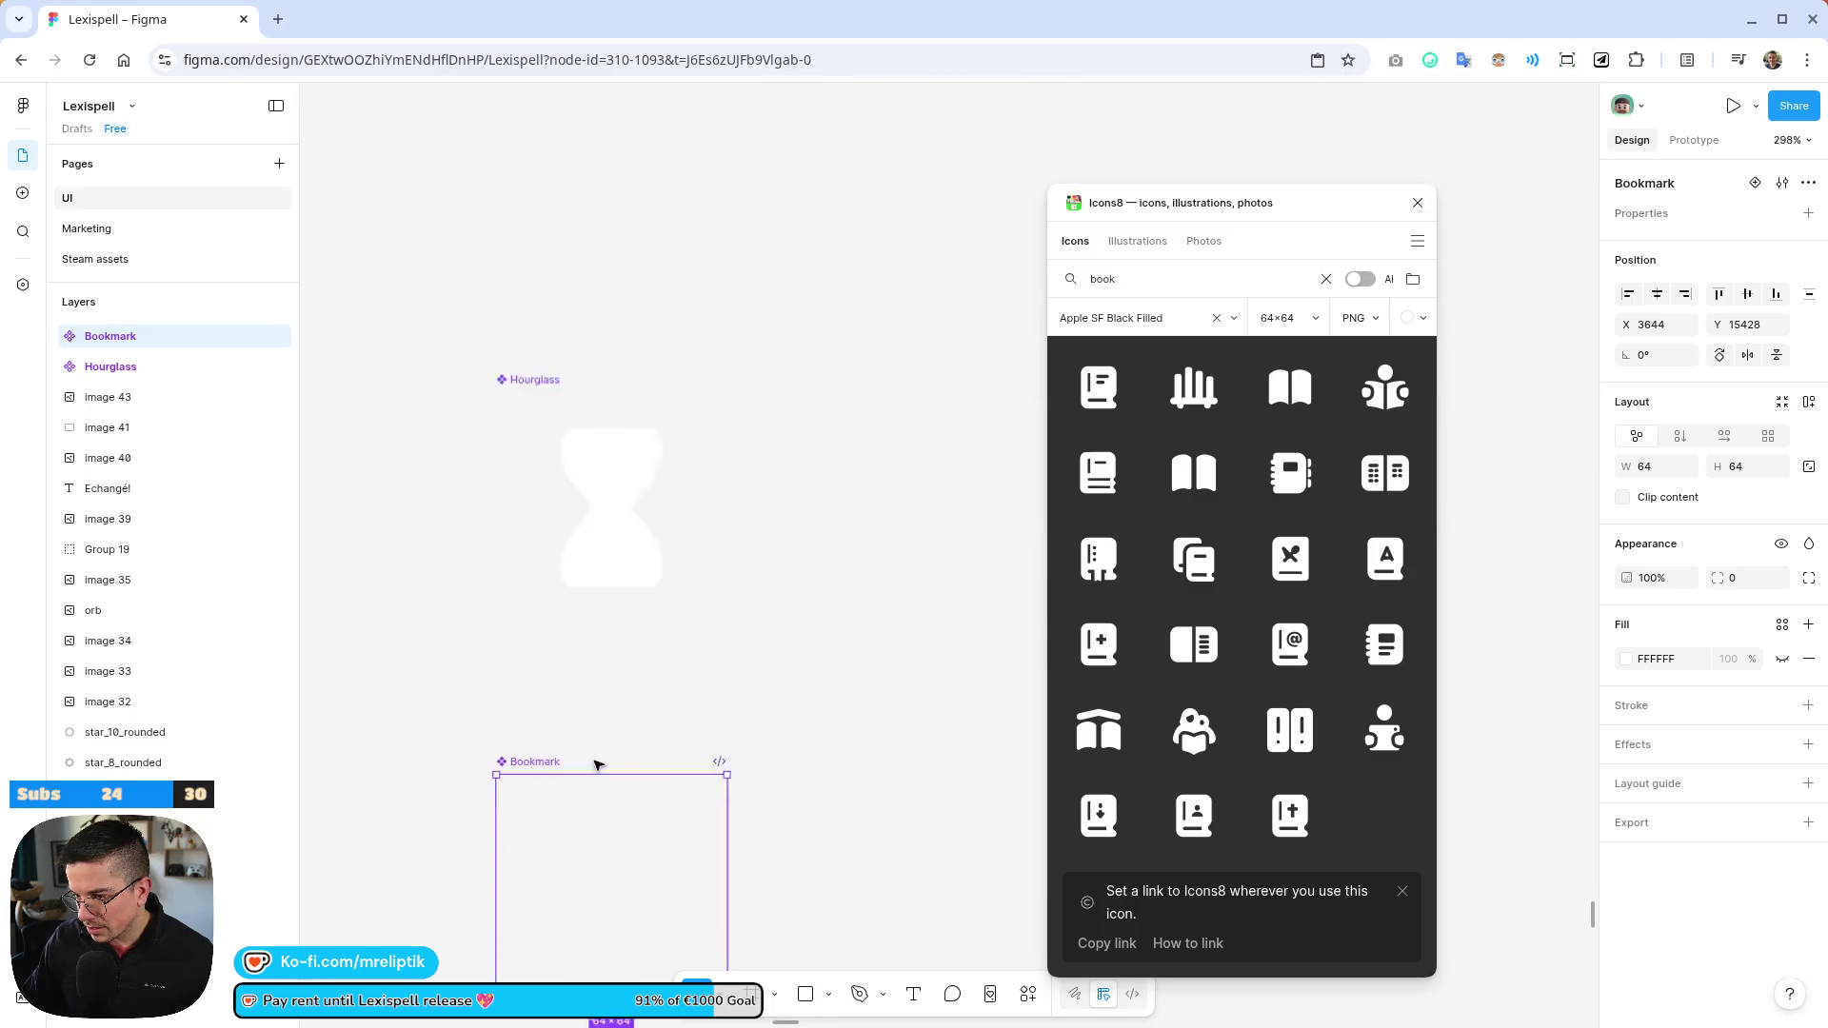
pyautogui.scroll(-3, 486, 559)
# Check the book image layer inside Bookmark by hiding it and showing it again
pyautogui.click(54, 336)
pyautogui.click(123, 364)
pyautogui.scroll(2, 534, 761)
pyautogui.scroll(-2, 562, 685)
pyautogui.scroll(-5, 571, 647)
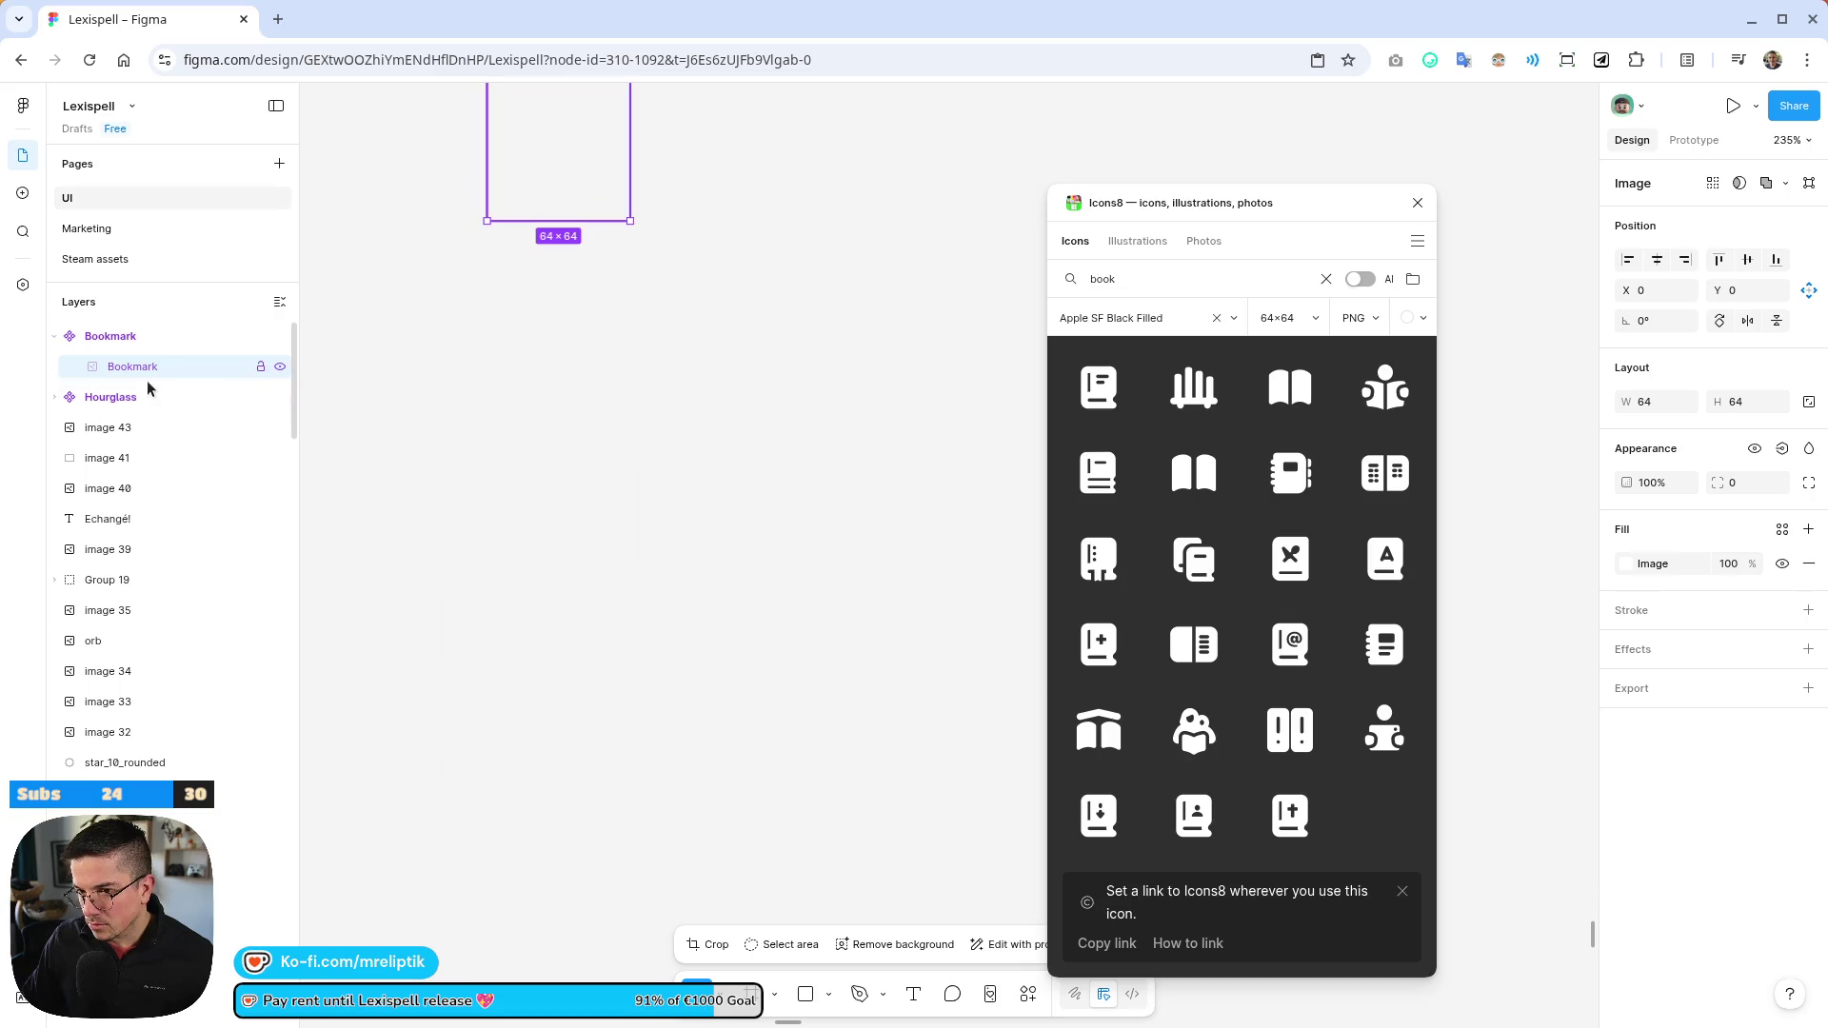
pyautogui.scroll(5, 327, 543)
pyautogui.click(283, 368)
pyautogui.click(281, 368)
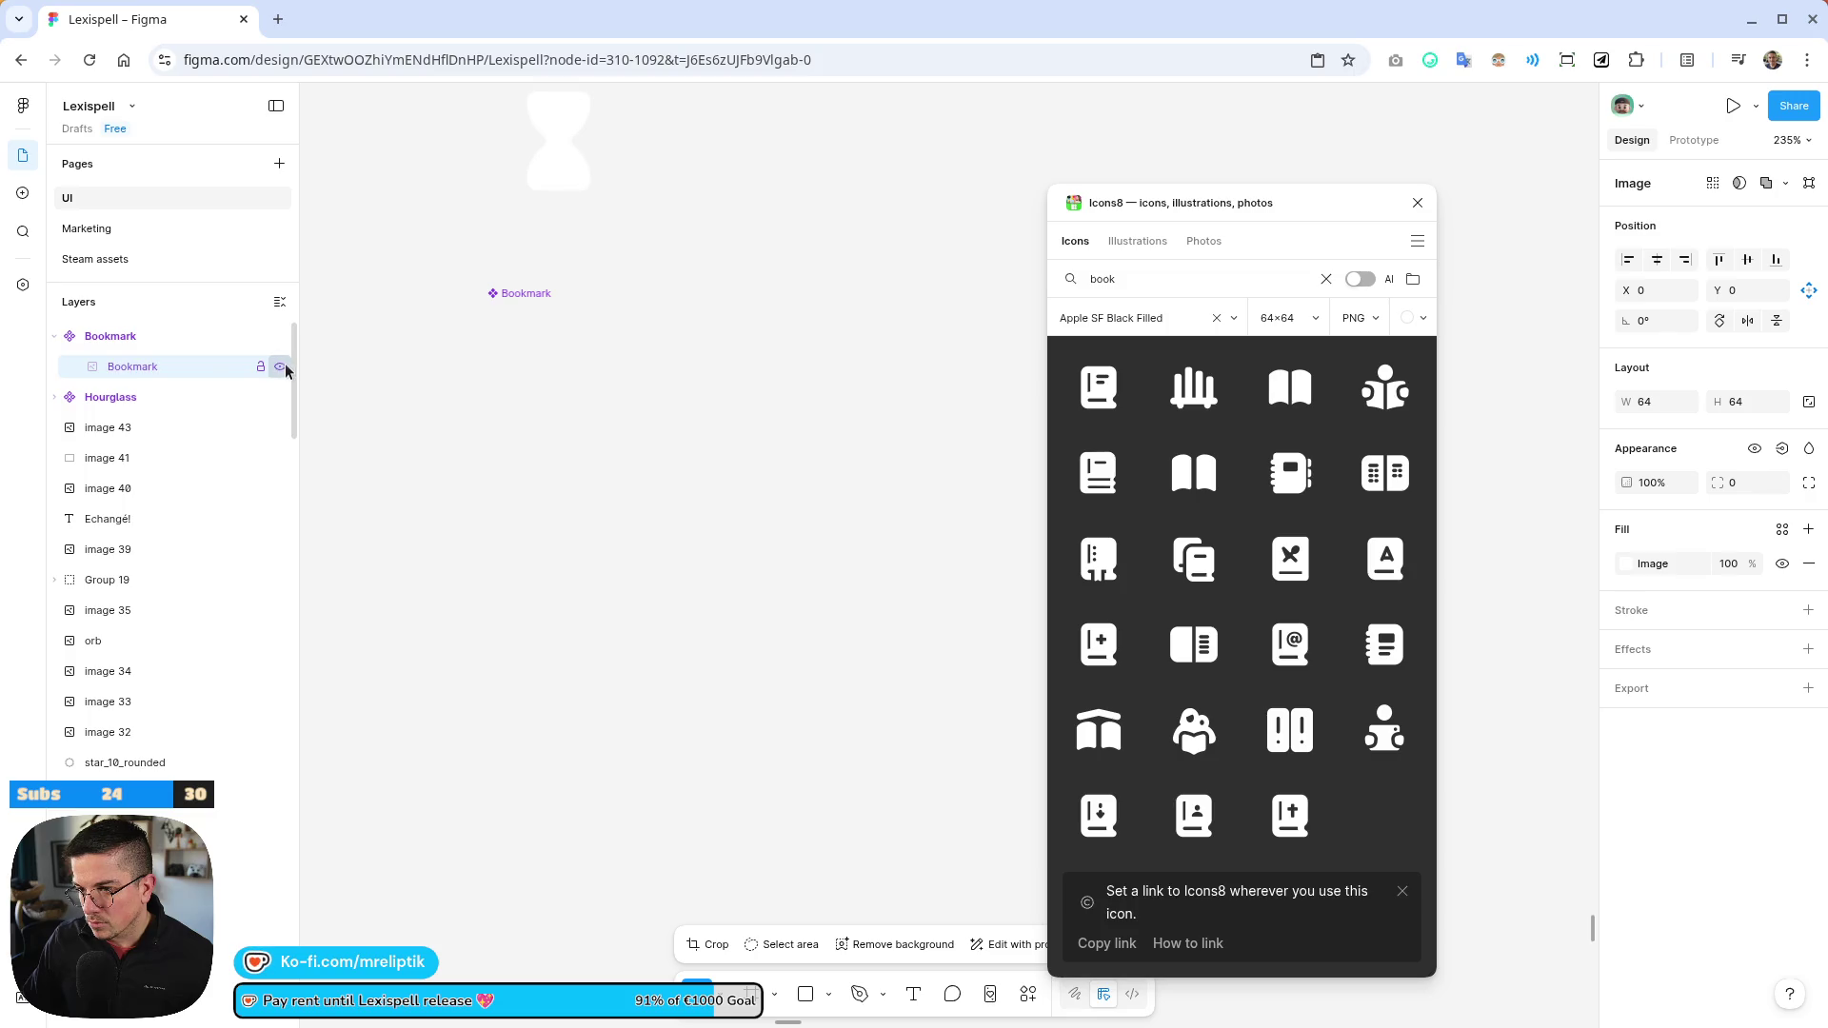
pyautogui.scroll(-10, 694, 596)
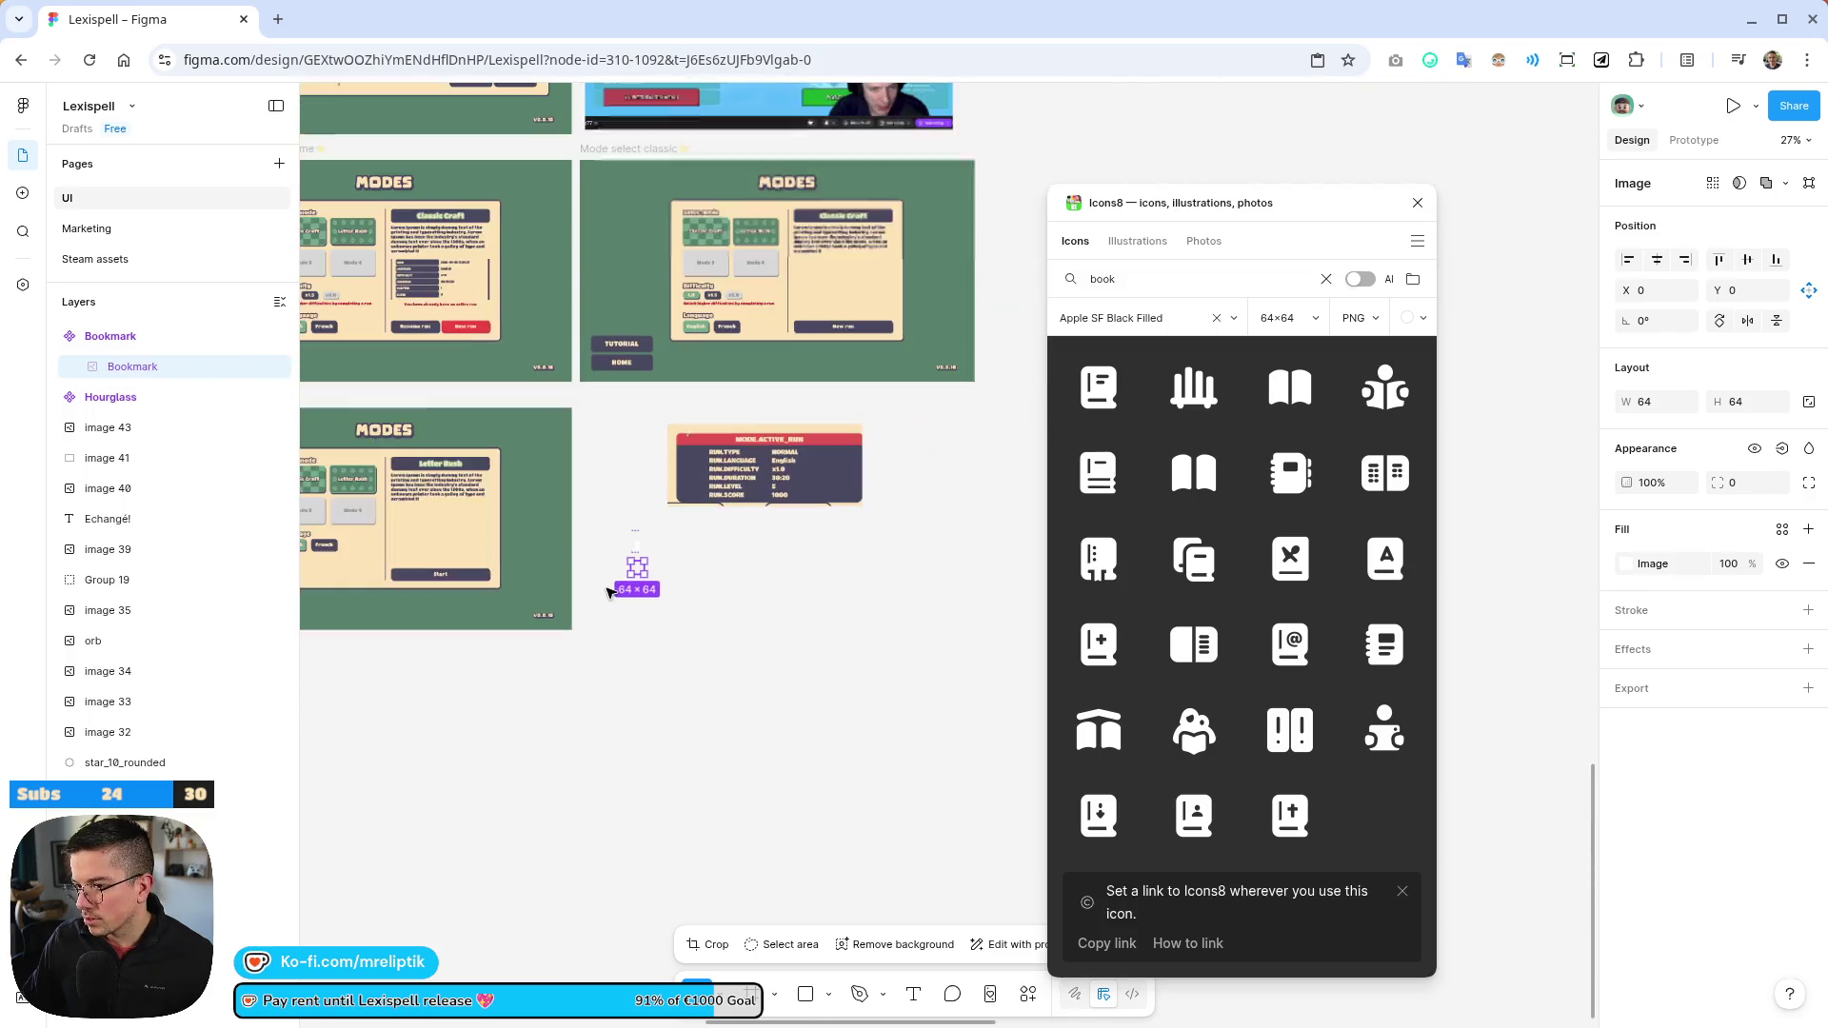
pyautogui.scroll(6, 637, 414)
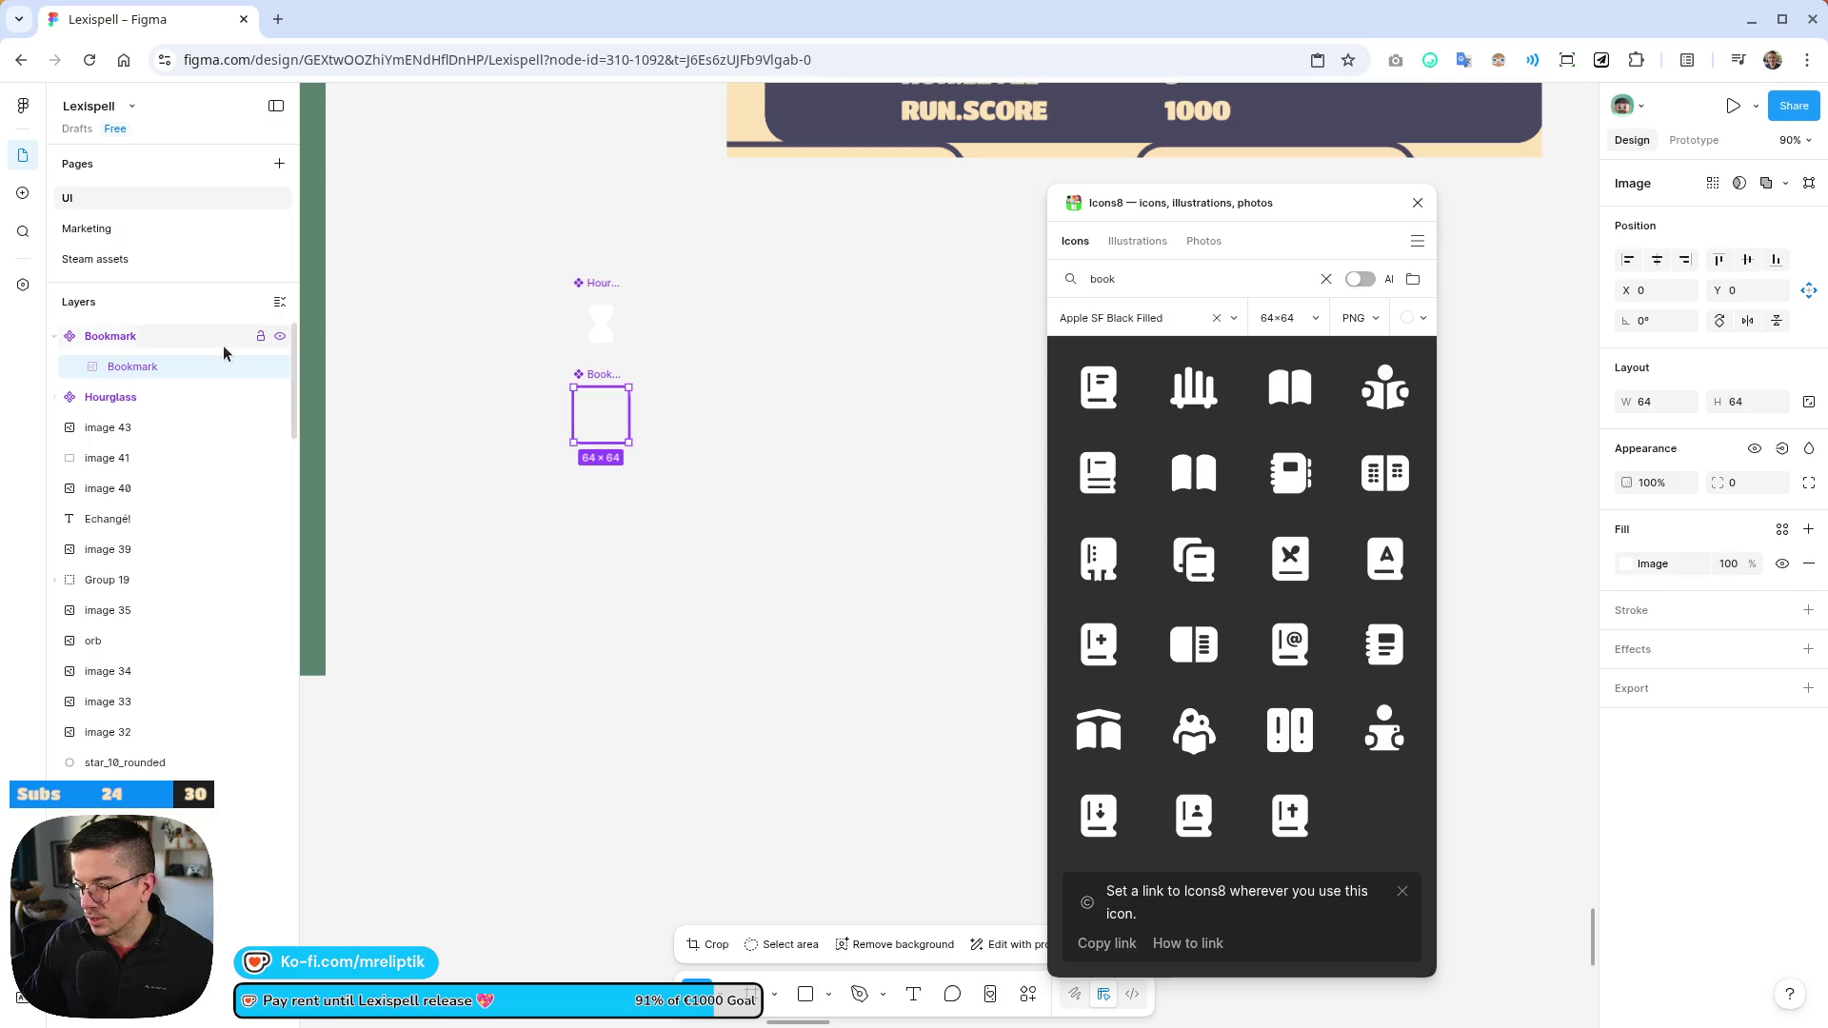
# Add the open-book icon into Bookmark and delete the stray and duplicate book images
pyautogui.click(167, 347)
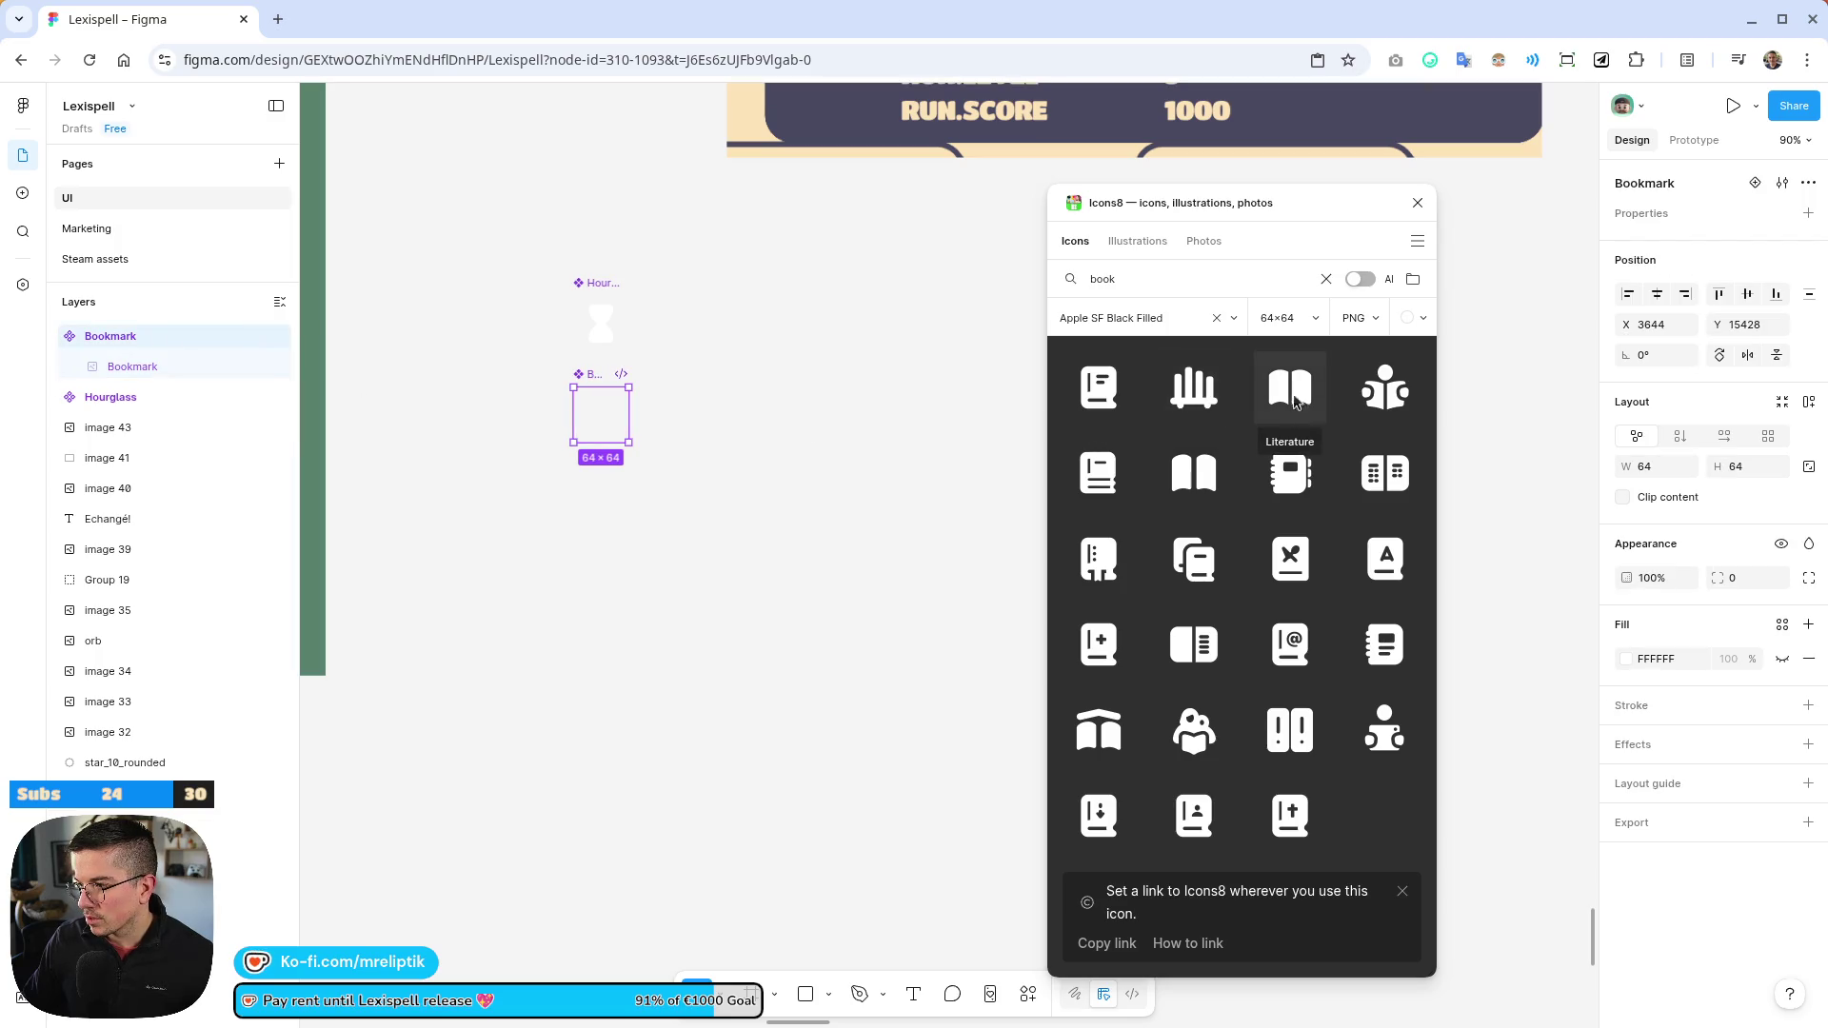
pyautogui.click(1192, 473)
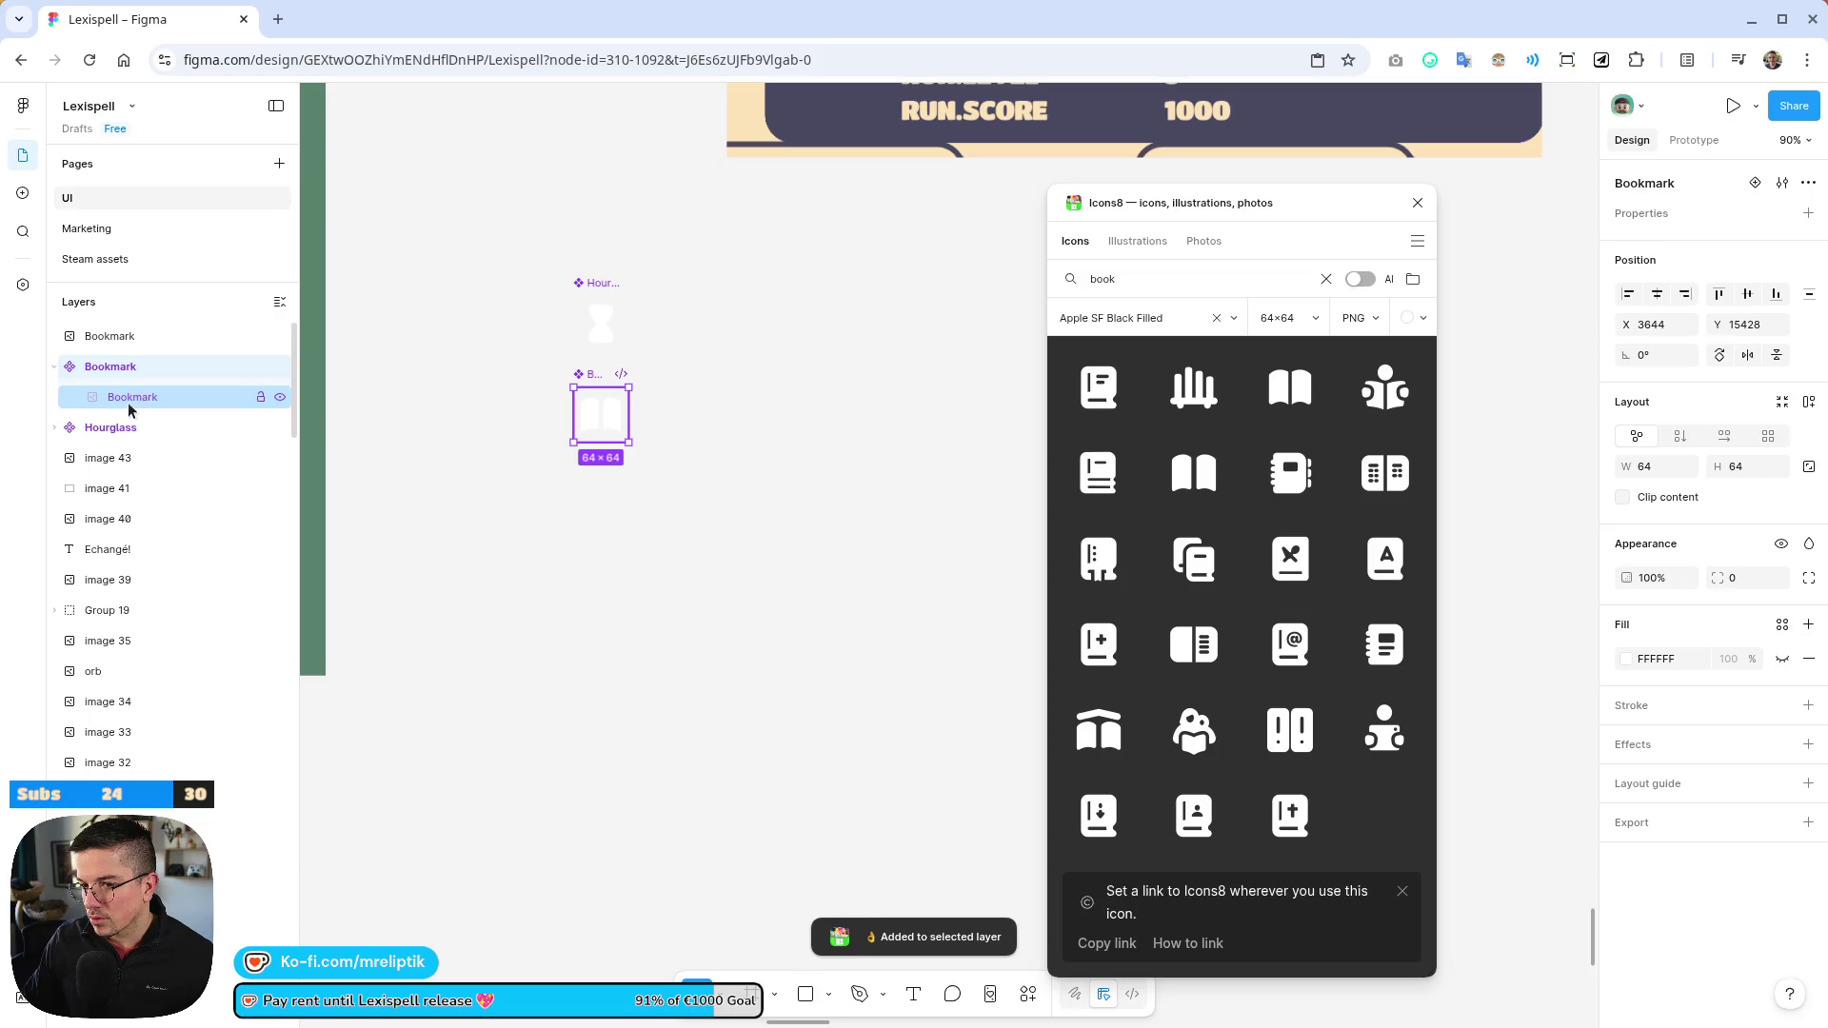
pyautogui.click(109, 338)
pyautogui.press('Delete')
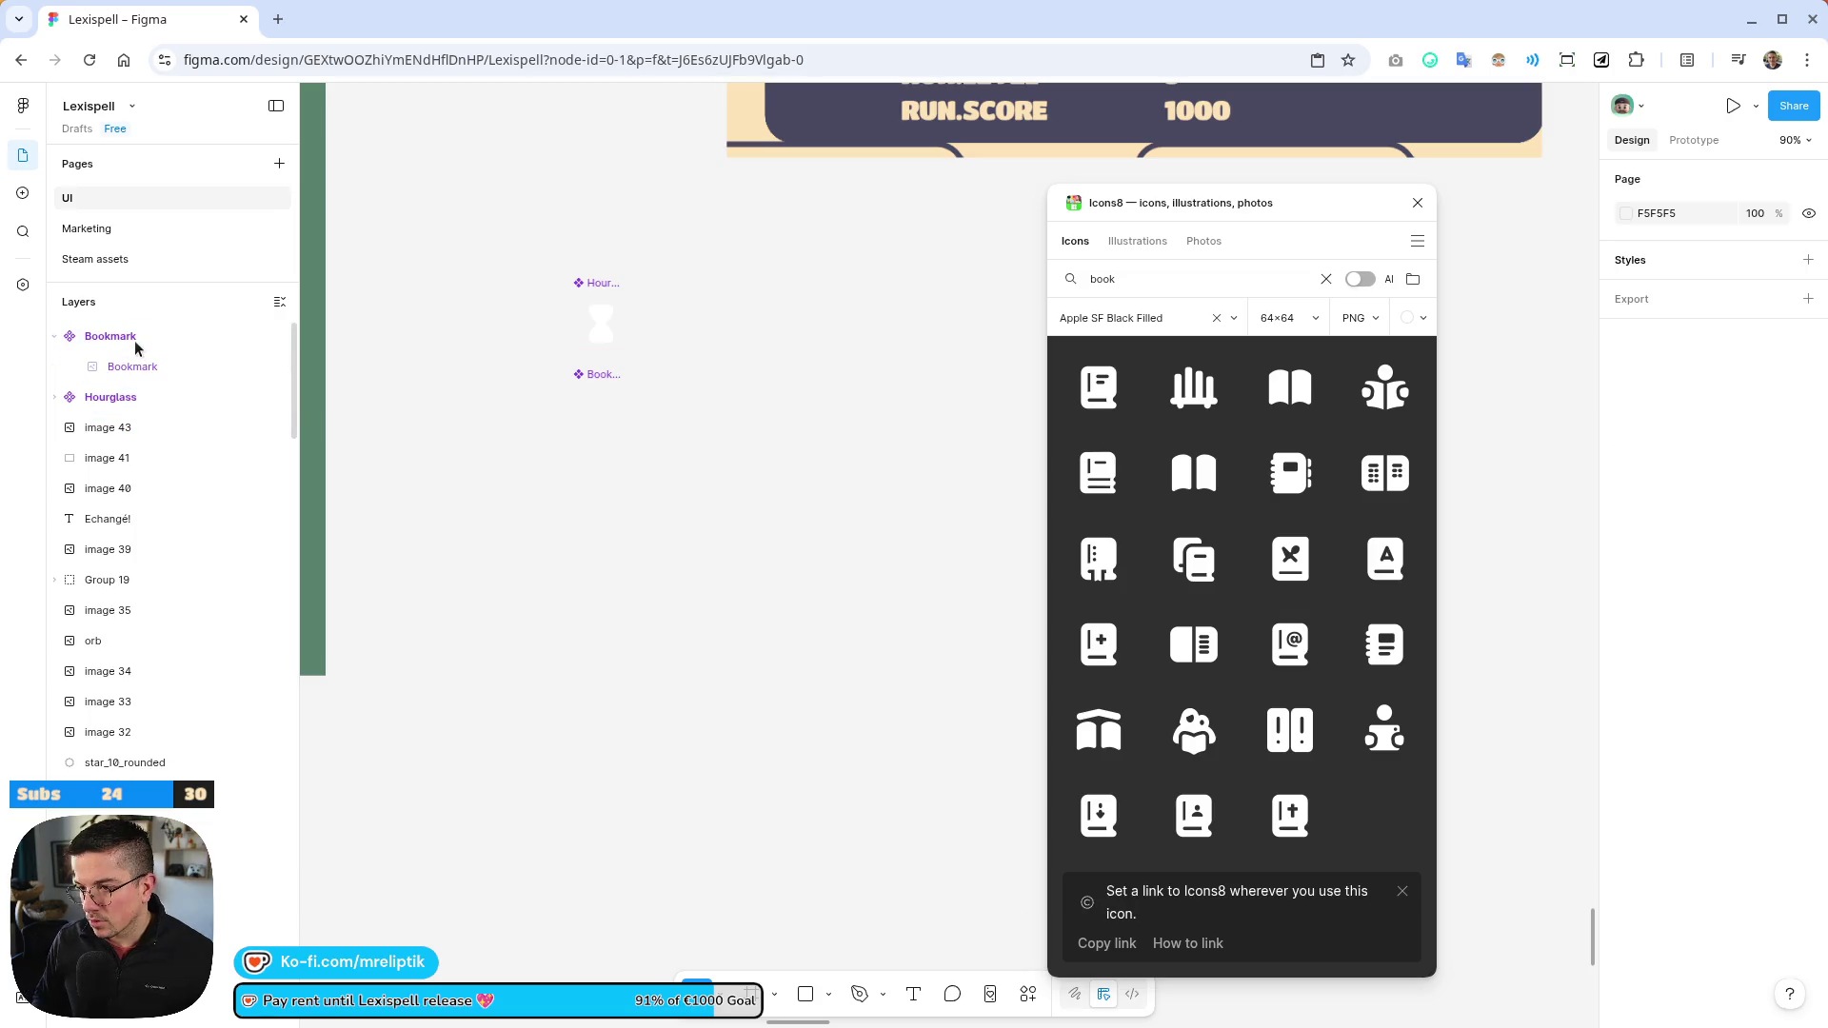
pyautogui.click(135, 343)
pyautogui.hotkey('ctrl', 'v')
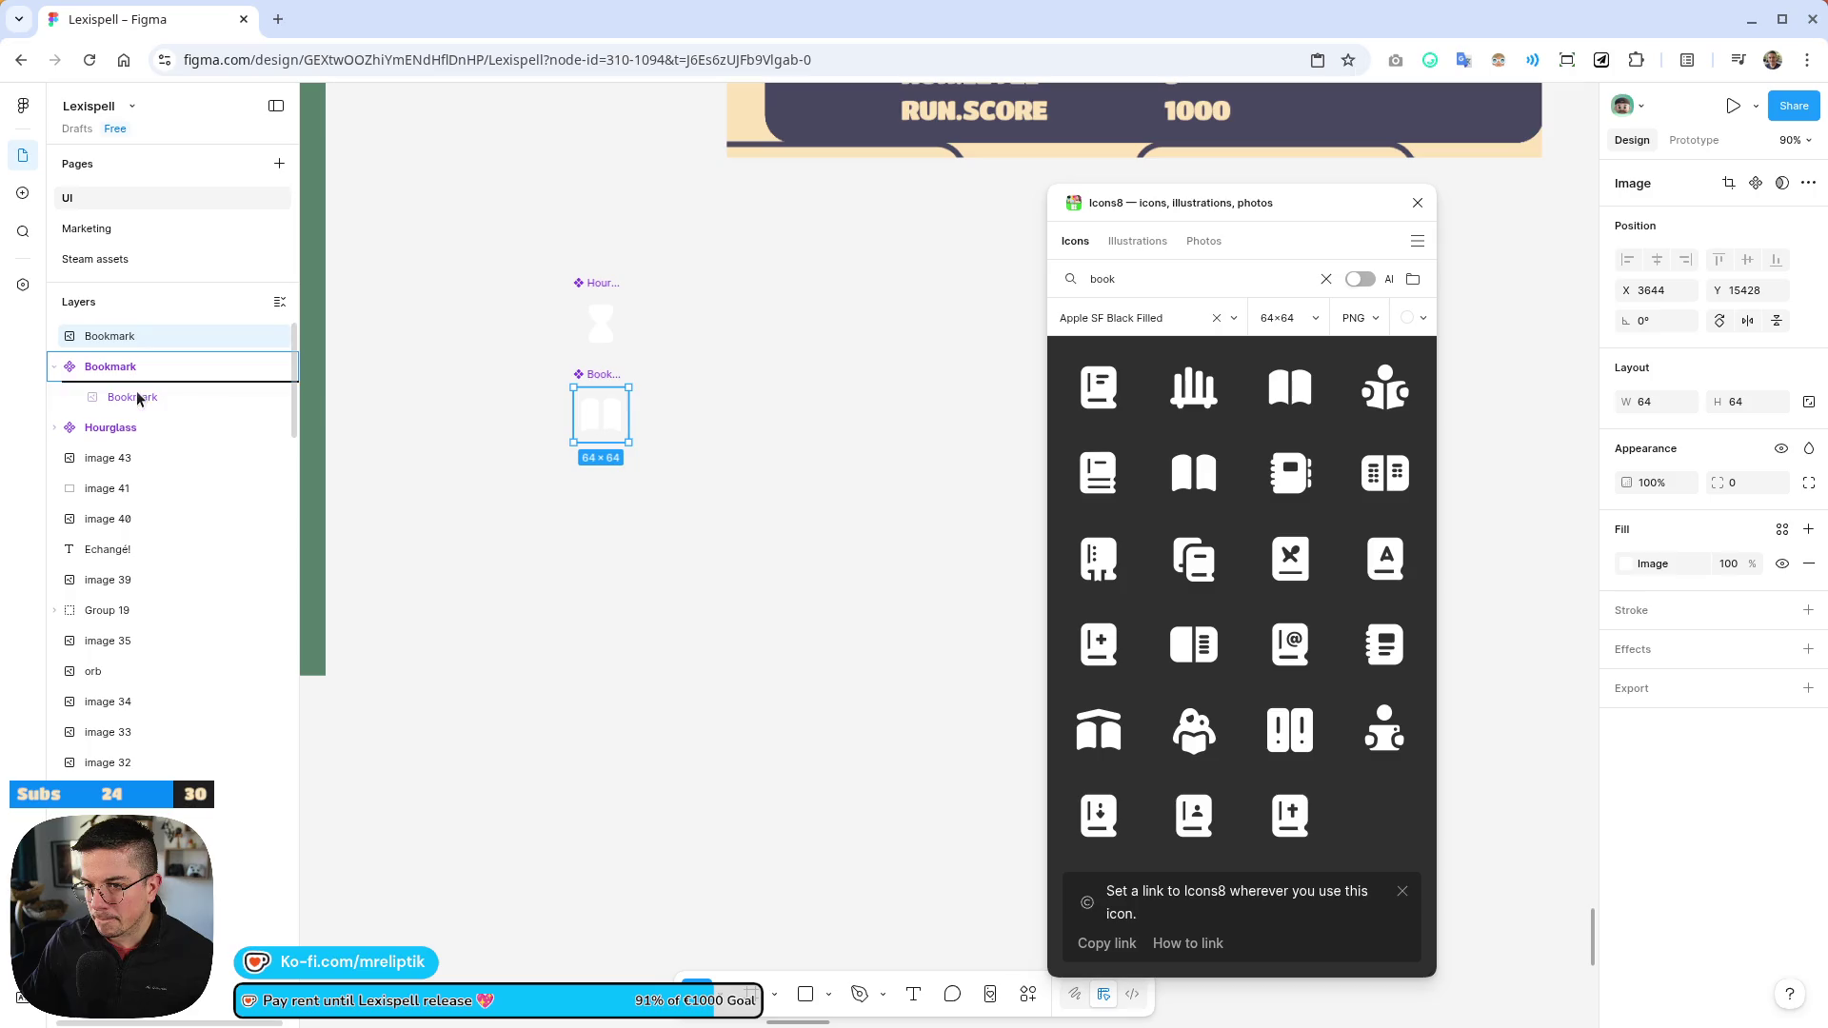
pyautogui.click(145, 388)
pyautogui.press('Delete')
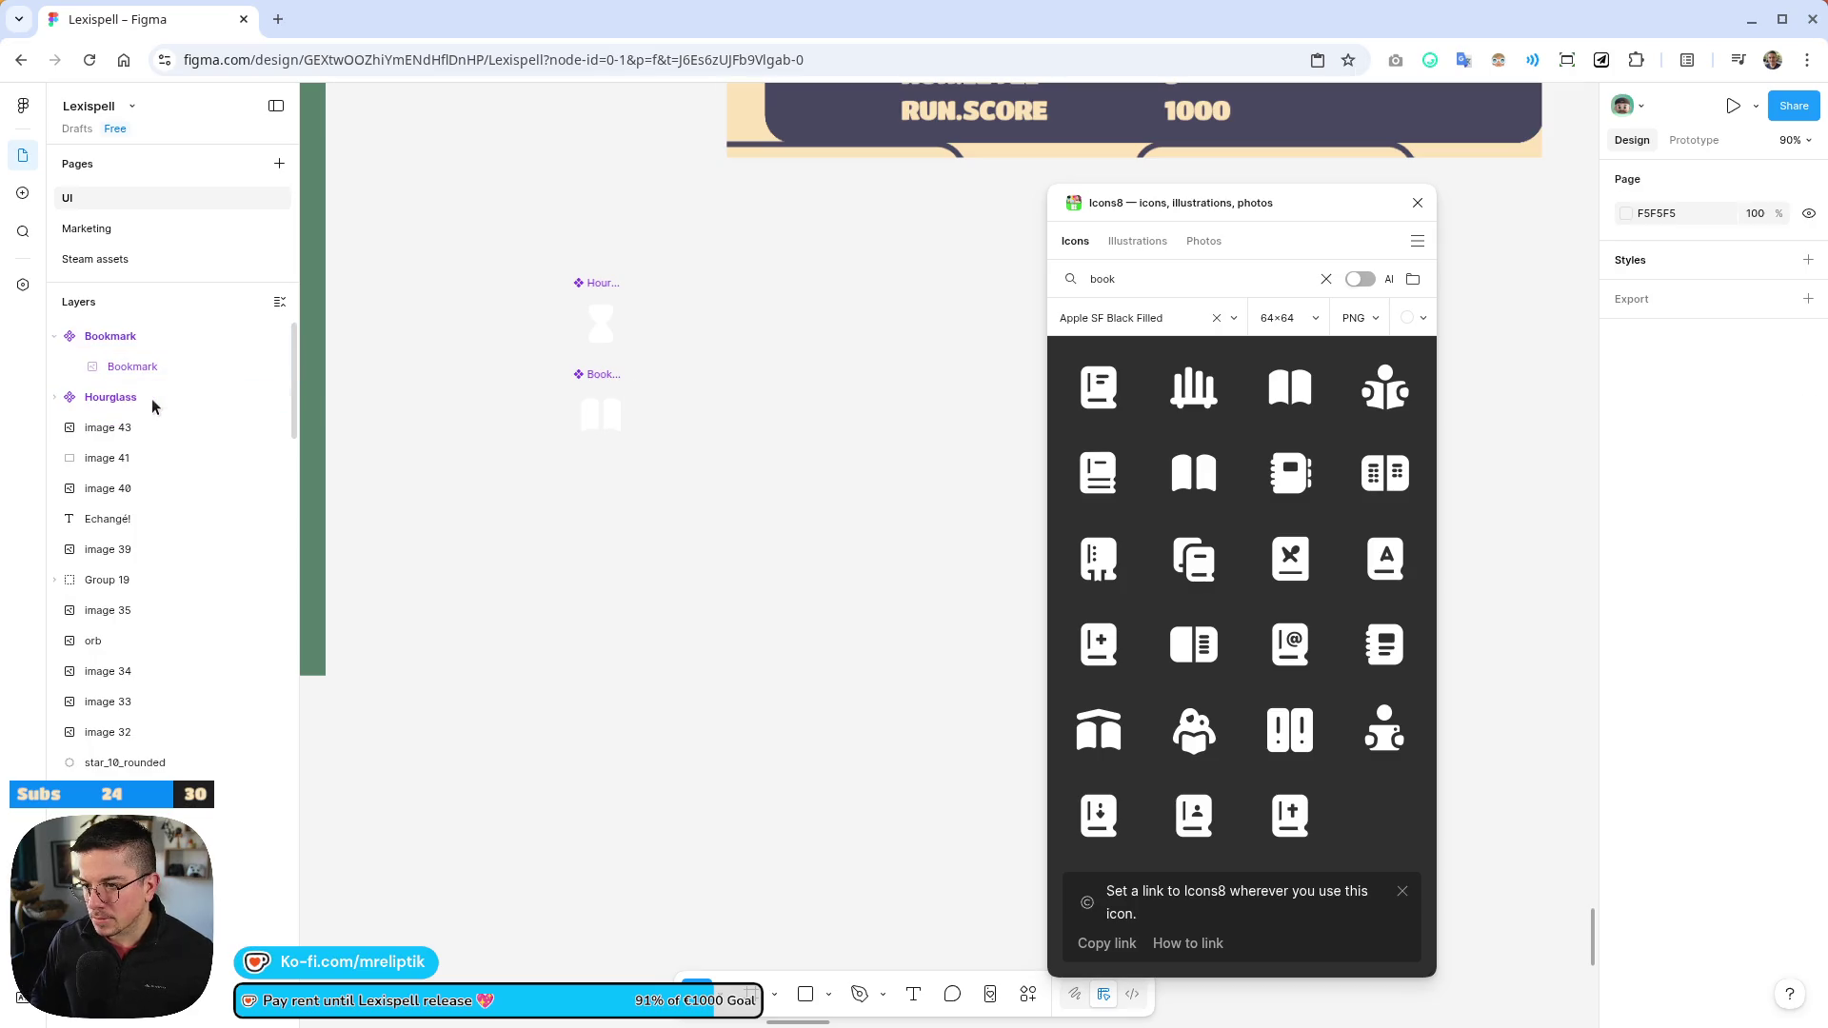
pyautogui.keyDown('ctrl'); pyautogui.scroll(5, 665, 337); pyautogui.keyUp('ctrl')
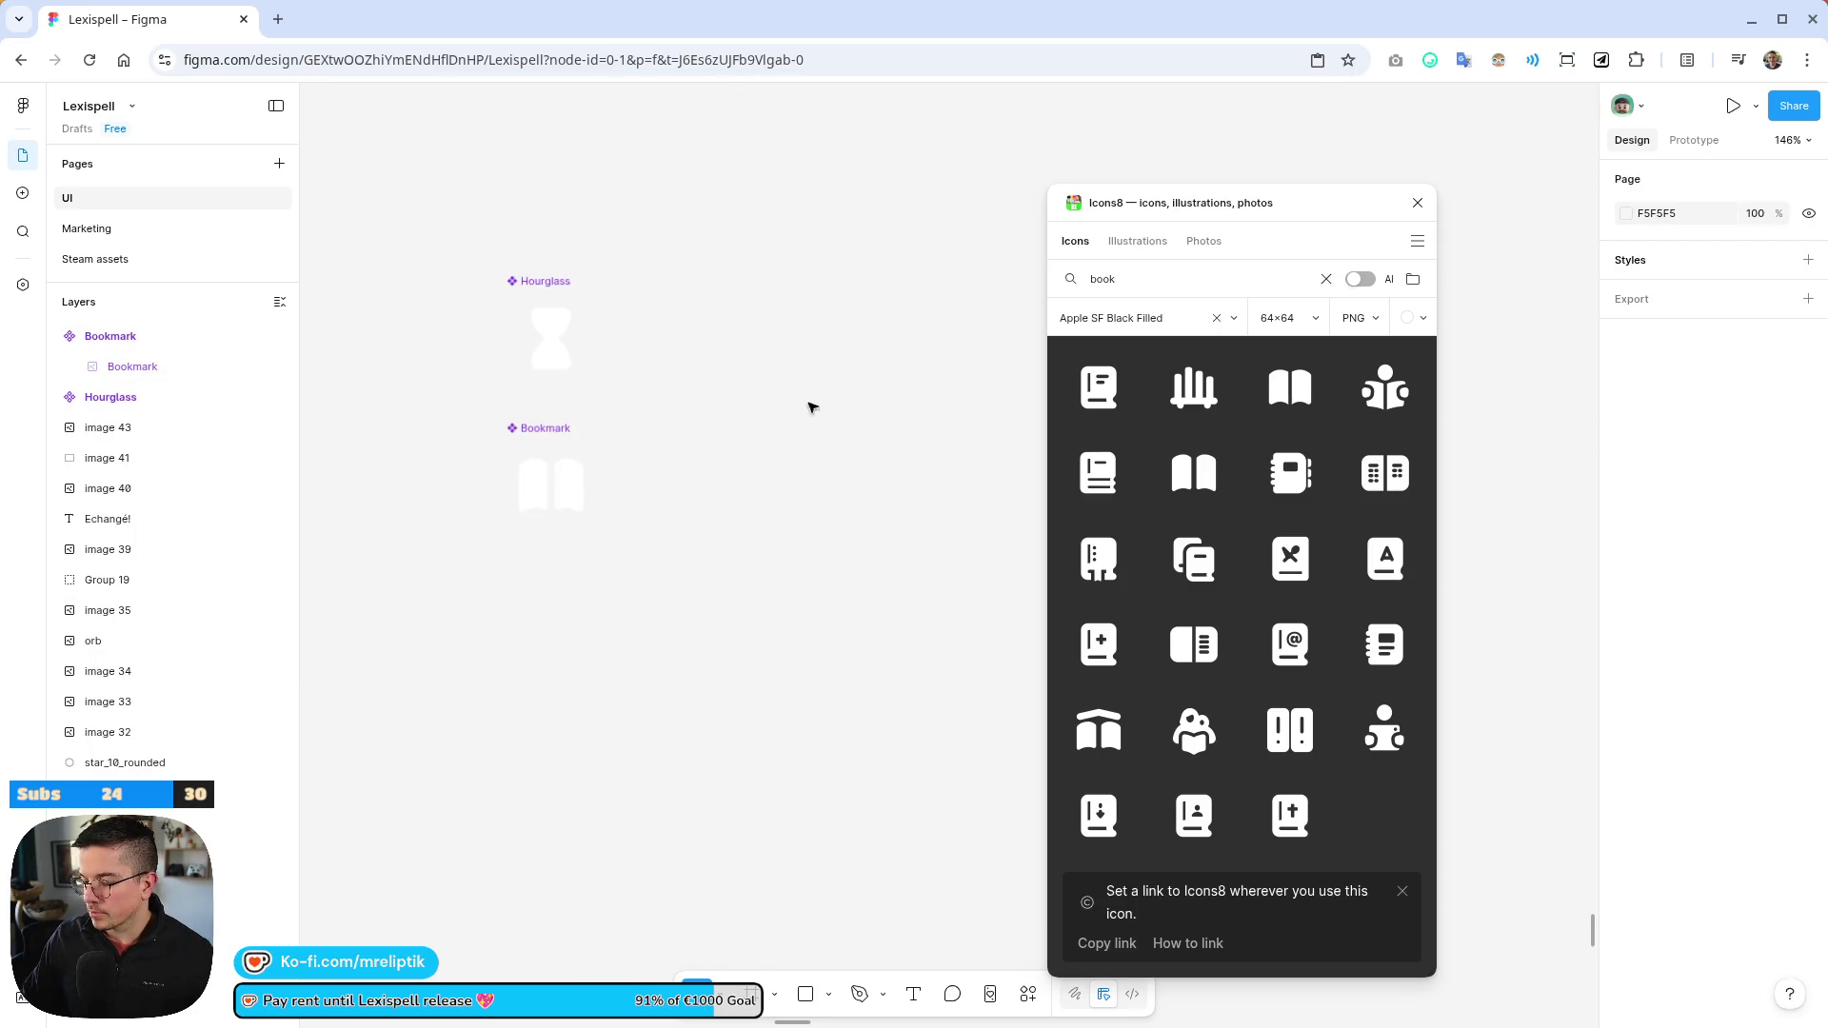
pyautogui.keyDown('ctrl'); pyautogui.scroll(-5, 941, 315); pyautogui.keyUp('ctrl')
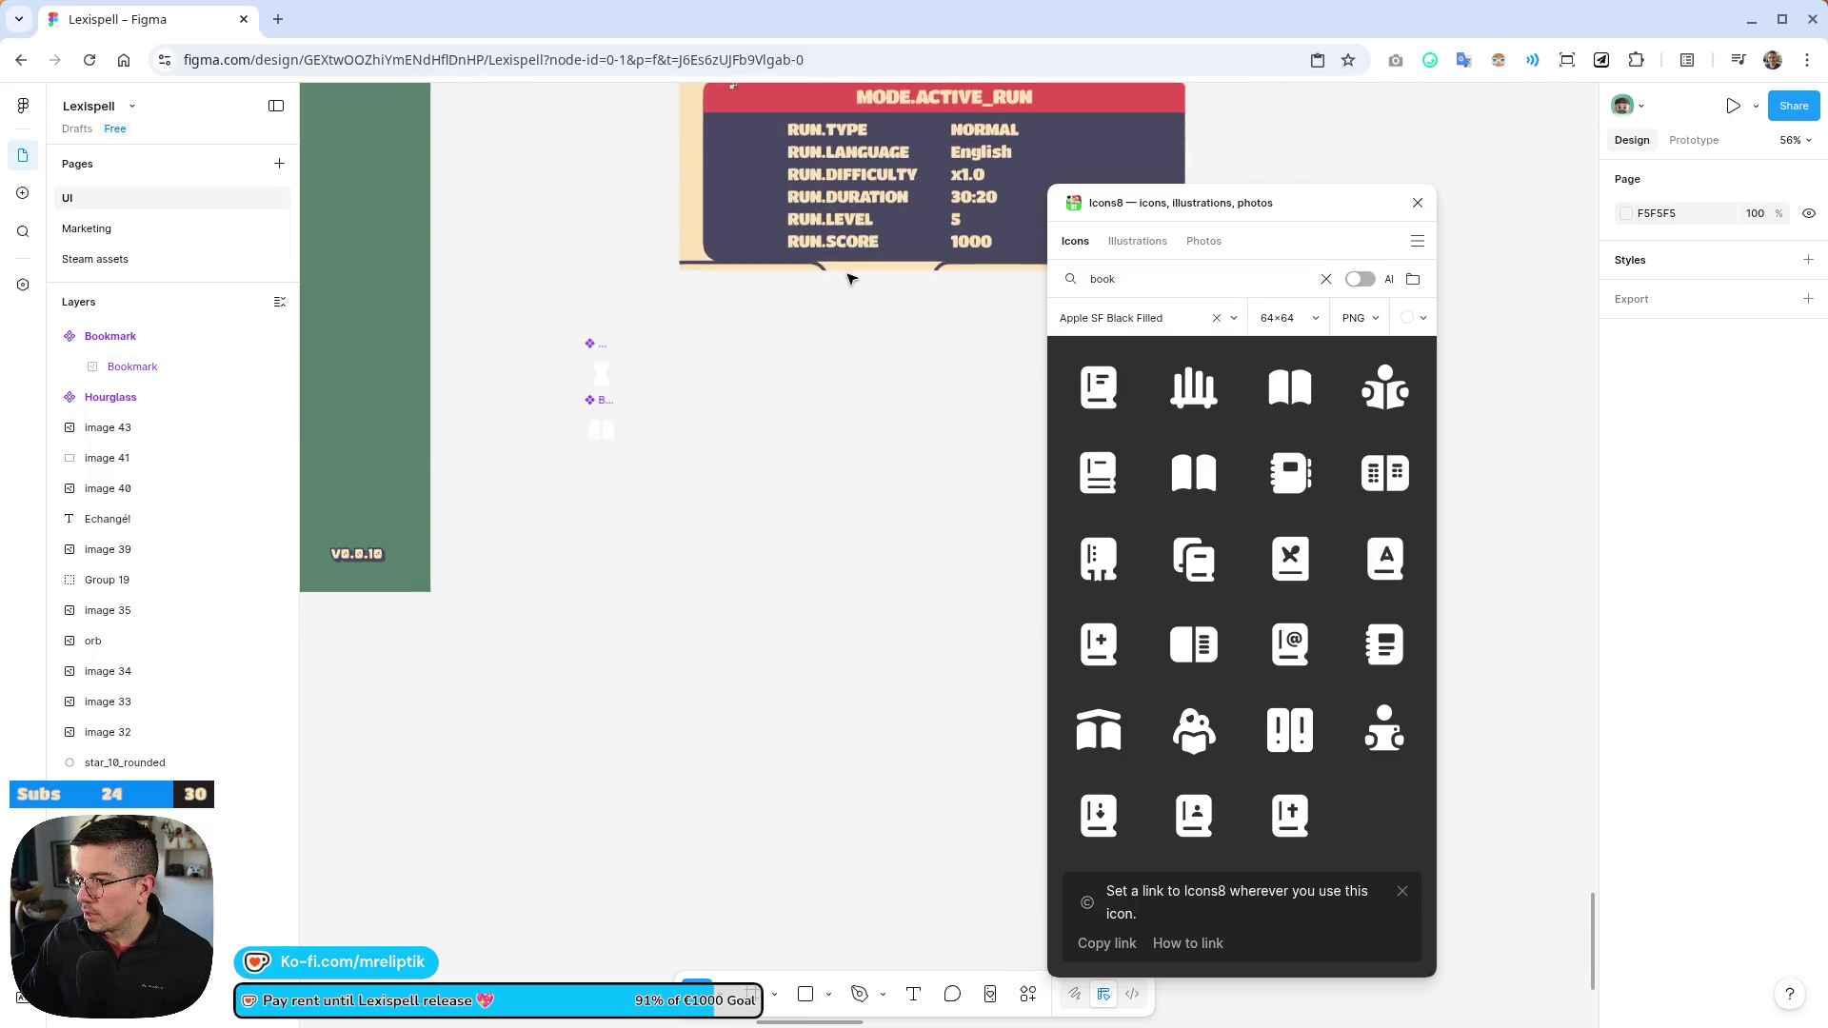
# Search Icons8 for 'score' and place the Rating star icon beside Bookmark
pyautogui.doubleClick(1202, 278)
pyautogui.write('score')
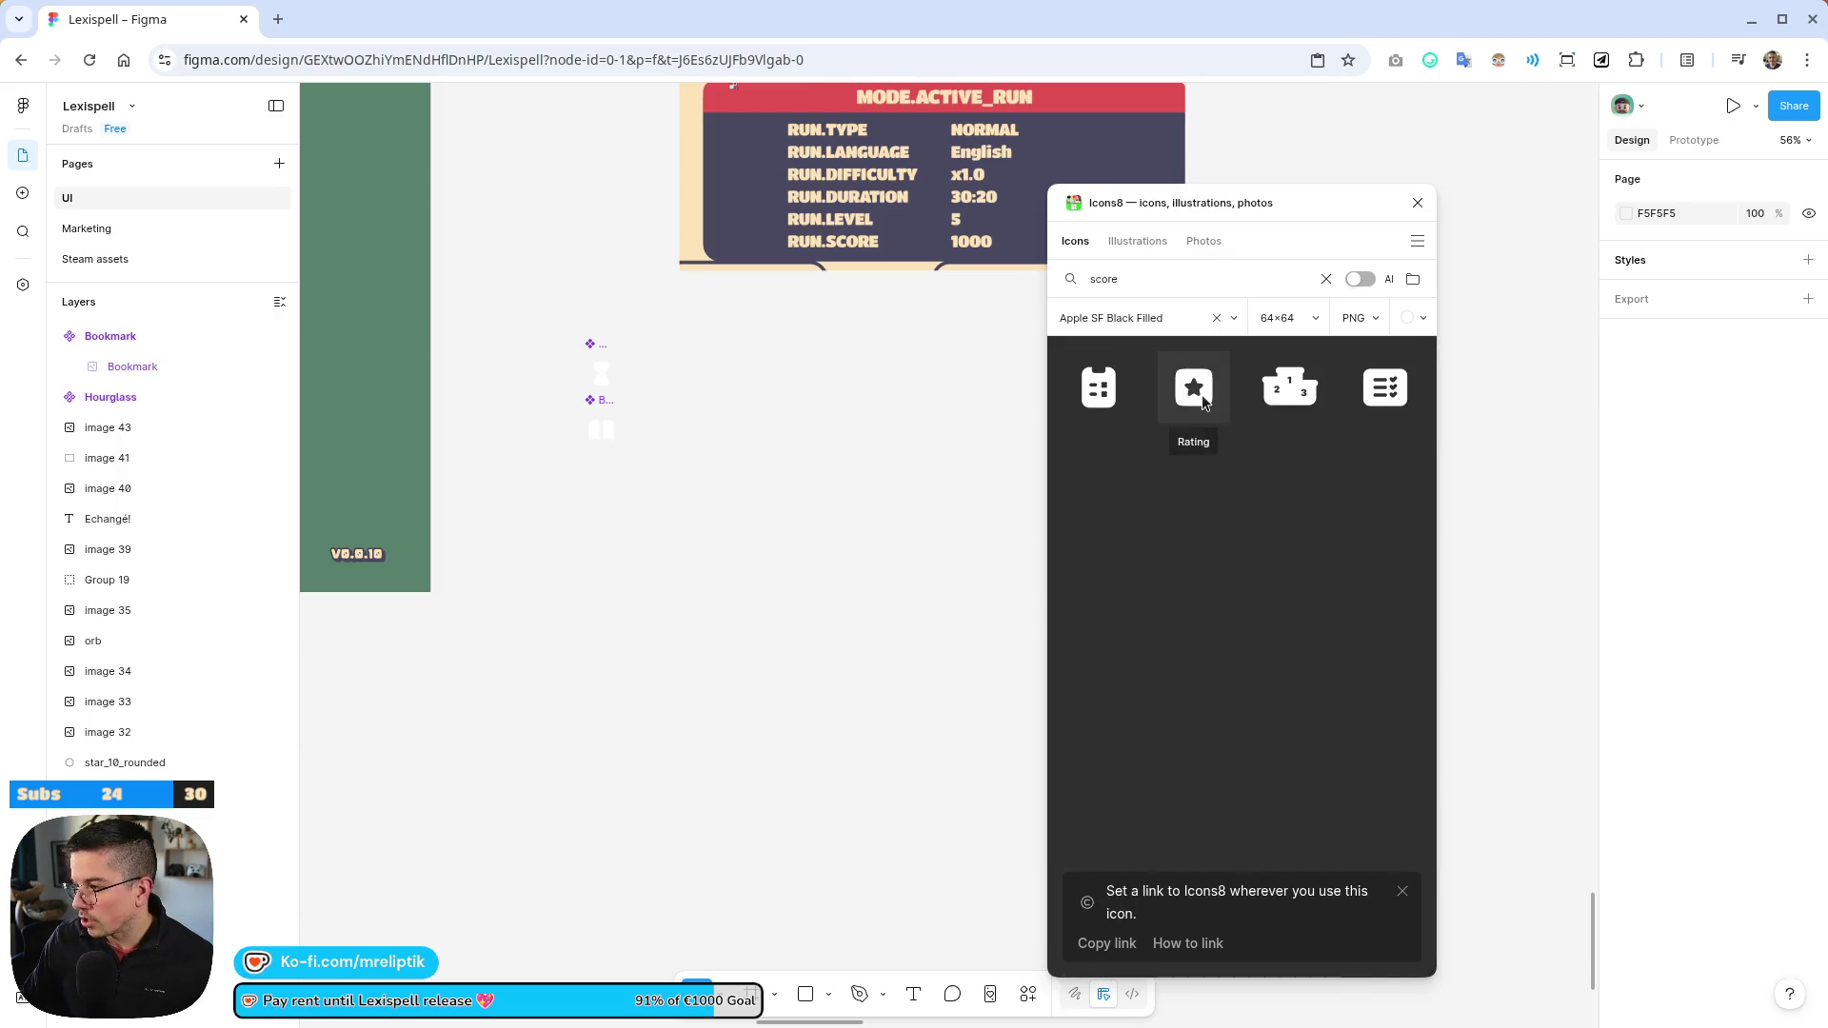
pyautogui.scroll(5, 726, 432)
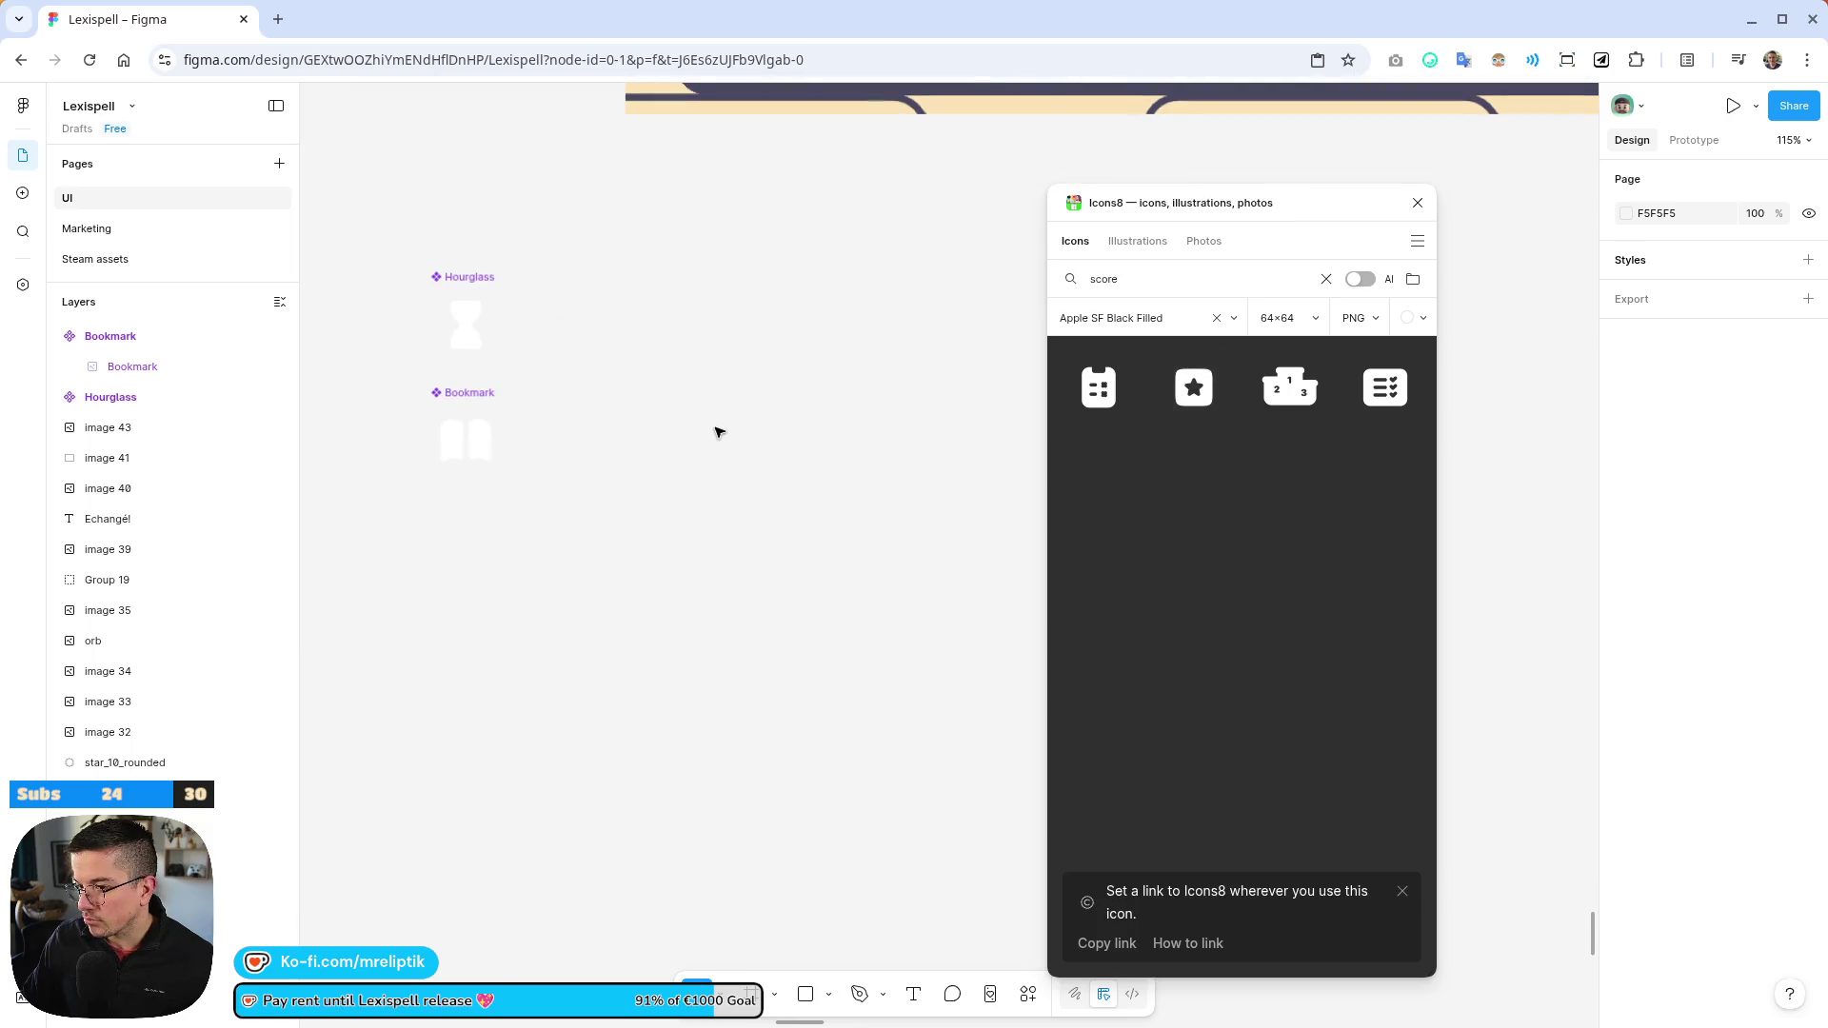
pyautogui.moveTo(626, 476); pyautogui.dragTo(627, 476)
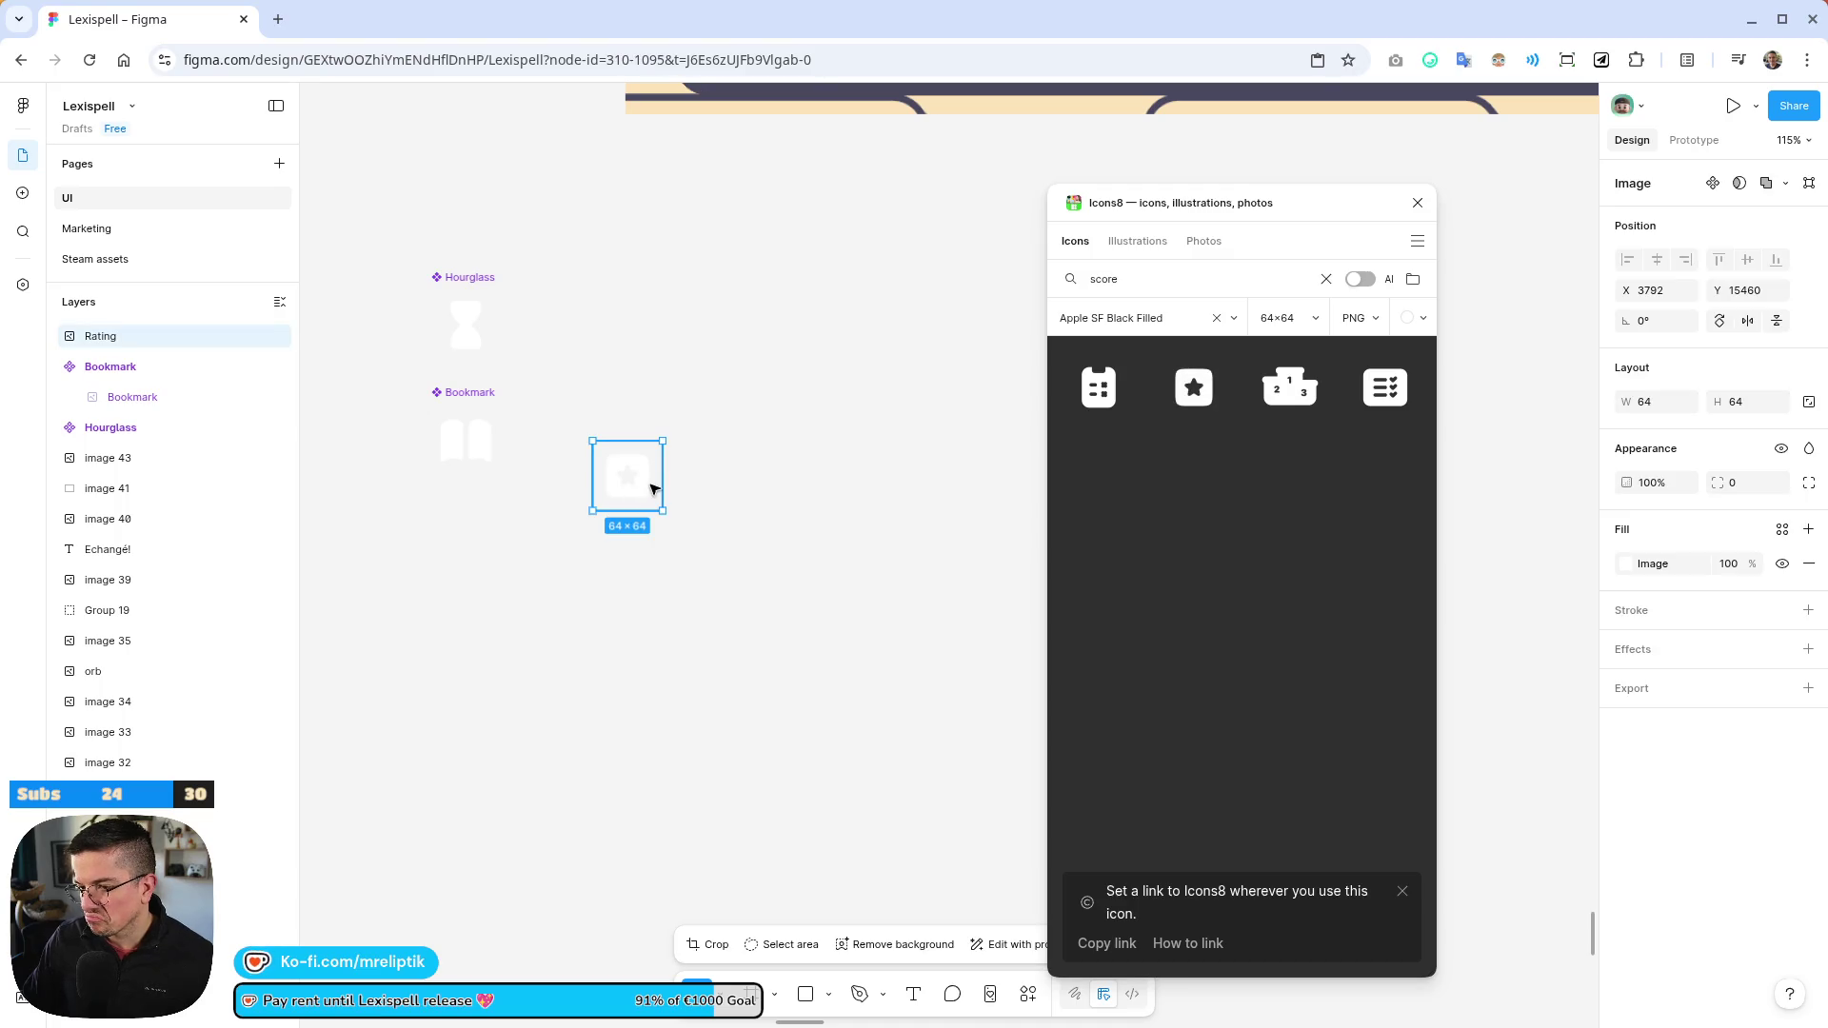
# Make the star a component named 'Score' and move it below Bookmark
pyautogui.hotkey('ctrl', 'alt', 'k')
pyautogui.doubleClick(609, 427)
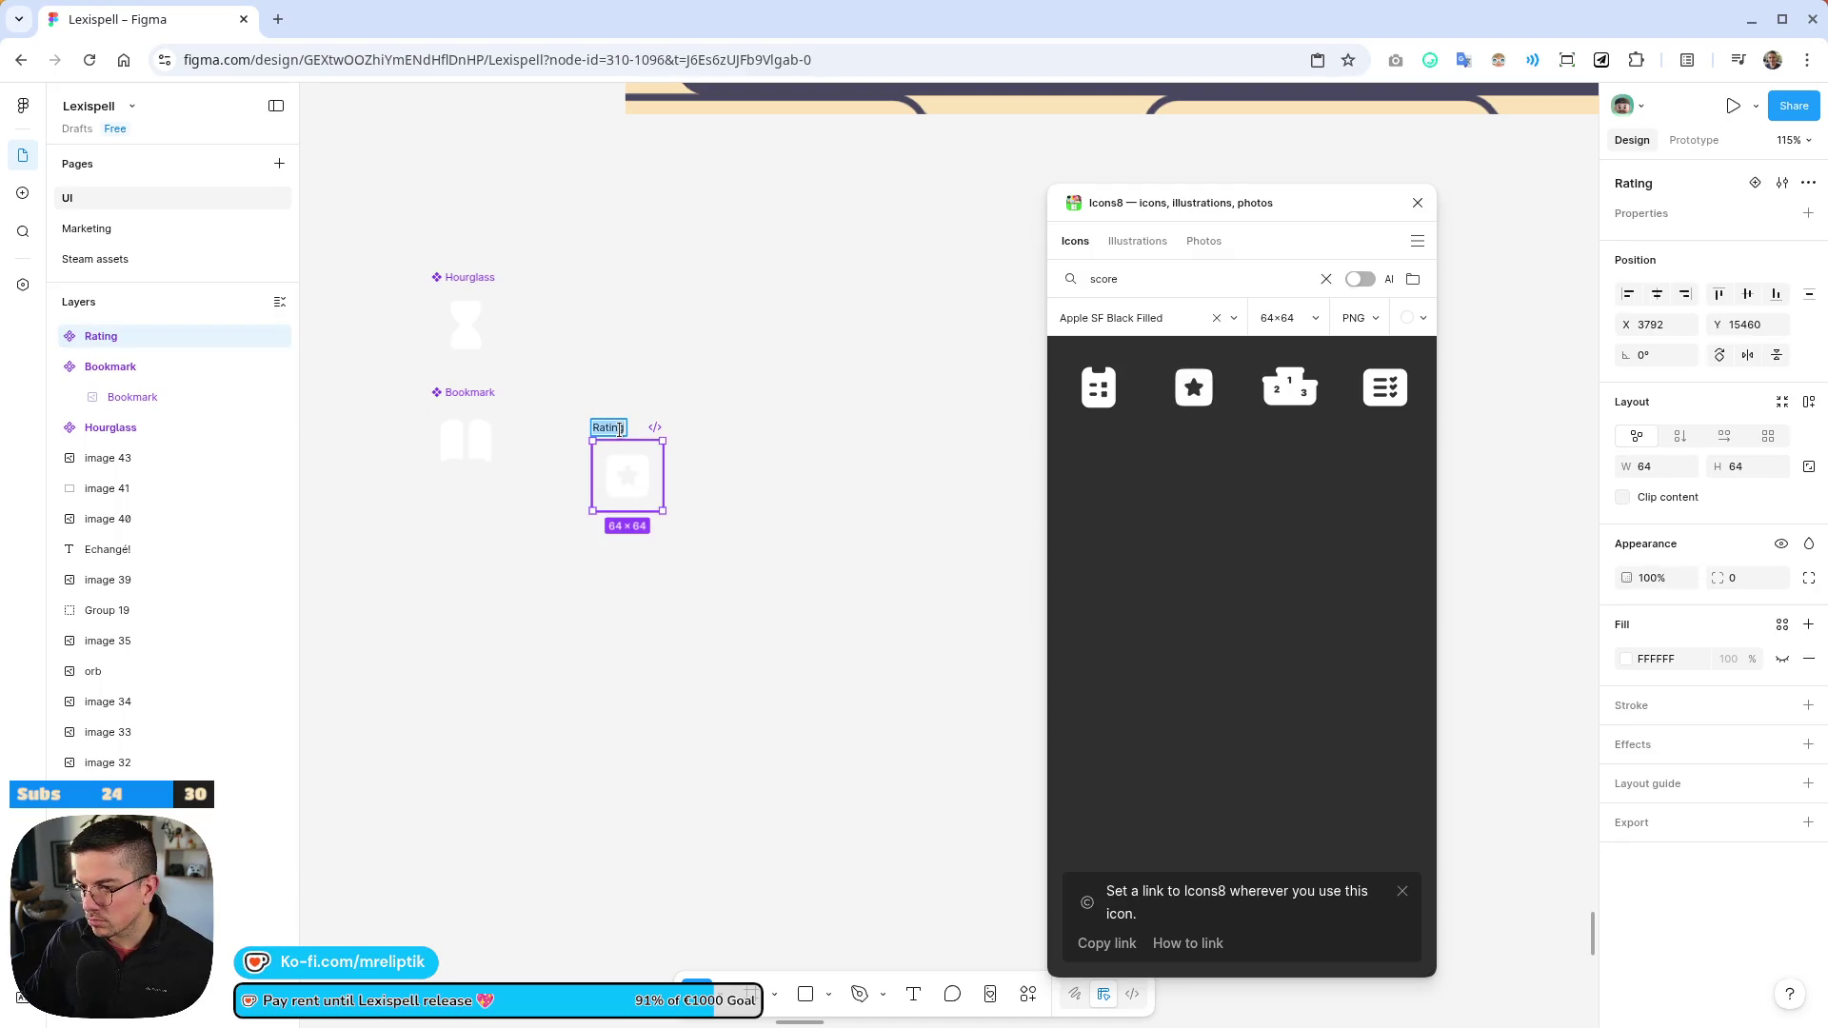
pyautogui.write('Score')
pyautogui.press('Return')
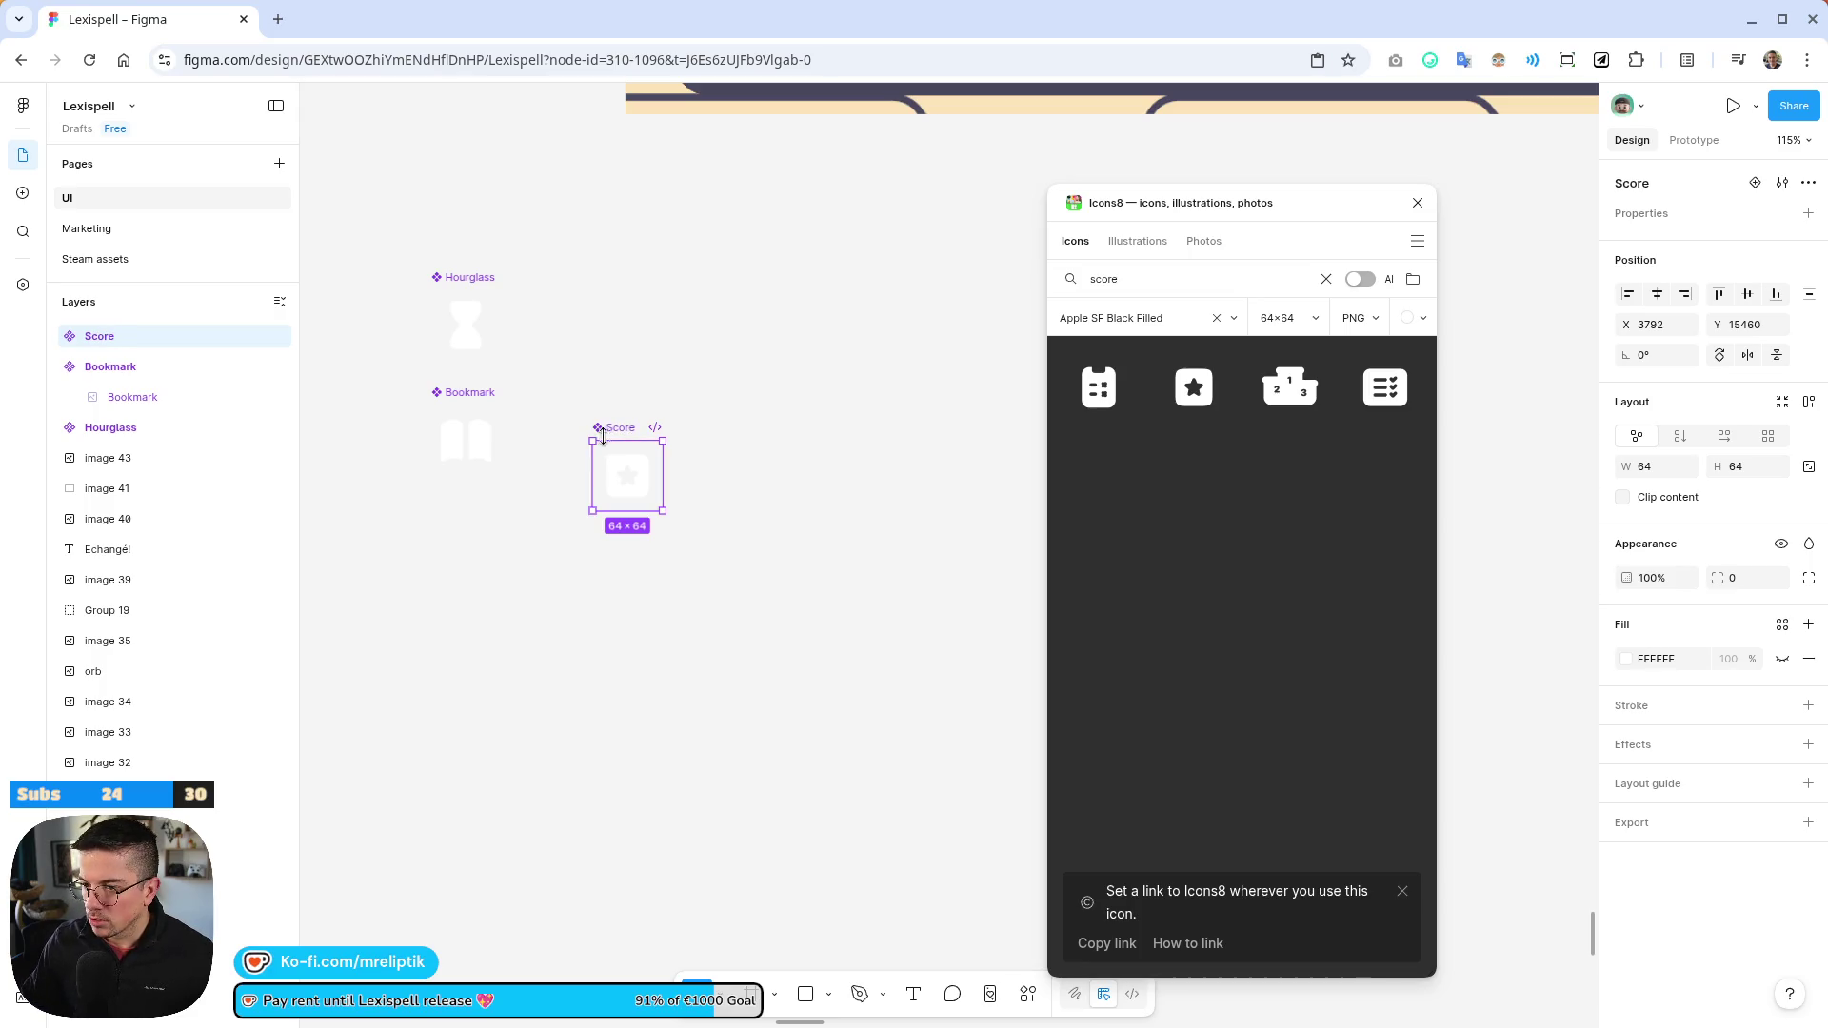
pyautogui.moveTo(620, 432); pyautogui.dragTo(458, 504)
pyautogui.click(590, 508)
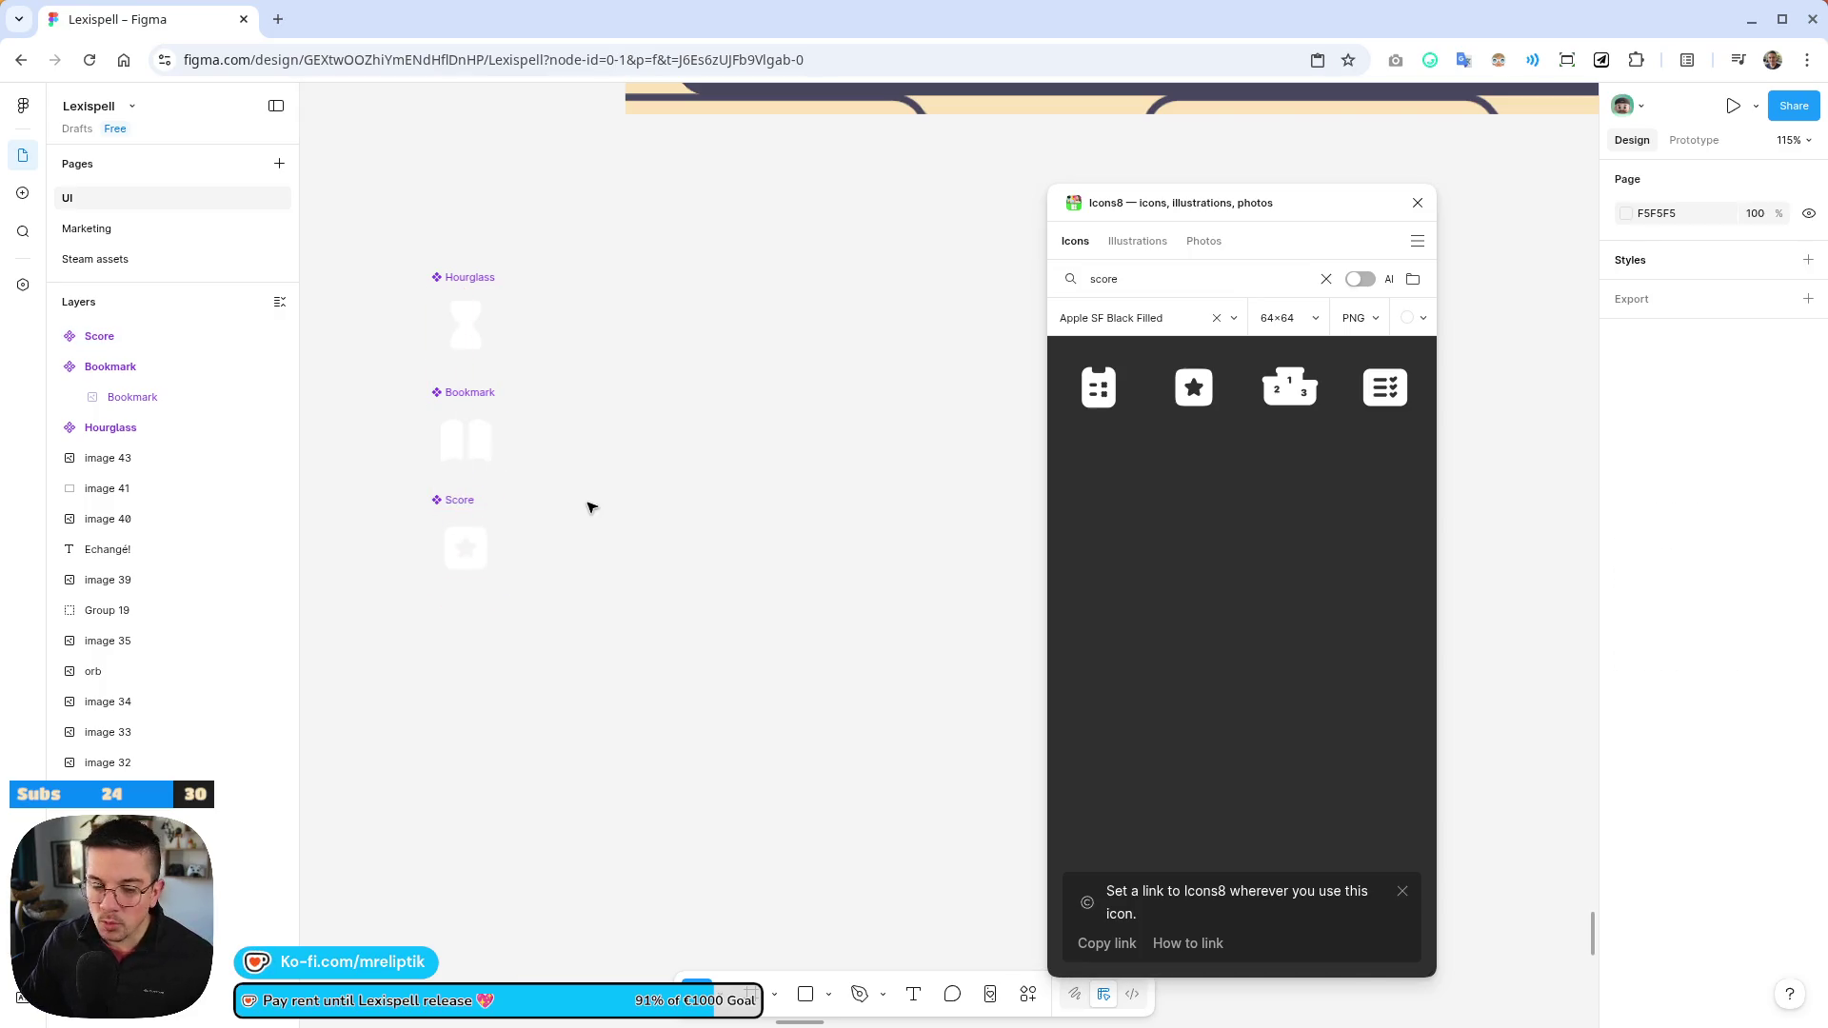
pyautogui.scroll(5, 812, 345)
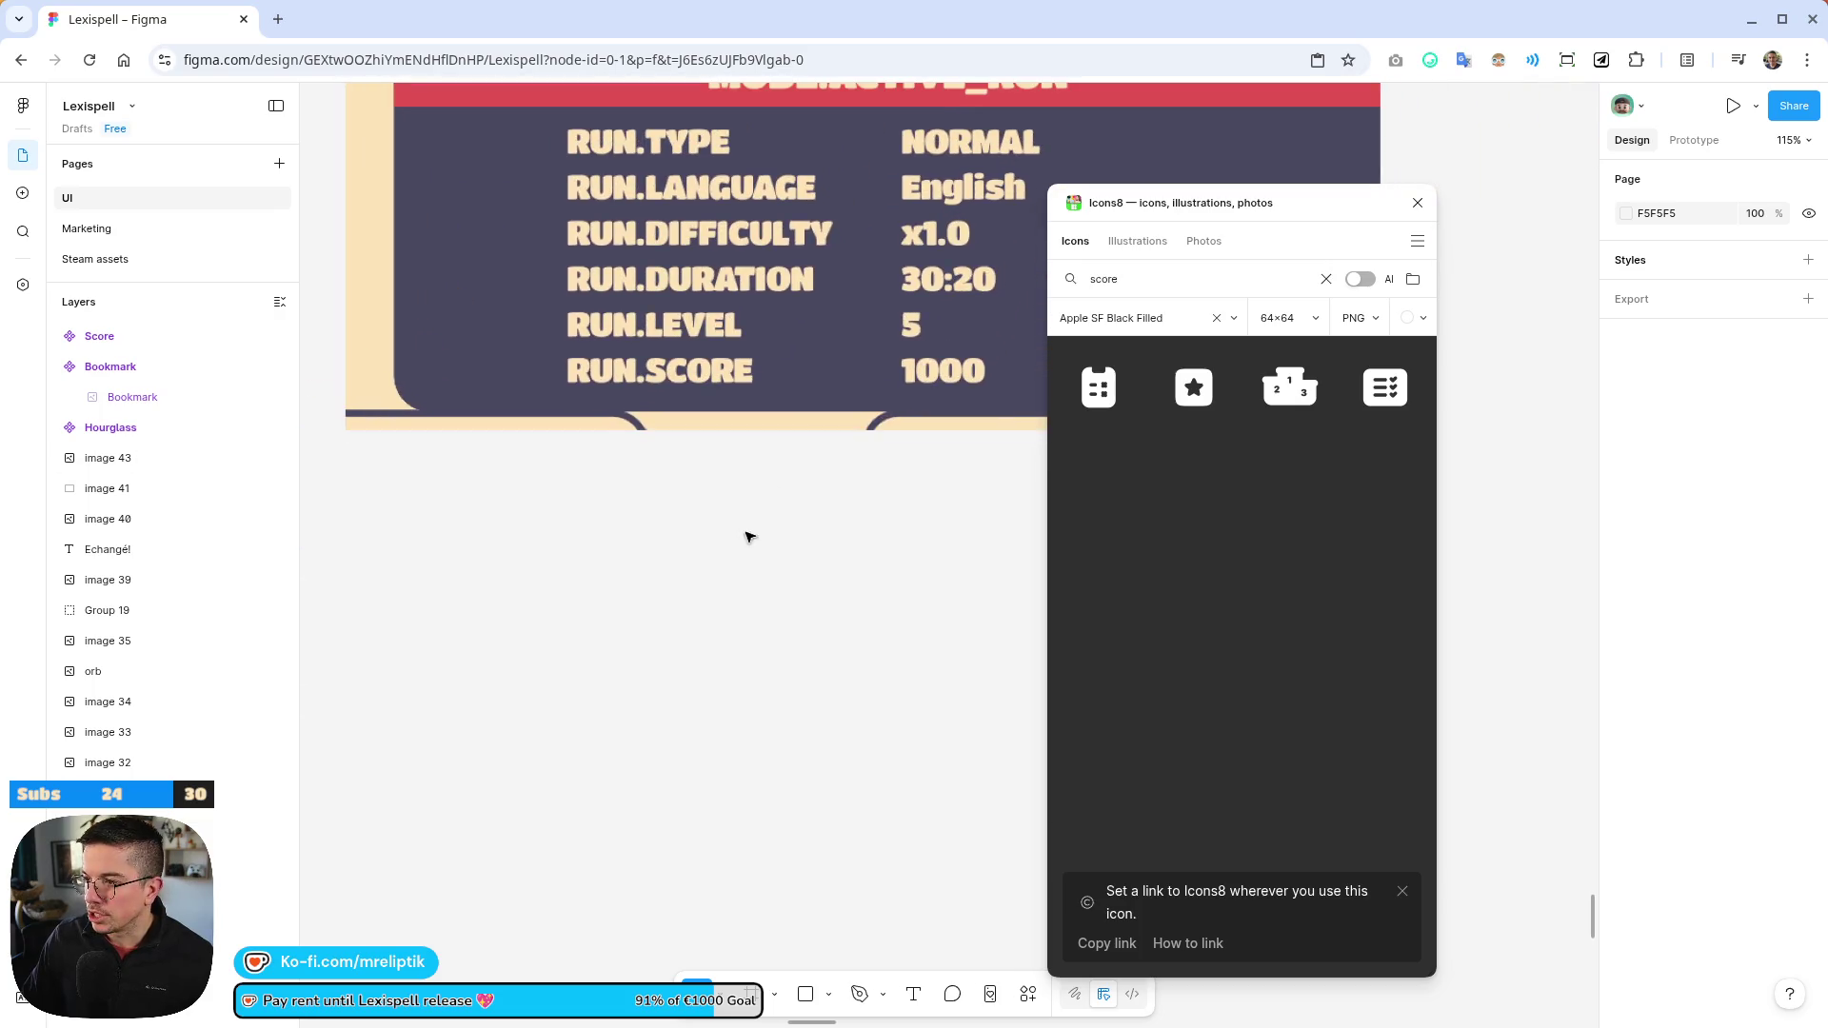
pyautogui.keyDown('ctrl'); pyautogui.scroll(-2, 901, 416); pyautogui.keyUp('ctrl')
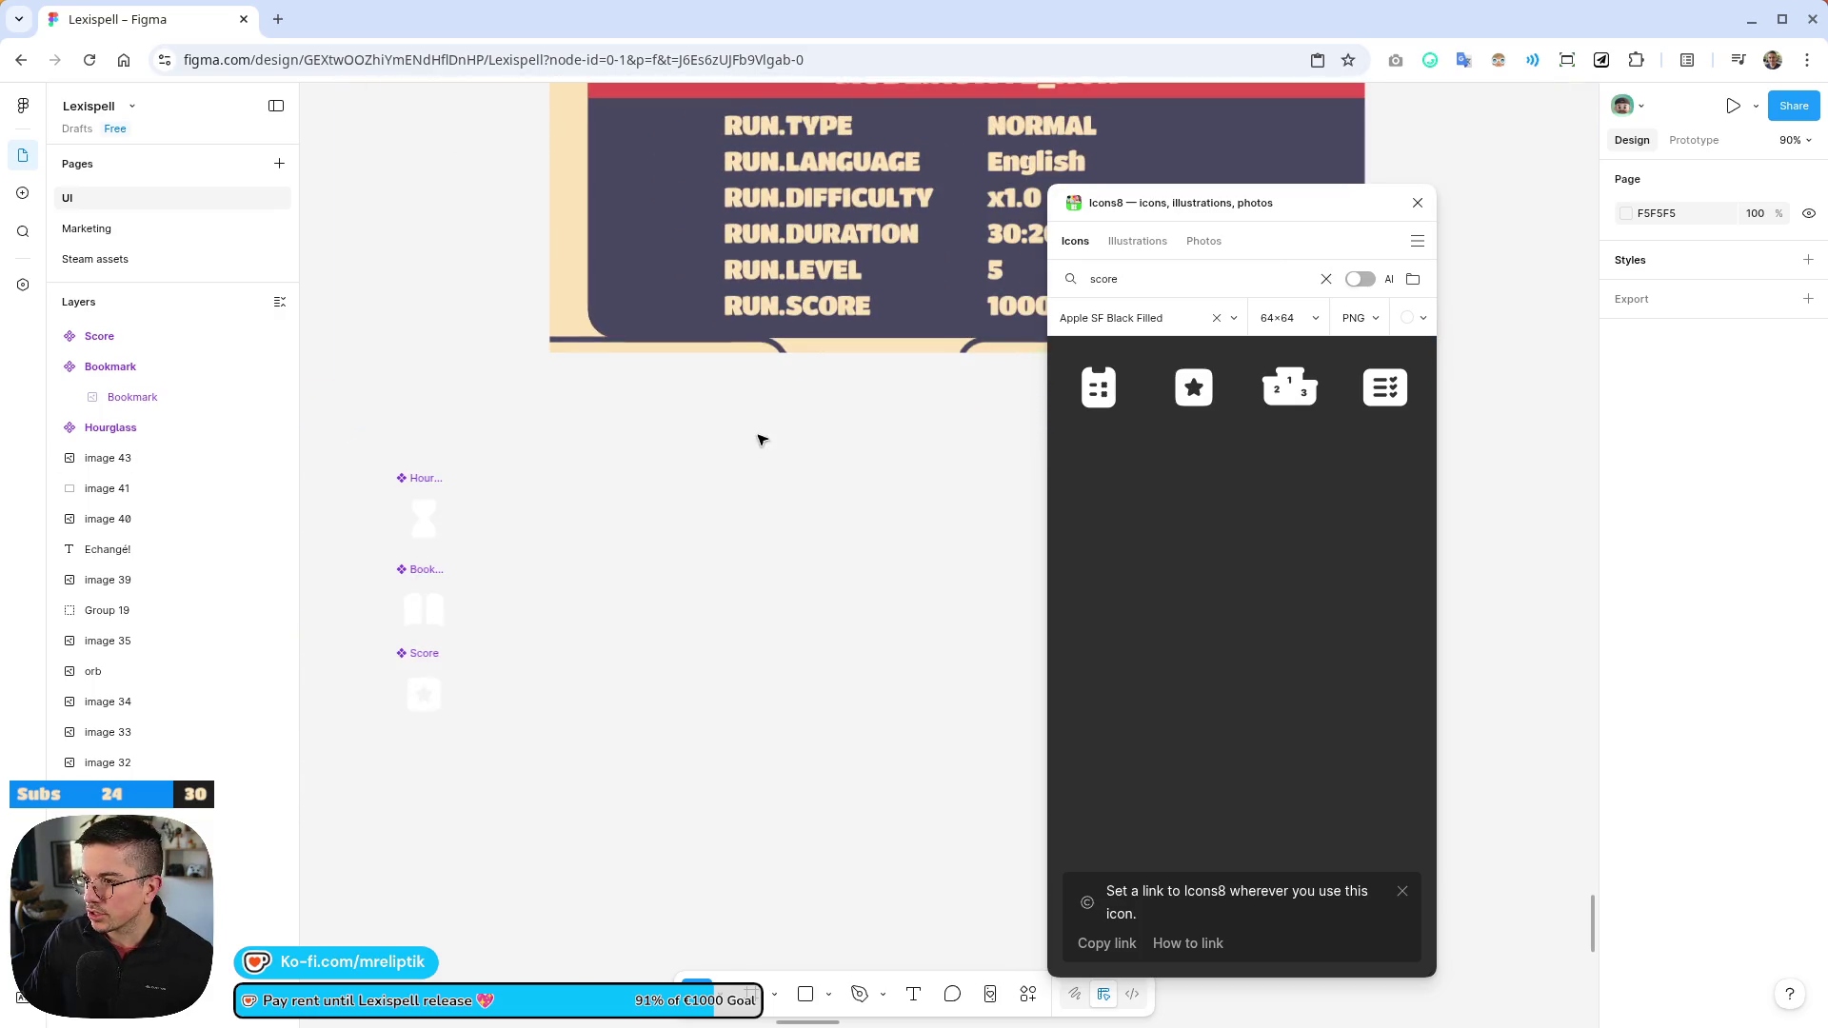
# Search Icons8 for 'language', then 'tongue', then start a new search for Japanese icons
pyautogui.doubleClick(1182, 279)
pyautogui.write('language')
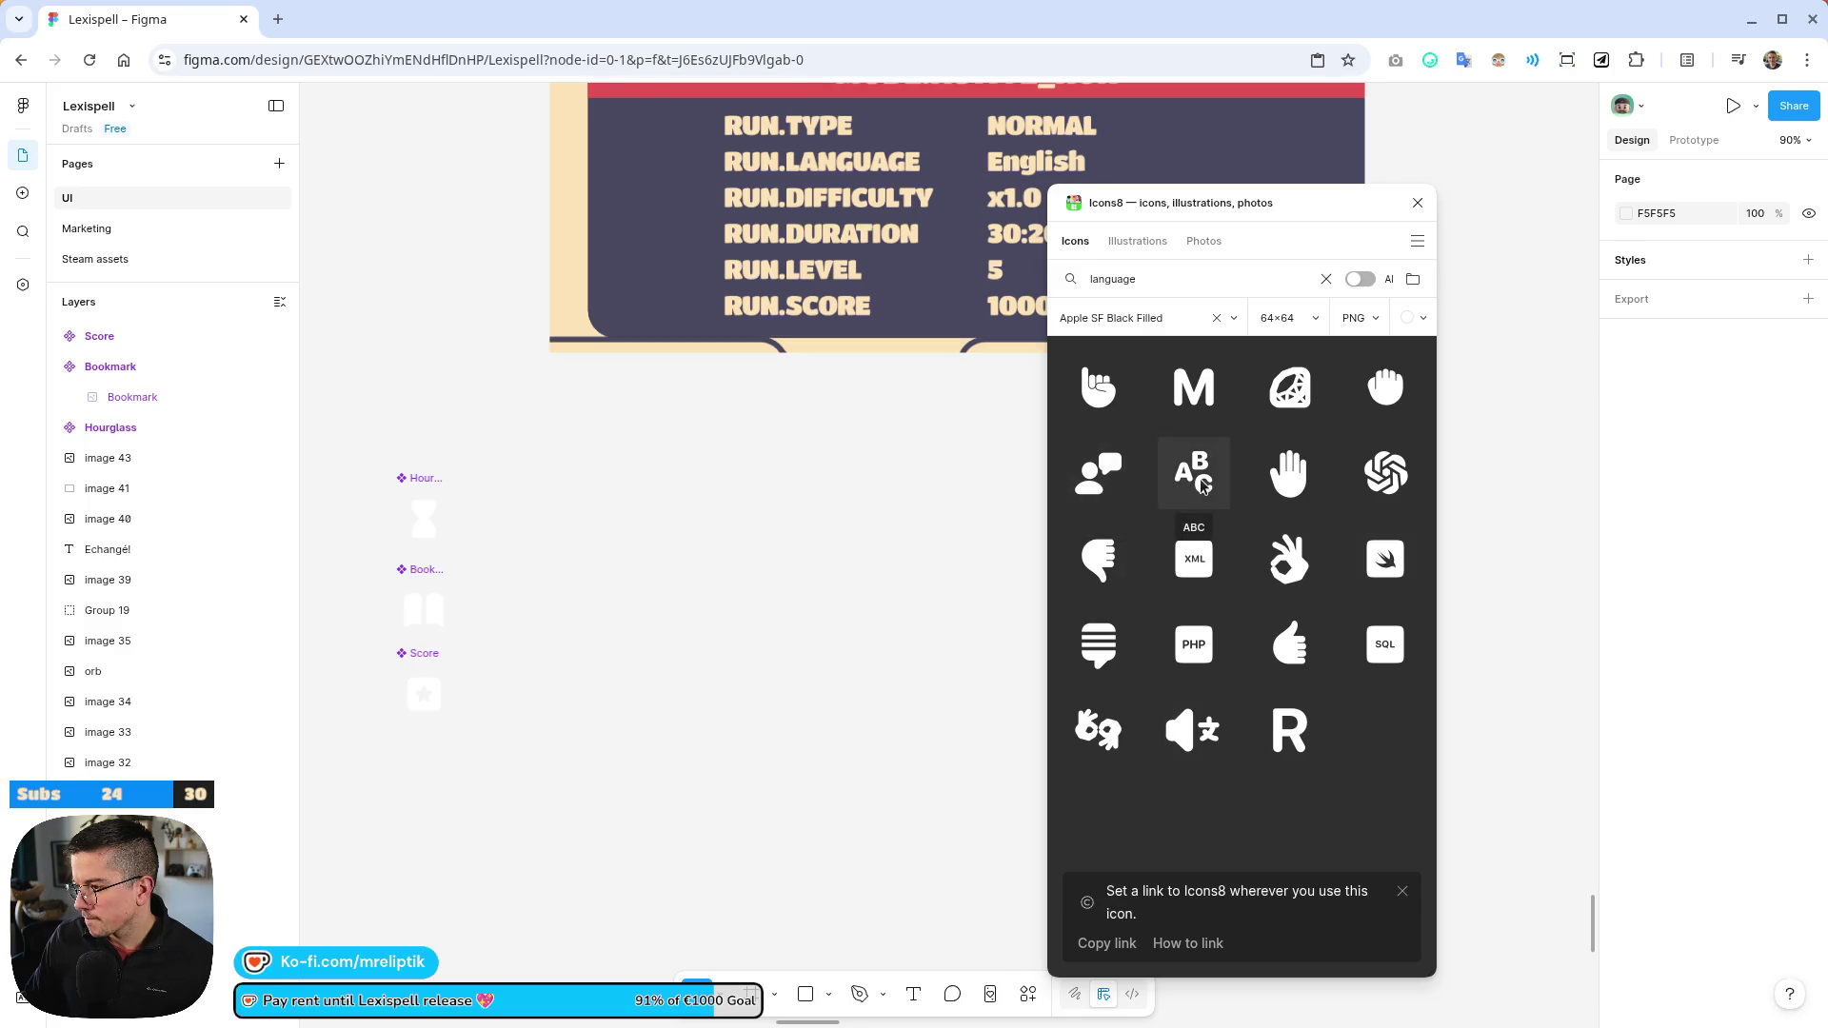
pyautogui.click(1187, 277)
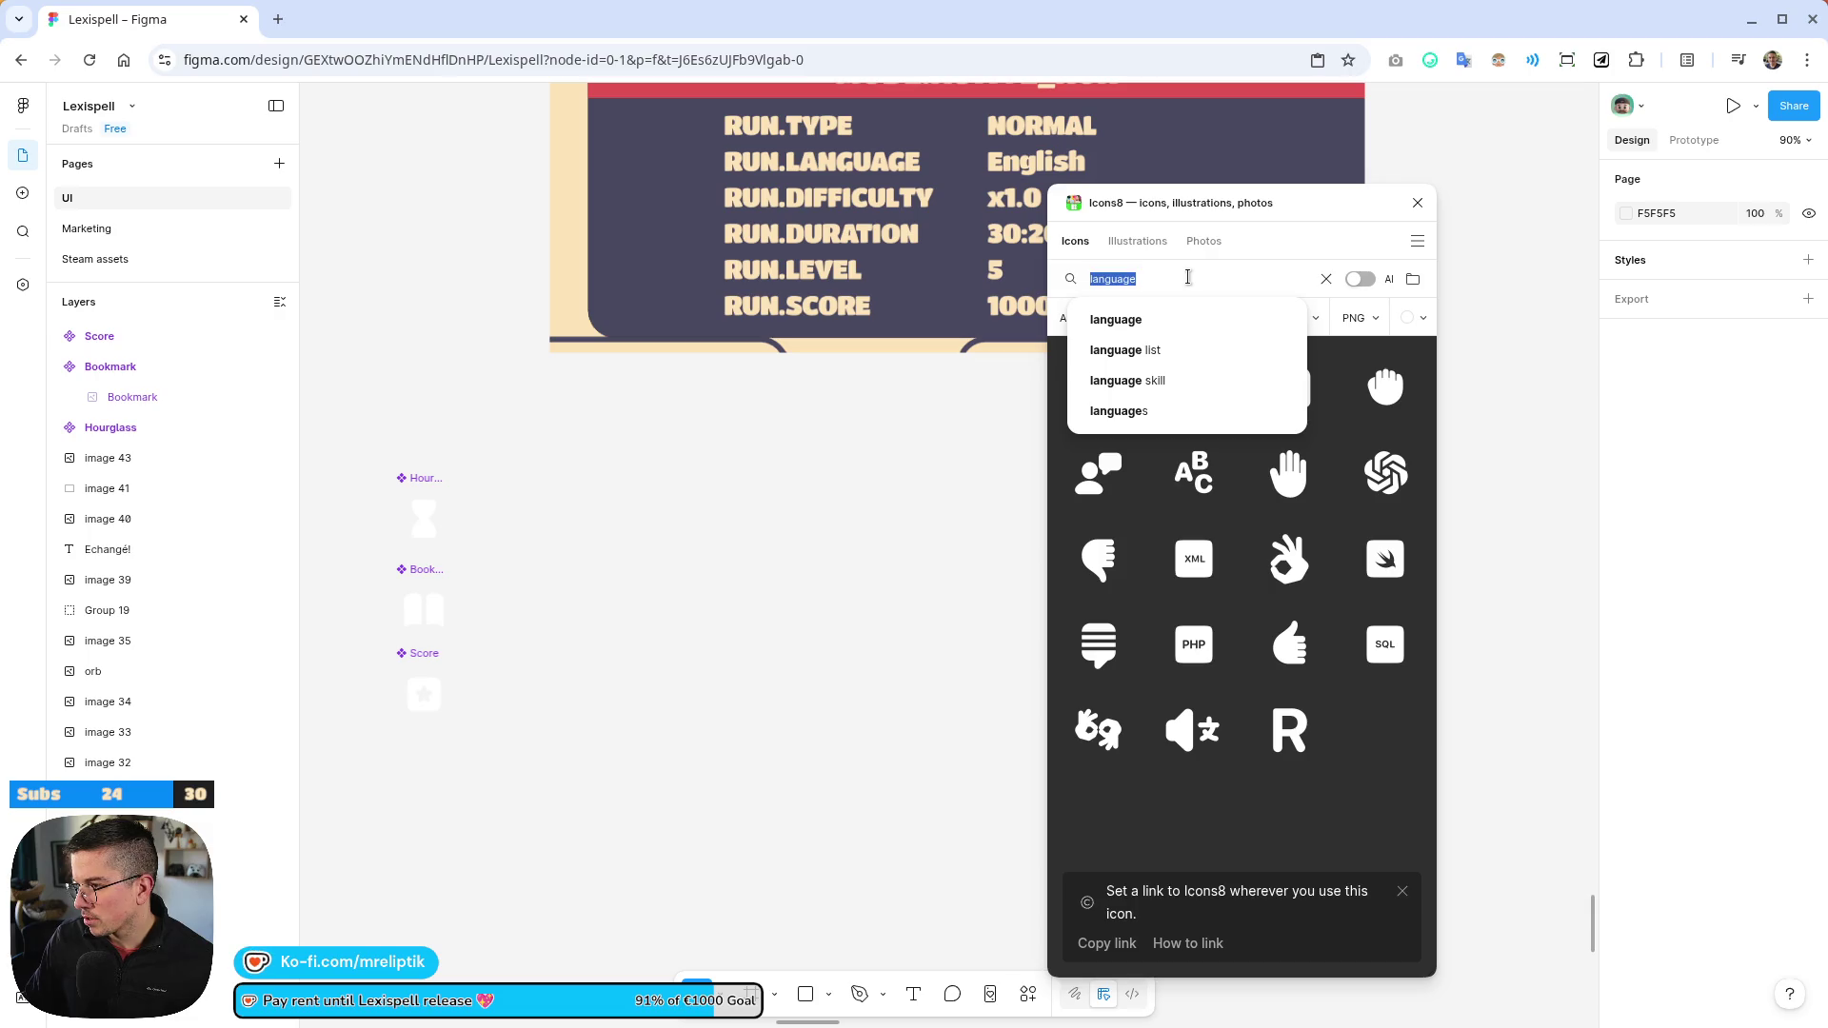
pyautogui.write('tongue')
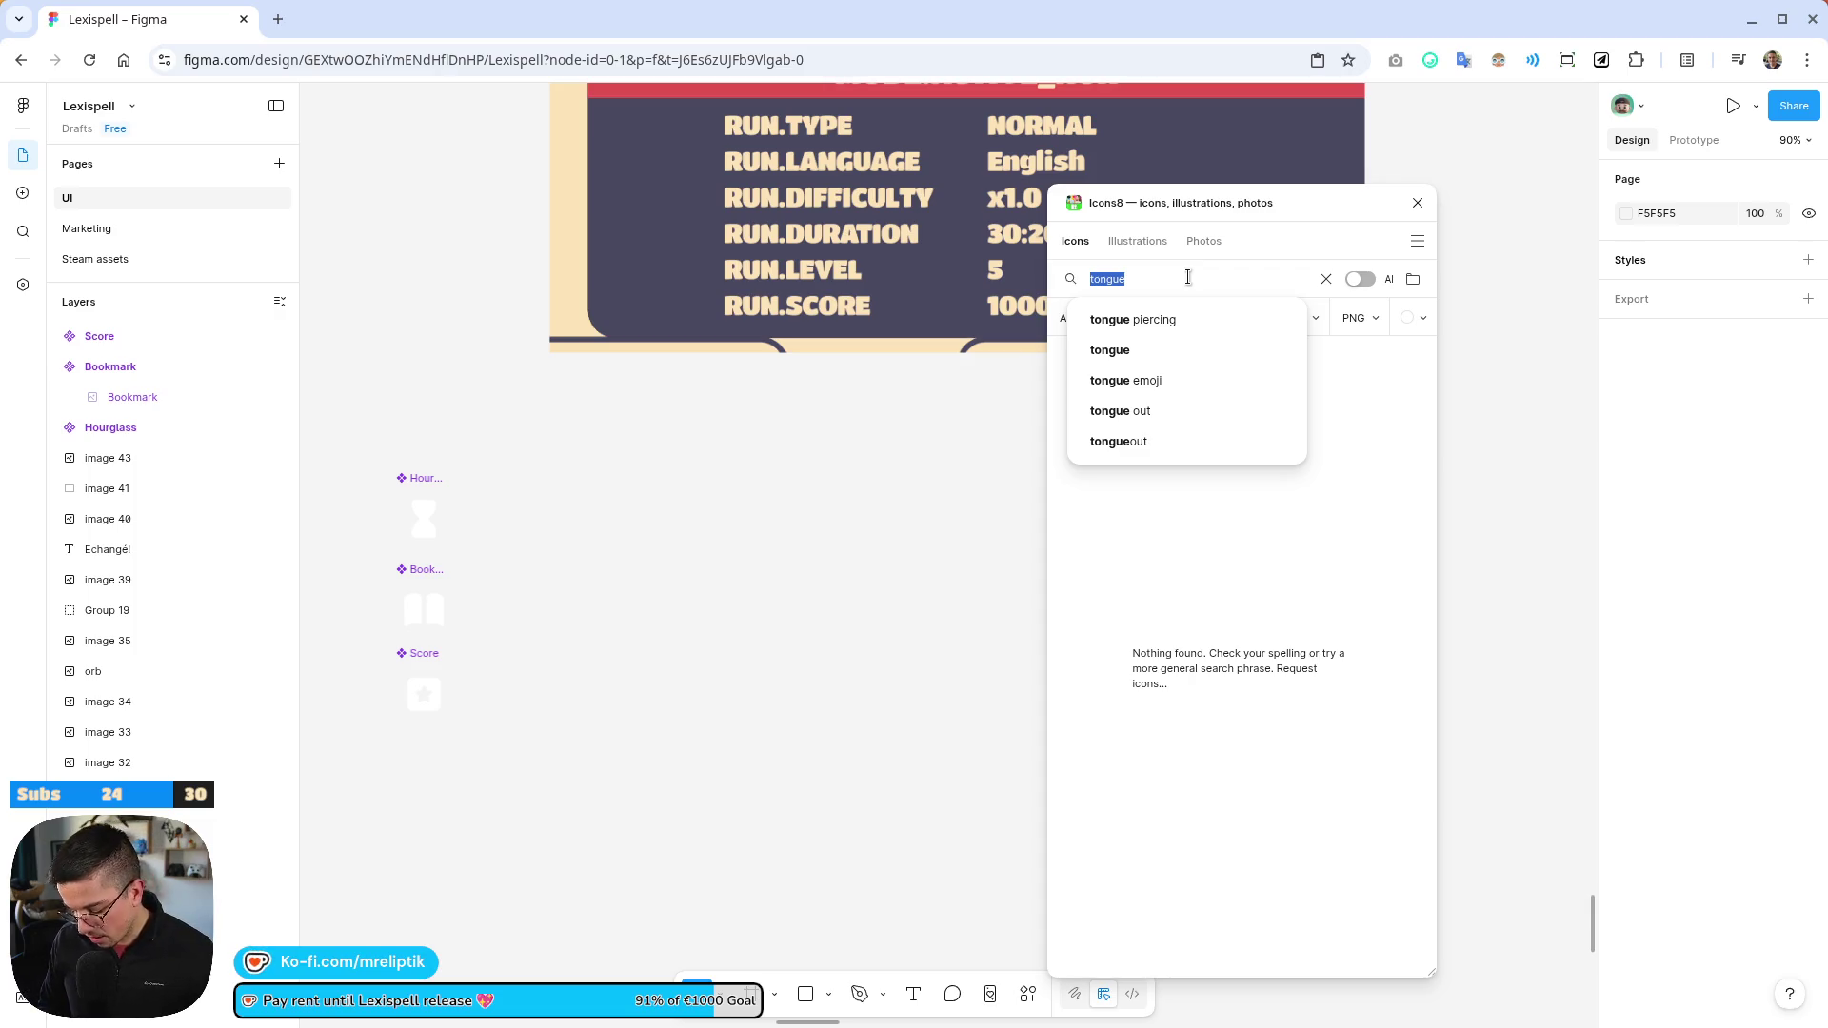
pyautogui.press('BackSpace')
pyautogui.write('se')
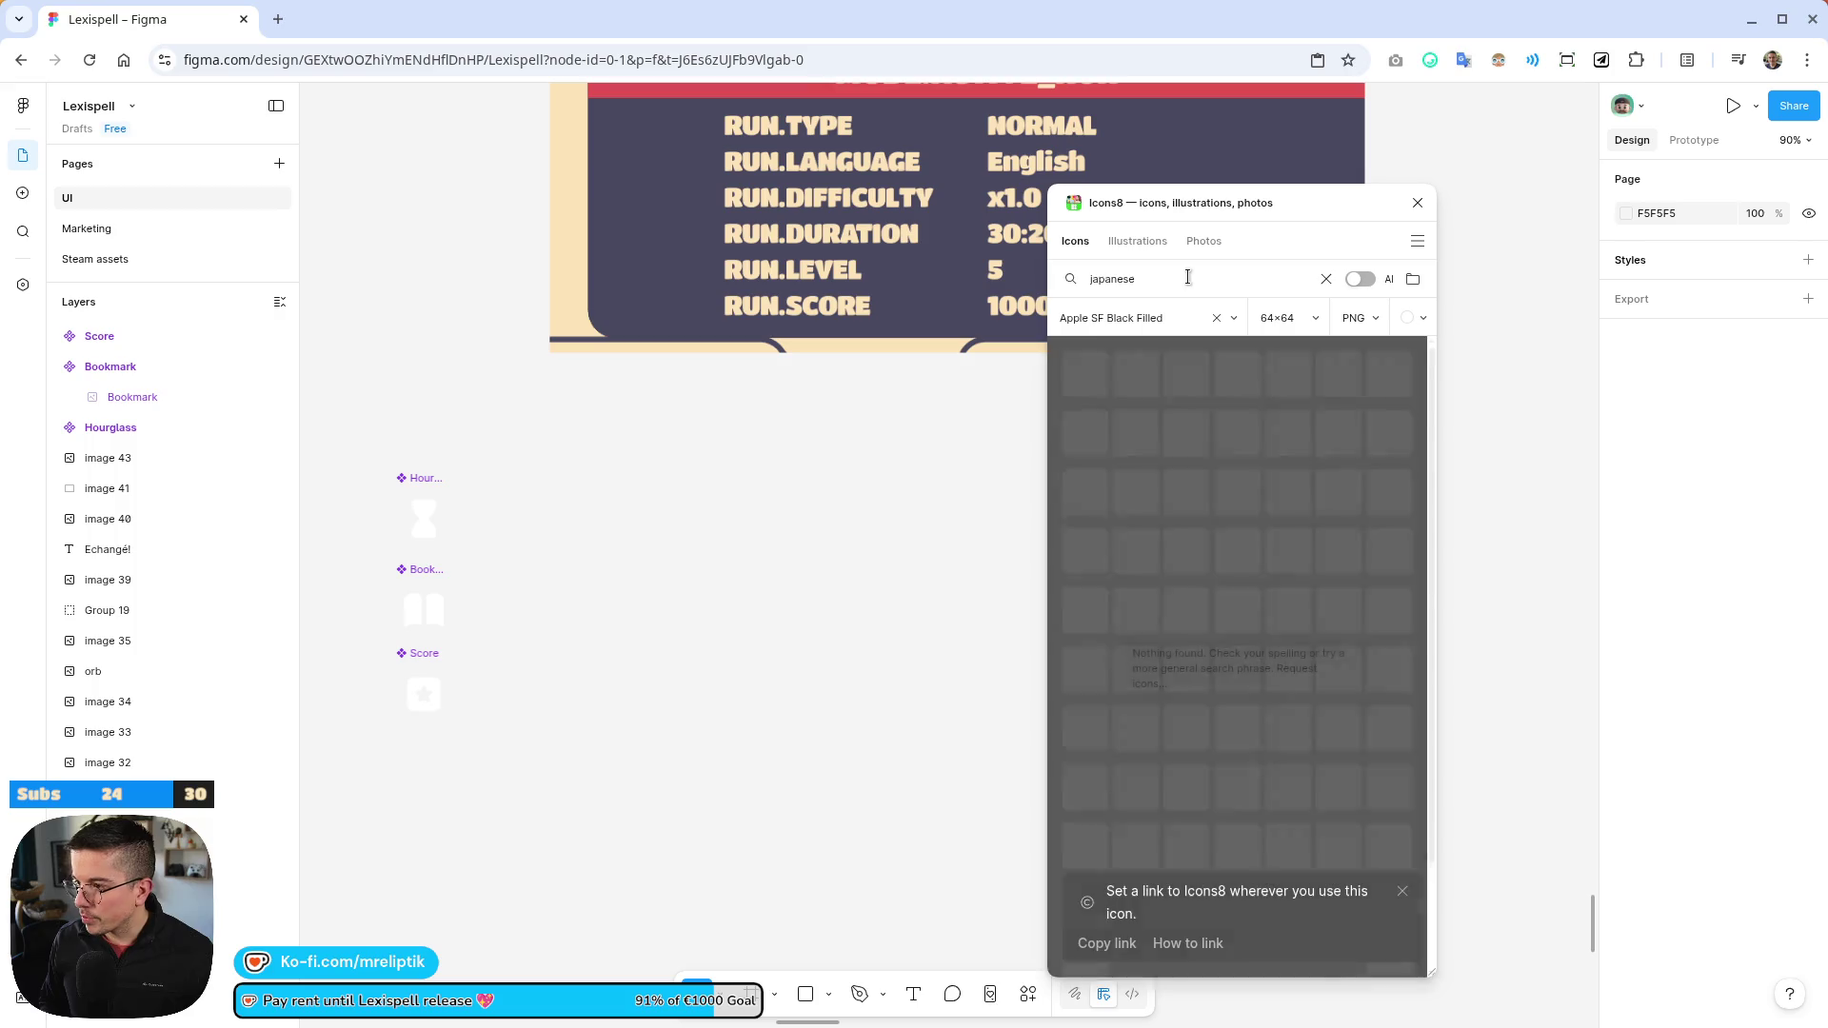
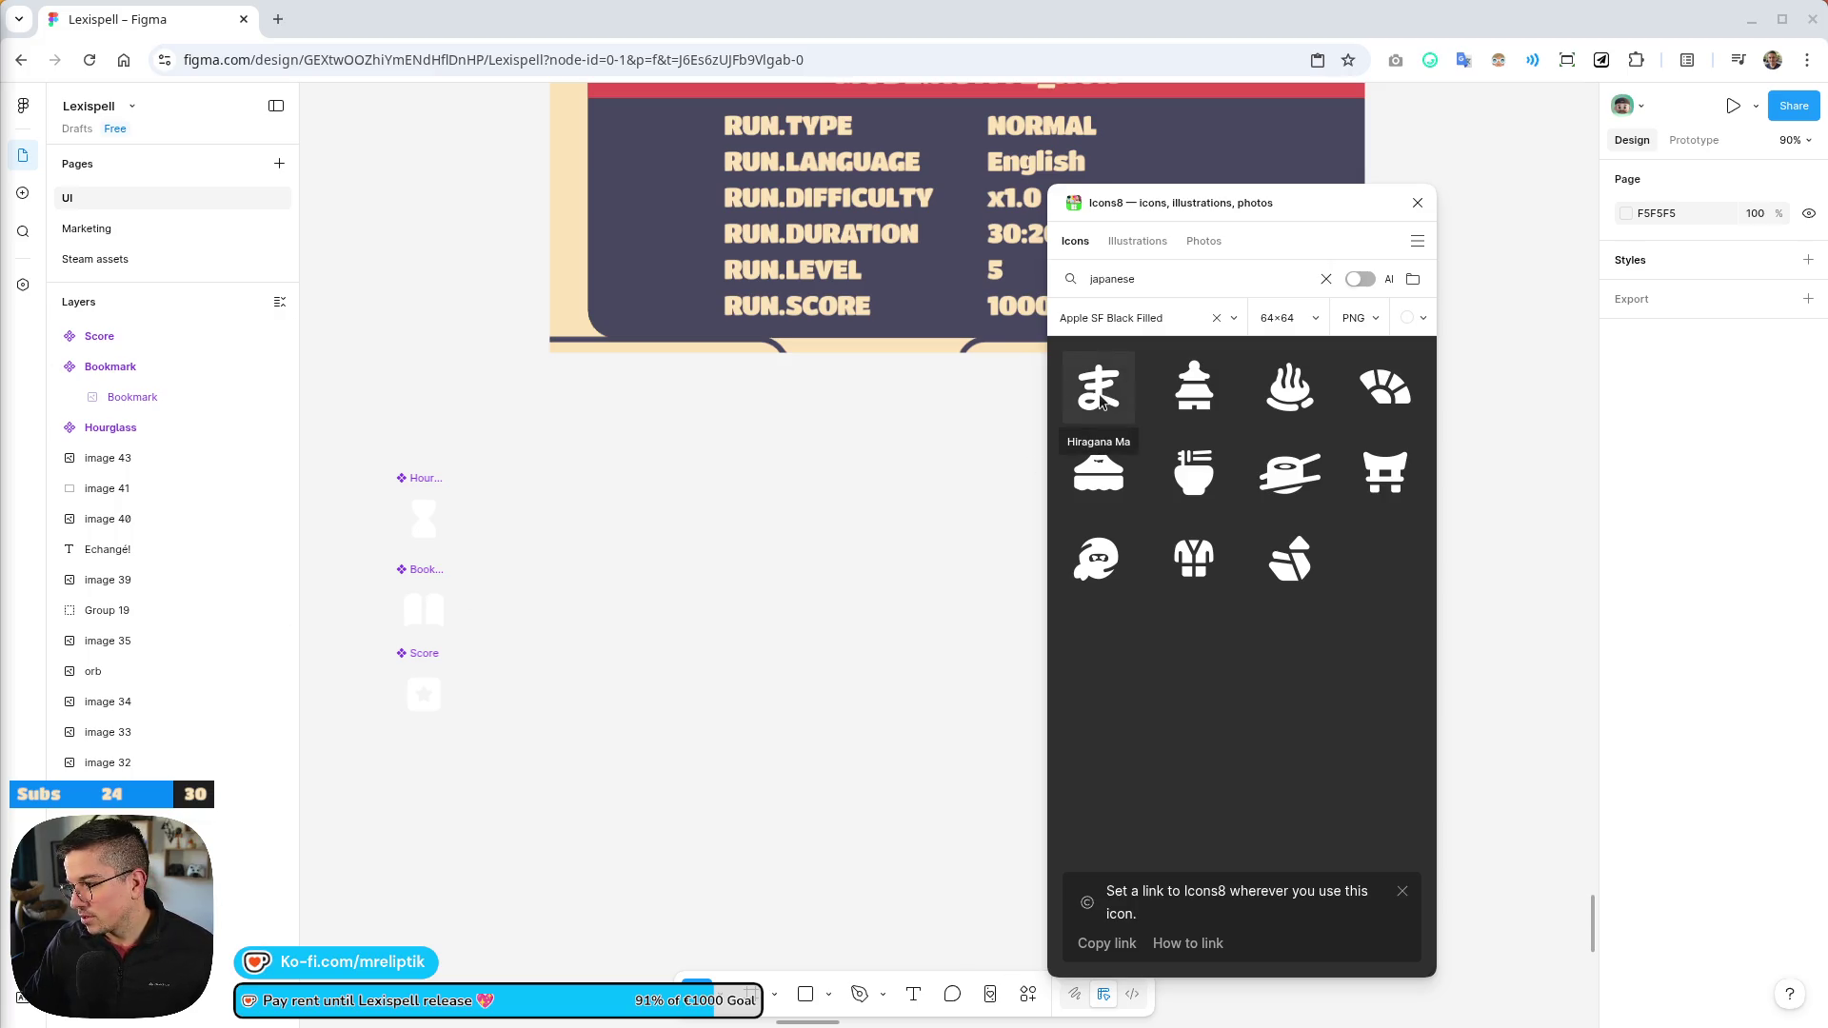
# Place the Hiragana Ma icon from Icons8 onto the canvas
pyautogui.moveTo(1099, 397); pyautogui.dragTo(535, 559)
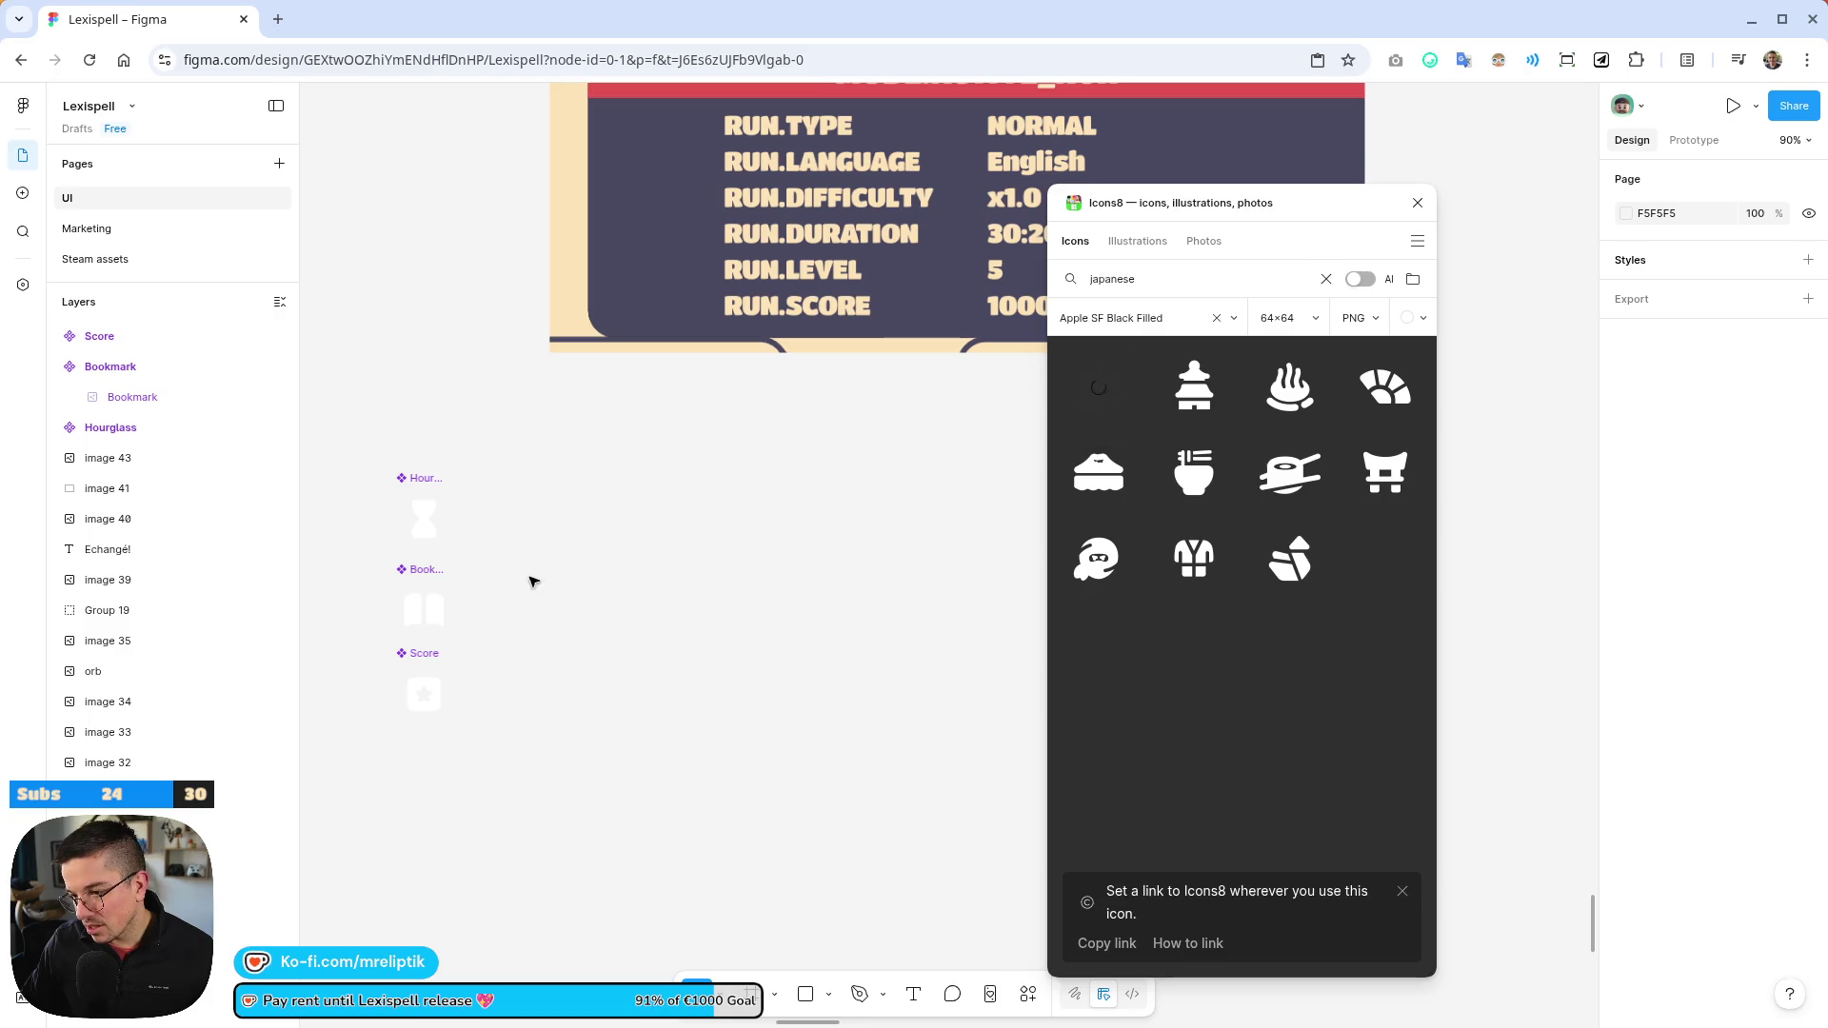
pyautogui.scroll(10, 522, 563)
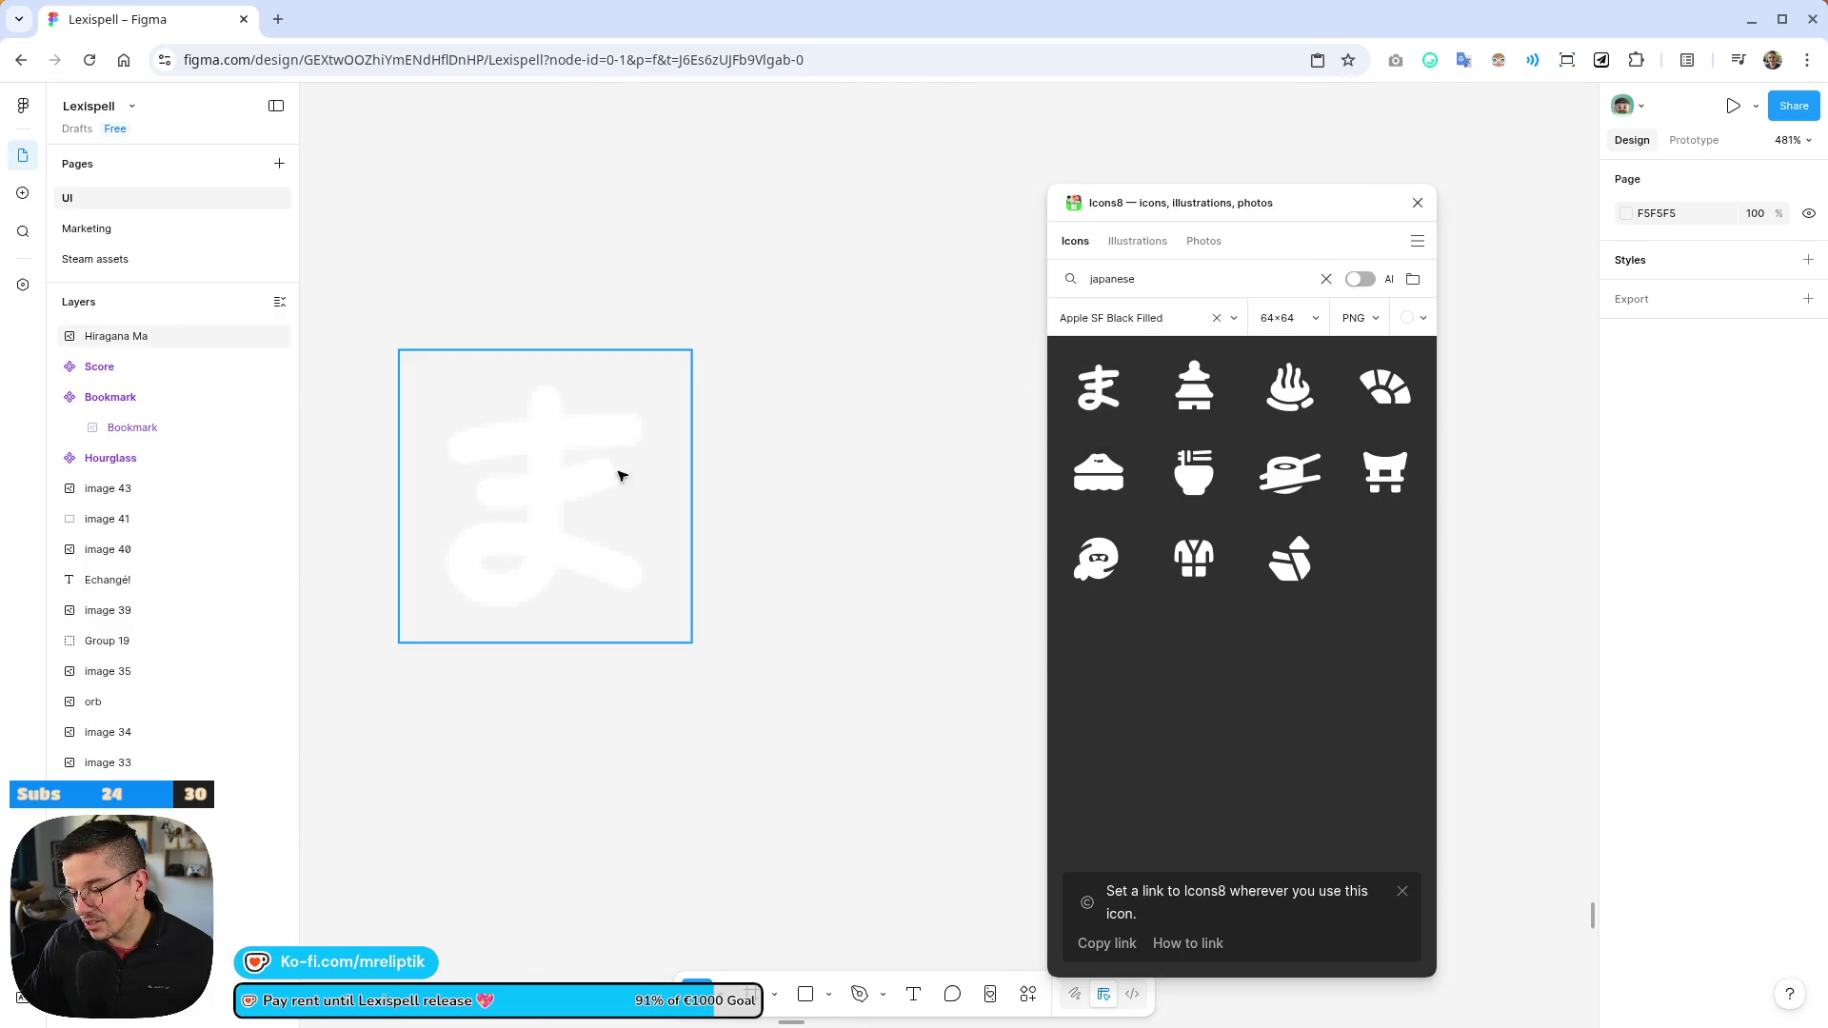
pyautogui.scroll(-5, 518, 503)
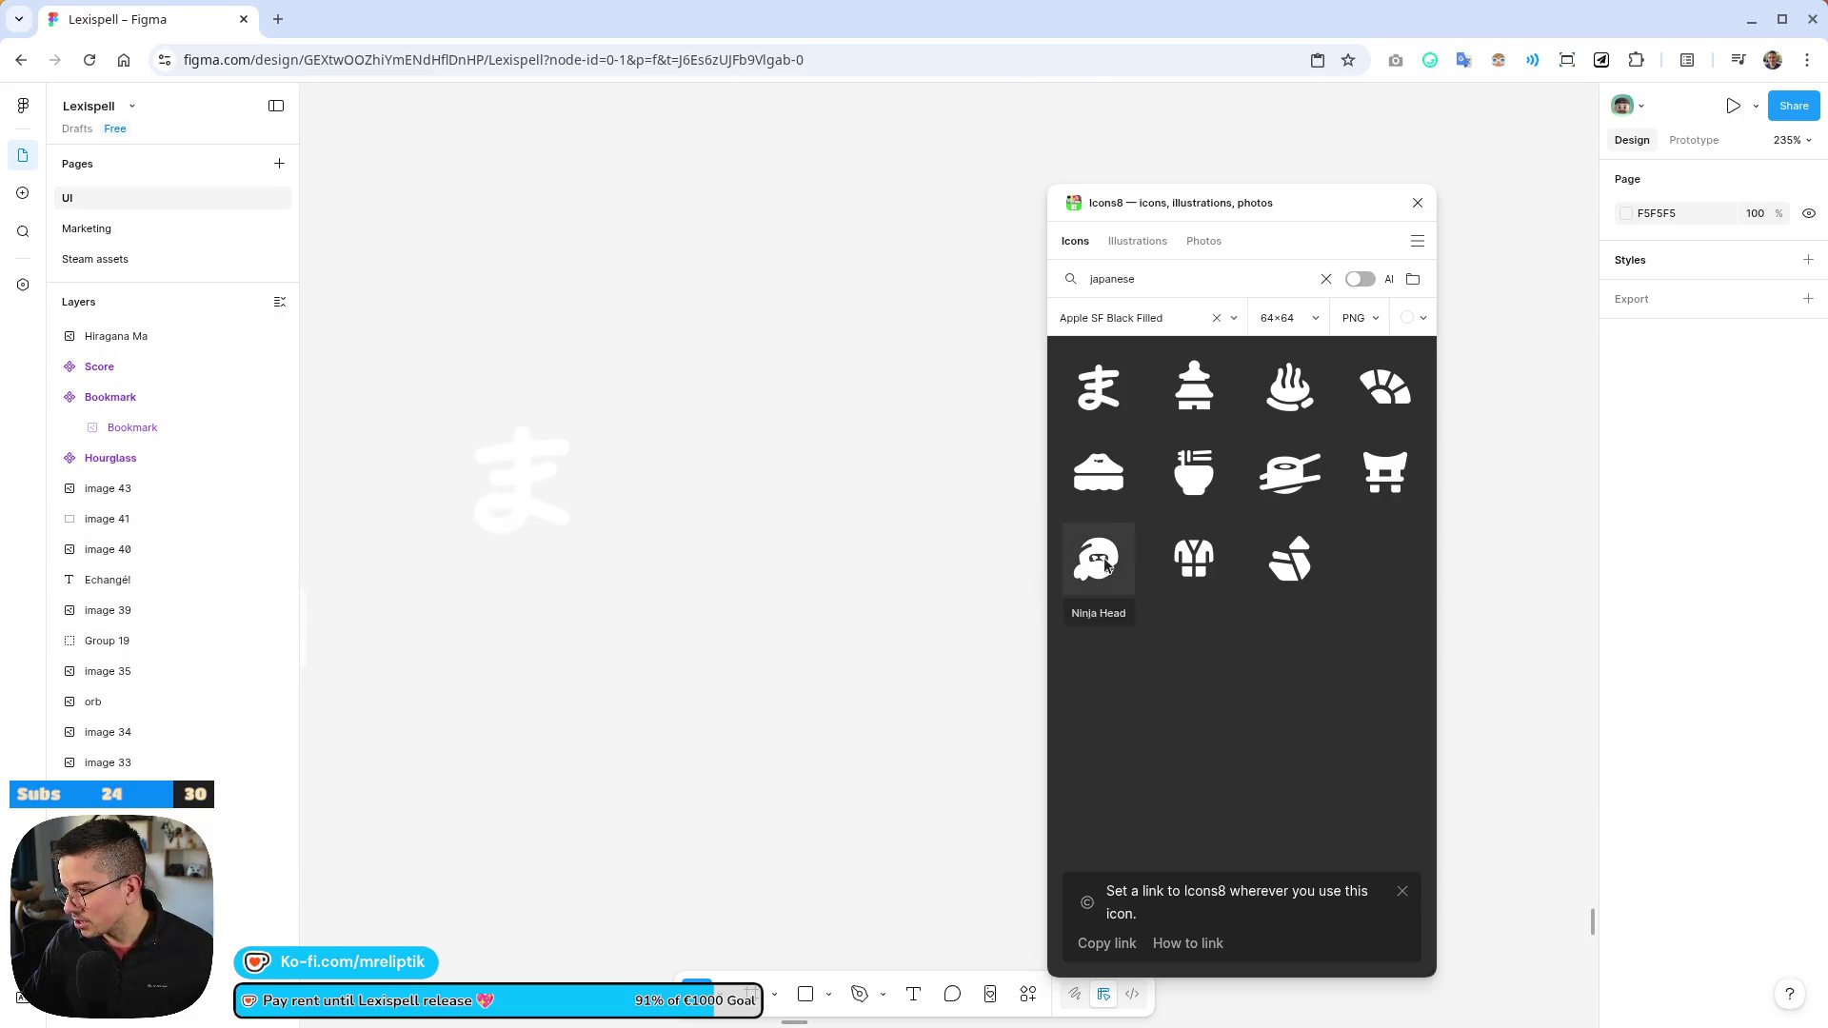
# Search Icons8 for 'flag' and then 'language', browsing the results
pyautogui.doubleClick(1161, 275)
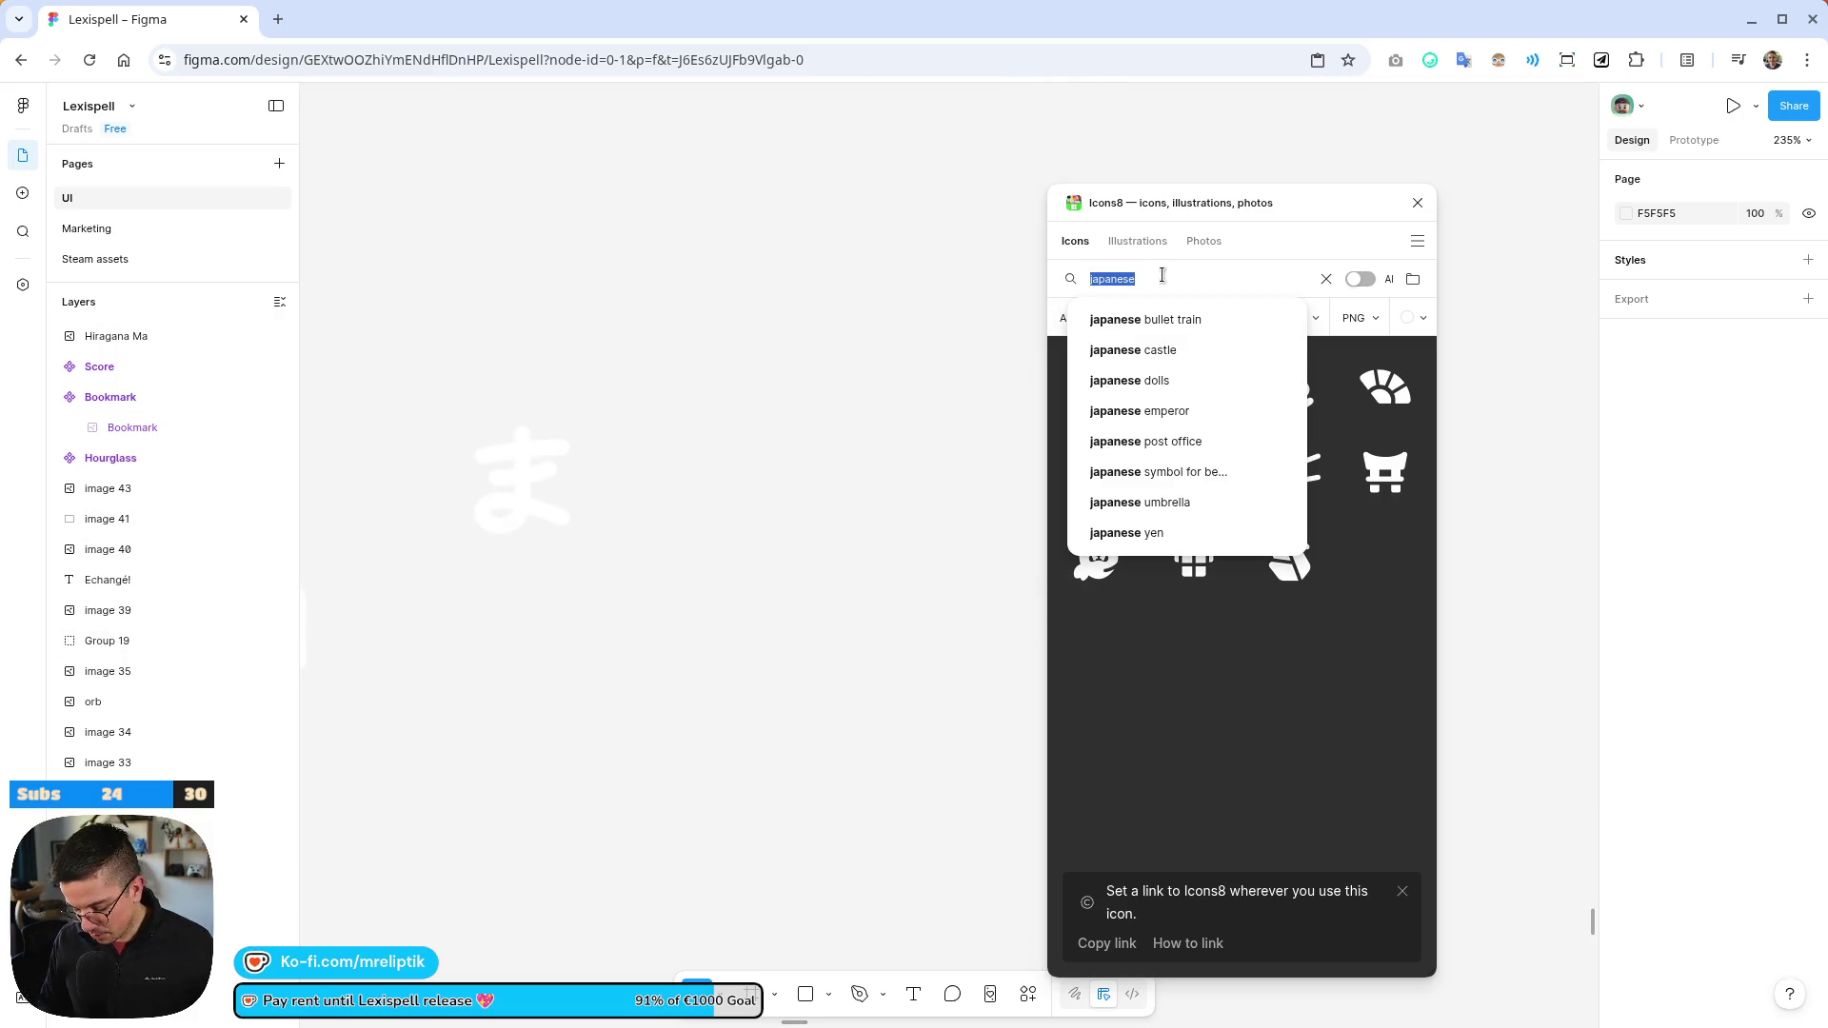
pyautogui.write('flag')
pyautogui.press('Return')
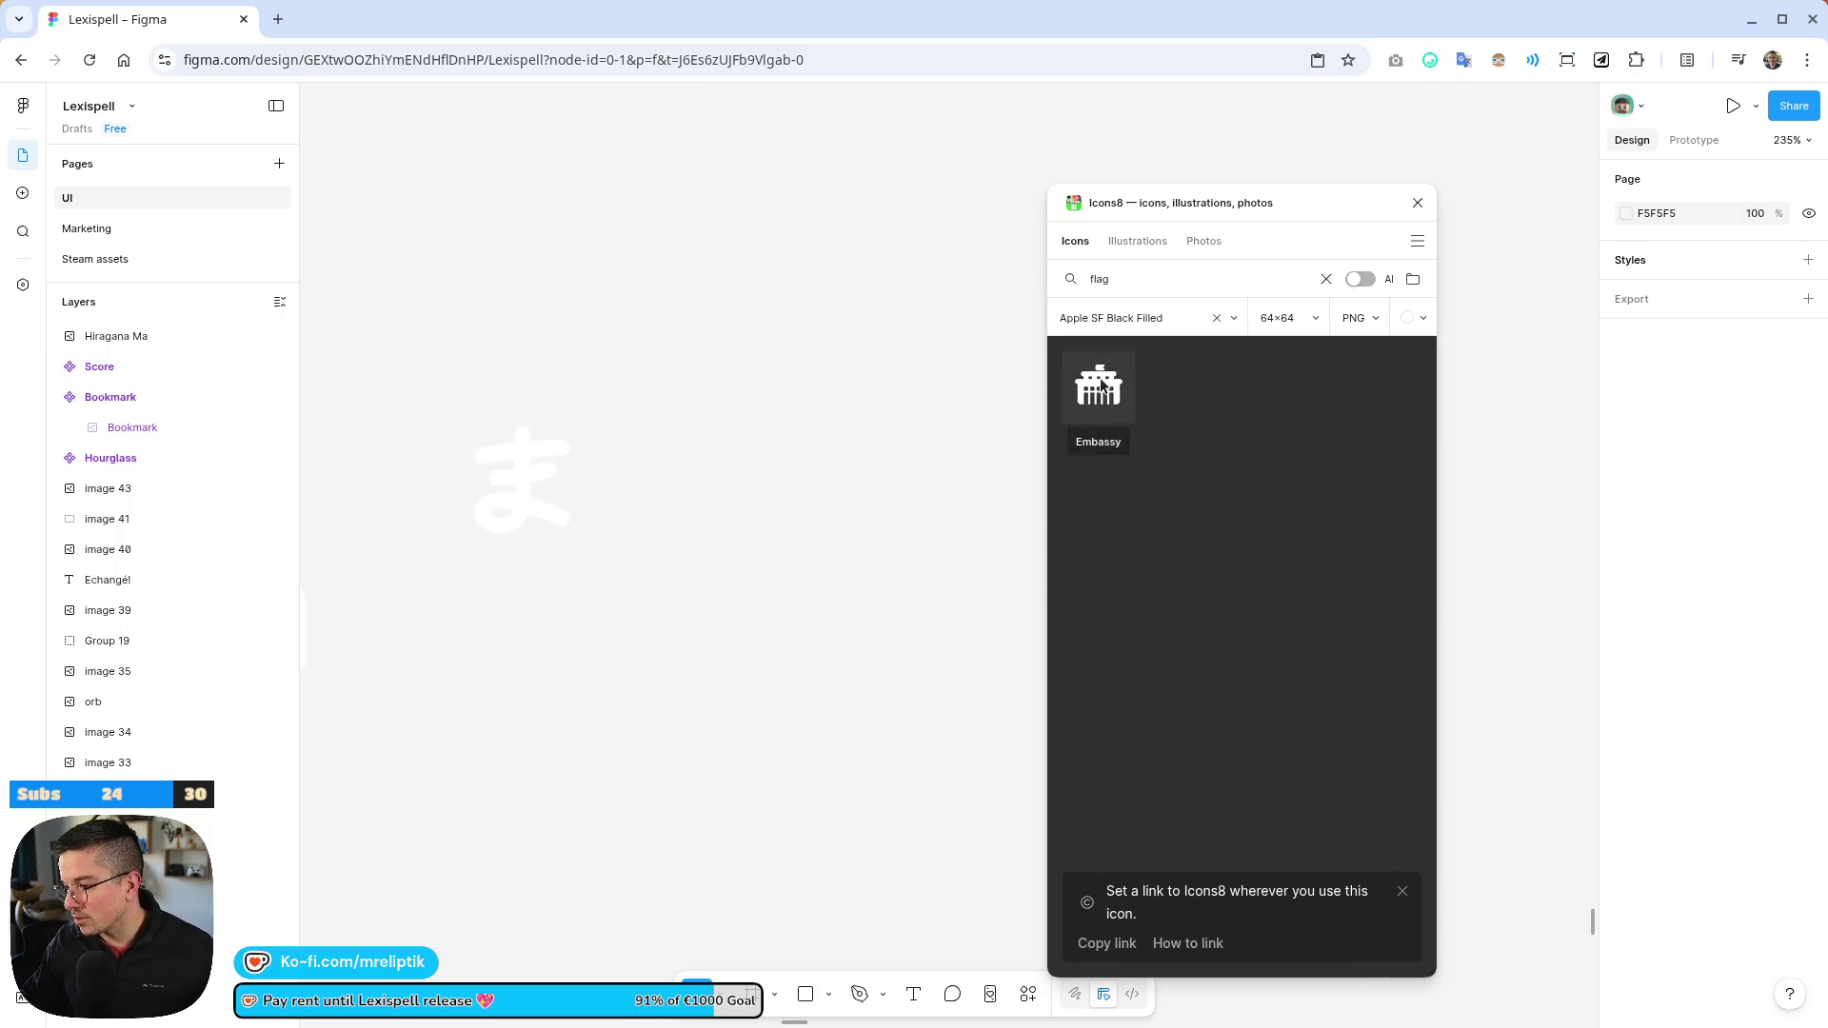
pyautogui.doubleClick(1143, 279)
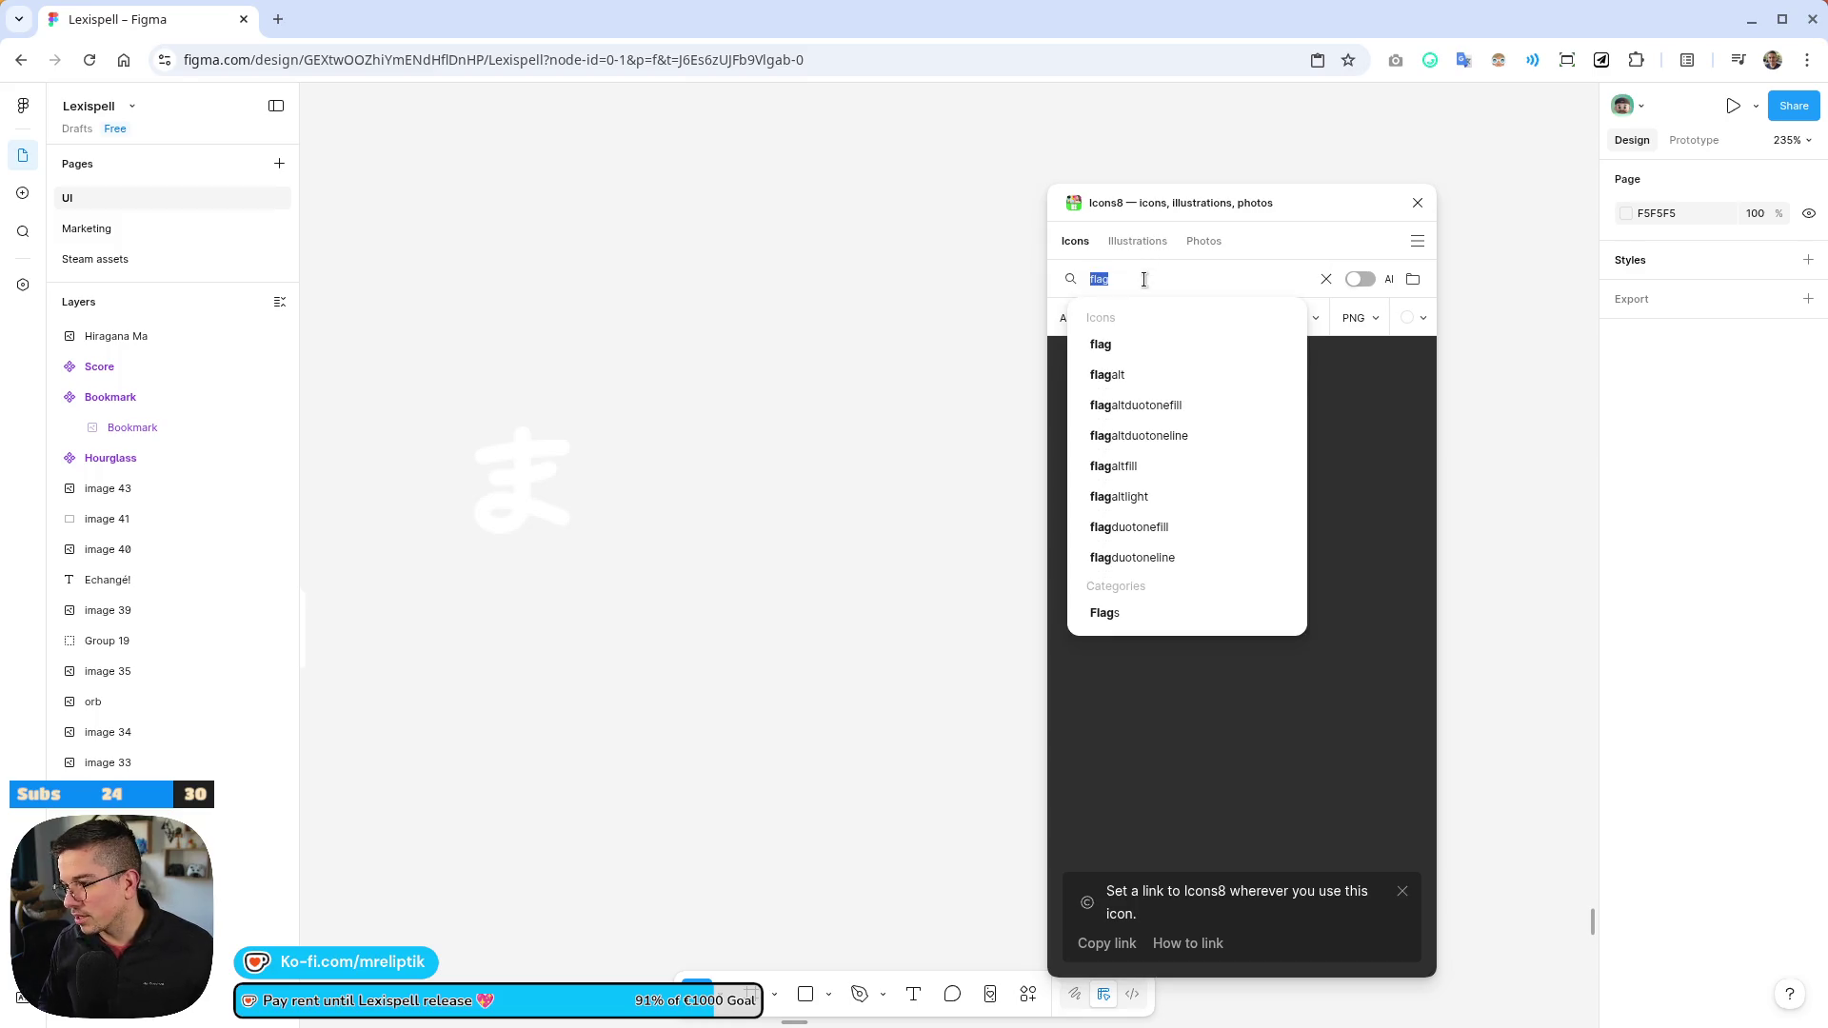
pyautogui.press('BackSpace')
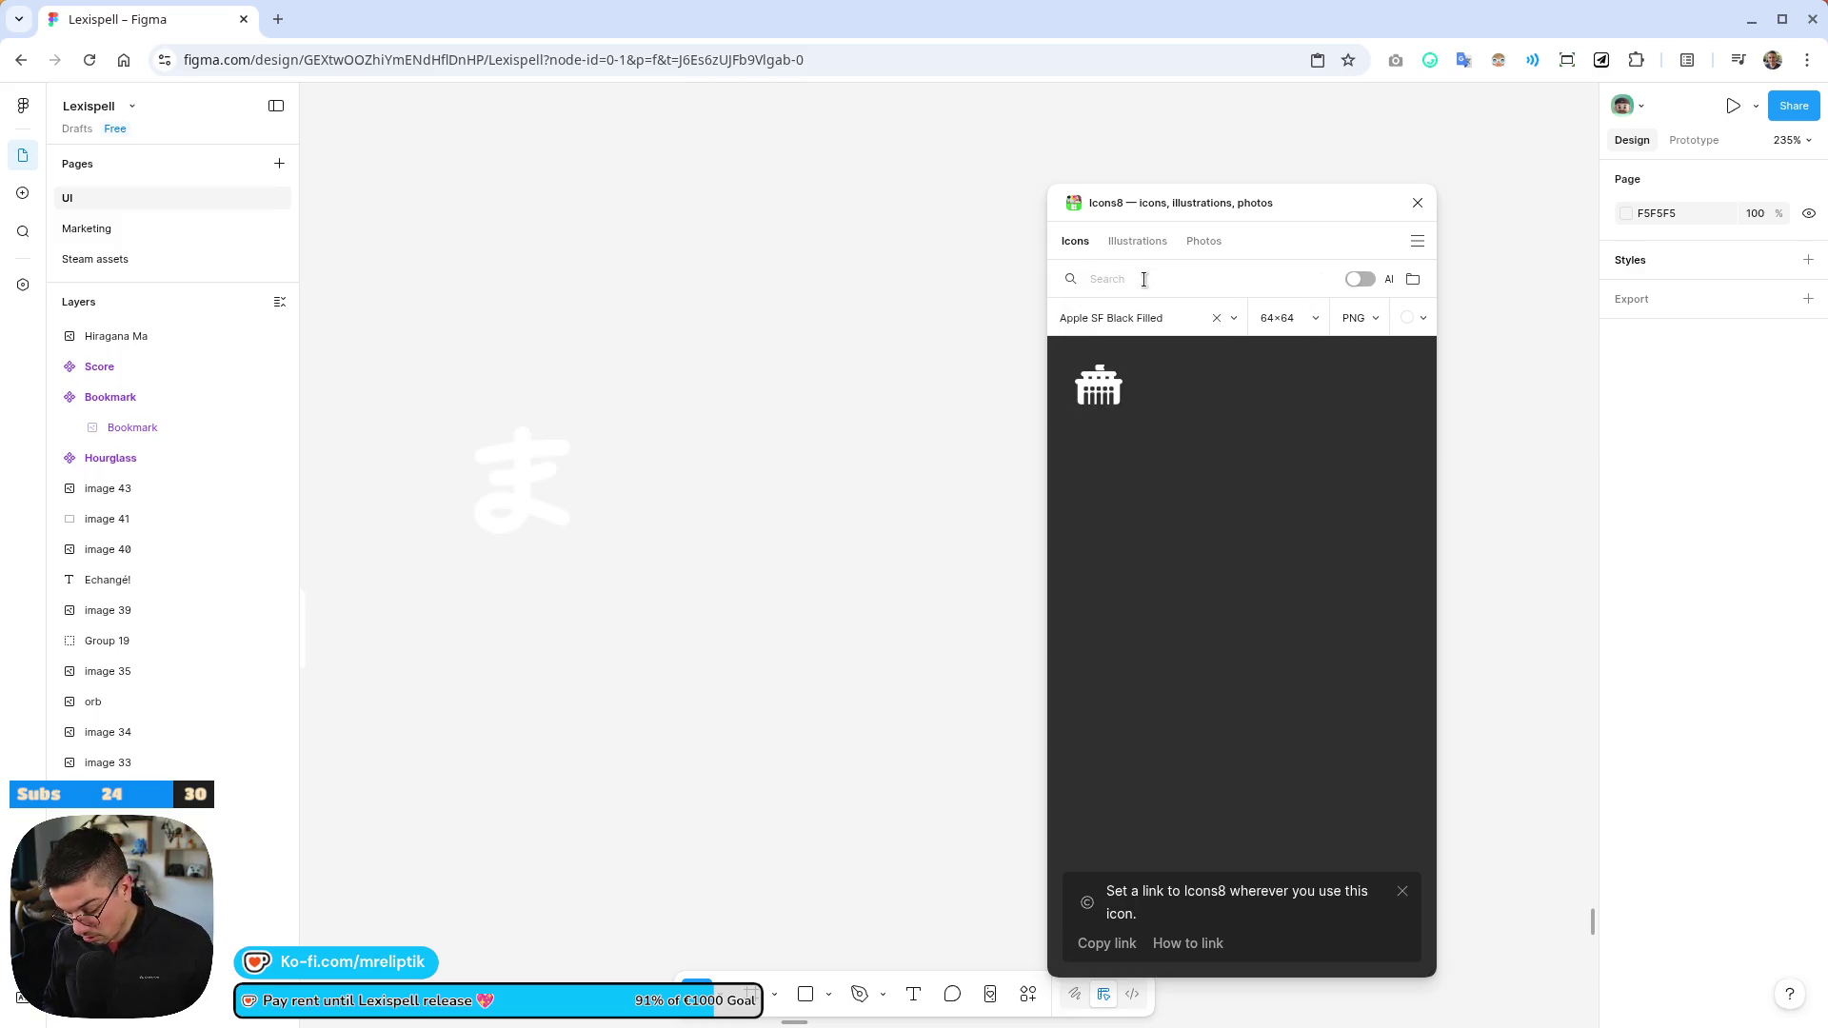
pyautogui.write('lang')
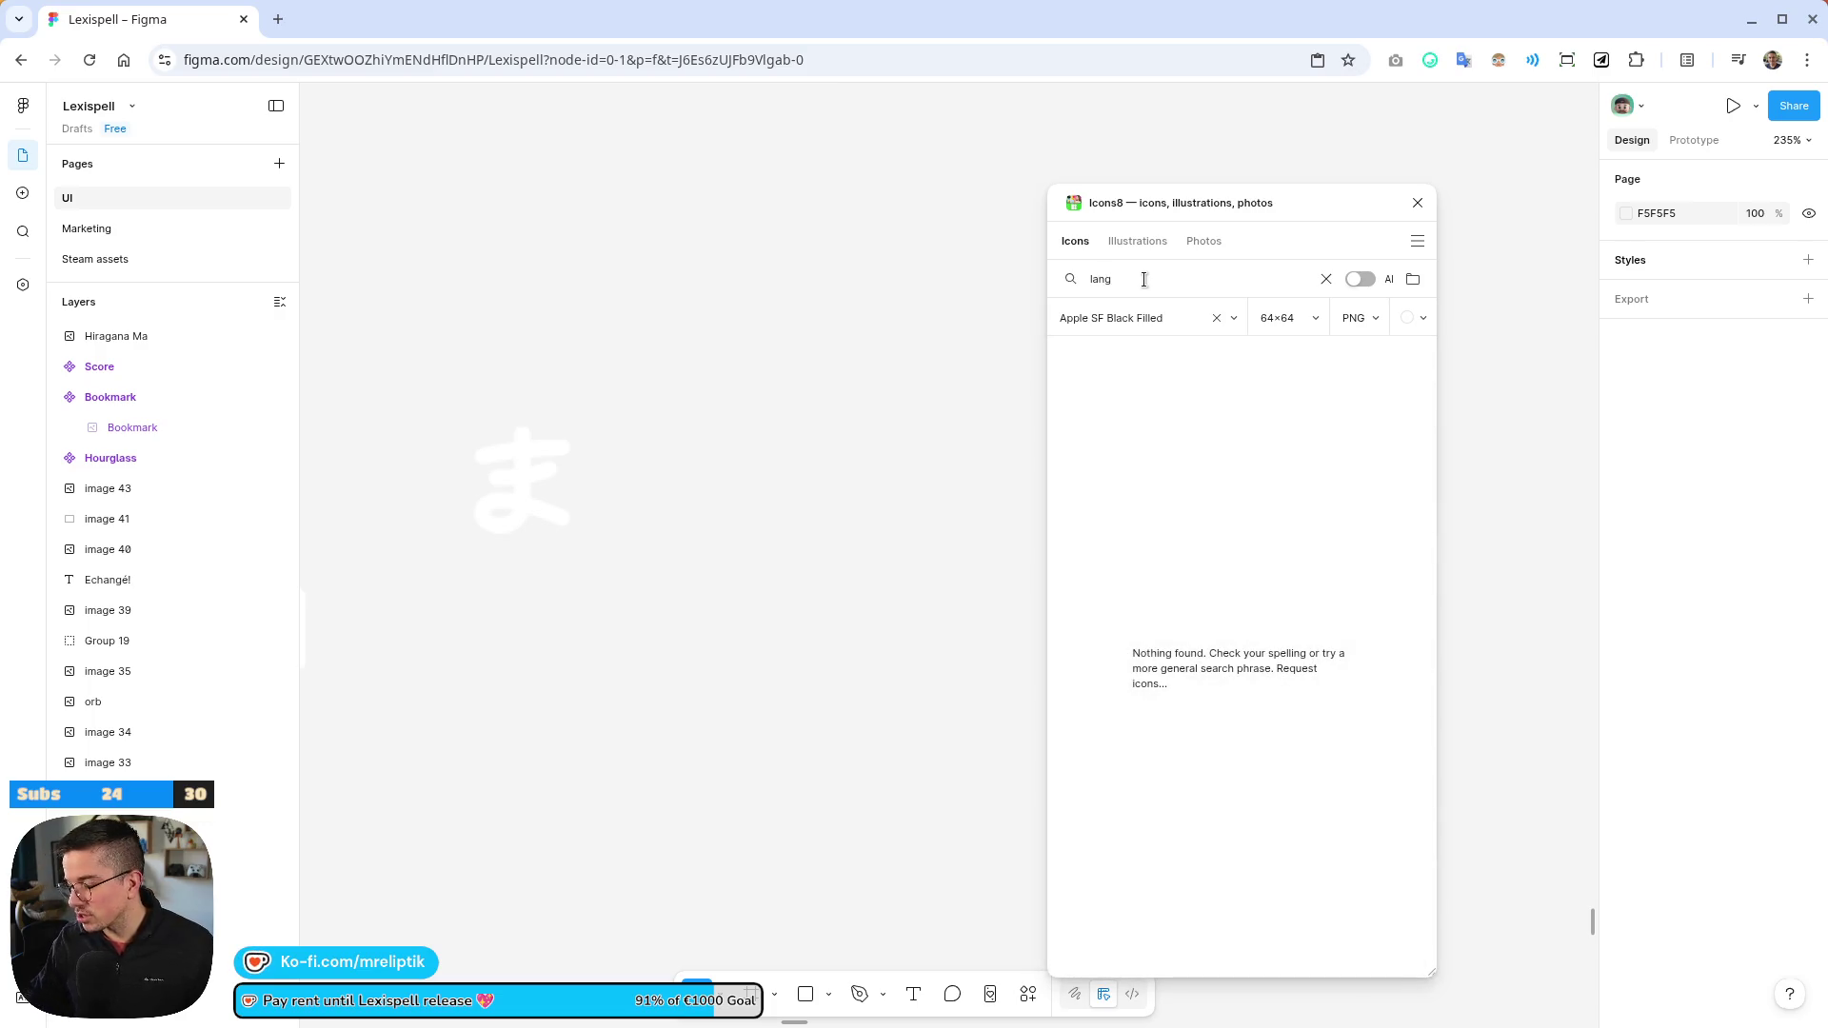
pyautogui.write('uage')
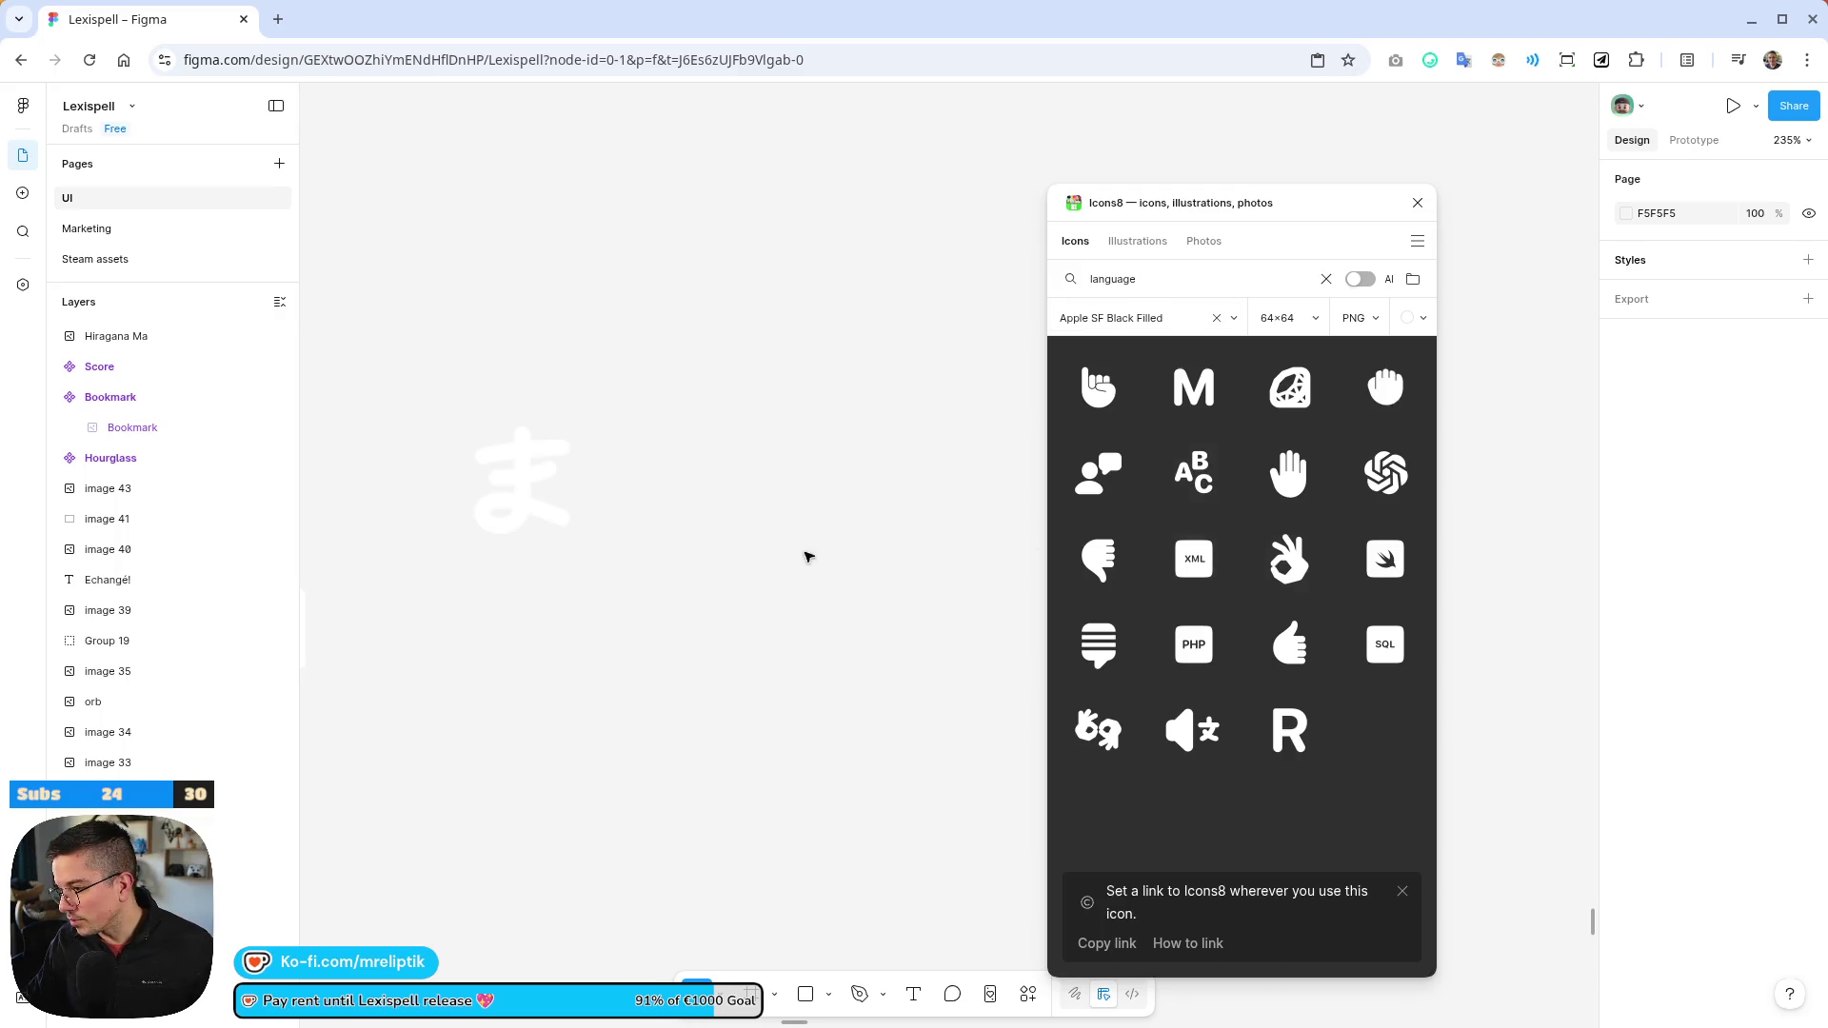
pyautogui.scroll(-5, 909, 509)
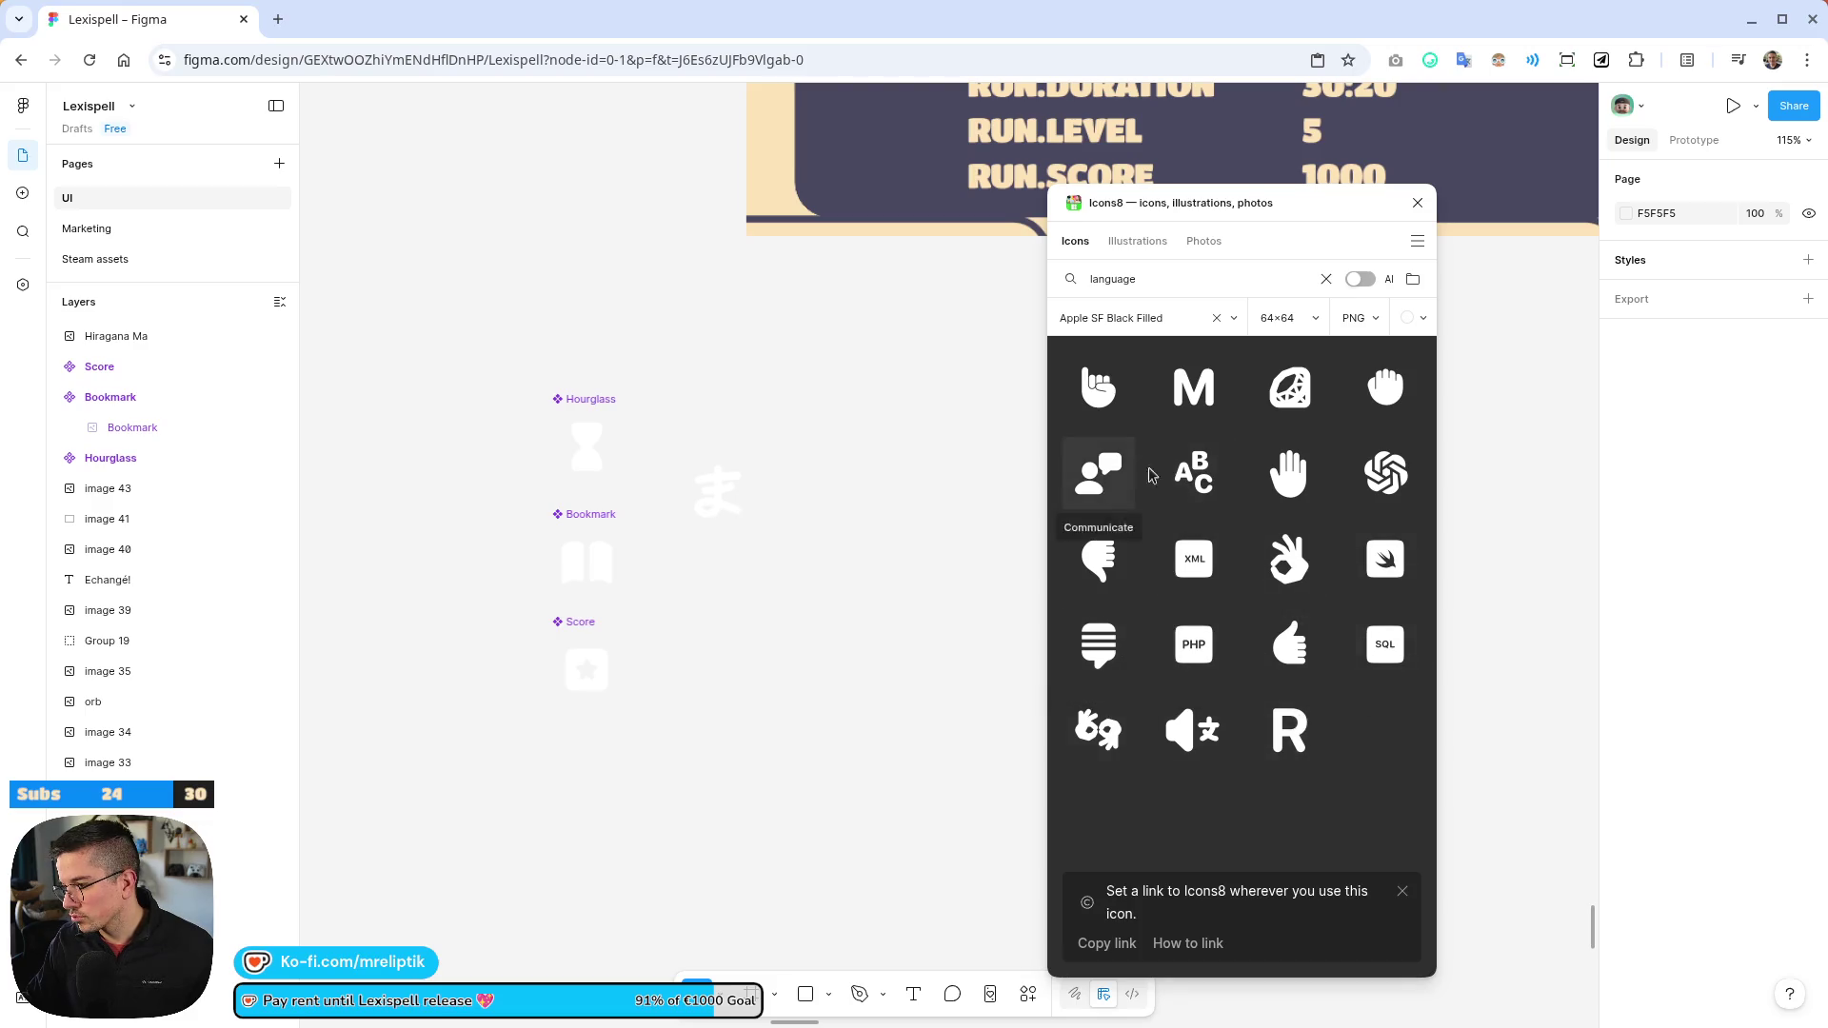
pyautogui.scroll(-5, 657, 500)
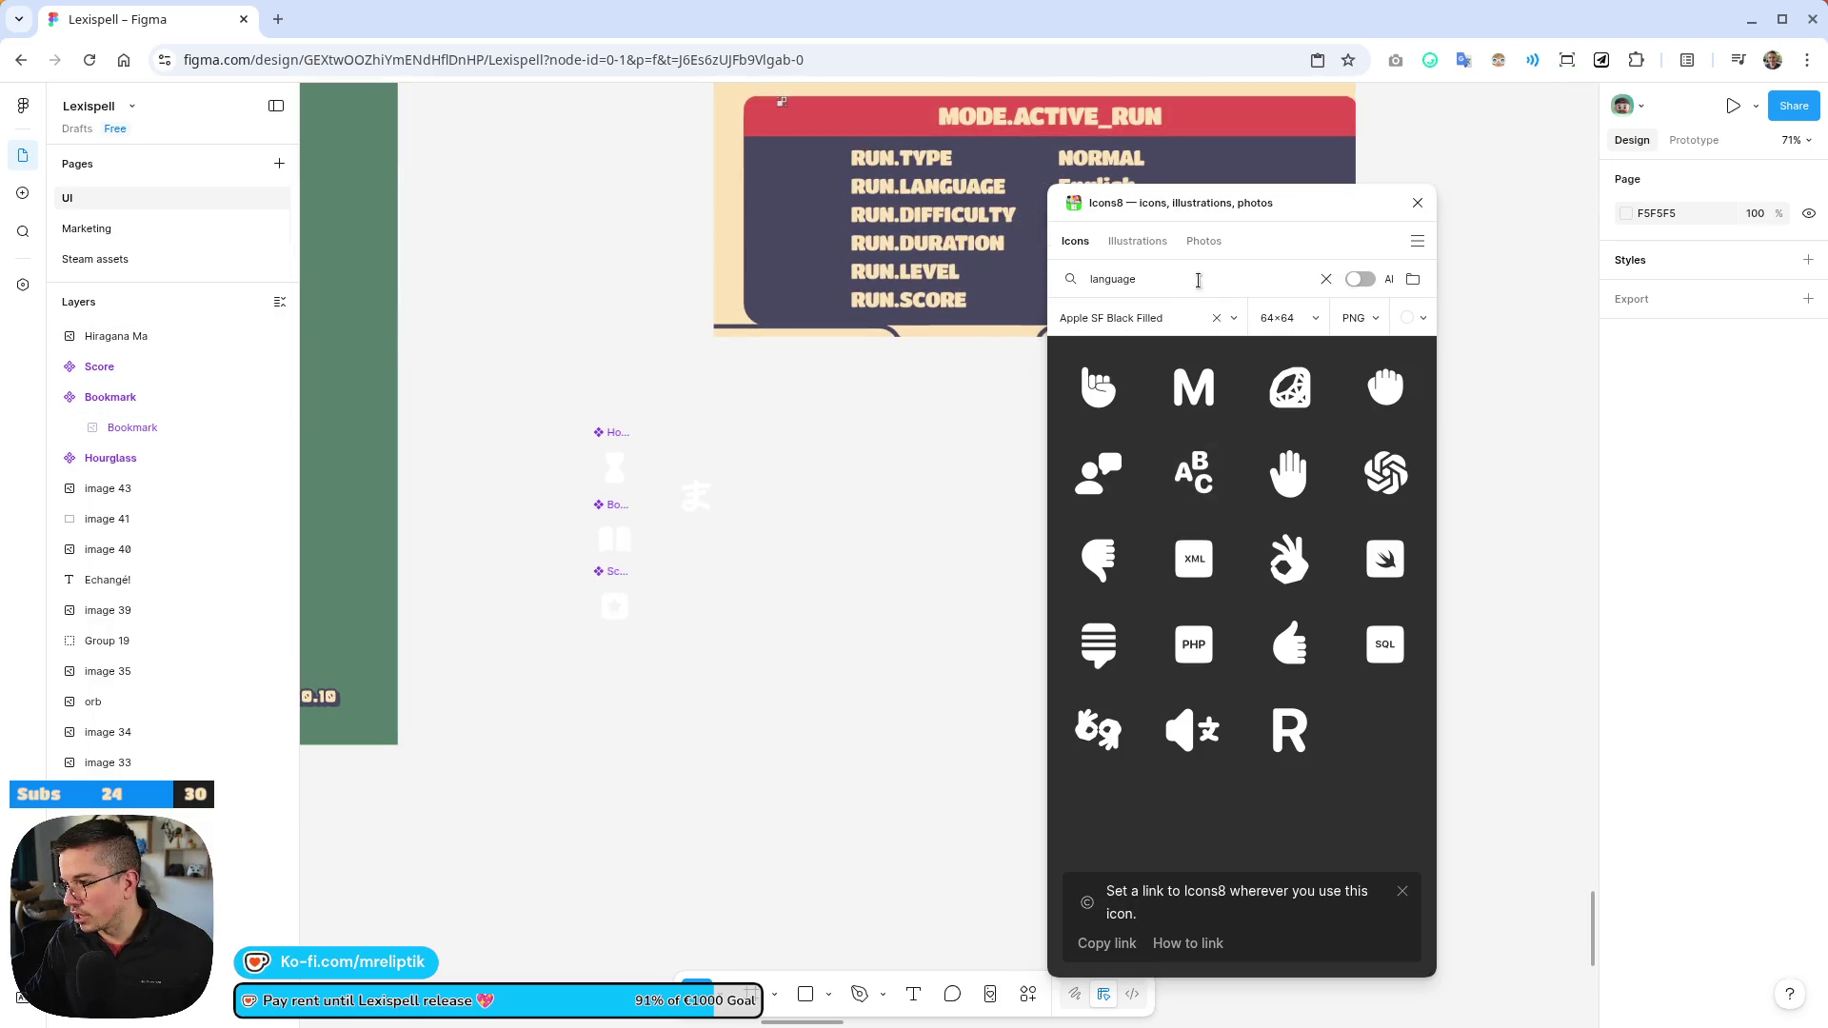
pyautogui.scroll(-3, 766, 368)
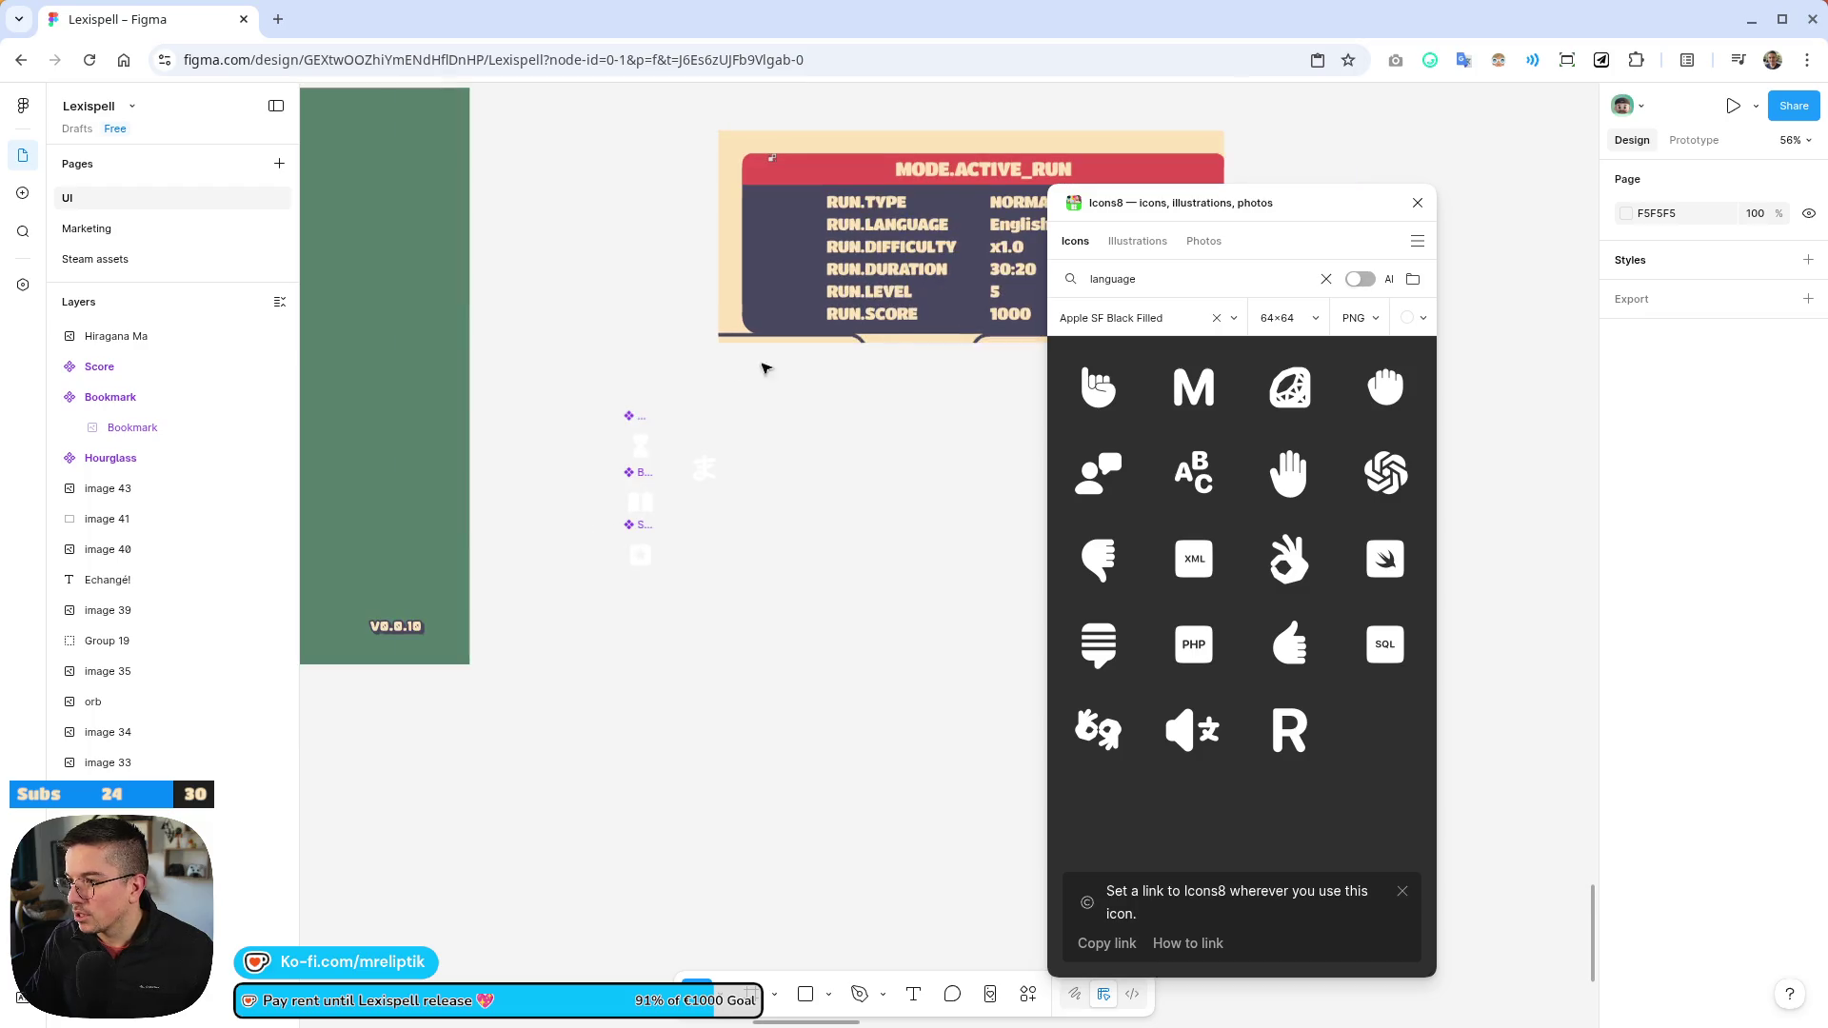
# Search 'infinite' and place the Infinity icon below the ま icon
pyautogui.doubleClick(1172, 279)
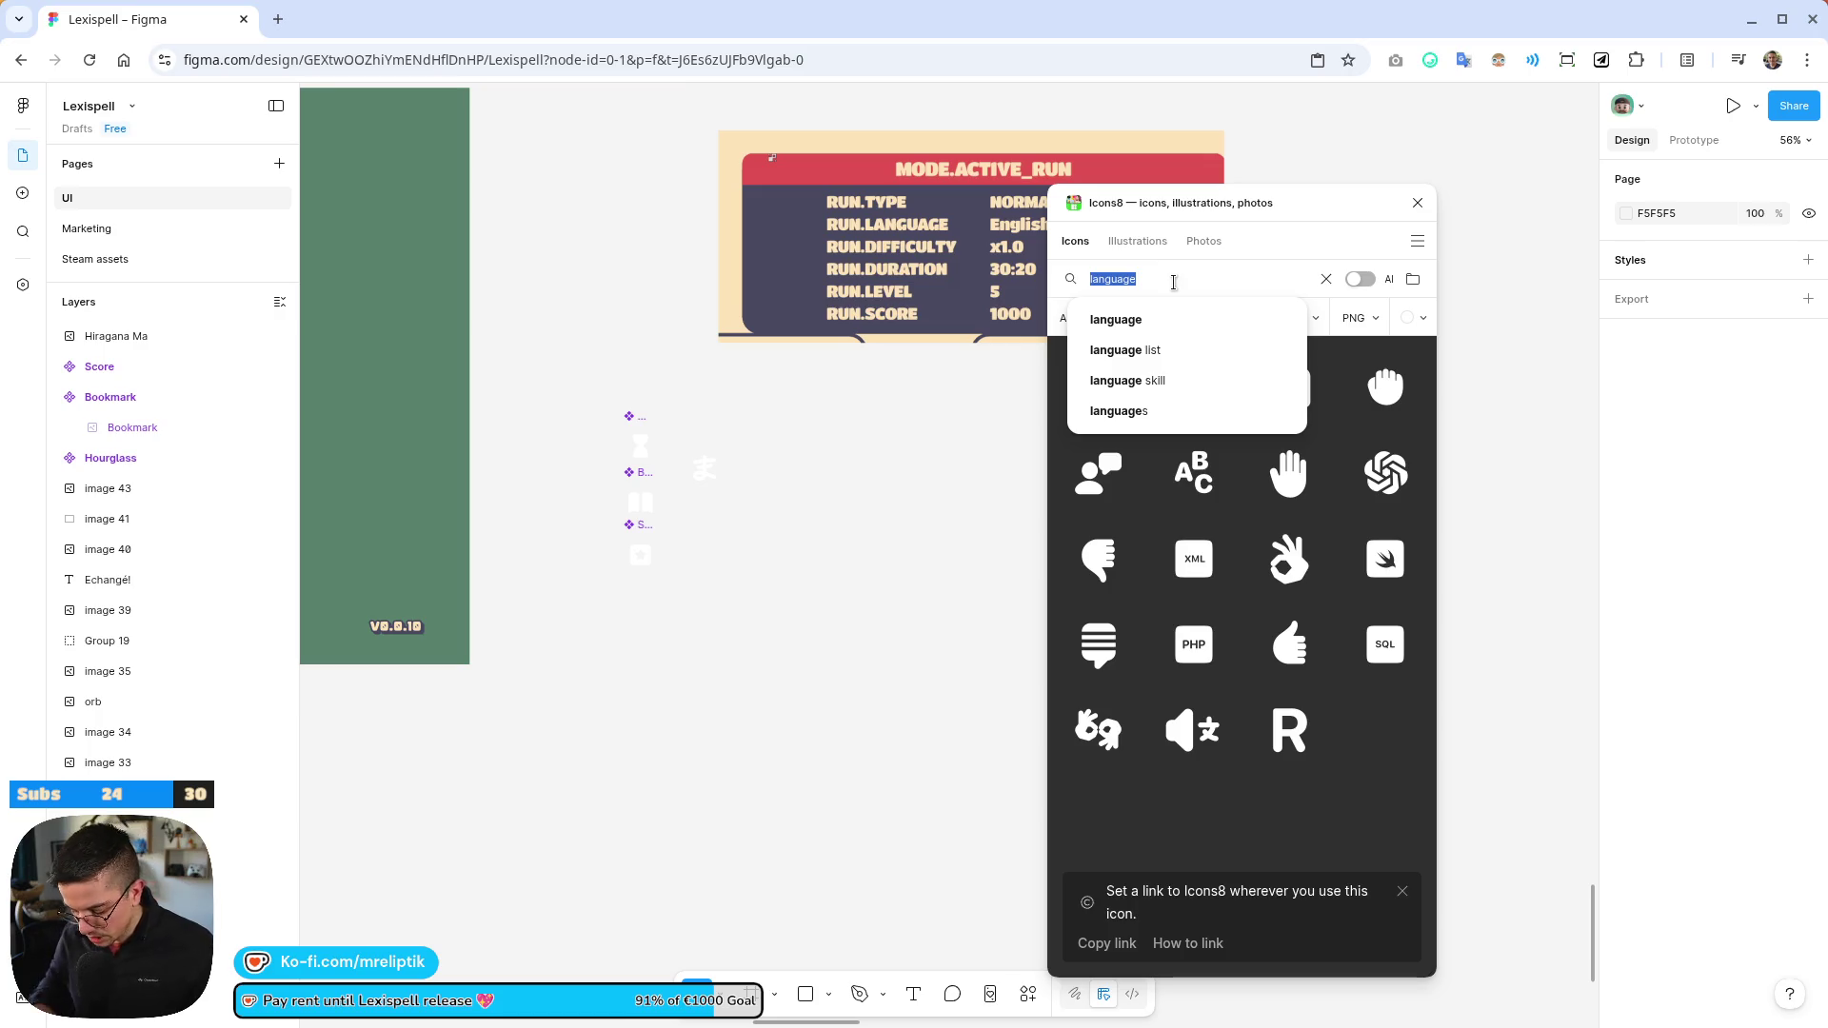
pyautogui.write('infinite')
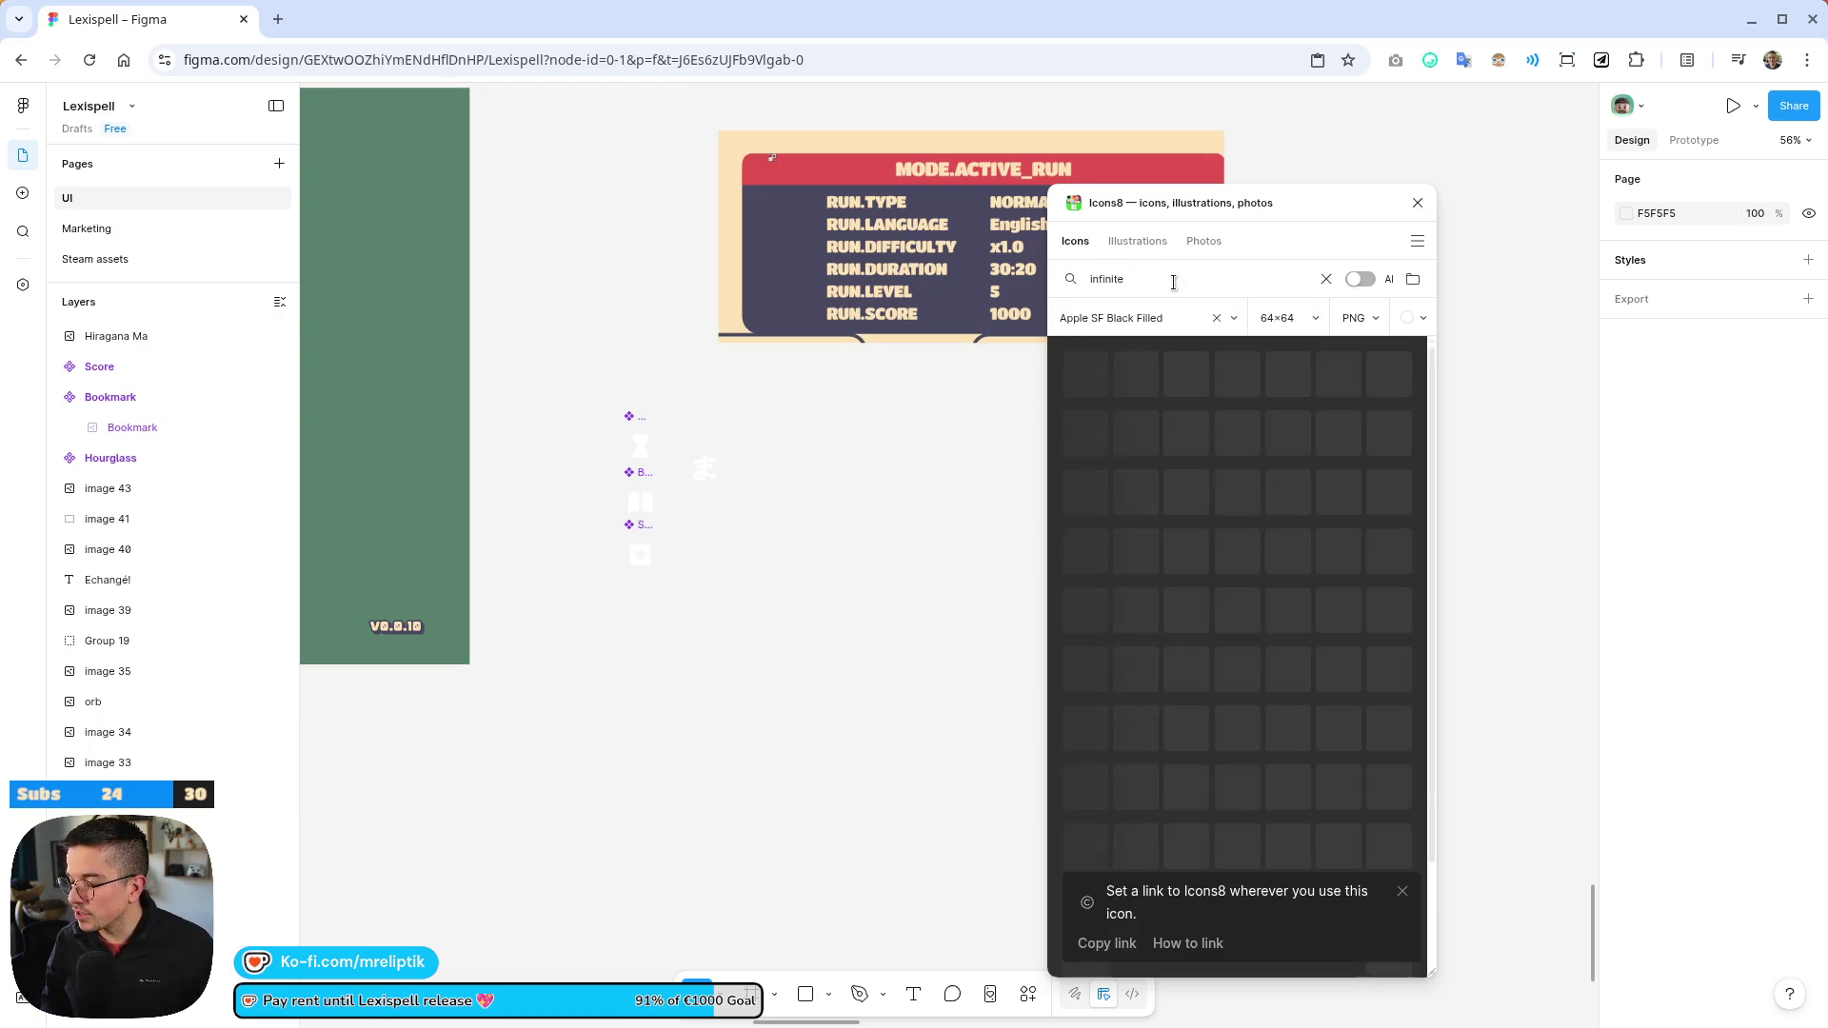
pyautogui.moveTo(1081, 391)
pyautogui.mouseDown()
pyautogui.moveTo(694, 591)
pyautogui.moveTo(705, 524)
pyautogui.mouseUp()
# Turn the Hiragana Ma image into a component named 'Lang'
pyautogui.scroll(5, 709, 466)
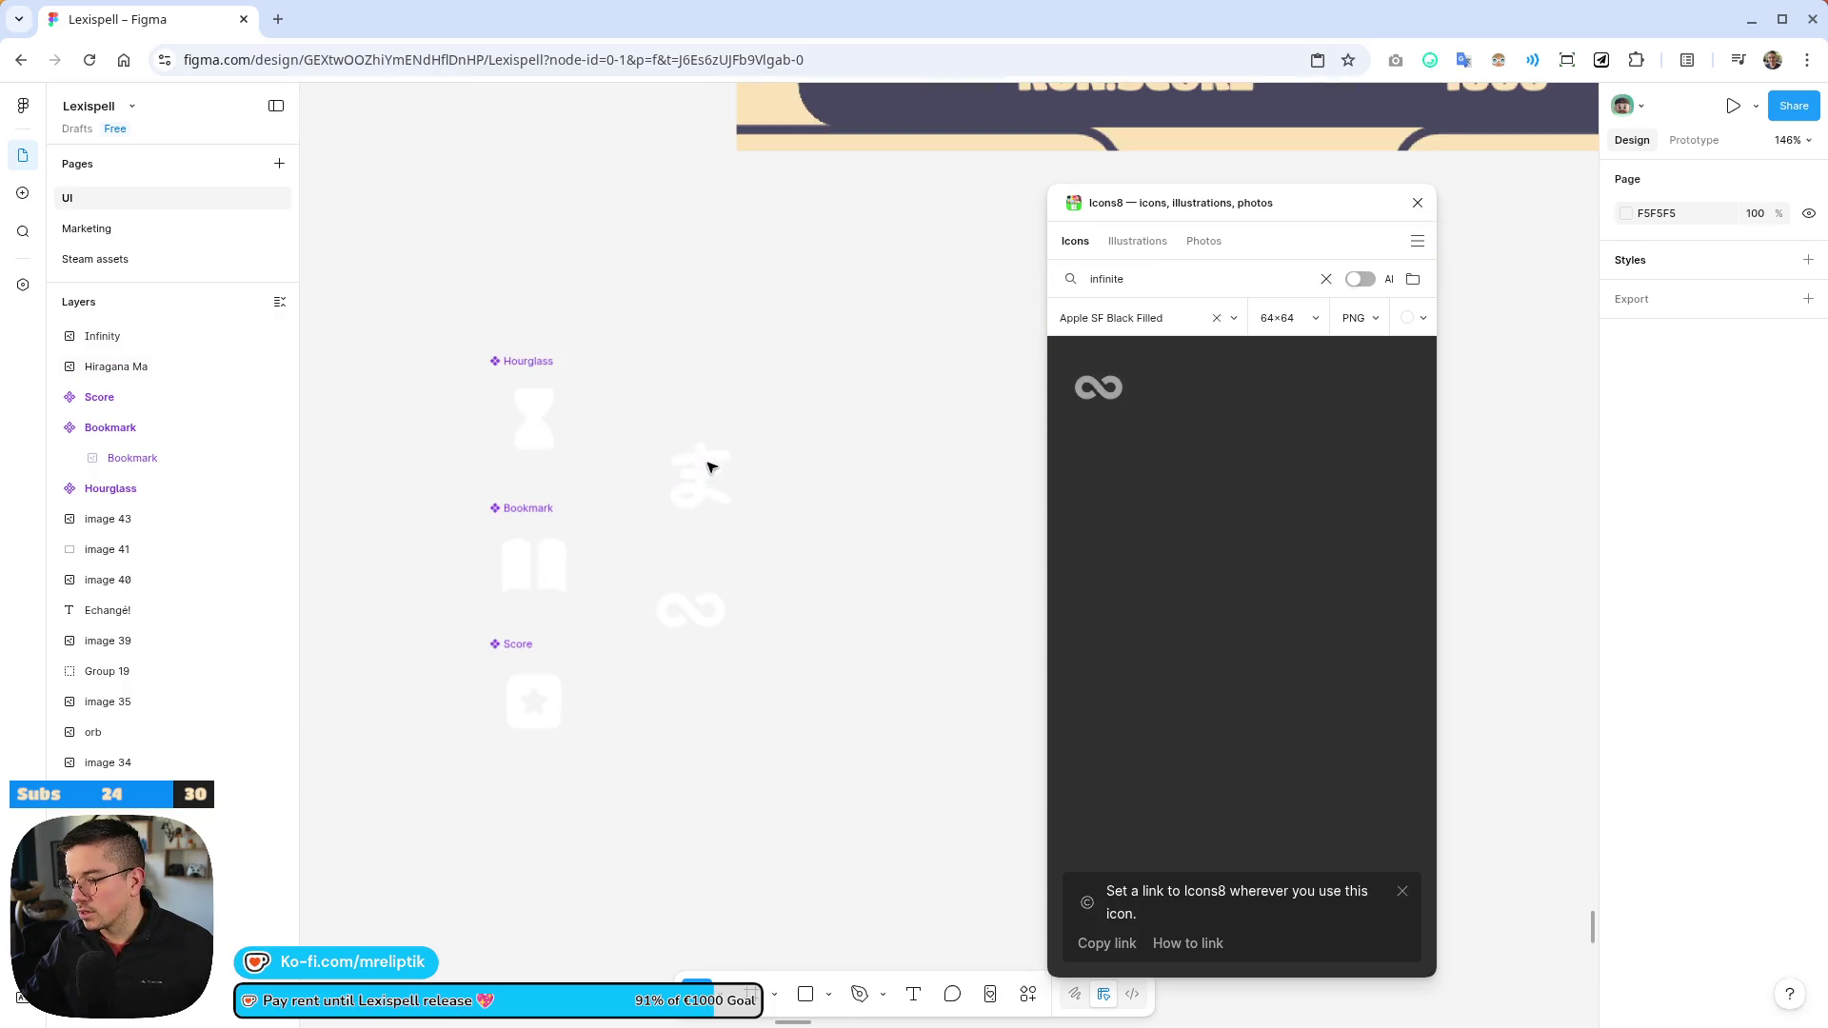
pyautogui.click(698, 481)
pyautogui.doubleClick(699, 478)
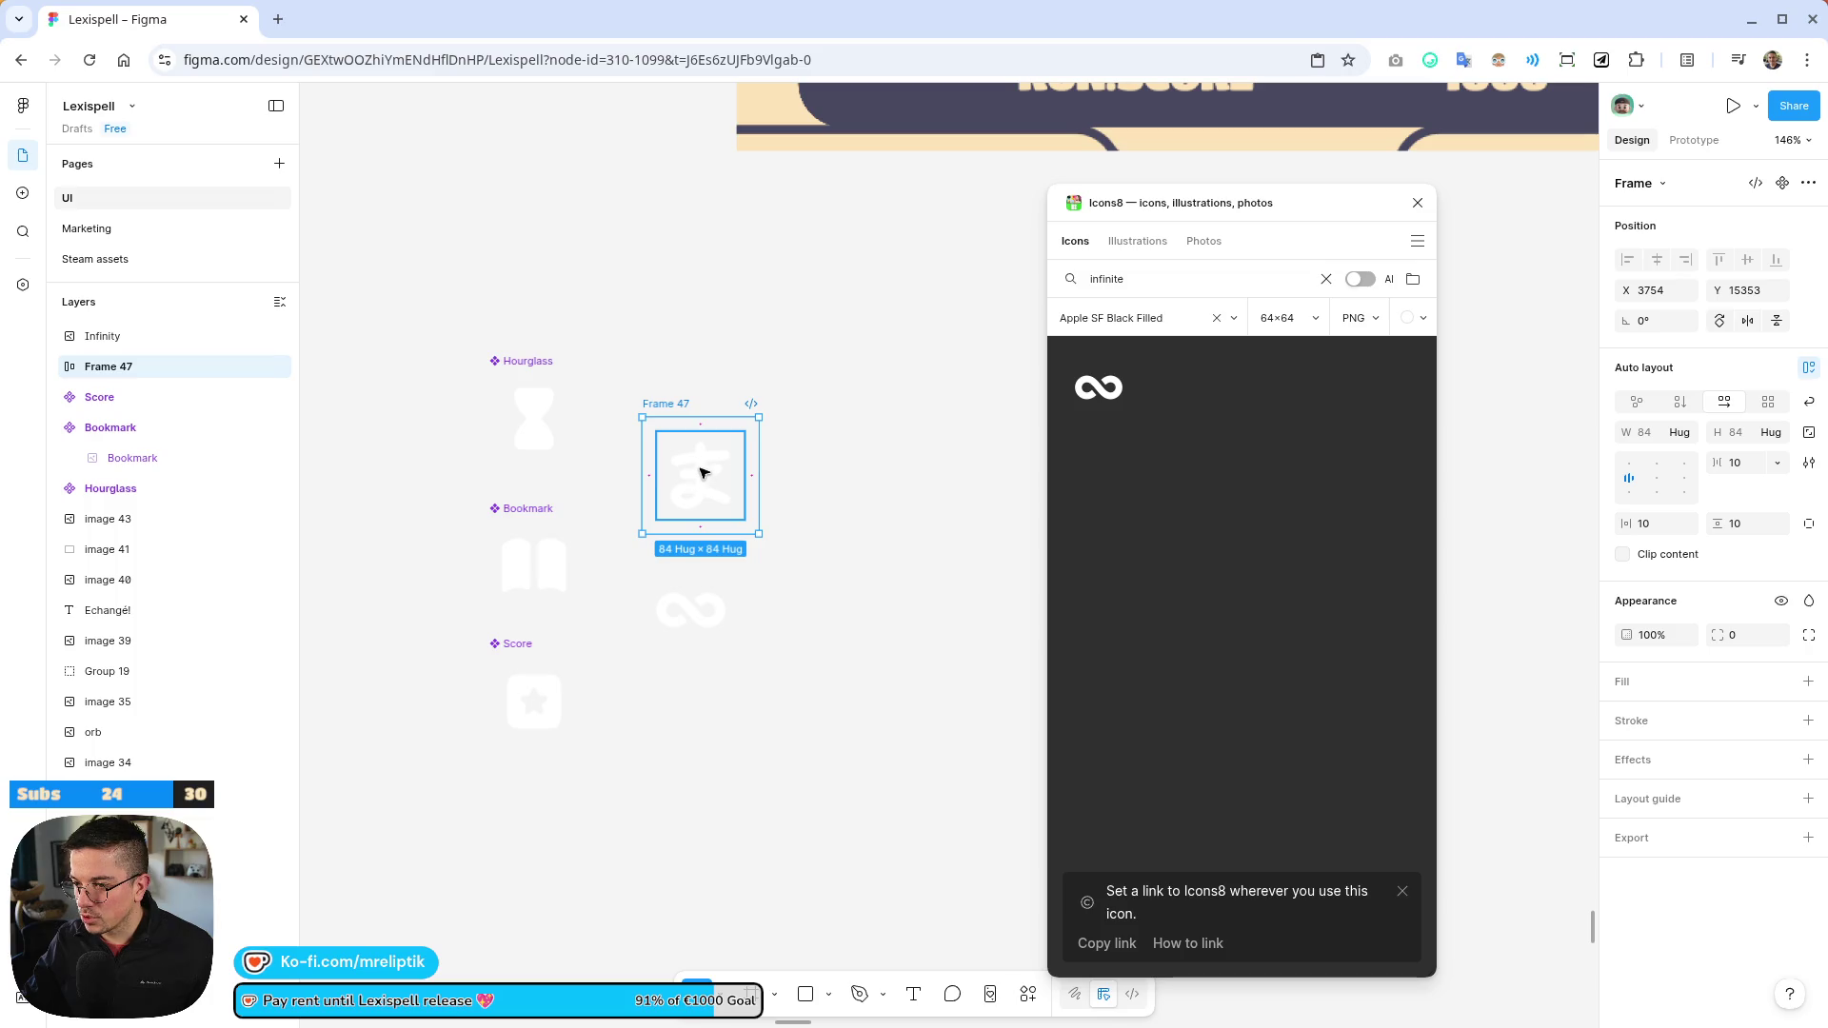
pyautogui.hotkey('ctrl', 'k')
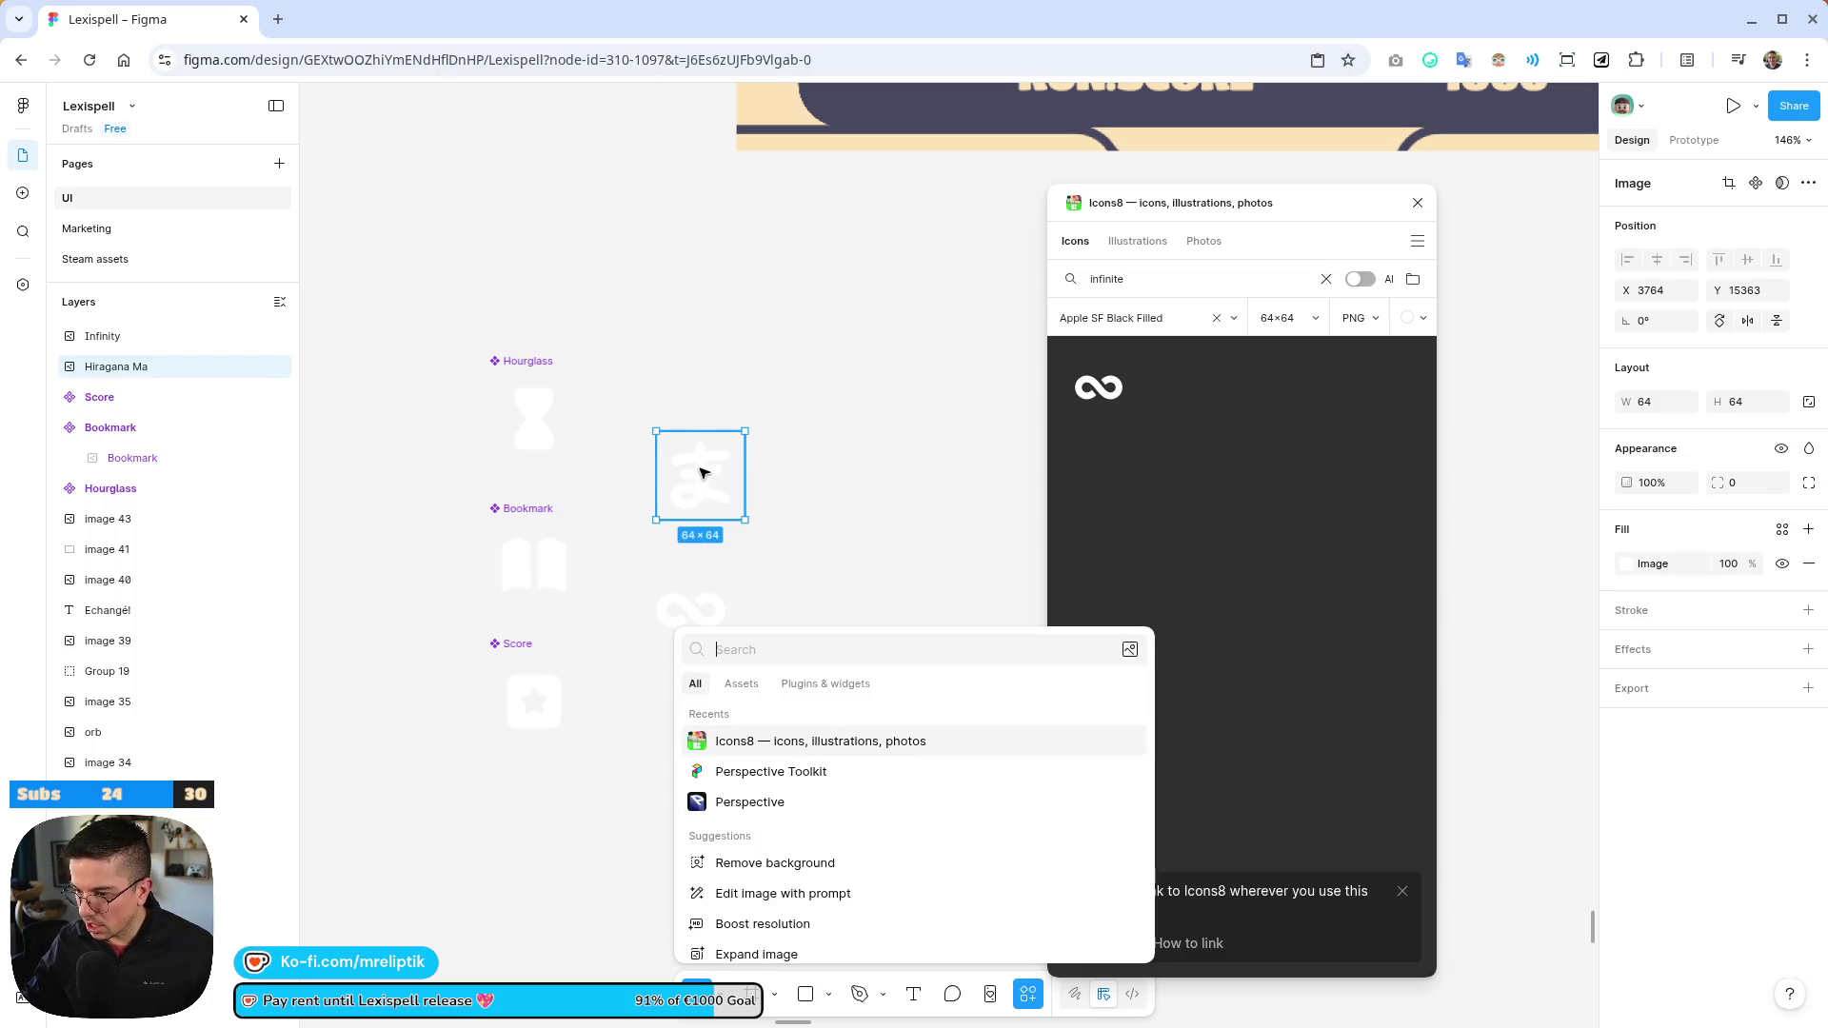
pyautogui.click(699, 473)
pyautogui.hotkey('ctrl', 'k')
pyautogui.press('Escape')
pyautogui.hotkey('ctrl', 'alt', 'k')
pyautogui.doubleClick(695, 419)
pyautogui.write('Lang')
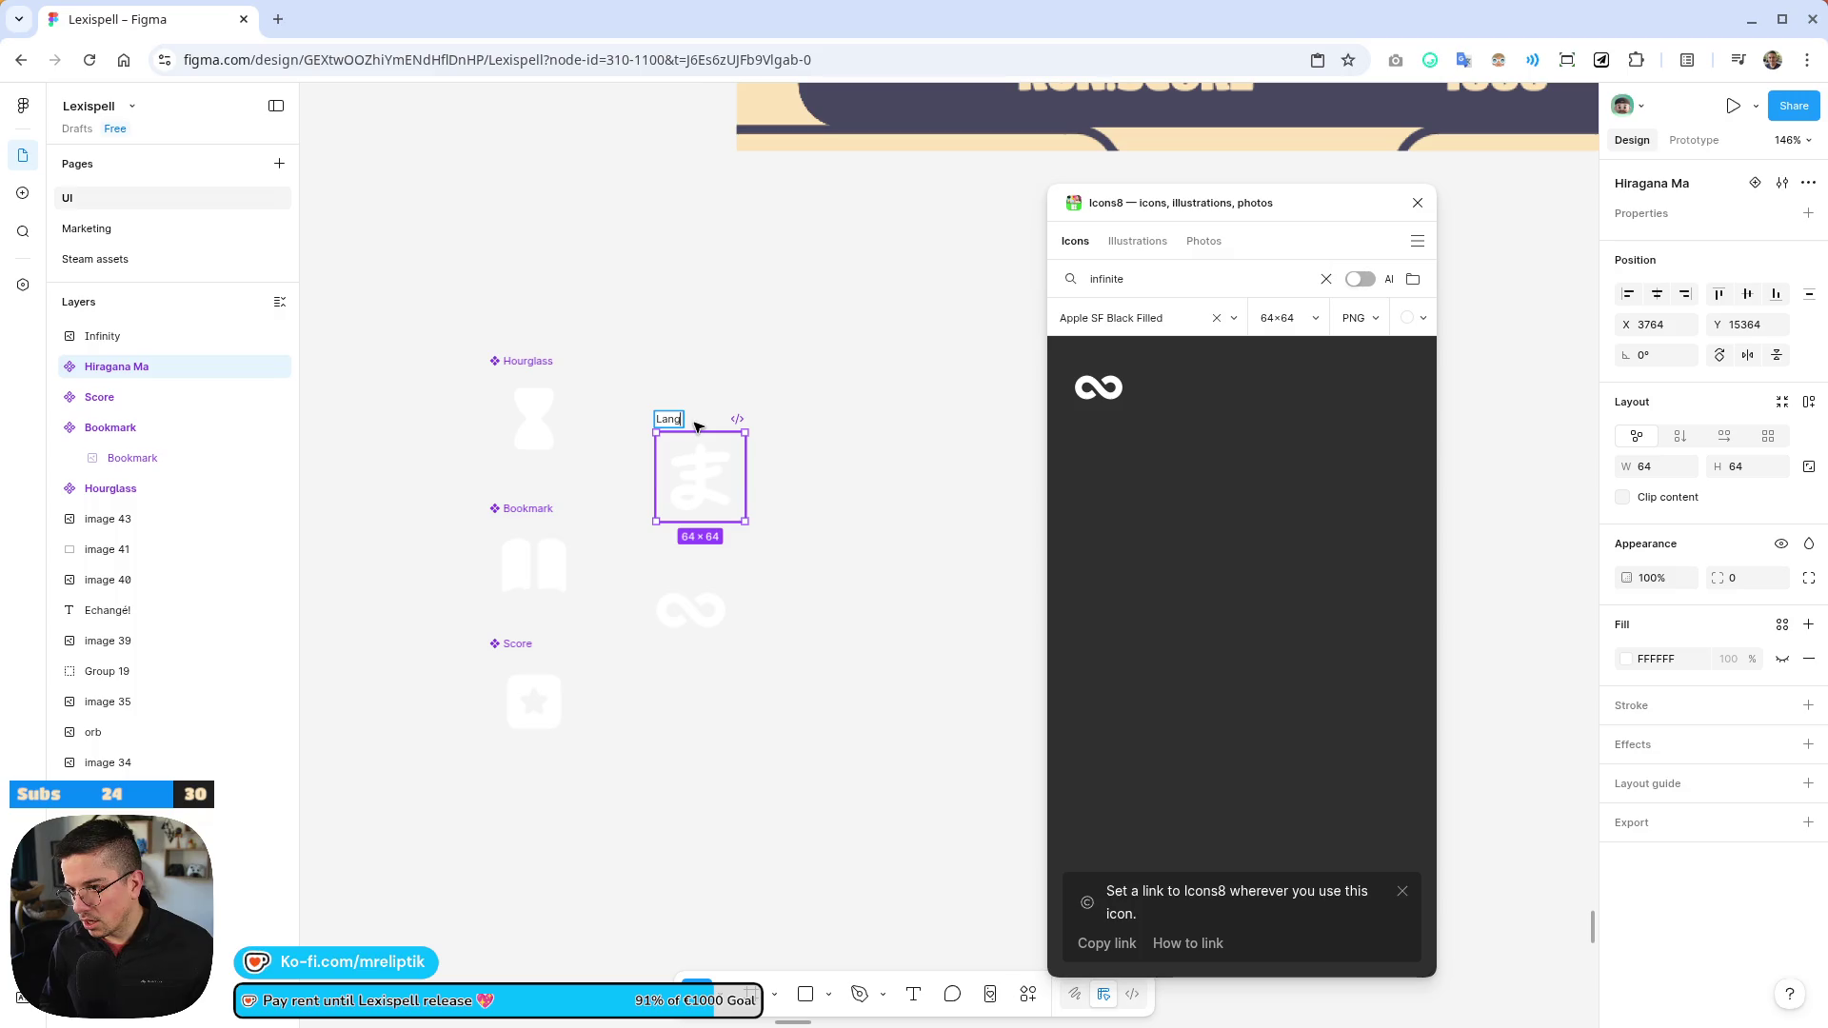
pyautogui.press('Return')
# Turn the Infinity image into a component
pyautogui.click(685, 613)
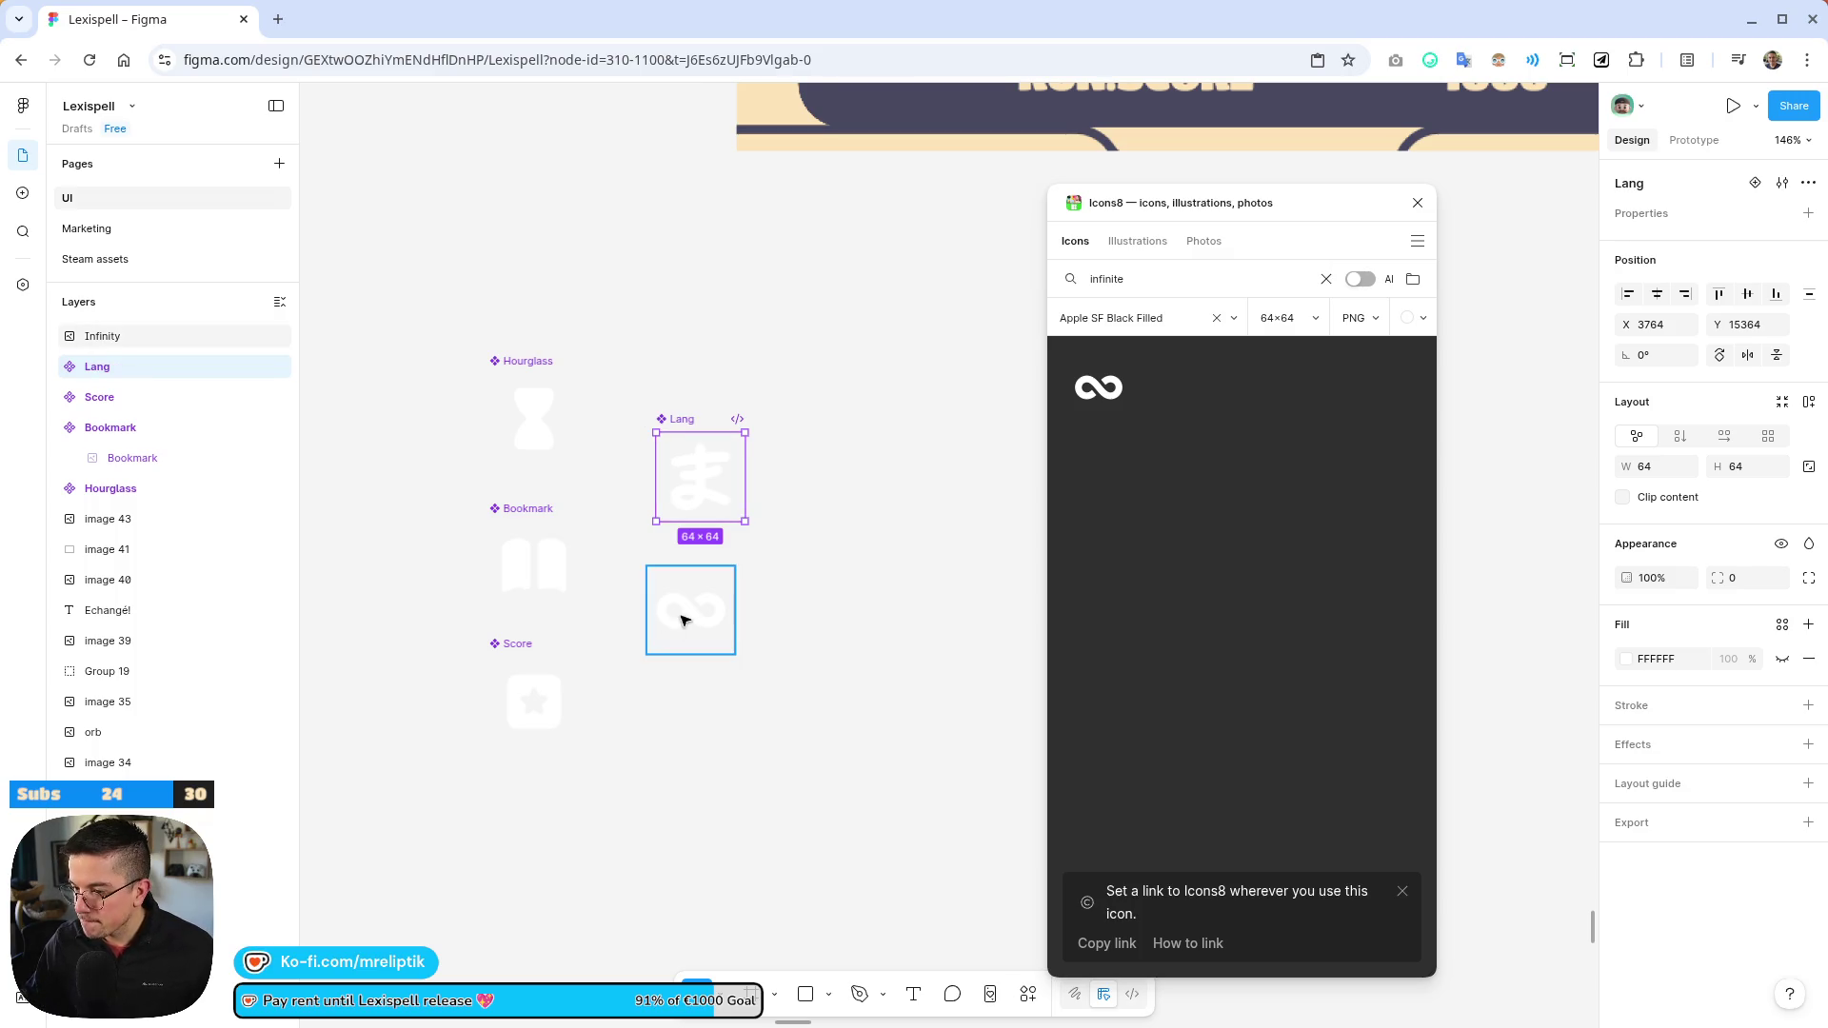
pyautogui.hotkey('ctrl', 'alt', 'k')
pyautogui.scroll(-10, 687, 616)
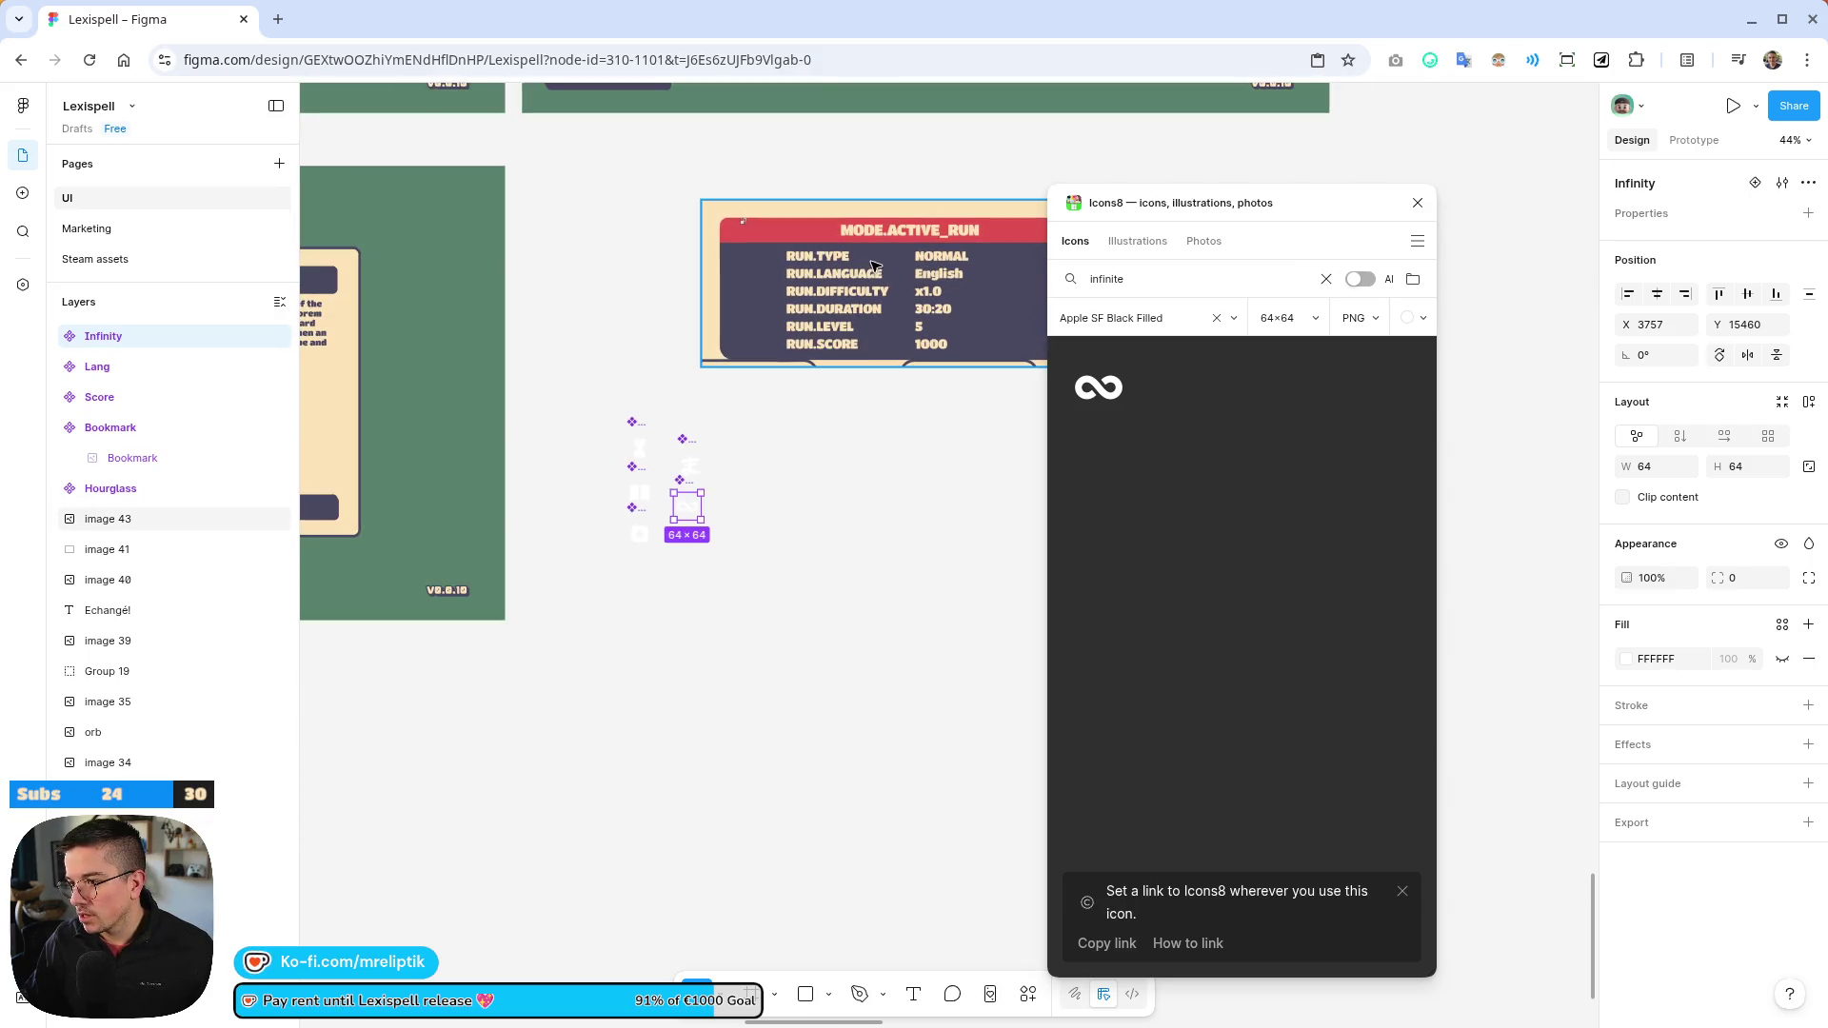
pyautogui.scroll(2, 844, 302)
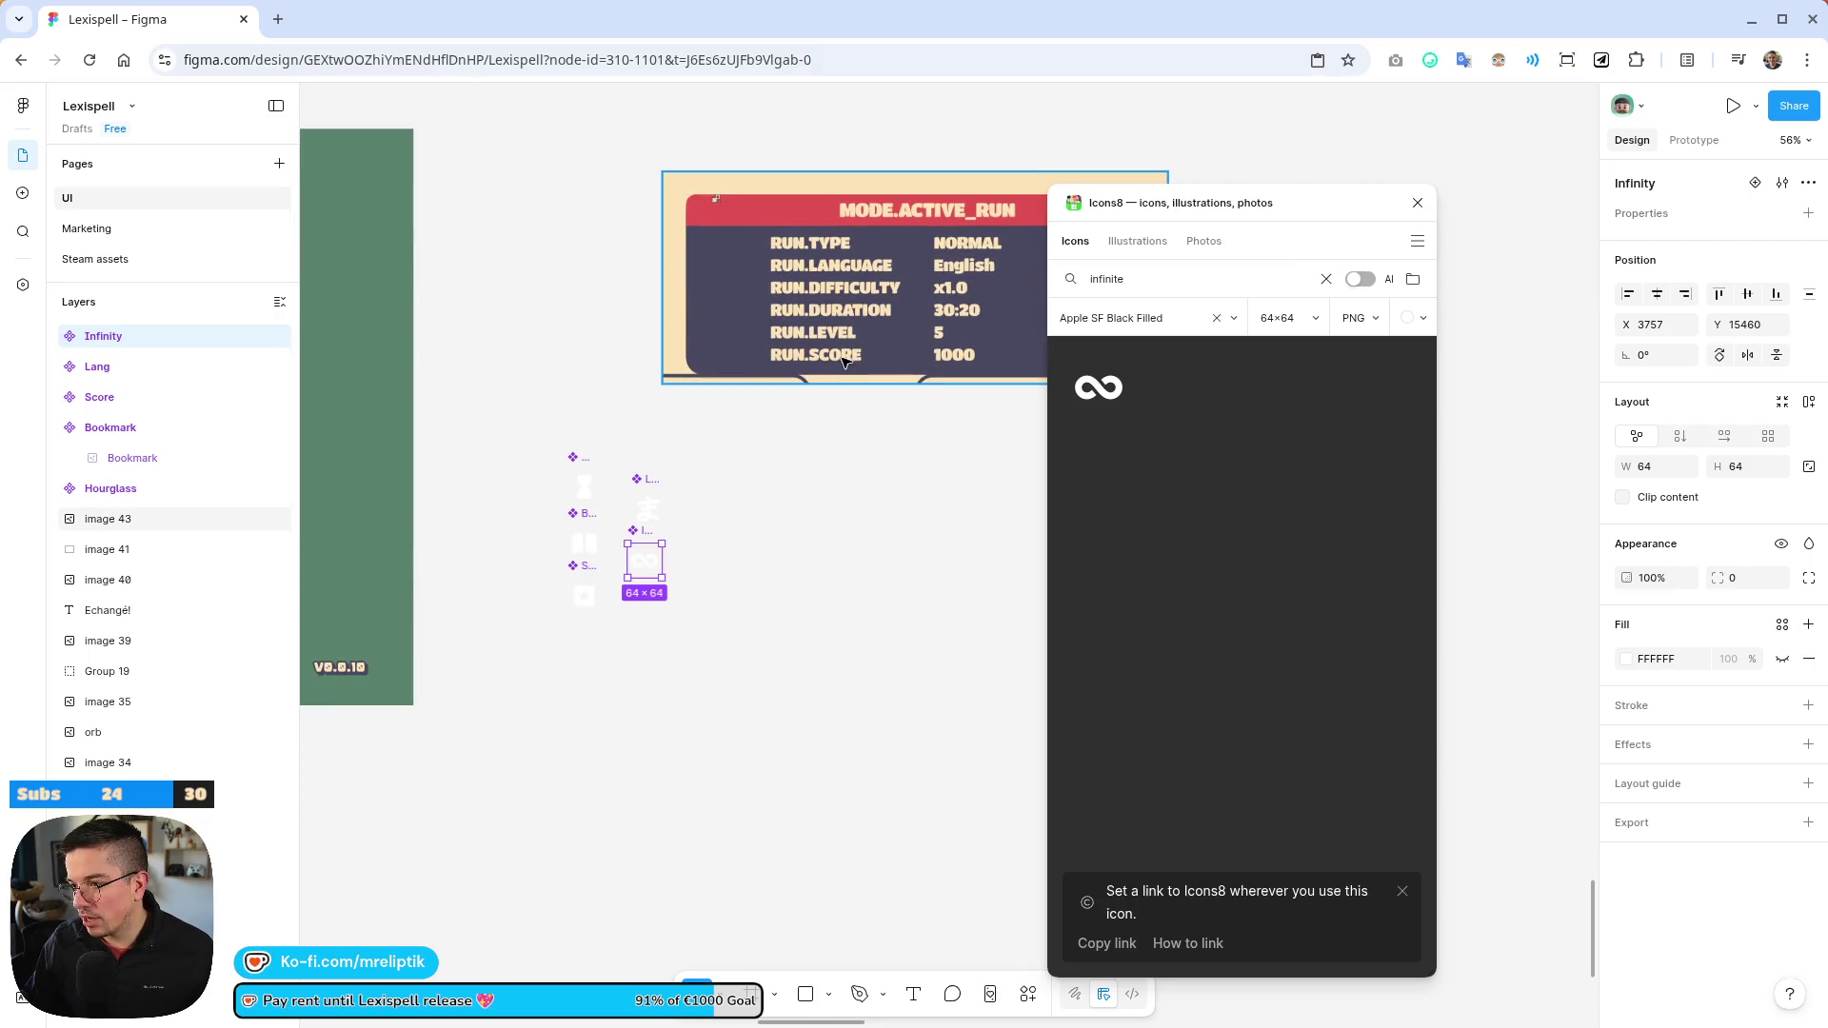
pyautogui.scroll(2, 617, 552)
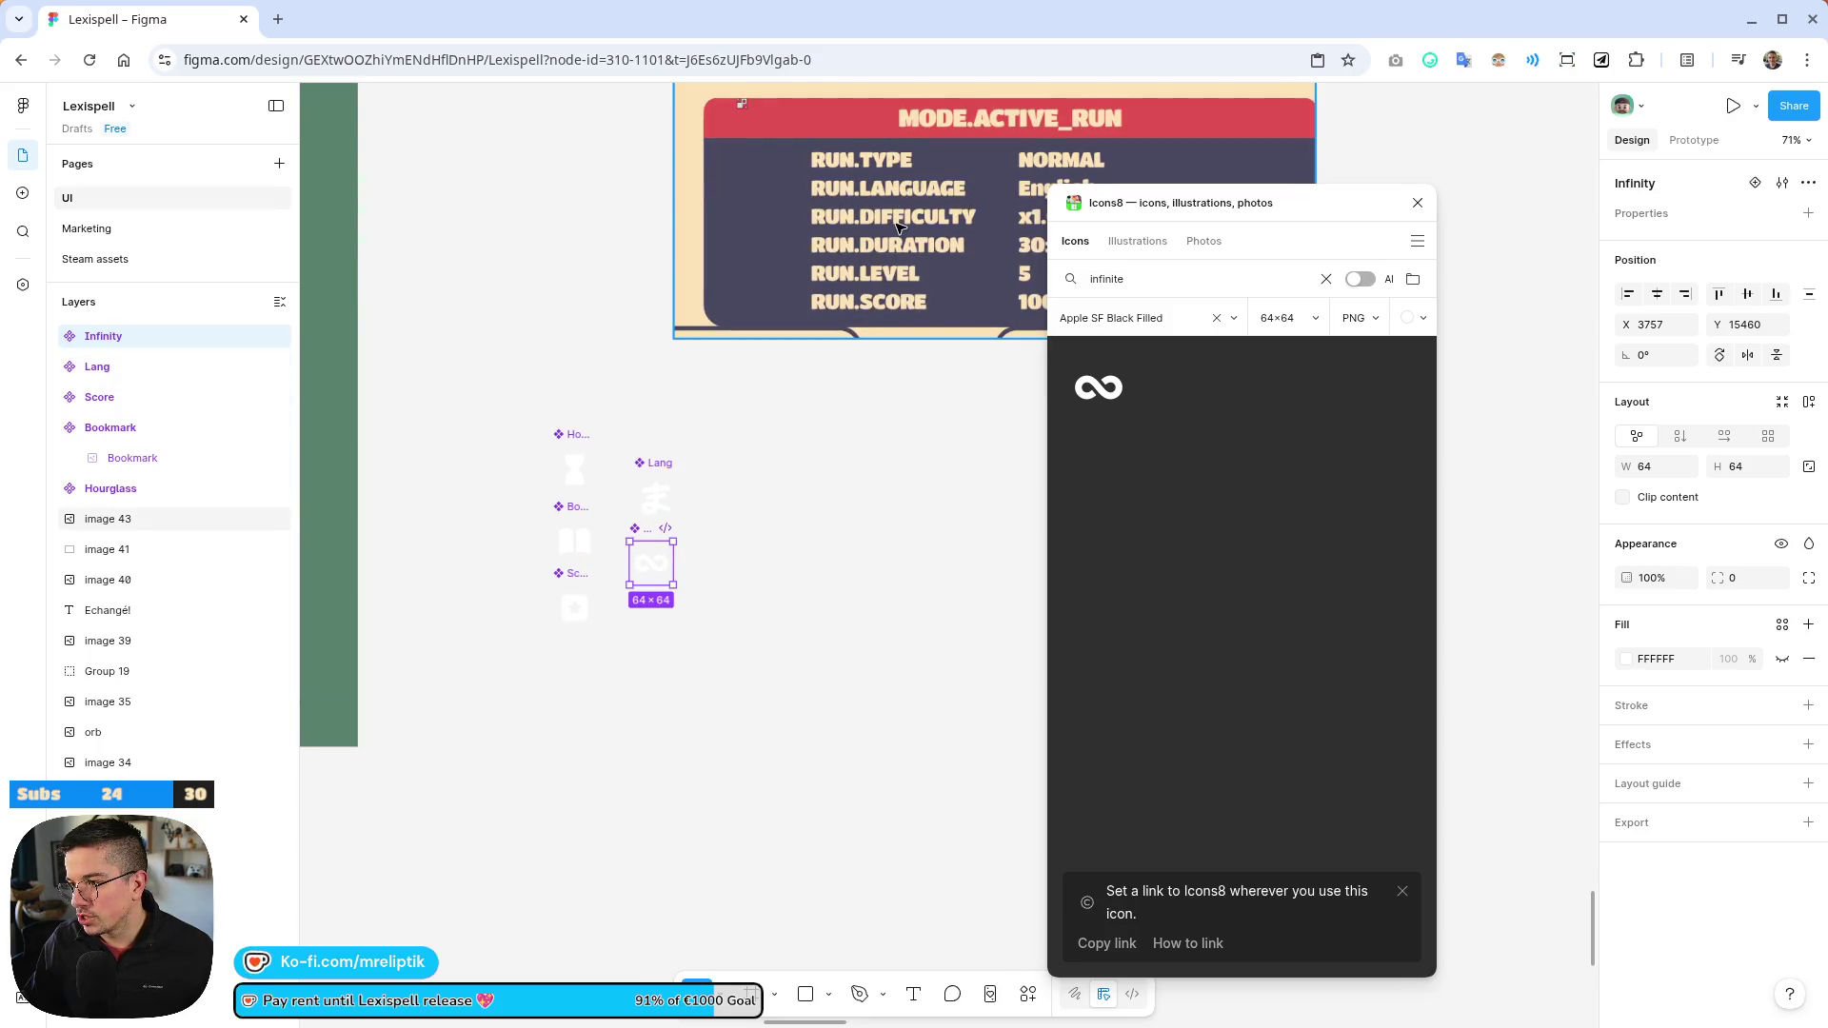
pyautogui.click(1161, 272)
# Search Icons8 for 'difficulty' and then 'hard'
pyautogui.doubleClick(1159, 275)
pyautogui.write('difficulty')
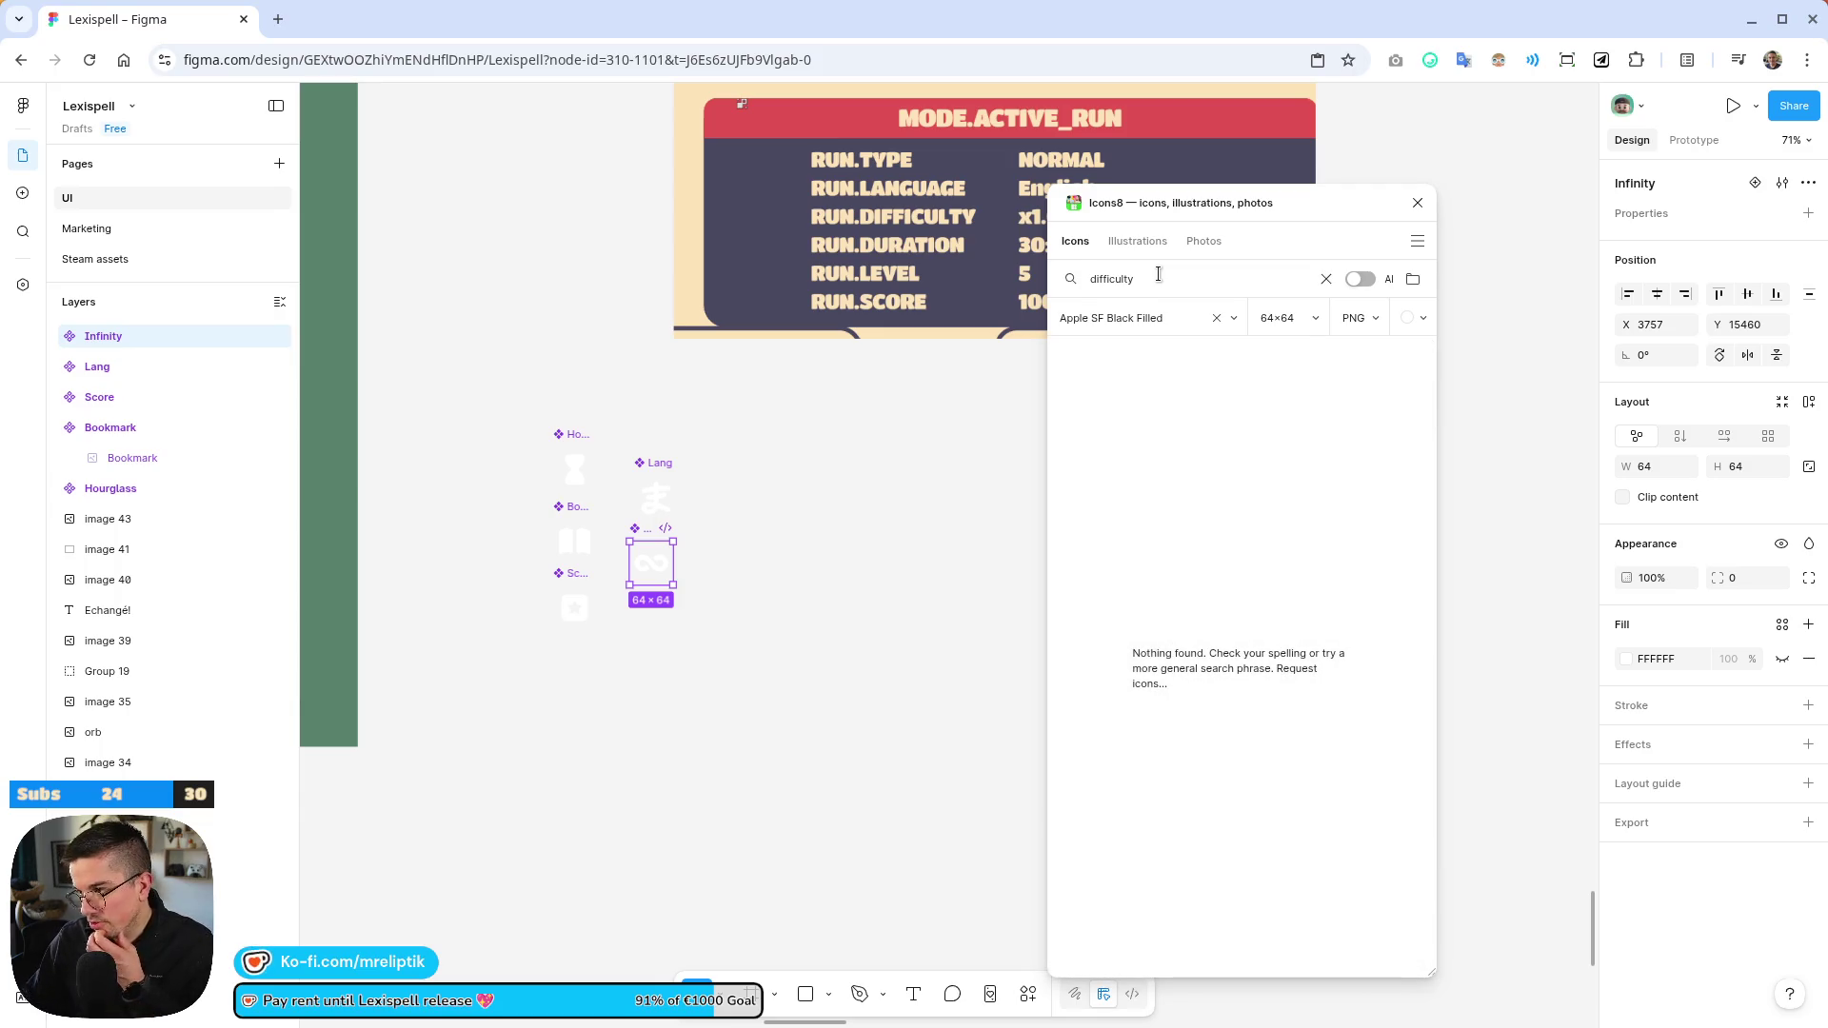
pyautogui.doubleClick(1158, 274)
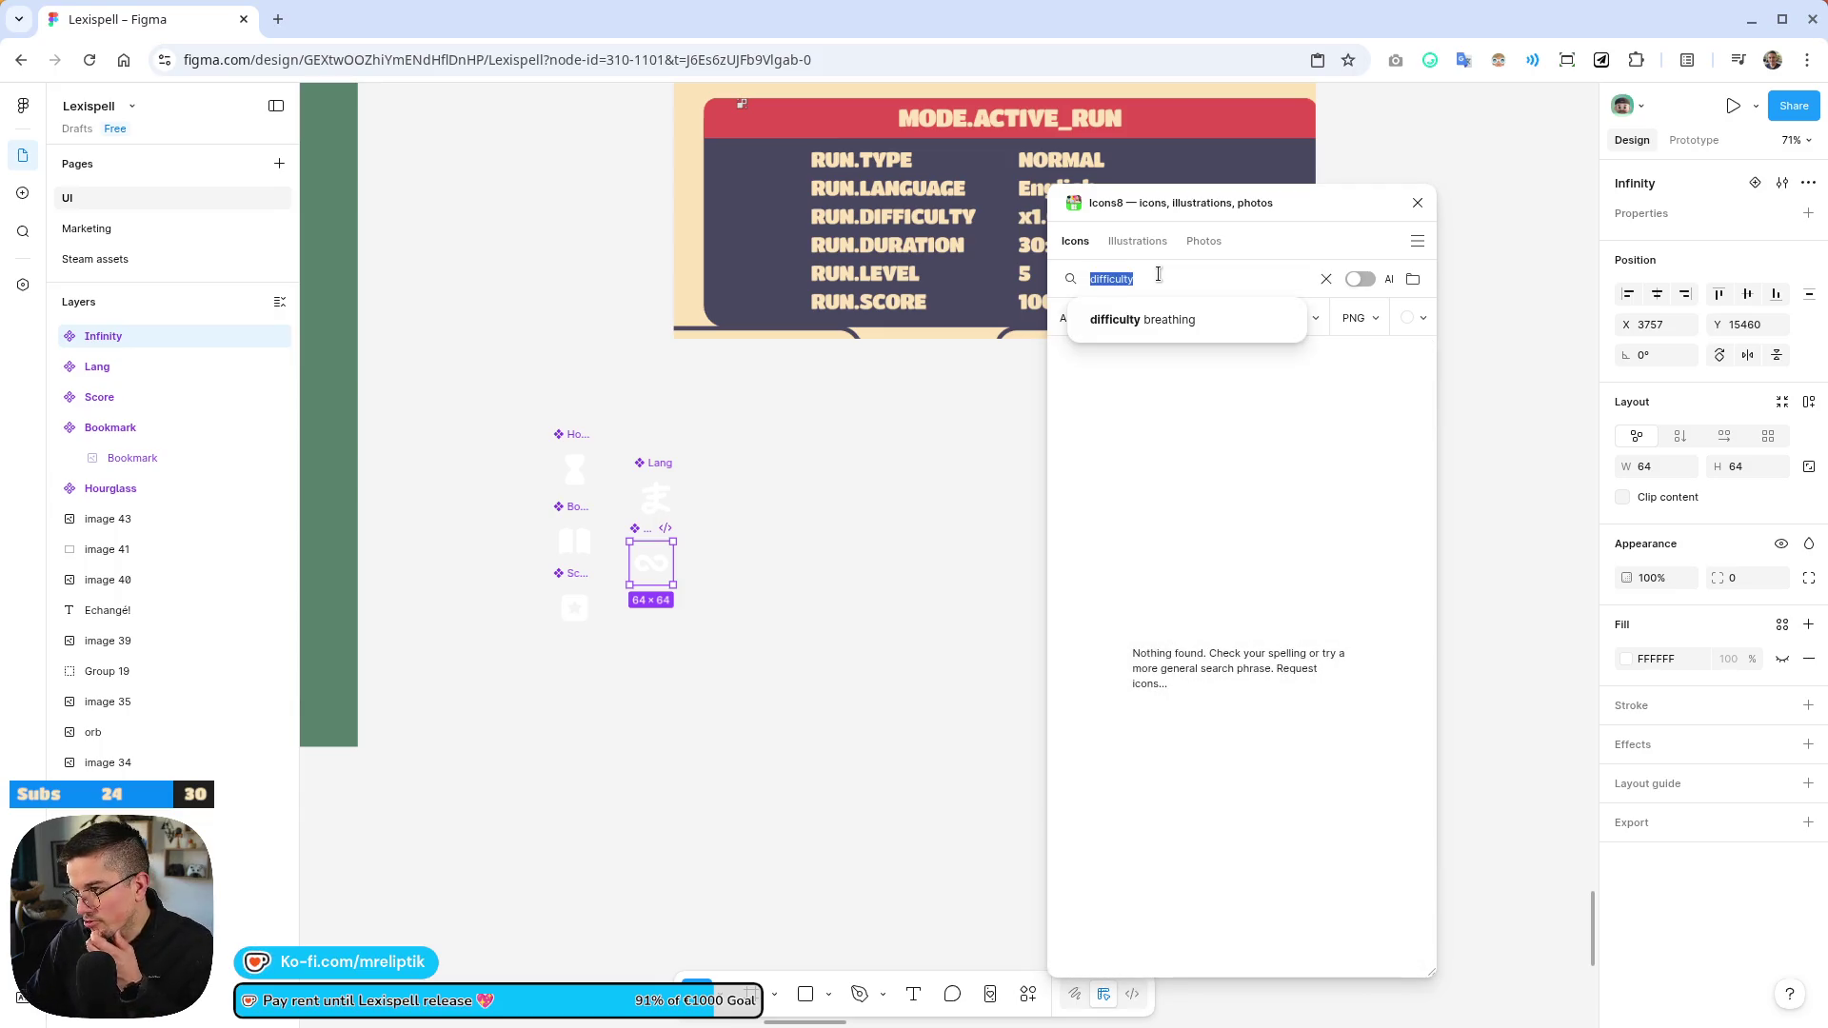
pyautogui.write('hard')
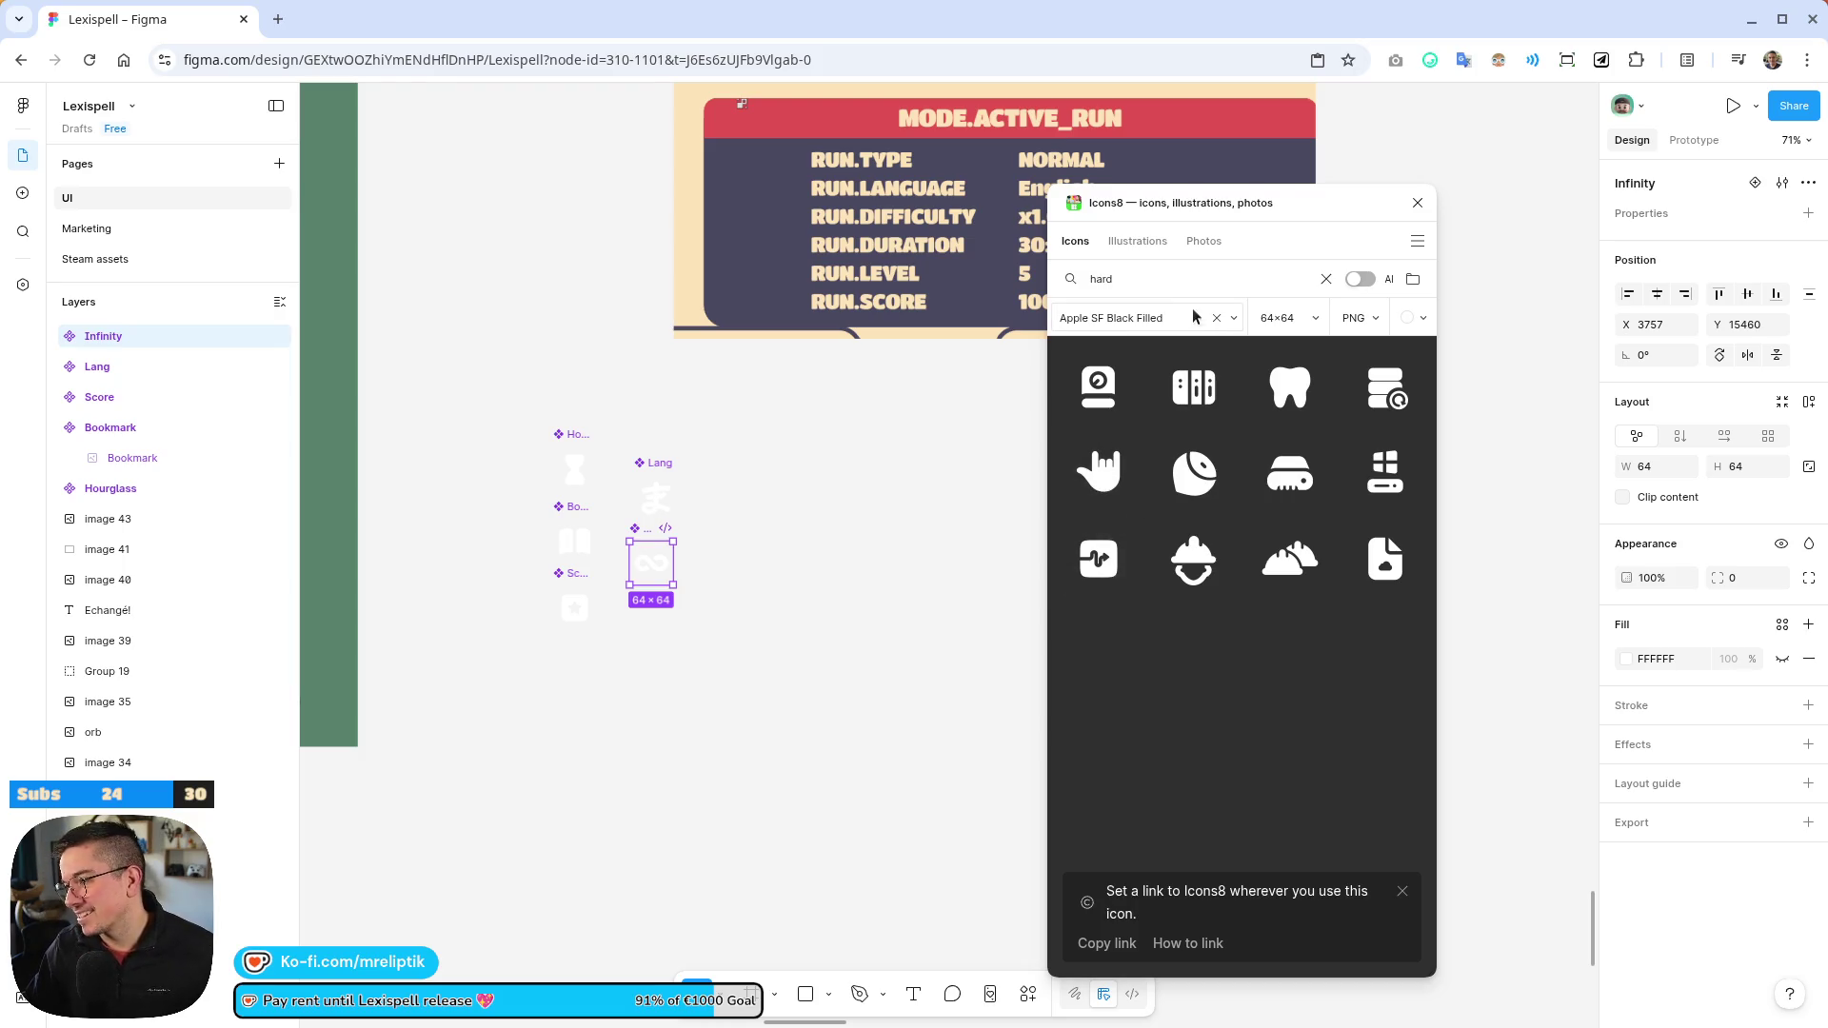
# Clear the search and scroll through the popular free icons
pyautogui.tripleClick(1196, 277)
pyautogui.press('BackSpace')
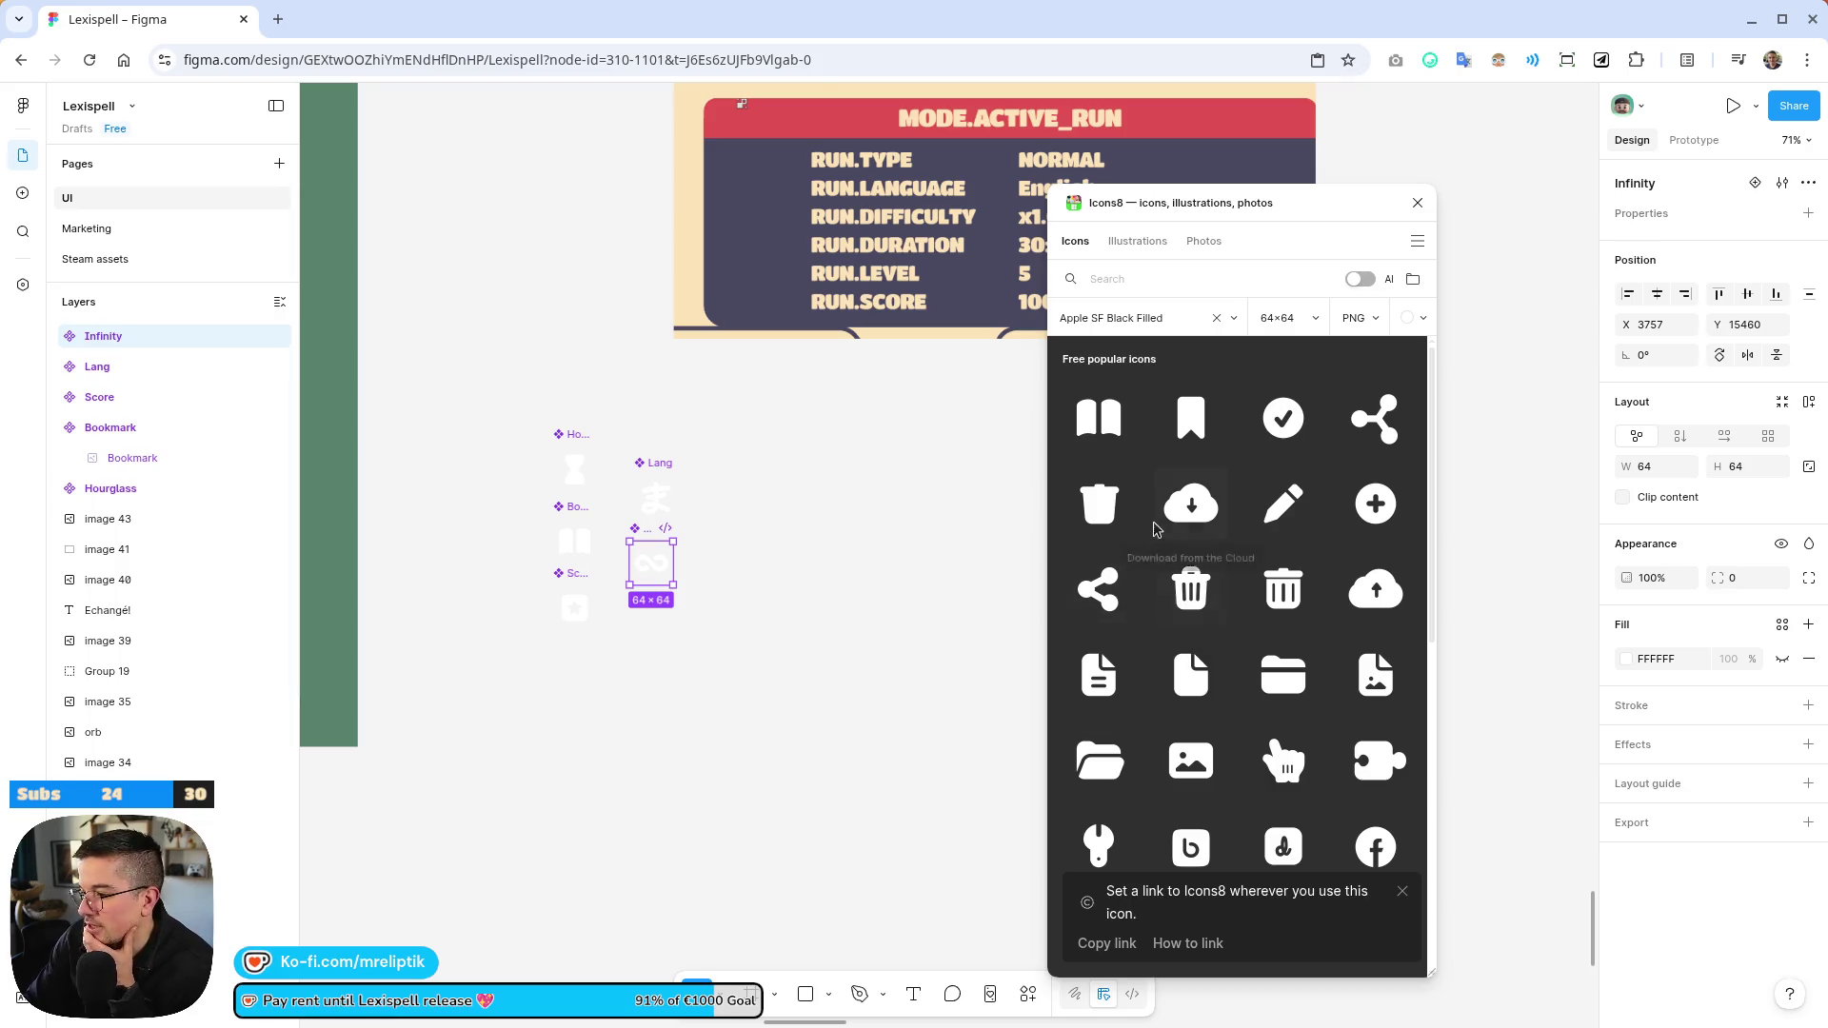
pyautogui.scroll(-4, 1200, 581)
pyautogui.scroll(-4, 1200, 590)
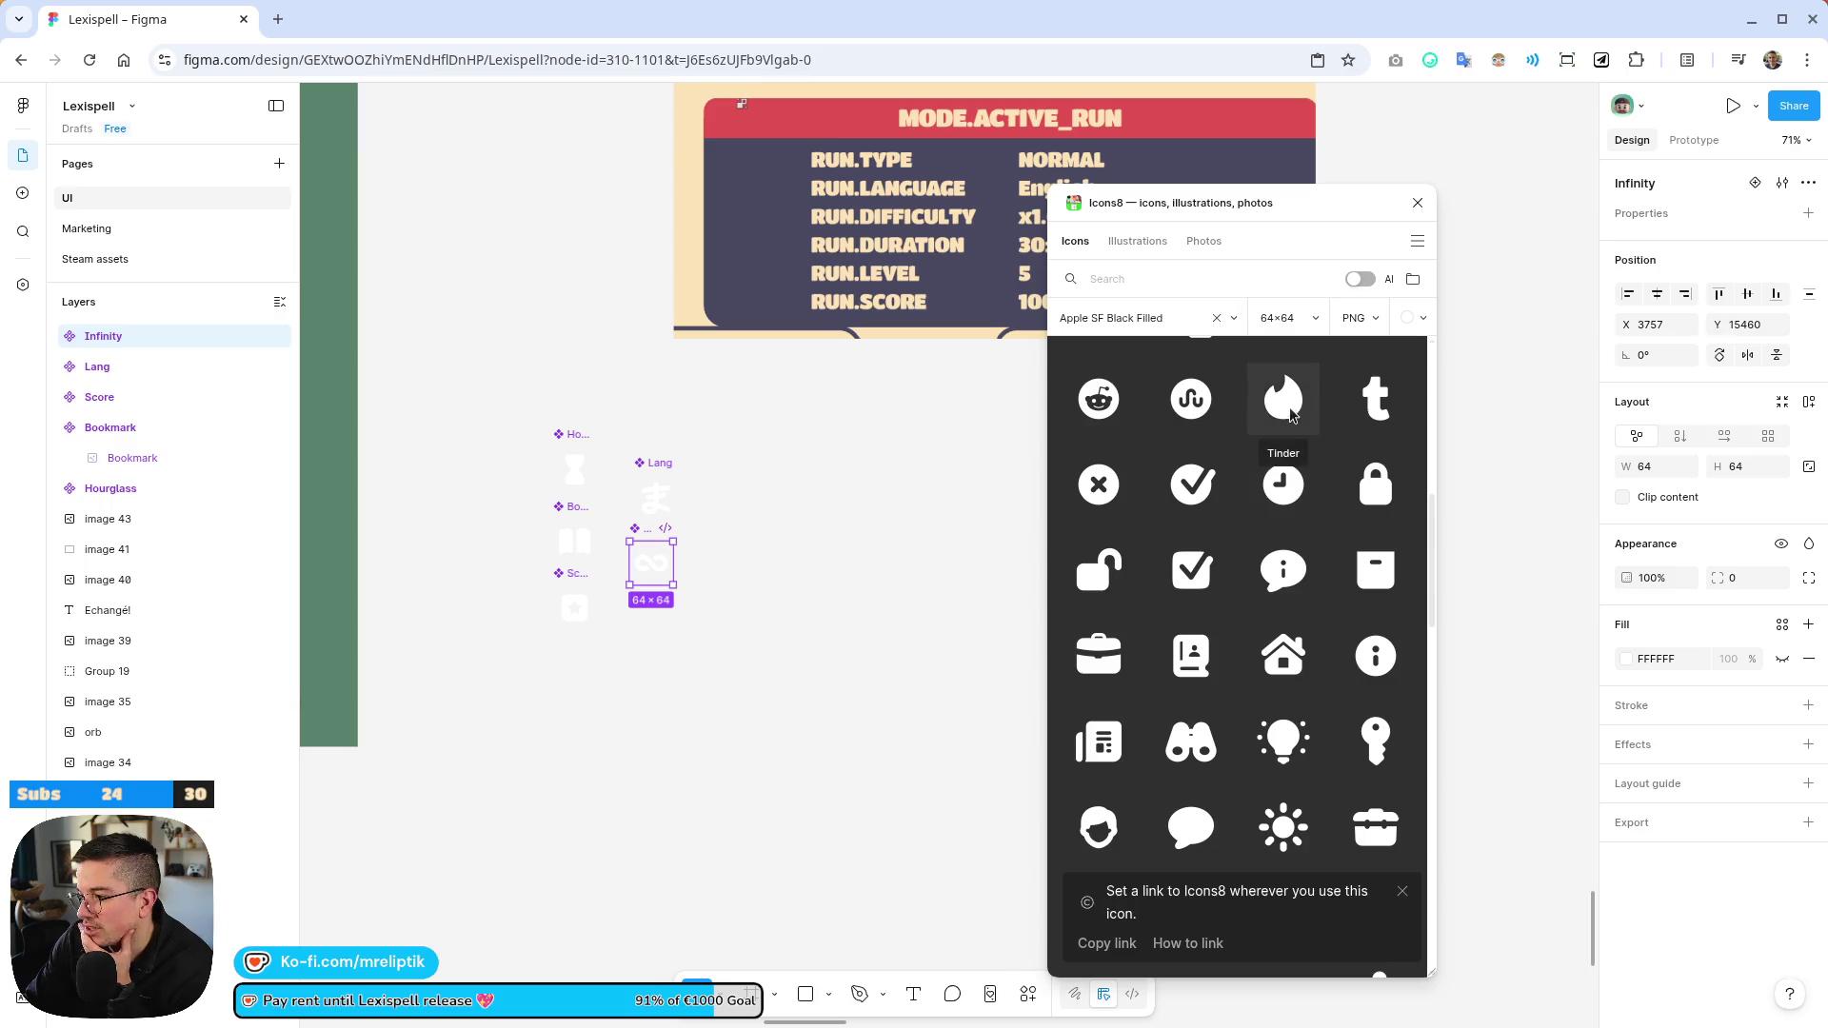
pyautogui.scroll(-3, 1148, 538)
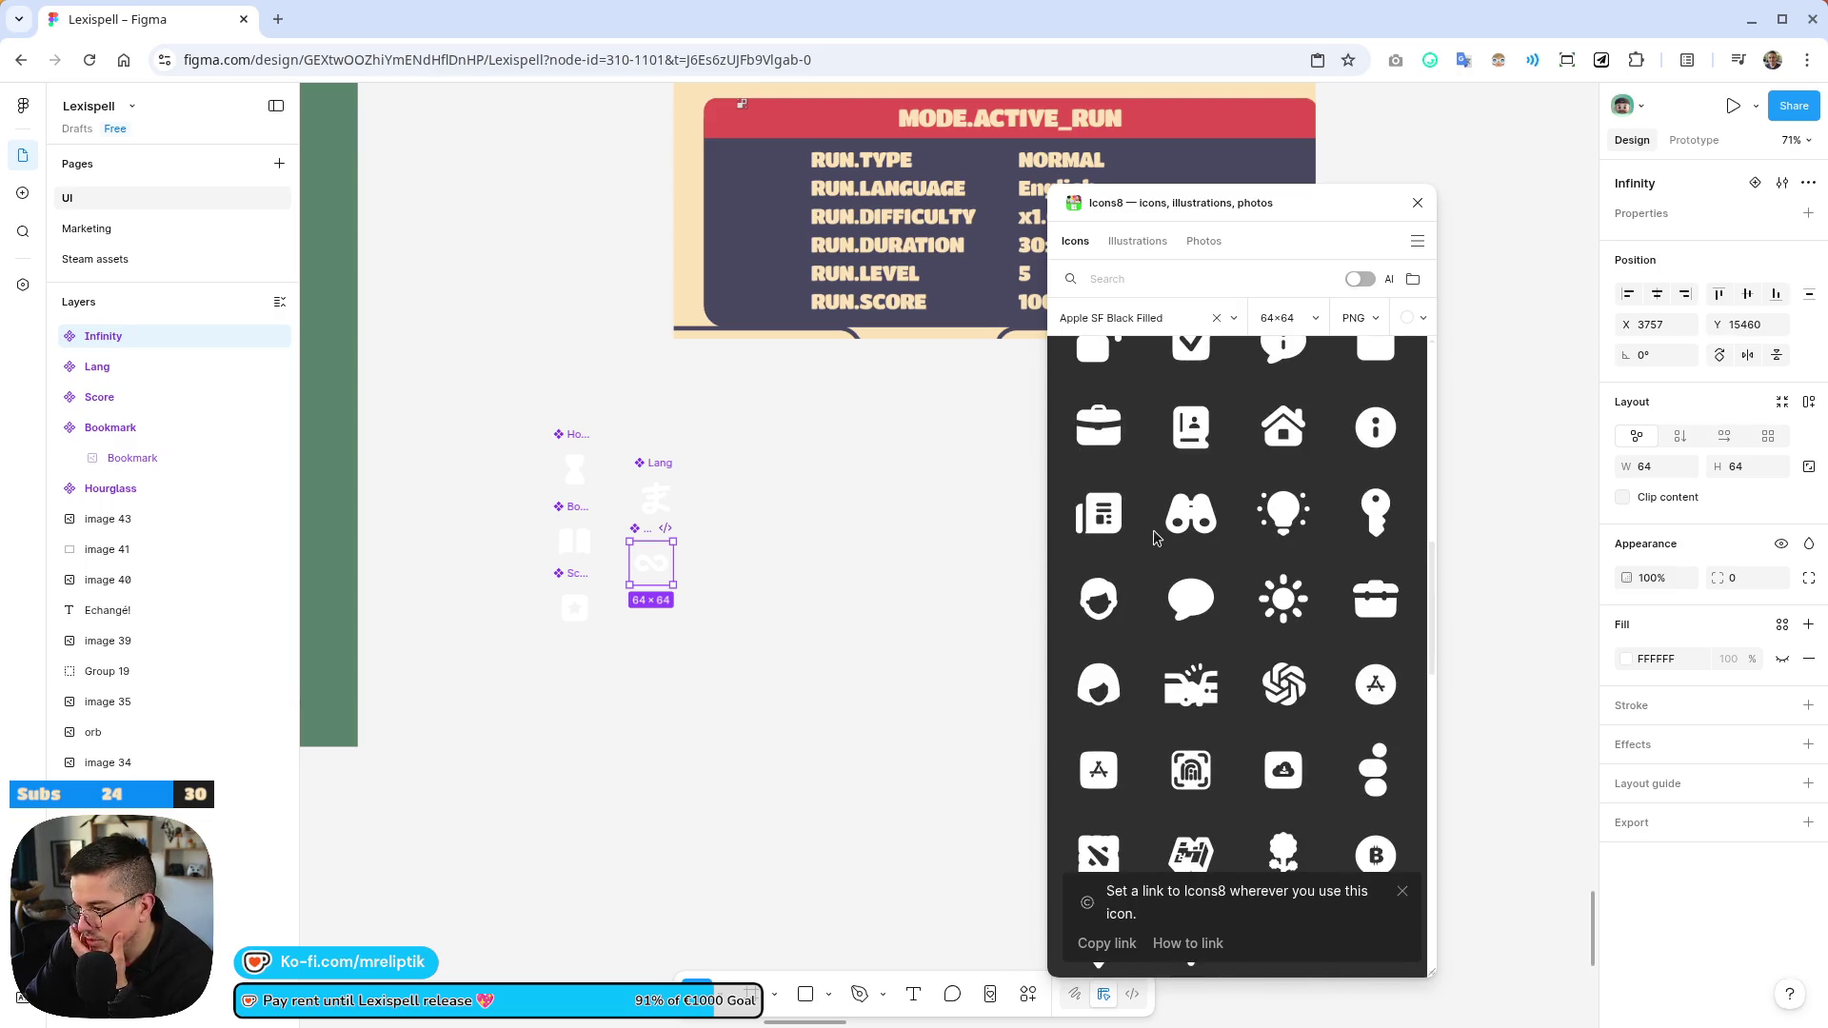